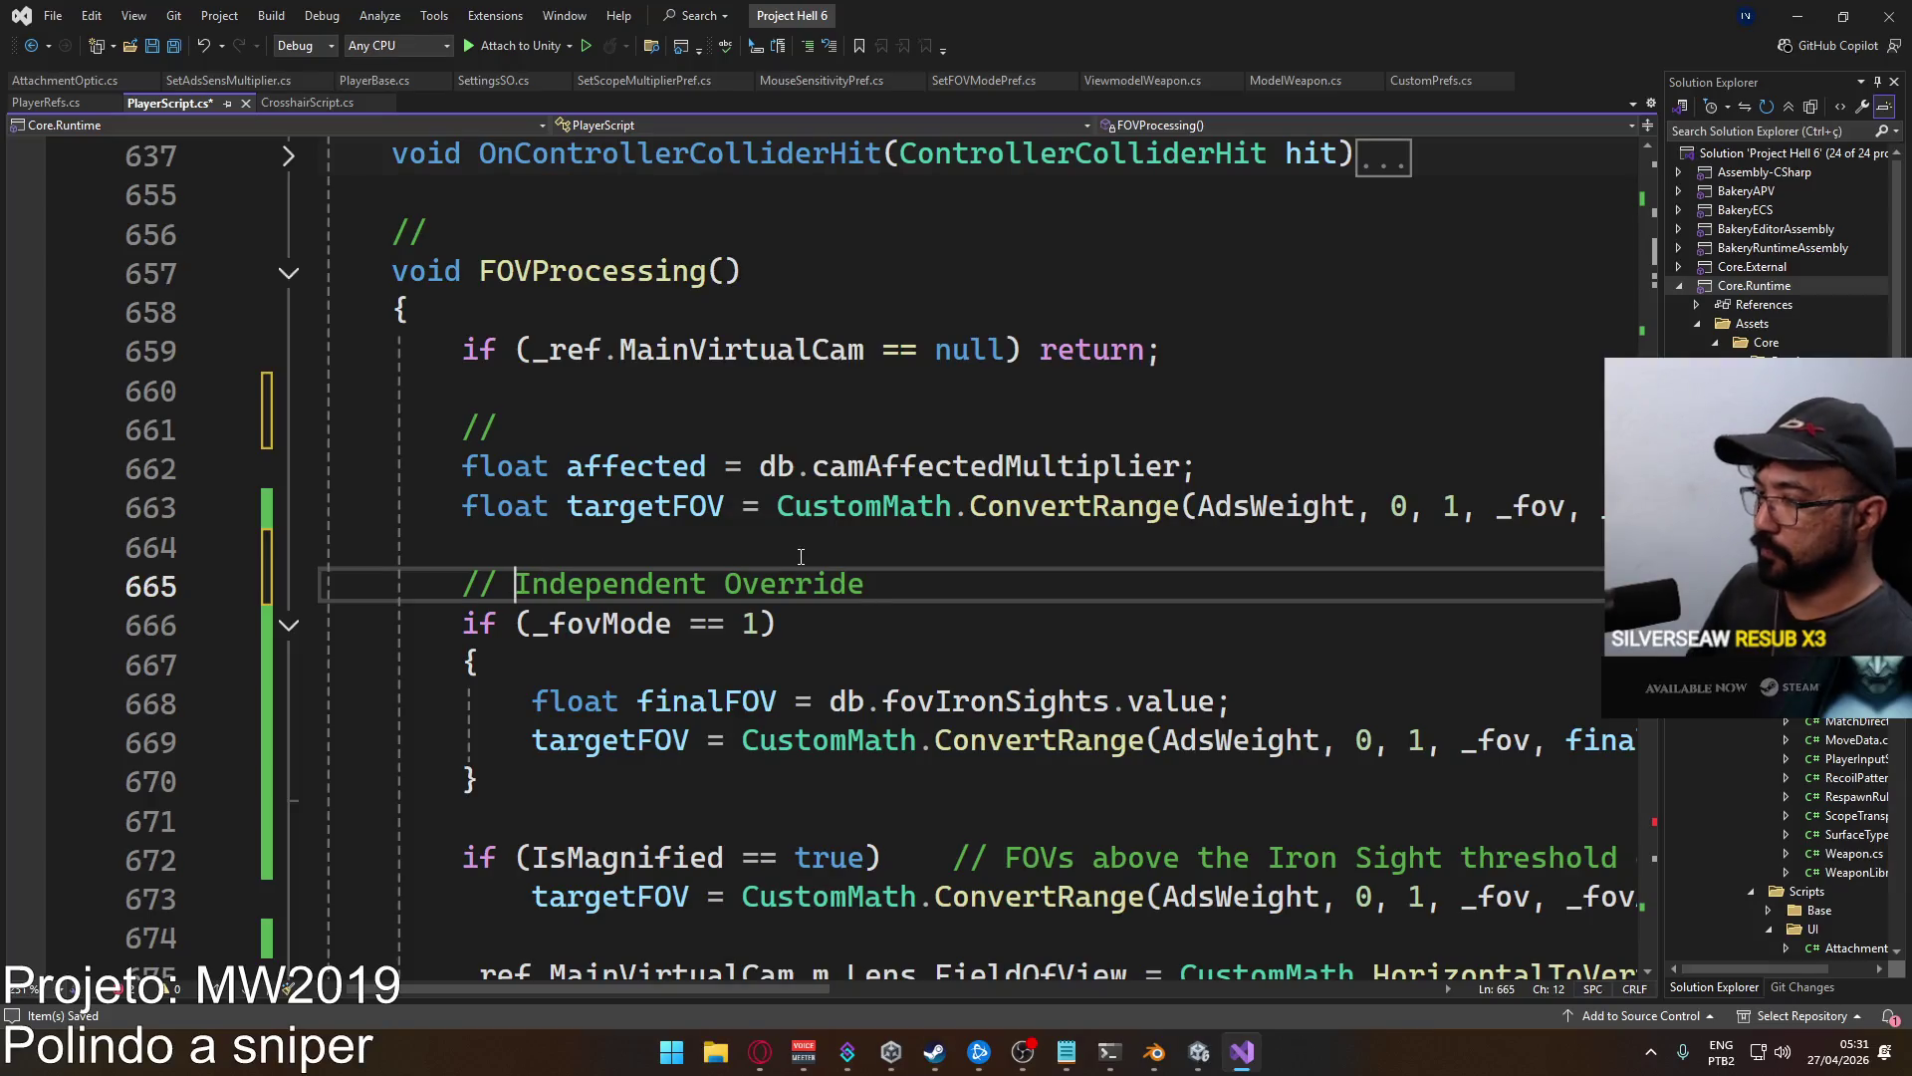
Label the FOV override blocks with '-- Independent Override' and '-- Magnified Override' comments.
text(--)
scroll(802, 556, down, 1)
click(603, 691)
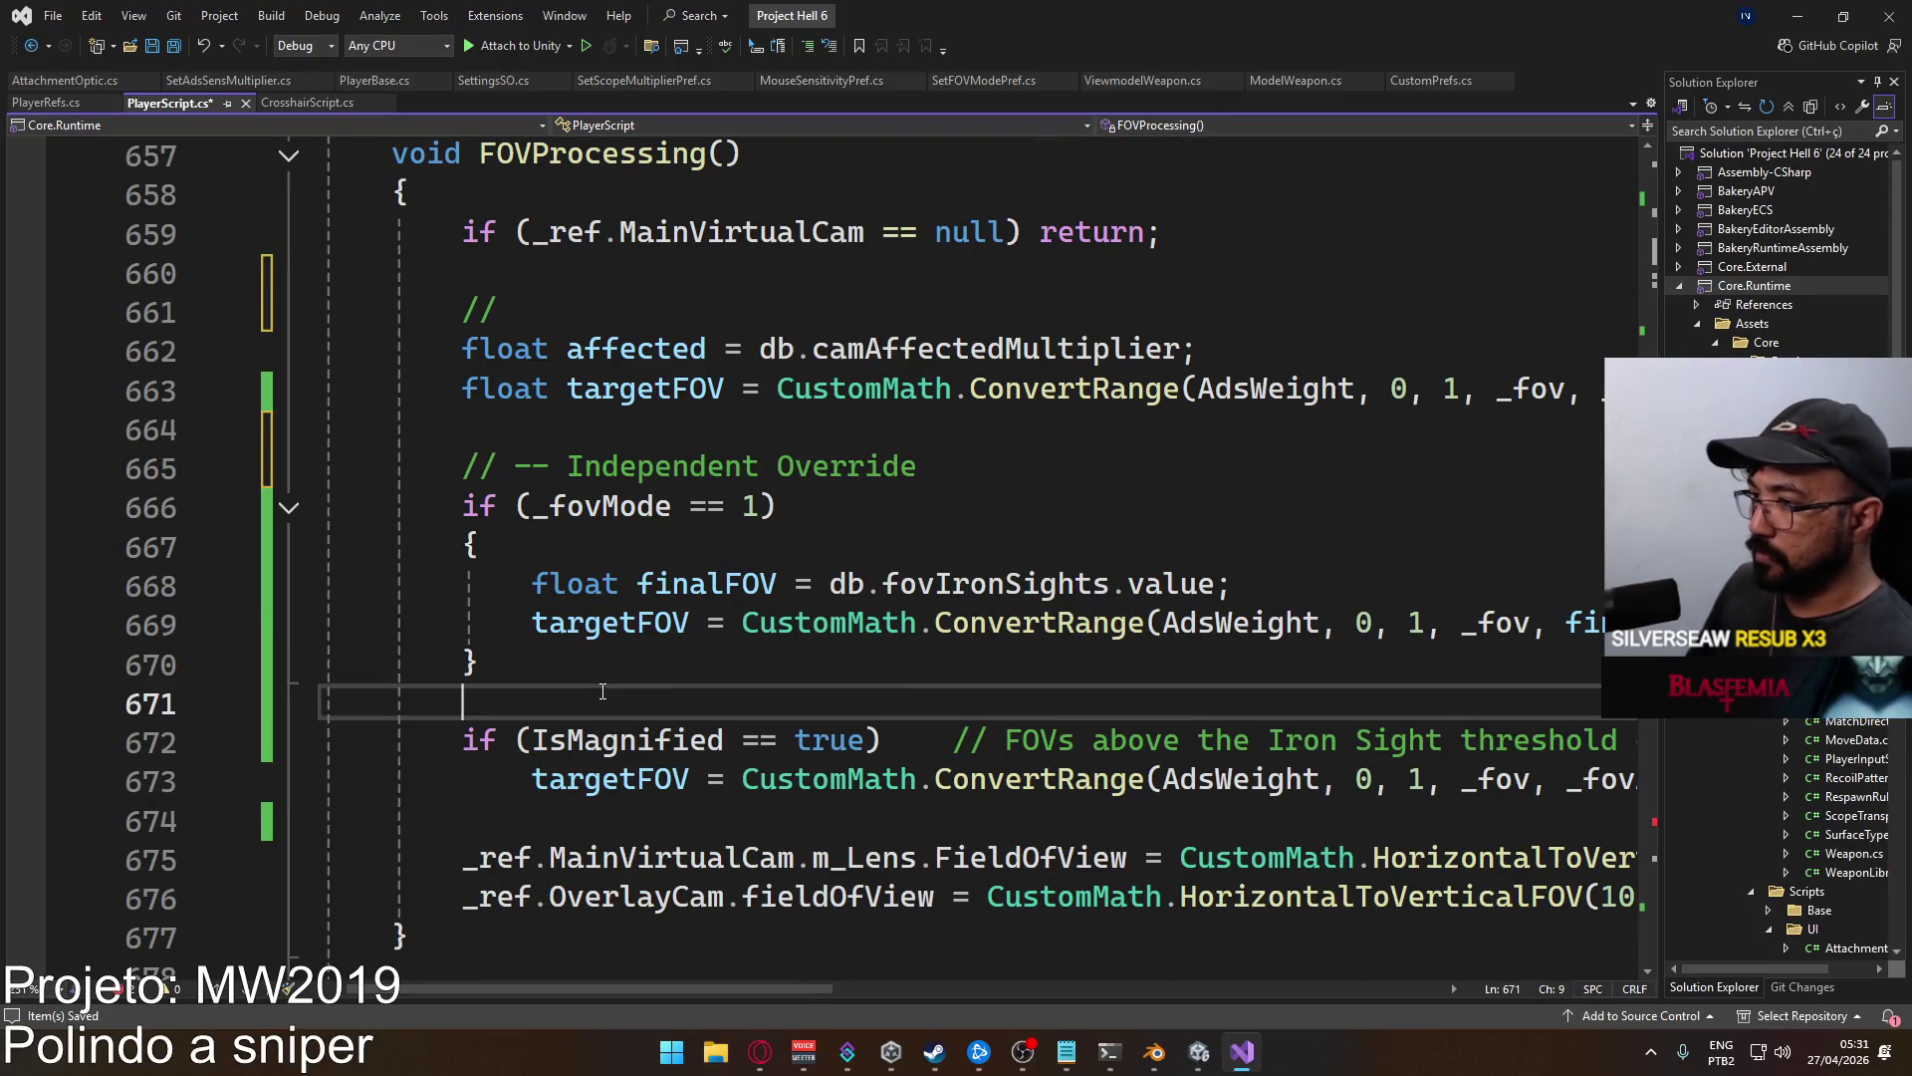
key(Return)
text(// -- Magnified Override)
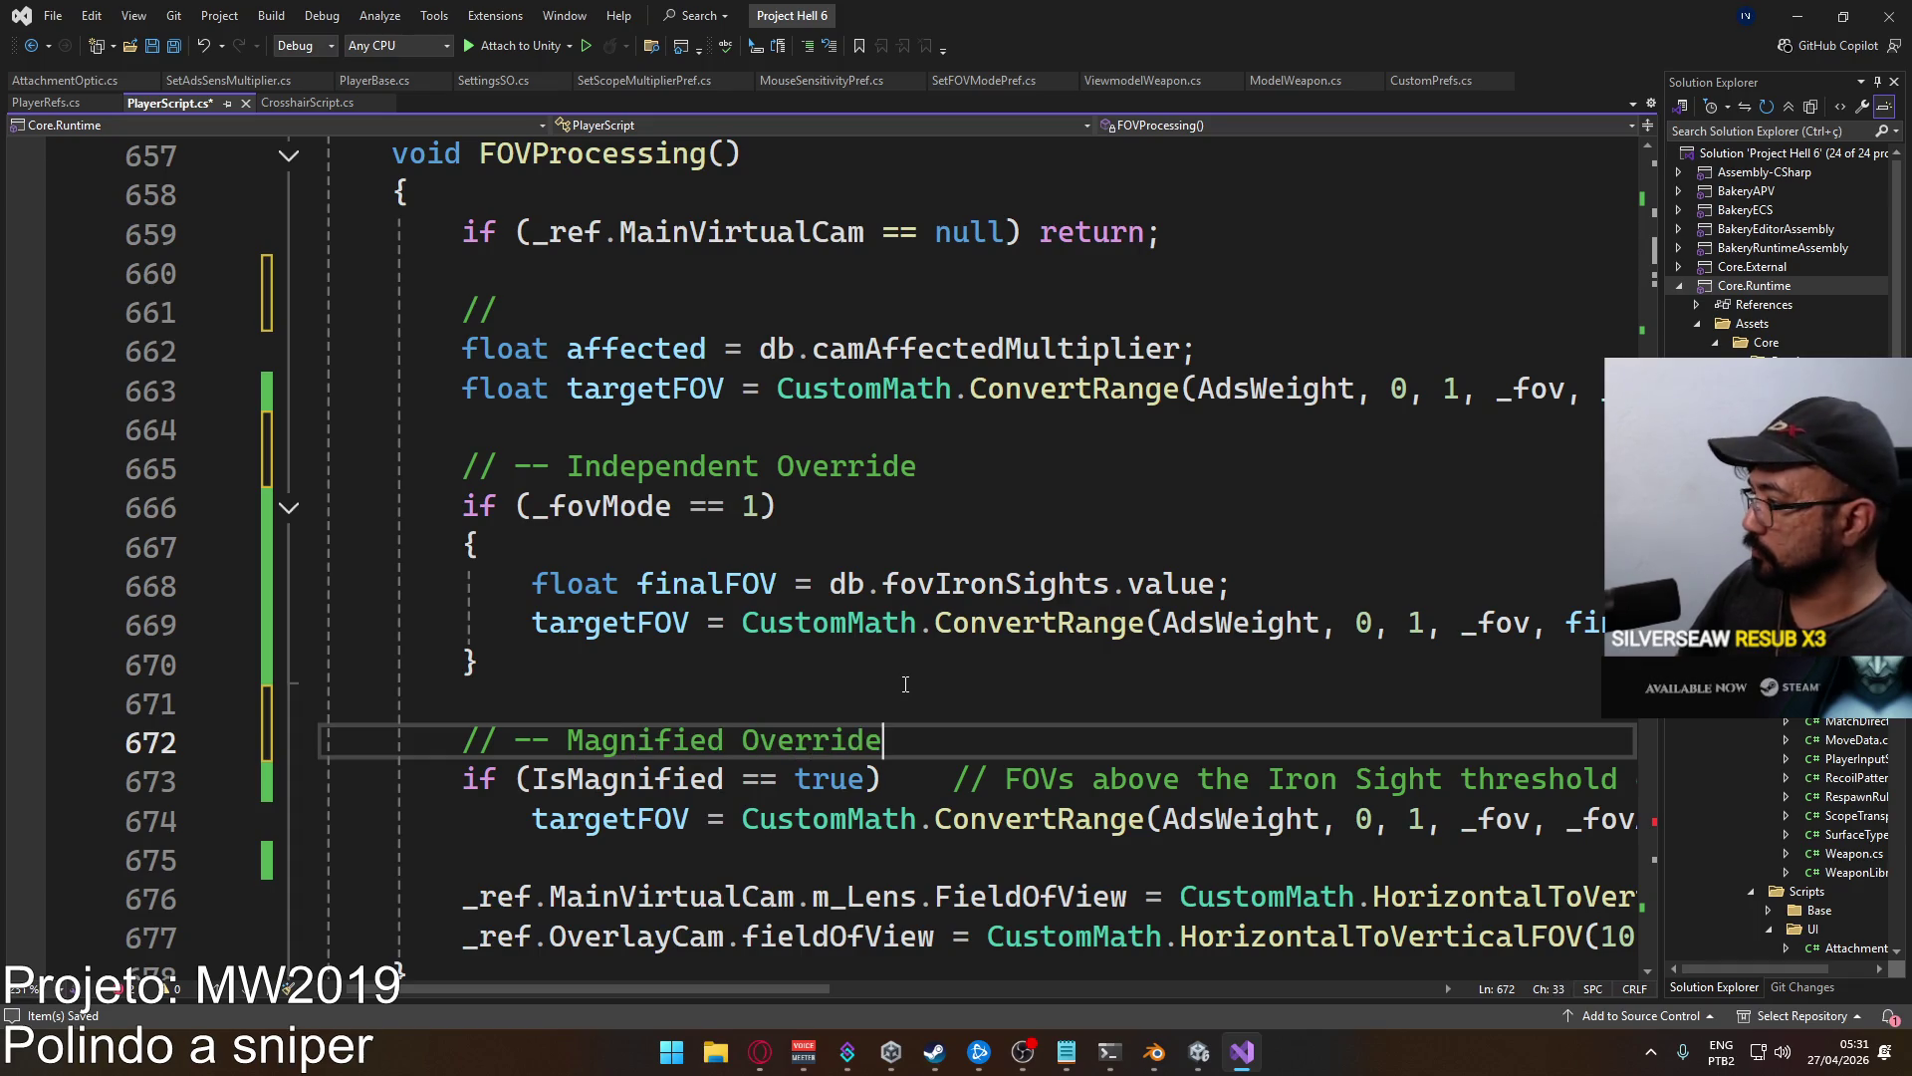
Save PlayerScript.cs and show the Error List with two CS0103 '_sensMultiplier' errors.
key(ctrl+s)
scroll(905, 684, down, 1)
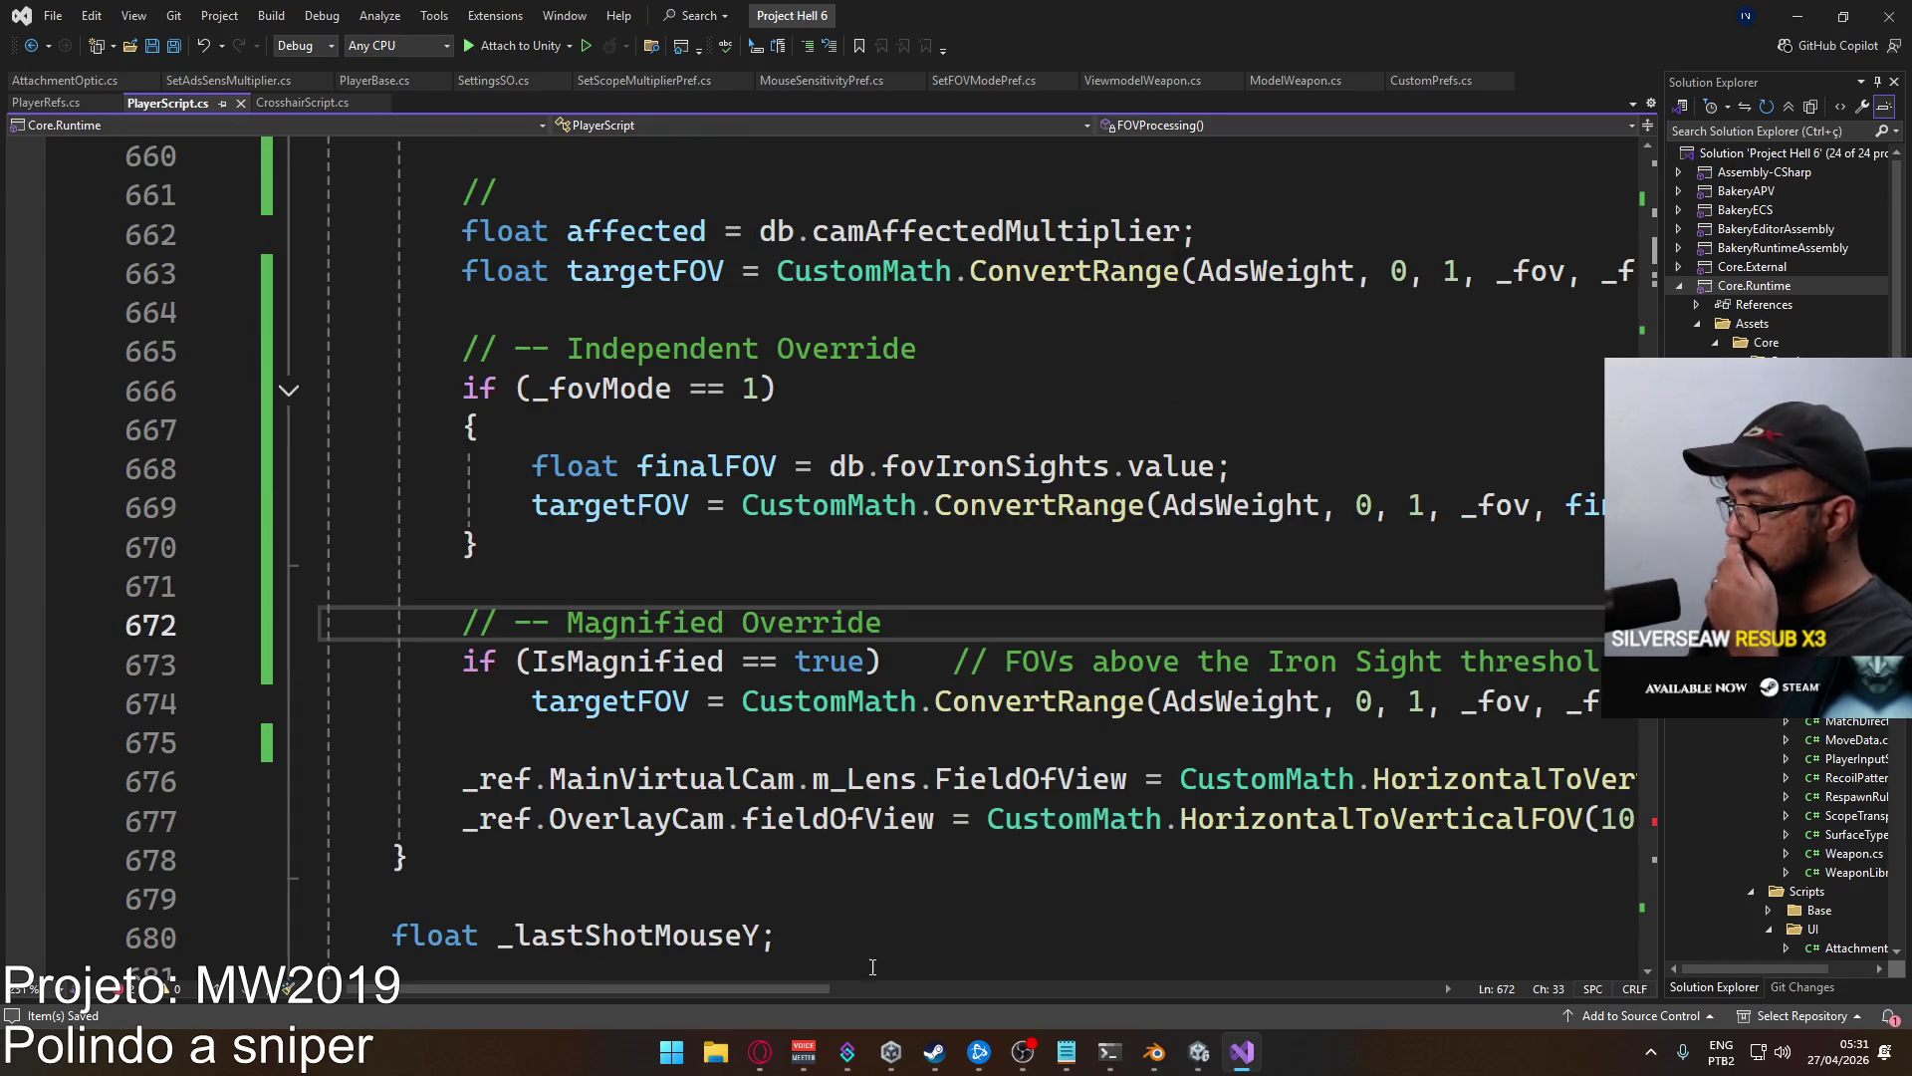
mouse_move(789, 986)
mouse_down()
mouse_move(1186, 954)
mouse_move(858, 904)
mouse_move(910, 902)
mouse_up()
click(139, 999)
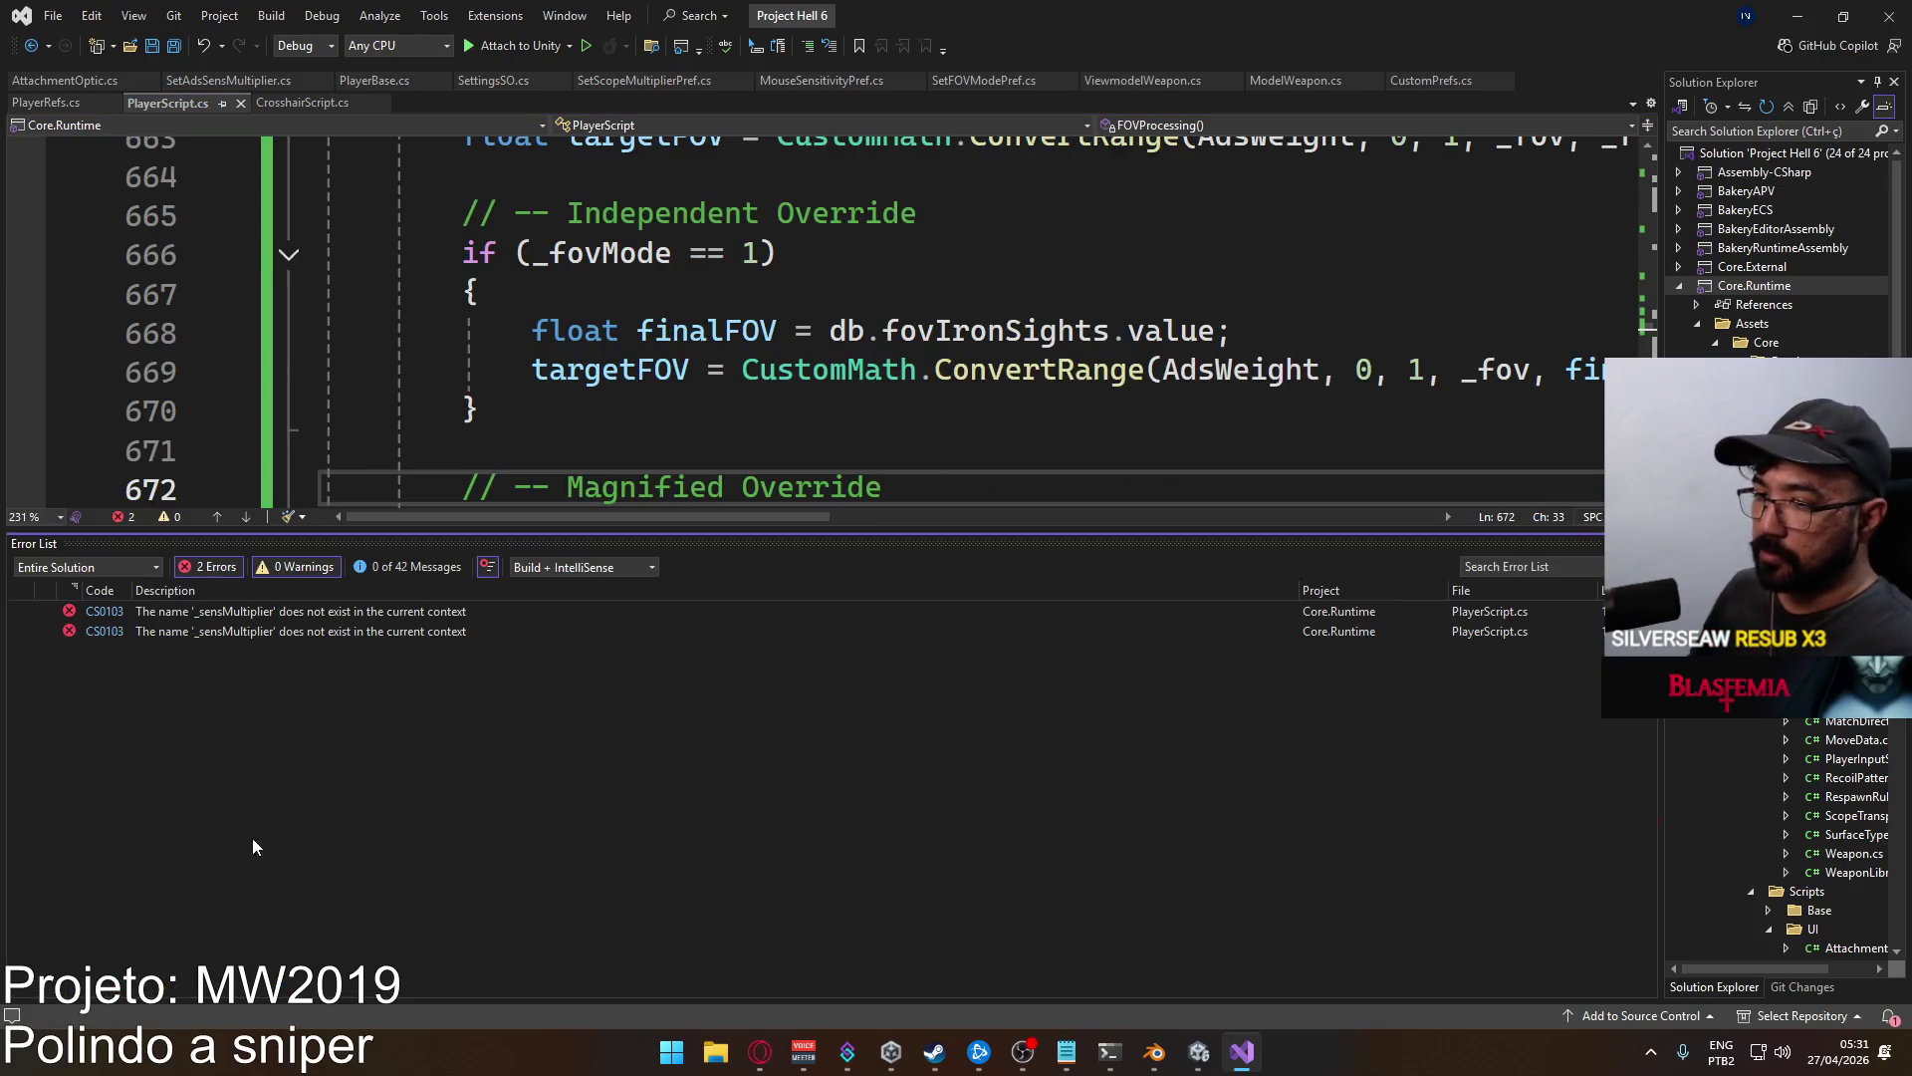
On line 1479, rename the missing multiplier to _finalSensMultiplier everywhere it is used.
double_click(734, 613)
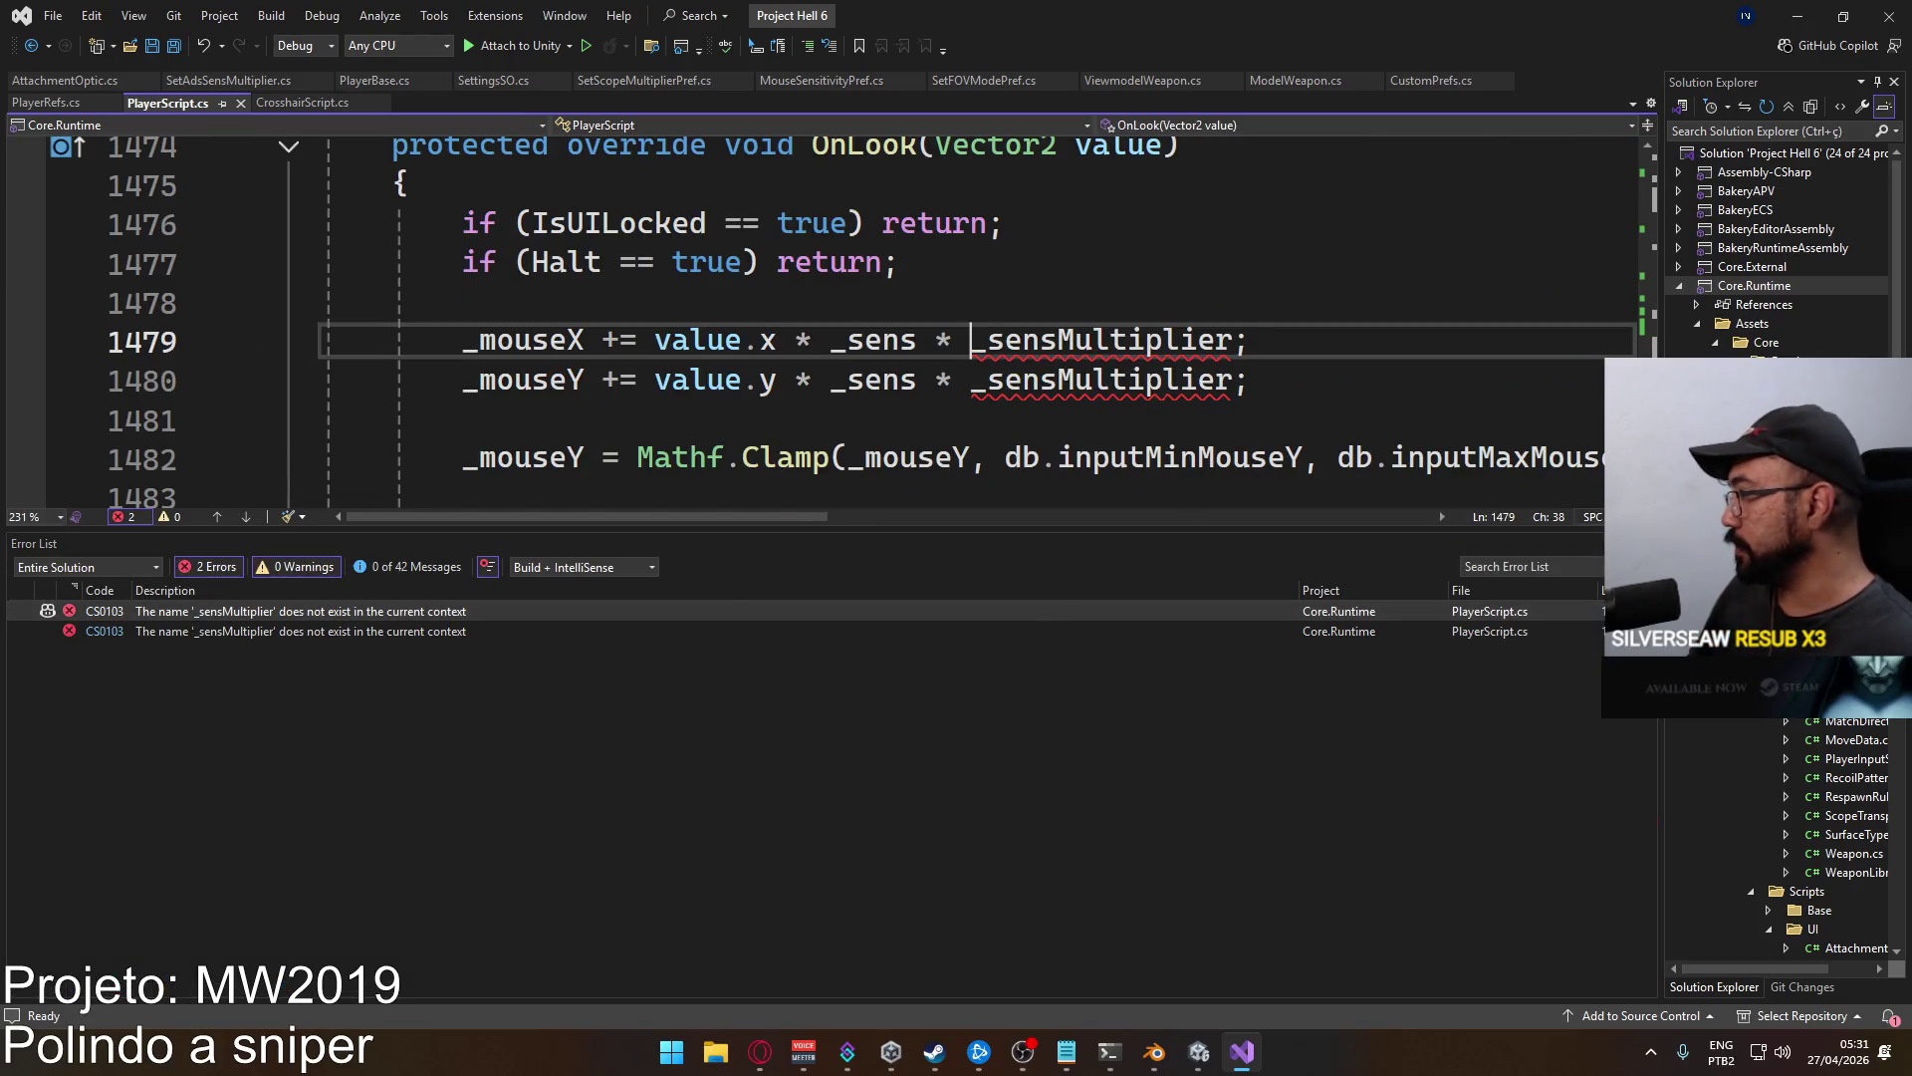
mouse_move(973, 343)
mouse_down()
mouse_move(1161, 344)
mouse_move(1067, 344)
mouse_up()
text(final)
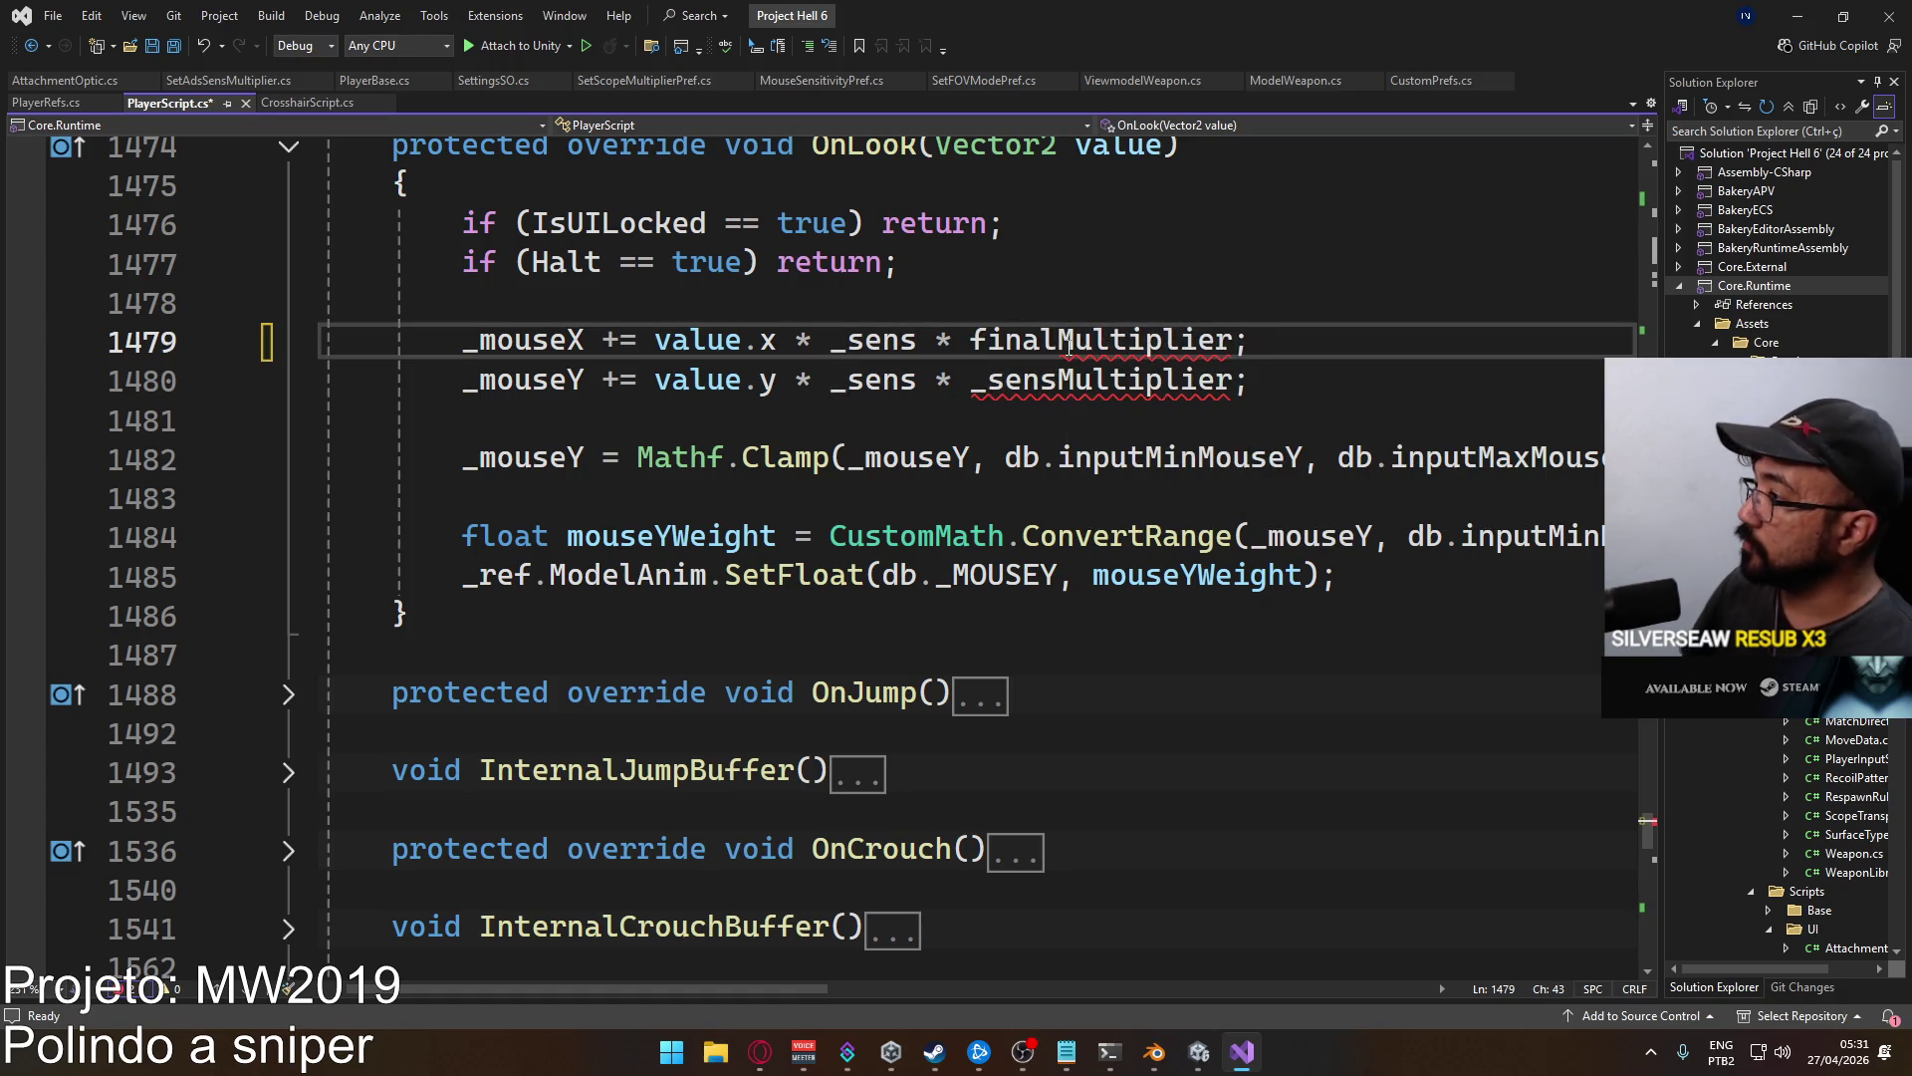
text(Sens)
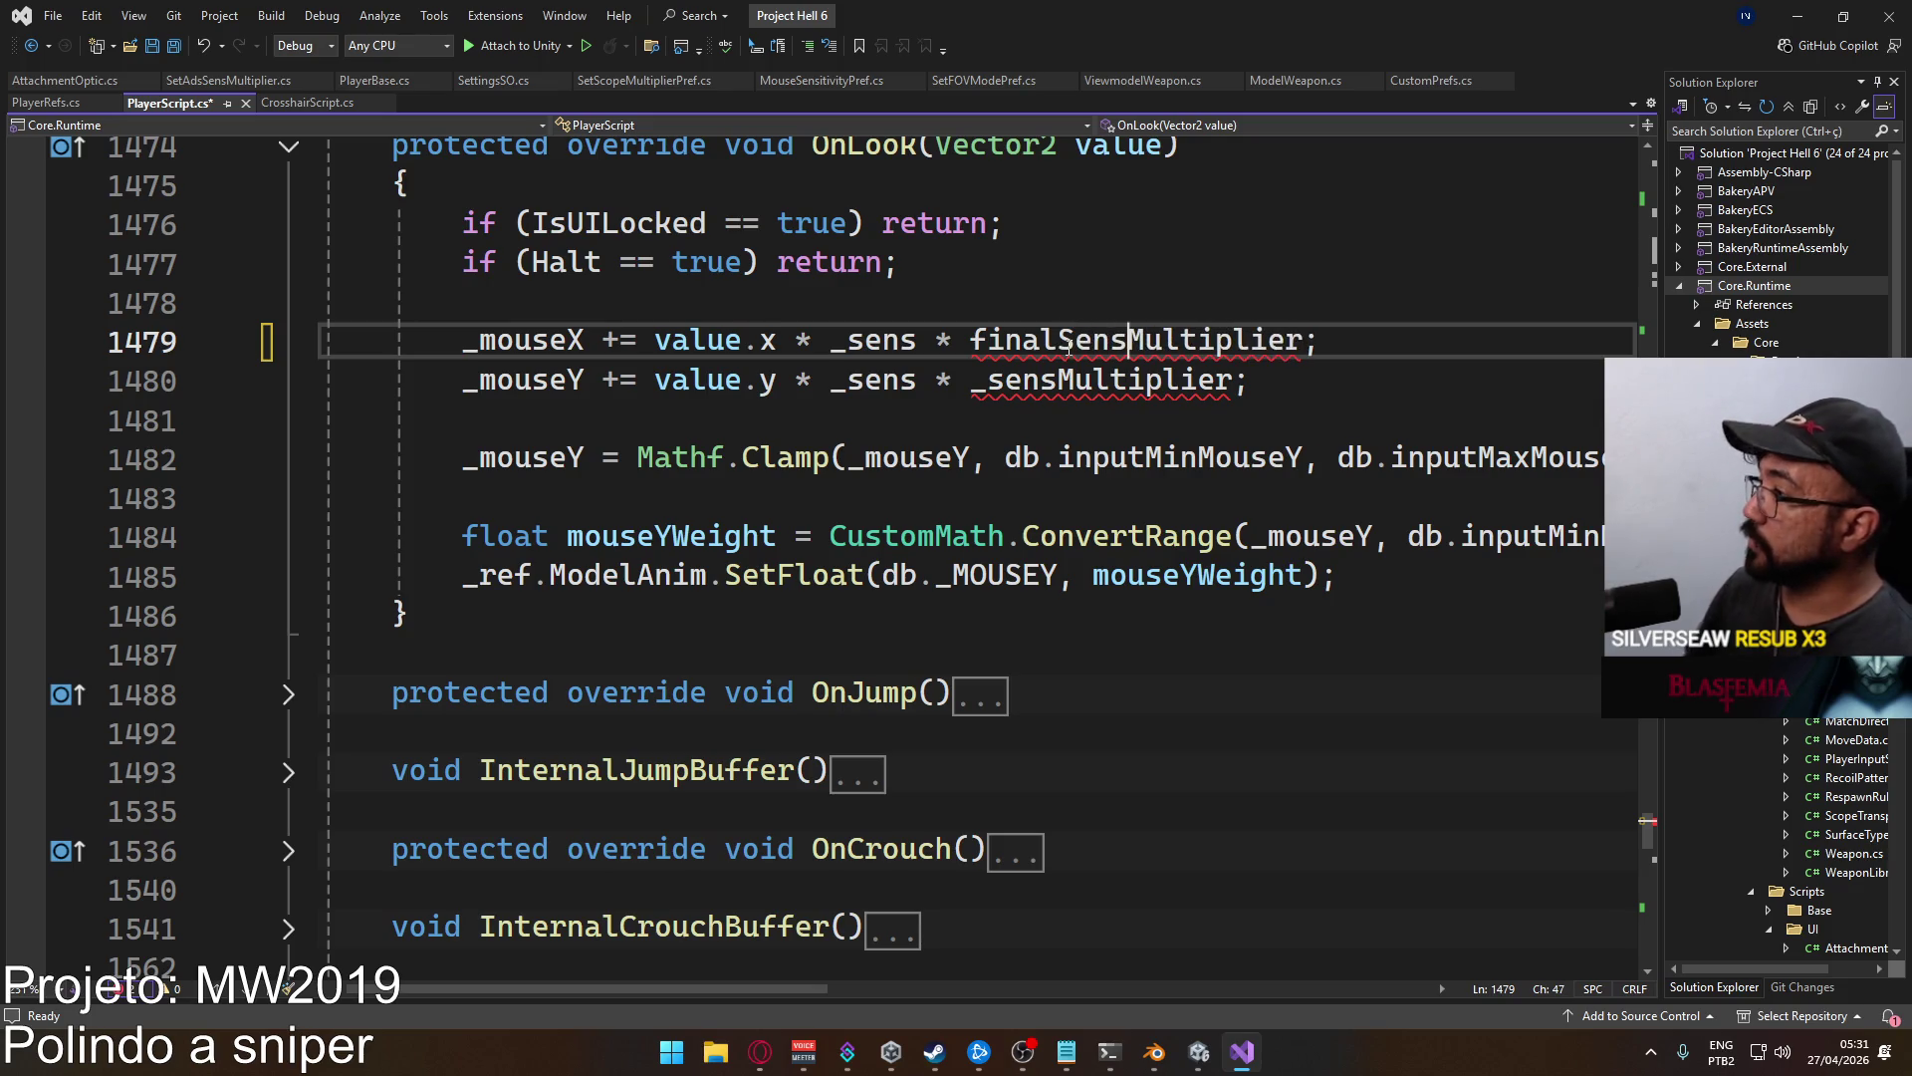
double_click(1066, 344)
text(_final)
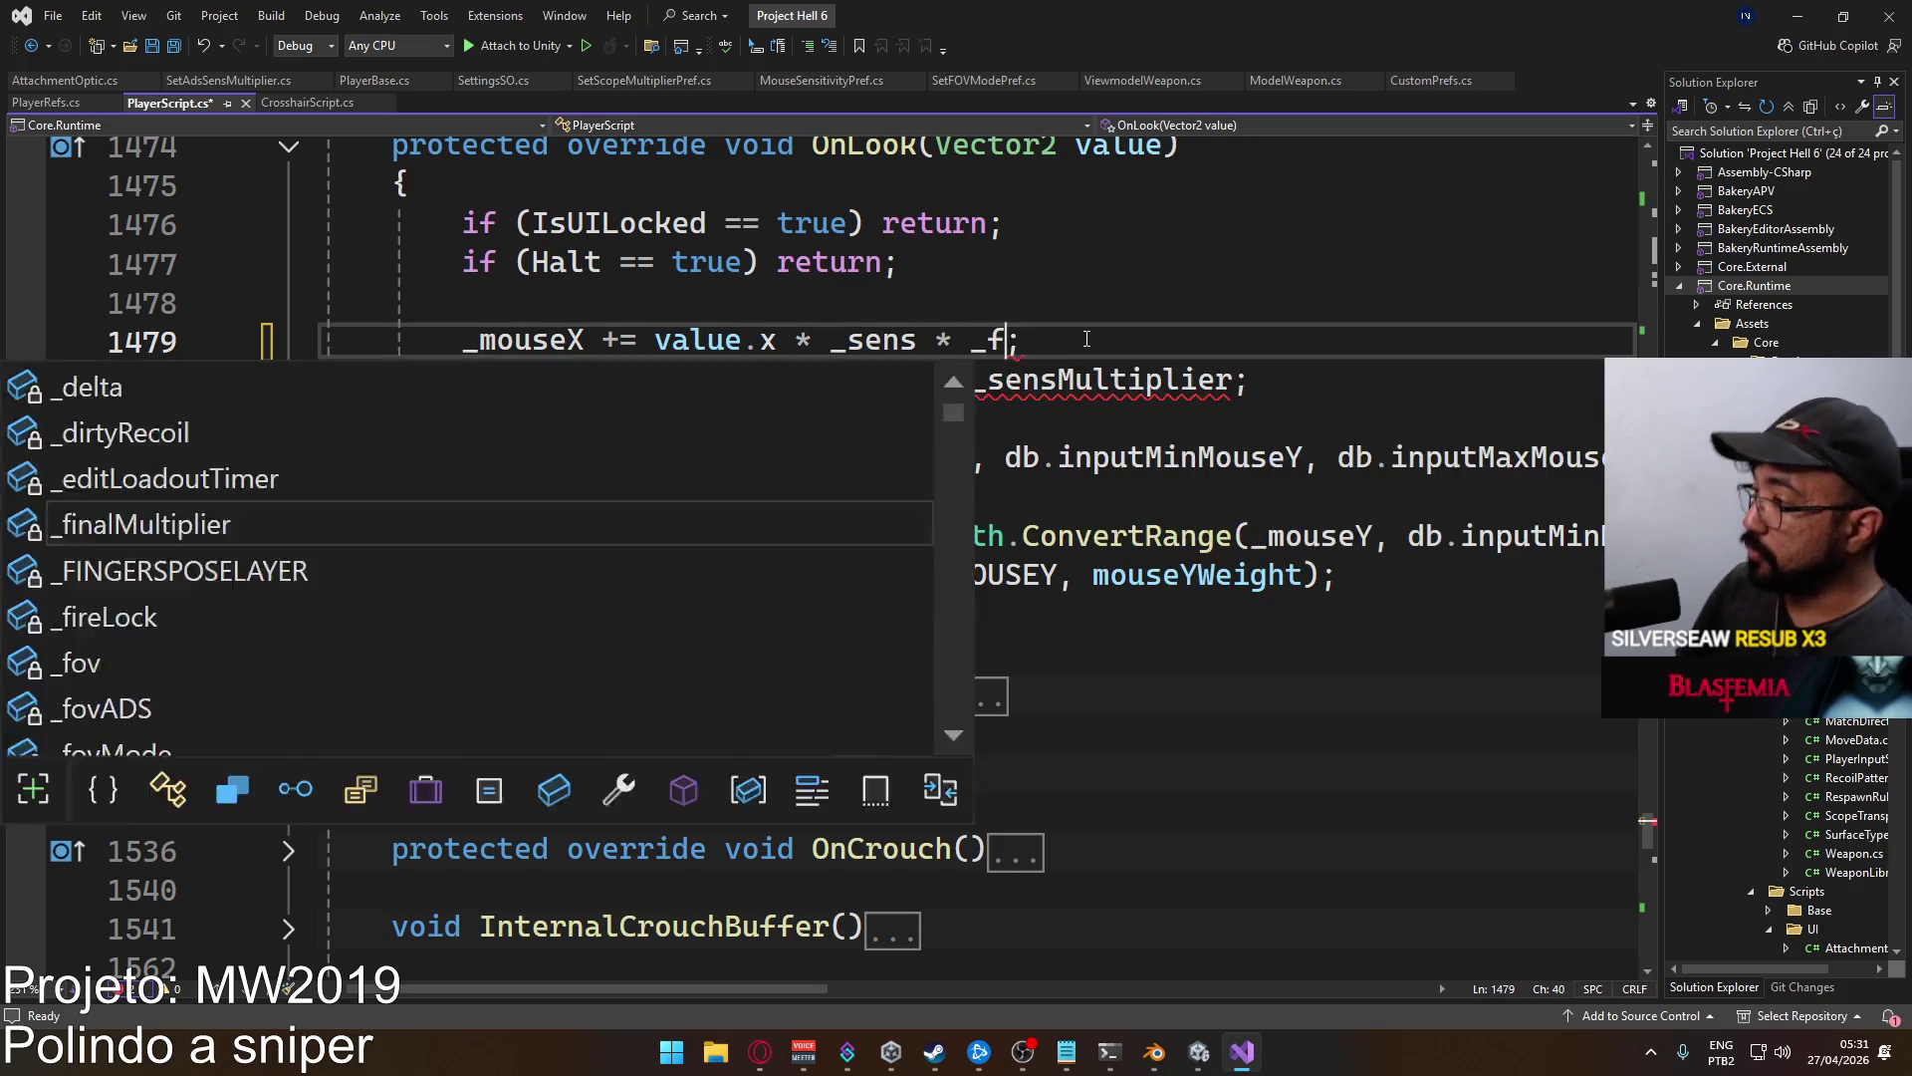
key(Tab)
click(1096, 338)
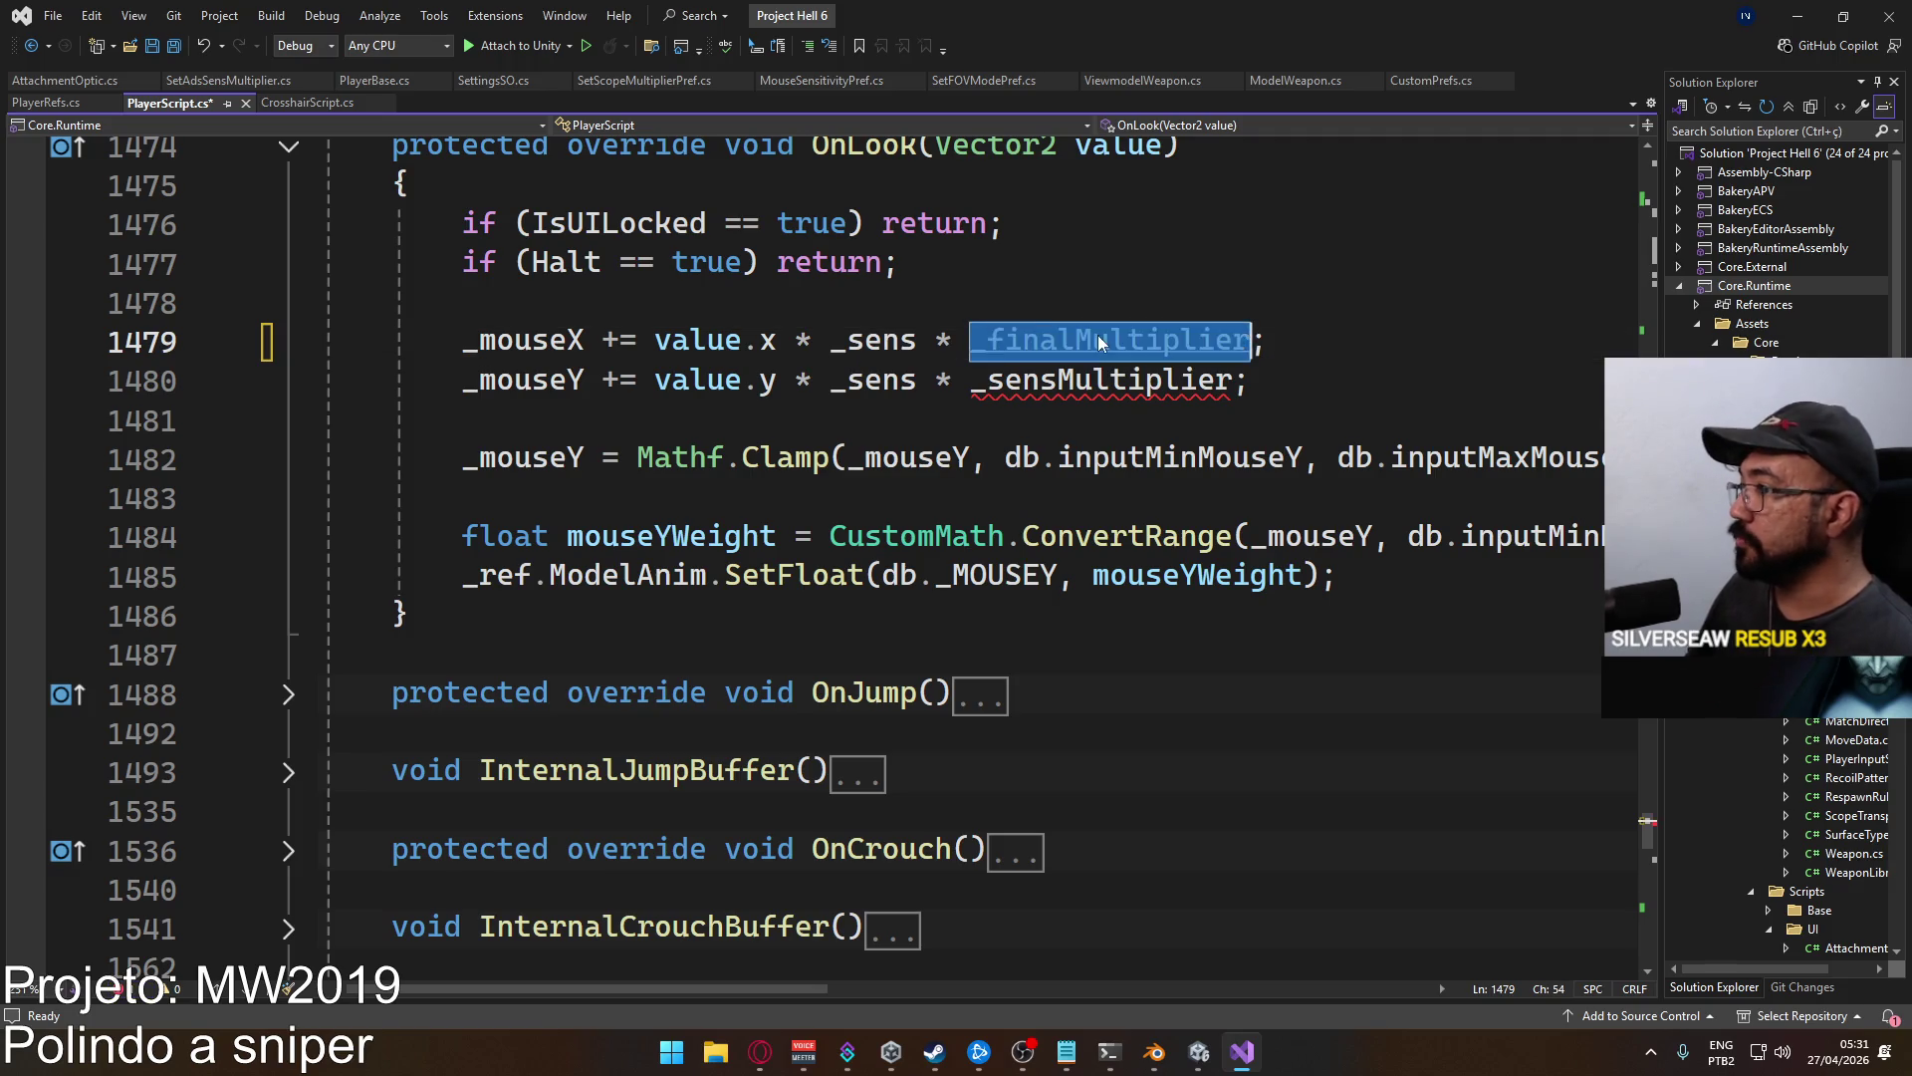
key(ctrl+r)
key(ctrl+r)
text(Sens)
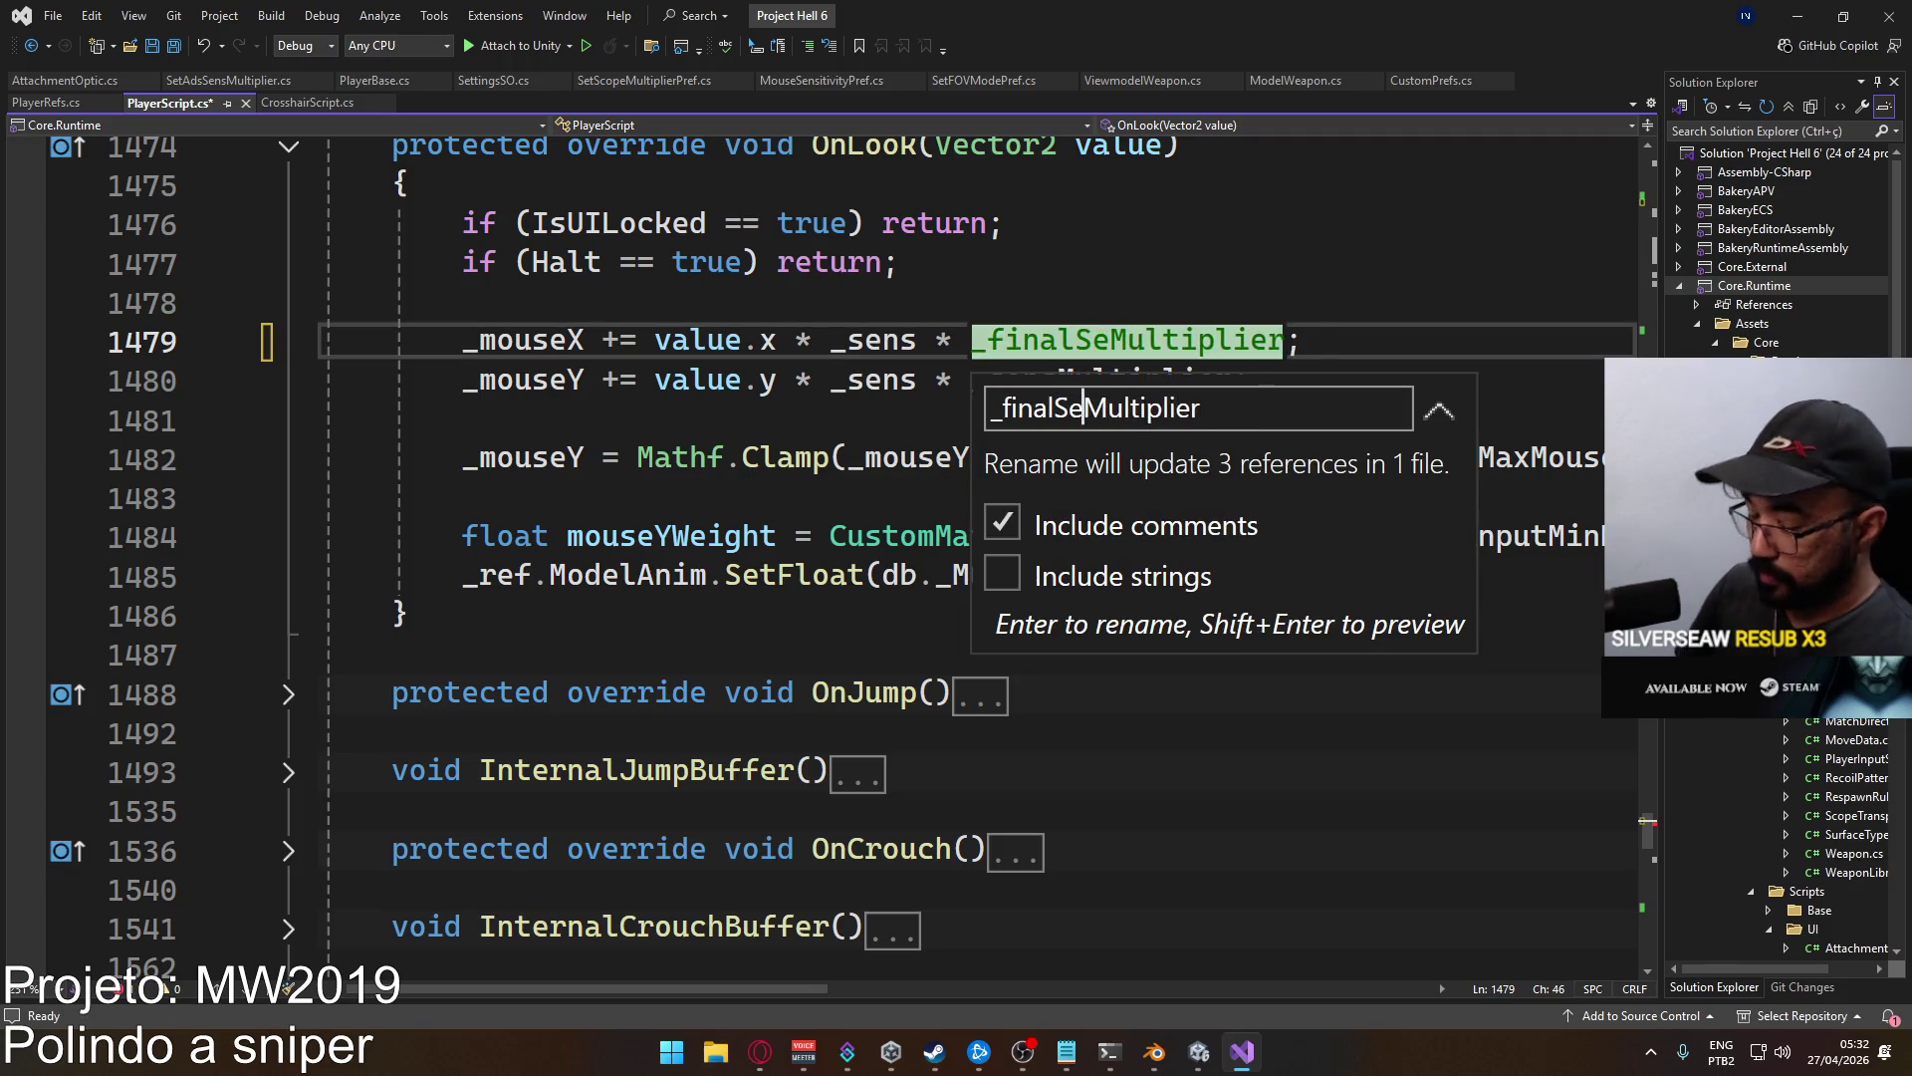
key(Return)
Replace _sensMultiplier on line 1480 with _finalSensMultiplier and save the script.
double_click(1074, 340)
key(ctrl+c)
double_click(1106, 380)
key(ctrl+v)
key(ctrl+s)
mouse_move(1194, 1053)
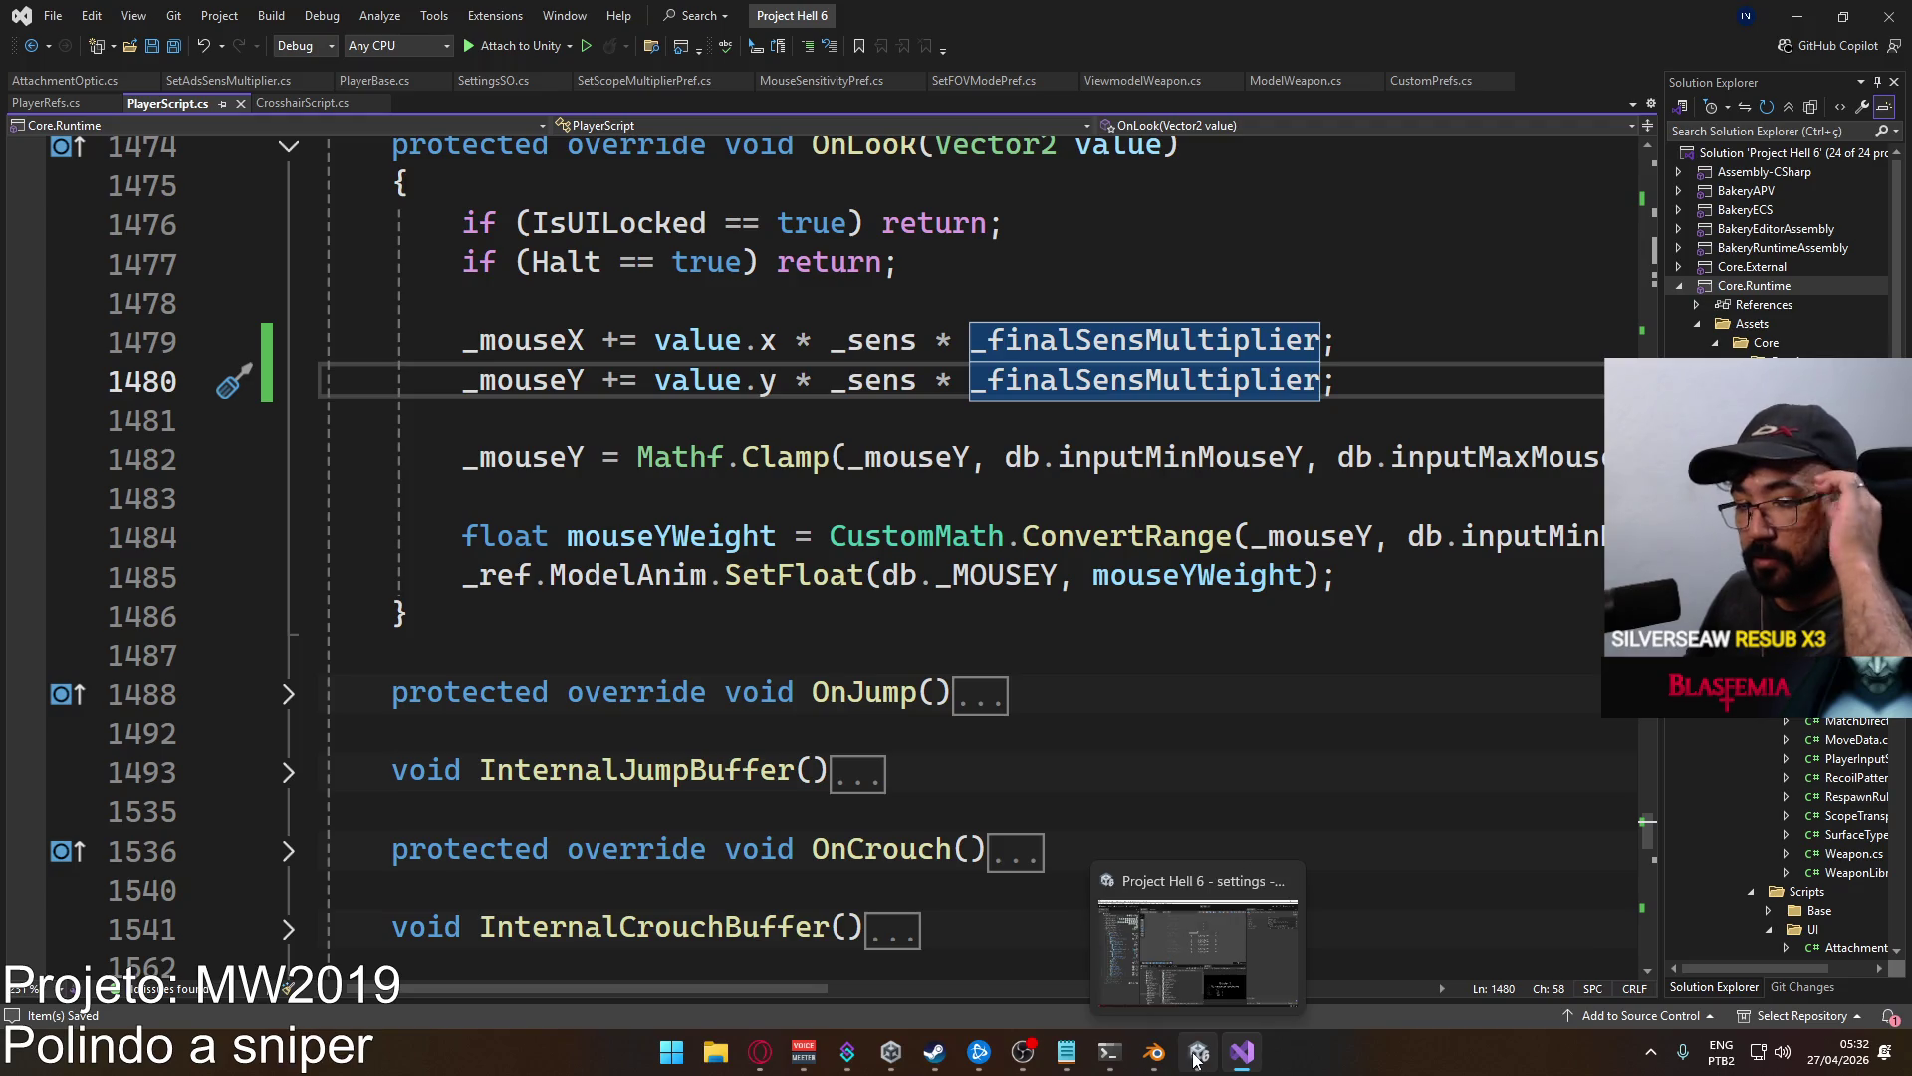
click(1196, 1061)
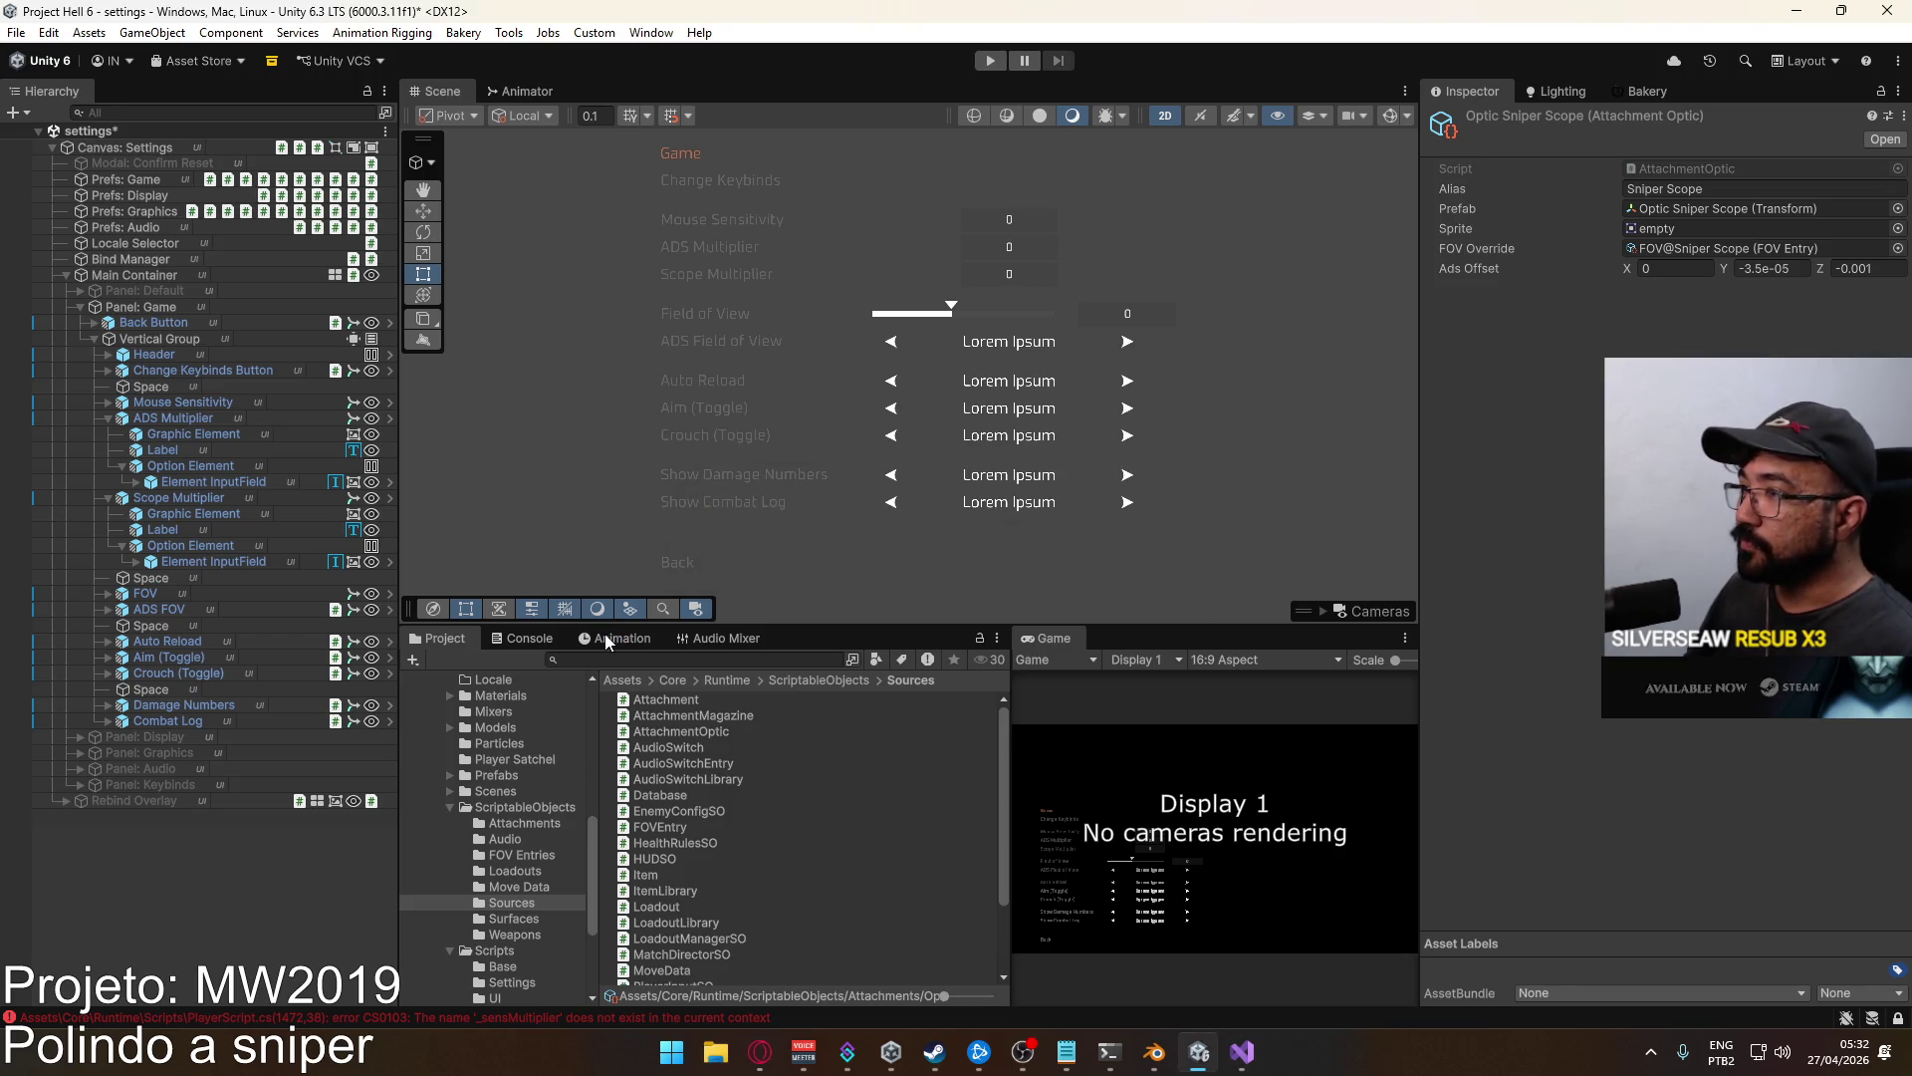
Clear the Console and select the ADS Multiplier input field under Prefs: Game.
click(532, 637)
click(423, 659)
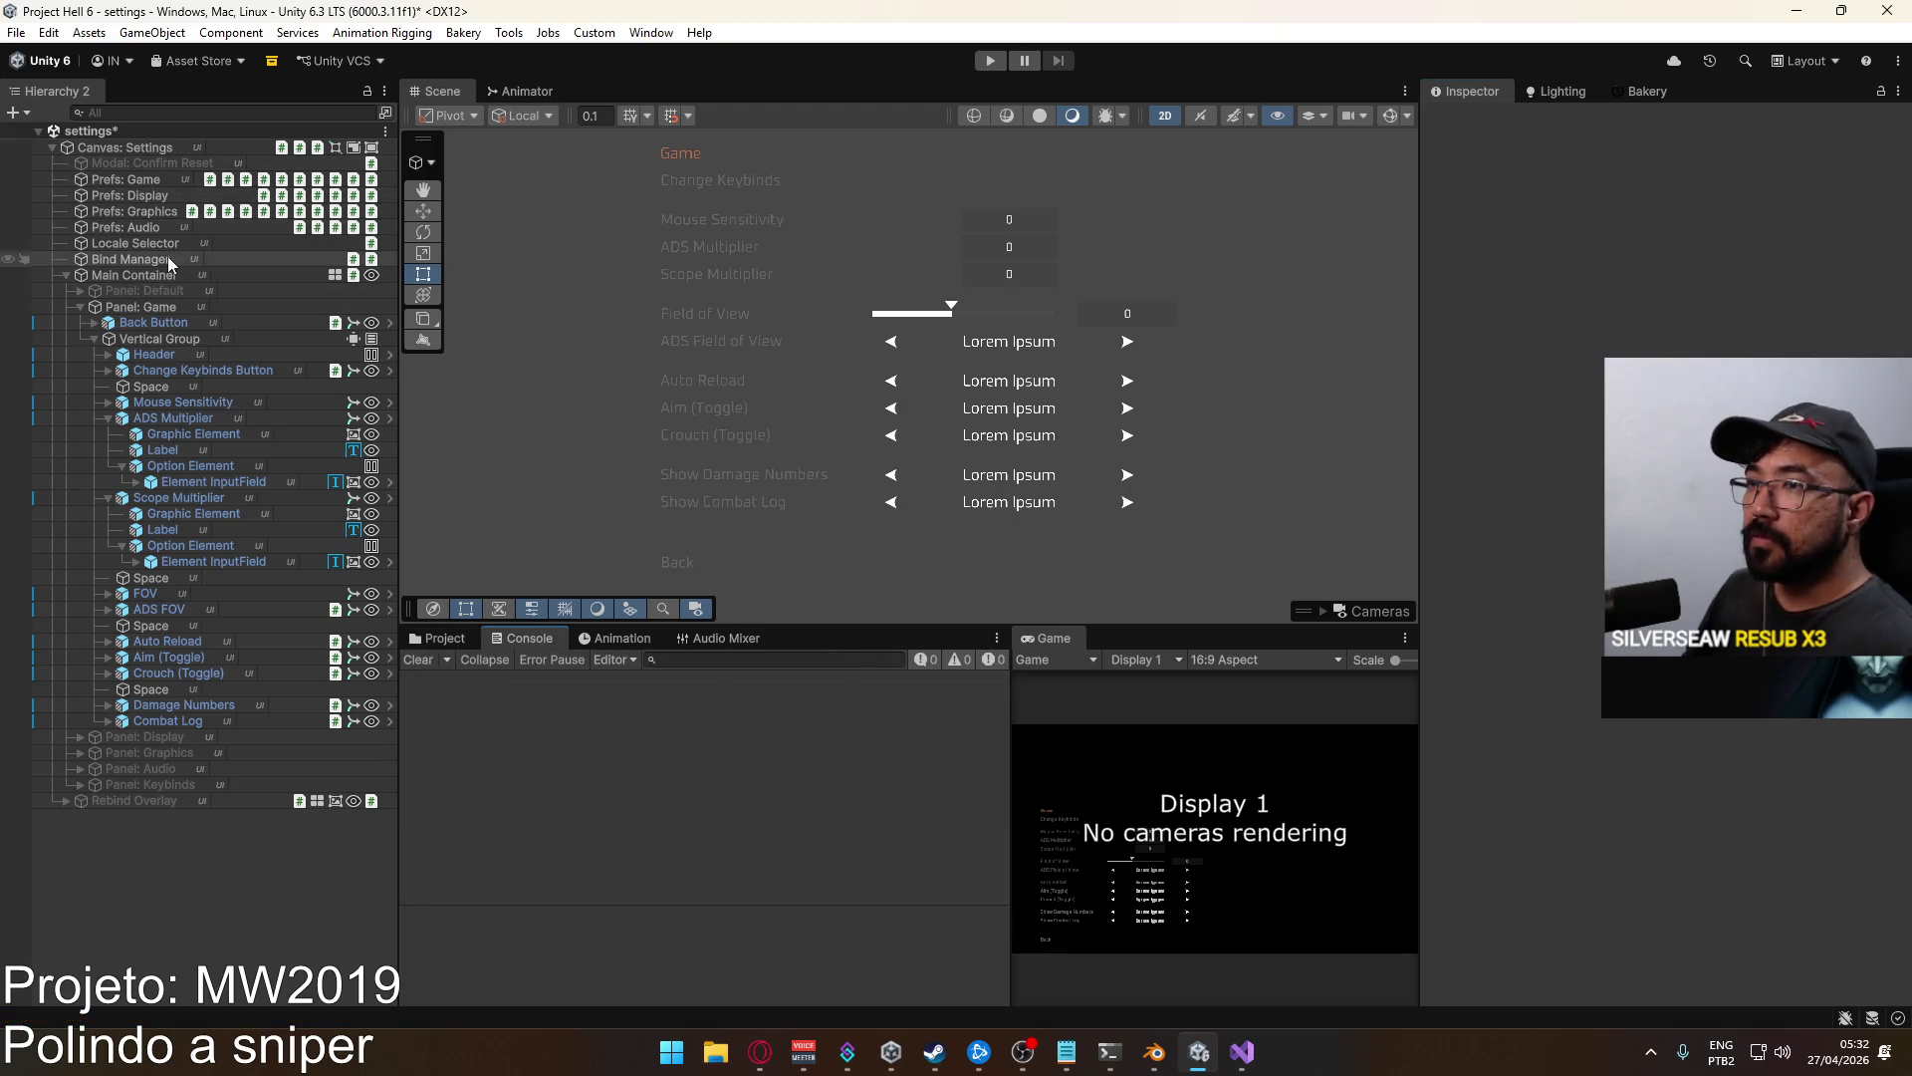
click(141, 180)
scroll(1666, 554, down, 1)
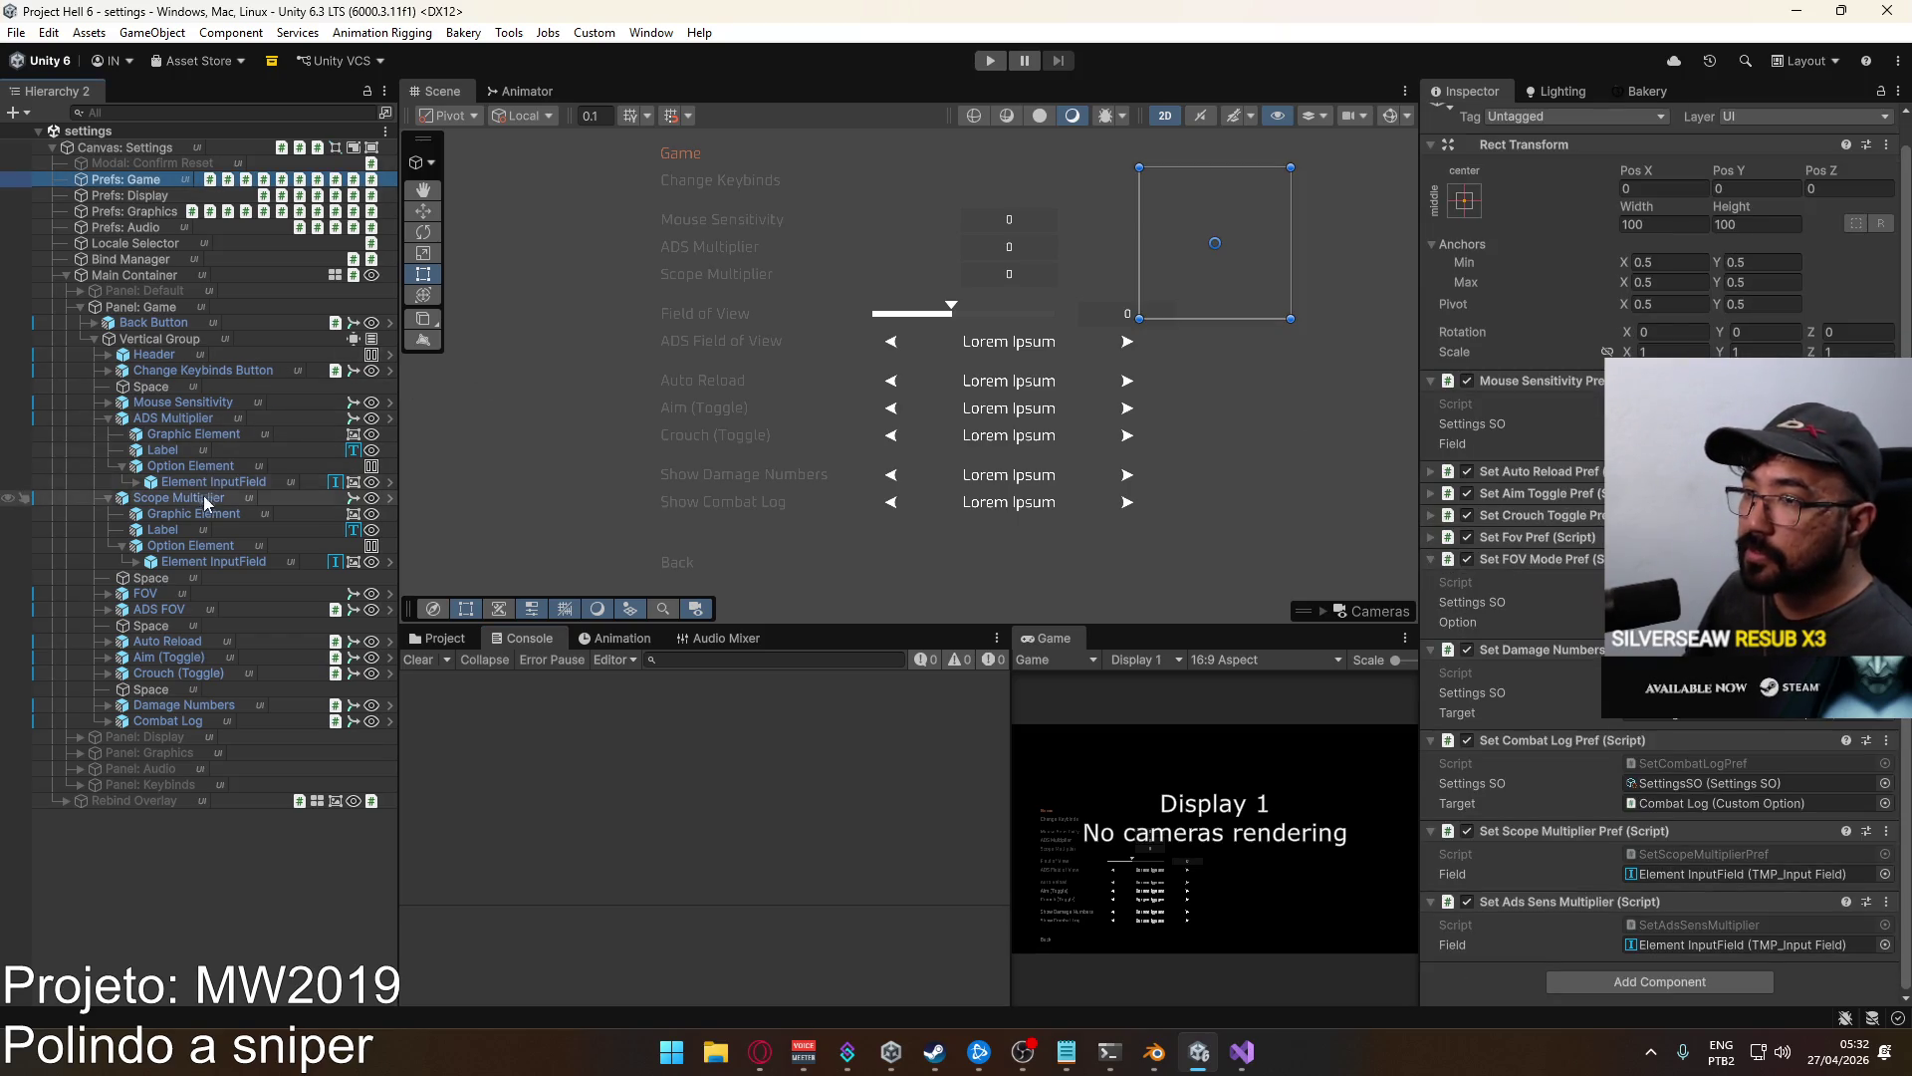
click(172, 421)
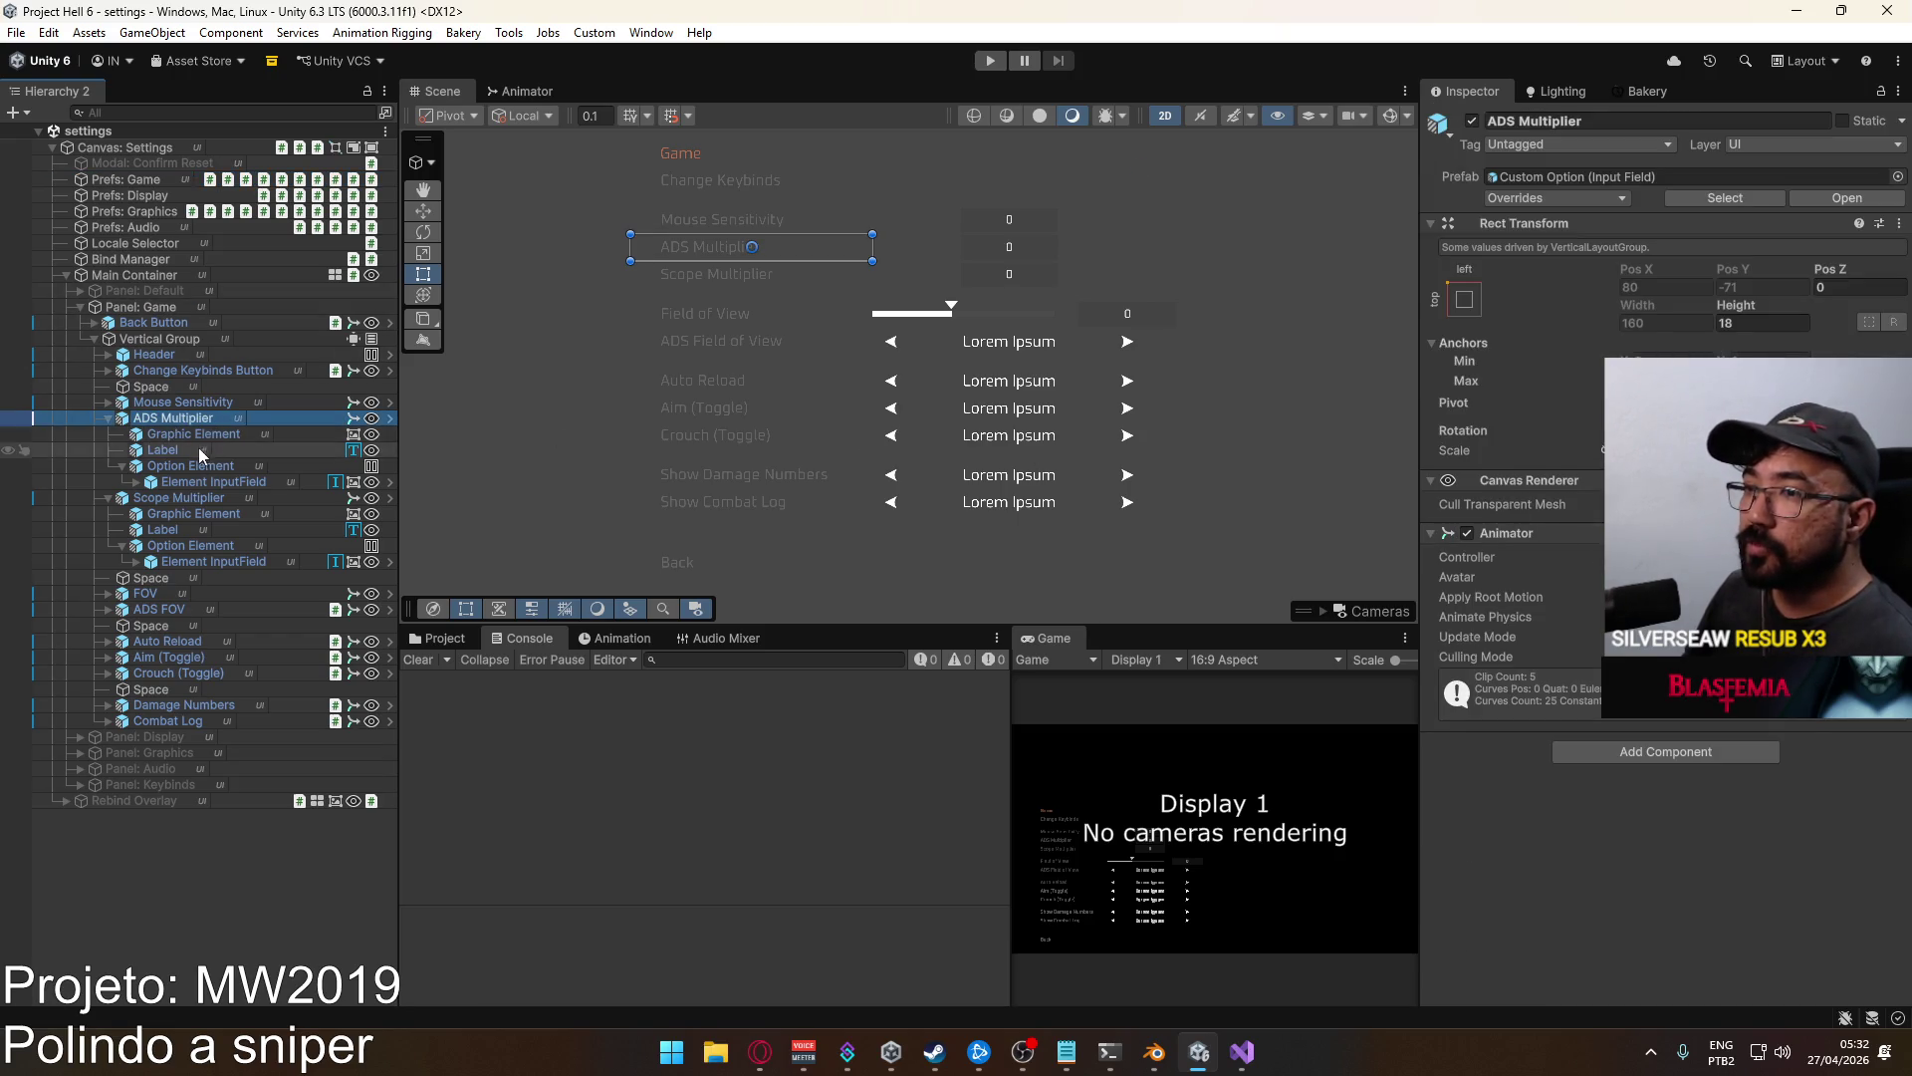
click(185, 483)
Set the input field's On End Edit function to SetAdsSensMultiplier.
scroll(1663, 547, down, 10)
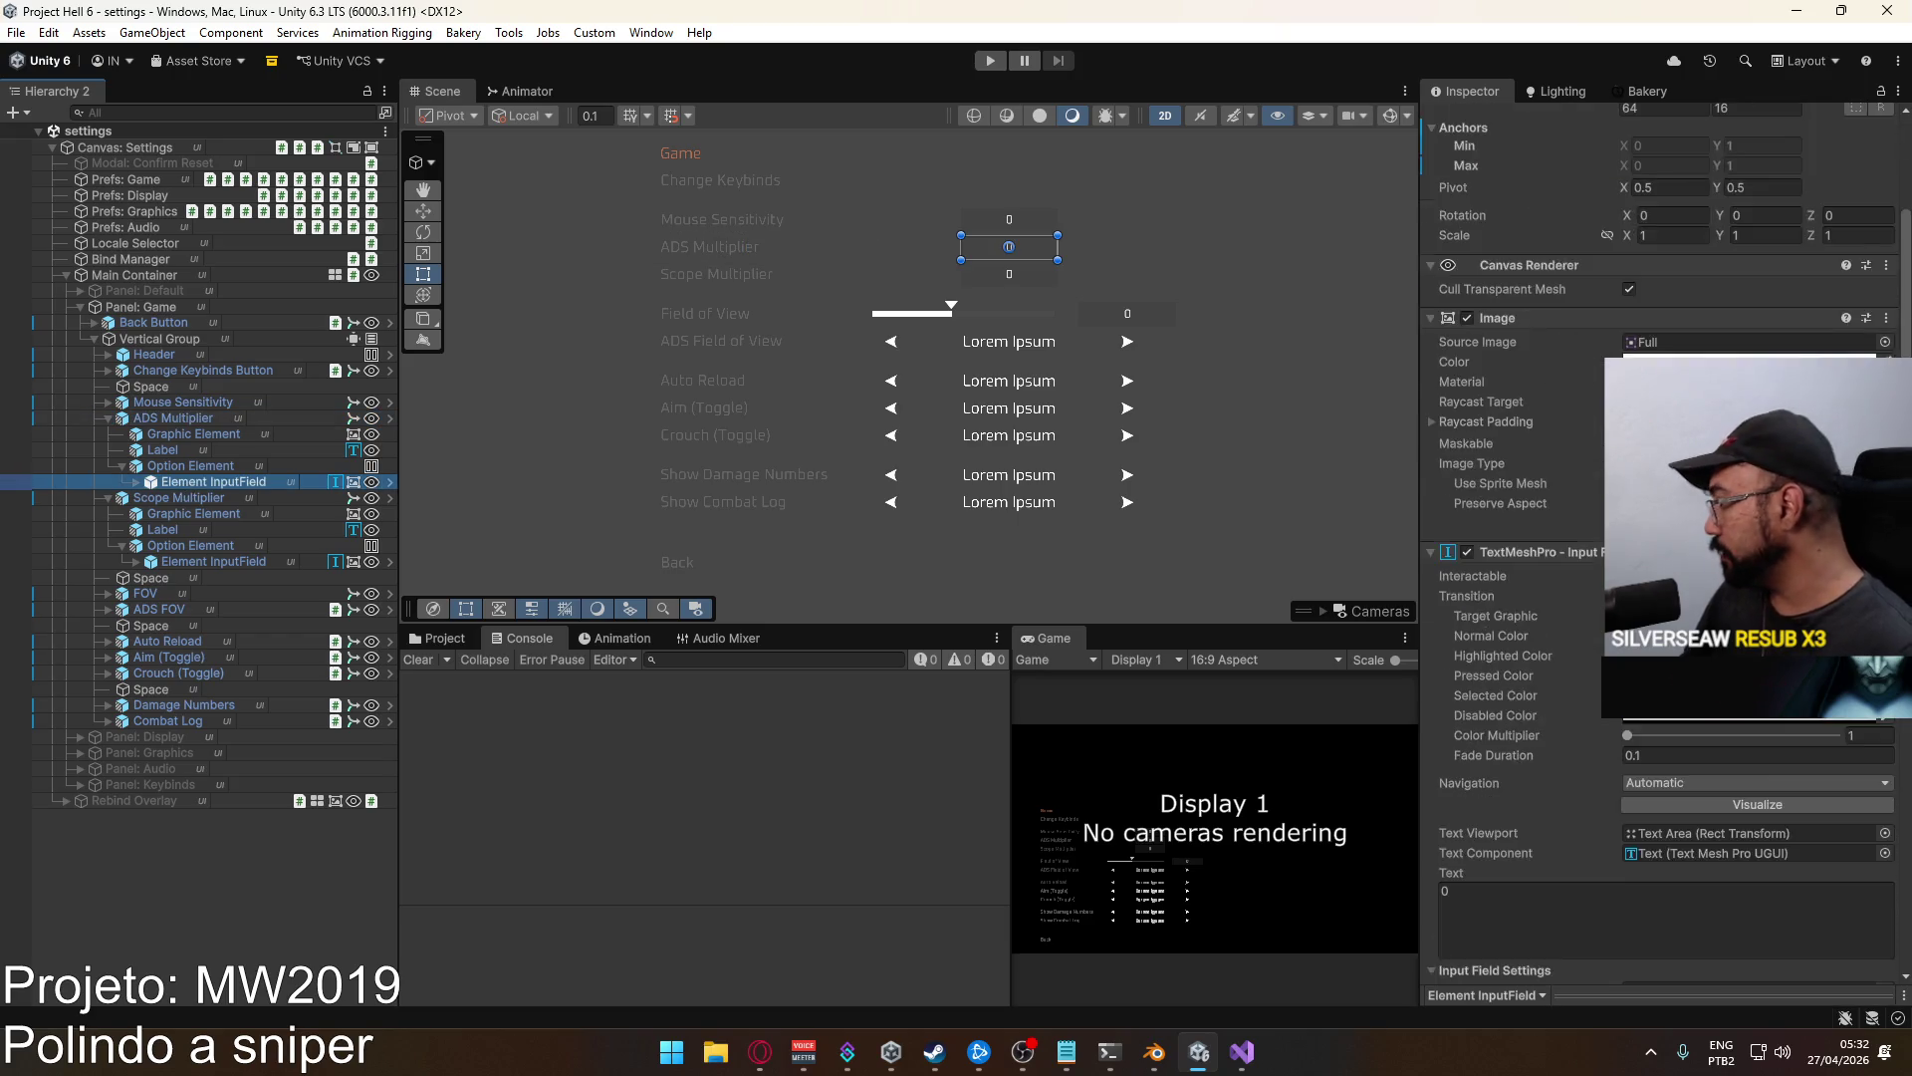
scroll(1681, 717, down, 10)
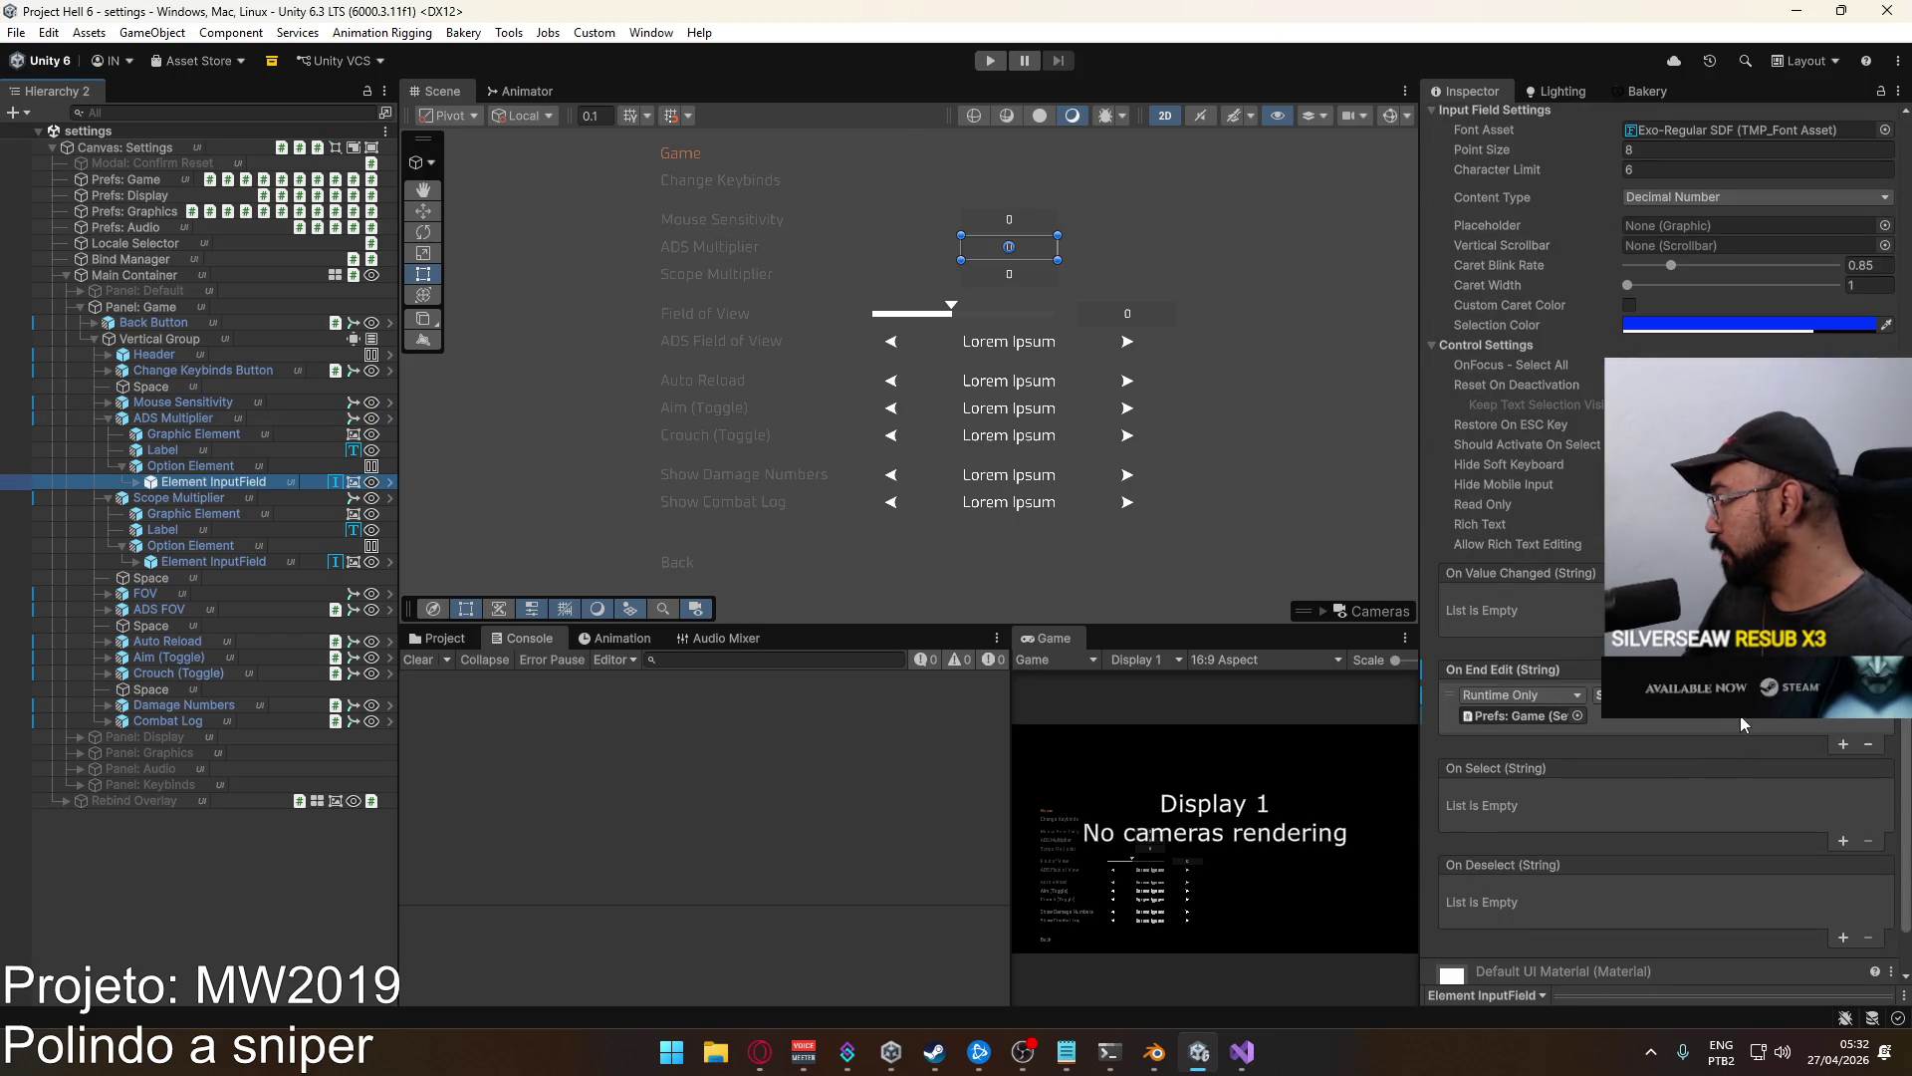
click(1683, 695)
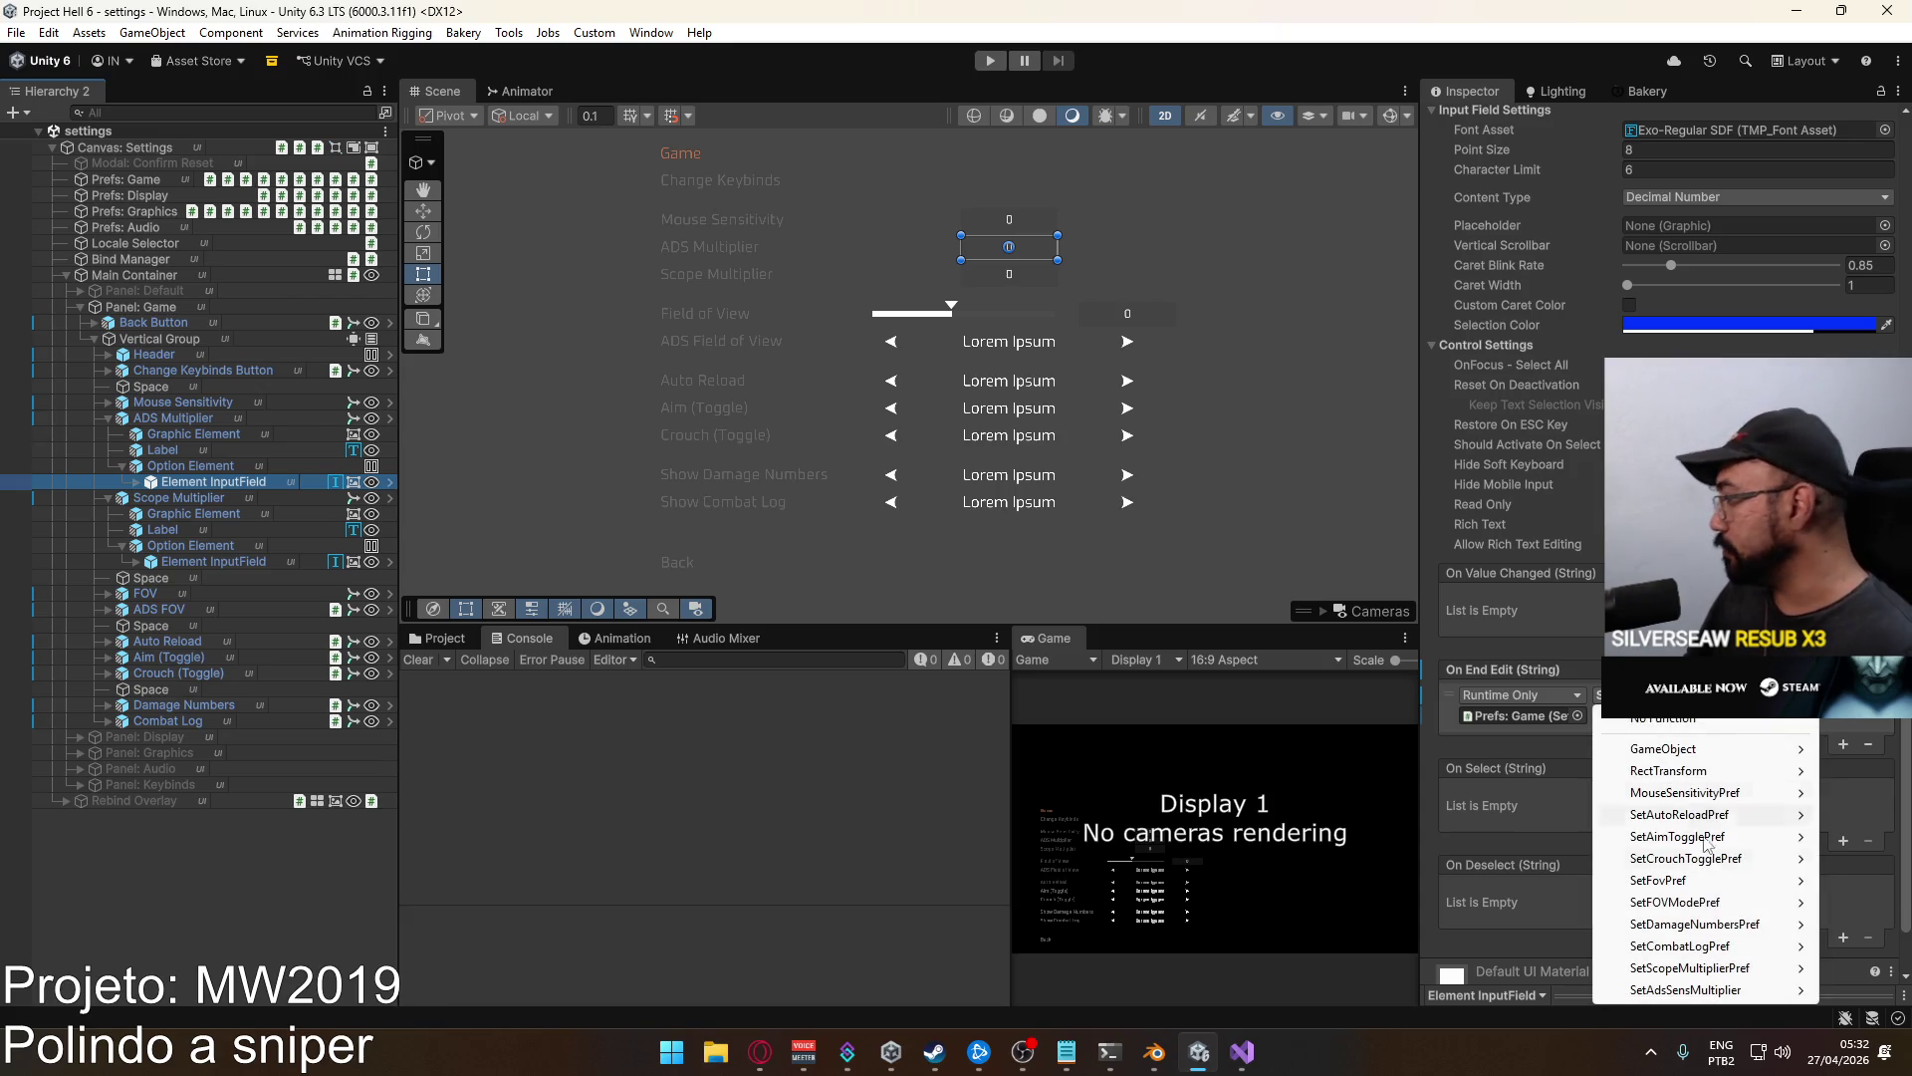
mouse_move(1693, 990)
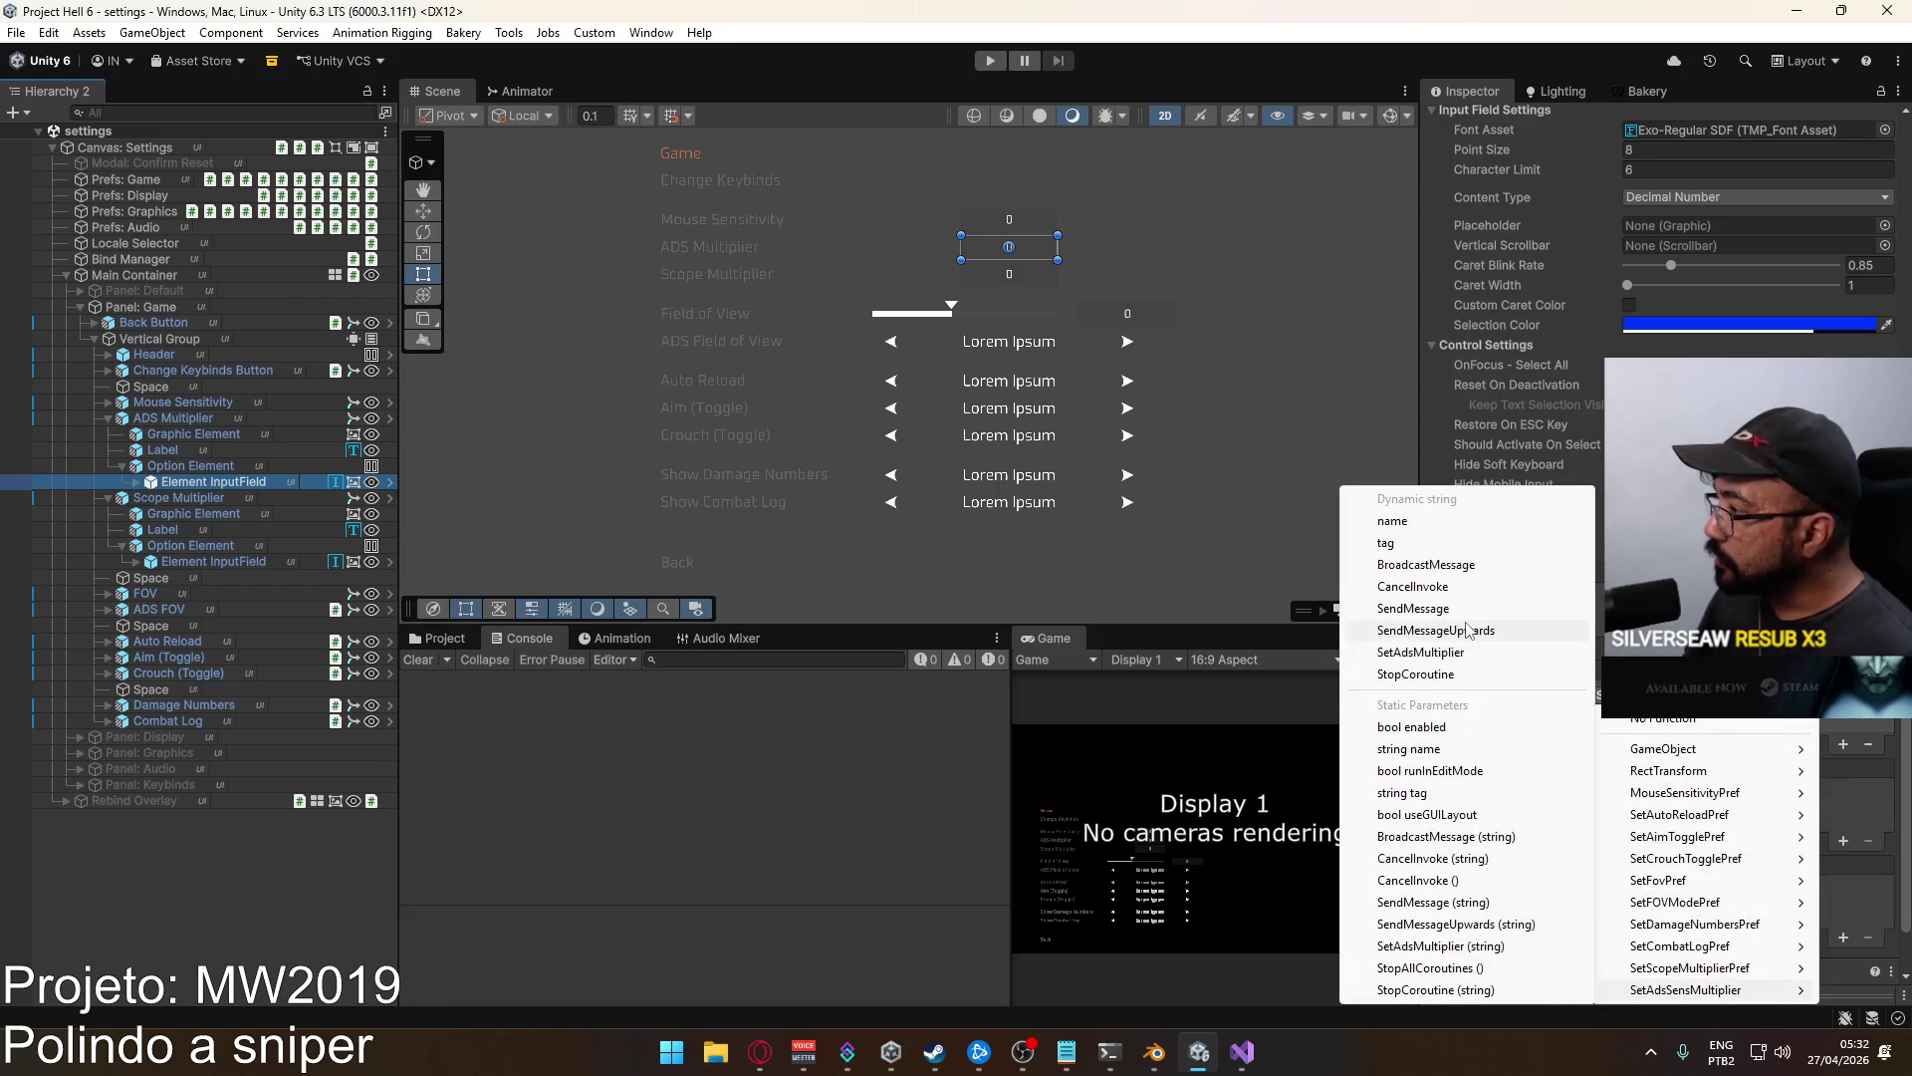
click(1424, 652)
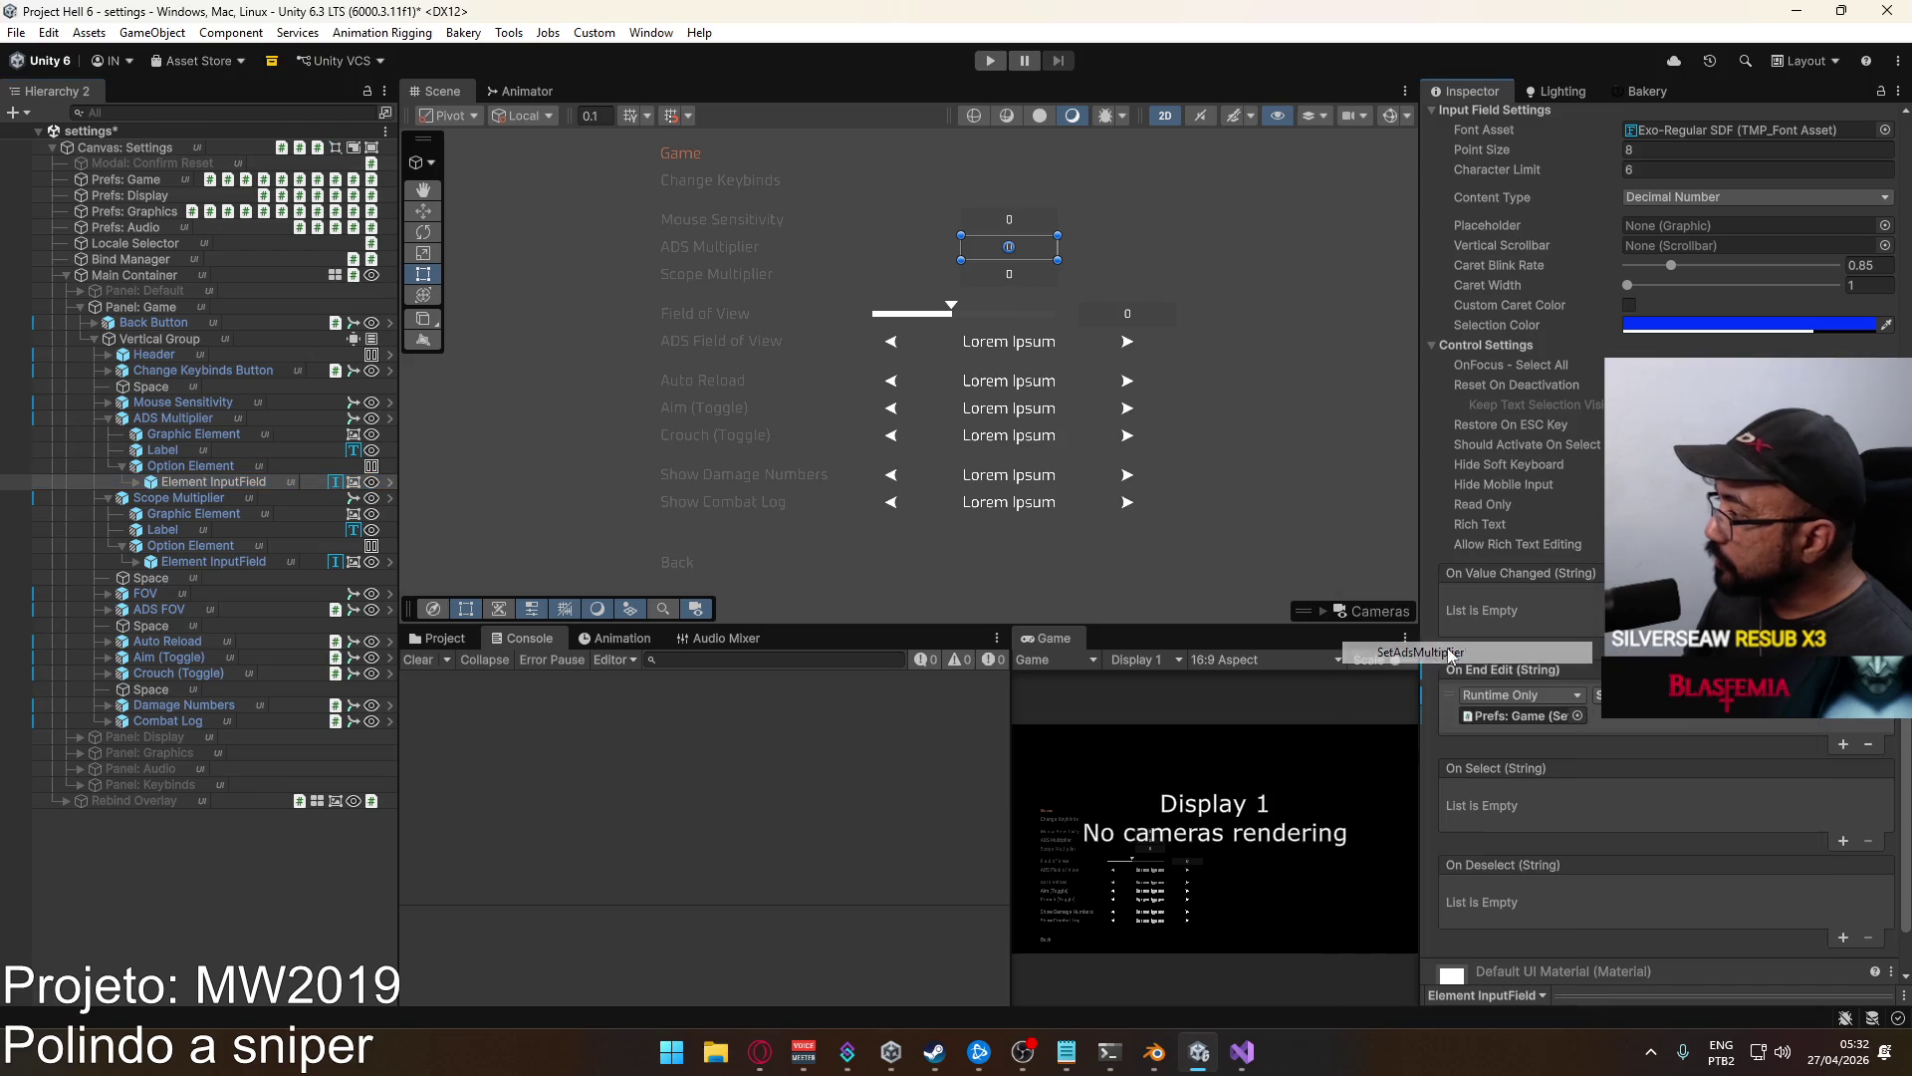
Save the settings scene and load the title scene from the Scenes folder.
scroll(1789, 725, down, 2)
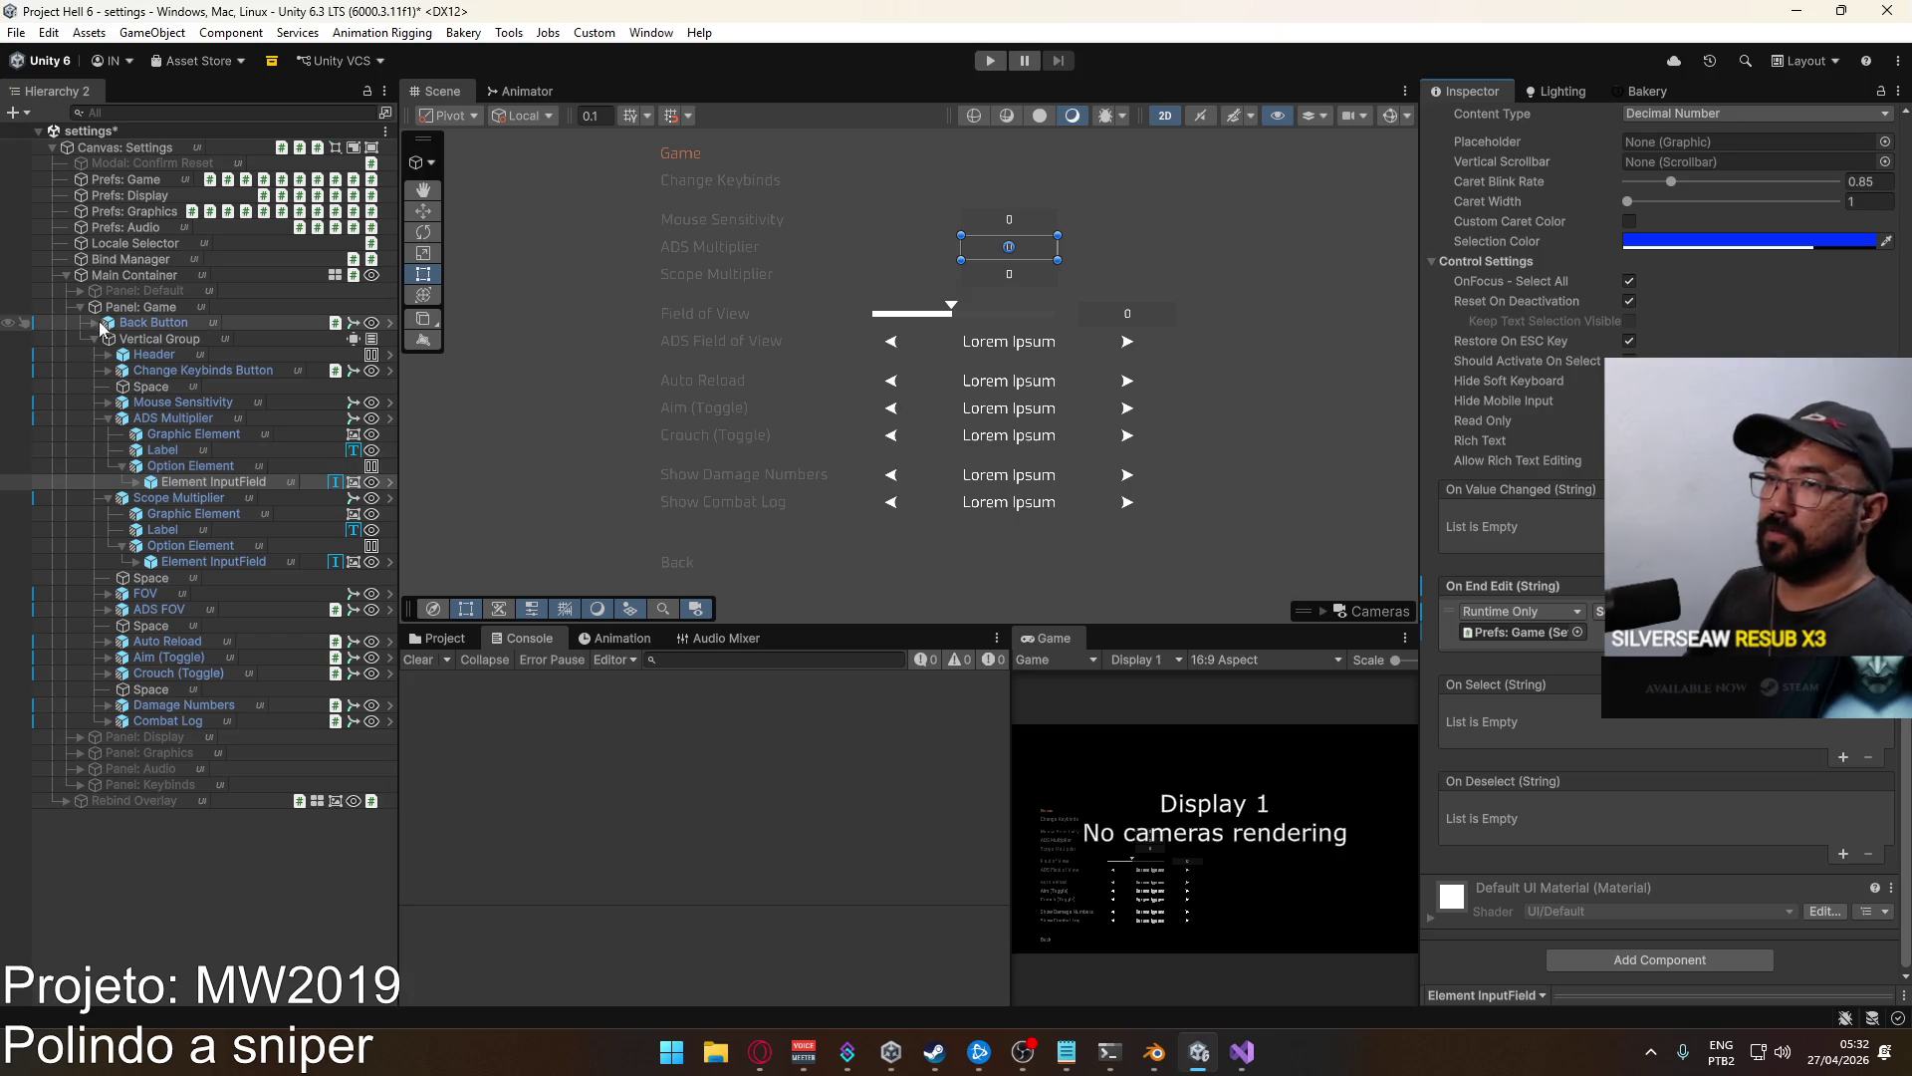
click(65, 276)
key(ctrl+s)
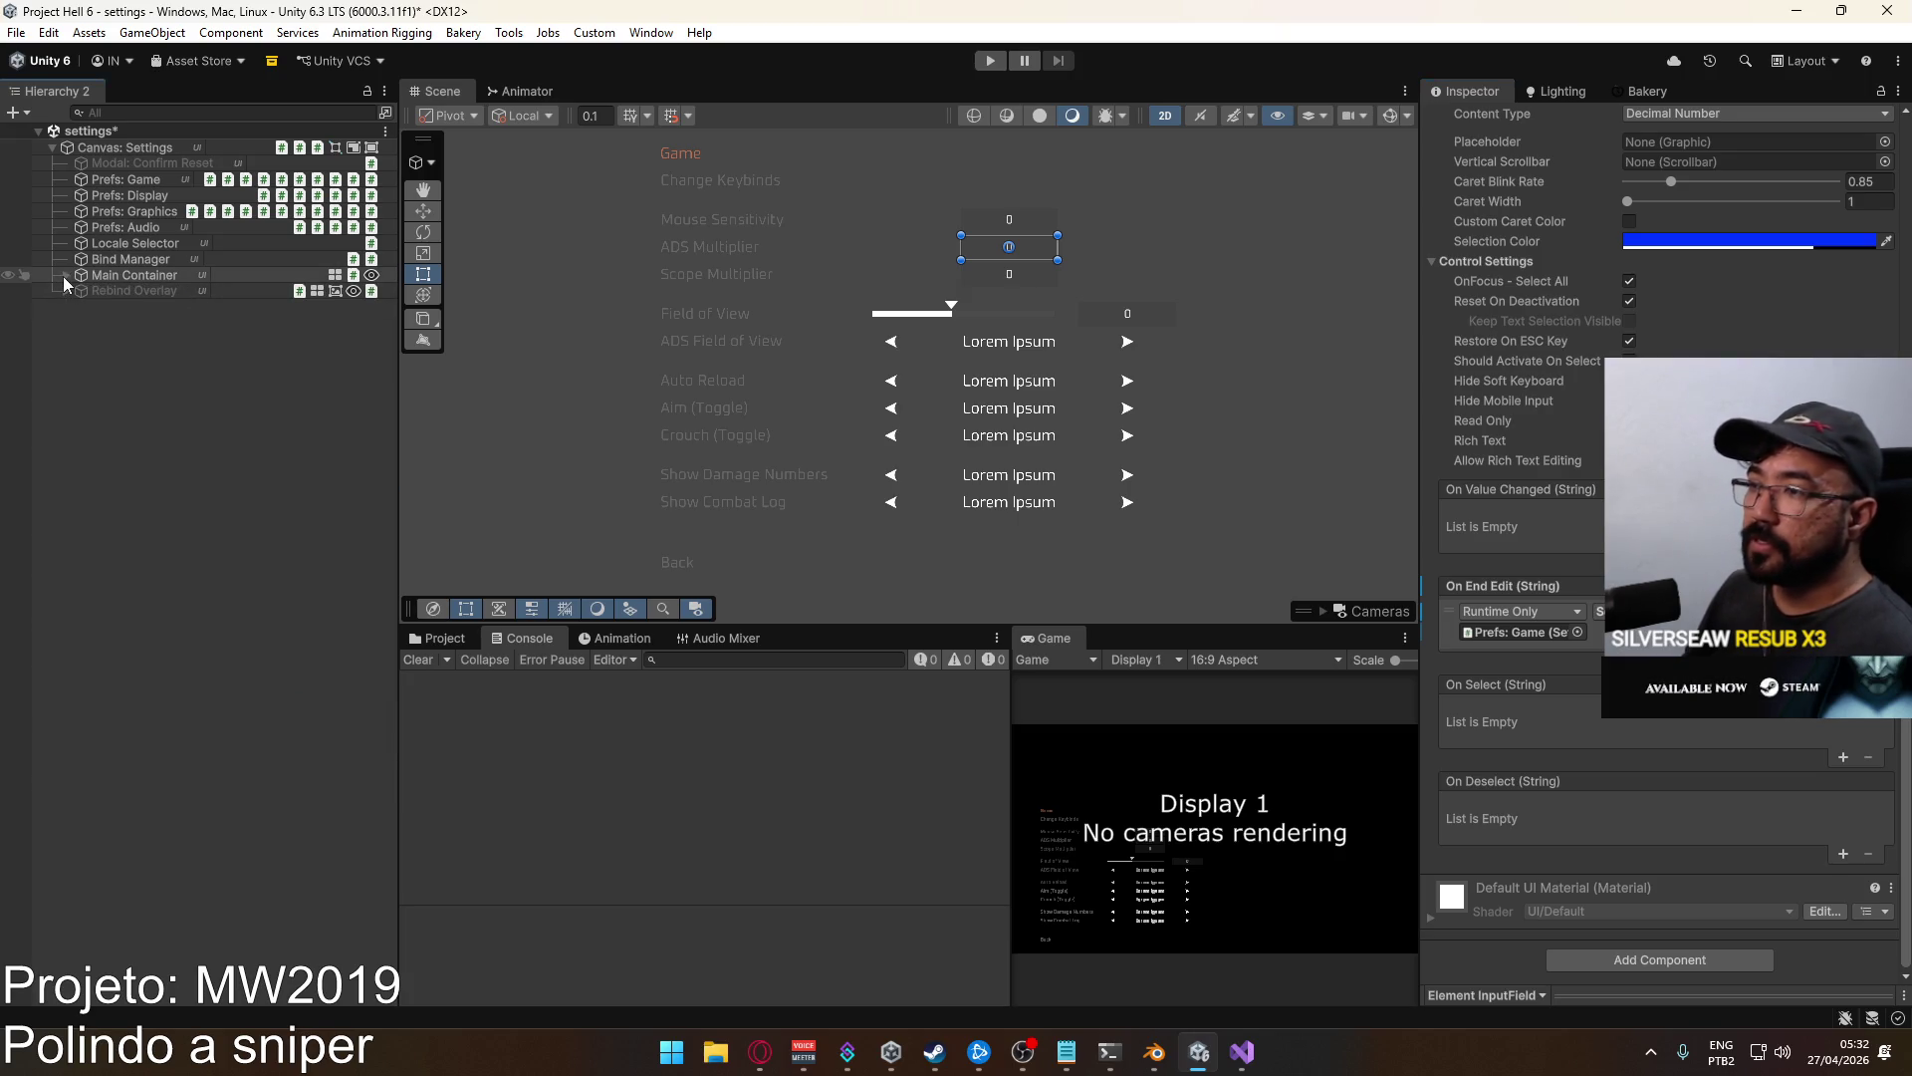
click(438, 638)
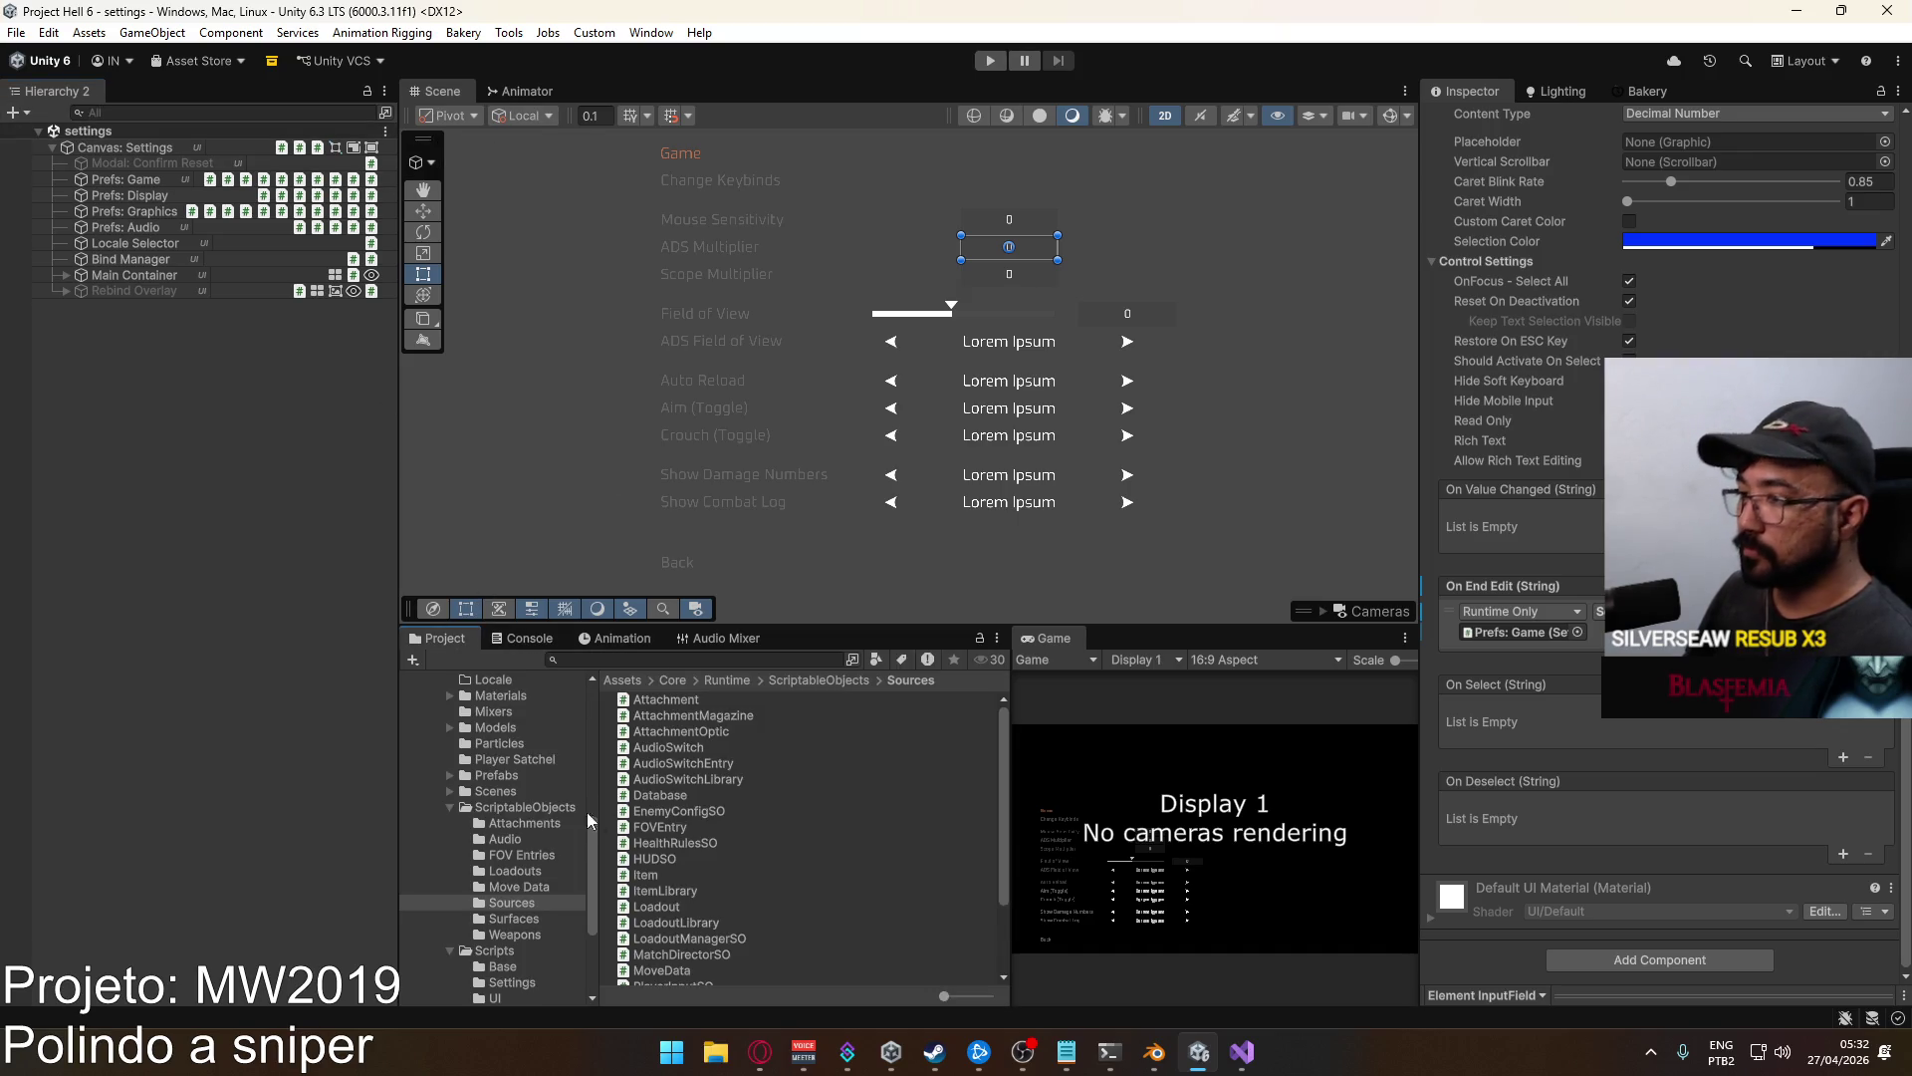
click(517, 790)
double_click(643, 890)
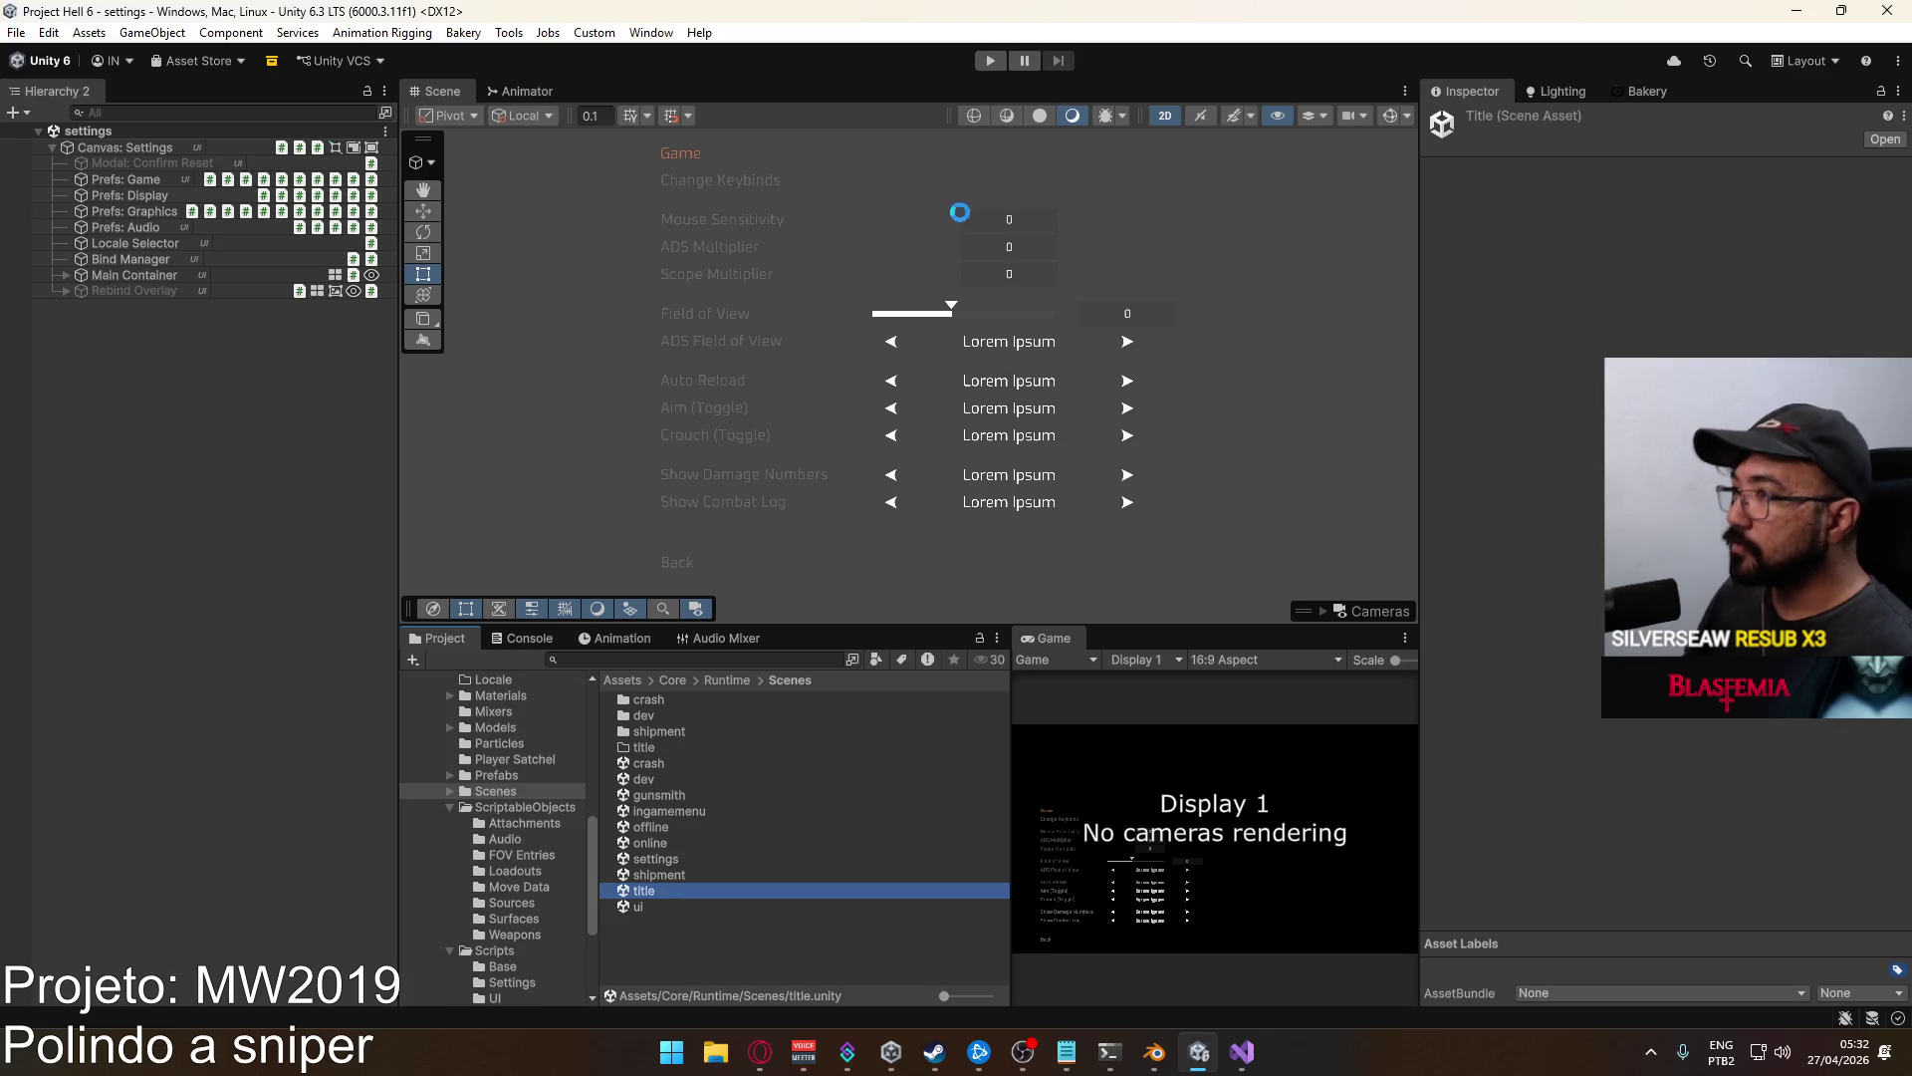
Start play mode and host a Domination match on Crash with the first loadout.
click(989, 62)
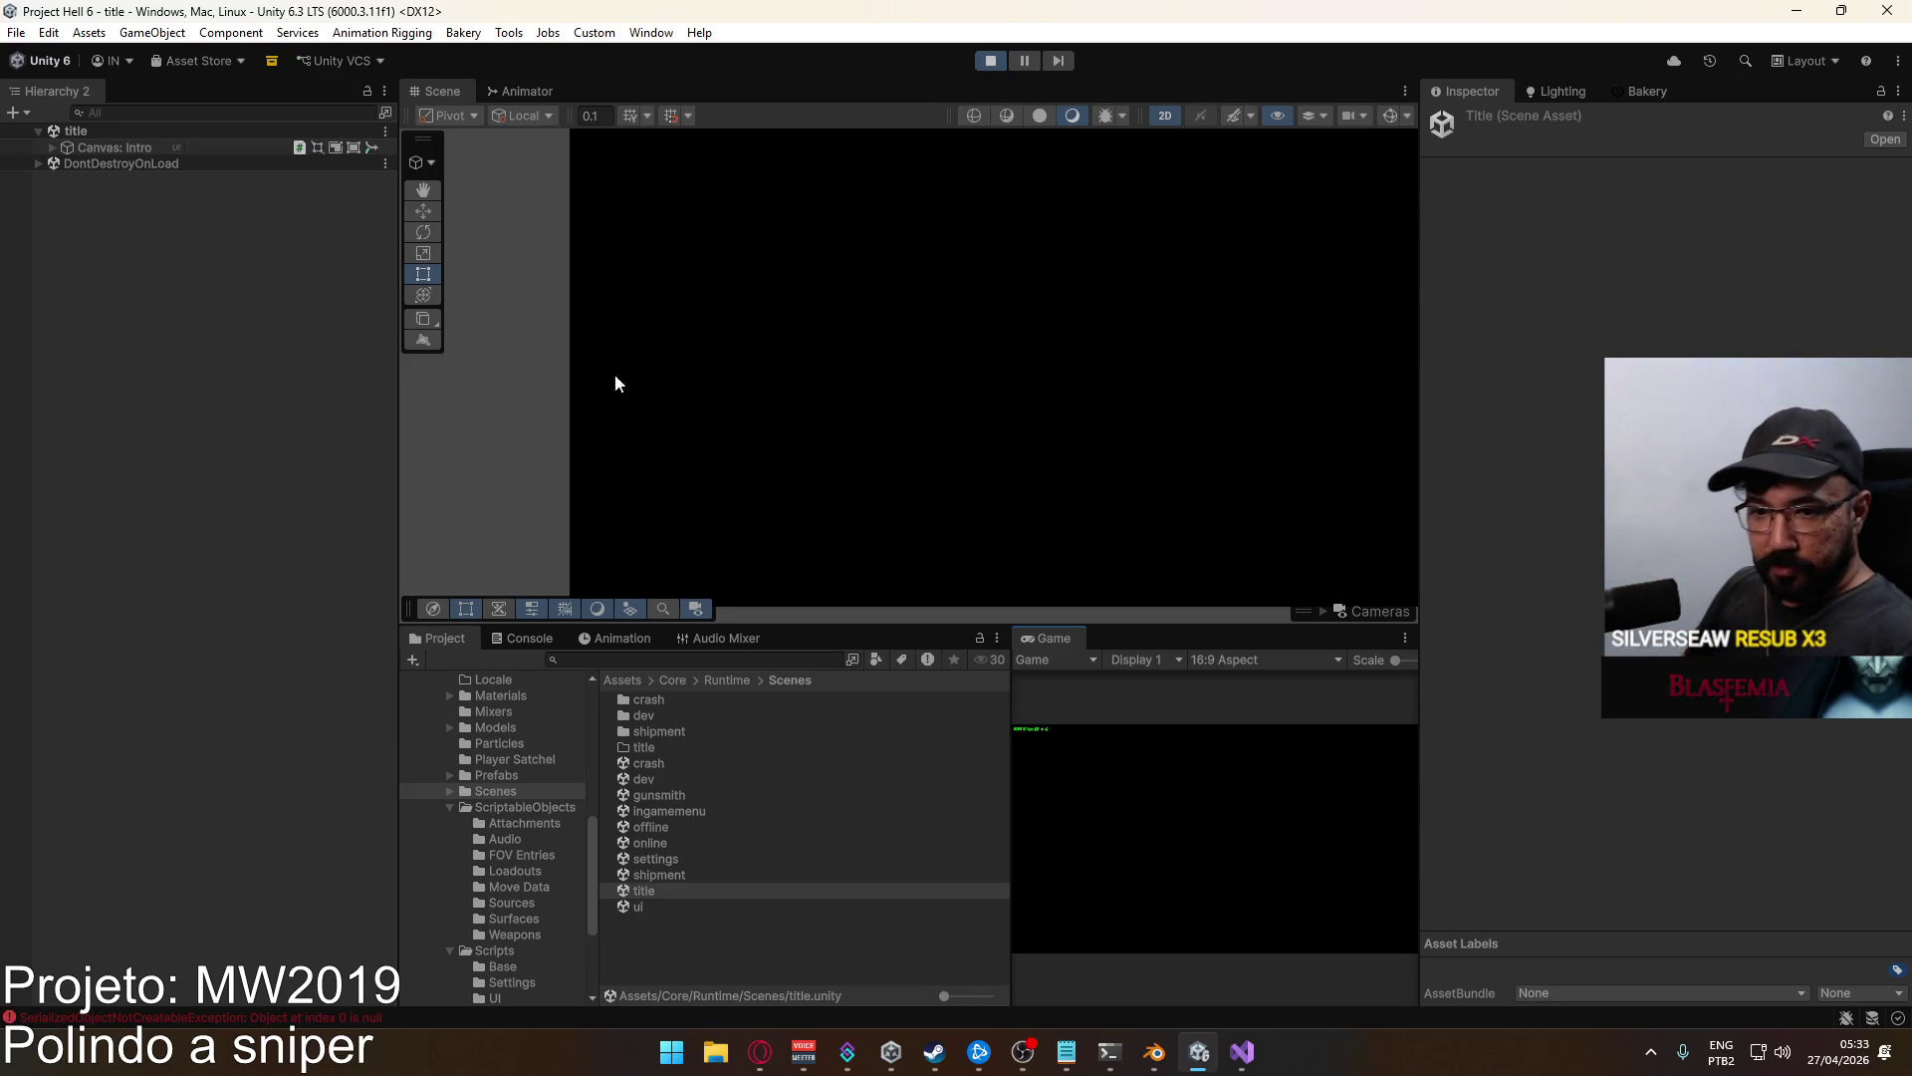
drag(1009, 776, 820, 801)
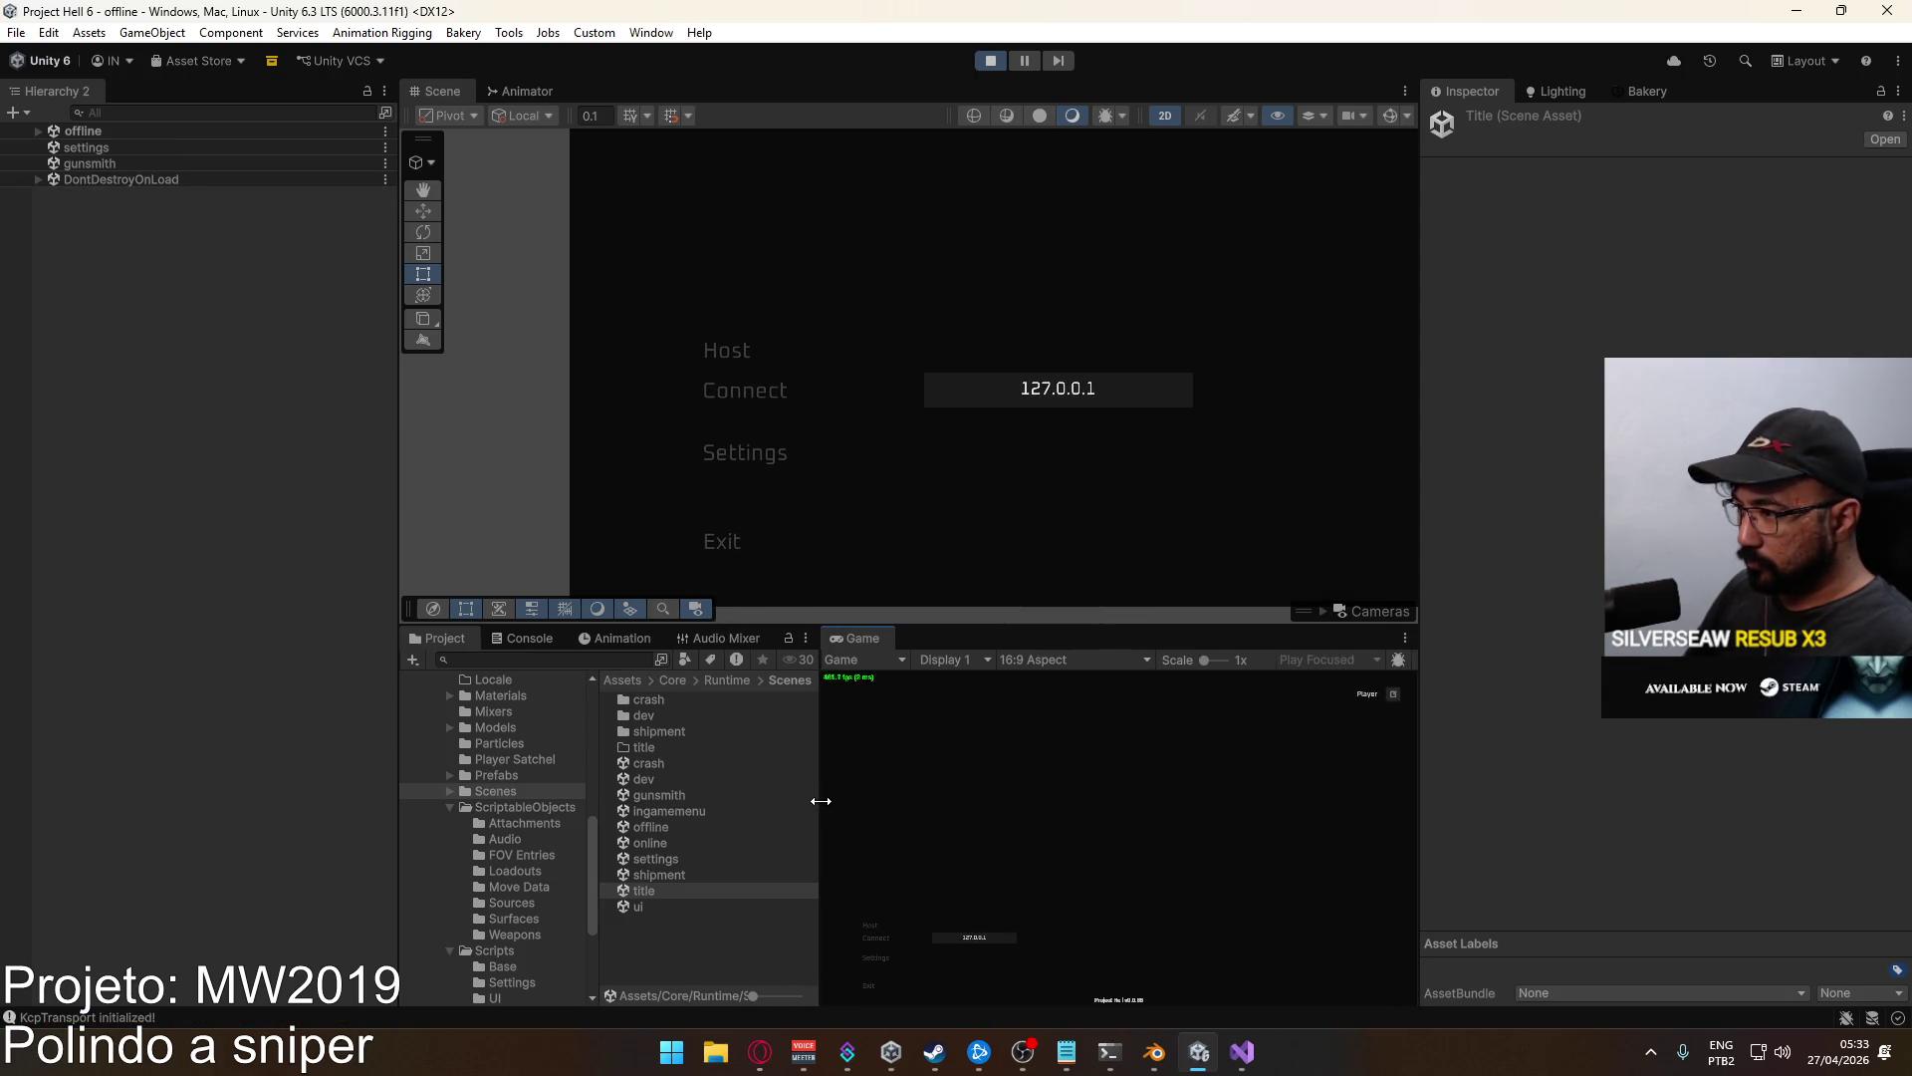
click(864, 923)
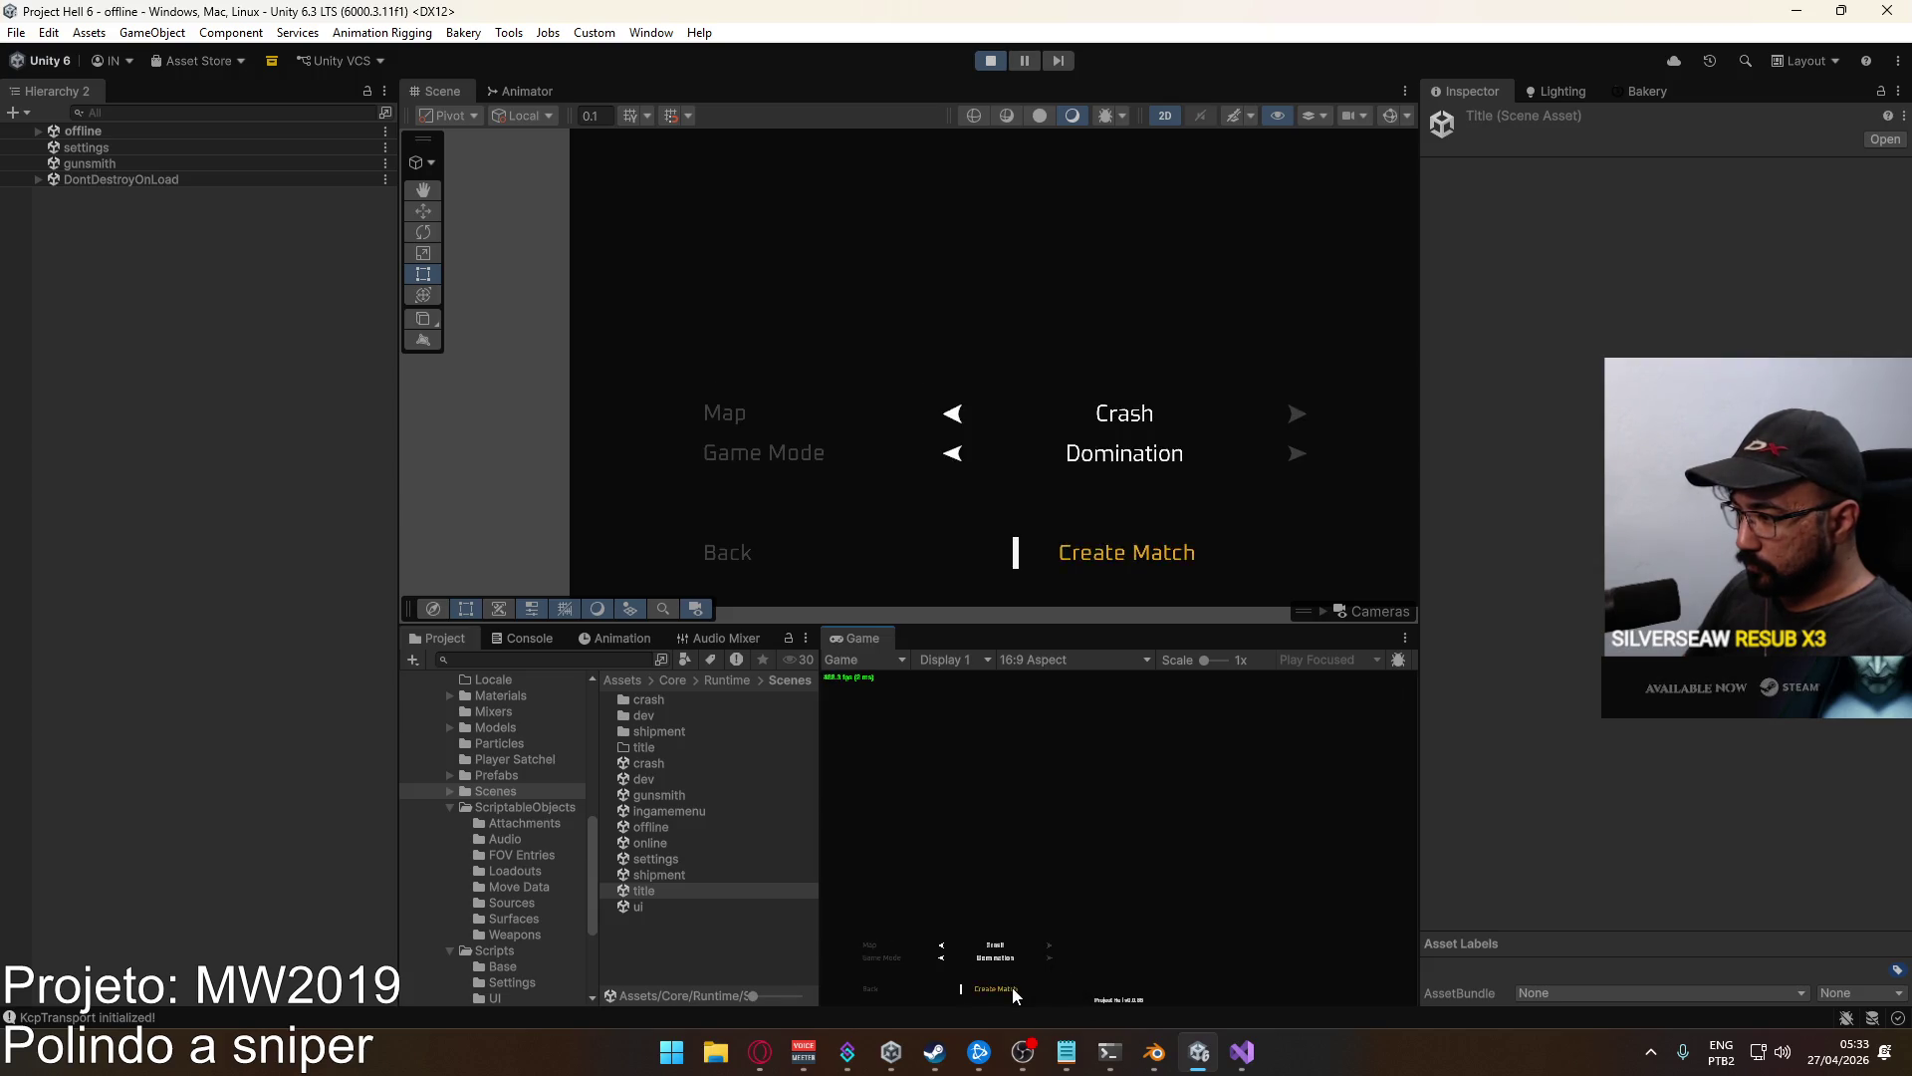
click(1012, 988)
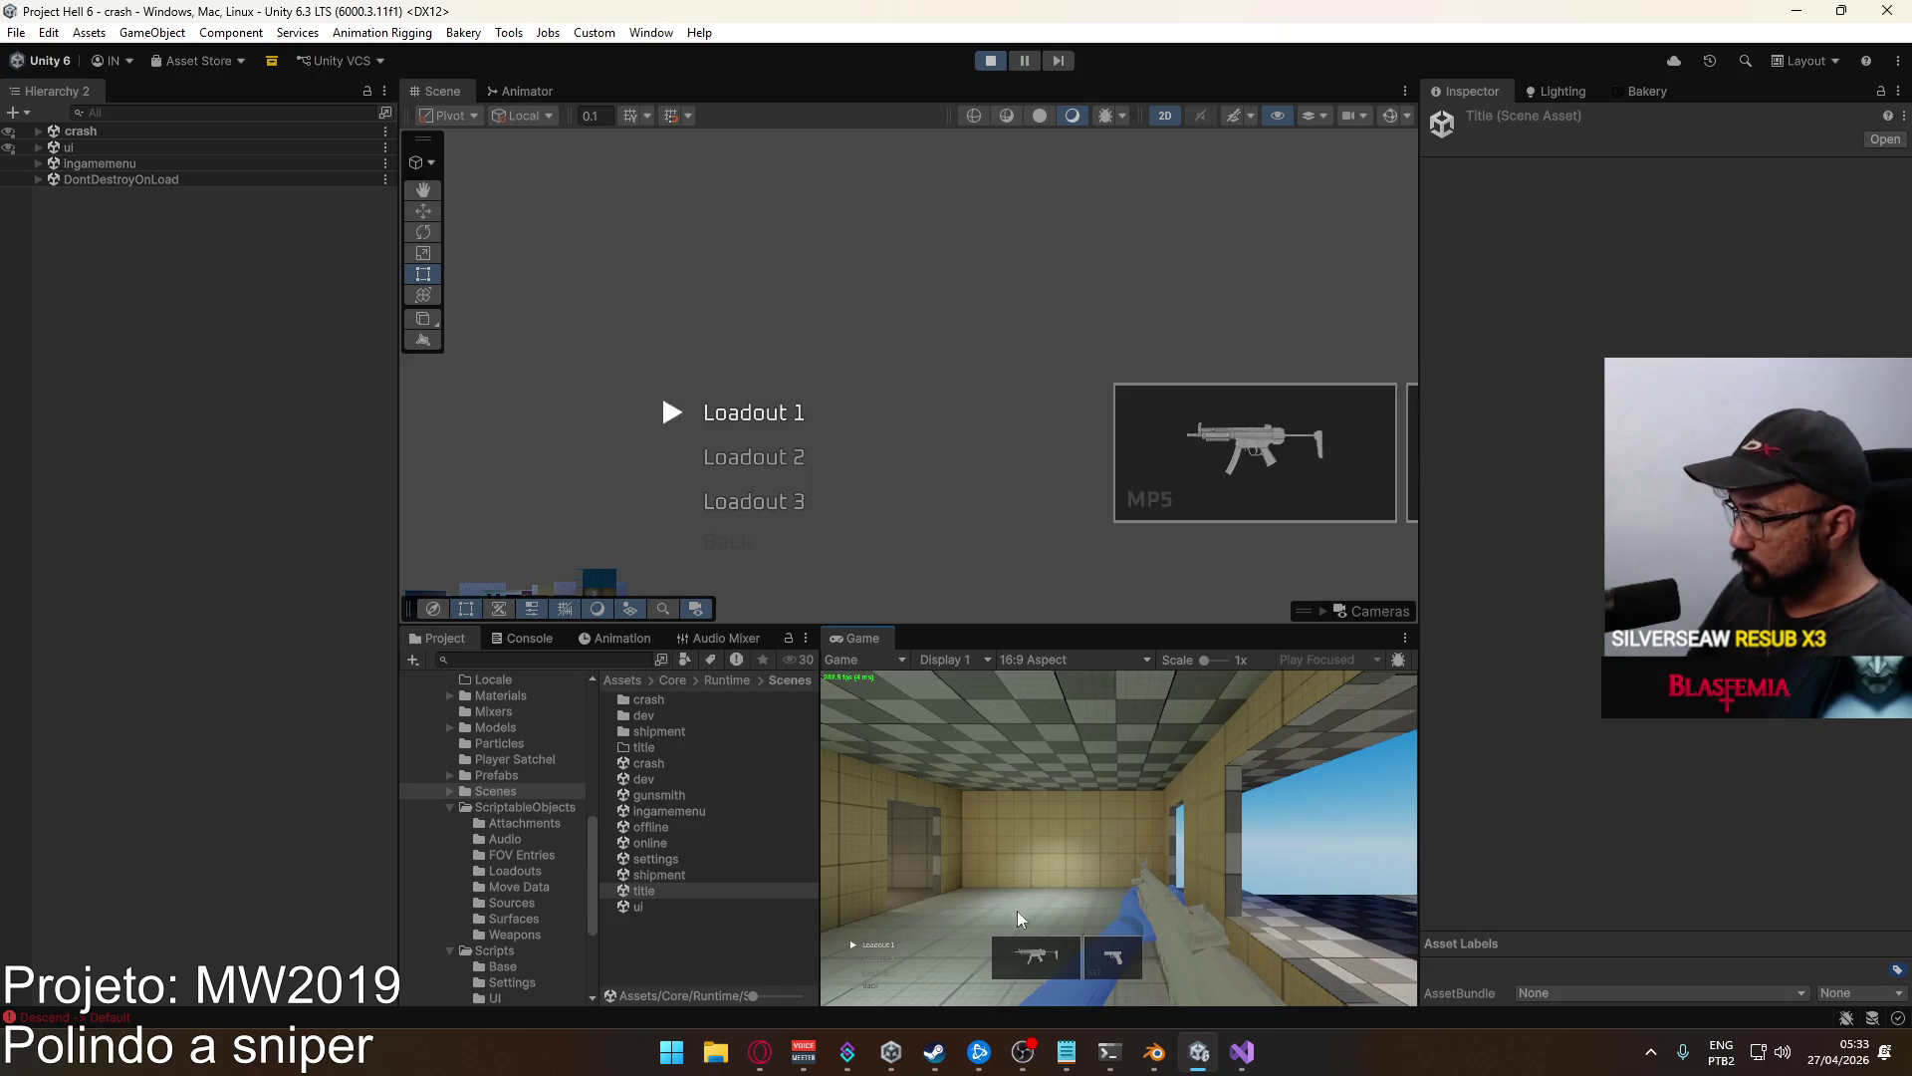
click(1024, 942)
Enter the match, walk forward, then switch to PlayerScript.cs's OnLook method in Visual Studio.
click(886, 912)
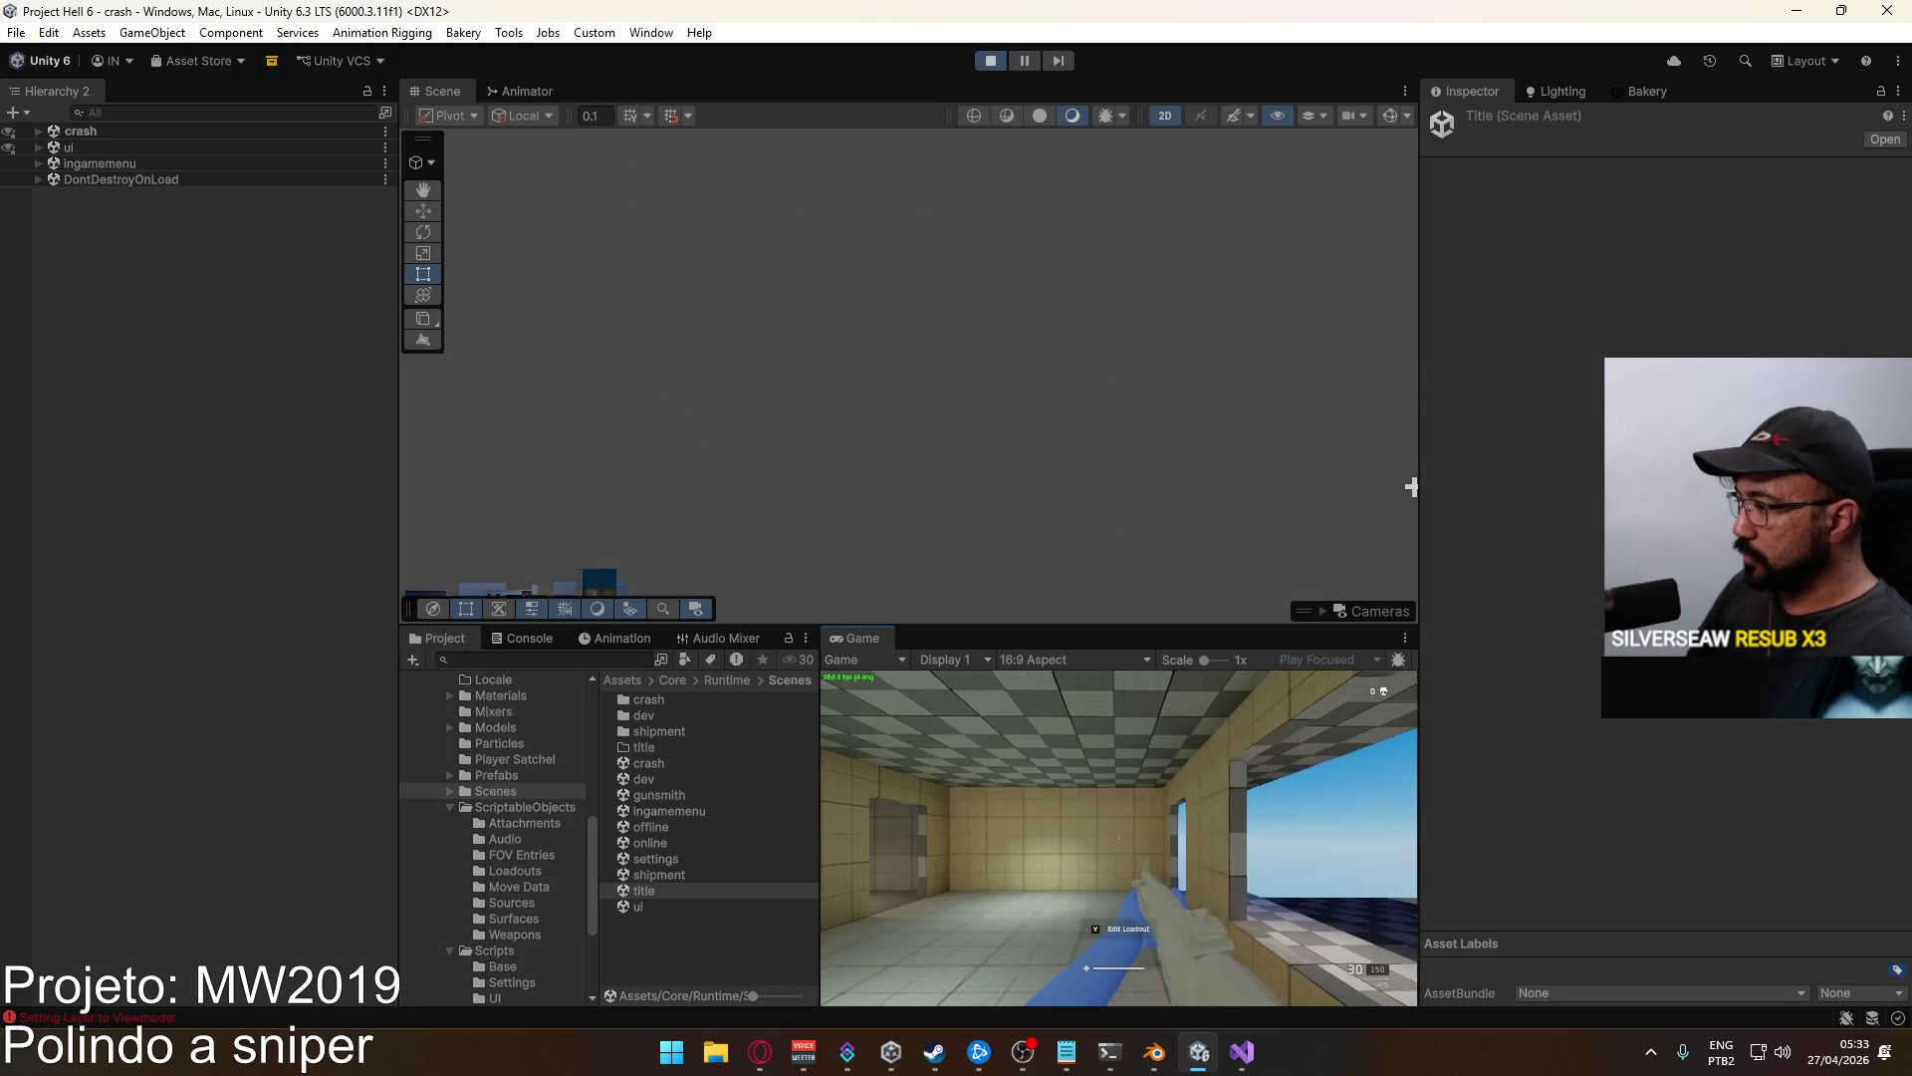
key(w)
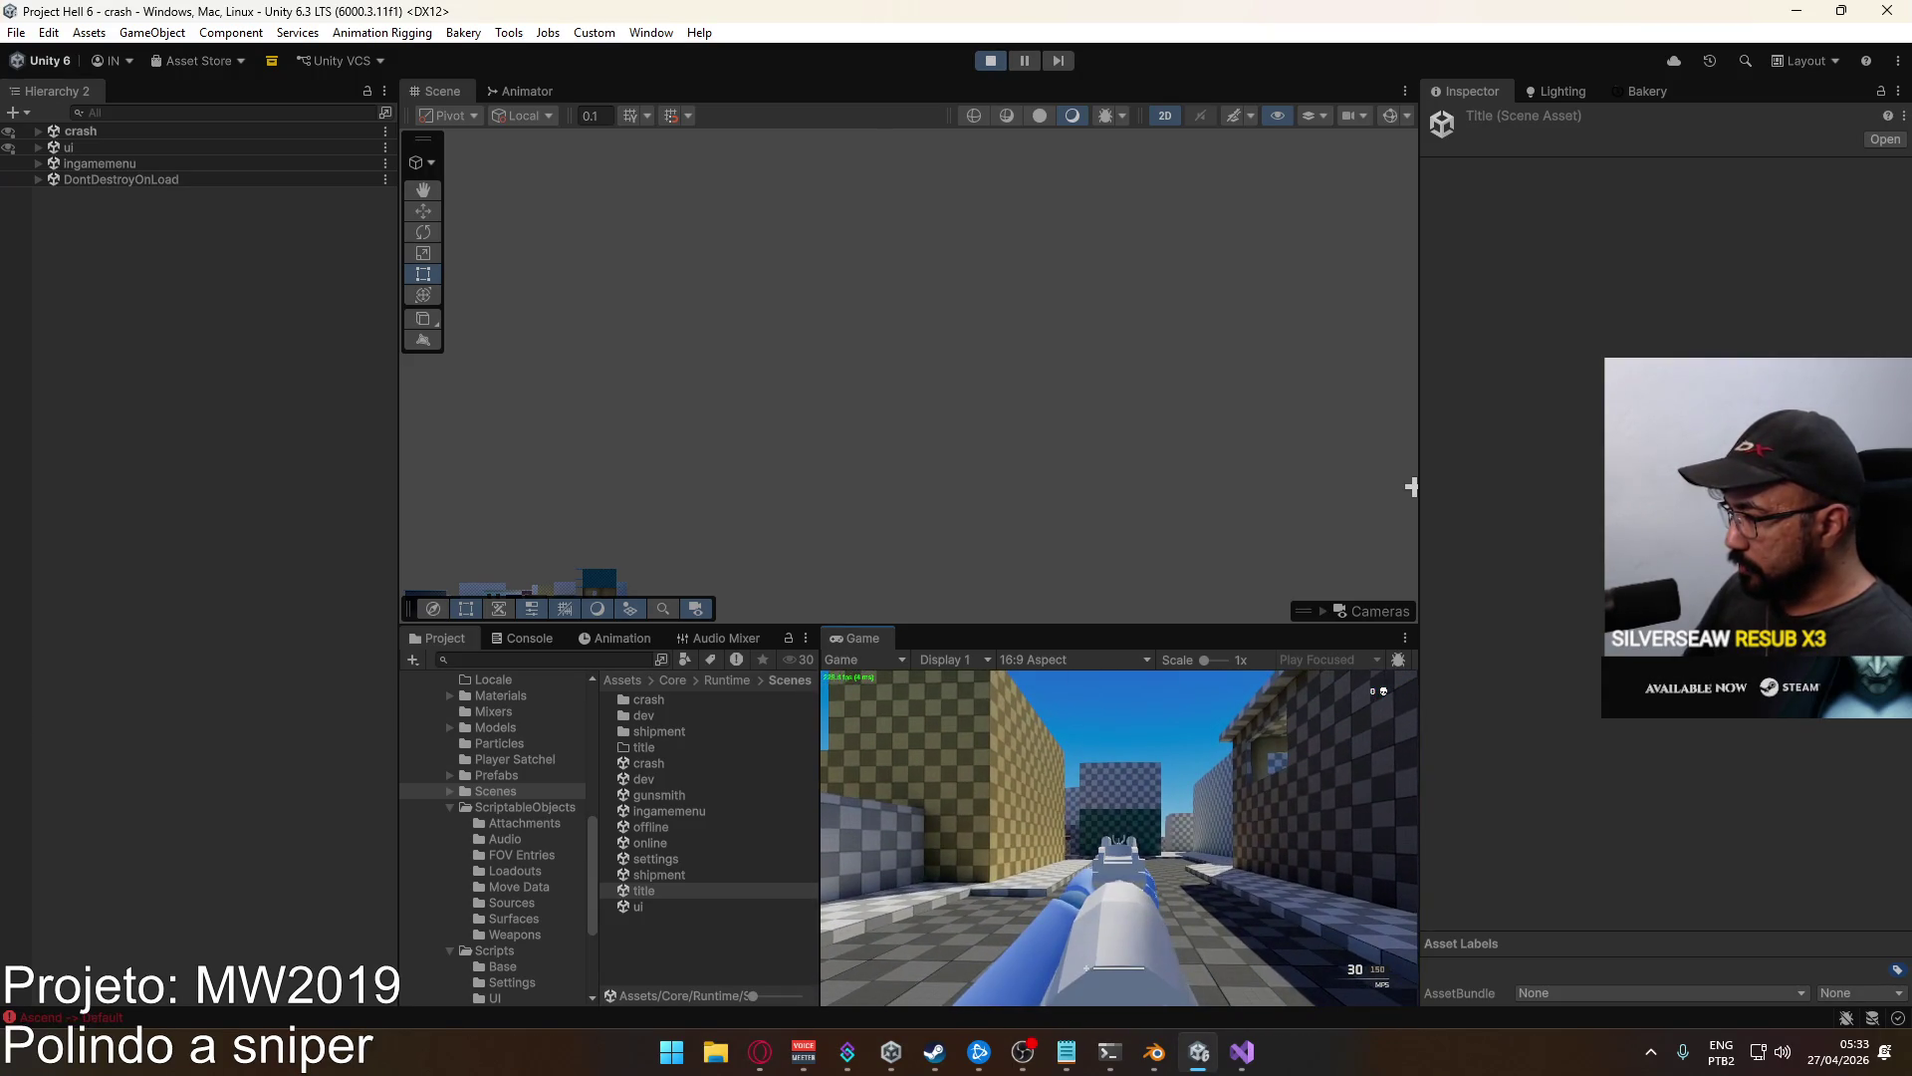
key(super)
key(super)
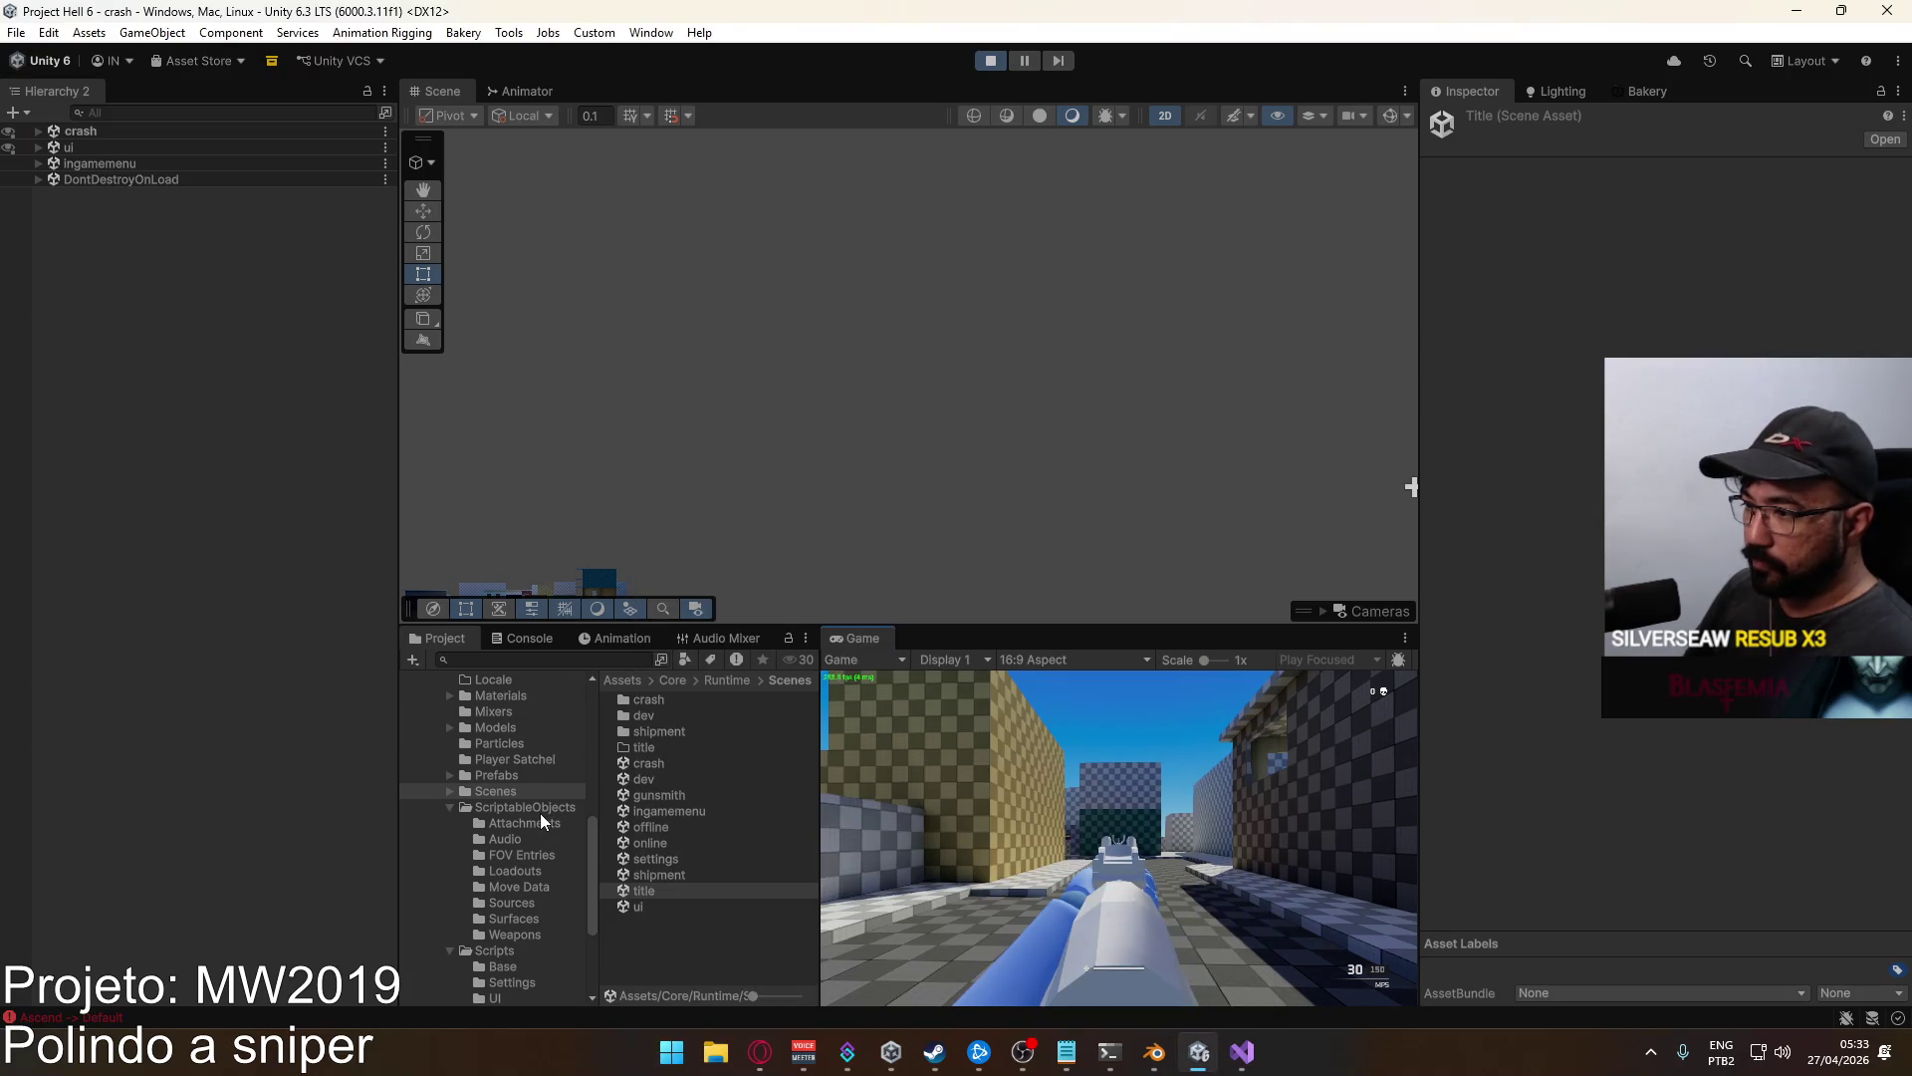
click(1241, 1051)
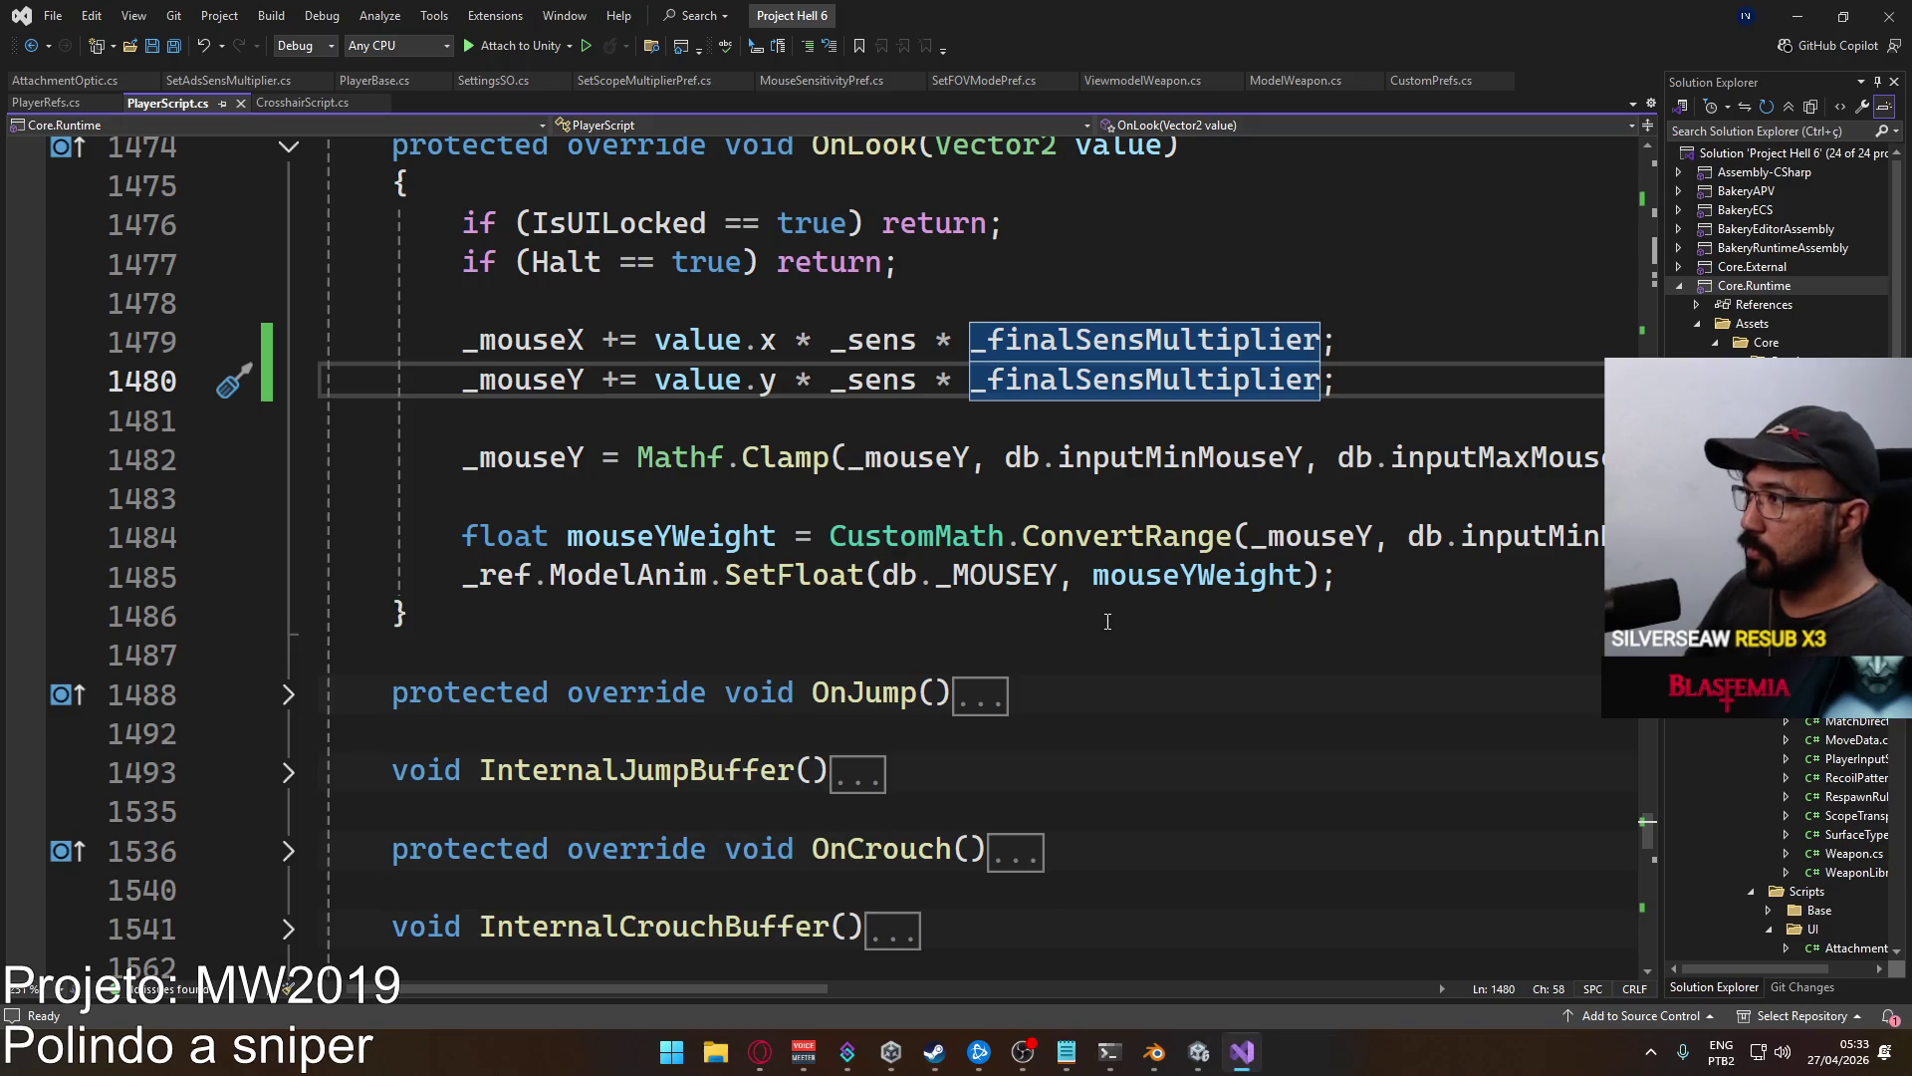
Return to the running game in Unity and open its Game settings page.
scroll(1139, 595, up, 8)
key(super)
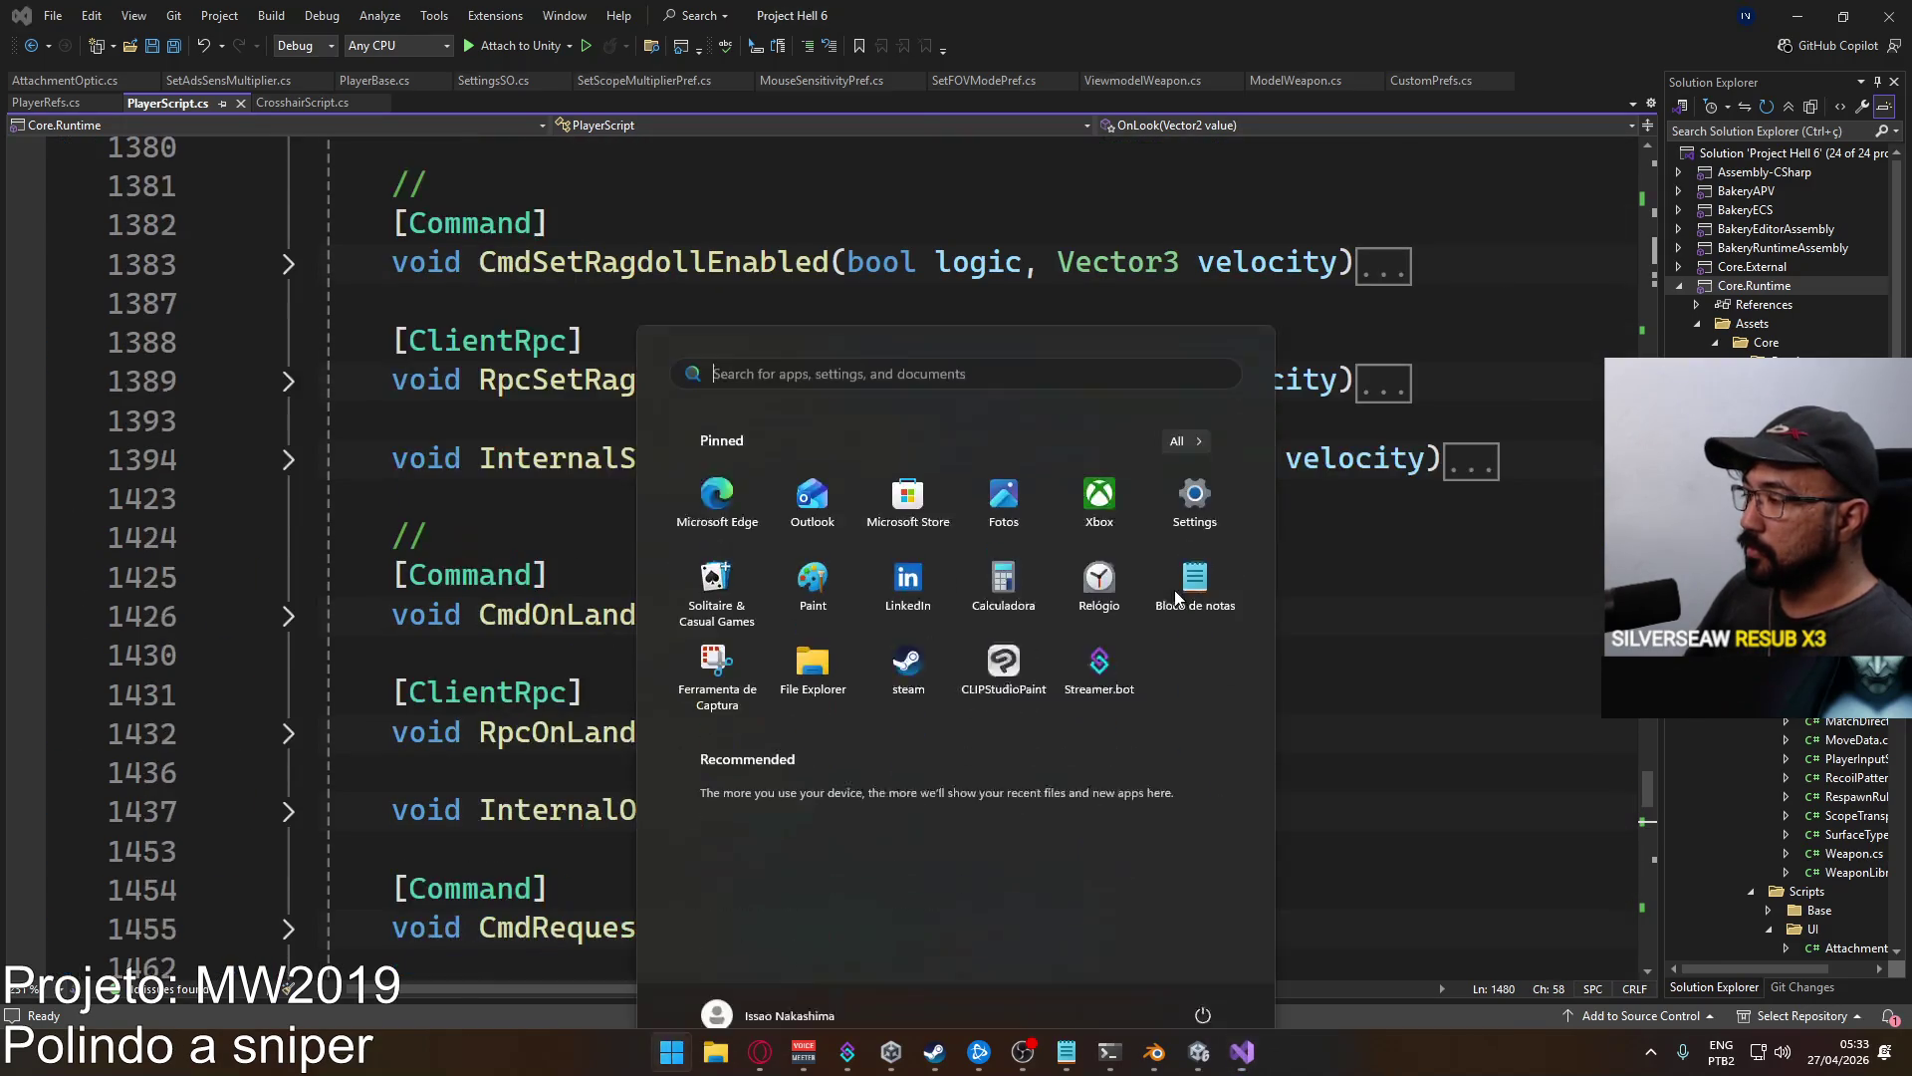
click(1198, 1052)
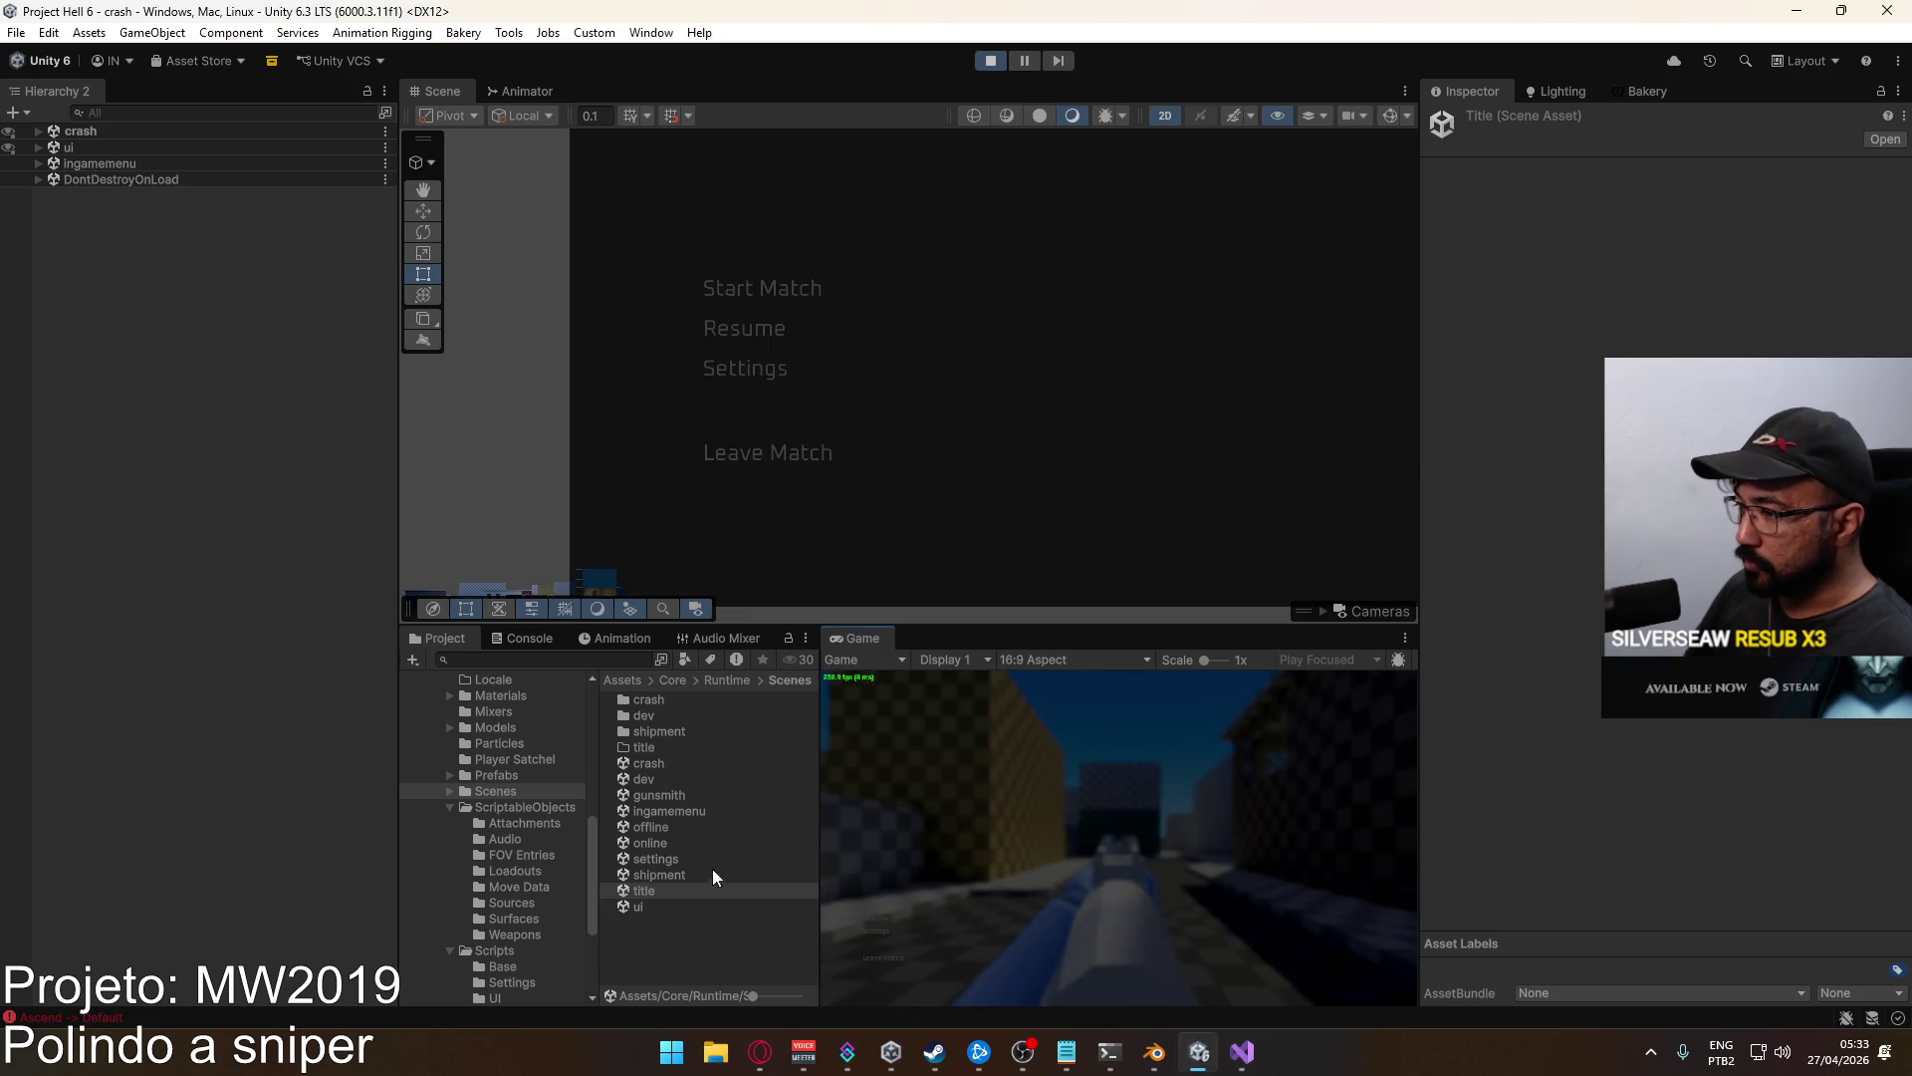
click(874, 931)
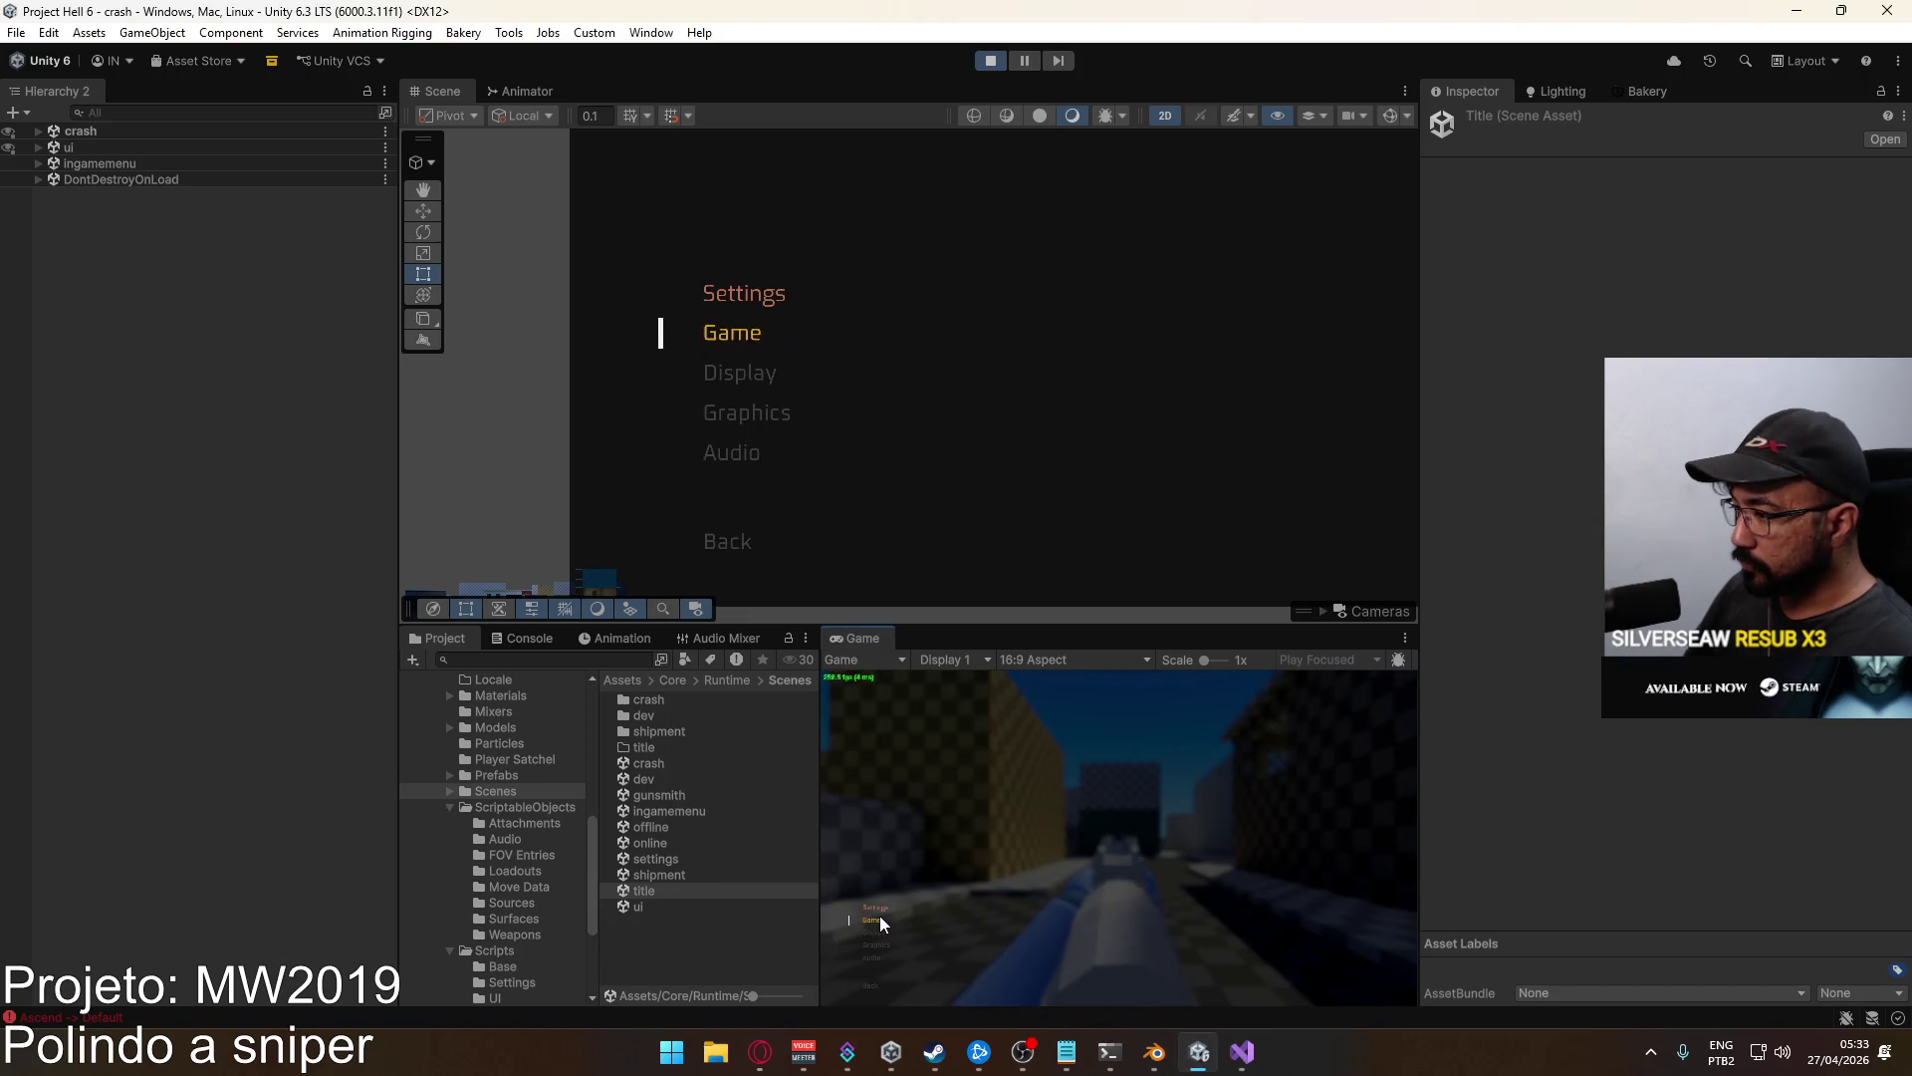
click(881, 924)
Sweep the Field of View slider and toggle ADS Field of View between Independent and Affected.
mouse_move(1054, 876)
mouse_down()
mouse_move(898, 853)
mouse_move(1066, 864)
mouse_up()
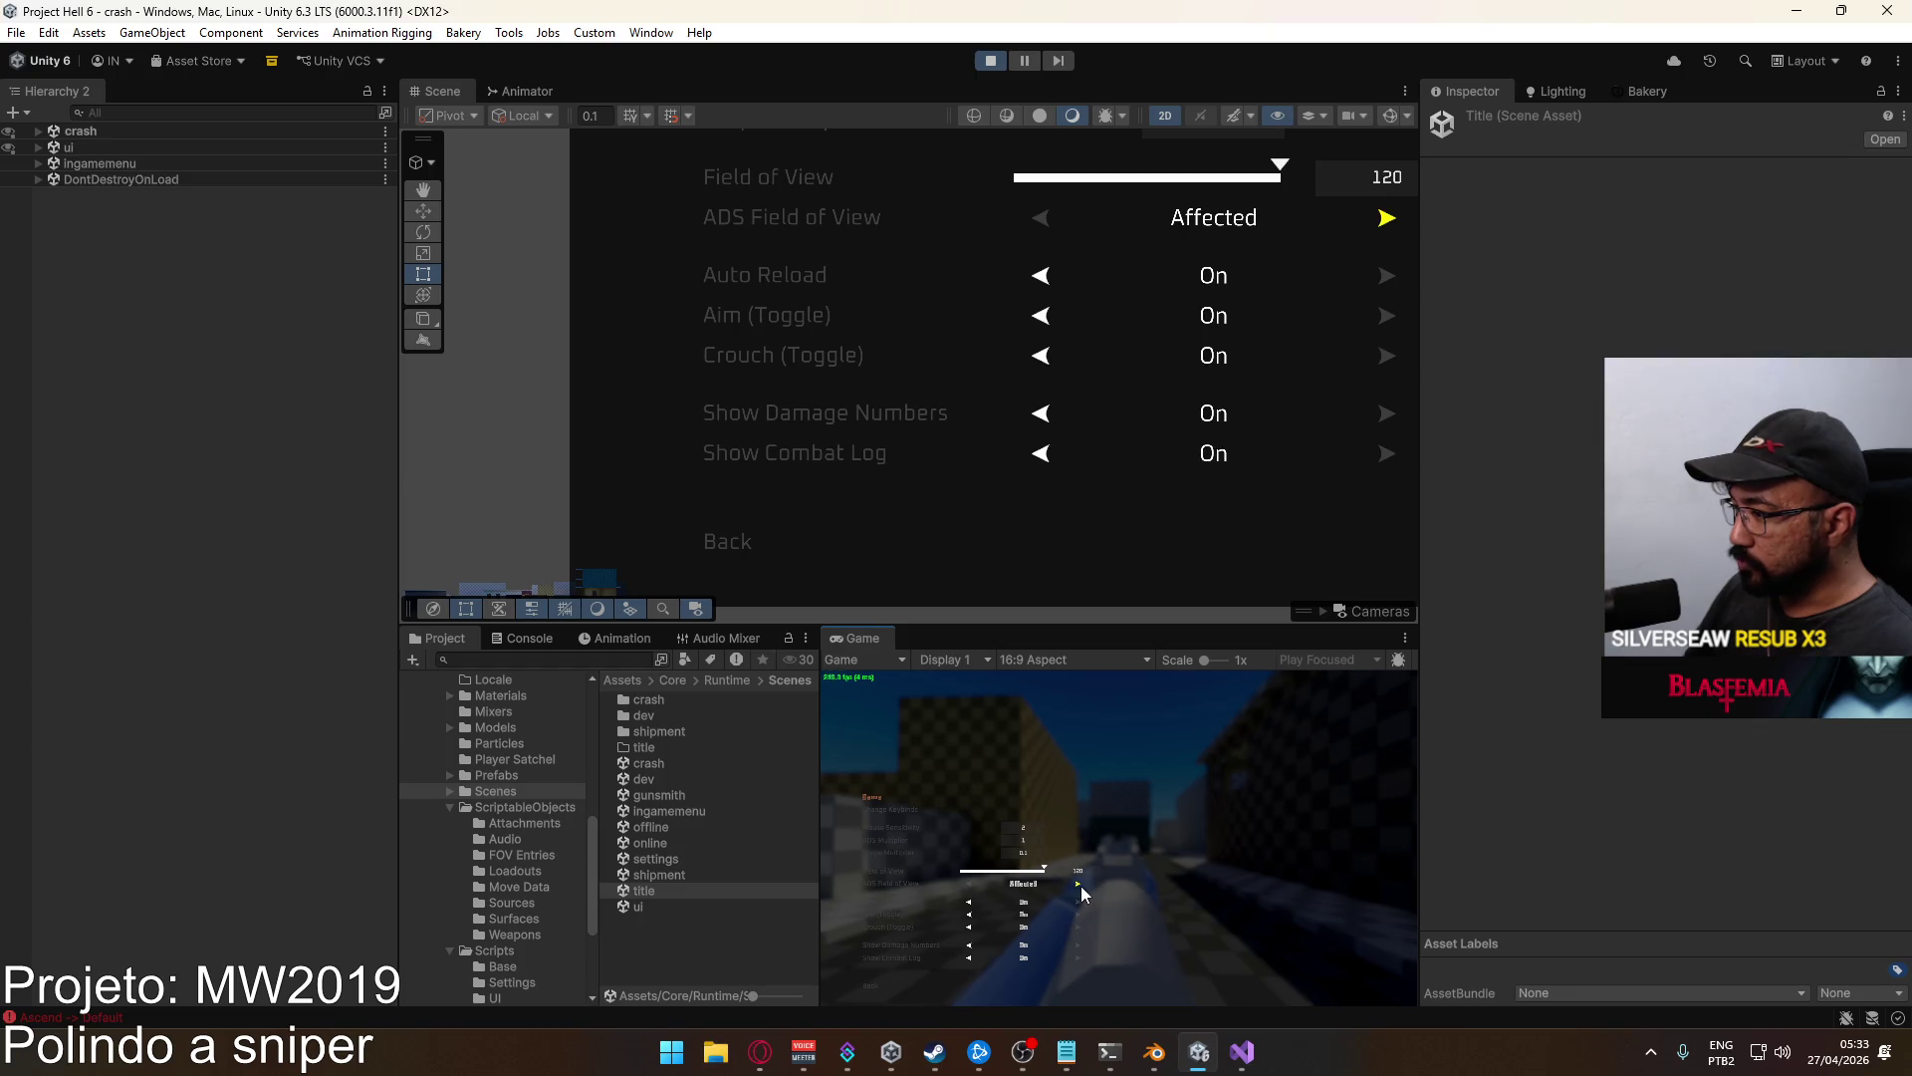
click(1080, 886)
mouse_move(1046, 872)
mouse_down()
mouse_move(962, 871)
mouse_move(1096, 874)
mouse_up()
click(969, 884)
key(Escape)
key(Escape)
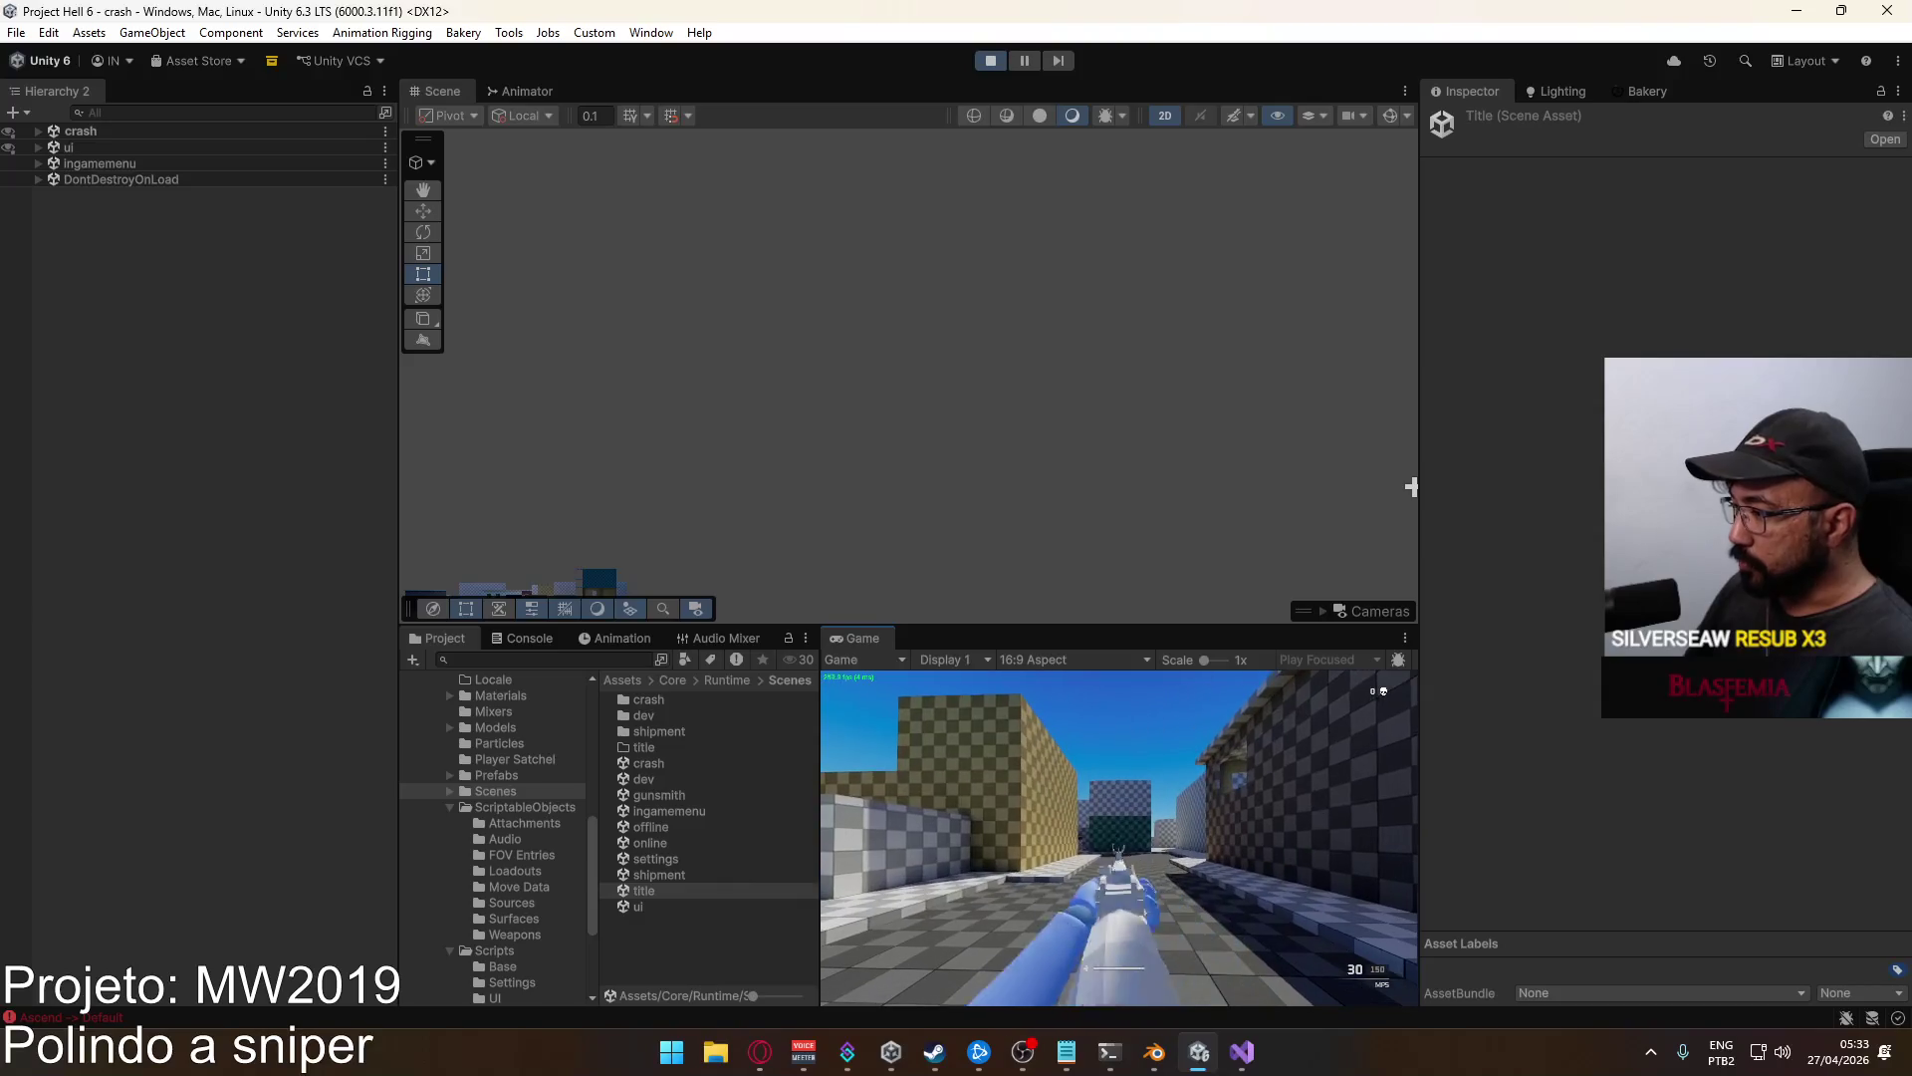
Reopen the pause menu's Game settings page, then stop the running game.
key(super)
key(super)
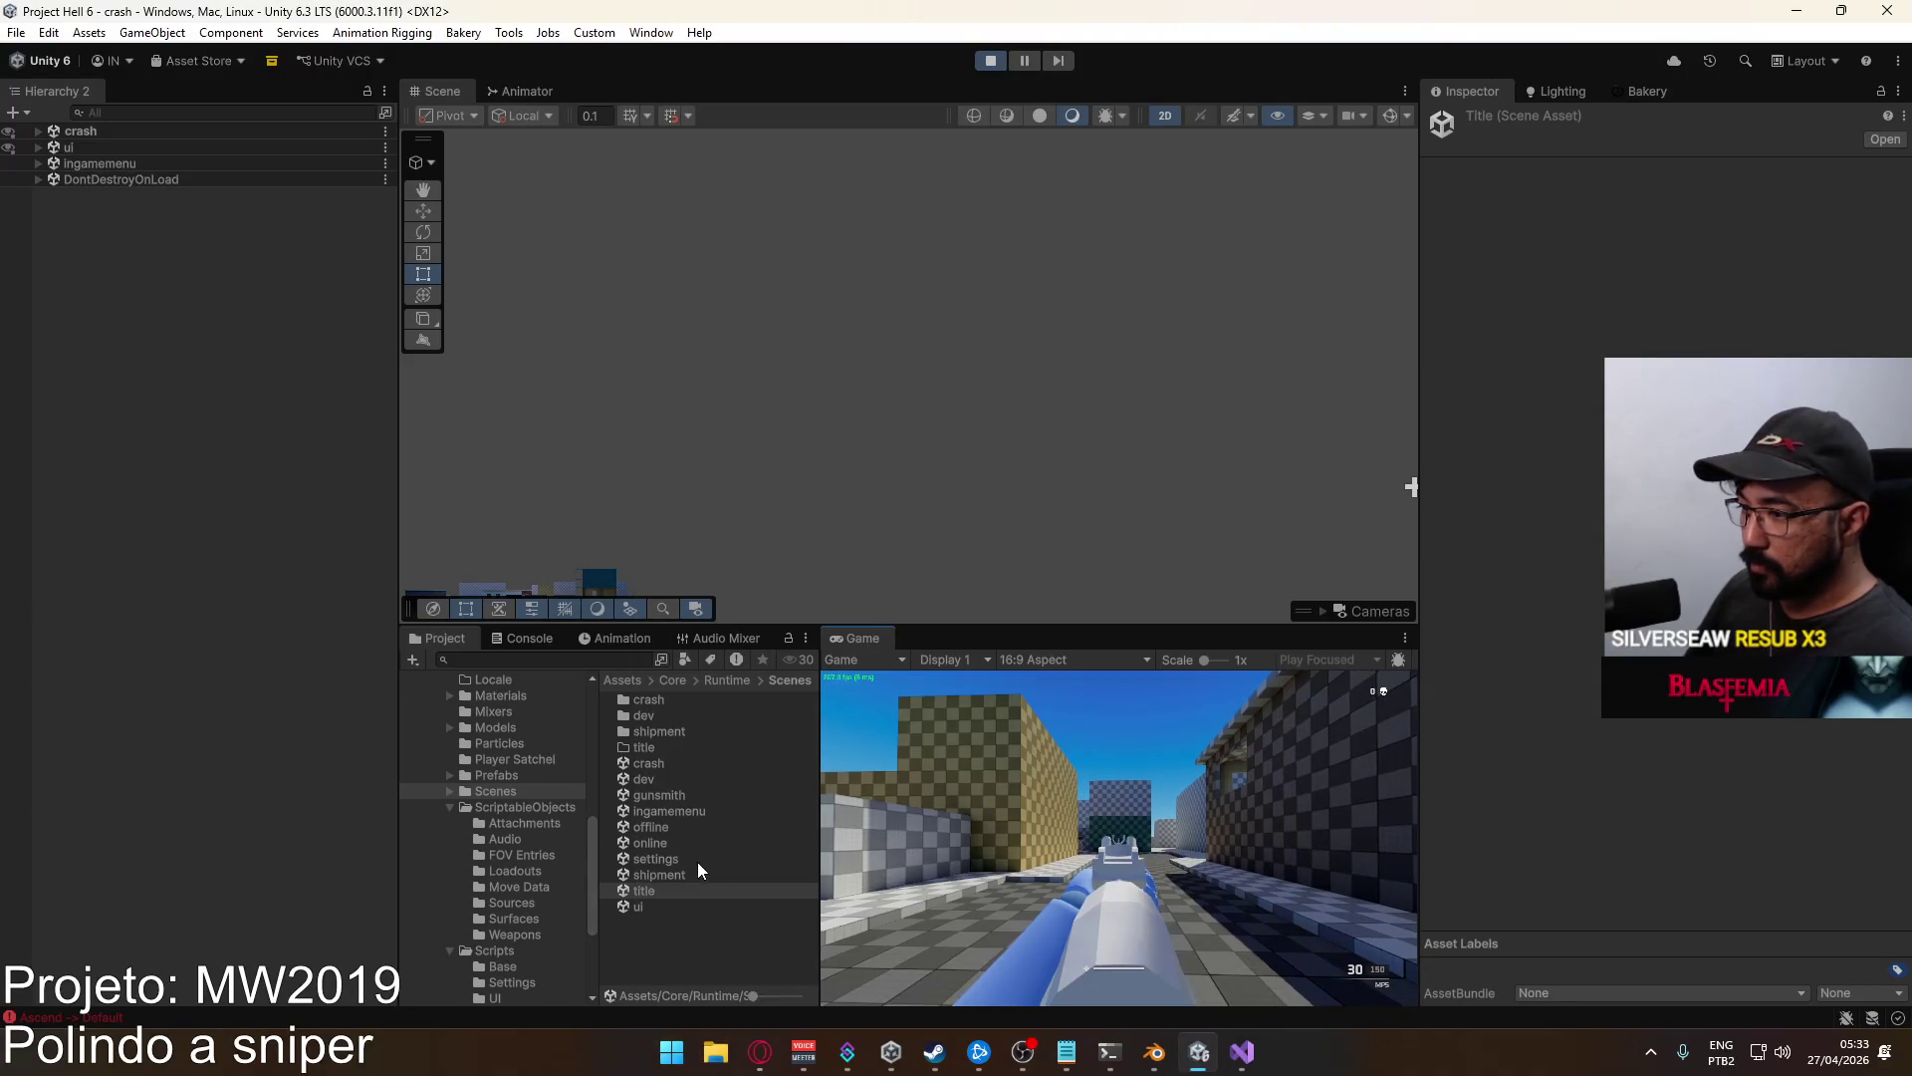
click(1091, 876)
key(Escape)
click(888, 932)
click(864, 921)
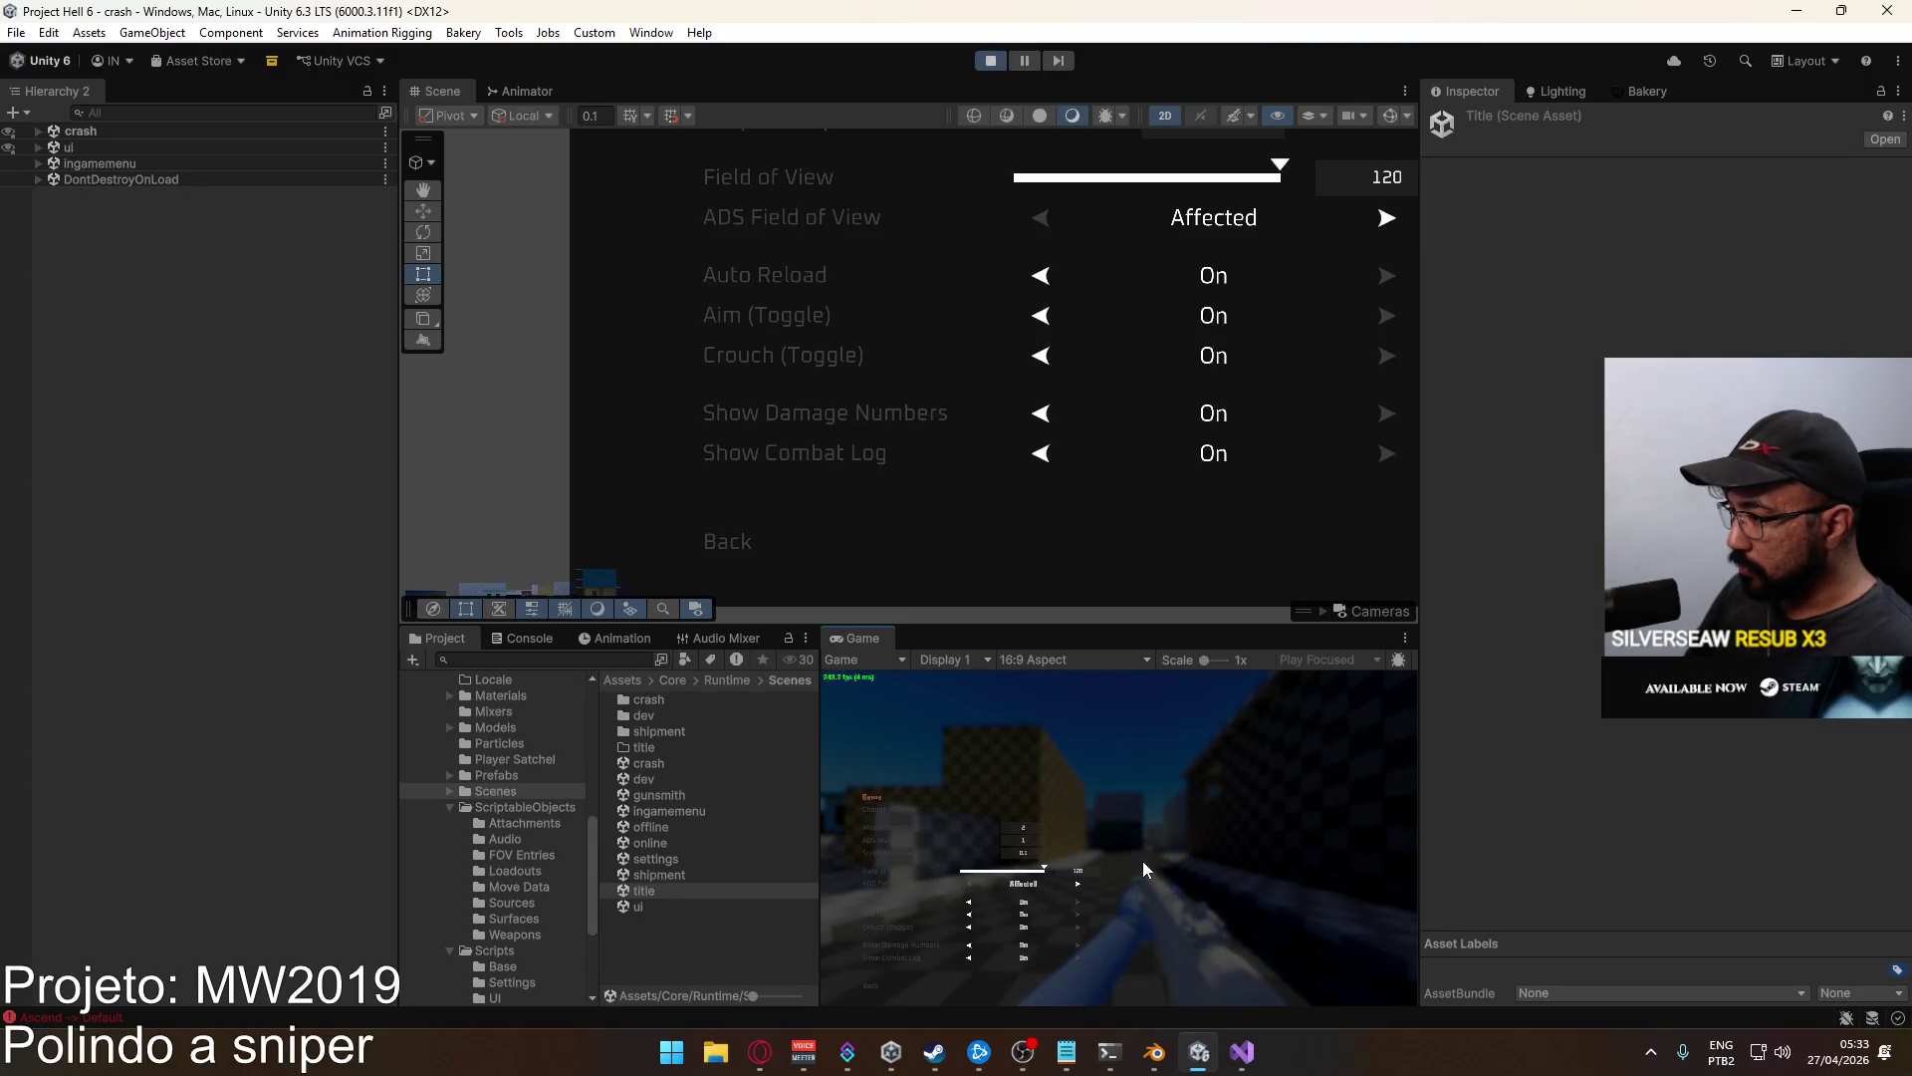
key(super)
key(super)
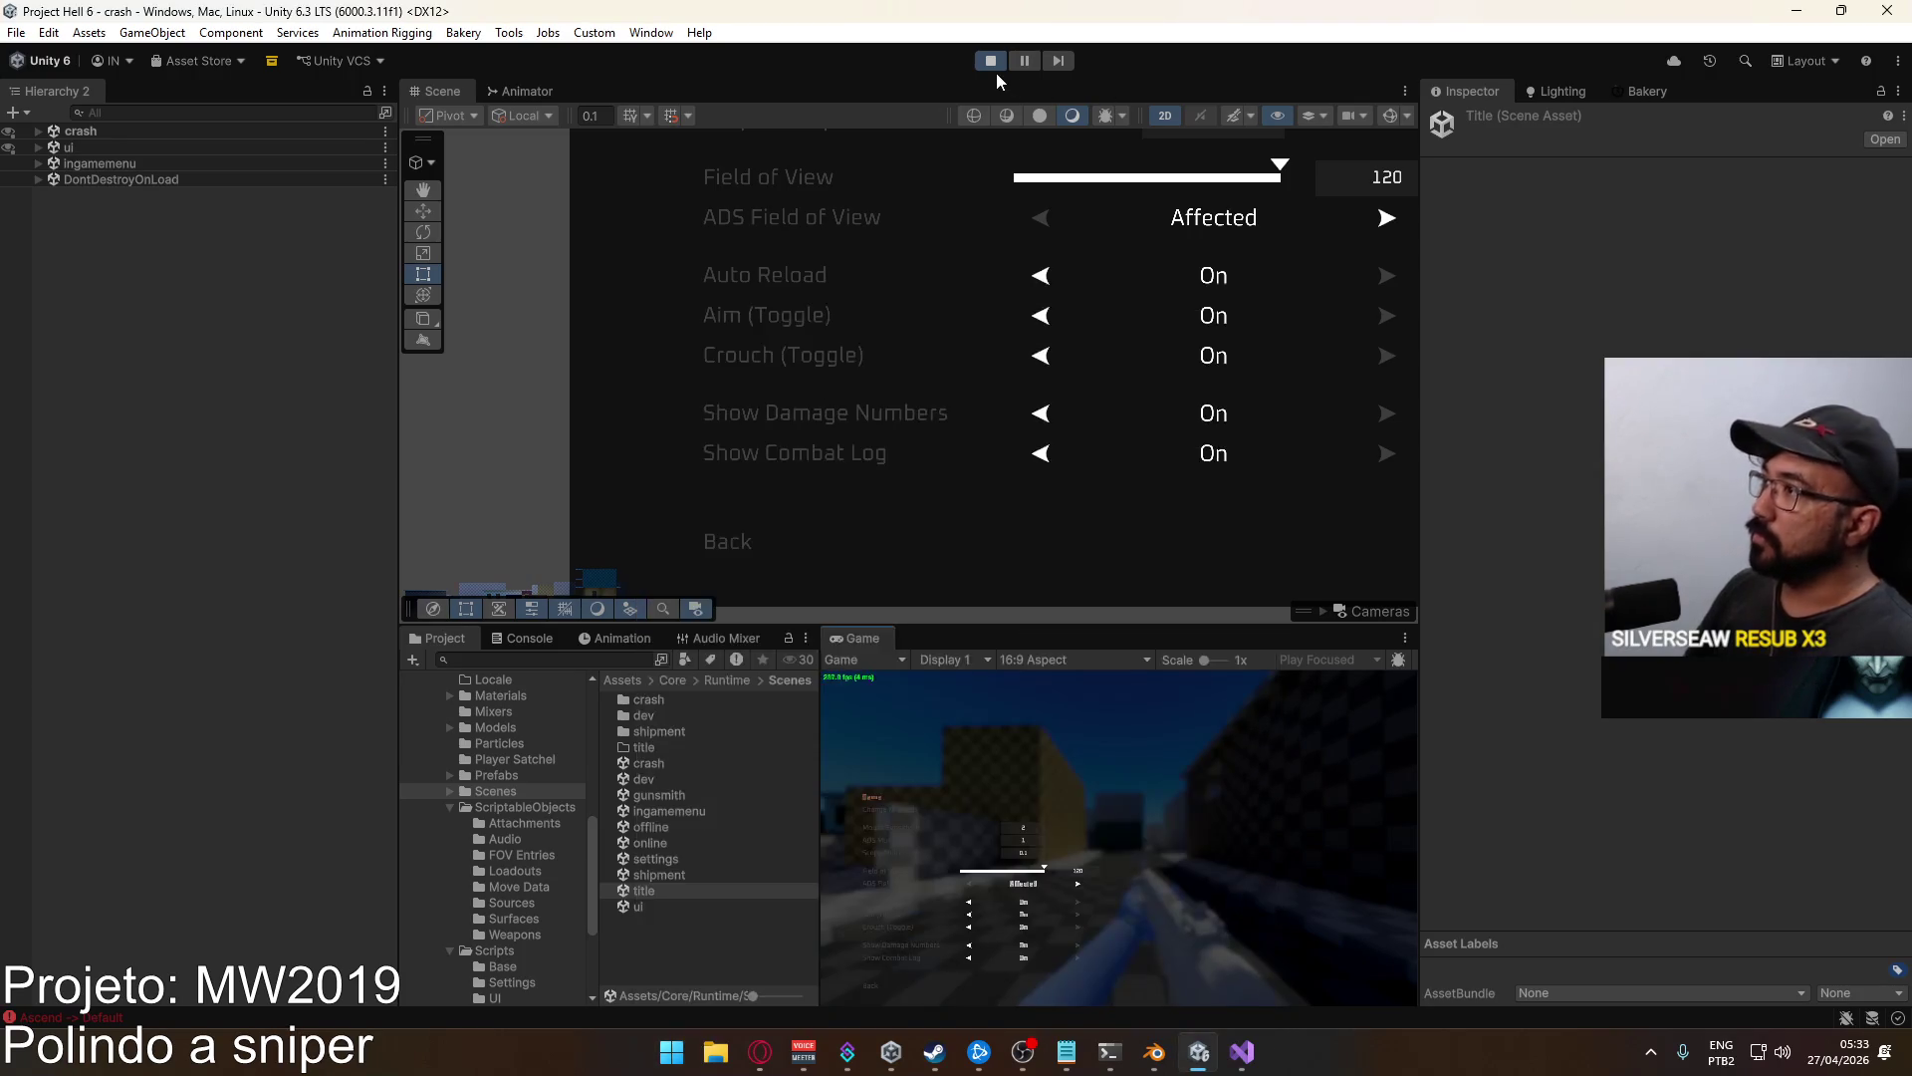
click(990, 61)
Add a blank line before the comment in SetAdsSensMultiplier.cs's Start() and save it.
click(1240, 1051)
click(773, 550)
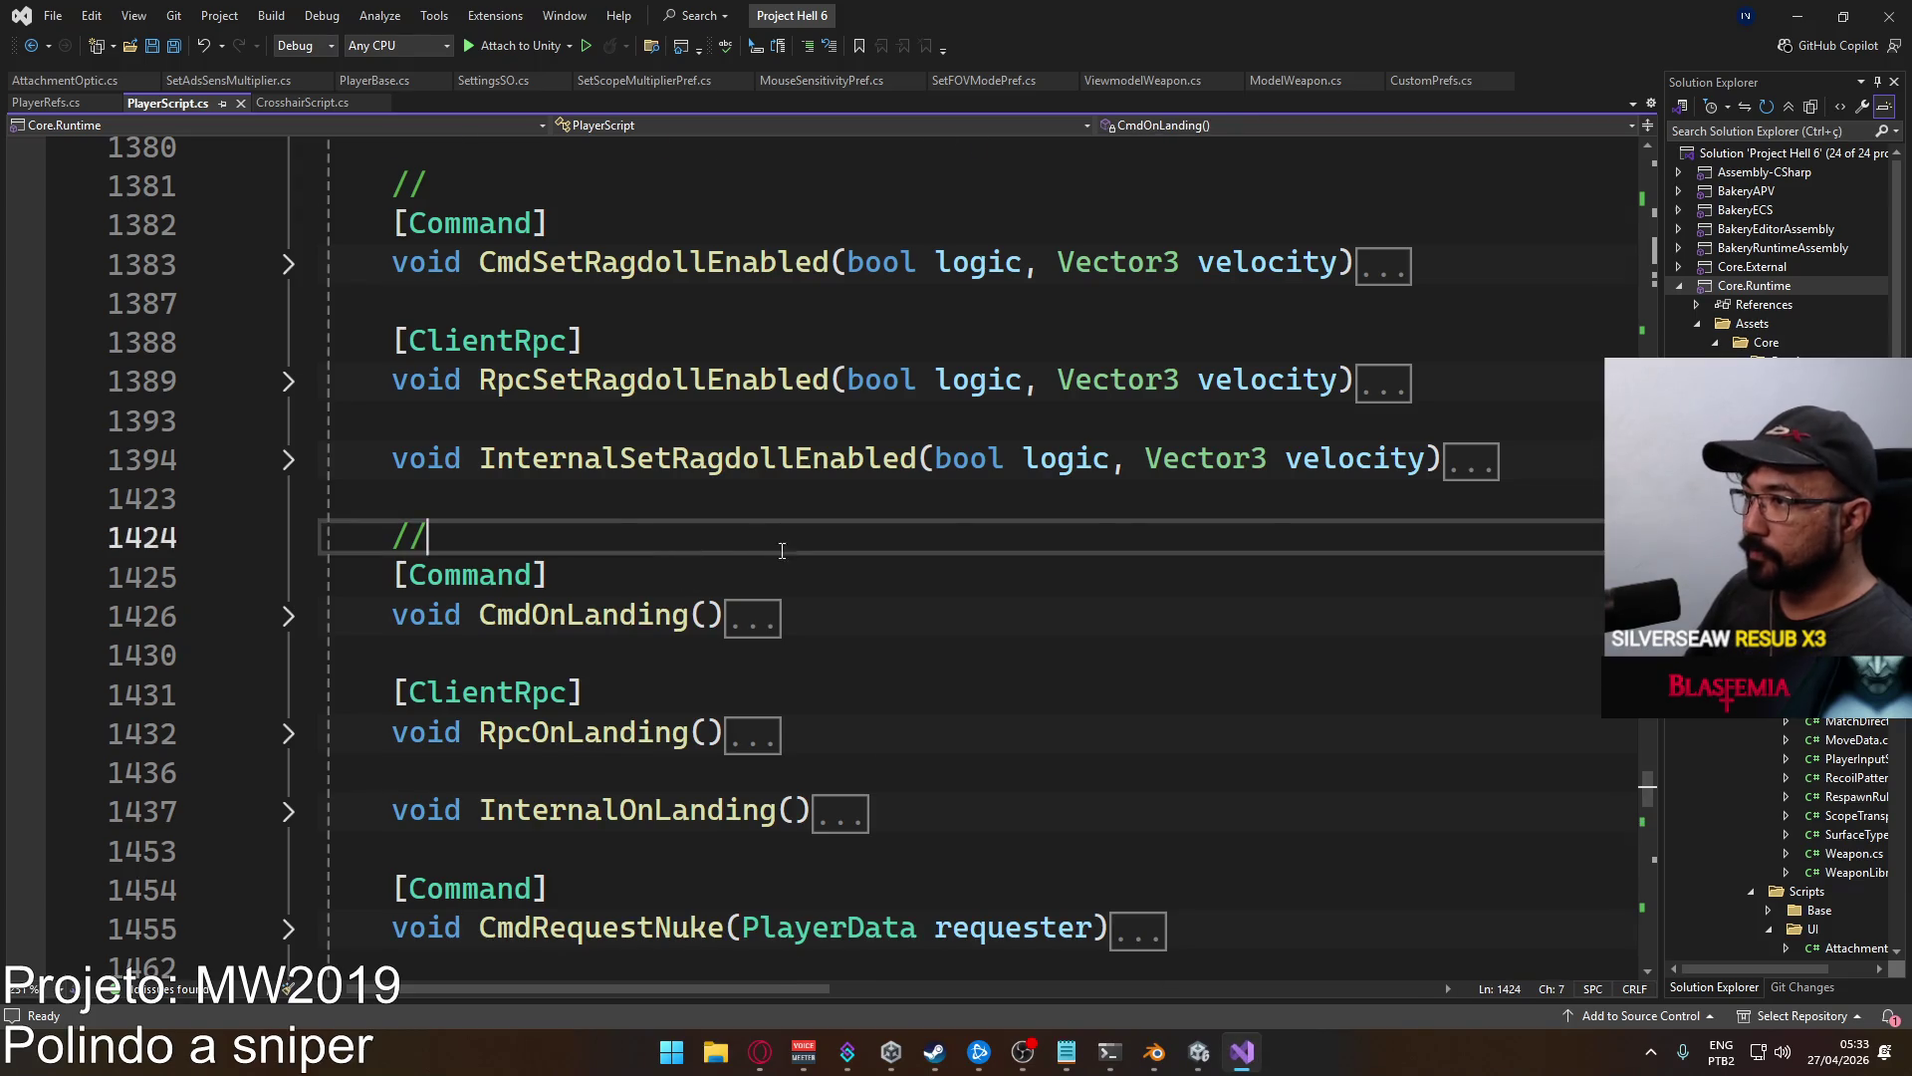
scroll(892, 568, up, 13)
drag(1649, 725, 1613, 172)
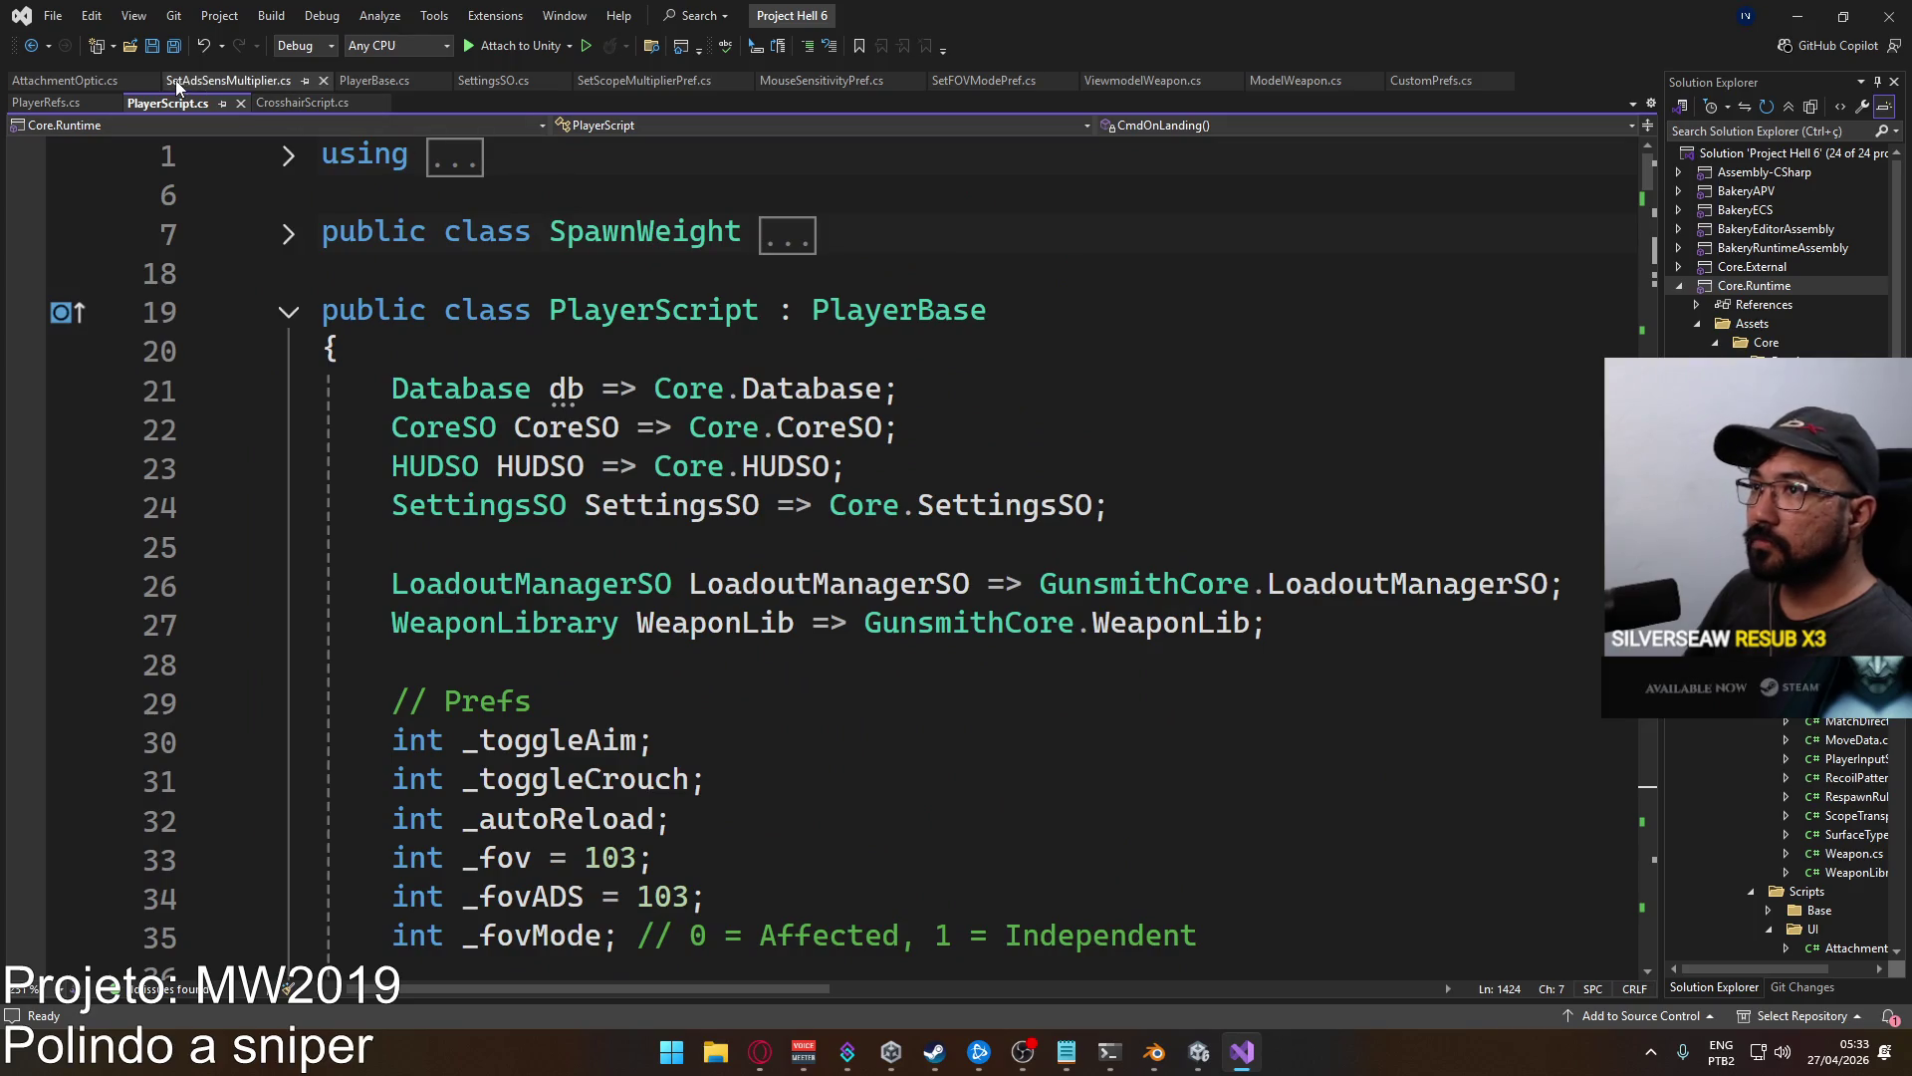
click(221, 81)
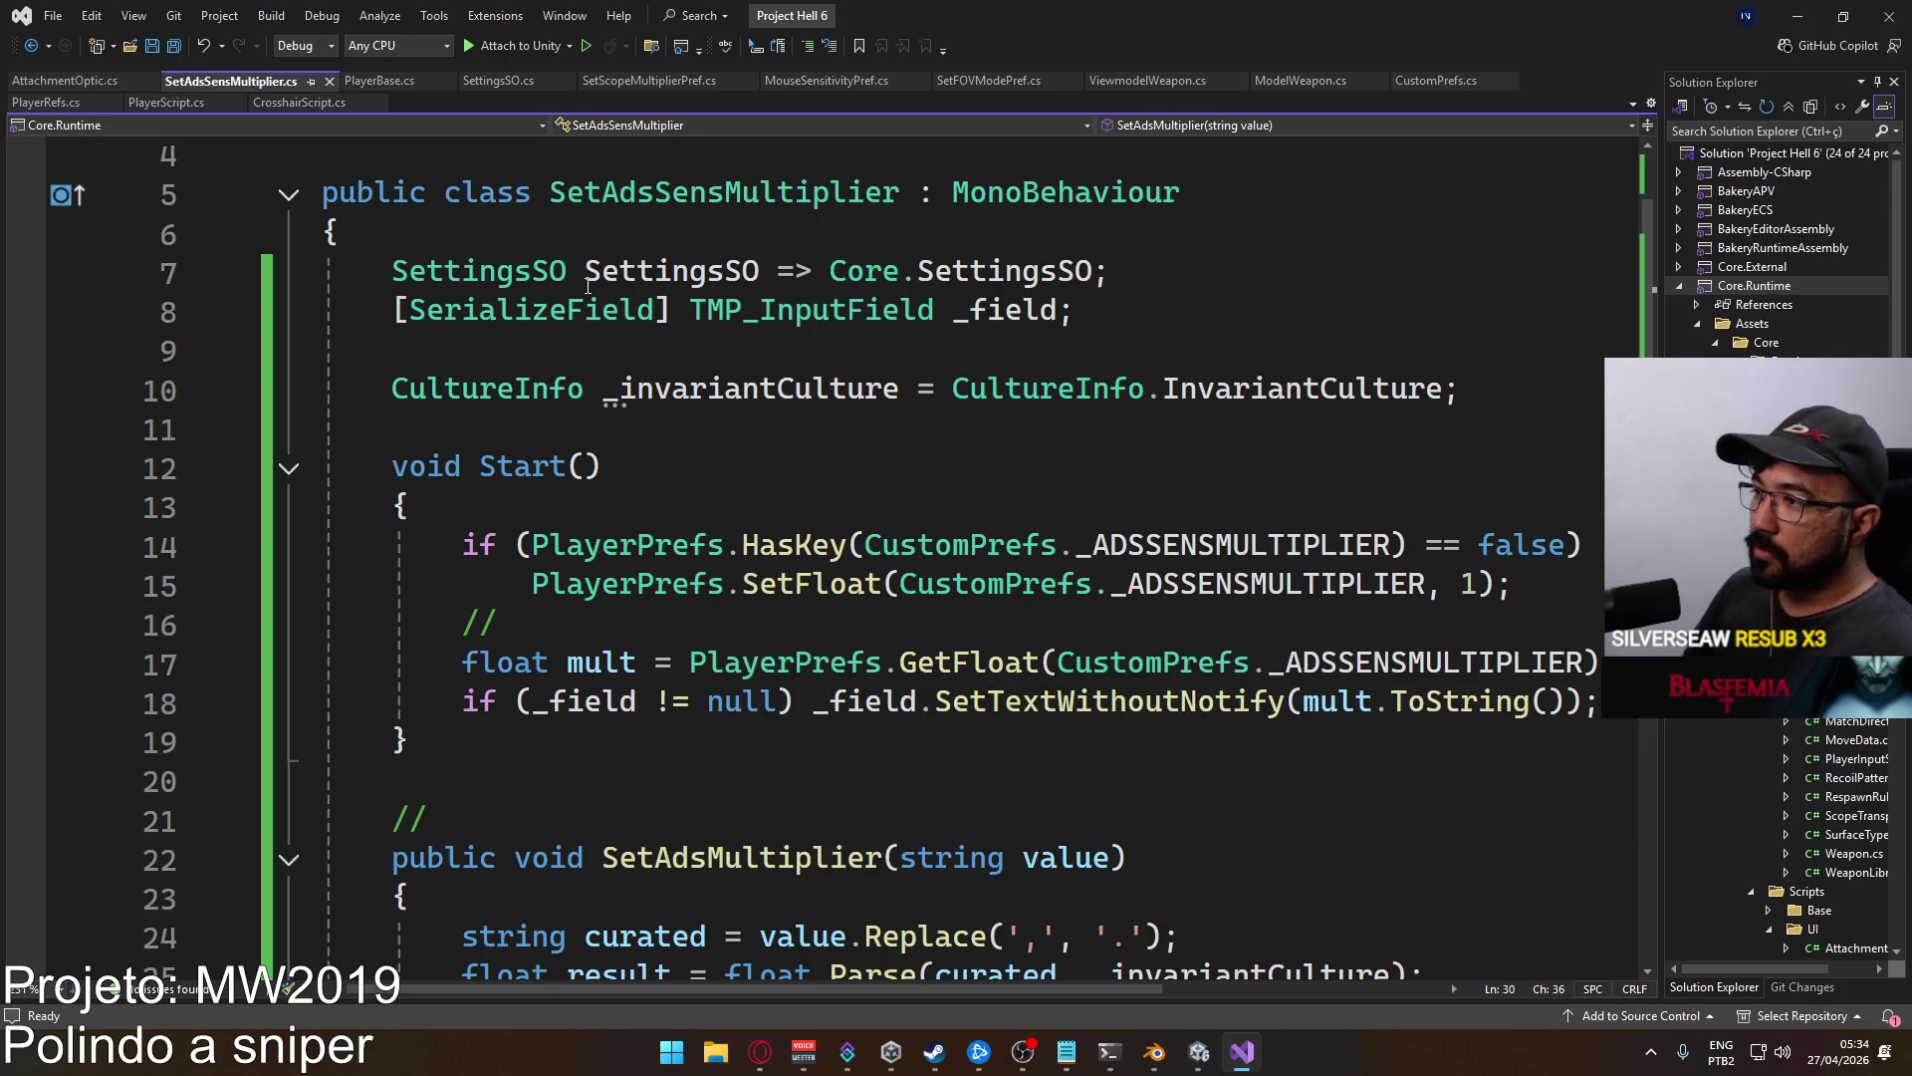
click(463, 624)
key(Return)
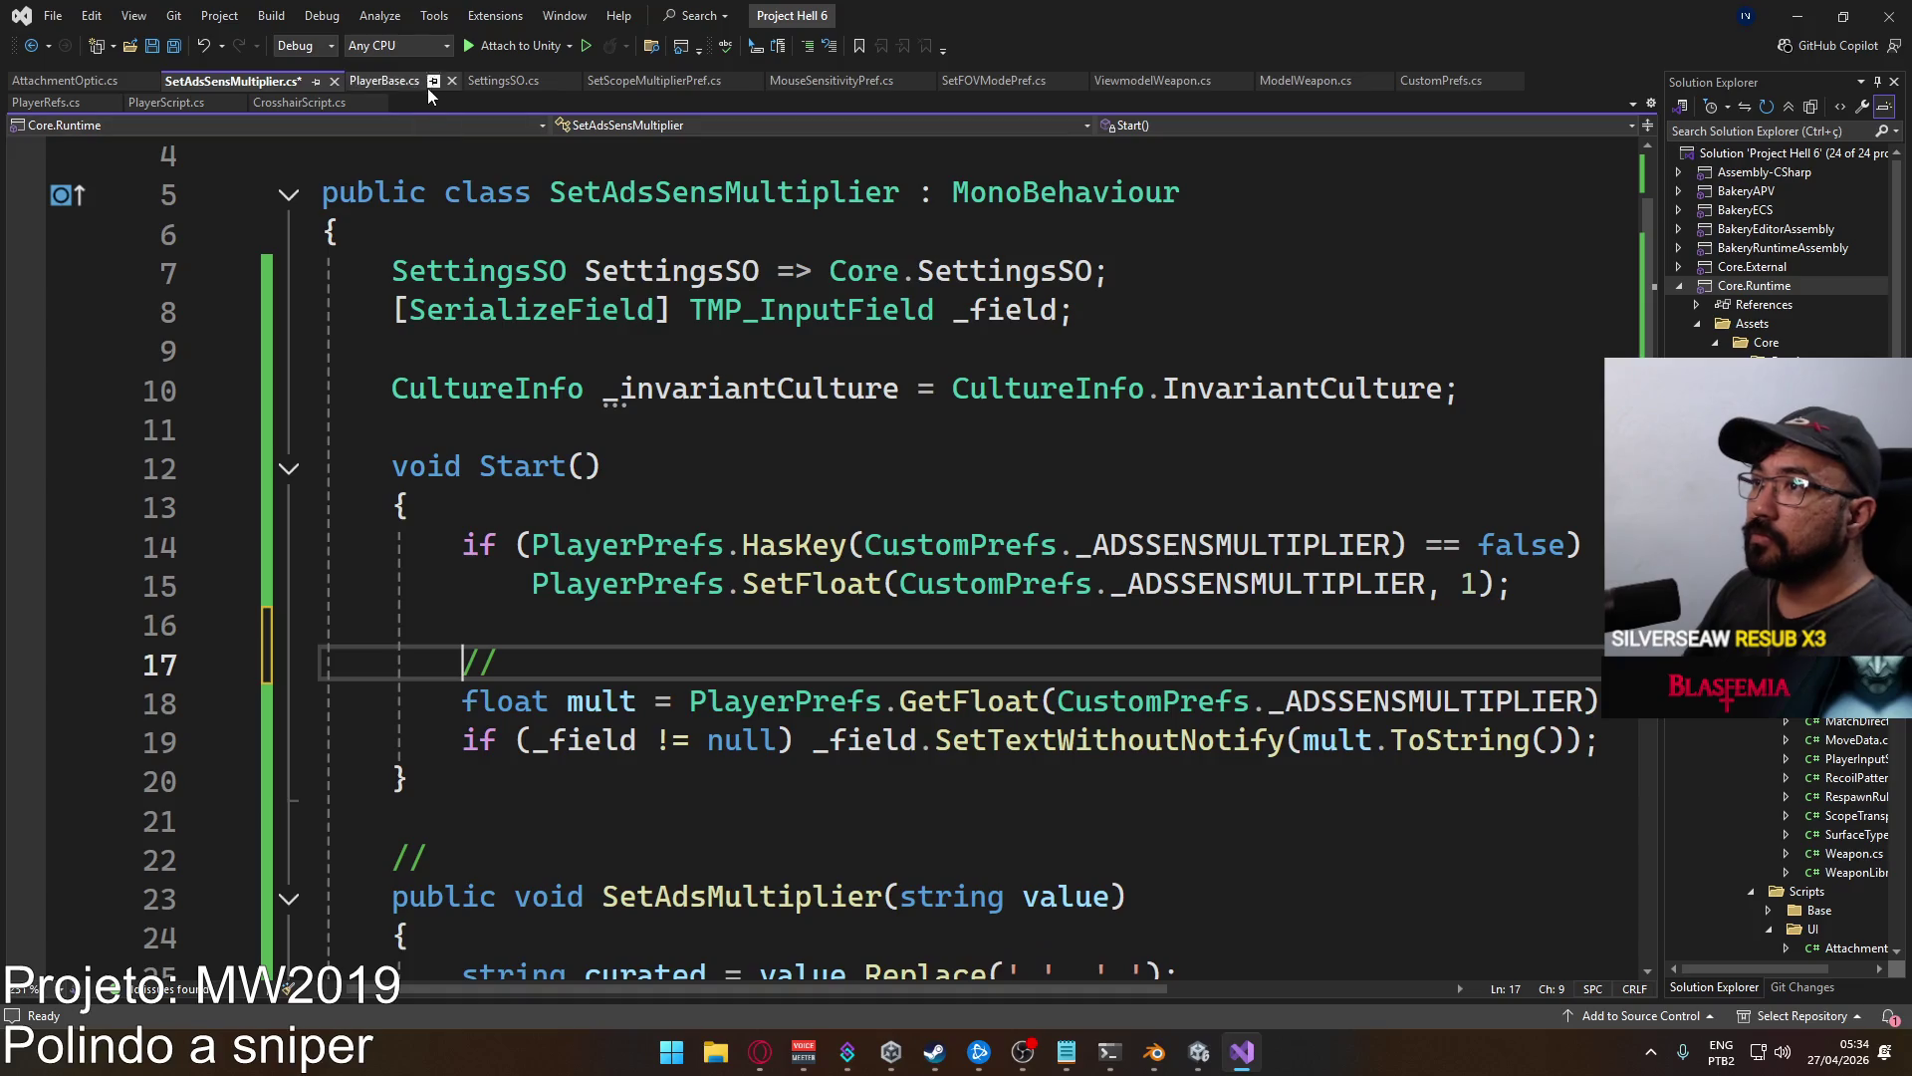
key(ctrl+s)
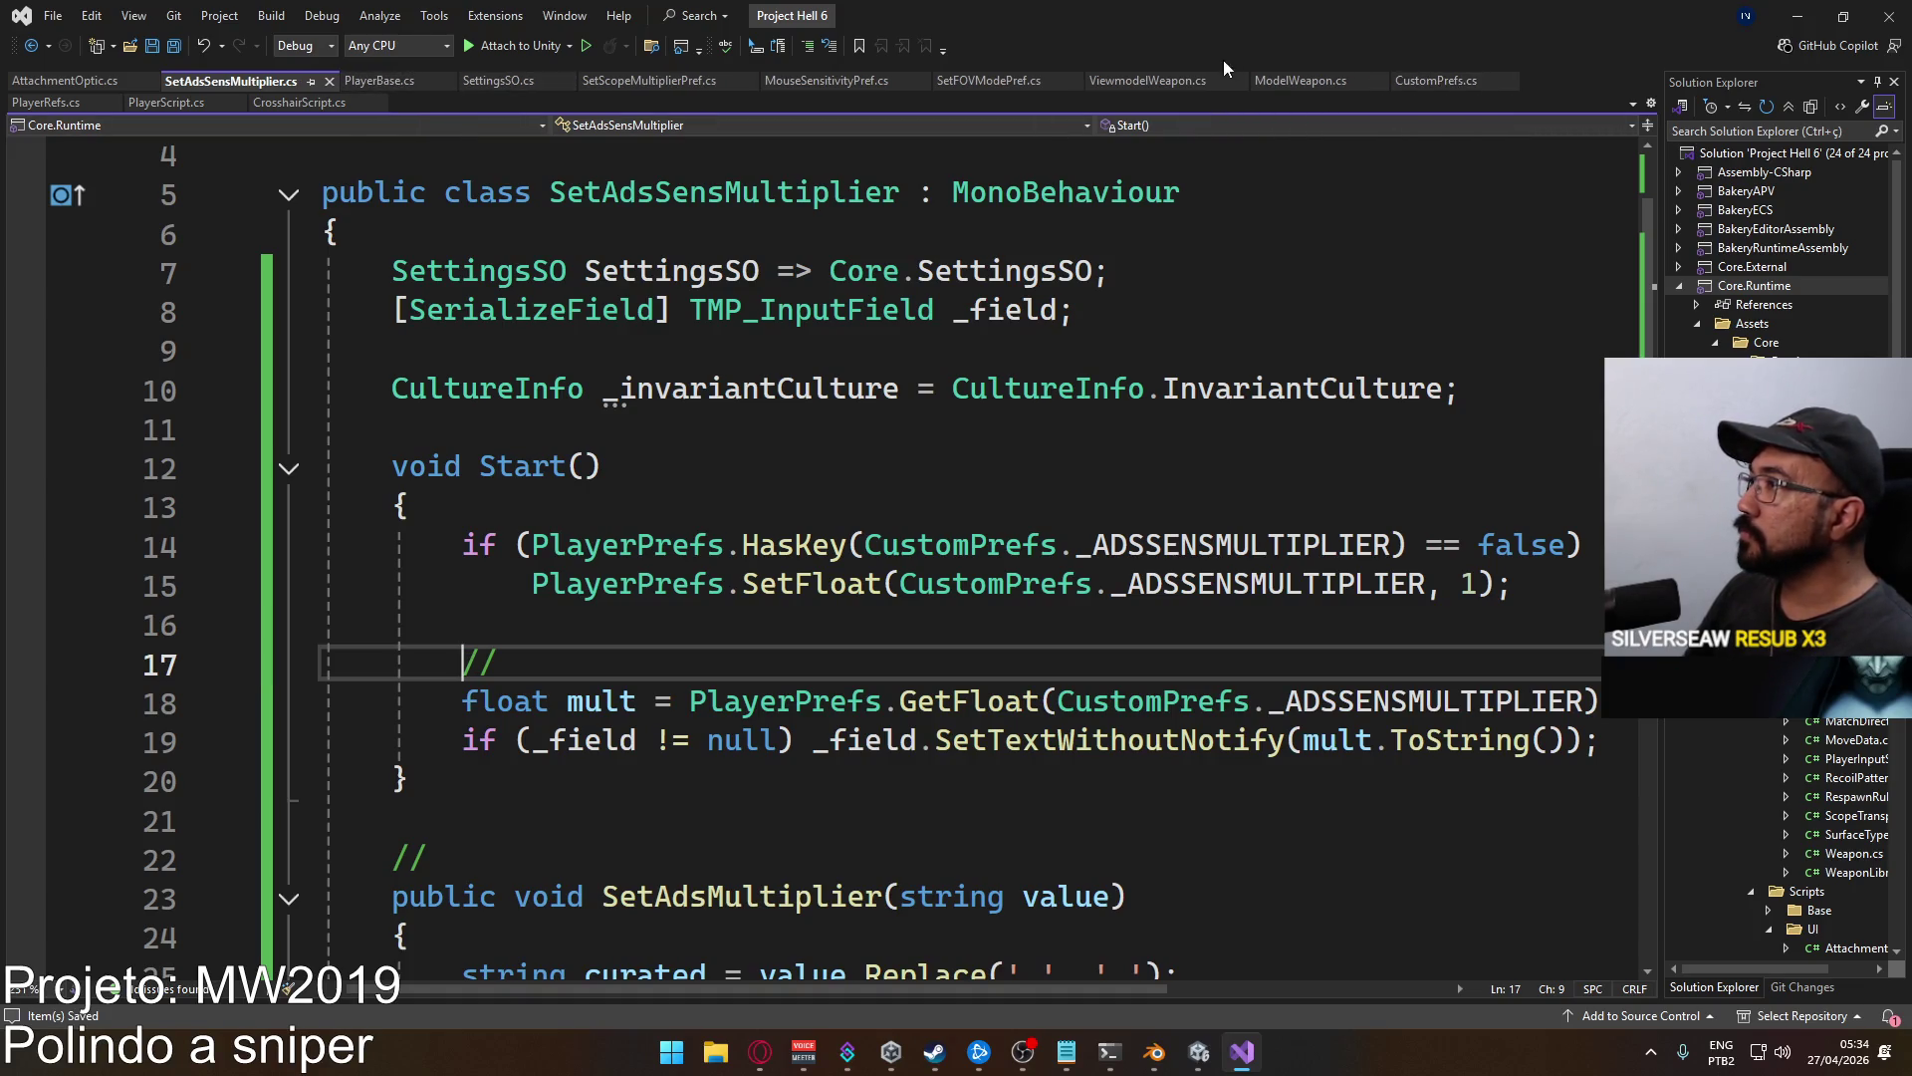
Scroll PlayerScript.cs down to the OnStartAuthority preference loading.
click(166, 103)
scroll(746, 551, down, 12)
scroll(747, 551, down, 20)
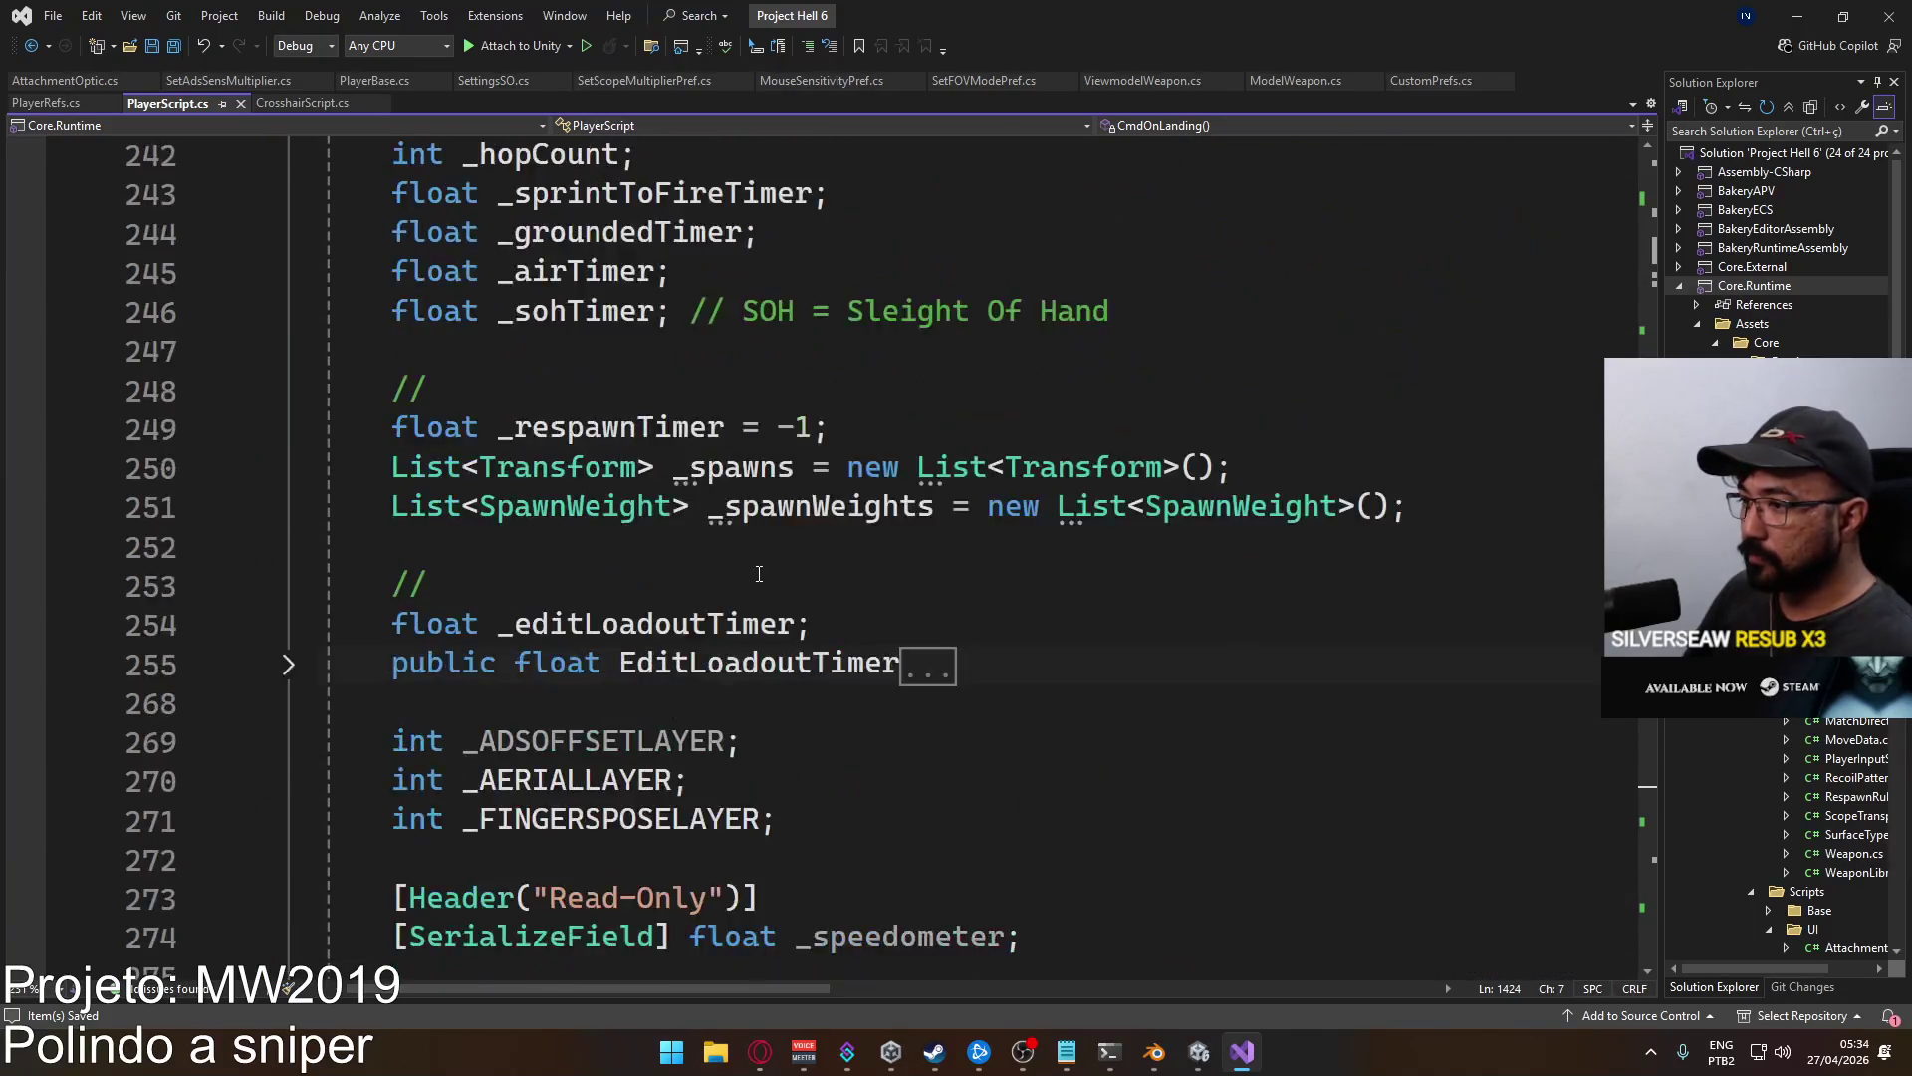
scroll(759, 573, down, 8)
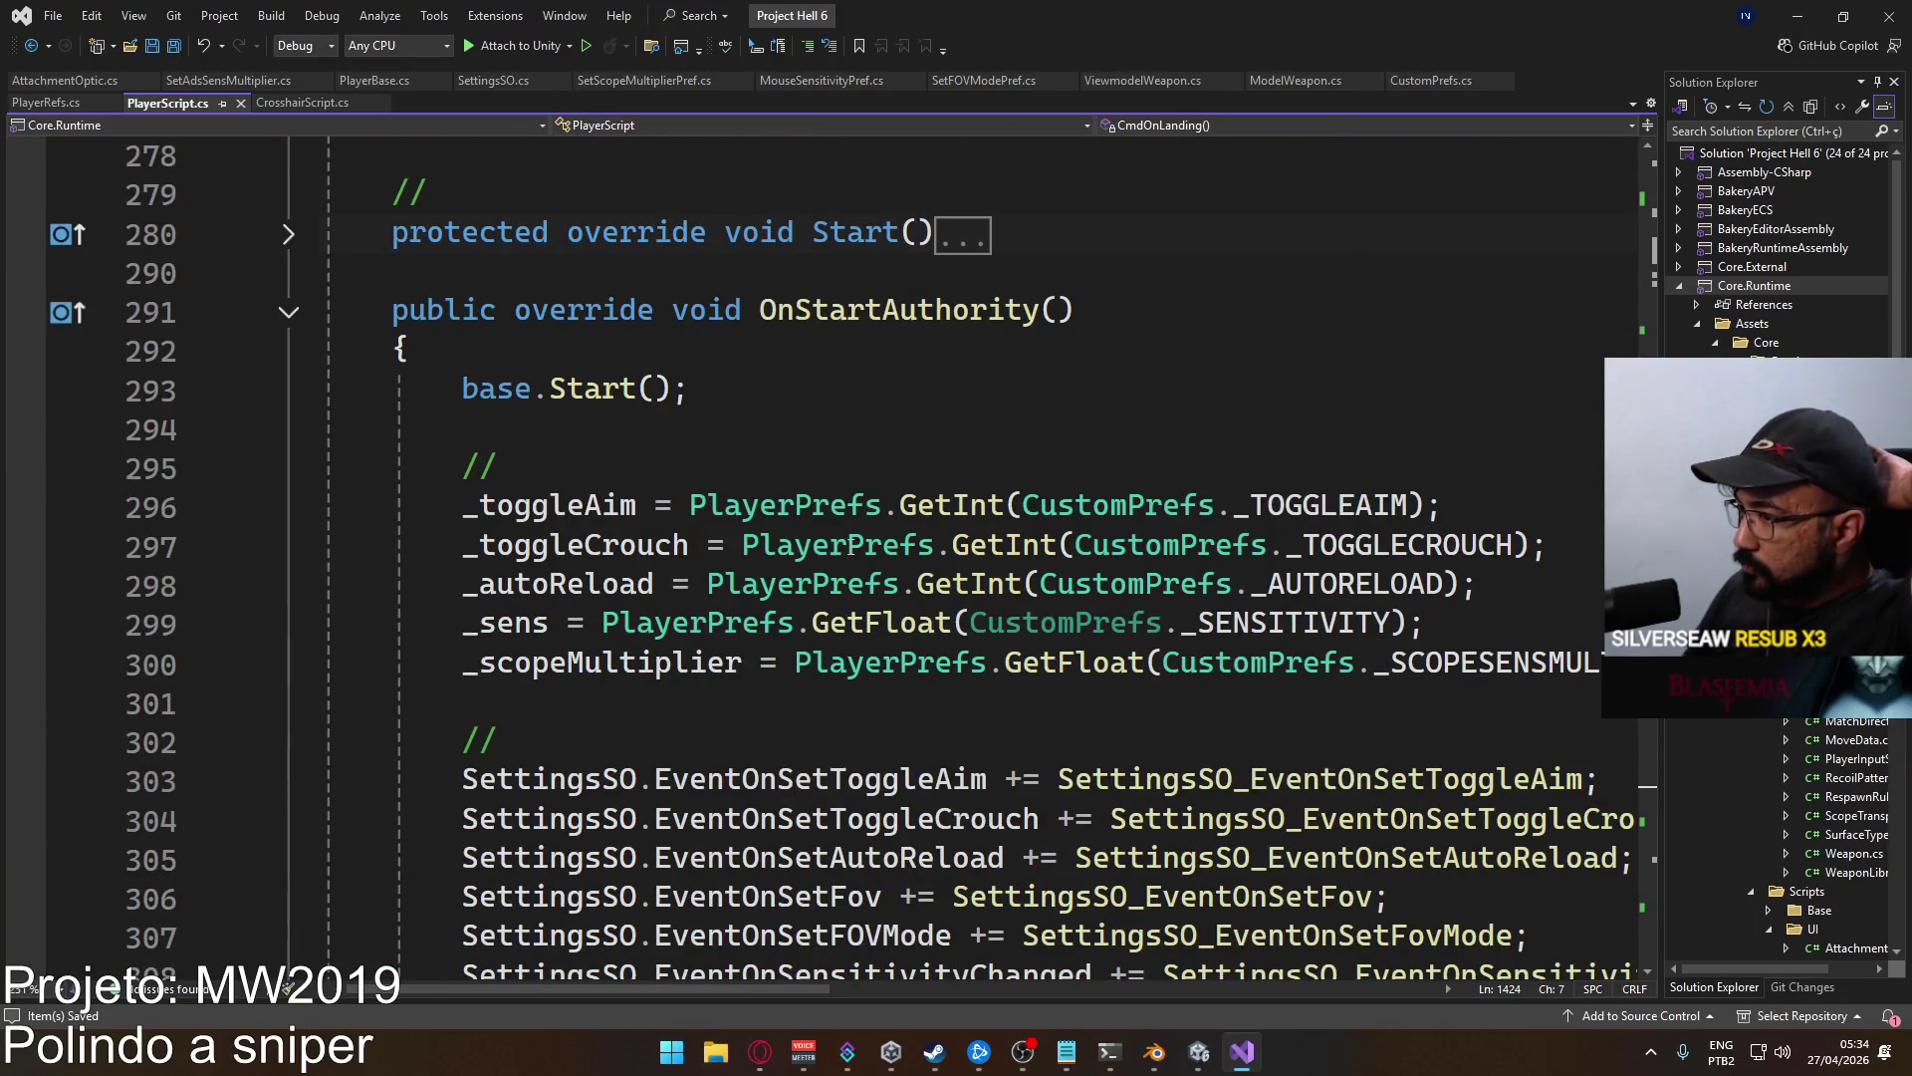
Add '_adsMultiplier = PlayerPrefs.GetFloat(CustomPrefs._ADSSENSMULTIPLIER);' on line 301, save, and return to Unity.
click(640, 687)
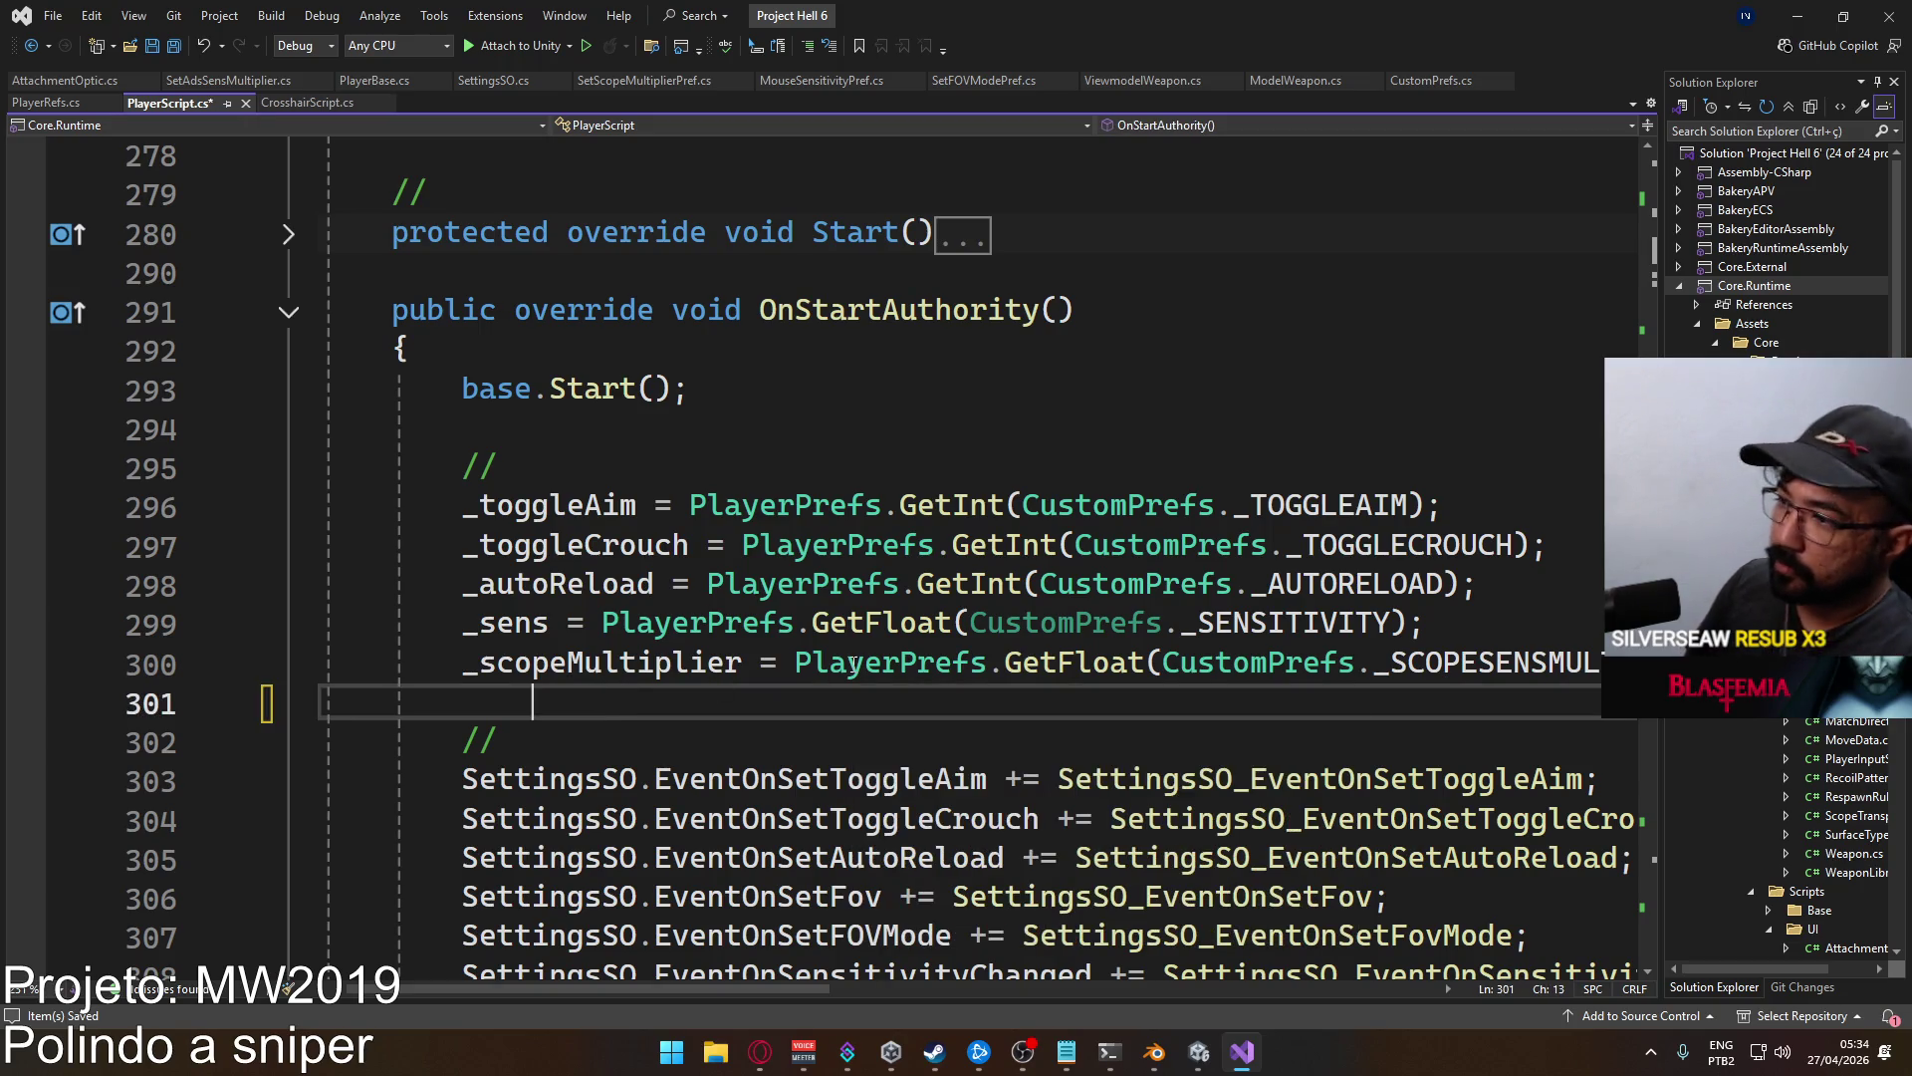
key(Return)
key(Up)
text(_adss)
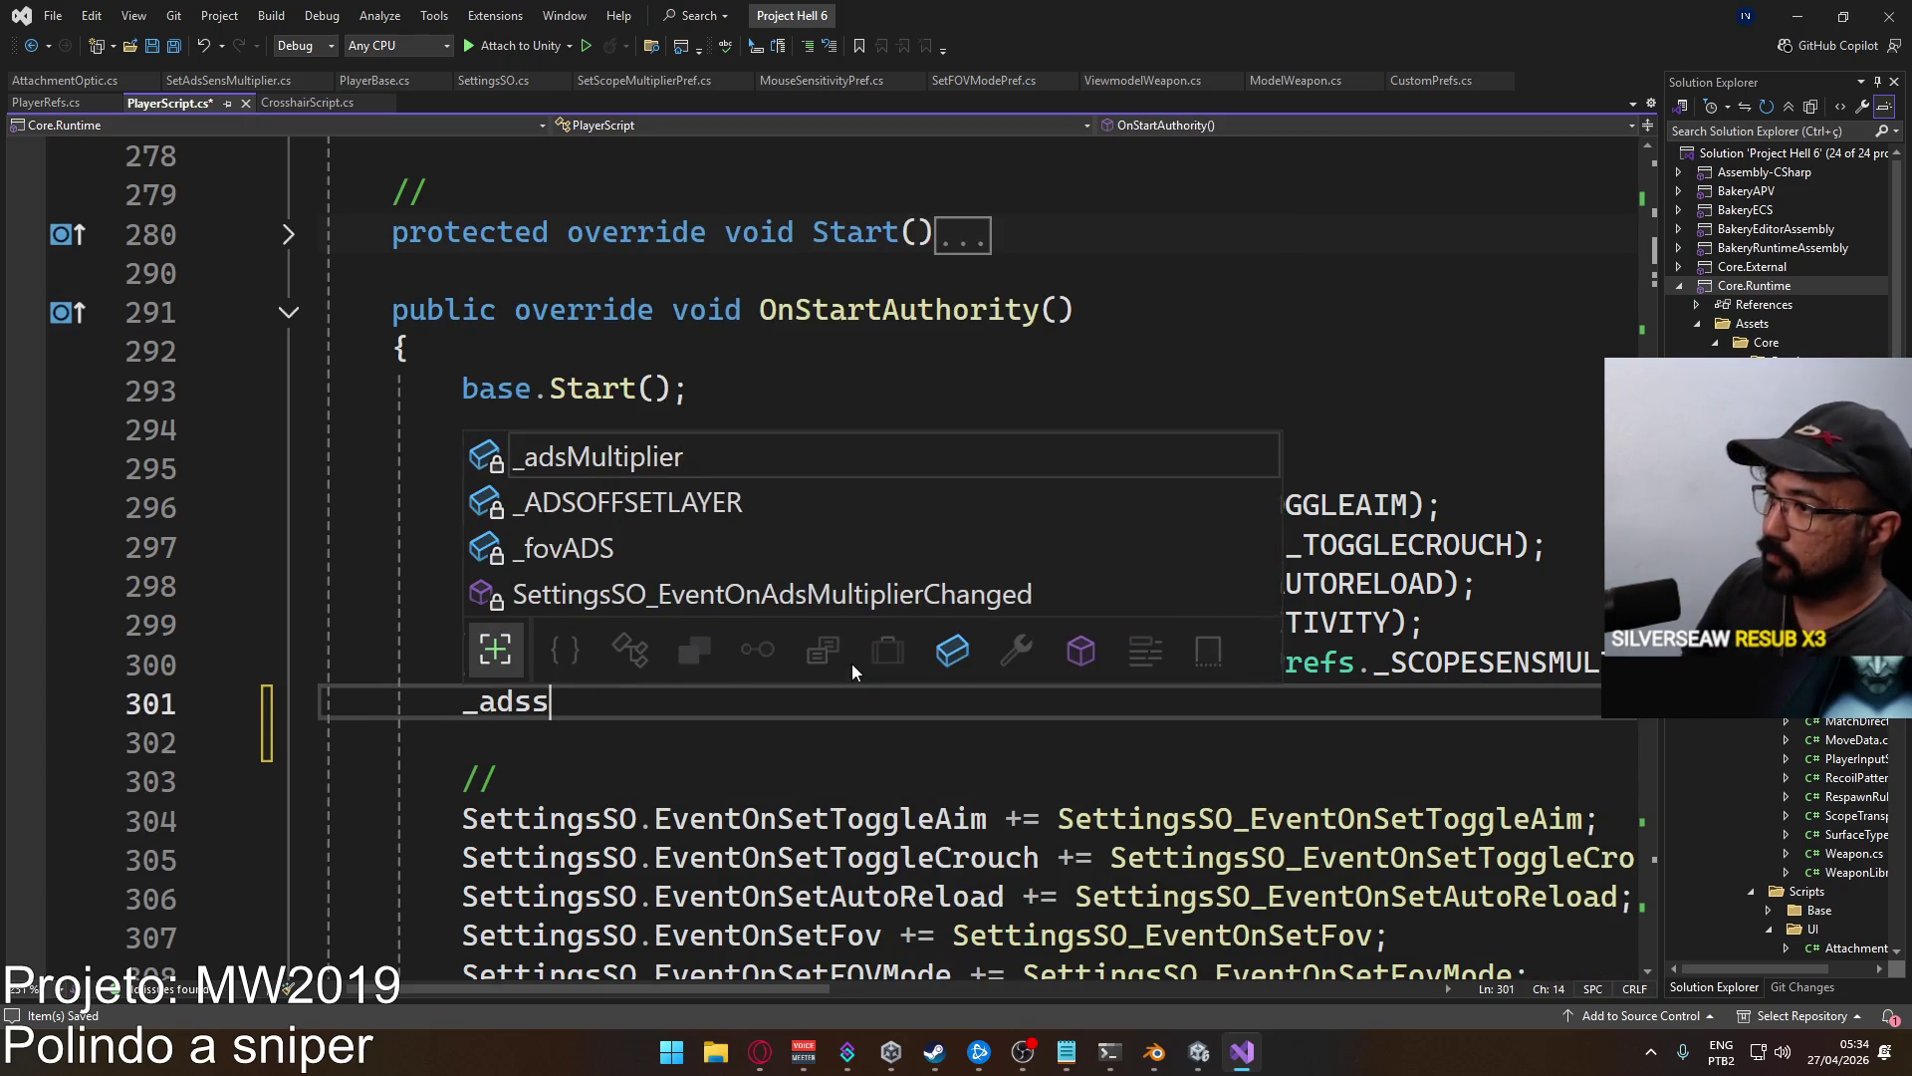
key(BackSpace)
key(Tab)
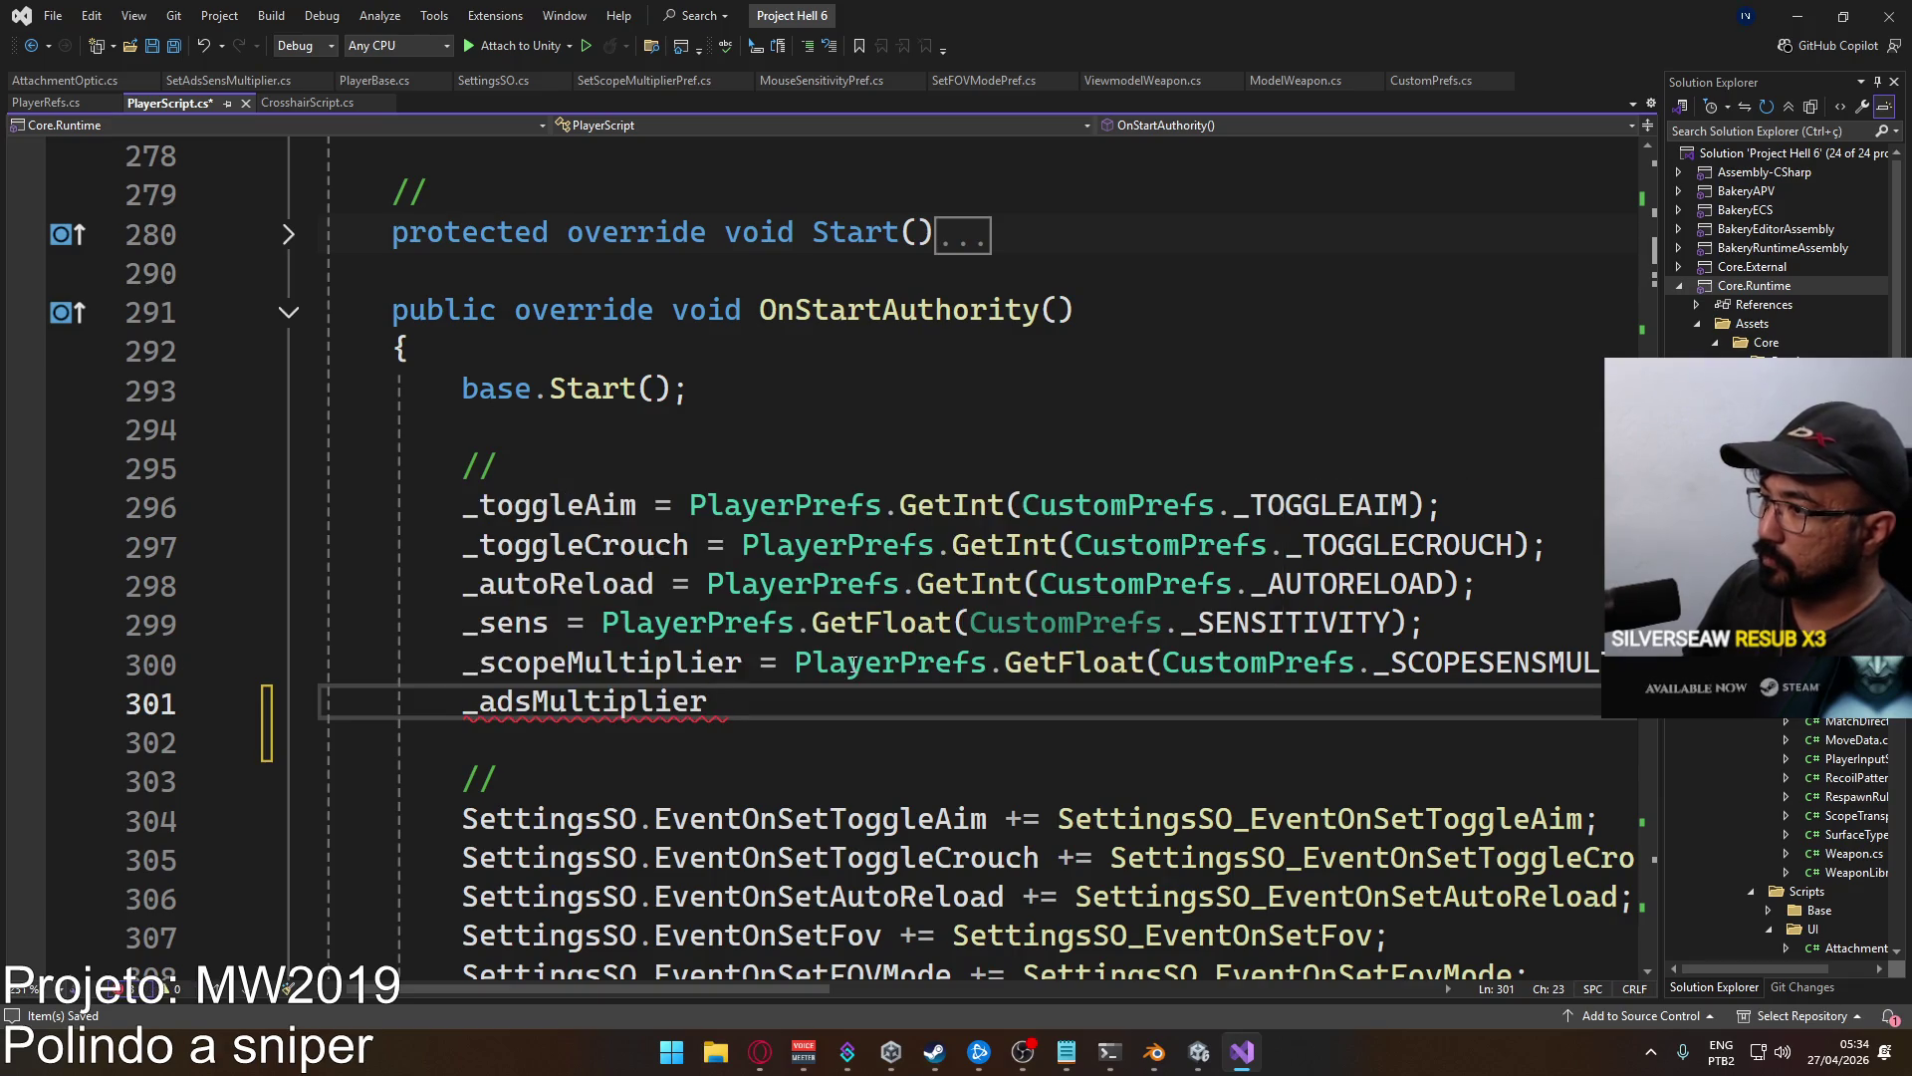
text( = Playe)
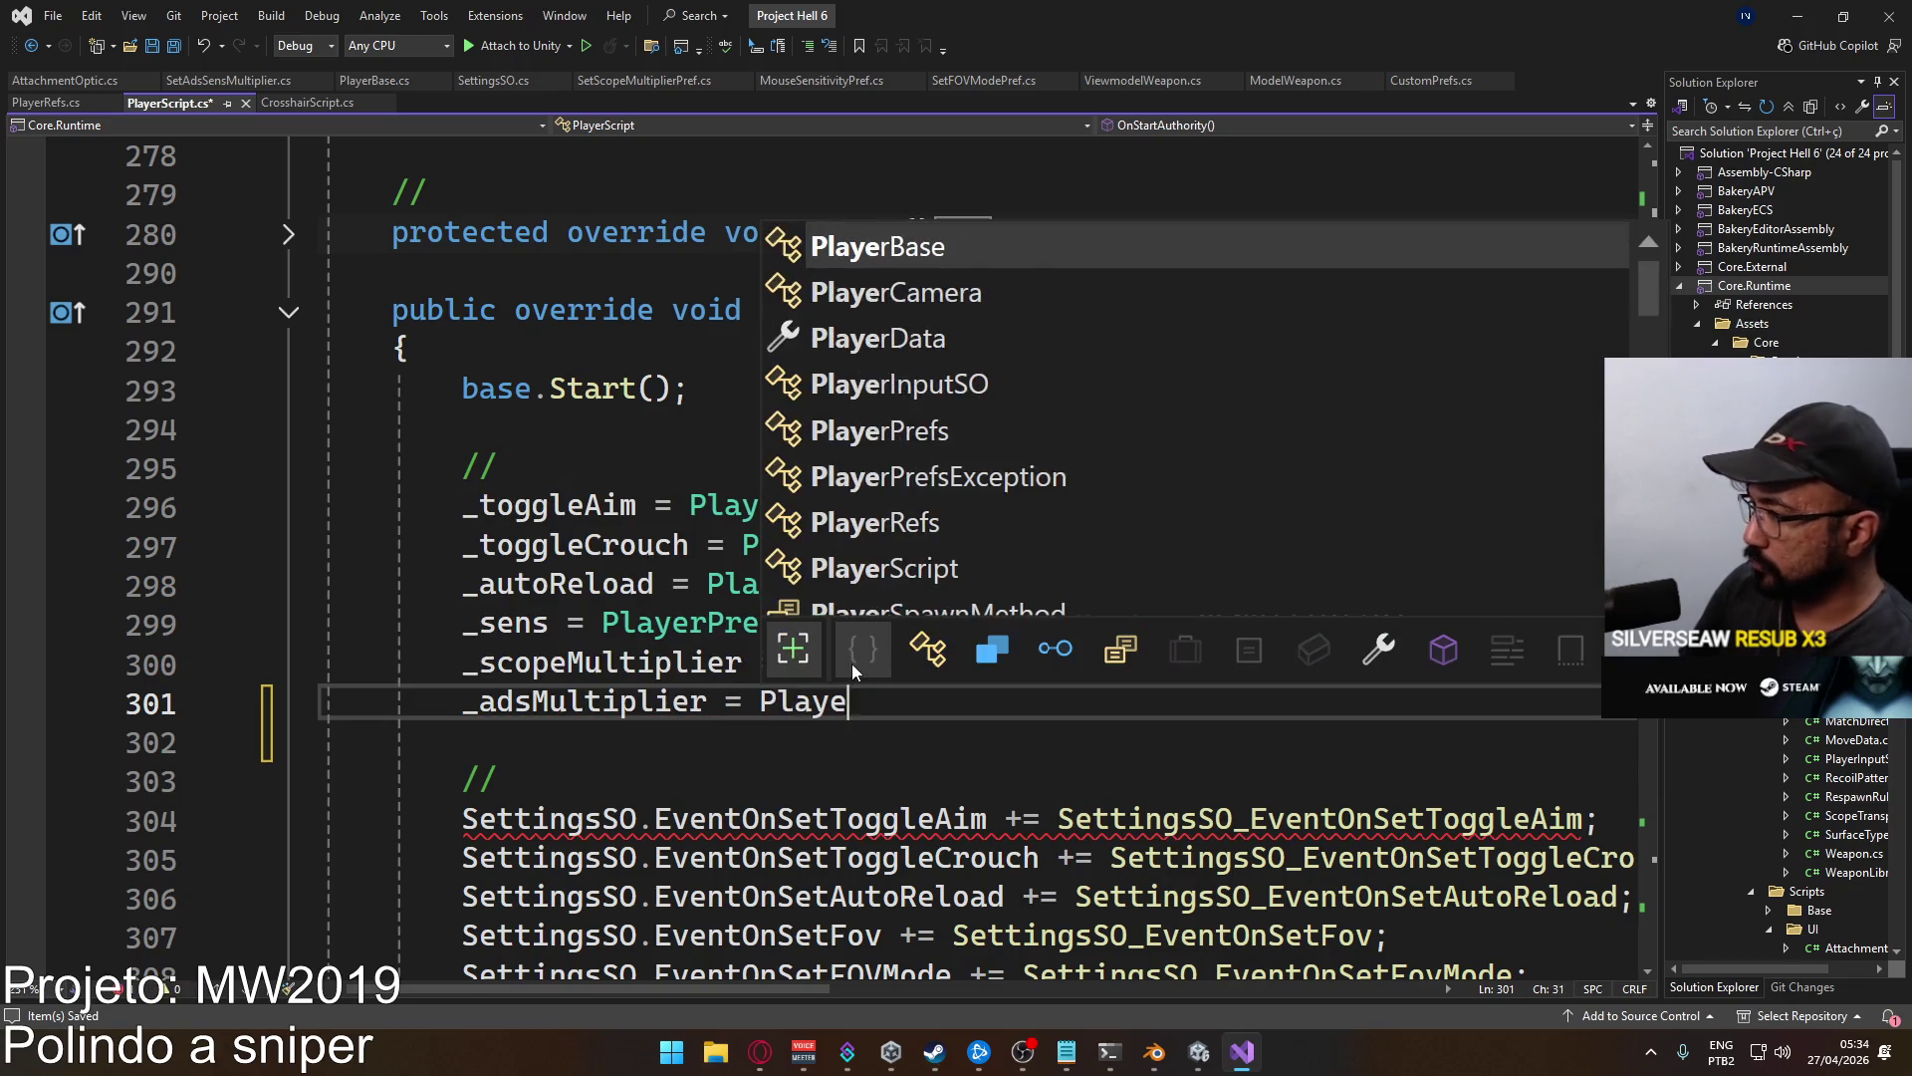
text(rPrefs.getf)
key(Tab)
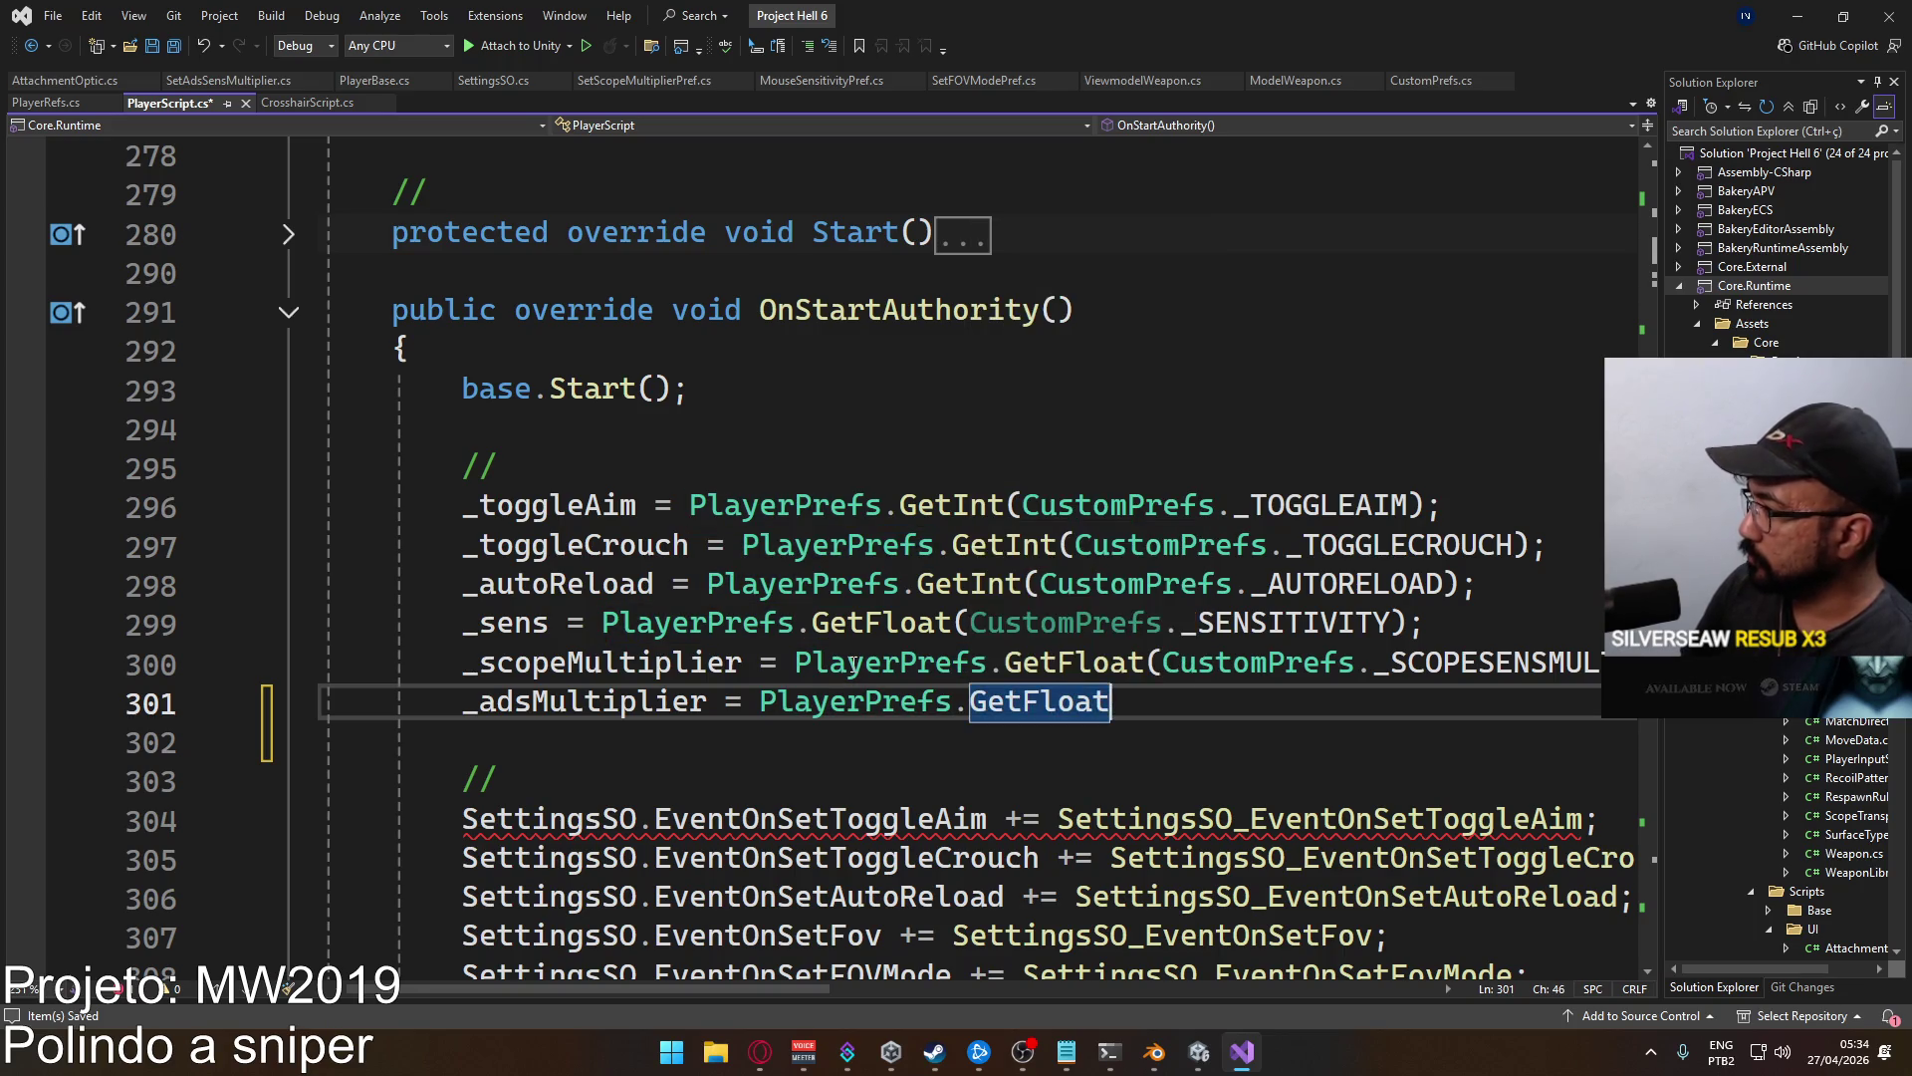
text((CustomPrefs._ADS)
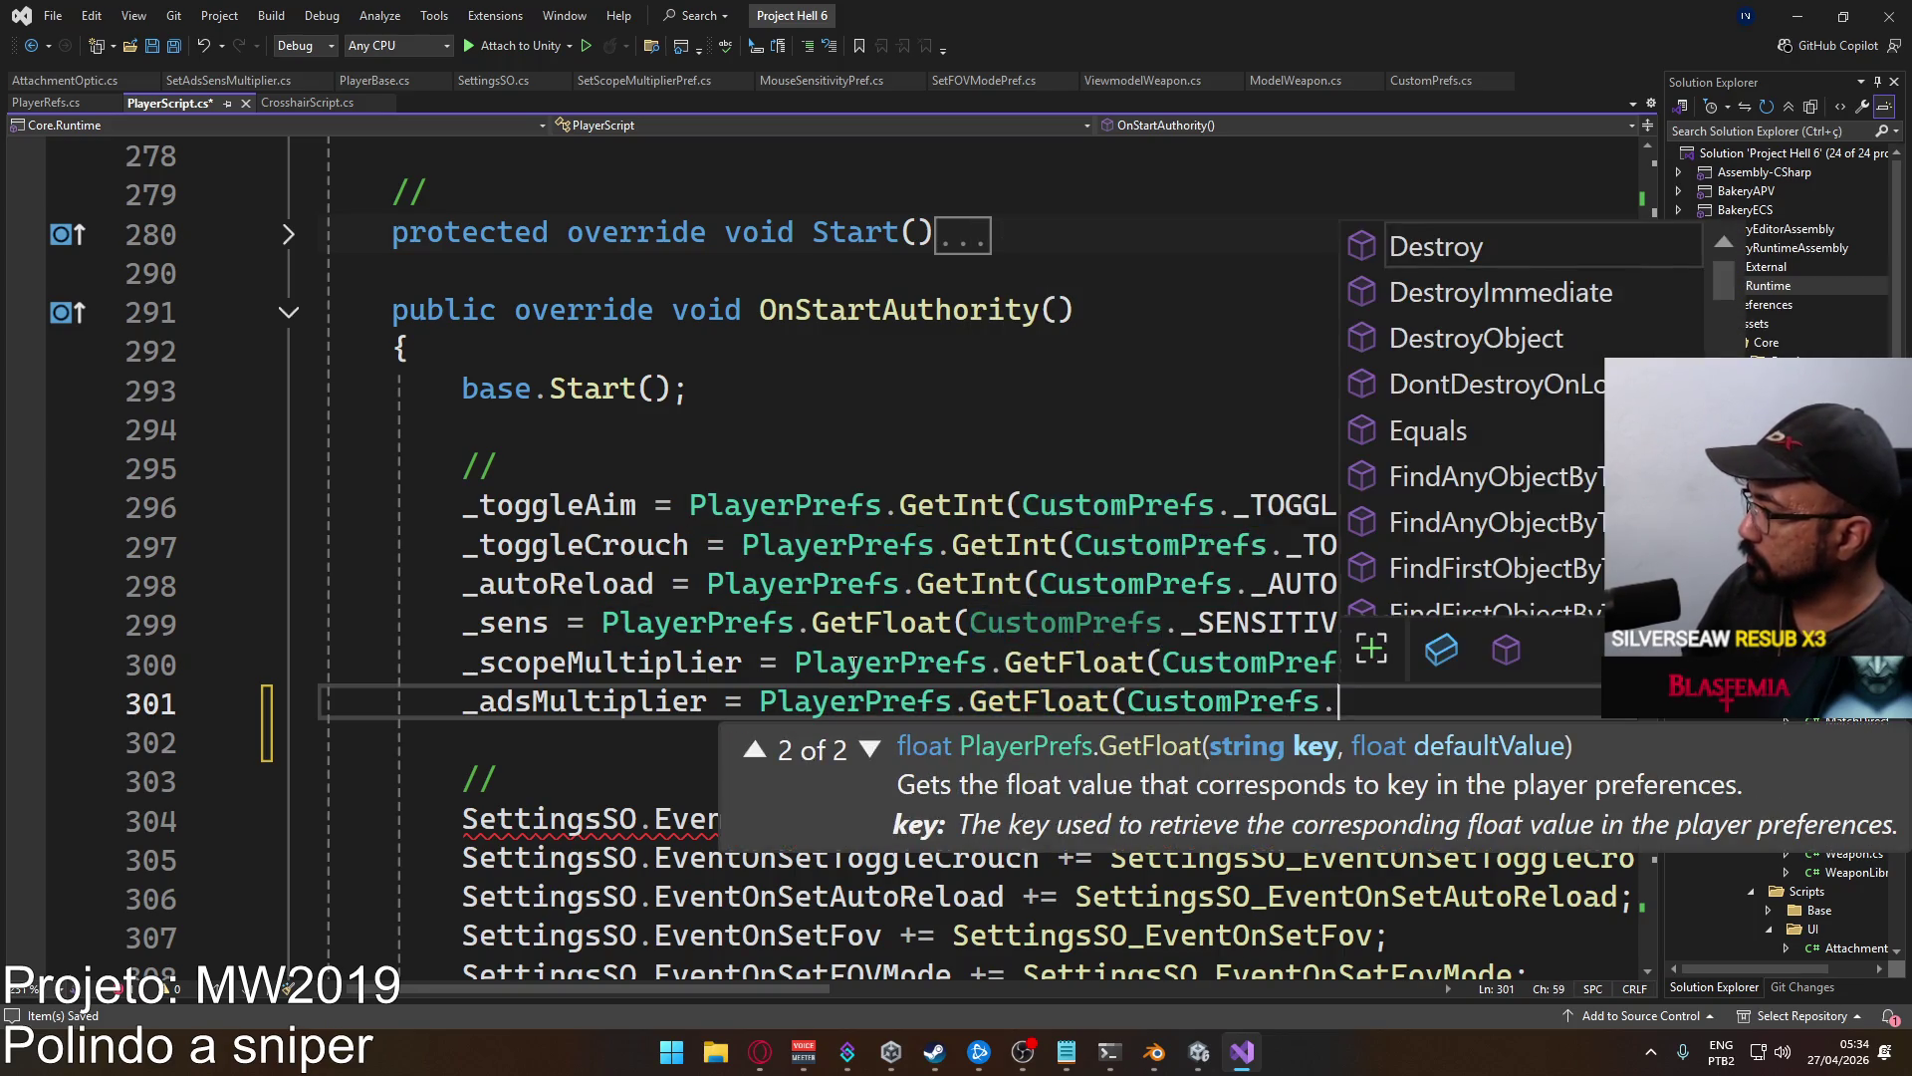
key(Tab)
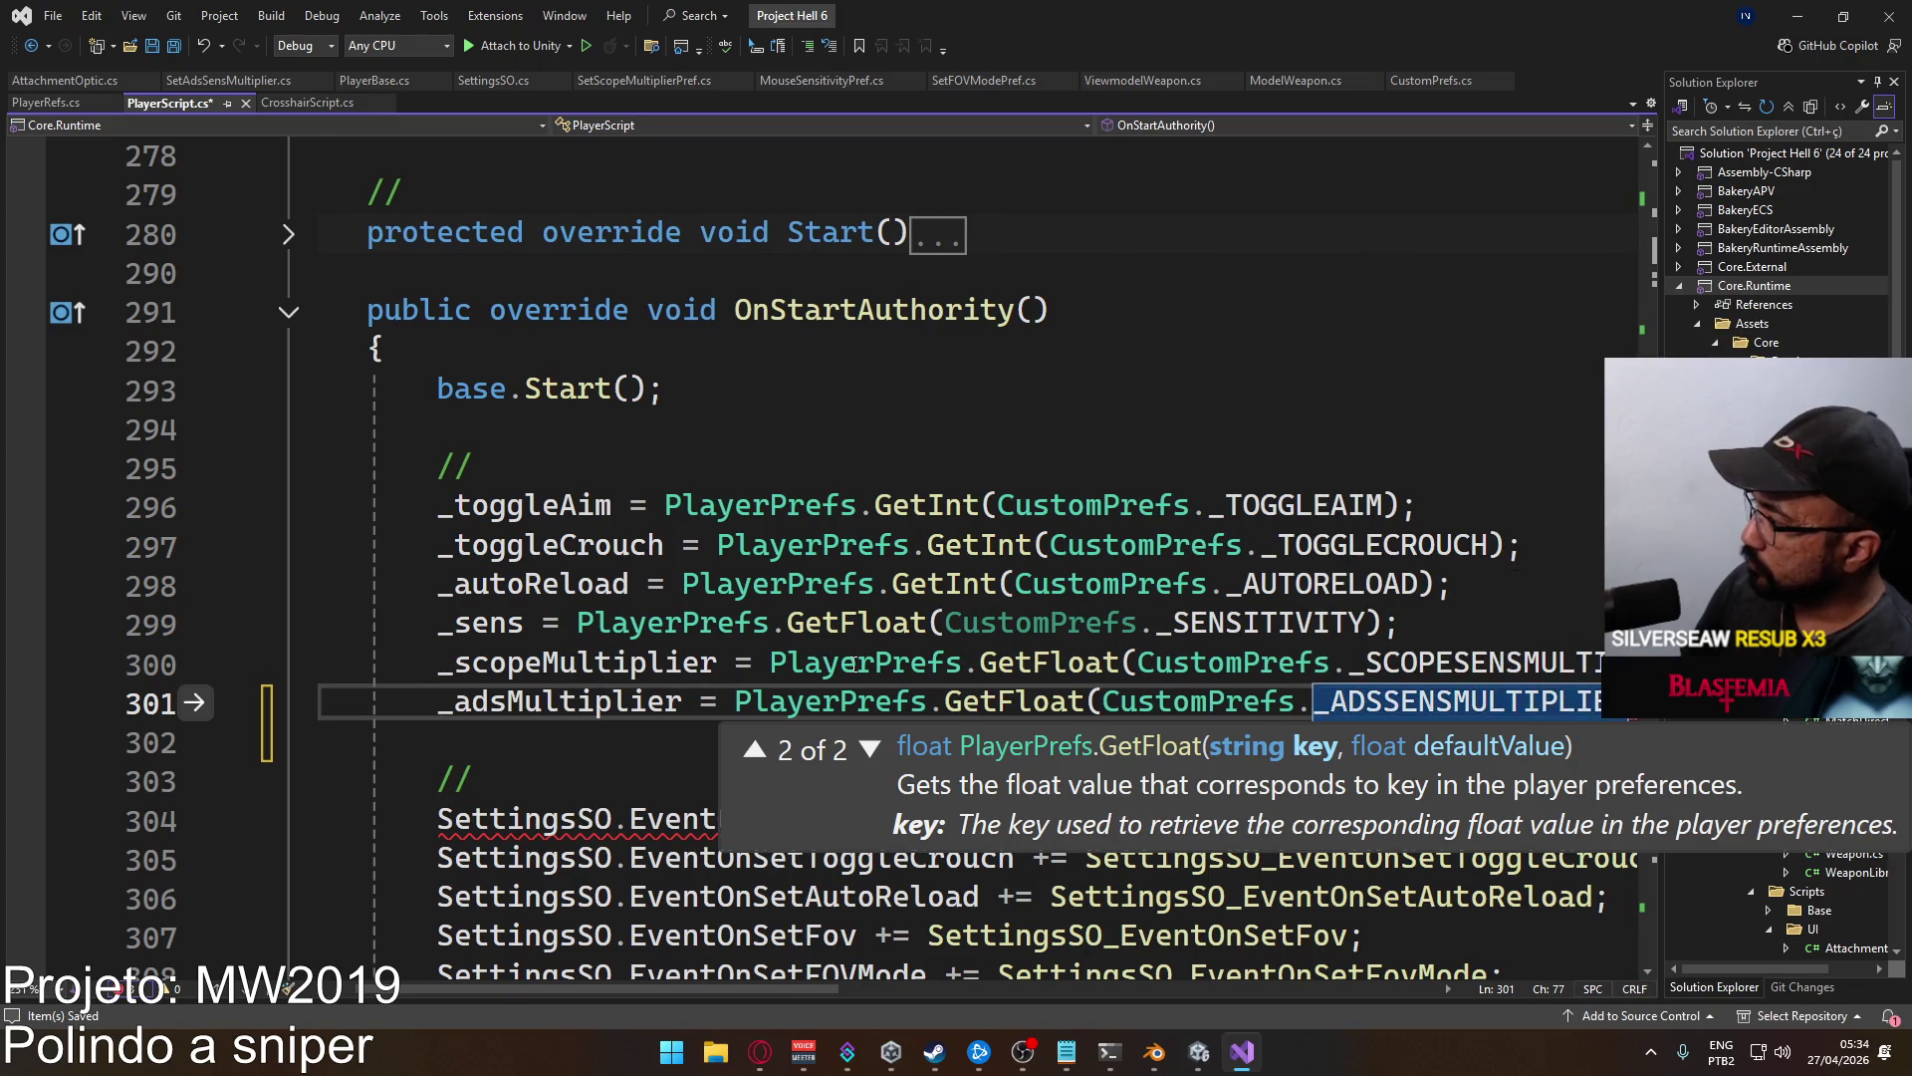
text();)
key(ctrl+s)
key(alt+Tab)
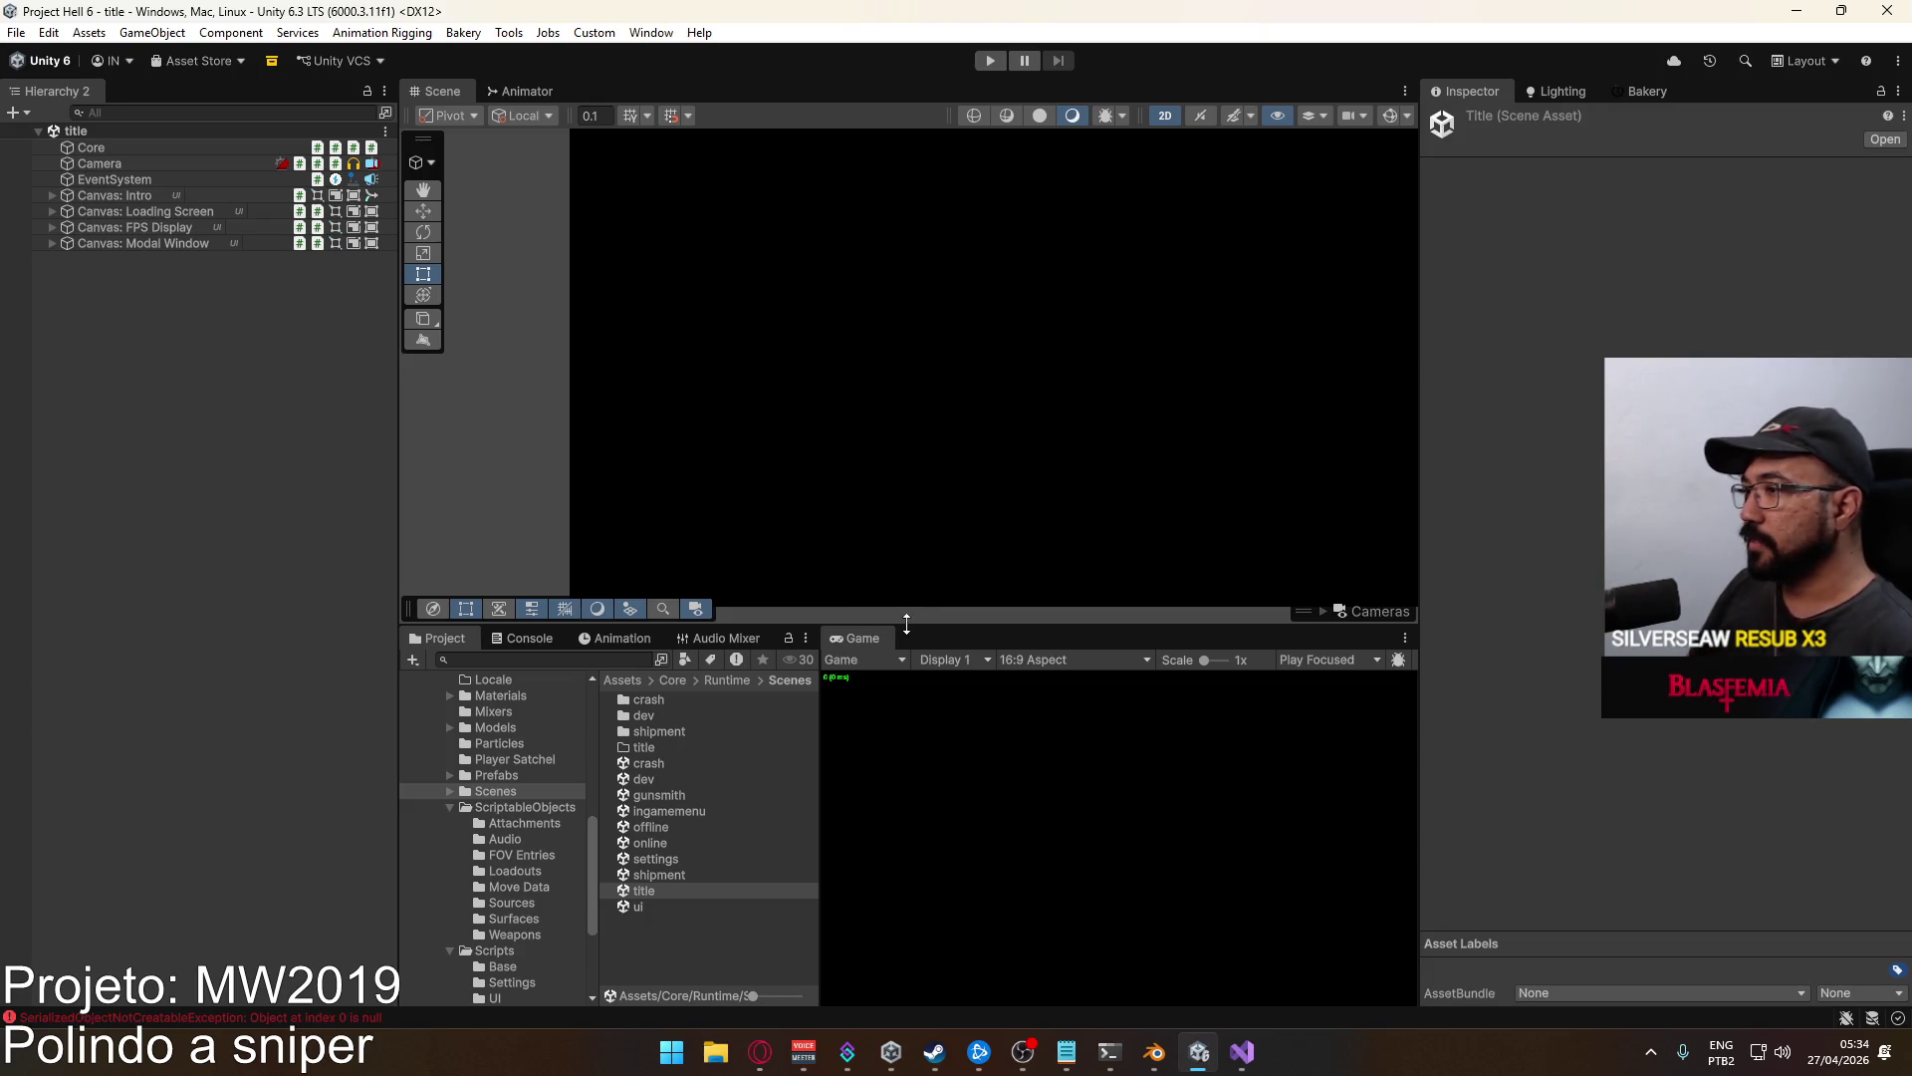
Start play mode and create a hosted match on the Crash map.
scroll(930, 398, down, 3)
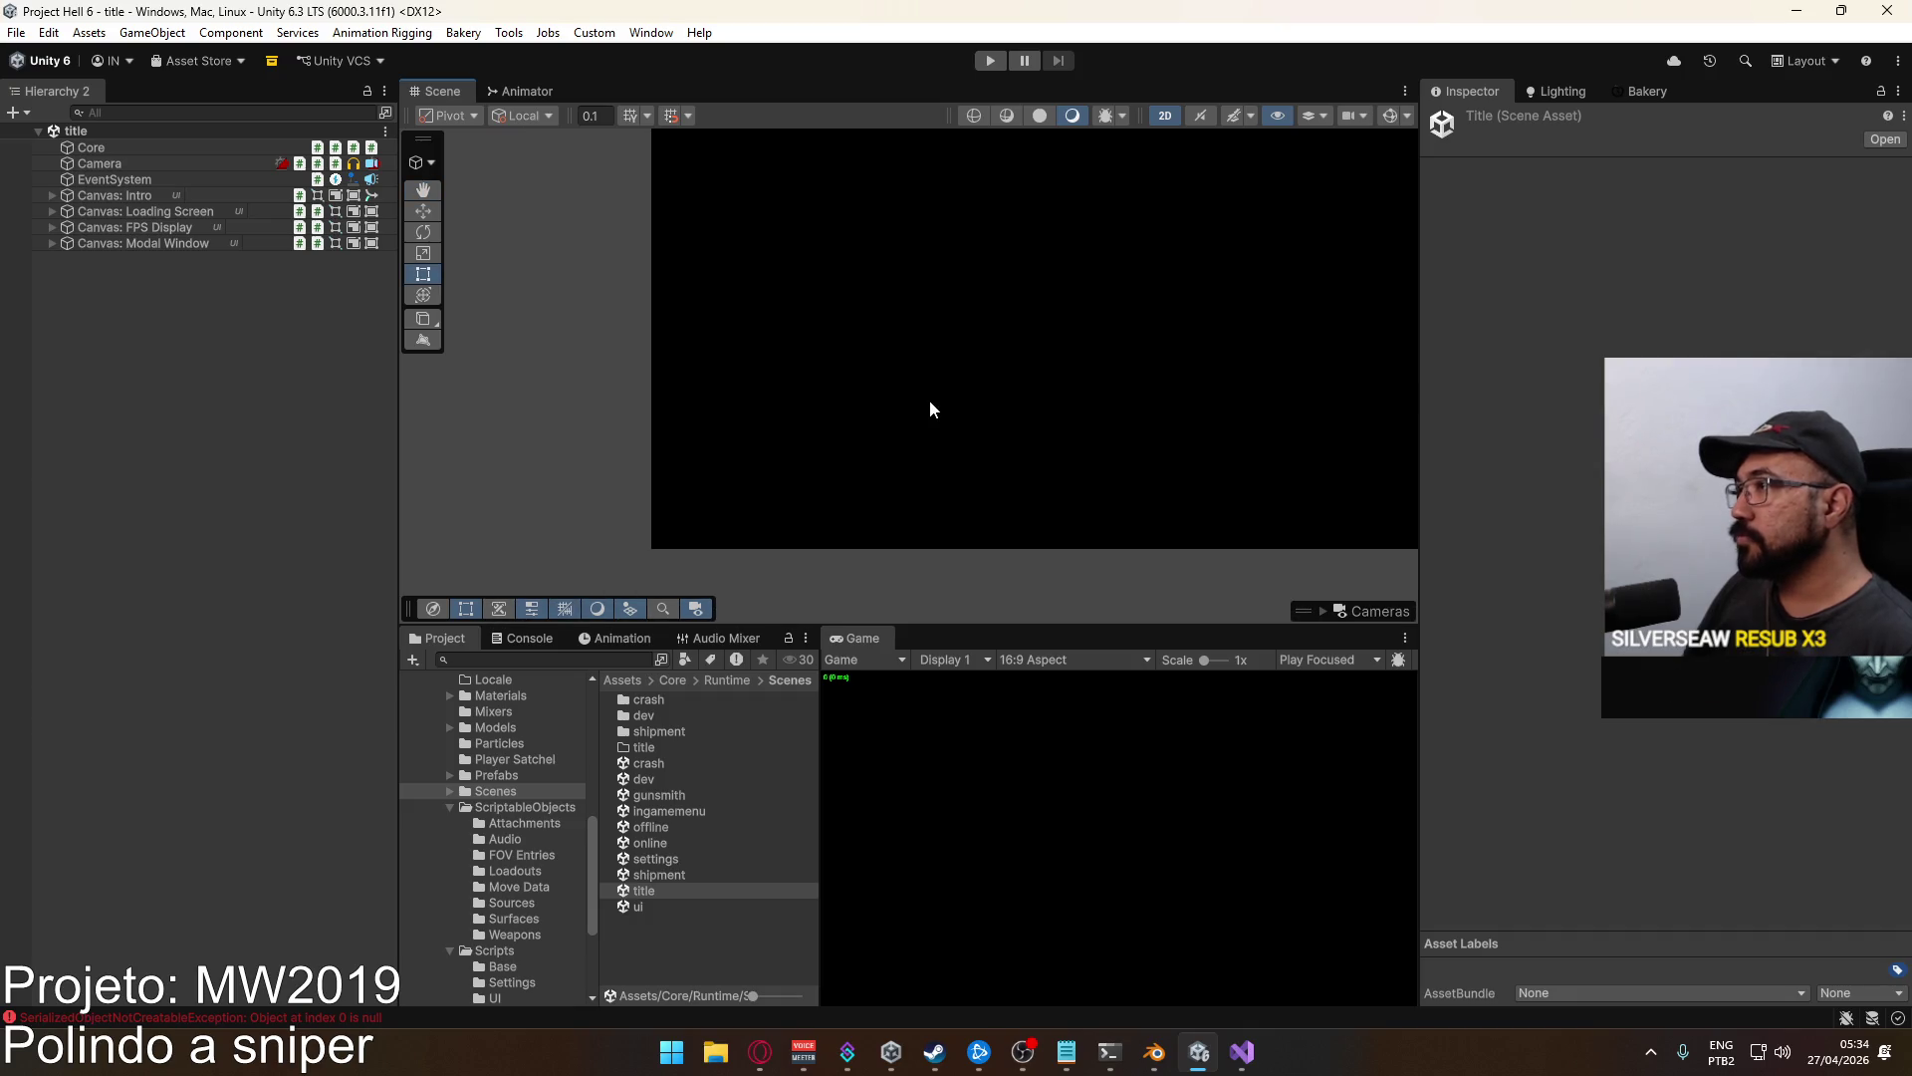
mouse_move(934, 416)
mouse_down()
mouse_move(555, 556)
mouse_move(904, 331)
mouse_up()
scroll(904, 331, up, 1)
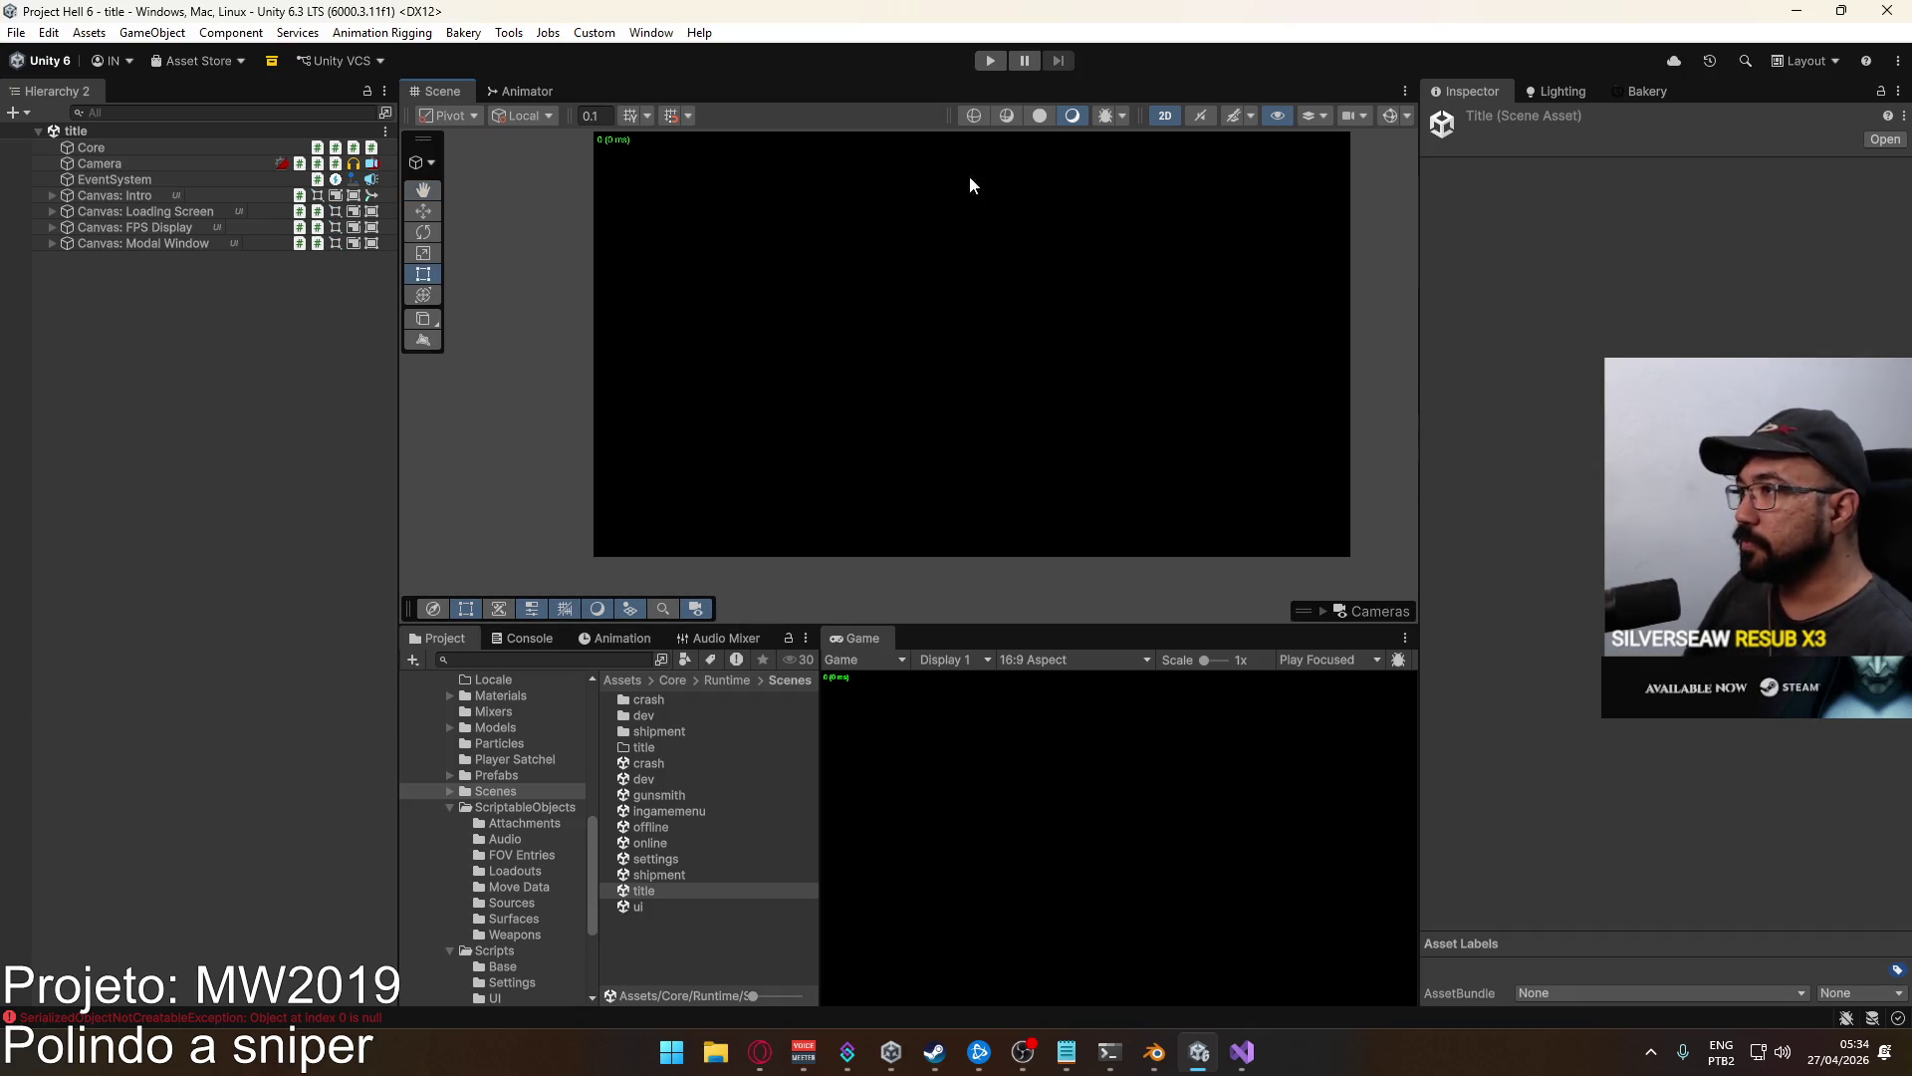
click(990, 62)
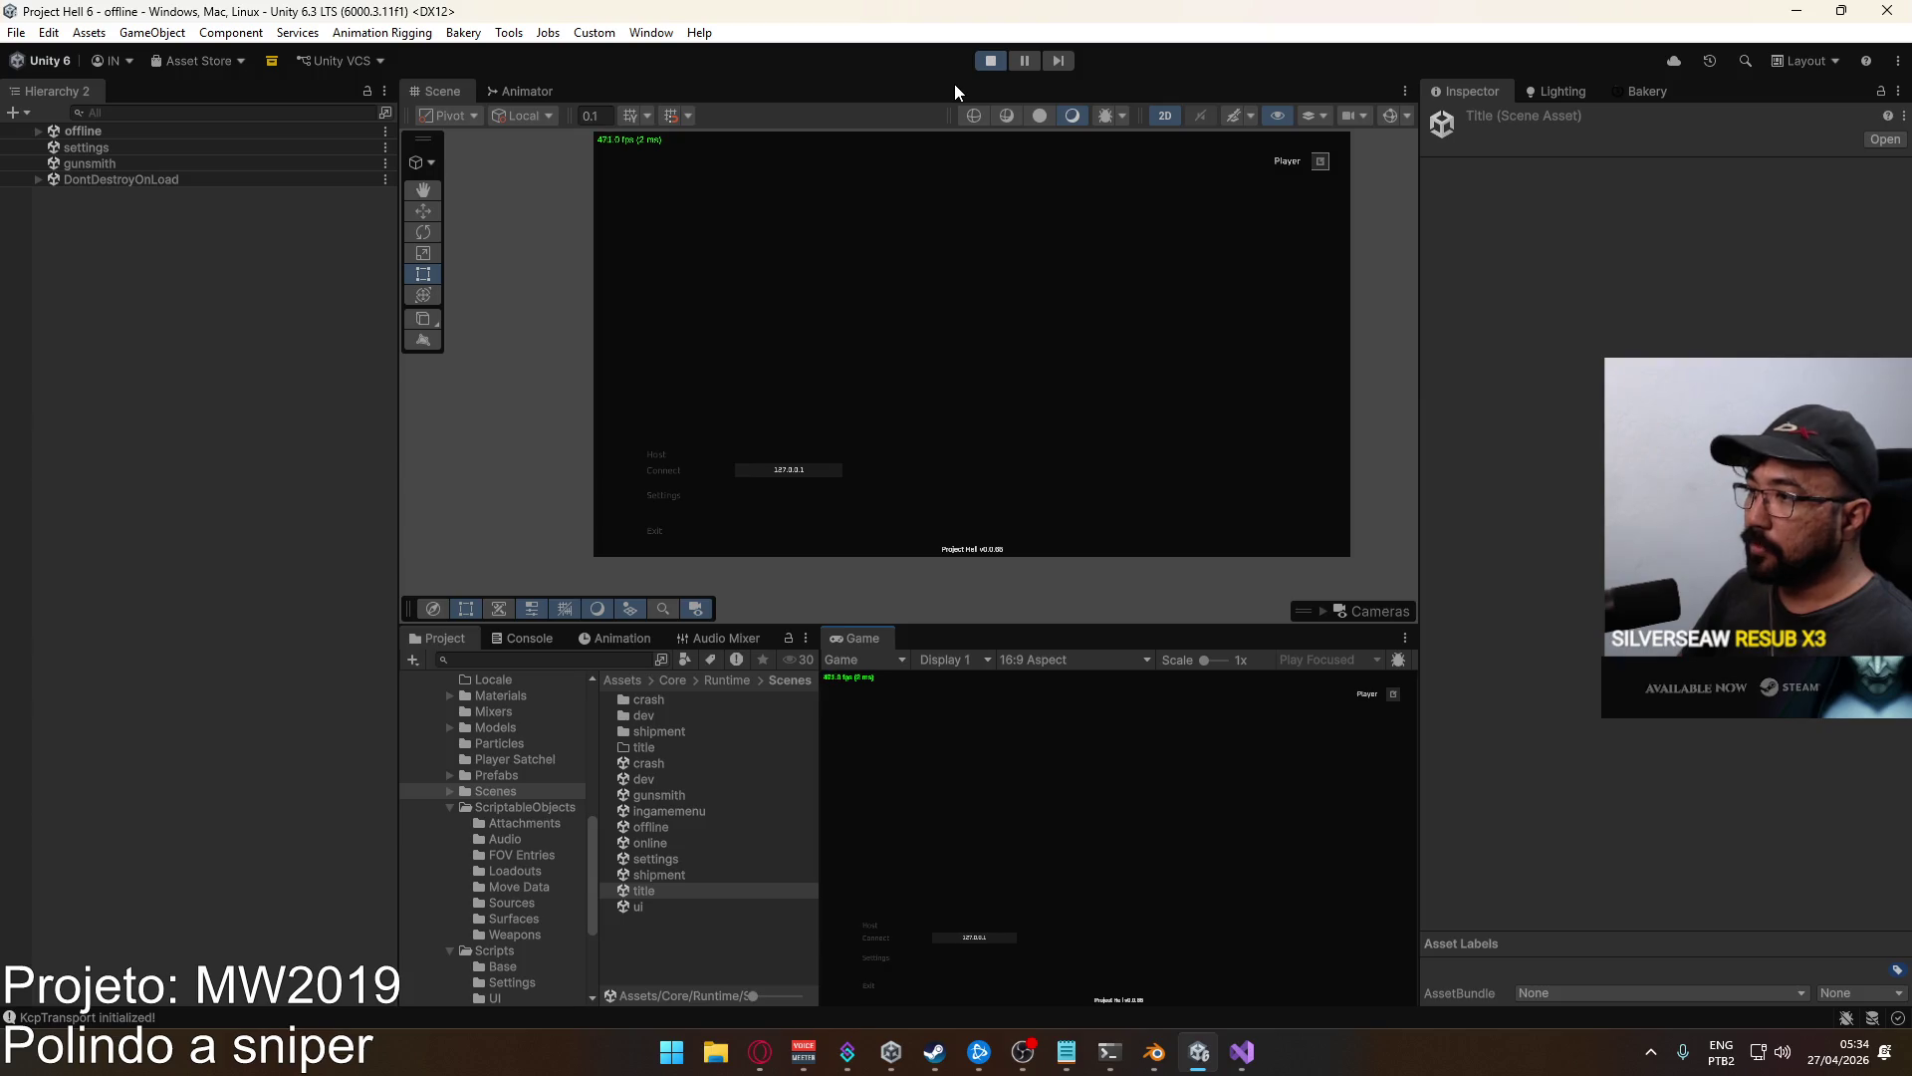
click(881, 924)
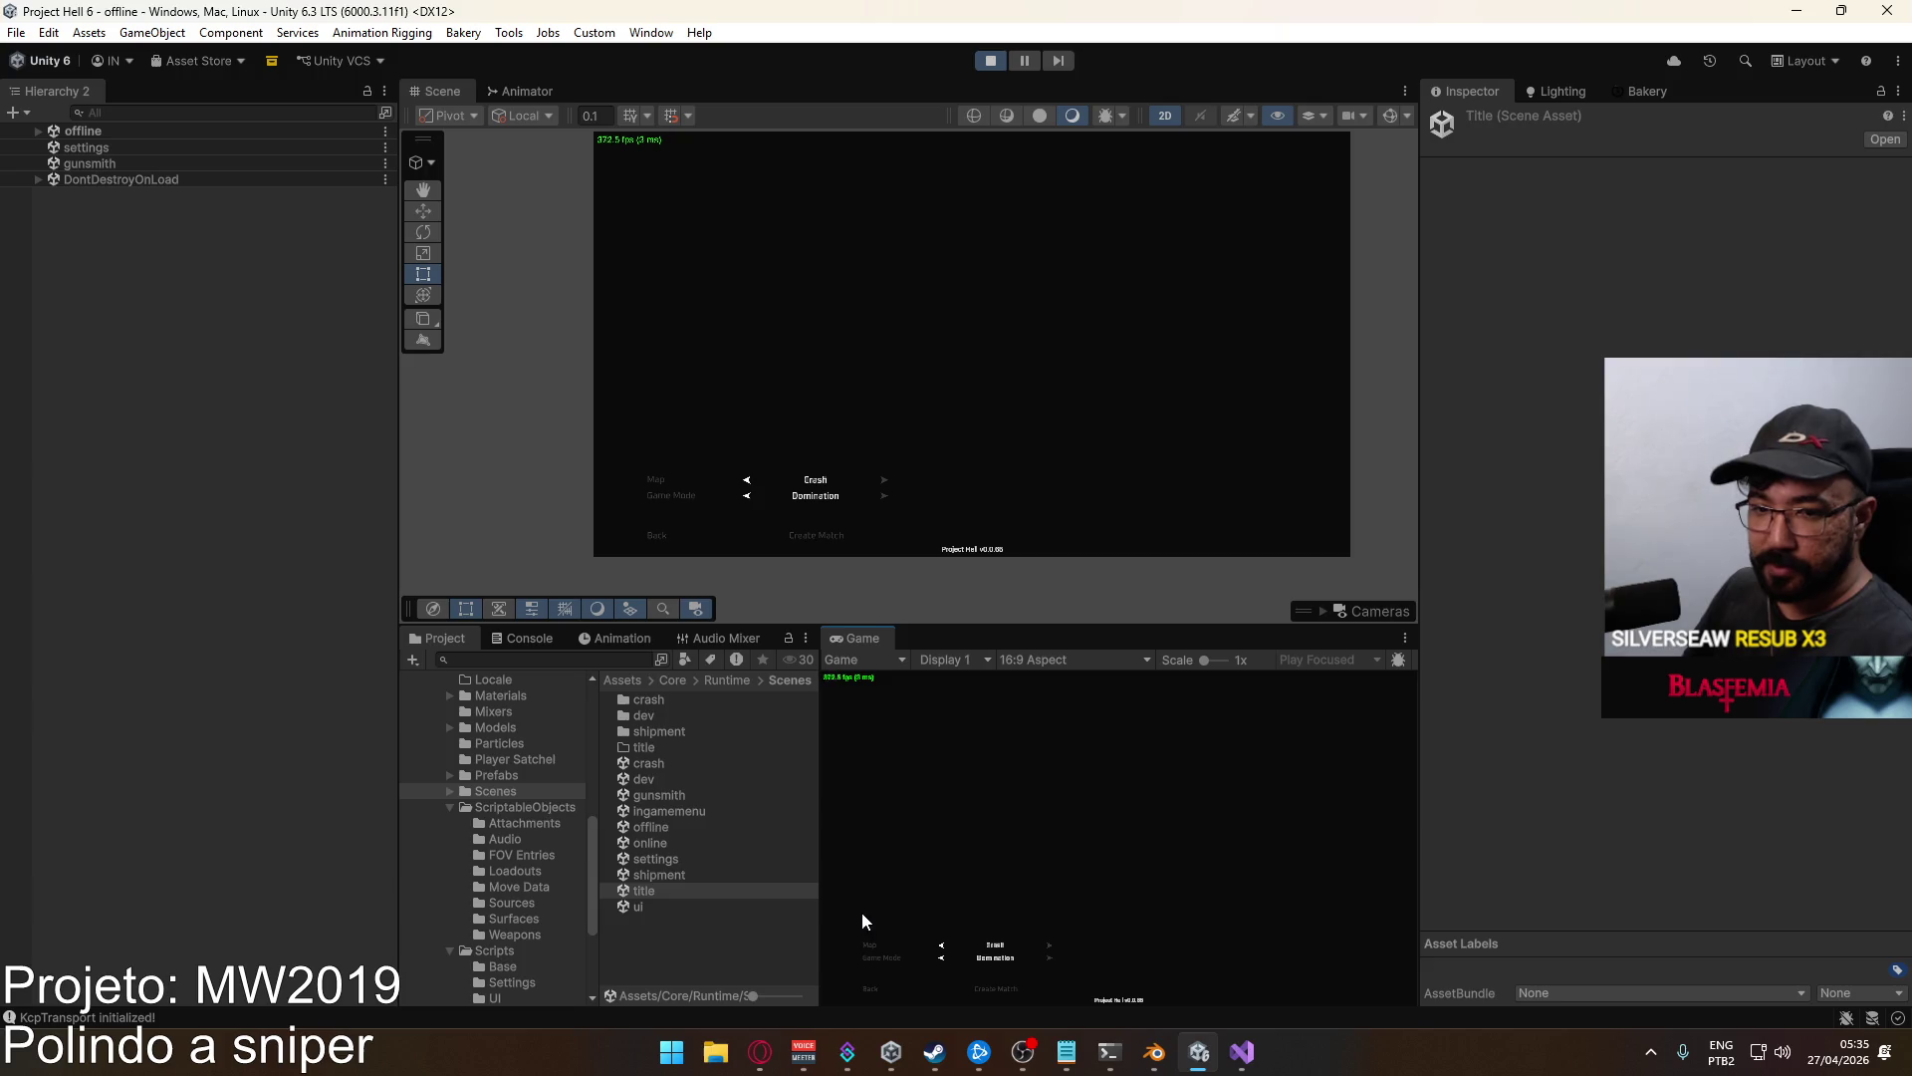
click(988, 988)
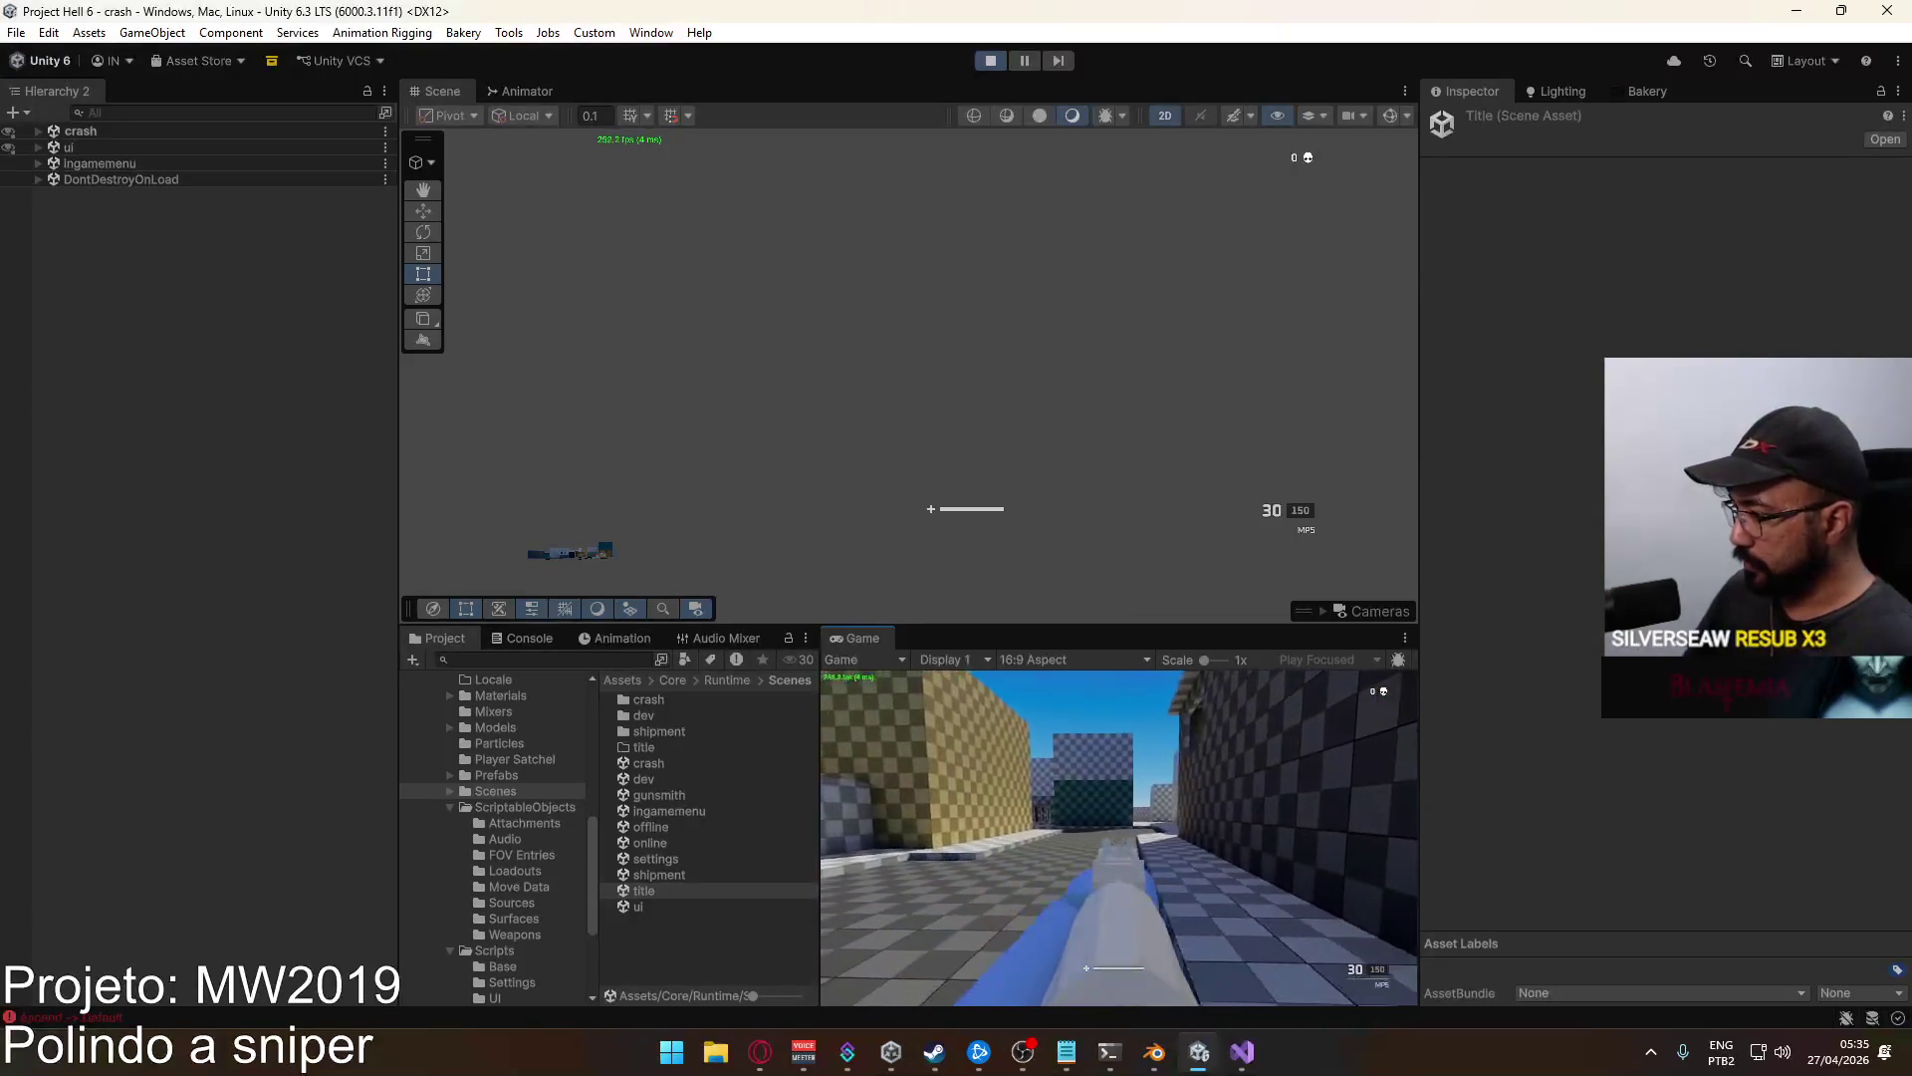
Open the pause menu's Game settings and edit the ADS Multiplier value, then resume.
key(Escape)
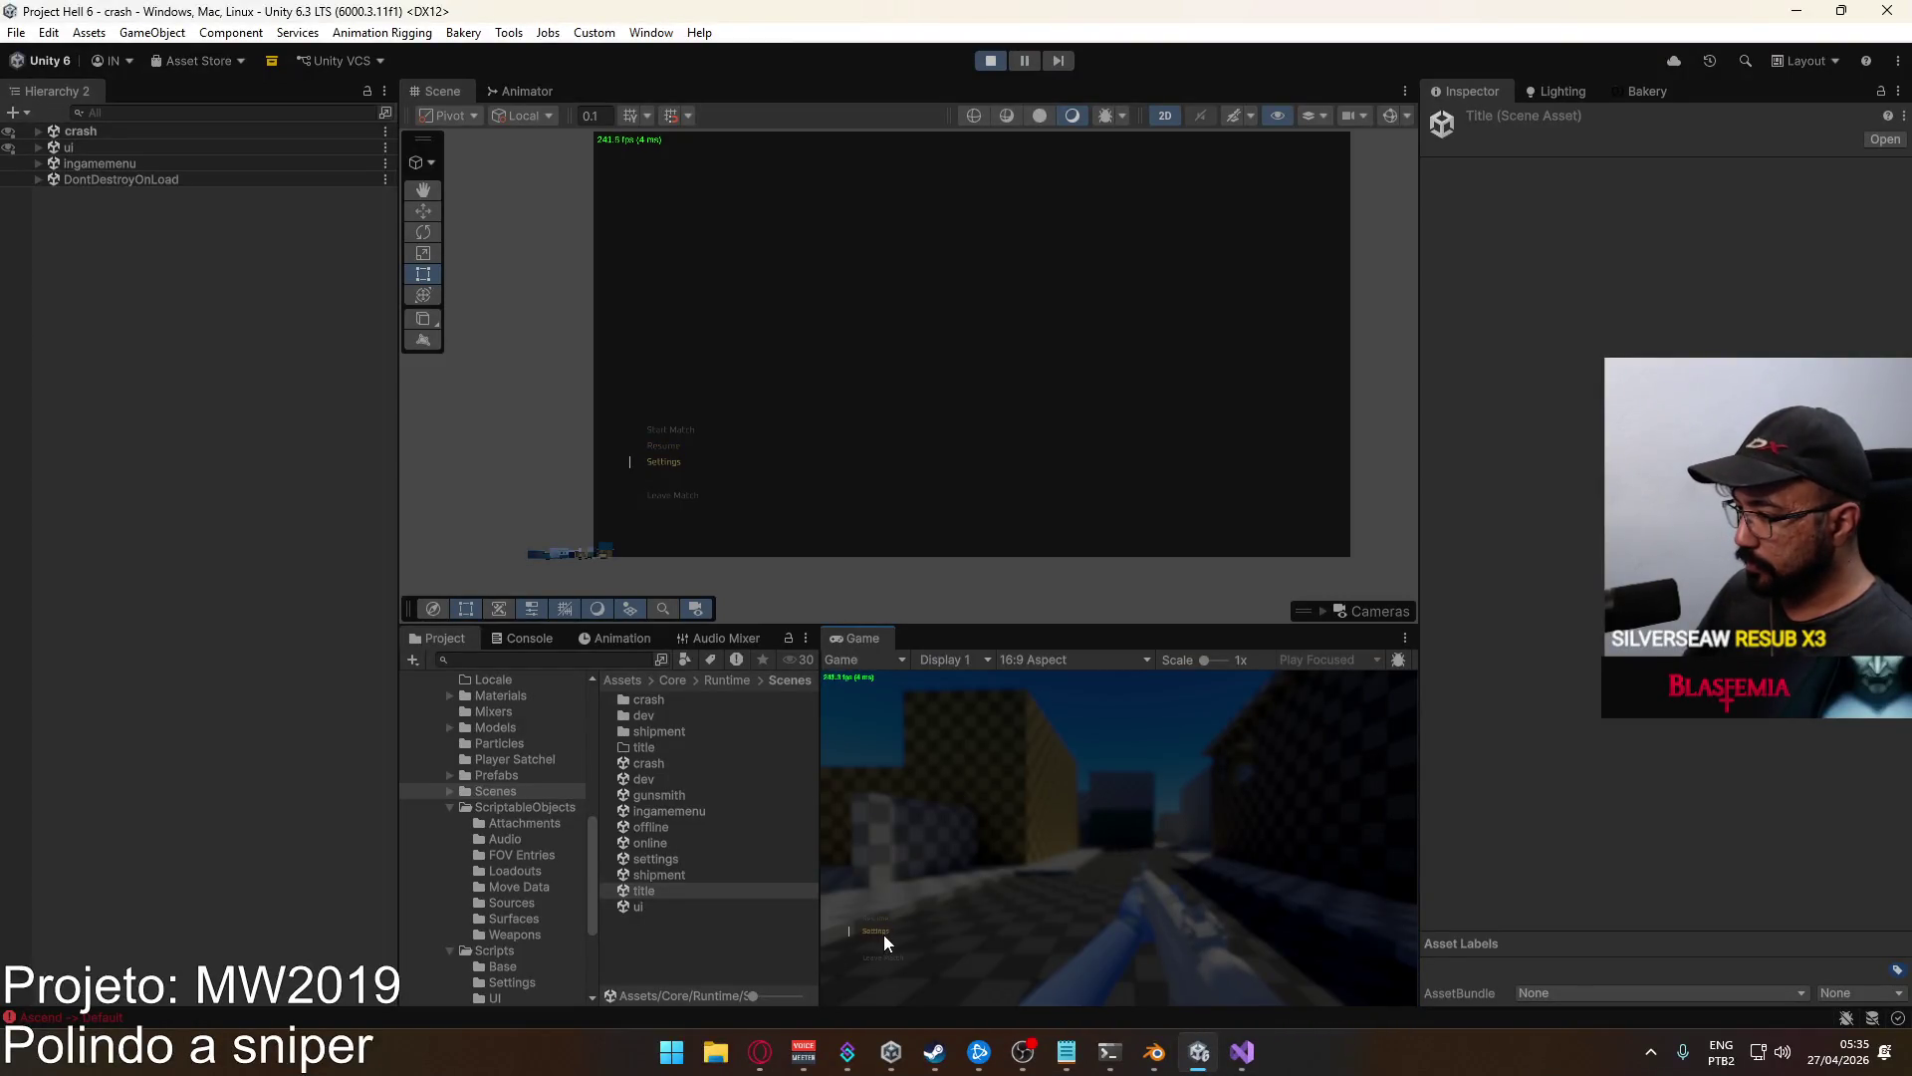
click(875, 918)
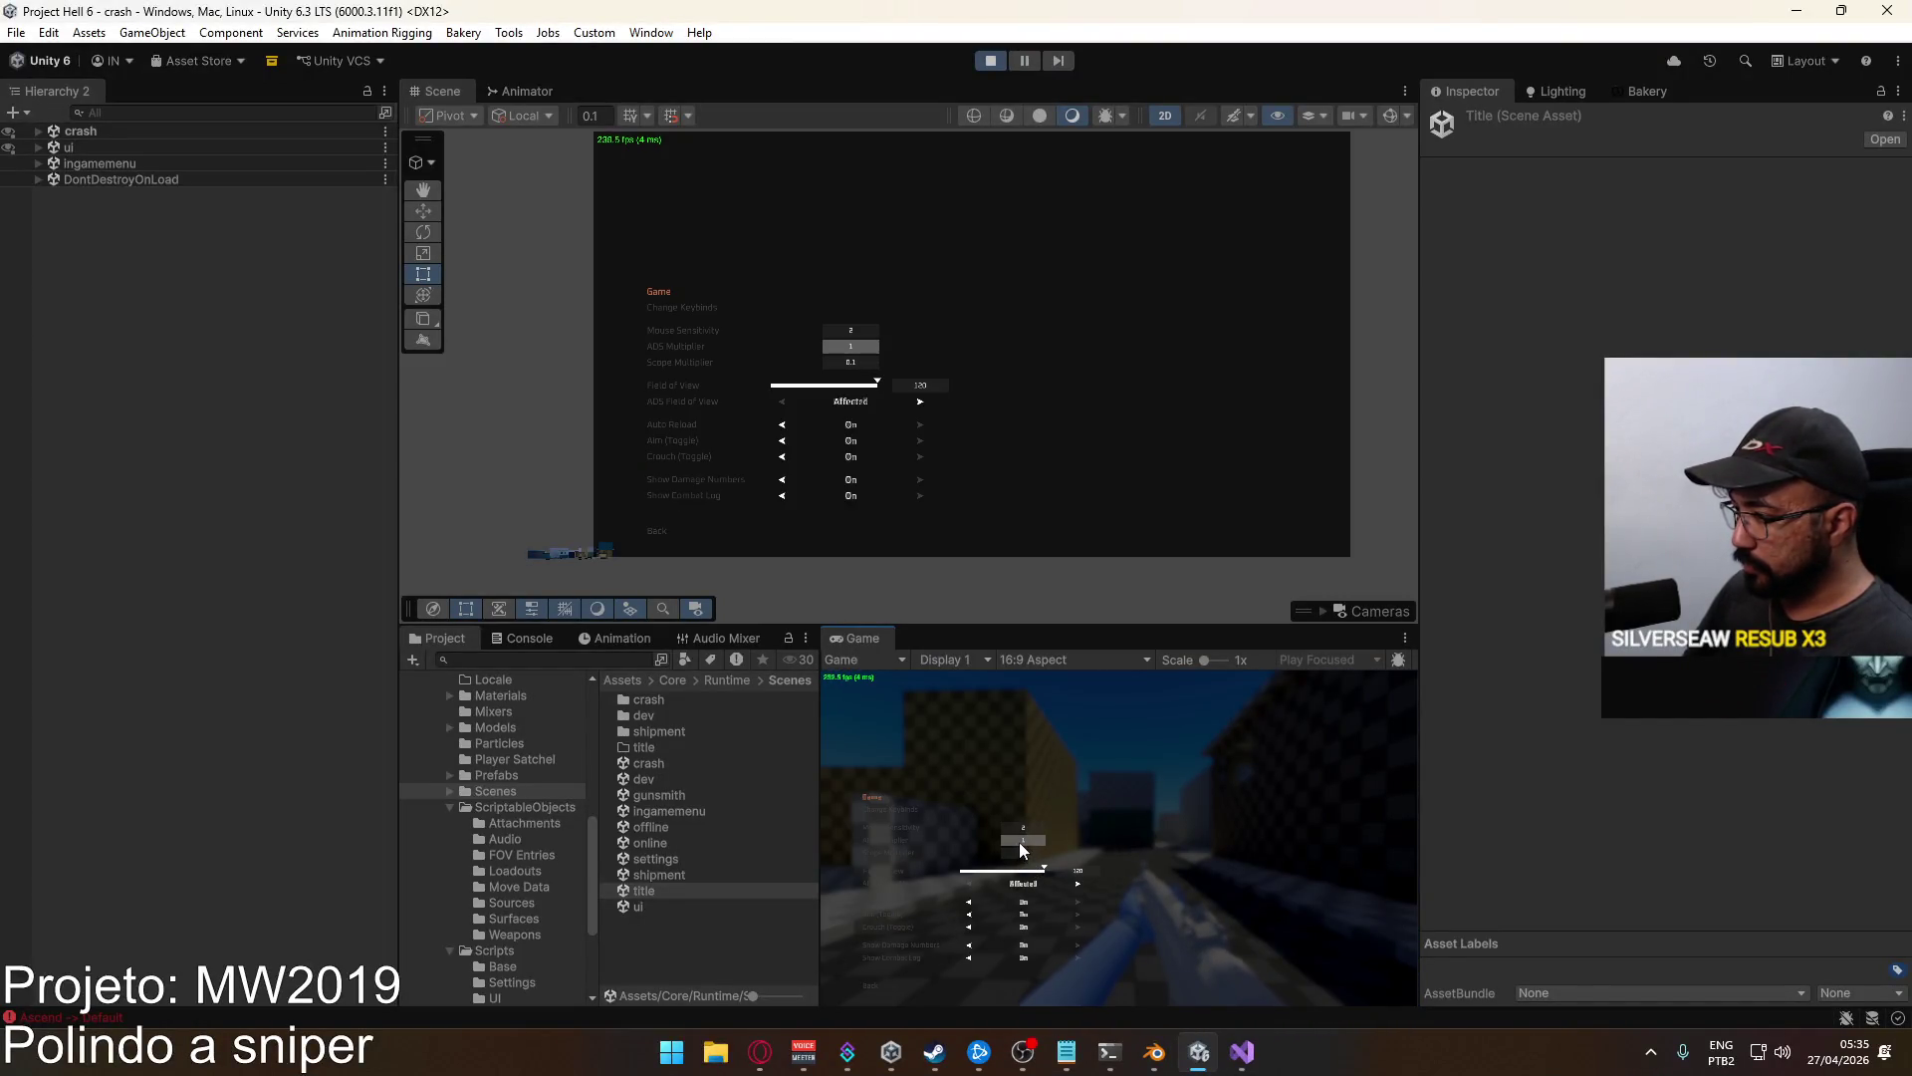
key(Escape)
key(Escape)
key(w)
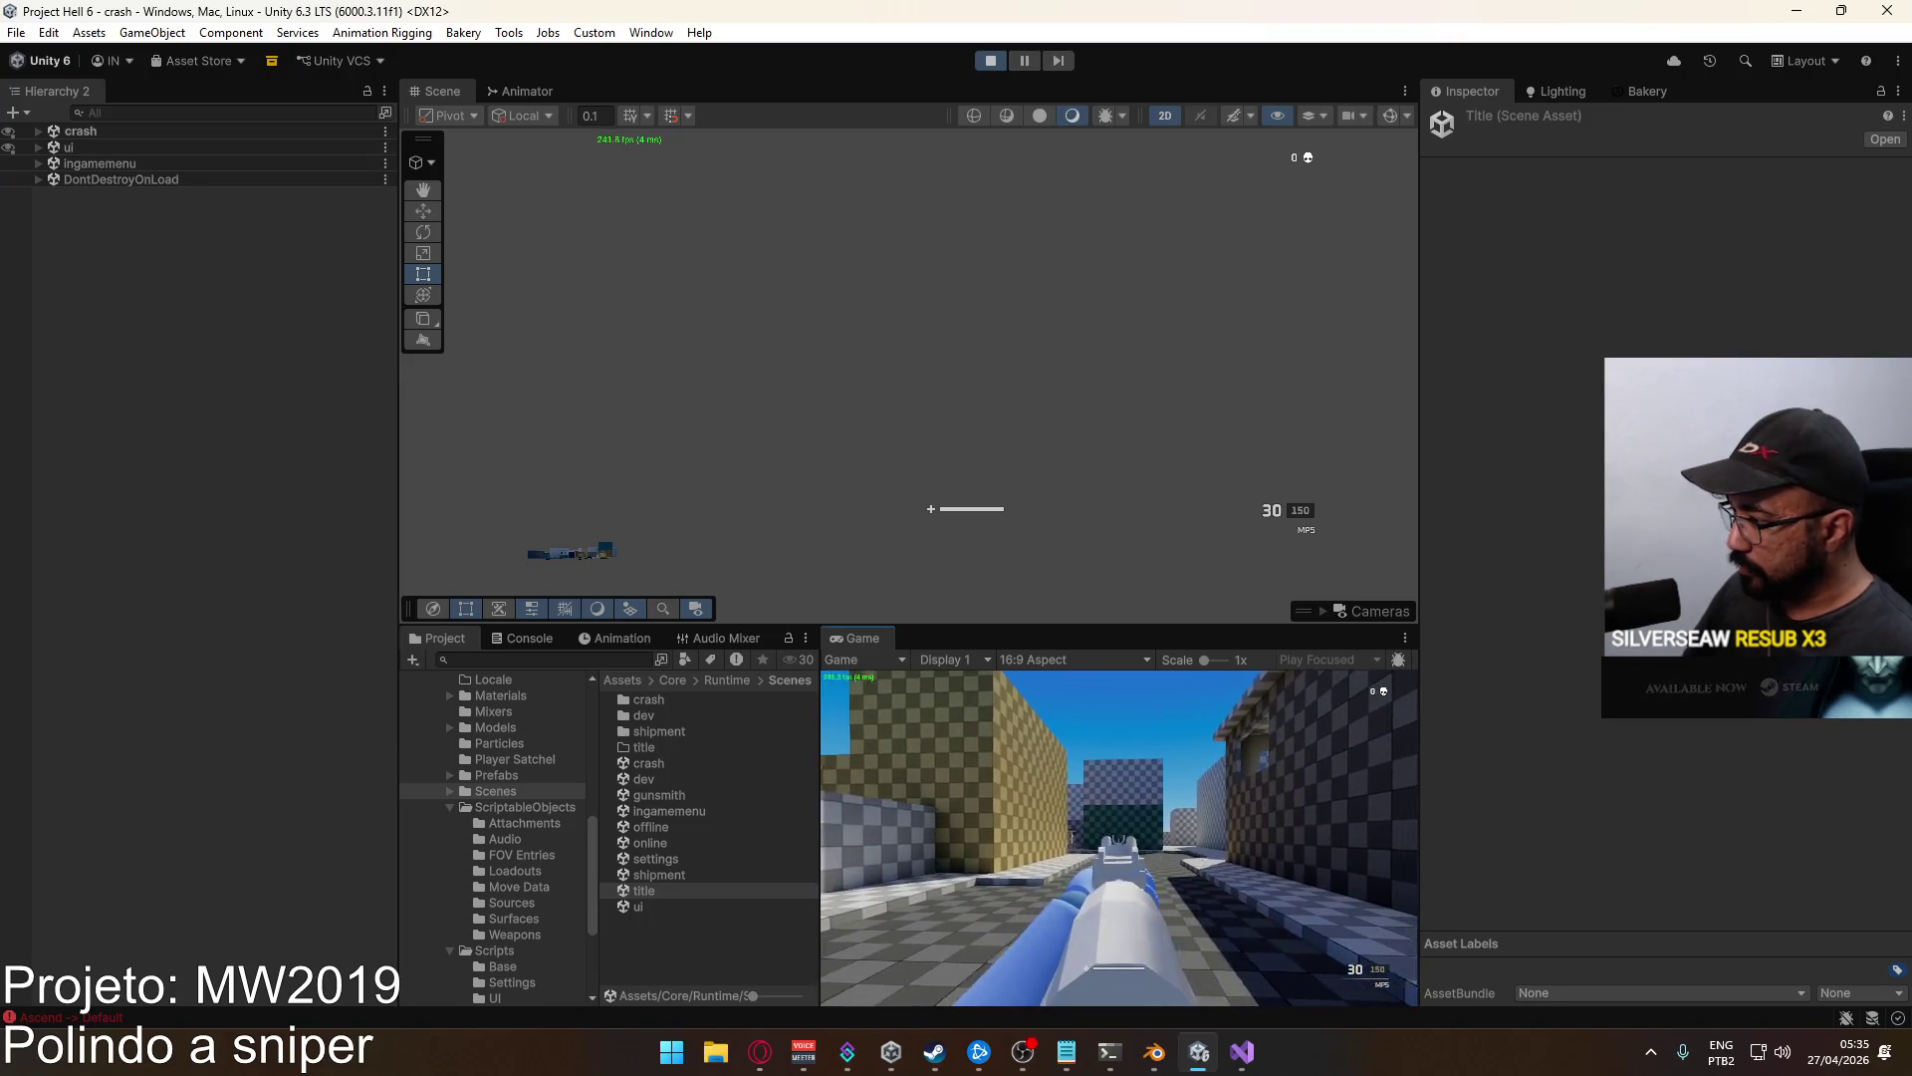
key(Escape)
click(890, 901)
click(1024, 841)
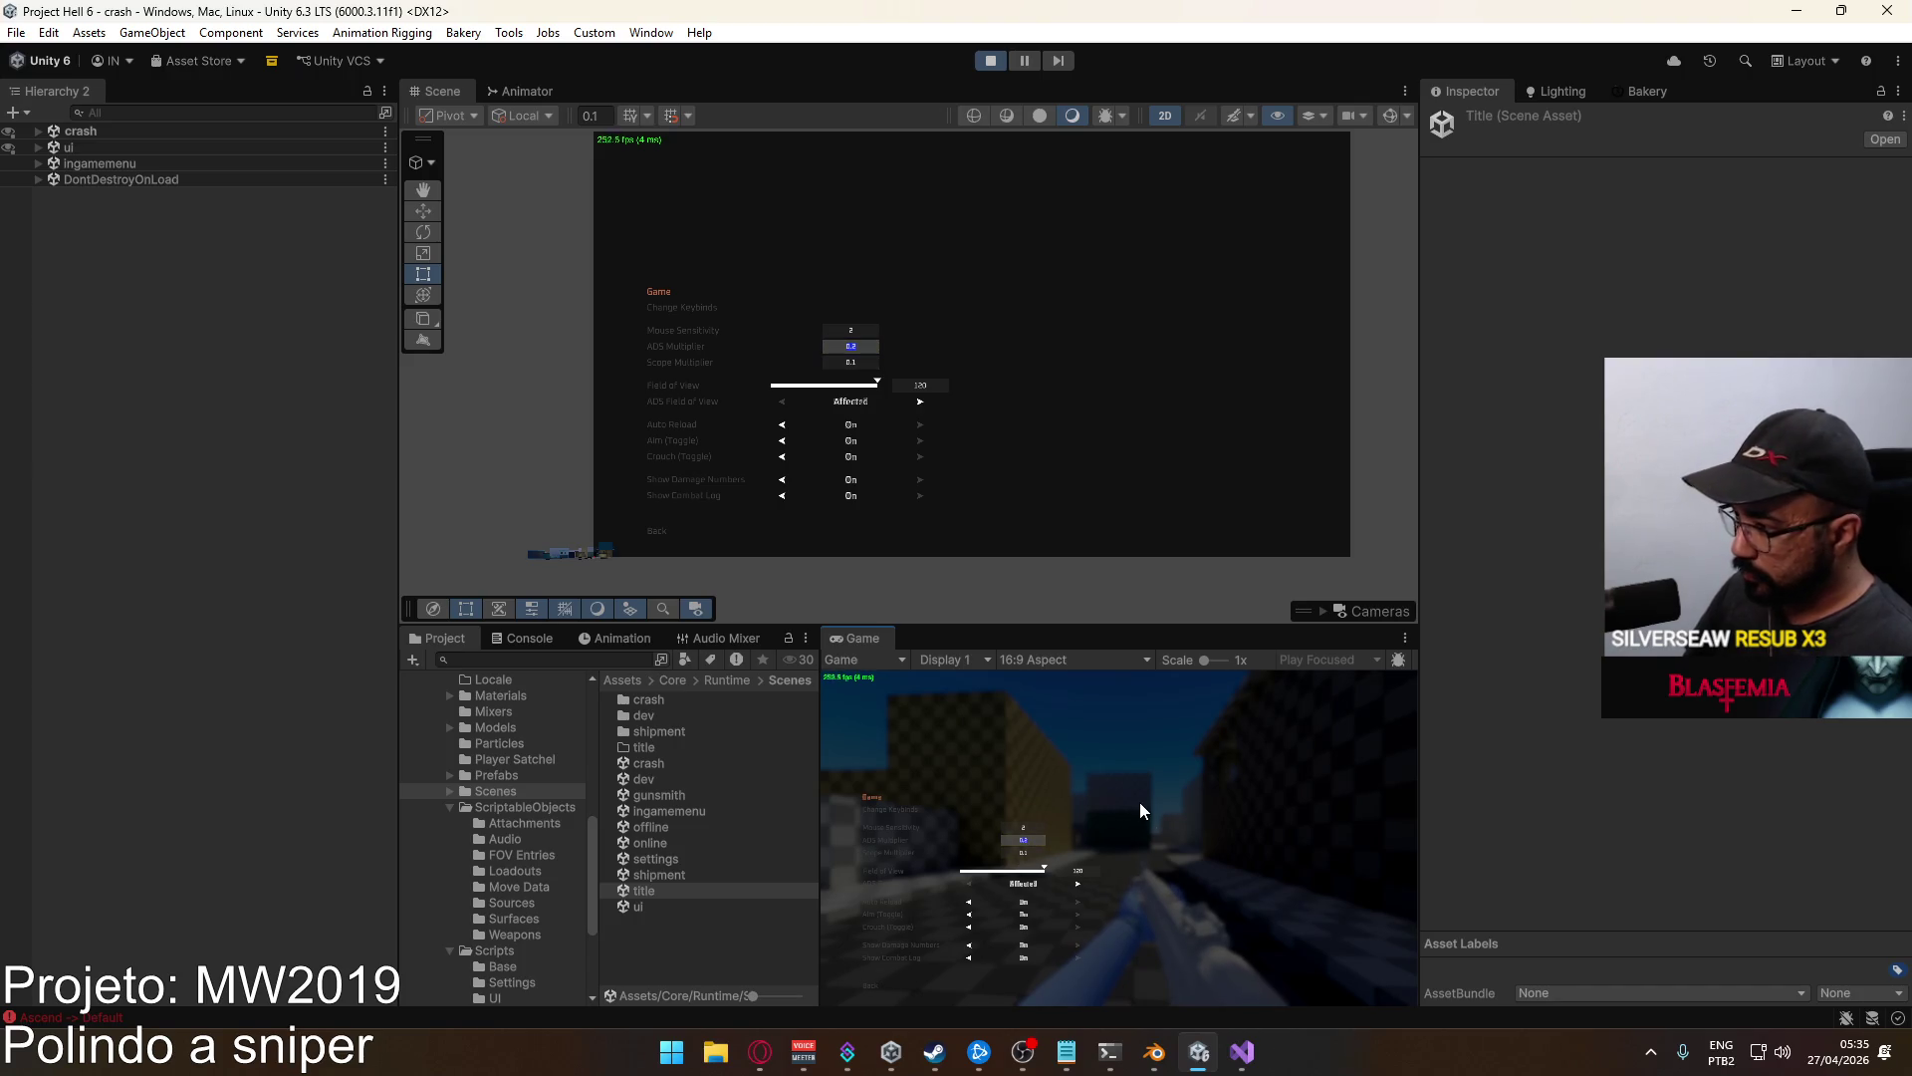
key(Escape)
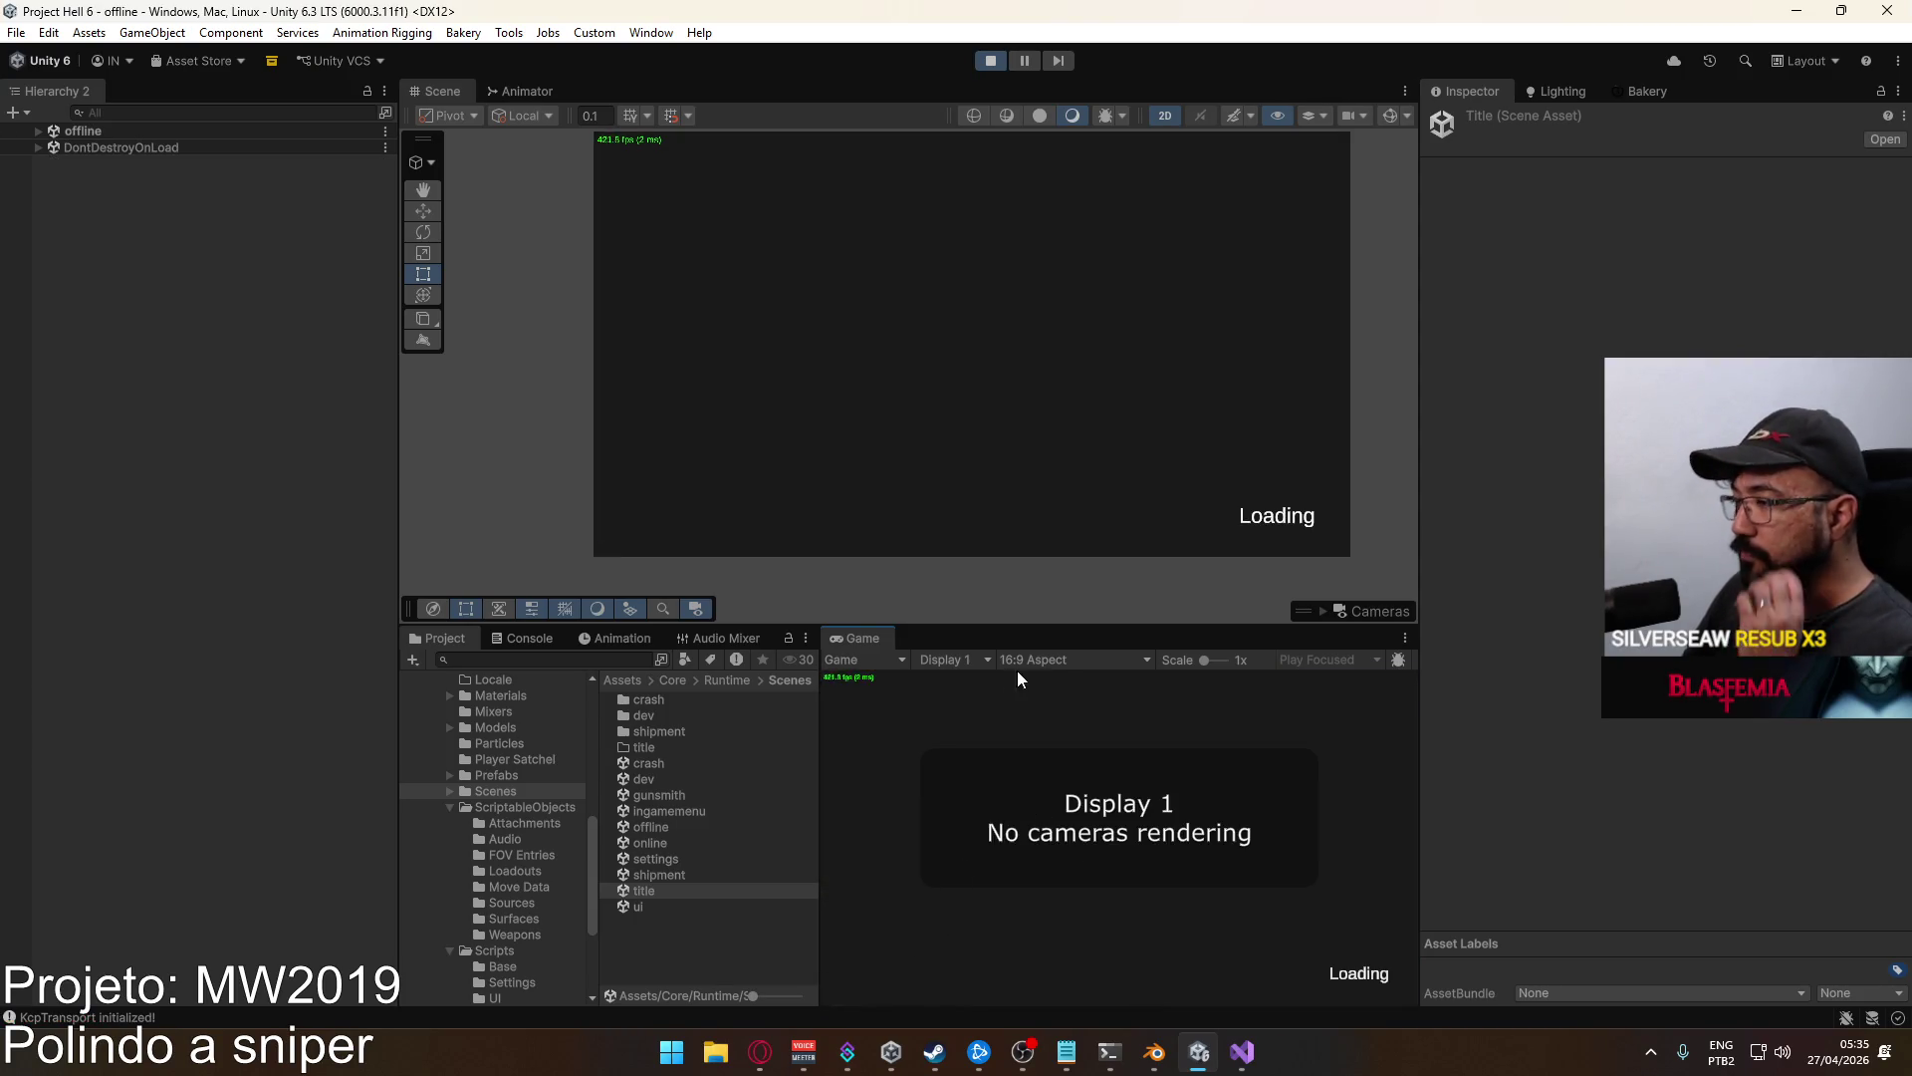
Restart play mode, inspect the MissingReferenceException, and clear the Console.
key(super)
key(Escape)
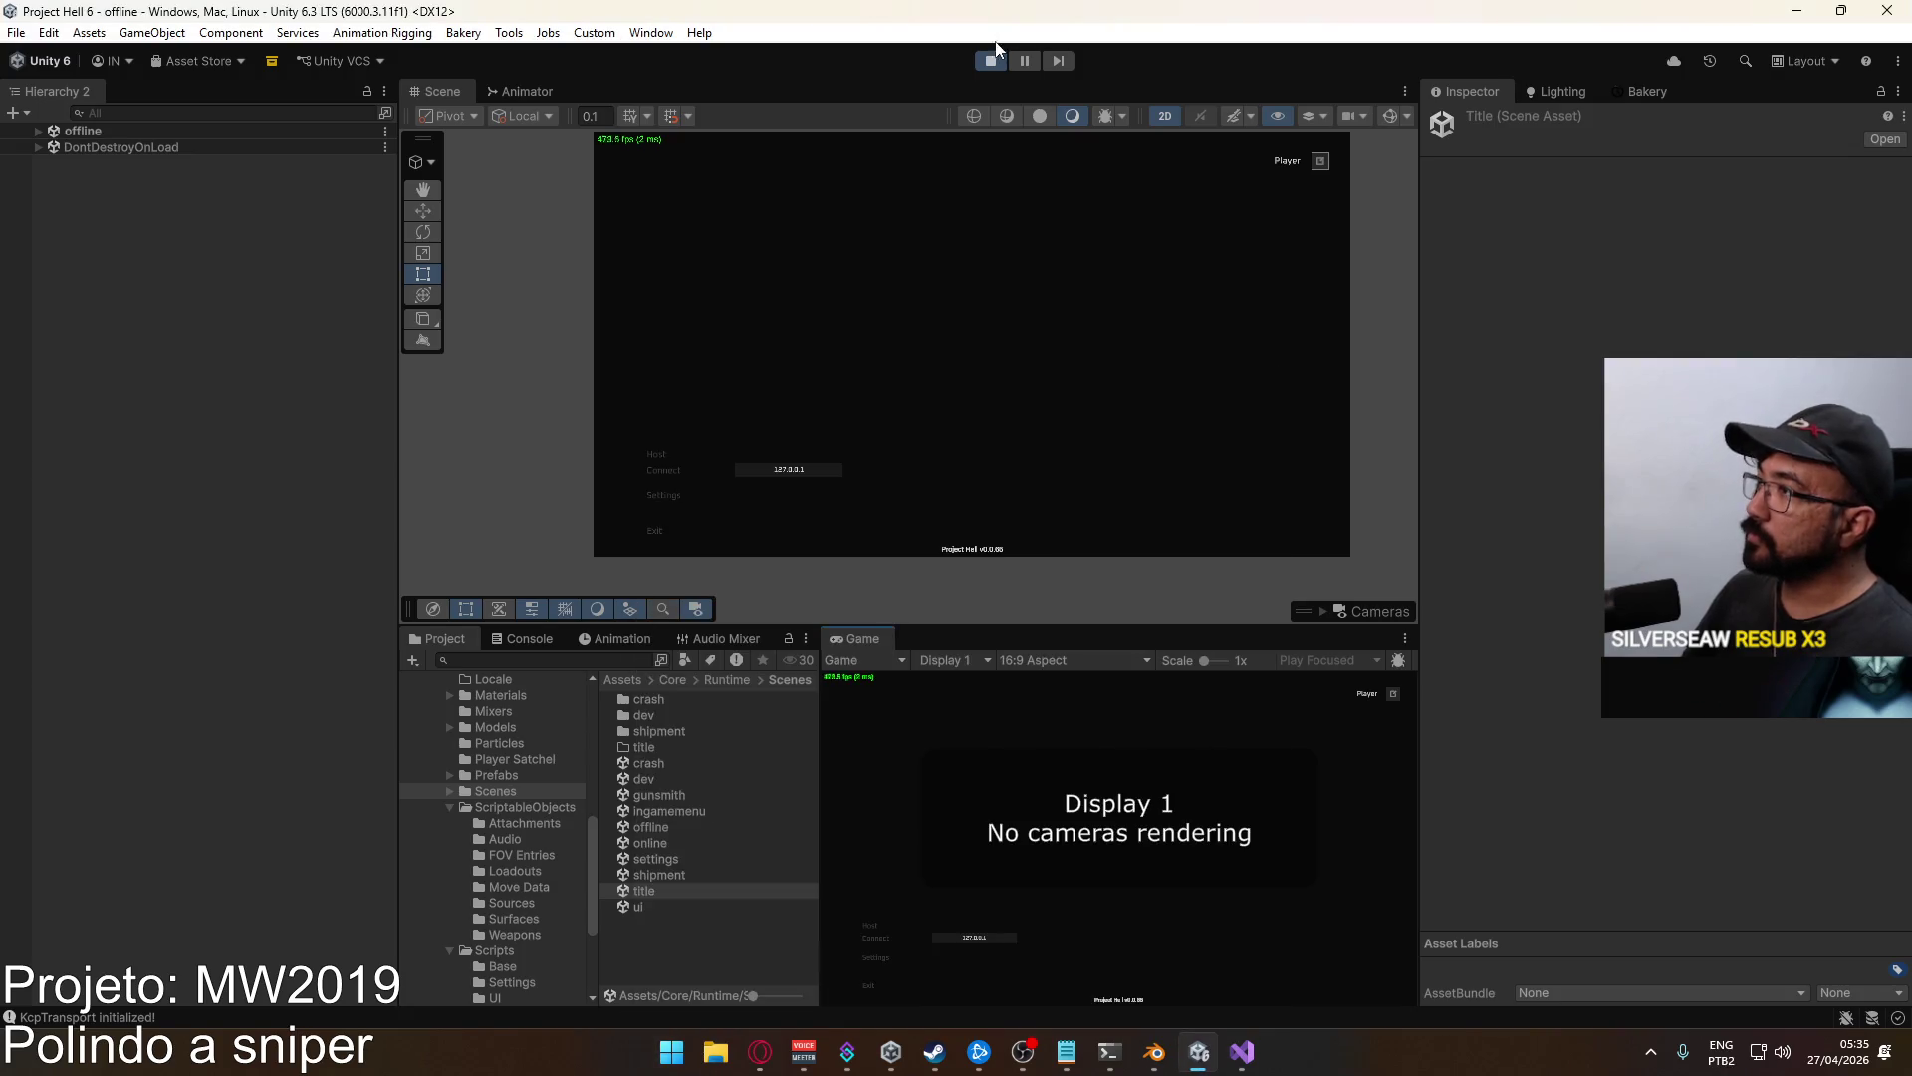
click(992, 60)
click(995, 58)
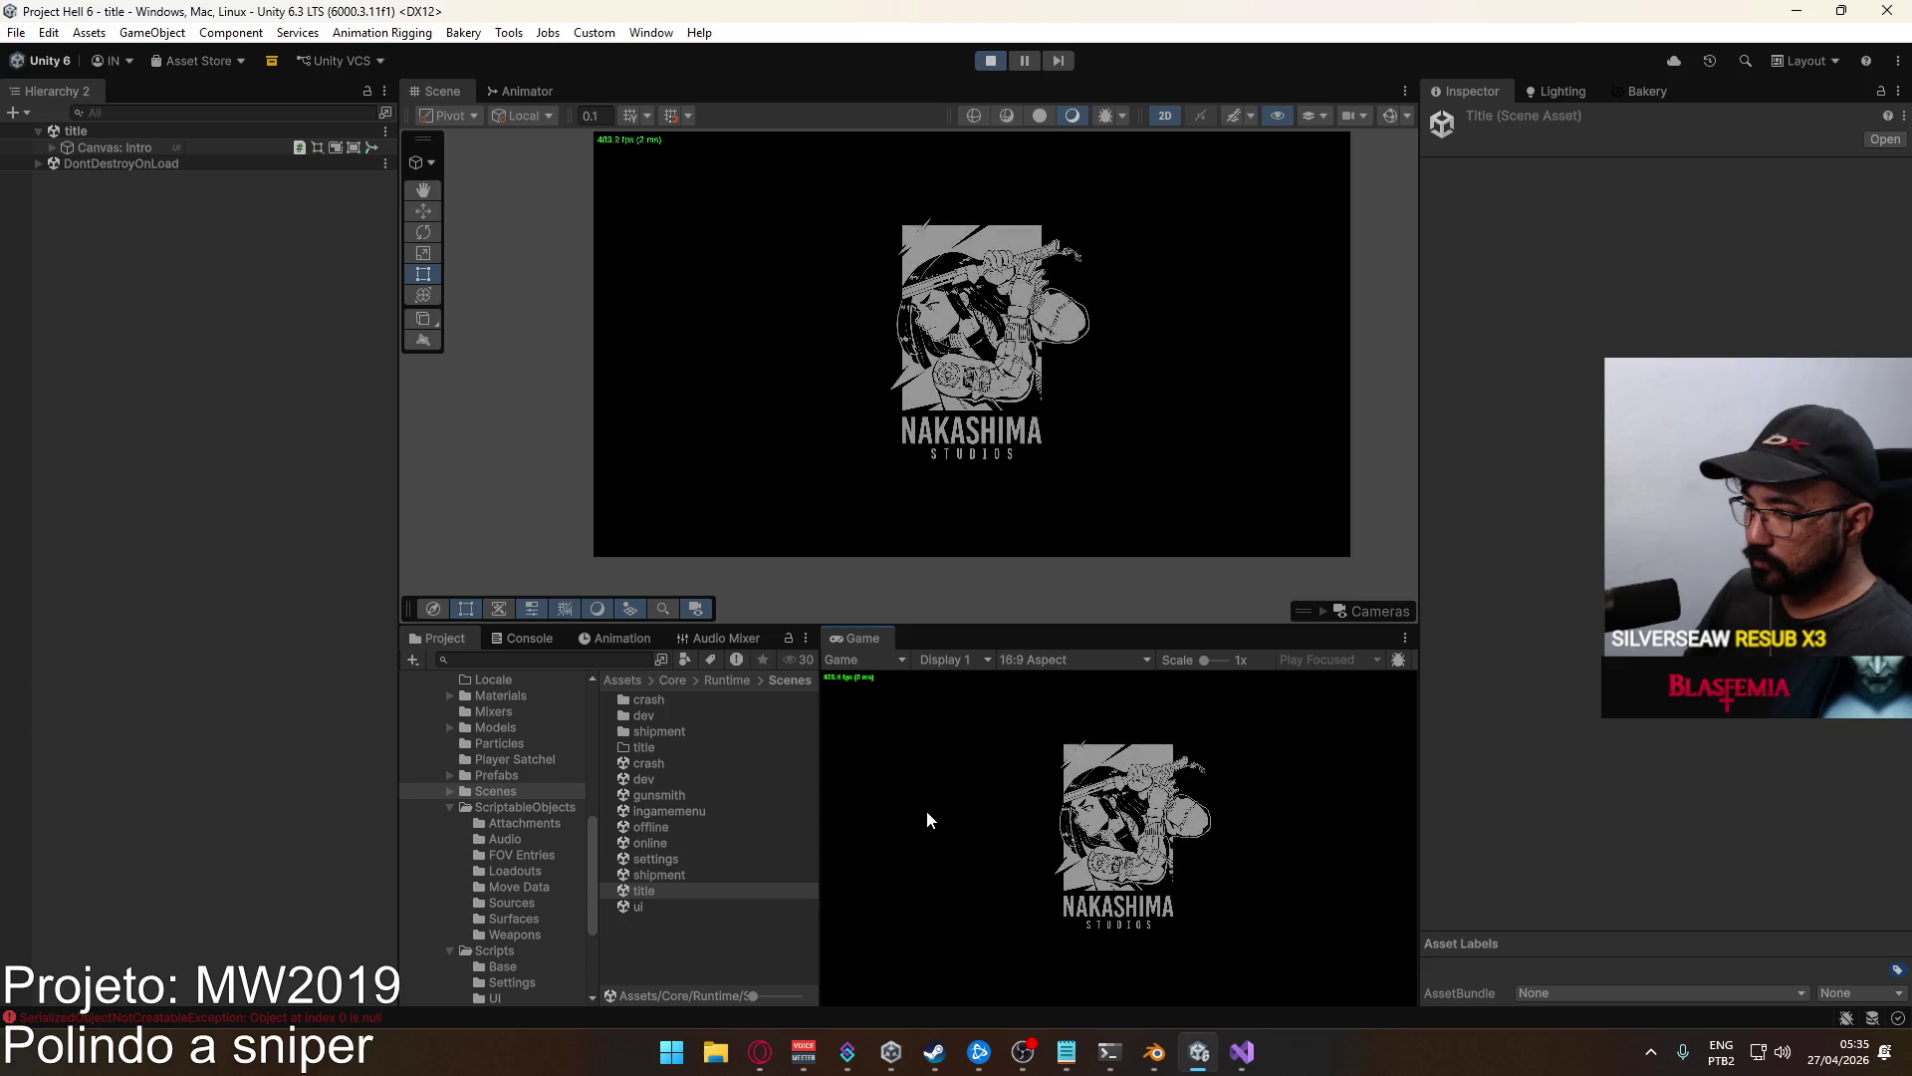
click(526, 639)
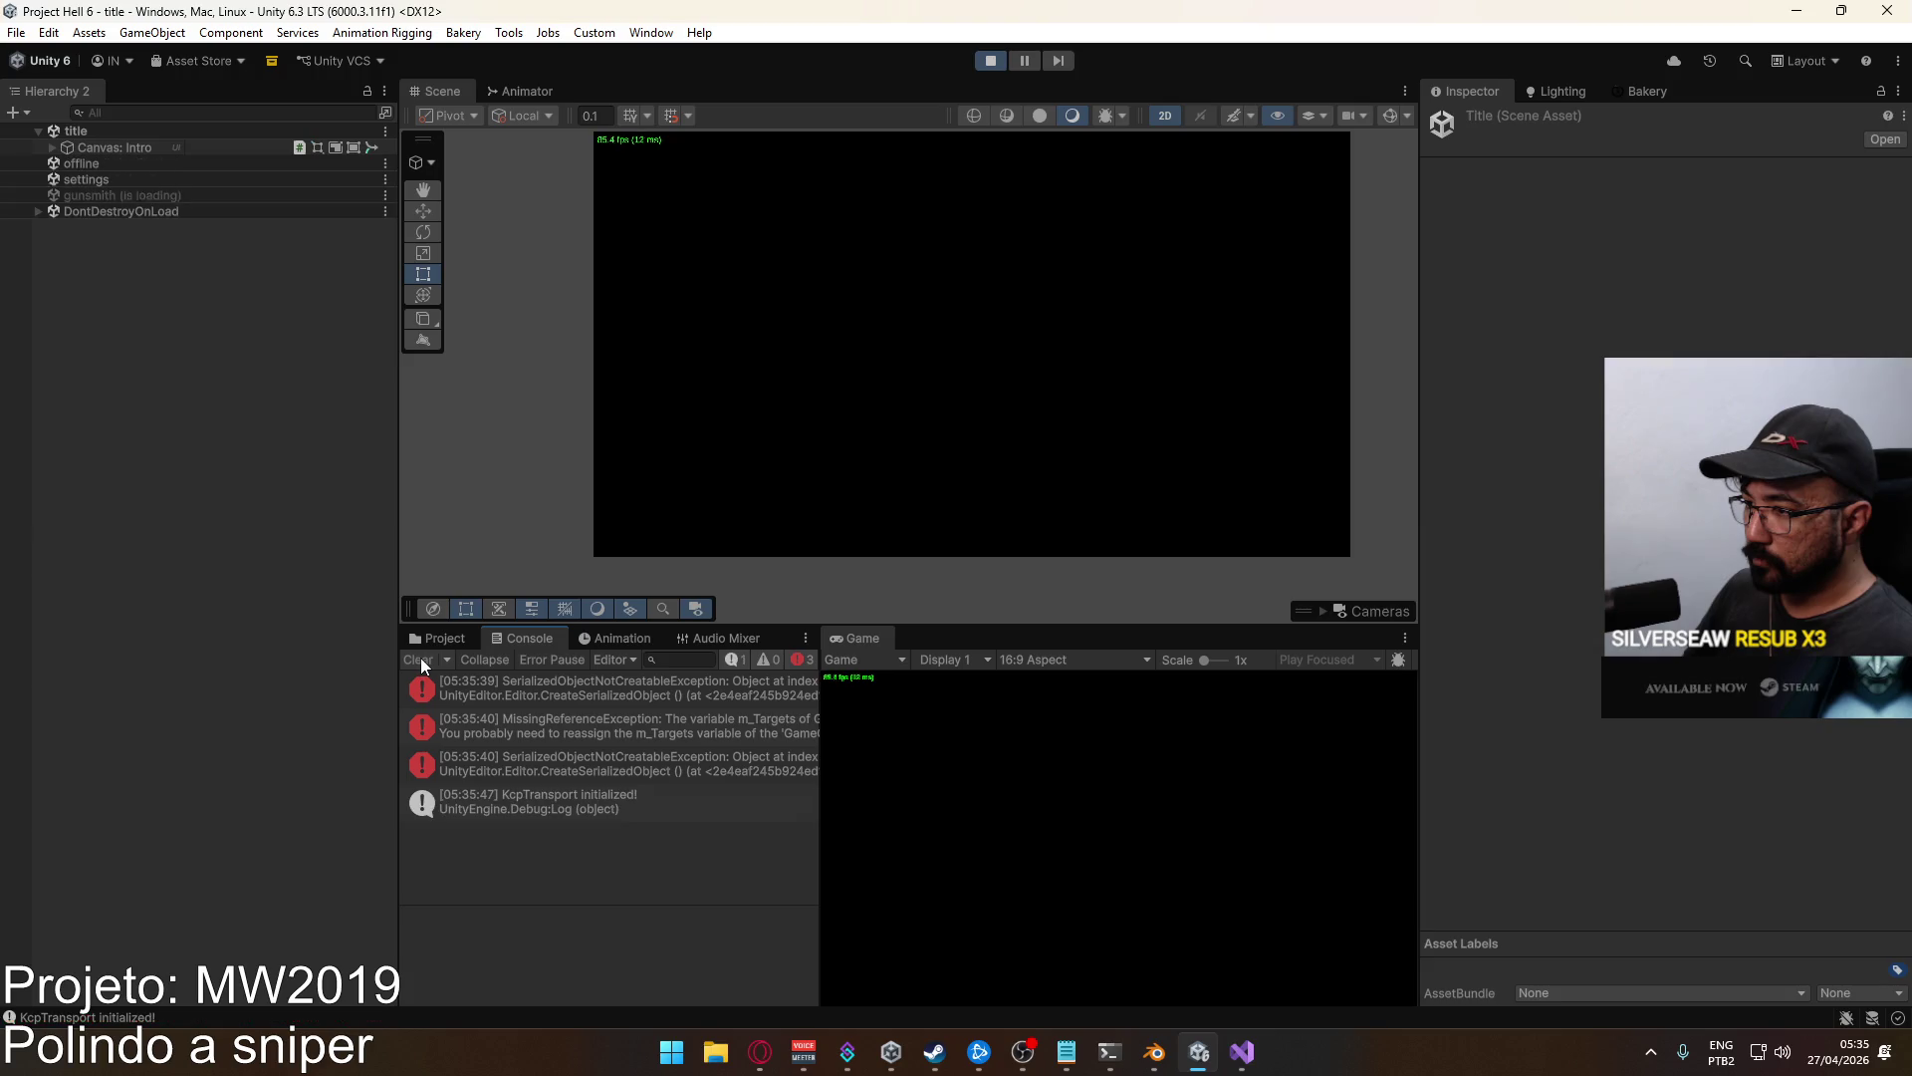
click(684, 732)
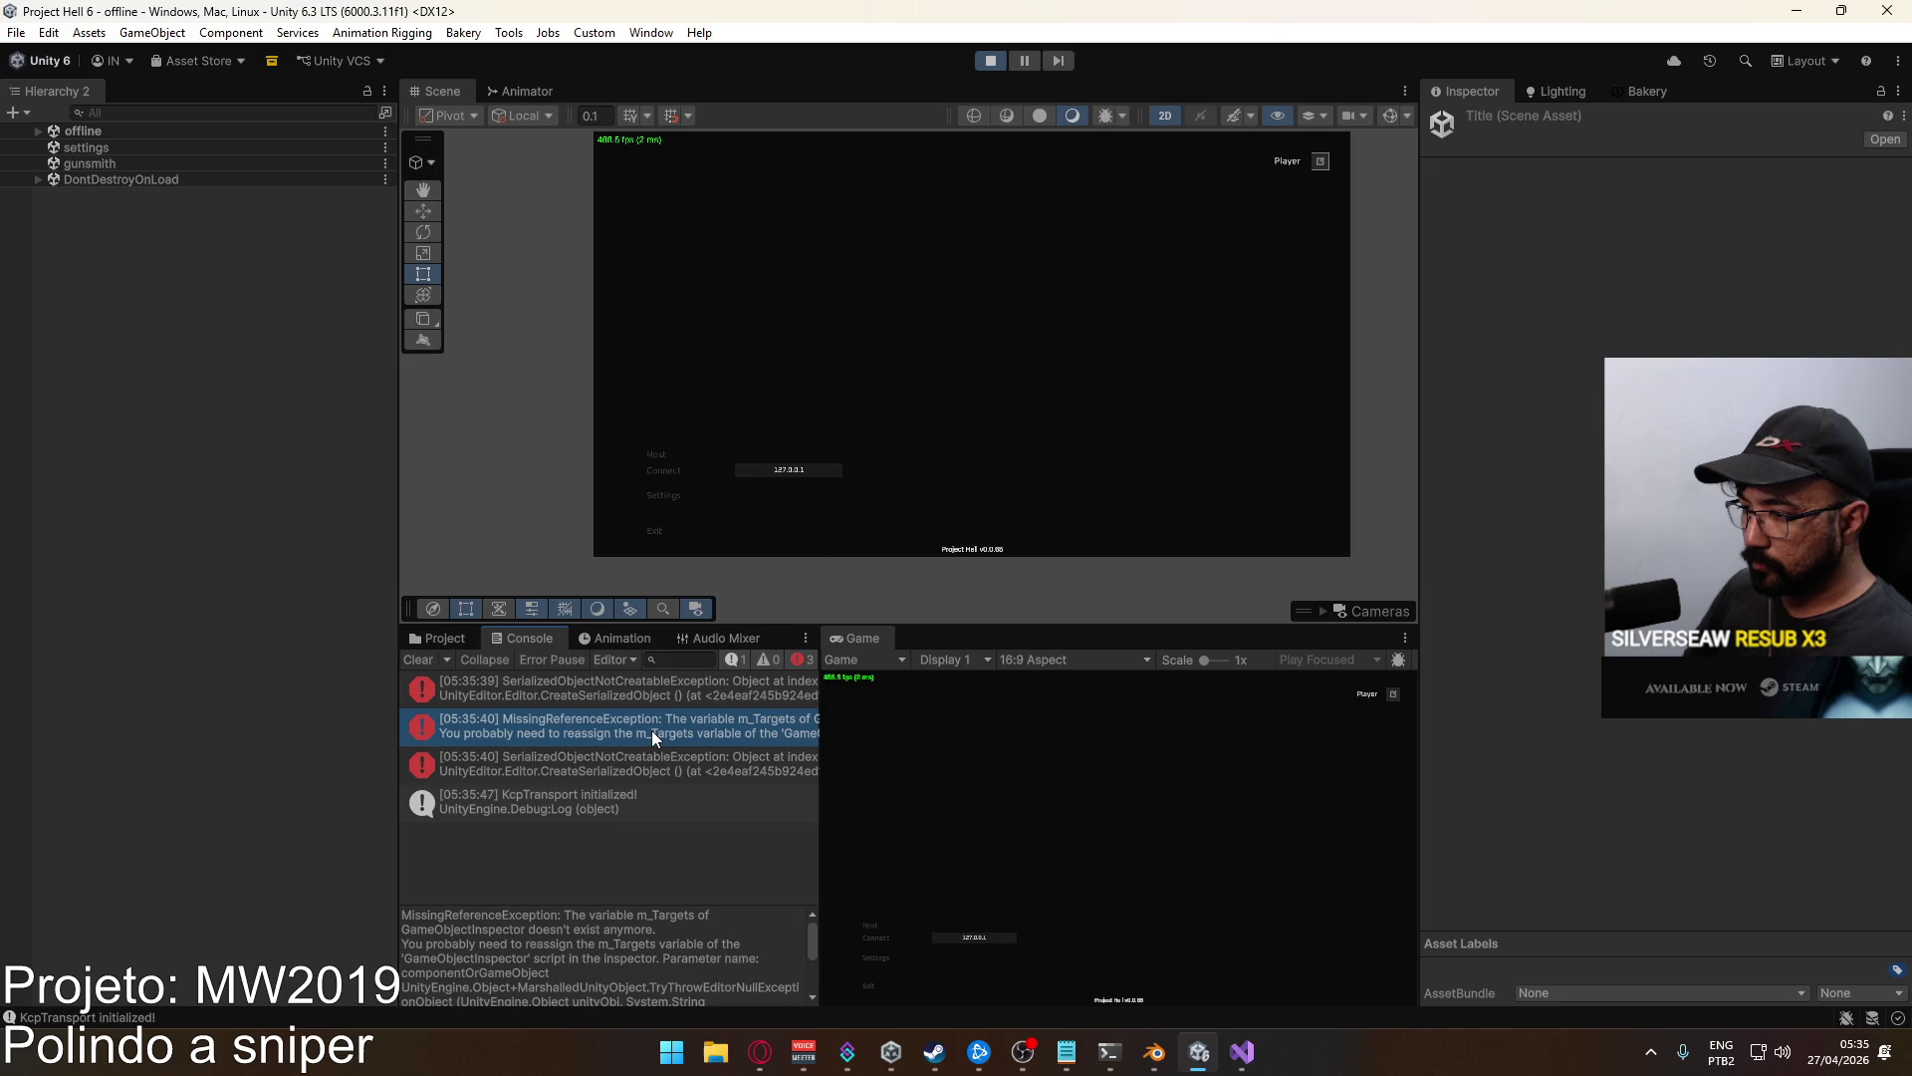
click(418, 661)
Host a Crash match with the Marksman sniper rifle and its optic.
click(867, 926)
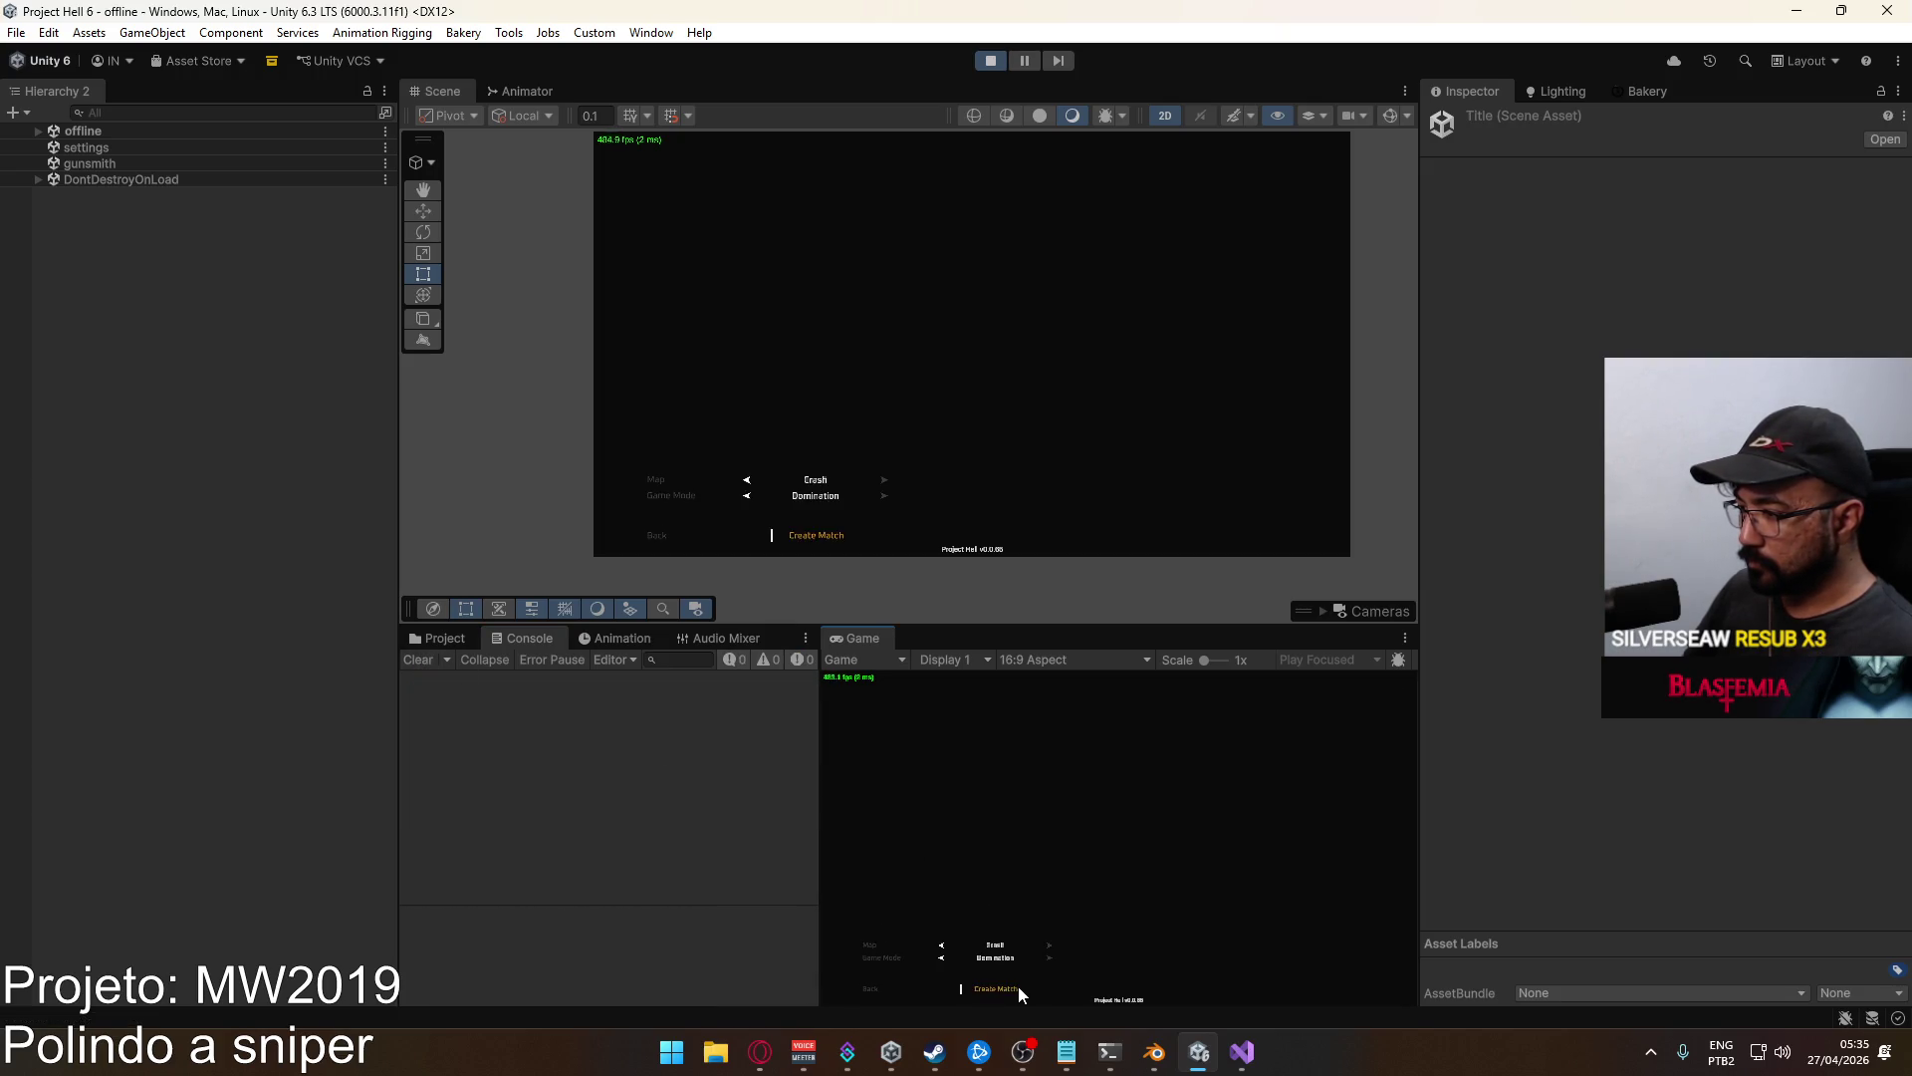
click(1019, 984)
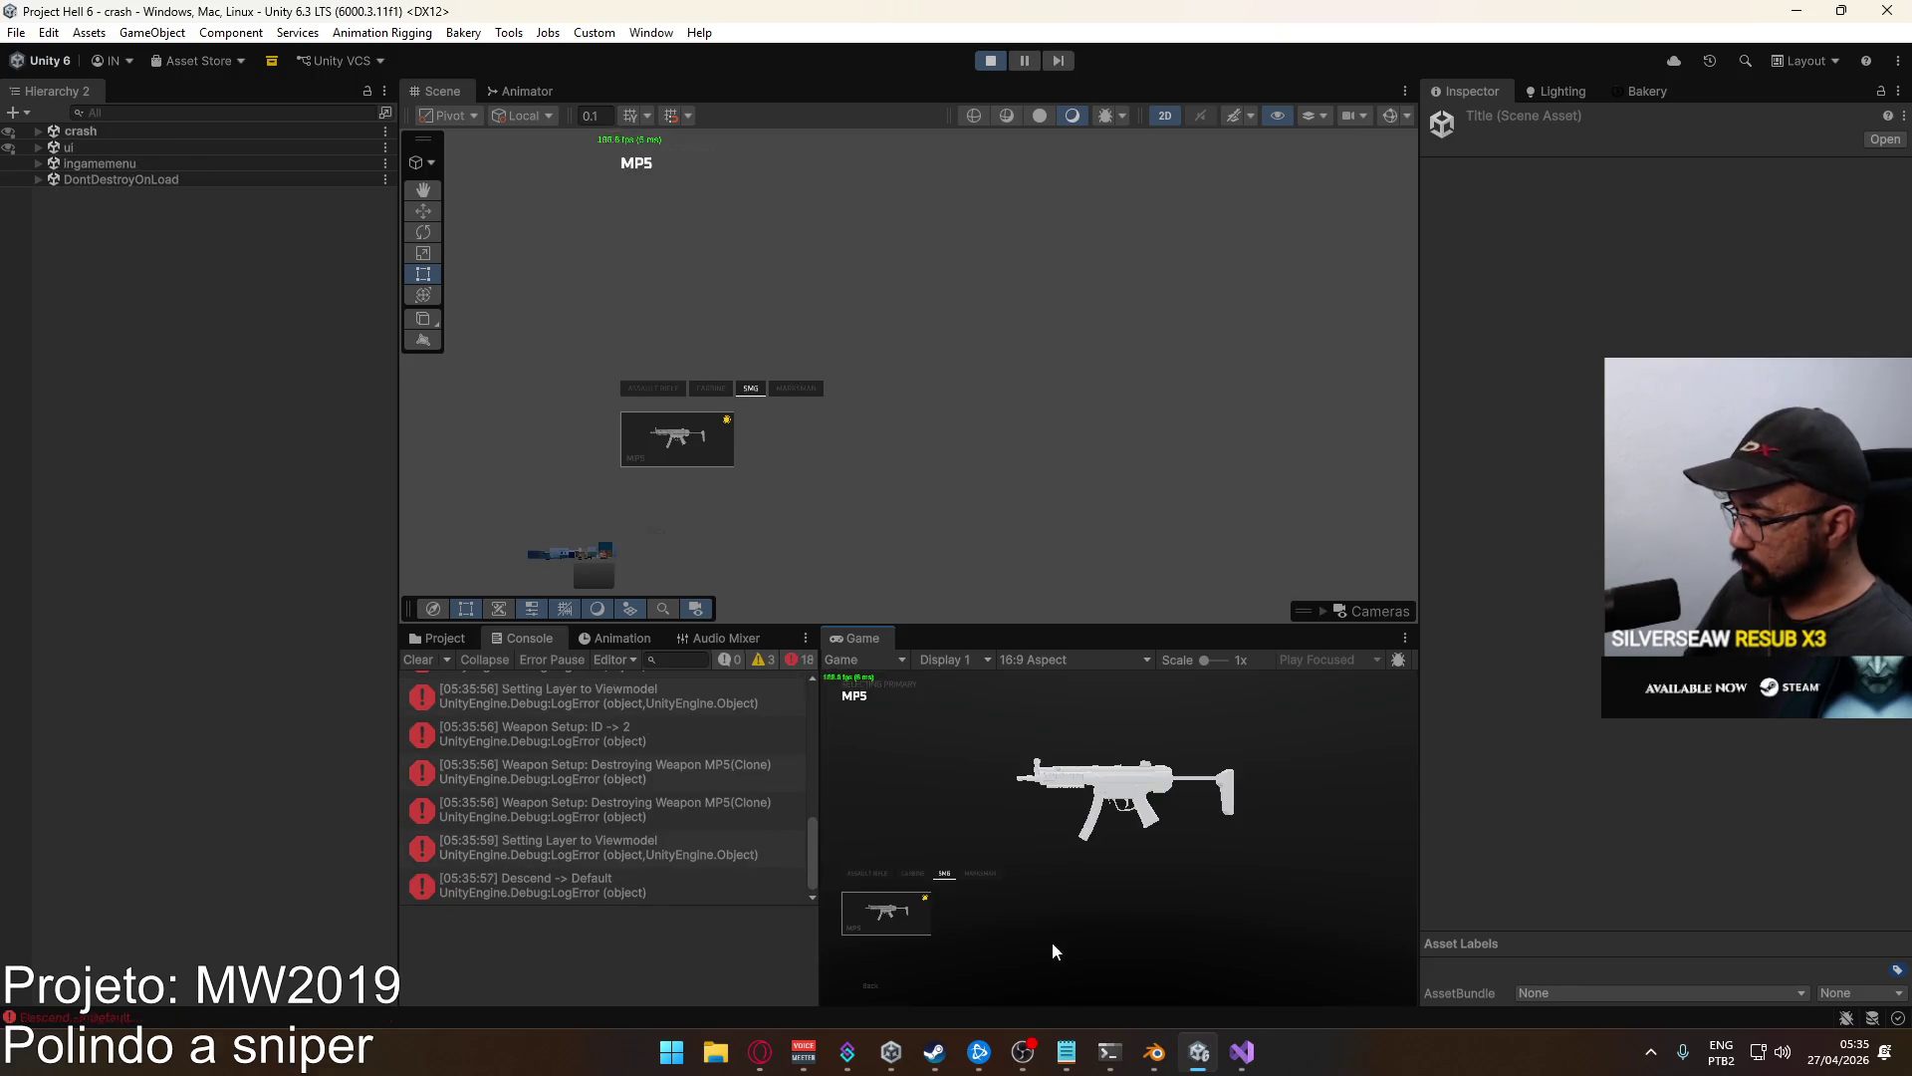
click(984, 872)
click(887, 910)
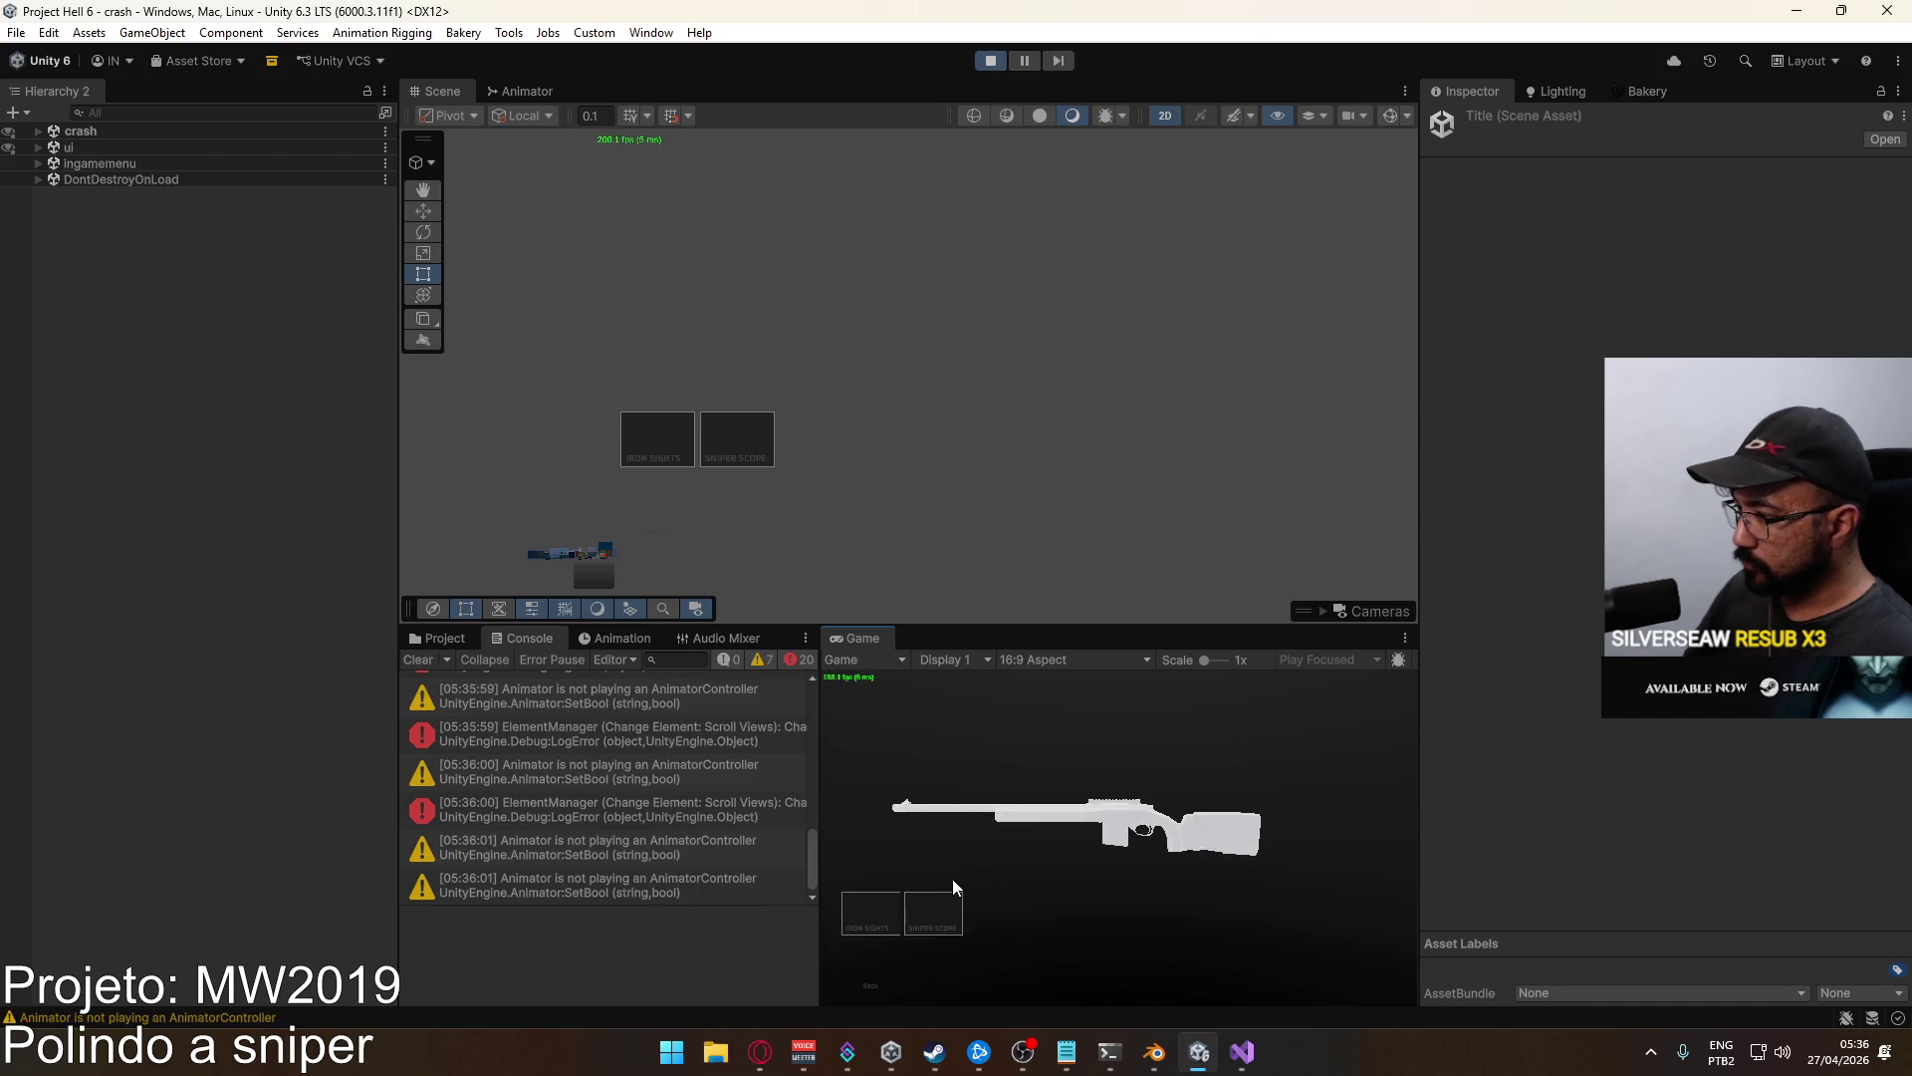
key(y)
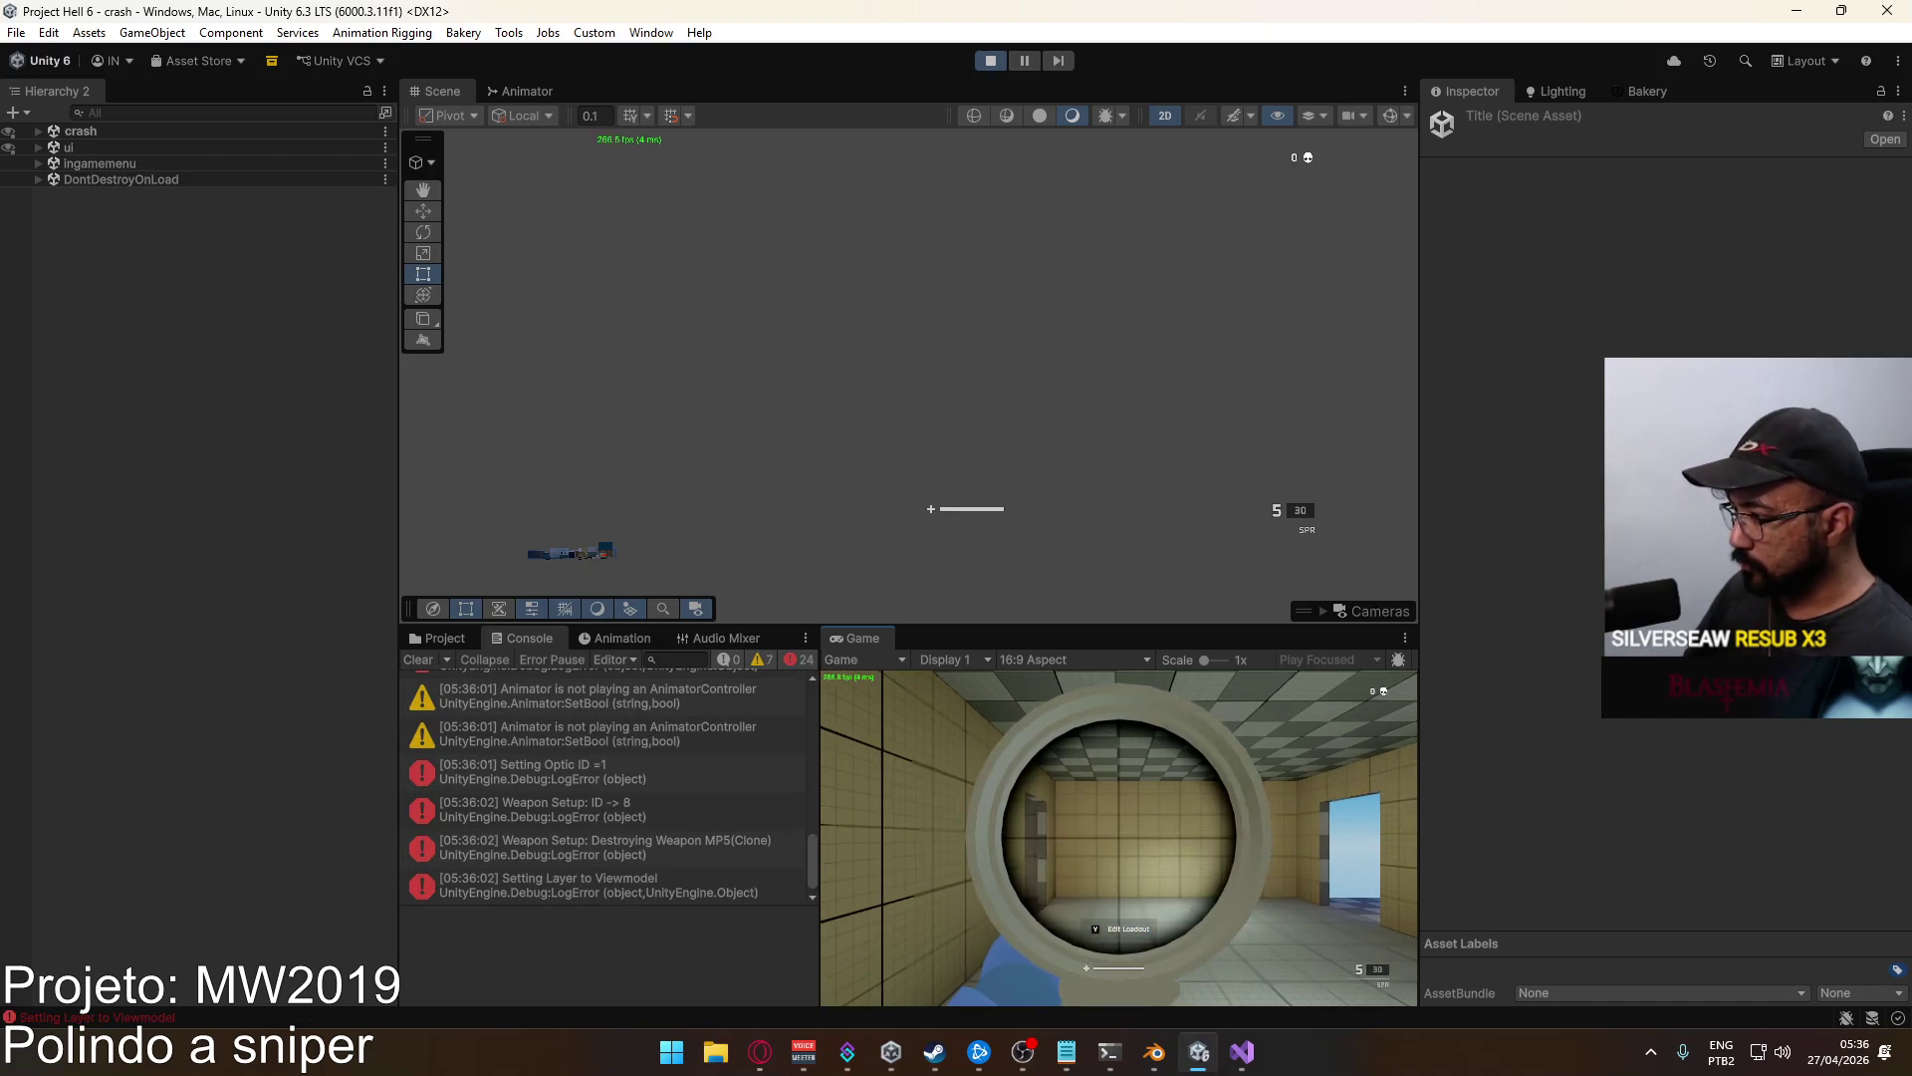
Test the sniper scope by aiming in and out, then stop the game.
key(shift)
key(space)
key(space)
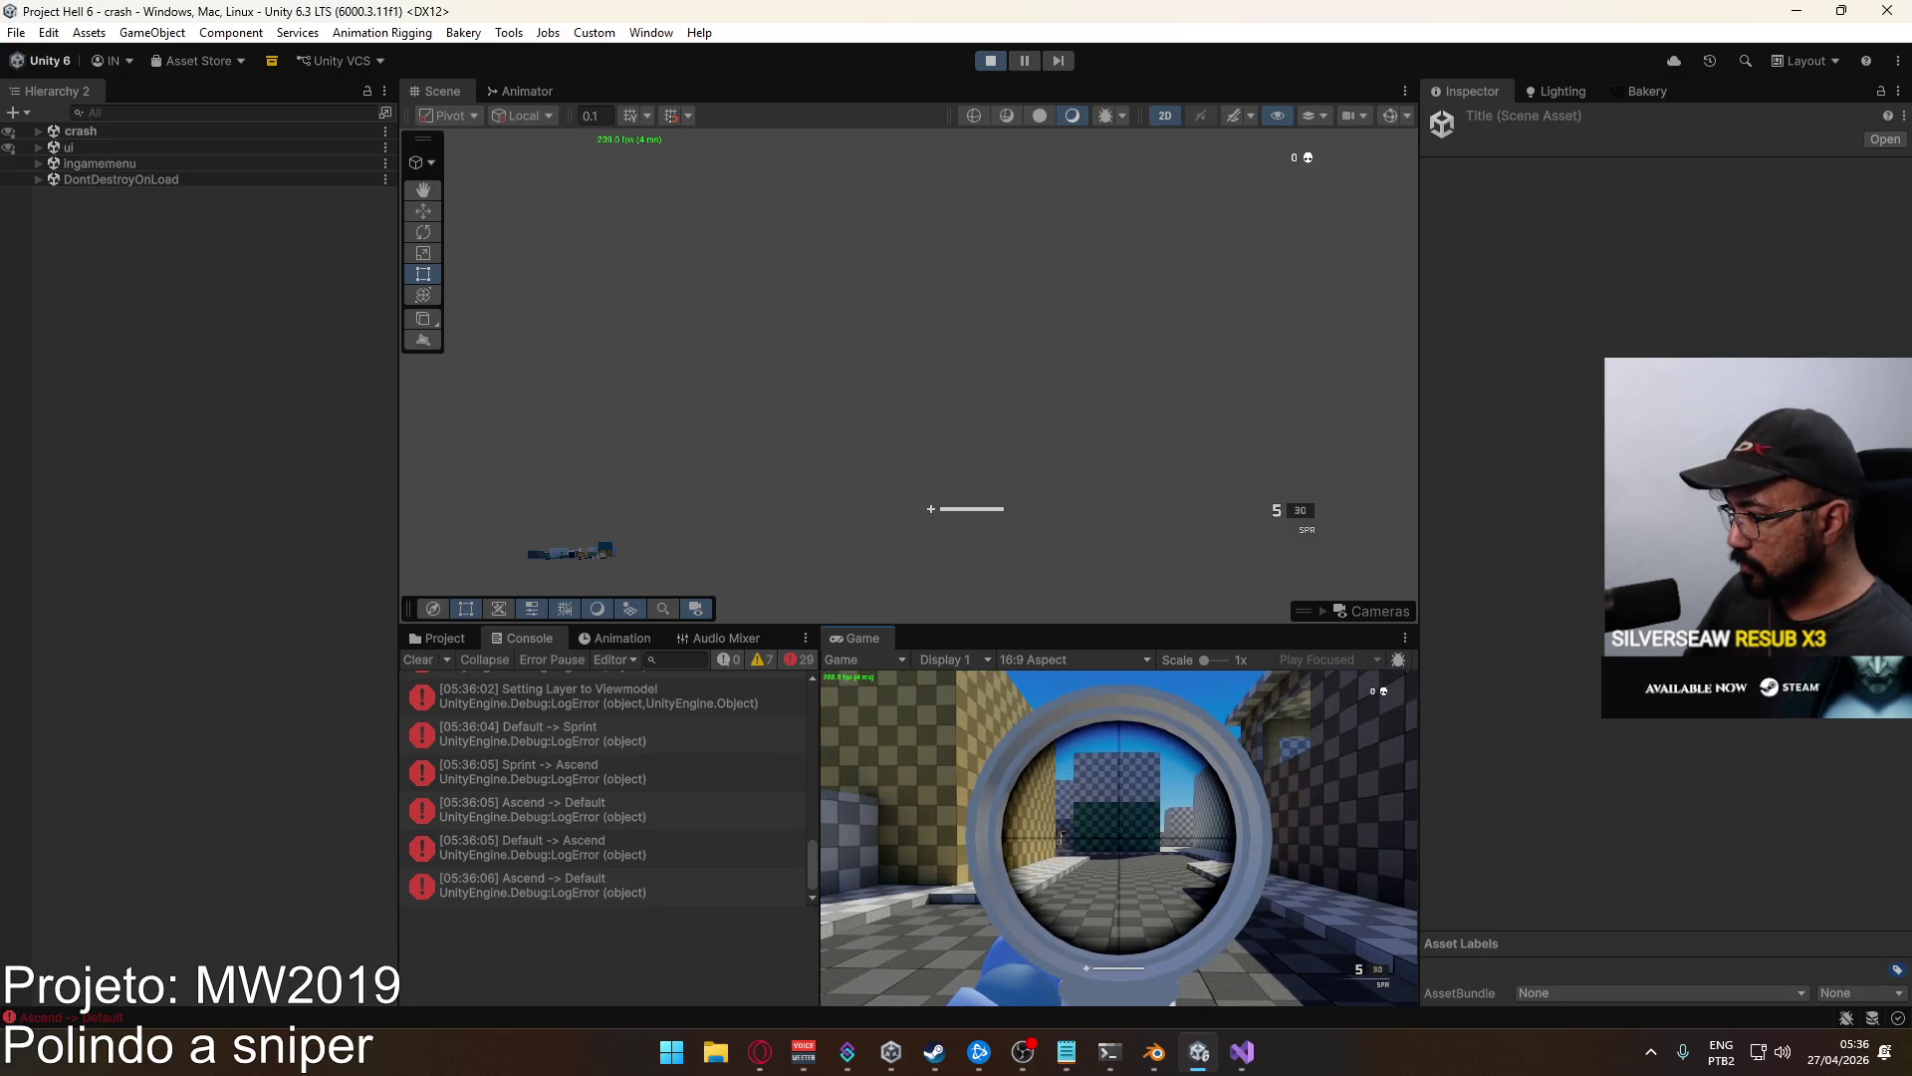
right_click(1119, 838)
right_click(1119, 838)
right_click(1119, 837)
click(990, 66)
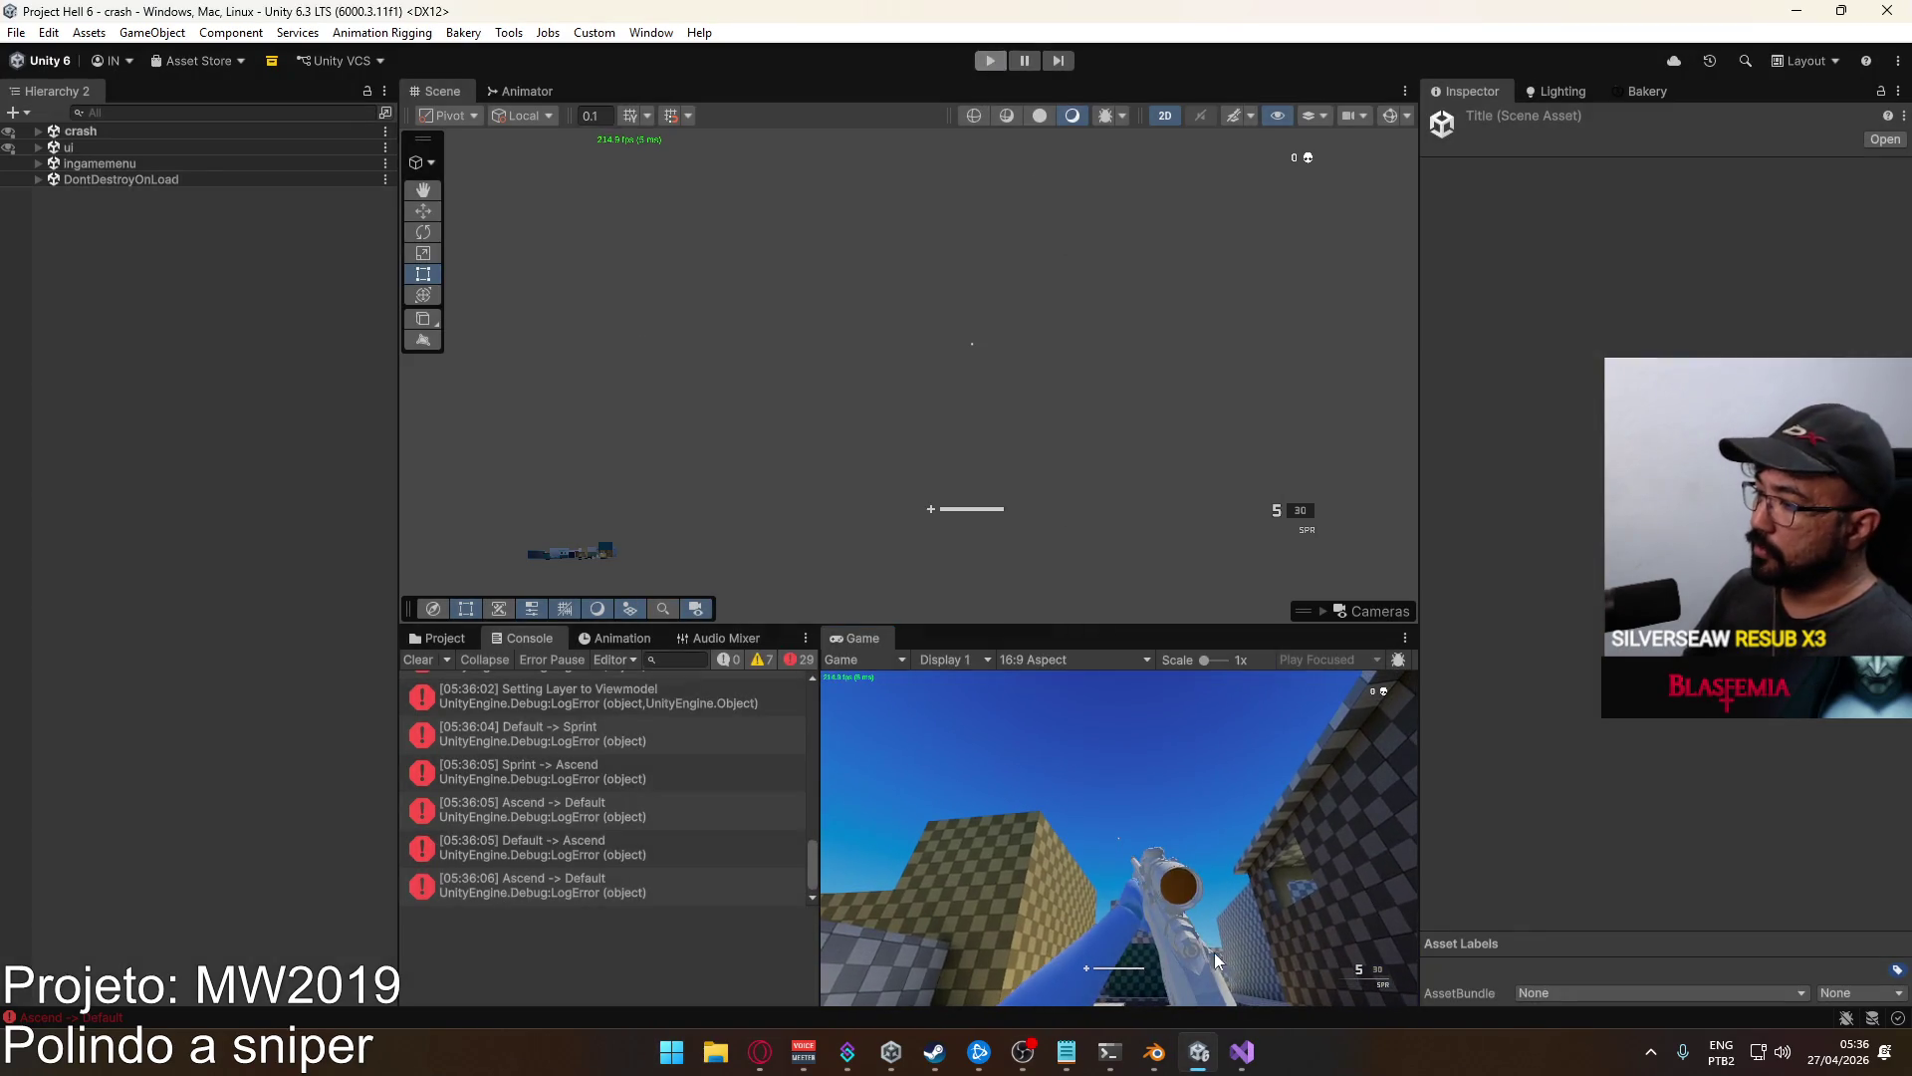
click(1235, 1055)
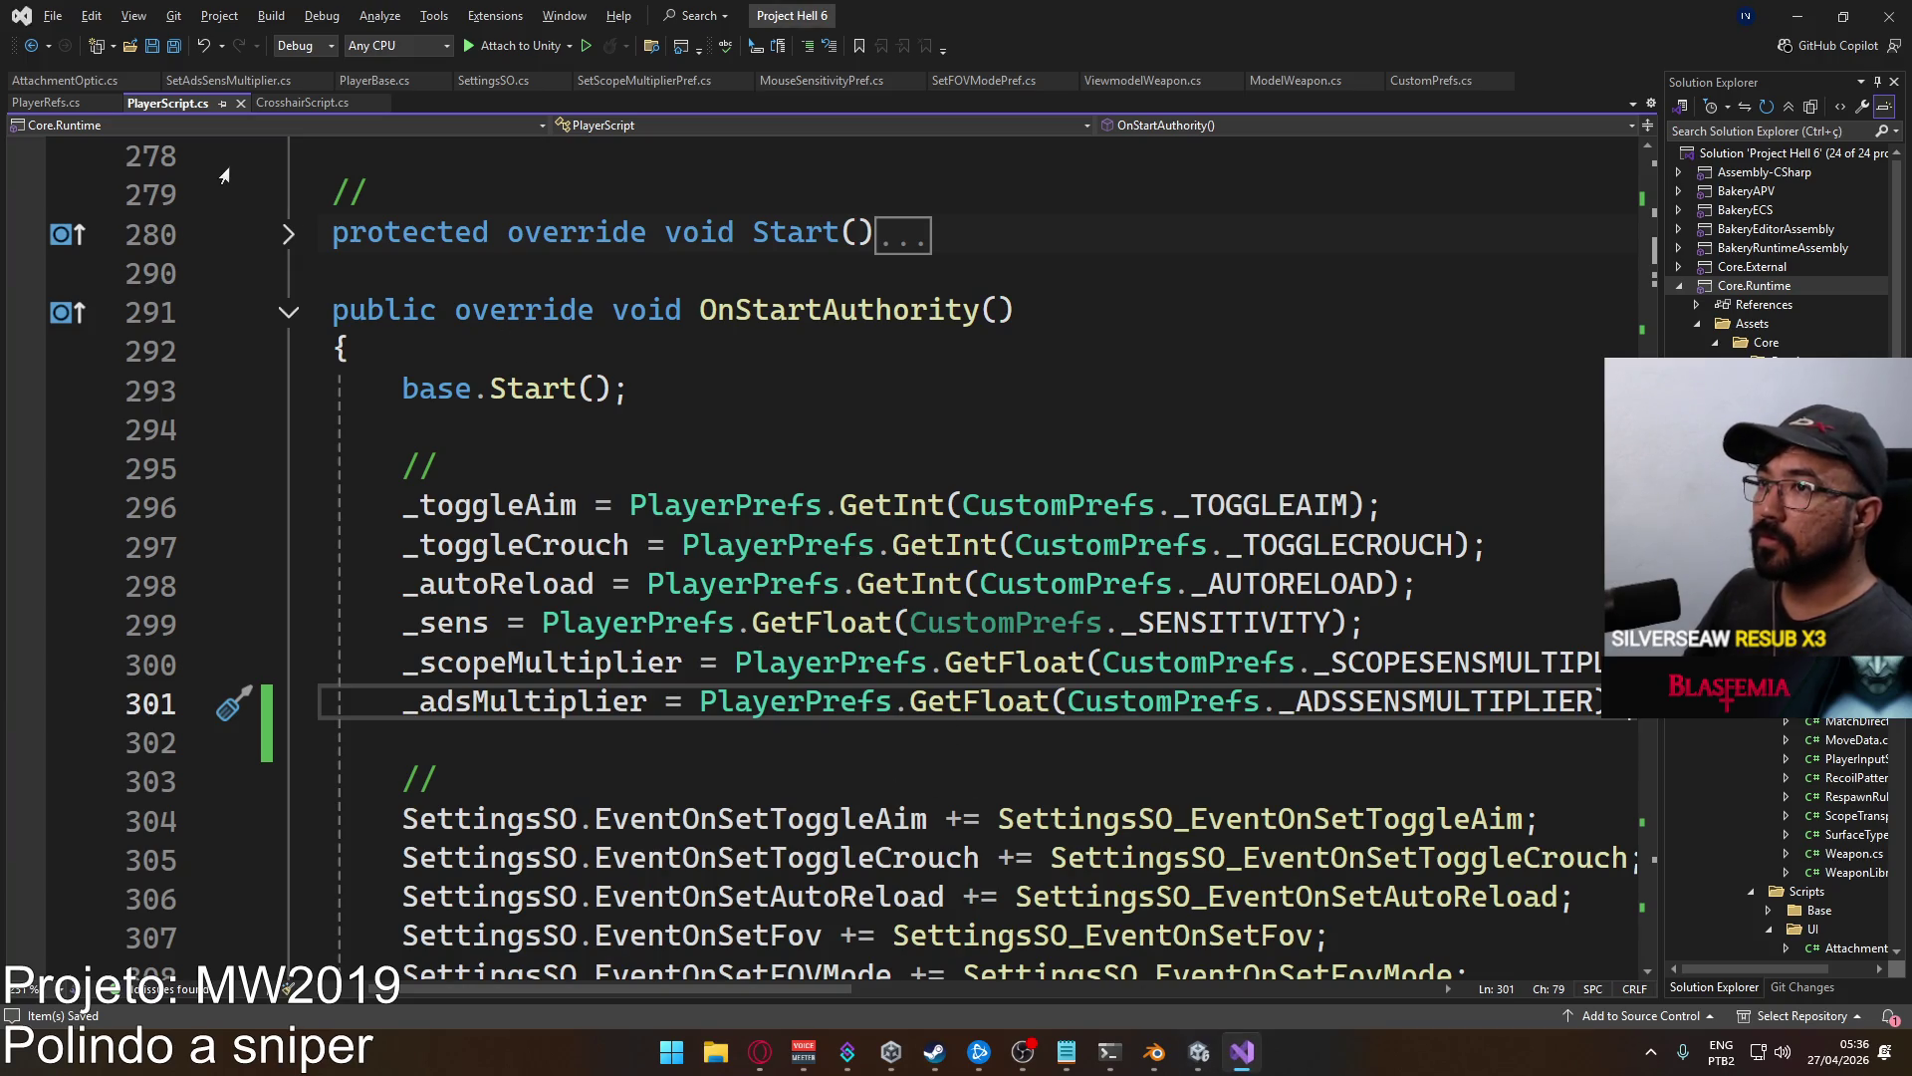
Scroll PlayerScript.cs to FOVProcessing's Magnified Override block, then return to Unity.
scroll(935, 677, down, 20)
scroll(935, 677, down, 20)
scroll(935, 694, down, 6)
scroll(827, 691, up, 2)
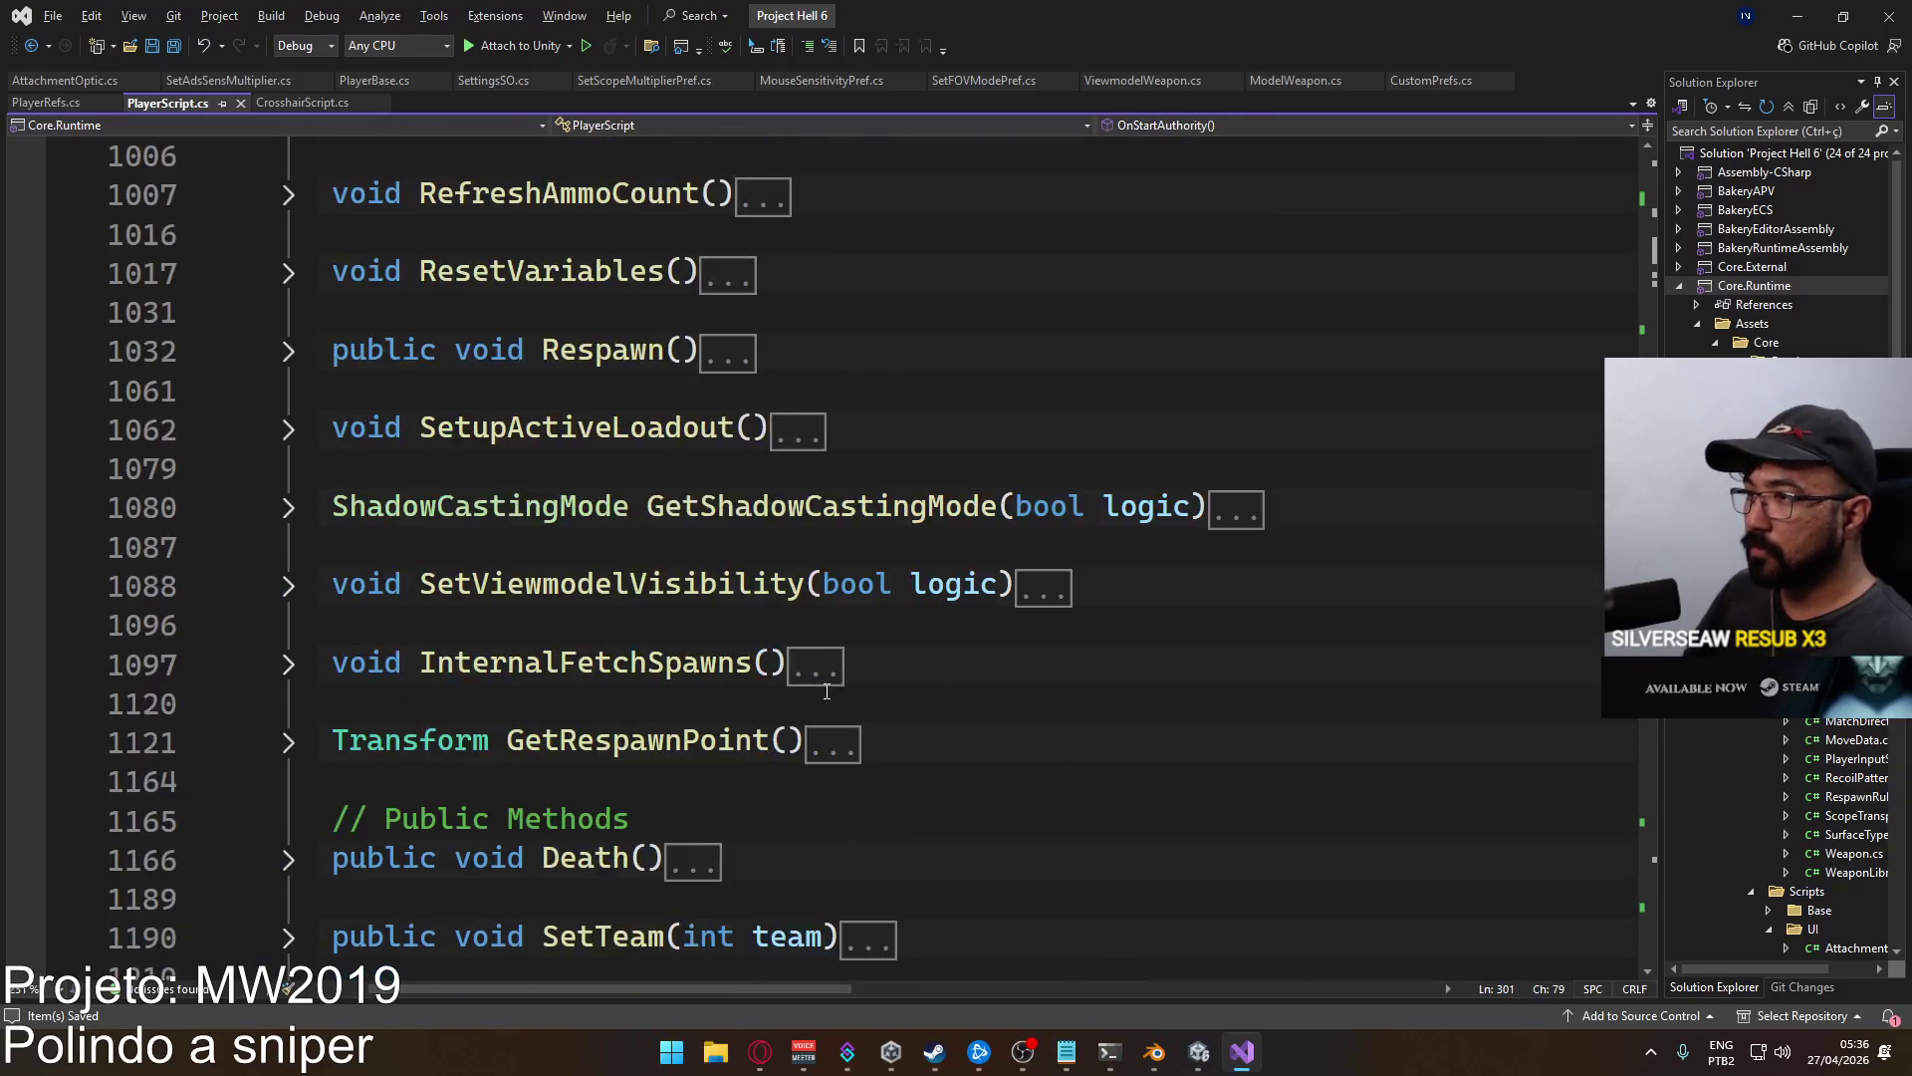
scroll(826, 691, up, 15)
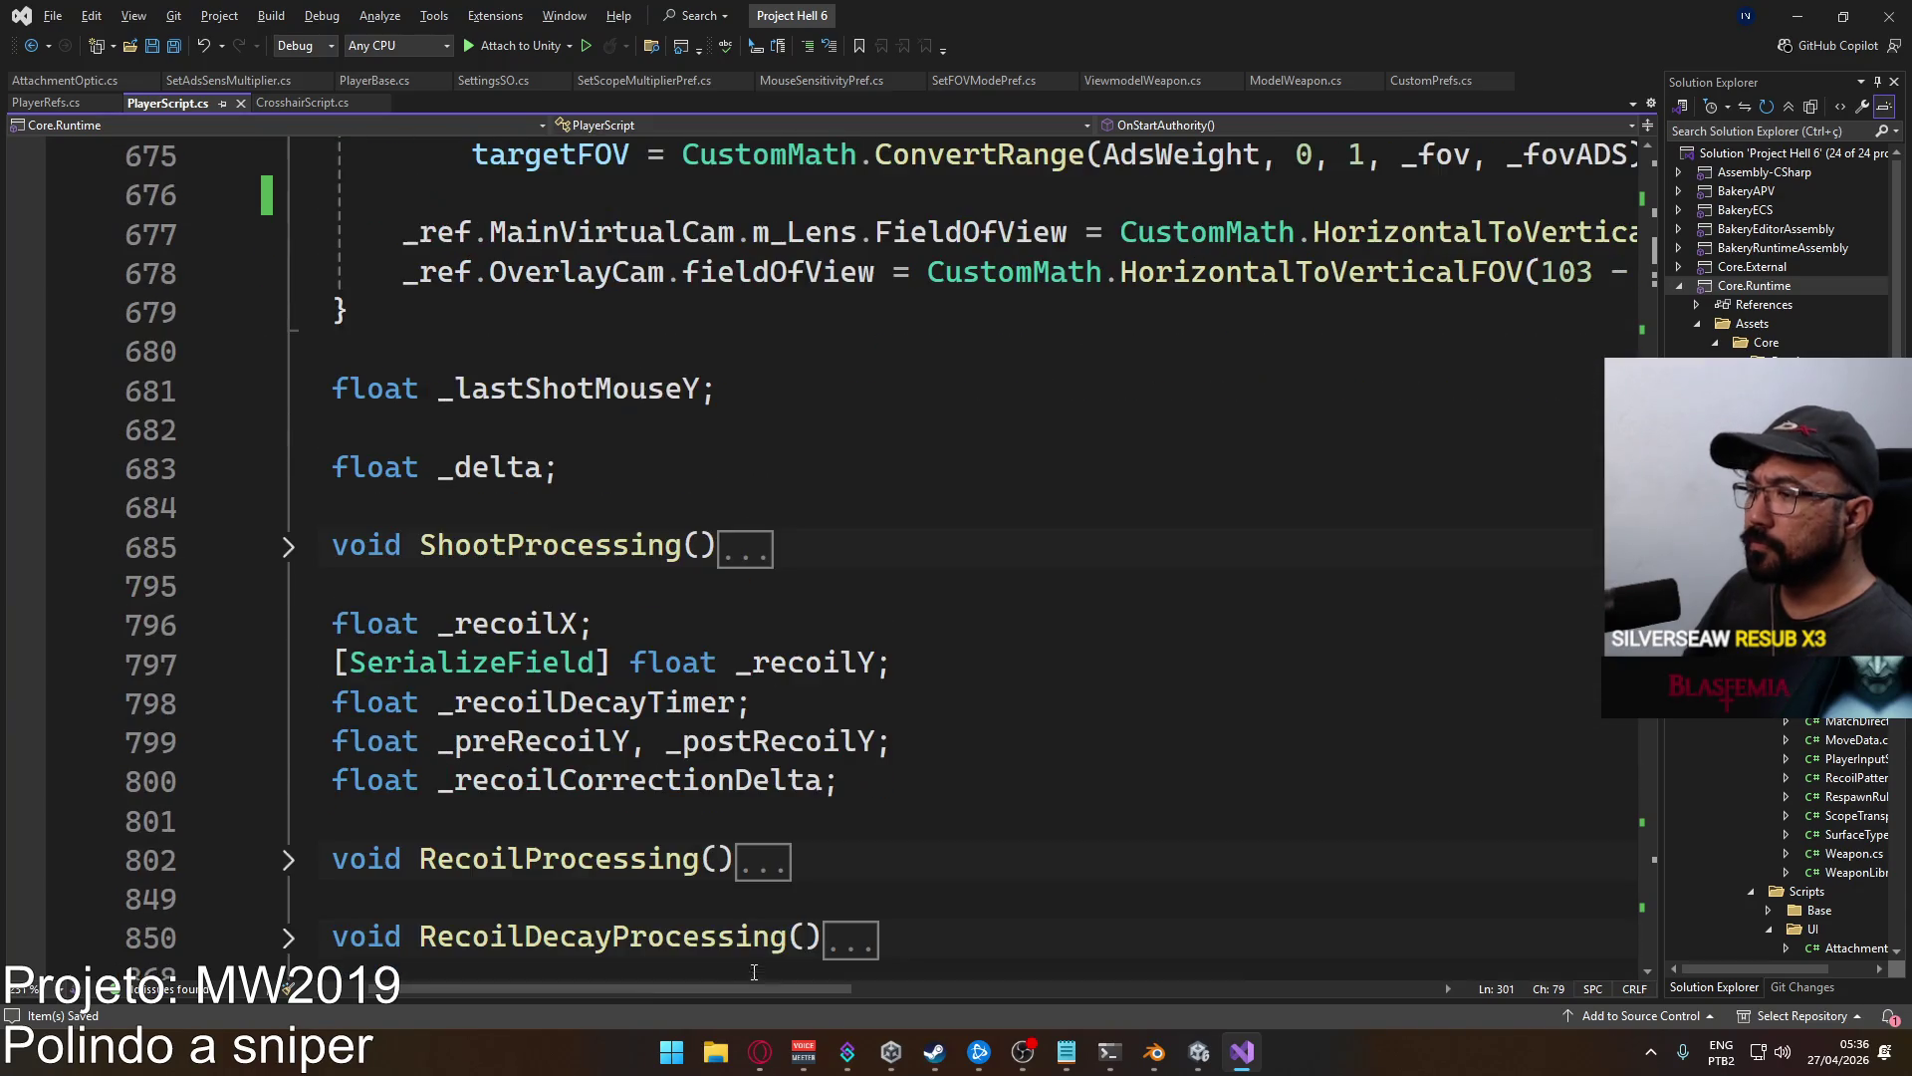
scroll(756, 971, left, 2)
scroll(752, 790, up, 6)
scroll(752, 790, down, 2)
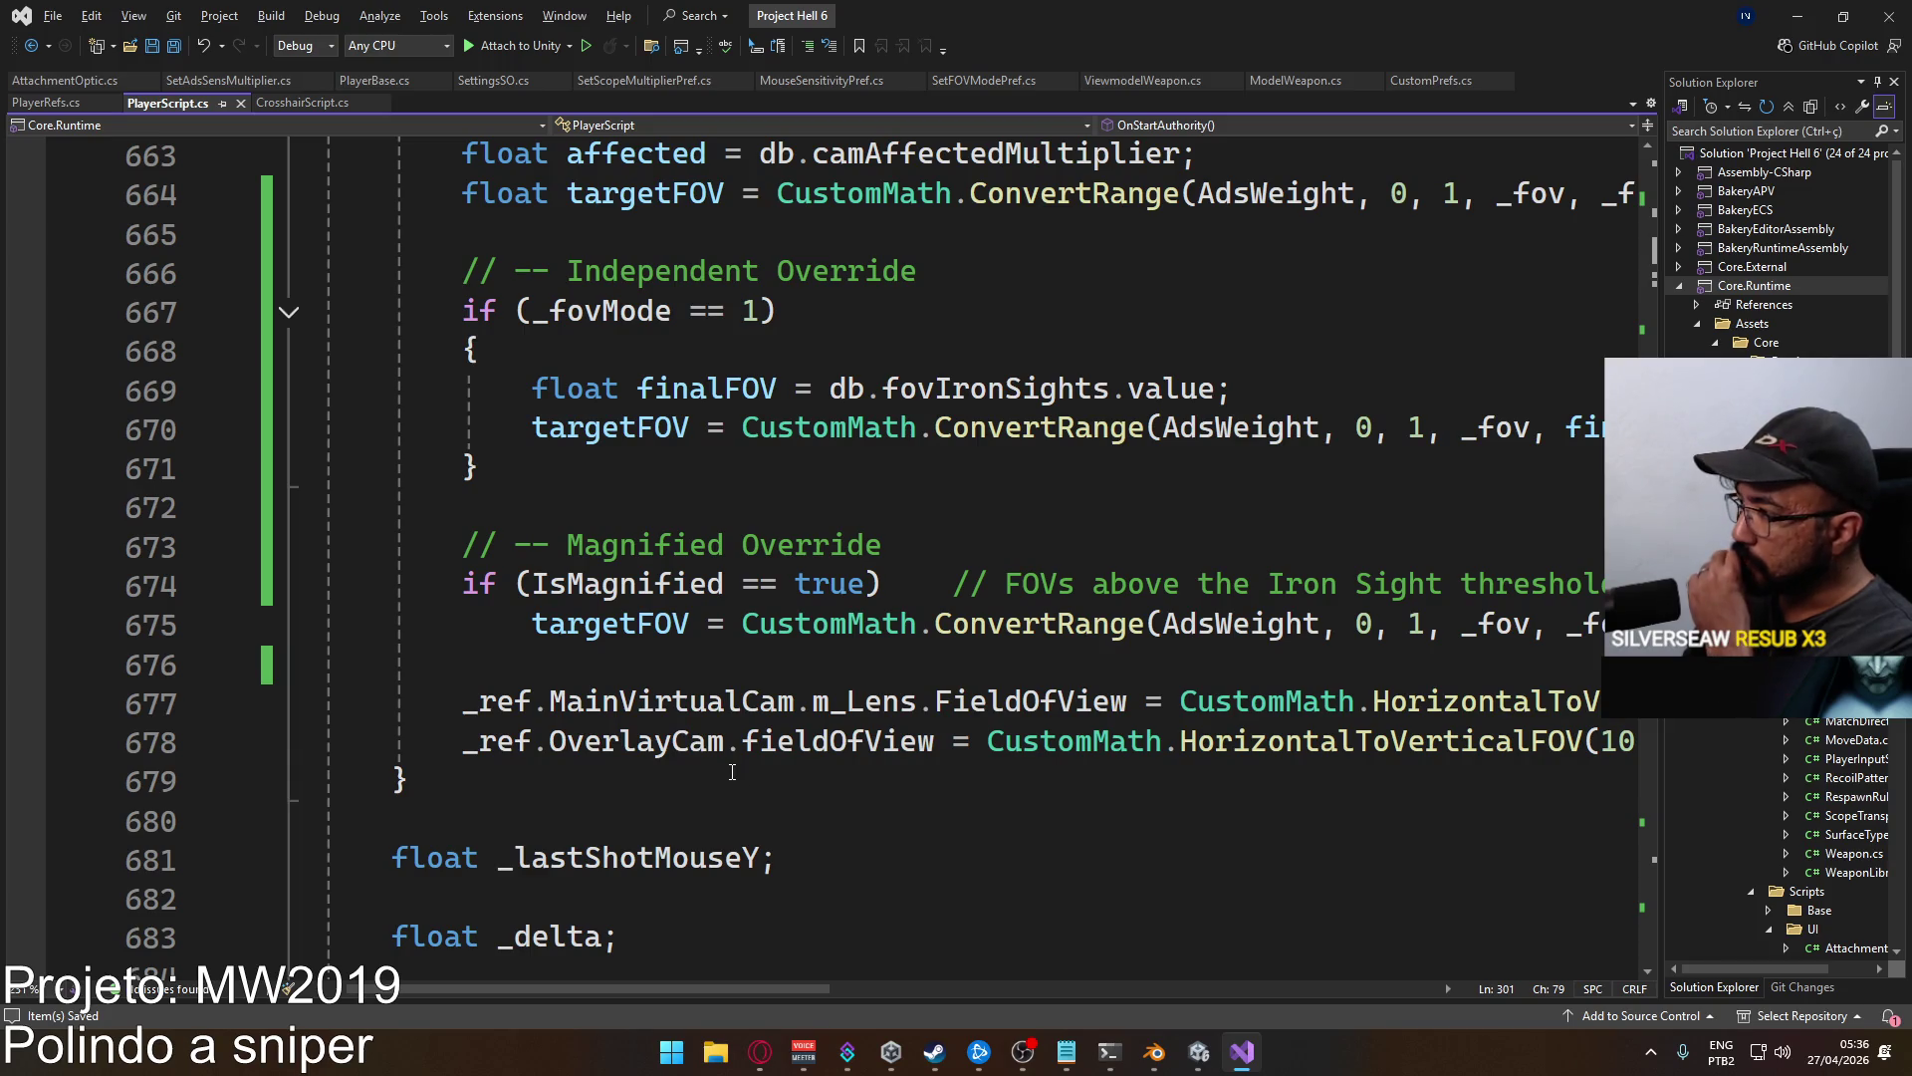
click(1198, 1050)
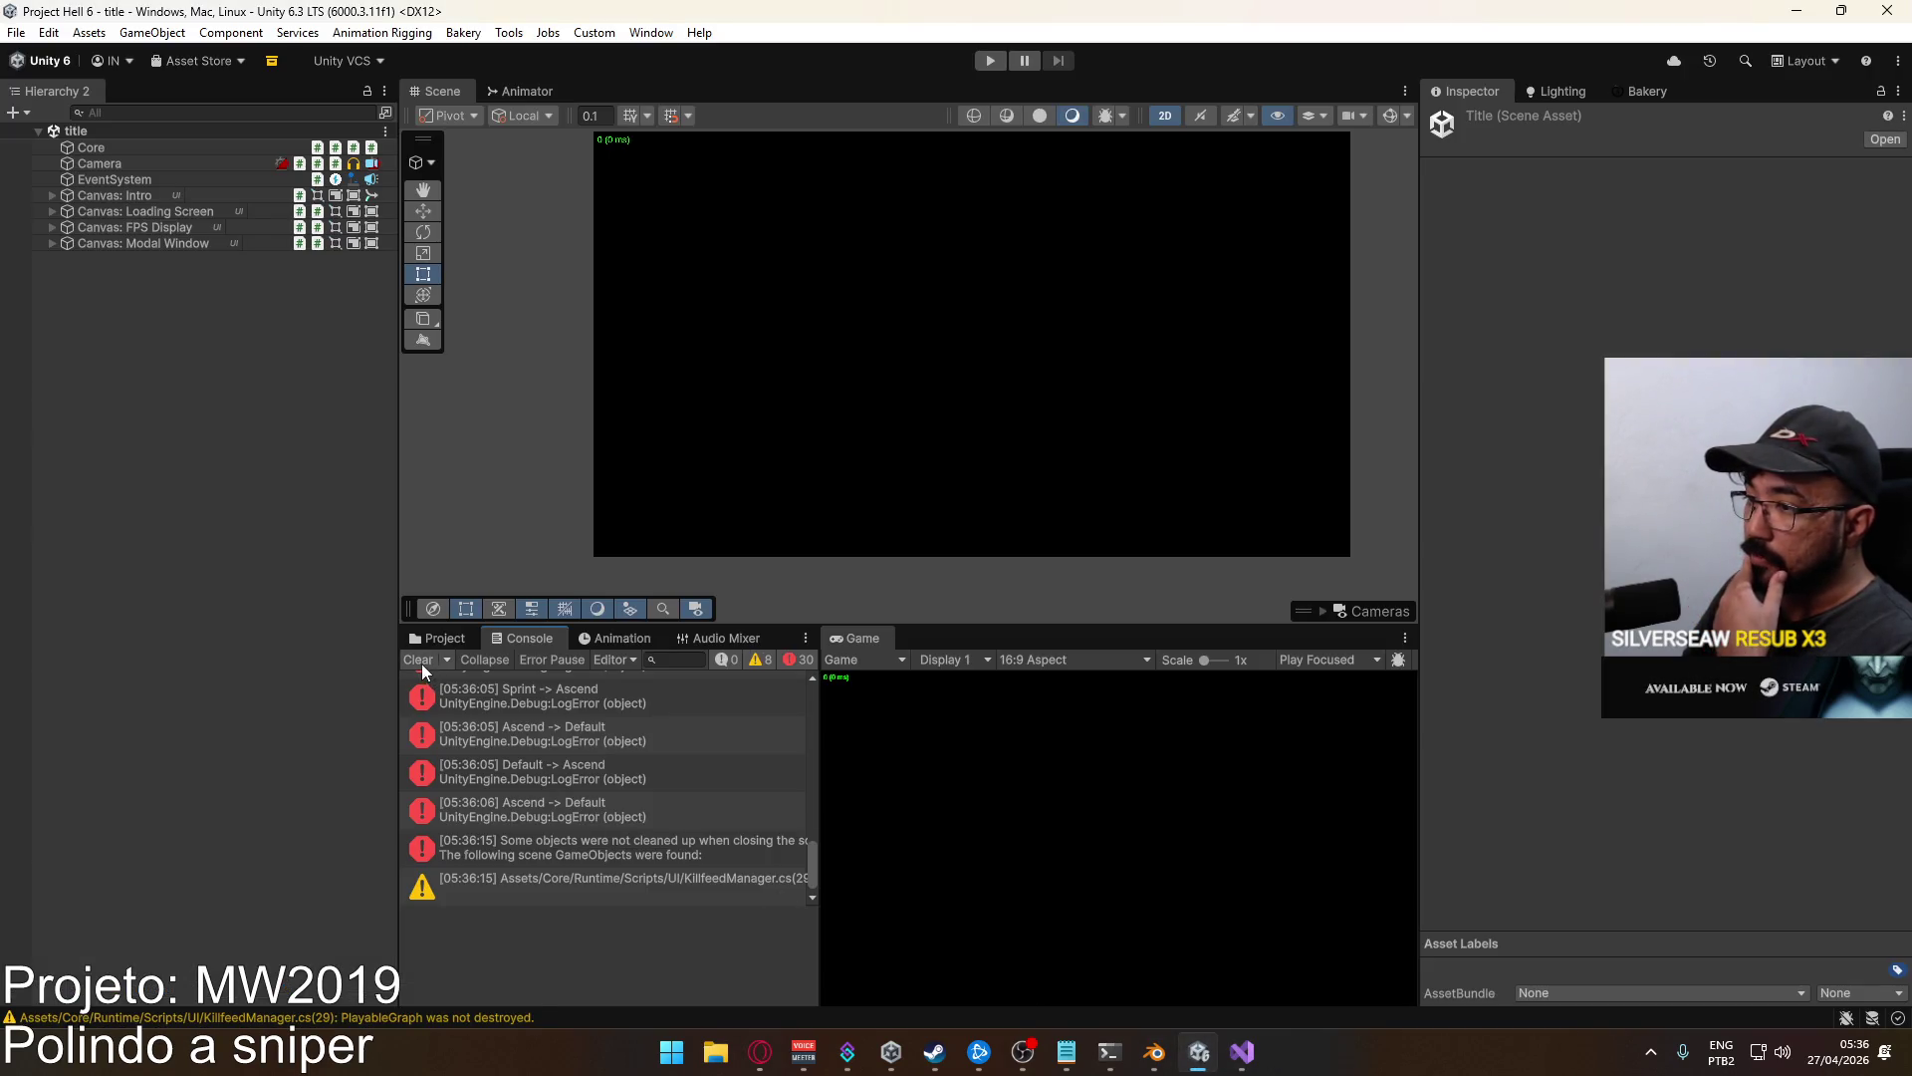
Tick Magnified on the Optic Sniper Scope attachment in ScriptableObjects > Attachments.
click(443, 639)
click(540, 807)
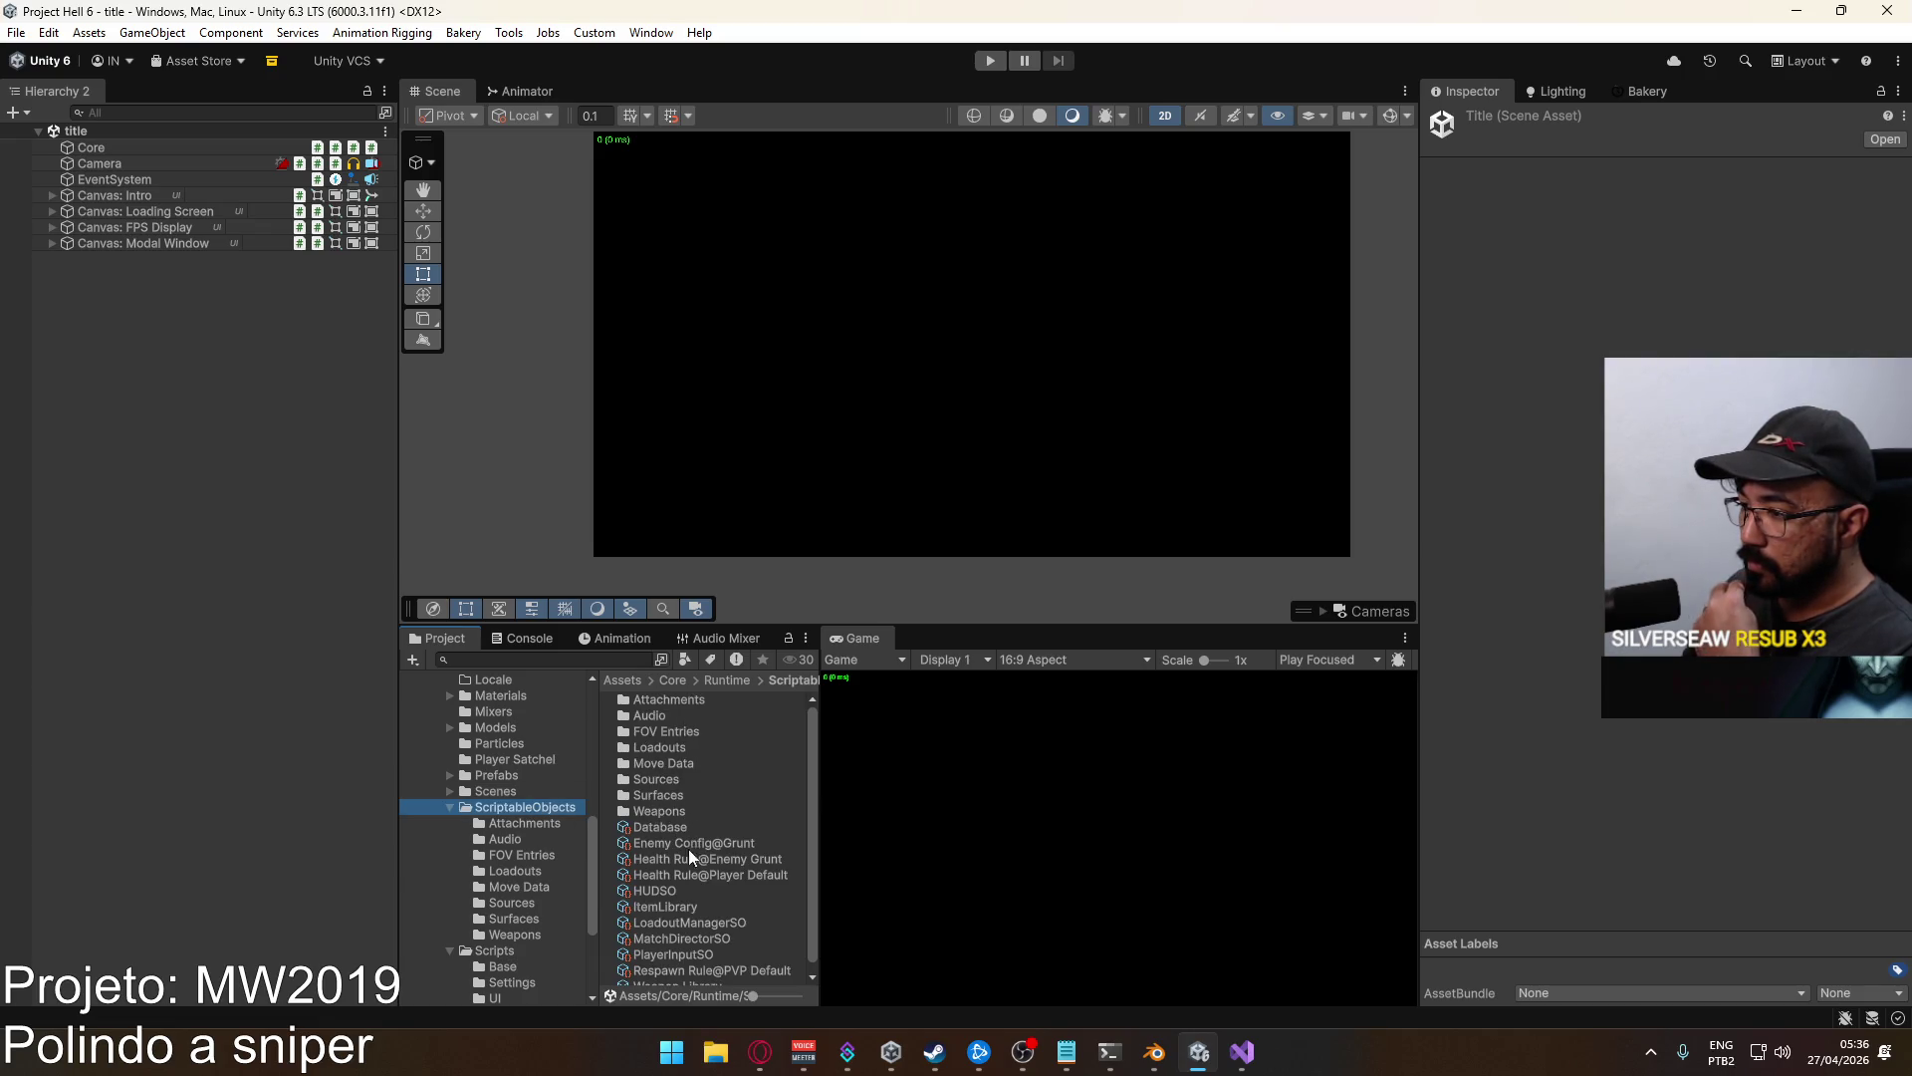
double_click(689, 702)
click(690, 699)
click(689, 715)
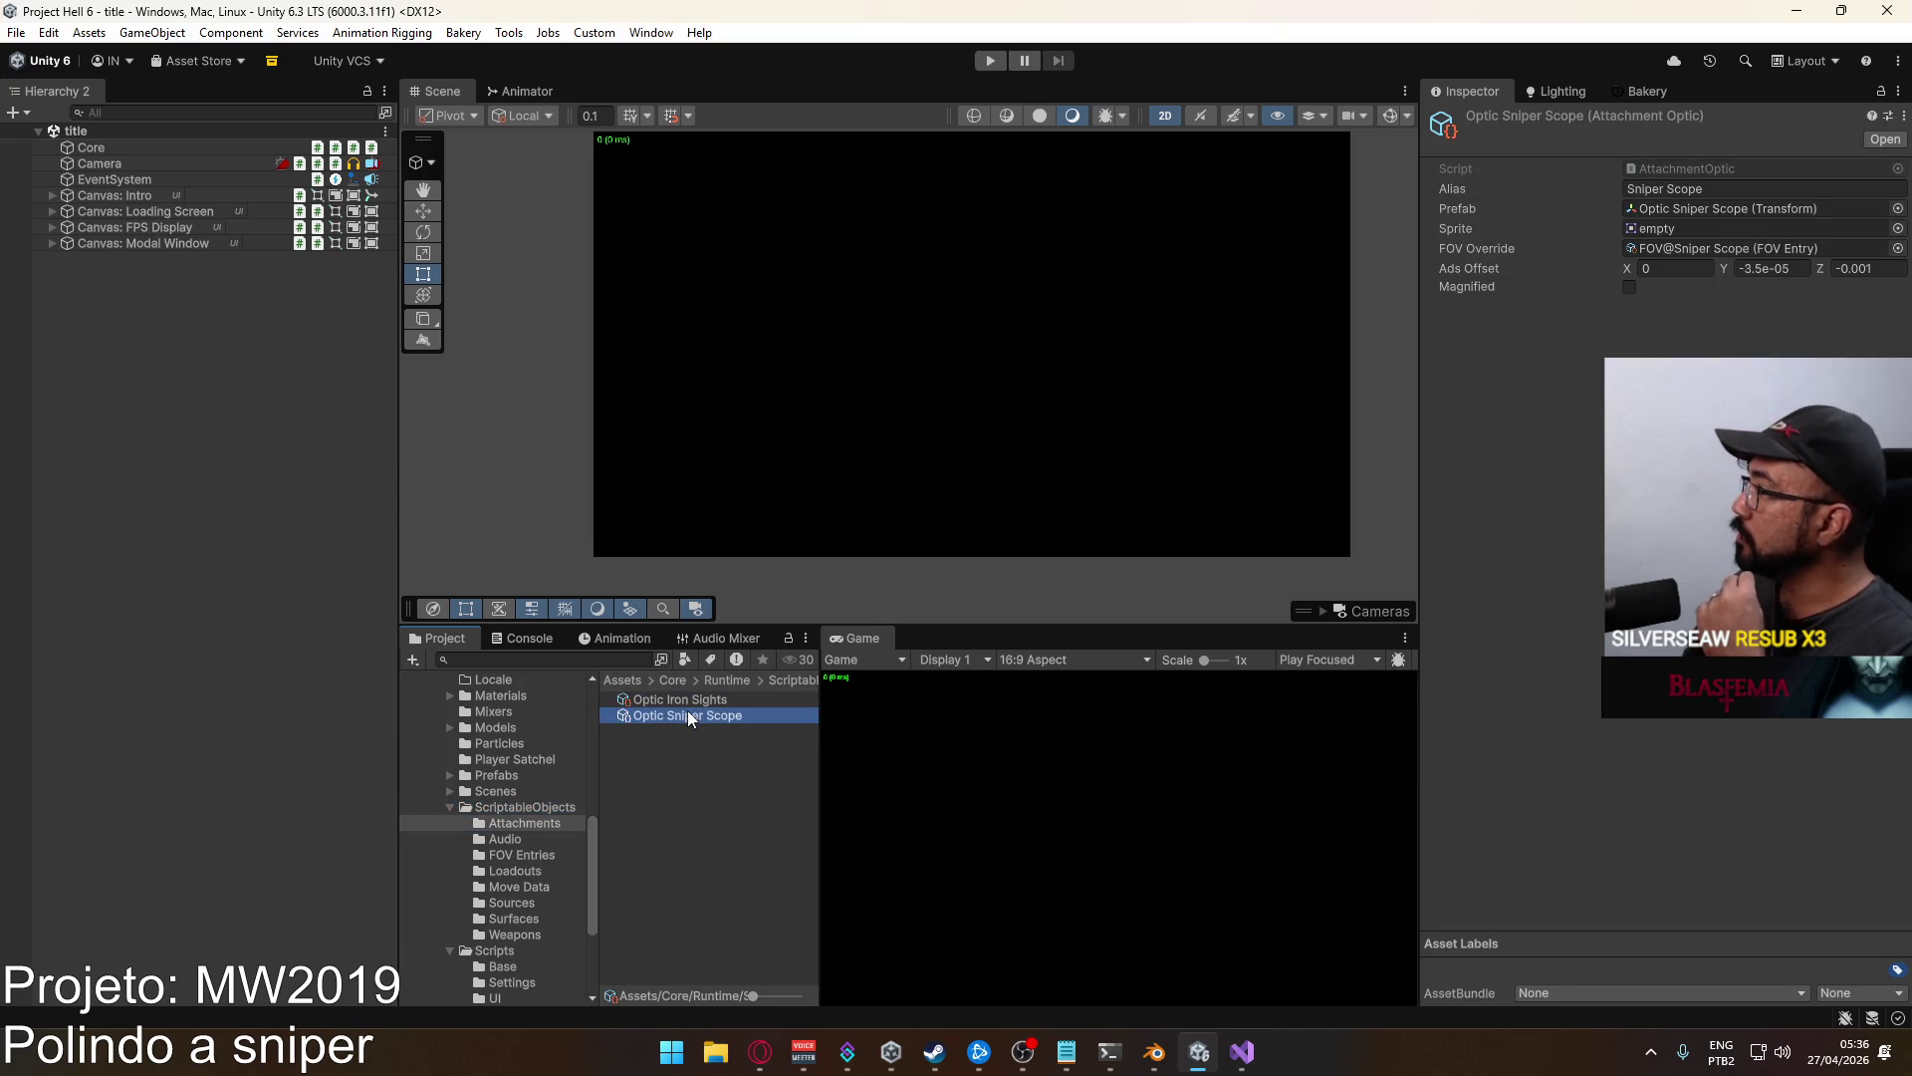
click(1629, 288)
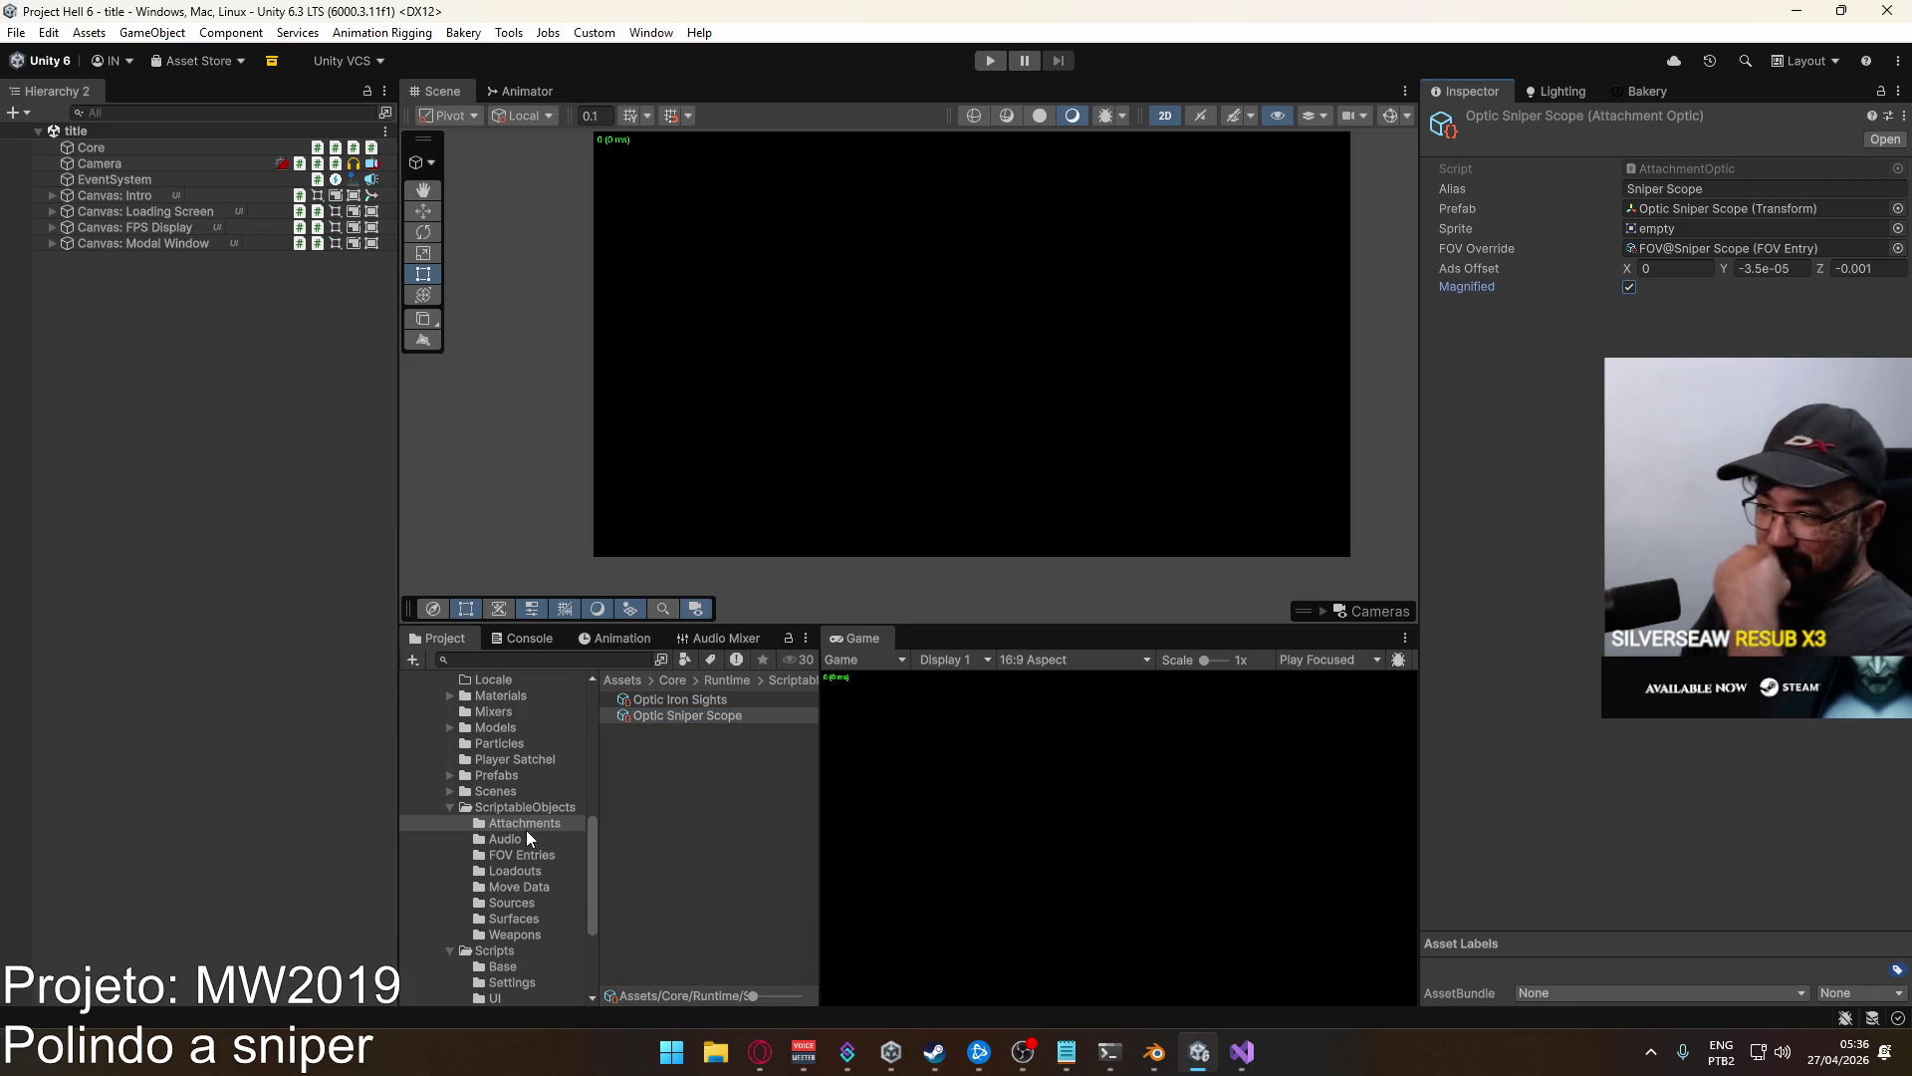
Select the title scene in Scenes, start a play test, then switch to Blender.
click(498, 792)
click(655, 888)
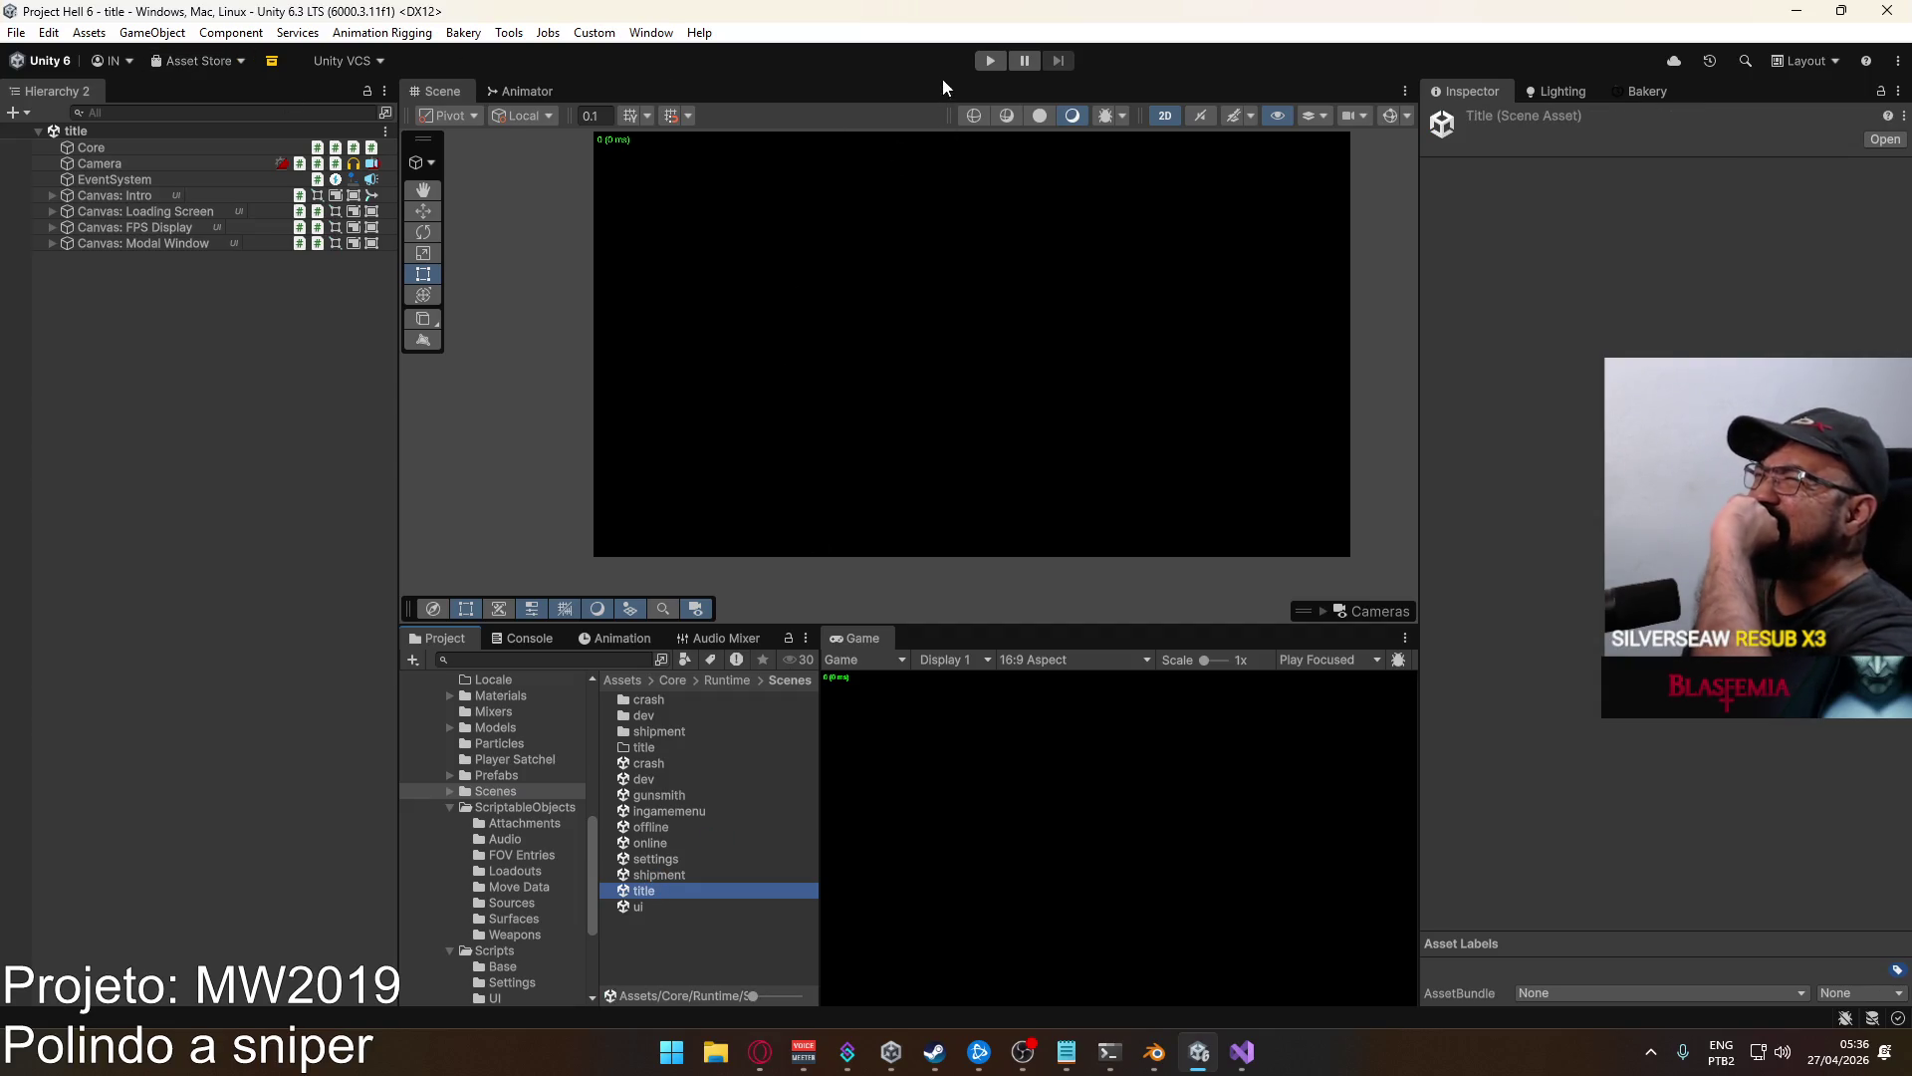
click(977, 66)
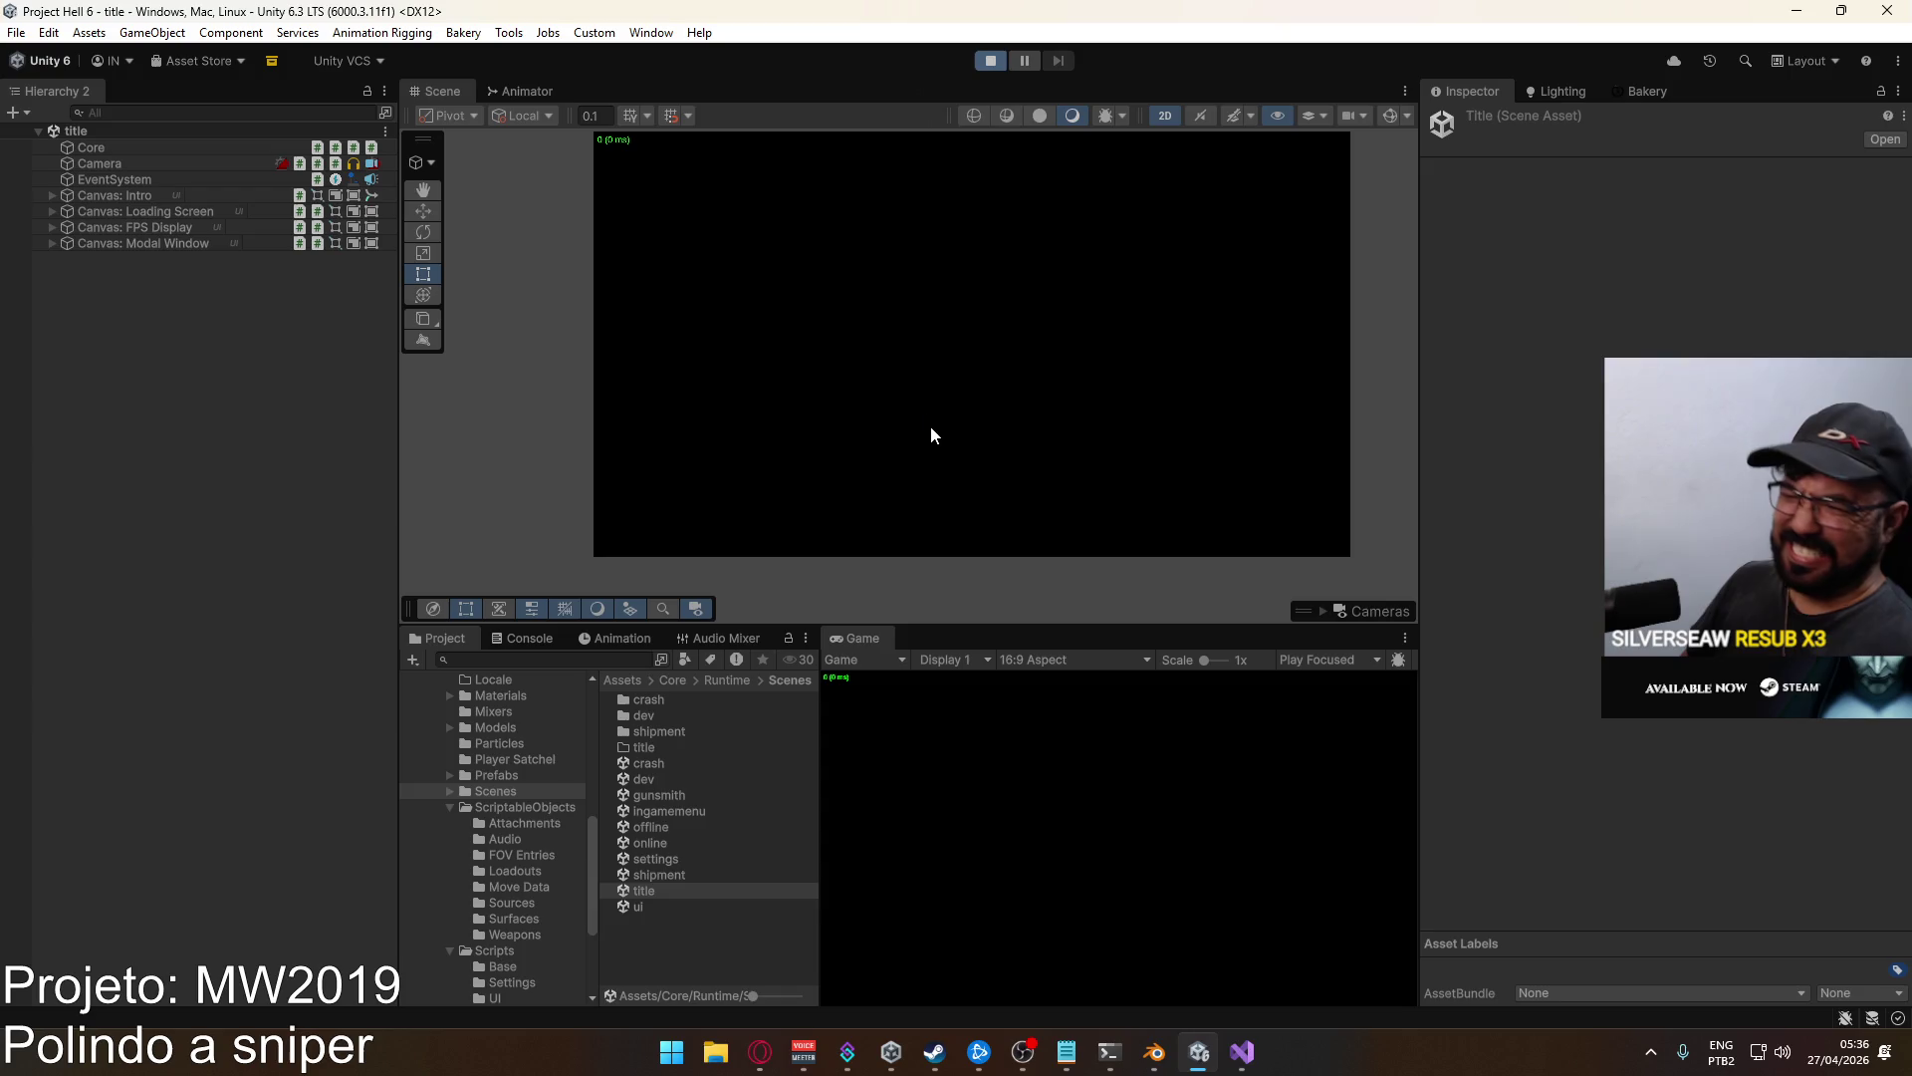
click(1154, 1052)
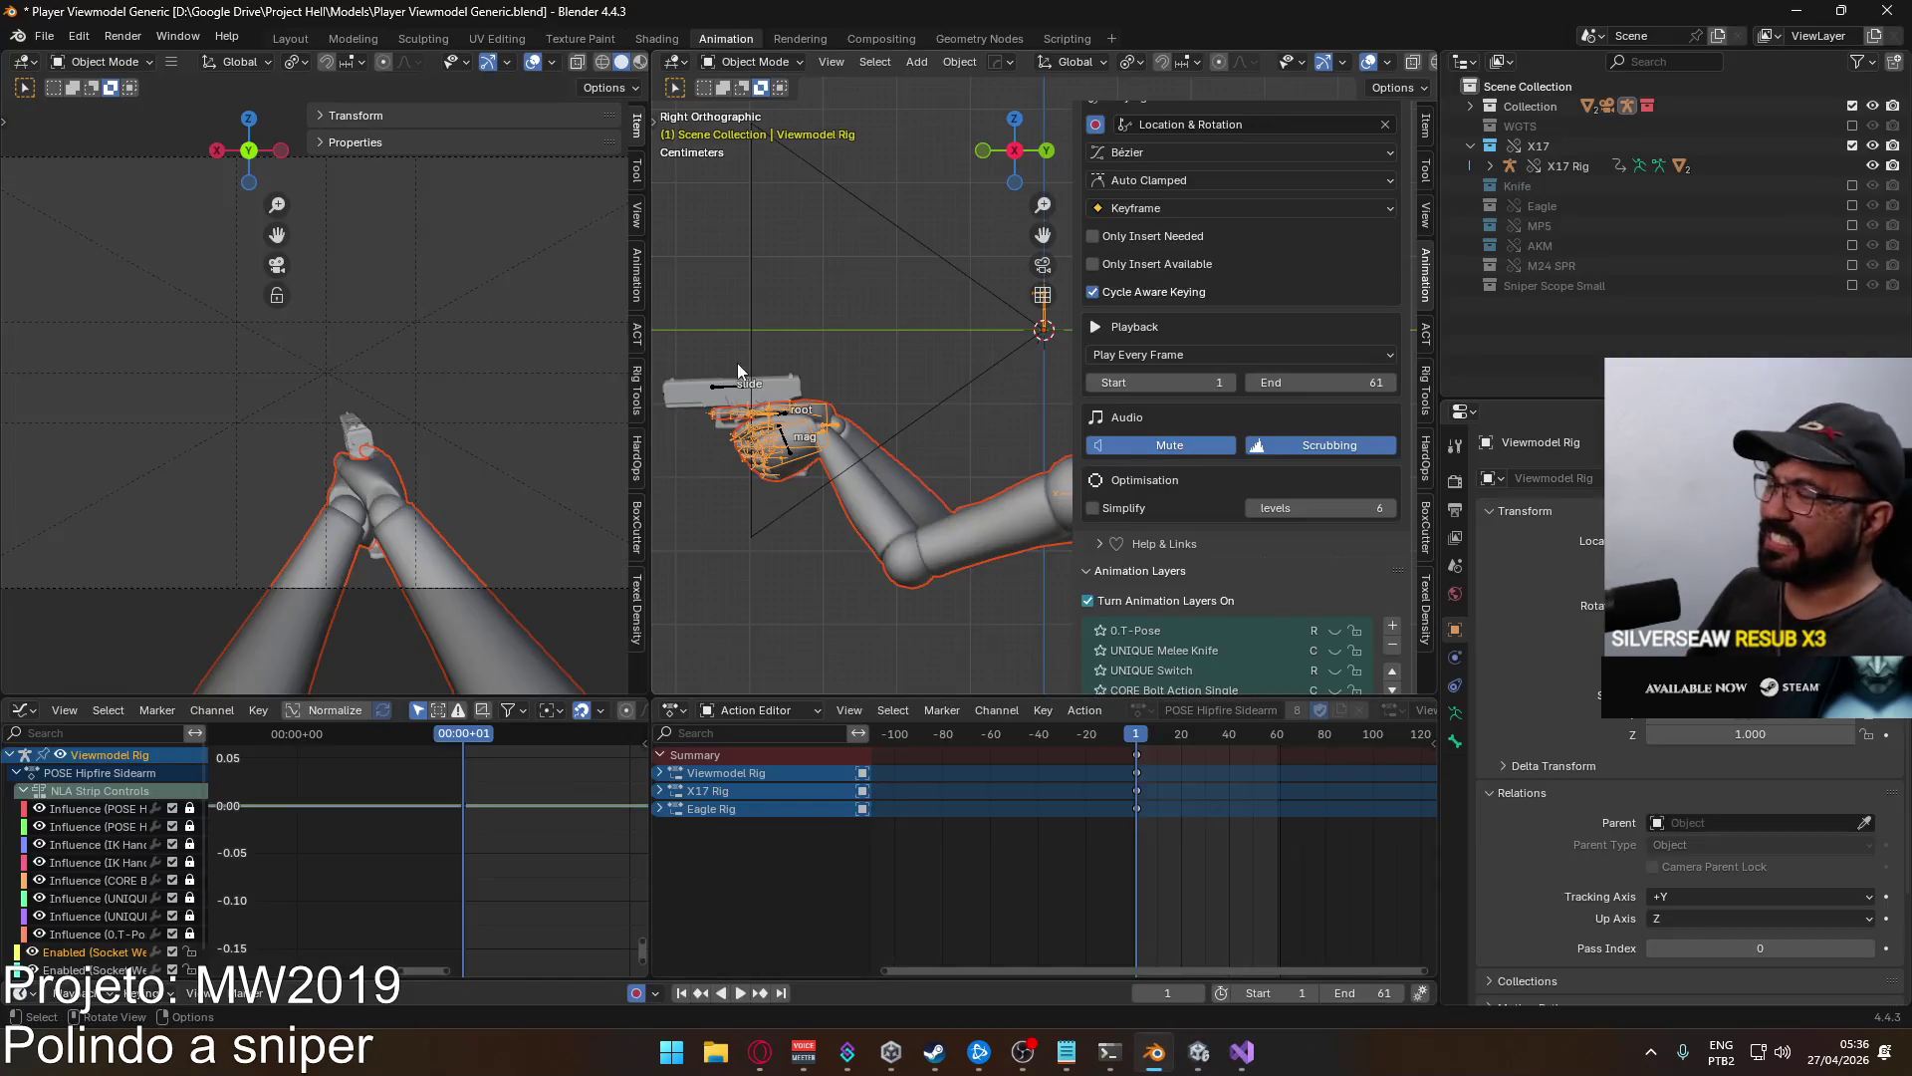
Save the viewmodel file, open Weapon Sprite Generator.blend and hide the Scavenger Icon object.
key(ctrl+s)
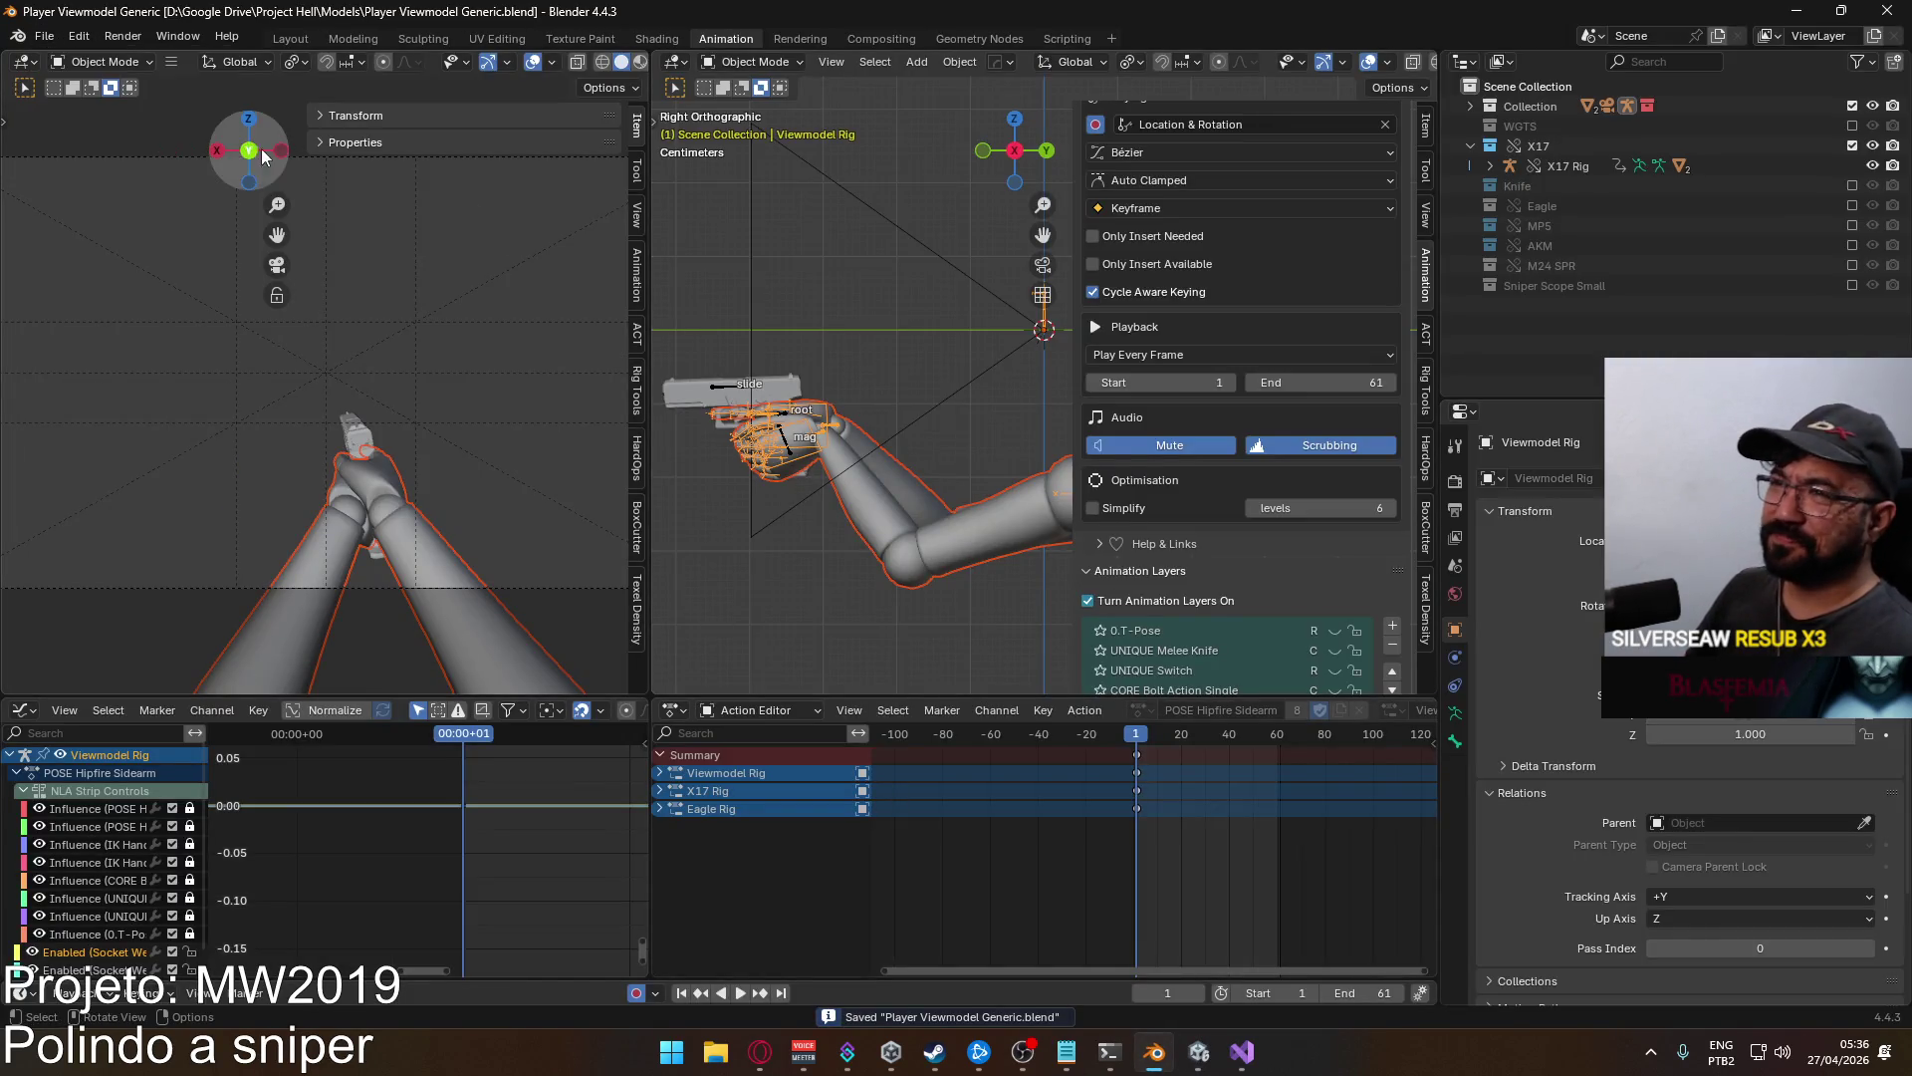
click(44, 36)
mouse_move(120, 99)
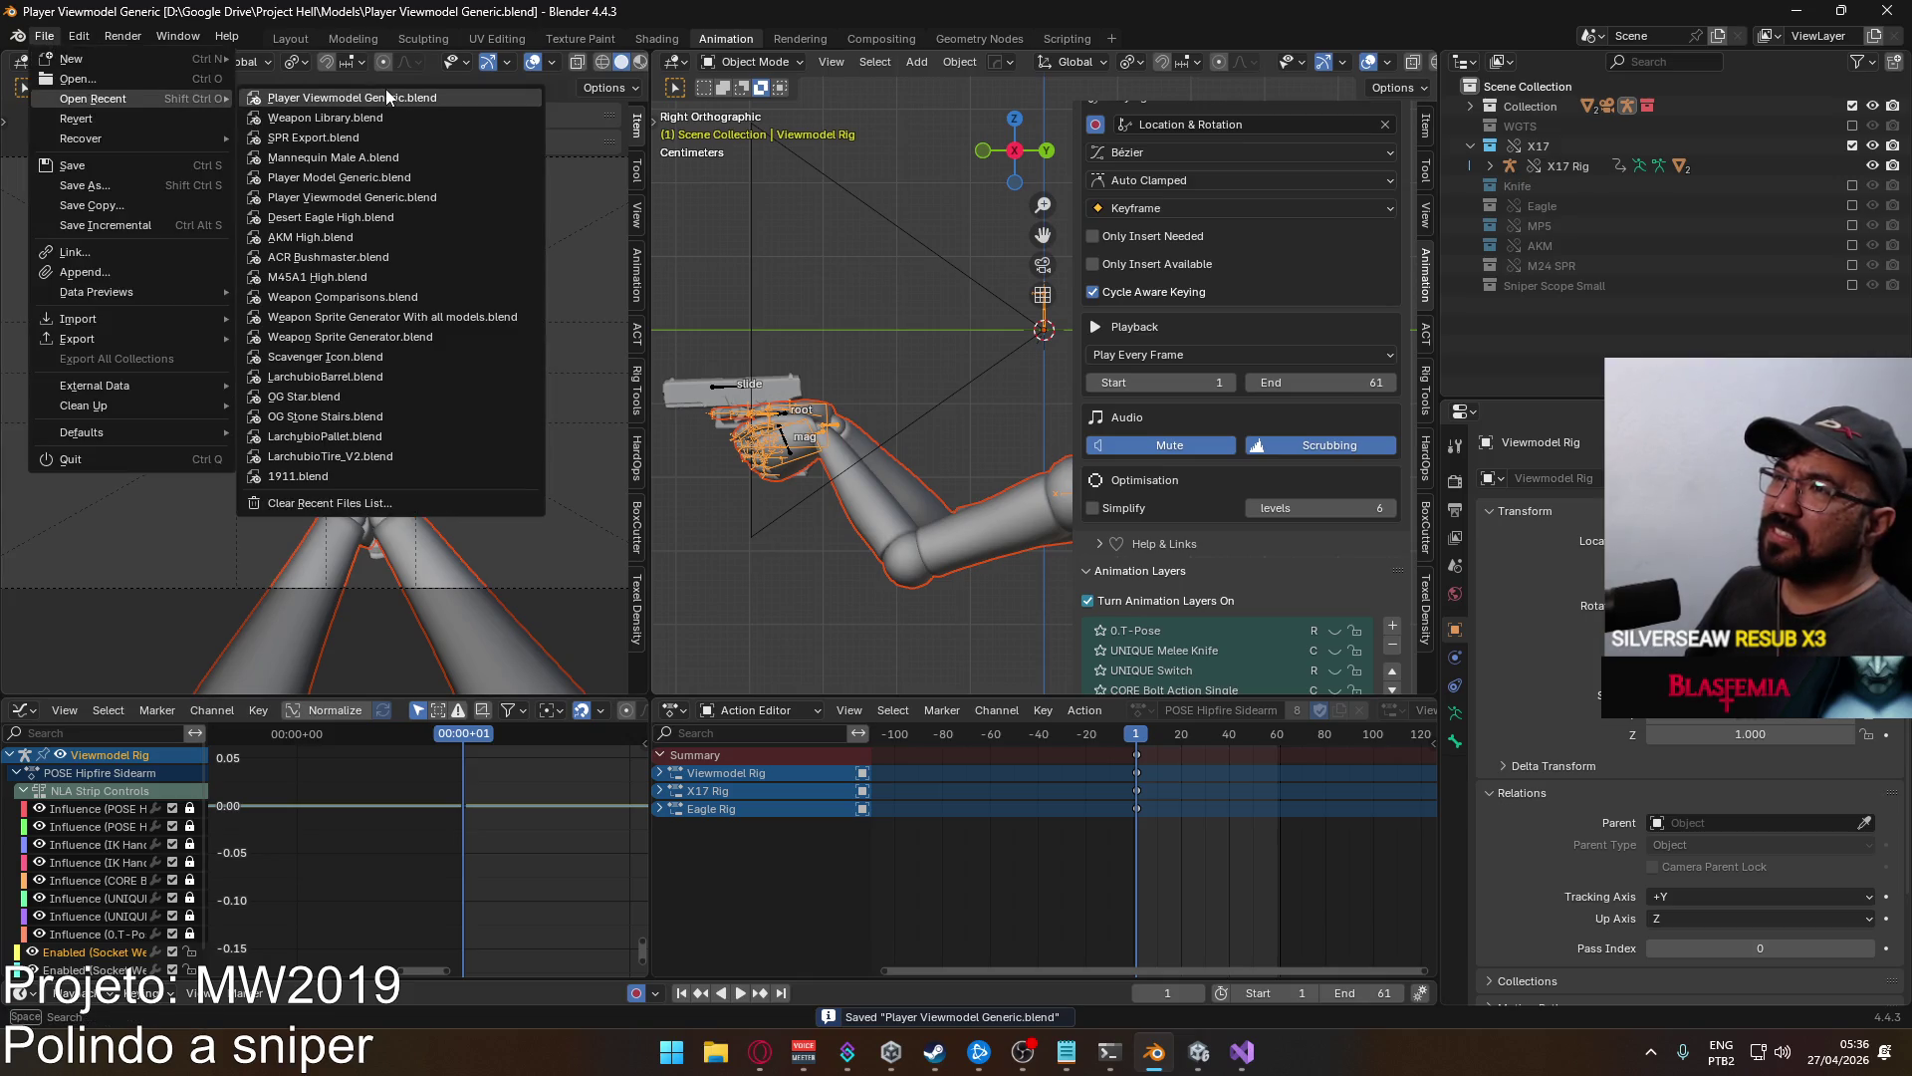
click(127, 80)
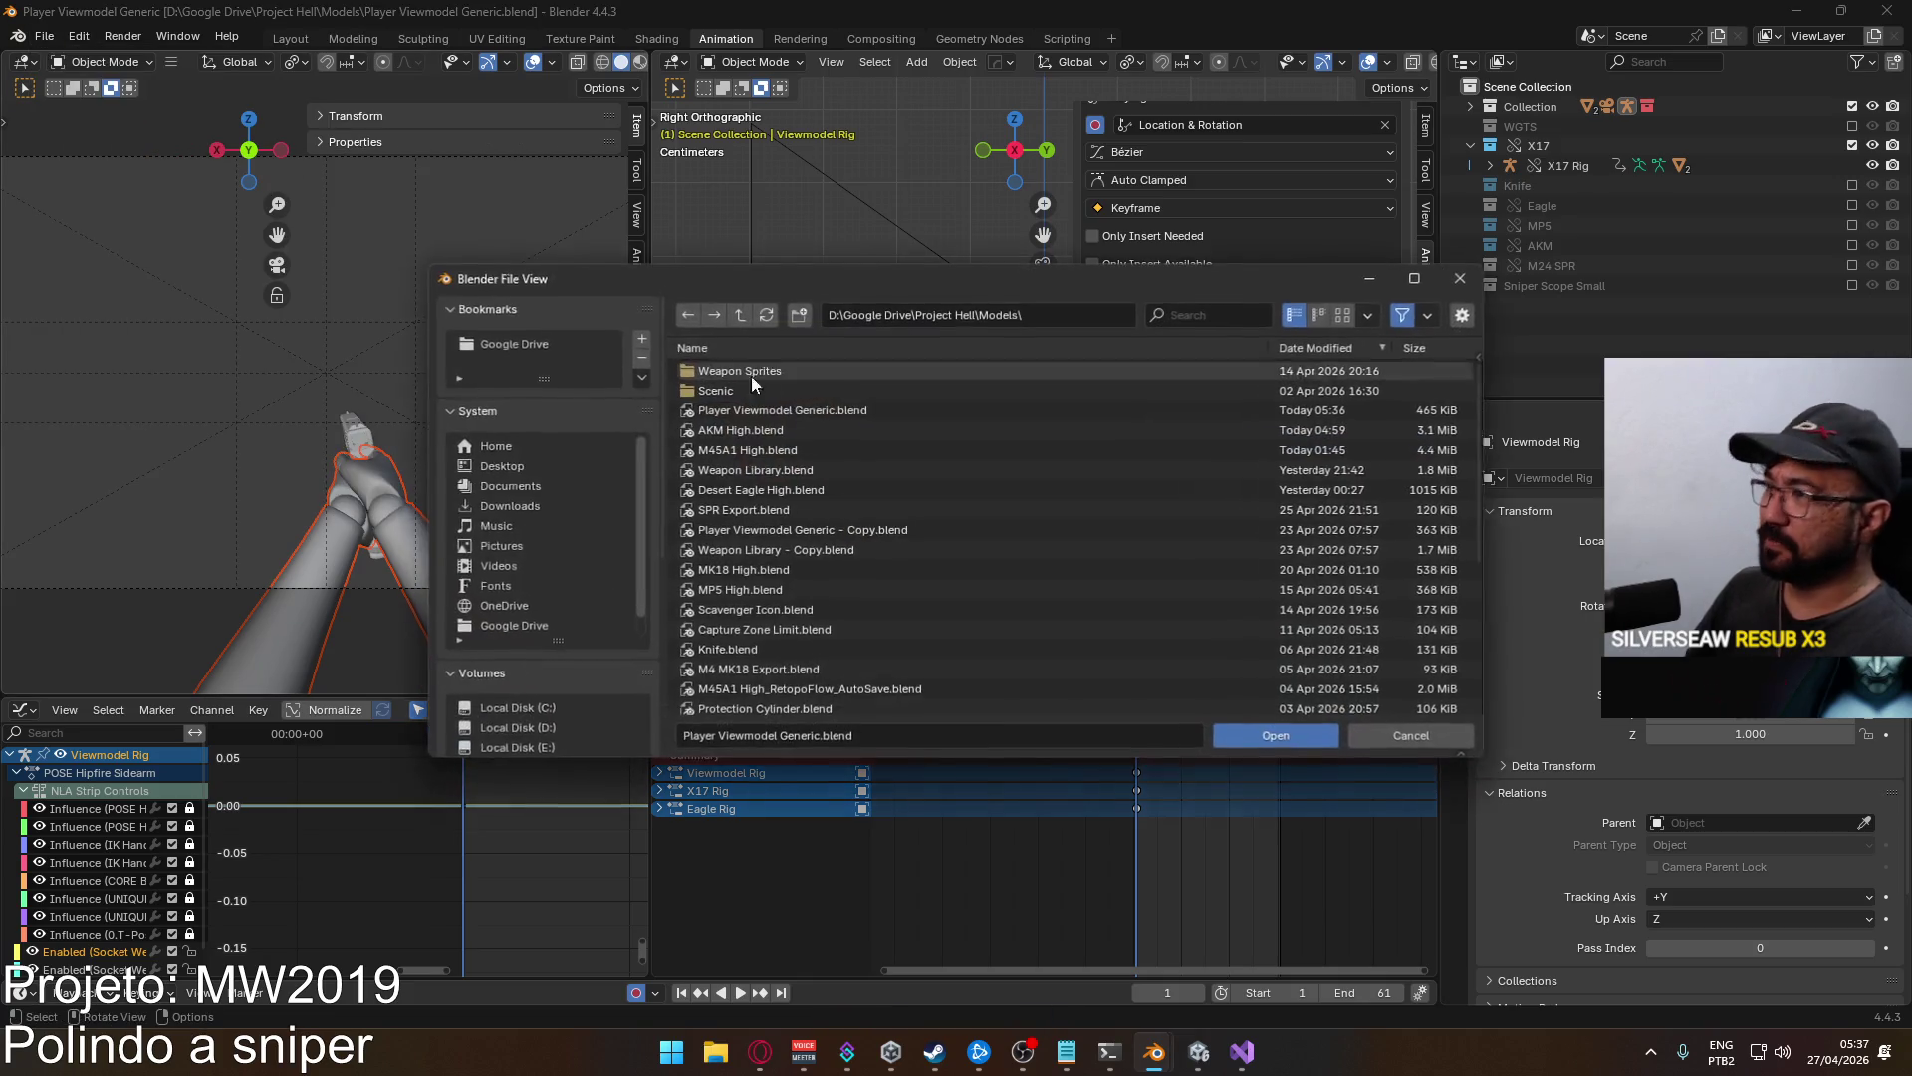
double_click(815, 362)
double_click(776, 367)
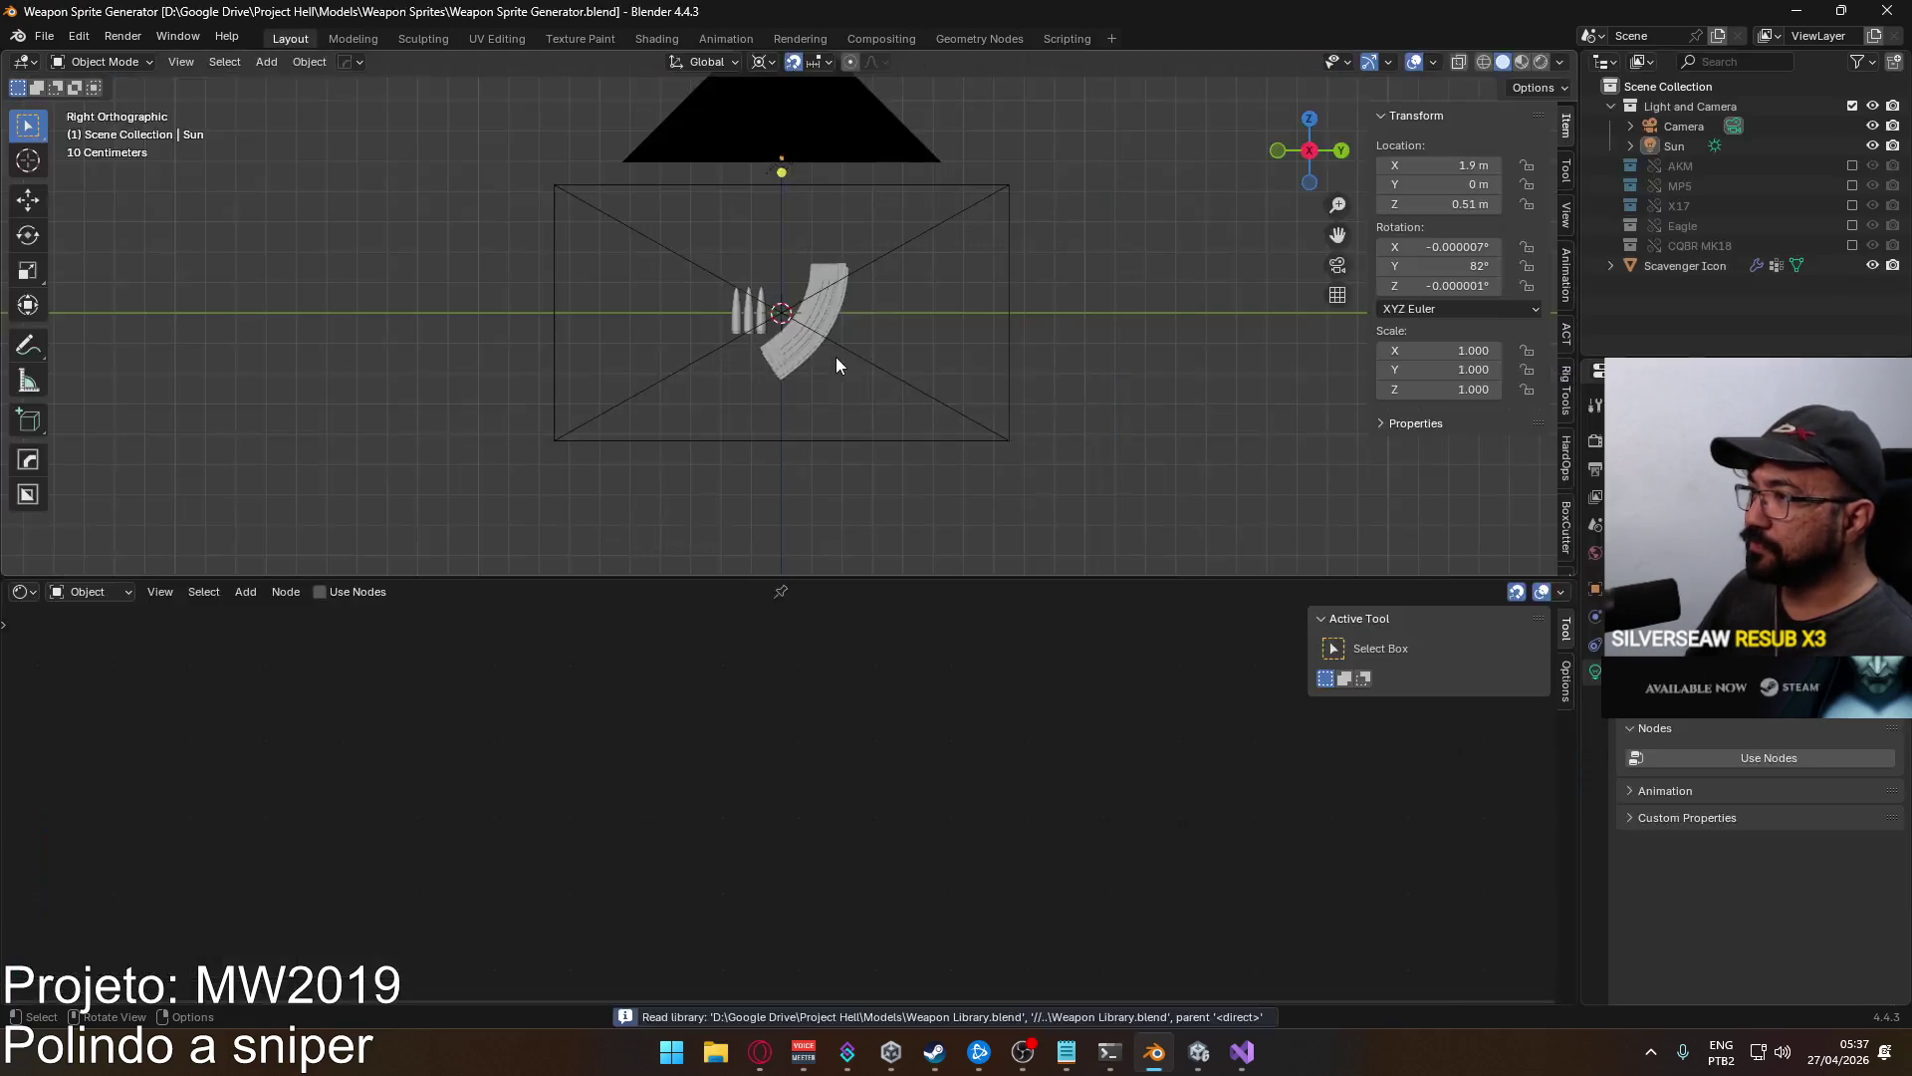
click(1873, 266)
Start File > Link and browse into Weapon Library.blend in the Models folder.
click(44, 35)
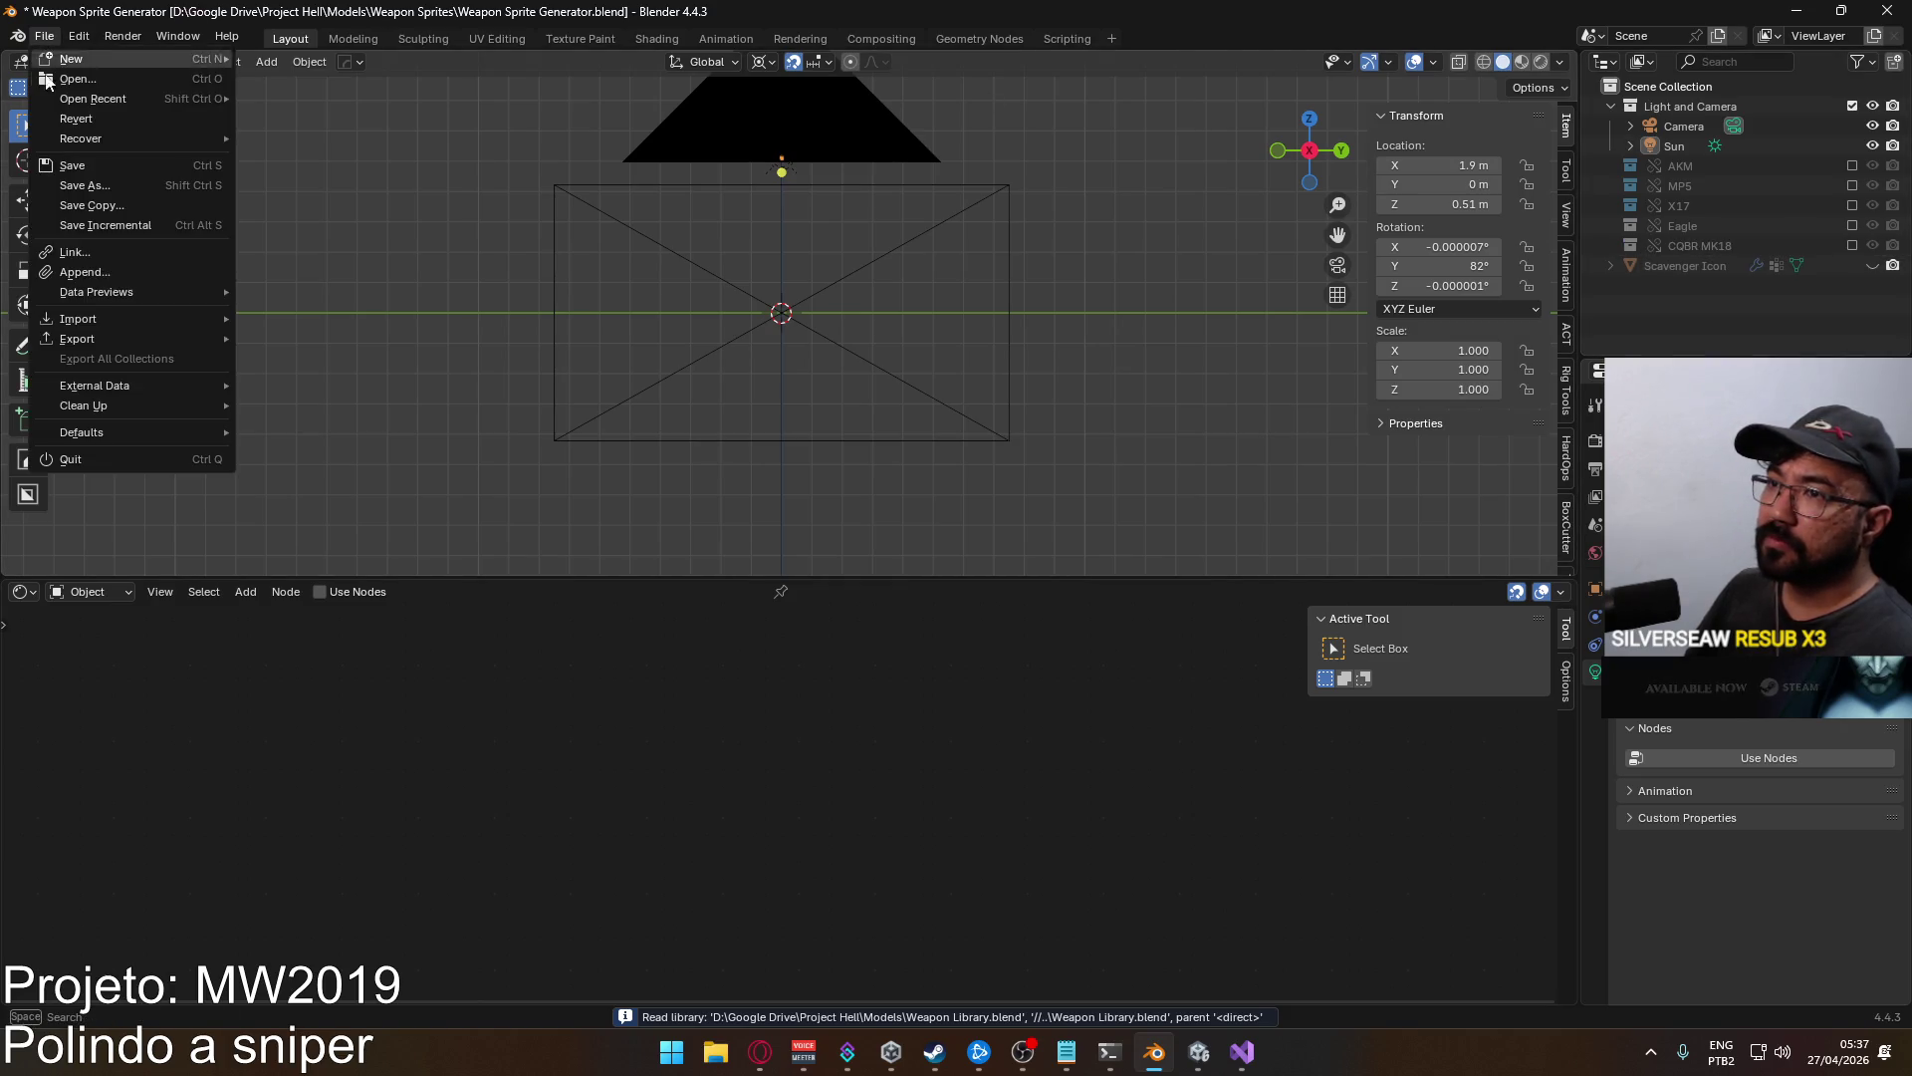
click(120, 252)
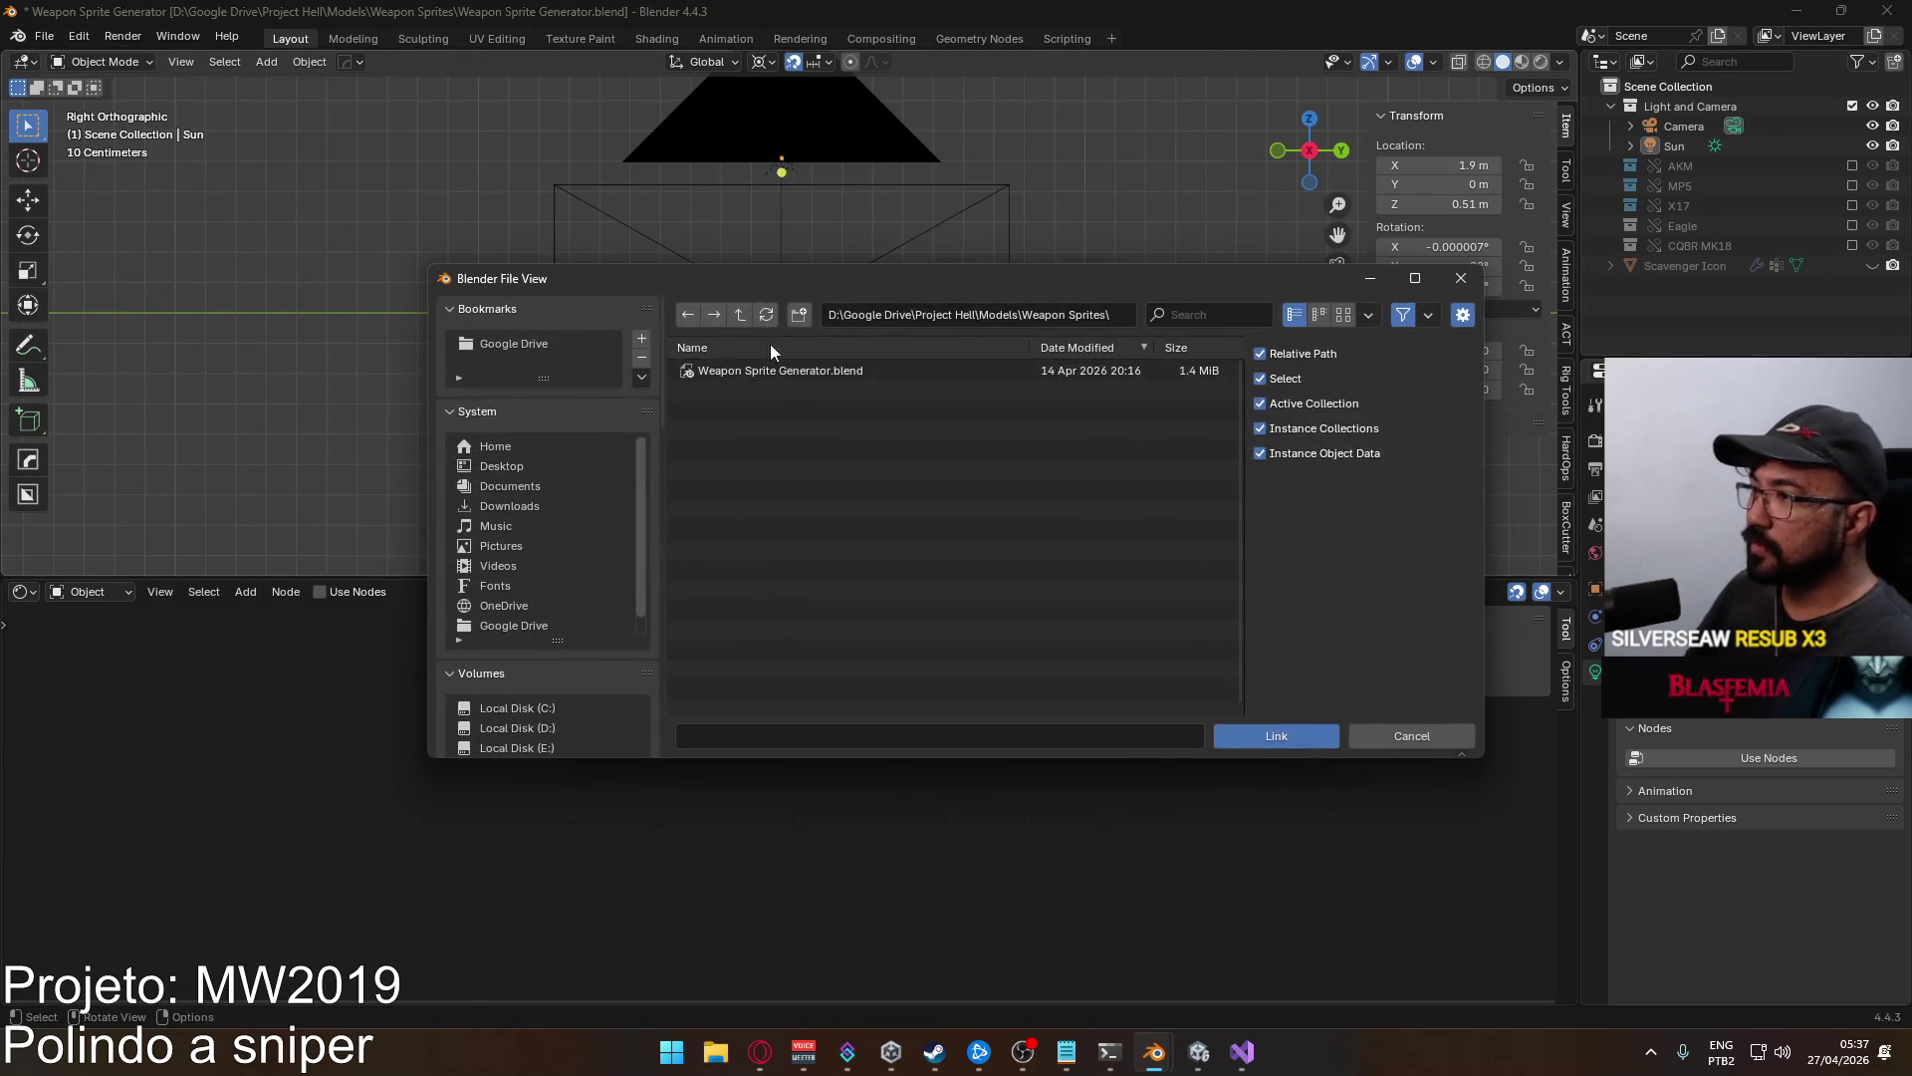
click(738, 316)
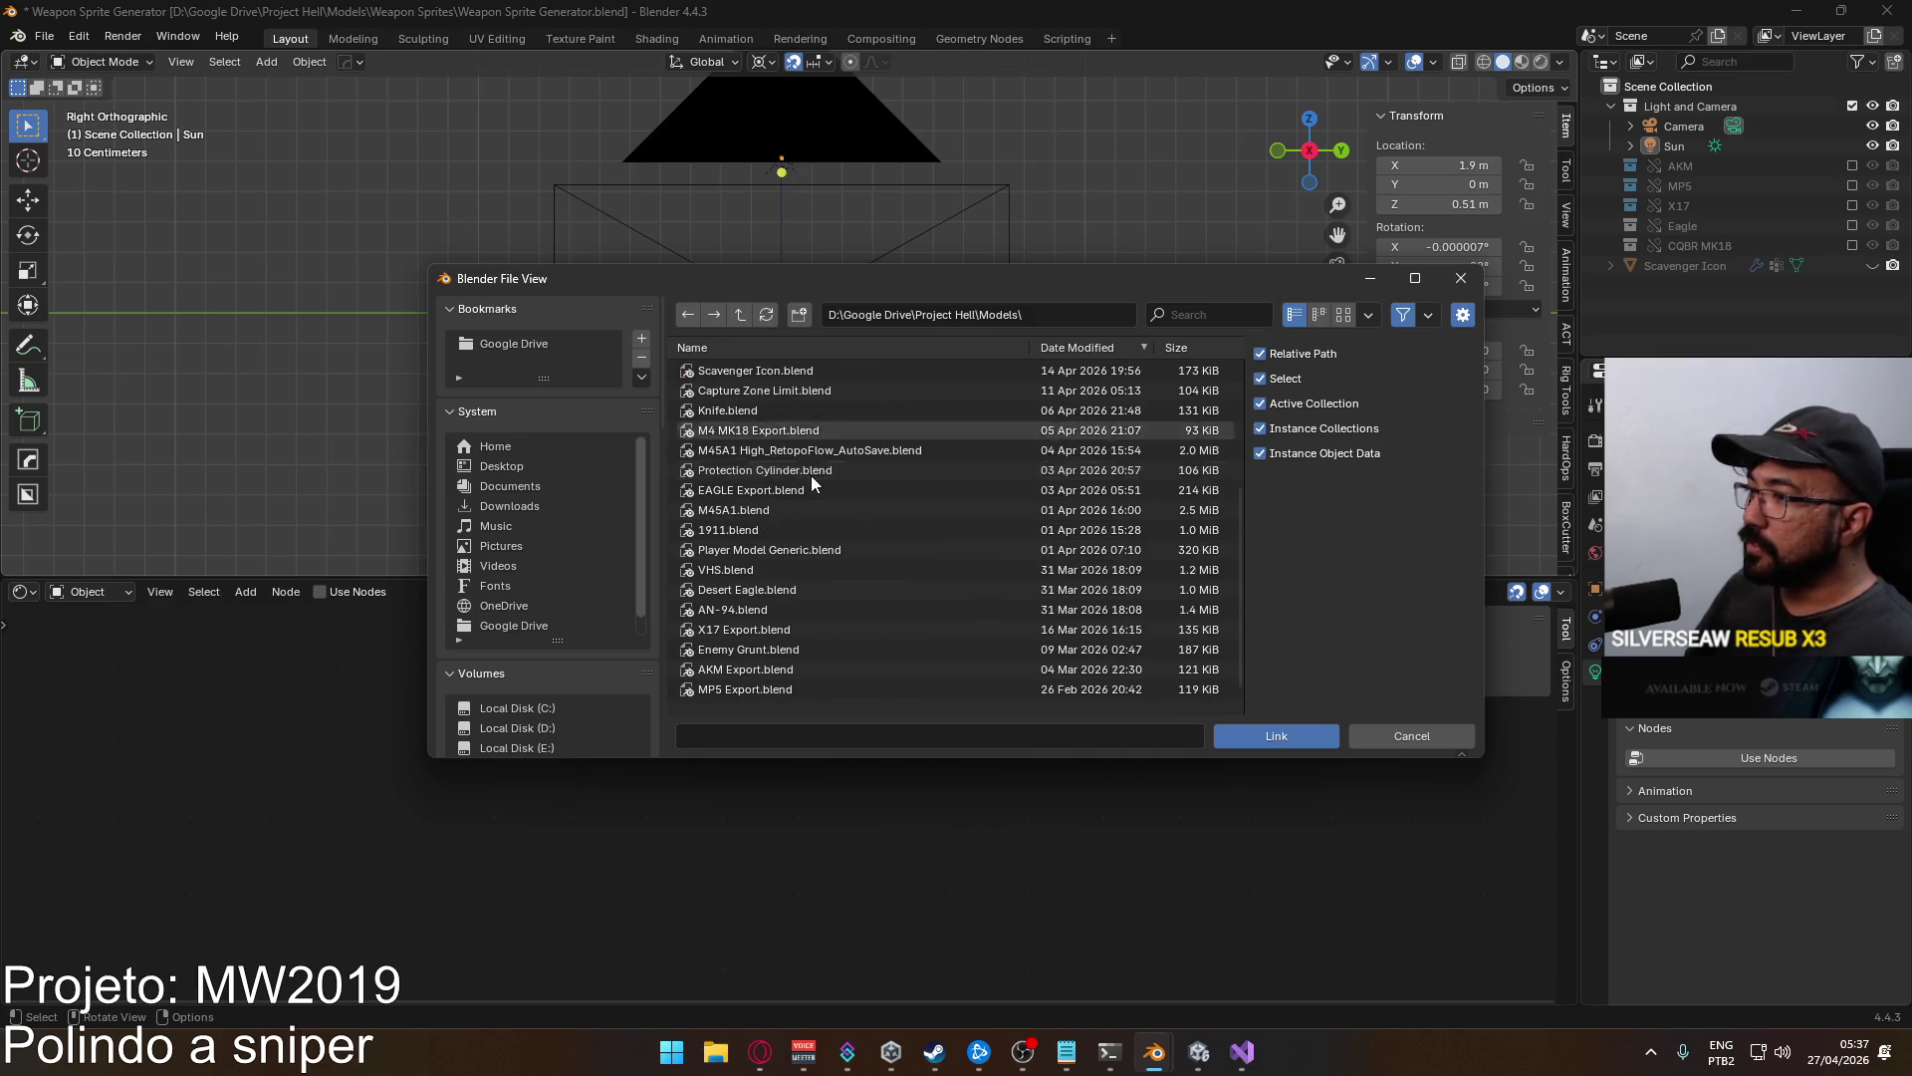
scroll(813, 474, down, 5)
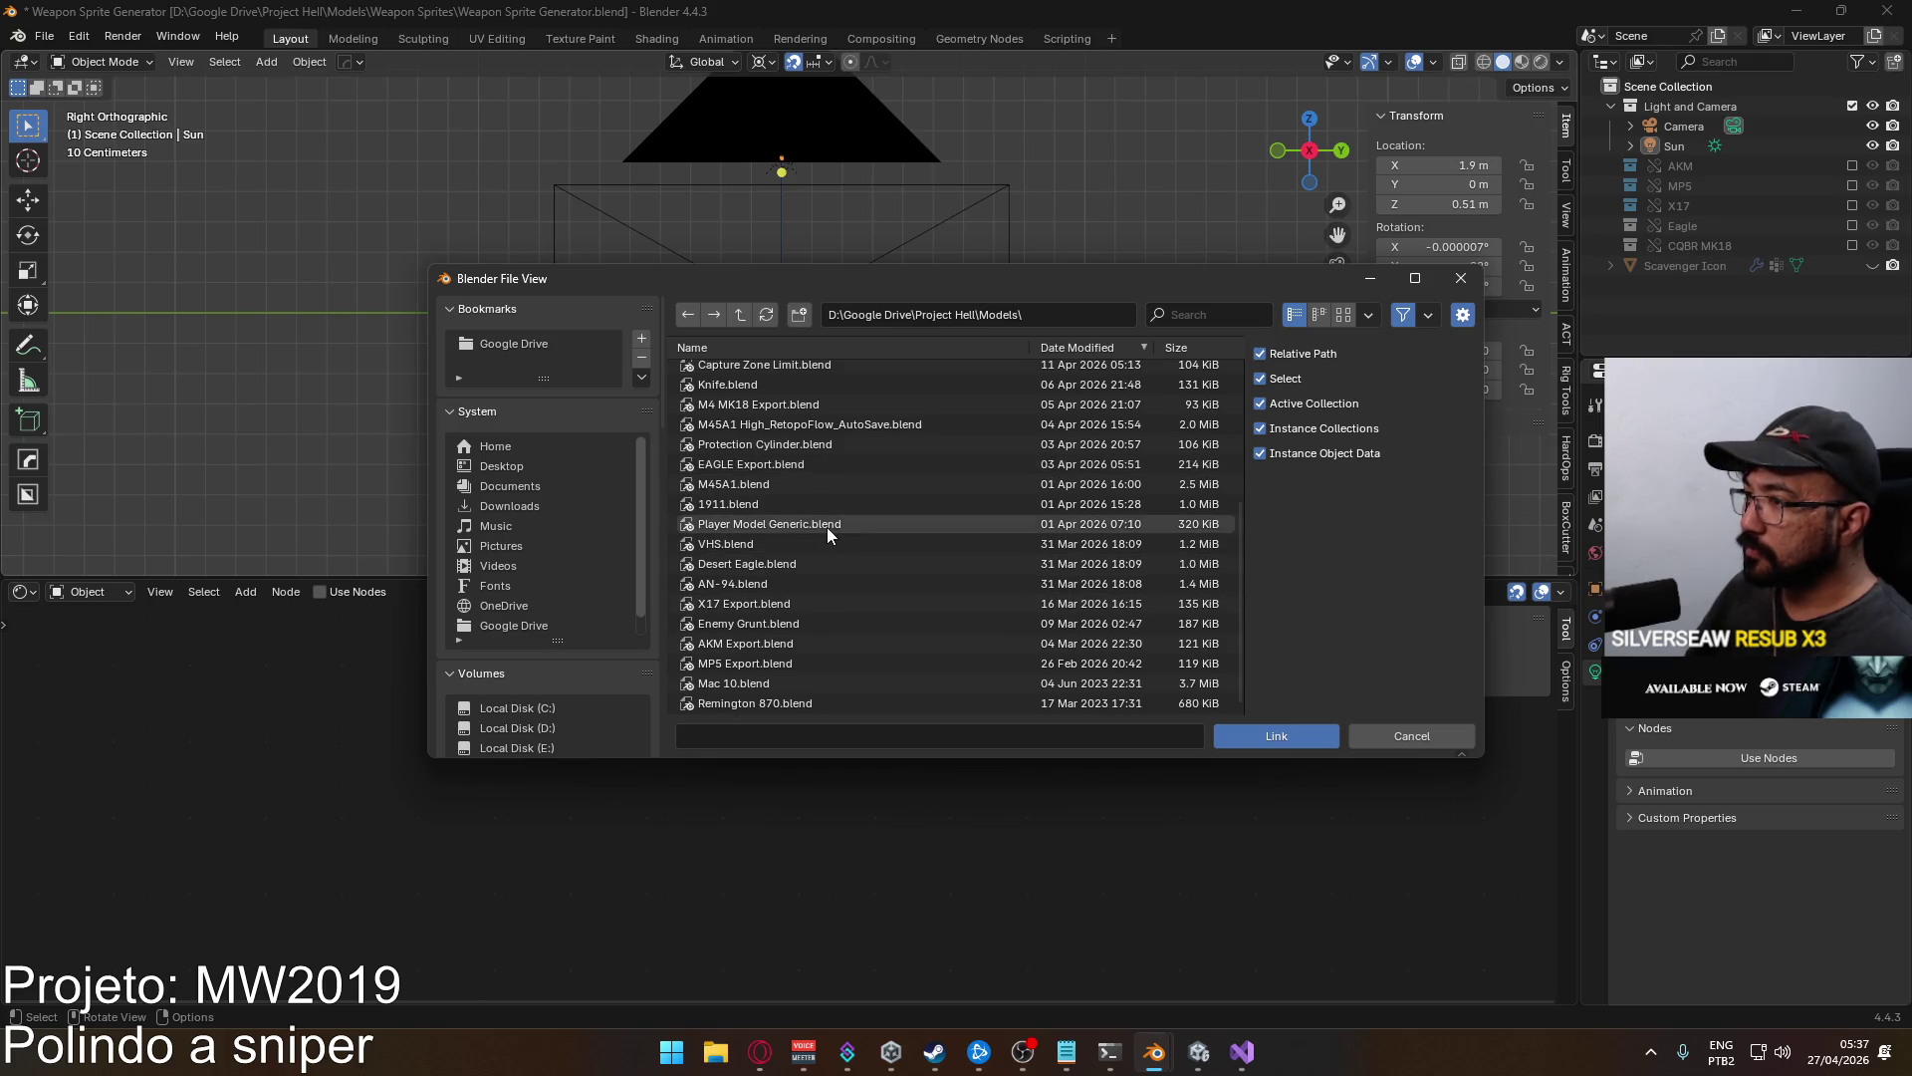
scroll(827, 527, up, 5)
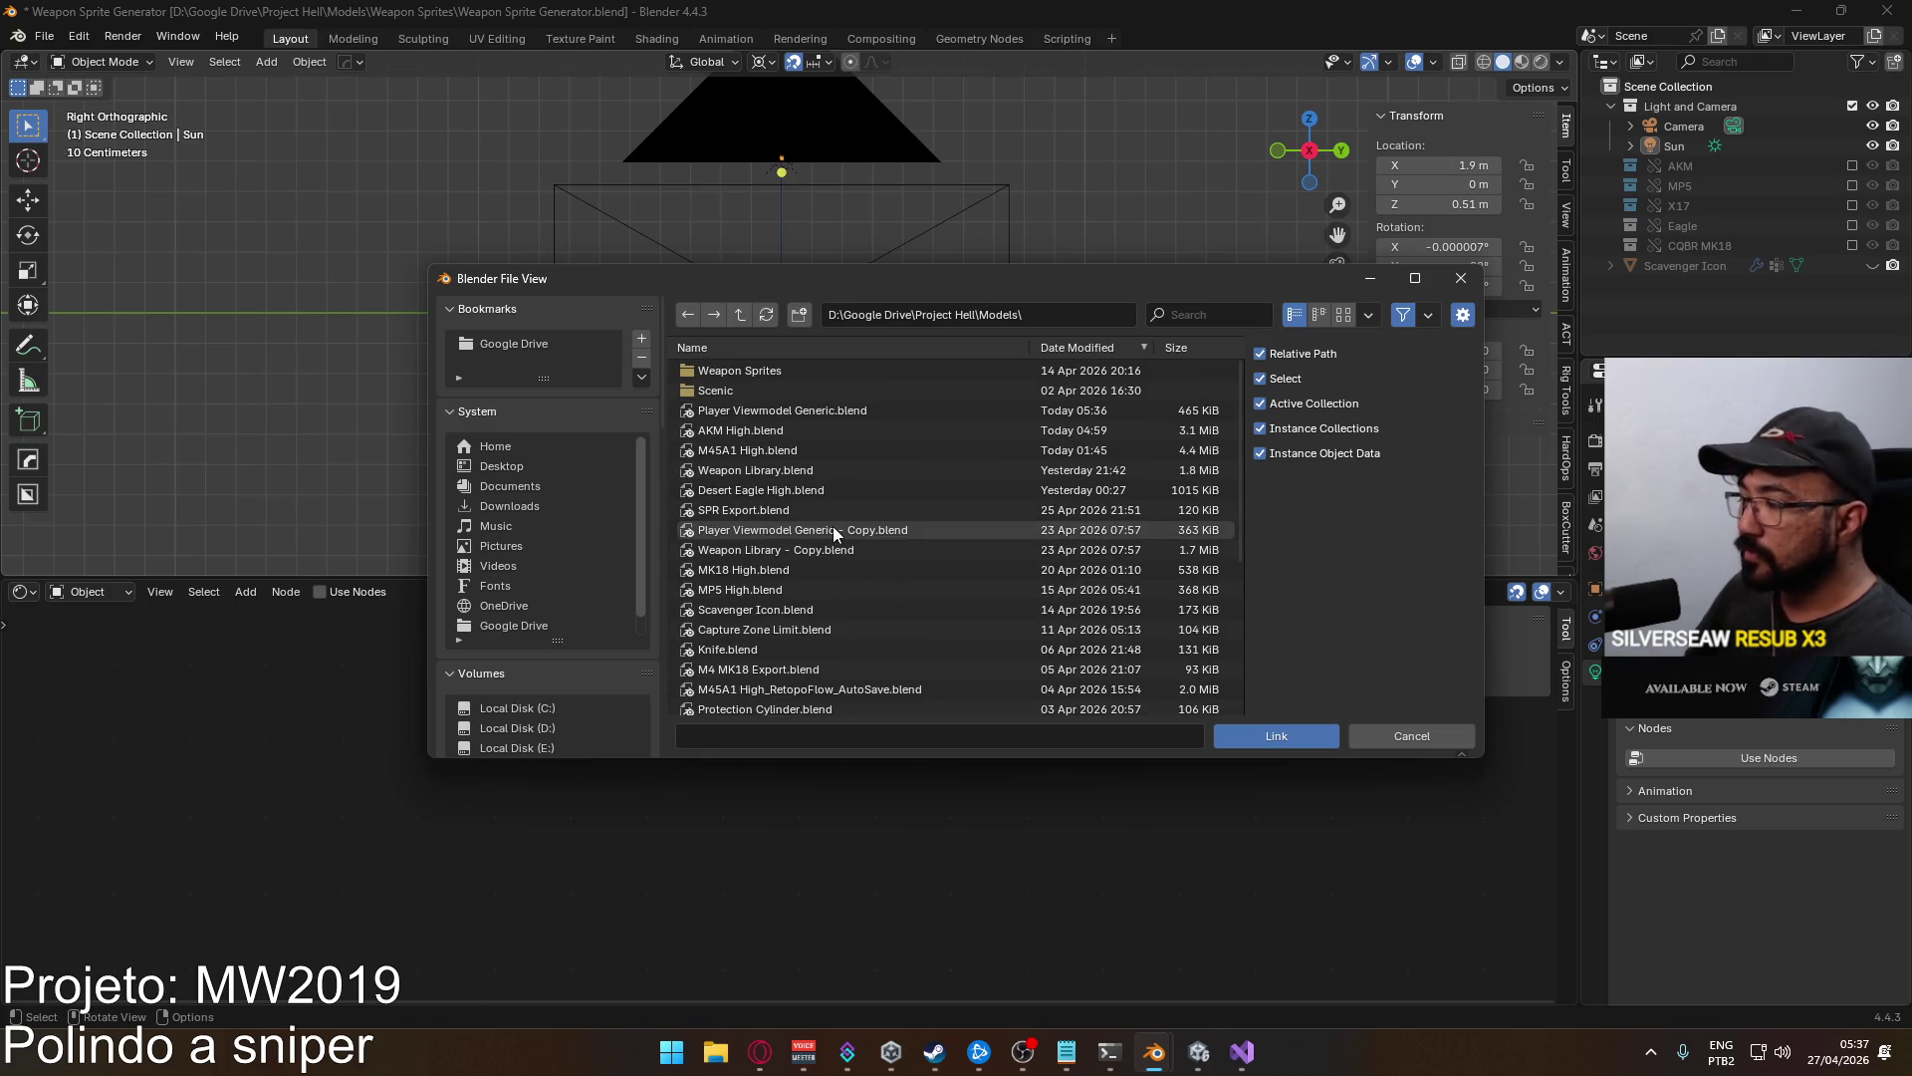
double_click(806, 468)
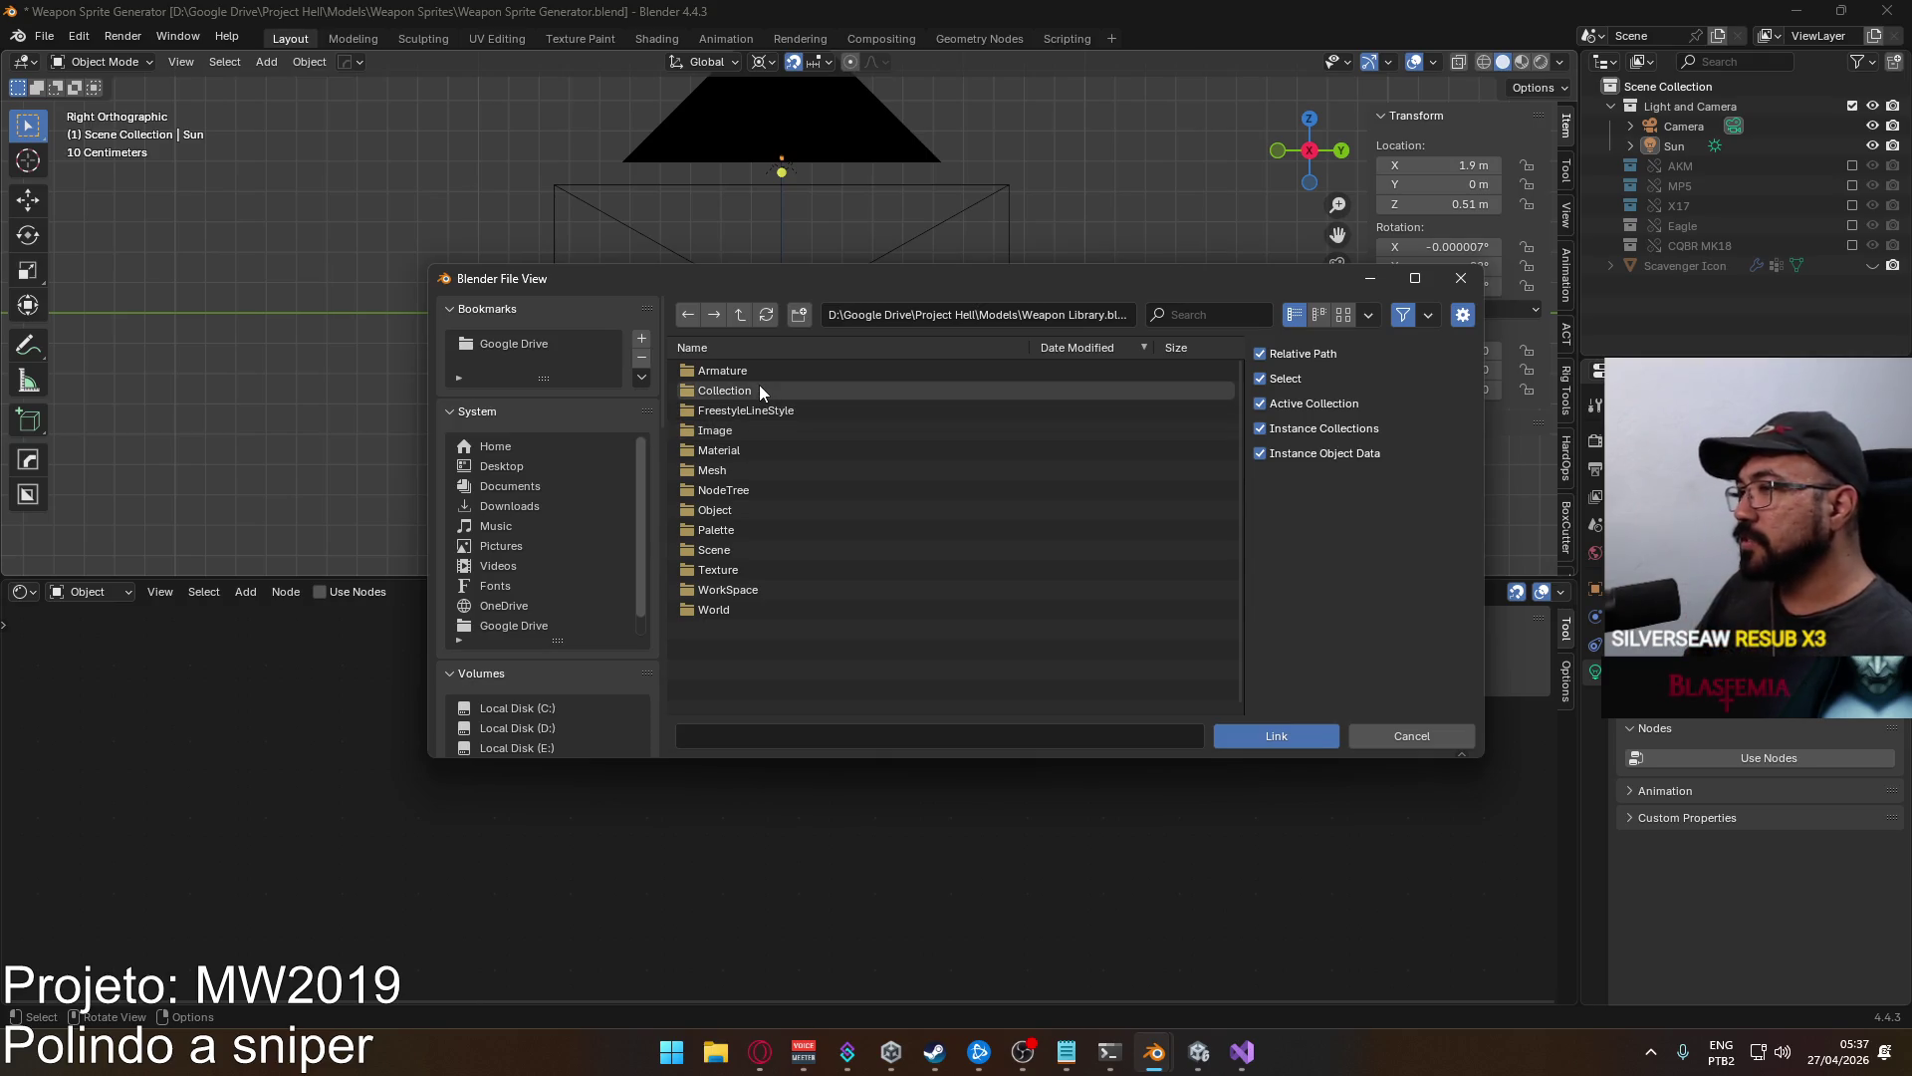
double_click(765, 509)
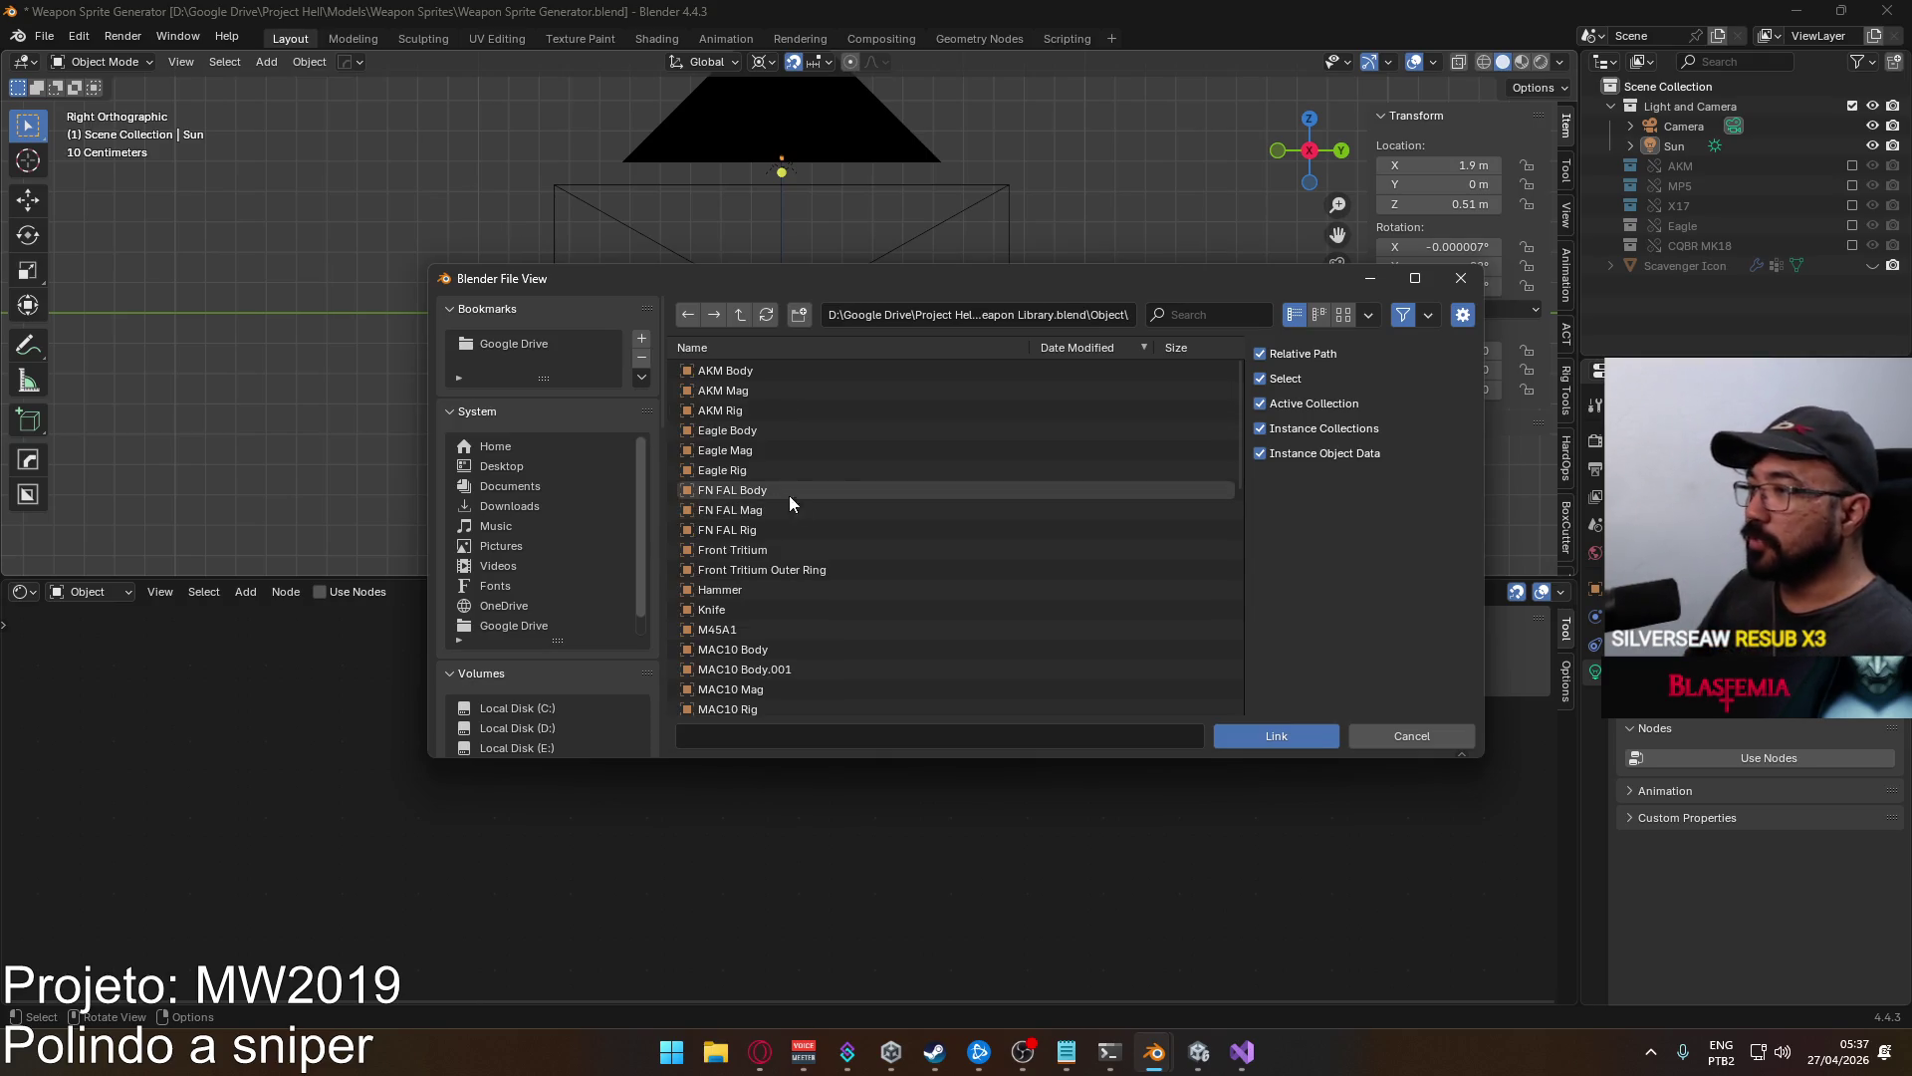
scroll(847, 496, down, 10)
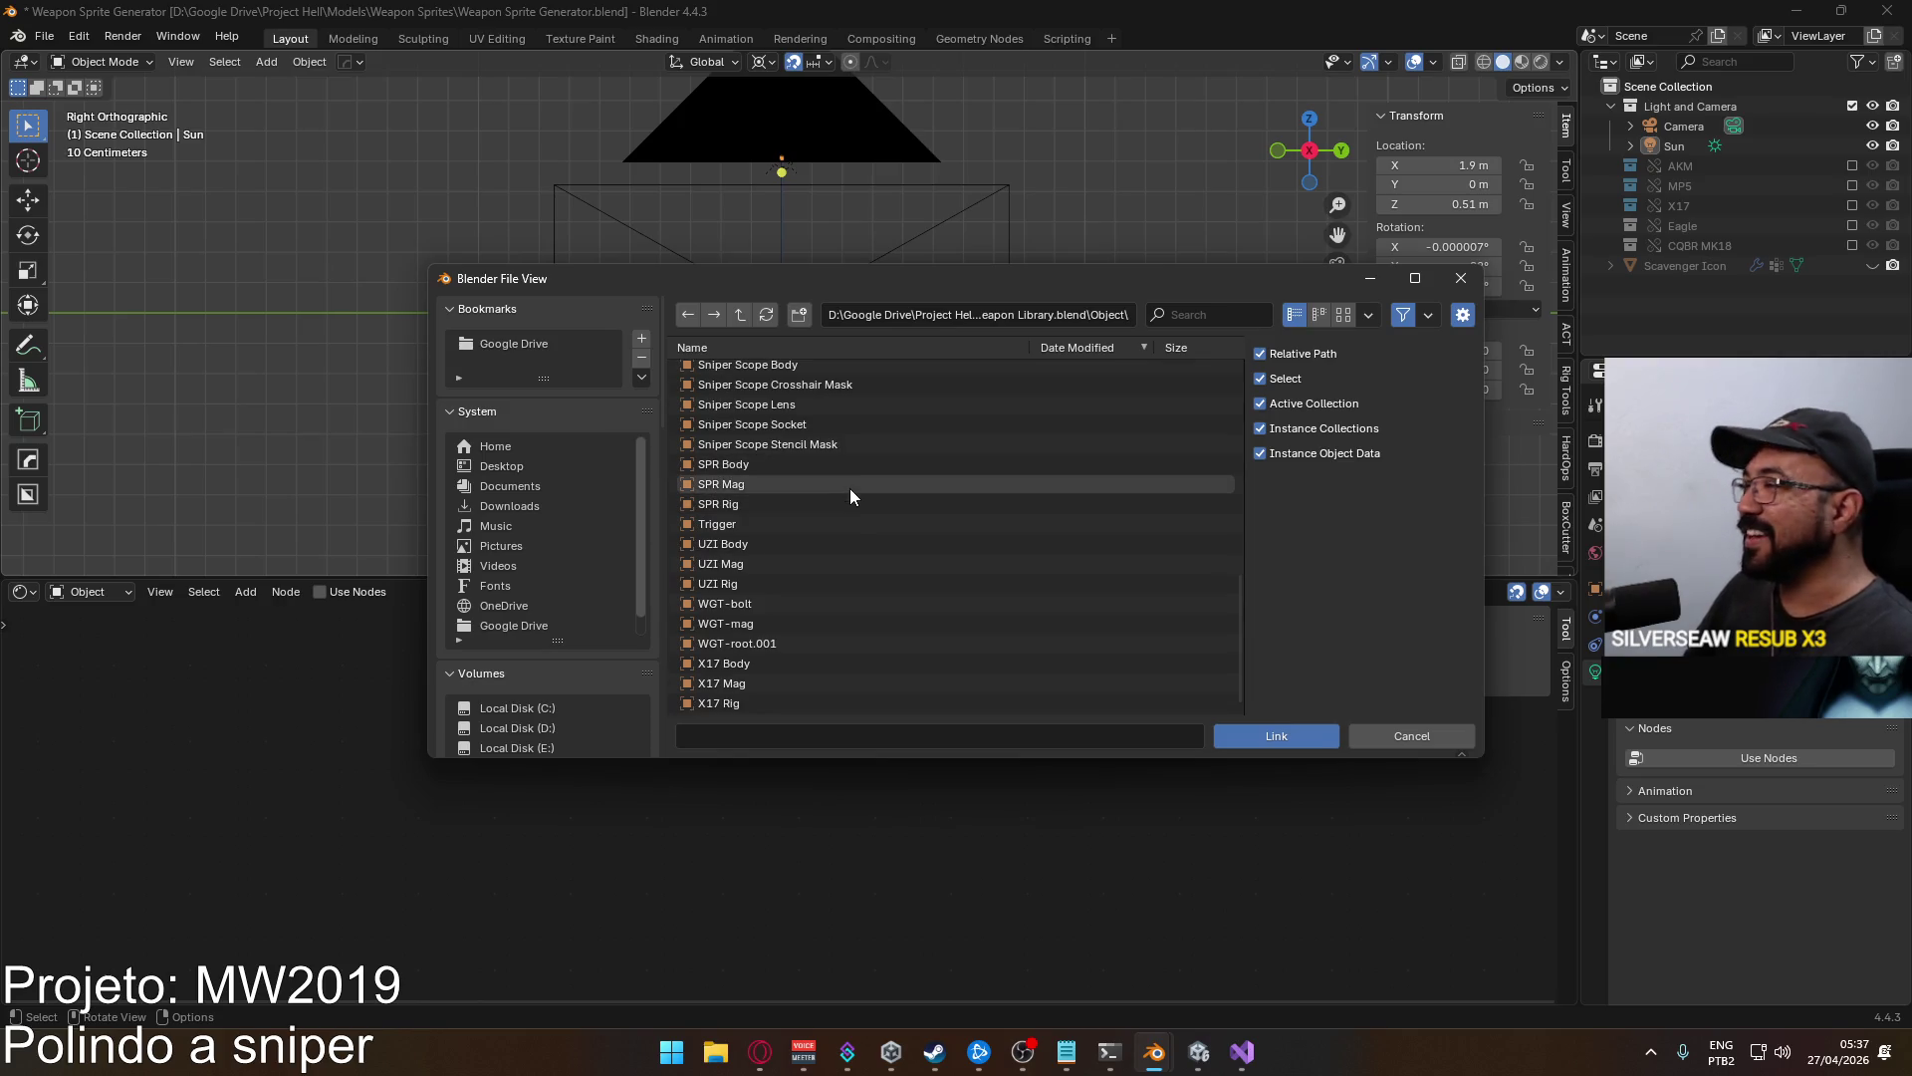
scroll(838, 494, up, 5)
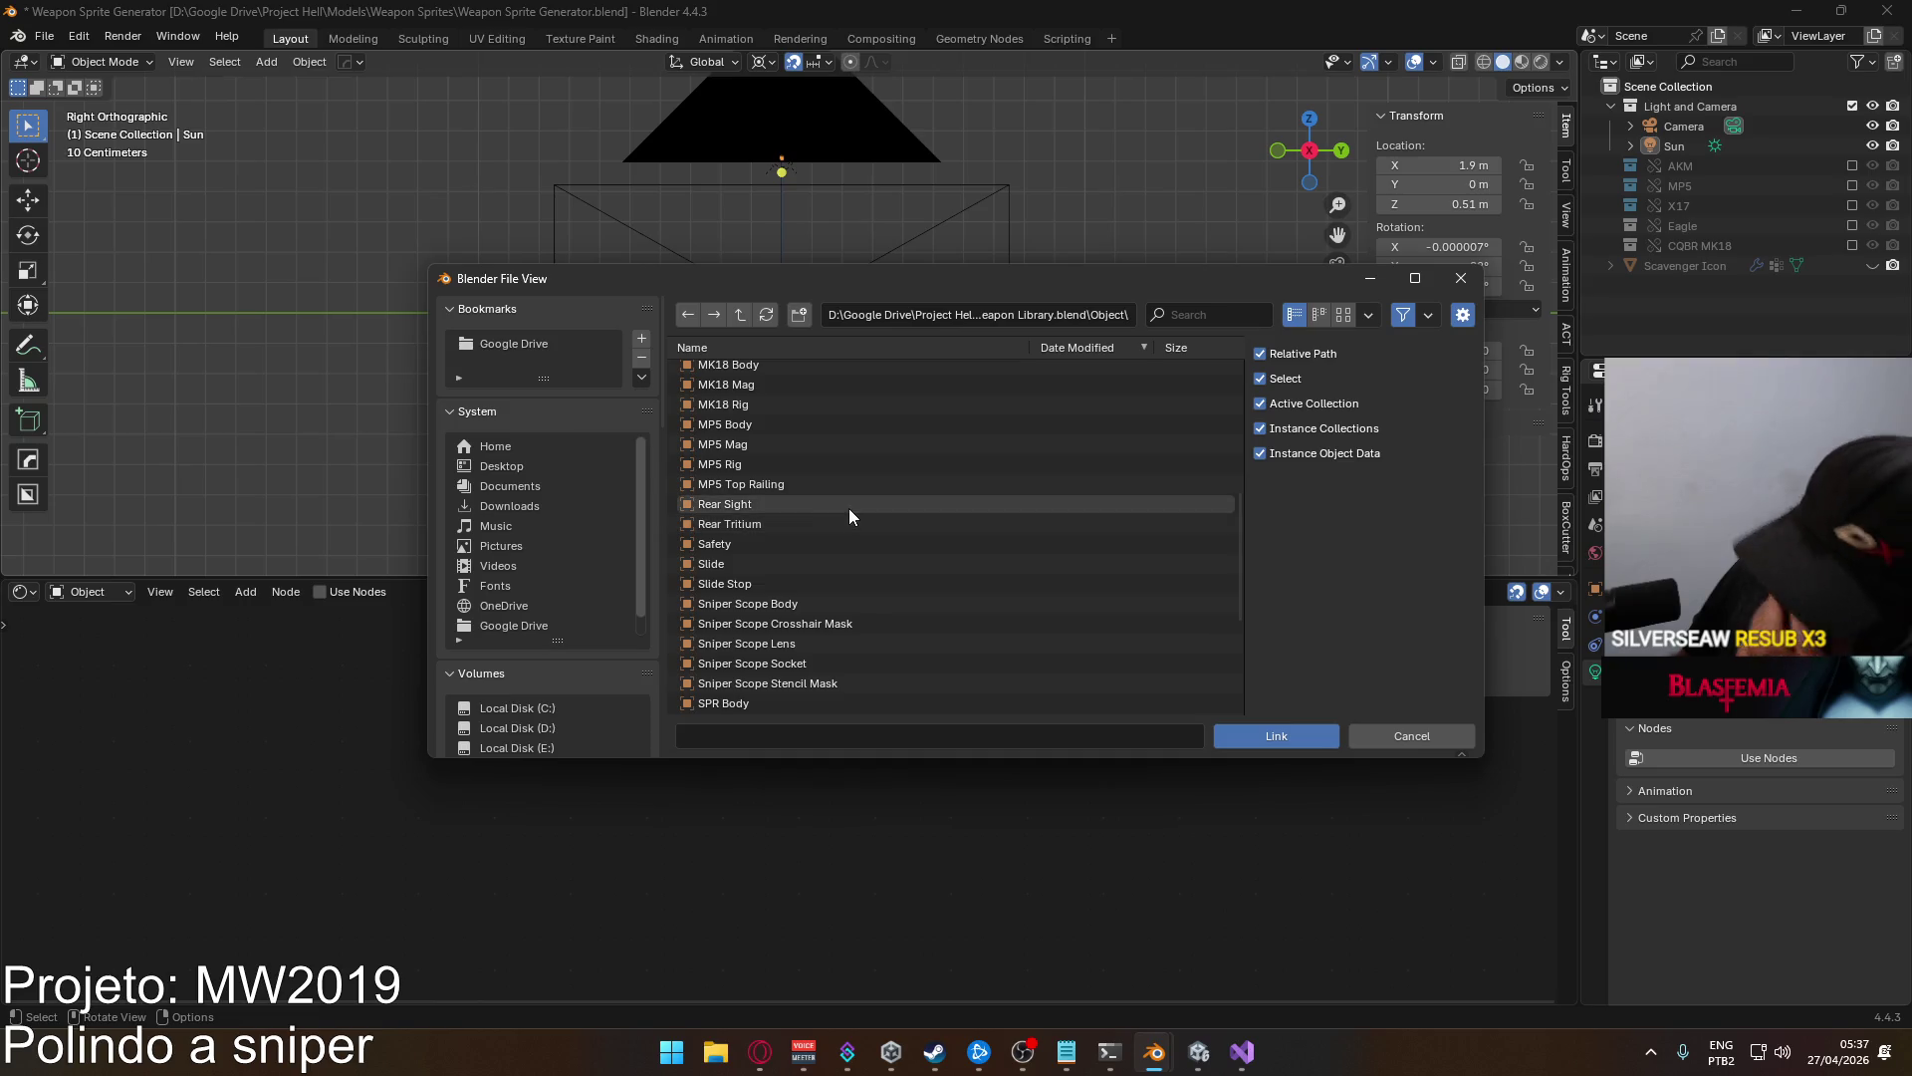
scroll(815, 564, up, 5)
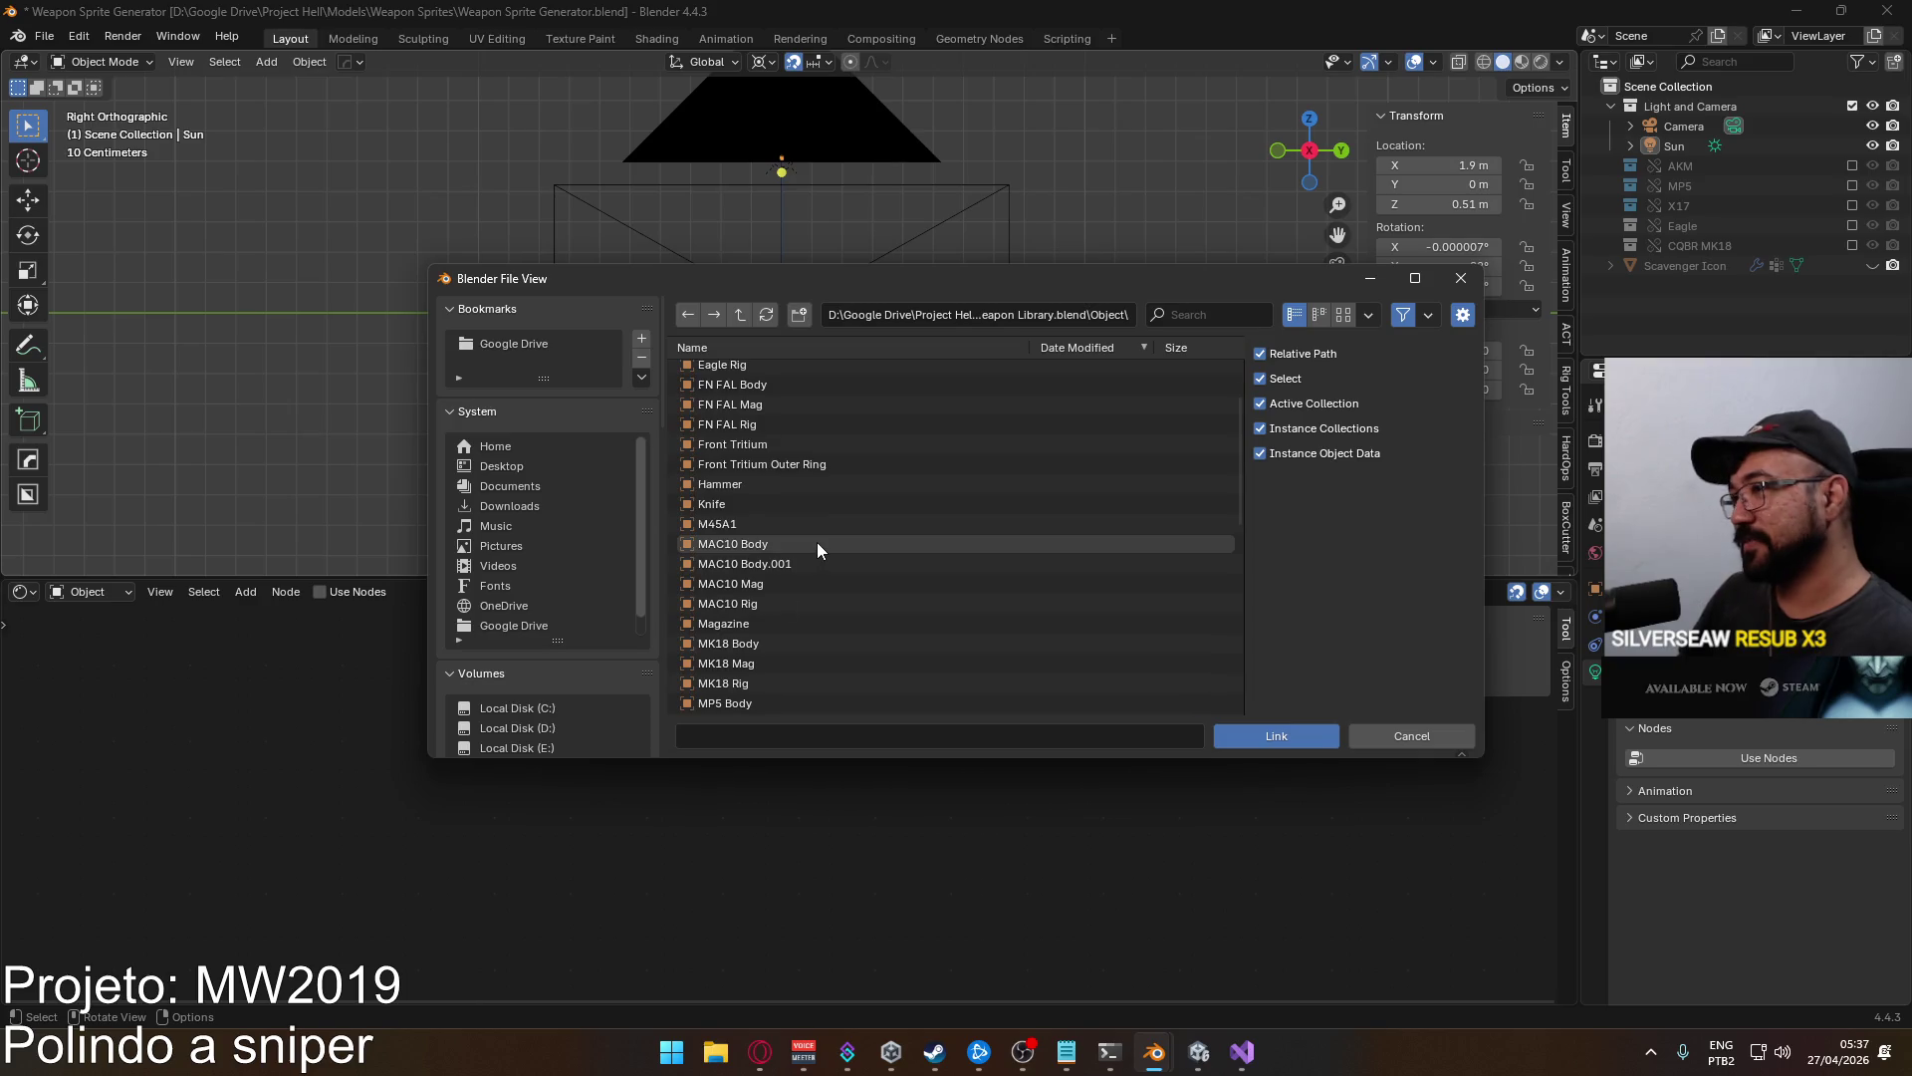
scroll(815, 542, up, 2)
scroll(852, 407, down, 5)
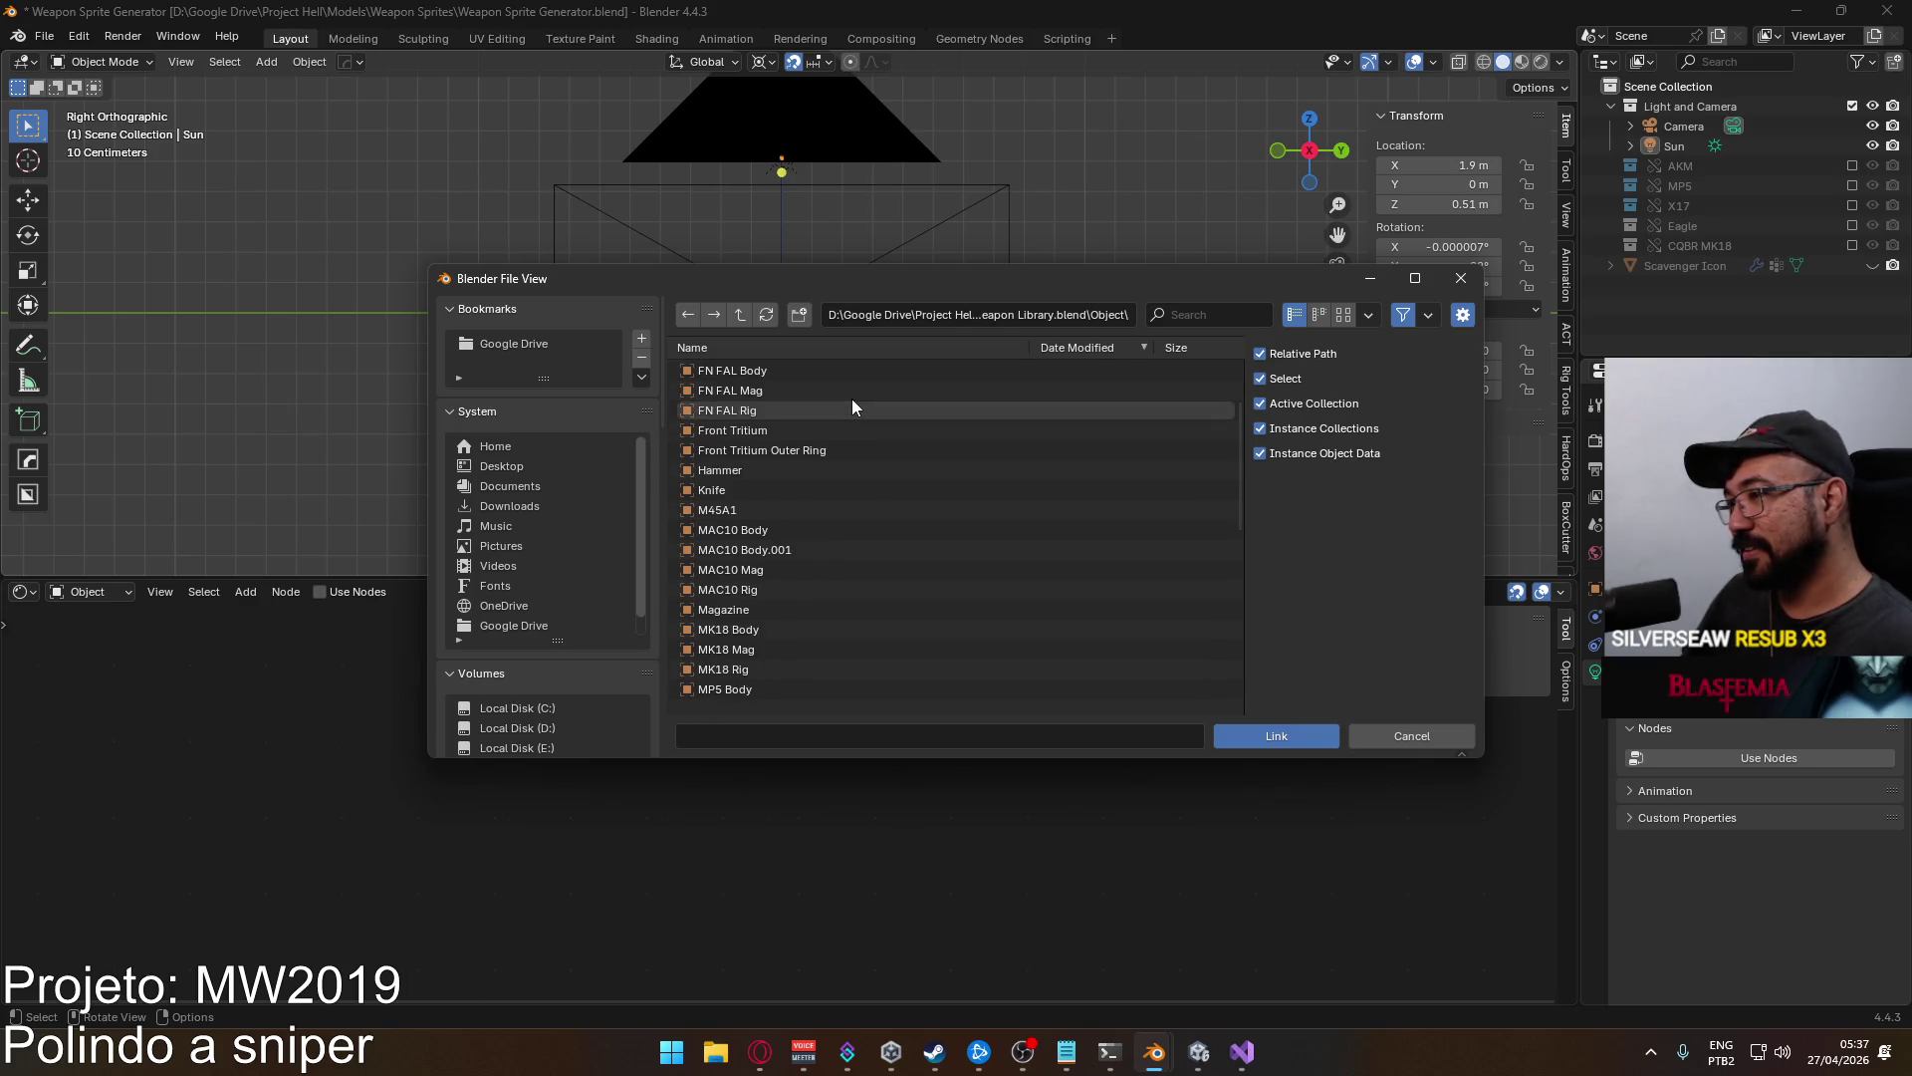
scroll(851, 398, down, 6)
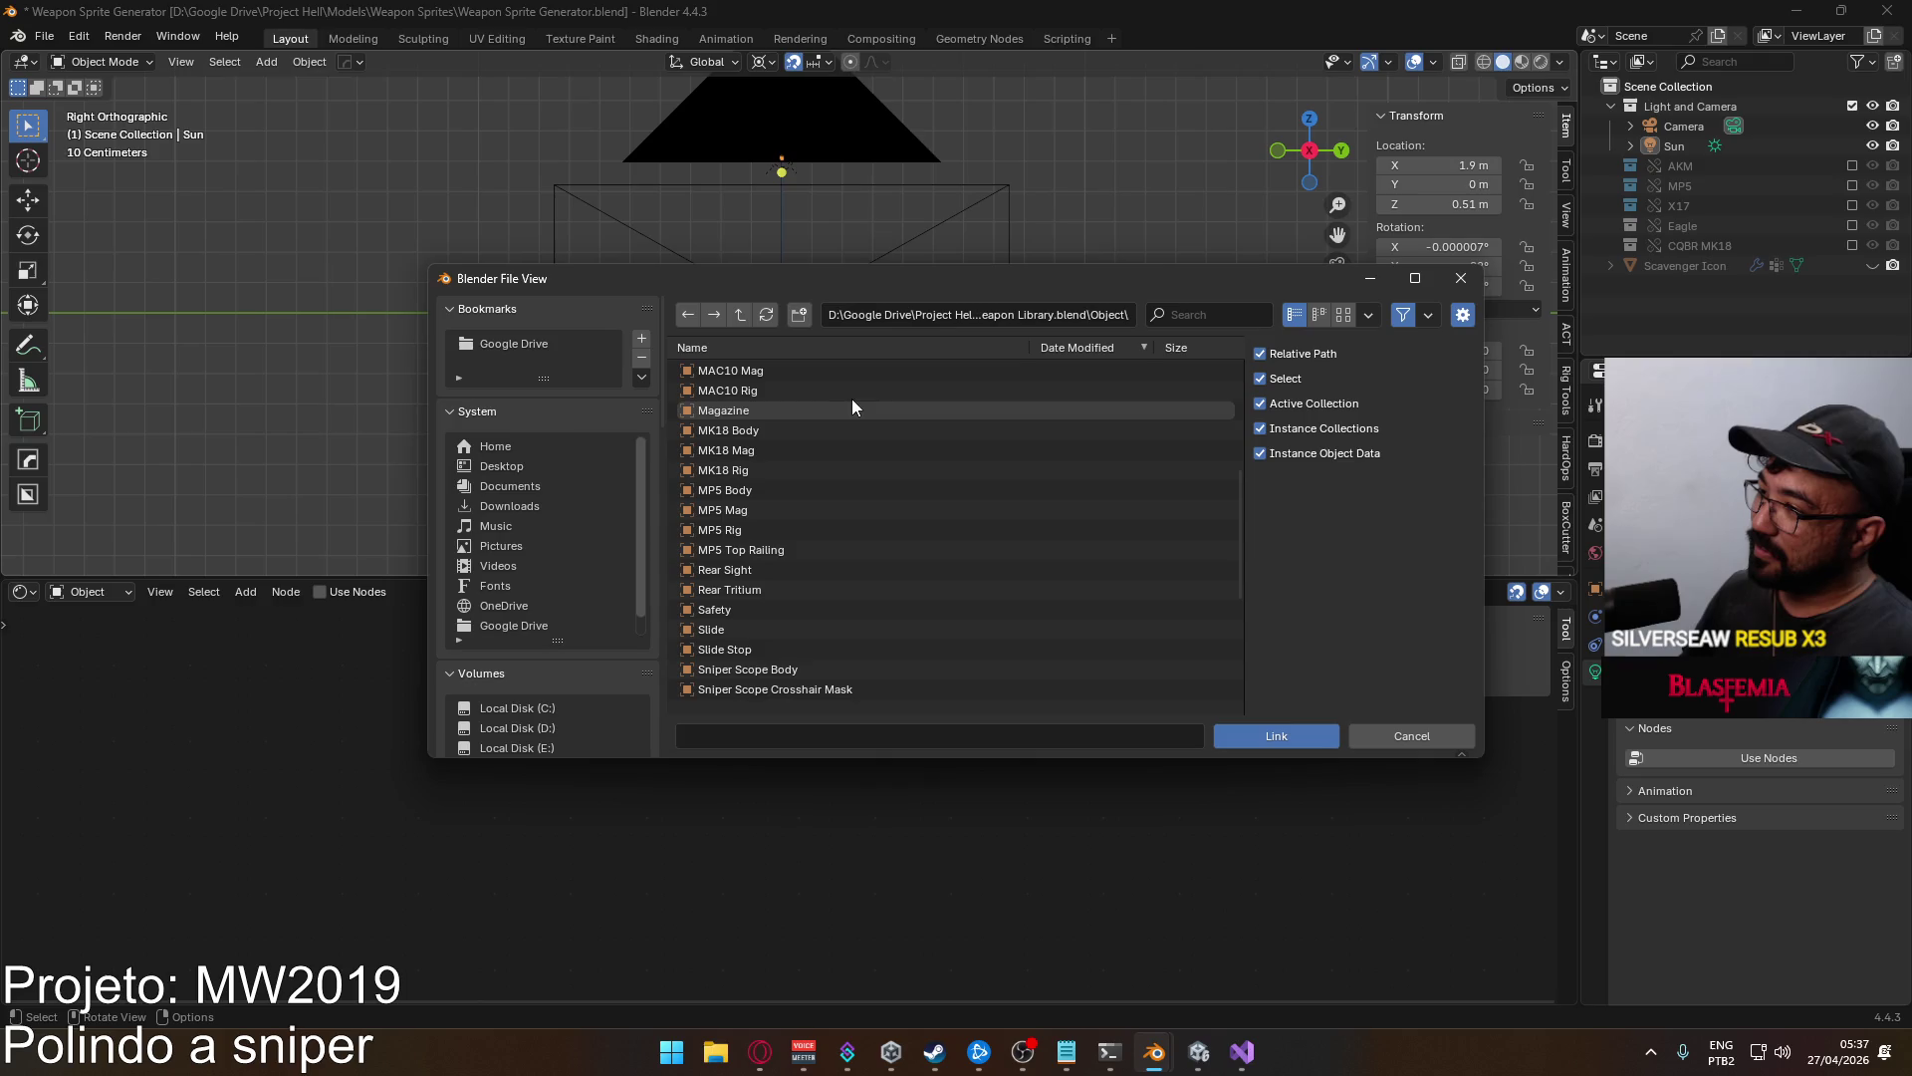
scroll(810, 470, up, 1)
Link the M24 SPR collection from the library's Collection category.
click(740, 314)
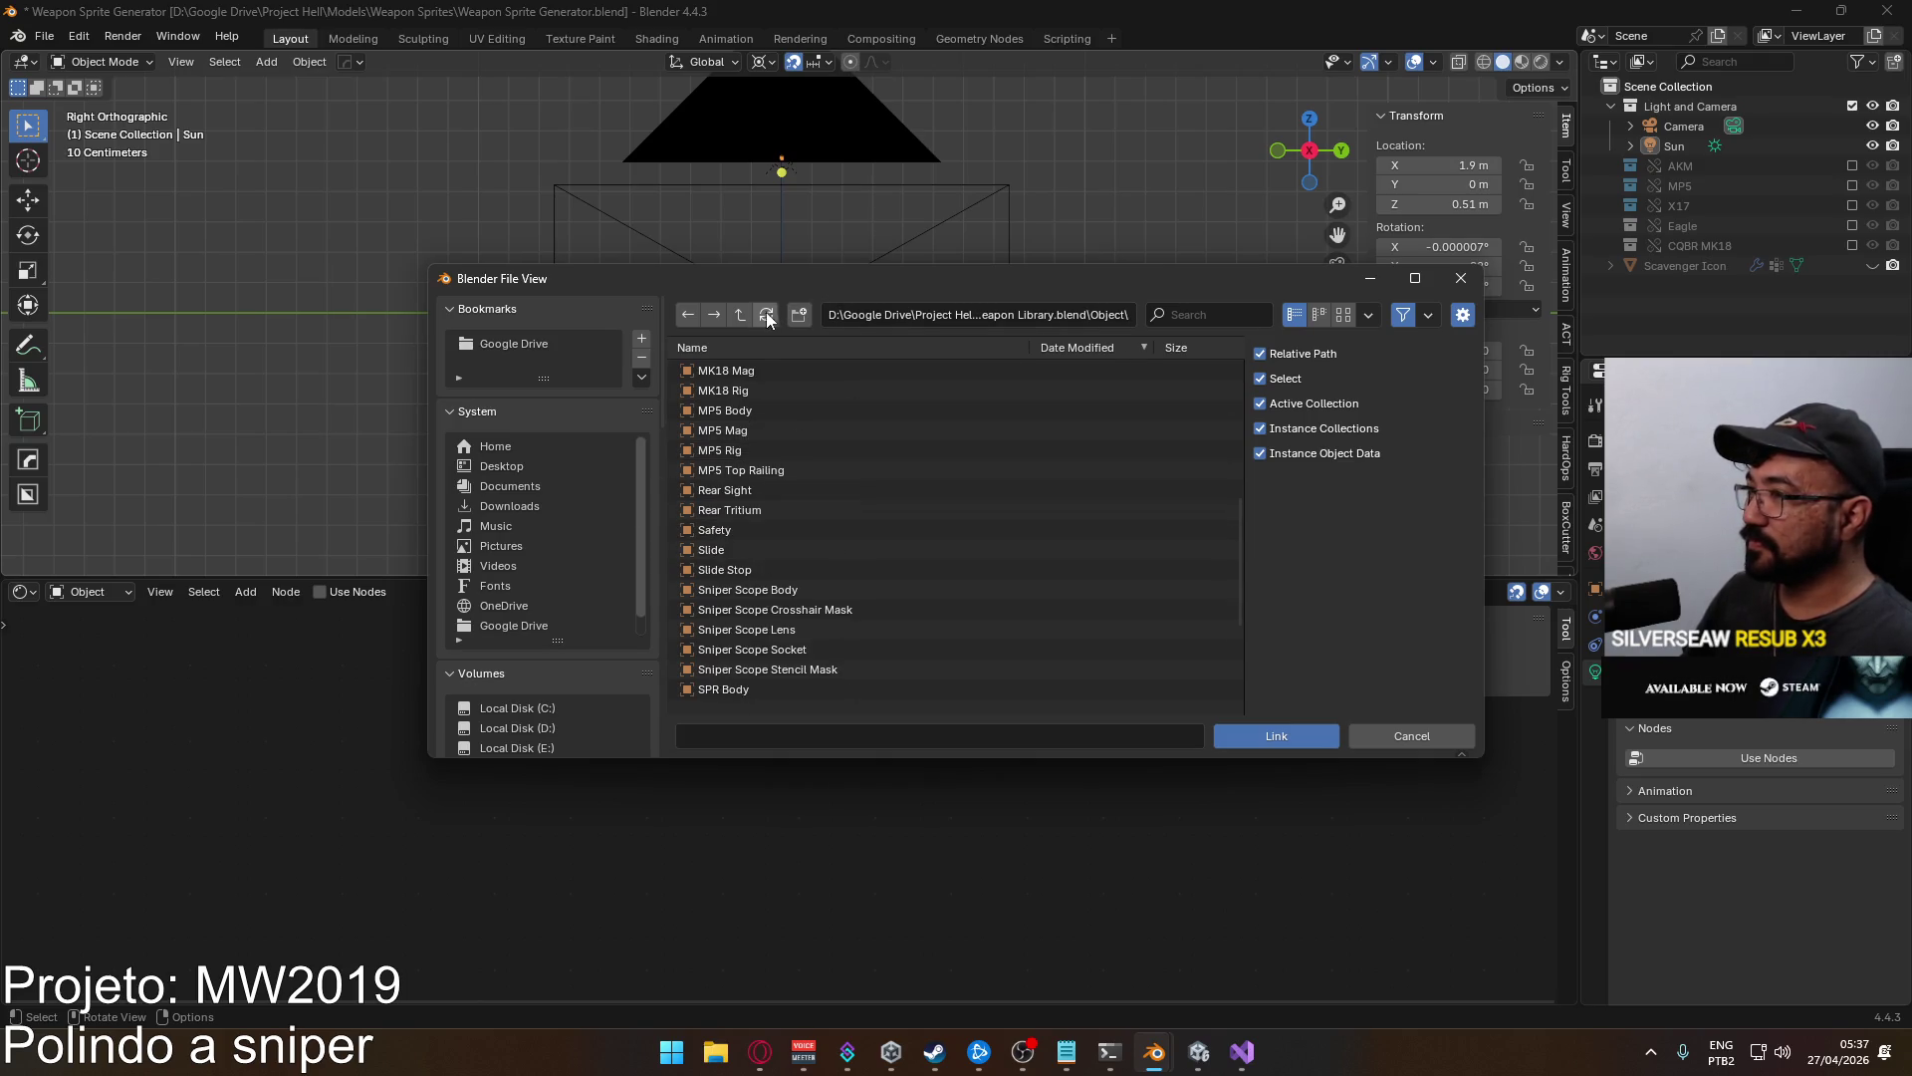
double_click(752, 389)
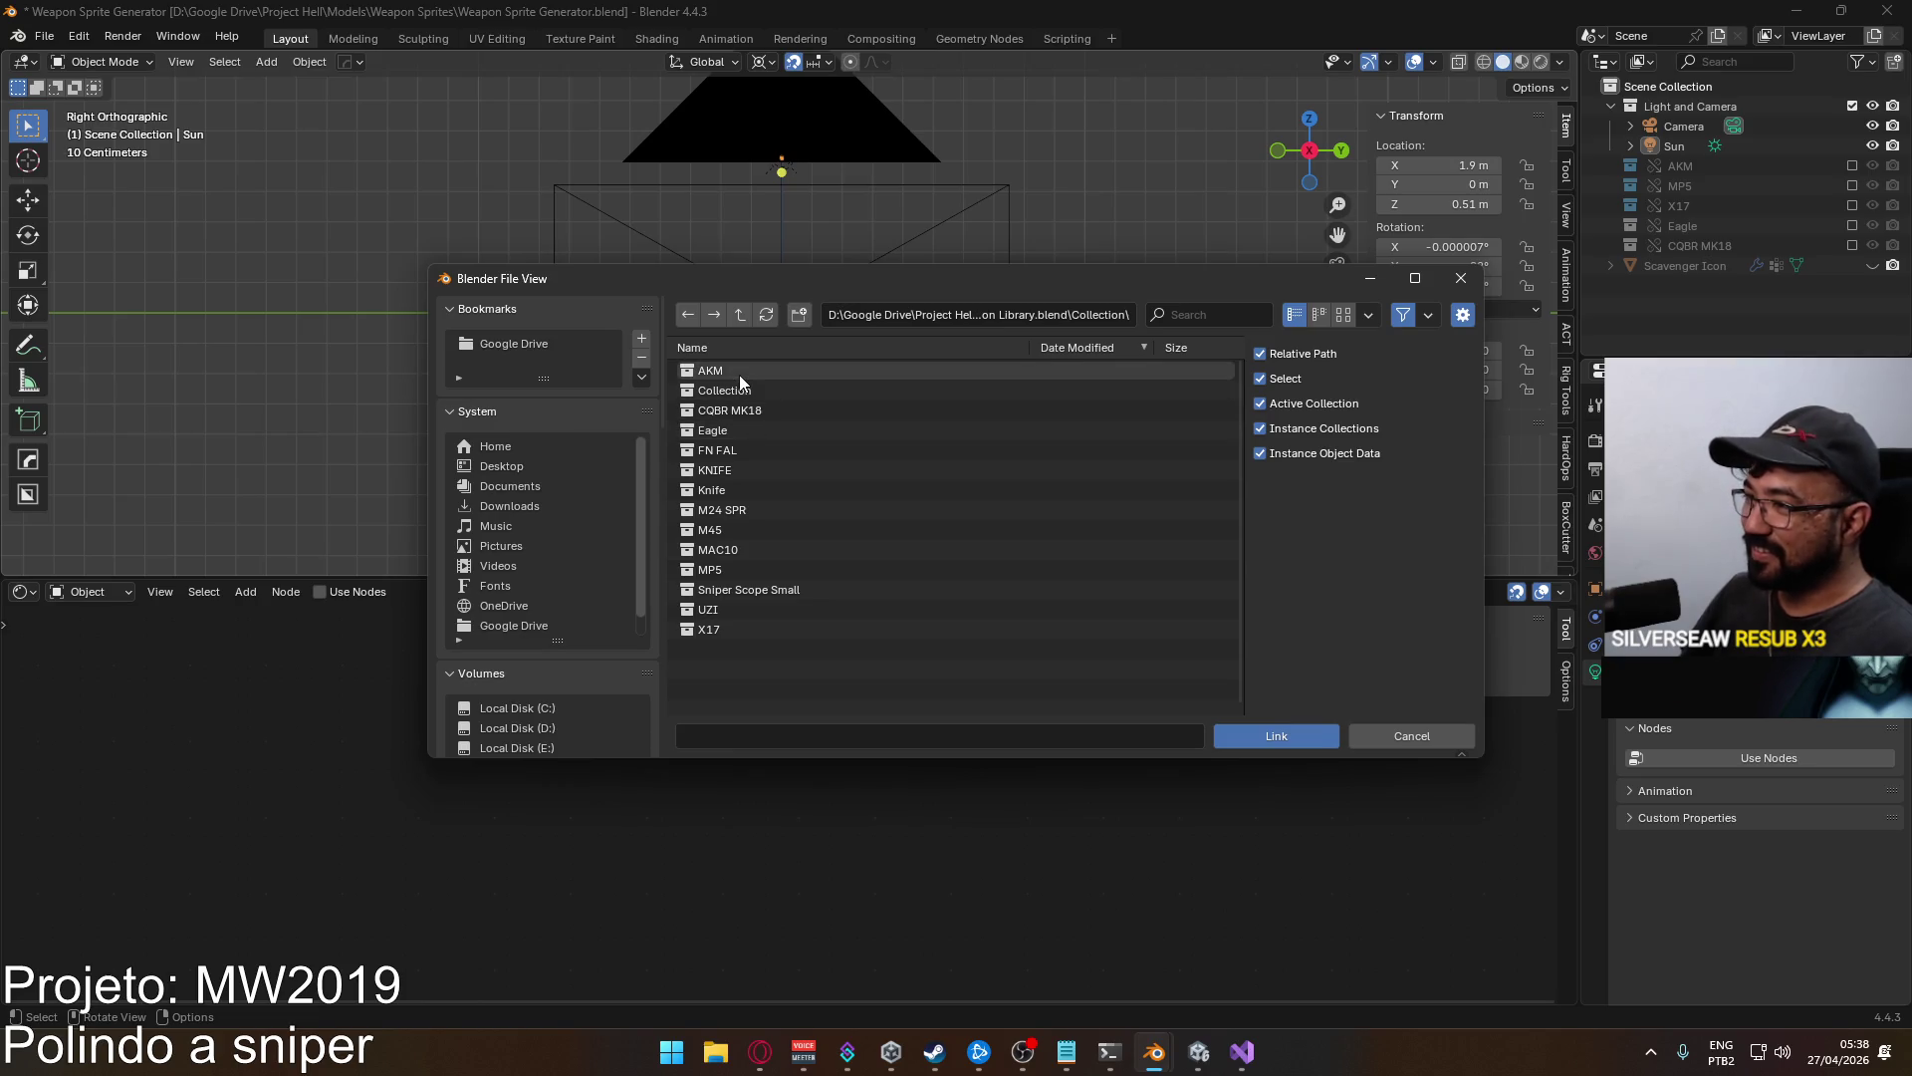
click(727, 510)
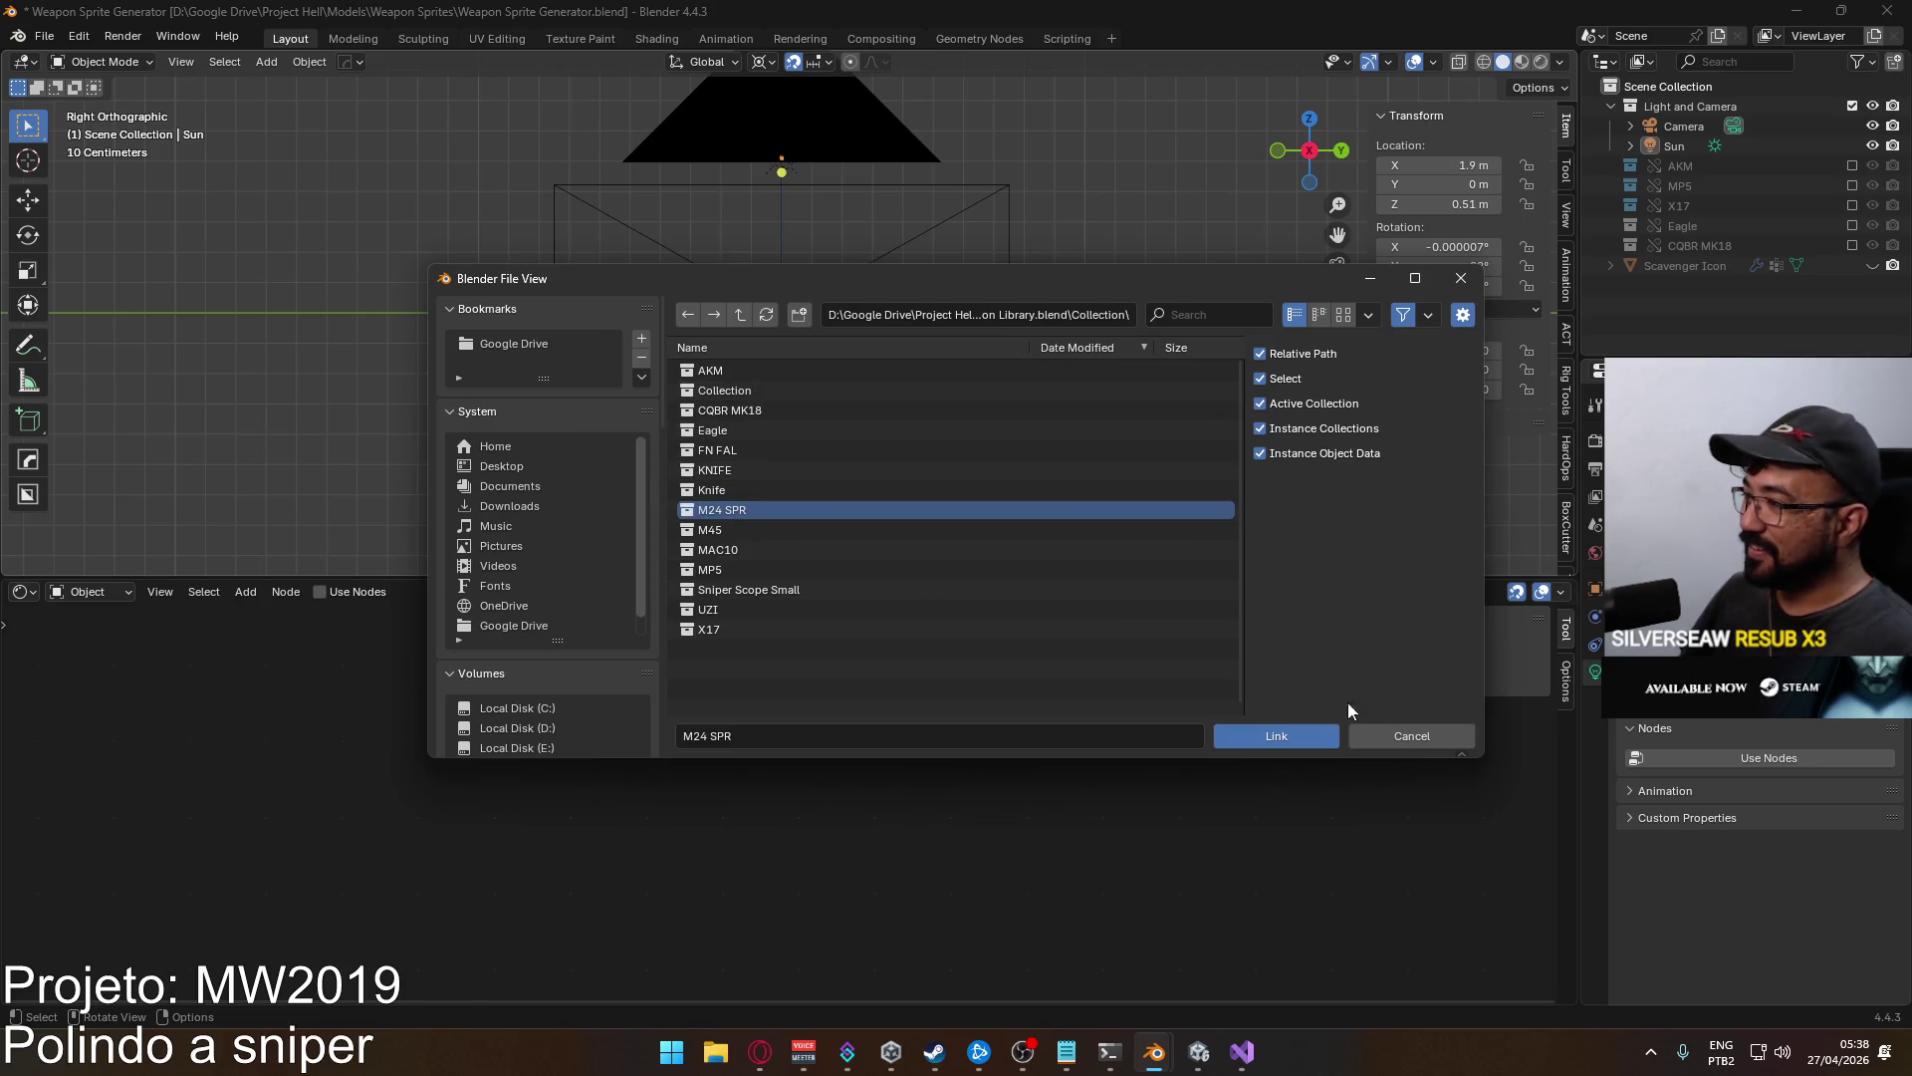
click(1261, 737)
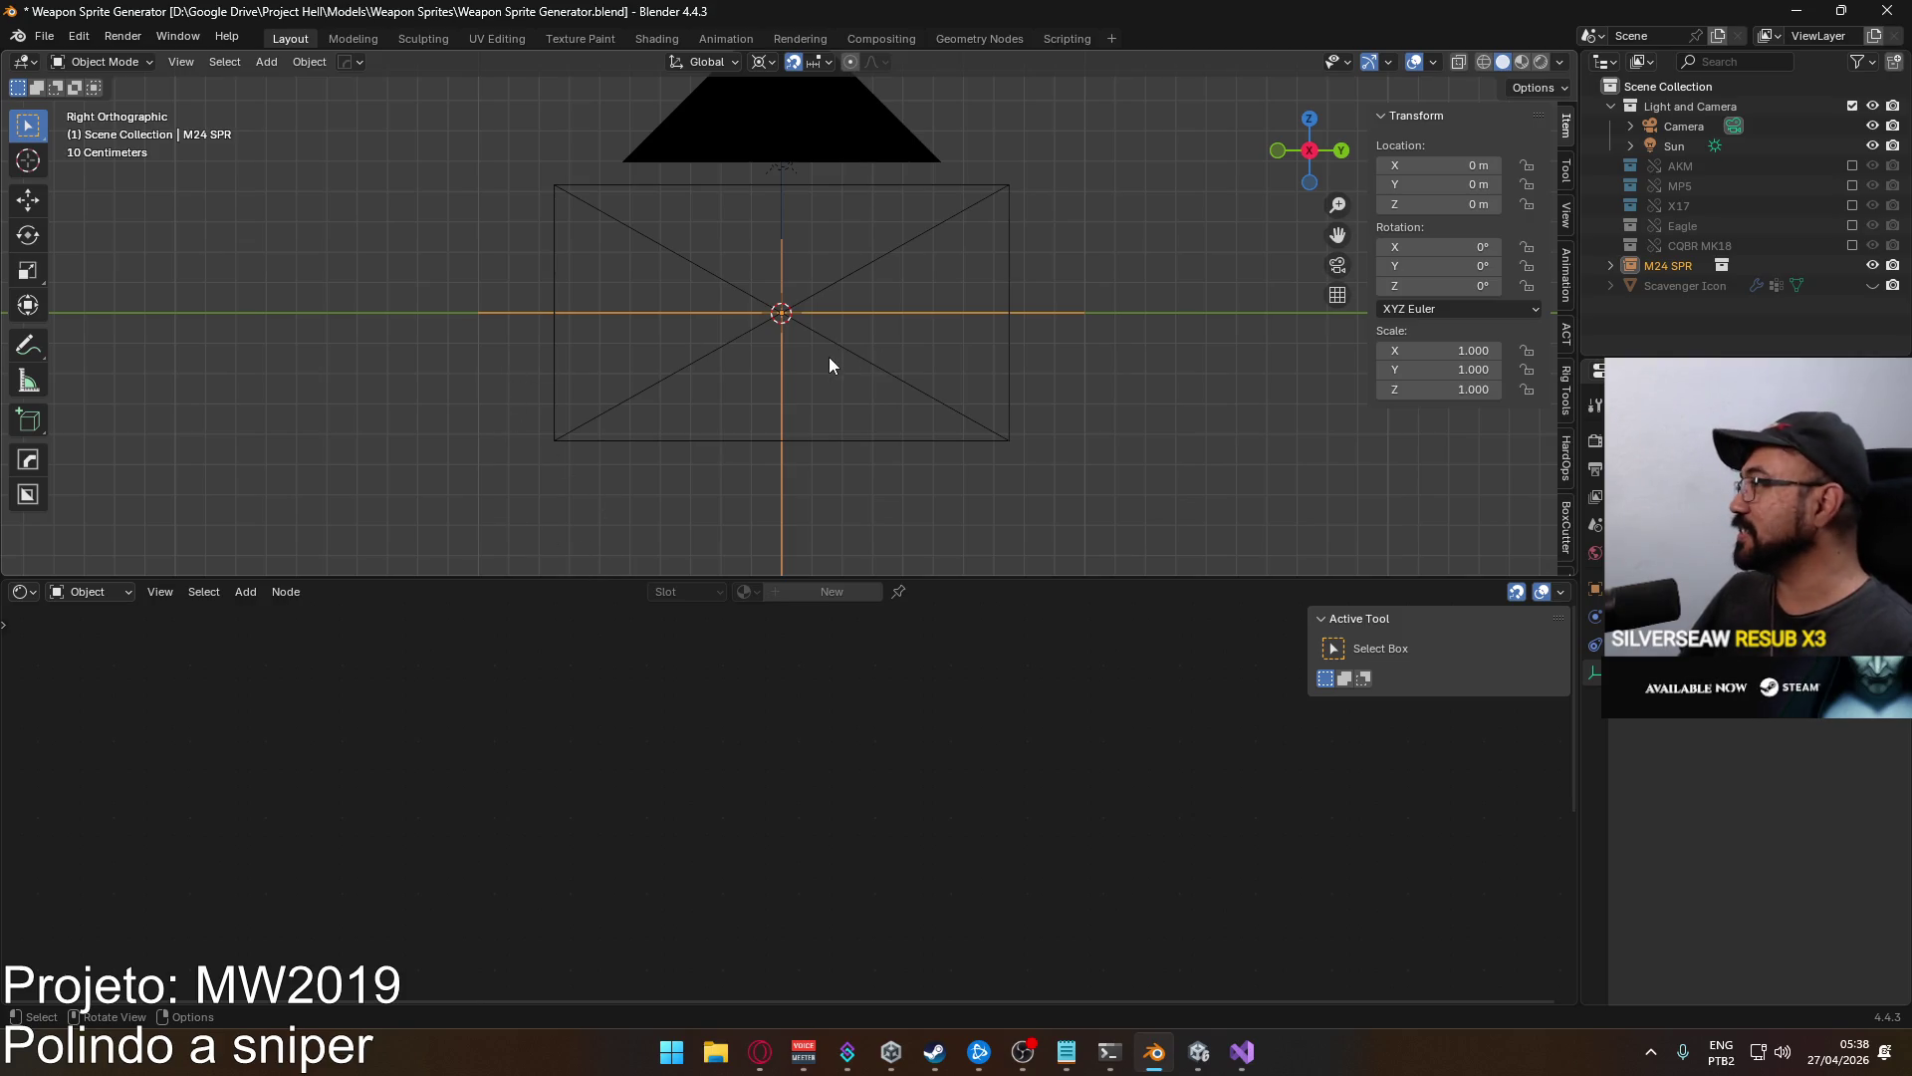
Make M24 SPR a library override via Library Override > Make > Selected & Content.
right_click(1699, 267)
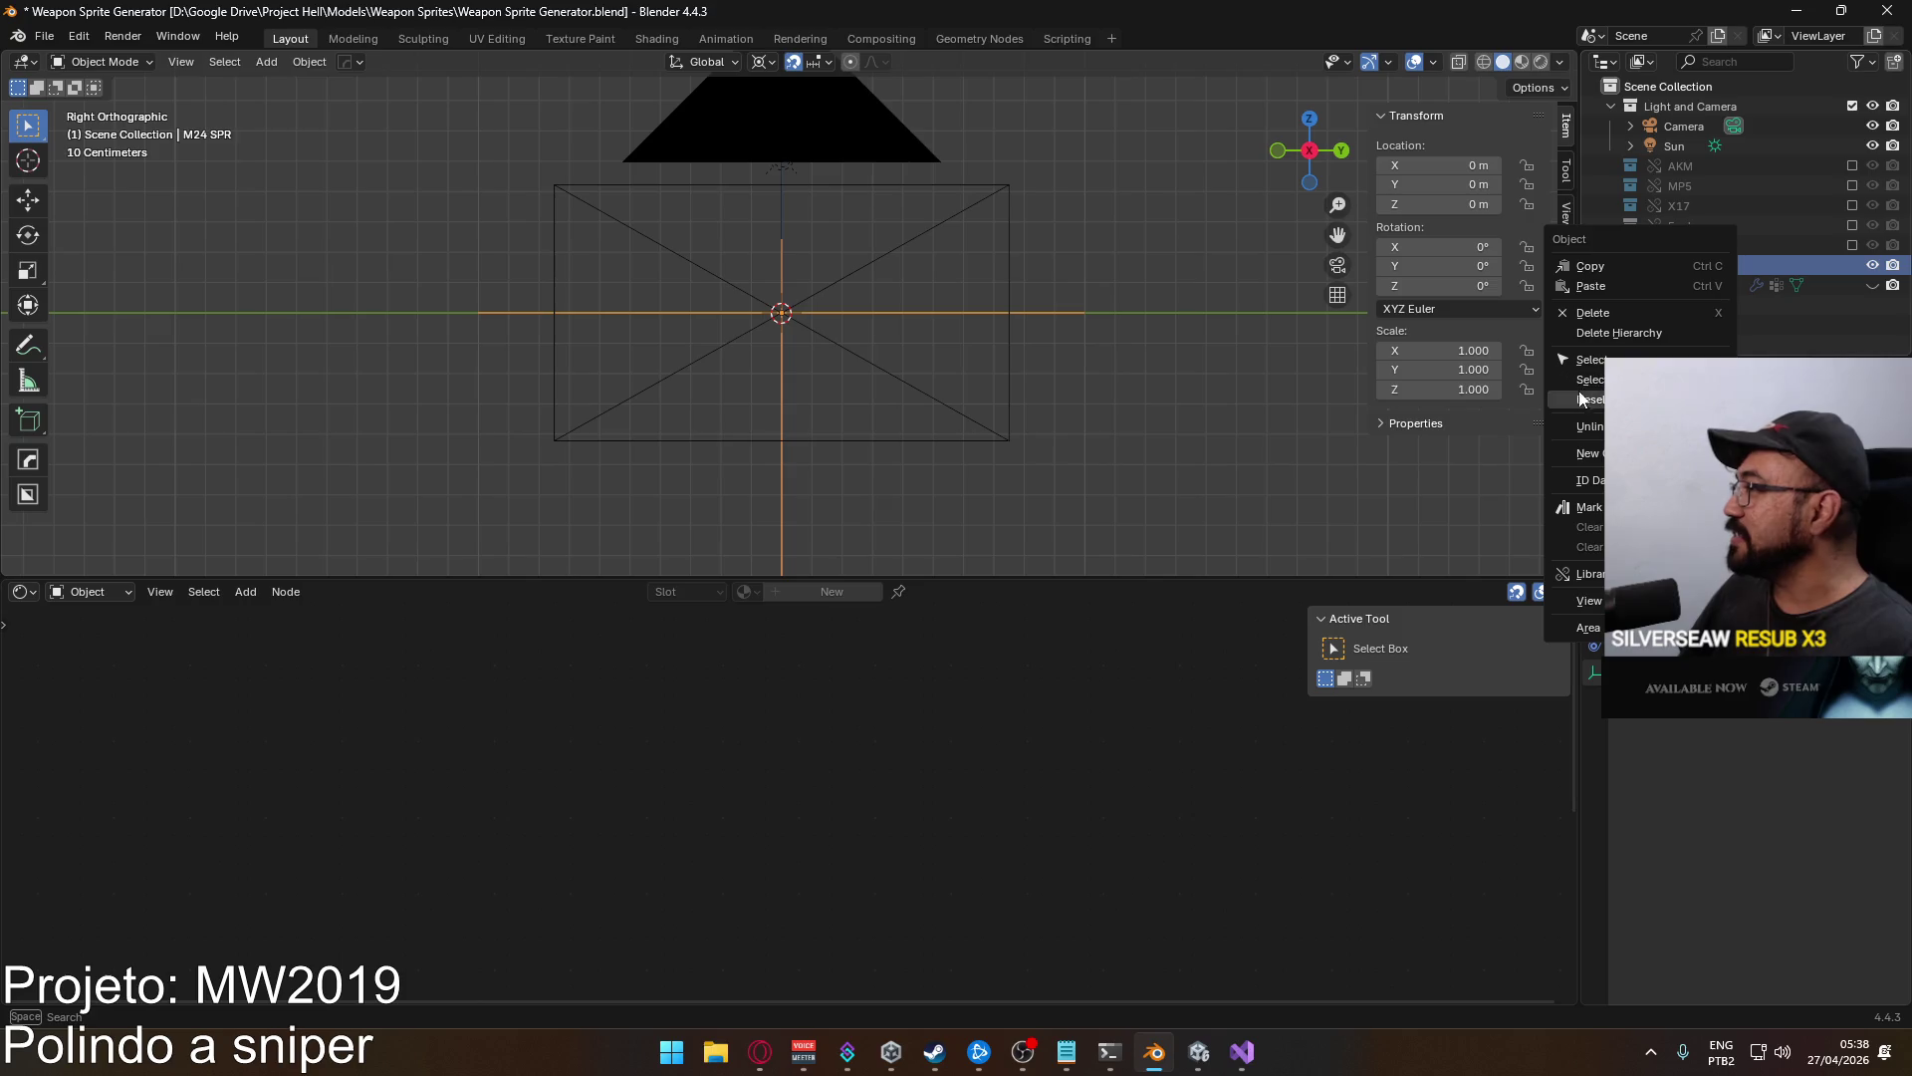
mouse_move(1601, 495)
mouse_move(1593, 575)
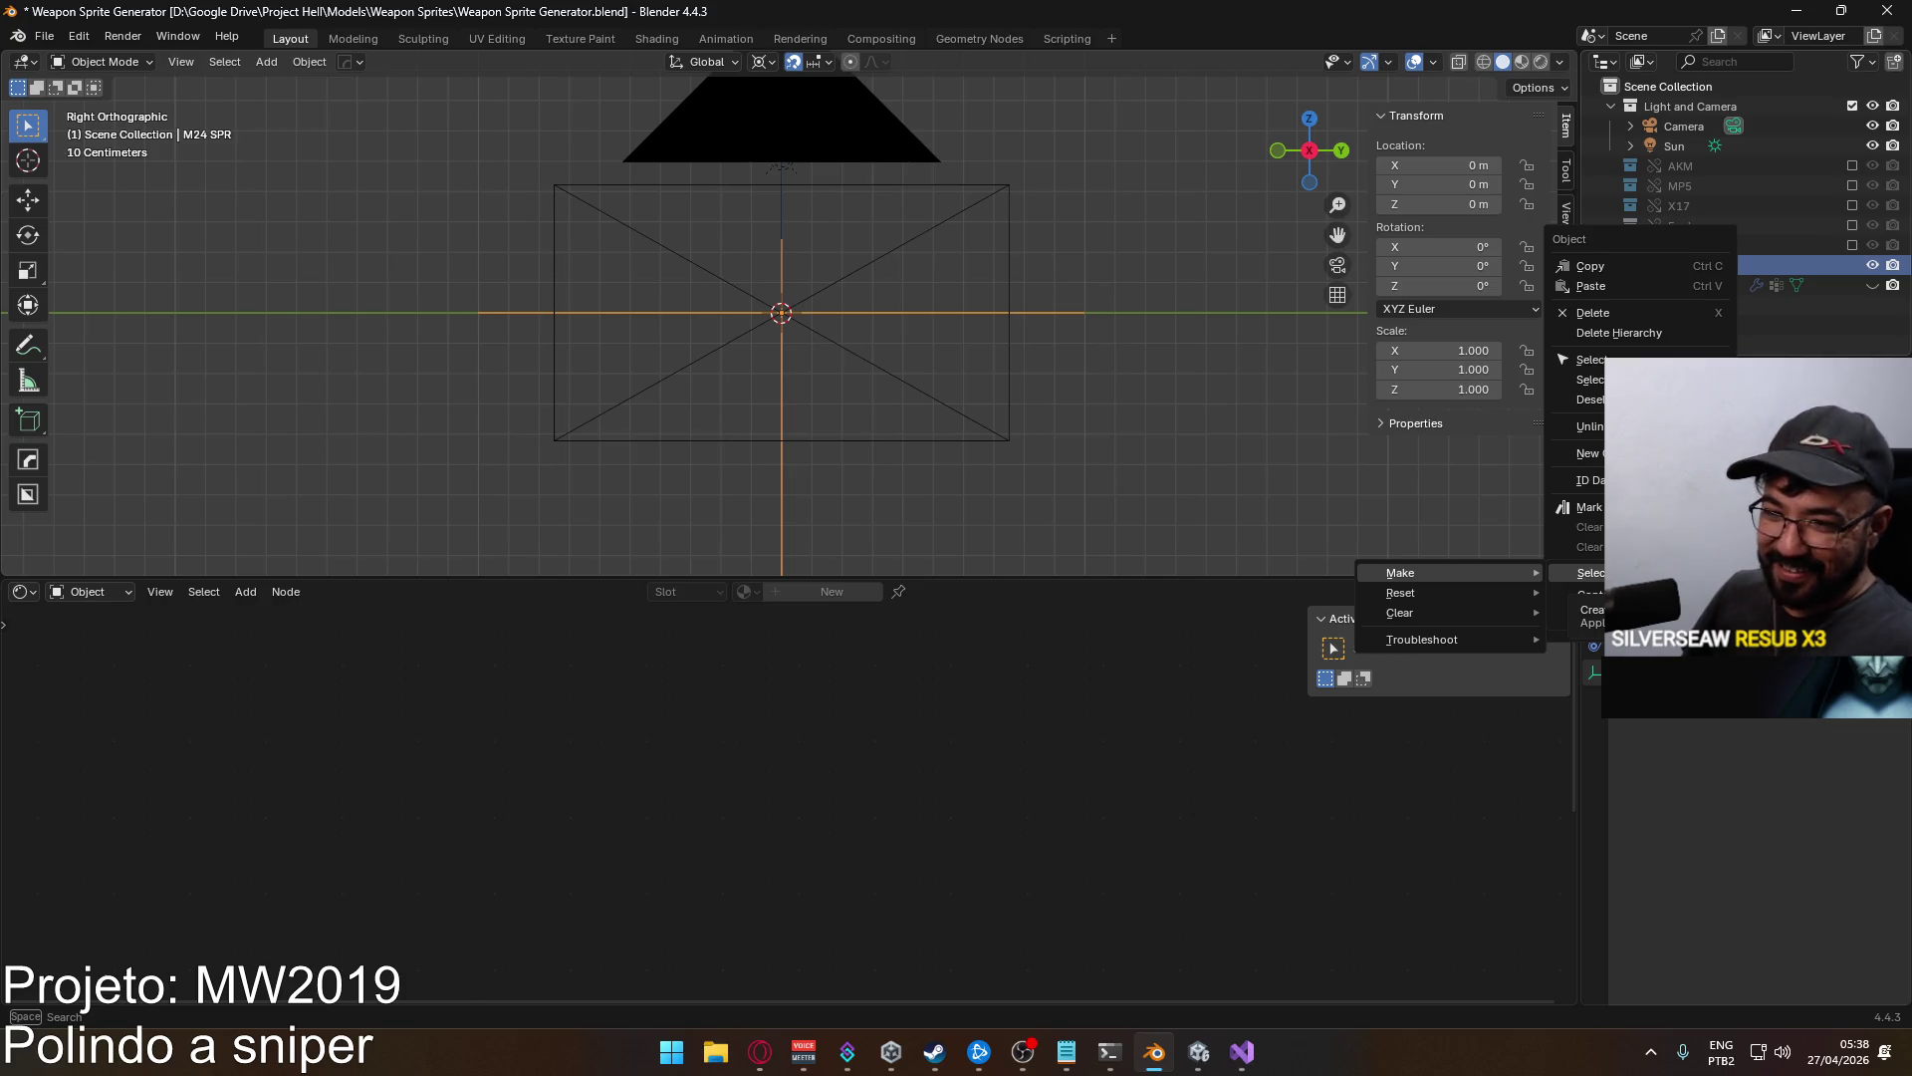
mouse_move(1504, 594)
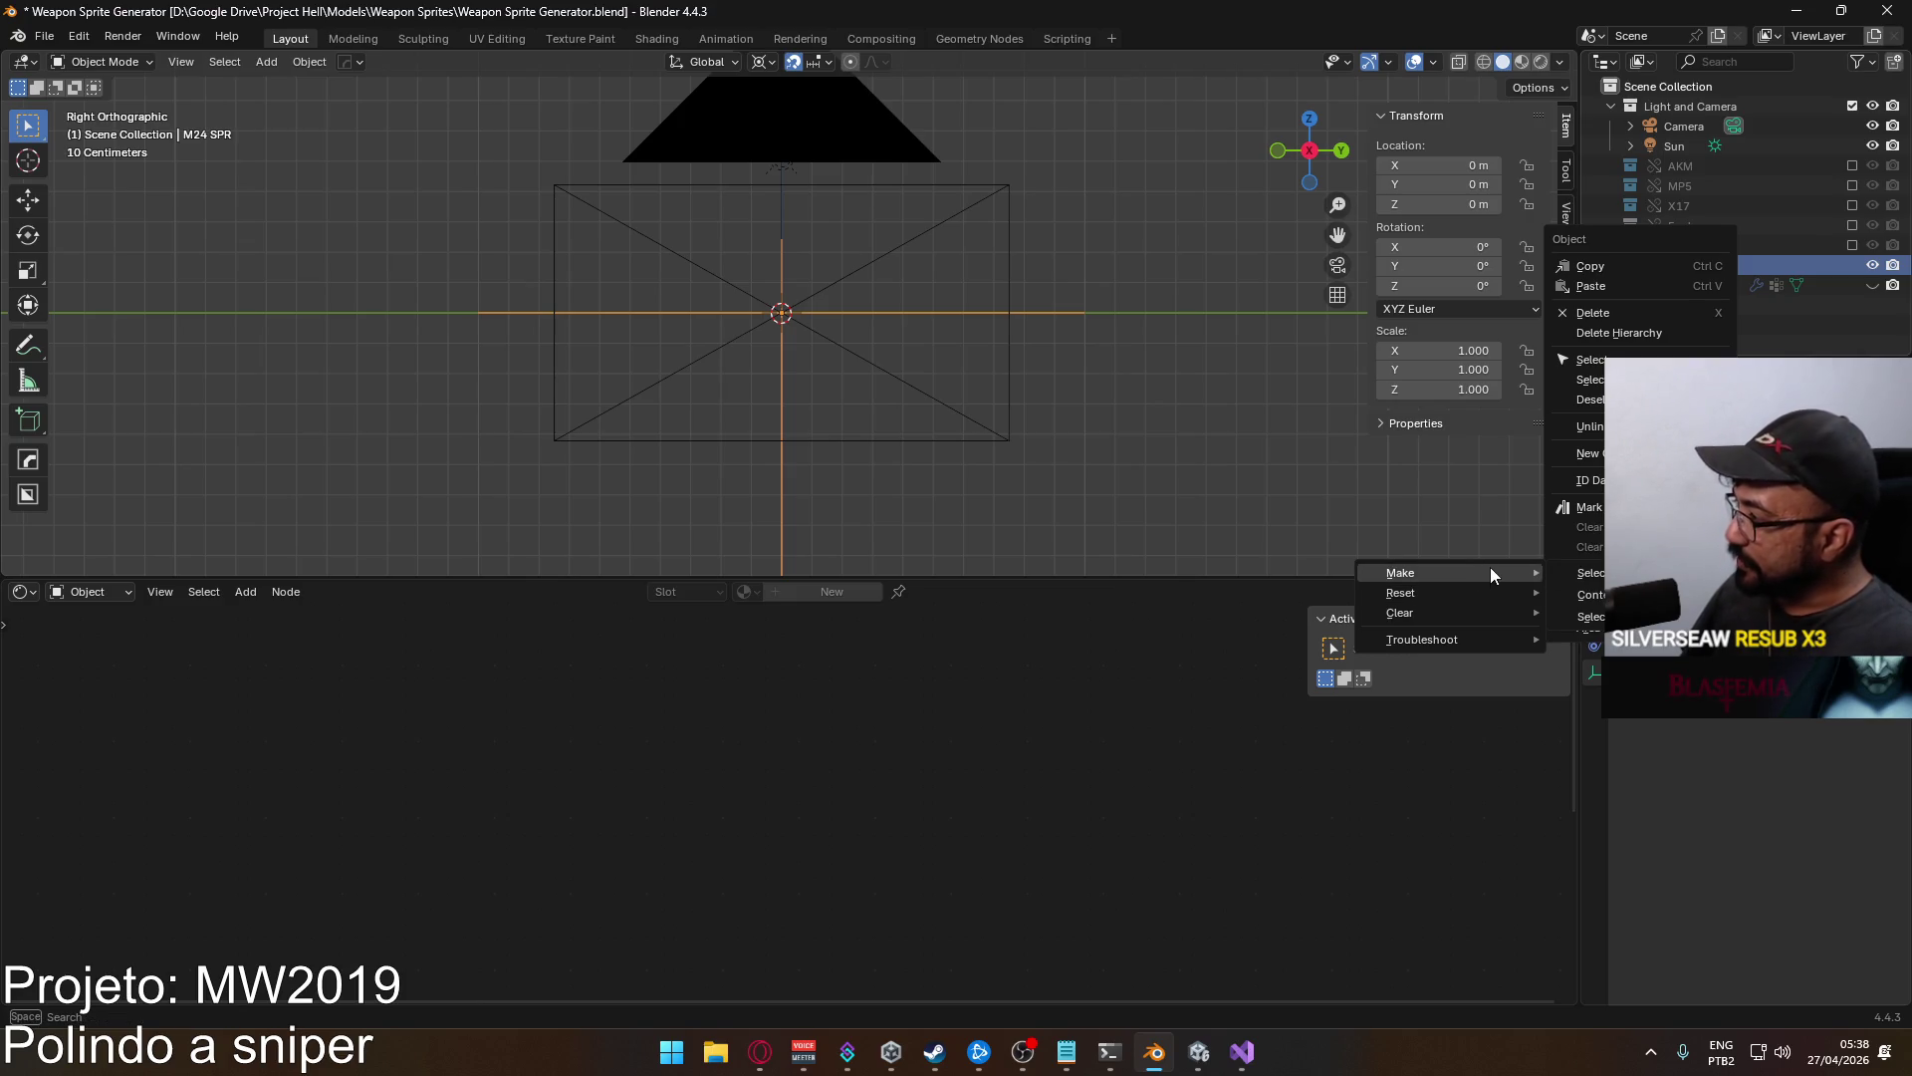
click(1314, 523)
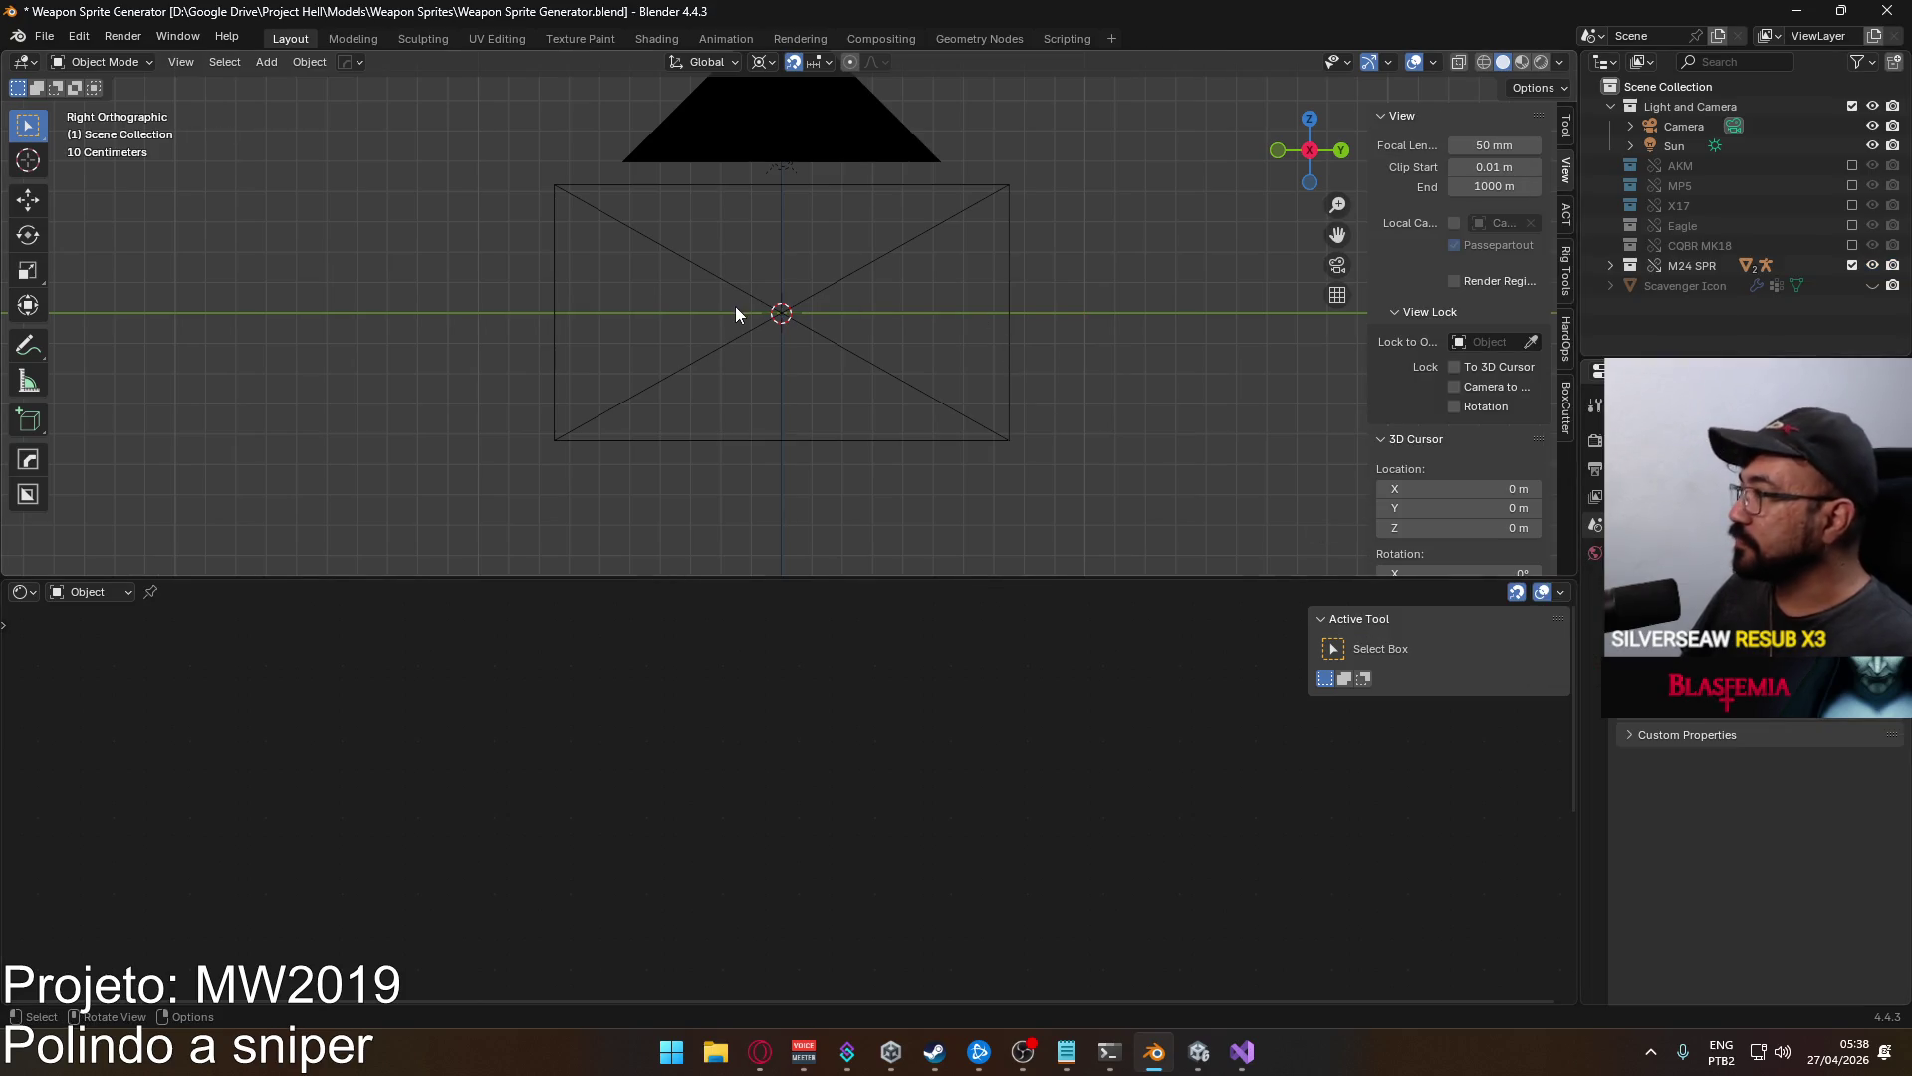
Select the M24 rifle and move it inside the camera frame.
scroll(737, 378, up, 4)
scroll(739, 368, down, 10)
scroll(769, 382, up, 2)
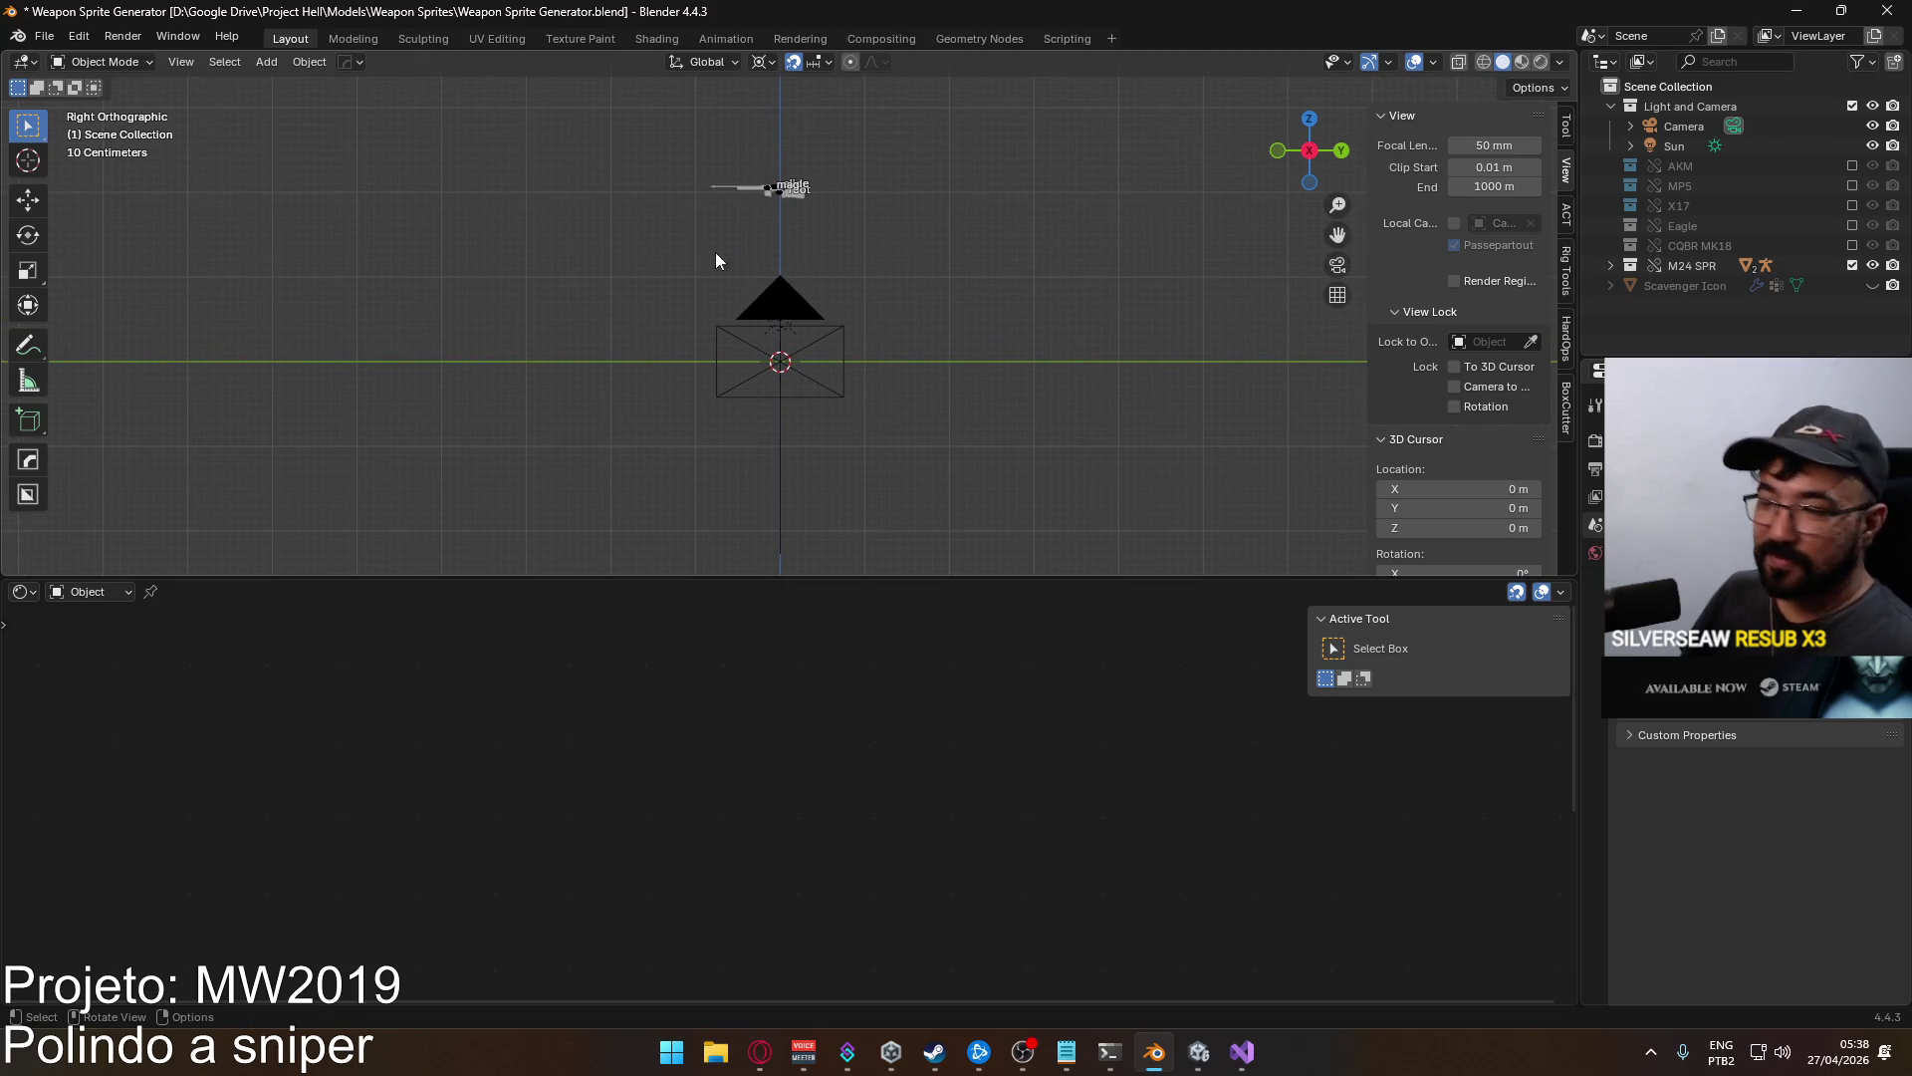
click(736, 186)
key(g)
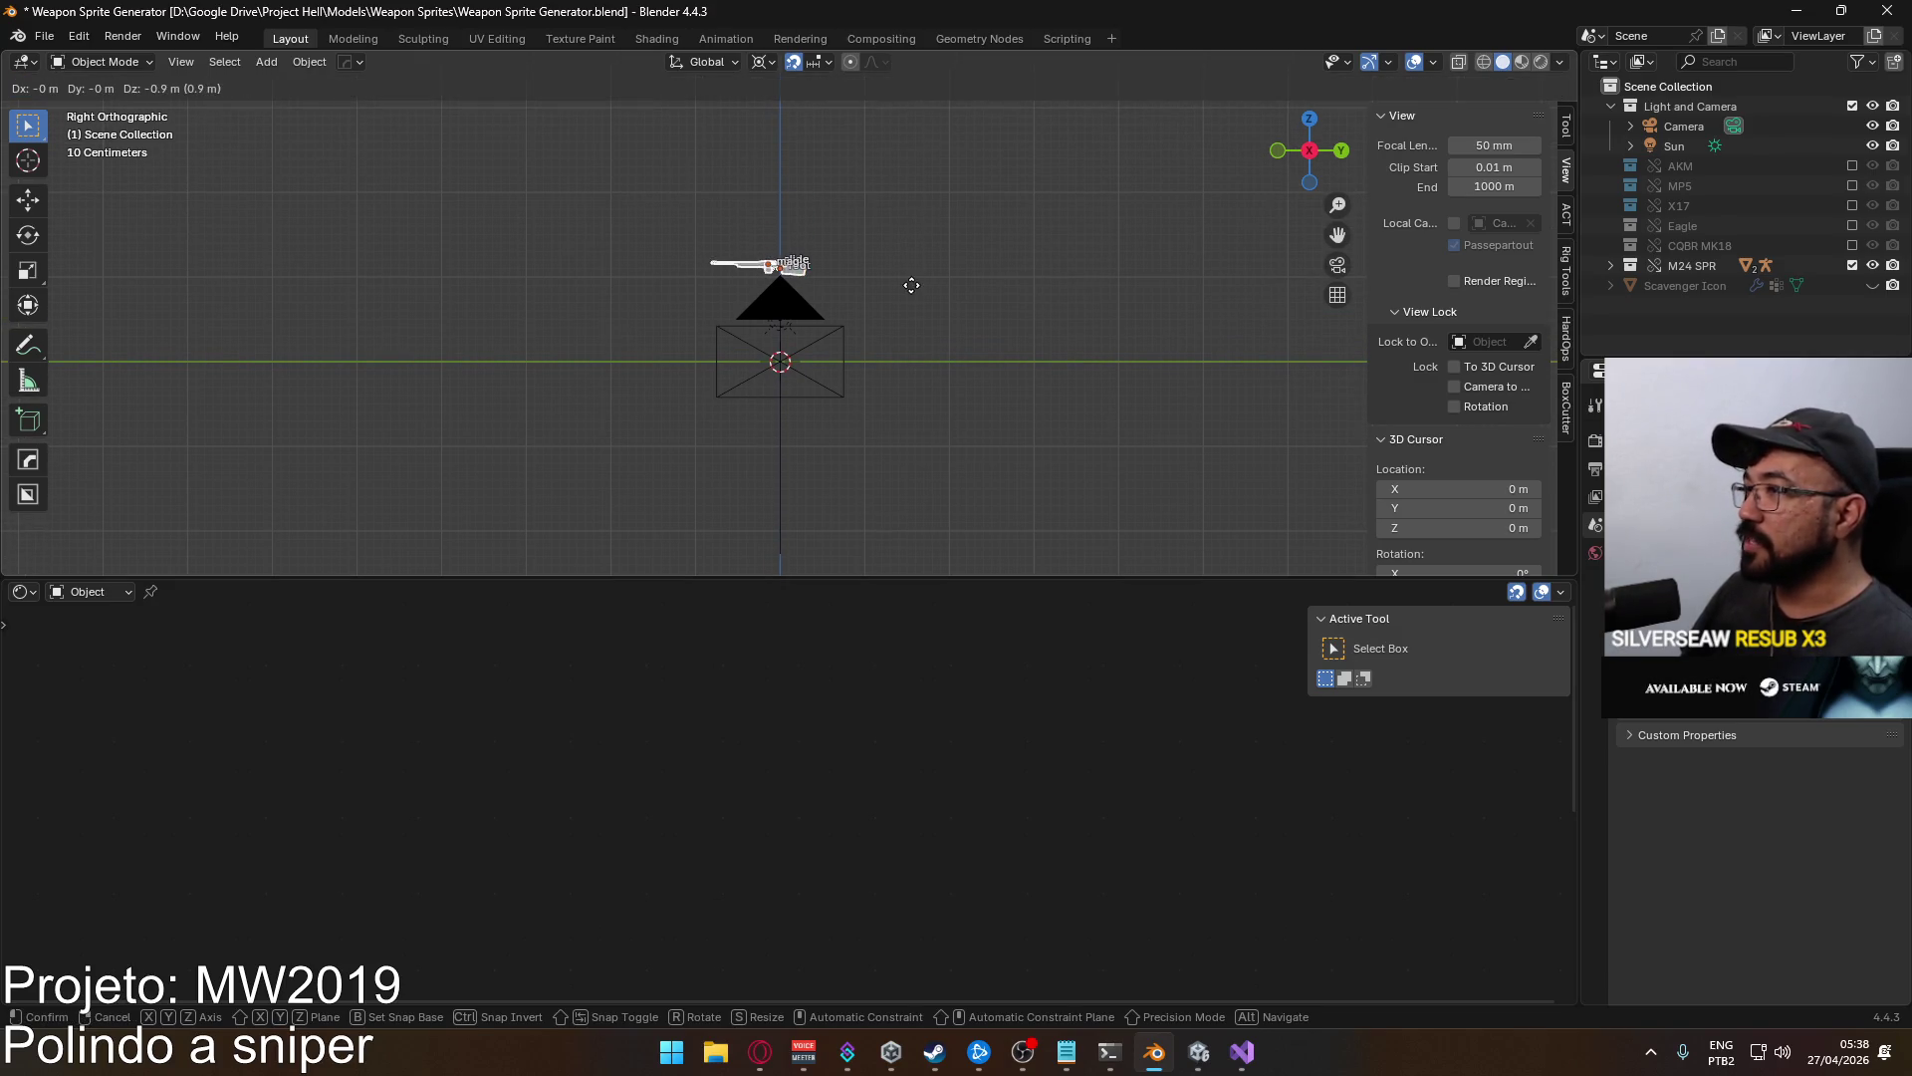
click(789, 354)
scroll(789, 355, up, 2)
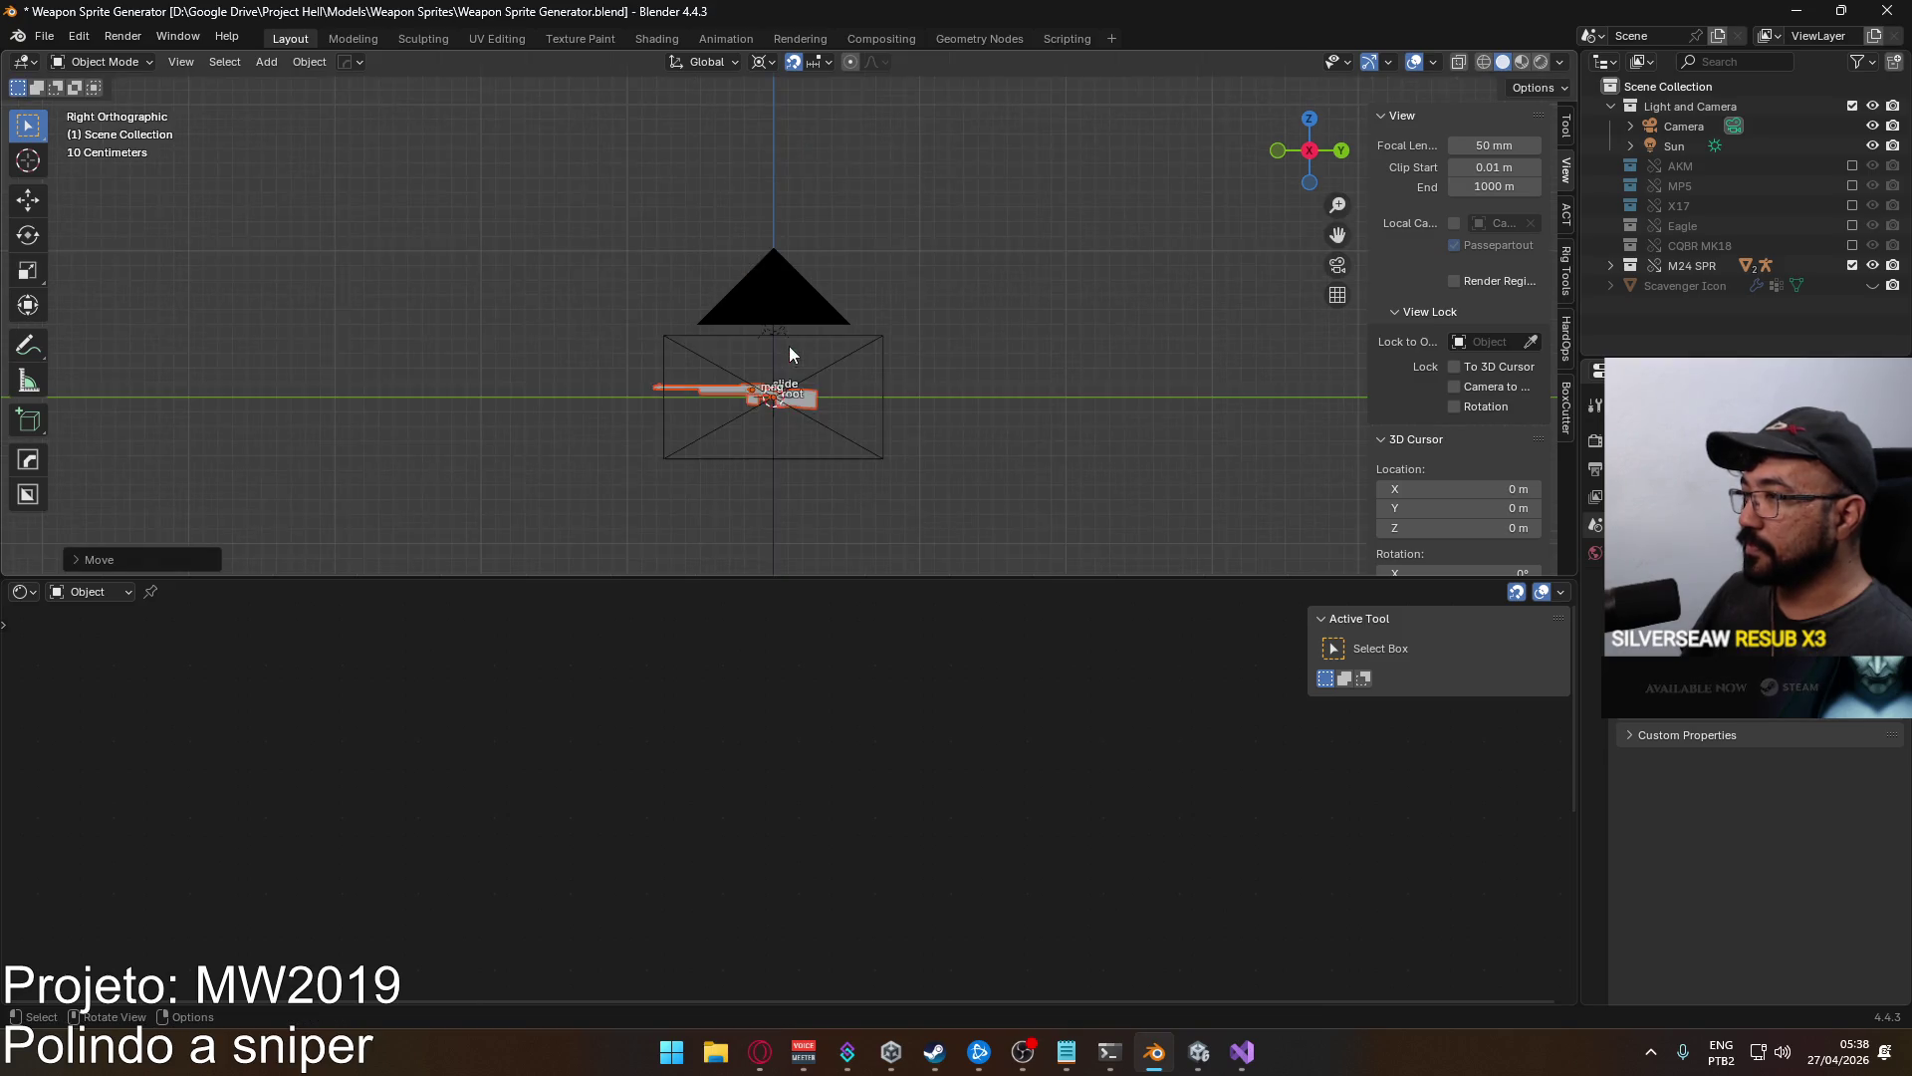
scroll(789, 354, up, 8)
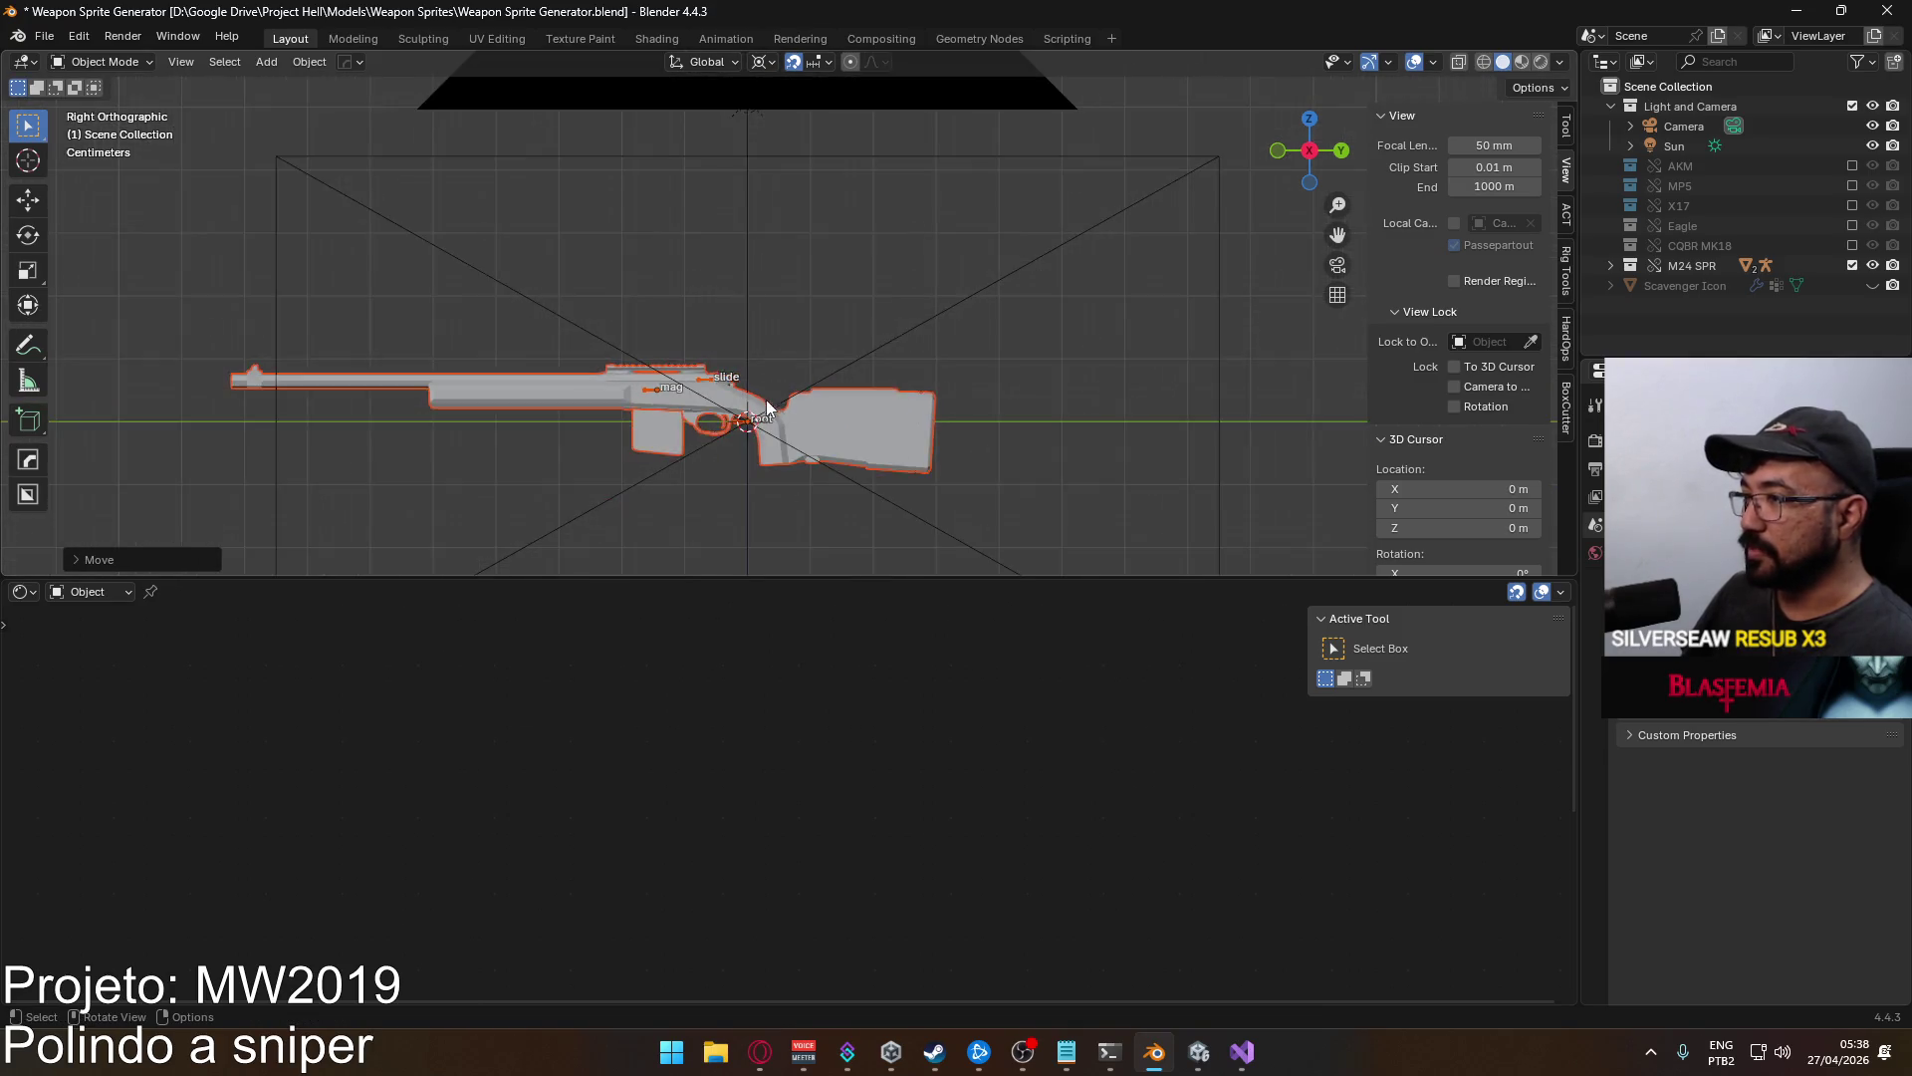
scroll(767, 405, up, 3)
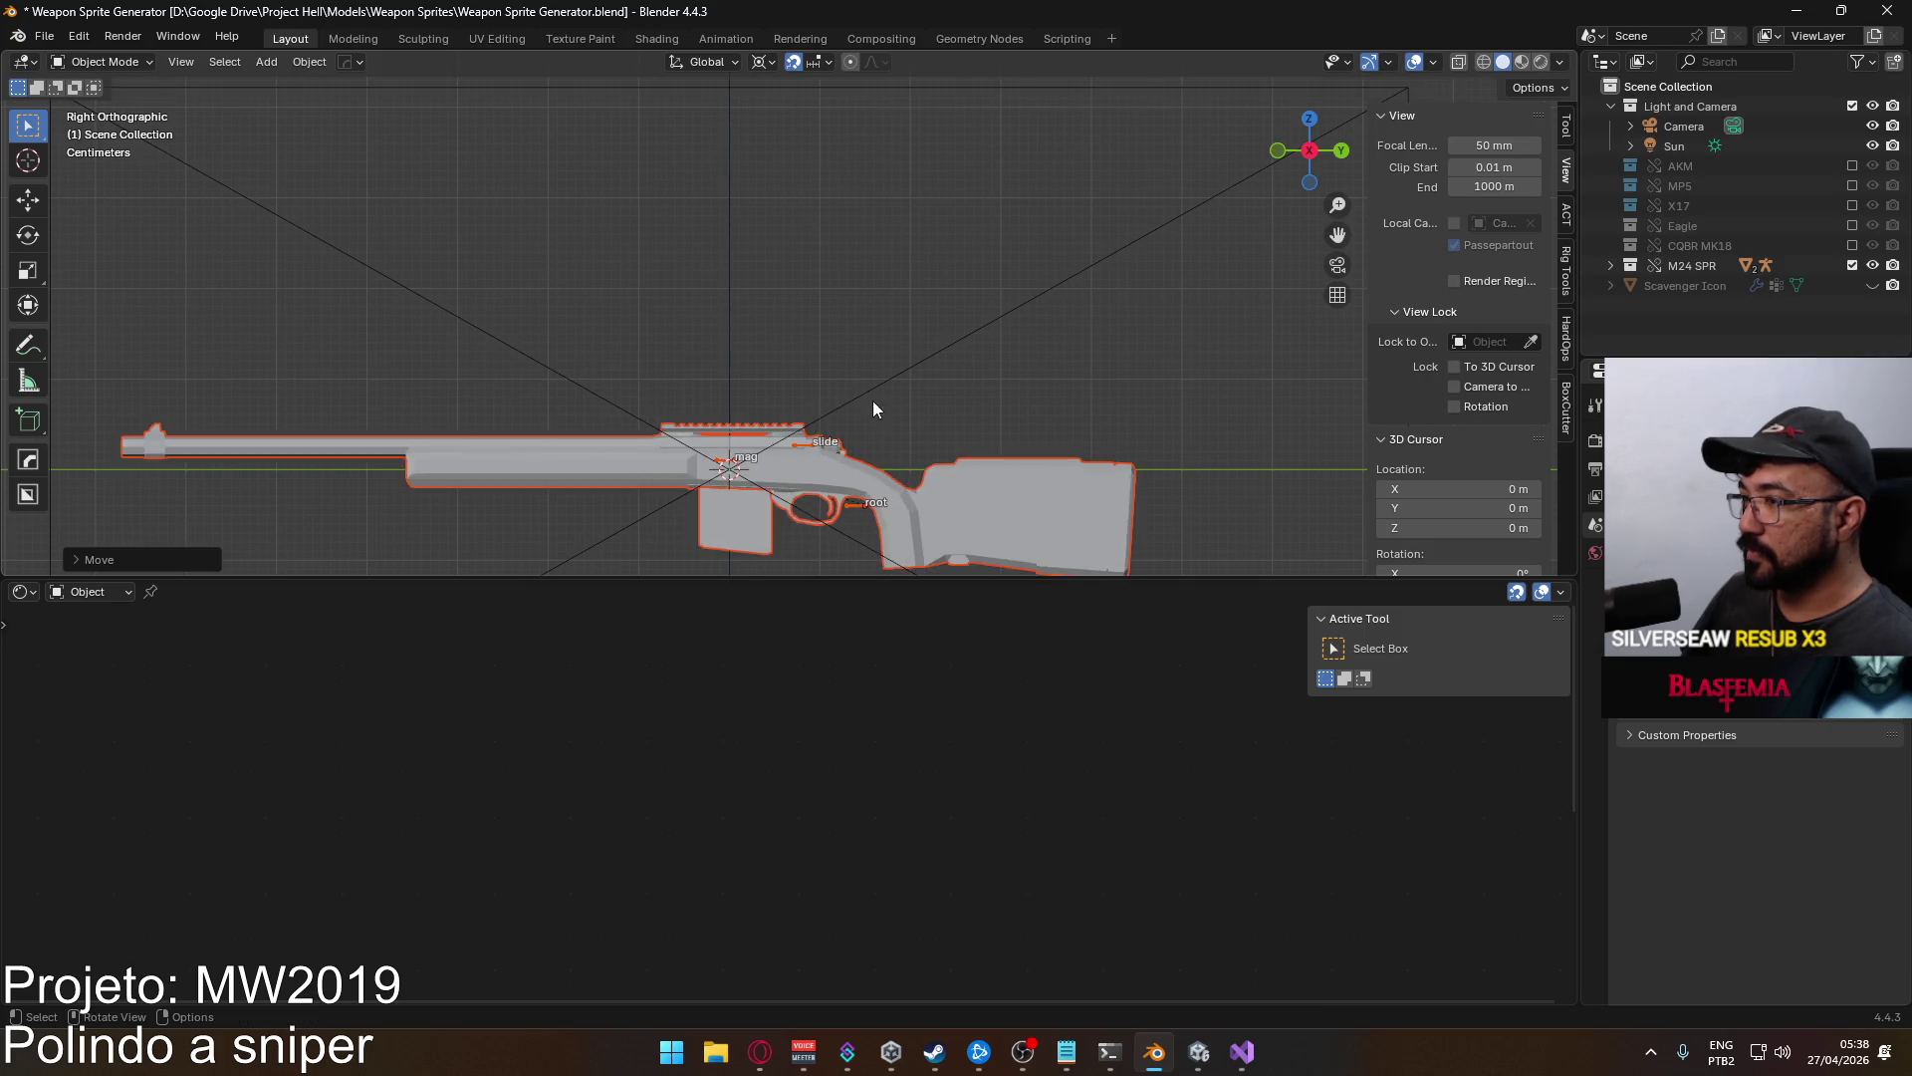
scroll(873, 400, down, 3)
scroll(873, 395, up, 2)
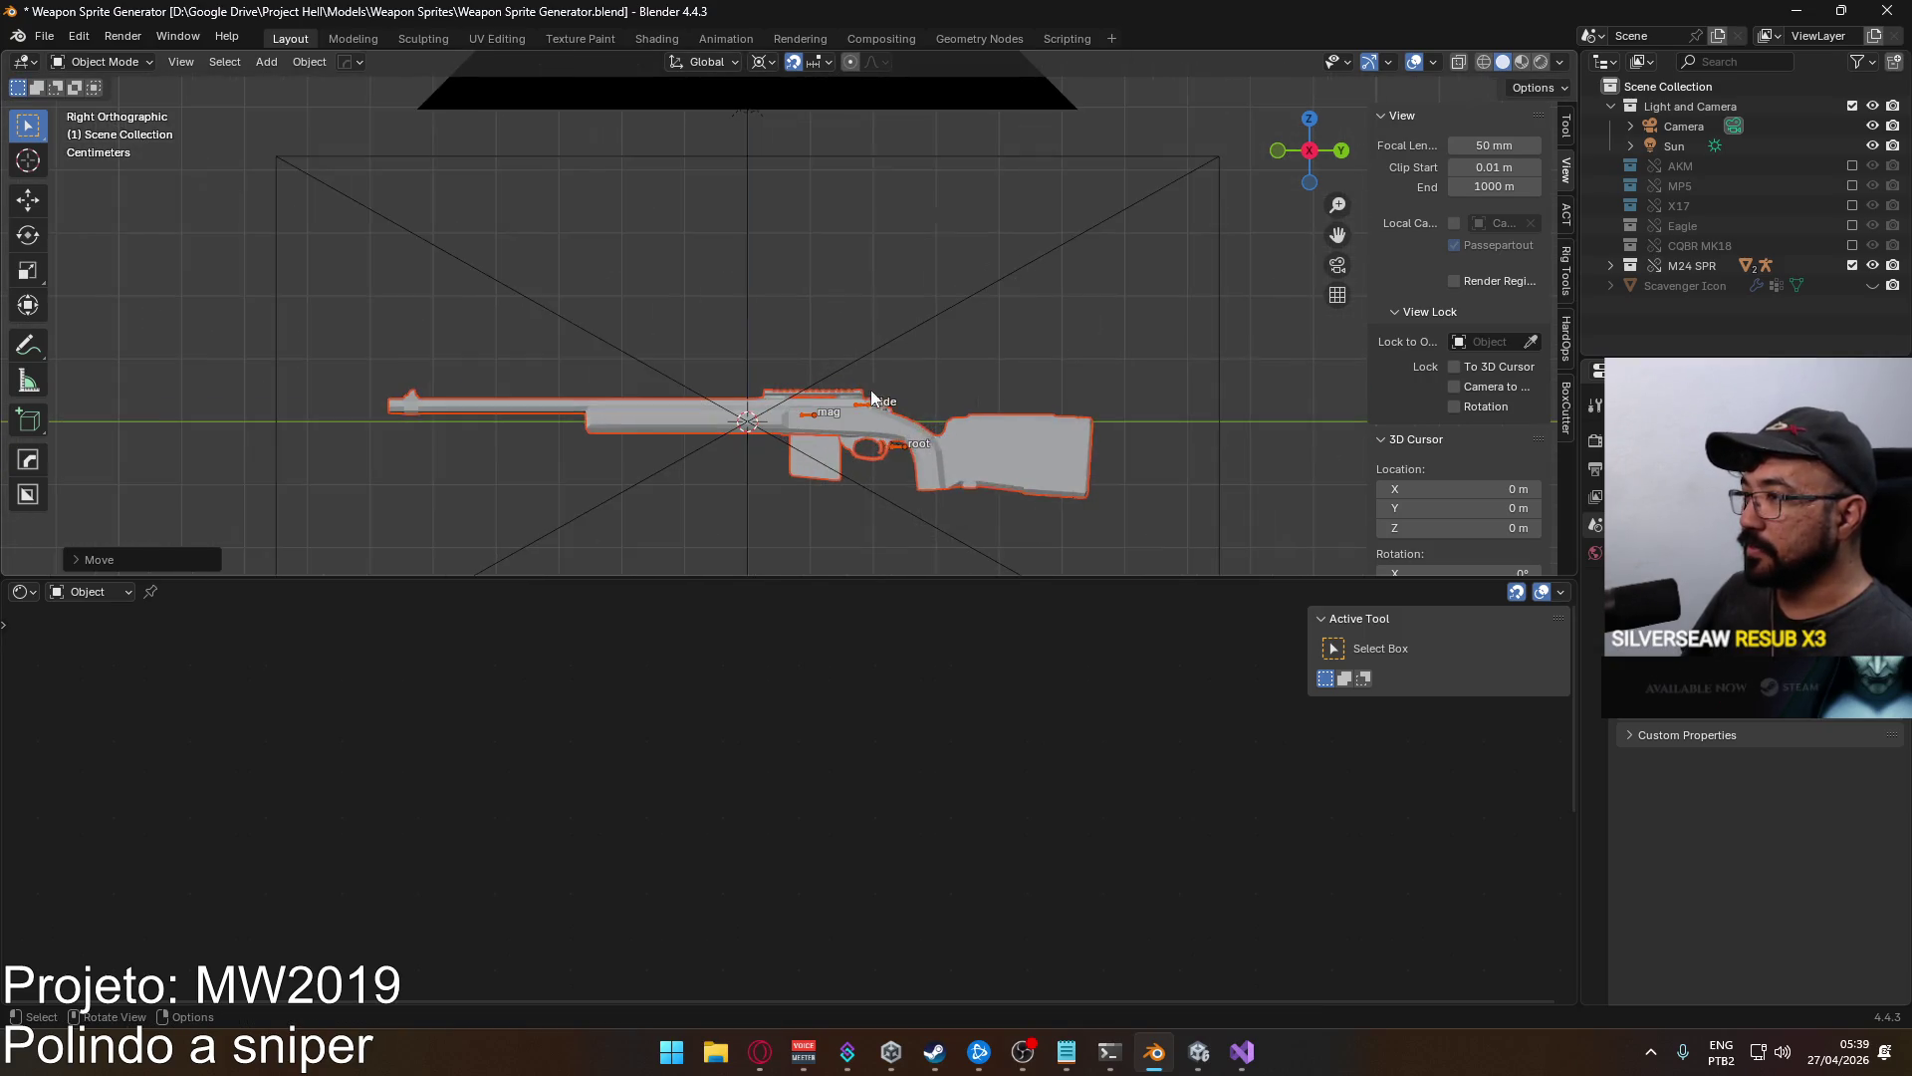
scroll(872, 395, up, 1)
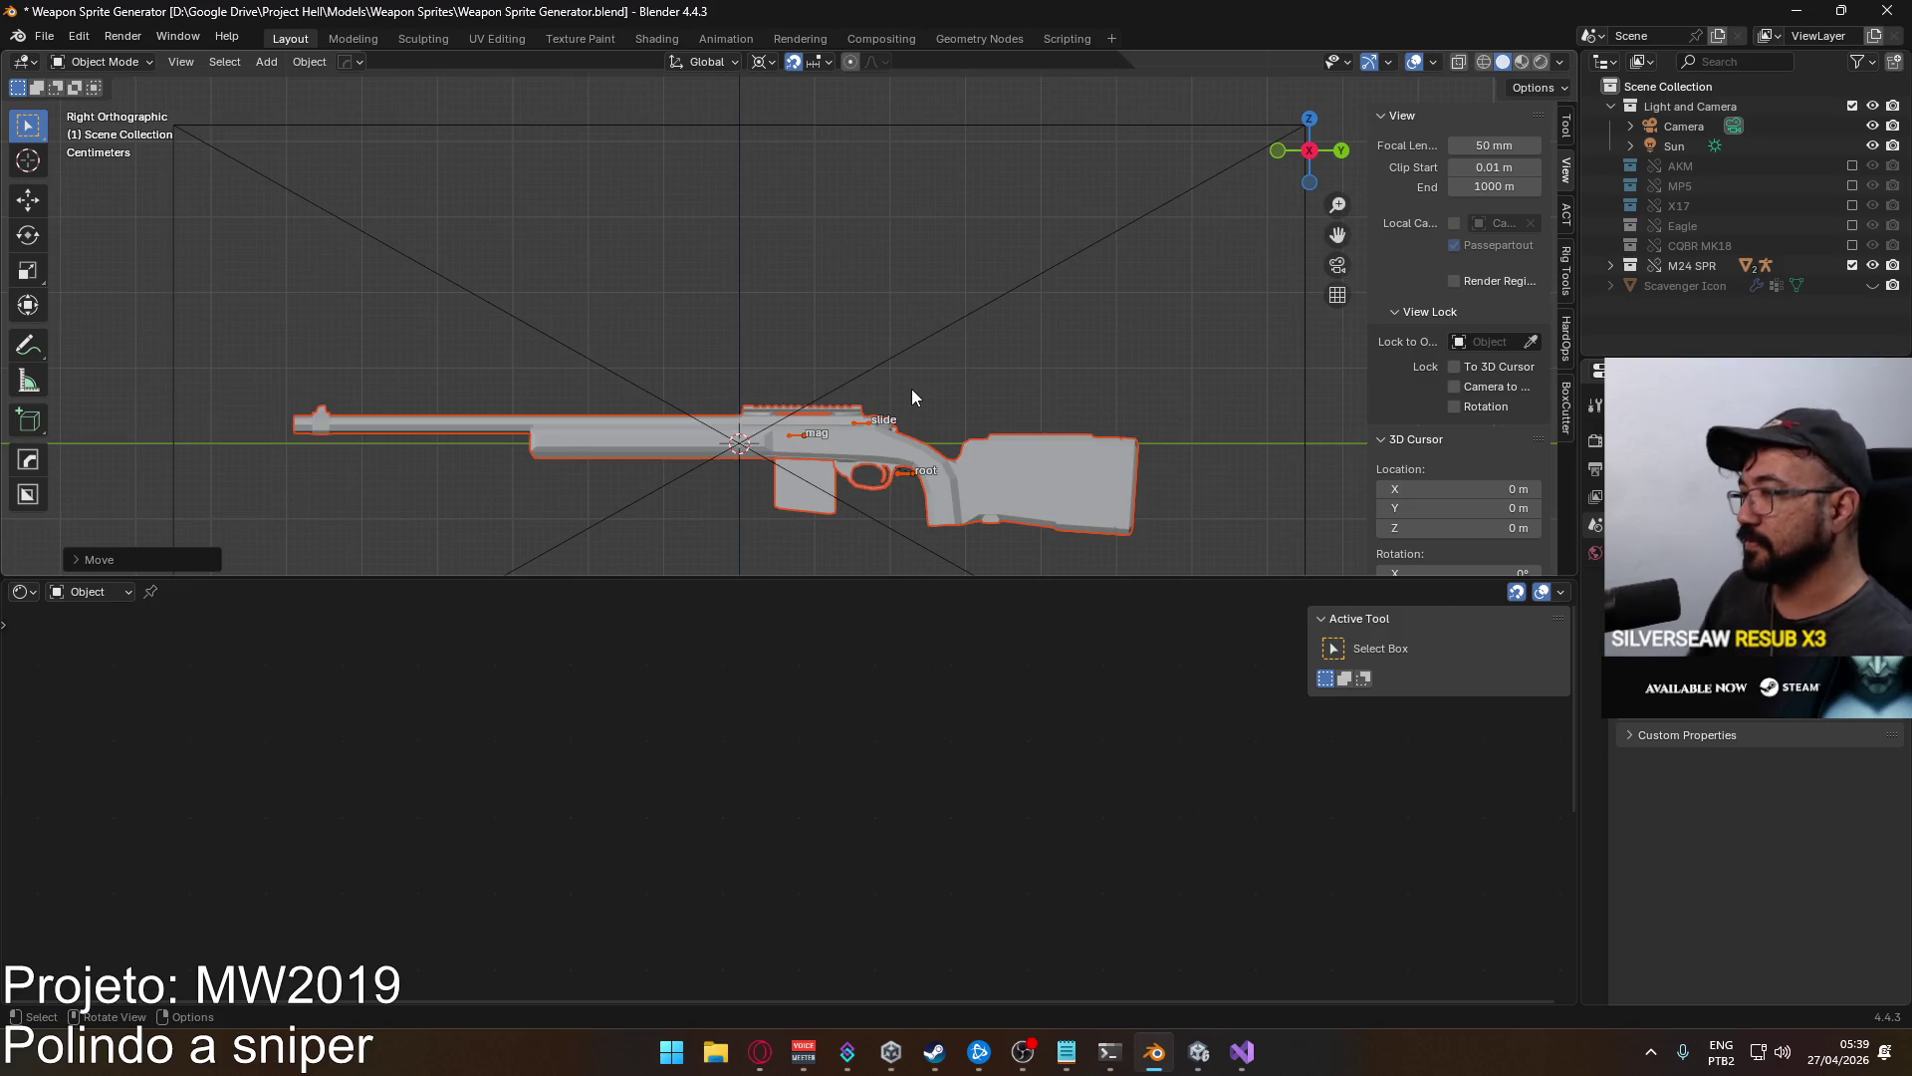
scroll(911, 388, up, 2)
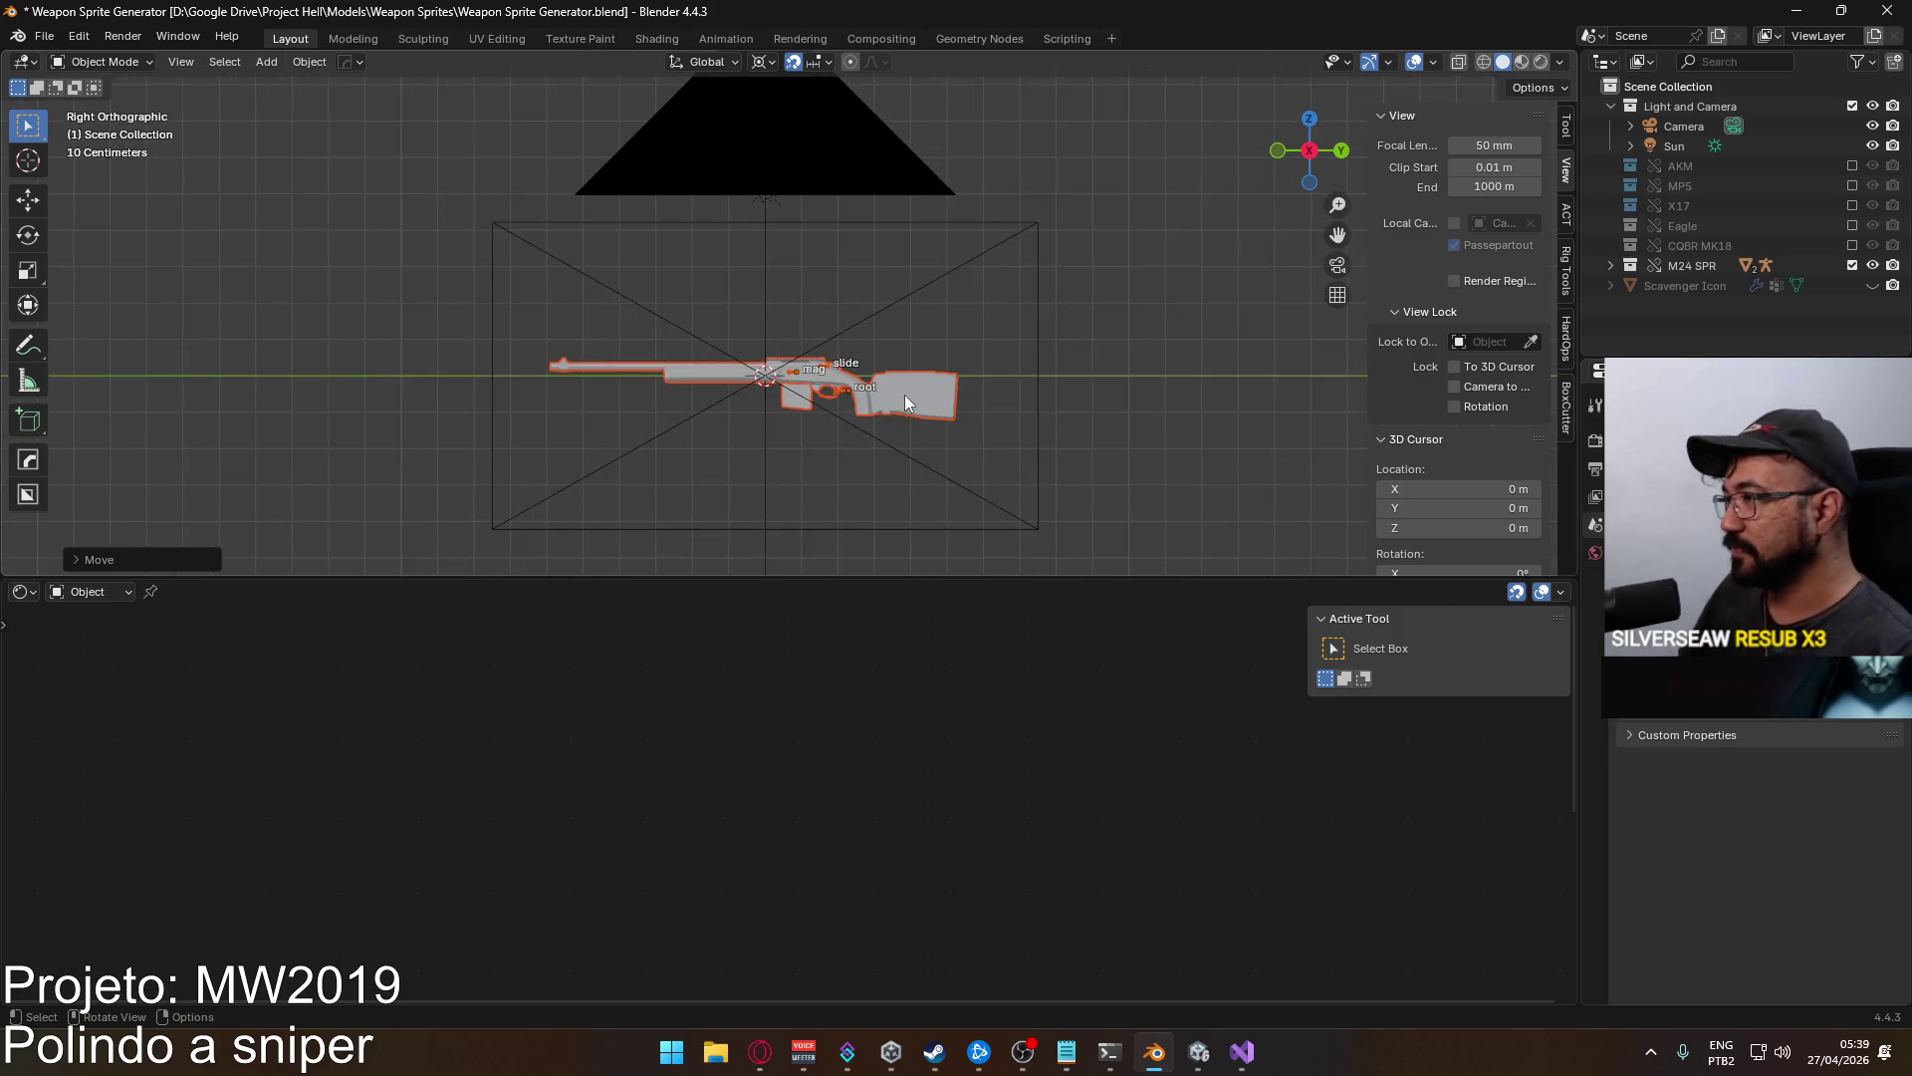
Nudge the rifle to centre it in frame, then render the camera view with F12.
key(g)
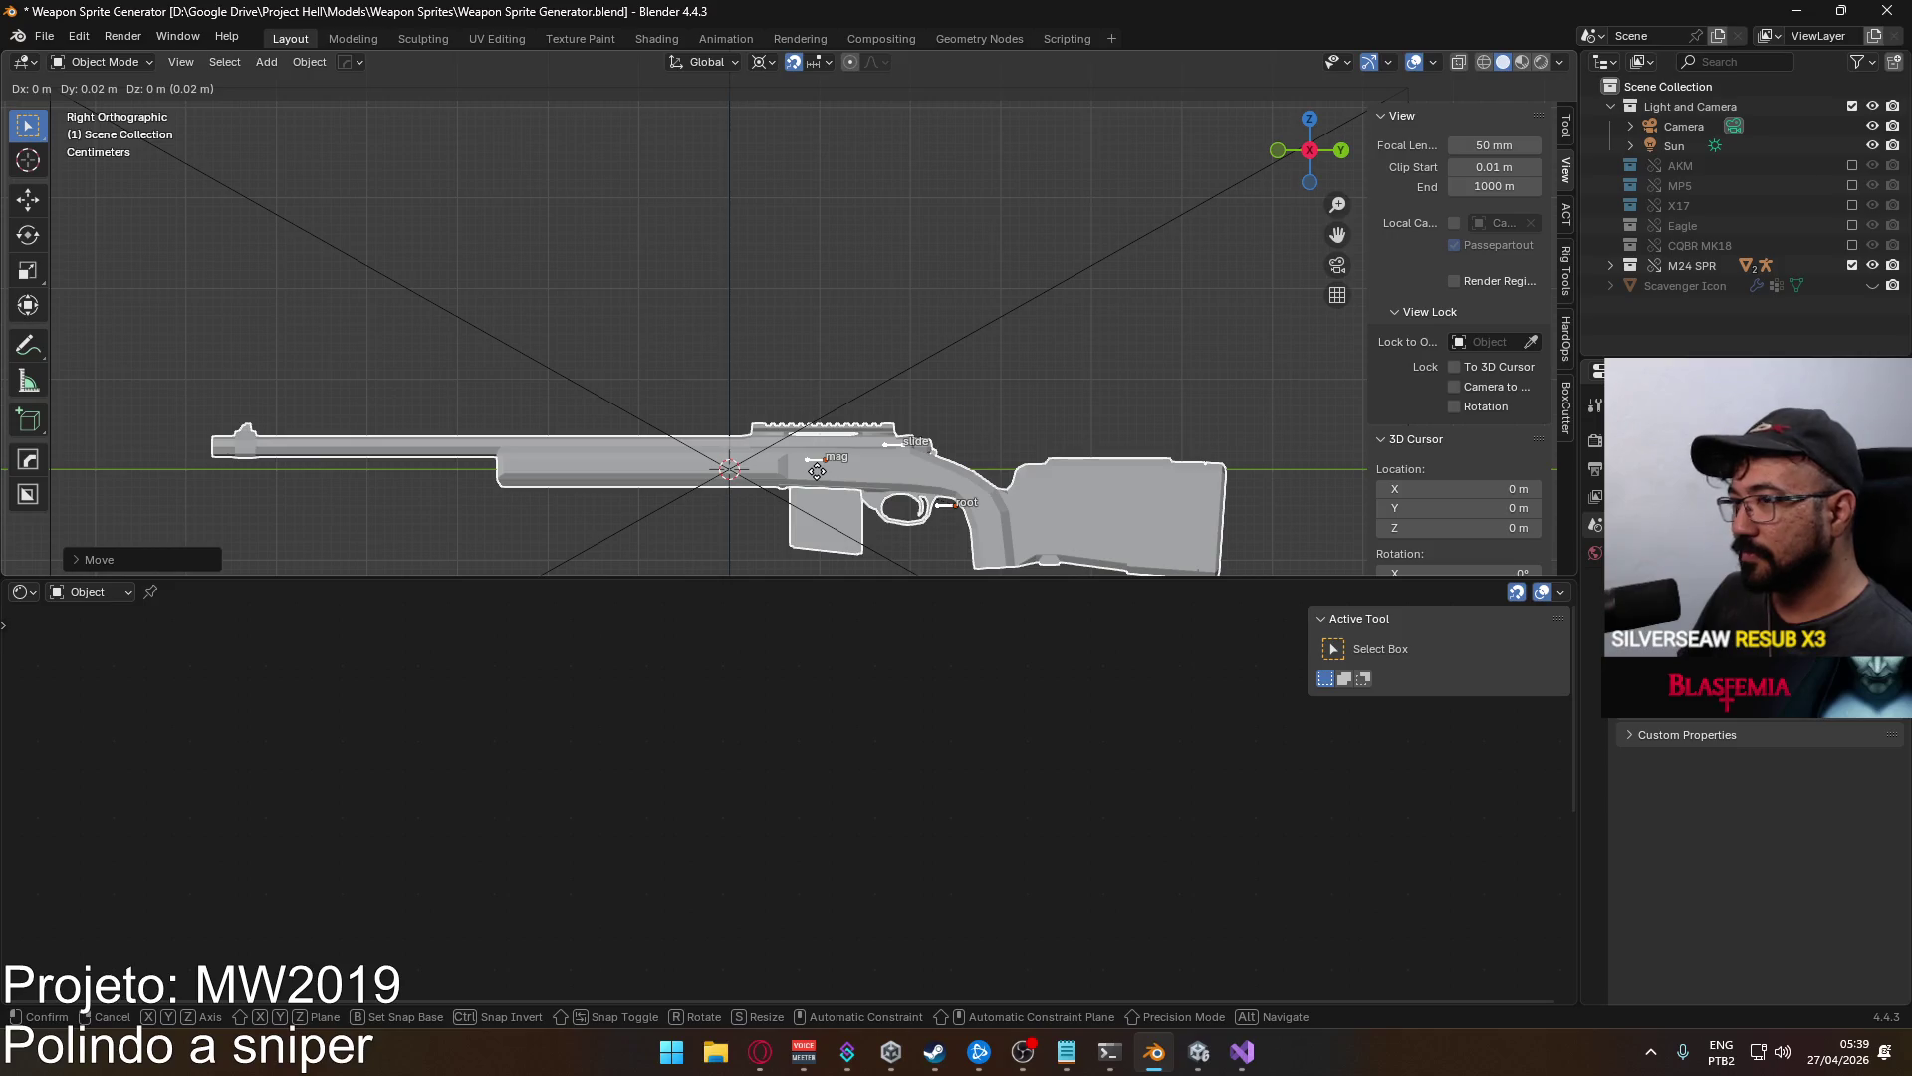
click(816, 471)
scroll(812, 468, down, 4)
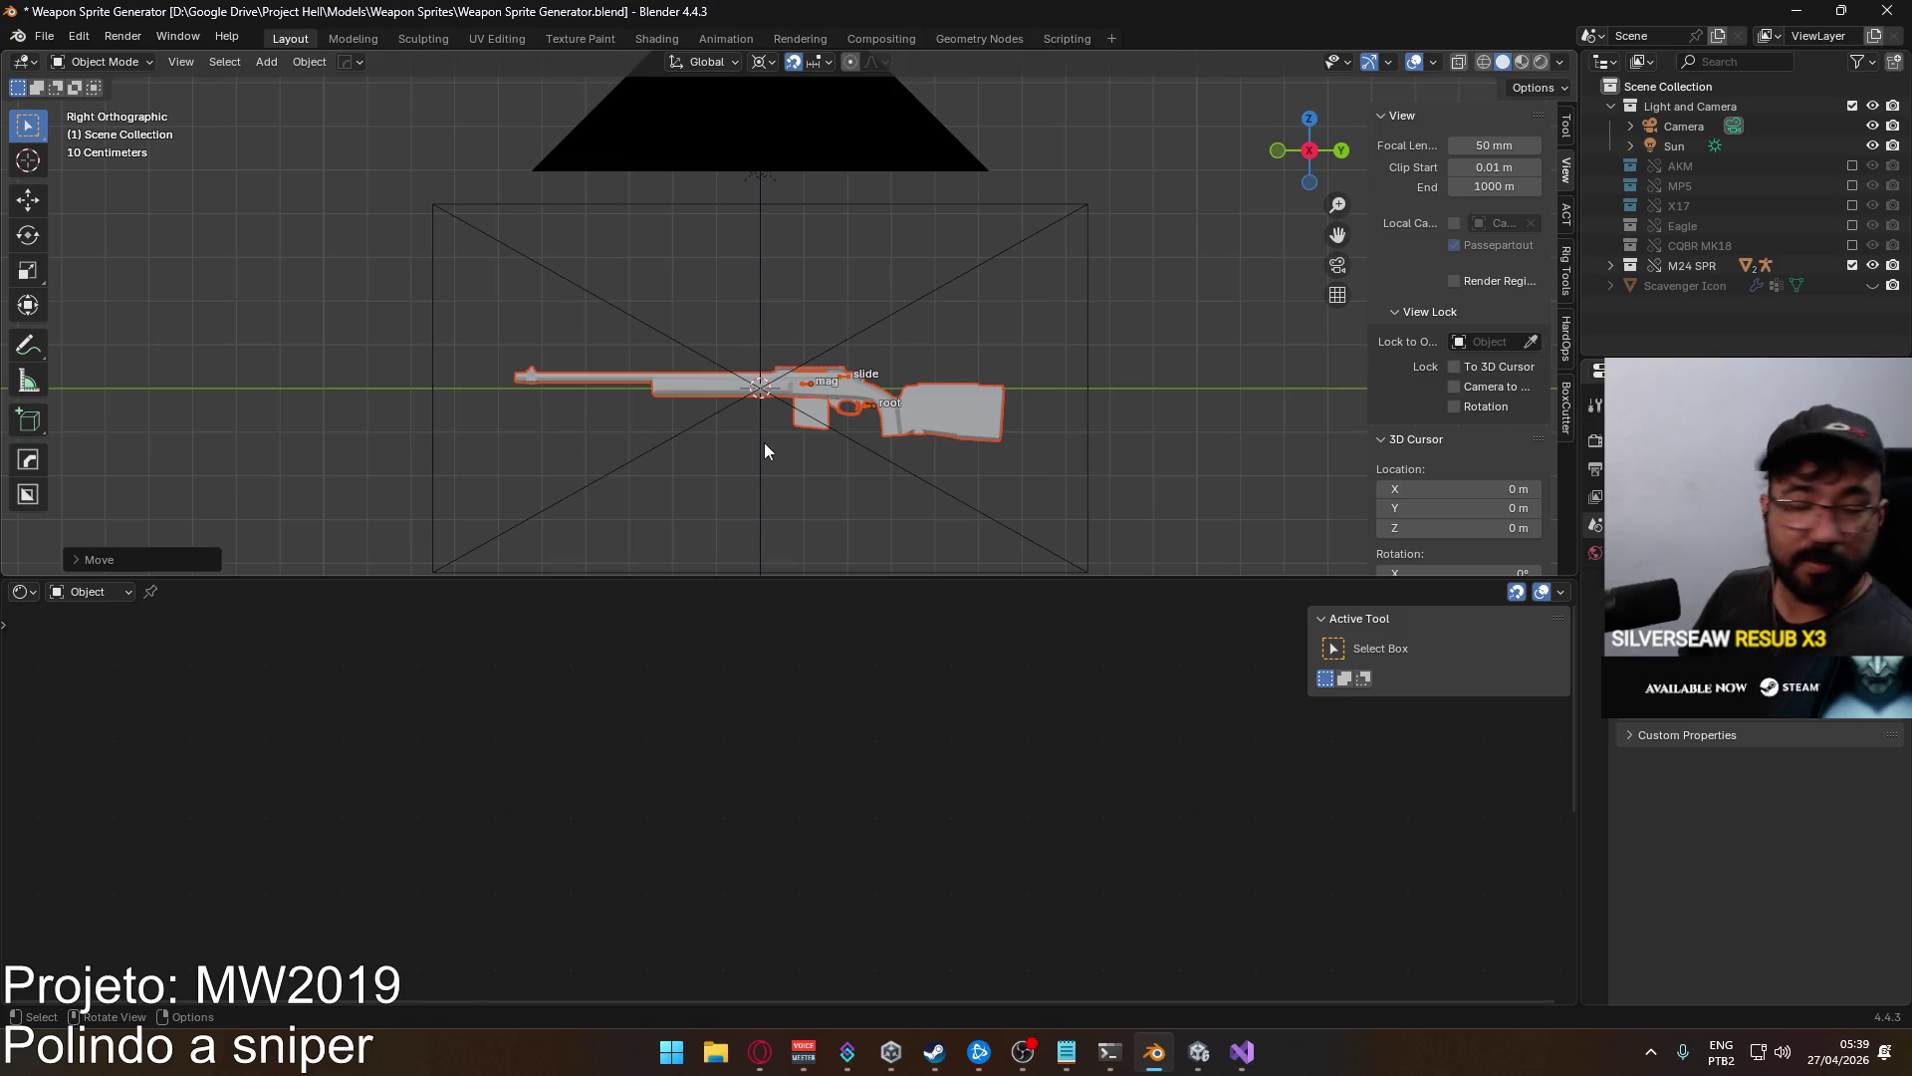
scroll(758, 422, up, 4)
key(g)
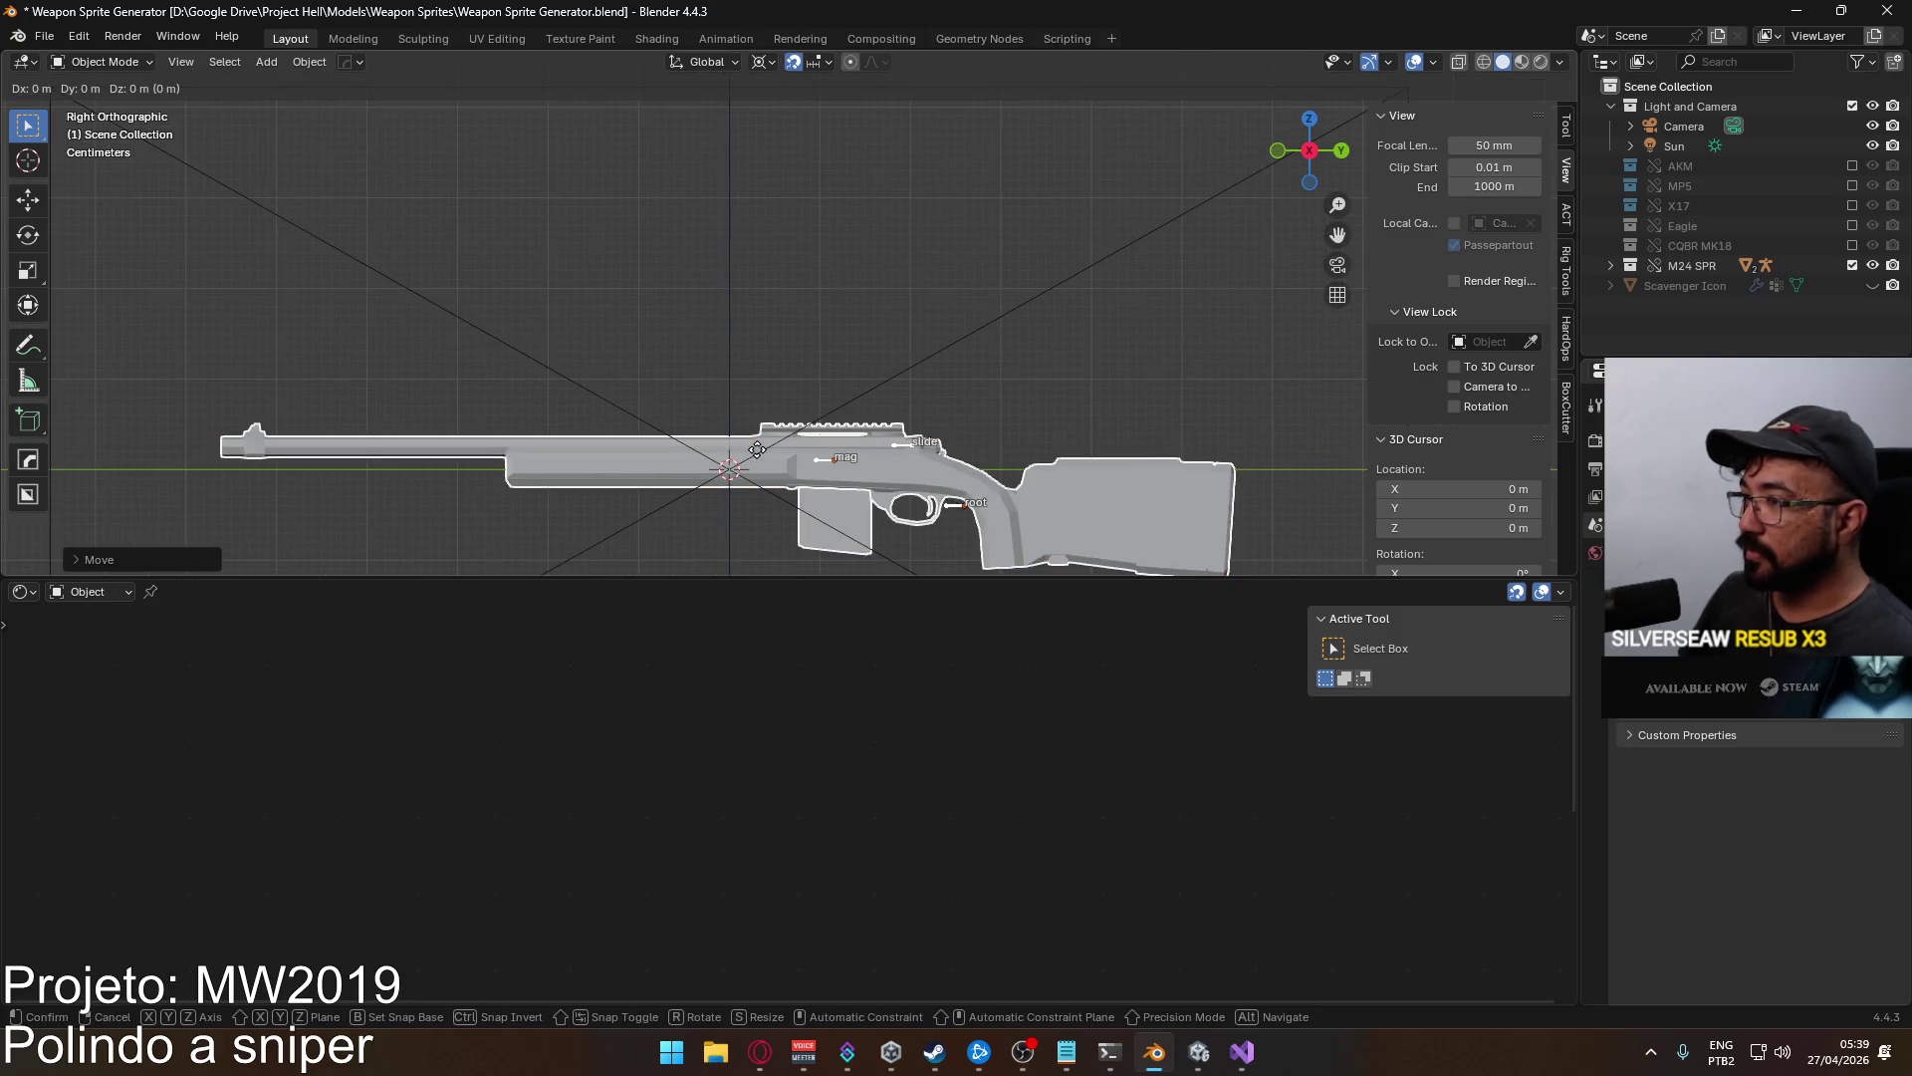
right_click(758, 444)
scroll(759, 441, down, 6)
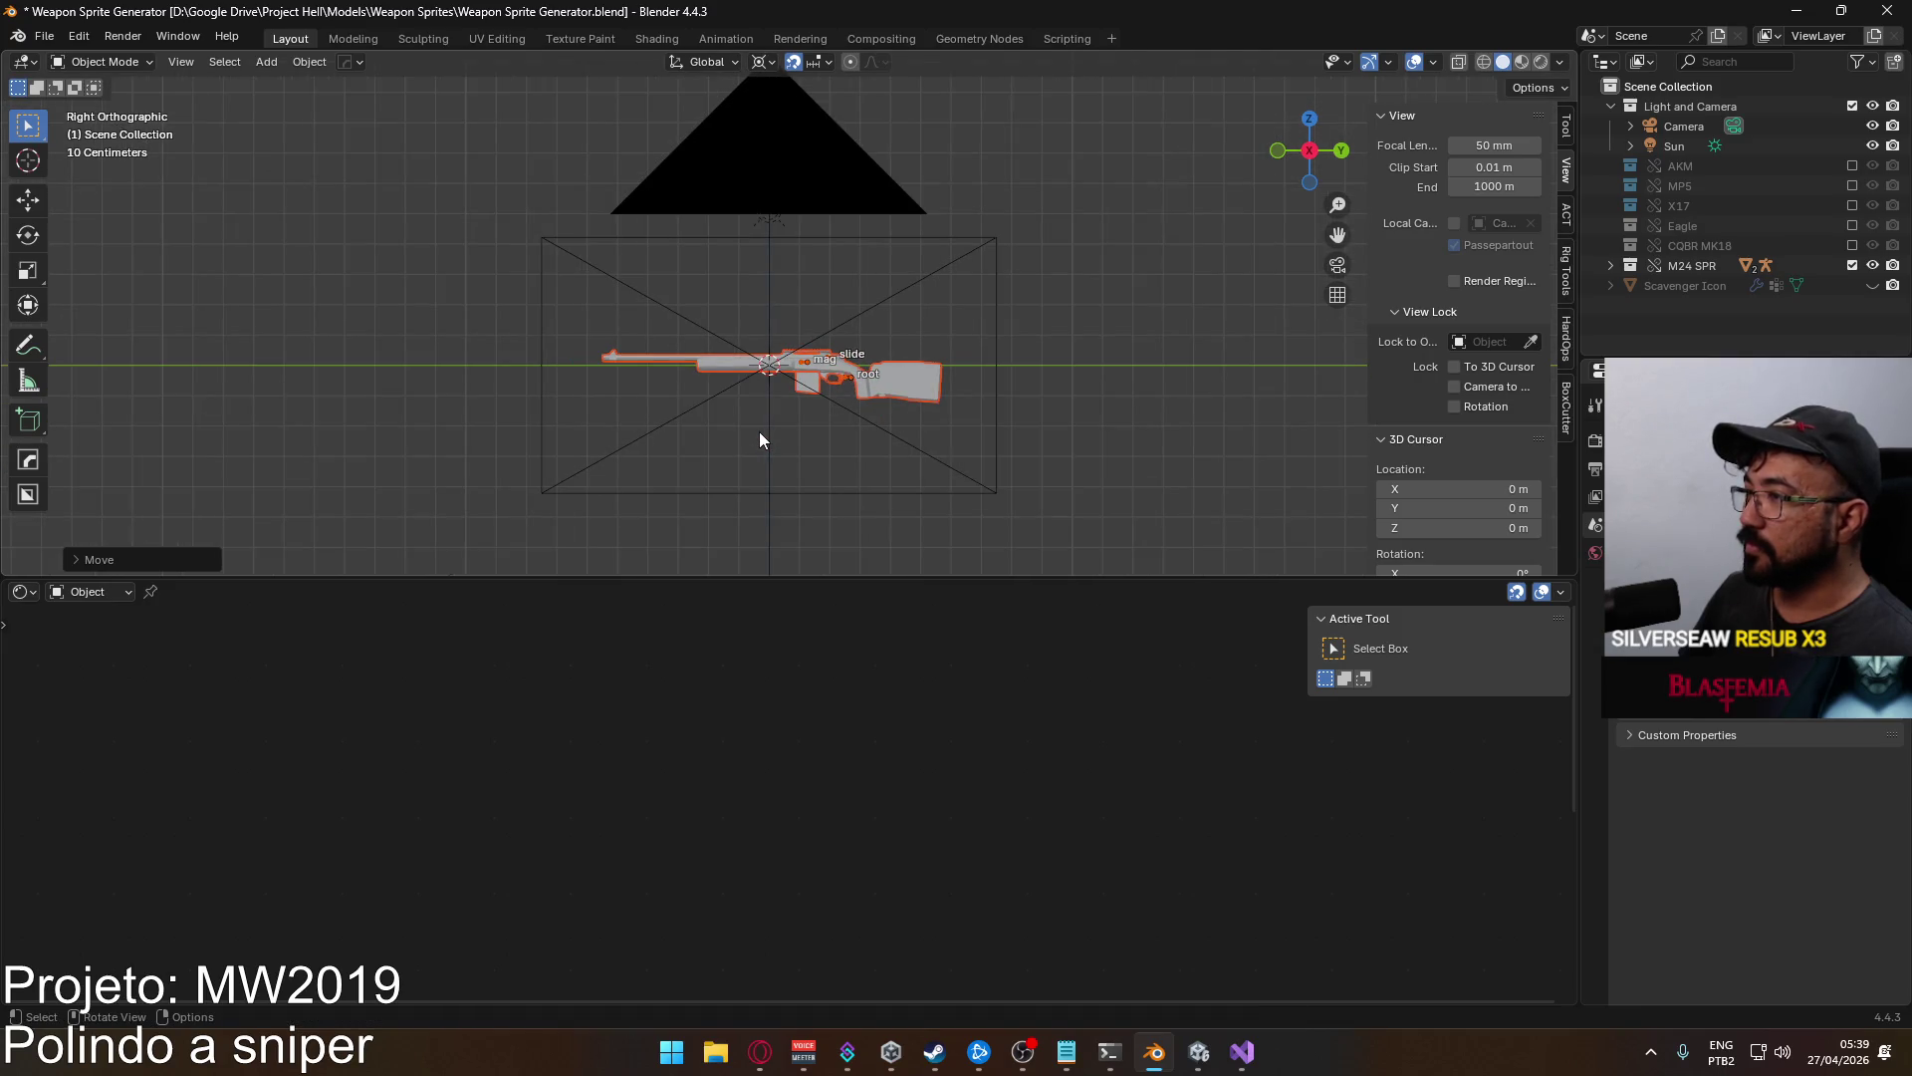
click(55, 38)
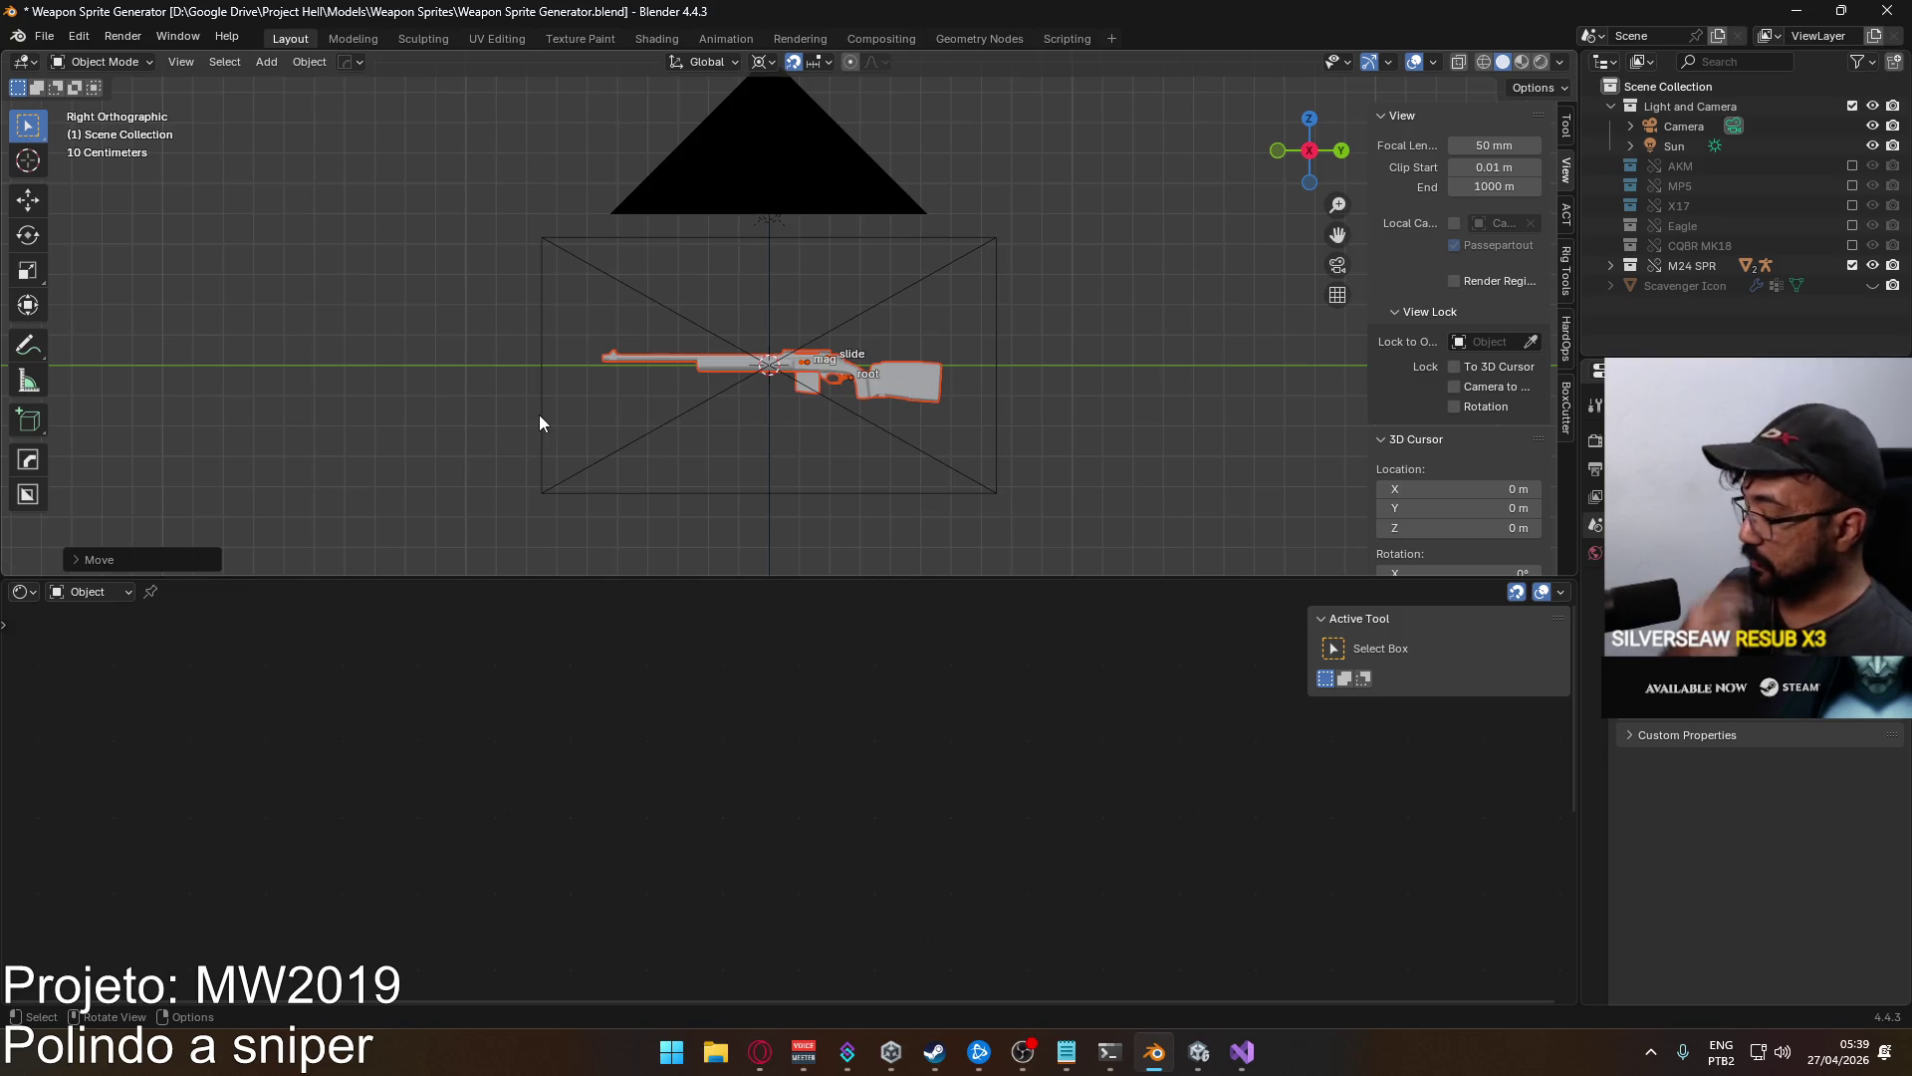
key(F12)
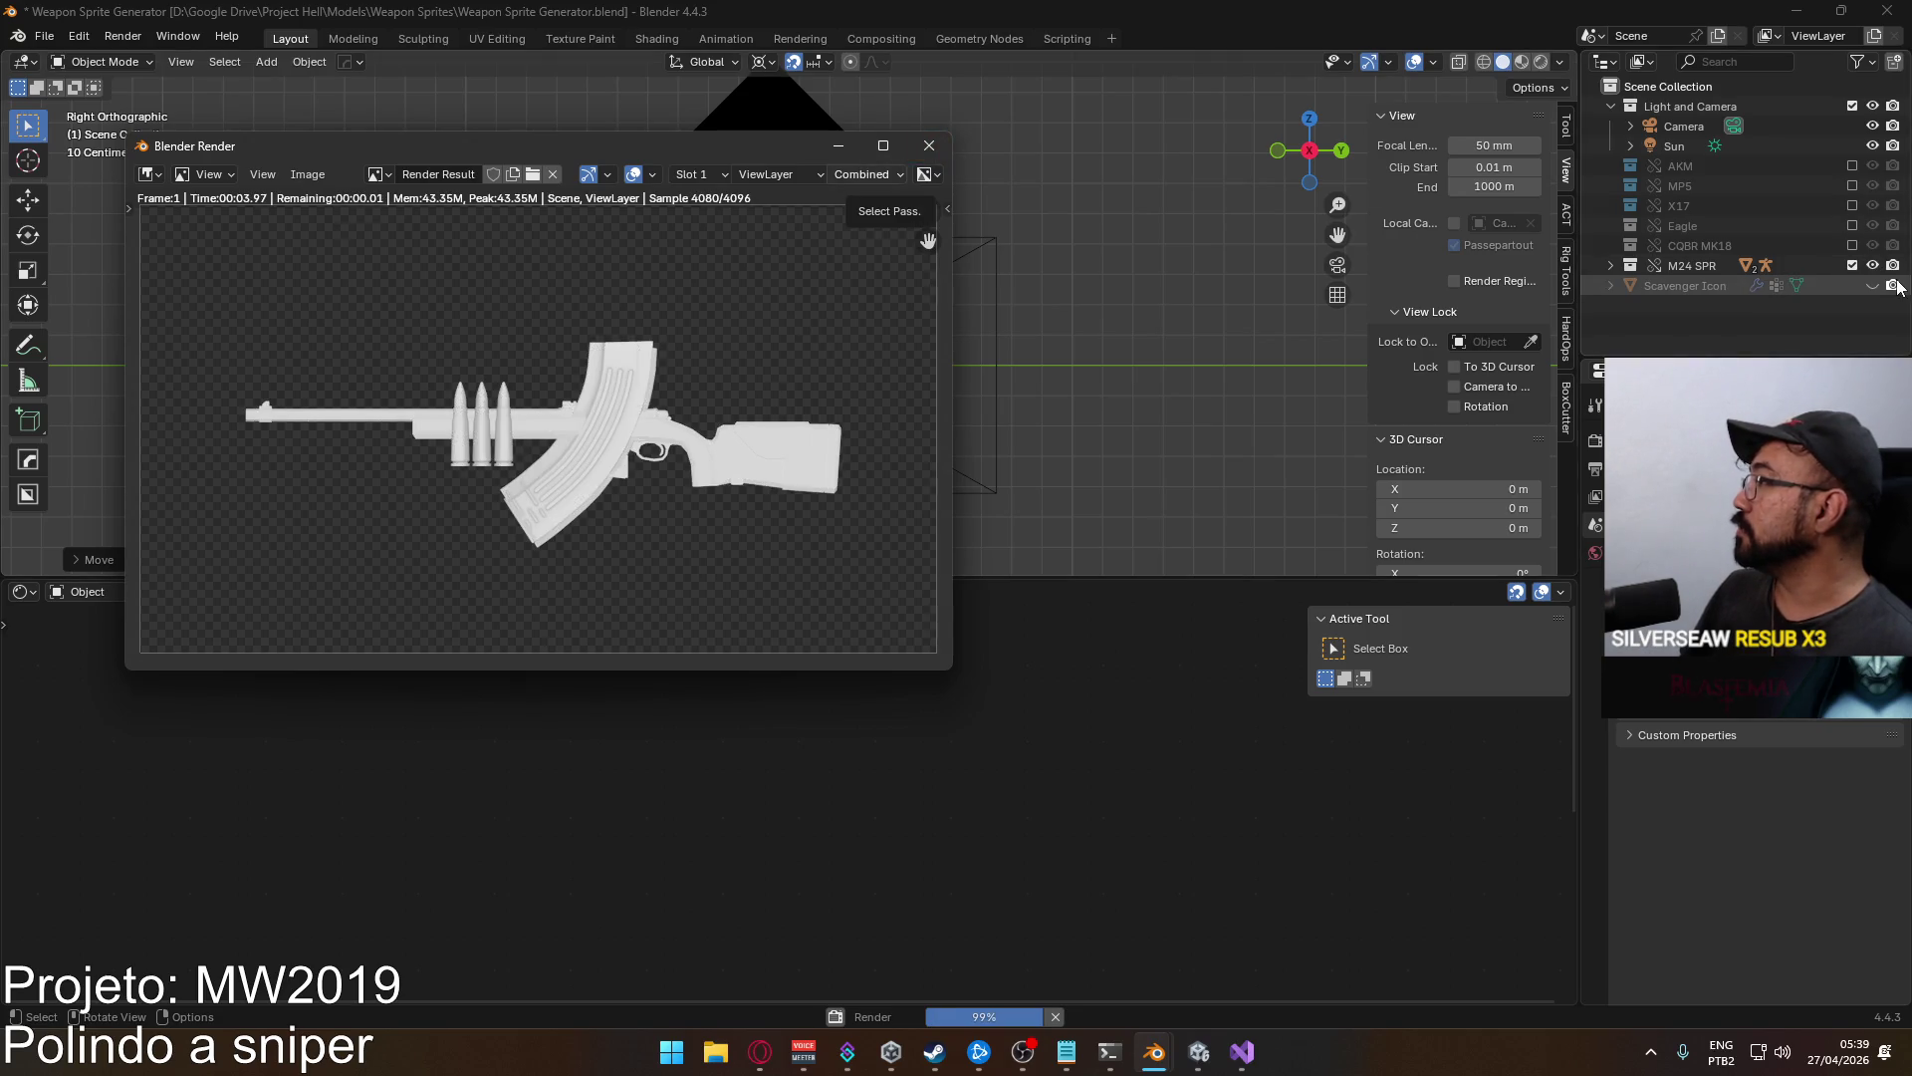
Re-render the sniper and save the image as SPR_Sprite.png, reusing the M4 MK18_Sprite.png name pattern.
click(930, 146)
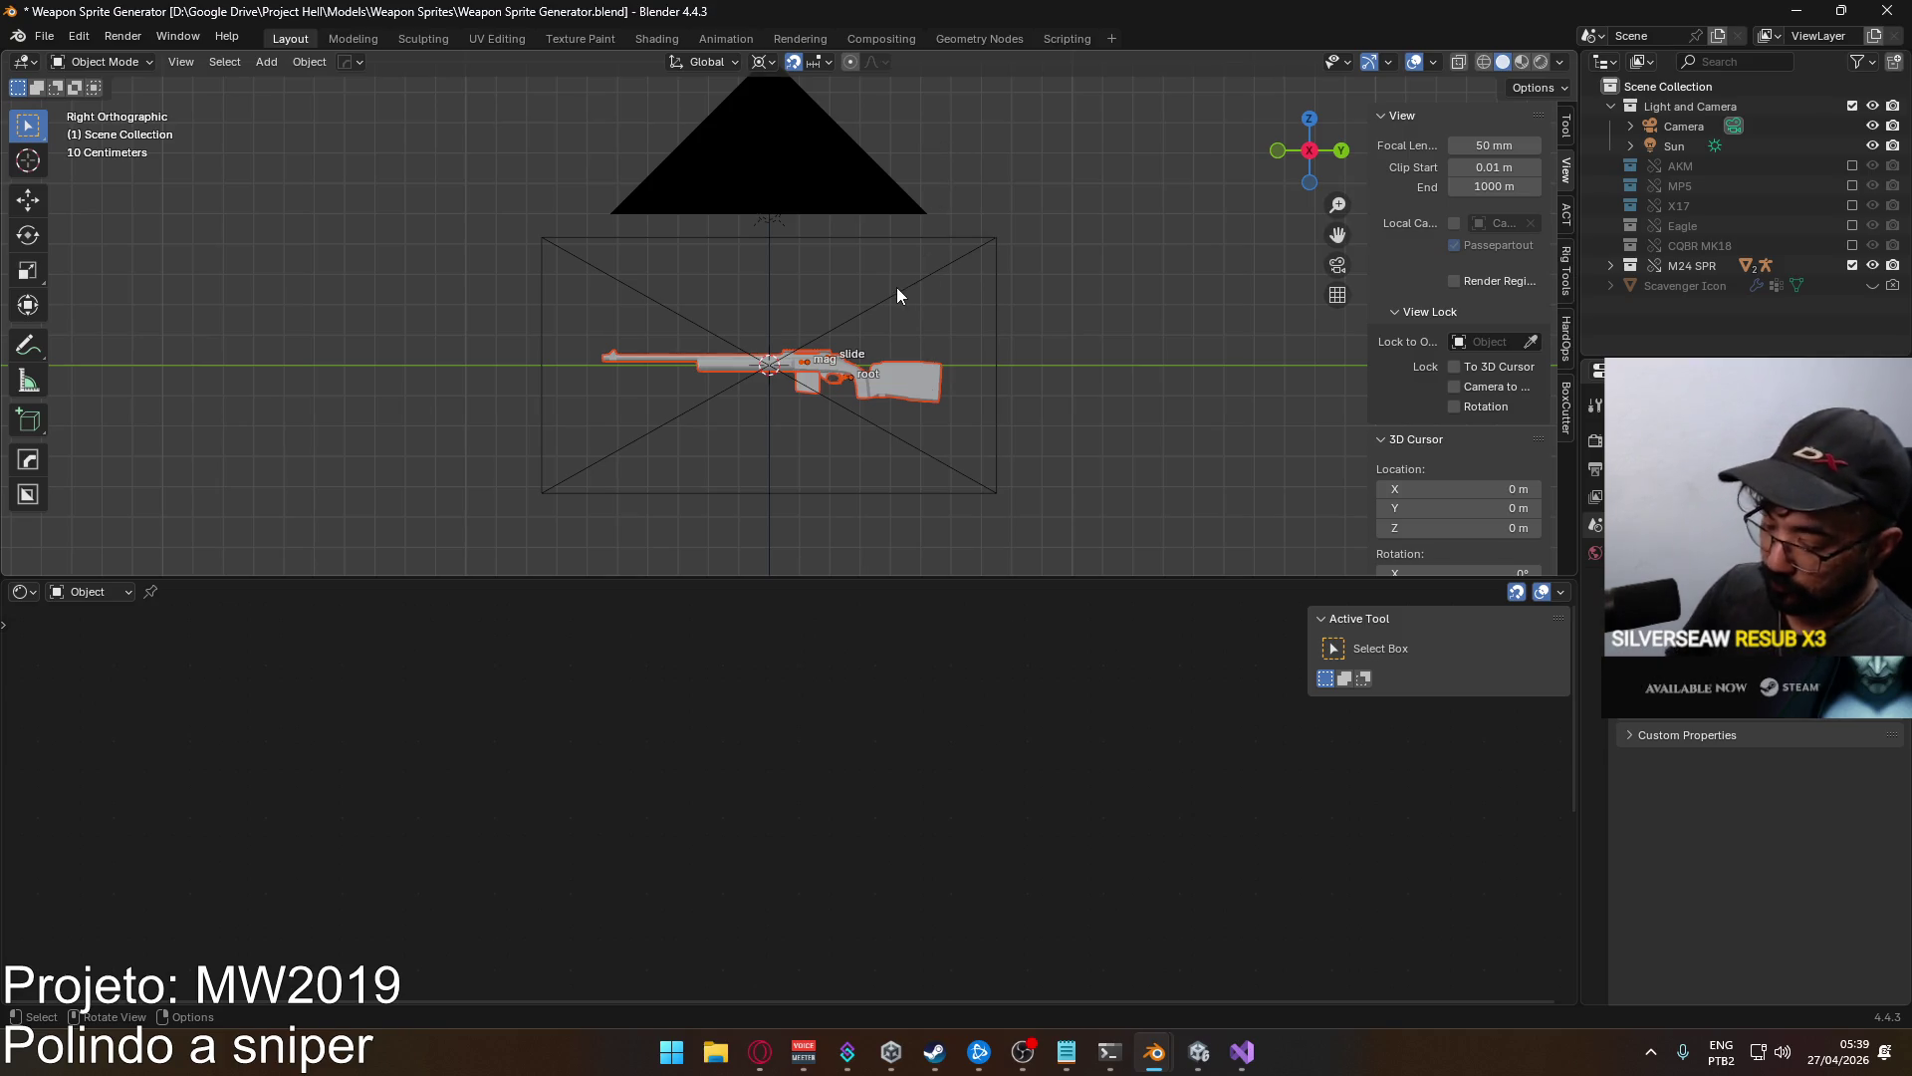
key(F12)
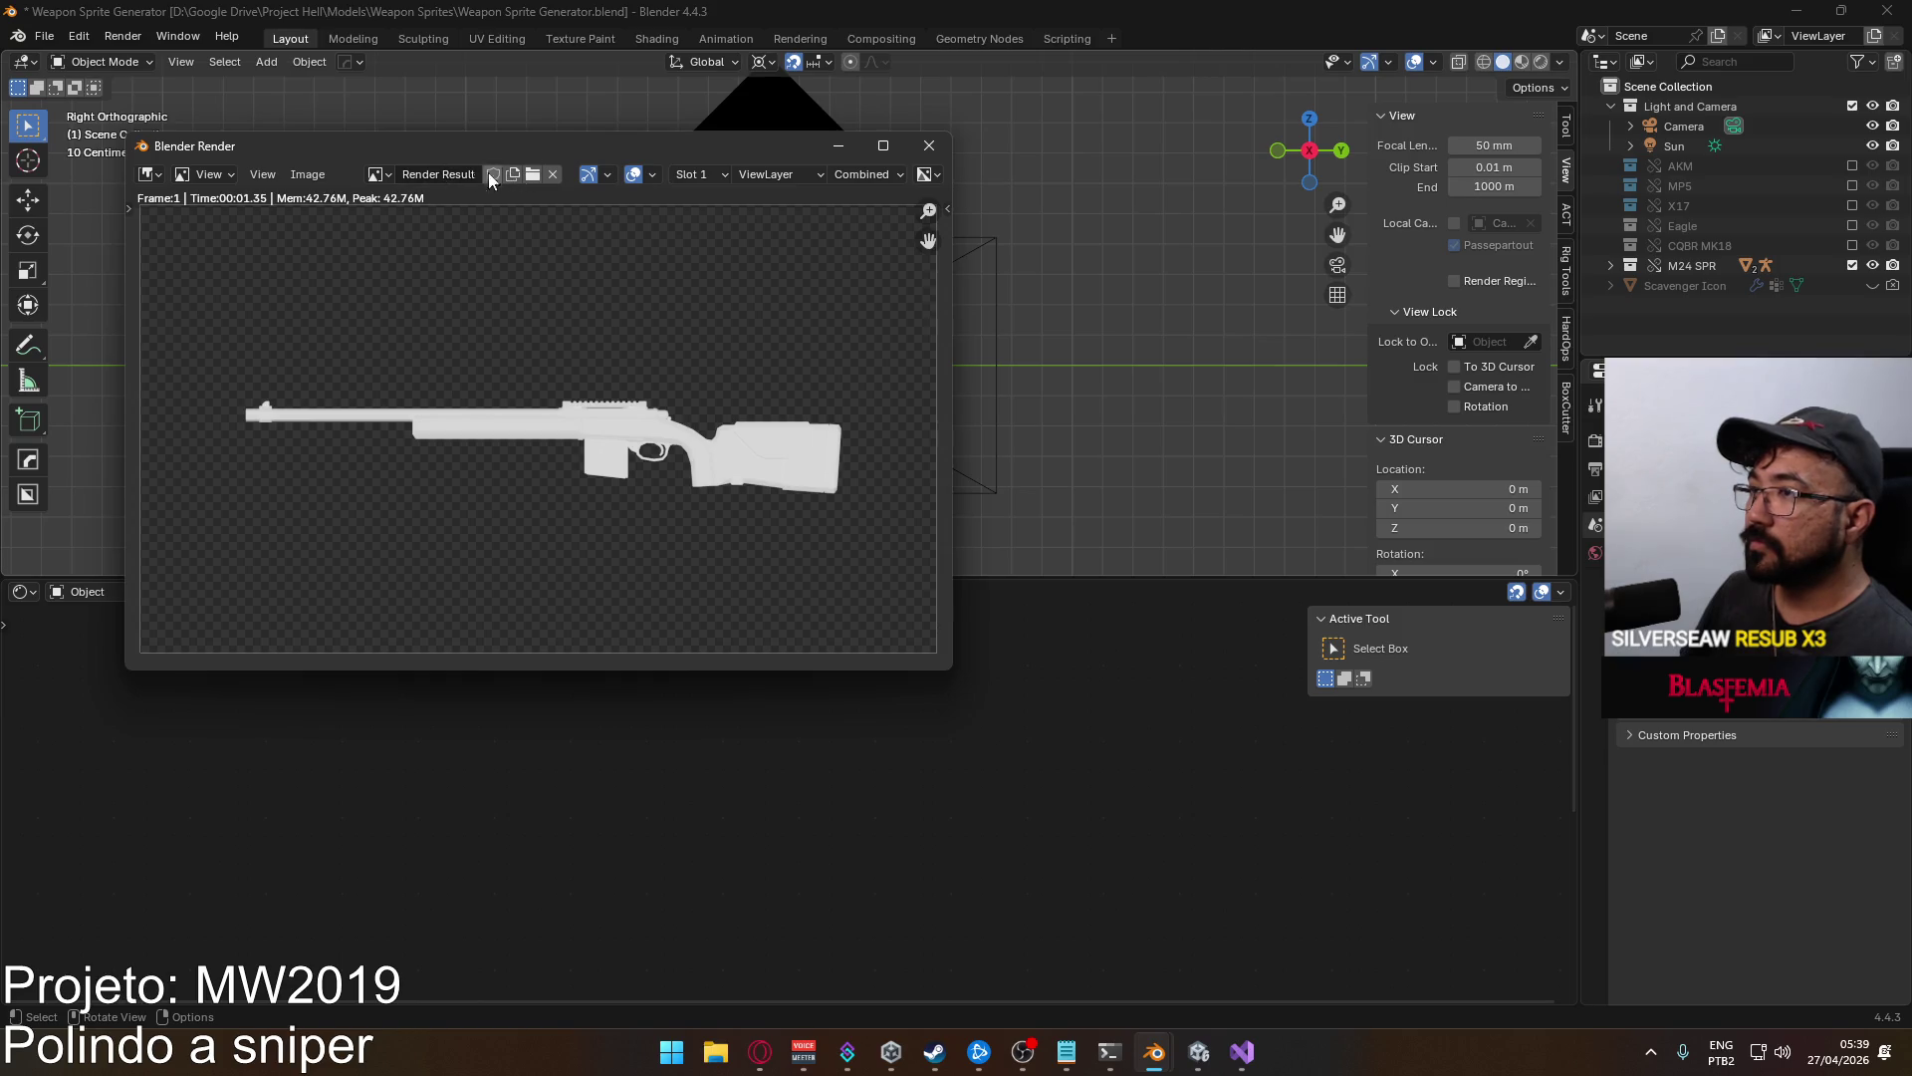
click(311, 174)
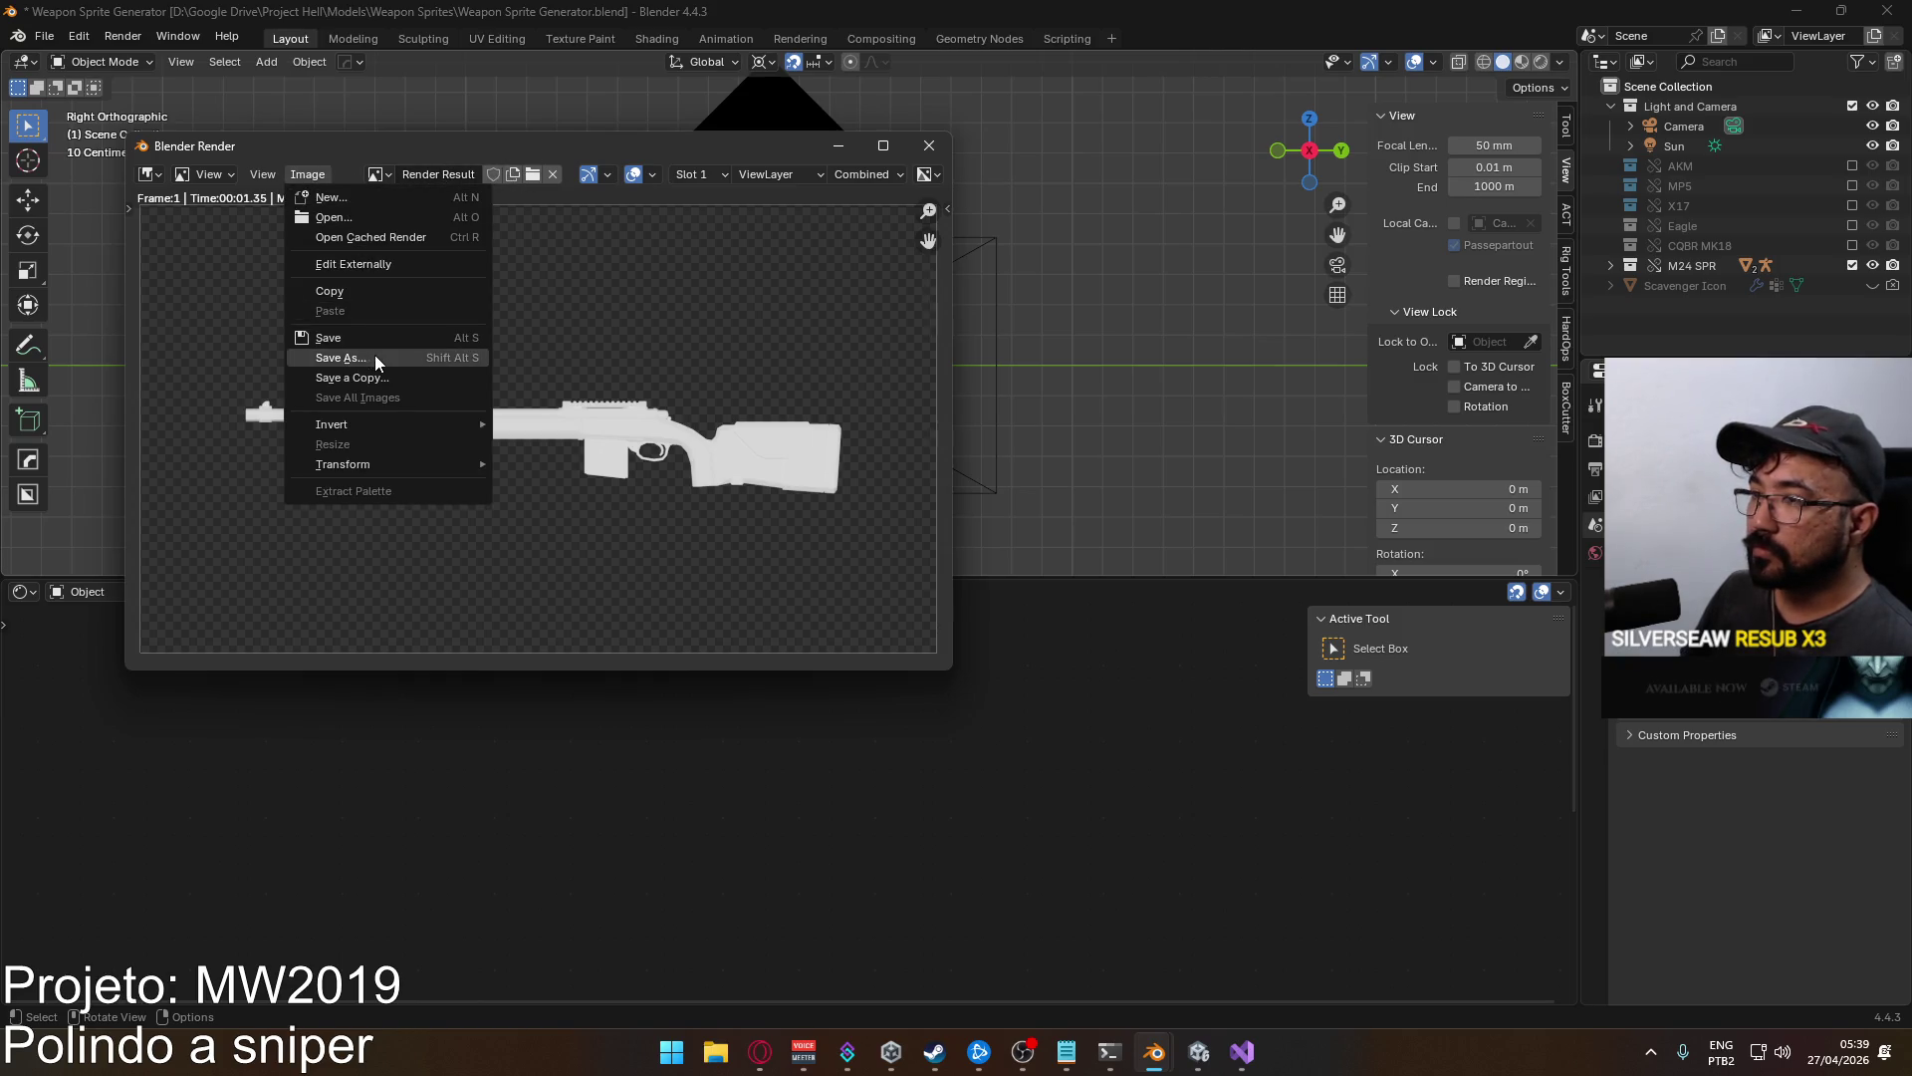
click(373, 355)
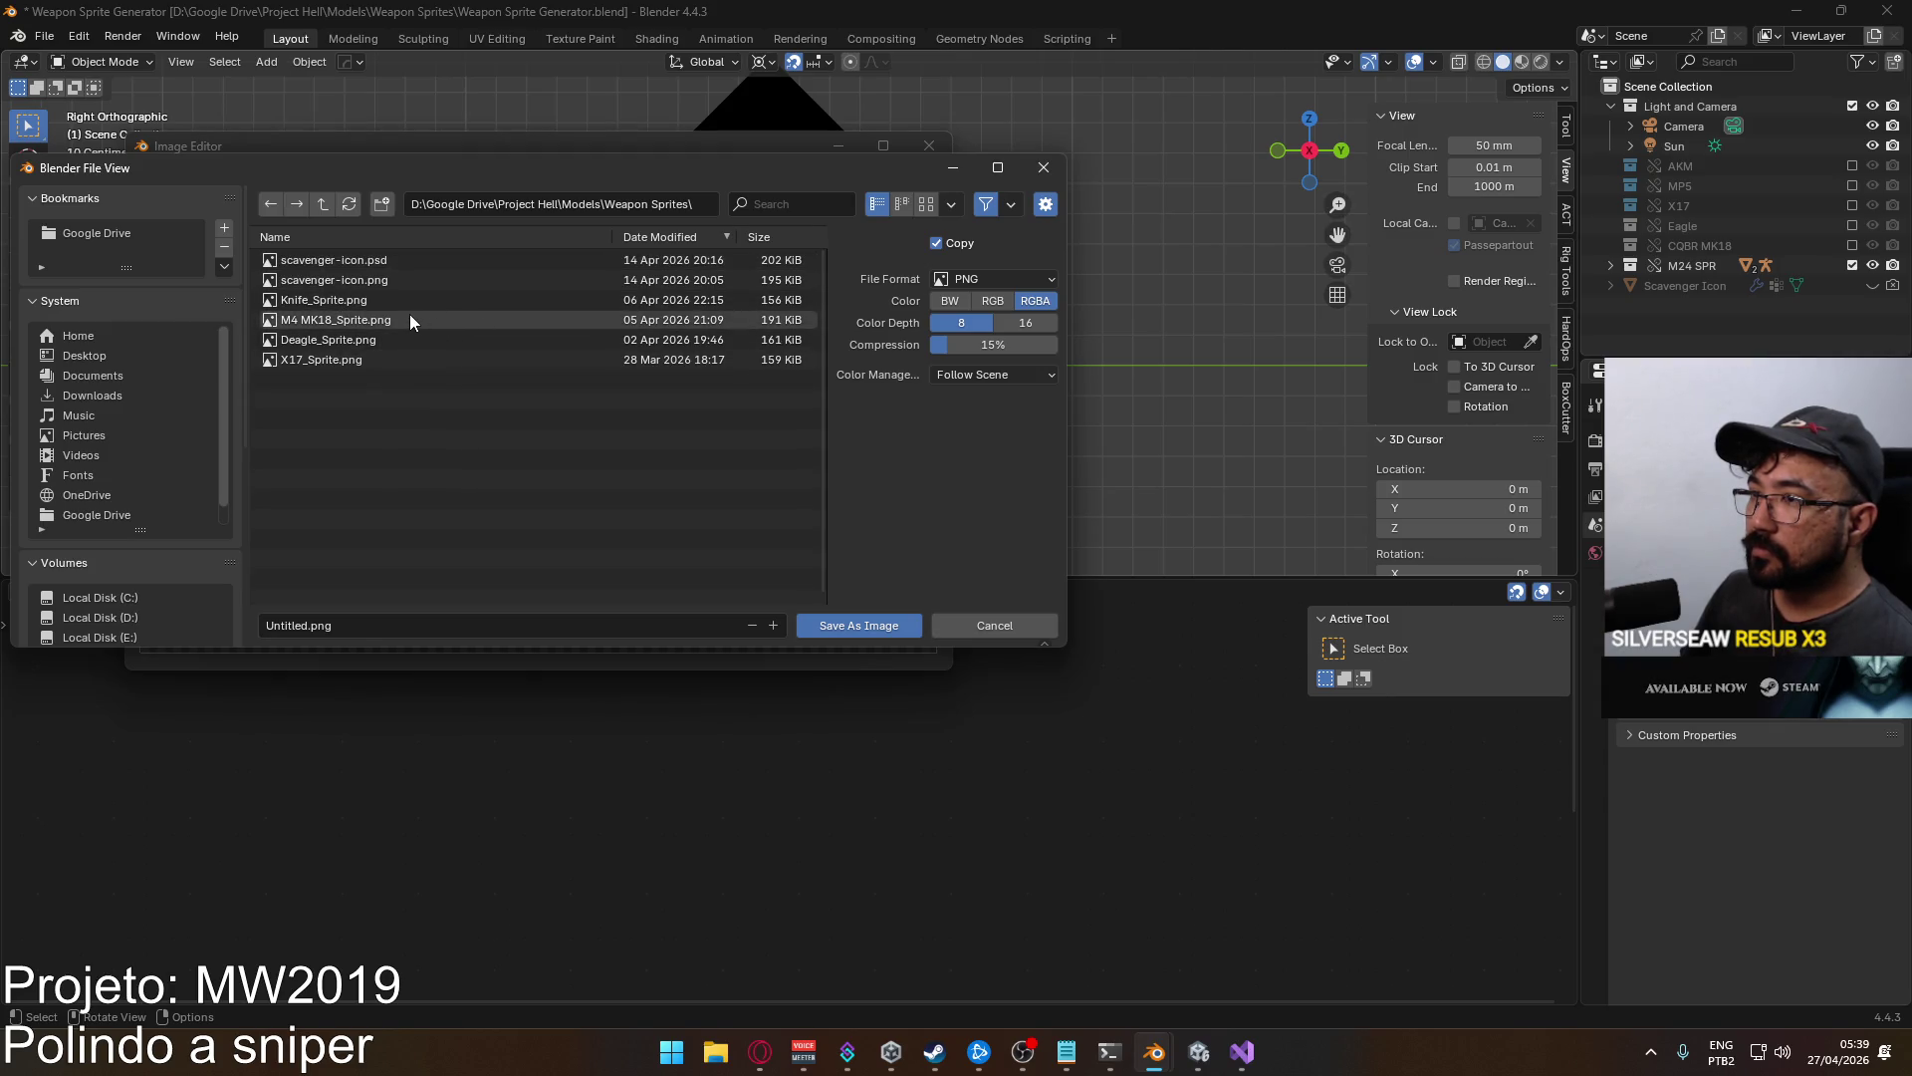
click(410, 318)
click(332, 625)
key(Home)
key(Delete)
key(Delete)
key(Delete)
text(SPR)
key(Return)
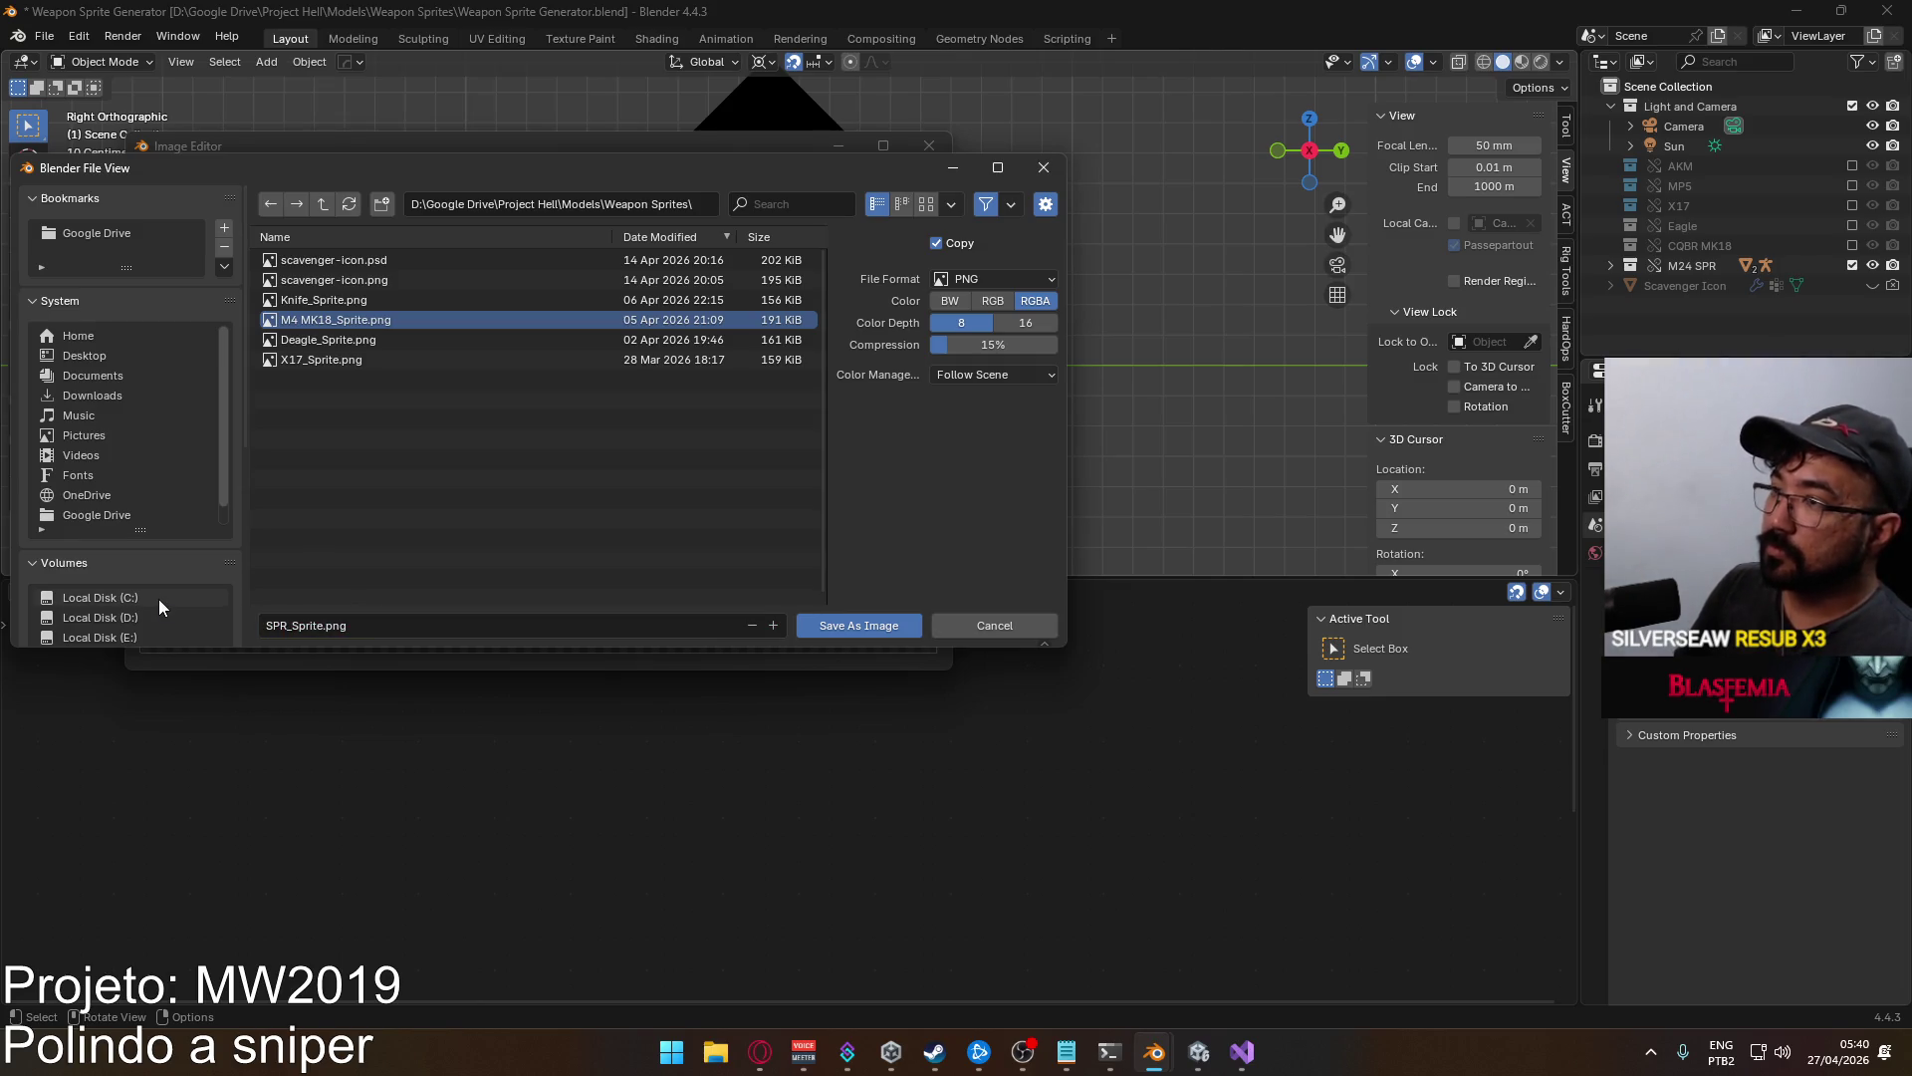
click(878, 625)
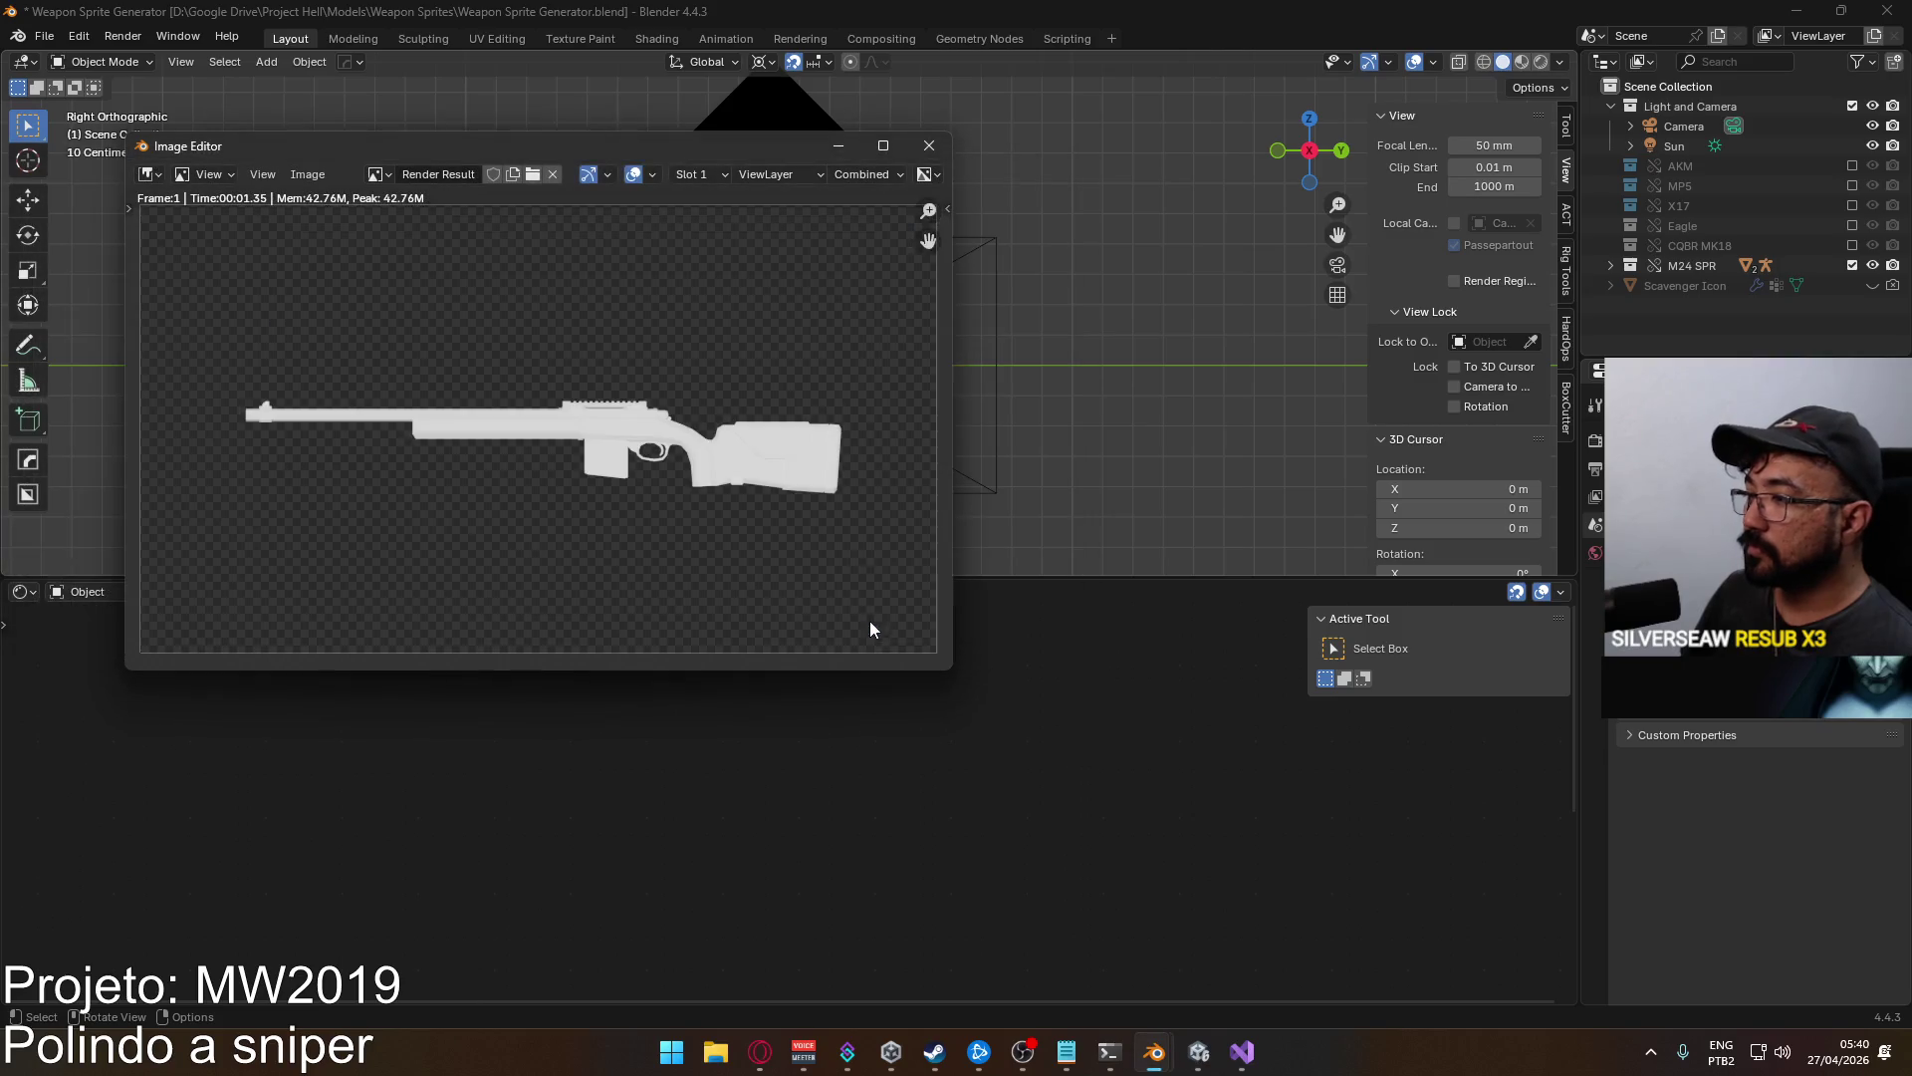
Close the render window, quit Blender saving the scene, and stop Unity's running game.
click(929, 145)
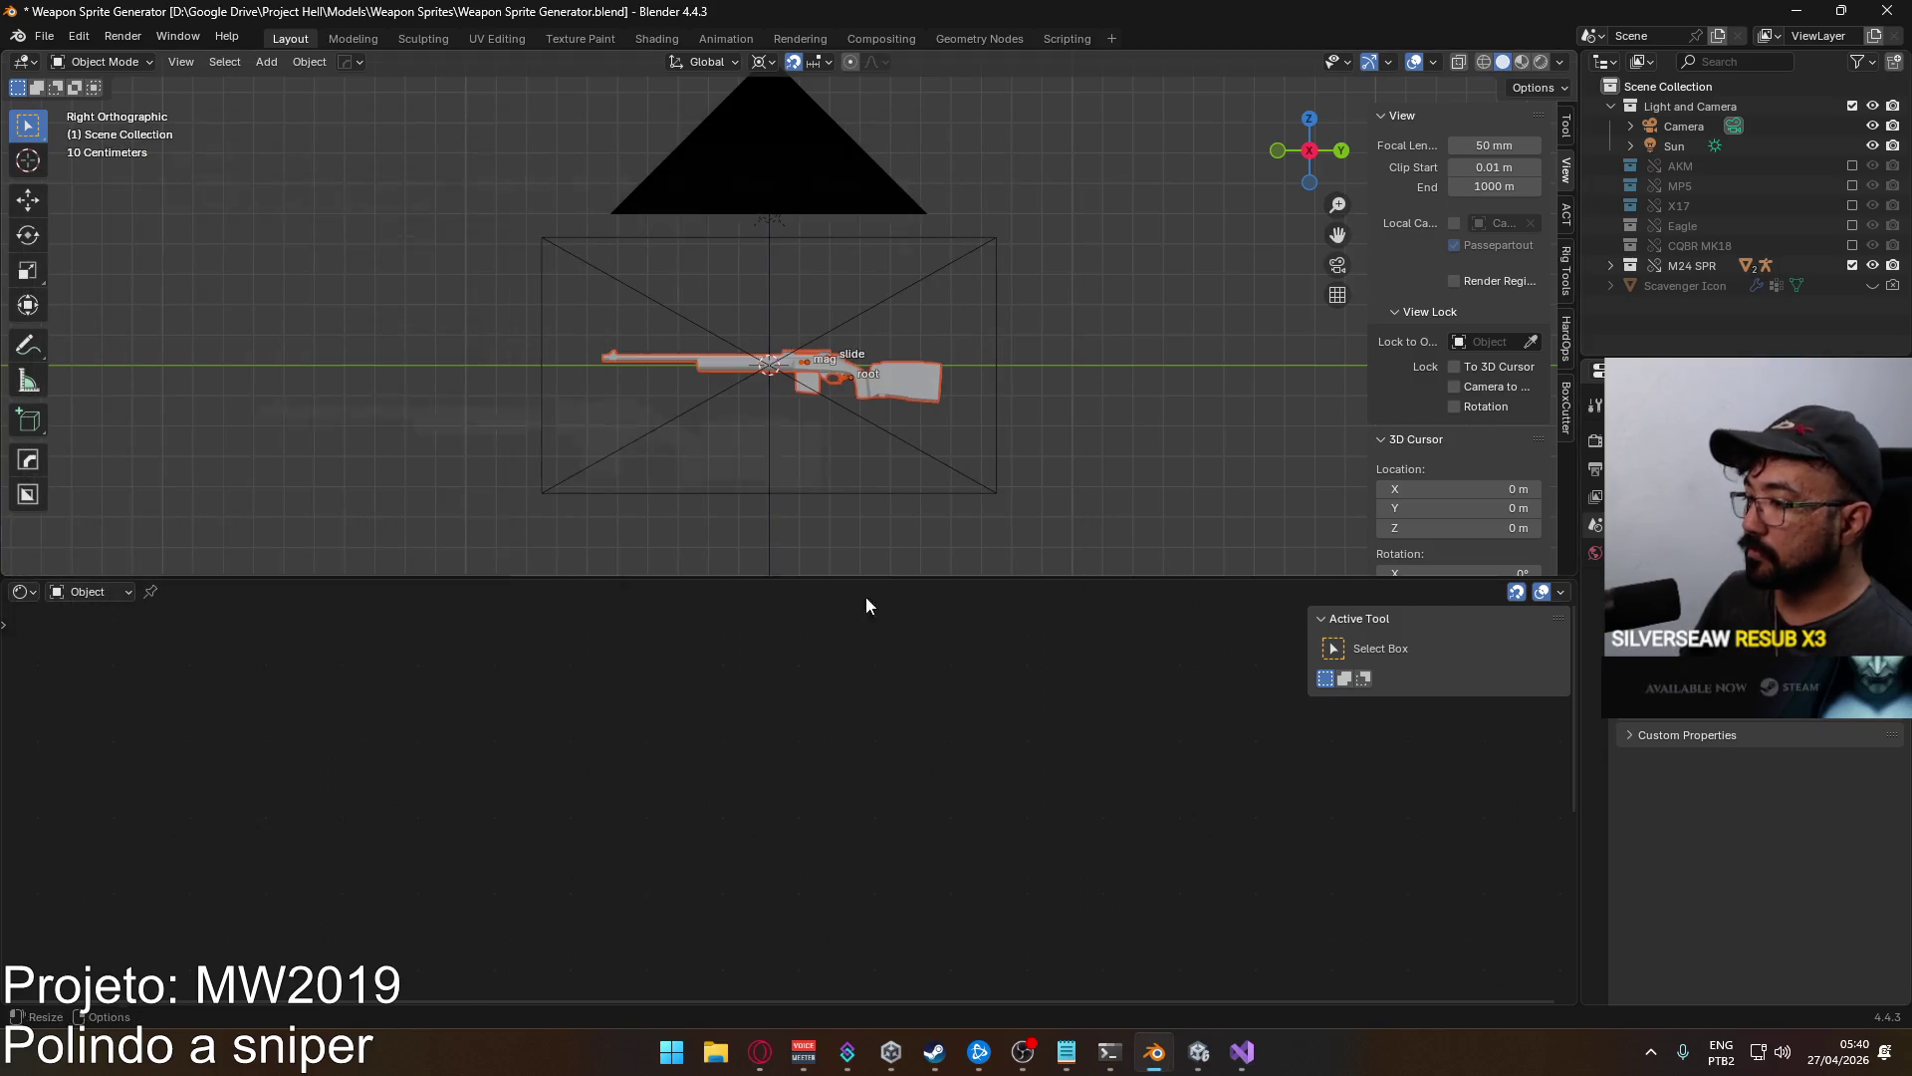
click(1886, 10)
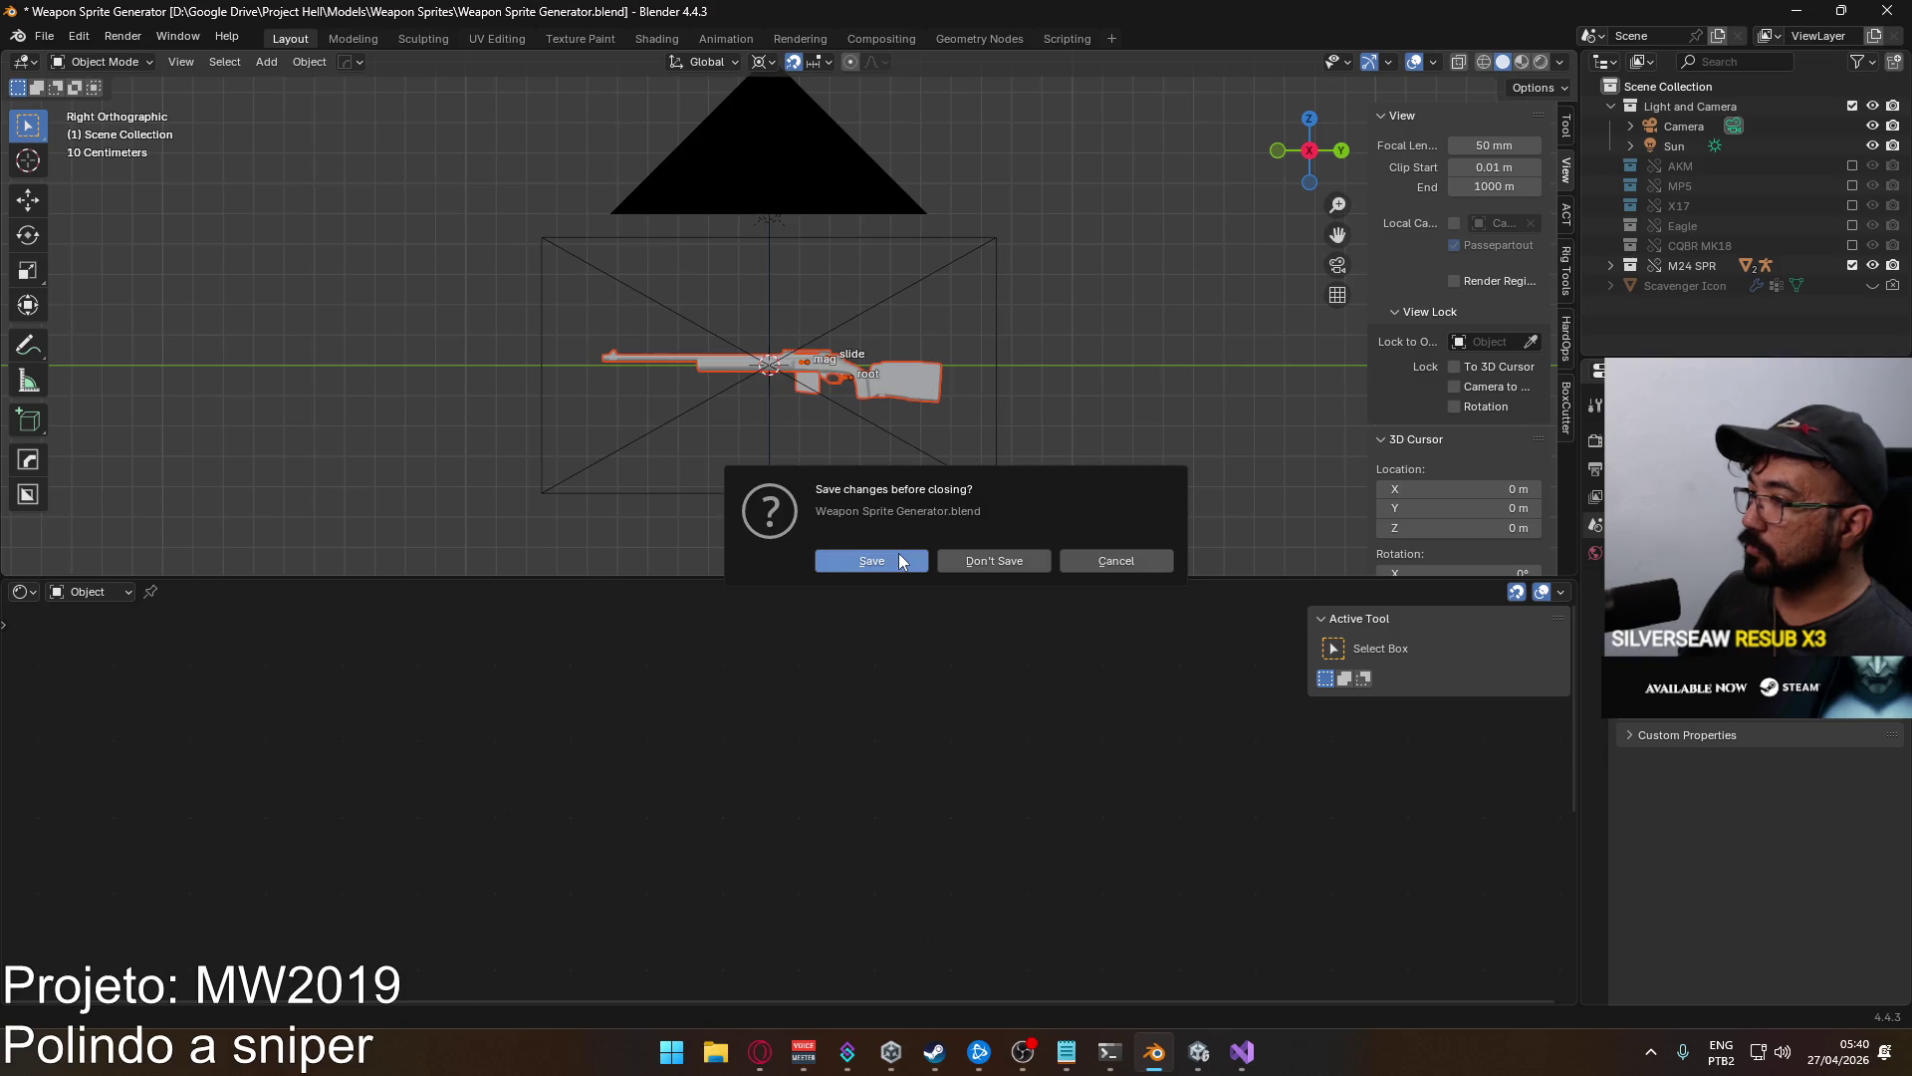
click(857, 561)
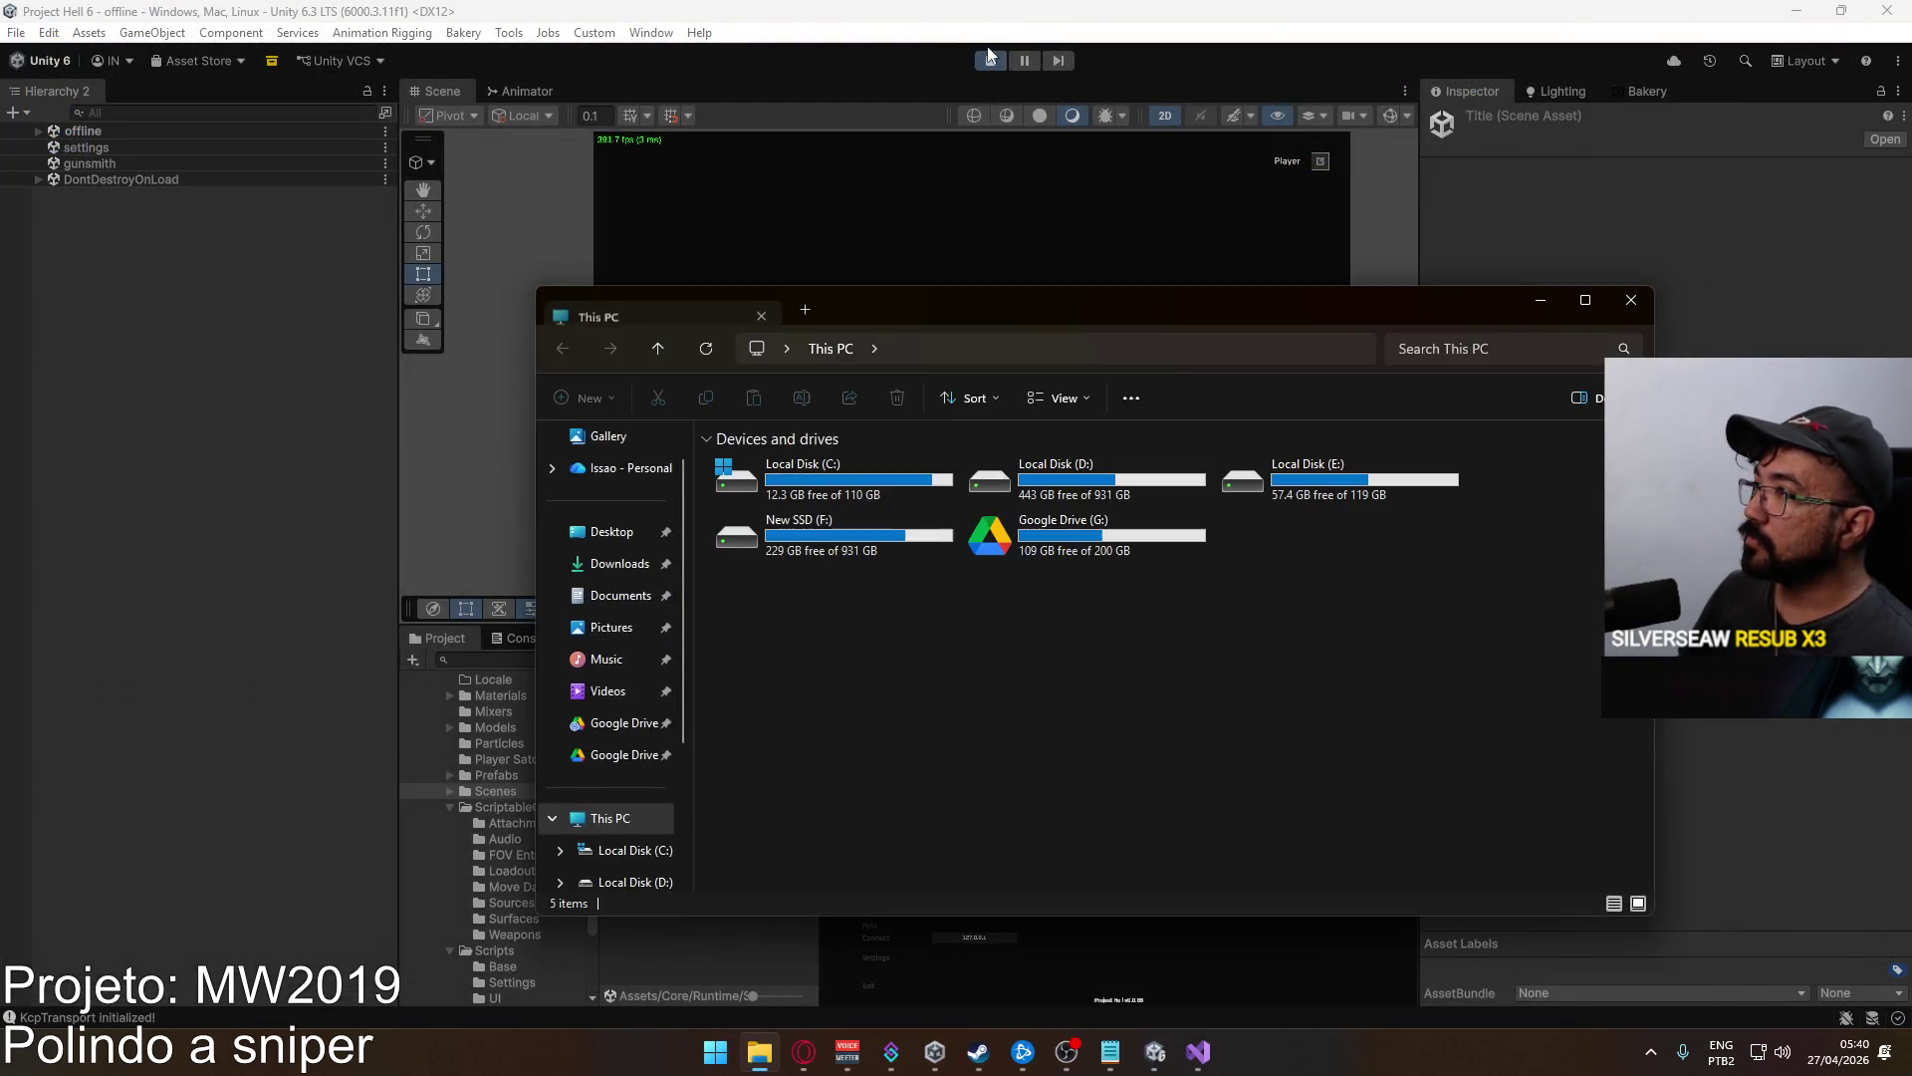
key(ctrl+p)
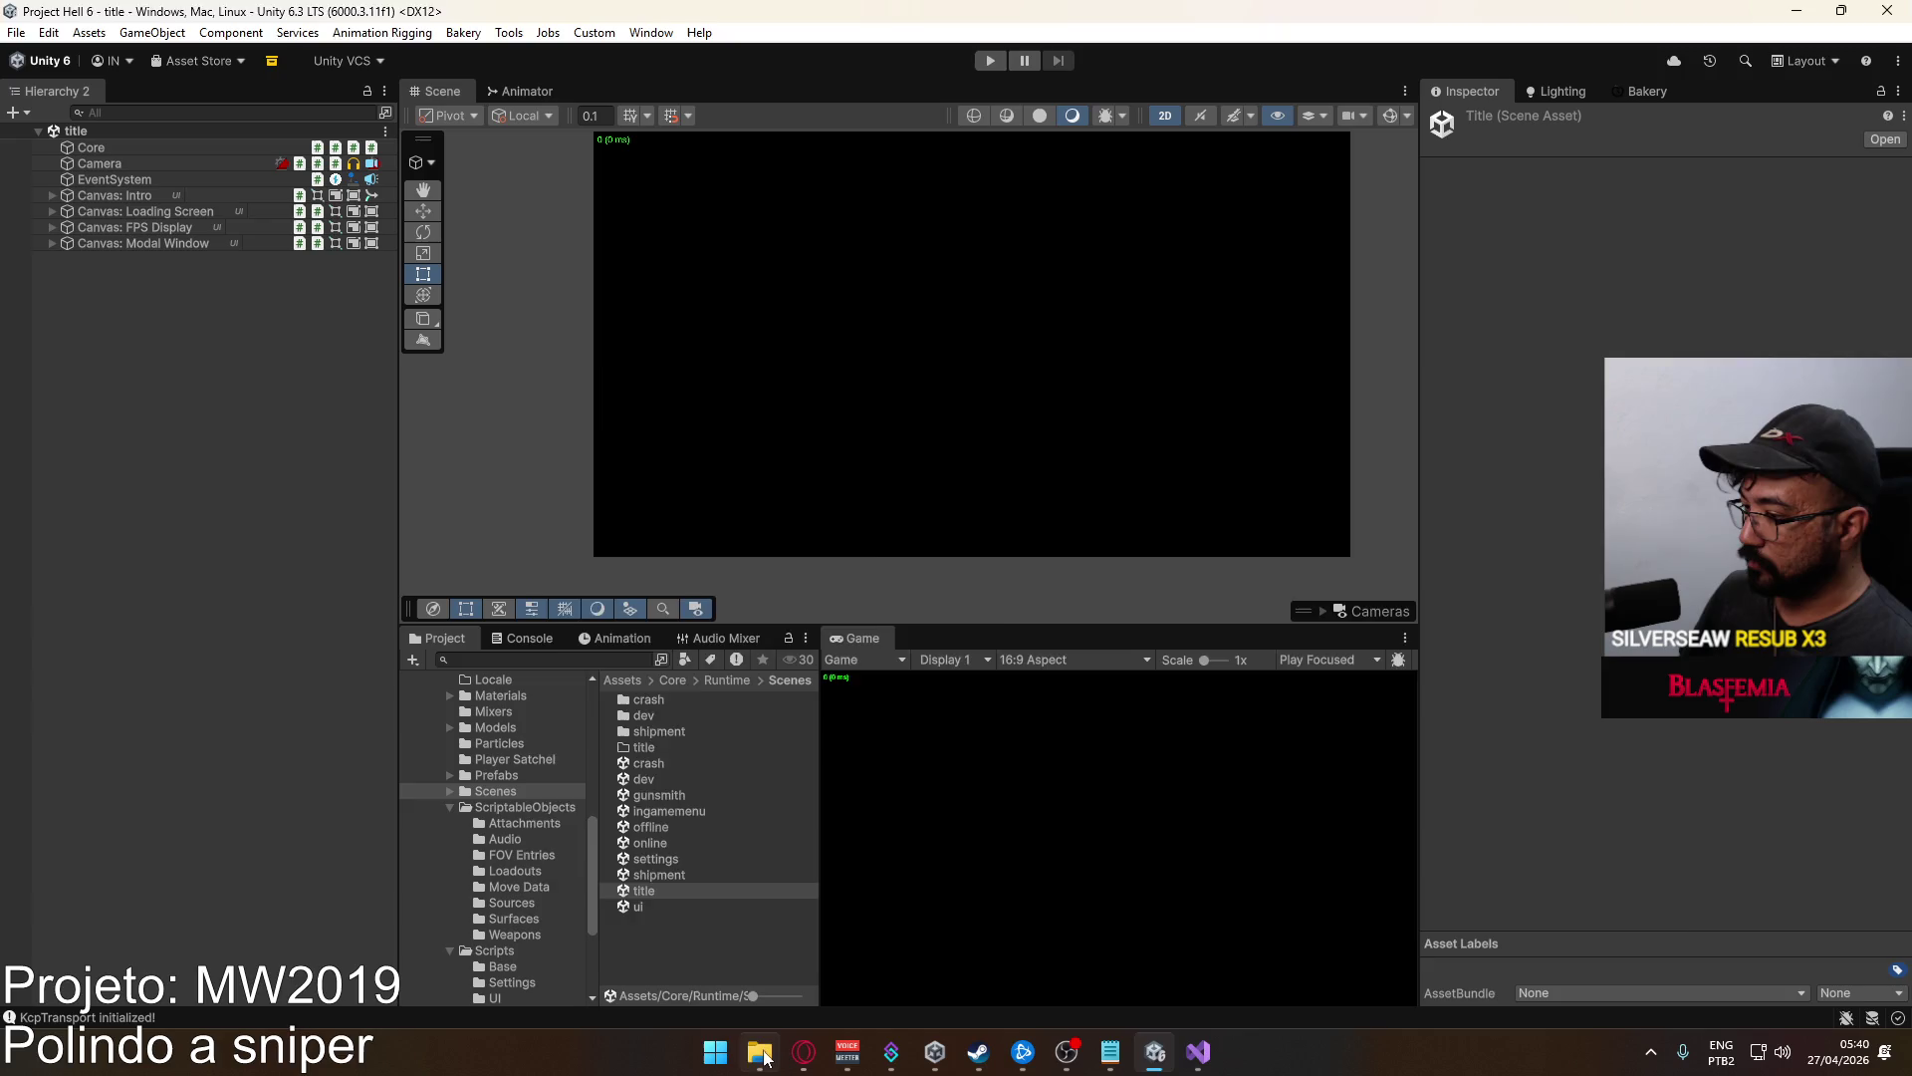
Open File Explorer and browse Local Disk (D:) > Google Drive to the Project Hell folder.
click(759, 1052)
click(1054, 488)
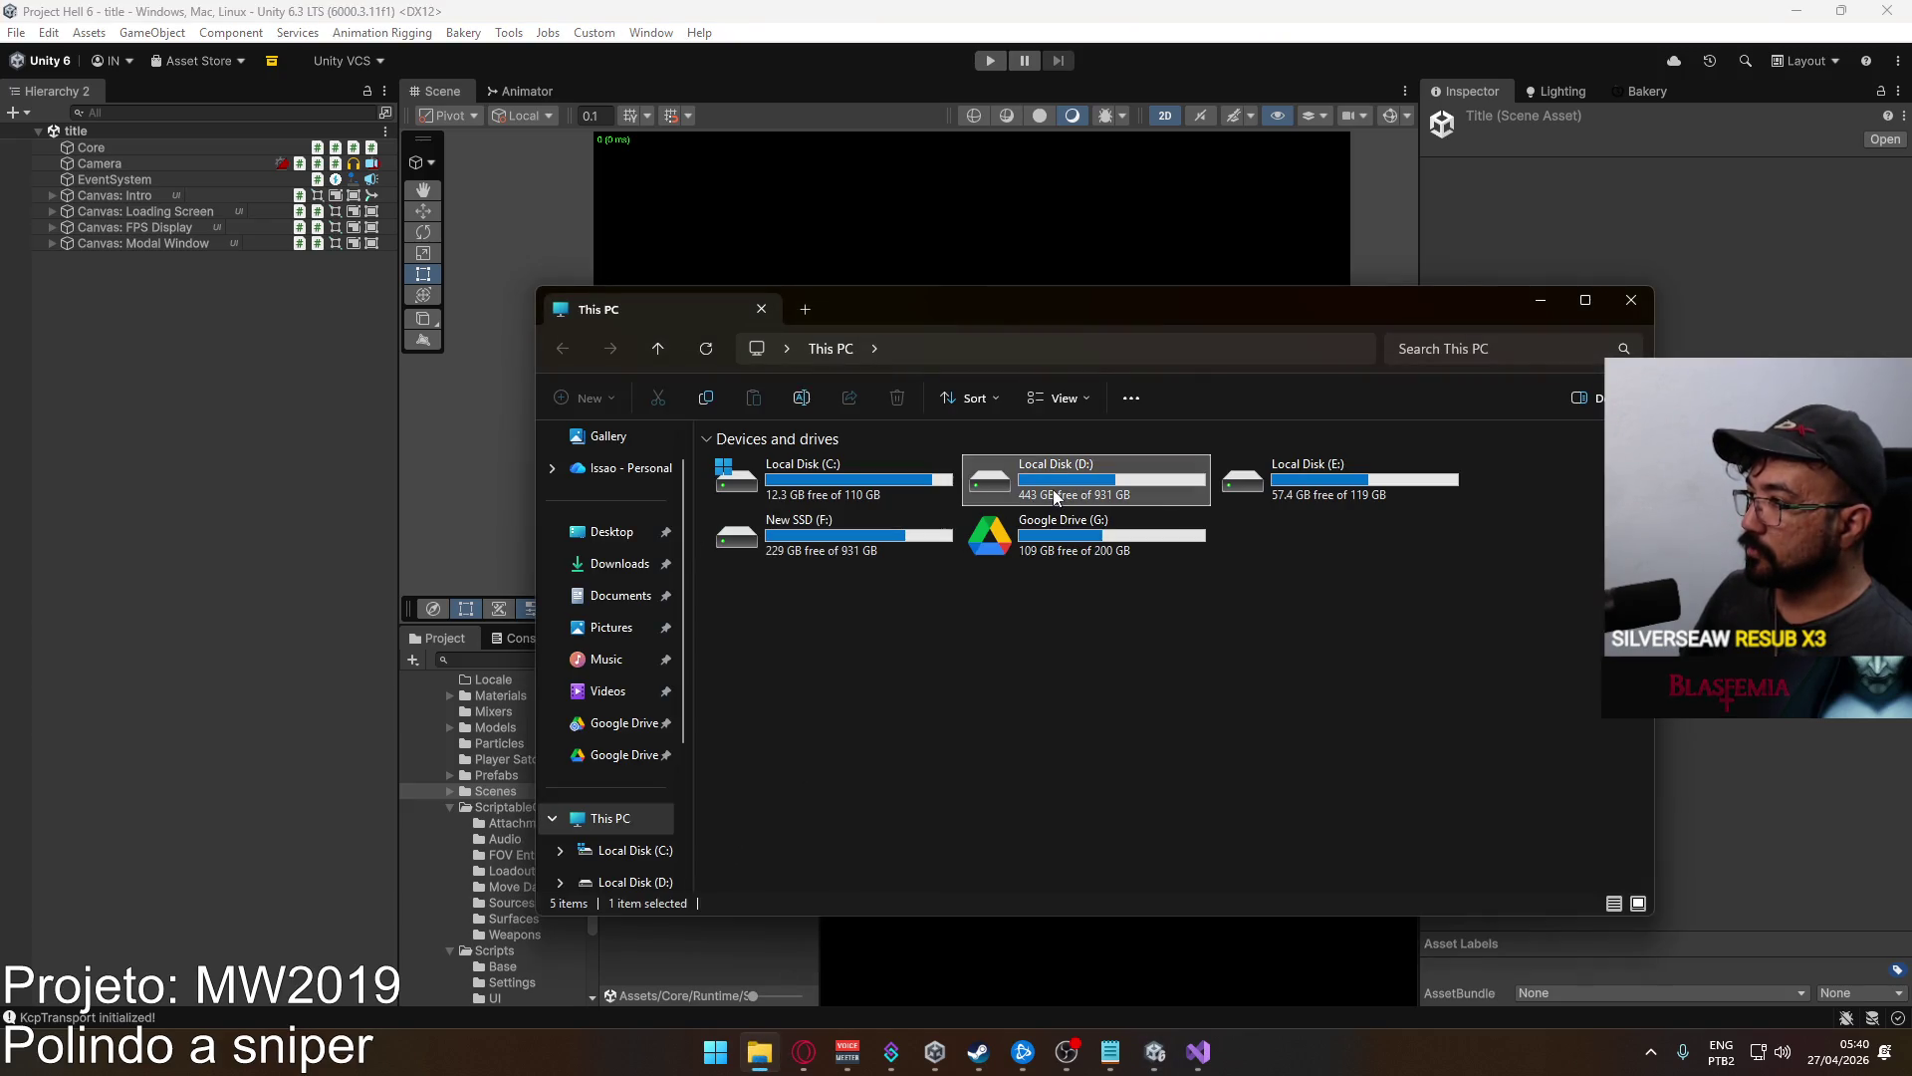
double_click(1054, 488)
double_click(778, 689)
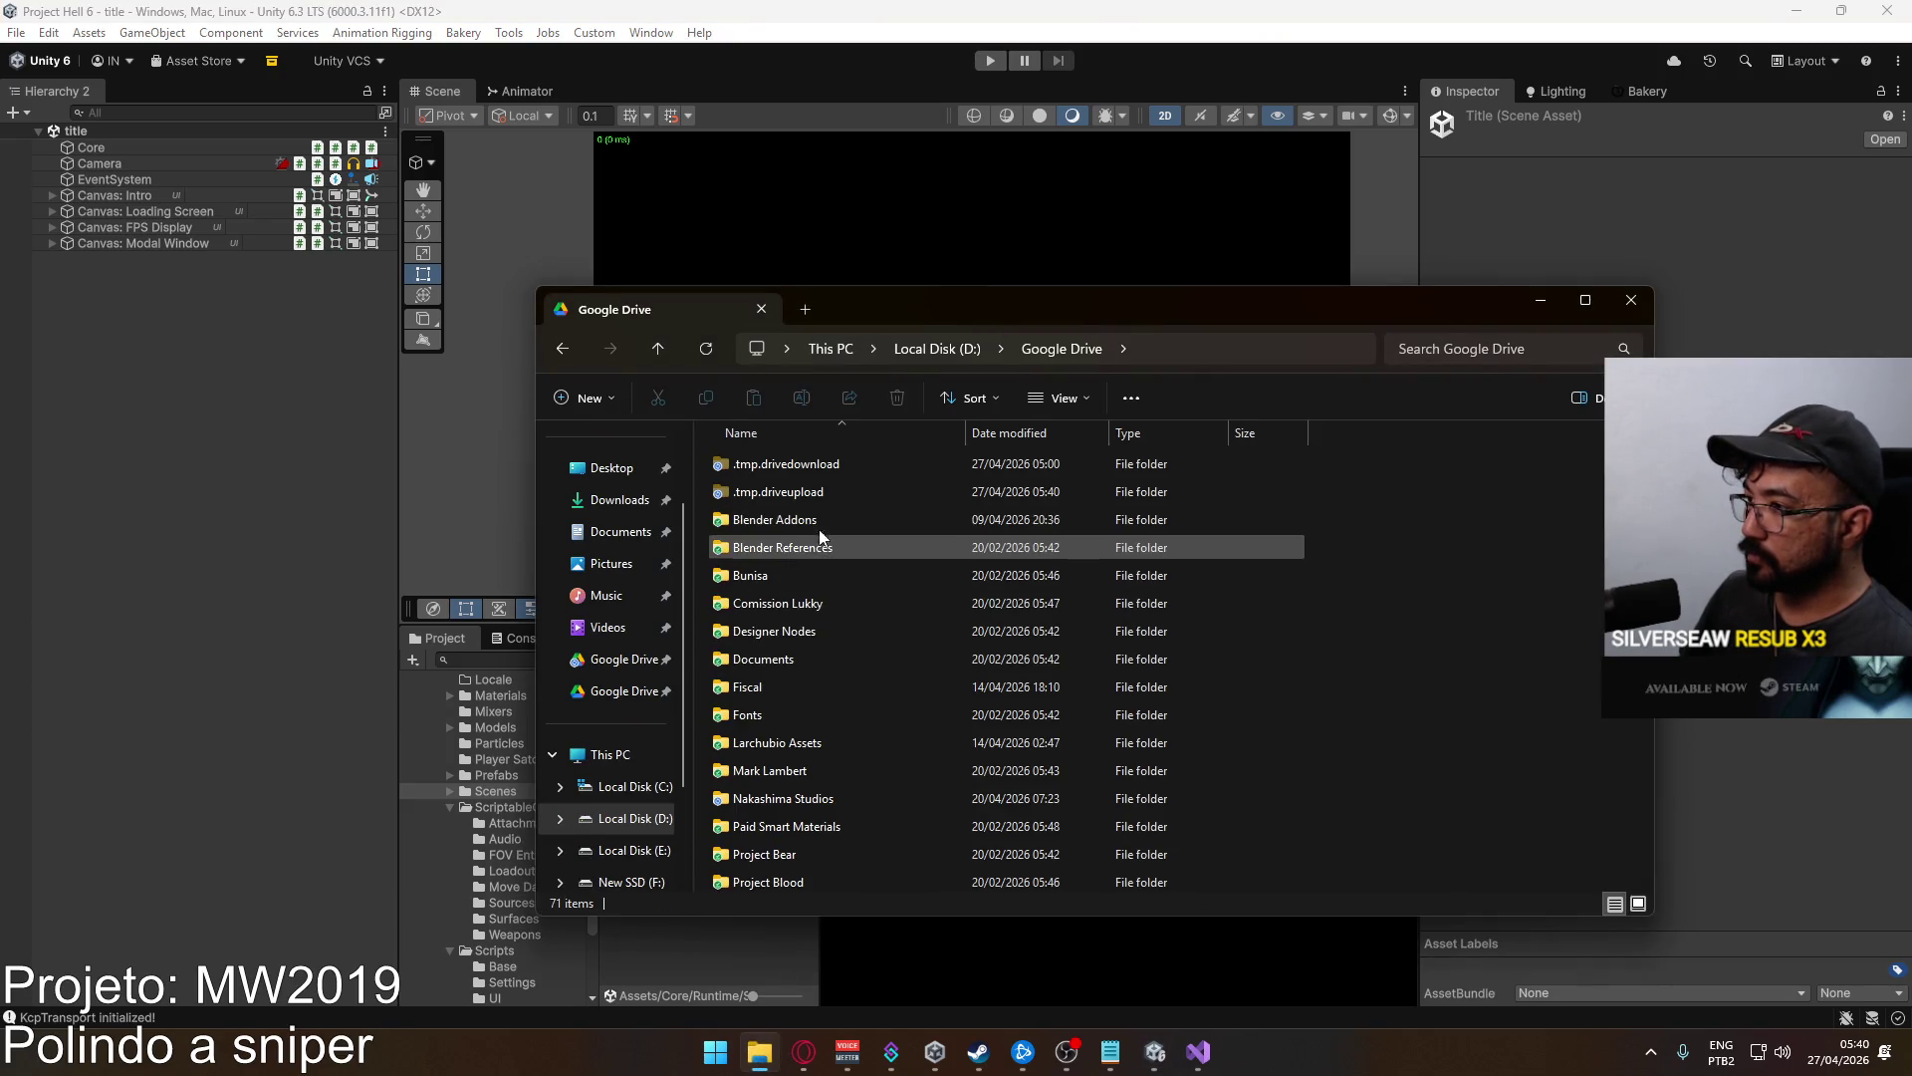
double_click(781, 796)
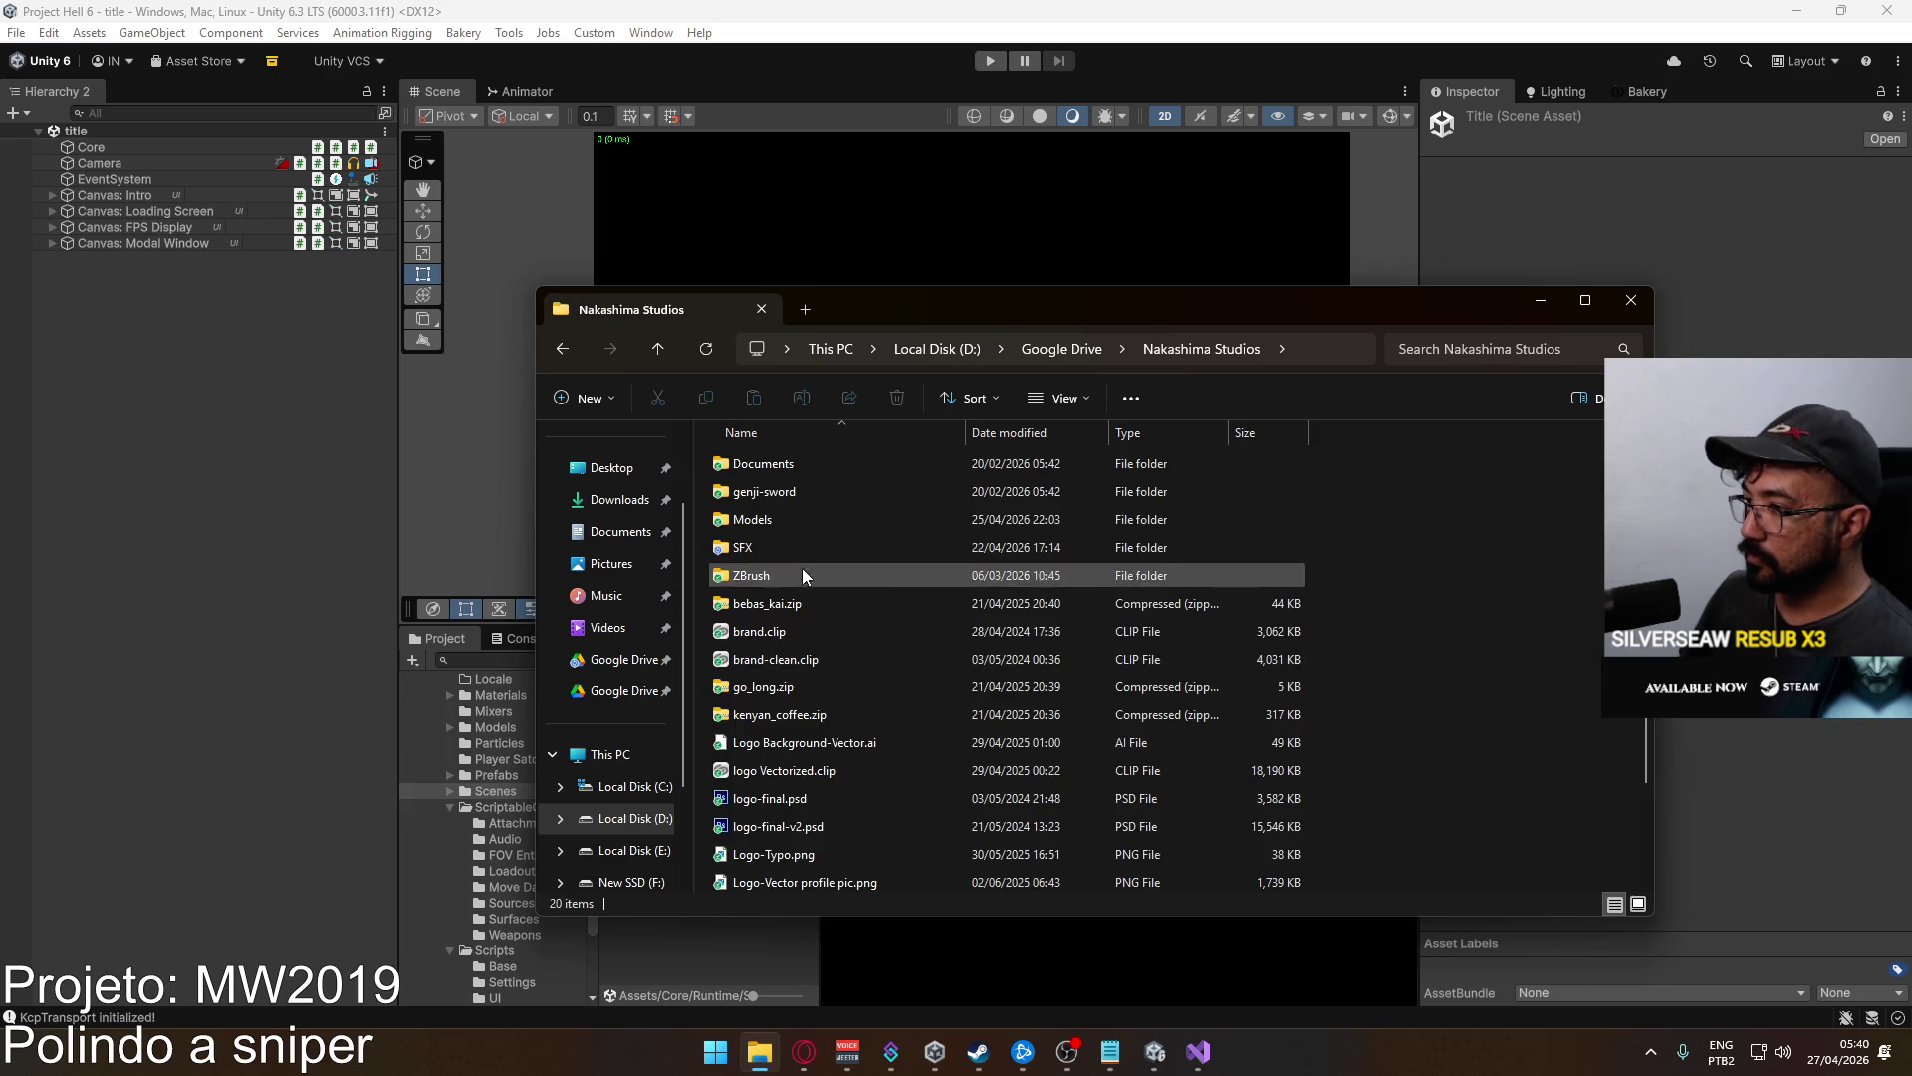
double_click(787, 550)
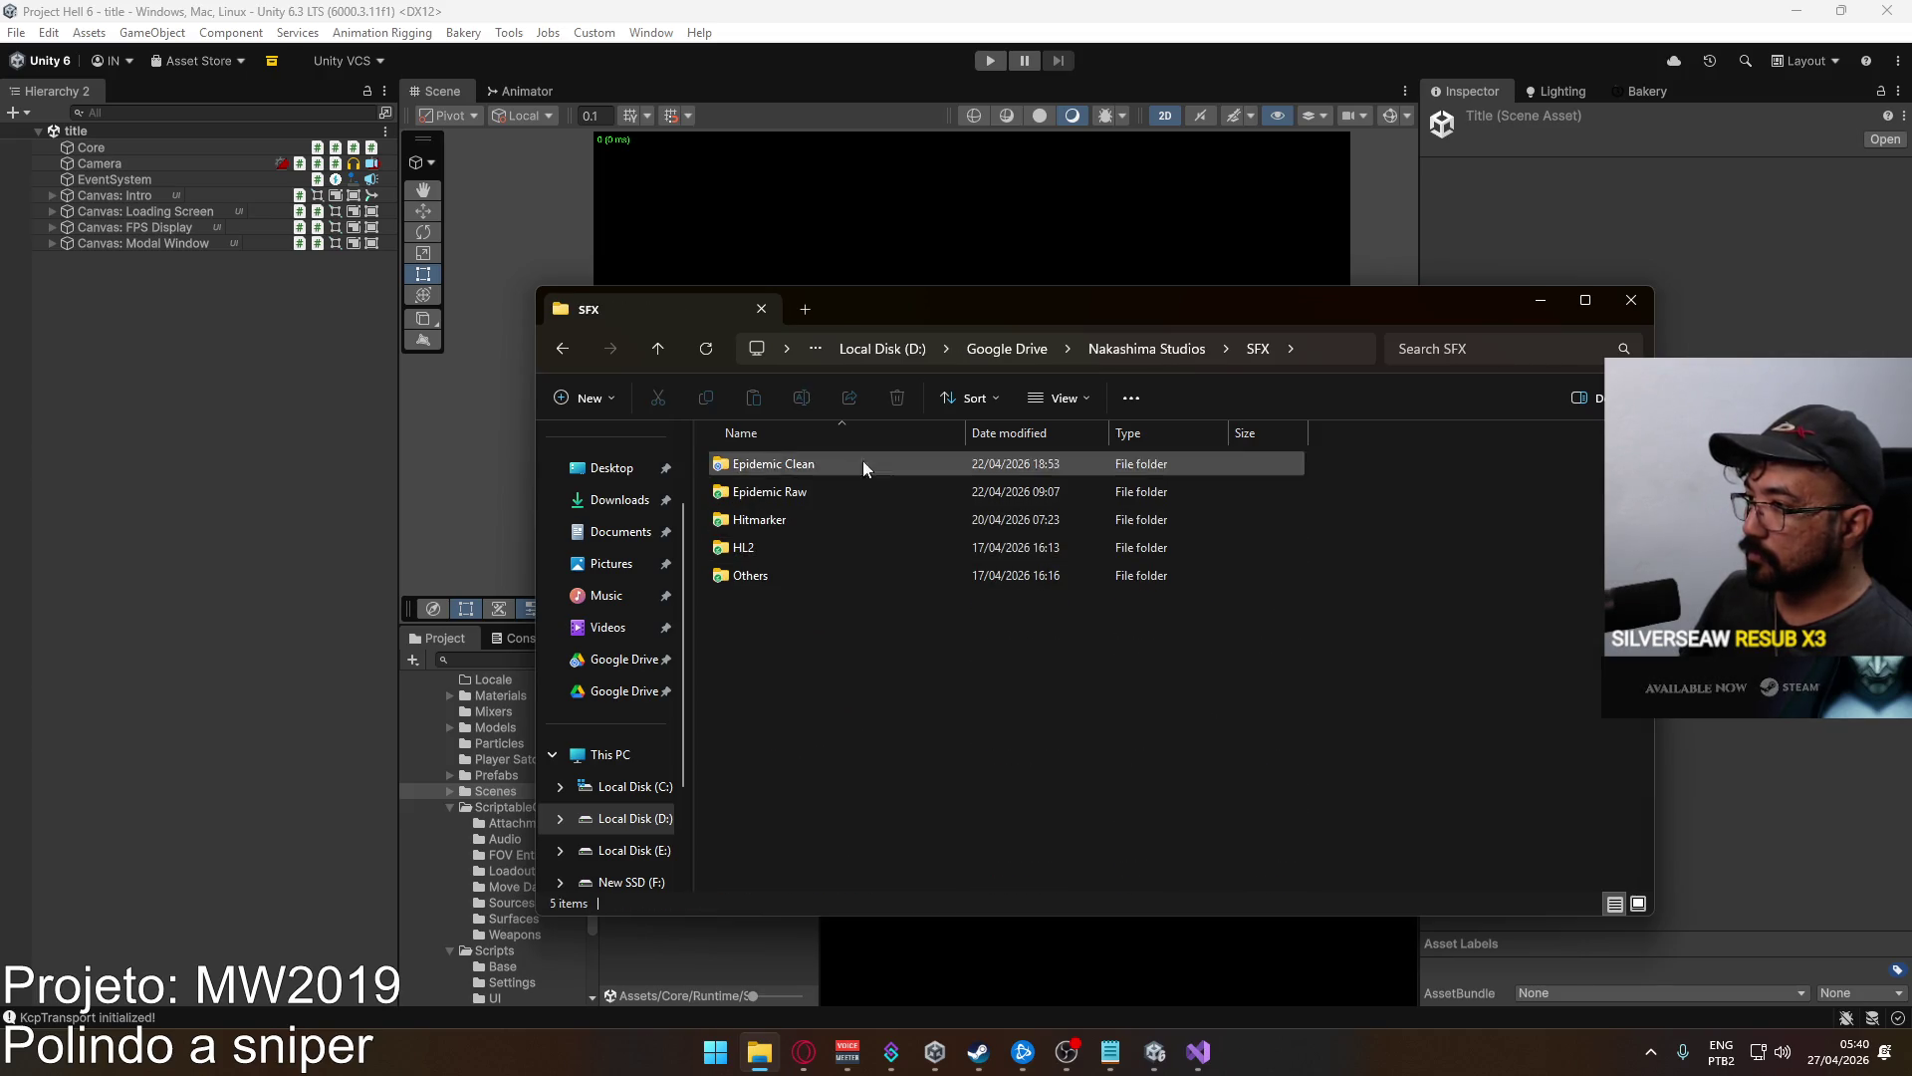
click(1146, 347)
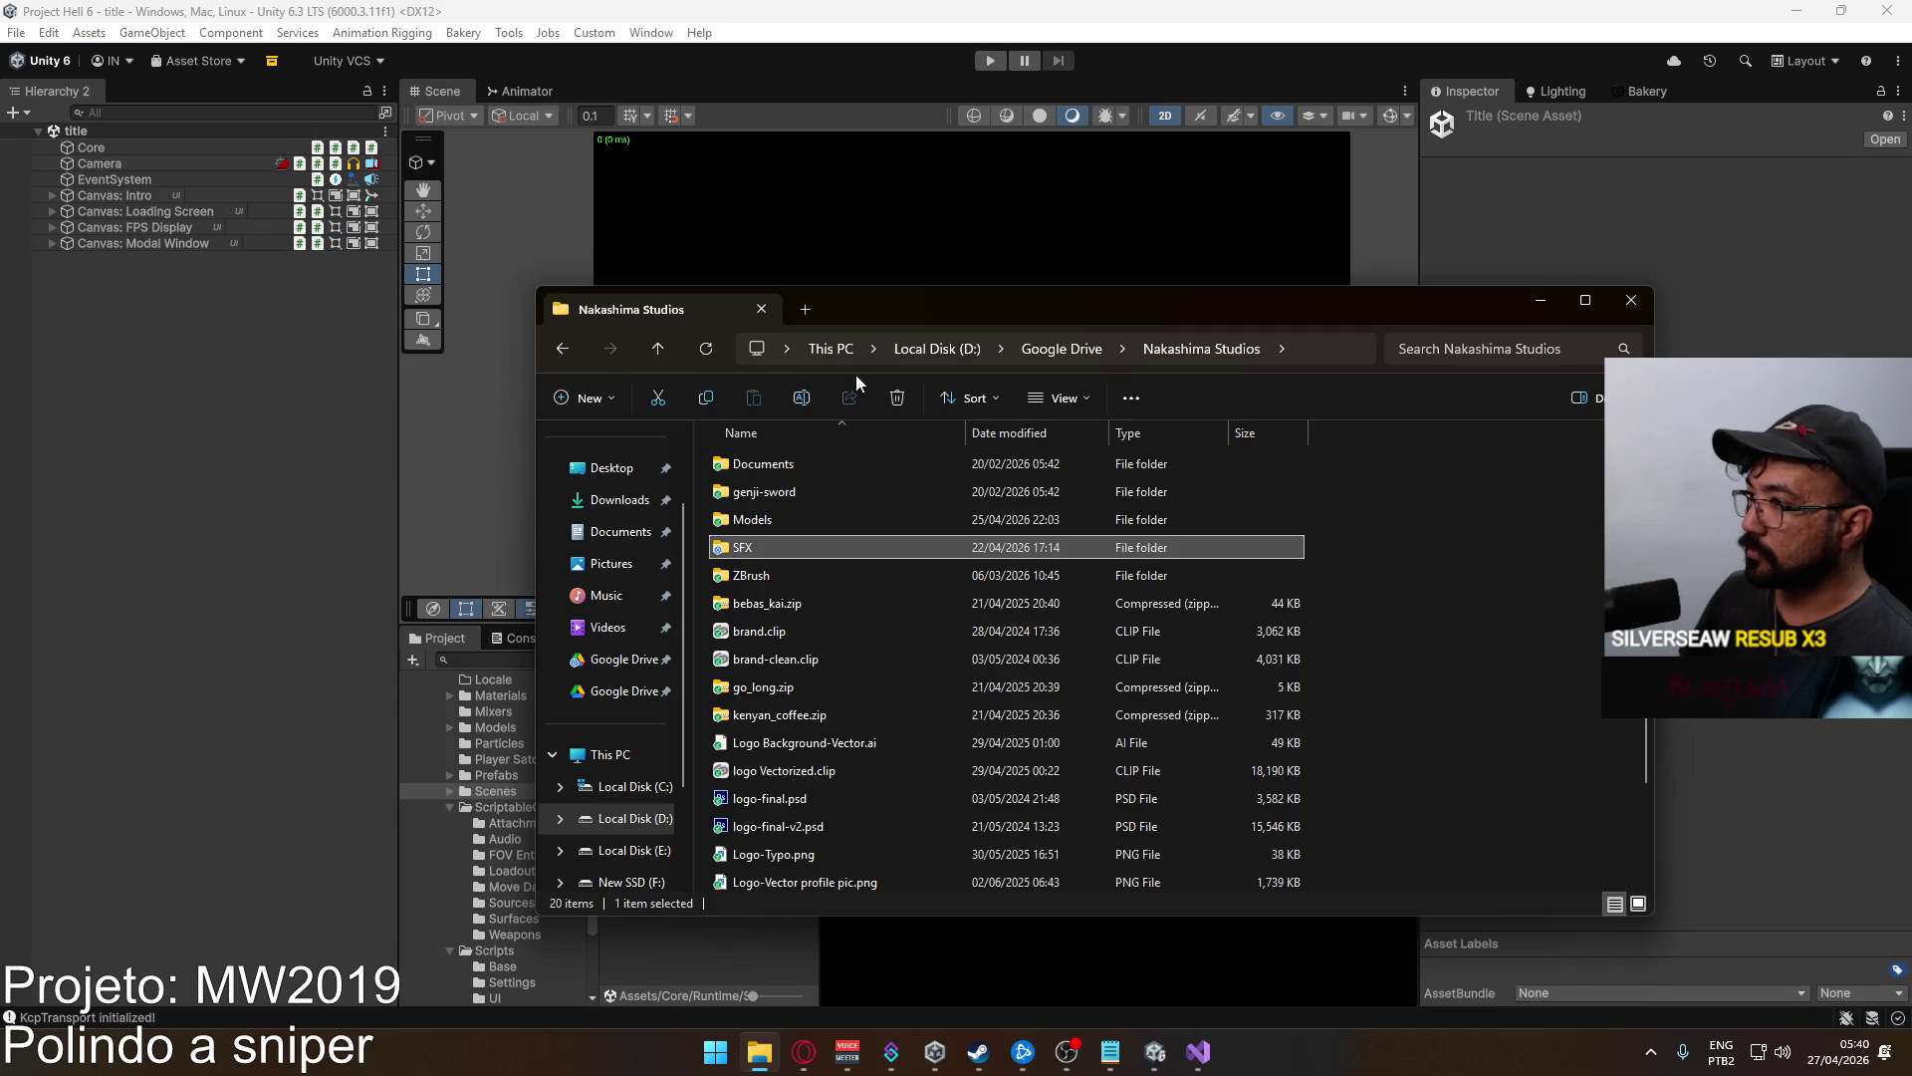
click(1032, 348)
scroll(781, 742, down, 3)
click(780, 767)
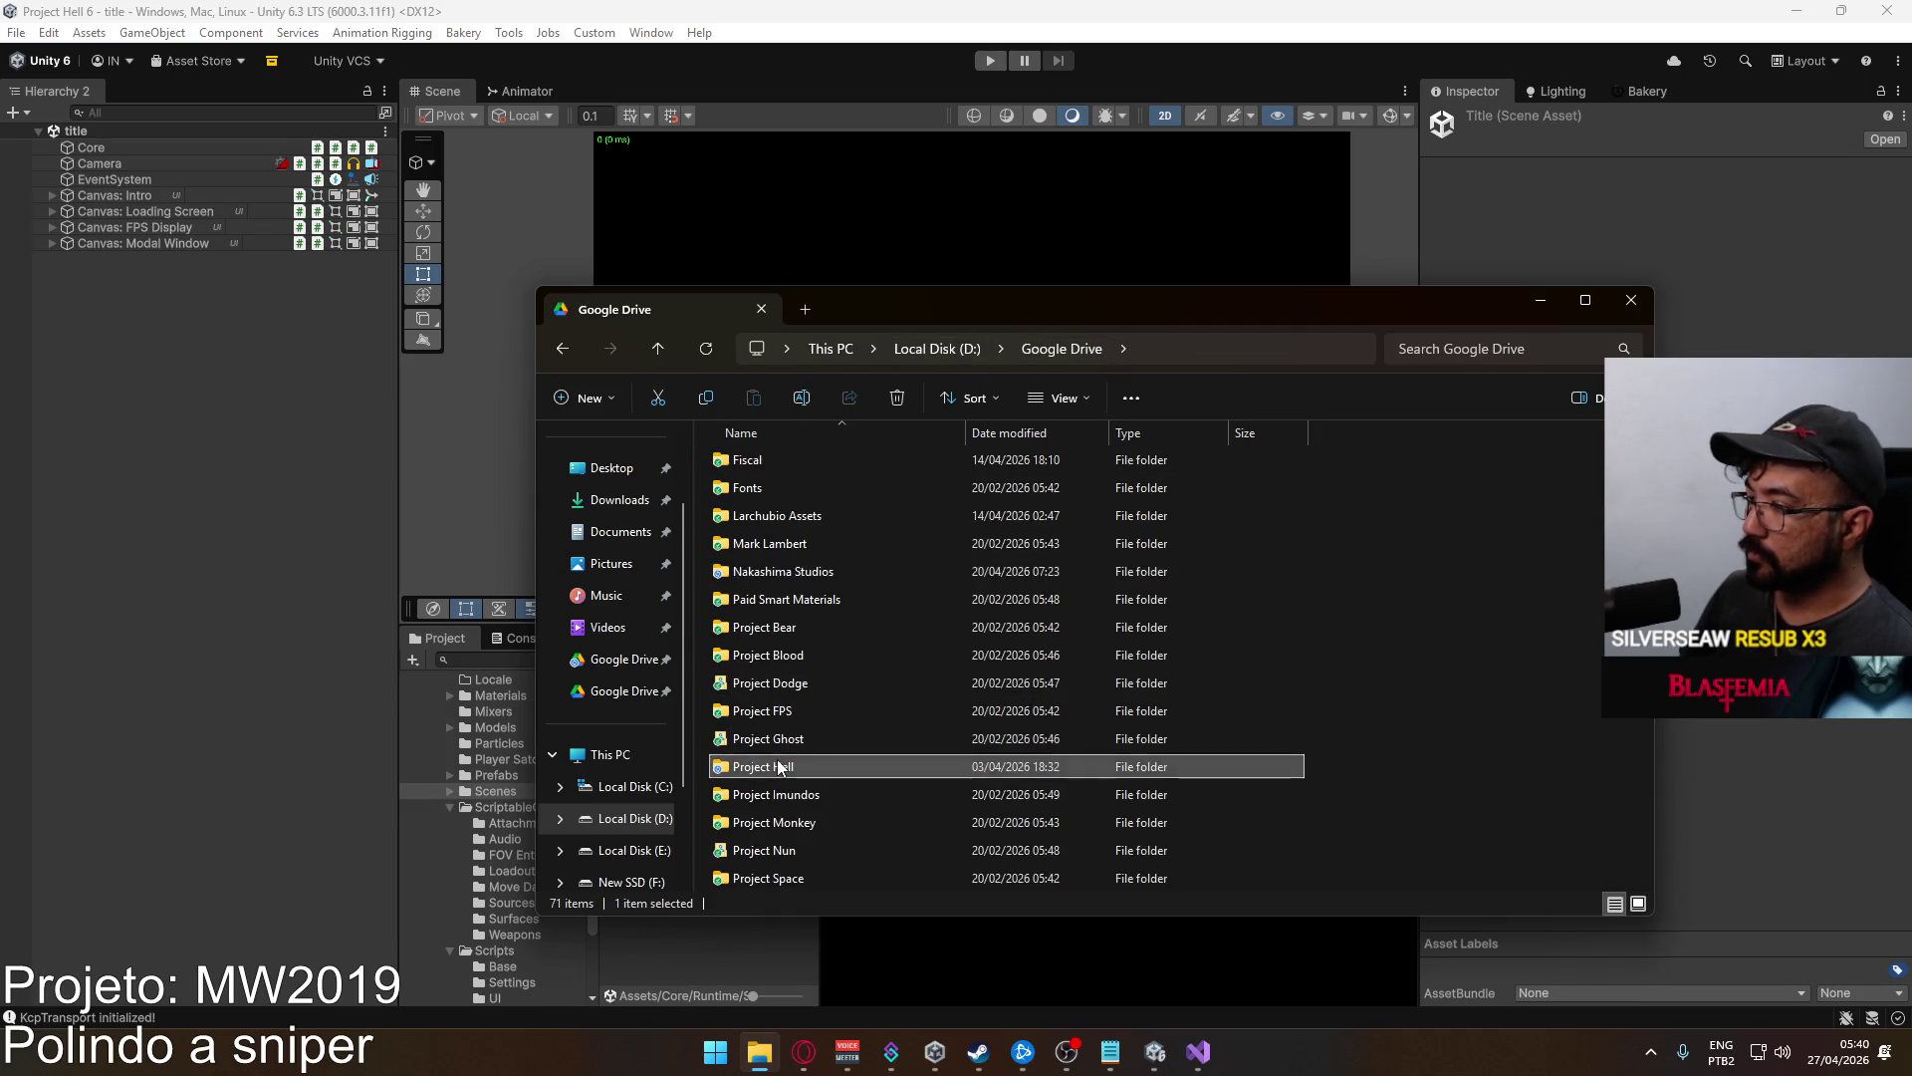
double_click(779, 766)
Go into Models > Weapon Sprites, check SPR_Sprite.png is there, and close Explorer.
double_click(791, 496)
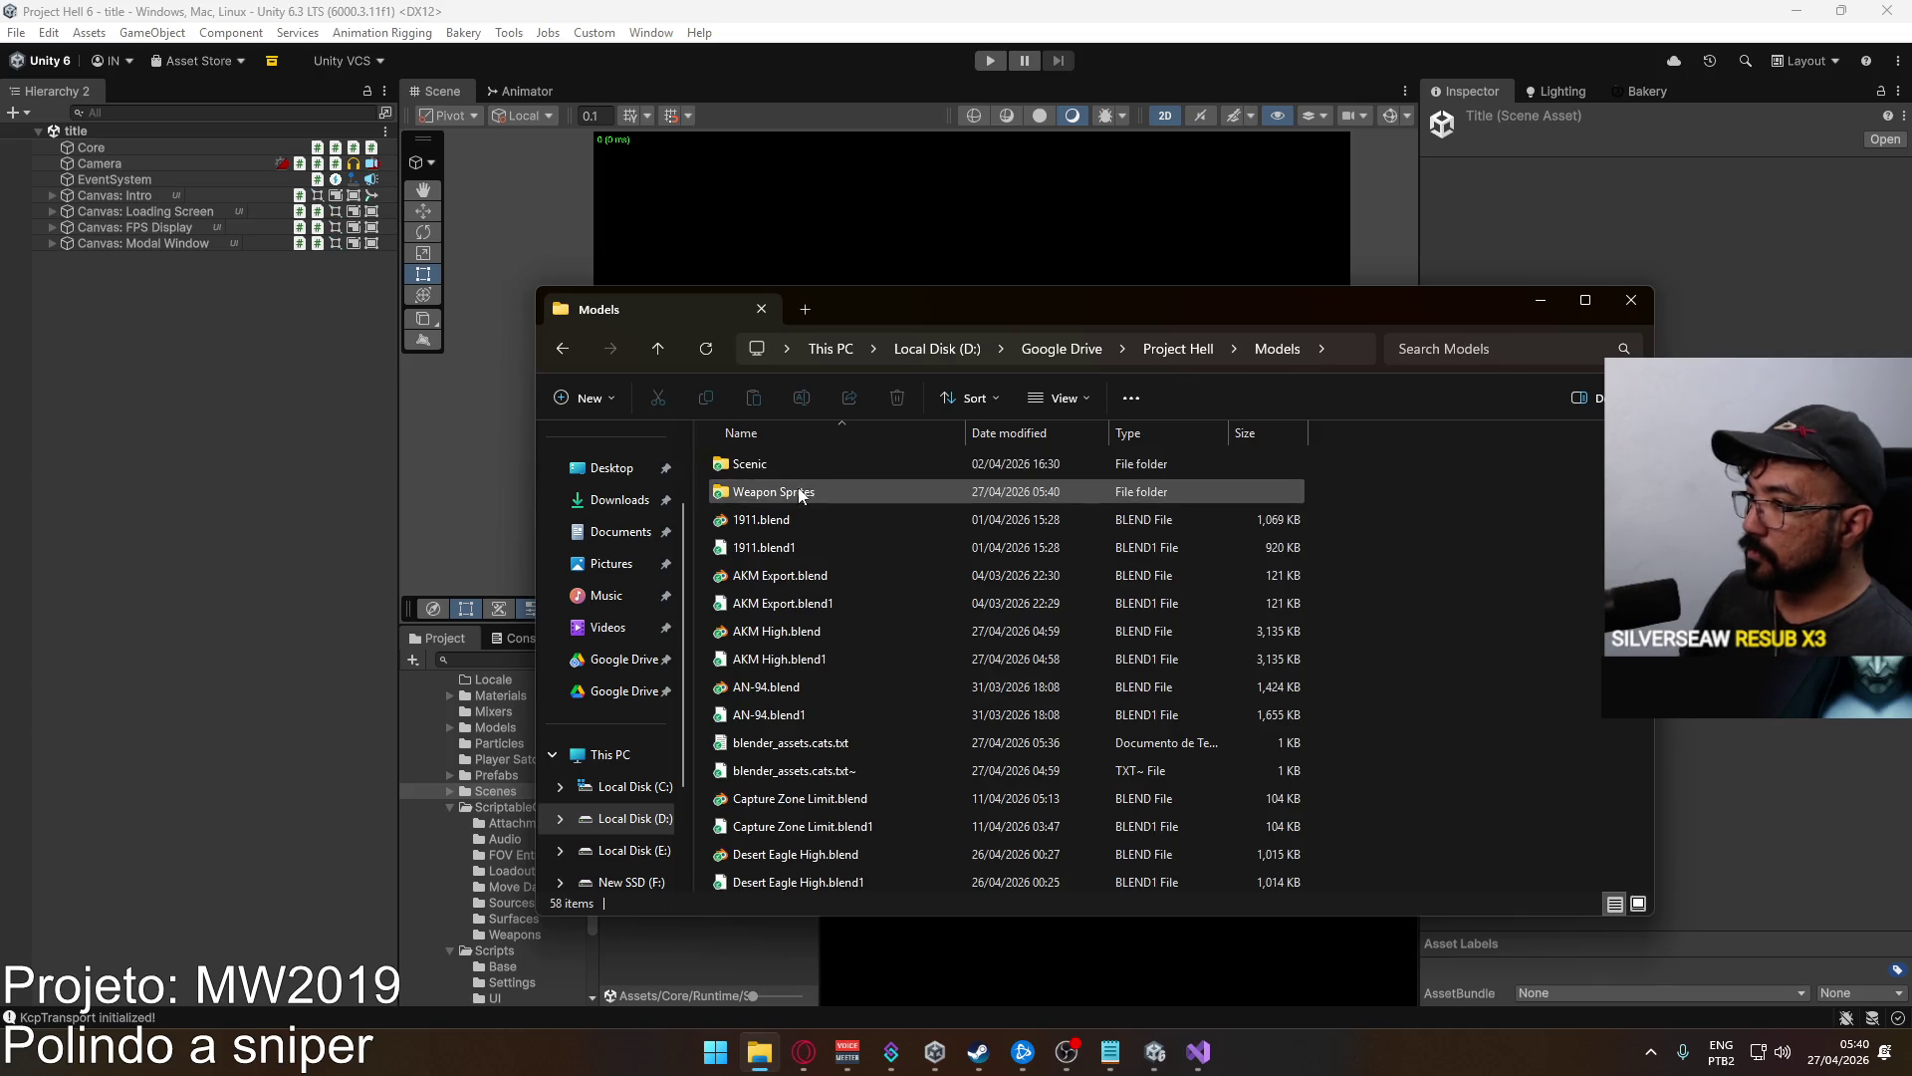
scroll(845, 582, down, 15)
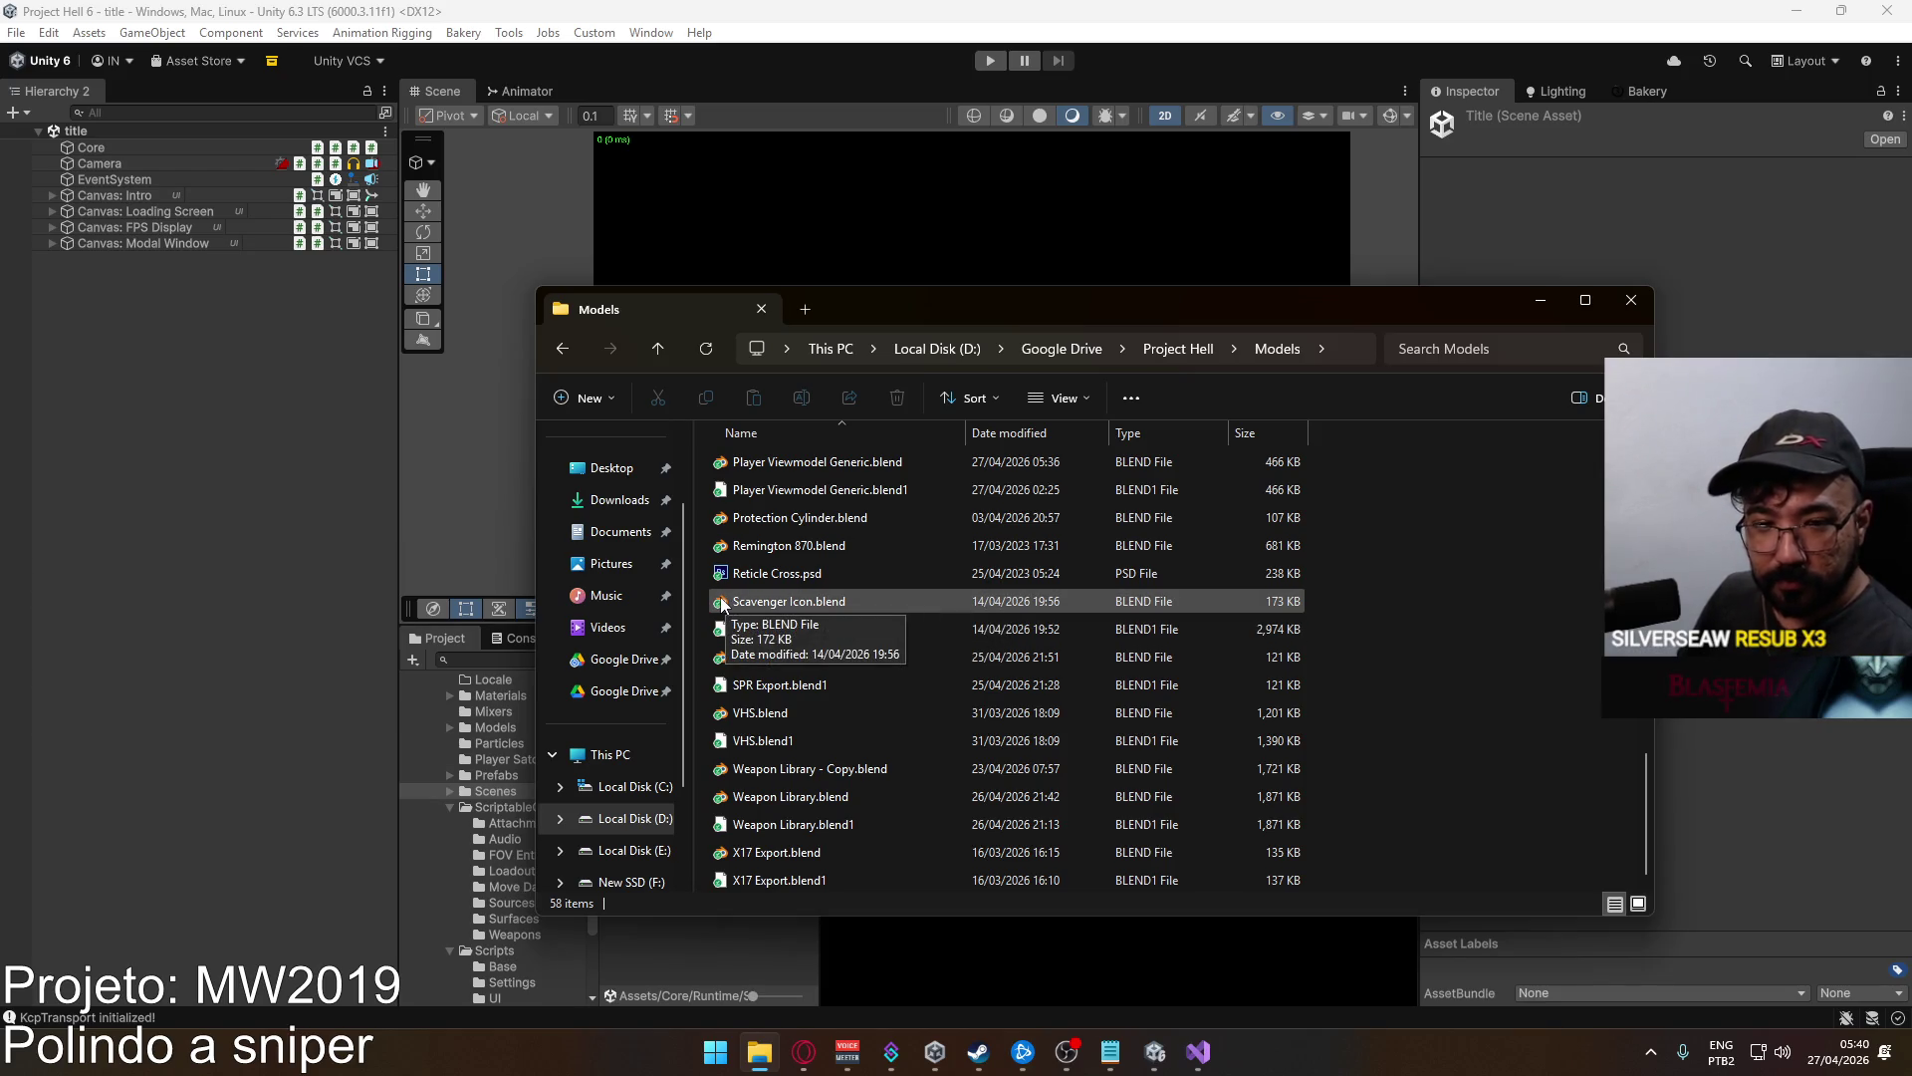
scroll(711, 610, up, 2)
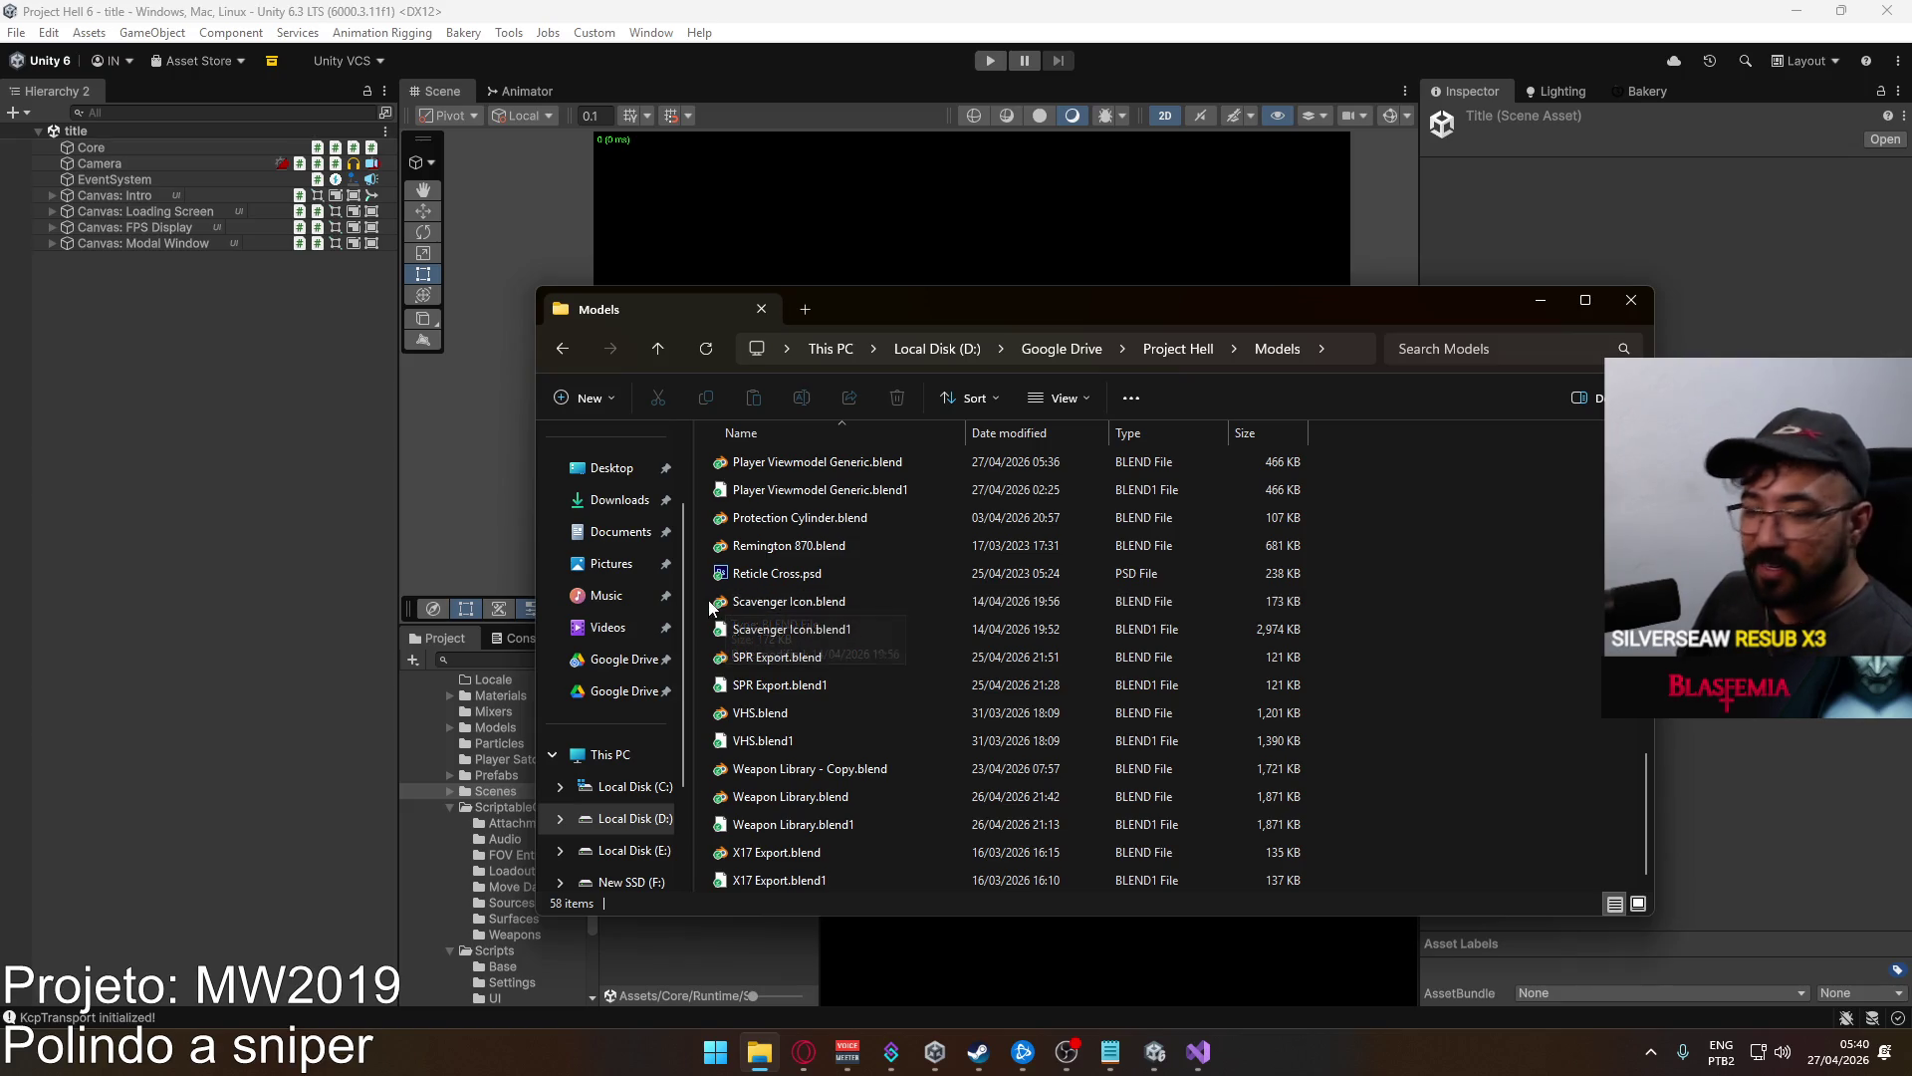
scroll(834, 631, down, 2)
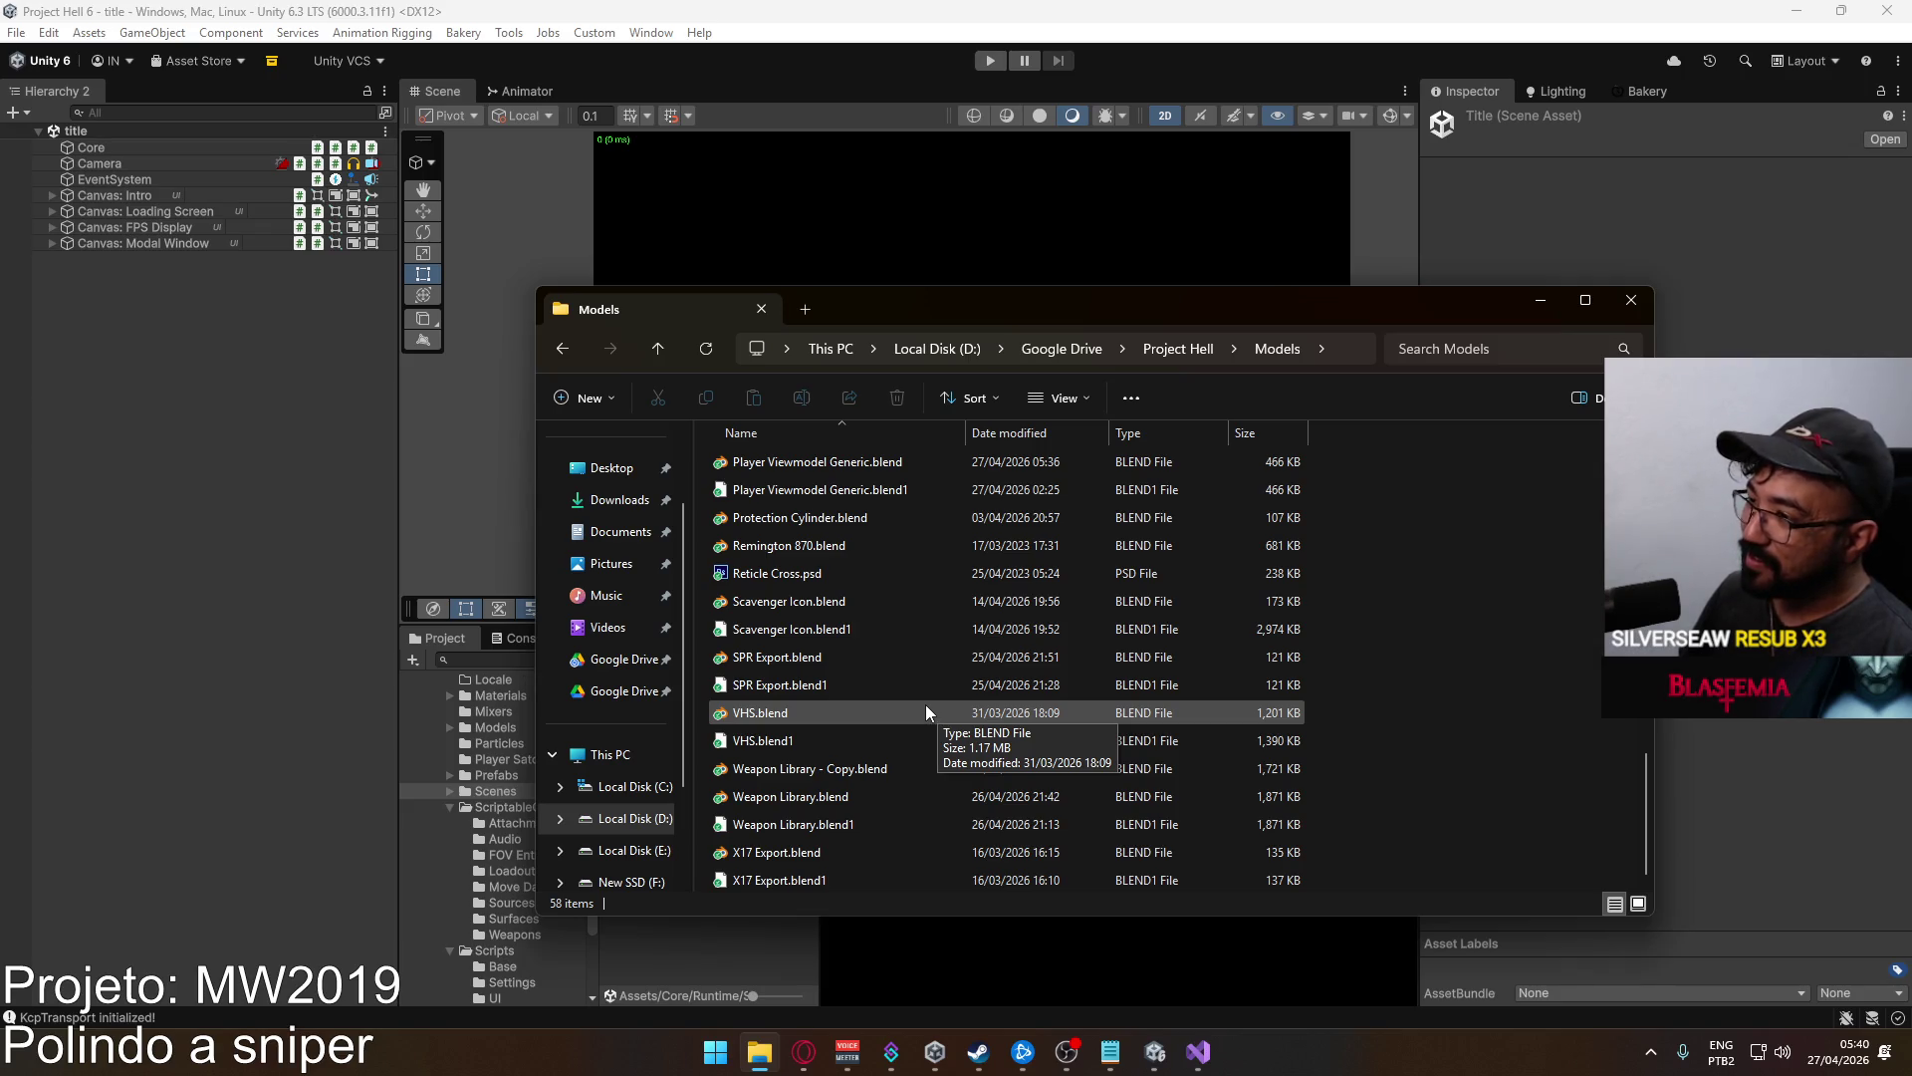
scroll(844, 825, up, 4)
scroll(845, 815, up, 10)
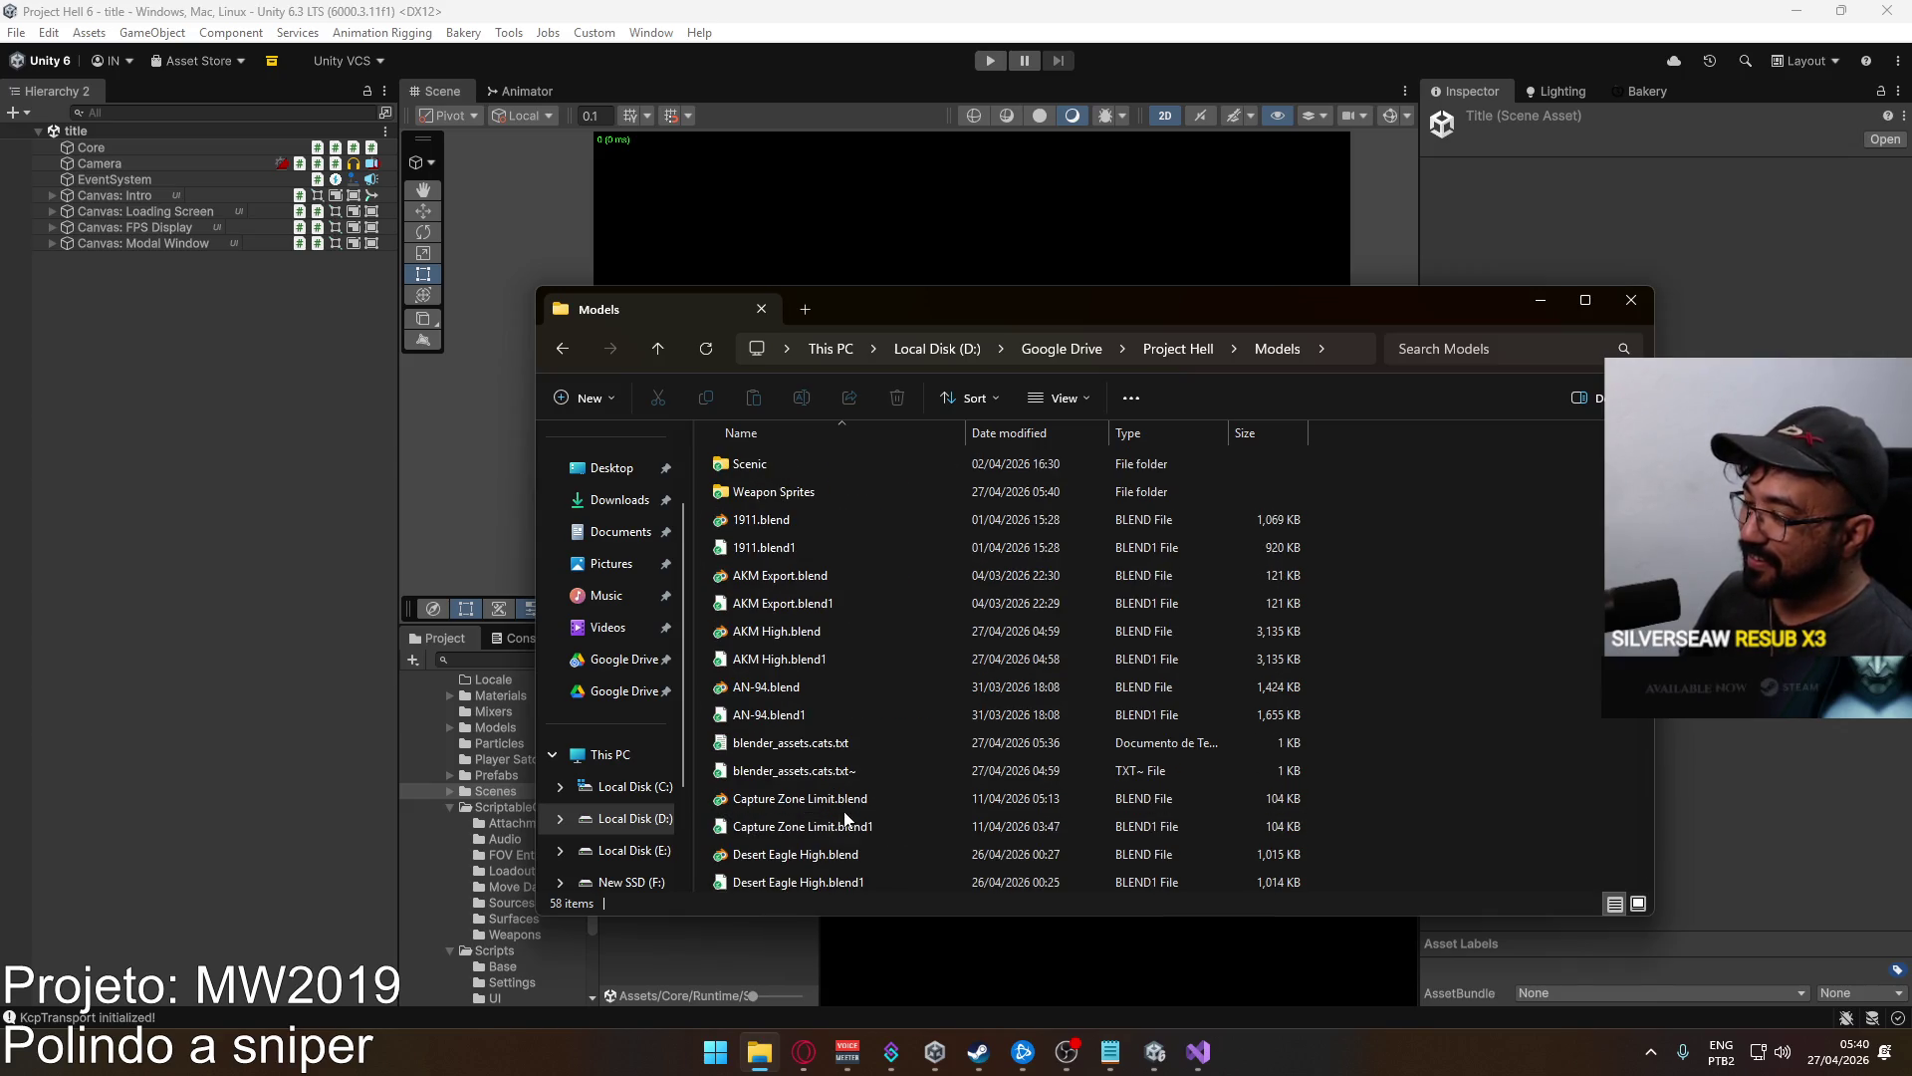
scroll(844, 799, down, 3)
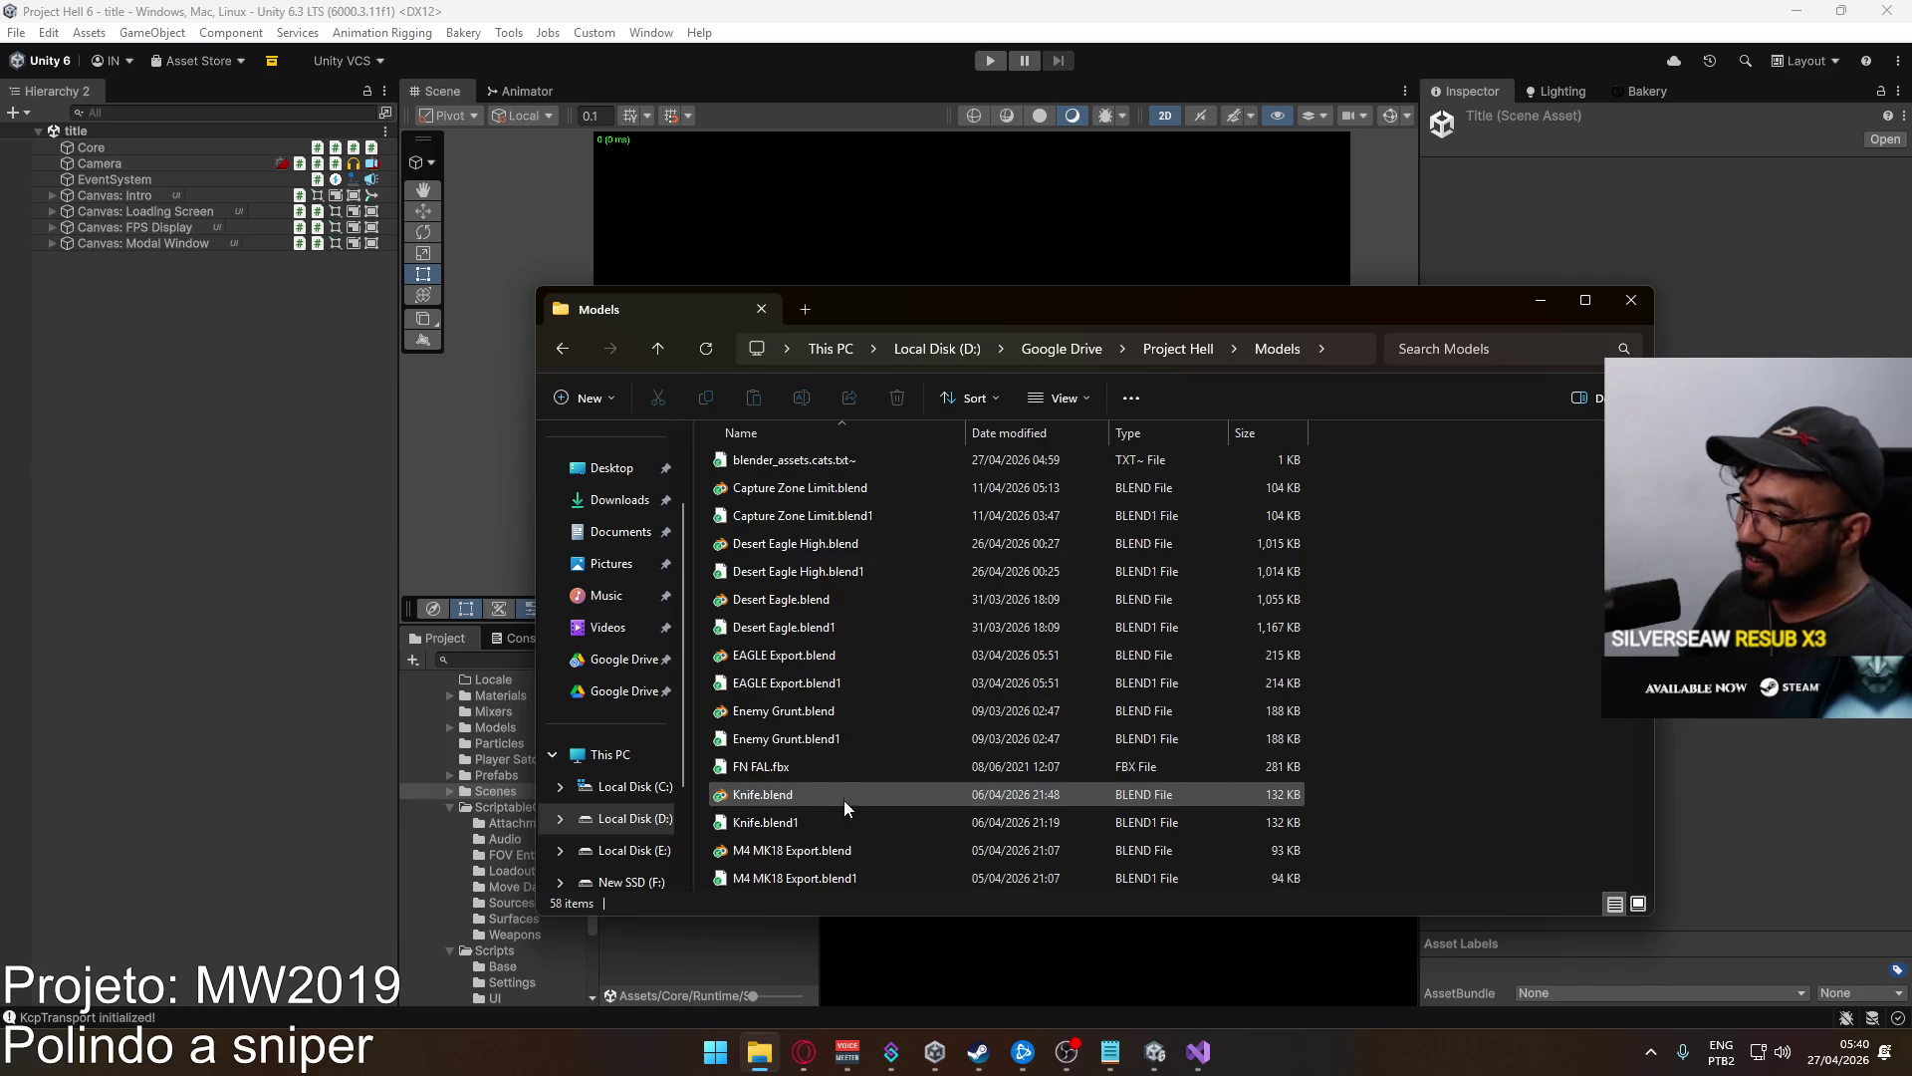
scroll(857, 698, up, 4)
double_click(822, 494)
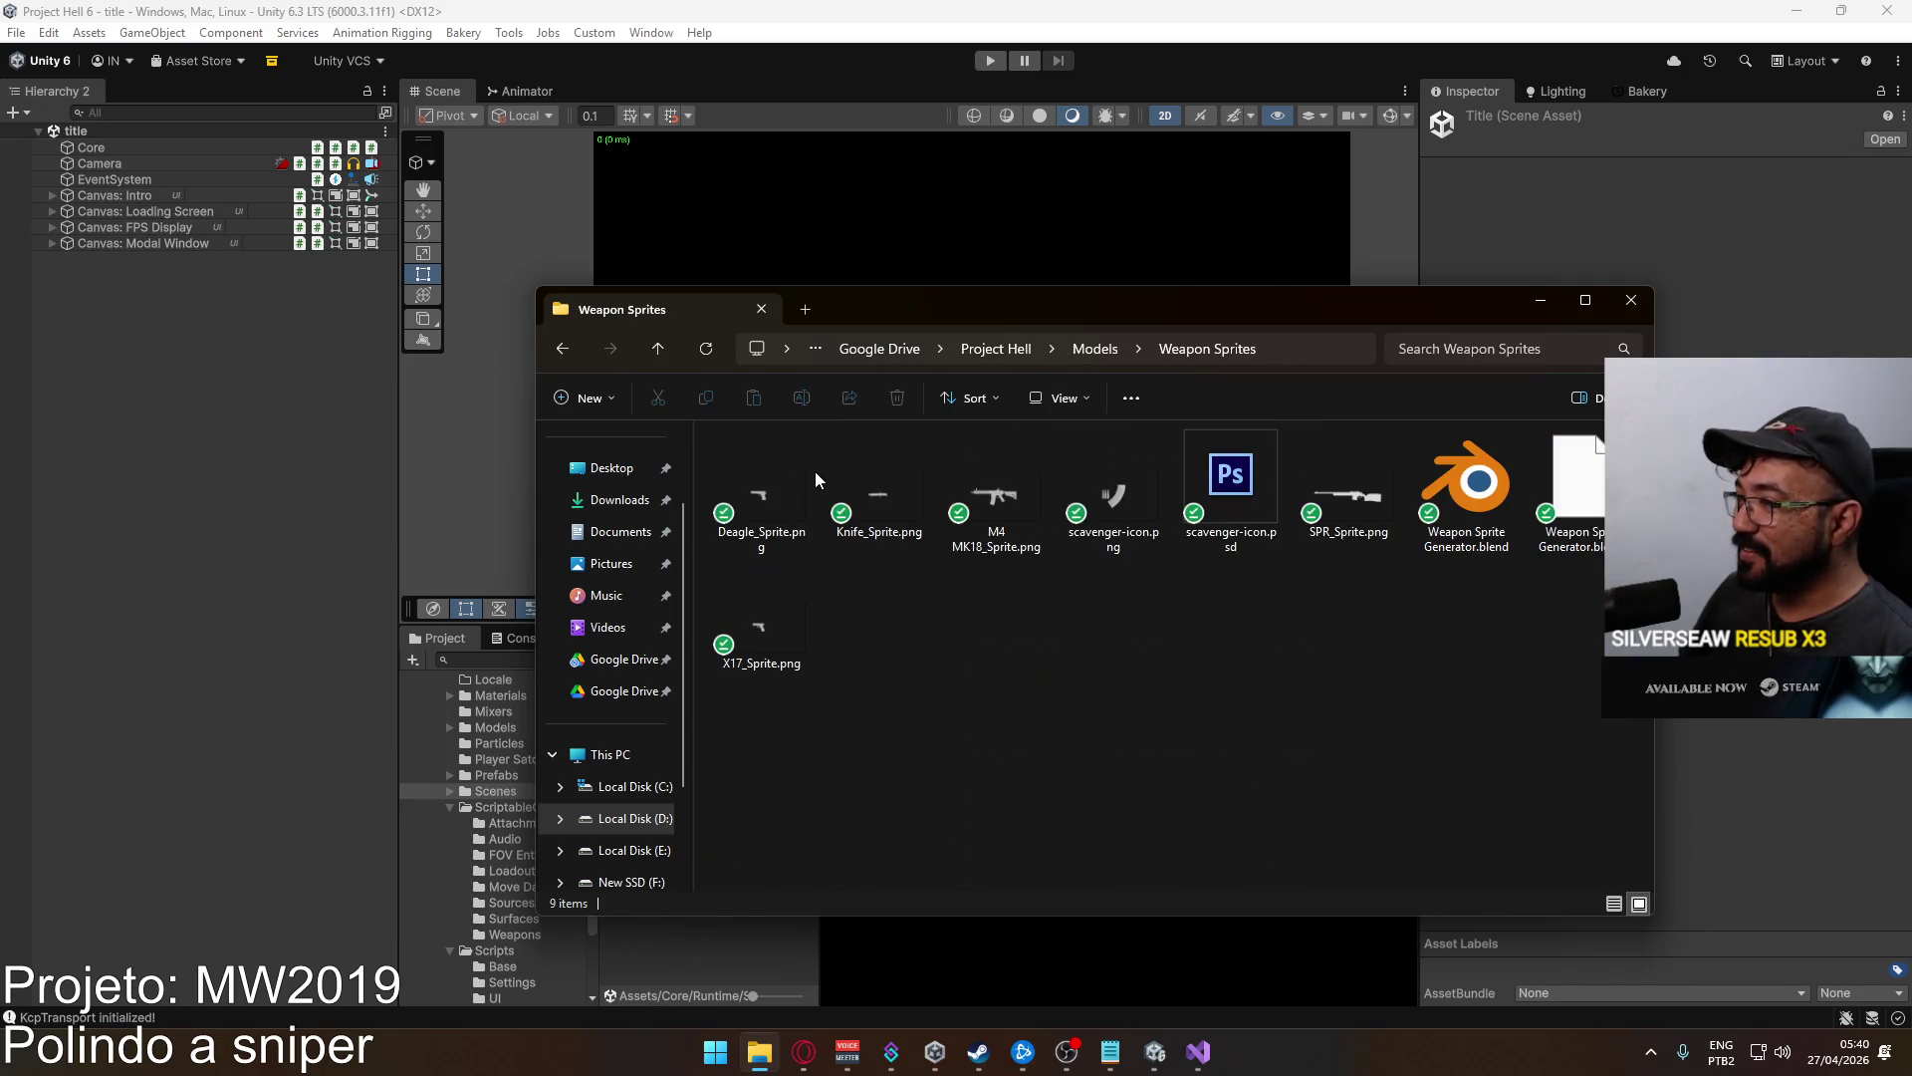
click(1311, 528)
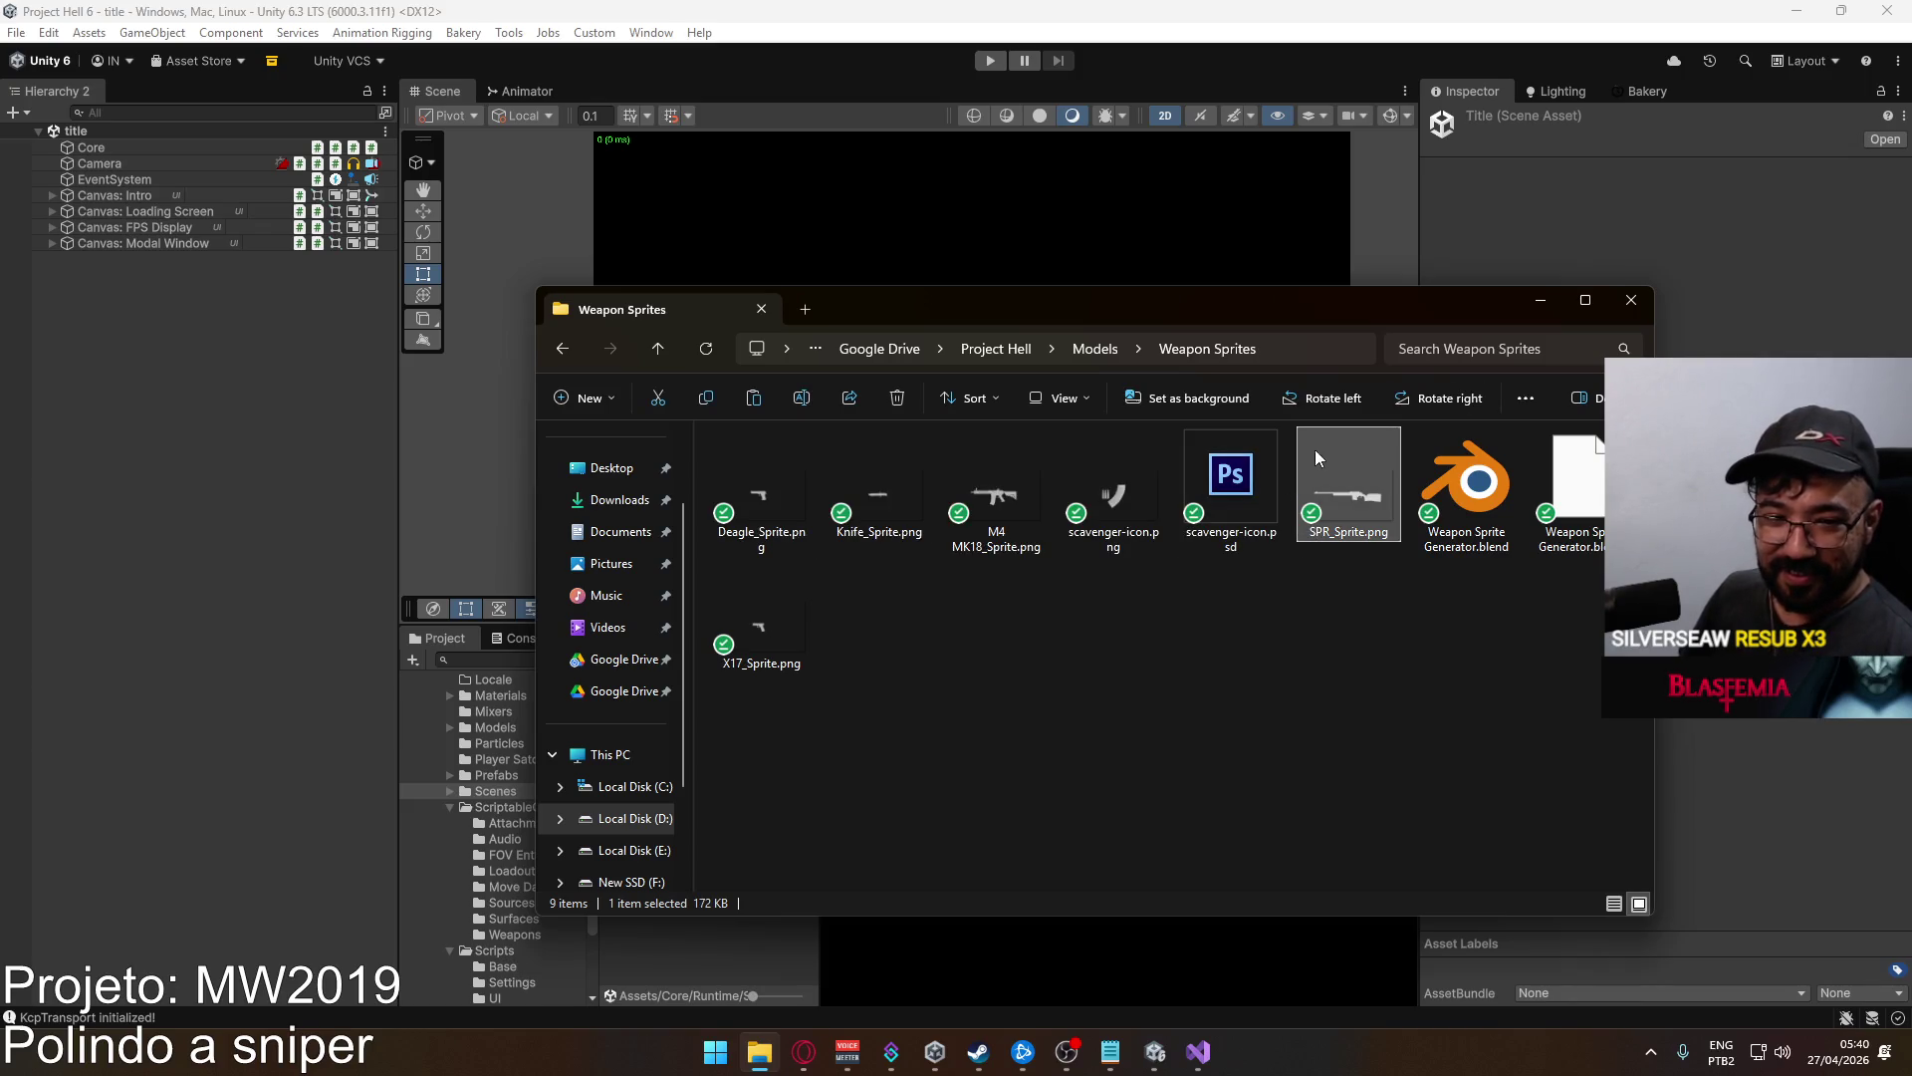
click(1631, 300)
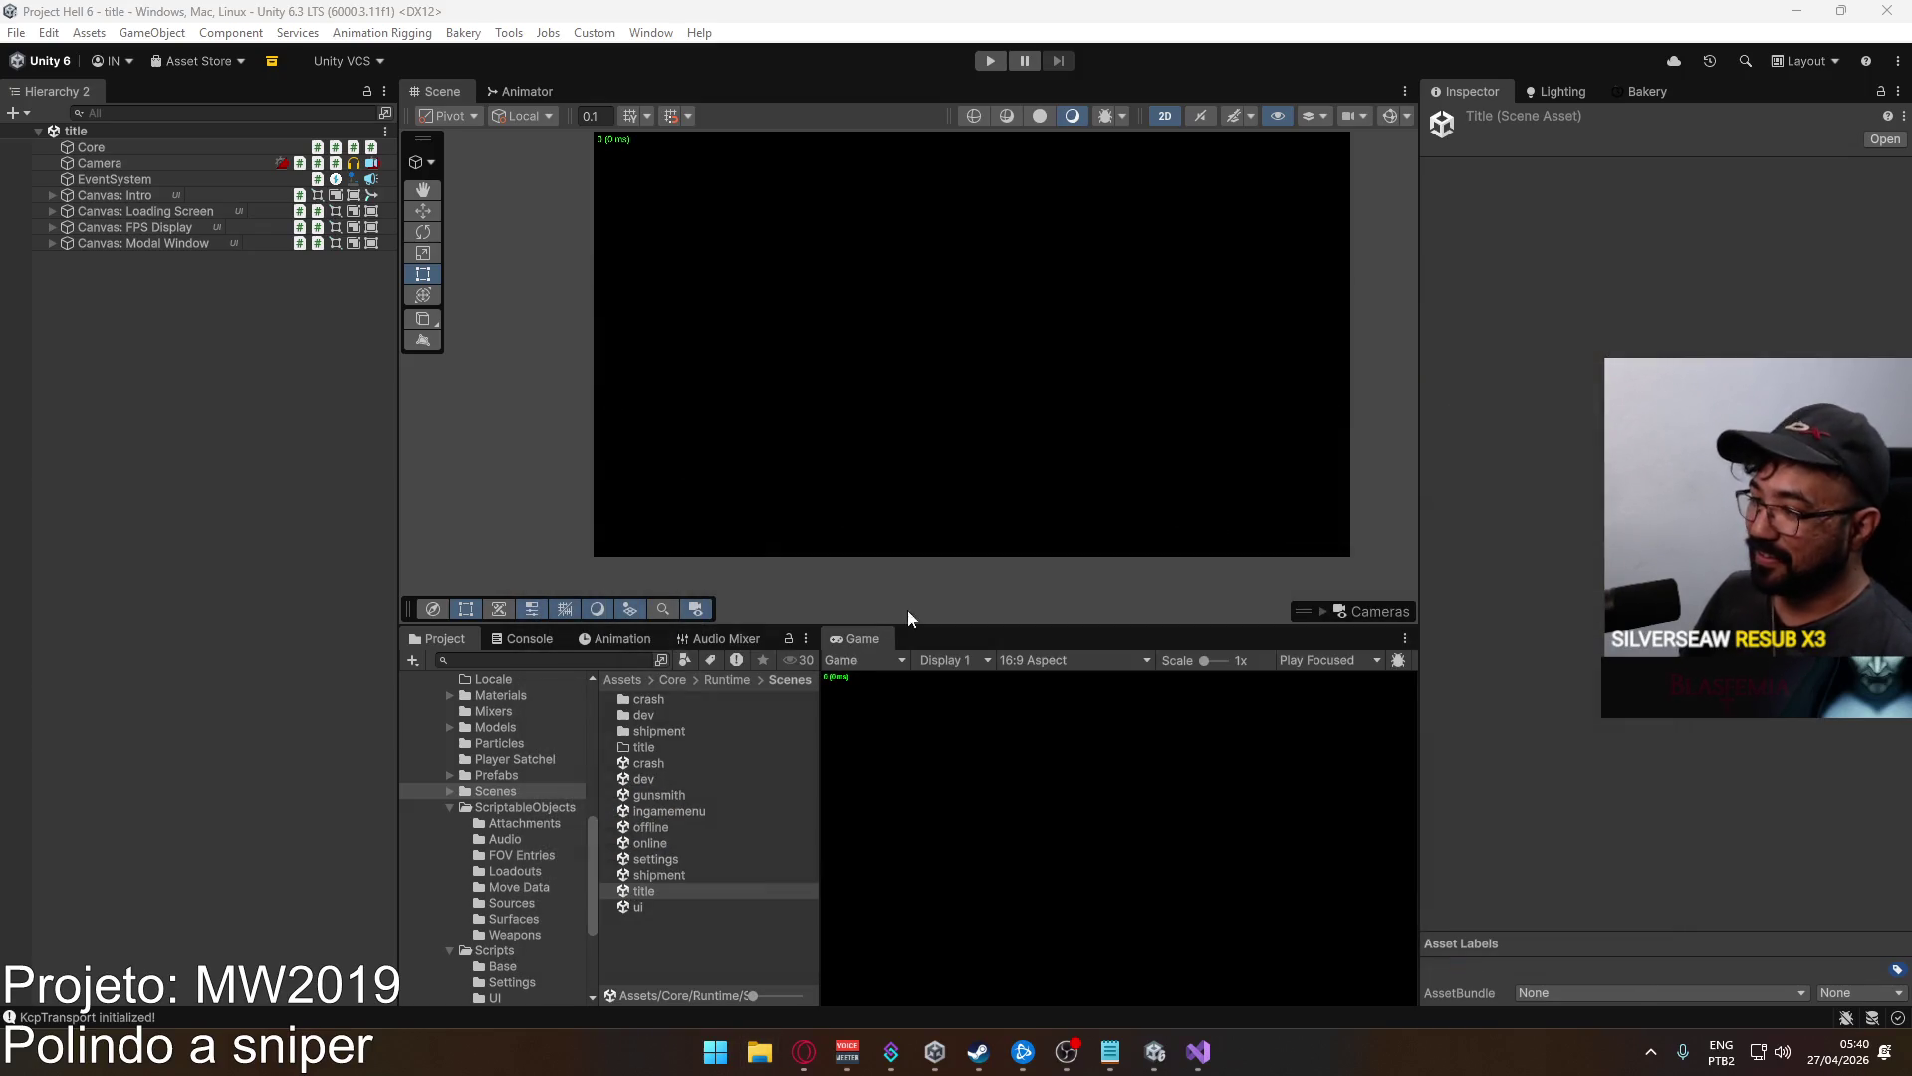
Browse ScriptableObjects, Scripts and Weapons, then open Textures > Weapon Sprites.
click(531, 808)
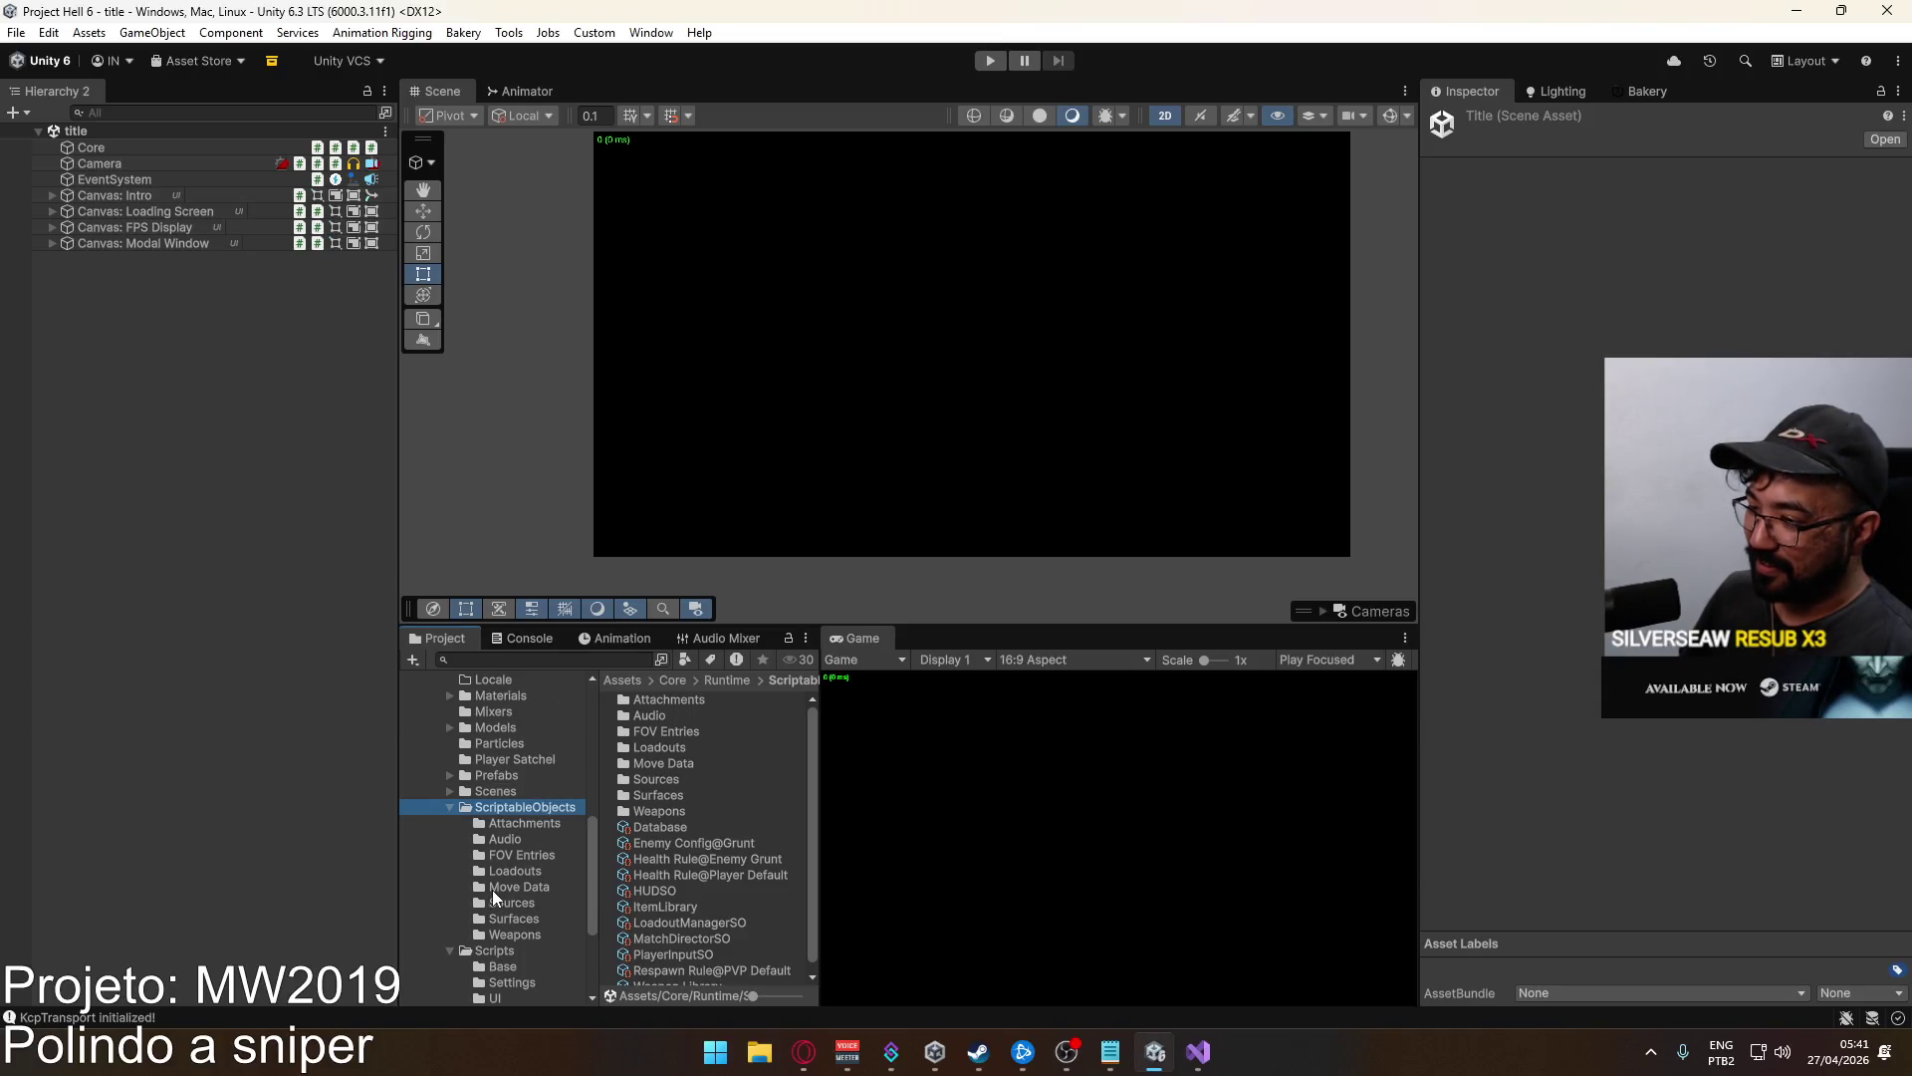
scroll(492, 888, down, 3)
click(502, 773)
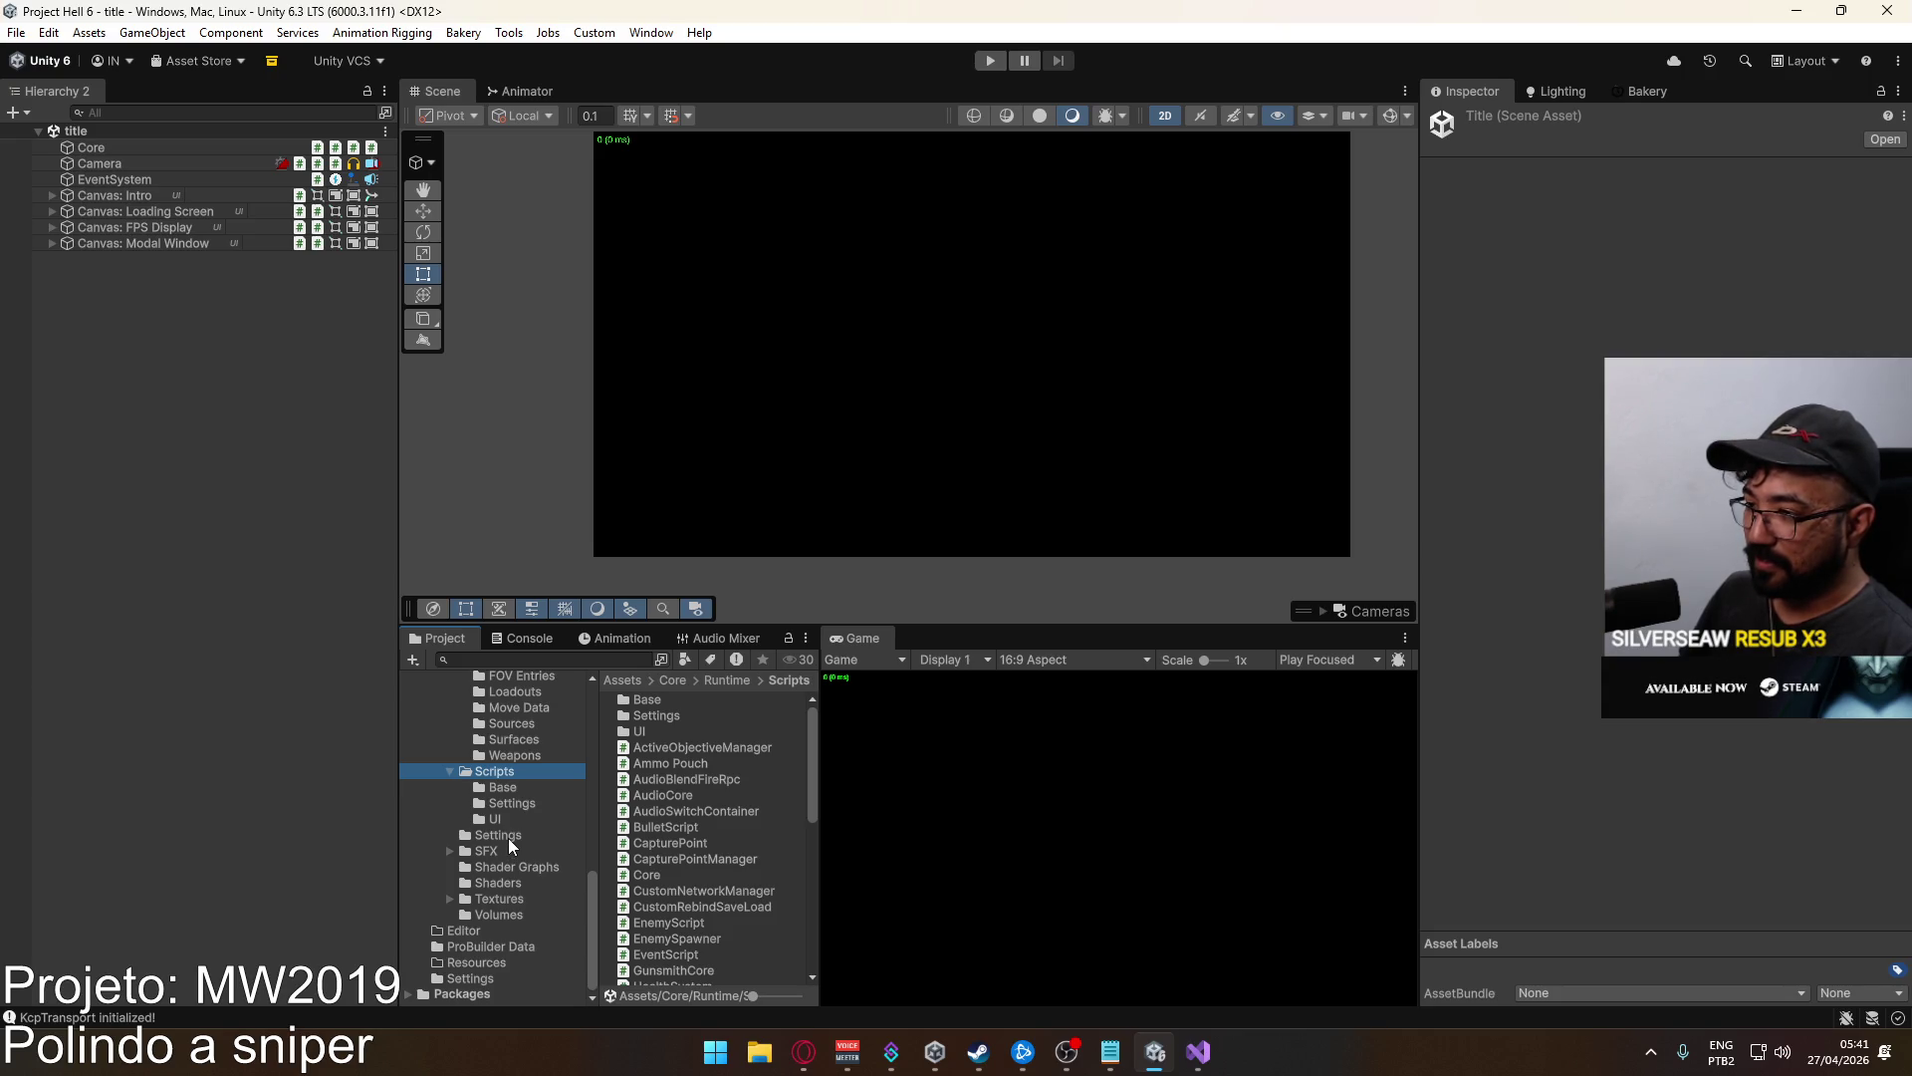
scroll(508, 836, up, 3)
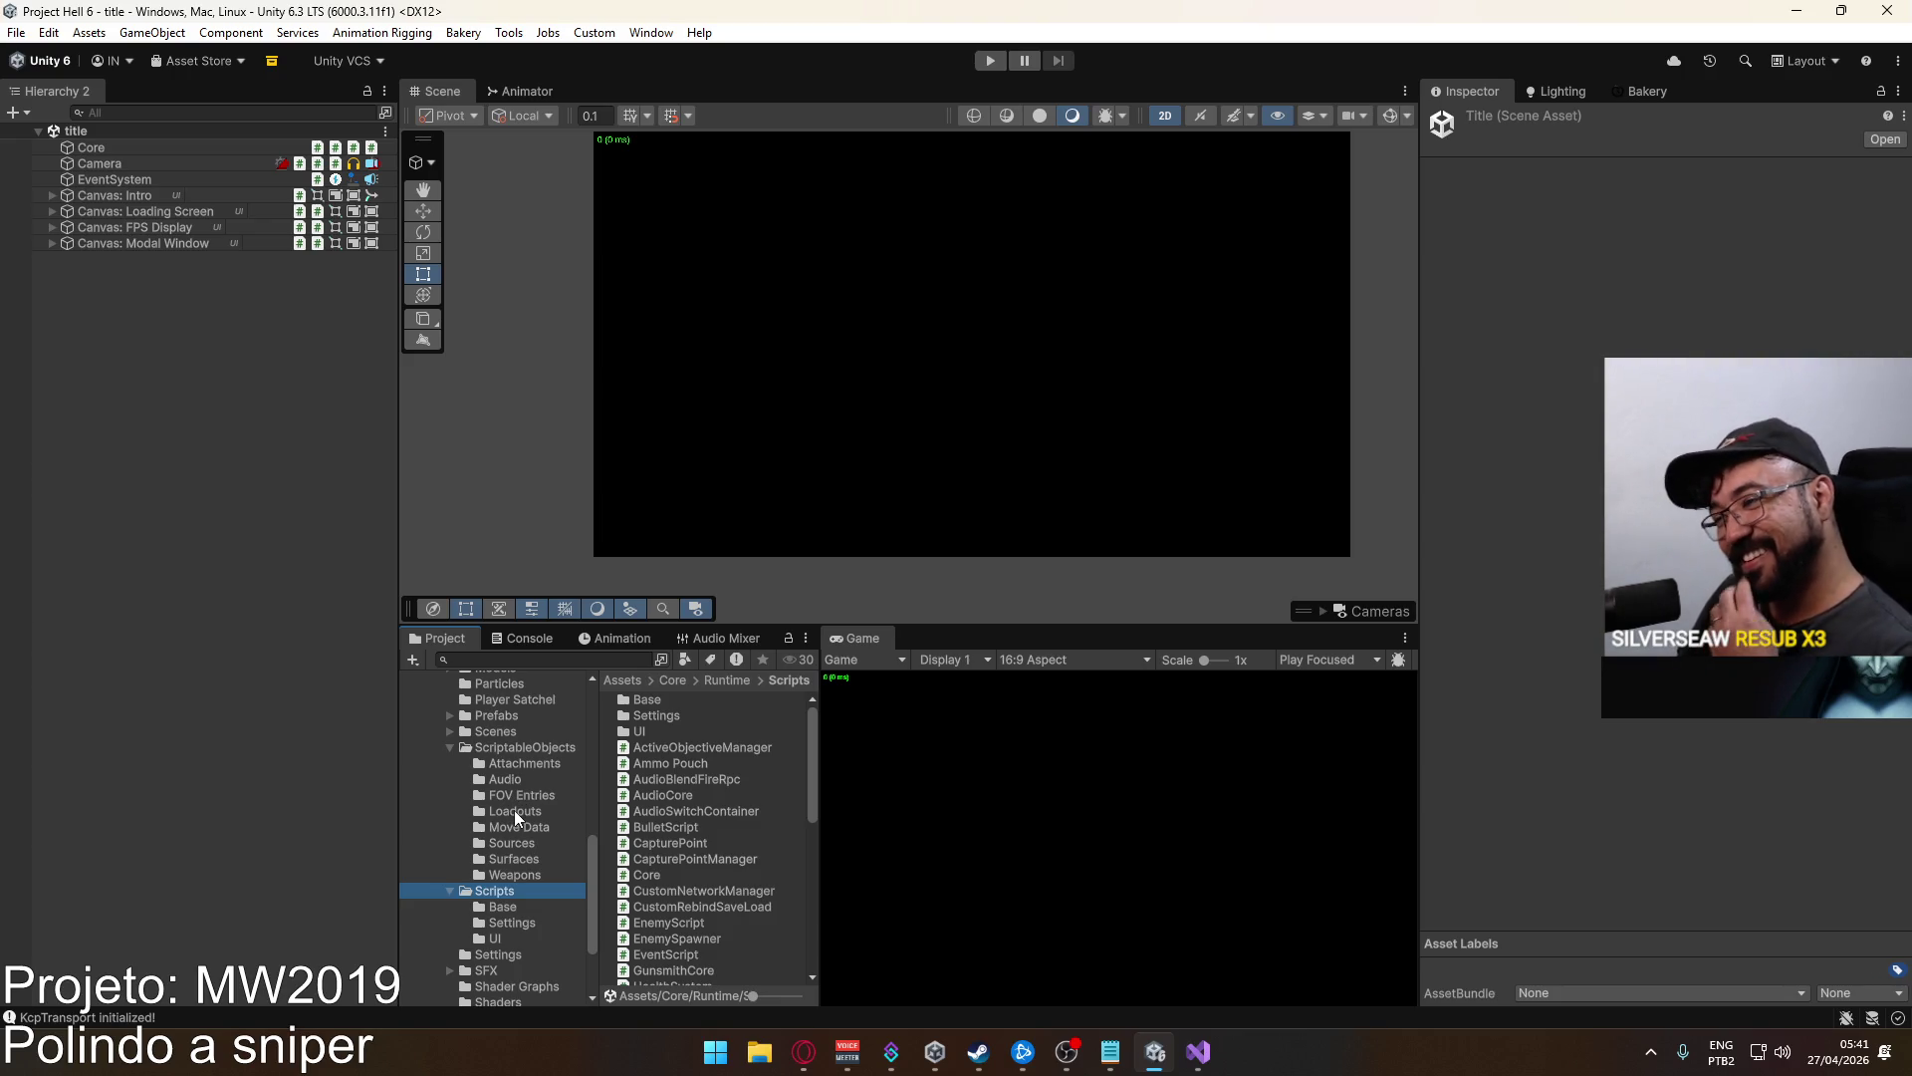
click(523, 877)
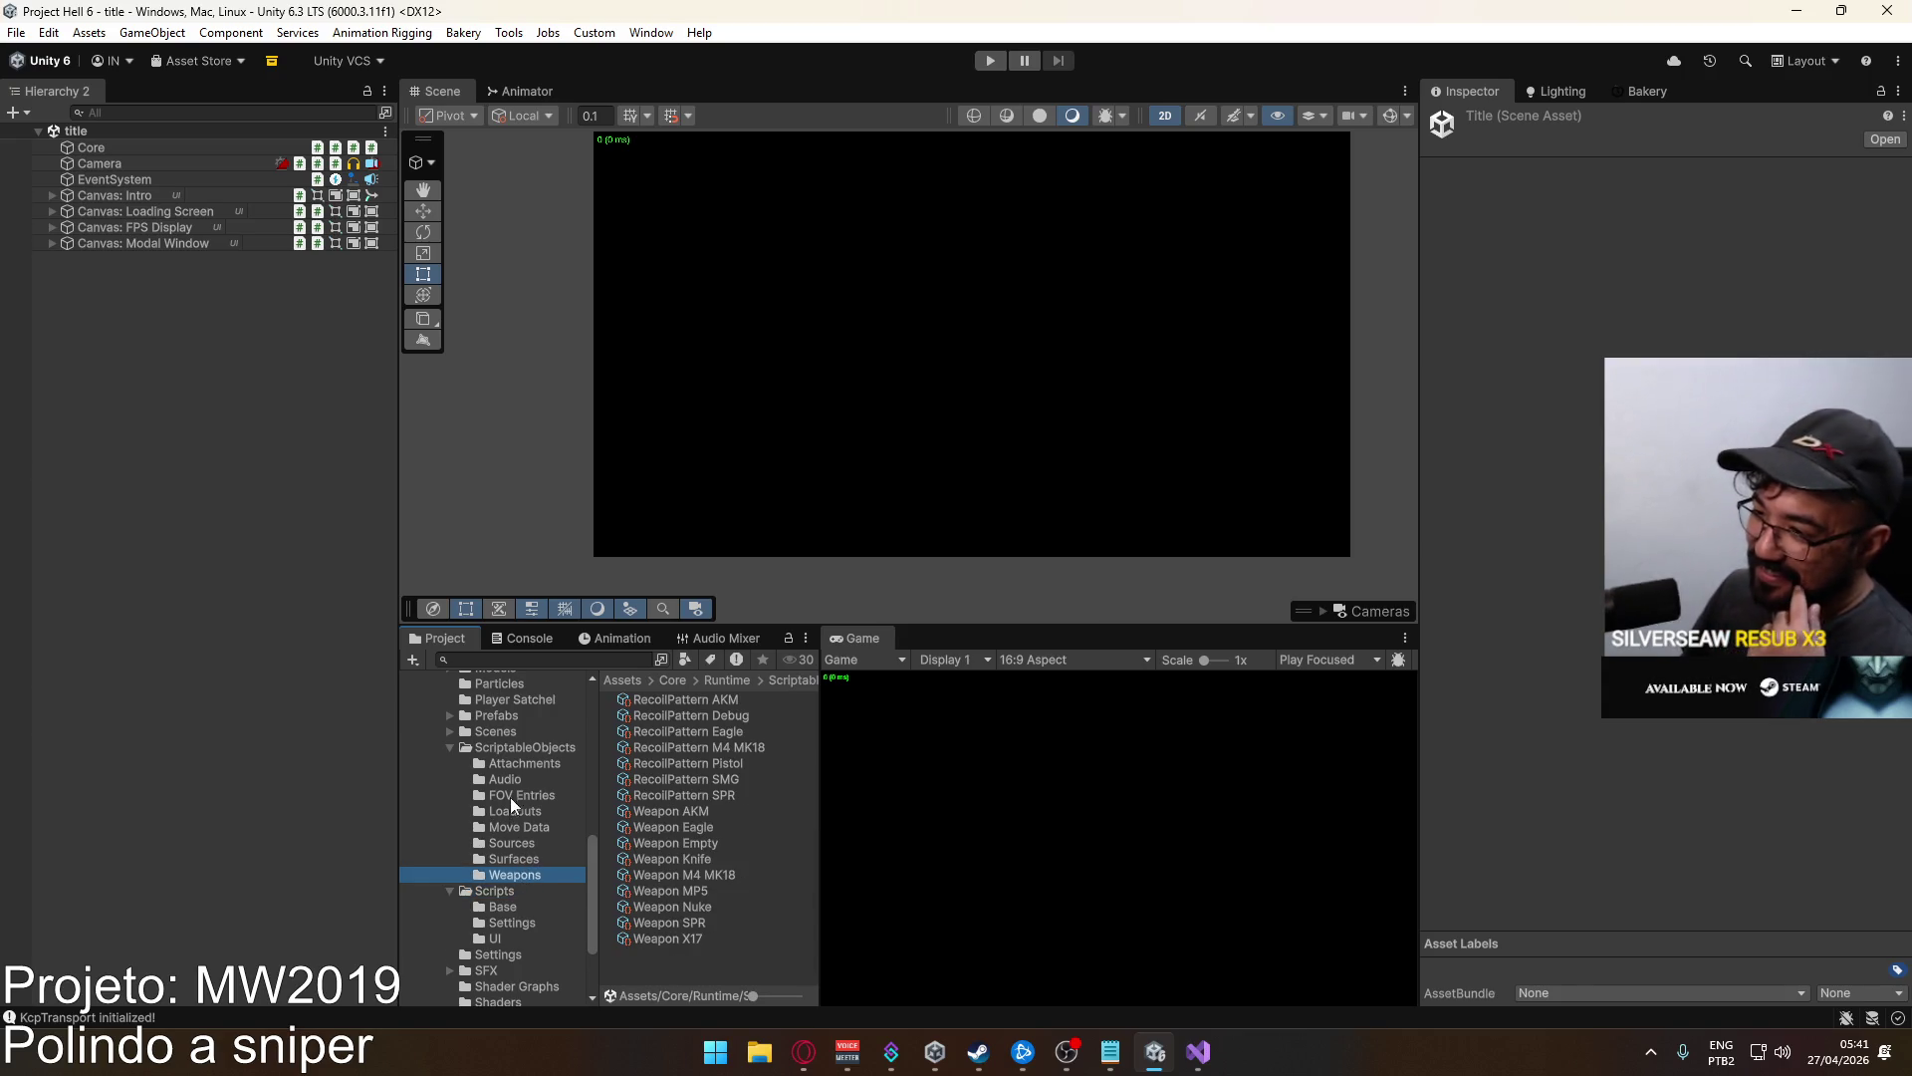
scroll(528, 907, down, 3)
click(522, 898)
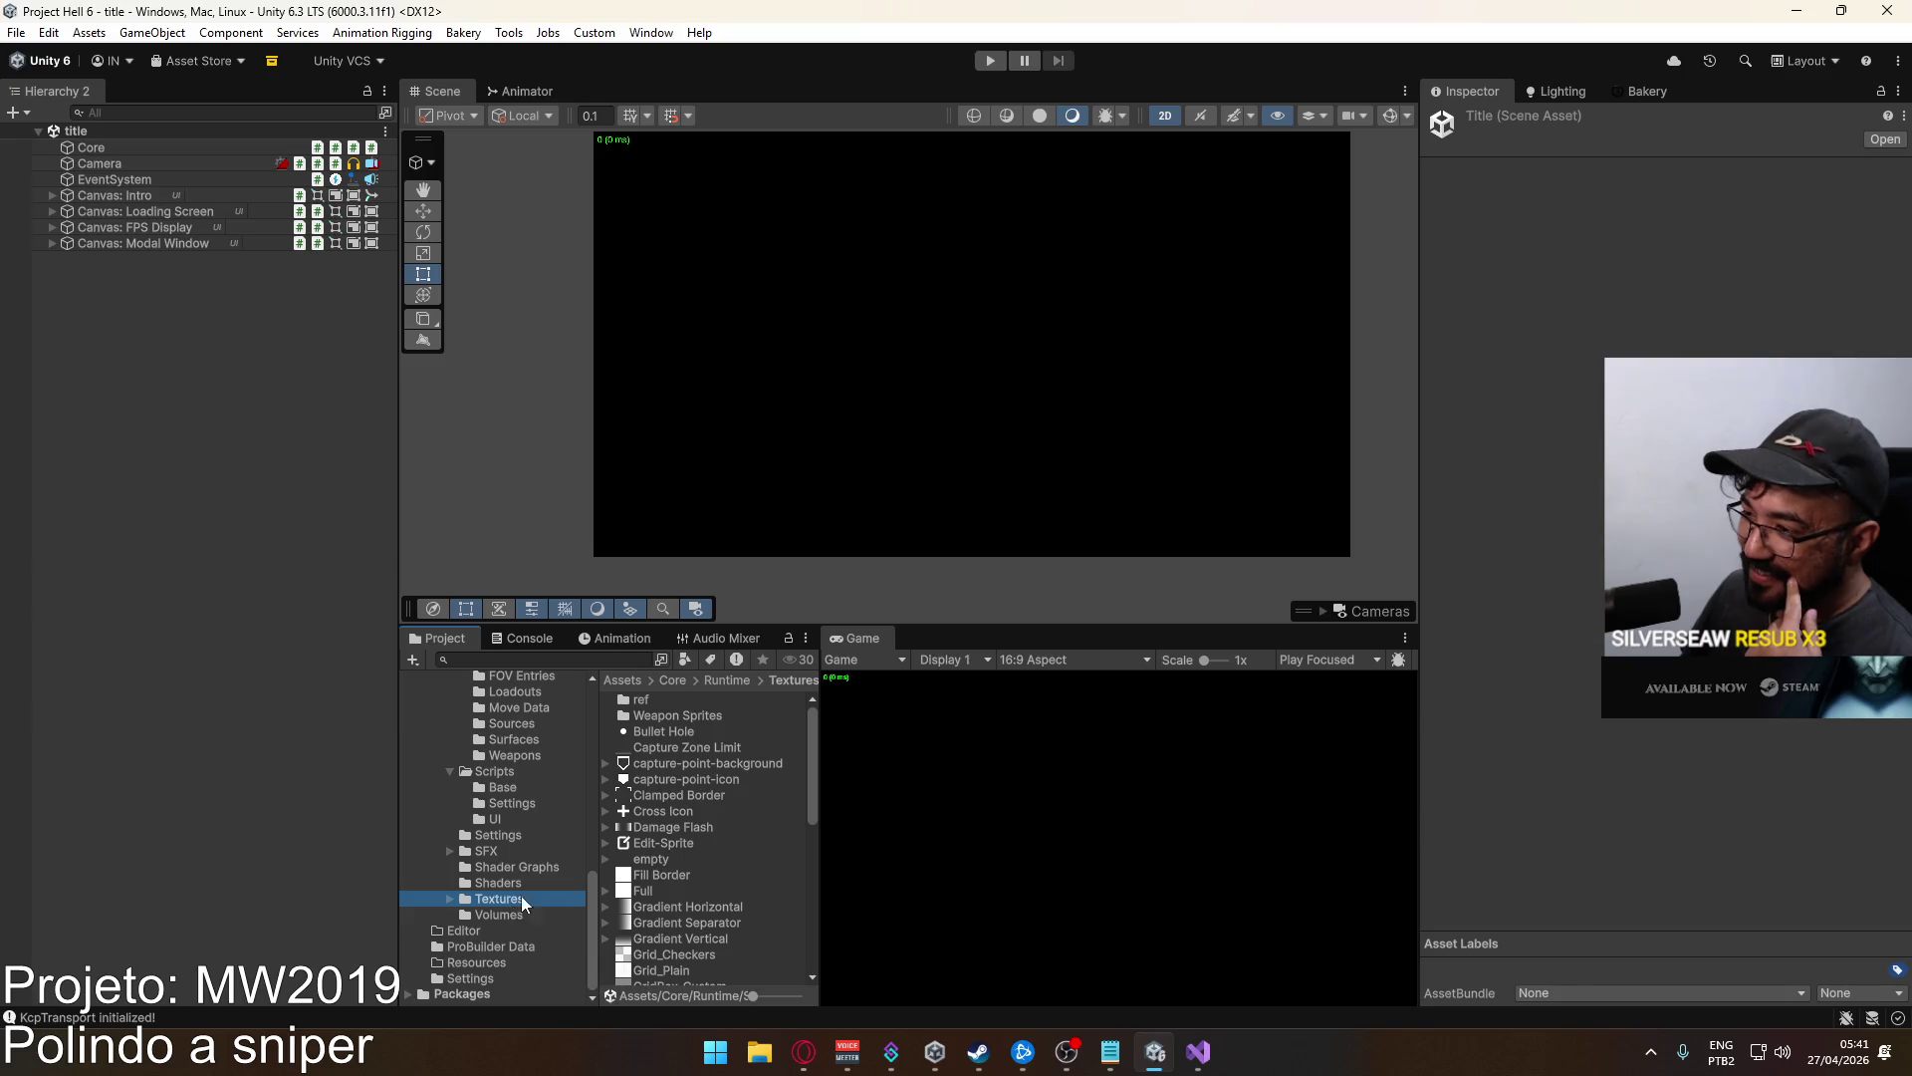
double_click(721, 719)
right_click(644, 913)
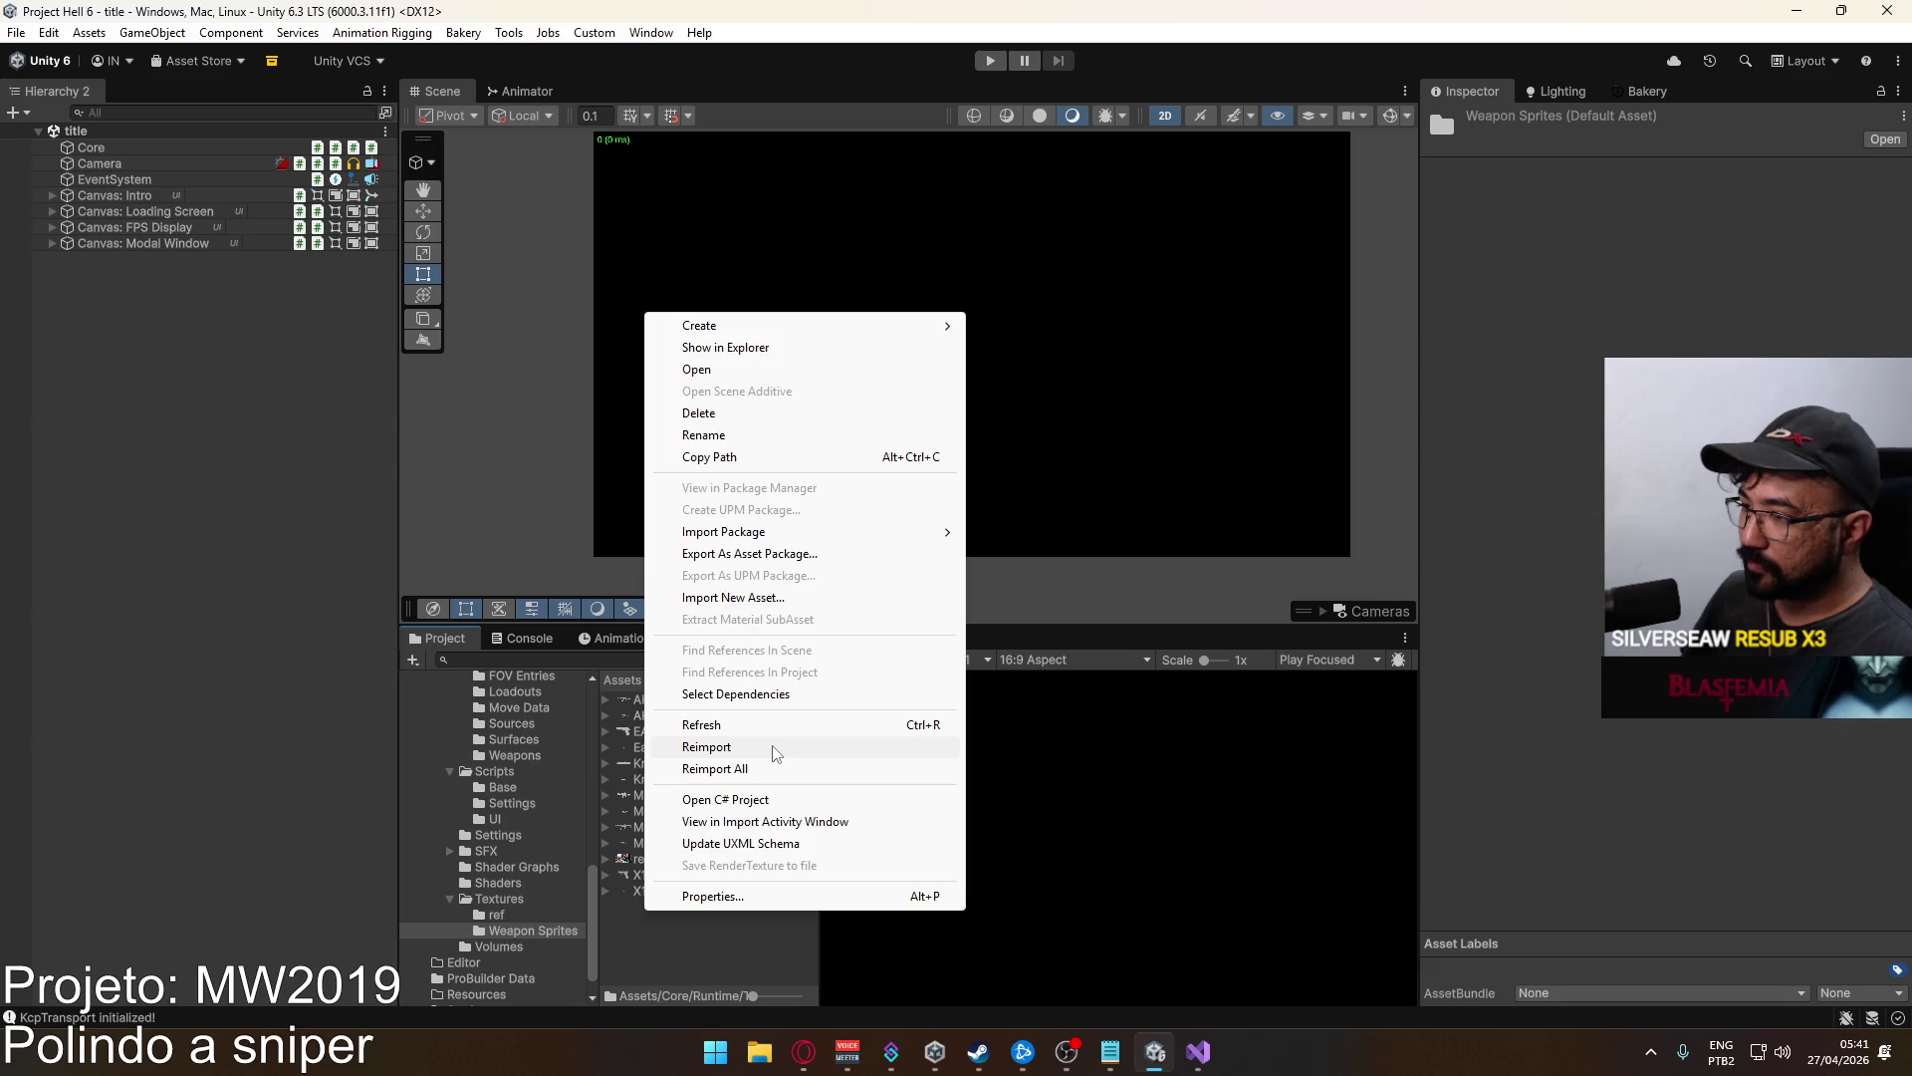
Show the textures folder in Explorer, open Weapon Sprites and refresh to reveal SPR_Sprite.png.
click(841, 349)
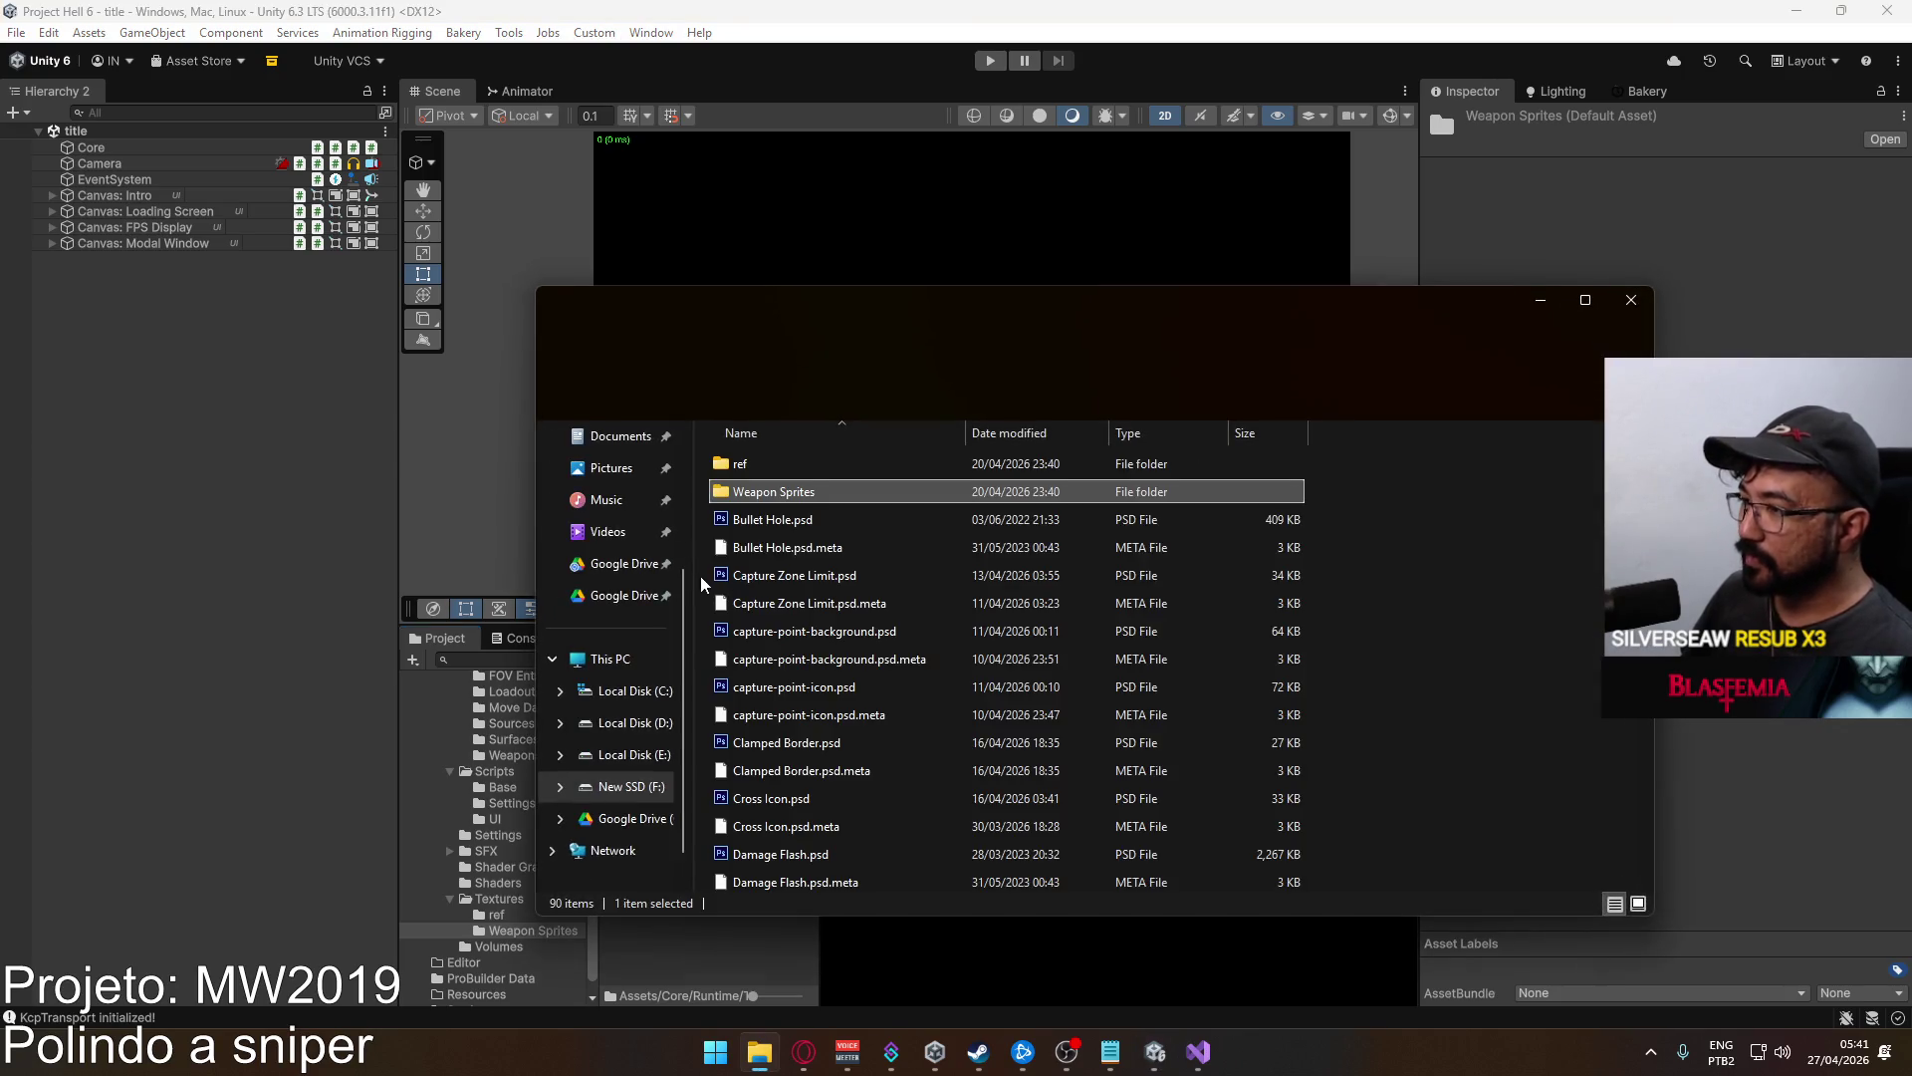
double_click(823, 493)
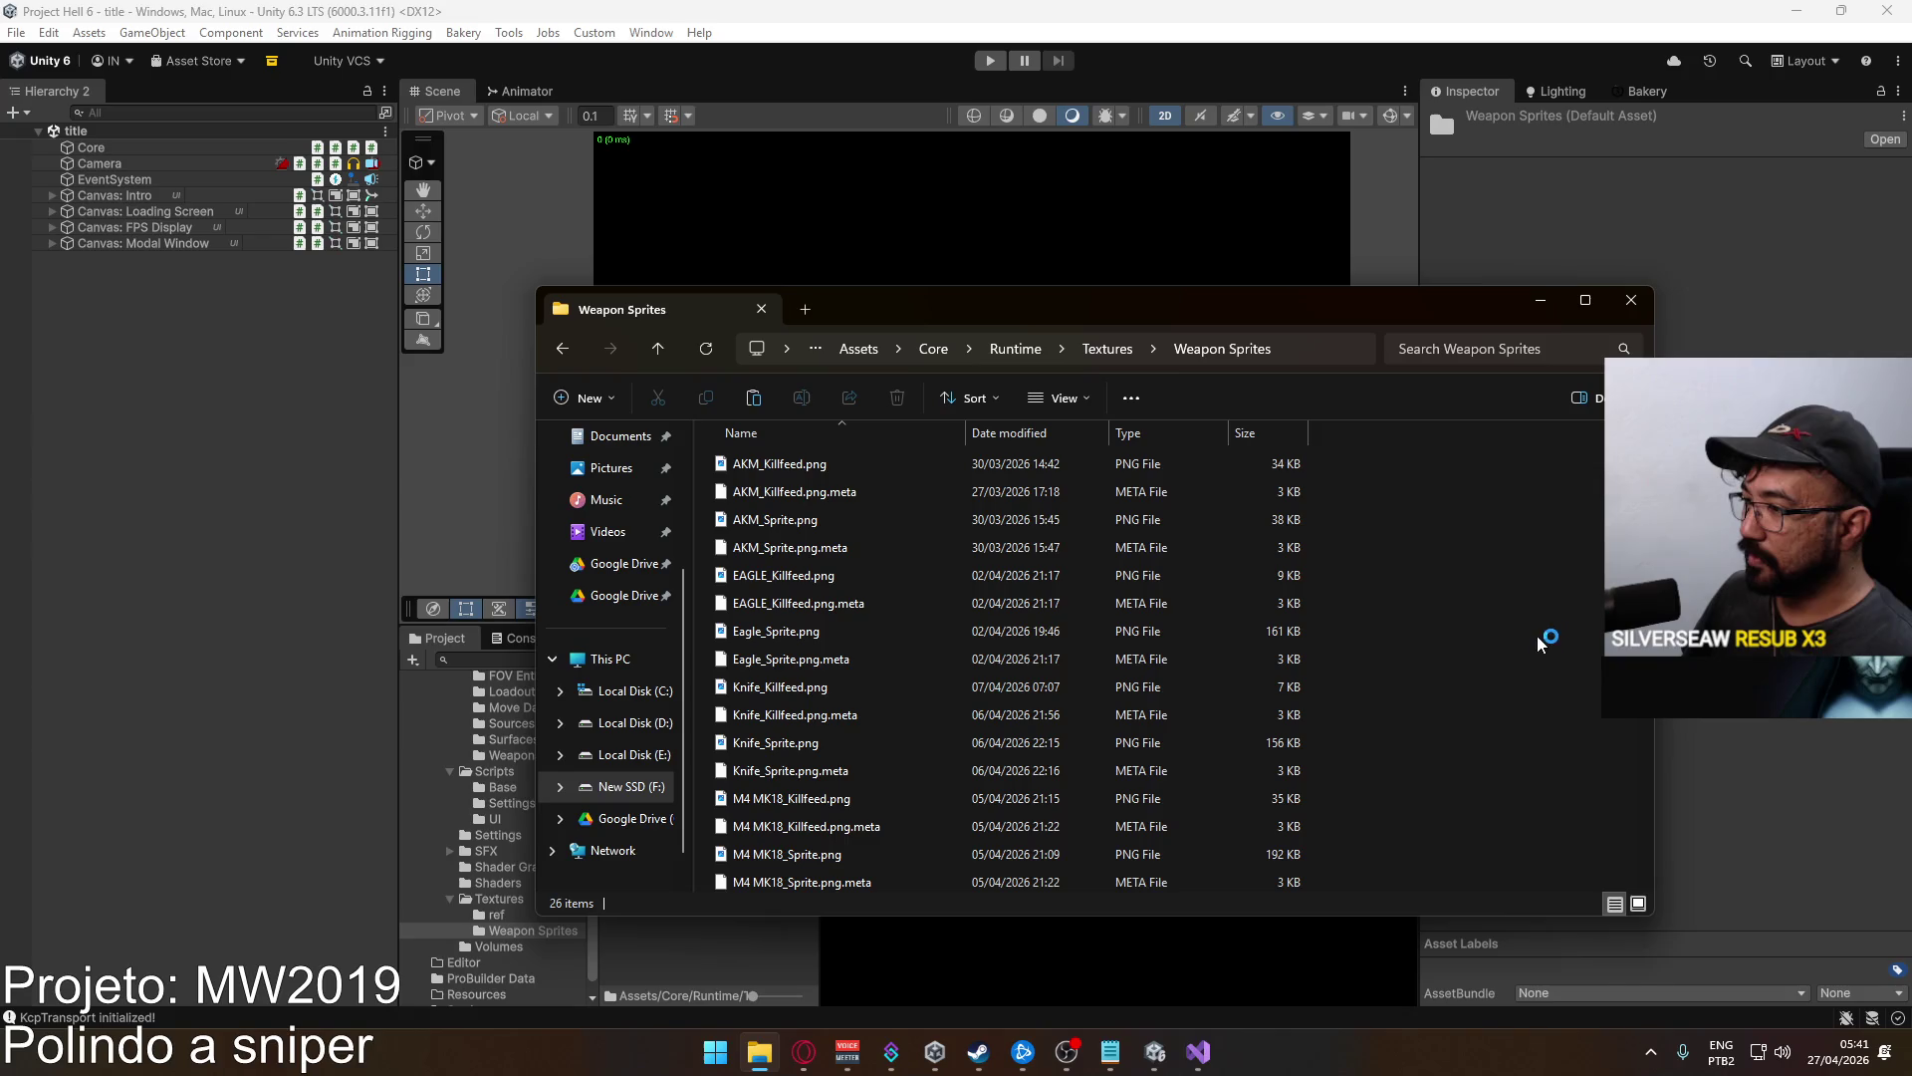
key(ctrl+v)
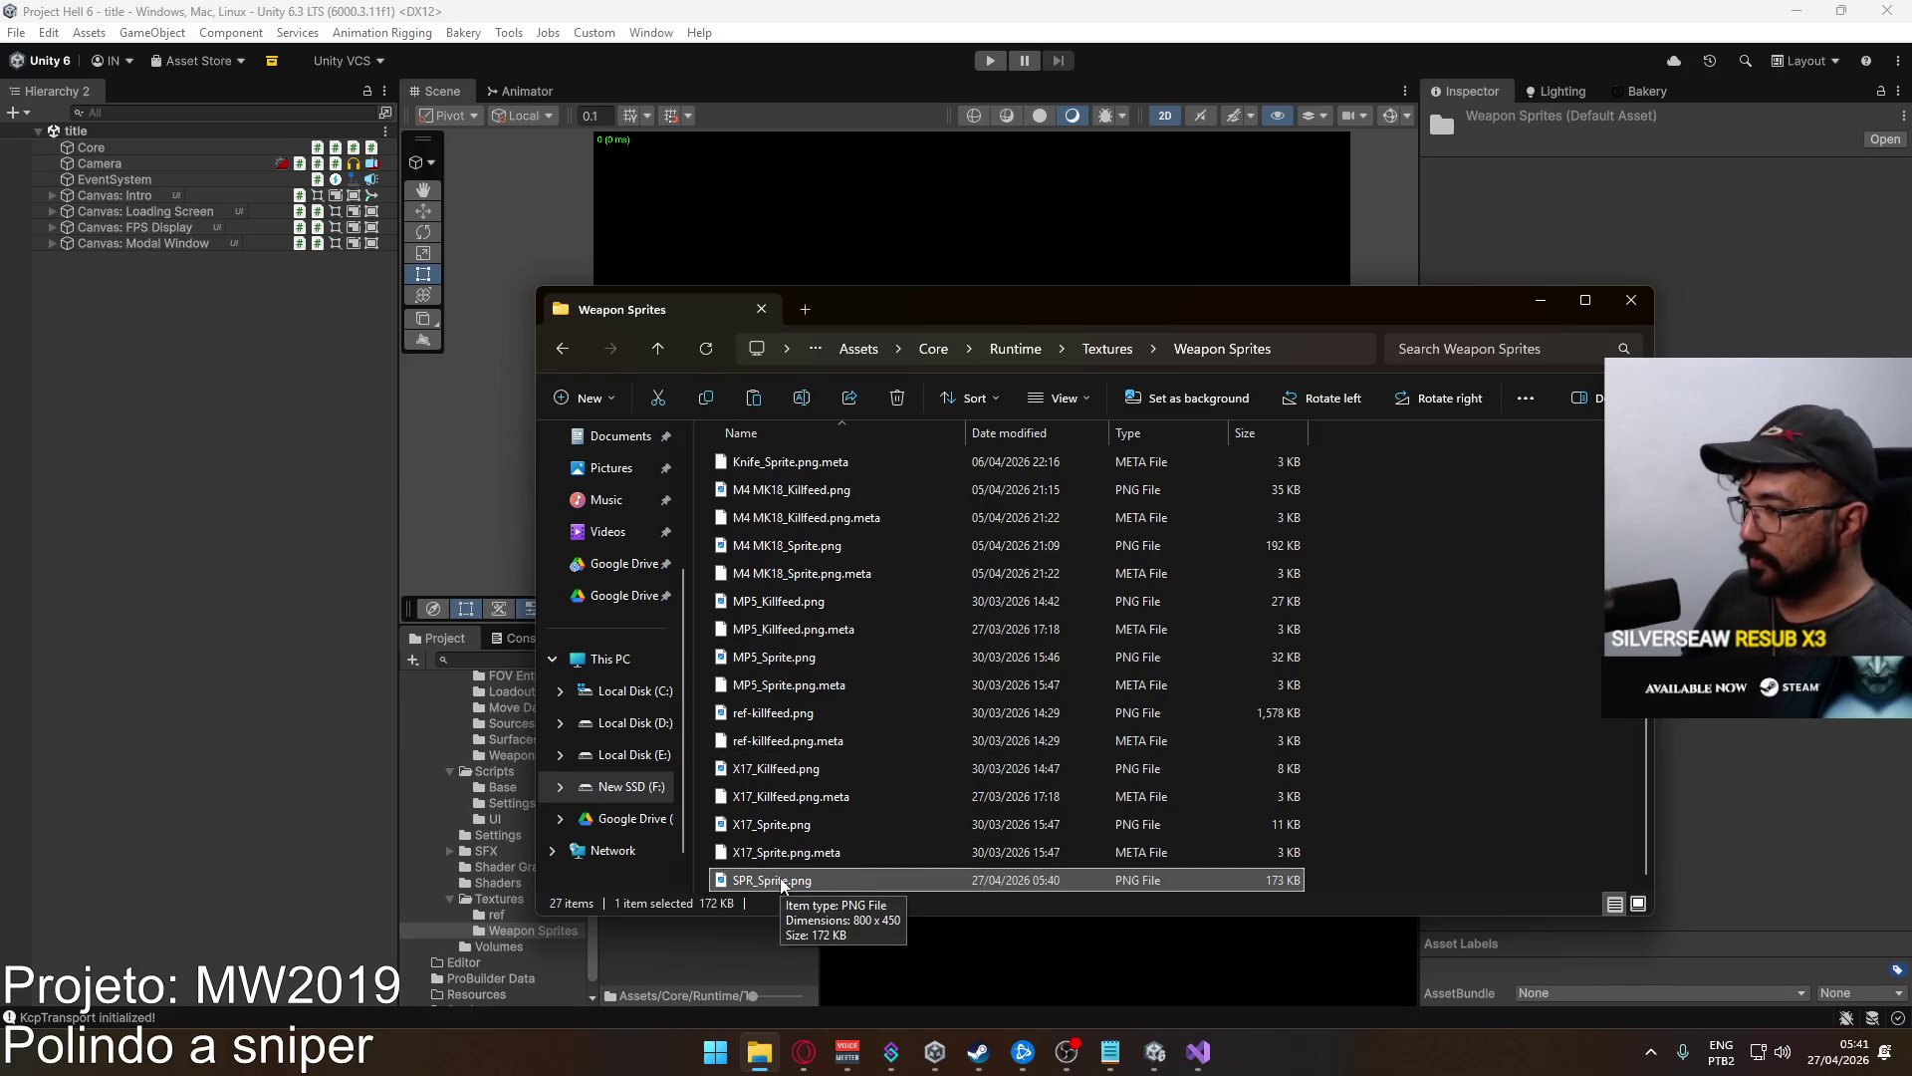
Open X17_Killfeed.png with Photoshop CS6, dismiss the language prompt, and return to Unity.
right_click(791, 765)
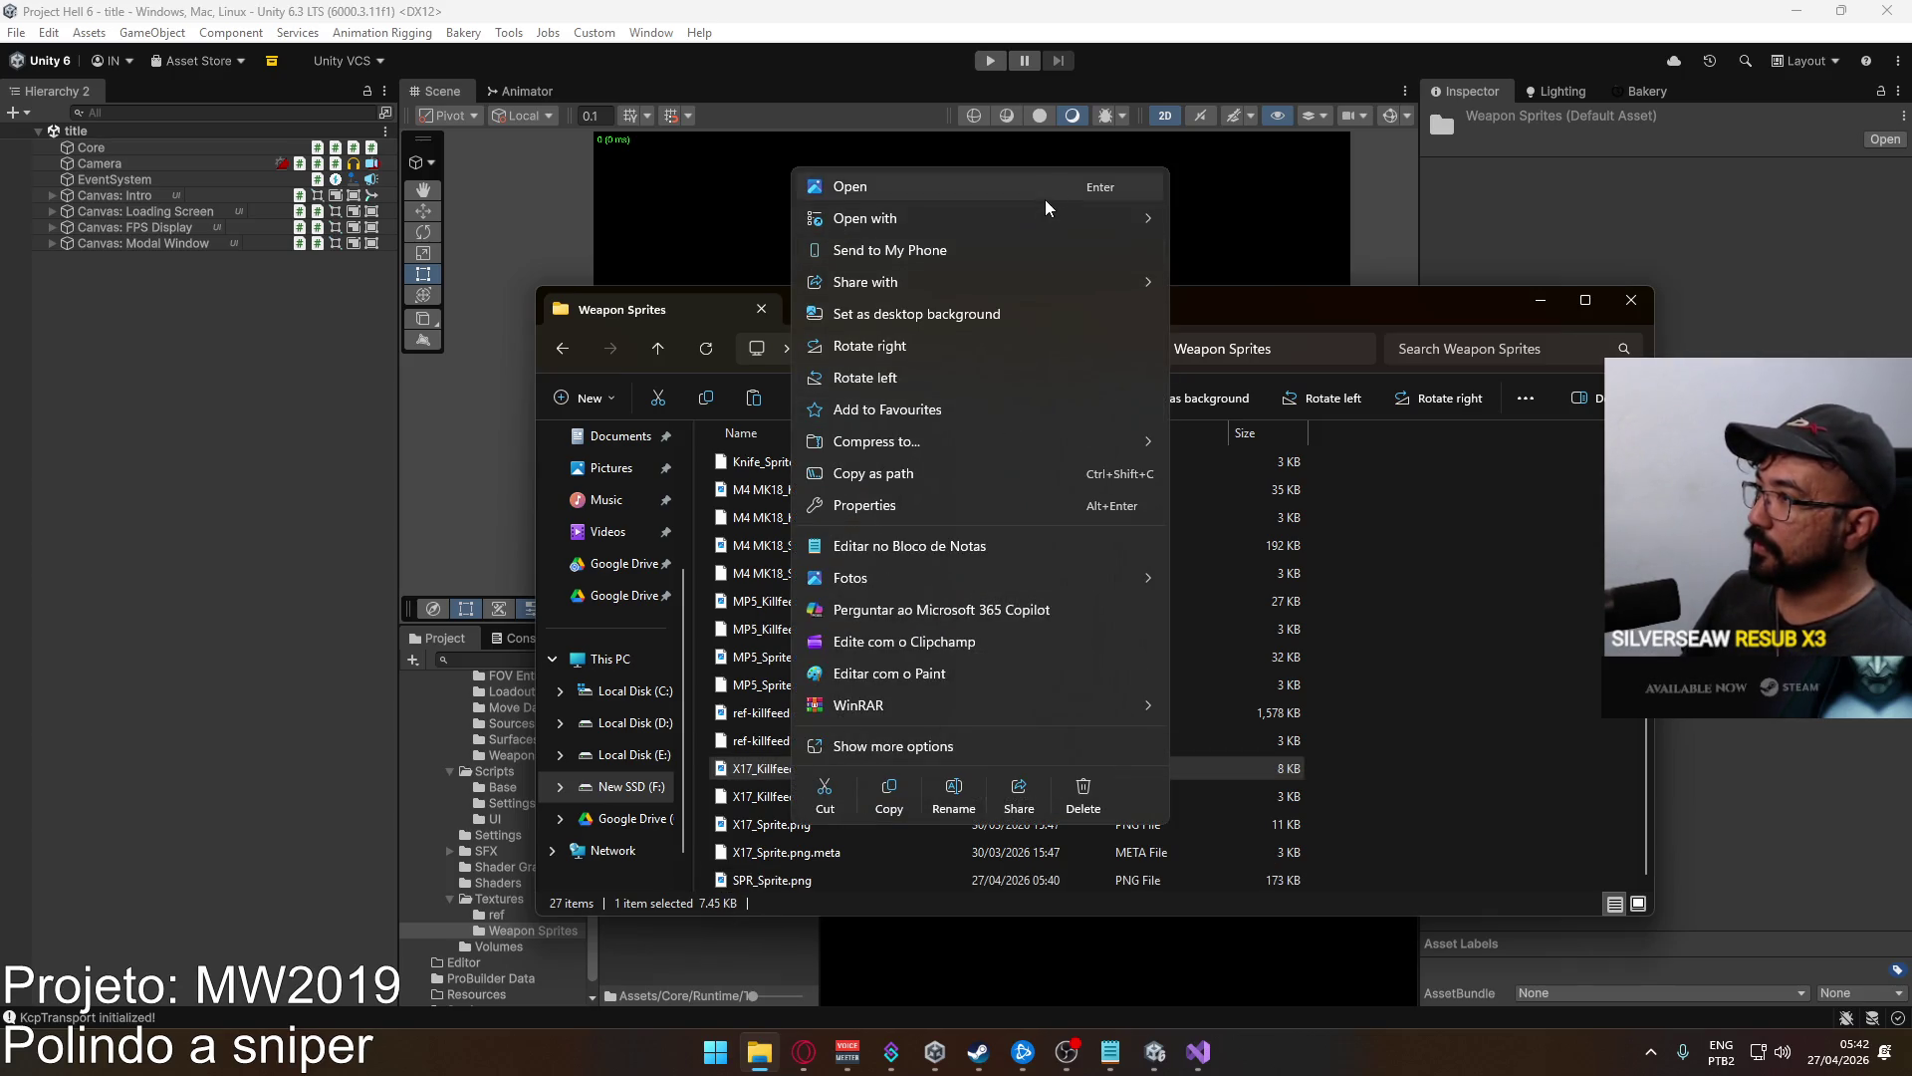
mouse_move(1036, 211)
click(1245, 317)
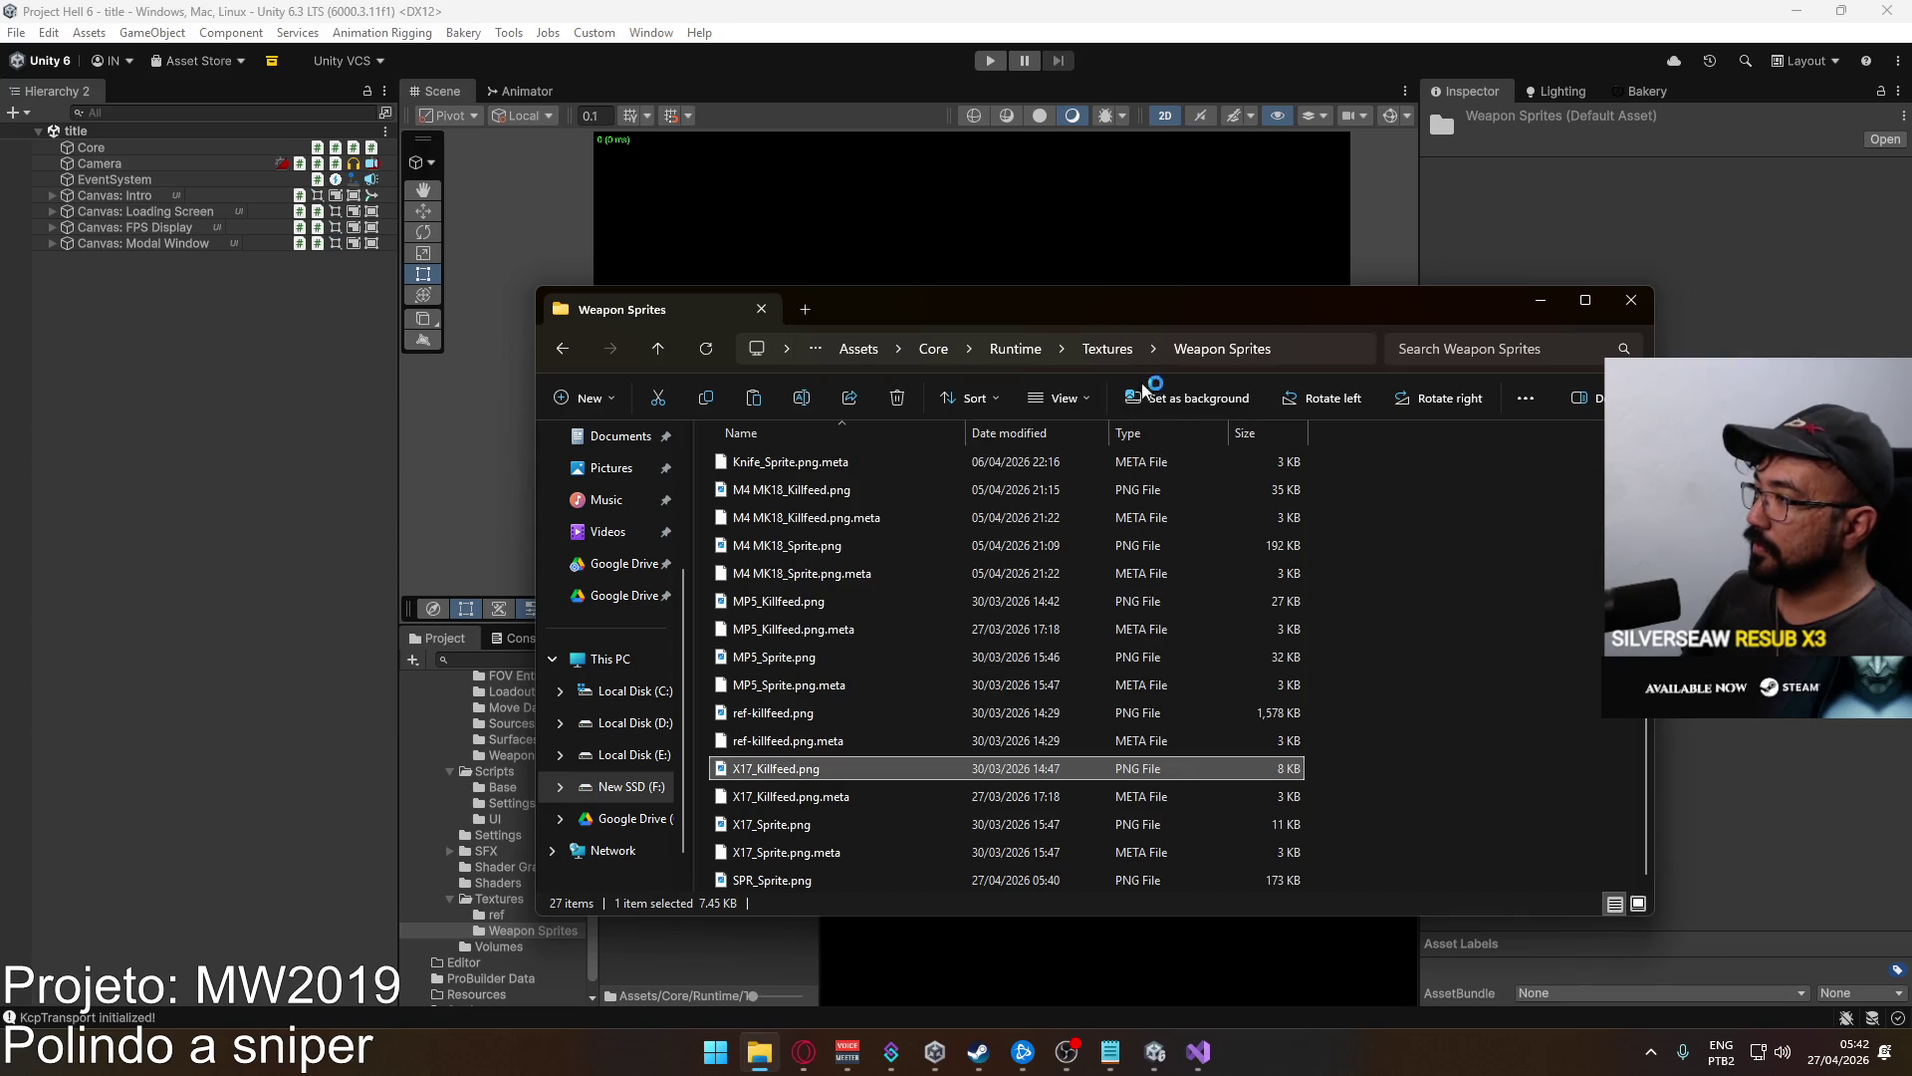
click(1175, 512)
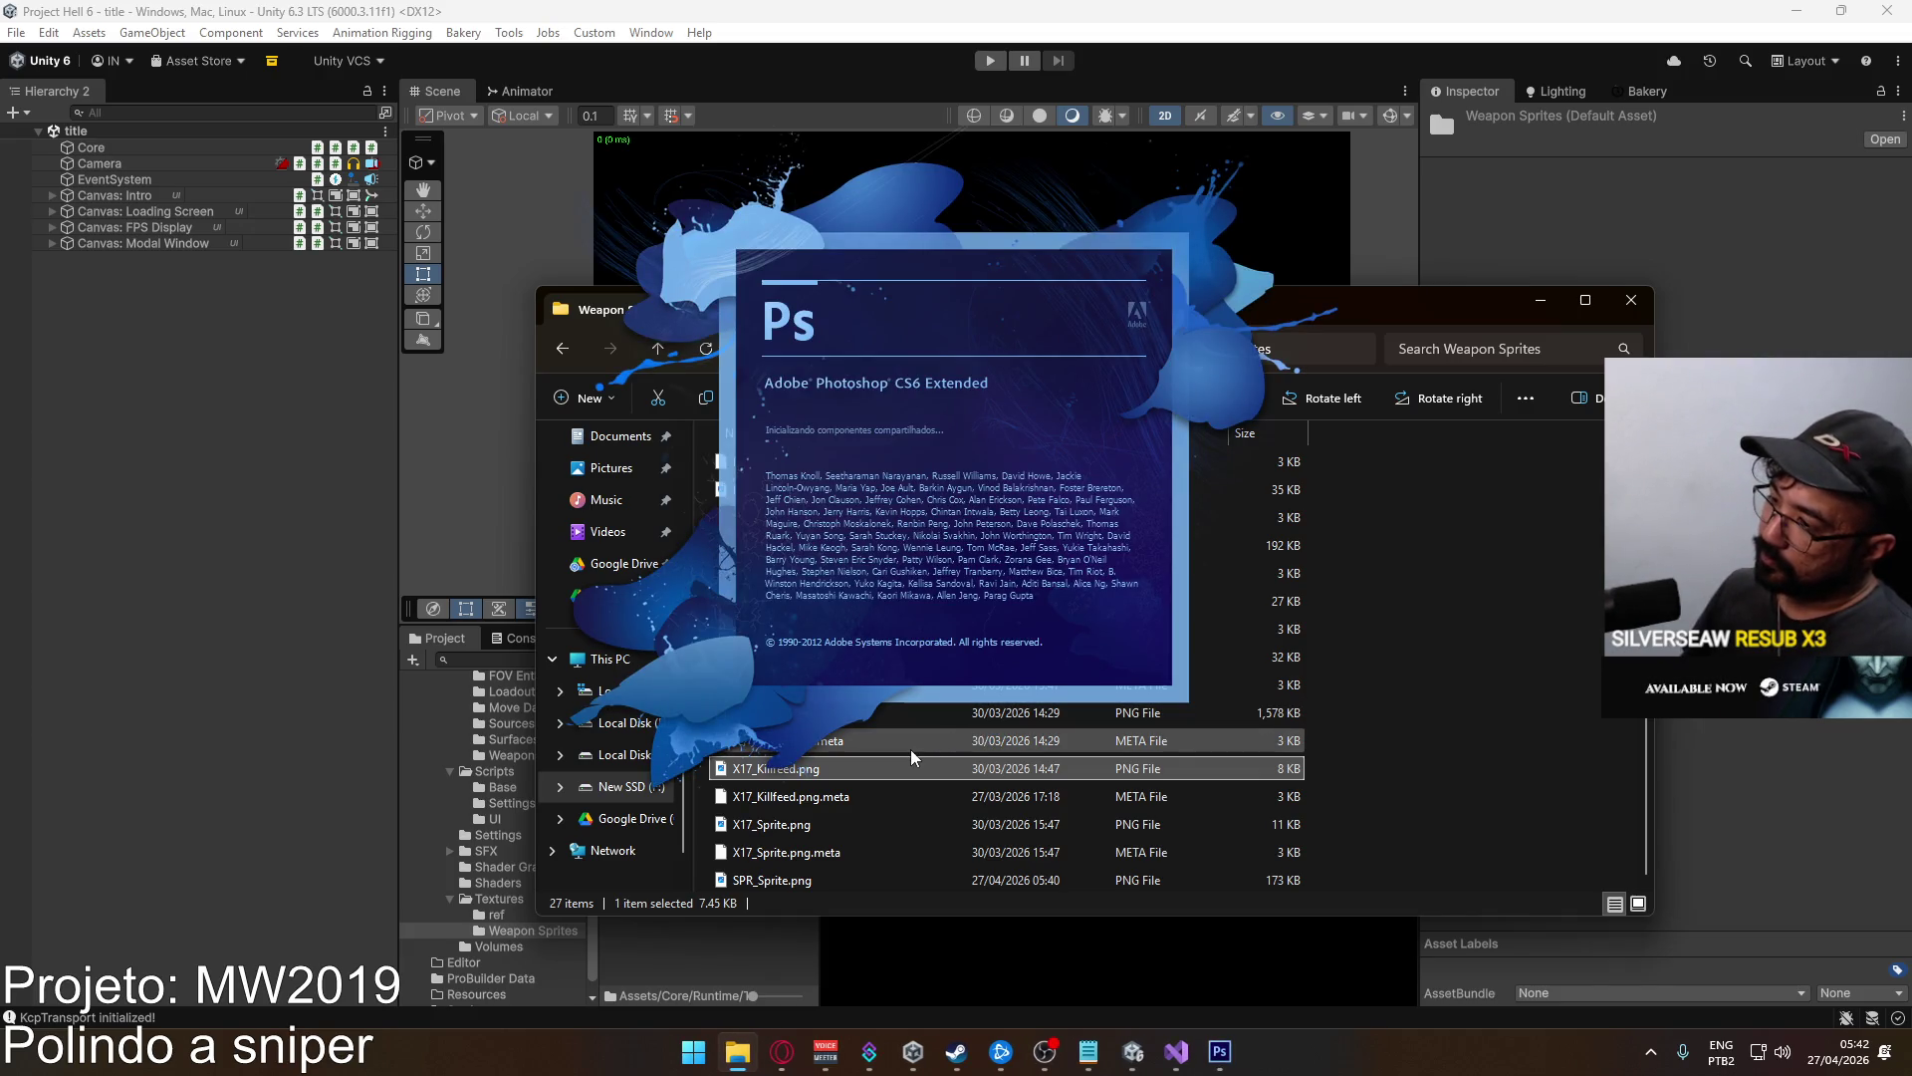
click(704, 923)
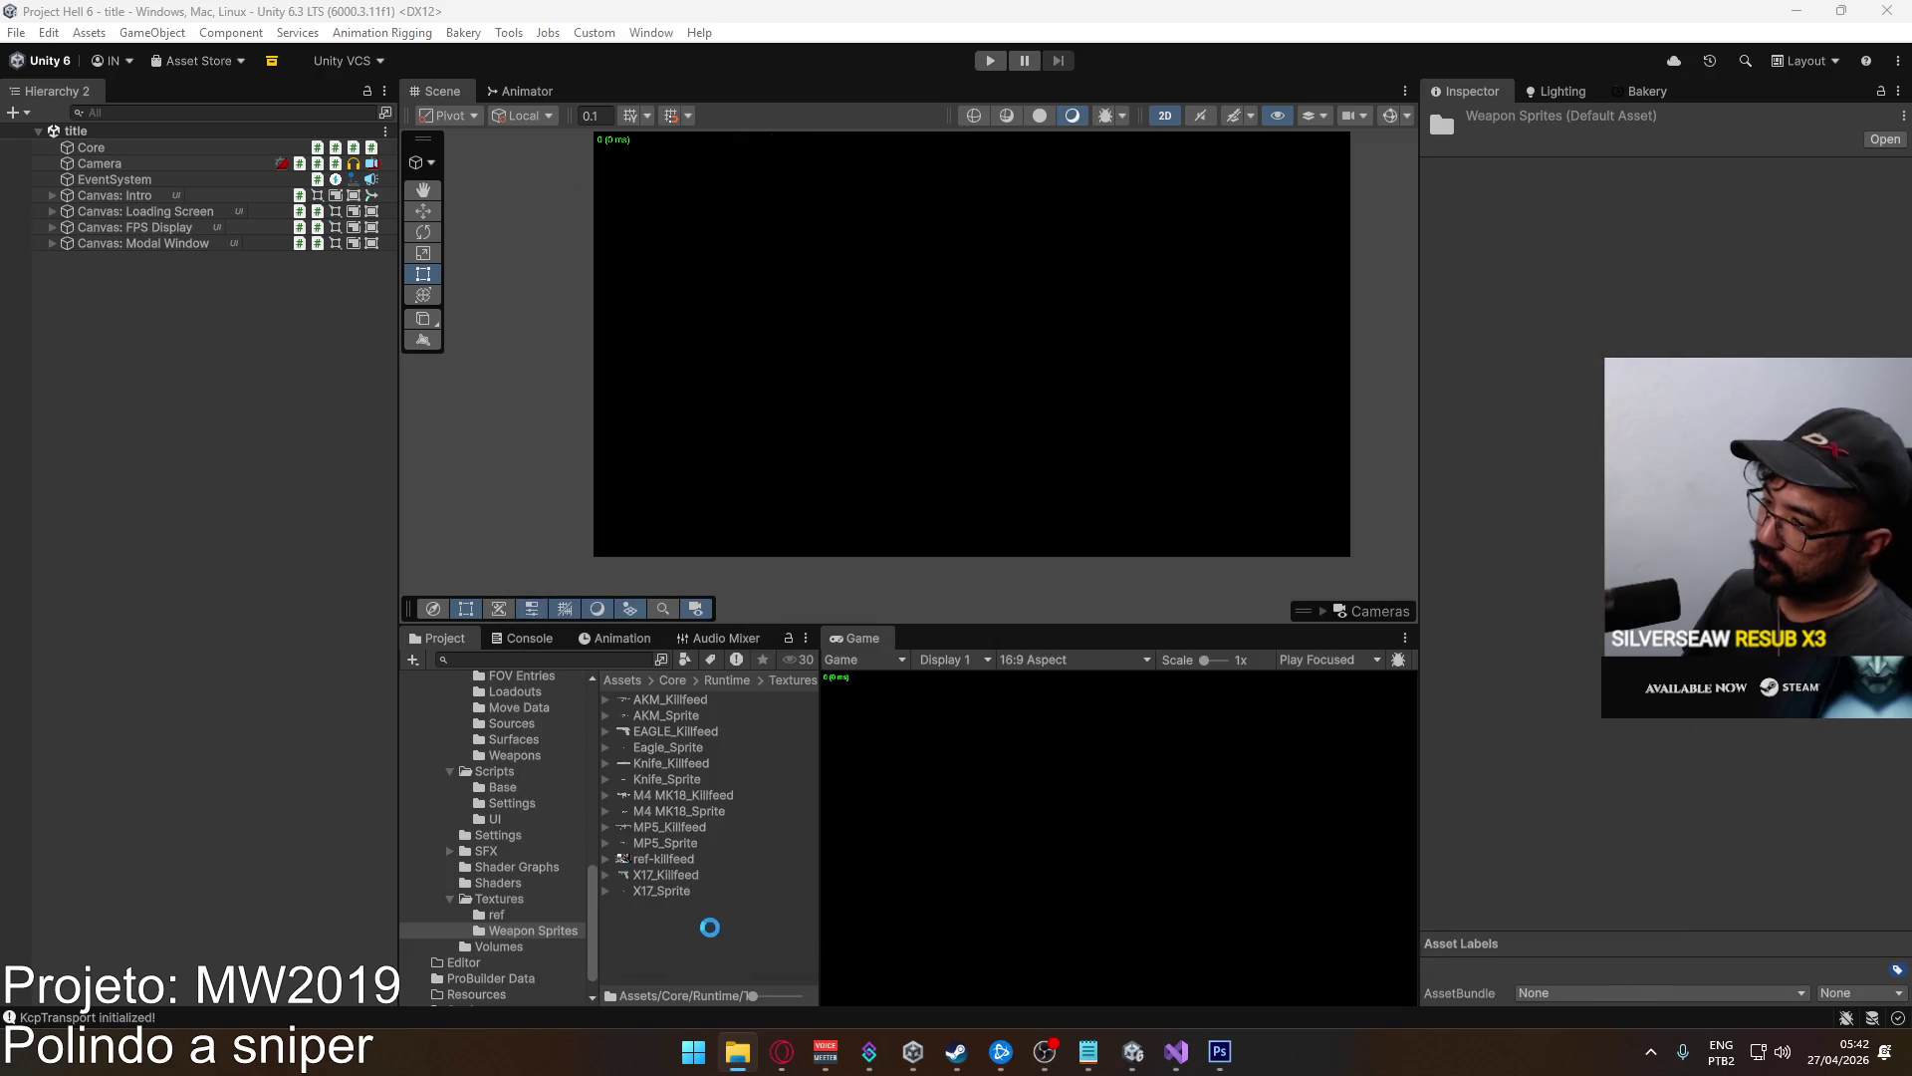
Inspect the M4 MK18_Sprite, M4 MK18_Killfeed and MP5_Killfeed previews, then switch to Photoshop.
click(677, 797)
click(671, 810)
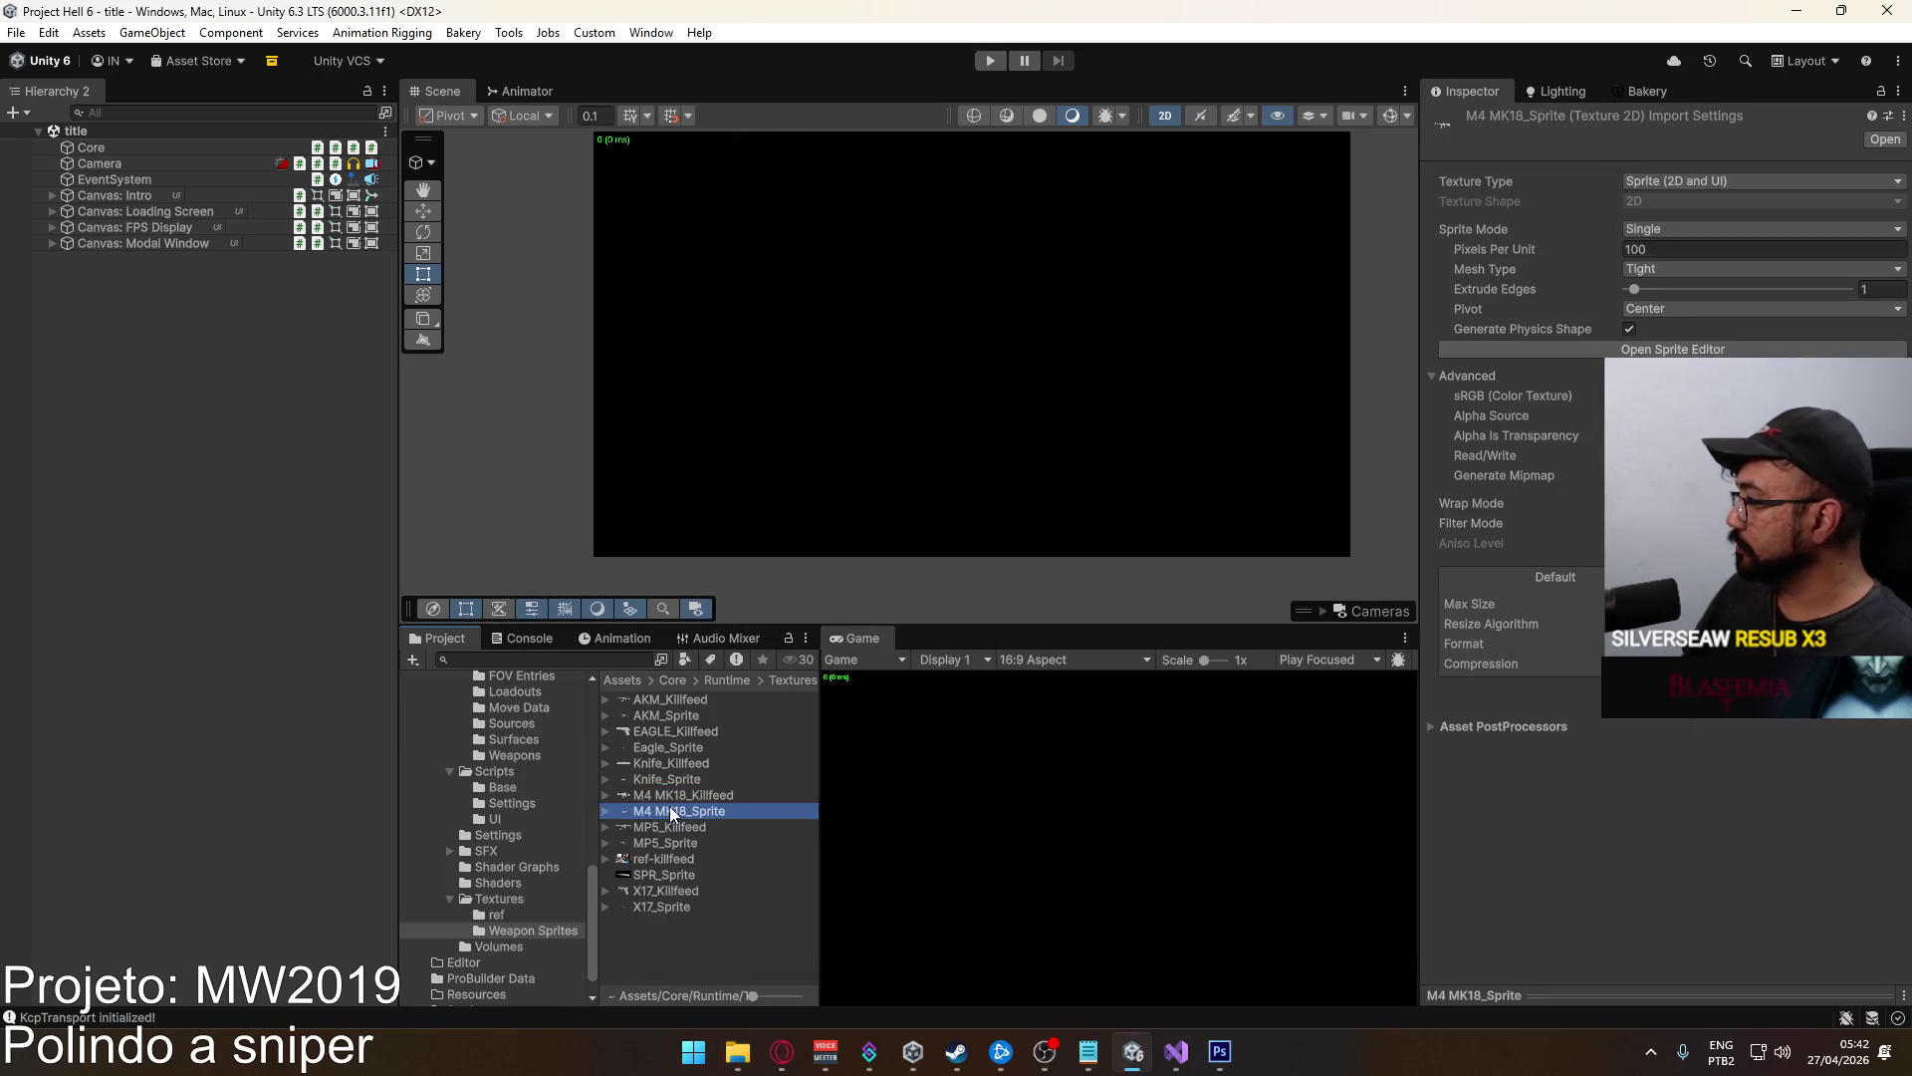
click(1481, 988)
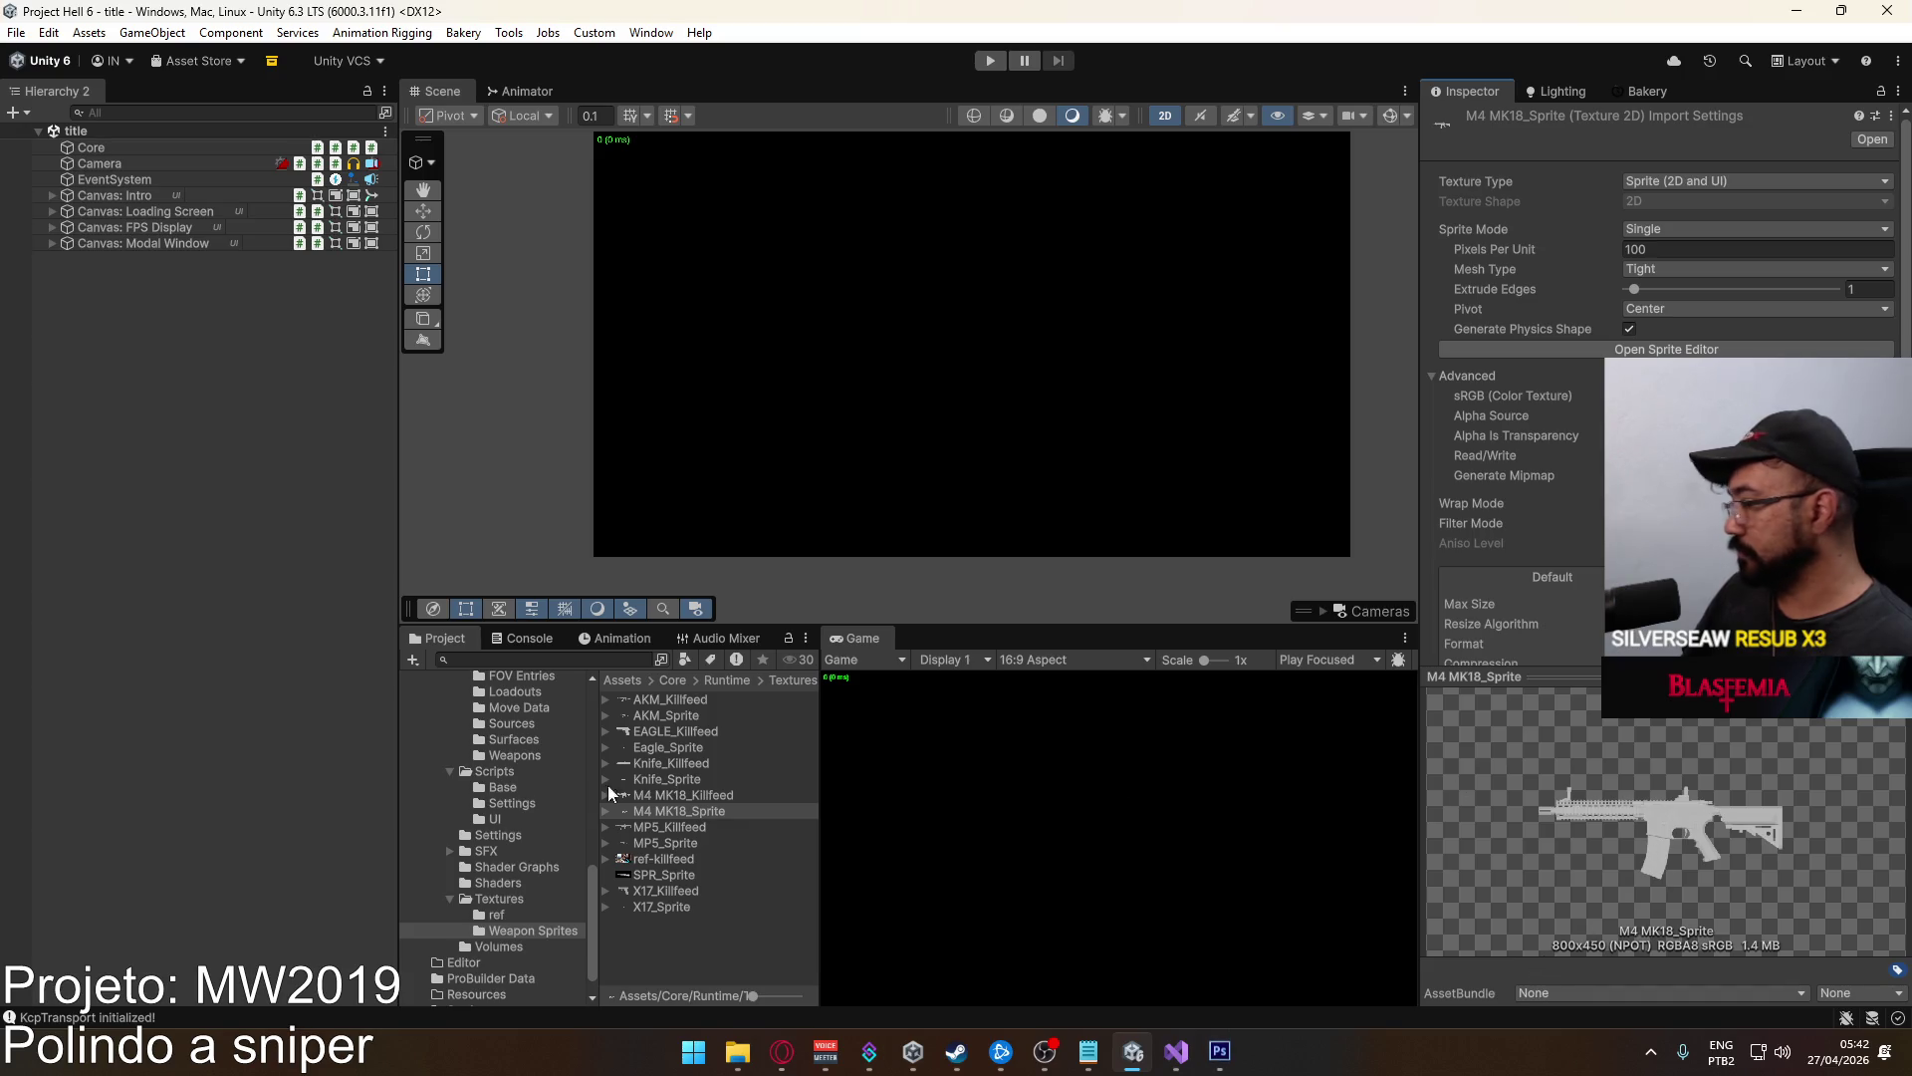
key(alt+Tab)
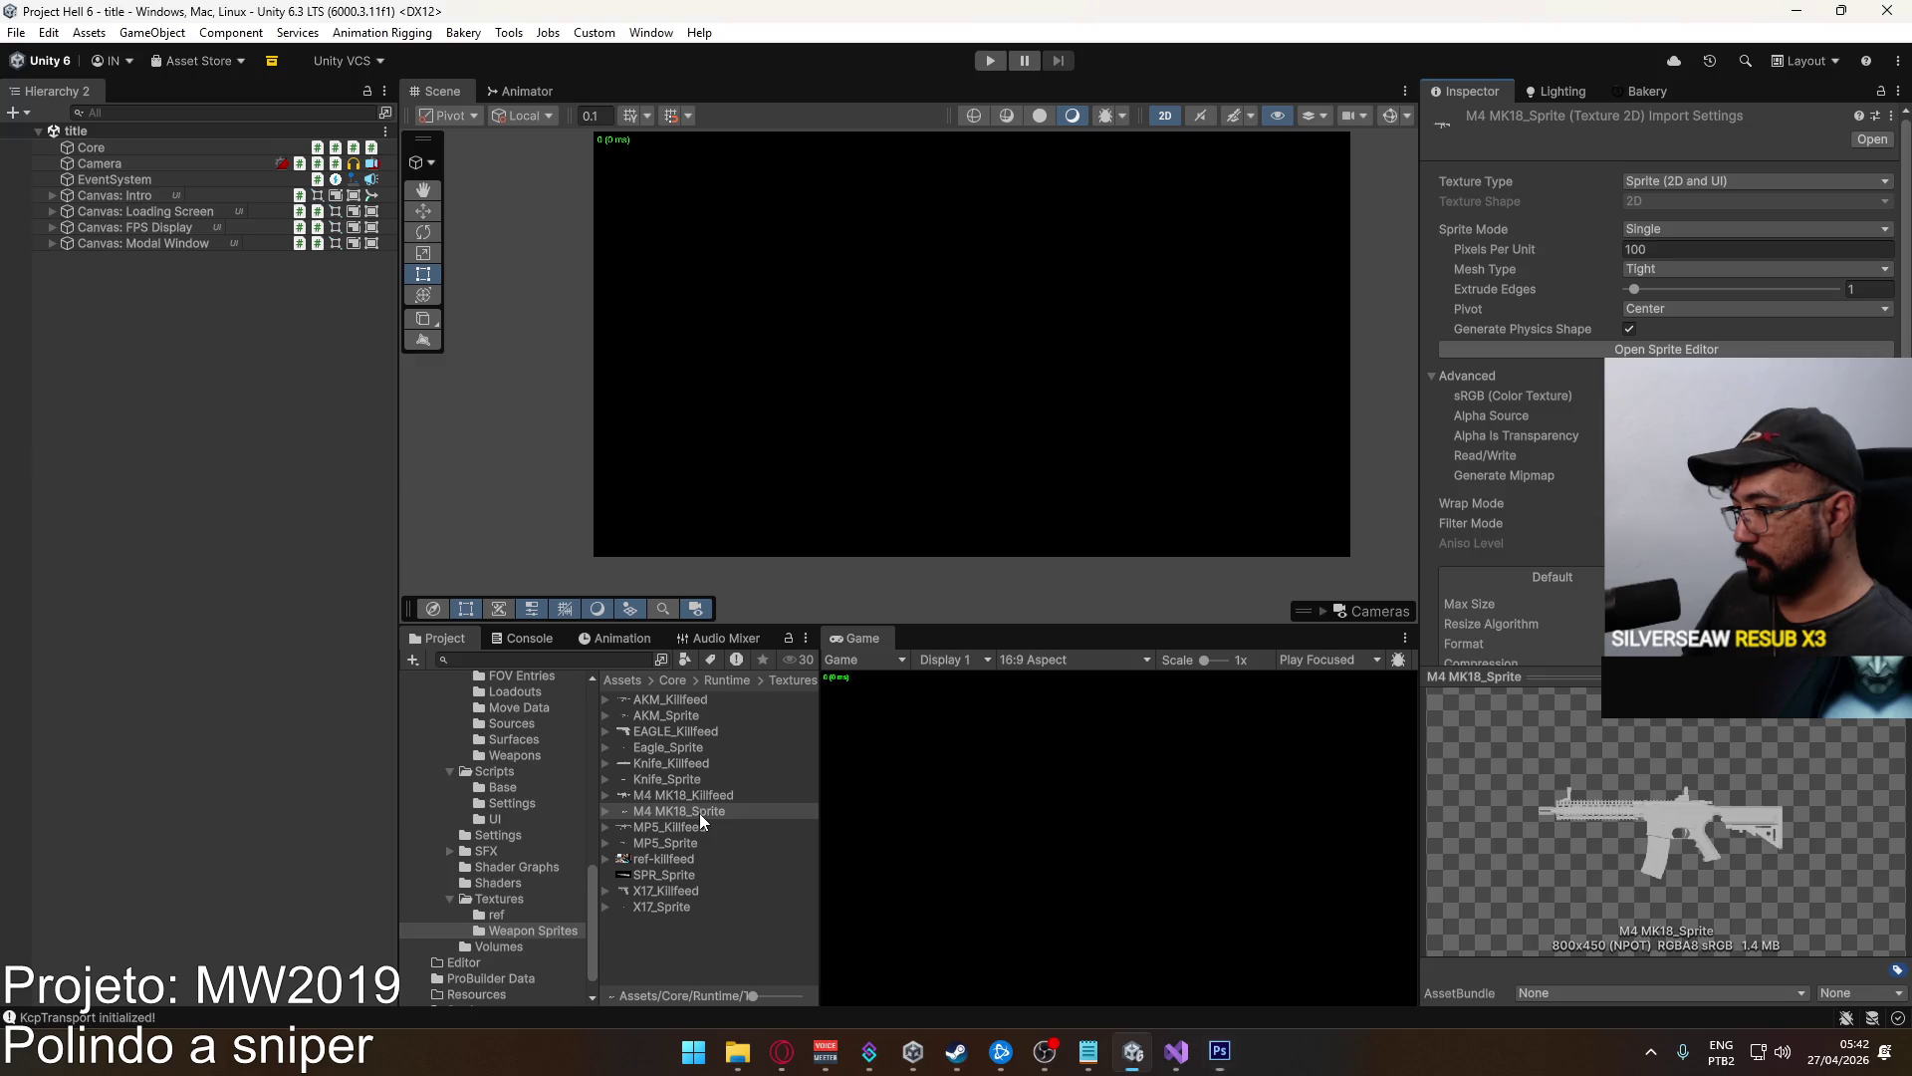
click(691, 797)
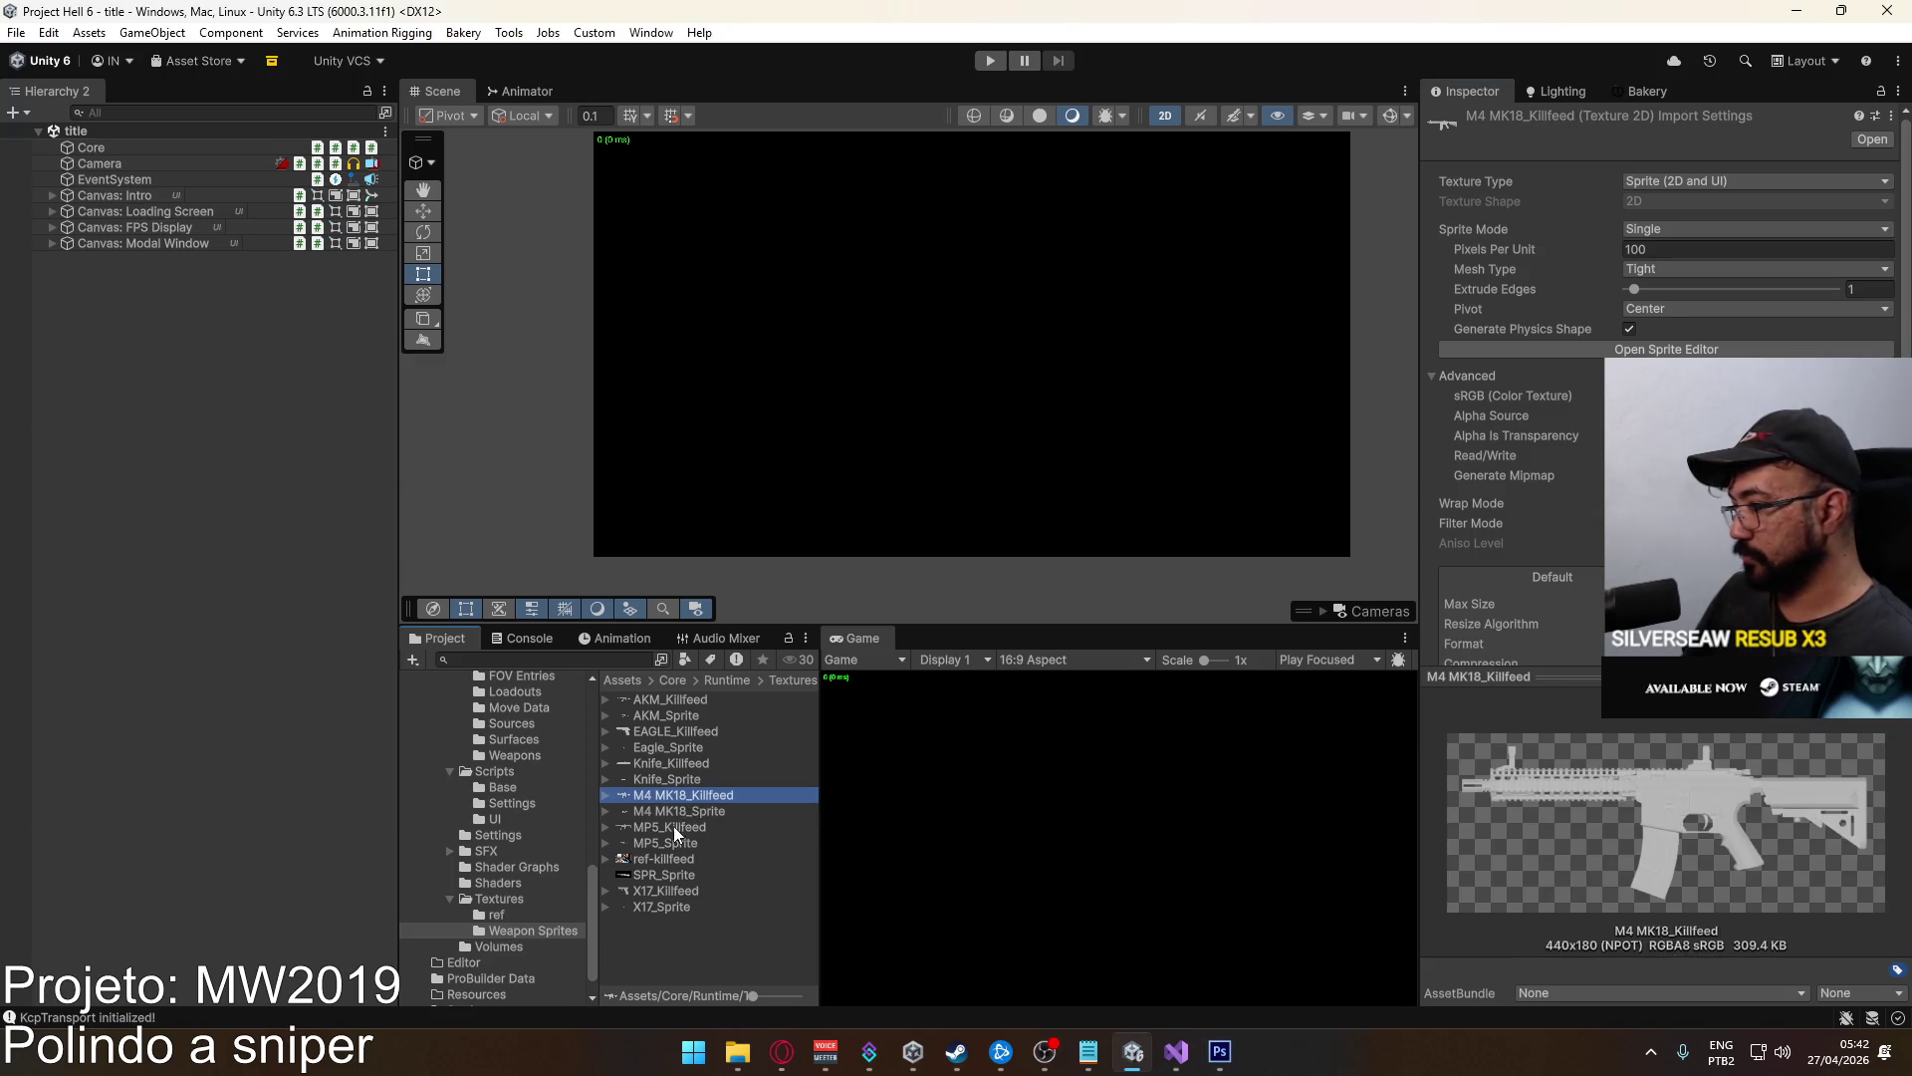
click(674, 827)
double_click(674, 826)
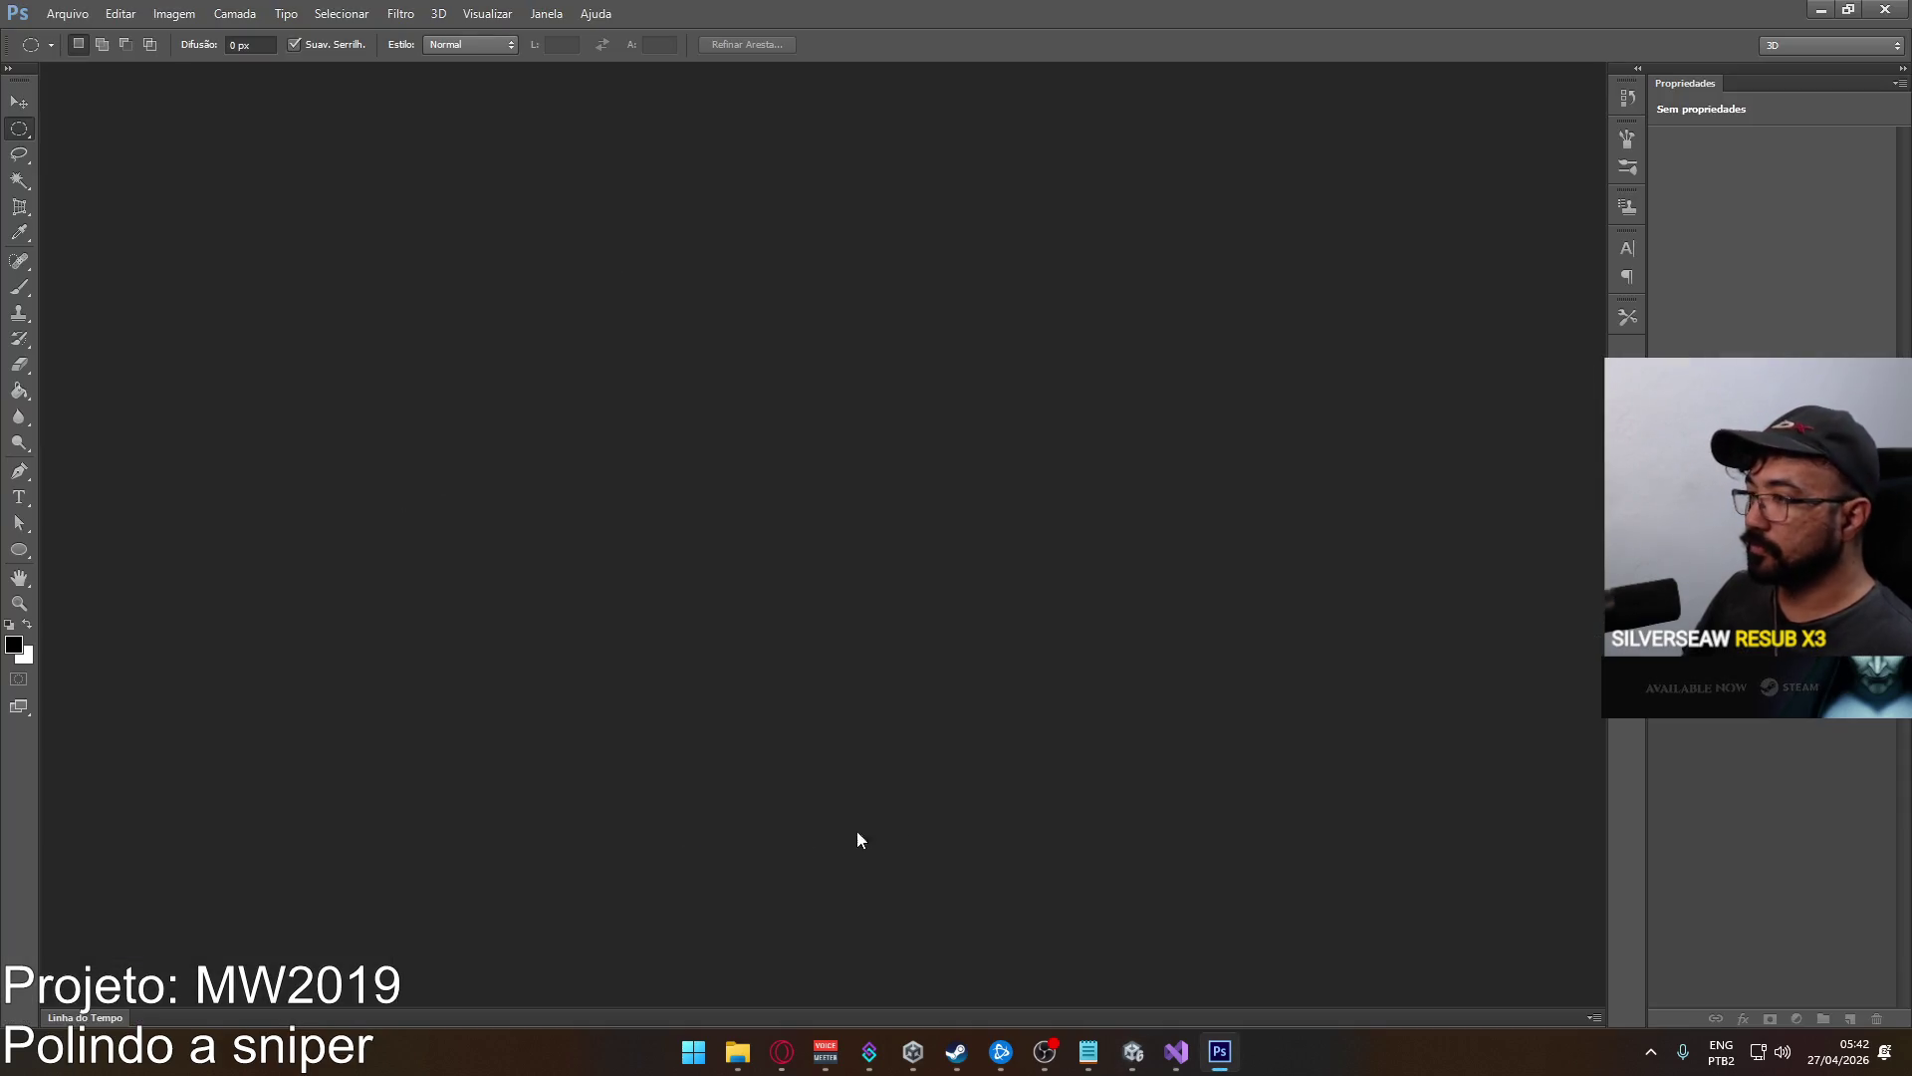
Open SPR_Sprite.png from the Weapon Sprites folder via Arquivo > Abrir.
click(61, 14)
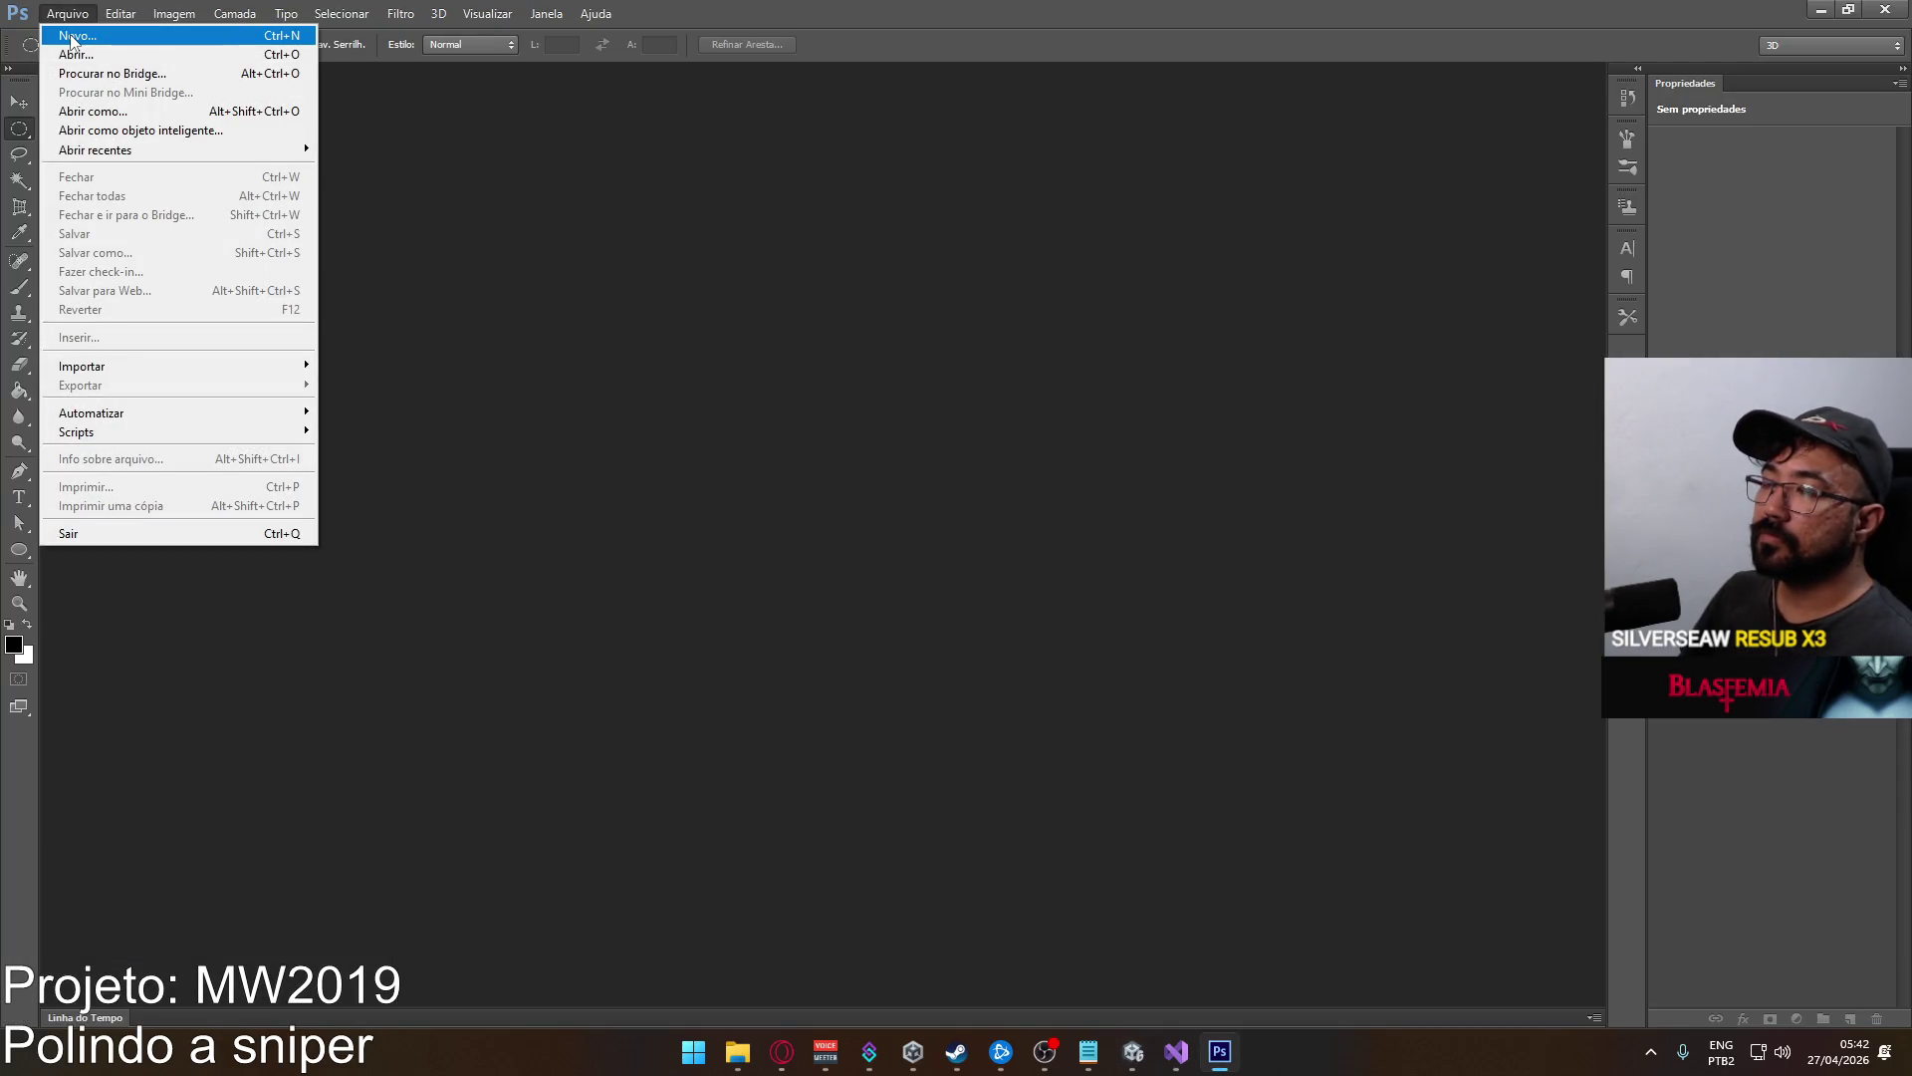
click(75, 54)
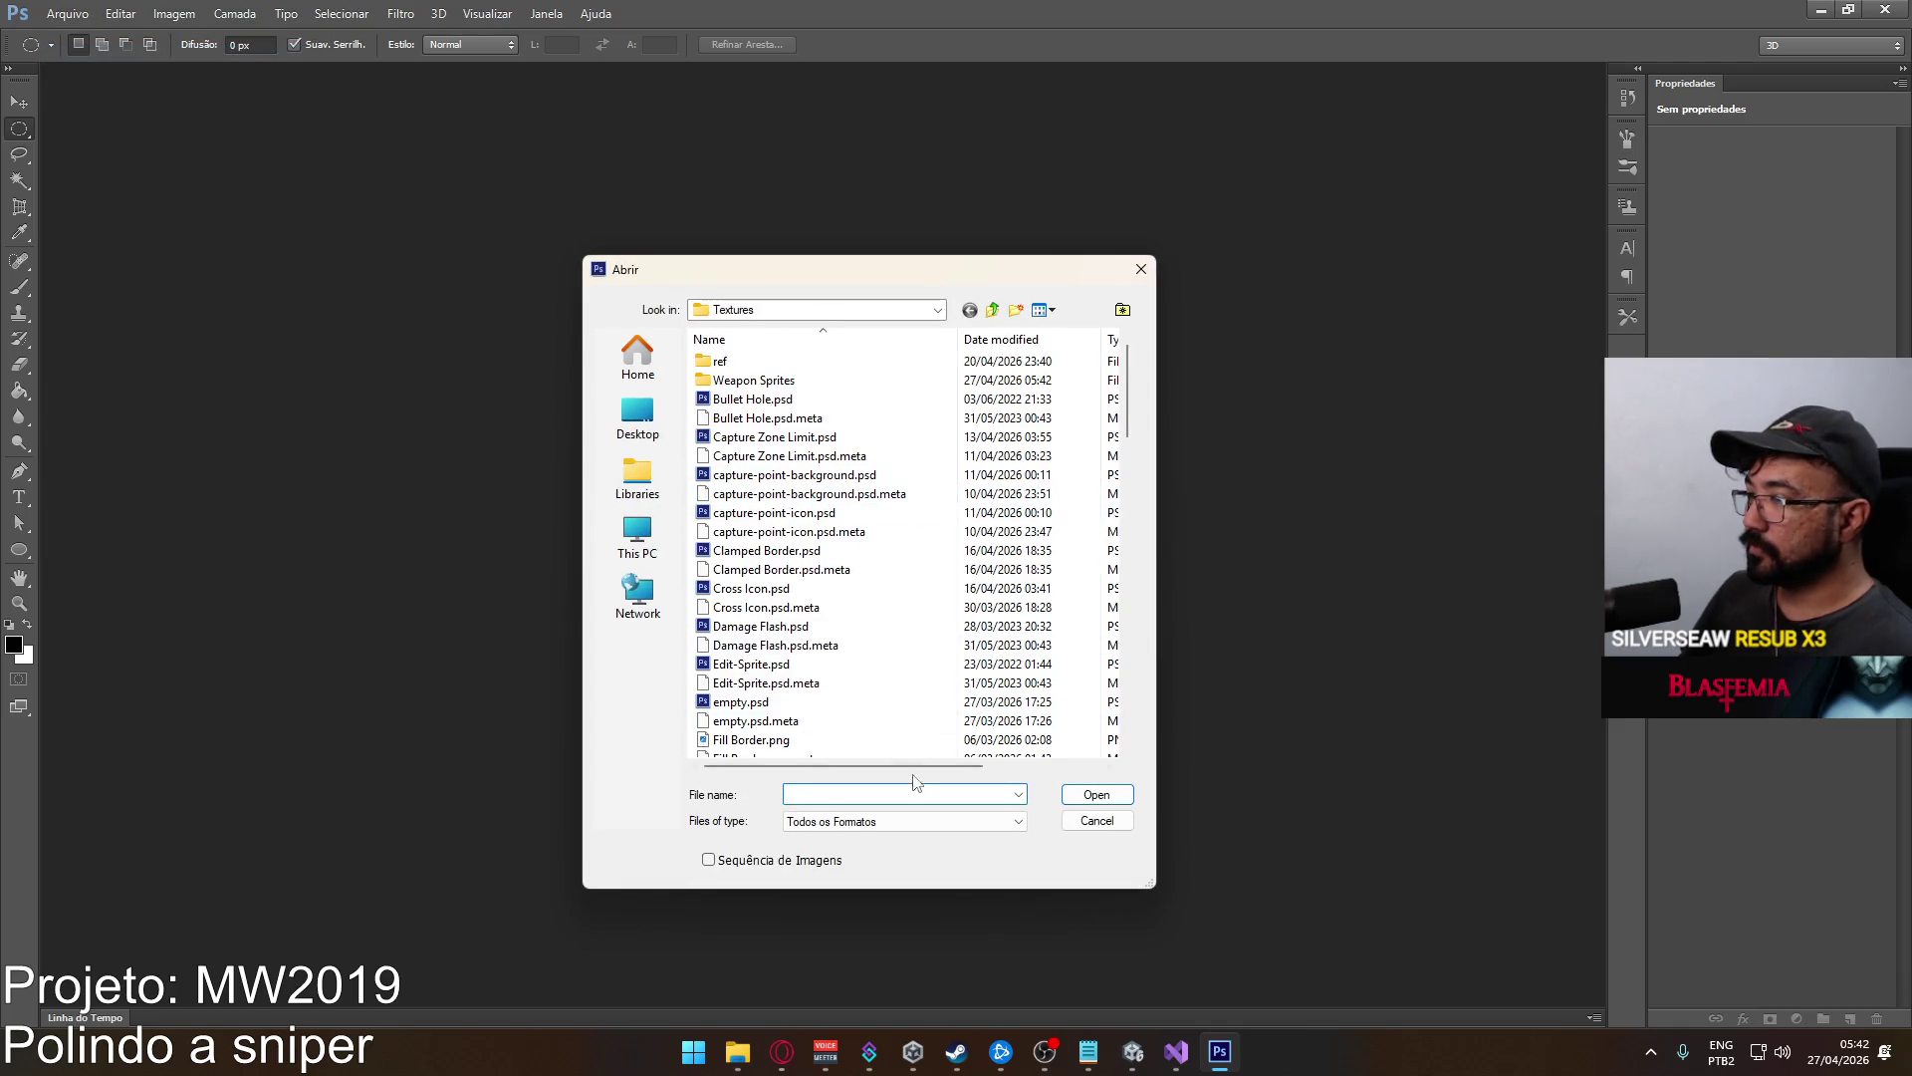
click(784, 386)
double_click(784, 390)
scroll(817, 399, down, 4)
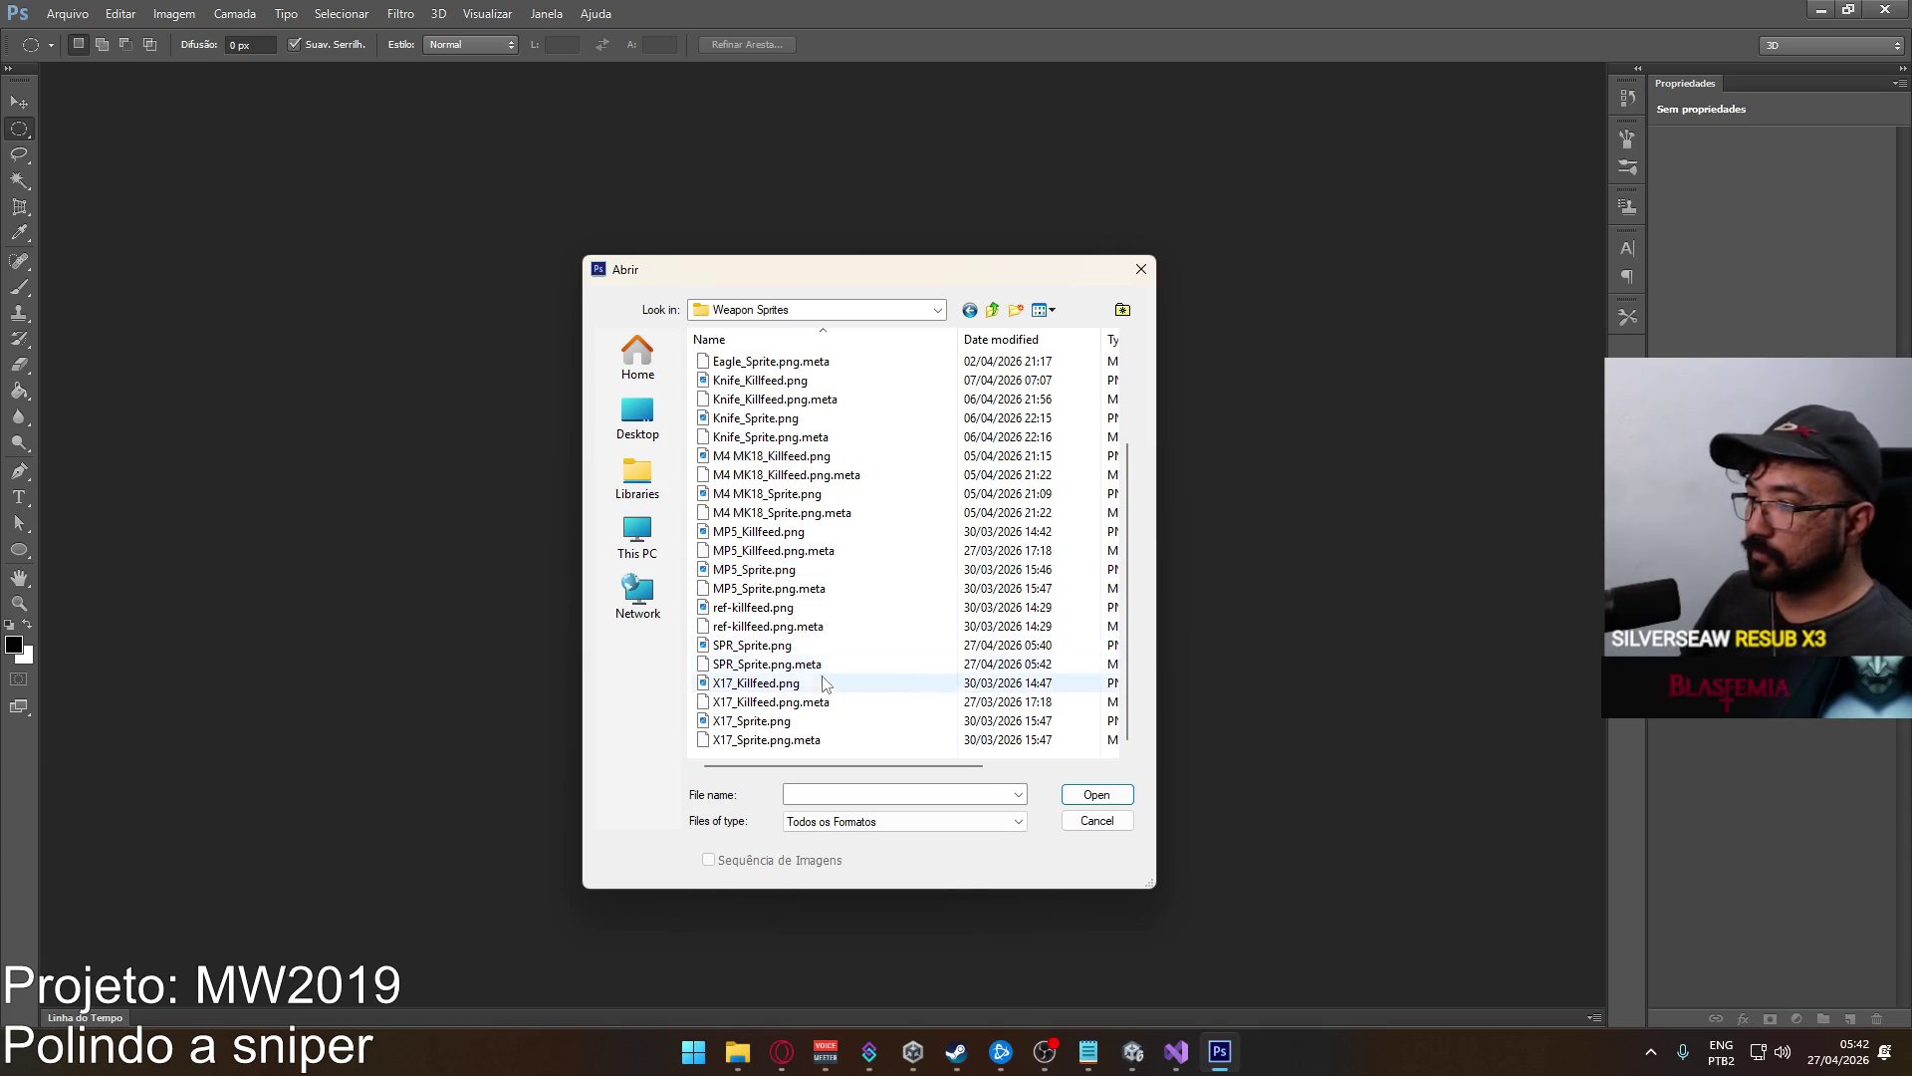
double_click(811, 646)
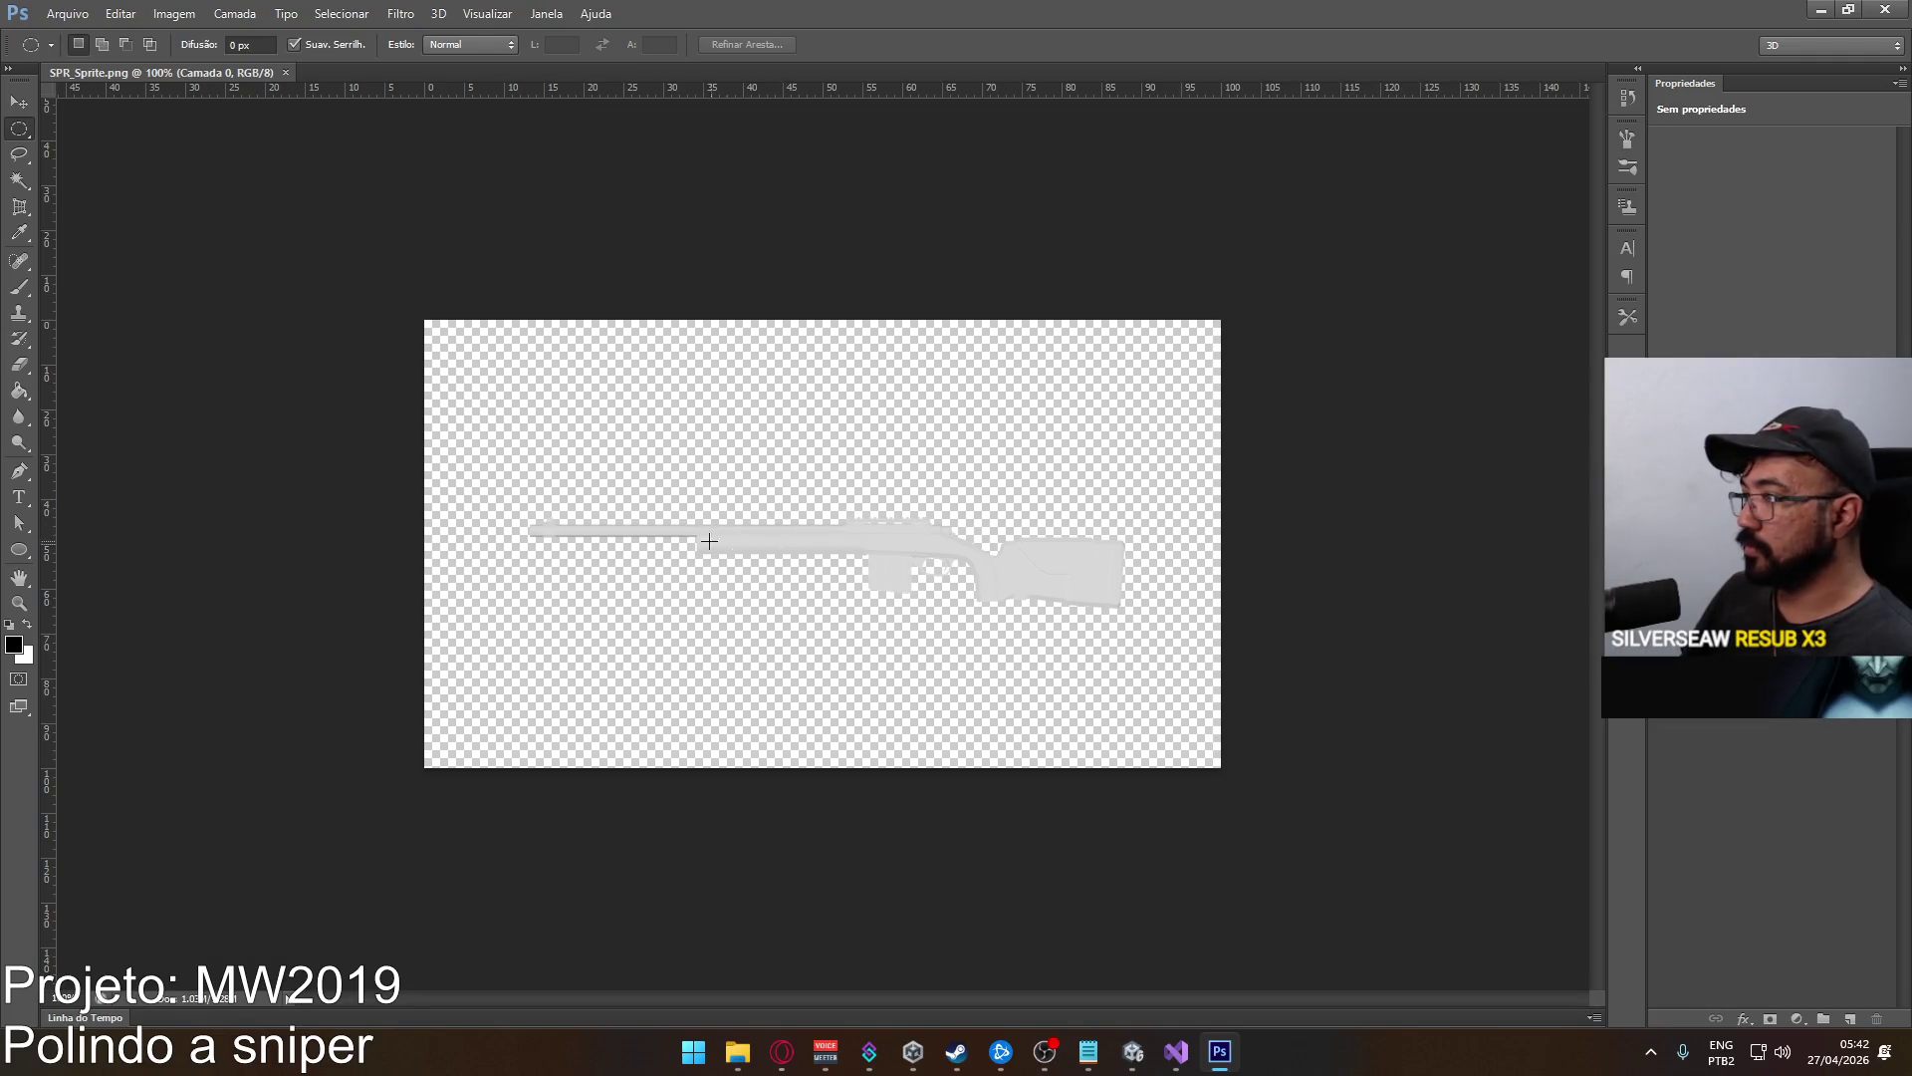
scroll(721, 542, up, 1)
scroll(604, 452, down, 1)
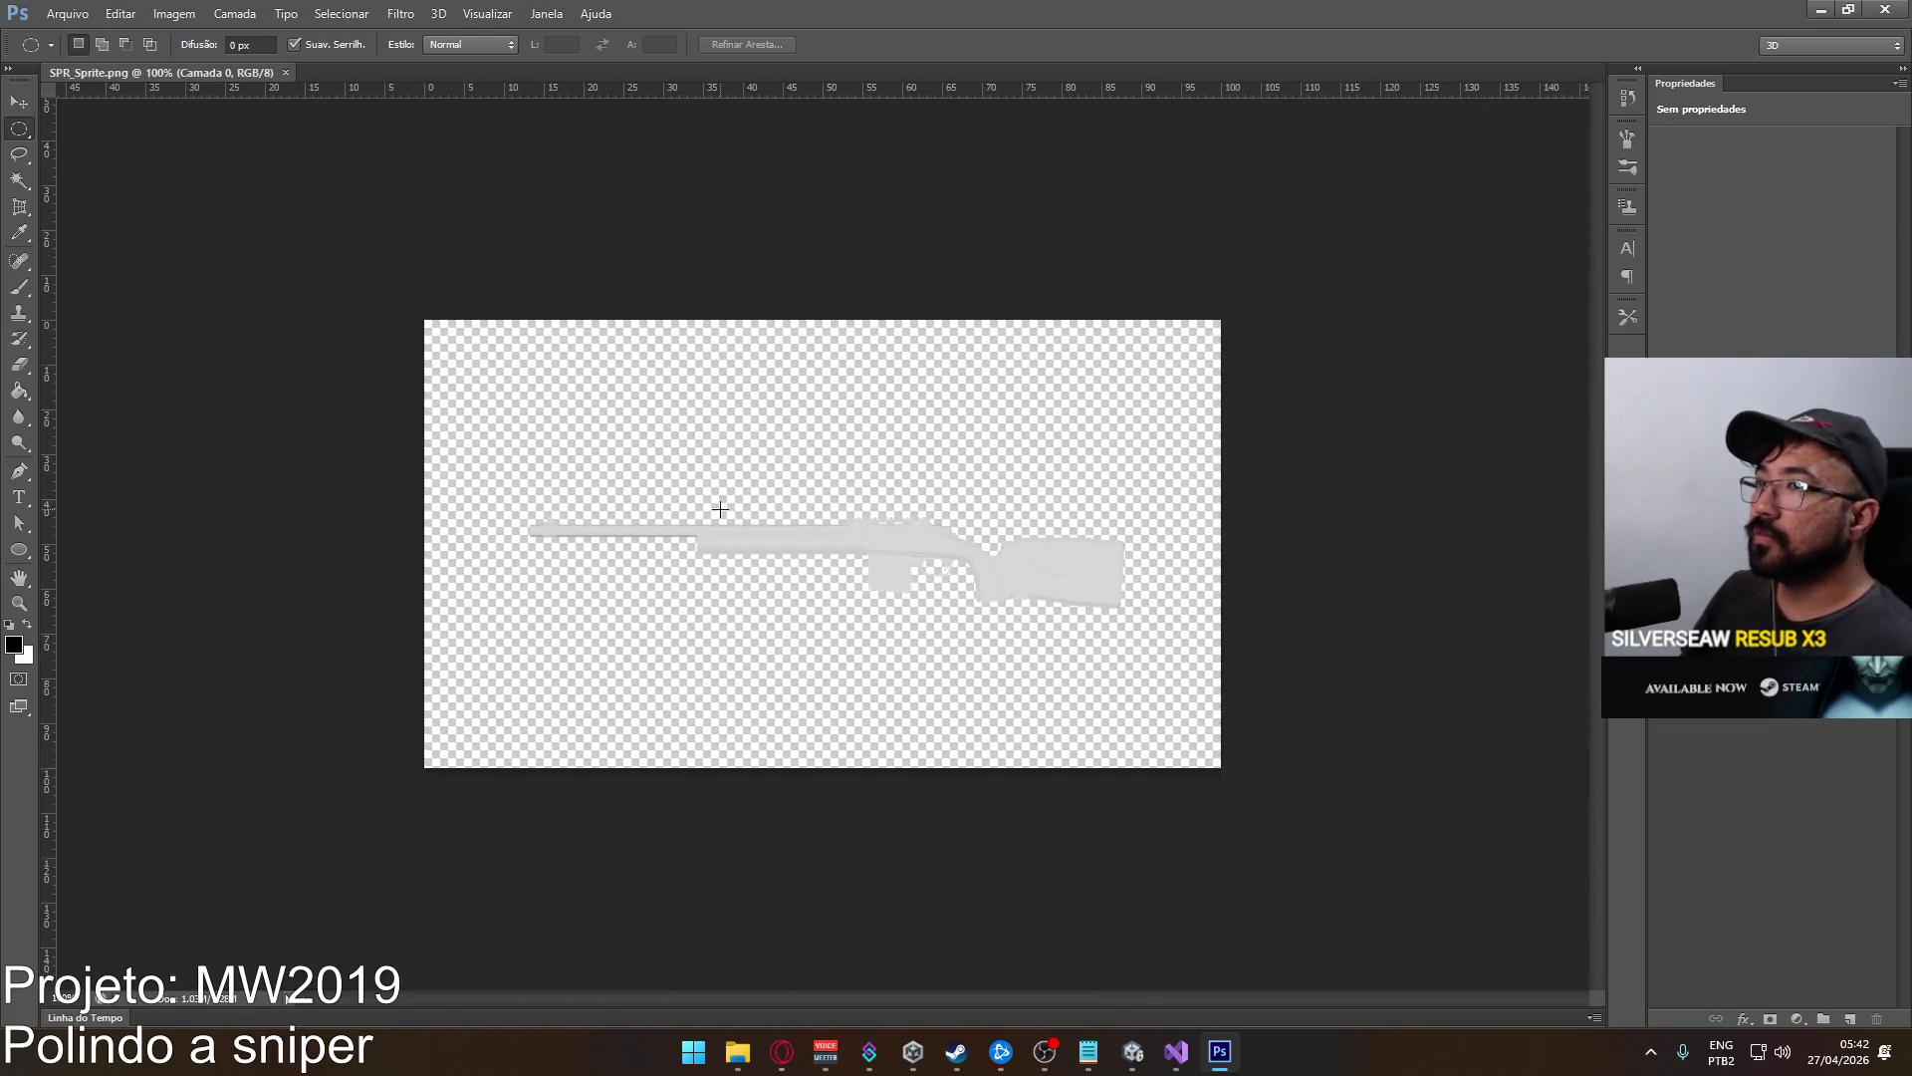
click(119, 13)
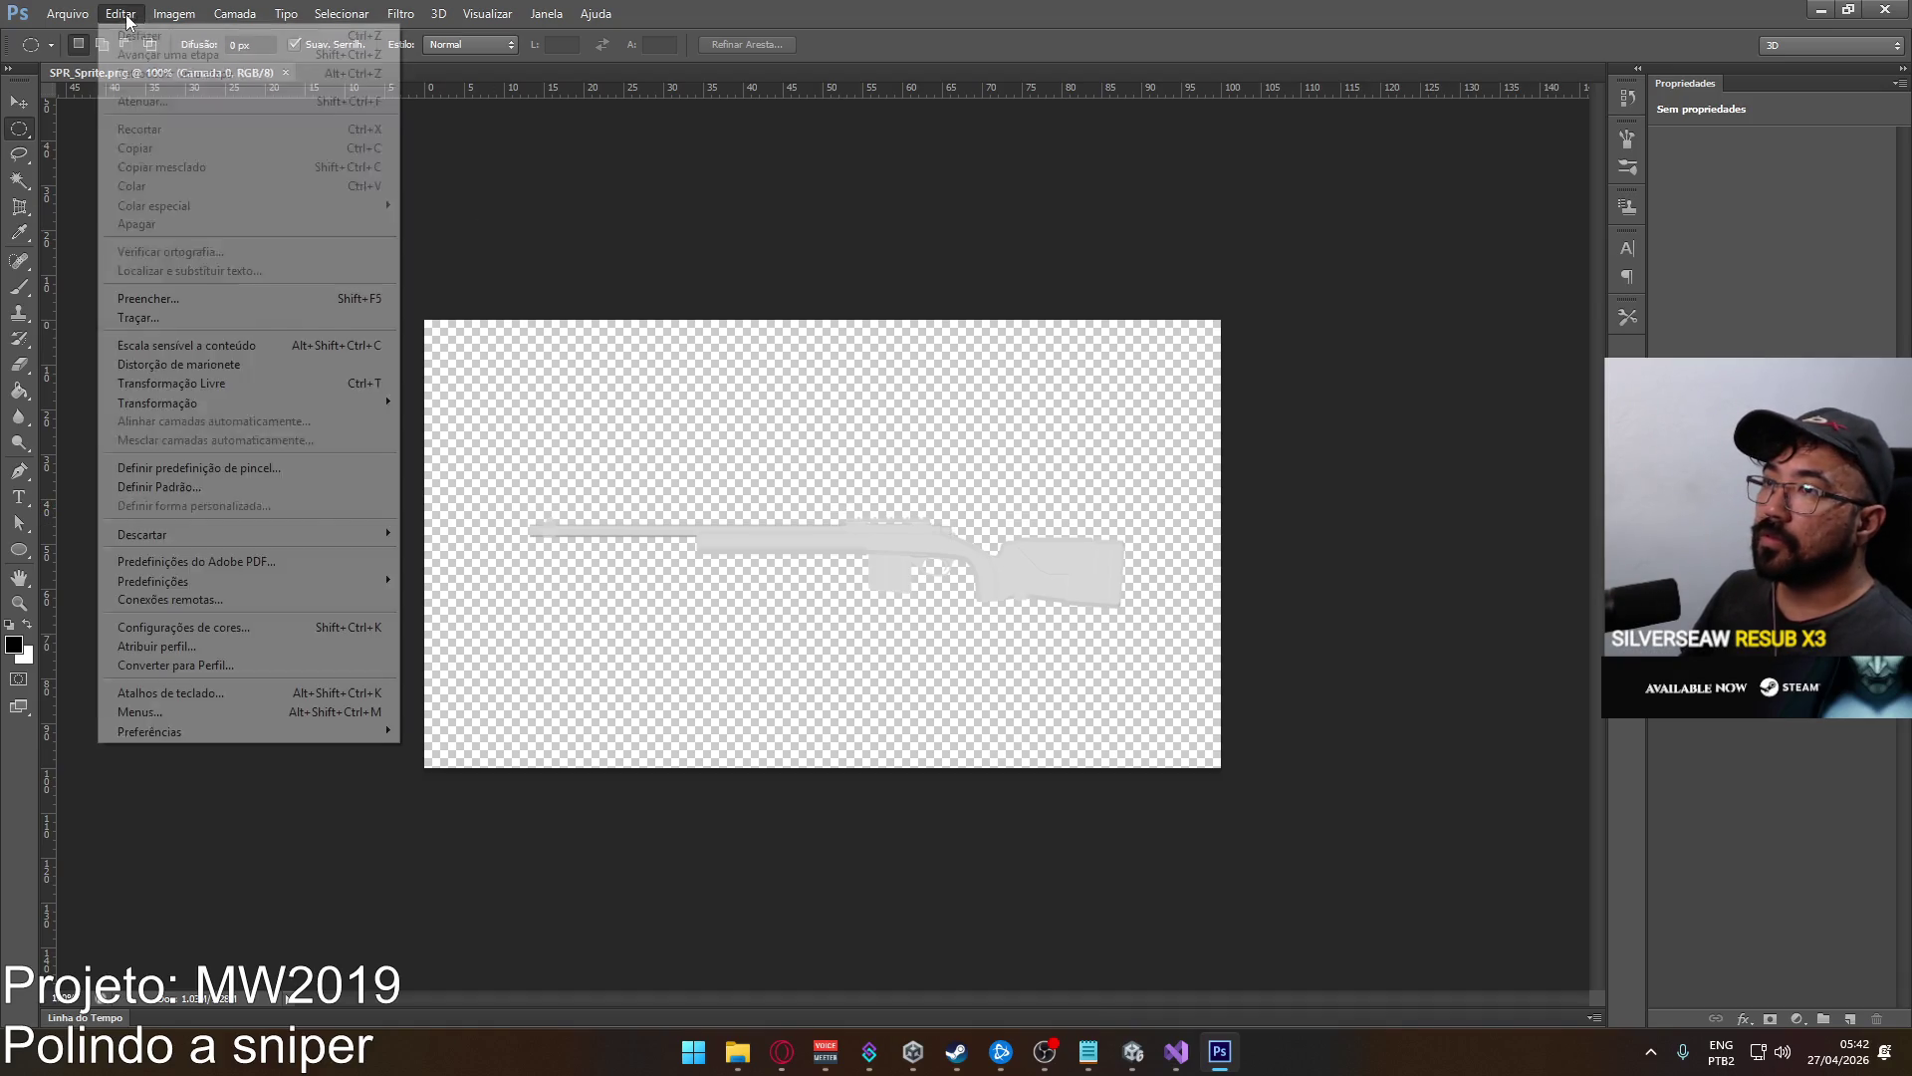
Set the canvas to 700×200 pixels and accept the crop.
click(167, 14)
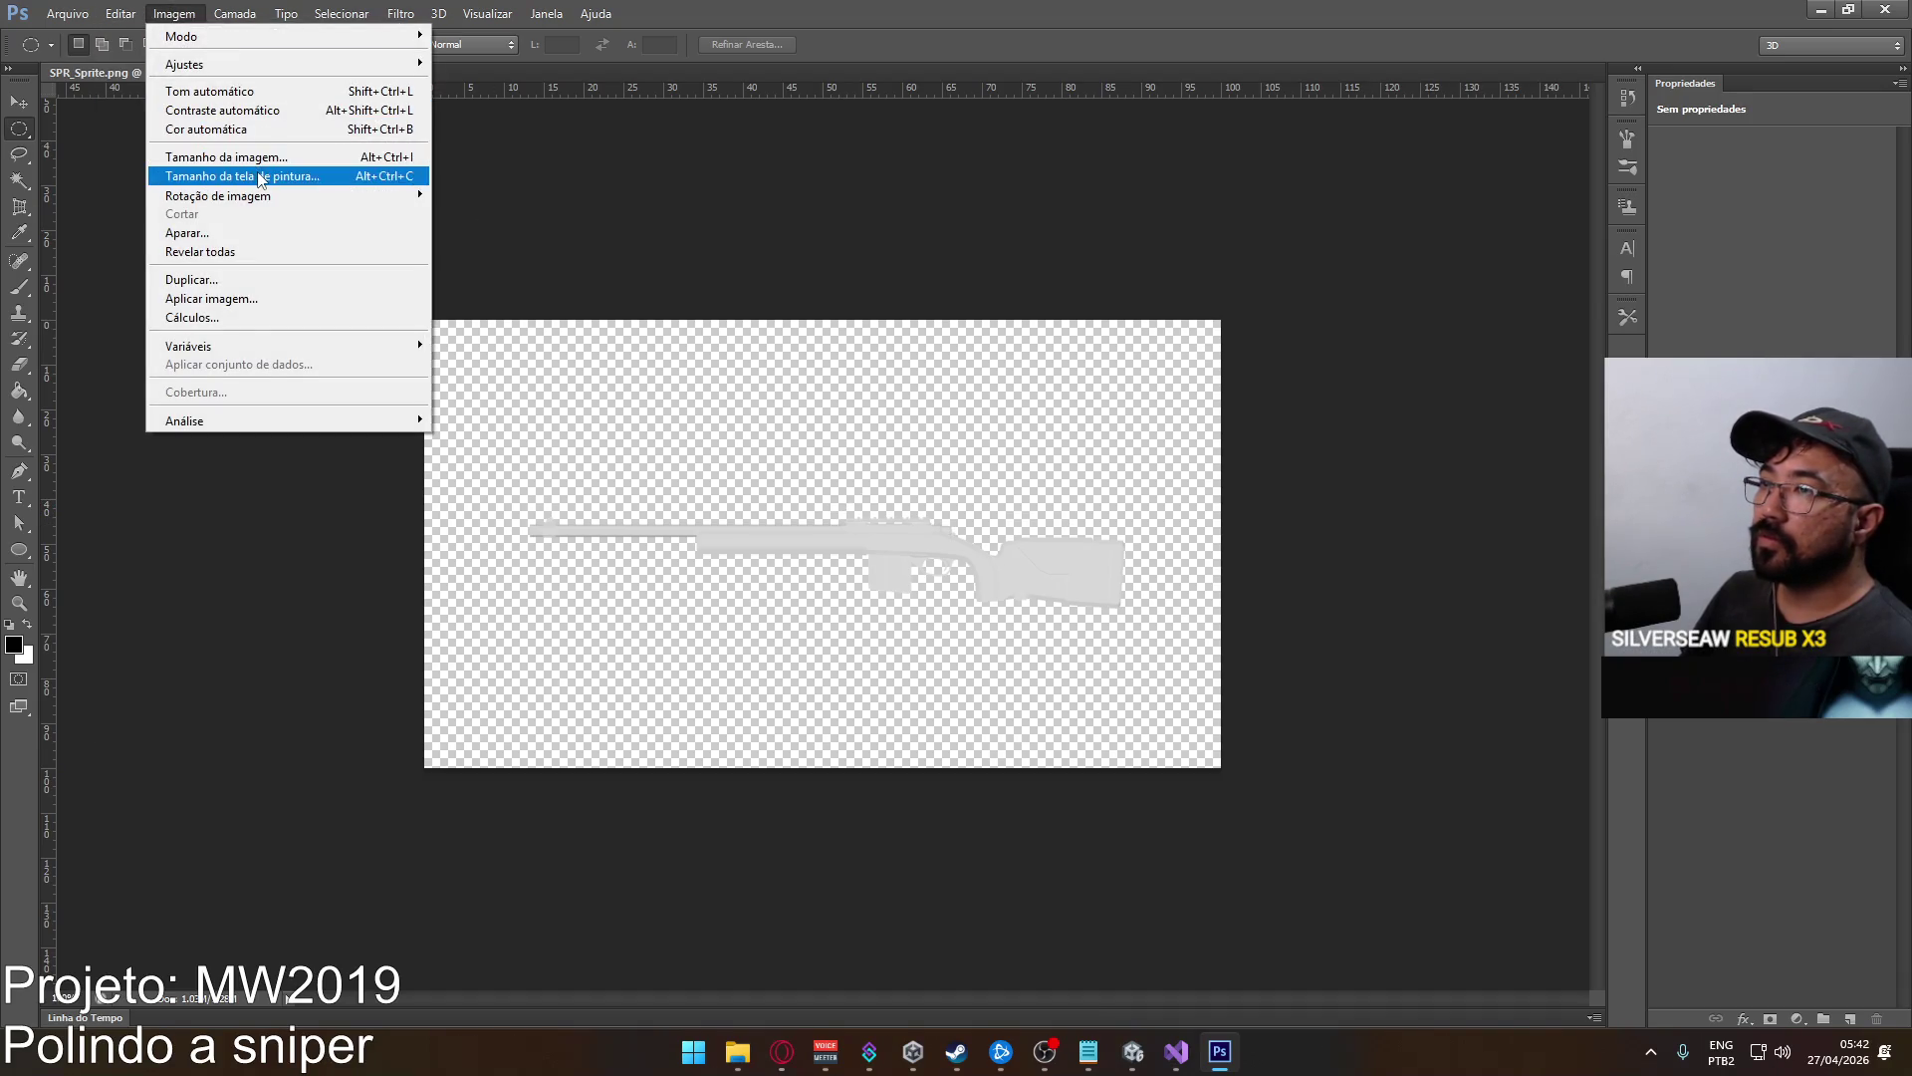
click(258, 176)
click(1387, 468)
click(1386, 504)
drag(1291, 464, 1301, 464)
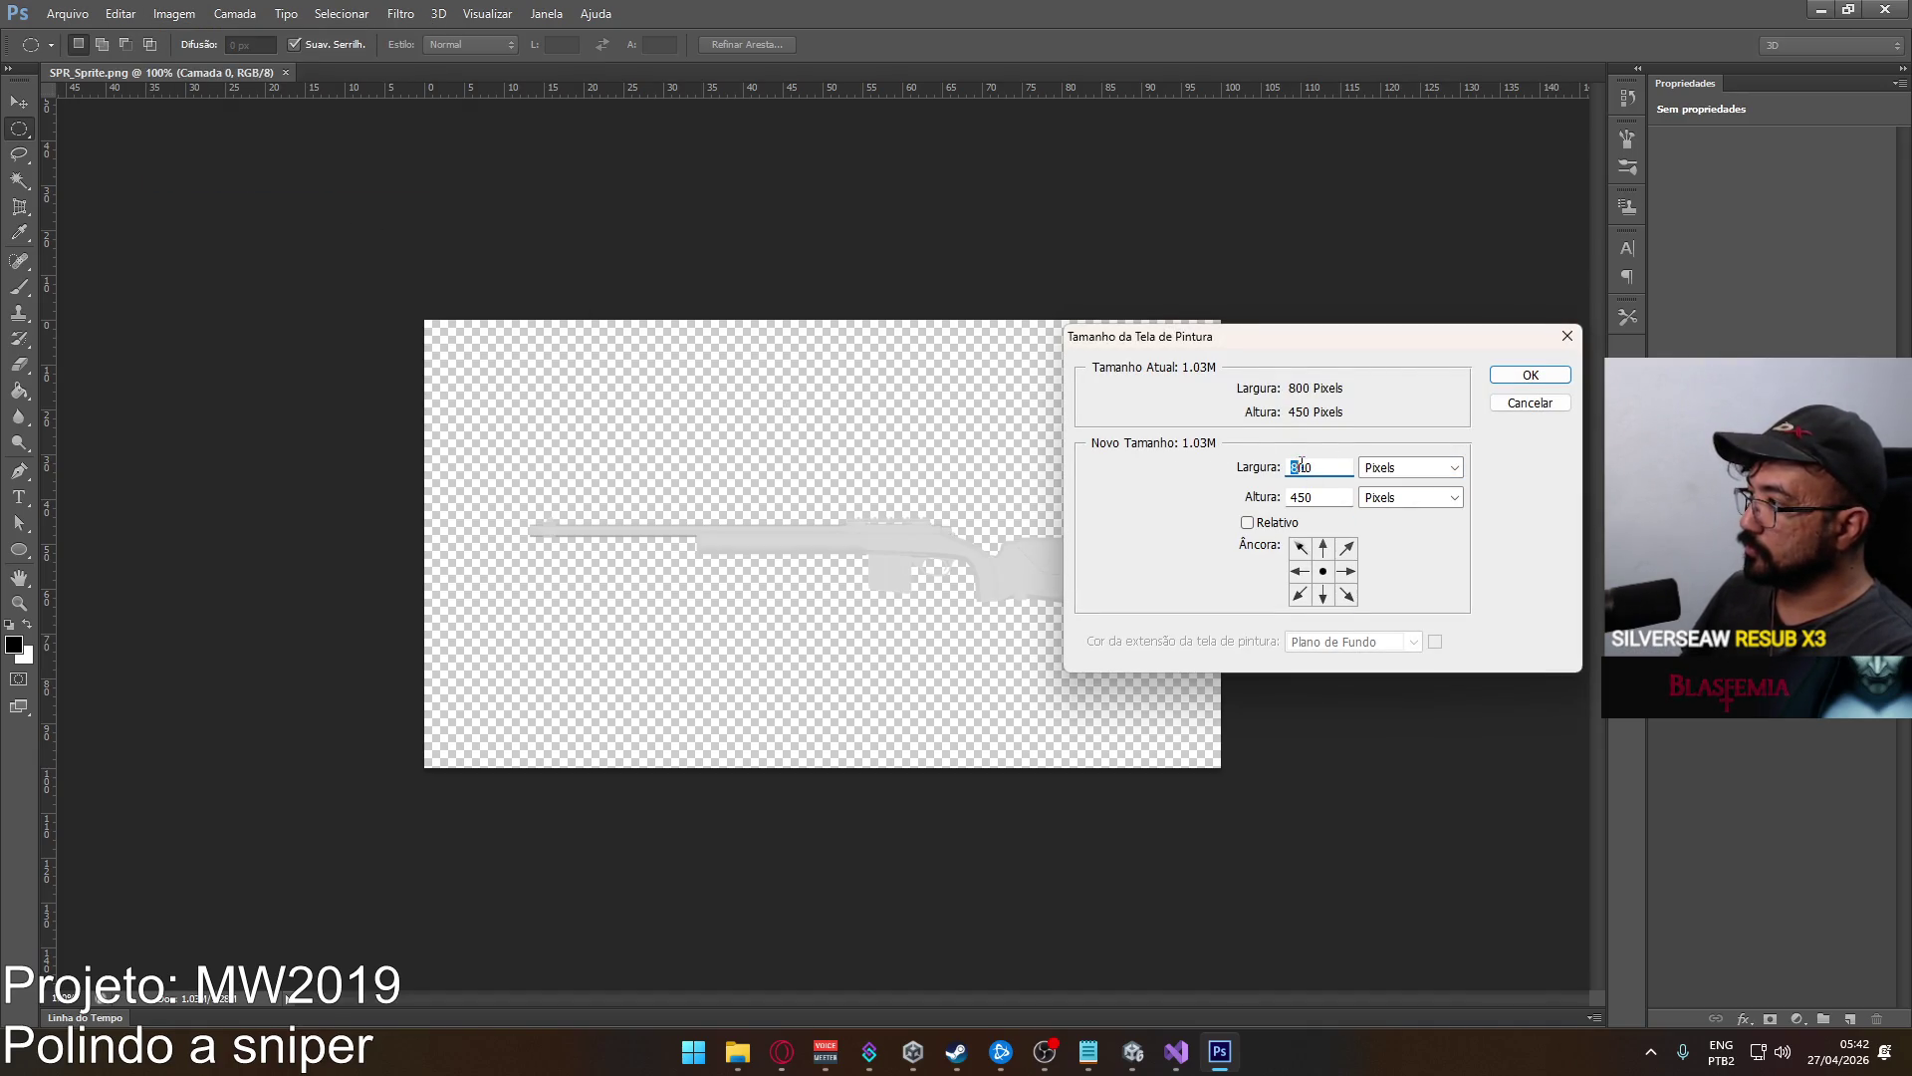
text(7)
key(Tab)
text(200)
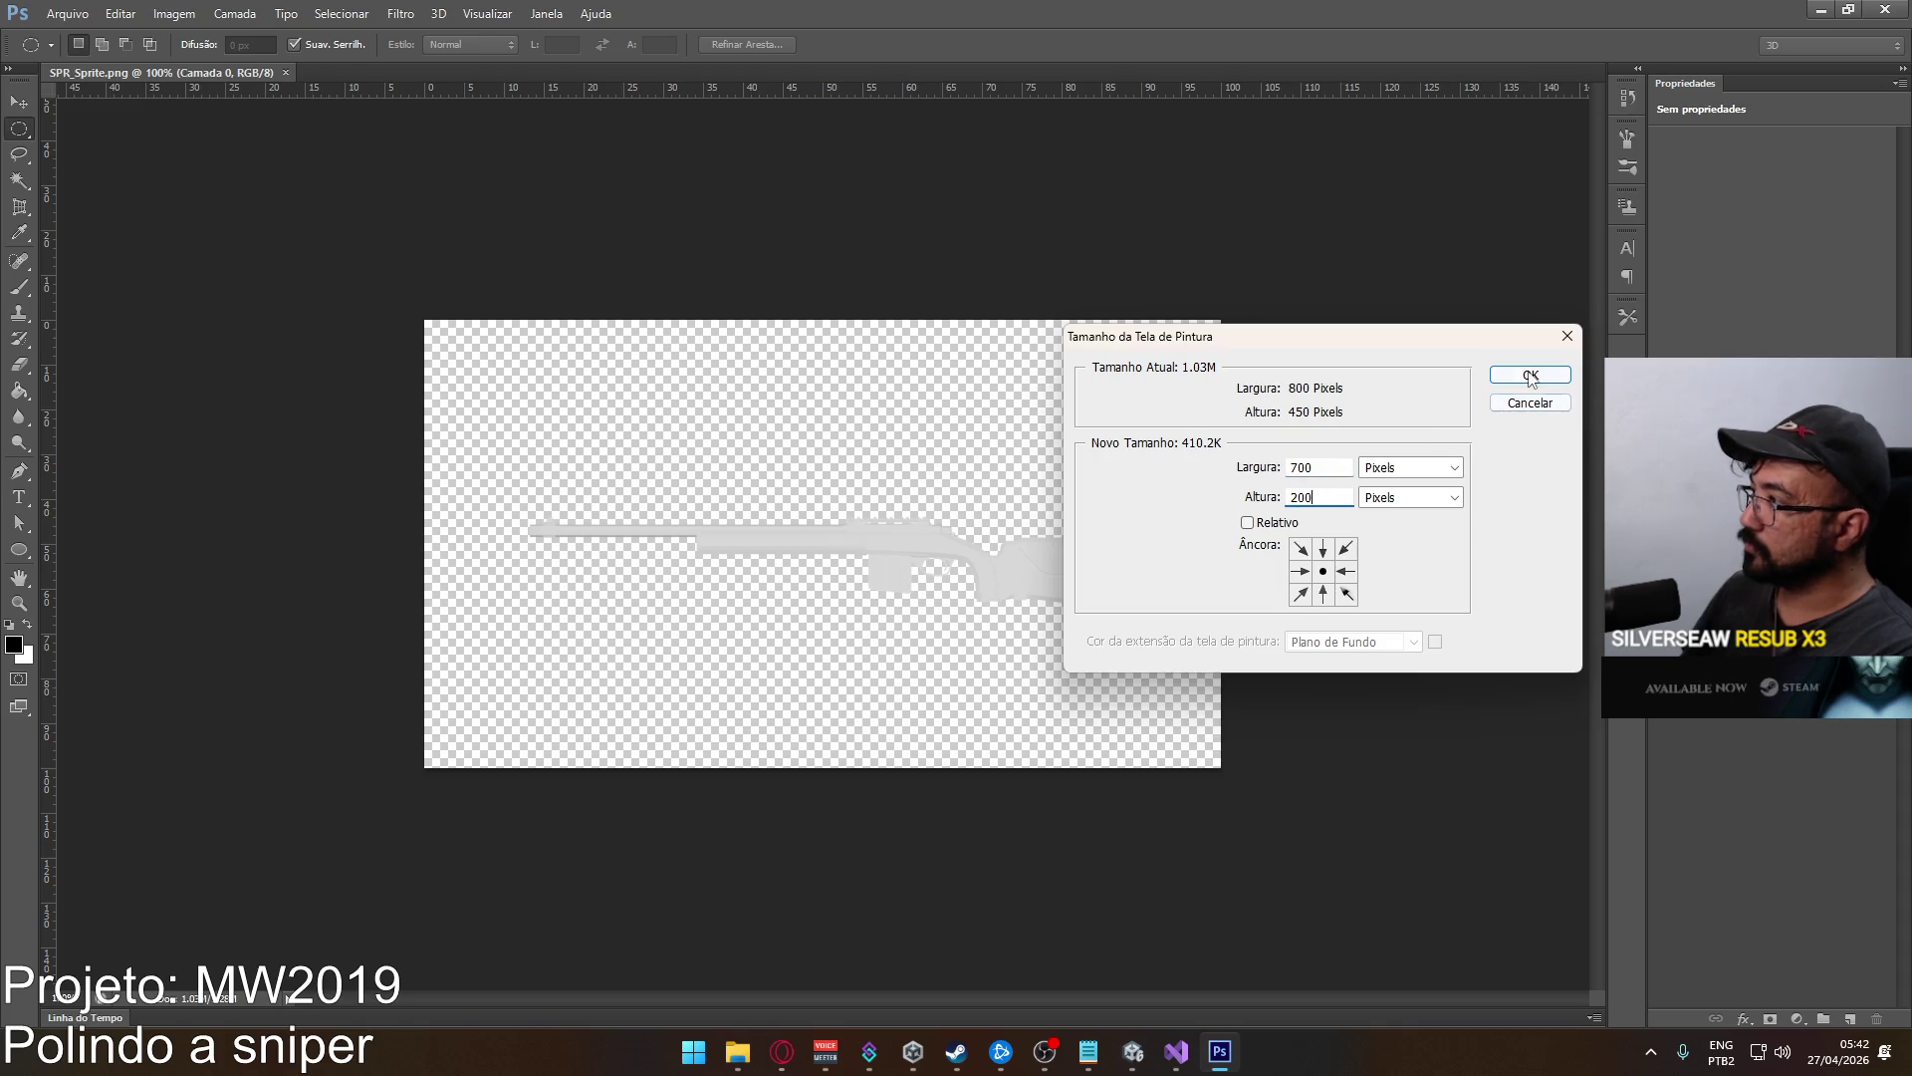
key(Return)
click(888, 391)
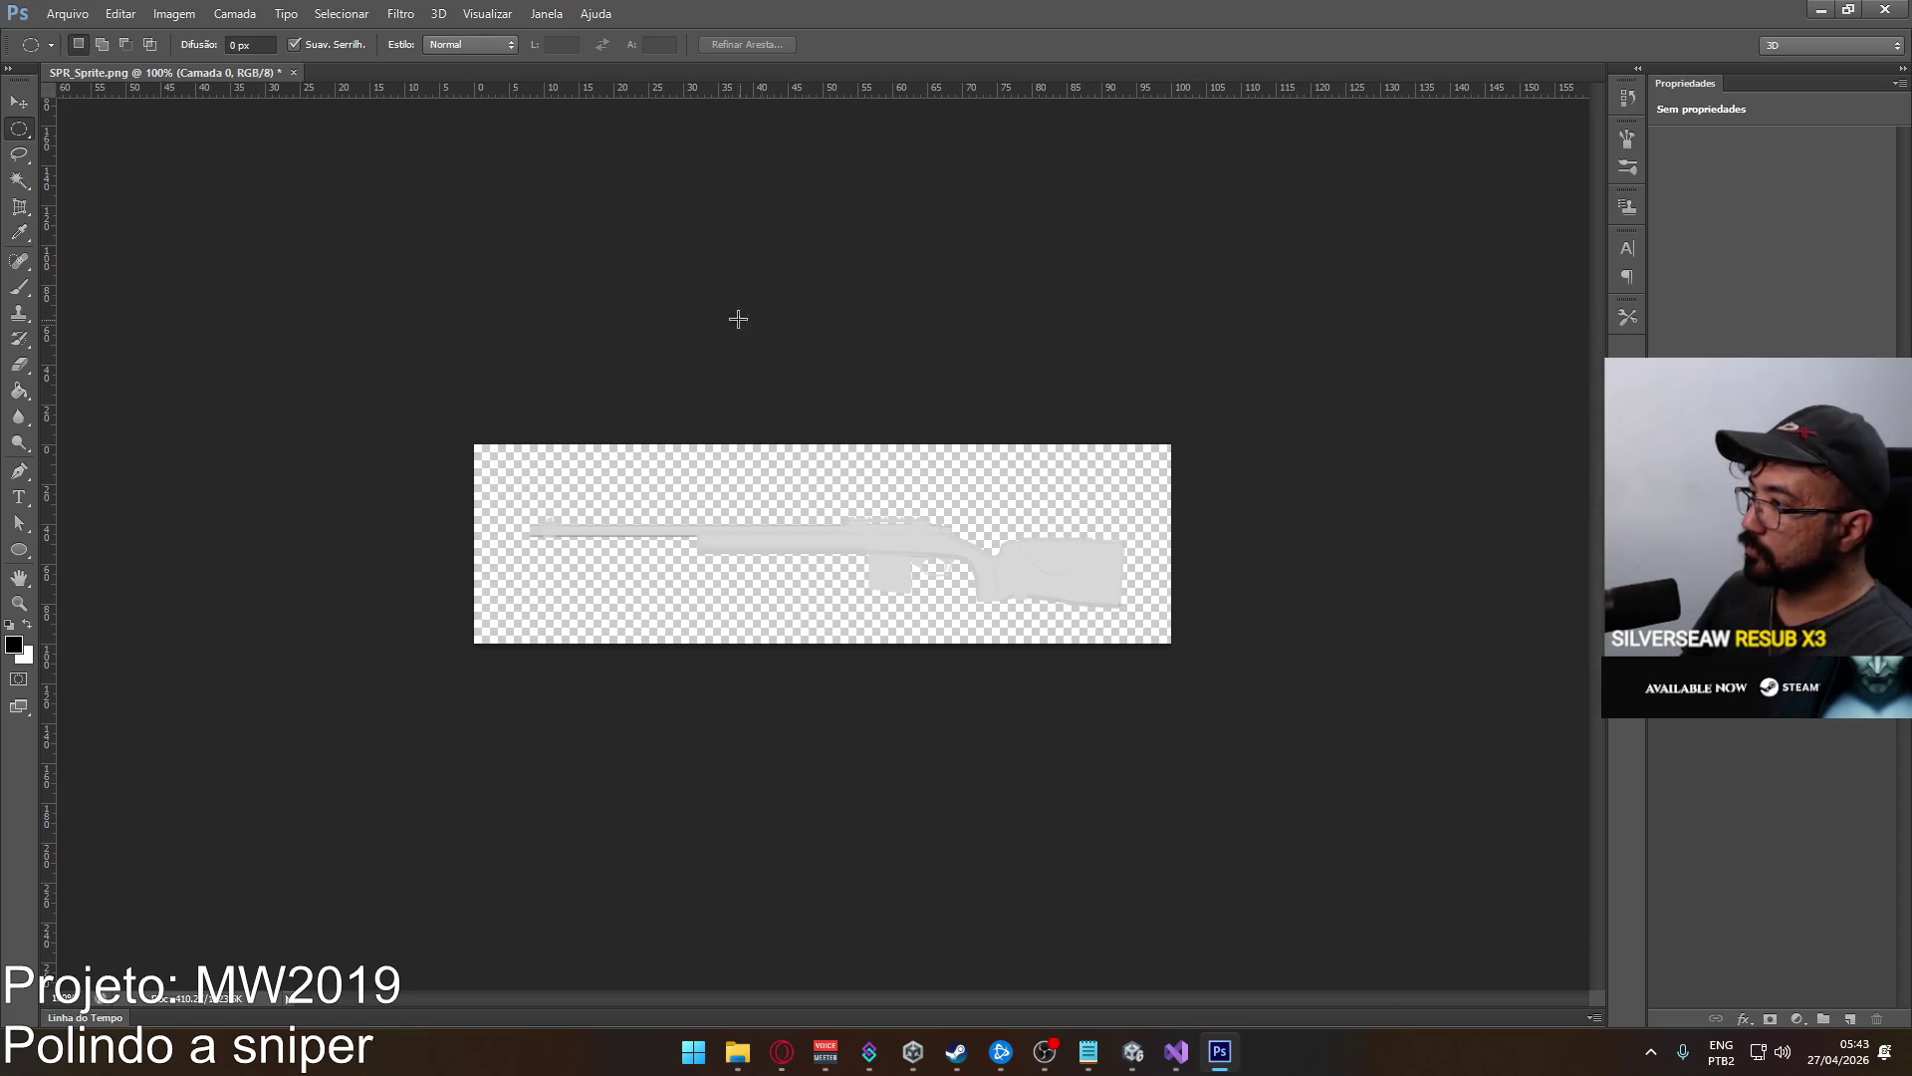
Add vertical and horizontal centre guides and free-transform the rifle to align with them.
mouse_move(47, 239)
mouse_down()
mouse_move(854, 221)
mouse_move(823, 214)
mouse_up()
mouse_move(880, 95)
mouse_down()
mouse_move(917, 542)
mouse_move(930, 560)
mouse_move(929, 541)
mouse_move(988, 560)
mouse_move(992, 542)
mouse_up()
key(ctrl+plus)
key(ctrl+t)
key(Return)
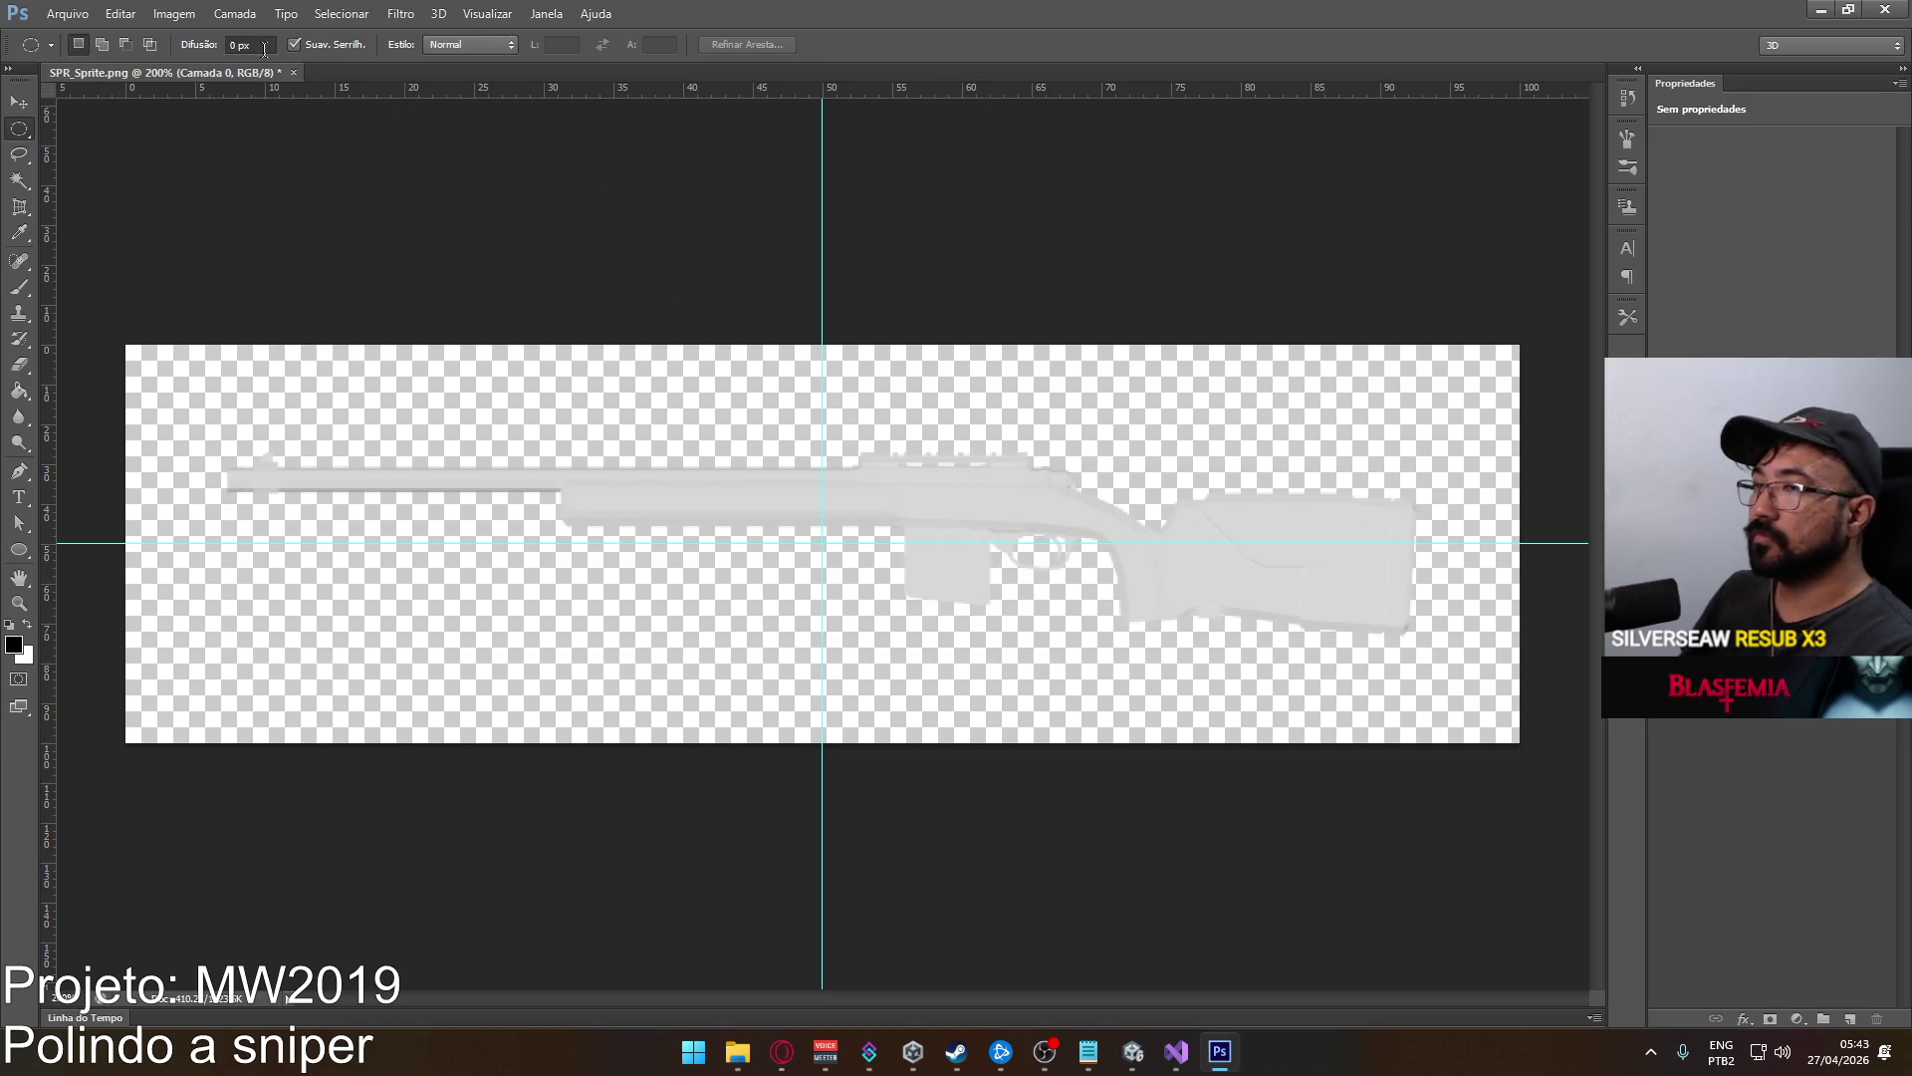
Trim the canvas to 650×150 pixels and accept the clipping.
click(175, 13)
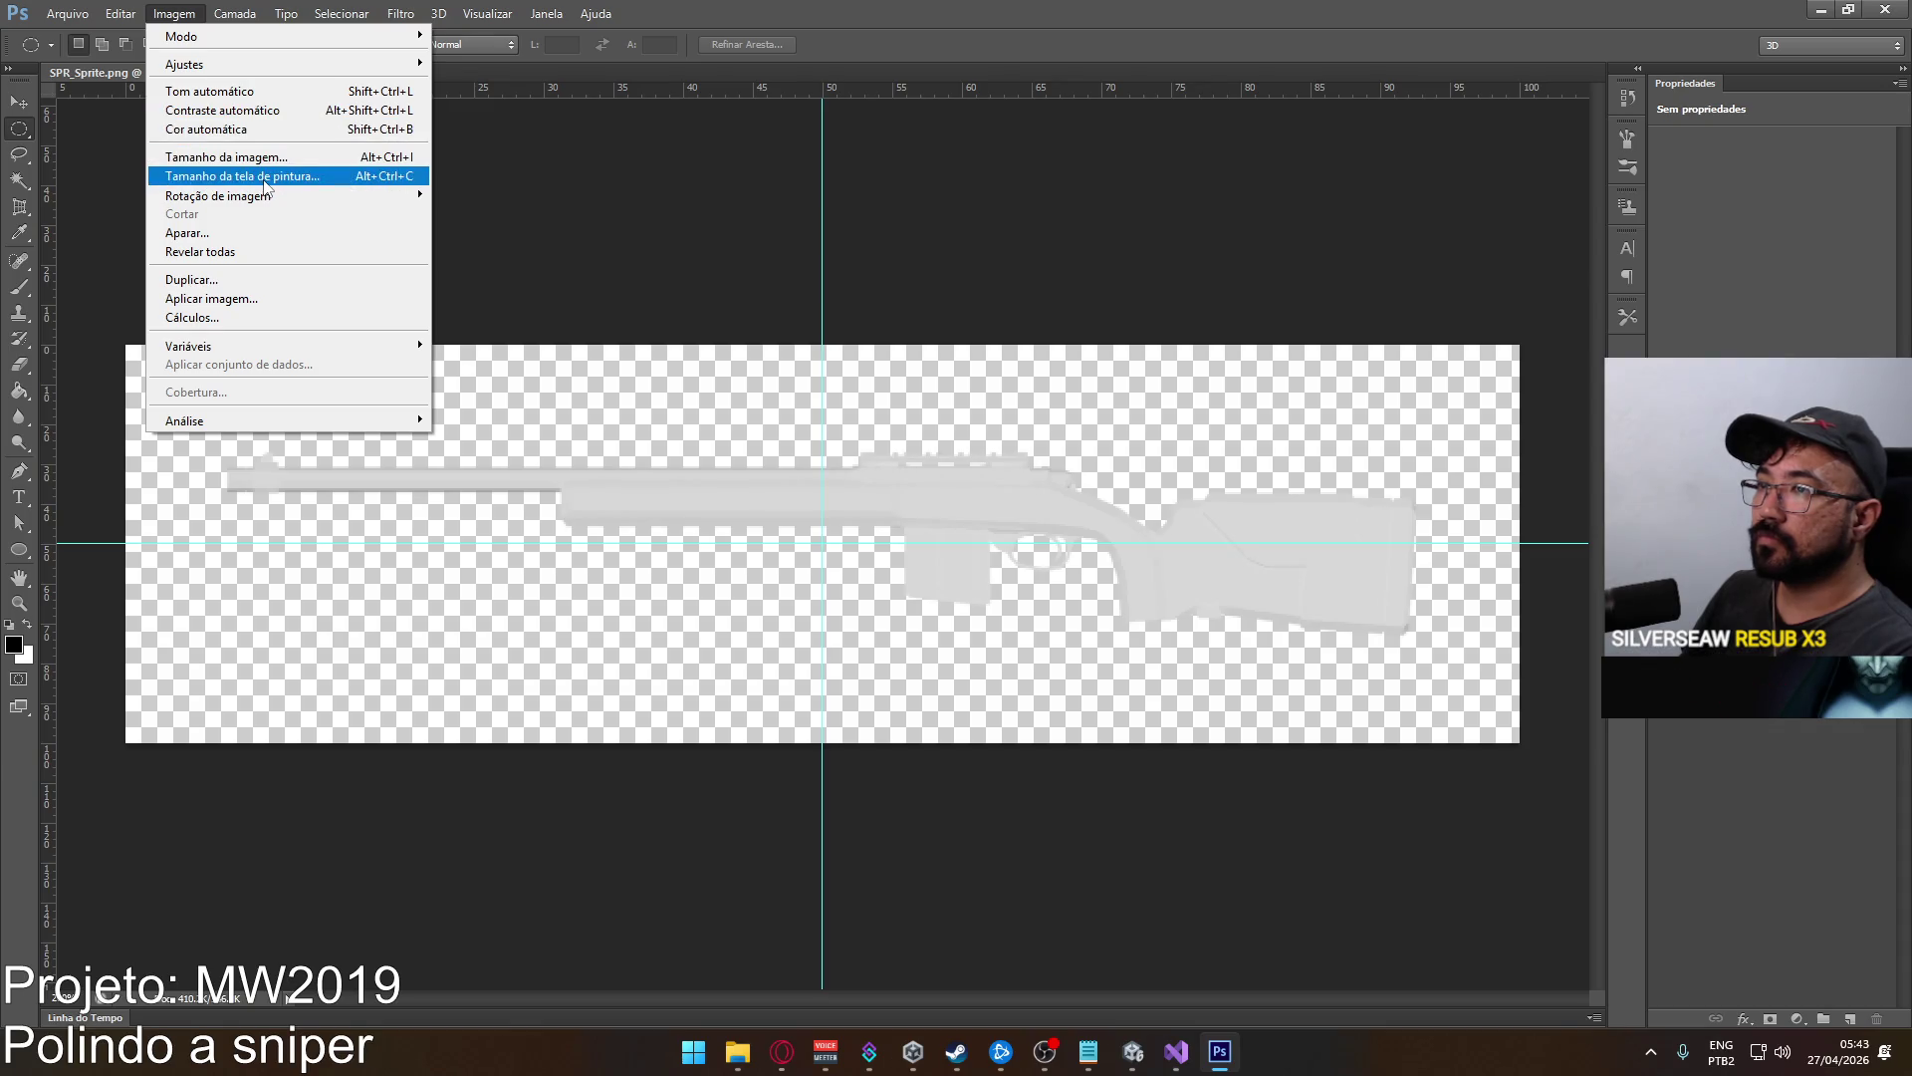
click(263, 177)
click(1409, 467)
click(1394, 483)
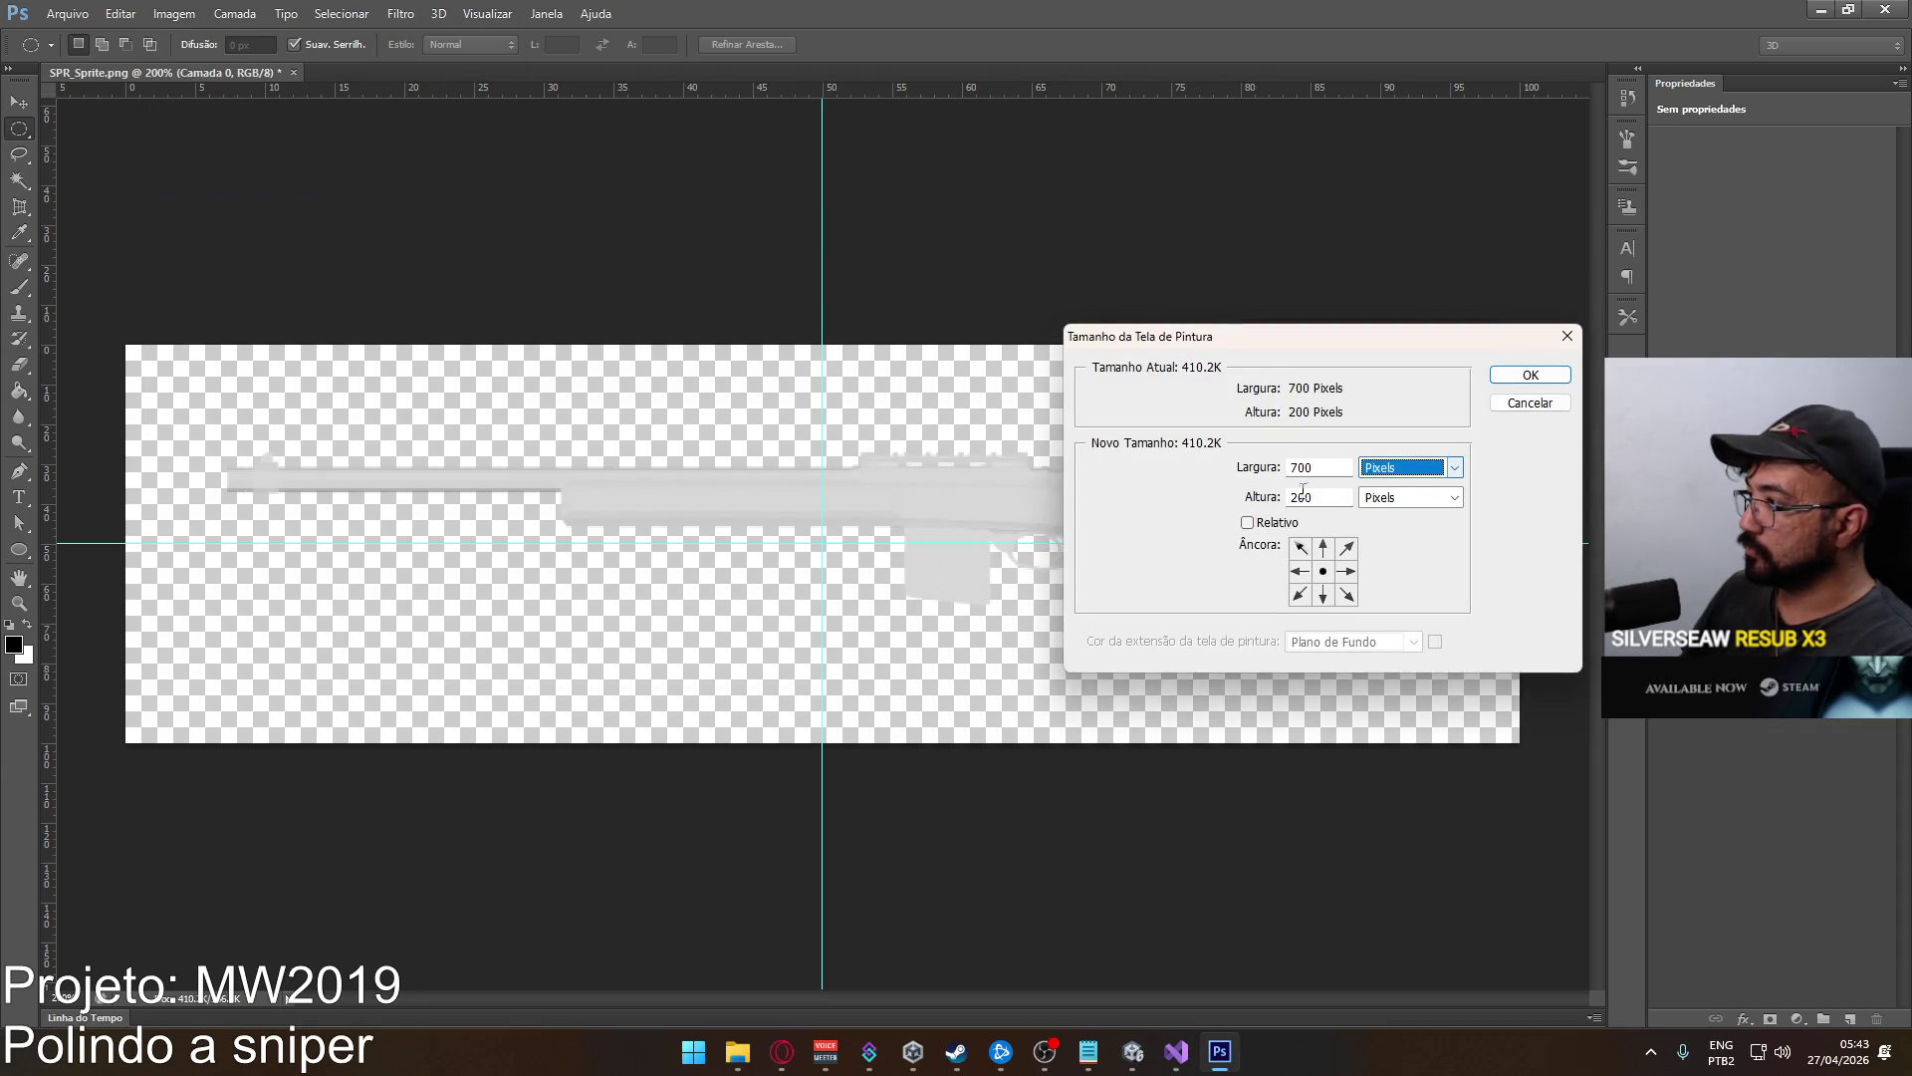
click(1318, 470)
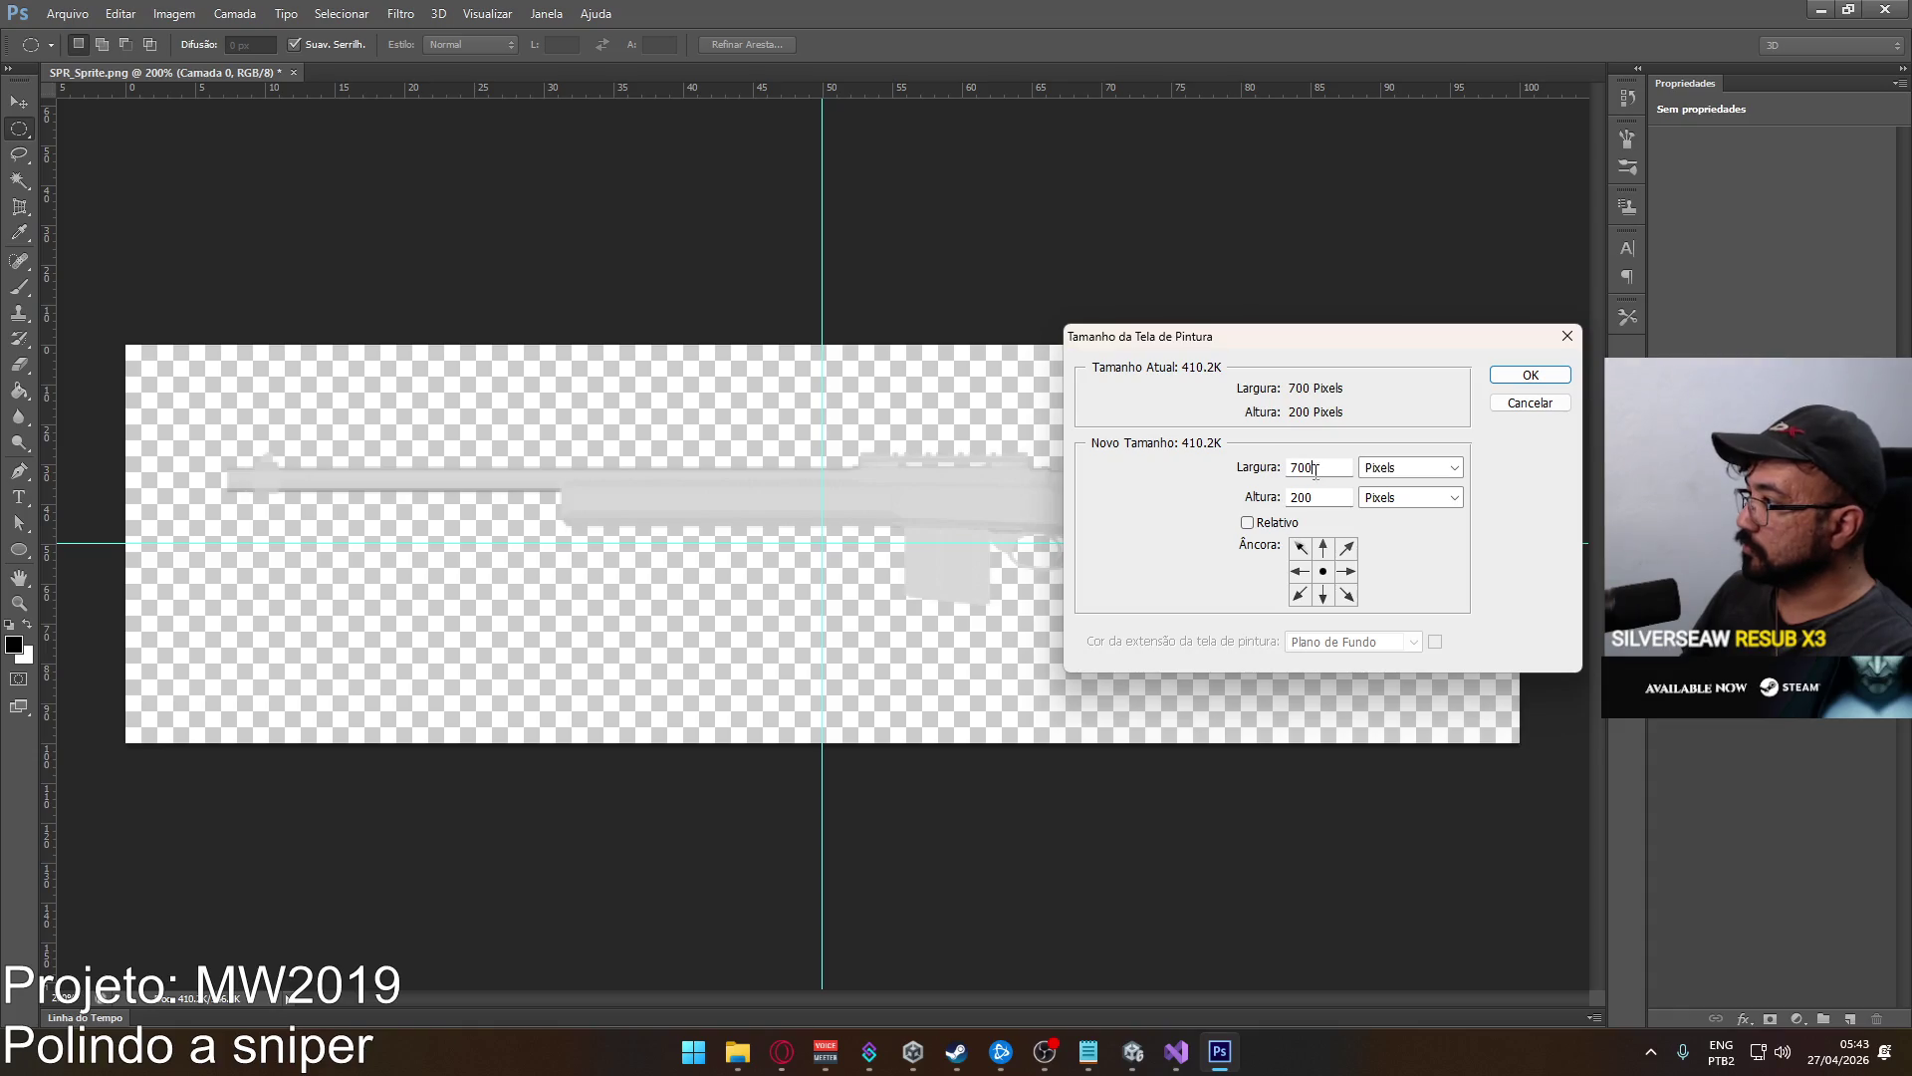
text(650)
key(Tab)
text(150)
click(1526, 375)
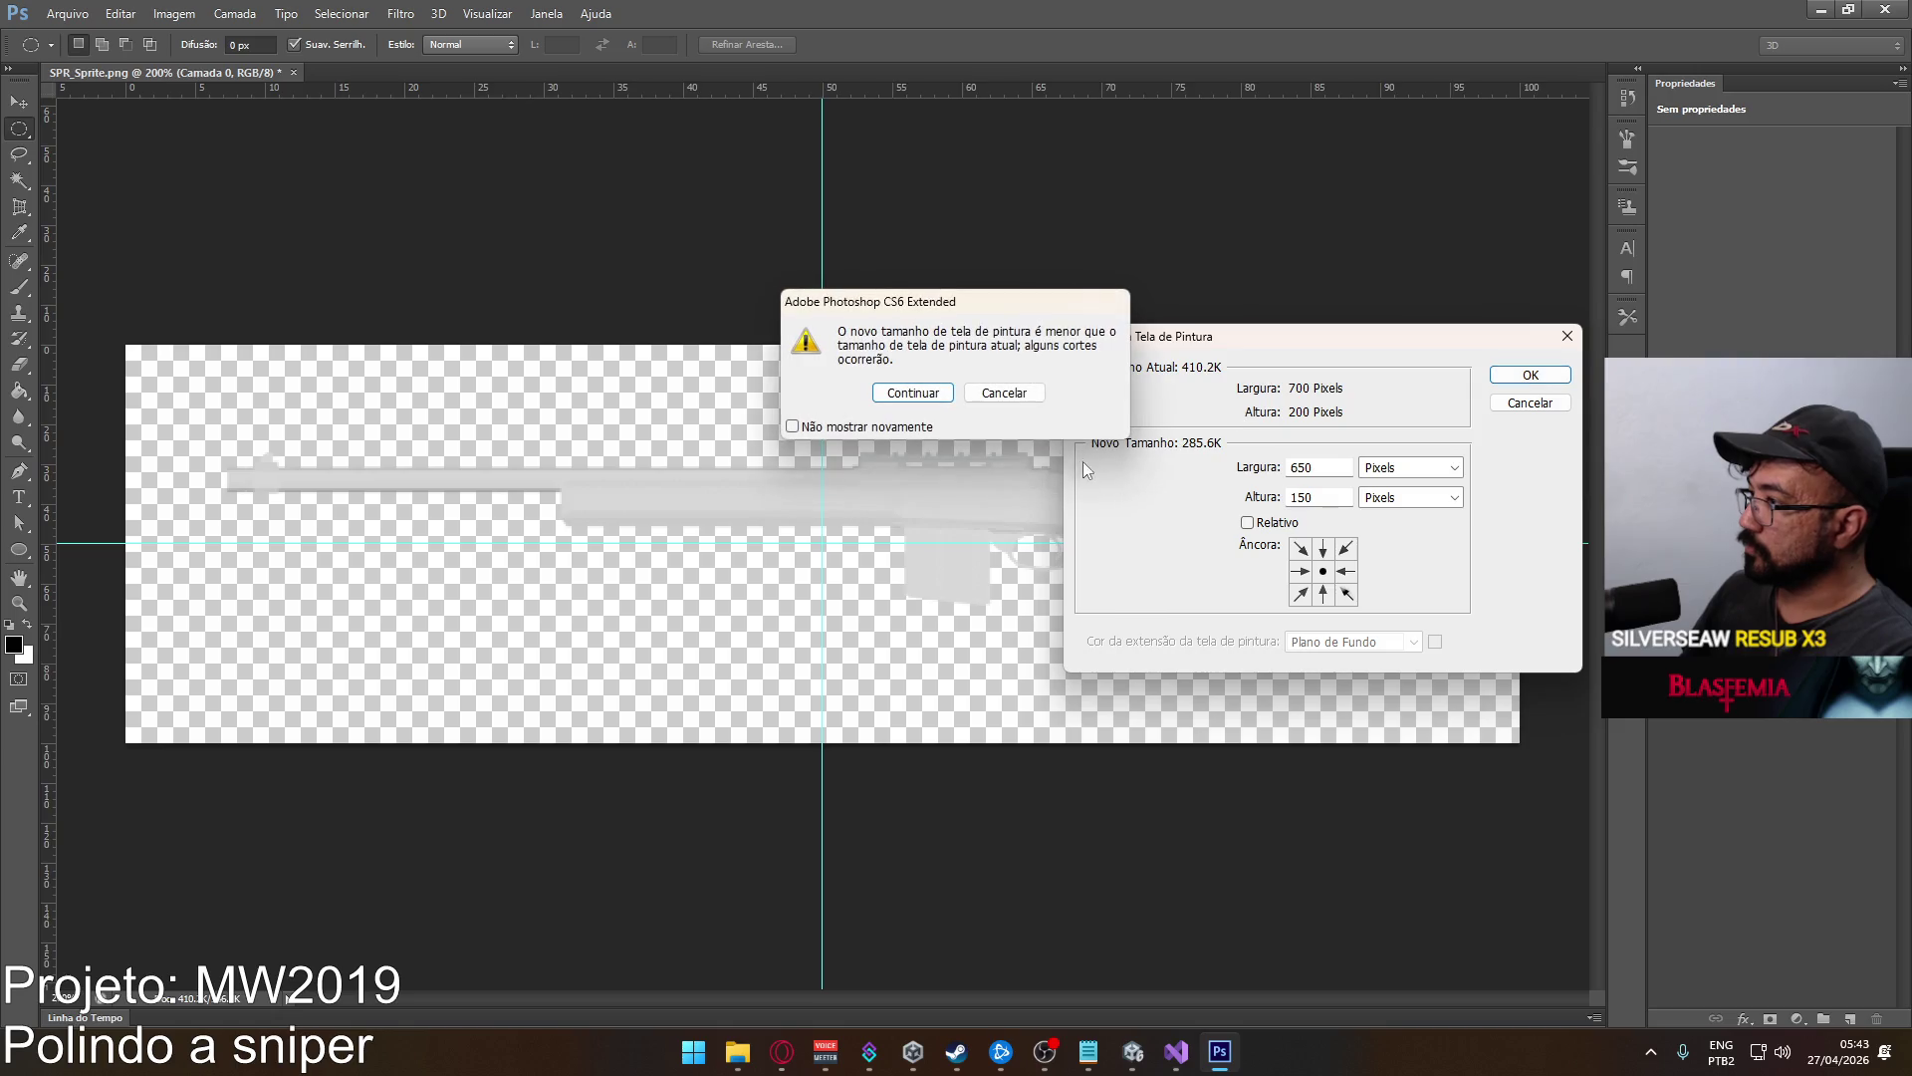
click(907, 386)
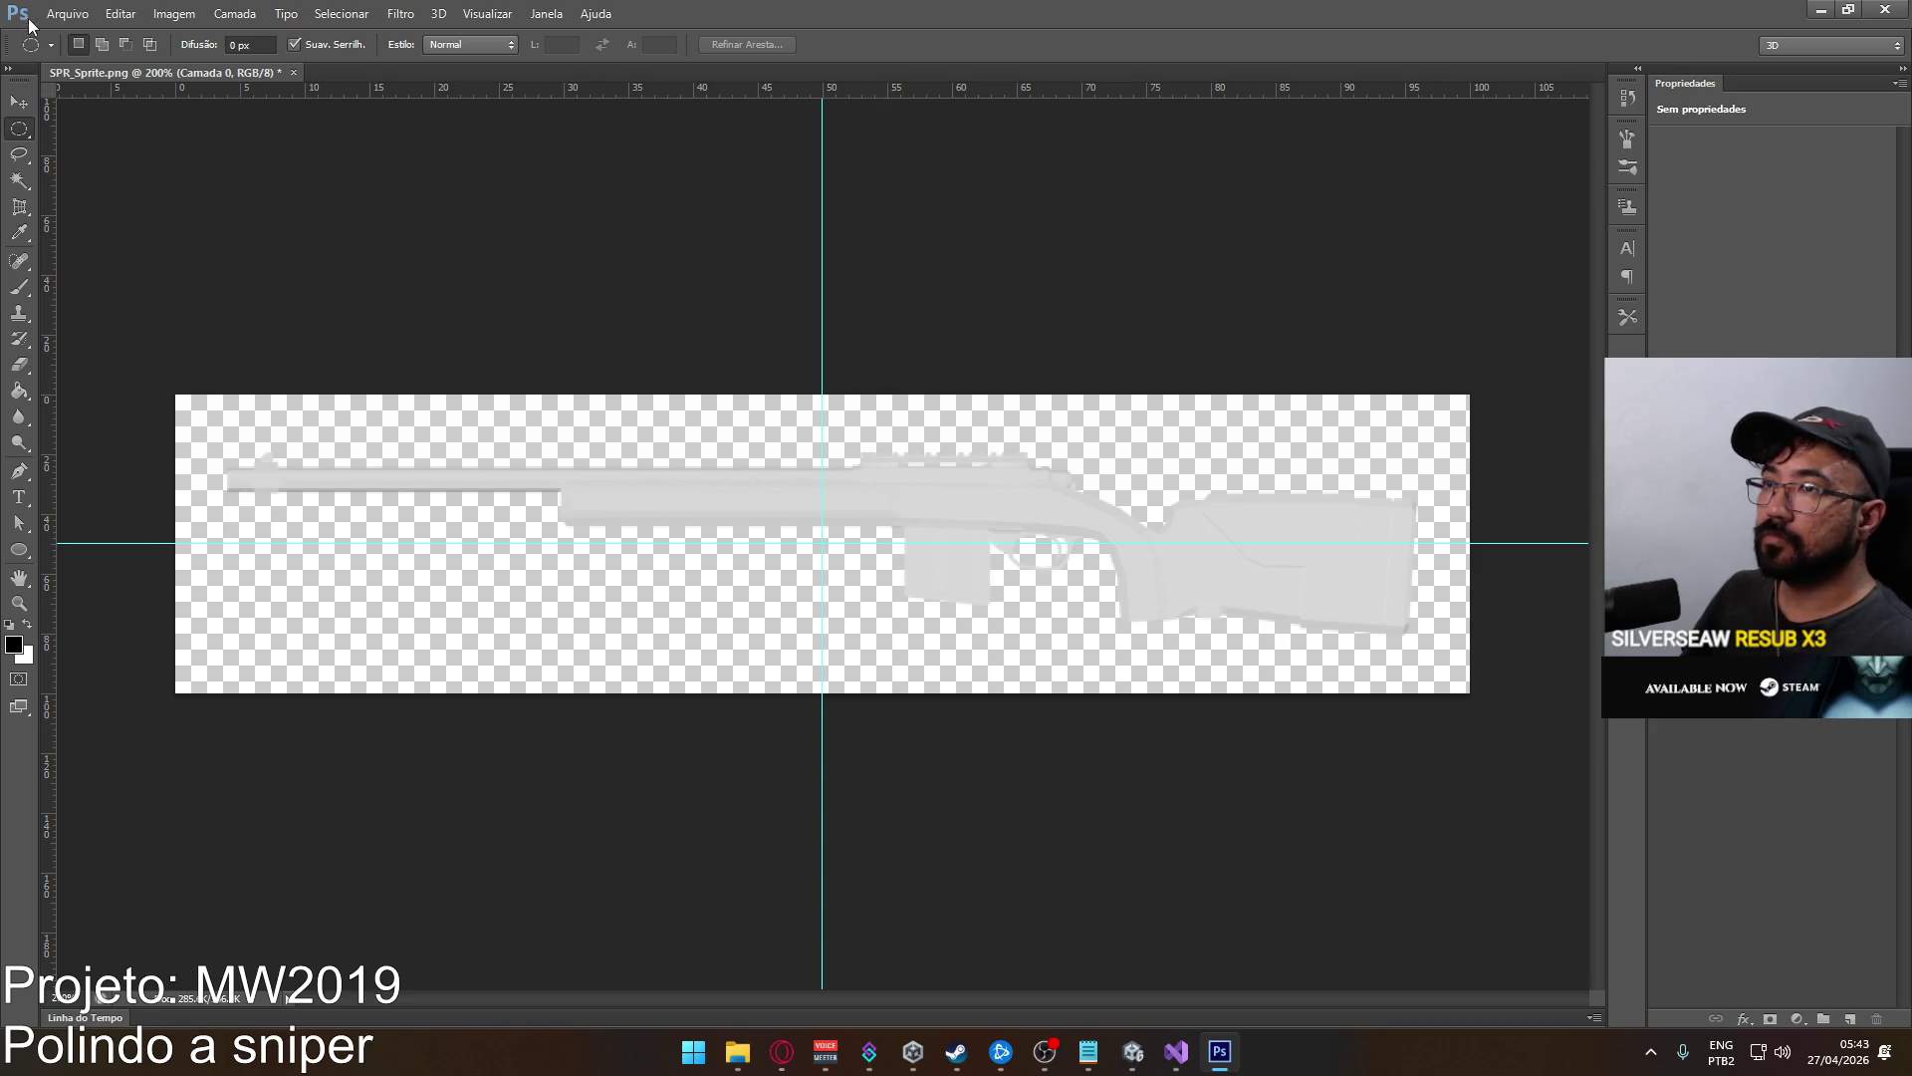
Save the sprite as the PNG SPR_Killfeed.png in the Weapon Sprites folder with default PNG options.
click(67, 13)
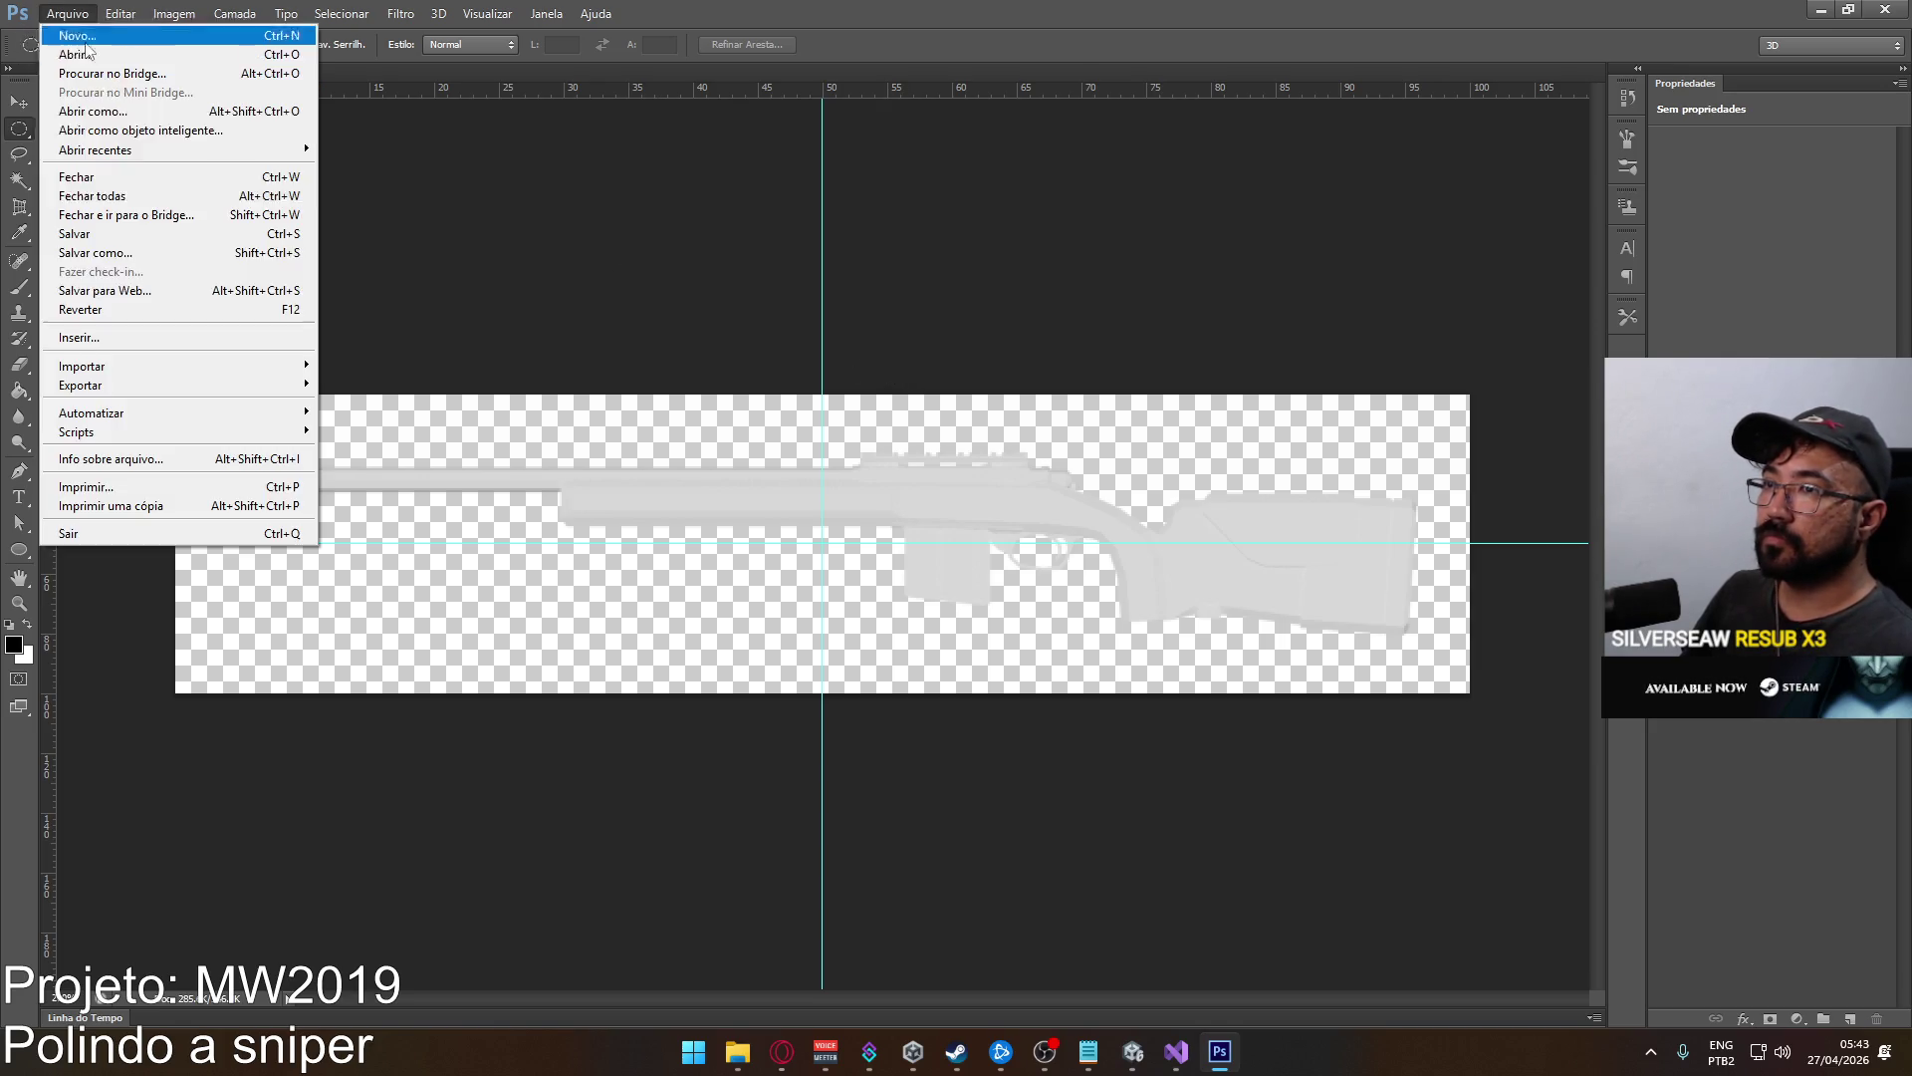
click(185, 255)
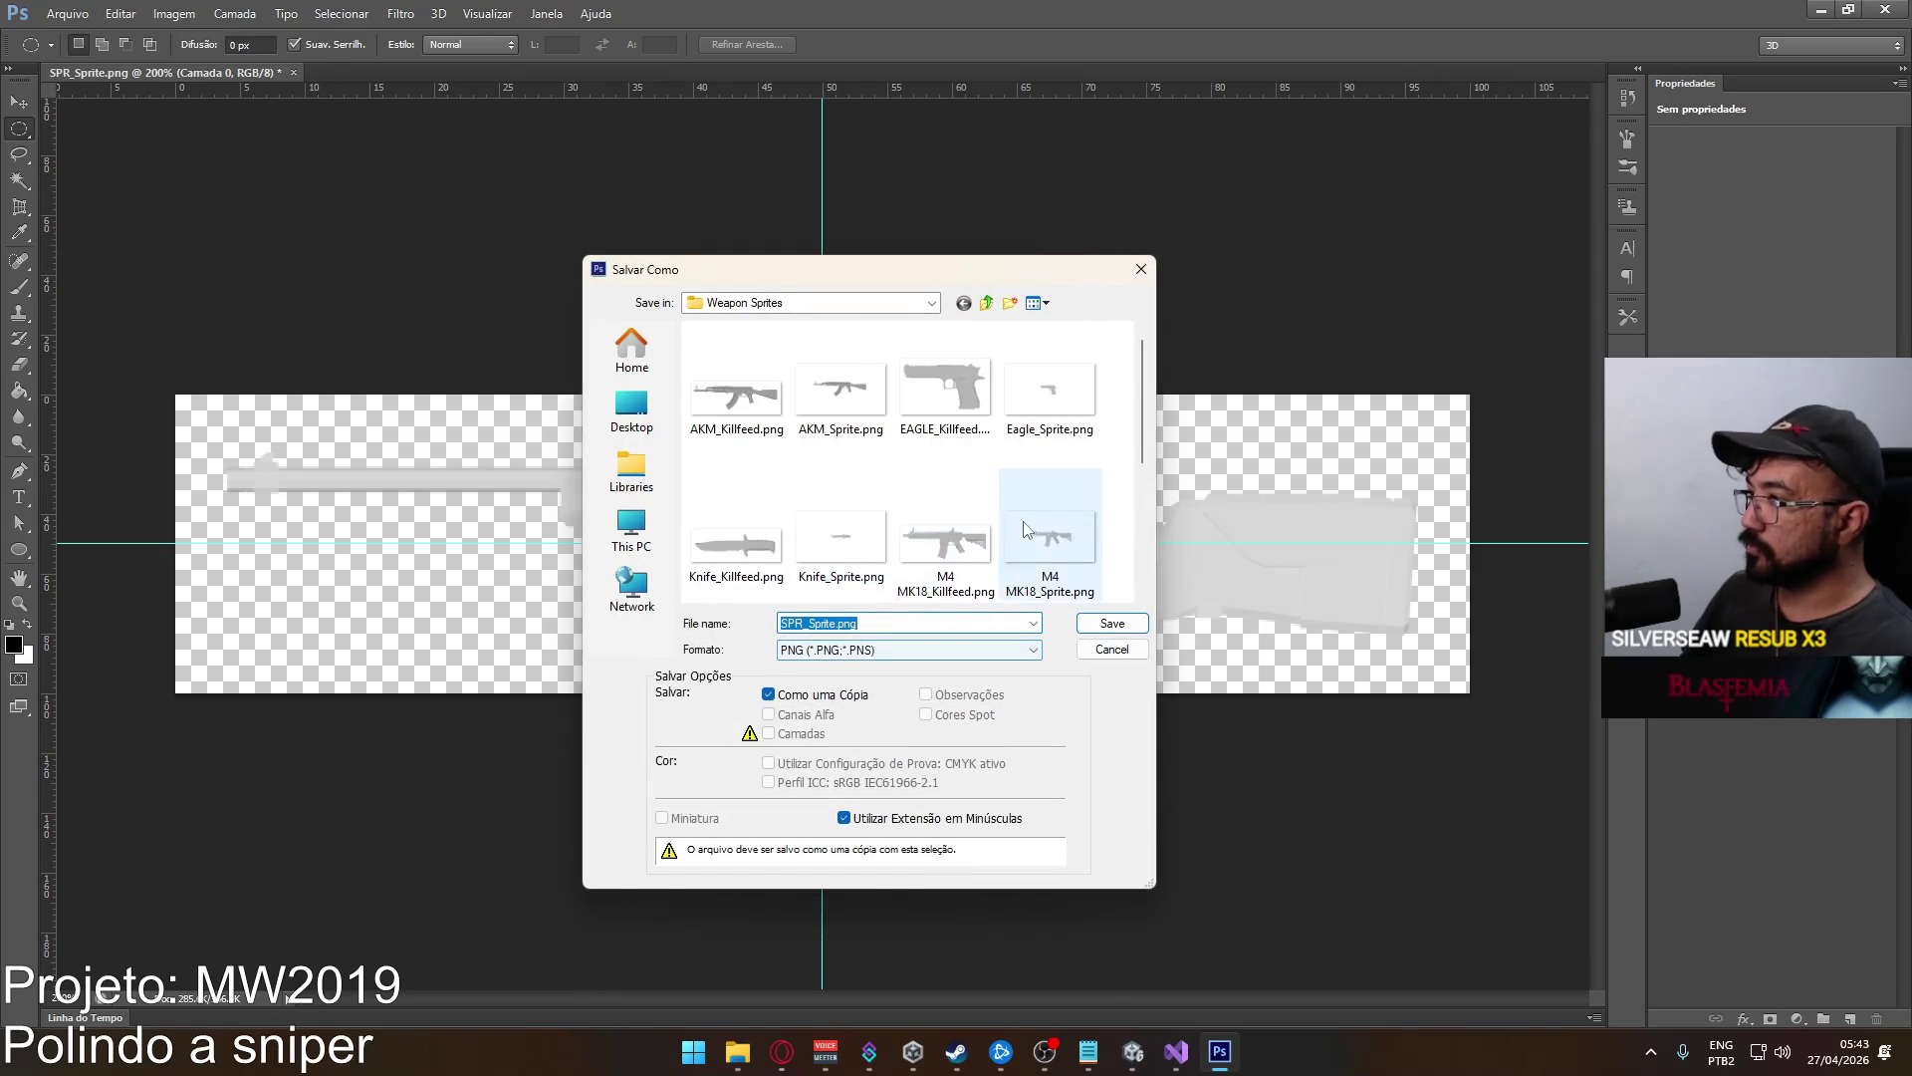
click(736, 392)
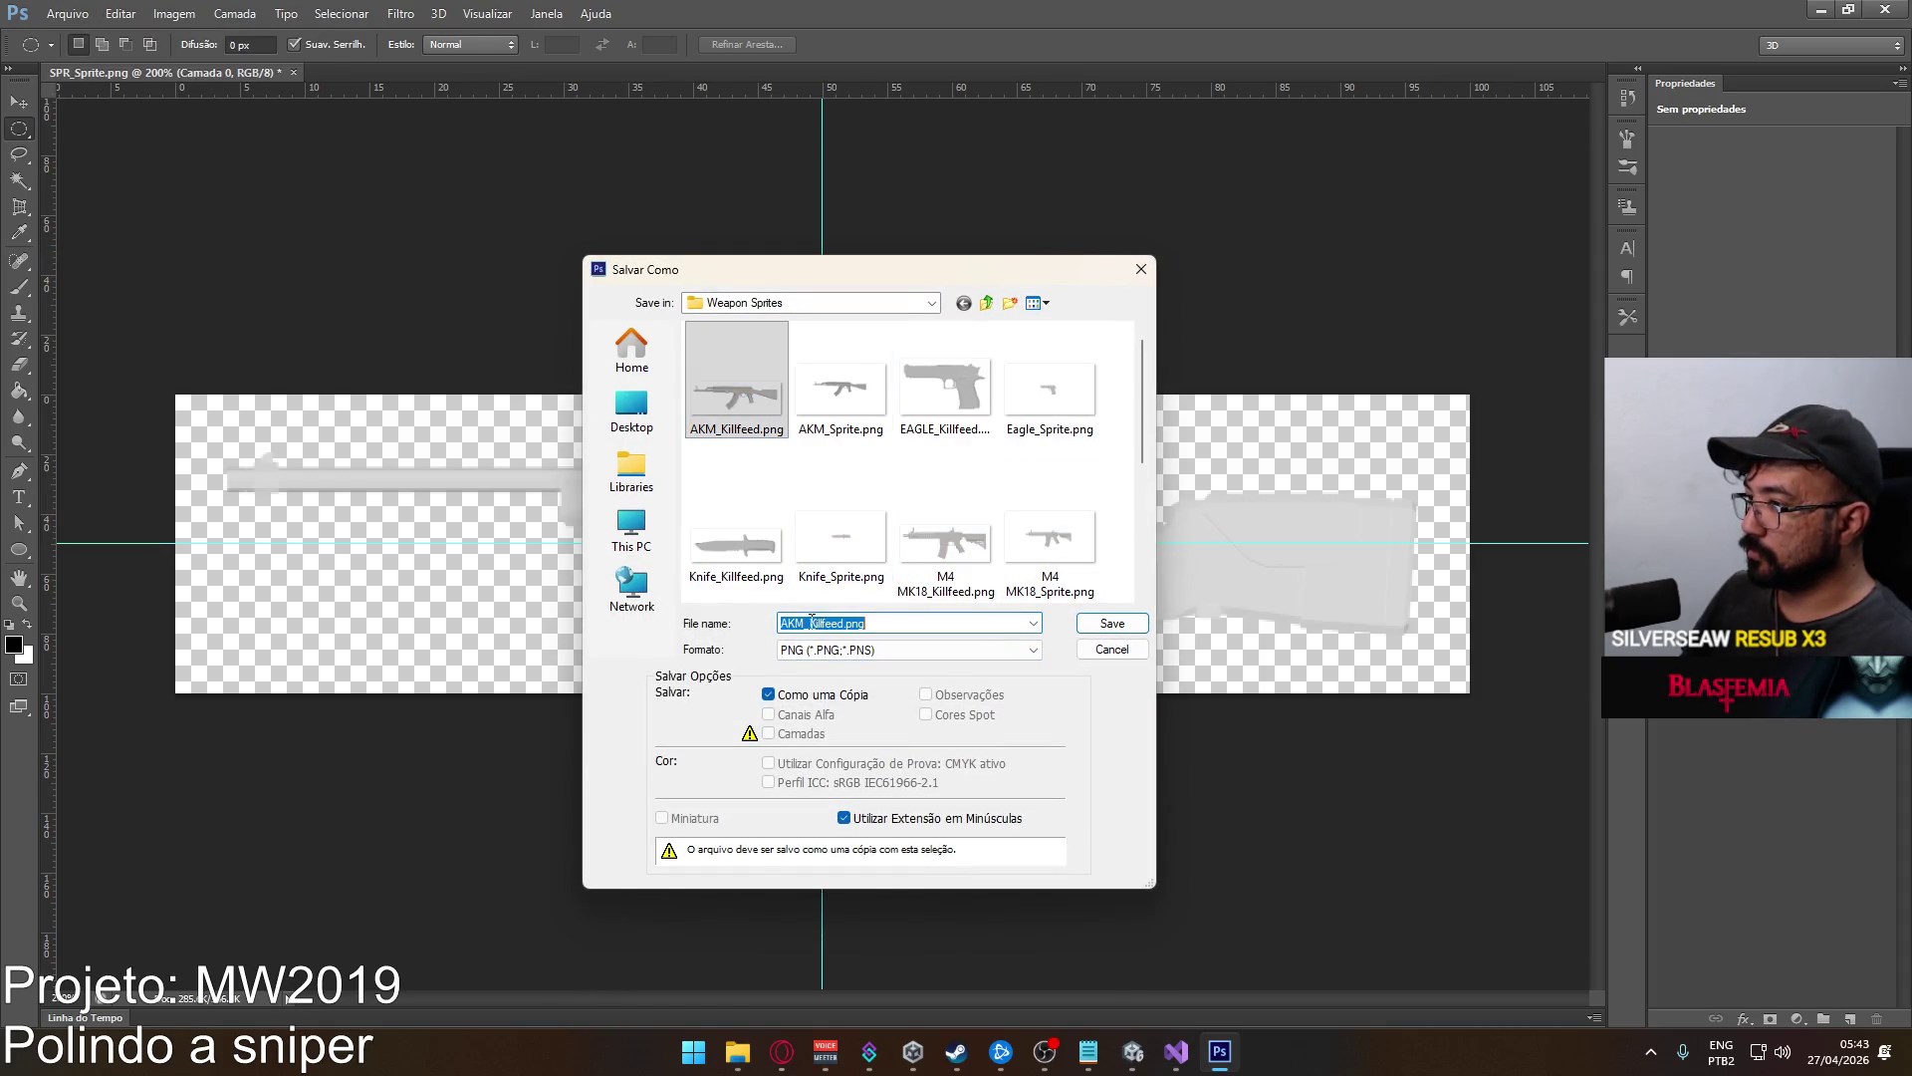
text(SPR)
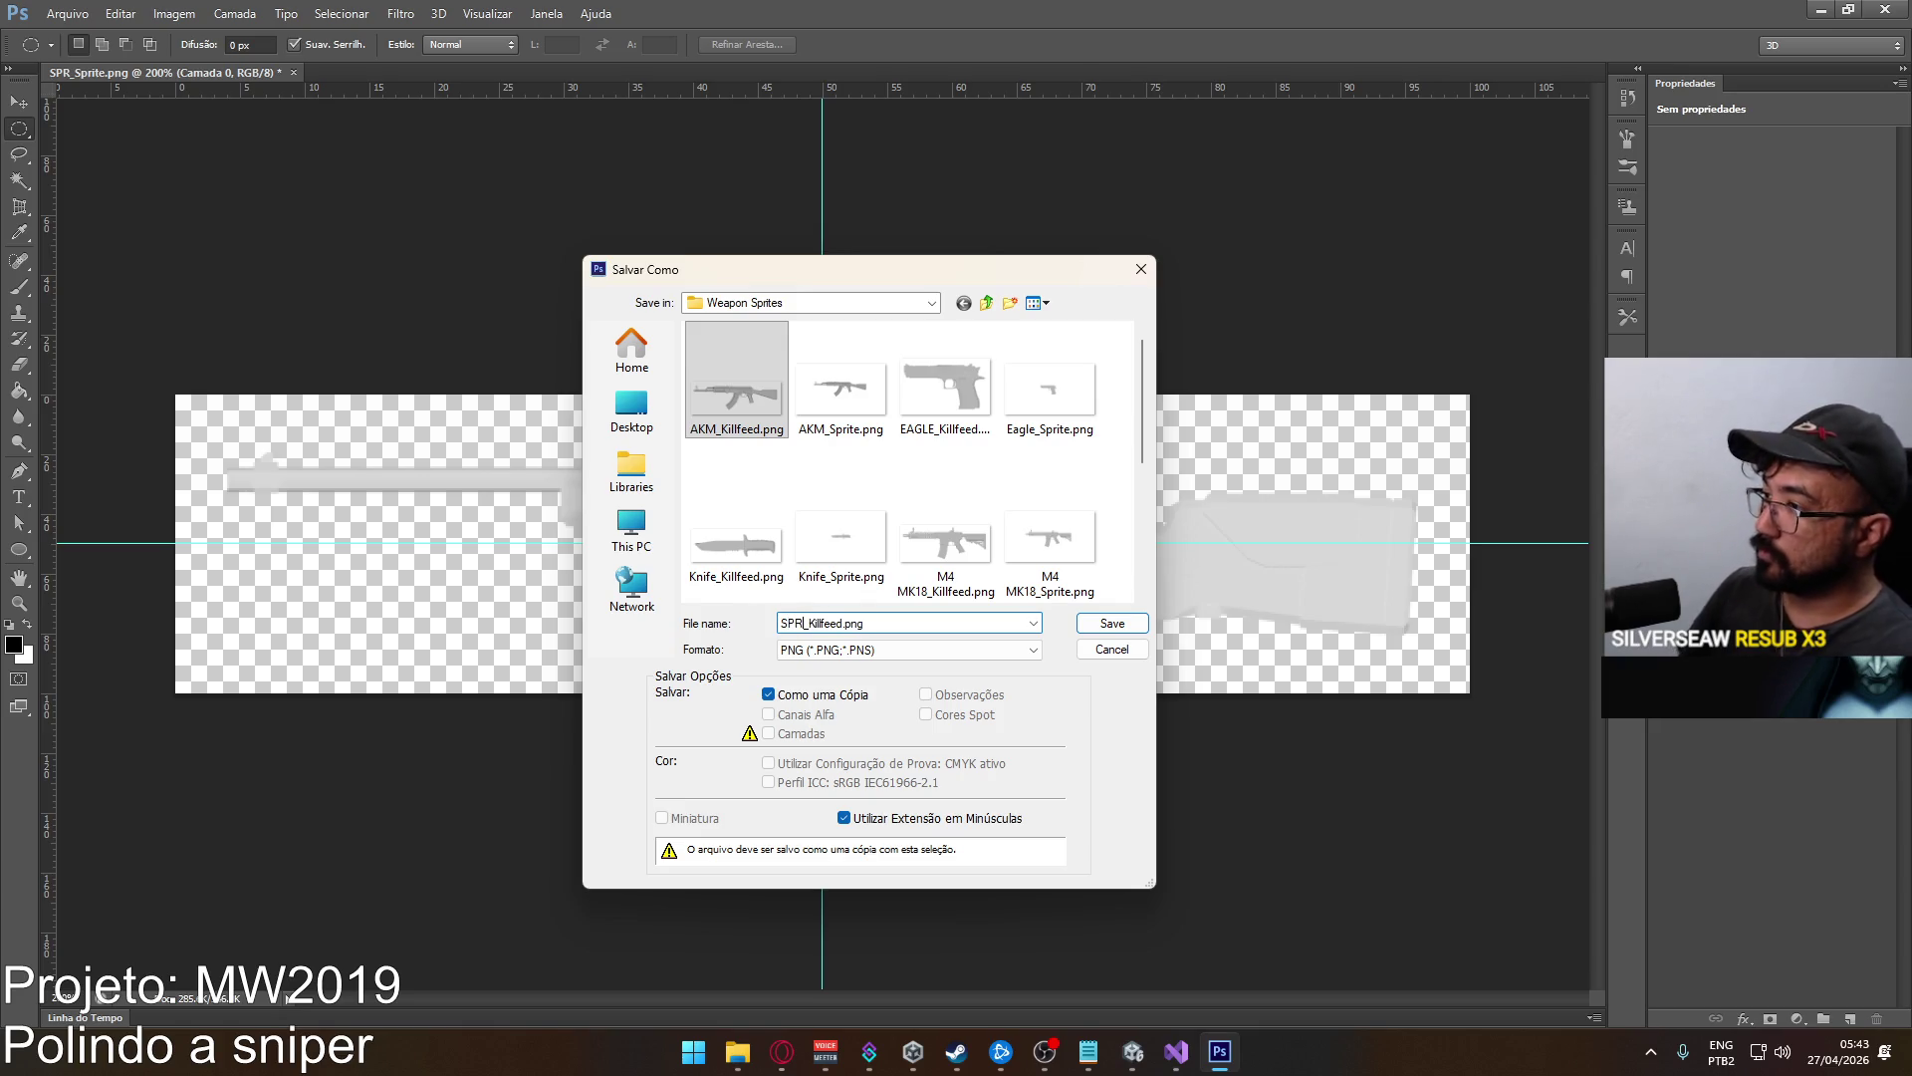
drag(1141, 461, 1140, 585)
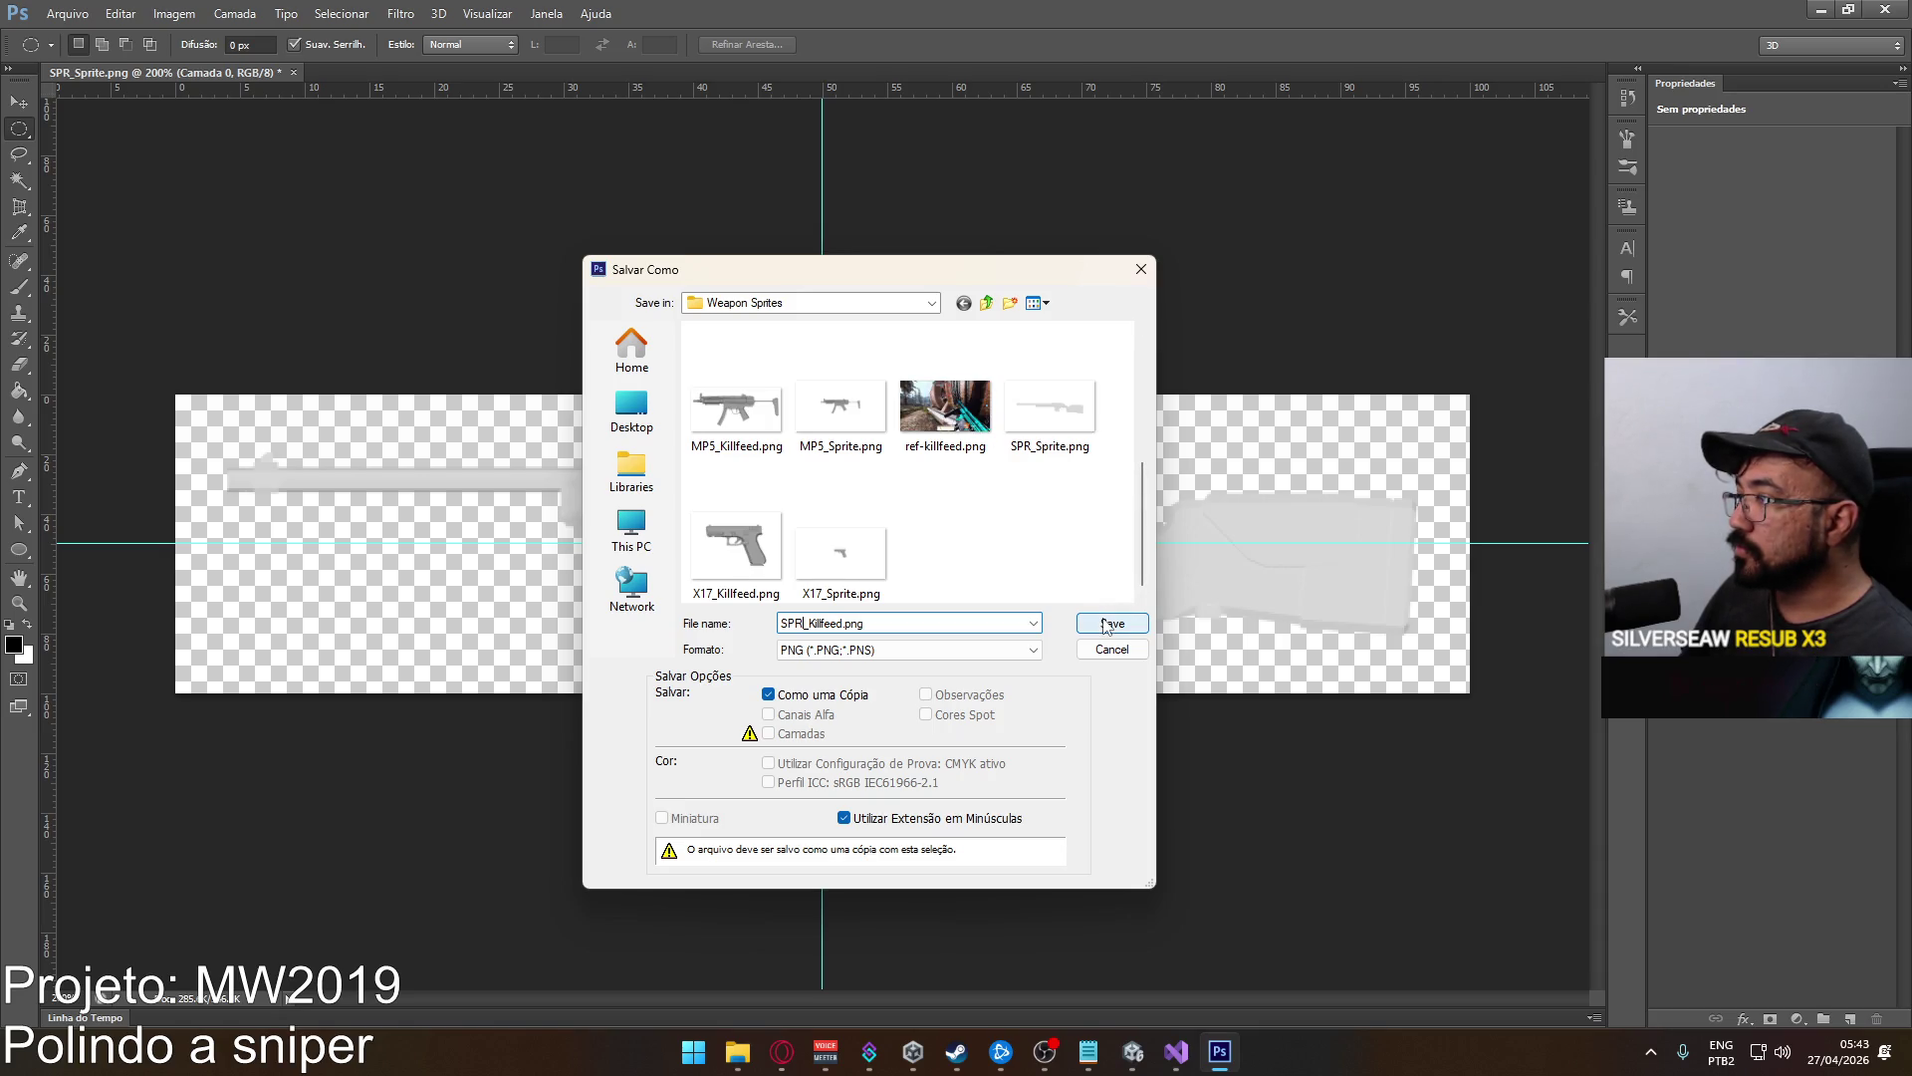
click(1108, 623)
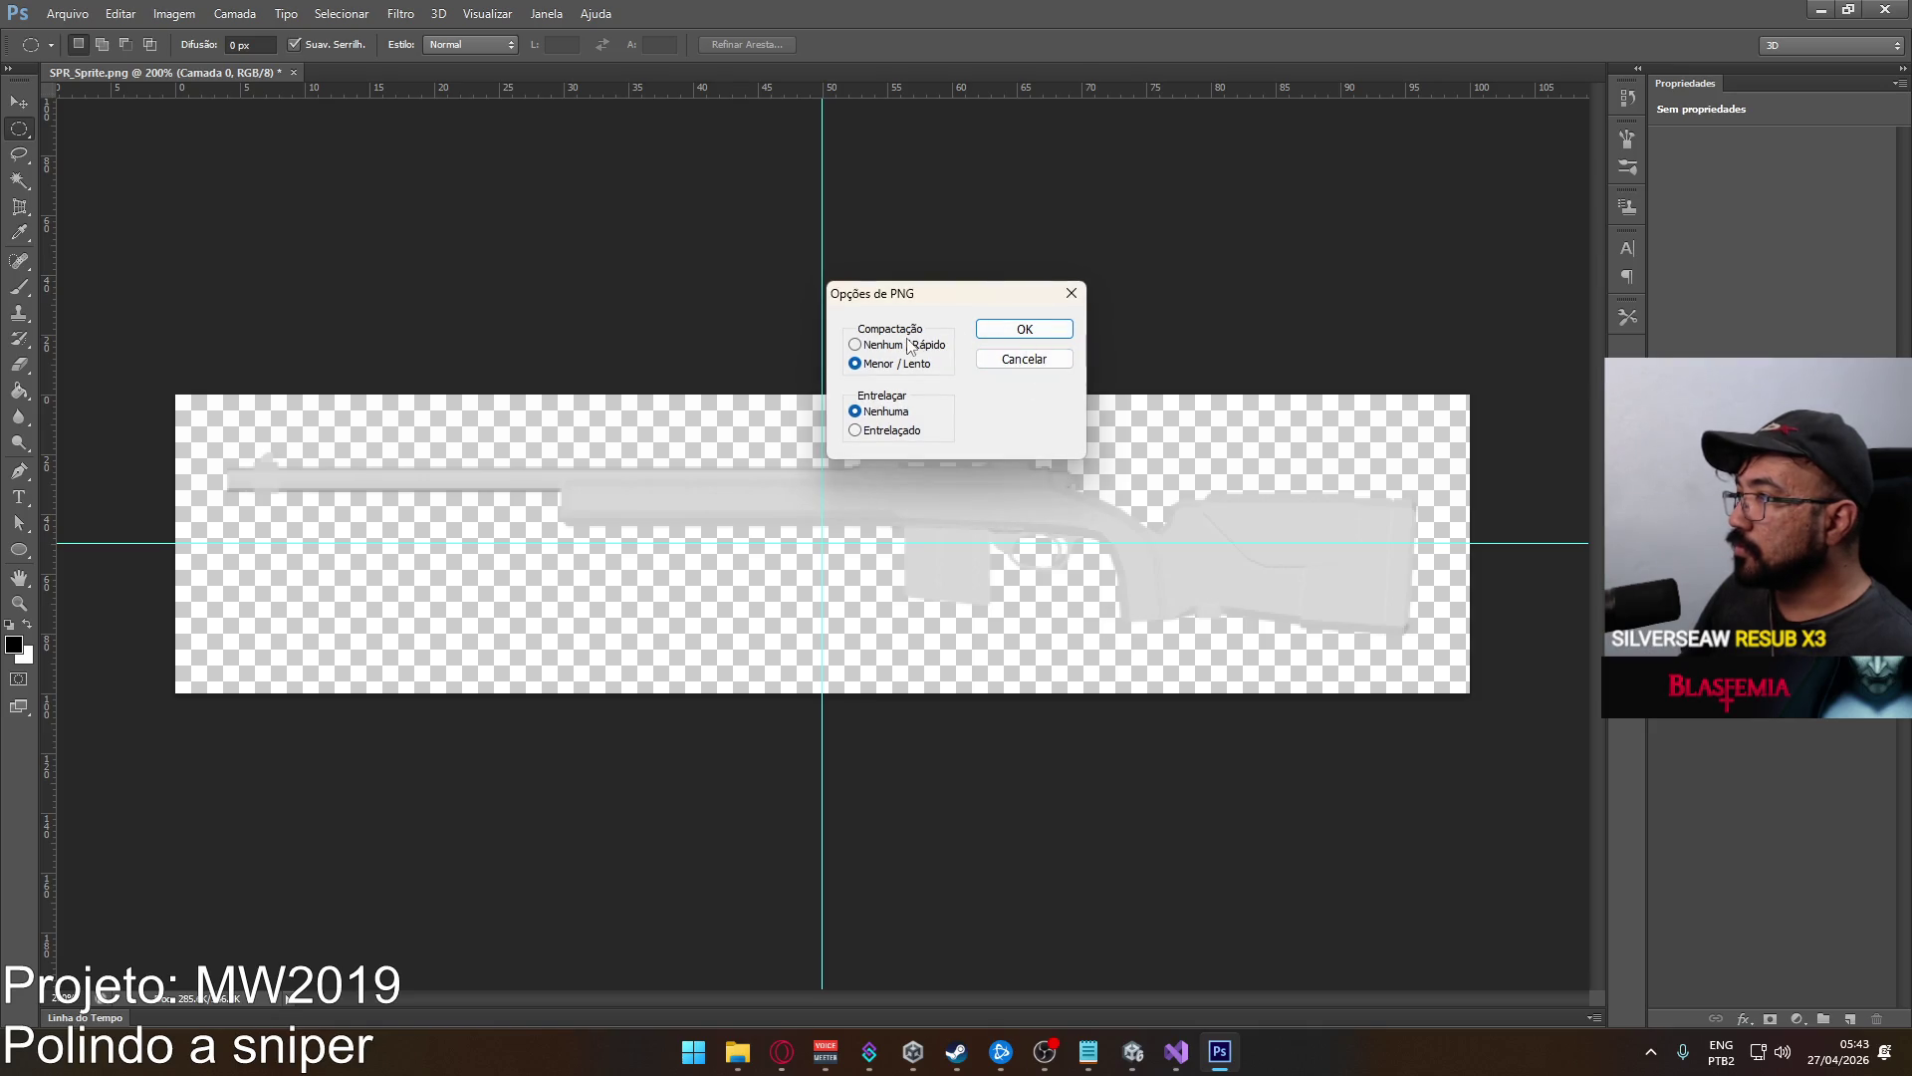
click(1006, 334)
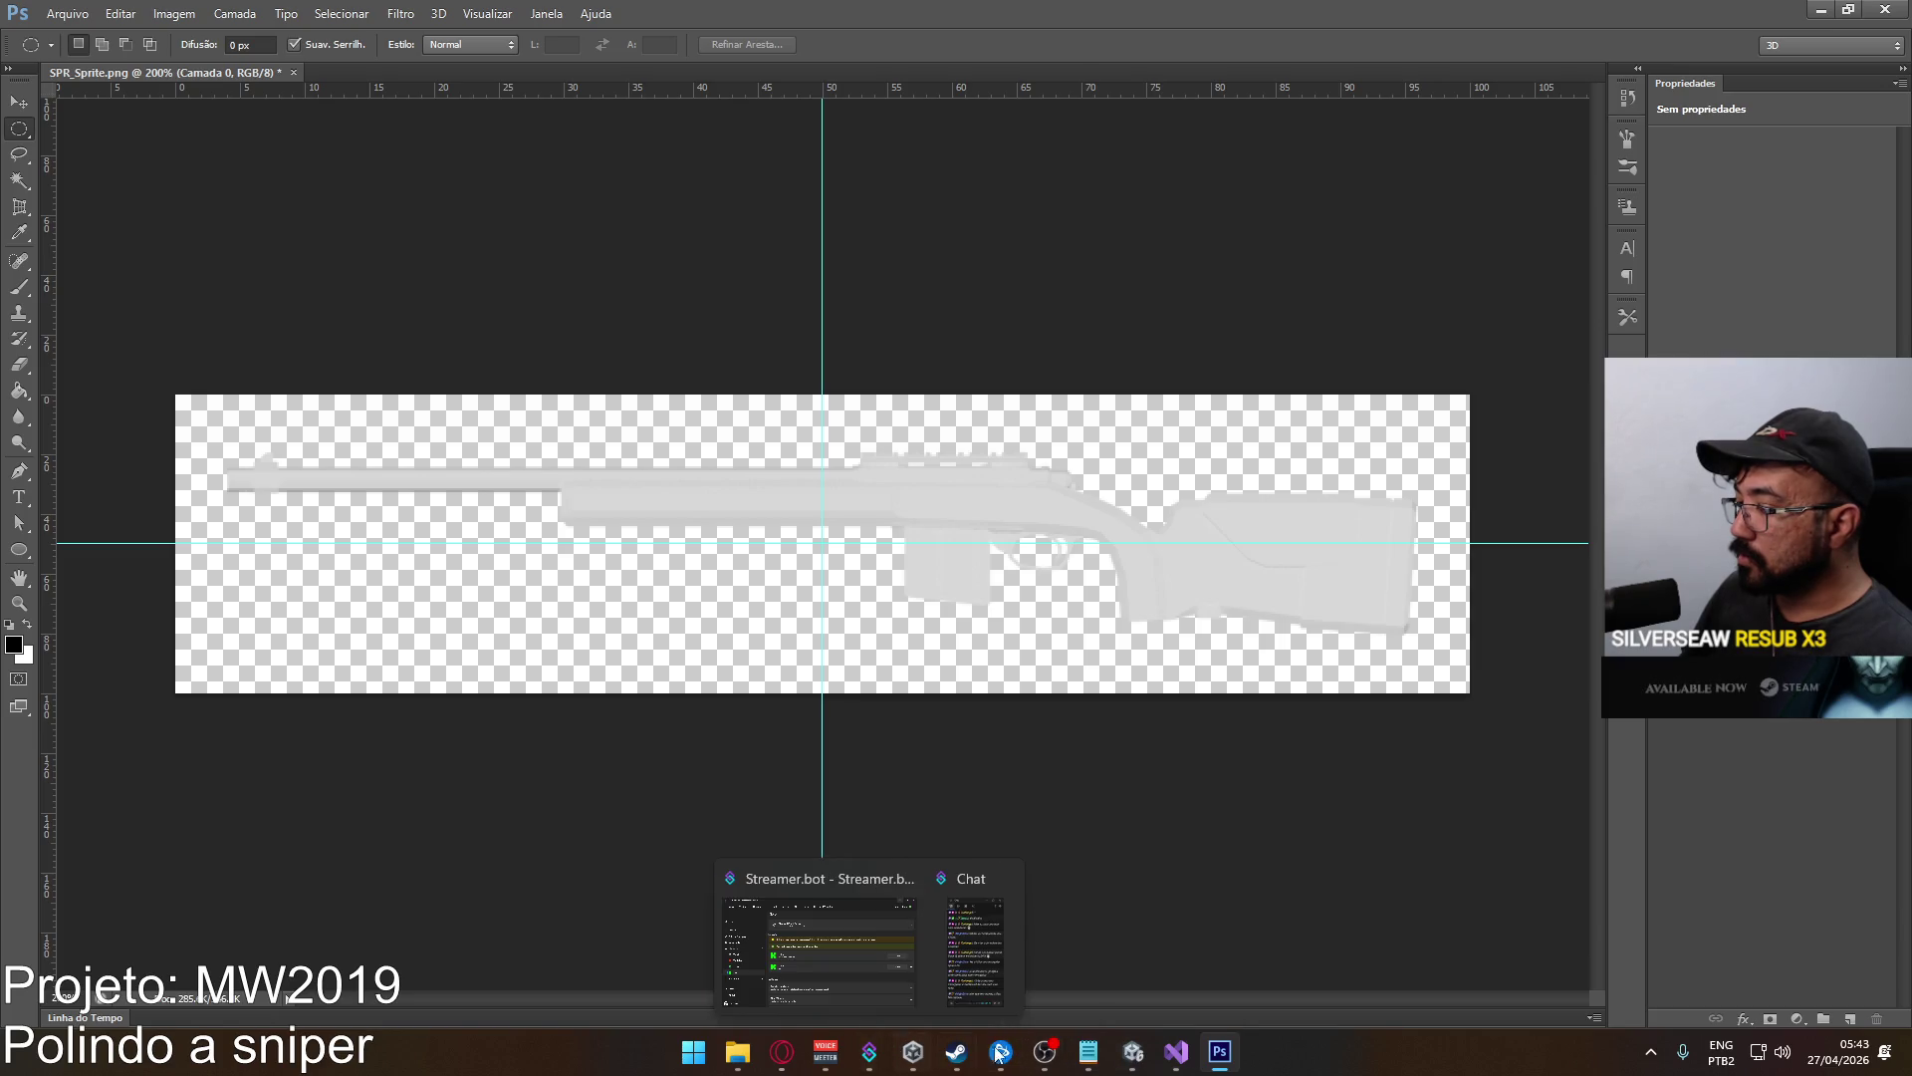
Check the Weapon Sprites folder, then quit Photoshop without saving the image.
click(732, 1060)
click(732, 1060)
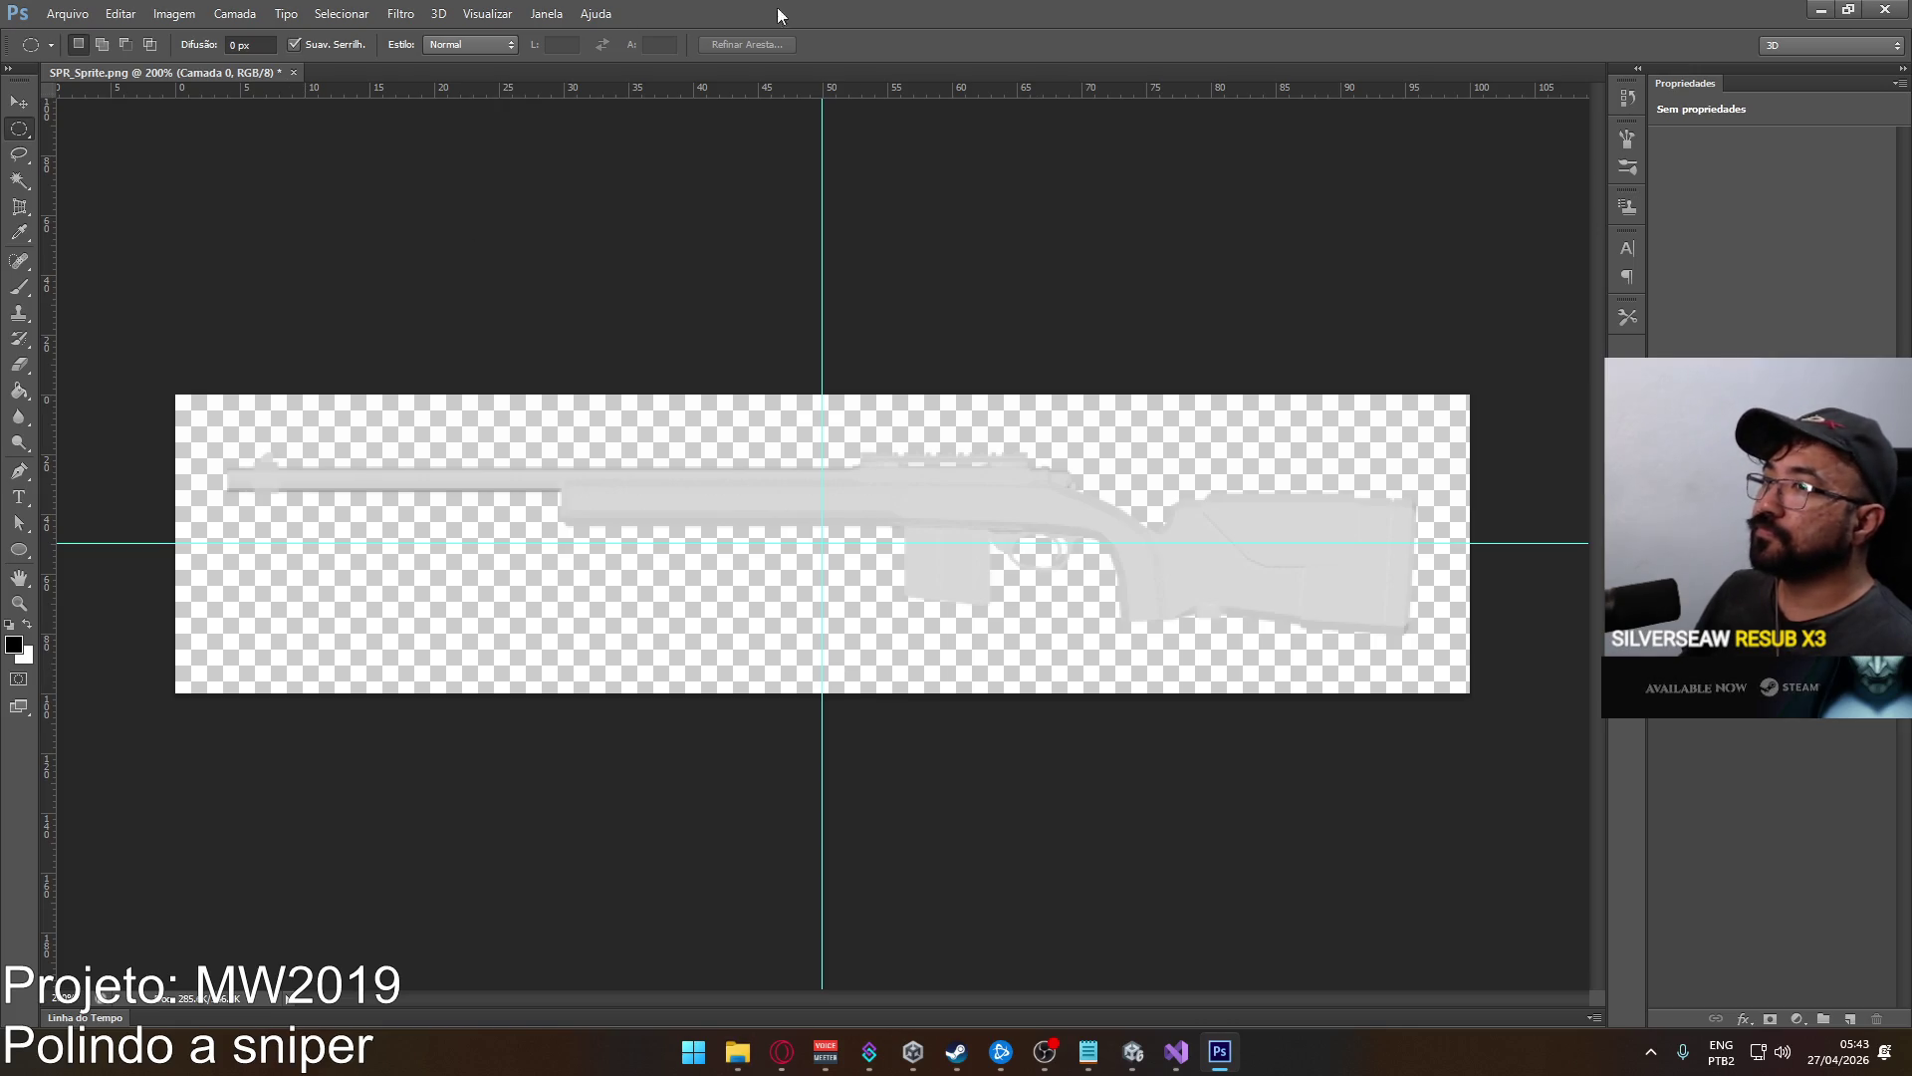
click(1885, 9)
click(974, 384)
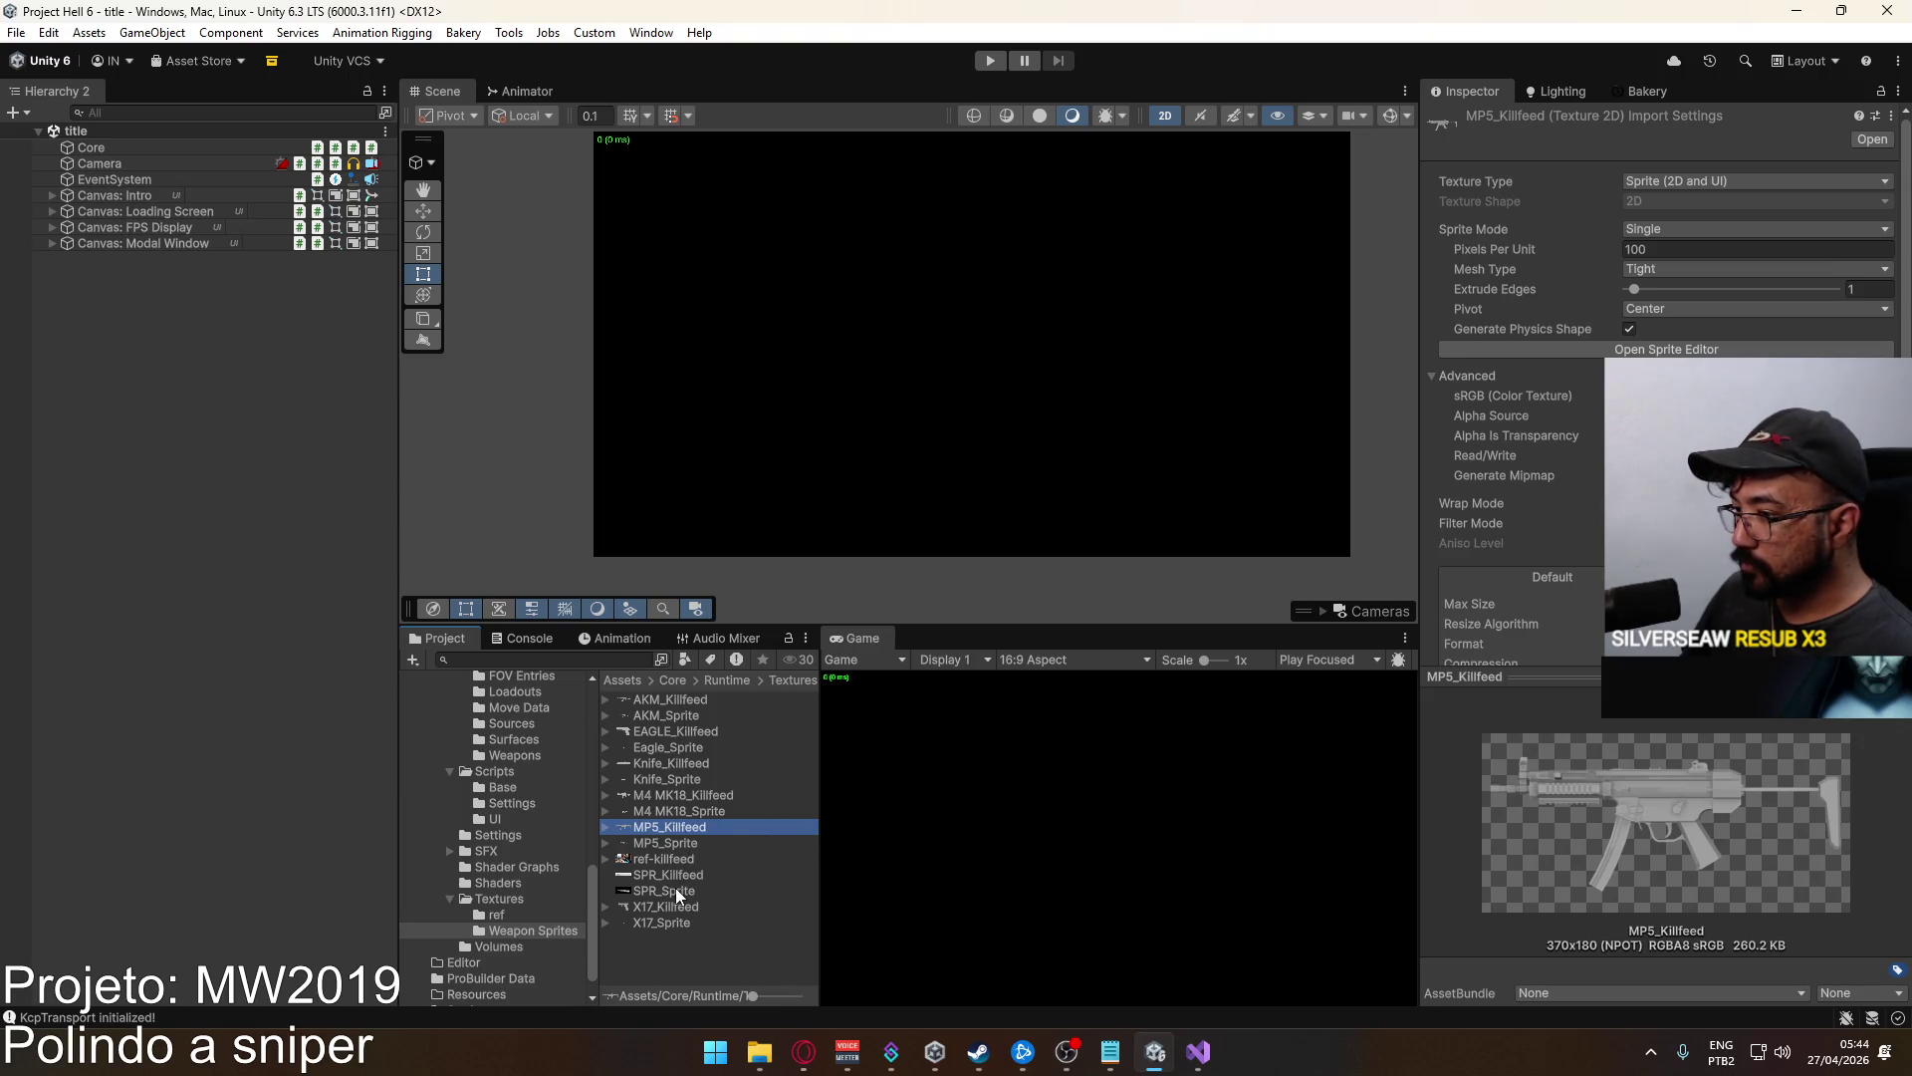
Select SPR_Sprite and SPR_Killfeed, enable Alpha Is Transparency, and apply.
click(673, 888)
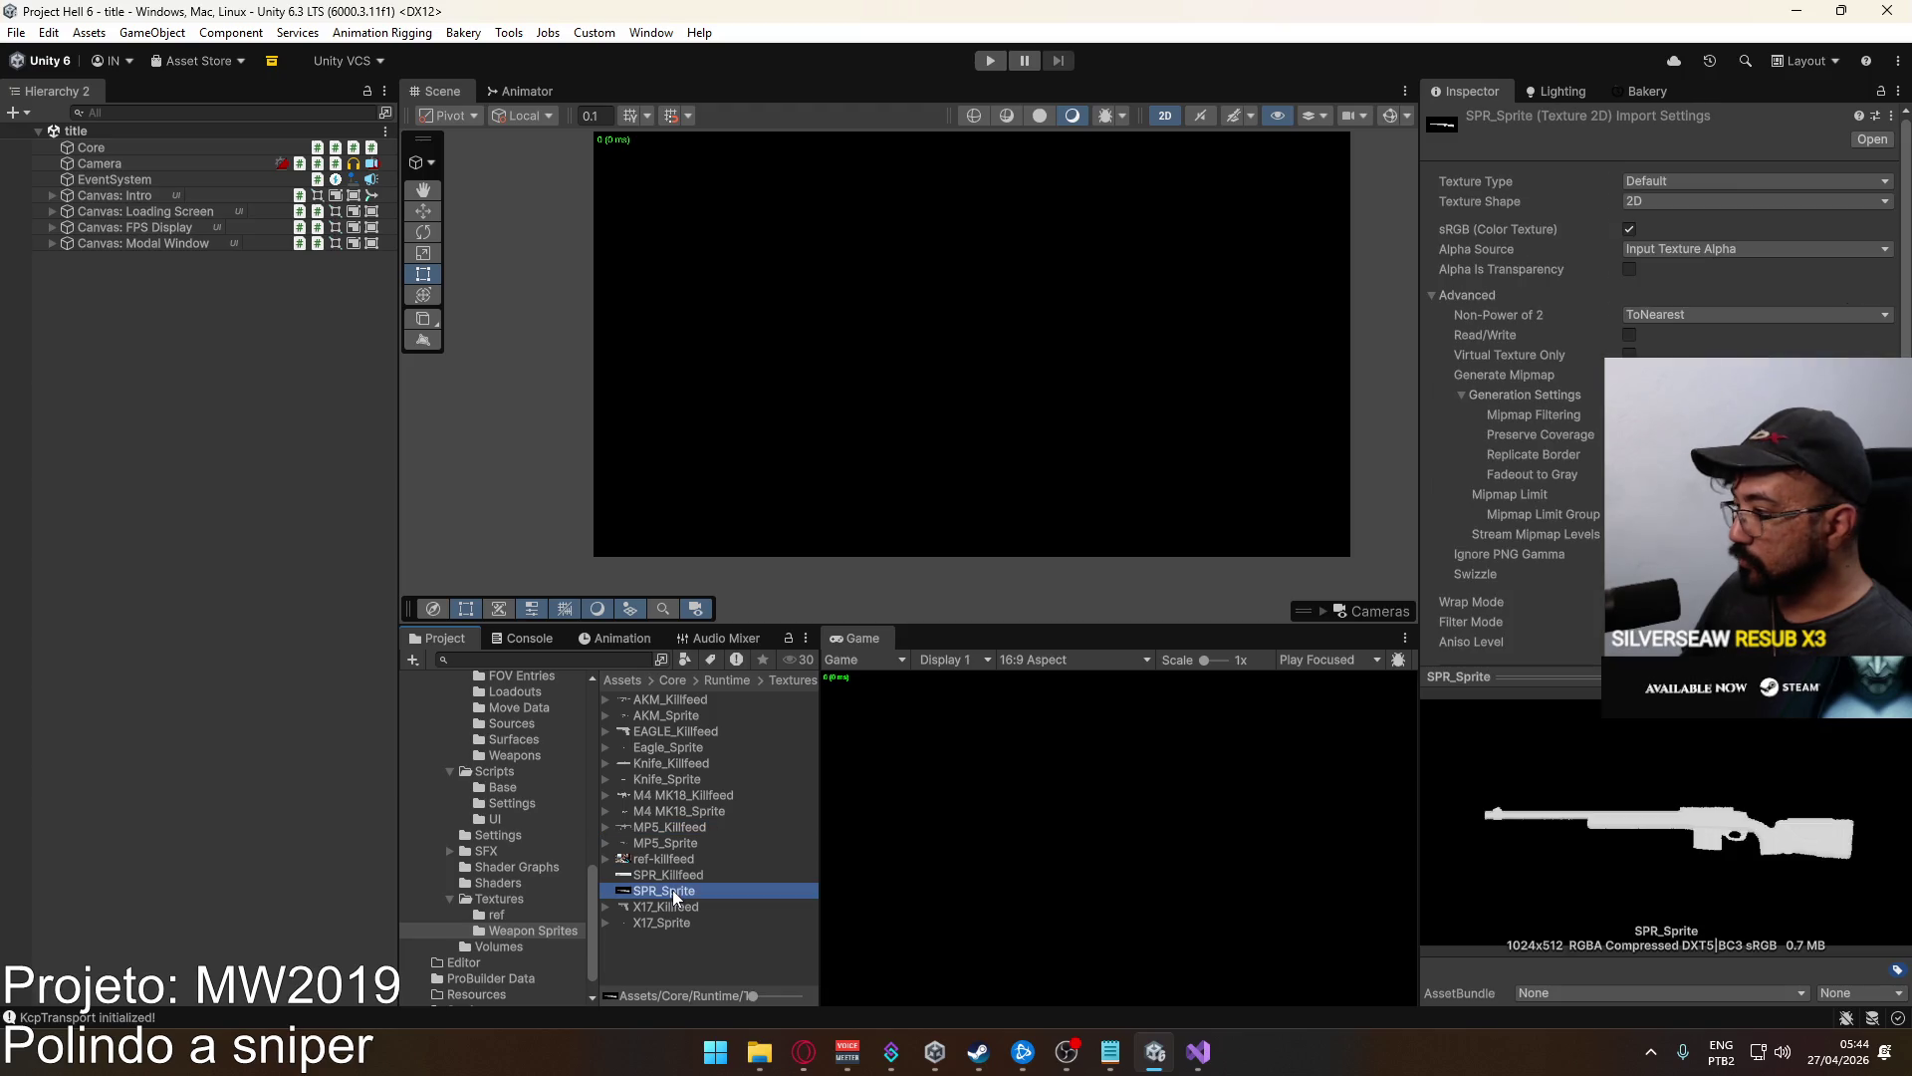
click(680, 875)
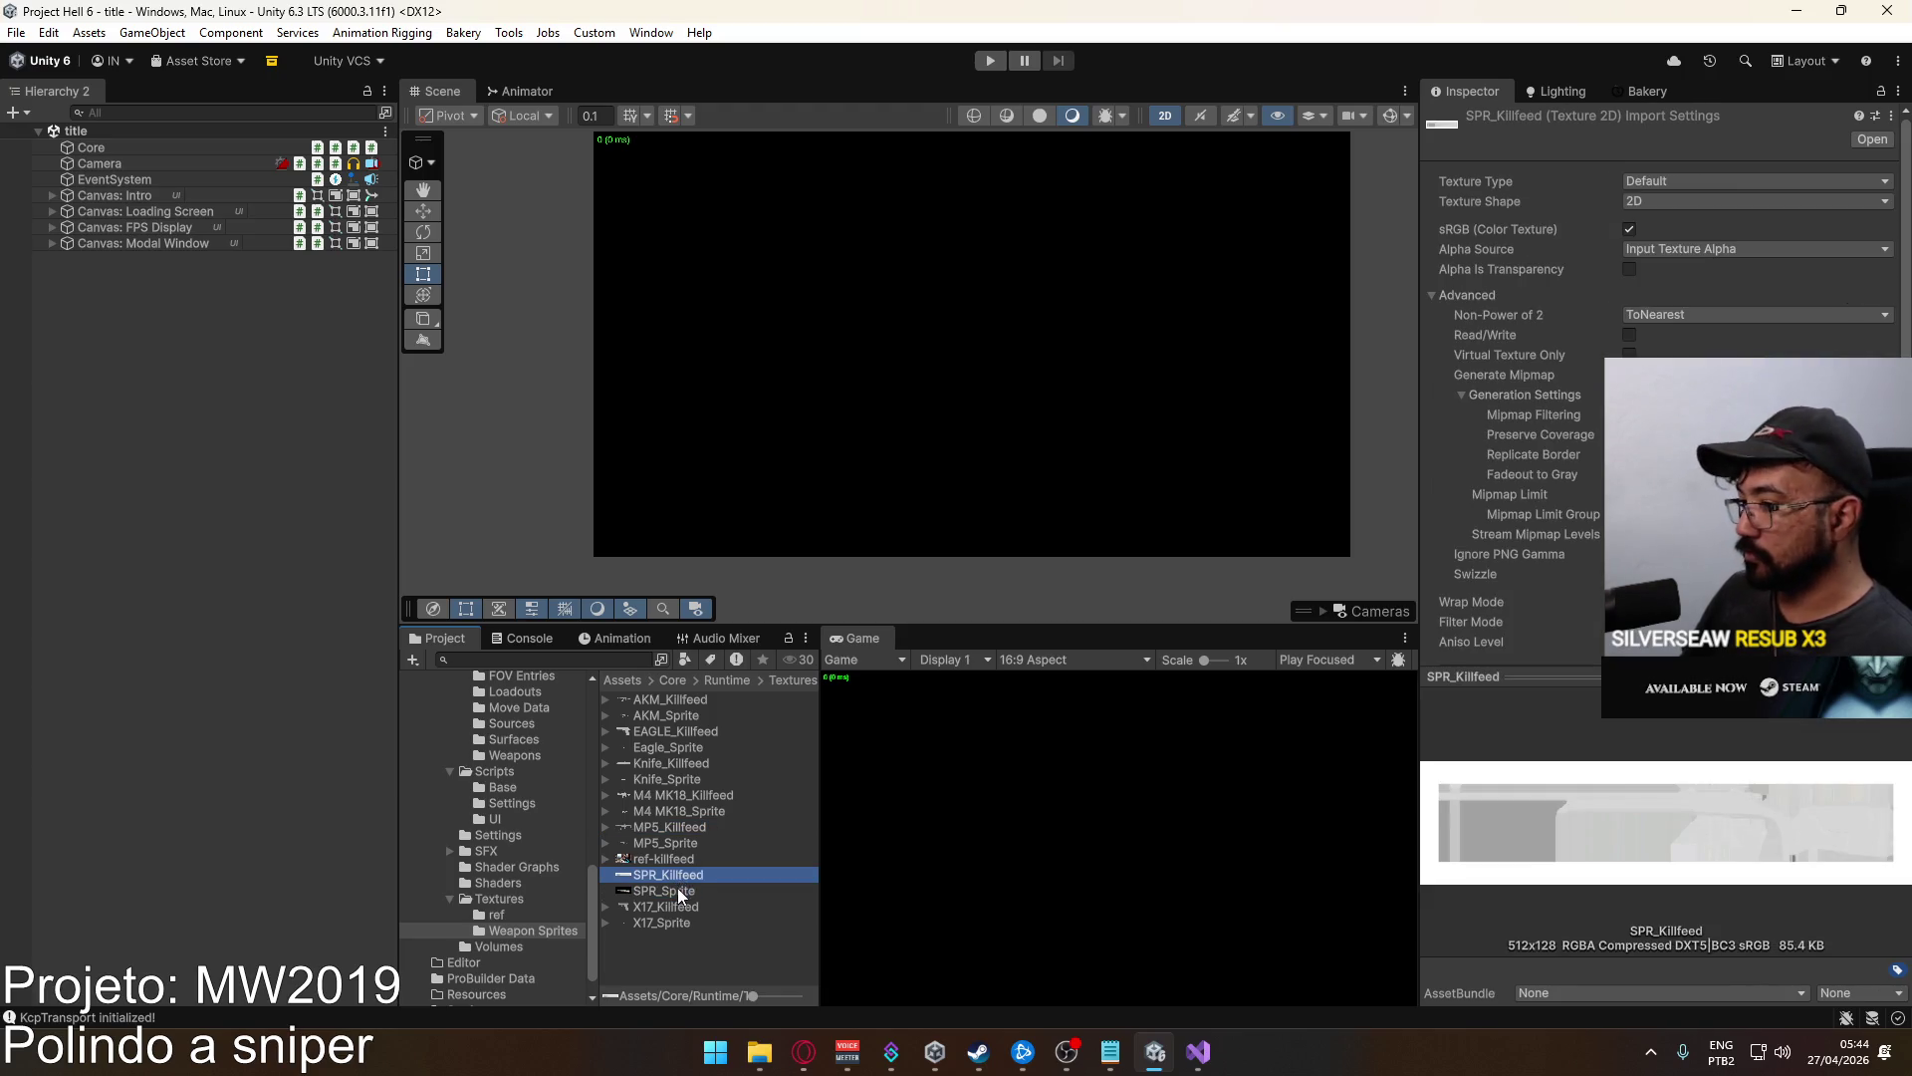
shift+click(677, 887)
click(1629, 269)
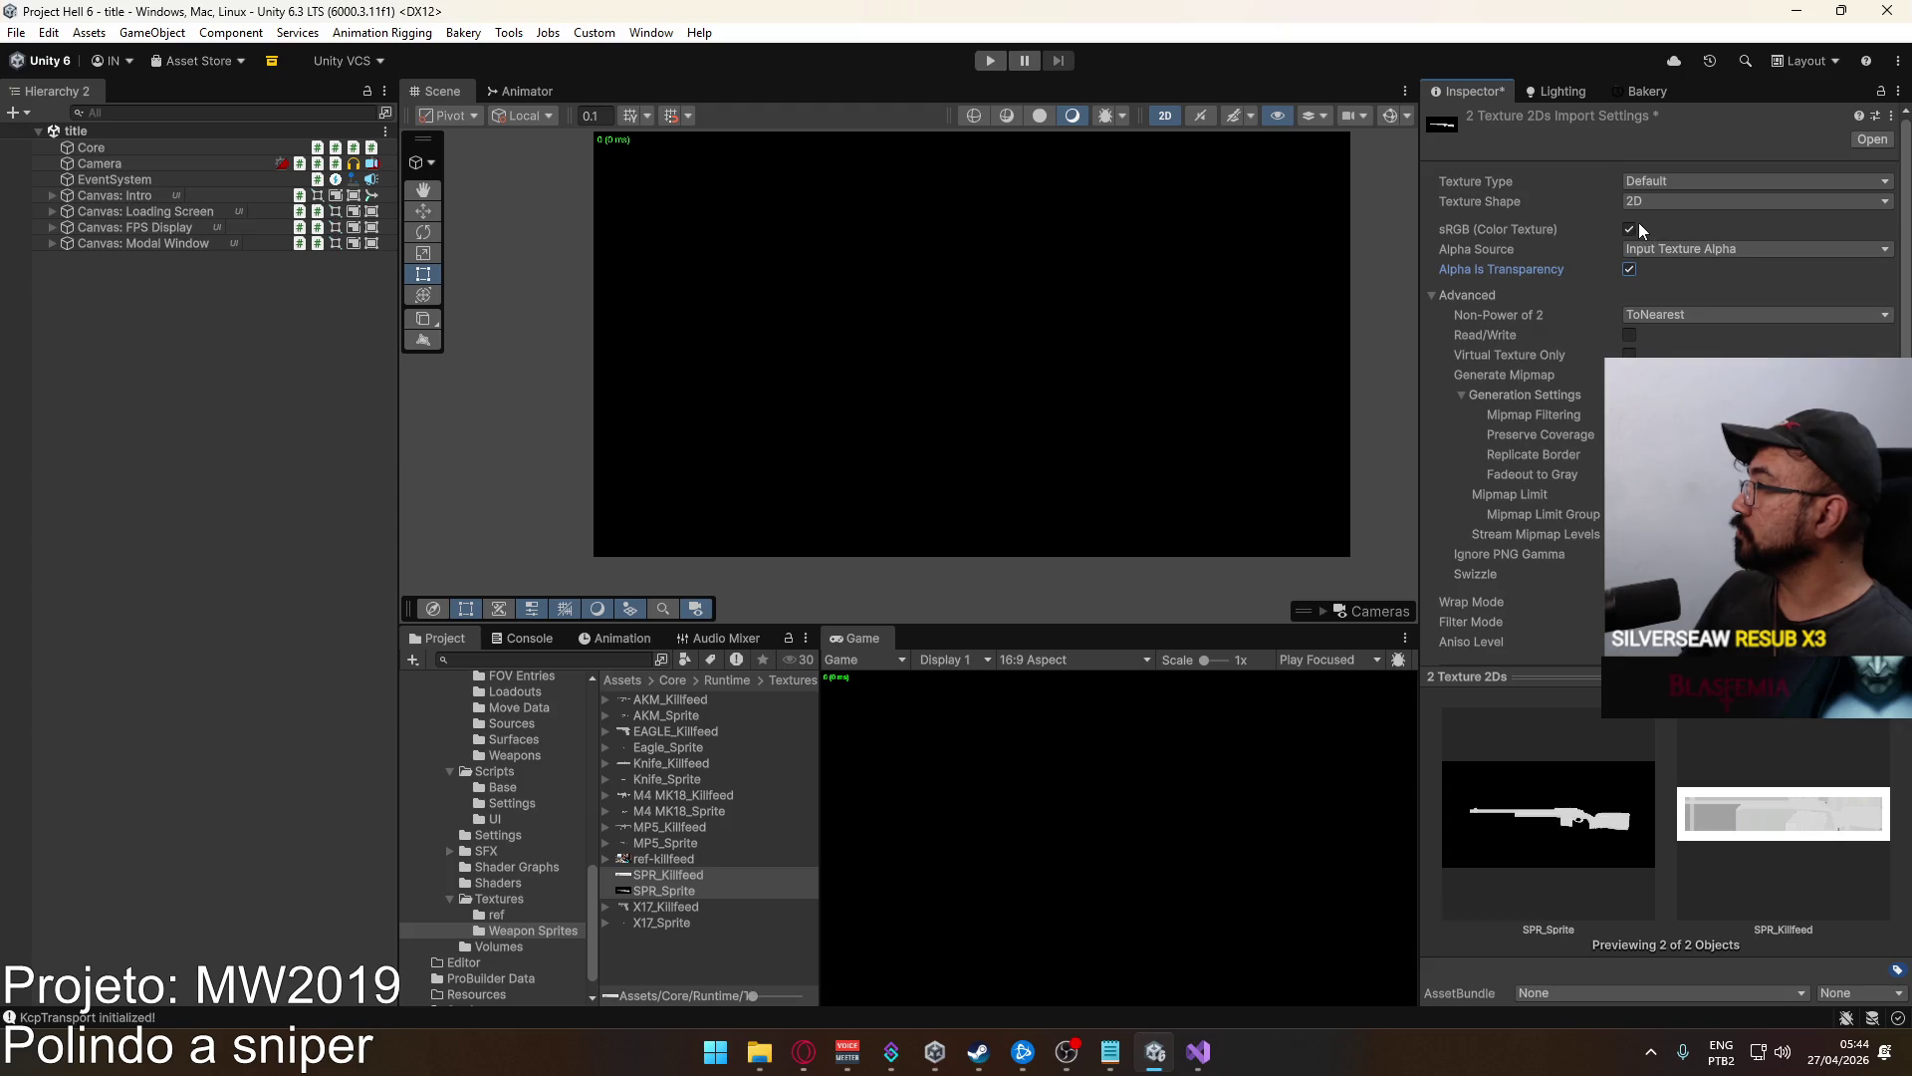
scroll(1711, 277, down, 5)
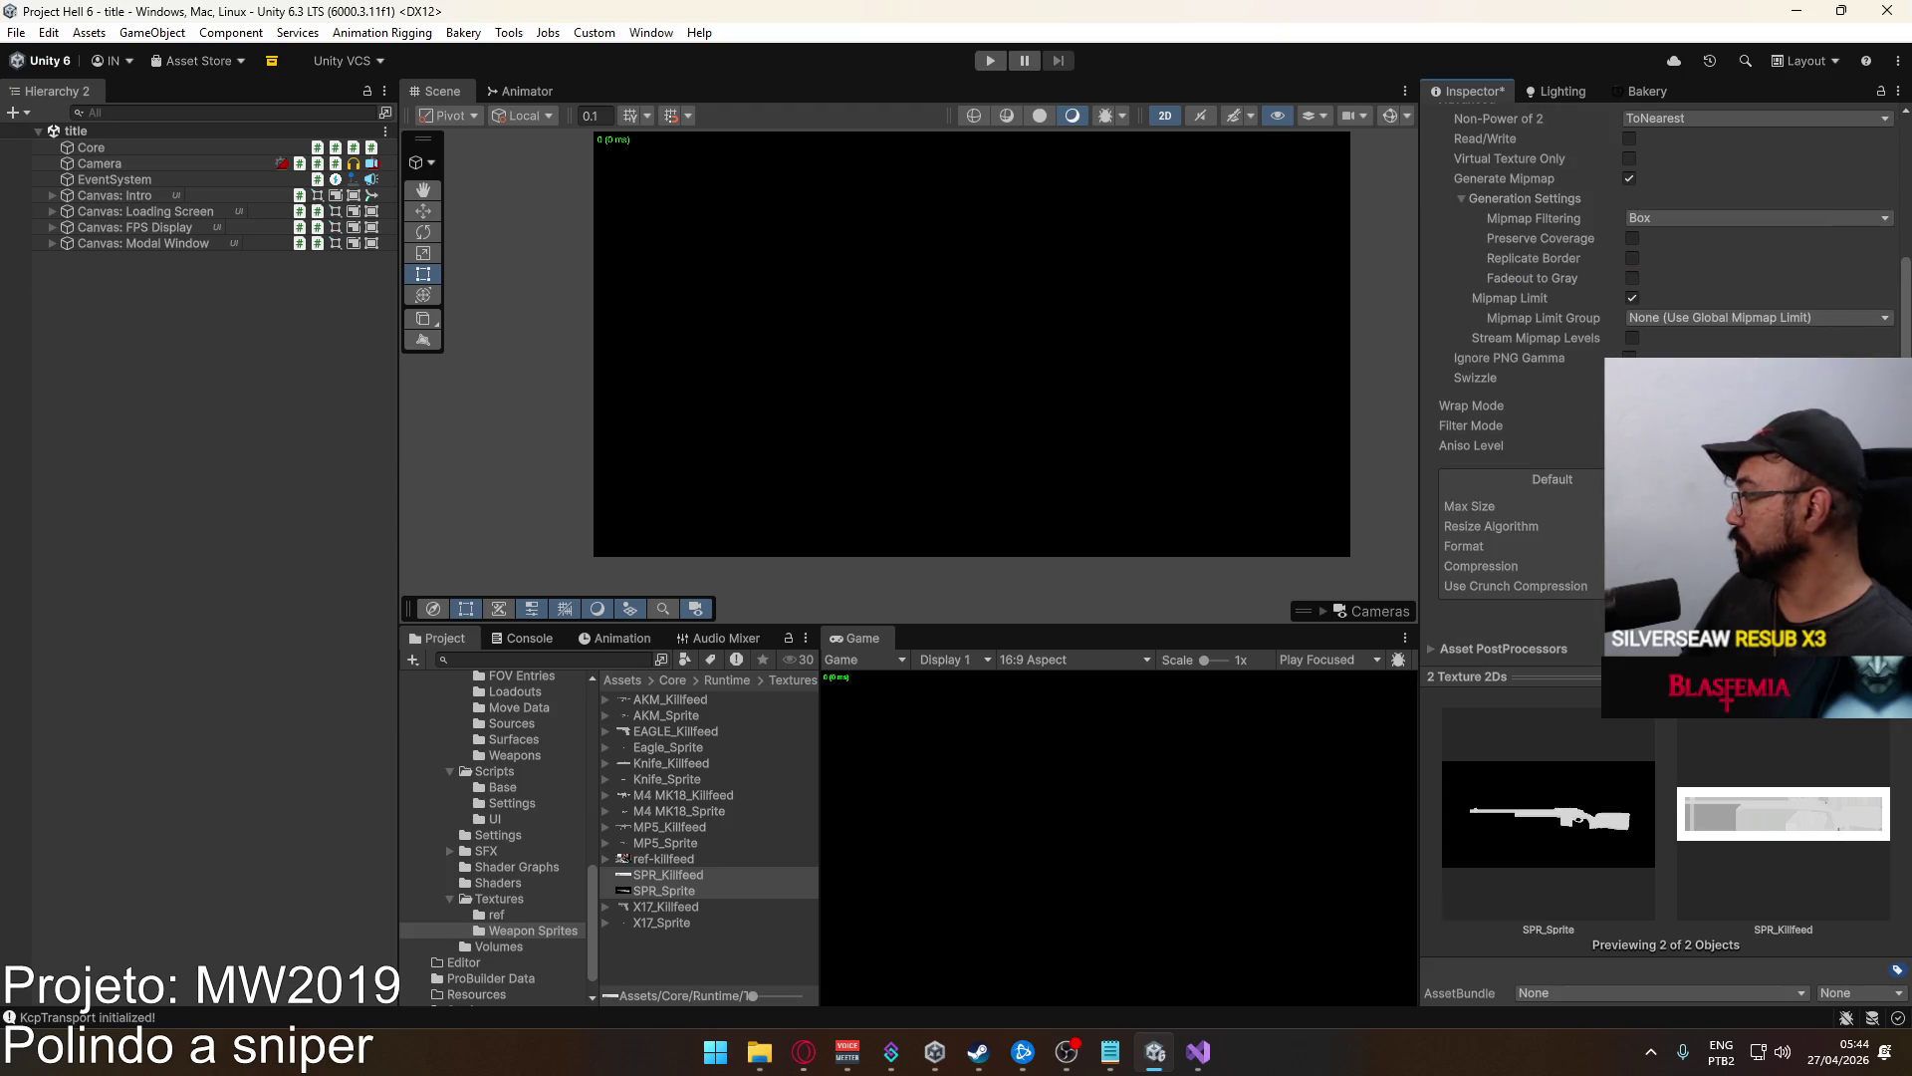
click(1872, 662)
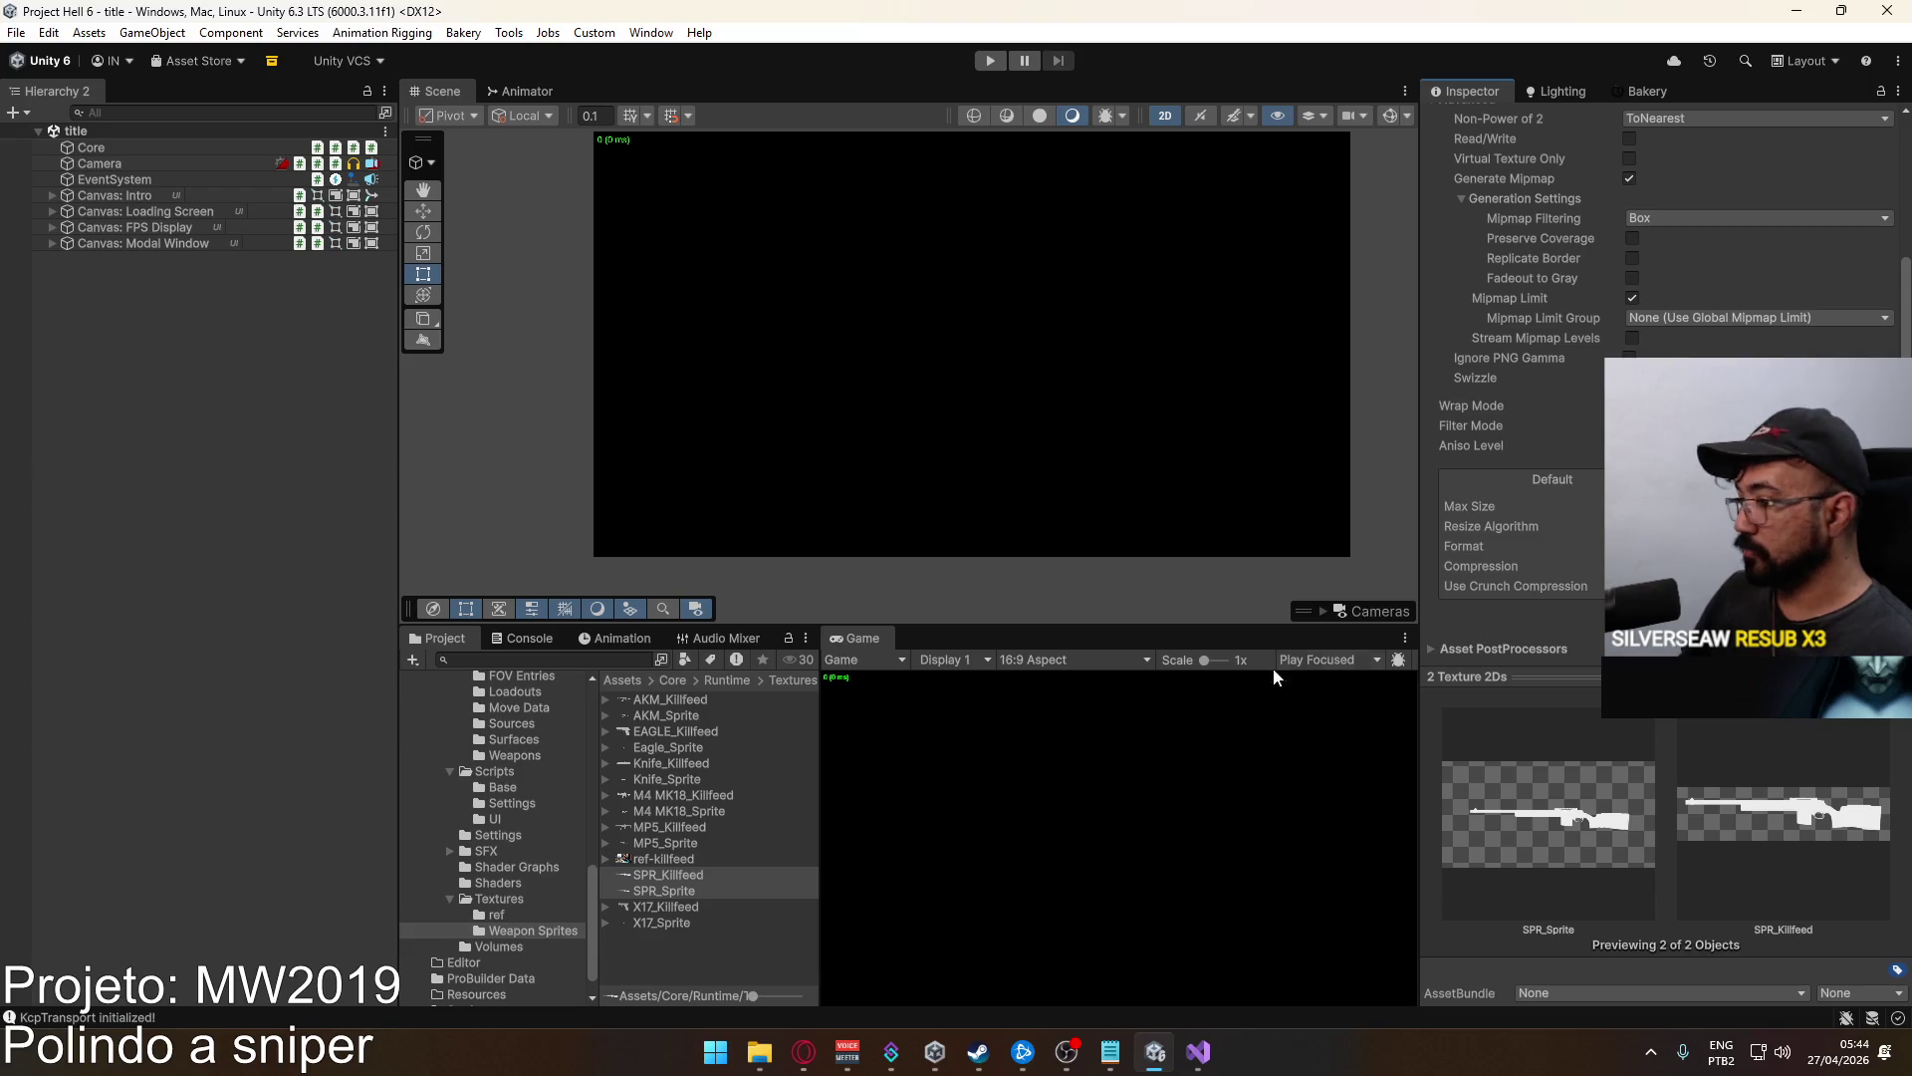
Adjust the colour-space setting, save the pending import changes, and compare with other textures before reselecting both.
scroll(1645, 242, up, 3)
click(1630, 140)
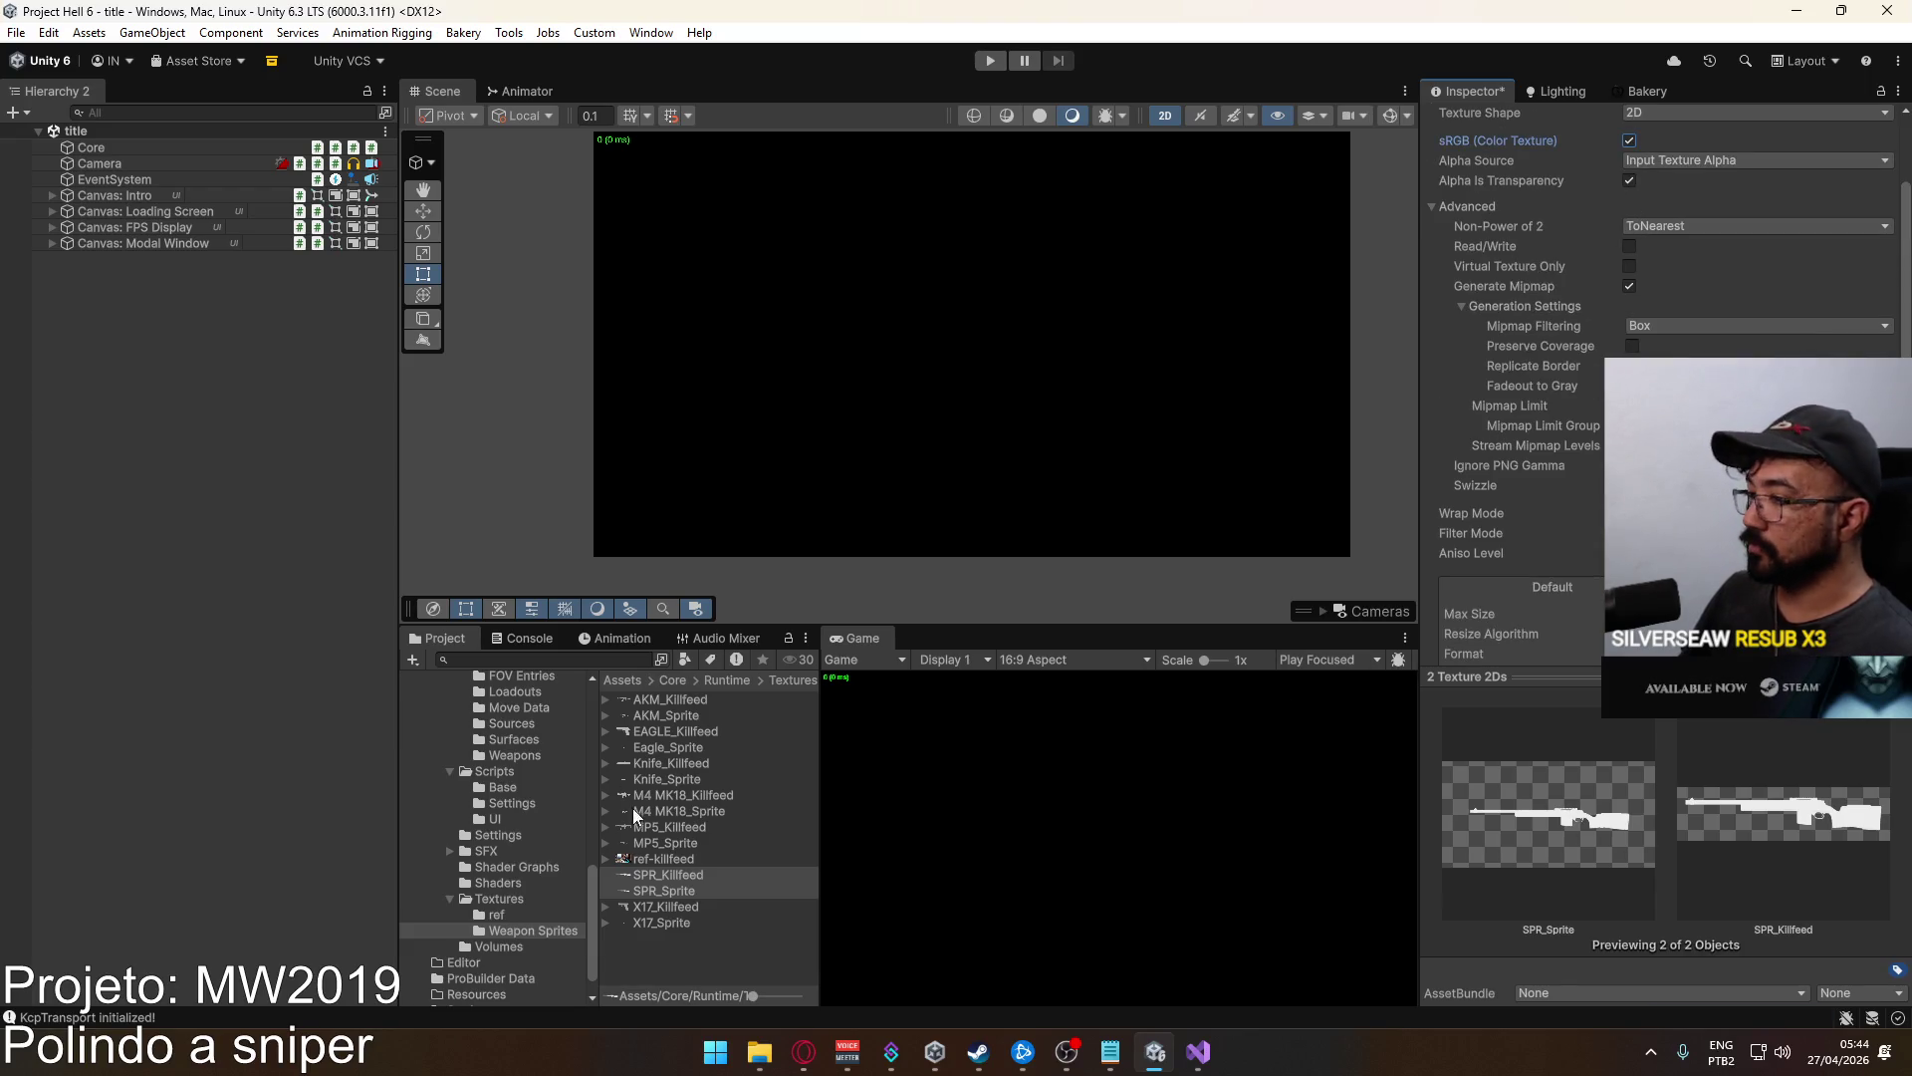
click(680, 829)
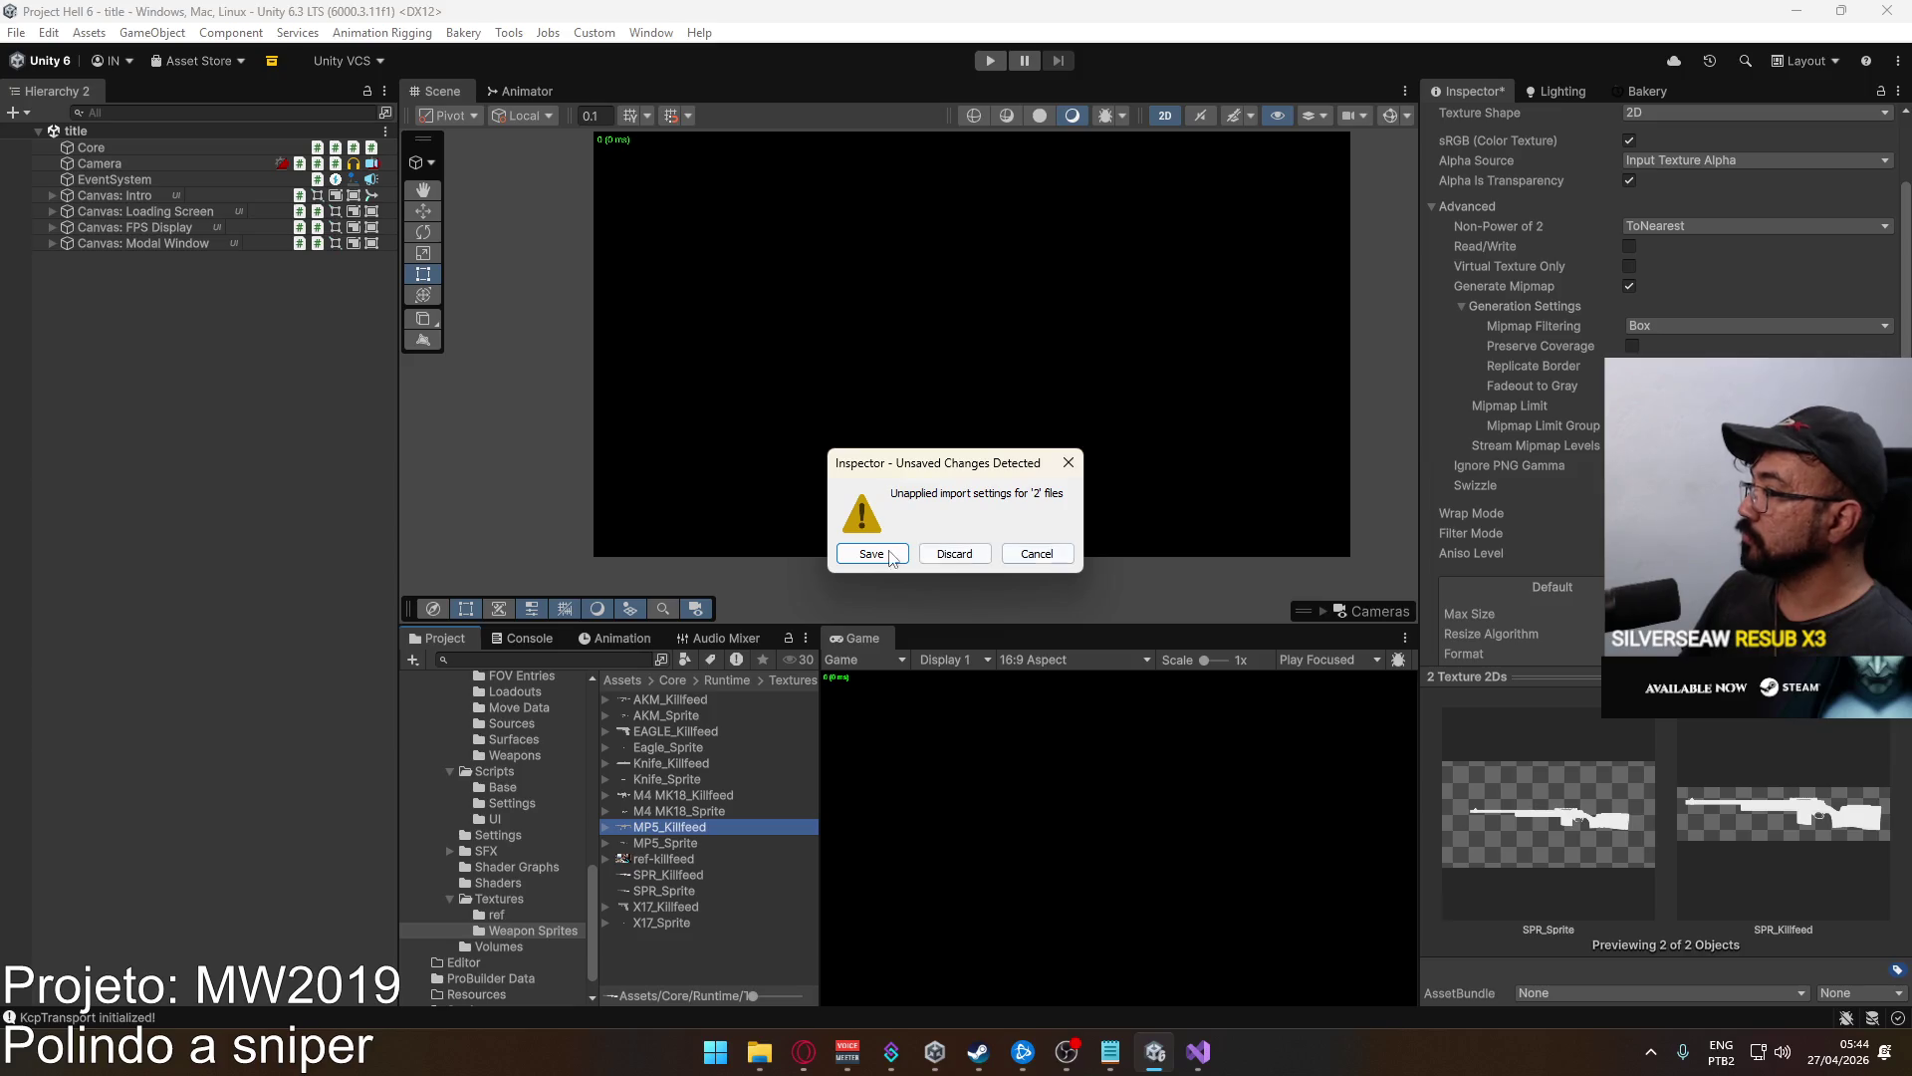
click(892, 555)
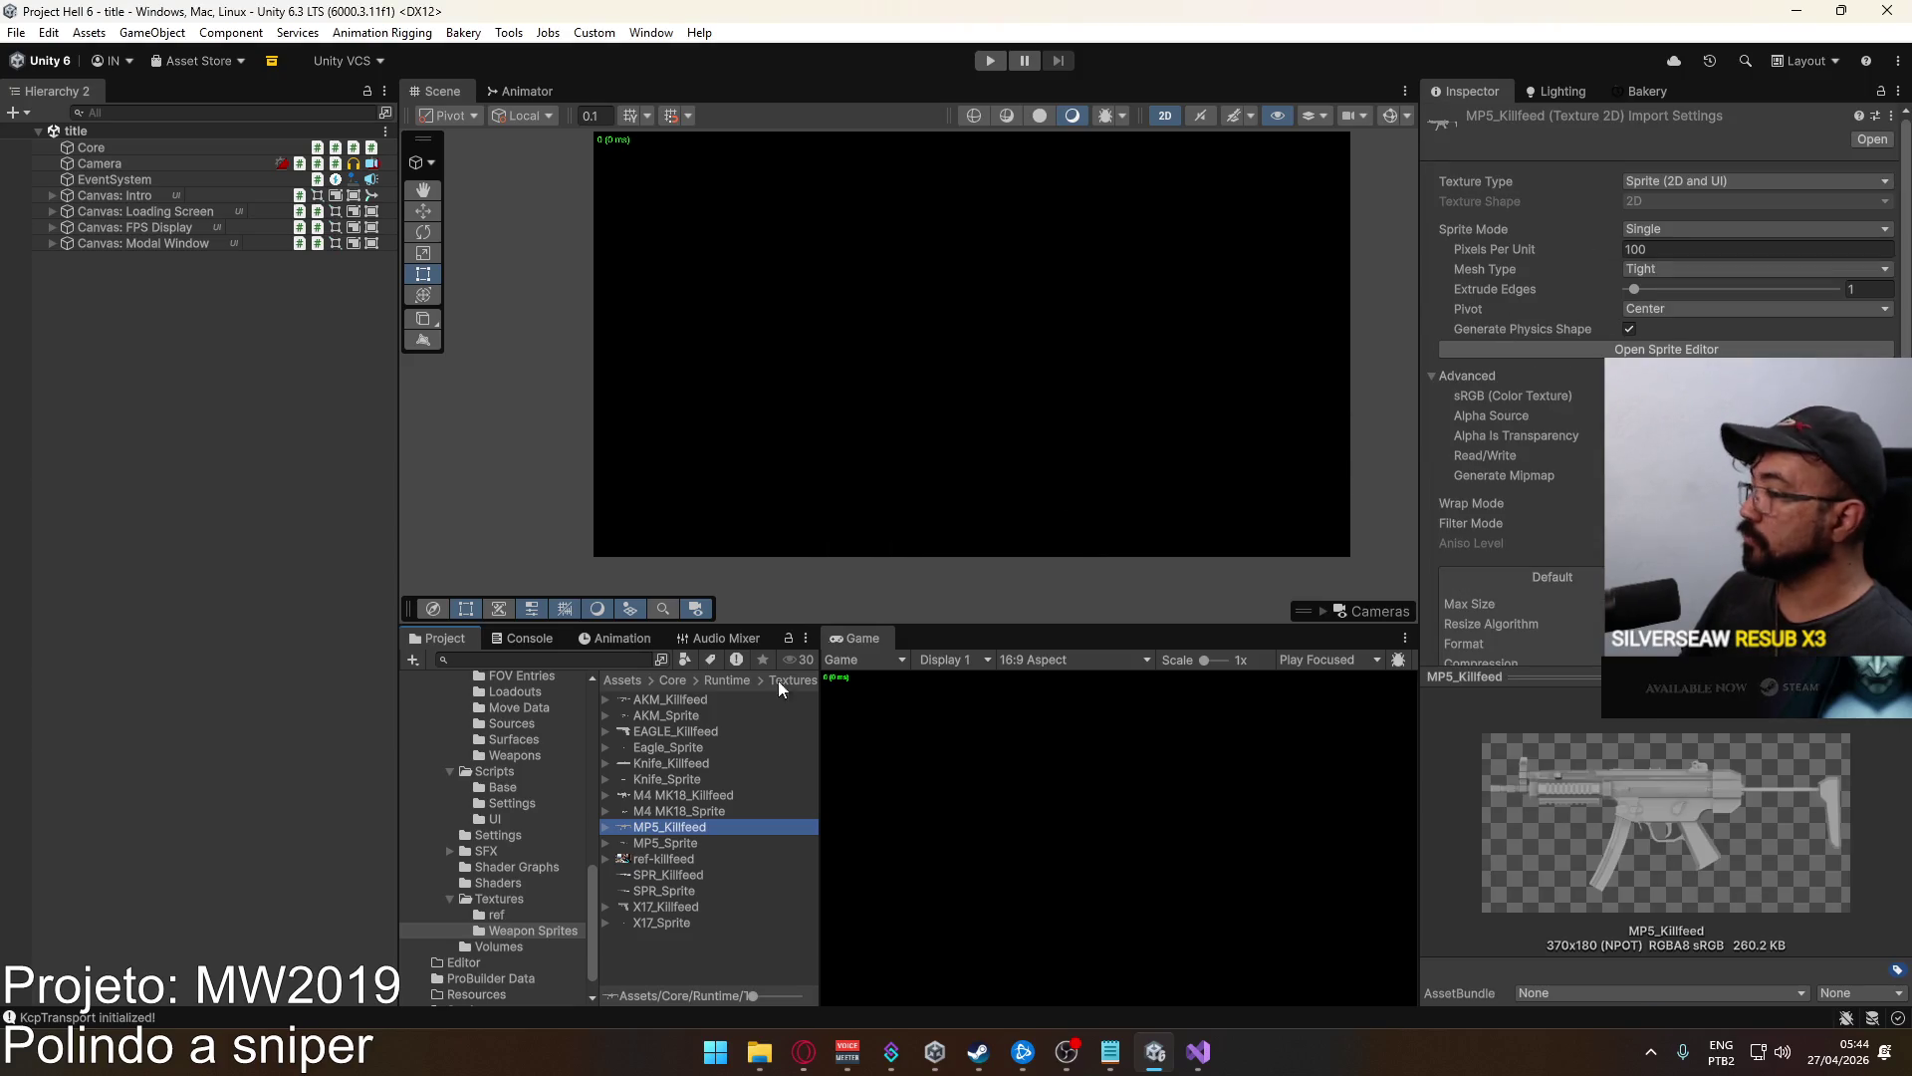
click(691, 809)
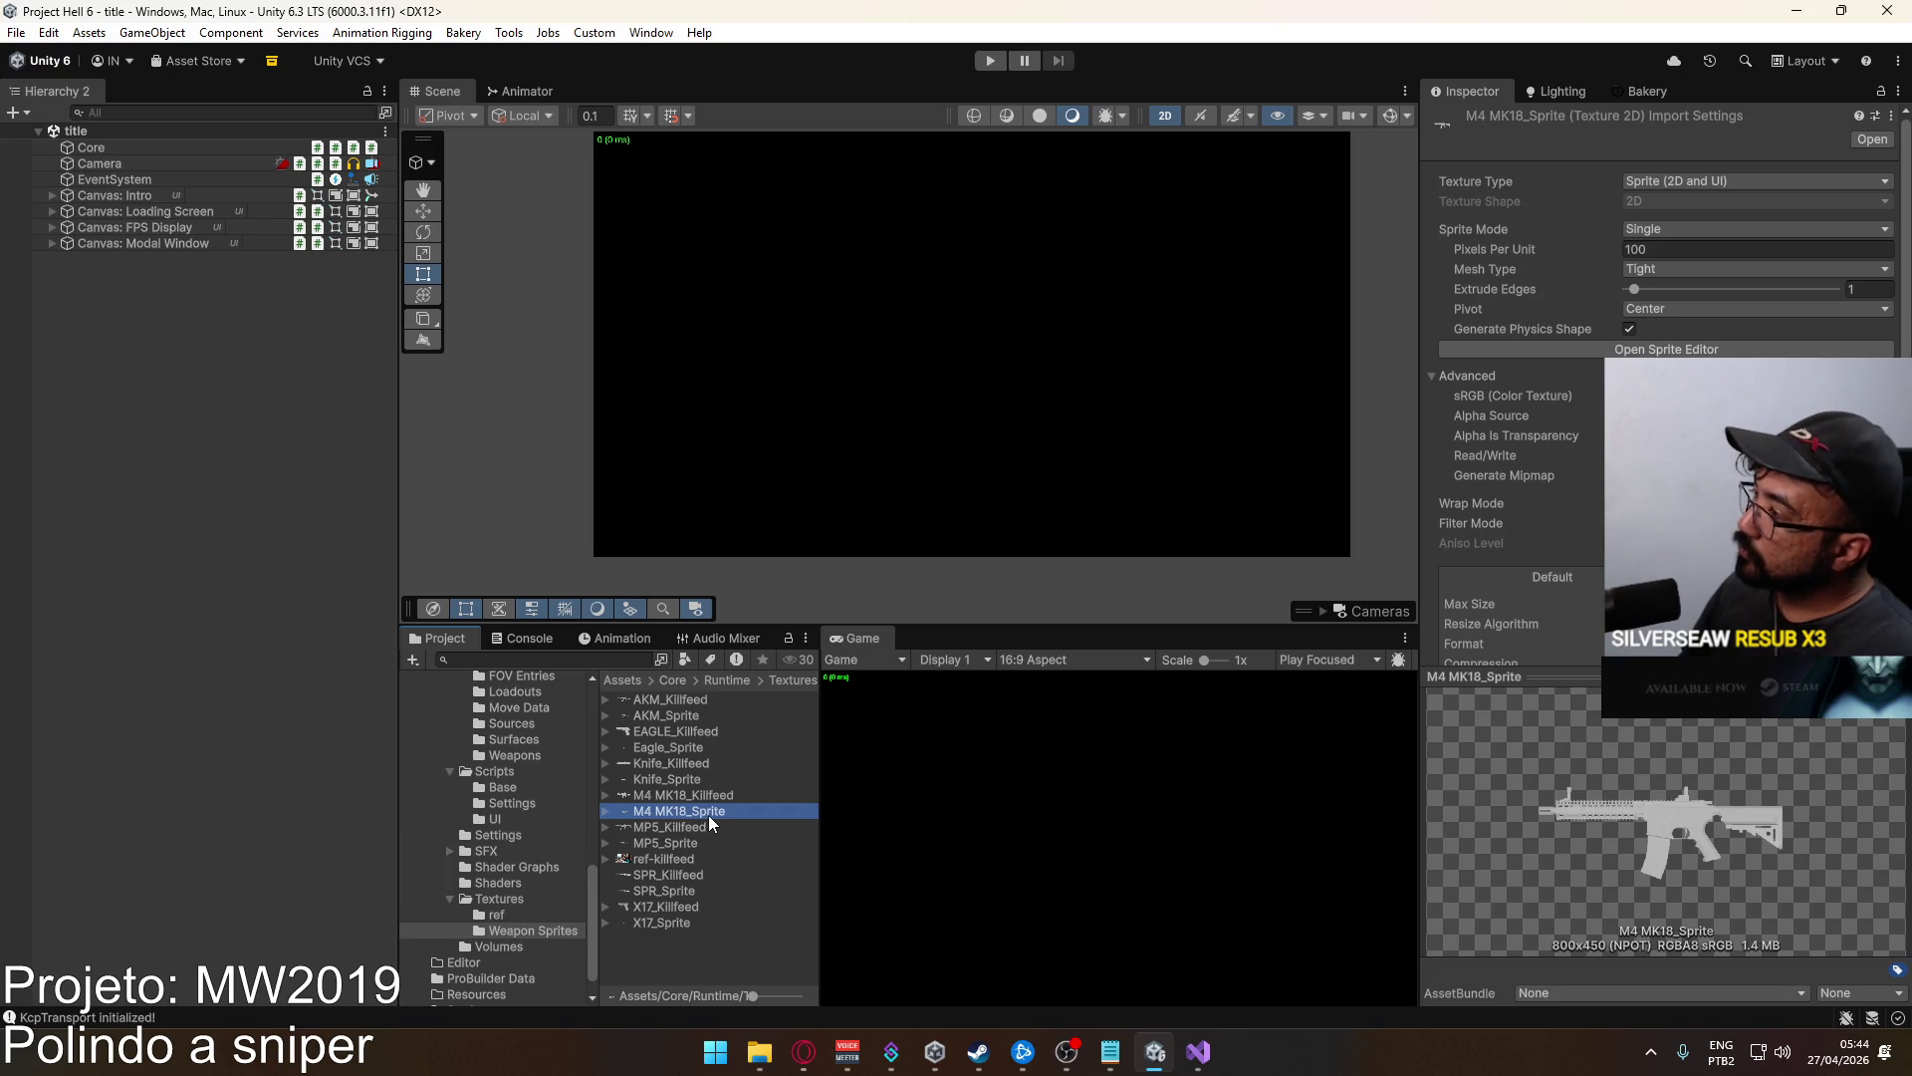
click(680, 874)
shift+click(678, 888)
Set both sniper textures' Texture Type to Sprite (2D and UI).
click(1674, 180)
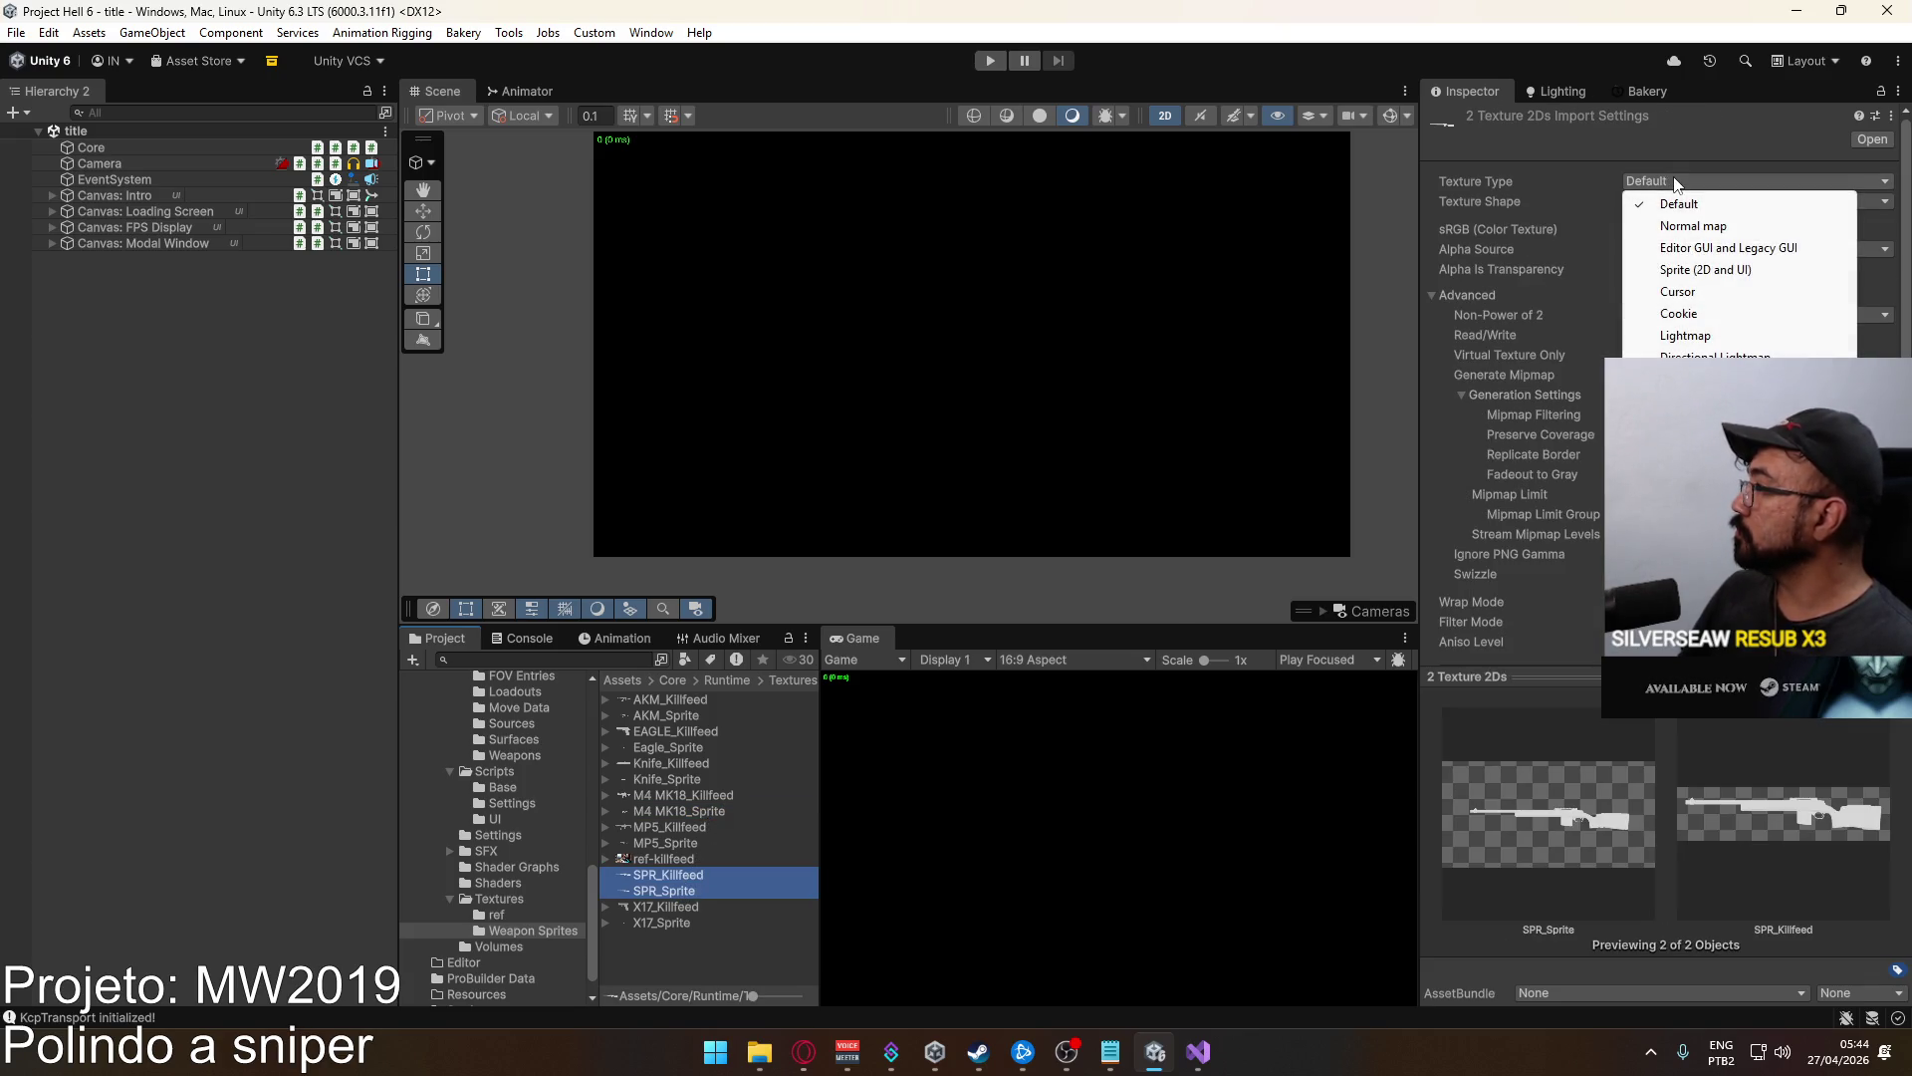
click(1733, 270)
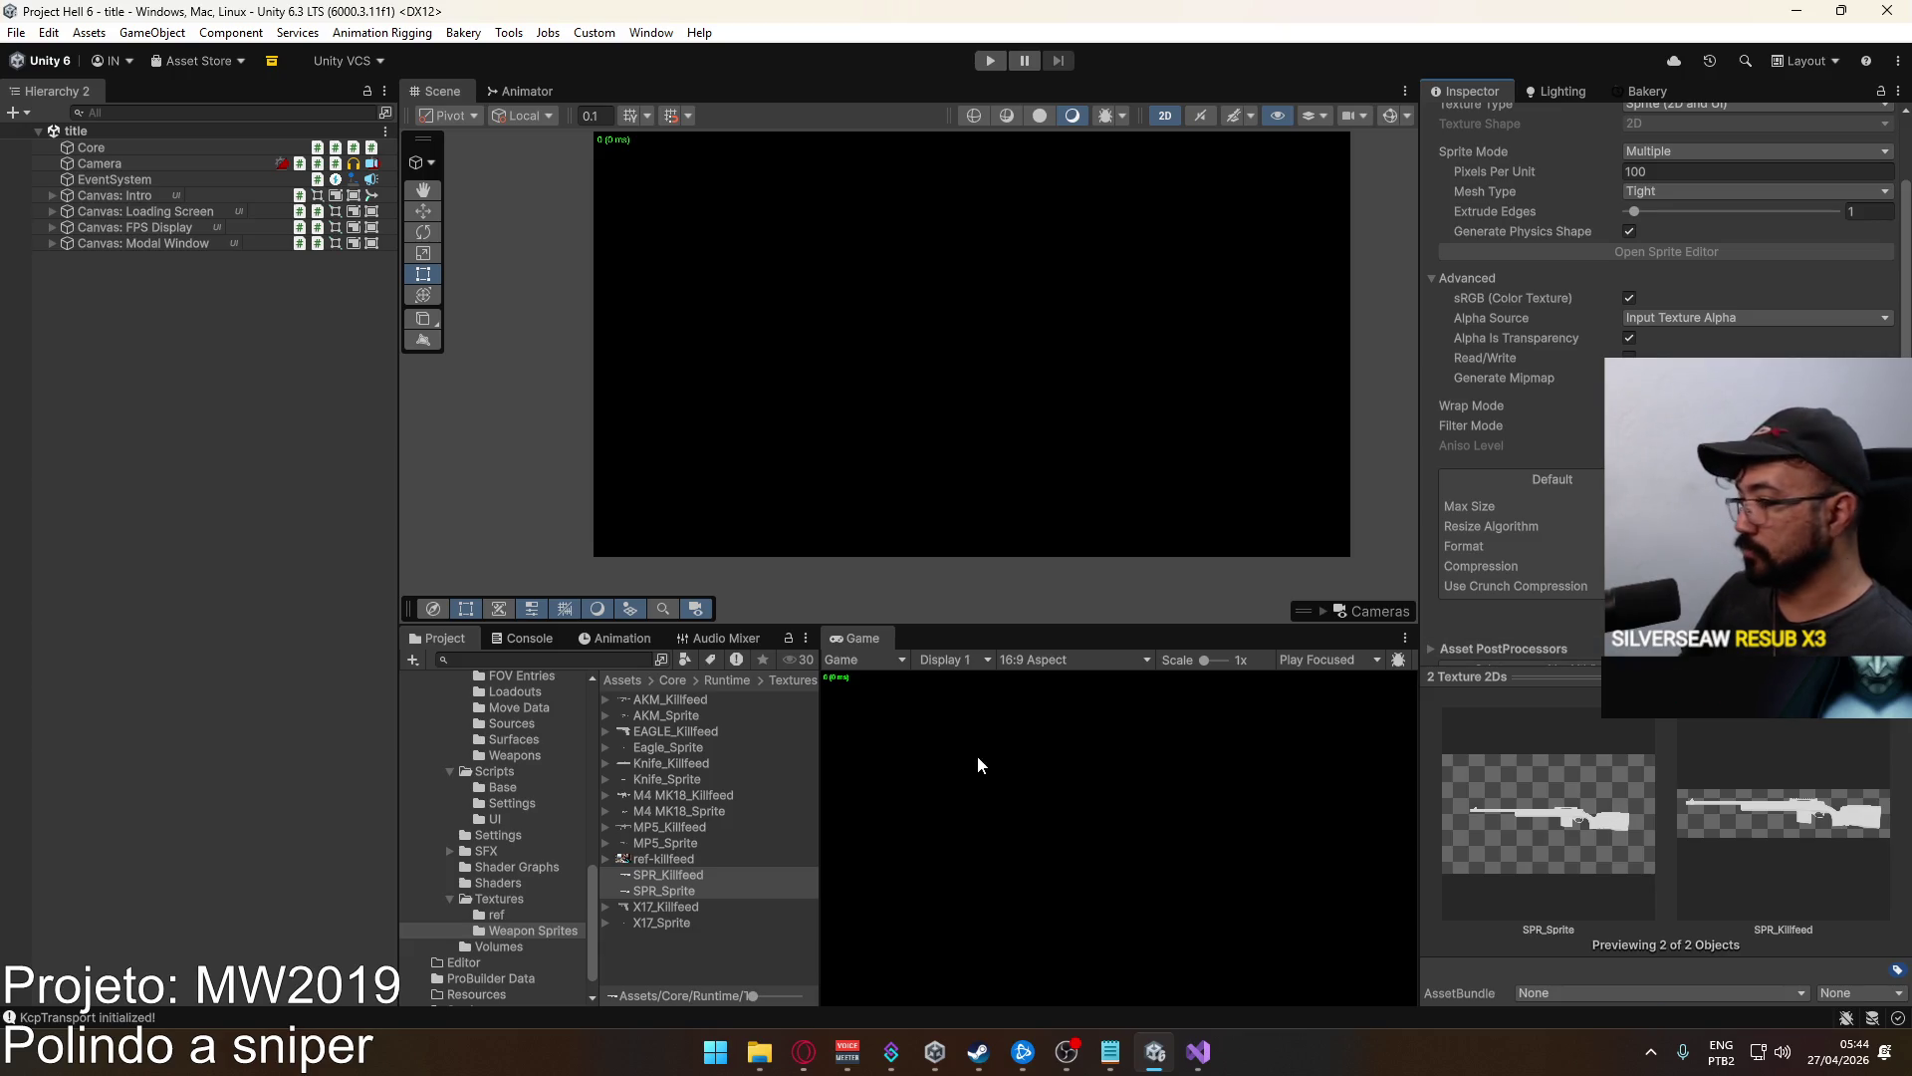
click(697, 880)
ctrl+click(696, 882)
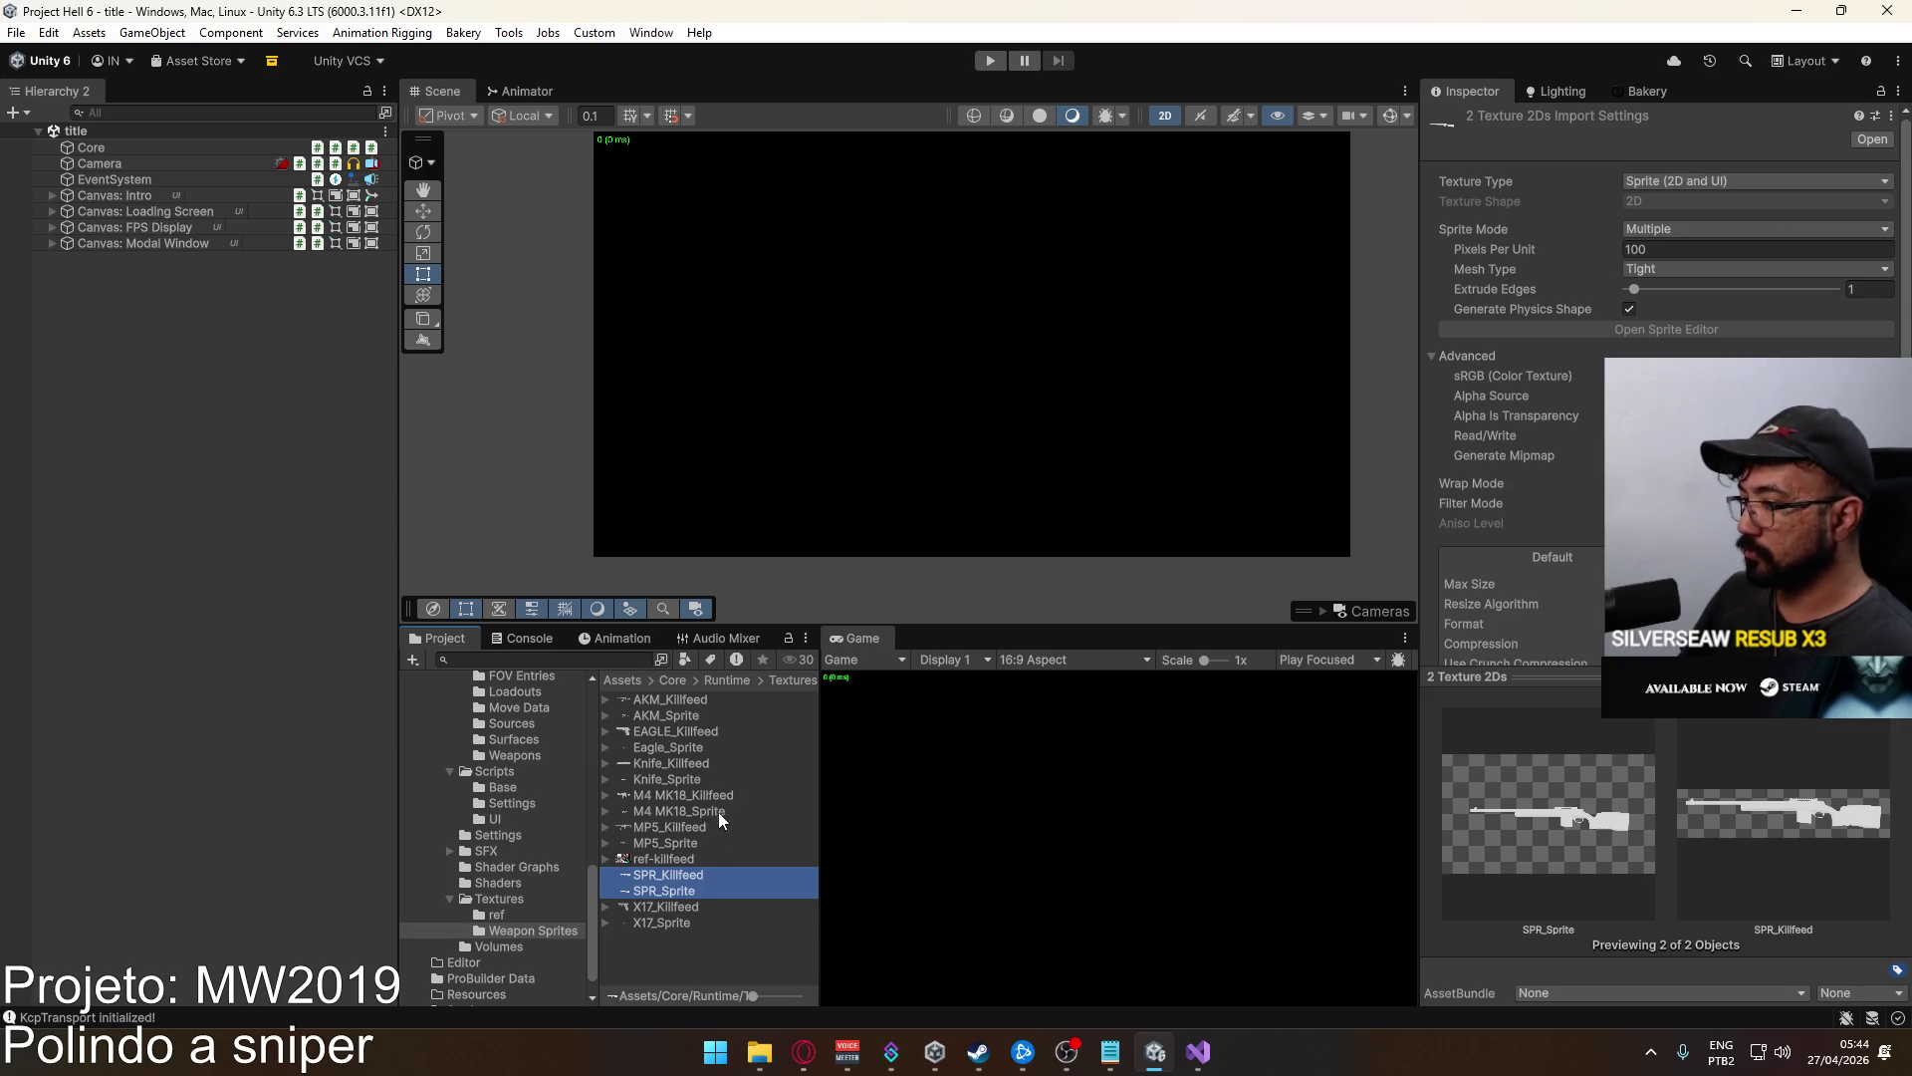
key(ctrl+z)
scroll(1690, 291, down, 3)
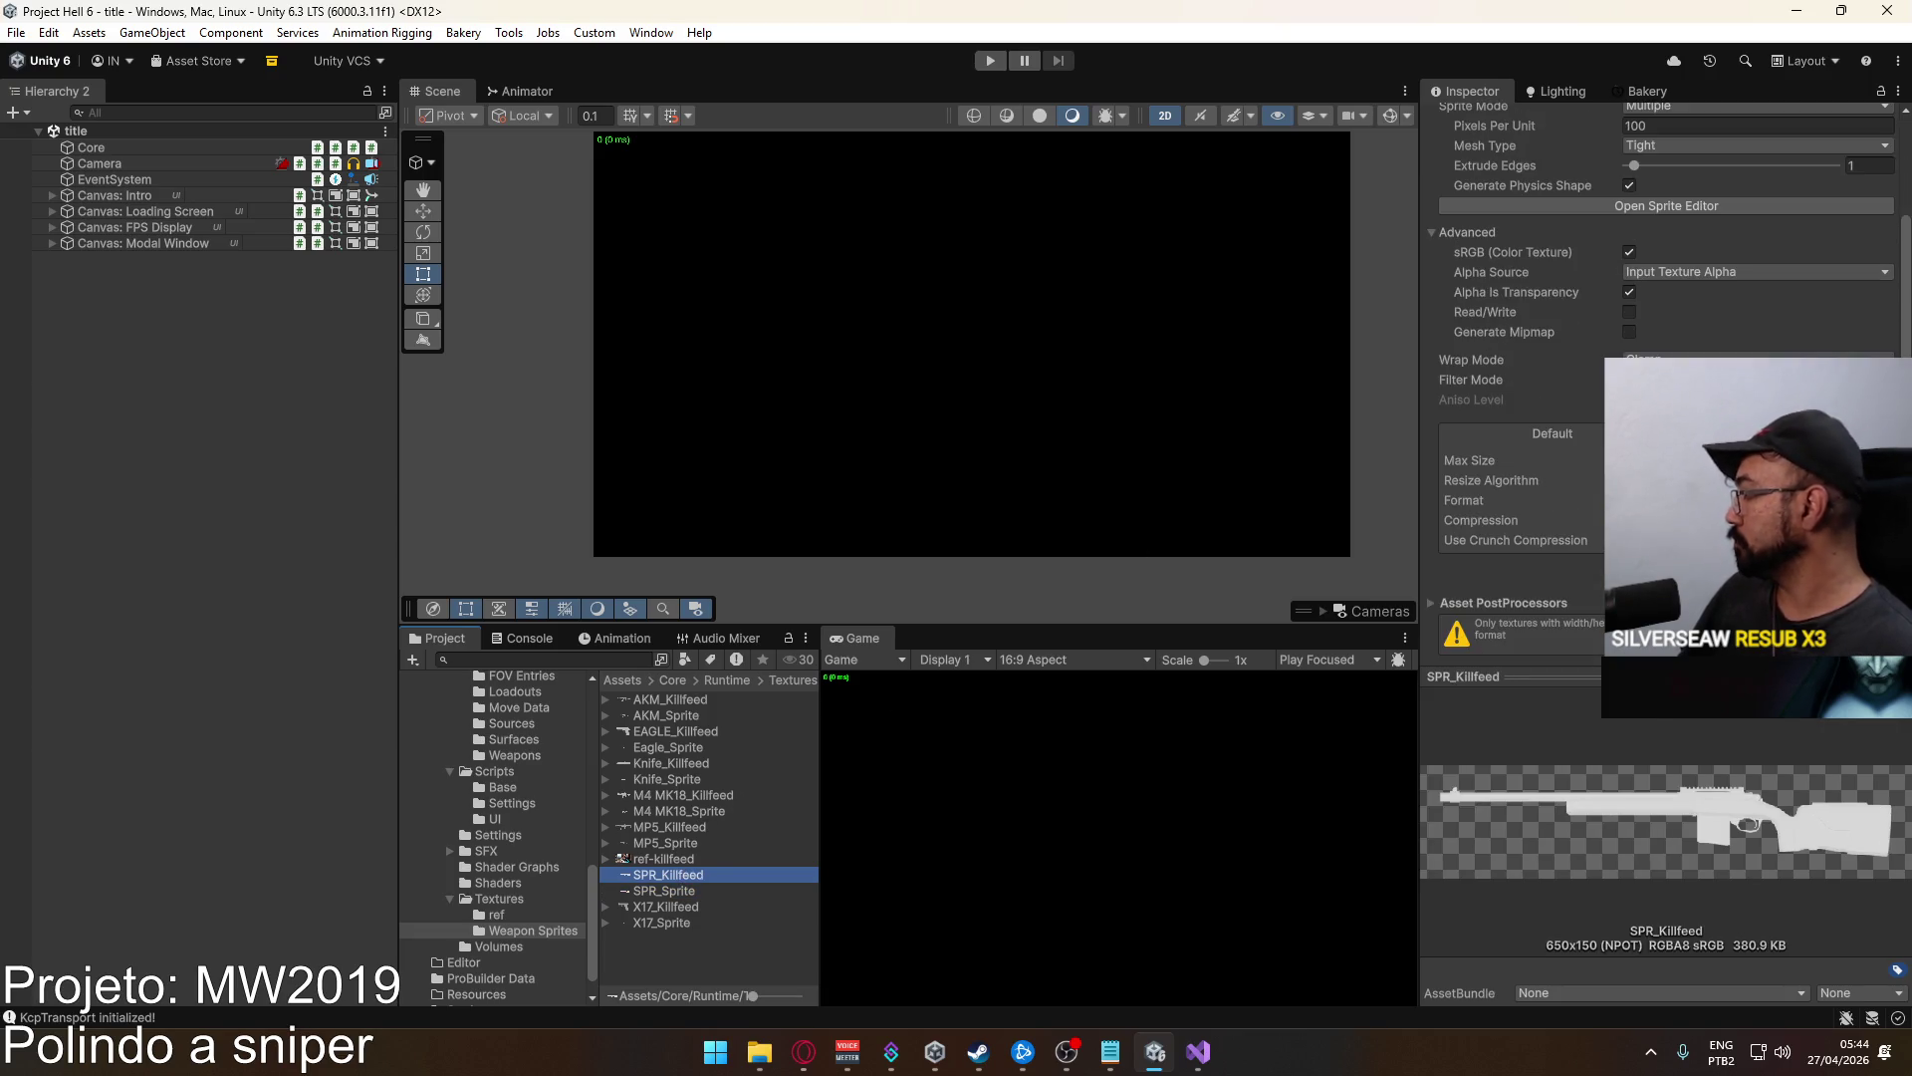
scroll(1663, 299, up, 3)
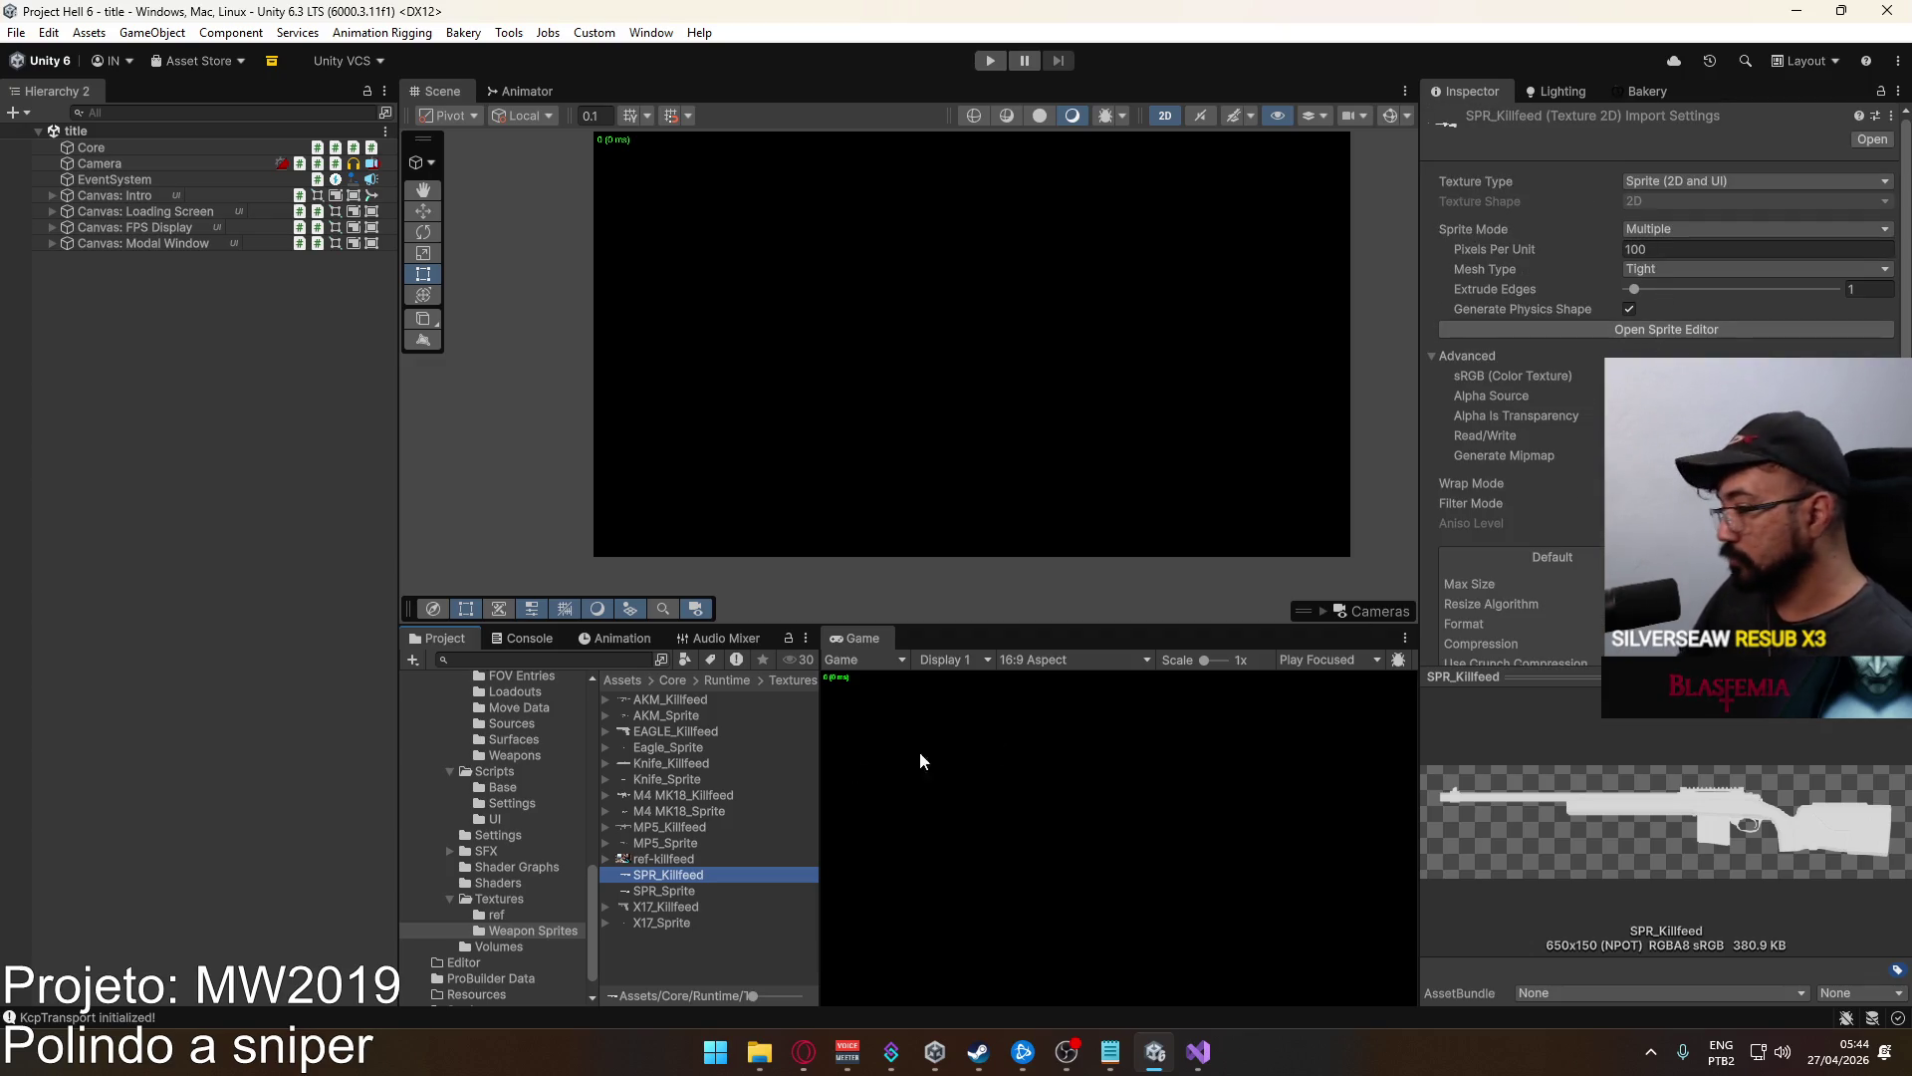
scroll(1544, 541, down, 3)
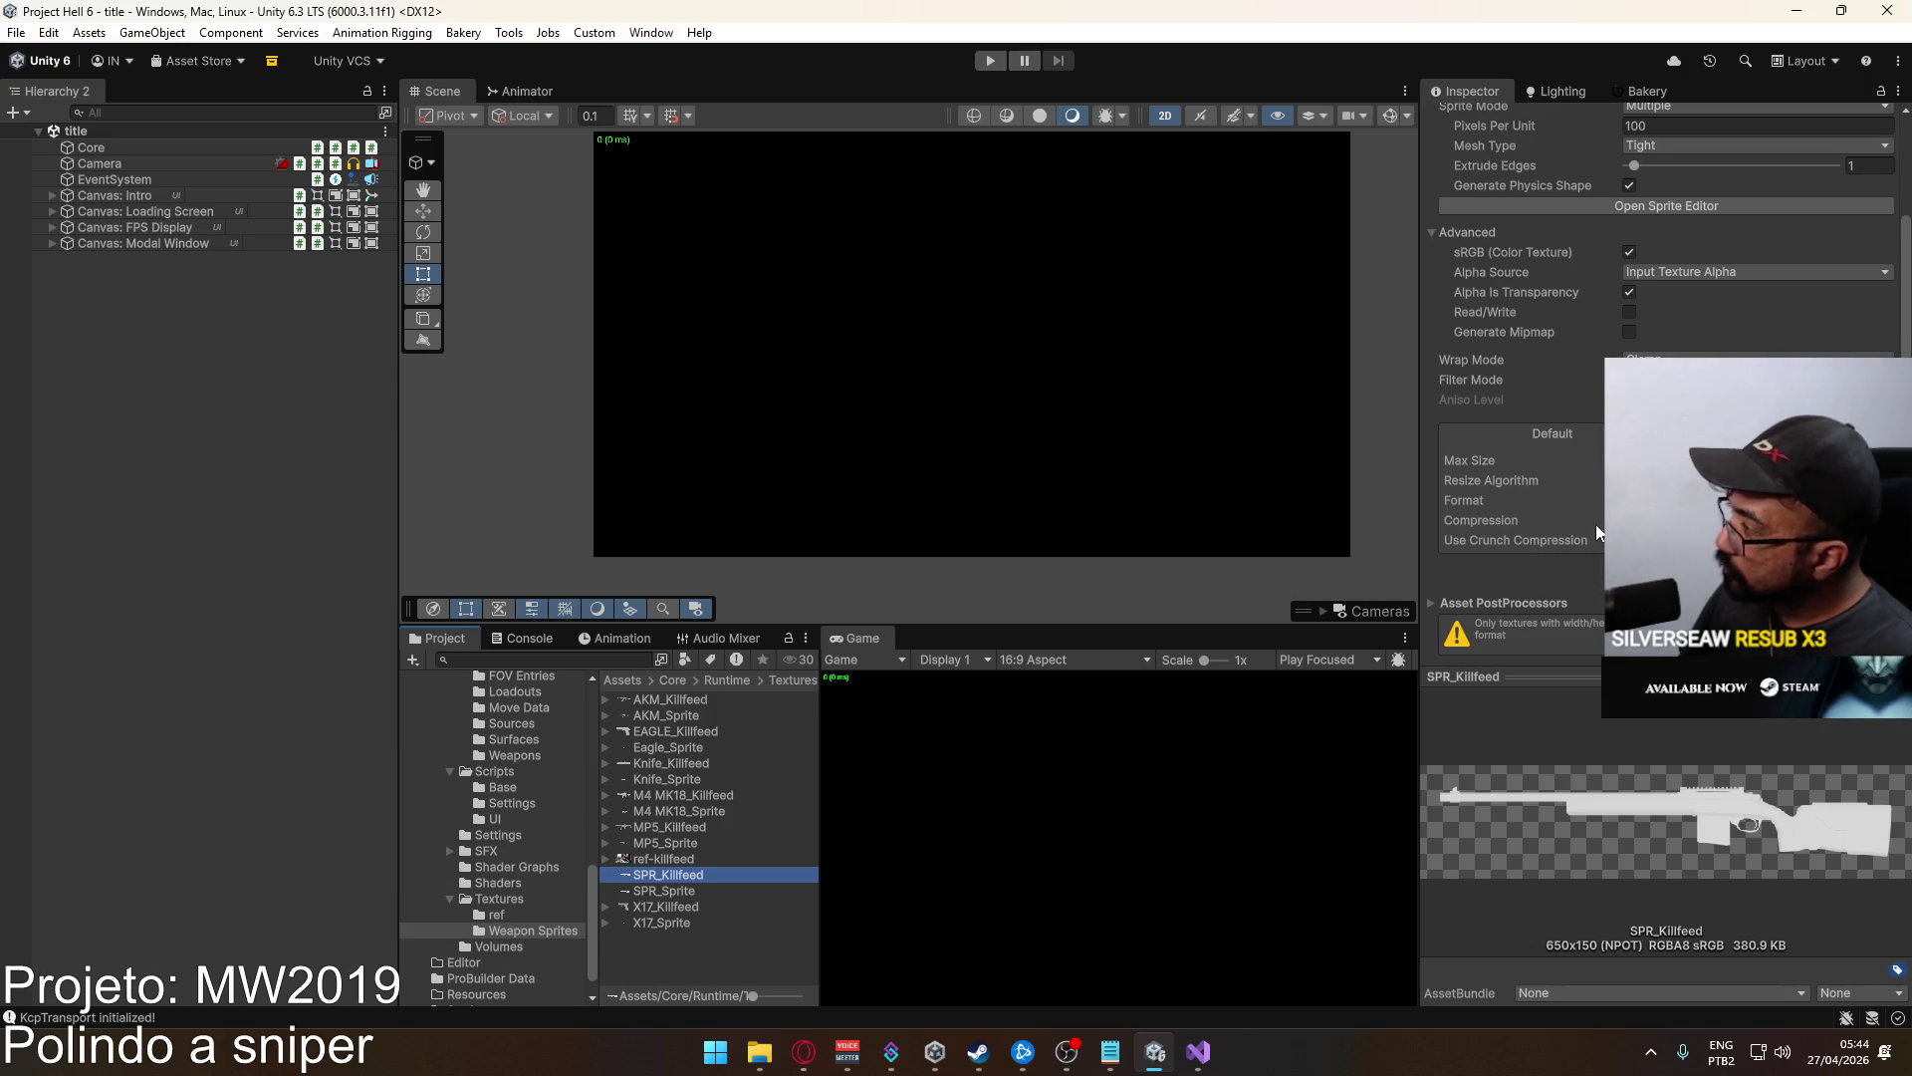
Compare with MP5_Sprite's settings and set both sniper textures to Single sprite mode.
ctrl+click(666, 892)
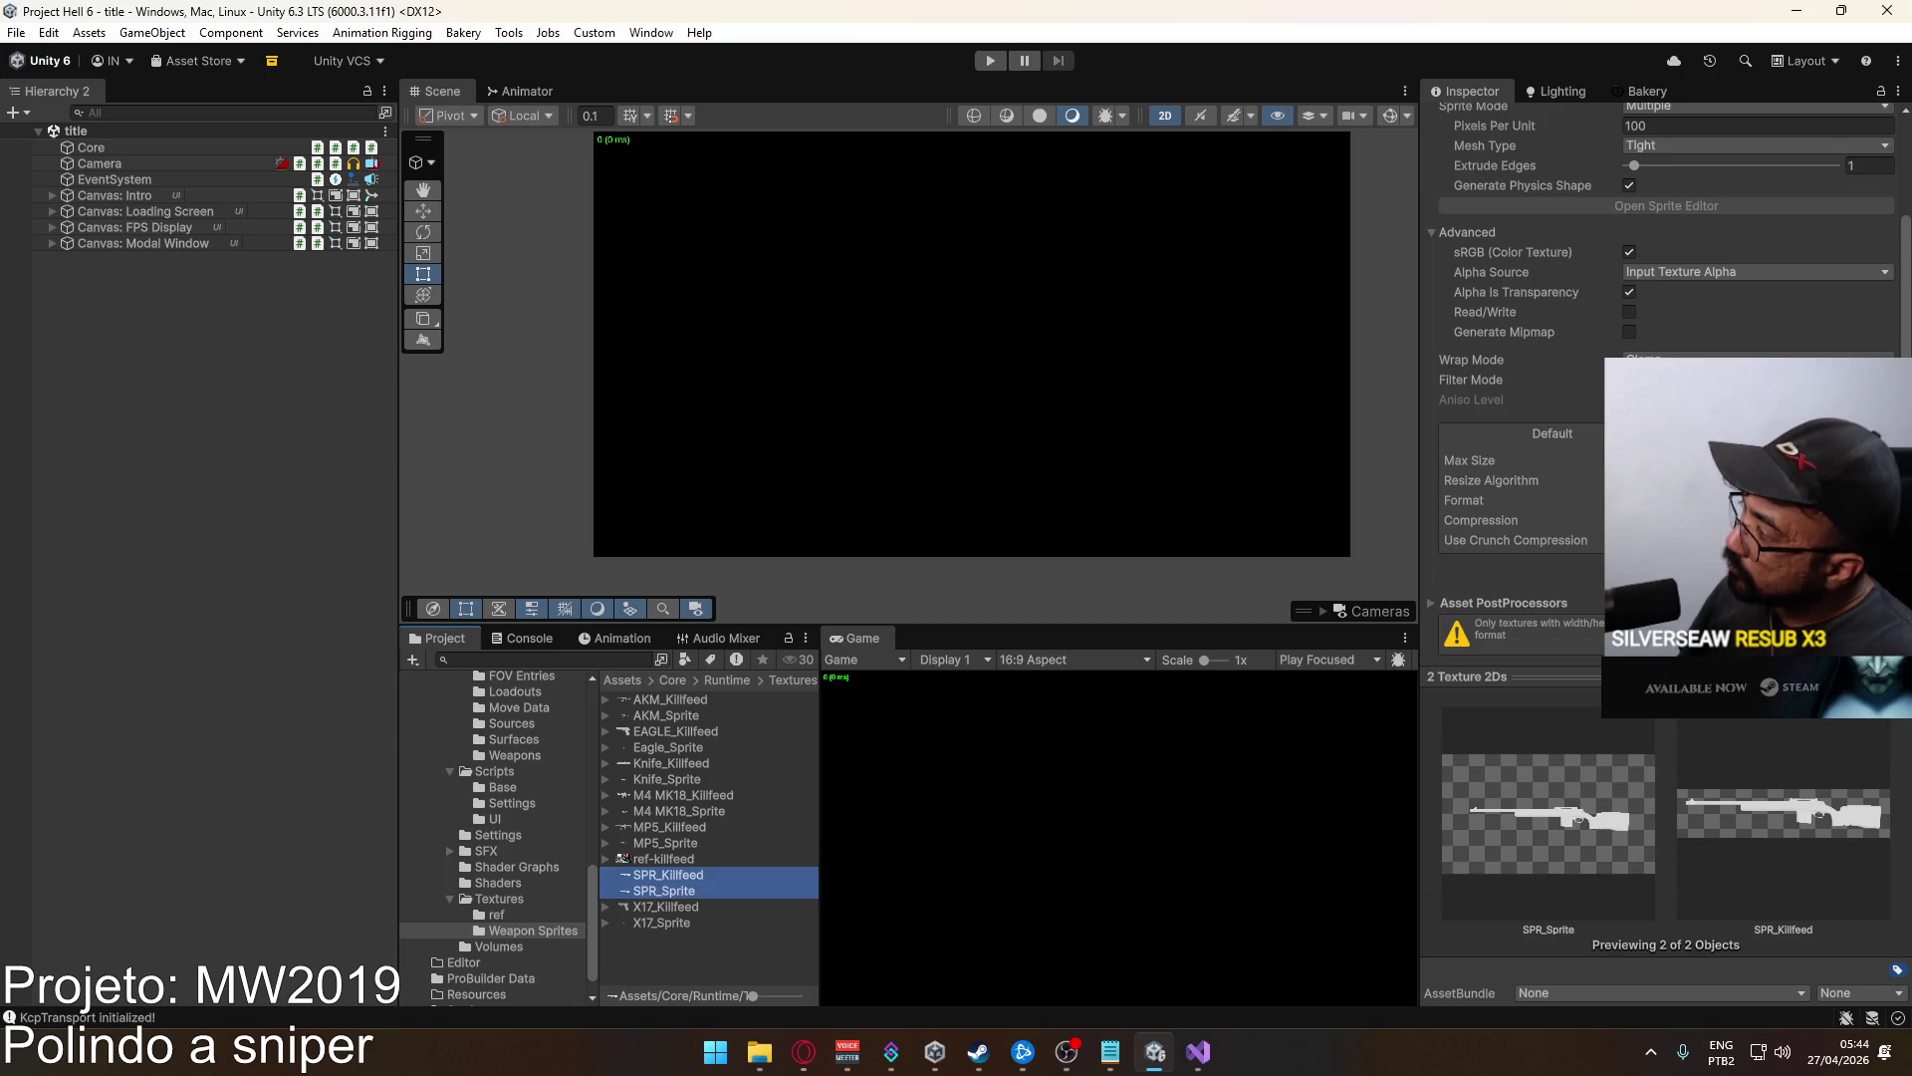
scroll(1654, 298, up, 1)
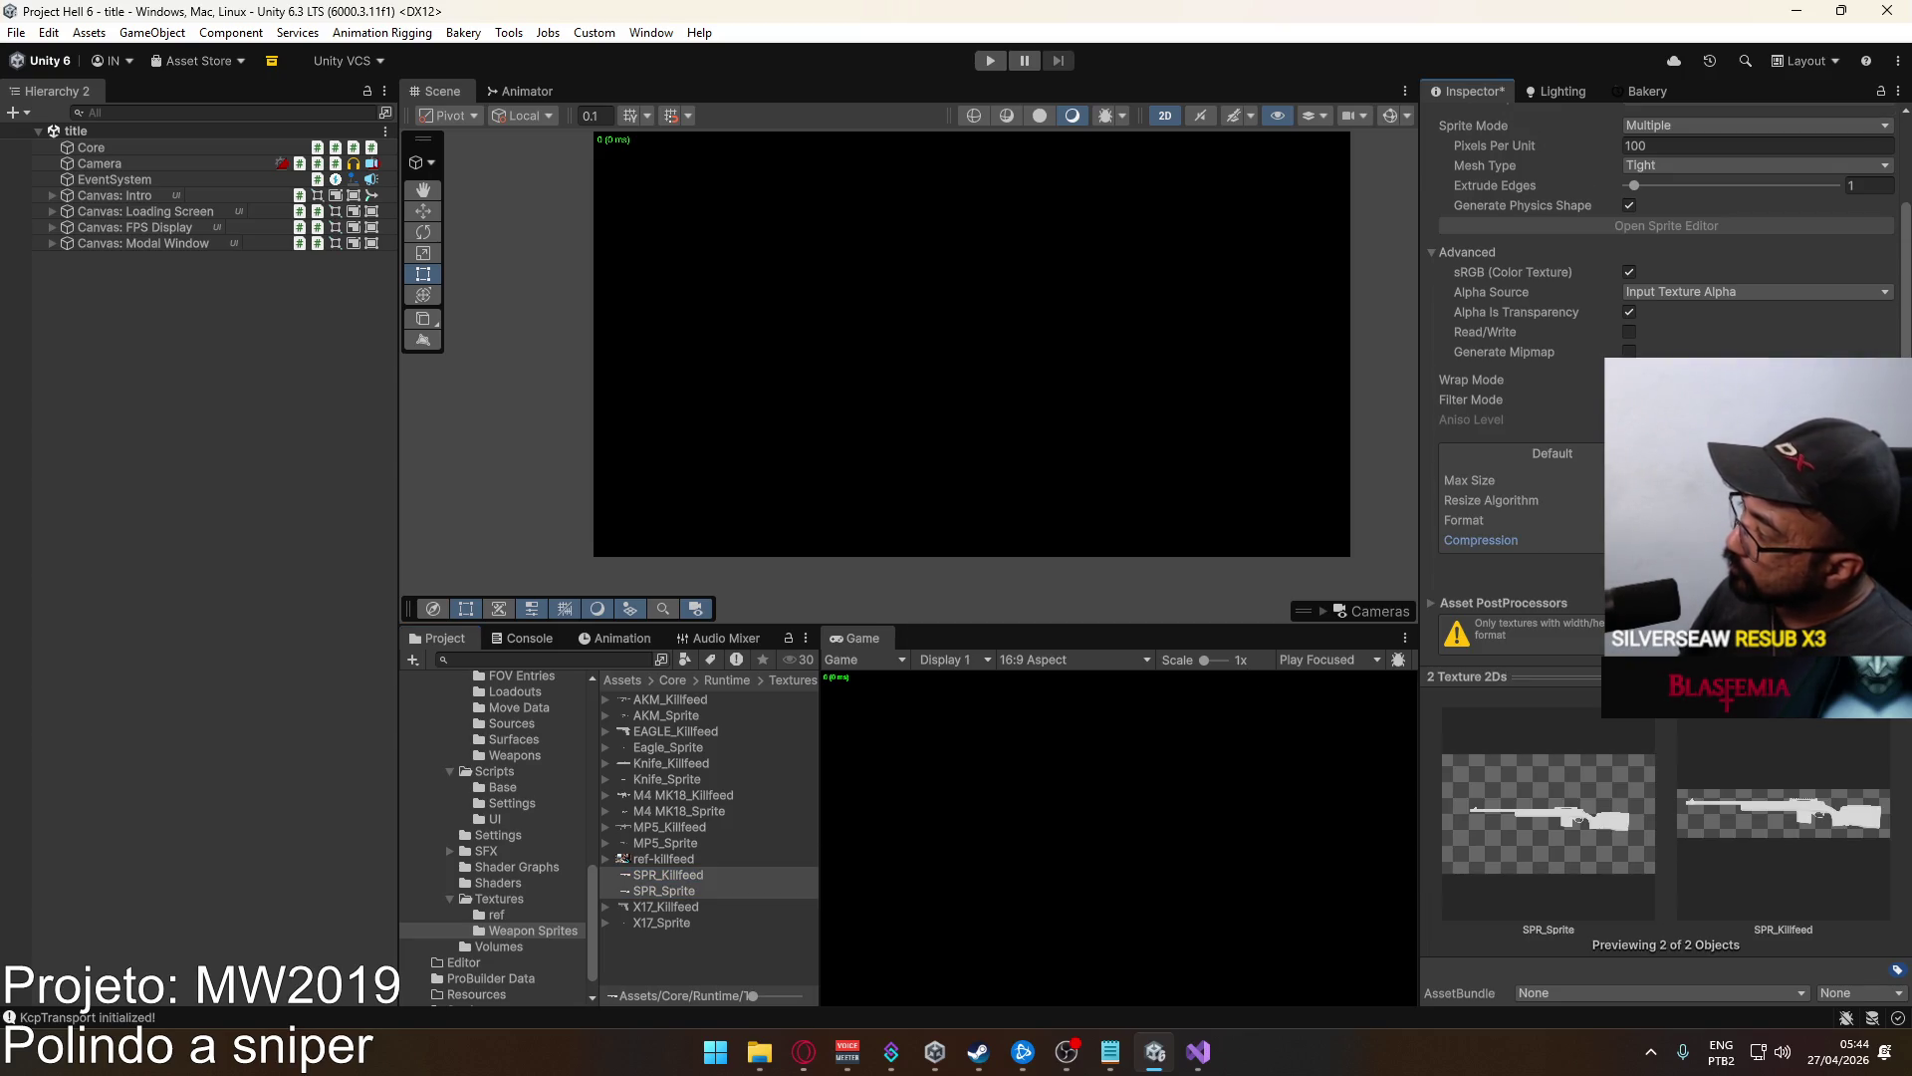
scroll(1496, 641, up, 2)
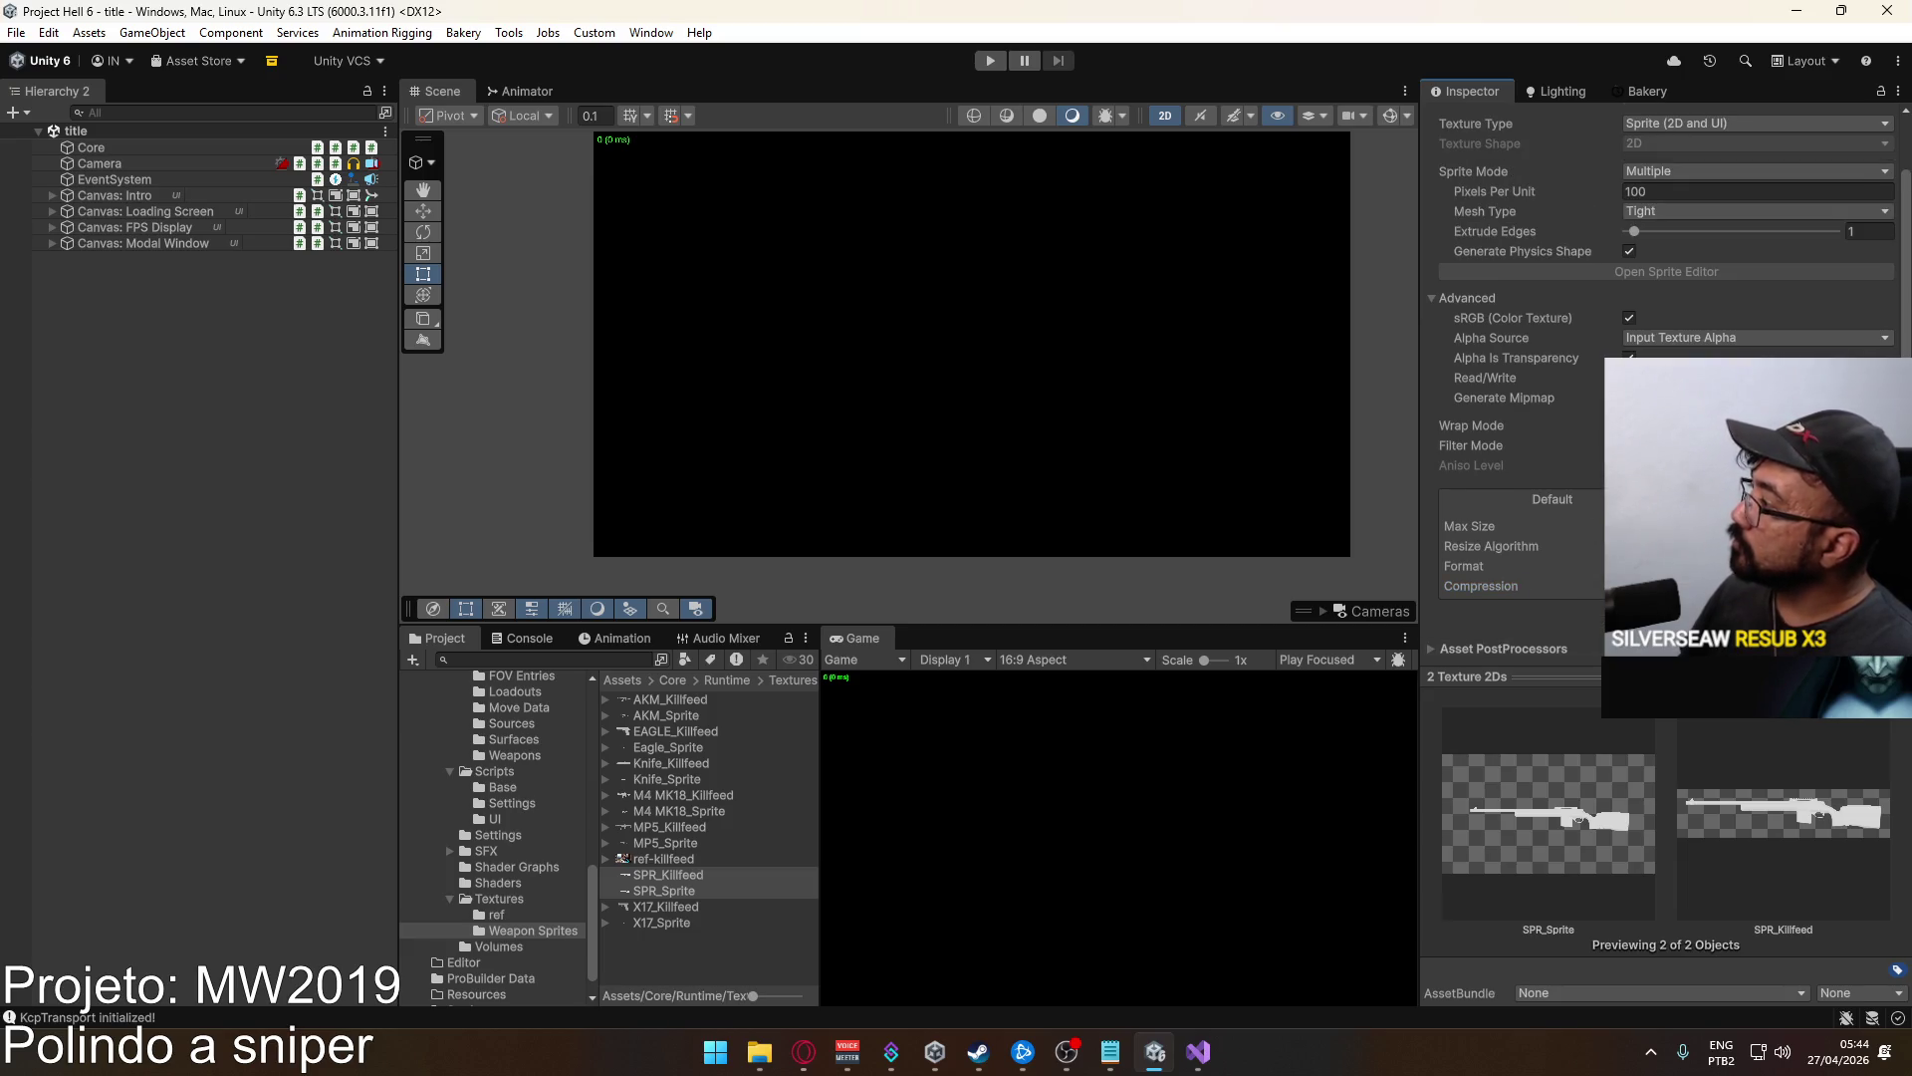
click(692, 882)
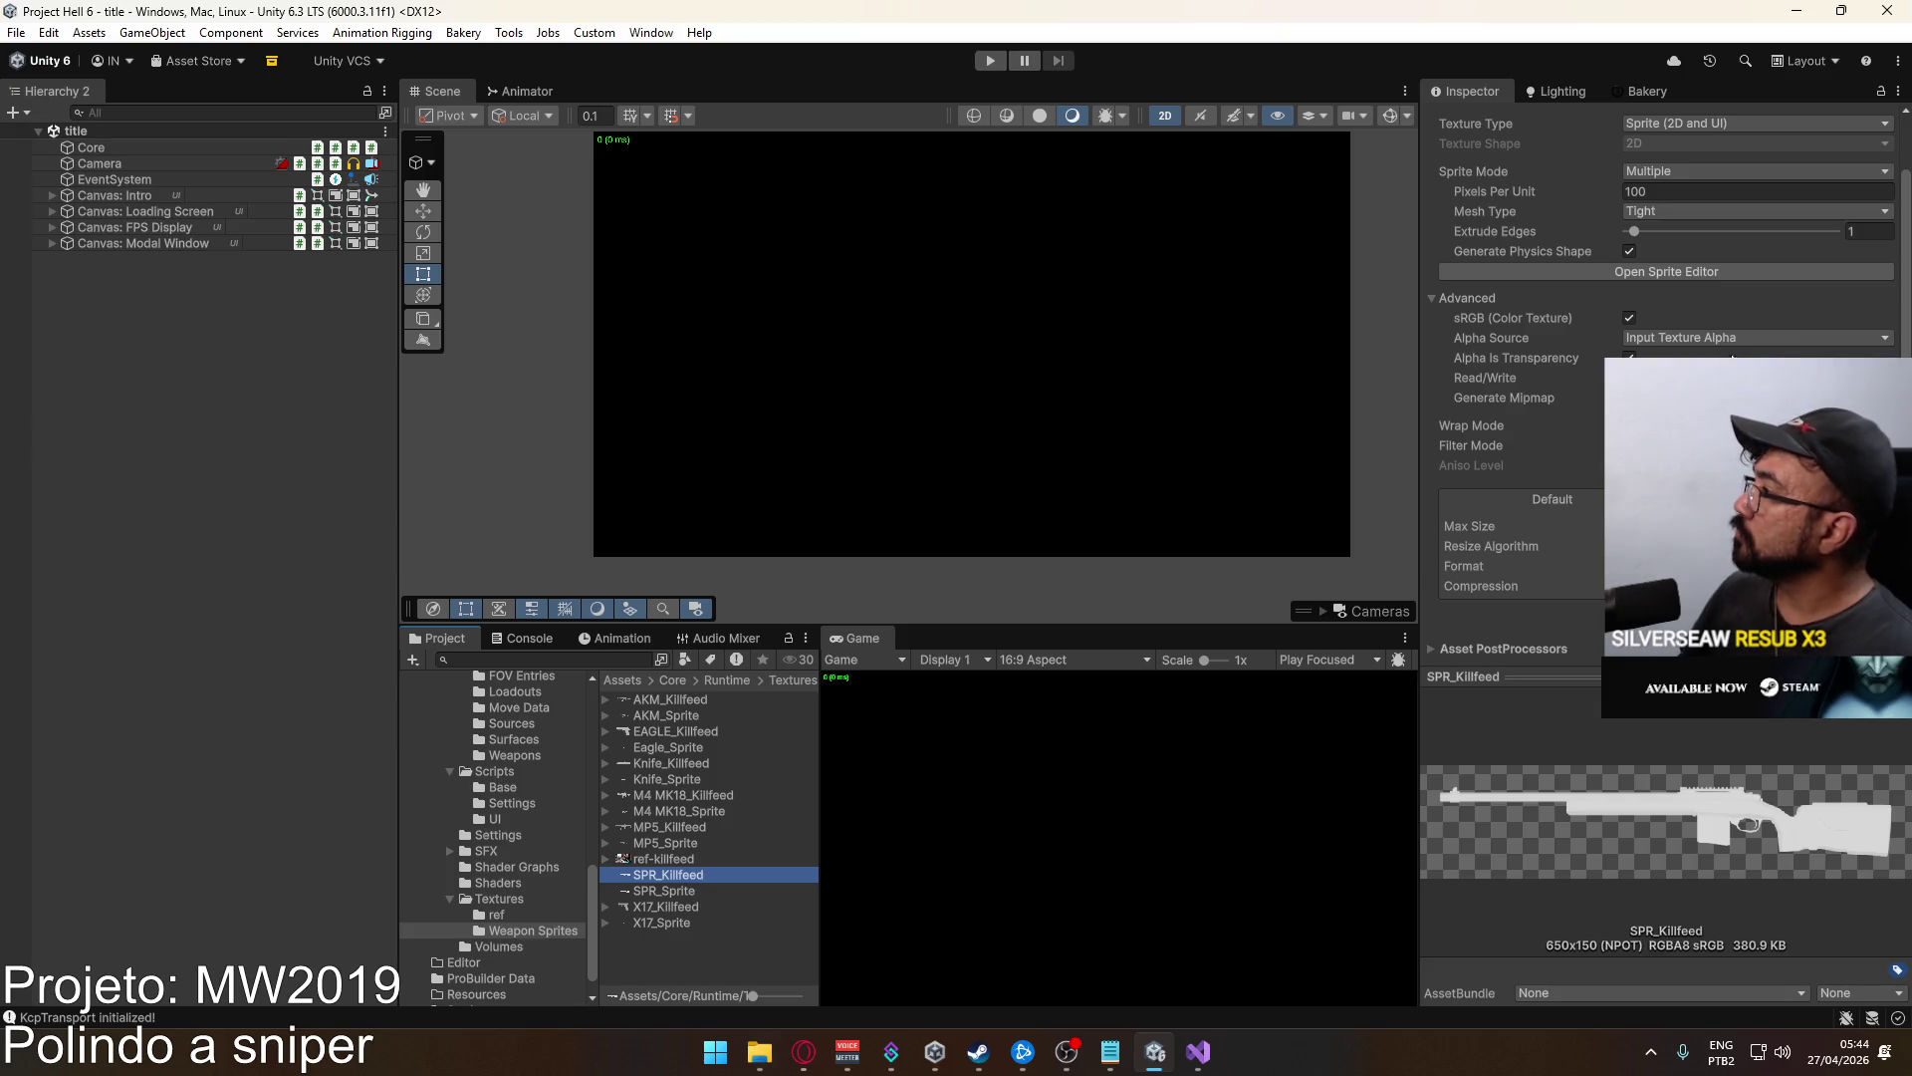
scroll(1514, 399, up, 3)
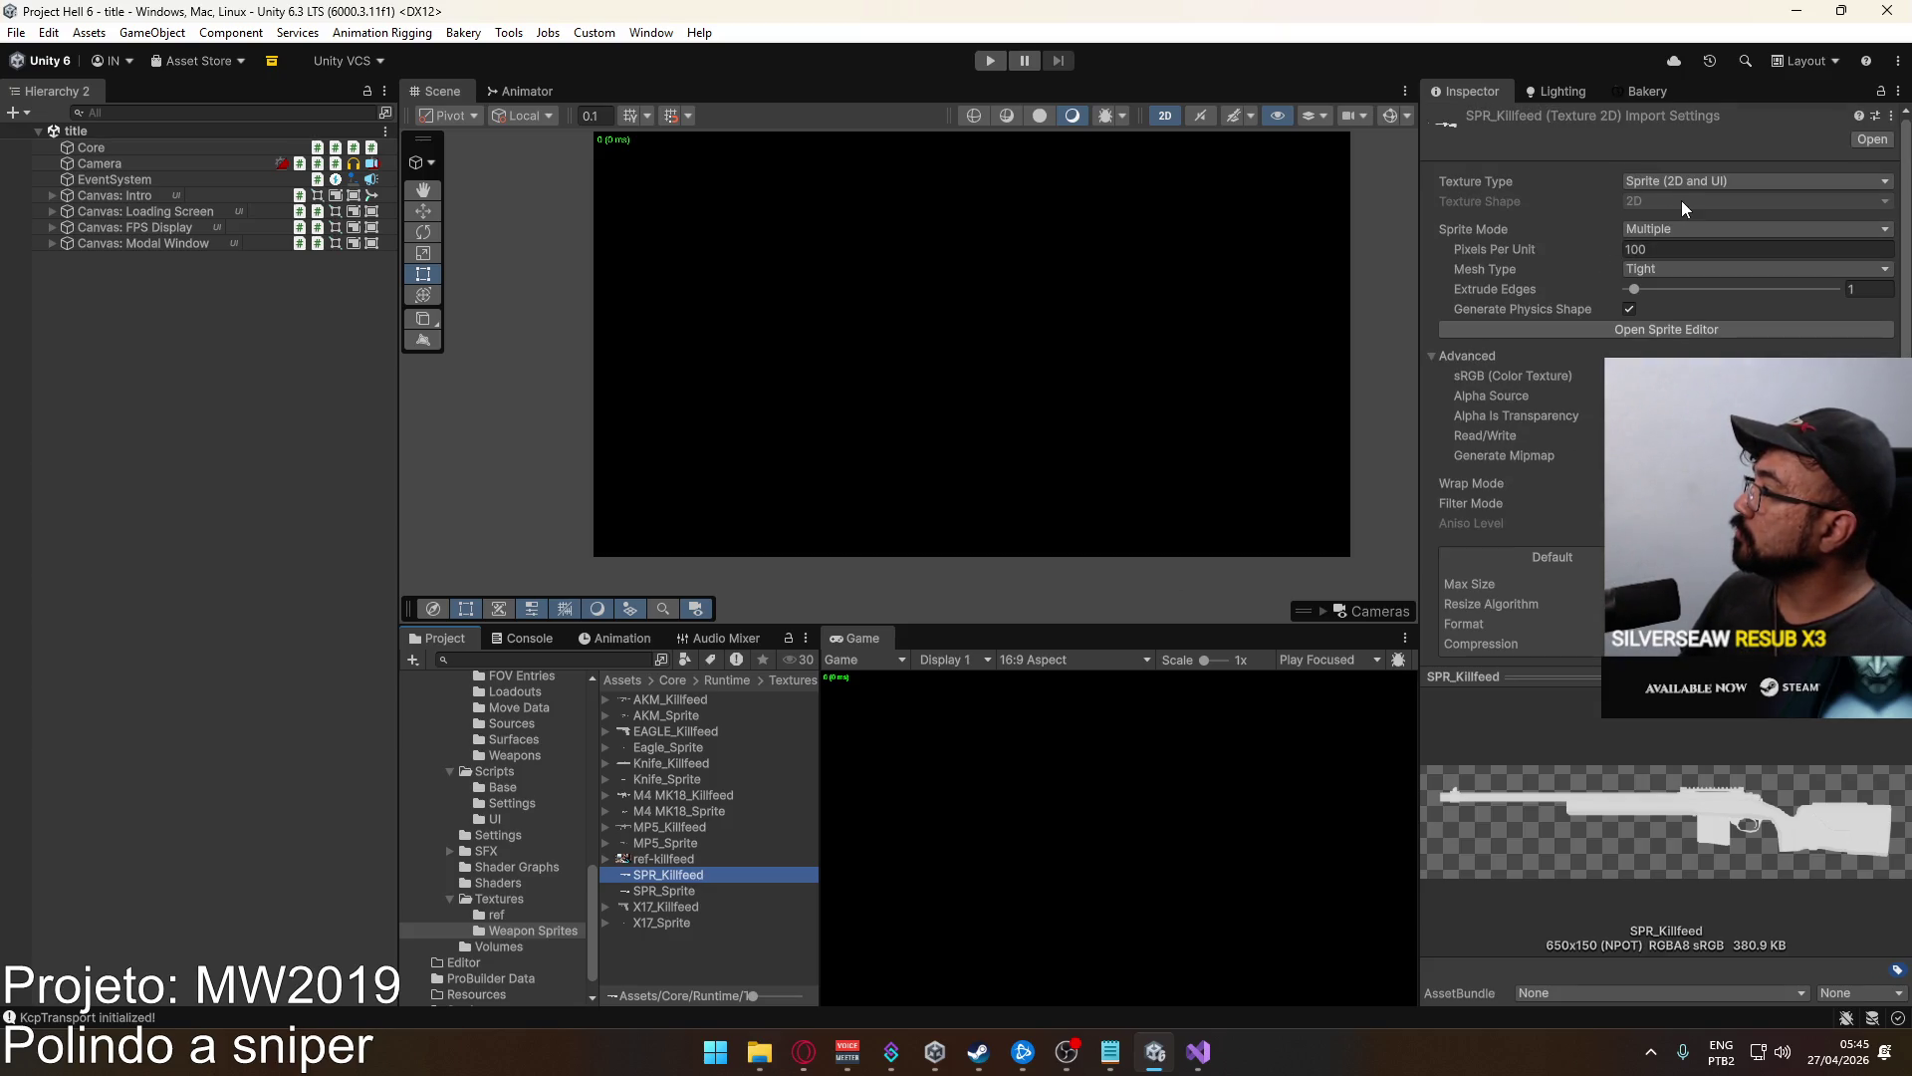
click(673, 846)
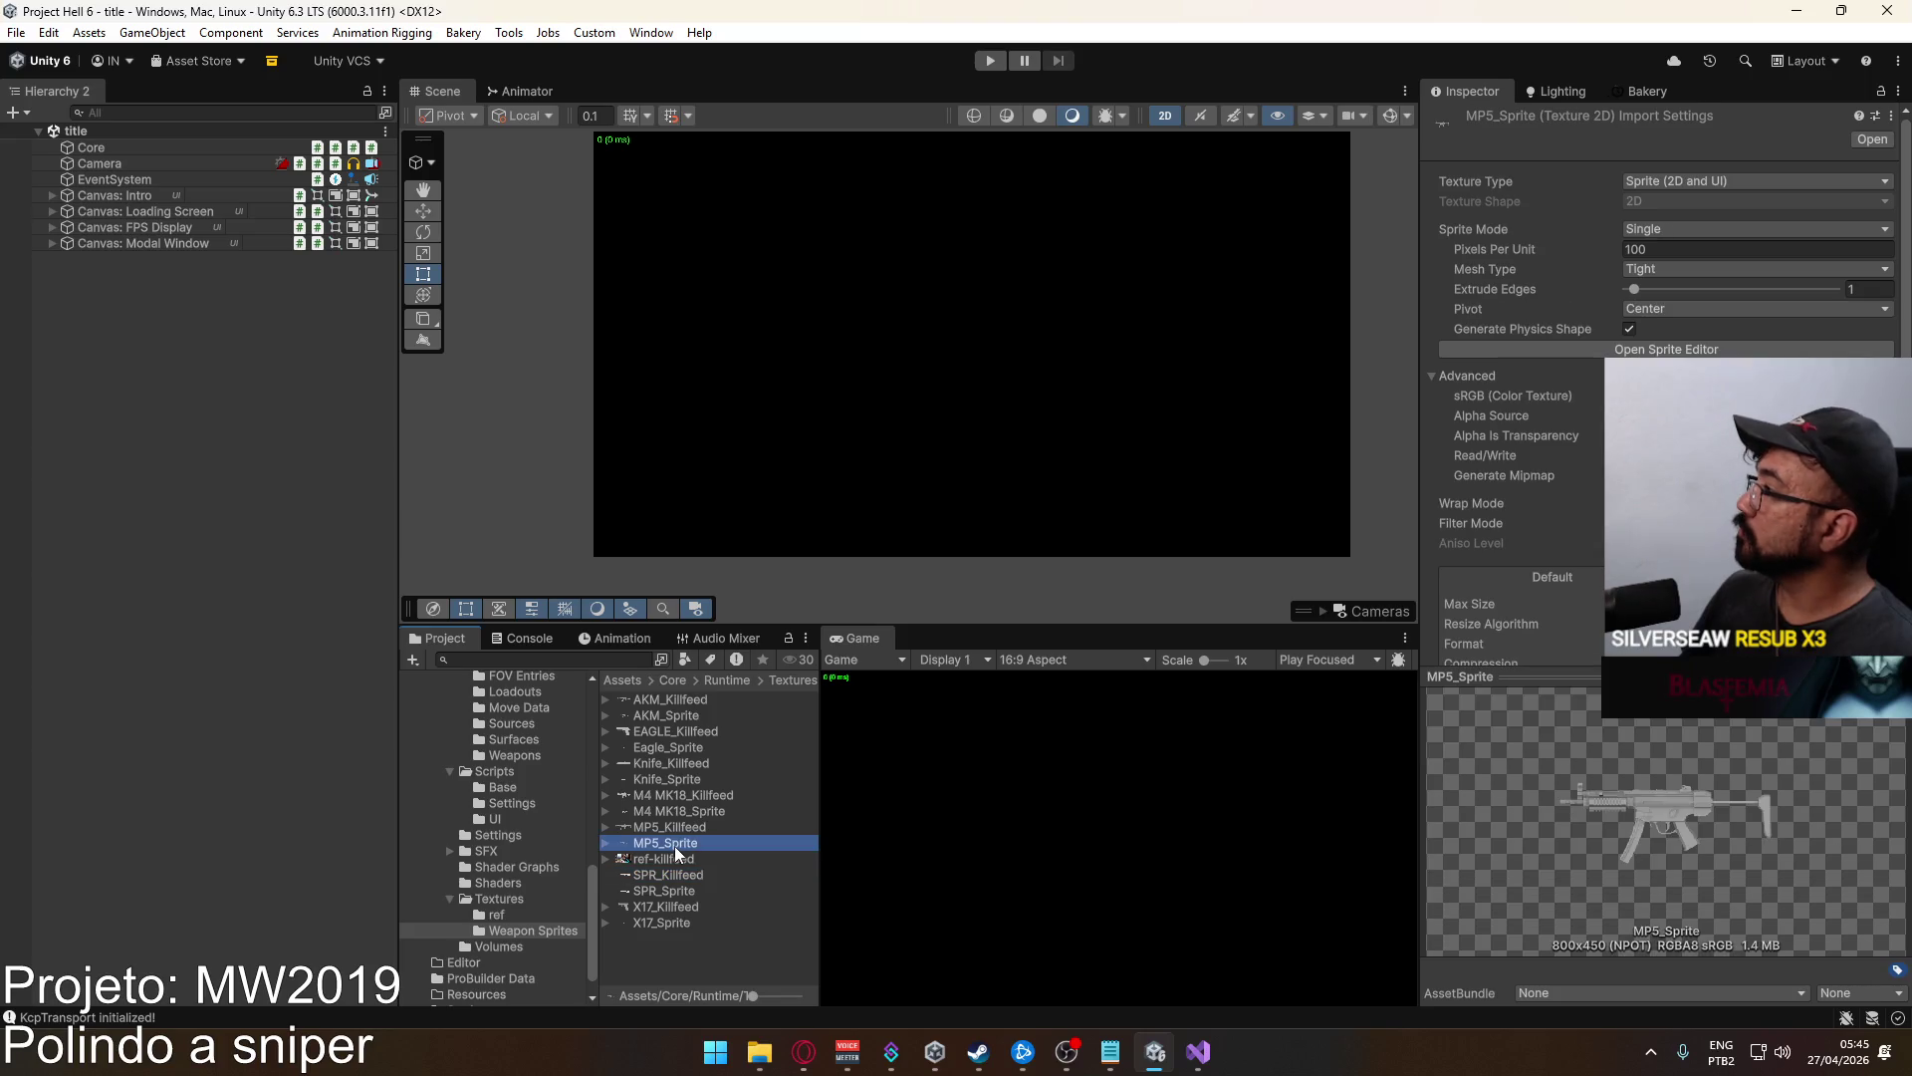
click(675, 874)
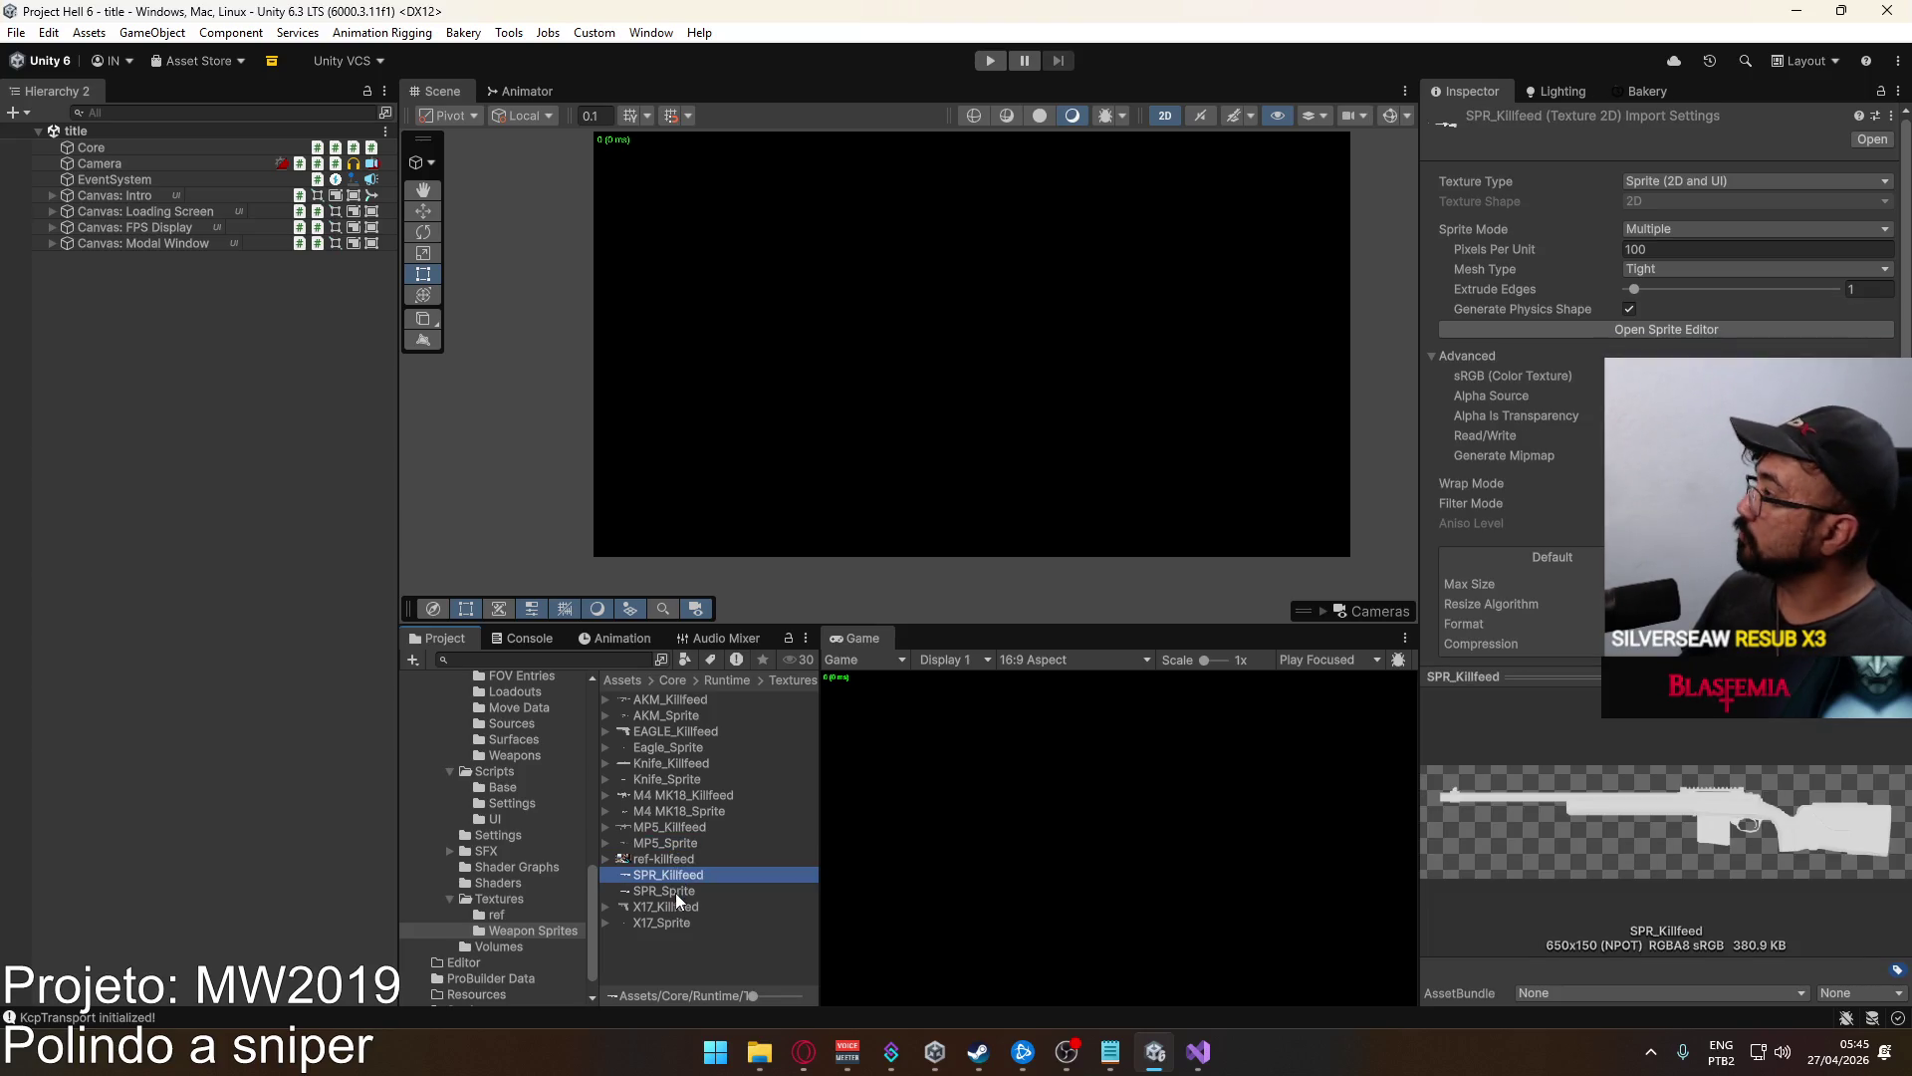
shift+click(675, 890)
click(1677, 228)
click(1661, 252)
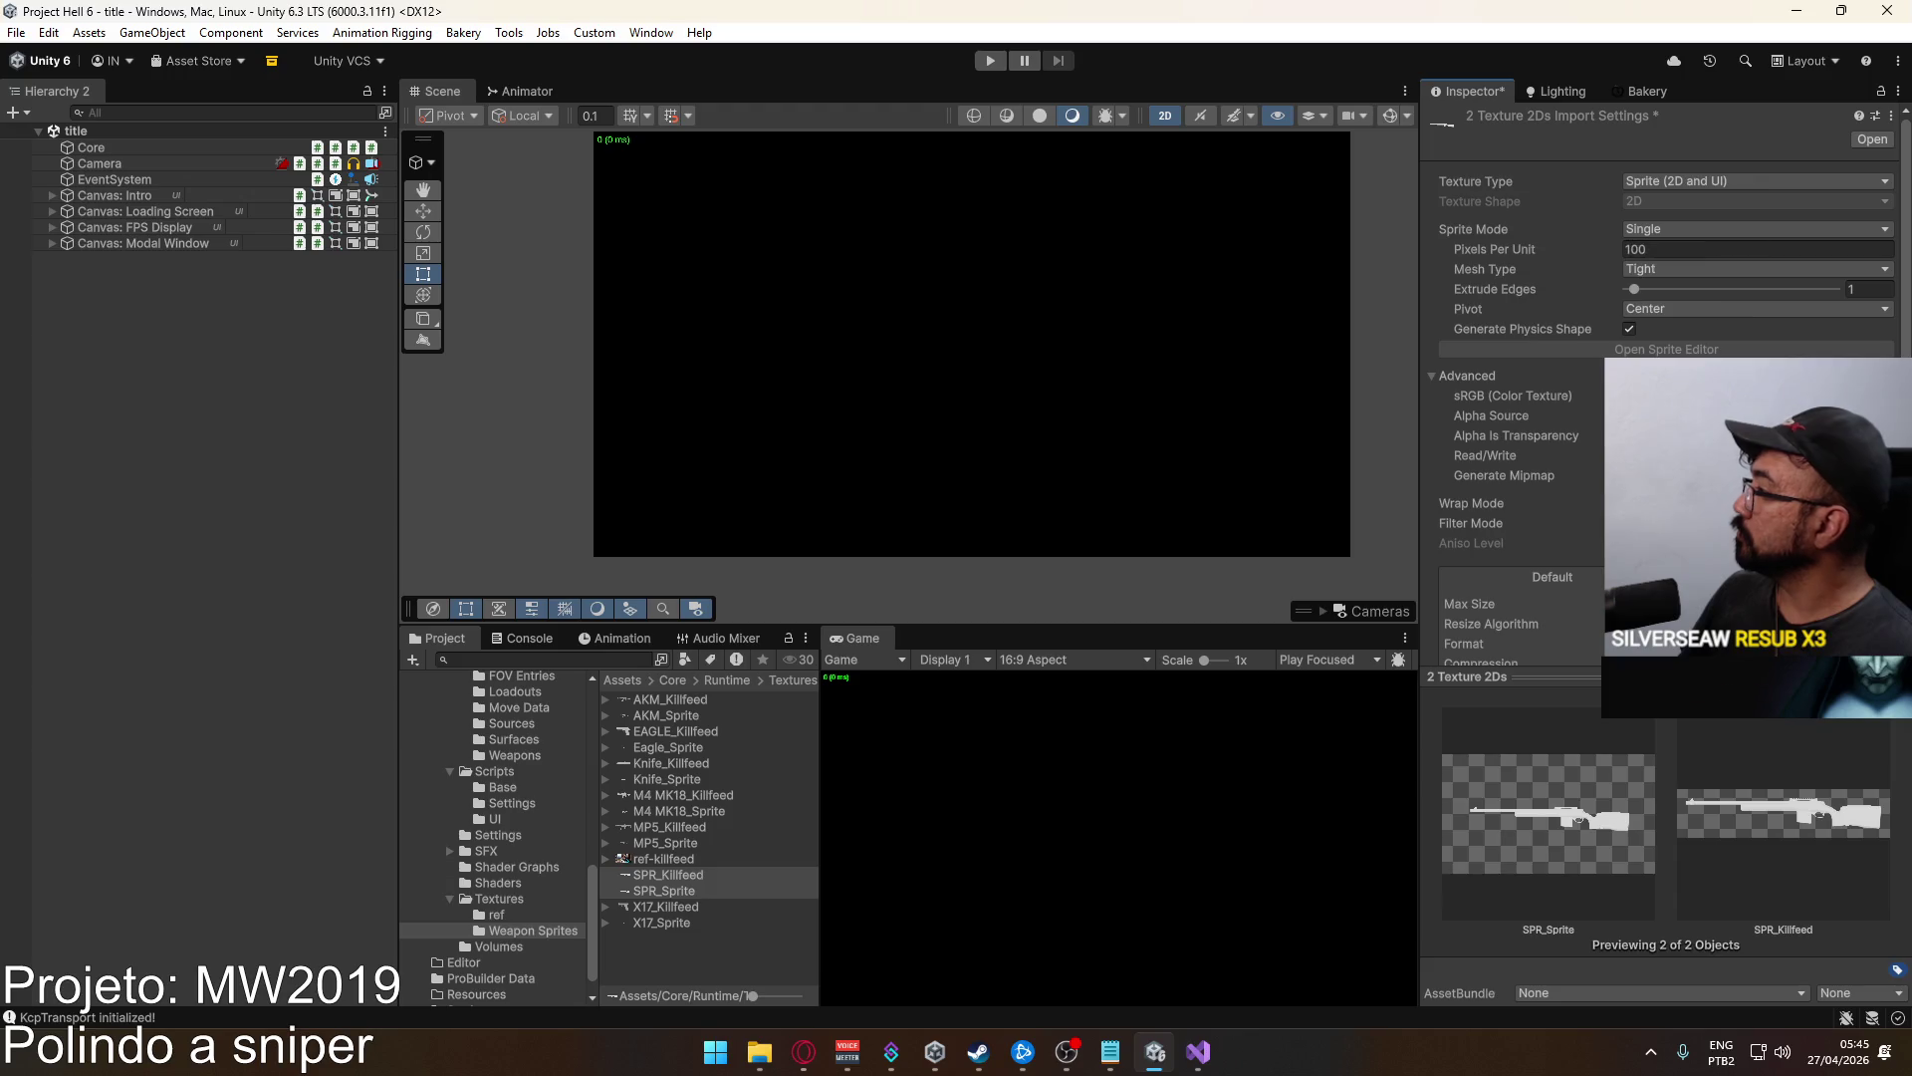
Select only SPR_Killfeed and bring up its folder in File Explorer.
scroll(1661, 252, down, 1)
click(657, 877)
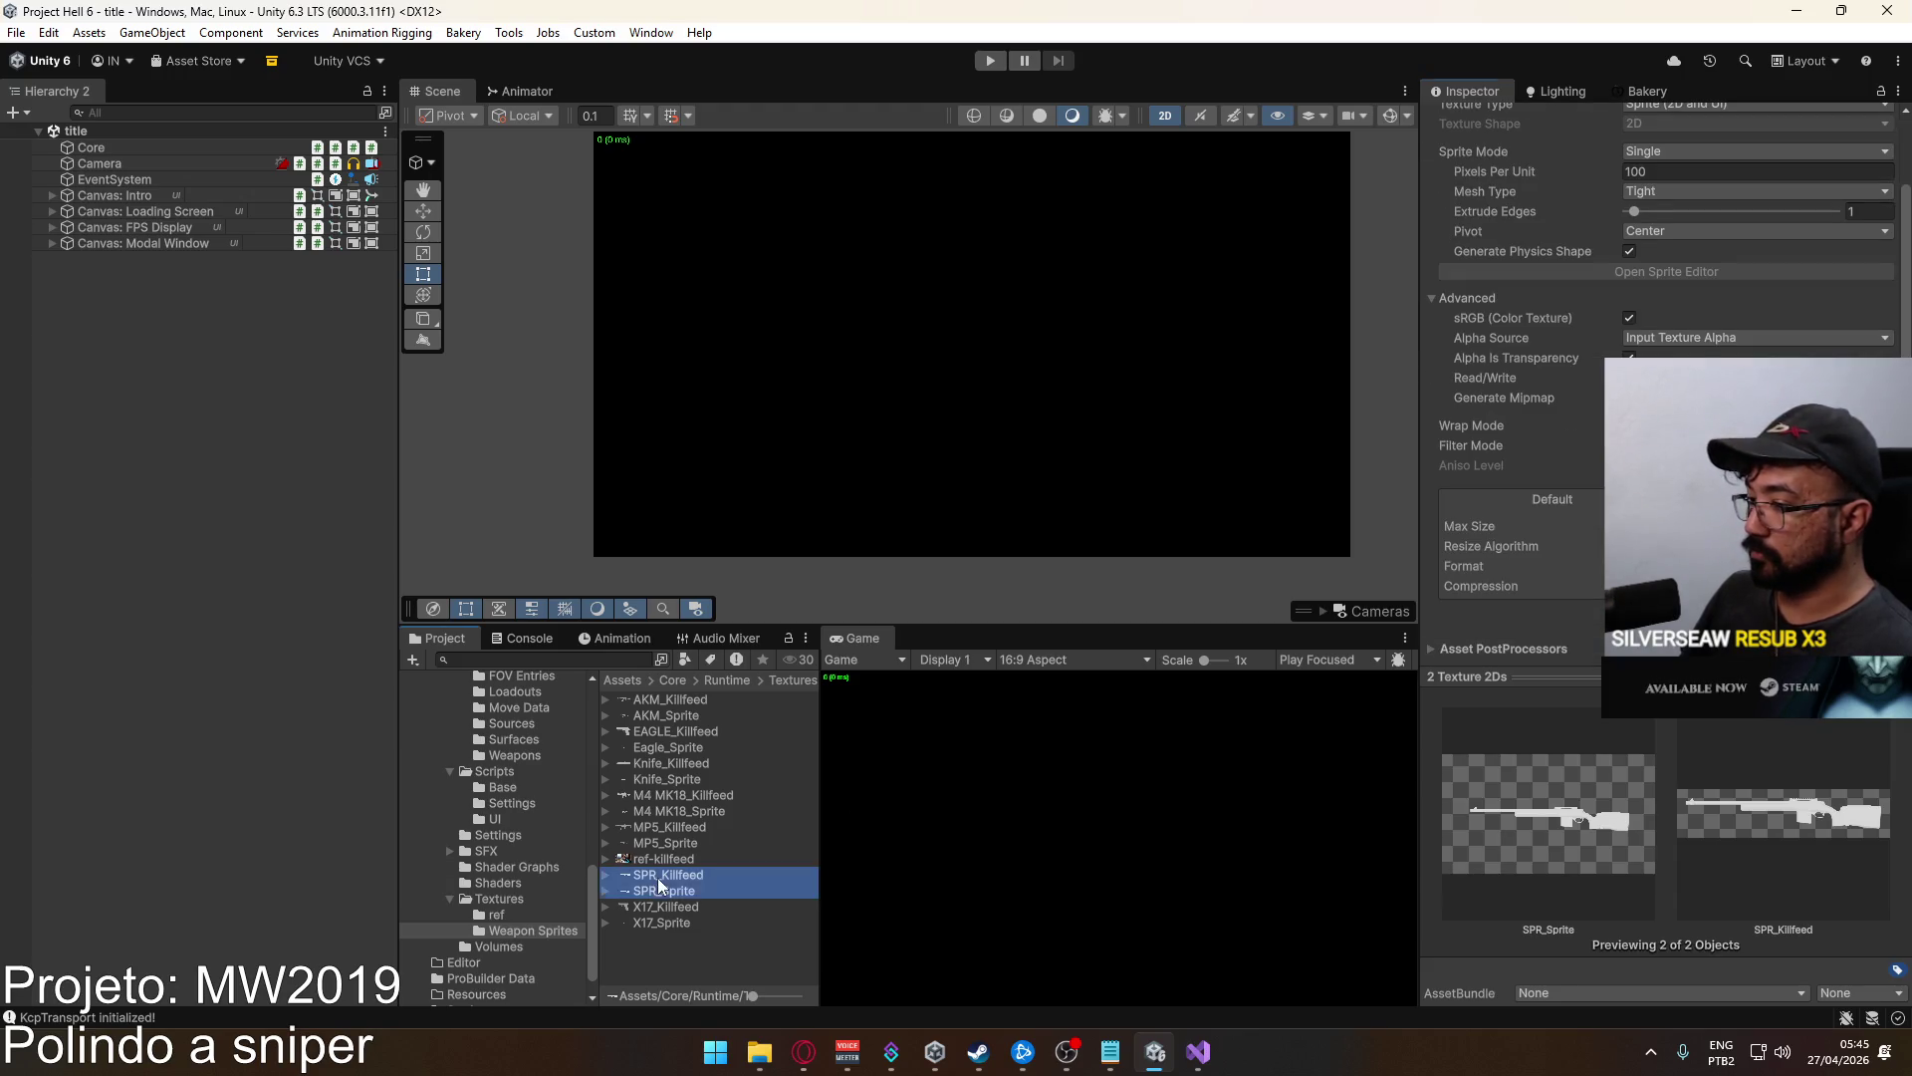
click(665, 892)
click(667, 880)
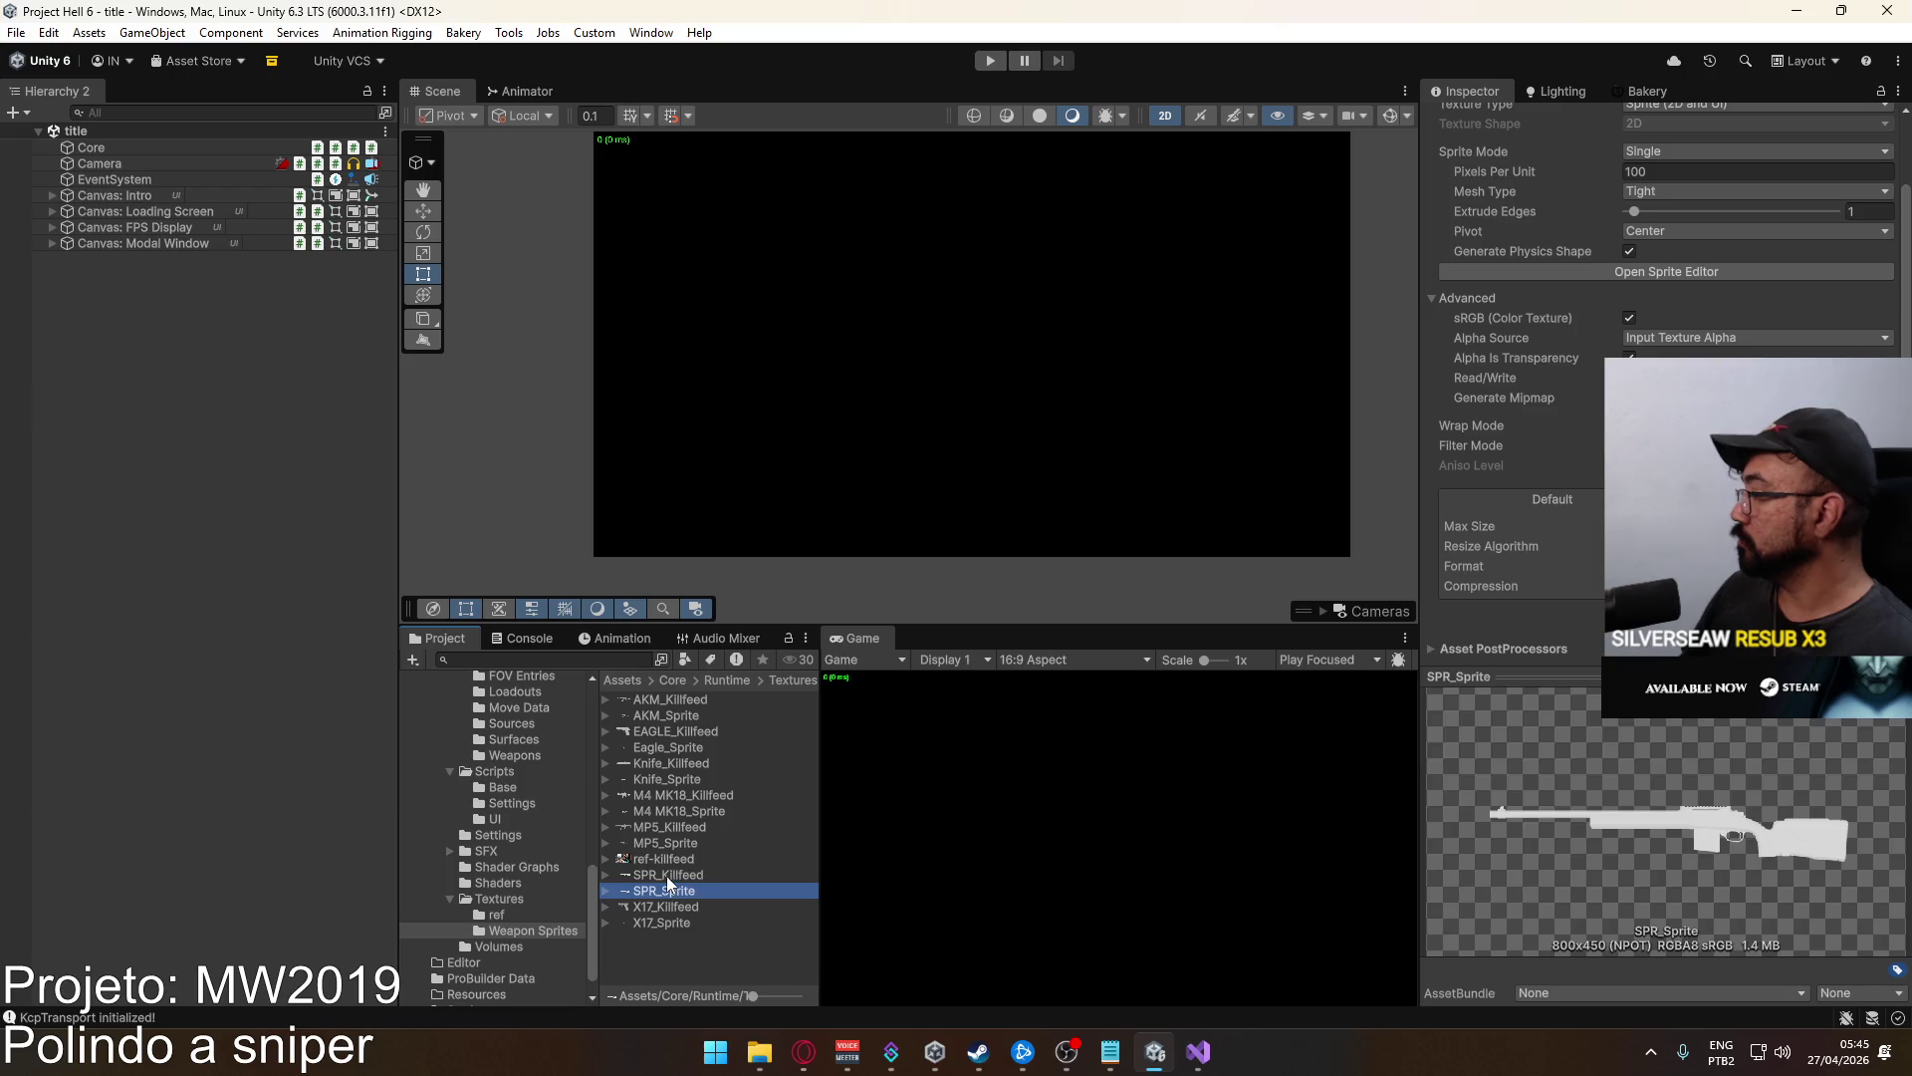
key(alt+Tab)
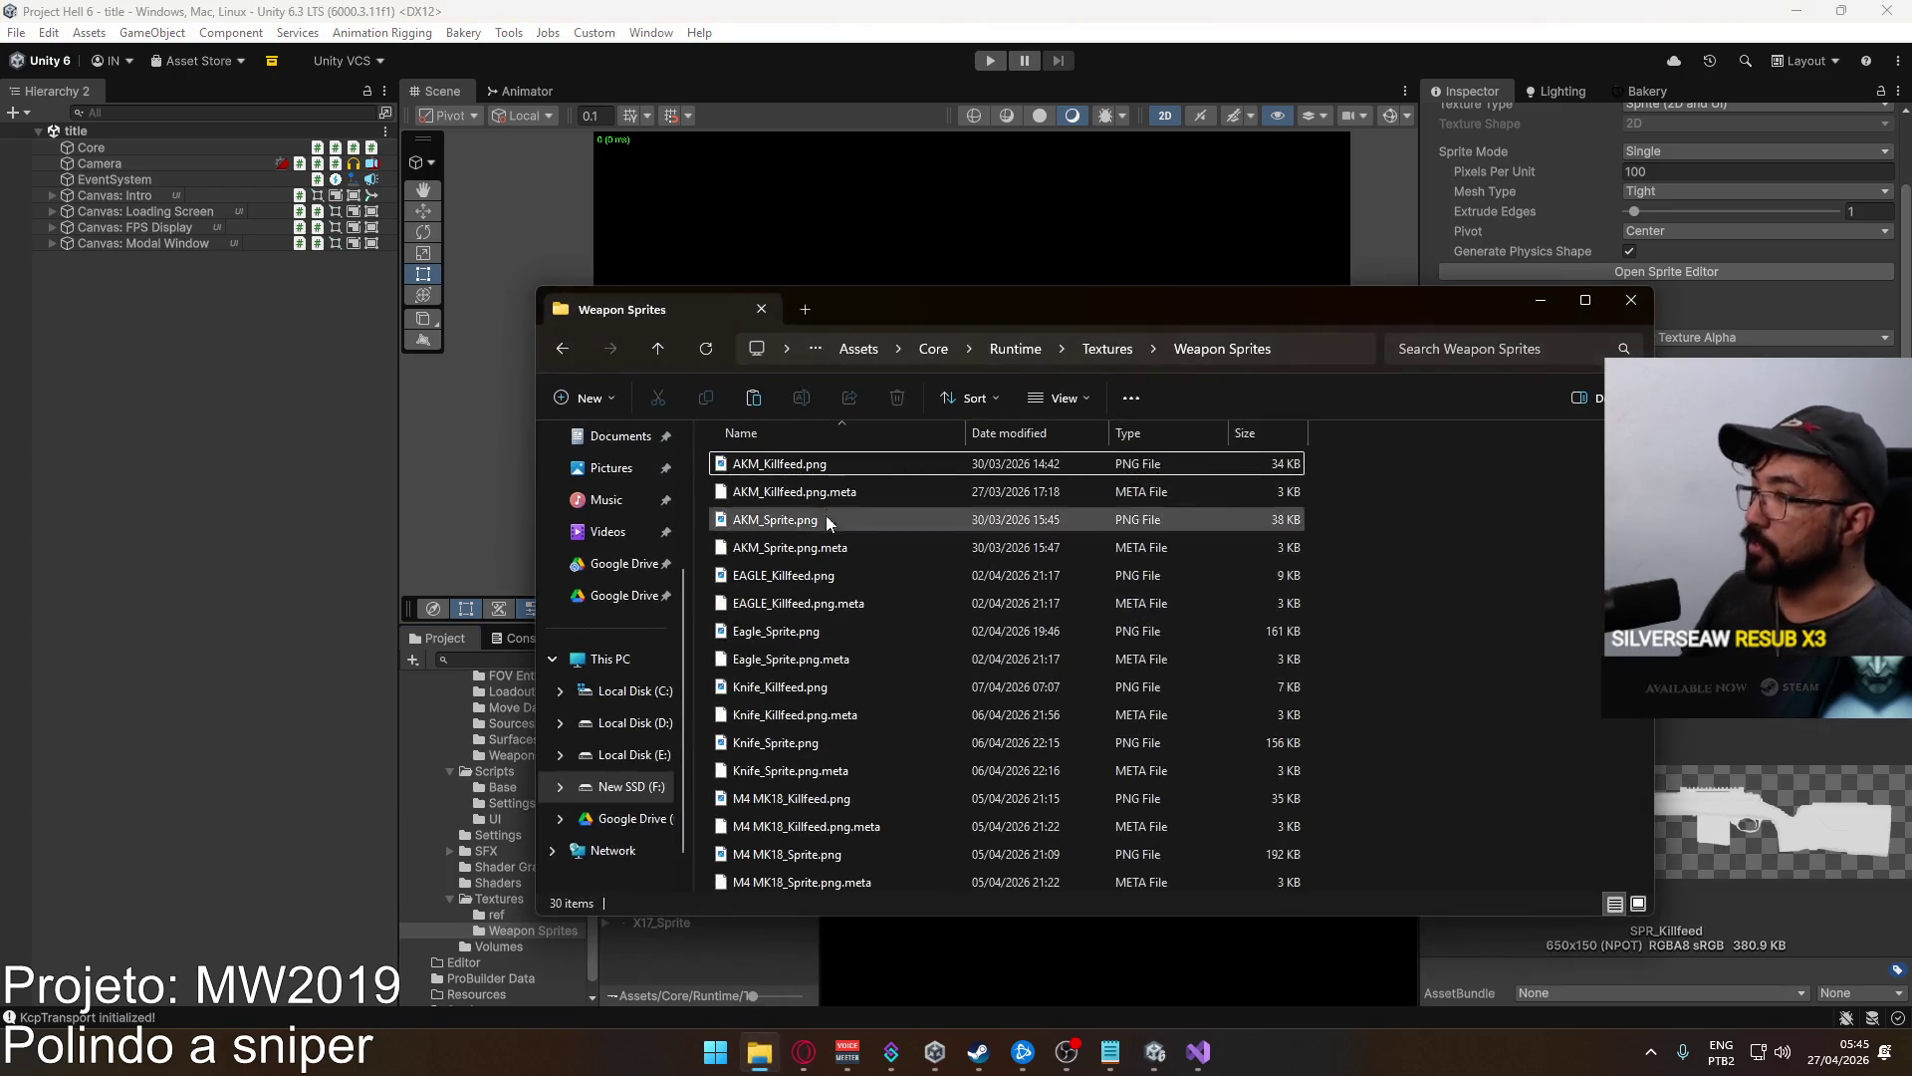
Locate Weapon Sprite Generator.blend through Google Drive's sync activity and open it in Blender.
scroll(1201, 598, down, 3)
click(1113, 348)
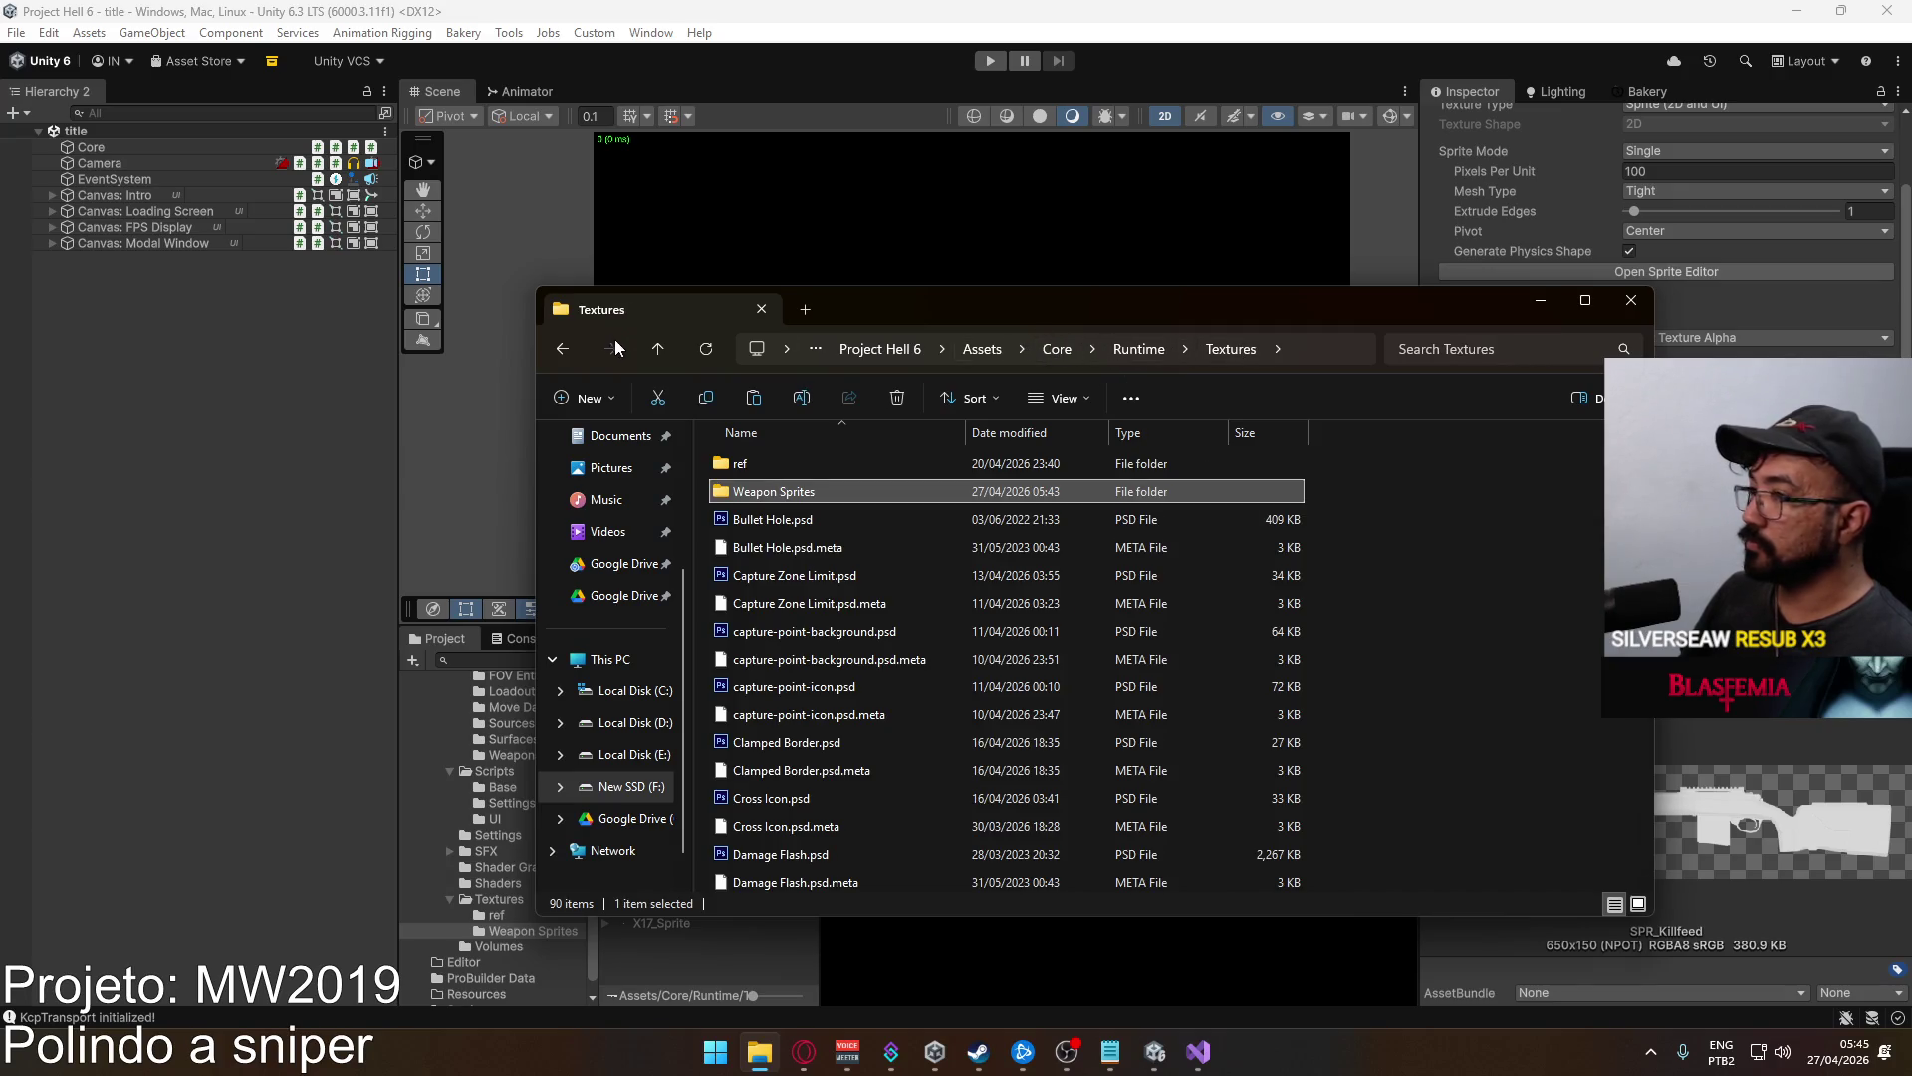
double_click(713, 492)
click(1652, 1051)
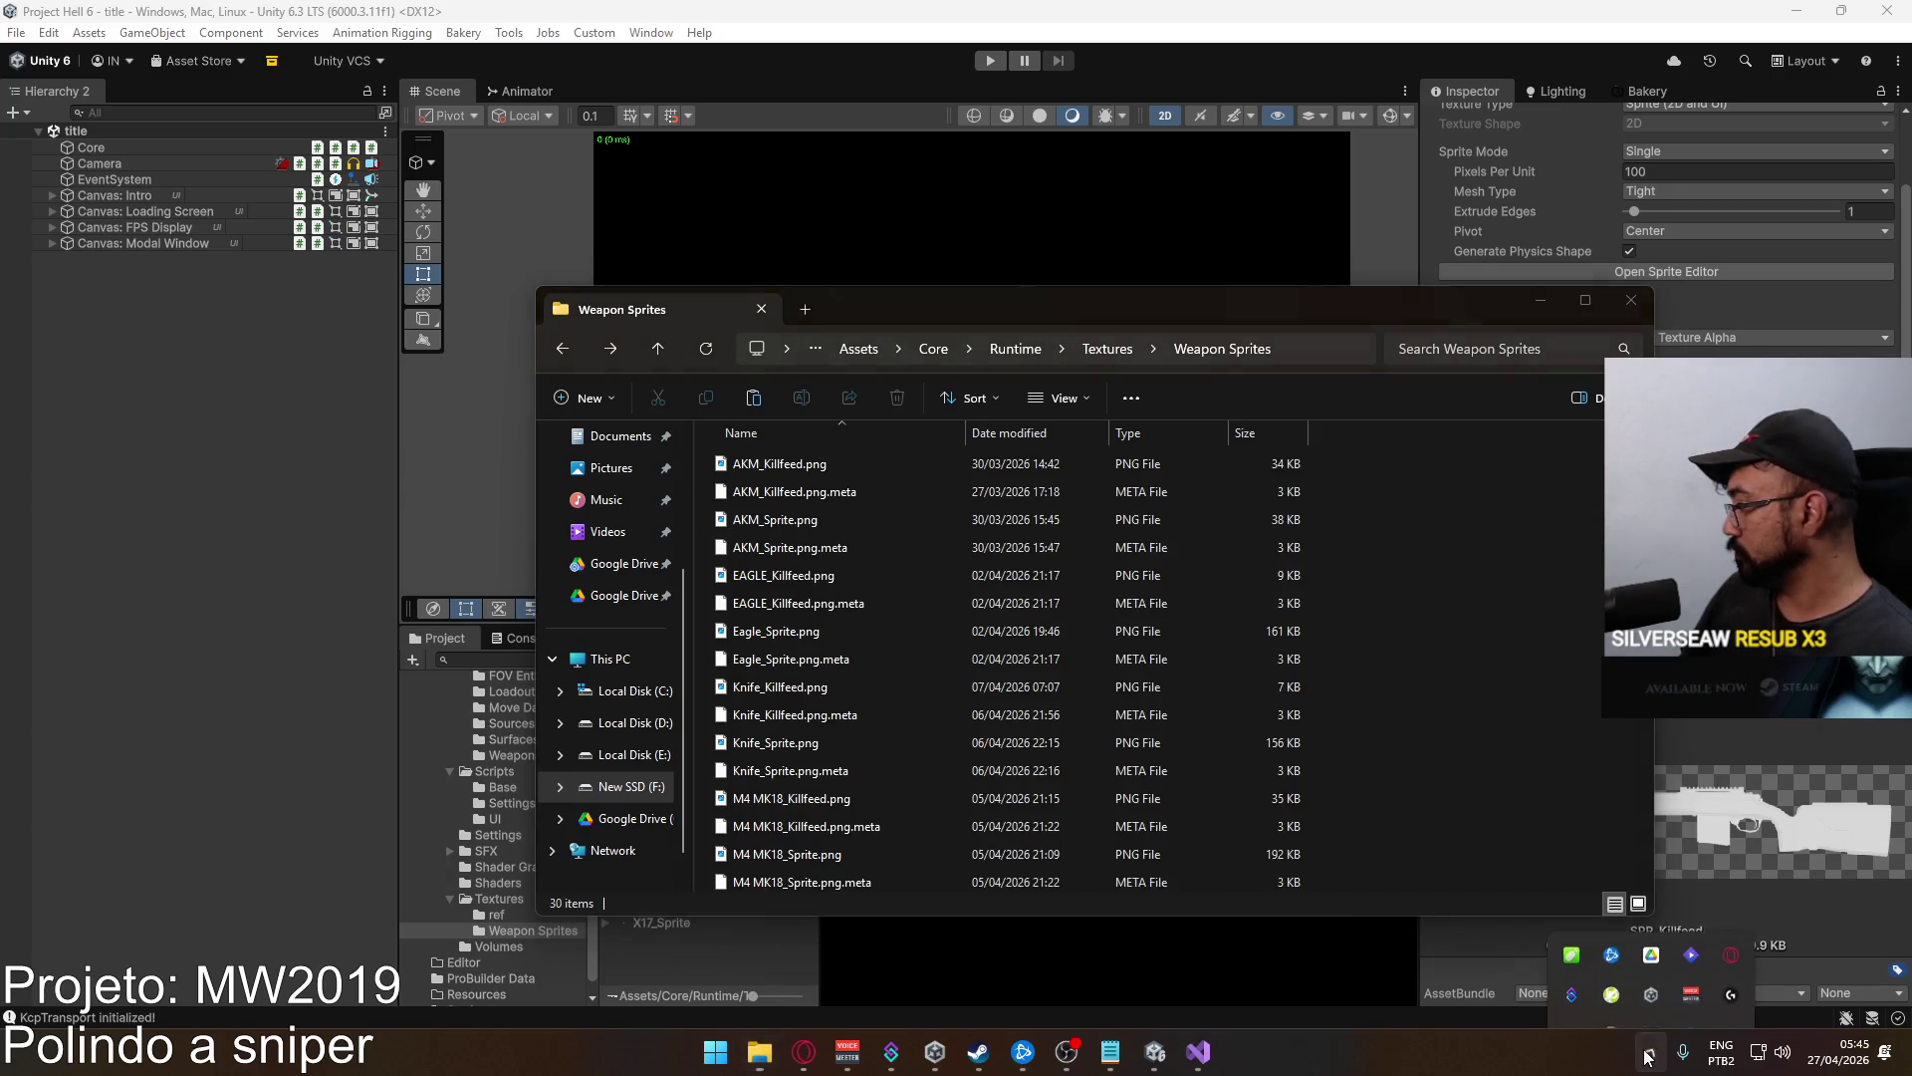
click(1651, 912)
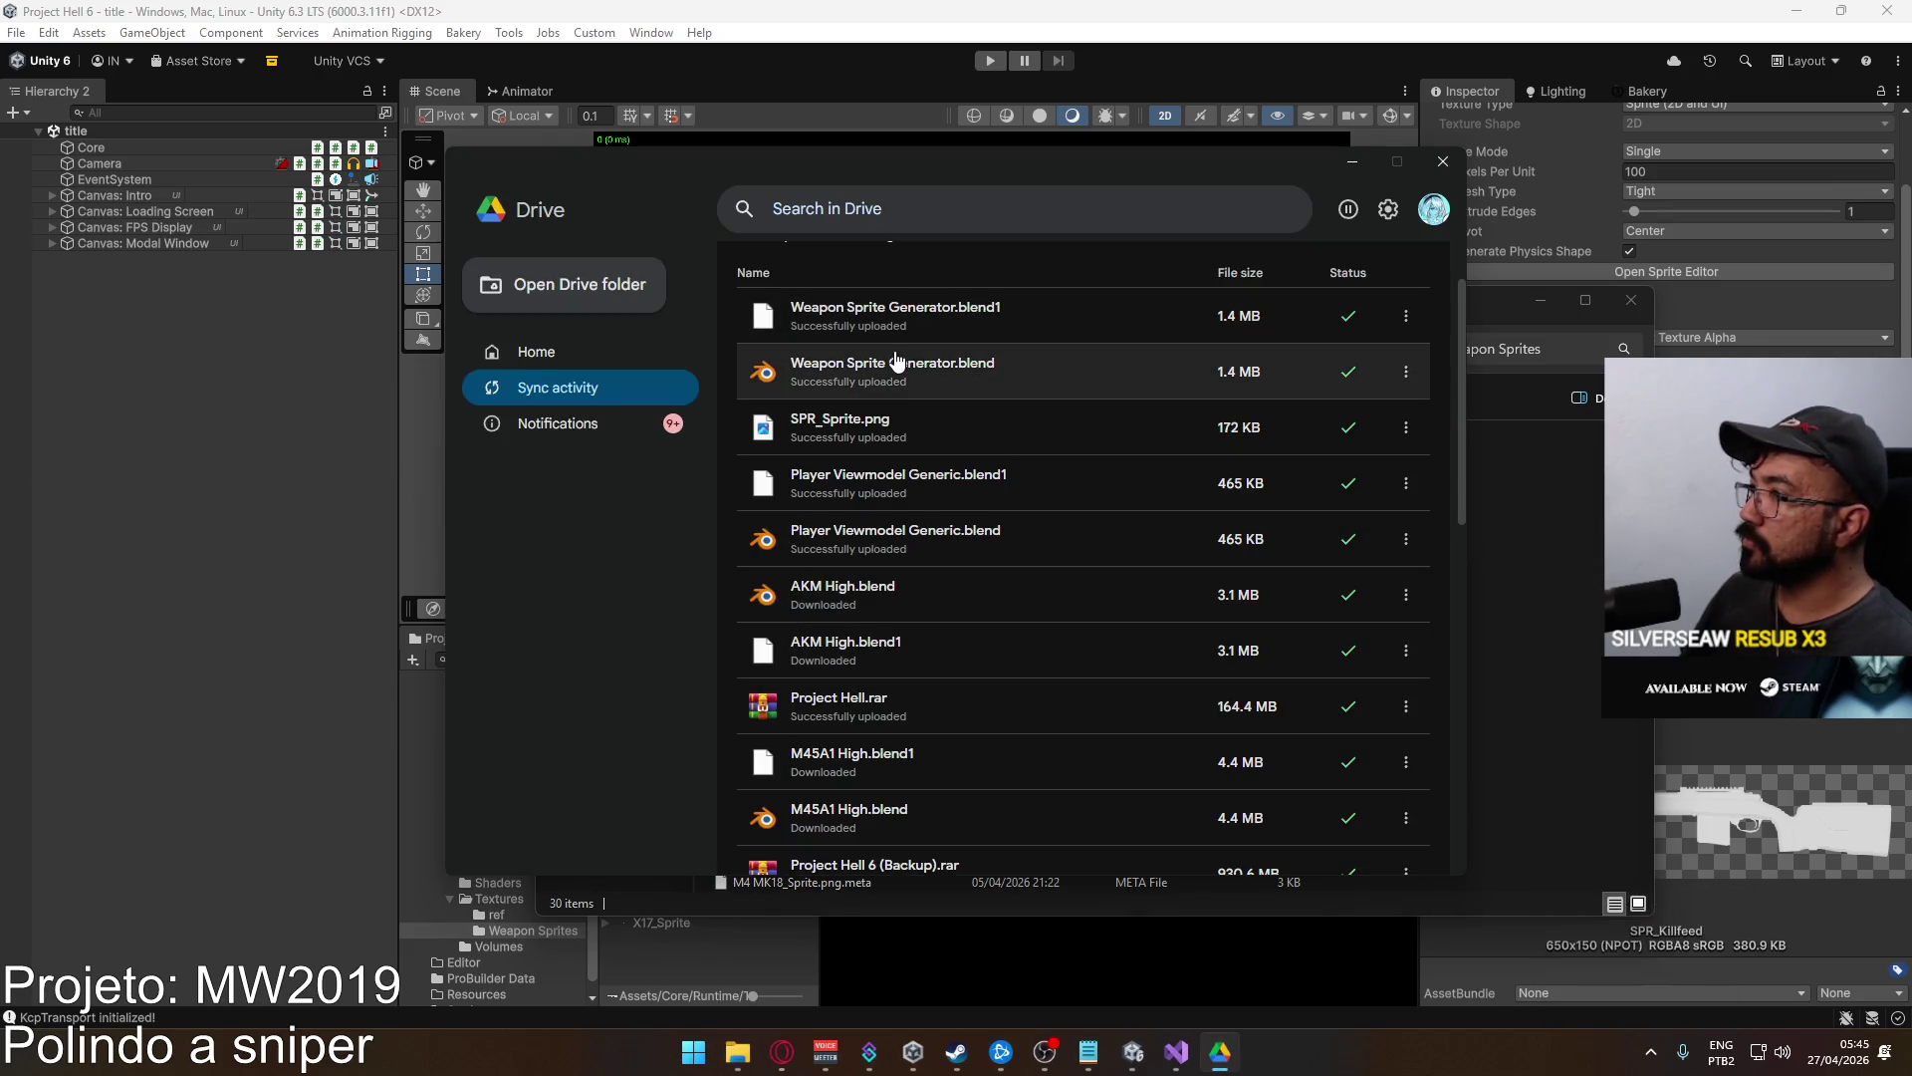
click(1219, 396)
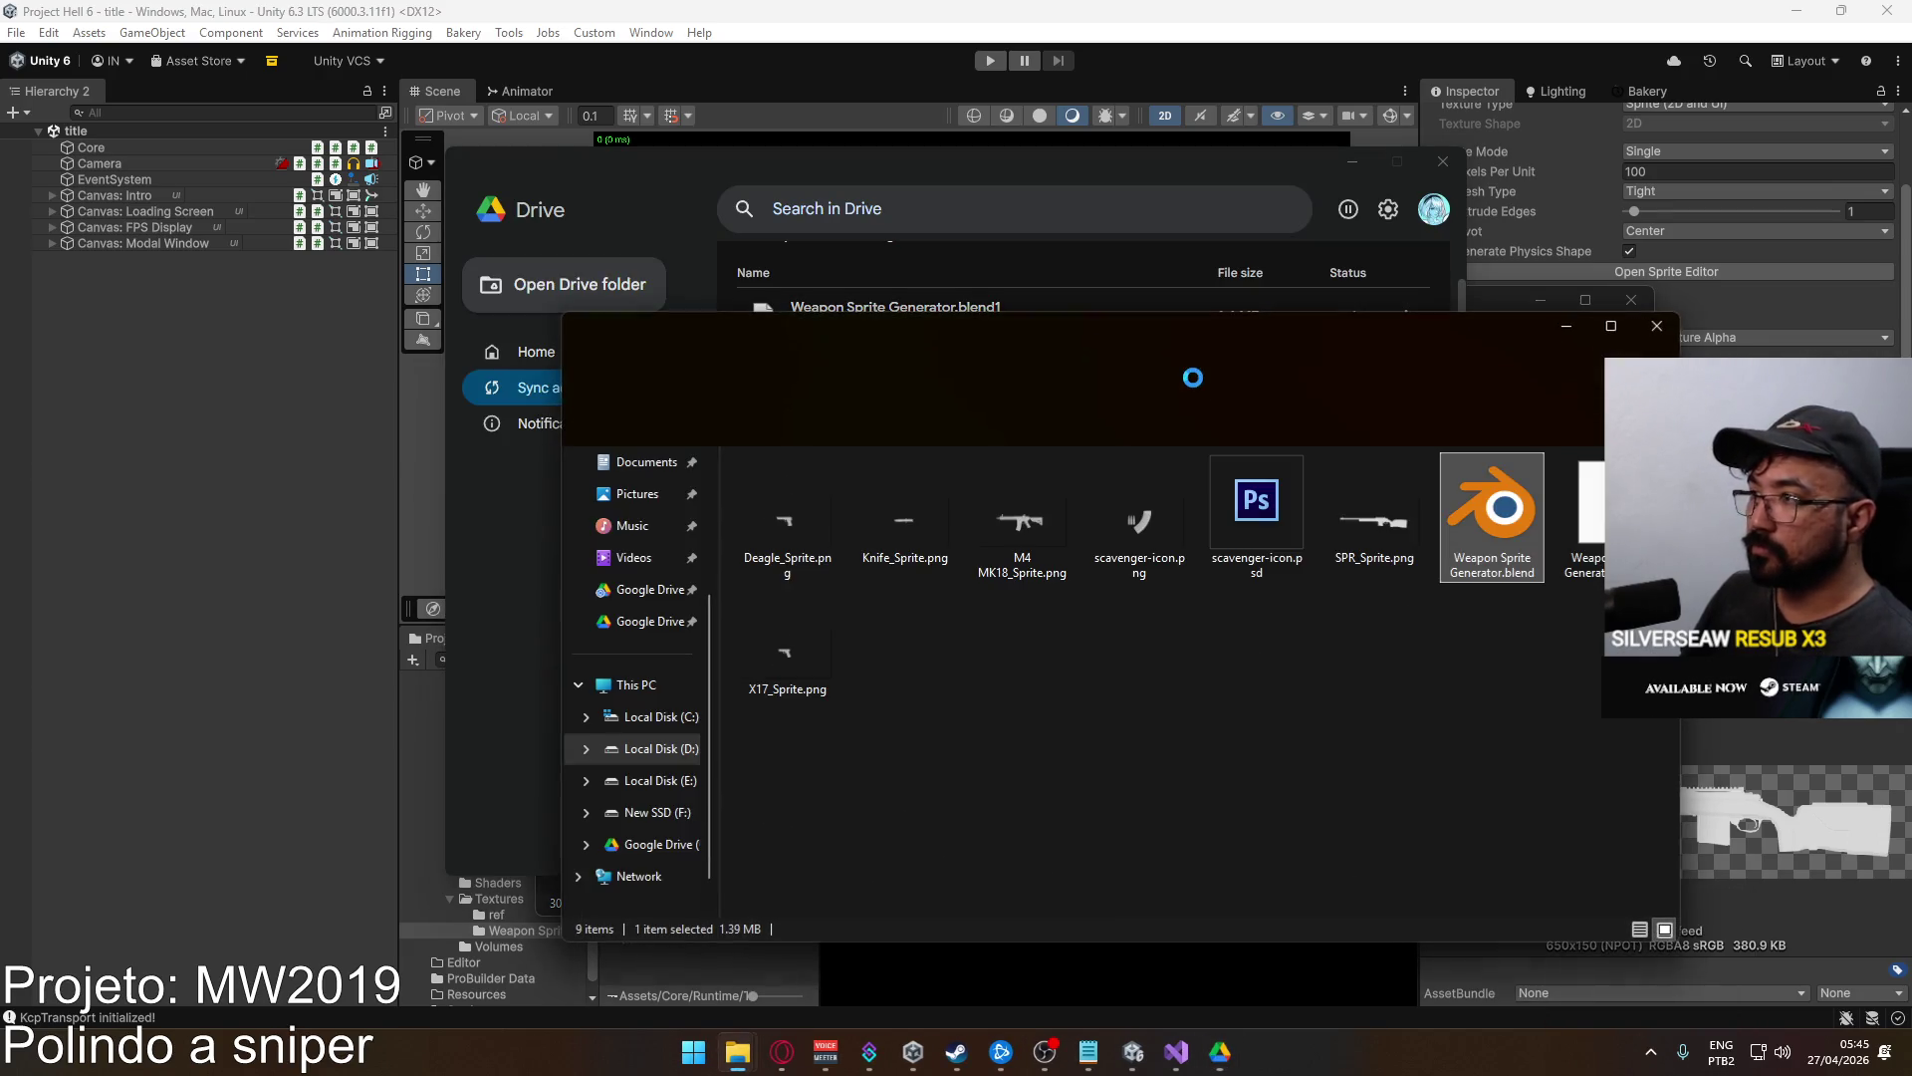
double_click(1494, 513)
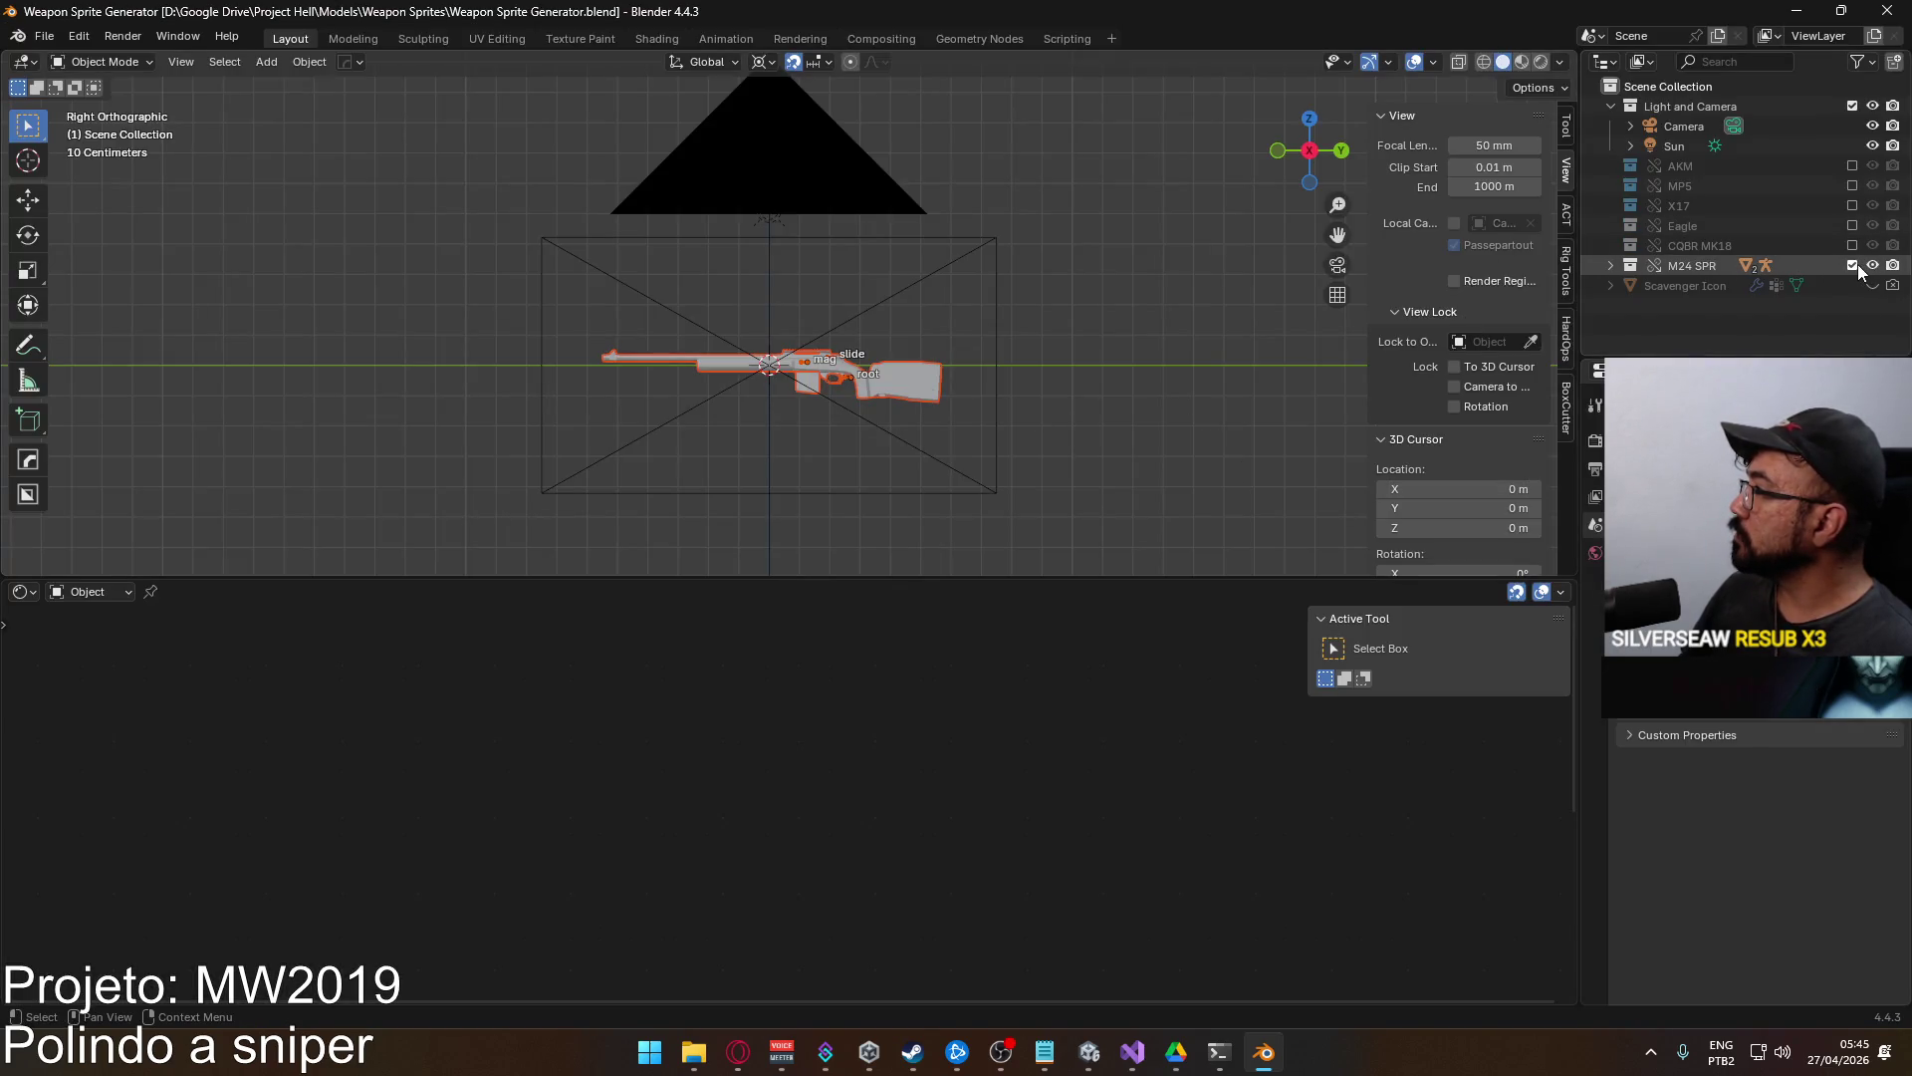
Swap to the AKM collection, render a reference sprite with F12, then restore M24 SPR.
click(1853, 264)
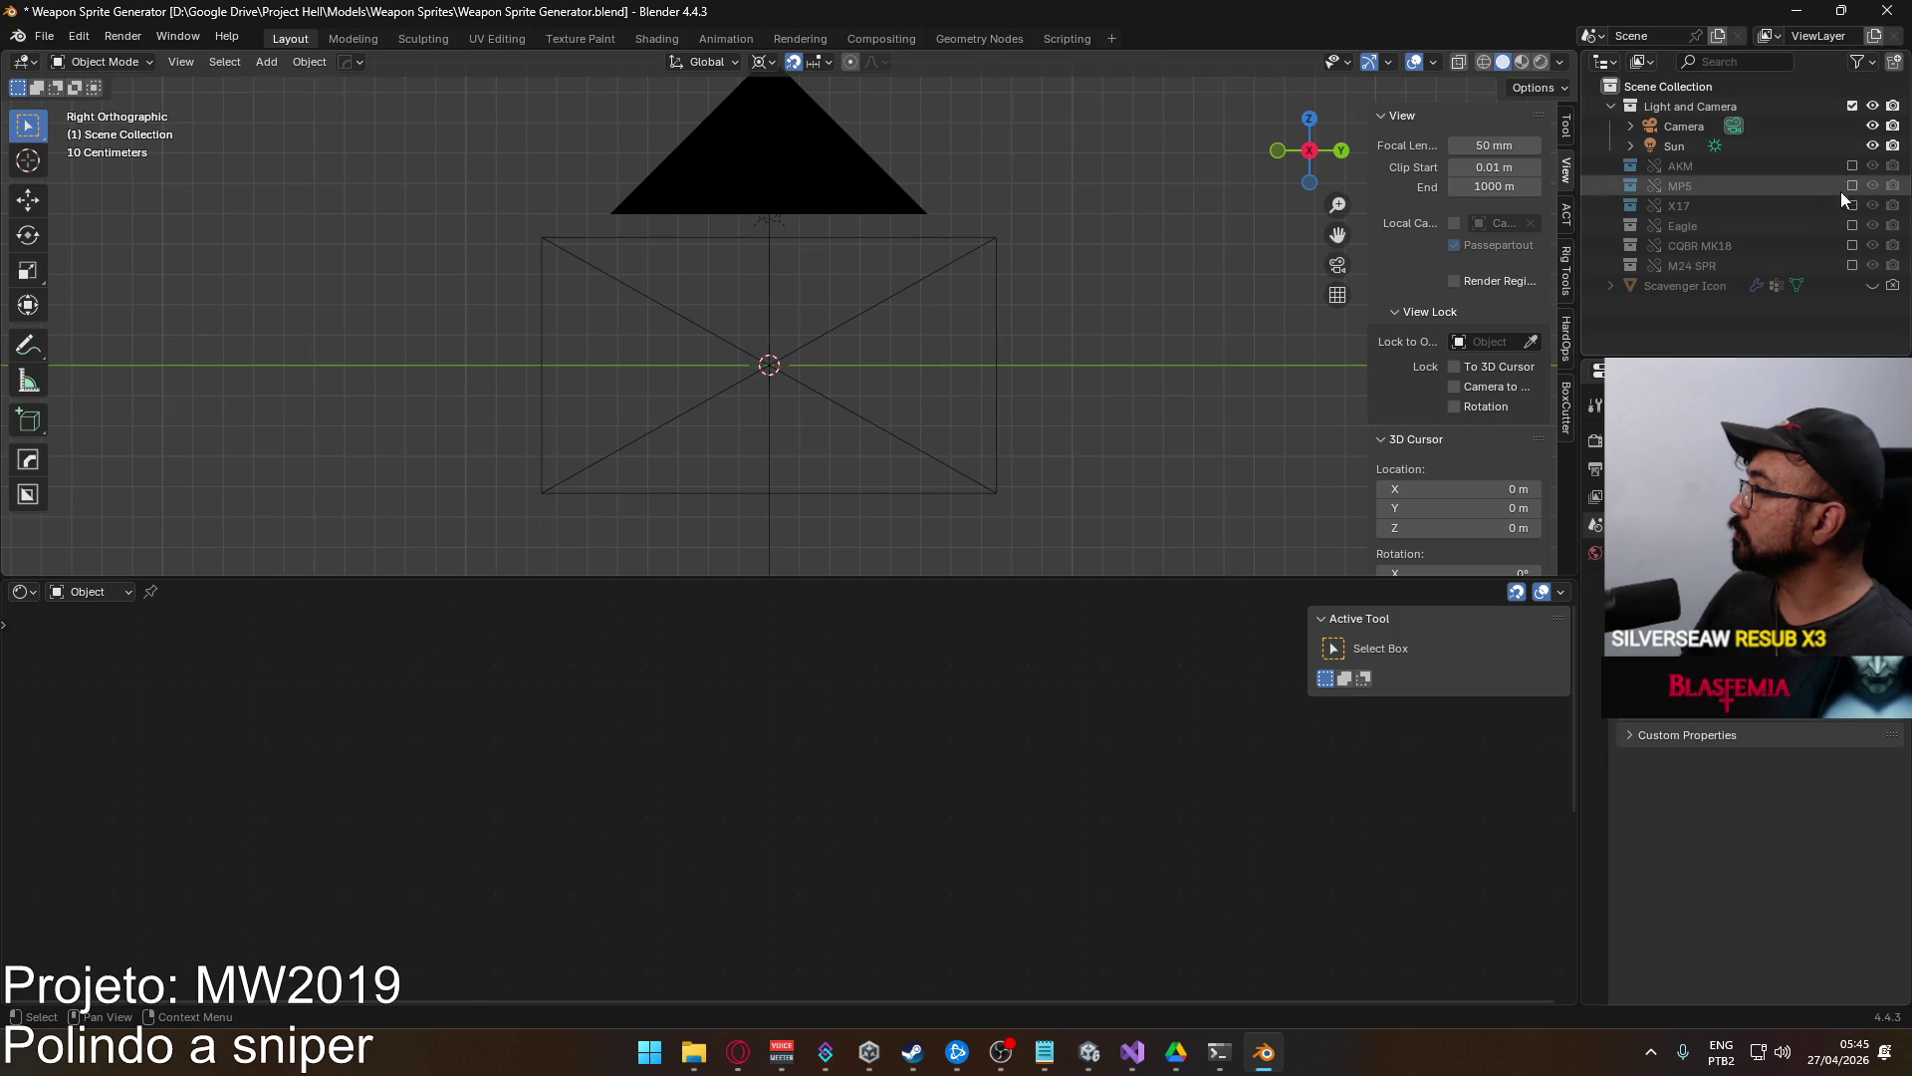
click(1852, 165)
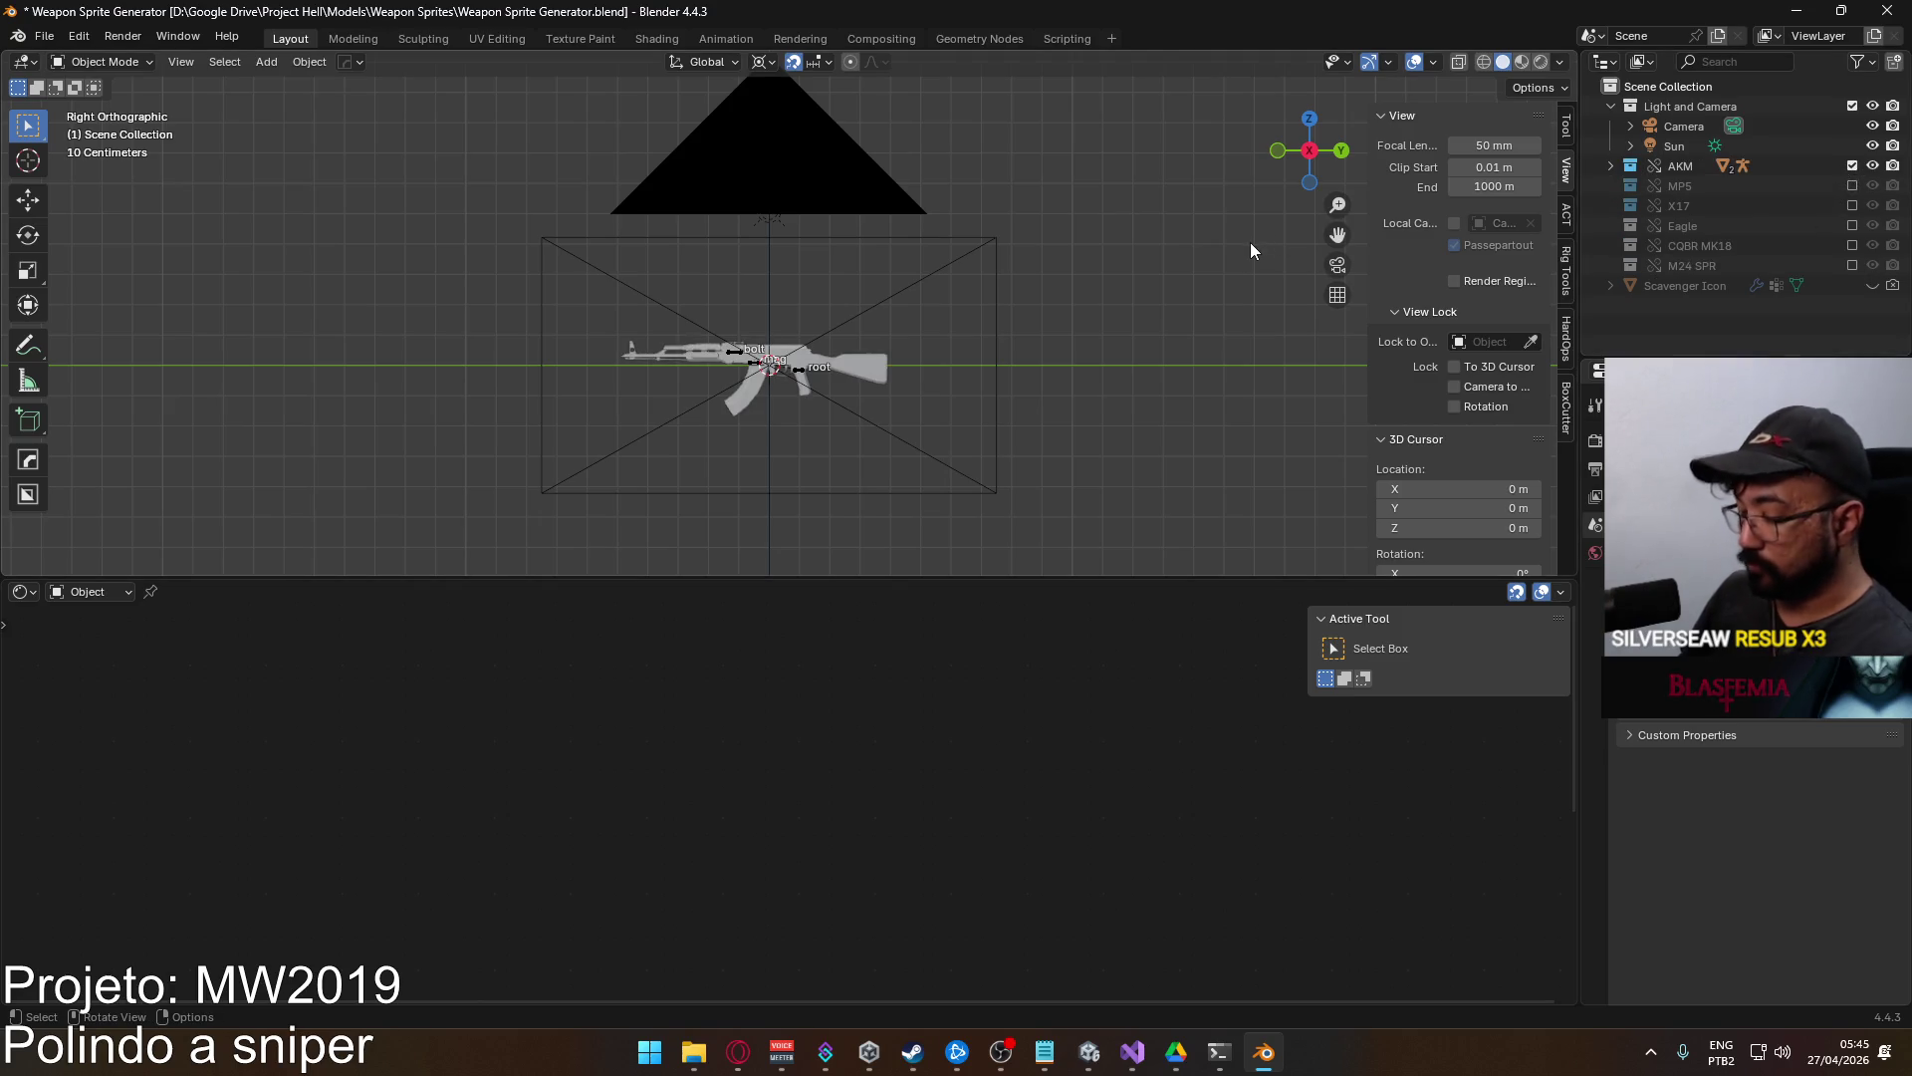
key(F12)
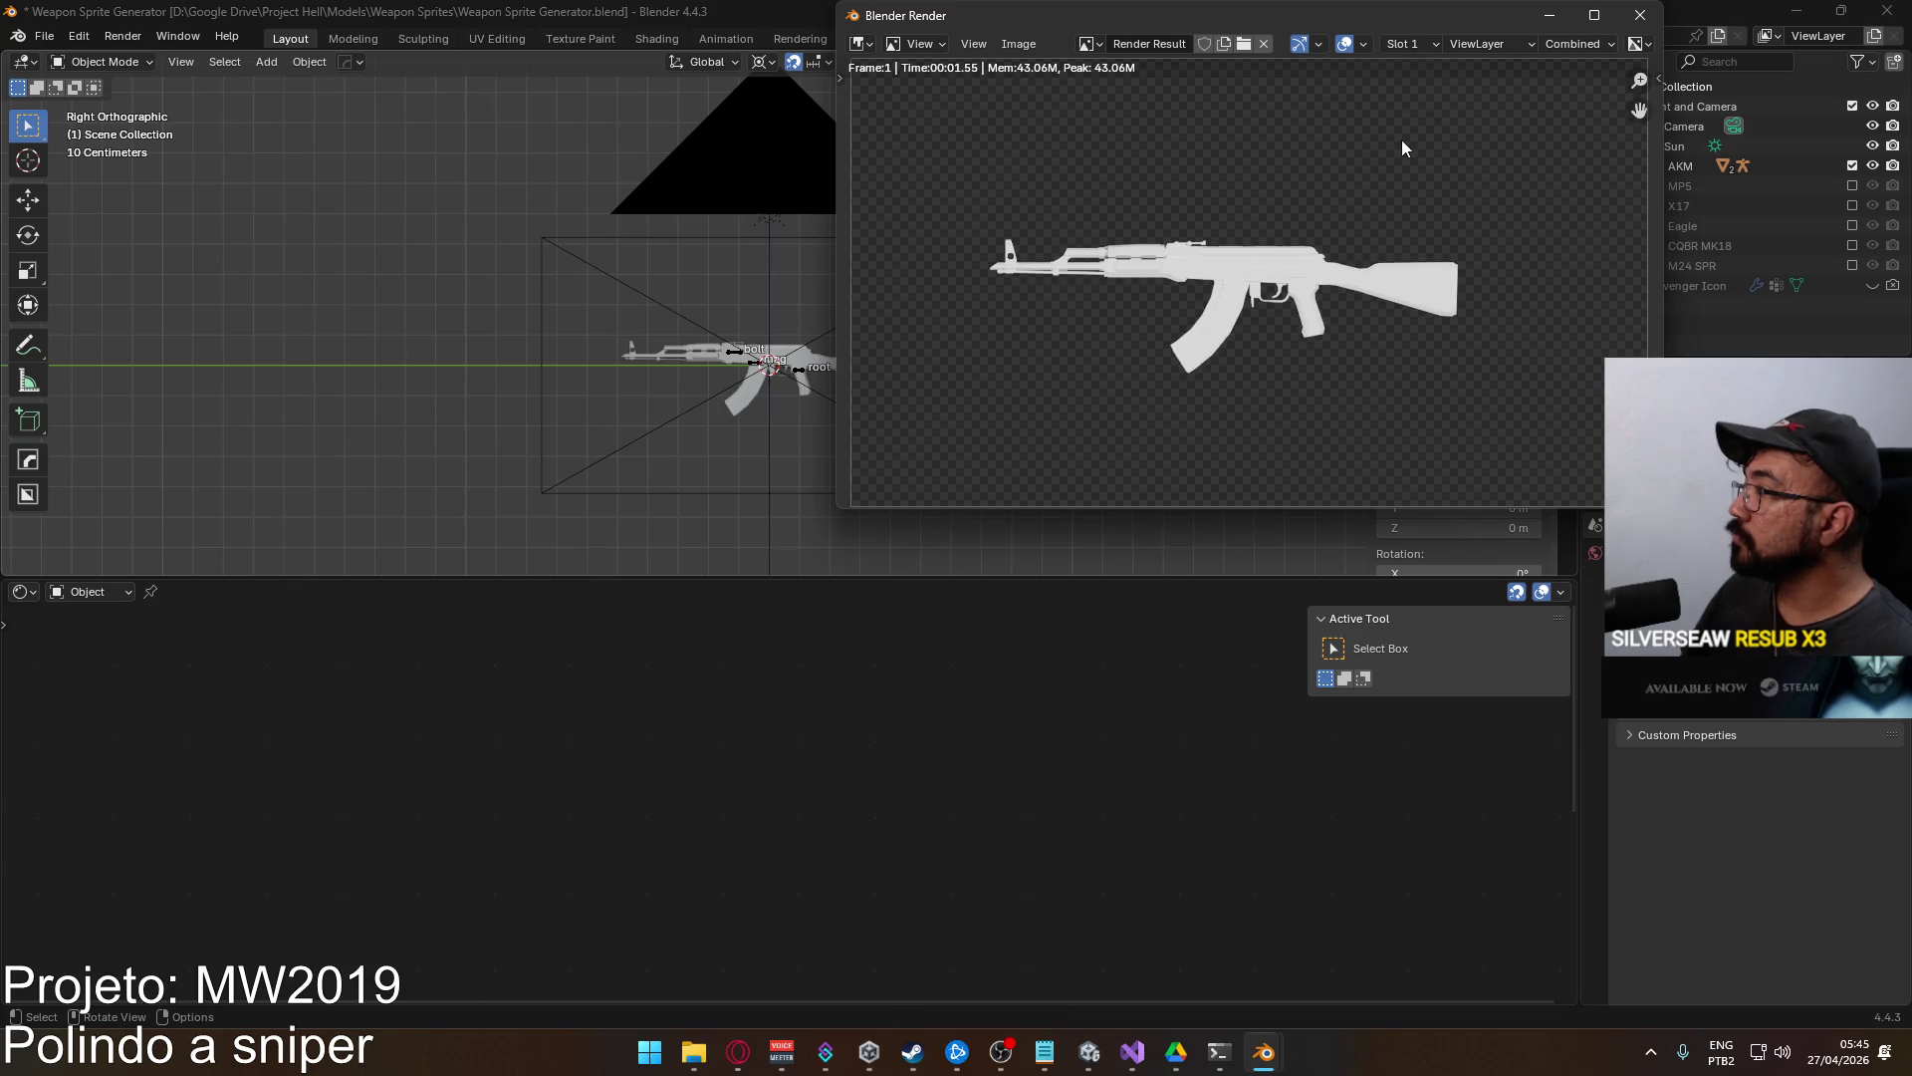
mouse_move(1195, 15)
mouse_down()
mouse_move(1117, 77)
mouse_move(785, 171)
mouse_up()
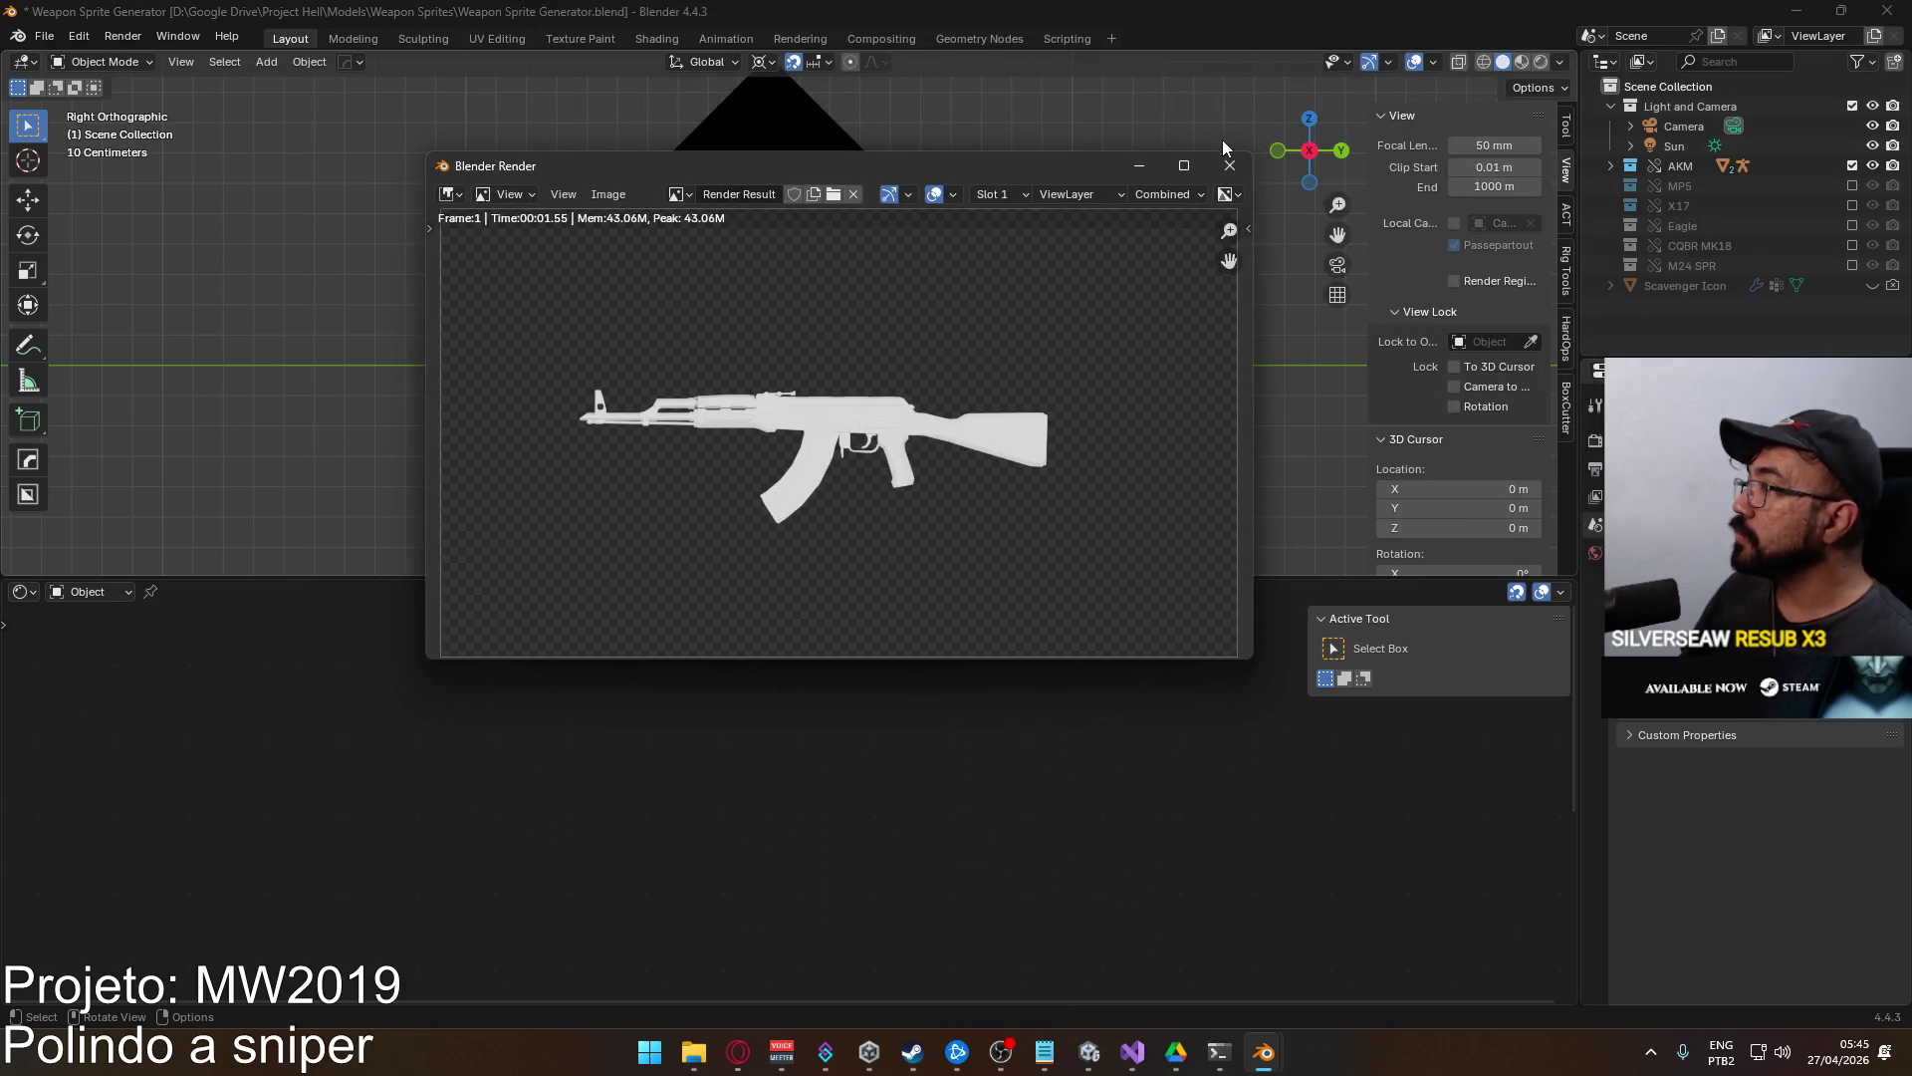
click(1207, 171)
click(1852, 165)
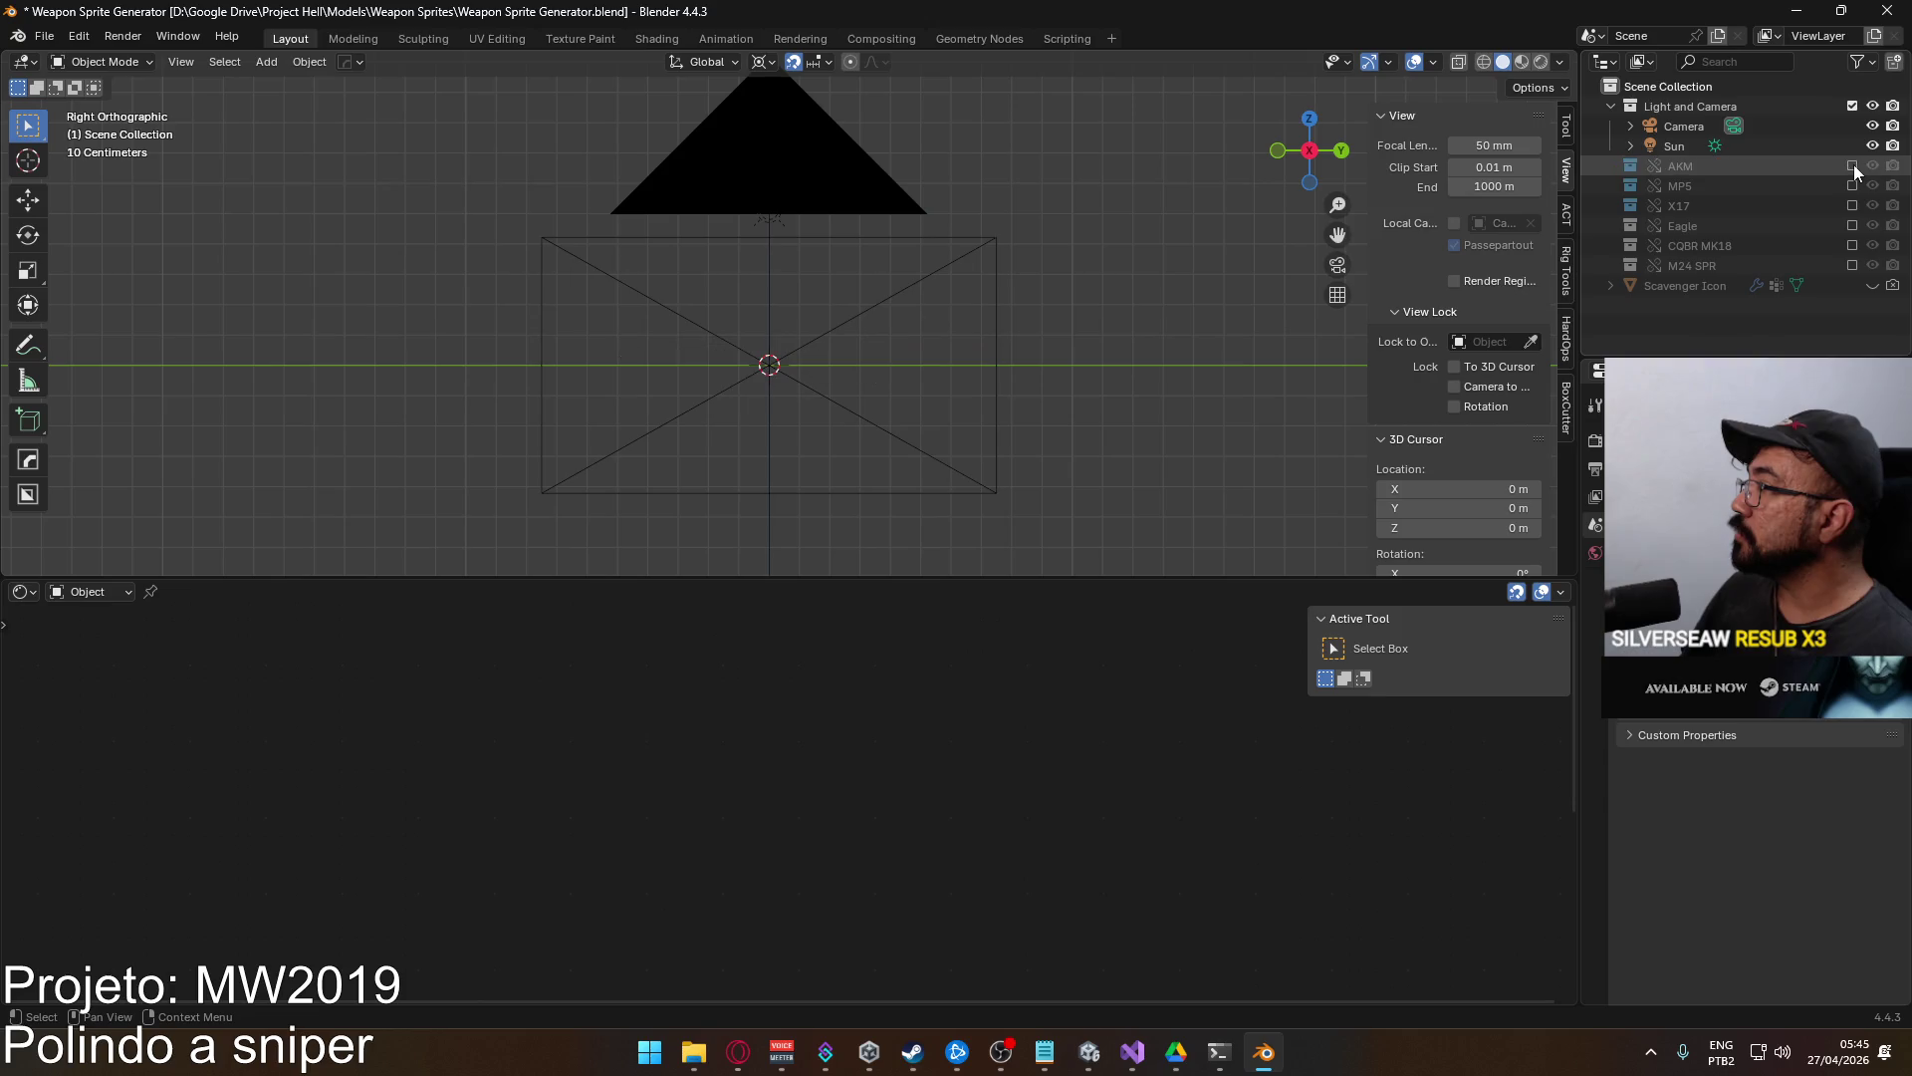
click(1852, 265)
Expand the M24 SPR rig, inspect body and magazine, and select Scavenger Icon for its material.
click(911, 377)
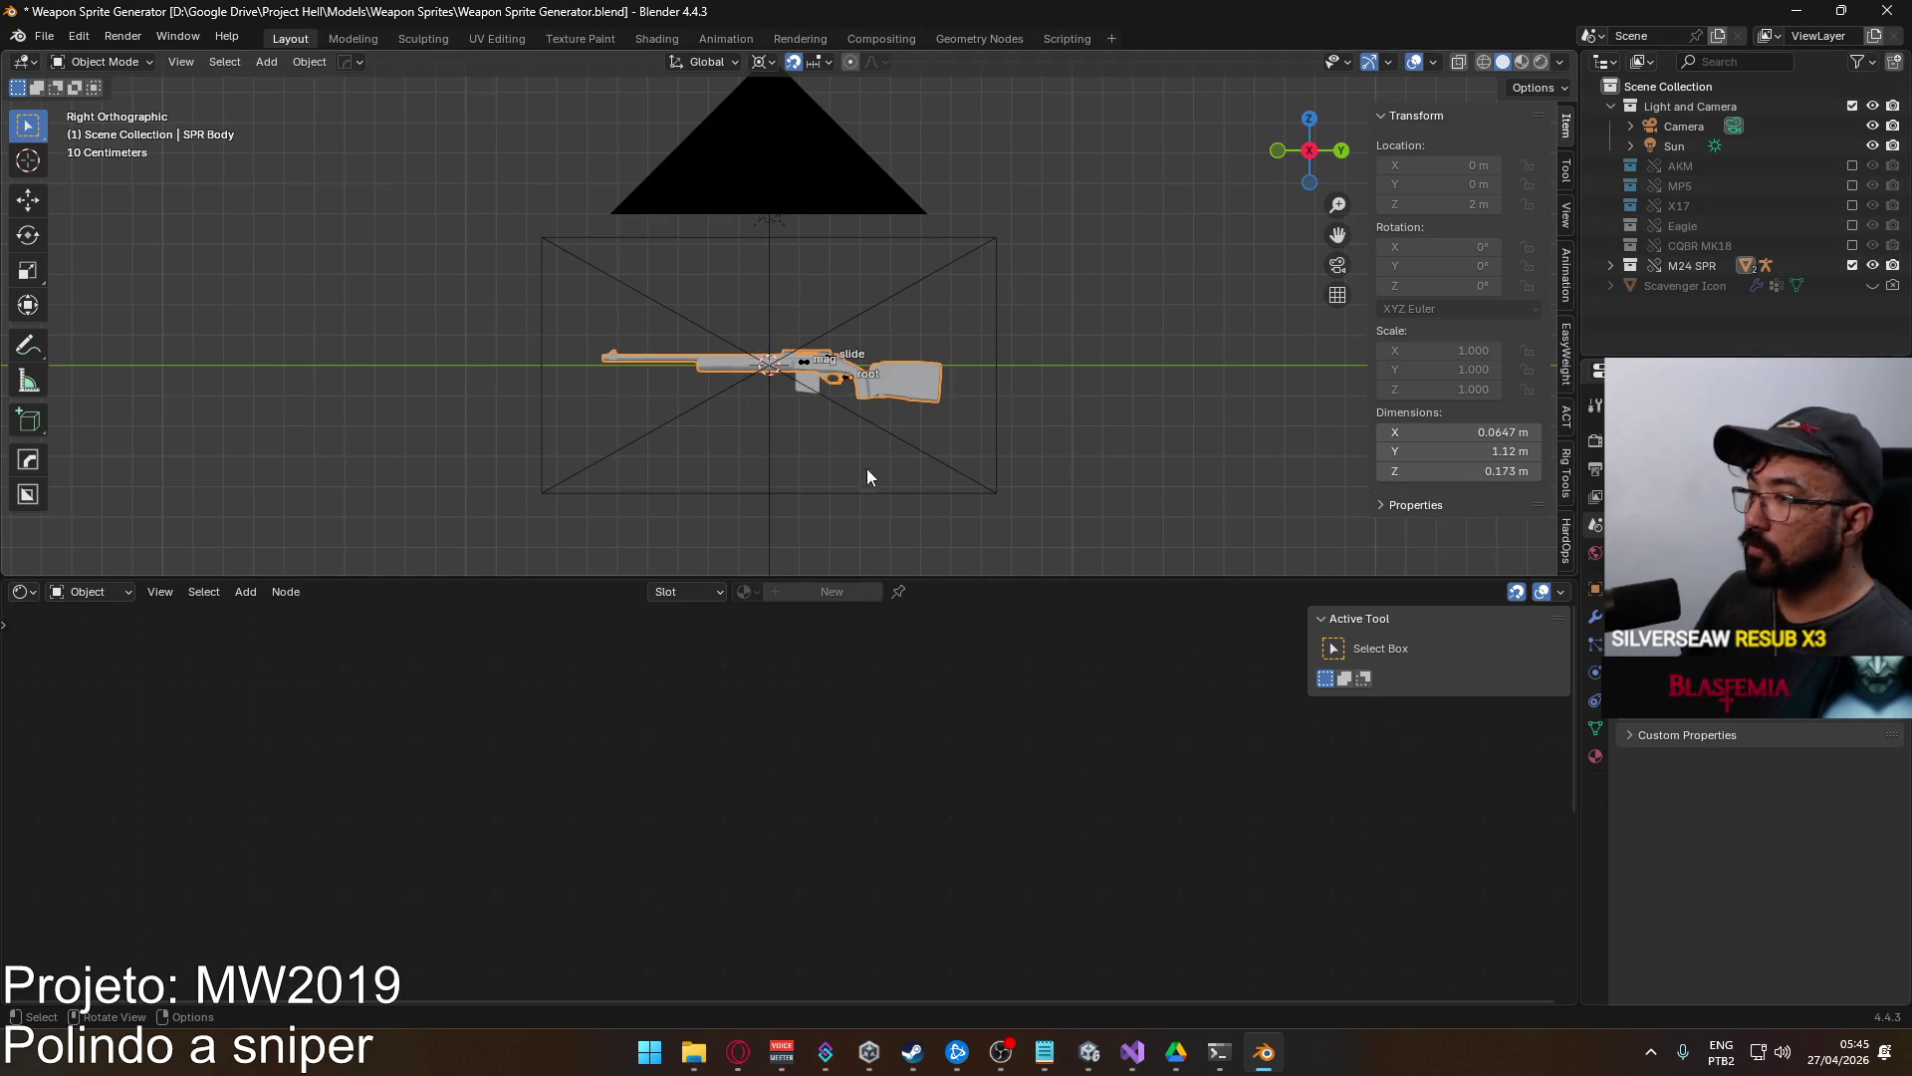
click(1595, 756)
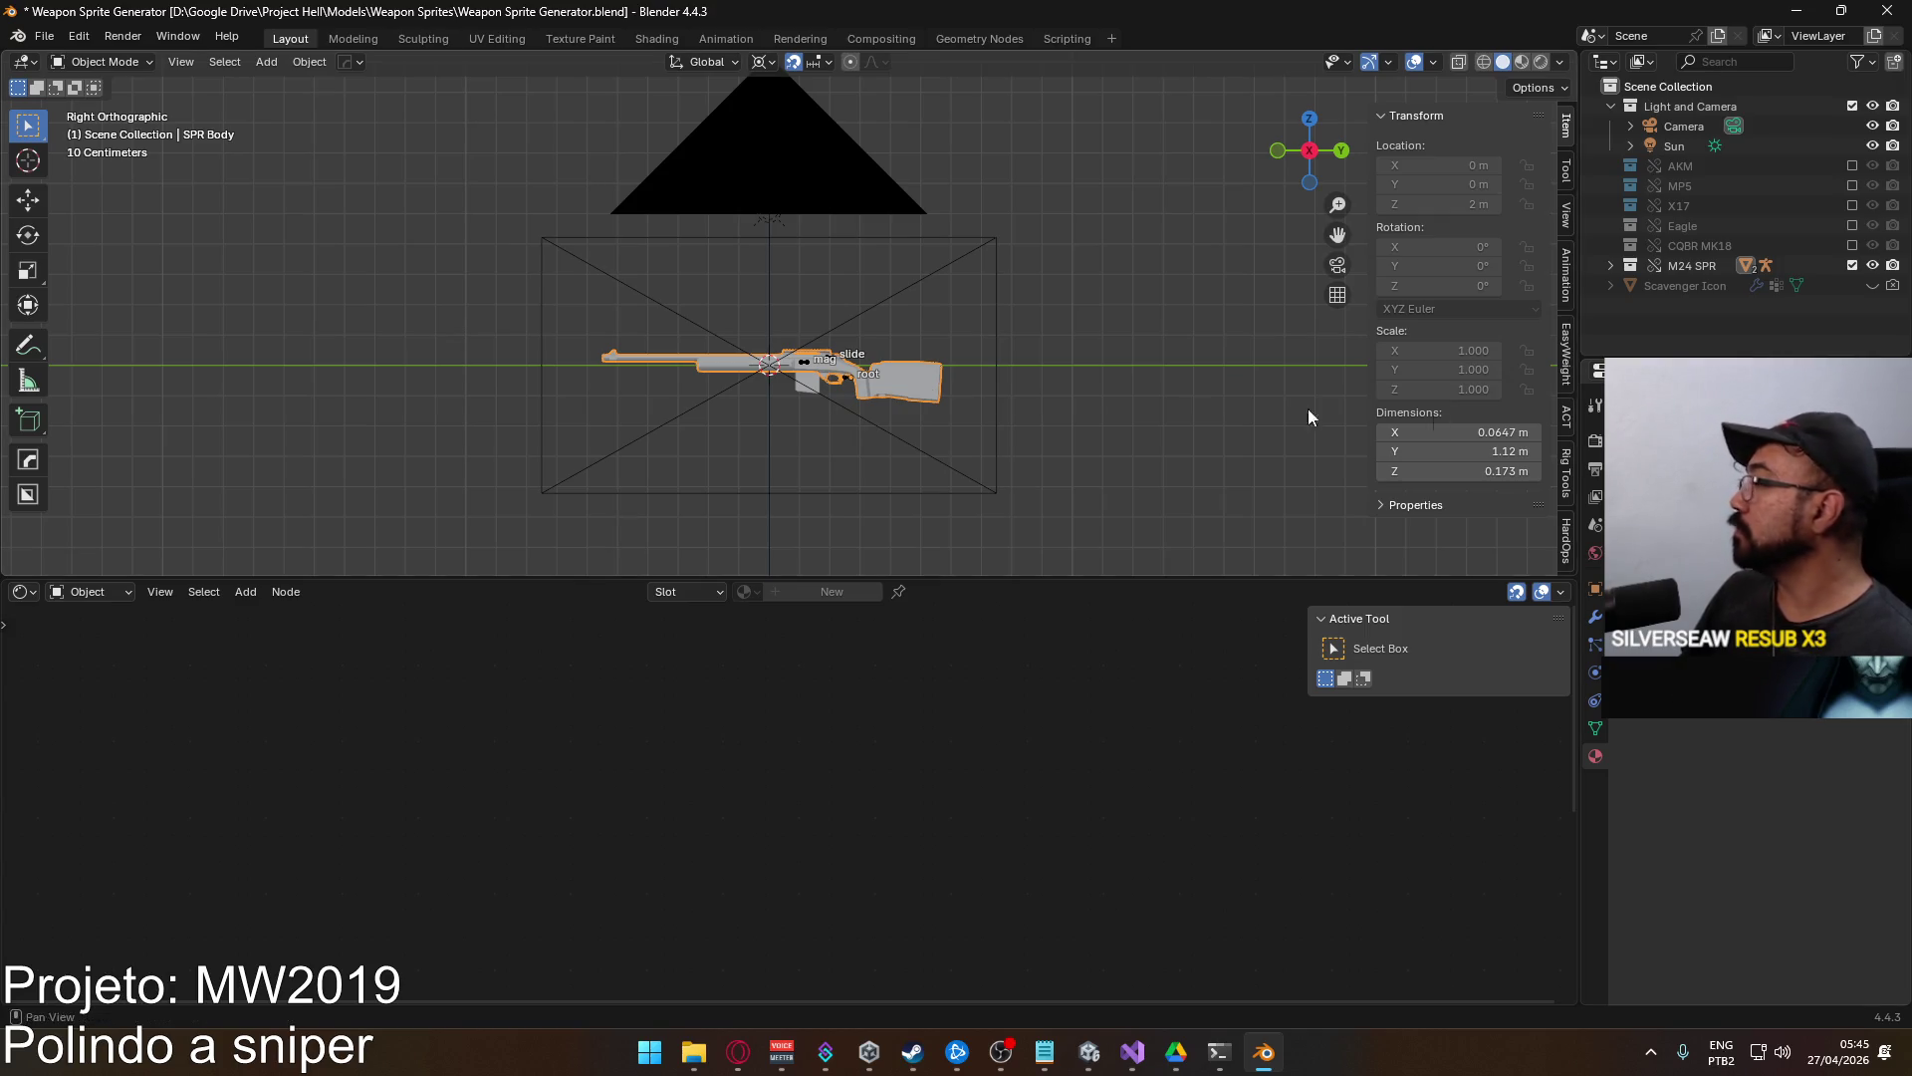
click(1611, 265)
click(1631, 285)
scroll(1693, 303, down, 2)
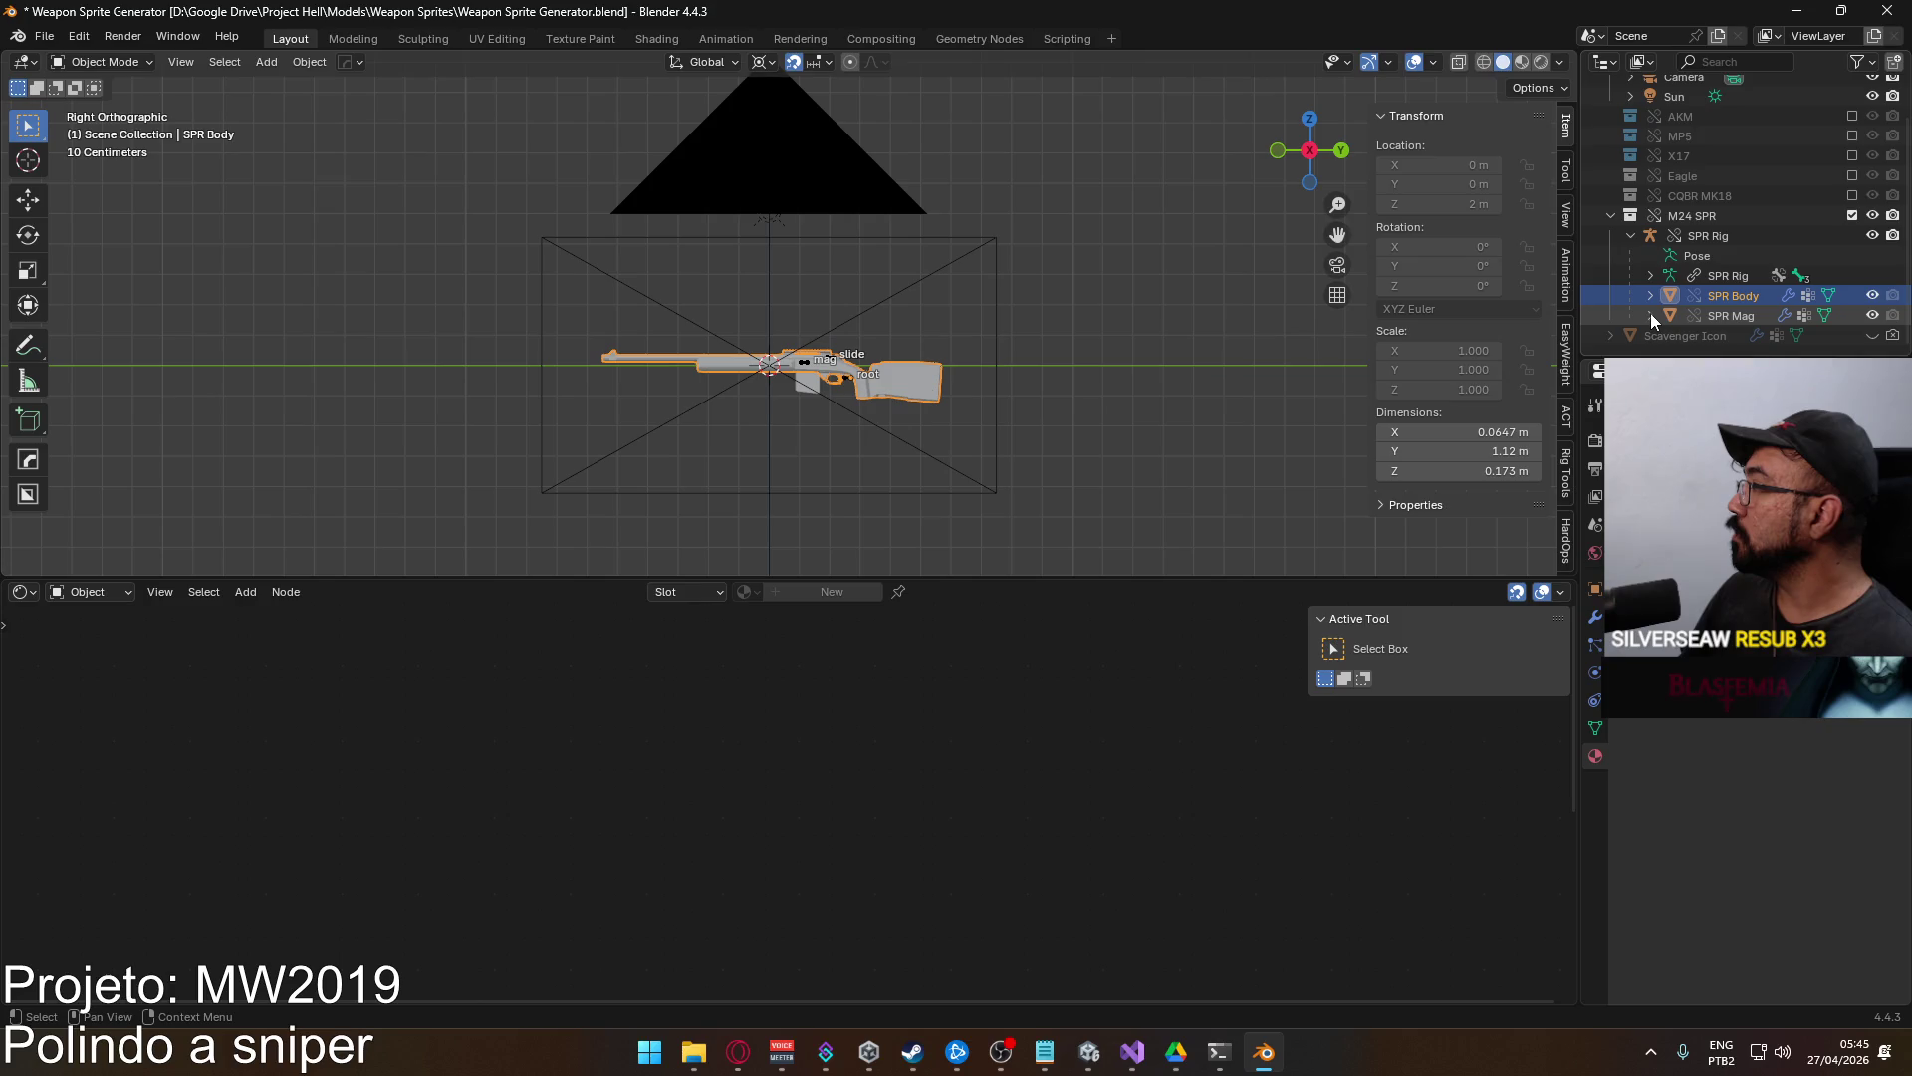
click(1652, 313)
click(1649, 295)
scroll(1661, 296, down, 3)
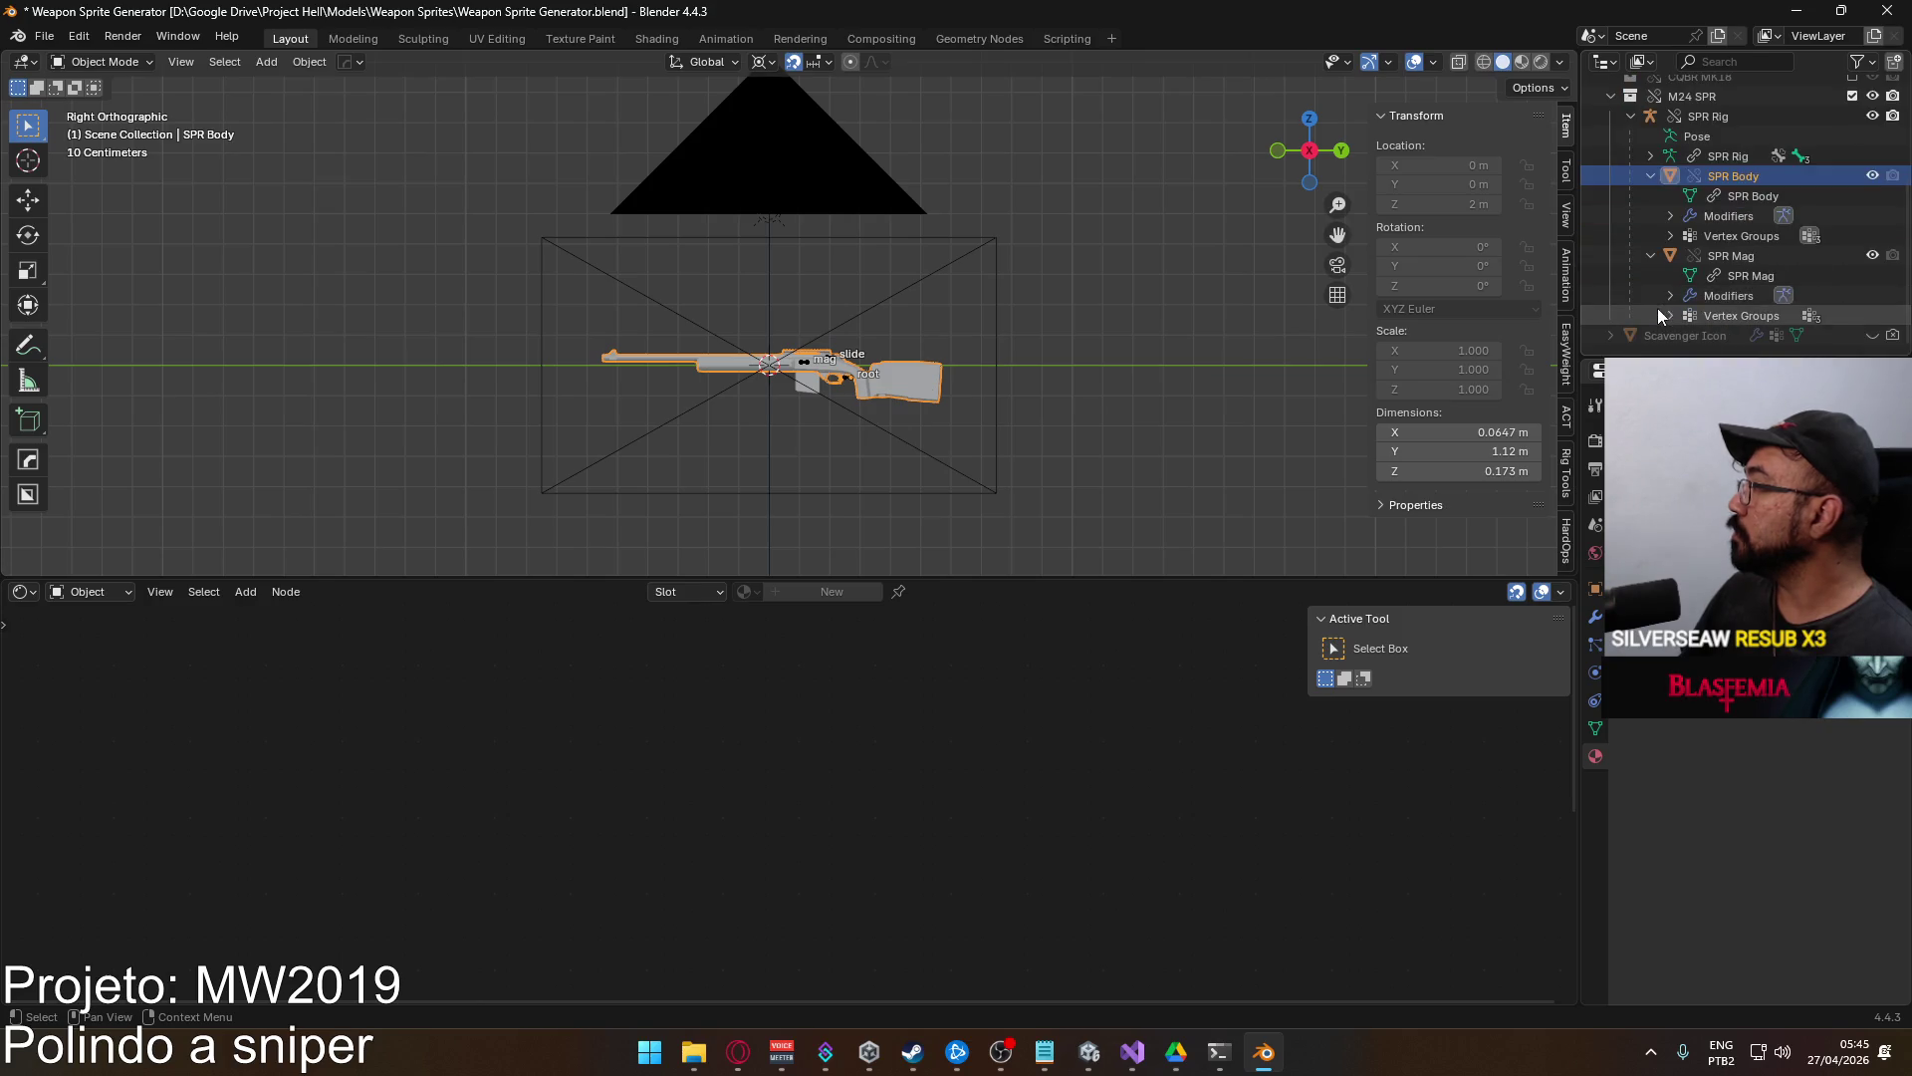
click(1724, 255)
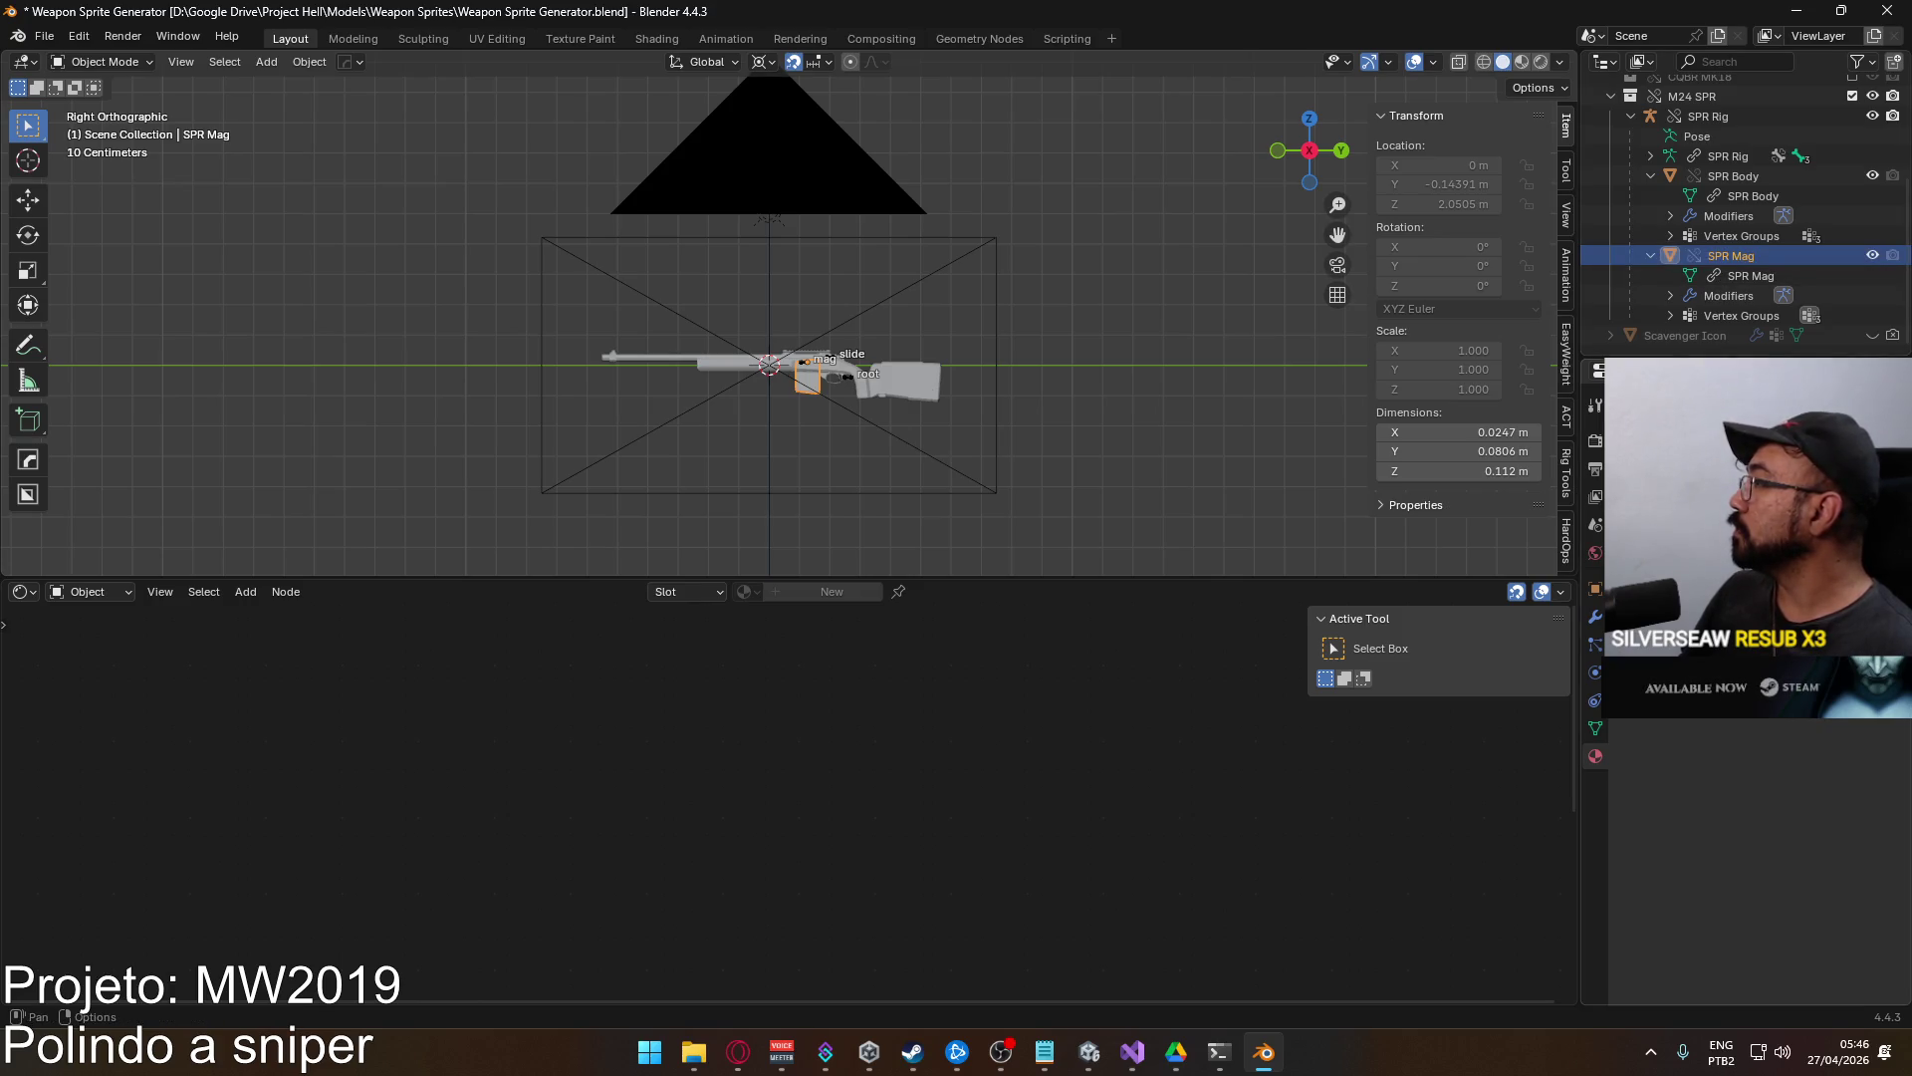
click(936, 387)
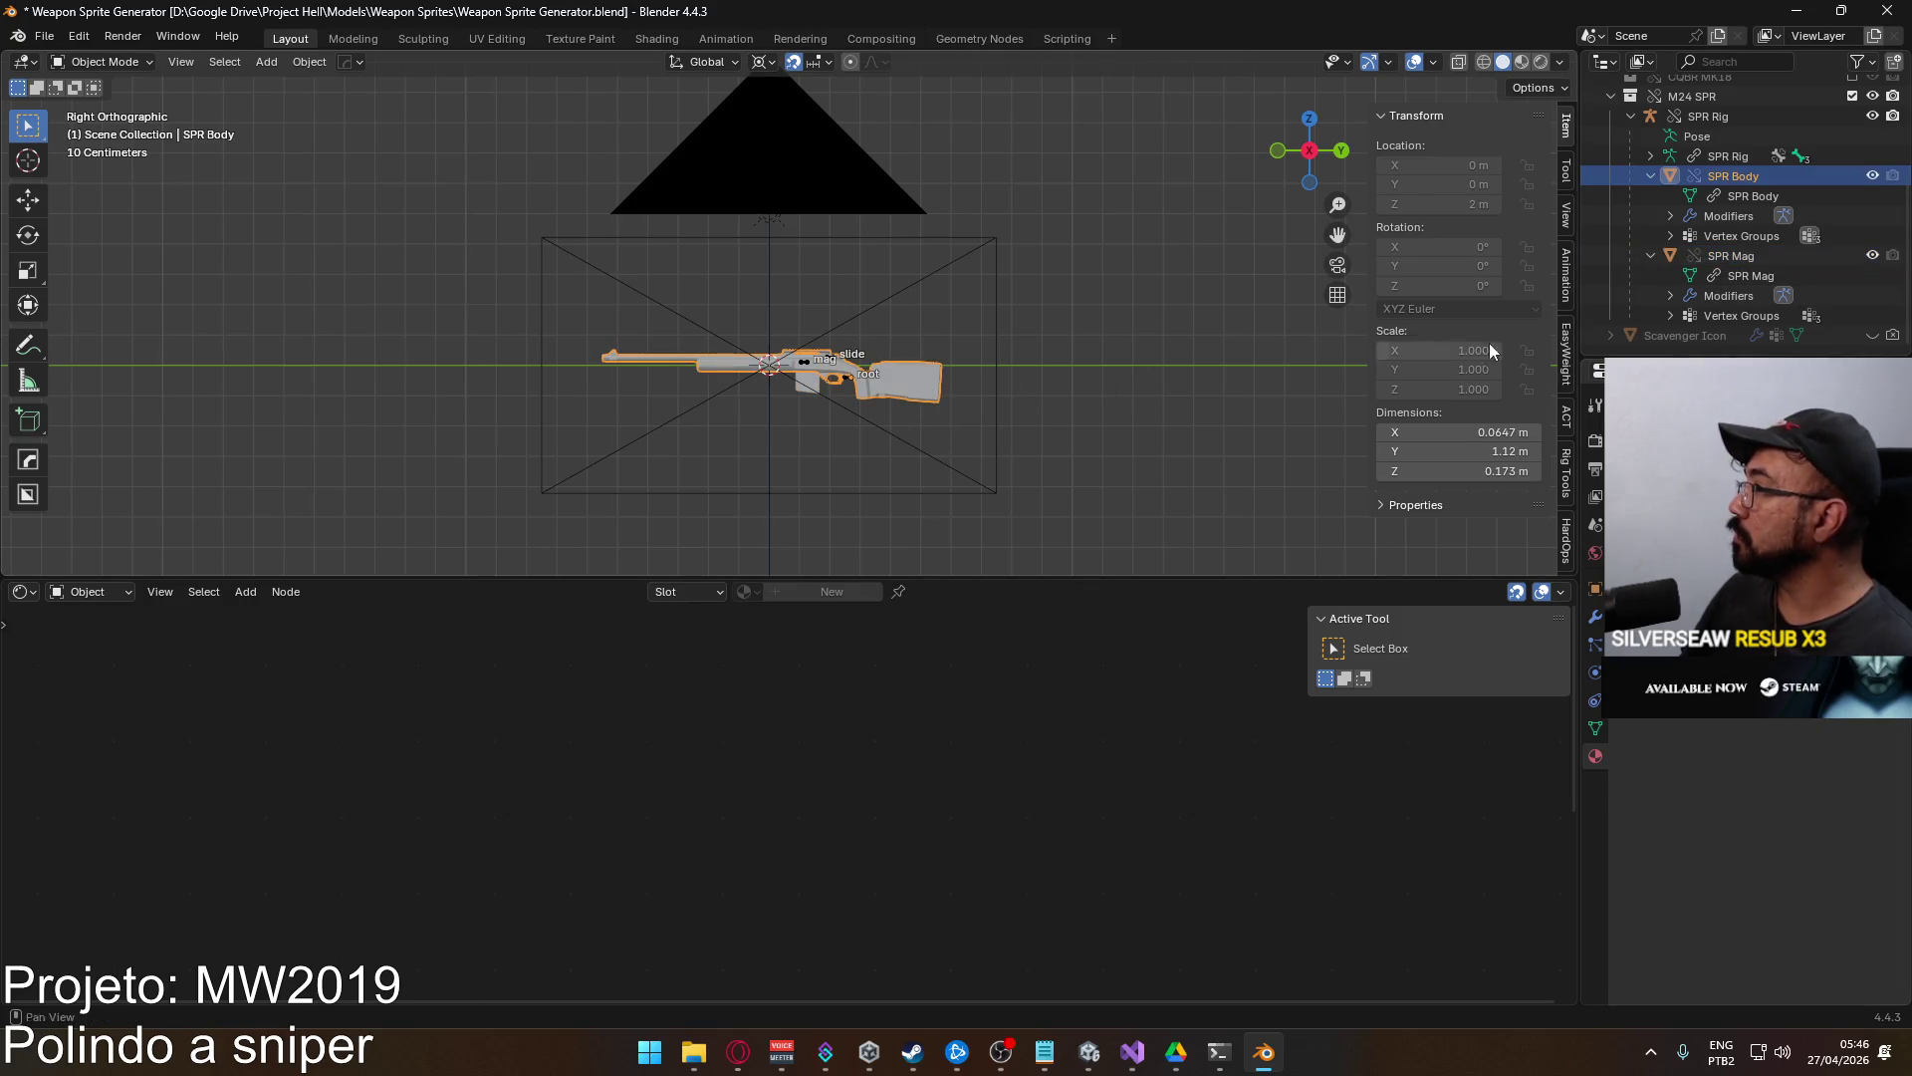
click(1685, 335)
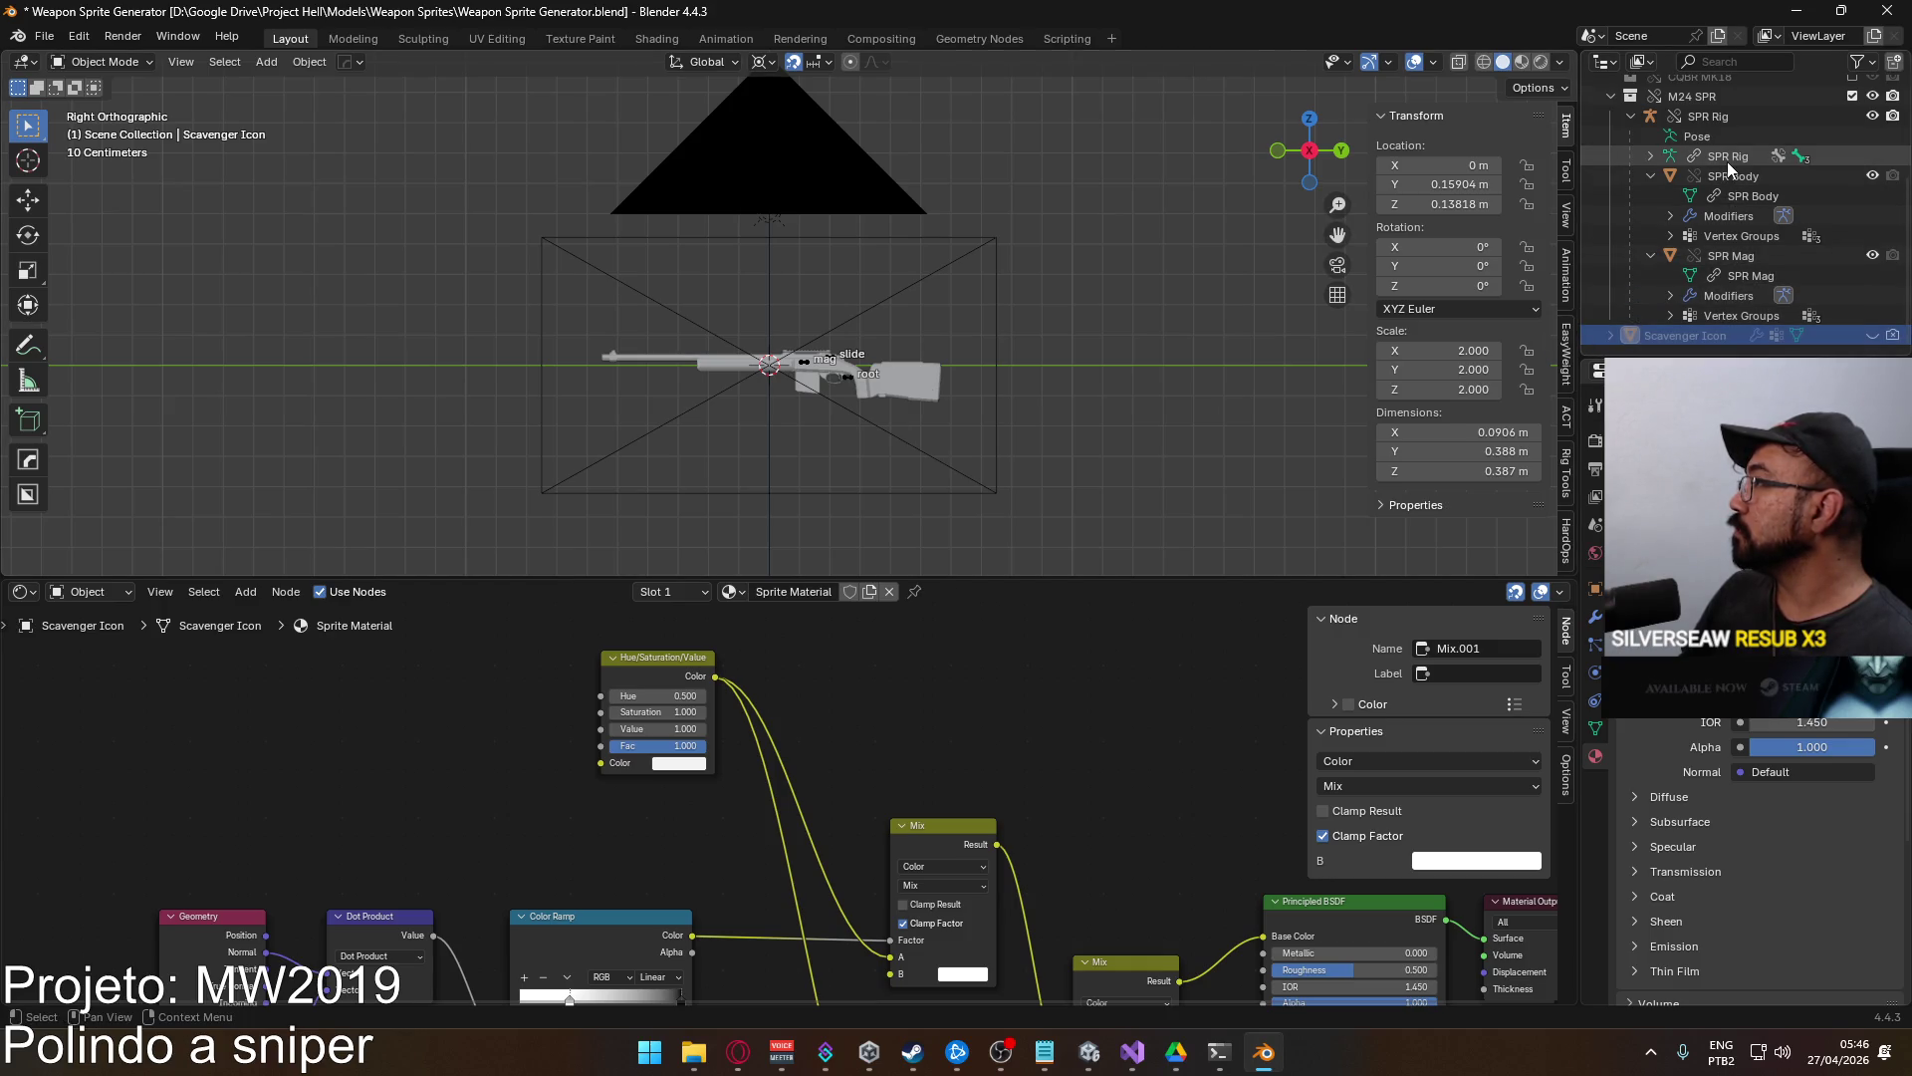
Delete the M24 SPR collection from the Outliner.
click(1695, 100)
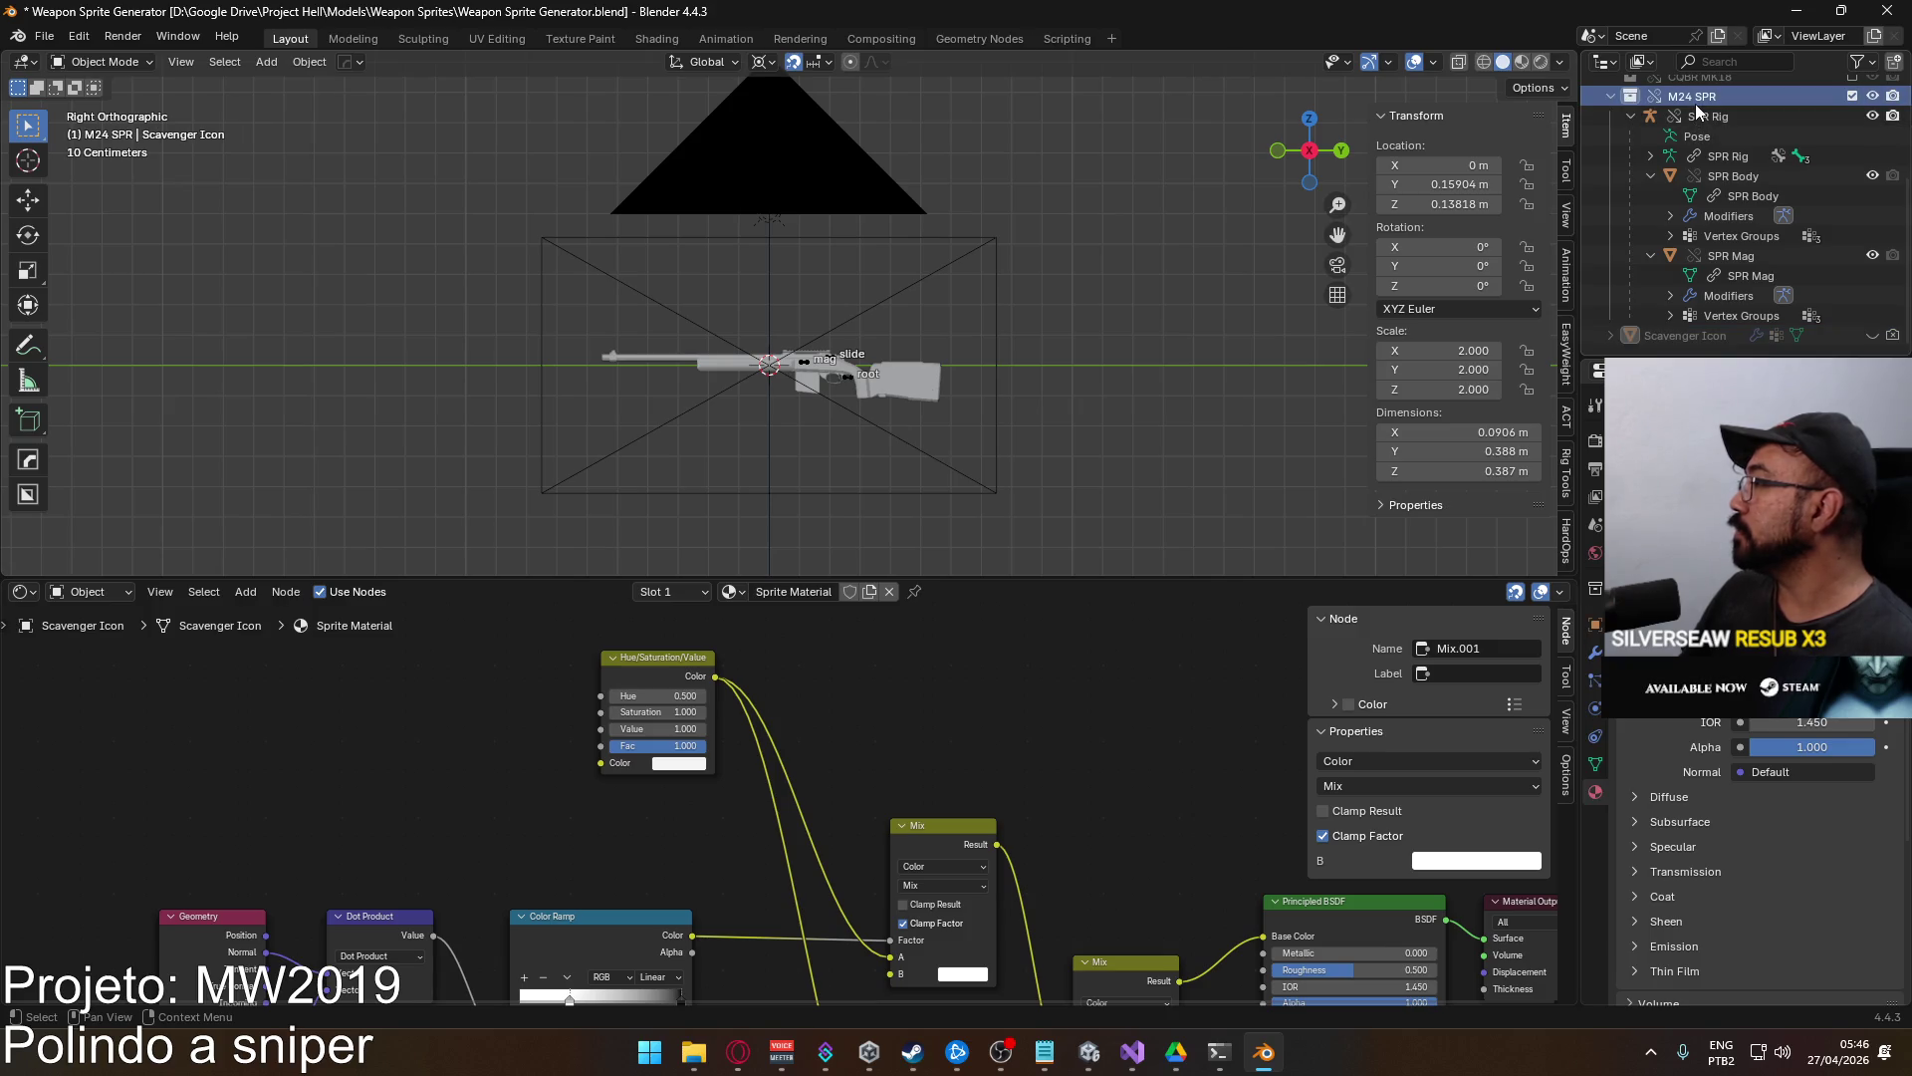
right_click(1695, 104)
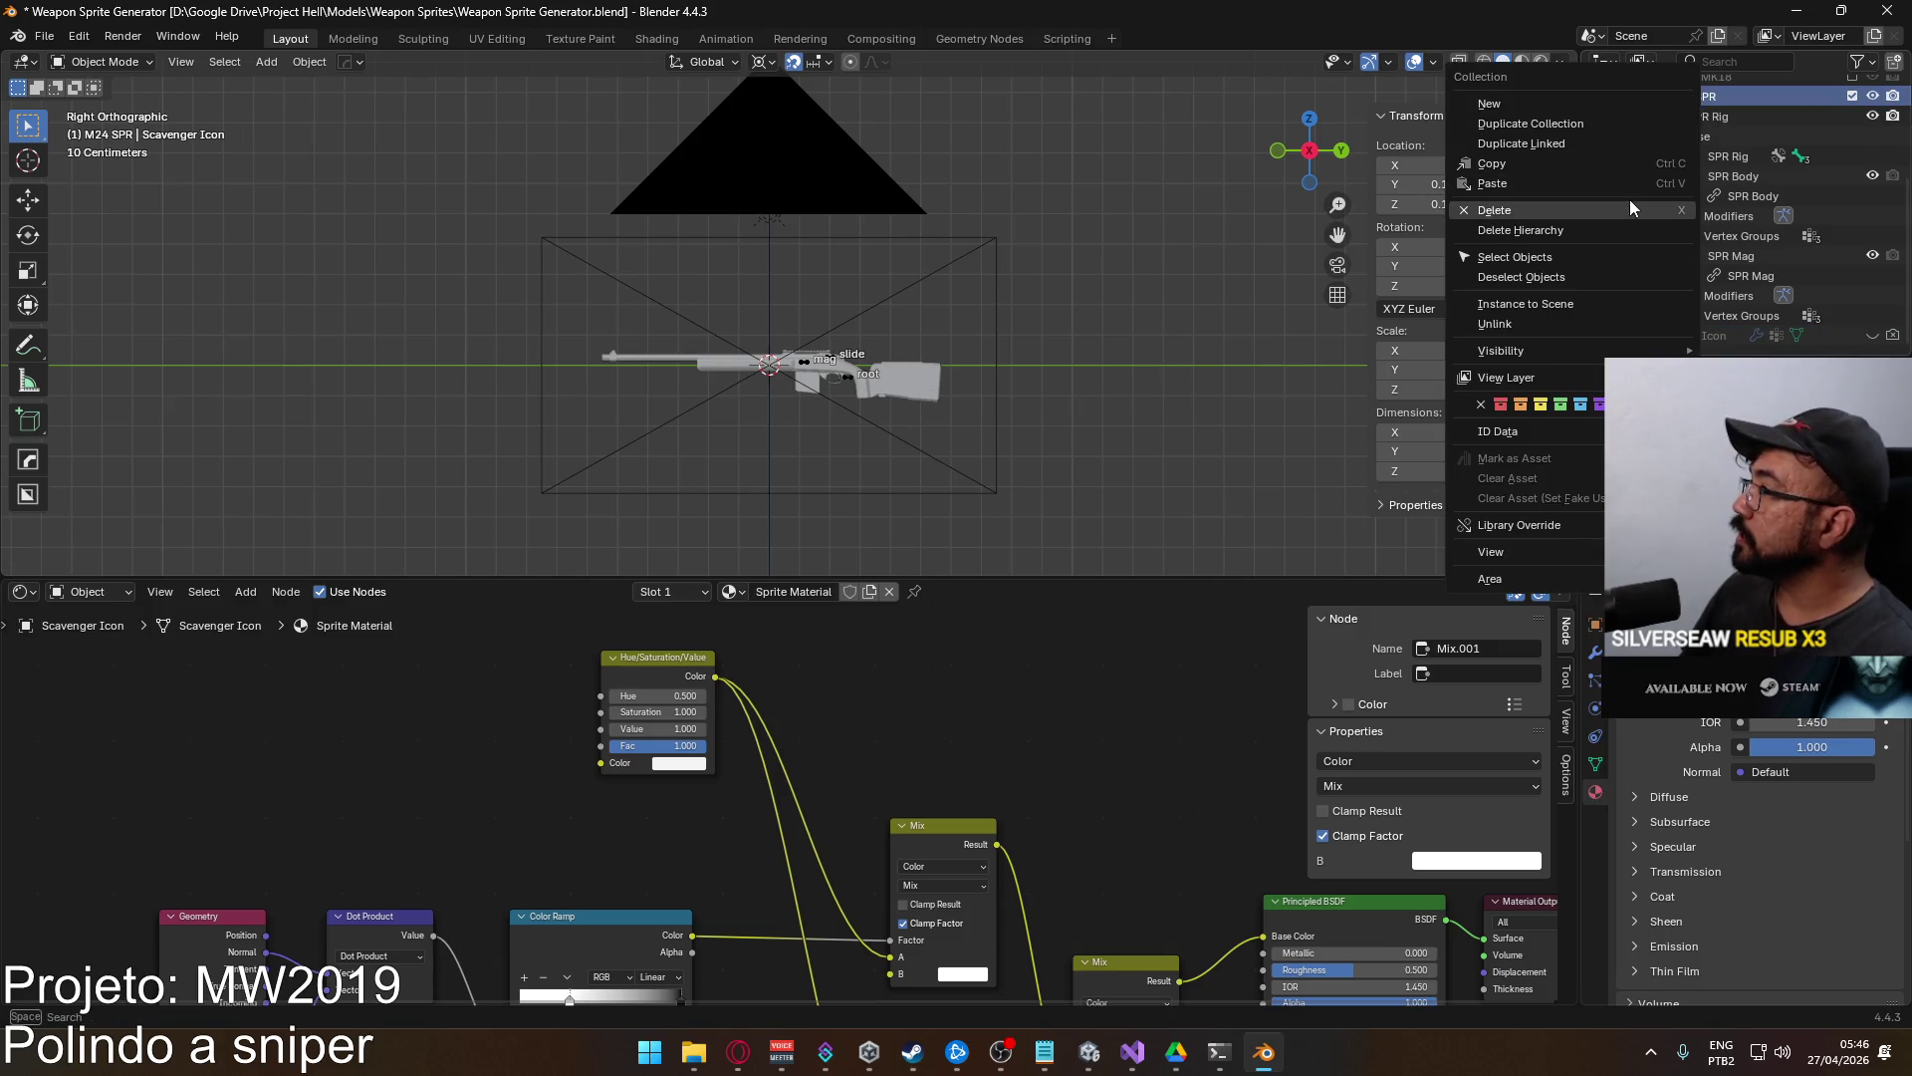
click(1605, 224)
right_click(1673, 309)
click(44, 36)
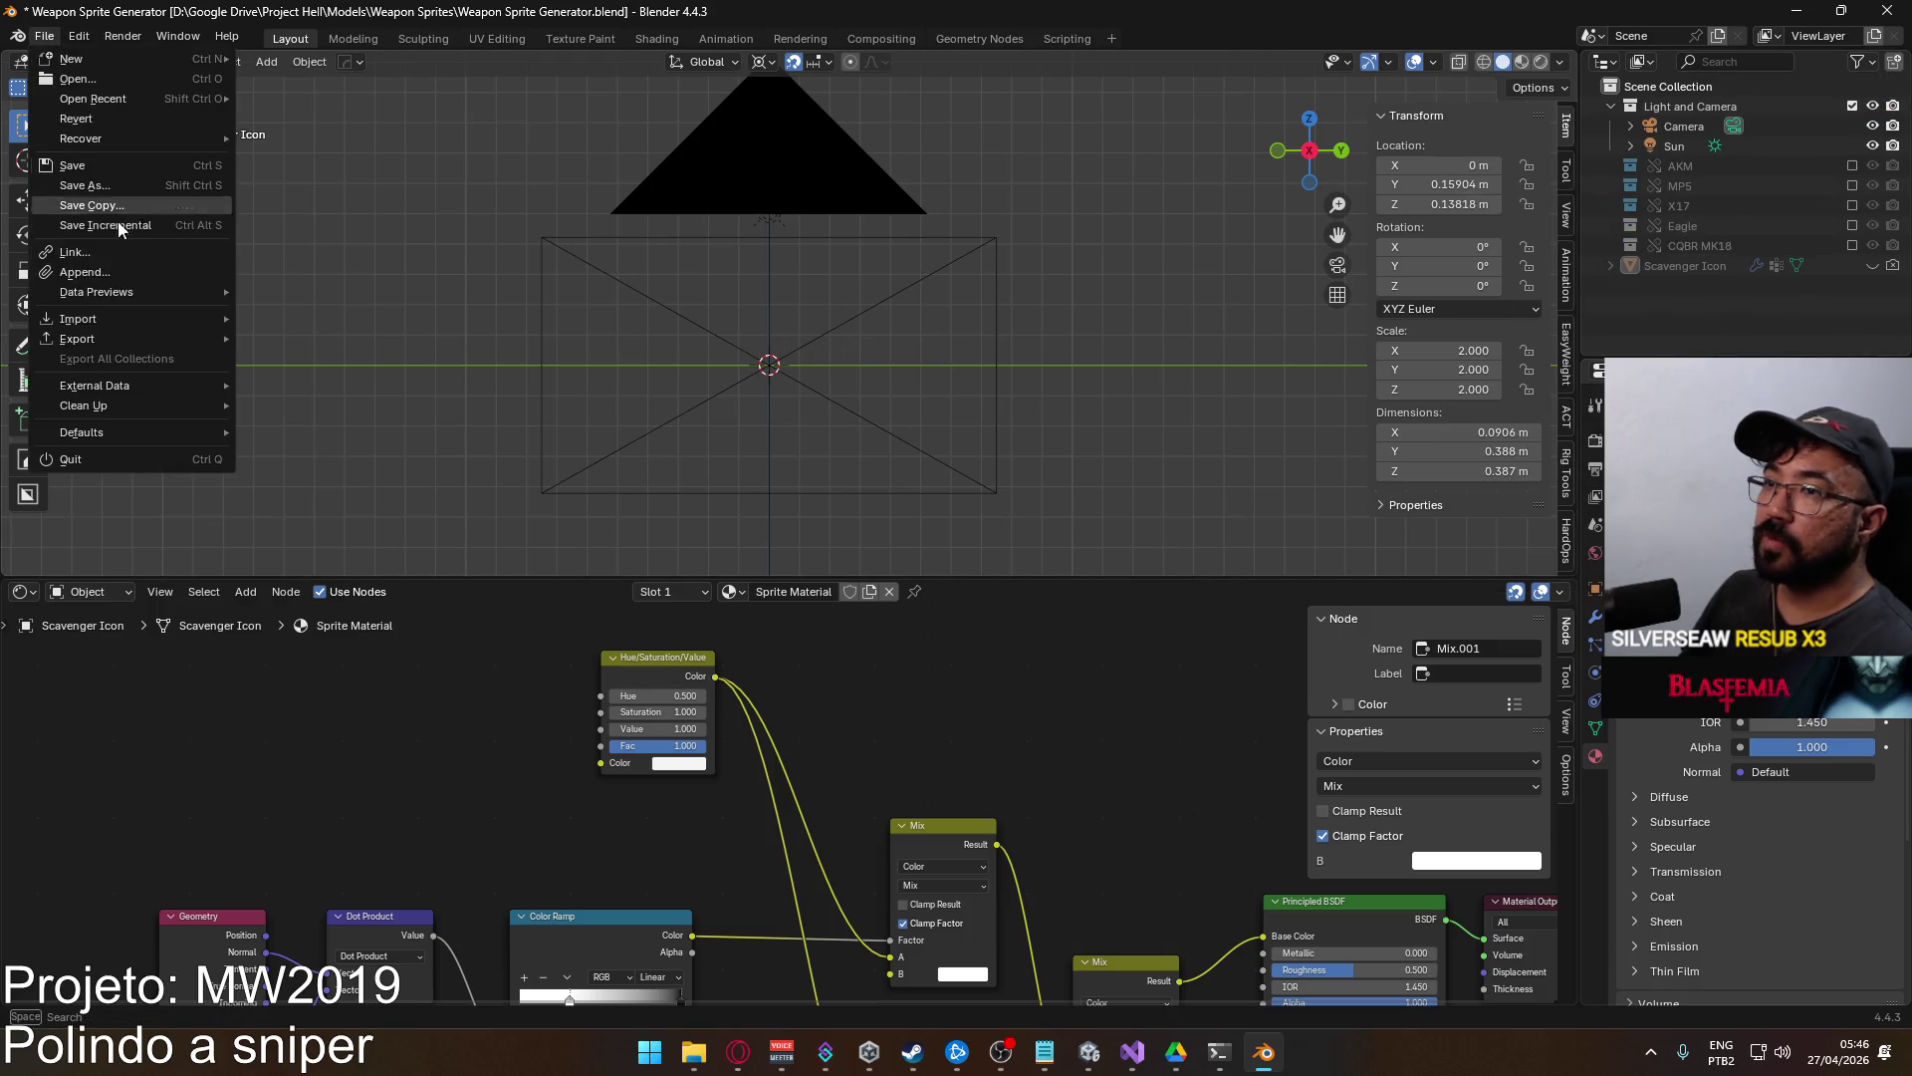
Begin appending and browse the file list for the weapon library.
click(130, 272)
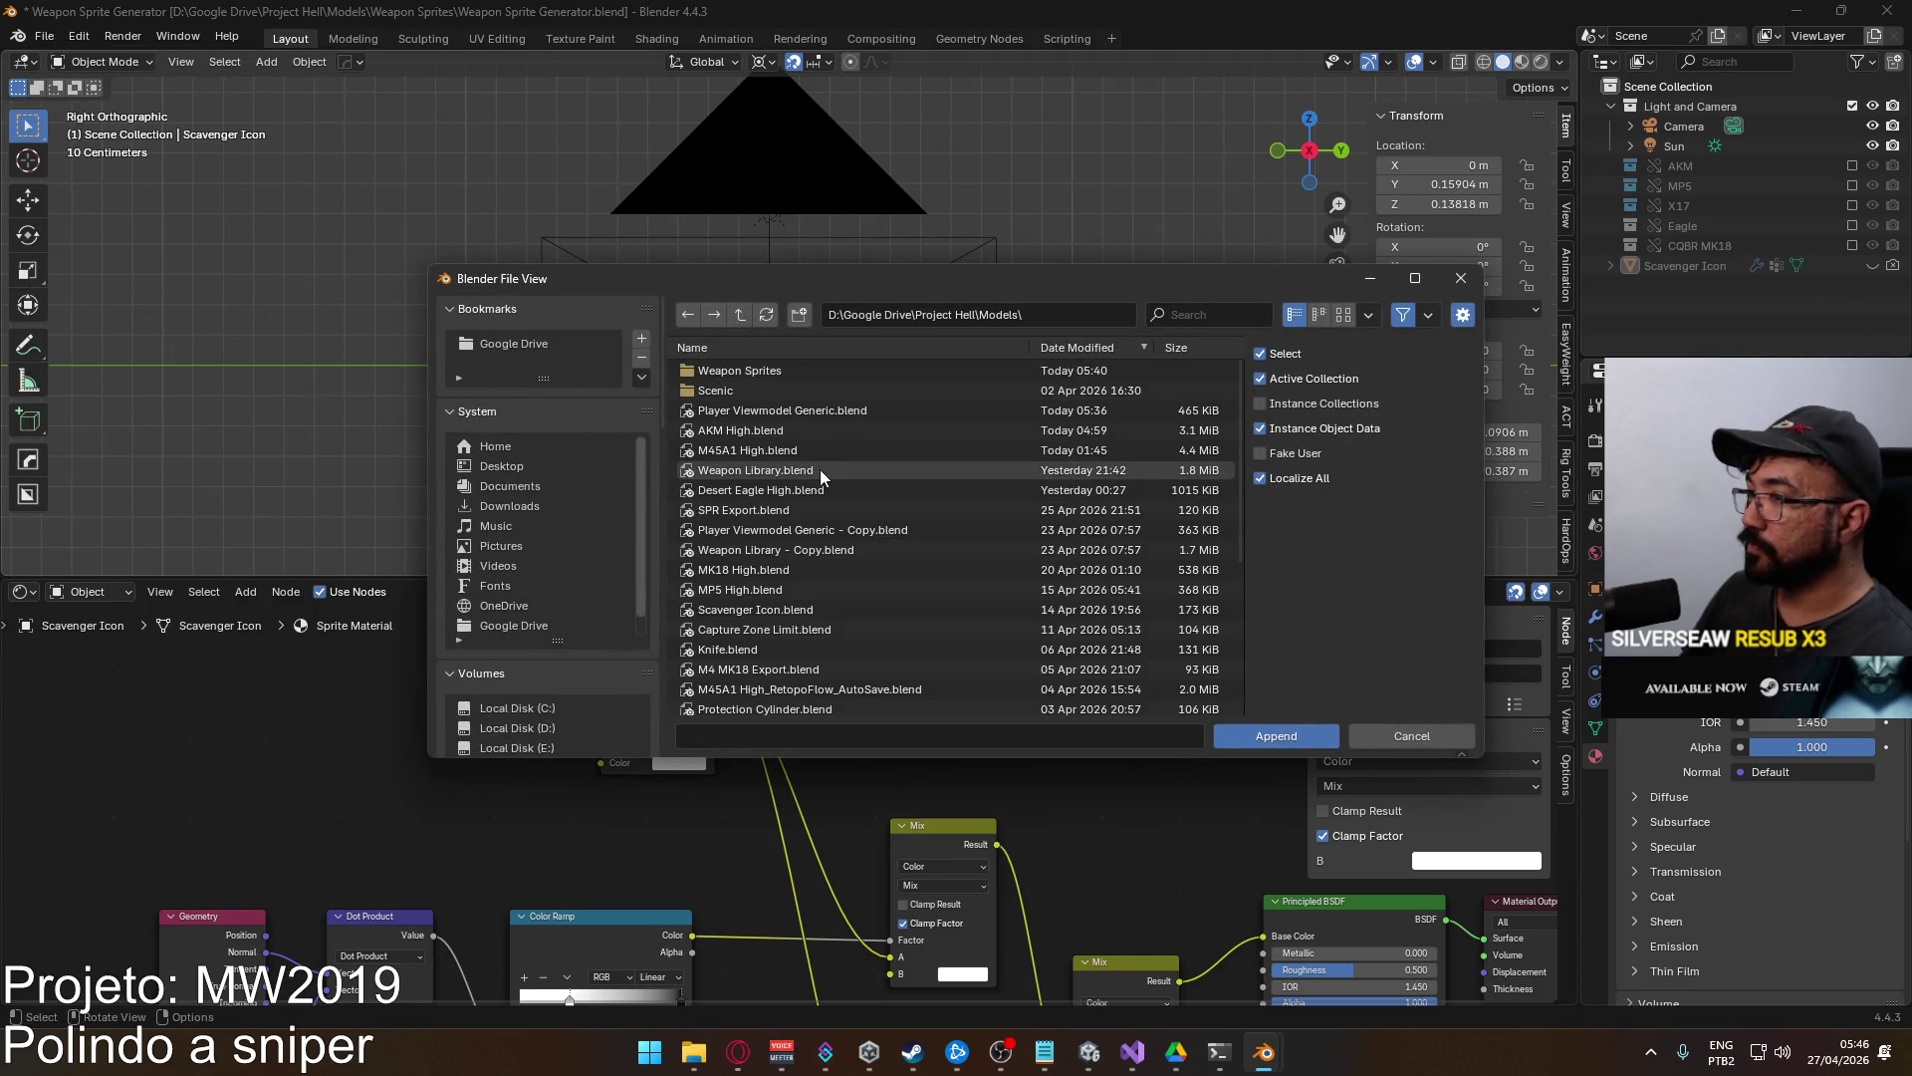
scroll(838, 588, down, 5)
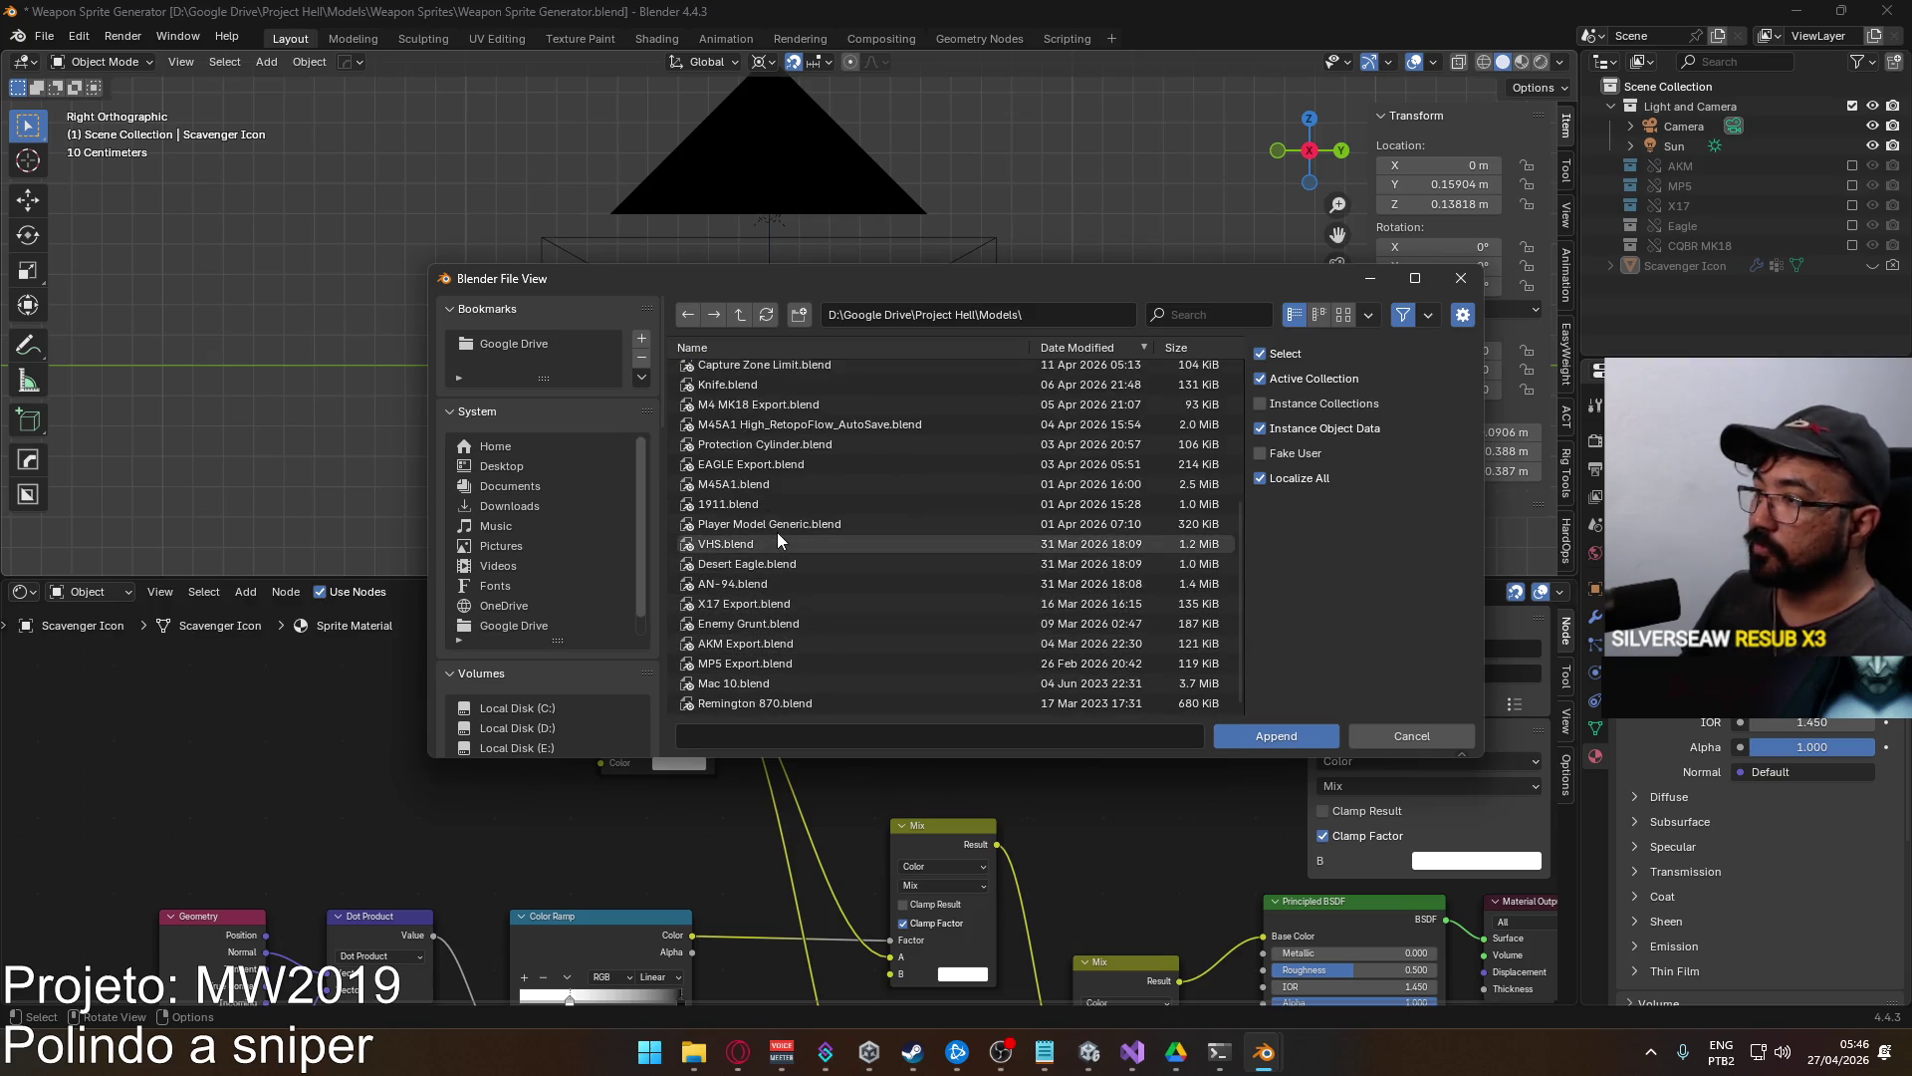
scroll(821, 613, up, 2)
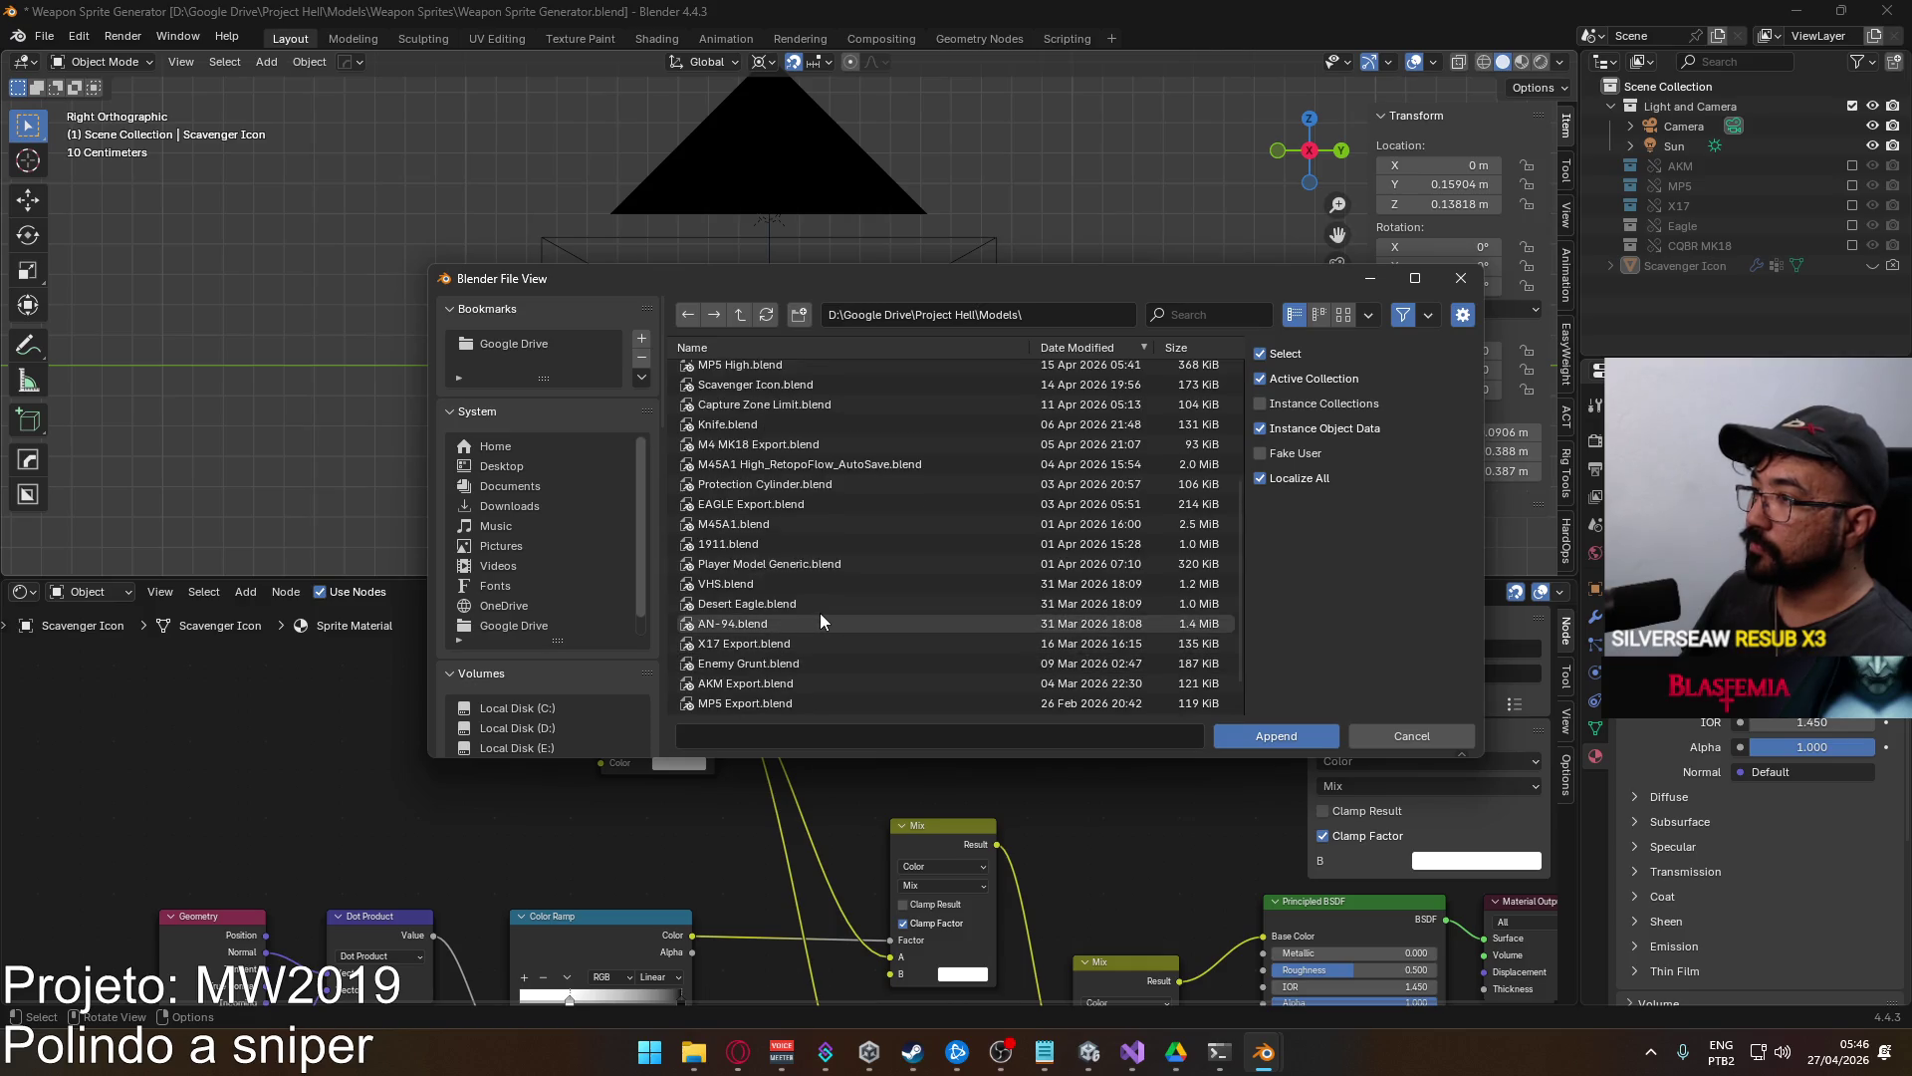
scroll(822, 603, up, 3)
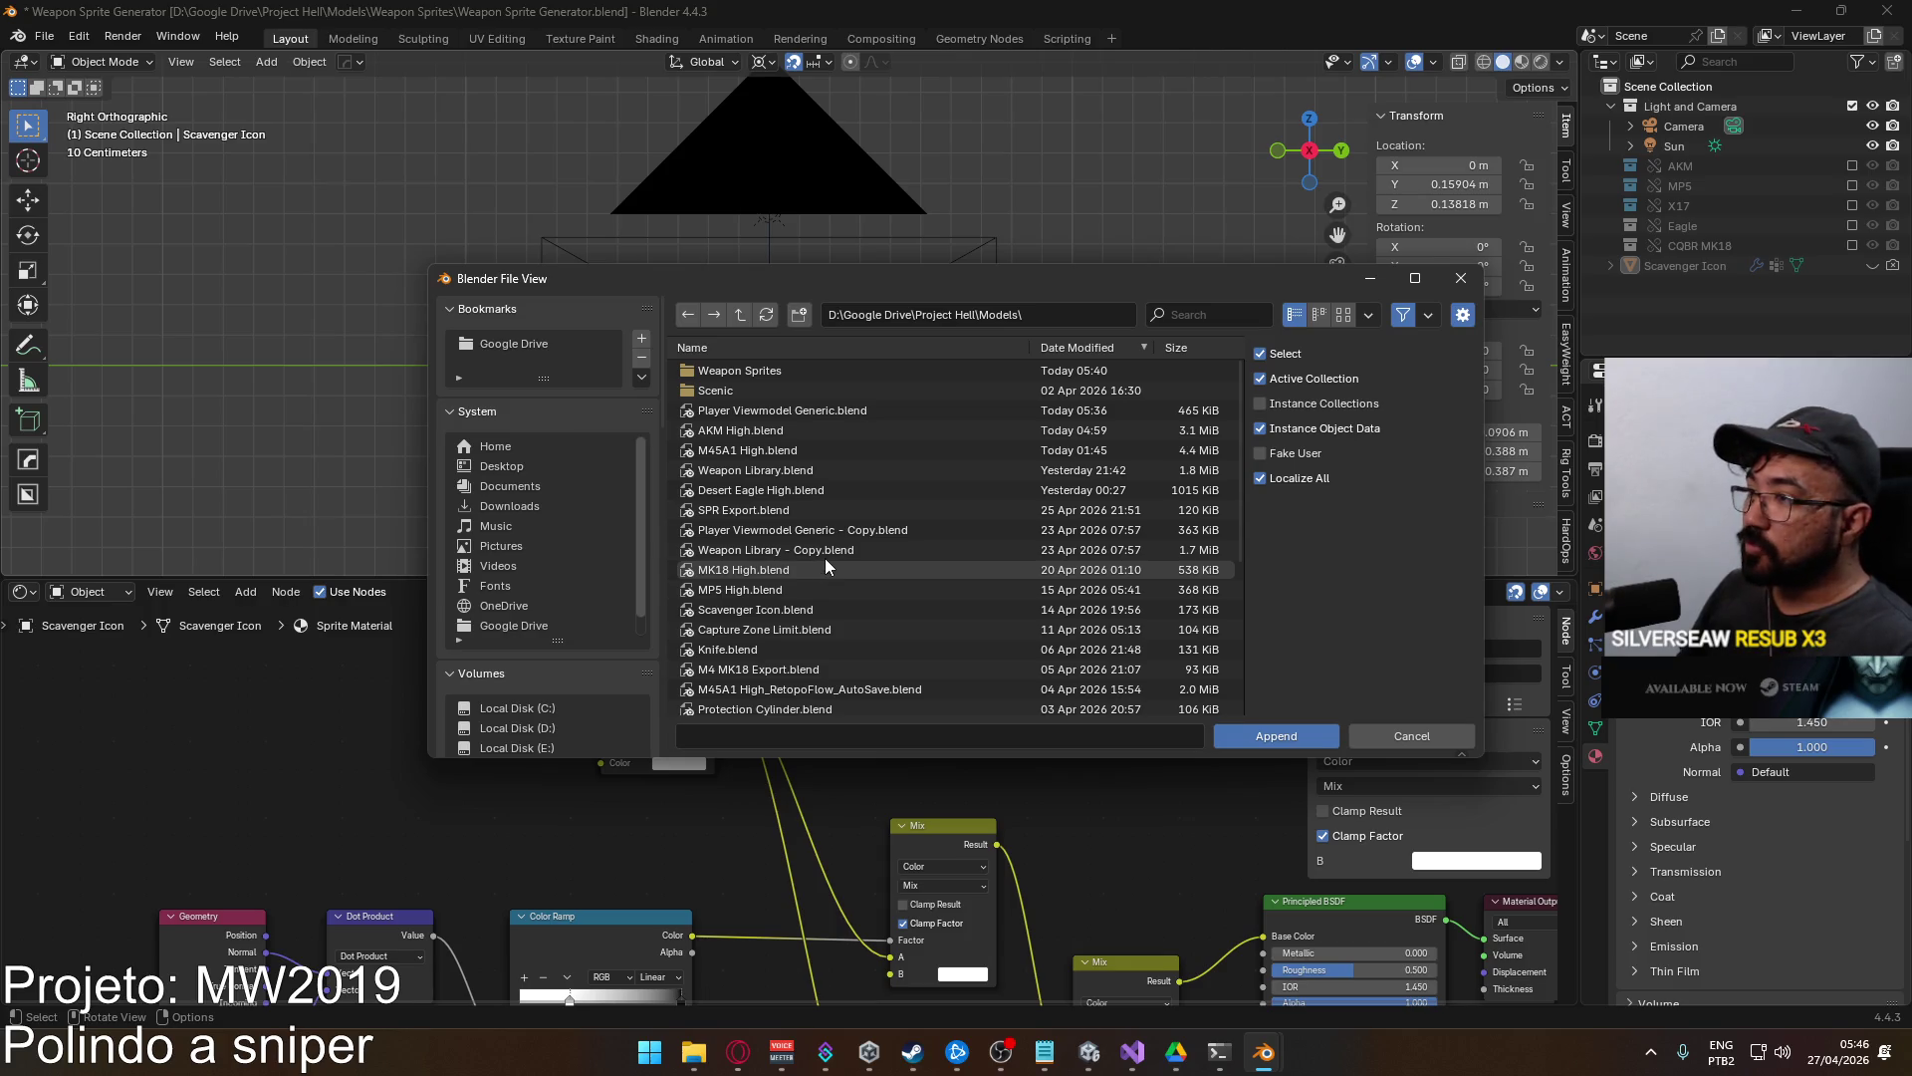
scroll(825, 558, down, 5)
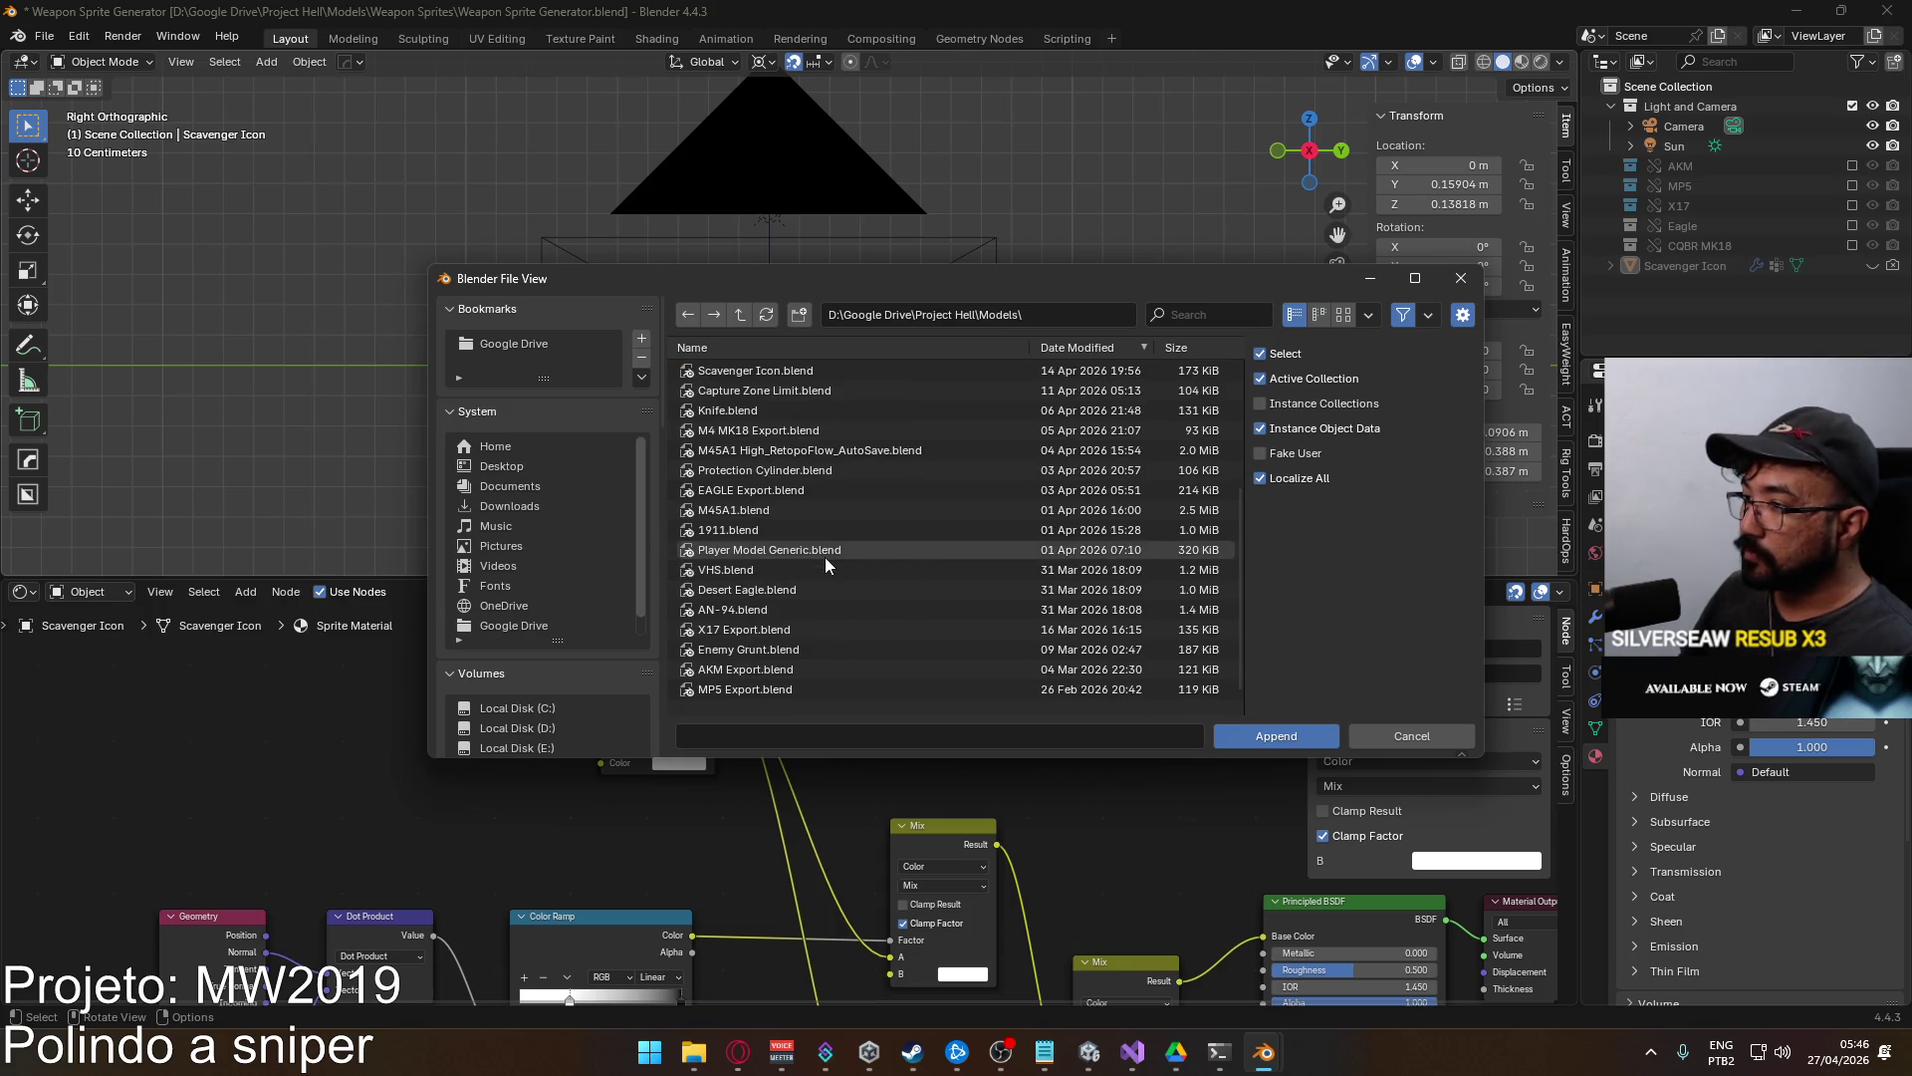
scroll(809, 559, up, 2)
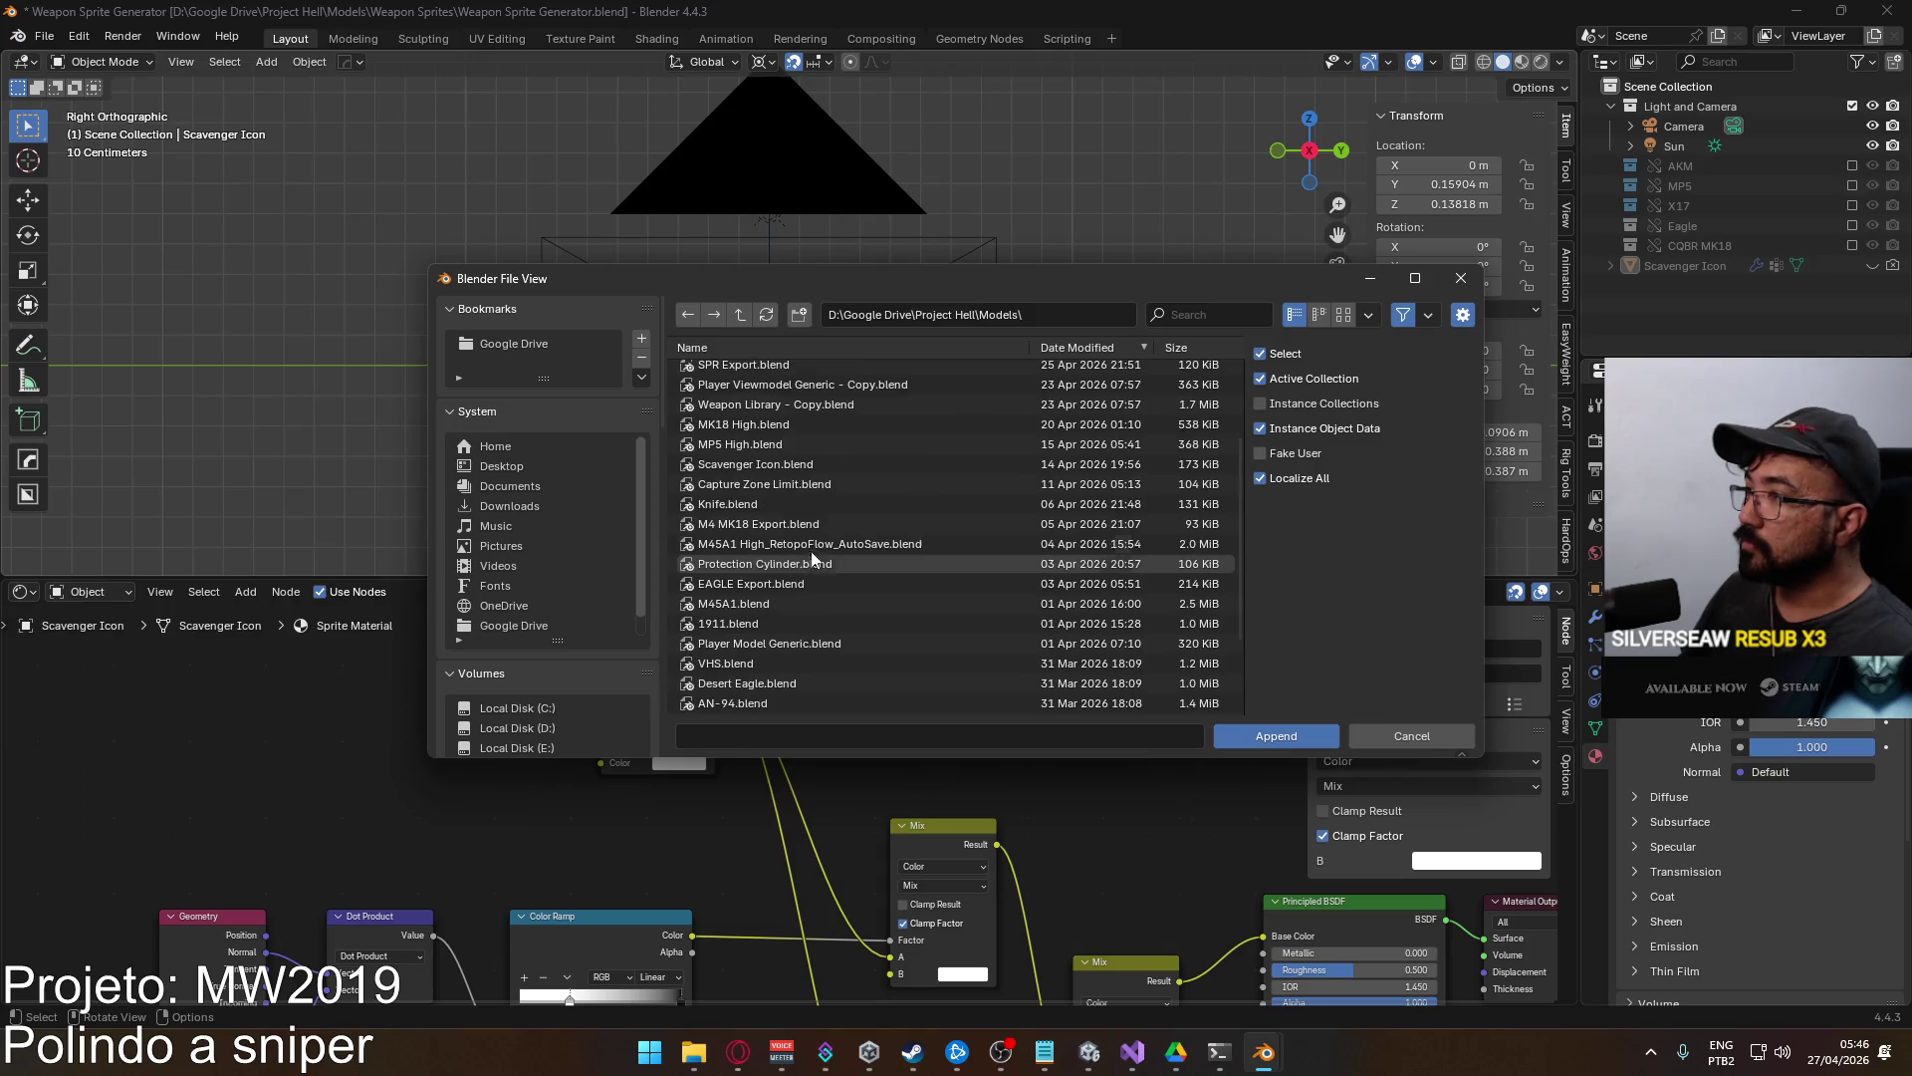
scroll(804, 553, down, 2)
scroll(872, 498, up, 3)
scroll(839, 556, down, 3)
Sort by name, open Weapon Library.blend's collections, and append M24 SPR.
click(797, 347)
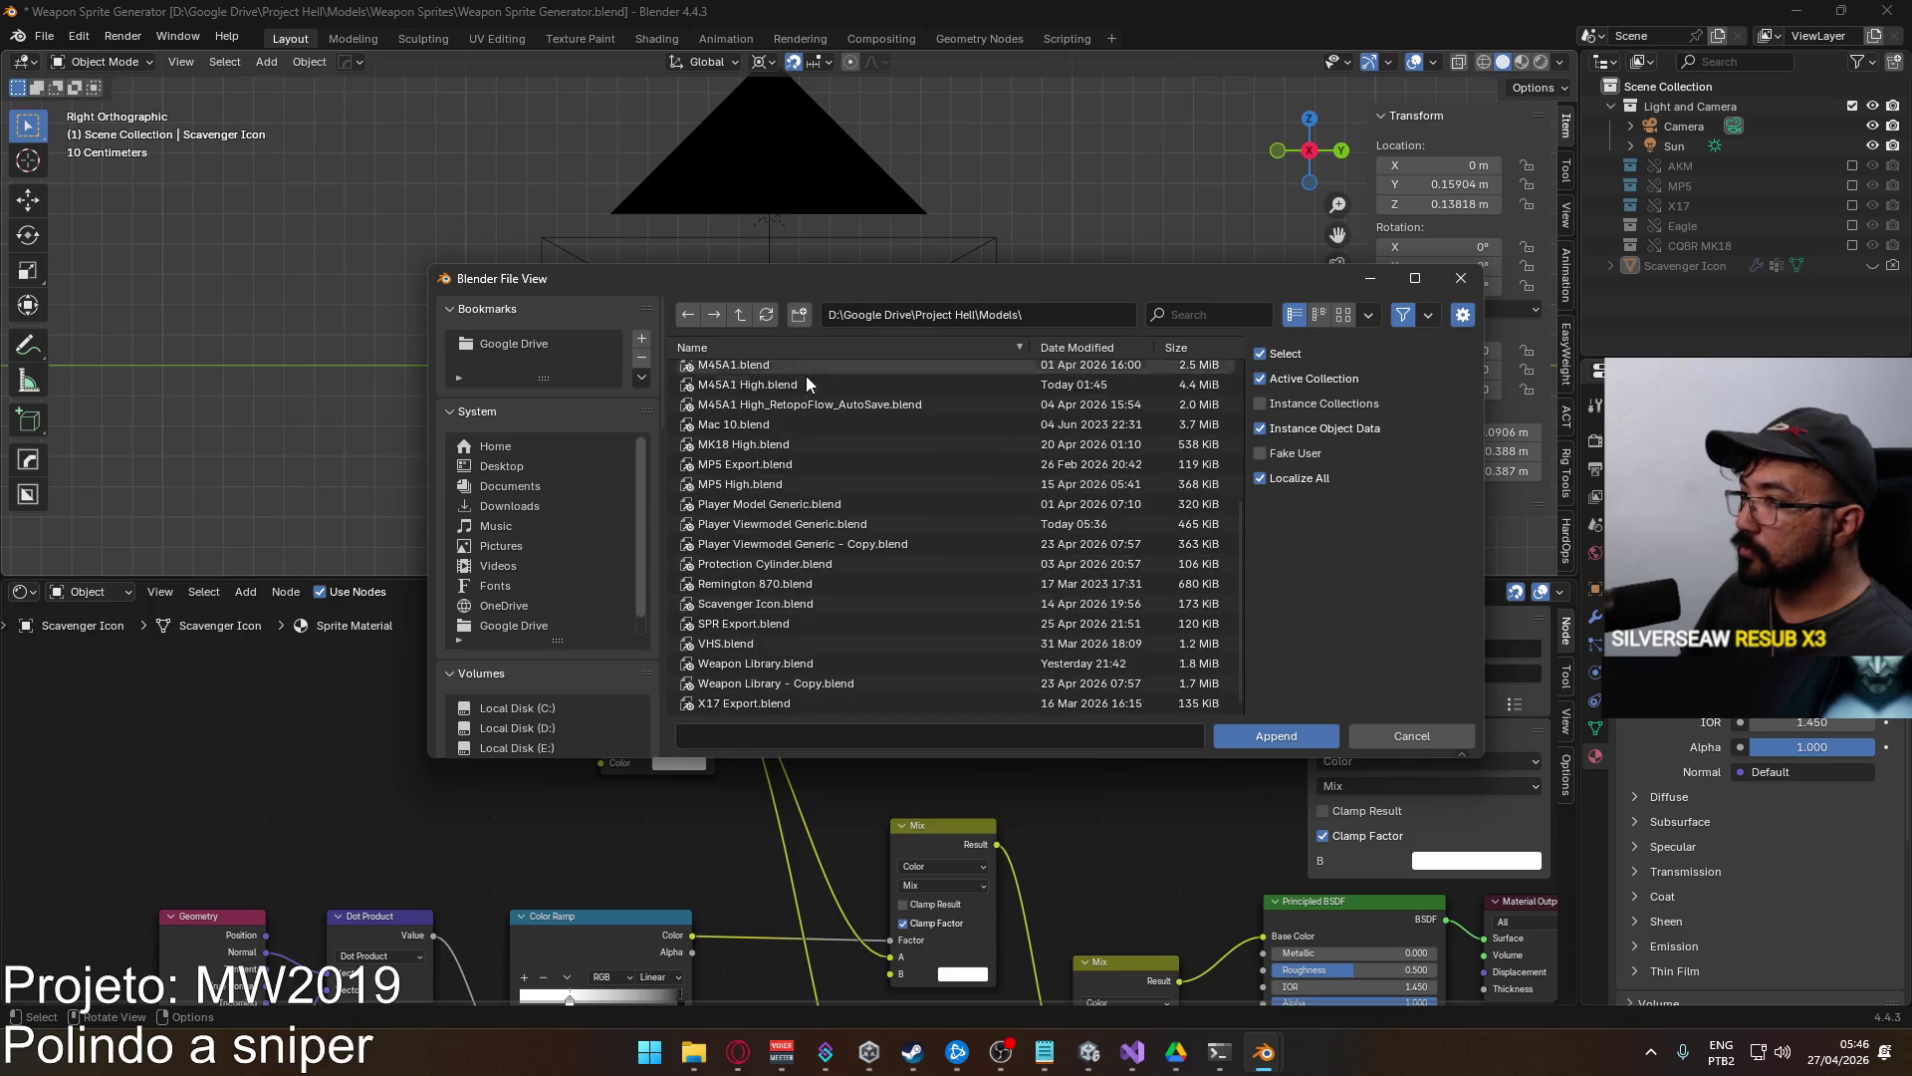
click(816, 664)
double_click(817, 660)
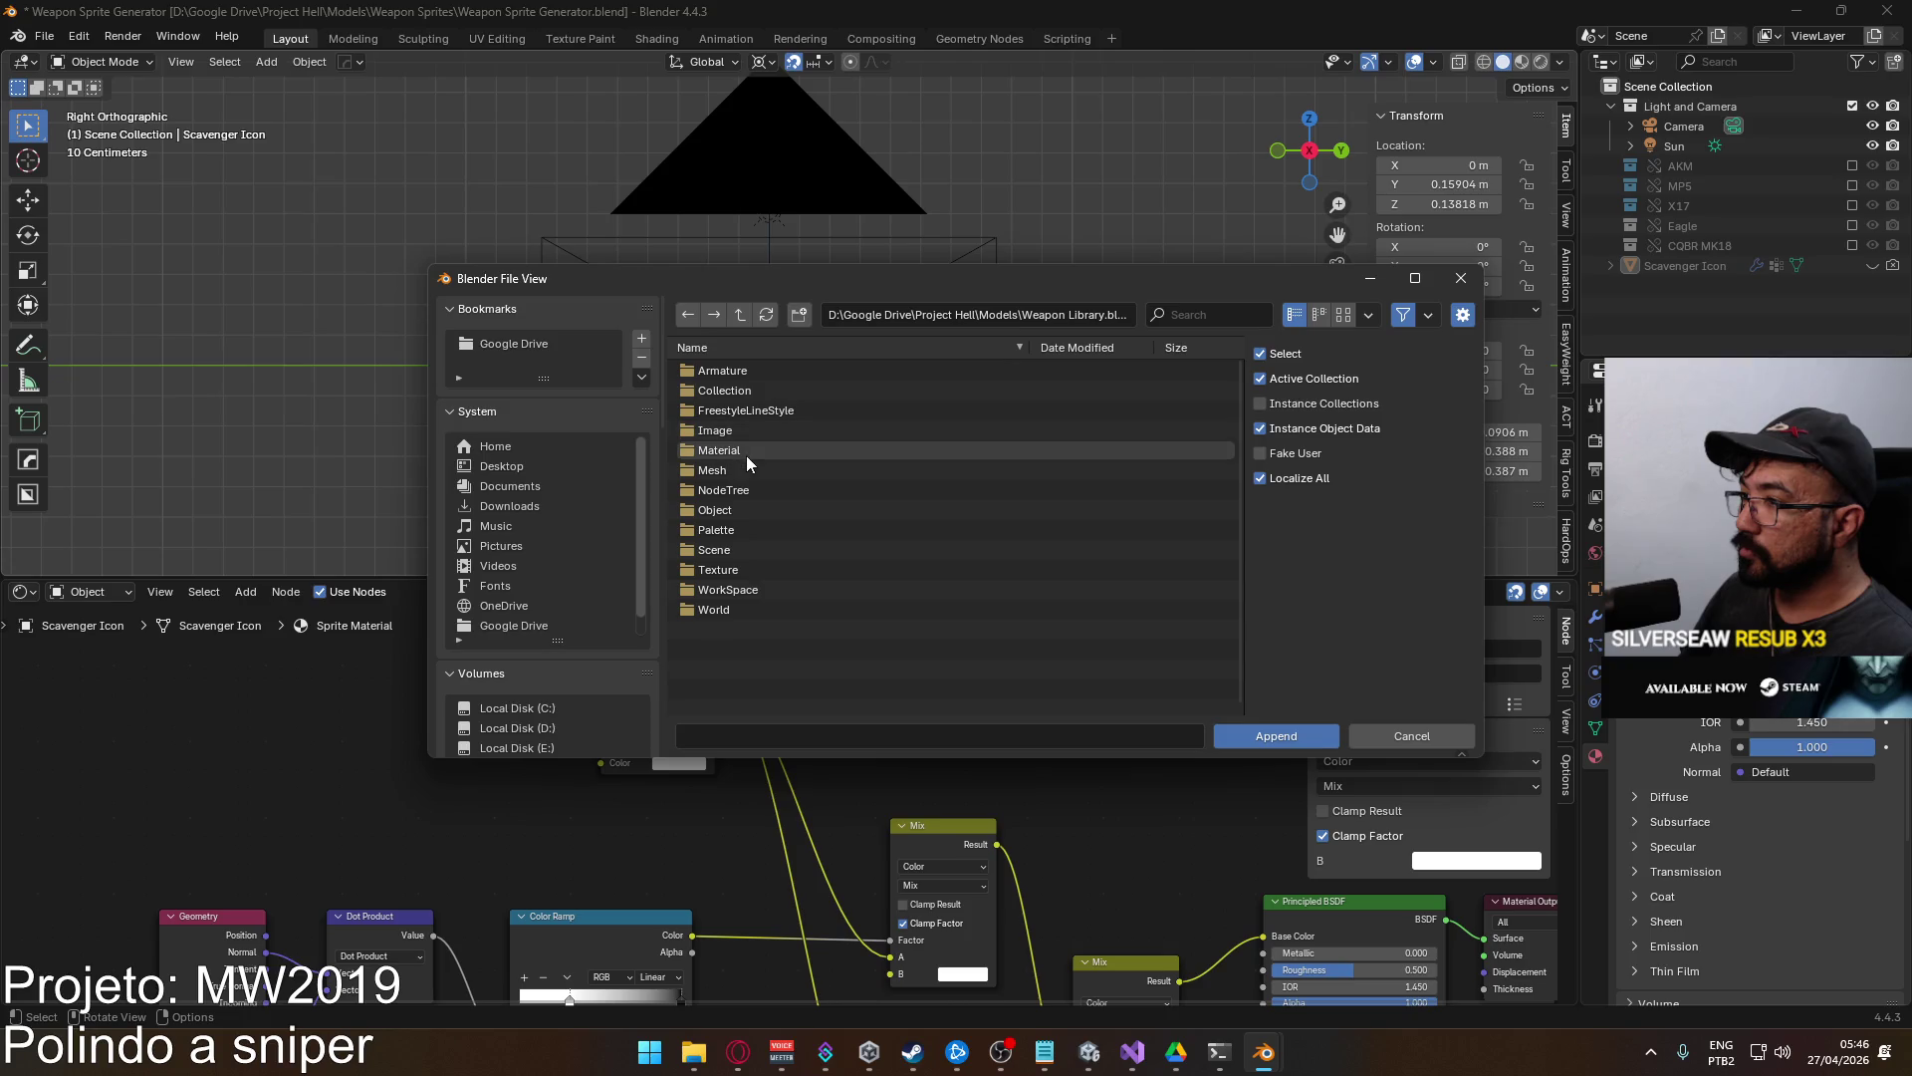
click(754, 391)
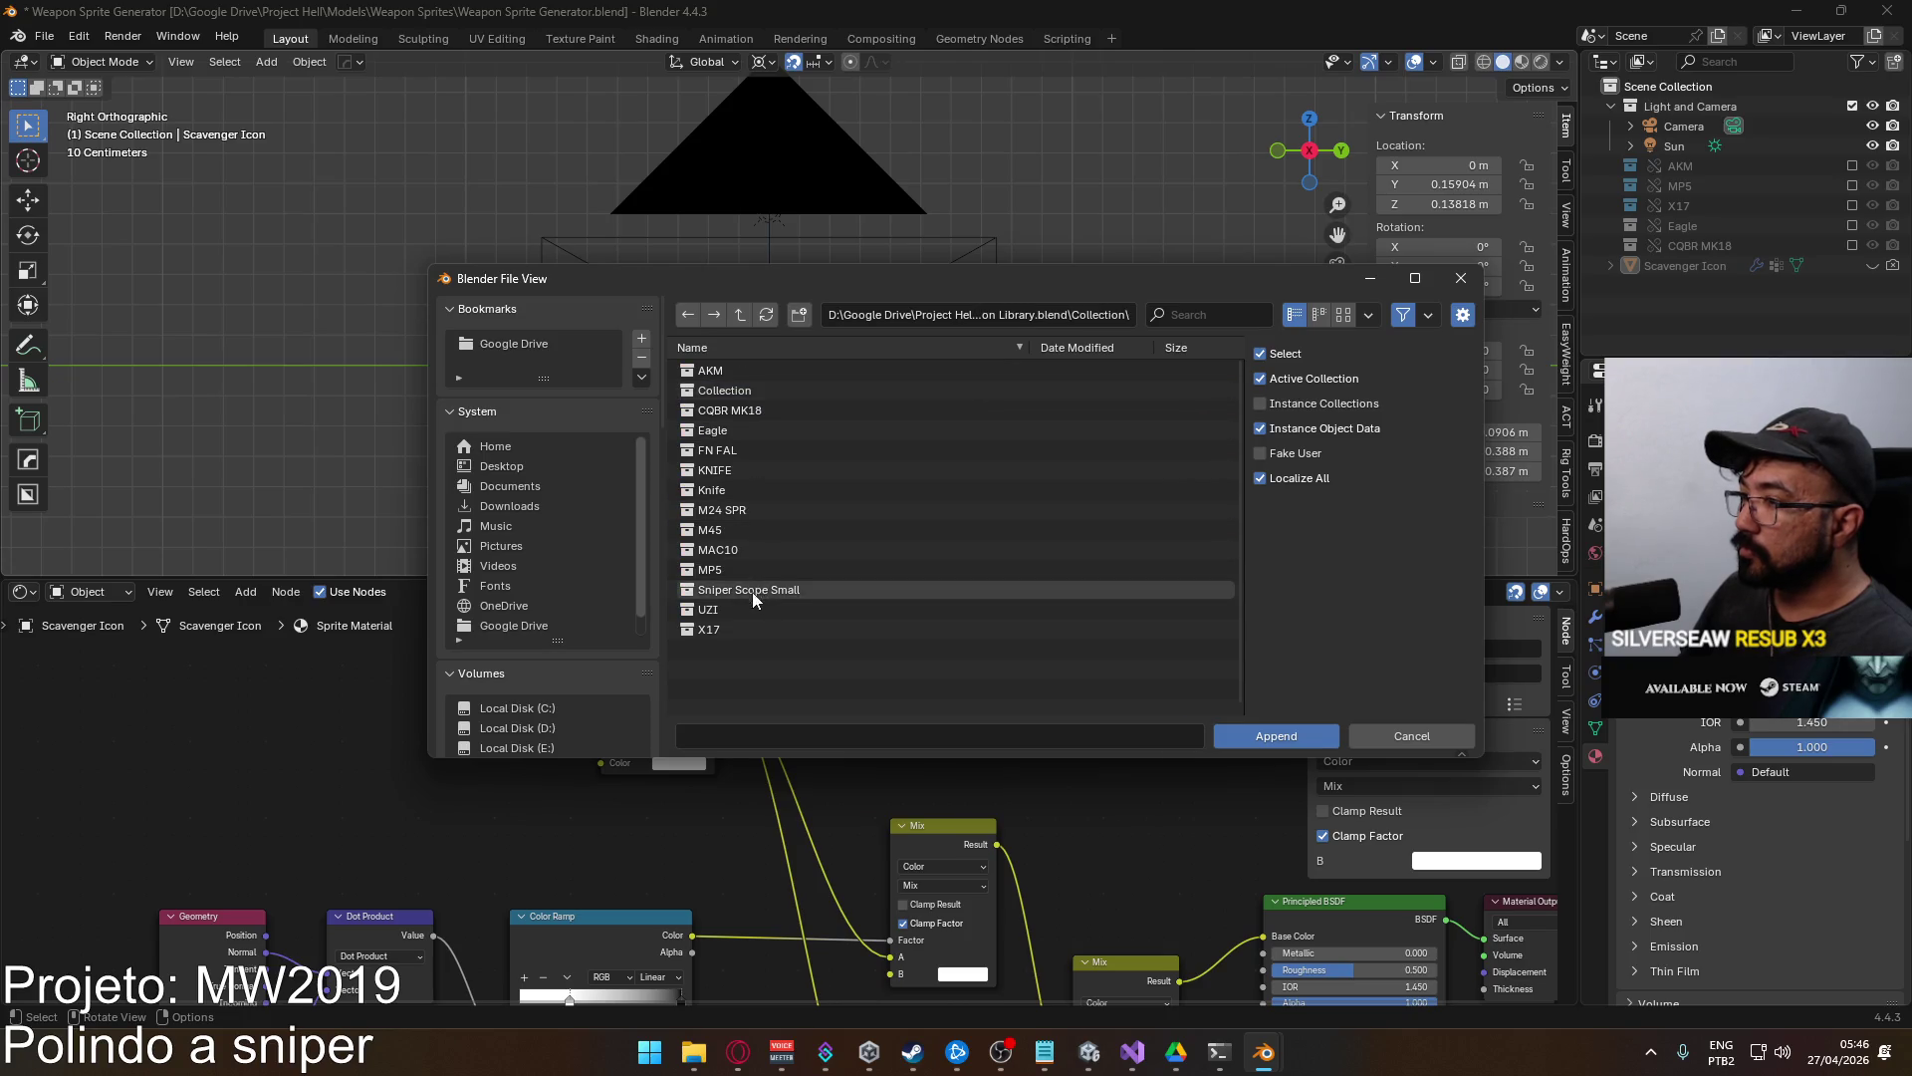
click(755, 510)
click(1276, 735)
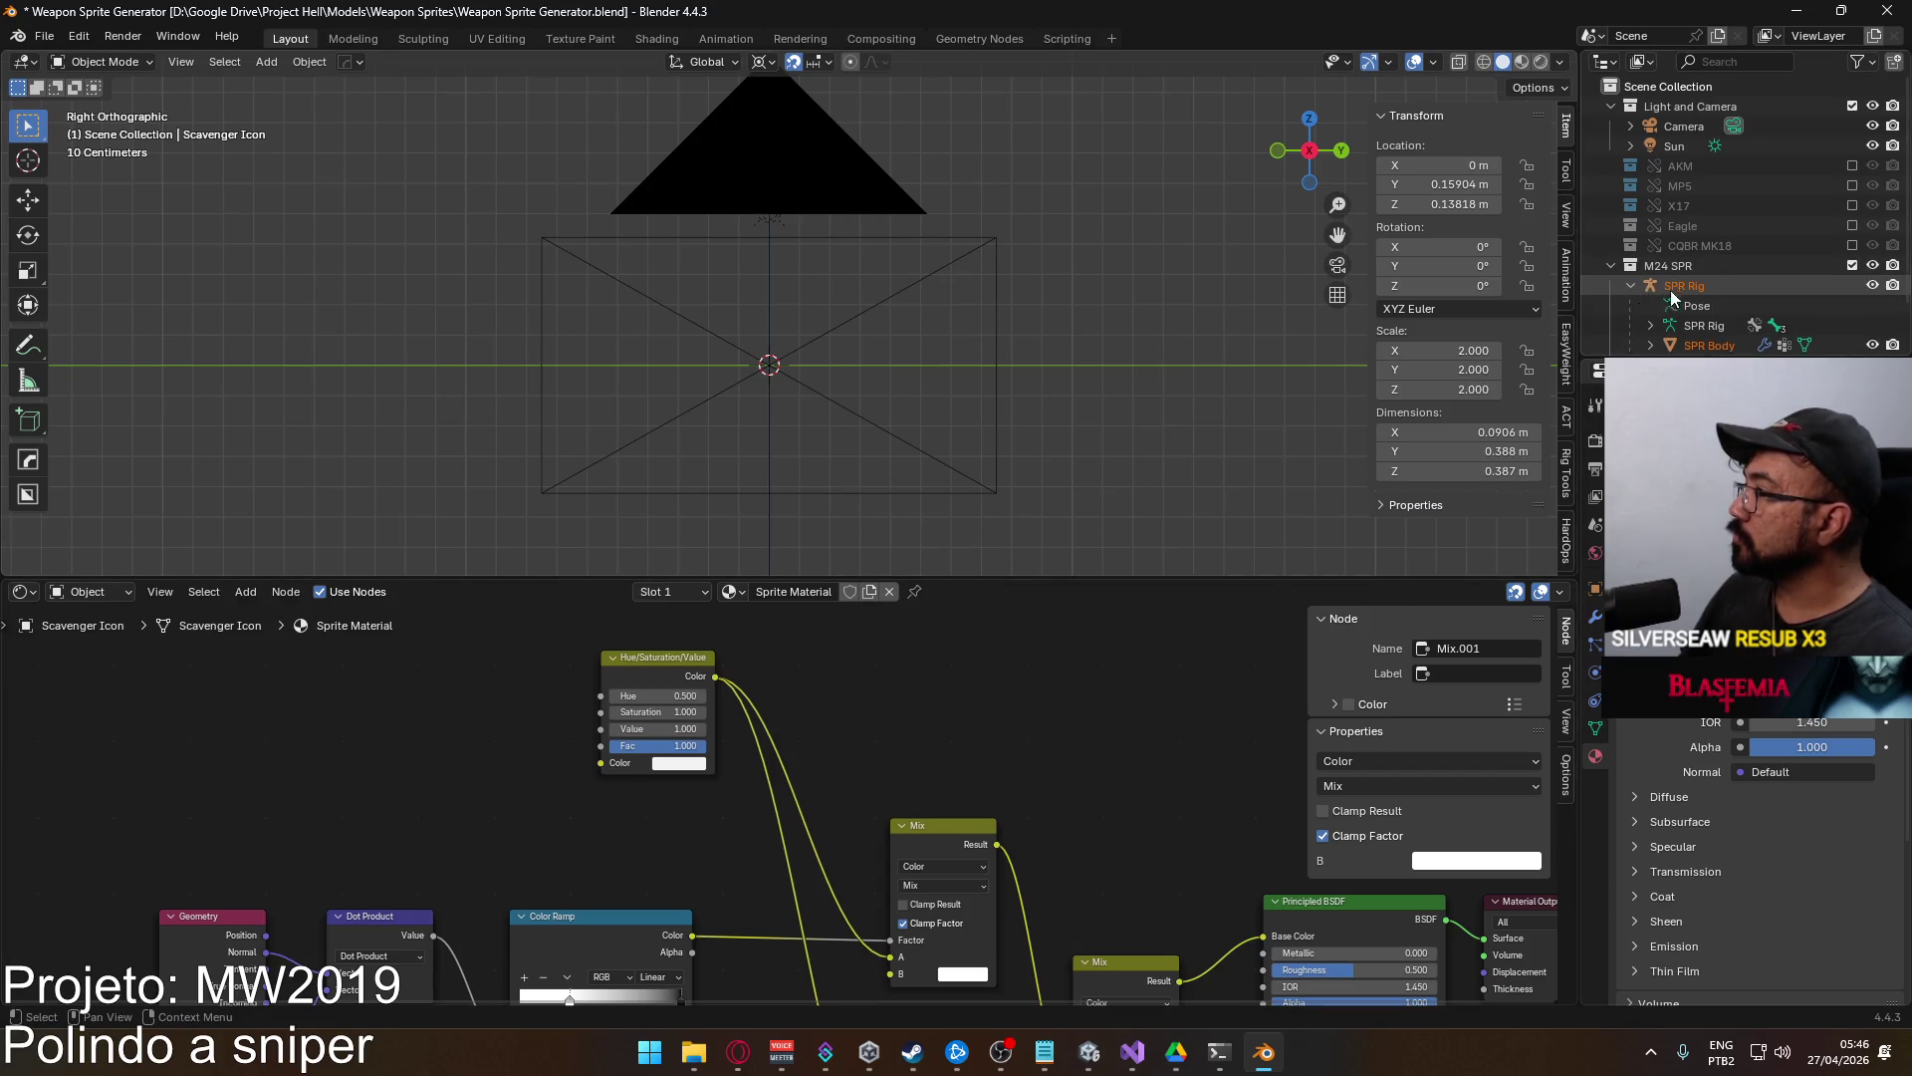
Expand the SPR Rig parts and assign Sprite Material to SPR Mag.
click(1631, 286)
scroll(1738, 298, down, 2)
click(1715, 297)
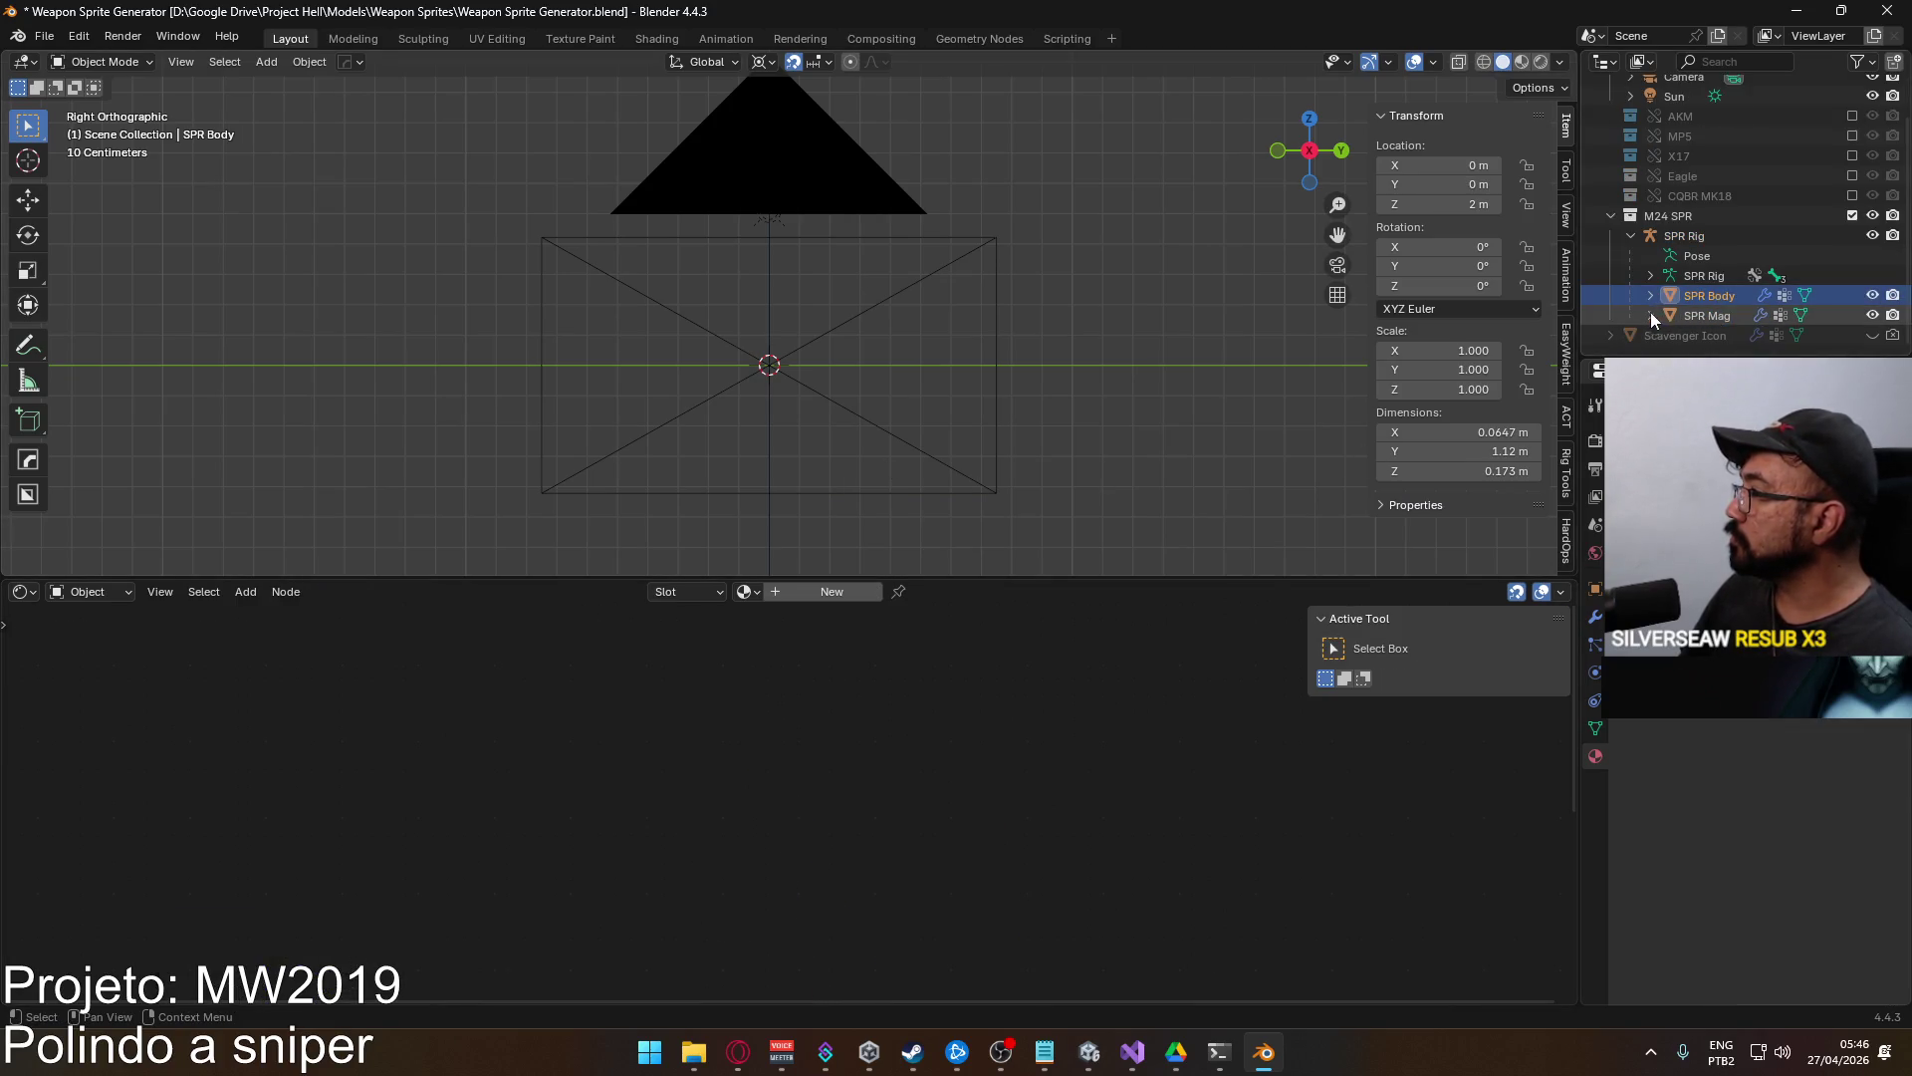
click(1651, 296)
scroll(1771, 298, down, 3)
ctrl+click(1713, 258)
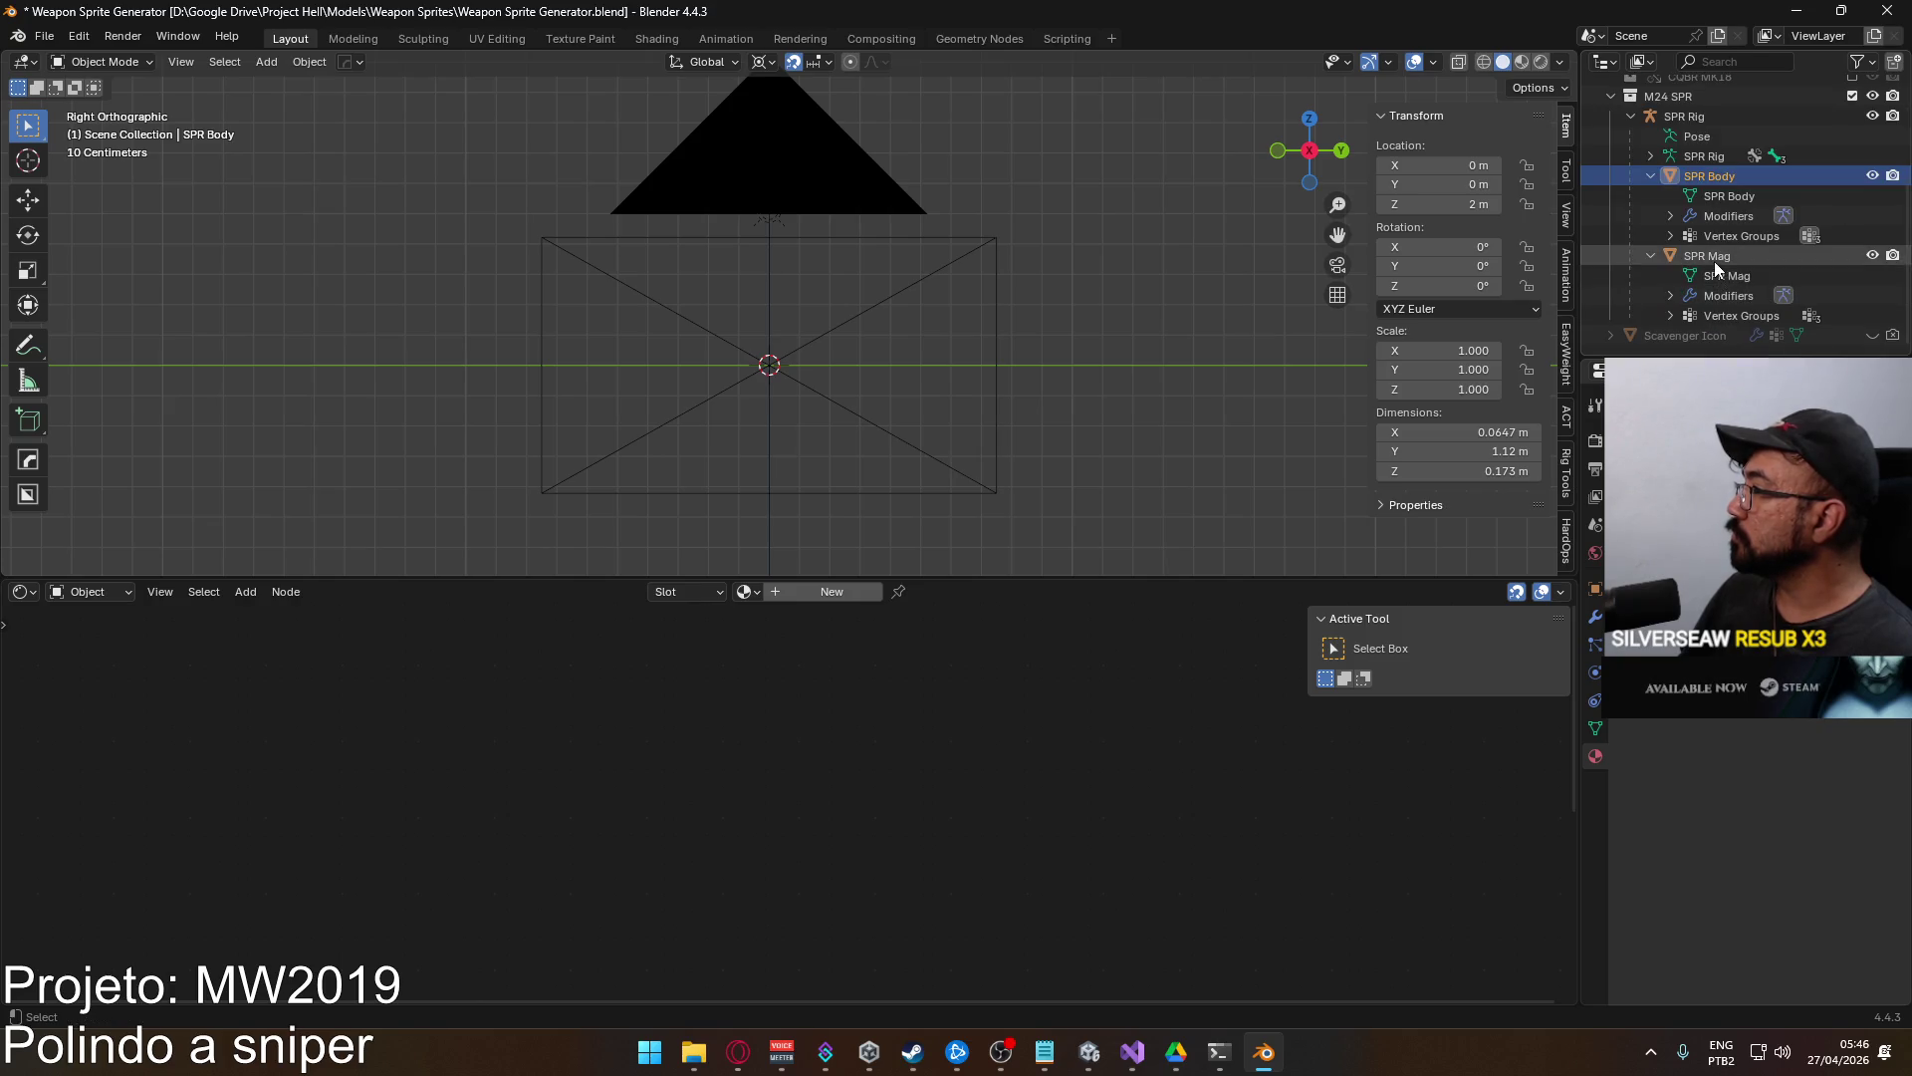
click(1651, 256)
click(1624, 538)
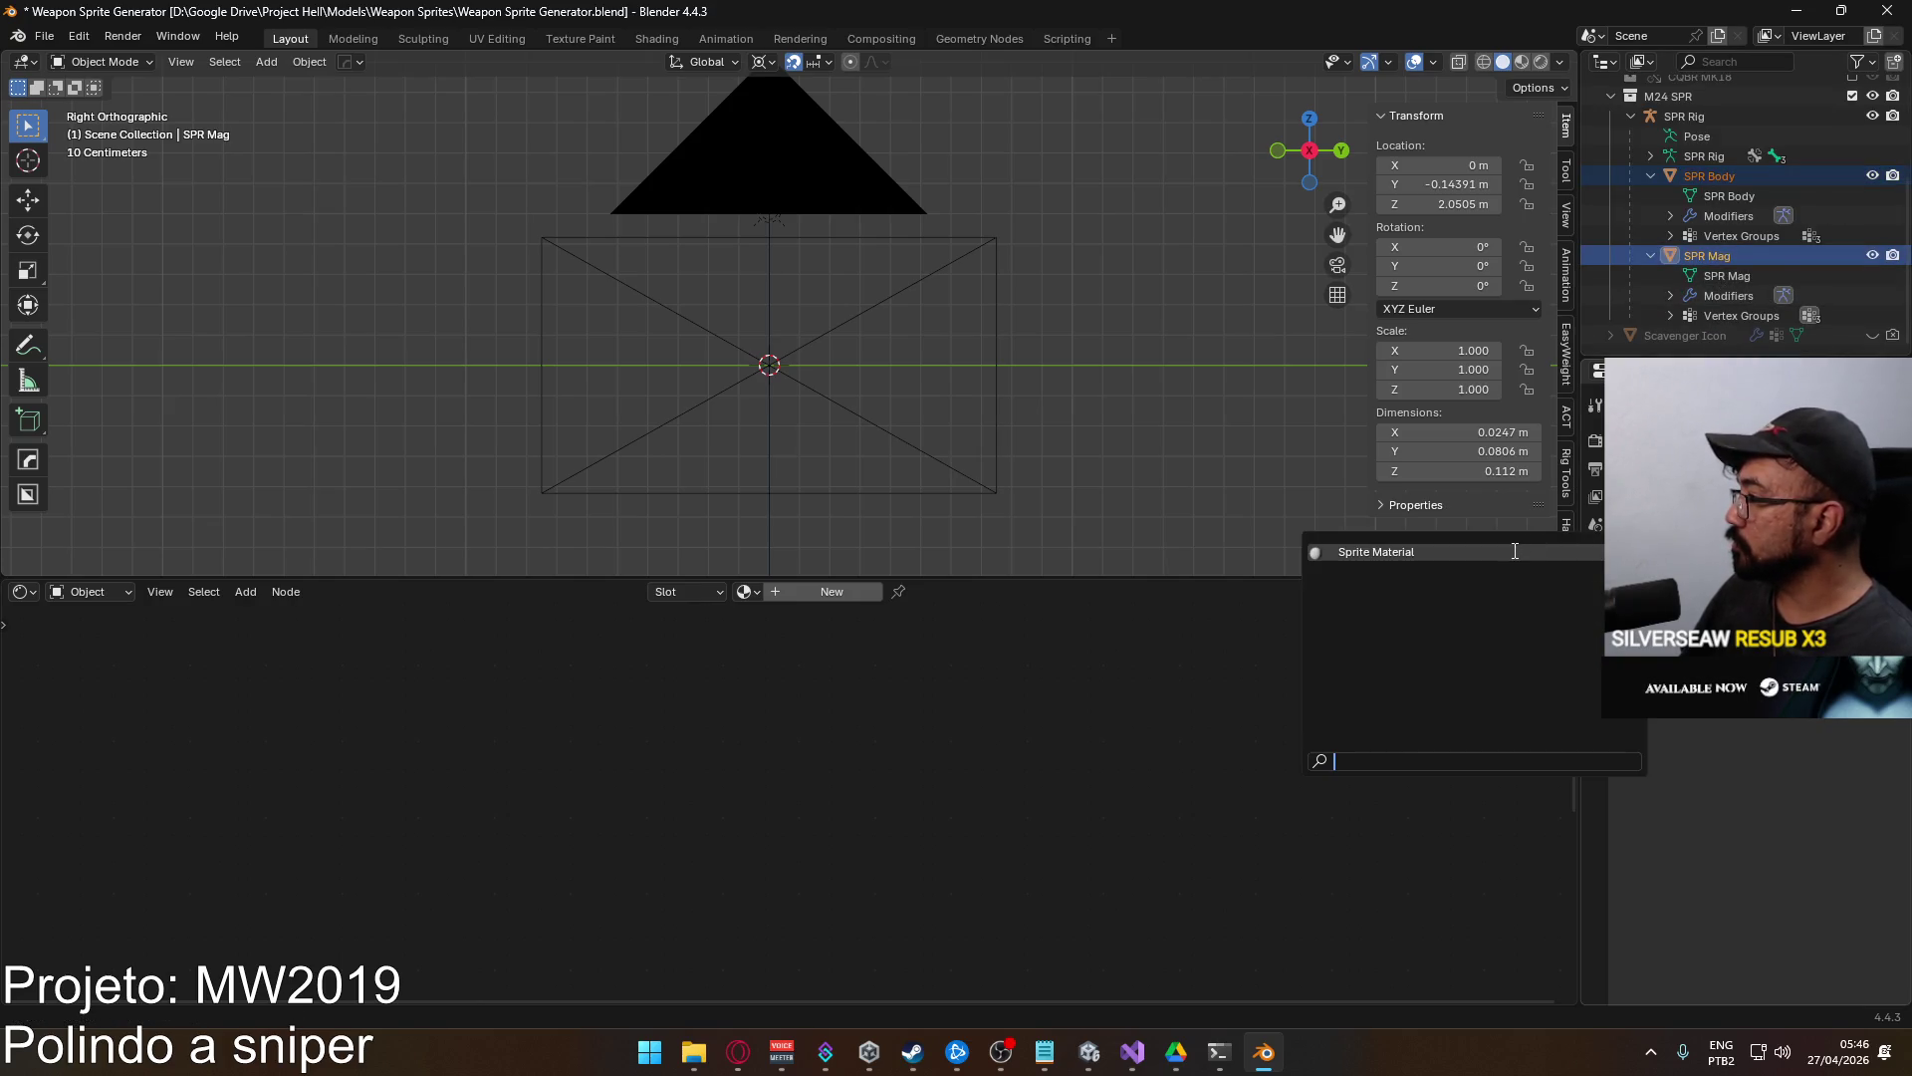
click(1515, 550)
Confirm SPR Body uses Sprite Material, then select the whole SPR Rig.
ctrl+click(1728, 179)
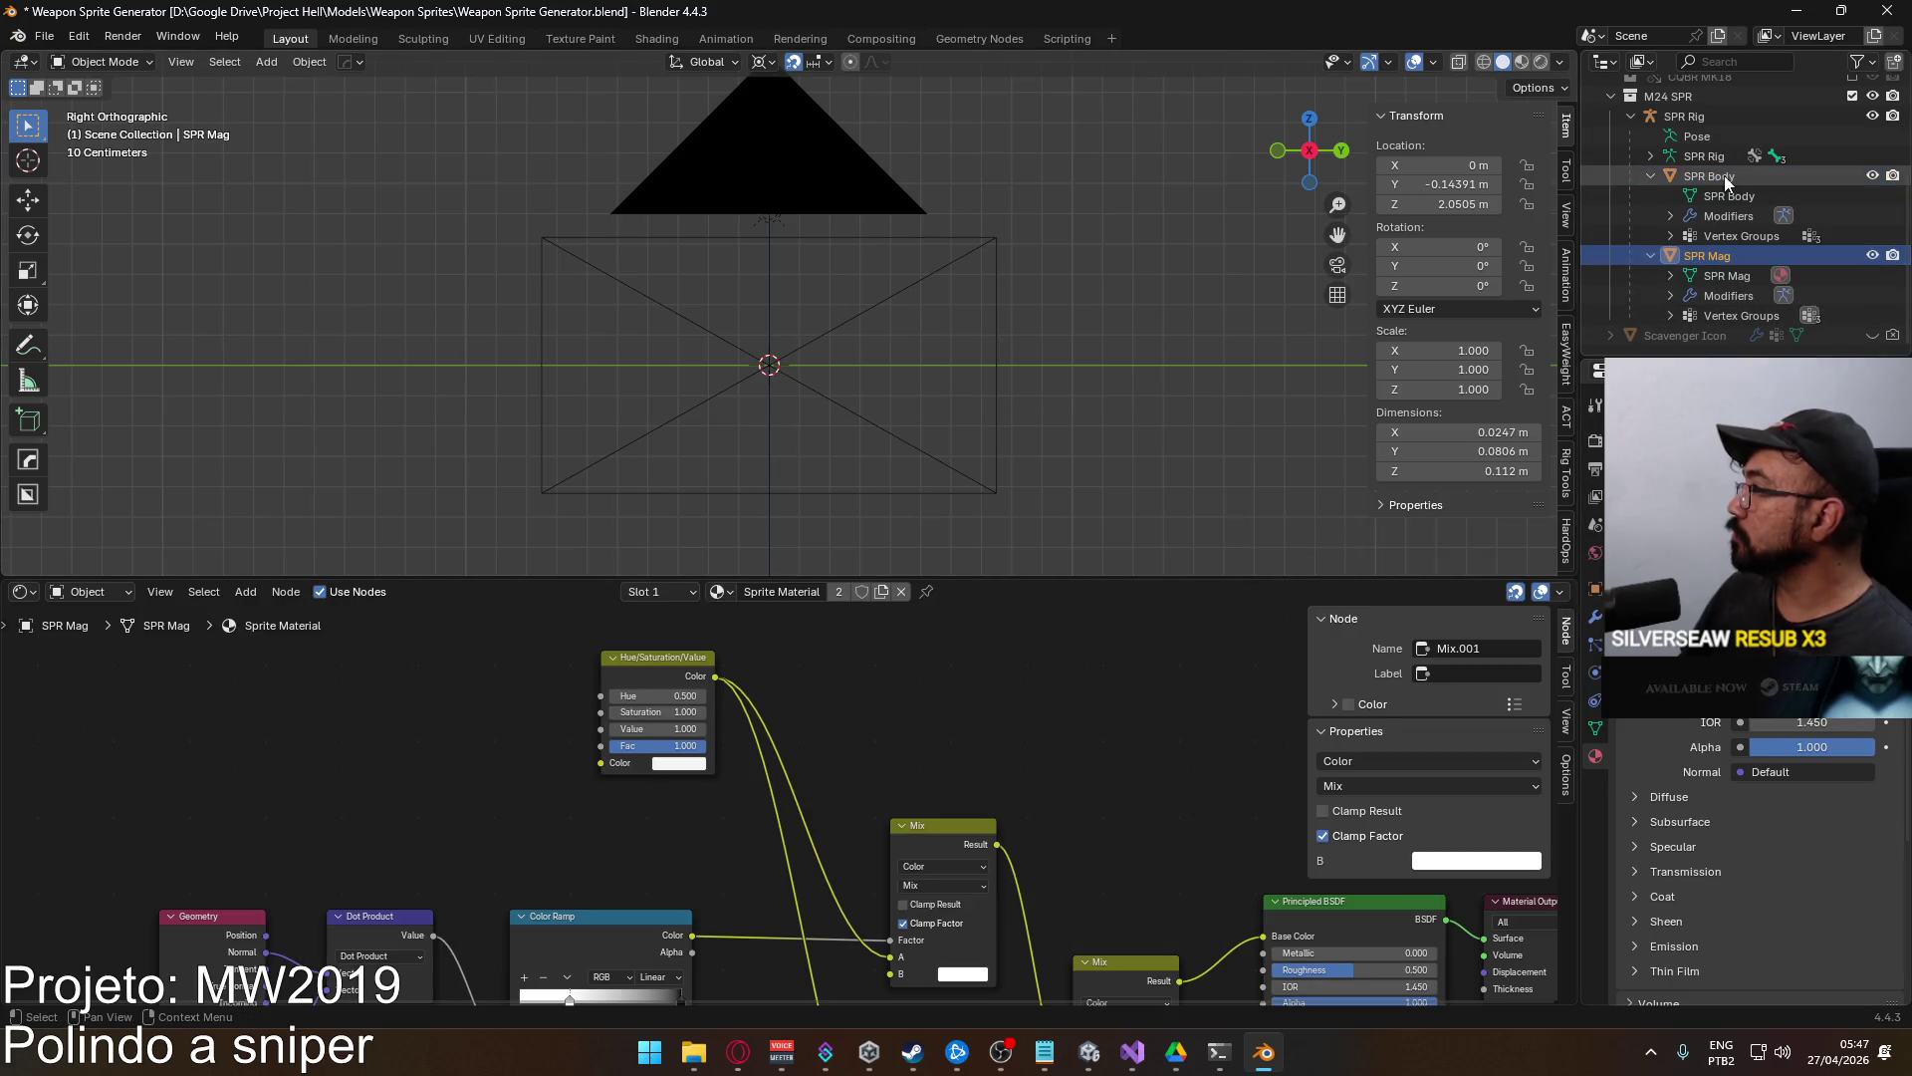
click(1728, 179)
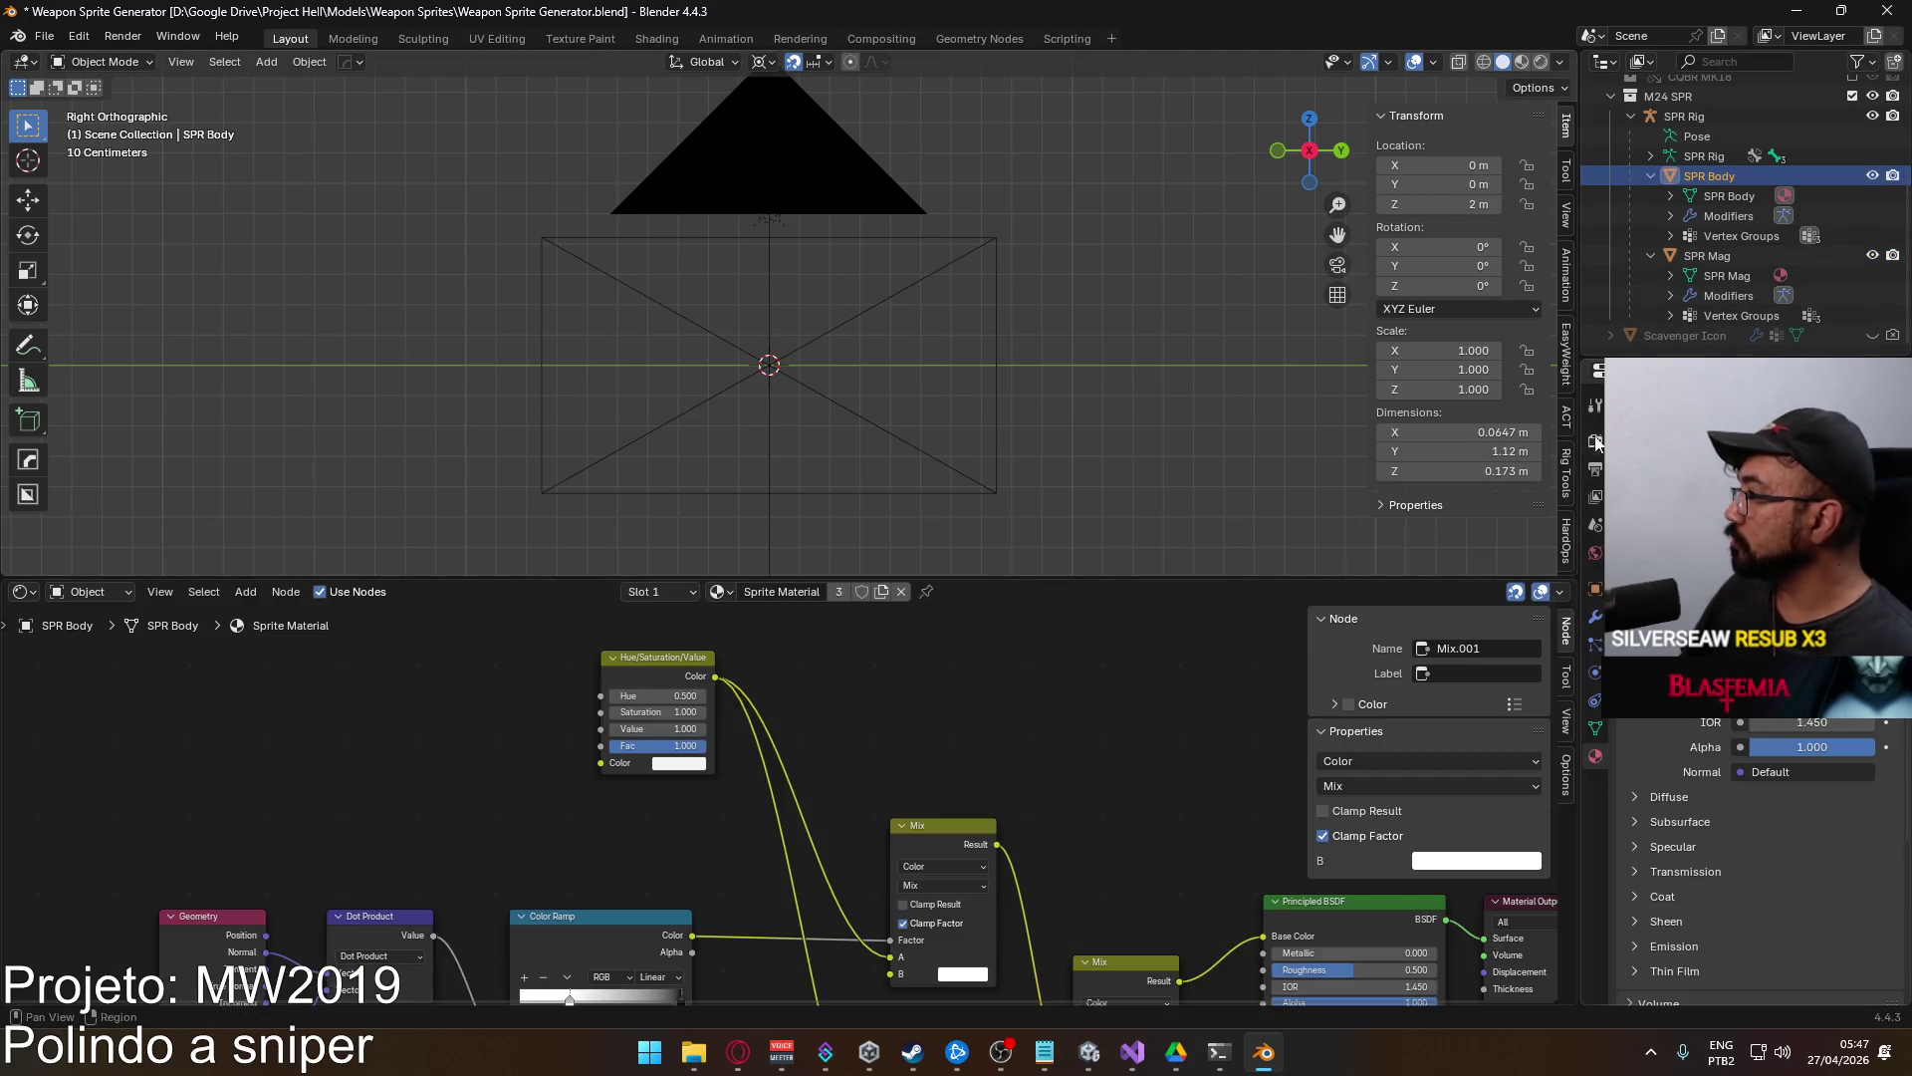
scroll(1006, 361, down, 4)
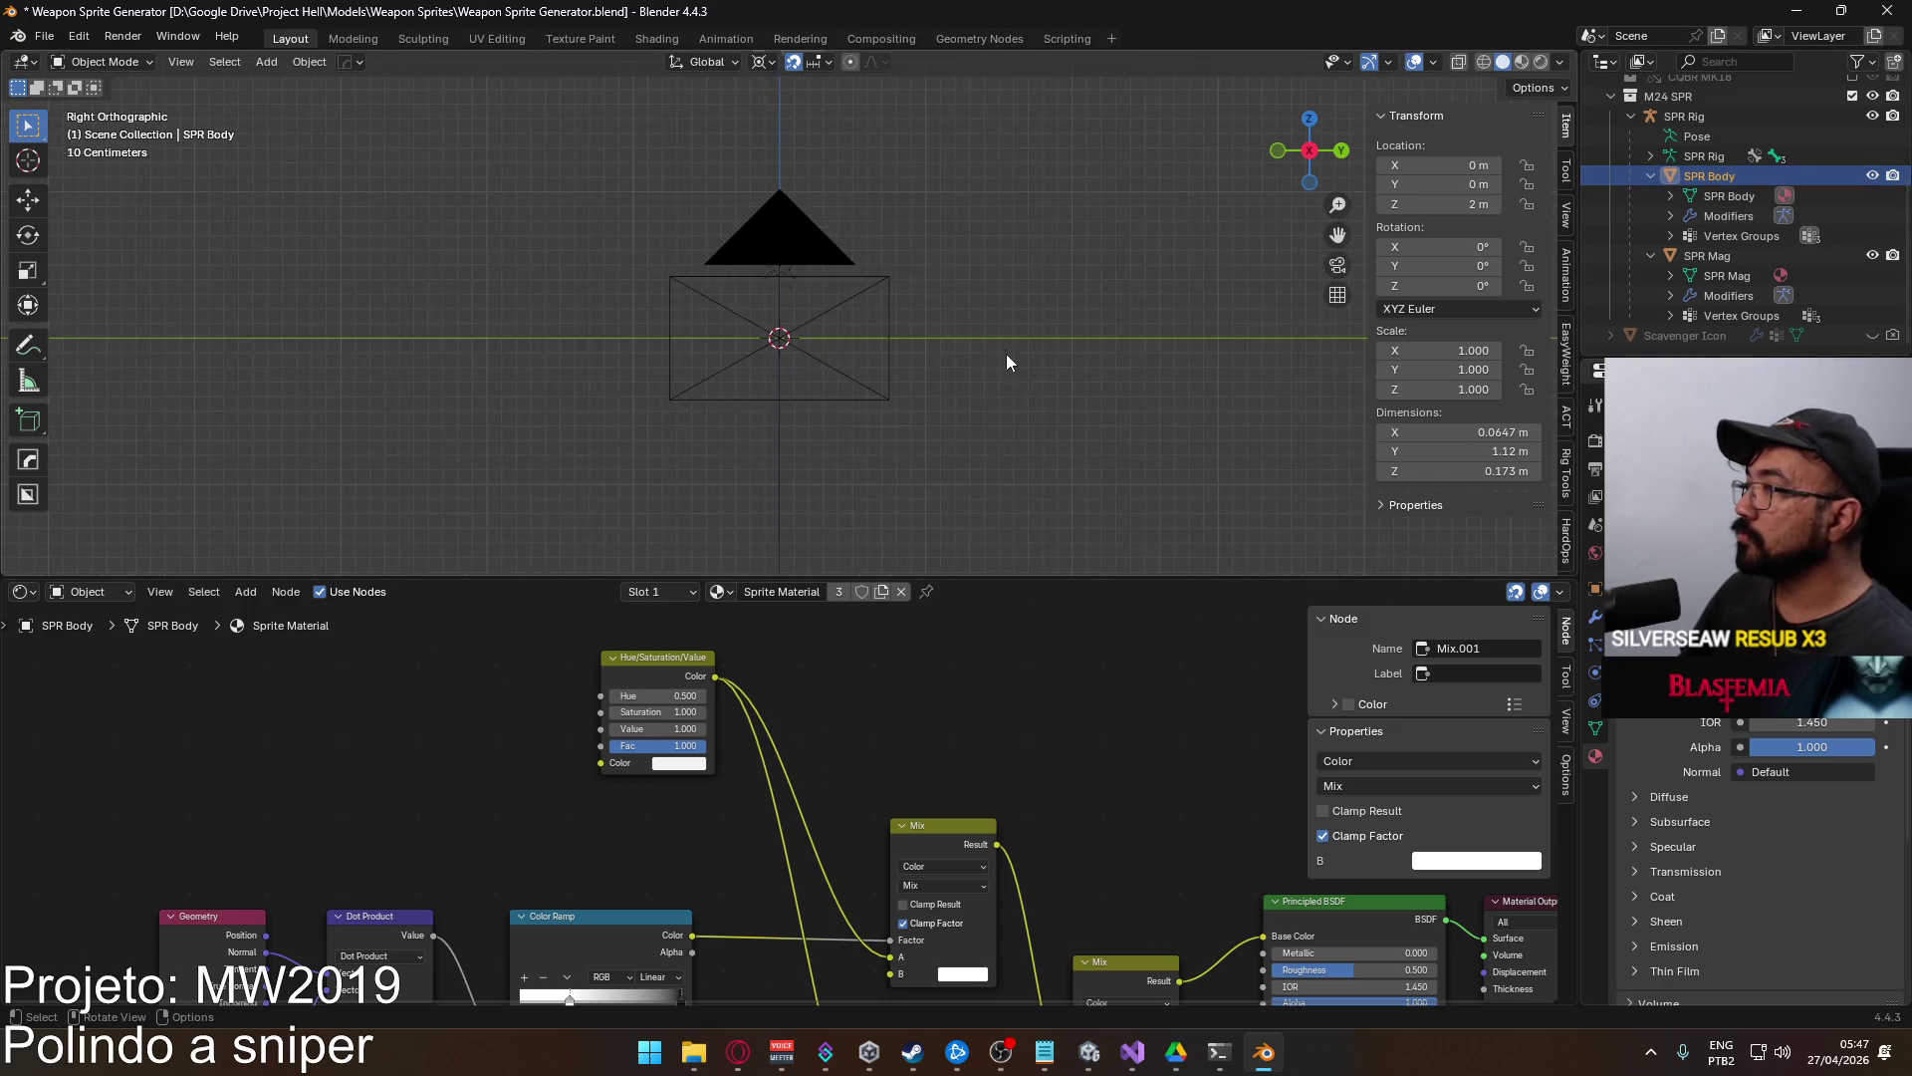
scroll(1006, 369, down, 3)
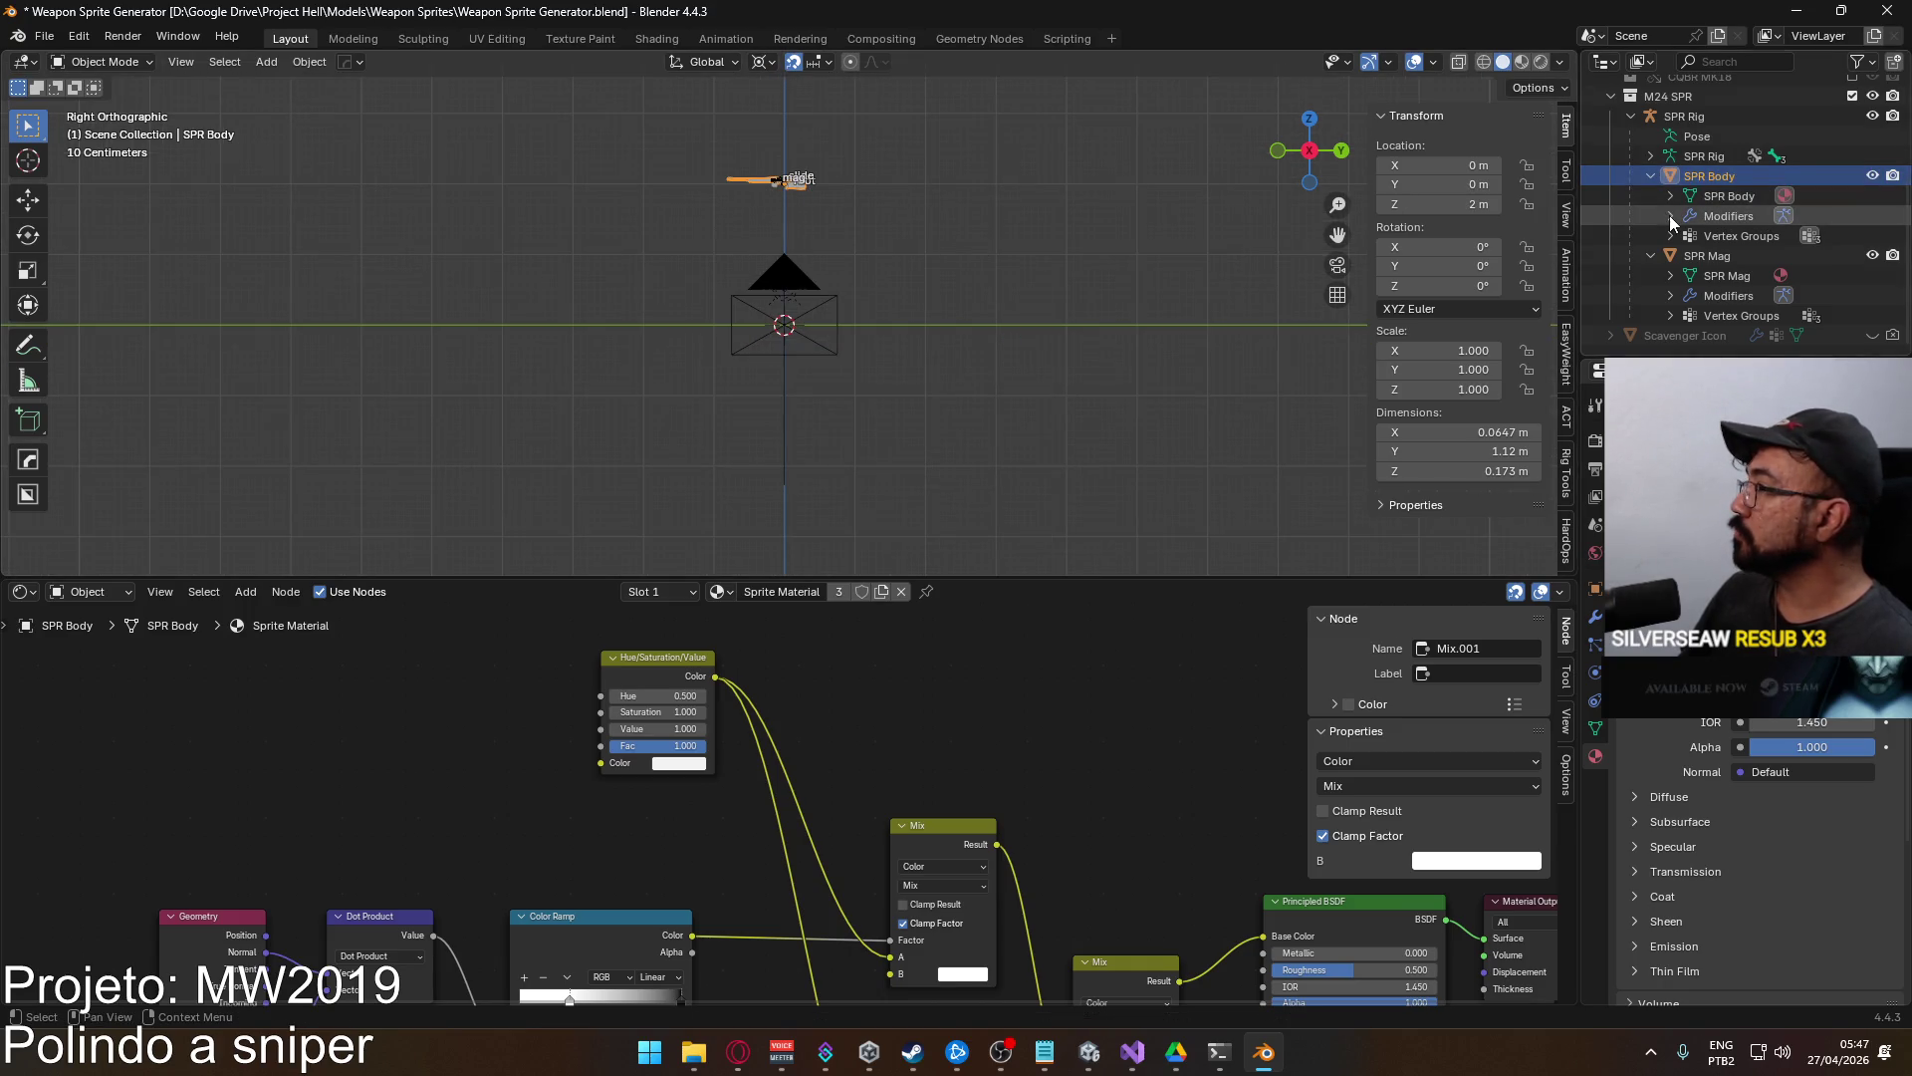
click(1683, 117)
Collapse the SPR Rig entry and move the rig down to Z 0 in the camera view.
click(1630, 117)
key(g)
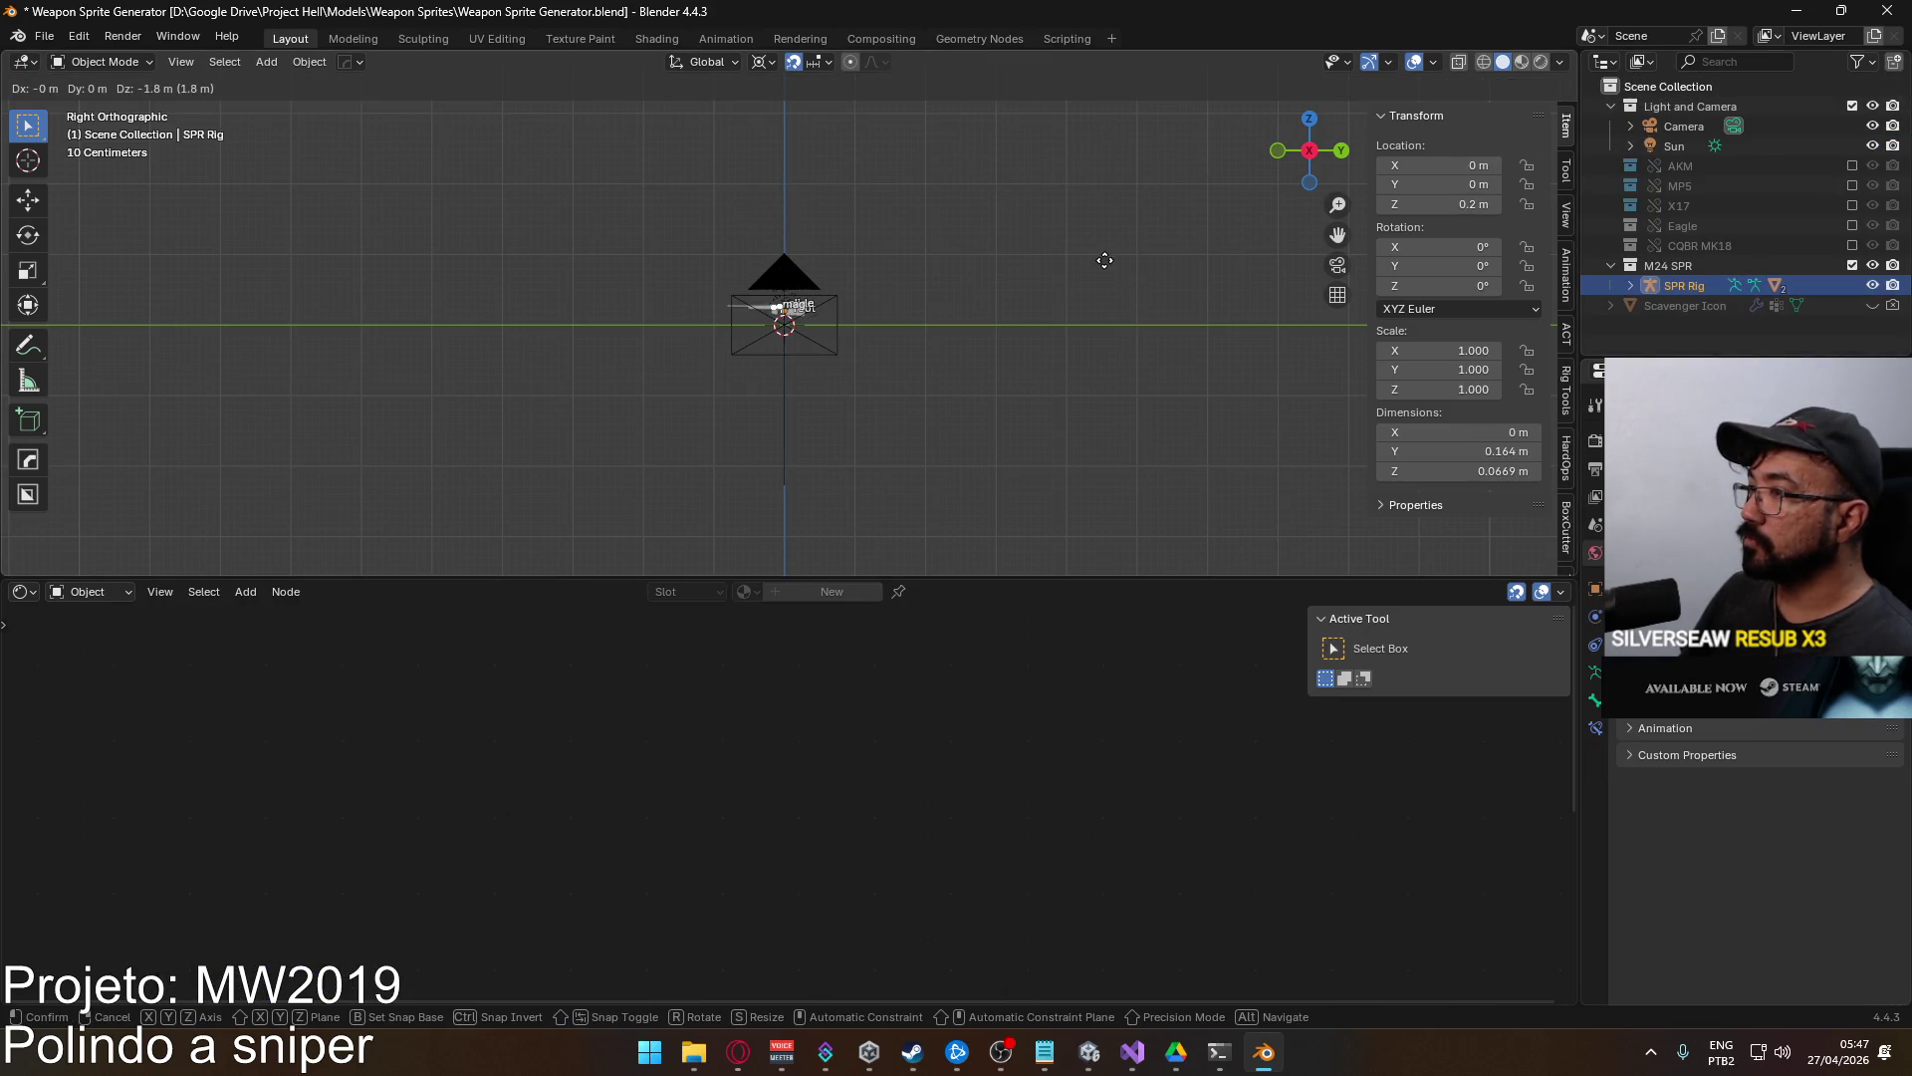
click(840, 331)
scroll(845, 338, up, 5)
key(g)
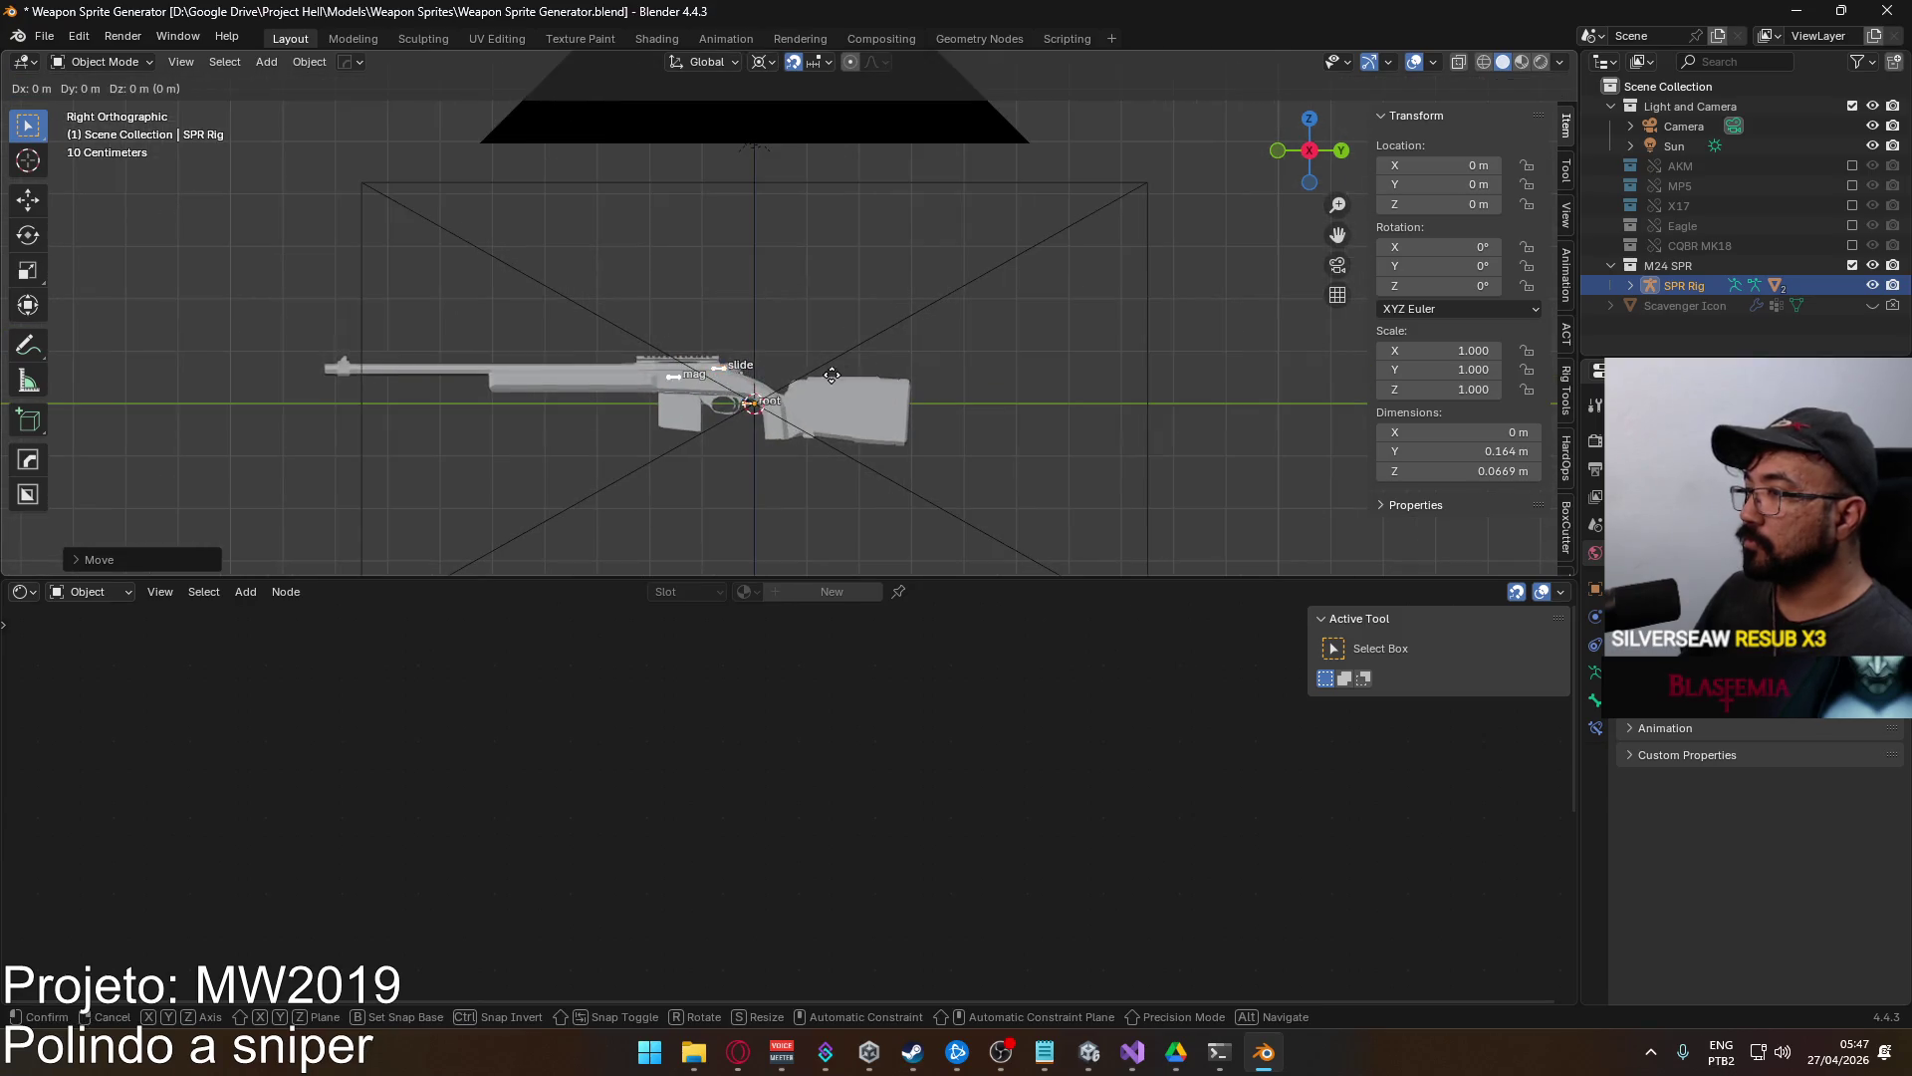
click(966, 380)
Nudge the SPR Rig to Z -0.02 and Y 0.26 so the rifle is centred in frame.
scroll(805, 337, up, 3)
key(g)
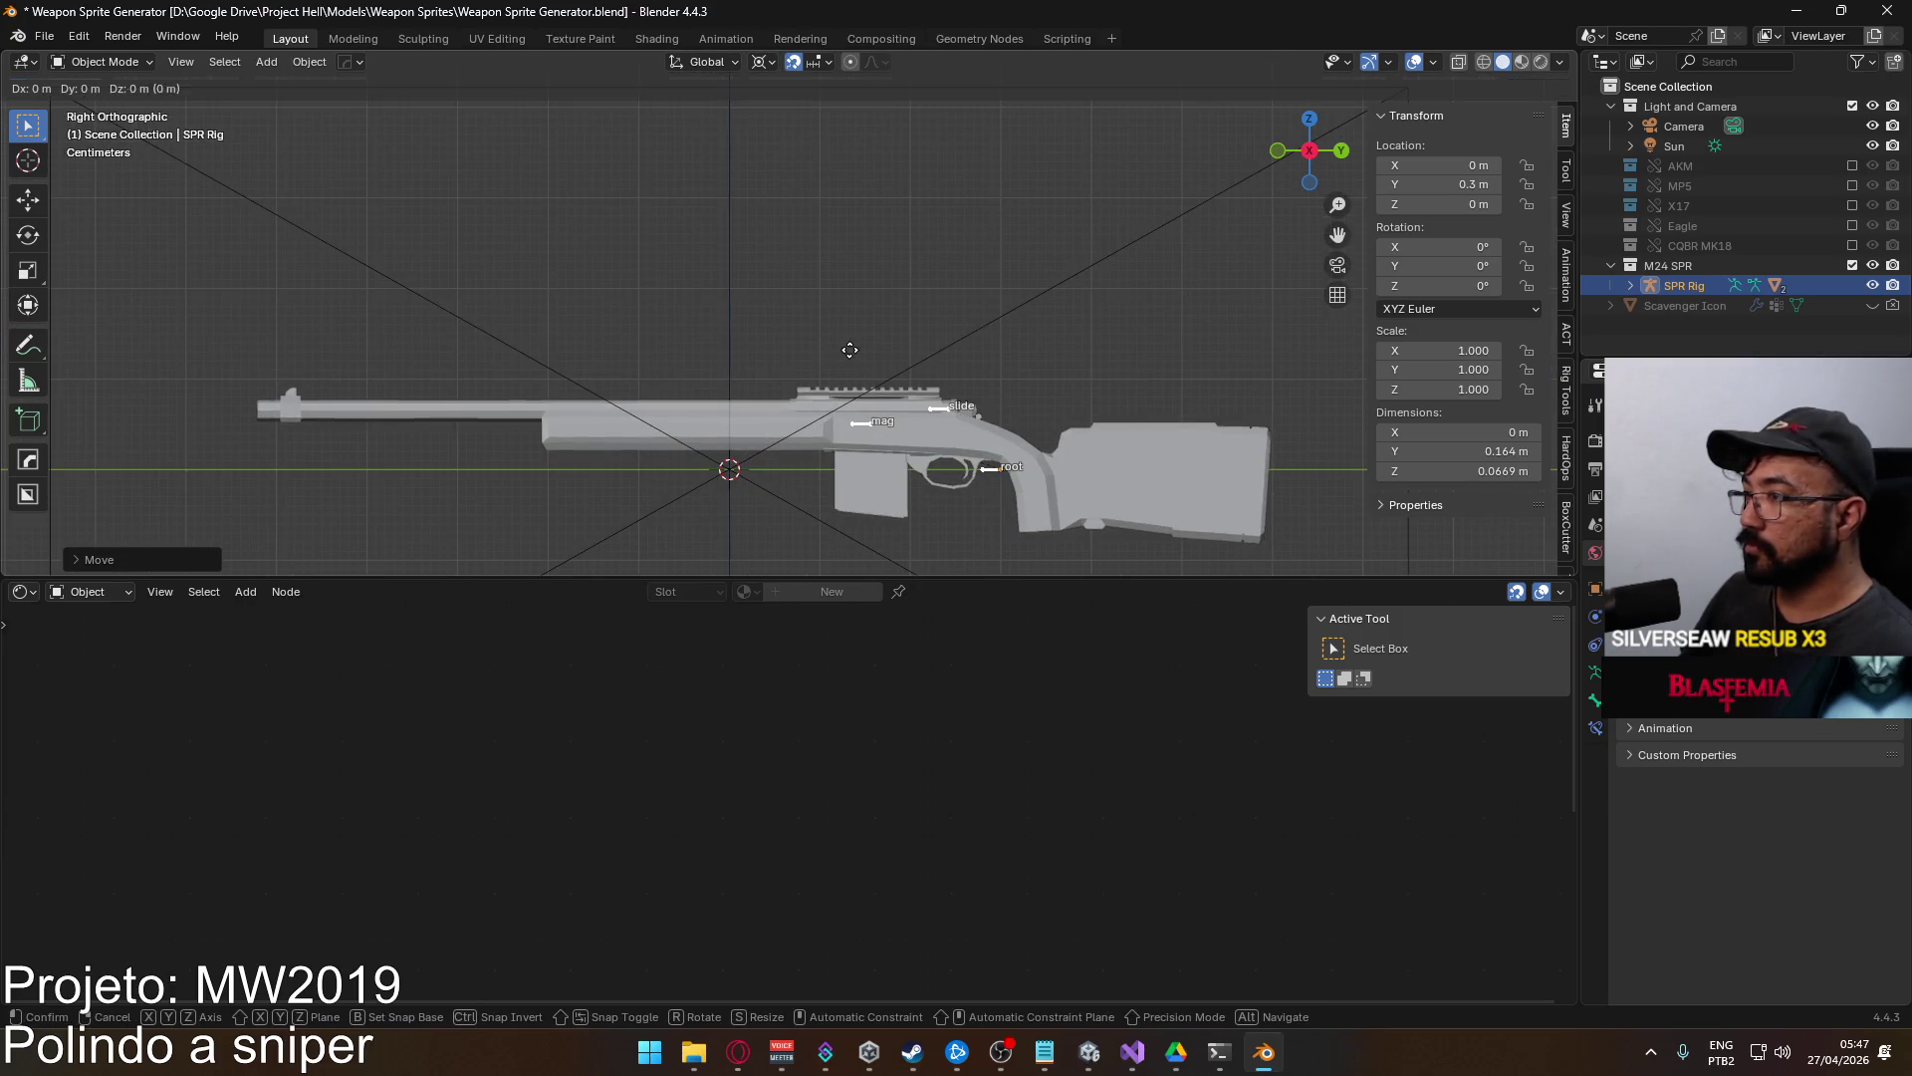
click(854, 366)
scroll(861, 355, down, 5)
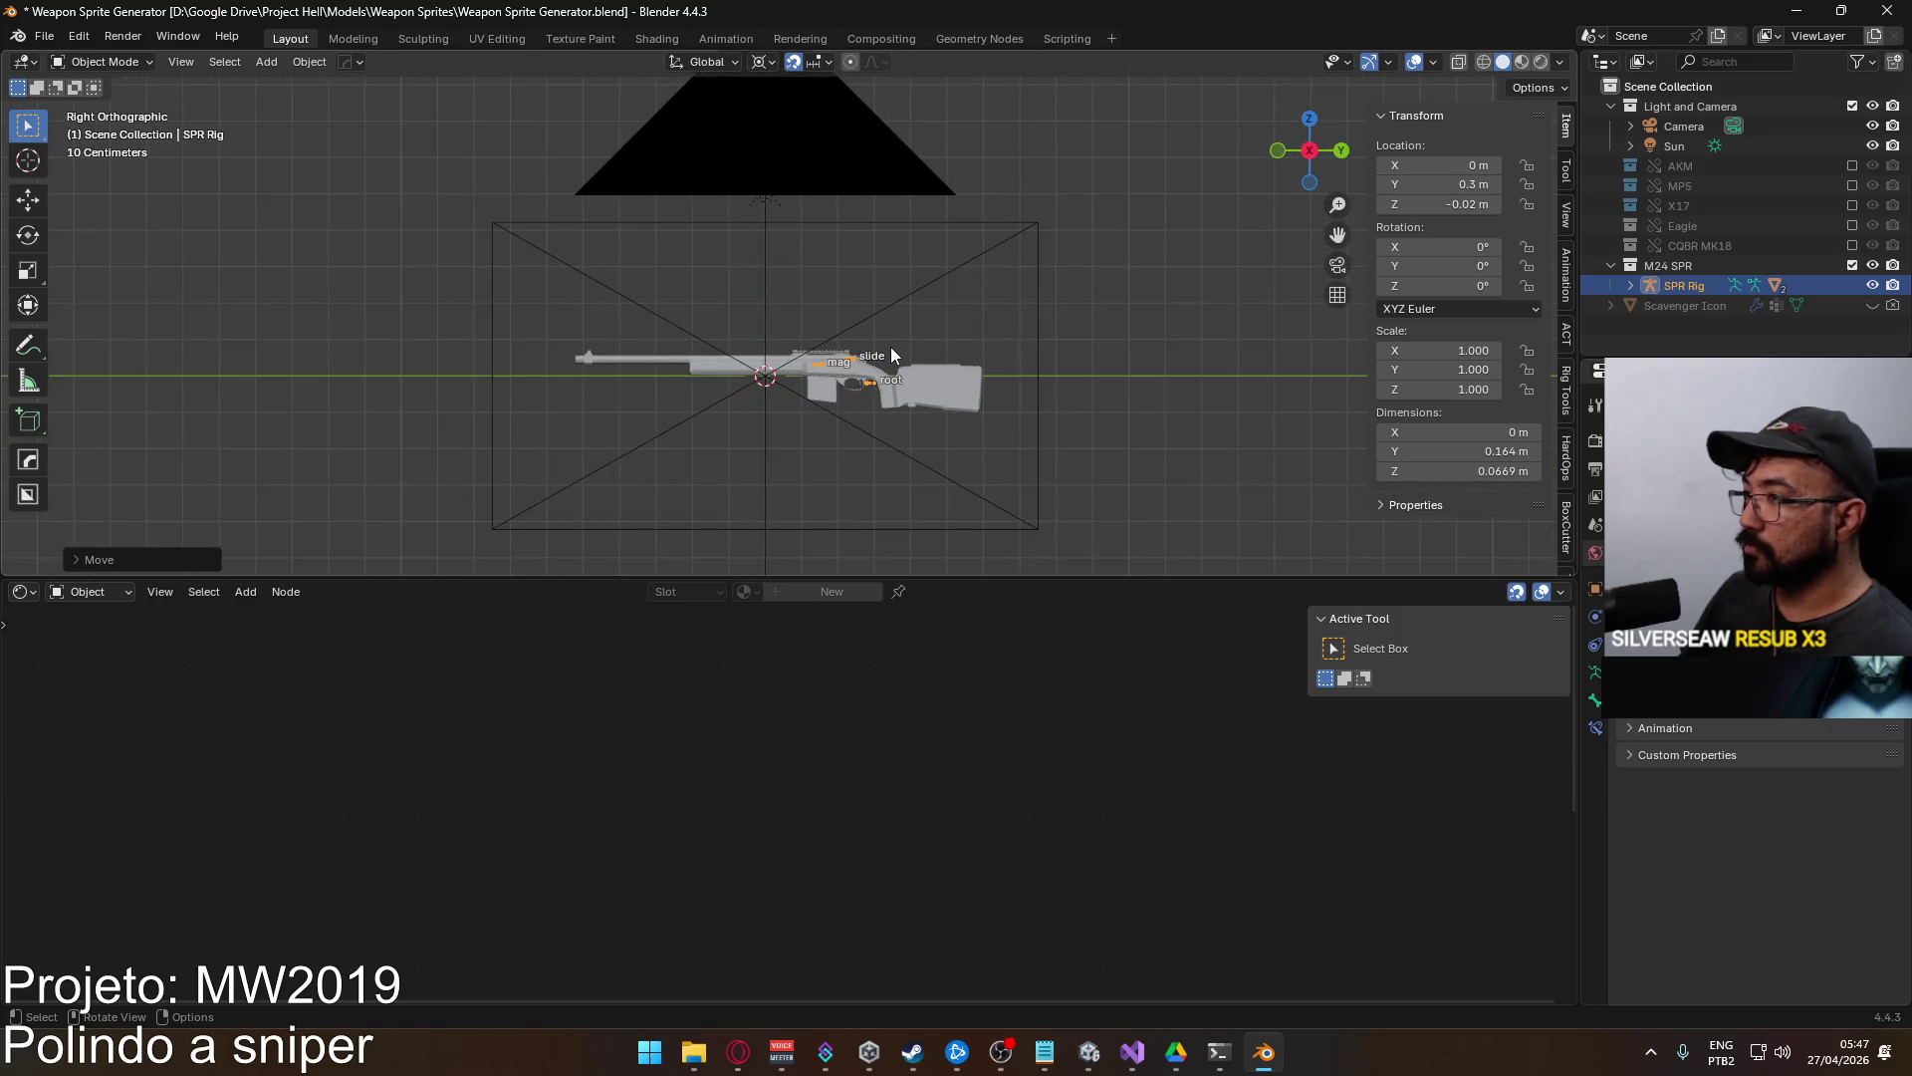
scroll(890, 348, up, 2)
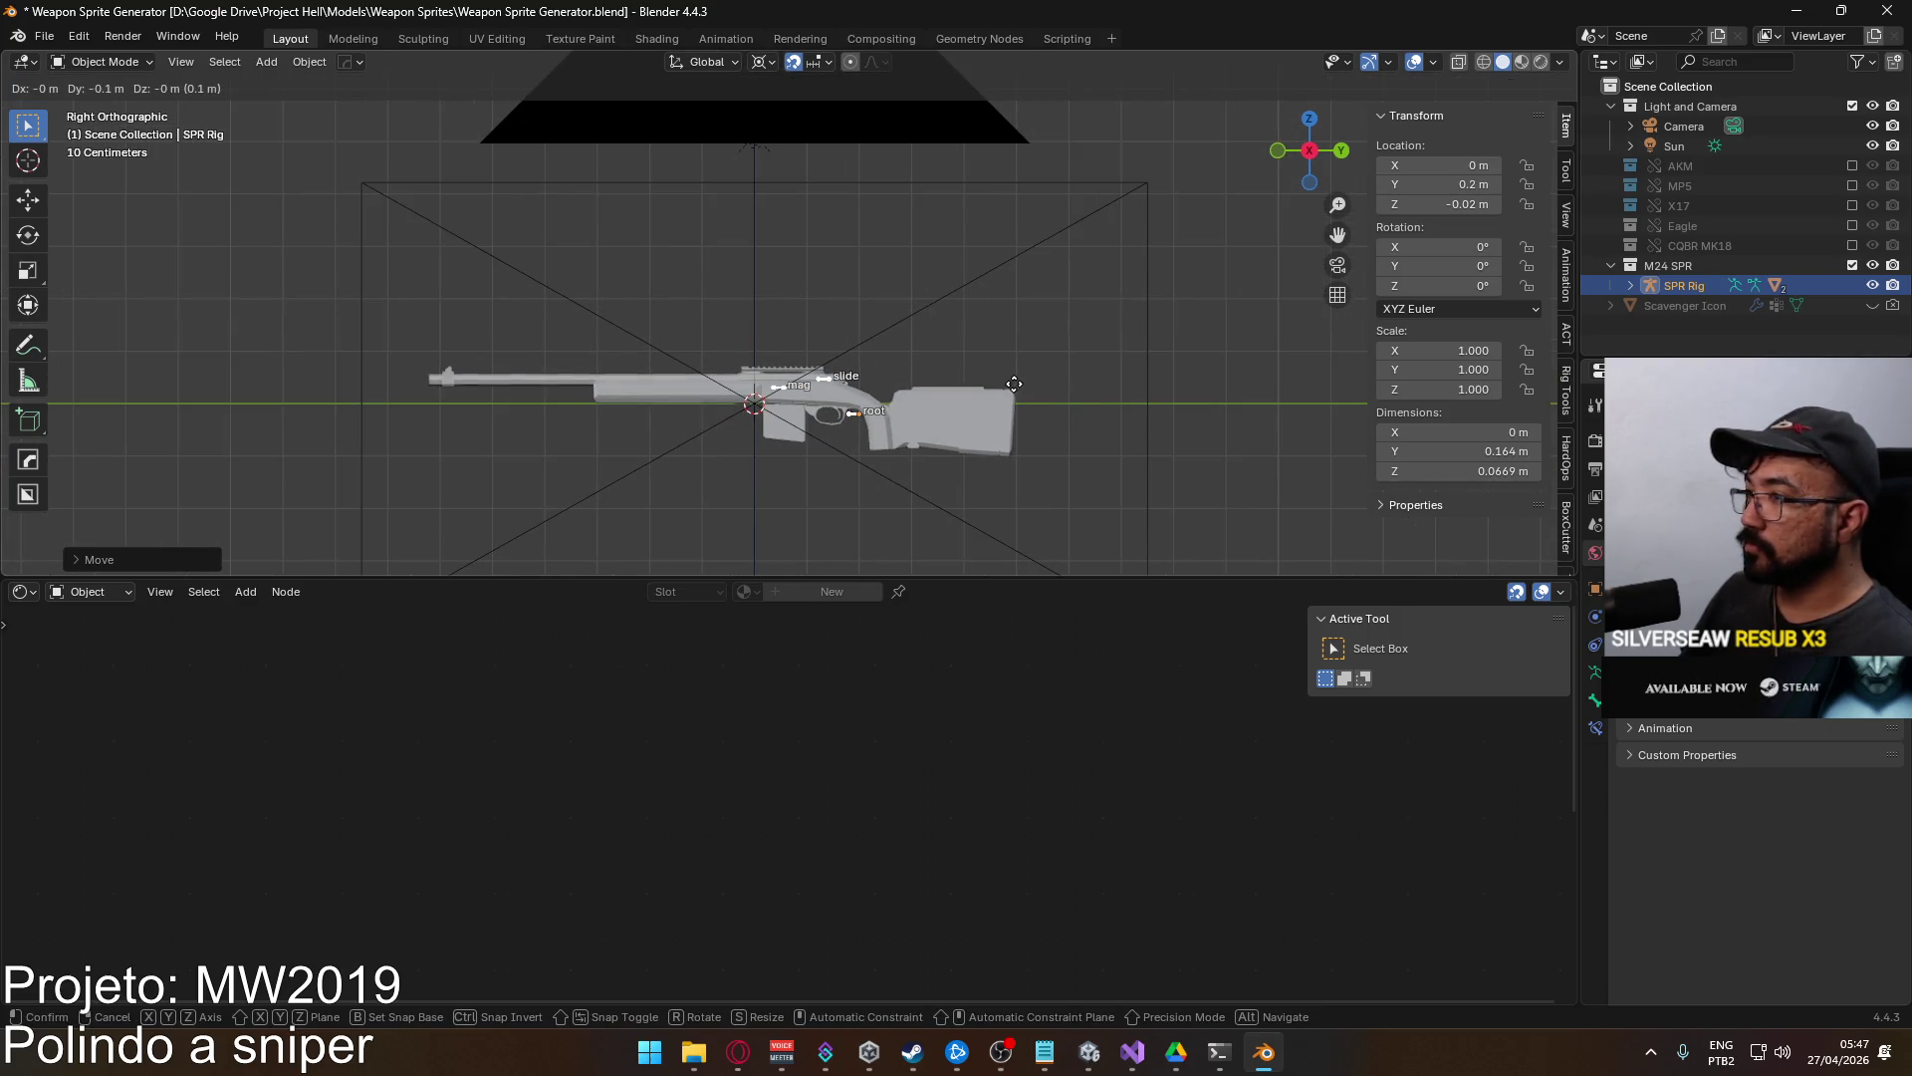
scroll(803, 414, up, 2)
key(g)
click(940, 391)
scroll(1061, 325, down, 3)
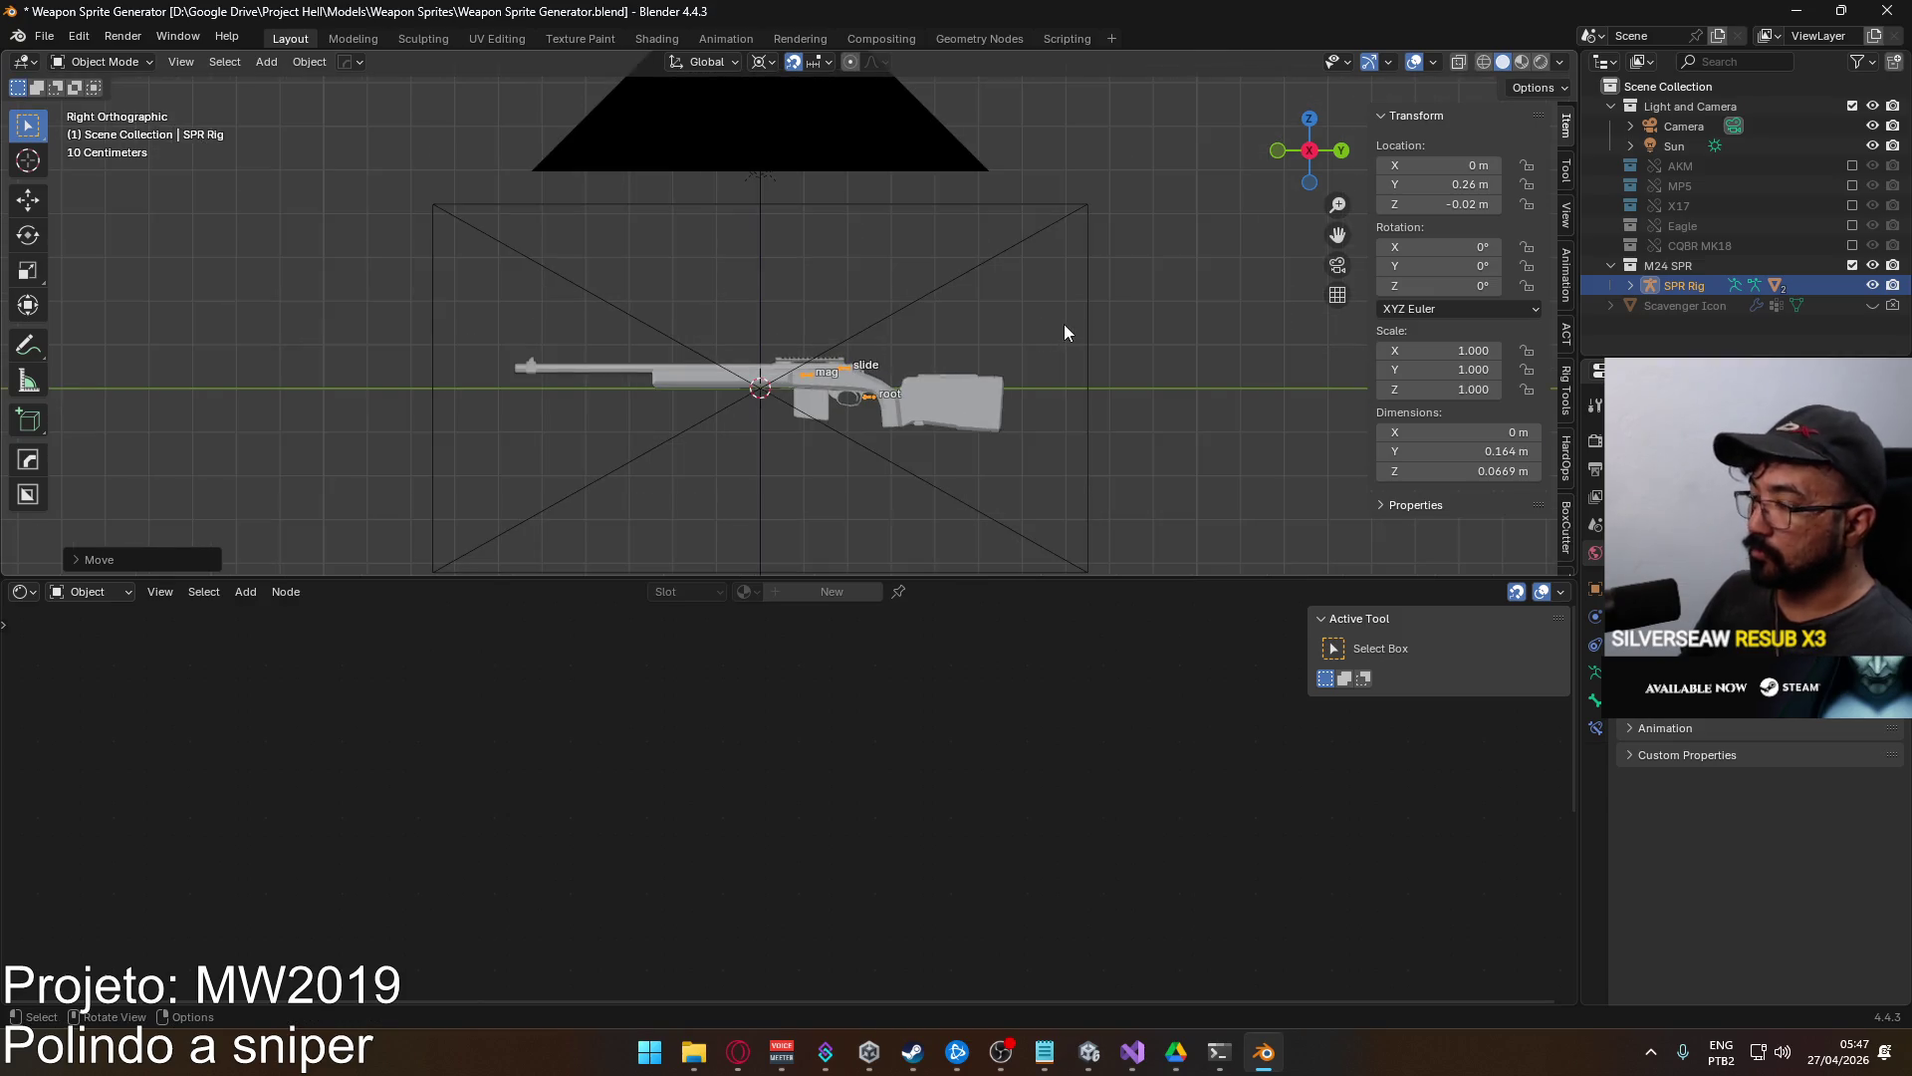
Test-render the framed rifle with F12, then select SPR Body.
key(F12)
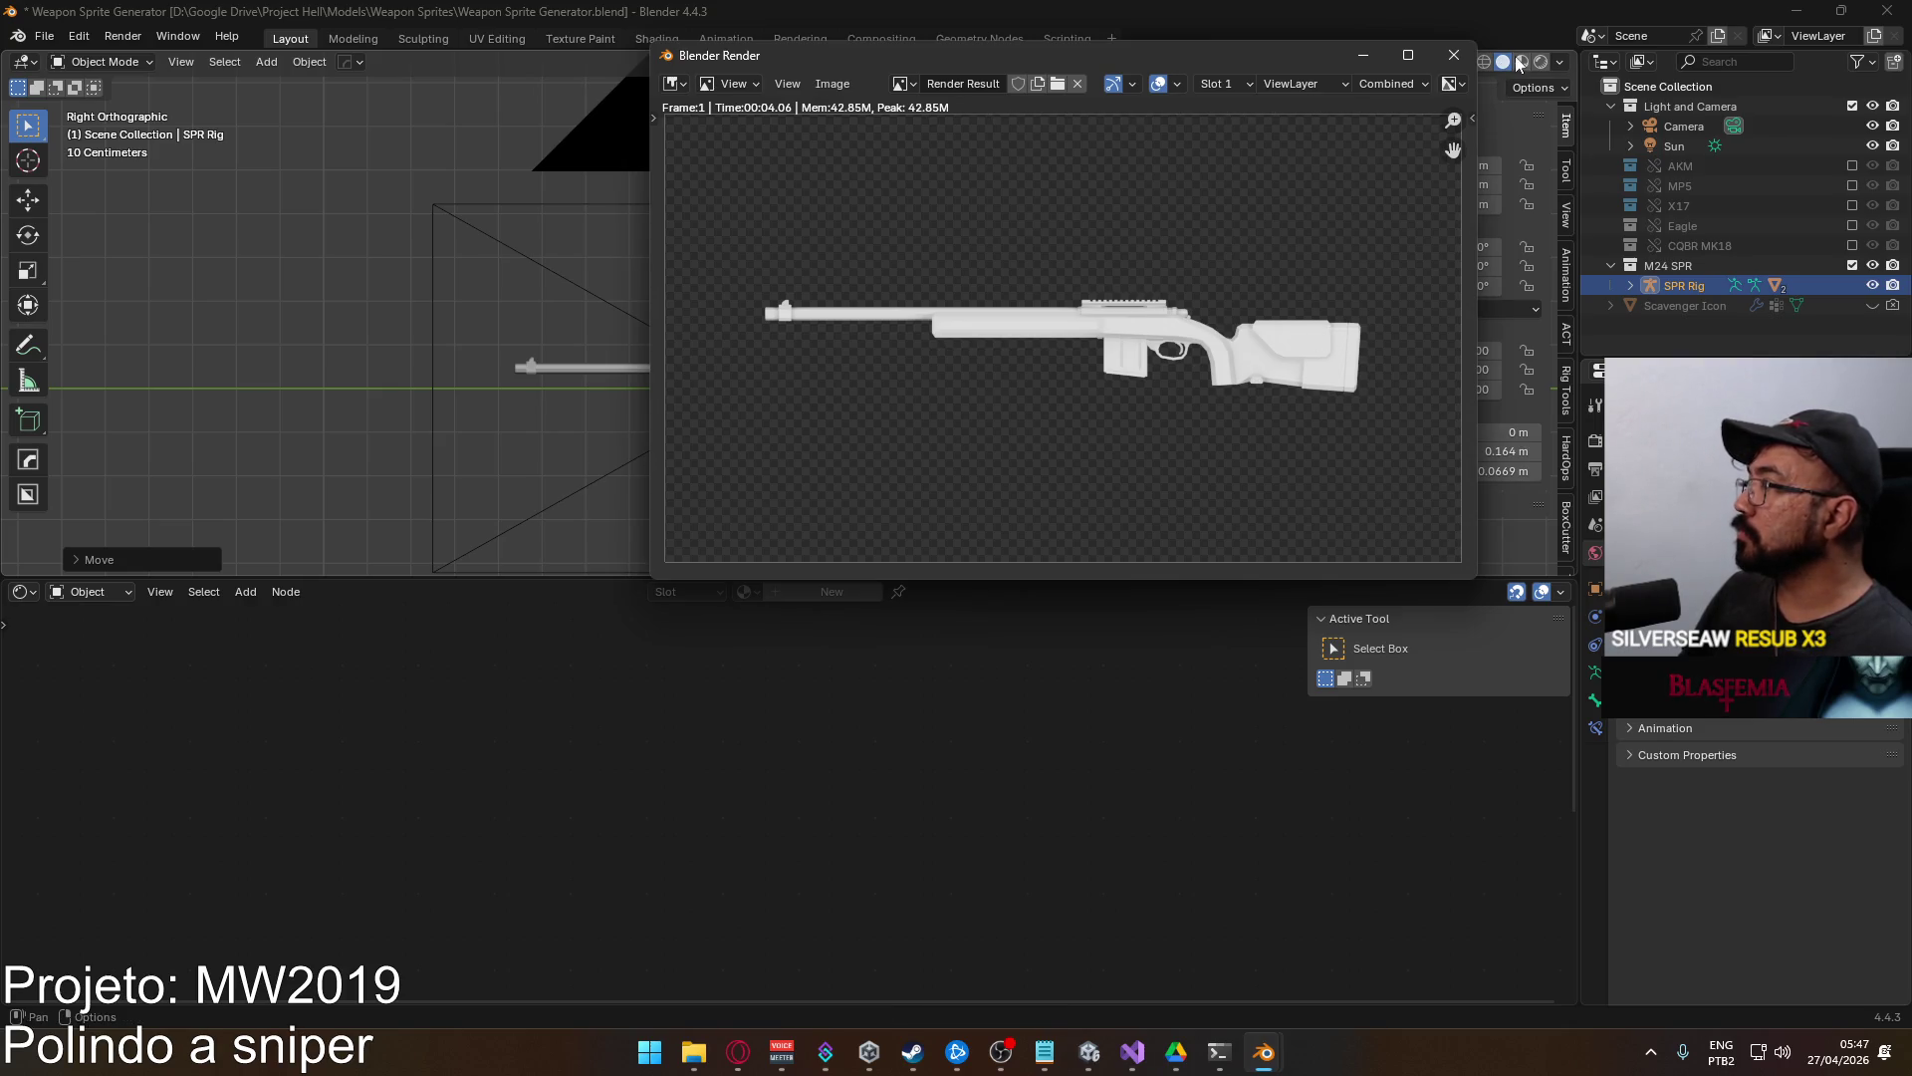
click(1450, 58)
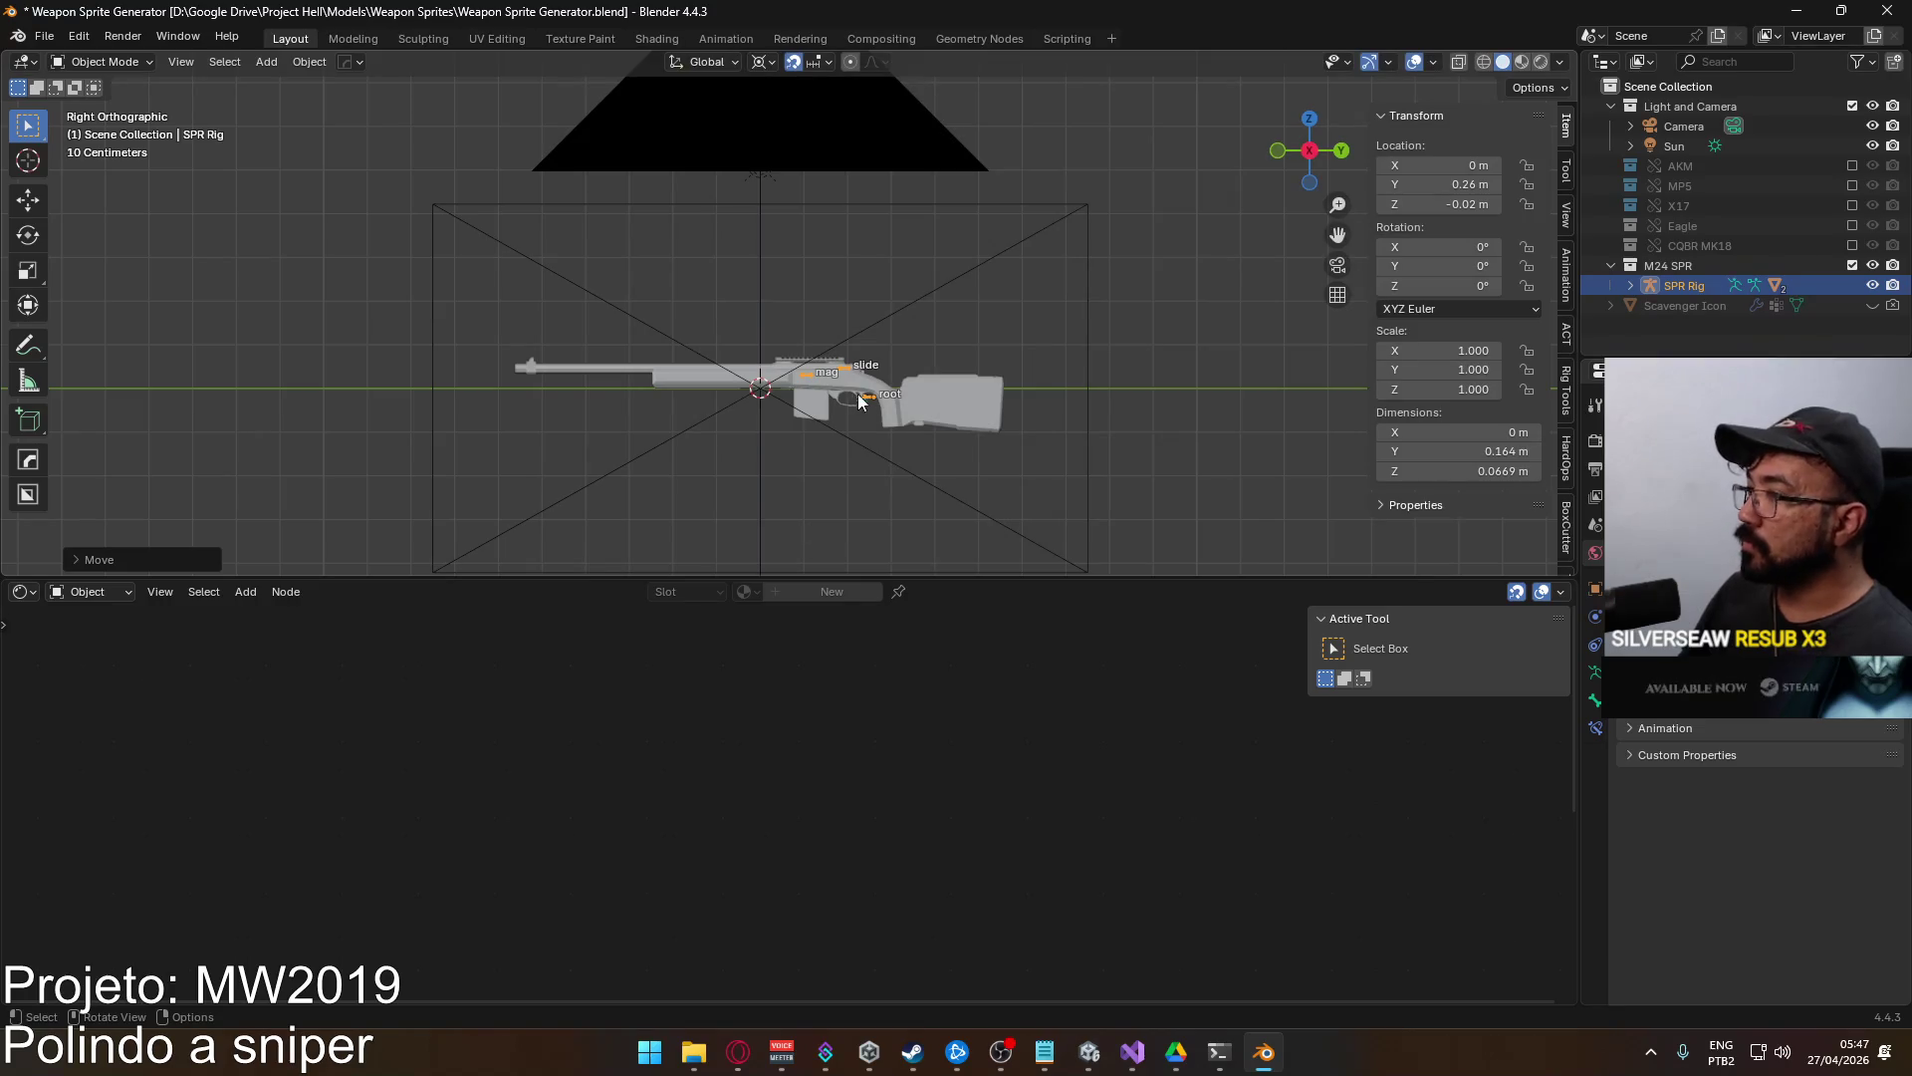
click(854, 401)
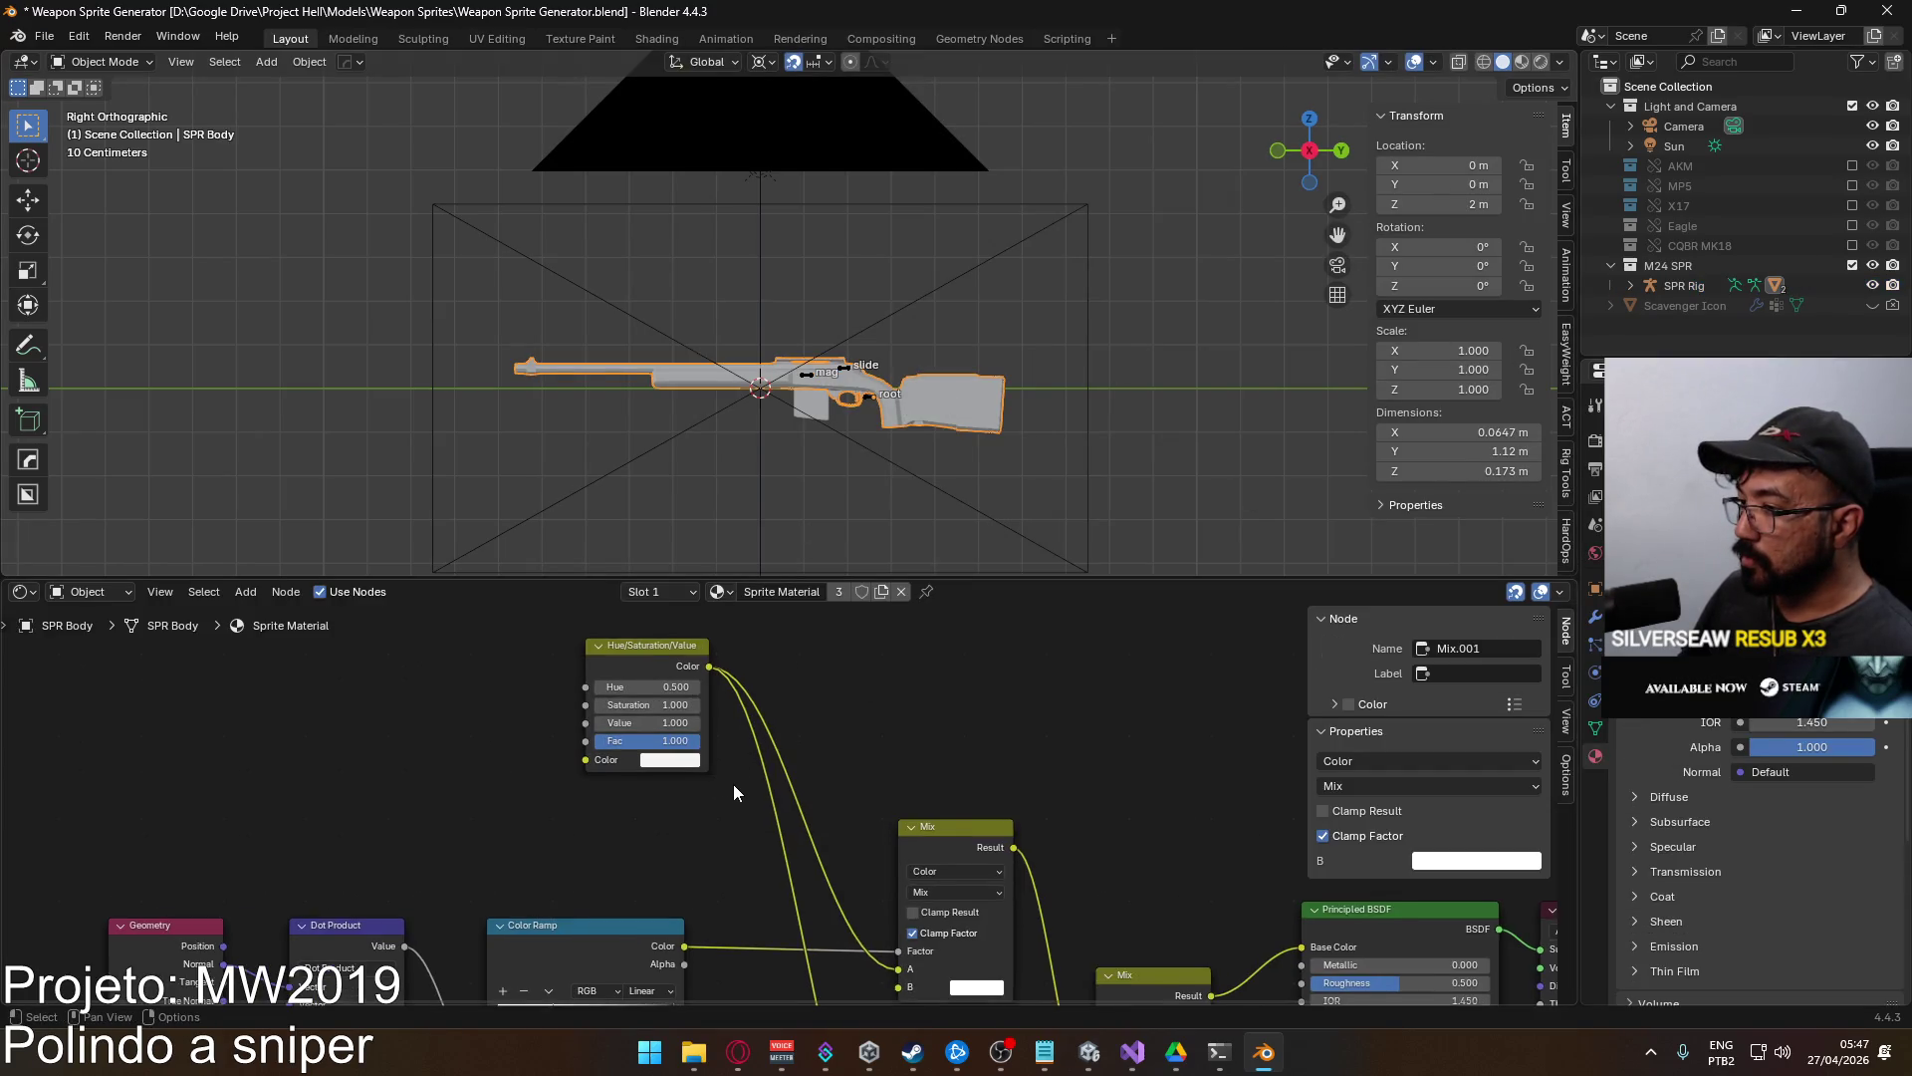
Drag the ambient-occlusion Color Ramp's white stop to position 0.827.
scroll(737, 785, up, 2)
mouse_move(1041, 863)
mouse_down()
mouse_move(1036, 883)
mouse_move(1014, 871)
mouse_move(1041, 772)
mouse_move(1029, 734)
mouse_move(930, 711)
mouse_move(909, 751)
mouse_move(861, 758)
mouse_up()
scroll(852, 893, up, 2)
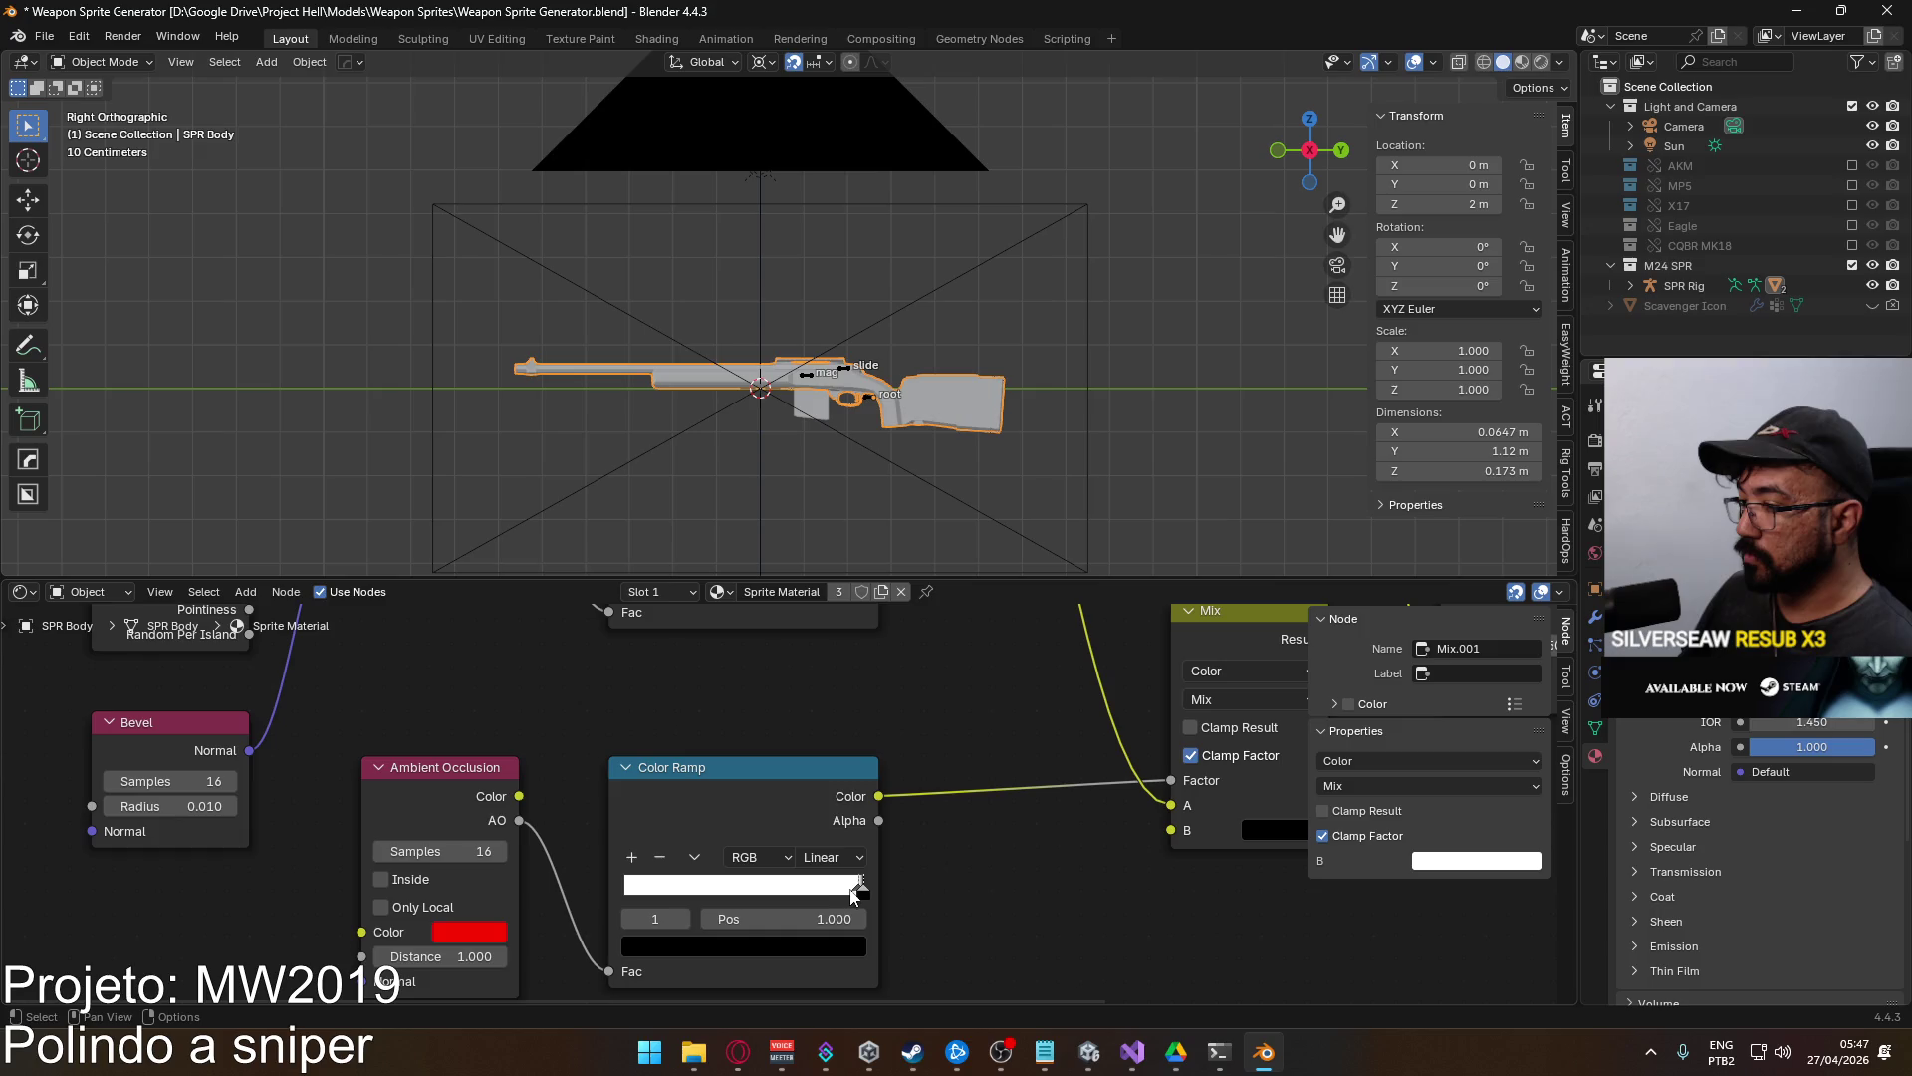
drag(855, 897, 818, 901)
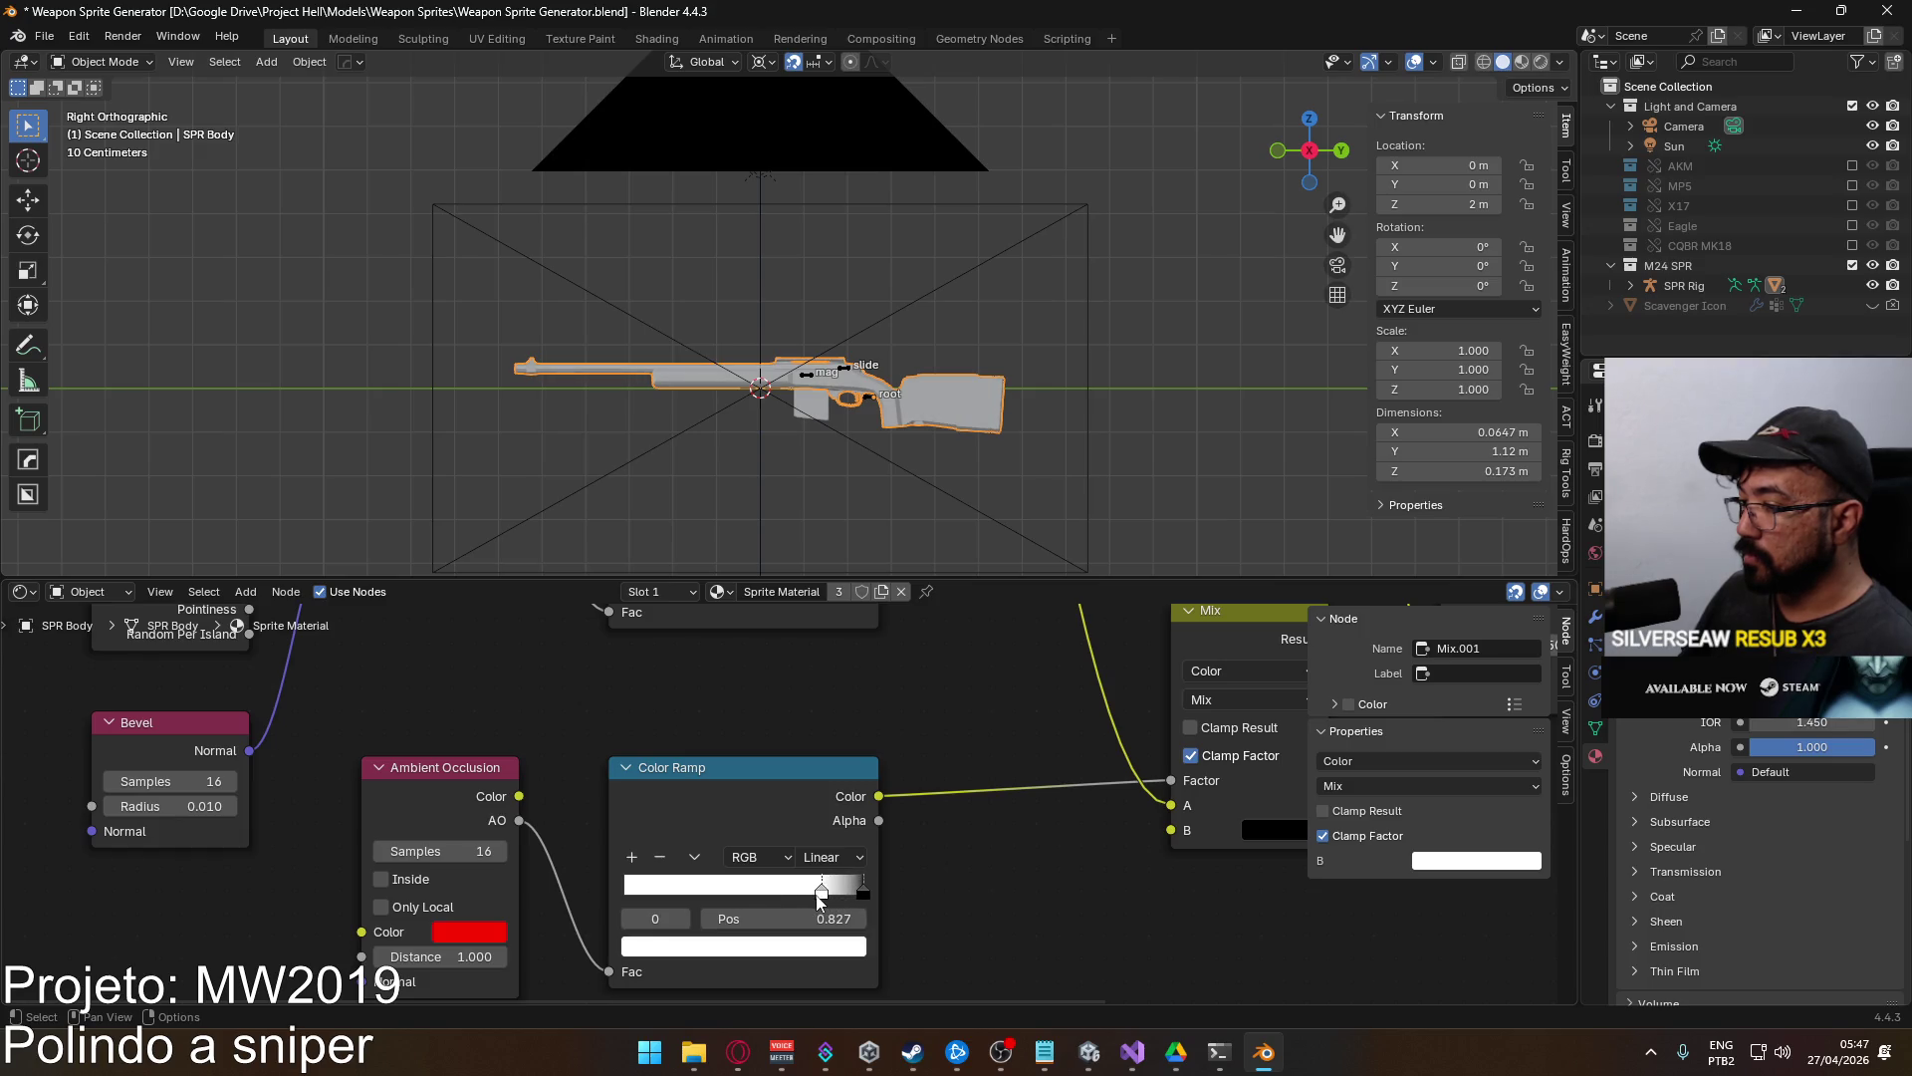
Test-render the rifle with the new ramp, then bring the Geometry and Dot Product nodes into view.
key(F12)
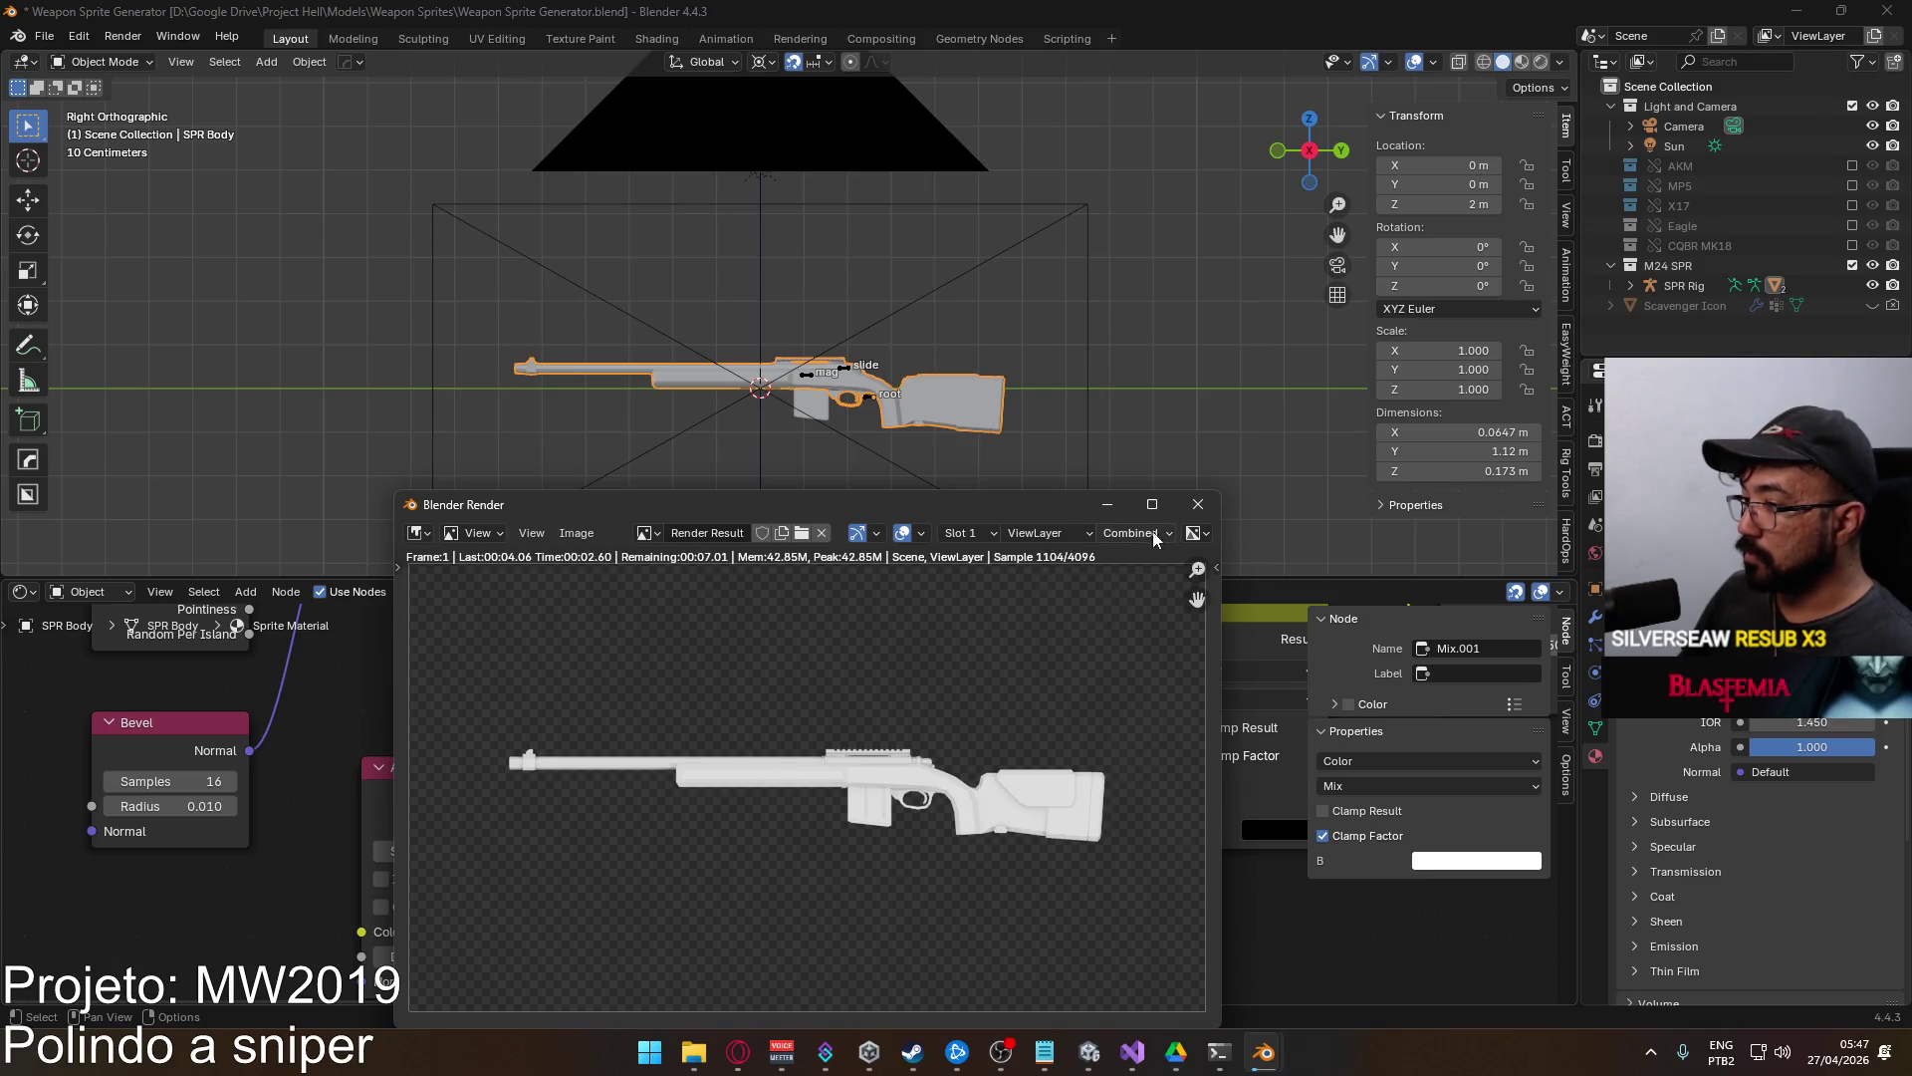
click(1198, 506)
mouse_move(956, 742)
mouse_down()
mouse_move(958, 885)
mouse_move(560, 787)
mouse_move(414, 875)
mouse_move(371, 977)
mouse_move(767, 849)
mouse_move(738, 745)
mouse_move(766, 795)
mouse_move(894, 795)
mouse_move(757, 657)
mouse_move(713, 705)
mouse_up()
scroll(767, 795, down, 2)
scroll(713, 702, up, 1)
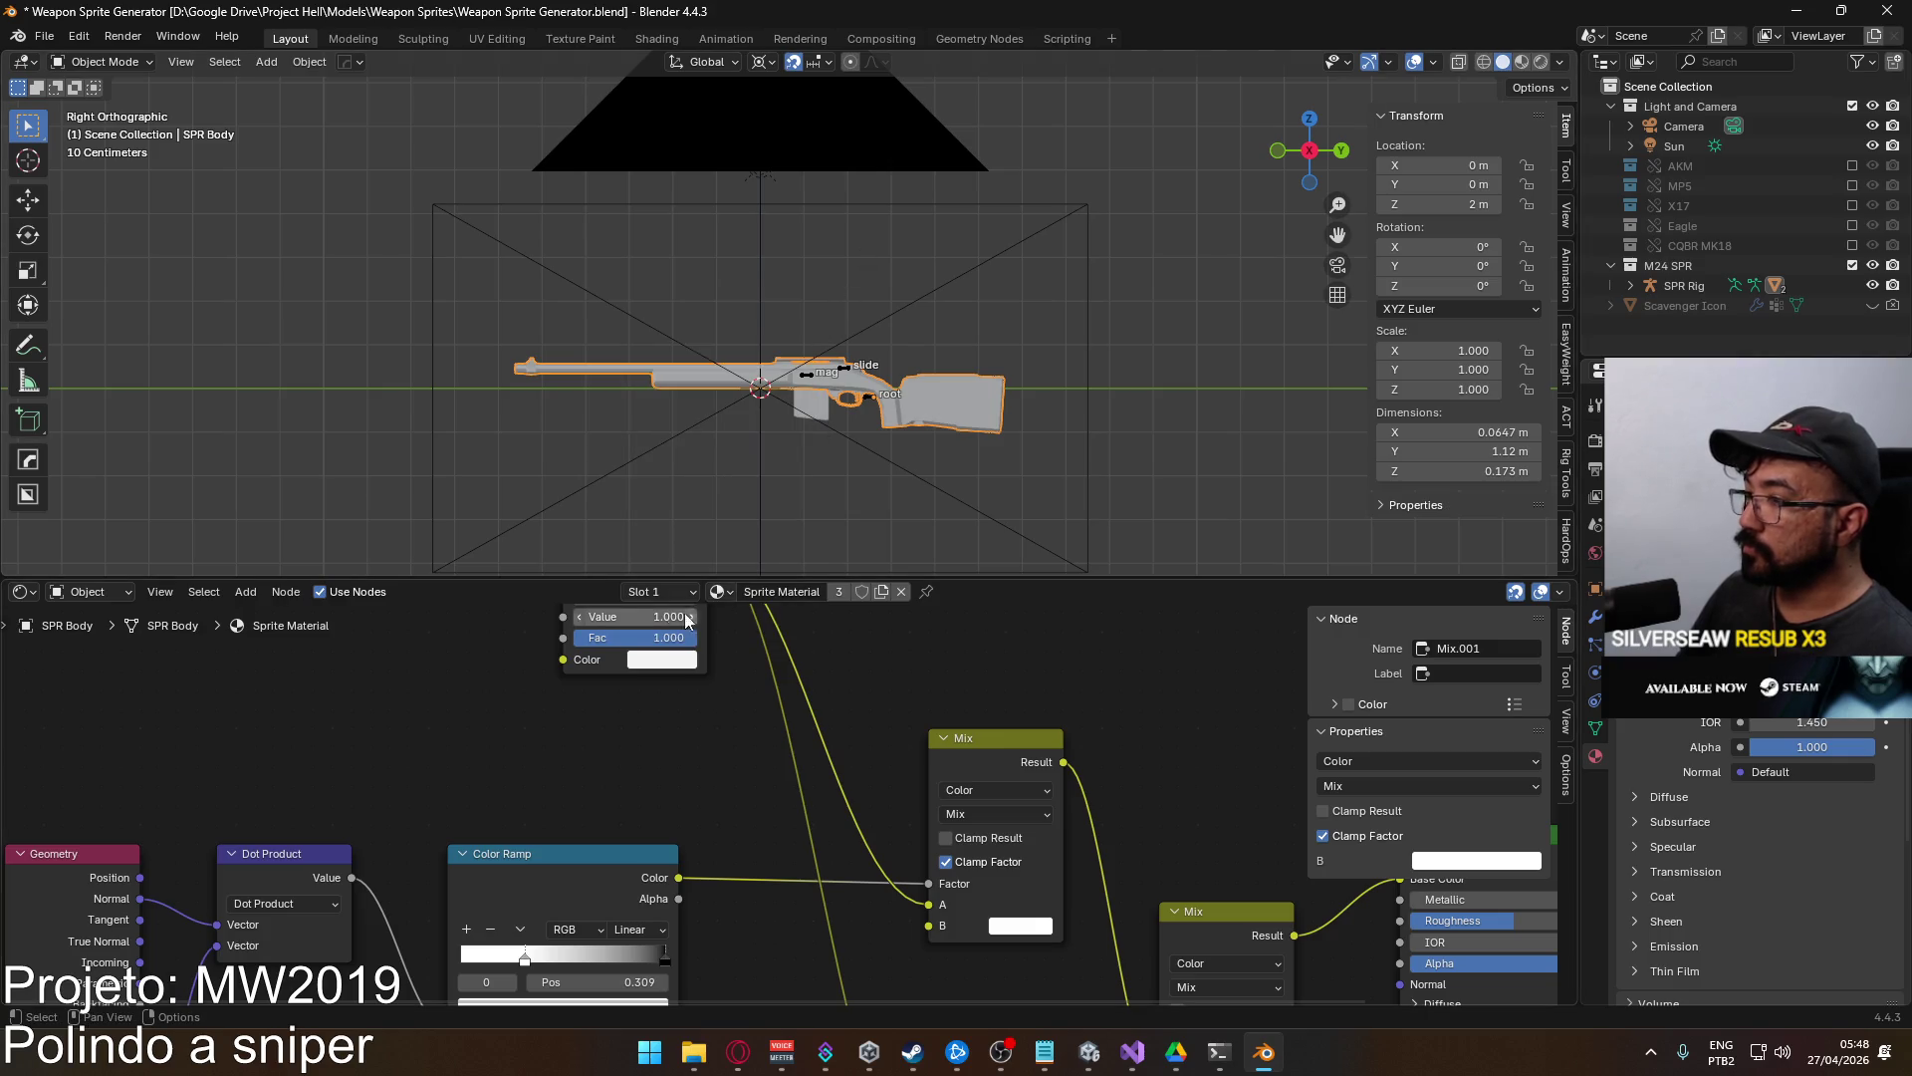
Lower the Hue/Saturation grey tint's Value from 0.900 to 0.768 and test-render.
click(663, 659)
drag(805, 355, 804, 363)
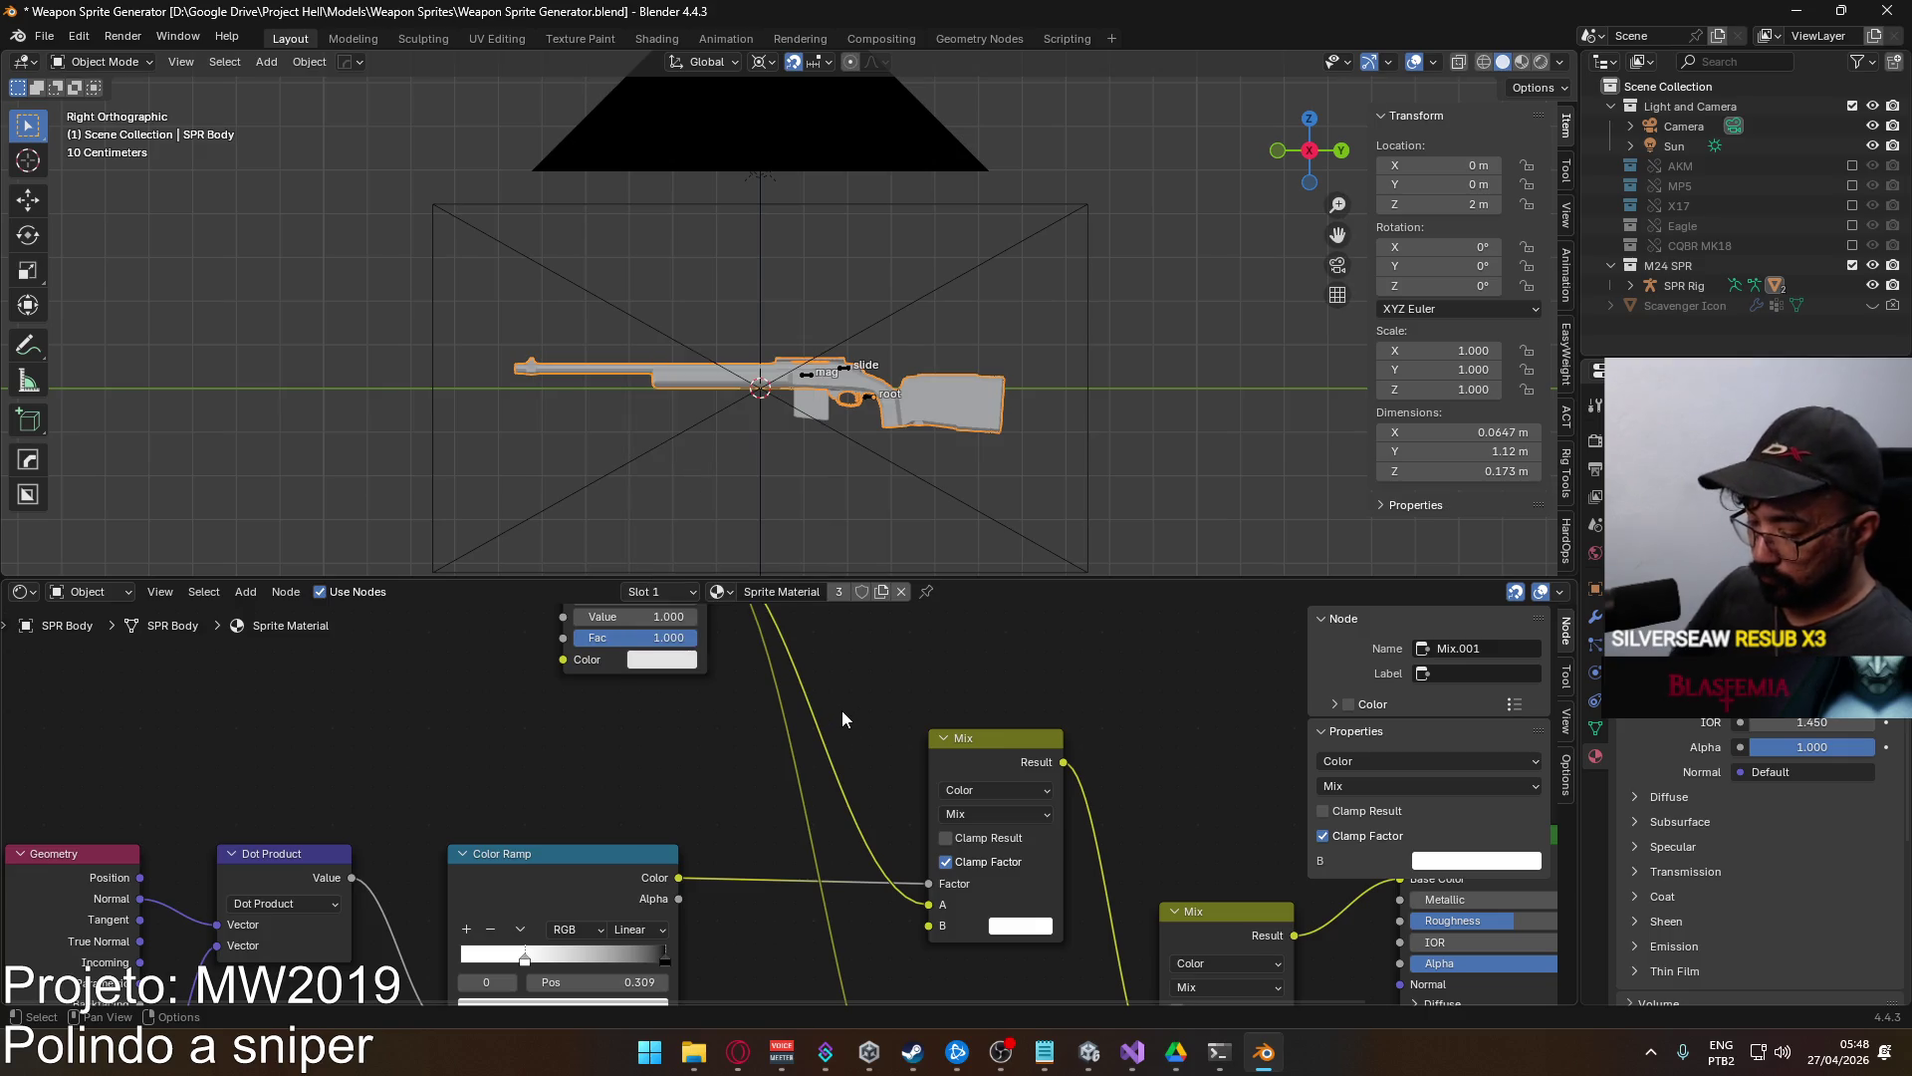
key(F12)
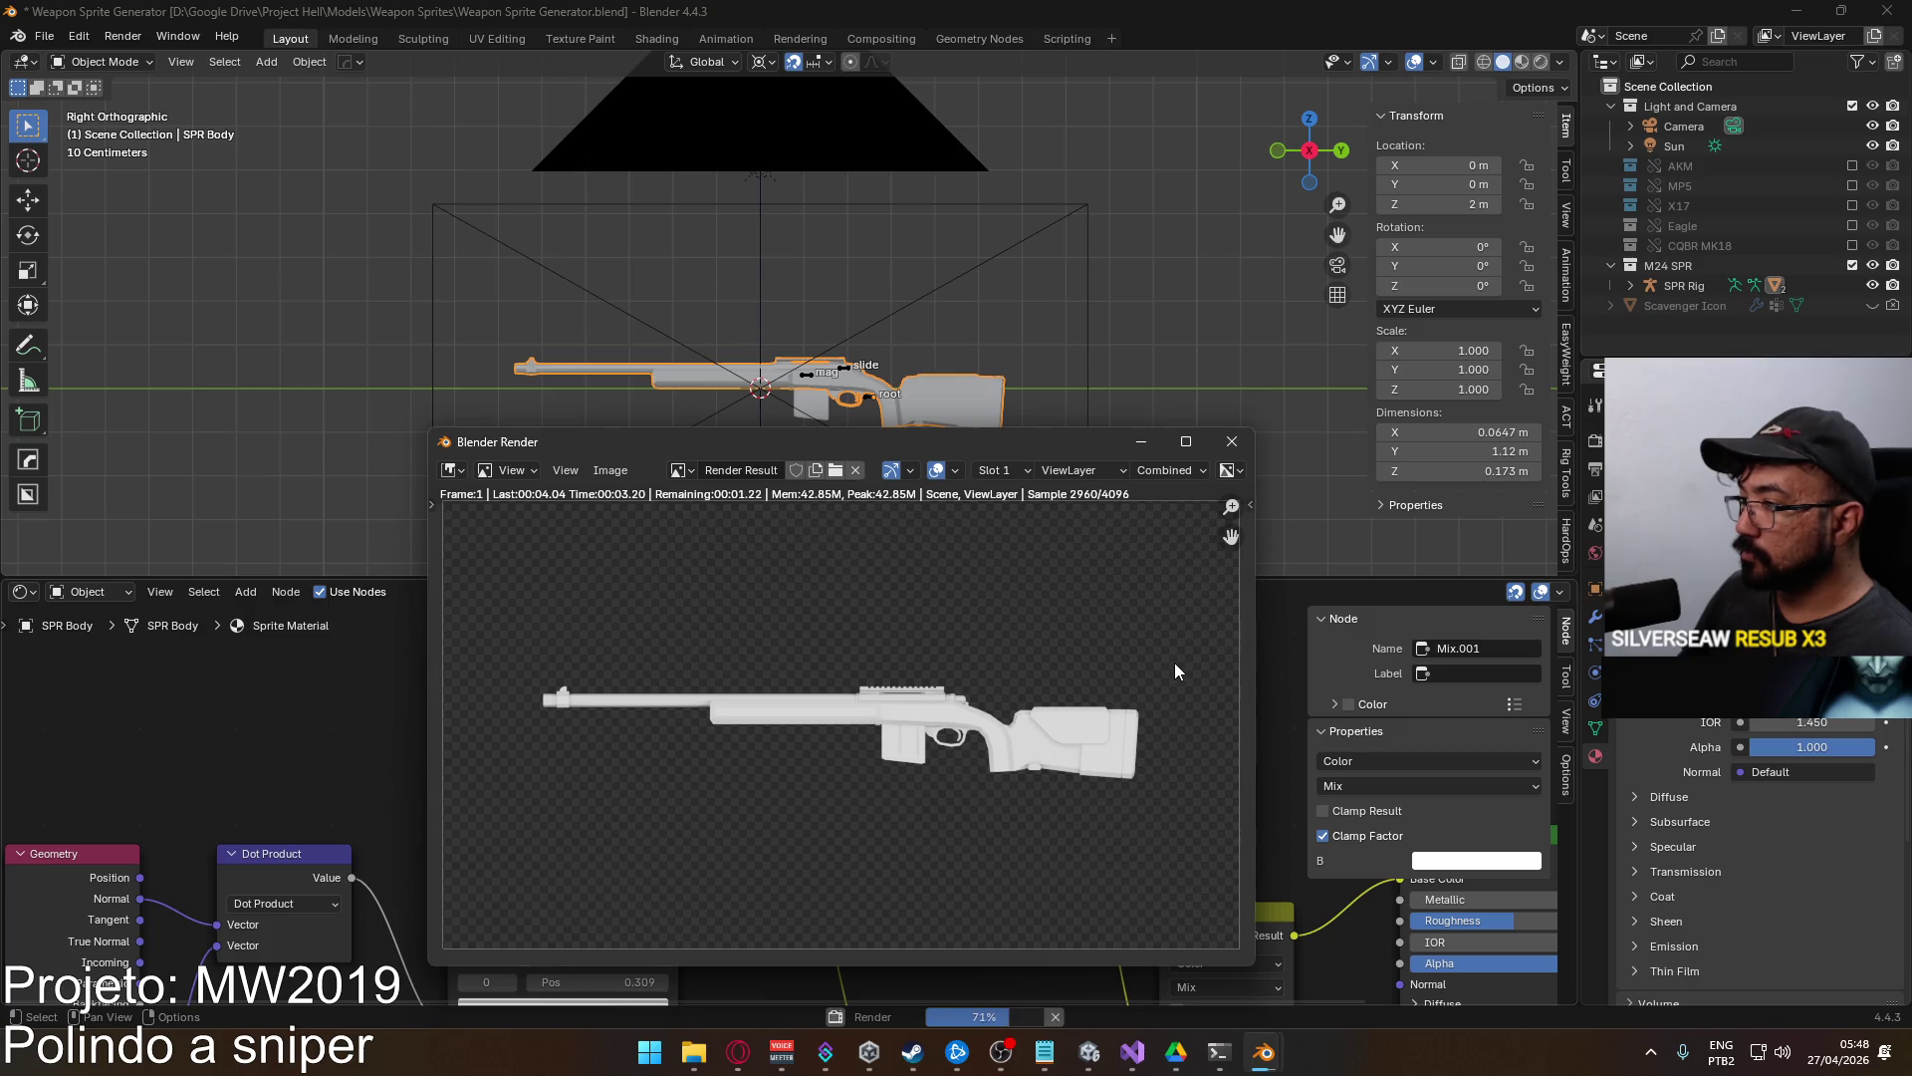
click(1231, 441)
Set the Bevel node Radius to 0.050 and re-render the rifle to compare.
drag(1041, 570, 1030, 986)
mouse_move(673, 844)
mouse_down()
mouse_move(682, 702)
mouse_move(810, 781)
mouse_move(789, 909)
mouse_move(857, 769)
mouse_up()
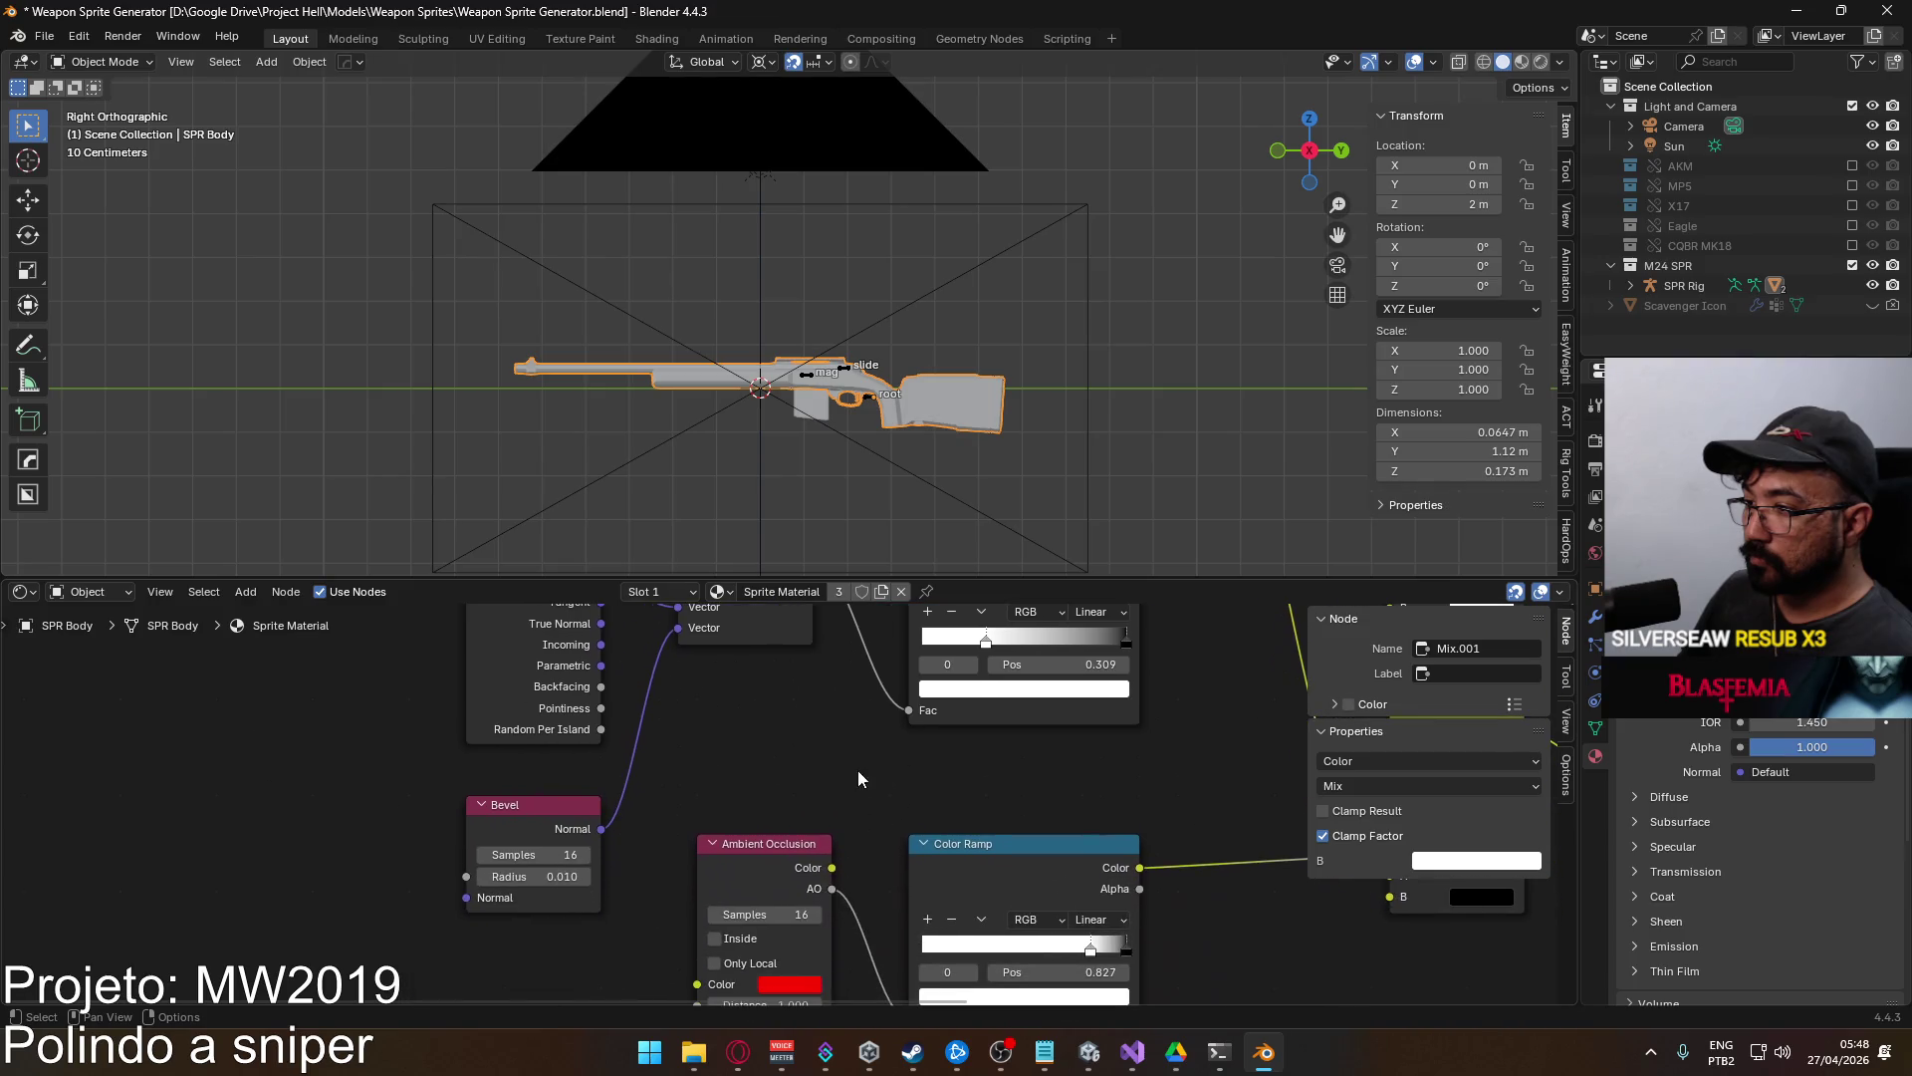
click(514, 879)
text(0.02)
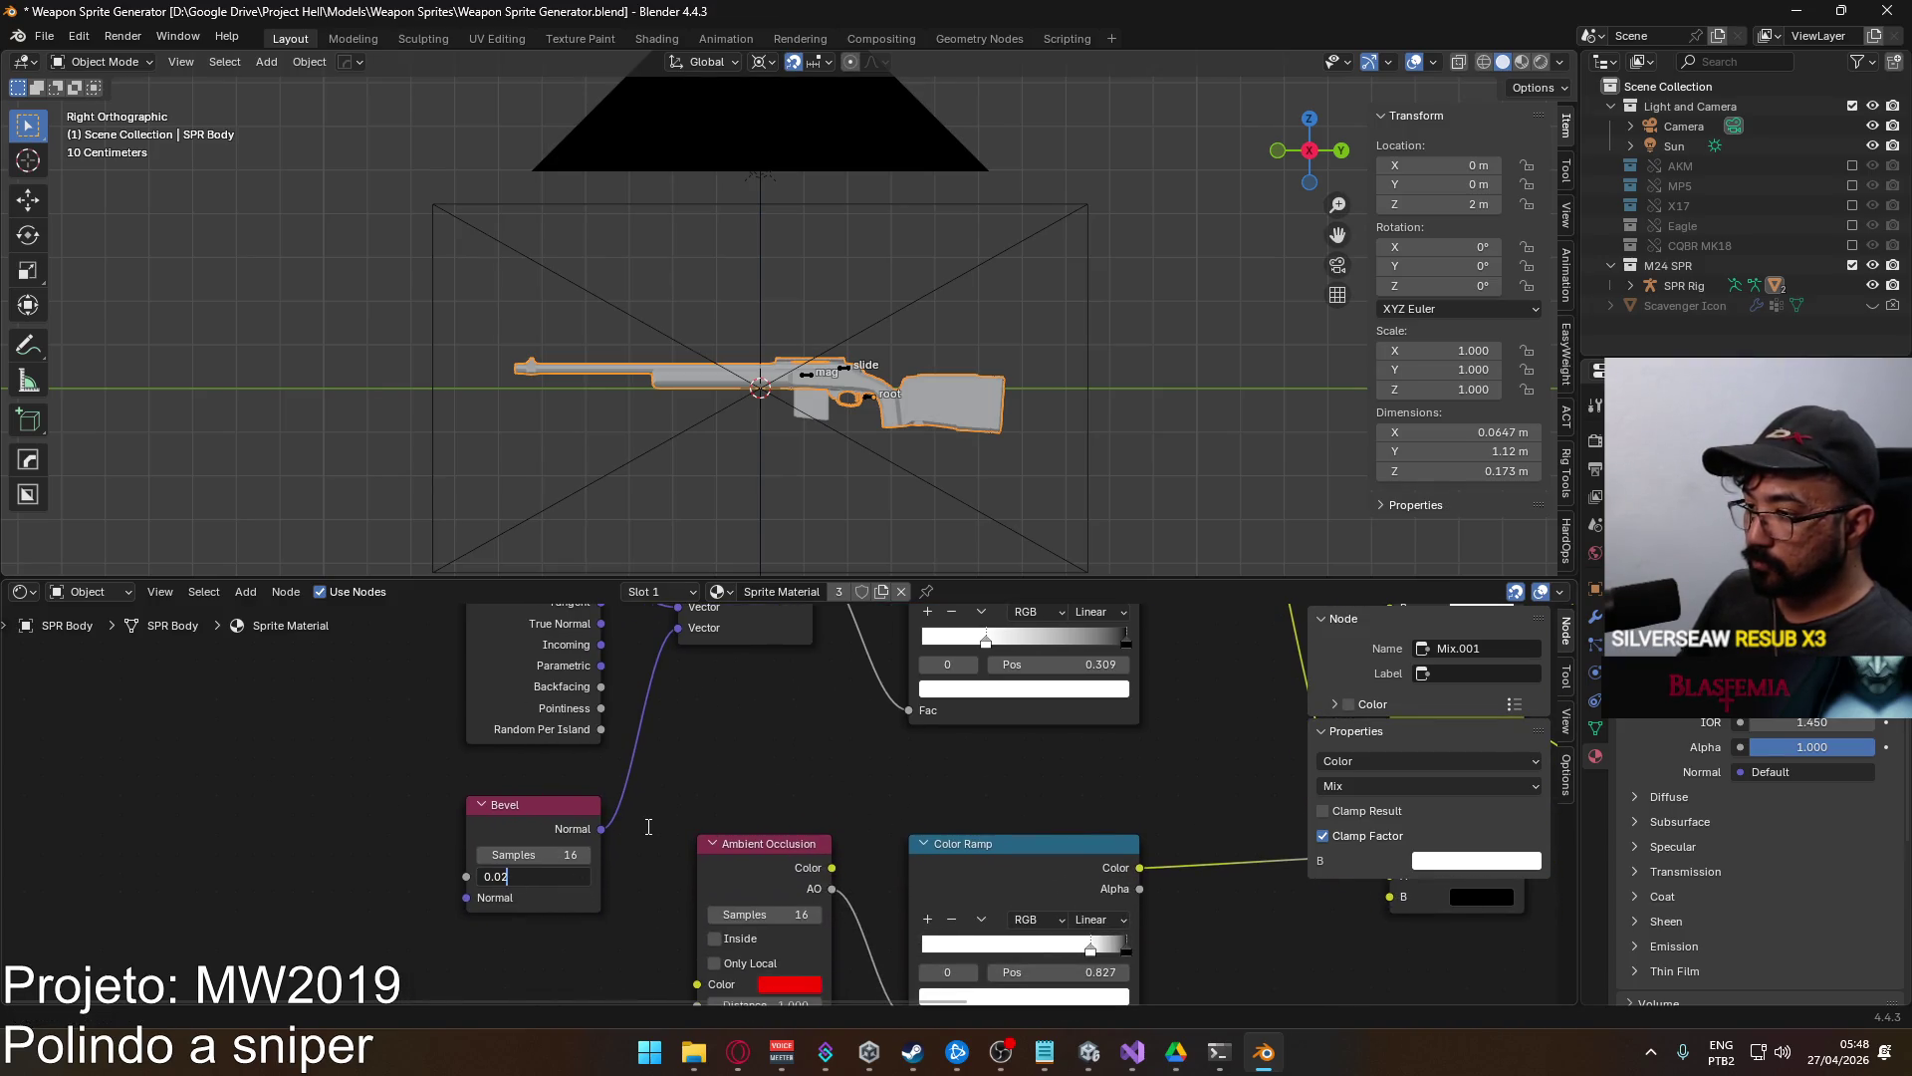
key(Return)
key(F12)
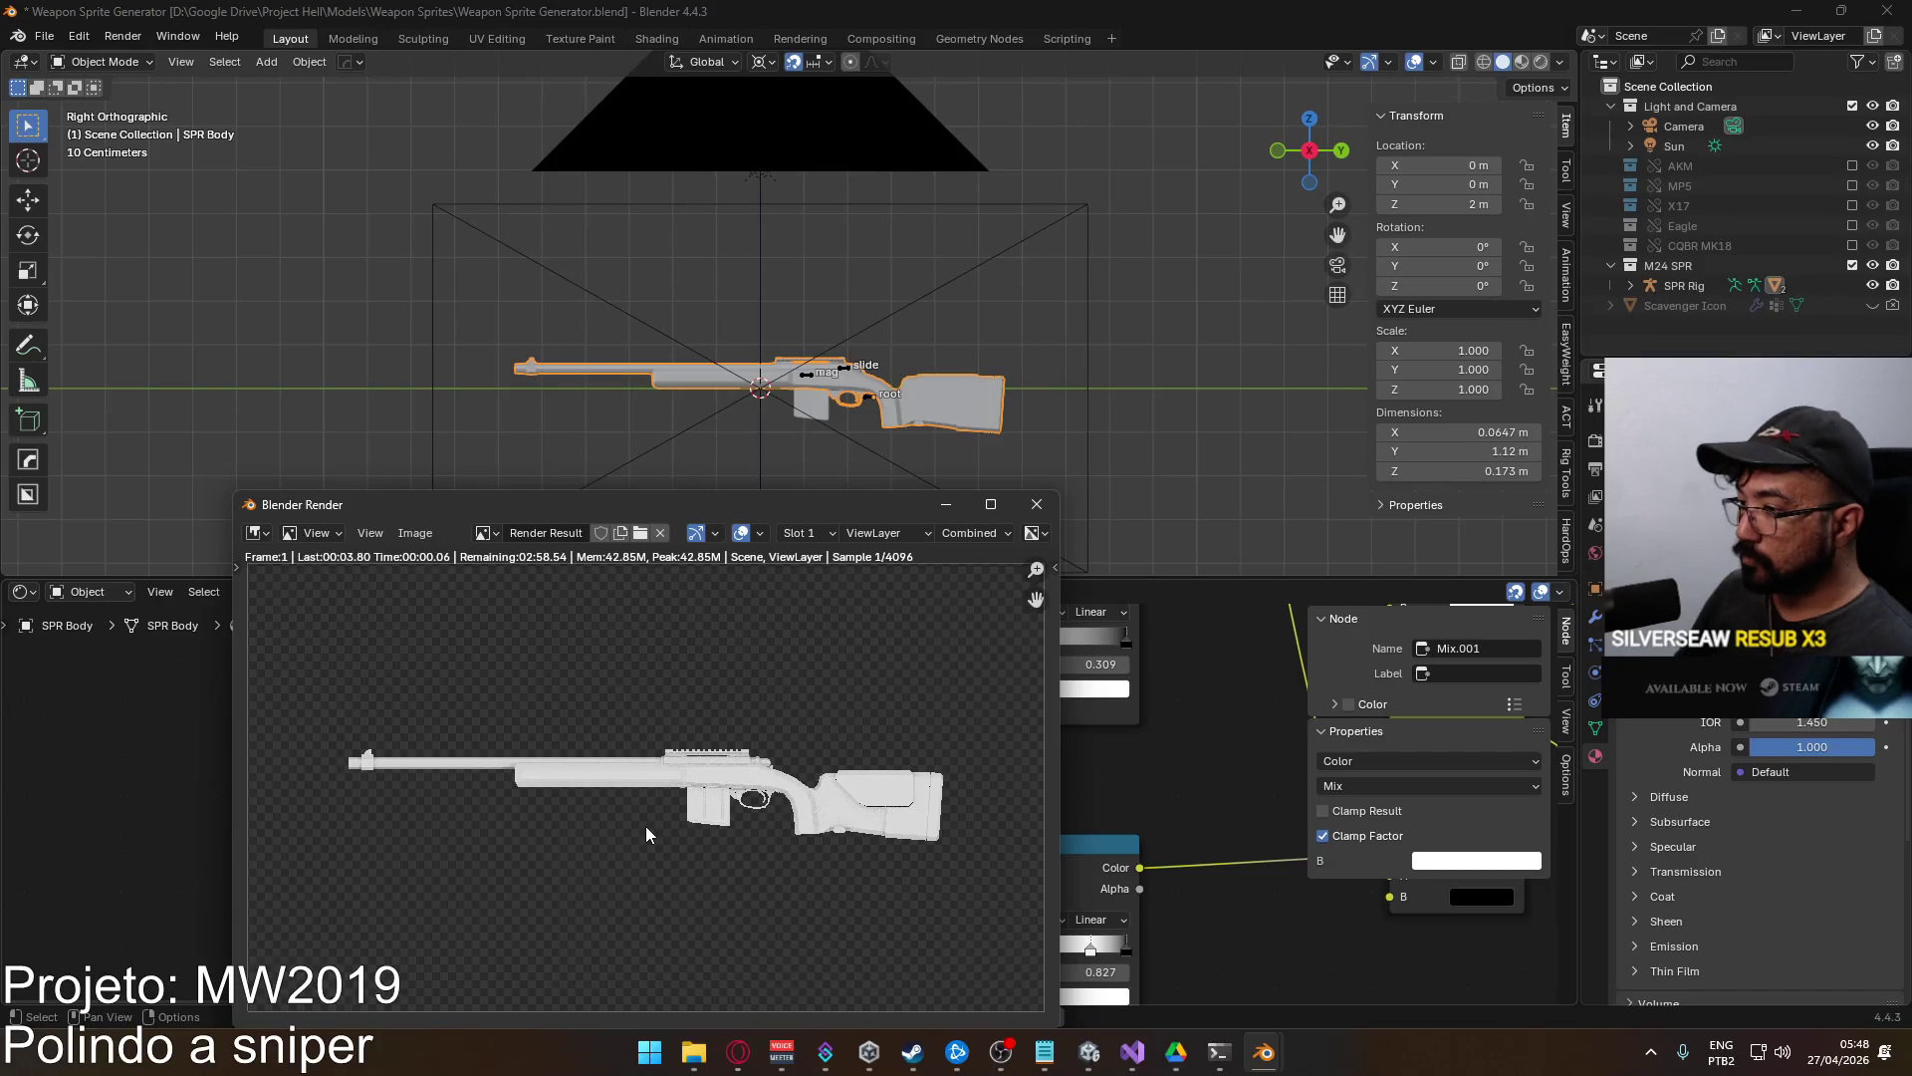
click(1051, 510)
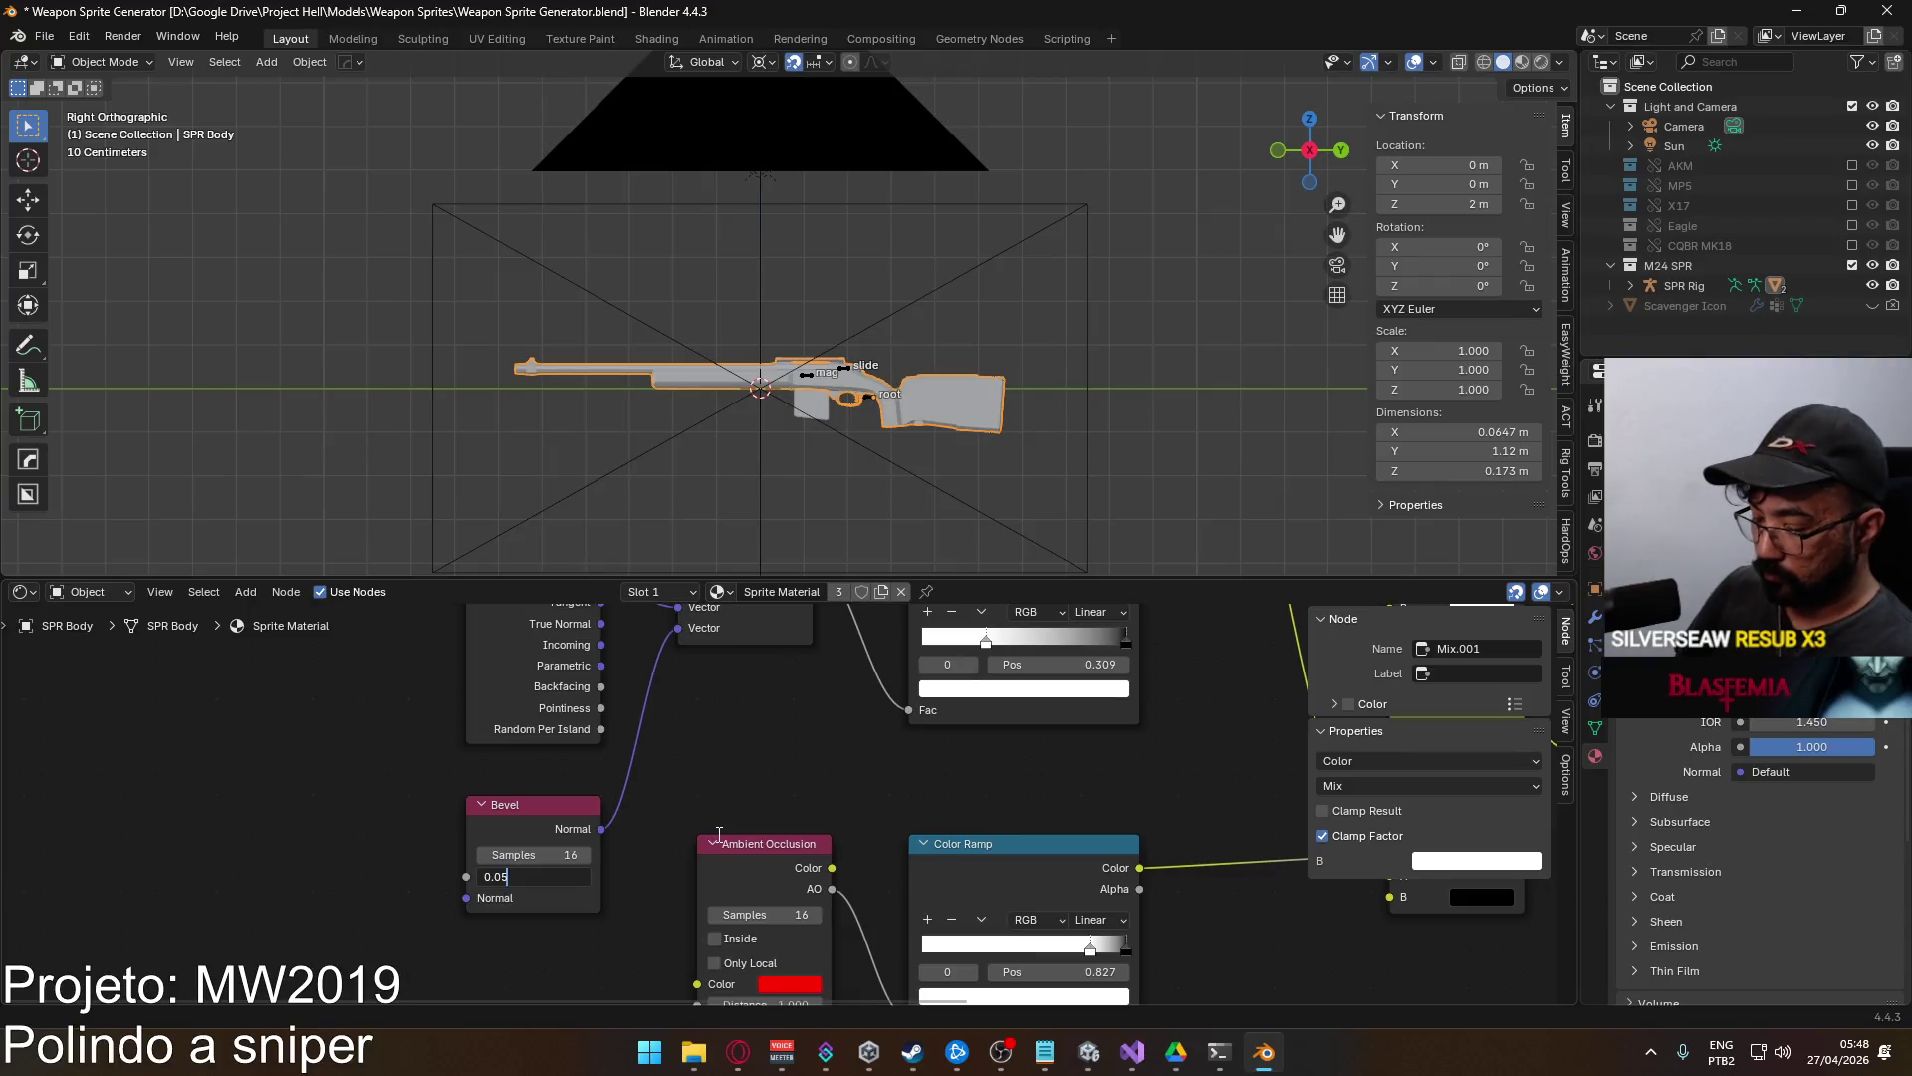
key(F12)
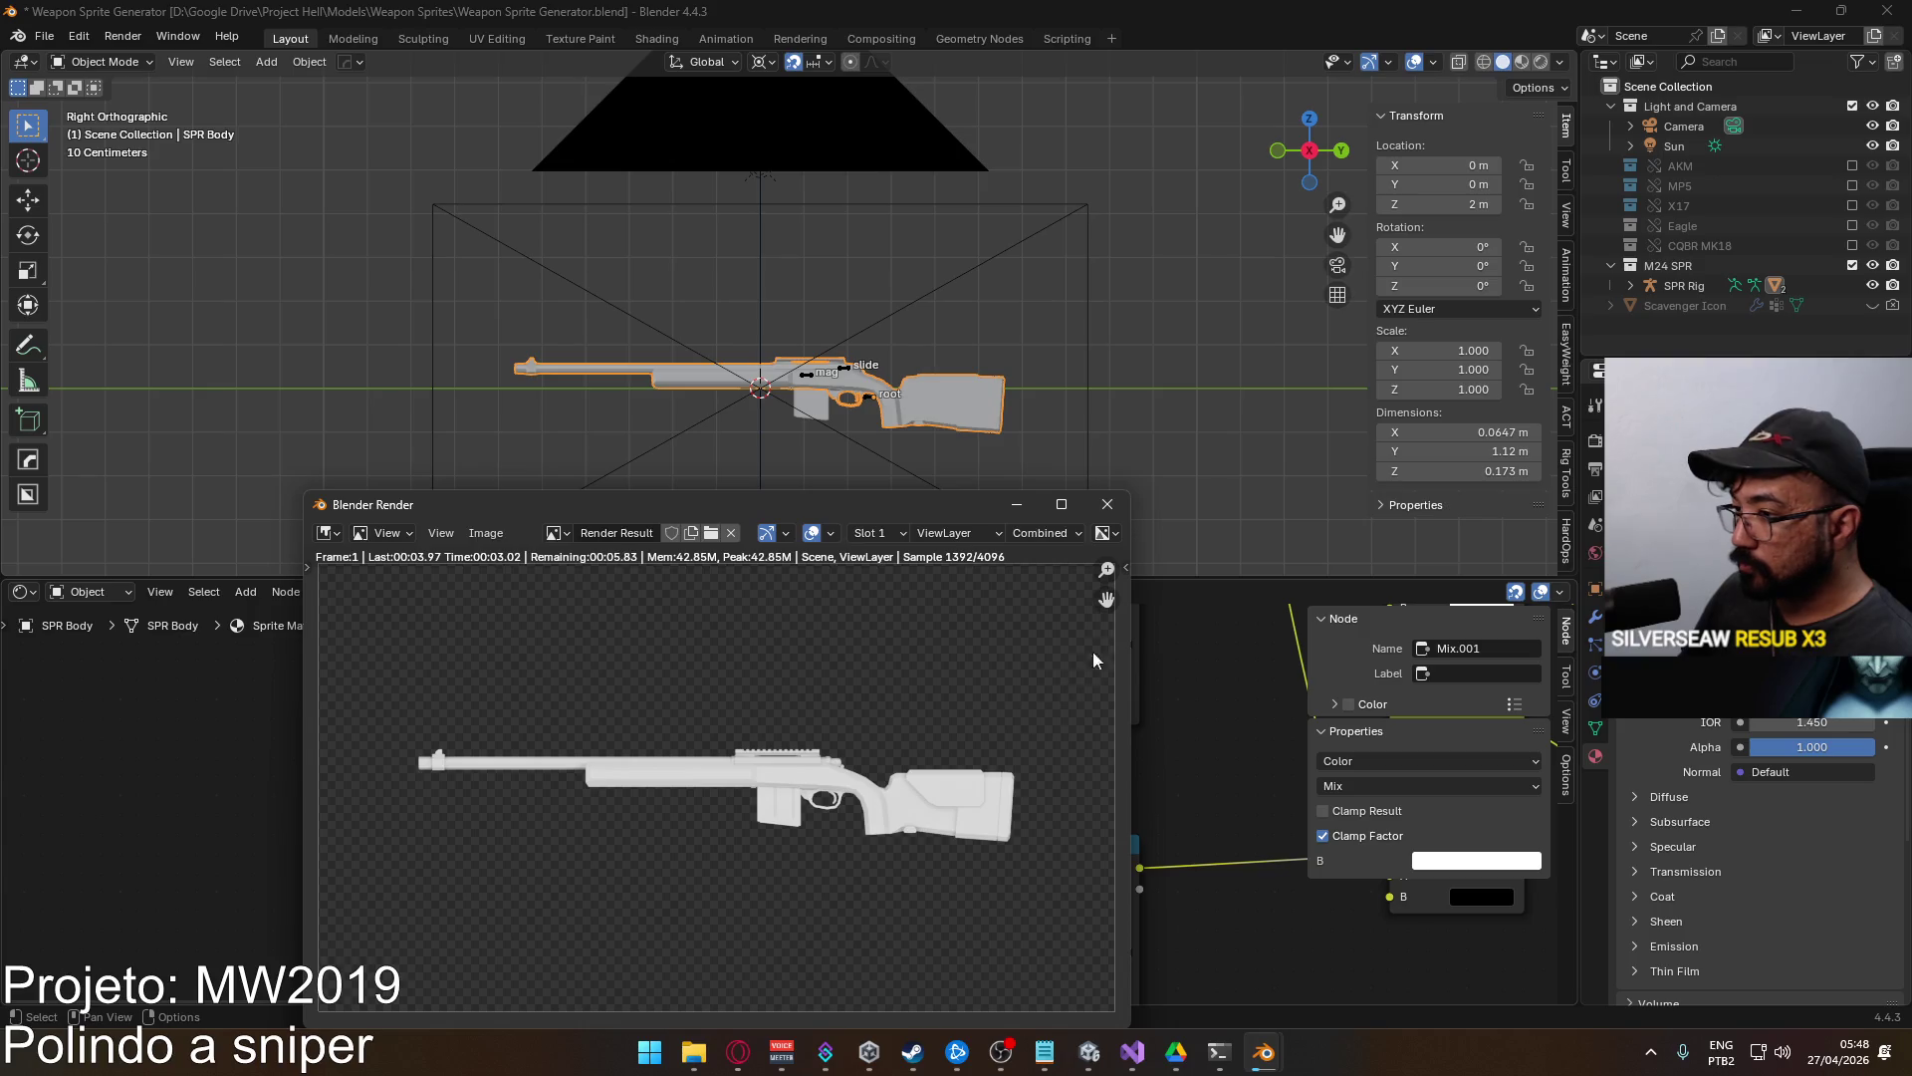
click(1106, 504)
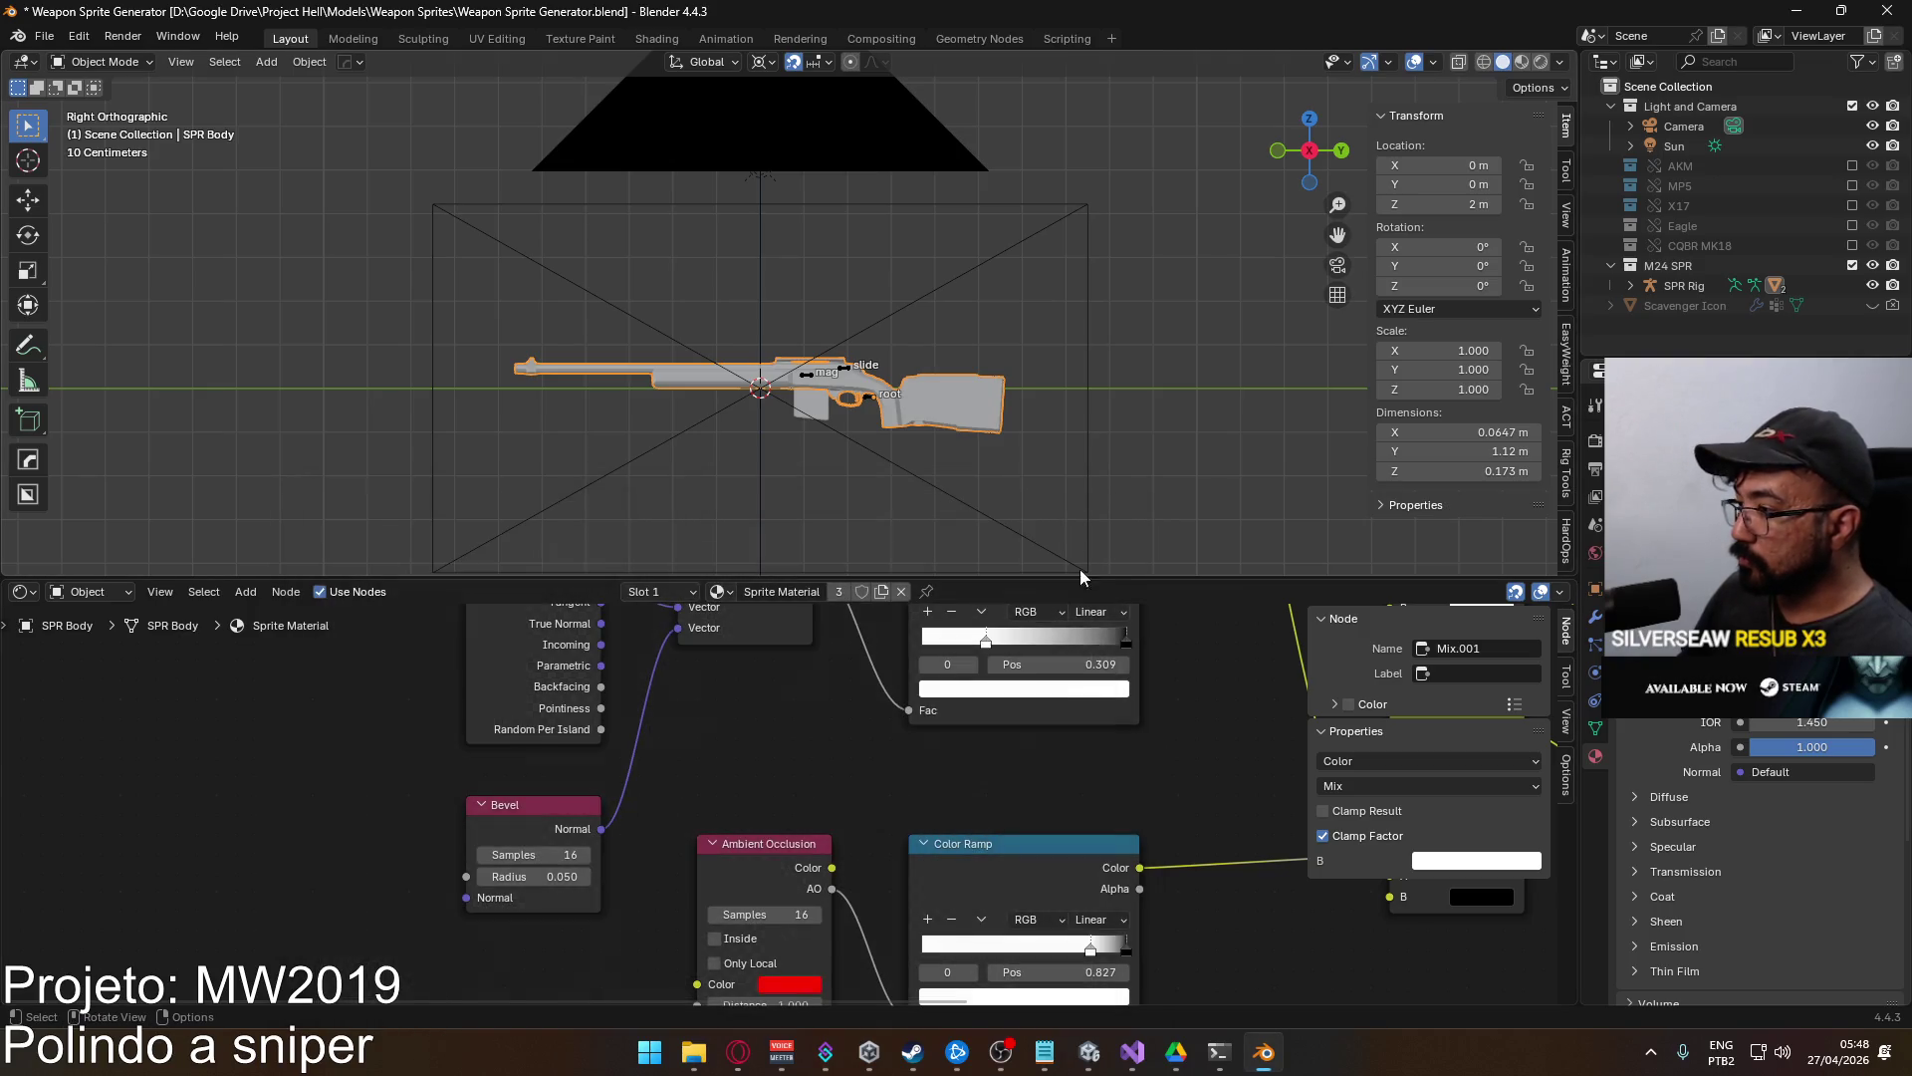
mouse_move(1096, 760)
mouse_down()
mouse_move(977, 728)
mouse_move(964, 612)
mouse_up()
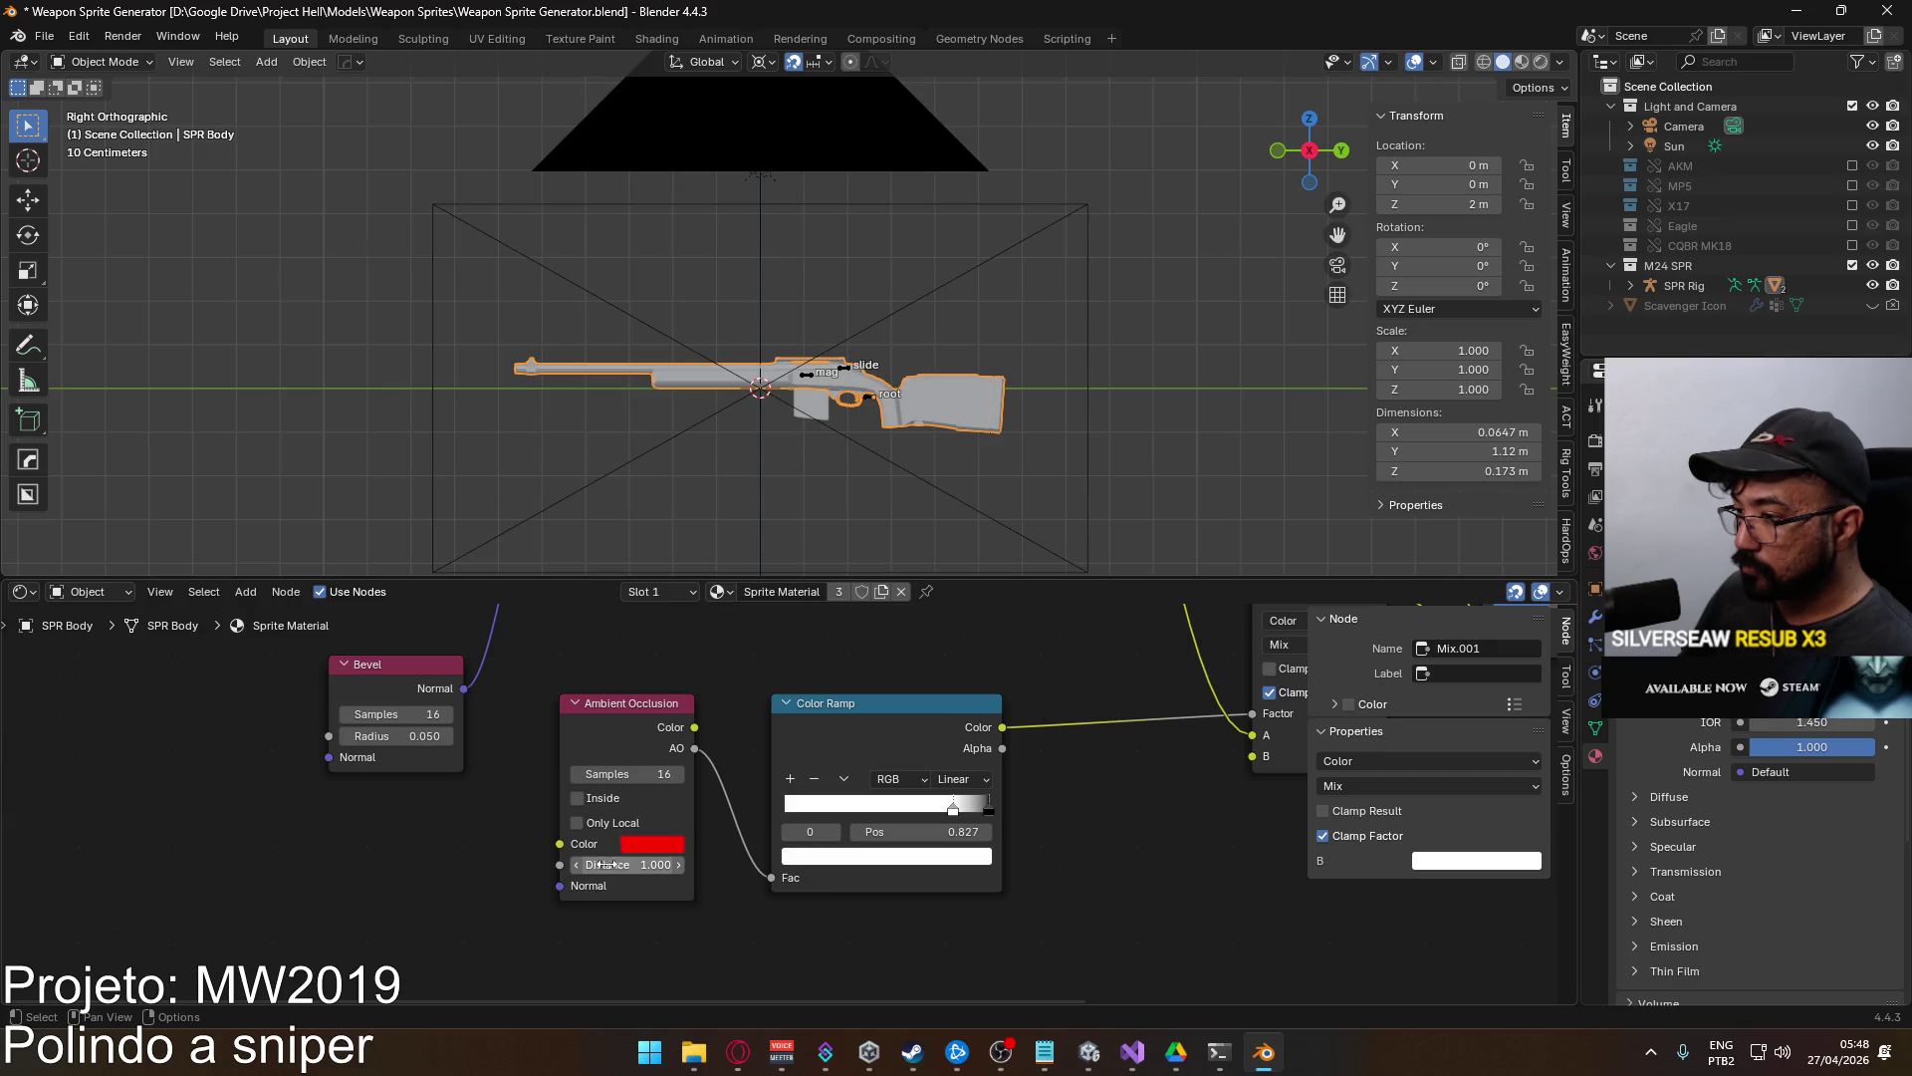
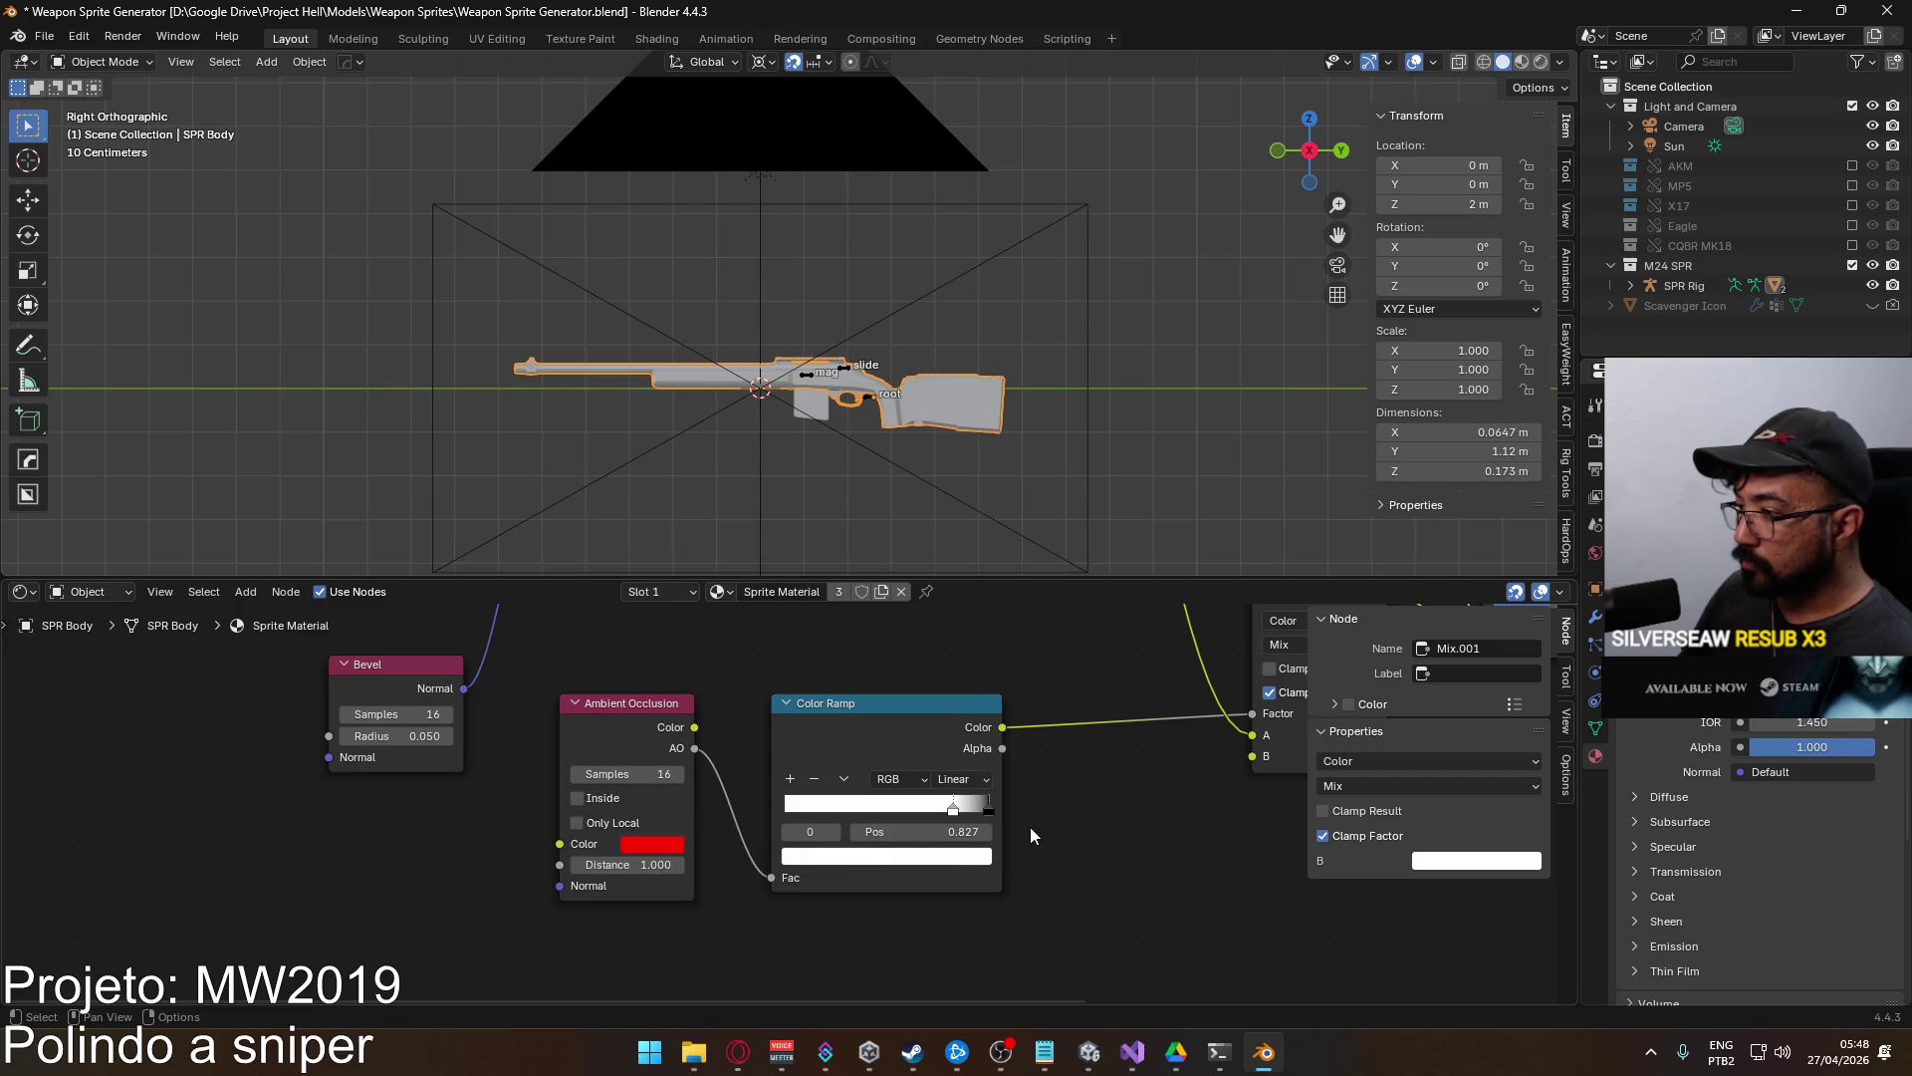
Move the ambient occlusion ramp's white stop to 0.8, then to 0.6.
drag(954, 813, 932, 812)
double_click(871, 832)
text(8)
key(Return)
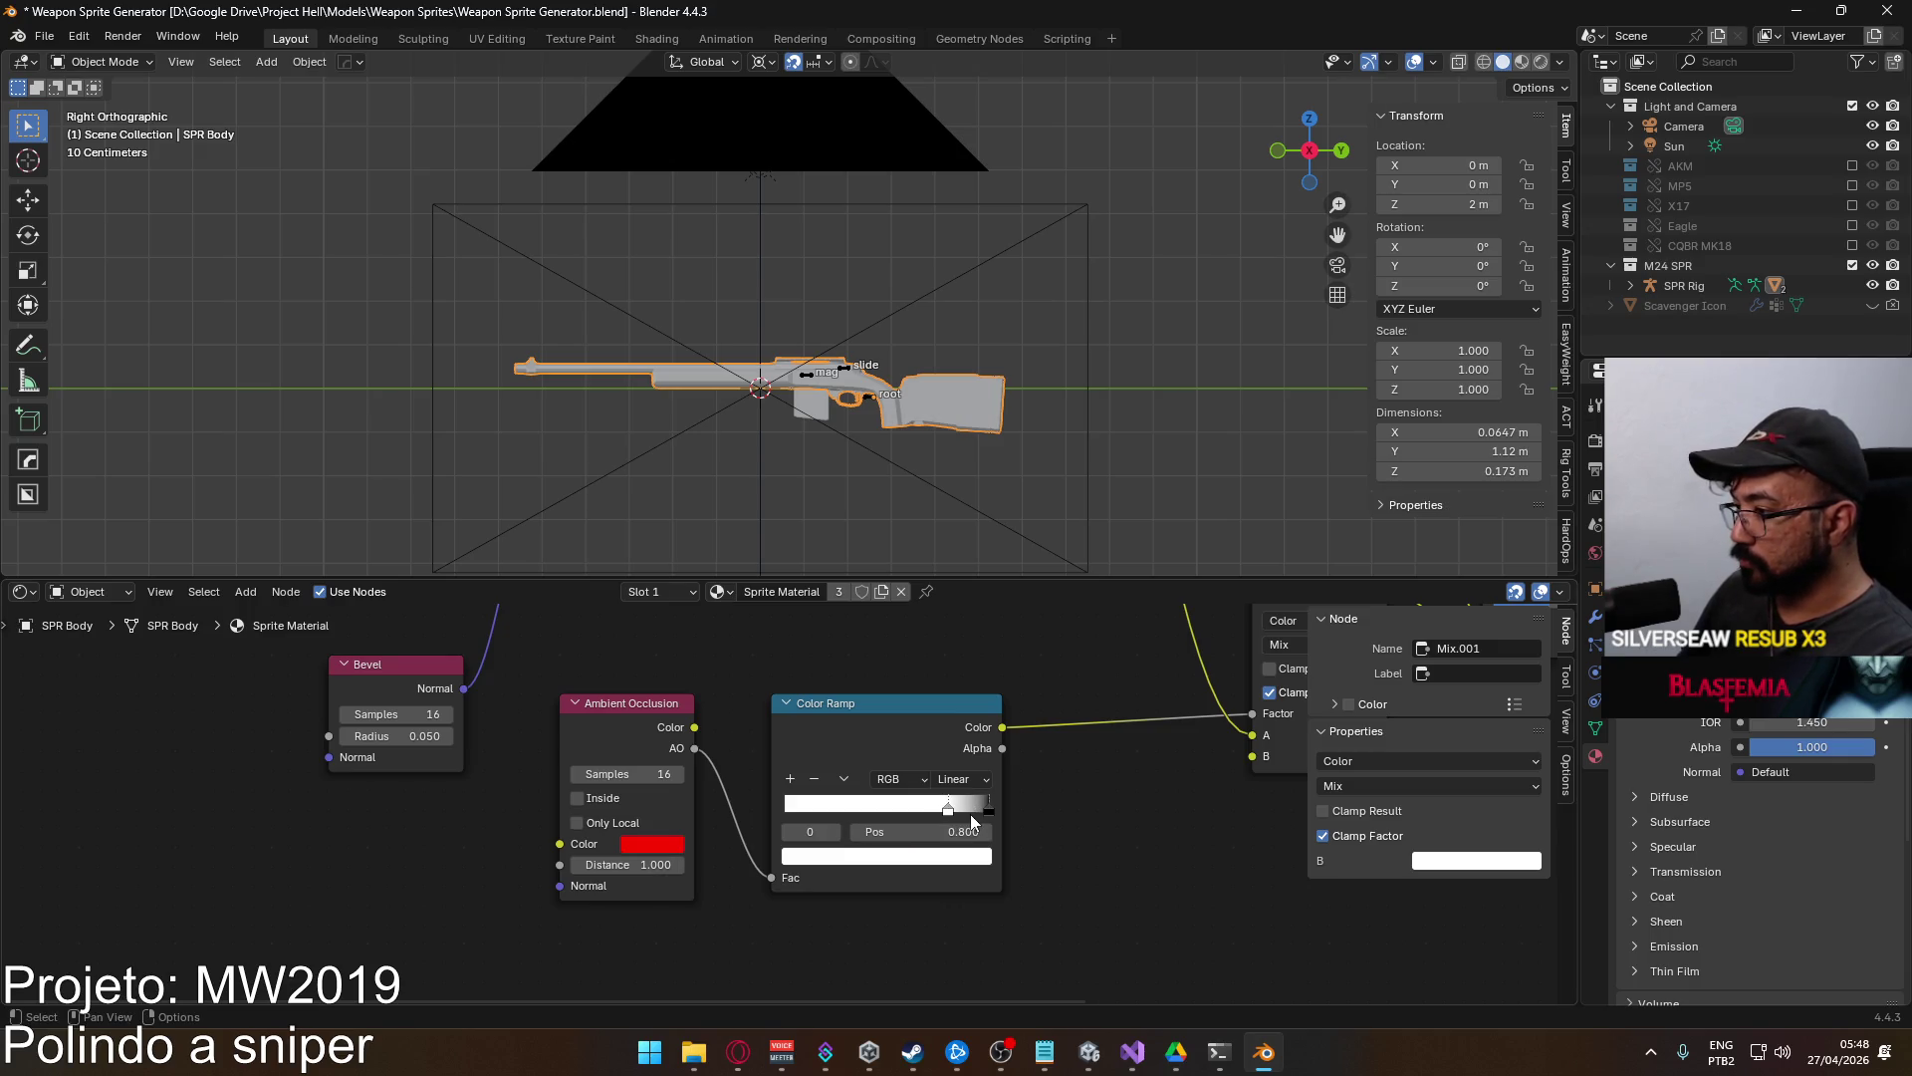
double_click(947, 832)
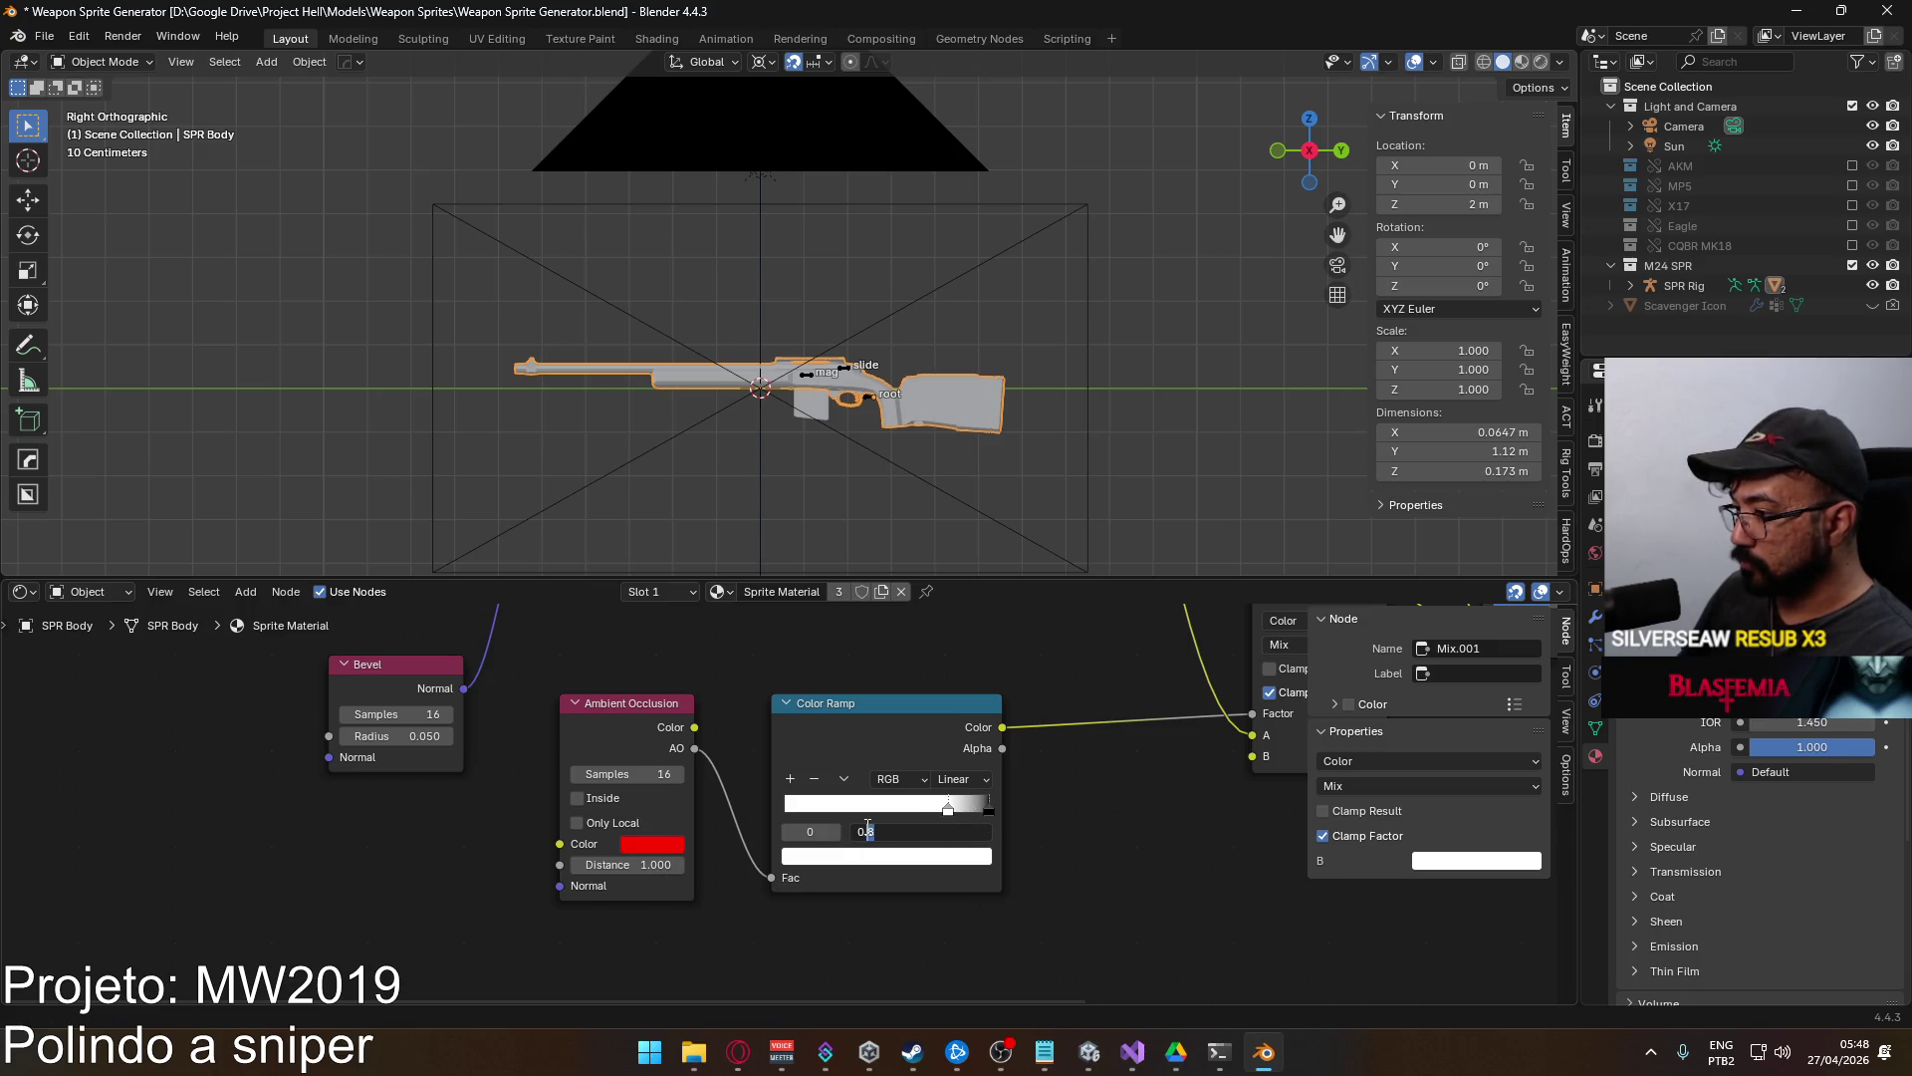
text(6)
key(Return)
Set the black stop to 0.9 and preview-render the rifle with F12.
drag(989, 808, 976, 808)
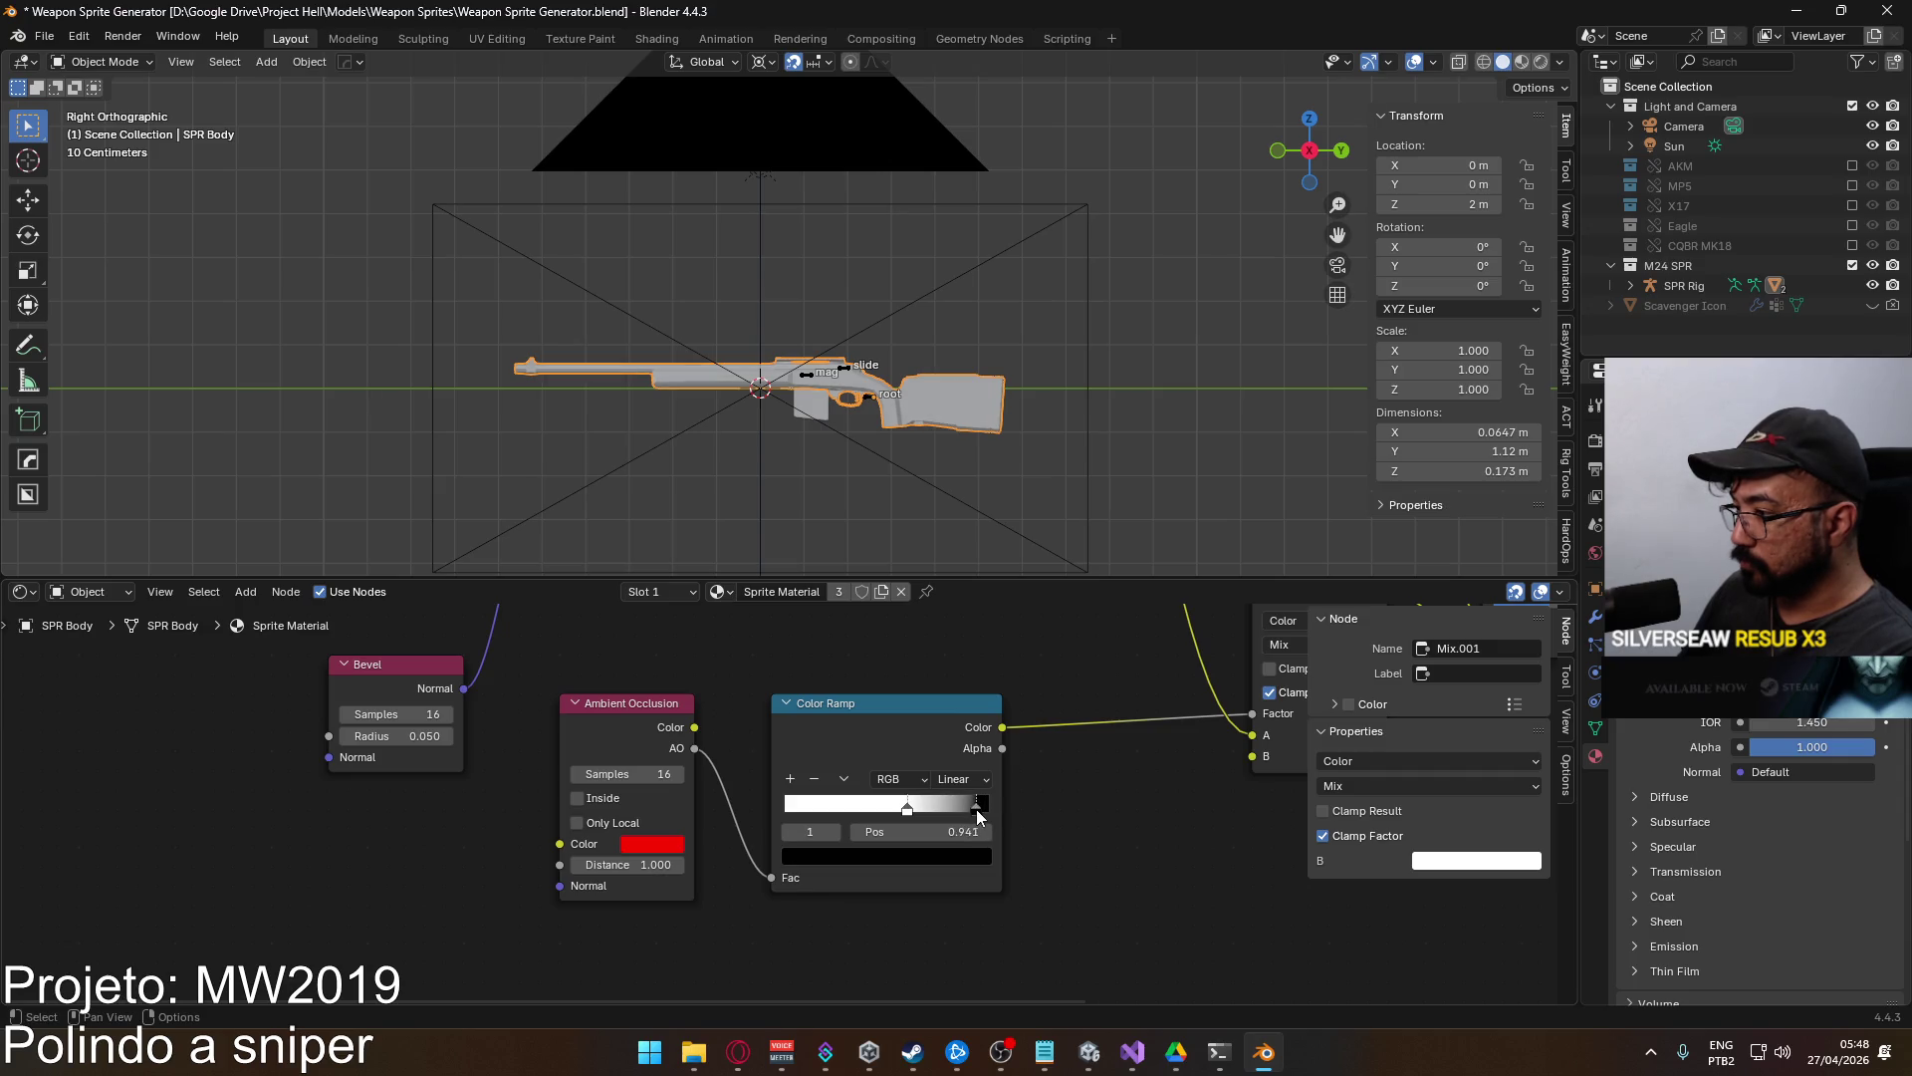
double_click(868, 832)
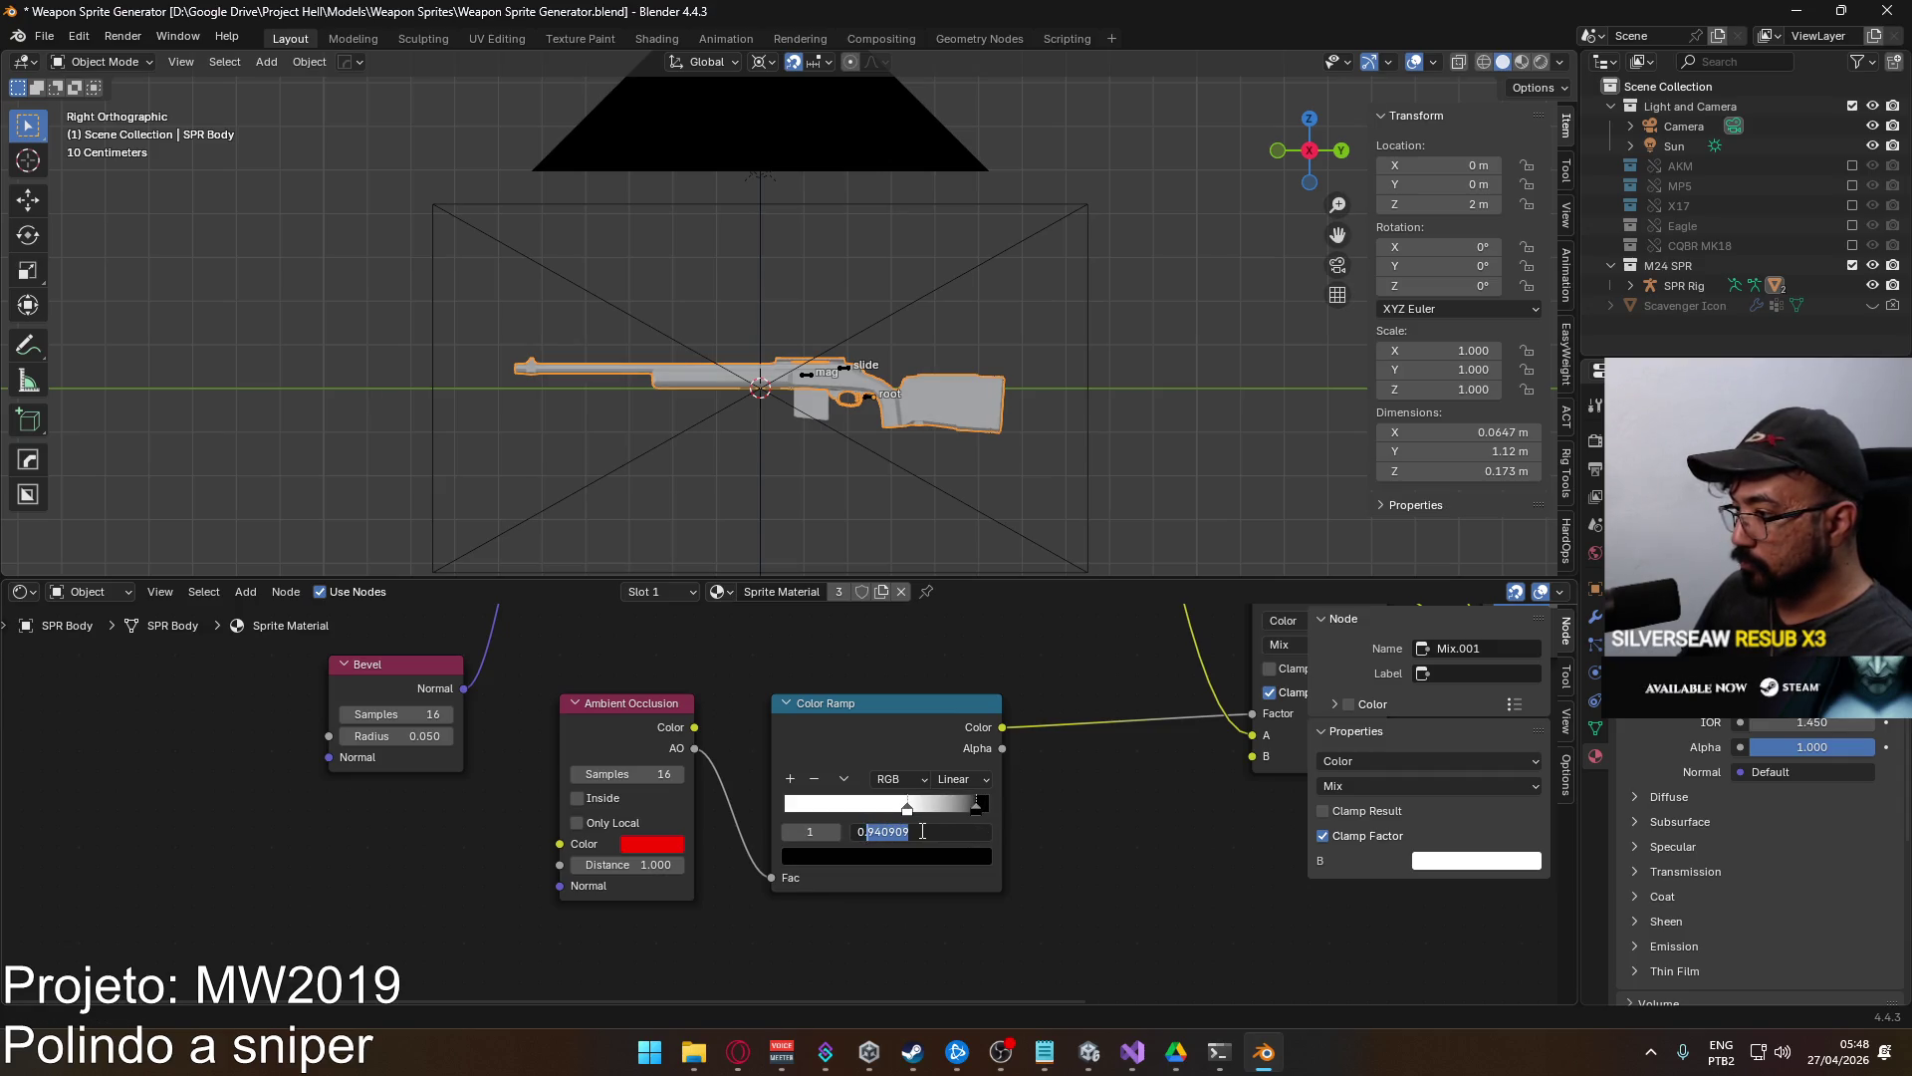
key(Return)
key(F12)
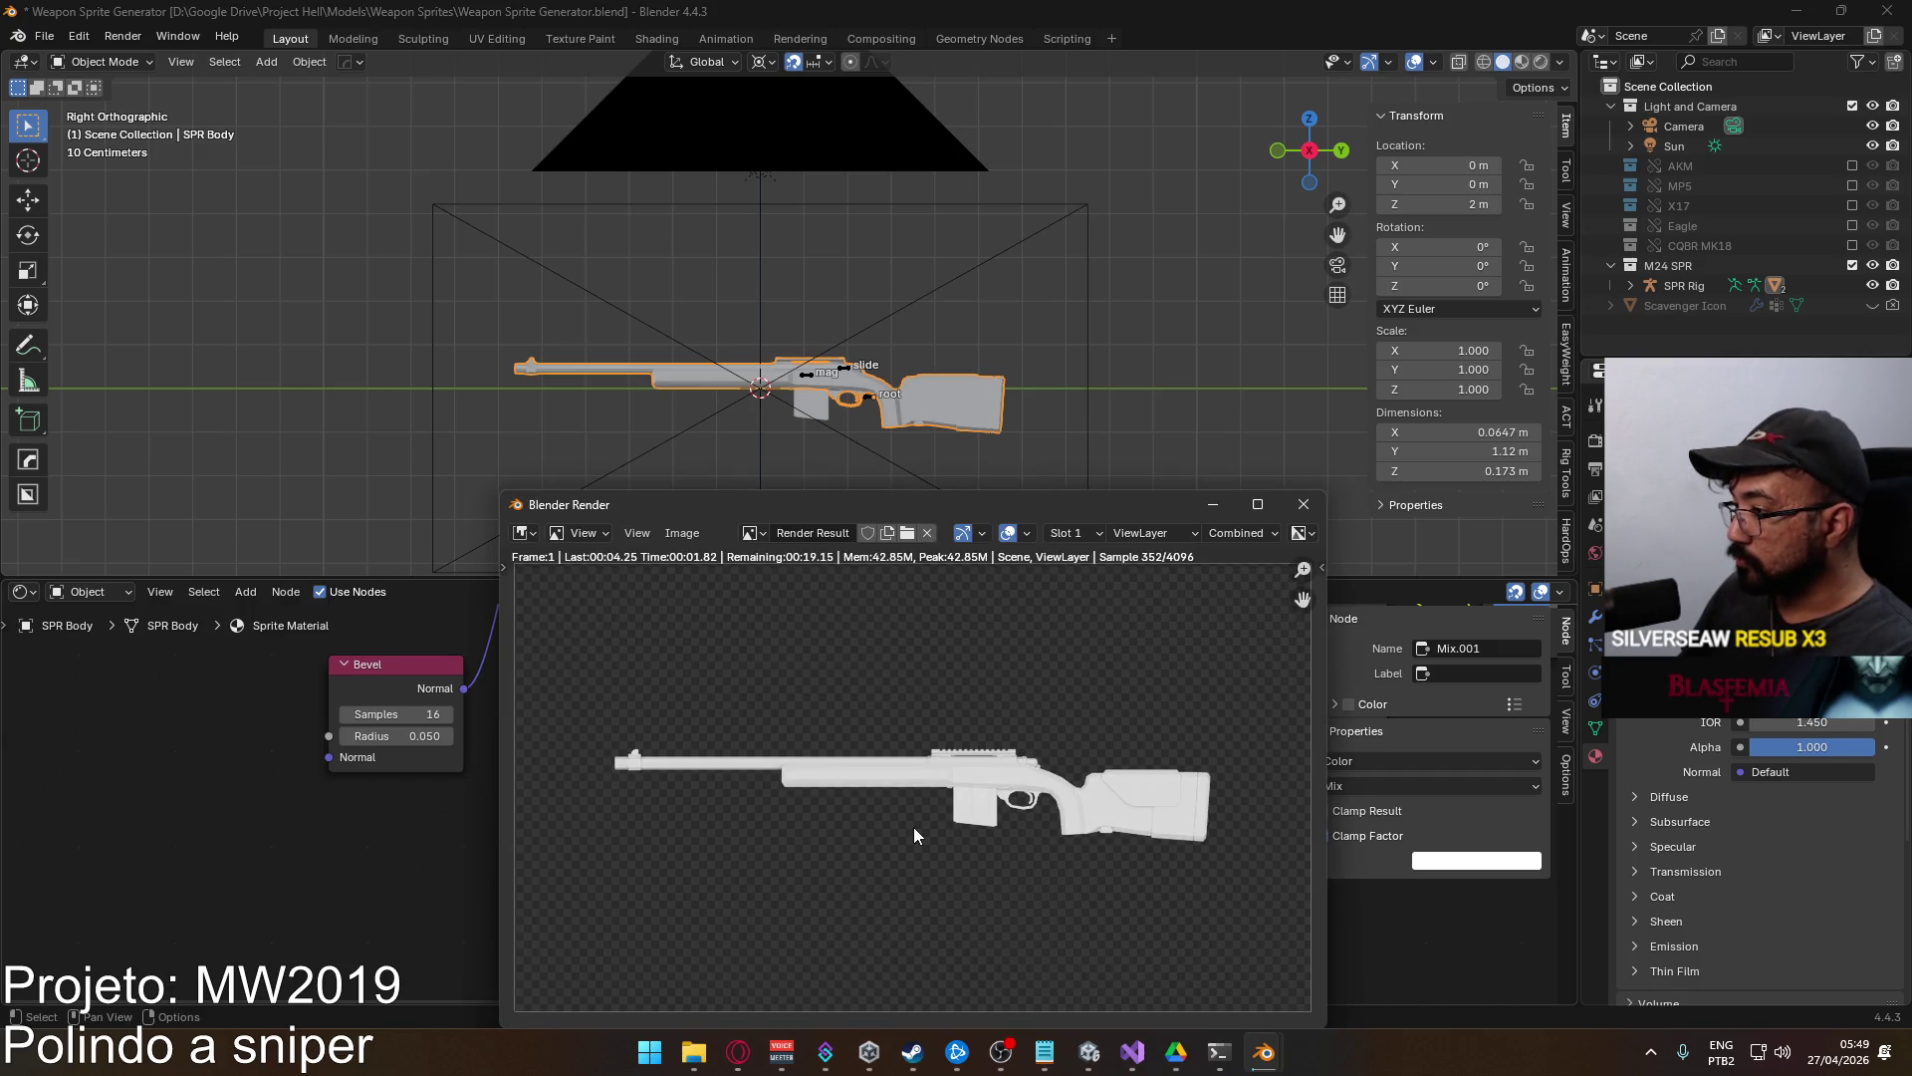
click(1303, 510)
Set the Hue/Saturation/Value input colour's brightness to 0.6 and test-render the rifle.
mouse_move(996, 727)
mouse_down()
mouse_move(765, 804)
mouse_move(843, 822)
mouse_move(842, 856)
mouse_move(838, 829)
mouse_up()
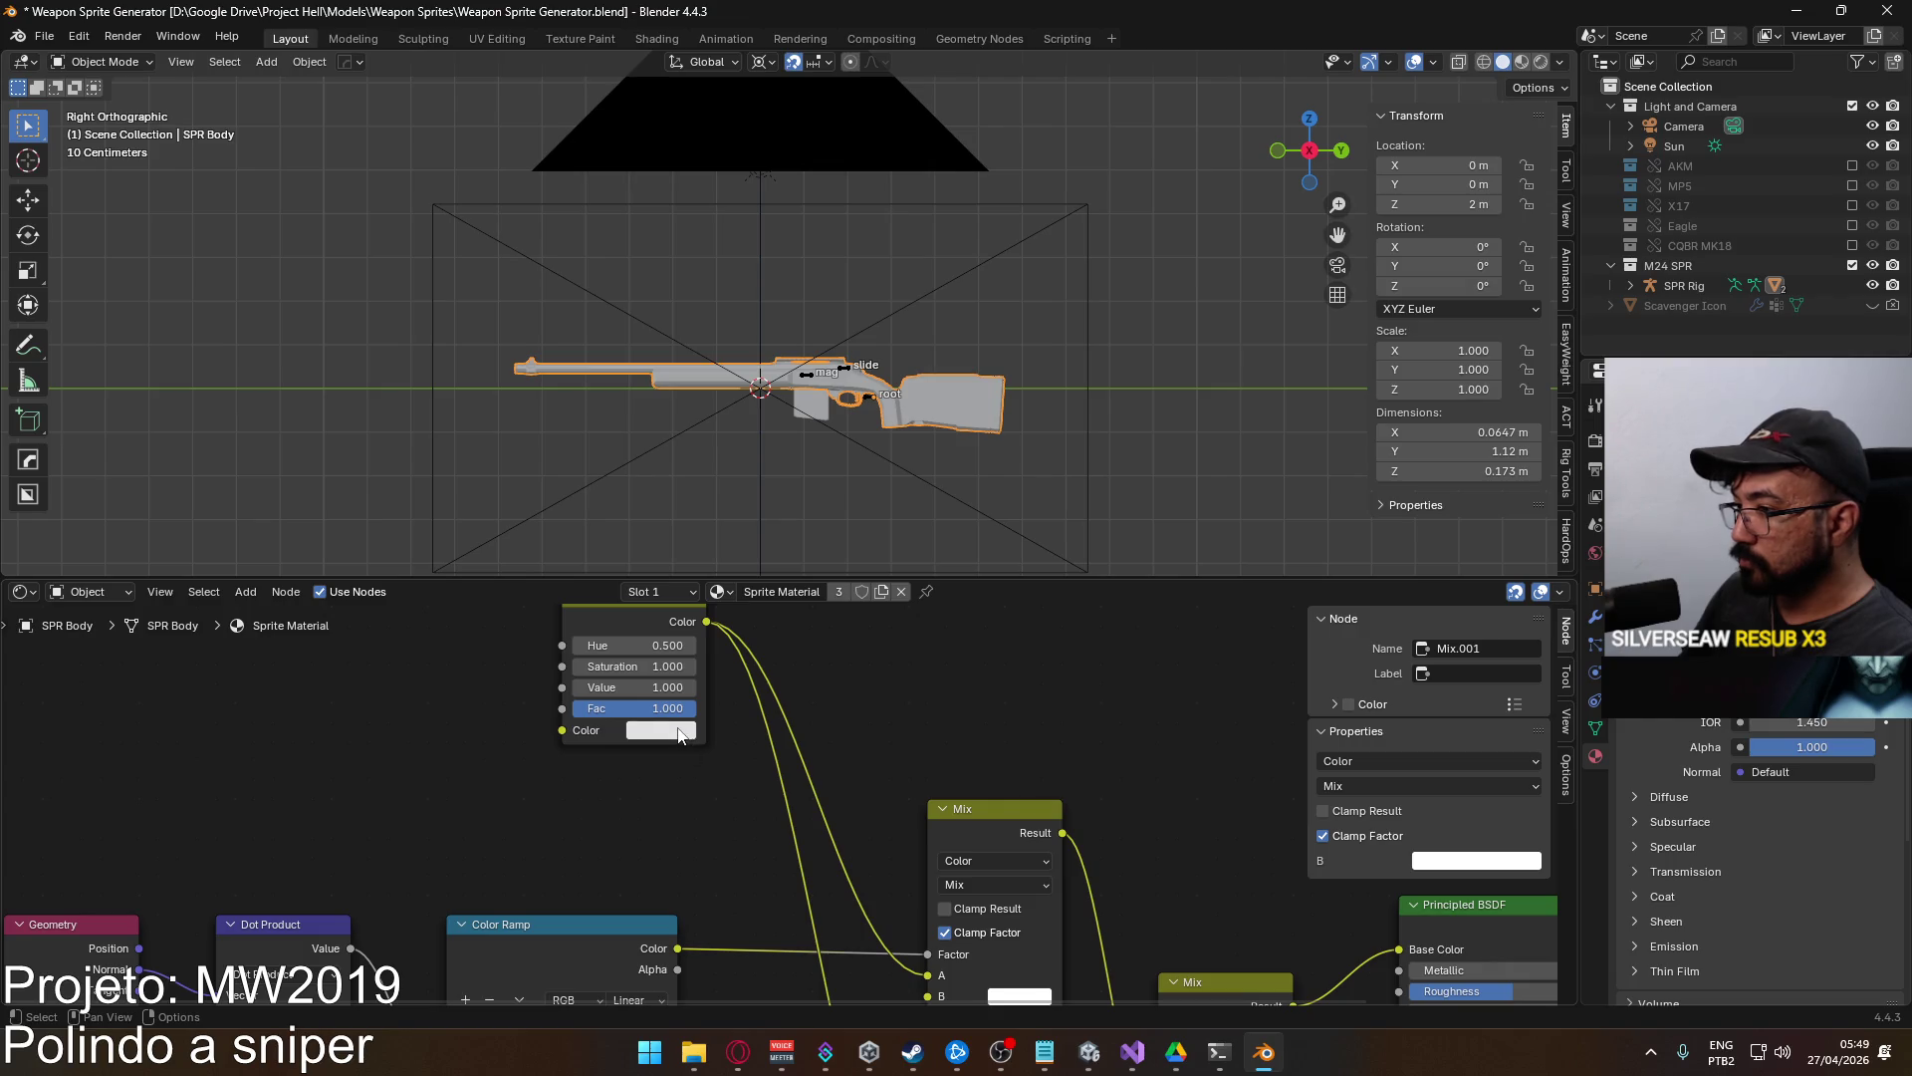
click(683, 735)
click(775, 657)
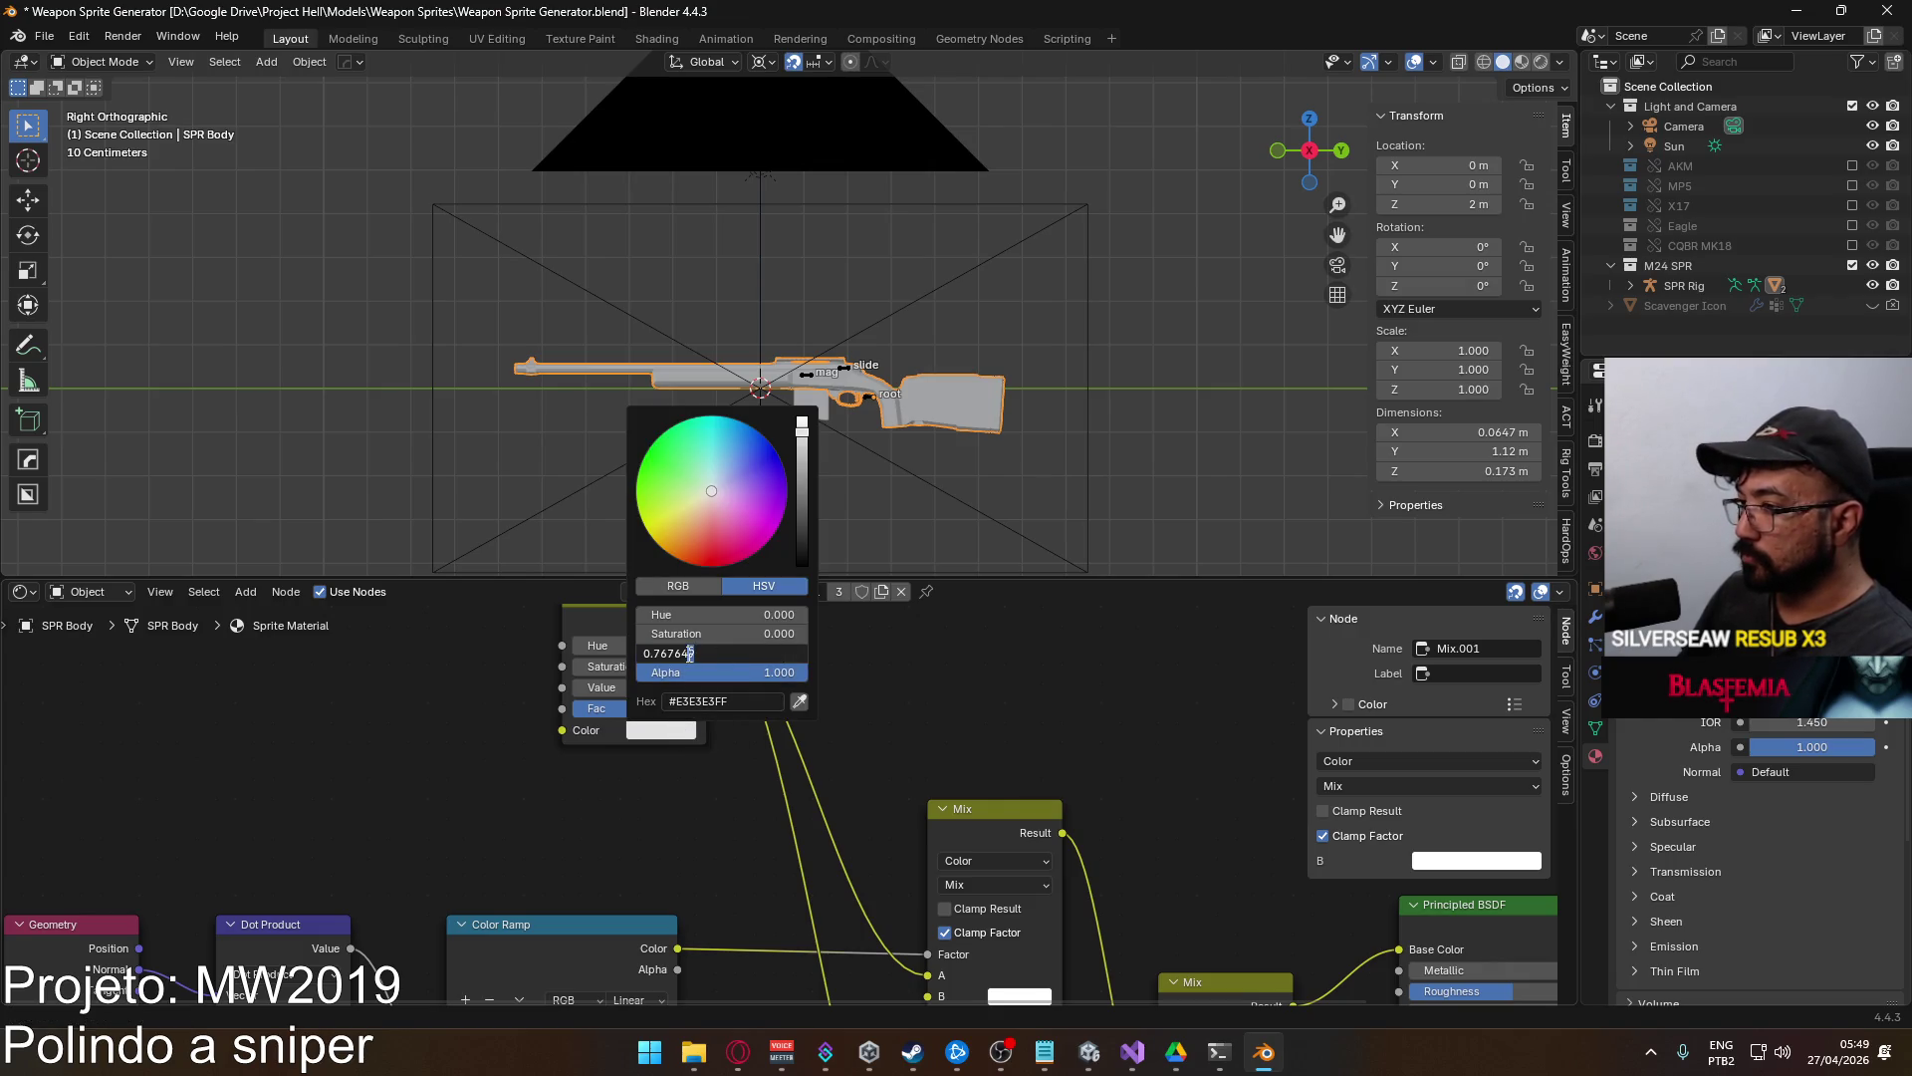
text(0.6)
key(Return)
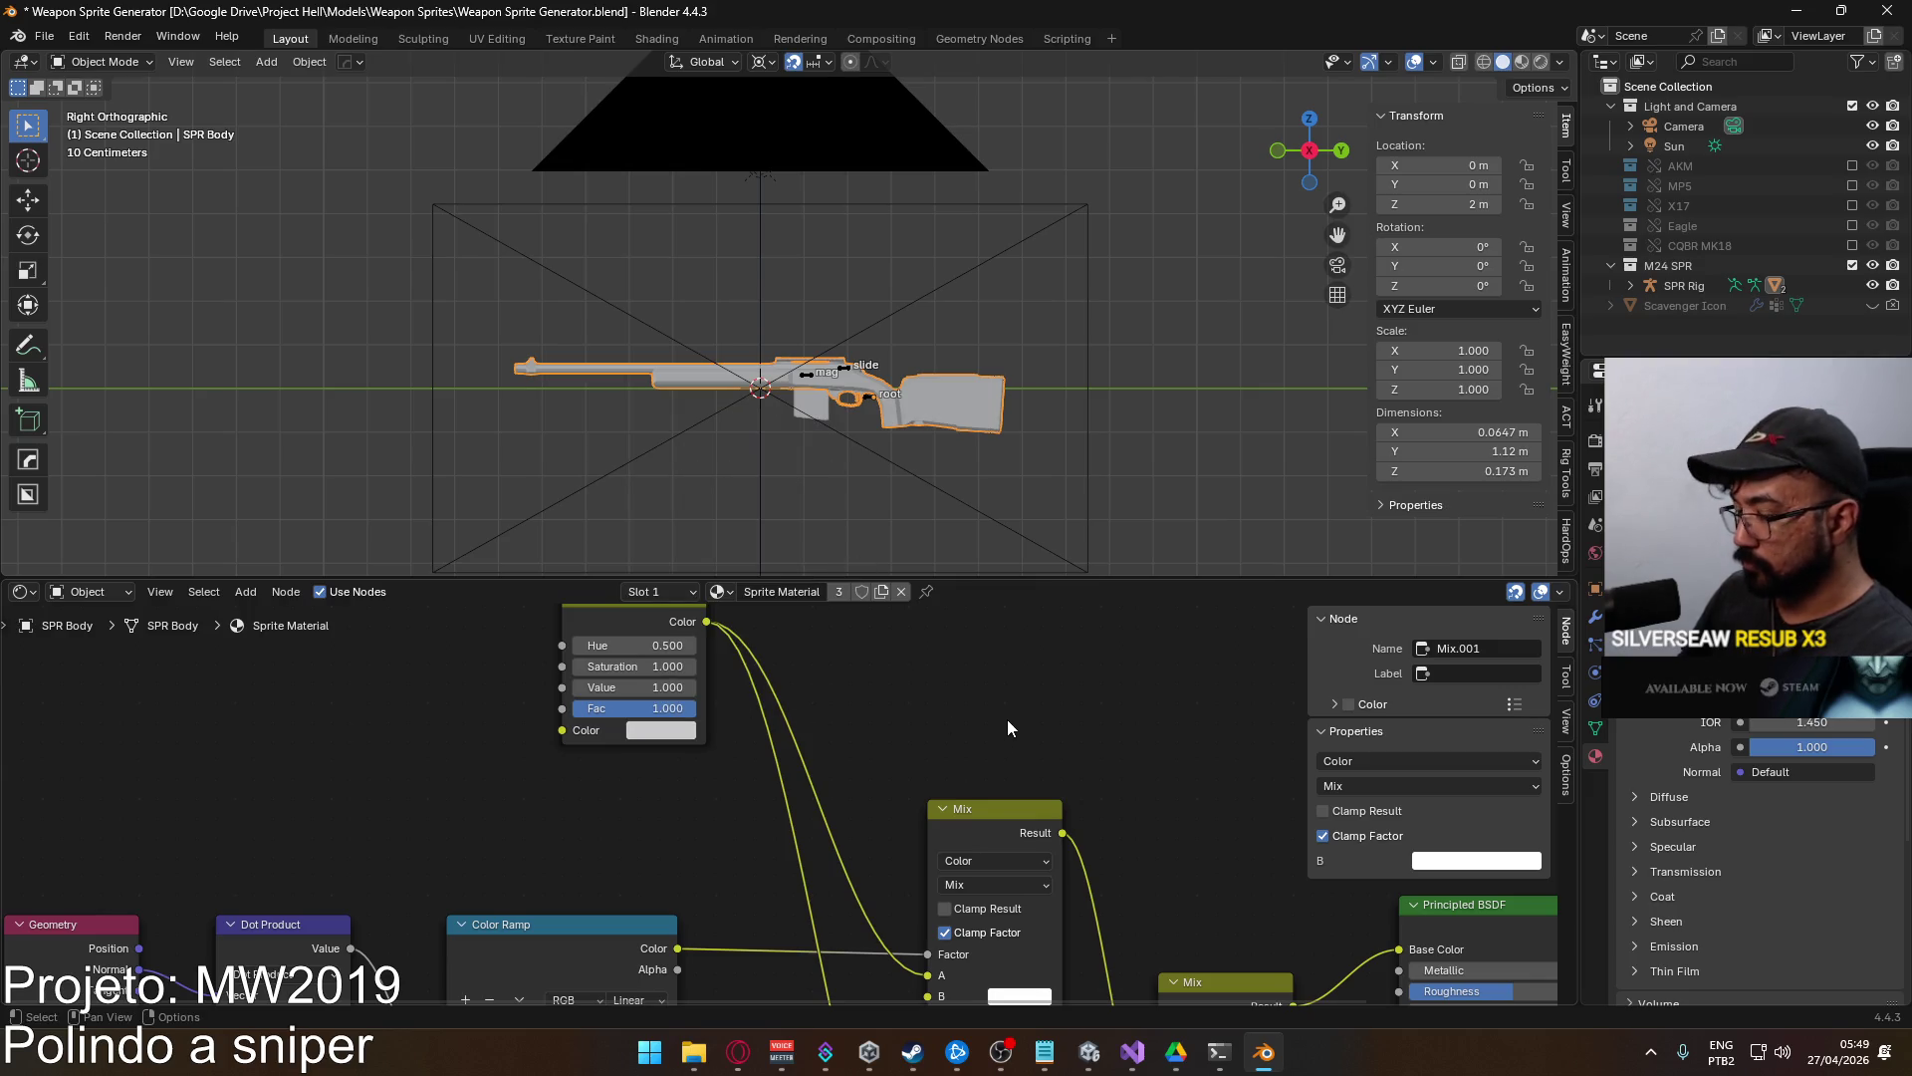
key(F12)
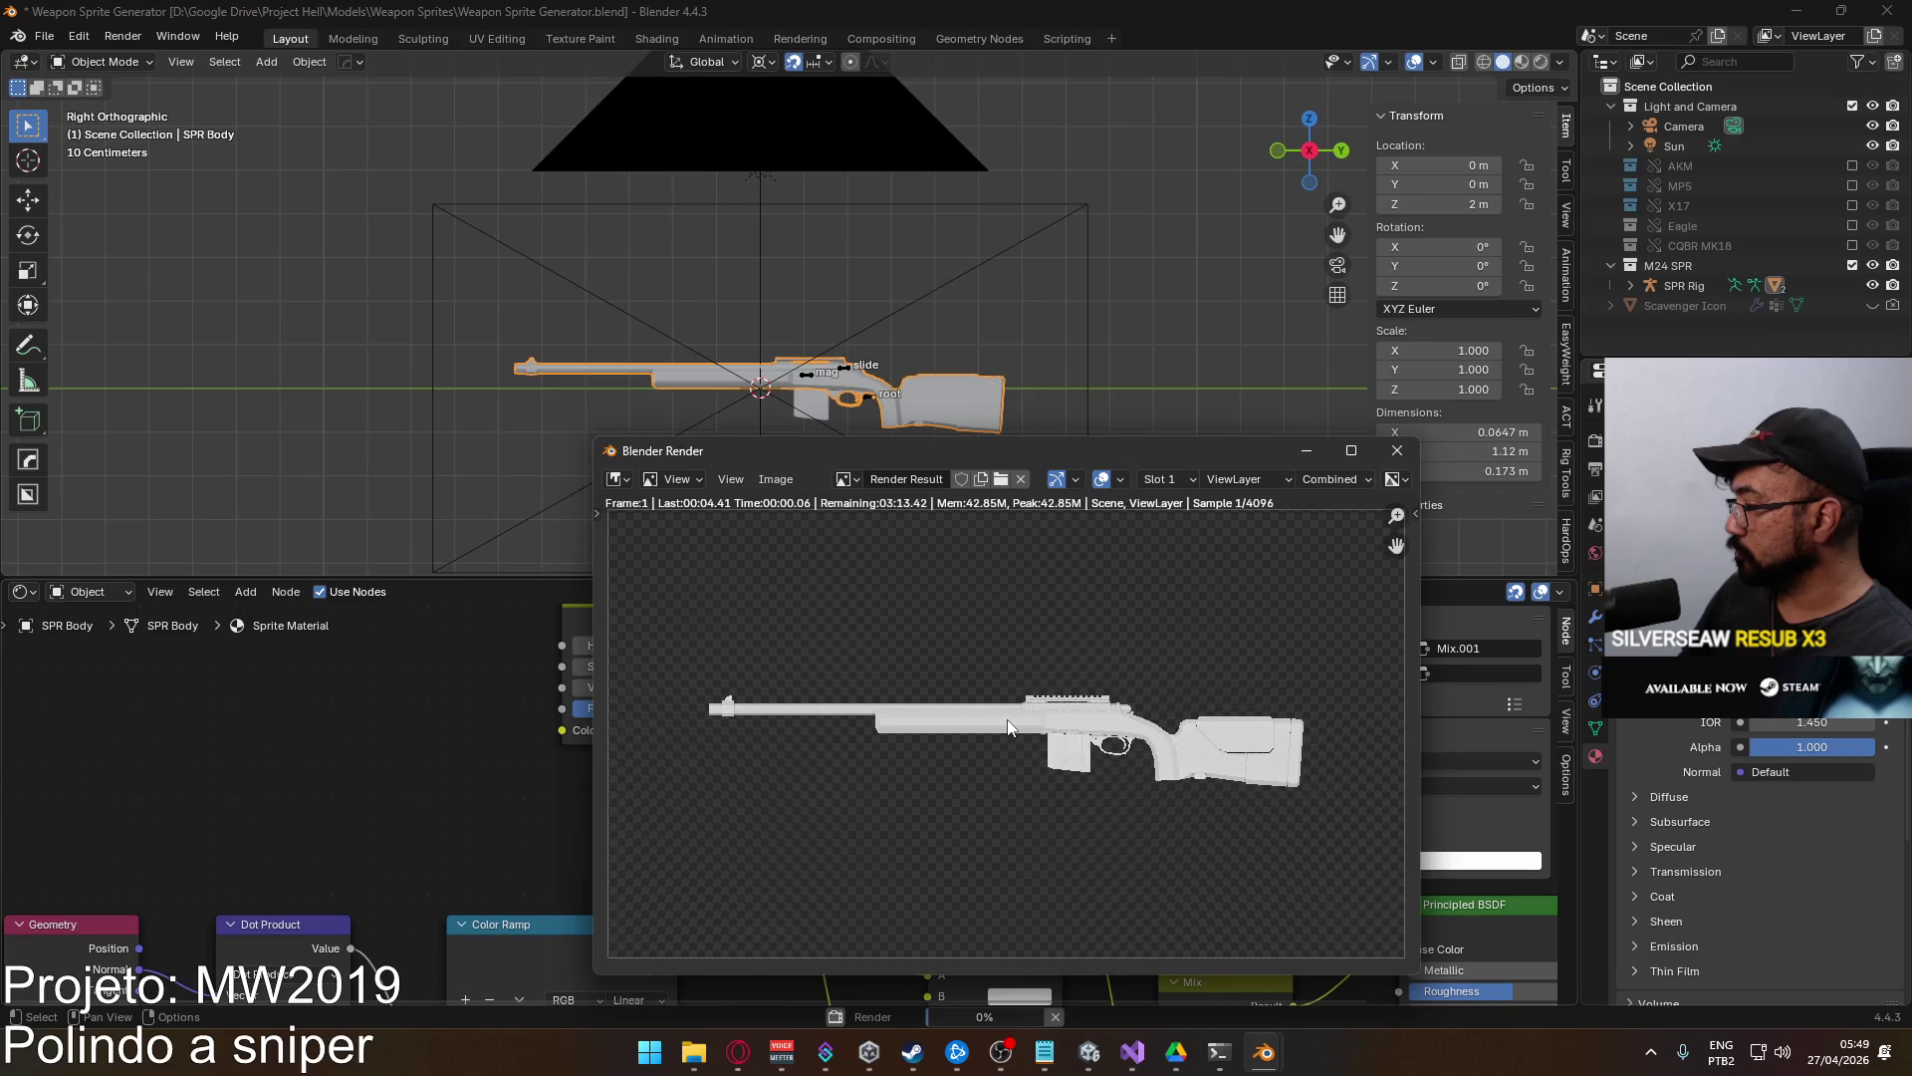
click(1392, 463)
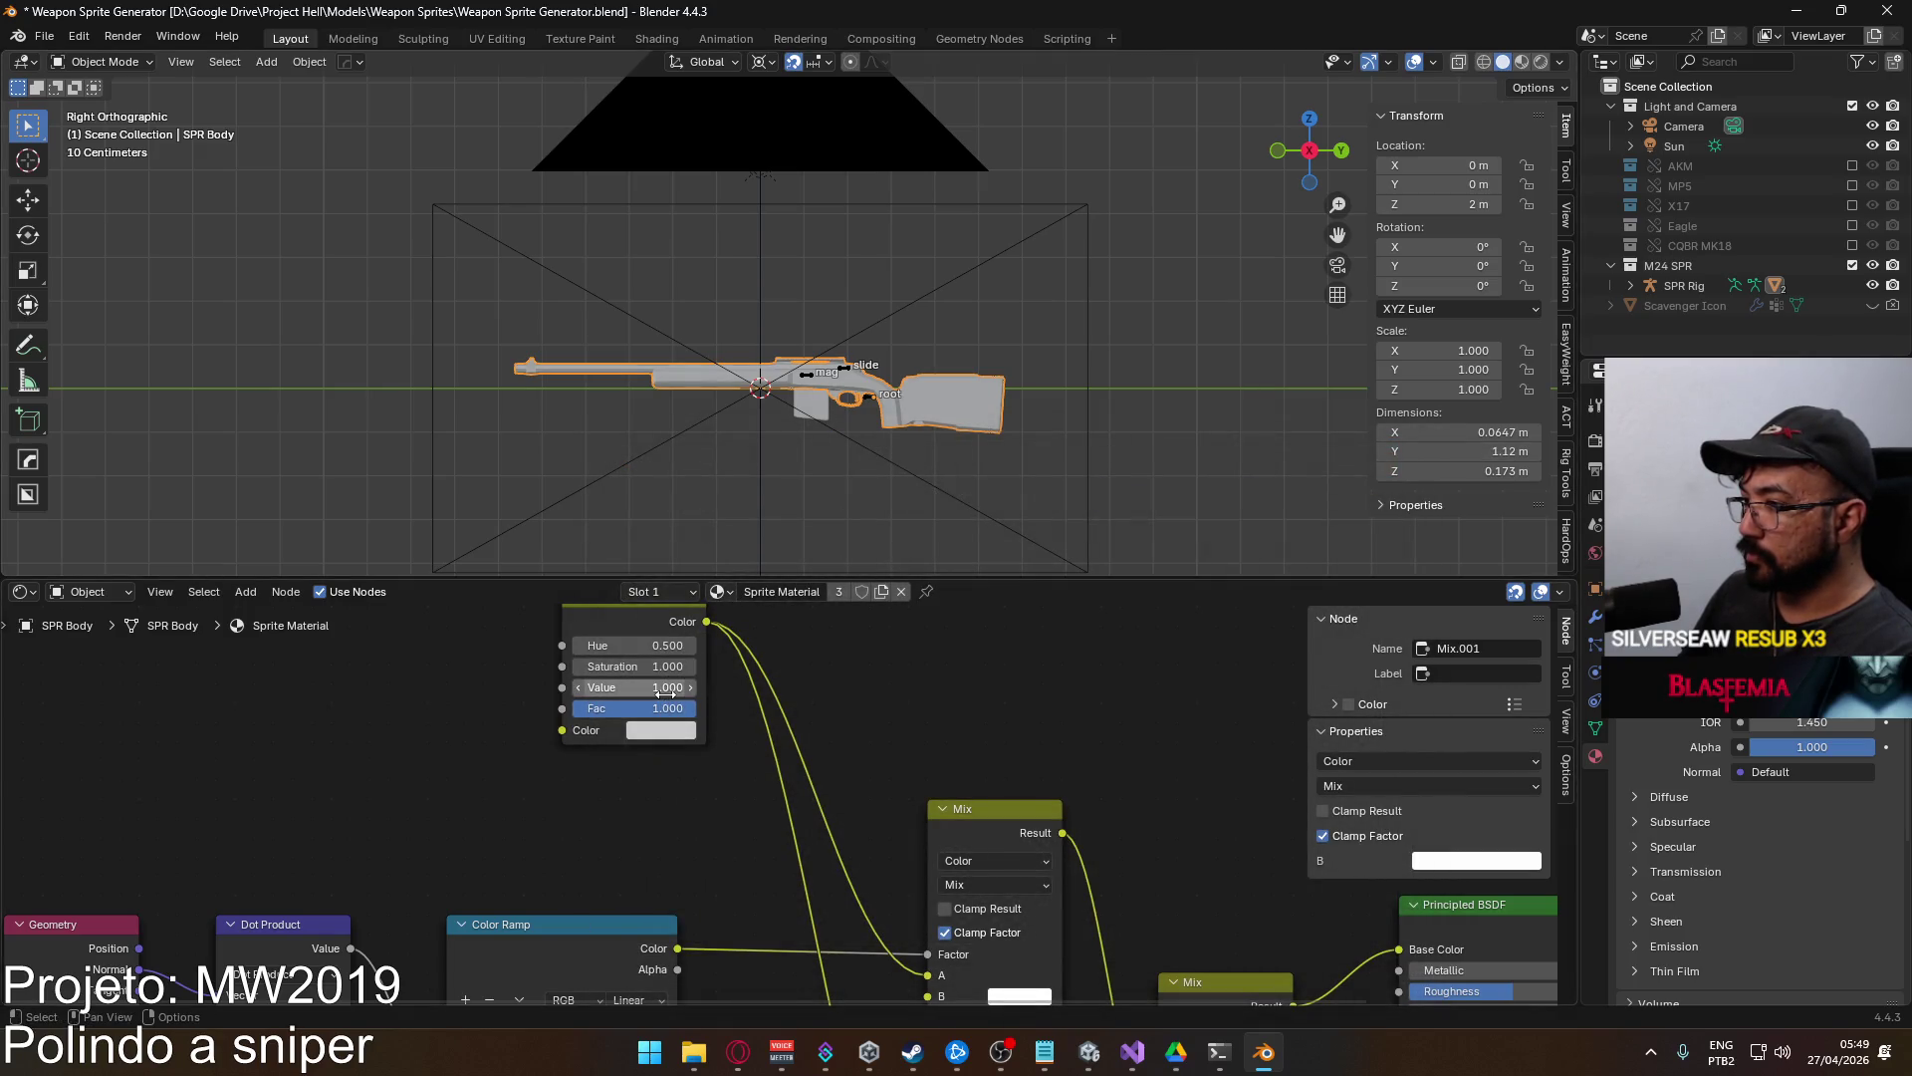
Lower the input colour's brightness further, render again, and pan to the lower ramp nodes.
click(664, 731)
click(777, 652)
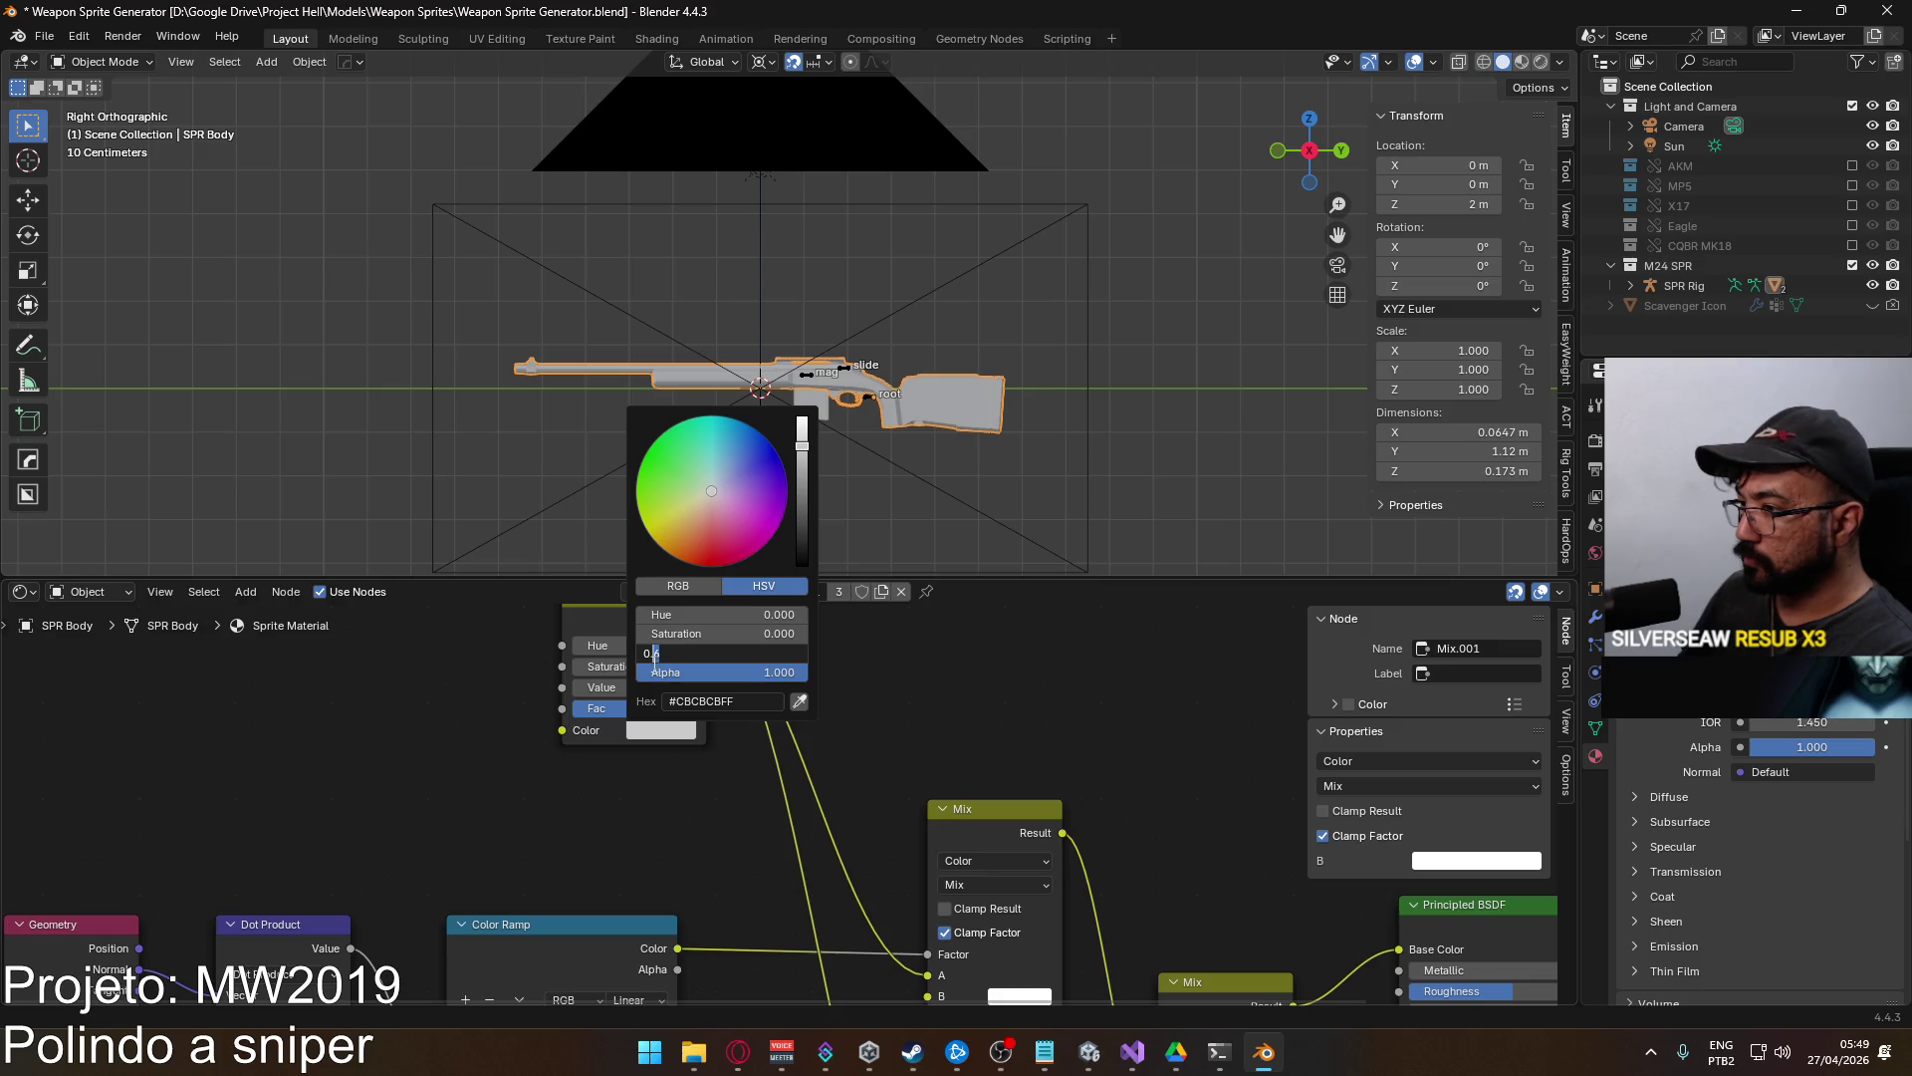
key(Return)
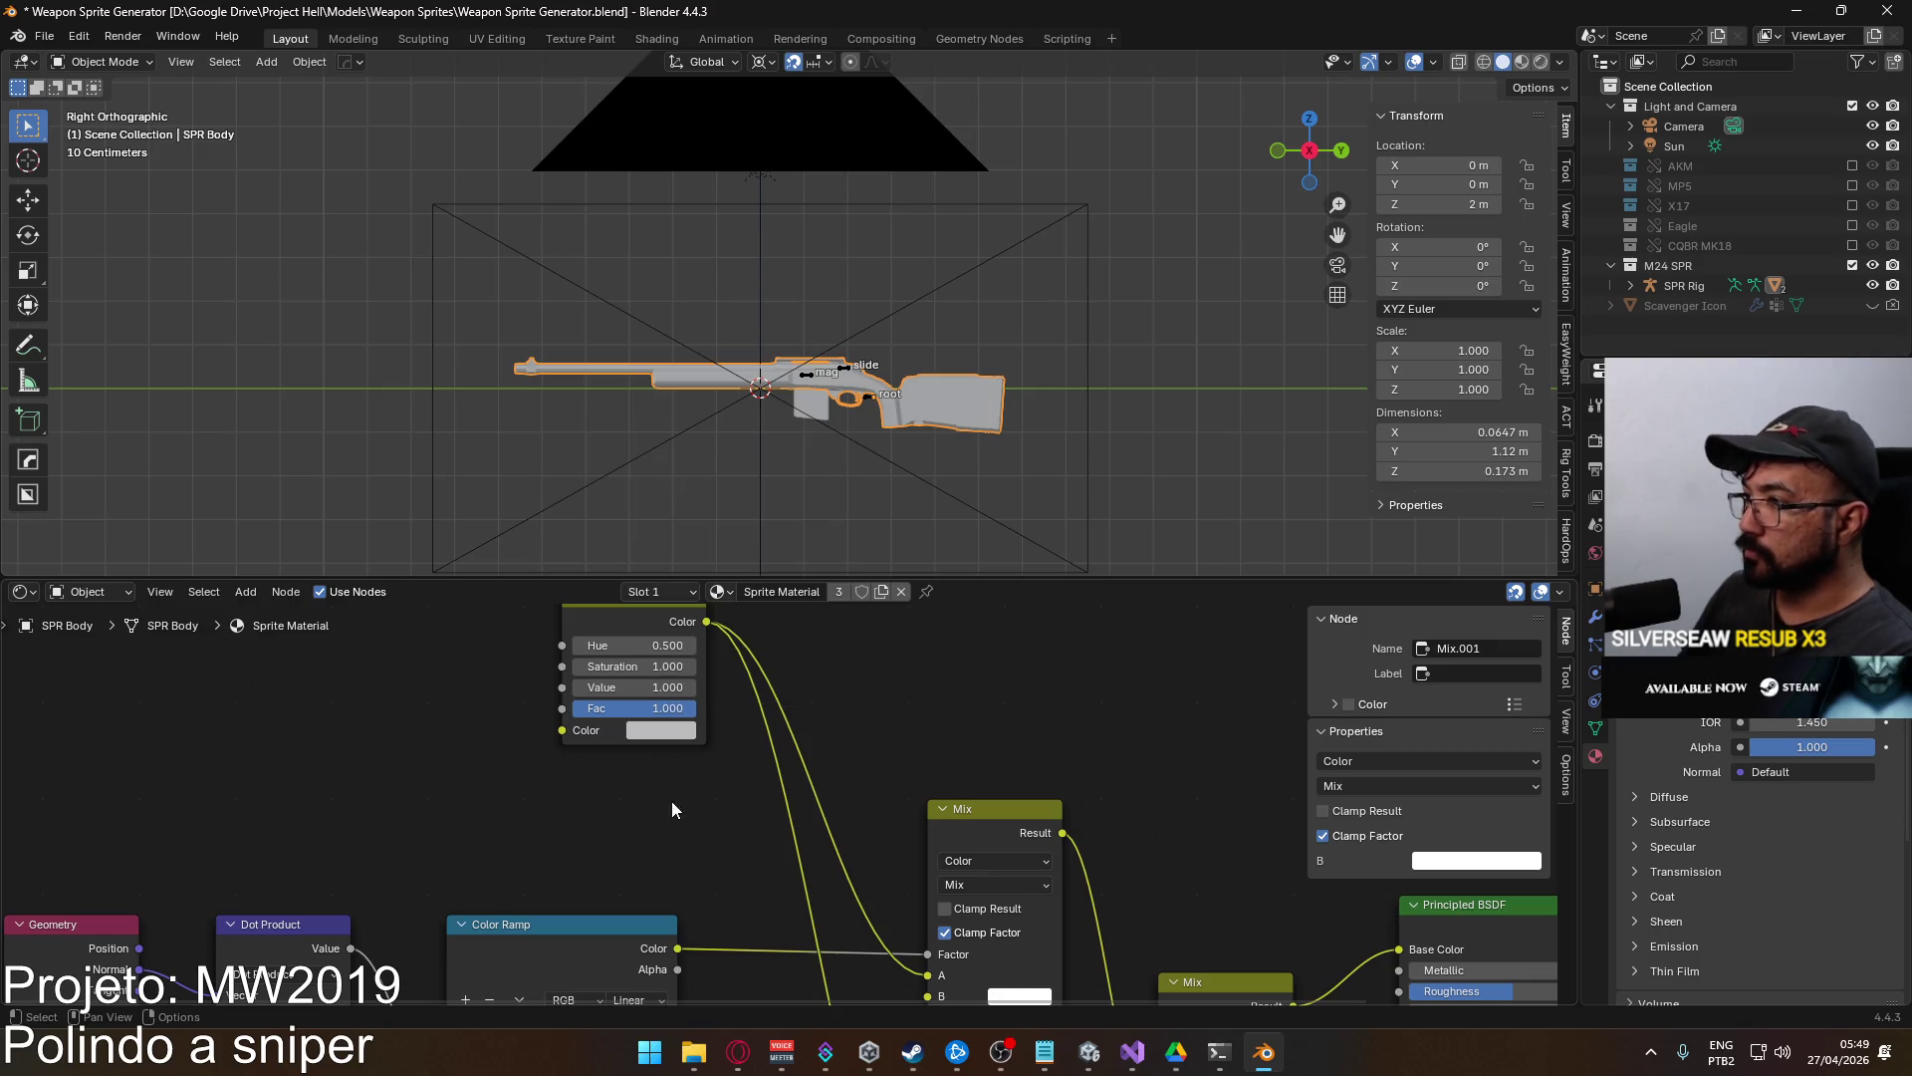
key(F12)
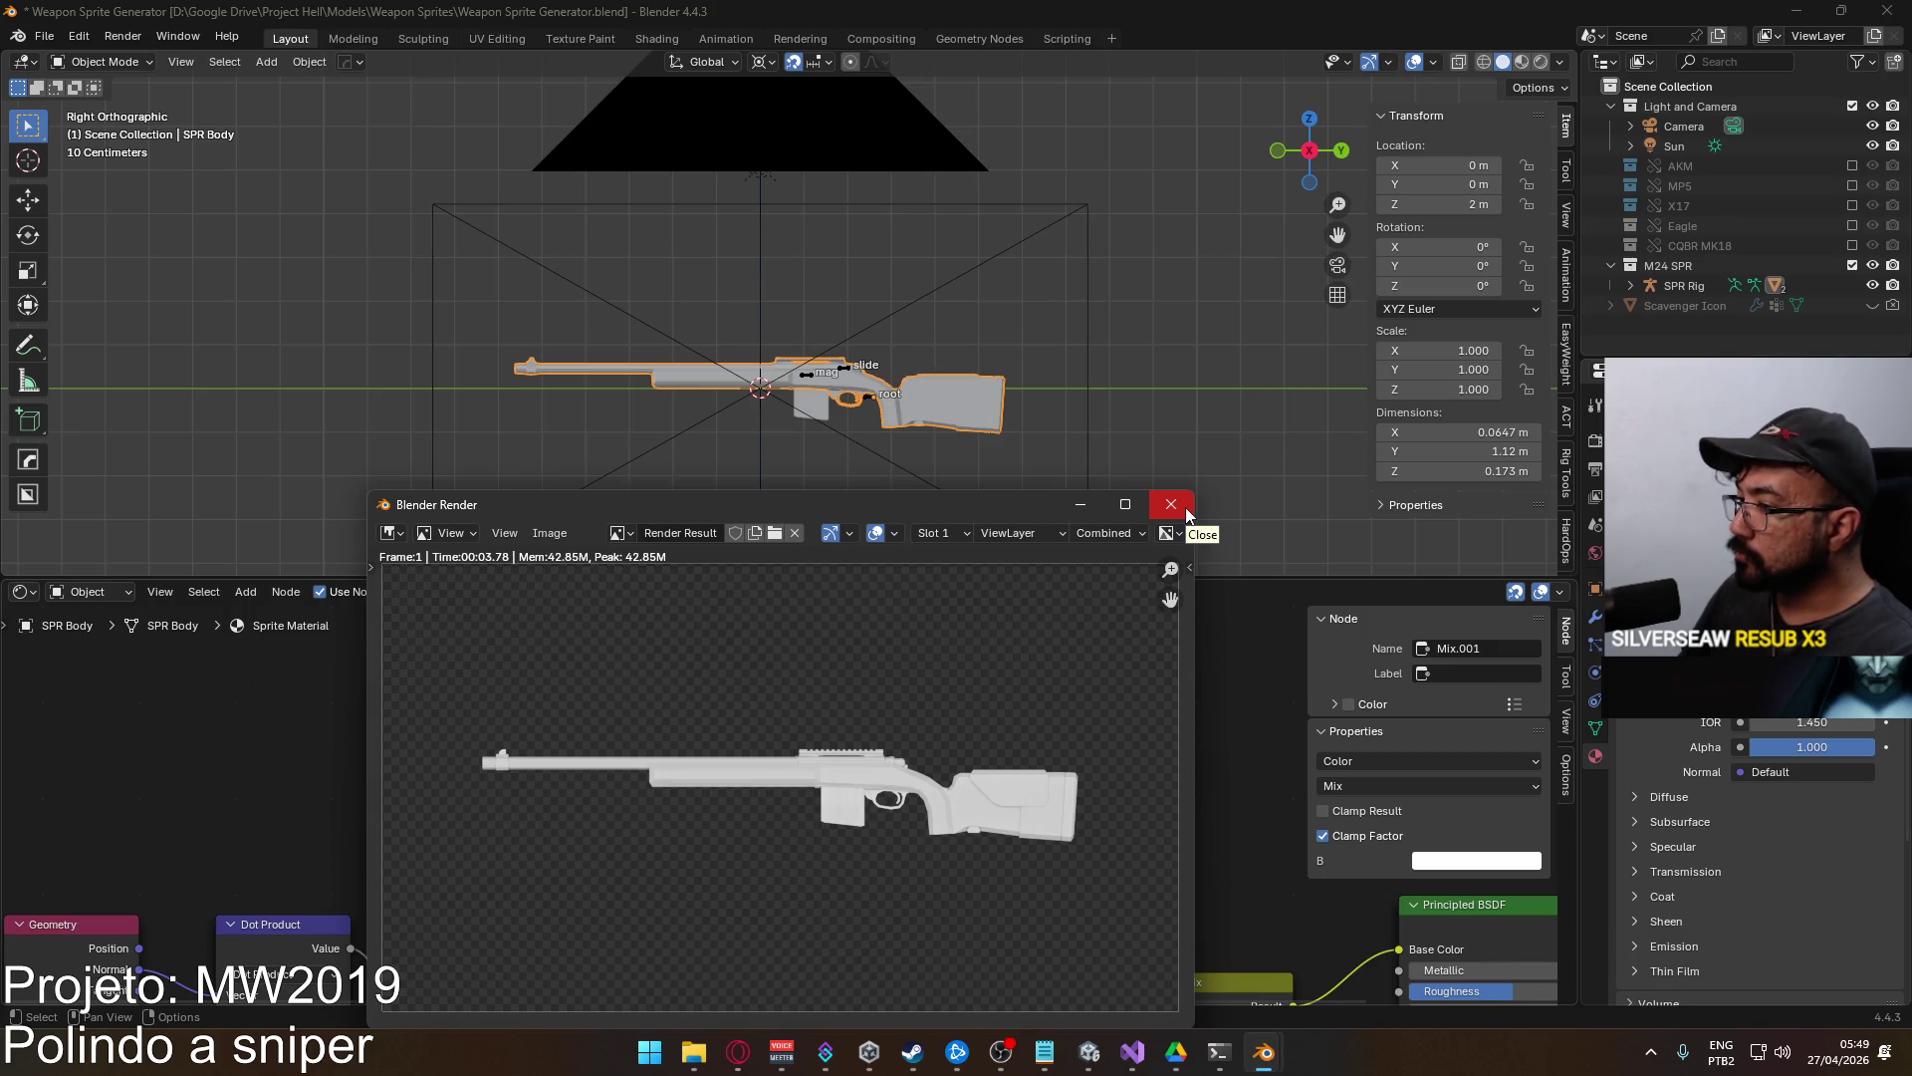
click(1171, 504)
mouse_move(1104, 780)
mouse_down()
mouse_move(984, 648)
mouse_move(923, 645)
mouse_move(864, 712)
mouse_move(863, 597)
mouse_up()
mouse_move(889, 818)
mouse_down()
mouse_move(813, 714)
mouse_move(583, 774)
mouse_move(488, 767)
mouse_move(597, 777)
mouse_move(649, 807)
mouse_move(687, 786)
mouse_move(872, 812)
mouse_move(905, 773)
mouse_move(902, 1001)
mouse_move(781, 697)
mouse_up()
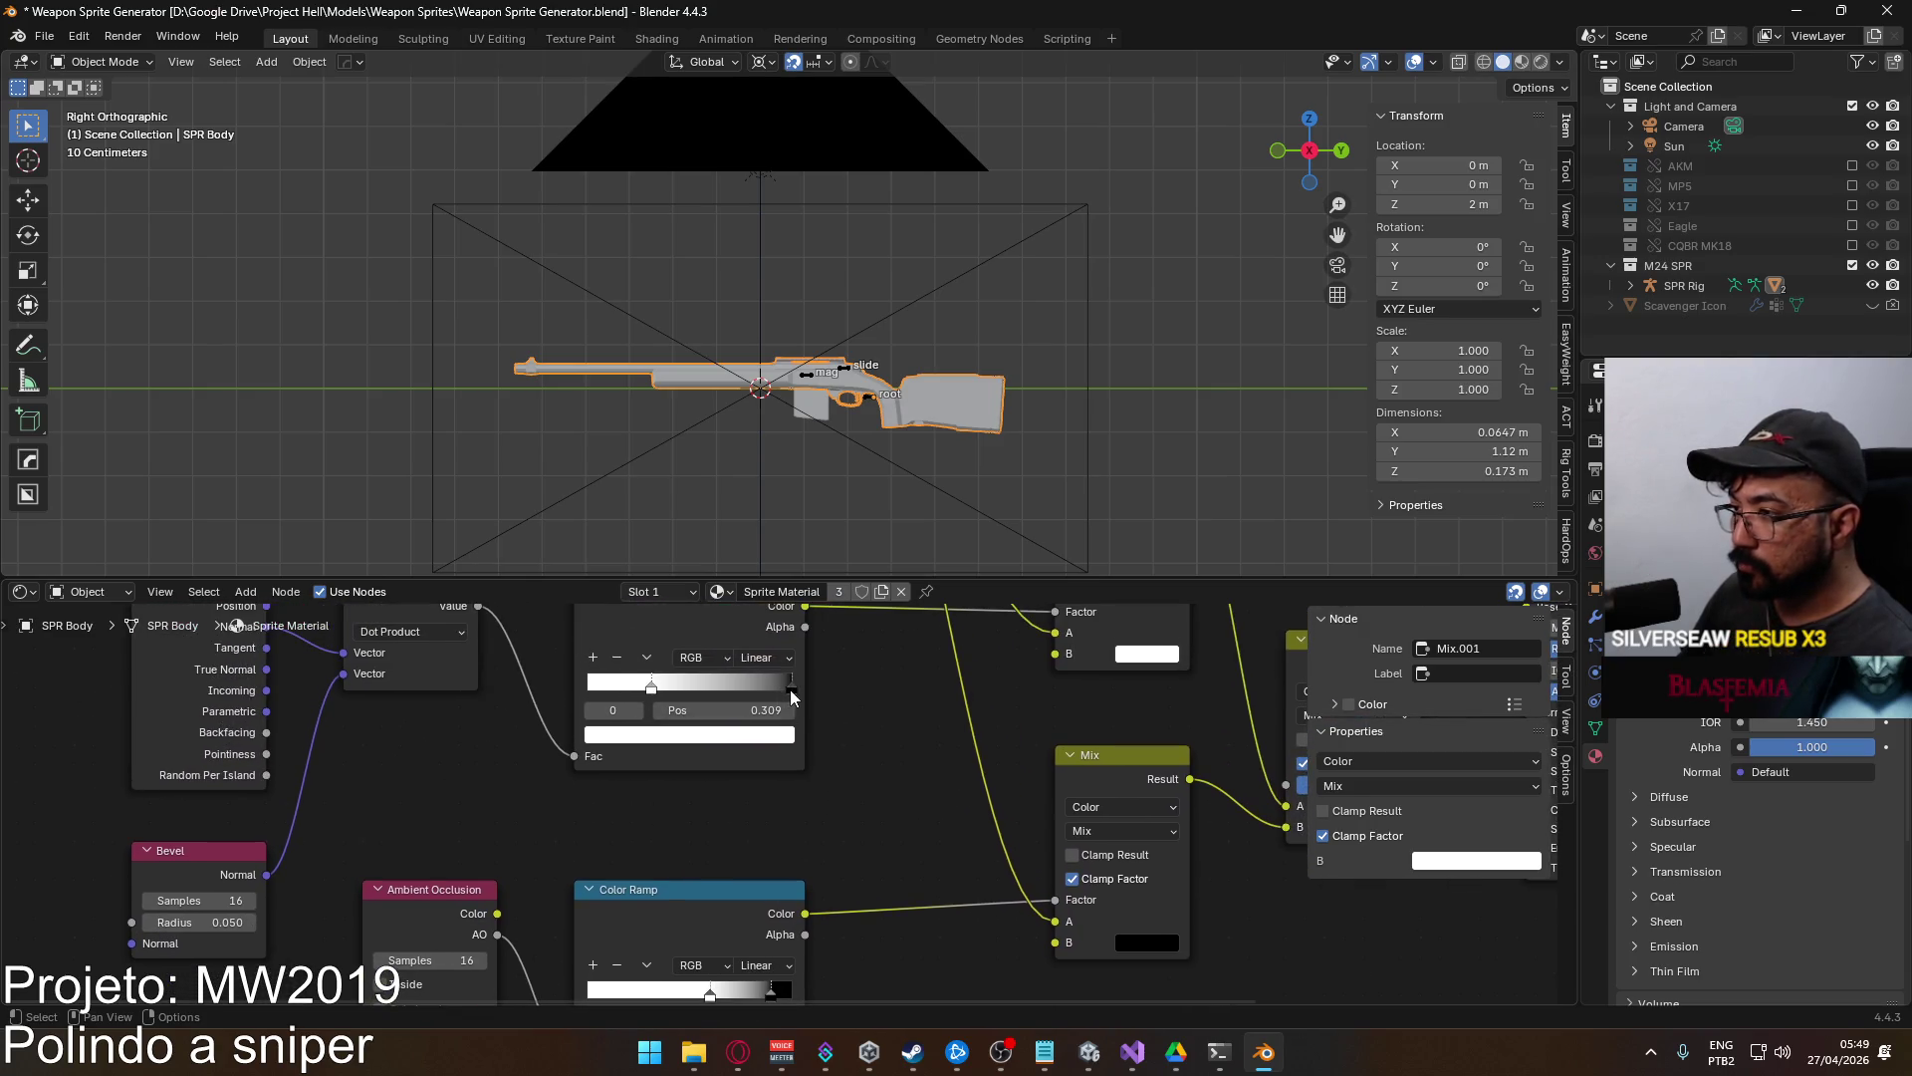
Test-render the rifle, undo the last change, and render it again.
key(F12)
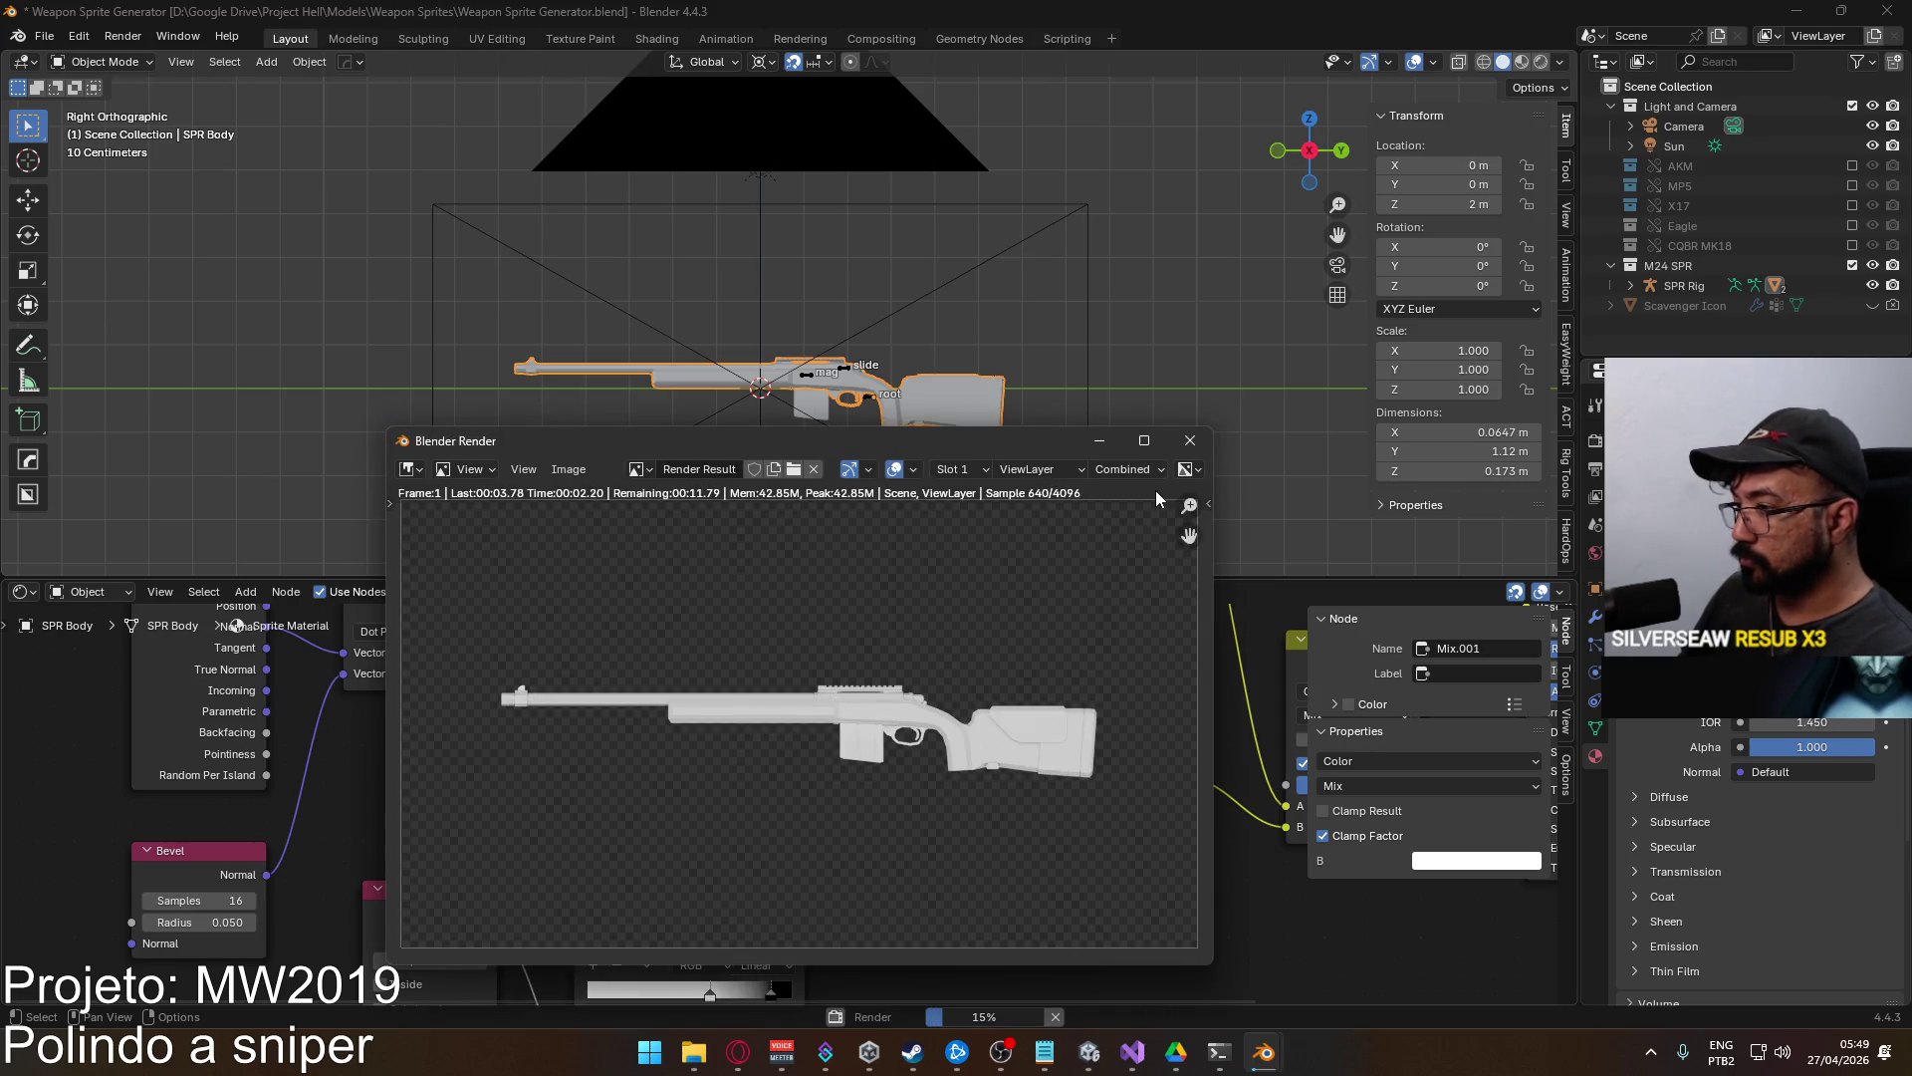
click(1189, 439)
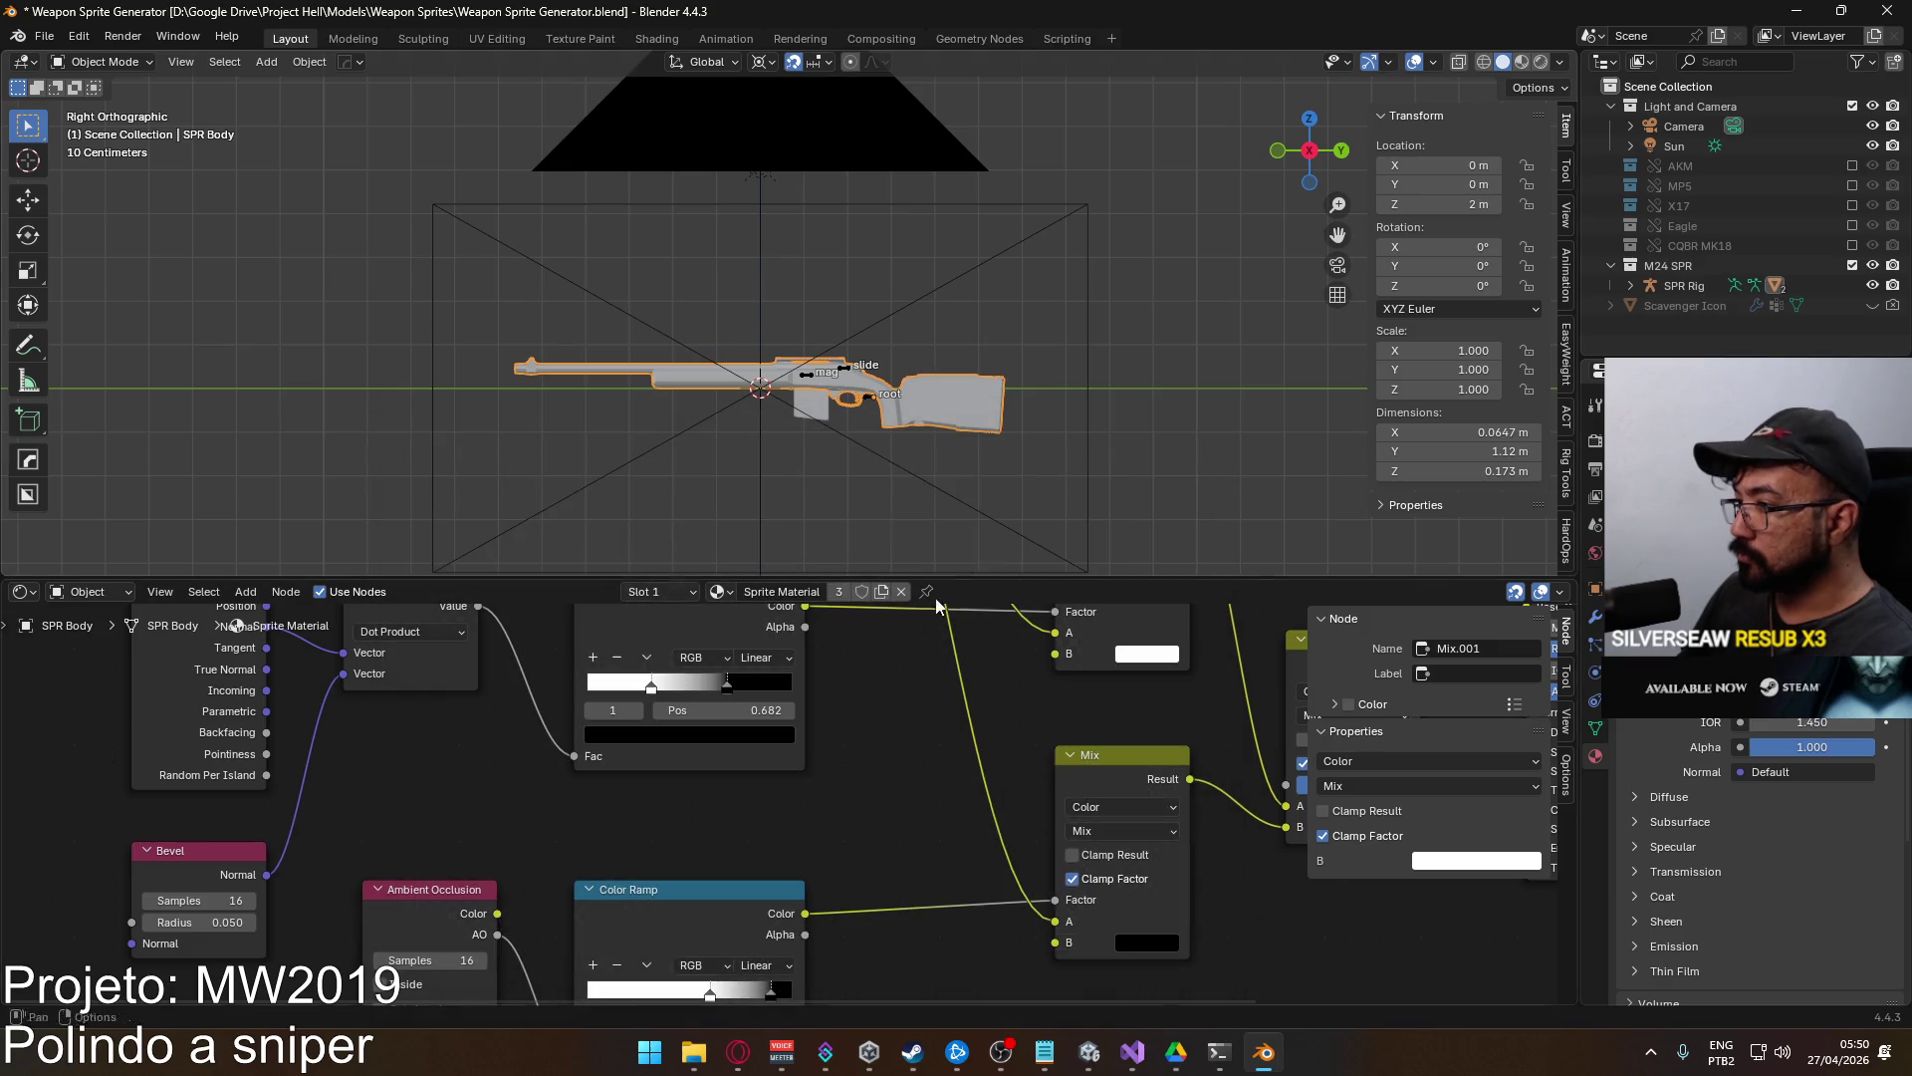
key(ctrl+z)
scroll(797, 816, down, 3)
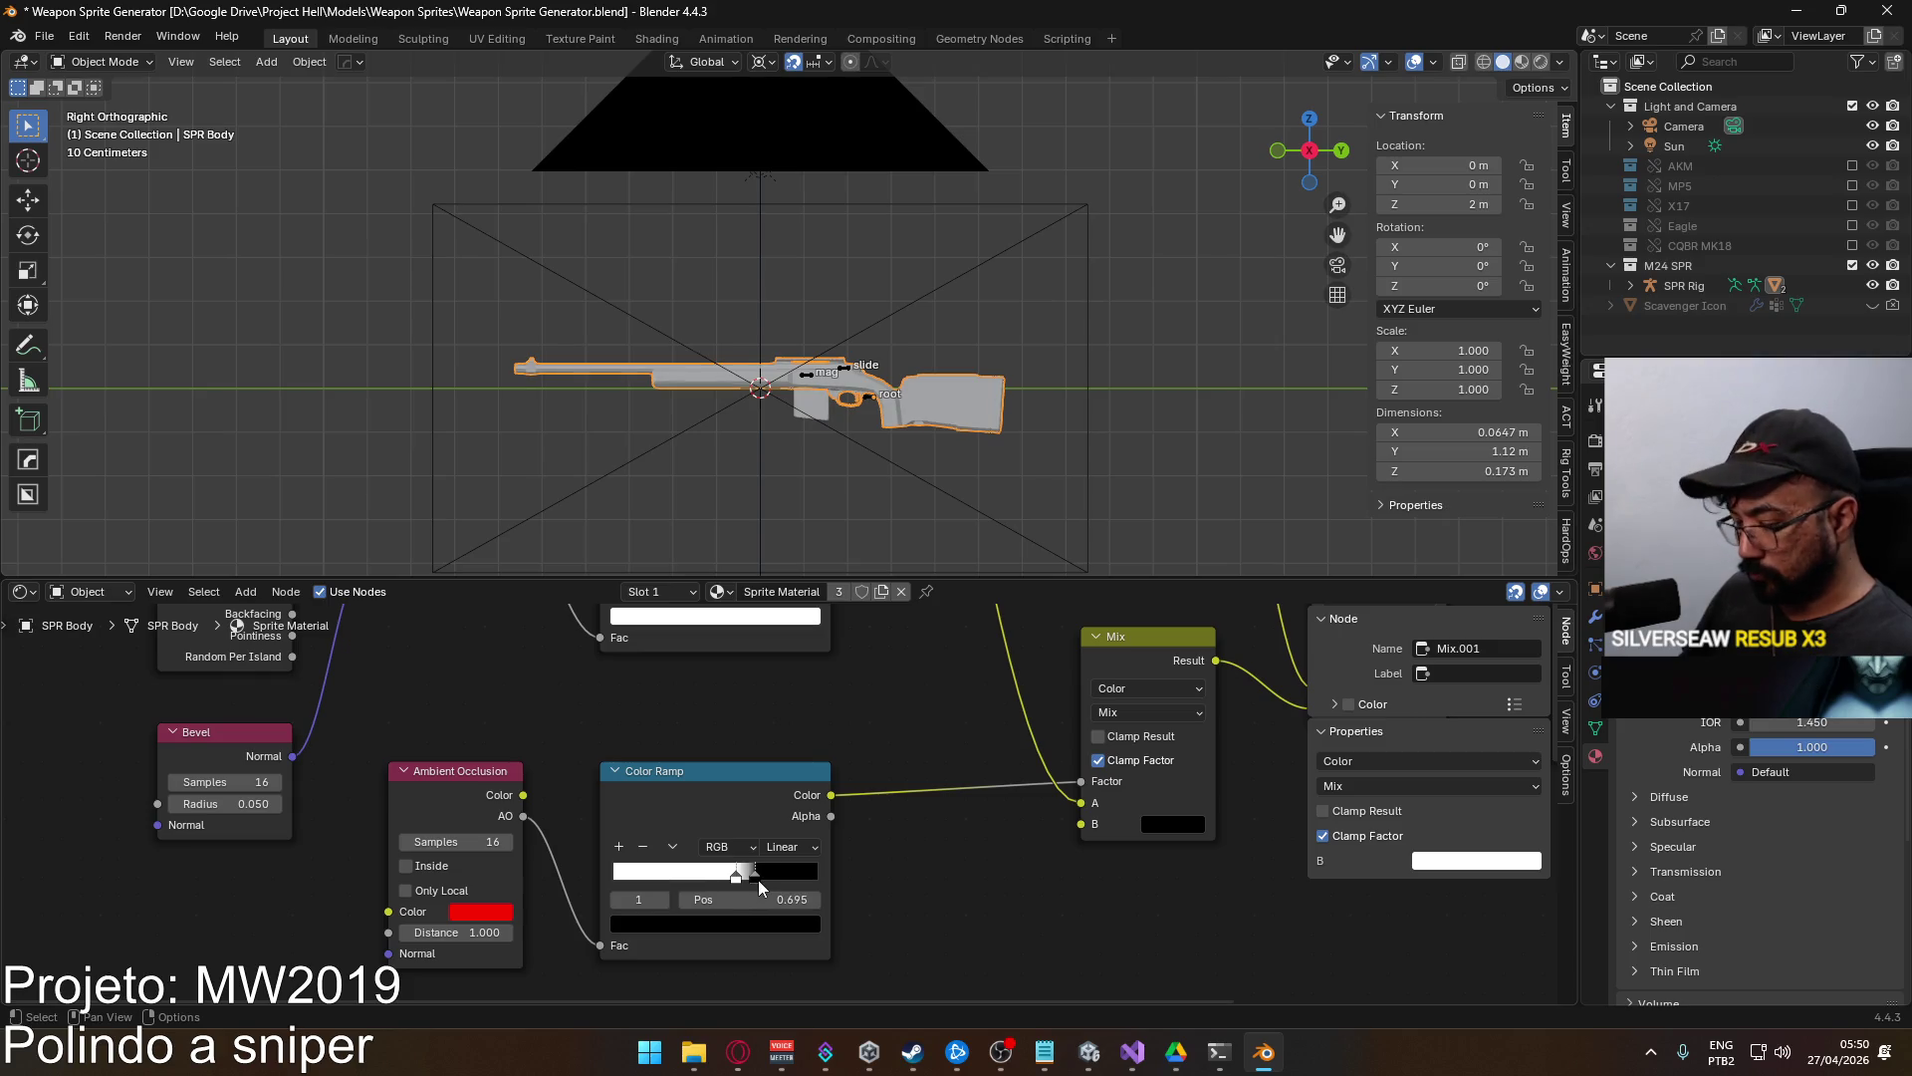
key(F12)
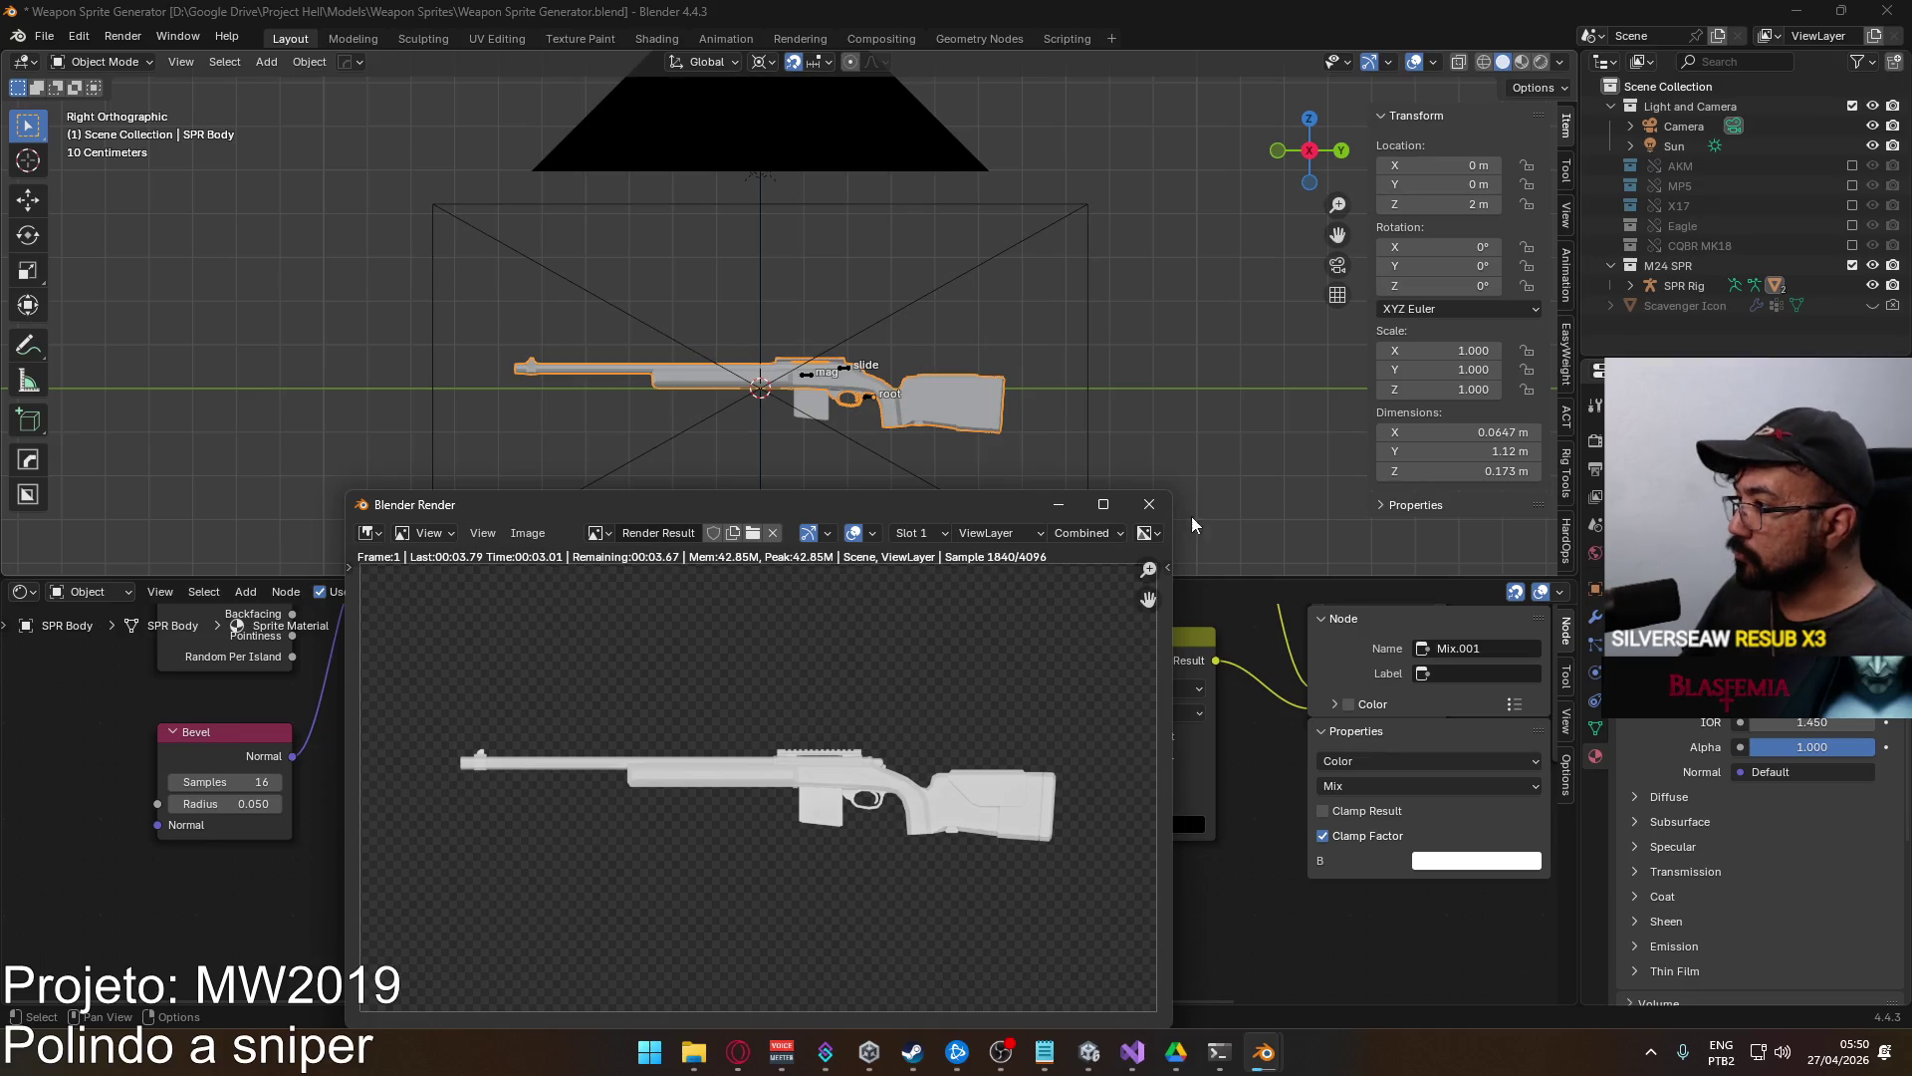
click(1149, 503)
Move the ambient occlusion black stop to 0.900, set Bevel radius to 0.055, and render.
drag(754, 873, 796, 874)
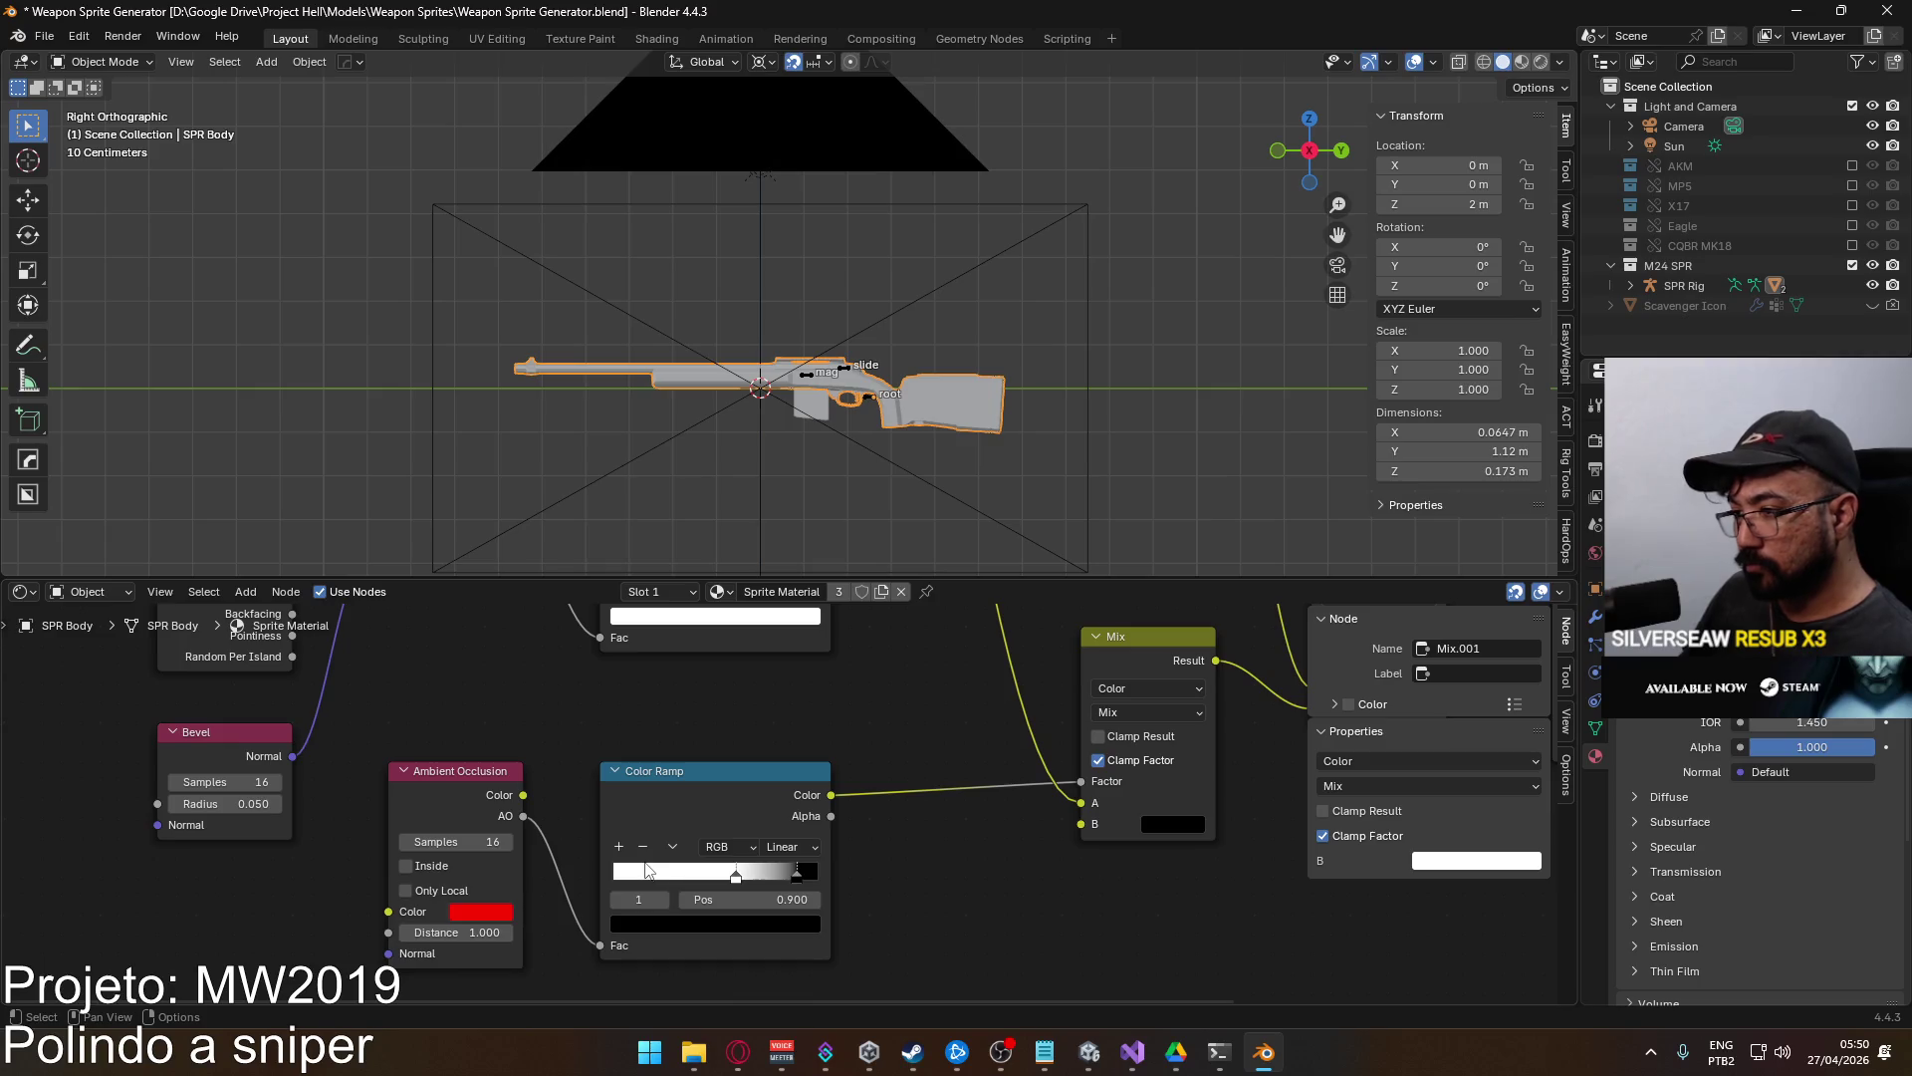
click(354, 824)
text(0.05)
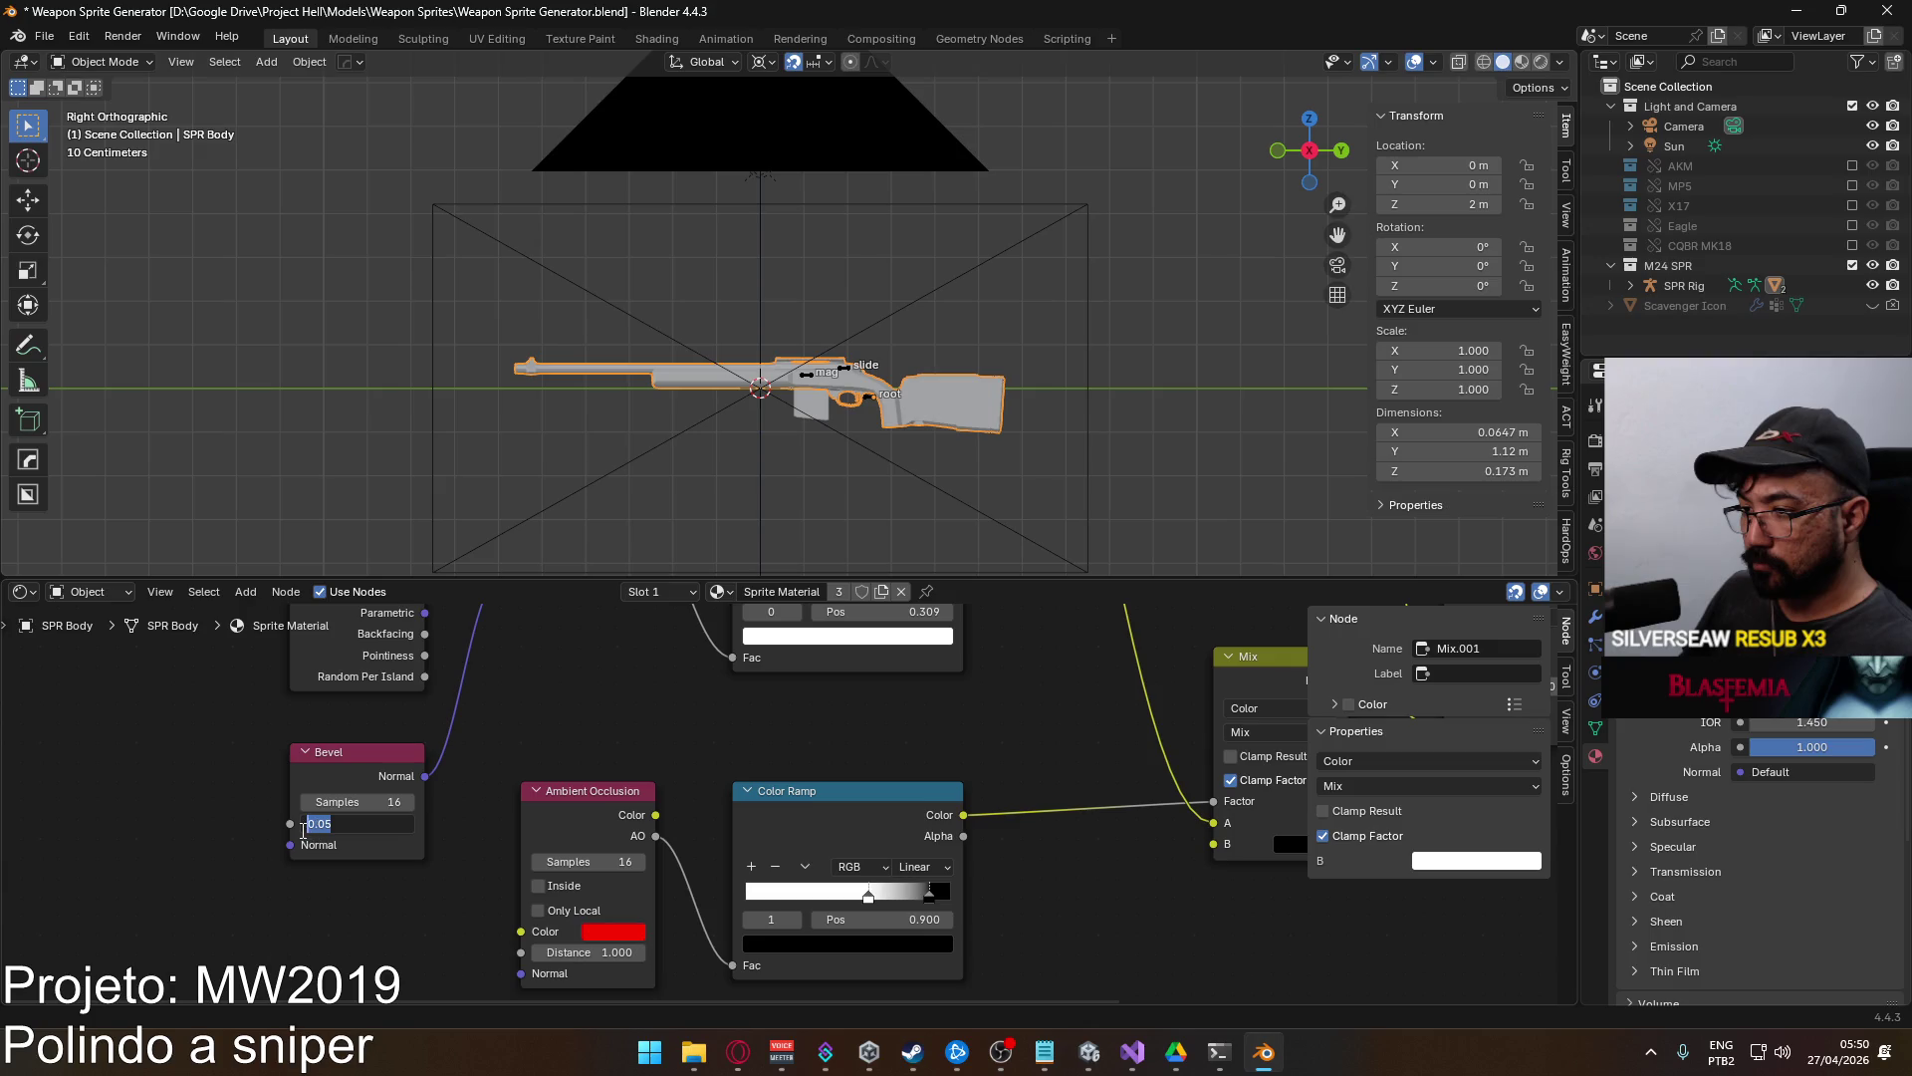
text(5)
key(Return)
key(F12)
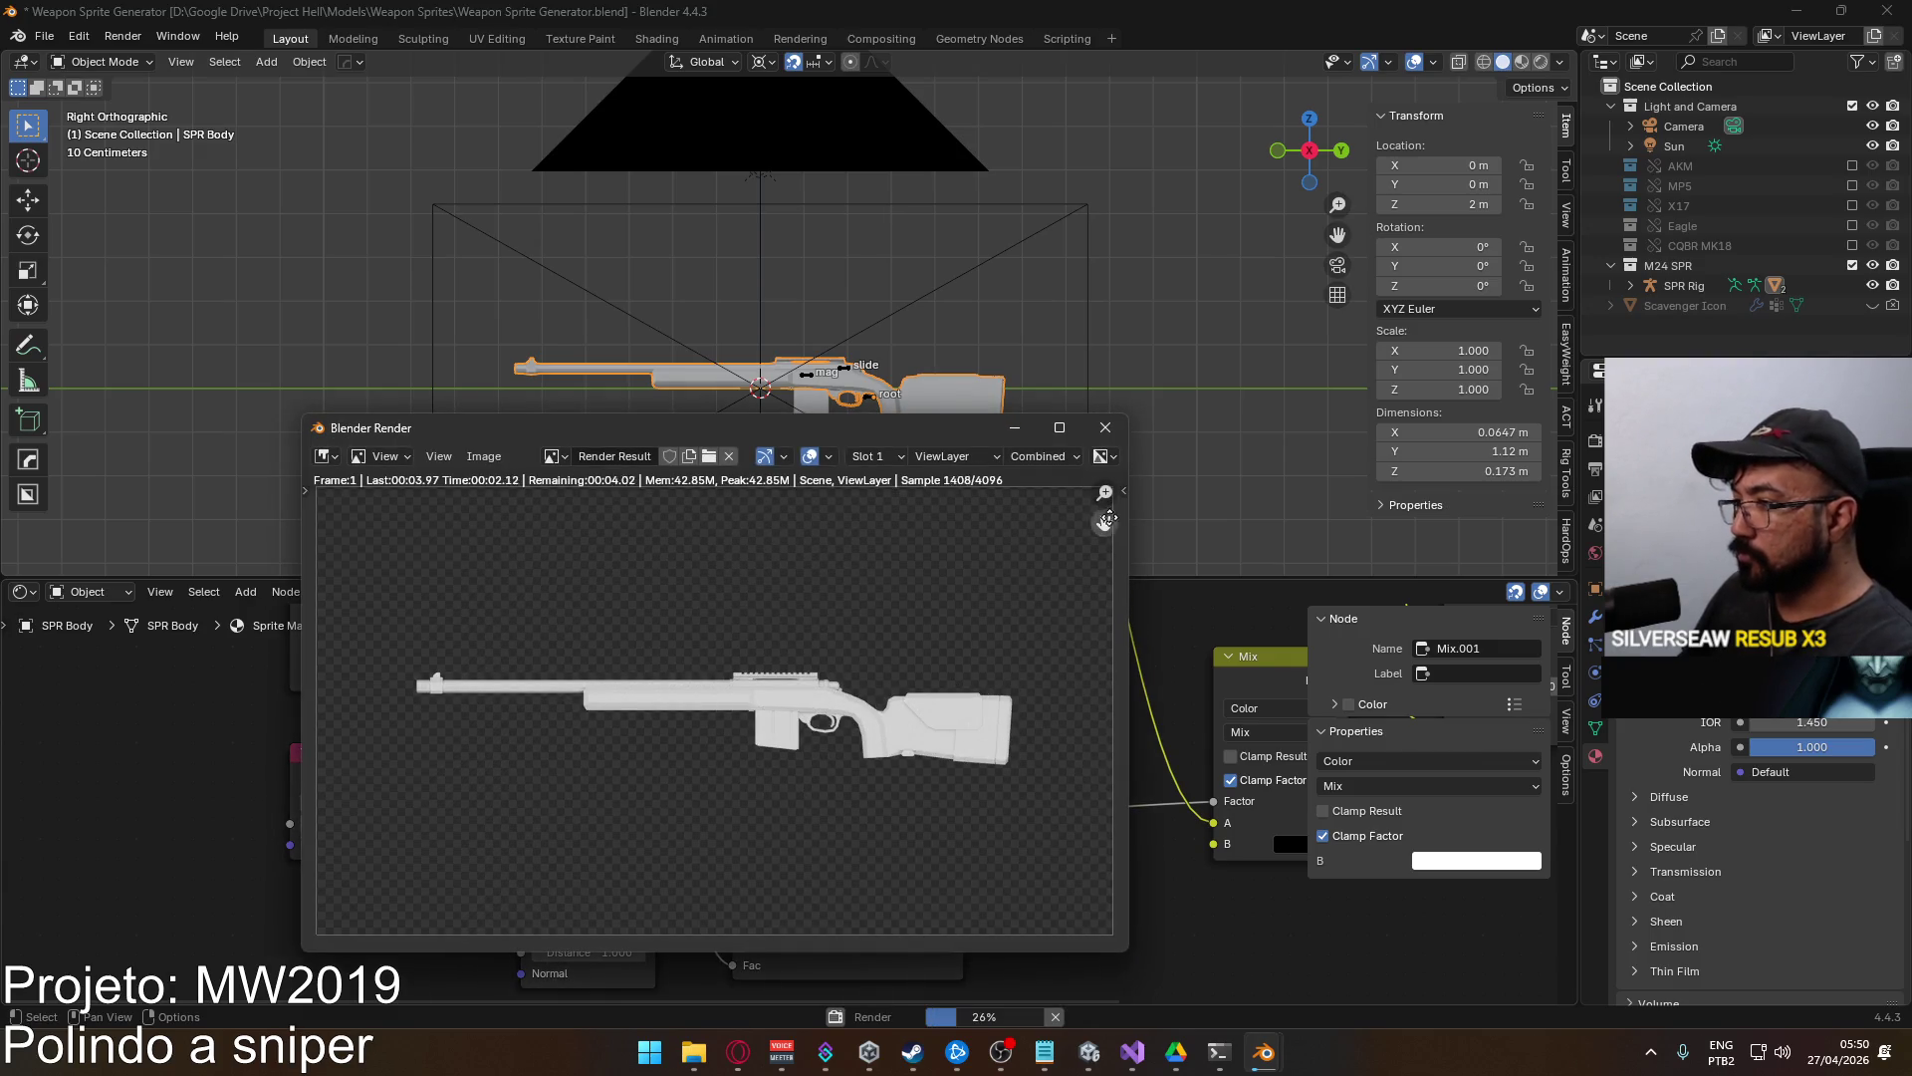
click(1117, 426)
mouse_move(747, 717)
mouse_down()
mouse_move(923, 904)
mouse_move(973, 915)
mouse_move(849, 892)
mouse_move(797, 784)
mouse_move(529, 755)
mouse_move(389, 793)
mouse_move(358, 768)
mouse_move(517, 726)
mouse_move(548, 755)
mouse_move(804, 630)
mouse_up()
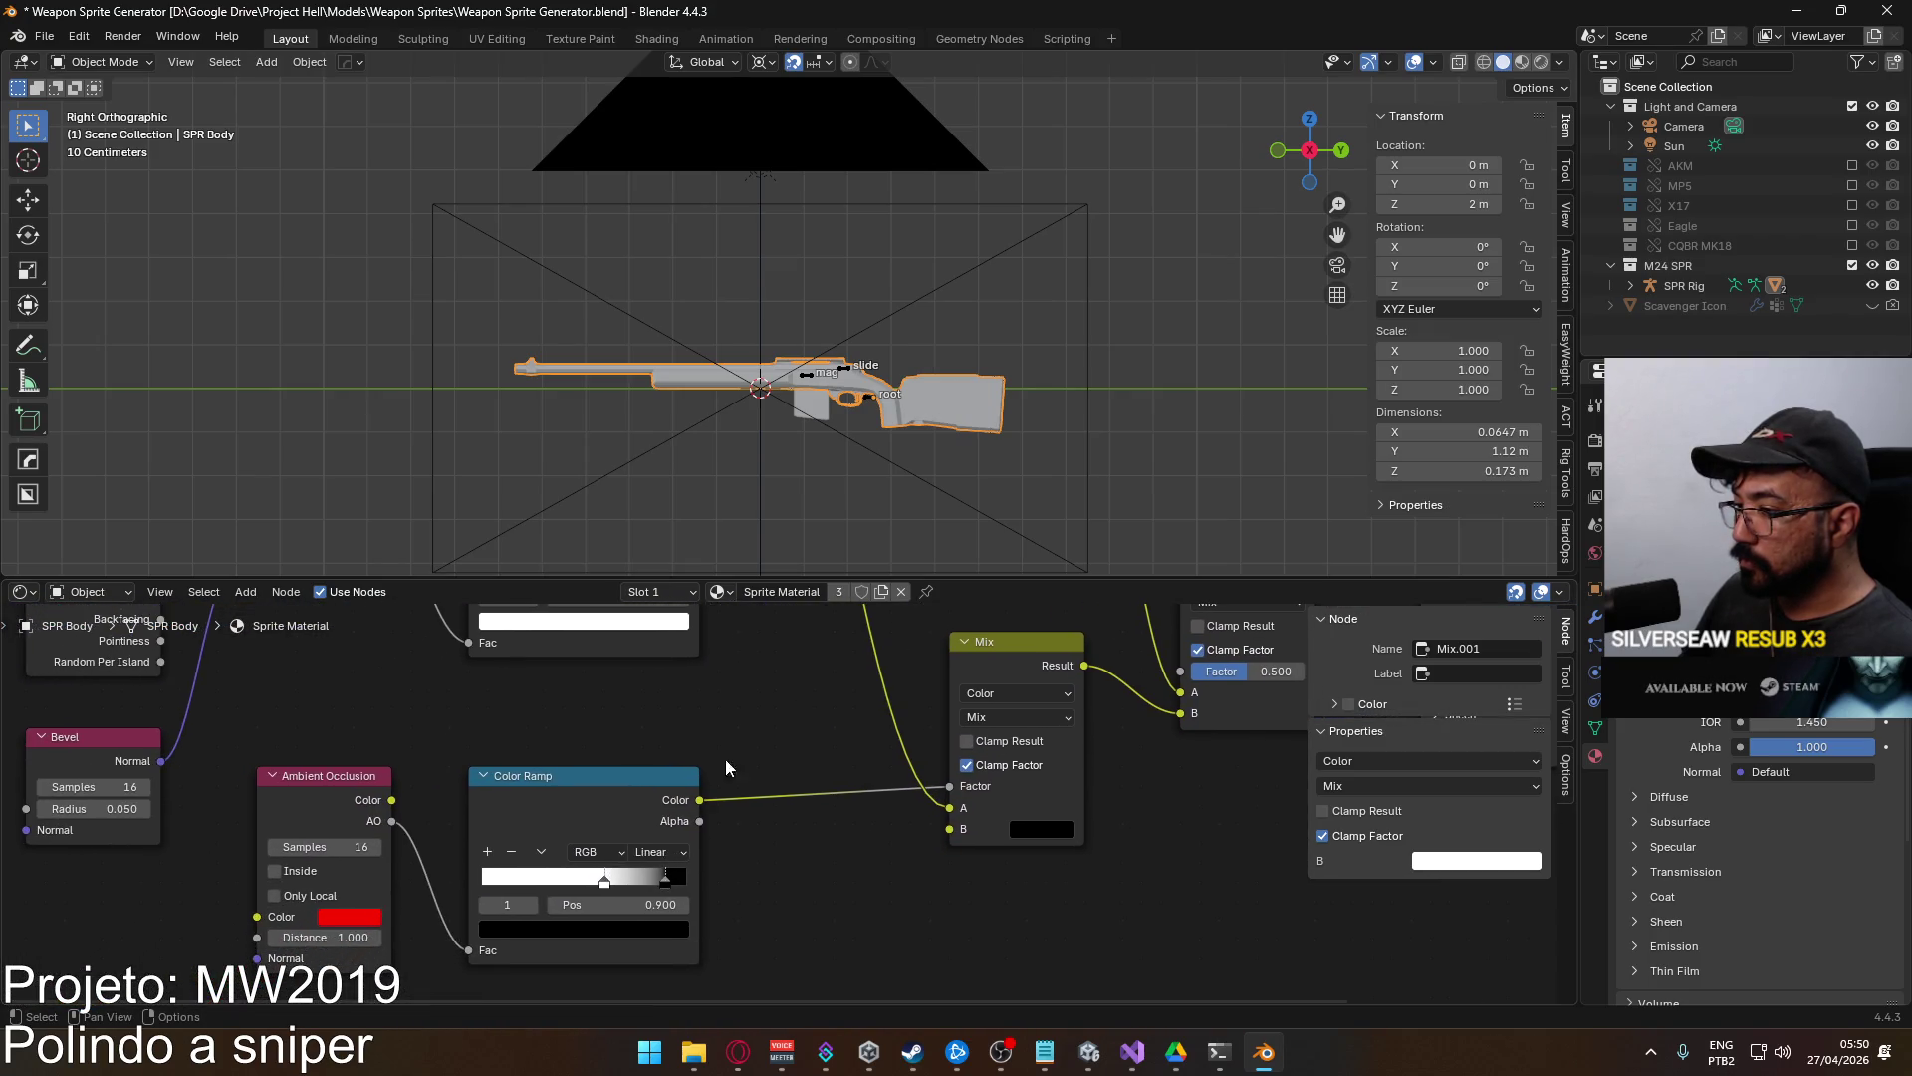
drag(605, 883, 495, 883)
drag(665, 880, 515, 881)
key(F12)
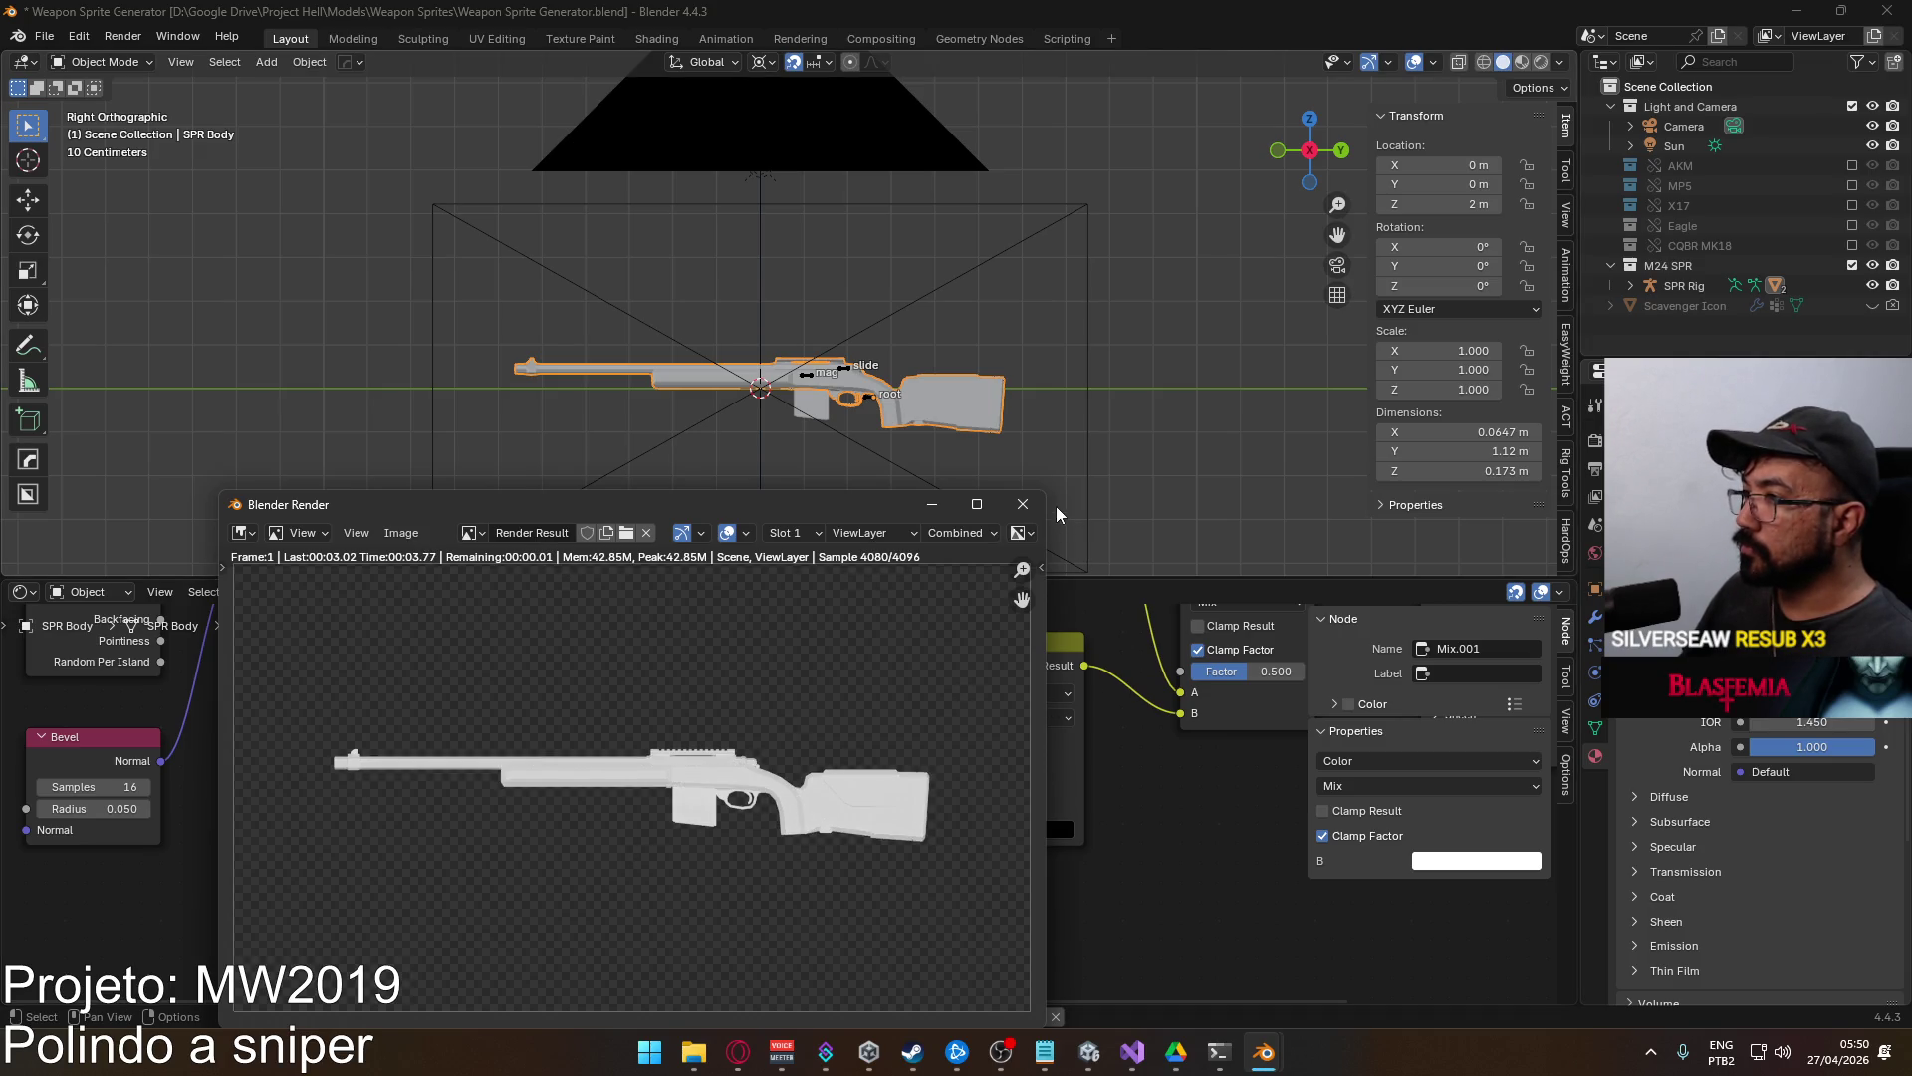
click(1022, 504)
key(ctrl+z)
key(ctrl+z)
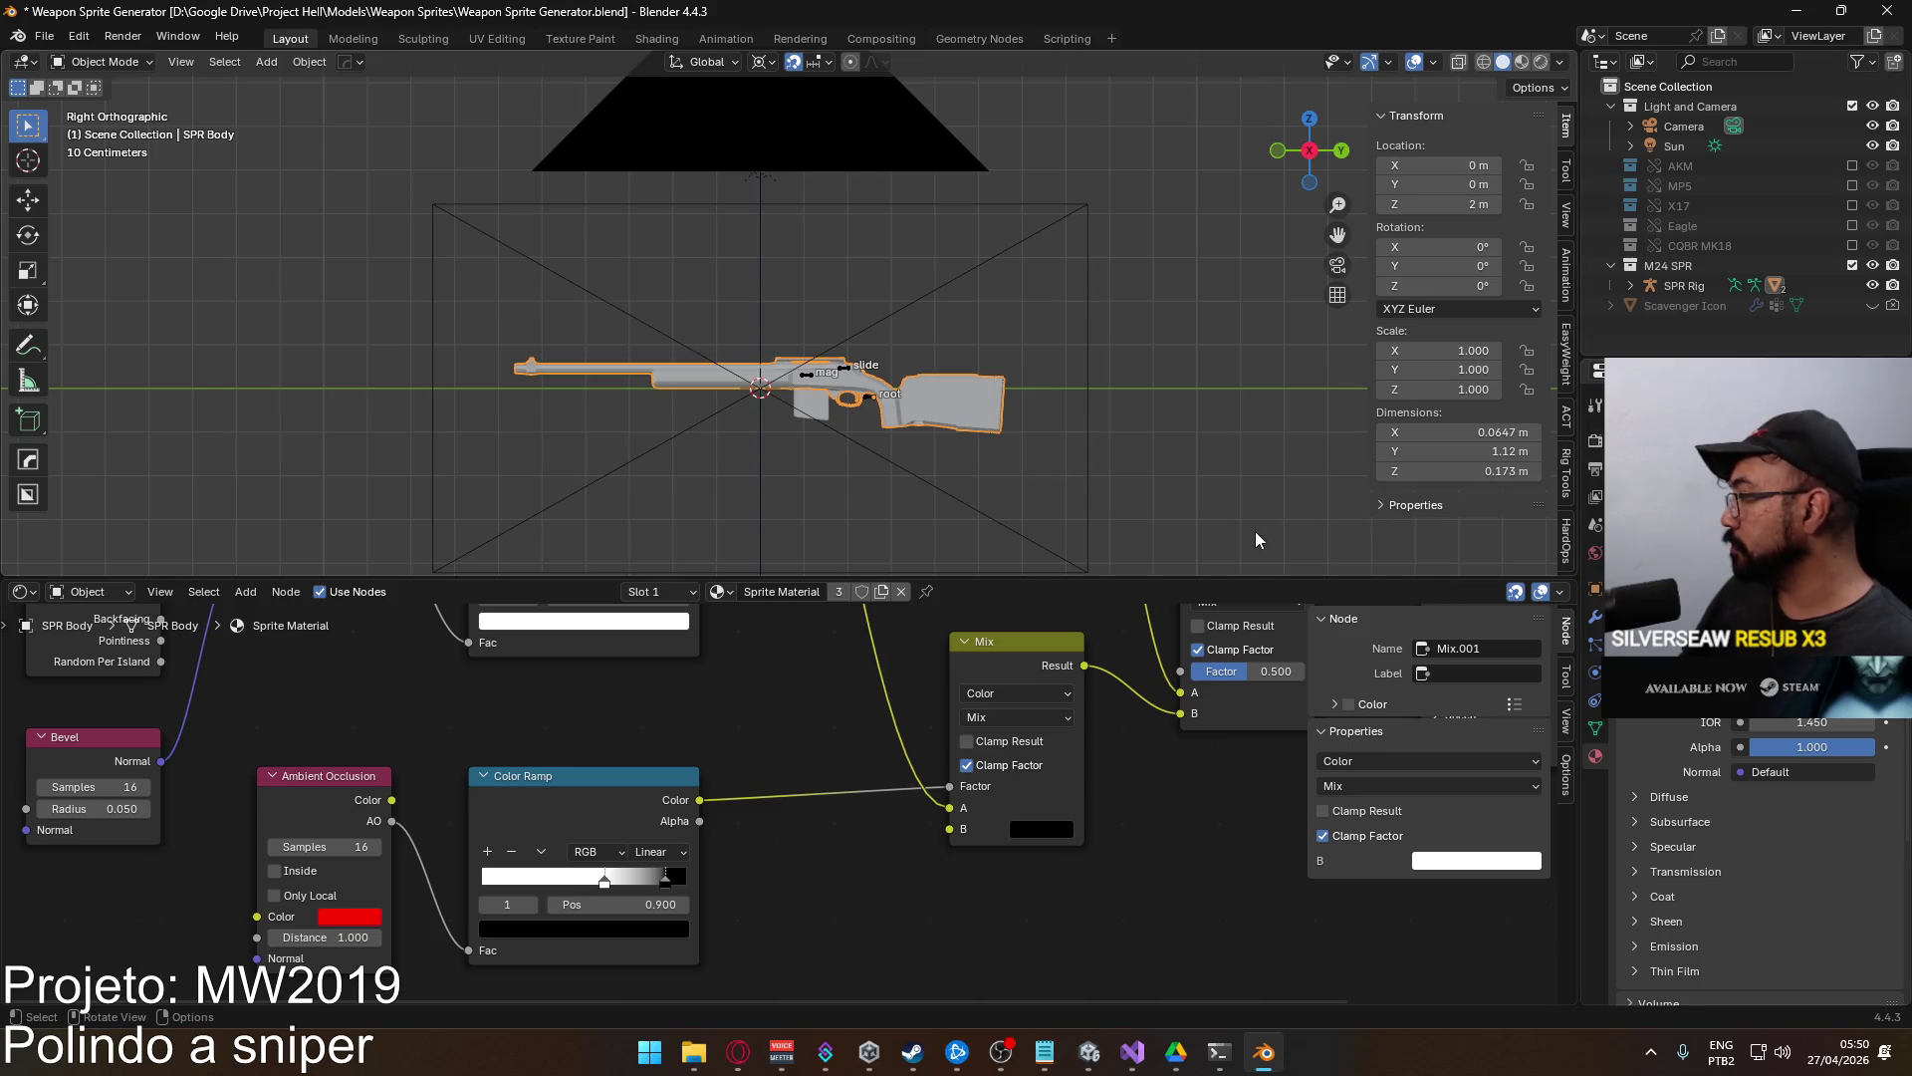
drag(1126, 748, 1079, 670)
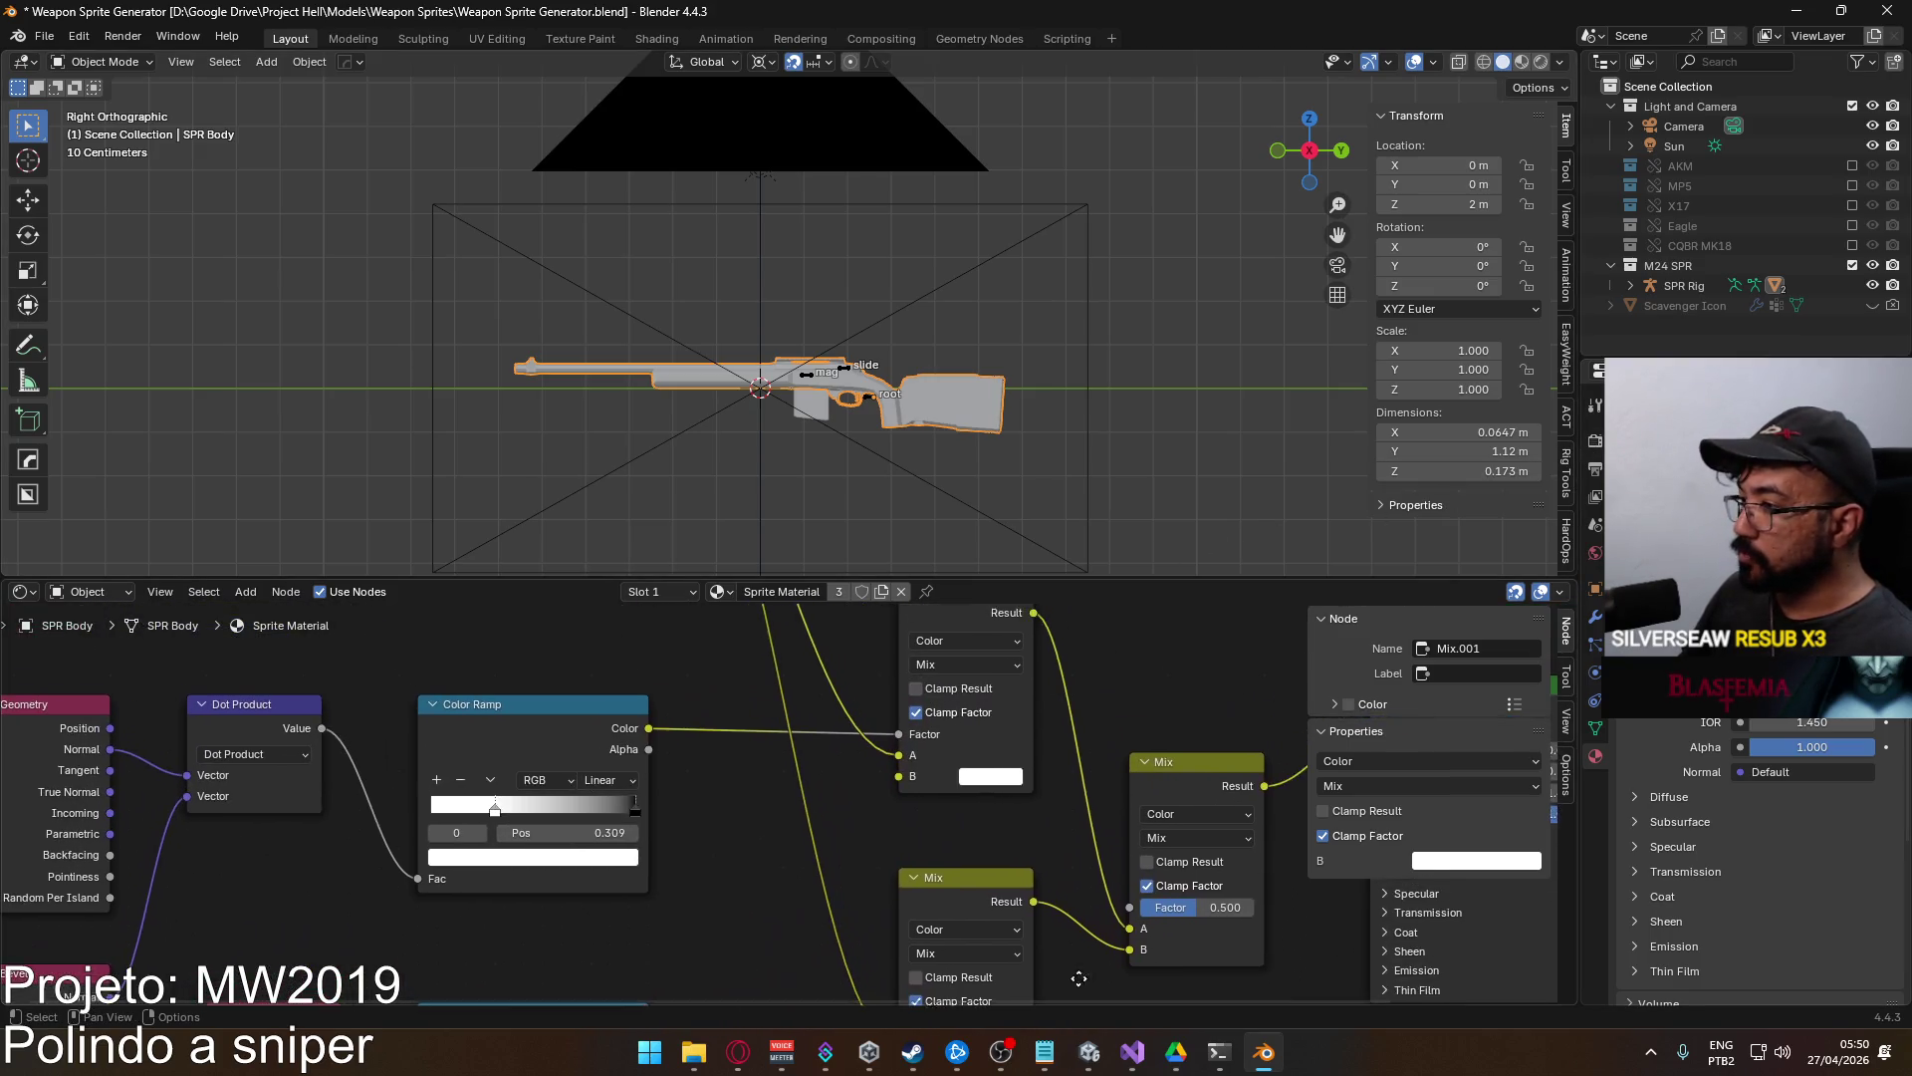
Set the Hue/Saturation/Value input colour to red and test-render the rifle.
mouse_move(867, 618)
mouse_down()
mouse_move(827, 724)
mouse_move(867, 792)
mouse_move(911, 841)
mouse_move(1016, 809)
mouse_up()
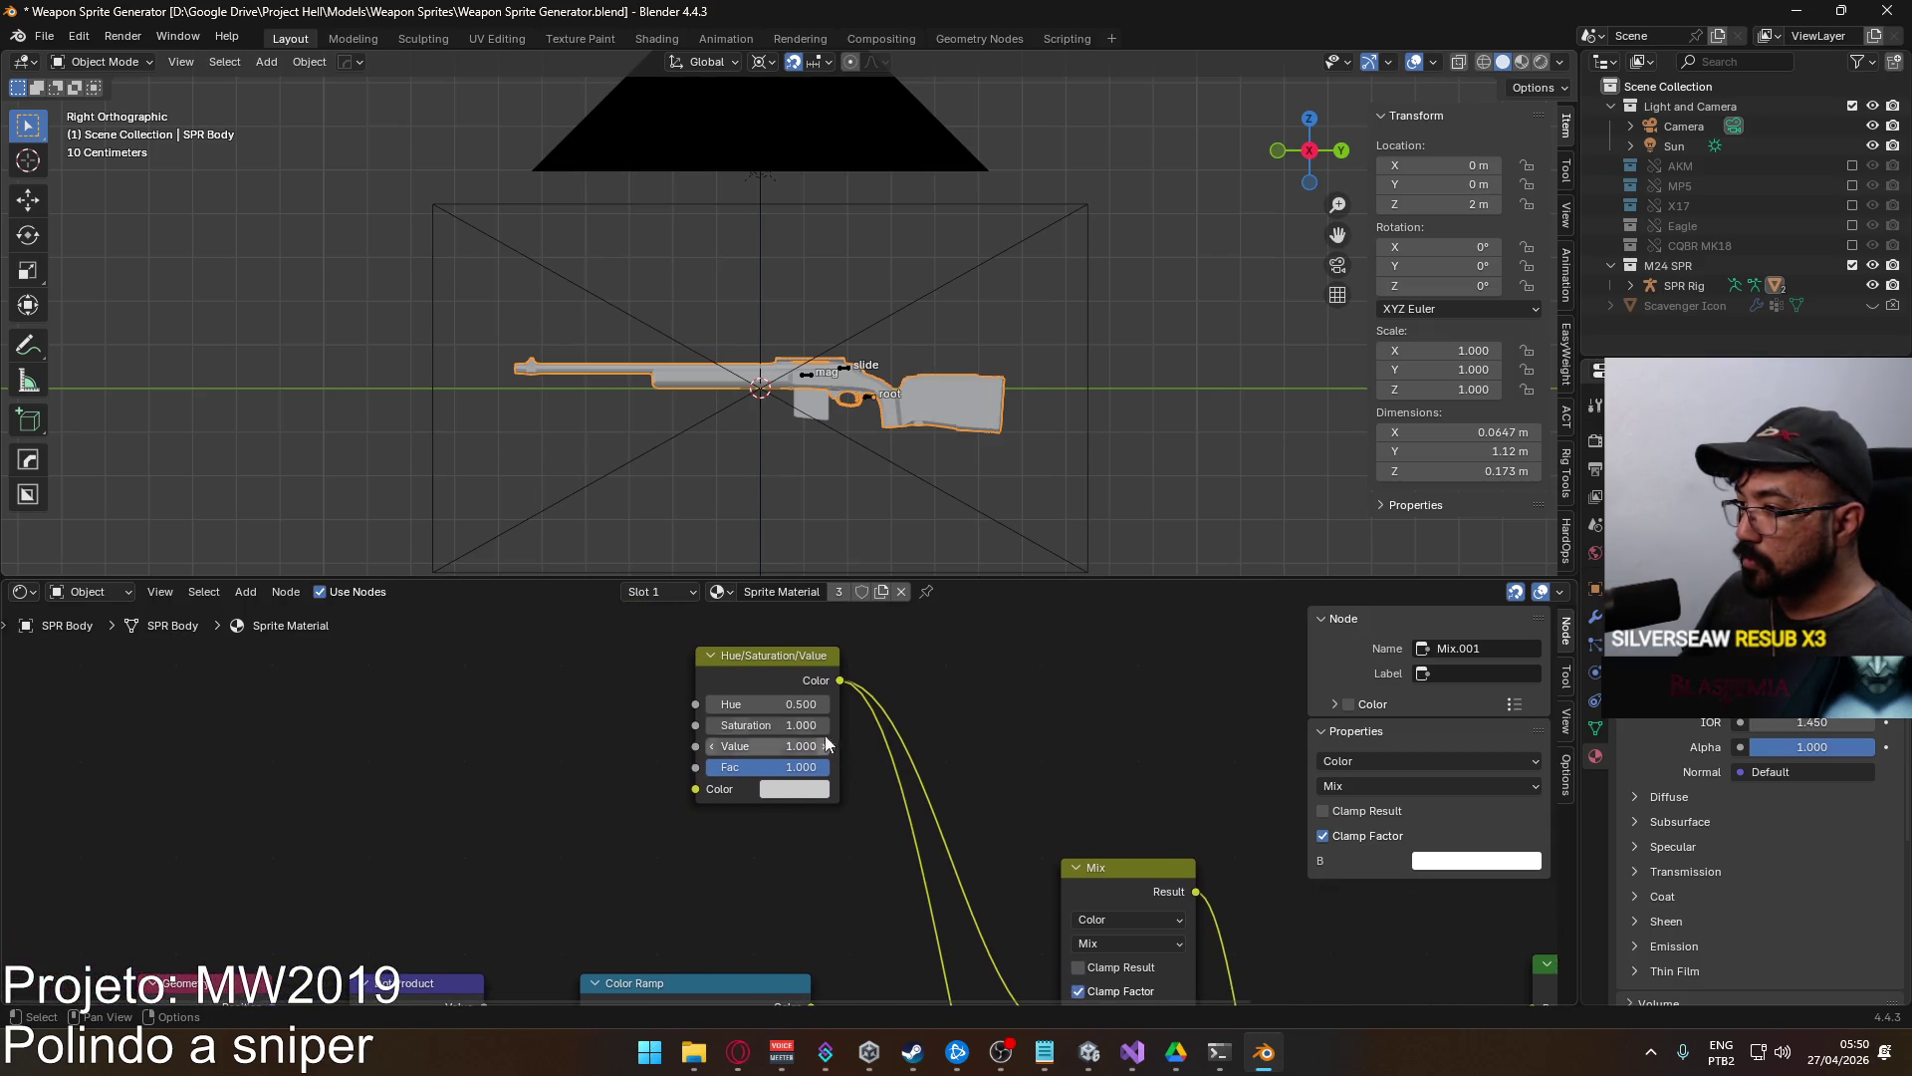
click(794, 789)
click(847, 614)
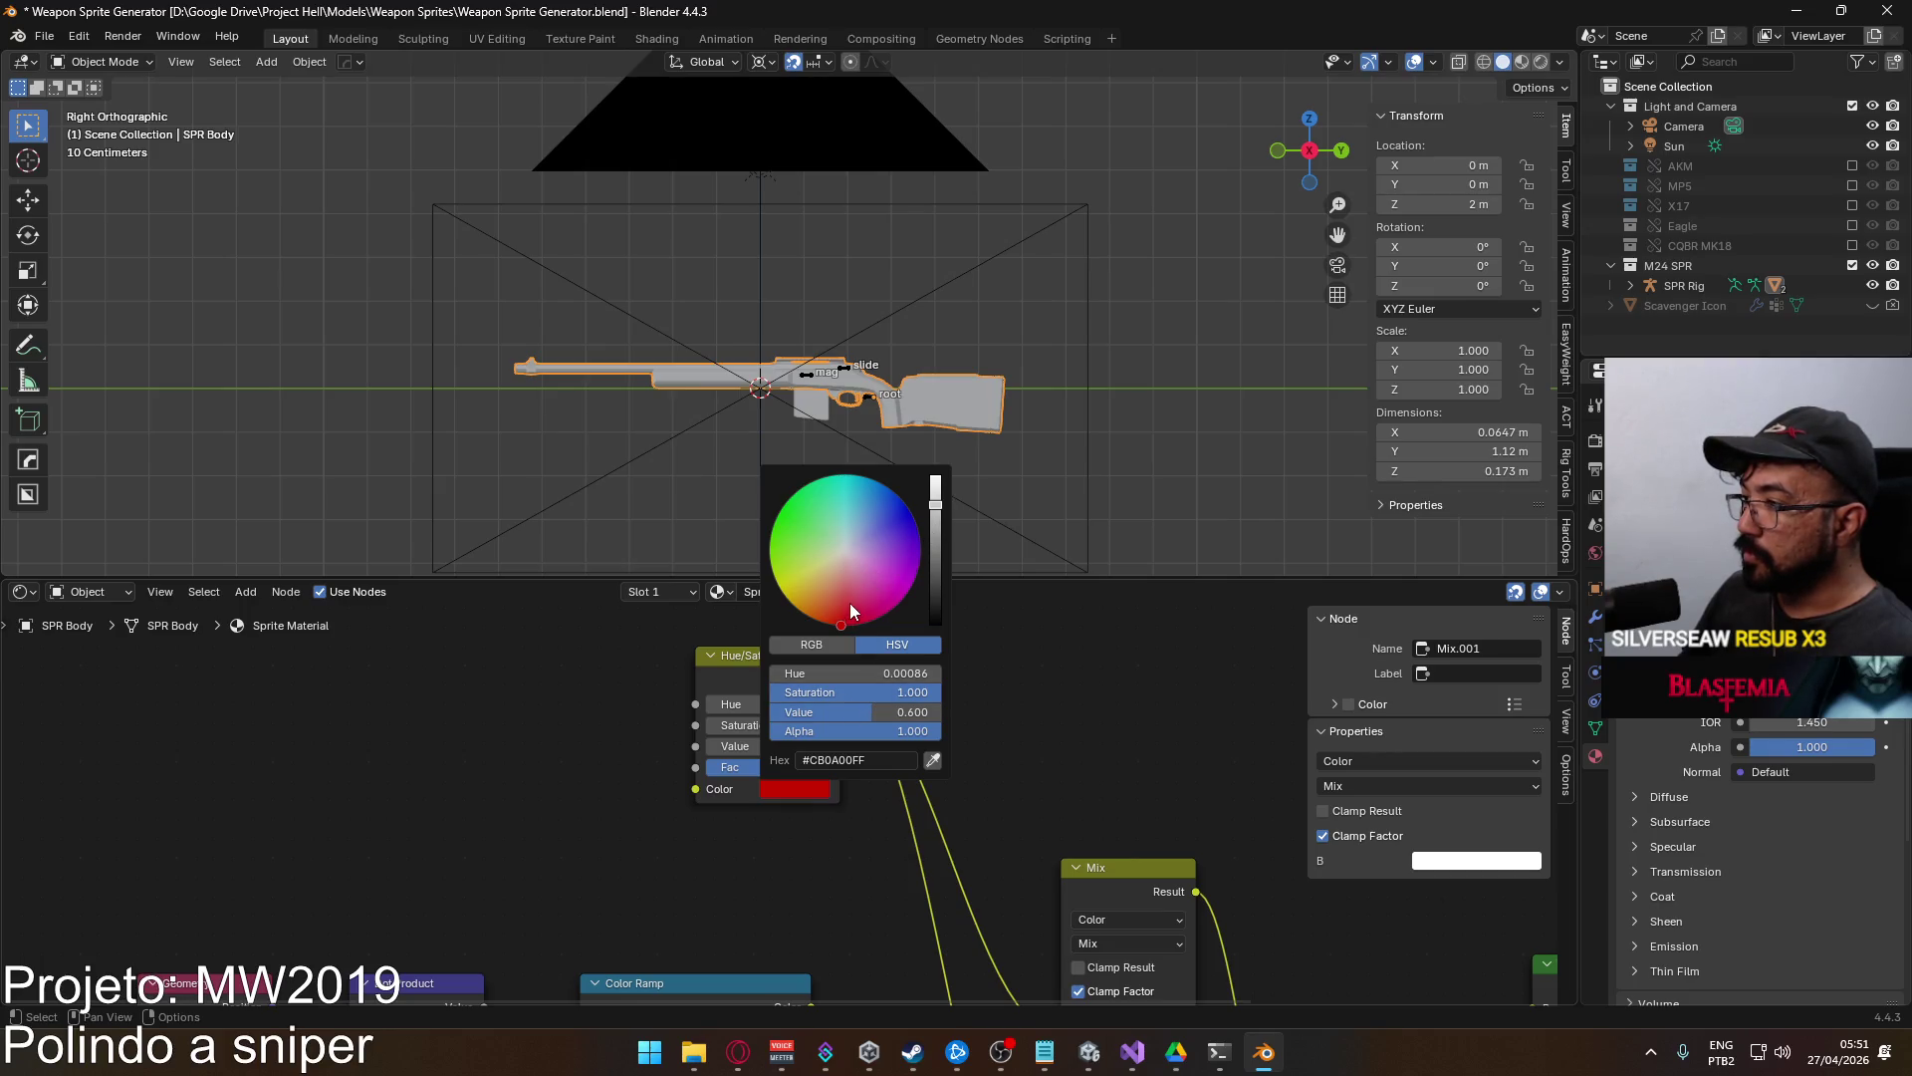
key(F12)
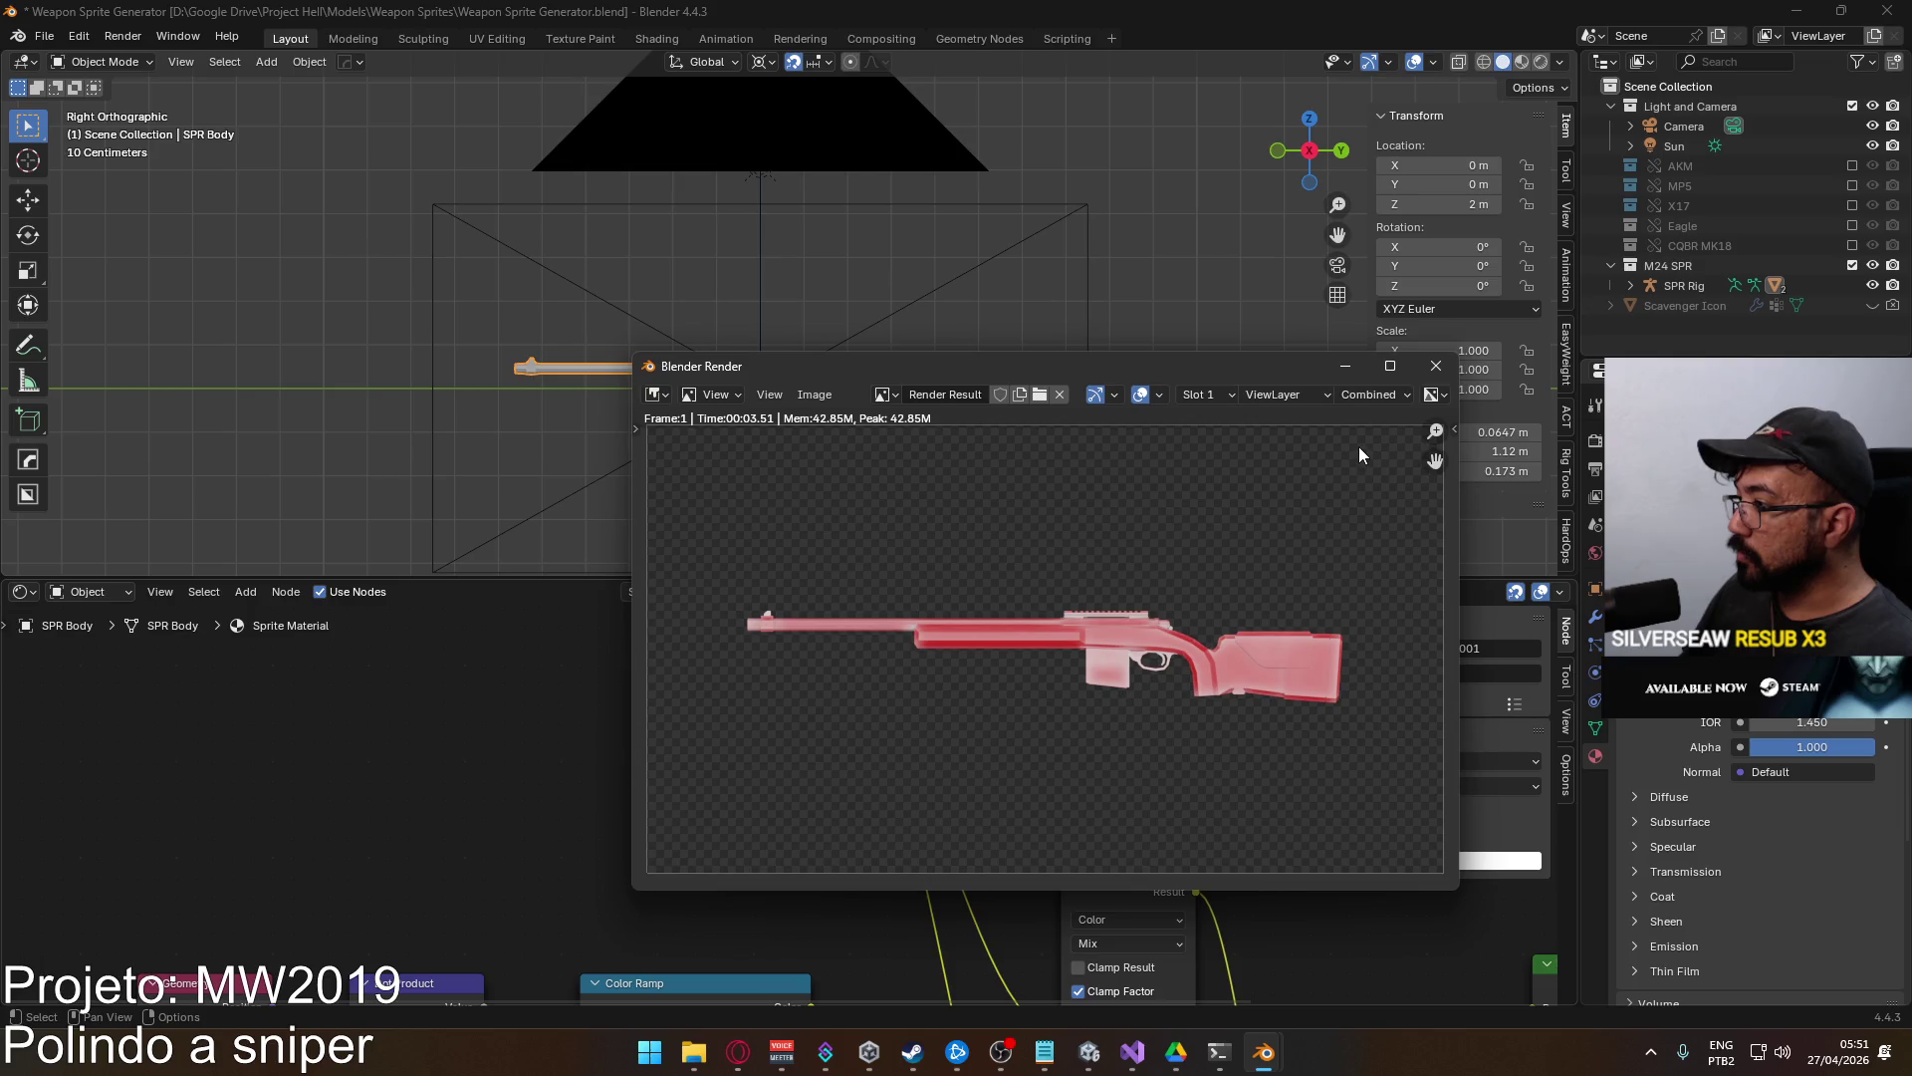
click(1435, 366)
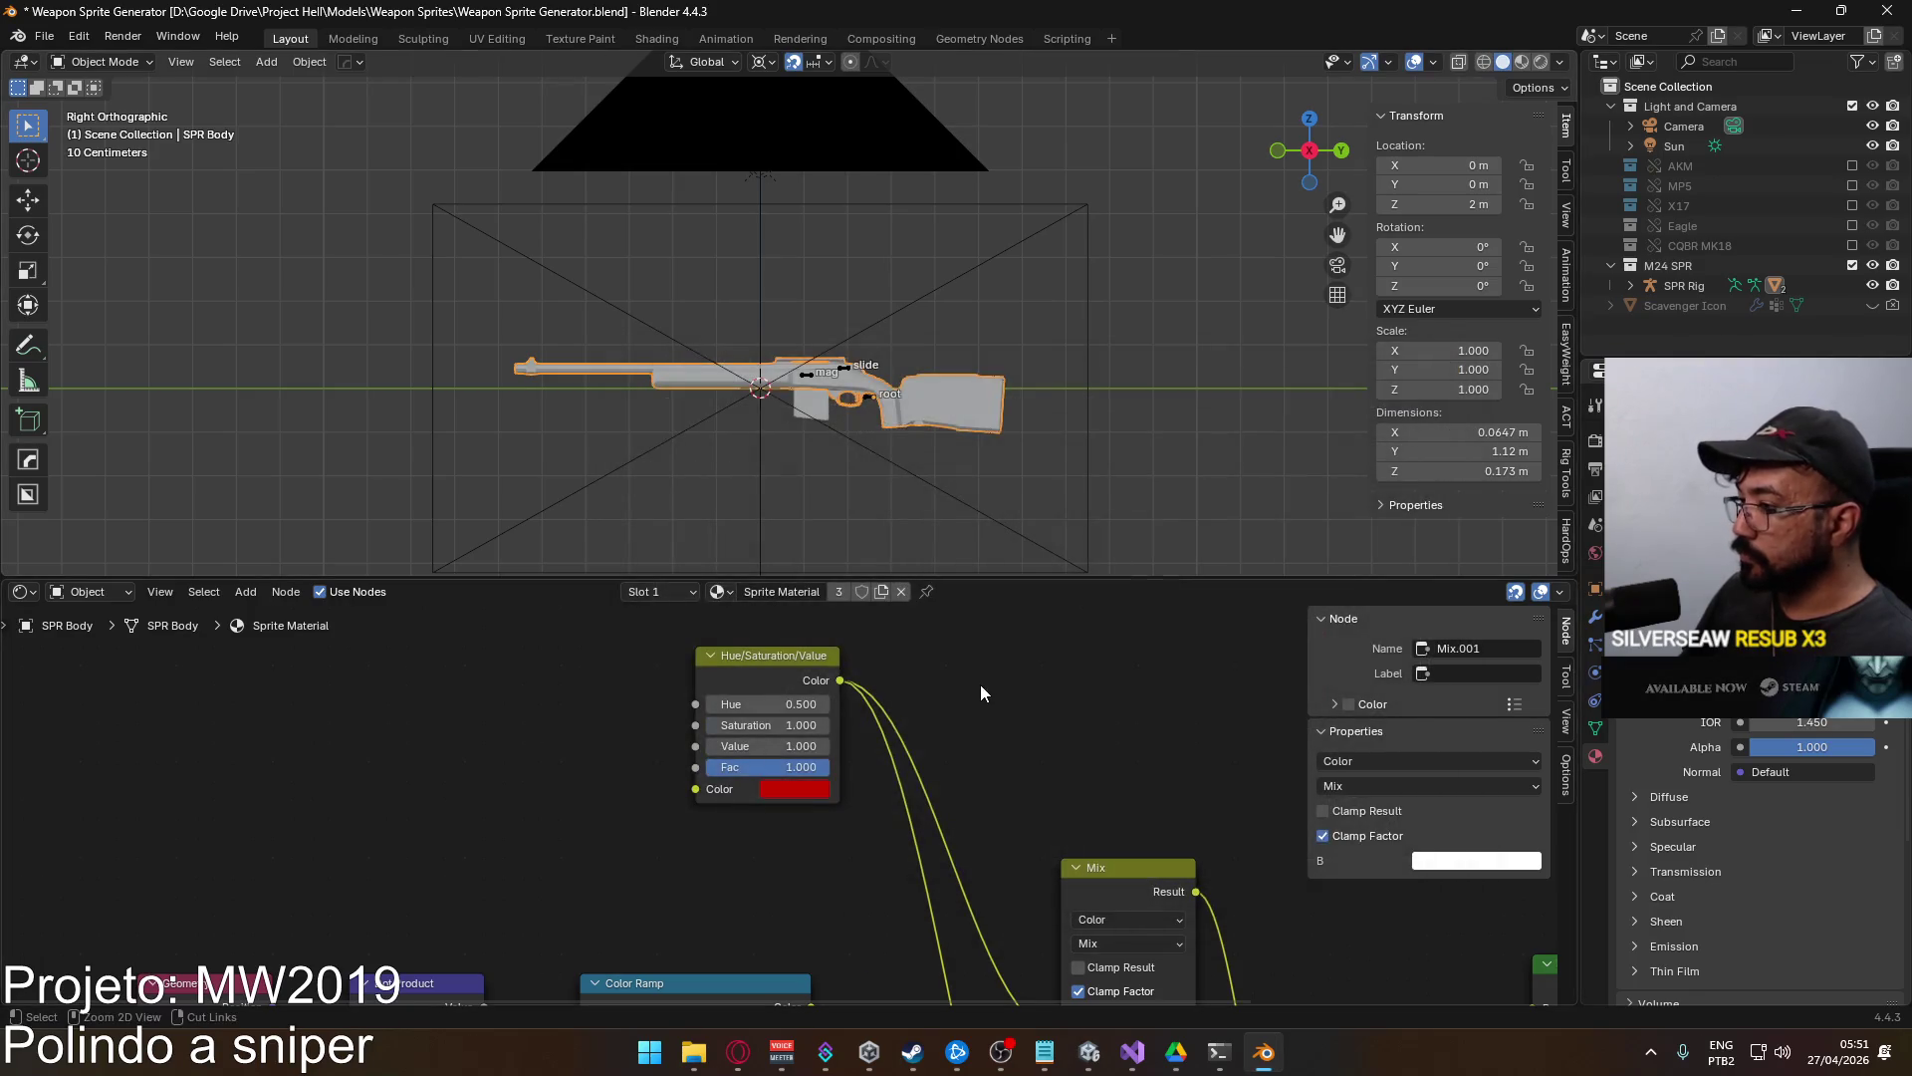
Darken the tint colour's brightness and check it in another test render.
click(831, 755)
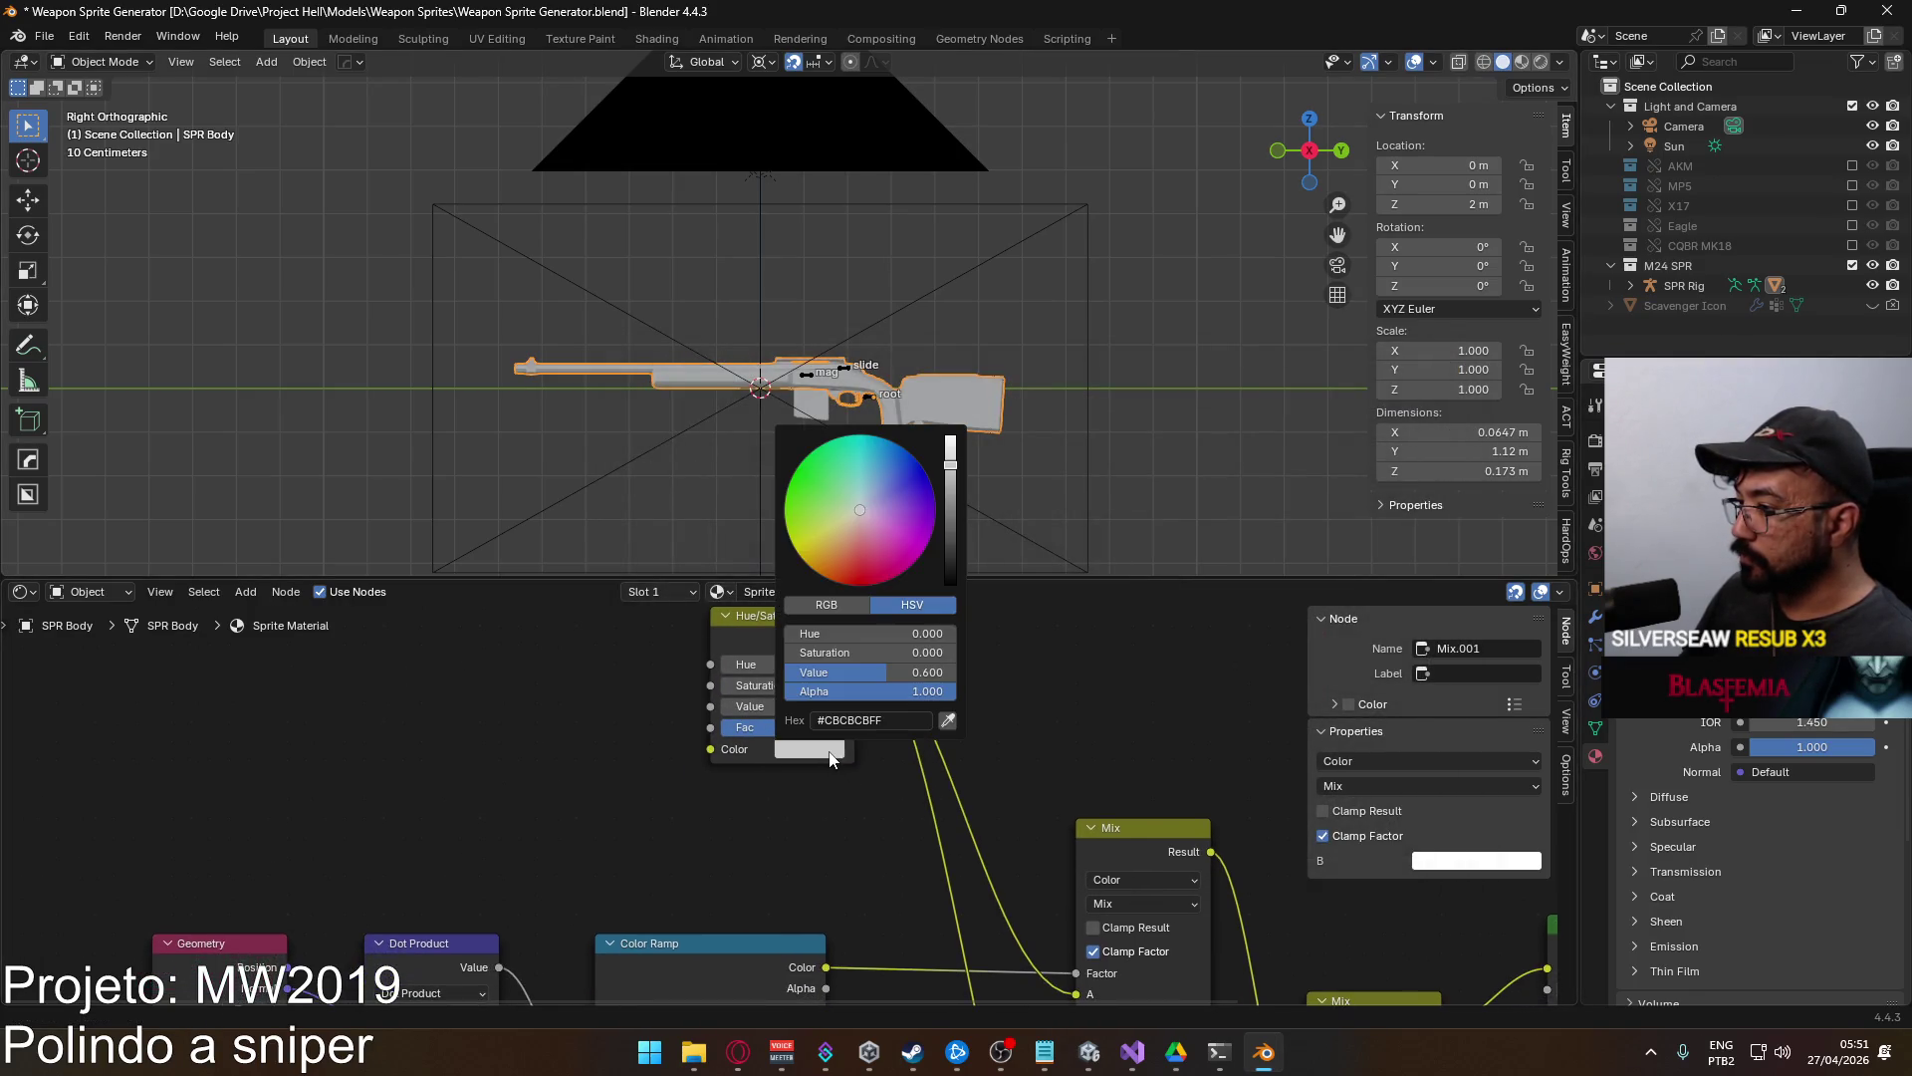
click(934, 674)
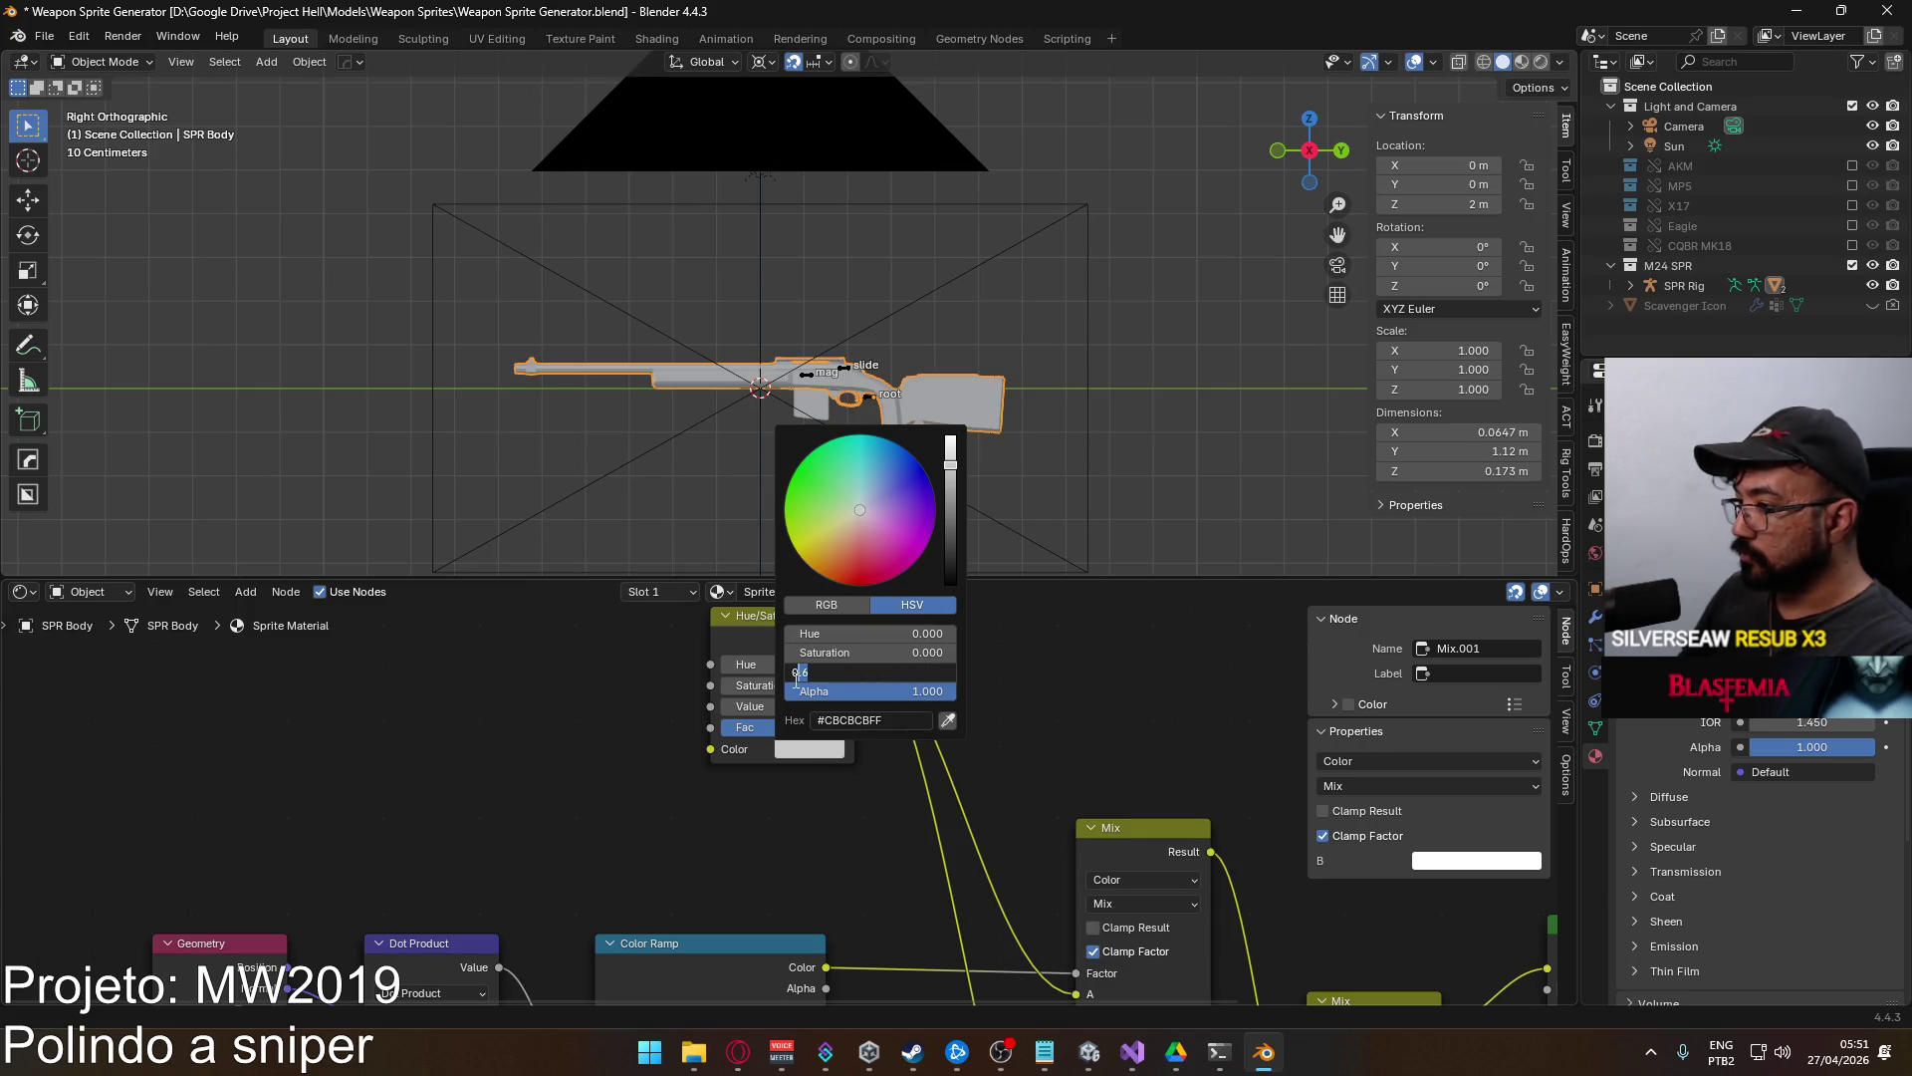
text(0.5)
key(Return)
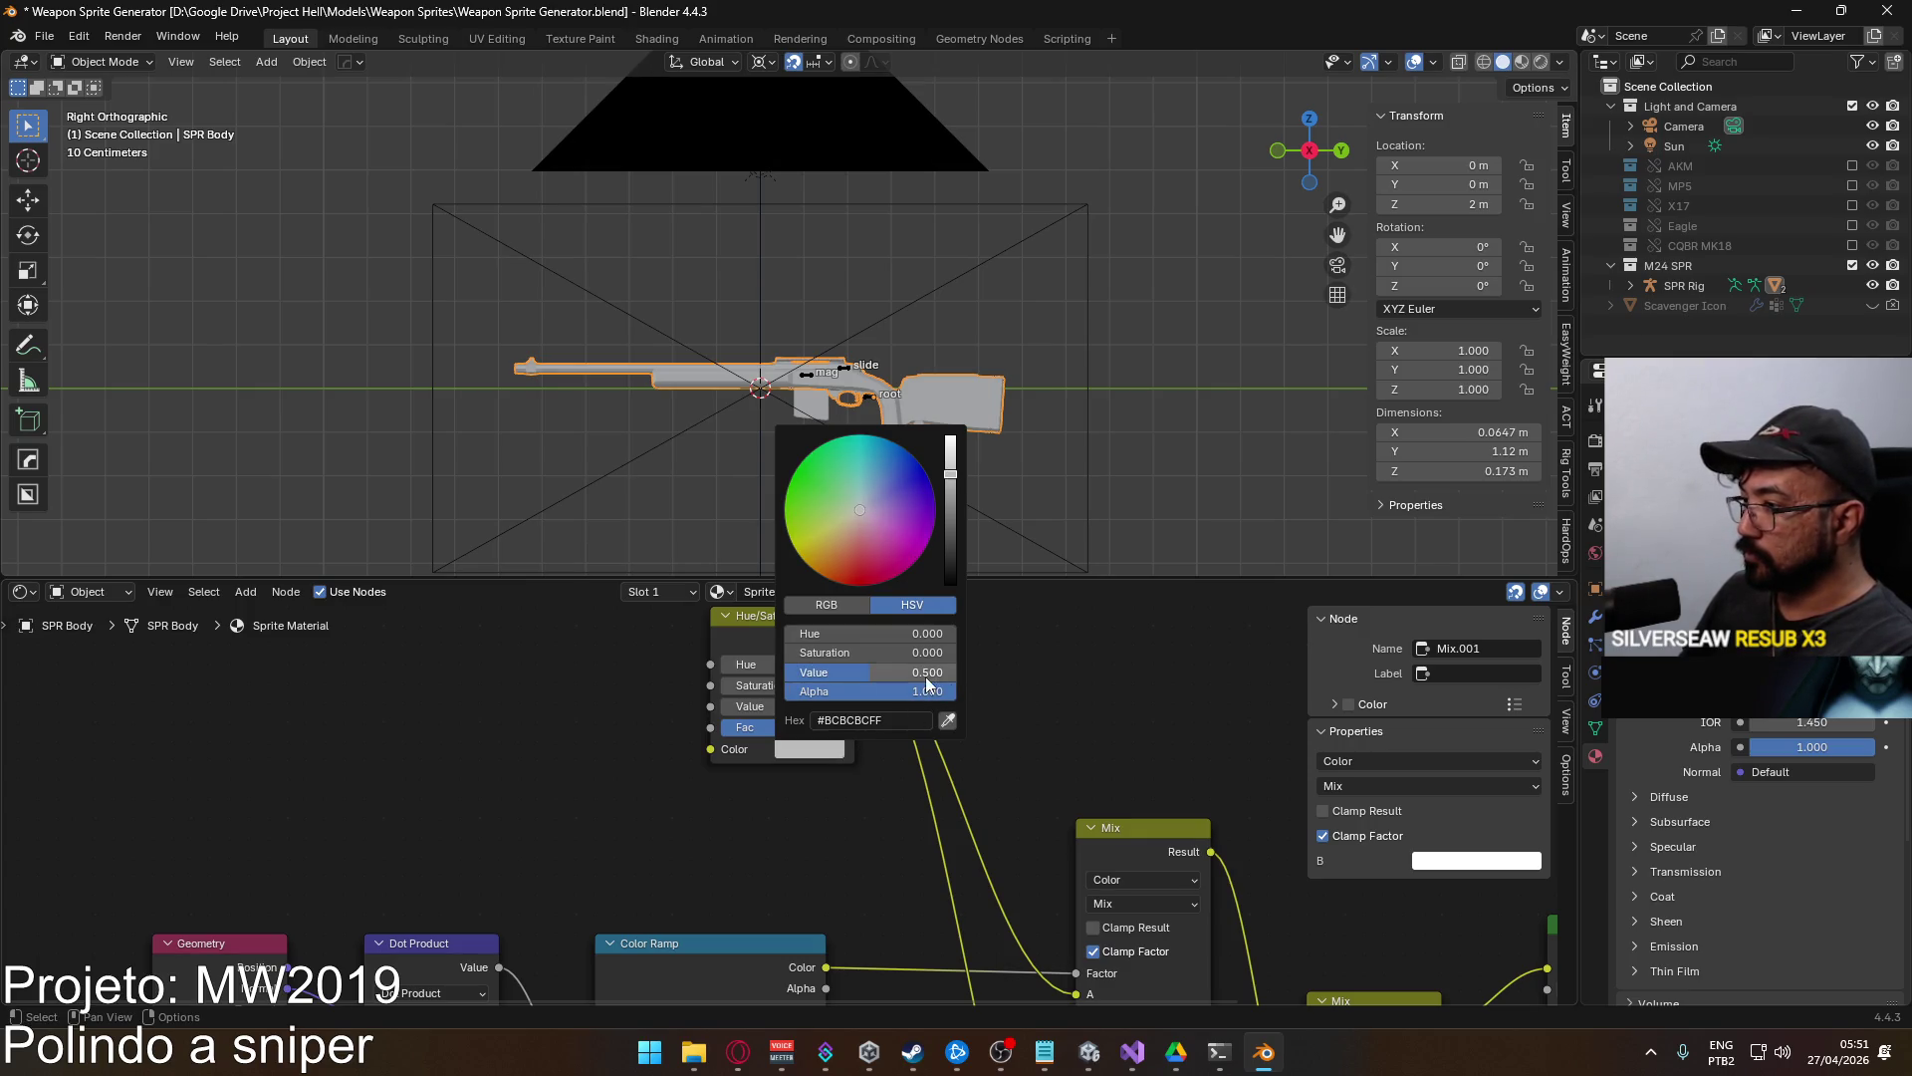
key(F12)
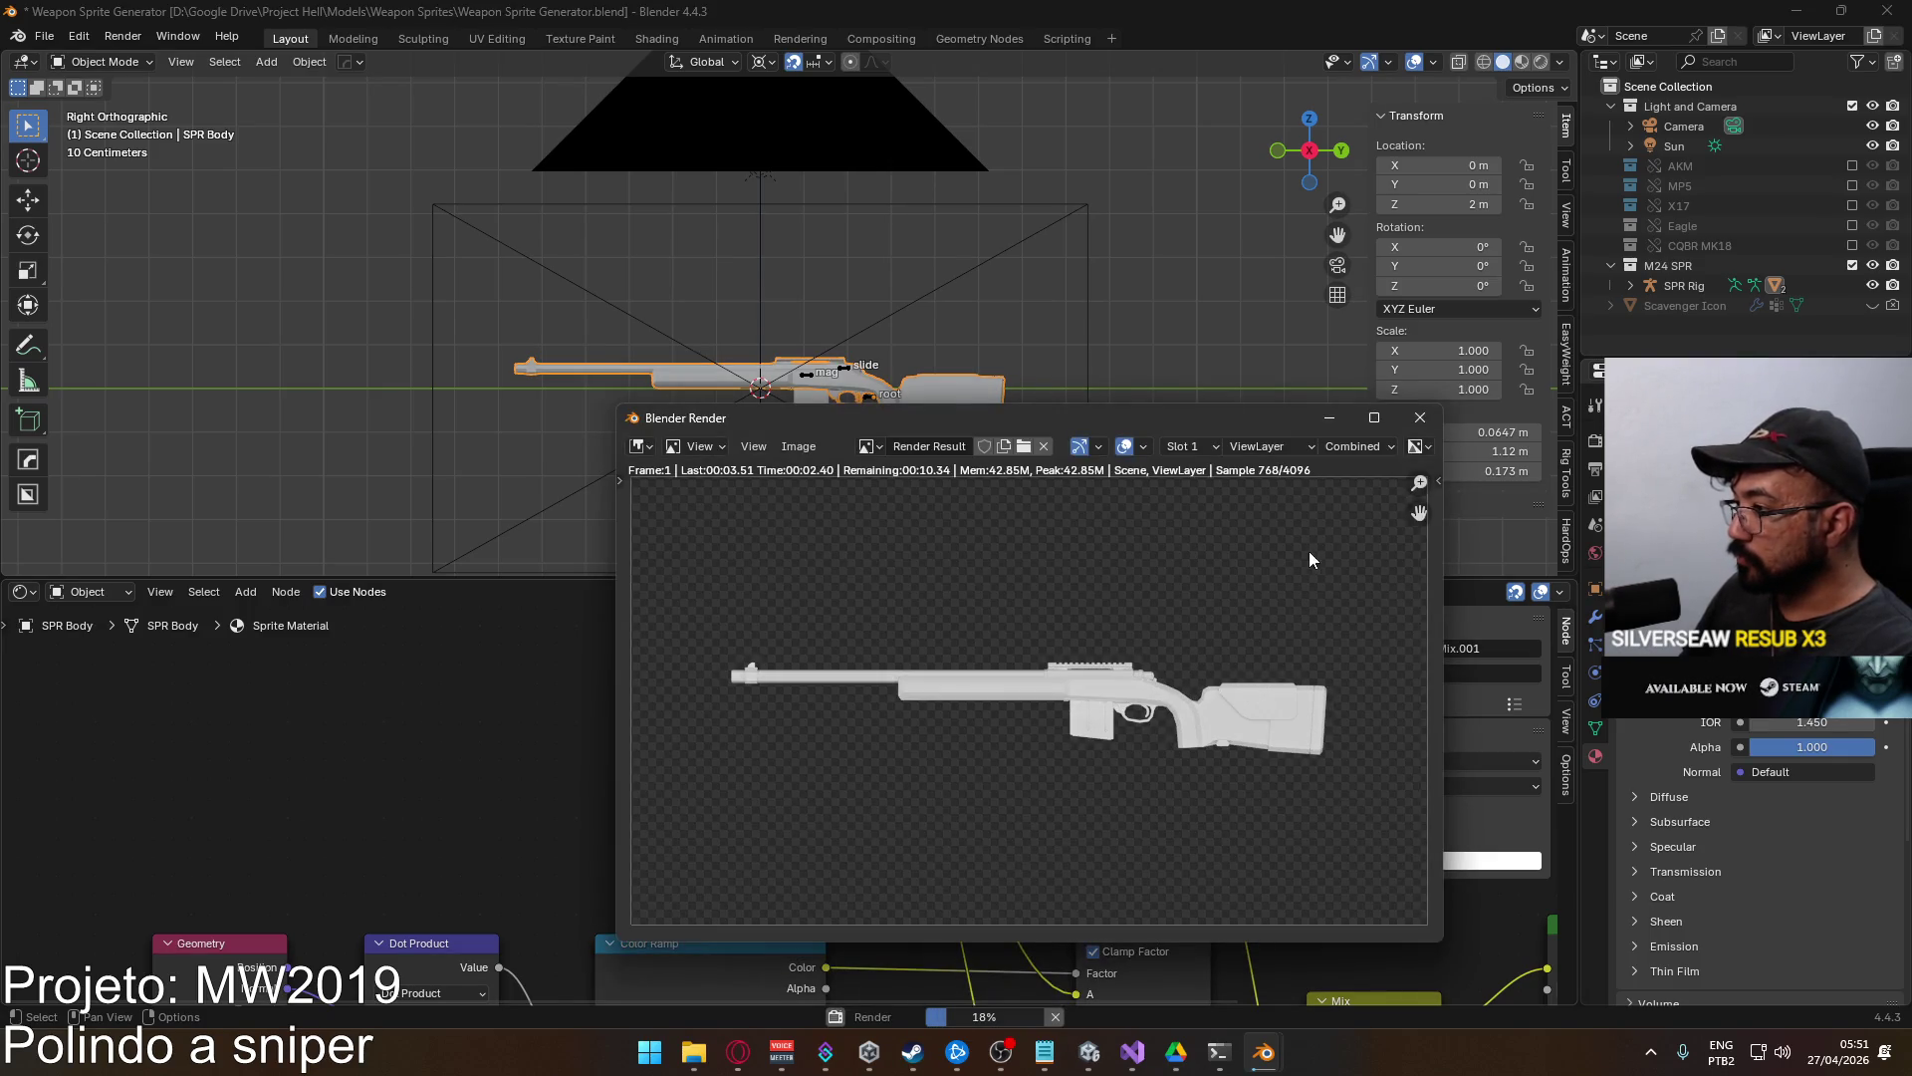
key(Escape)
click(1420, 417)
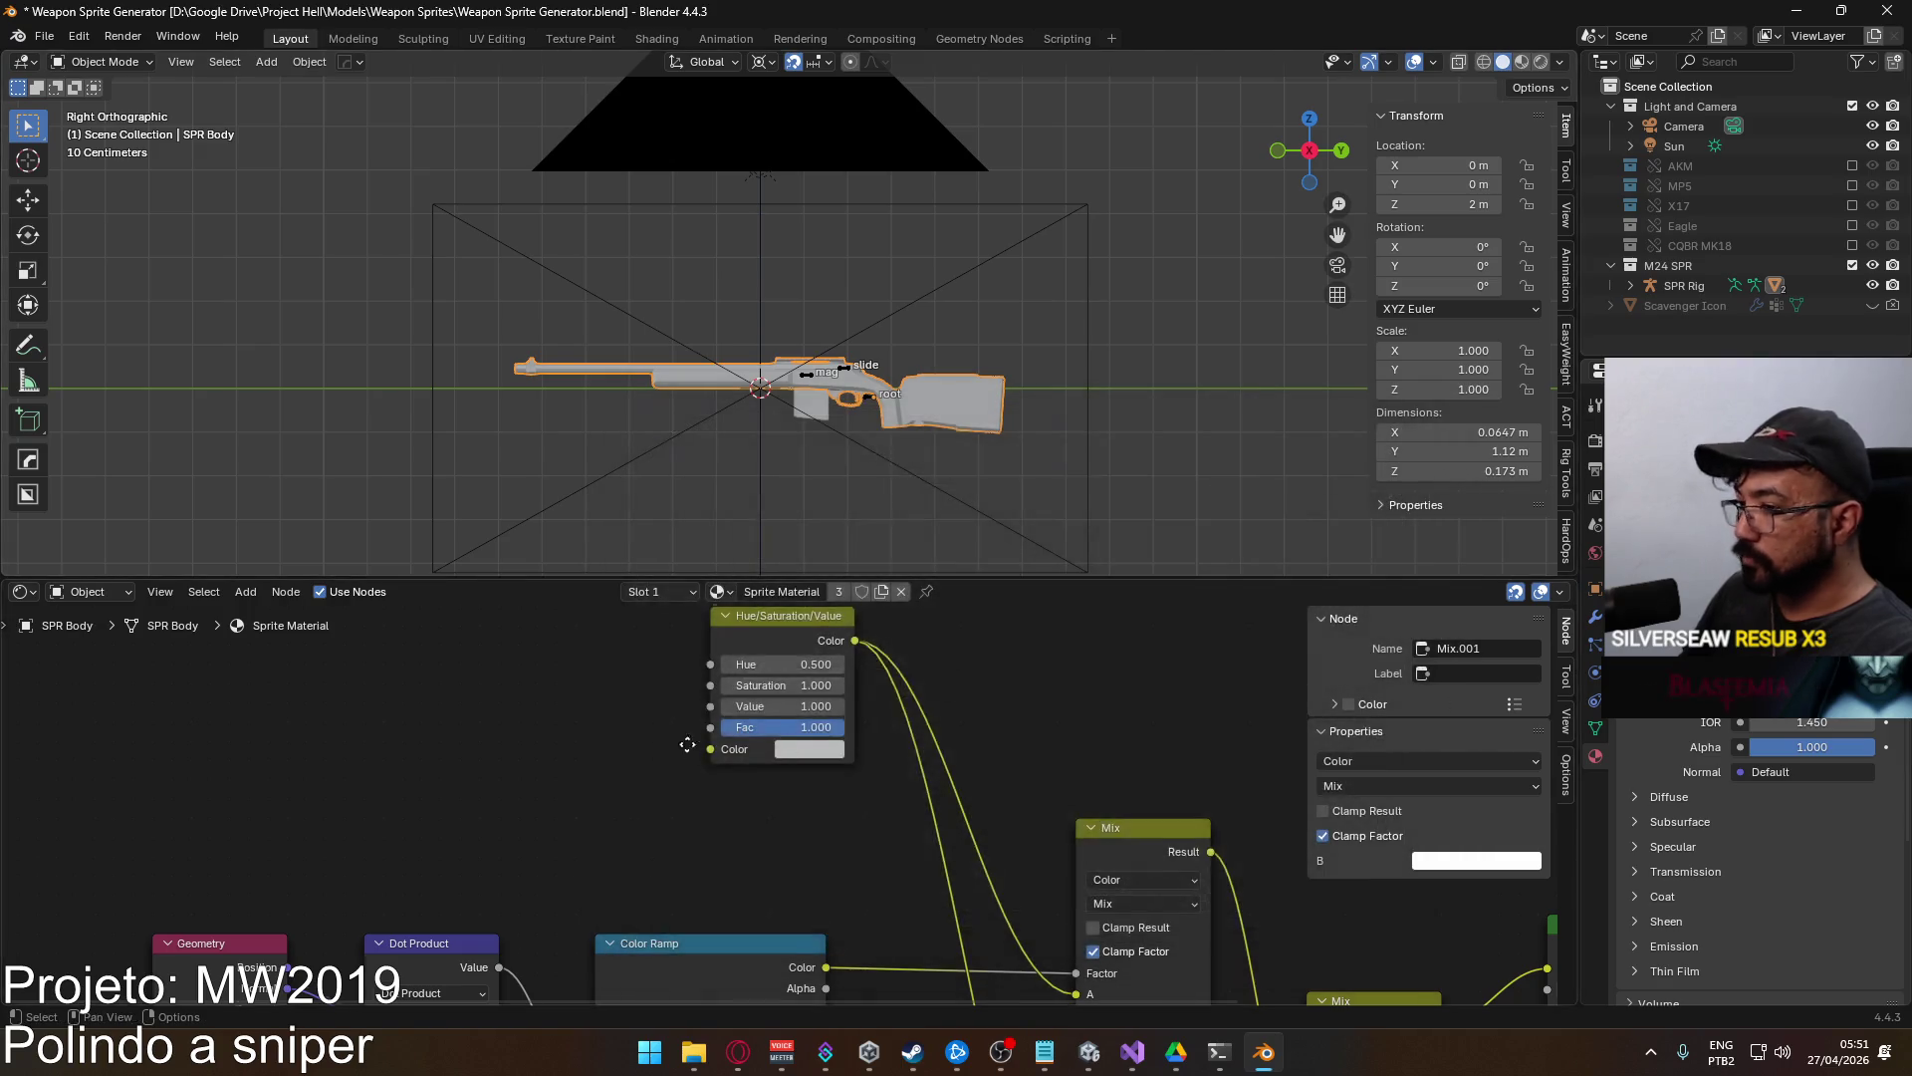
drag(878, 610, 763, 954)
Slide the Dot Product ramp's black stop left to 0.218 and render the sniper.
drag(889, 877, 854, 832)
mouse_move(775, 851)
mouse_down()
mouse_move(738, 903)
mouse_move(796, 847)
mouse_move(971, 805)
mouse_move(918, 811)
mouse_up()
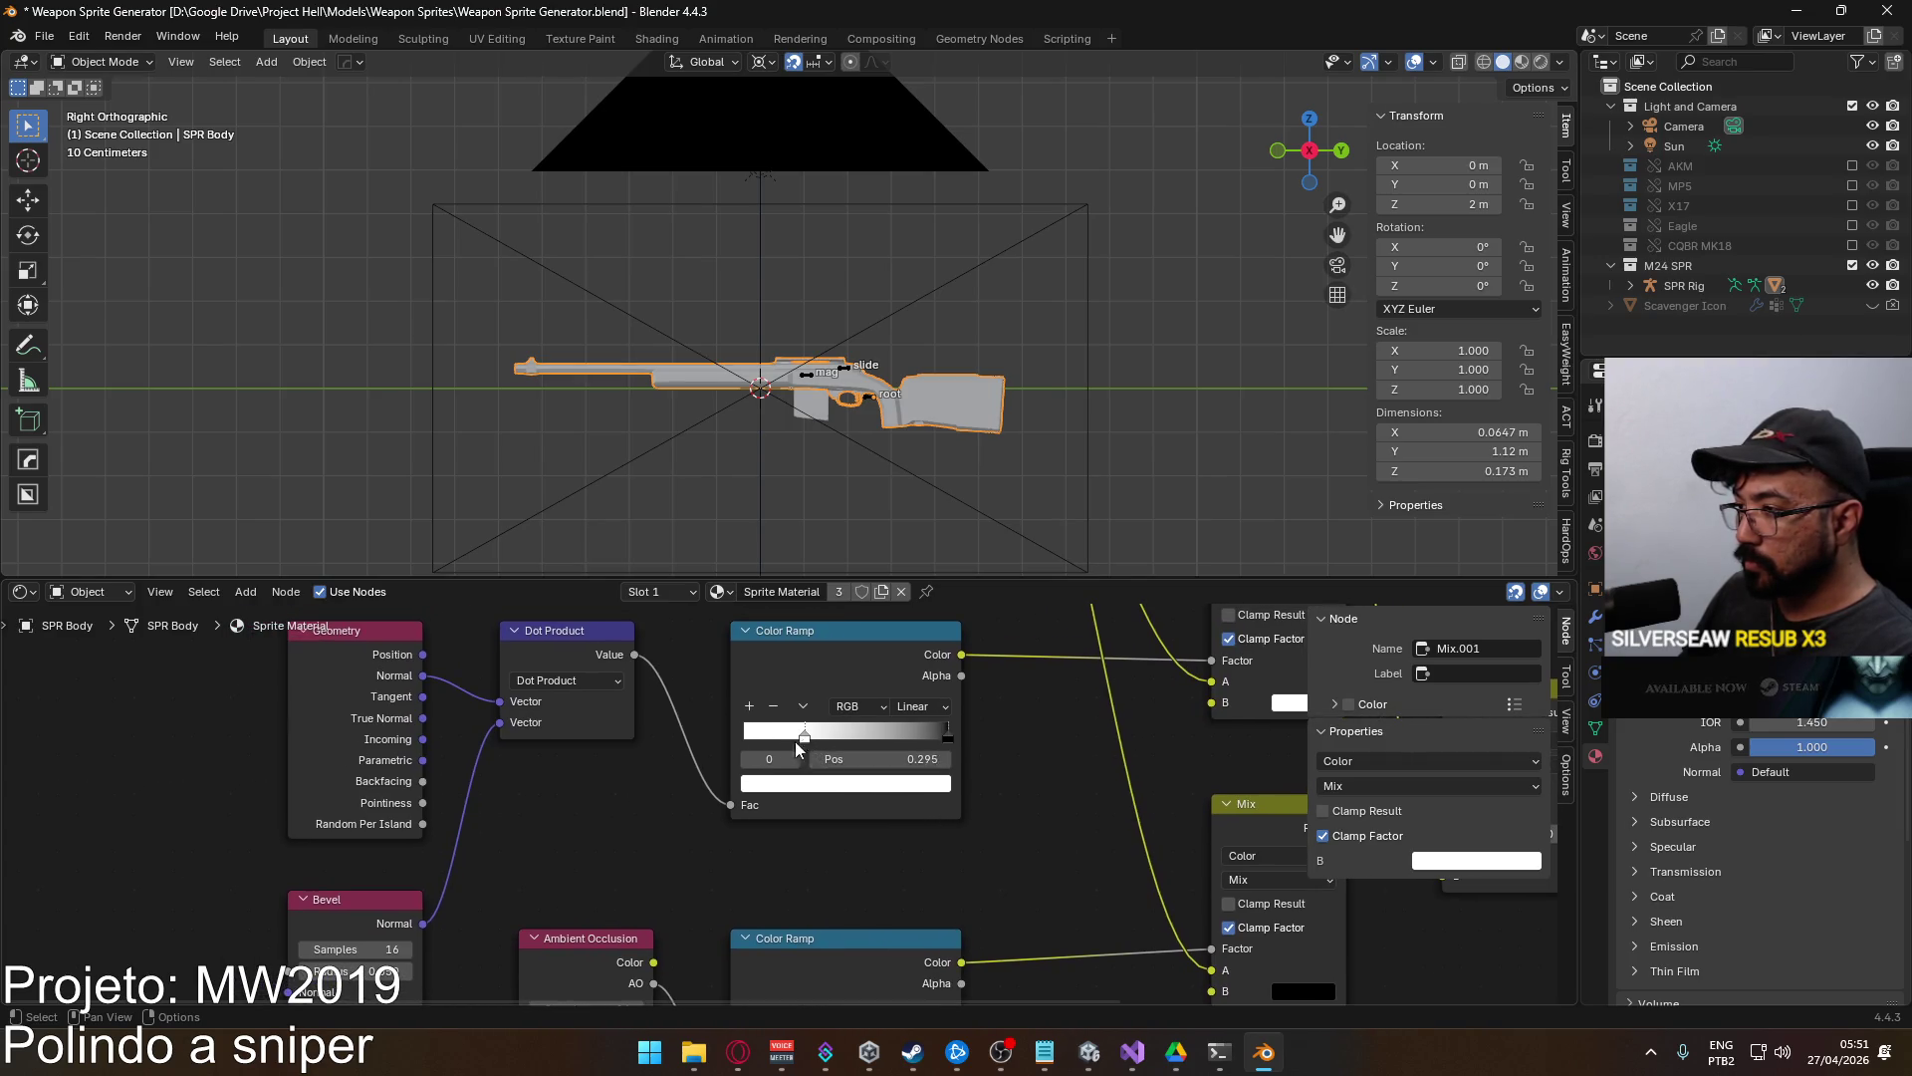
drag(808, 738, 739, 739)
drag(947, 741, 815, 738)
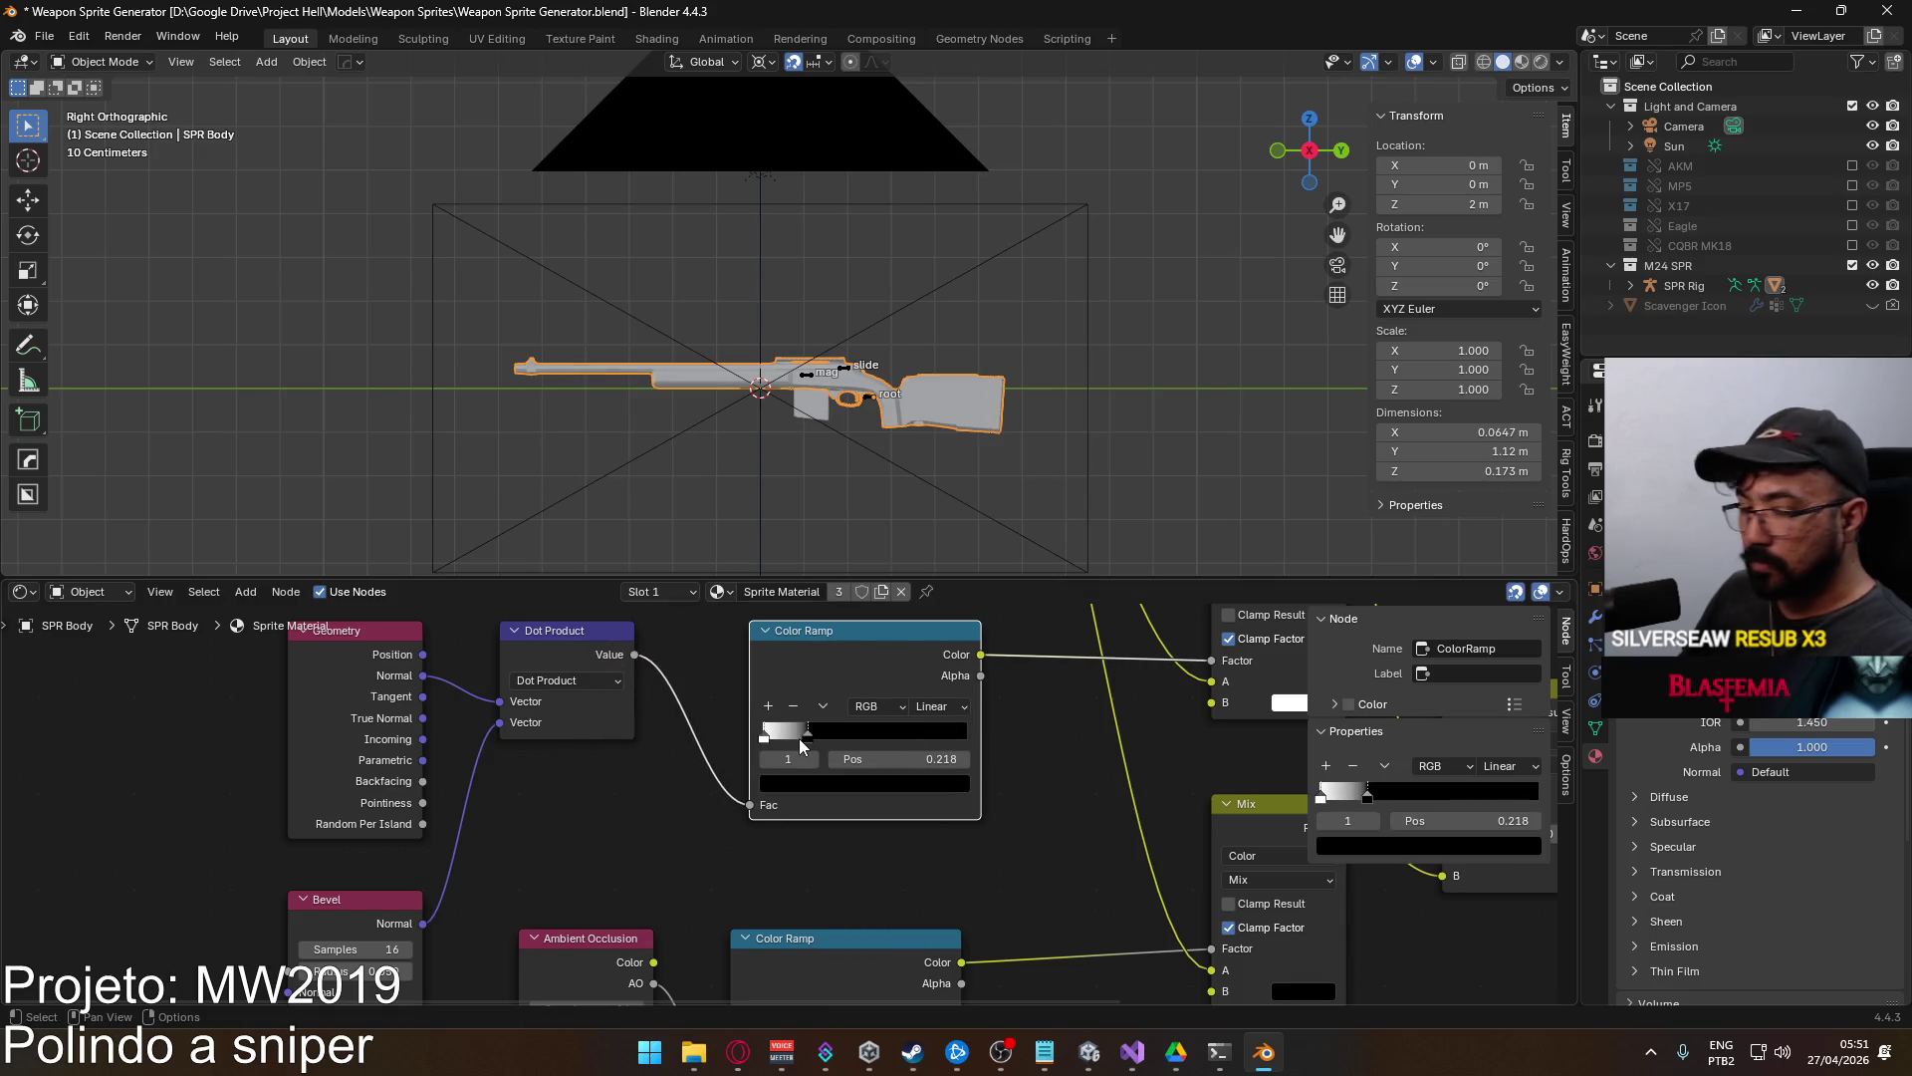
key(F12)
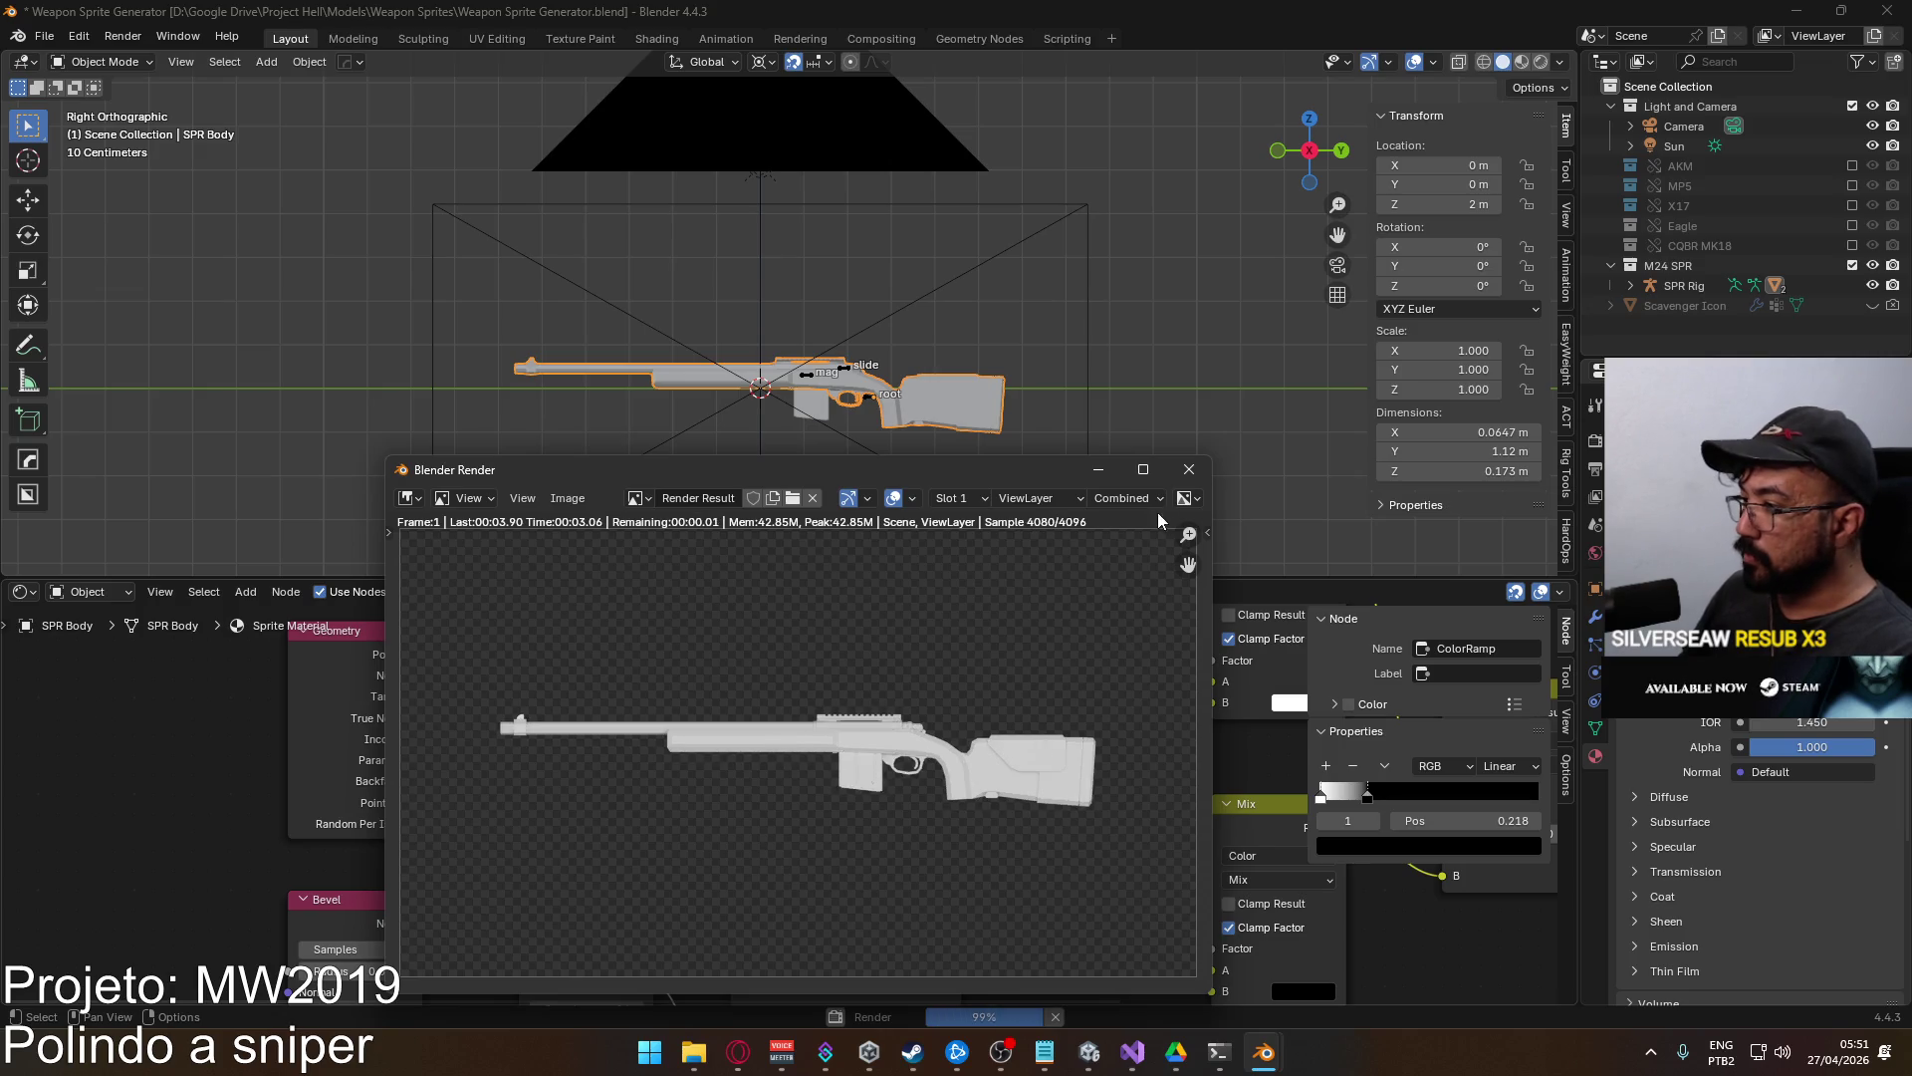
Pick a red tint on the Hue/Saturation/Value colour wheel and render the red rifle.
click(1189, 470)
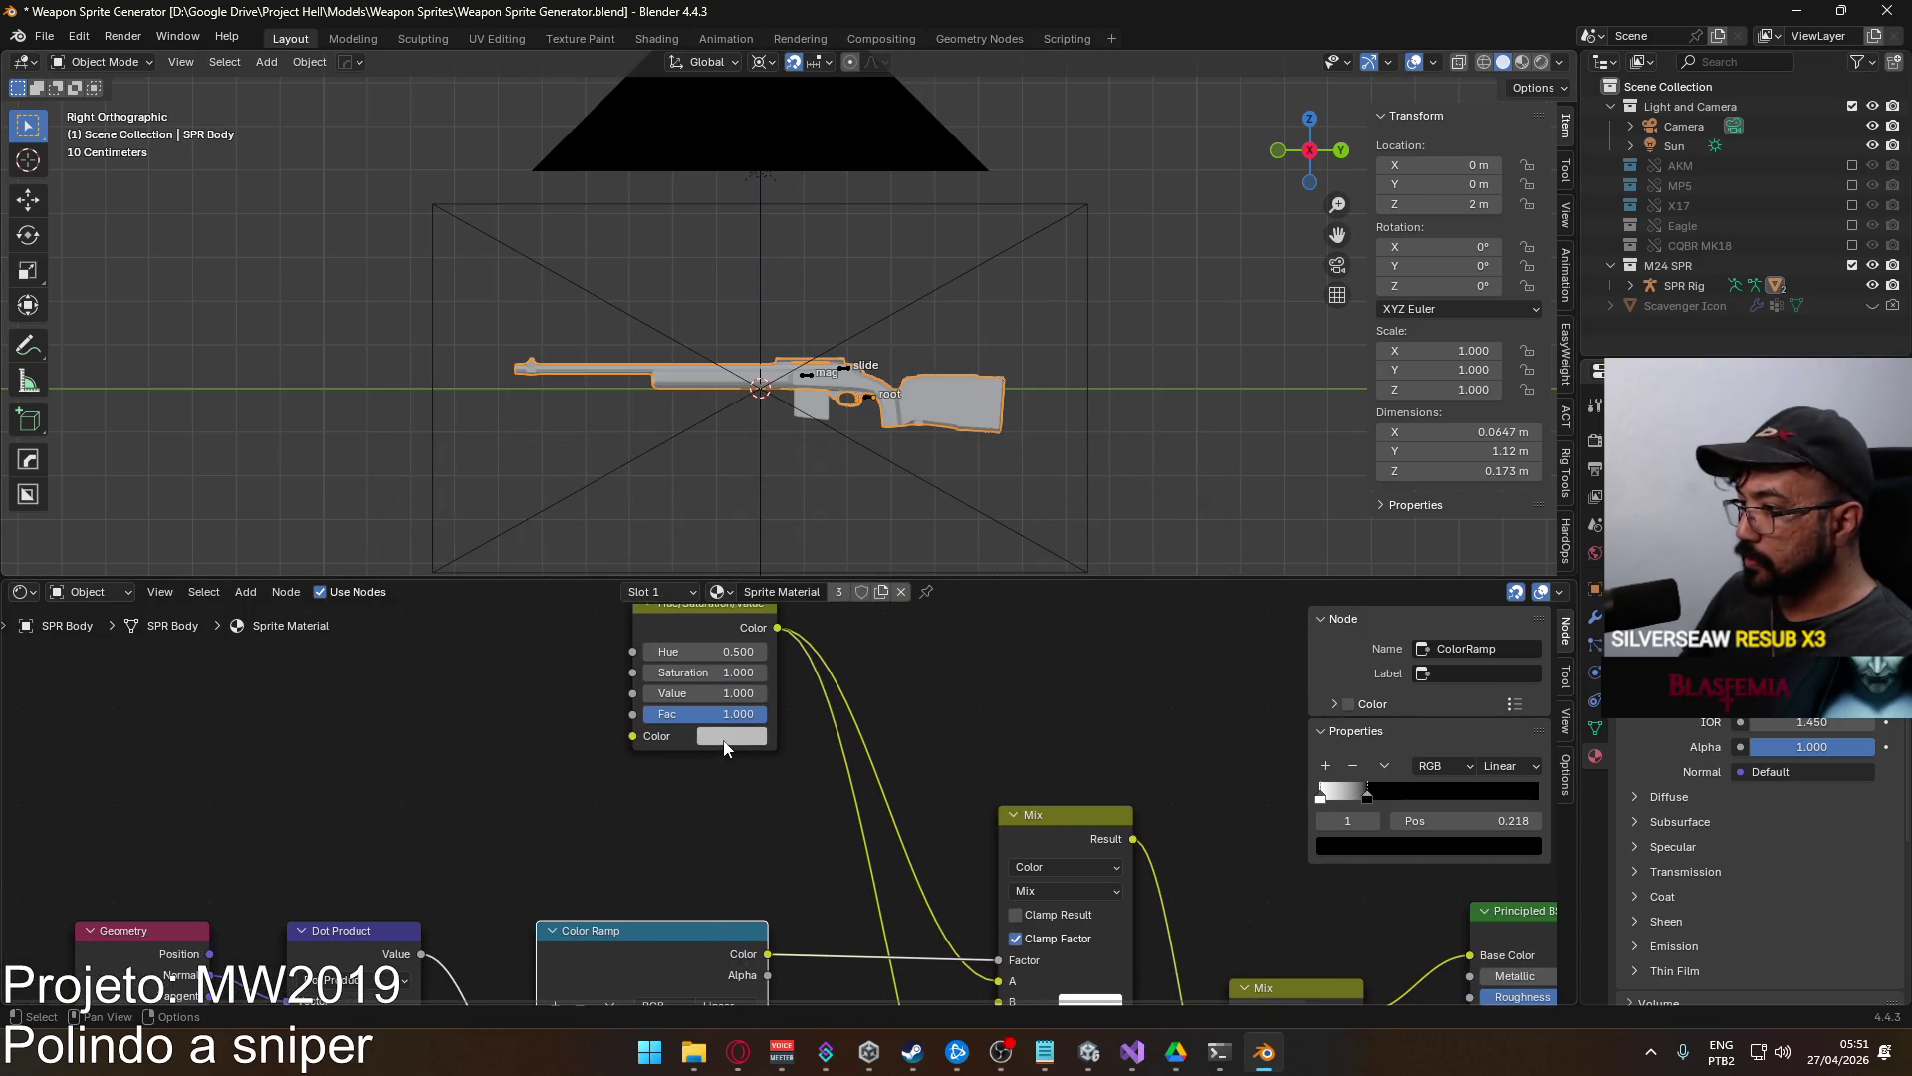
click(725, 749)
click(781, 575)
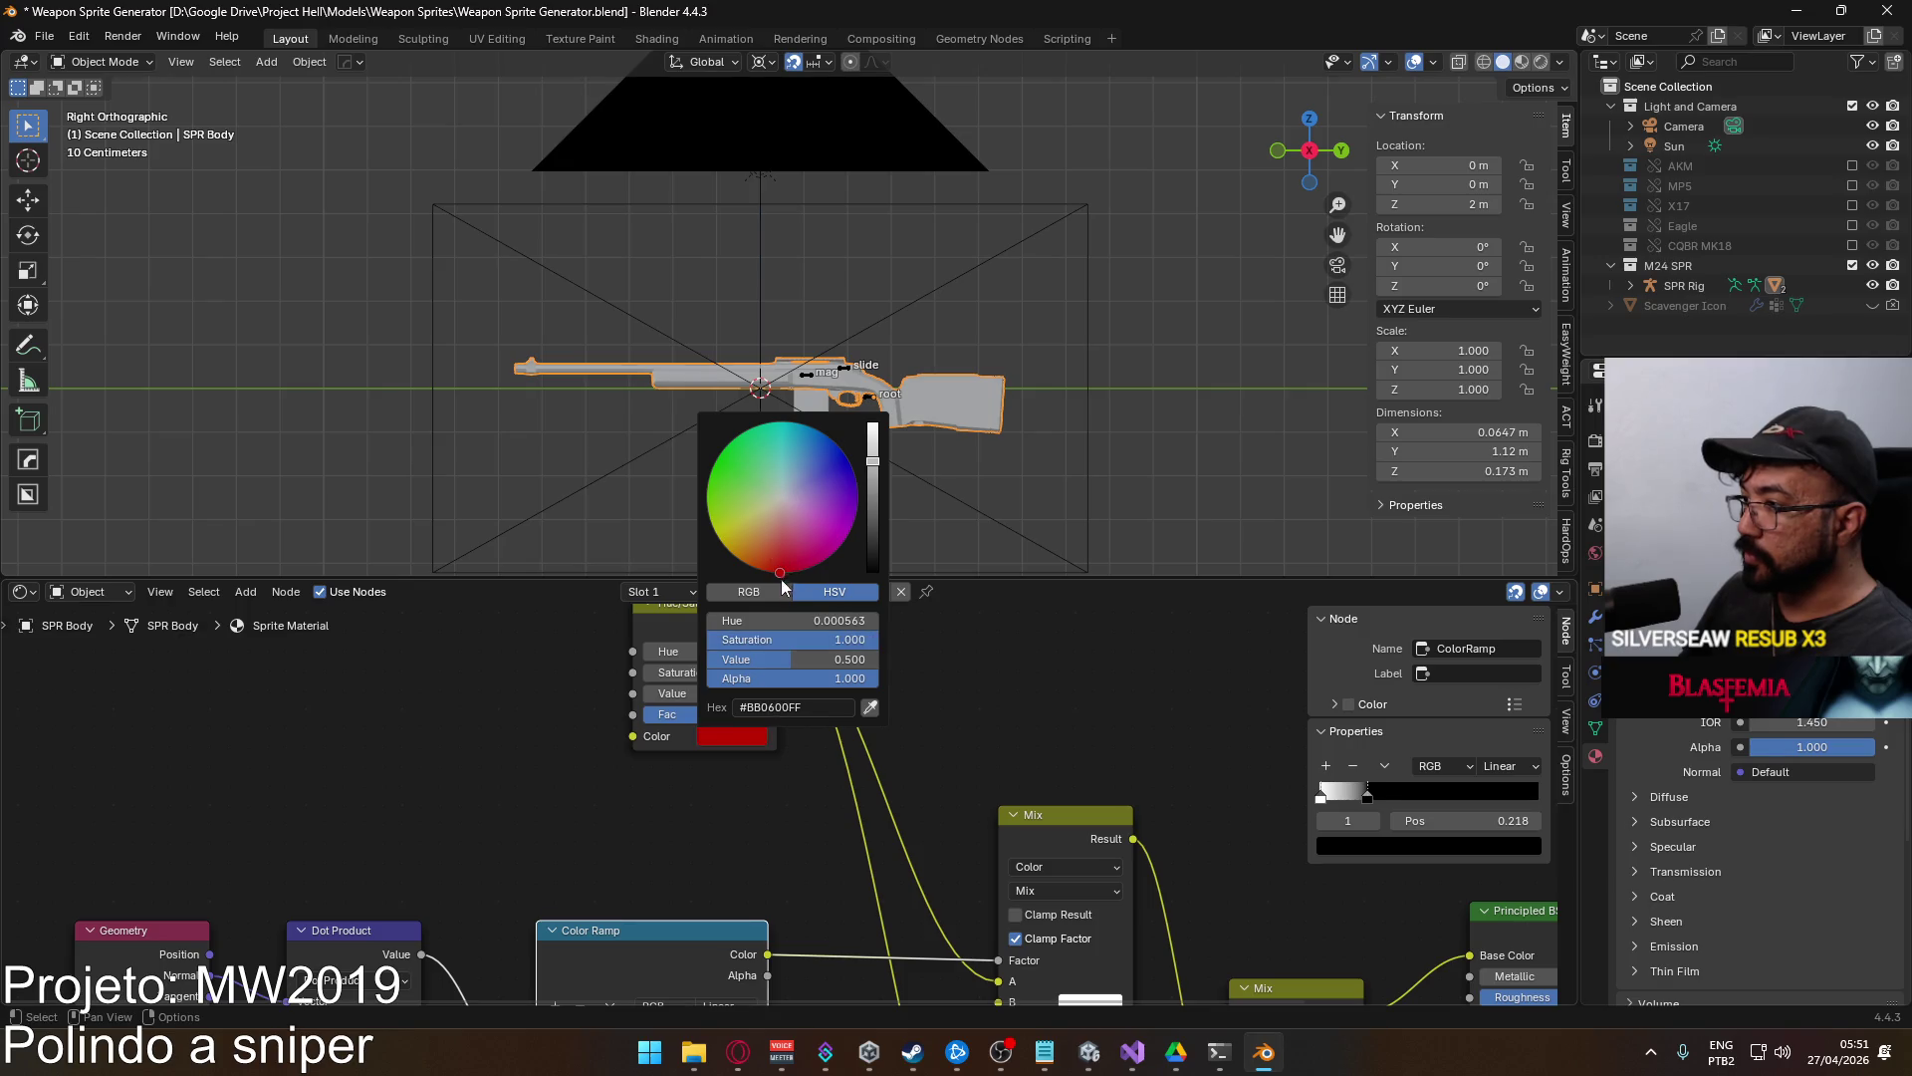
click(827, 621)
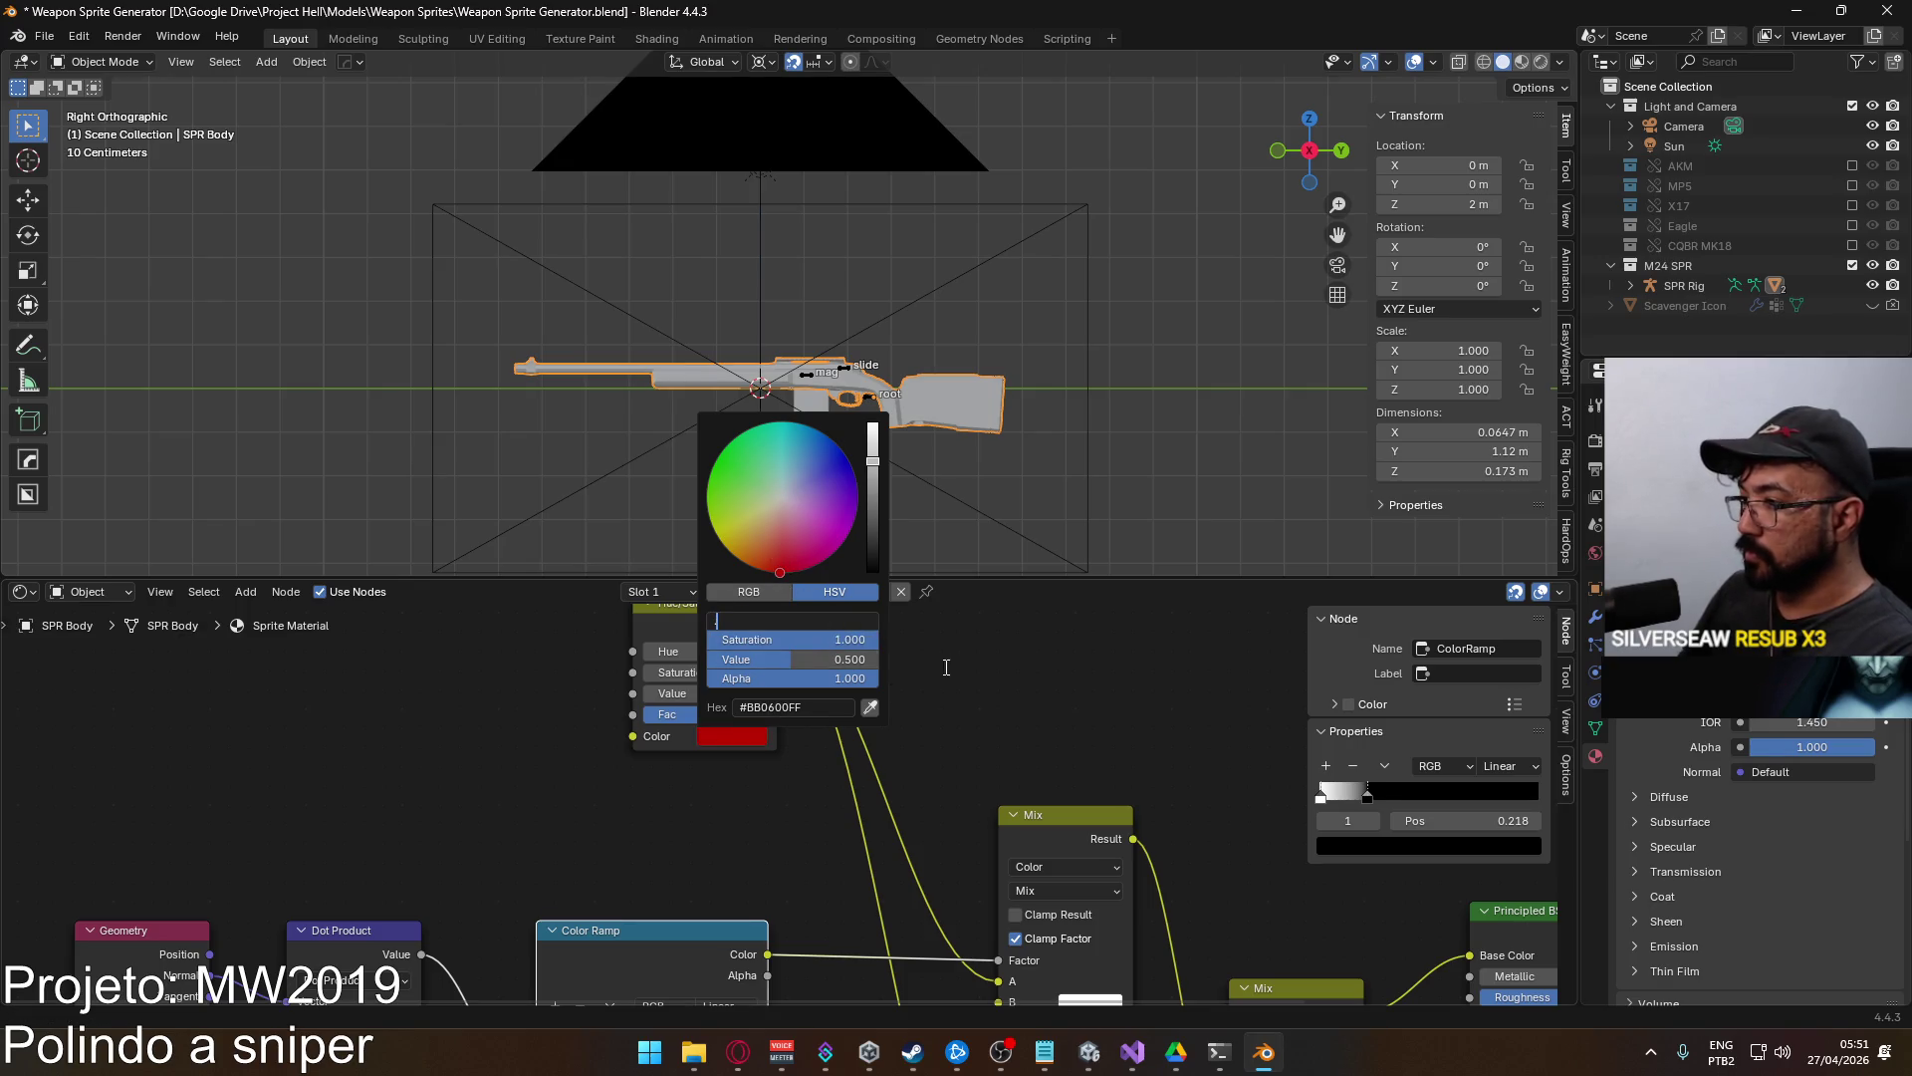
text(0)
key(Return)
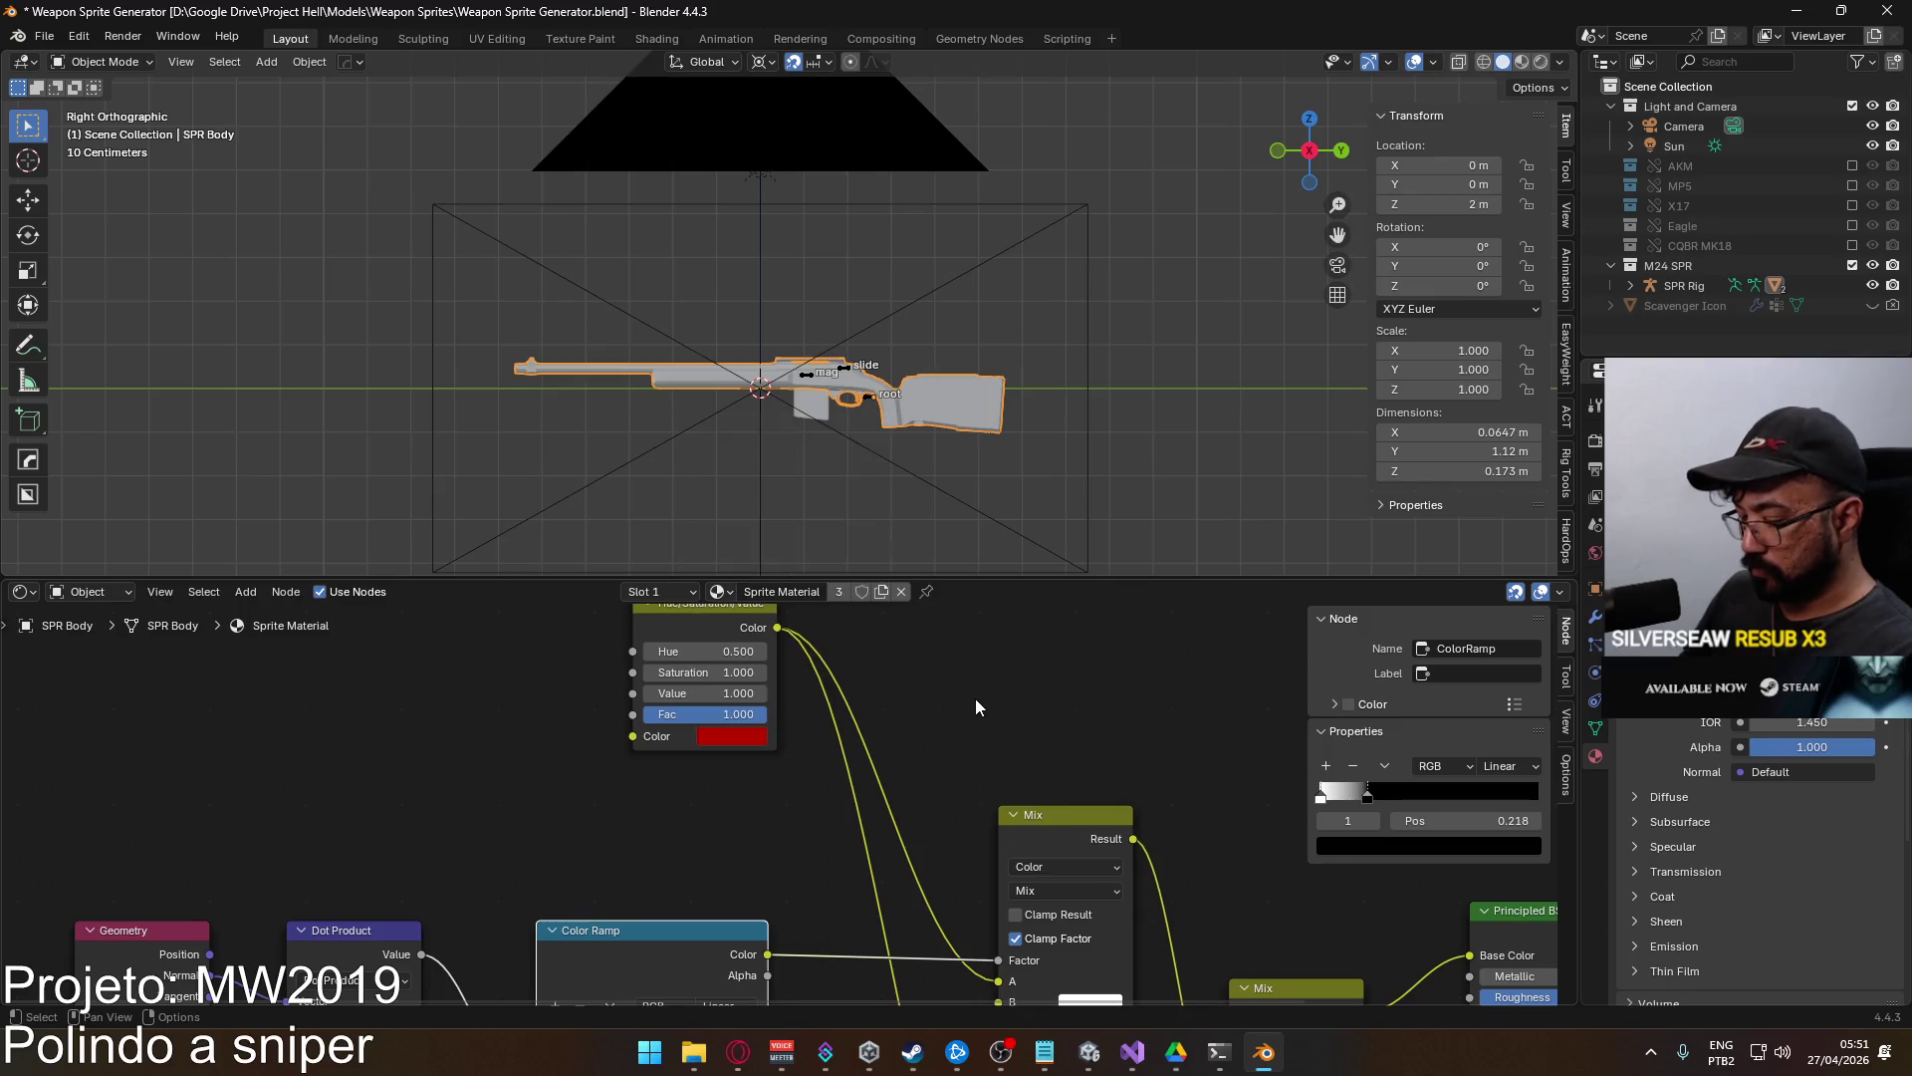
key(F12)
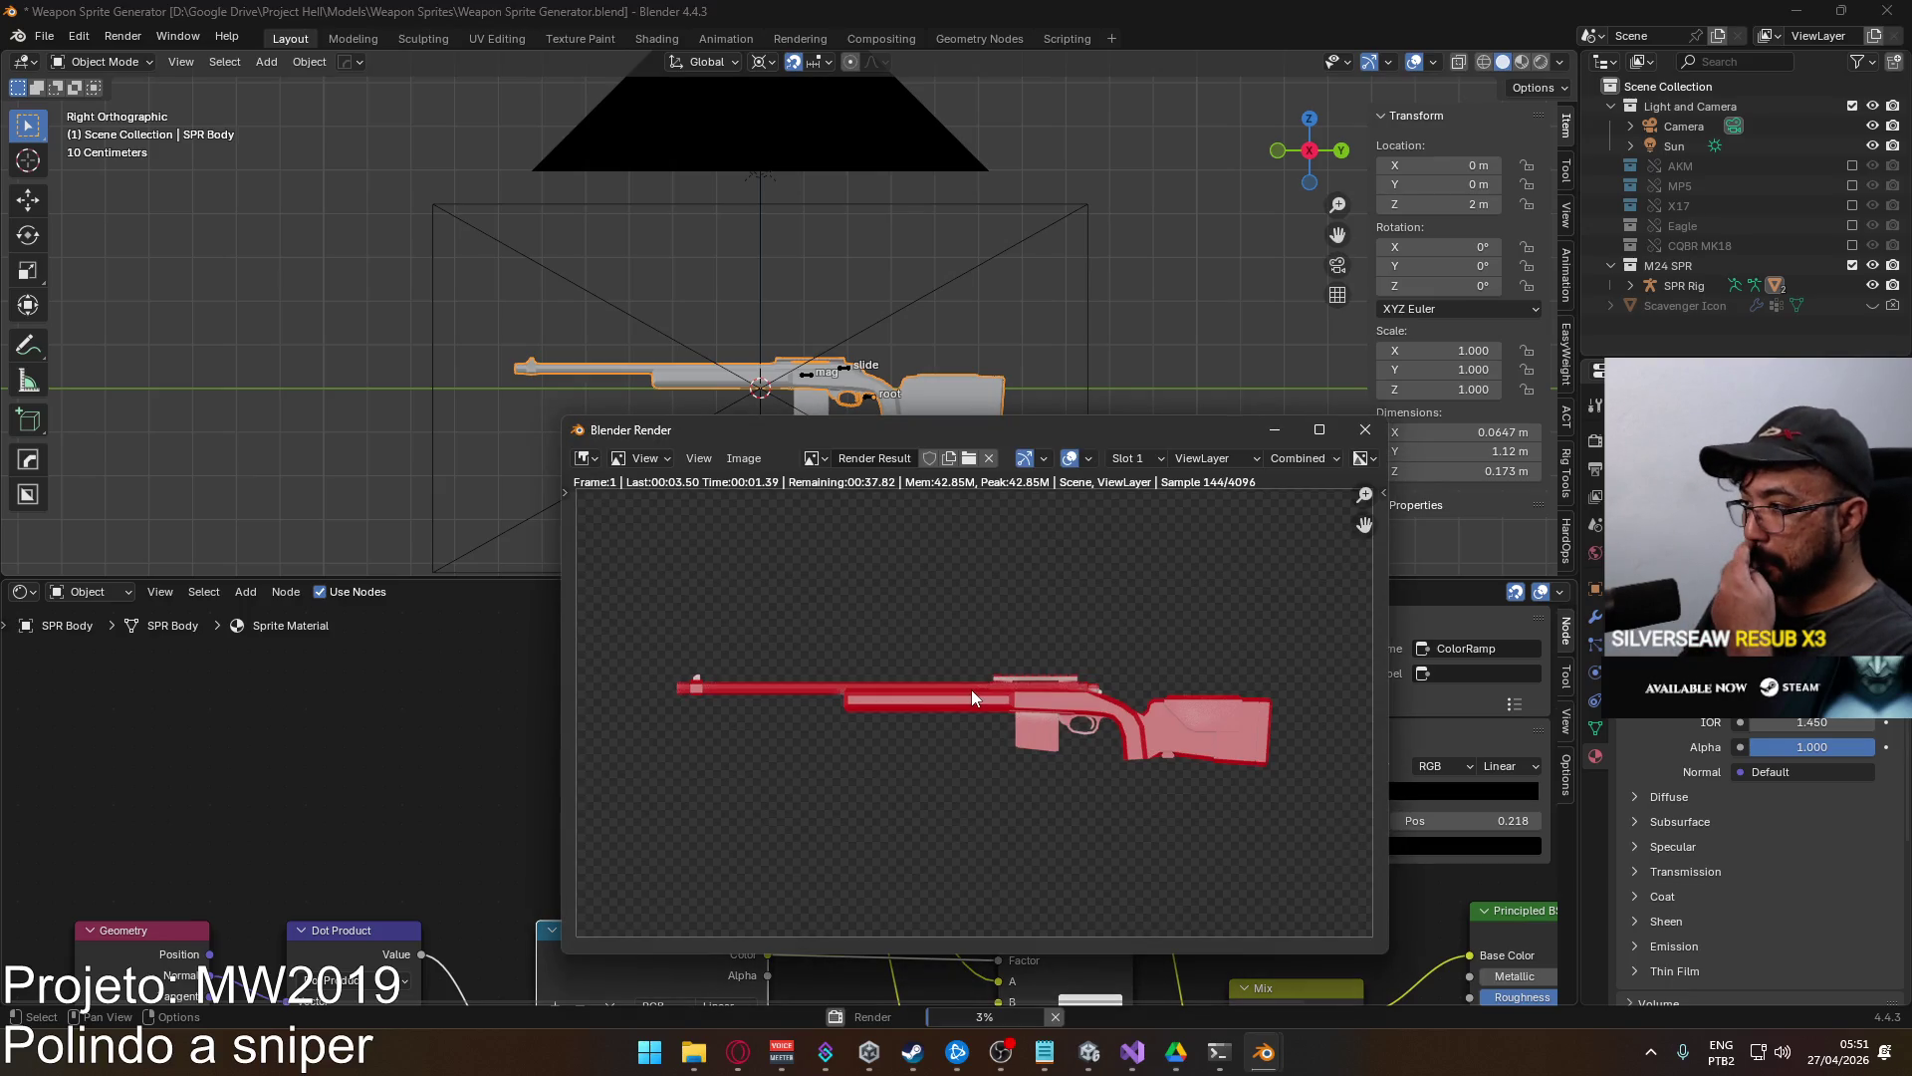
scroll(1016, 730, up, 3)
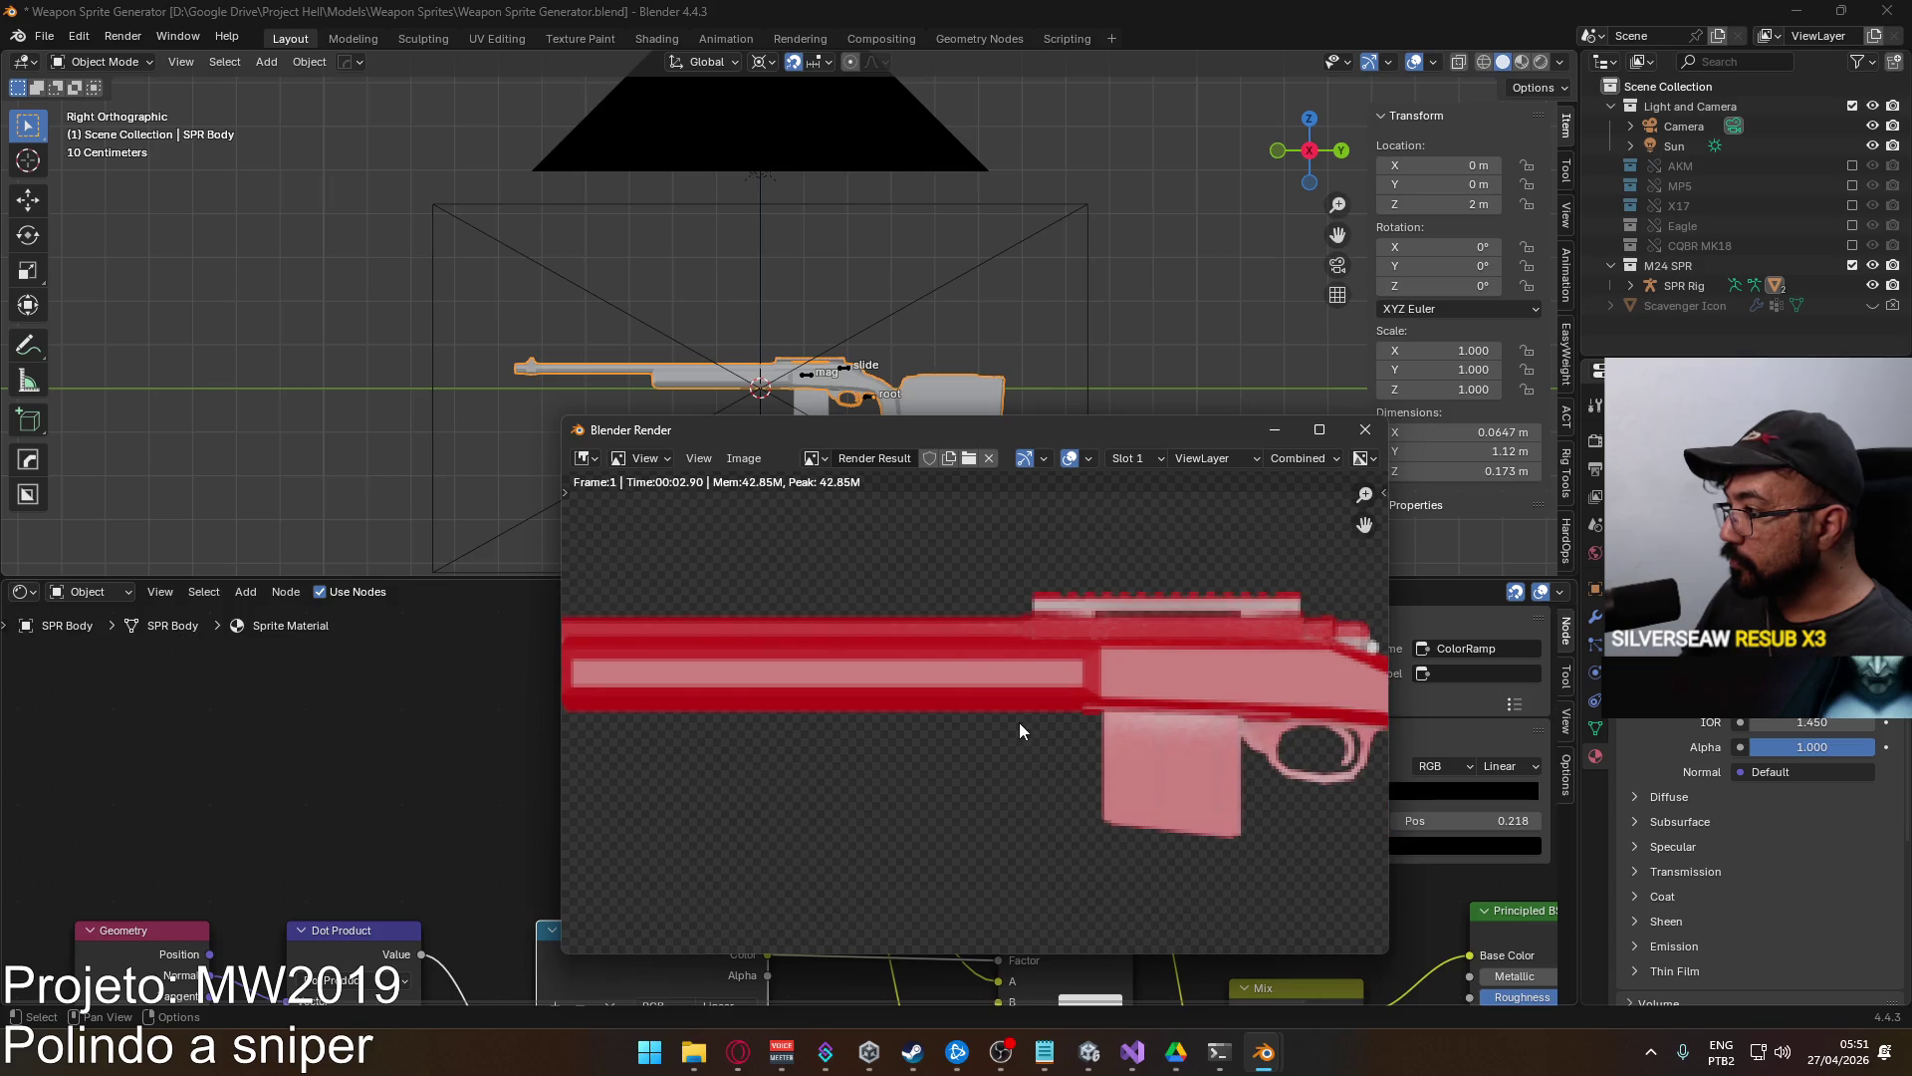
scroll(1019, 721, down, 2)
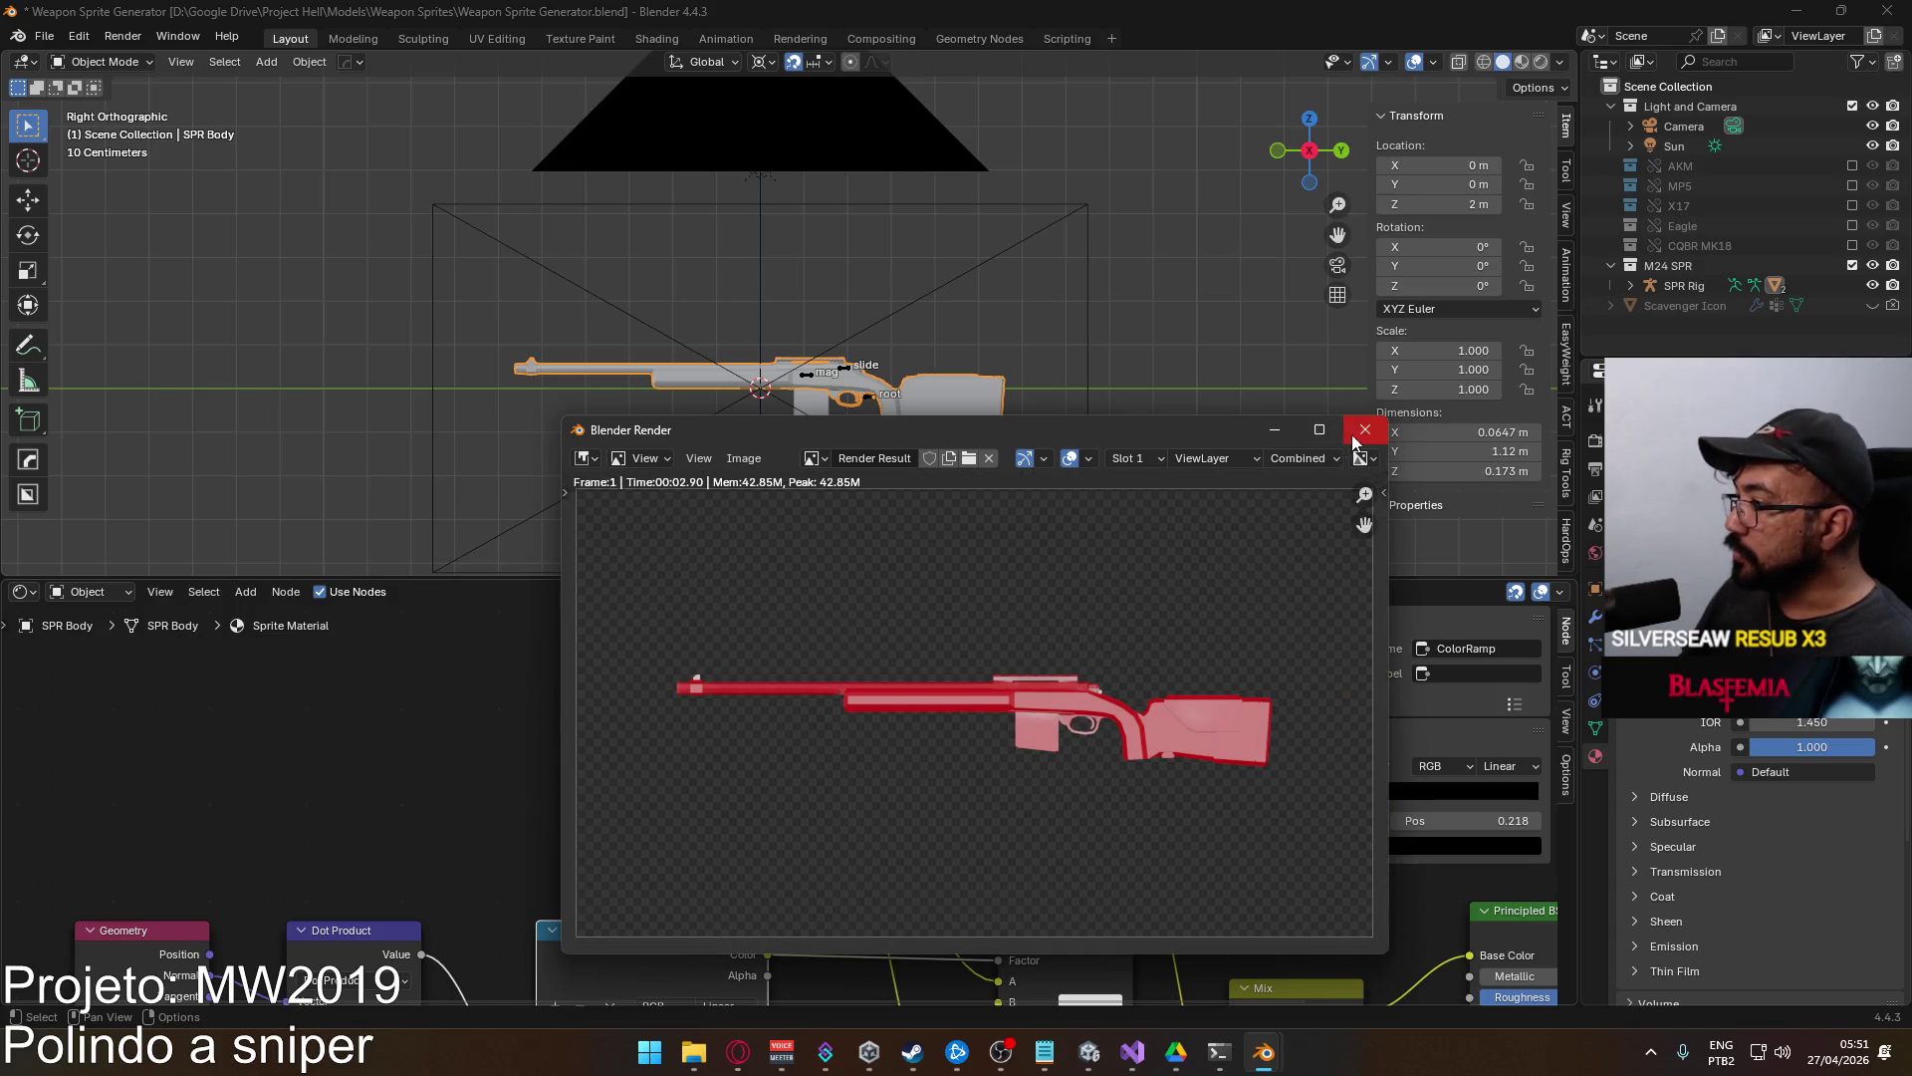
click(1364, 430)
key(KP_Decimal)
mouse_move(604, 958)
mouse_down()
mouse_move(717, 996)
mouse_move(916, 996)
mouse_move(930, 762)
mouse_move(783, 888)
mouse_move(726, 909)
mouse_move(704, 906)
mouse_move(703, 839)
mouse_up()
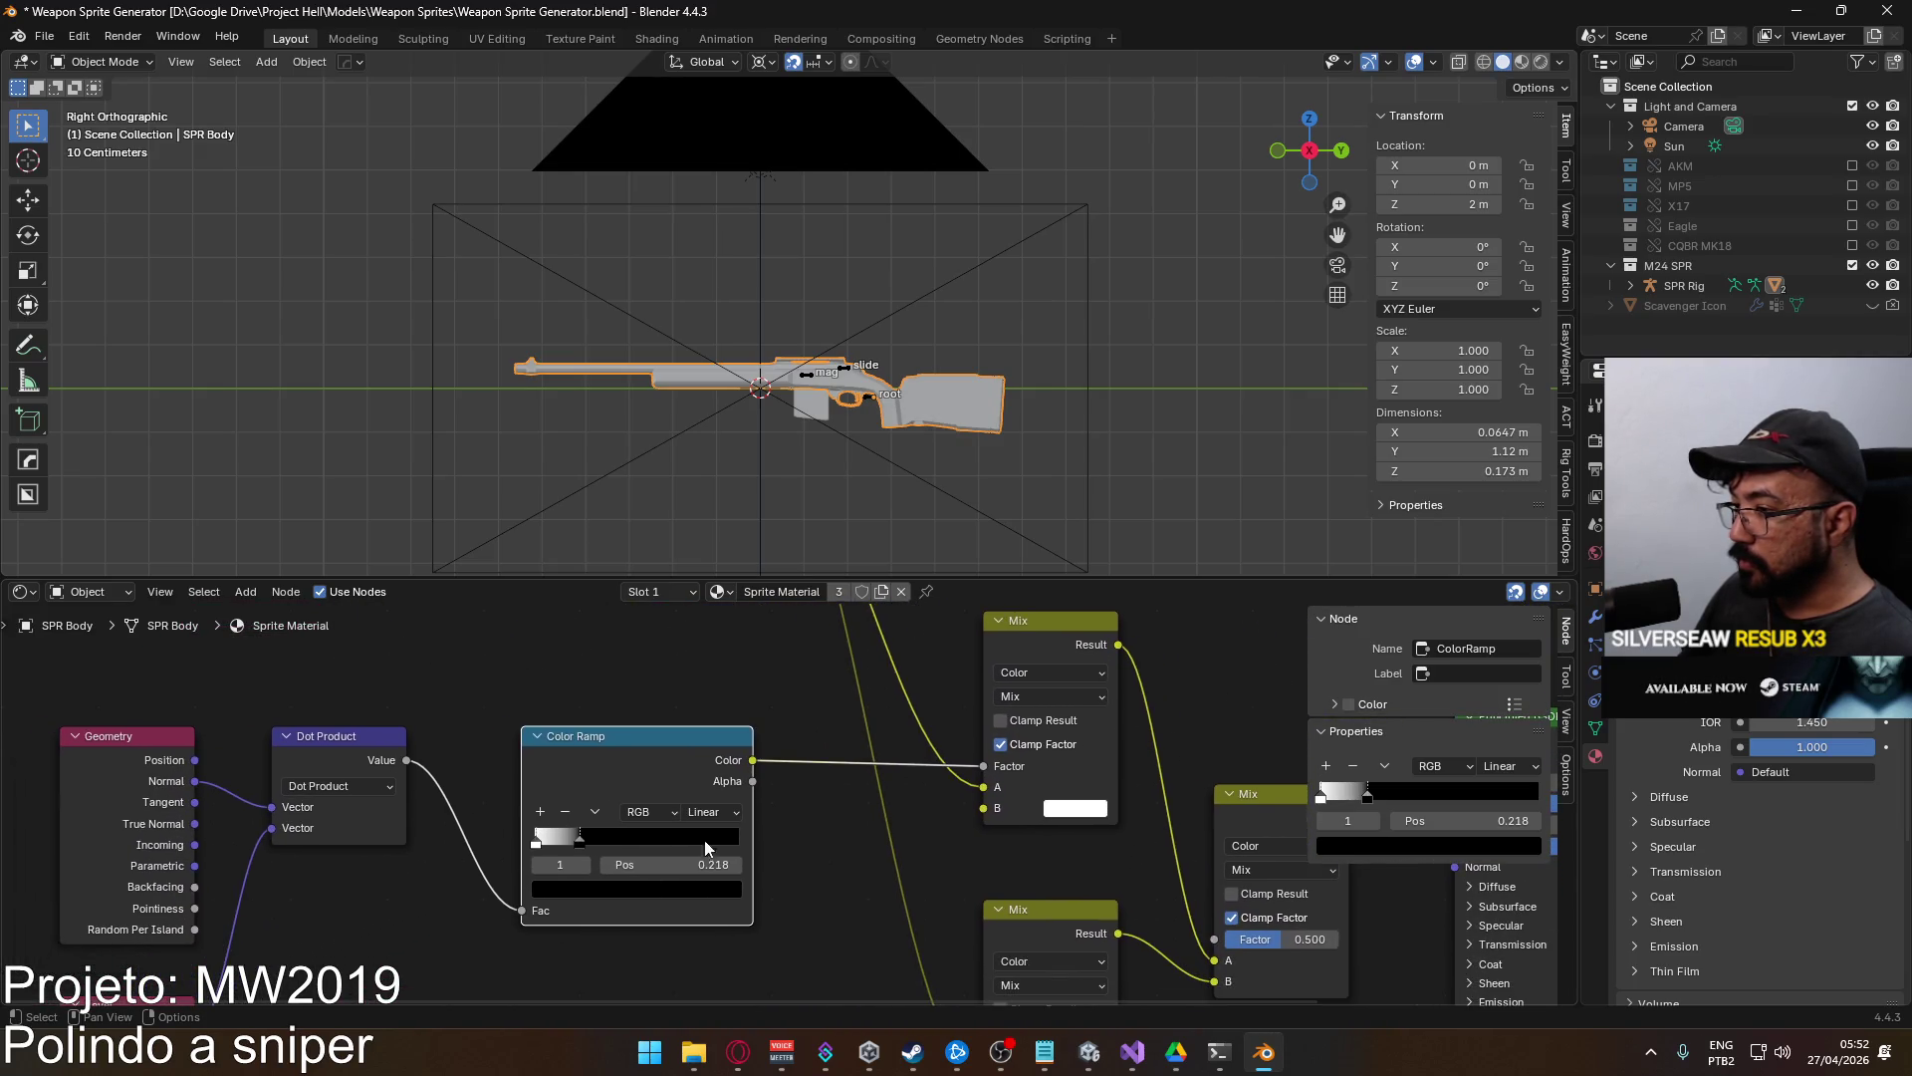
Push the ramp's black stop to the right end, make Mix B blue, and render.
drag(578, 841, 797, 848)
click(592, 847)
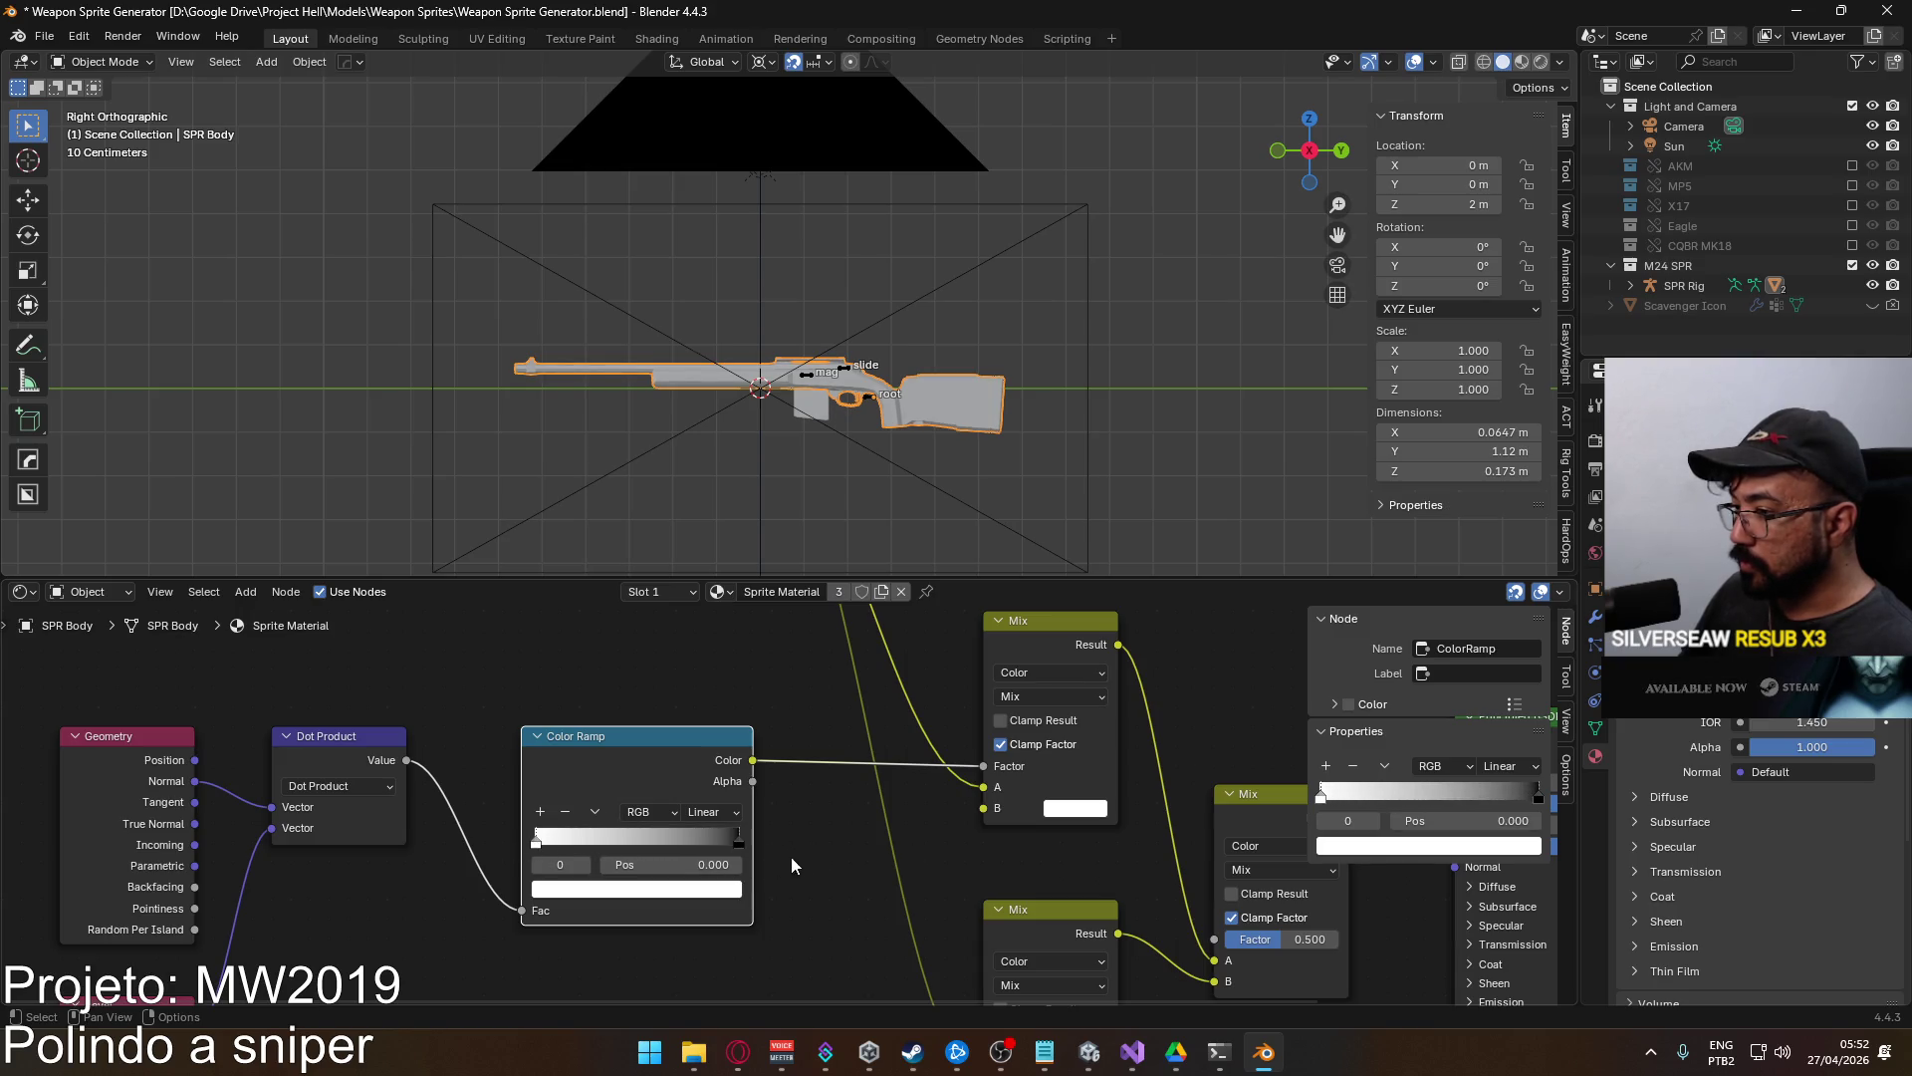
click(1076, 808)
click(1076, 808)
click(1195, 537)
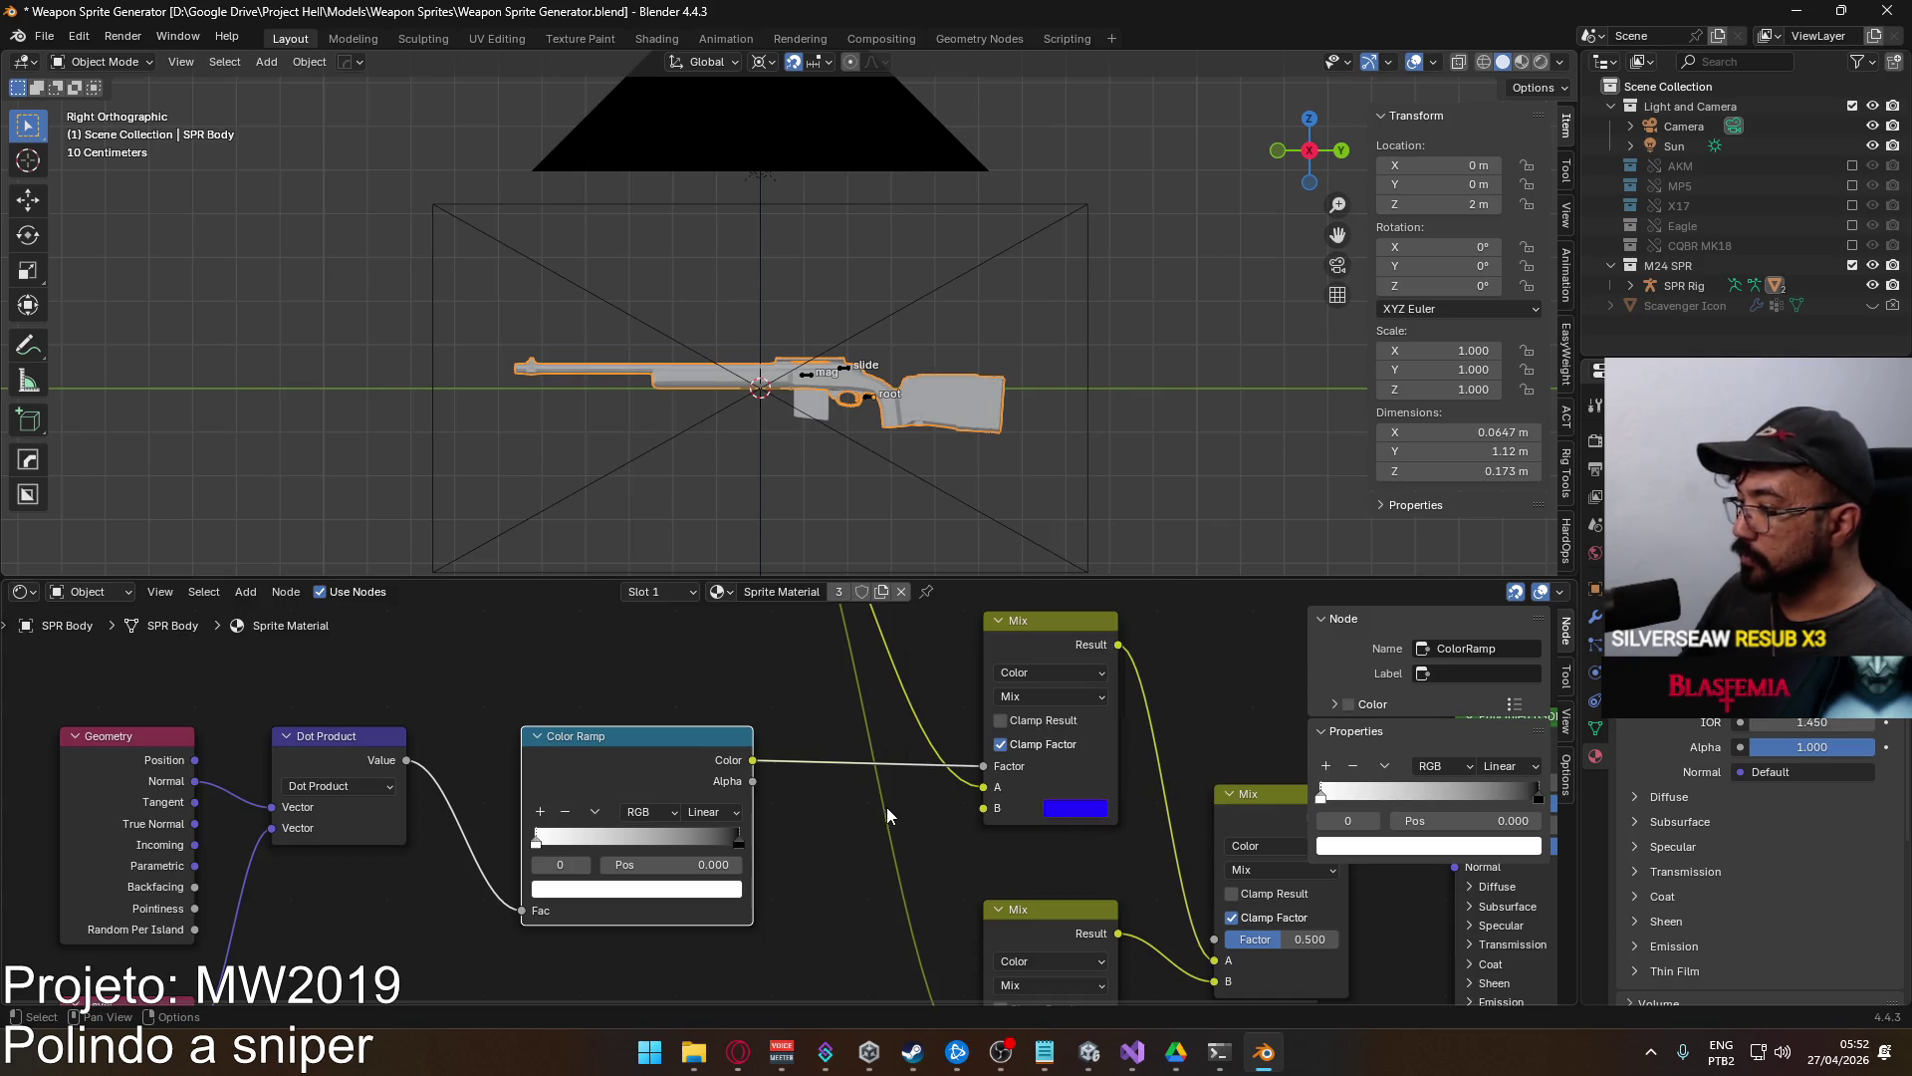
key(F12)
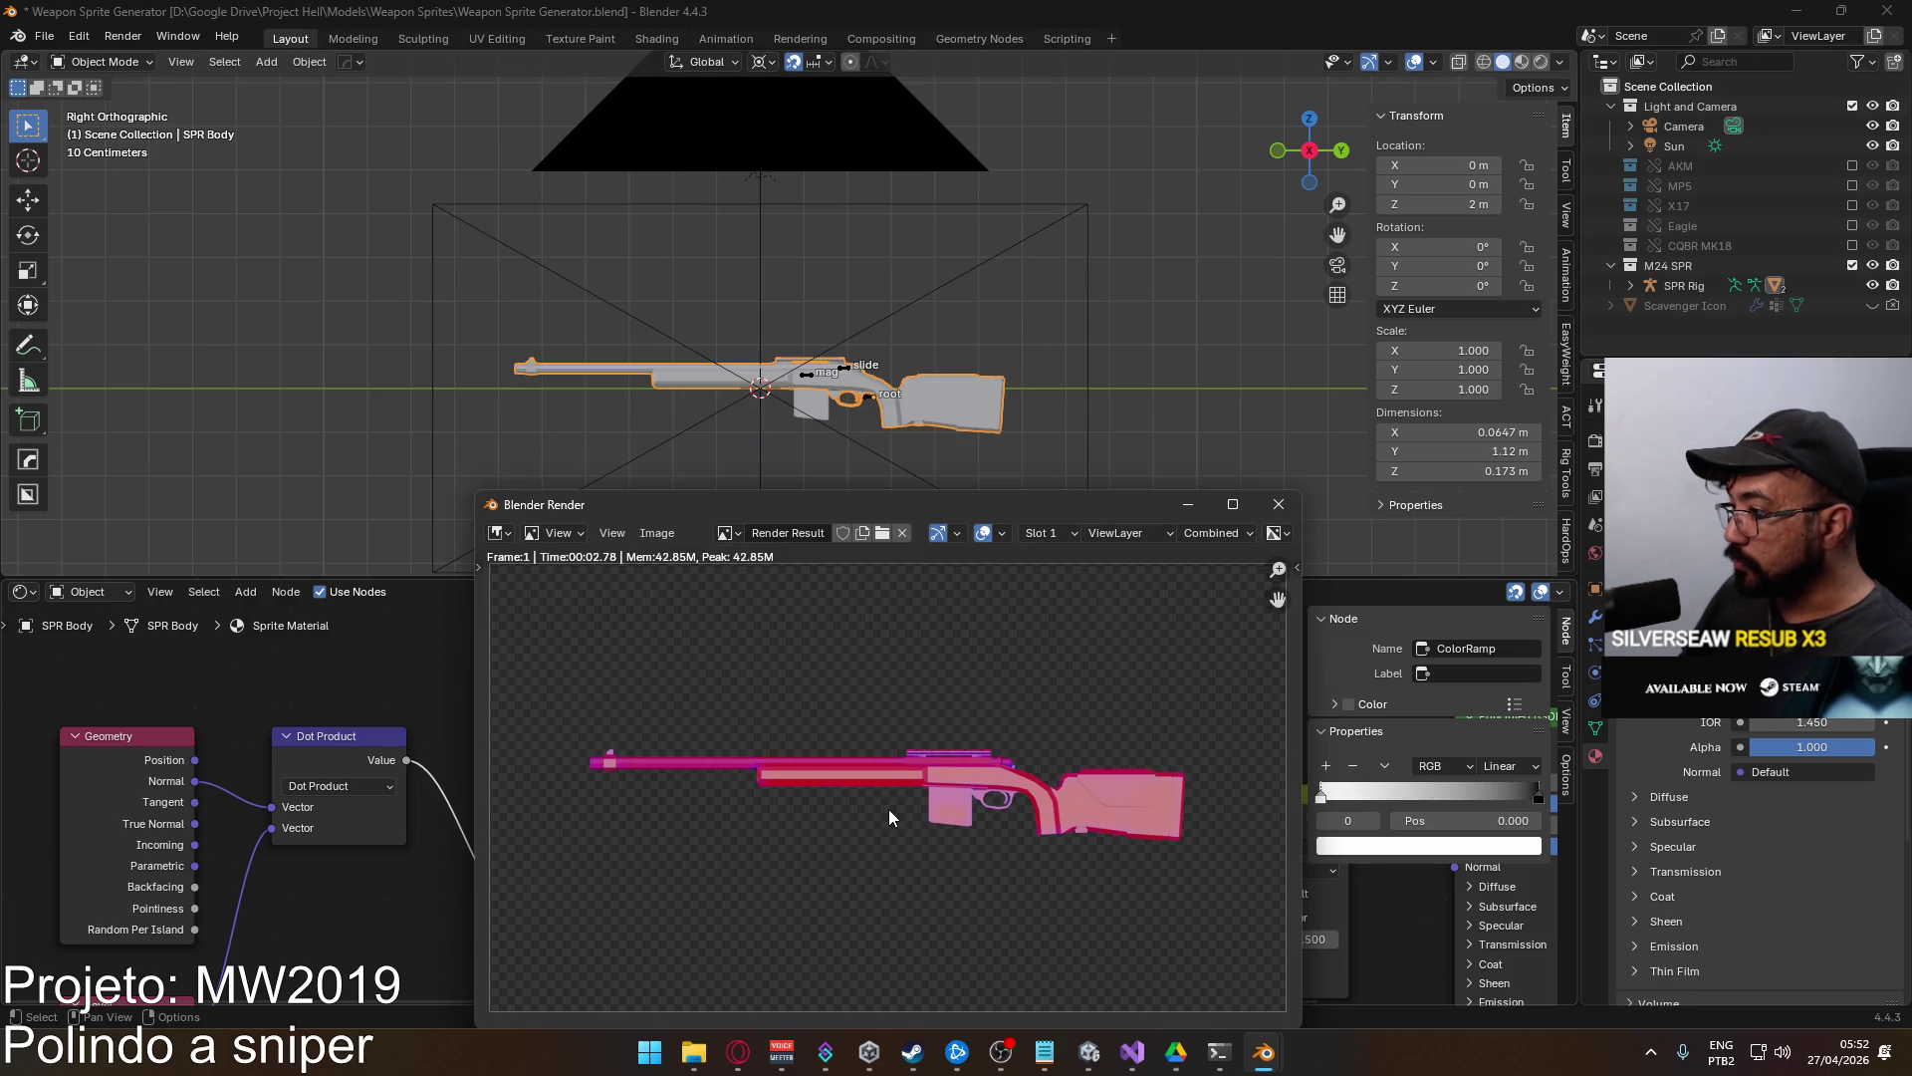
click(1279, 504)
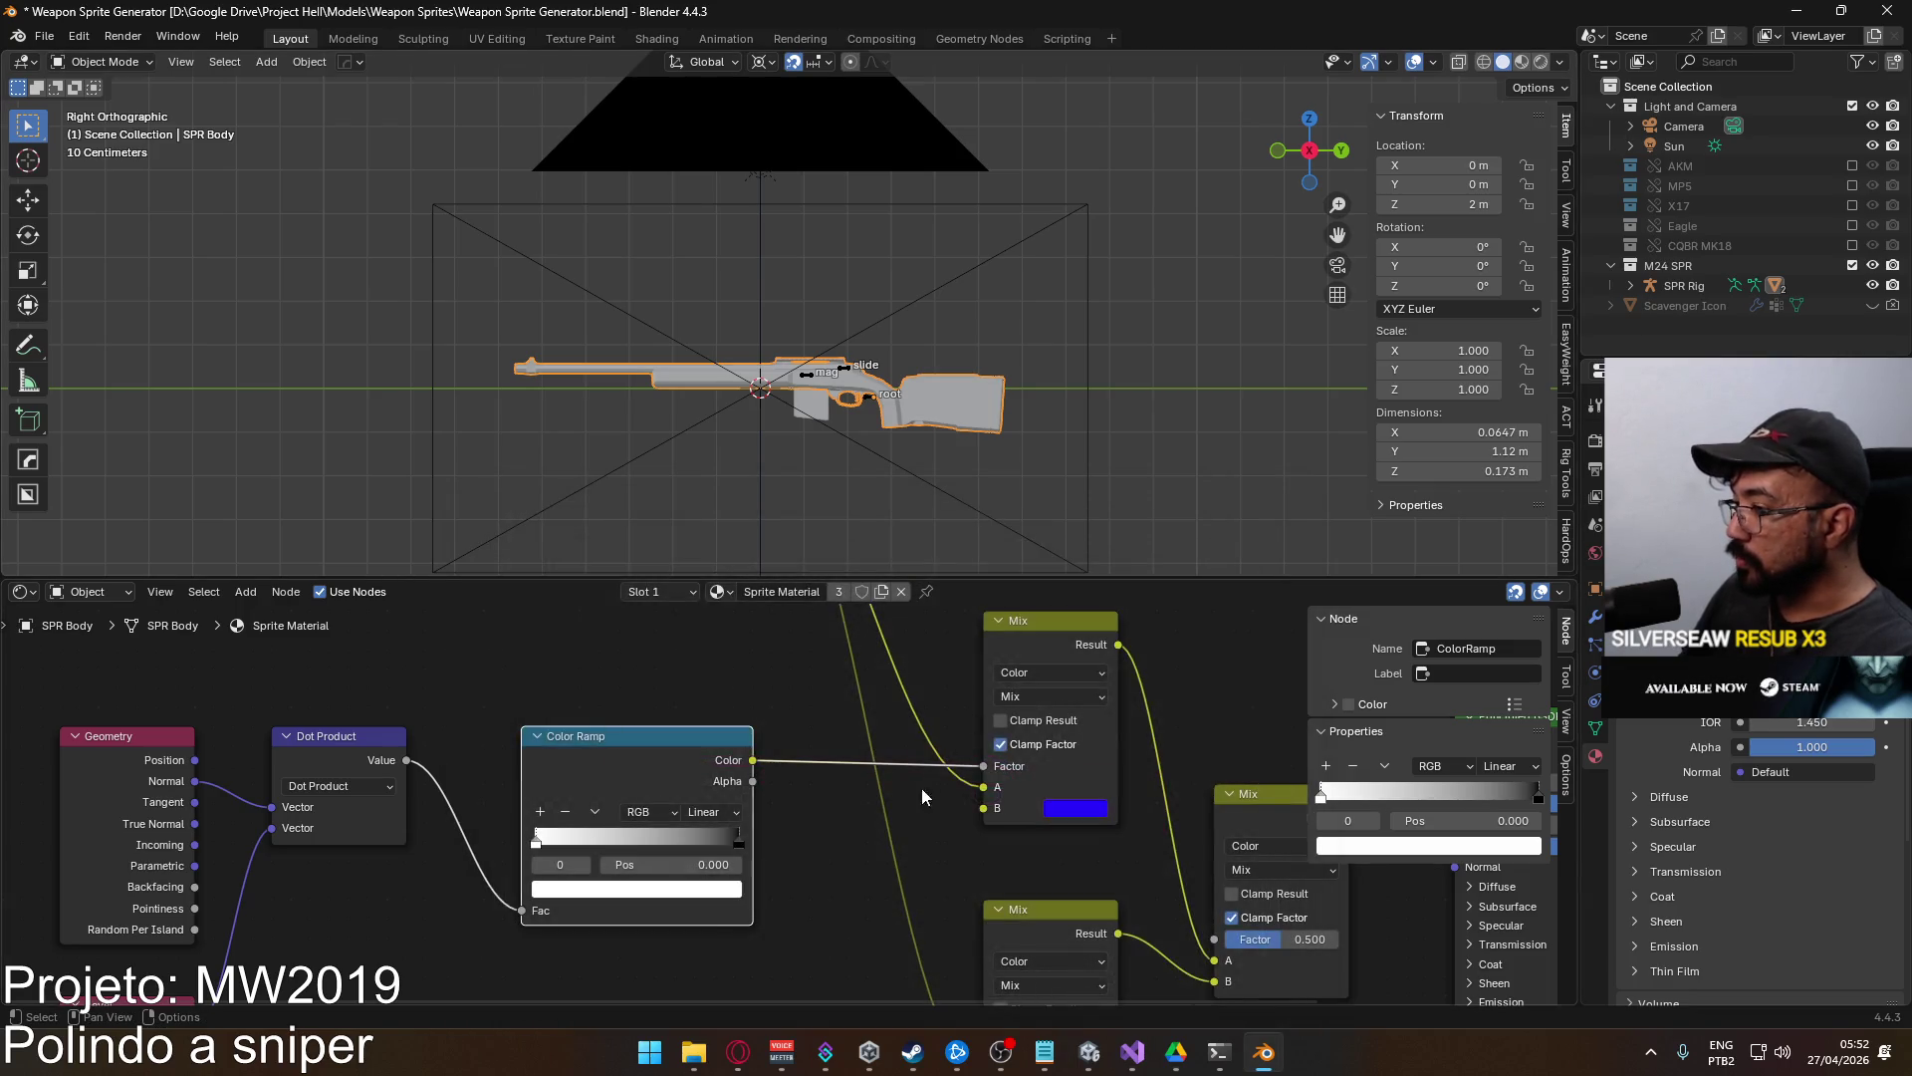
Desaturate the Mix B colour to grey with 0.75 brightness.
click(1077, 808)
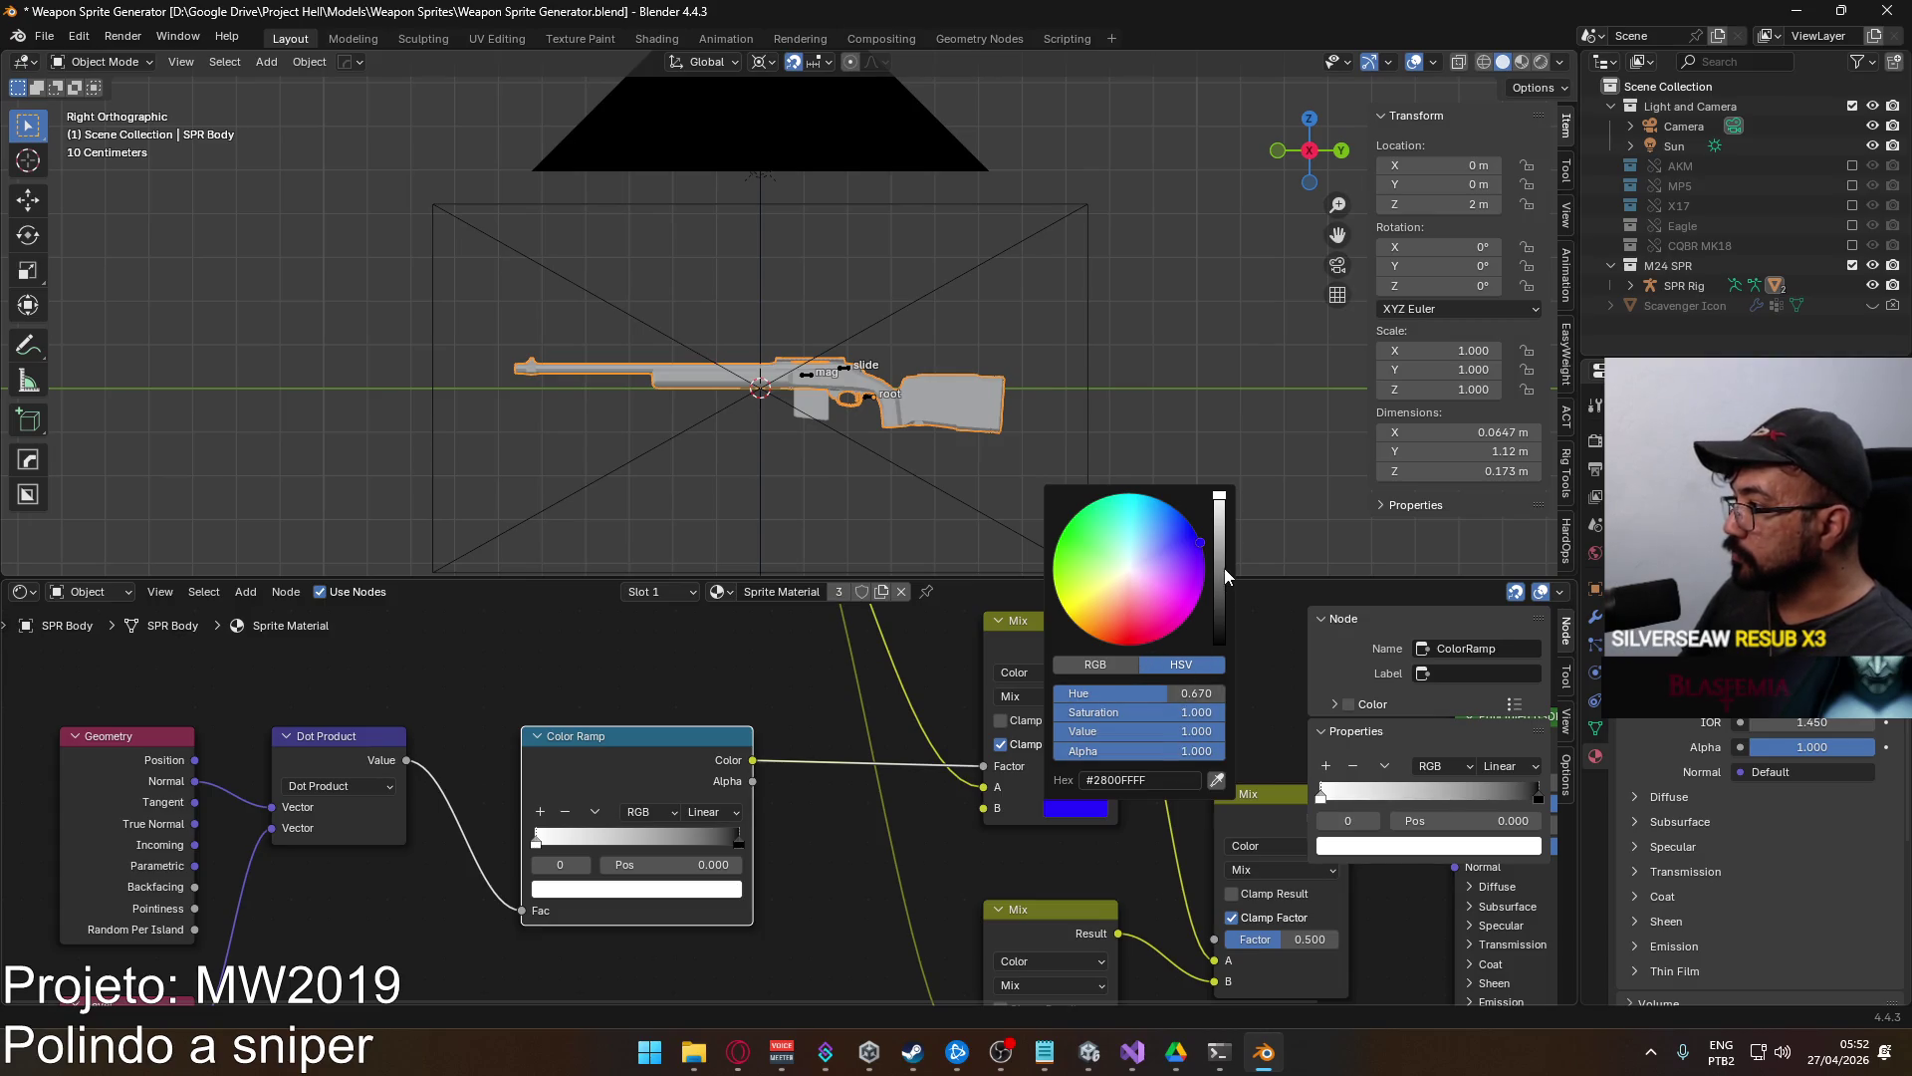
drag(1153, 724, 884, 713)
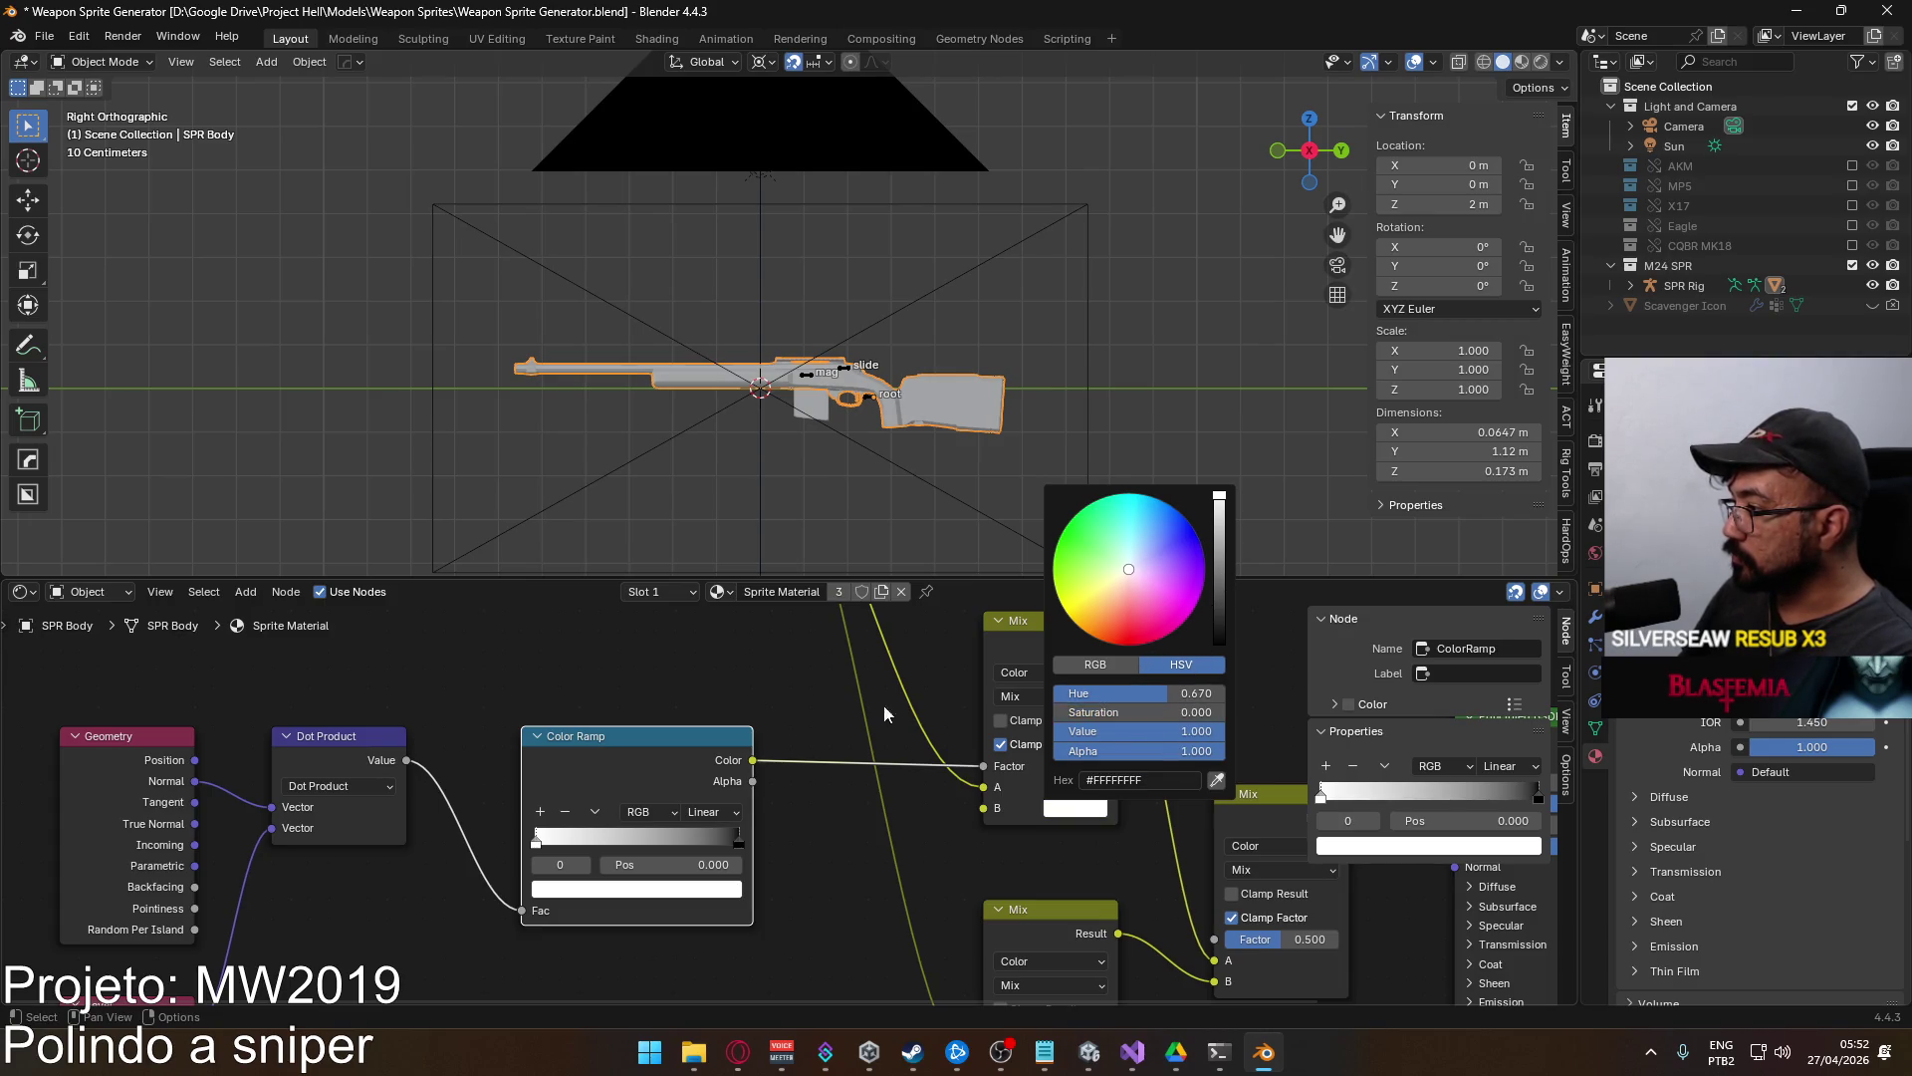
click(1186, 740)
key(ctrl+a)
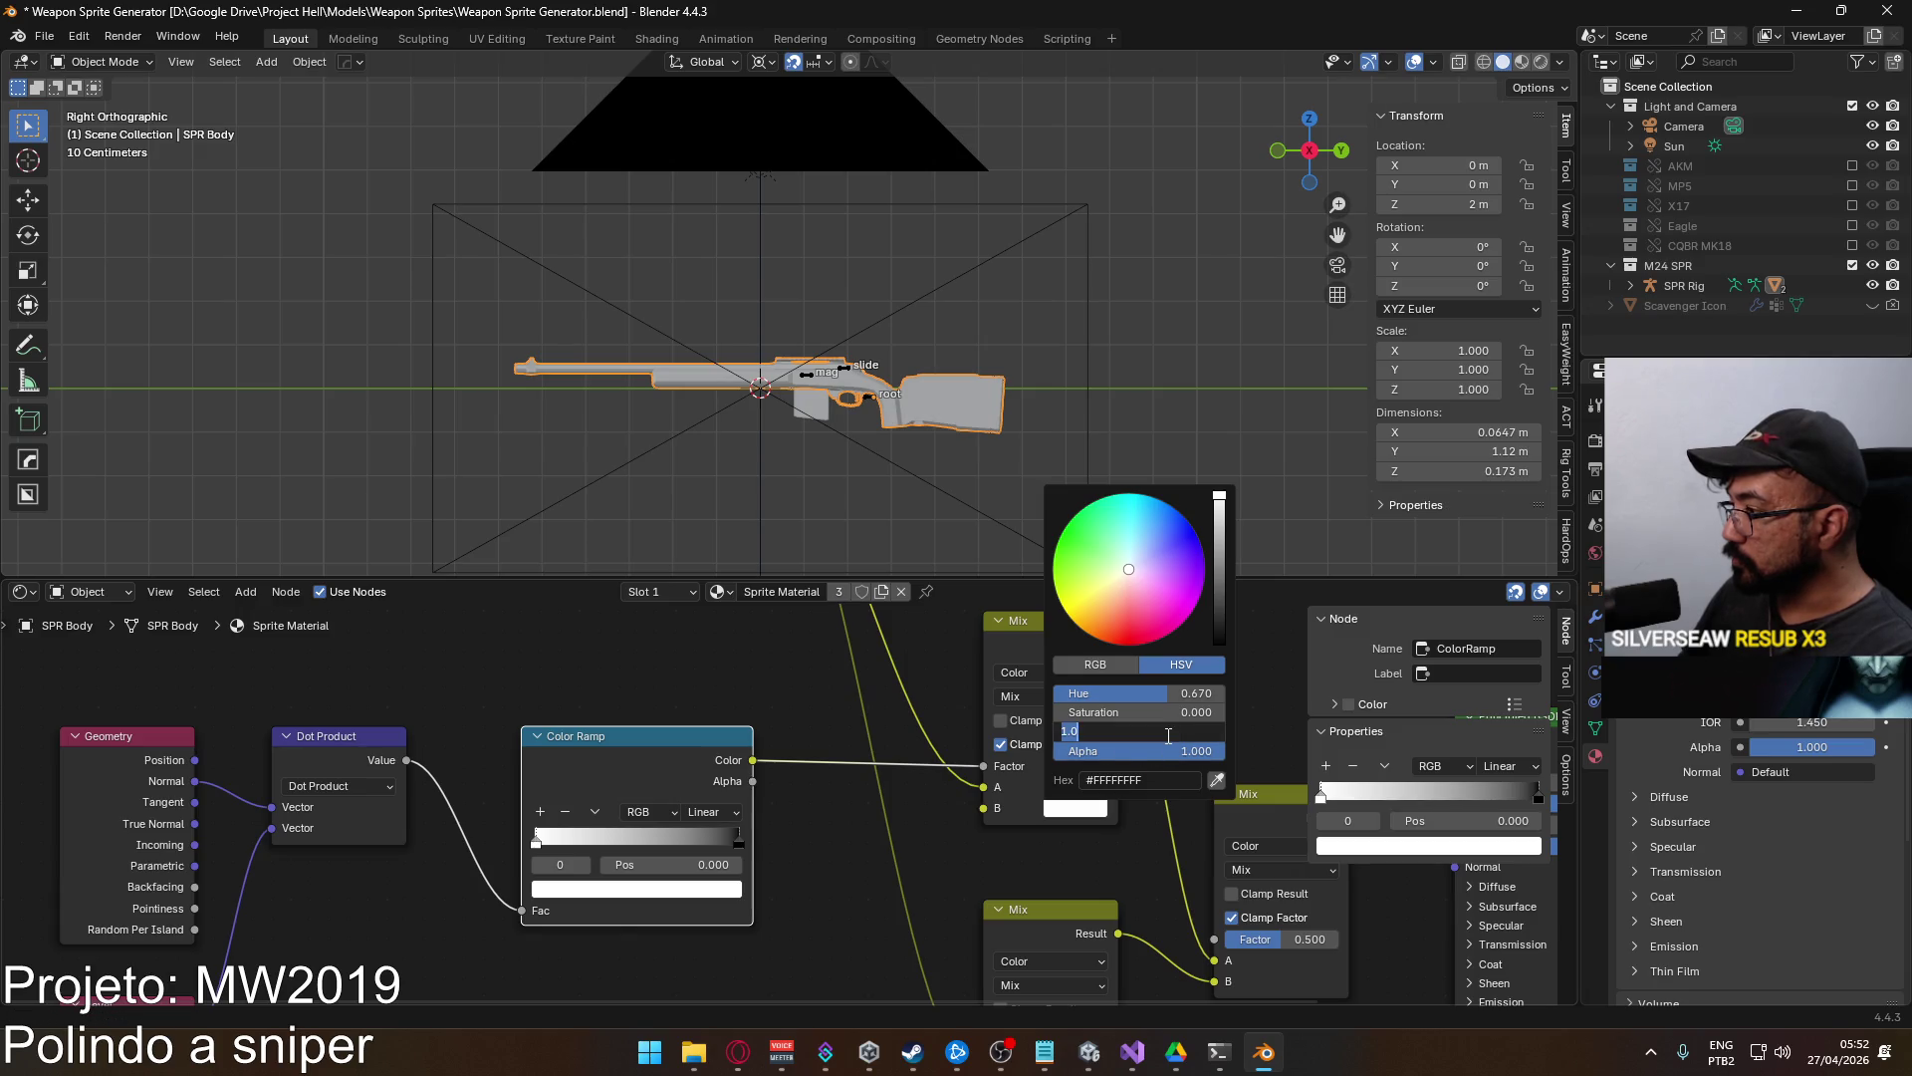
text(.75)
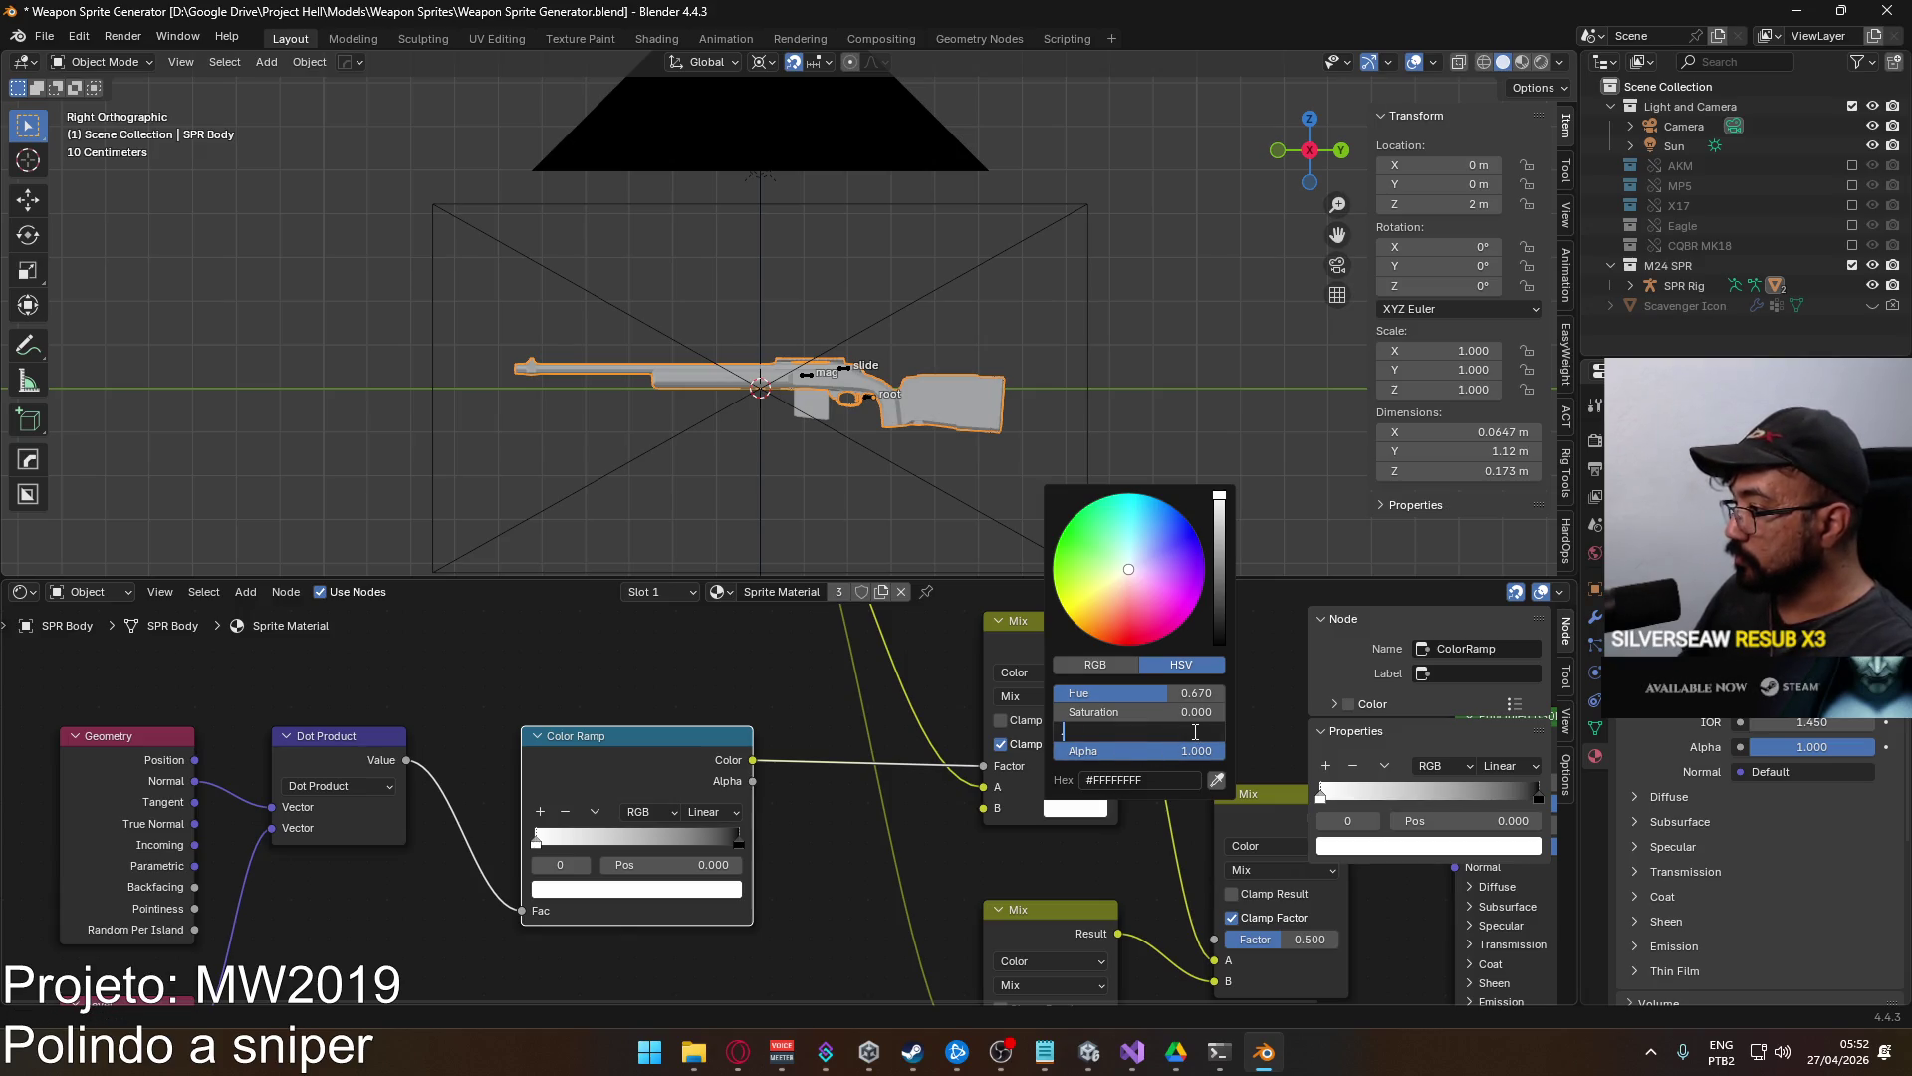
key(Return)
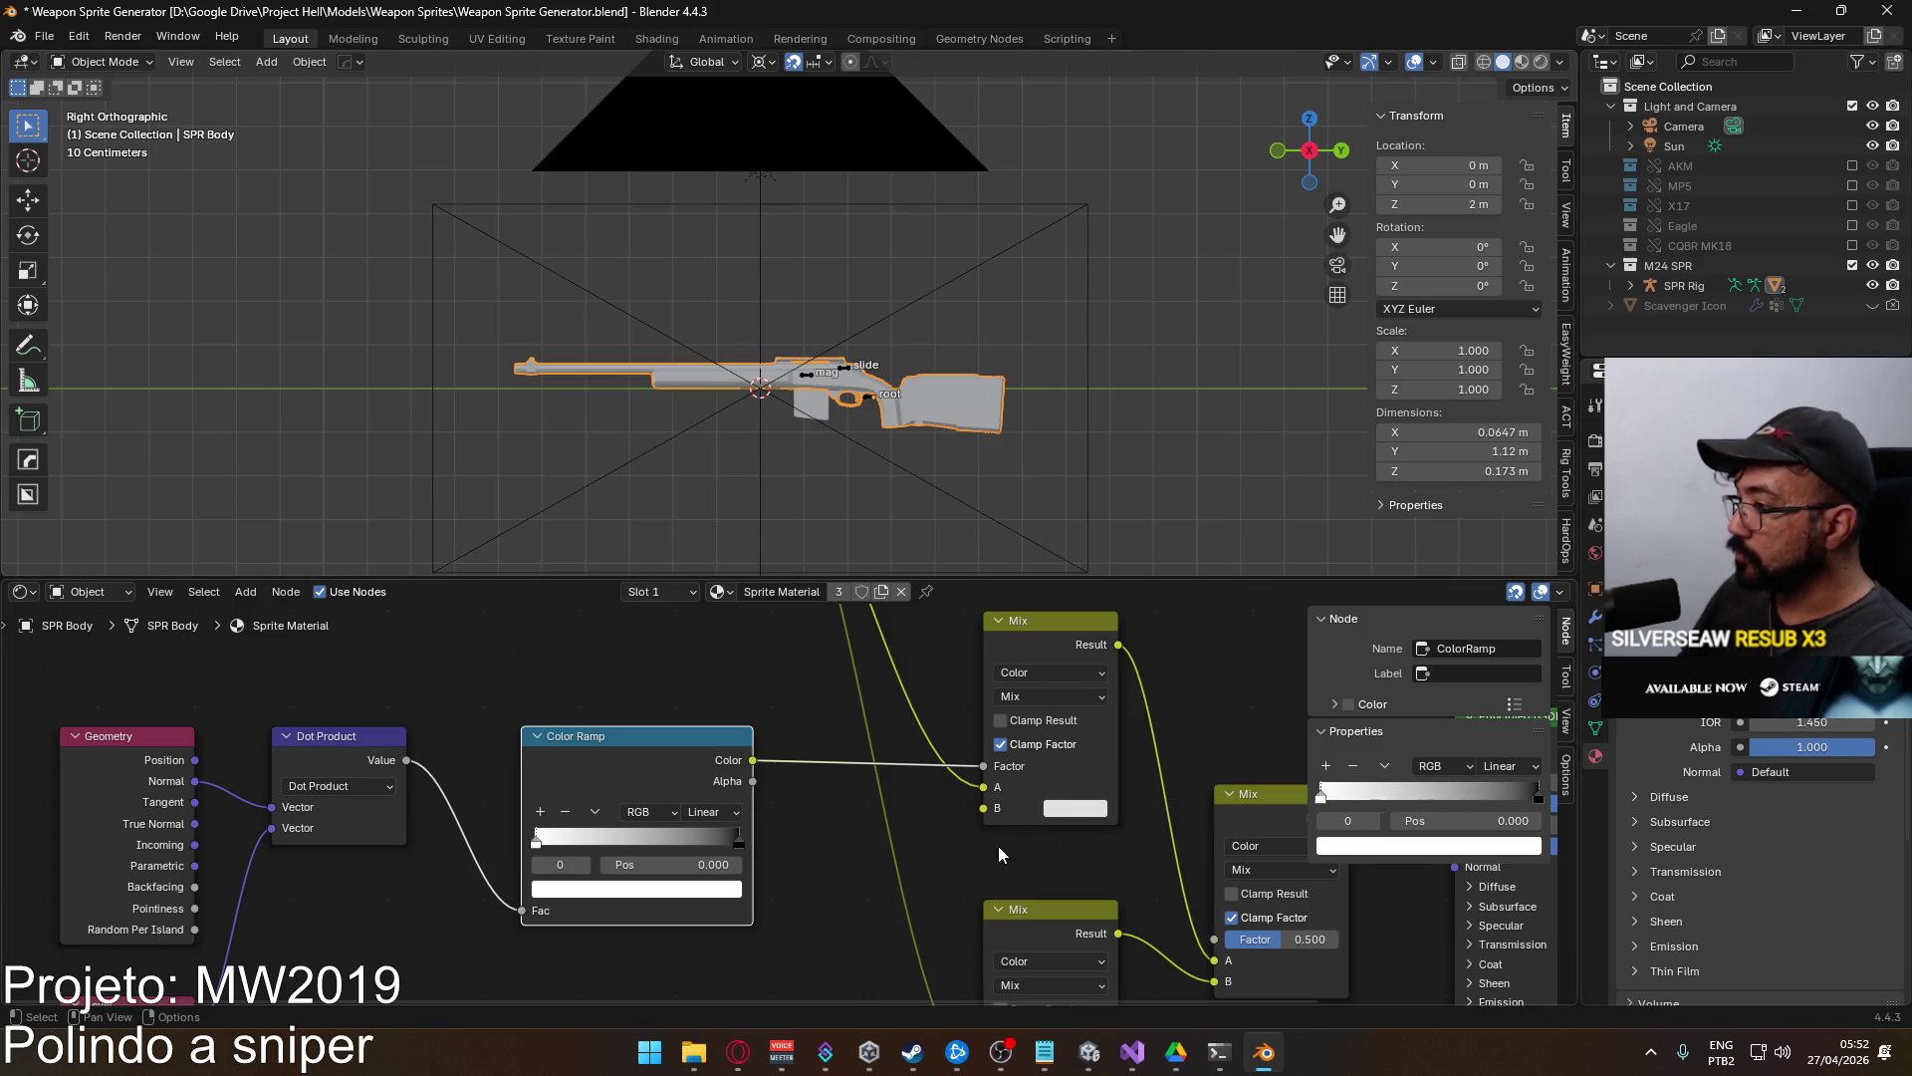
scroll(984, 828, up, 5)
Lower the red tint's brightness to 0.3.
click(736, 756)
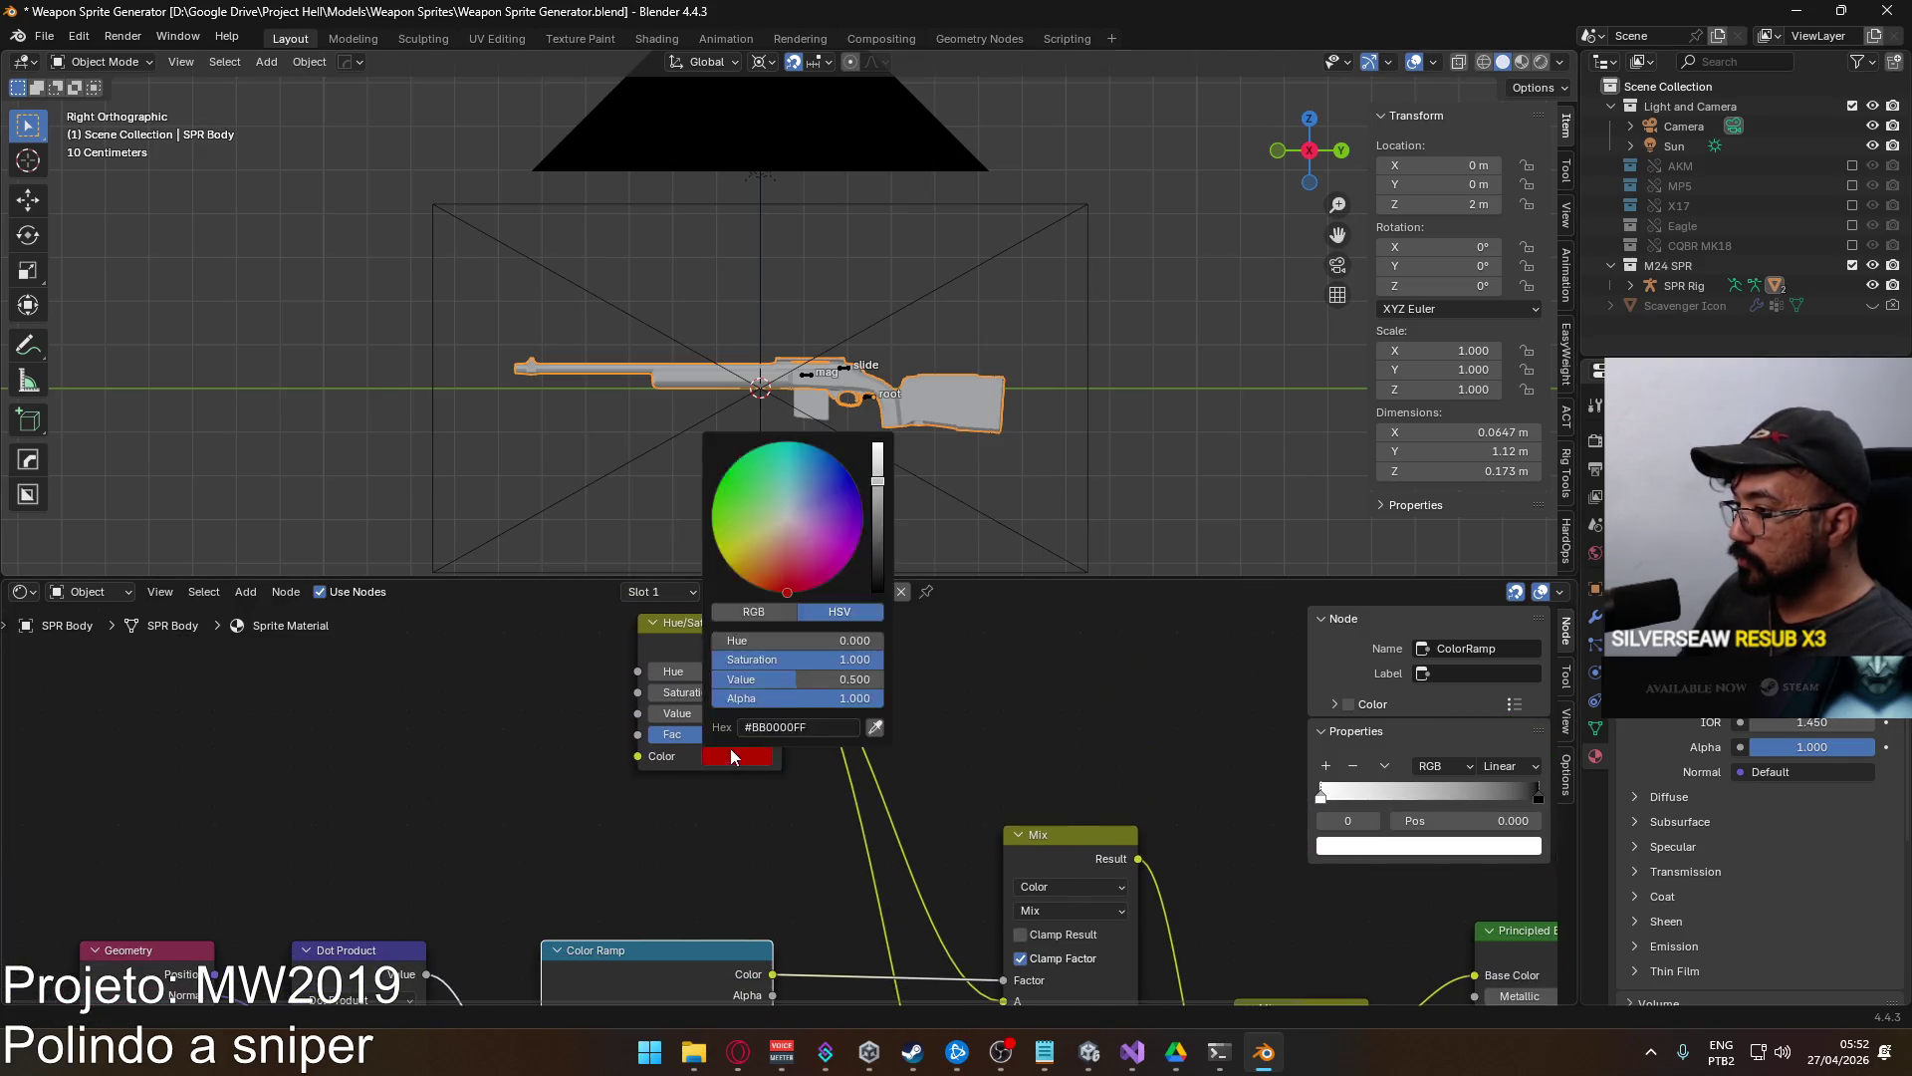
click(762, 754)
click(855, 680)
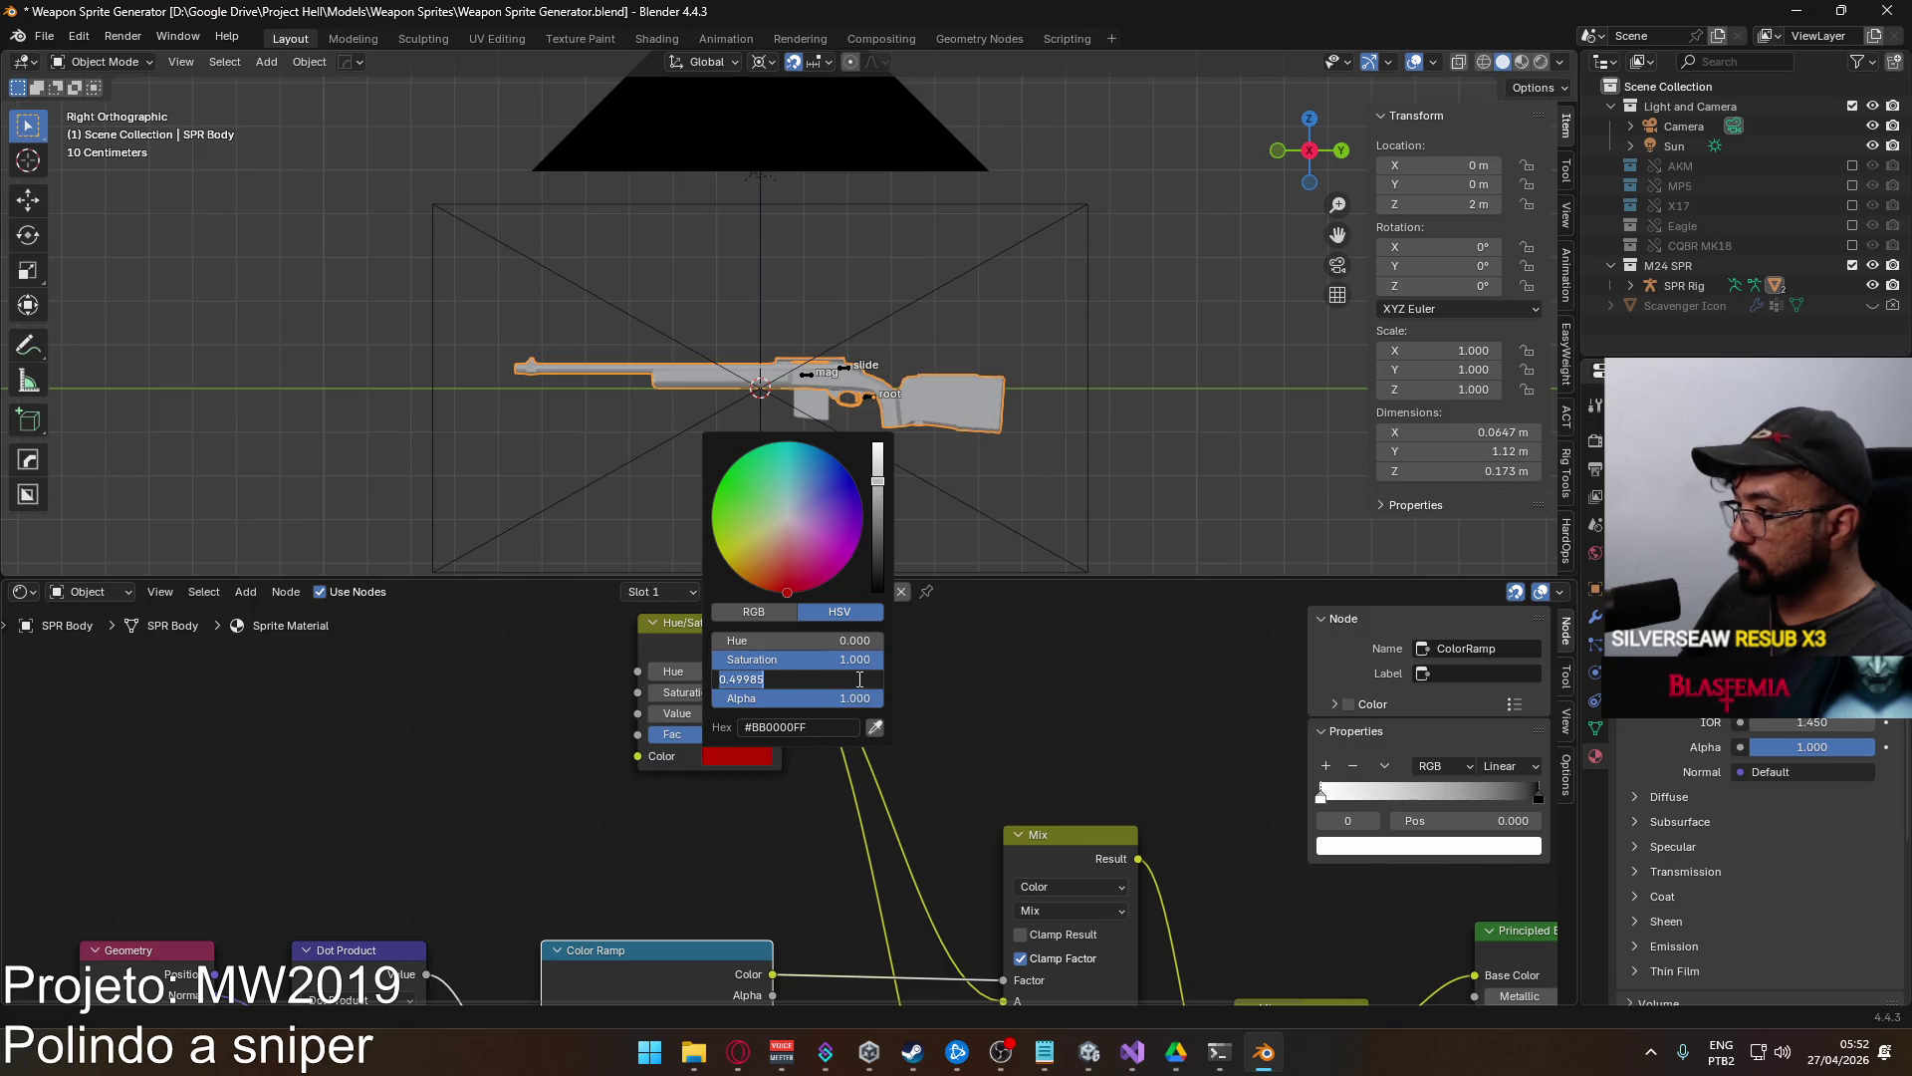
text(0.3)
key(Return)
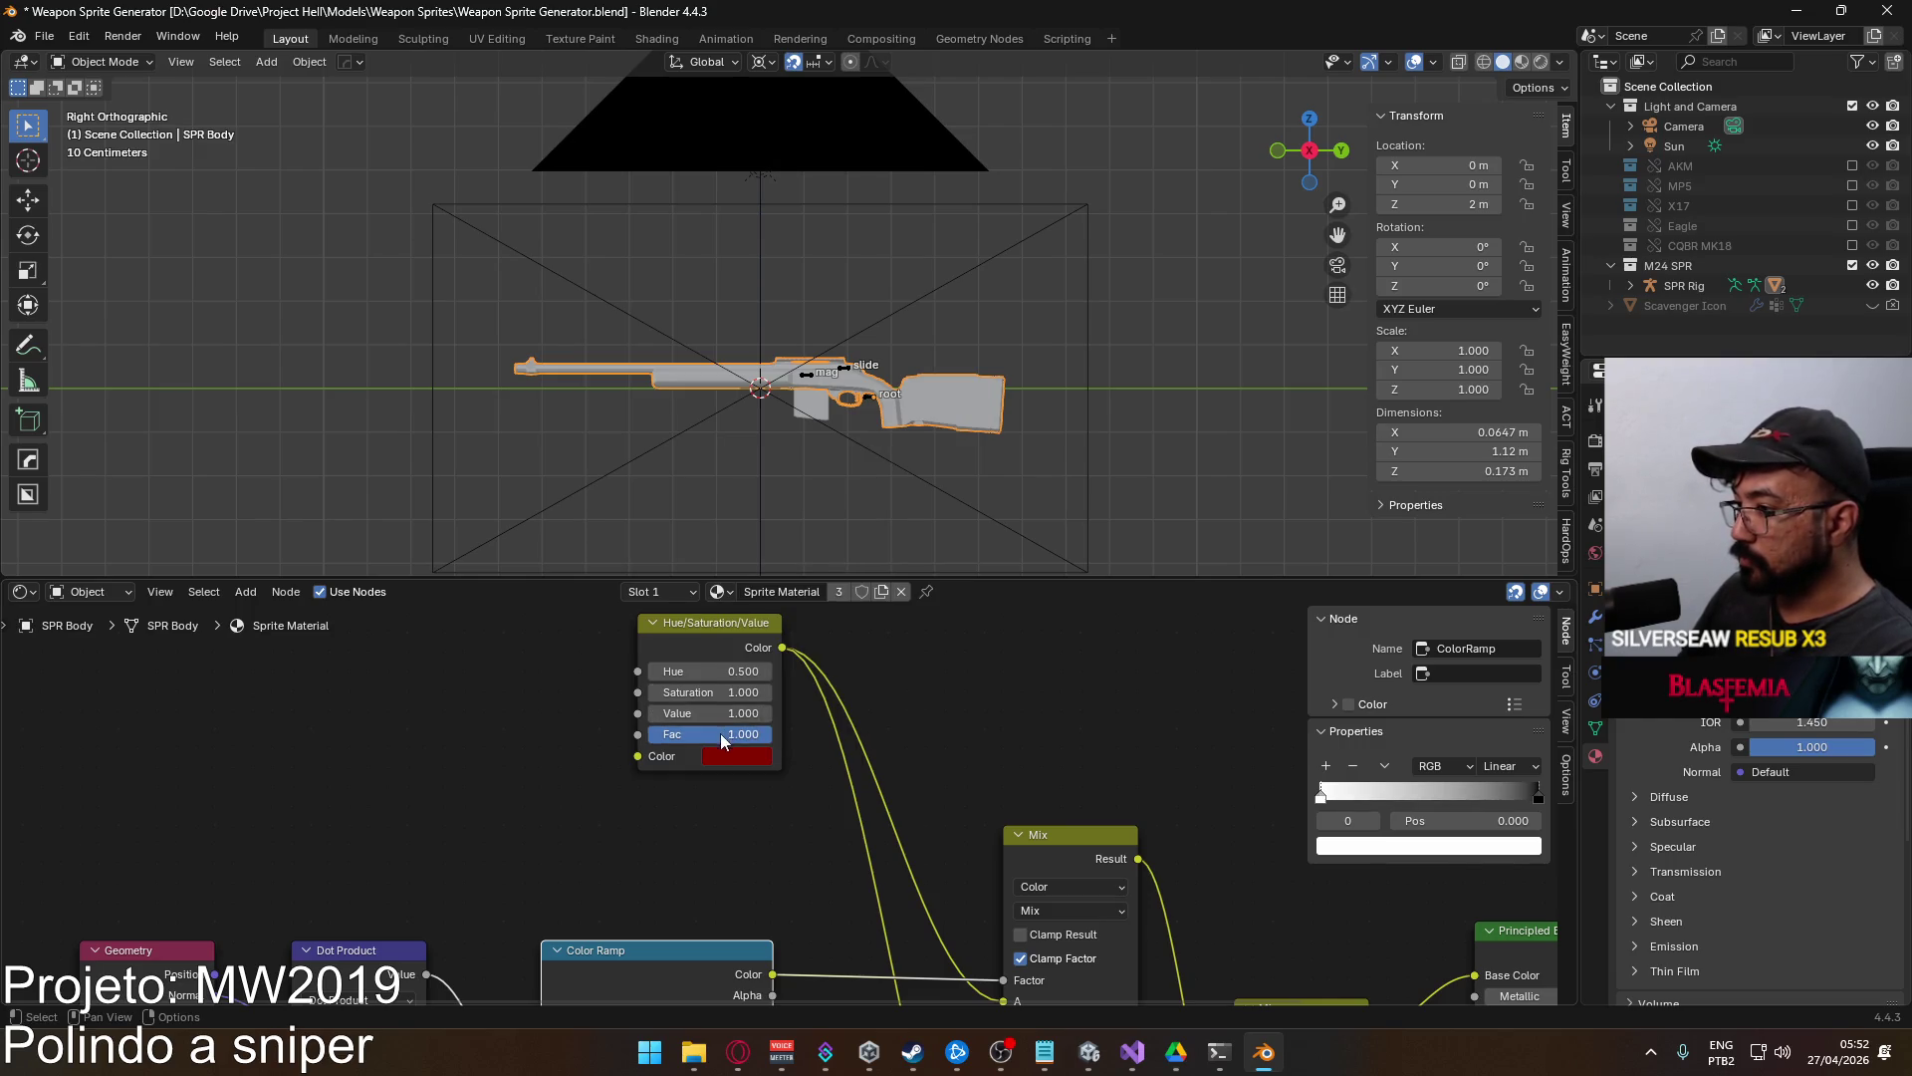
Zero the tint's colour value so it turns grey, then test-render the grey rifle.
click(719, 757)
click(827, 648)
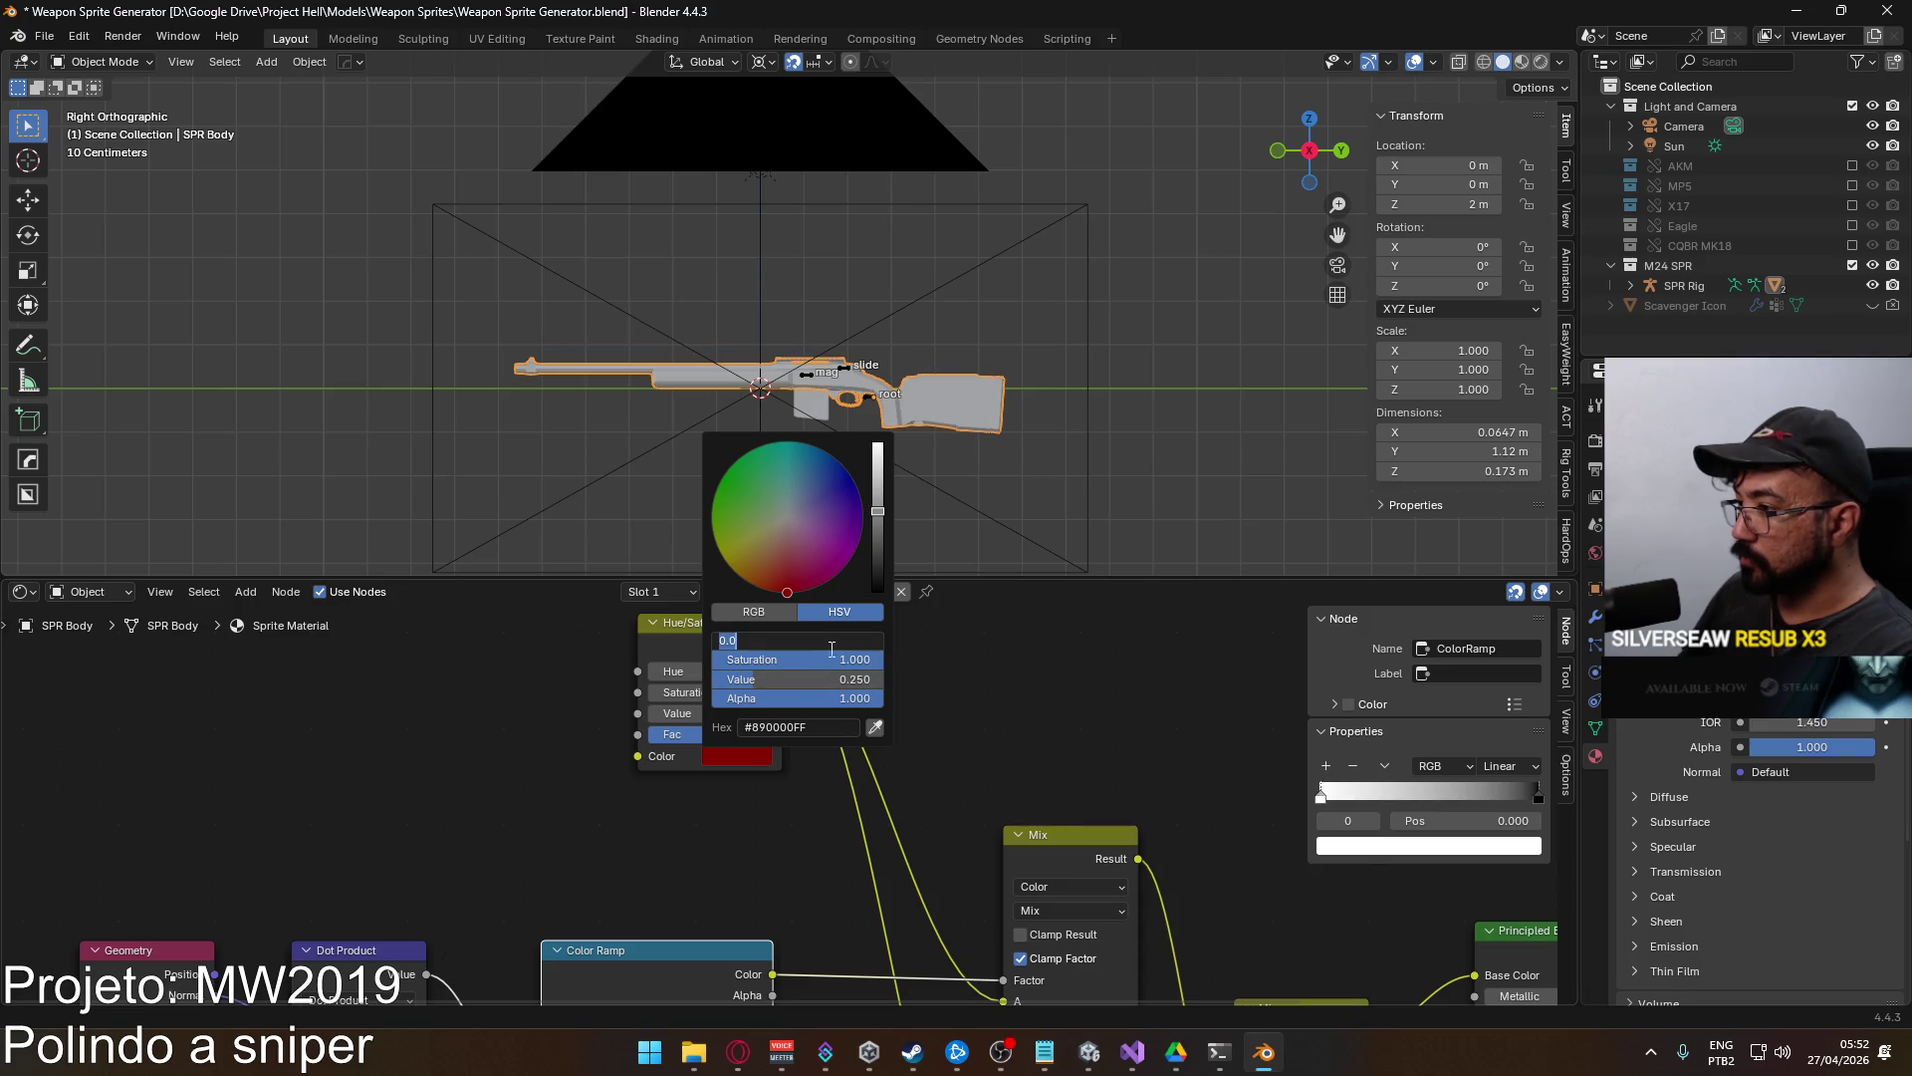
key(Tab)
text(0)
key(Return)
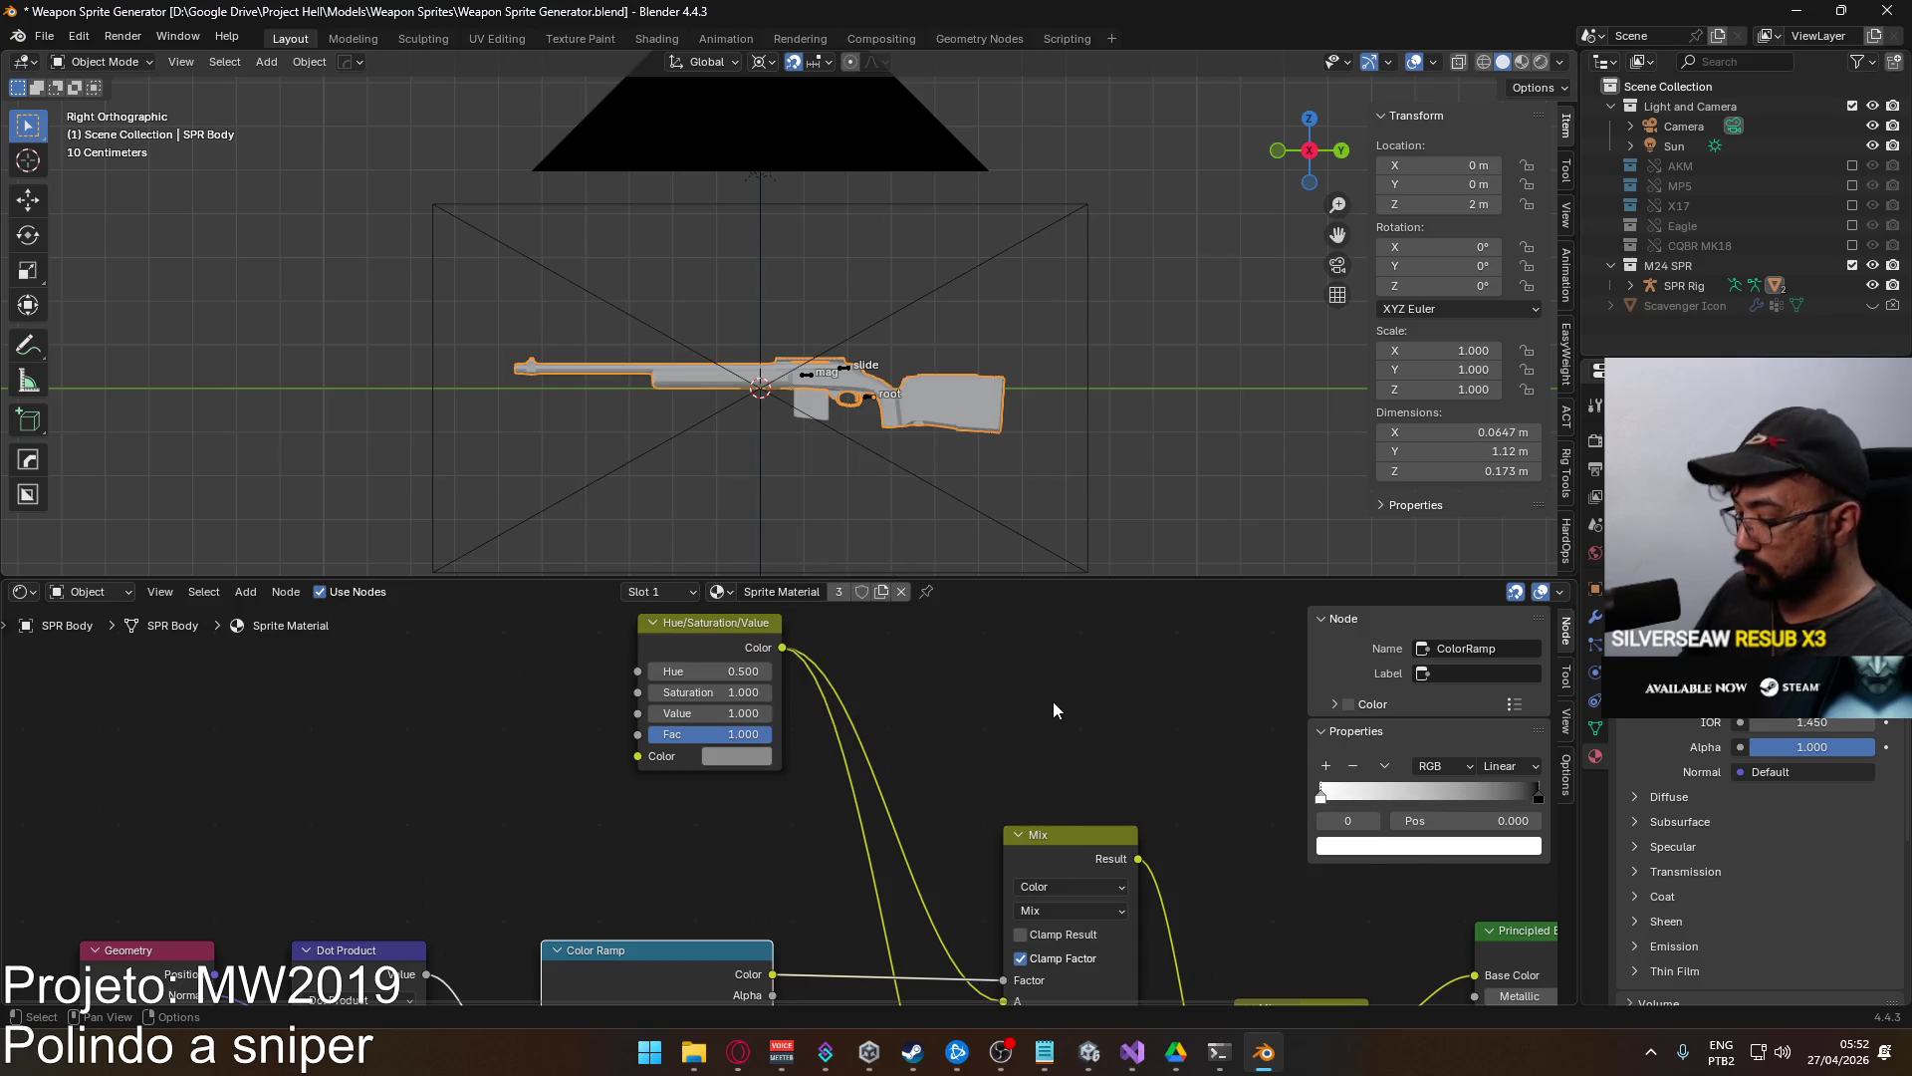
key(F12)
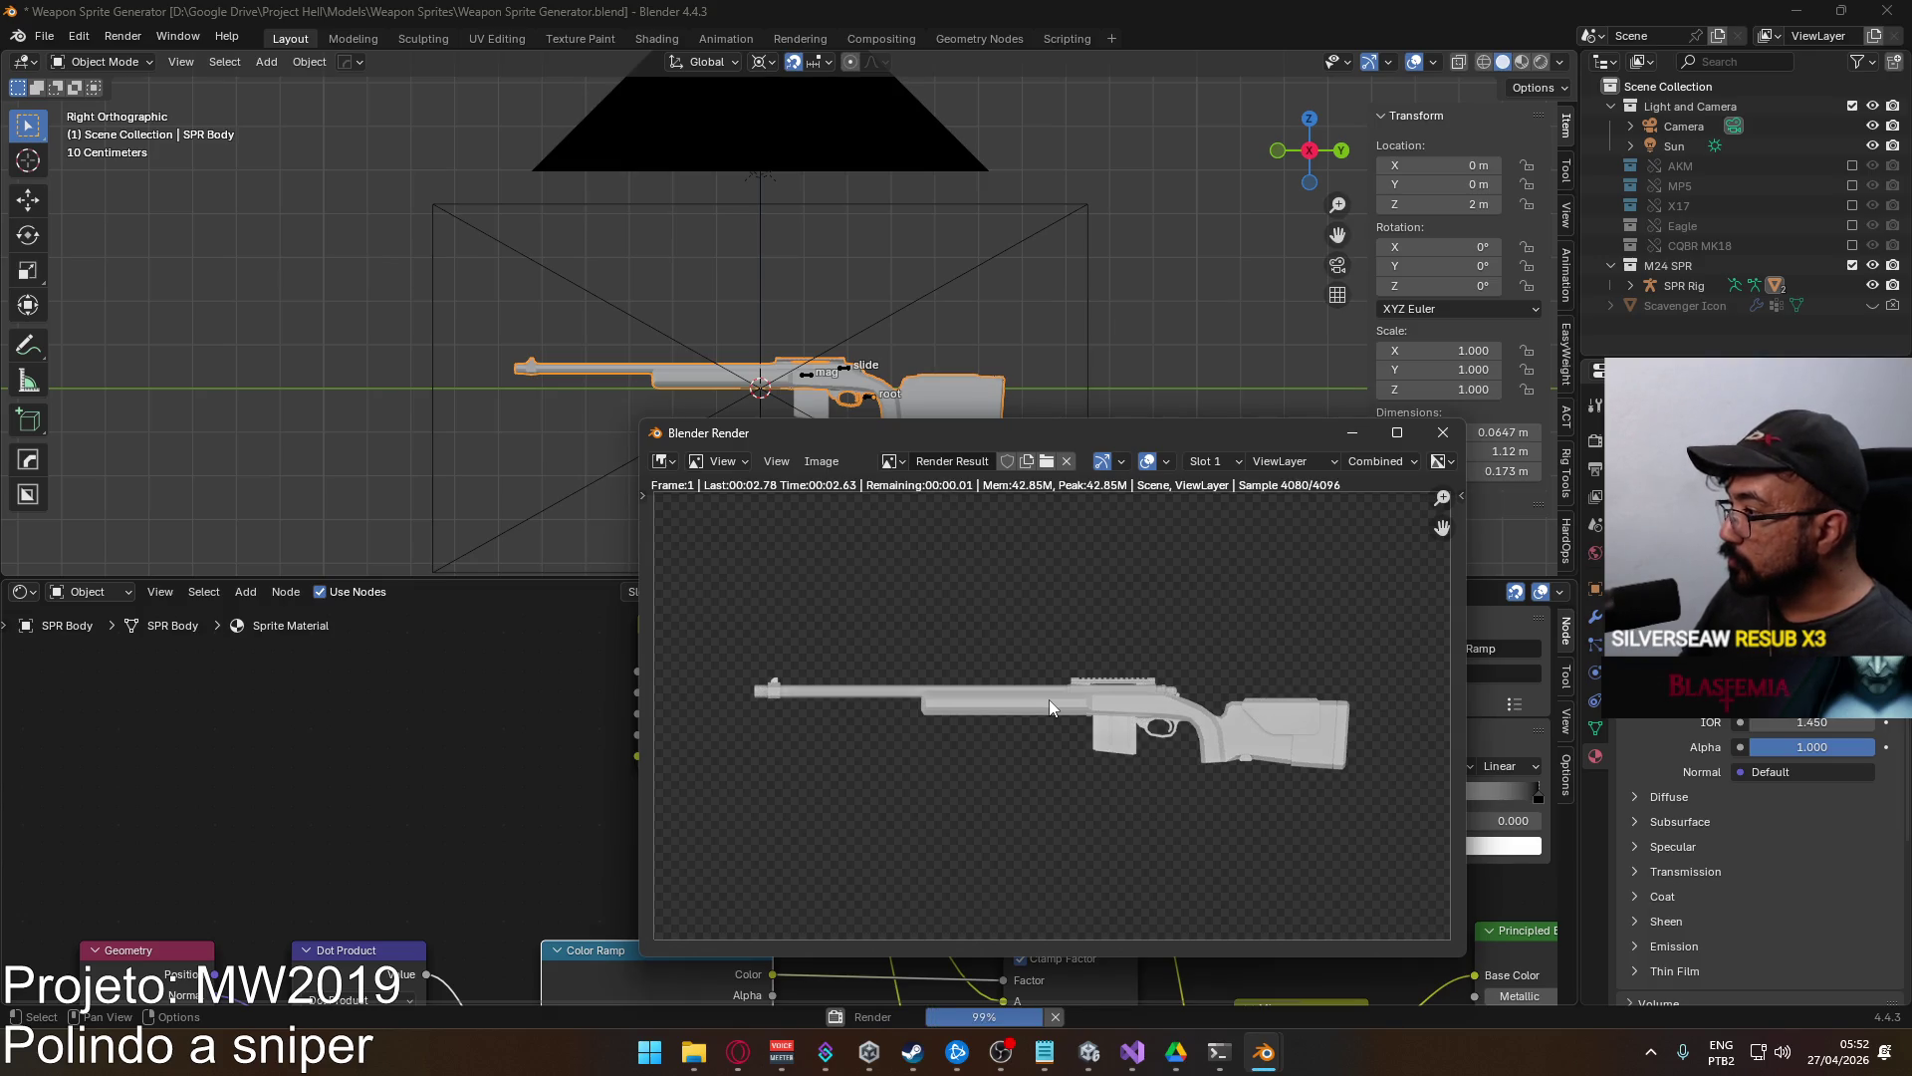
scroll(1054, 739, up, 1)
scroll(1055, 739, down, 2)
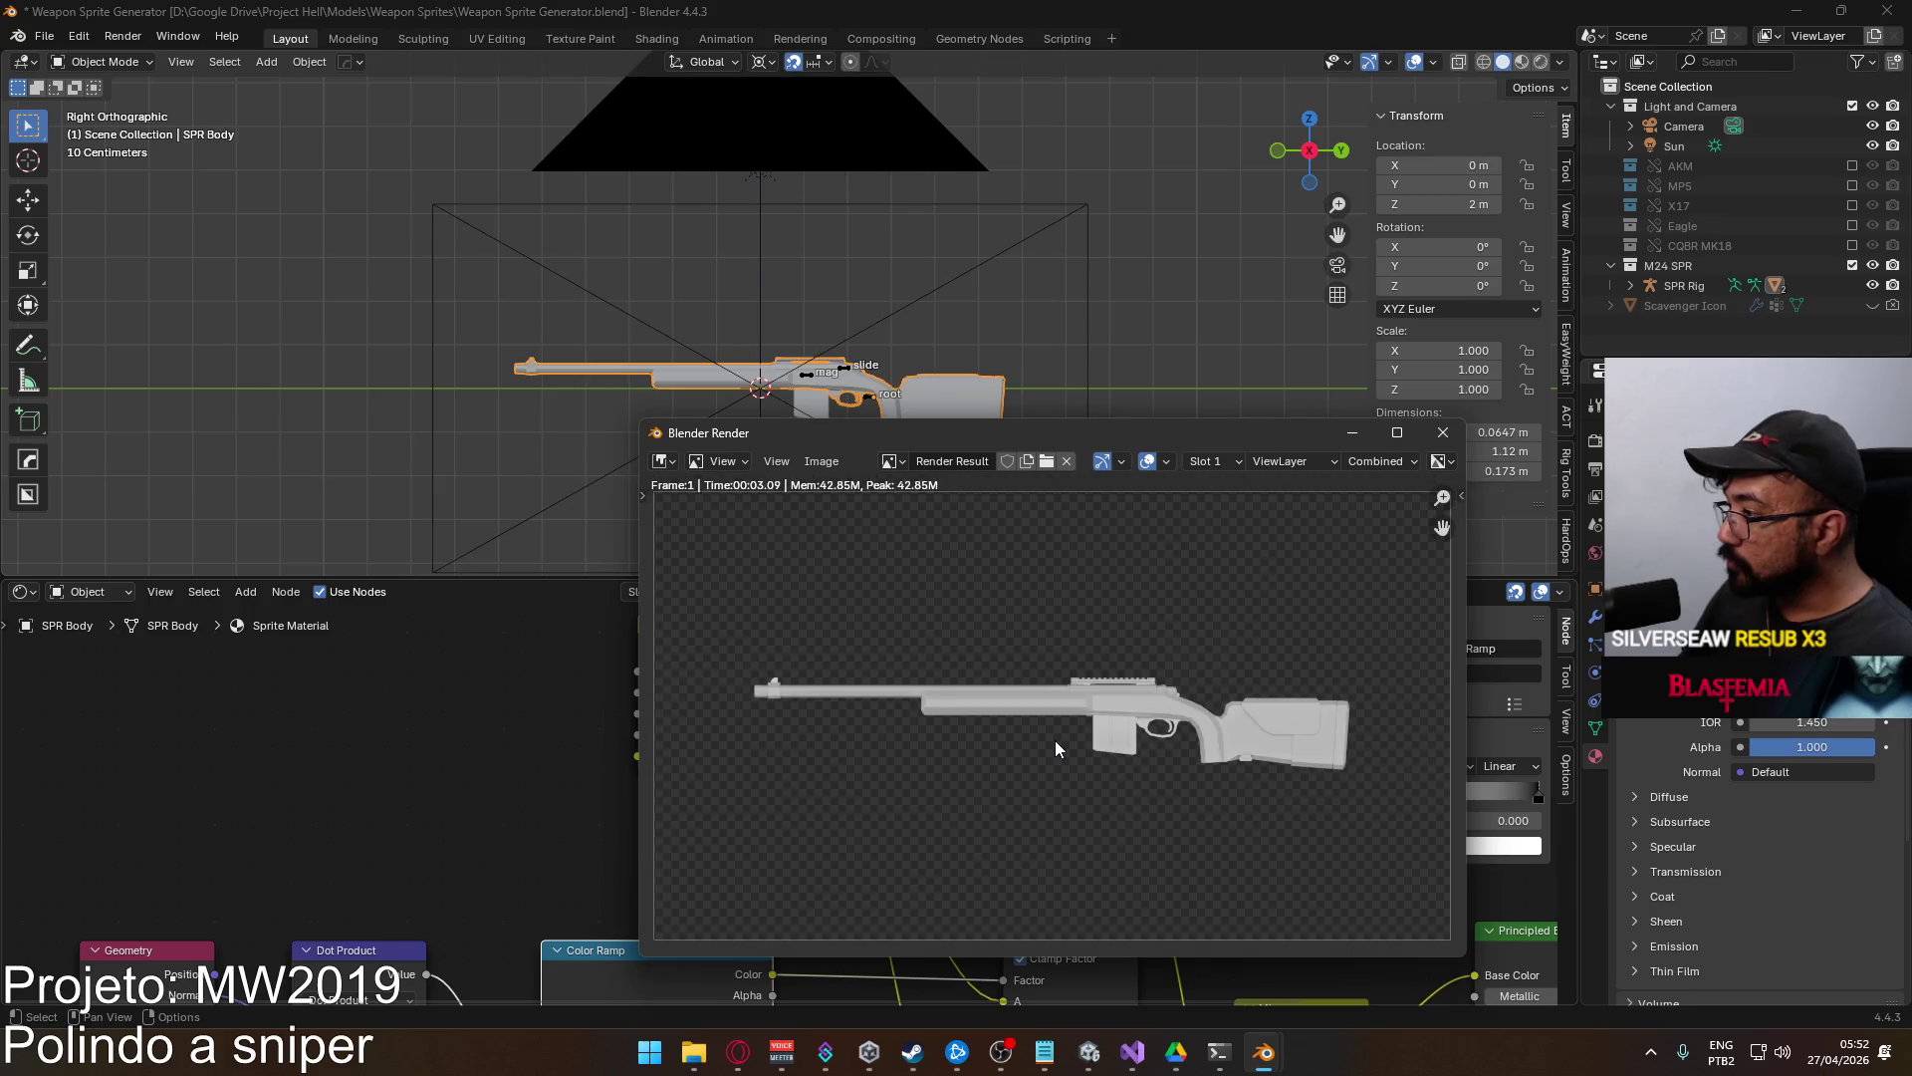
key(Escape)
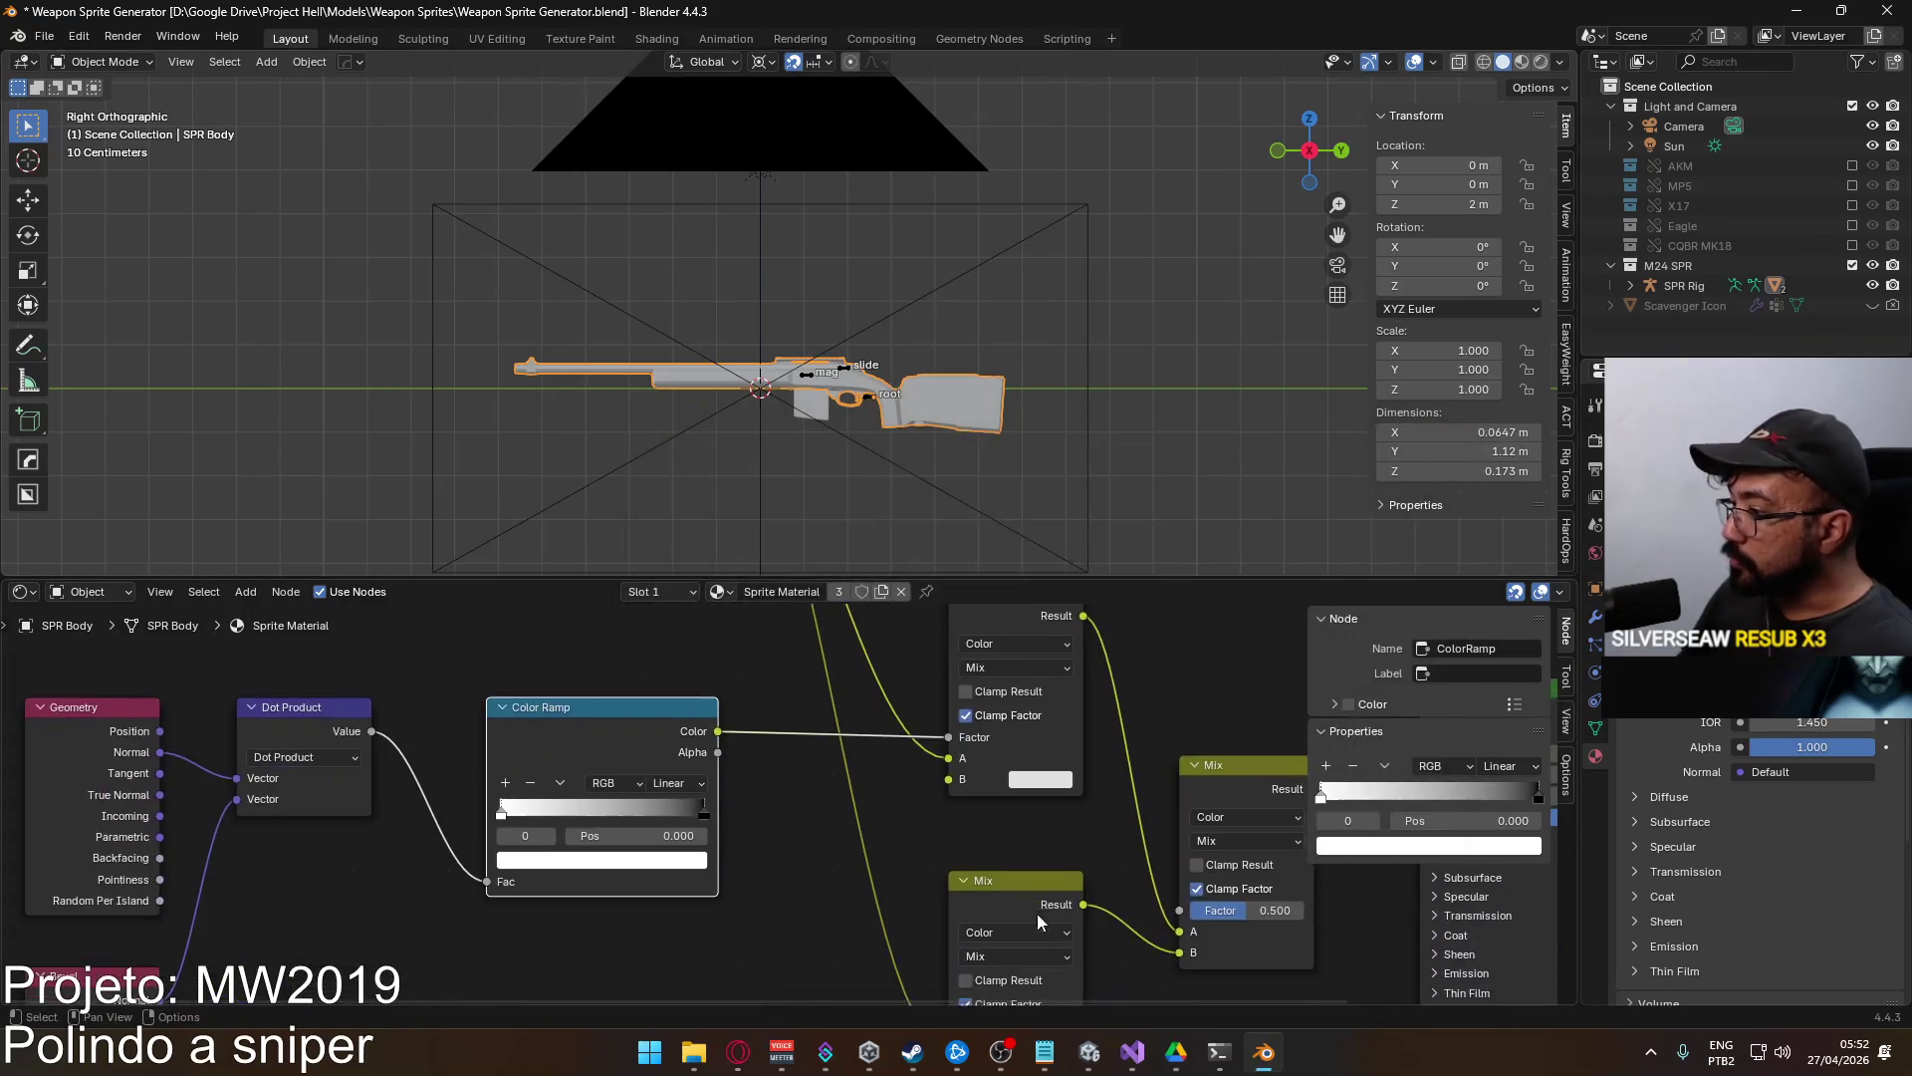
mouse_move(1041, 844)
mouse_down()
mouse_move(860, 706)
mouse_move(853, 674)
mouse_up()
Slide the ambient occlusion ramp's white and black stops far left and test-render.
mouse_move(659, 857)
mouse_down()
mouse_move(722, 747)
mouse_move(898, 725)
mouse_move(942, 698)
mouse_up()
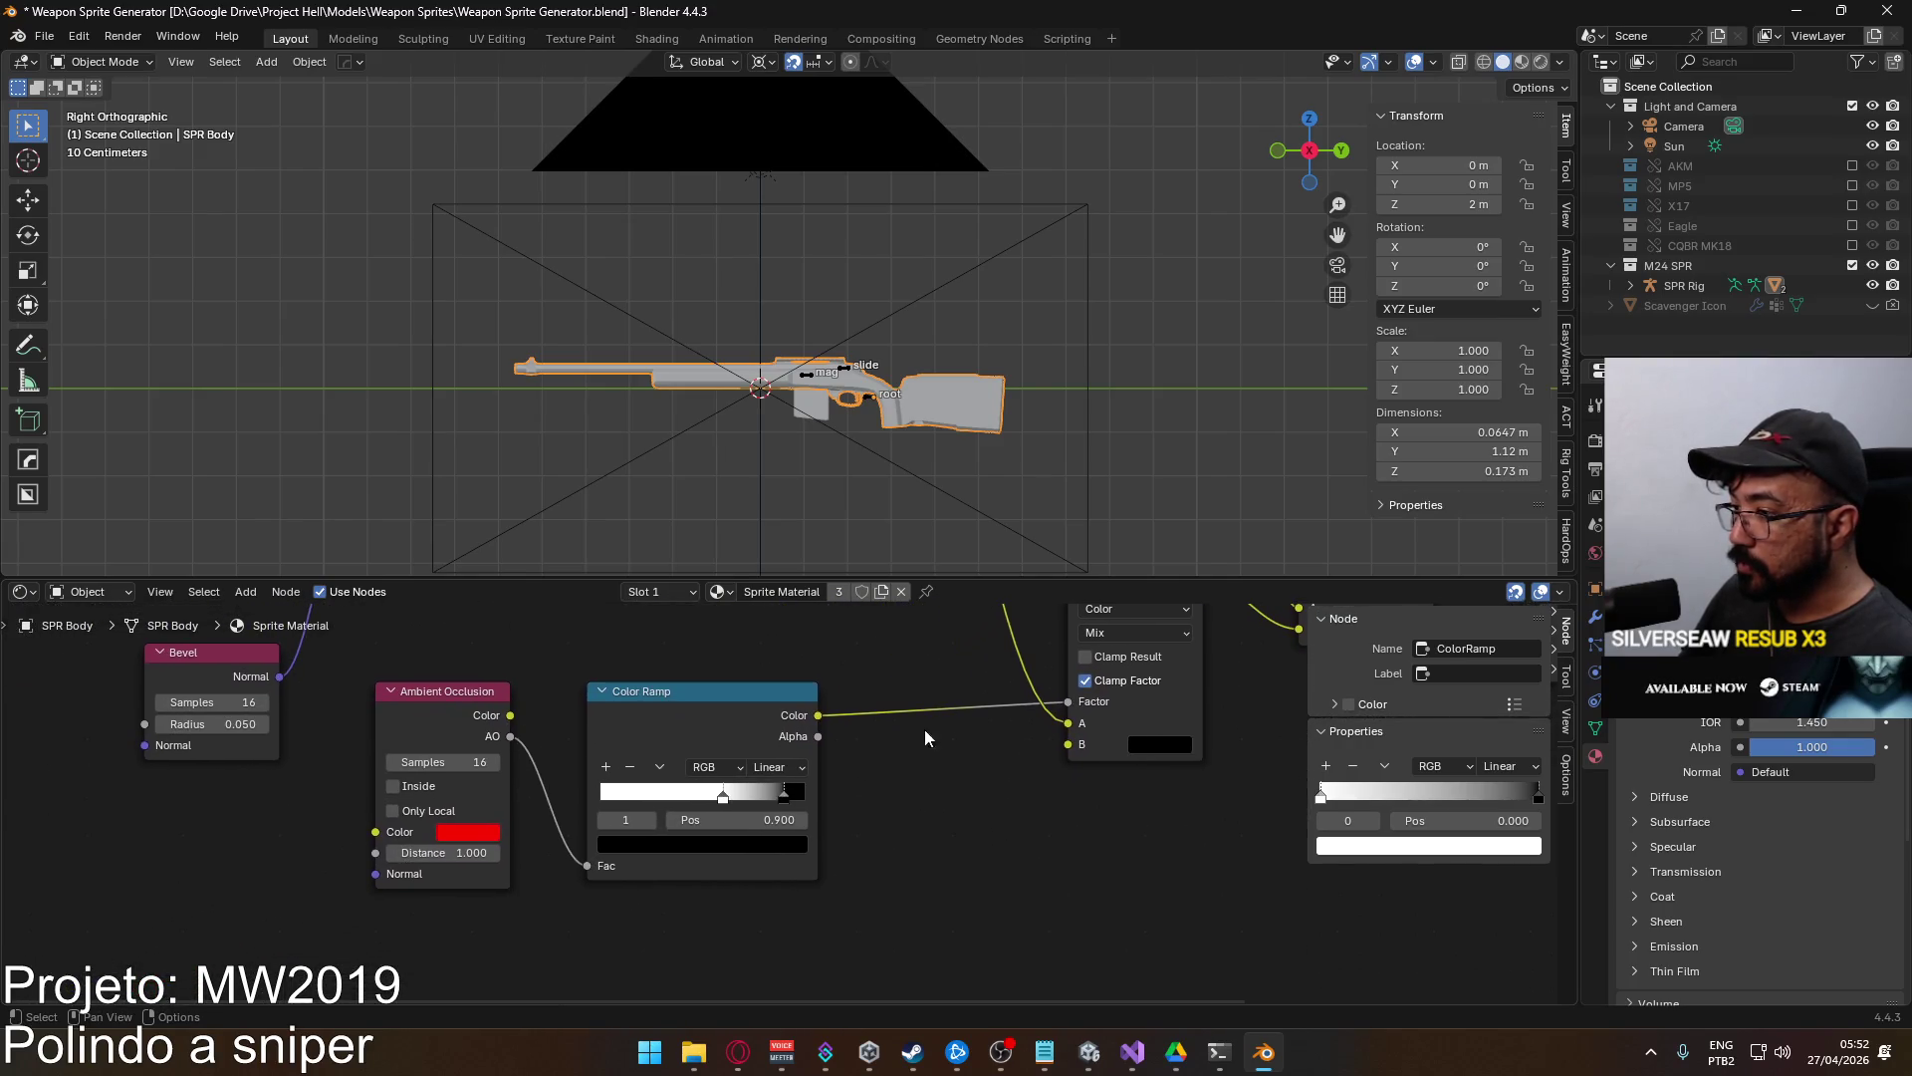
drag(729, 799, 655, 802)
drag(779, 798, 608, 797)
key(F12)
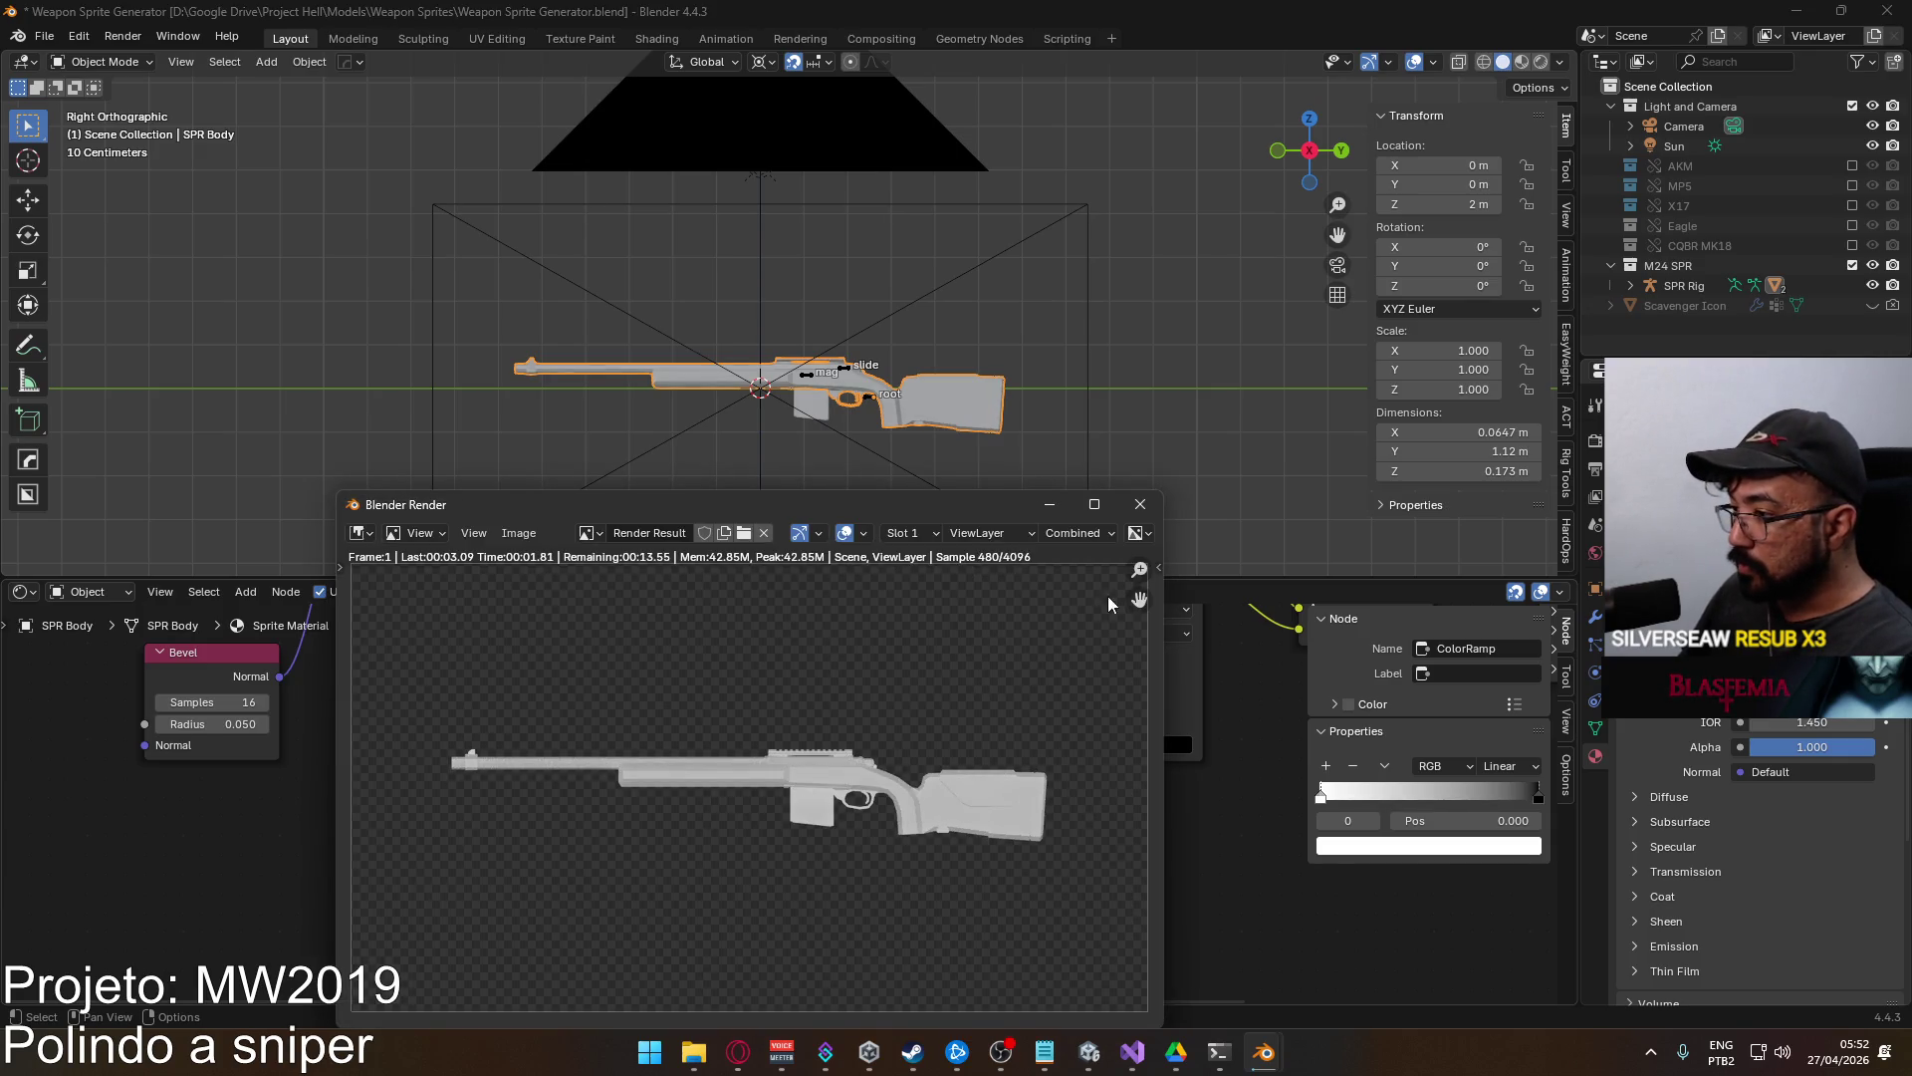
click(1140, 504)
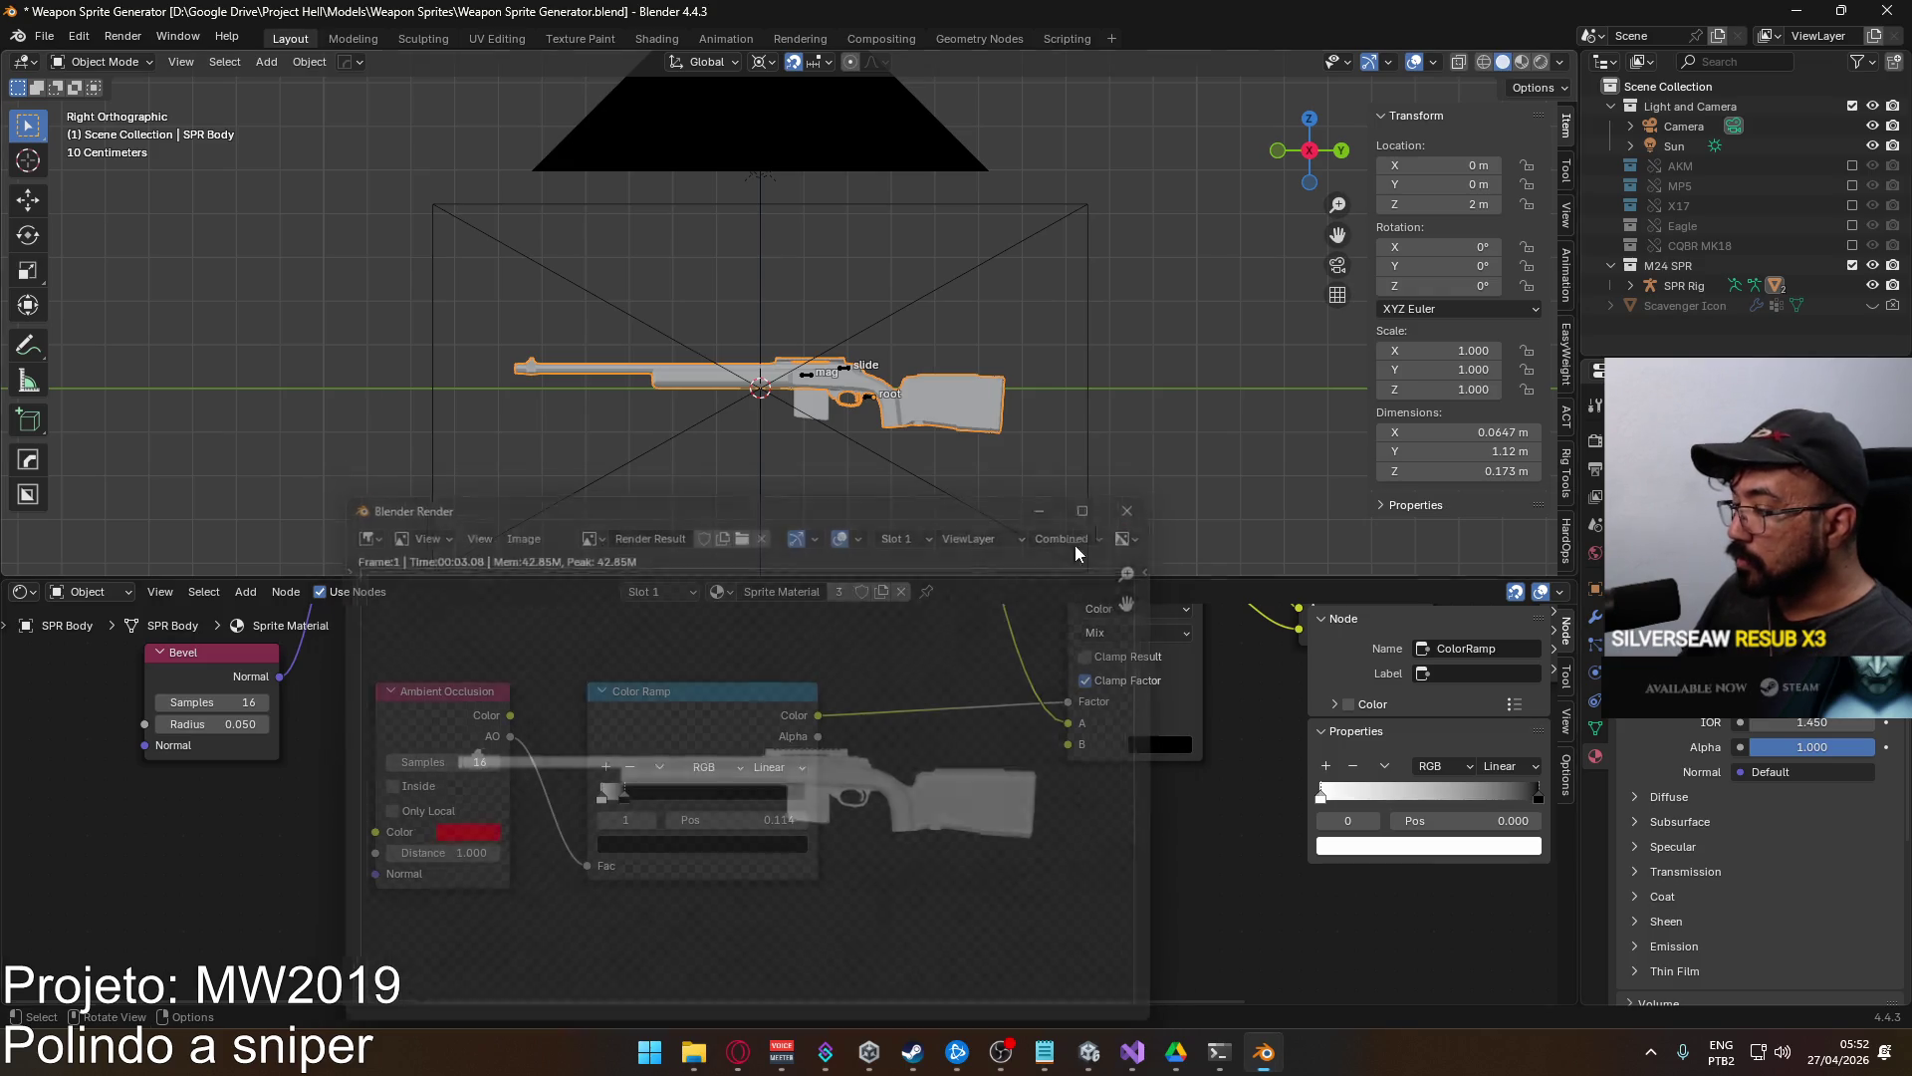
Move the black stop back to about 0.9 and render the rifle to check shading.
click(673, 819)
key(Escape)
drag(625, 797, 809, 803)
click(602, 797)
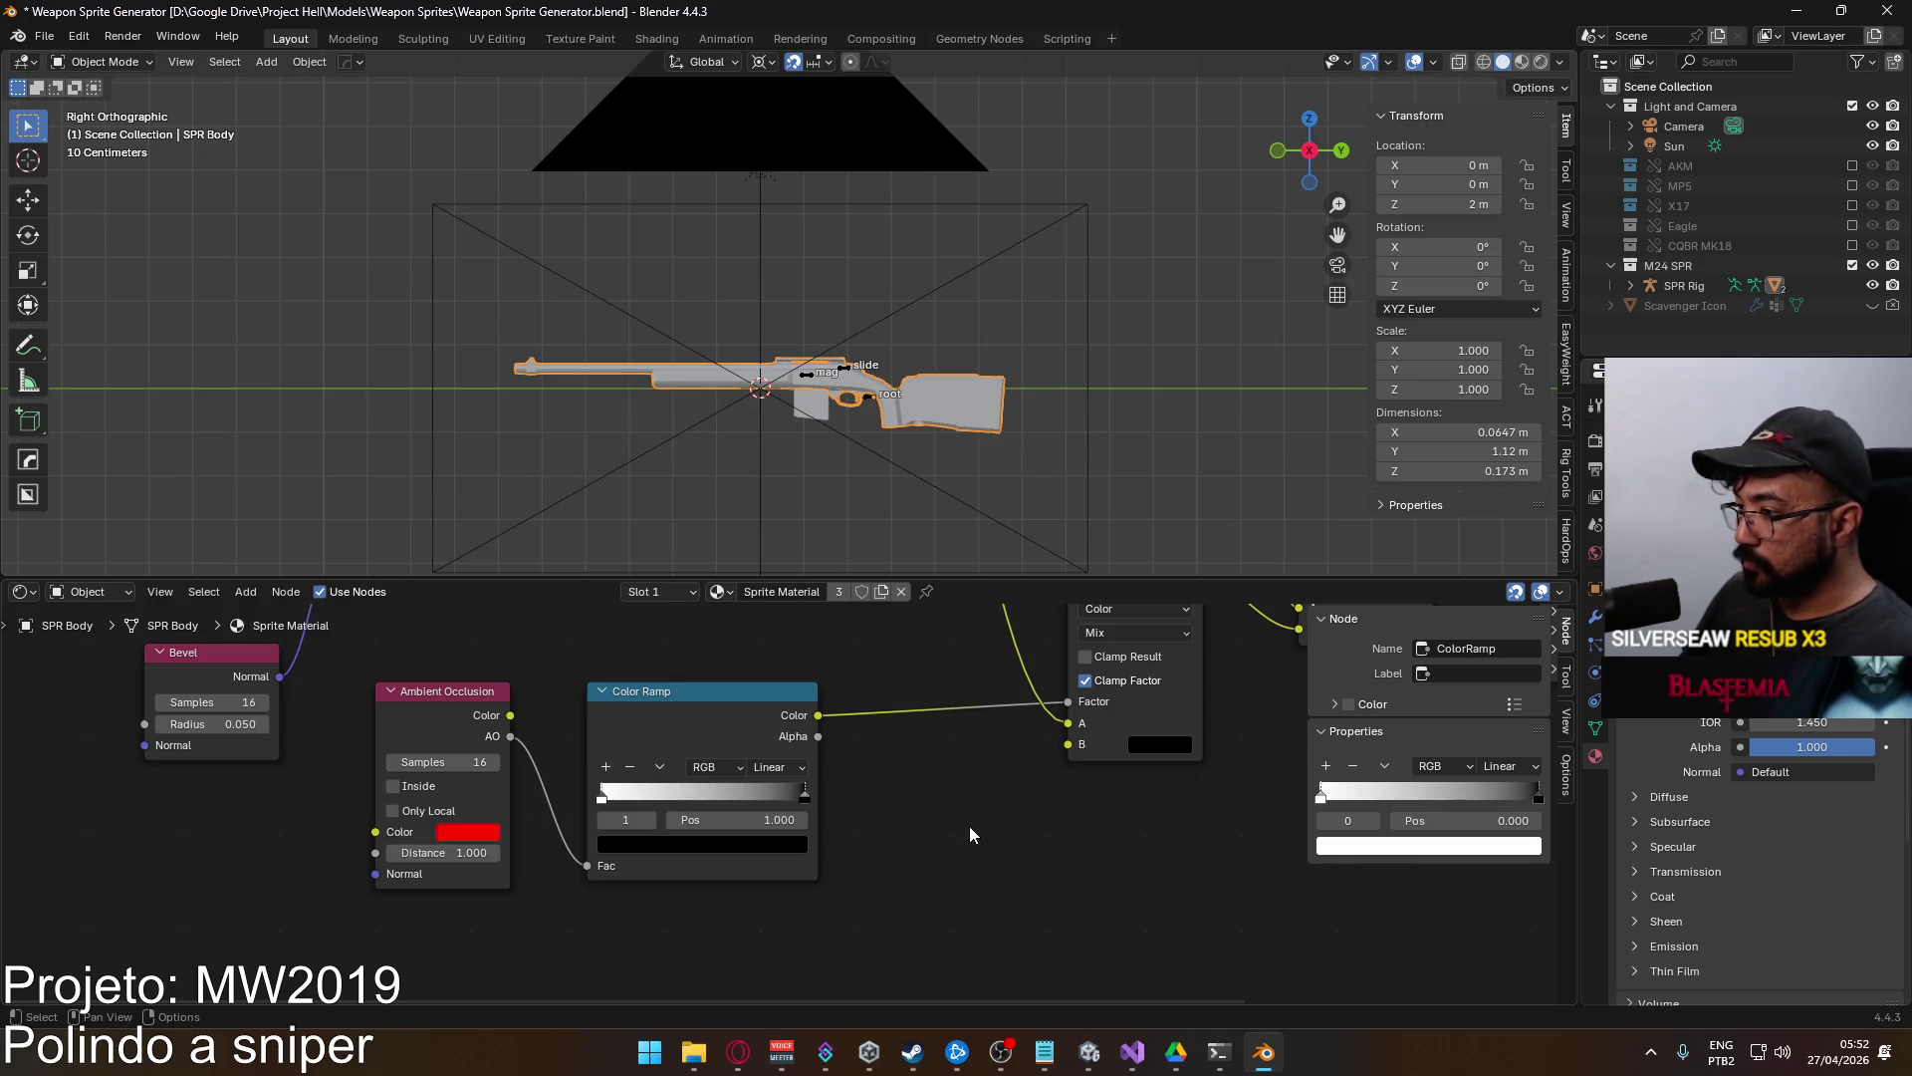
mouse_move(1040, 801)
mouse_down()
mouse_move(896, 909)
mouse_move(995, 802)
mouse_move(1003, 825)
mouse_move(1036, 799)
mouse_up()
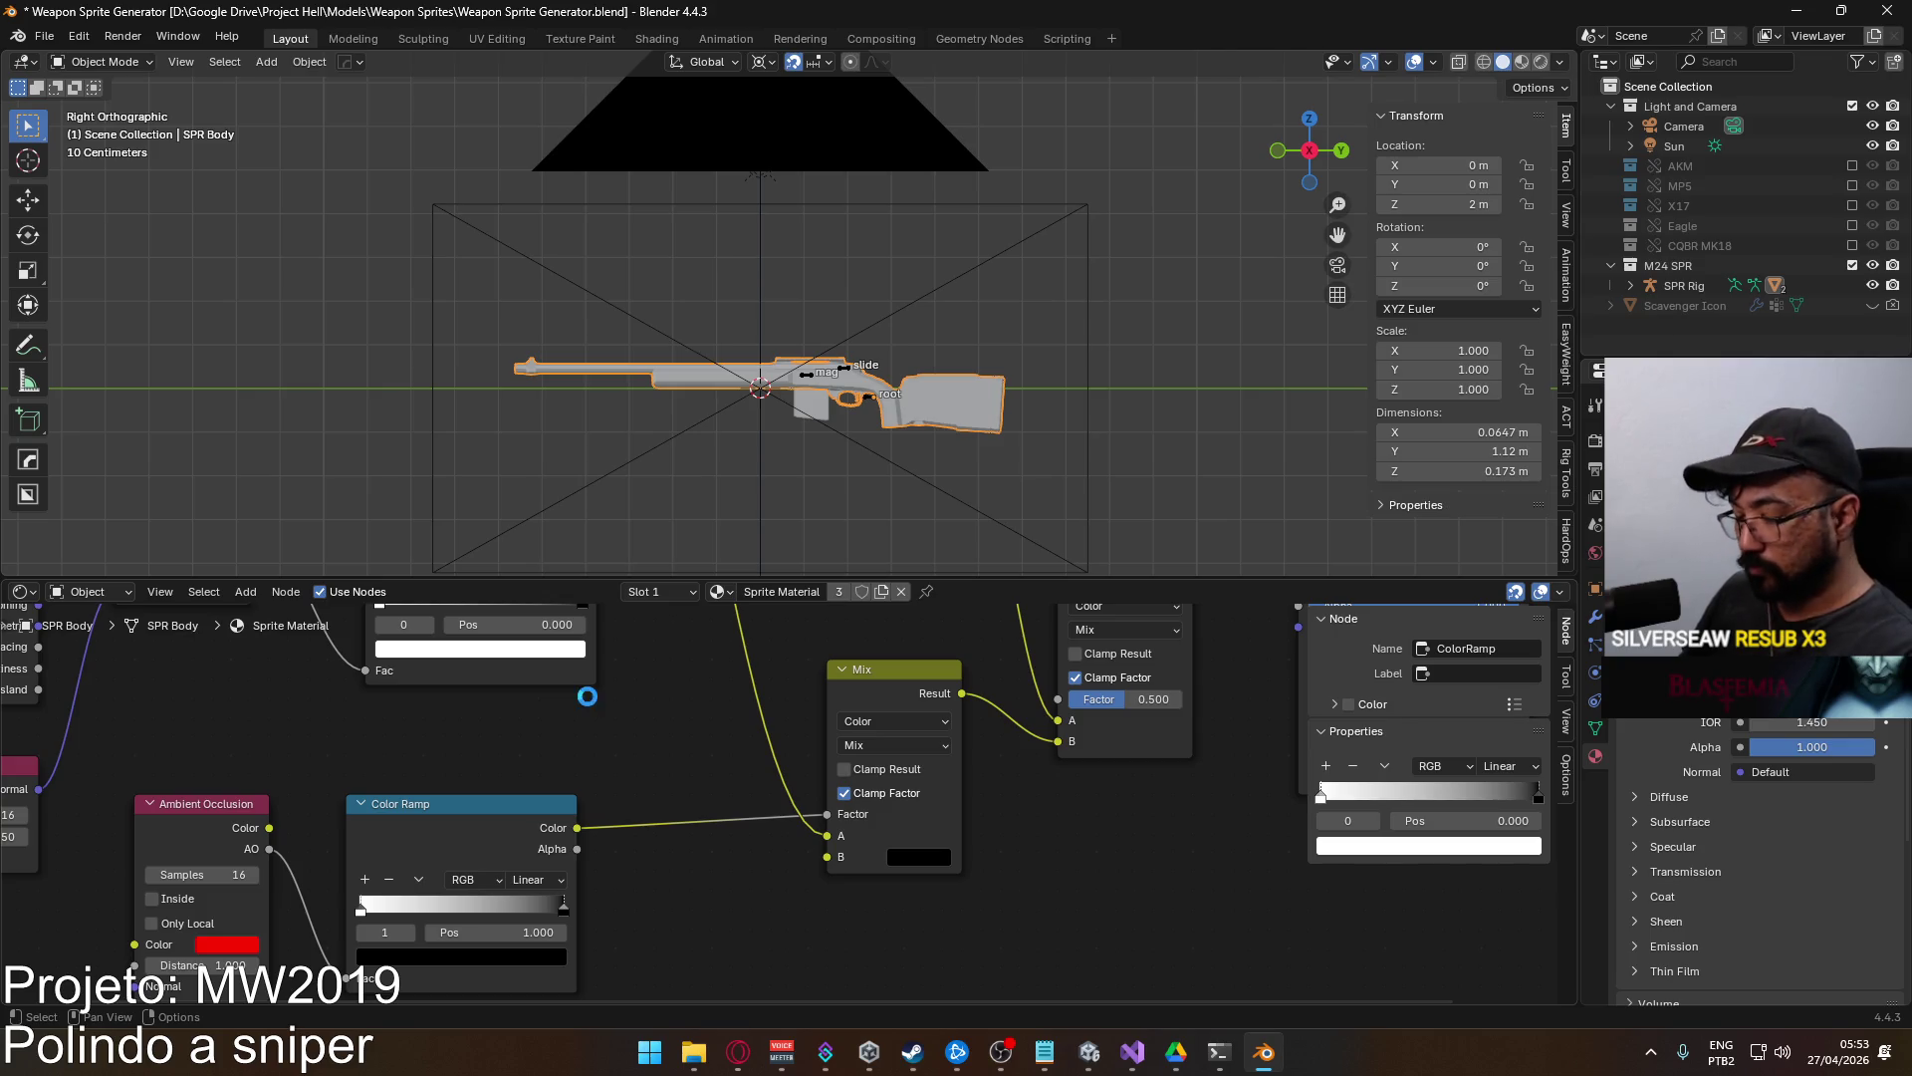
key(F12)
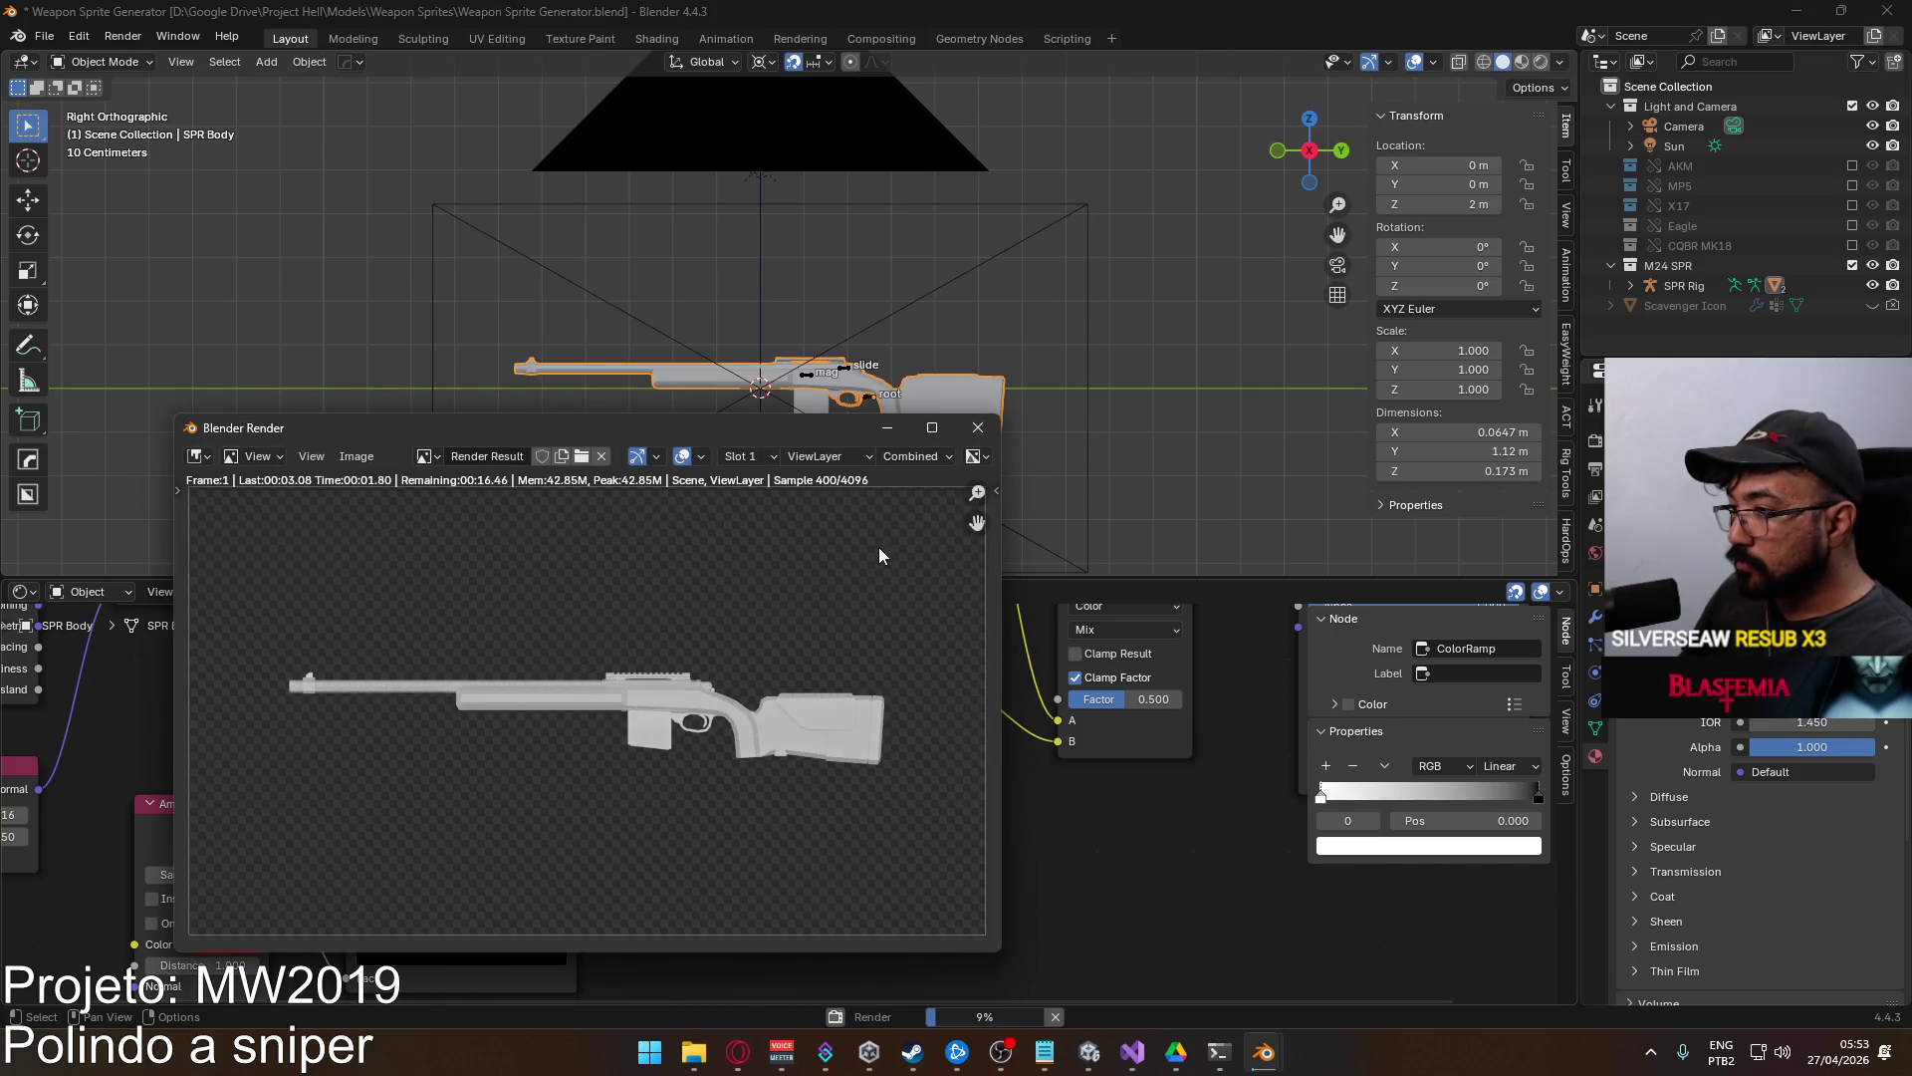
click(977, 427)
Change the ramp's left stop colour and render the result.
mouse_move(681, 834)
mouse_down()
mouse_move(848, 734)
mouse_move(924, 740)
mouse_move(774, 771)
mouse_up()
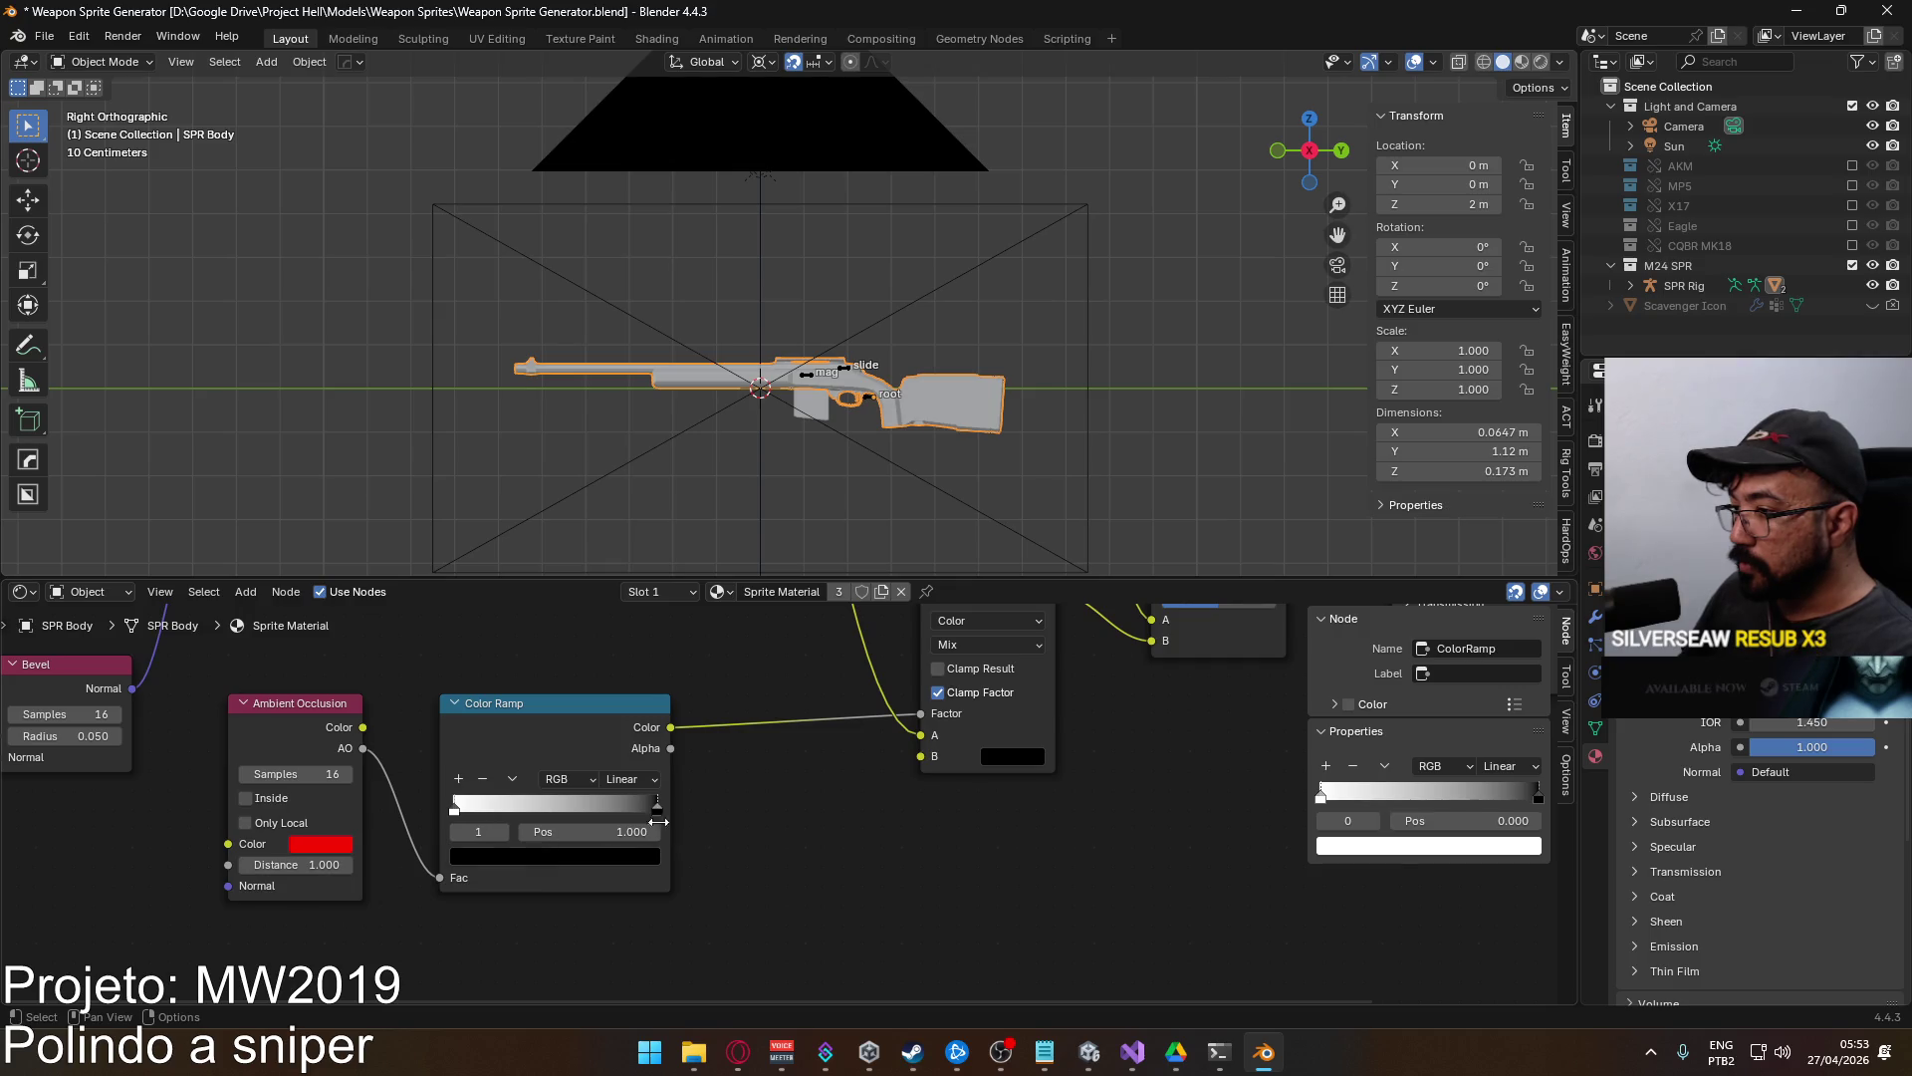
click(455, 817)
click(516, 856)
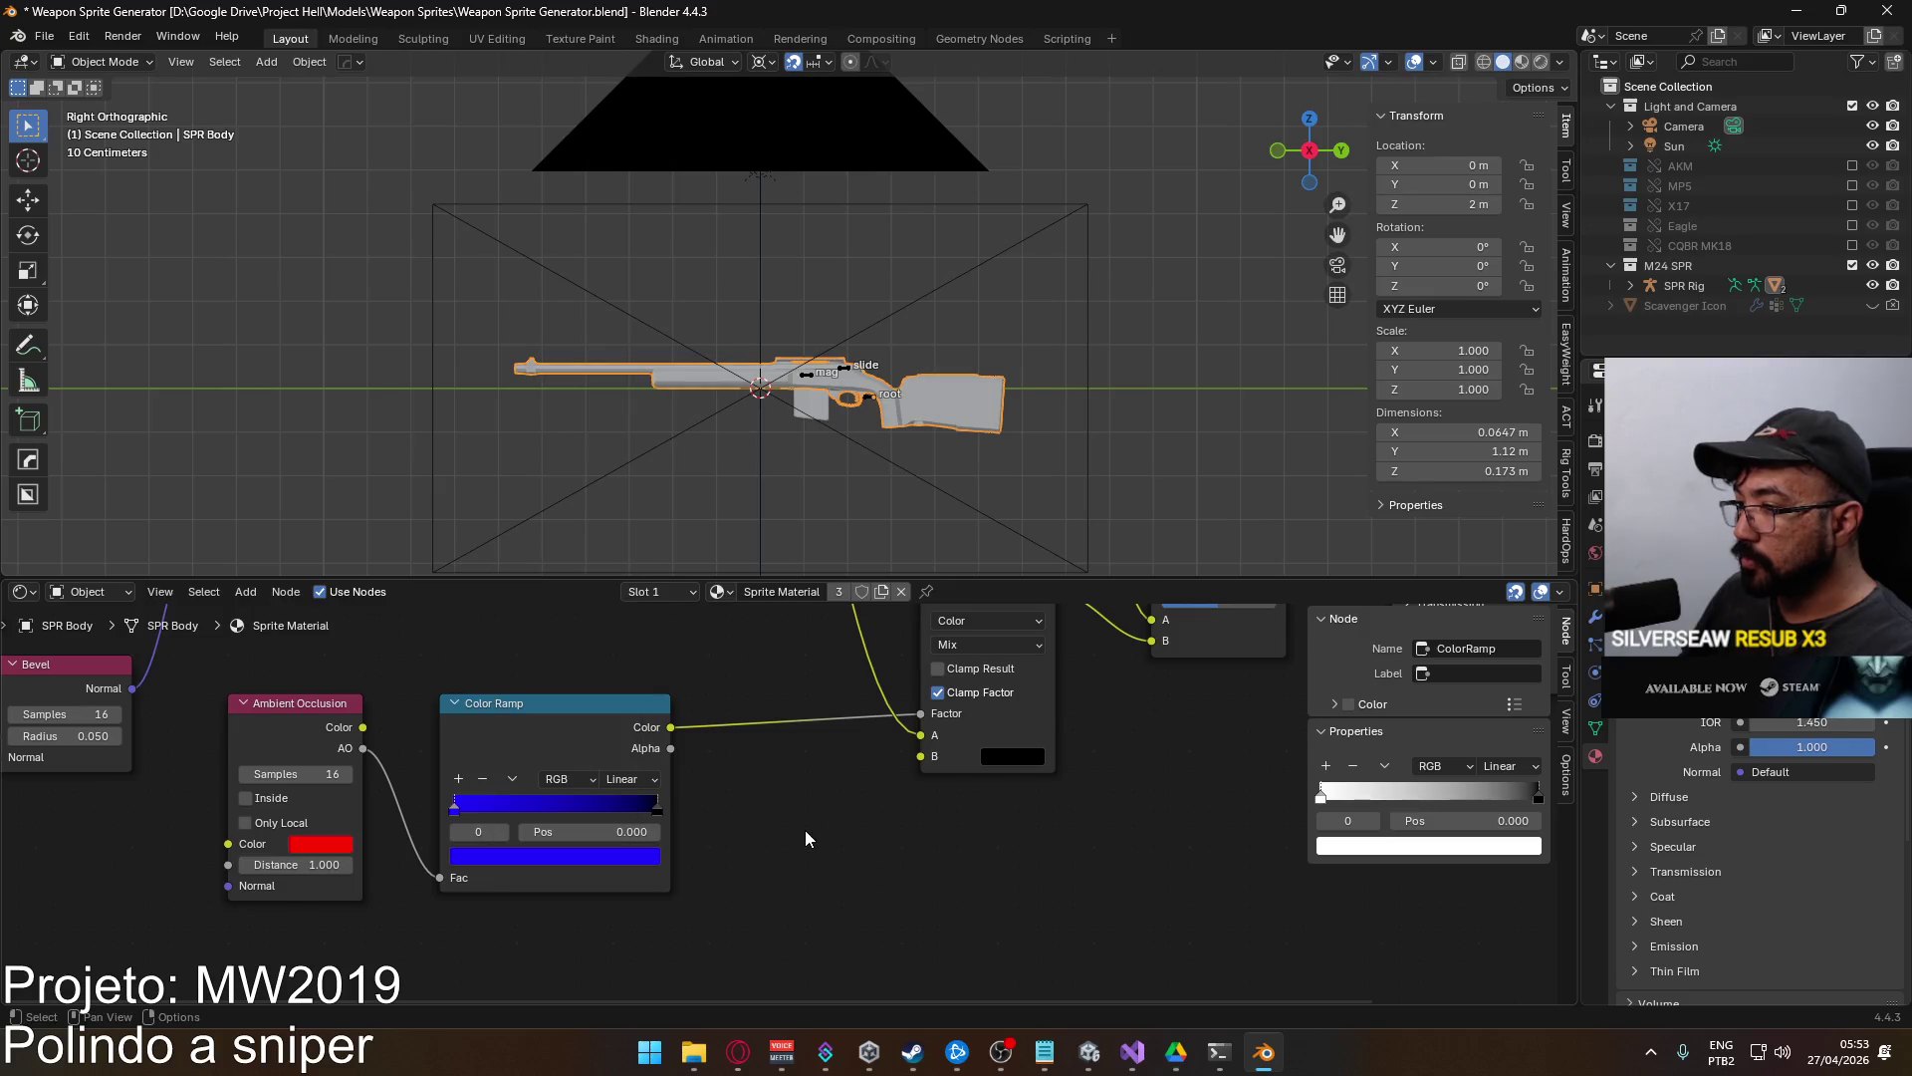
key(F12)
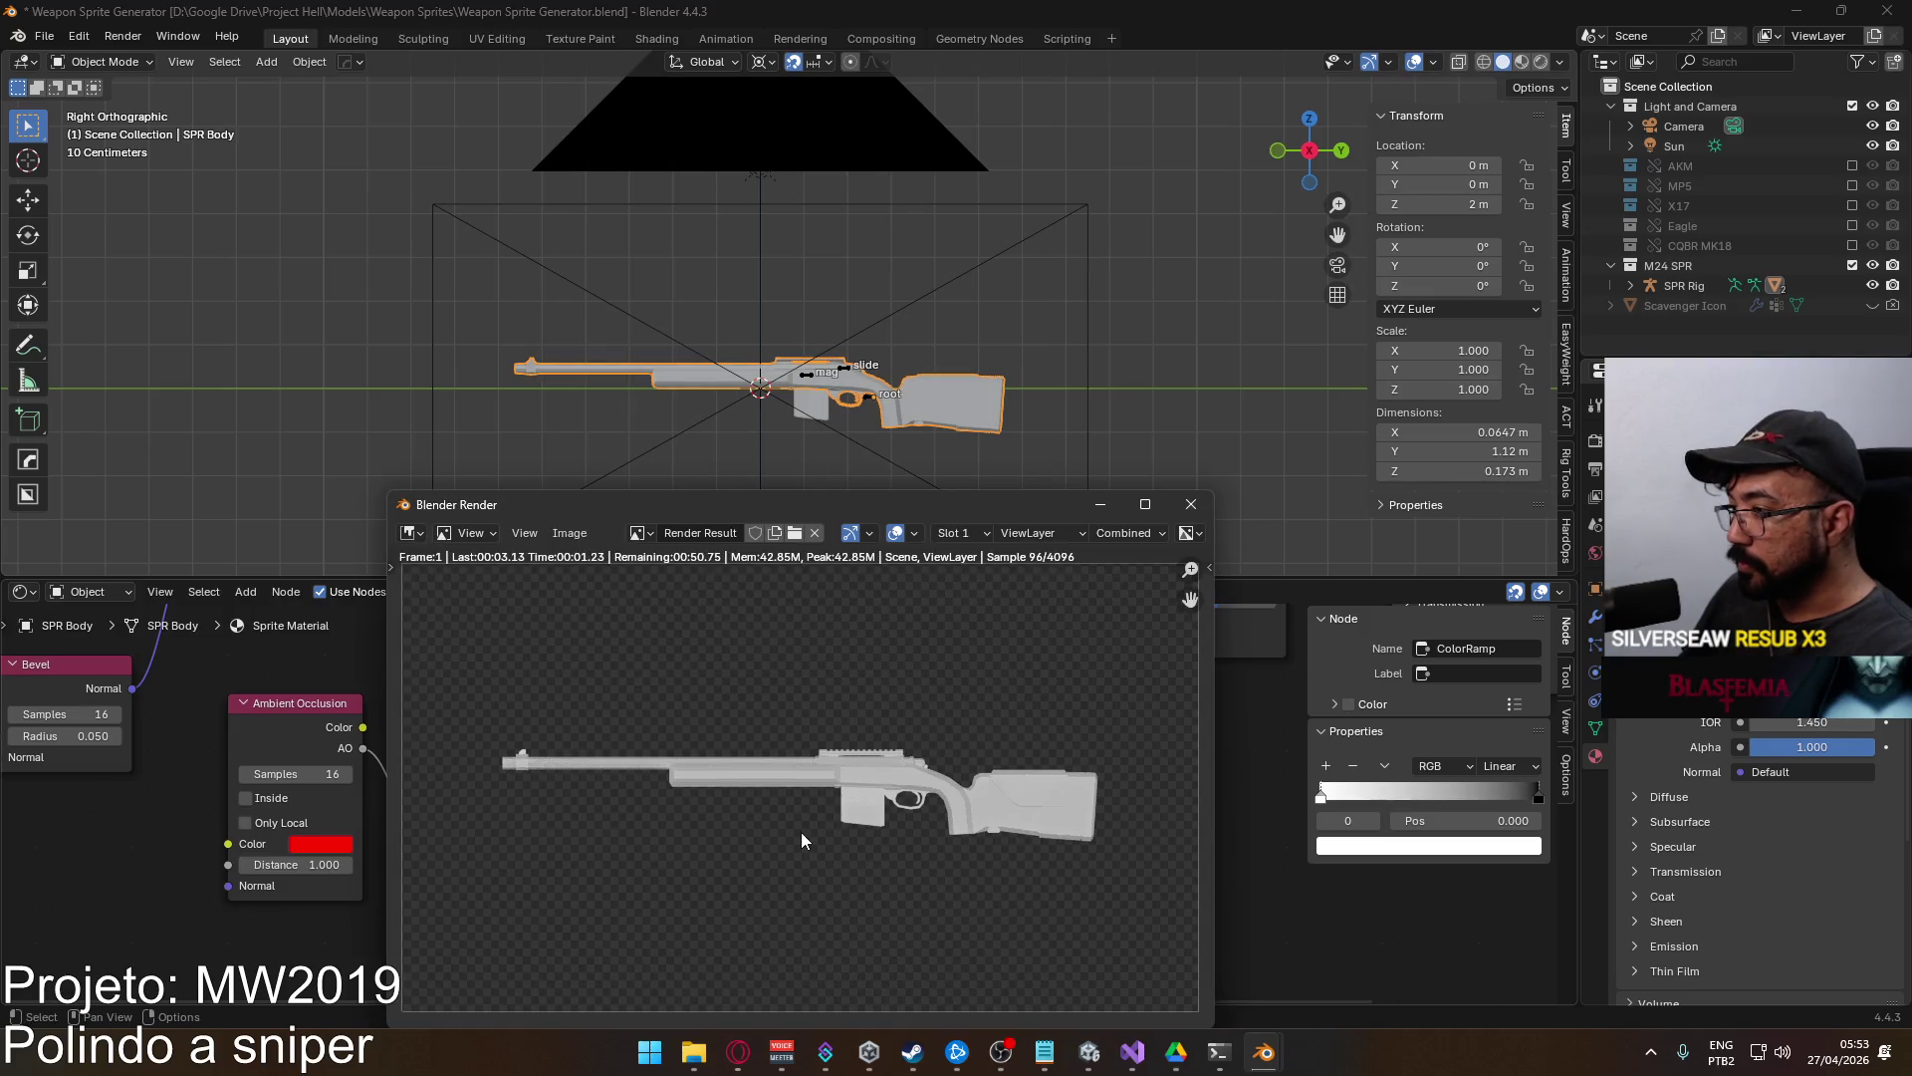
click(1191, 504)
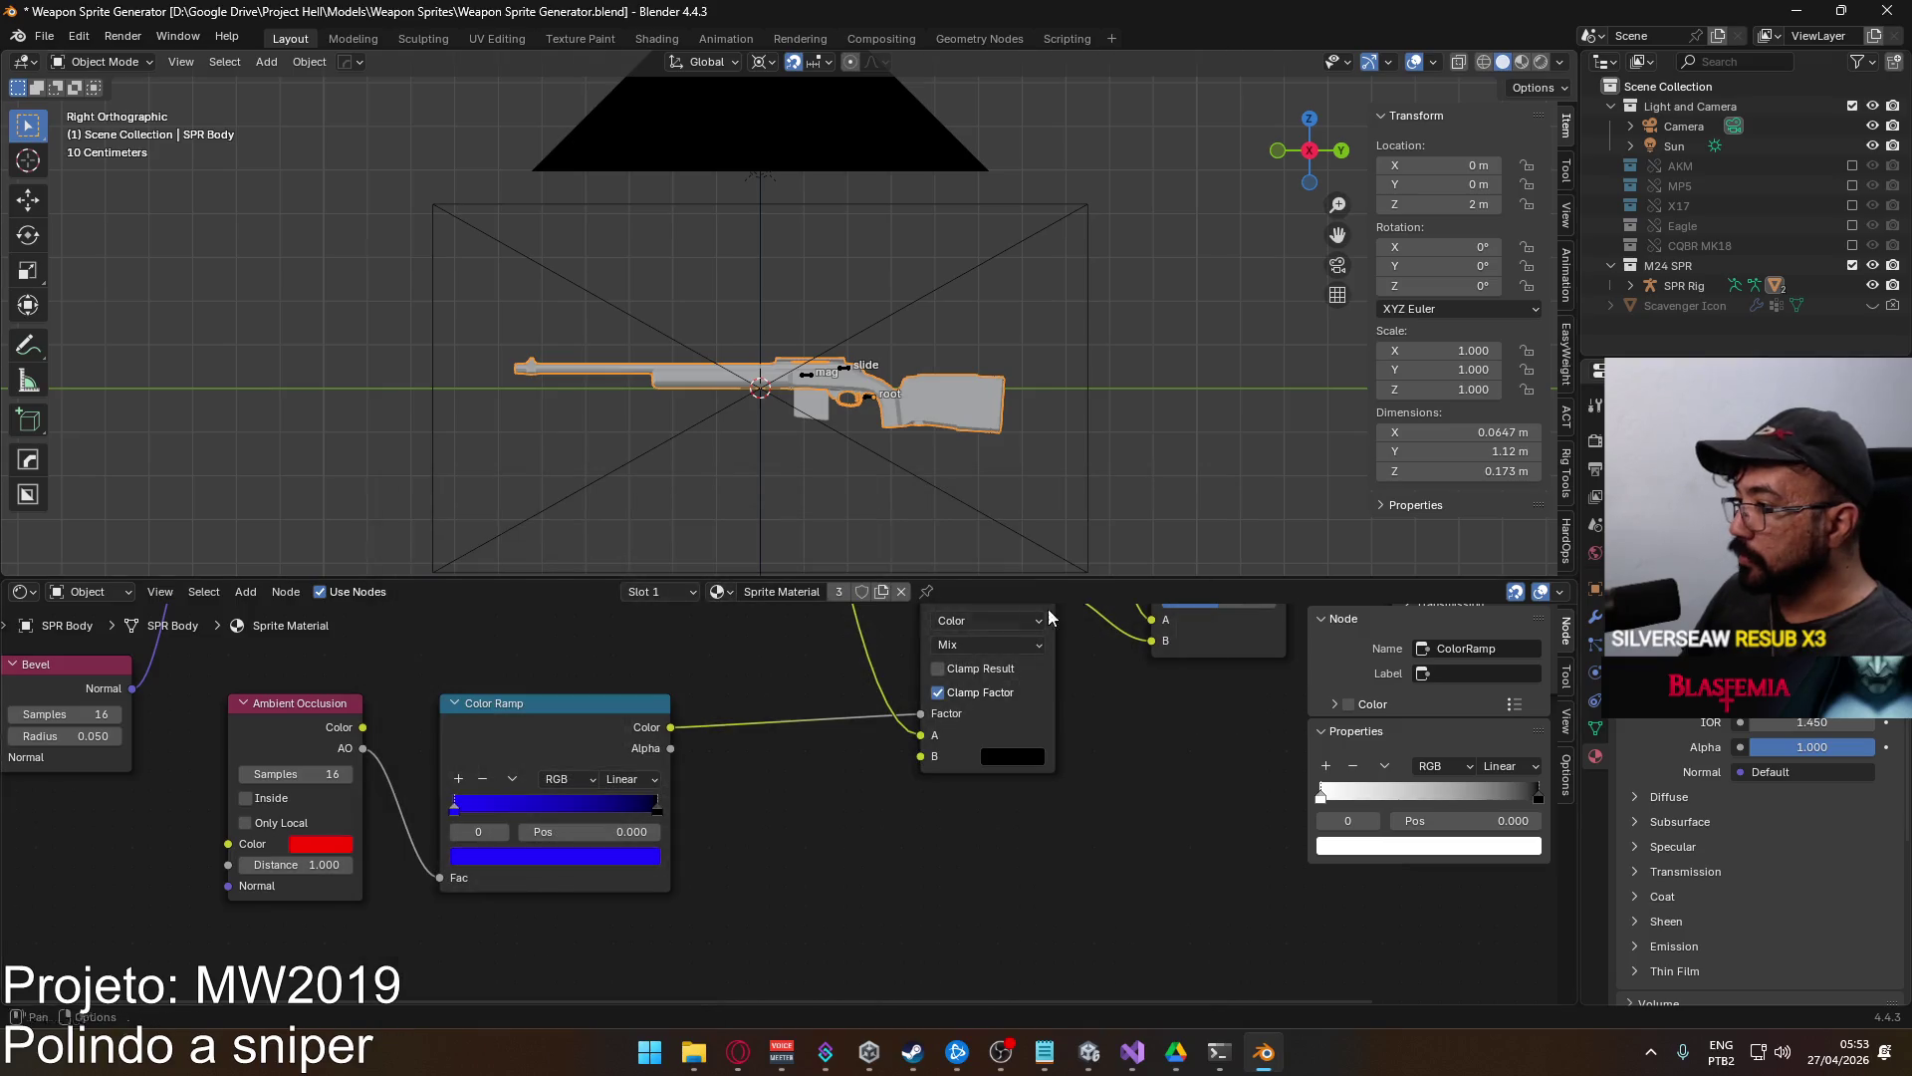
Test a full-brightness blue Mix B colour in a render, then revert it to black.
mouse_move(881, 786)
mouse_down()
mouse_move(794, 861)
mouse_move(870, 832)
mouse_up()
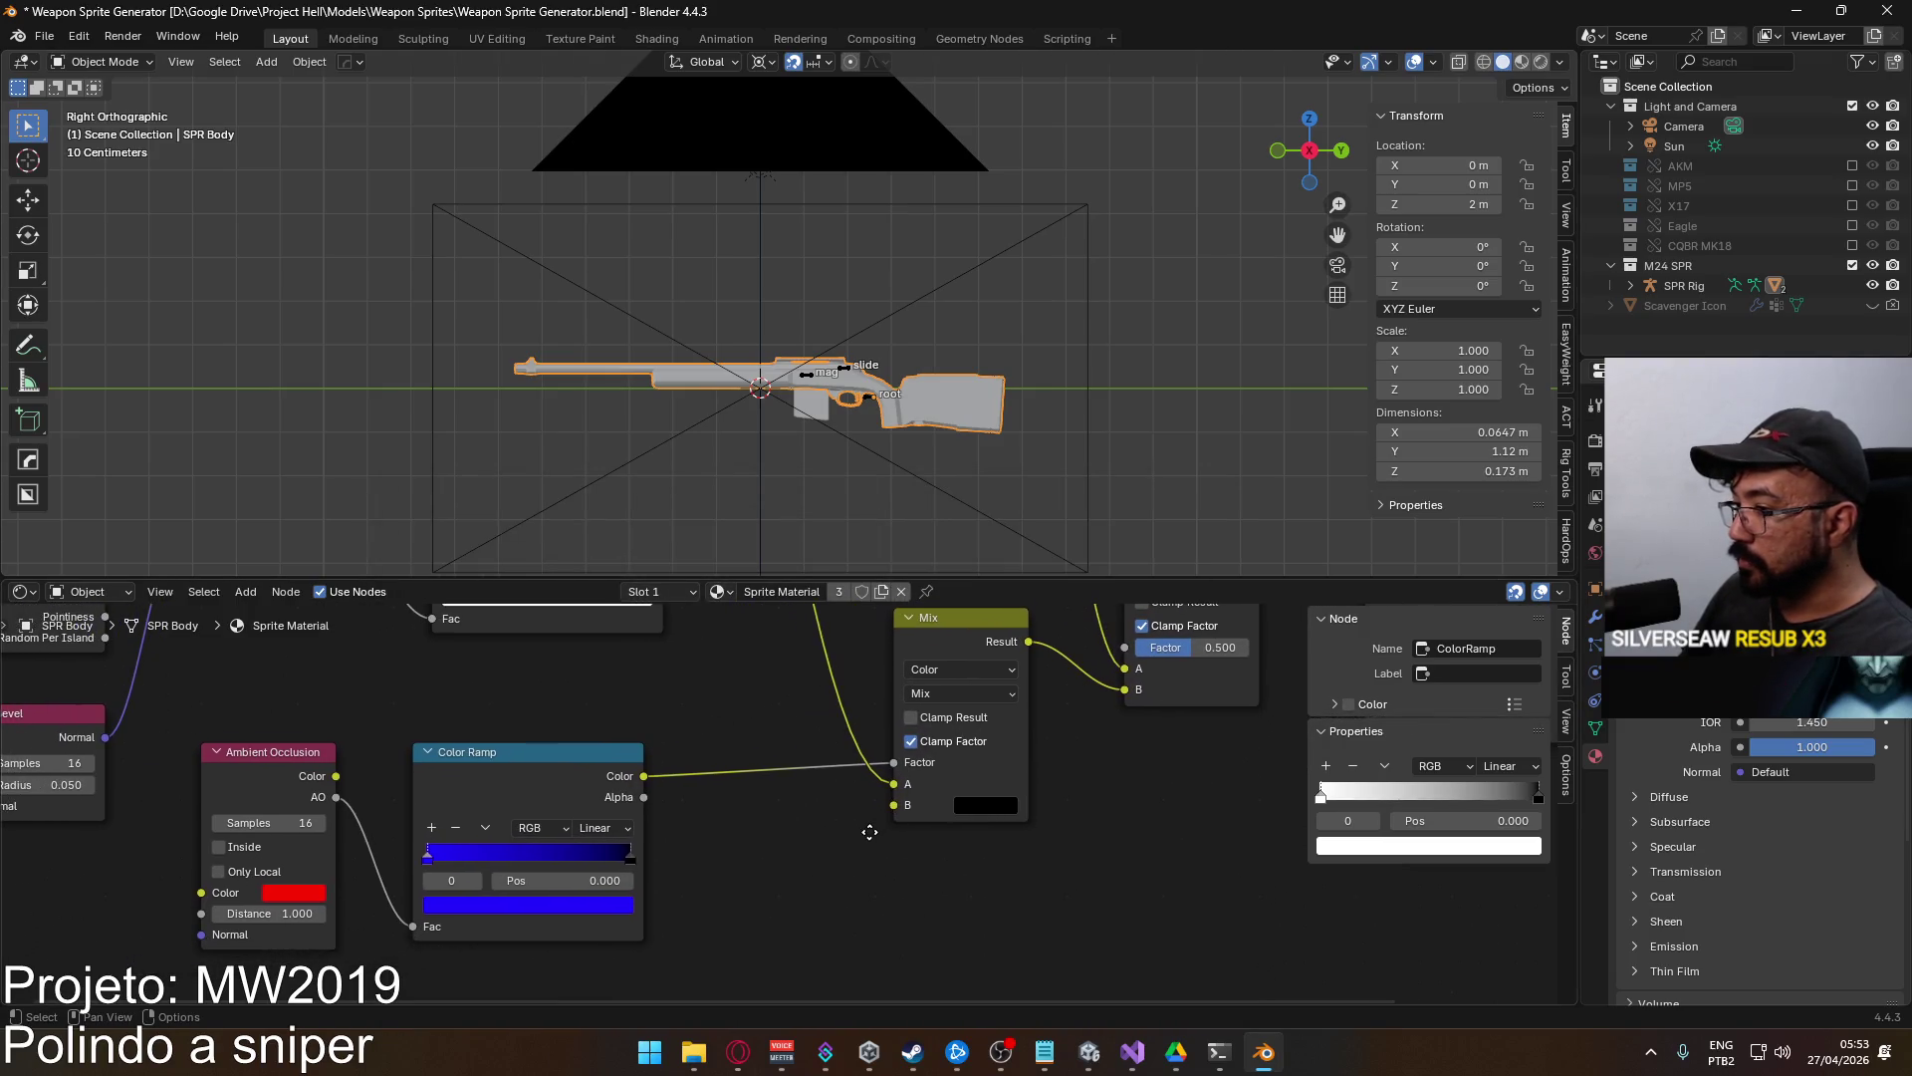
click(986, 804)
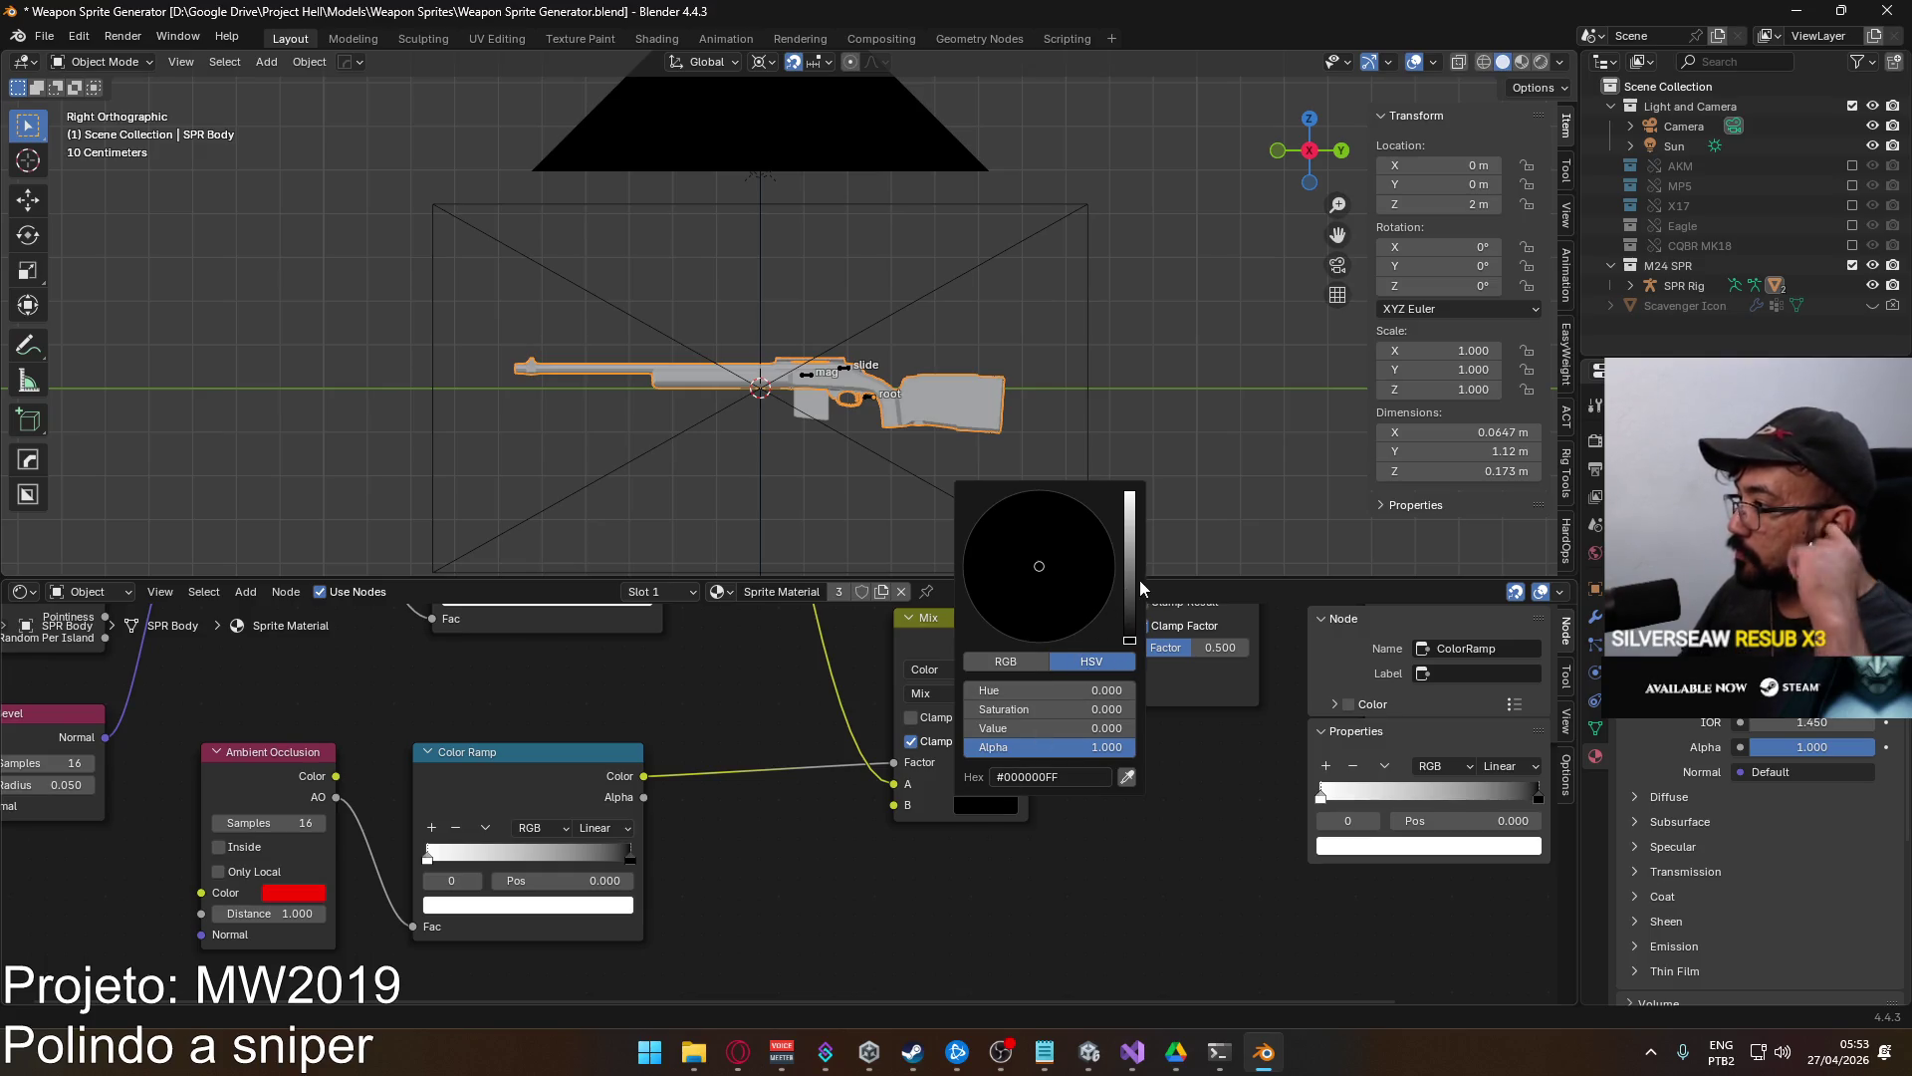
click(1134, 491)
click(1106, 527)
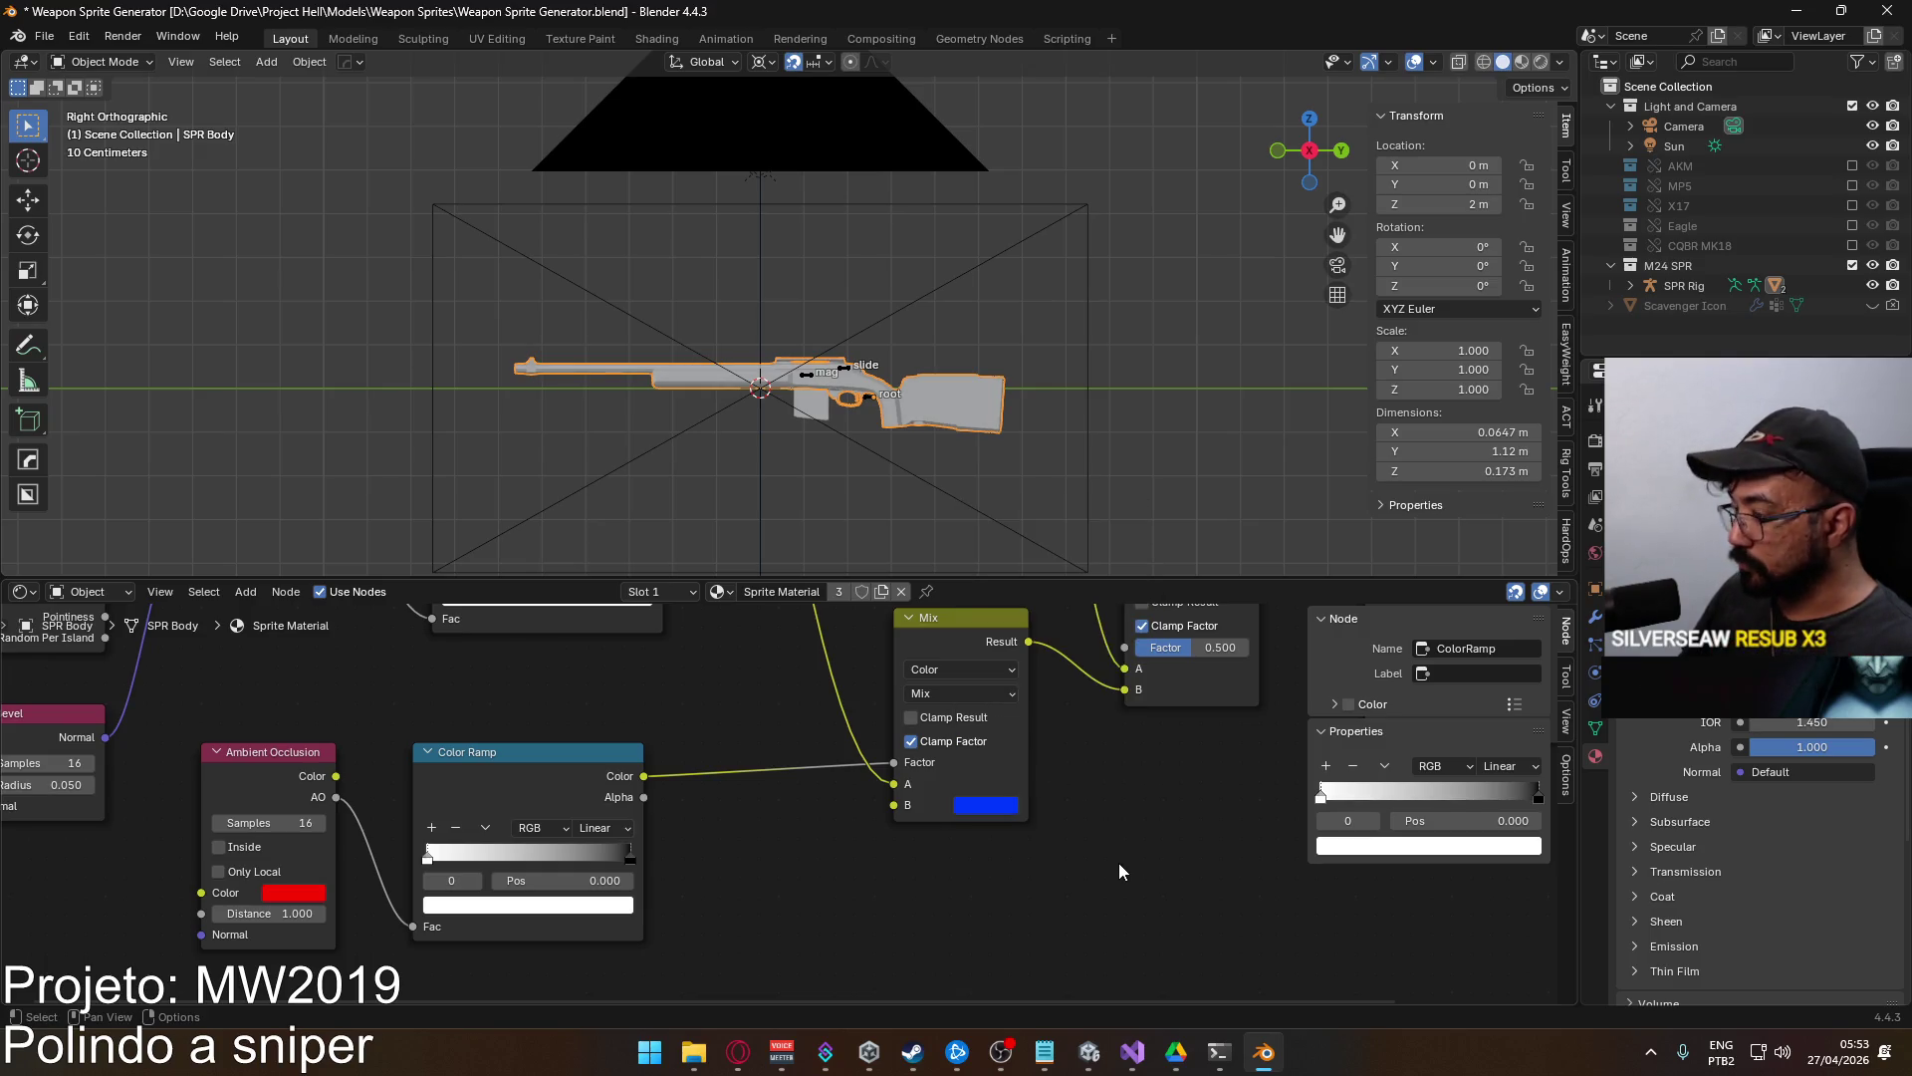
key(F12)
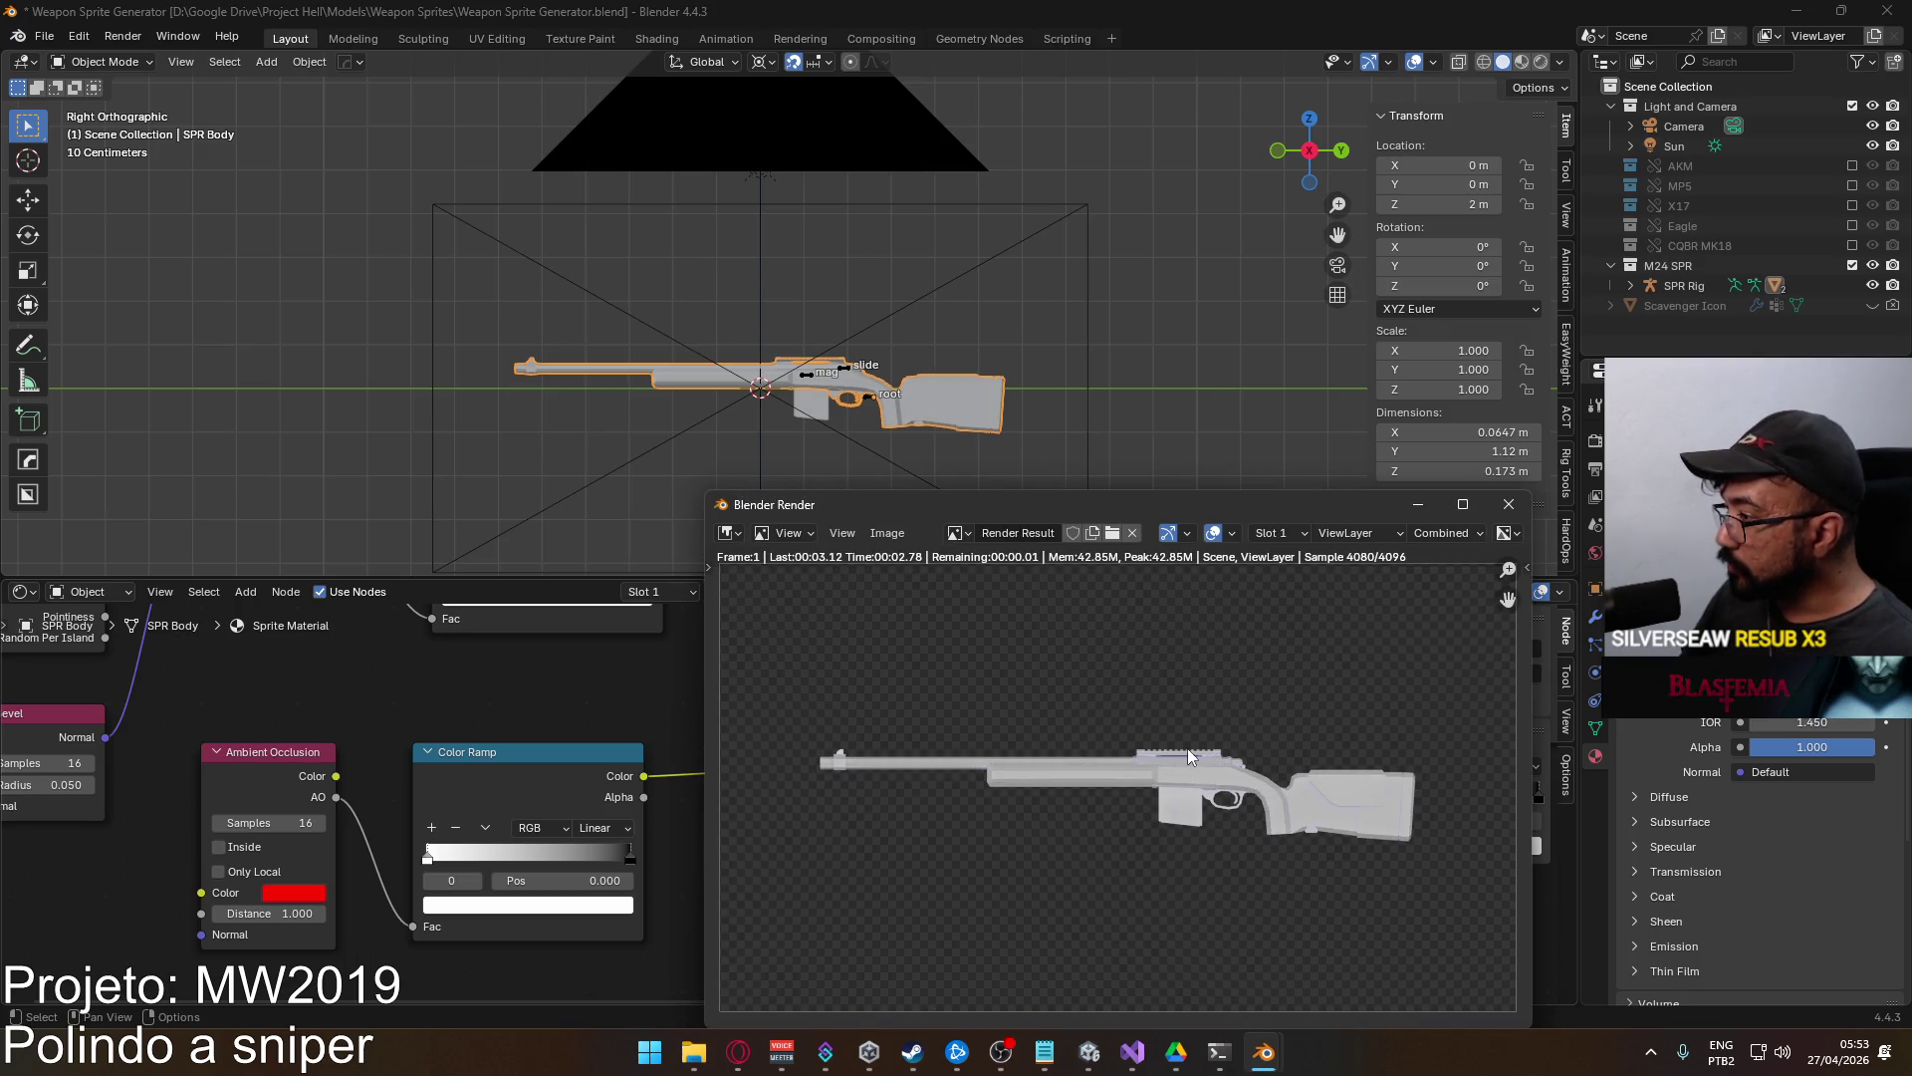
click(1509, 504)
key(BackSpace)
Try the ramp stop at position 1, then undo it.
mouse_move(724, 890)
mouse_down()
mouse_move(857, 834)
mouse_move(652, 809)
mouse_up()
double_click(680, 830)
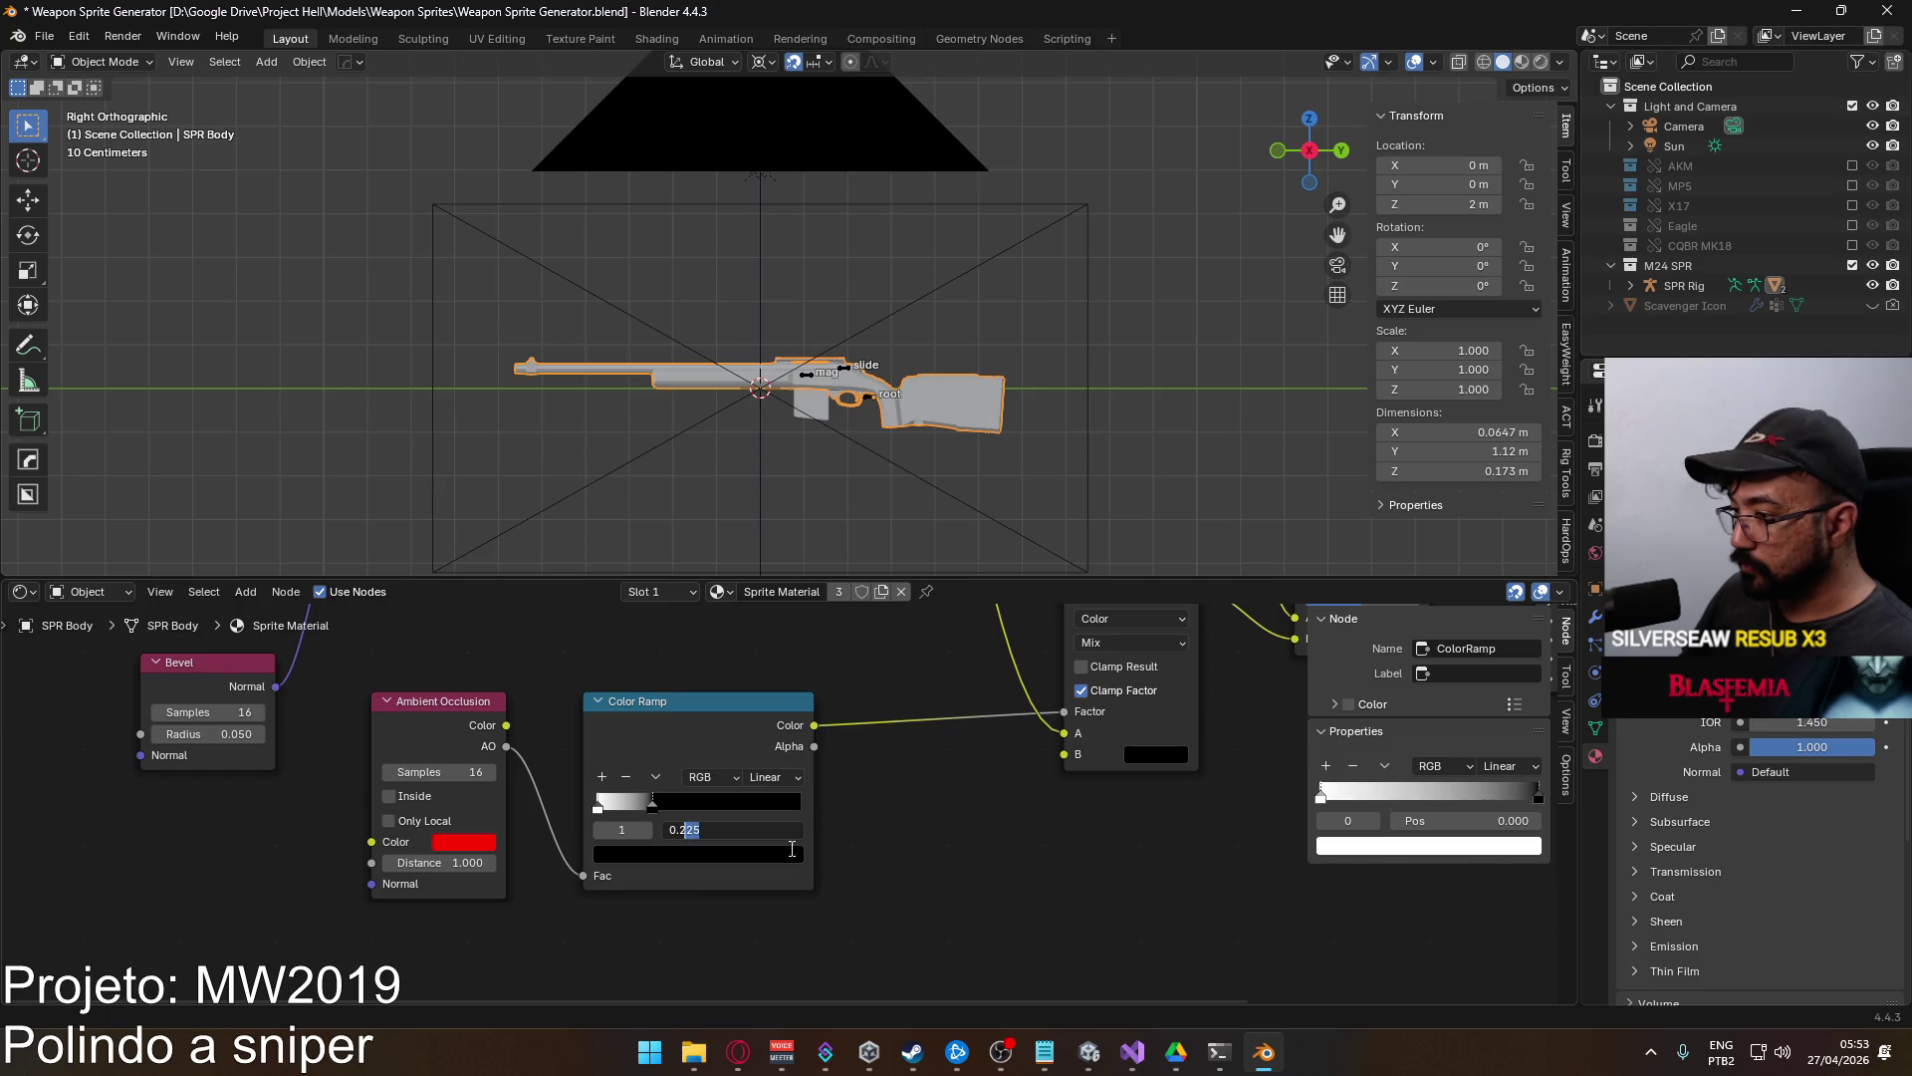
key(ctrl+a)
text(1)
key(Return)
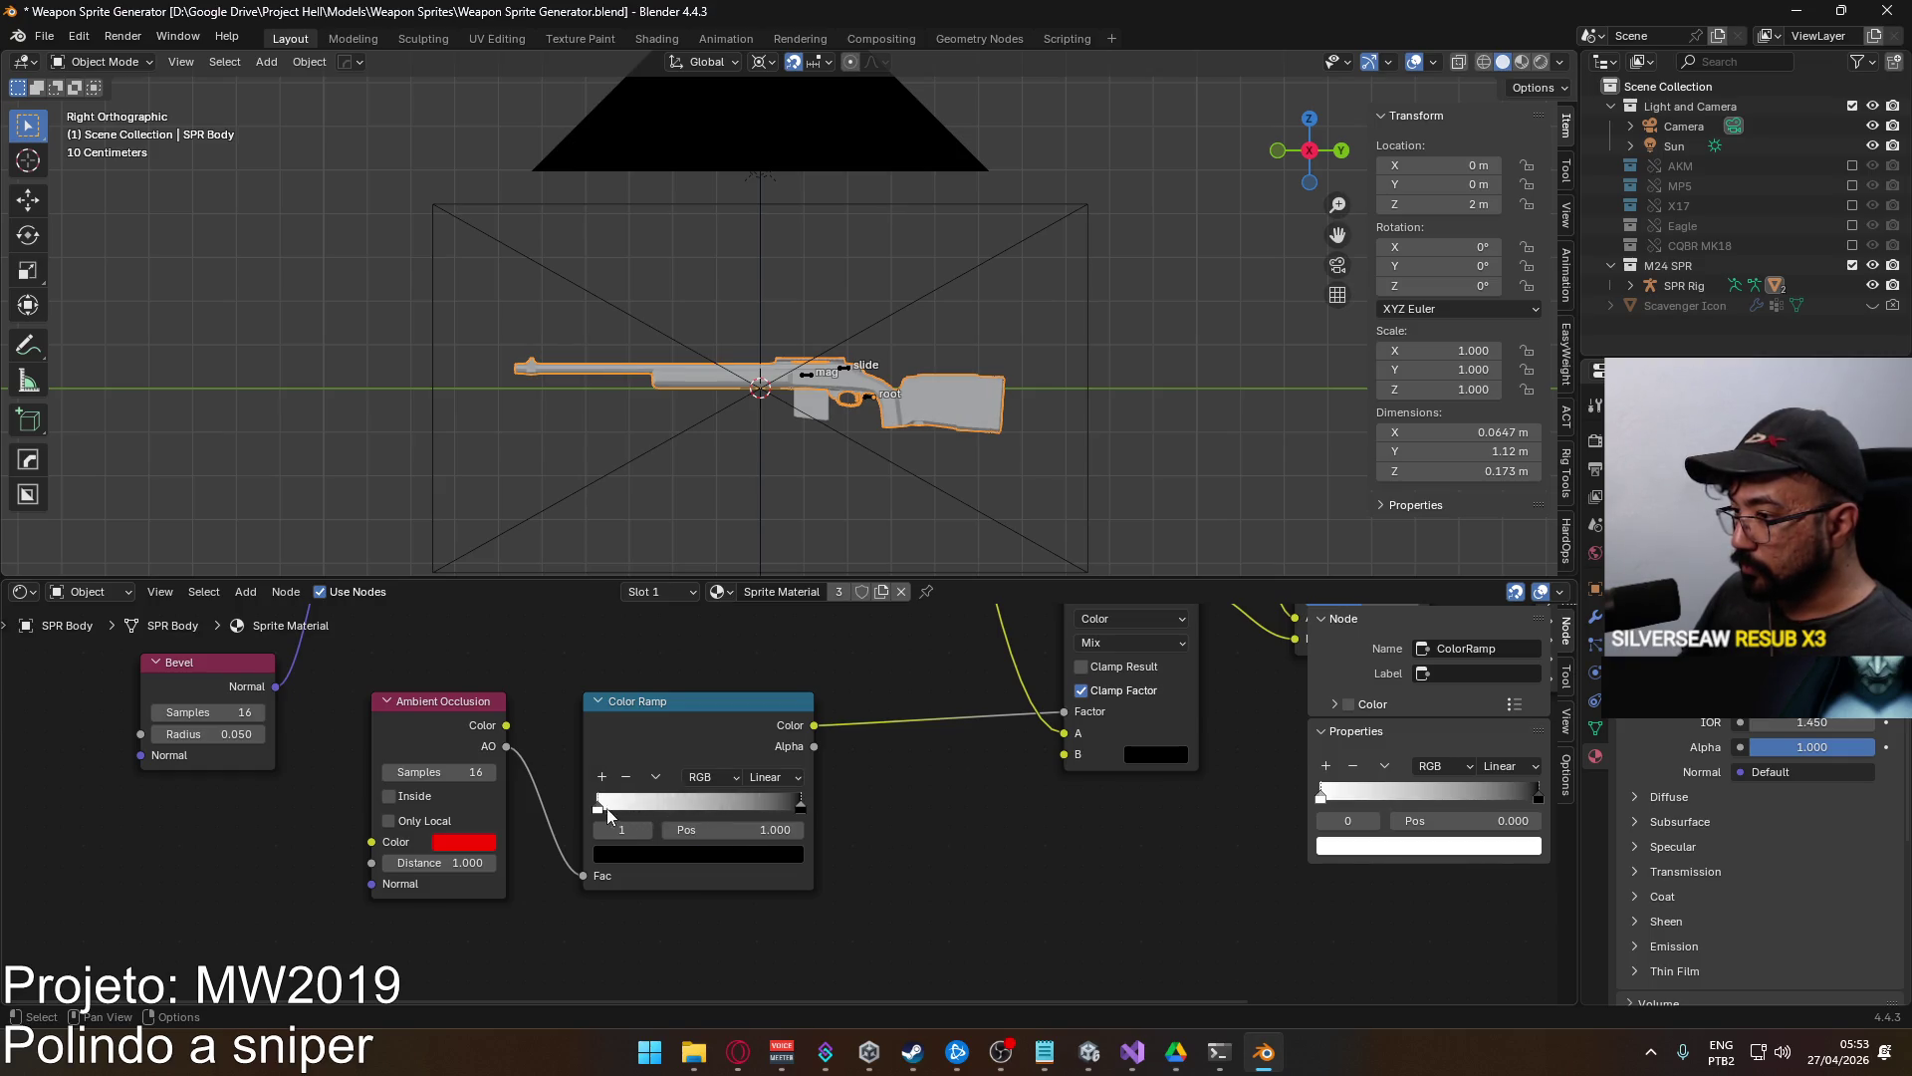
key(ctrl+z)
key(ctrl+z)
key(ctrl+z)
Set the black stop to 0.900, then refine it to 0.940.
drag(816, 813, 834, 812)
double_click(738, 830)
text(9)
key(Return)
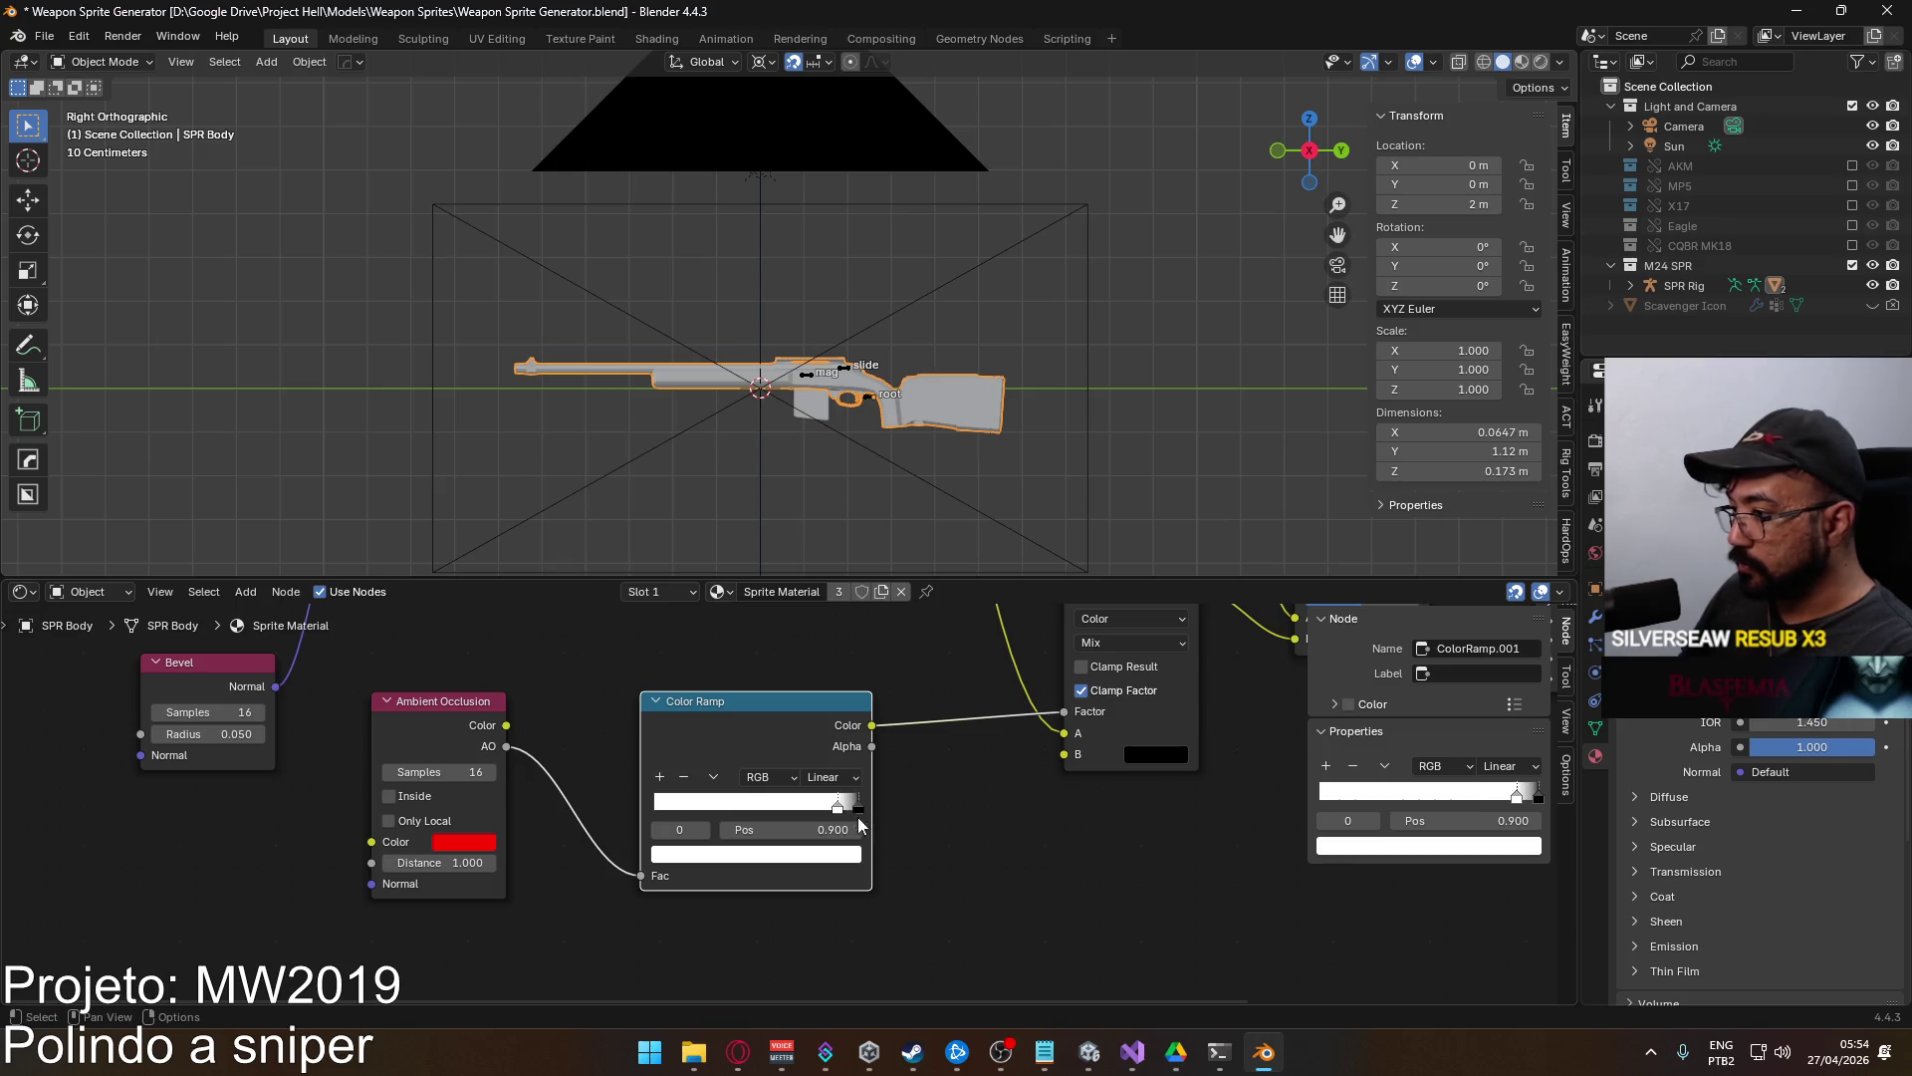
scroll(861, 818, up, 4)
drag(897, 815, 920, 818)
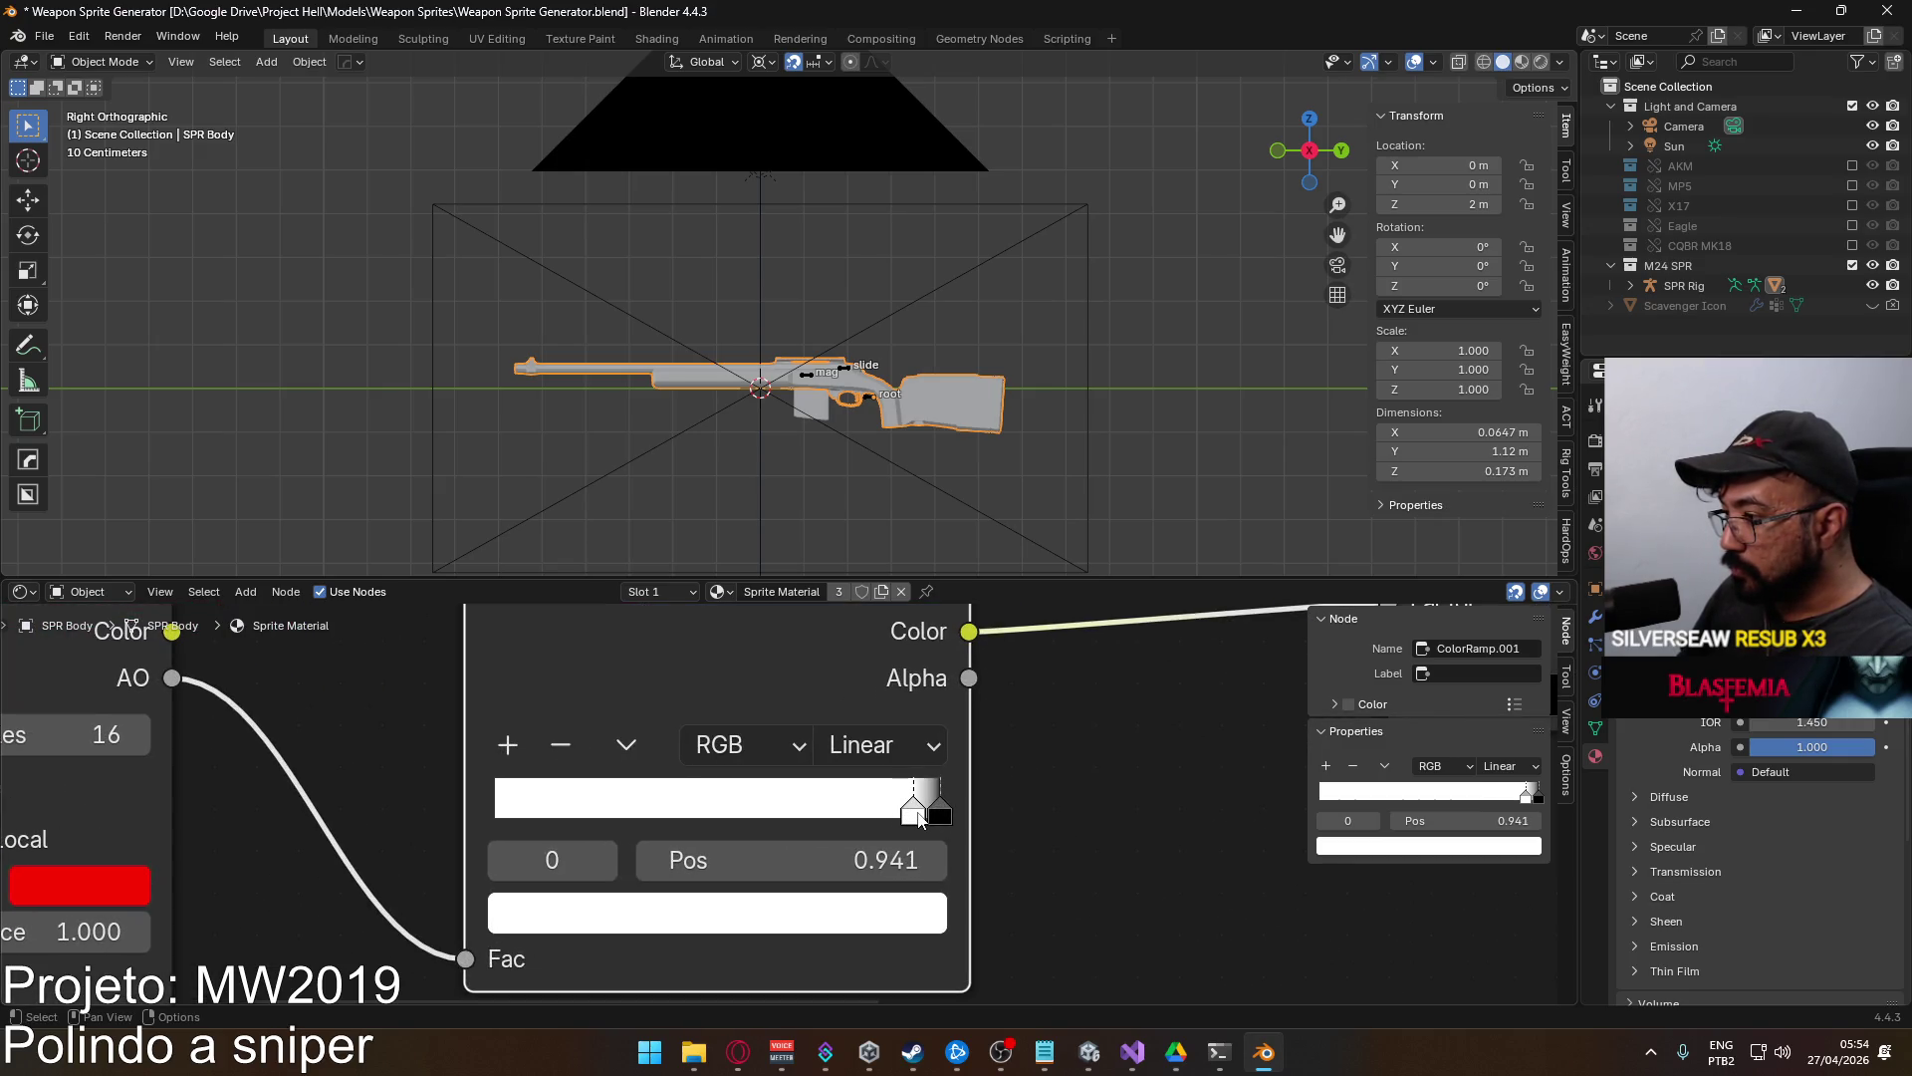
double_click(700, 862)
drag(762, 861, 700, 861)
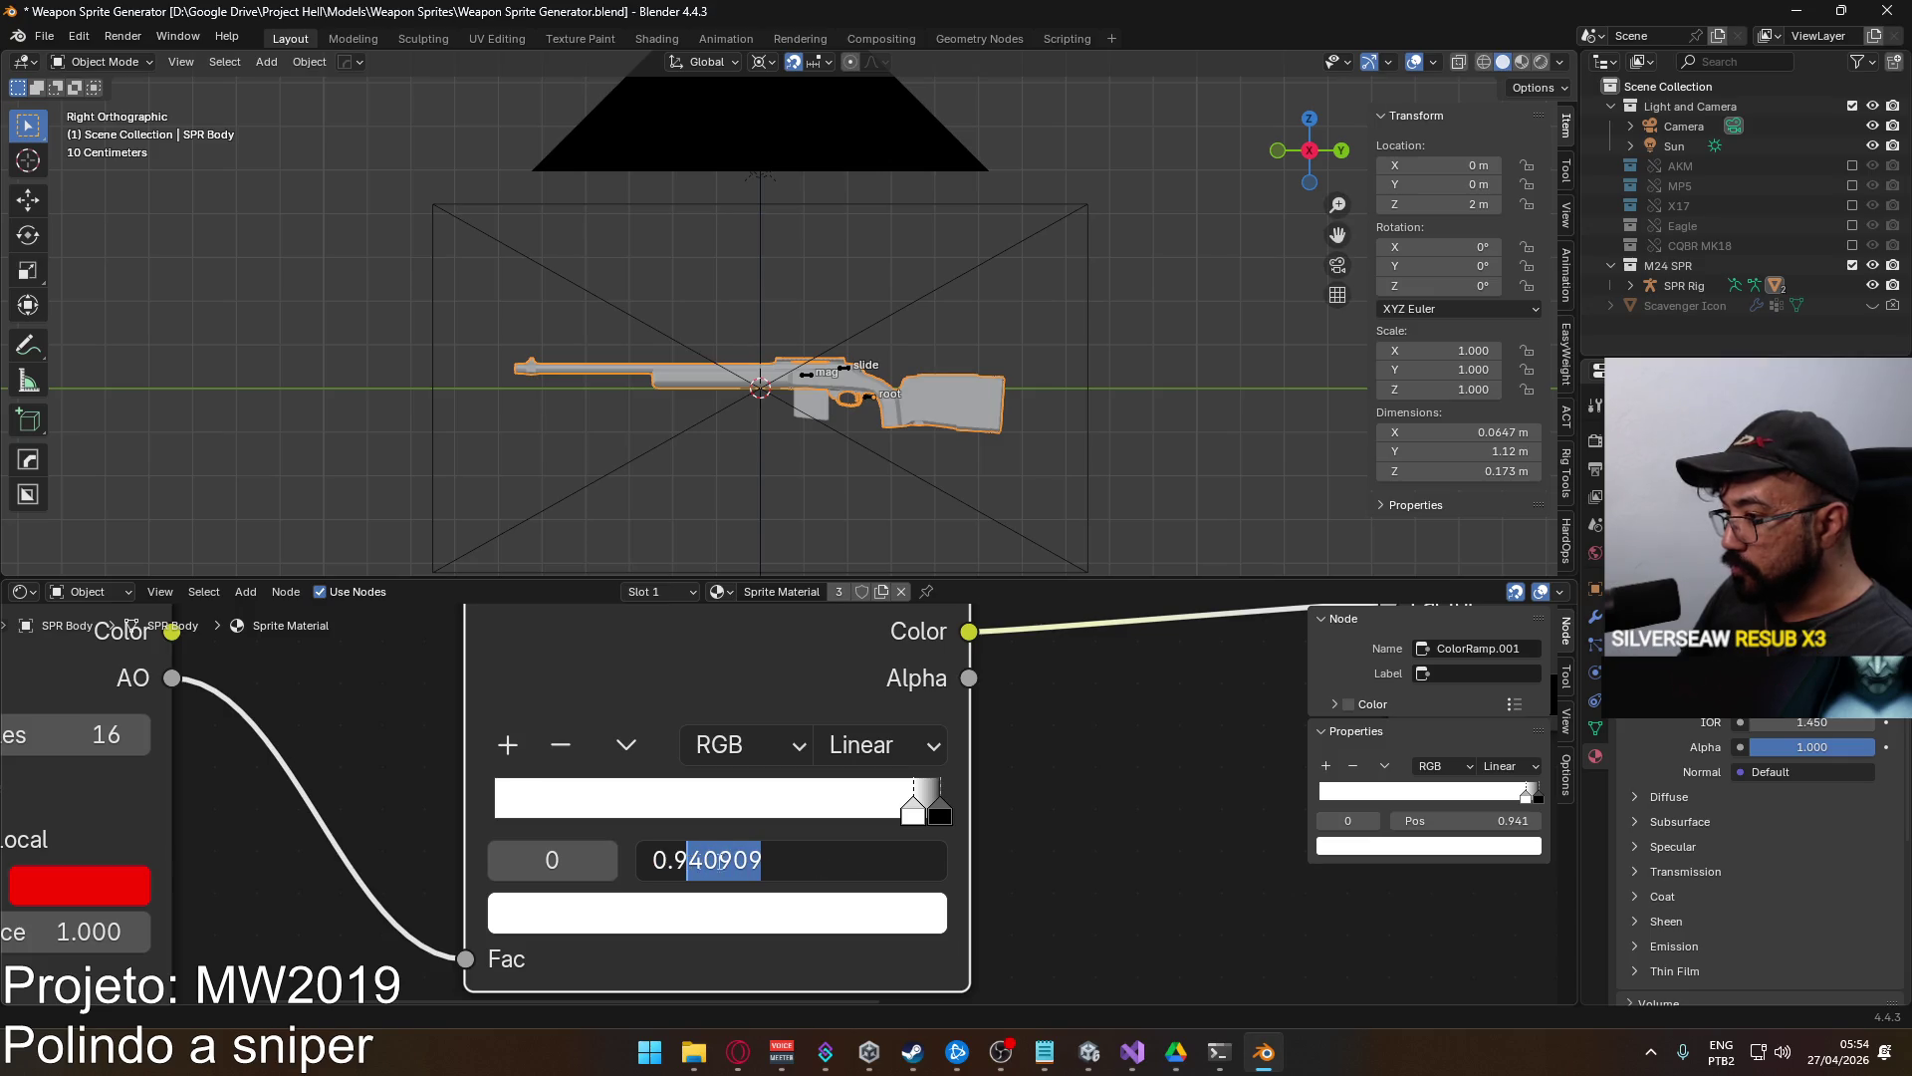
text(4)
key(Return)
scroll(1122, 835, down, 3)
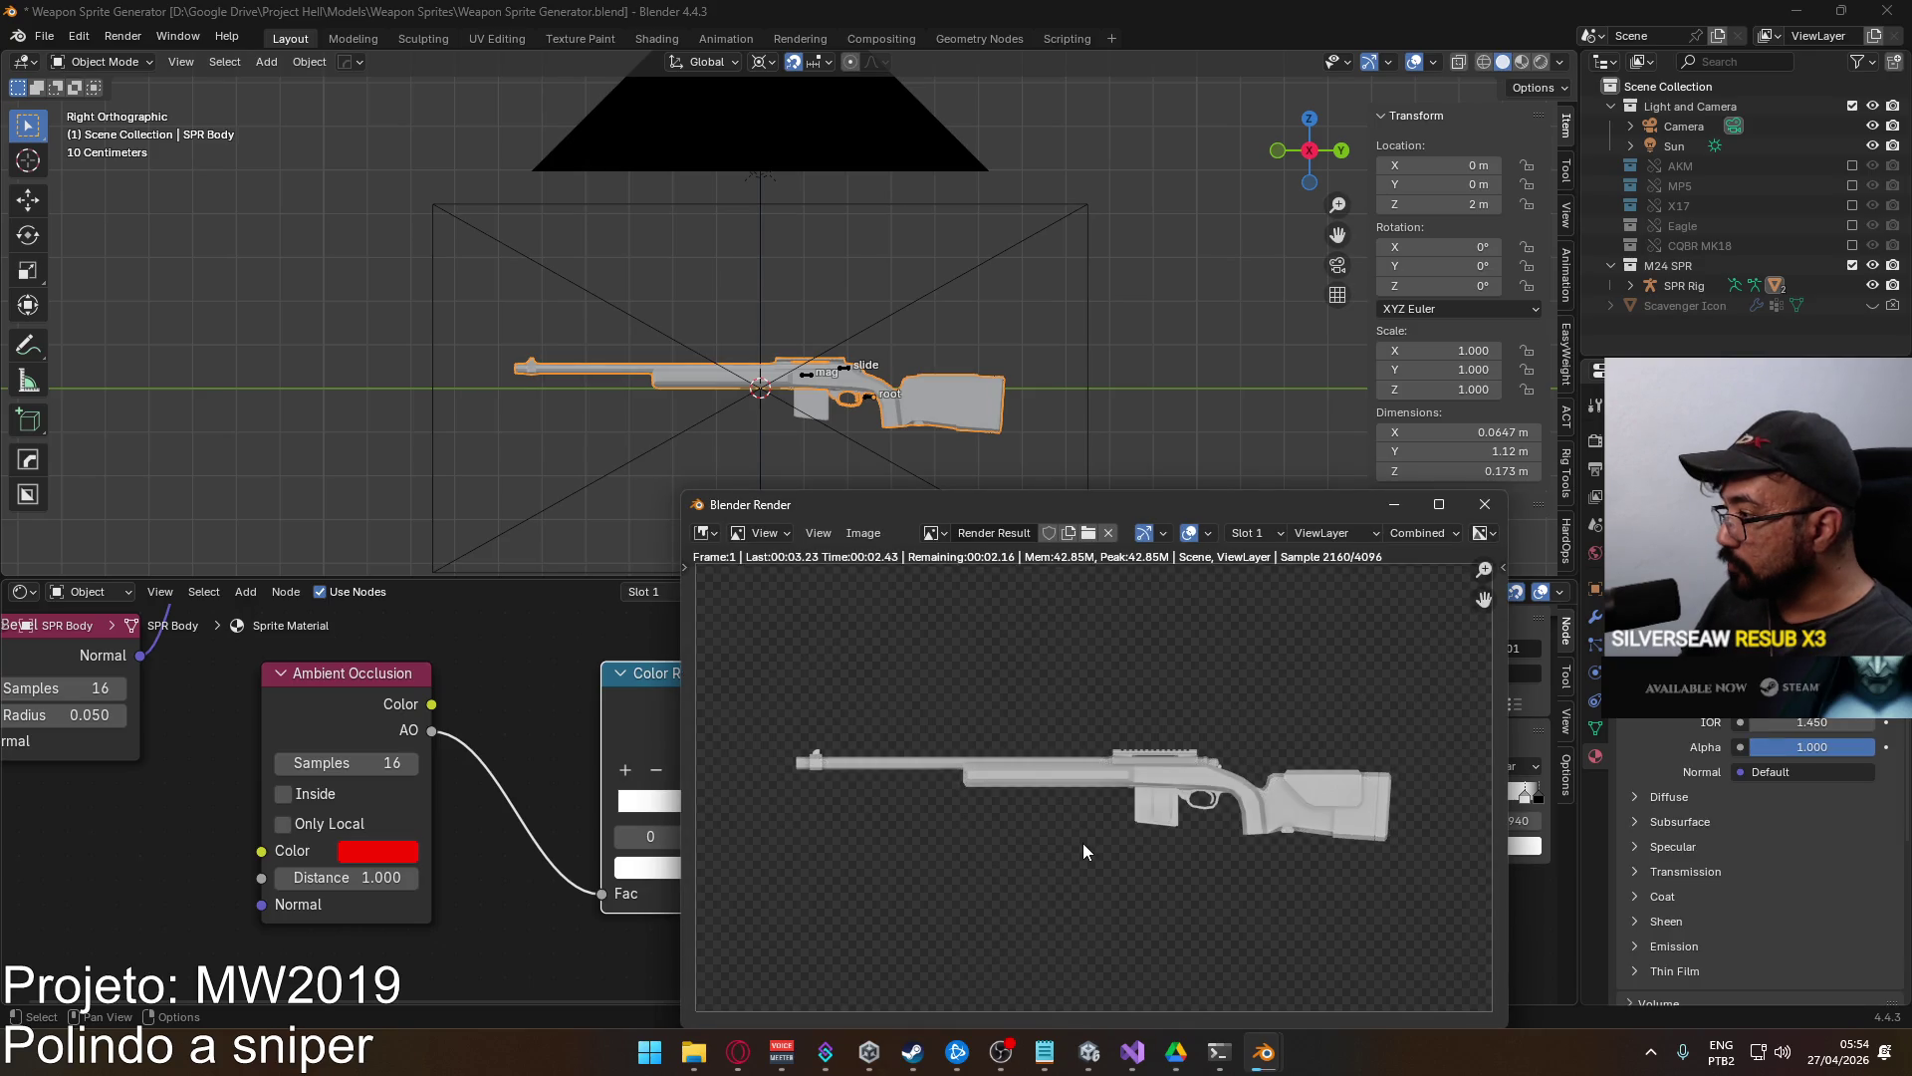
click(1484, 504)
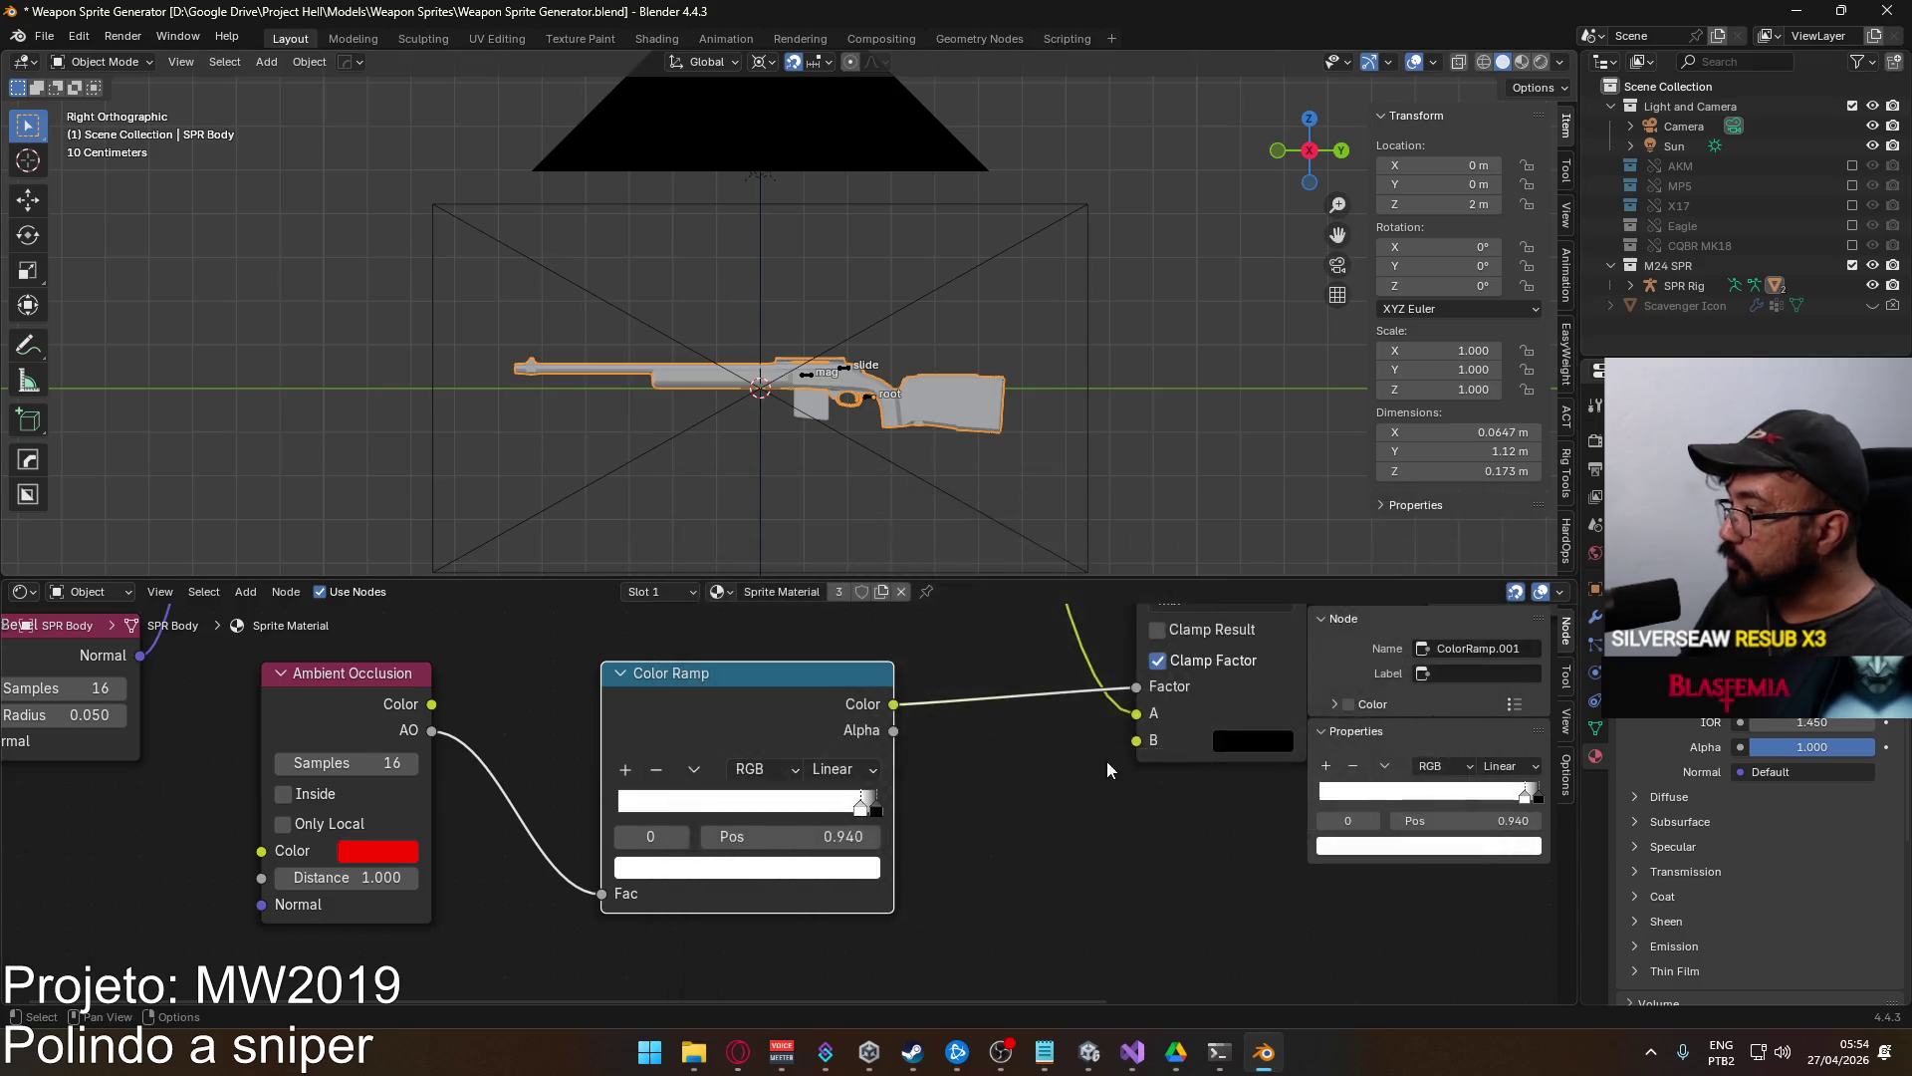
Darken the Hue/Saturation node's colour to value 0.25 and test-render the rifle.
scroll(1096, 761, right, 8)
scroll(992, 788, up, 4)
scroll(991, 788, right, 5)
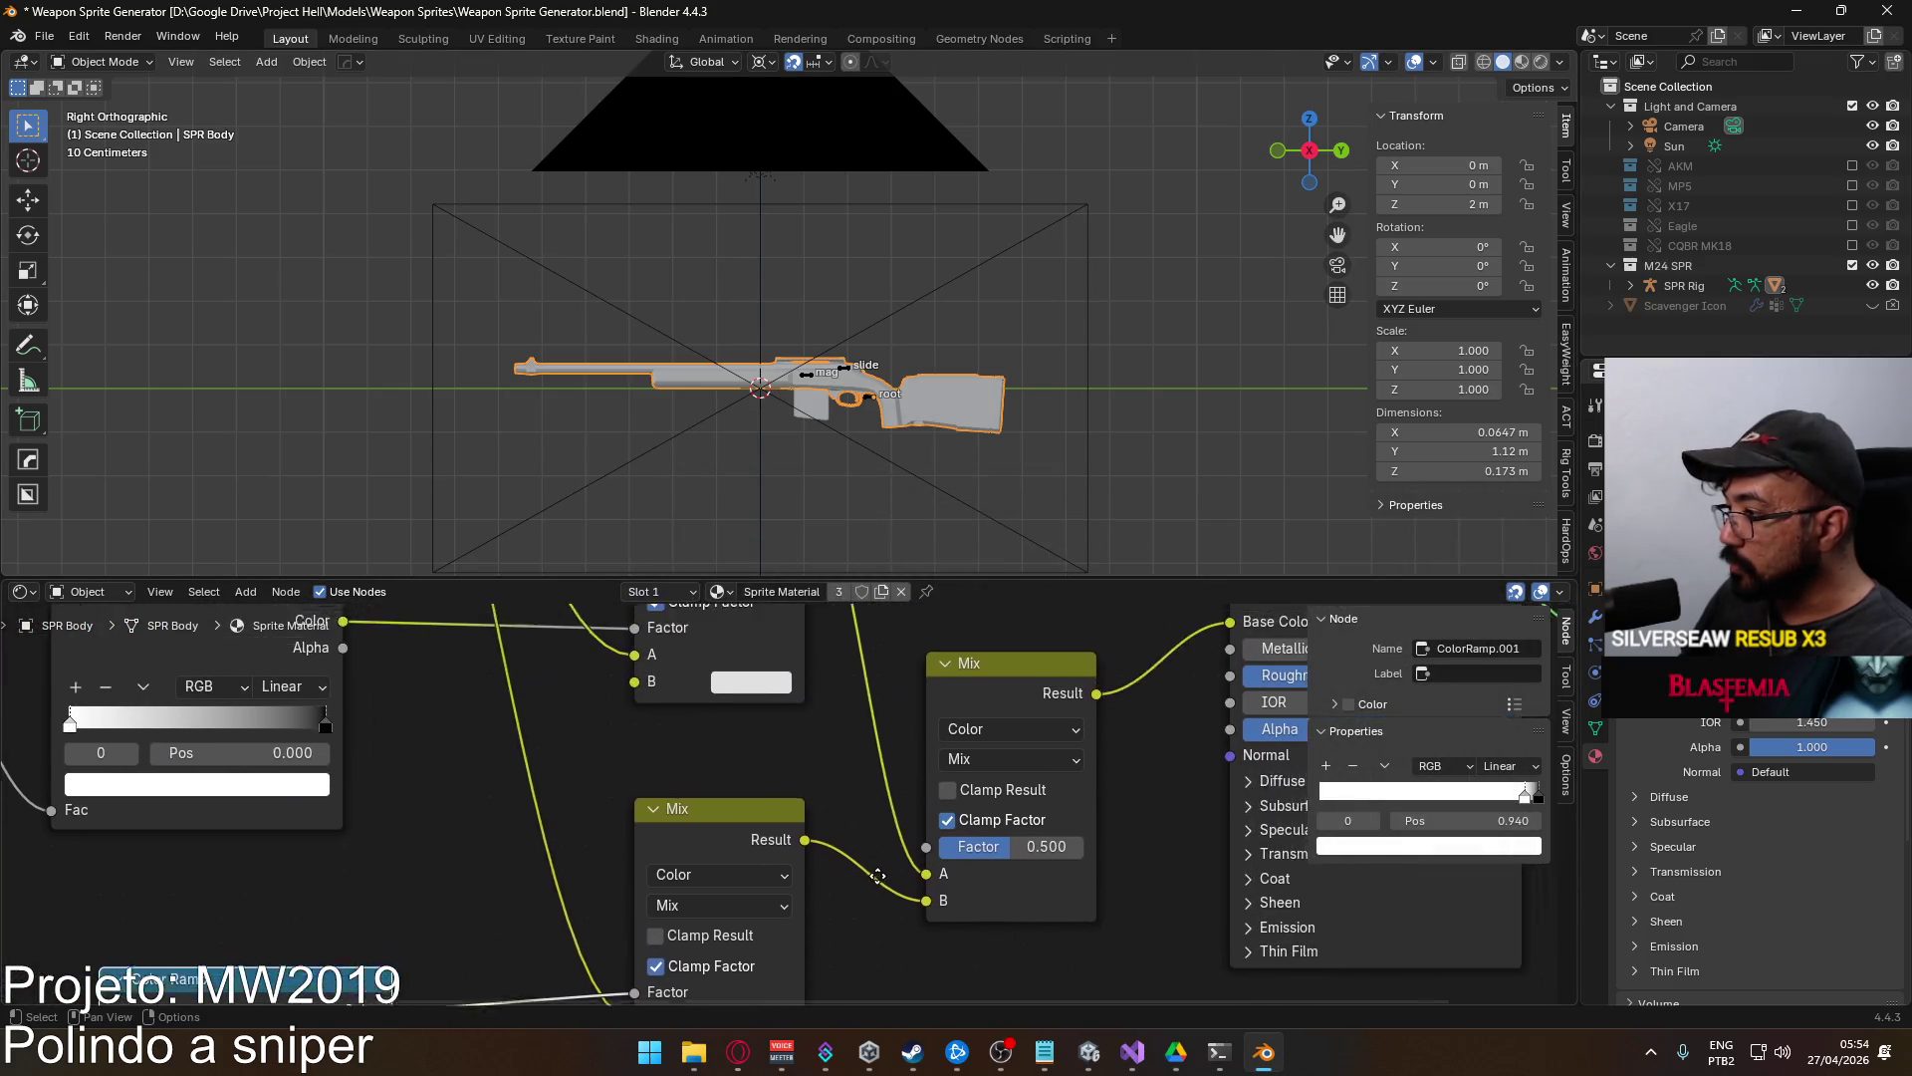
scroll(990, 901, down, 4)
scroll(910, 707, down, 3)
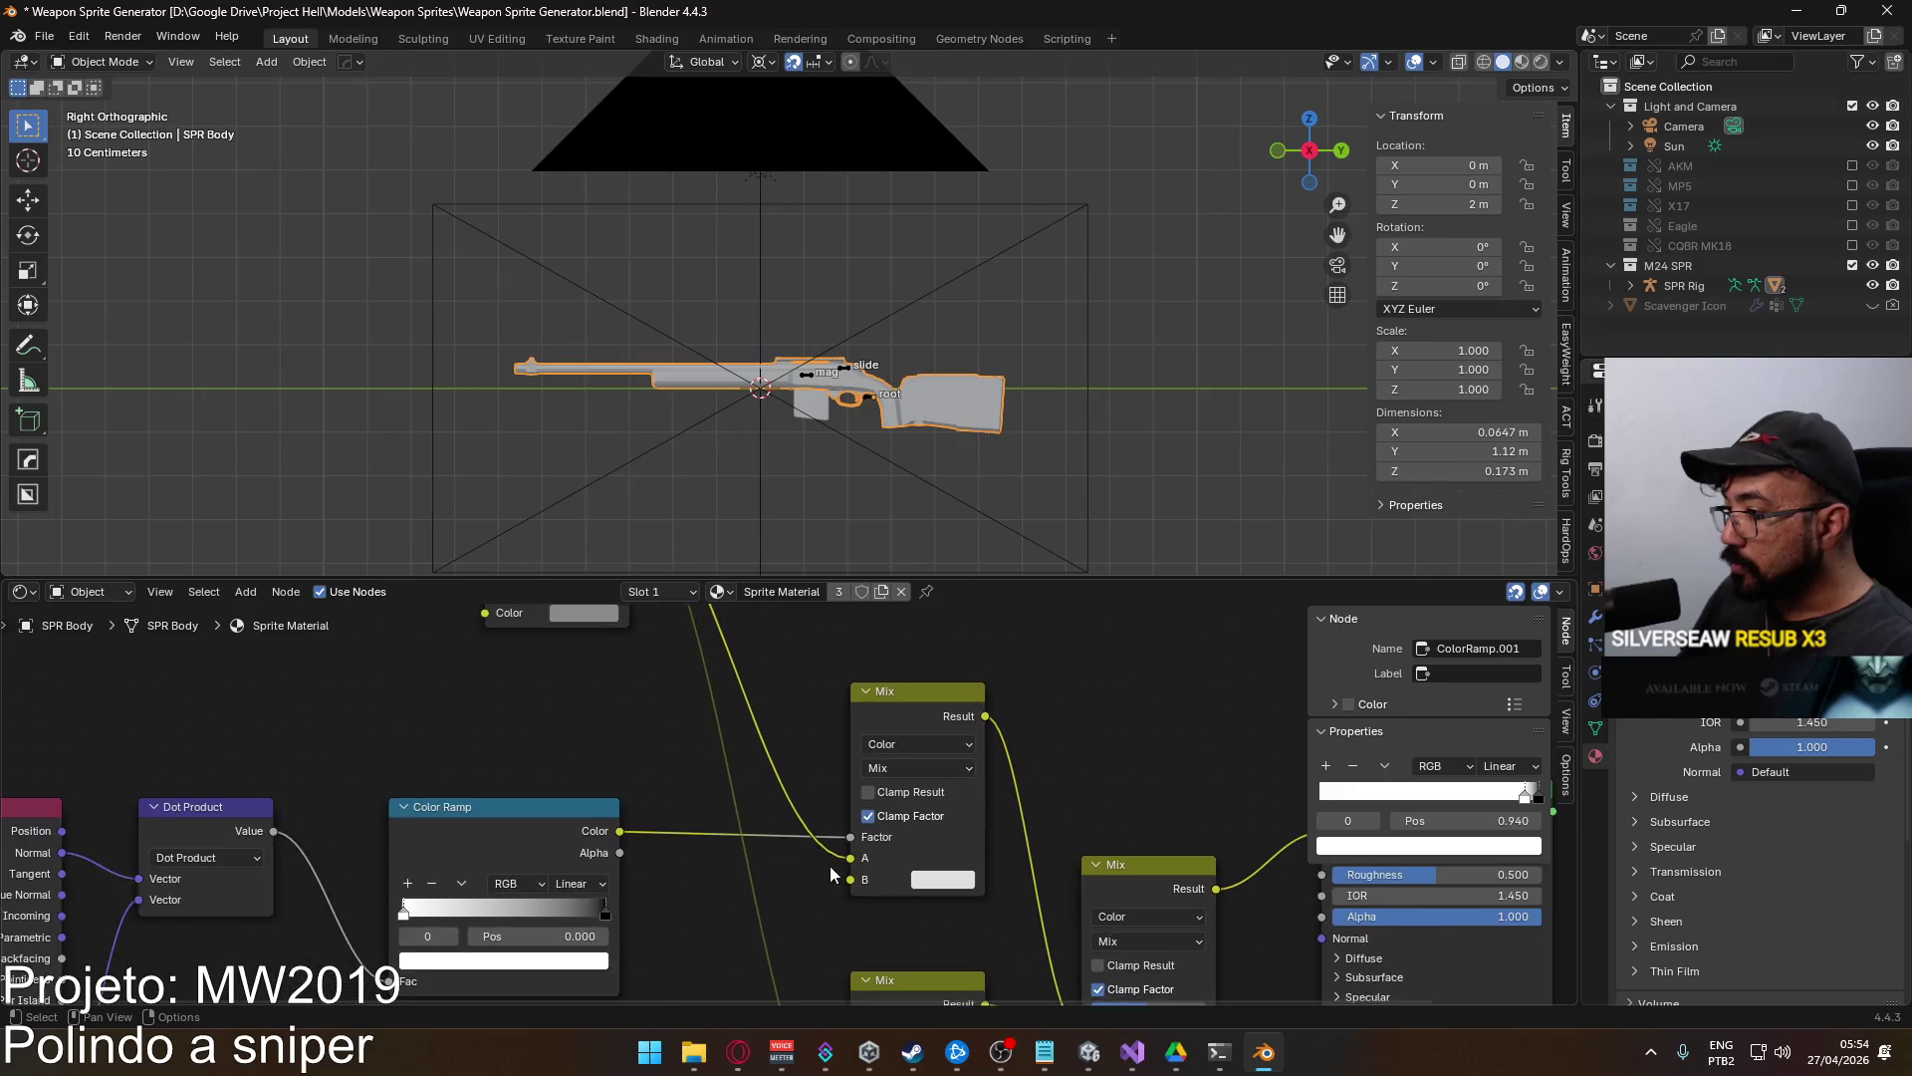
scroll(910, 706, right, 3)
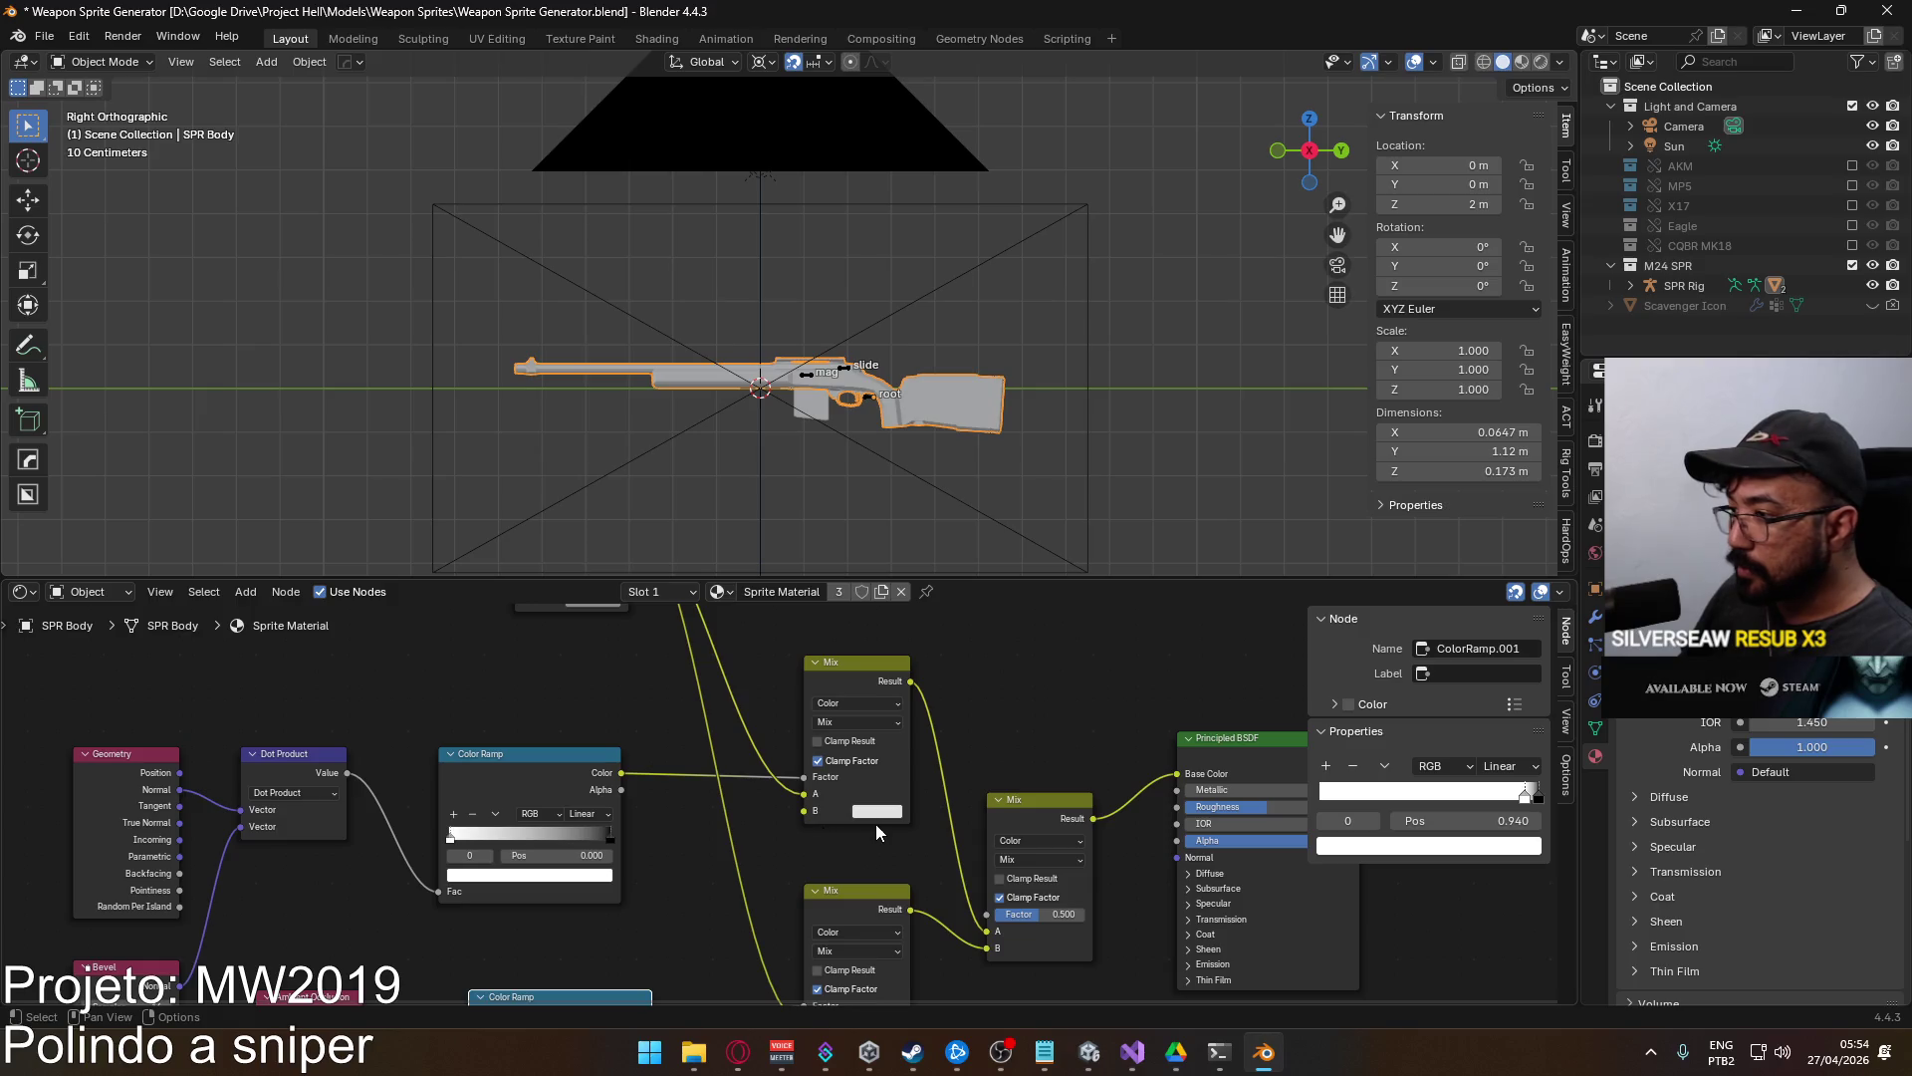
scroll(876, 823, up, 3)
scroll(876, 823, left, 2)
click(648, 715)
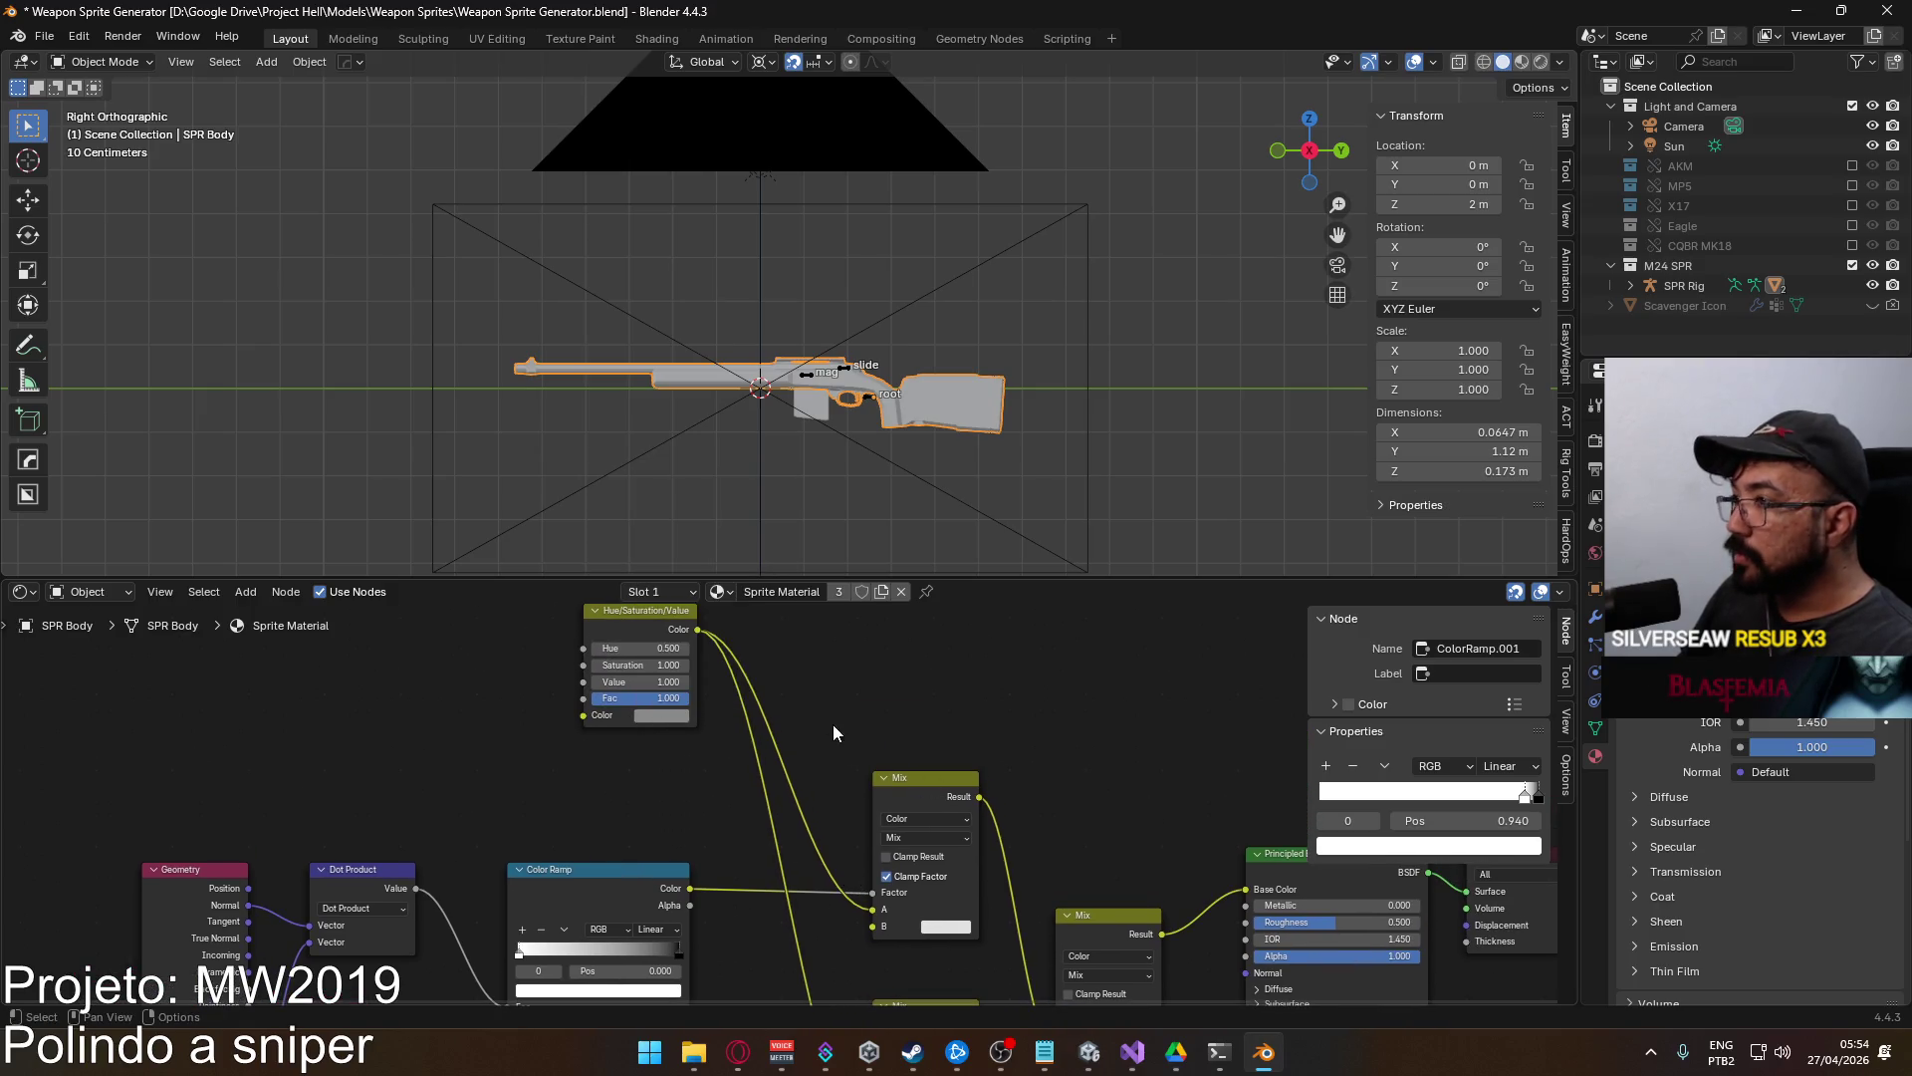
click(683, 714)
text(0.25)
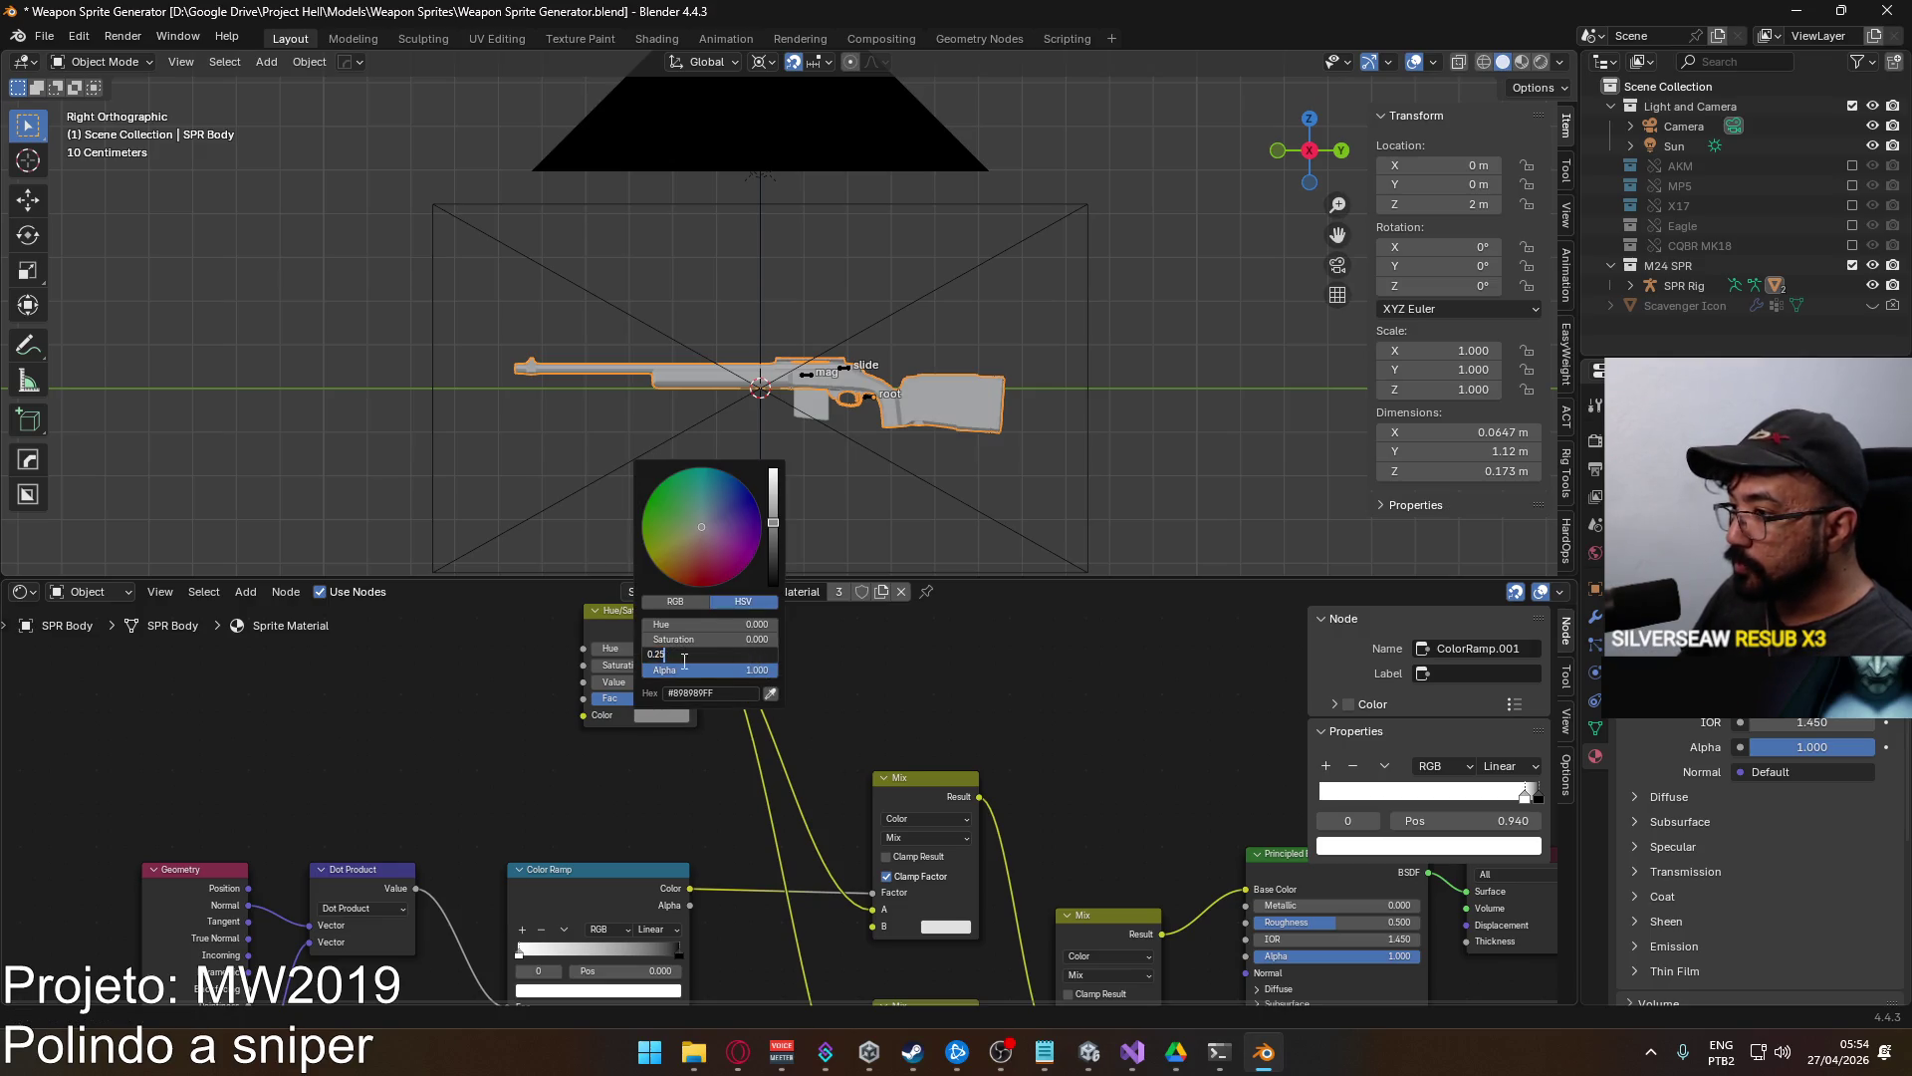
key(Return)
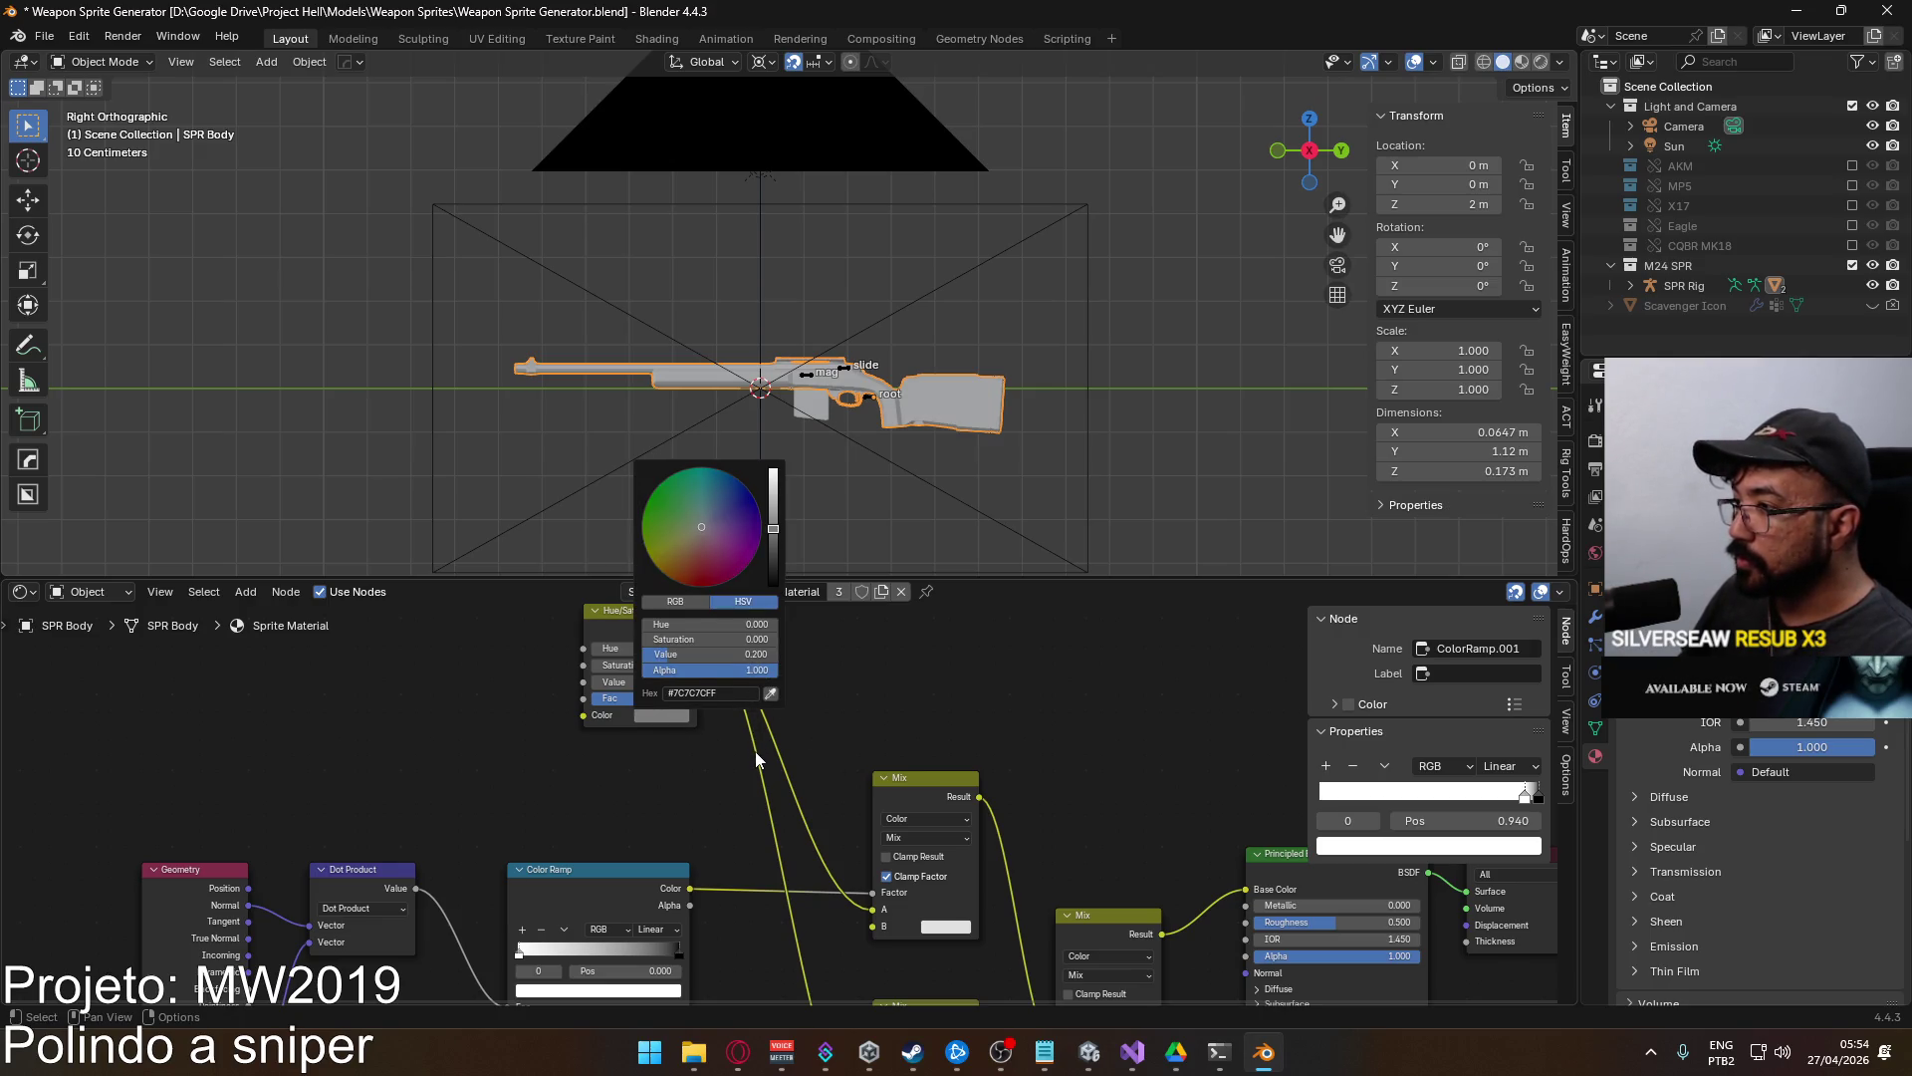
key(F12)
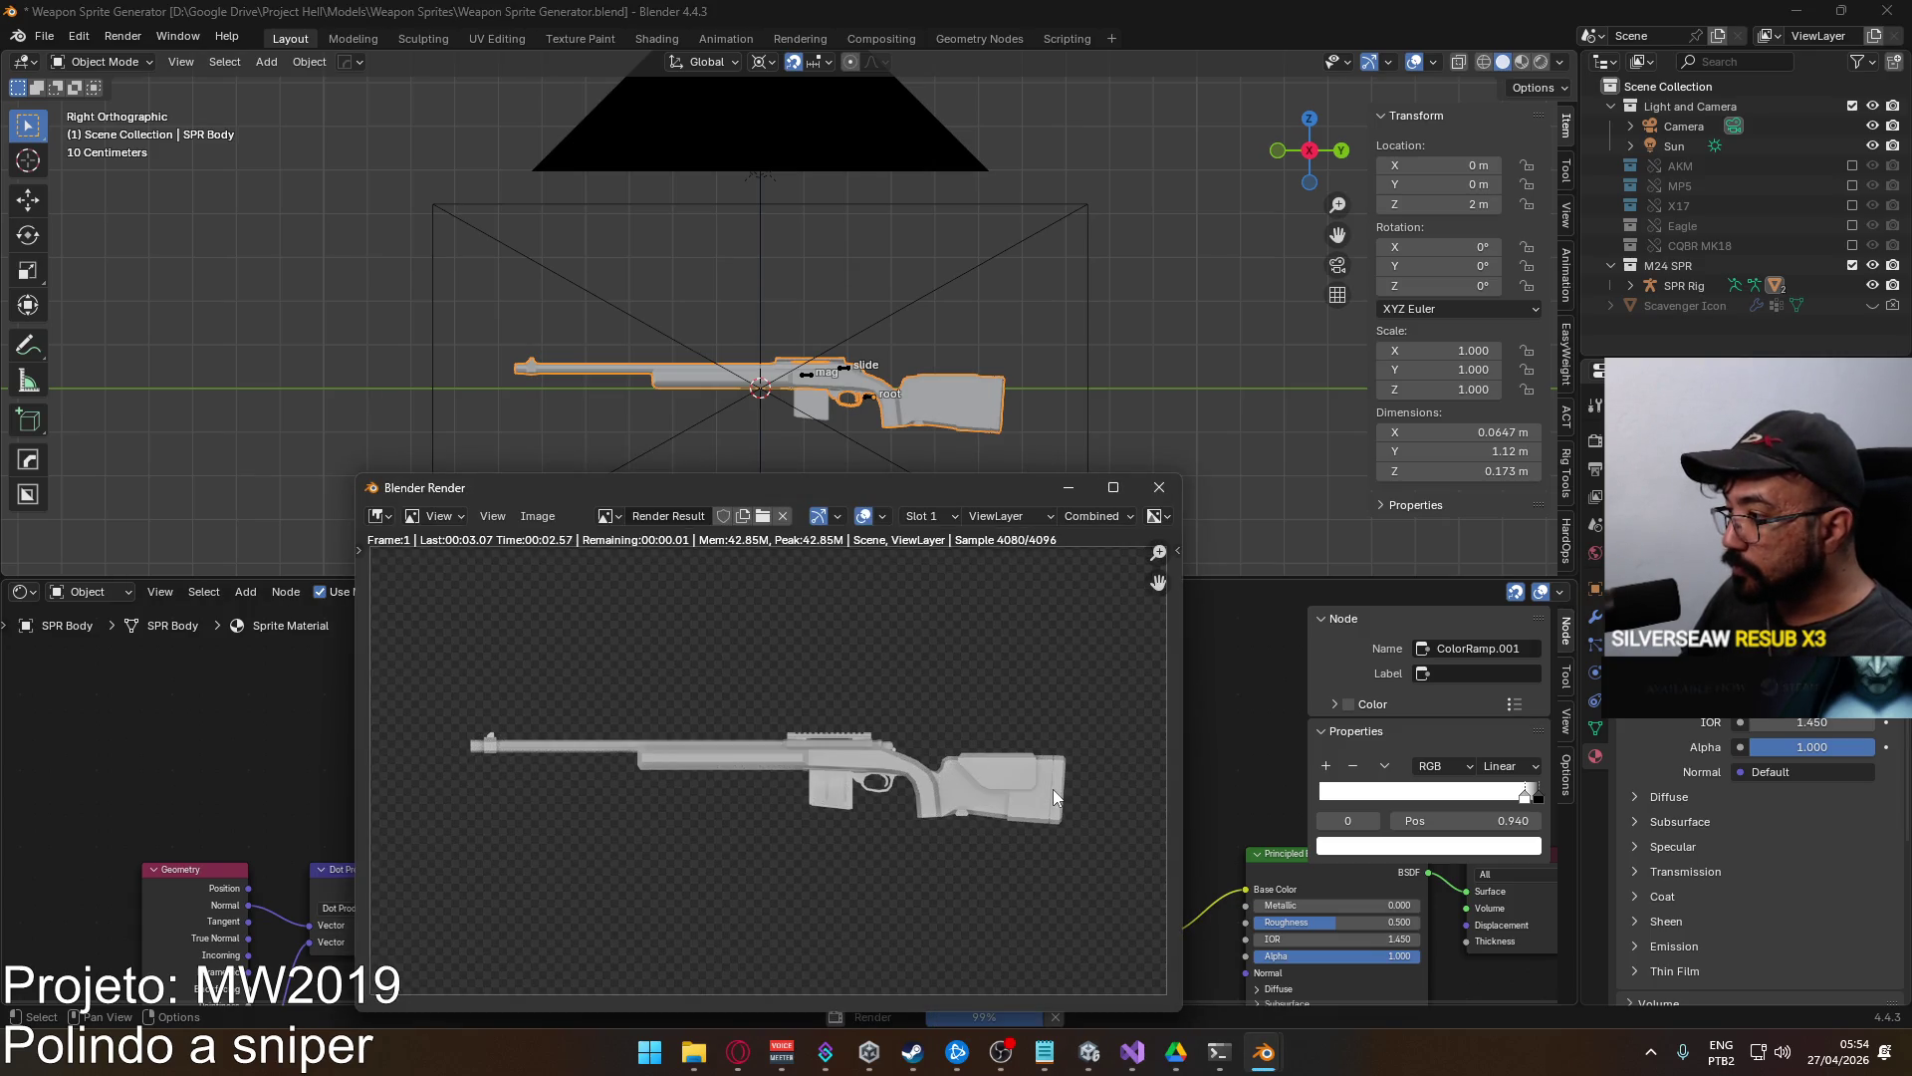
Set the Mix node's B colour Value to 1 (full white) and re-render the sniper sprite.
click(1158, 487)
click(880, 819)
click(983, 750)
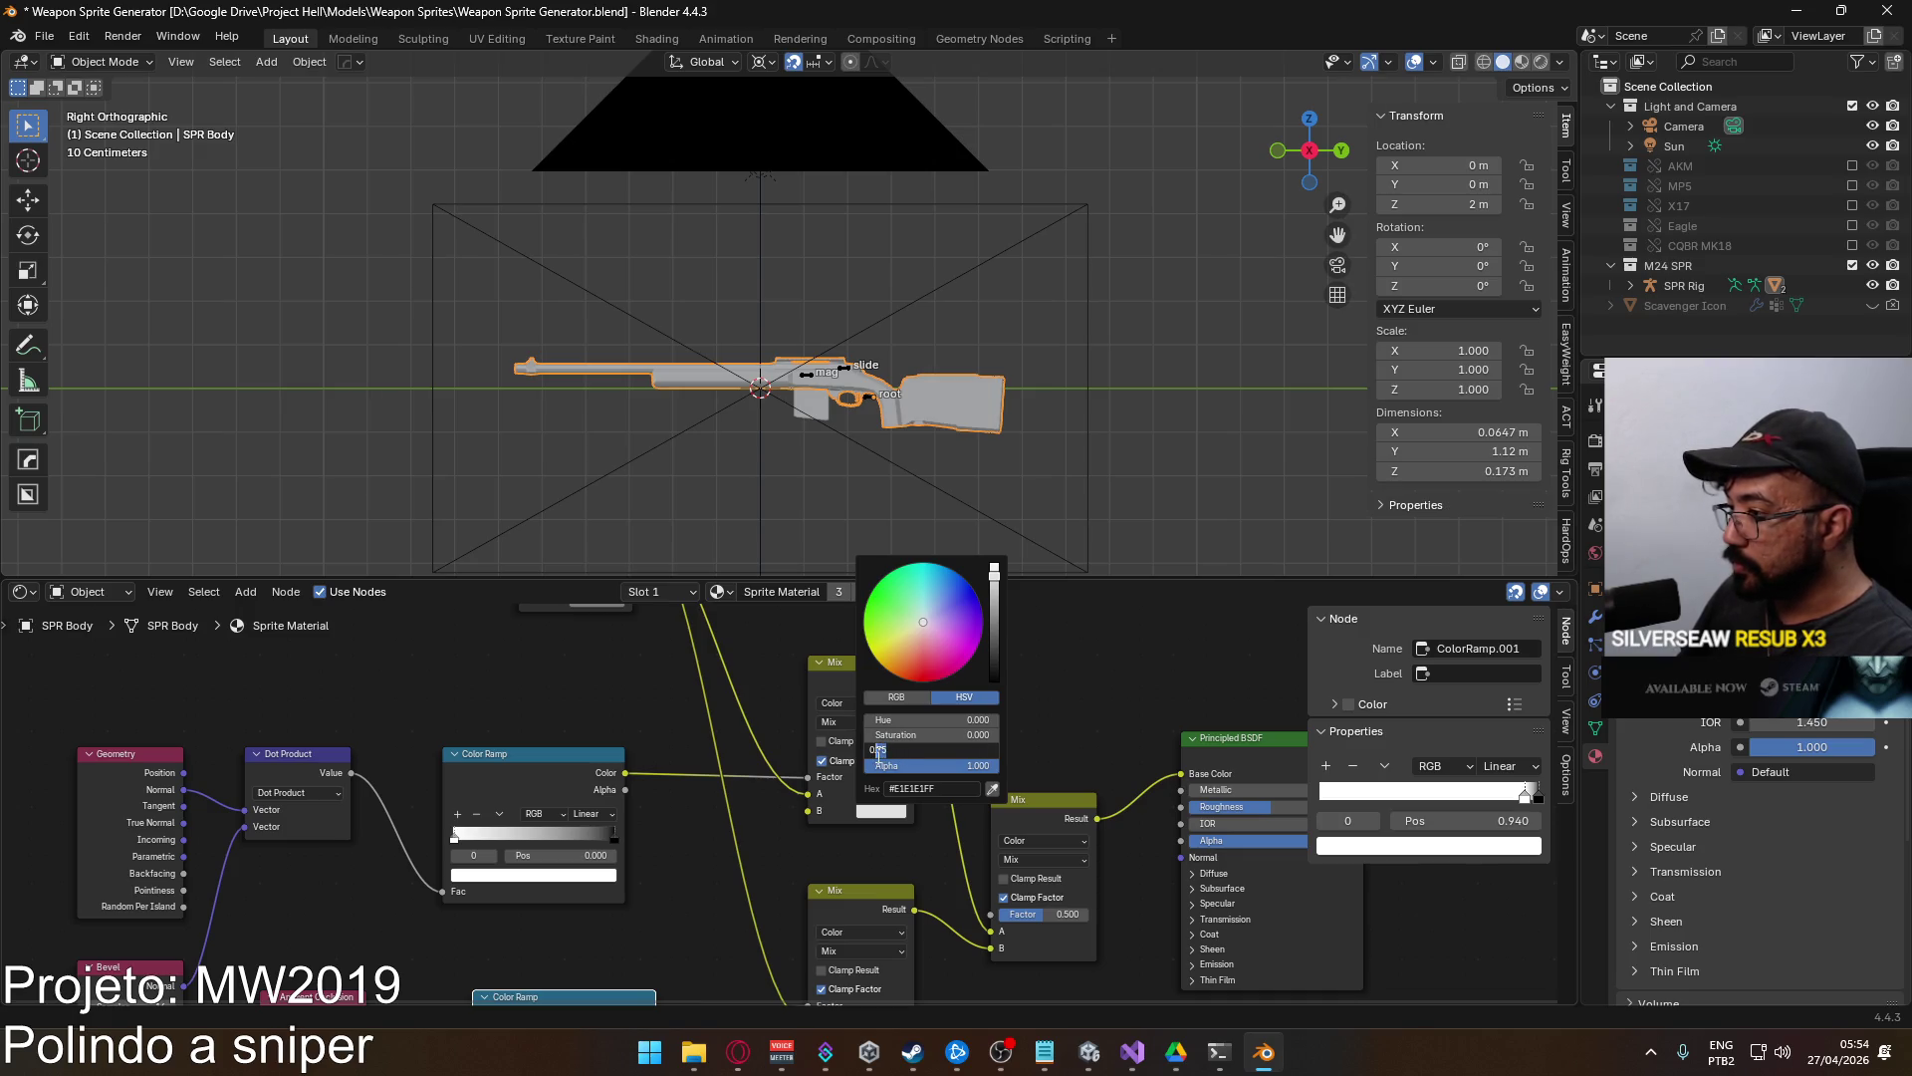
text(1)
key(Return)
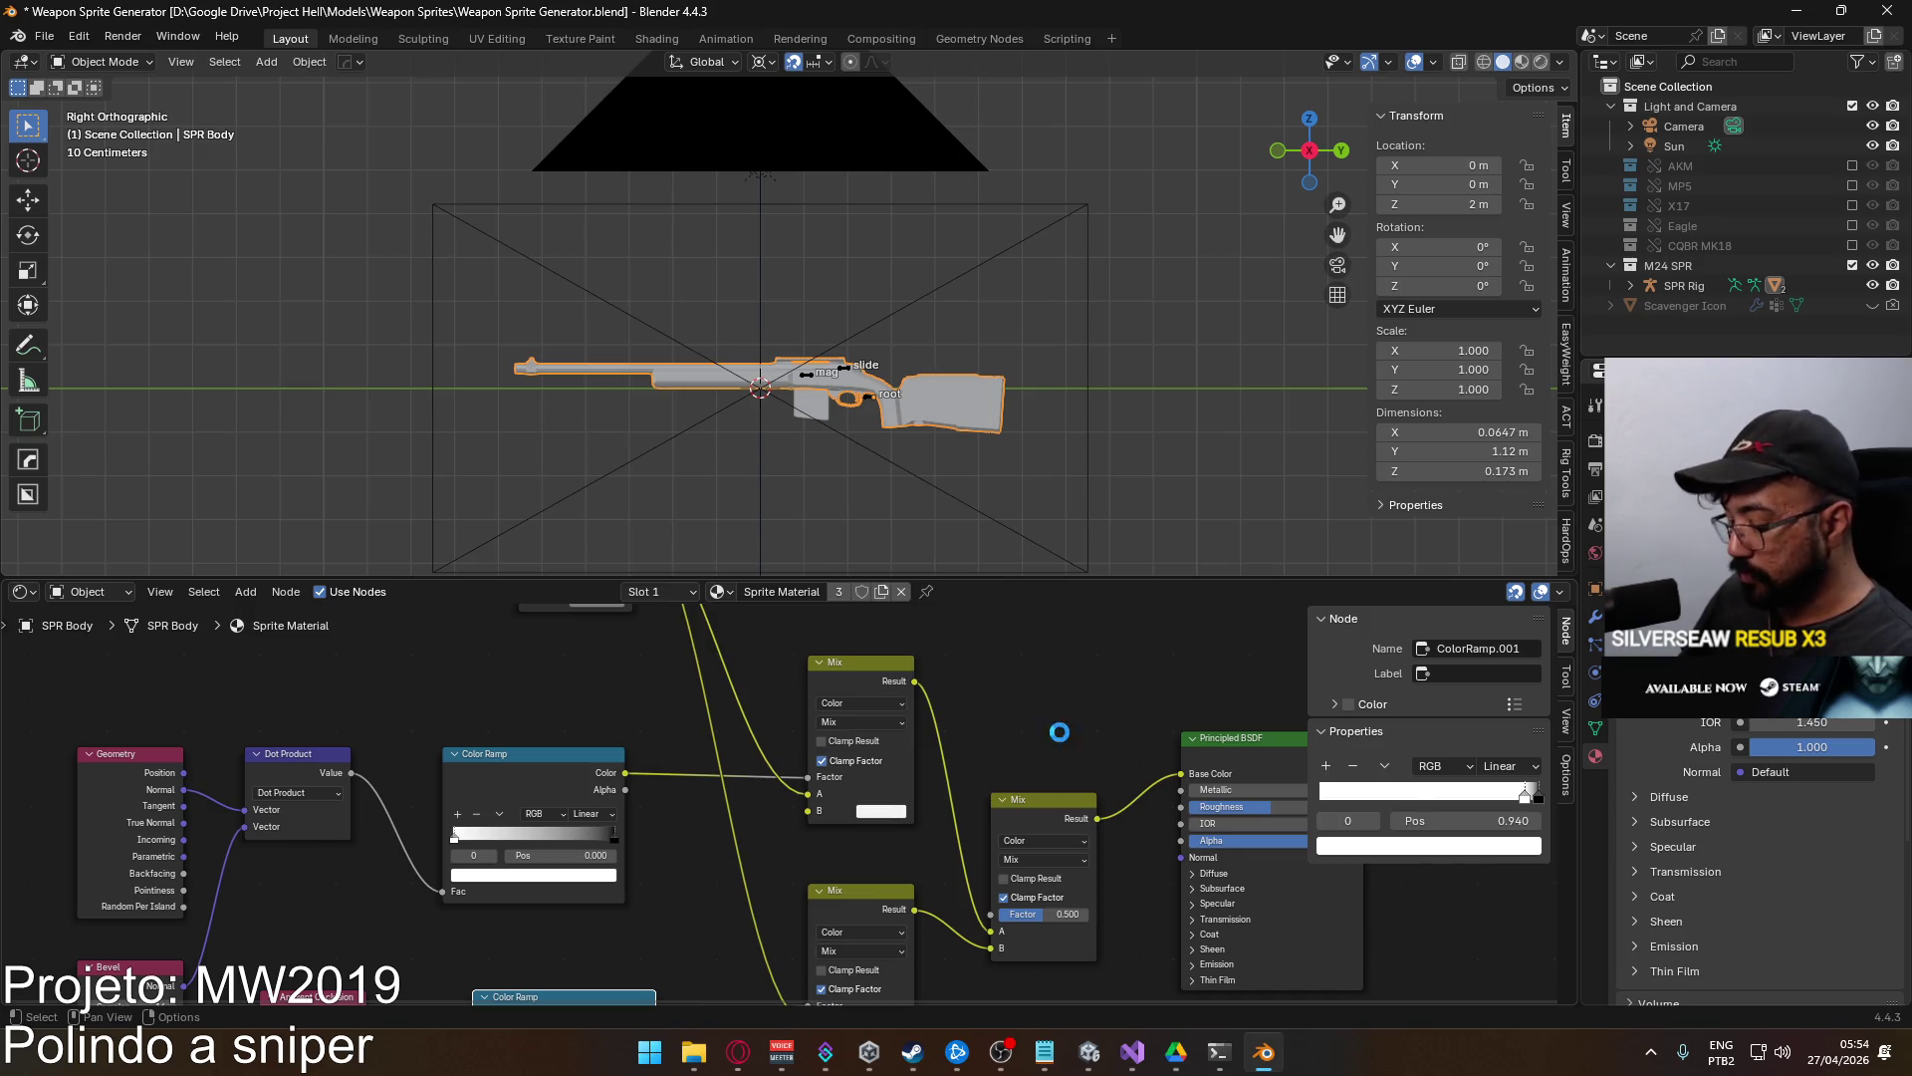
key(F12)
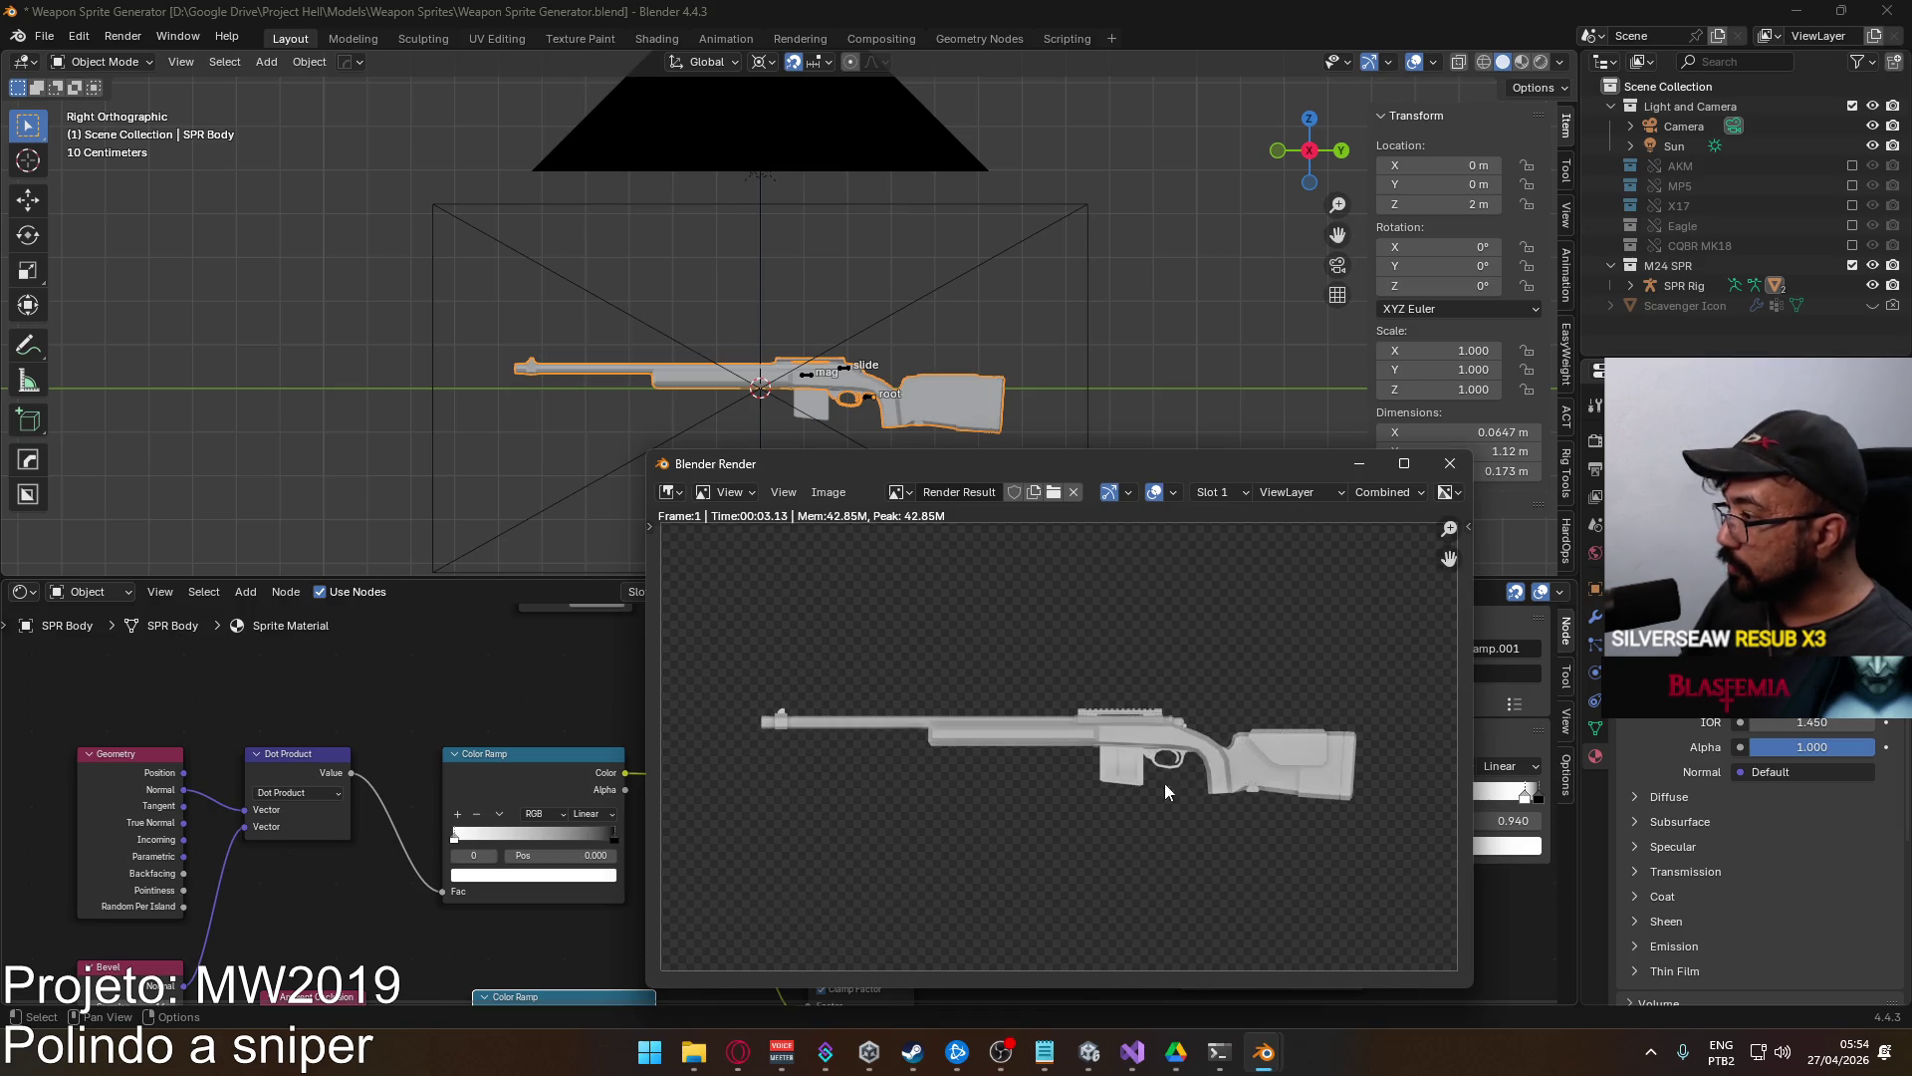
click(1449, 464)
scroll(1101, 733, down, 2)
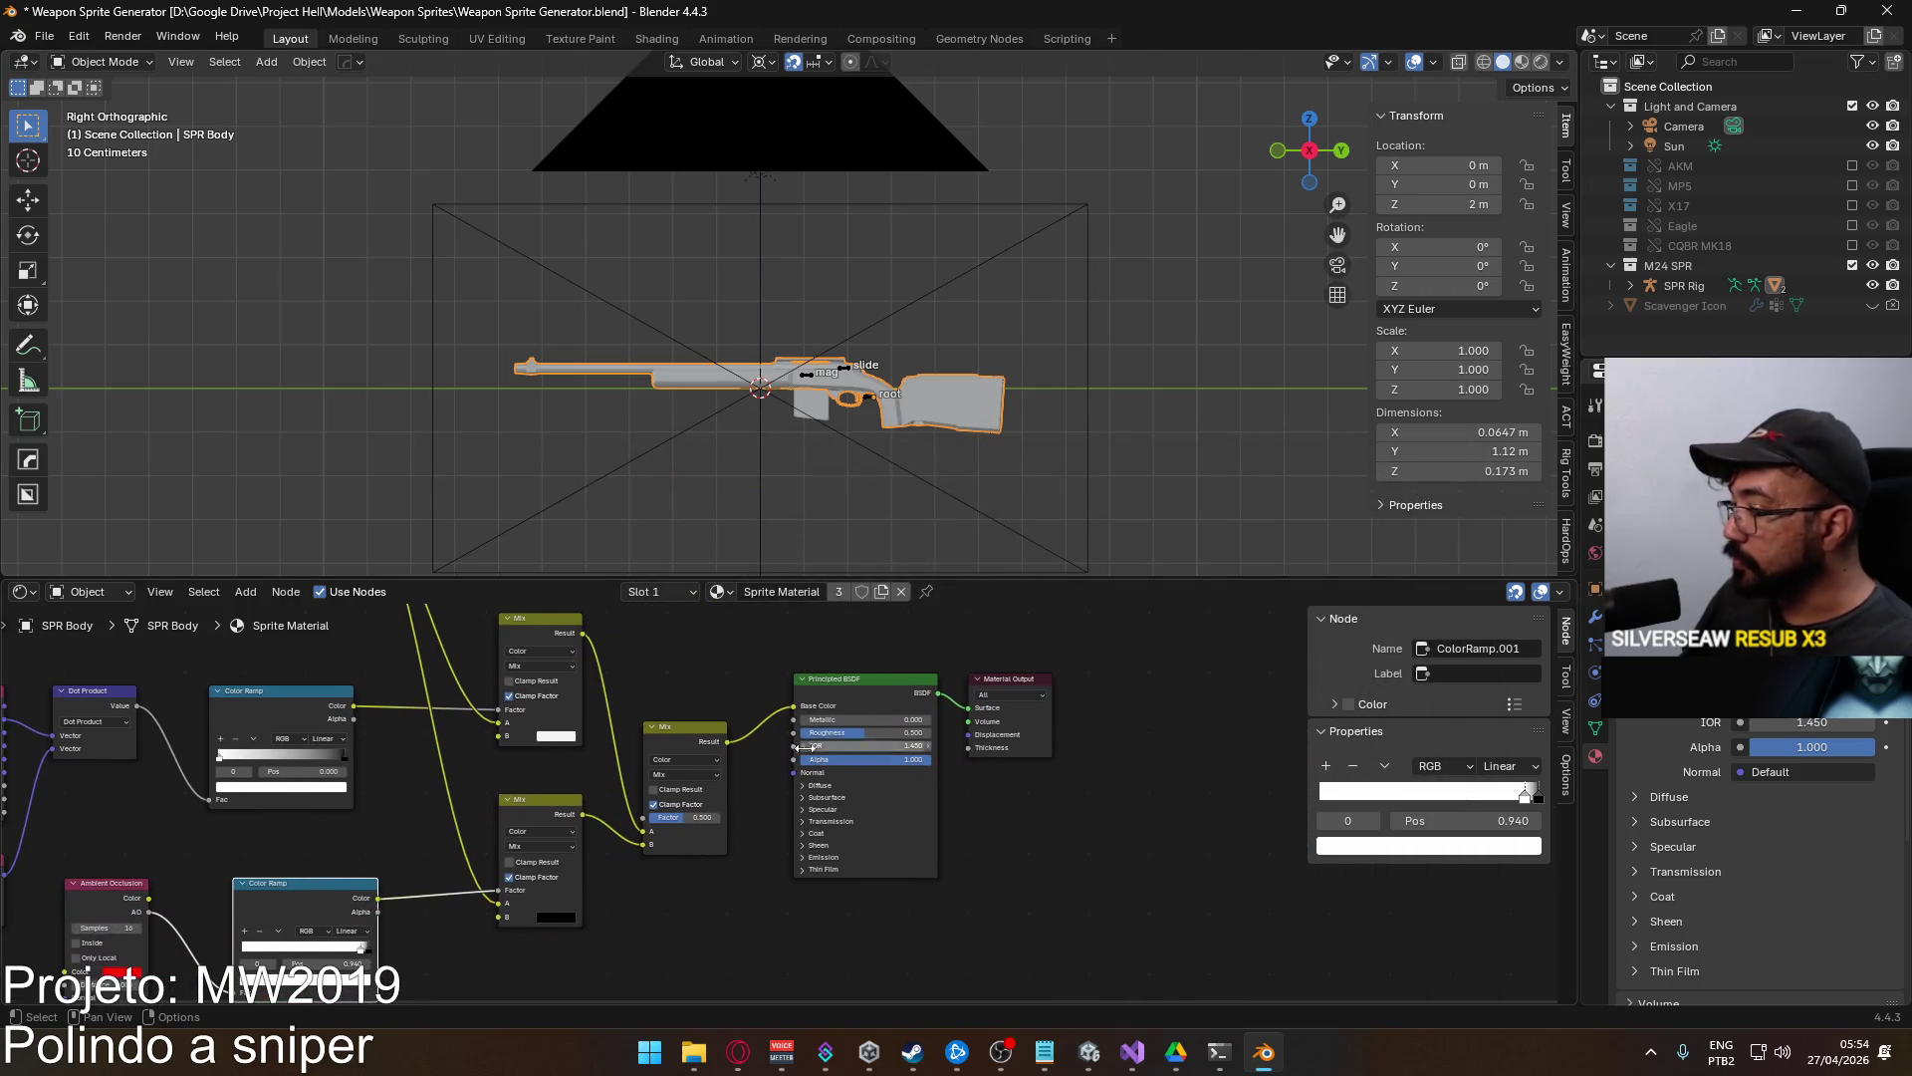
Render the grey rifle again and overwrite SPR_Sprite.png with the new image.
drag(816, 751, 976, 798)
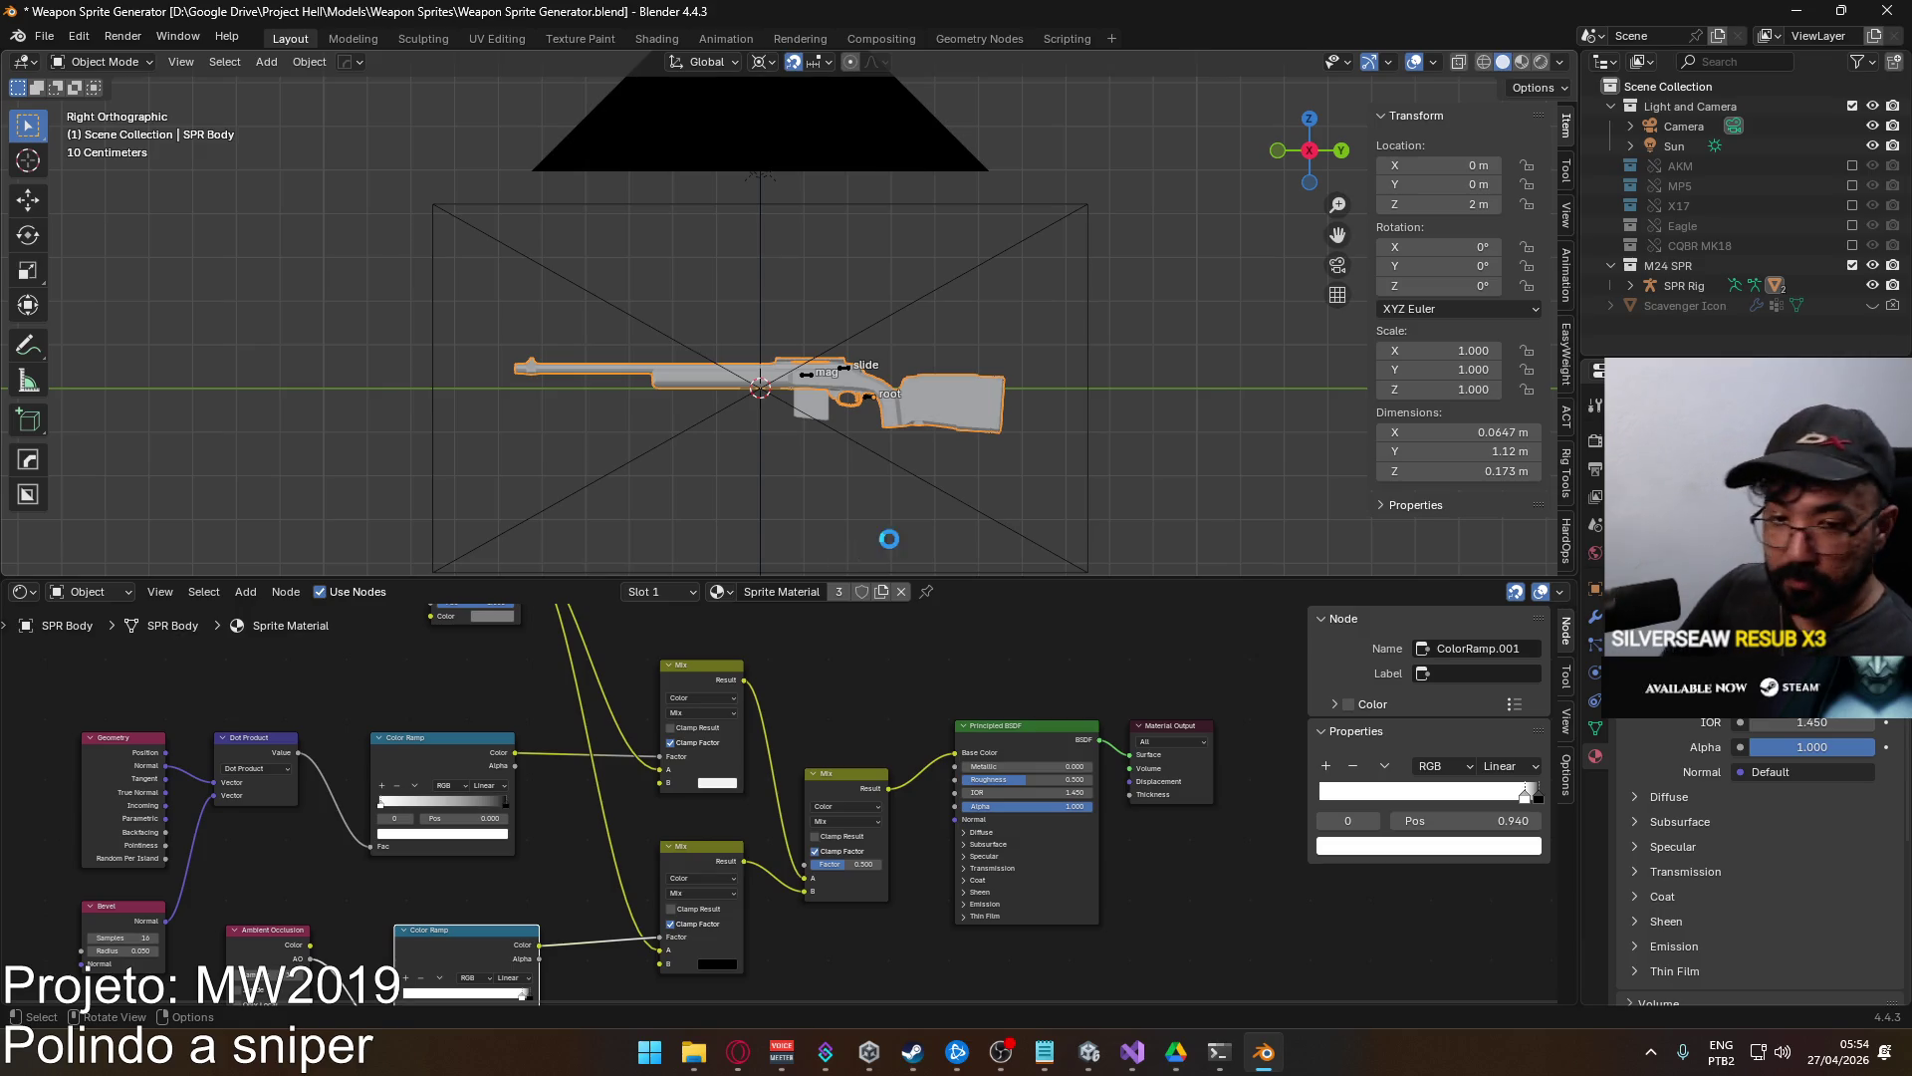
key(F12)
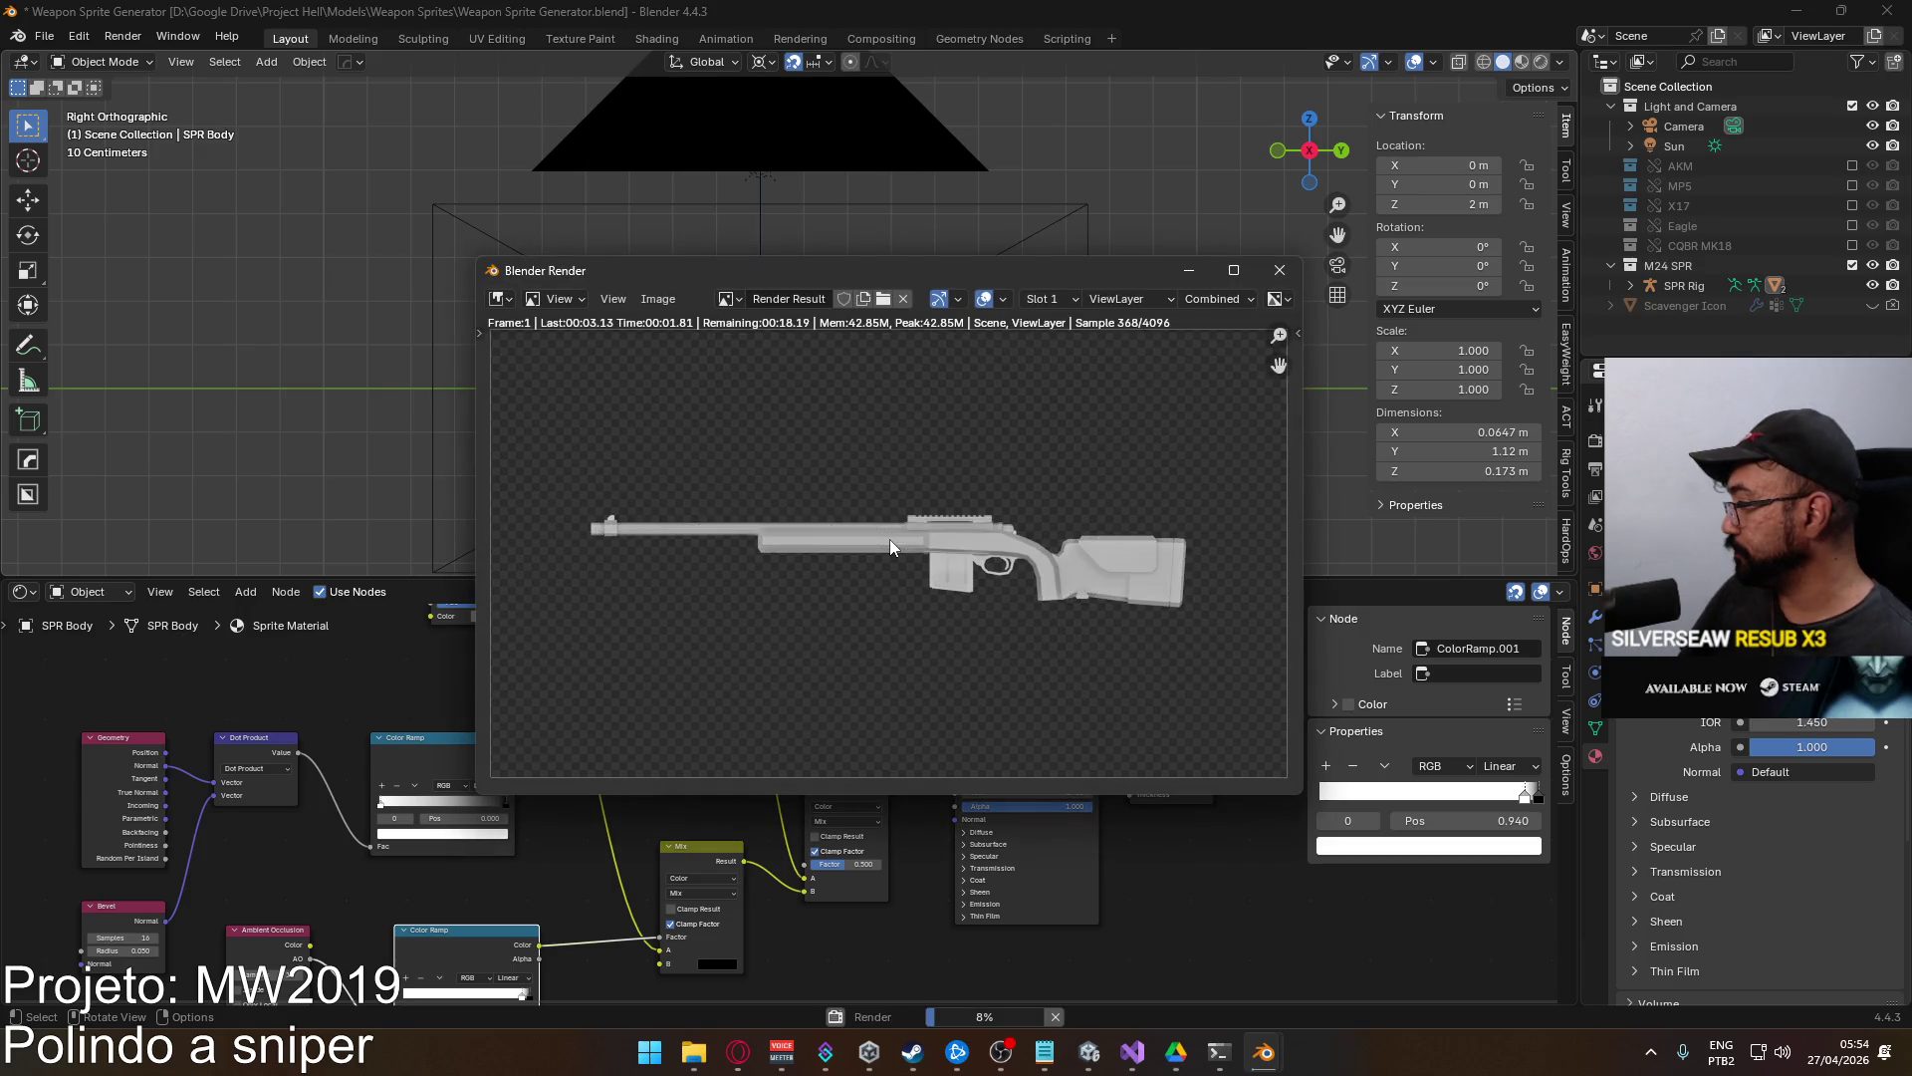
click(660, 299)
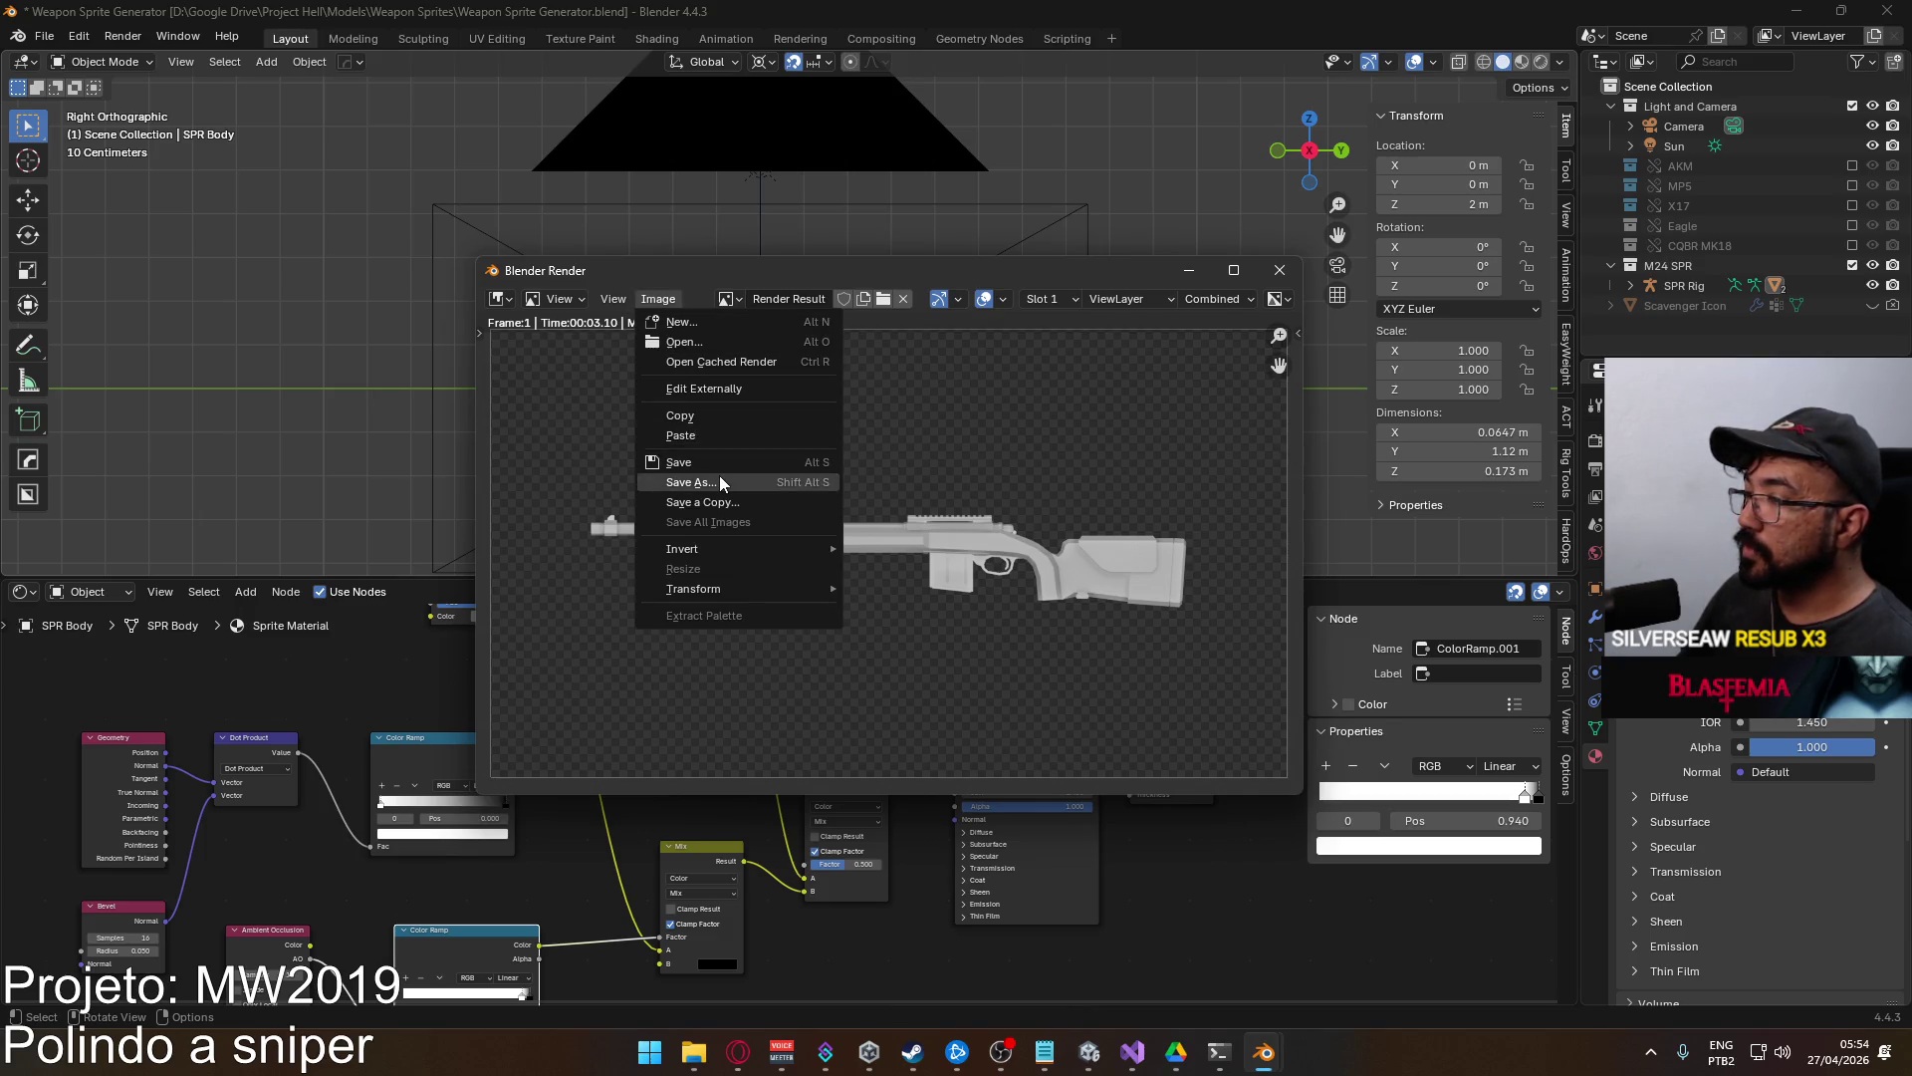
click(721, 481)
double_click(722, 485)
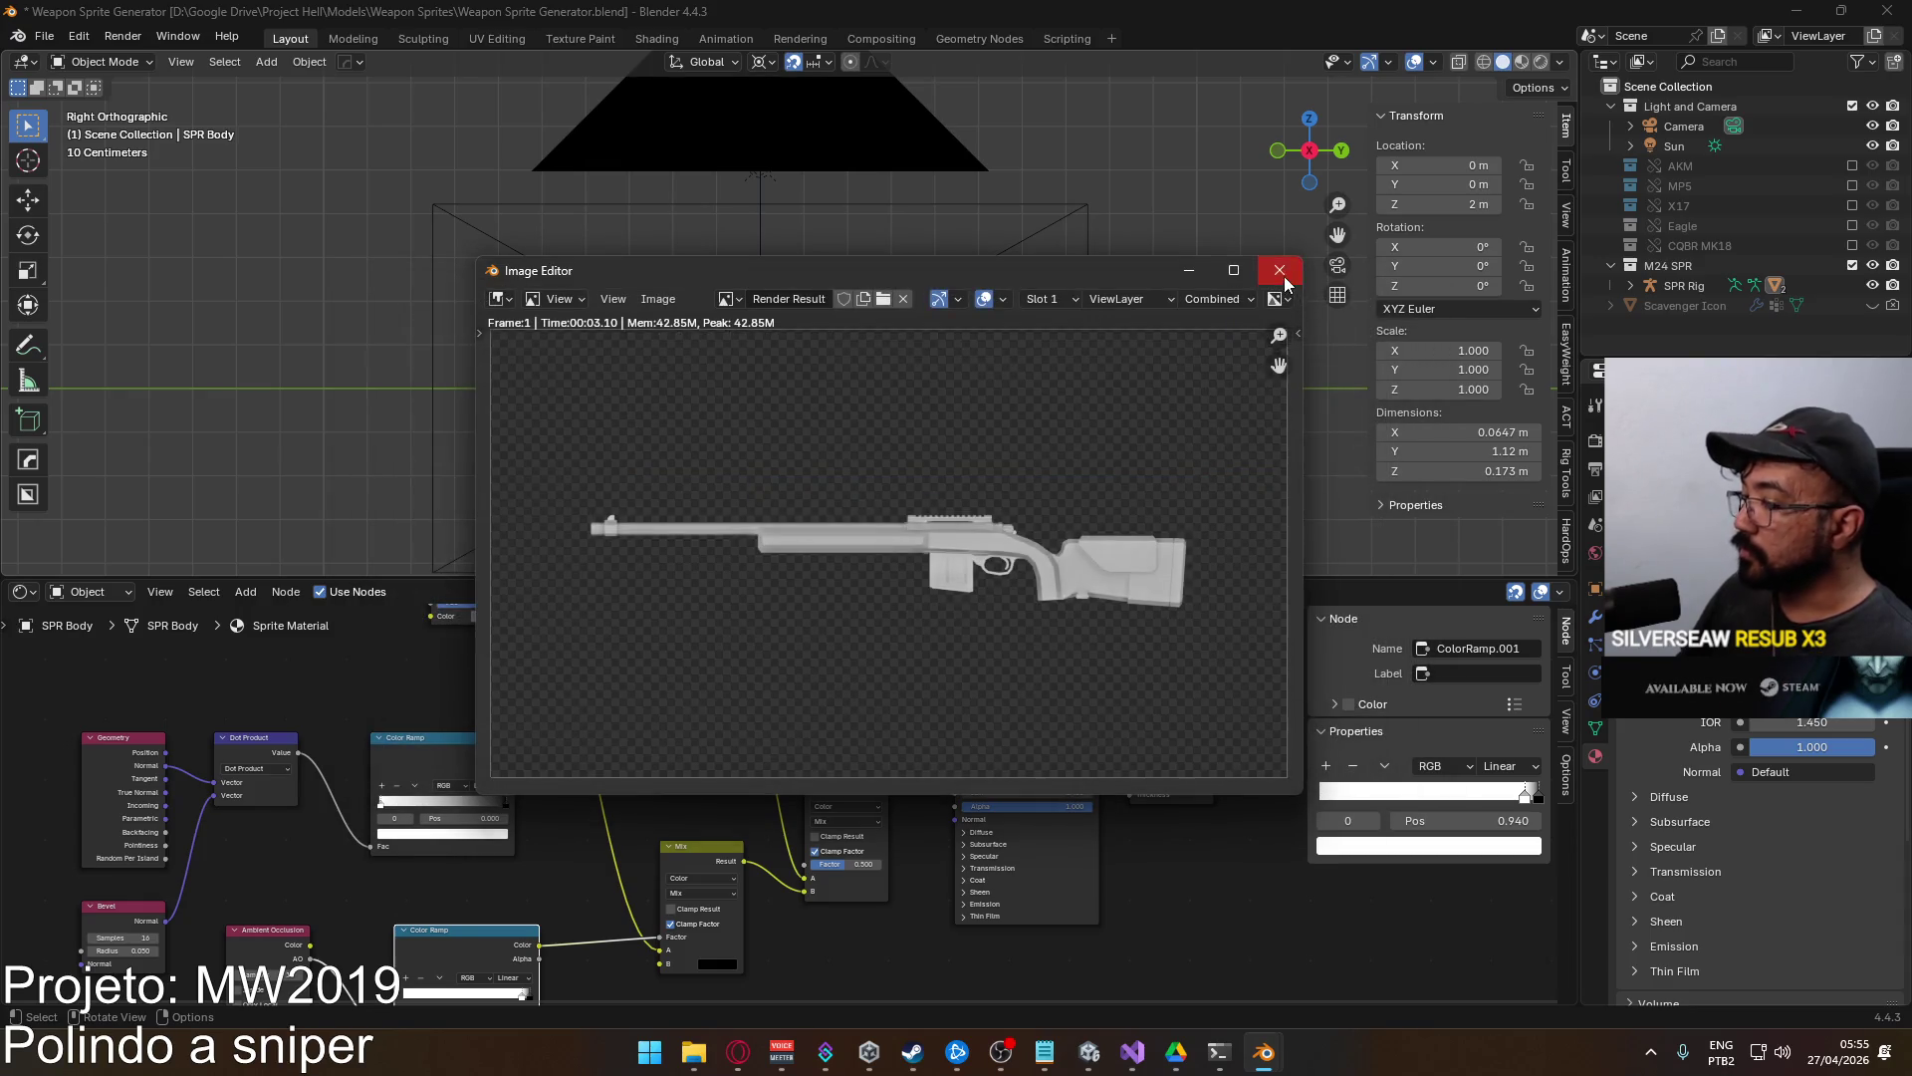
click(1283, 277)
mouse_move(695, 1052)
mouse_move(808, 916)
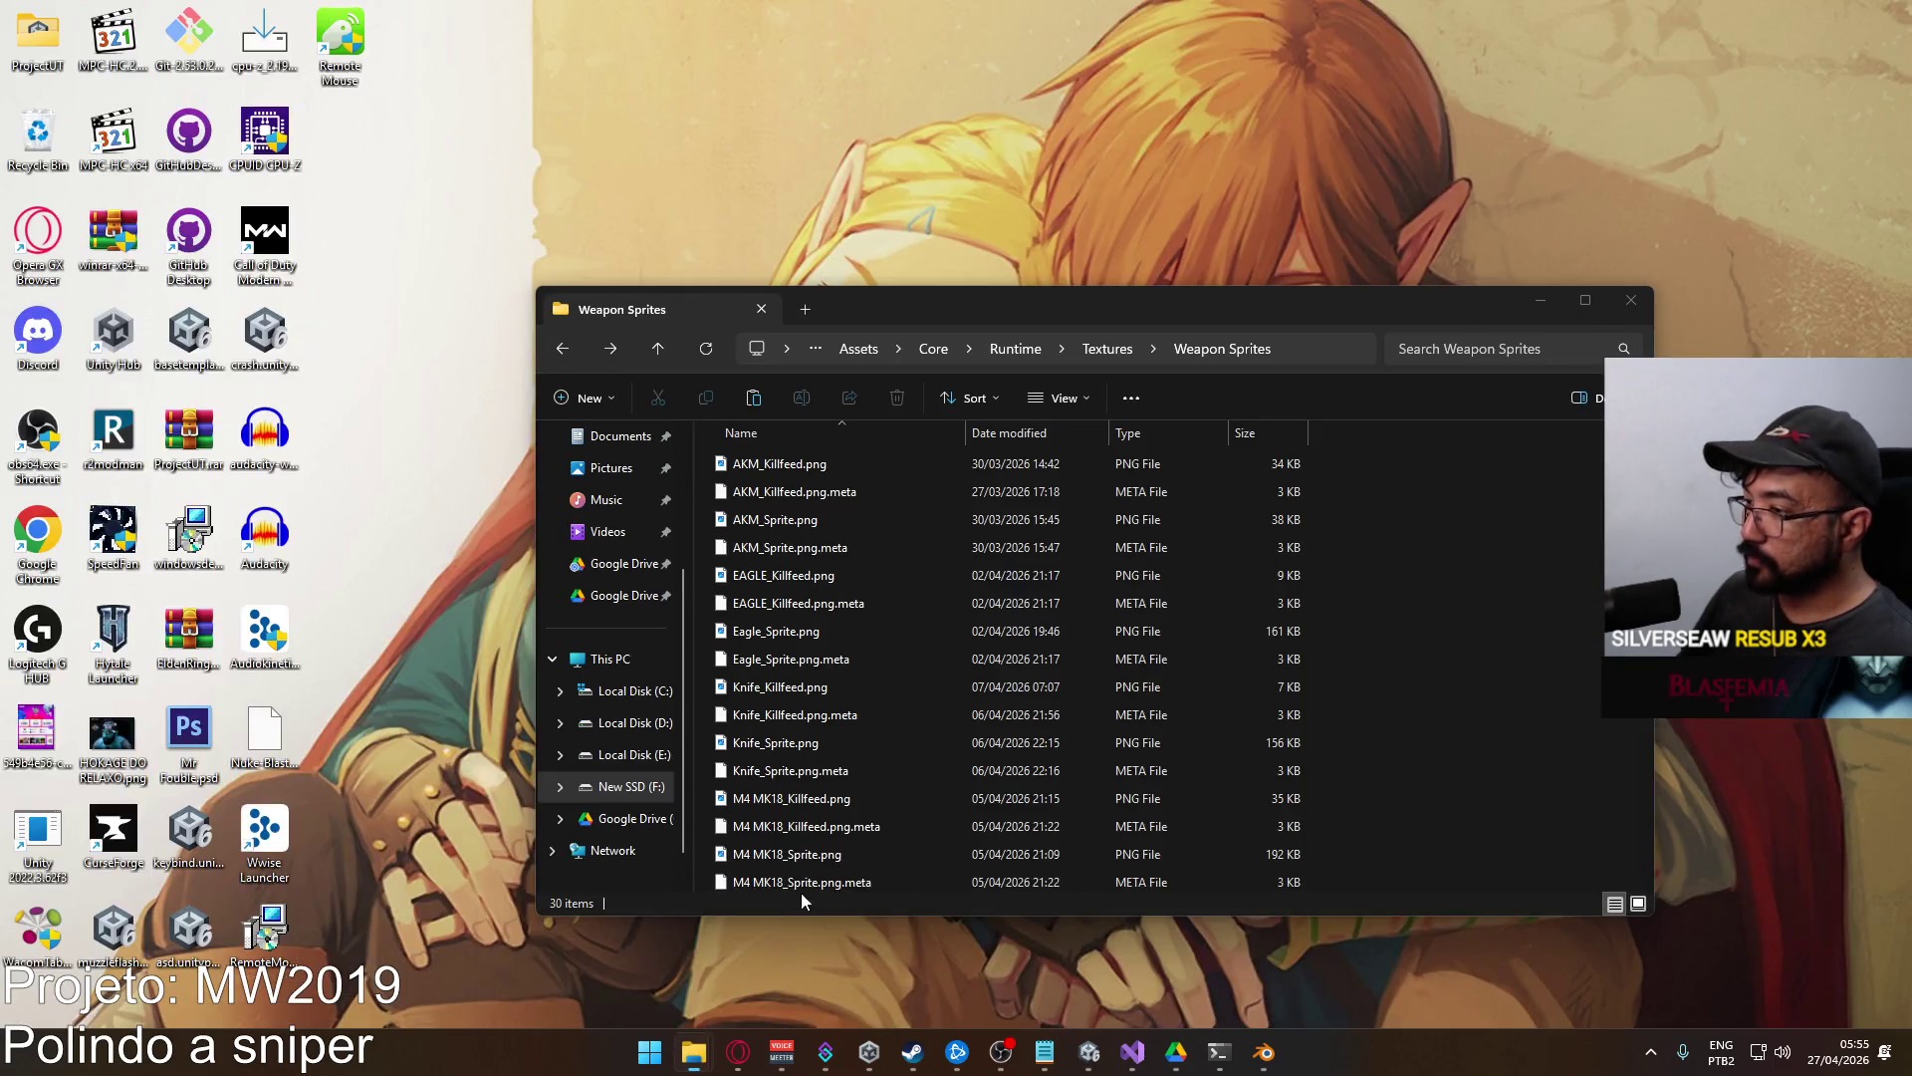
Paste the new SPR_Sprite.png into the Weapon Sprites folder, replacing the existing file.
click(801, 892)
key(ctrl+v)
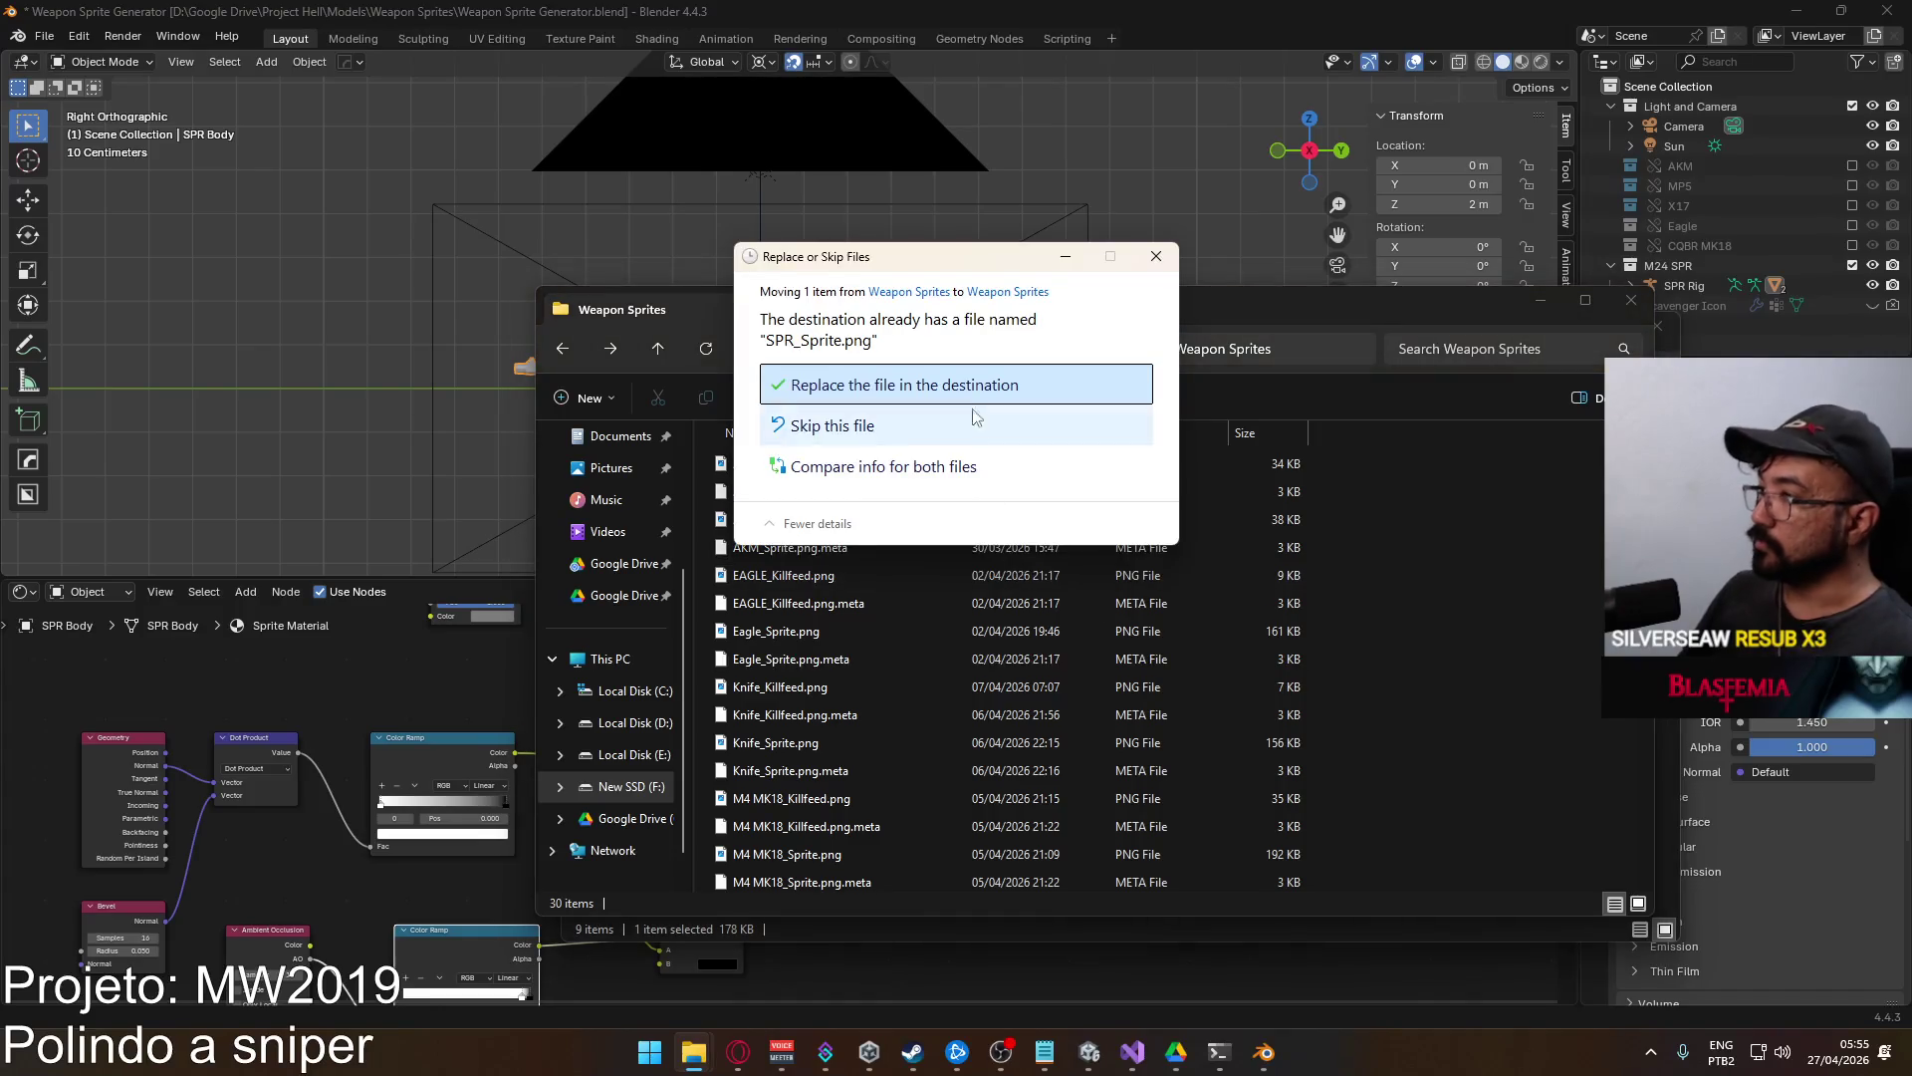
click(956, 382)
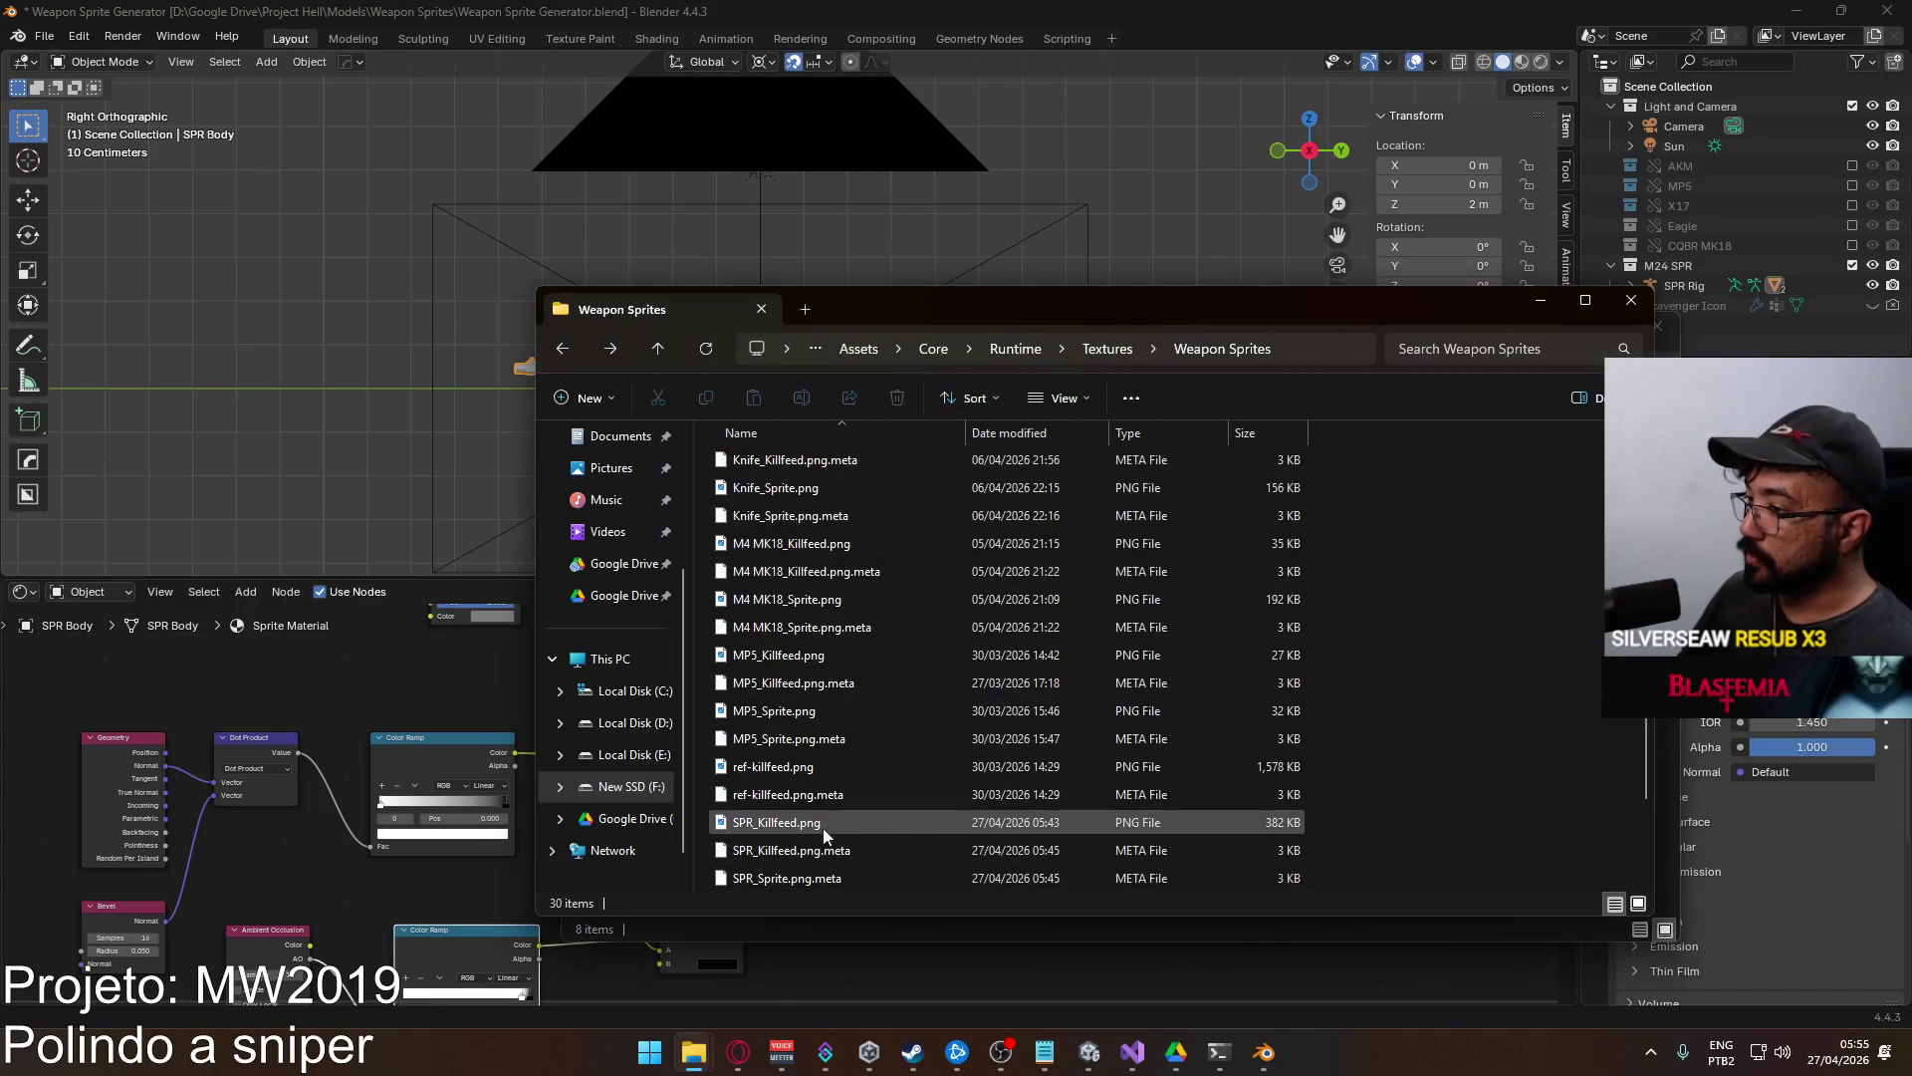
double_click(796, 819)
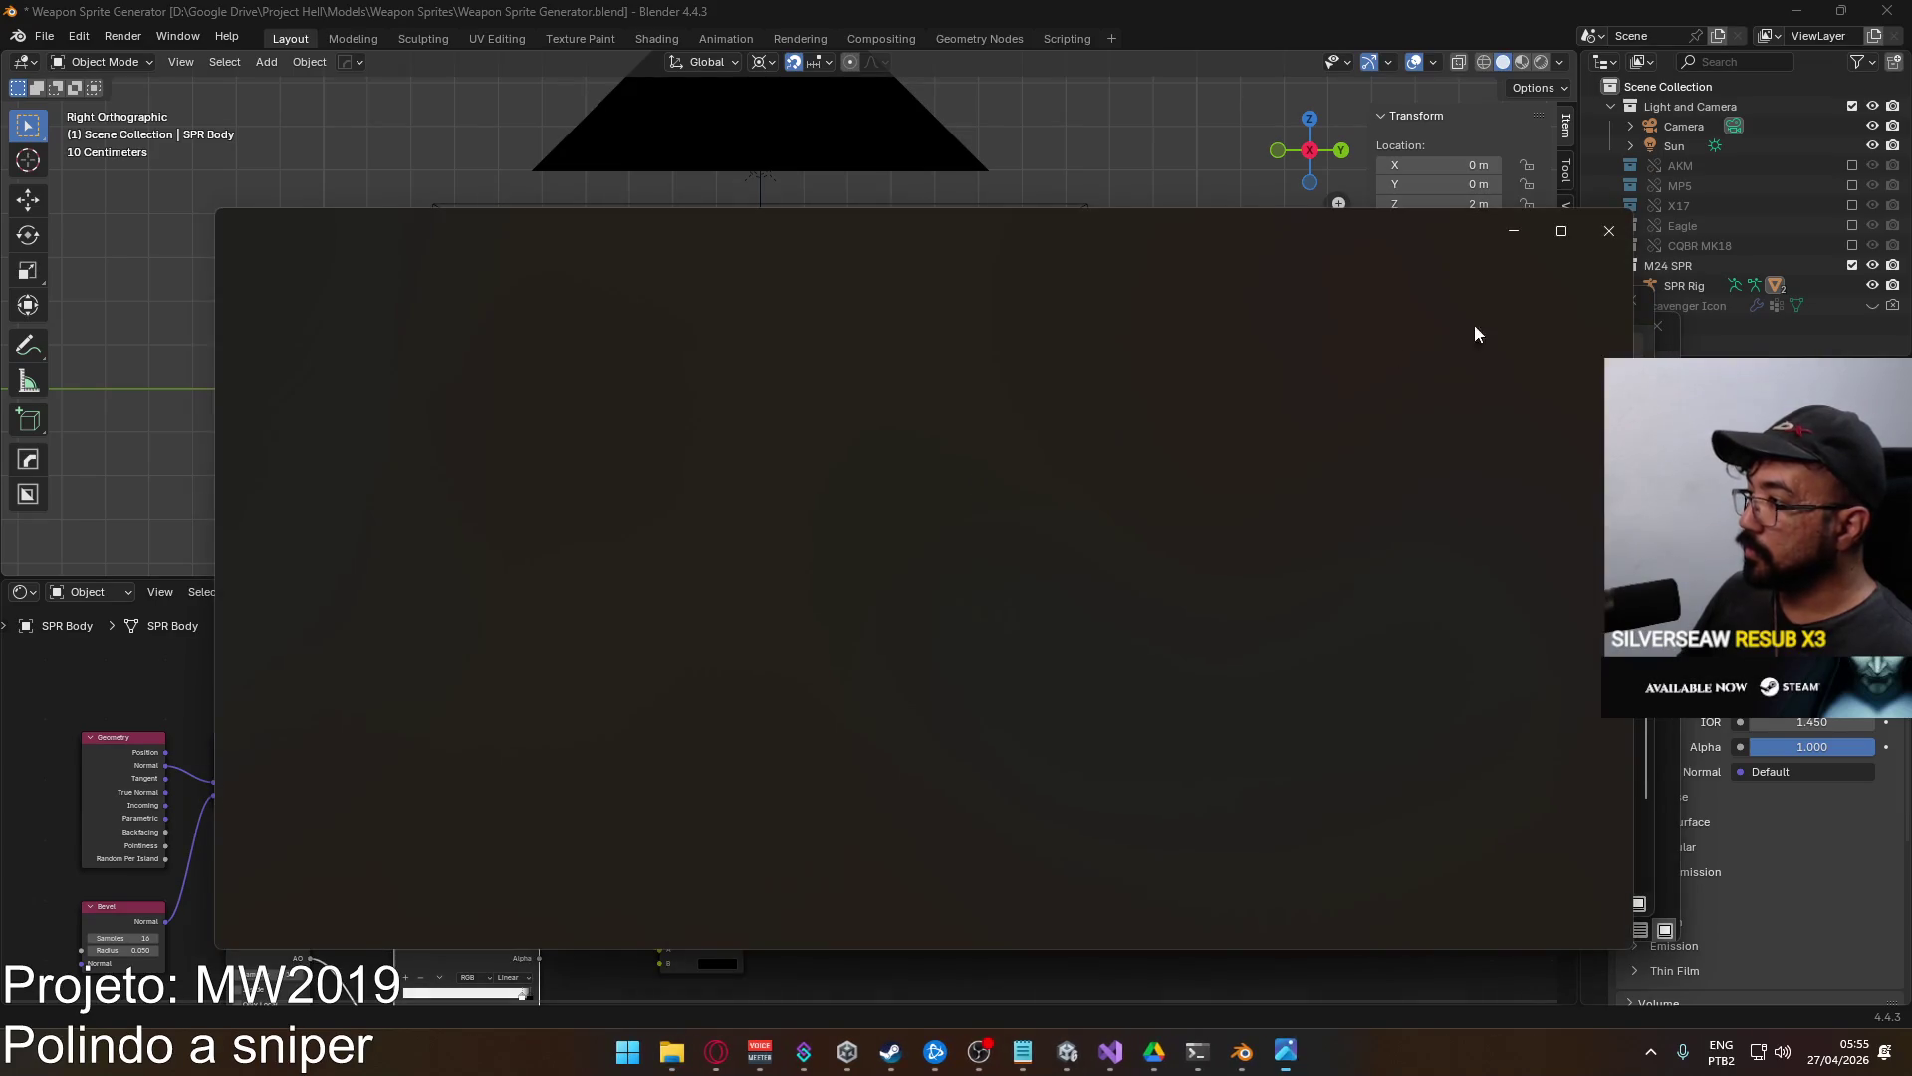
key(Escape)
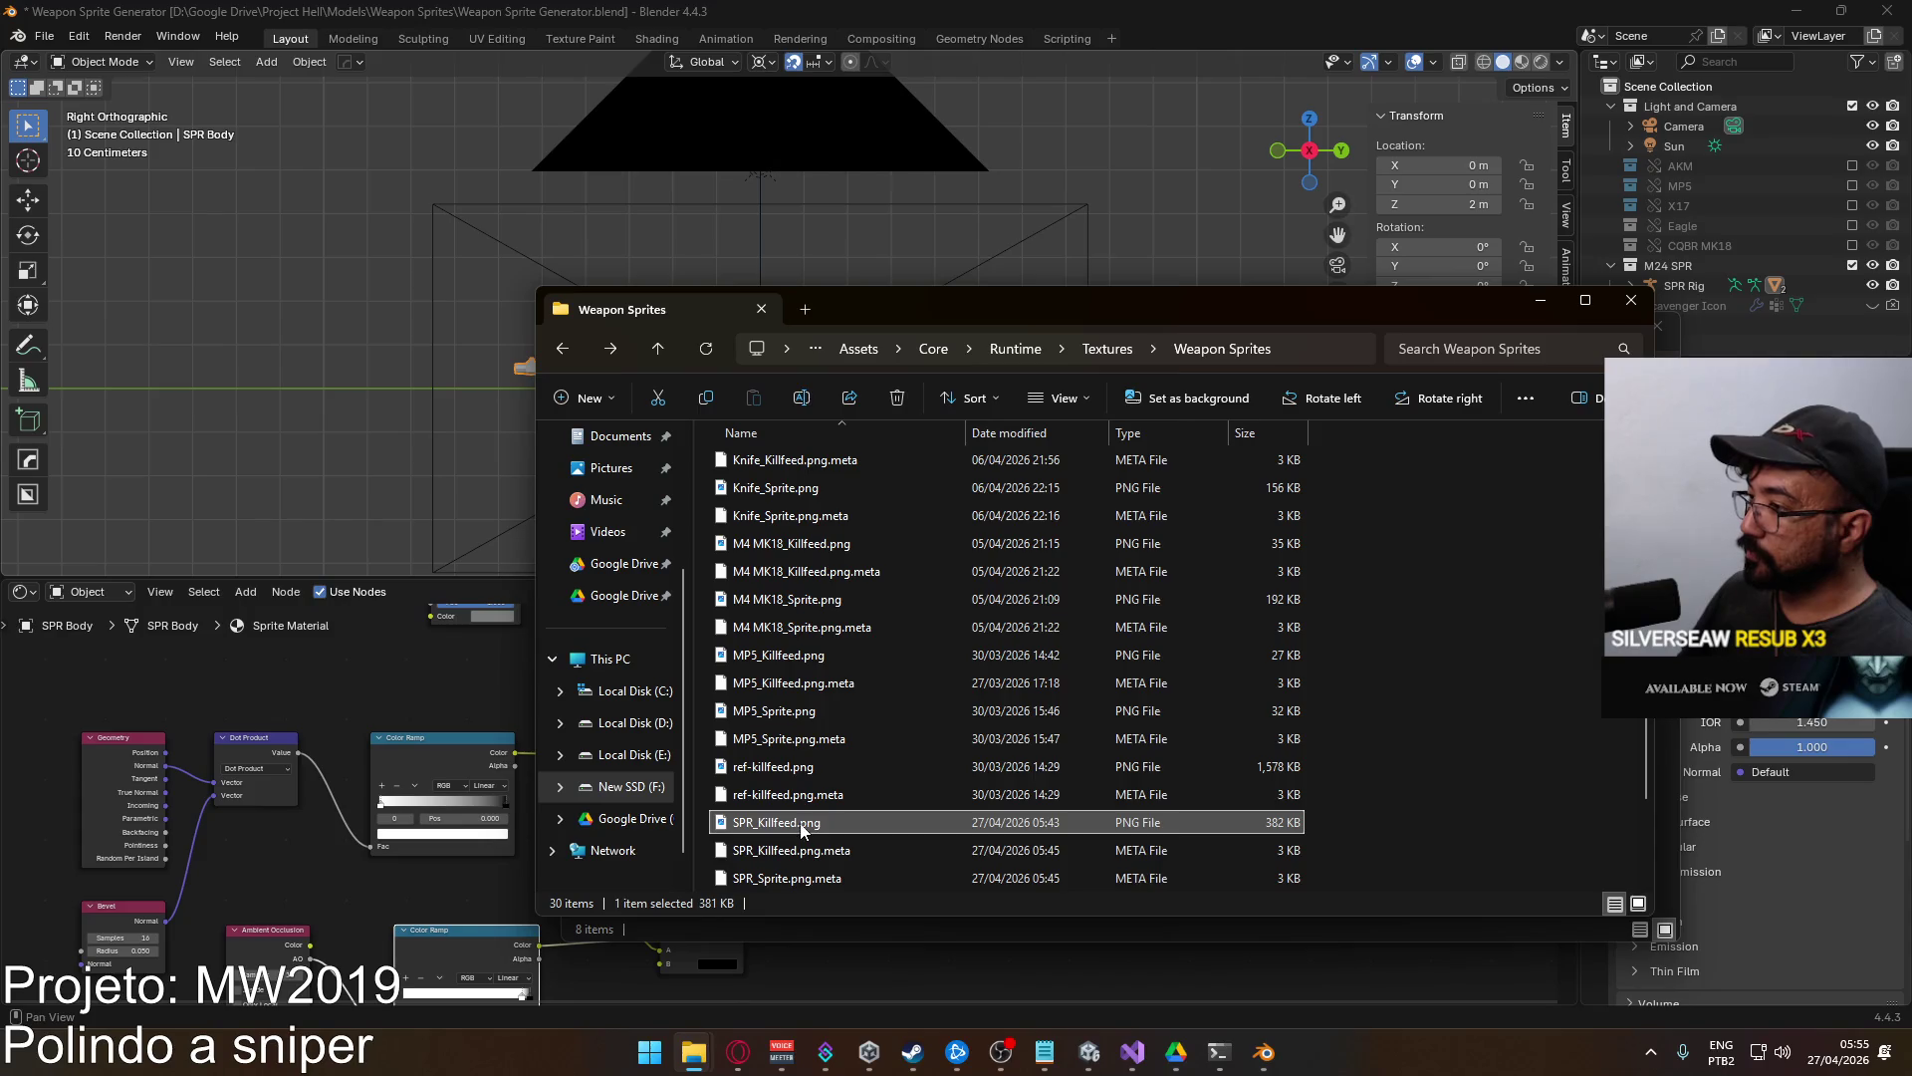
Open SPR_Killfeed.png with Photoshop CS6, then hide the M24 SPR collection in Blender.
right_click(799, 826)
mouse_move(1018, 510)
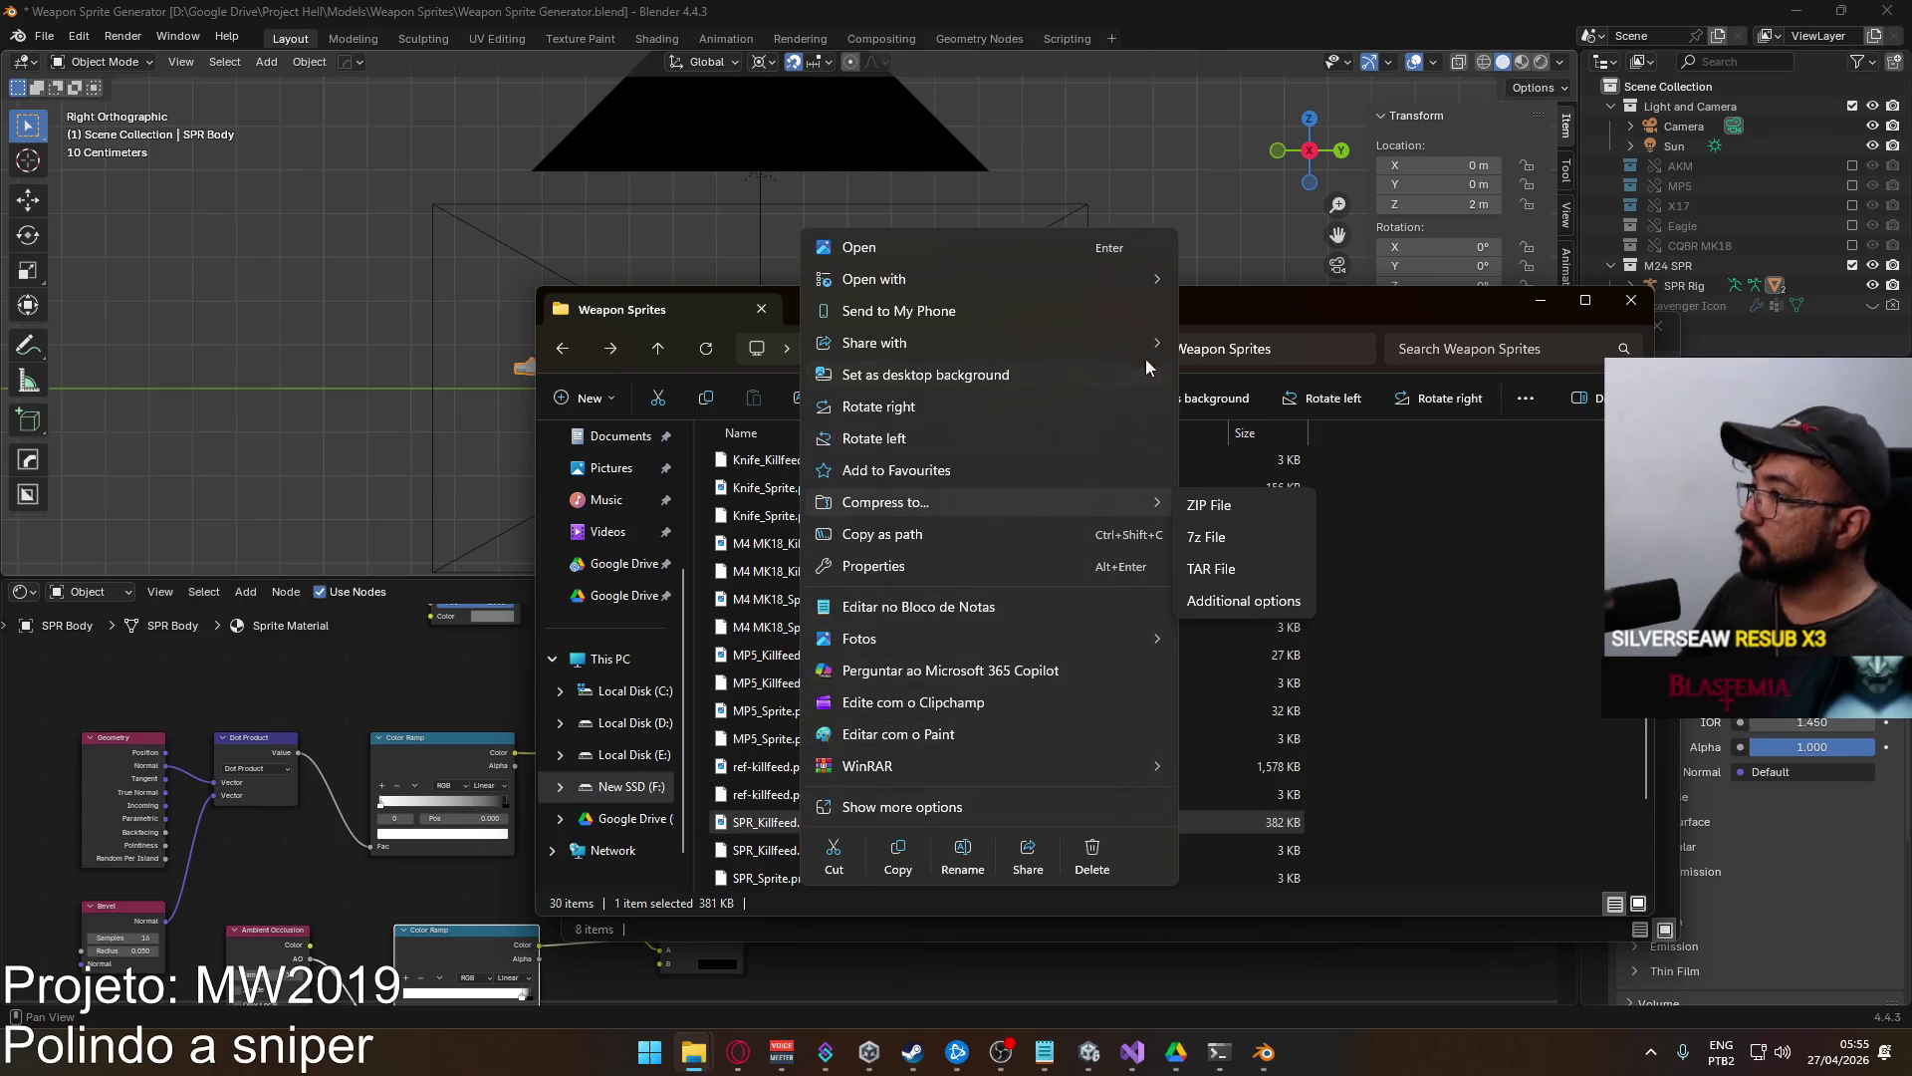
mouse_move(1092, 277)
click(1257, 379)
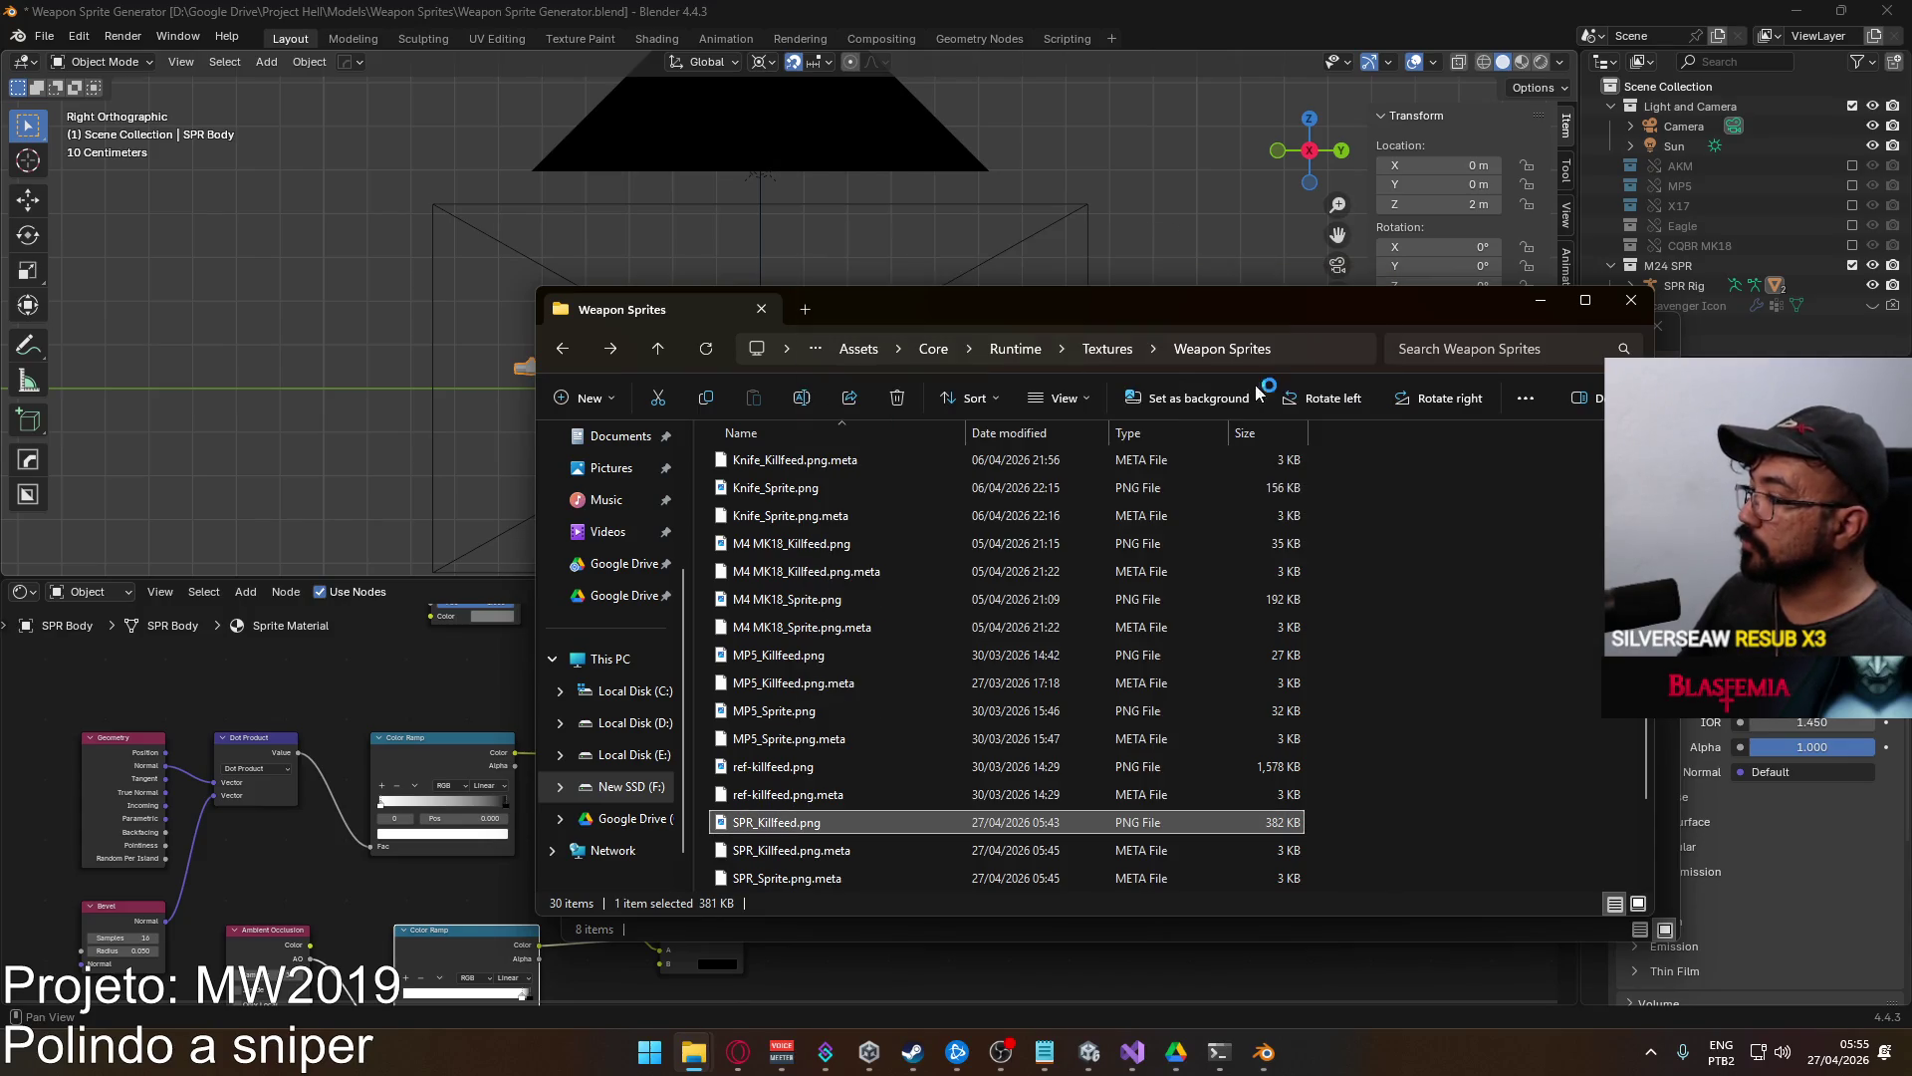
click(1053, 825)
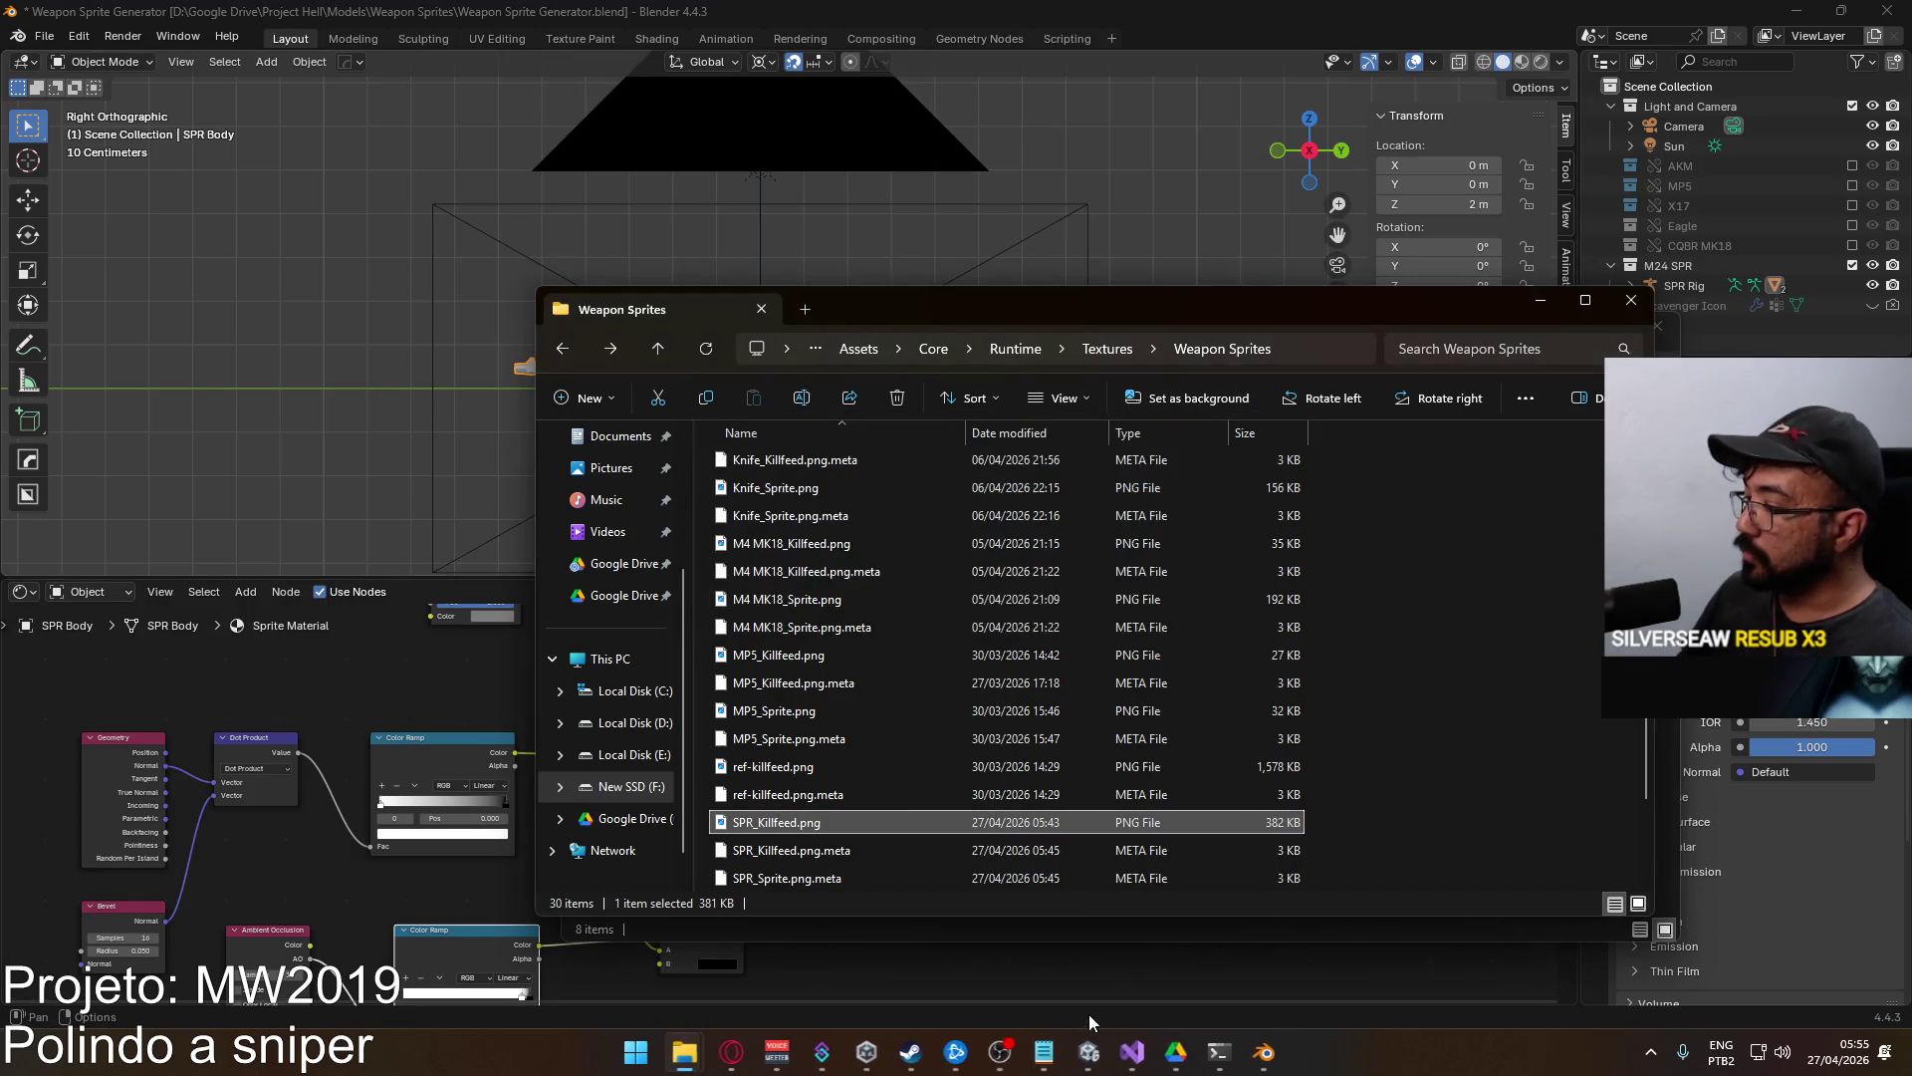
click(1242, 1051)
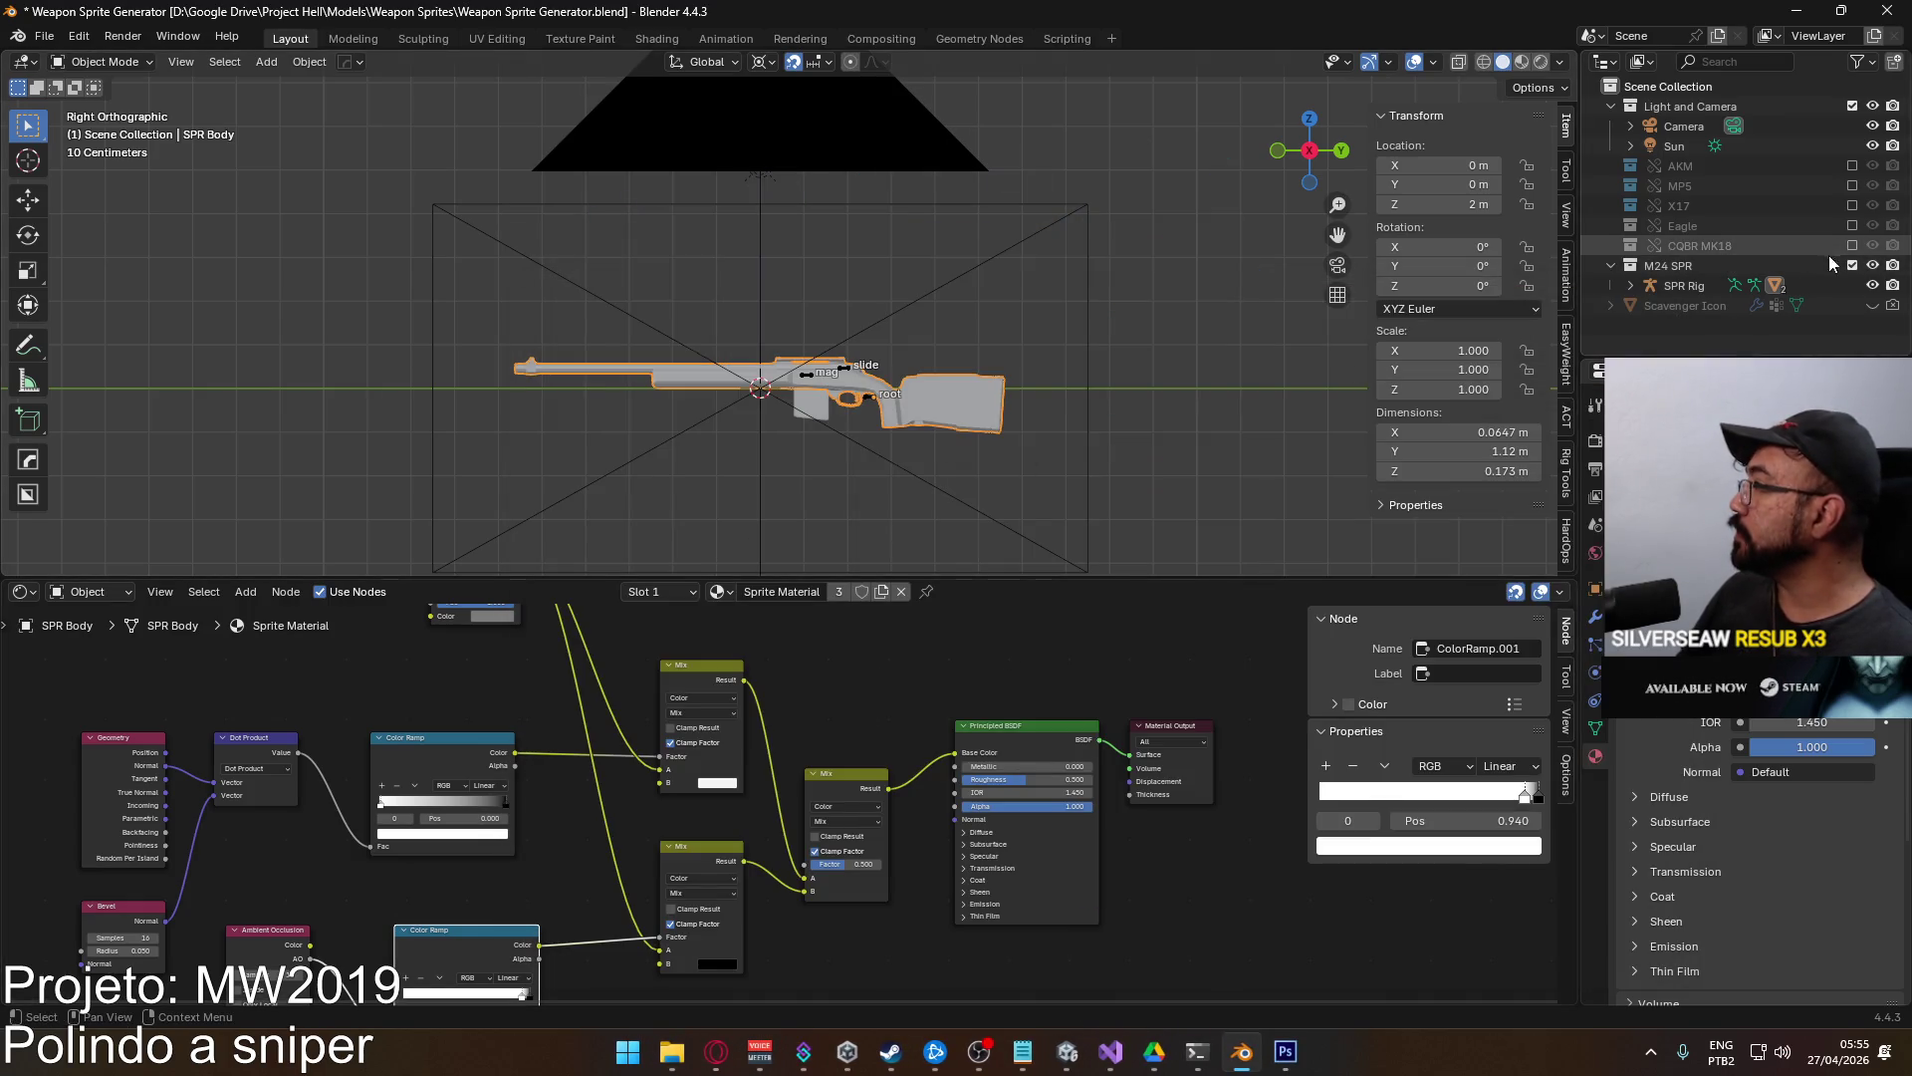
click(1852, 264)
Re-enable the M24 SPR collection, then browse Photoshop's Open dialog to the Weapon Sprites SPR files.
click(1852, 264)
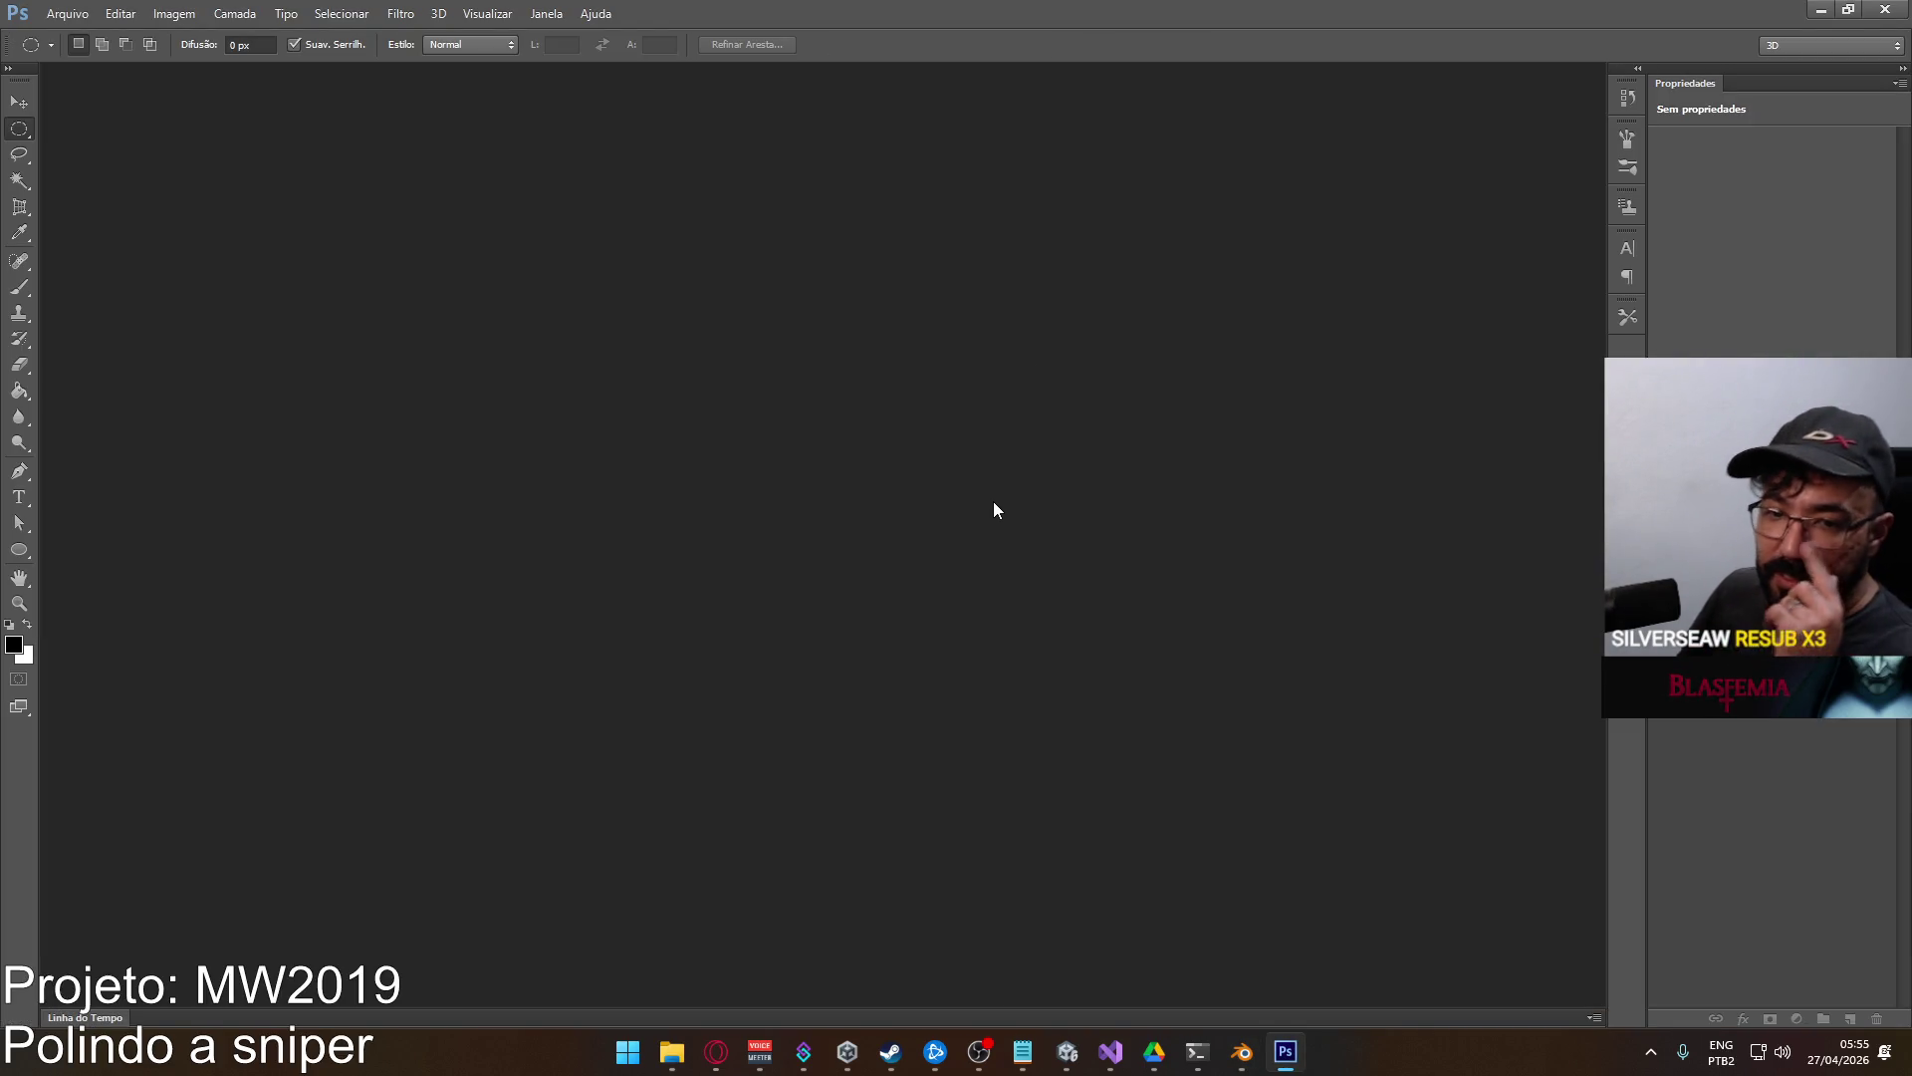
click(67, 14)
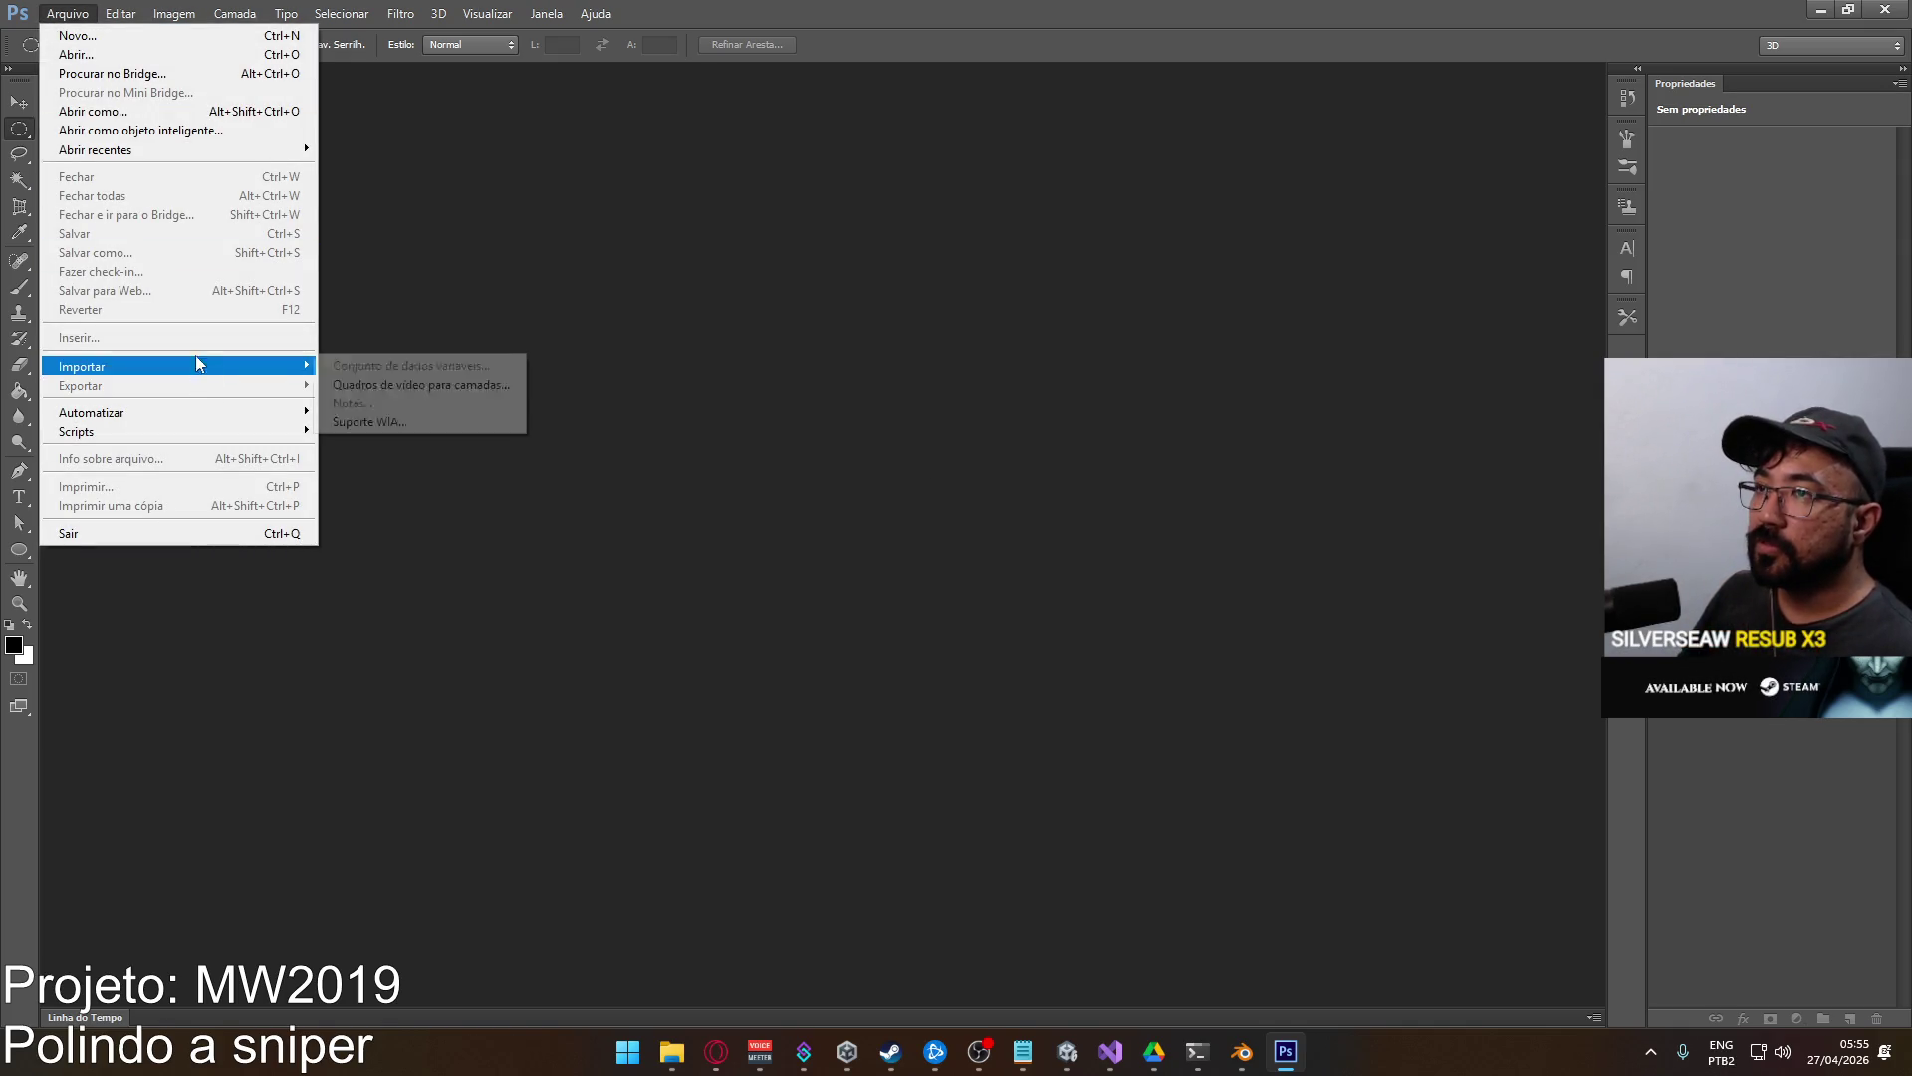
click(75, 54)
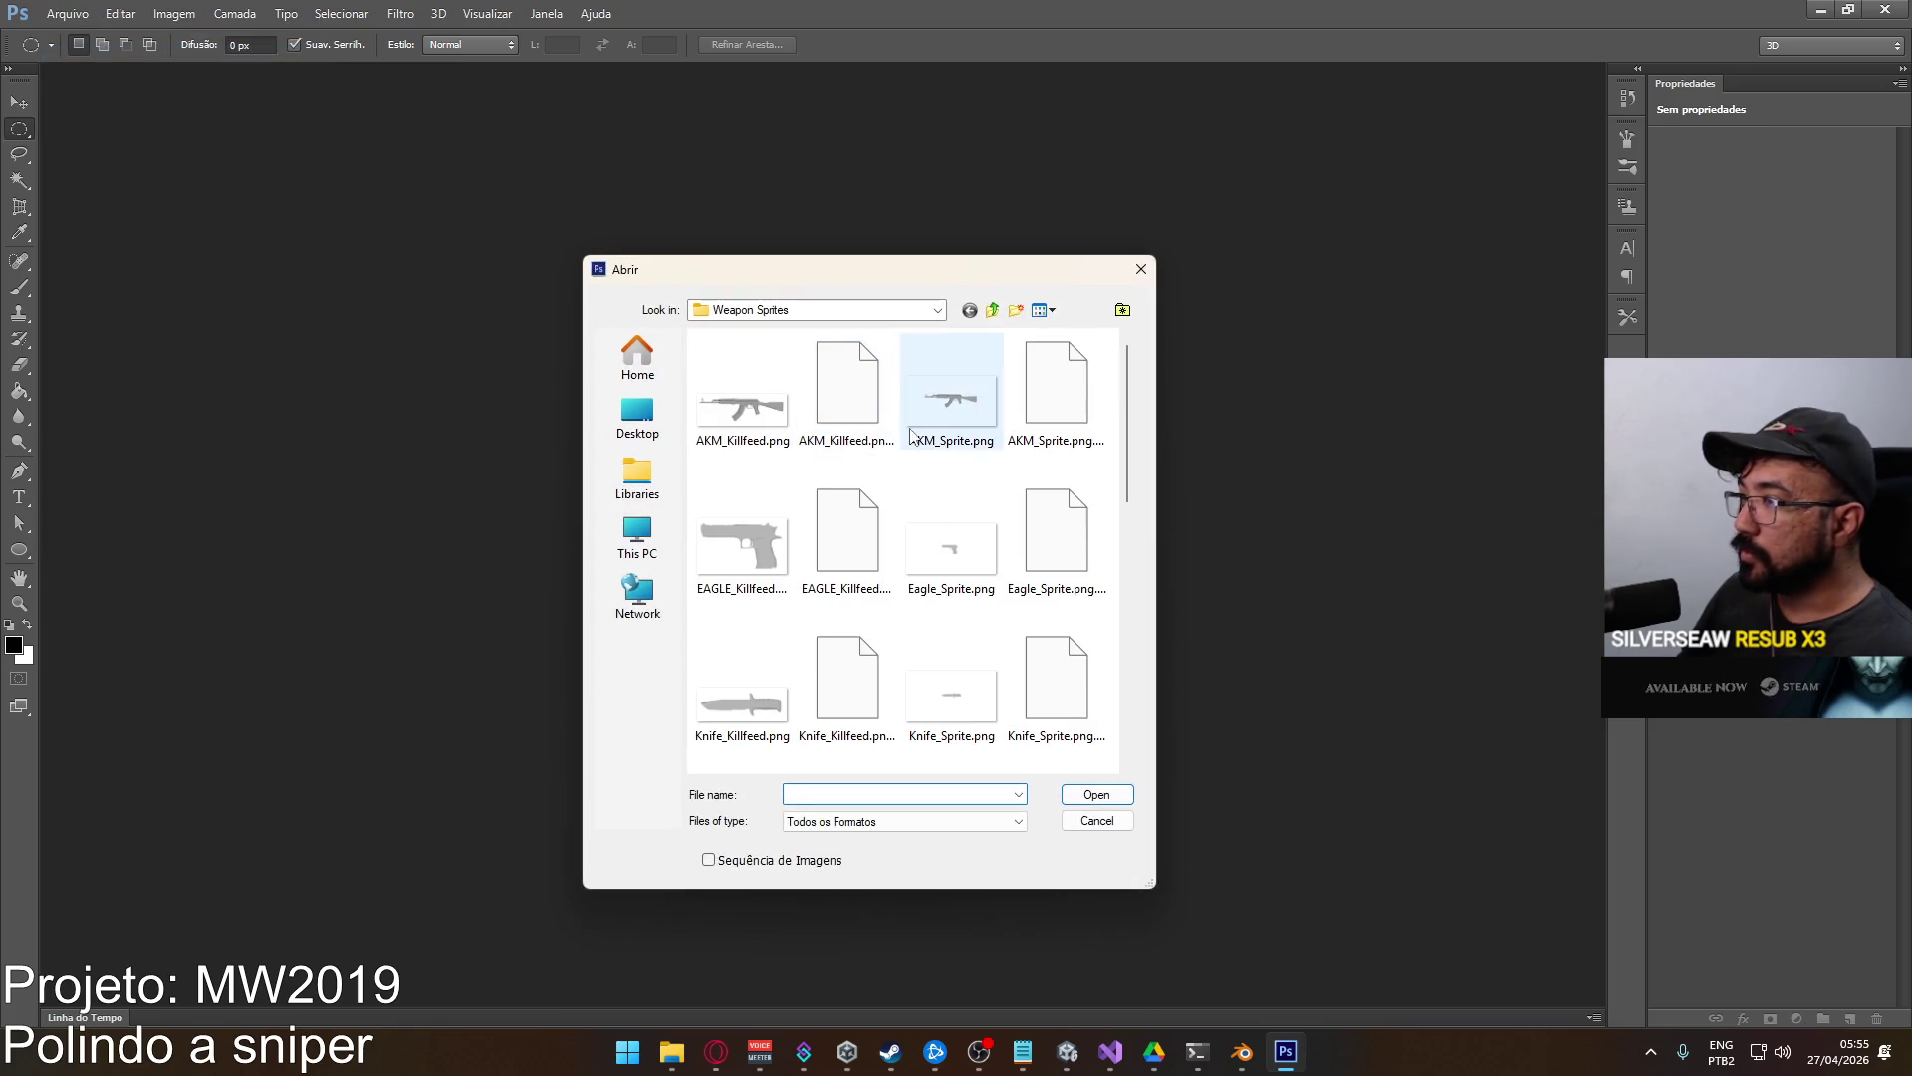
click(742, 389)
scroll(946, 478, down, 5)
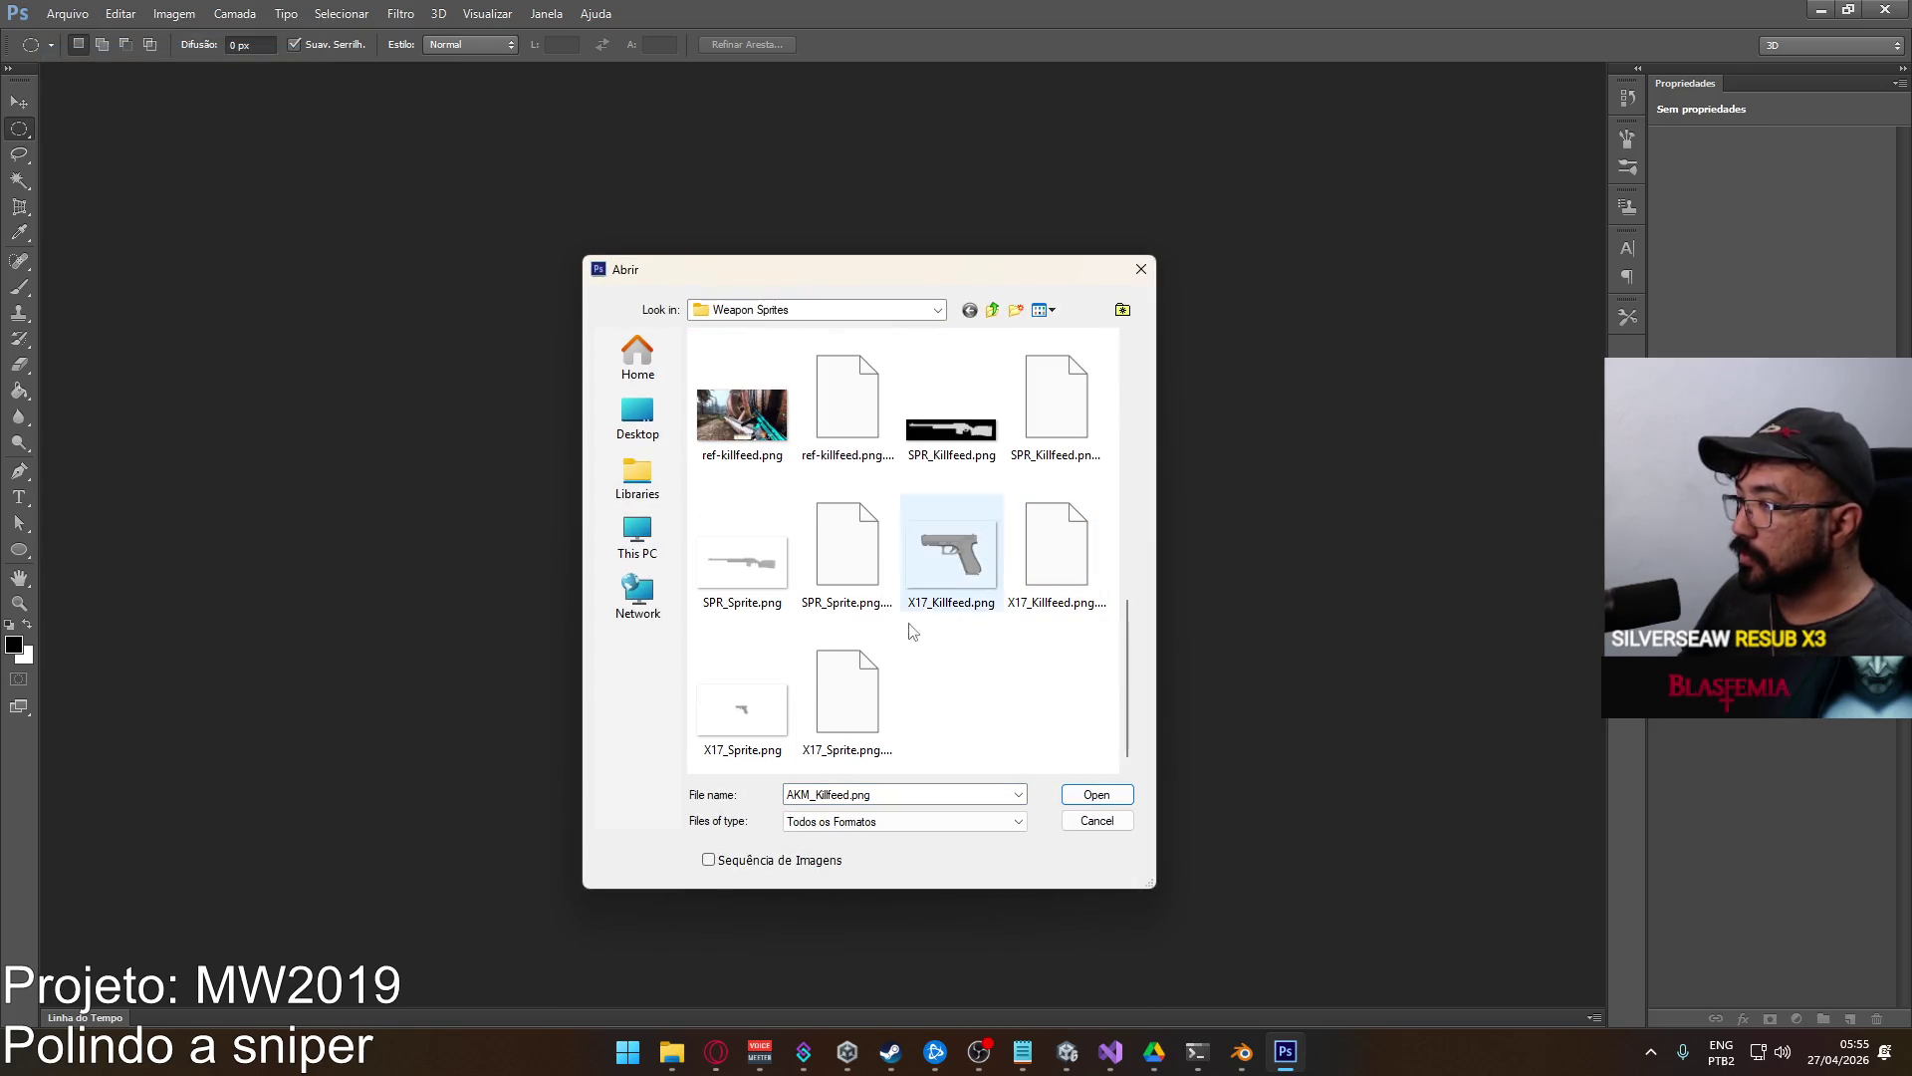
Open SPR_Sprite.png in Photoshop and fit the rifle image to the window.
click(761, 580)
double_click(759, 577)
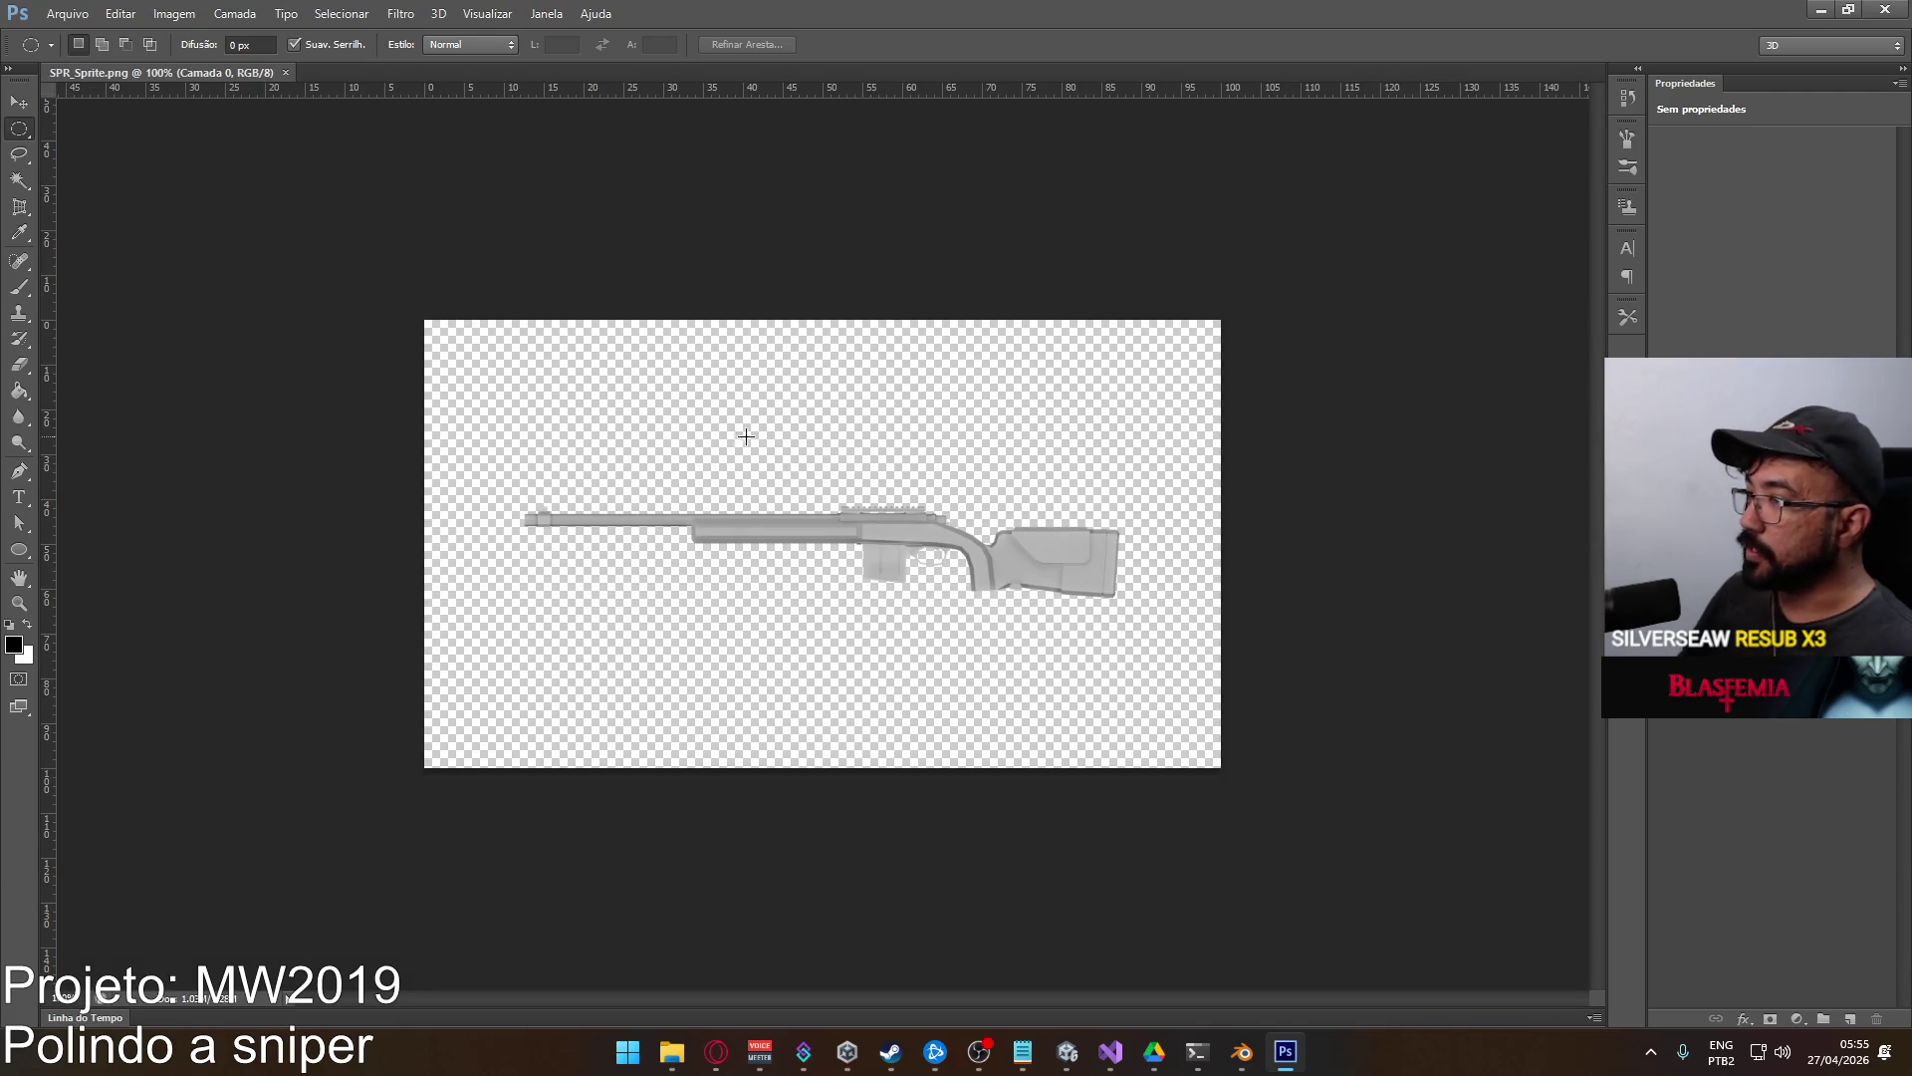
key(ctrl+plus)
key(ctrl+0)
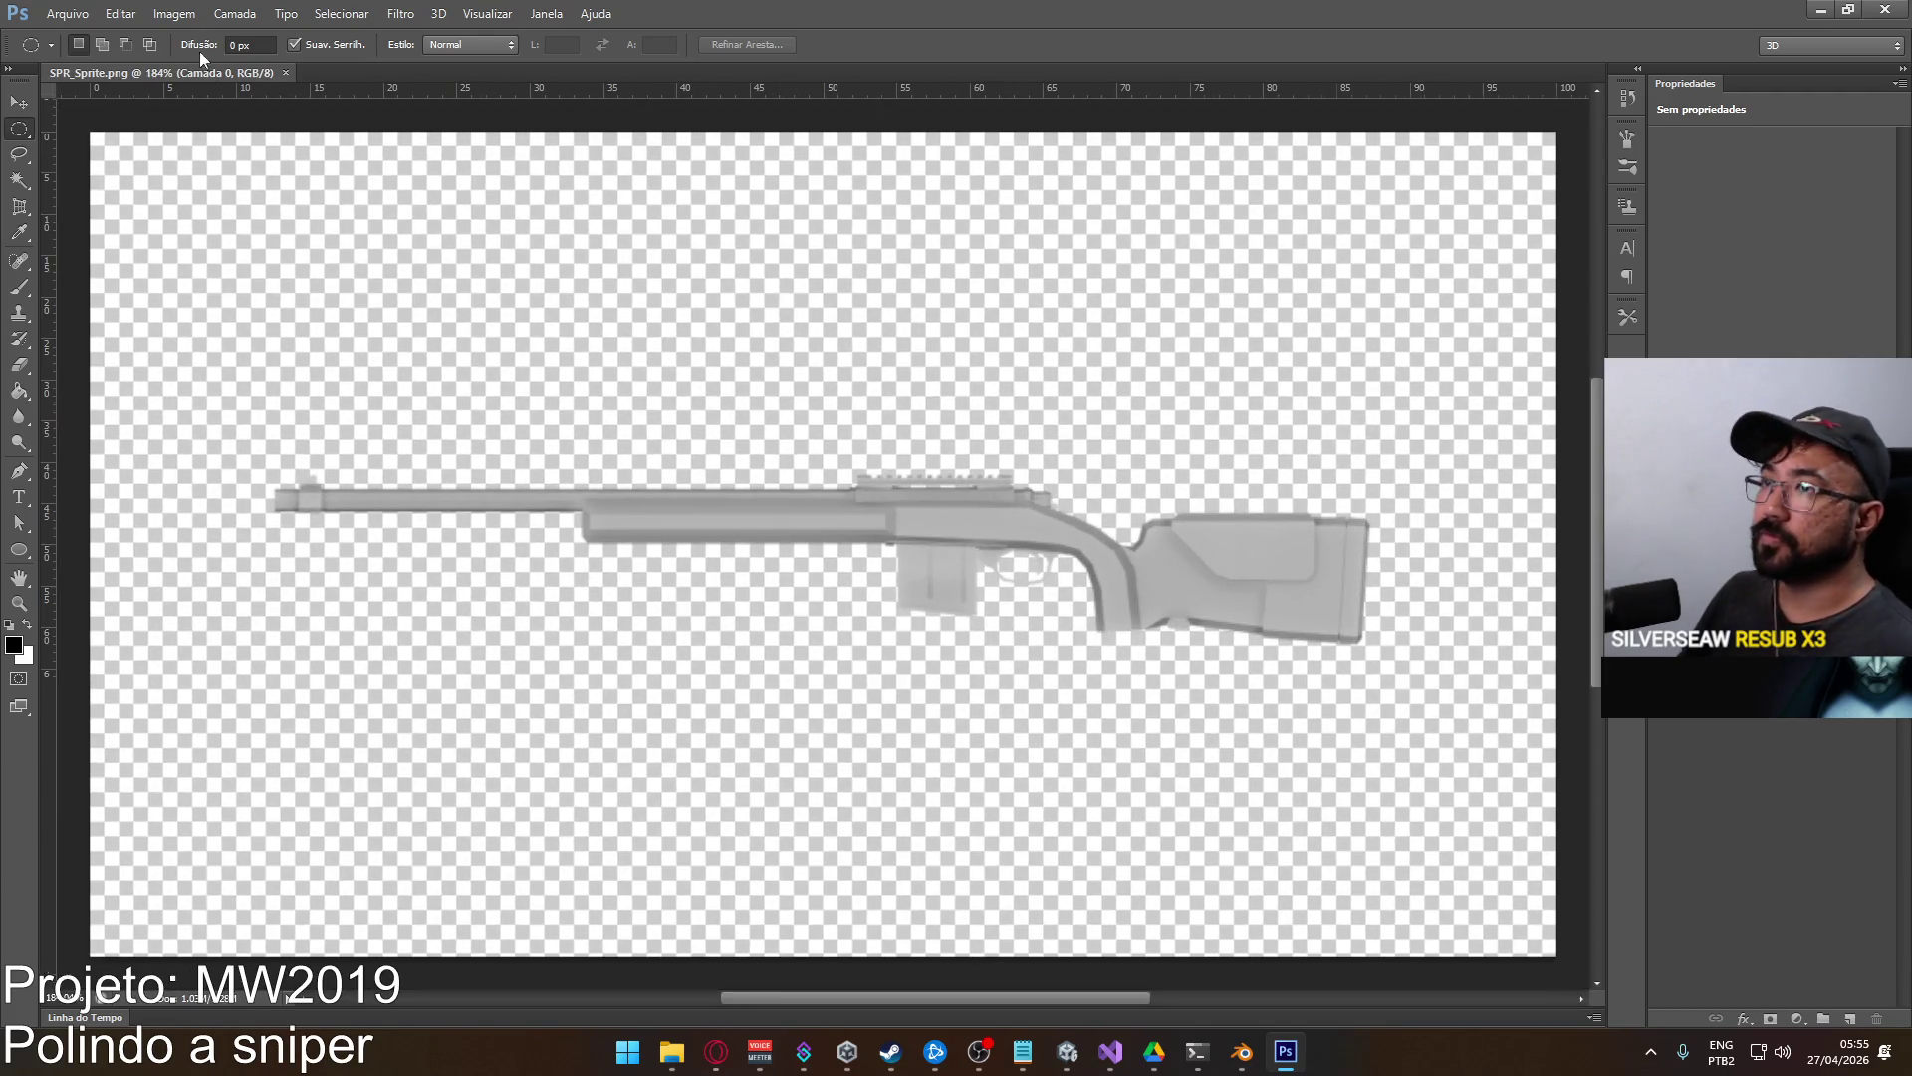
Change the canvas size with a width value of 150.
click(183, 16)
click(248, 176)
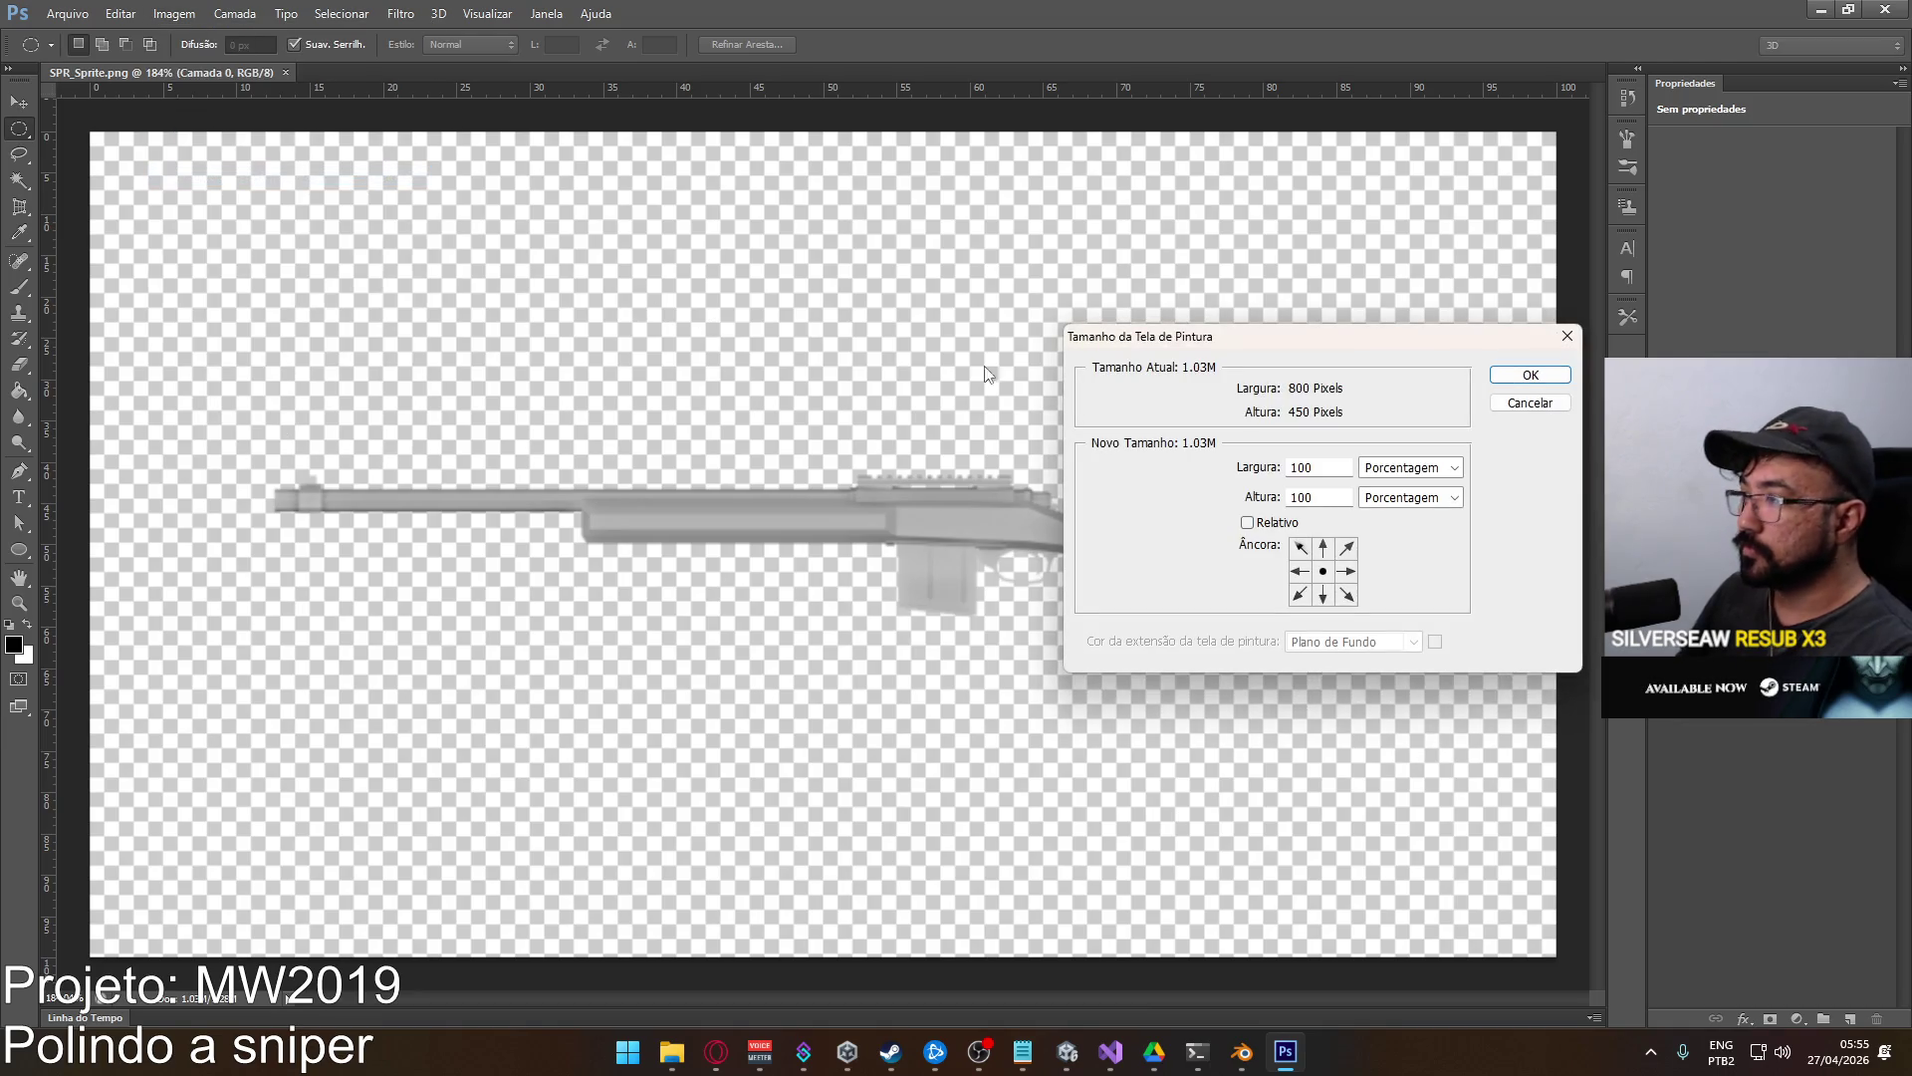
text(150)
drag(1316, 468, 1303, 475)
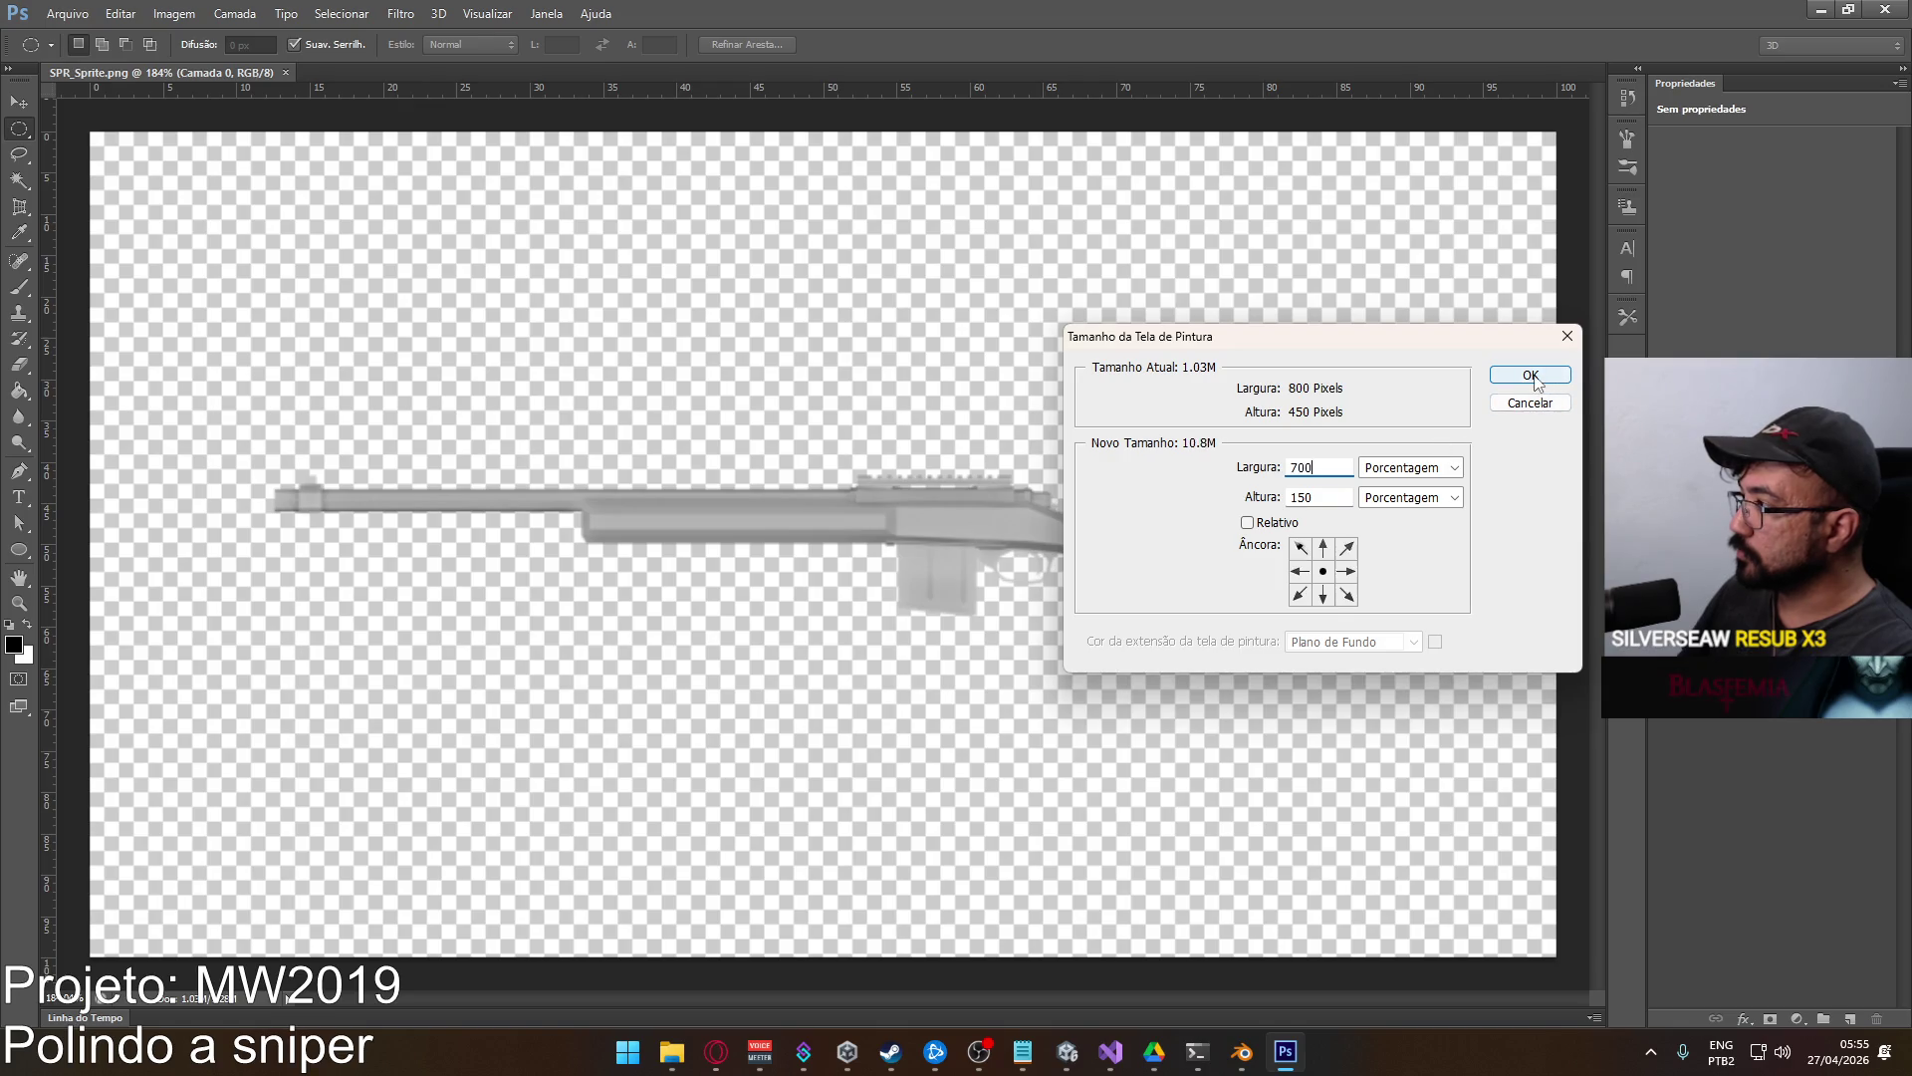
click(1524, 374)
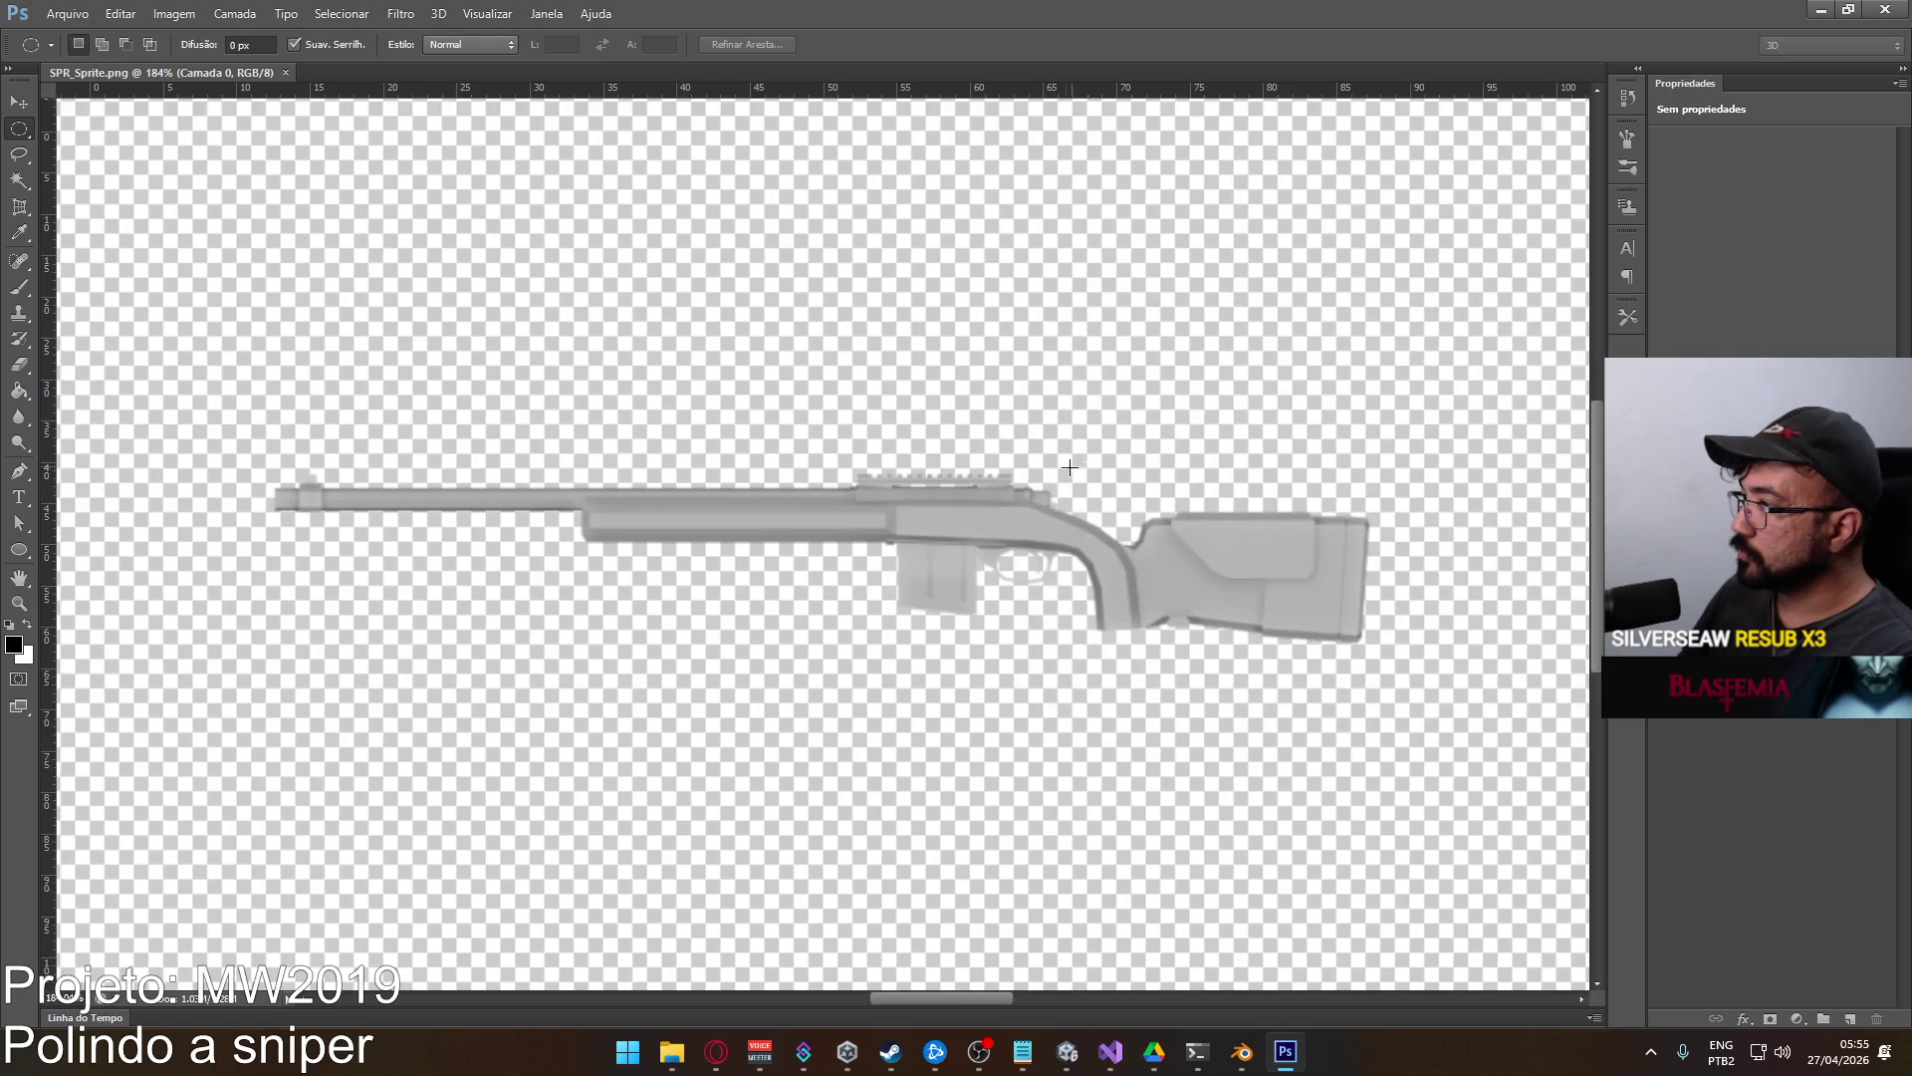
Set the canvas to 700 by 200 pixels and accept the crop.
click(174, 14)
click(239, 165)
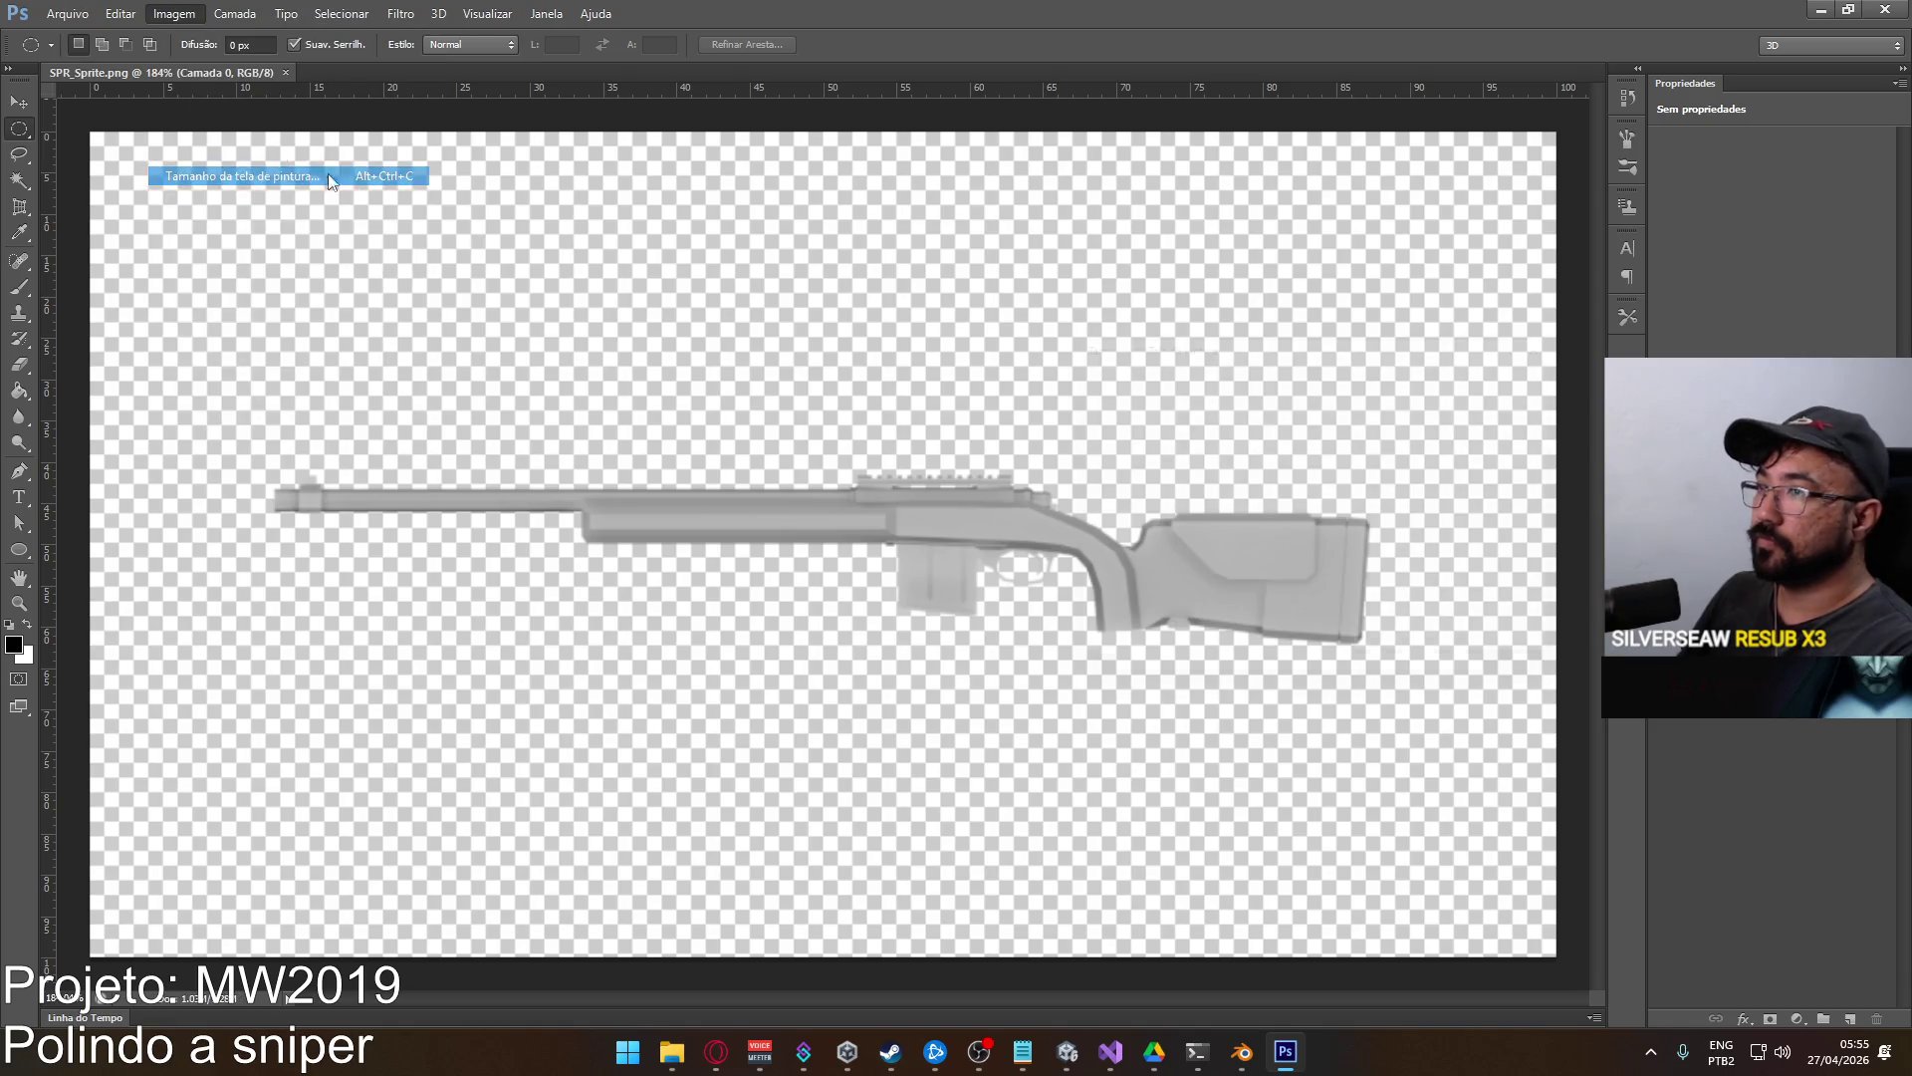
click(1370, 482)
click(1394, 499)
key(shift+Tab)
text(7200)
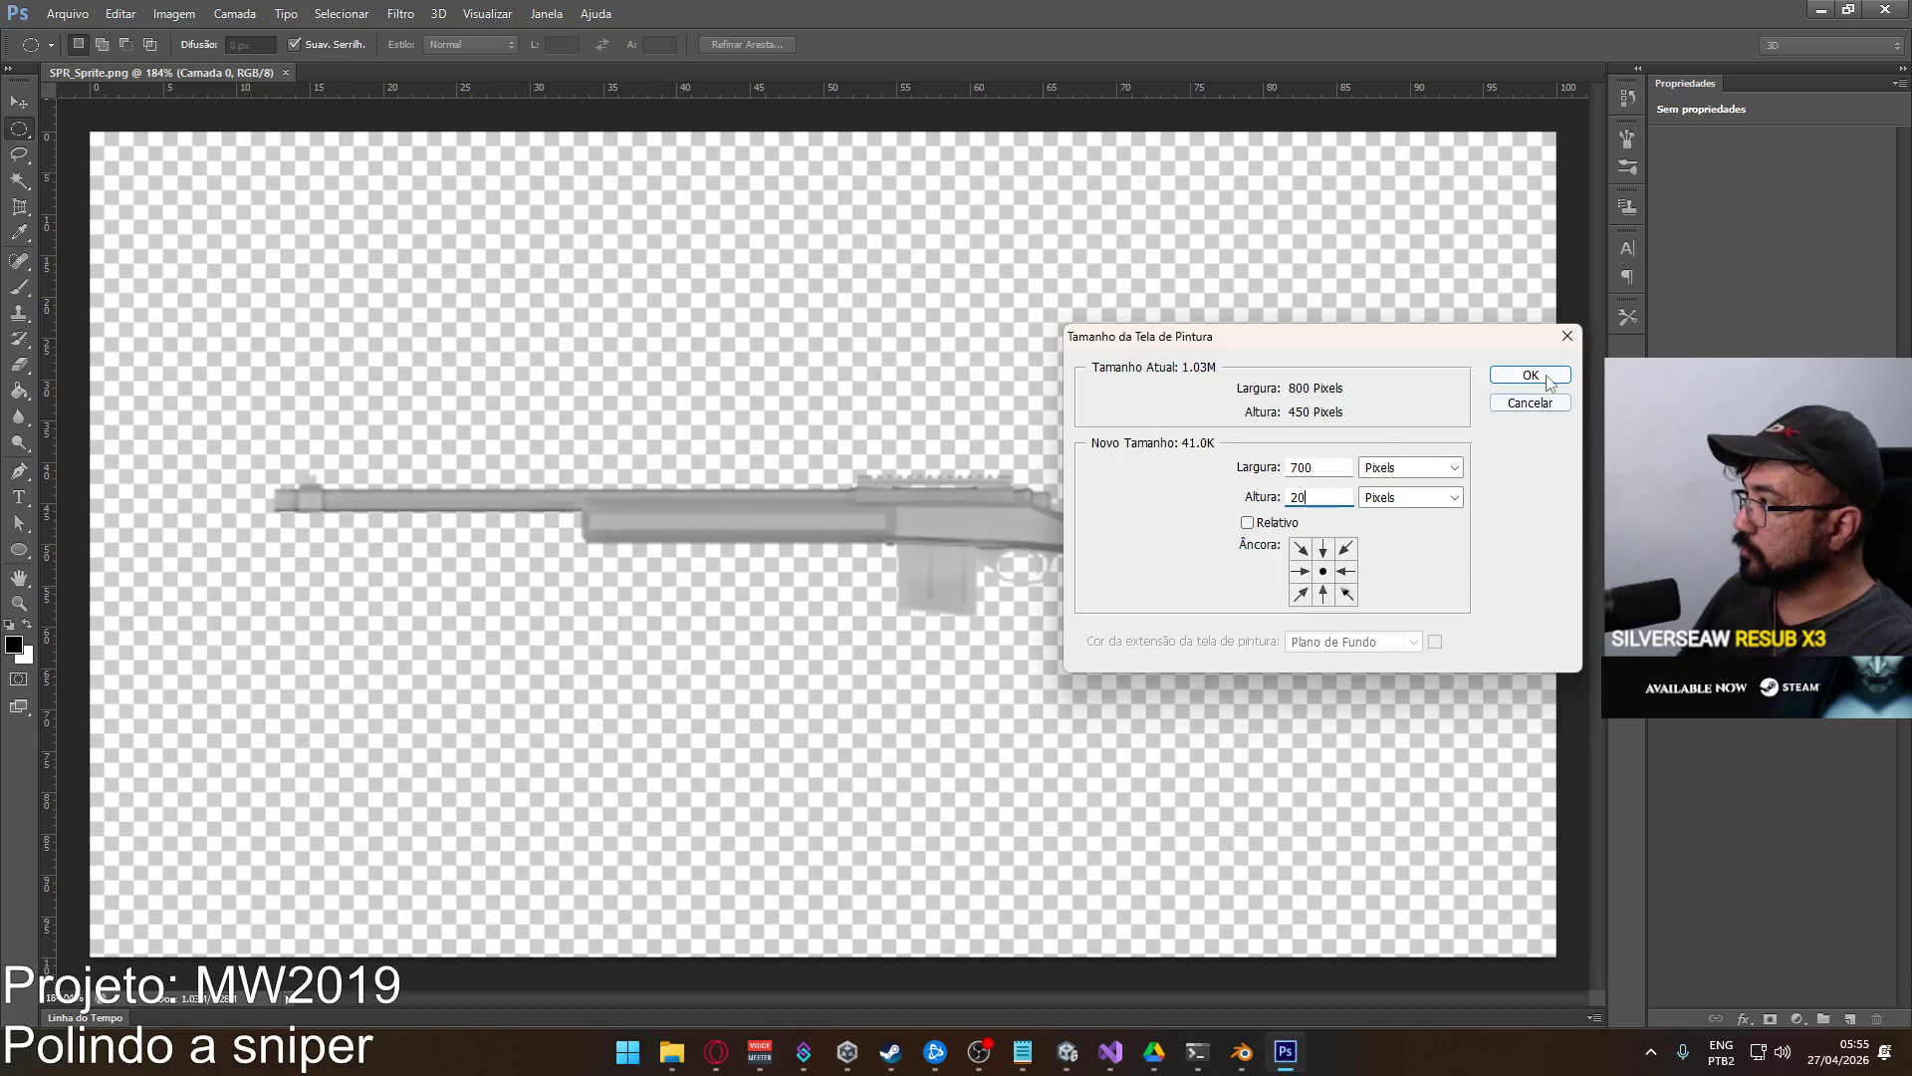
click(1530, 375)
click(941, 391)
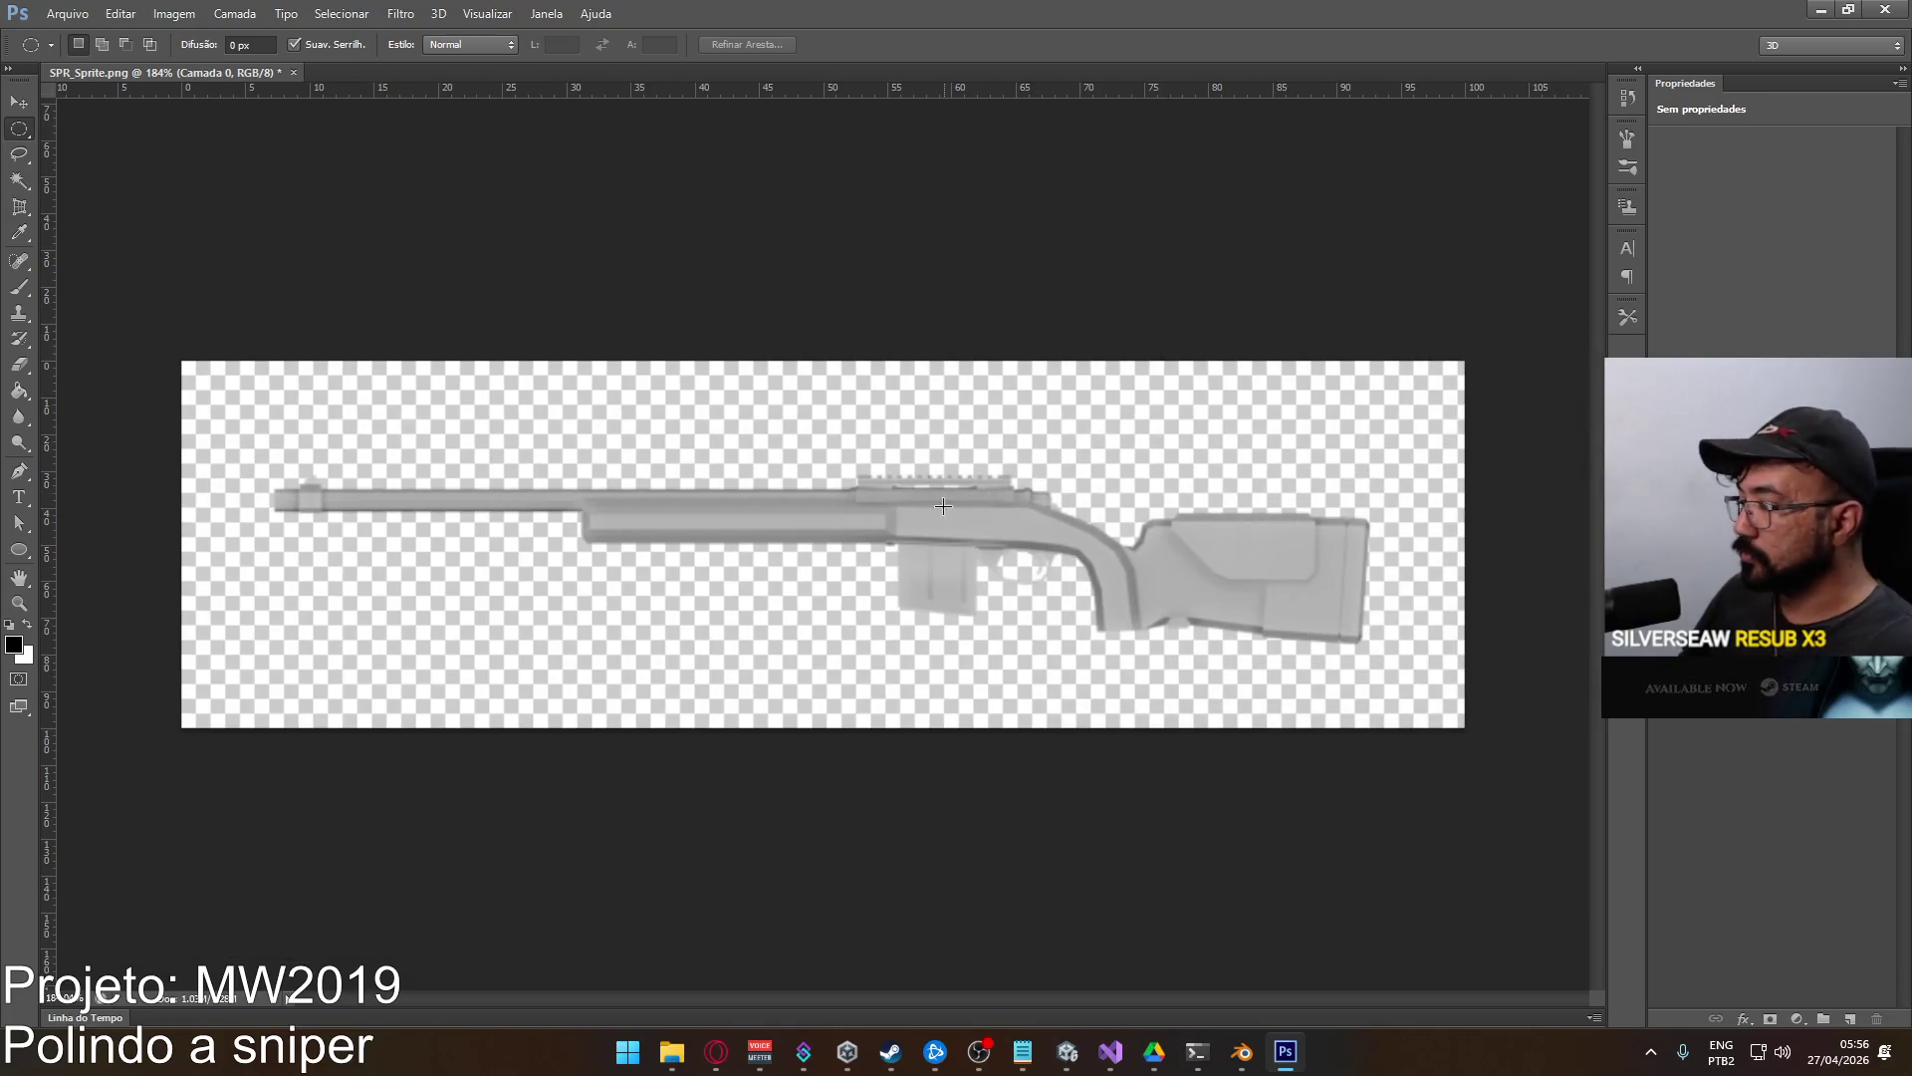
Add centre guides and free-transform the rifle onto them, nudging it one pixel left.
key(ctrl+t)
drag(52, 327, 827, 367)
drag(899, 89, 900, 546)
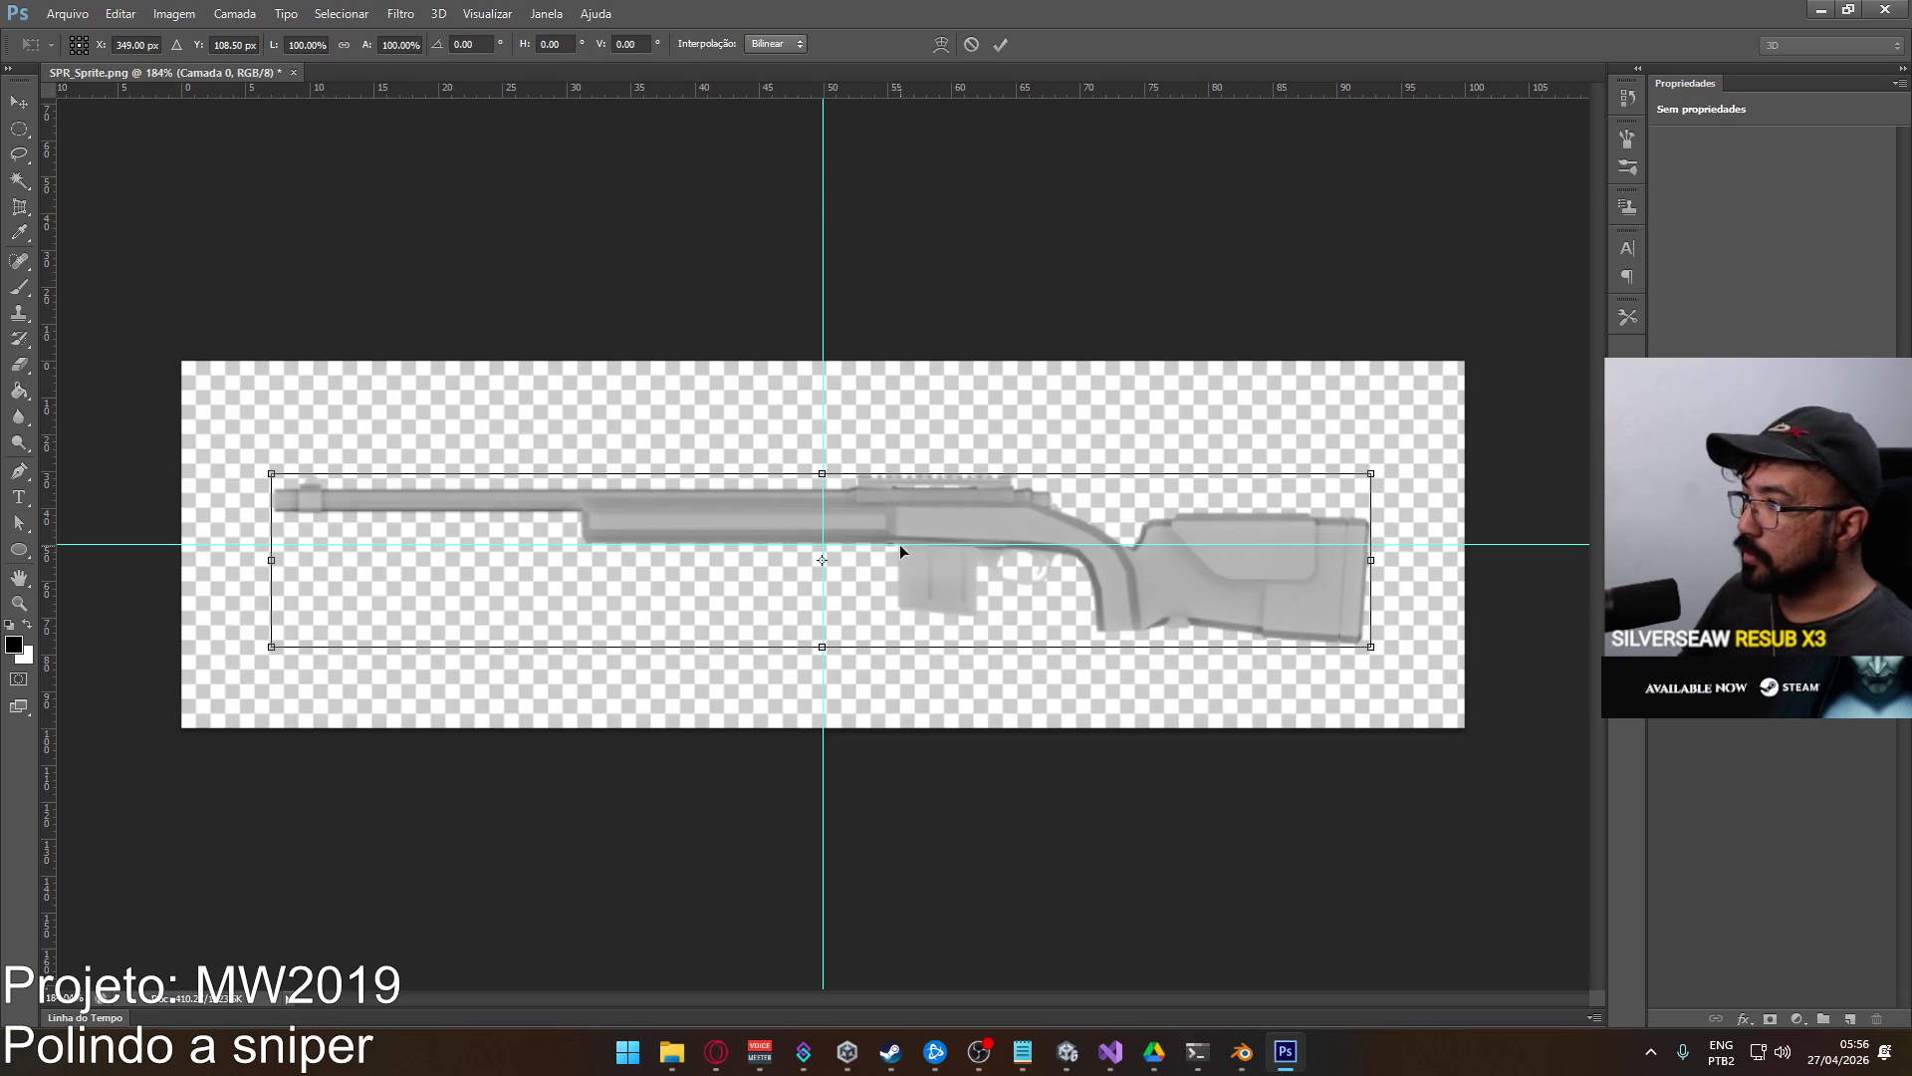
drag(1066, 506, 1059, 494)
key(Left)
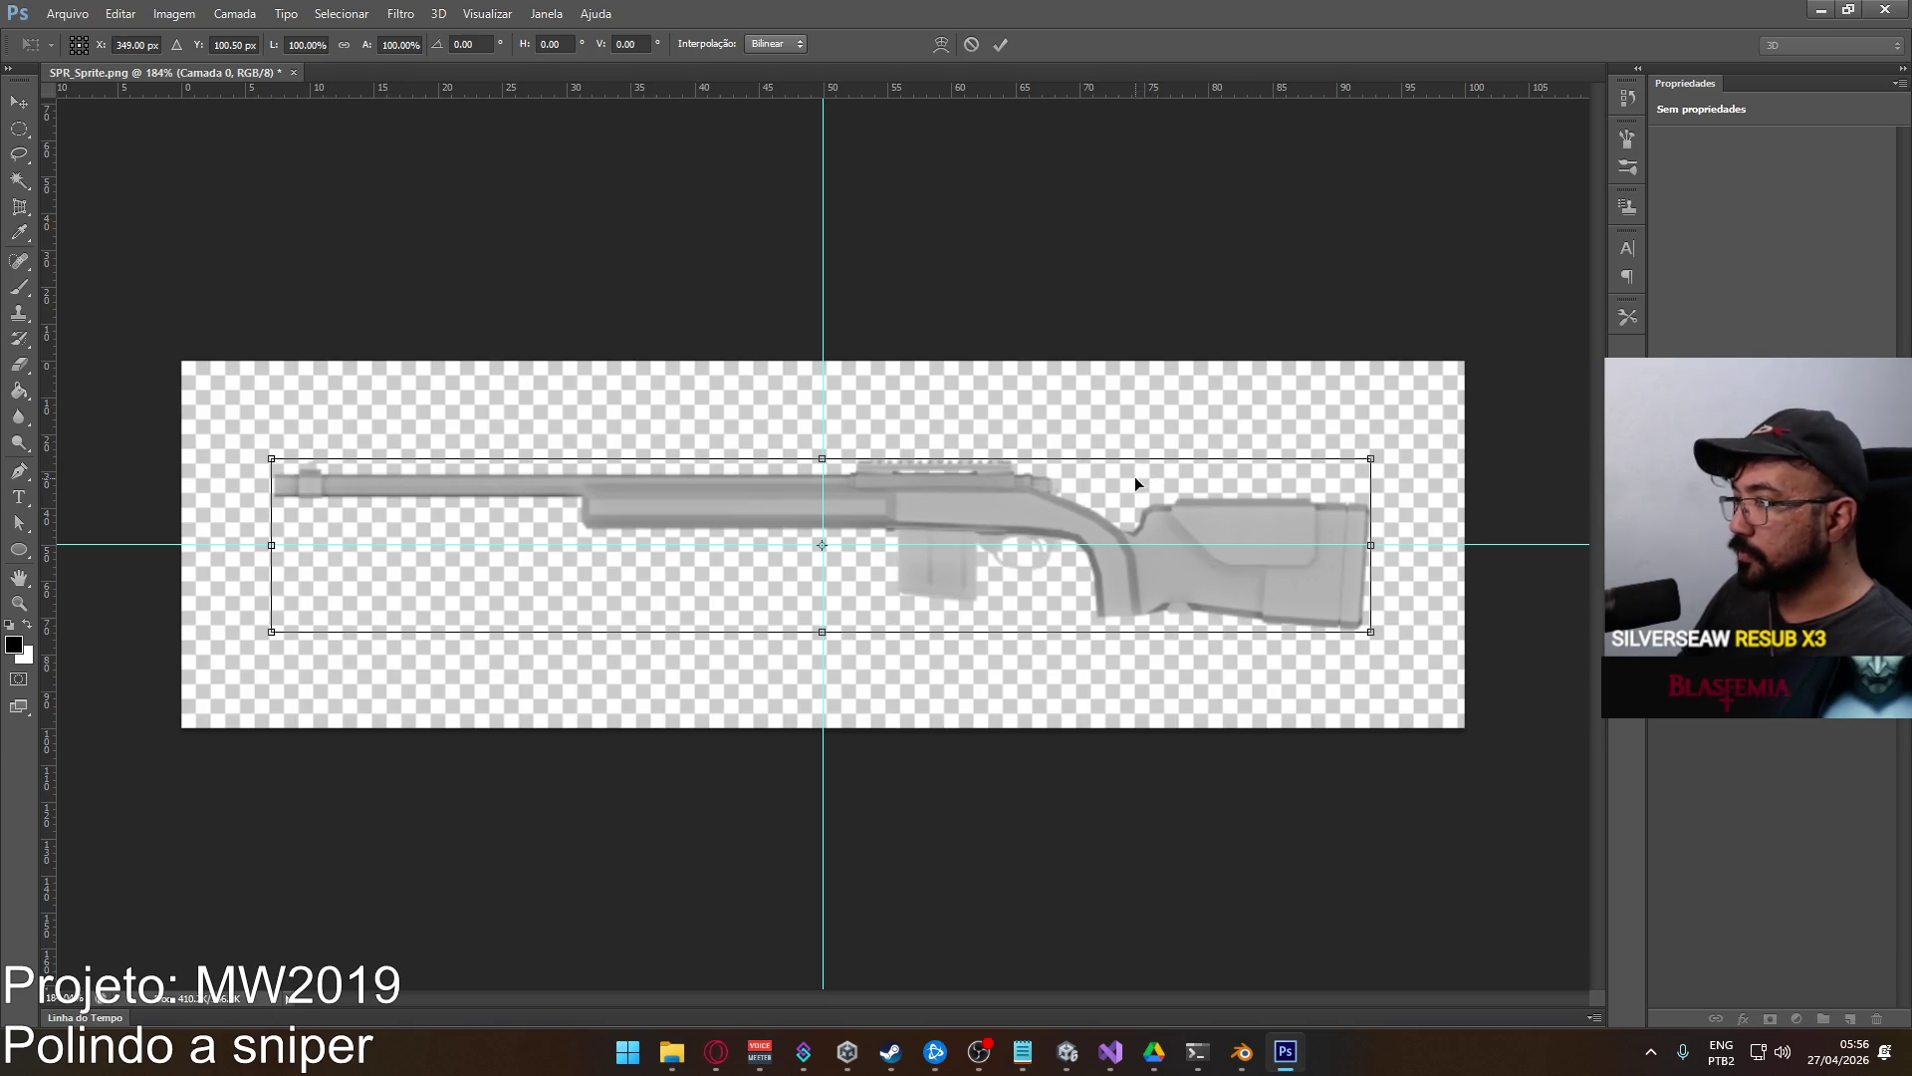
key(Return)
Crop the canvas to 650 by 150 pixels.
click(174, 13)
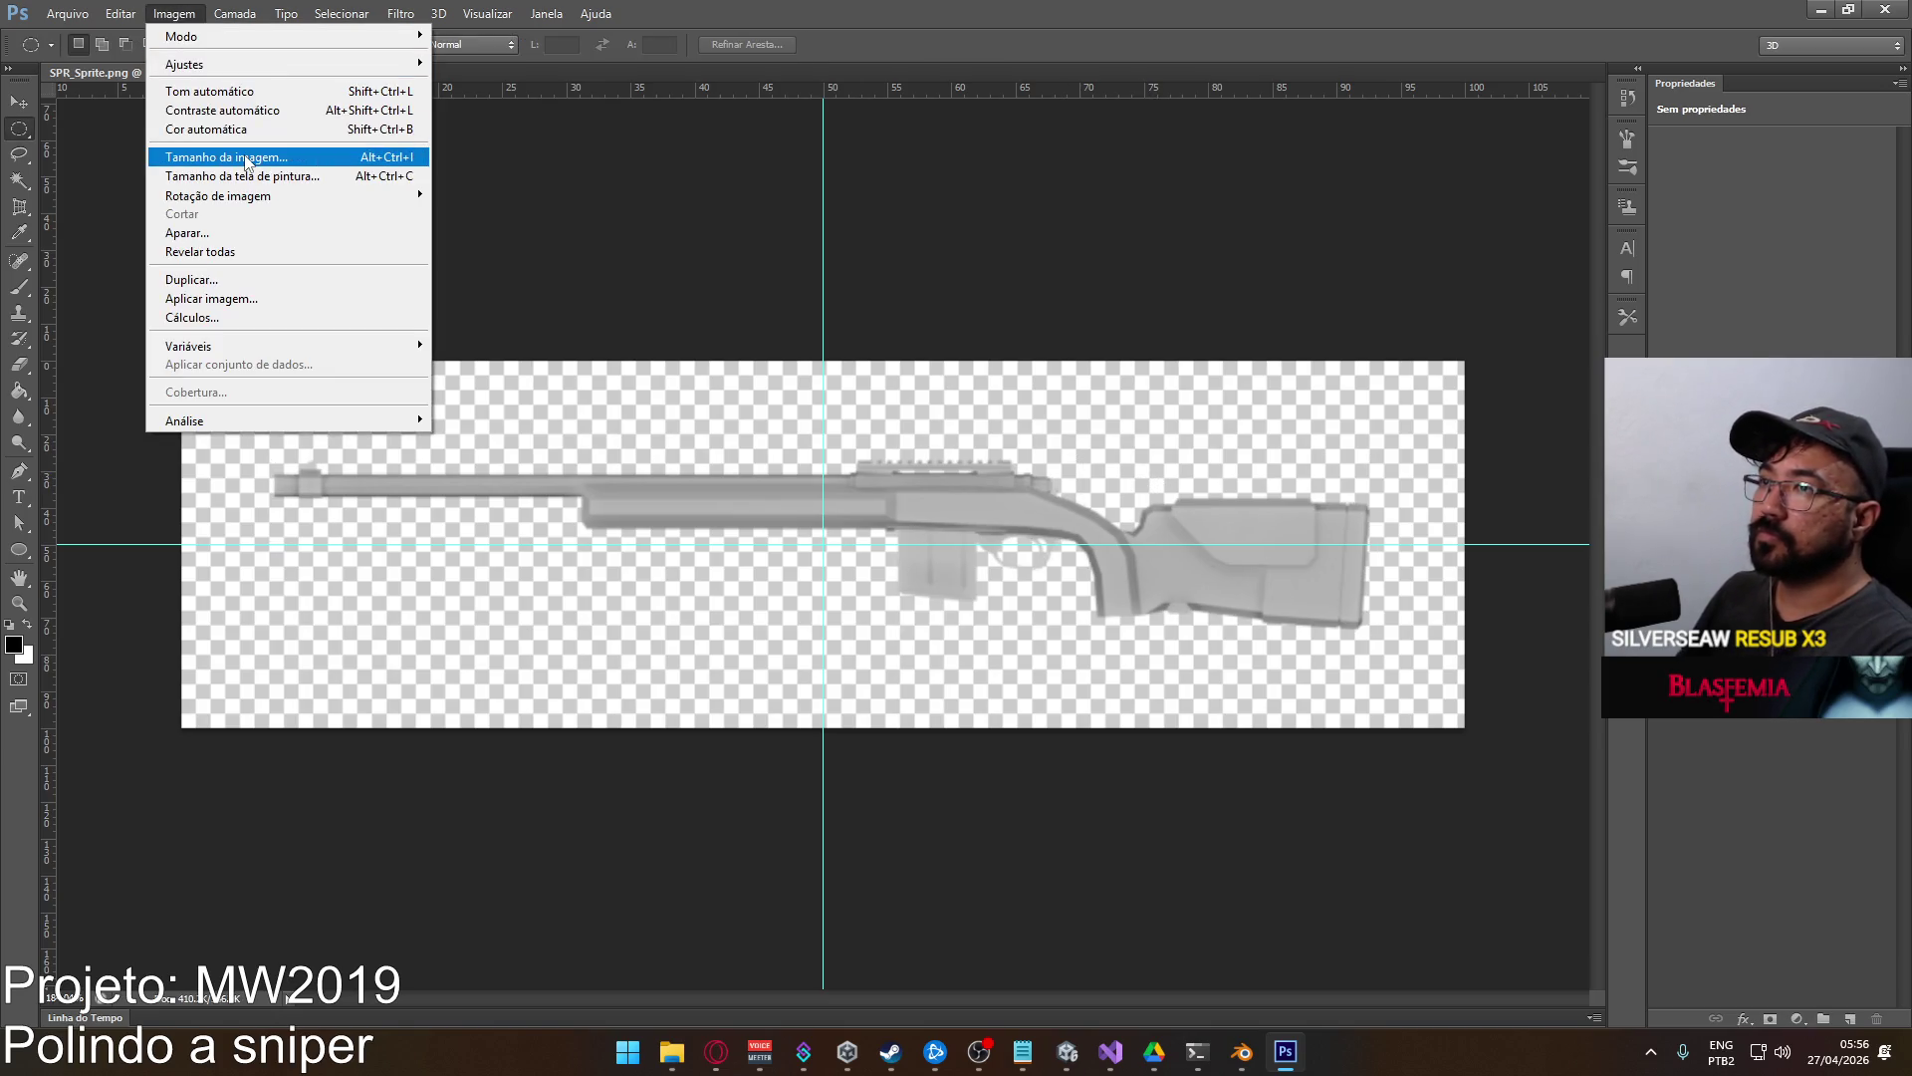
click(244, 176)
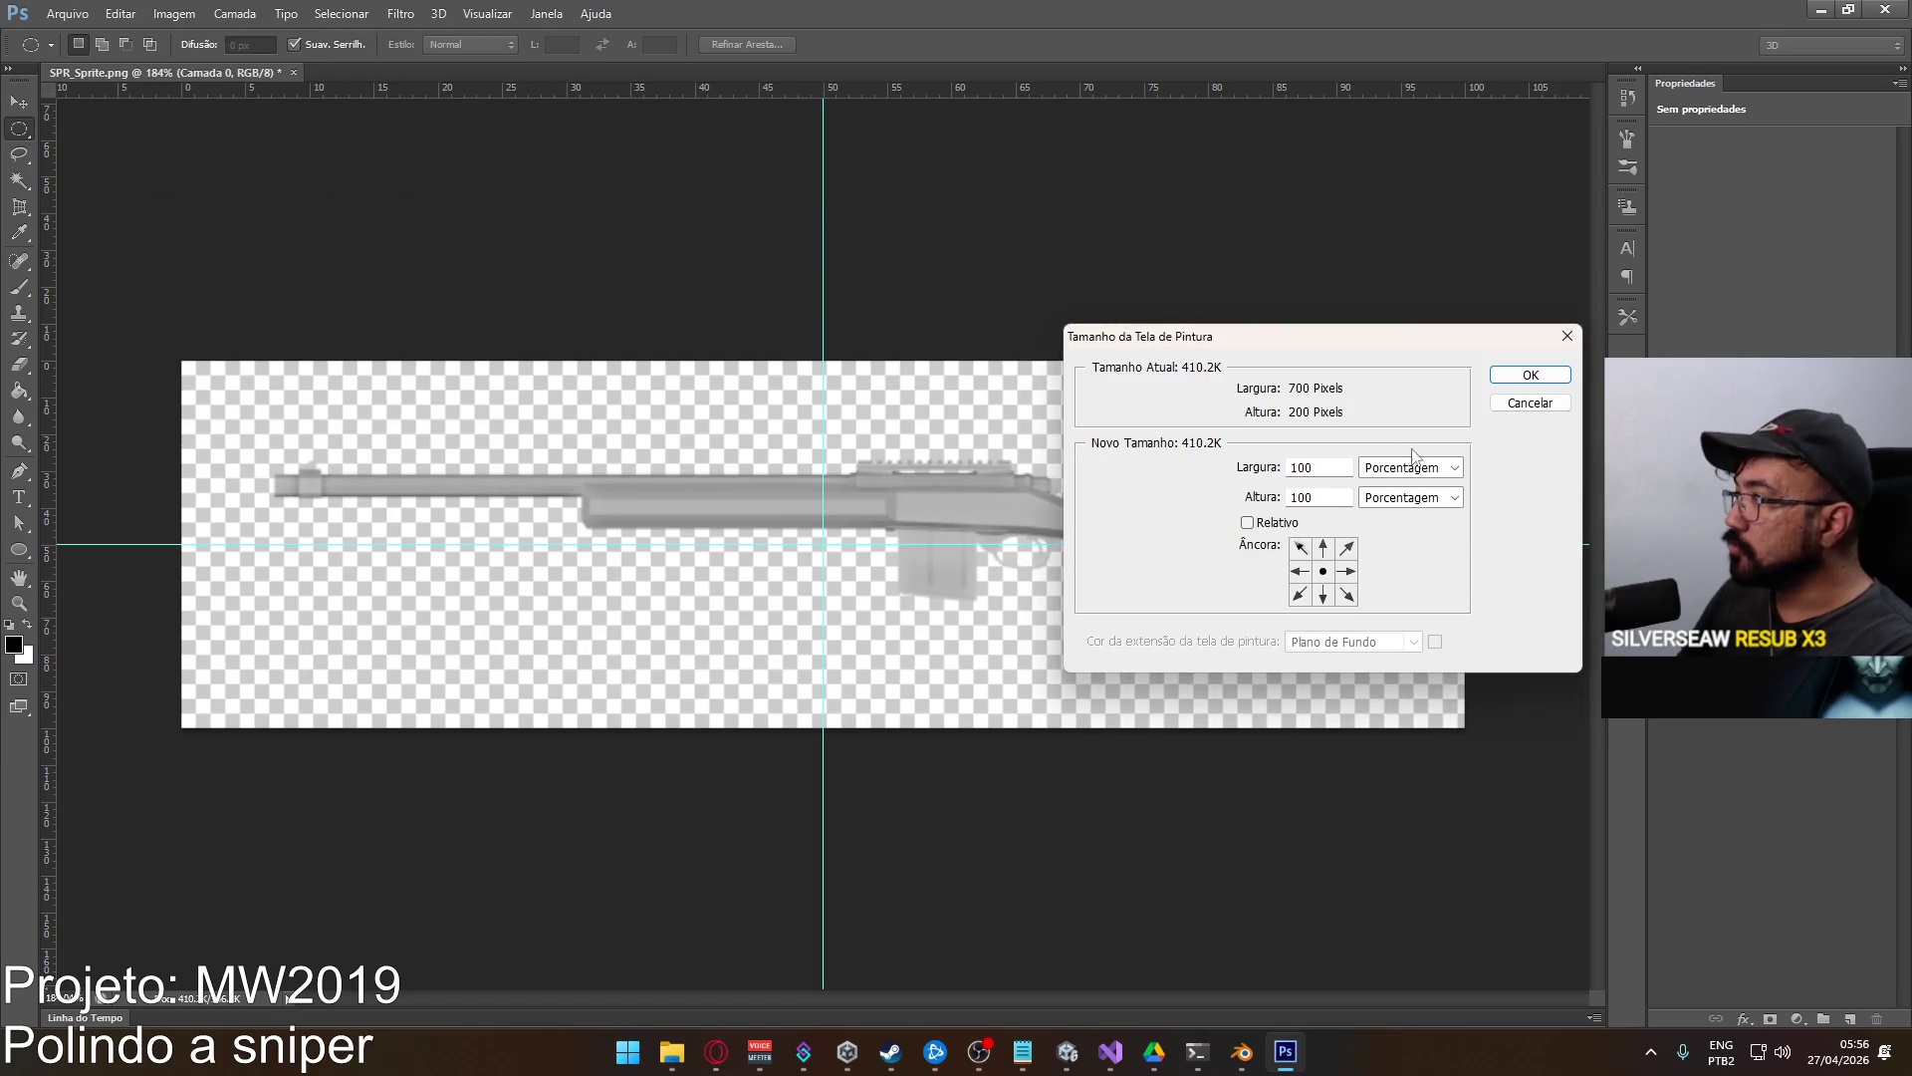
click(1391, 476)
click(1394, 499)
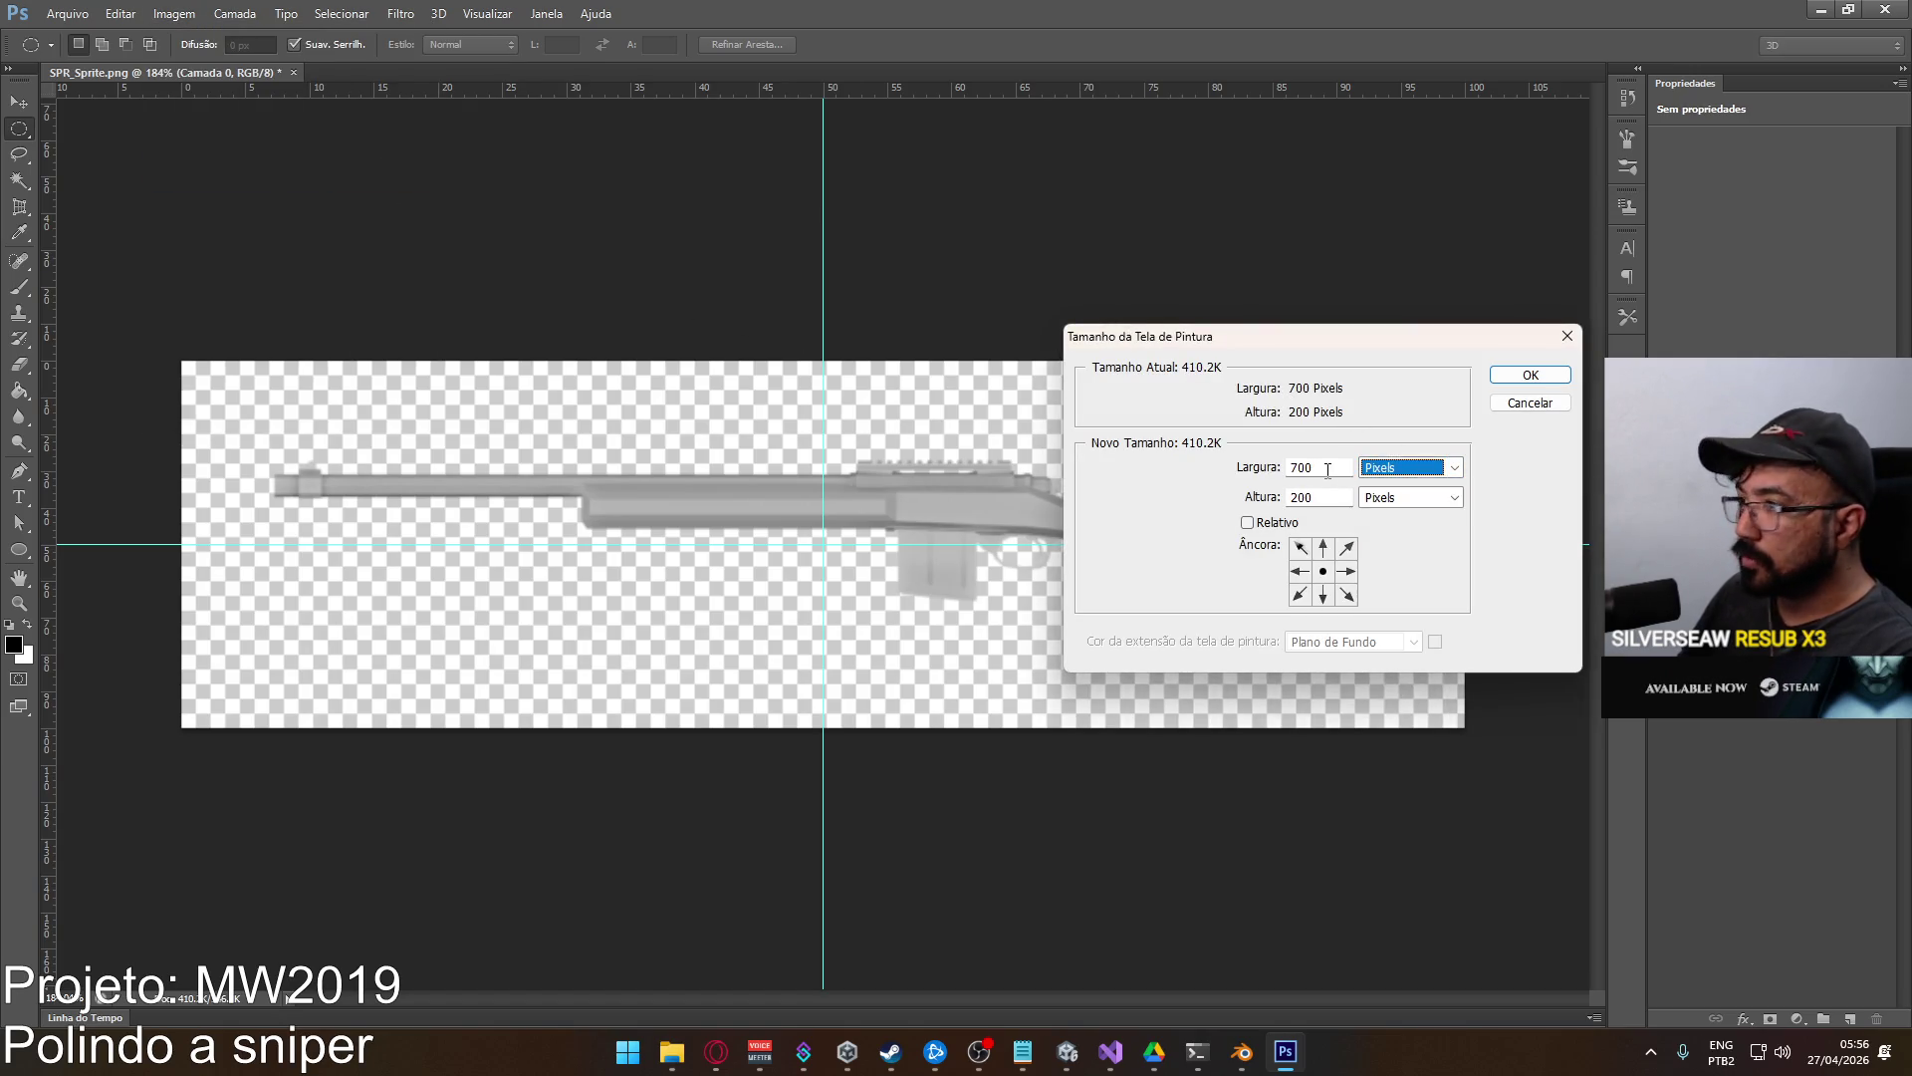
double_click(1333, 468)
text(650)
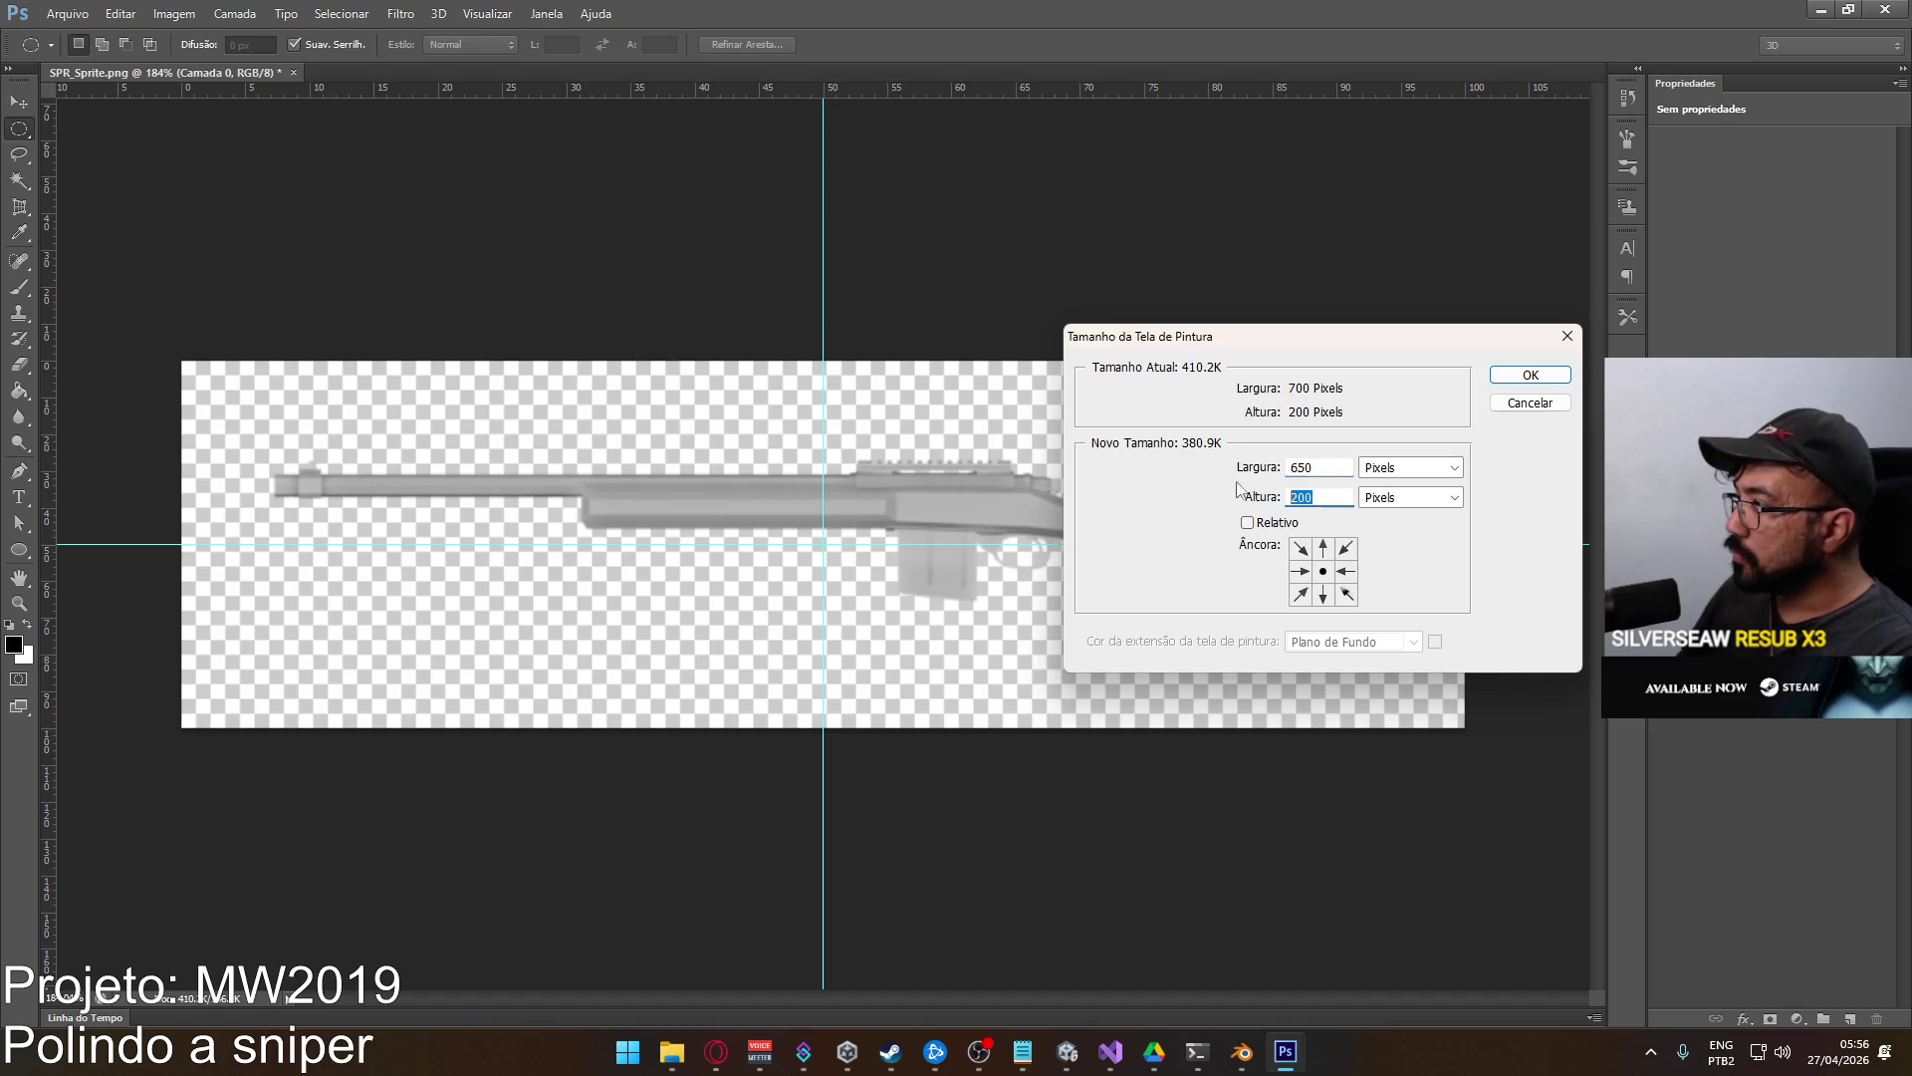
text(0)
click(1530, 375)
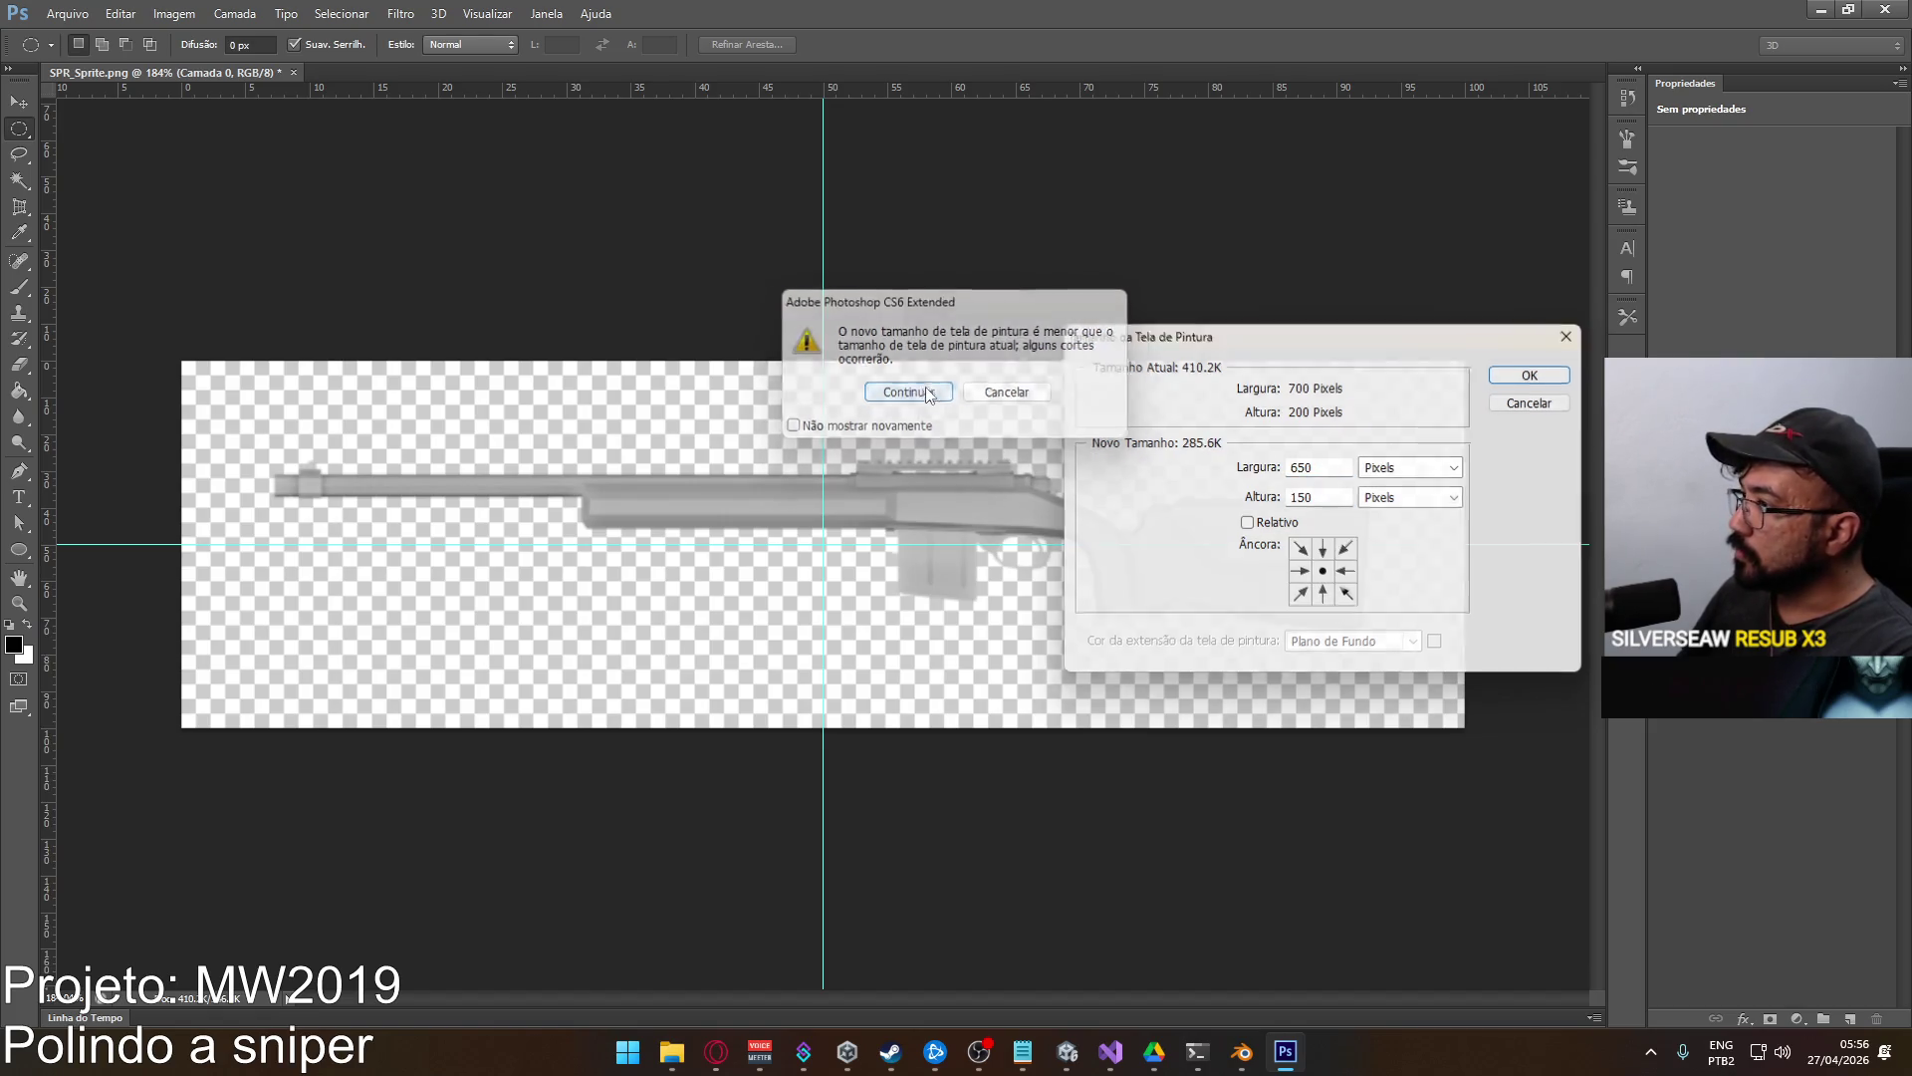
click(932, 394)
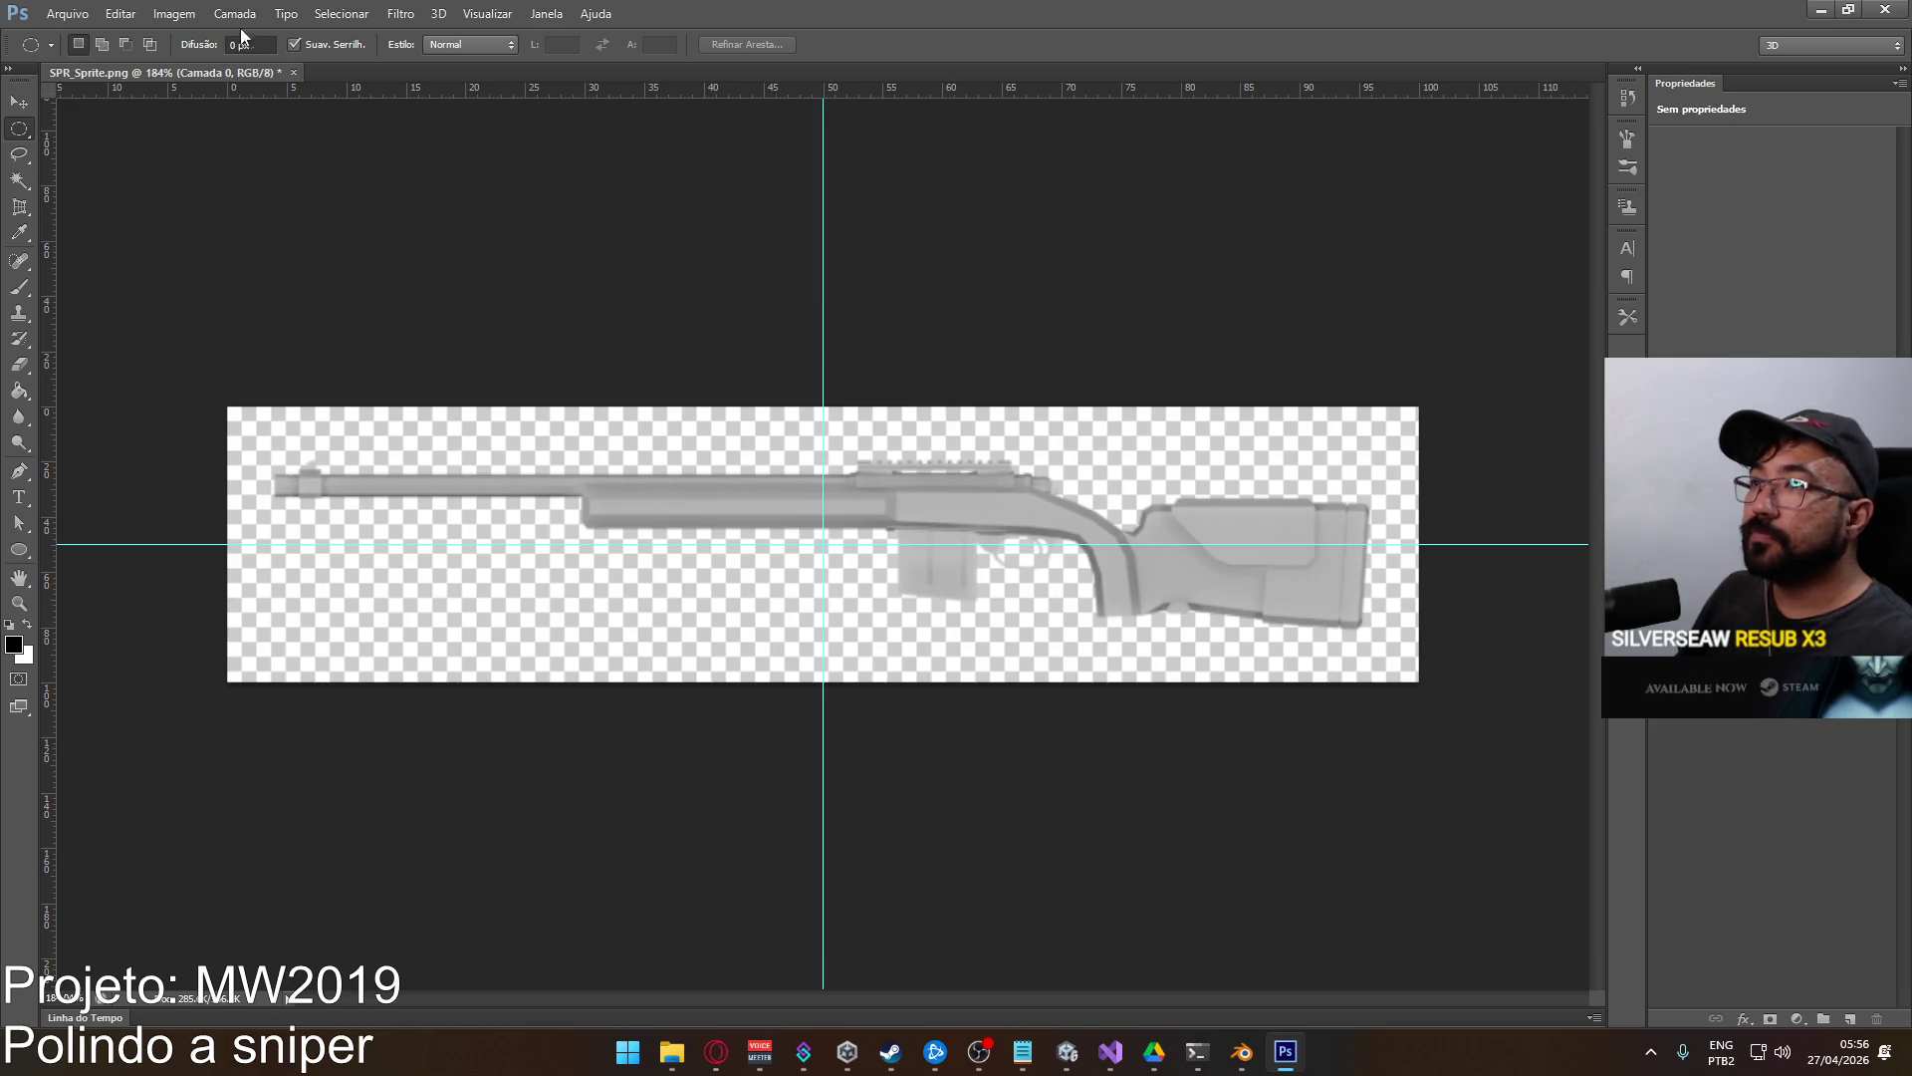
Trim the canvas height further to 650 by 120 pixels.
click(174, 13)
click(271, 177)
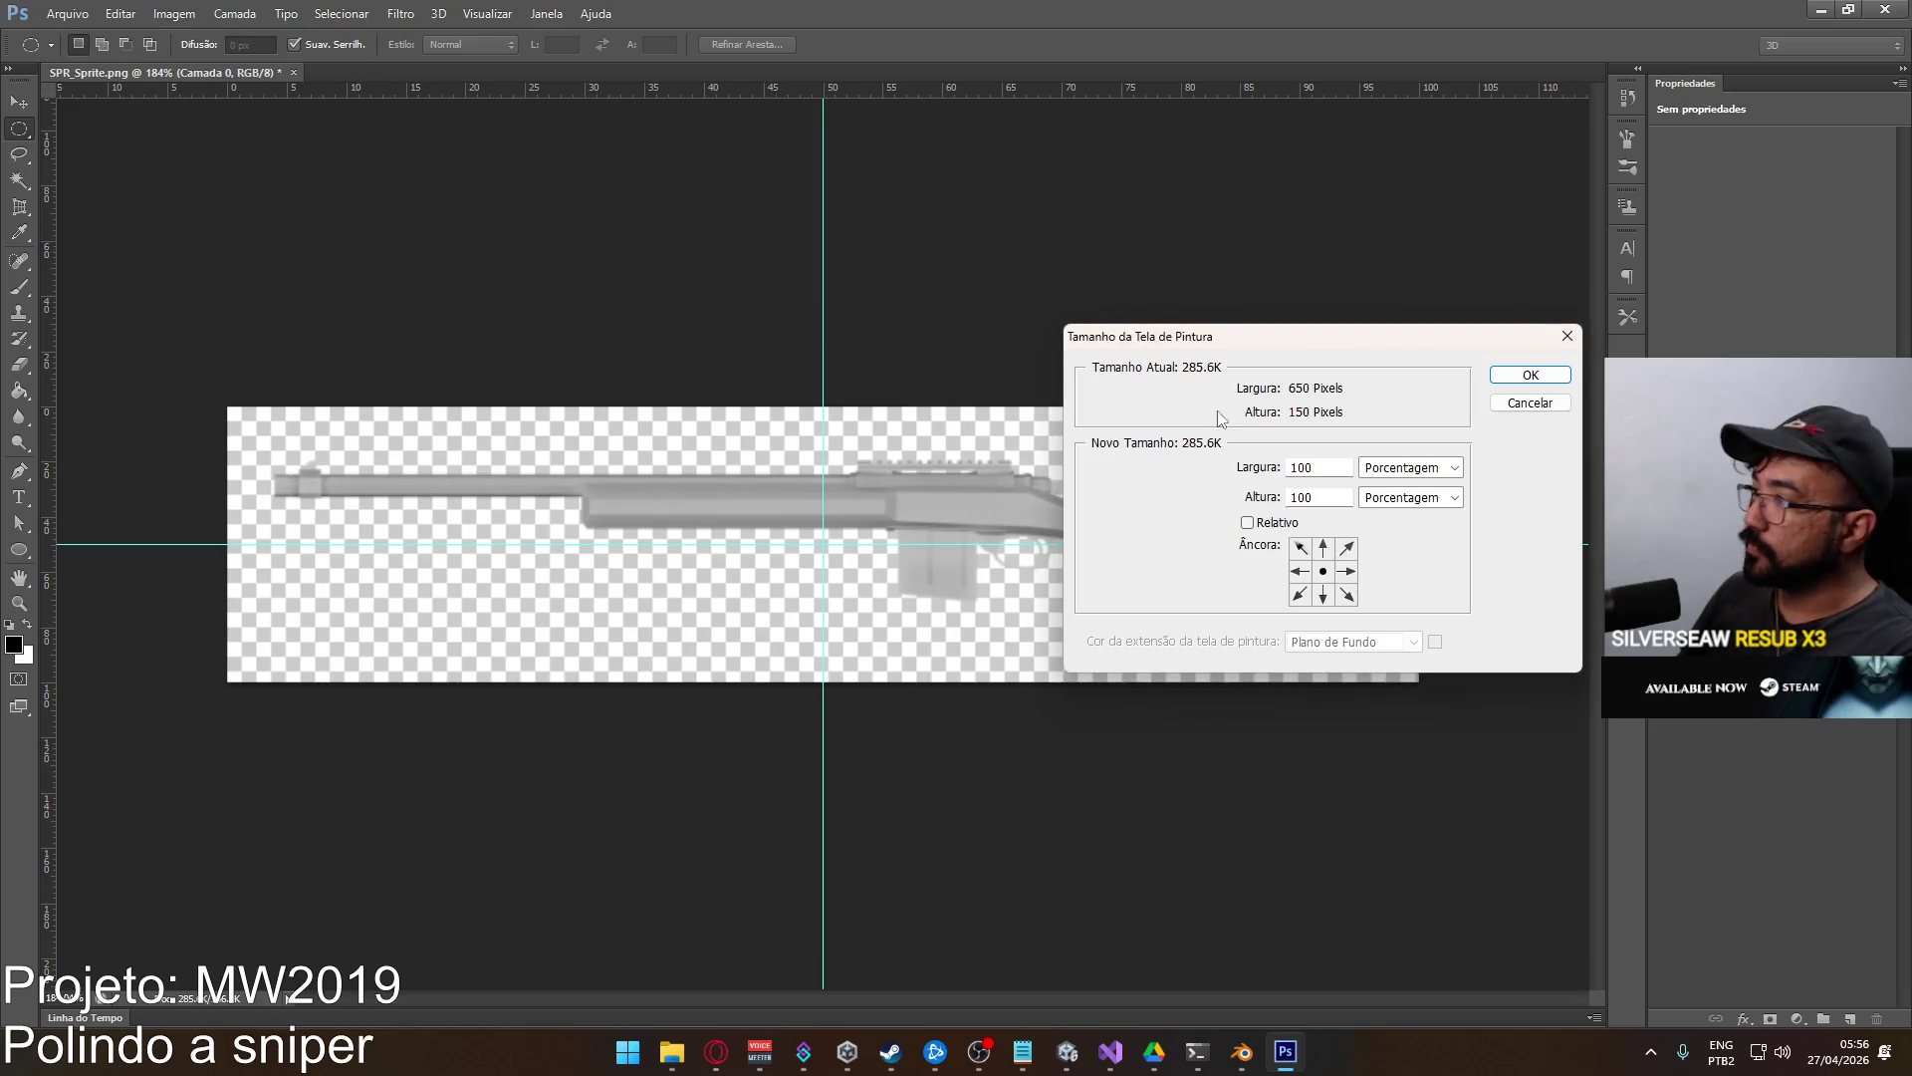
click(1397, 473)
click(1404, 489)
key(Tab)
text(120)
click(1504, 375)
click(910, 387)
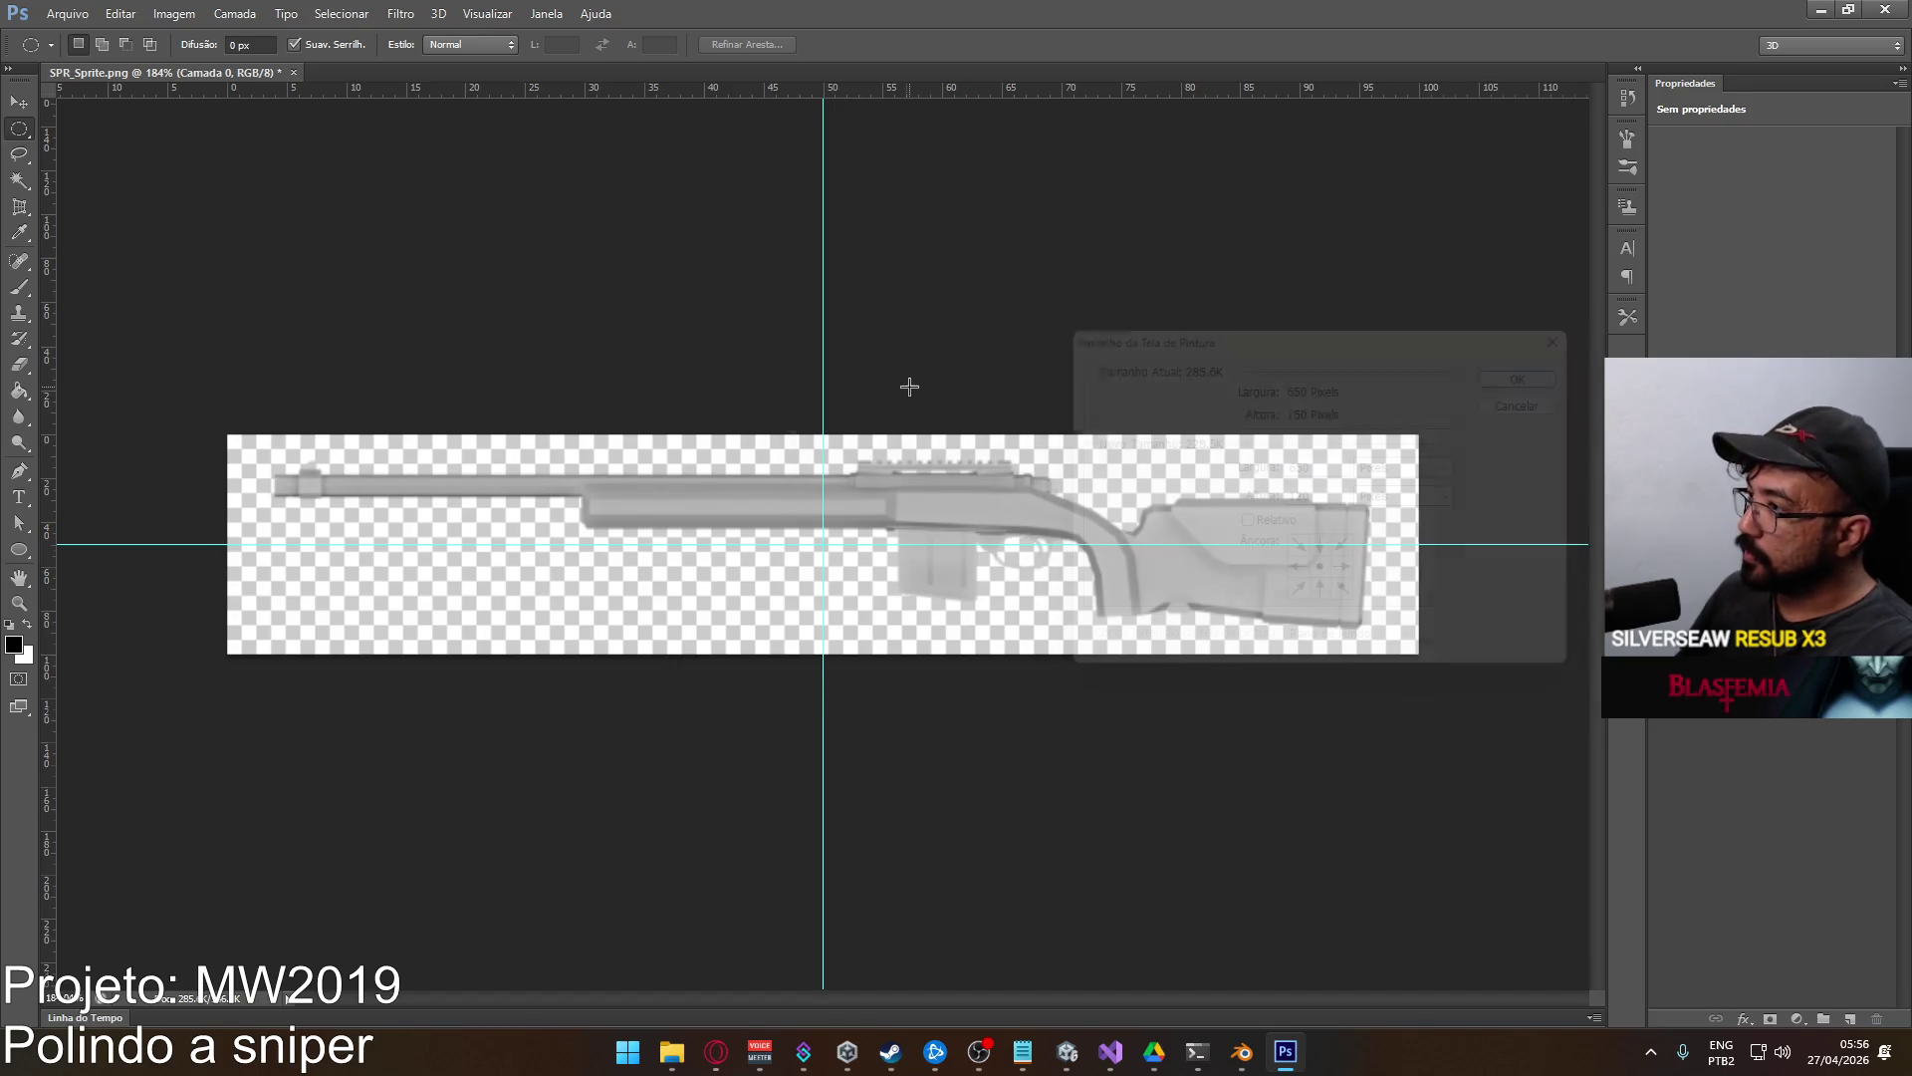
Save the trimmed image over SPR_Killfeed.png with default PNG options, then return to Unity.
click(66, 14)
click(140, 253)
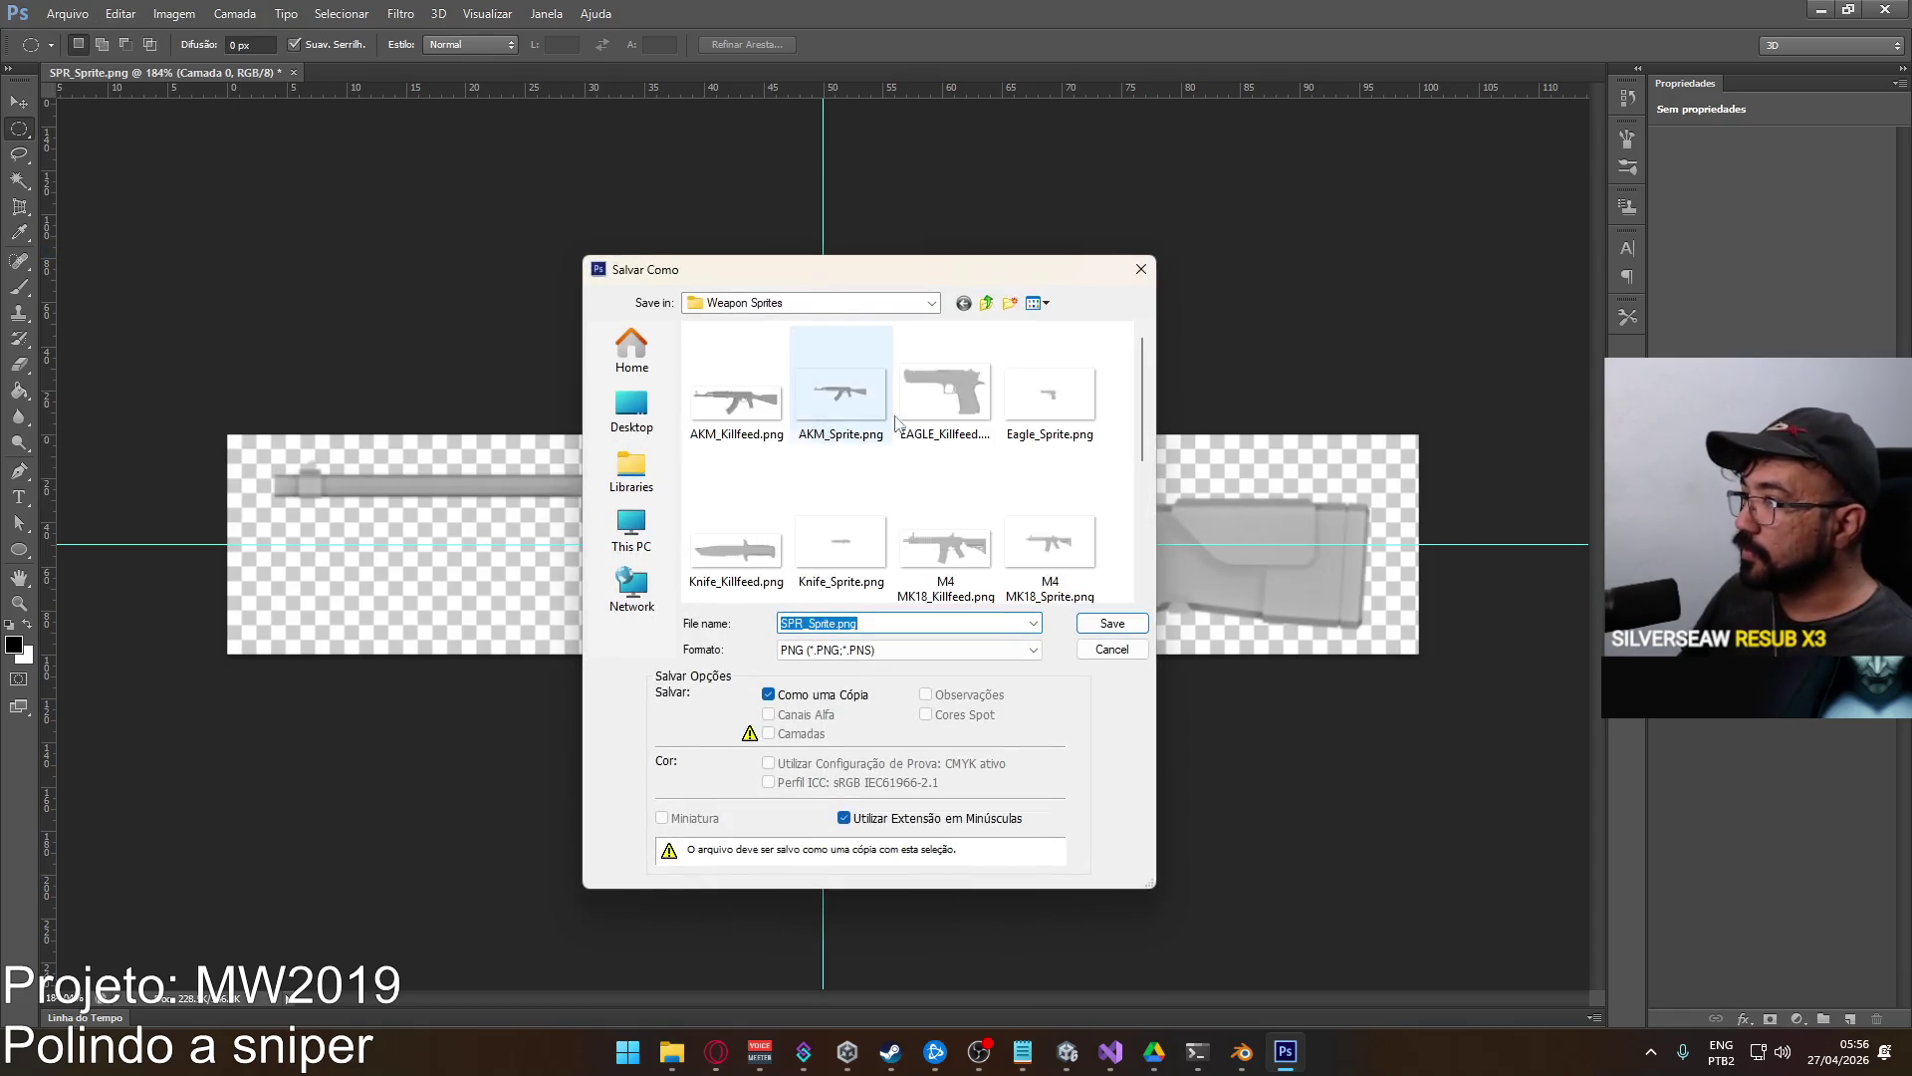
scroll(1012, 468, down, 5)
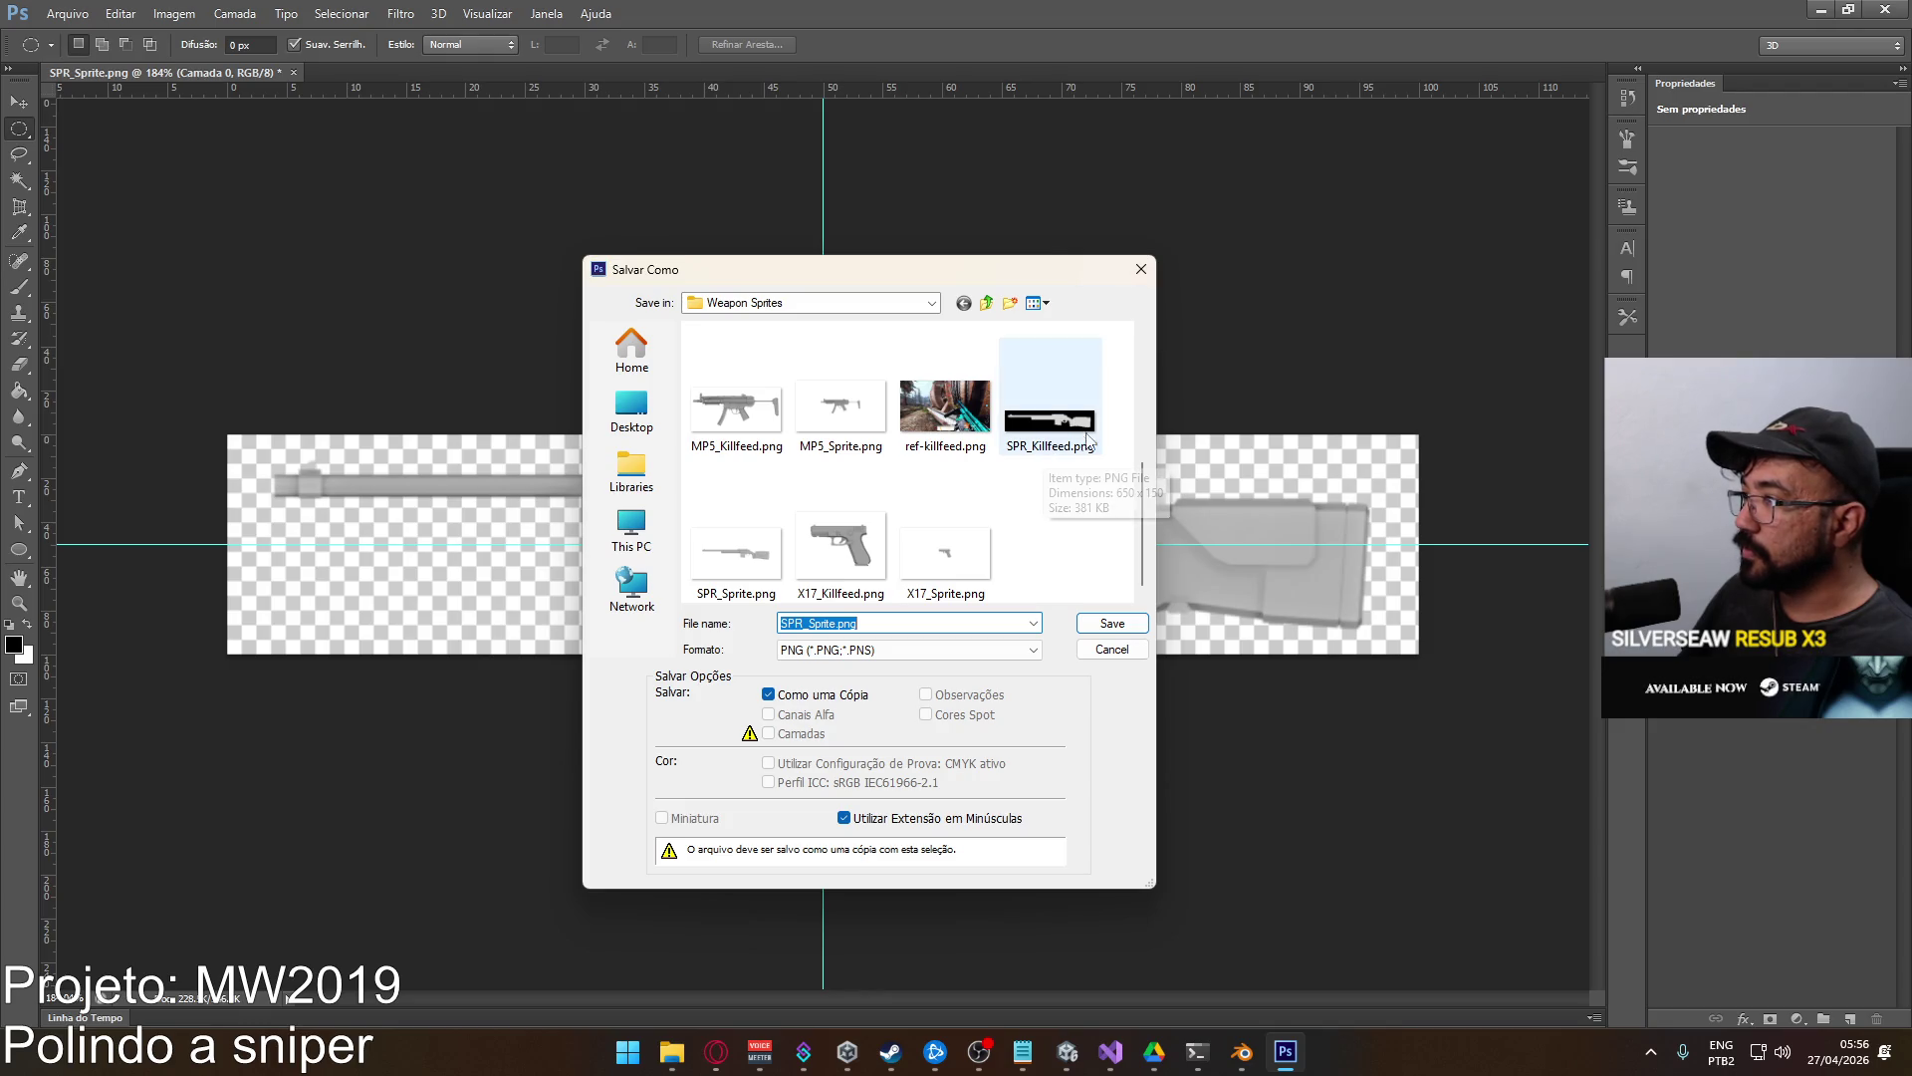
click(1048, 419)
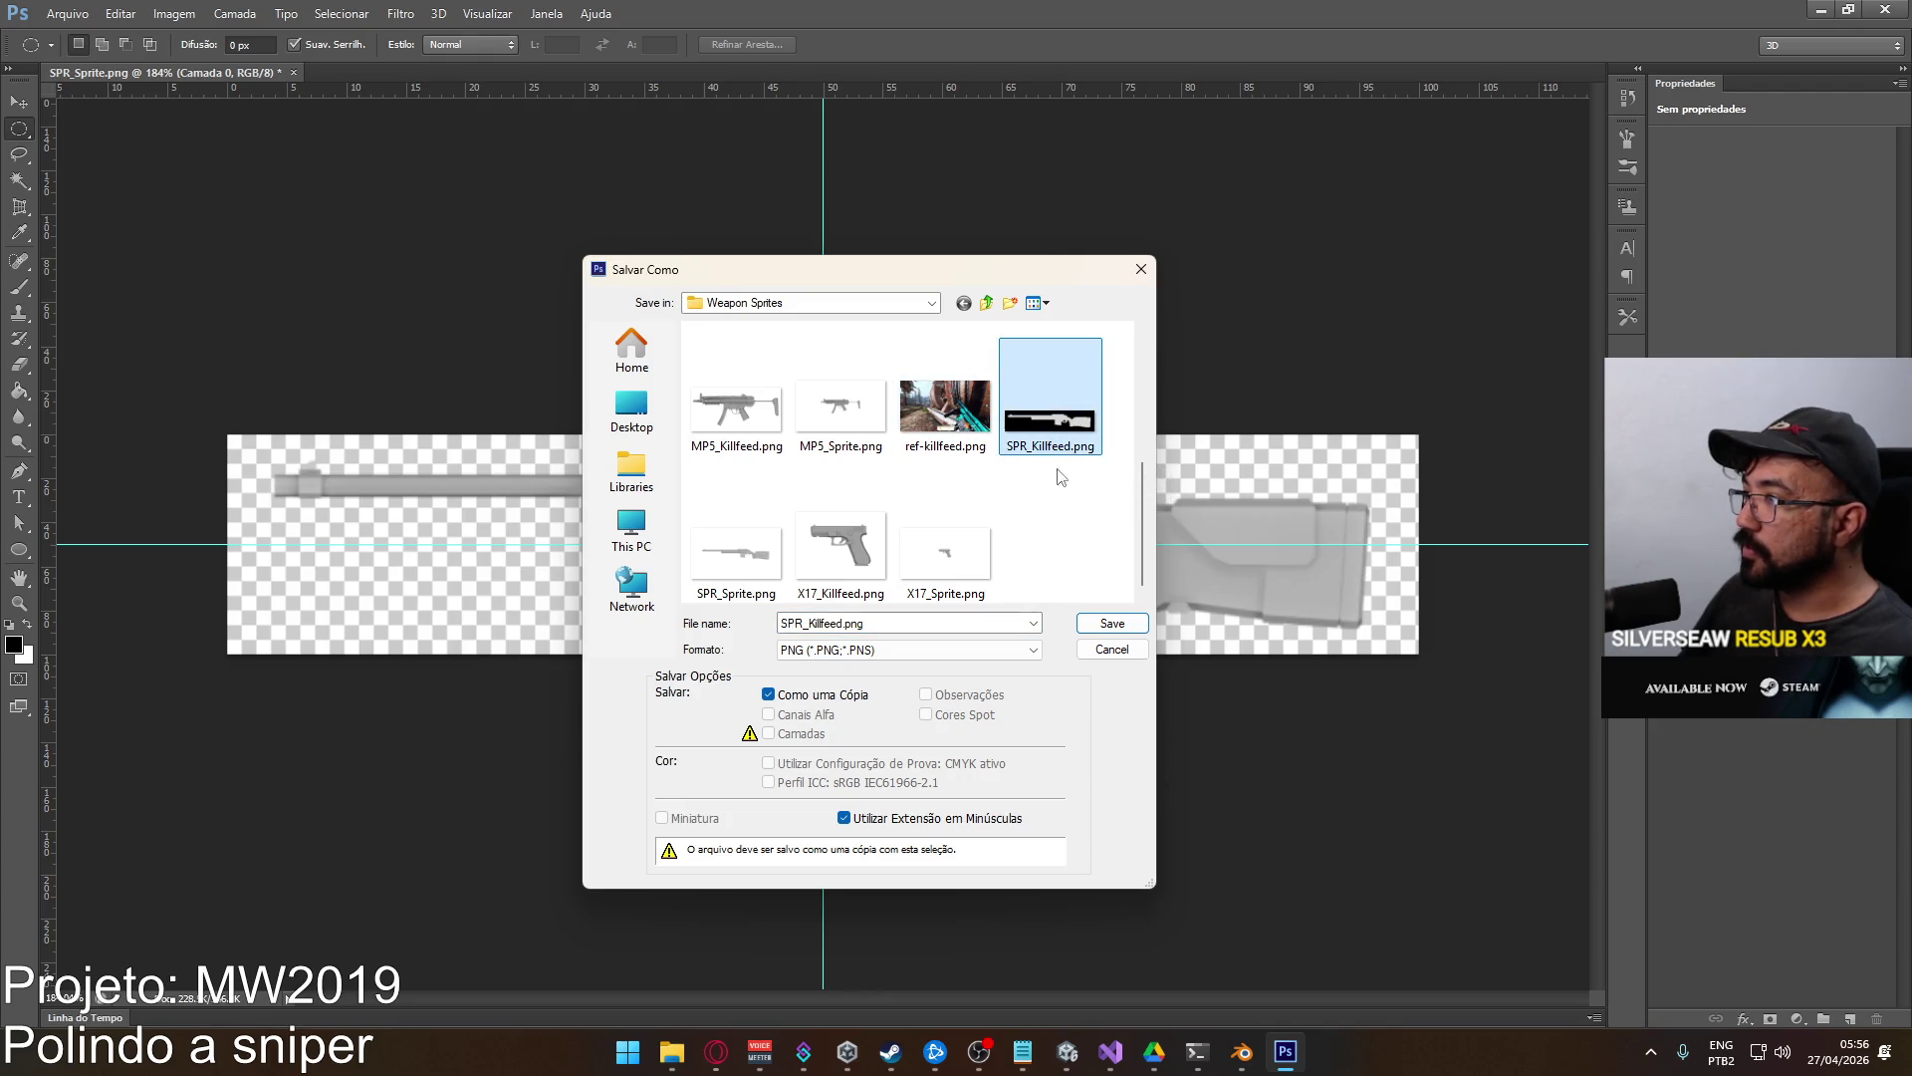
click(1113, 623)
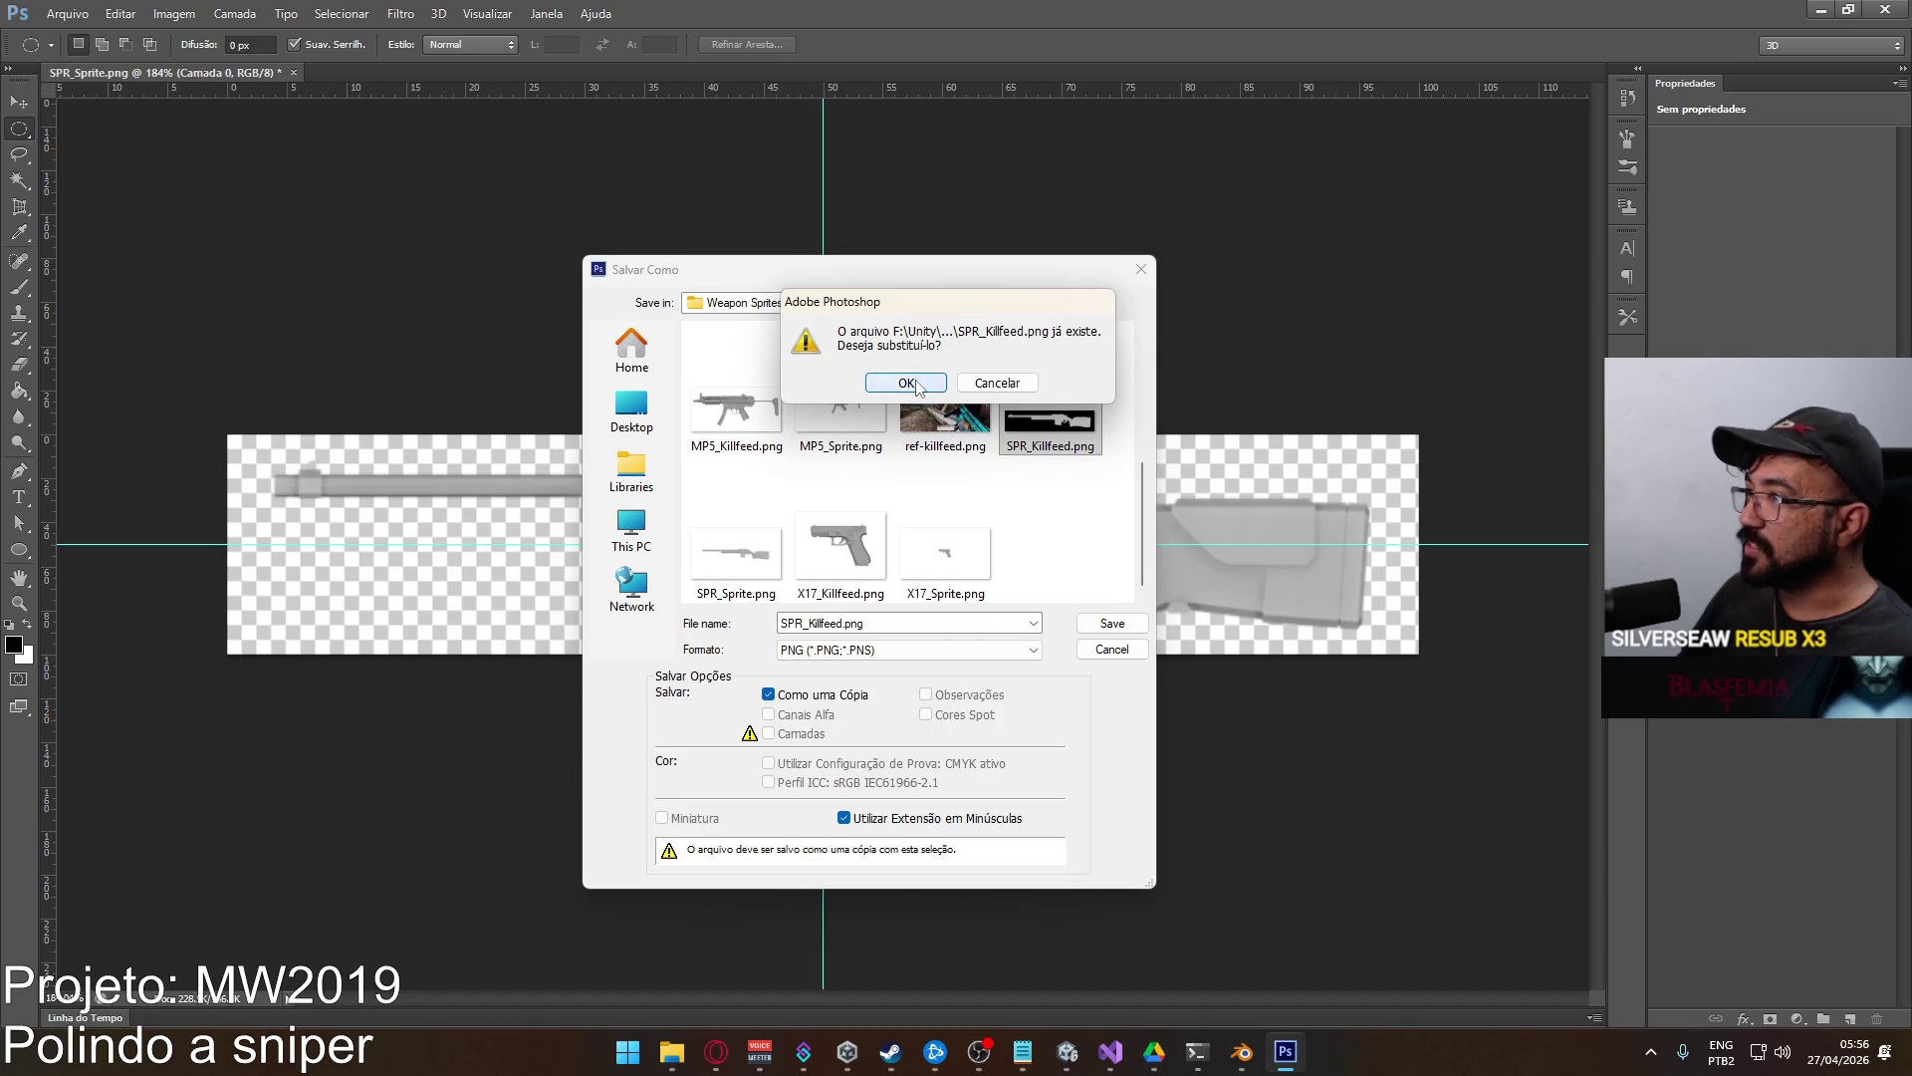
click(909, 384)
click(1023, 330)
click(1067, 1052)
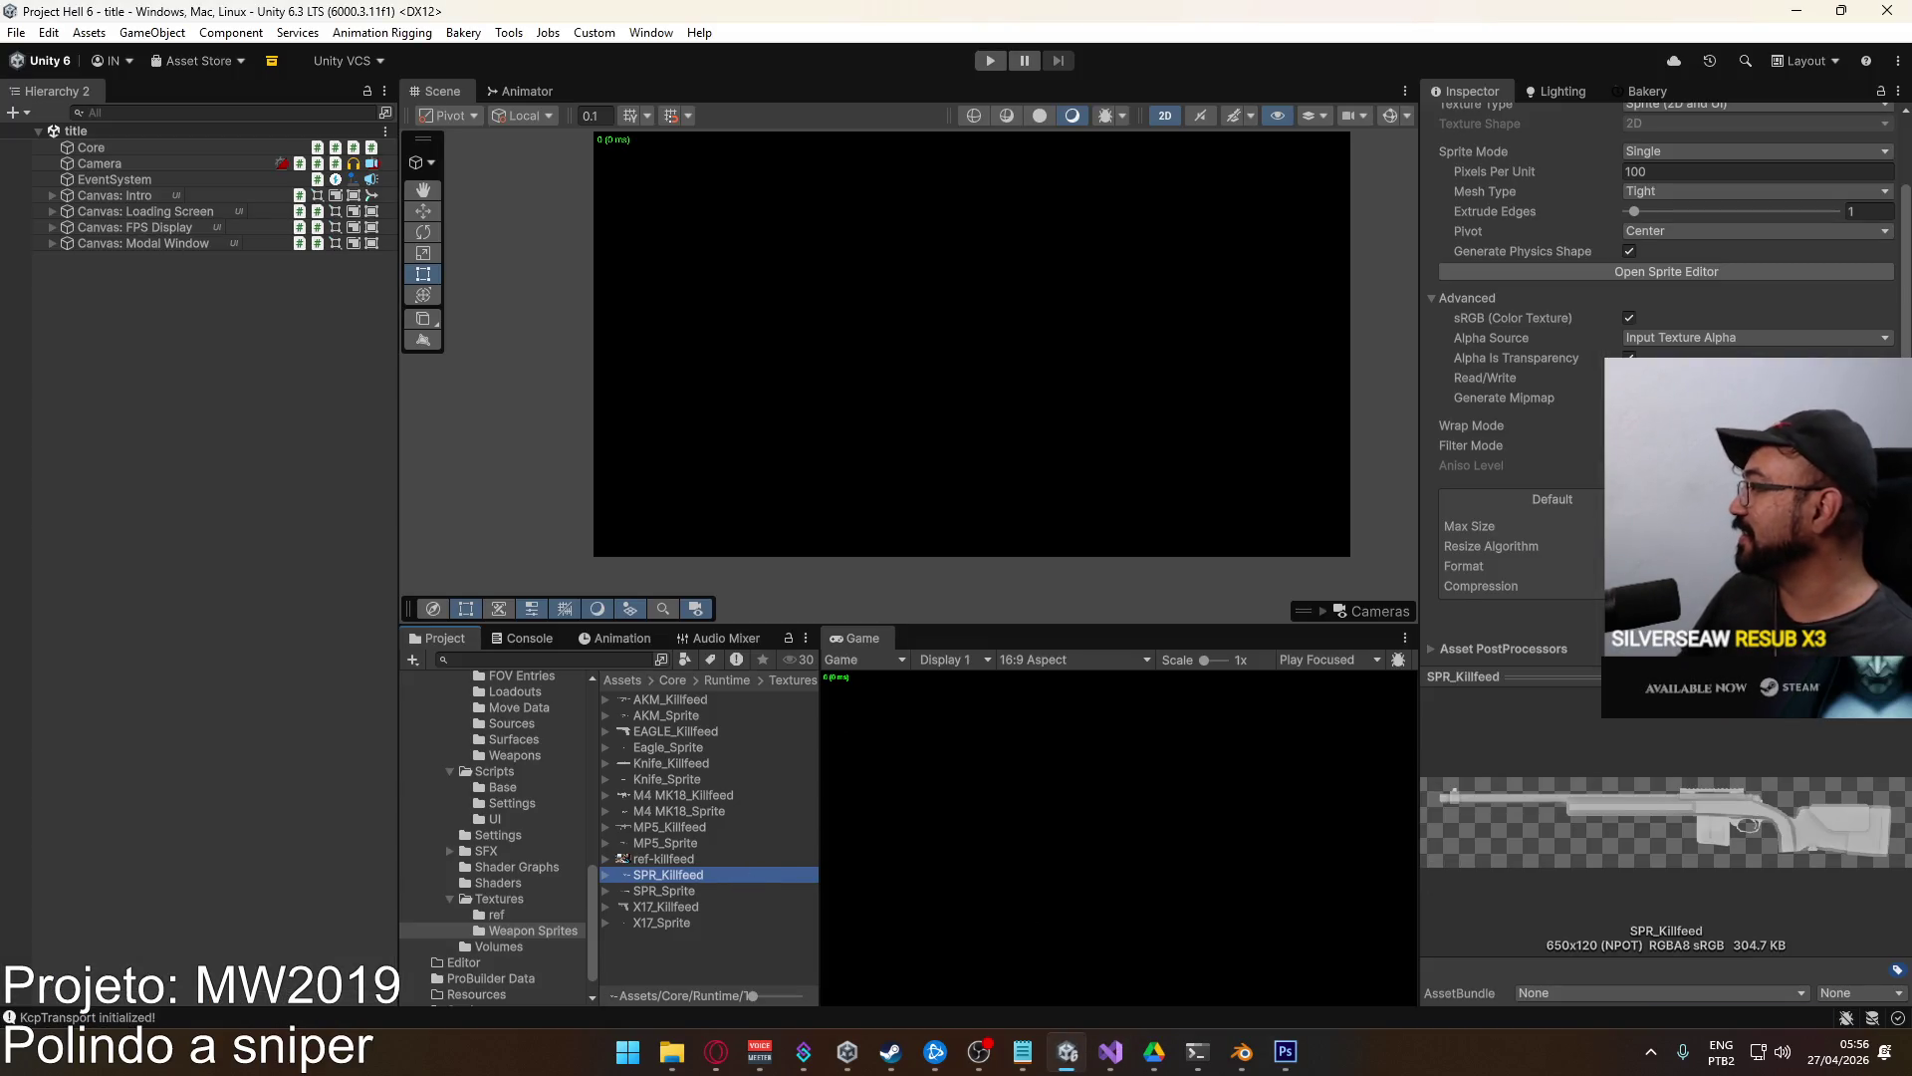
Check the updated SPR_Sprite and SPR_Killfeed textures, then inspect Weapon SPR in the Weapons folder.
click(674, 892)
click(690, 873)
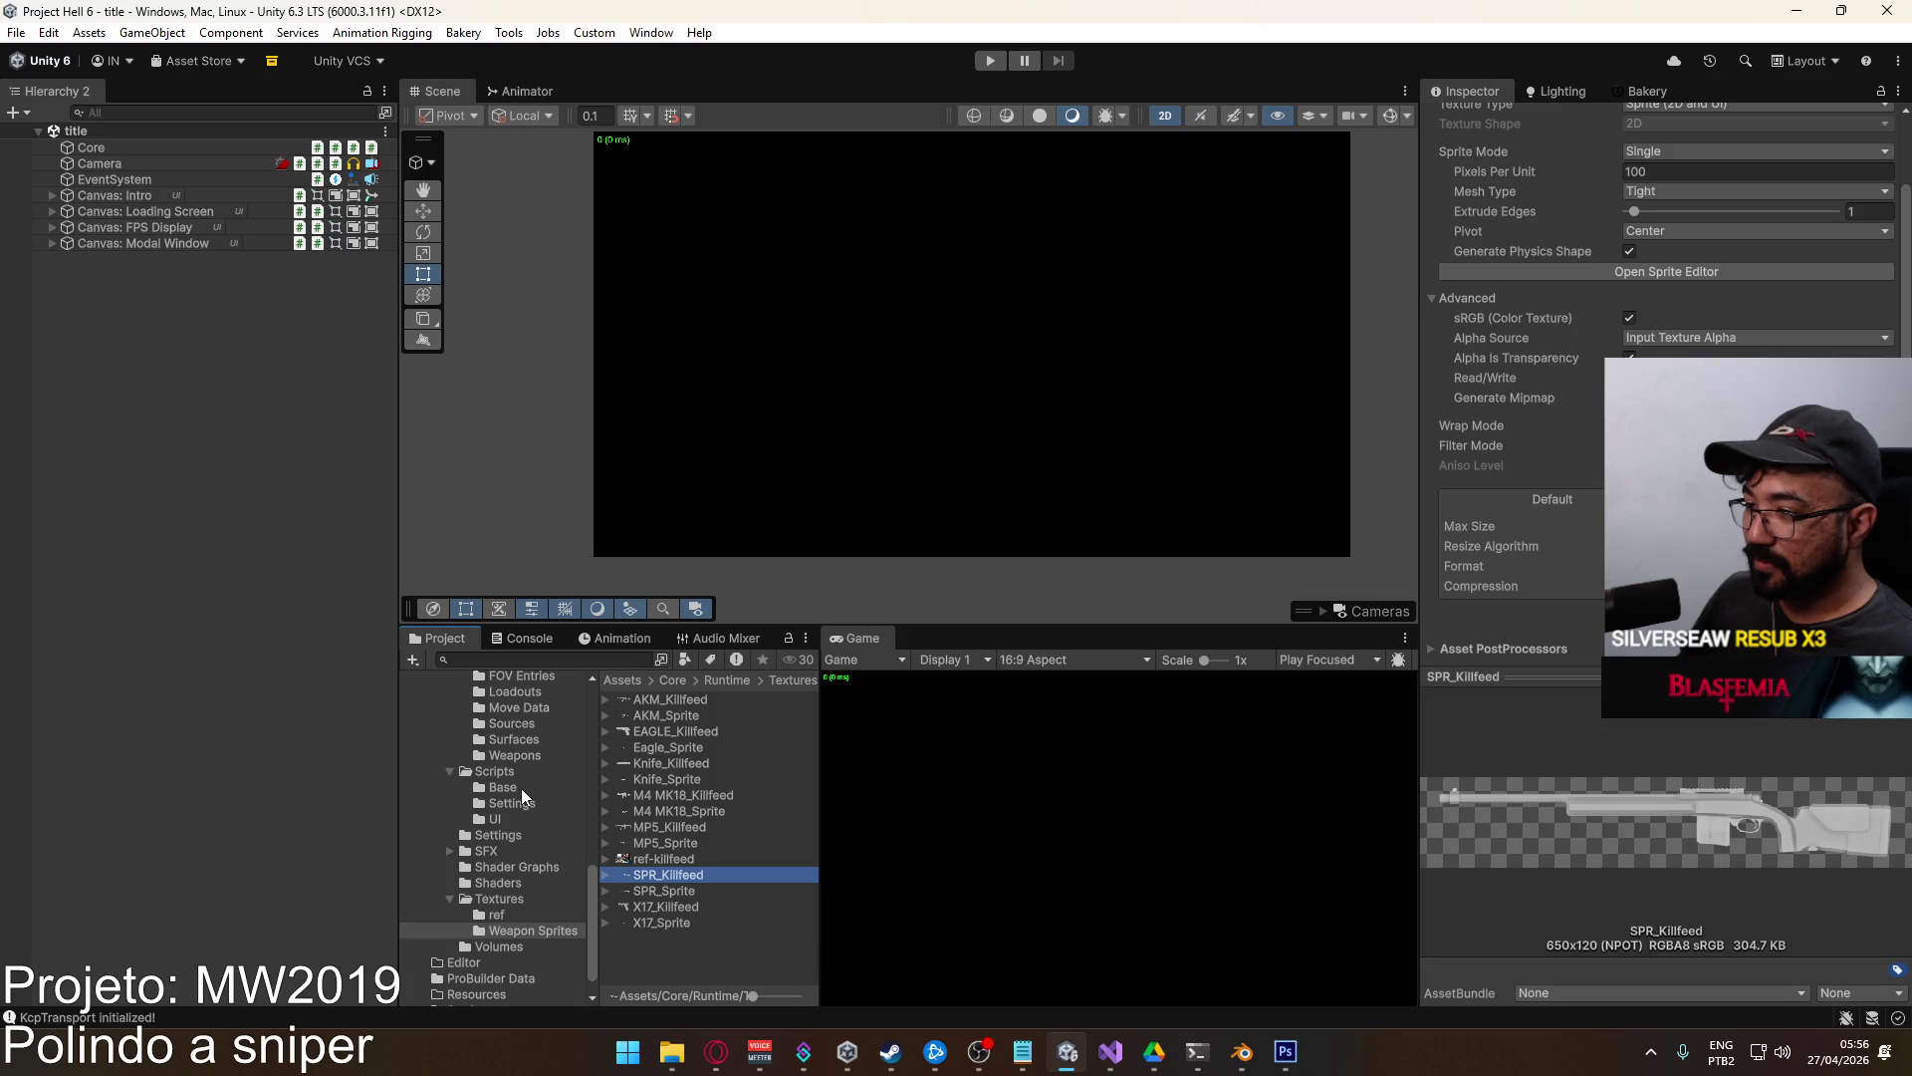
click(556, 757)
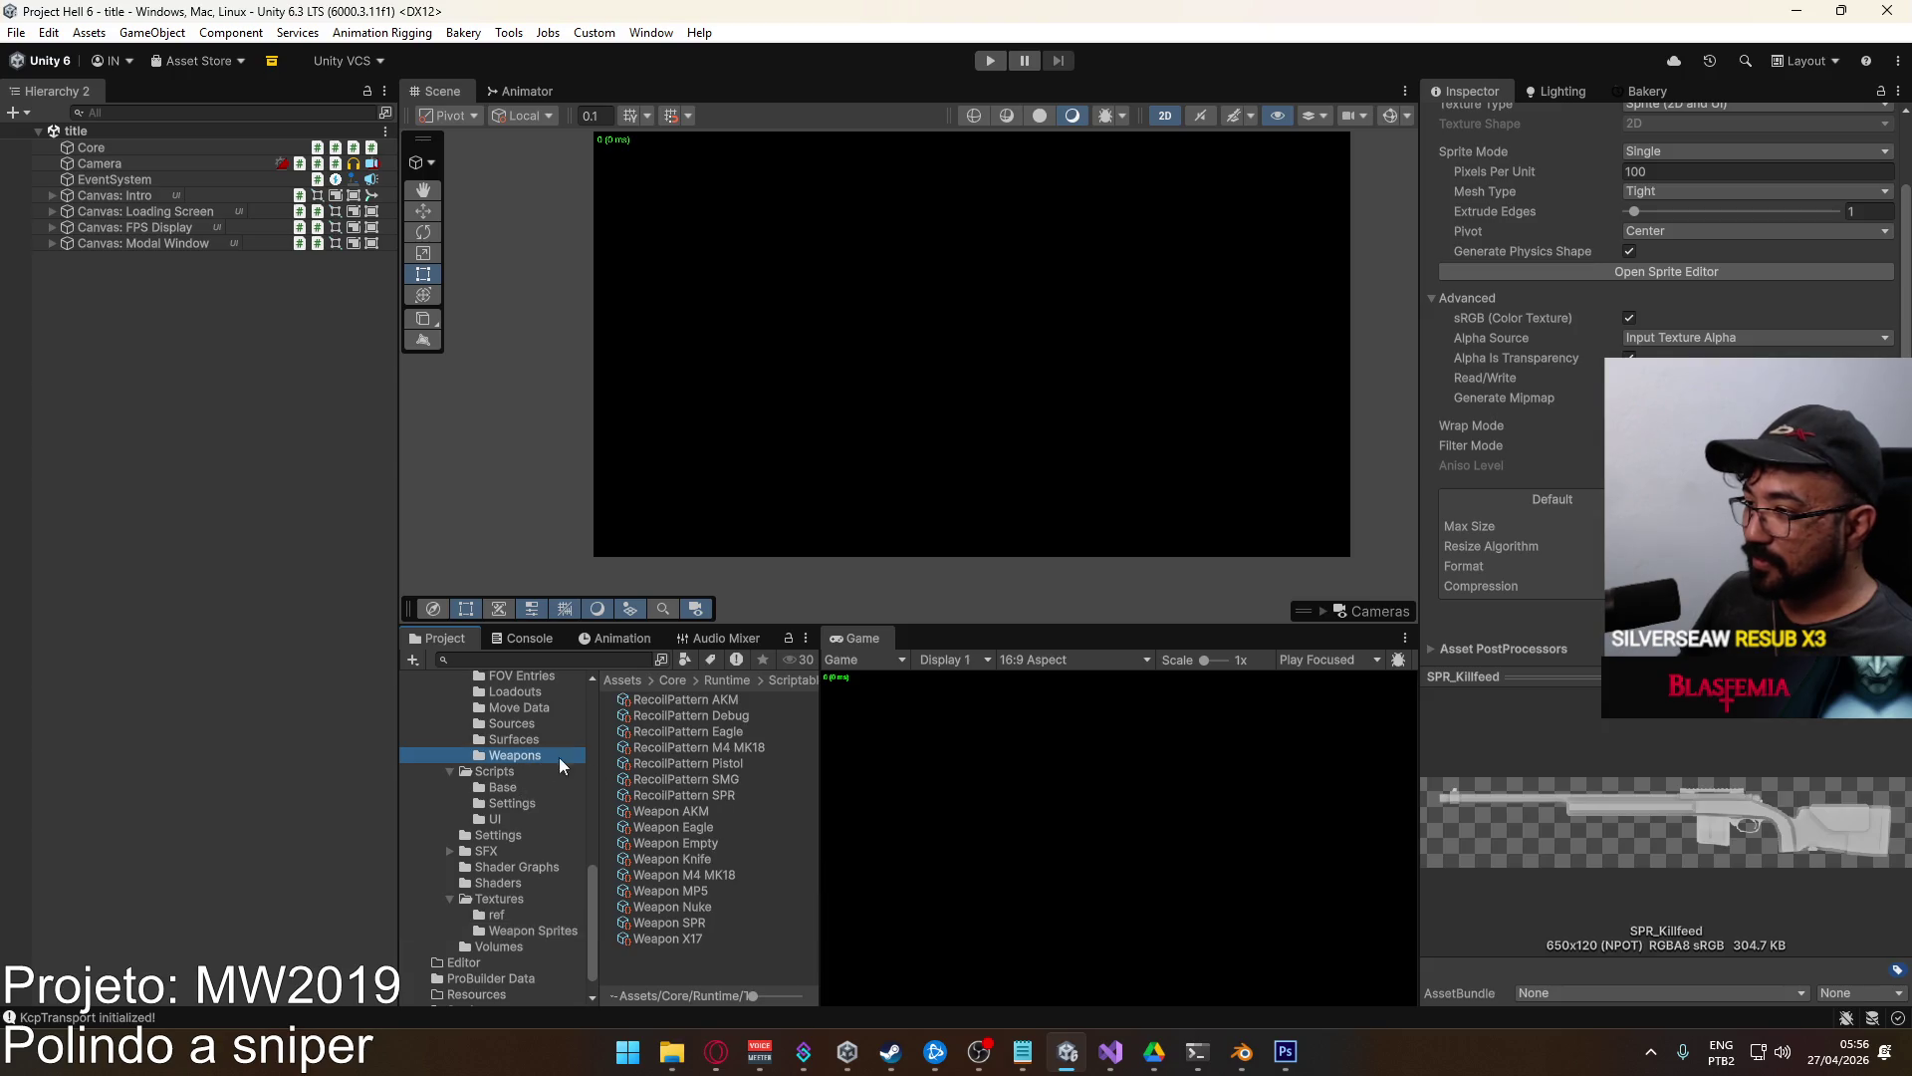
click(703, 919)
scroll(1524, 597, down, 10)
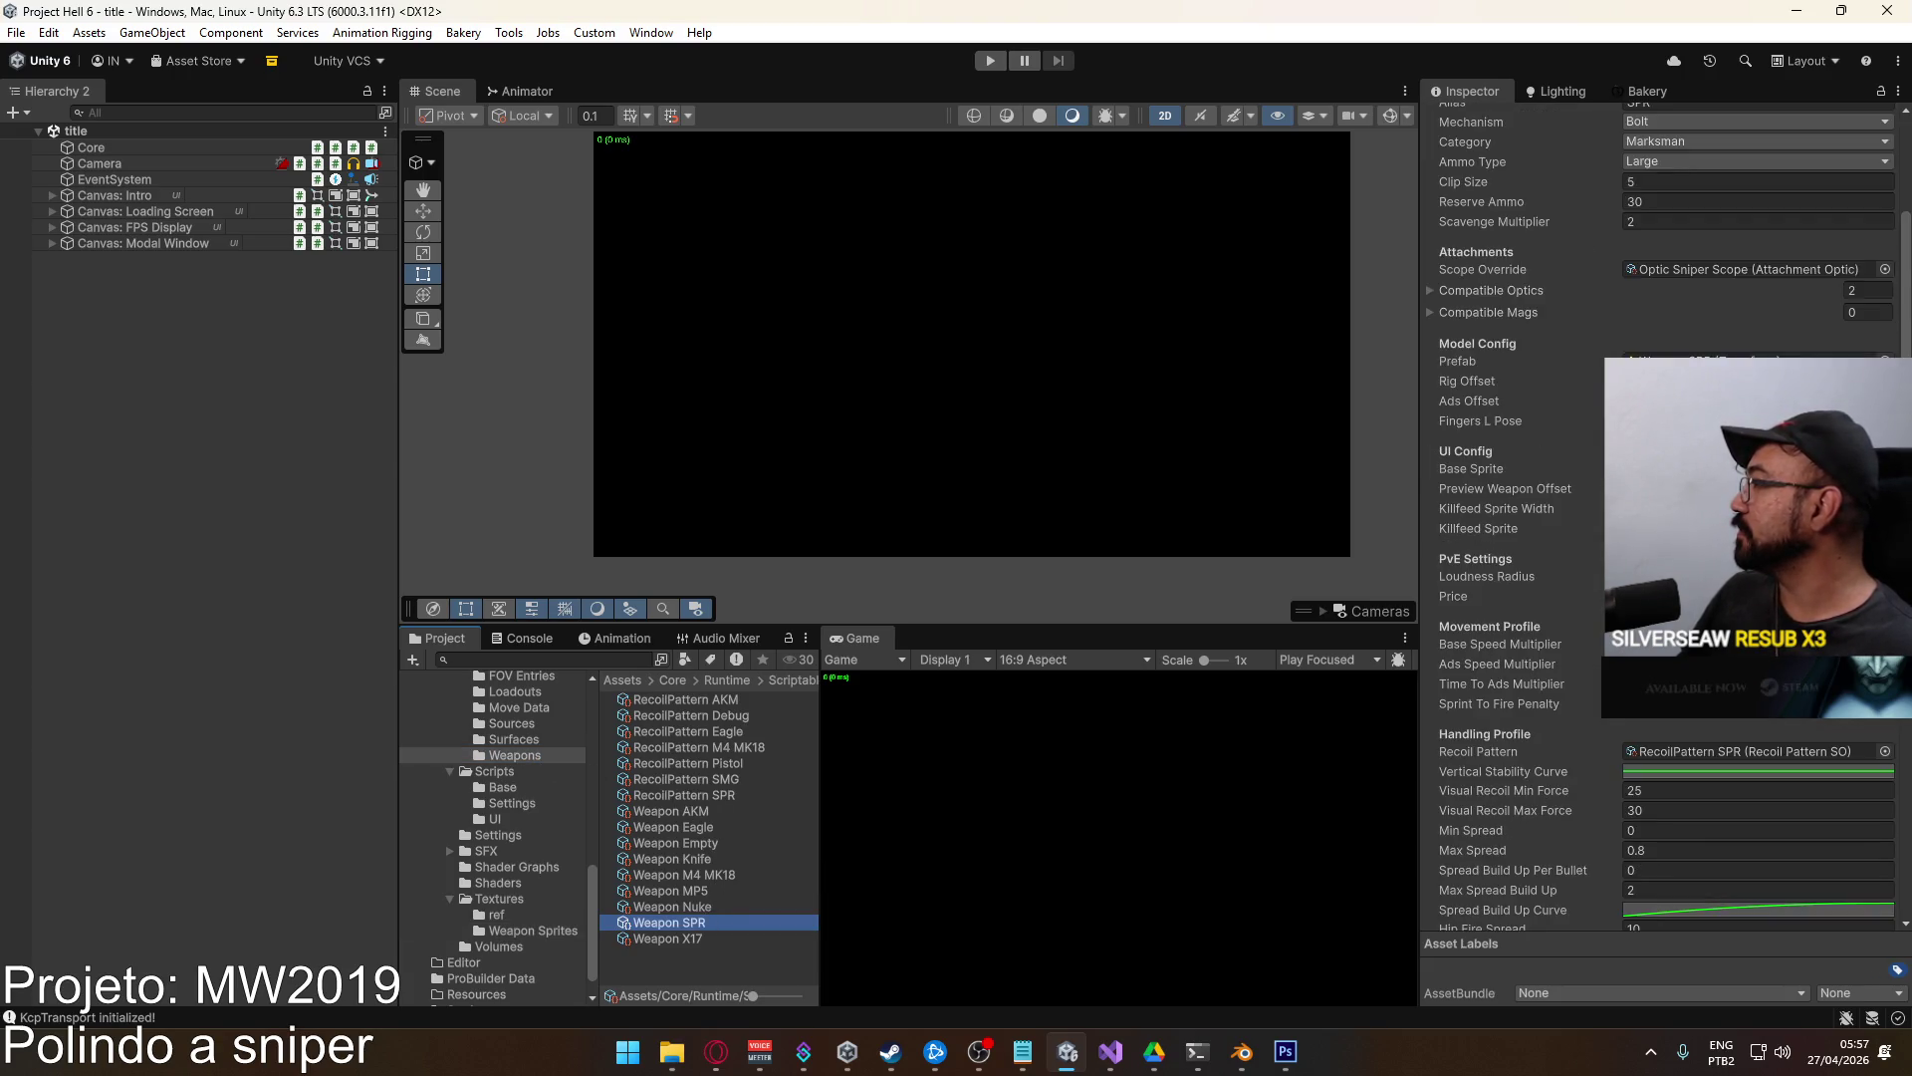
scroll(1524, 597, down, 1)
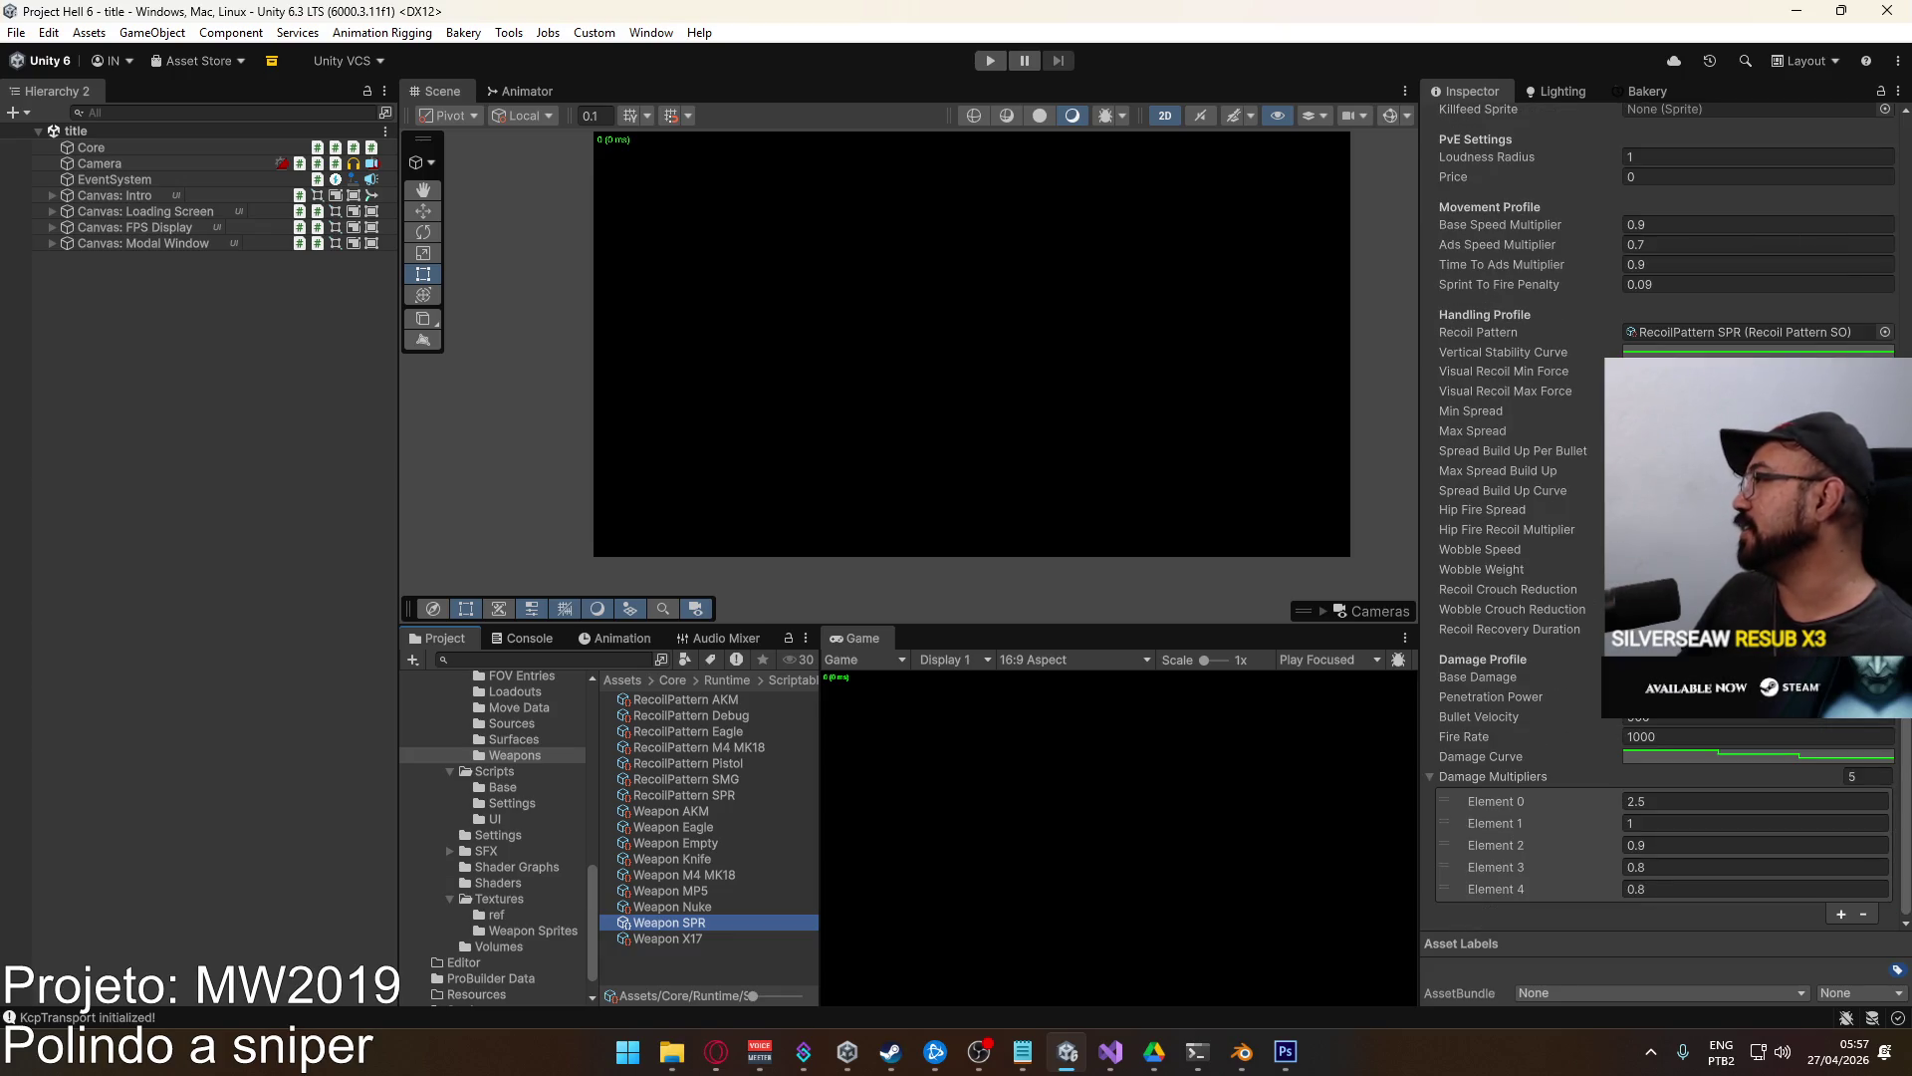
scroll(1719, 348, up, 5)
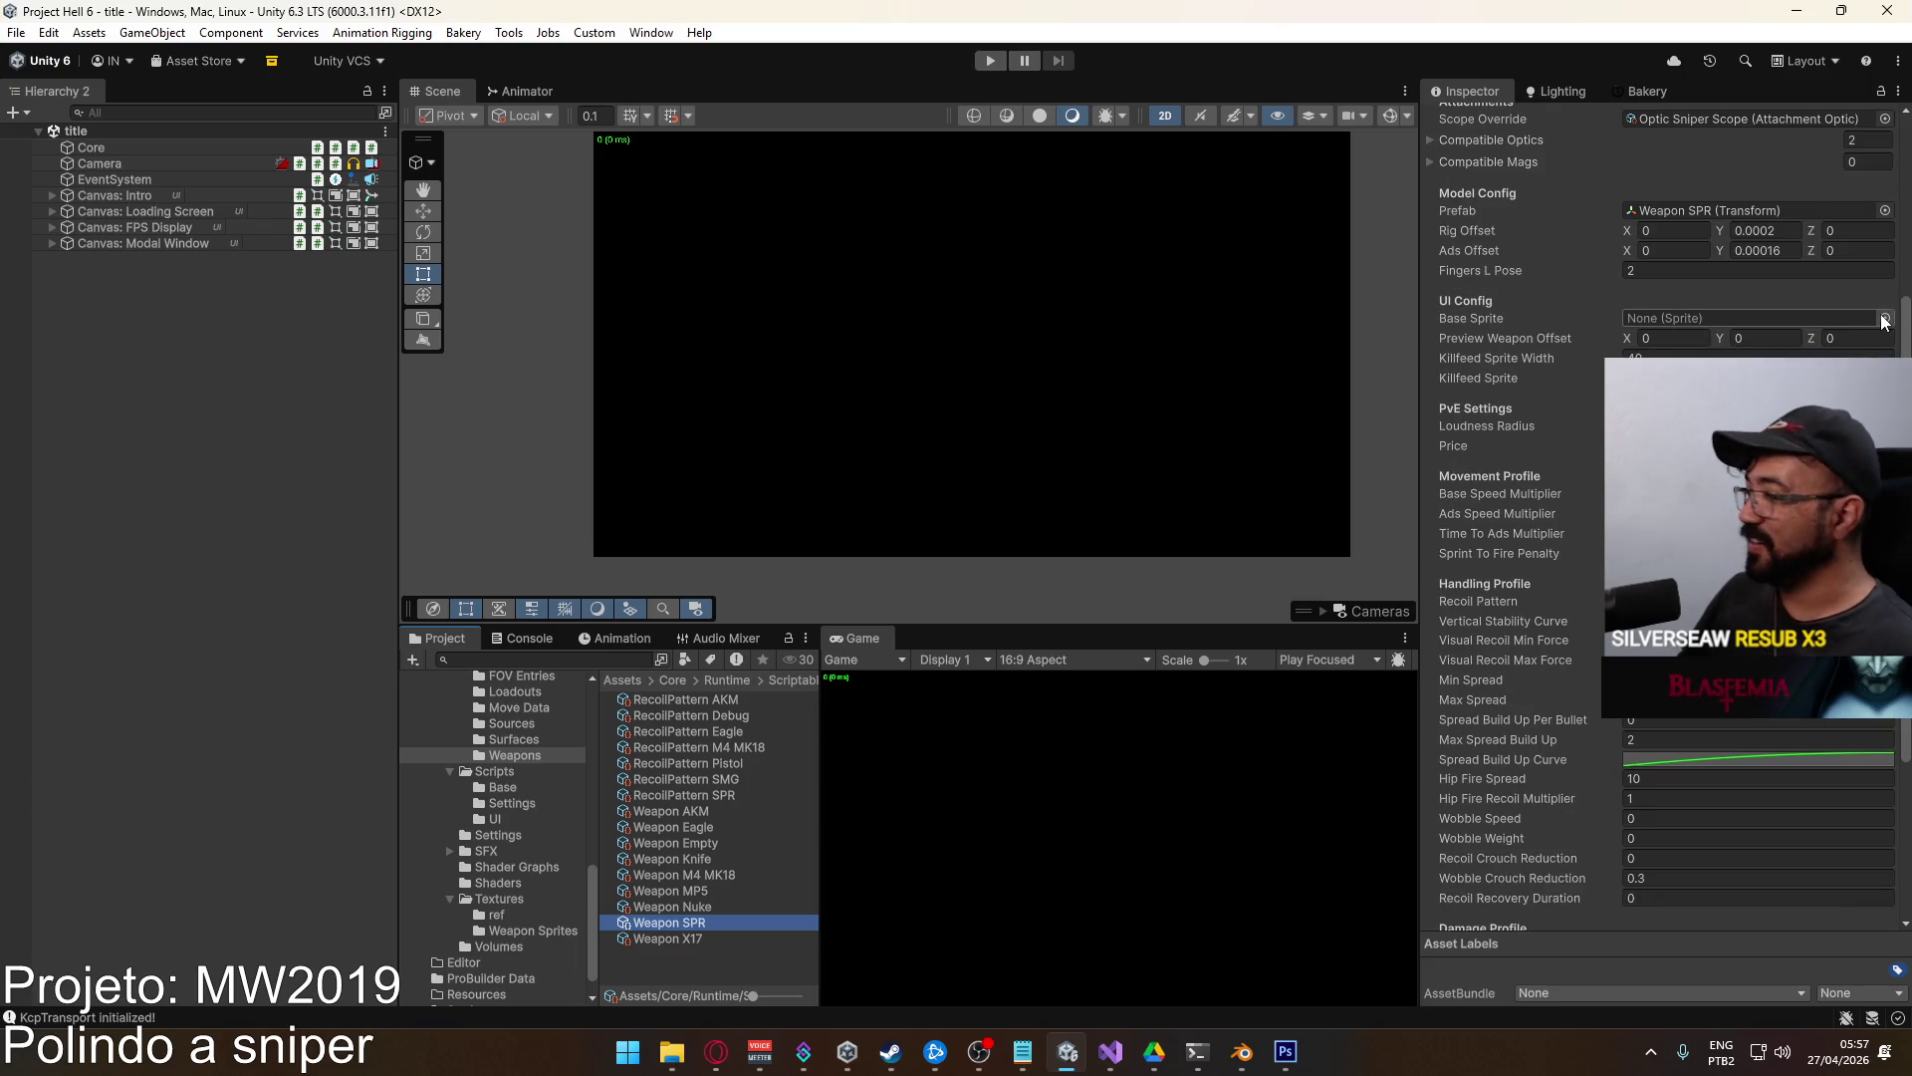
Assign SPR_Sprite to Weapon SPR's Base Sprite slot via an 'spr' search.
click(1885, 318)
text(spr)
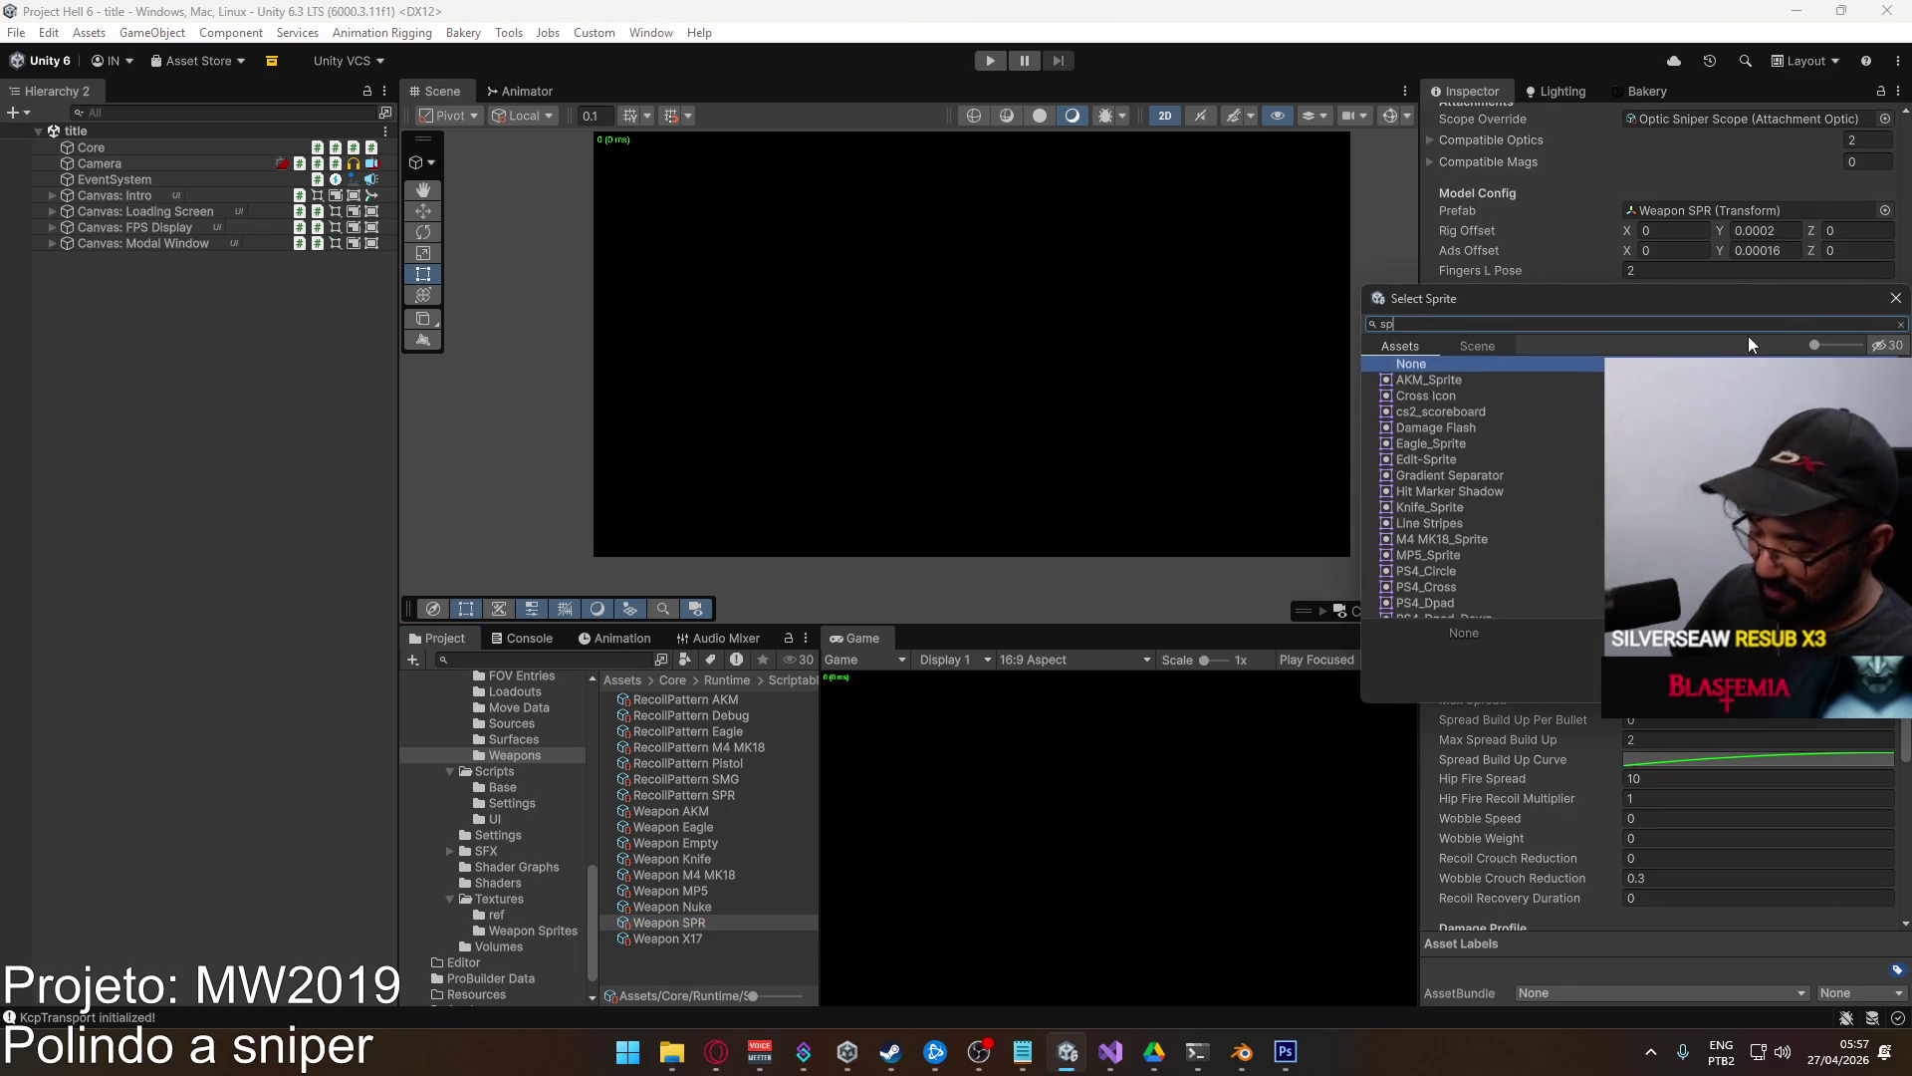
double_click(1434, 490)
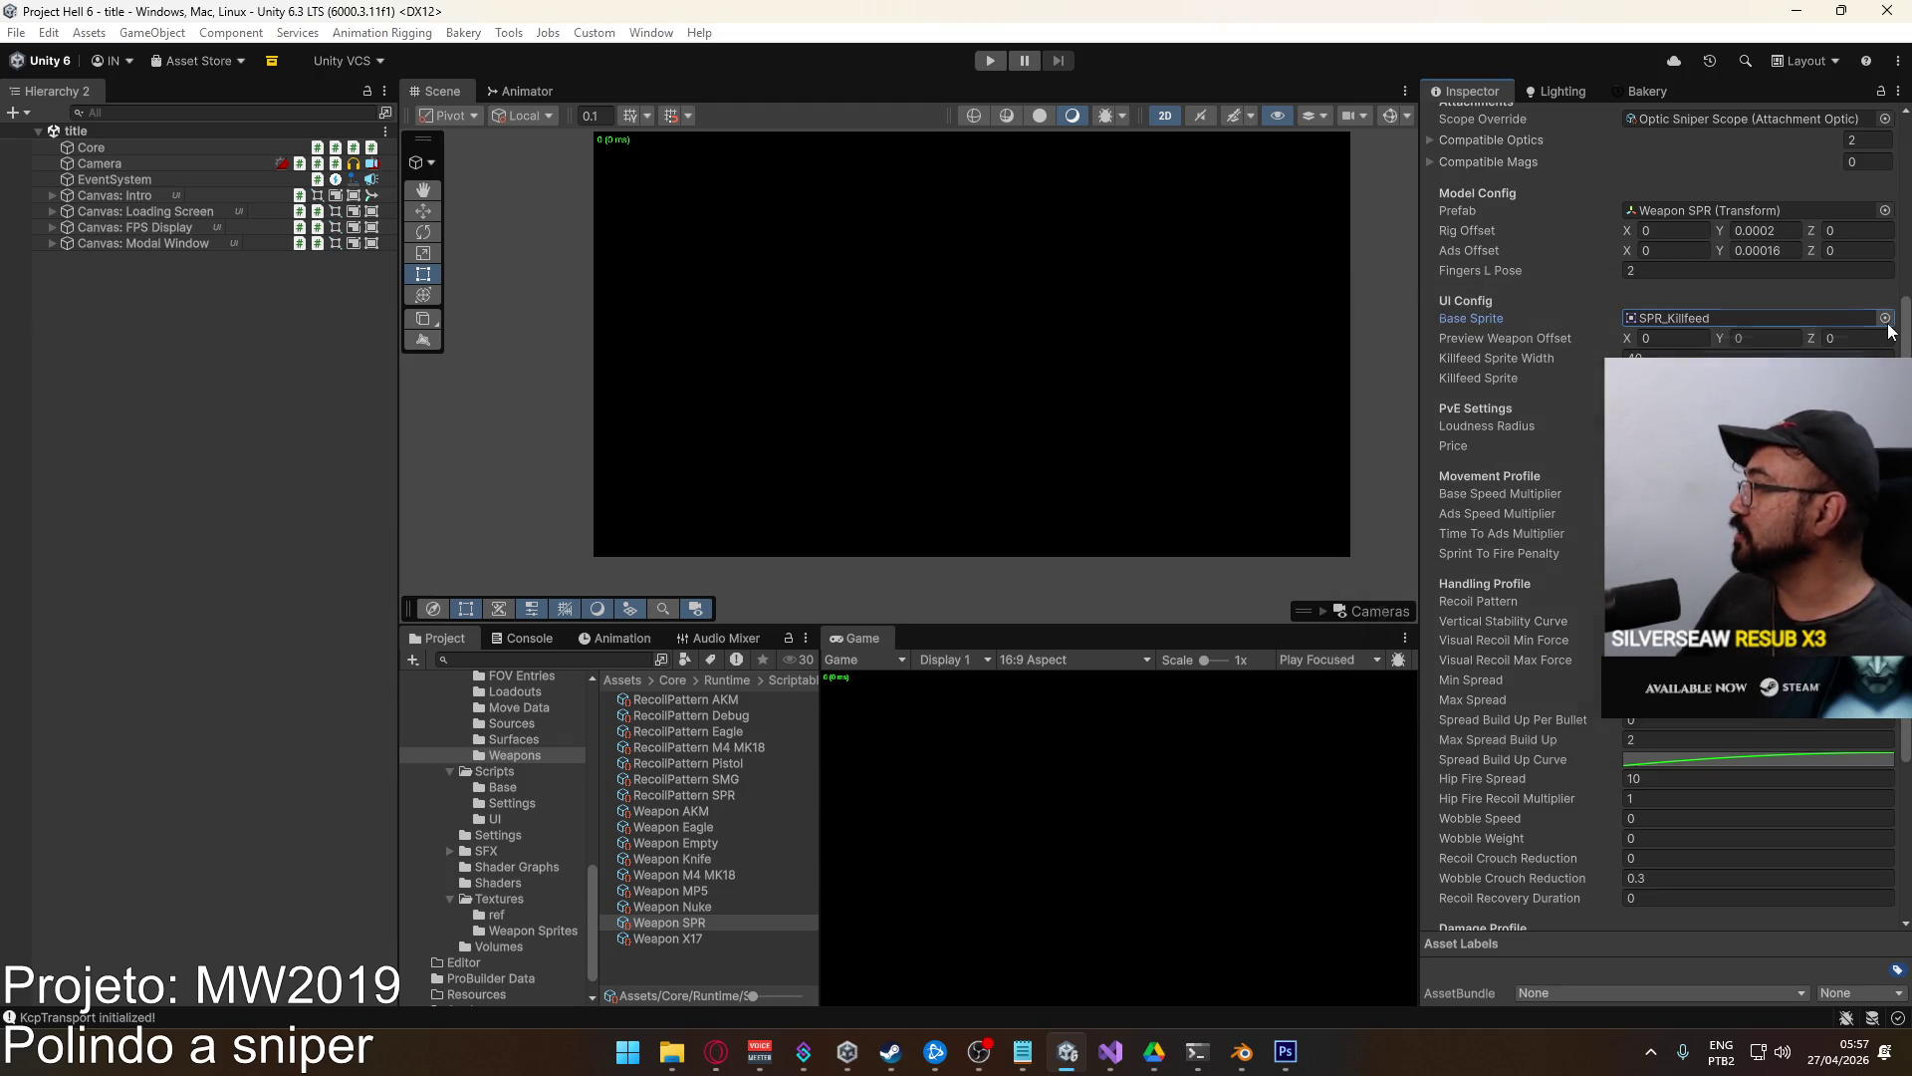
click(1885, 317)
double_click(1482, 512)
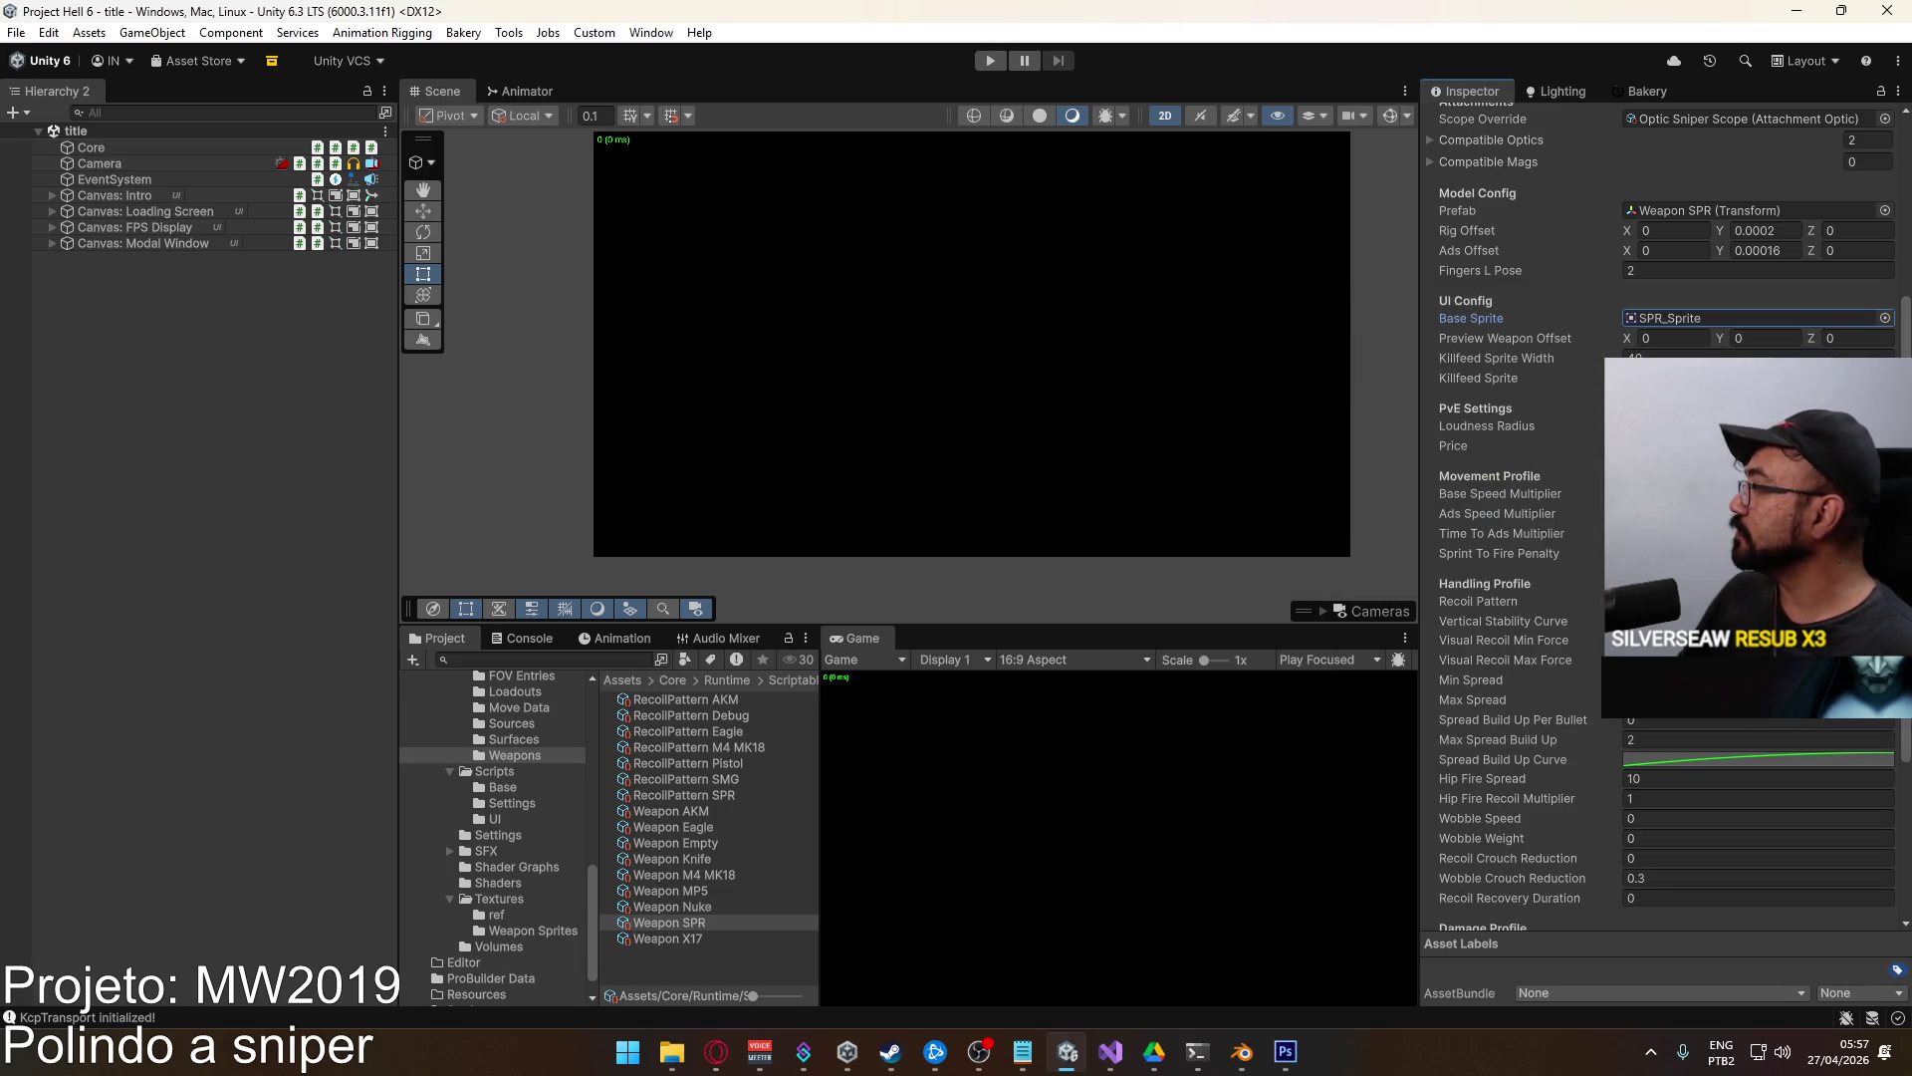
Assign SPR_Killfeed to the Killfeed Sprite slot and clear the selection.
click(1885, 378)
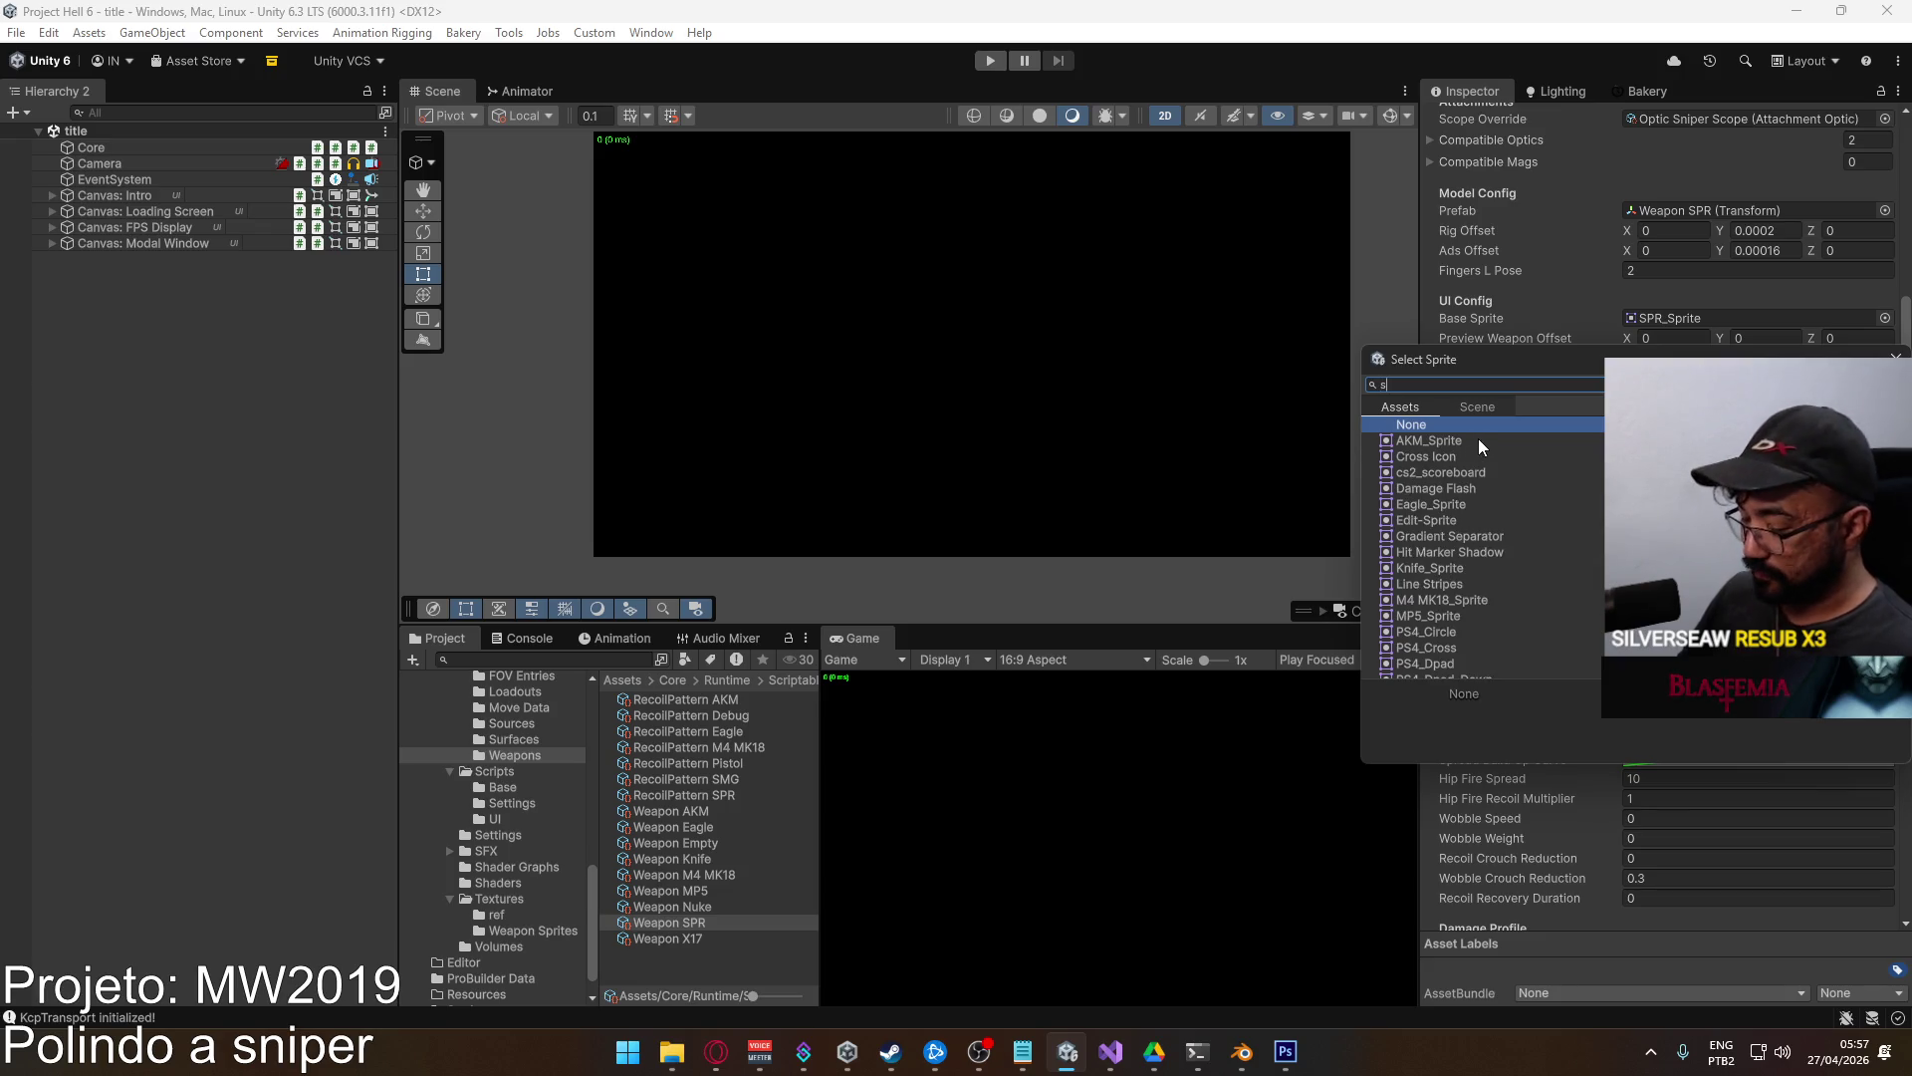
text(sr)
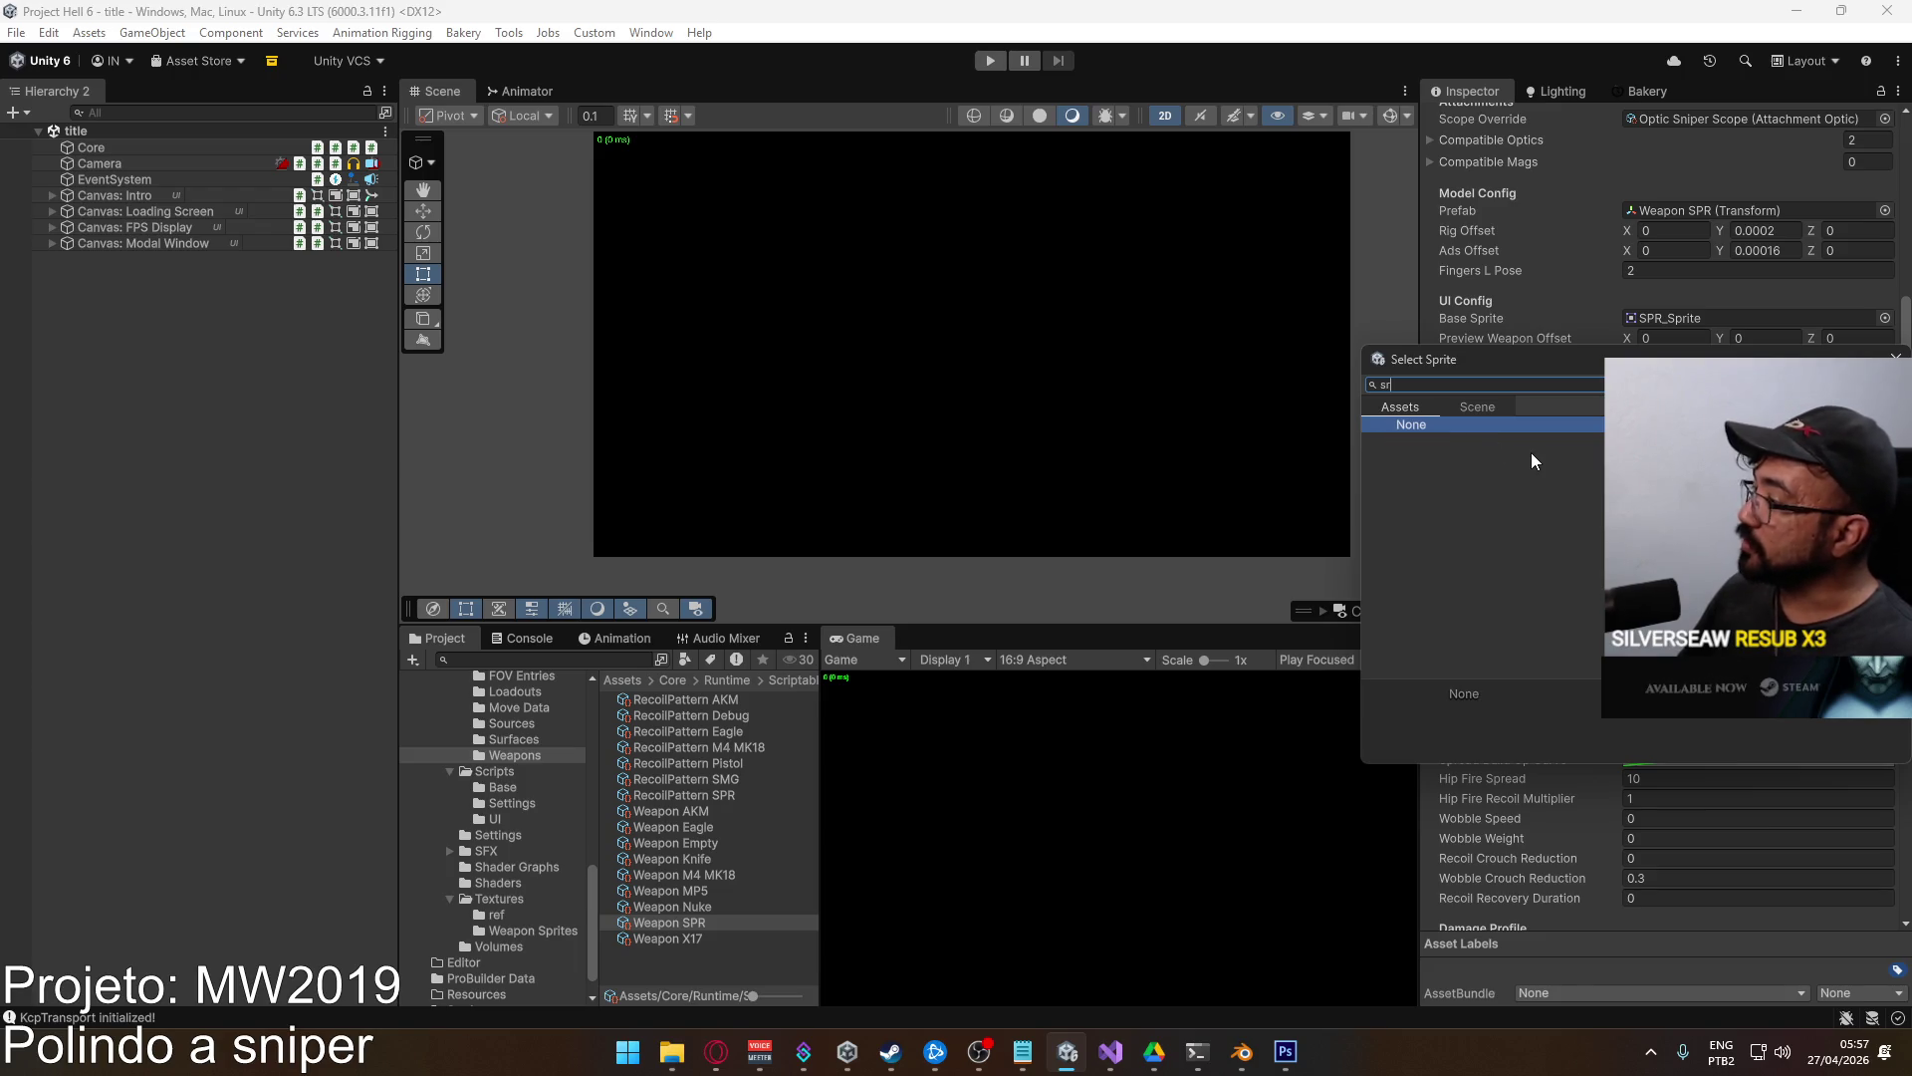
key(BackSpace)
text(pr)
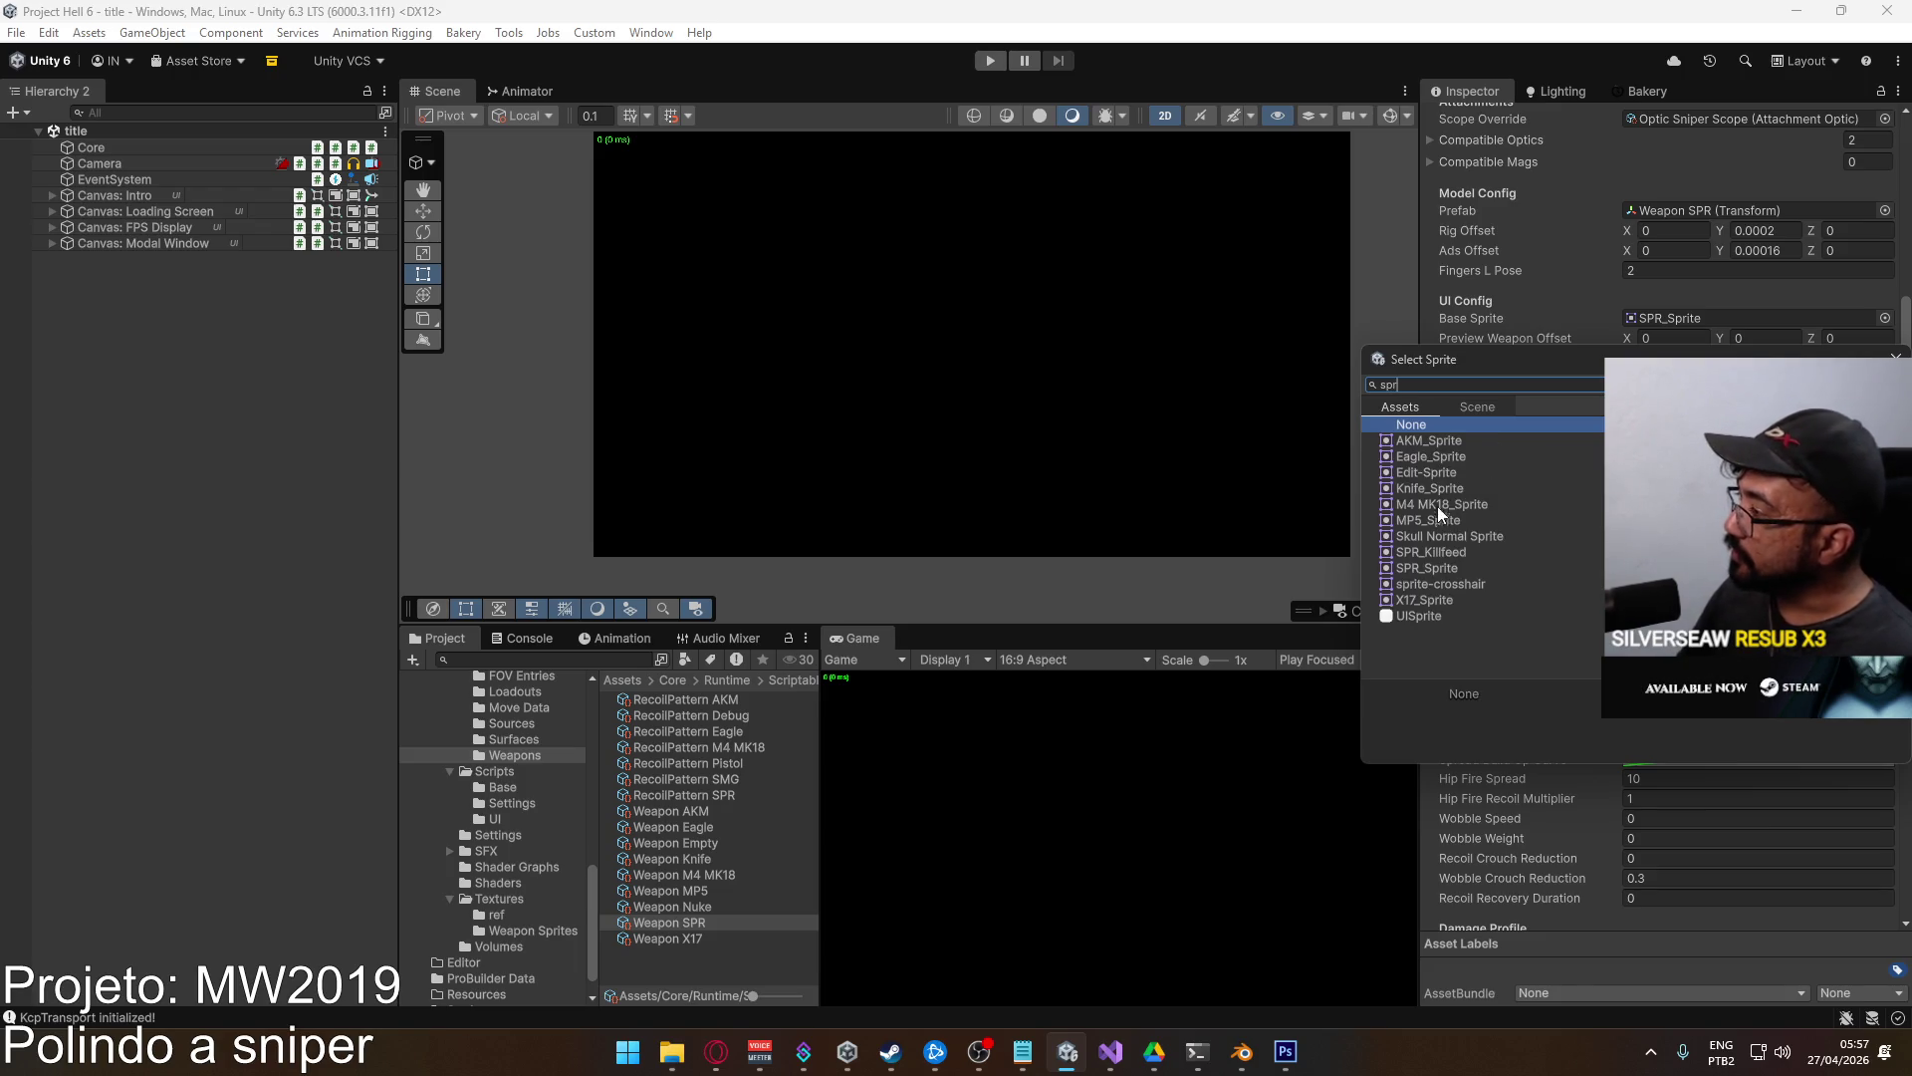
double_click(1426, 551)
scroll(1514, 518, down, 5)
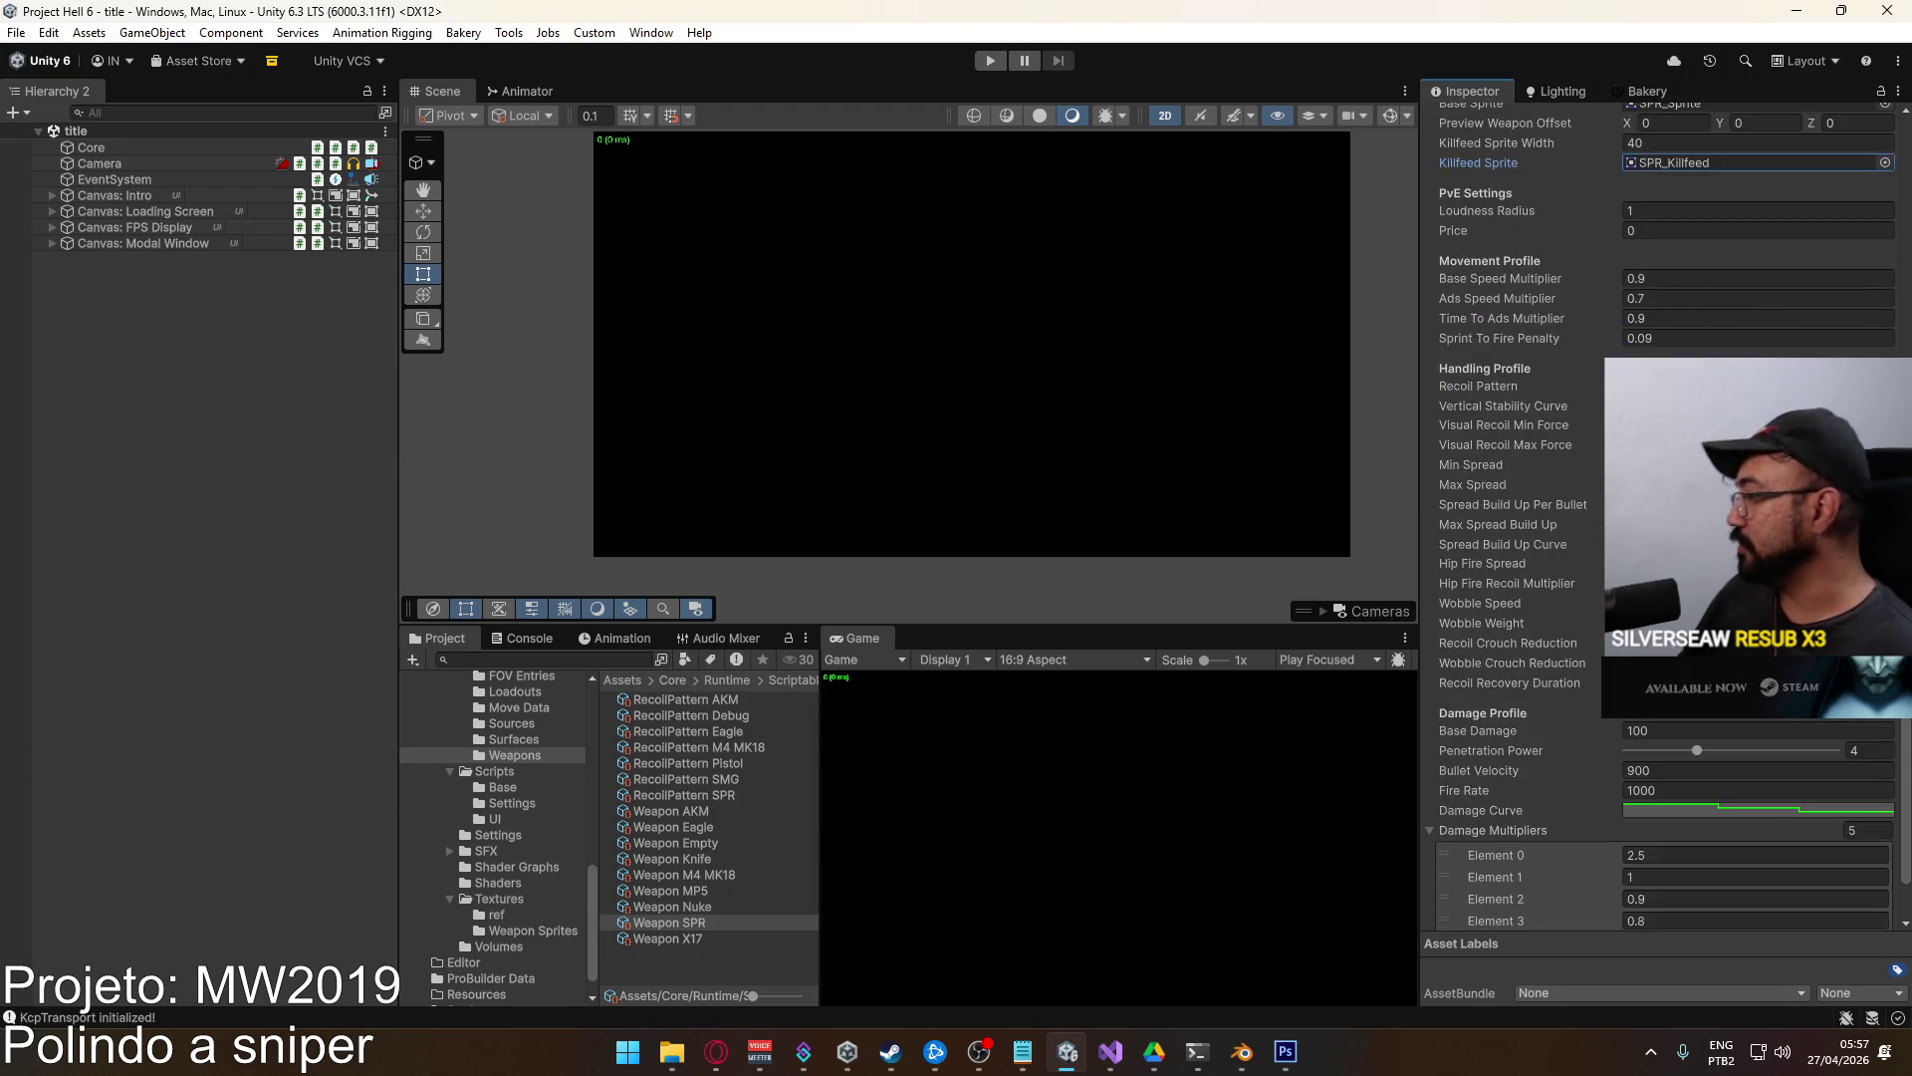
click(248, 364)
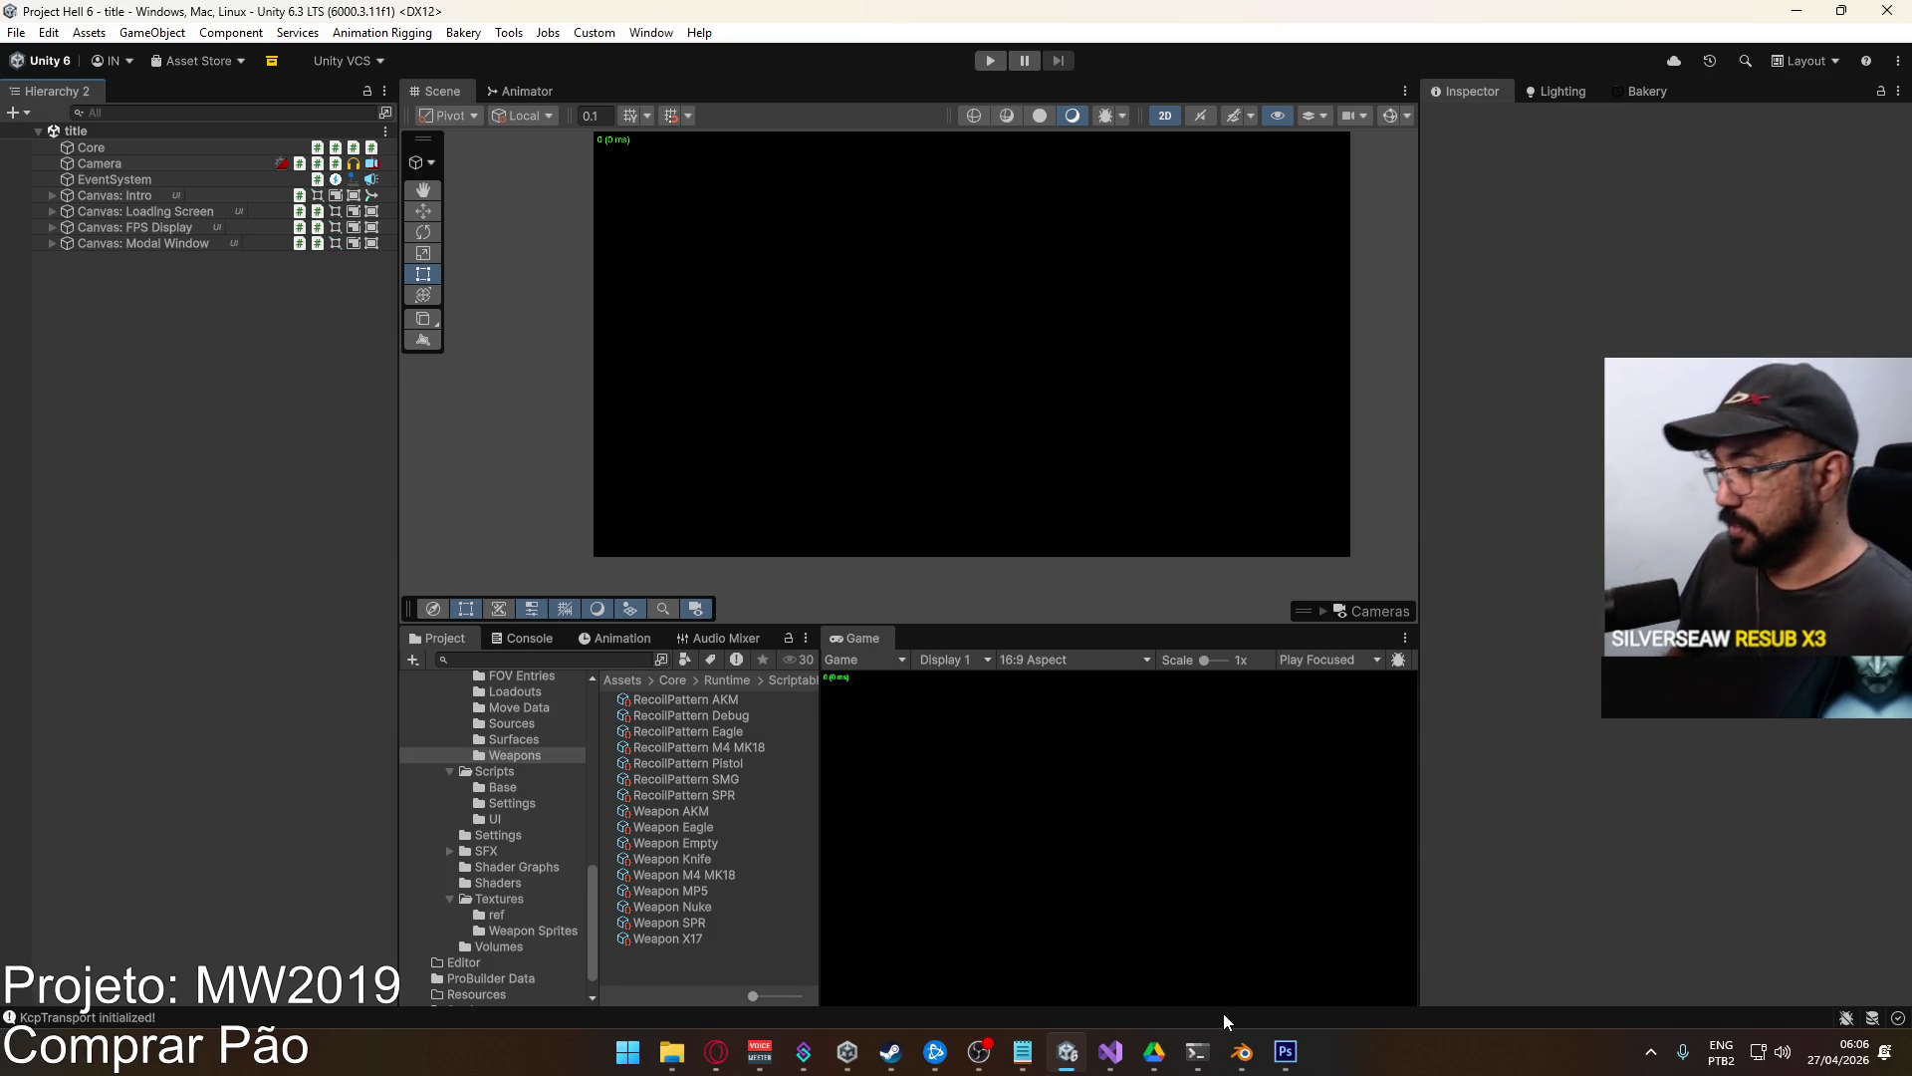
Switch from Unity to the Blender Weapon Sprite Generator scene via the taskbar.
click(1240, 1048)
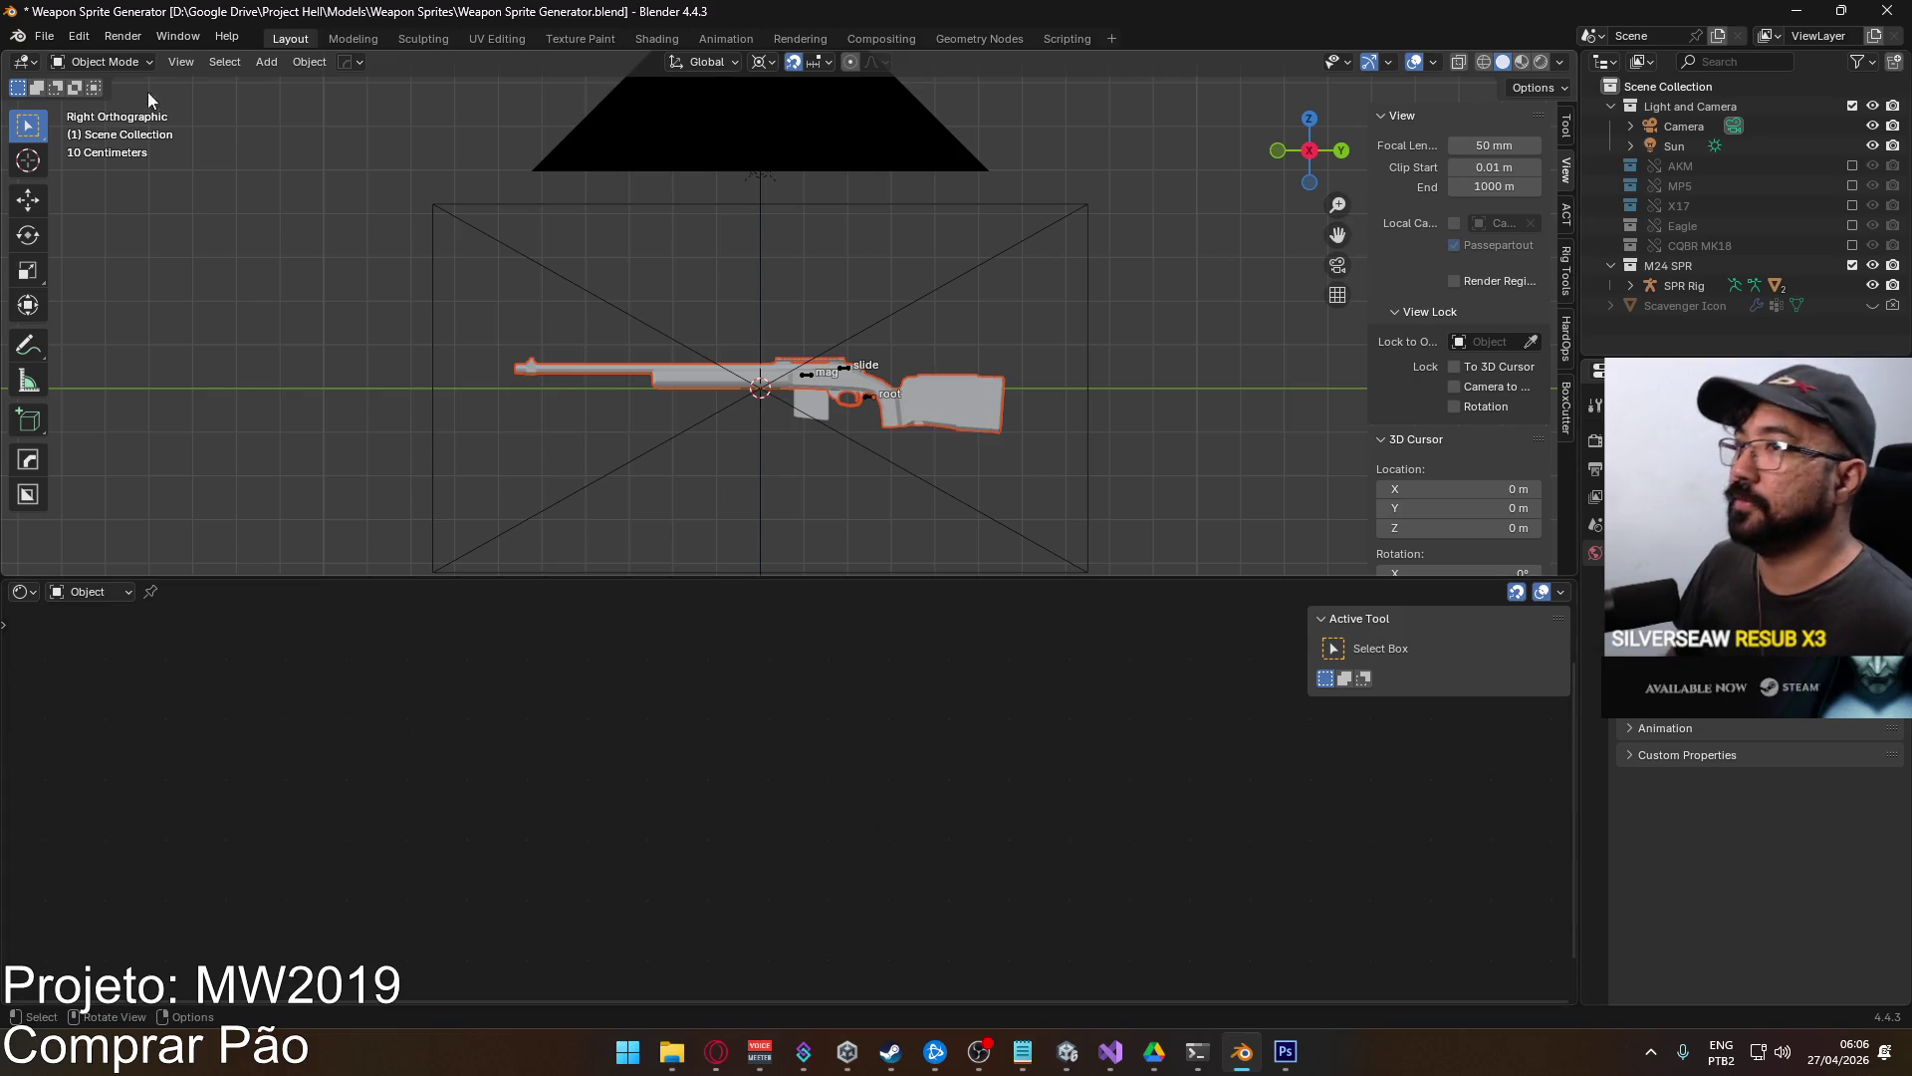
Save Weapon Sprite Generator.blend, then open the recent file Player Viewmodel Generic.blend.
key(ctrl+s)
click(44, 36)
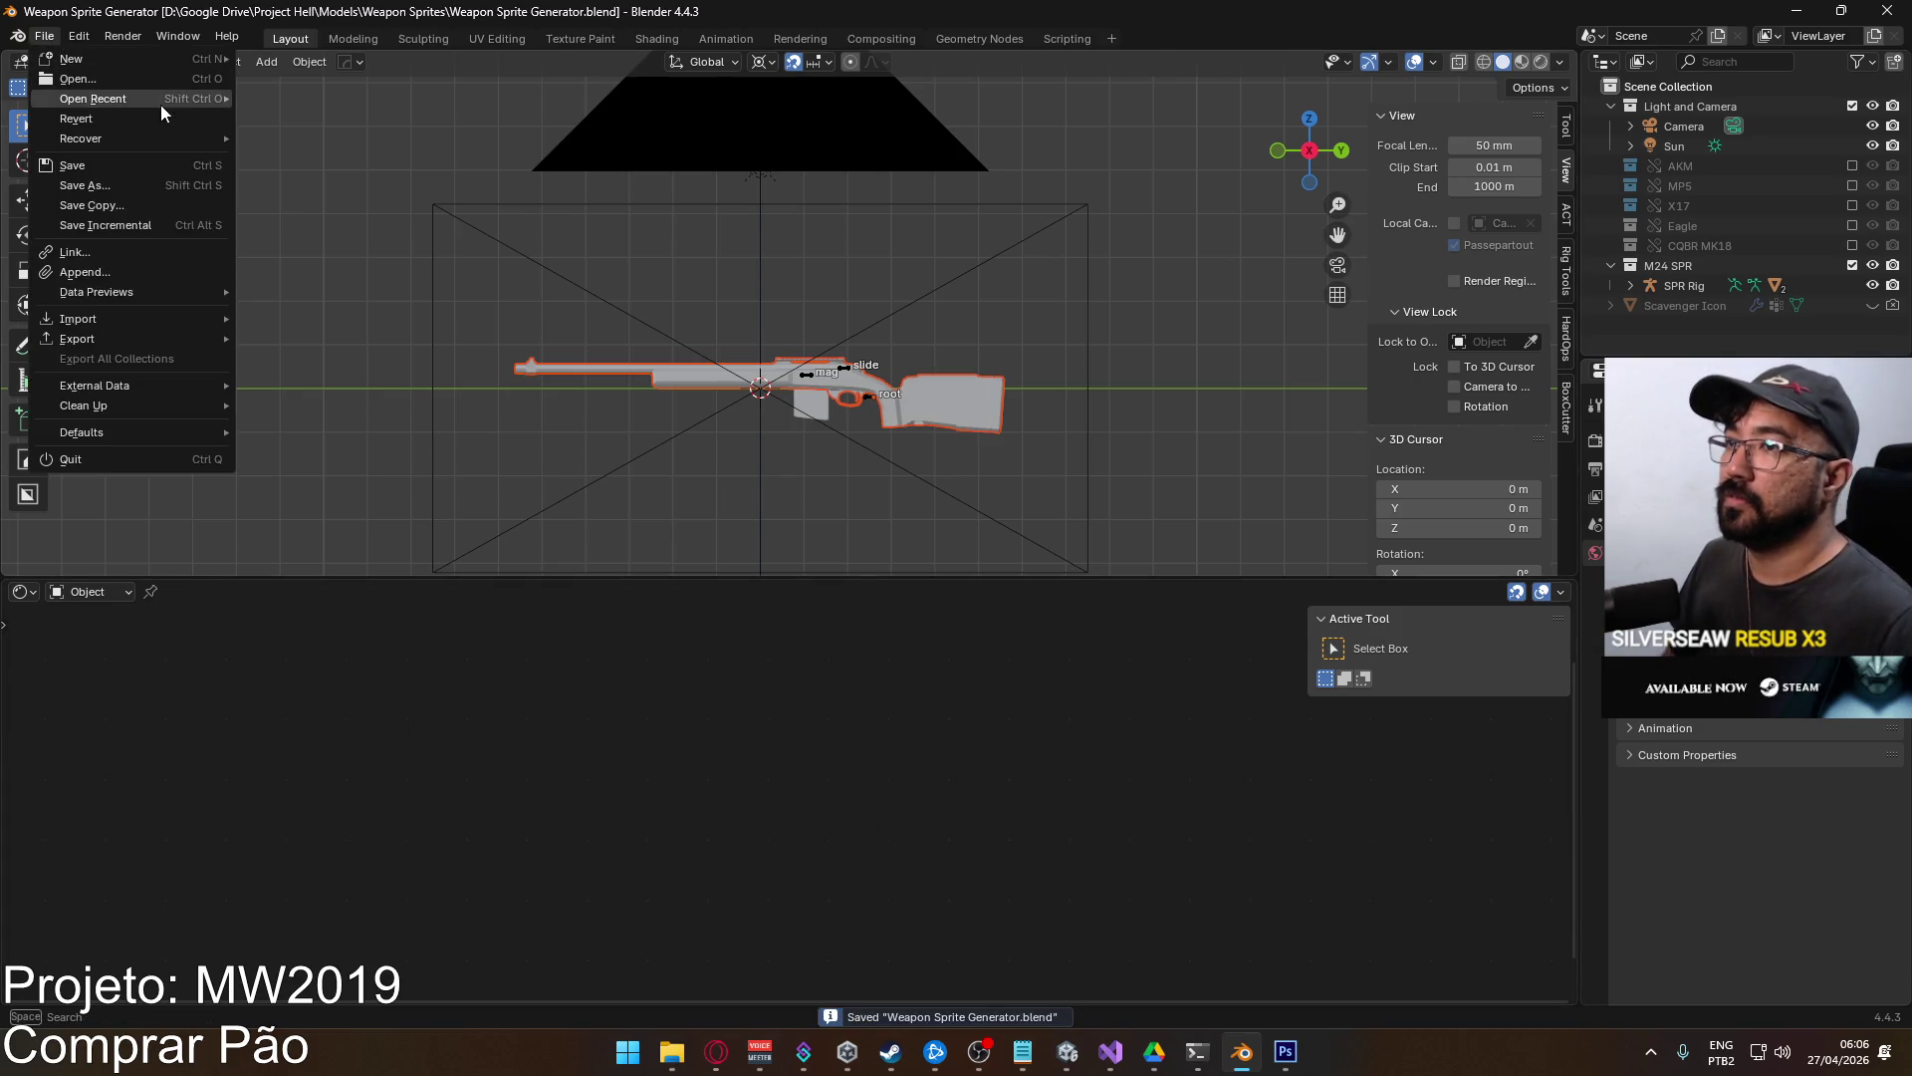
mouse_move(154, 100)
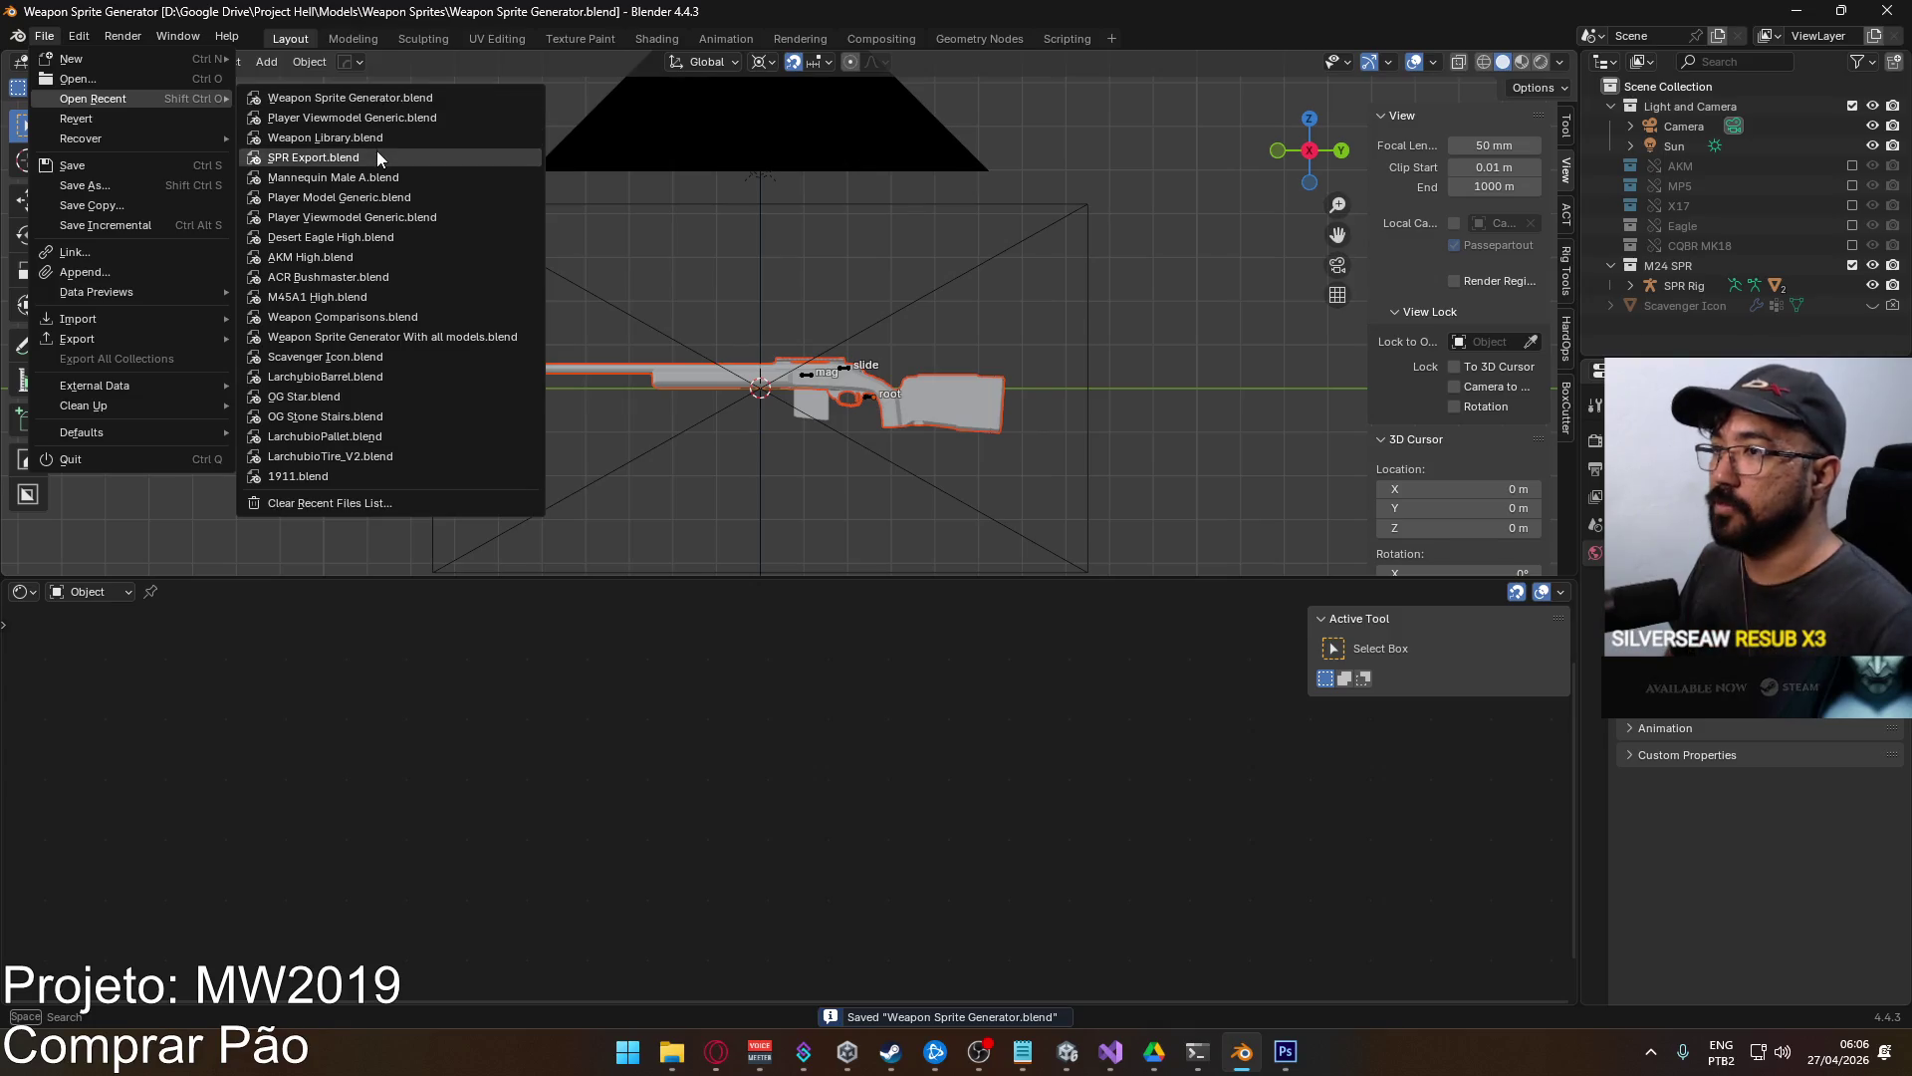
click(368, 119)
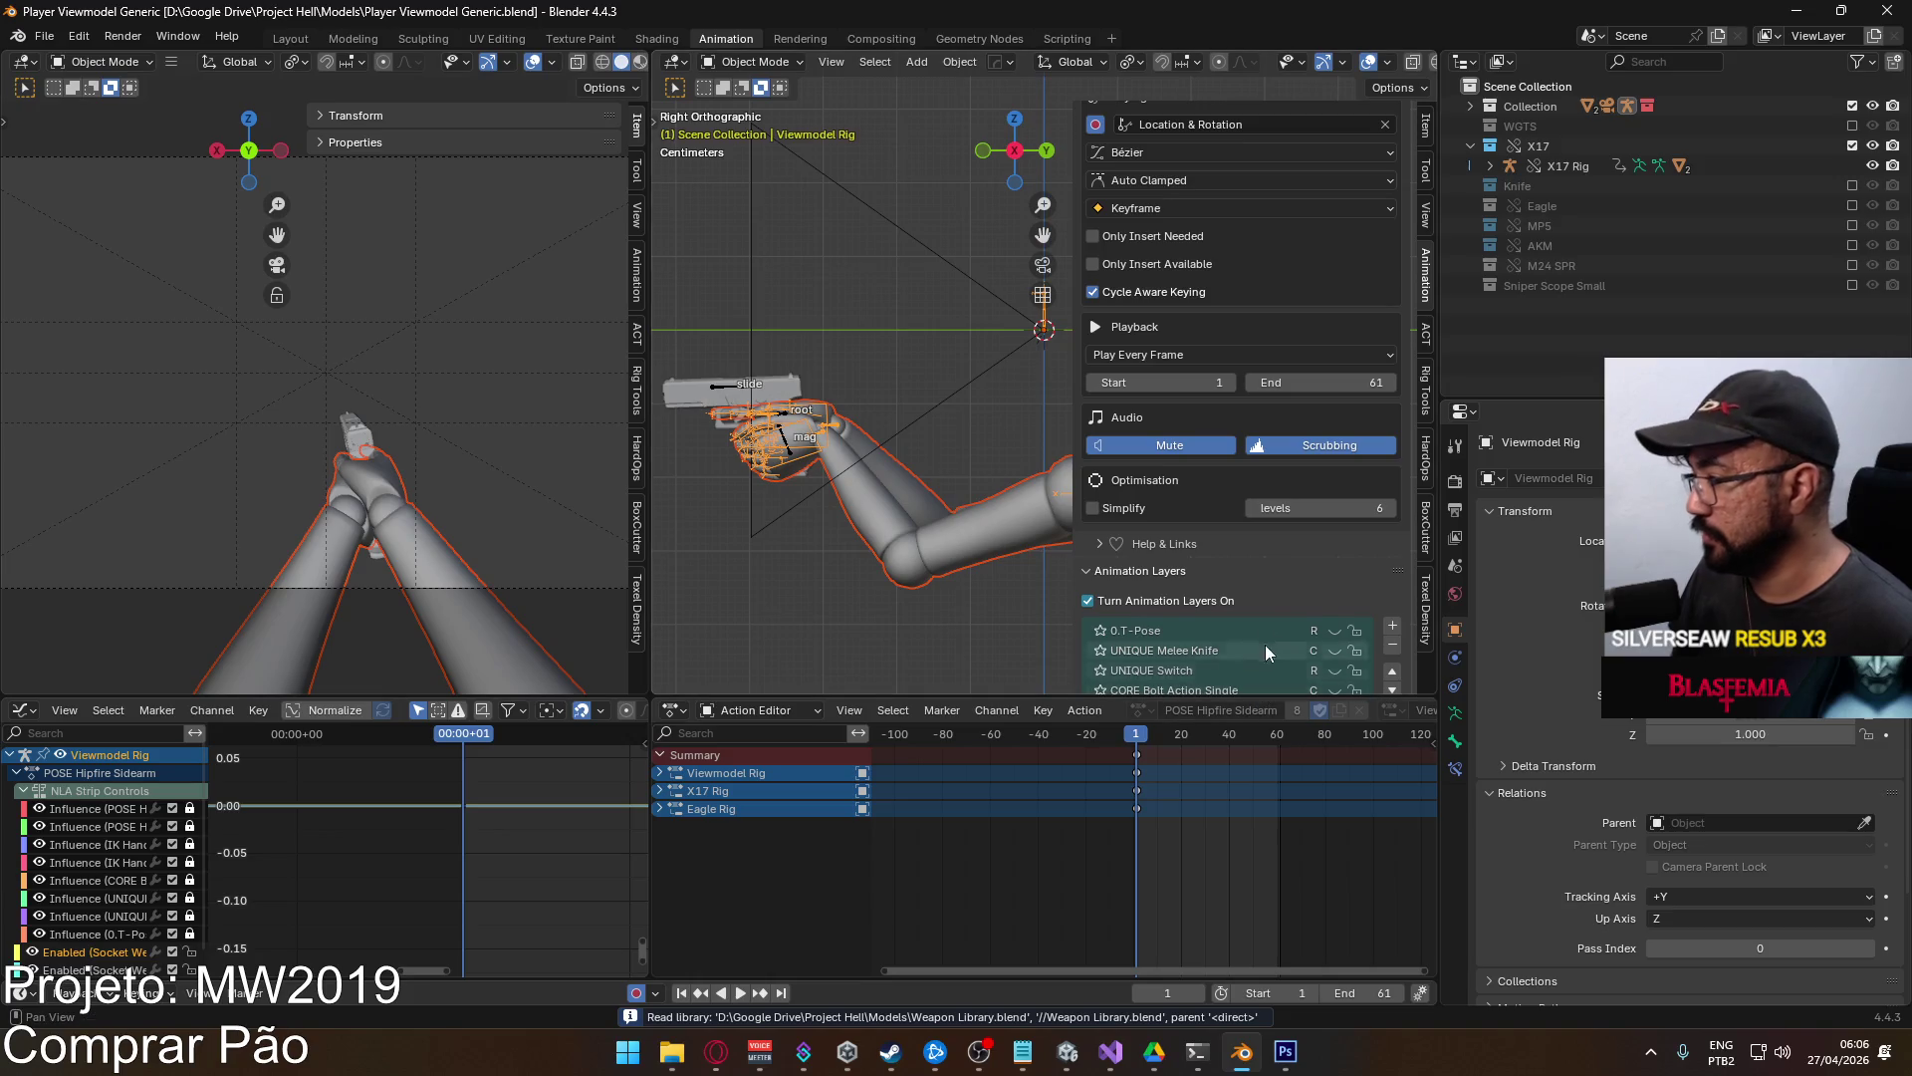
Select the X17 Rig and mute its UNIQUE Sidearm Generic Reload layer.
scroll(1264, 661, down, 4)
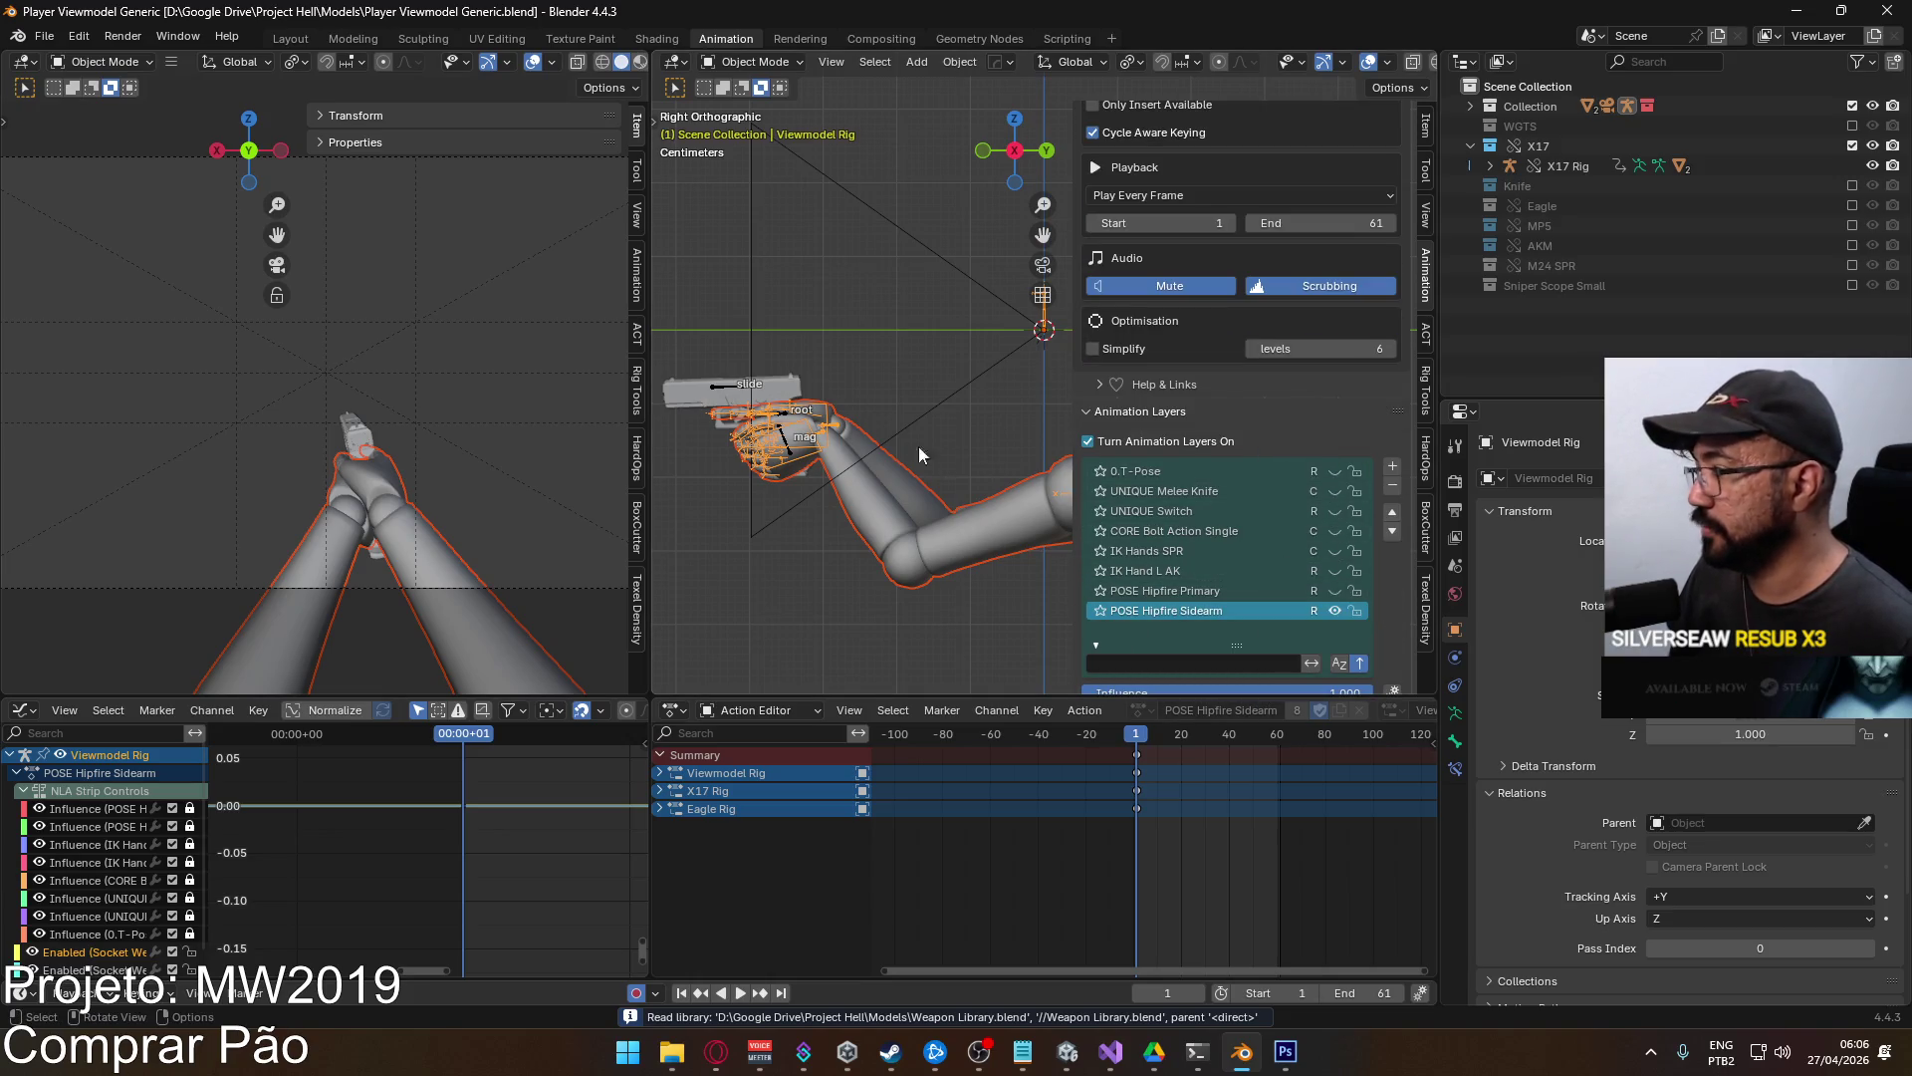
click(814, 409)
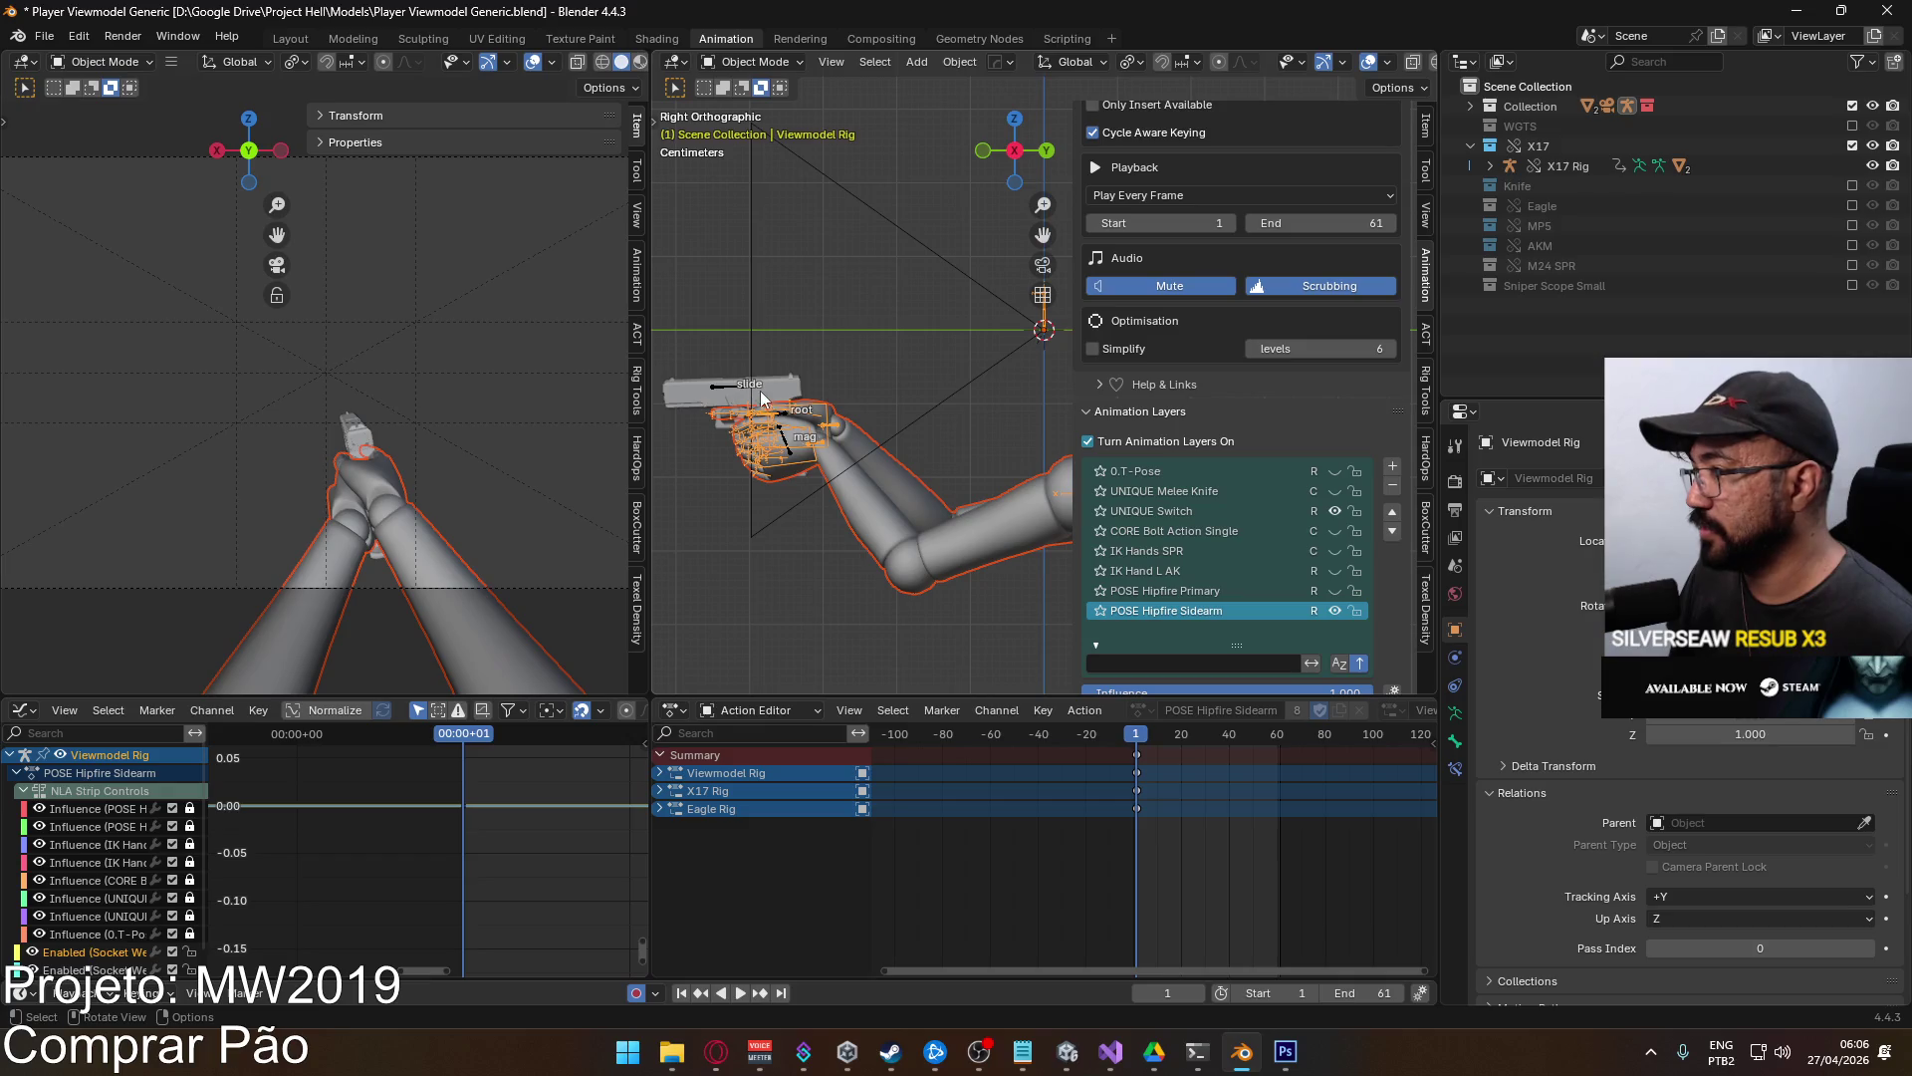
click(1315, 491)
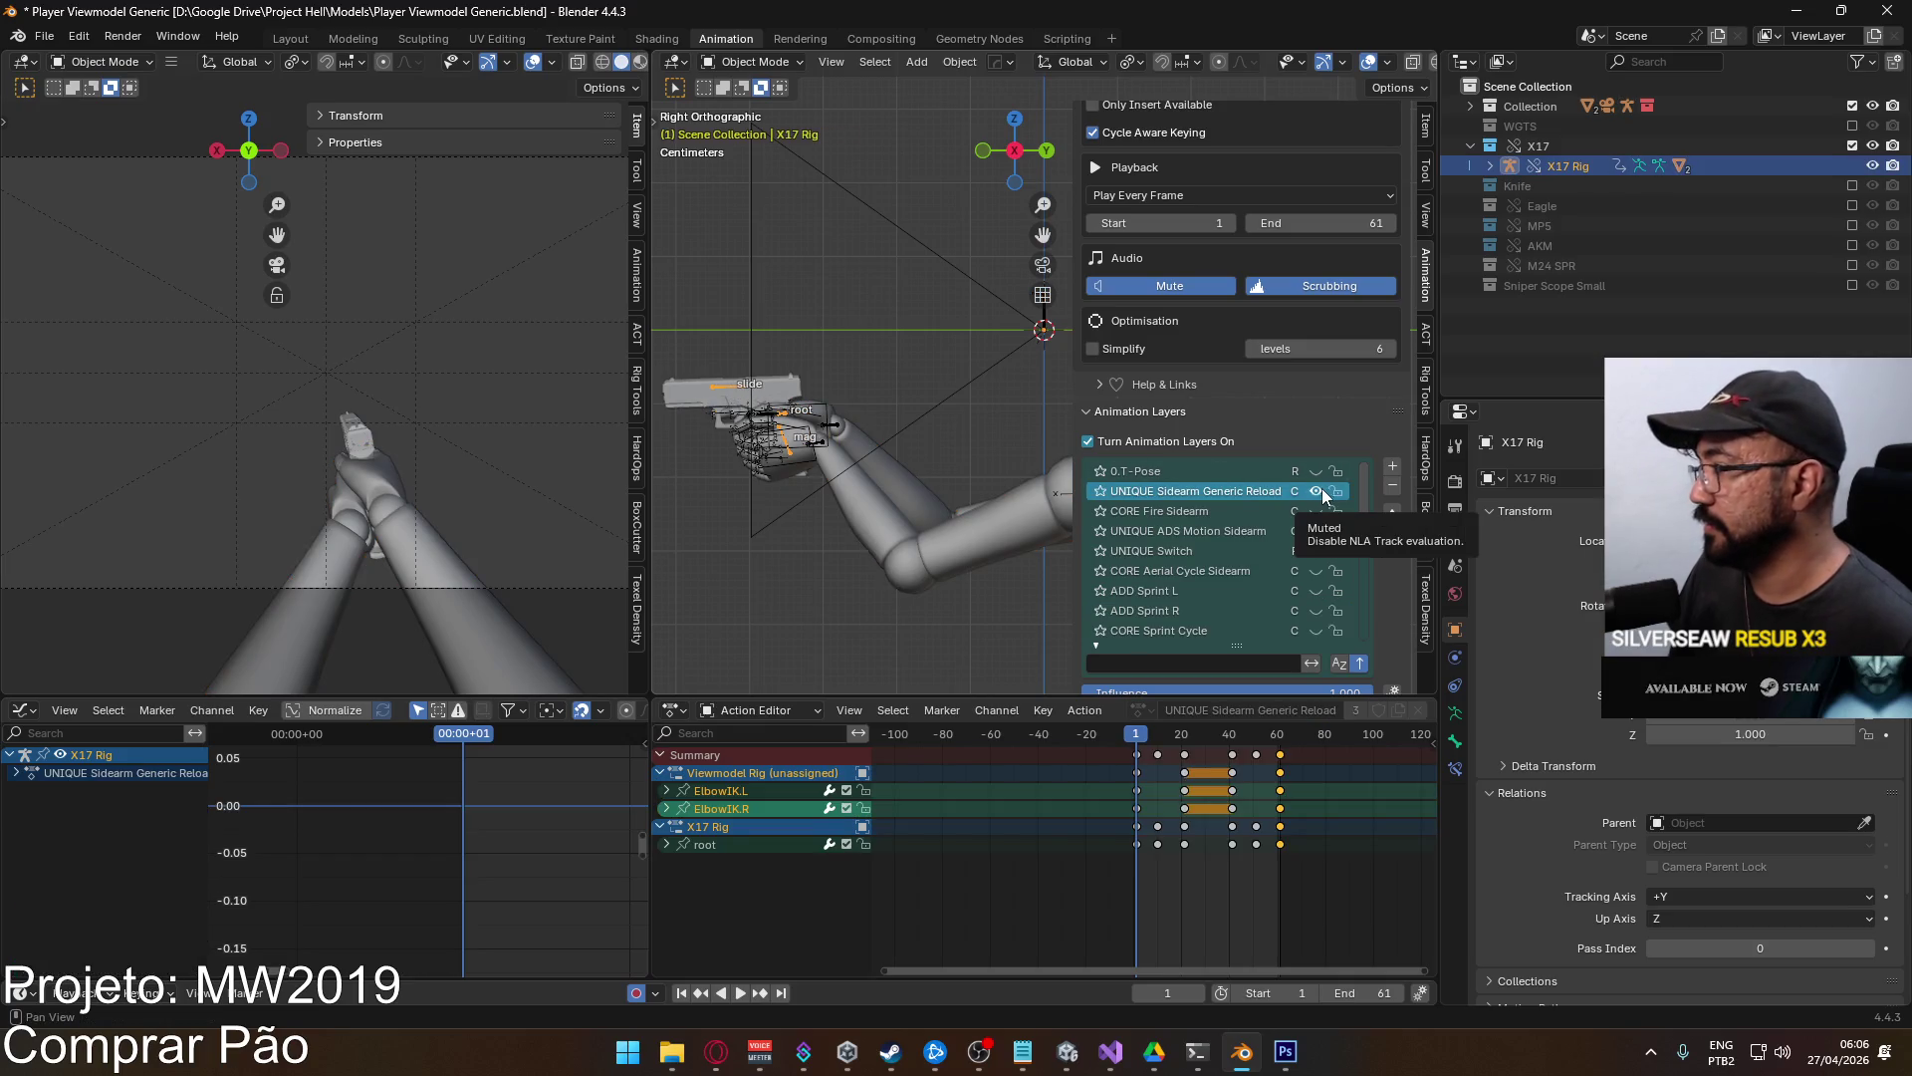
Enable the UNIQUE Switch layer and make it the active animation layer.
scroll(1334, 507, down, 10)
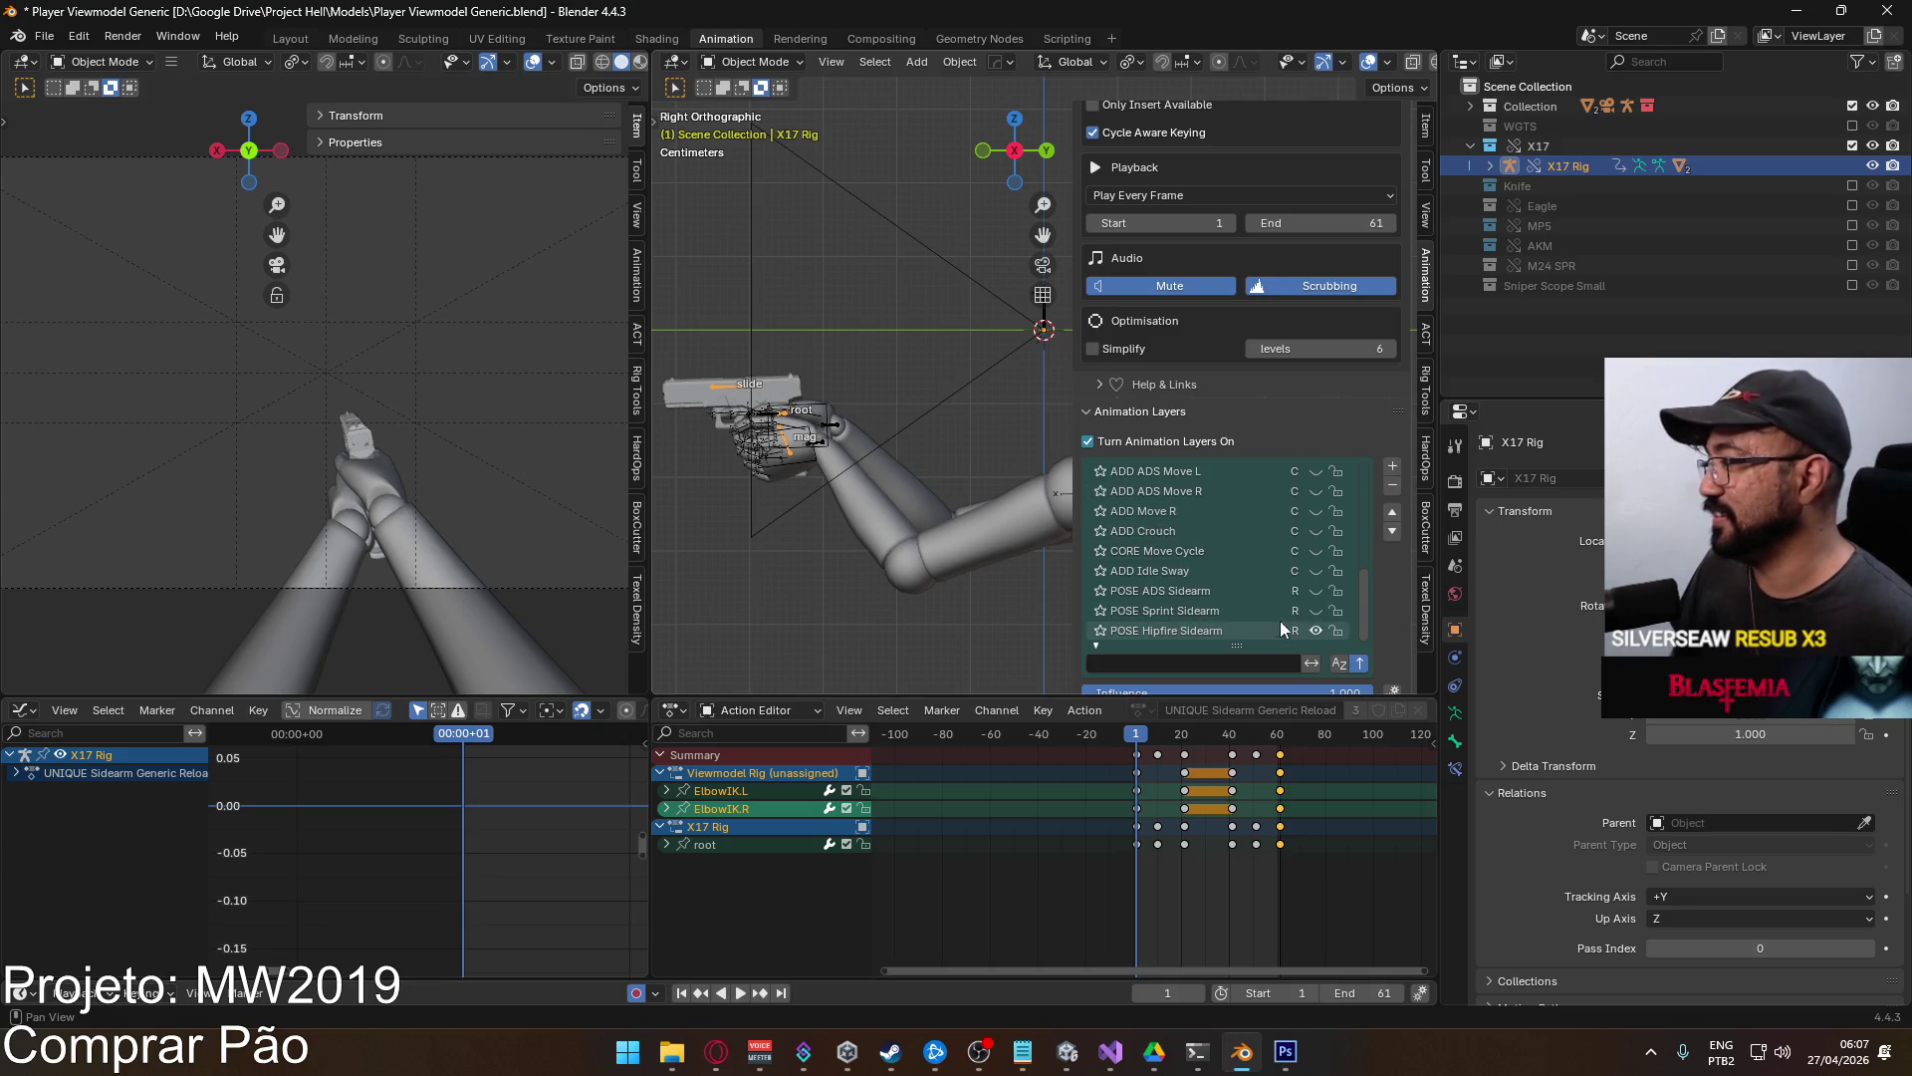
scroll(1315, 598, up, 5)
scroll(1305, 582, up, 8)
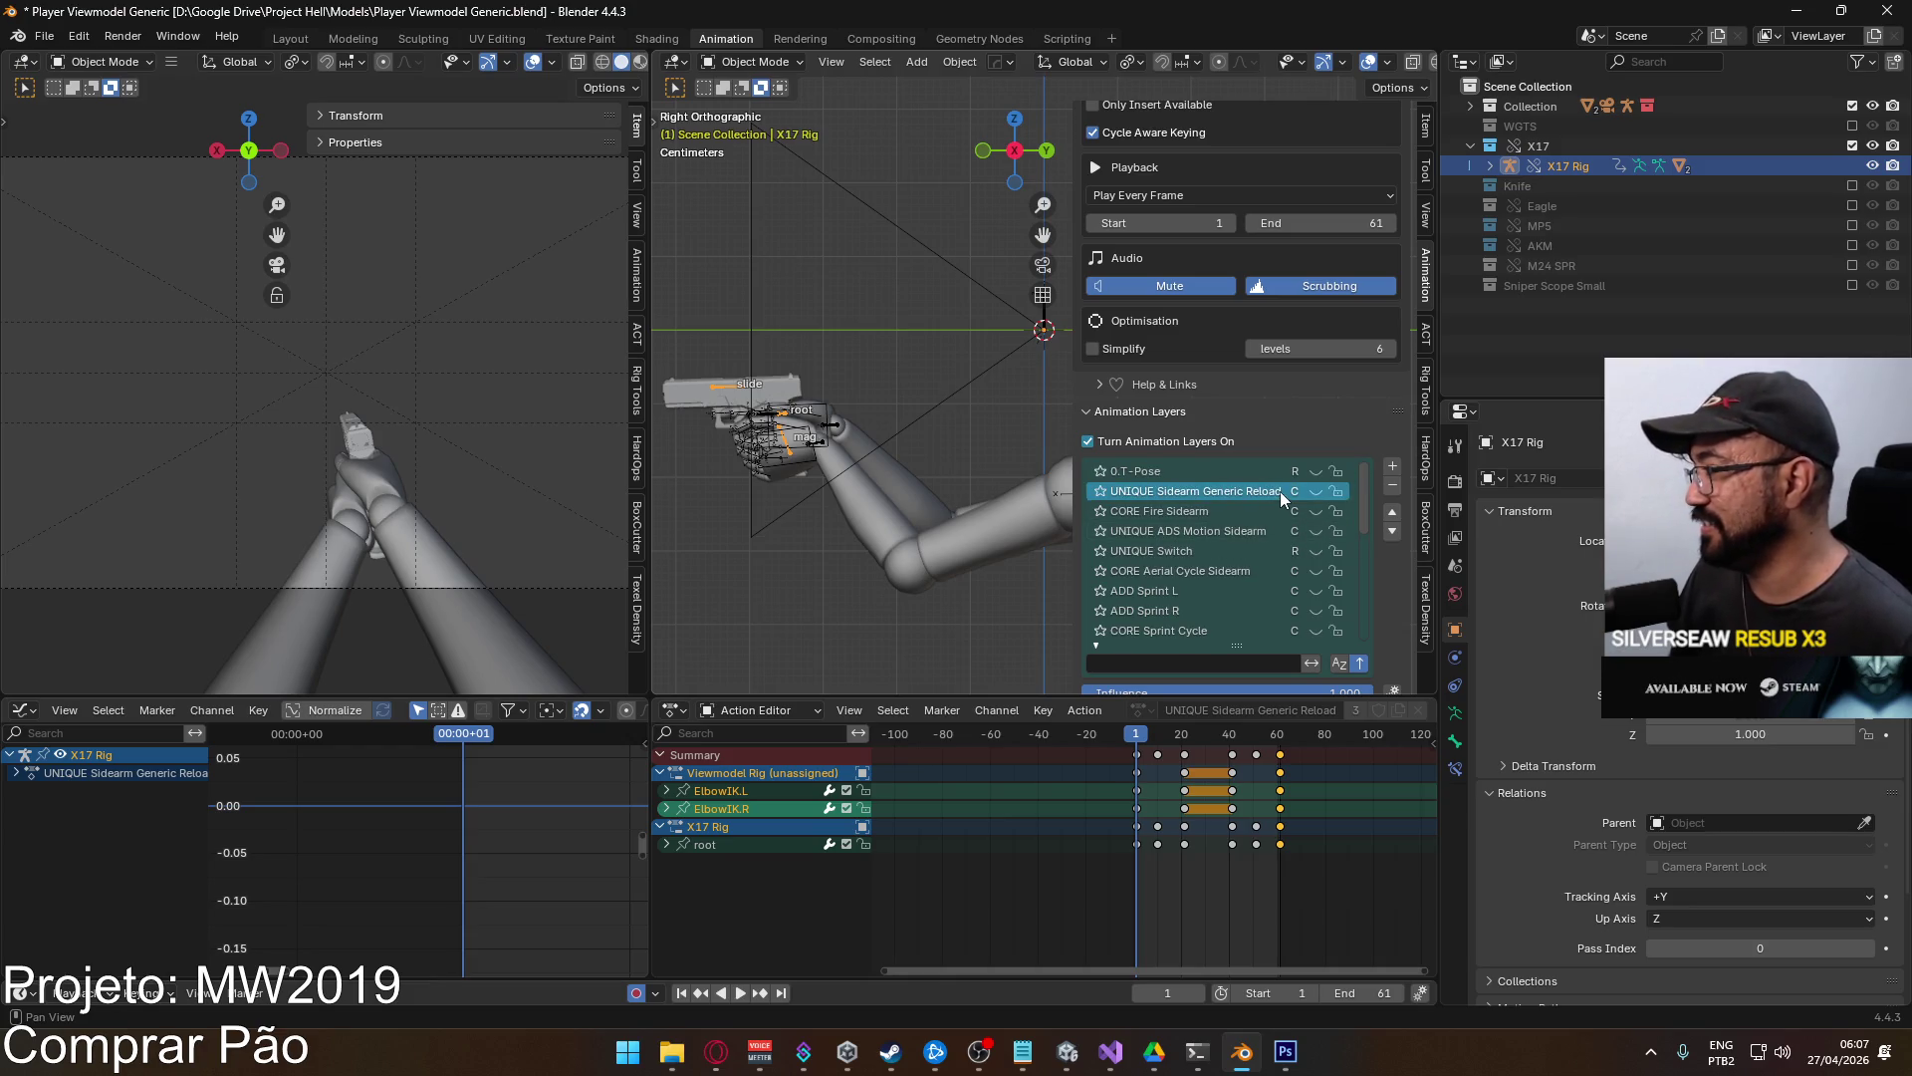
click(1314, 551)
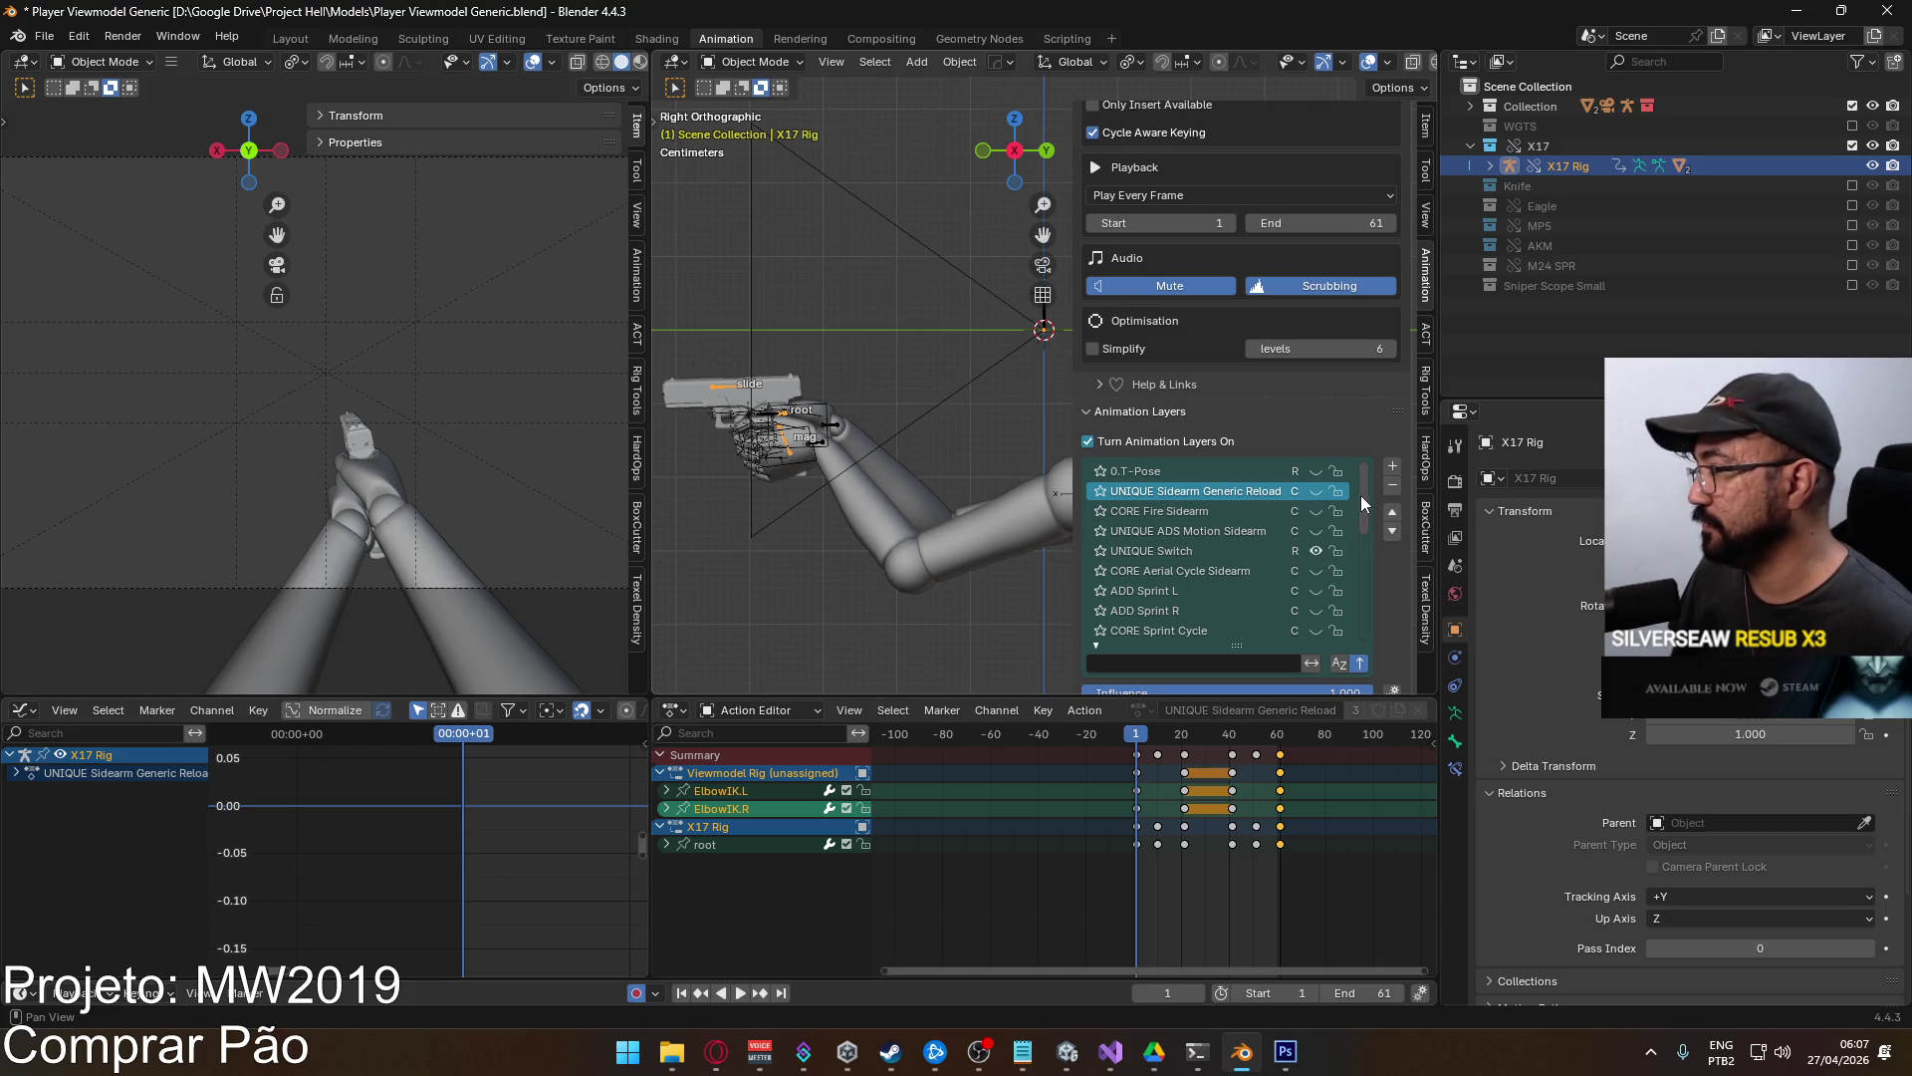
drag(1360, 494, 1382, 637)
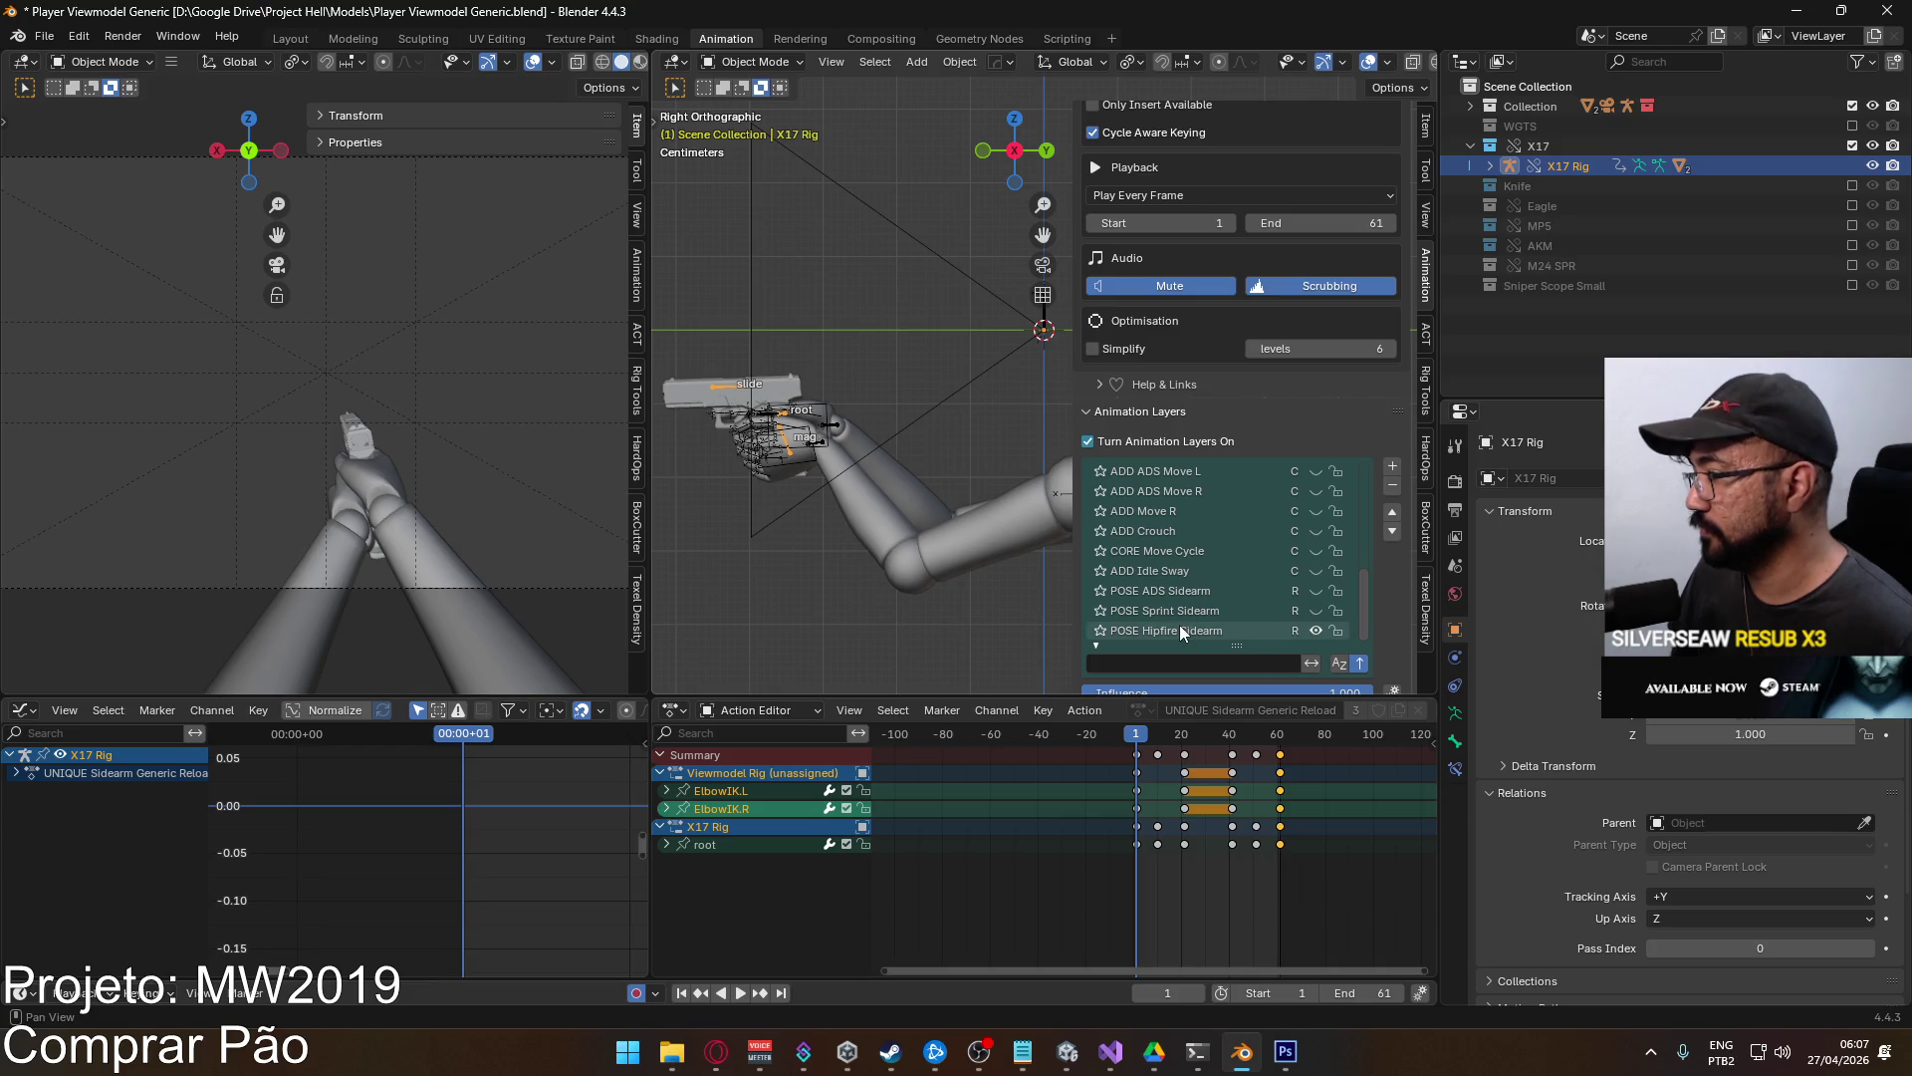
scroll(1199, 613, up, 10)
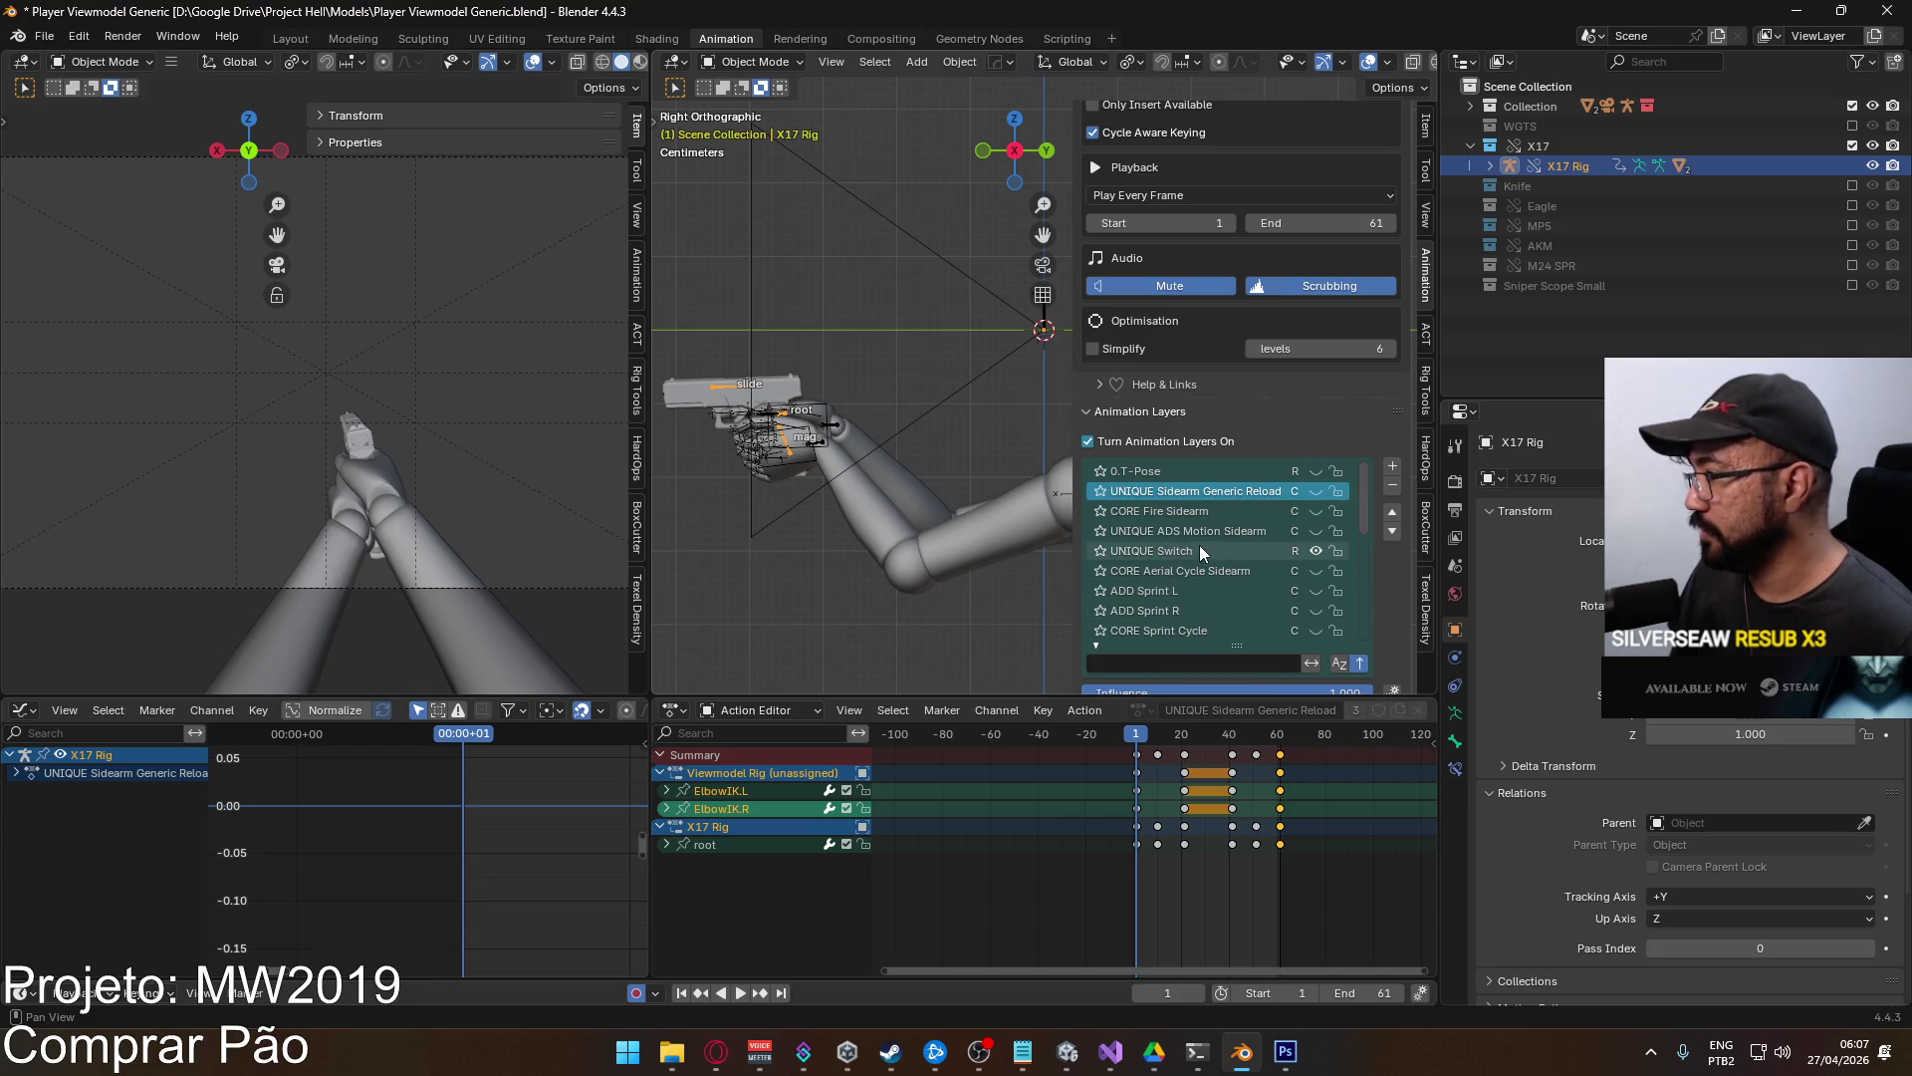
click(1198, 550)
Preview the switch animation, show the MP5 collection and select the MP5 Rig.
key(space)
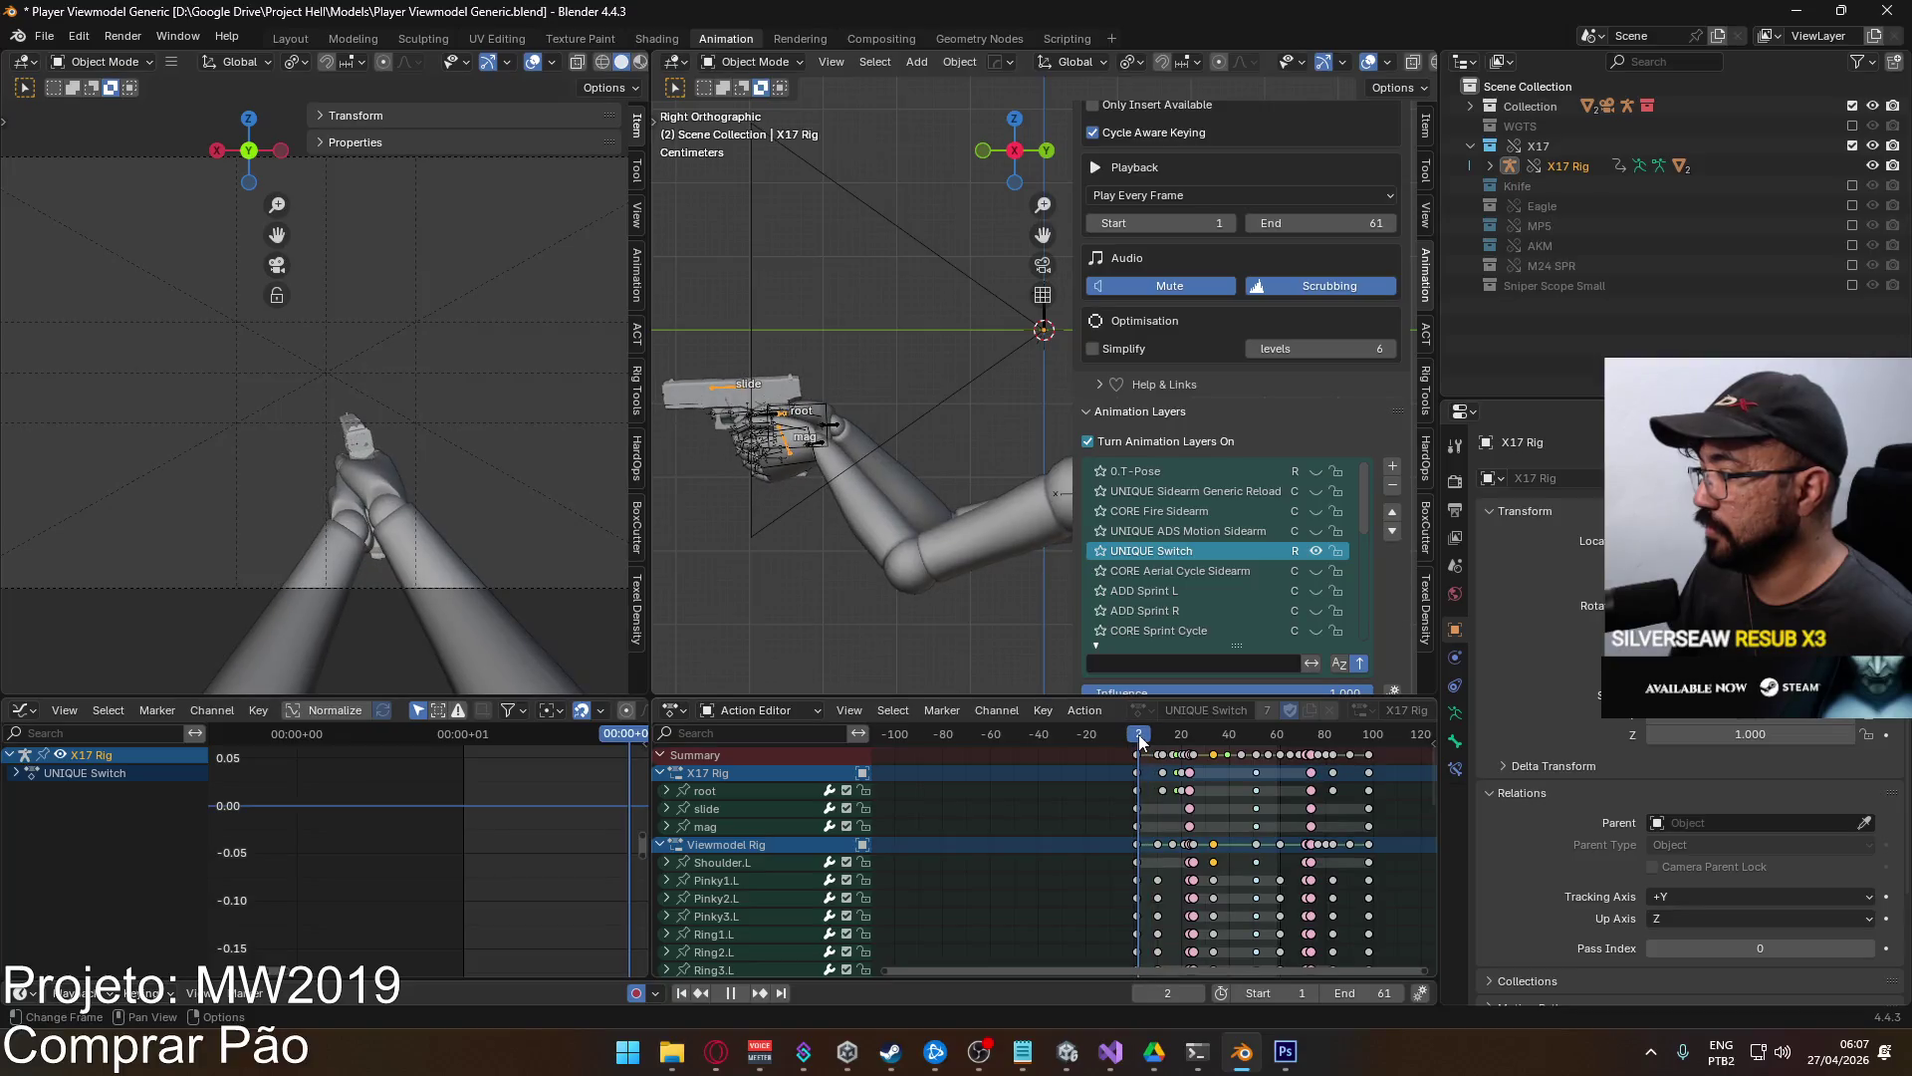
key(Escape)
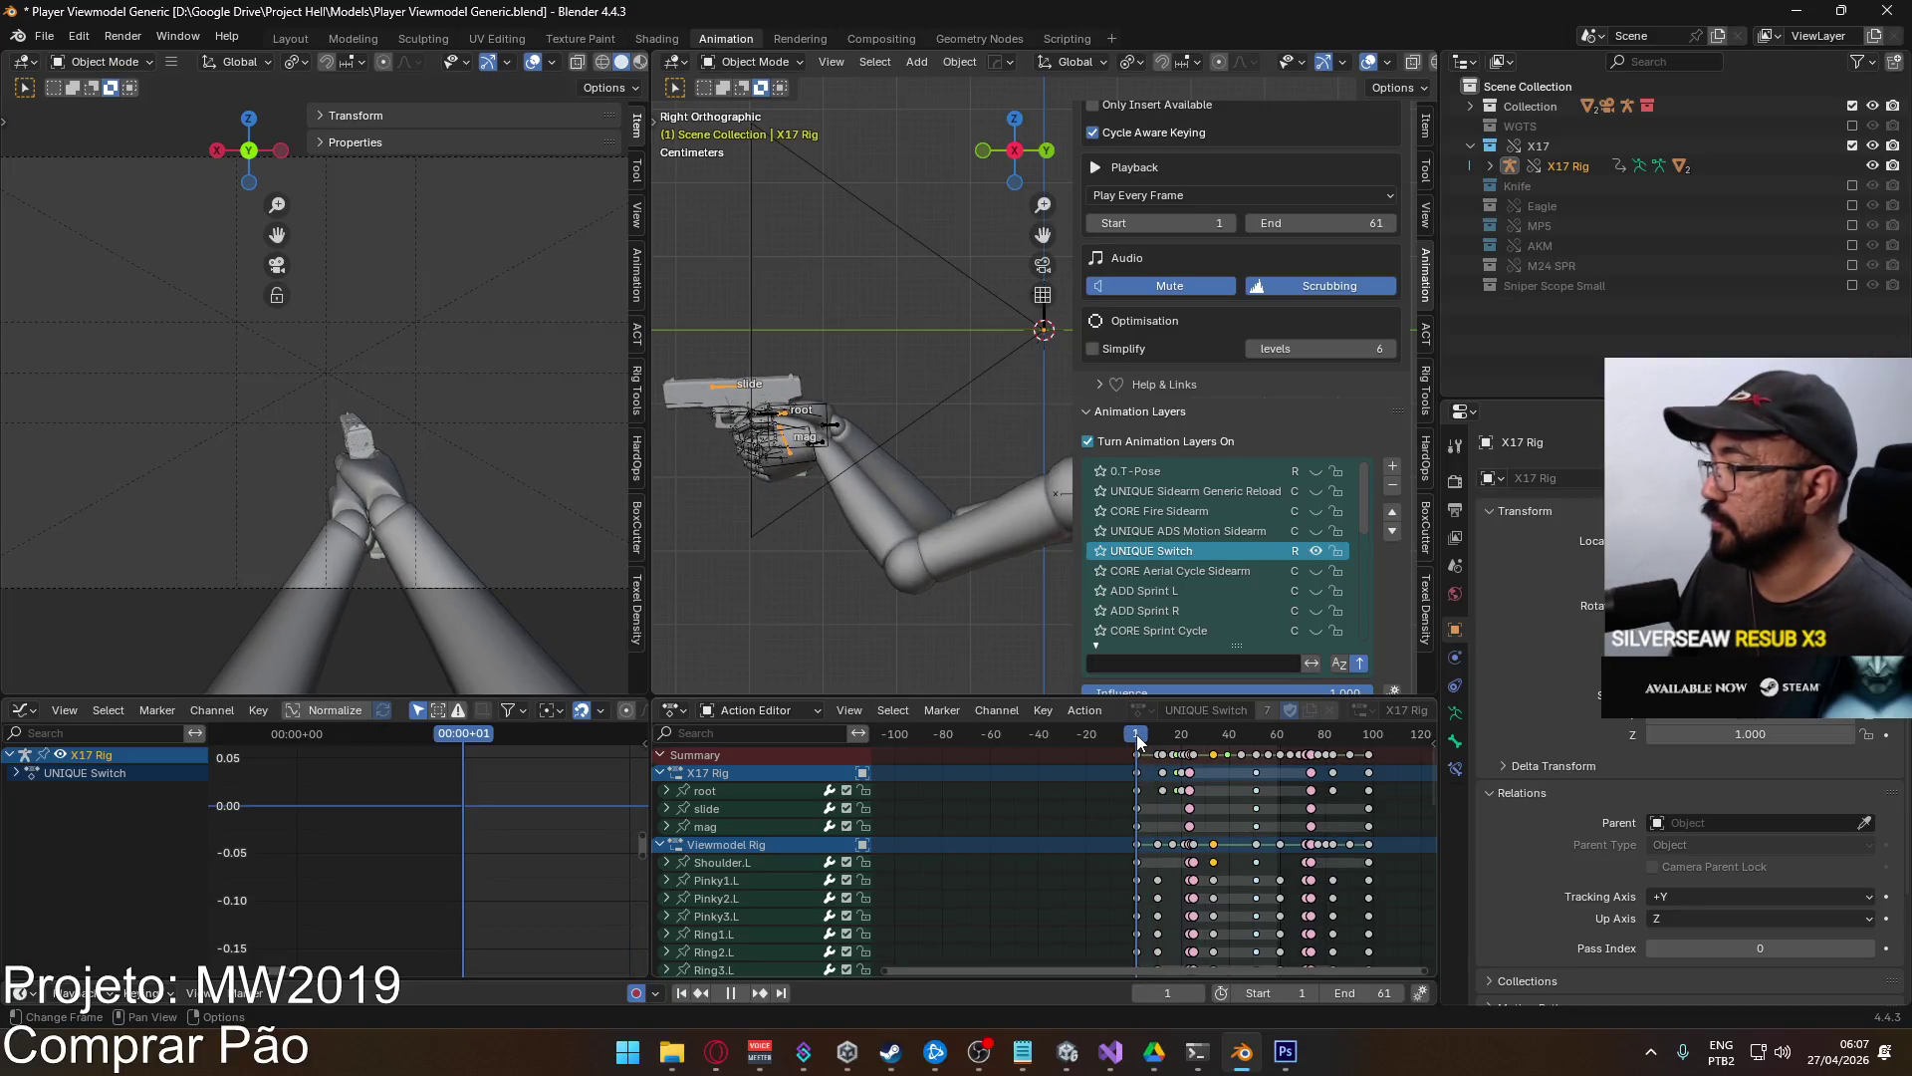
click(1851, 227)
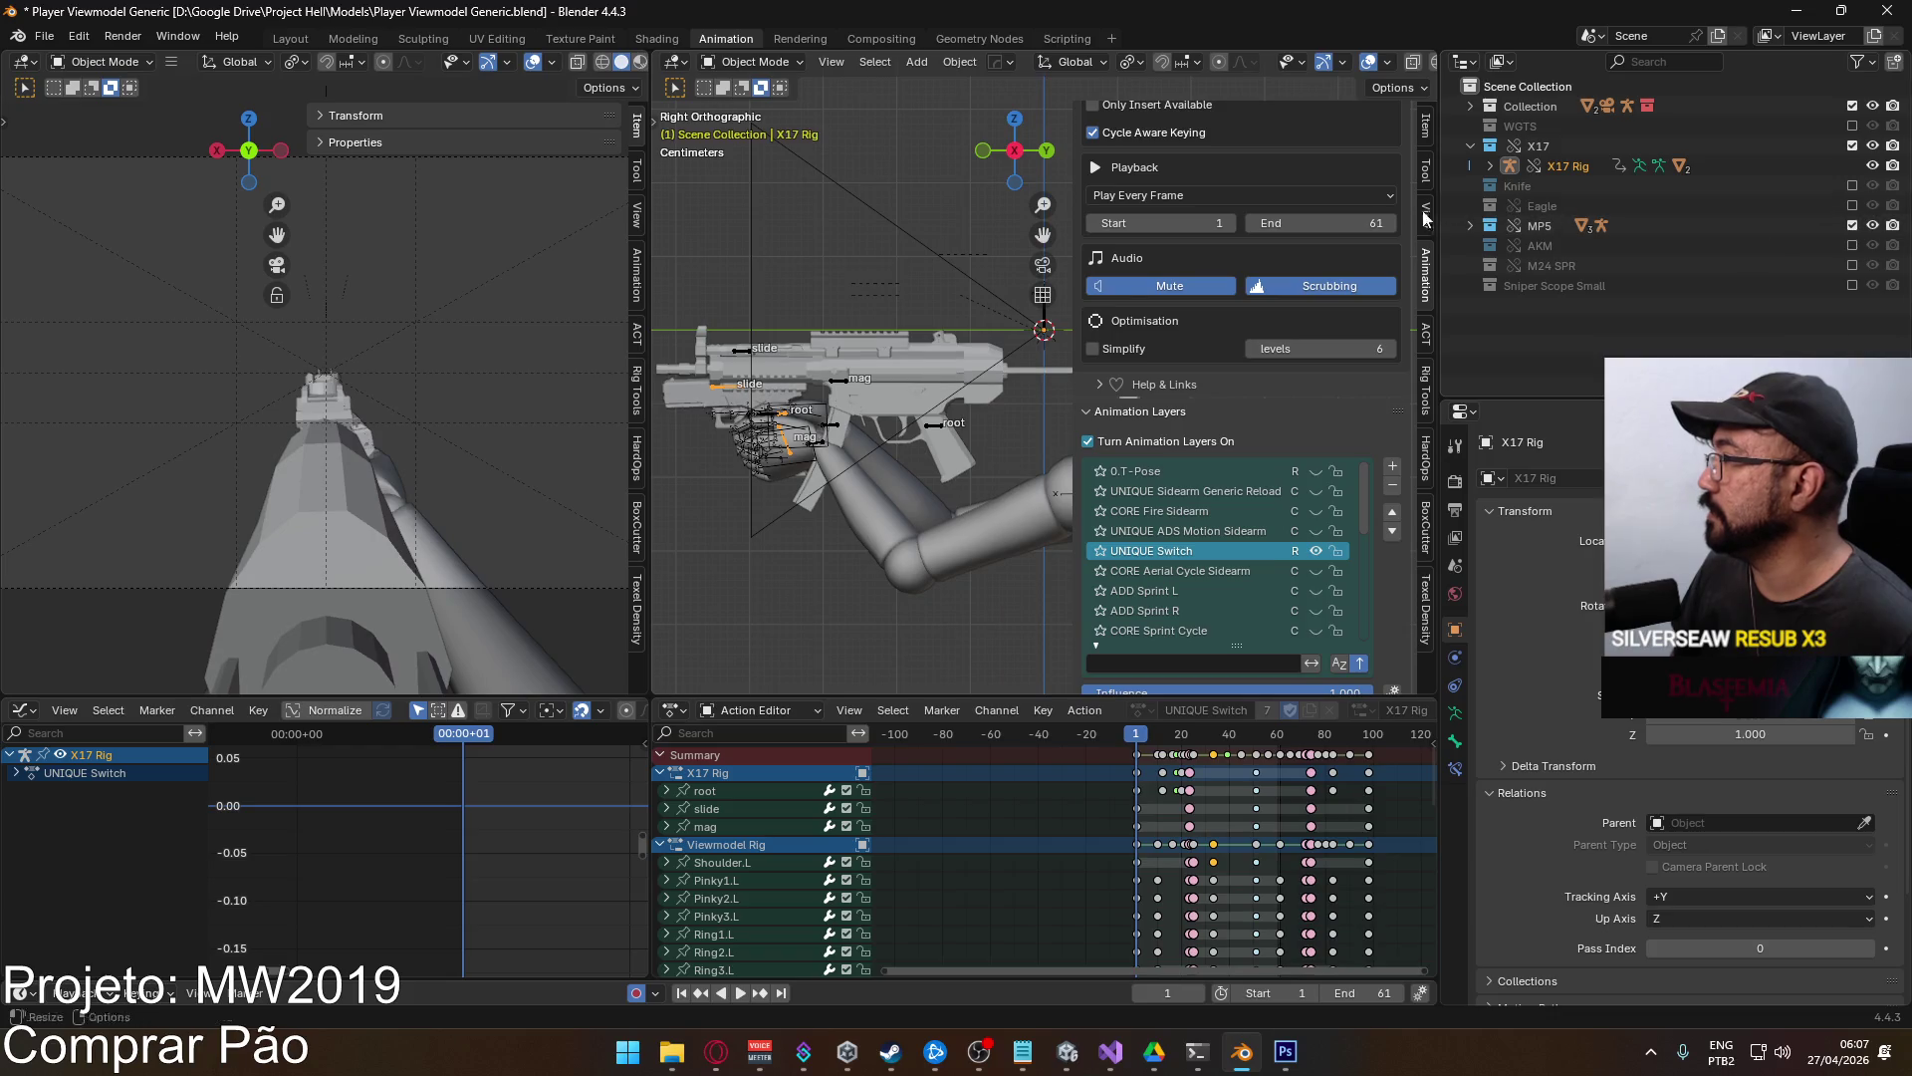
click(845, 379)
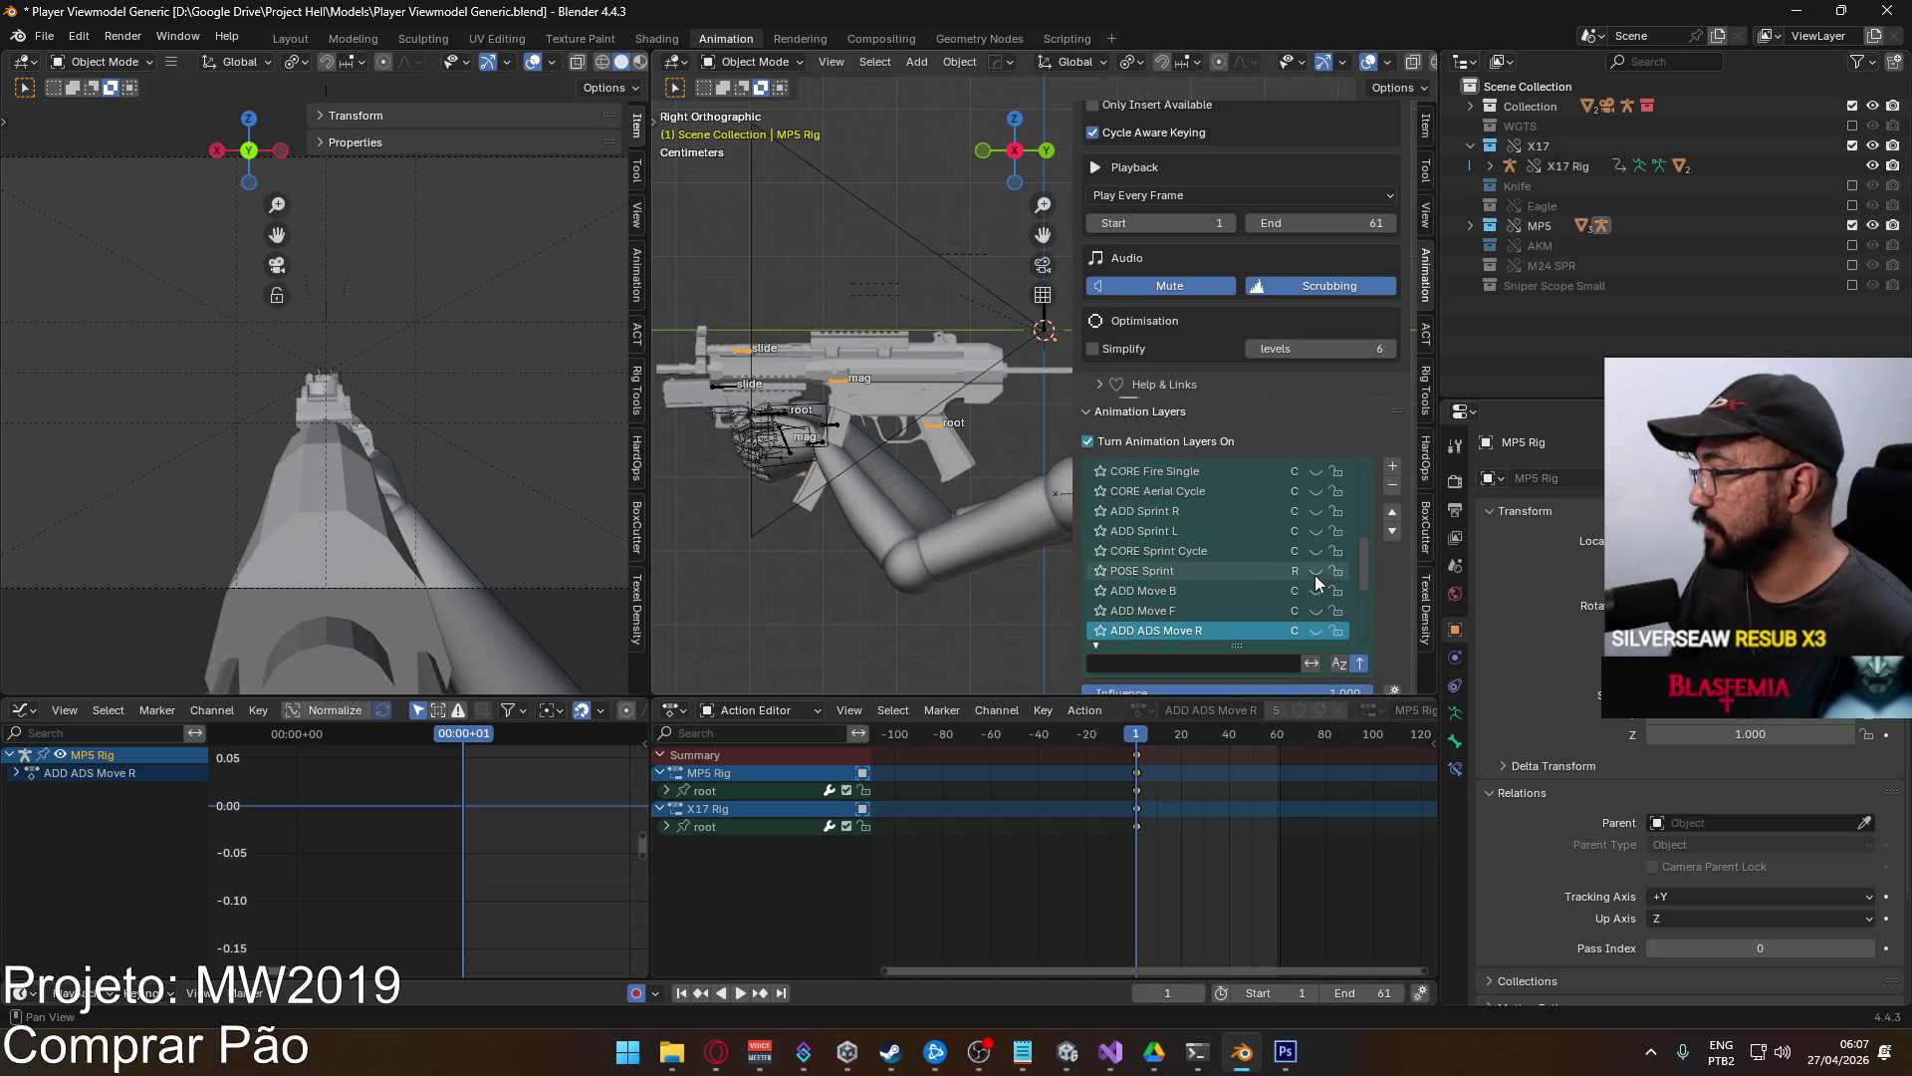
Mute ADD ADS Move L, CORE Move Cycle and POSE ADS, and enable UNIQUE Switch.
scroll(1314, 575, down, 6)
click(1313, 532)
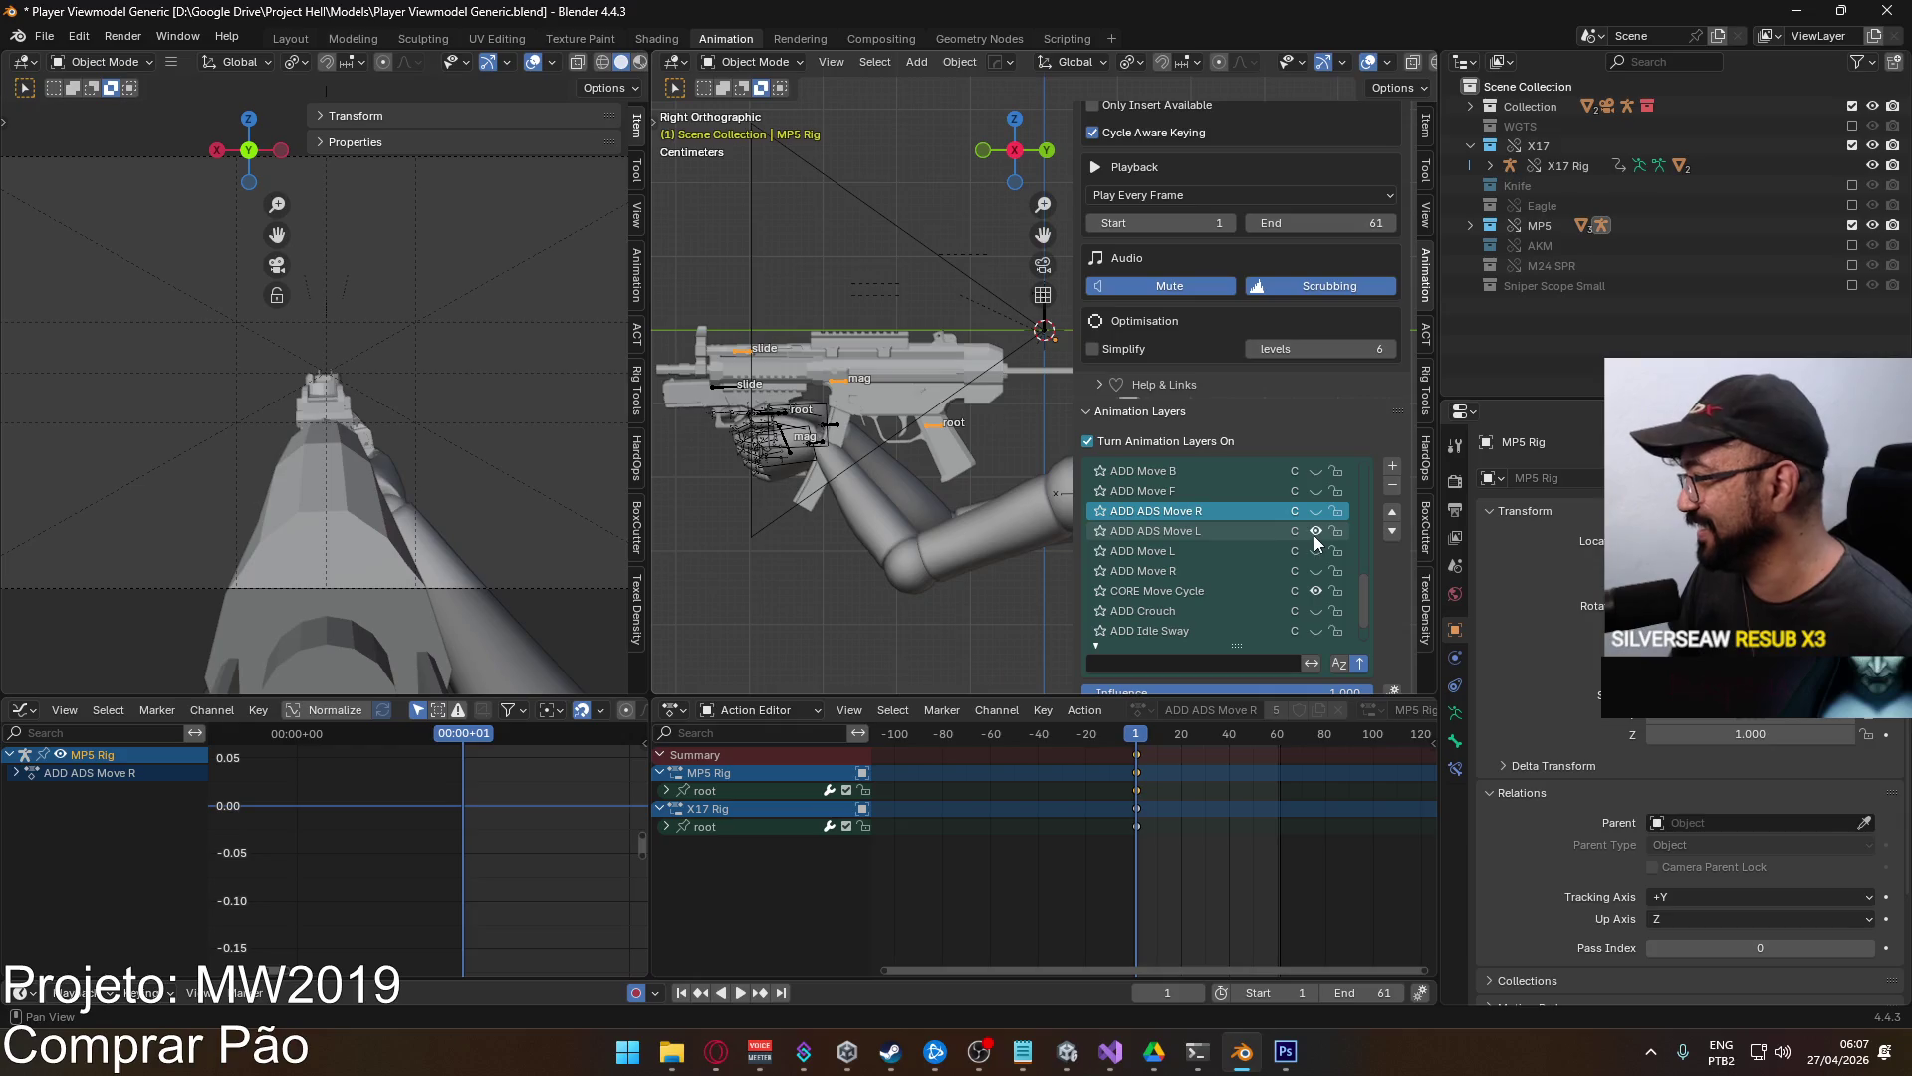
click(1313, 532)
click(1315, 591)
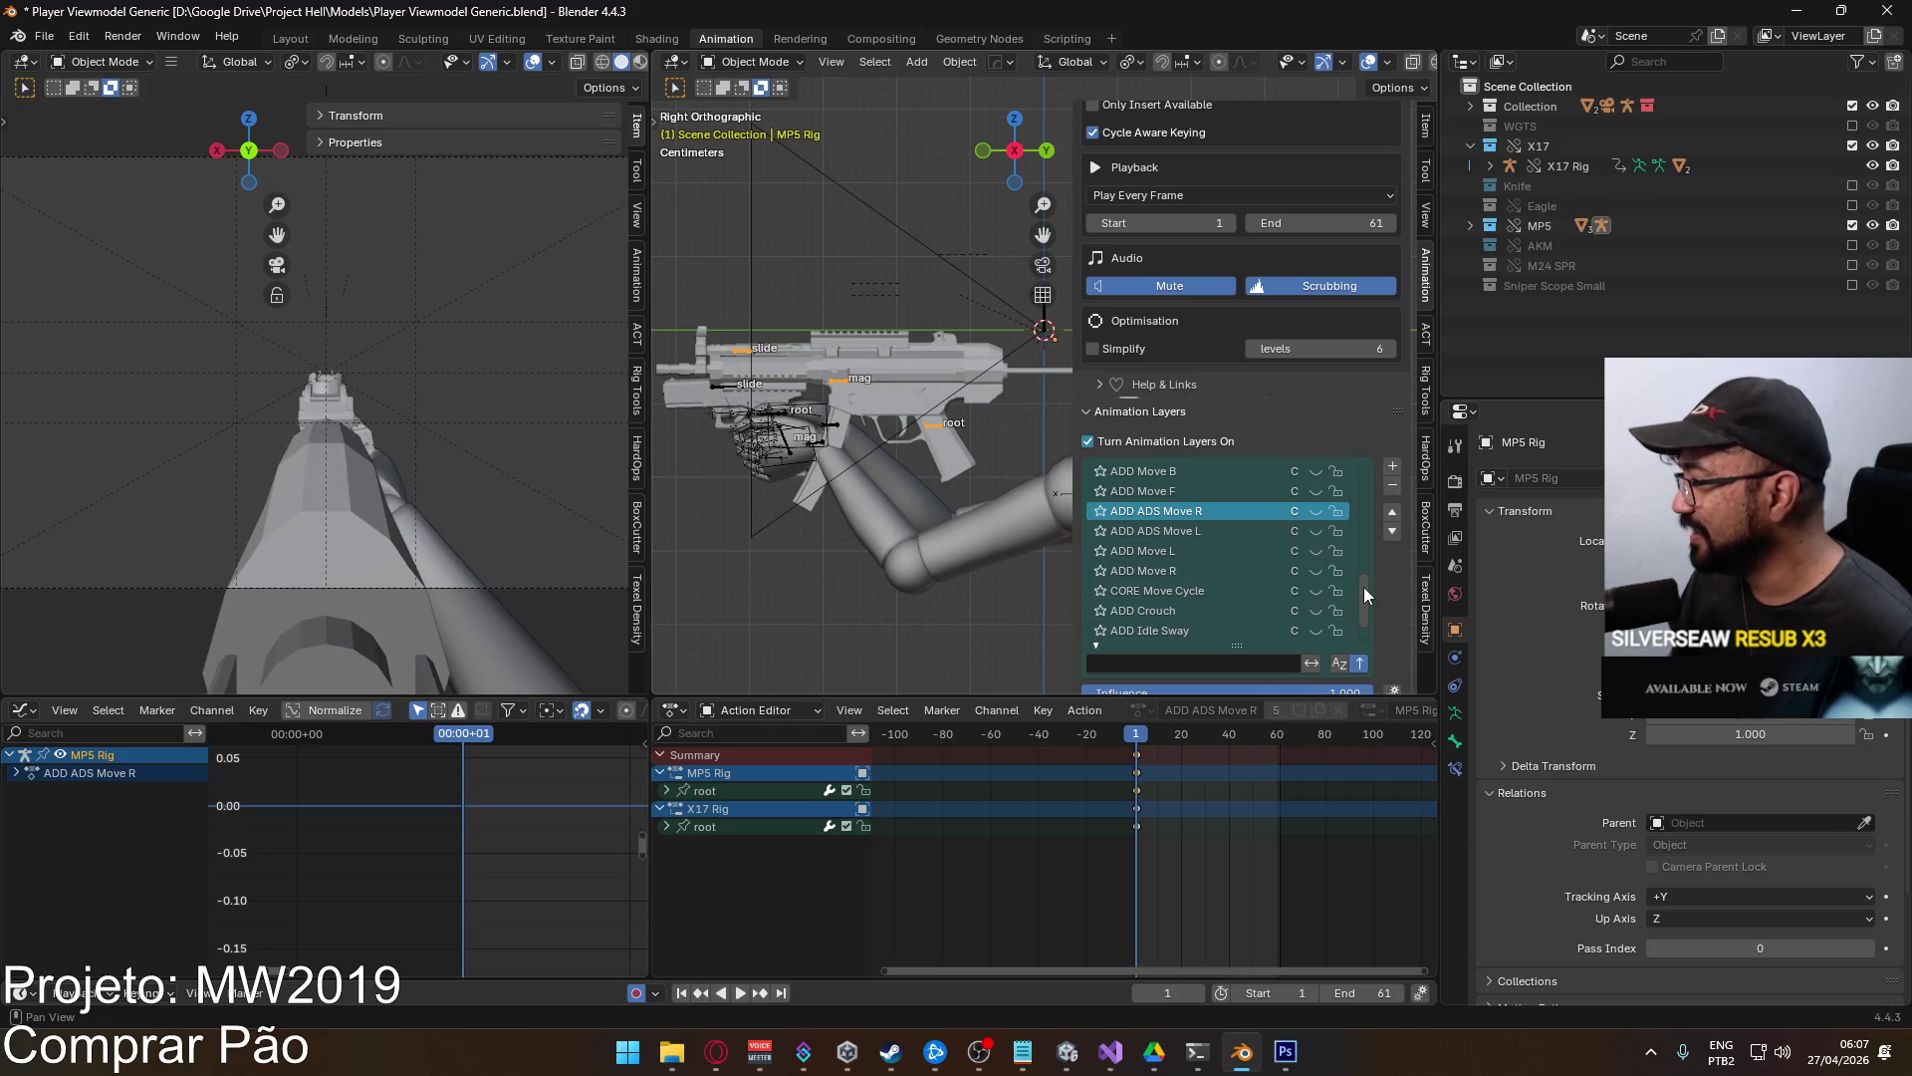
scroll(1365, 587, down, 2)
click(1316, 611)
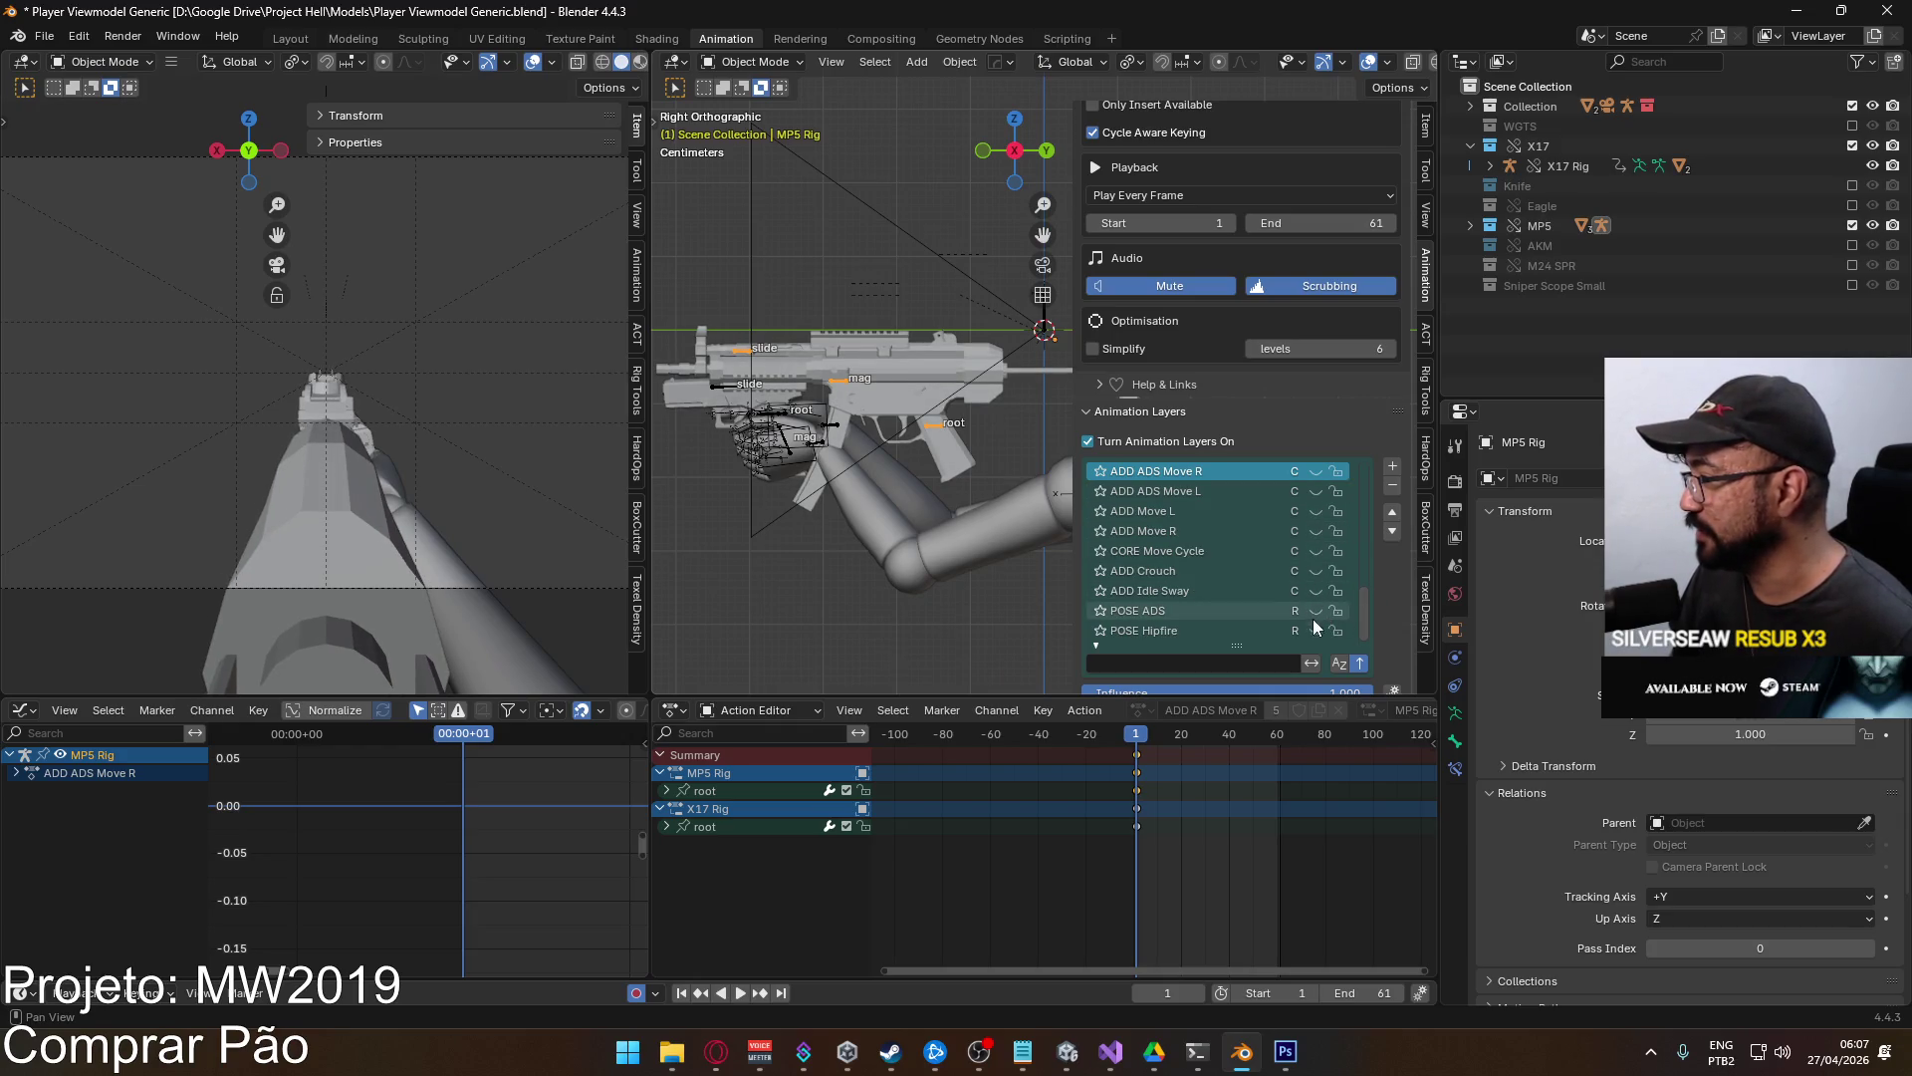
drag(1364, 608, 1347, 451)
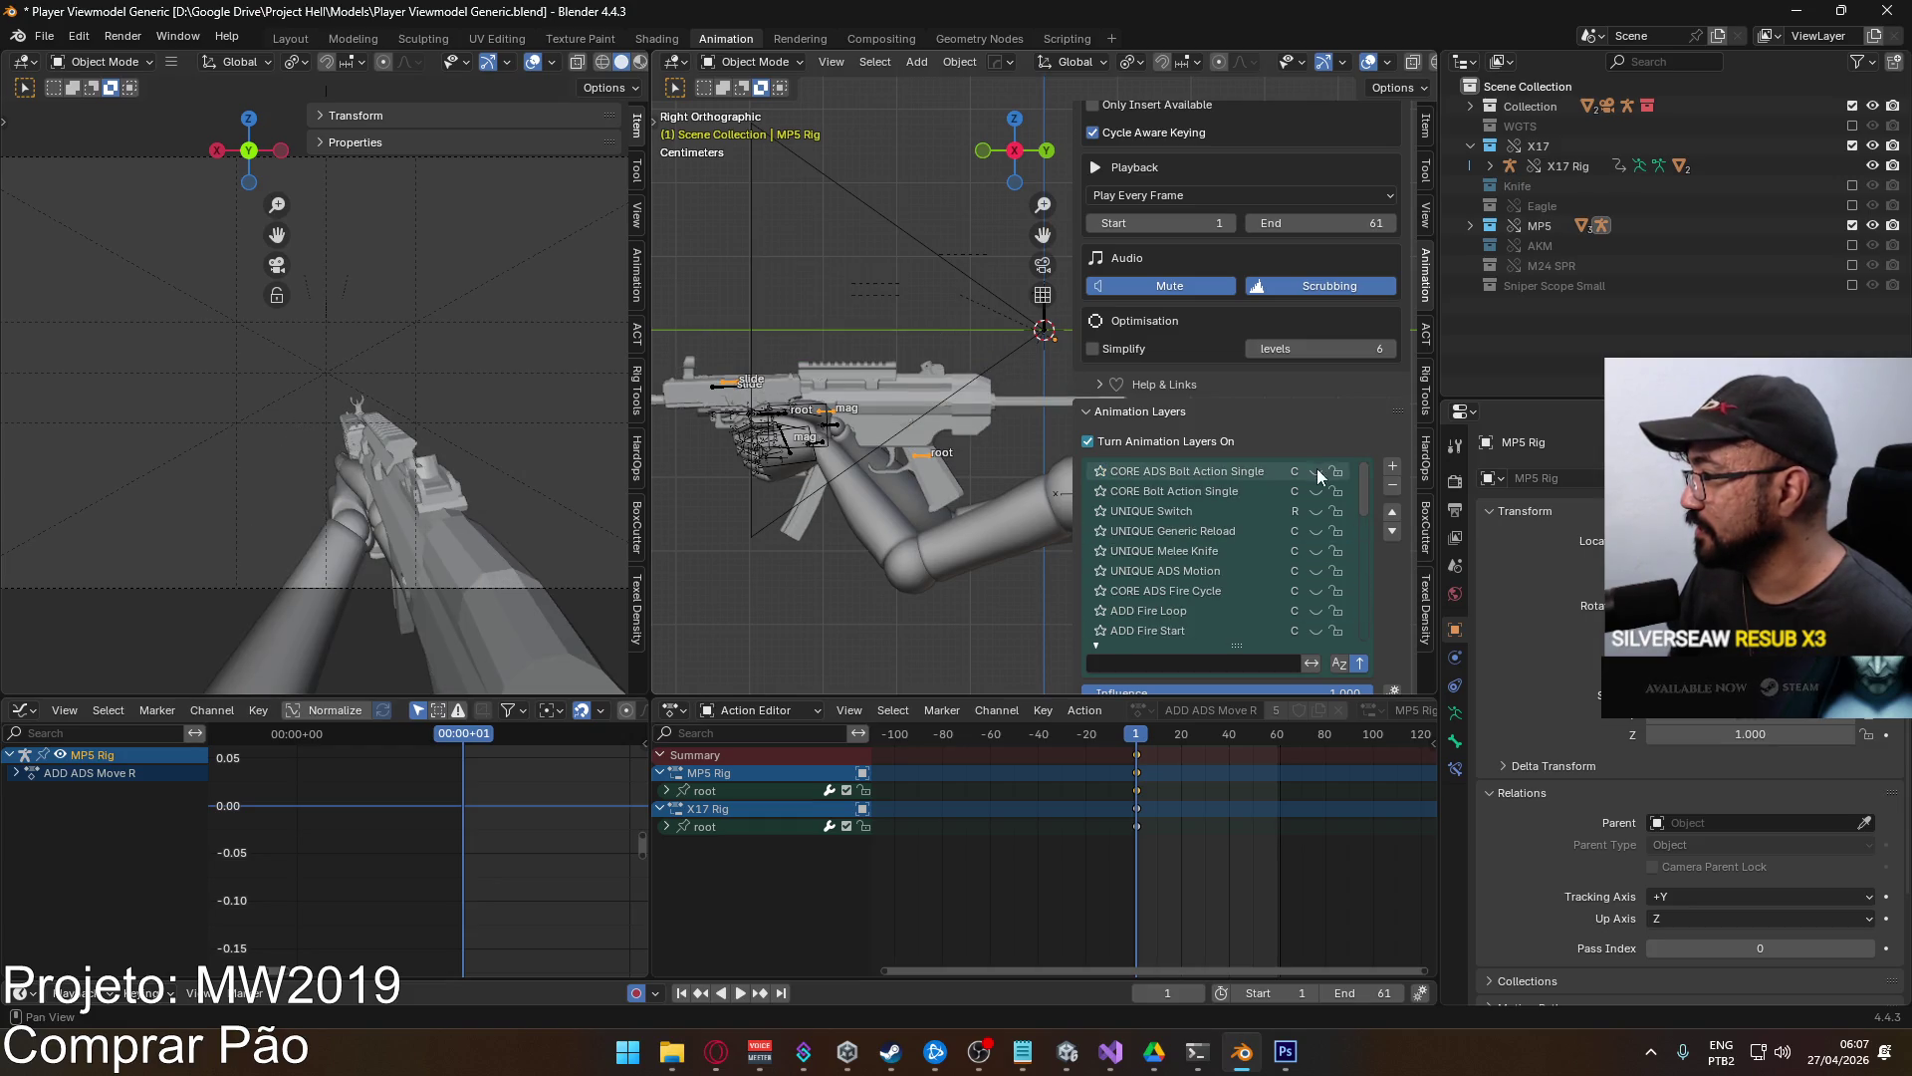
click(1315, 511)
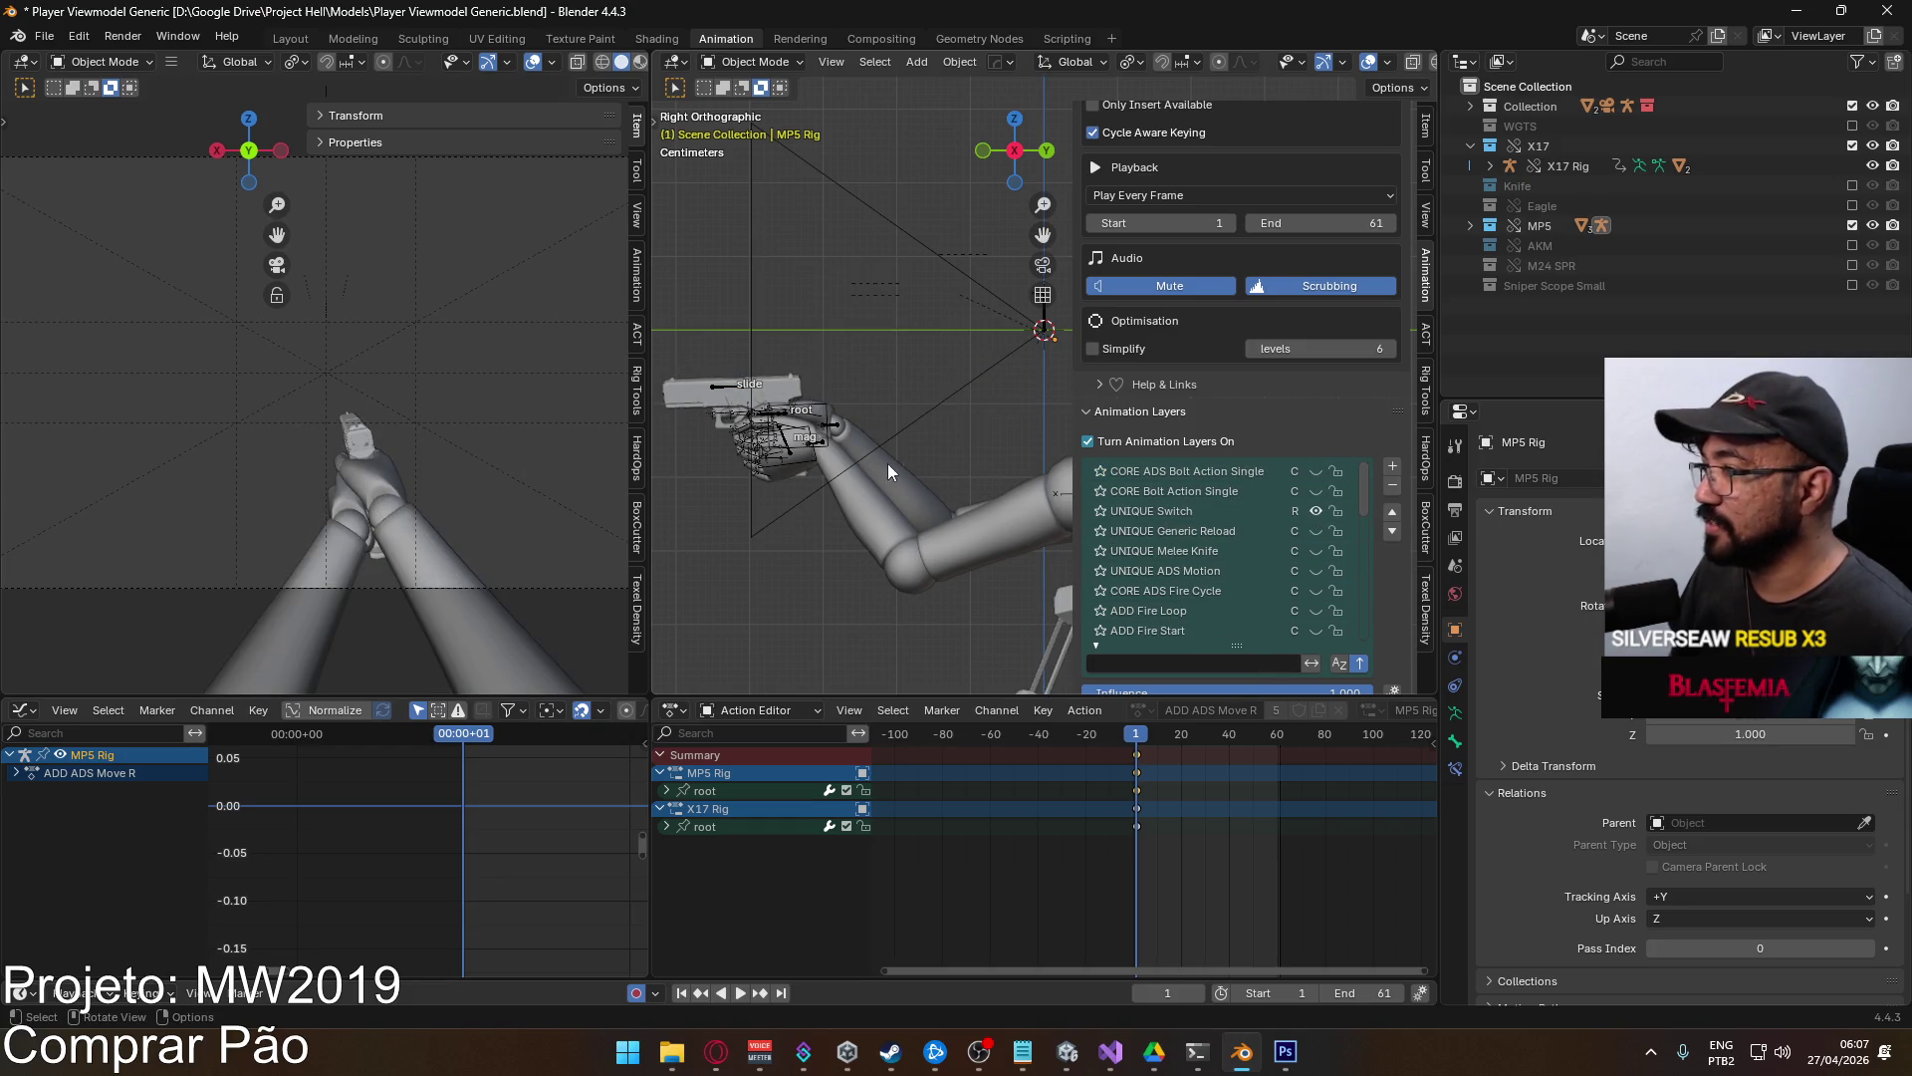
Select the Viewmodel Rig and make UNIQUE Switch its active animation layer.
click(815, 450)
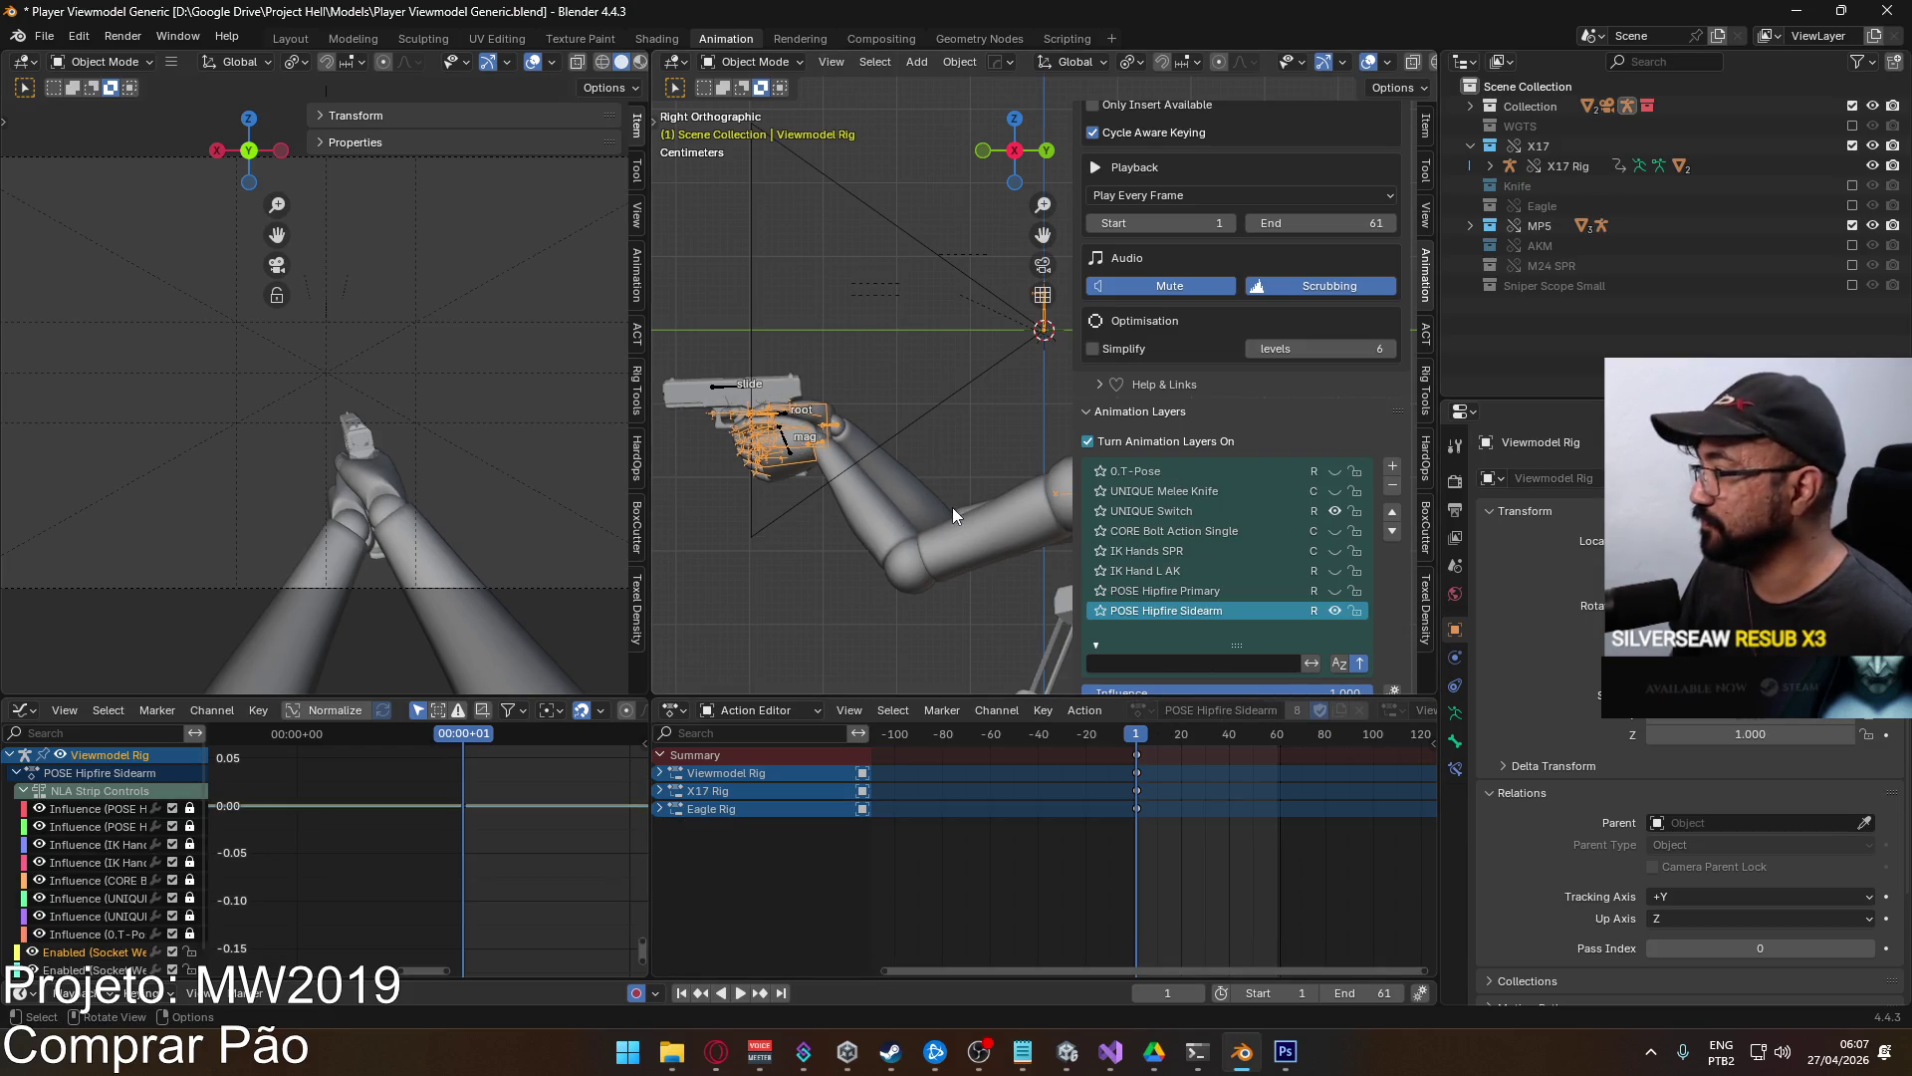
scroll(866, 458, down, 1)
scroll(866, 458, down, 1)
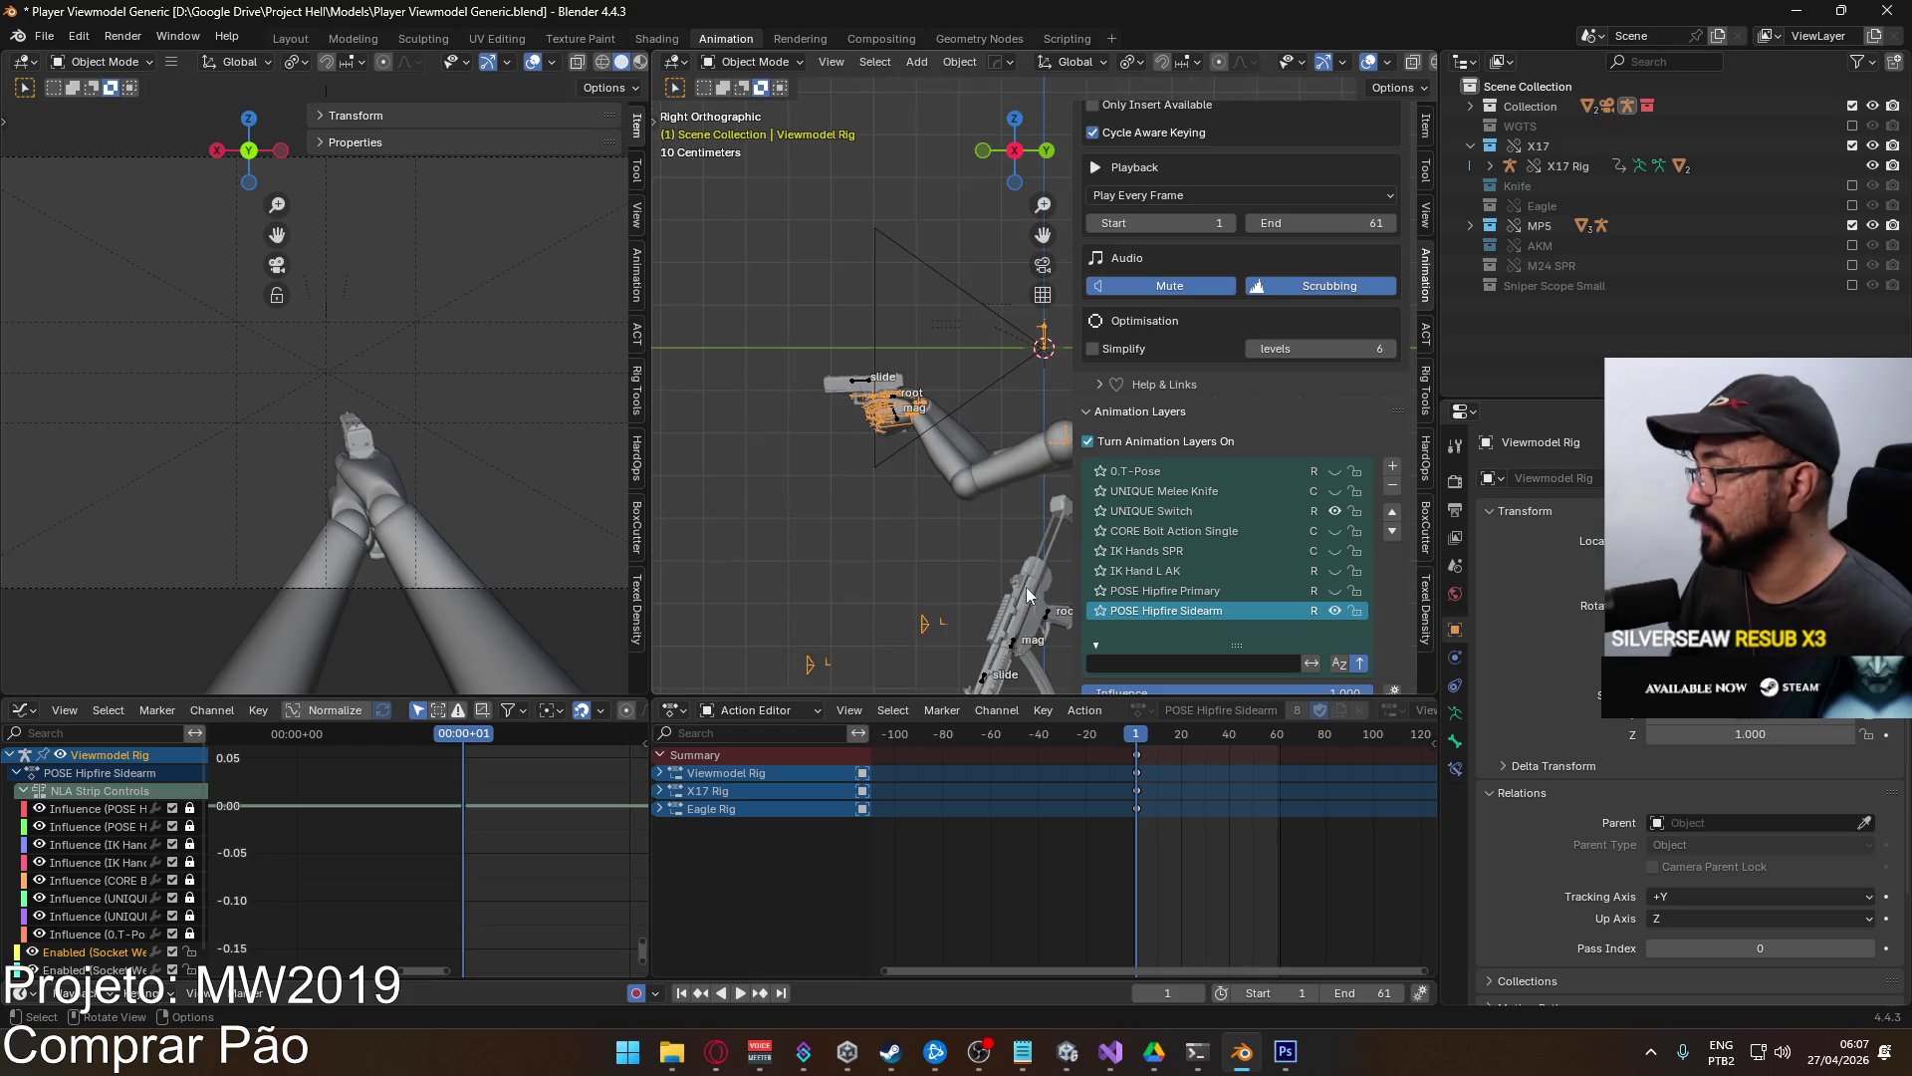
click(1215, 516)
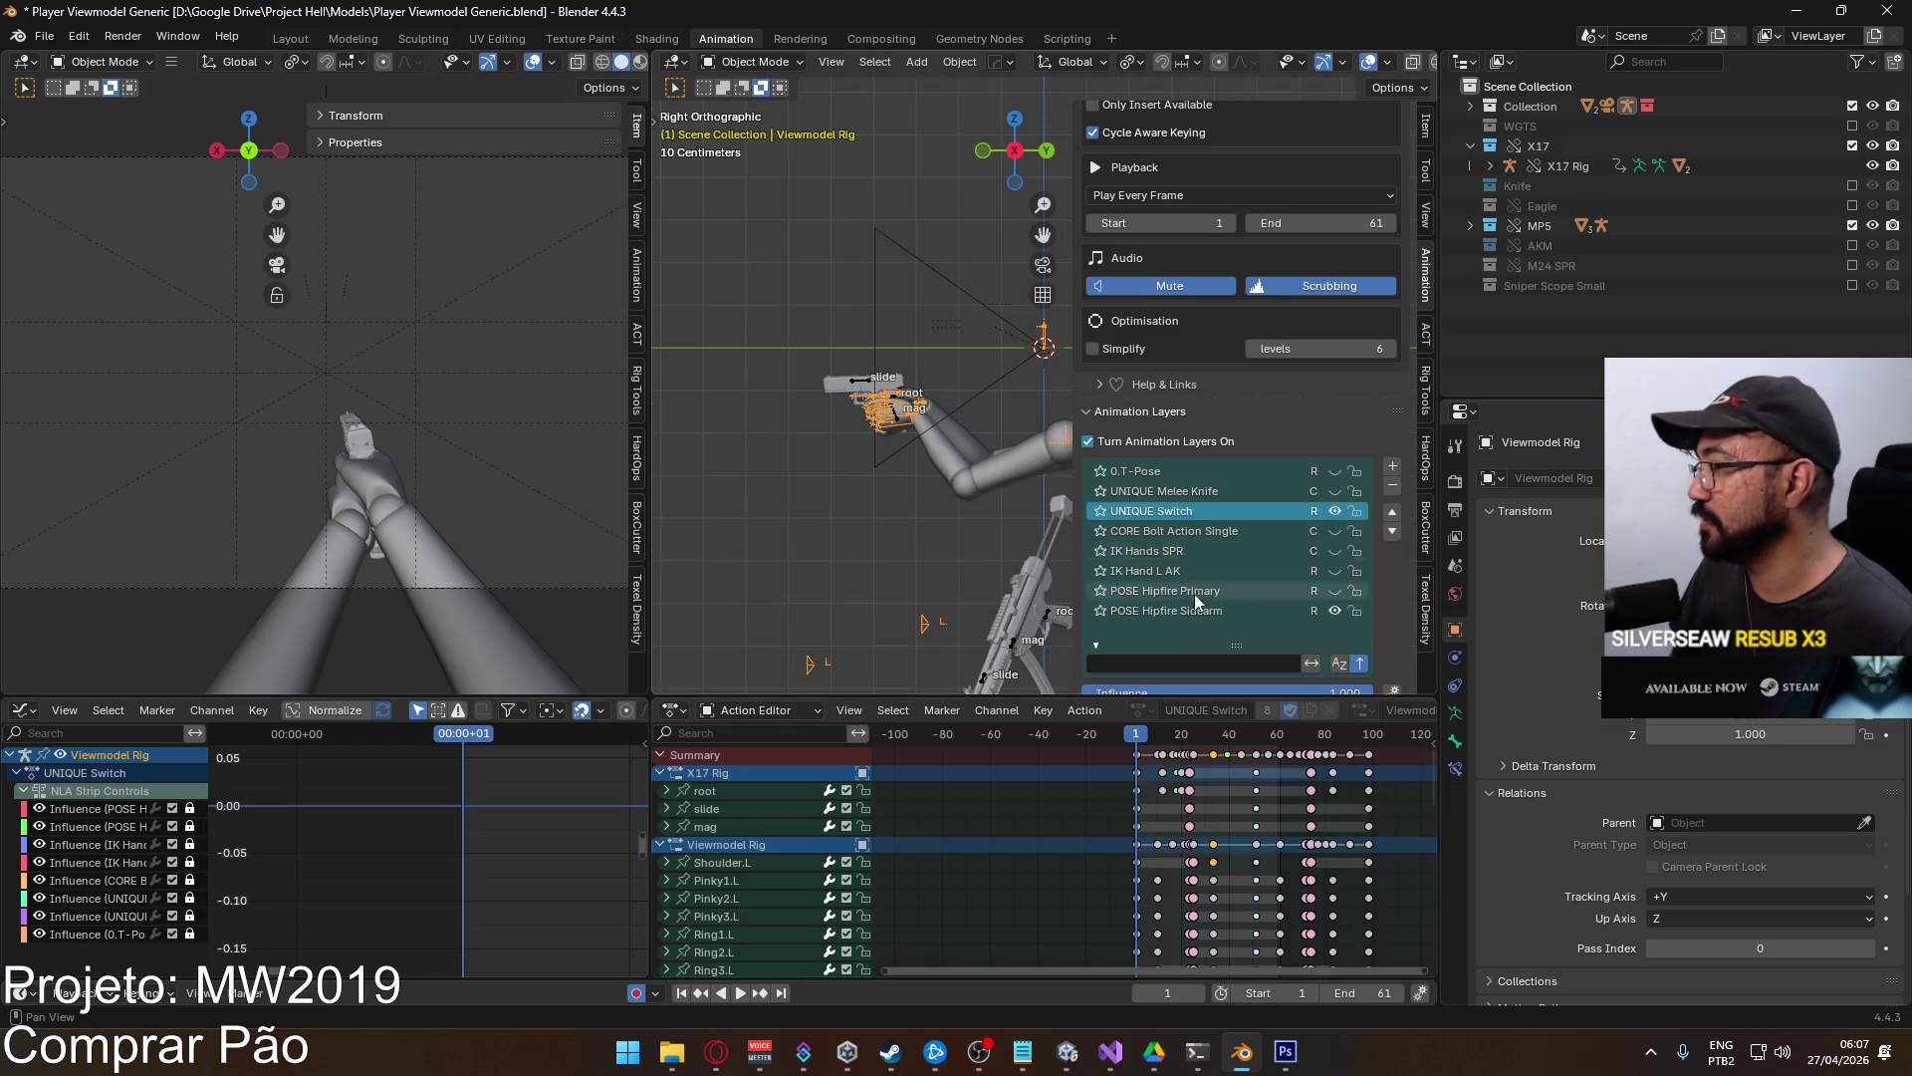
scroll(1195, 766, up, 1)
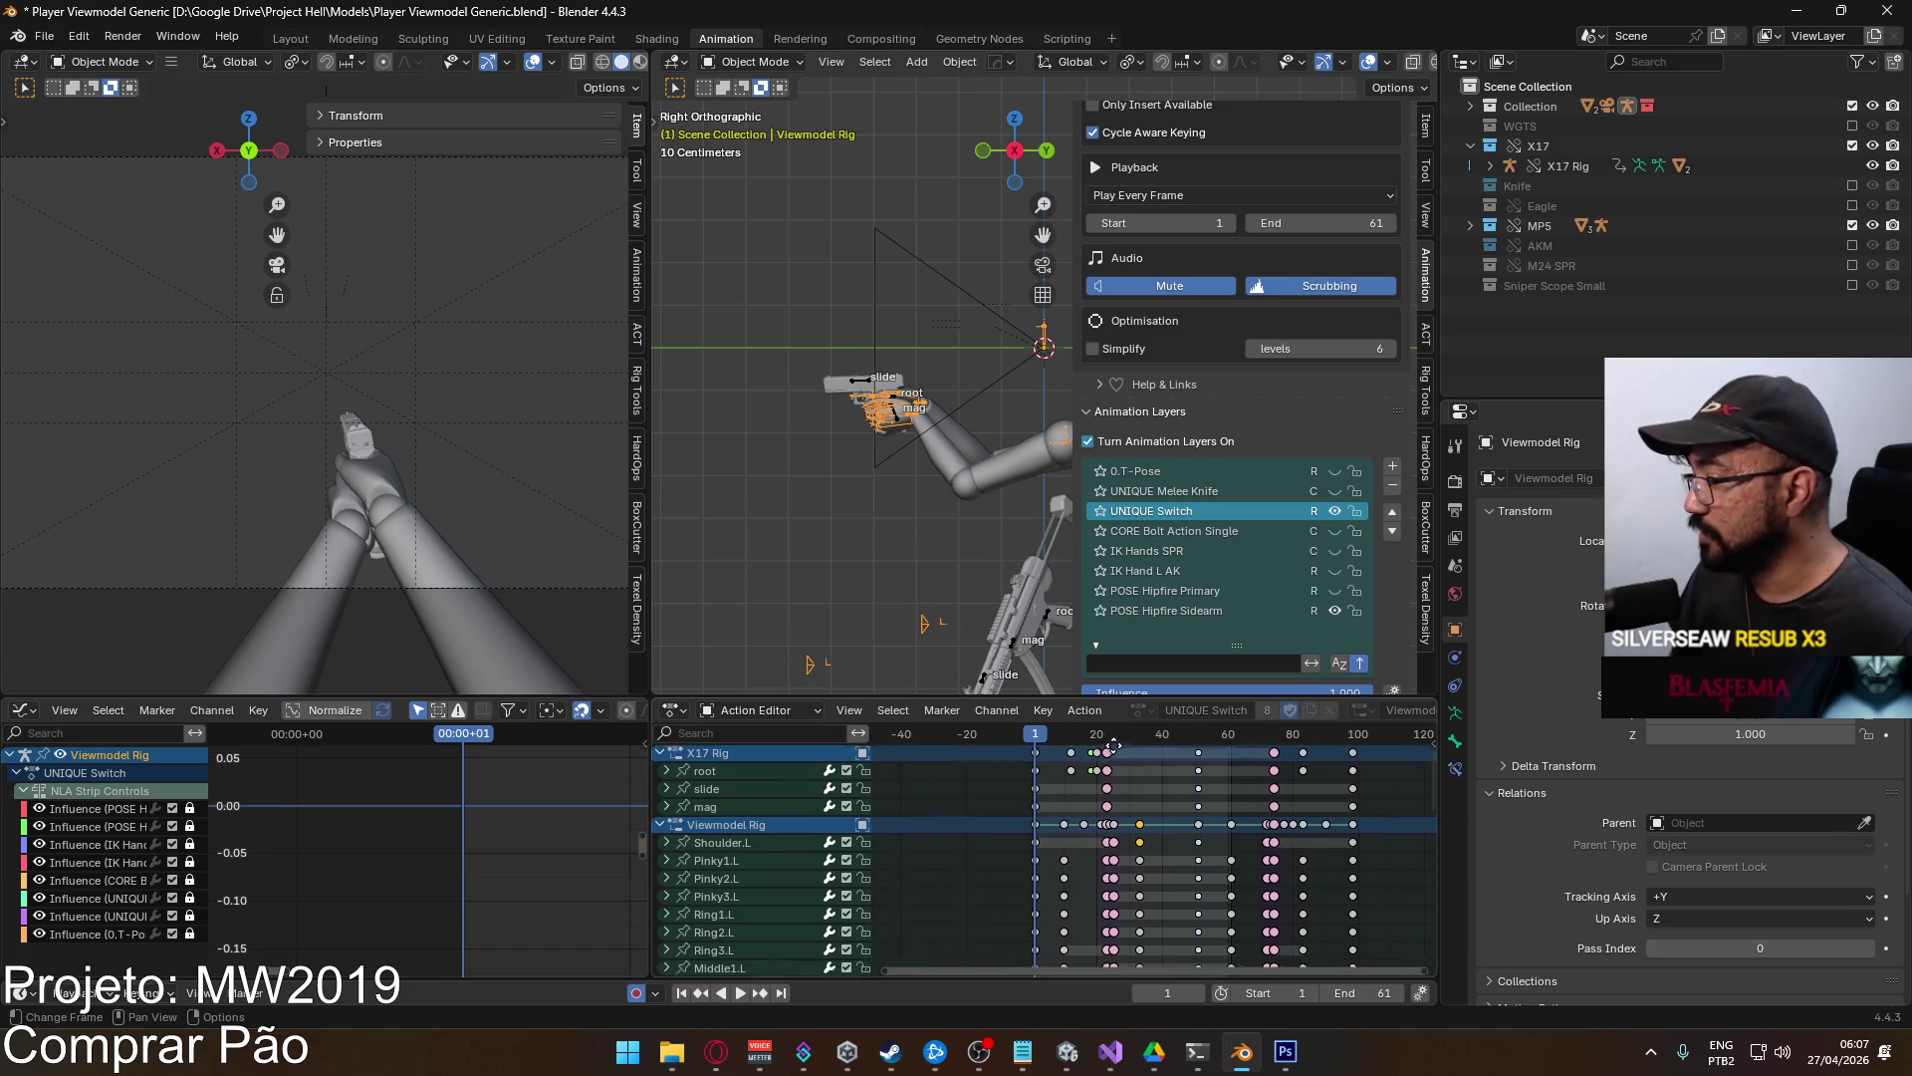
scroll(1147, 799, right, 2)
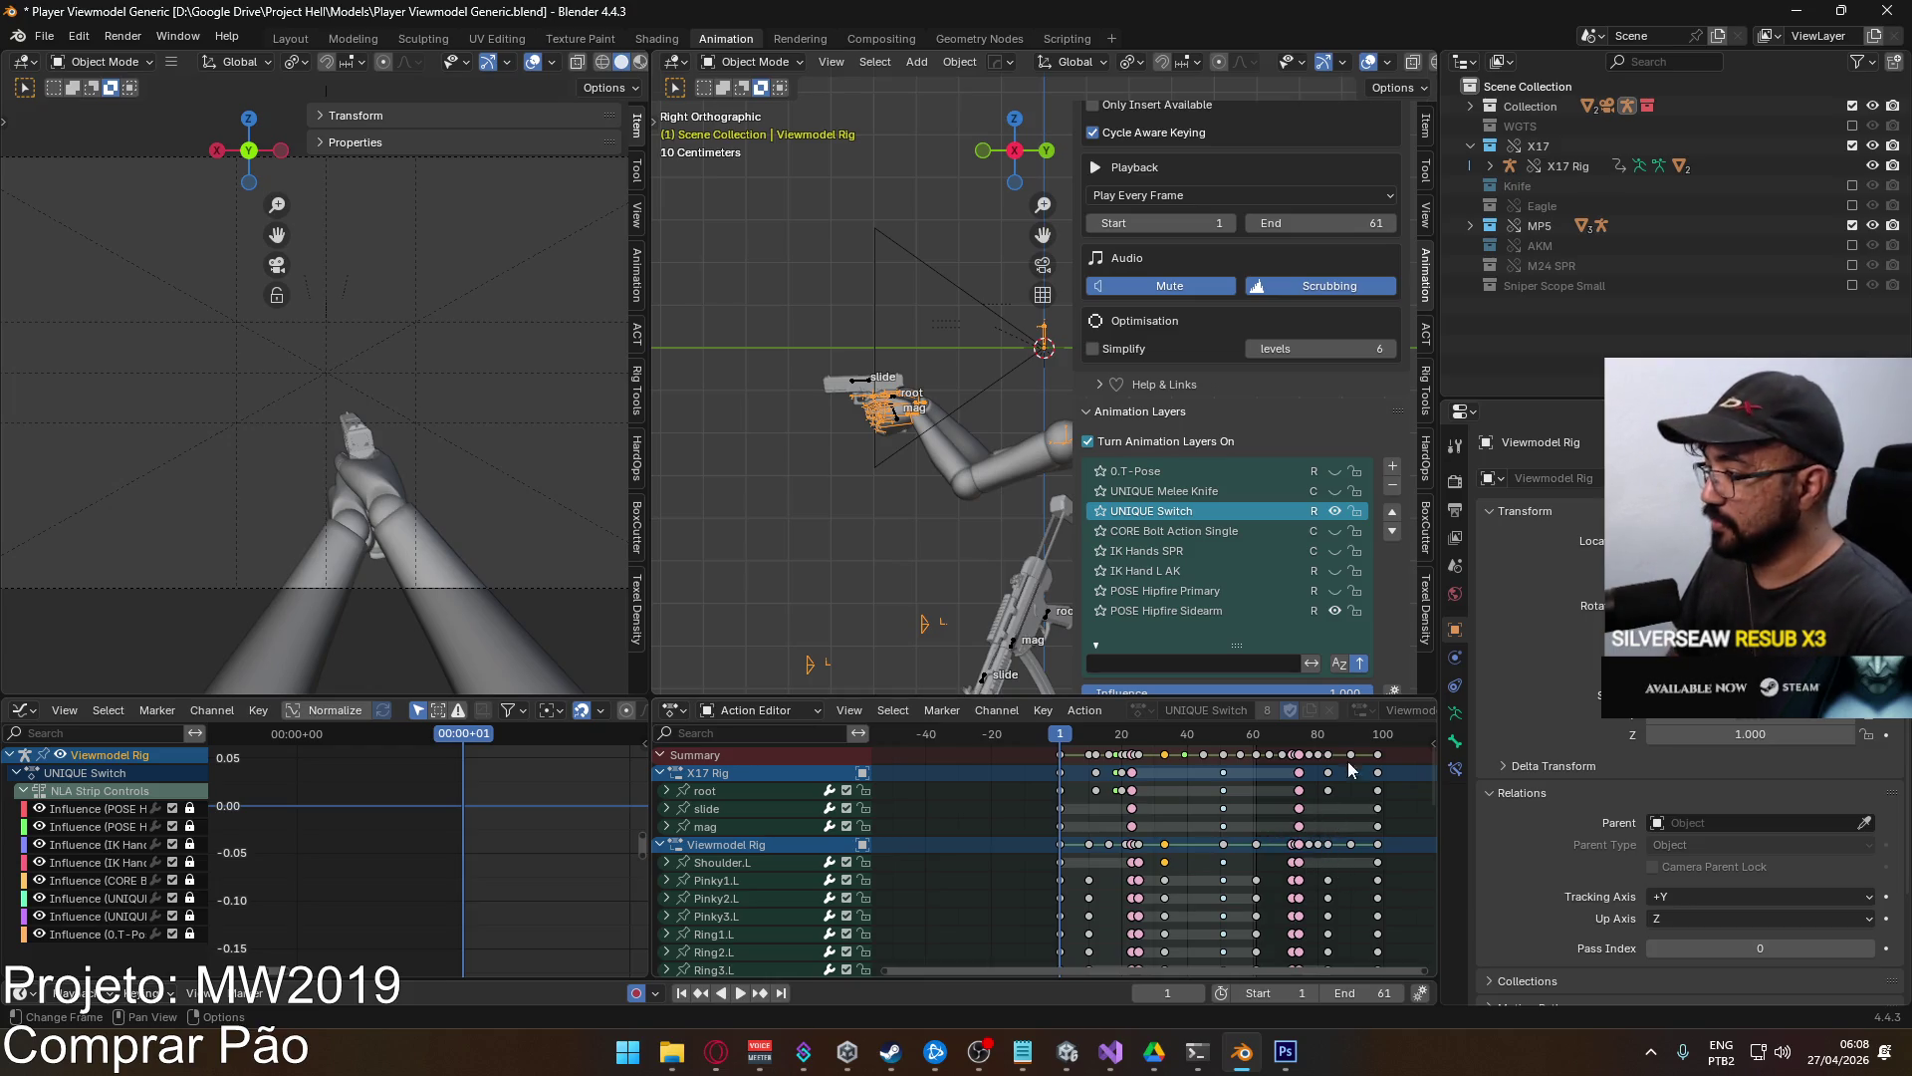
click(1375, 745)
Step to frame 98 and set the scene end frame to 98.
scroll(1353, 792, up, 1)
scroll(1340, 803, right, 3)
key(Left)
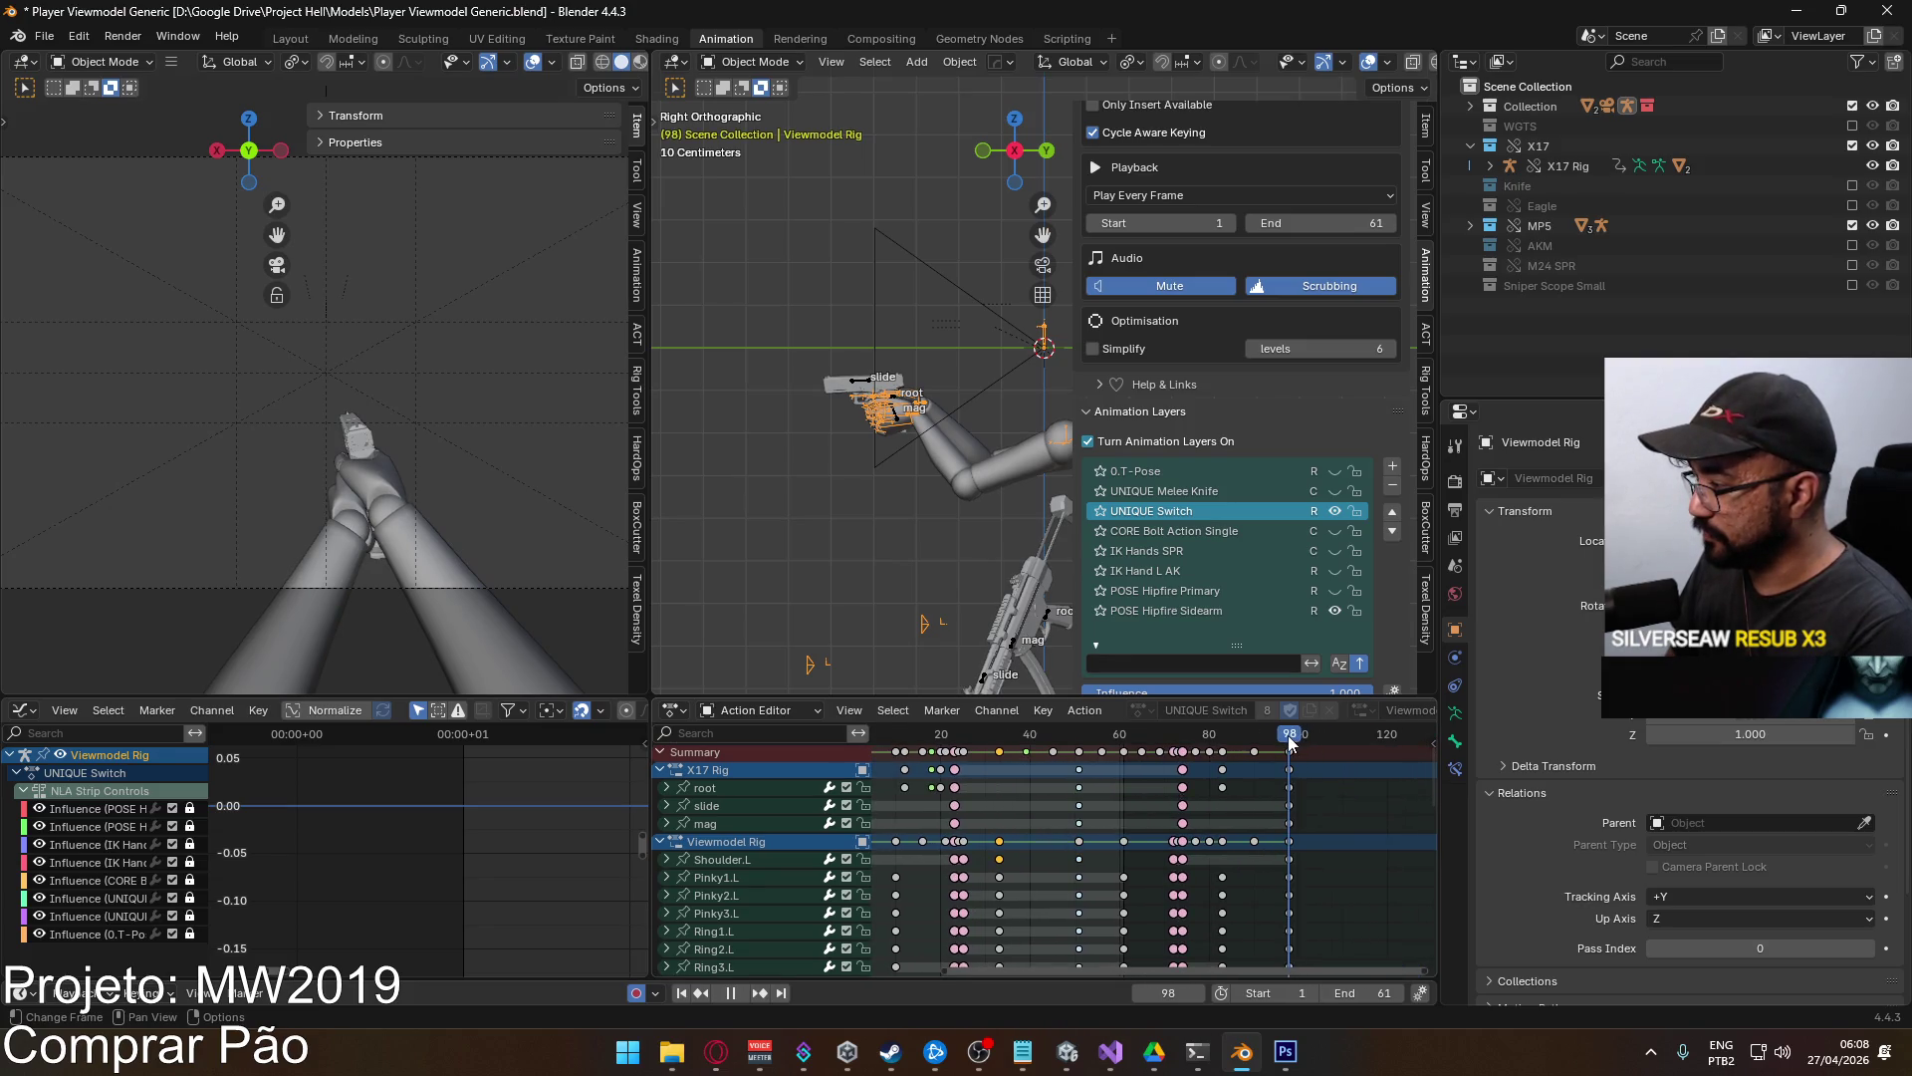
click(1377, 993)
text(98)
key(Return)
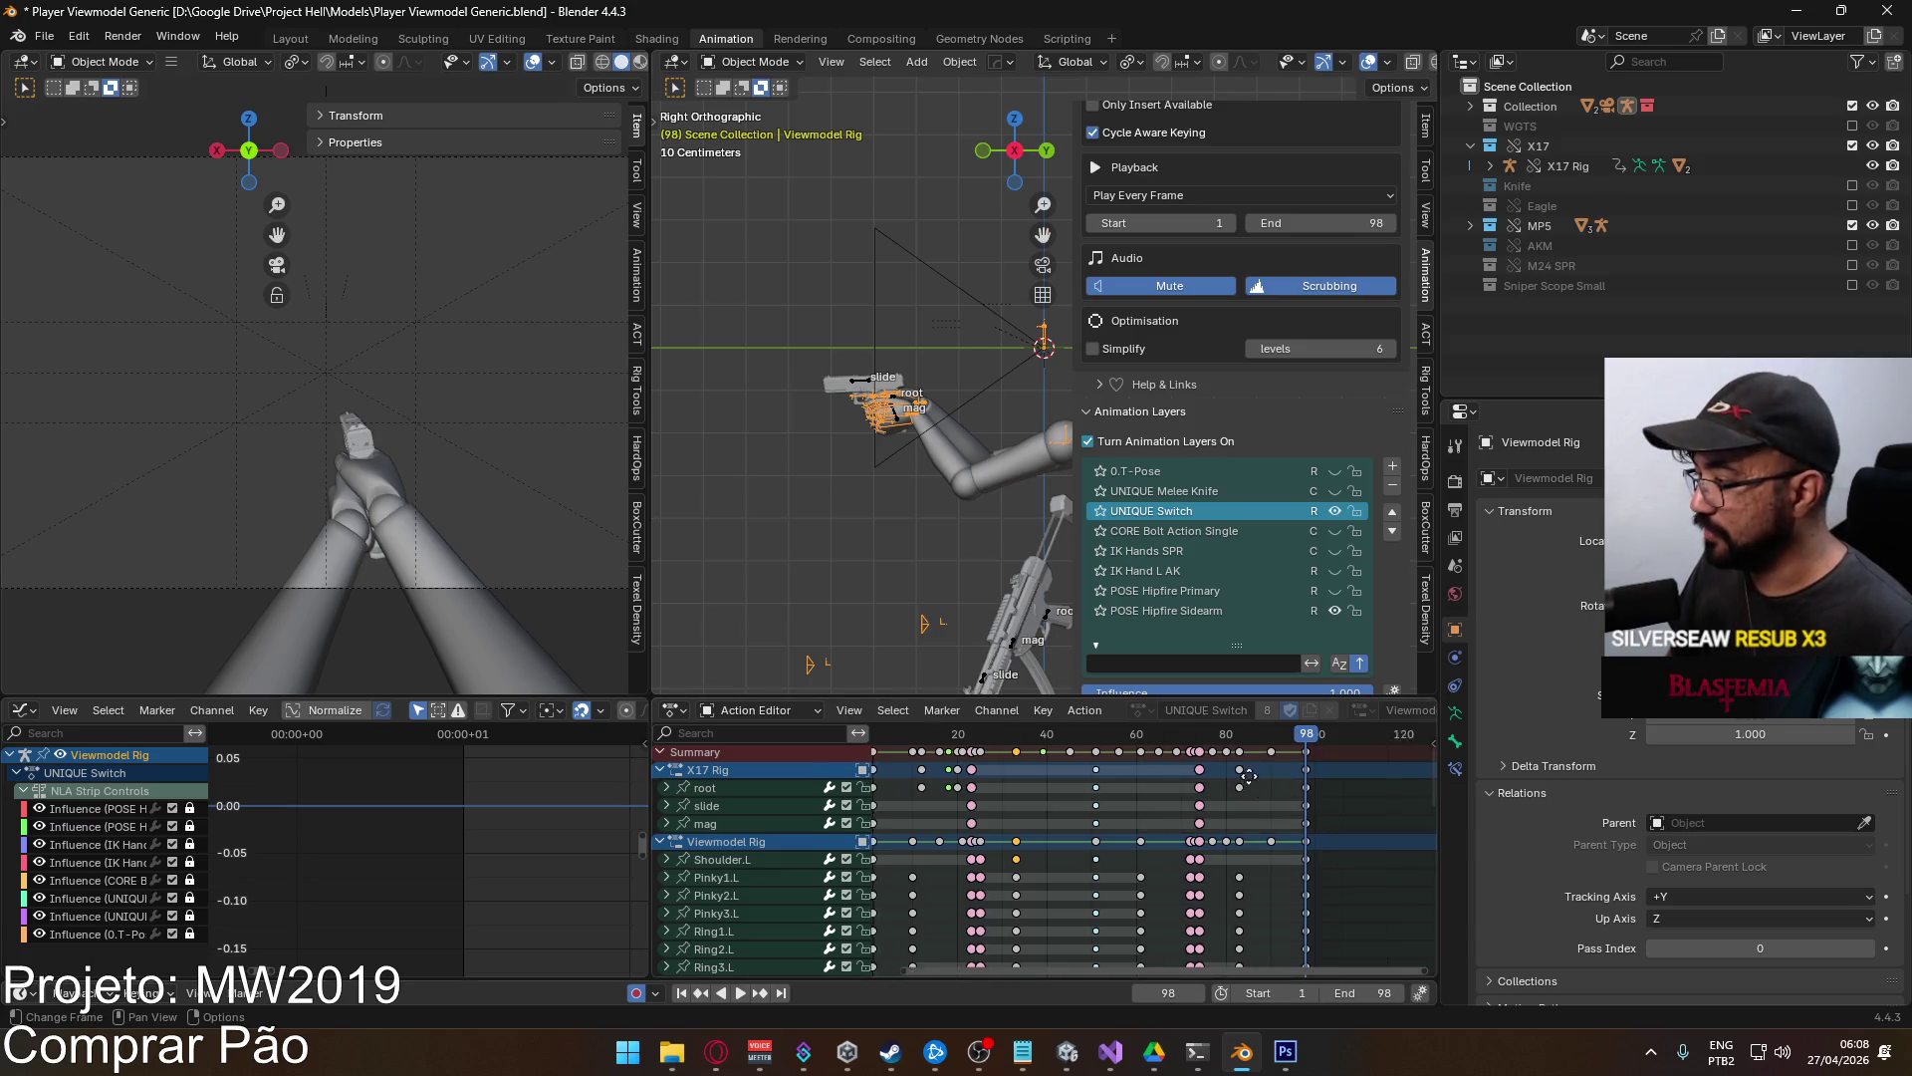
Scrub through the switch timing and change the scene end frame to 51.
scroll(1235, 786, left, 3)
mouse_move(1232, 745)
mouse_down()
mouse_move(1079, 734)
mouse_move(1233, 727)
mouse_up()
click(1383, 993)
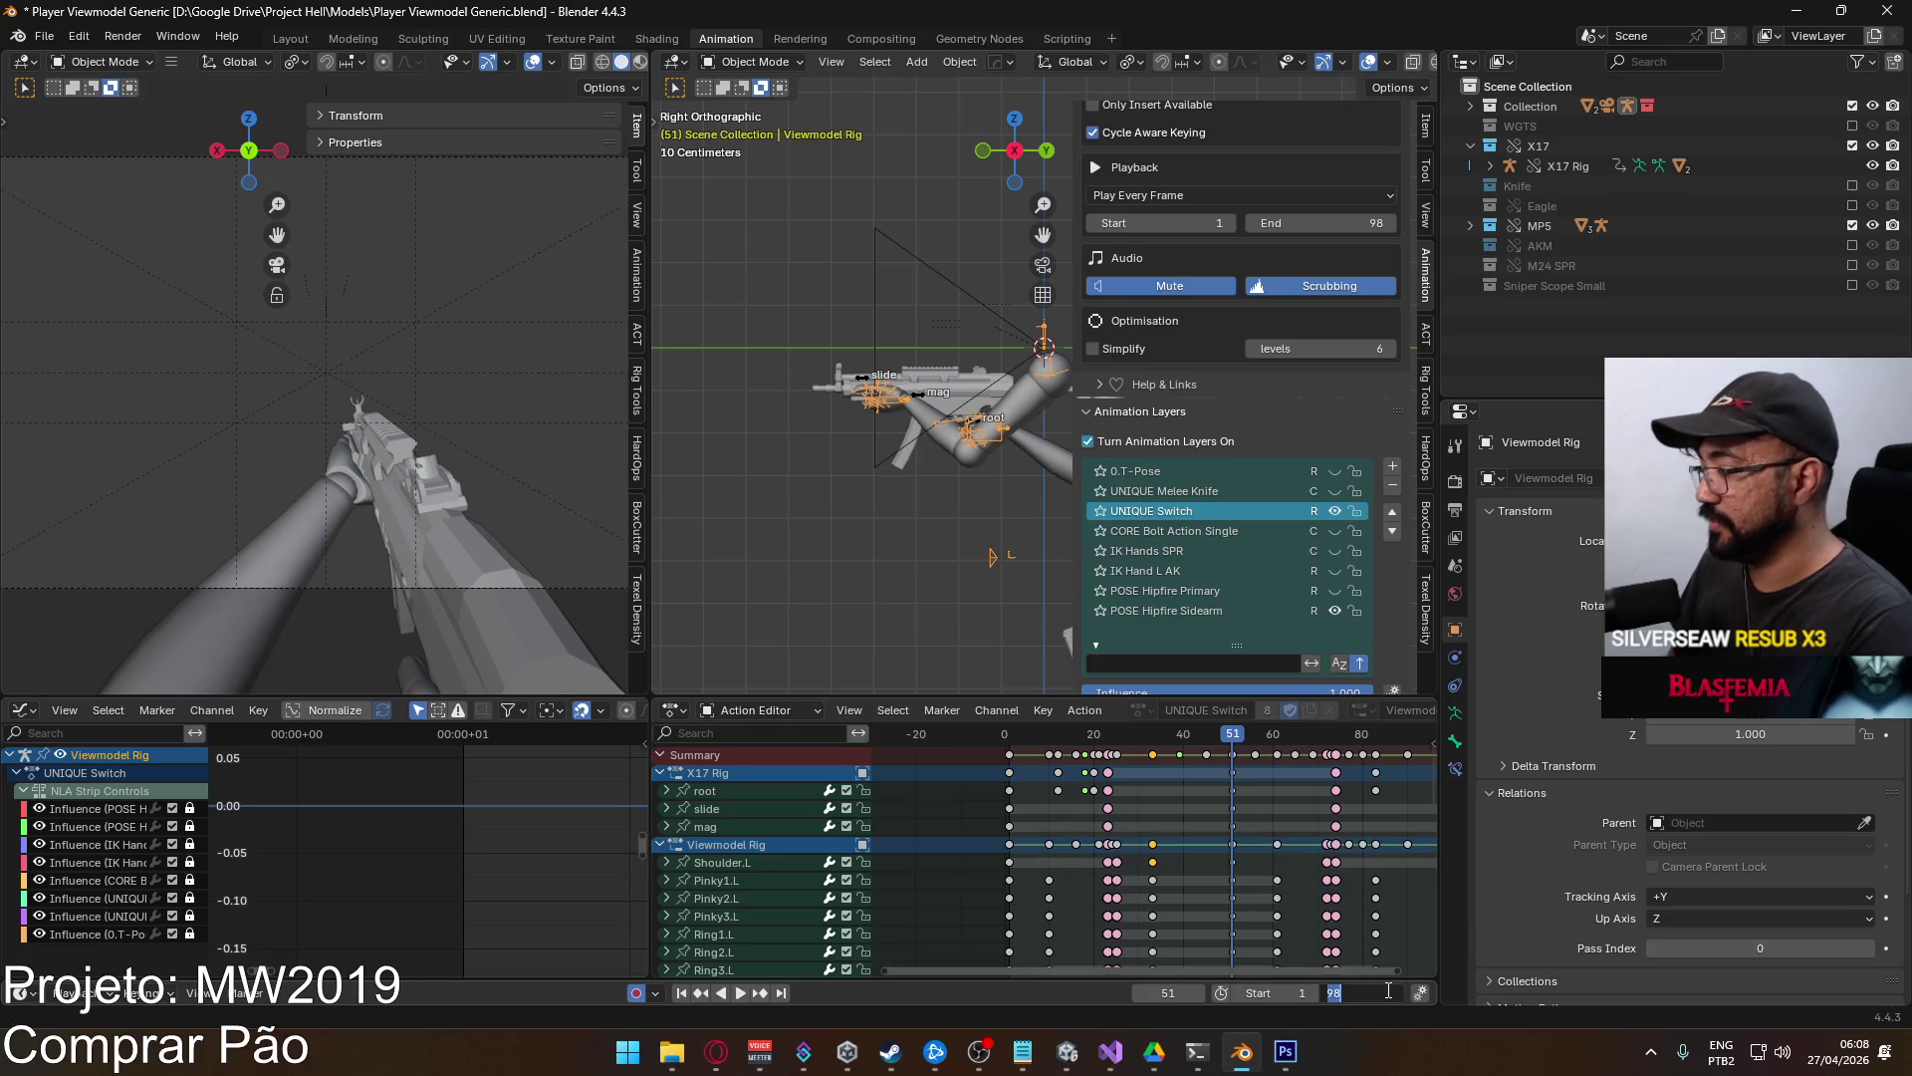
text(51)
key(Return)
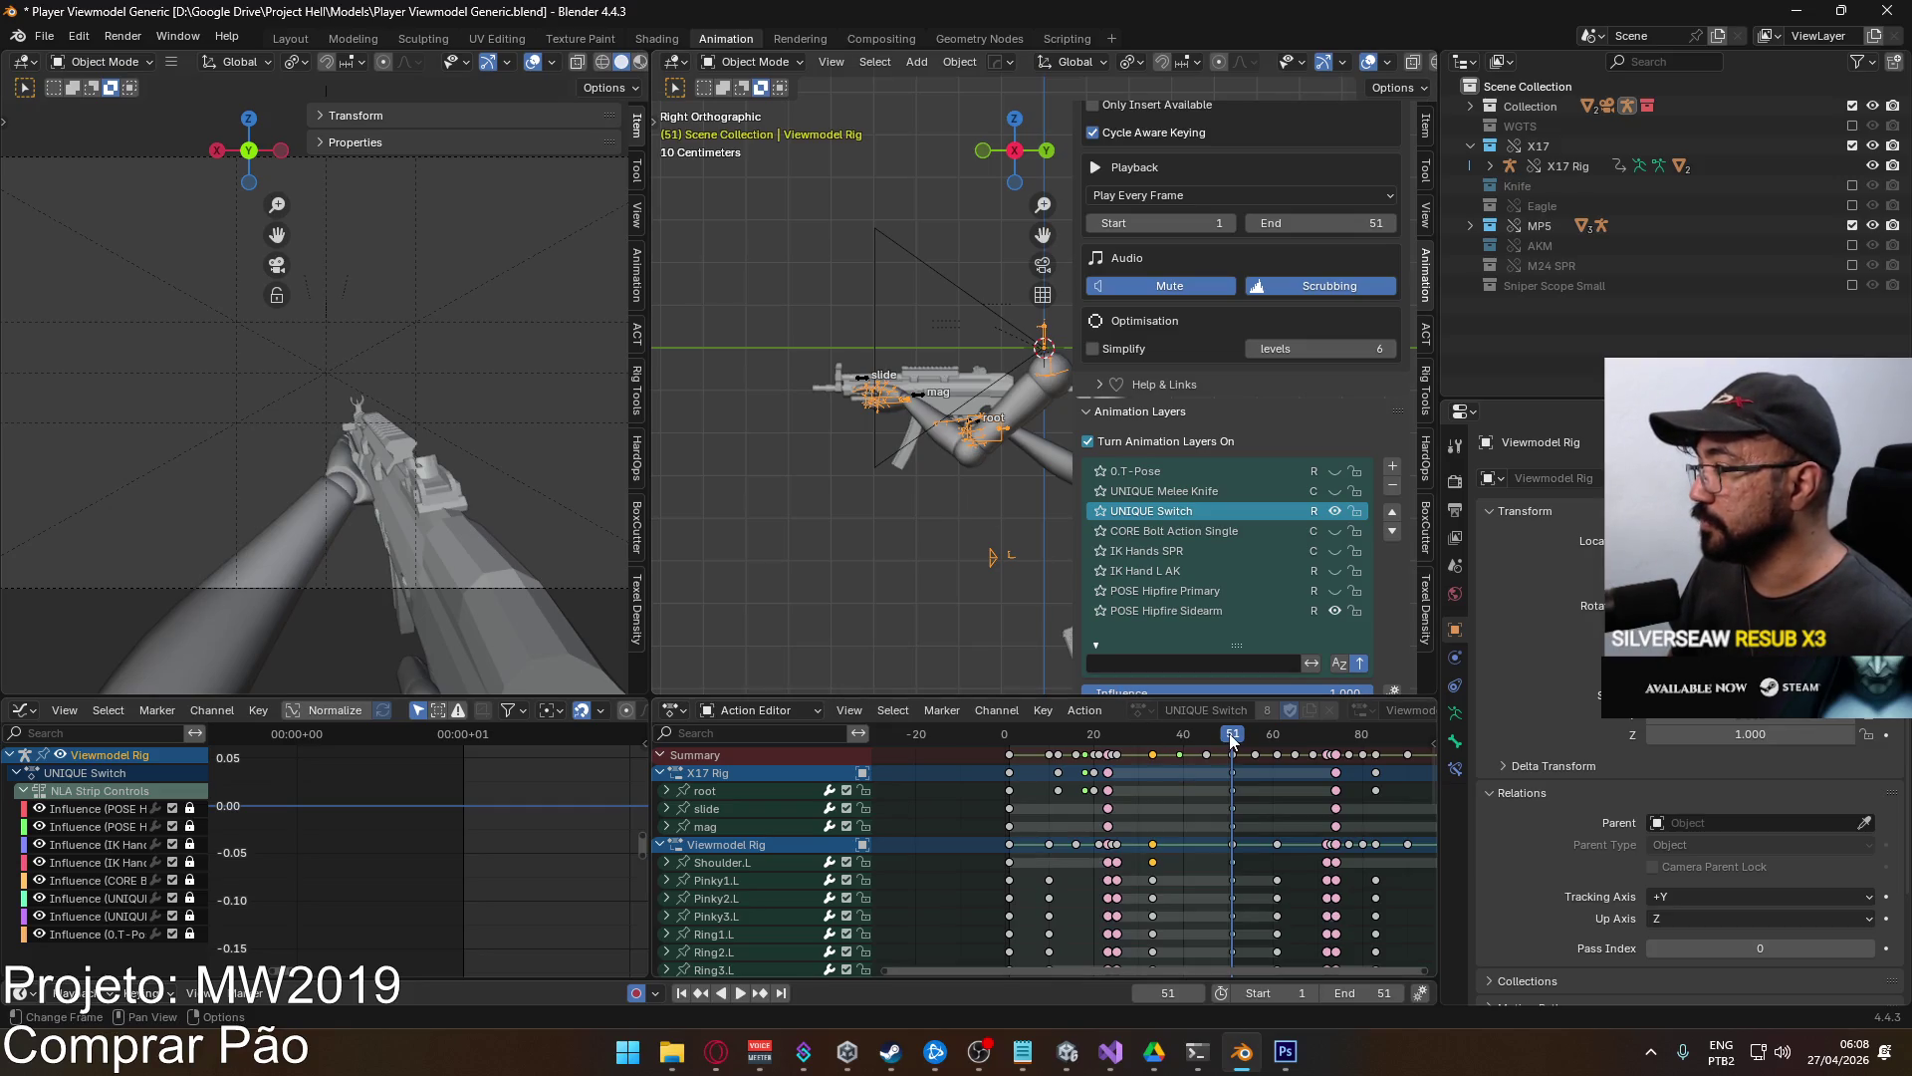
click(920, 398)
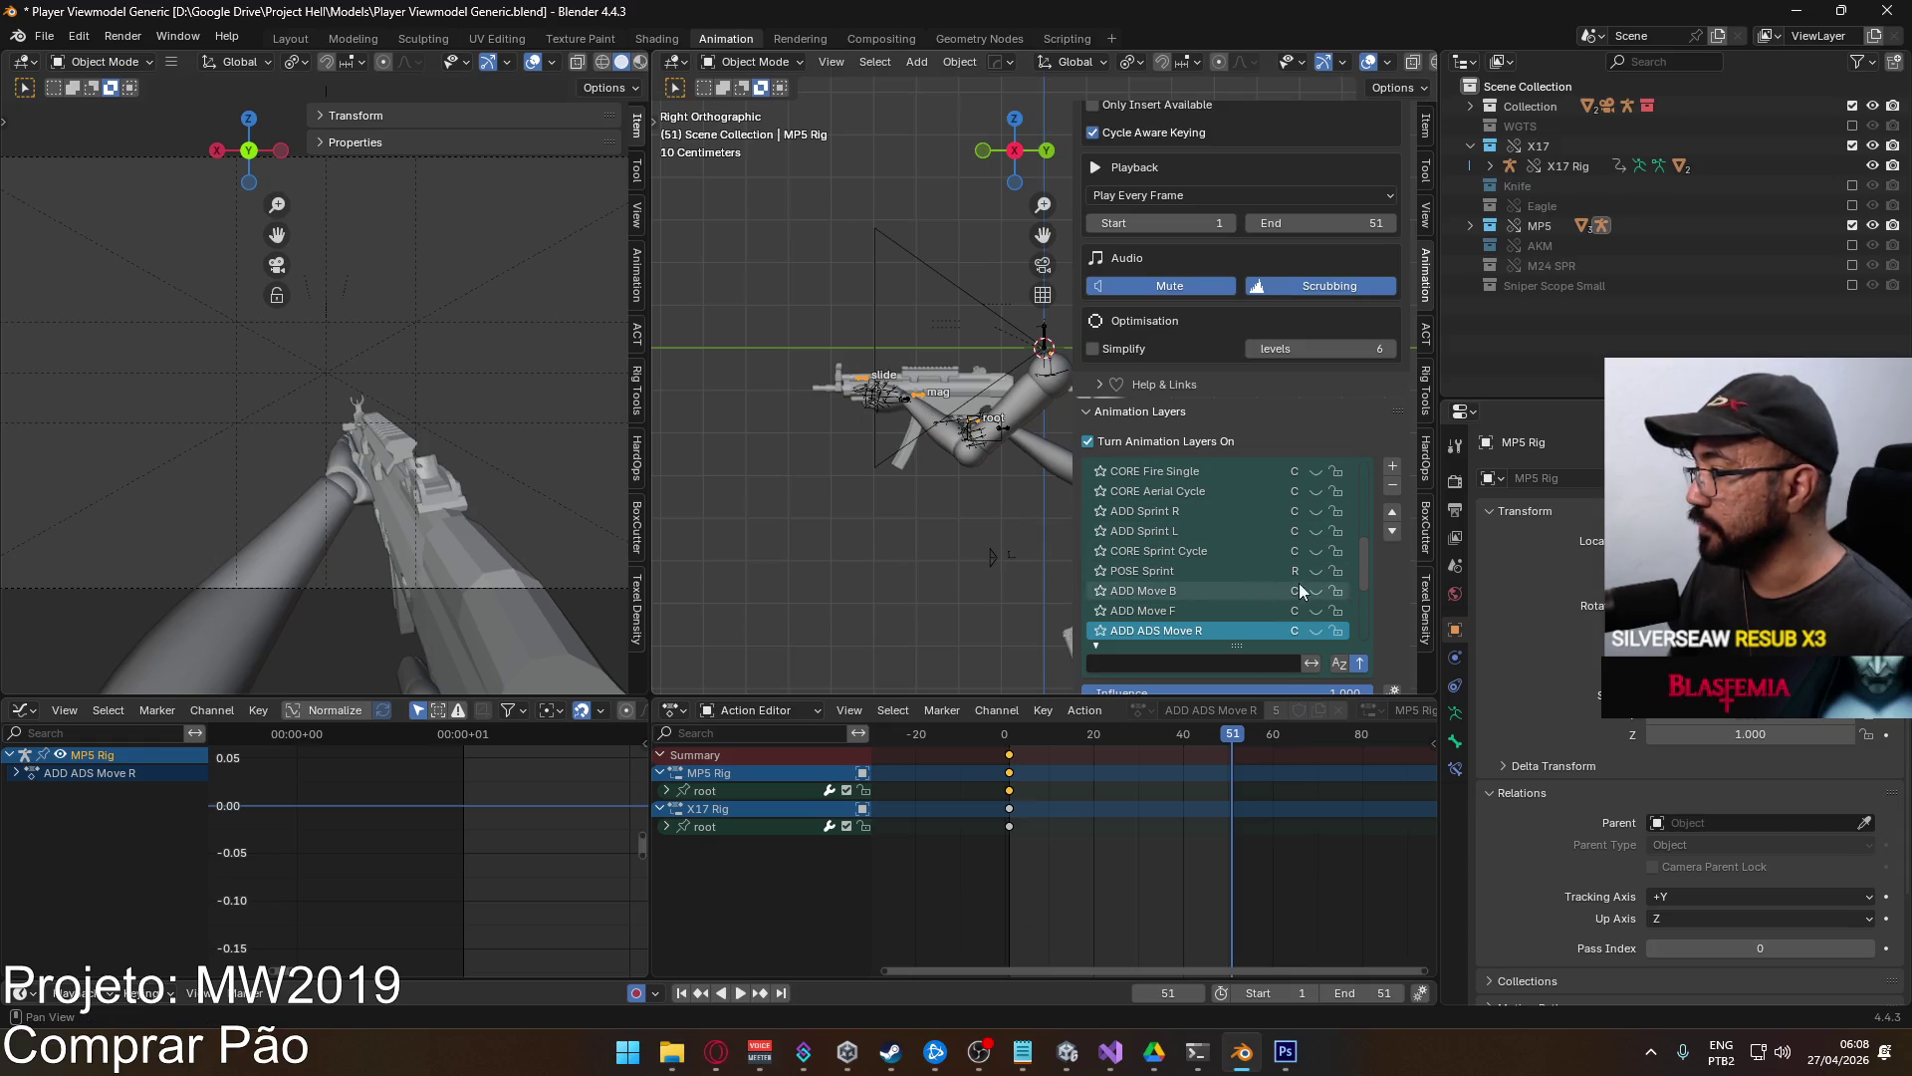
Make UNIQUE Switch active and put the Viewmodel Rig into Pose Mode.
drag(1366, 571, 1360, 457)
click(1215, 512)
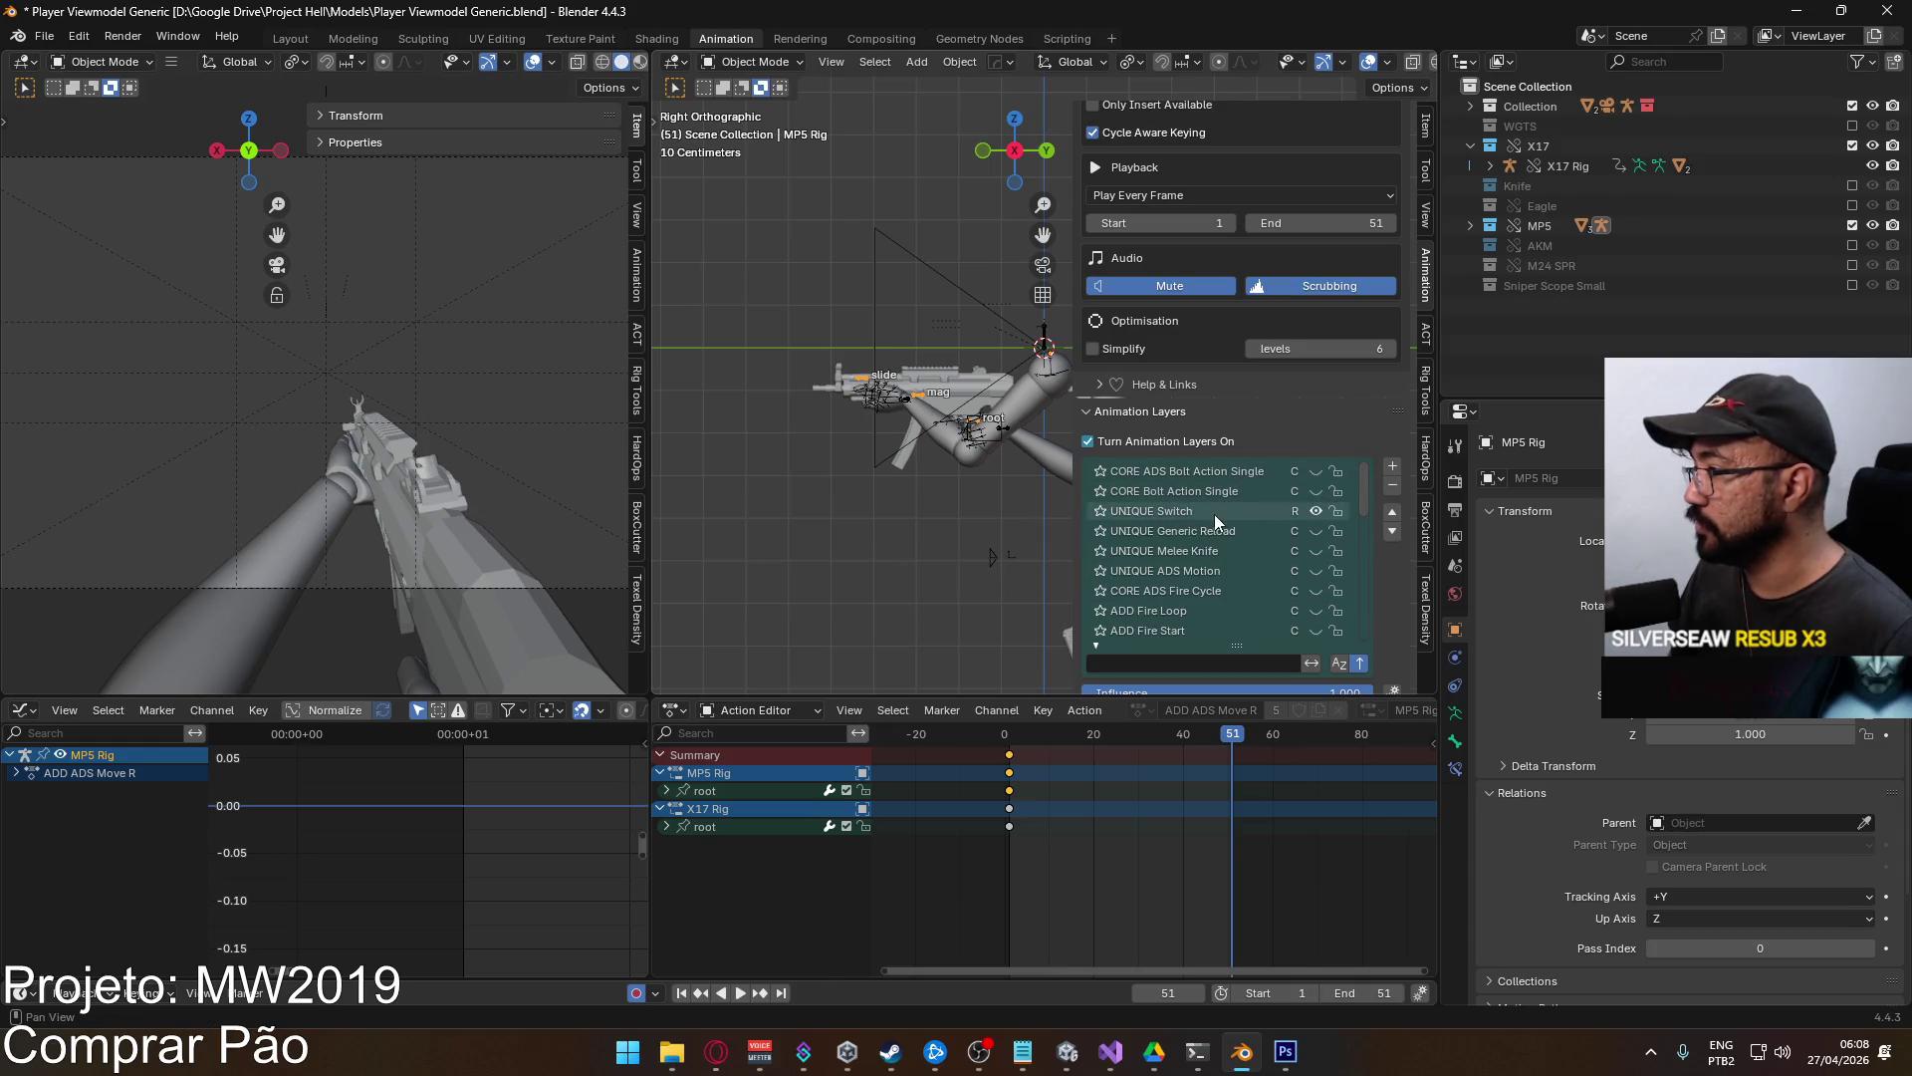
scroll(1225, 875, down, 15)
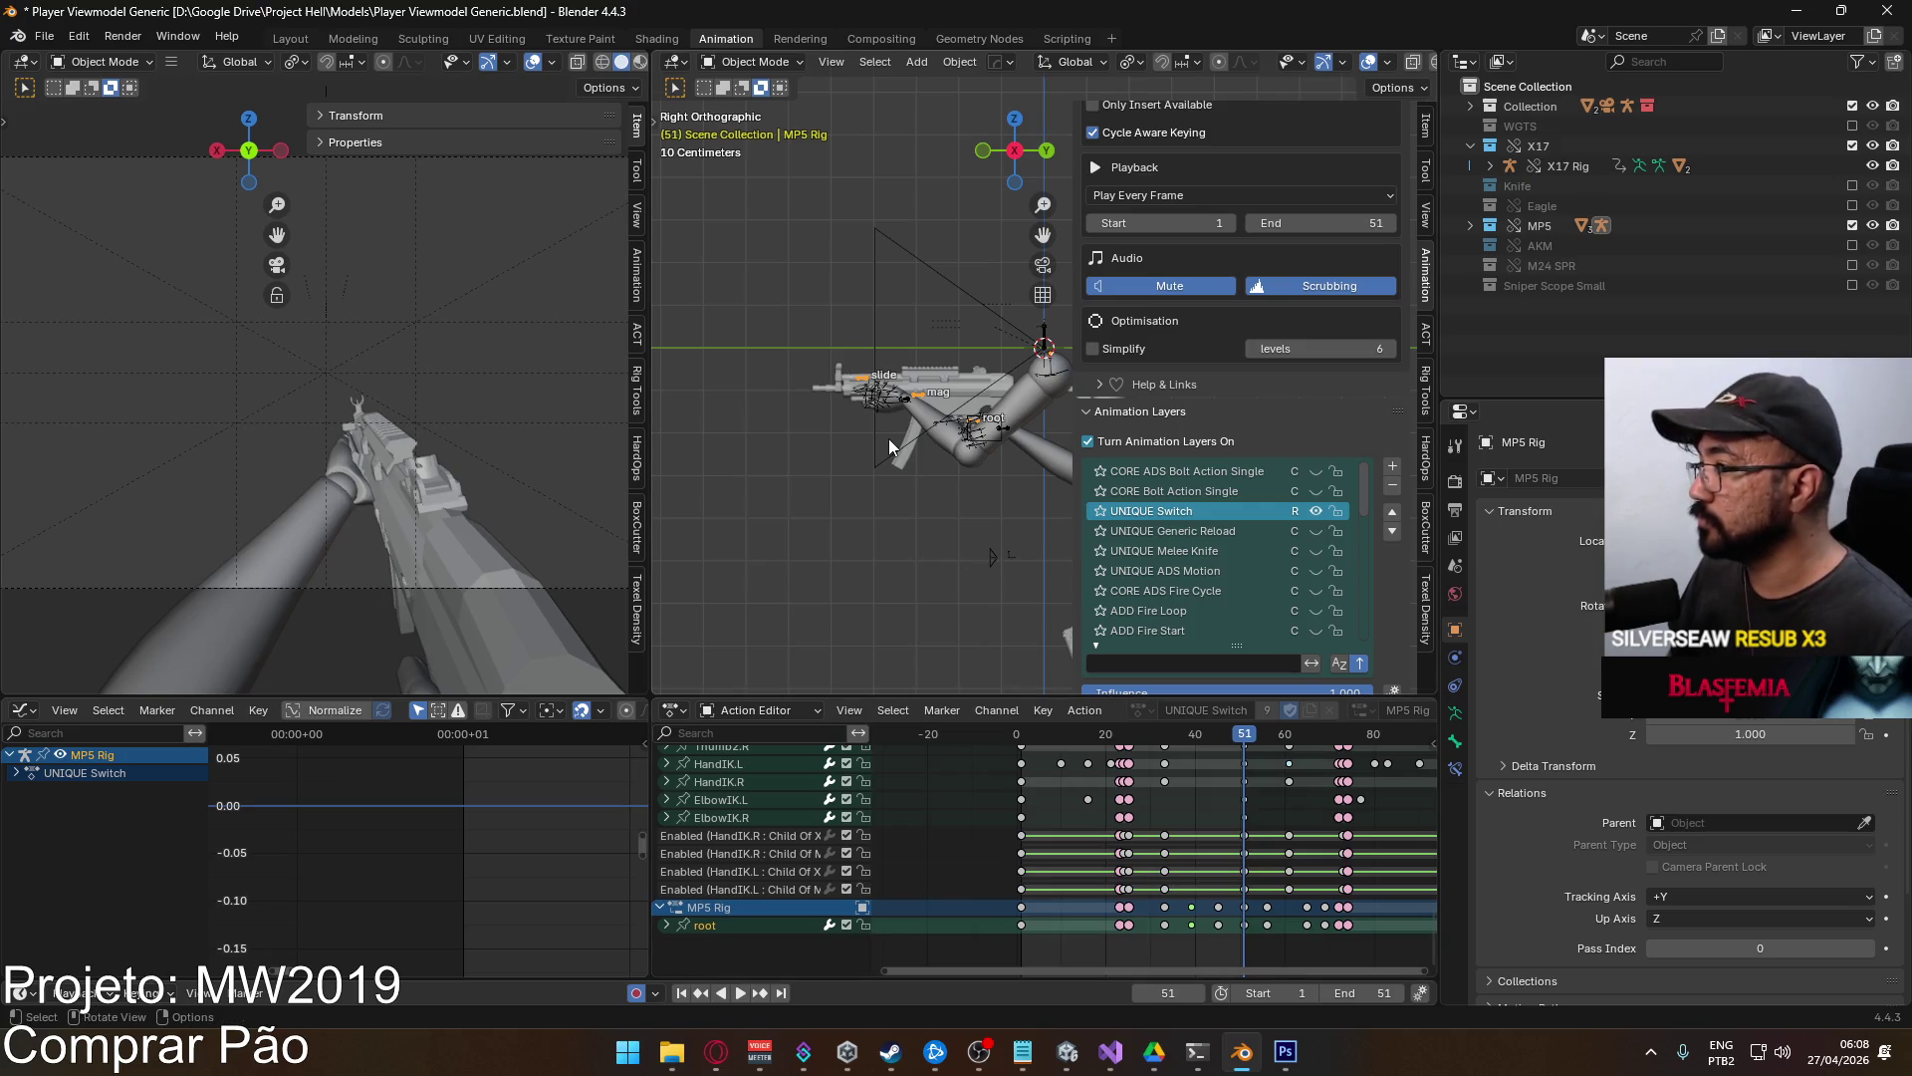
click(1009, 436)
click(754, 62)
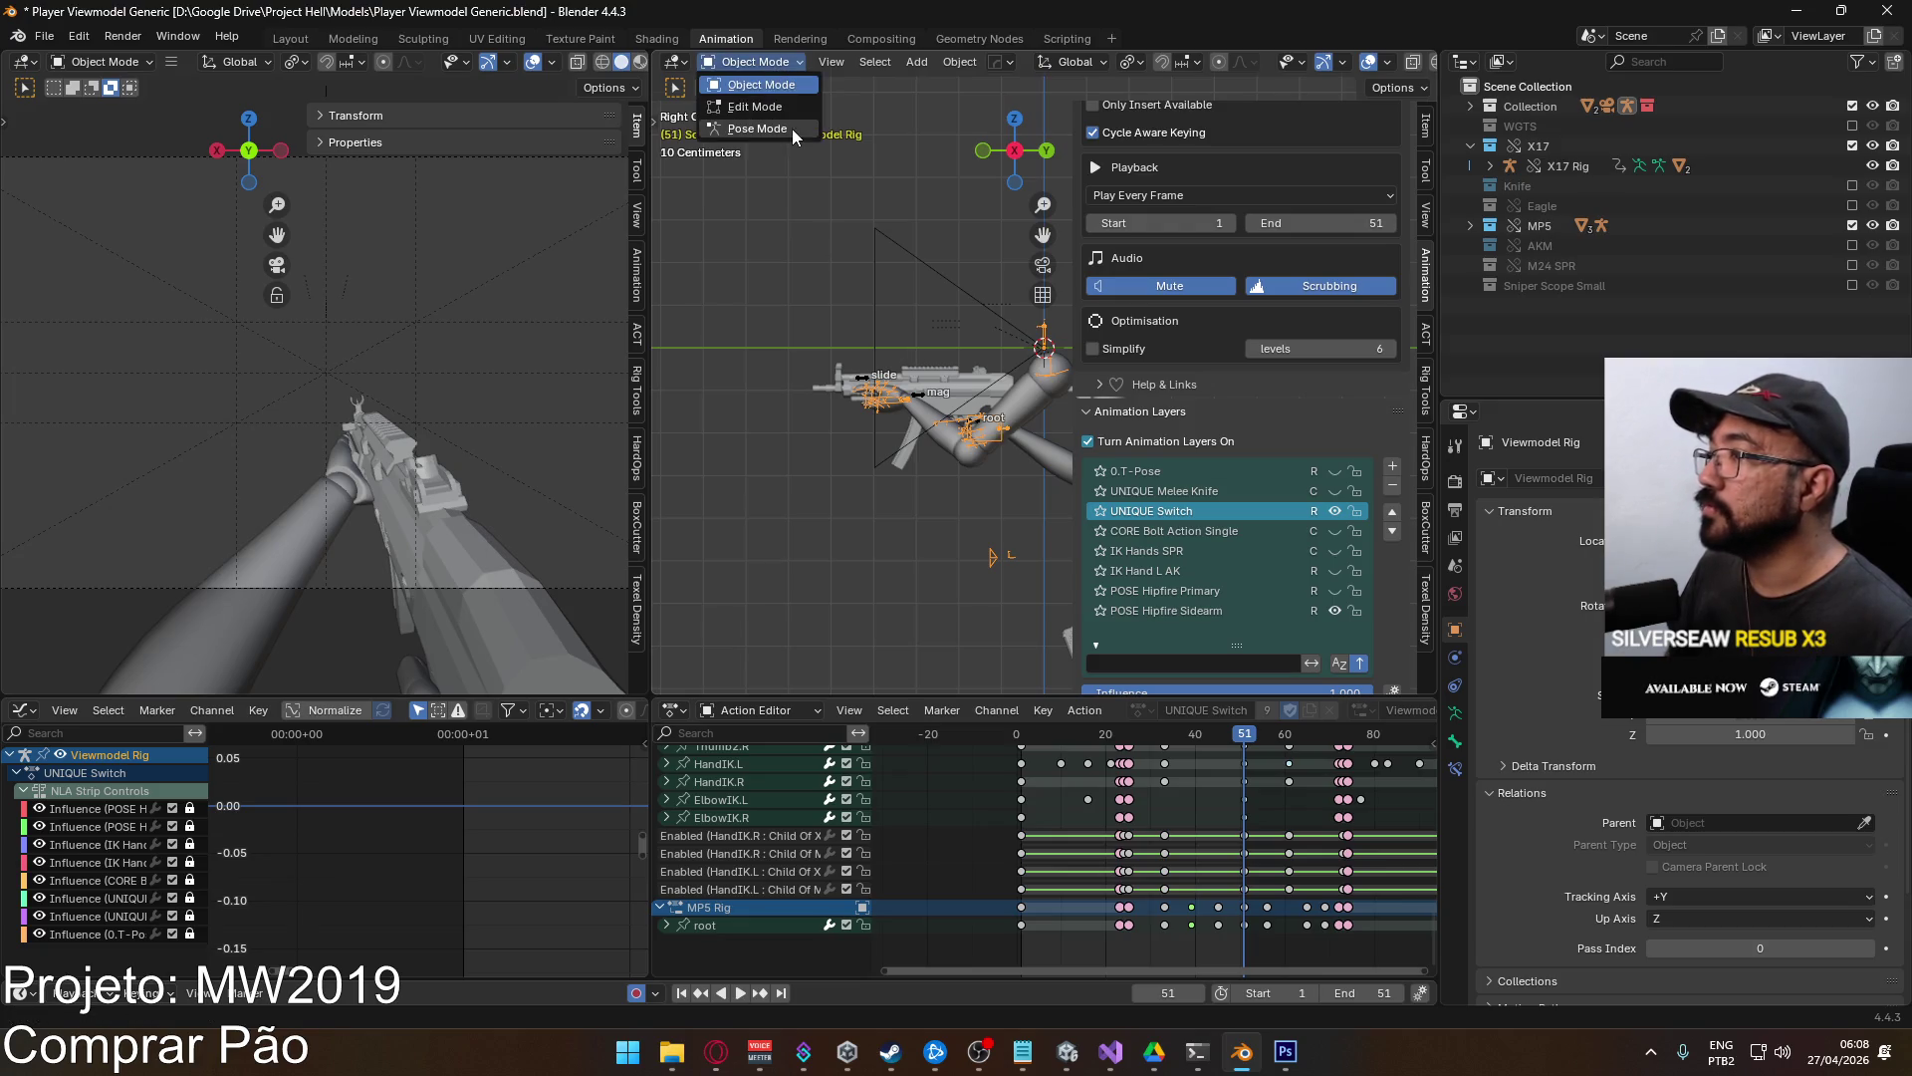
click(787, 129)
Bring the playhead back to frame 1 and show the active bone's constraints.
scroll(1006, 433, down, 1)
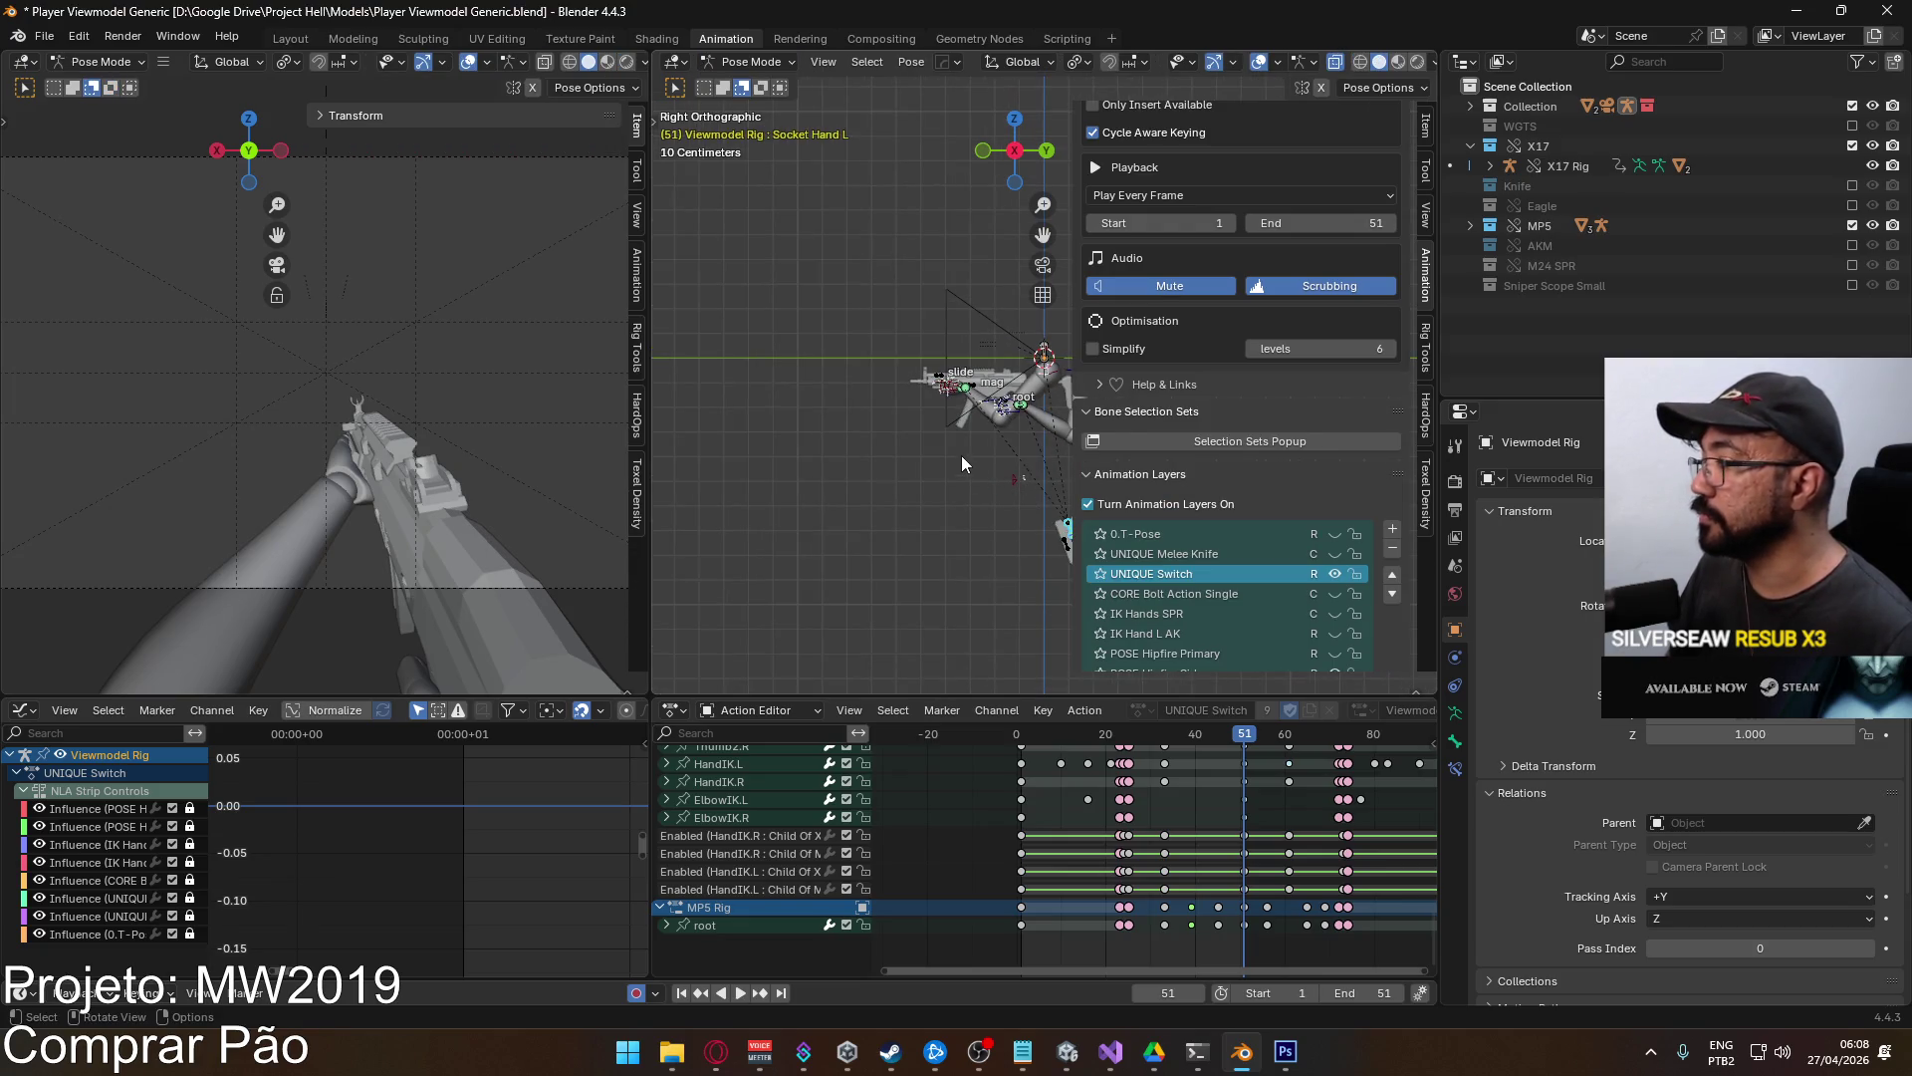
key(g)
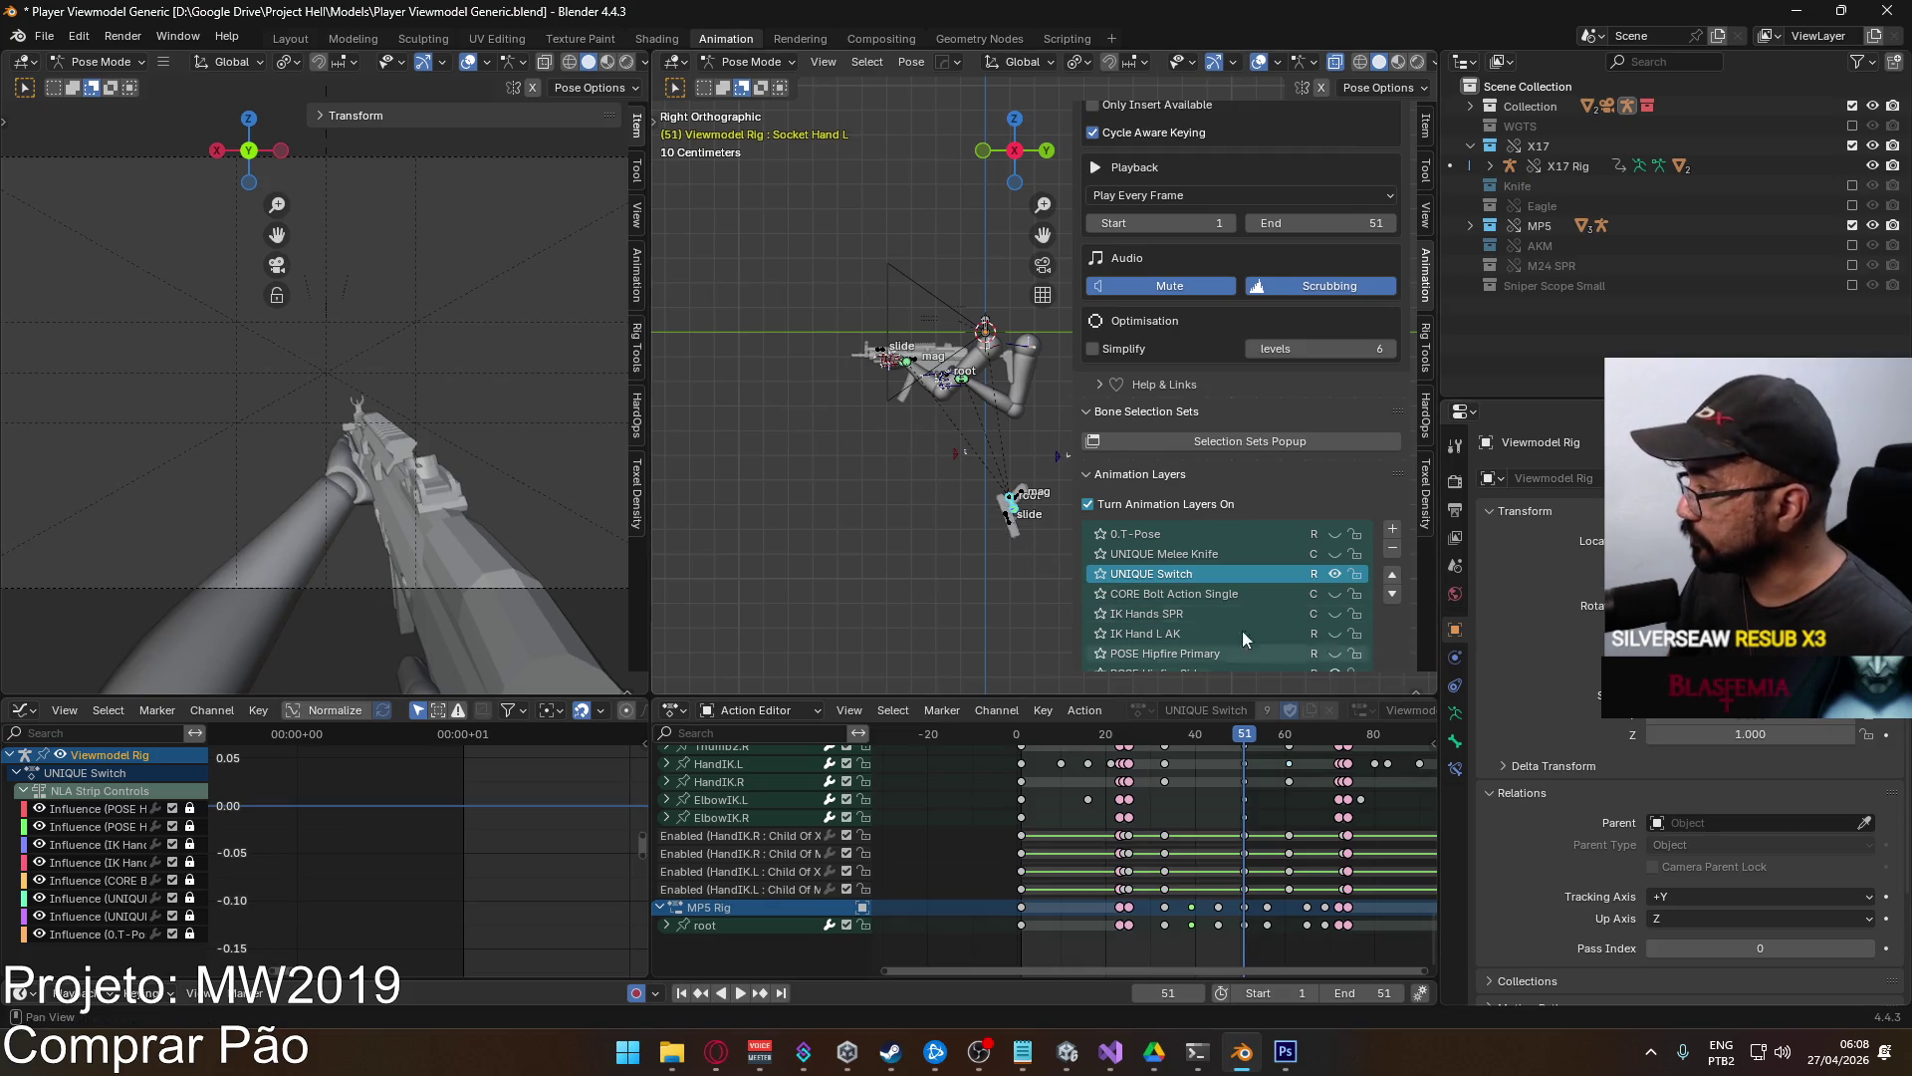
scroll(982, 524, up, 3)
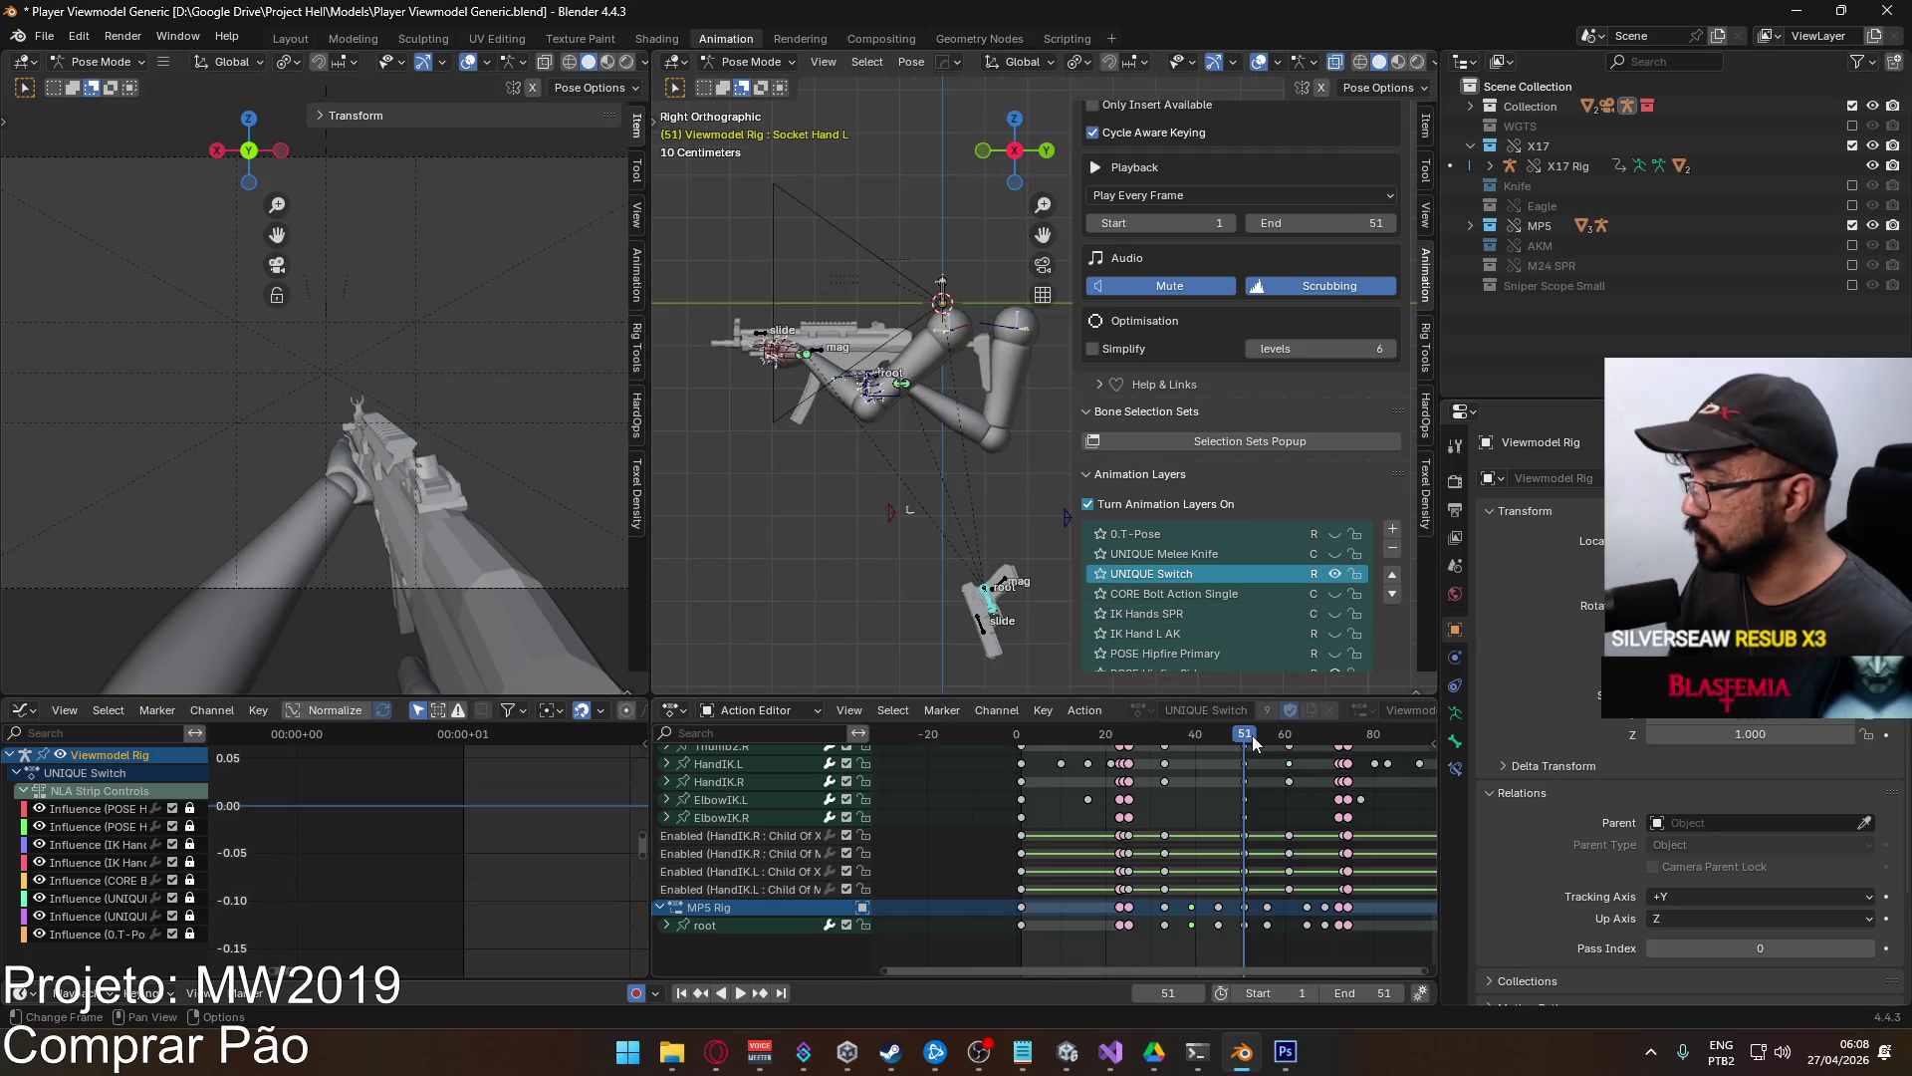
key(shift+ctrl+space)
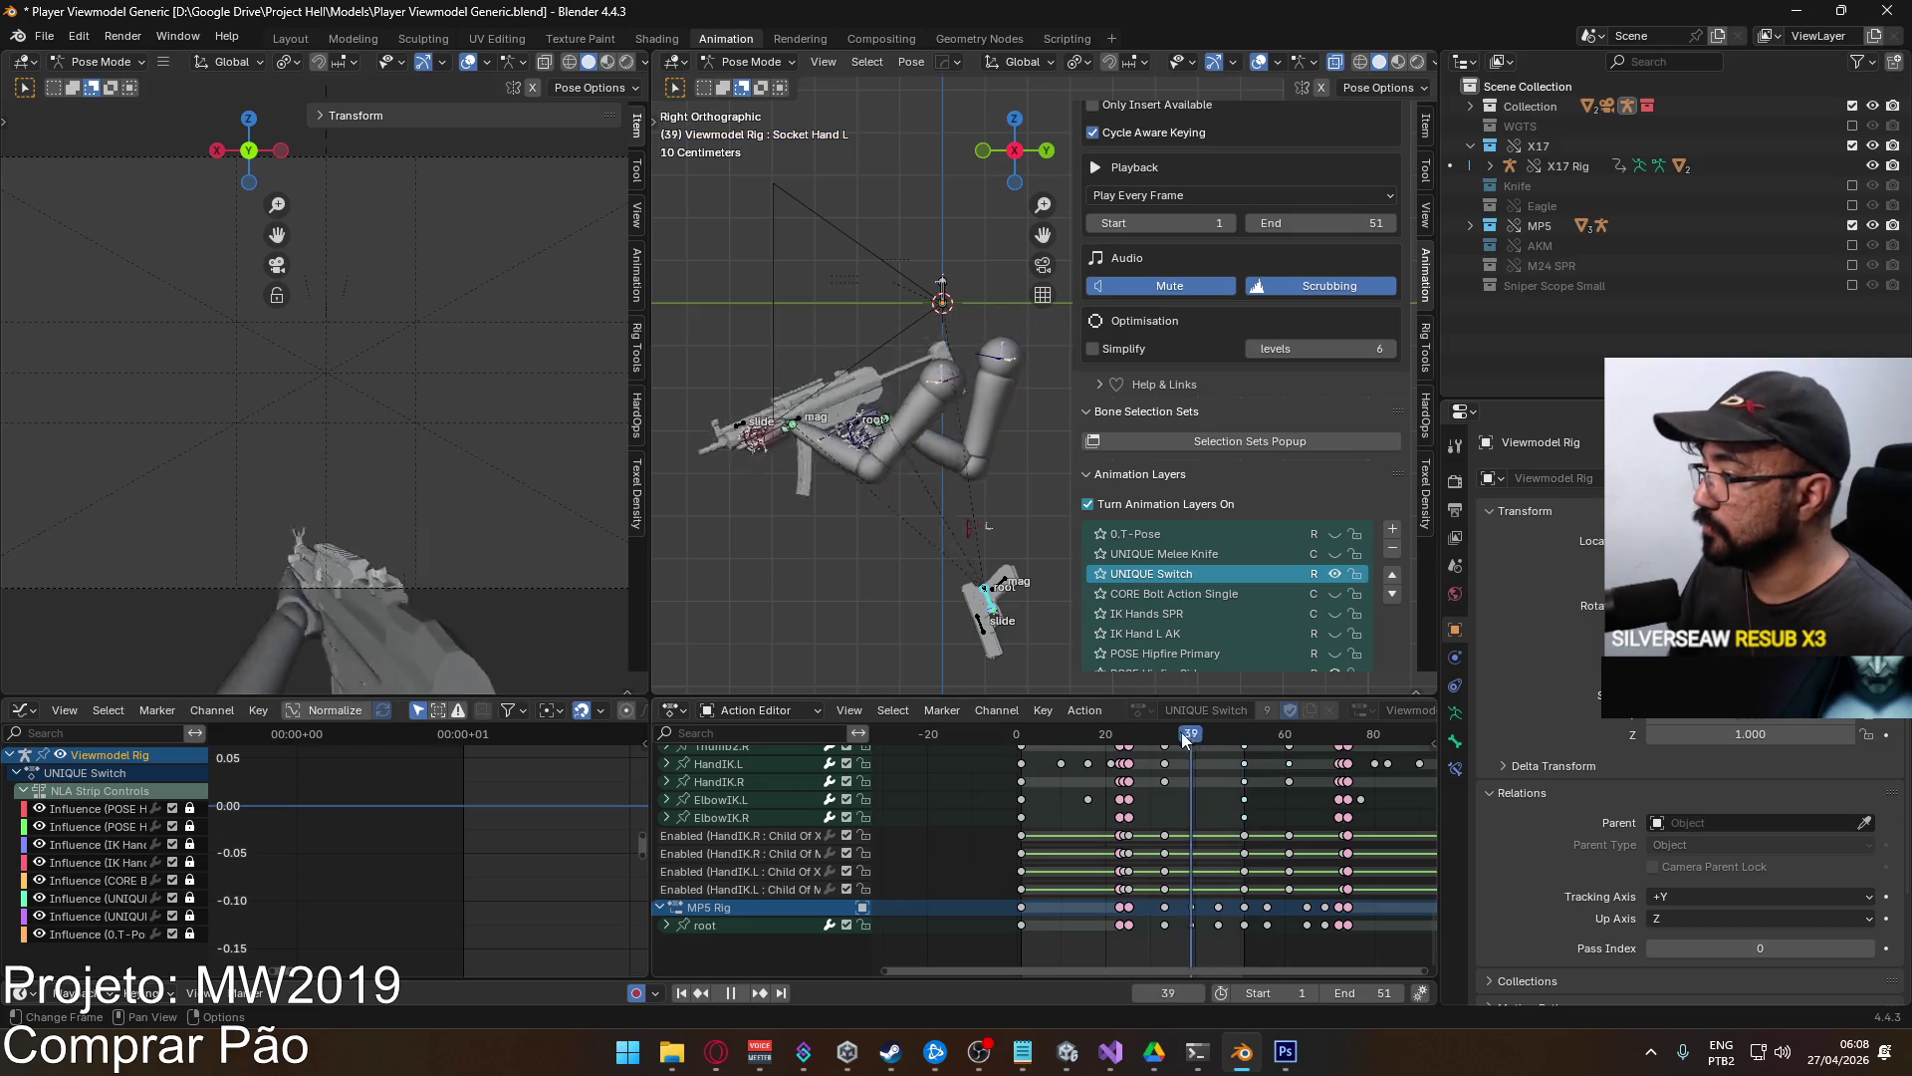
drag(1073, 723, 1023, 725)
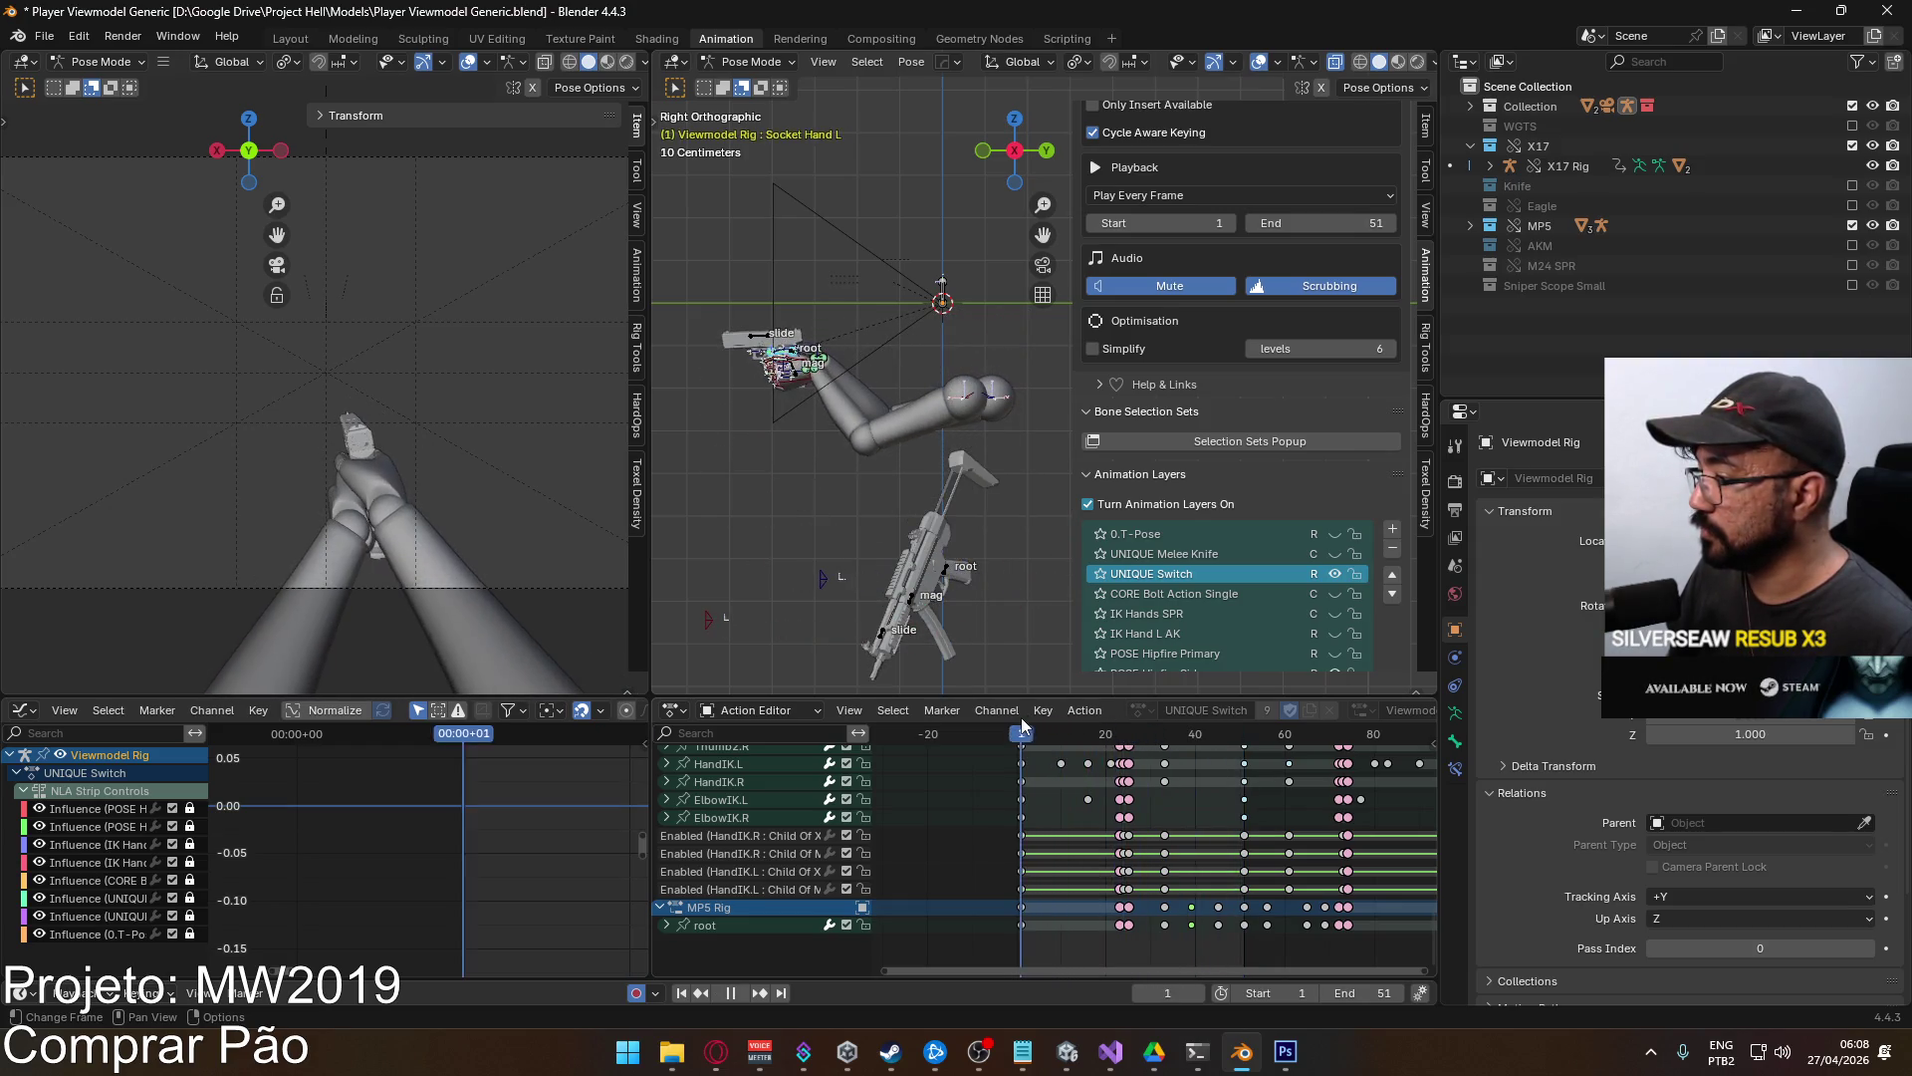
key(space)
click(1455, 765)
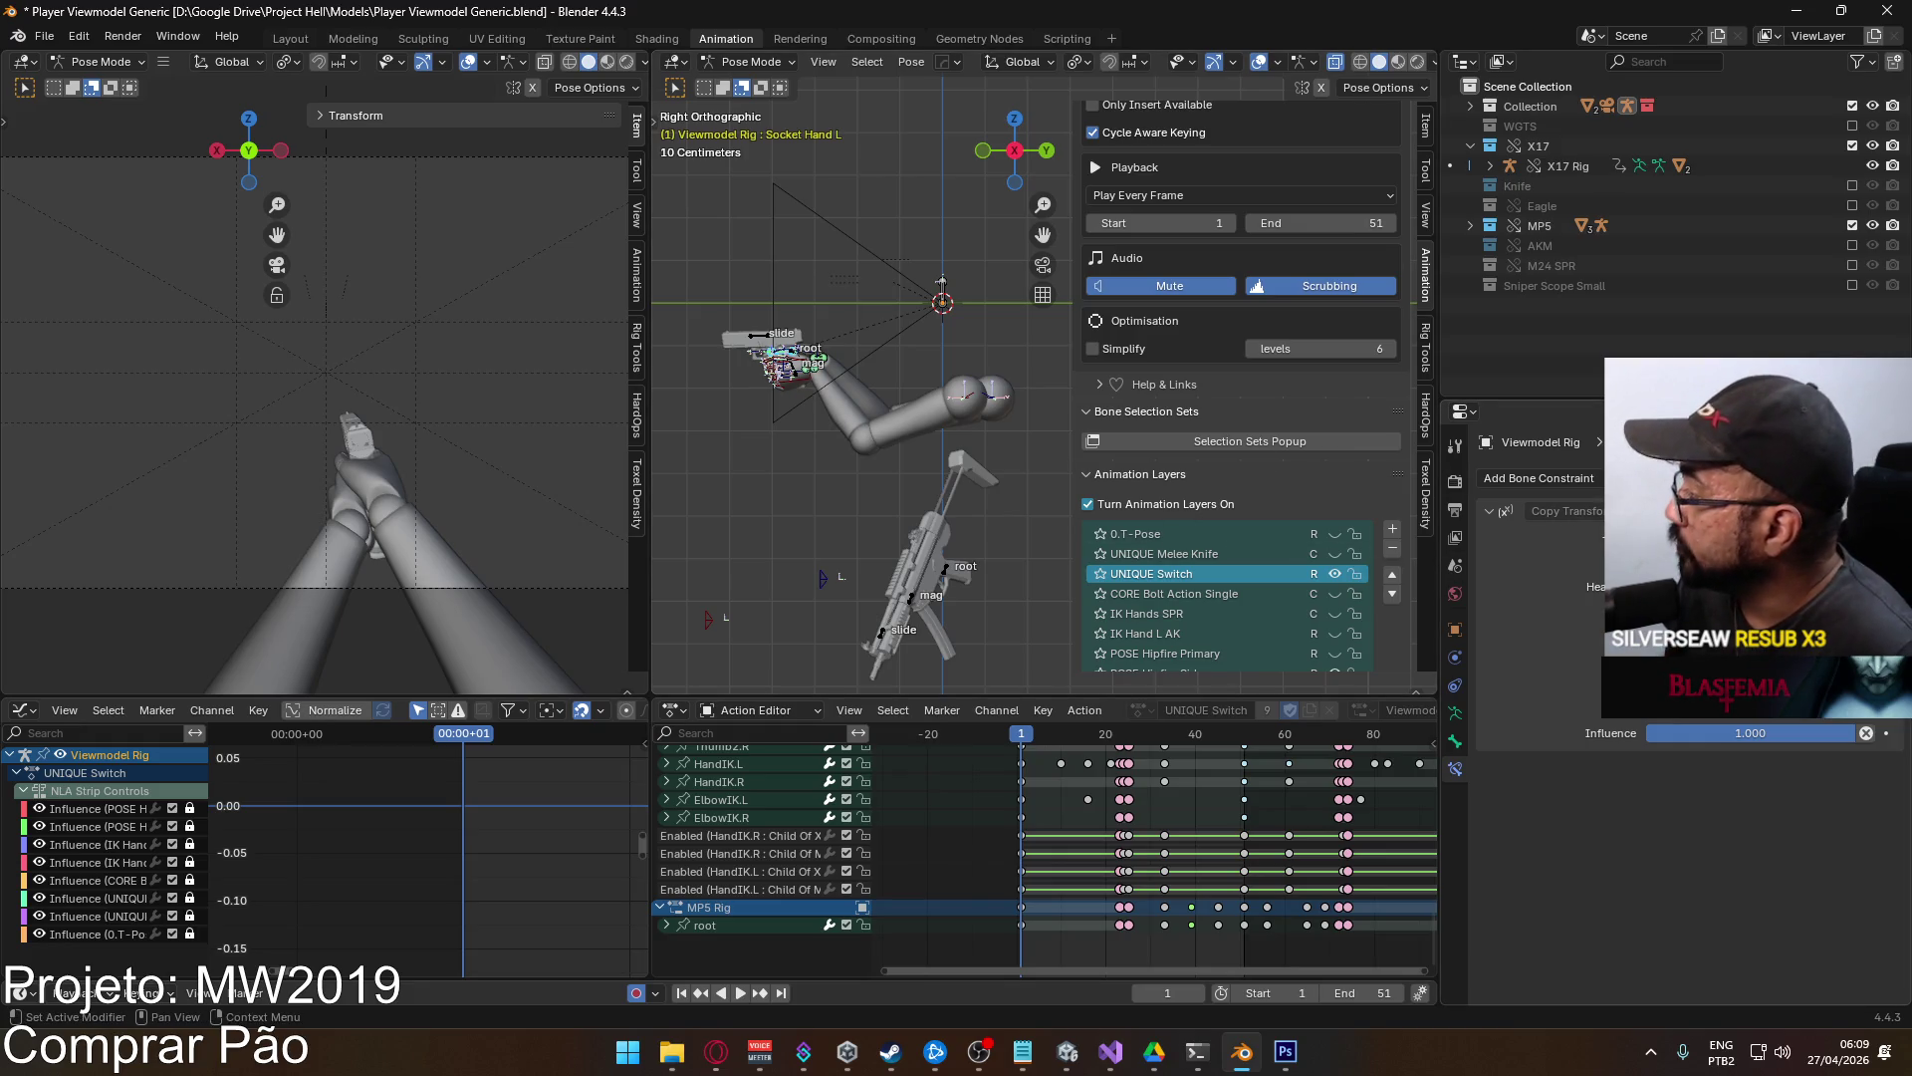
In the outliner, collapse X17 and expand Collection to reveal the Viewmodel Rig bone tree.
scroll(847, 338, up, 2)
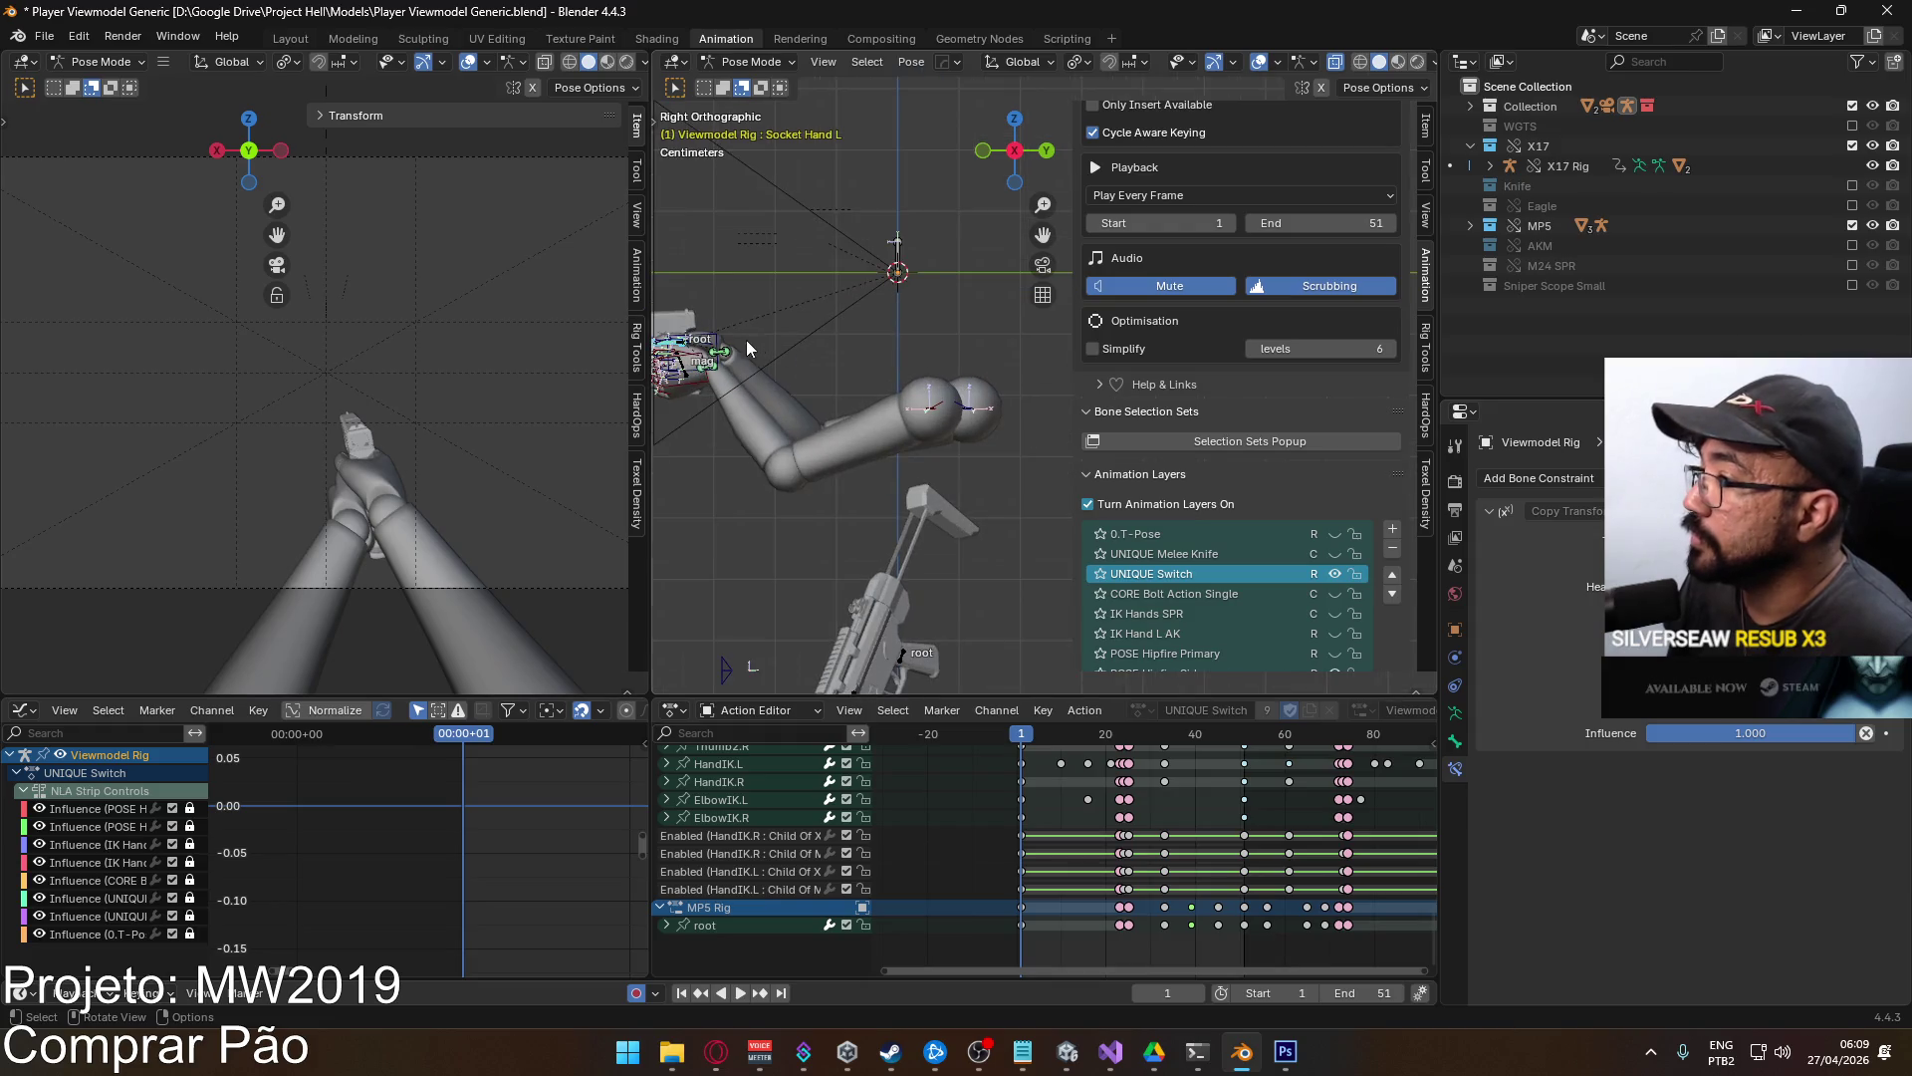
click(1487, 166)
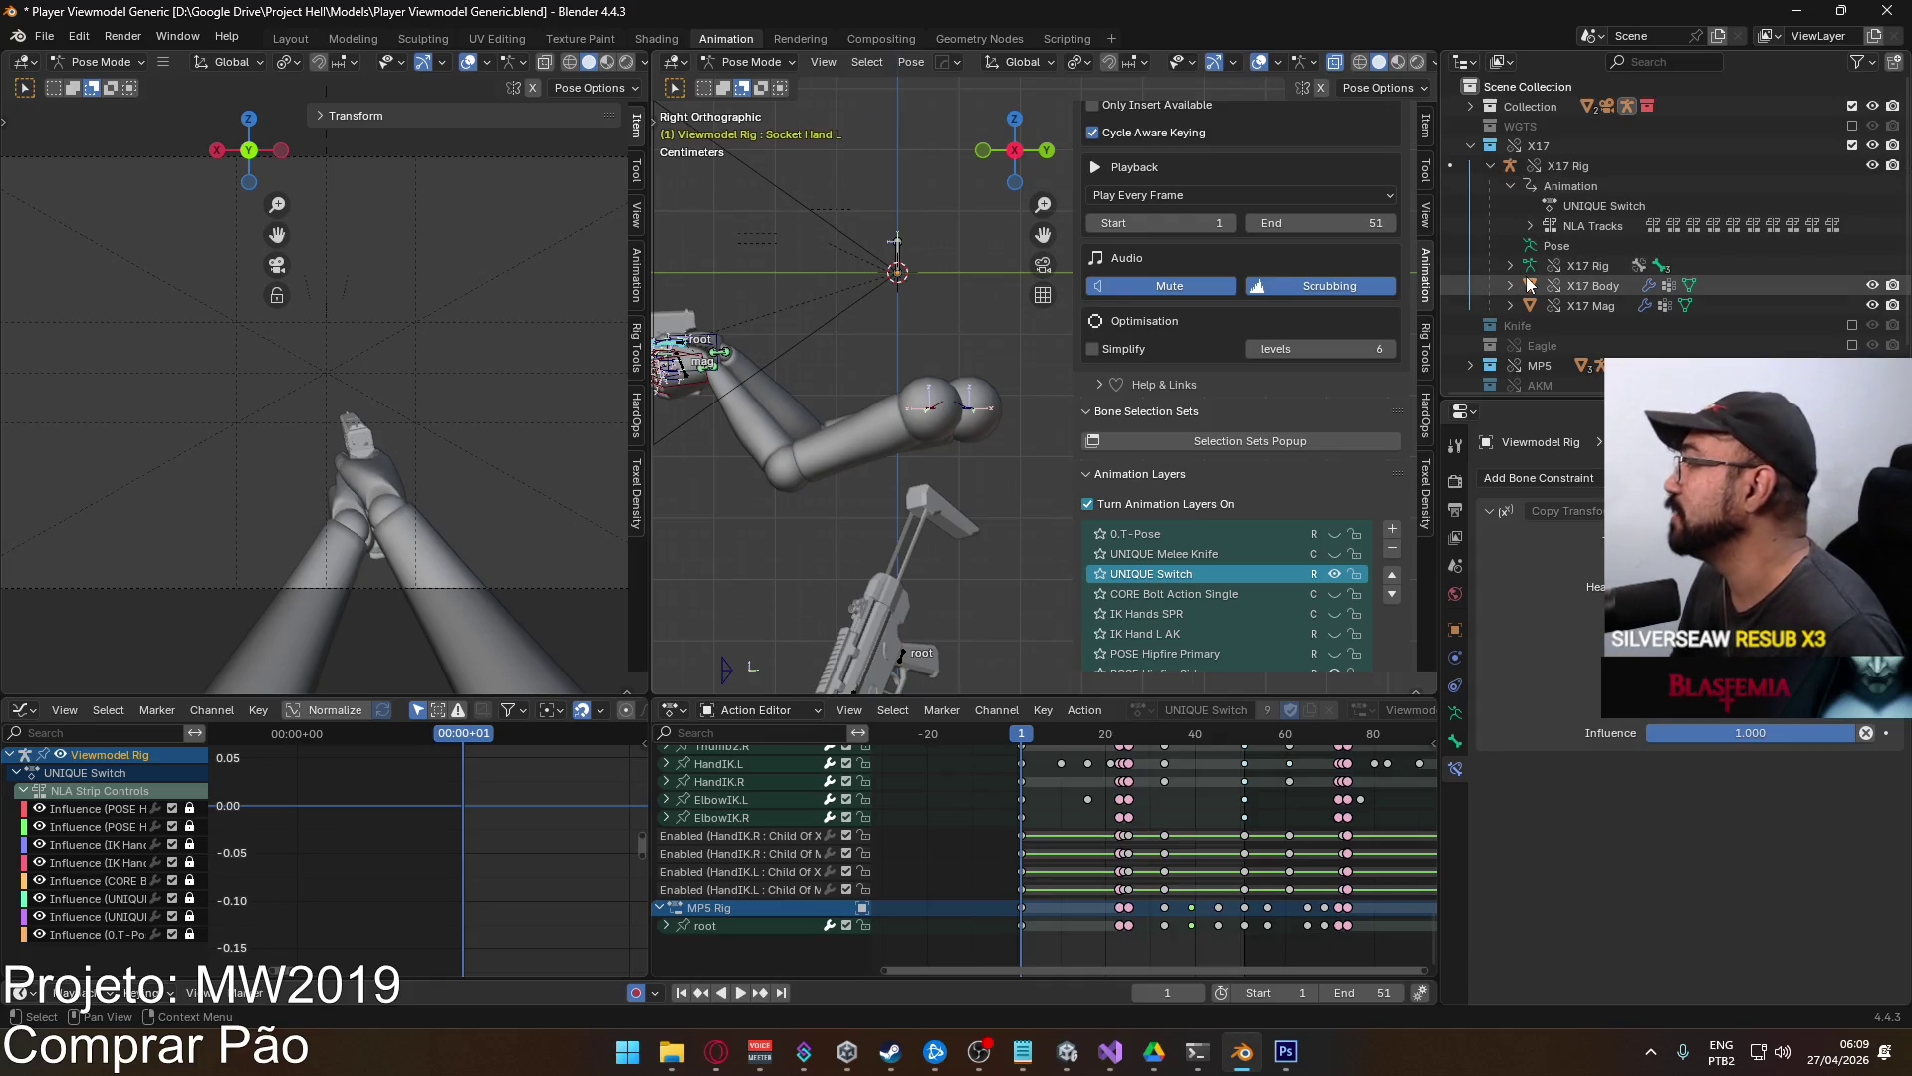
click(1469, 145)
click(1468, 105)
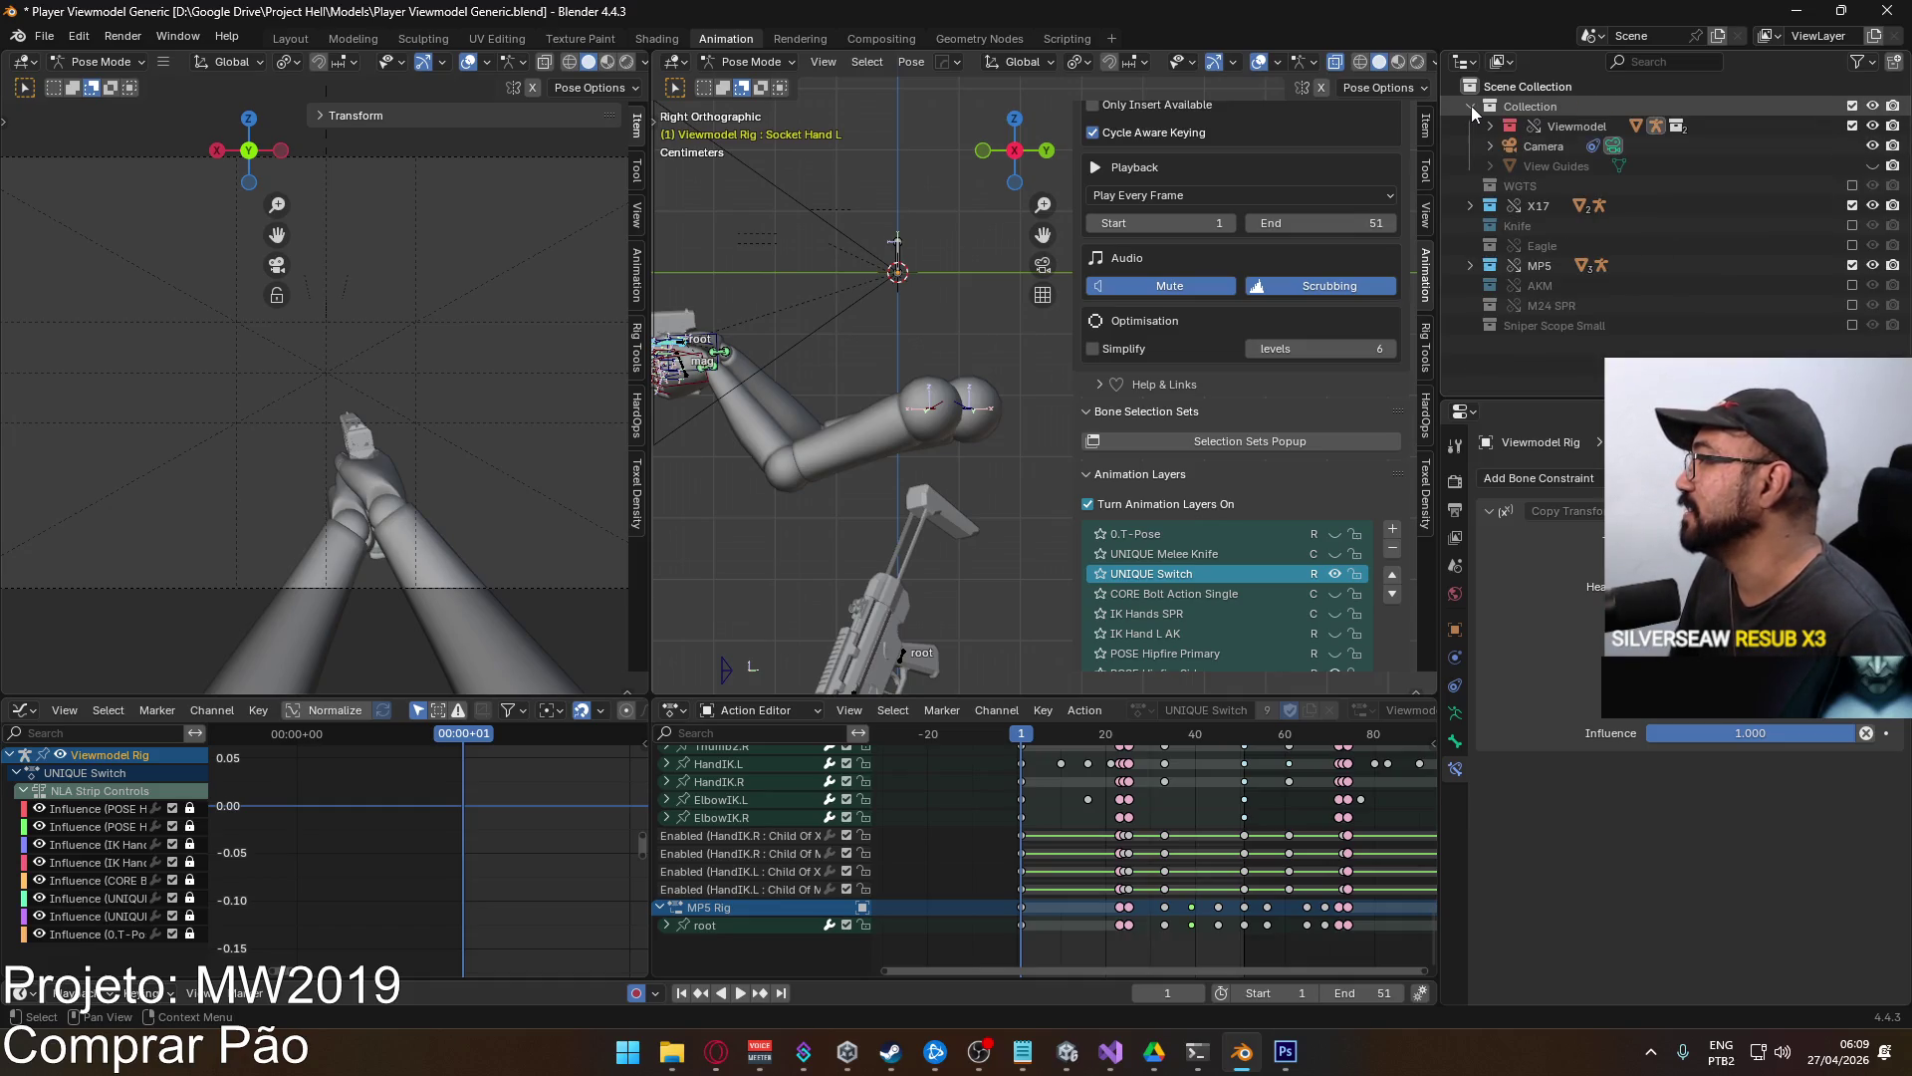
click(1489, 126)
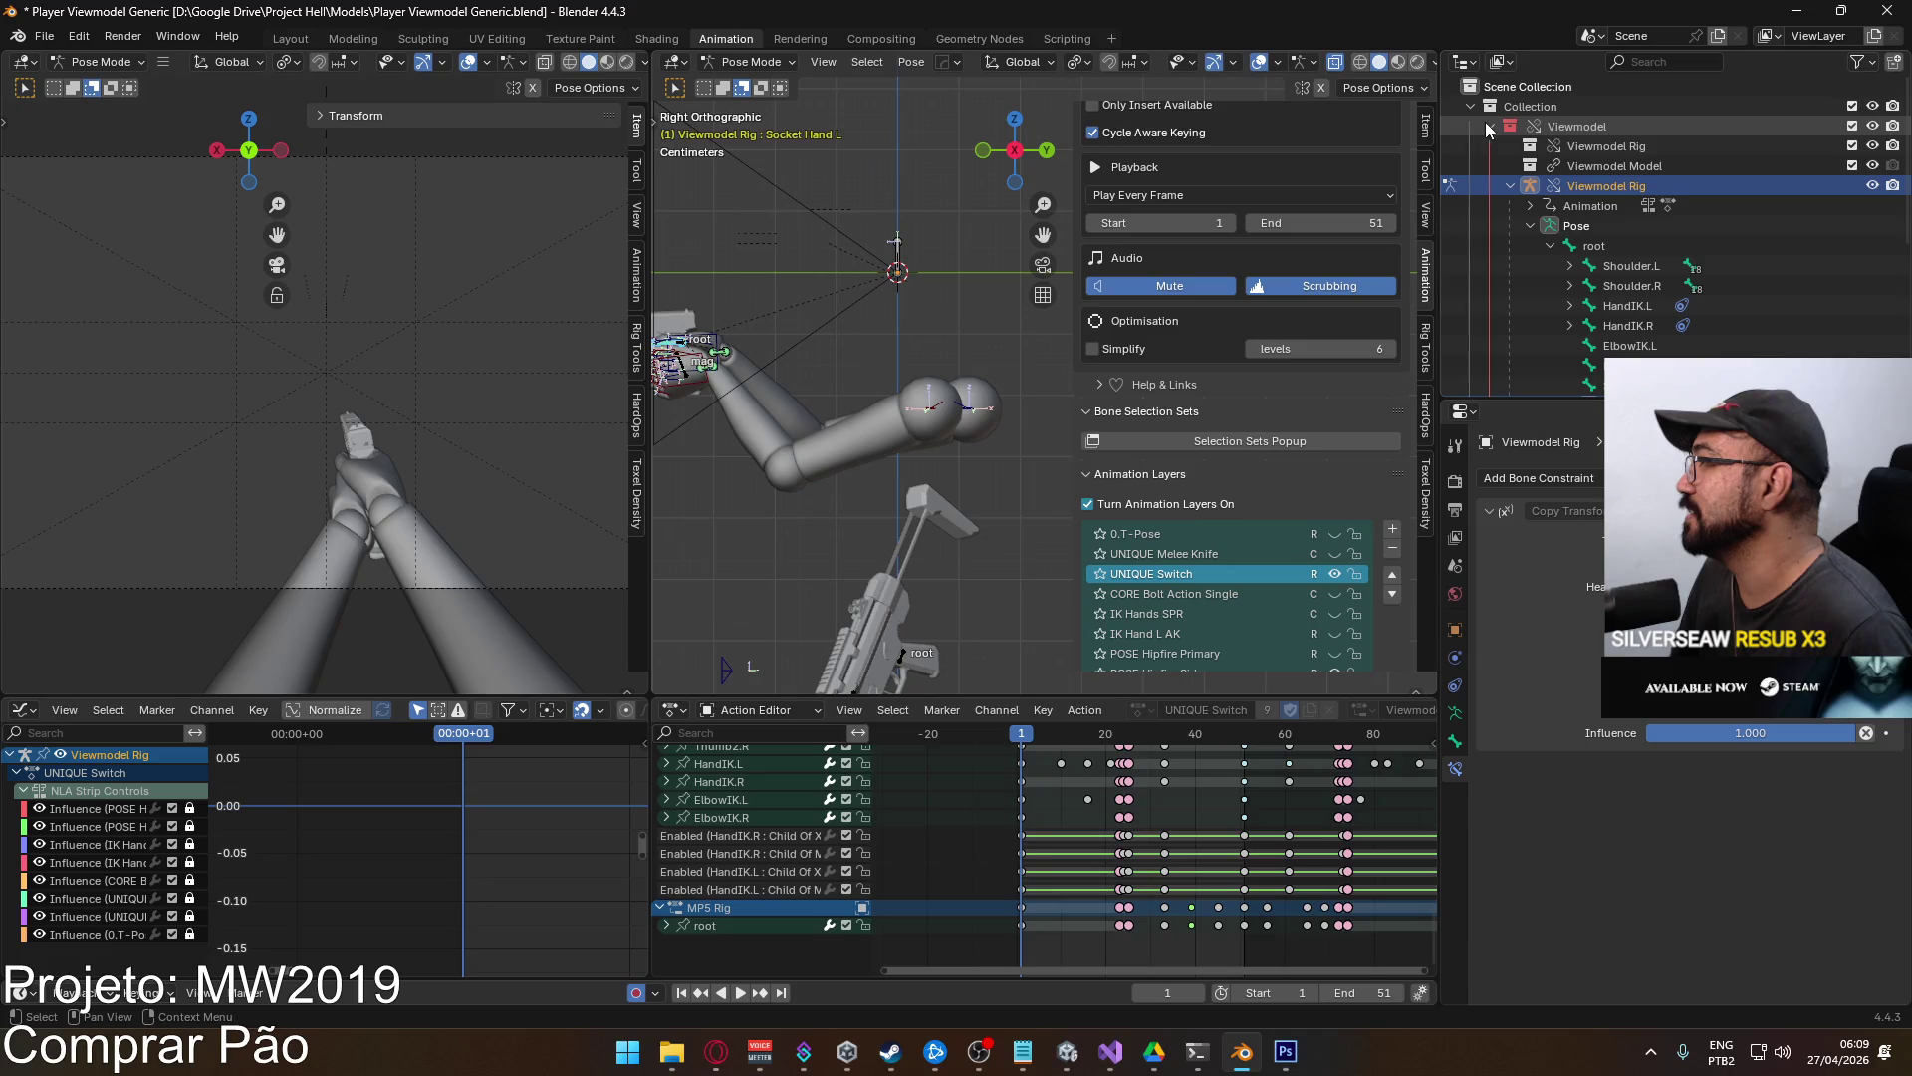
scroll(1618, 260, down, 3)
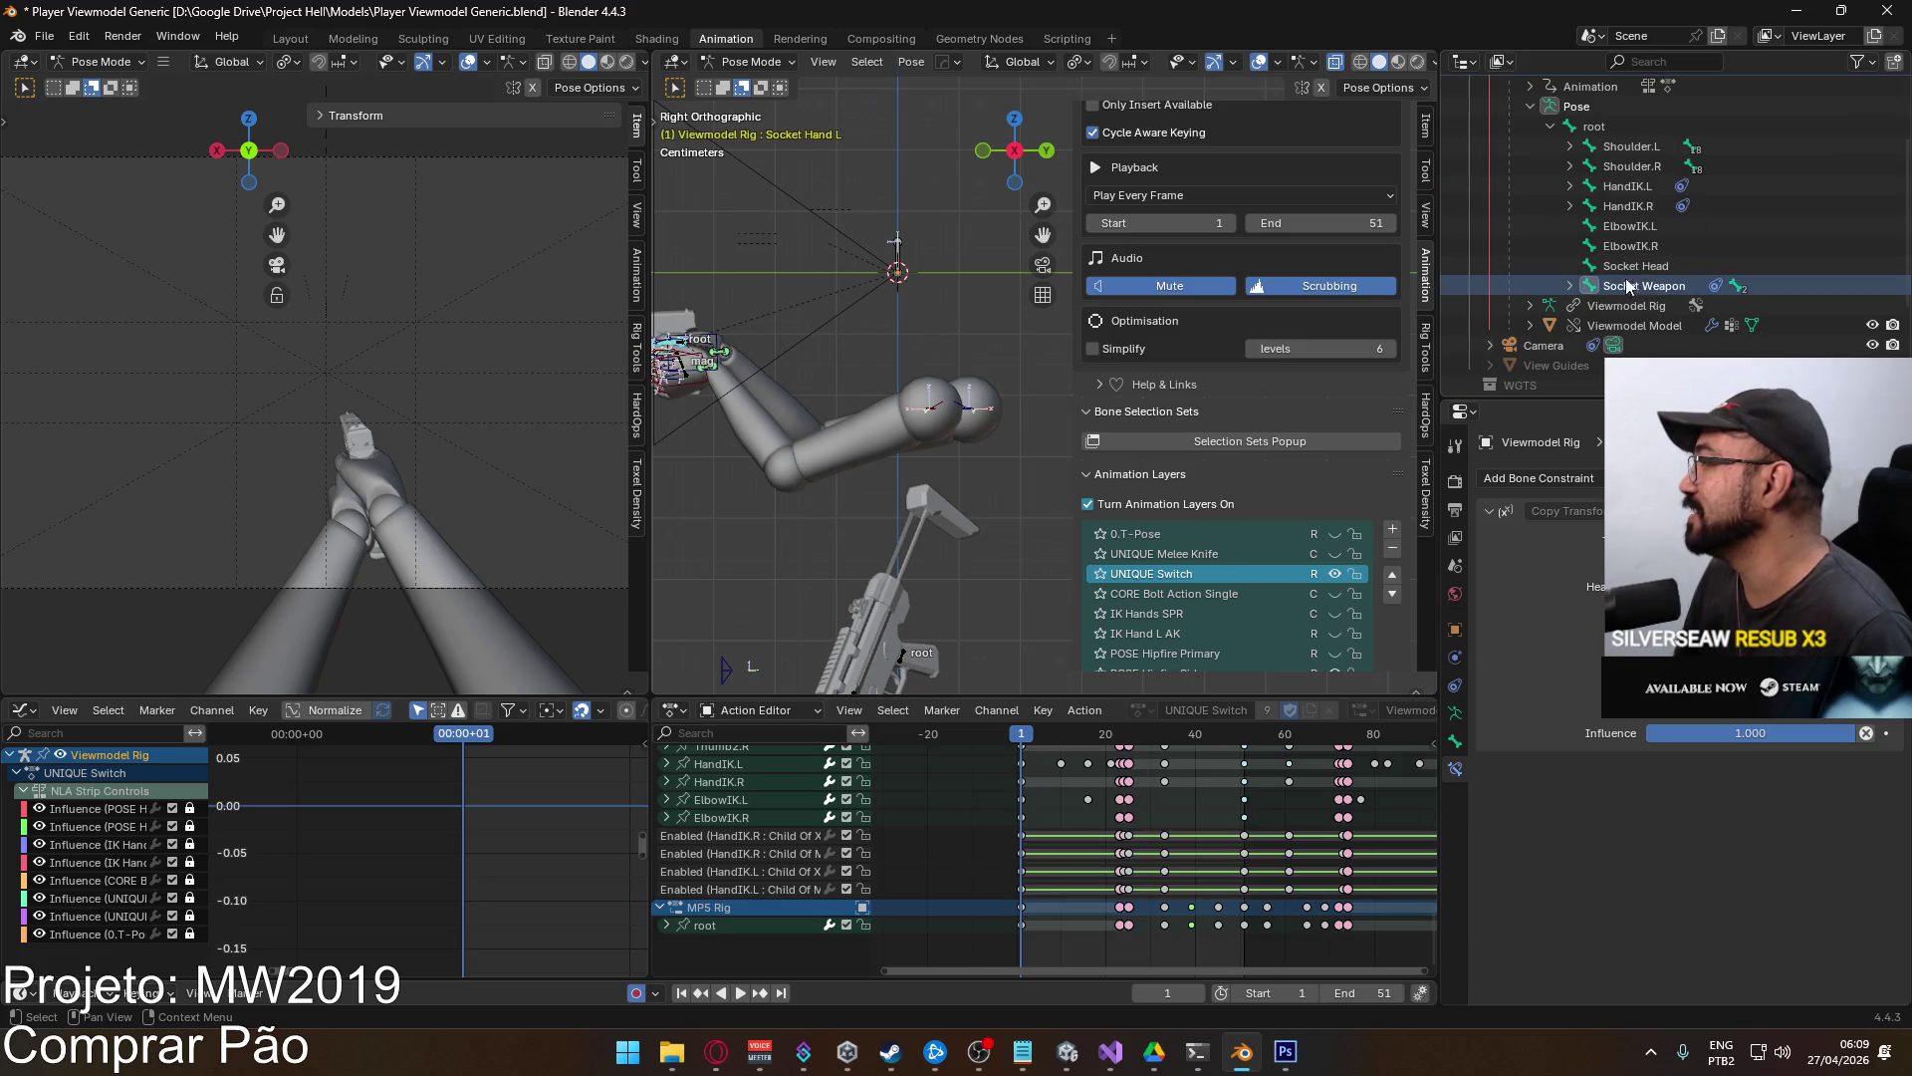
Select the Socket Weapon bone and keyframe its Copy Sidearm Rig enabled state at frame 1.
click(1647, 287)
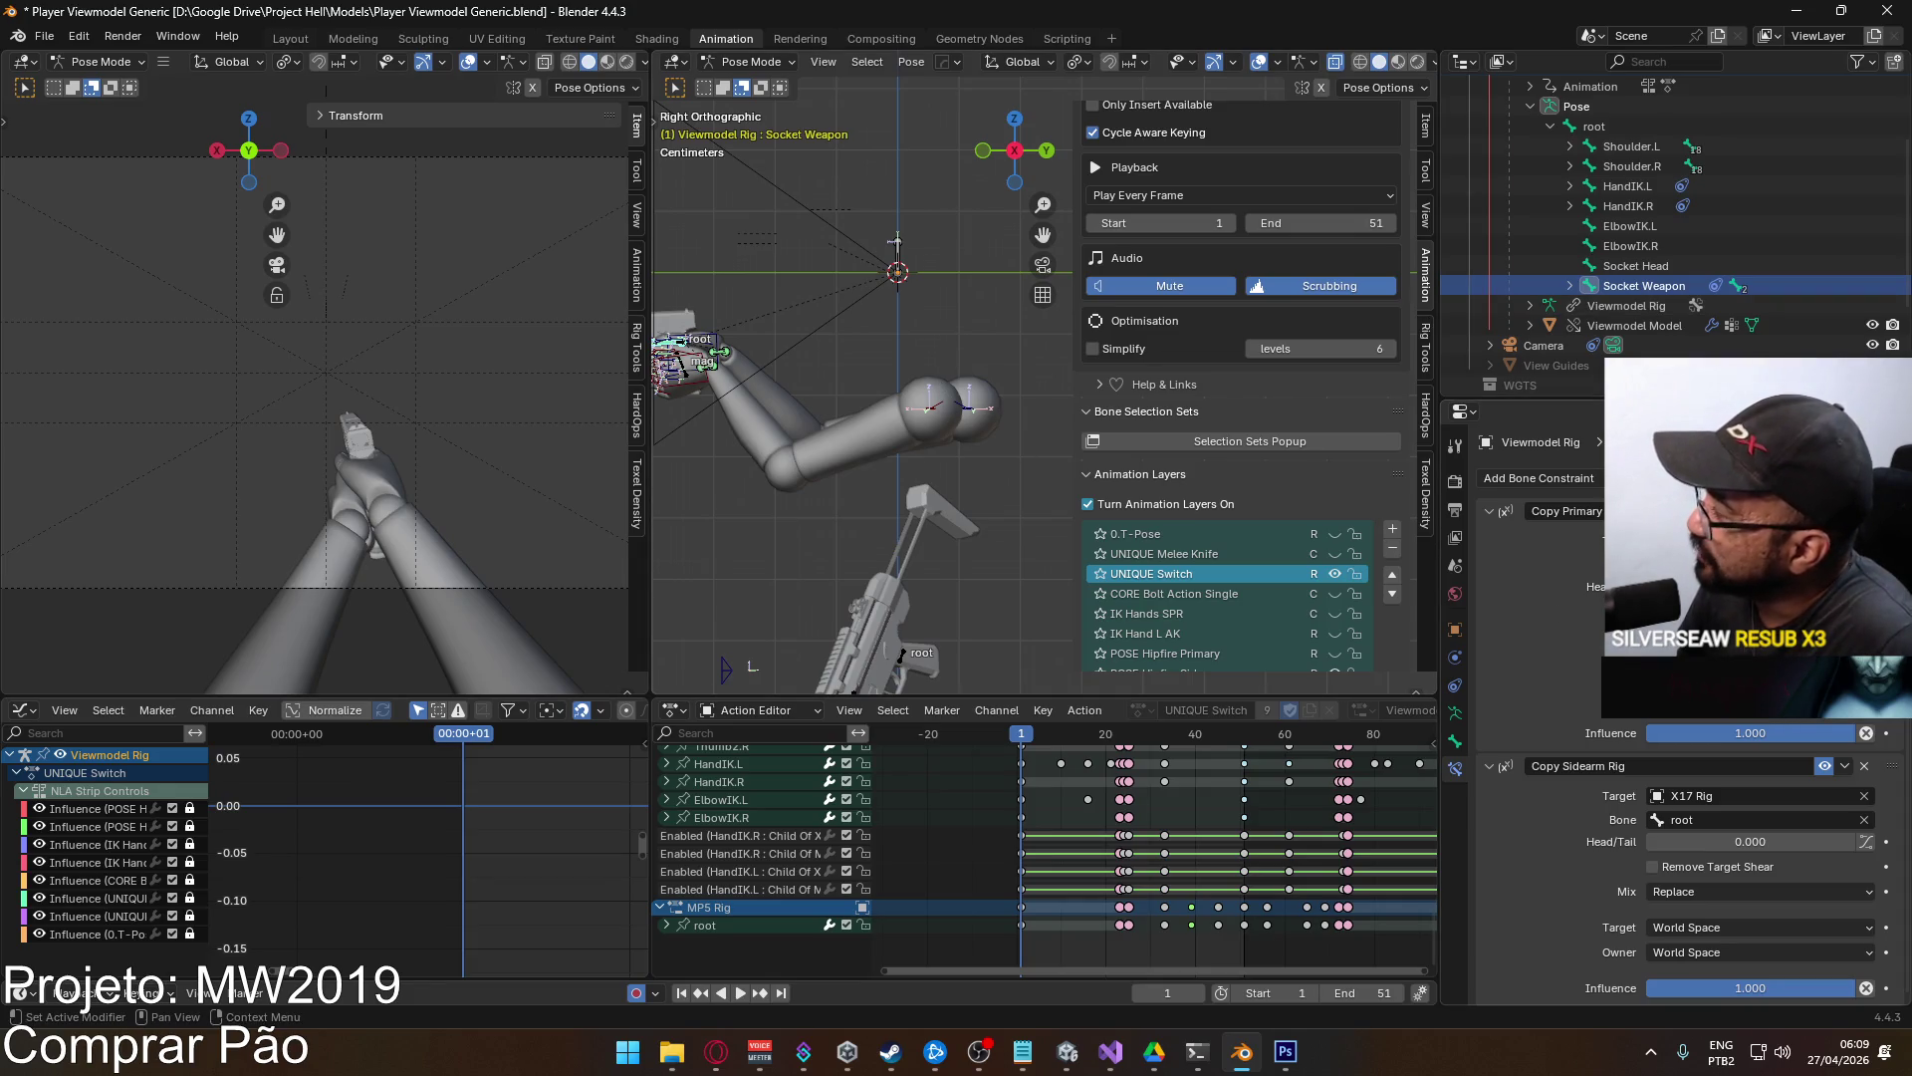
right_click(1753, 598)
click(1753, 468)
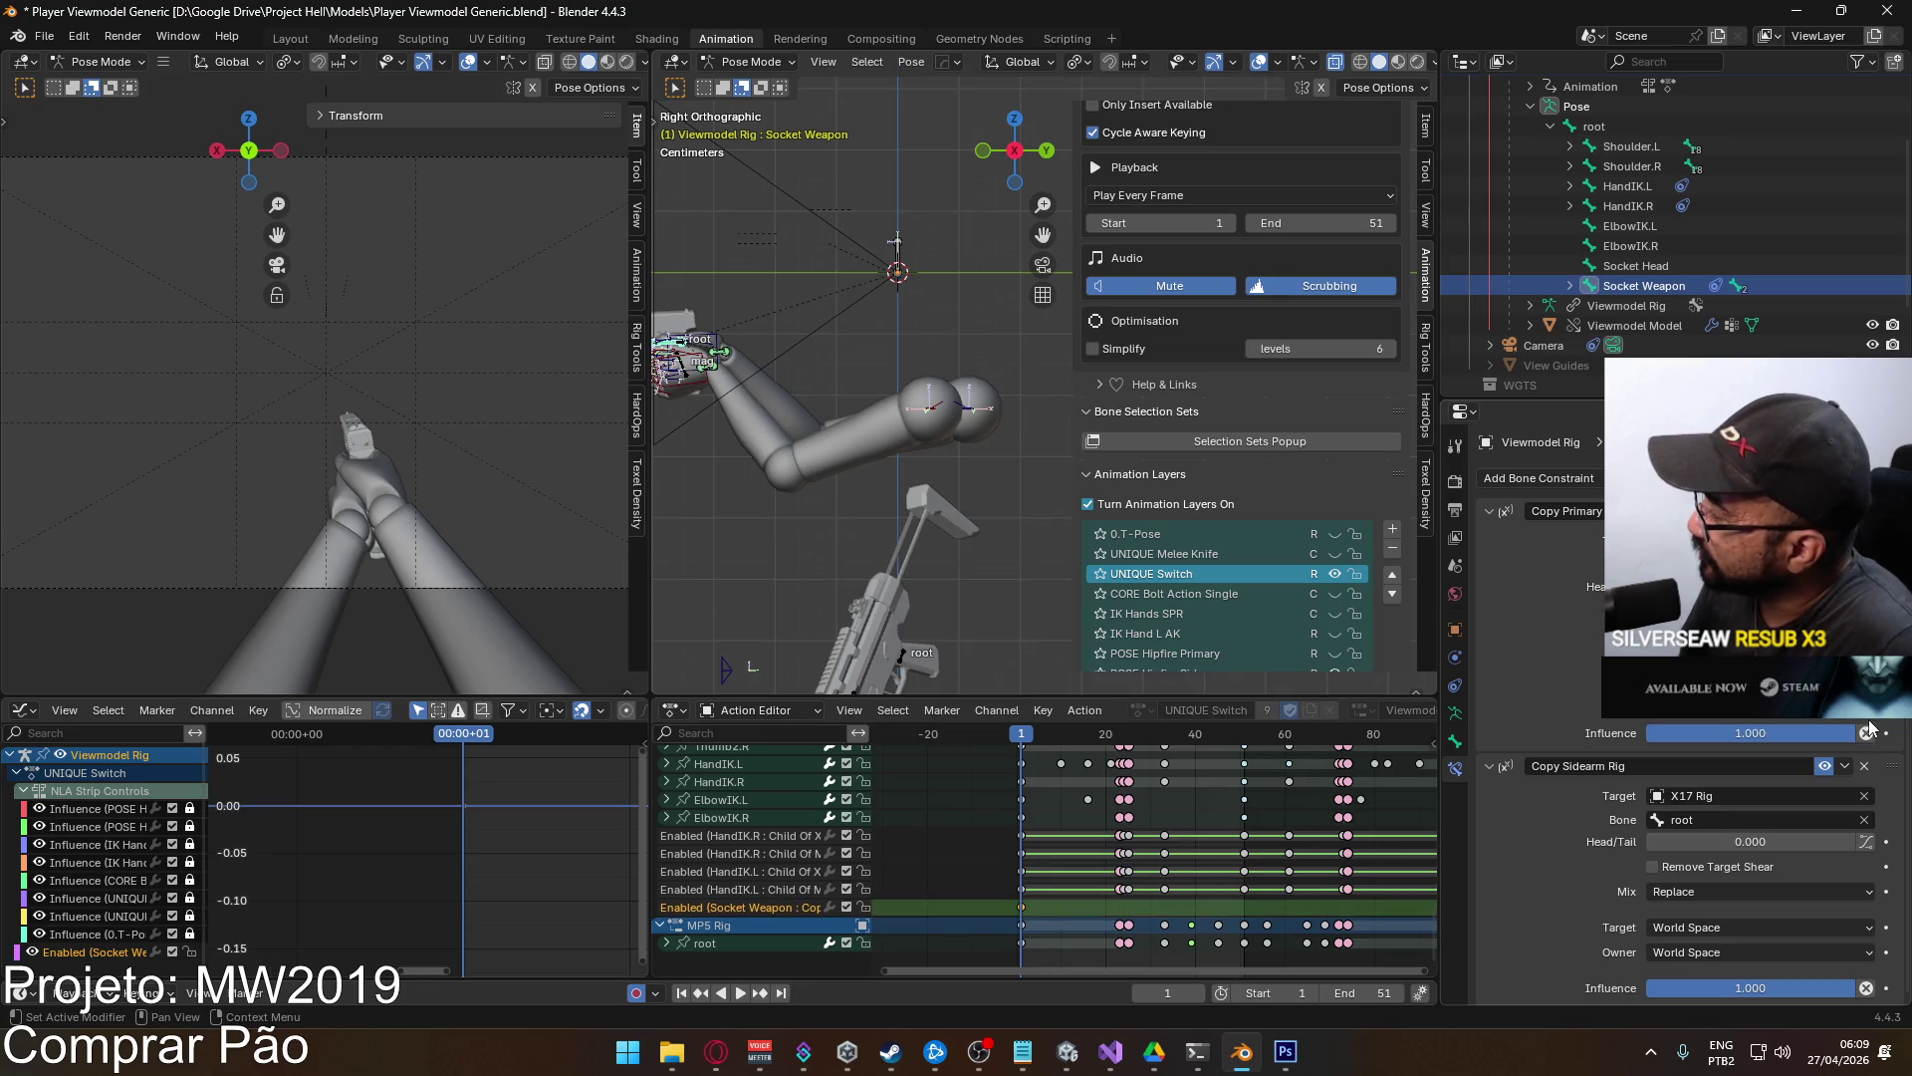
right_click(1818, 765)
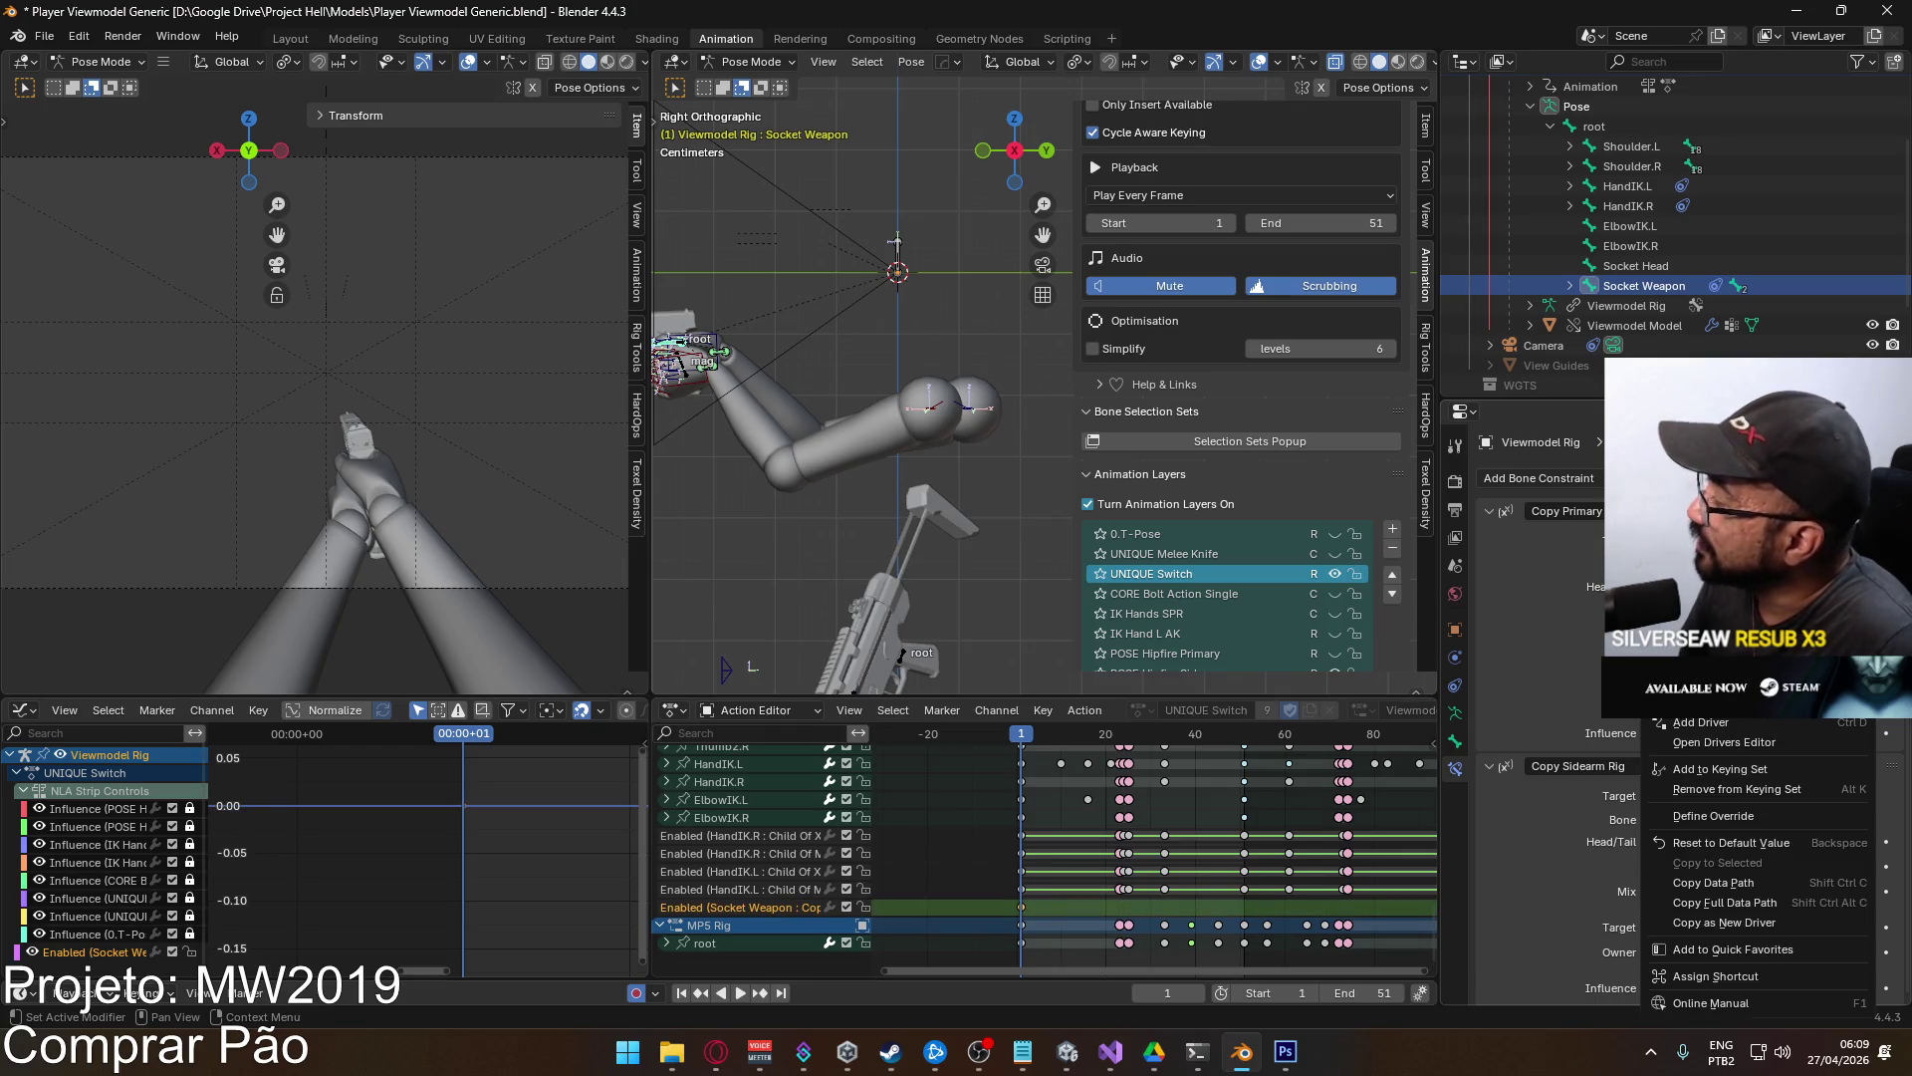
click(1753, 638)
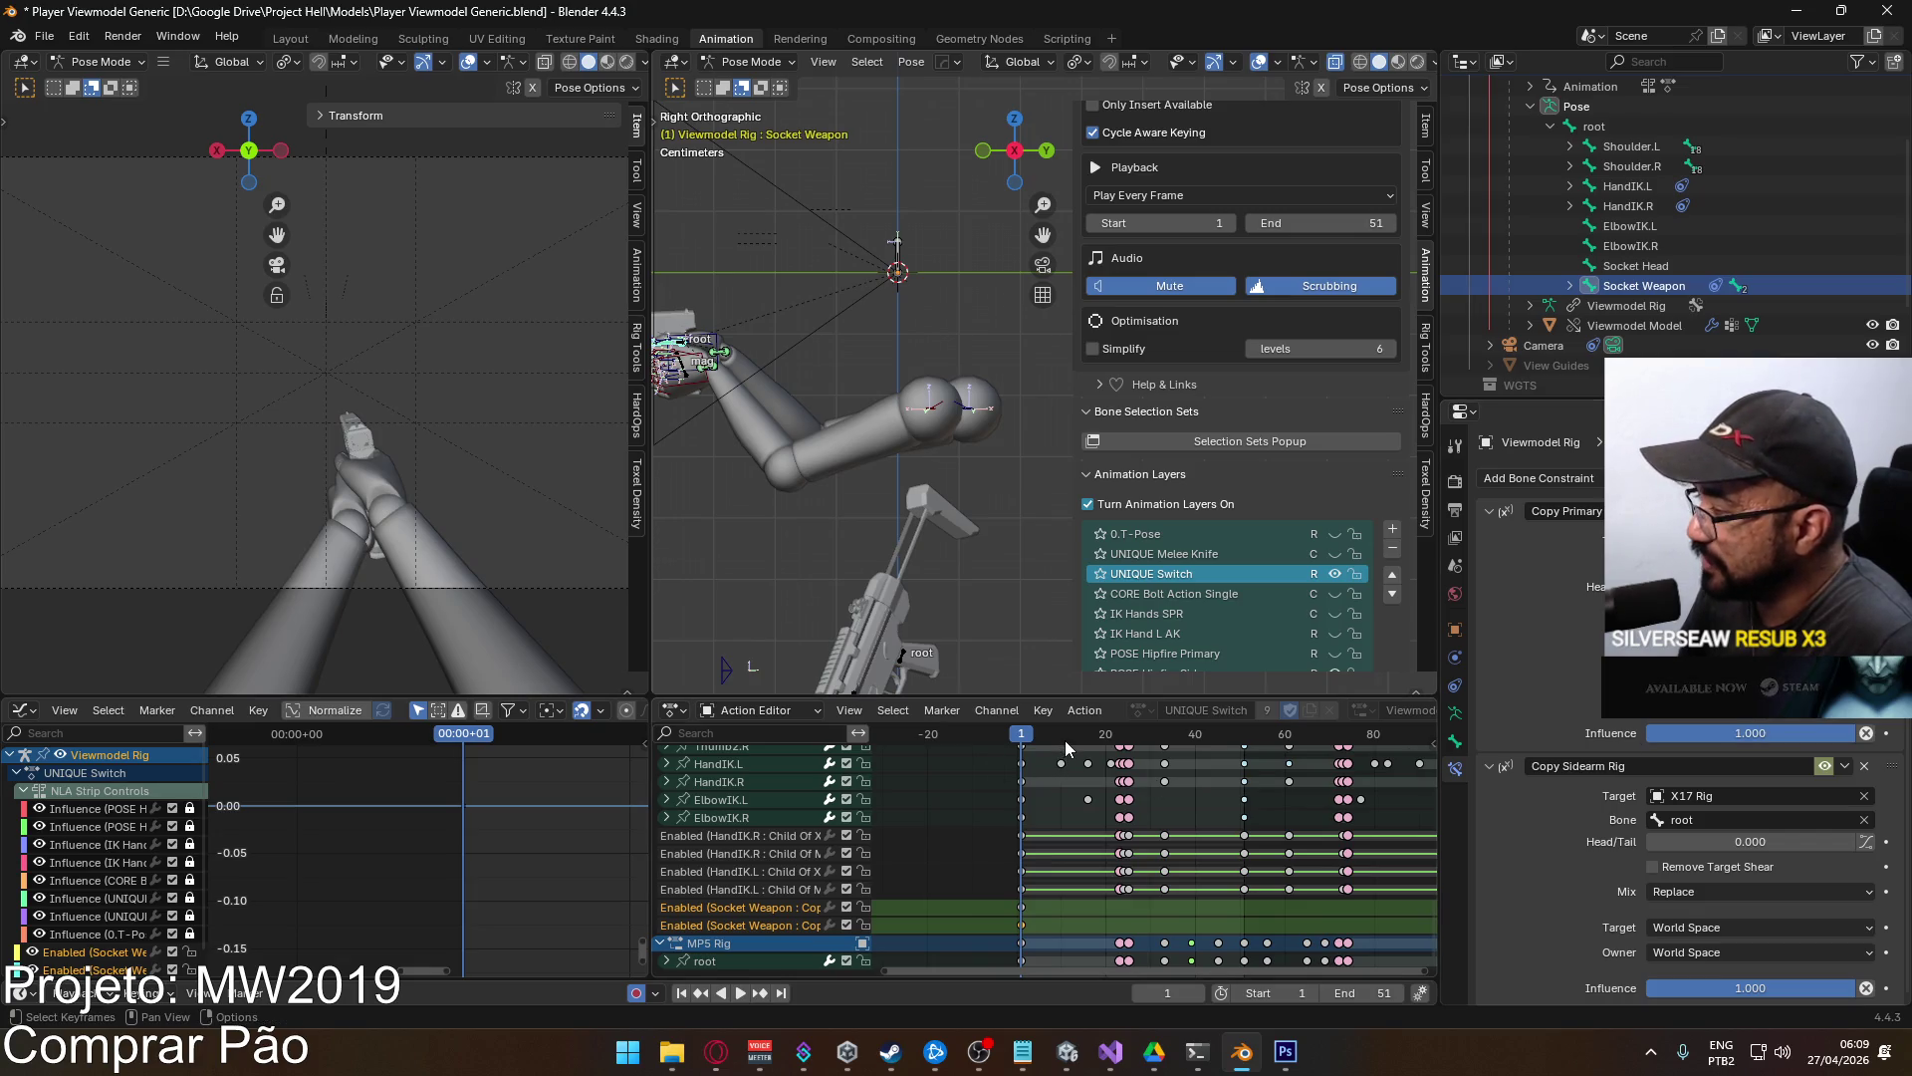
Play to frame 25 and keyframe the Copy Sidearm Rig enabled state there.
key(space)
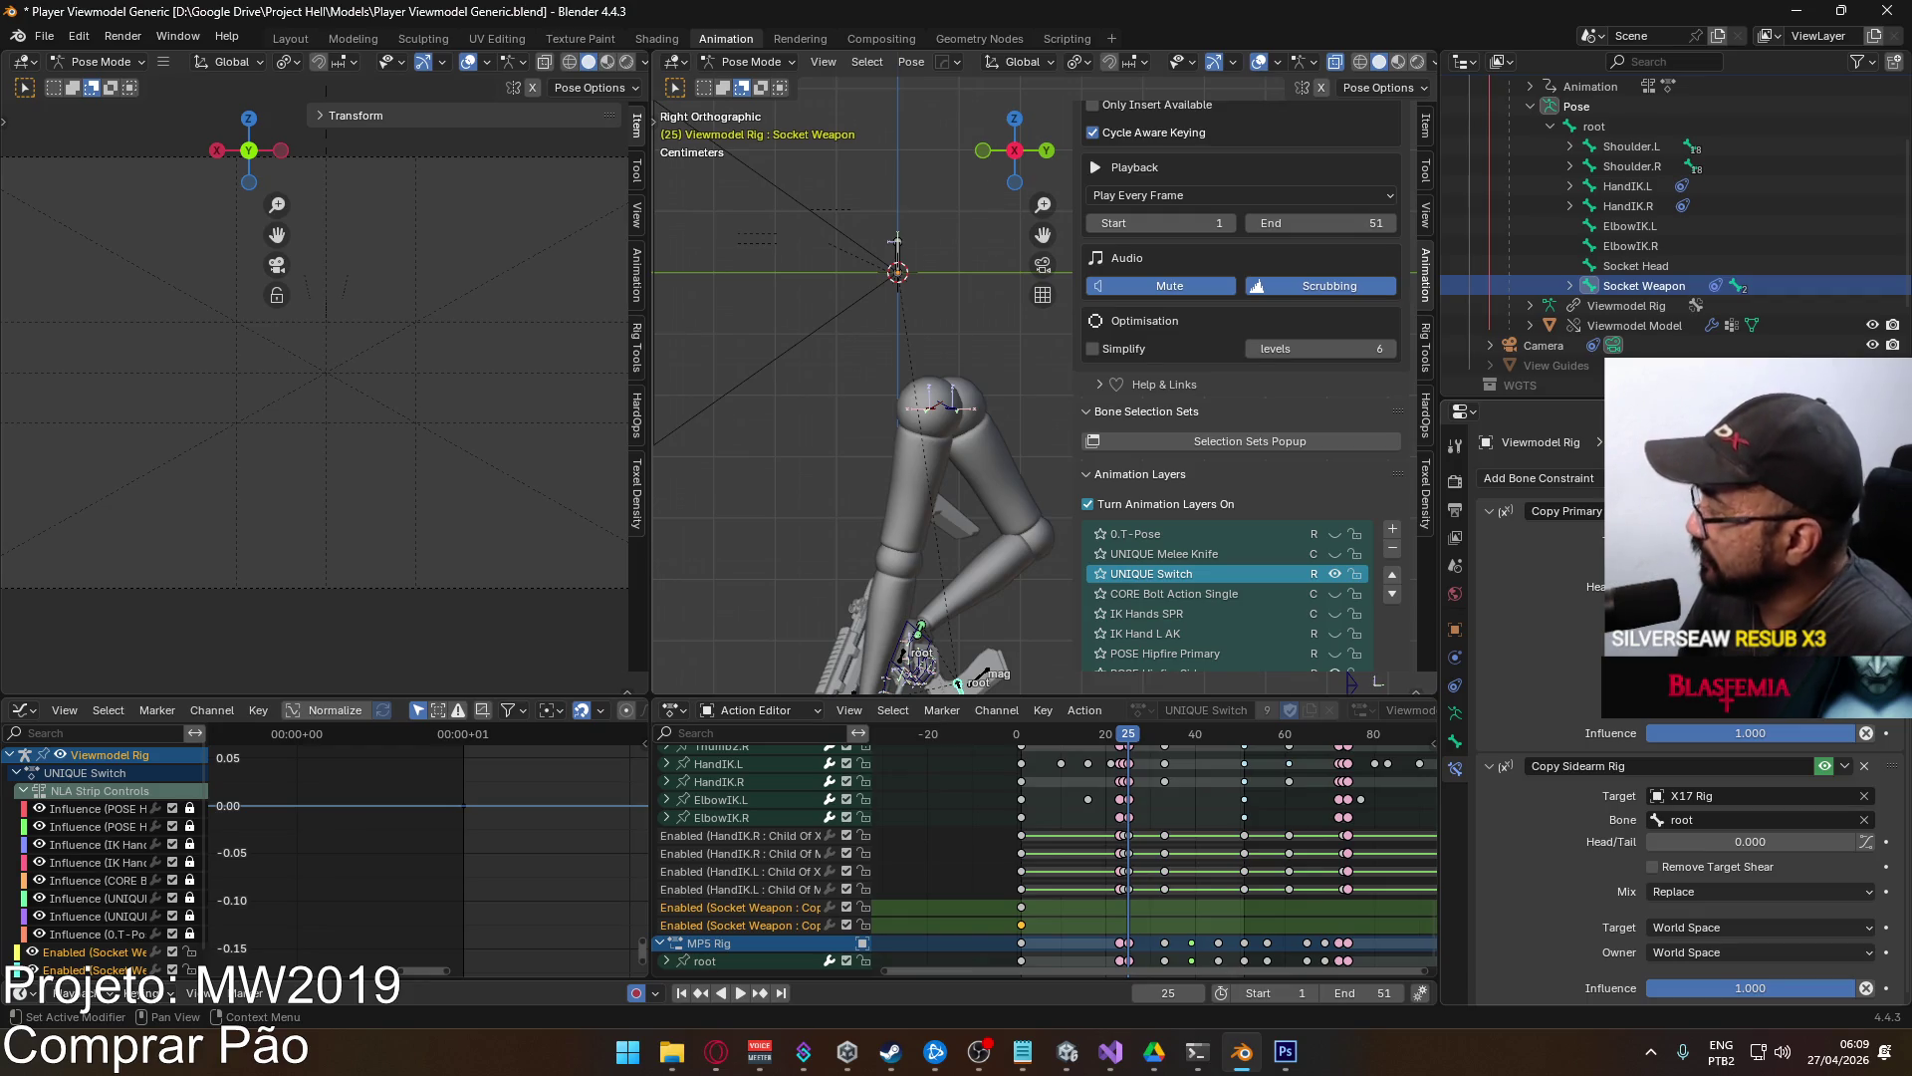
right_click(1750, 733)
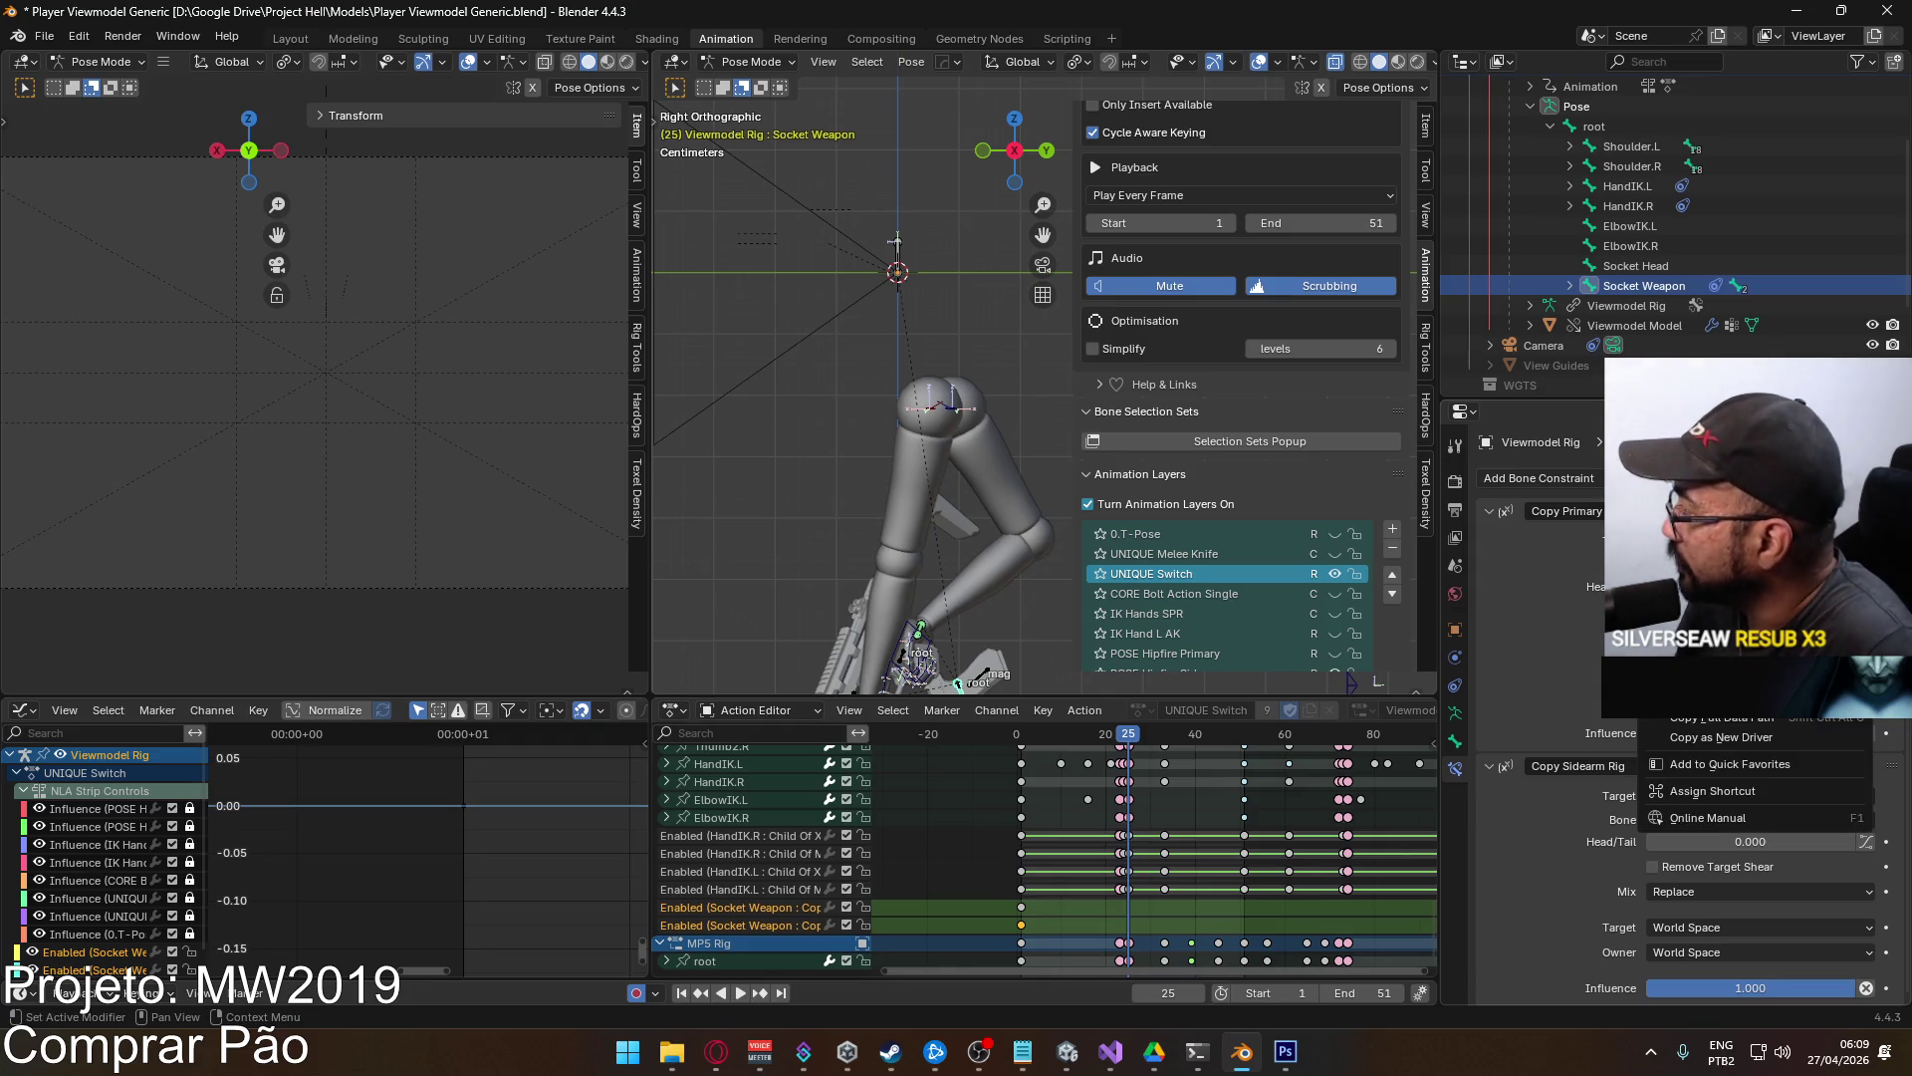
key(i)
right_click(1750, 733)
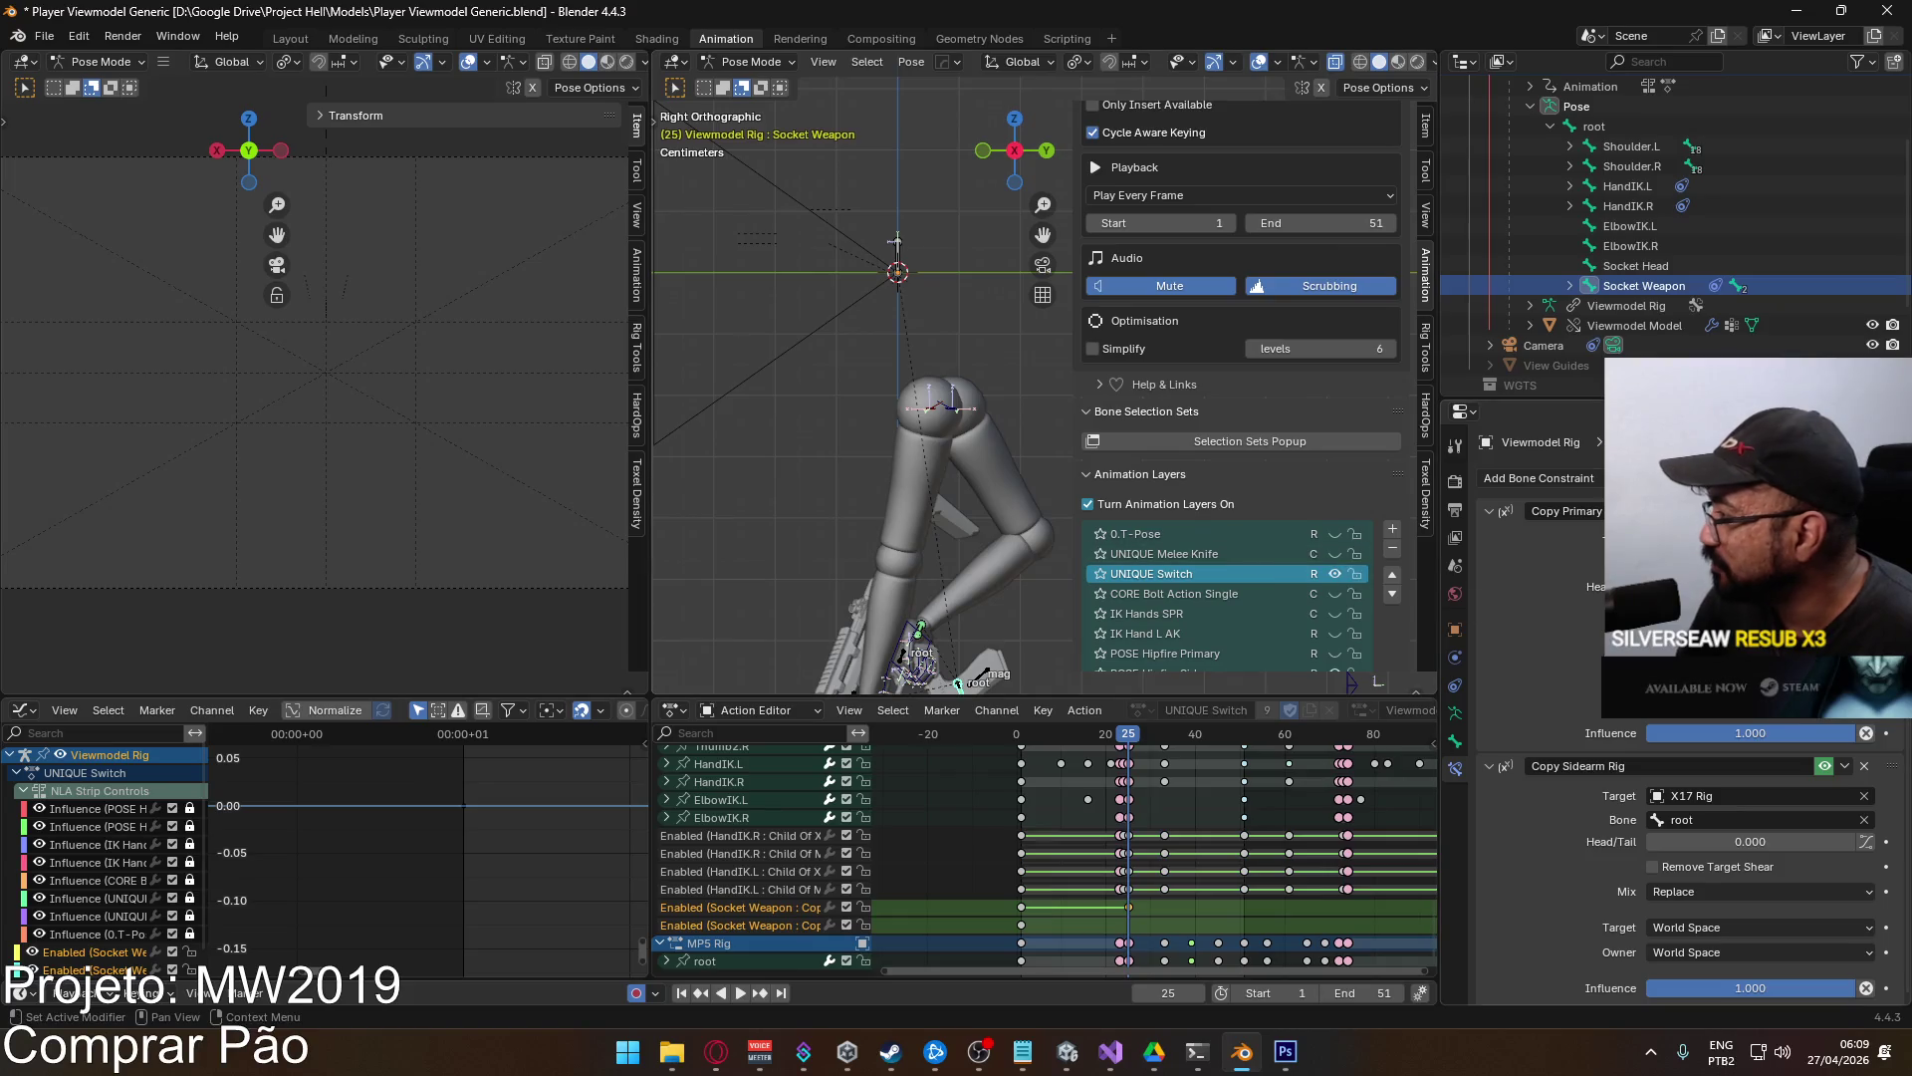
right_click(1828, 768)
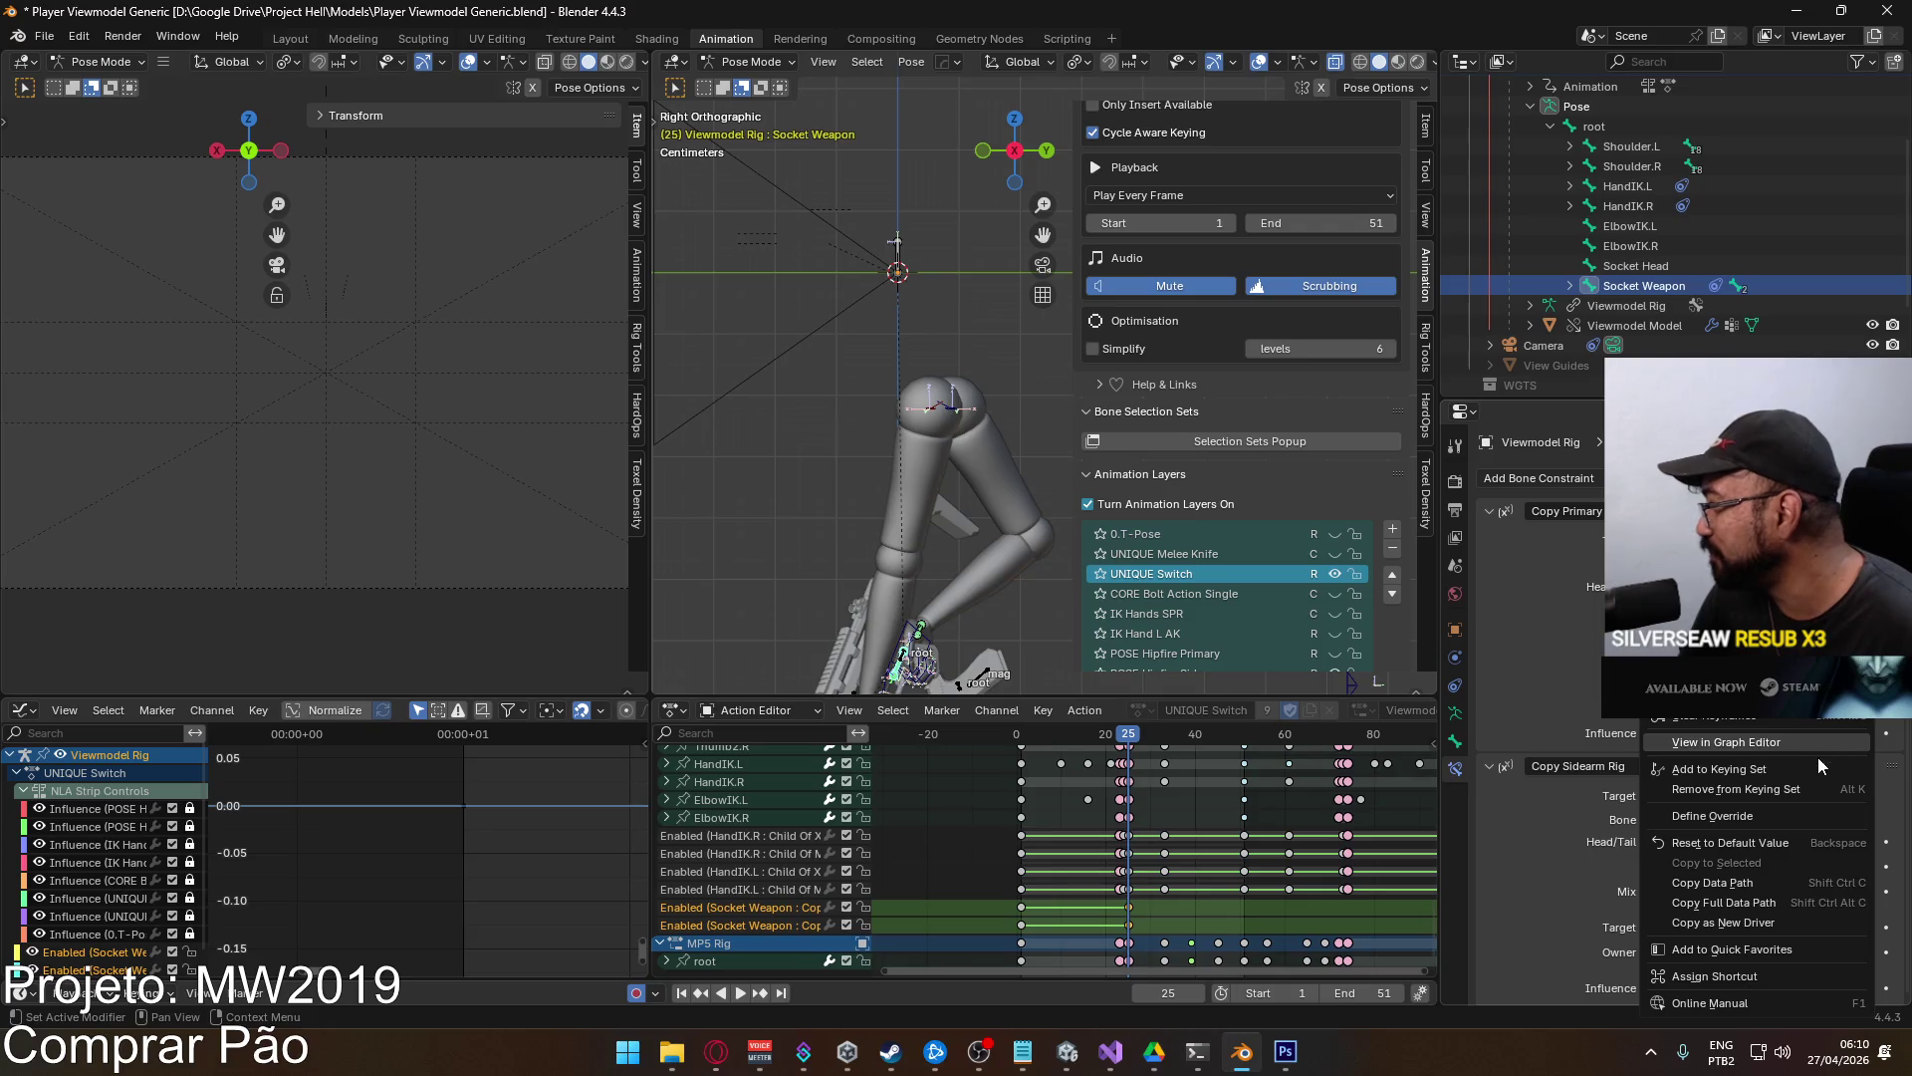
key(Escape)
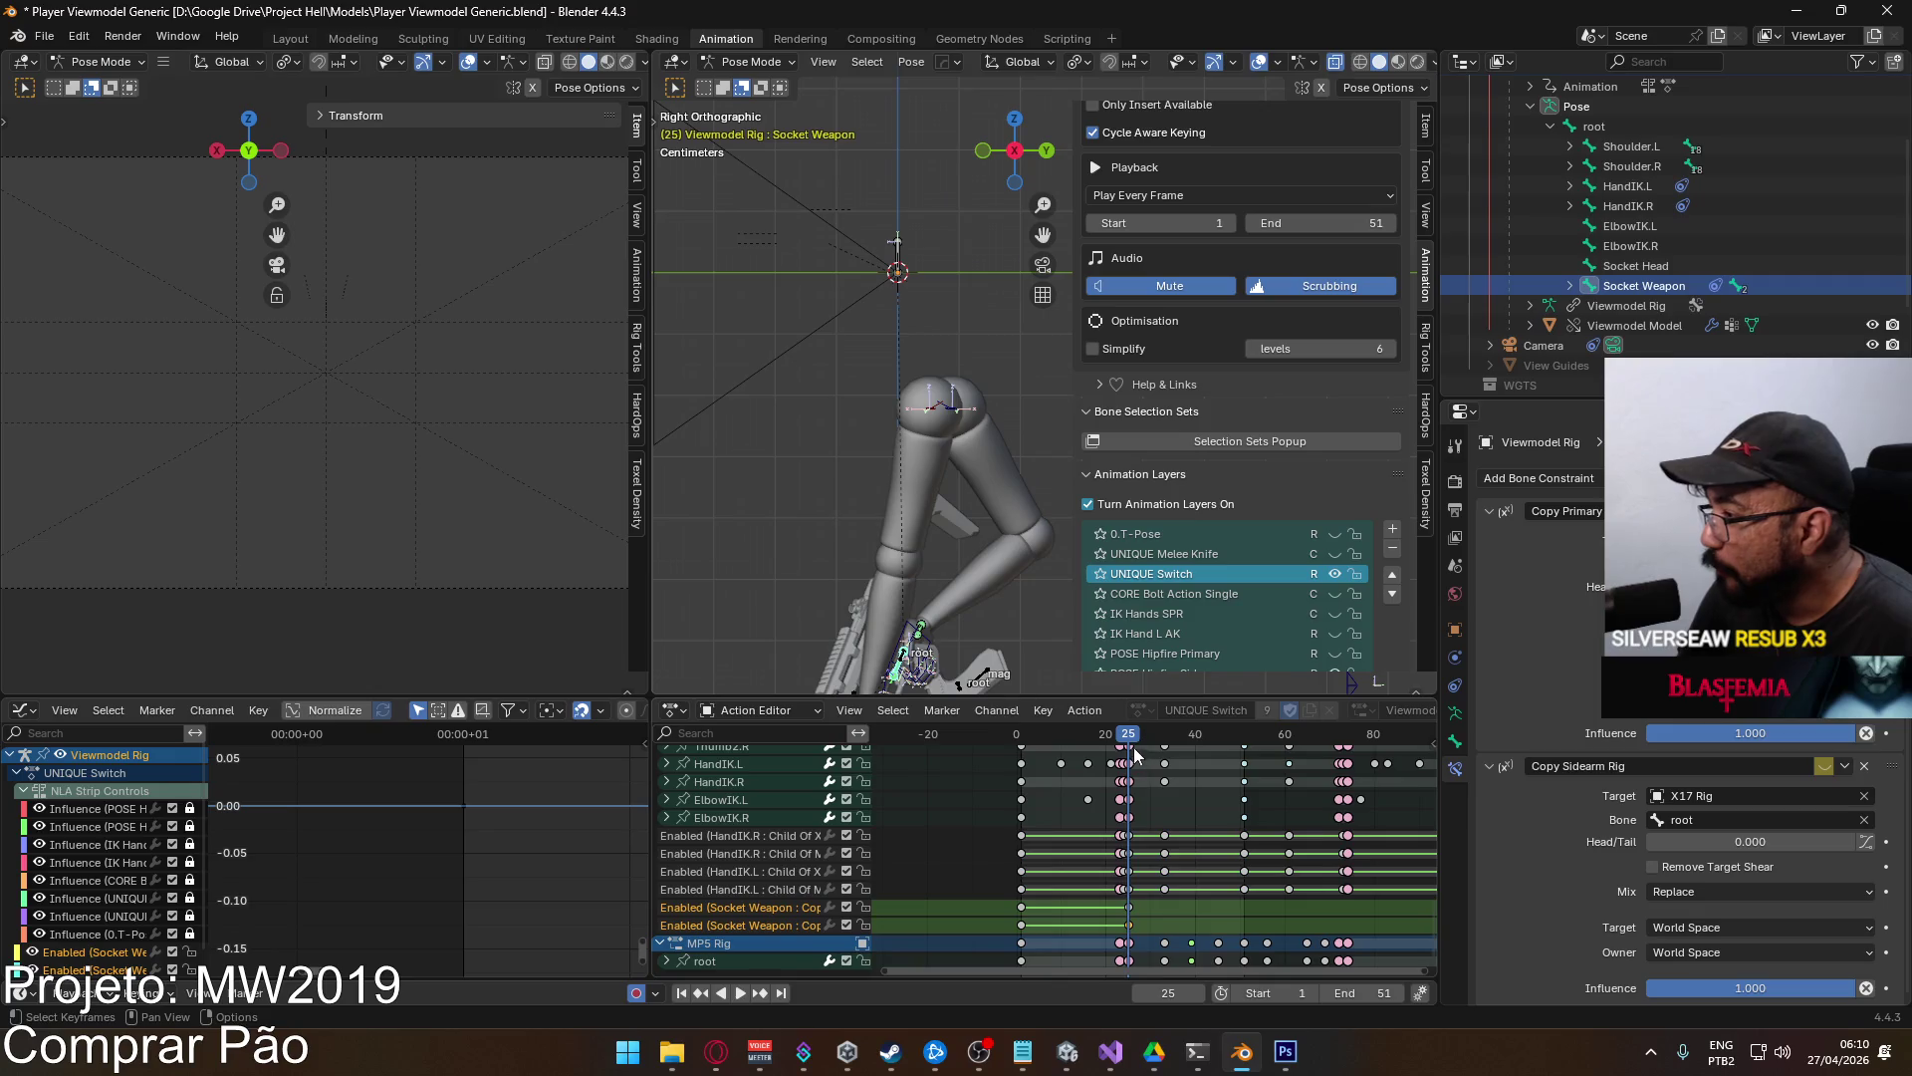
Scrub through the switch animation to frame 74 and keyframe the Copy Sidearm Rig enabled state.
mouse_move(1123, 742)
mouse_down()
mouse_move(1023, 737)
mouse_move(1130, 749)
mouse_up()
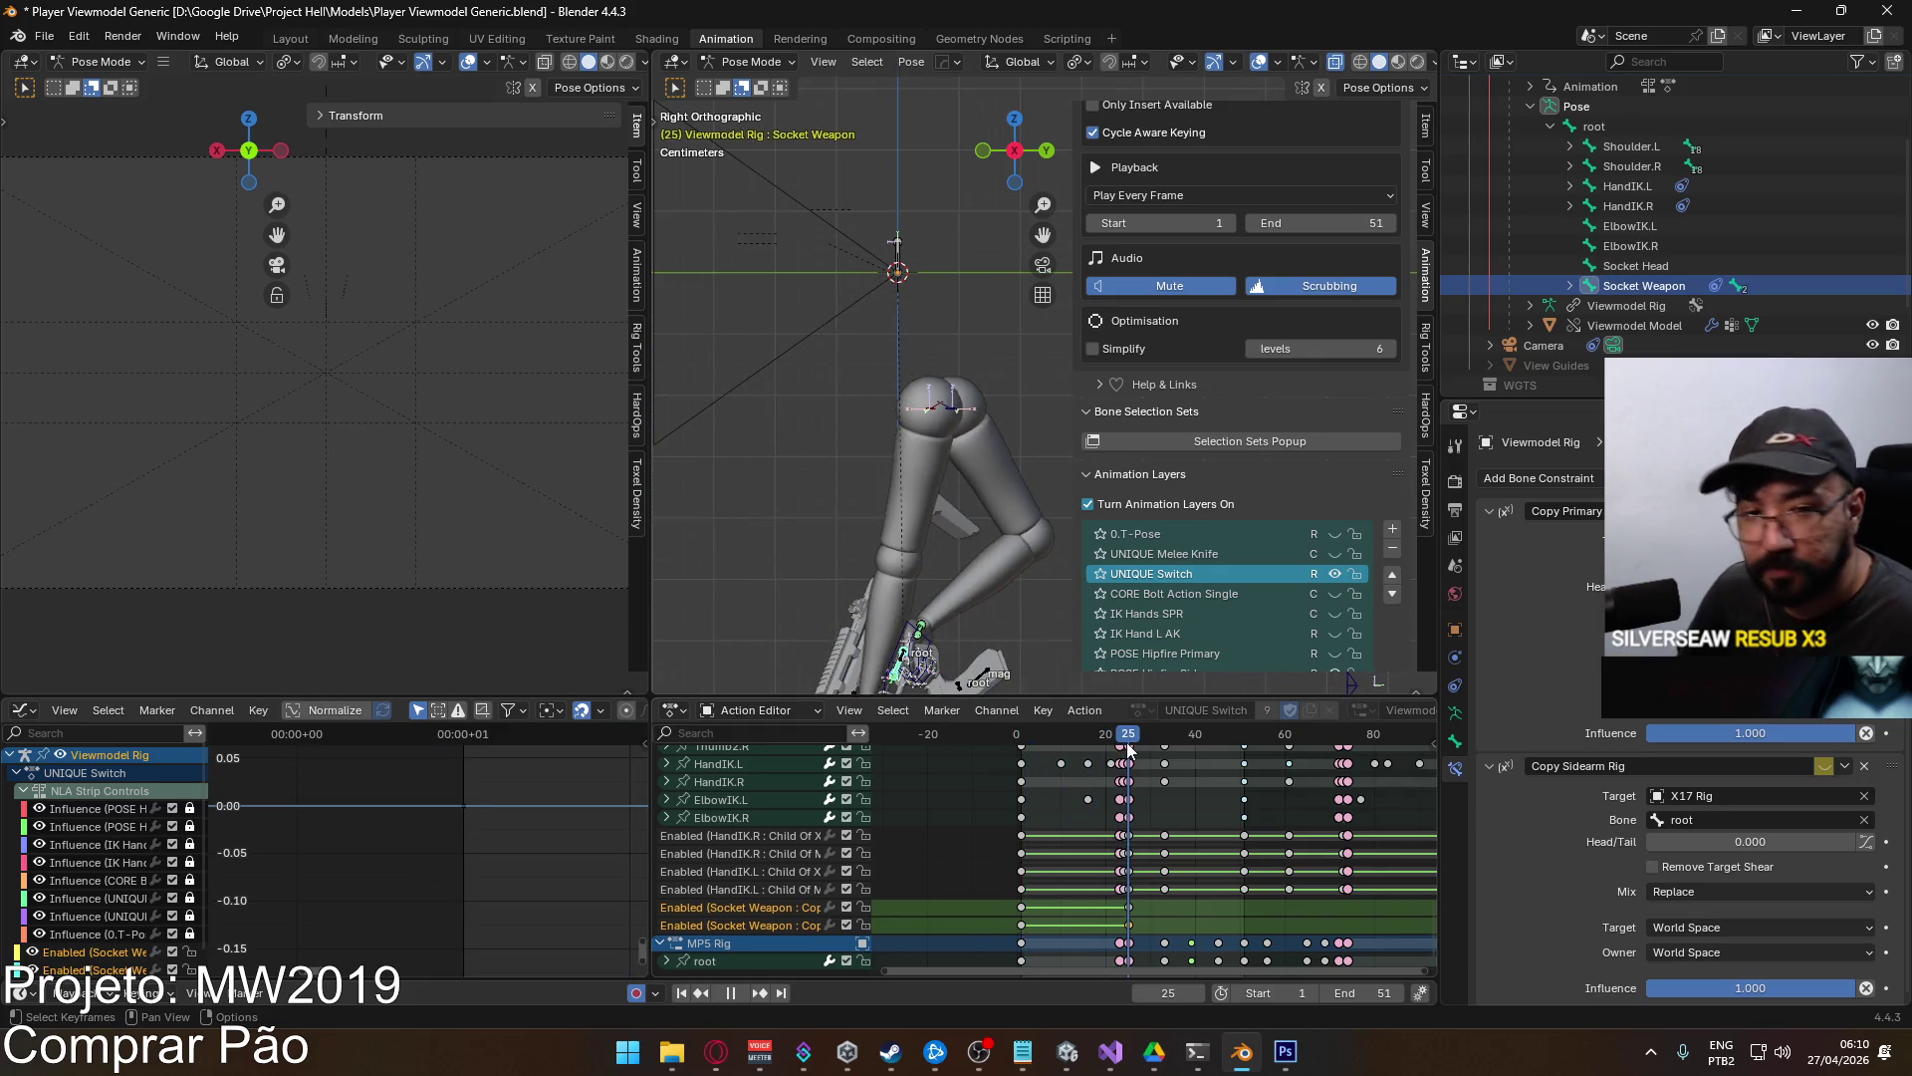
mouse_move(1127, 739)
mouse_down()
mouse_move(1106, 739)
mouse_move(1193, 749)
mouse_up()
key(space)
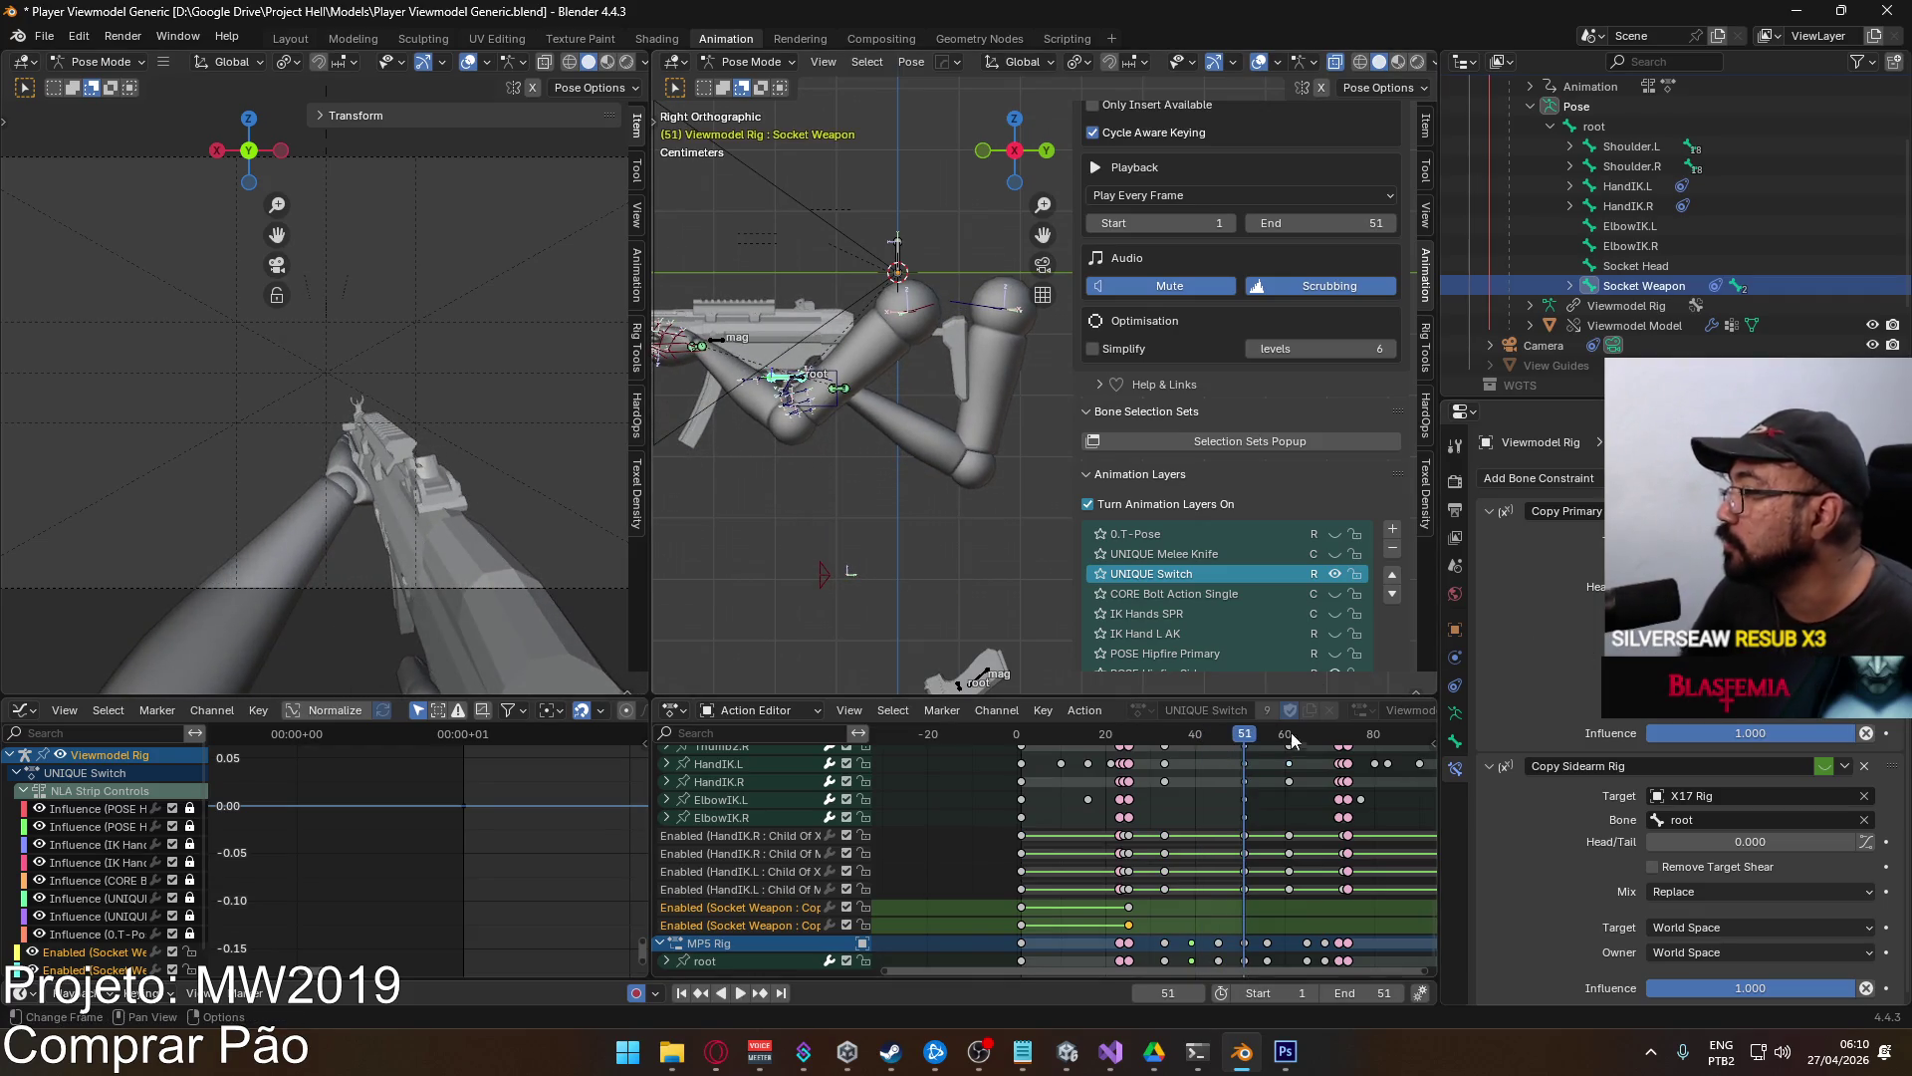
scroll(1282, 845, right, 5)
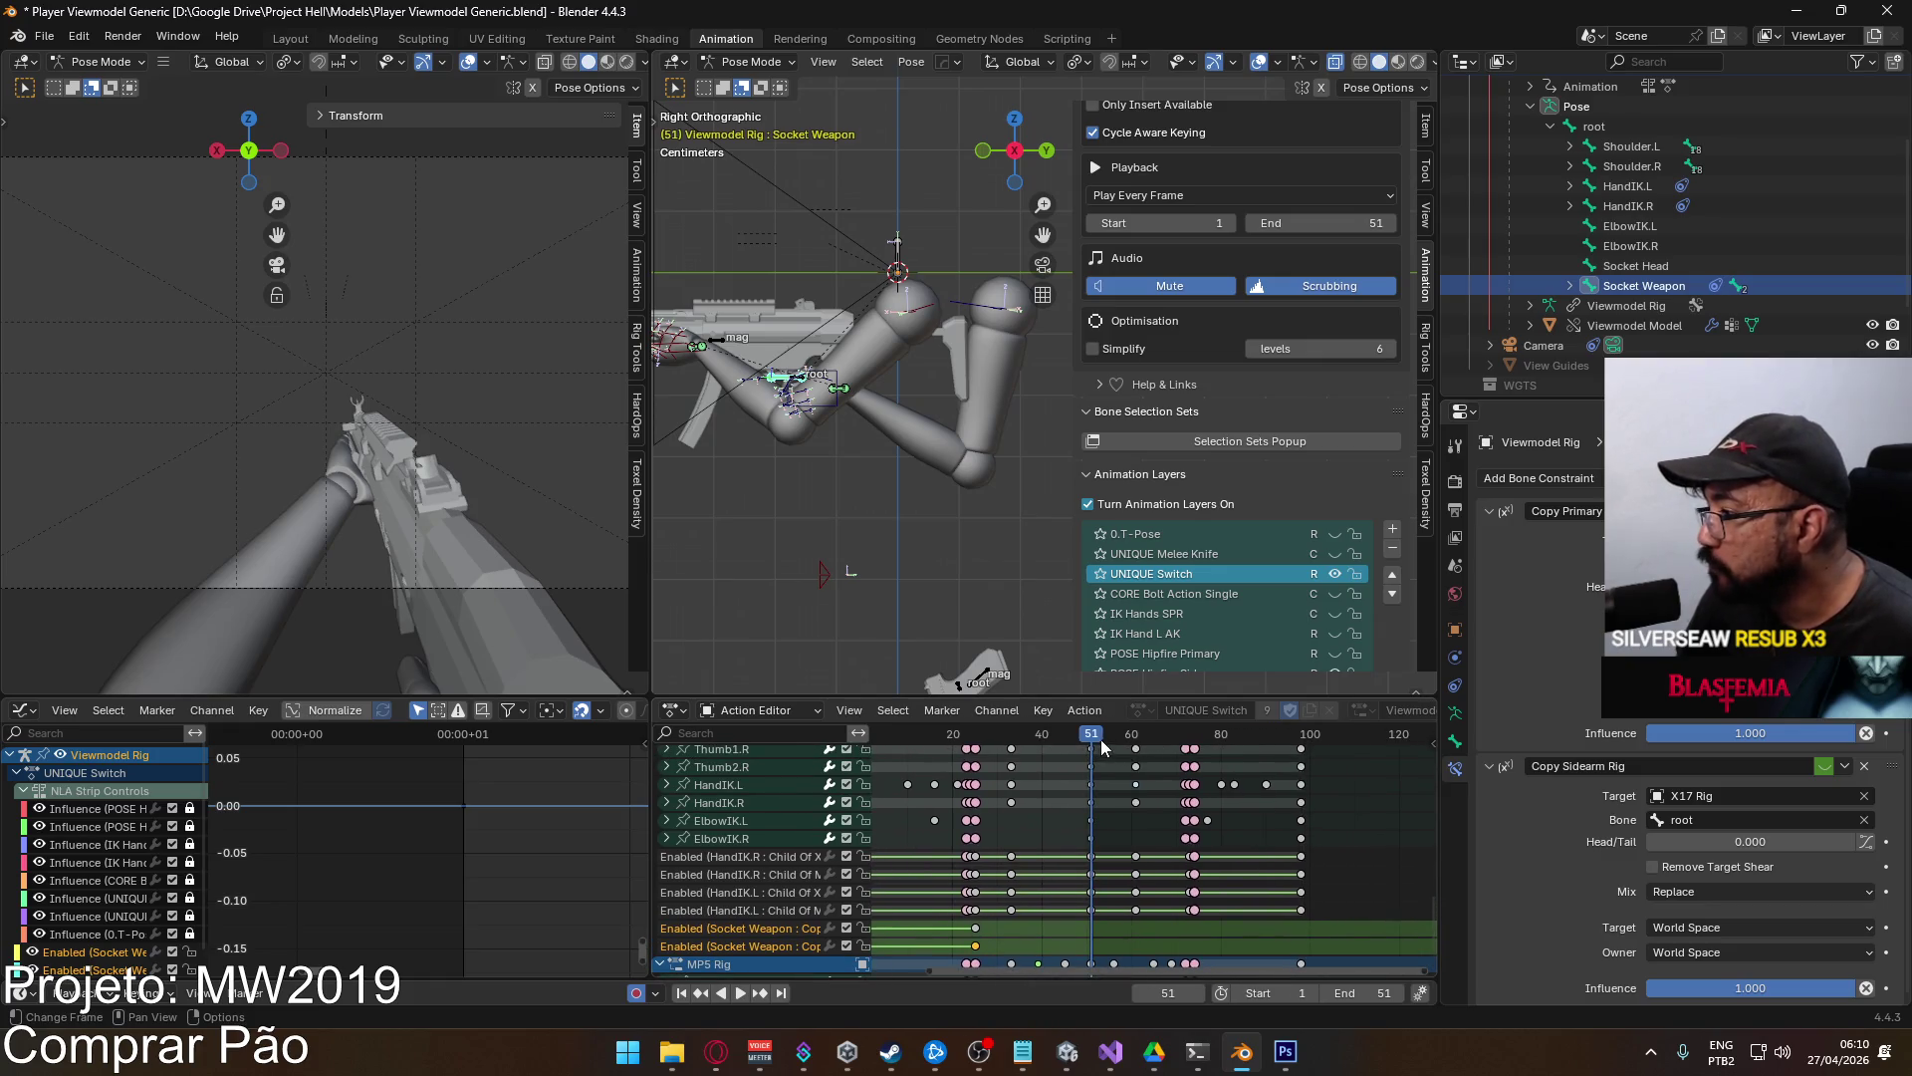
drag(1092, 742, 1196, 757)
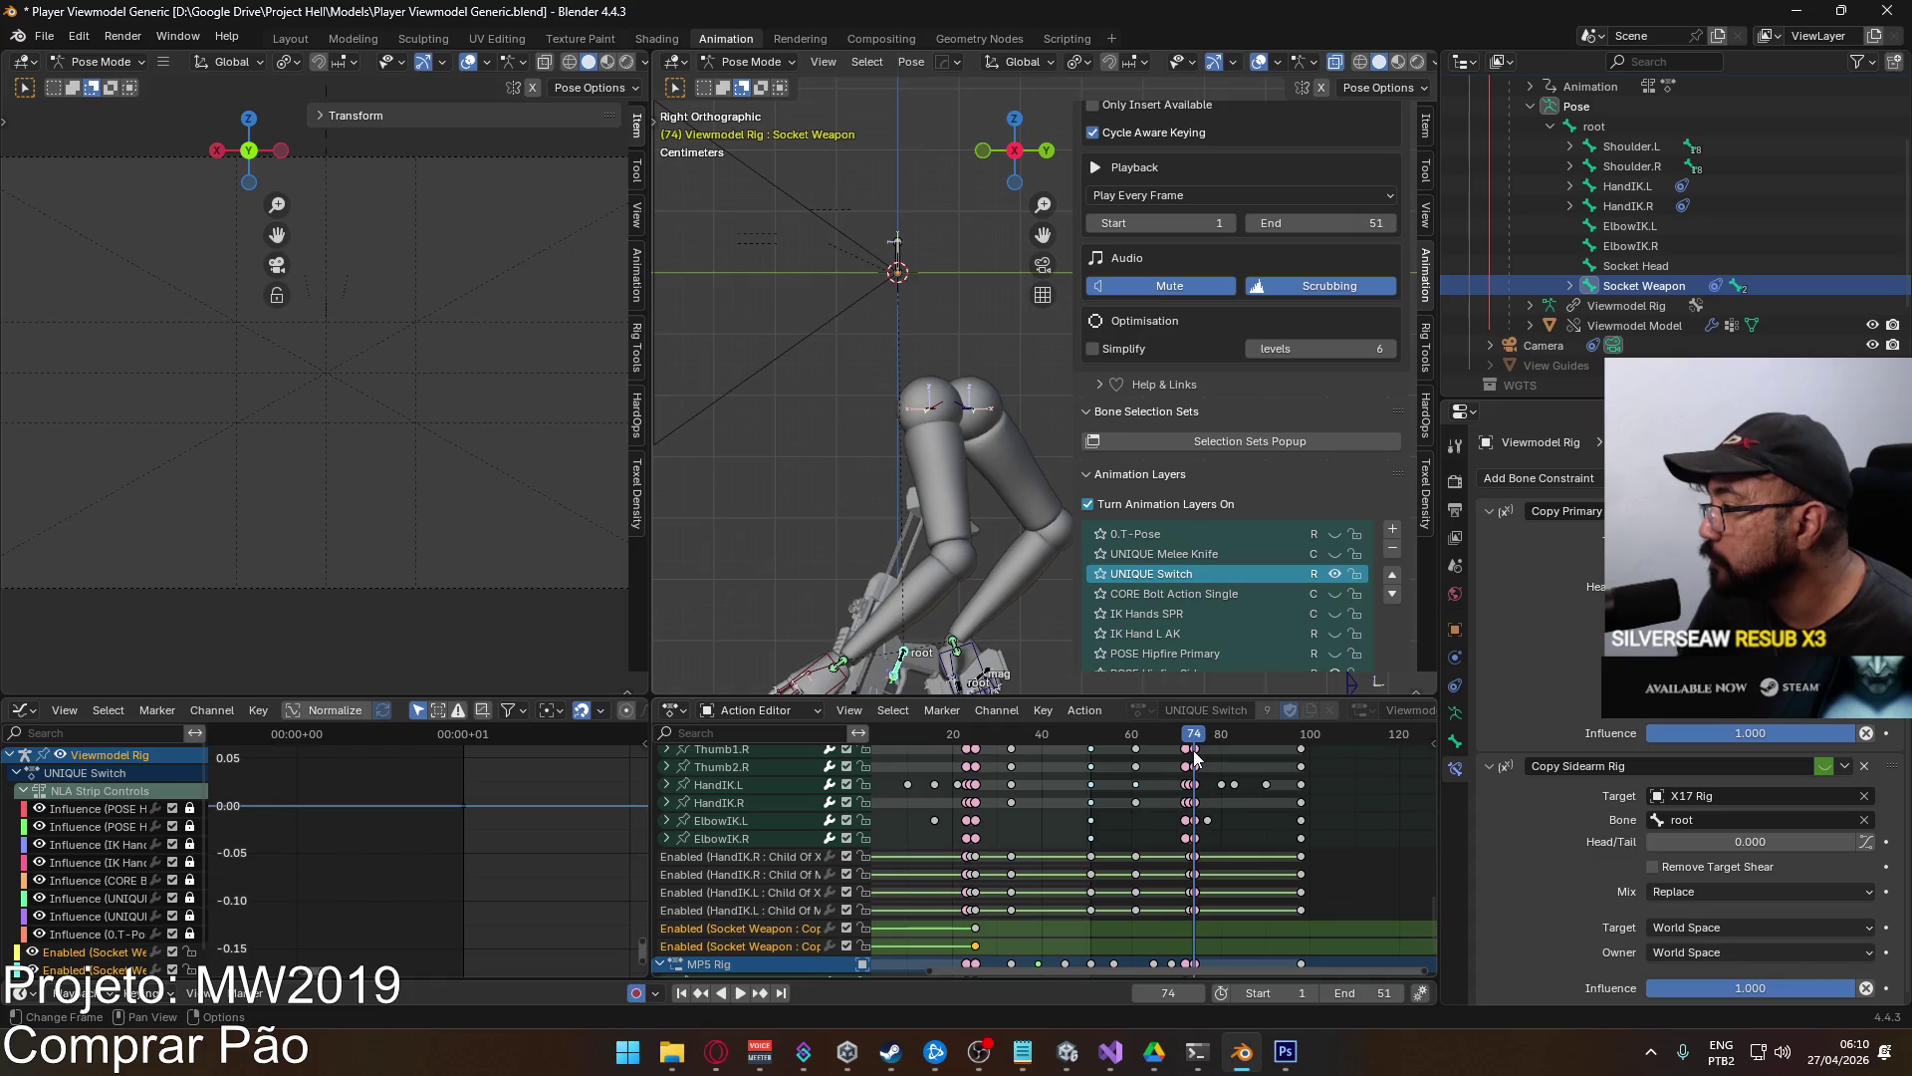
right_click(1820, 769)
click(1753, 661)
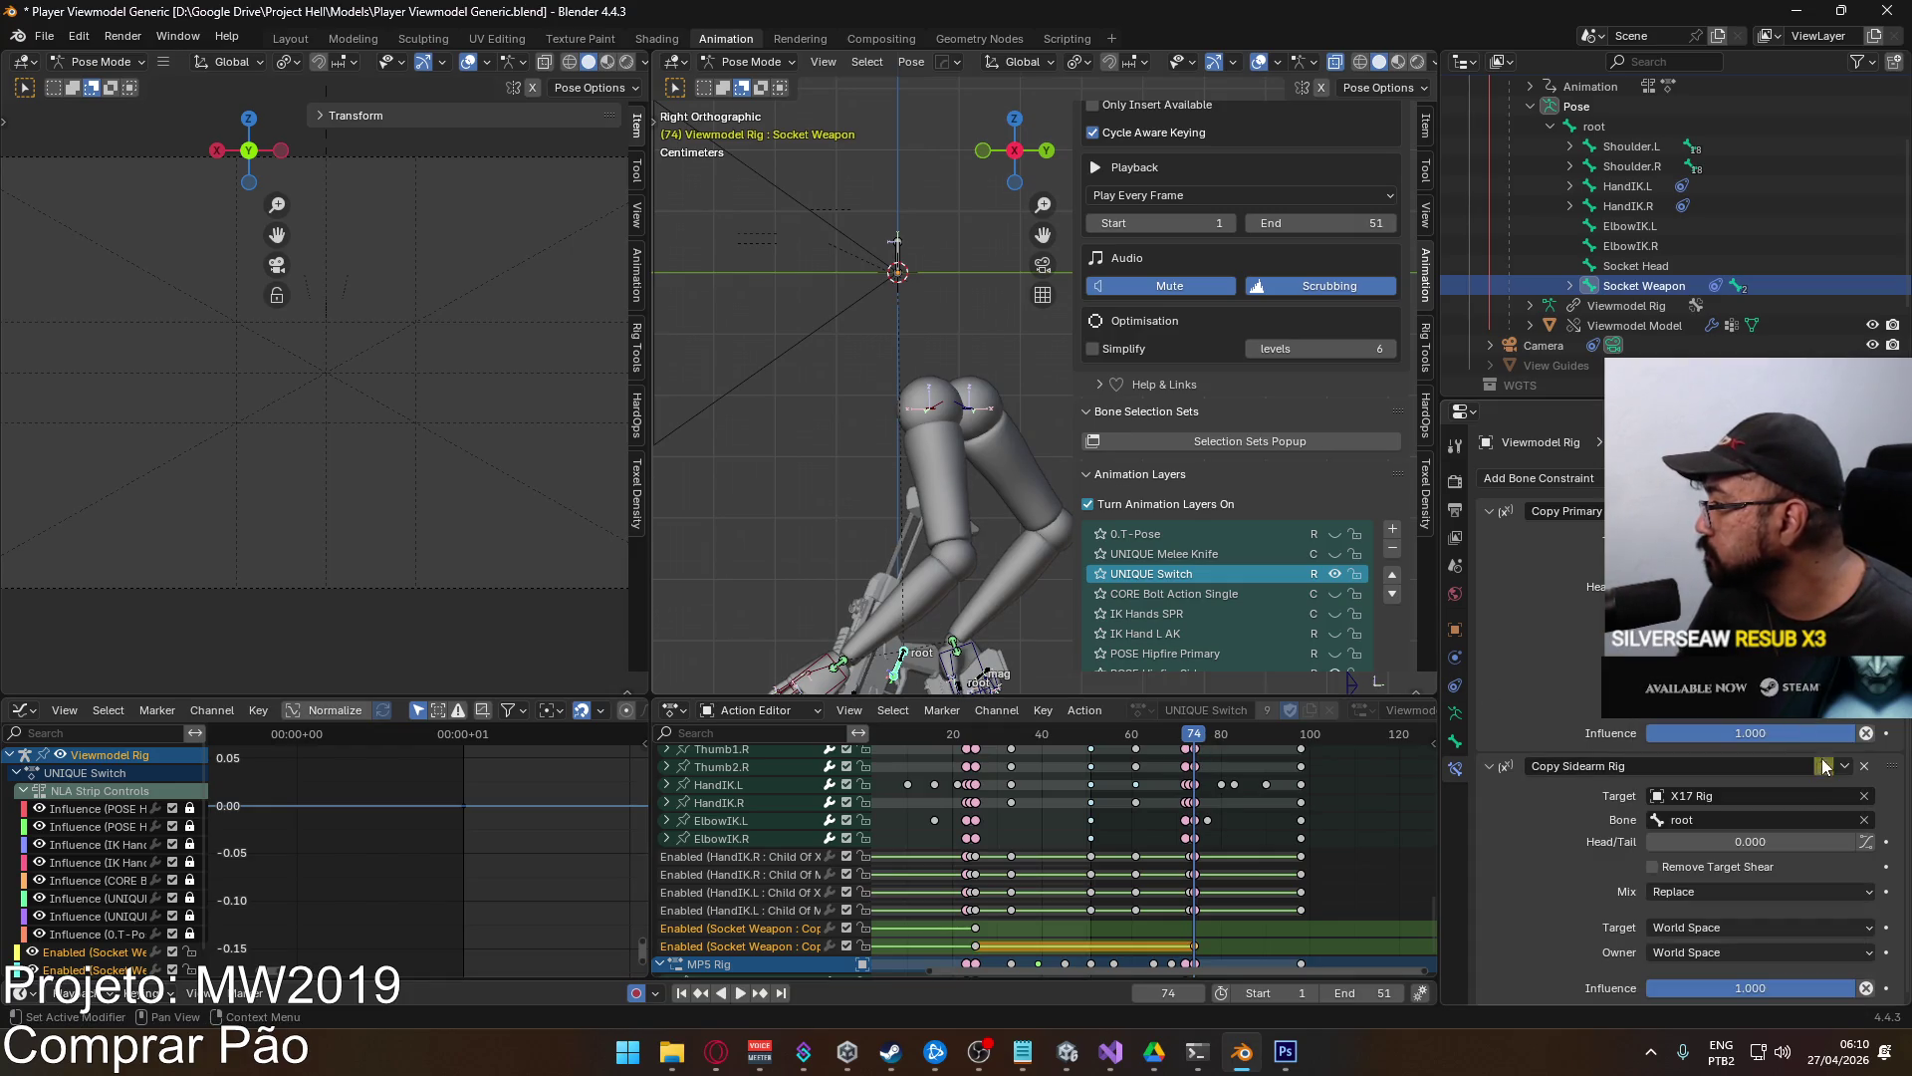
right_click(1826, 775)
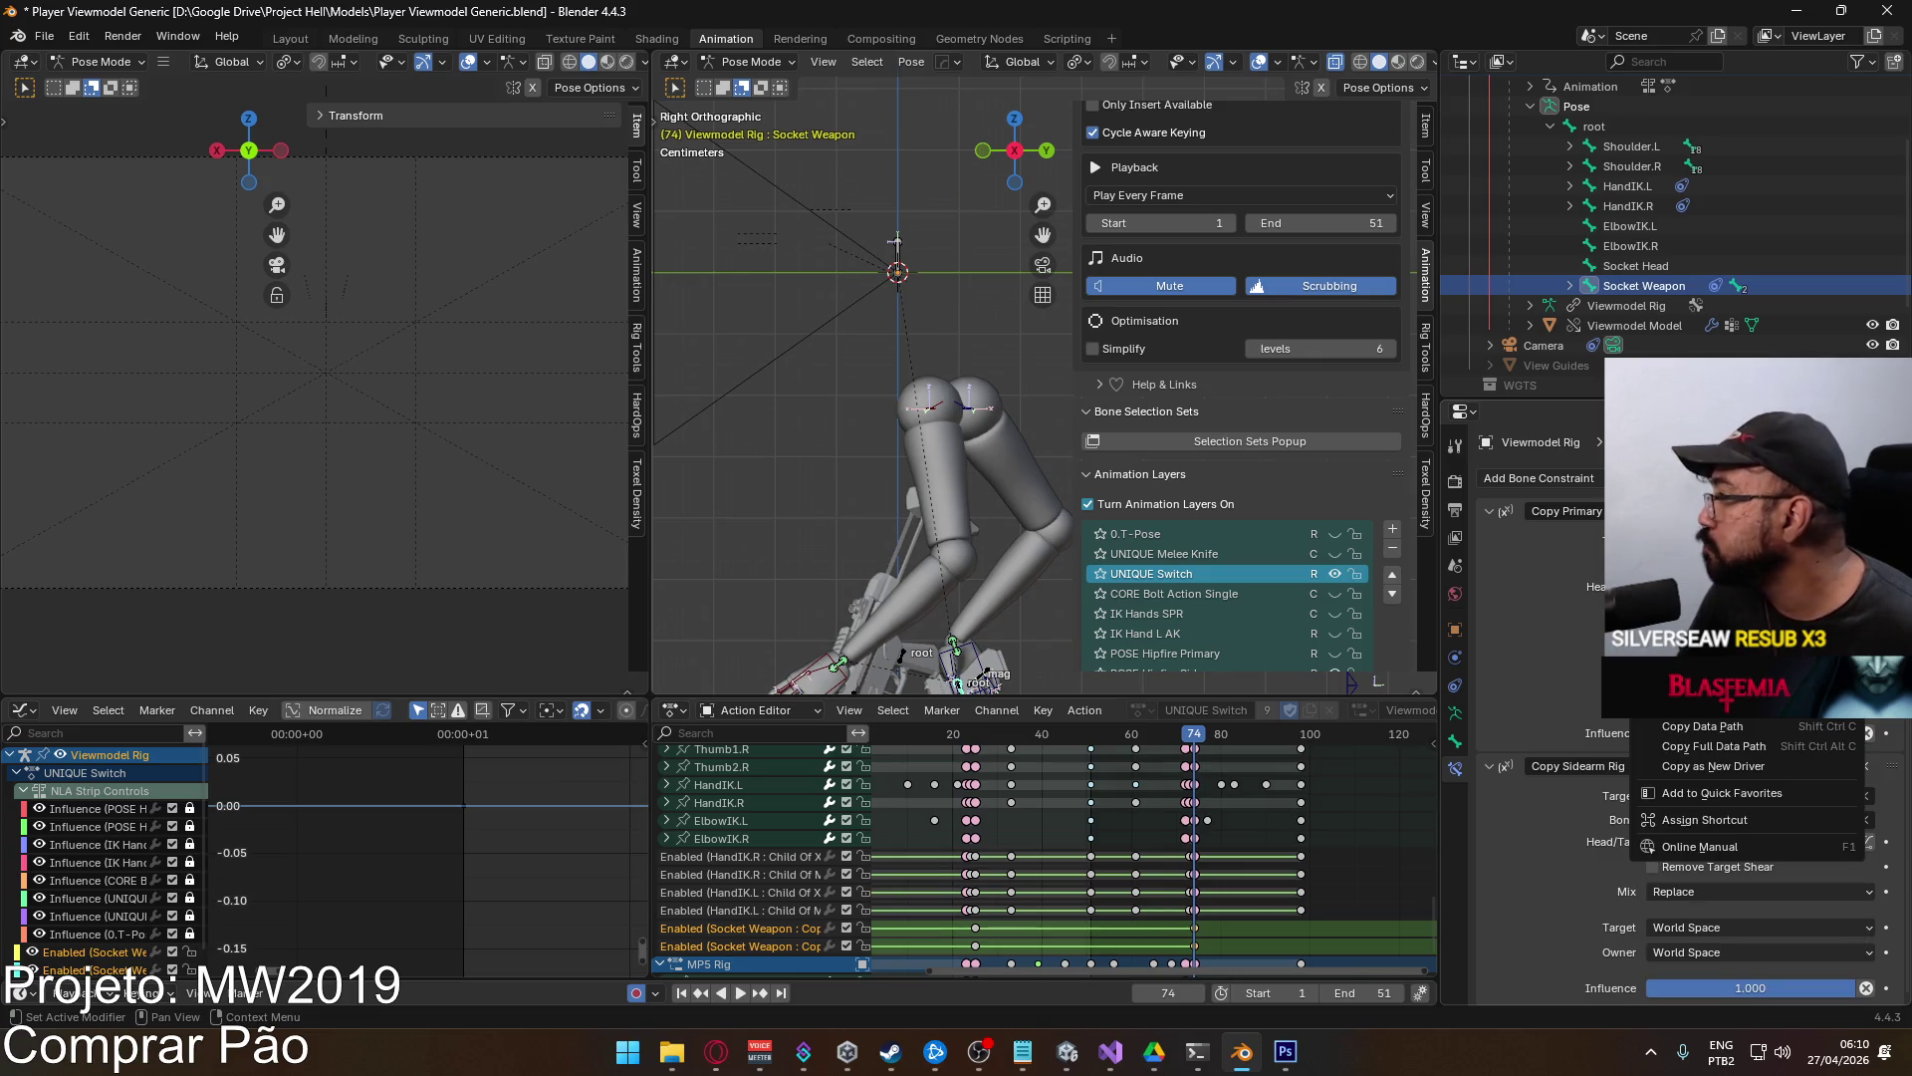
Move to frame 98 and keyframe the Socket Weapon constraint's enabled state.
scroll(1204, 805, right, 1)
scroll(1204, 804, down, 2)
scroll(1204, 805, right, 4)
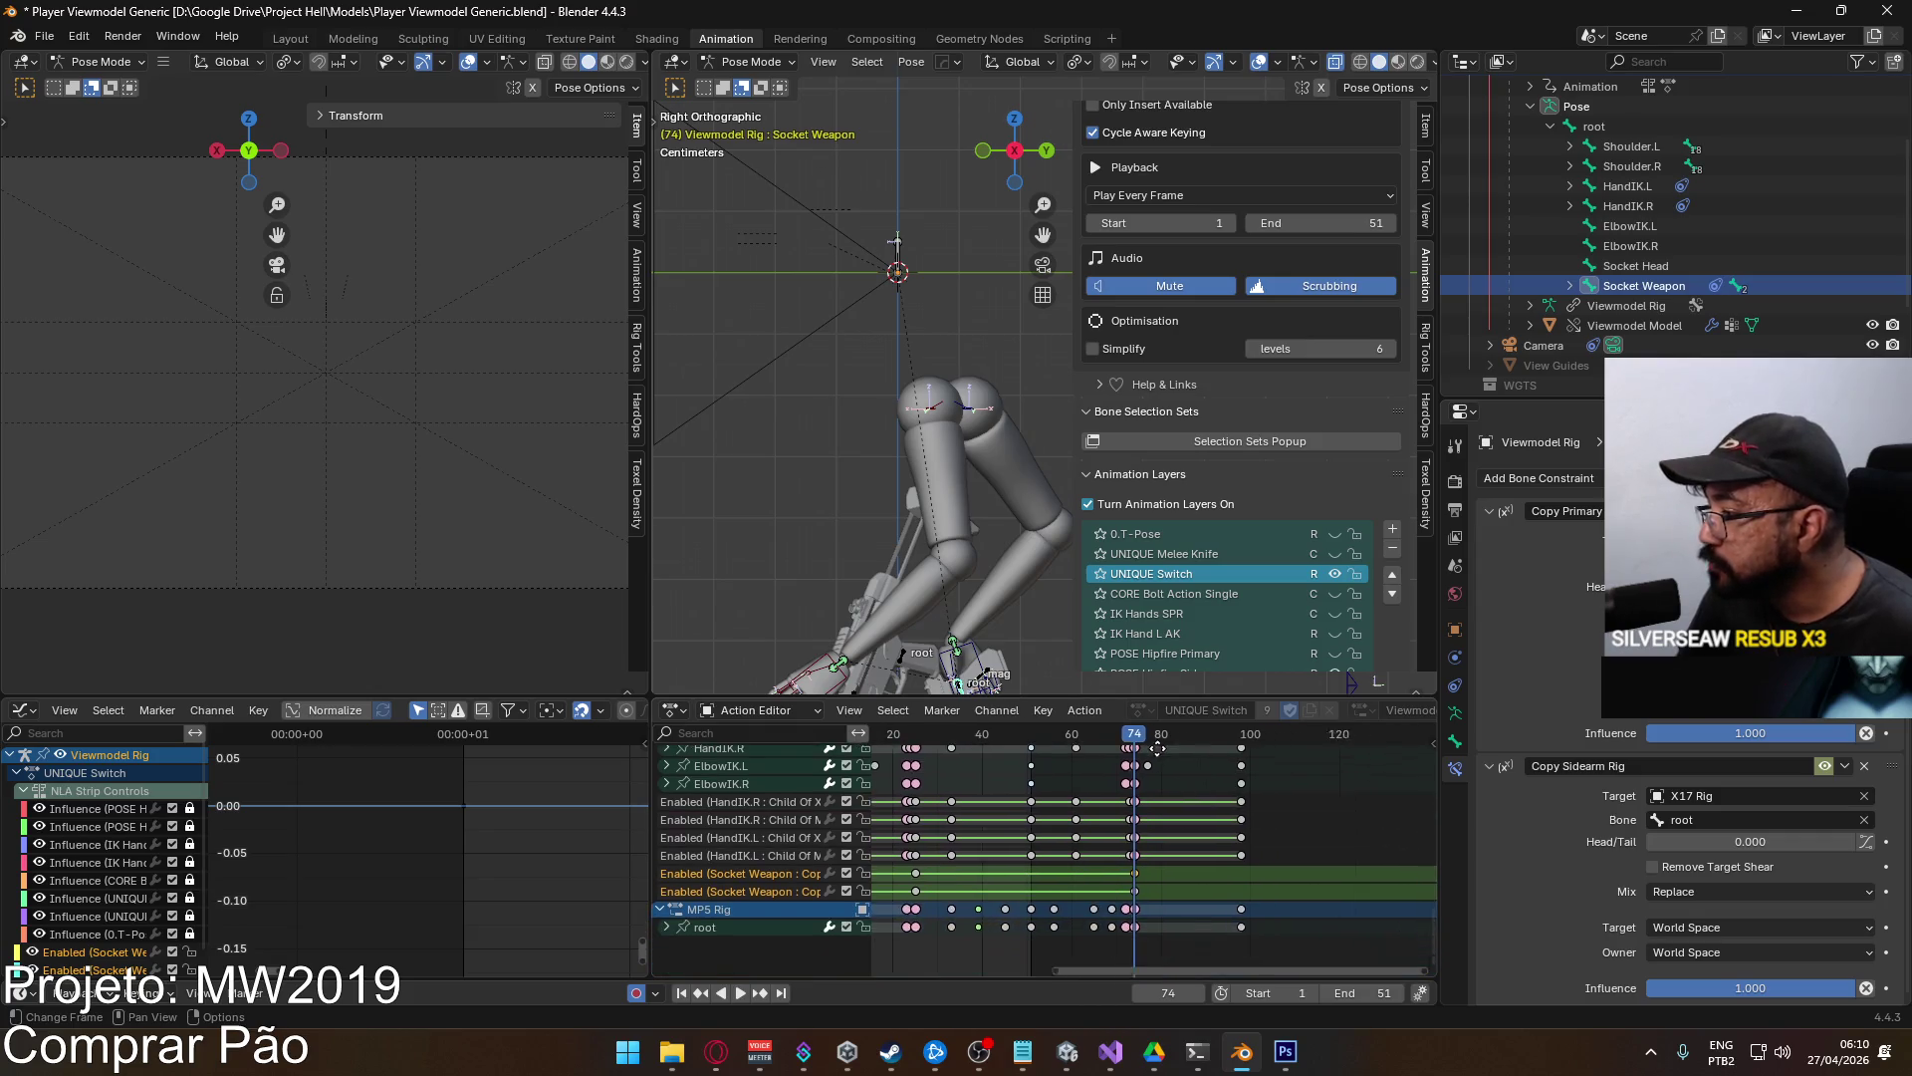
key(space)
click(1152, 741)
drag(1152, 745, 1174, 746)
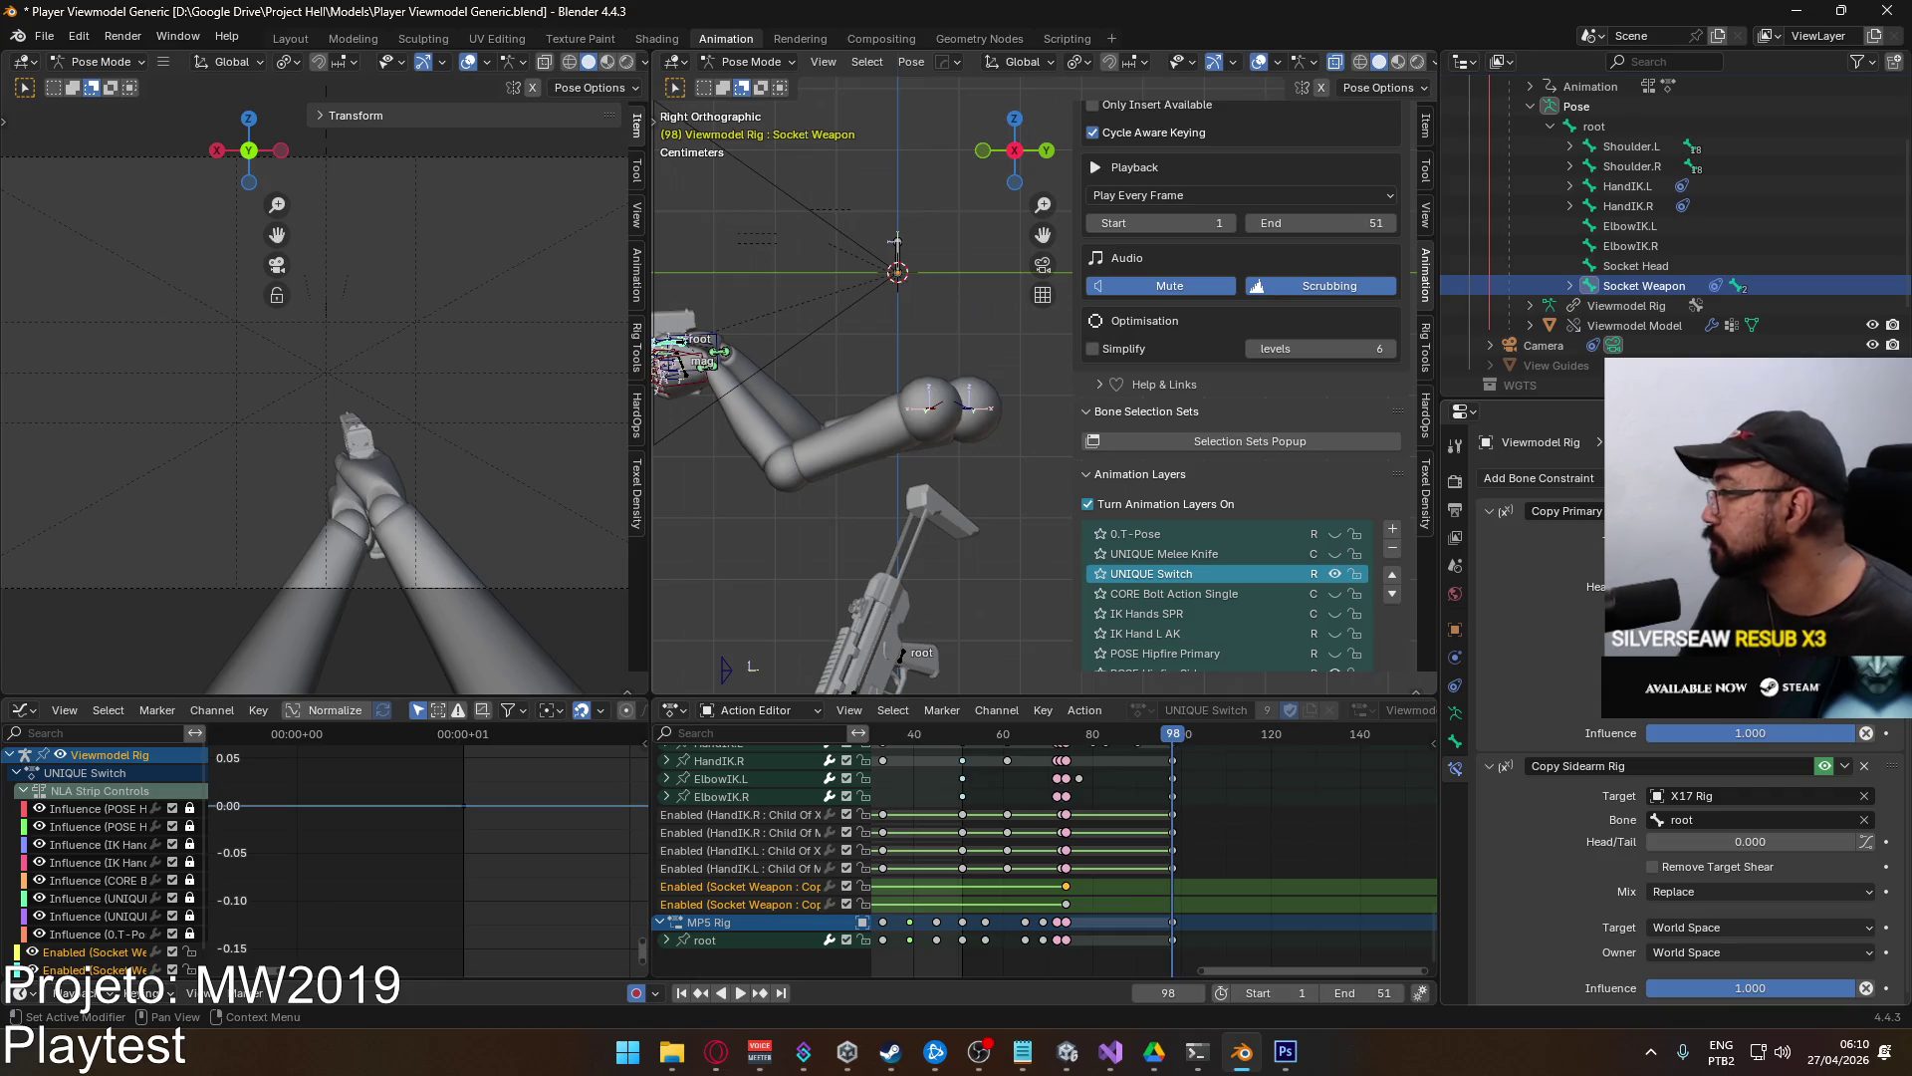
right_click(1750, 587)
click(1750, 587)
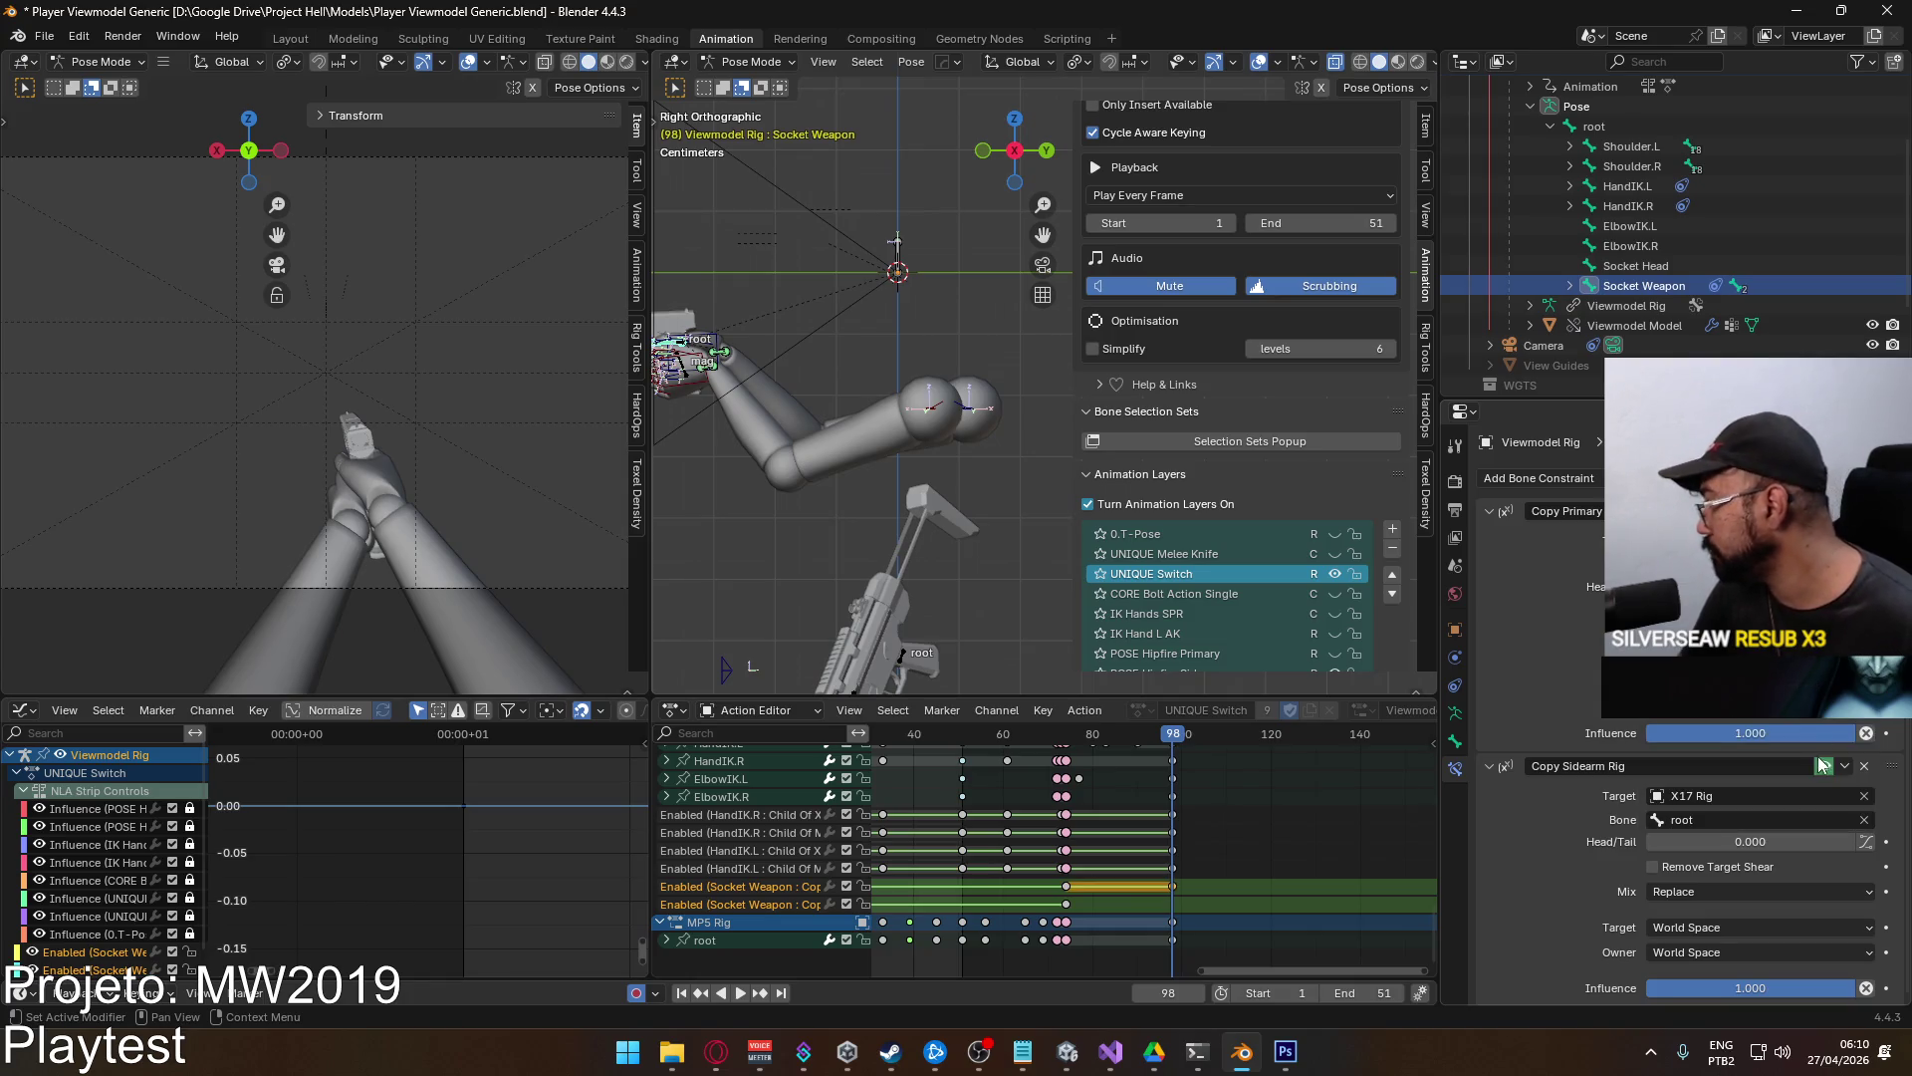
right_click(1822, 772)
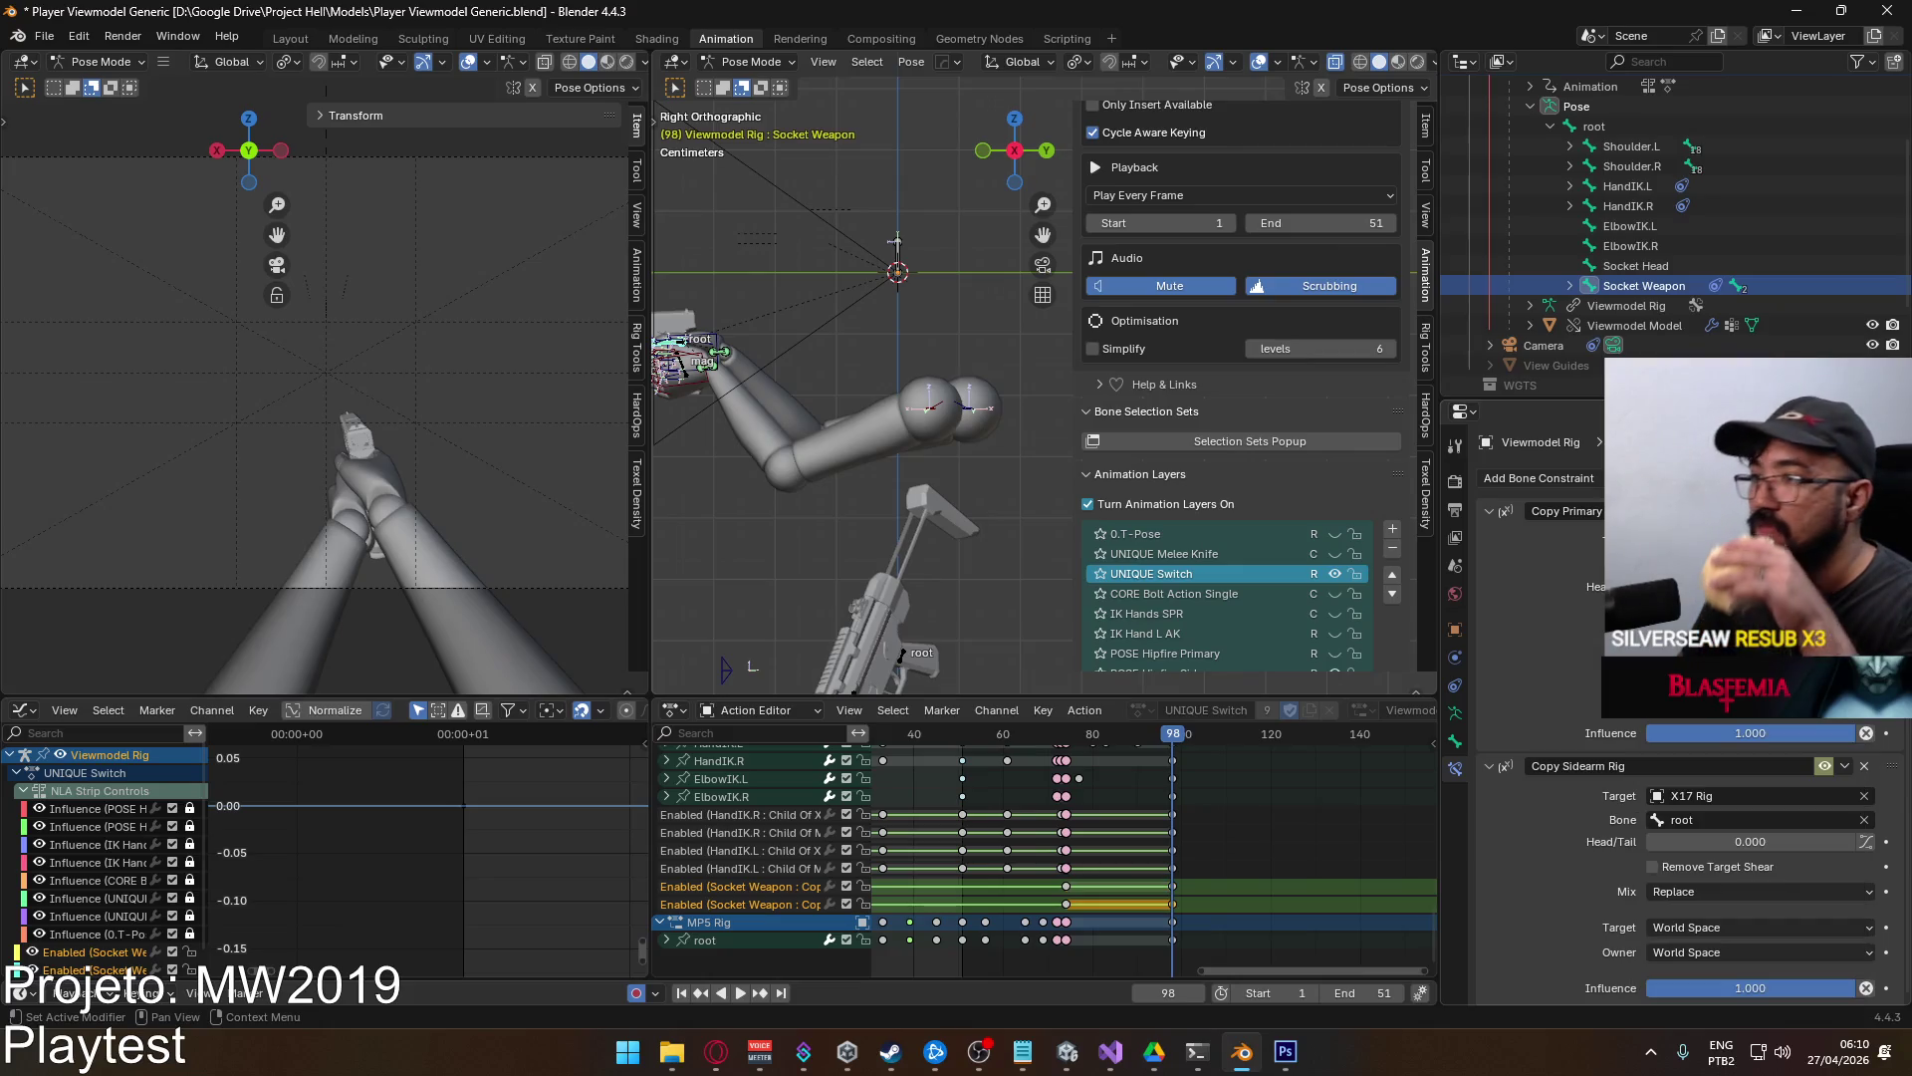
Scrub back to frame 1 and return the Viewmodel Rig to Object Mode.
drag(1184, 741, 1026, 751)
scroll(1056, 764, left, 5)
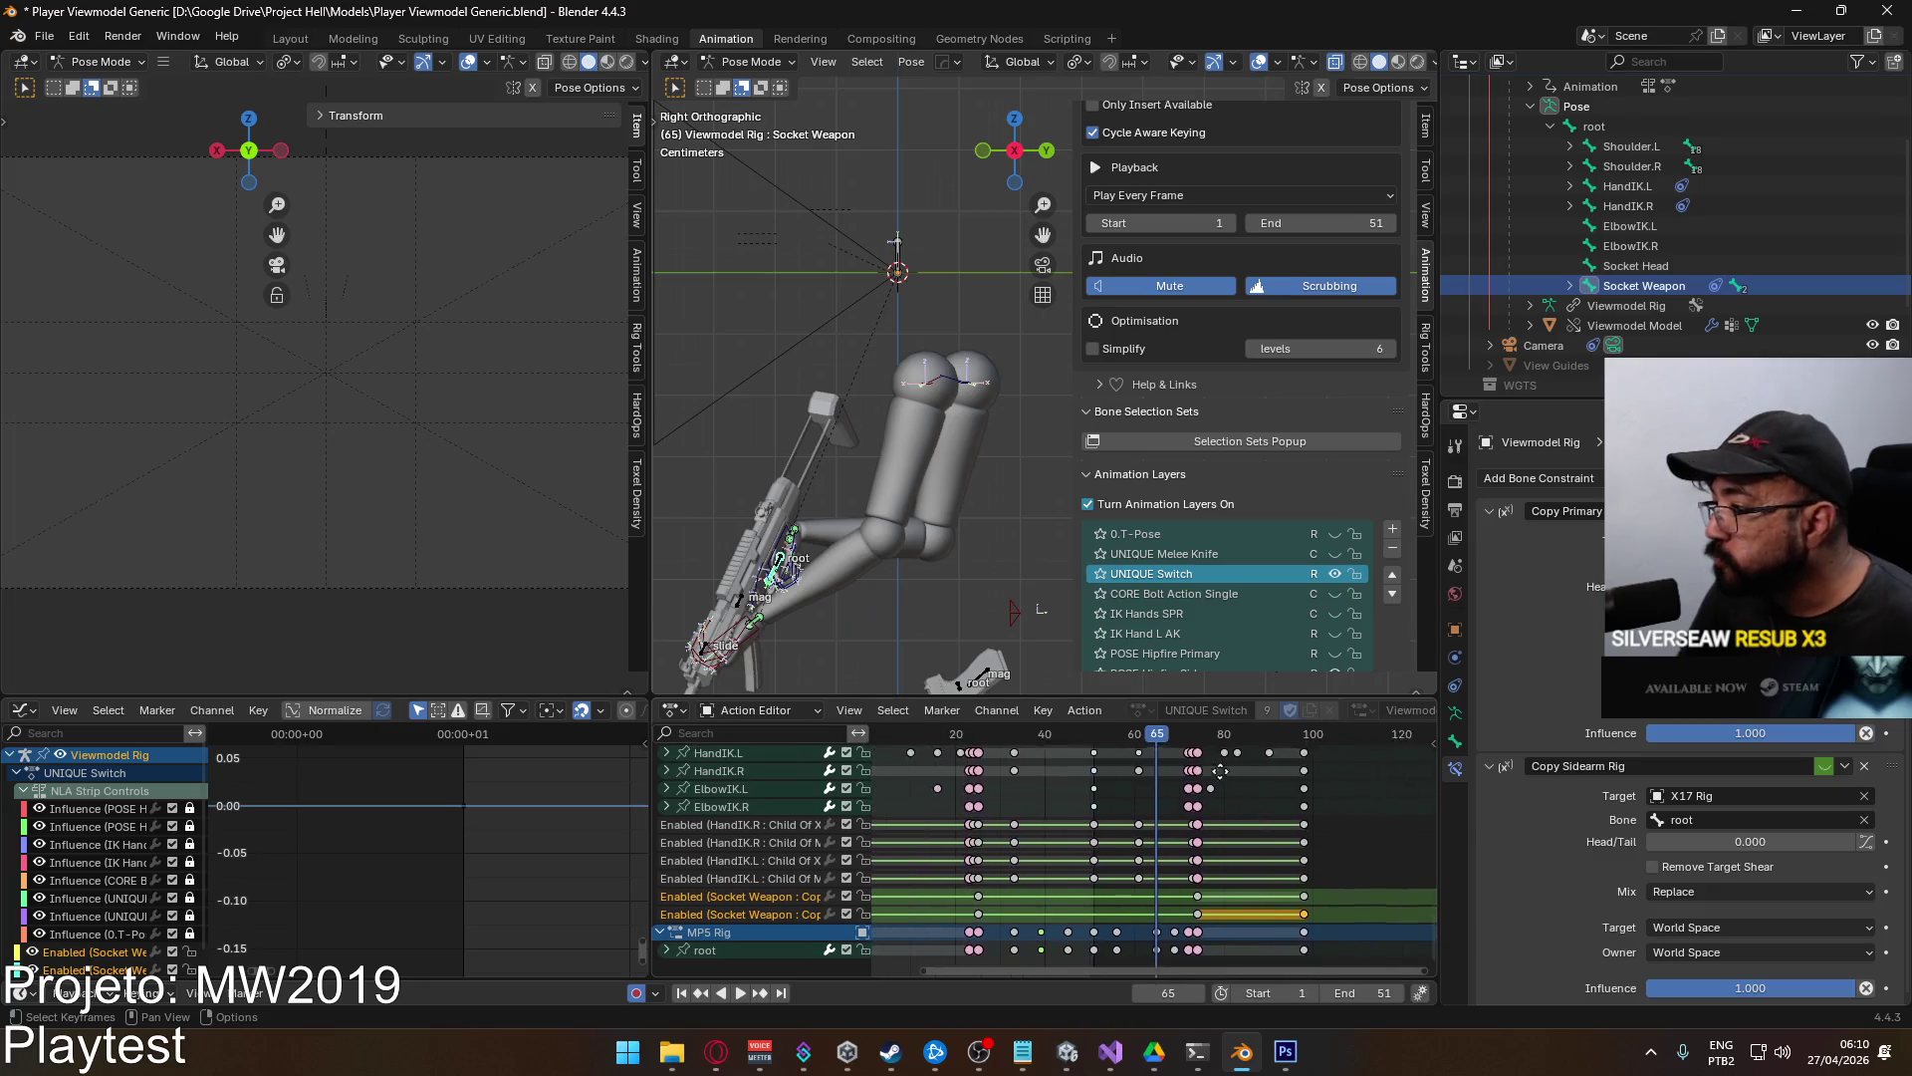
drag(1228, 735, 953, 729)
click(752, 64)
click(761, 84)
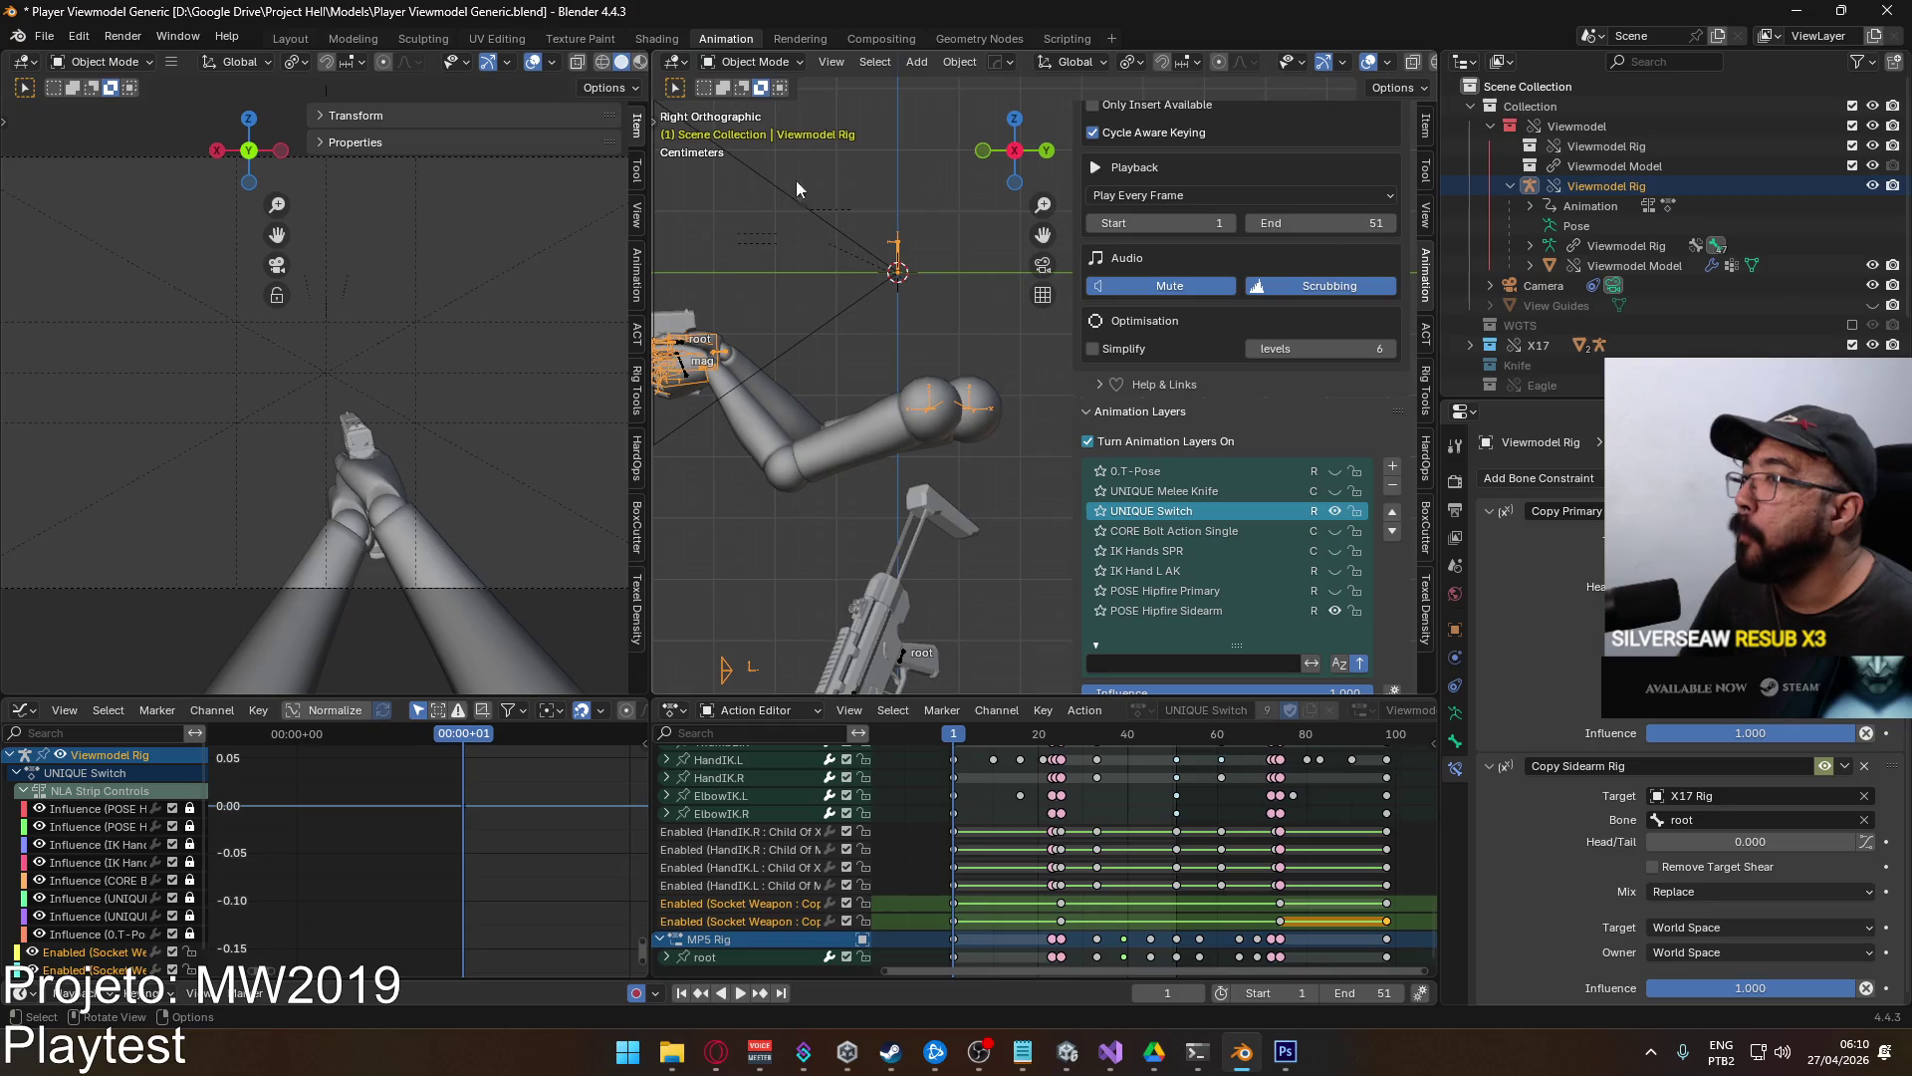
Select Viewmodel Model and Viewmodel Rig and start an FBX export with the selected-armature-and-mesh preset.
click(856, 432)
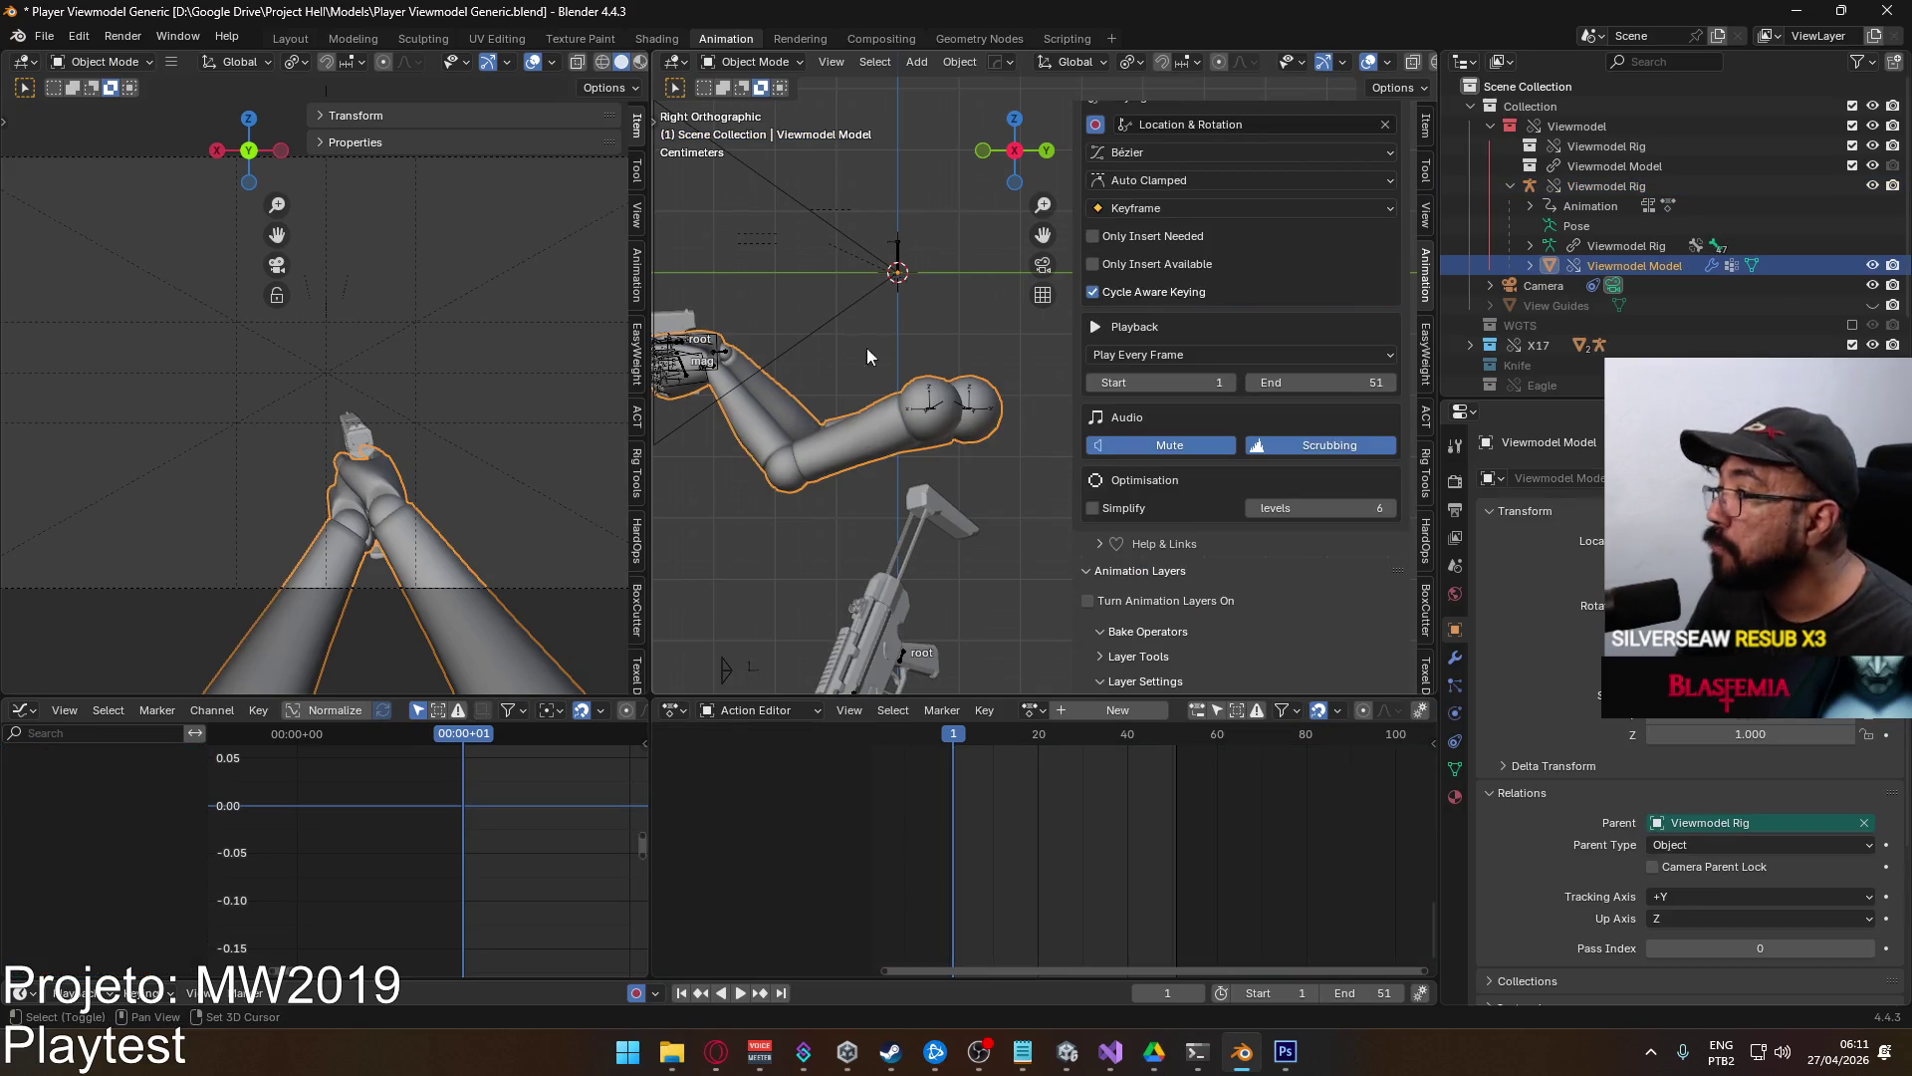
shift+click(665, 370)
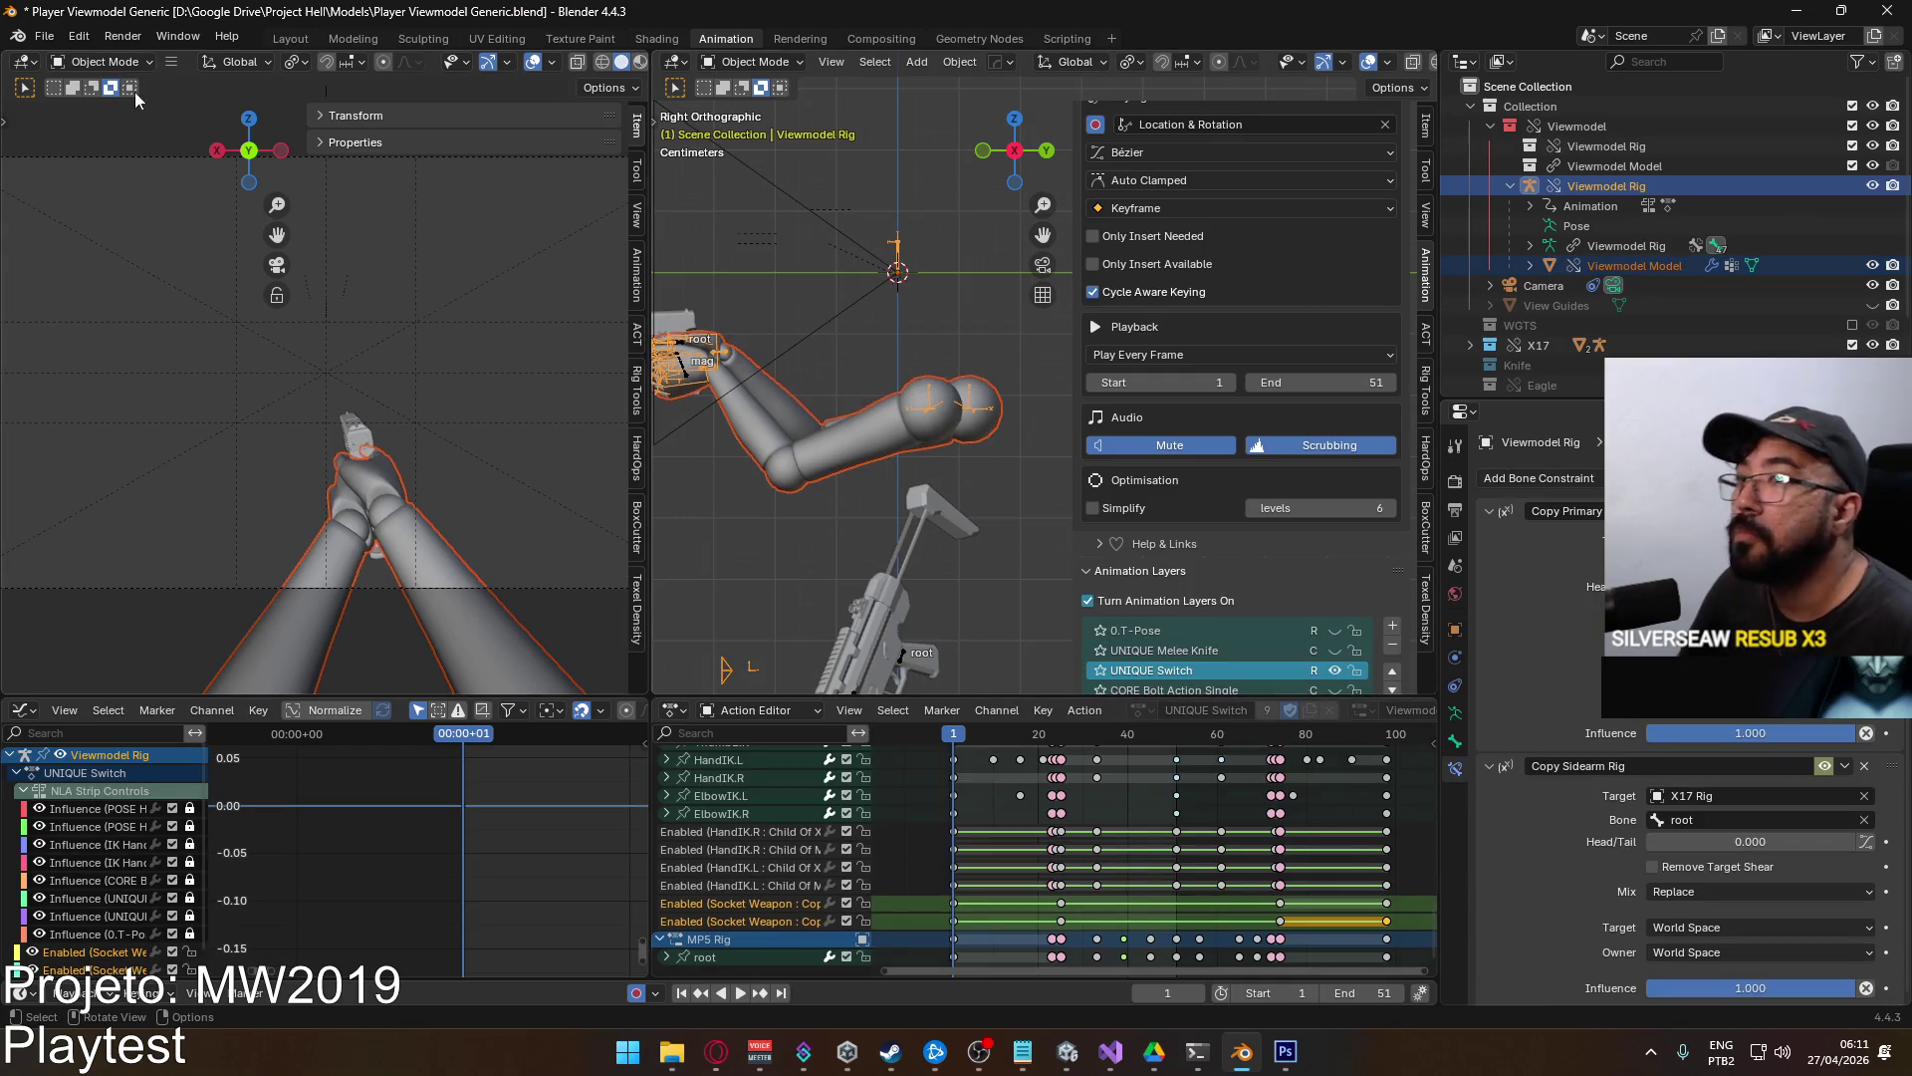
click(44, 36)
mouse_move(181, 342)
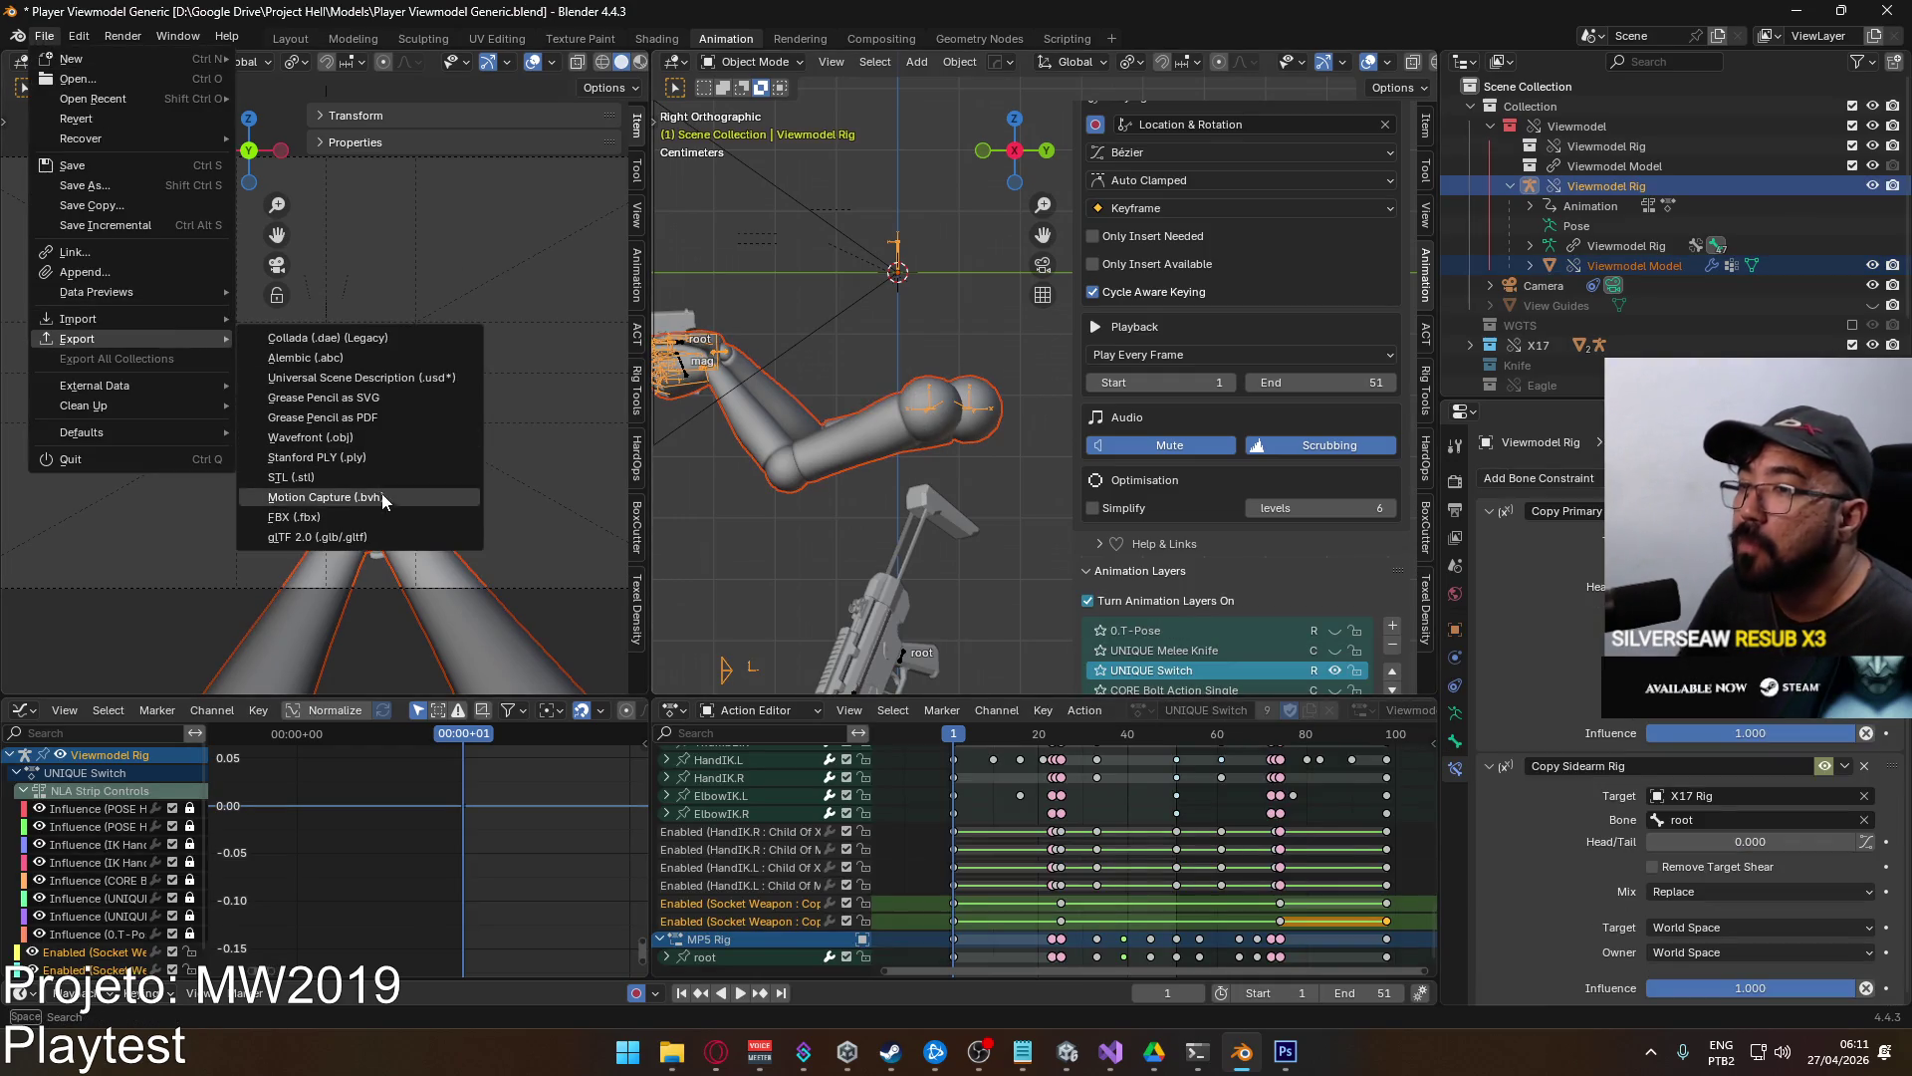
click(388, 515)
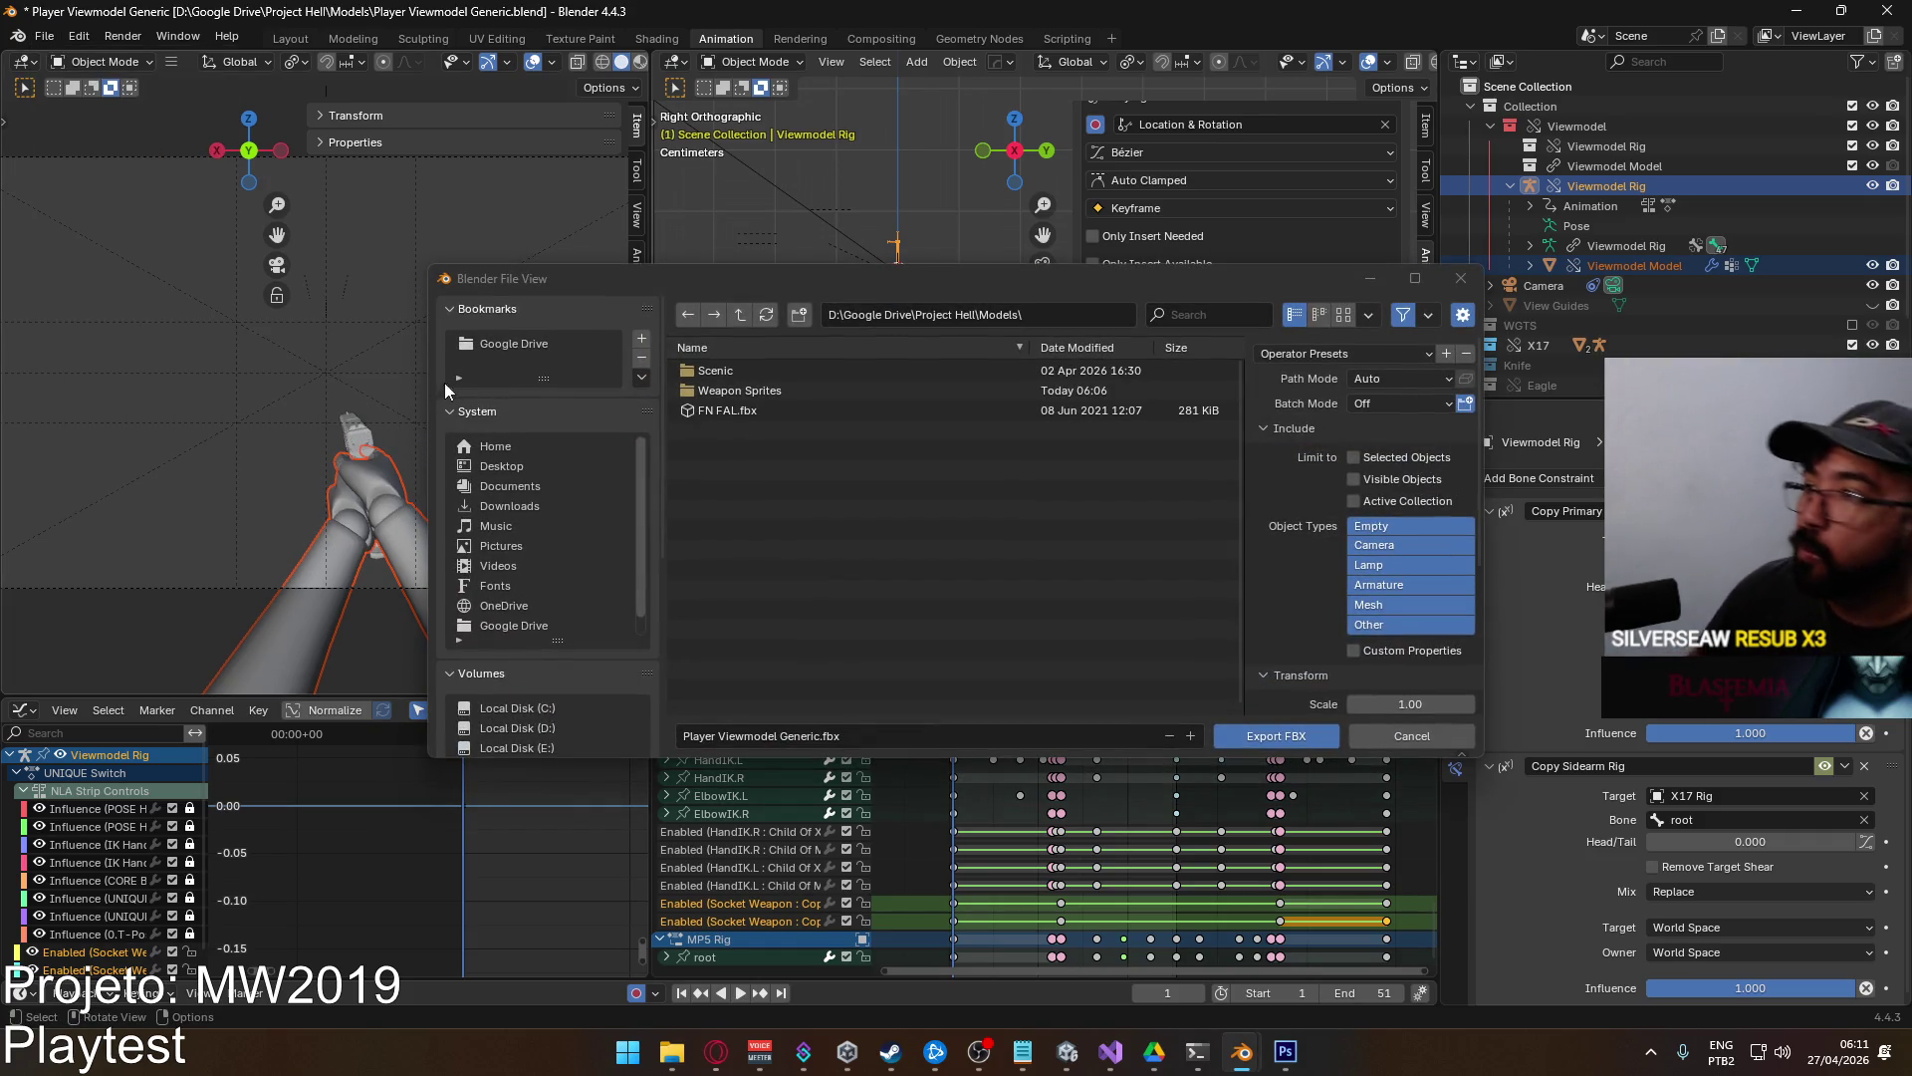
click(1364, 356)
click(1331, 406)
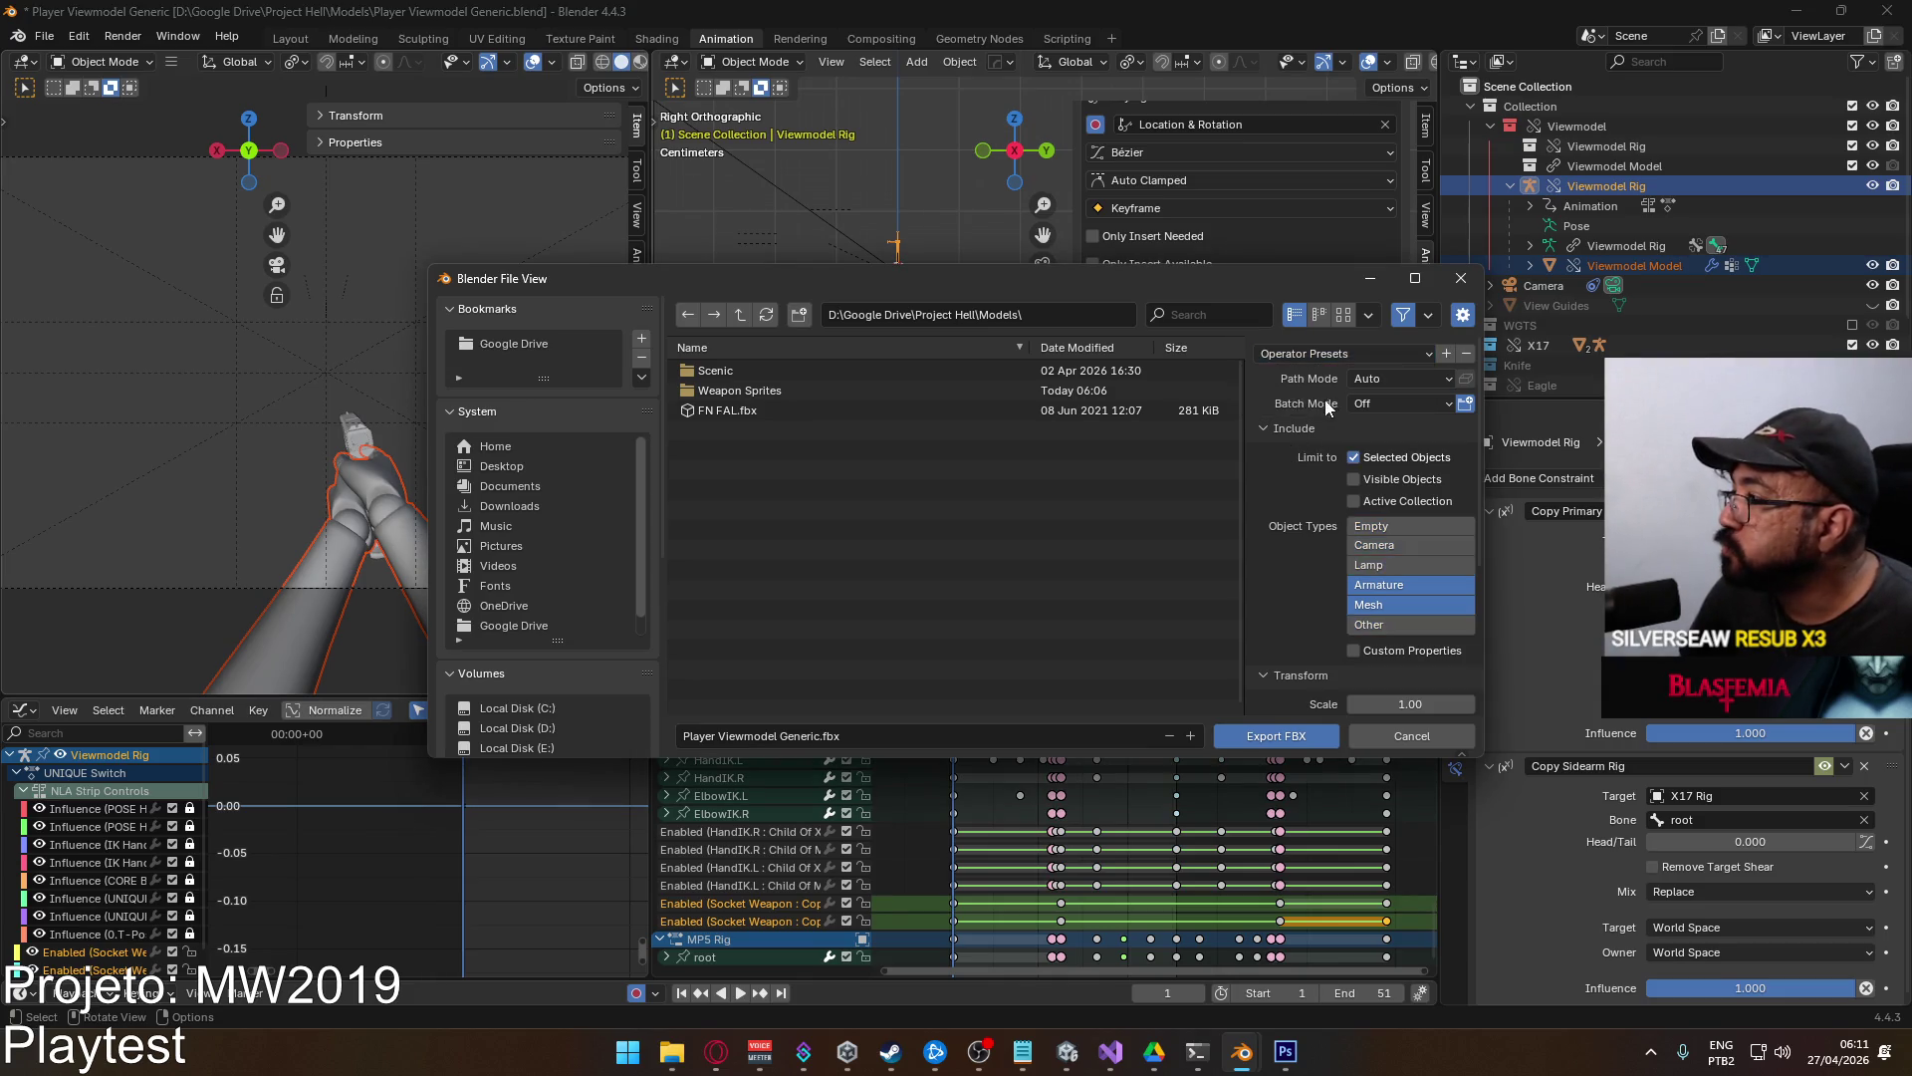
In the recent Viewmodel folder, filter for Switch files and overwrite Viewmodel@Switch to Primary Single.fbx.
scroll(1329, 579, down, 2)
scroll(1329, 584, down, 4)
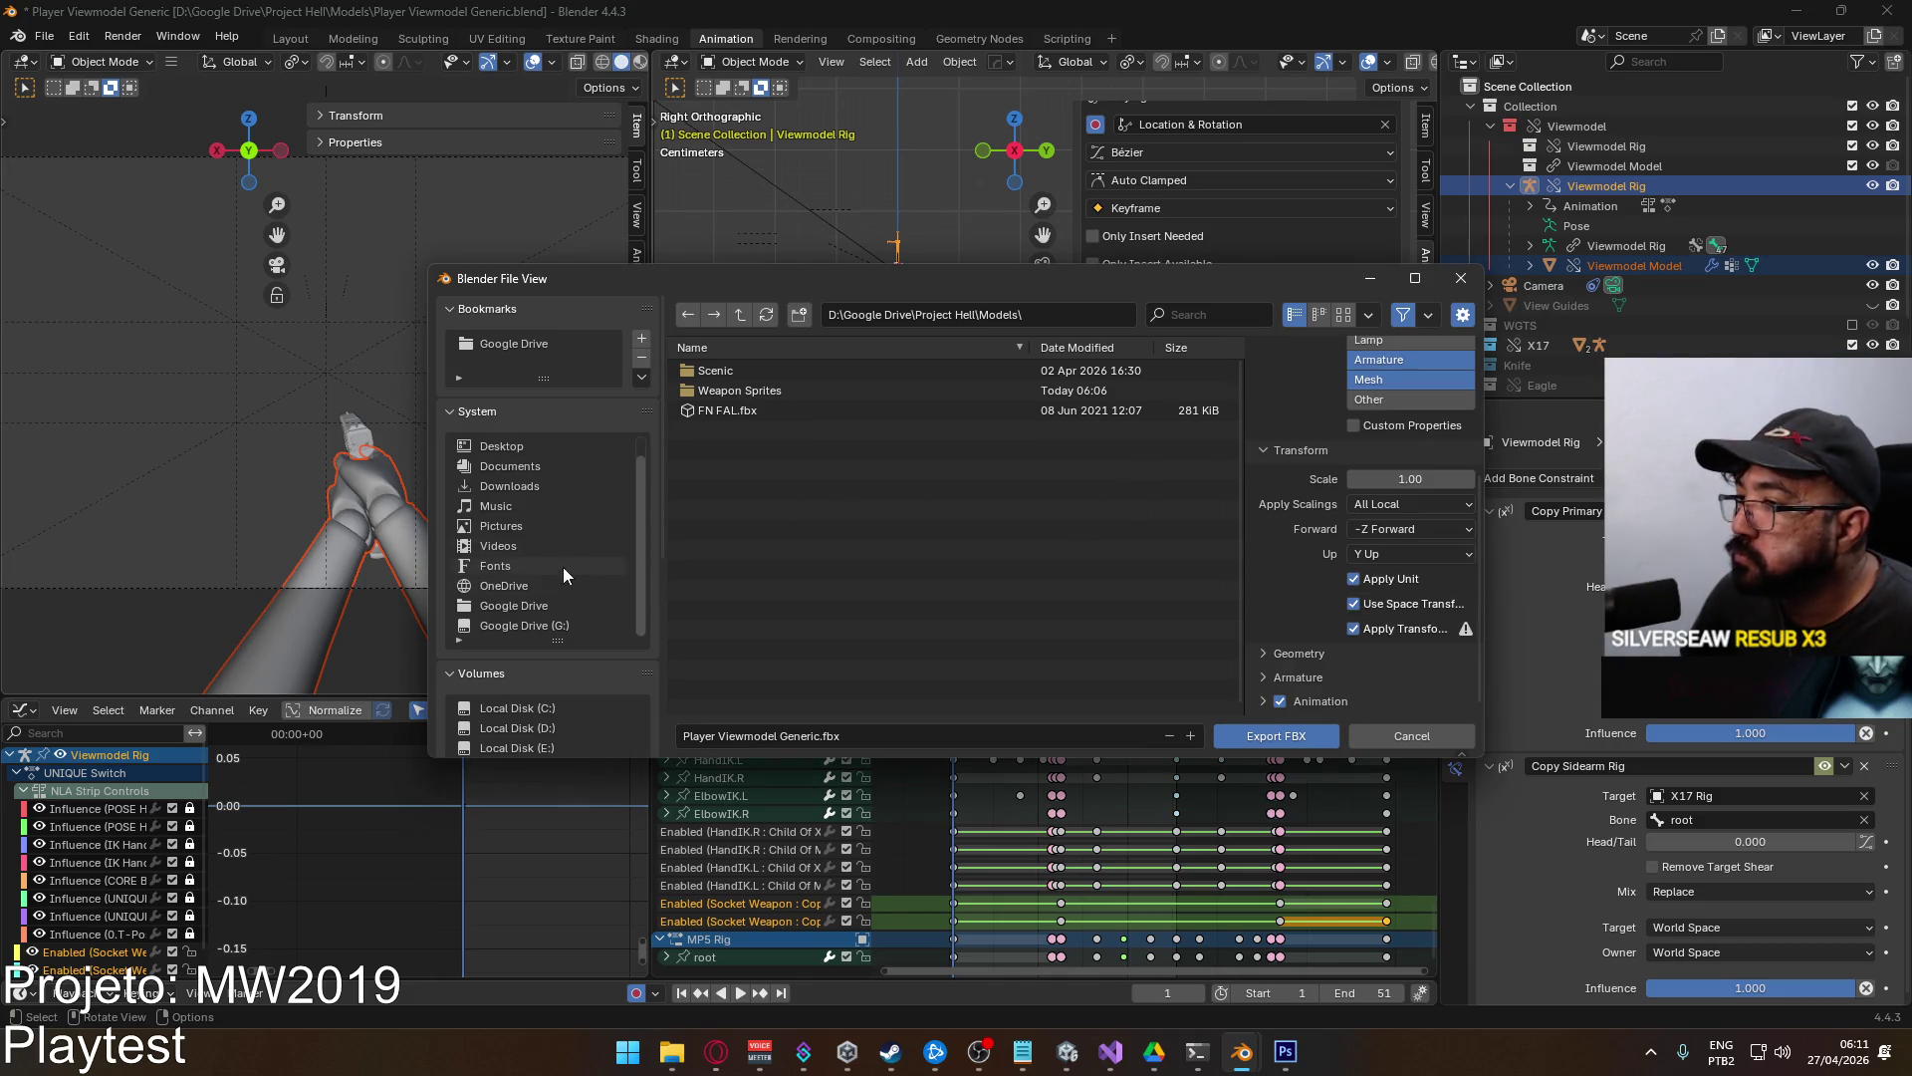
scroll(629, 687, down, 7)
click(528, 564)
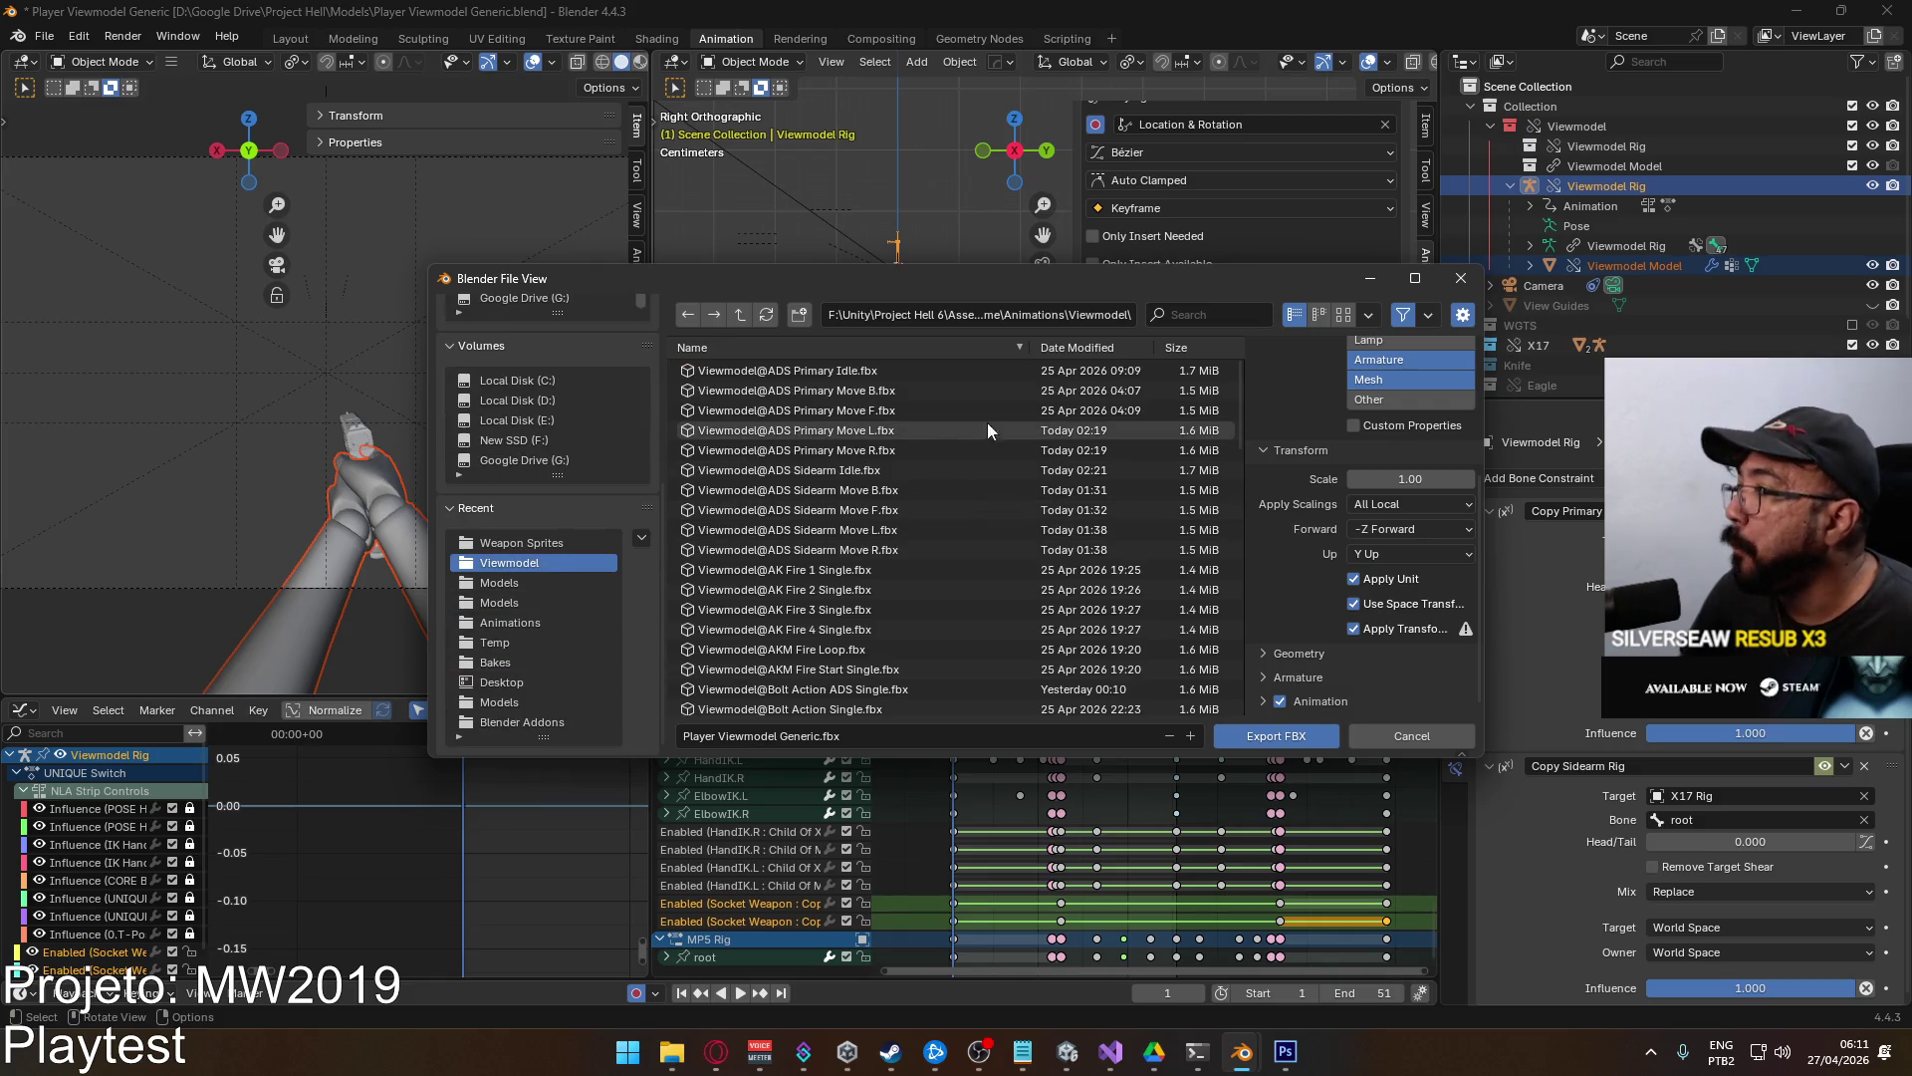
drag(1233, 404, 1231, 667)
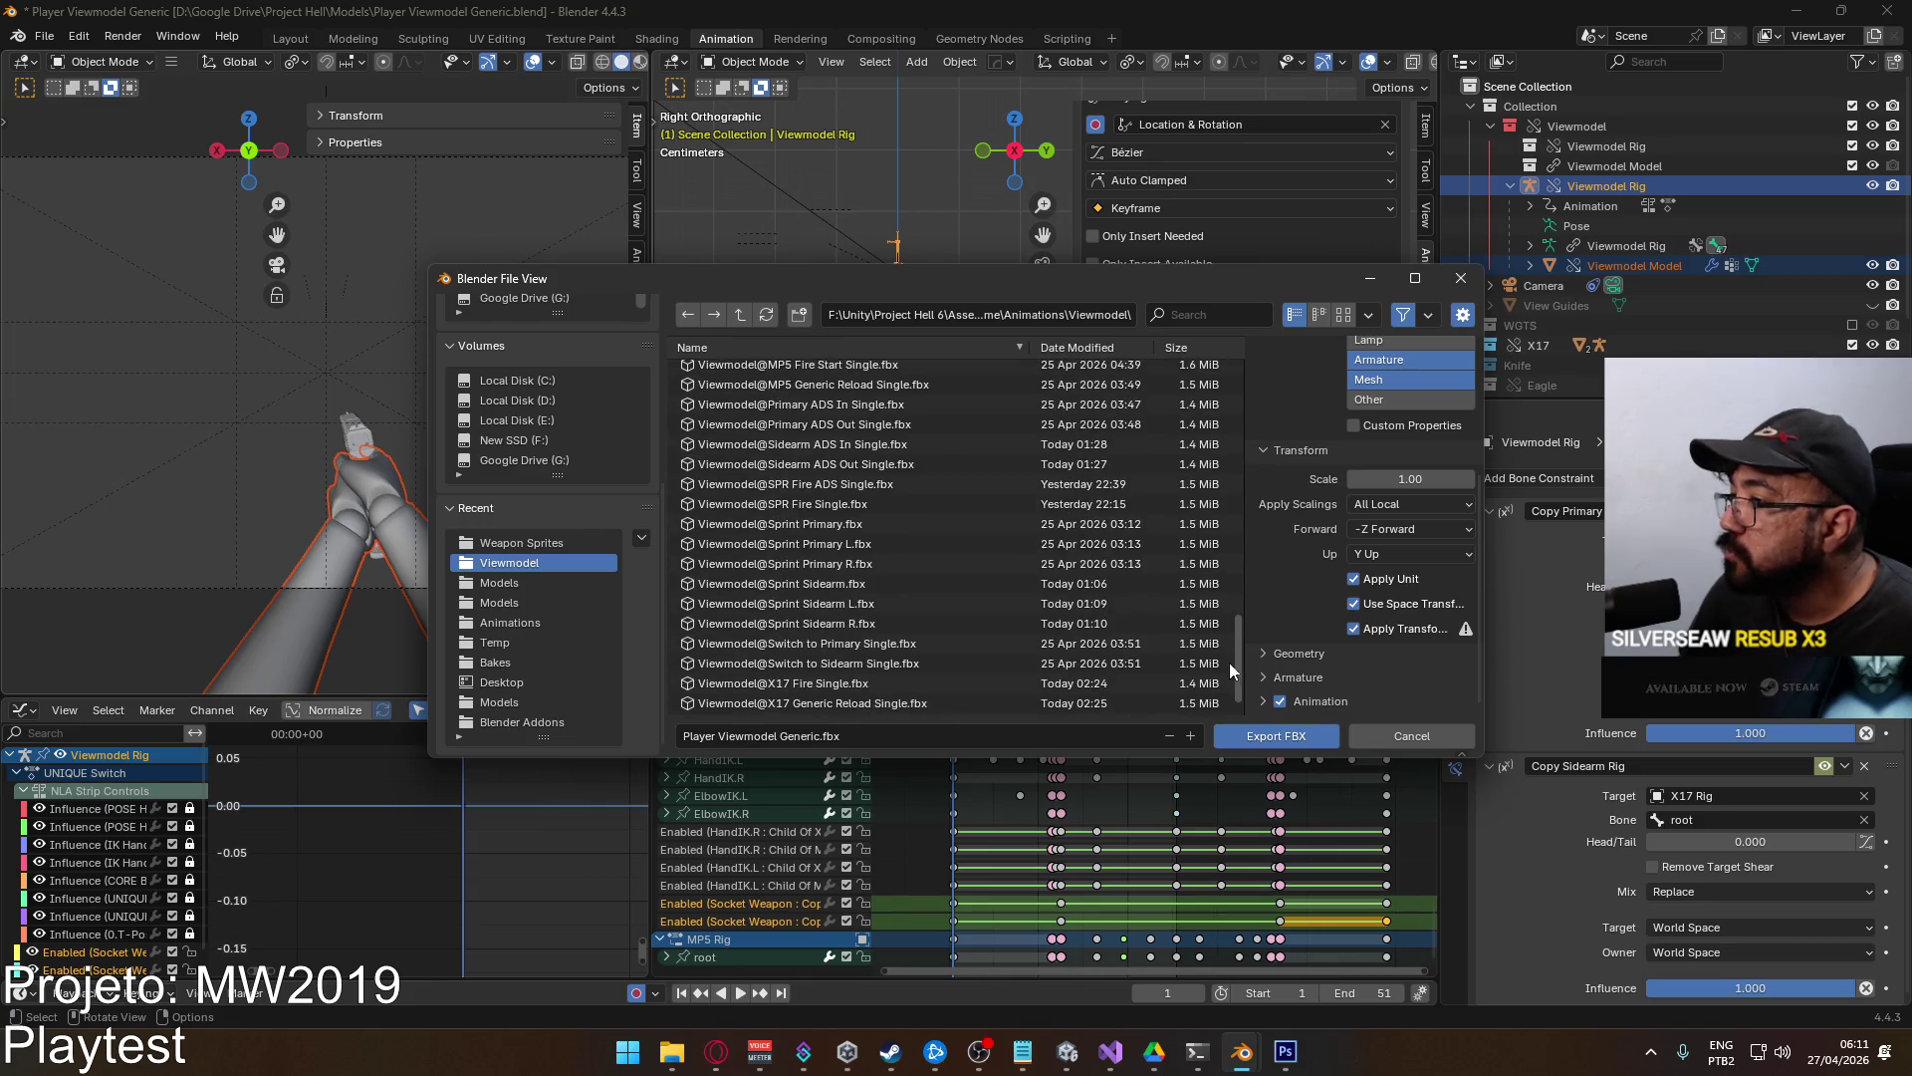
scroll(1217, 665, up, 15)
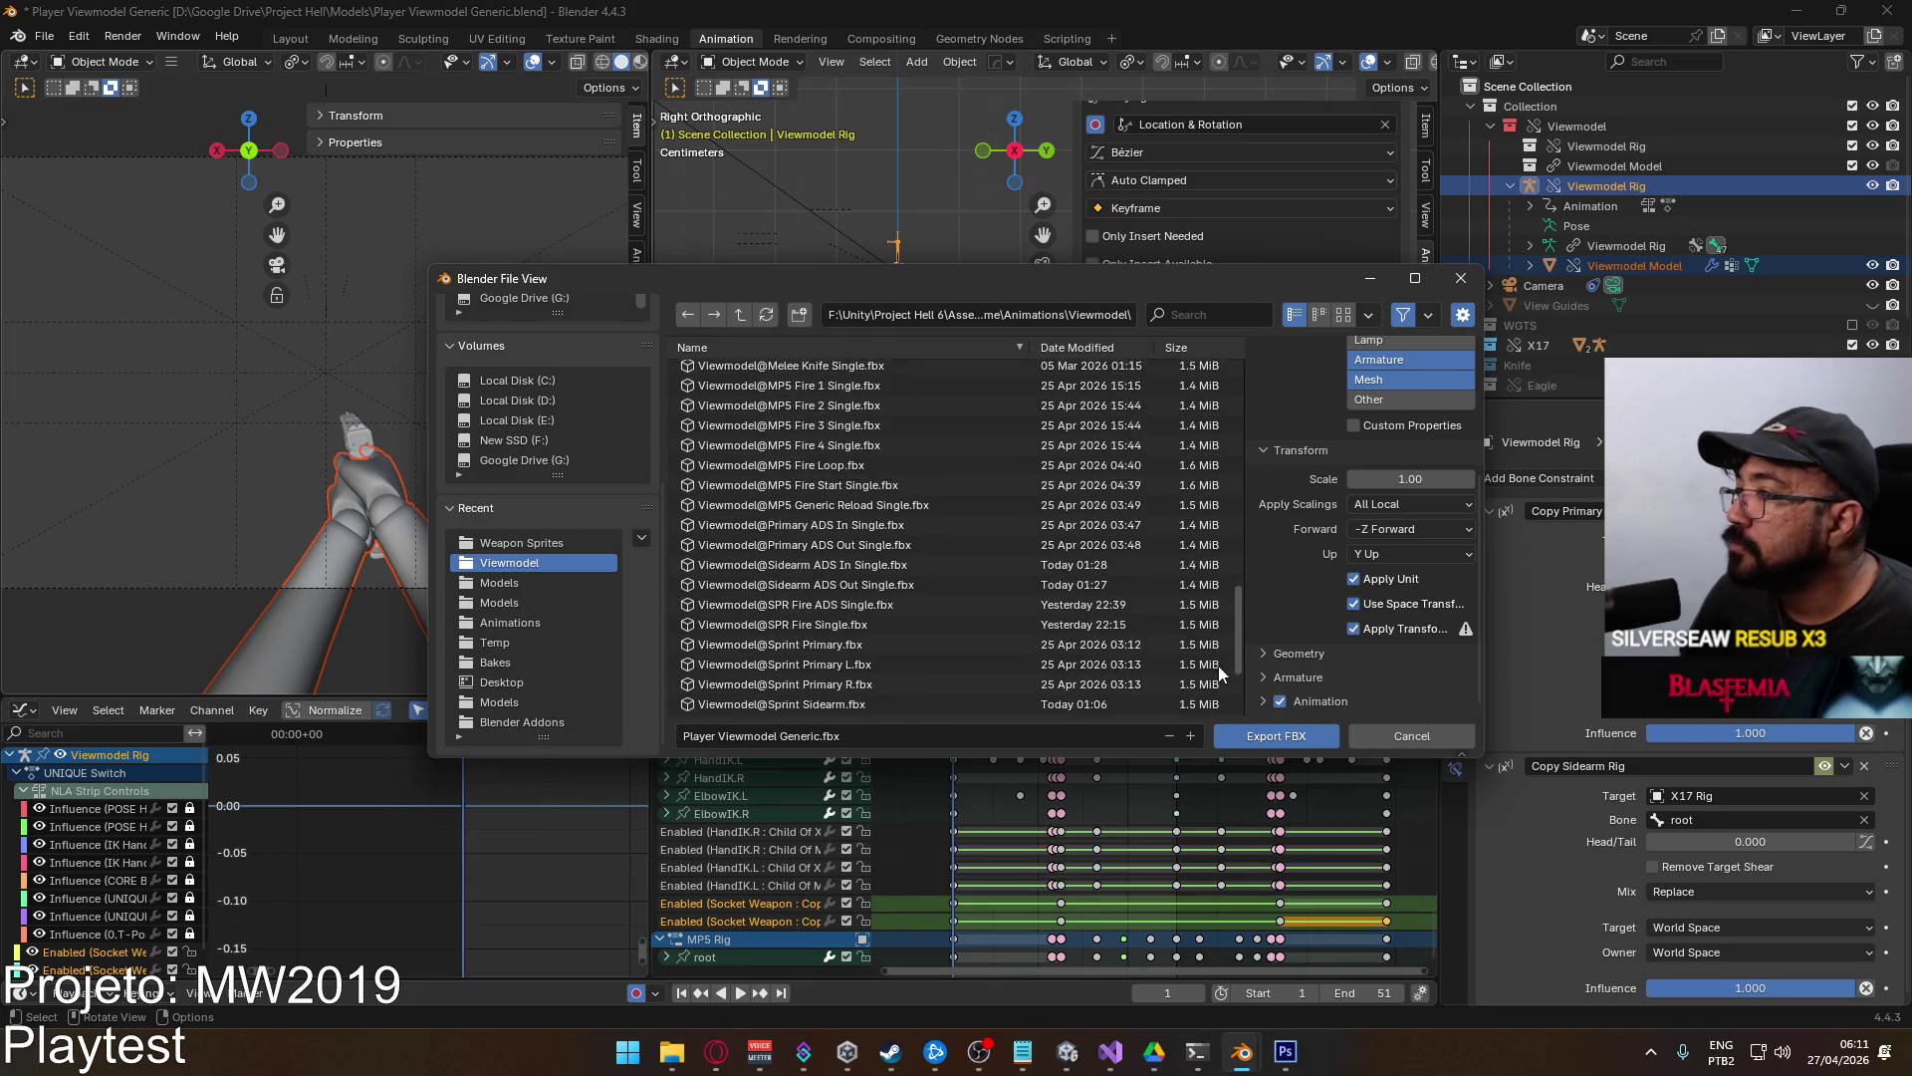
click(1190, 315)
text(a)
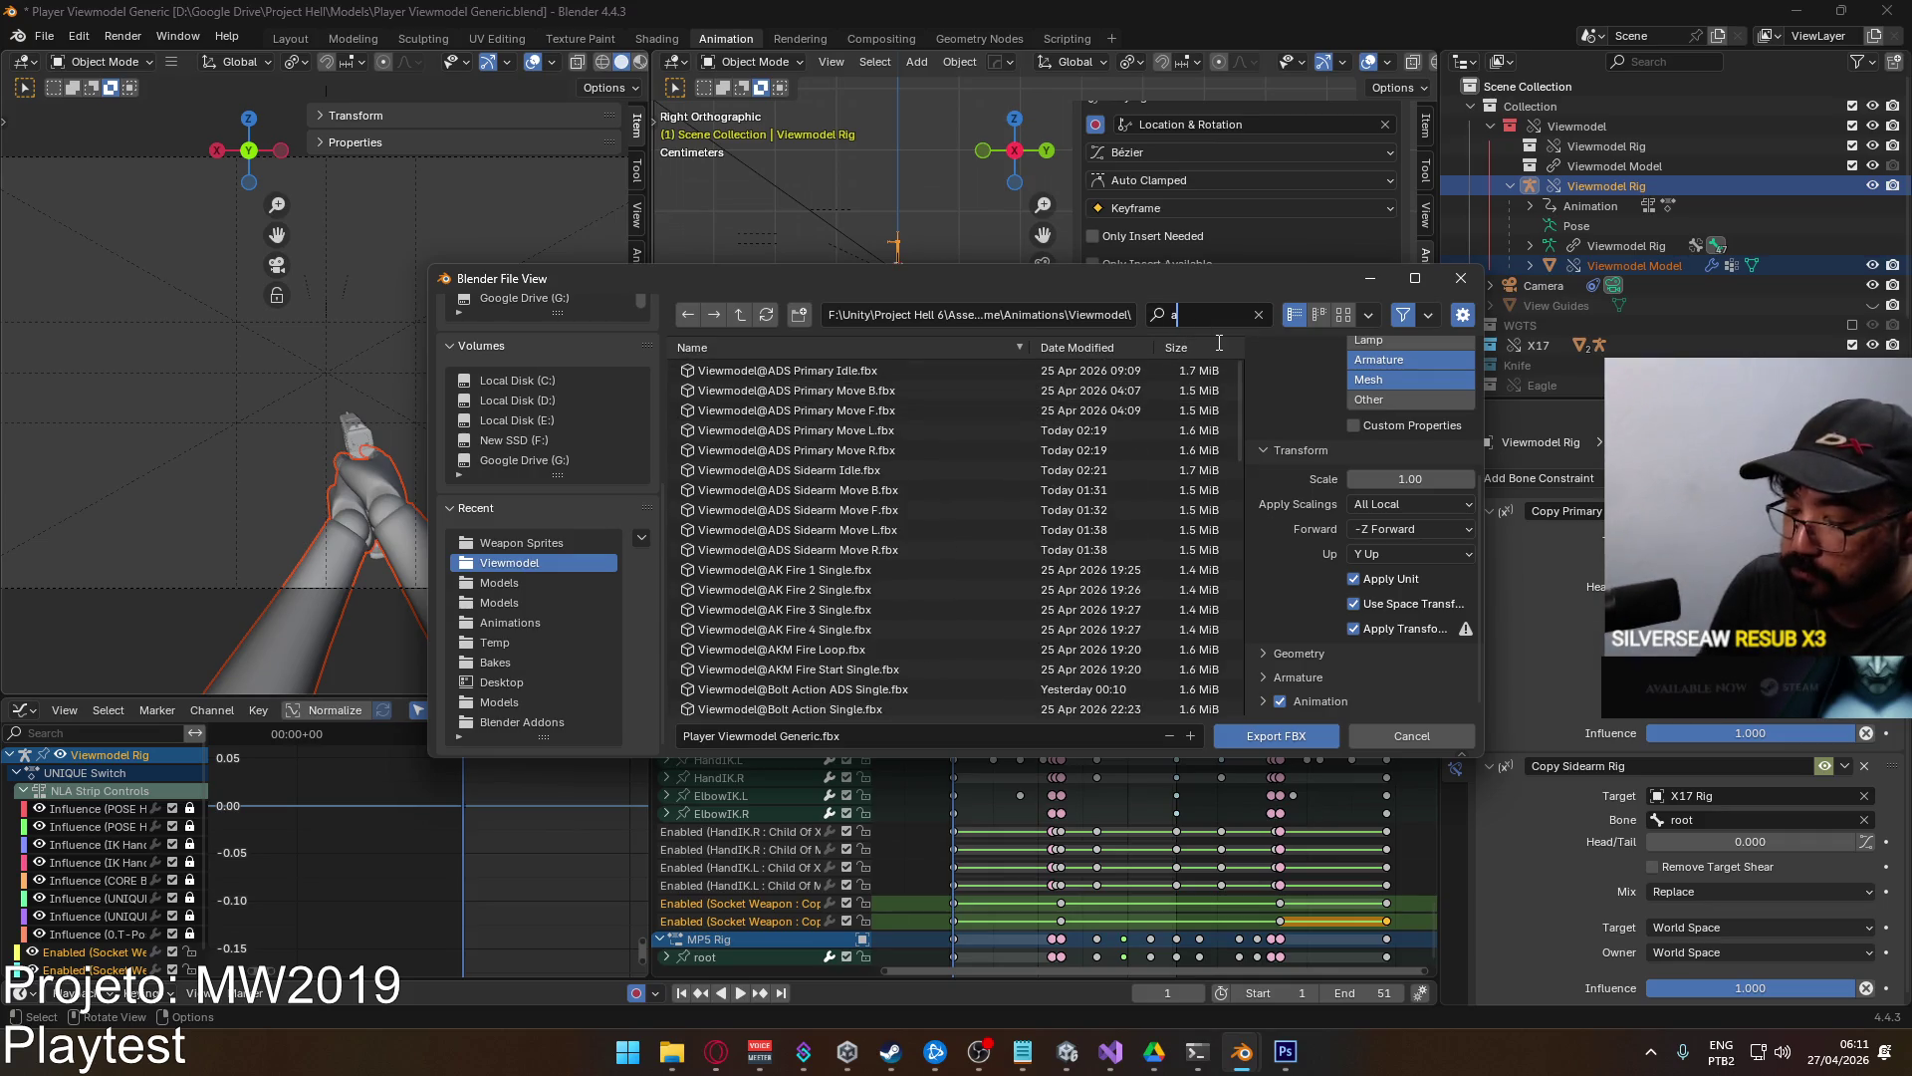
text(swi)
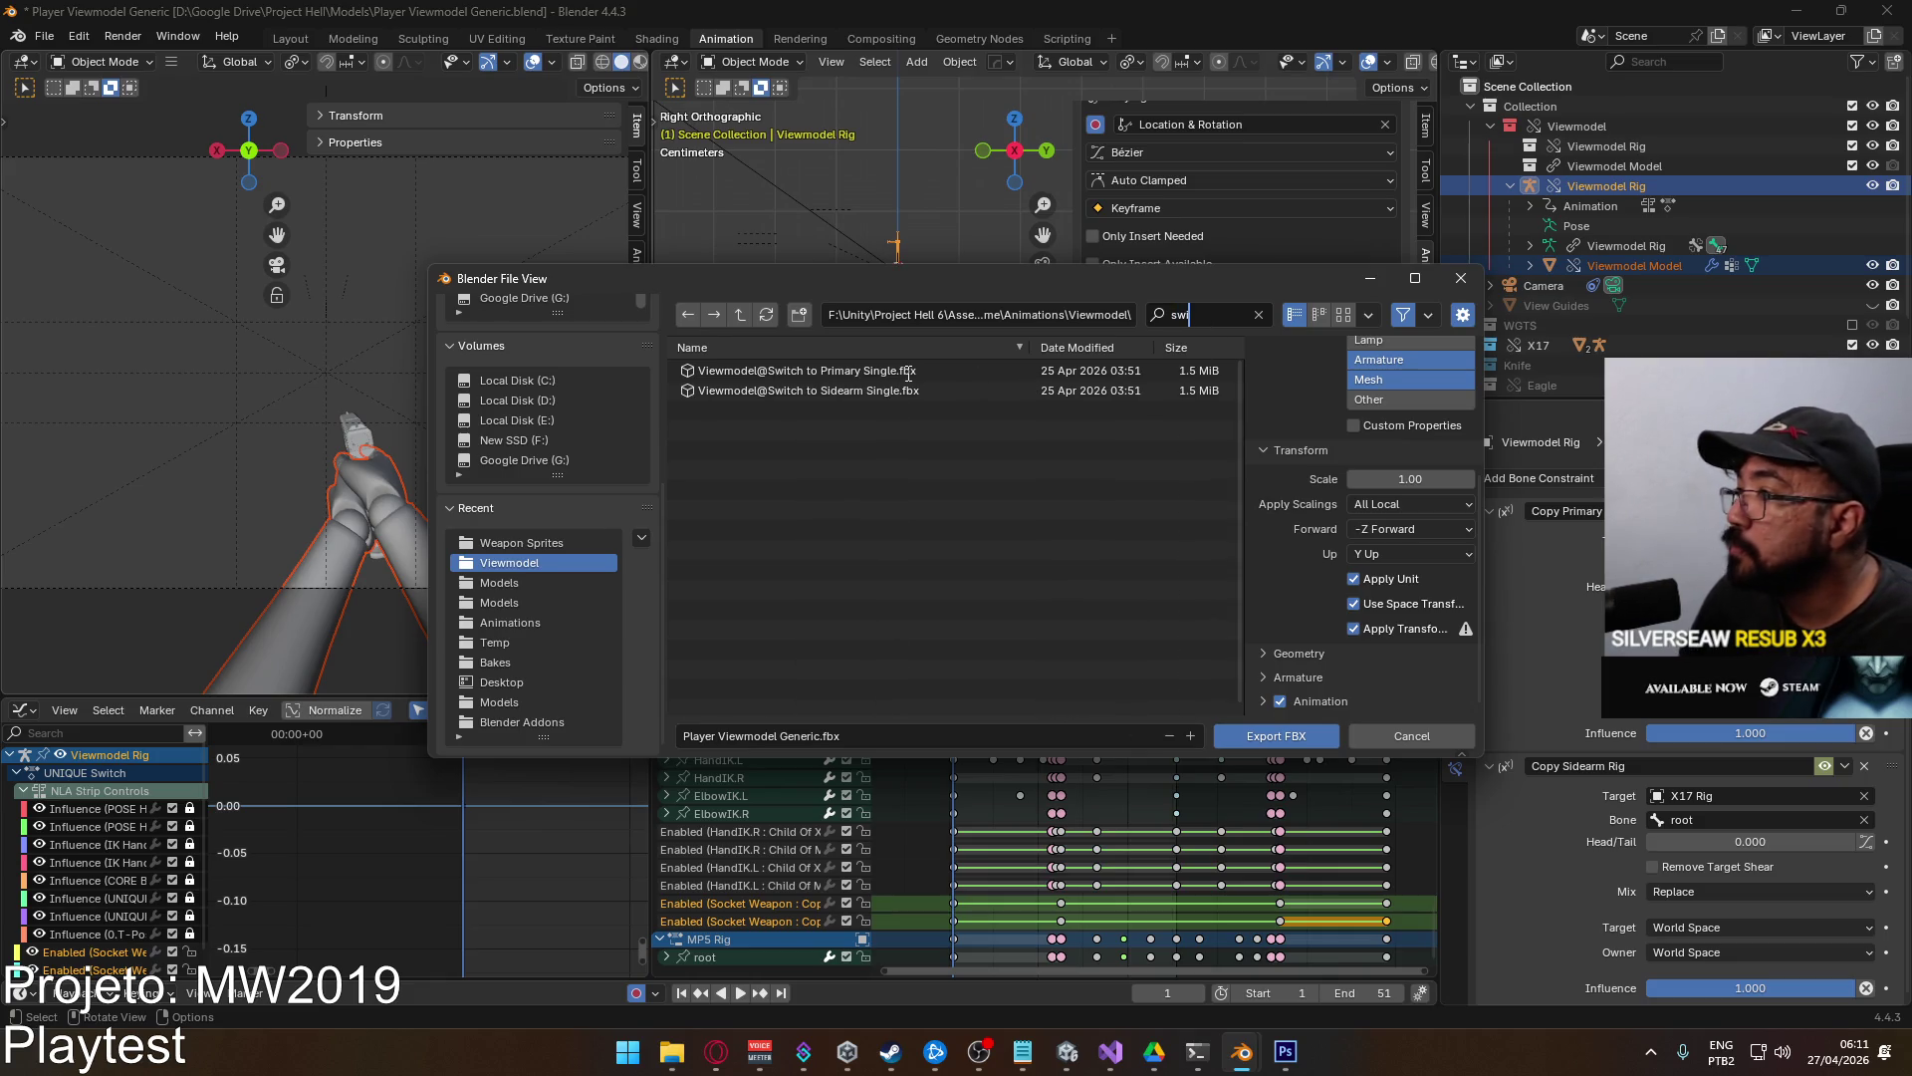
key(Return)
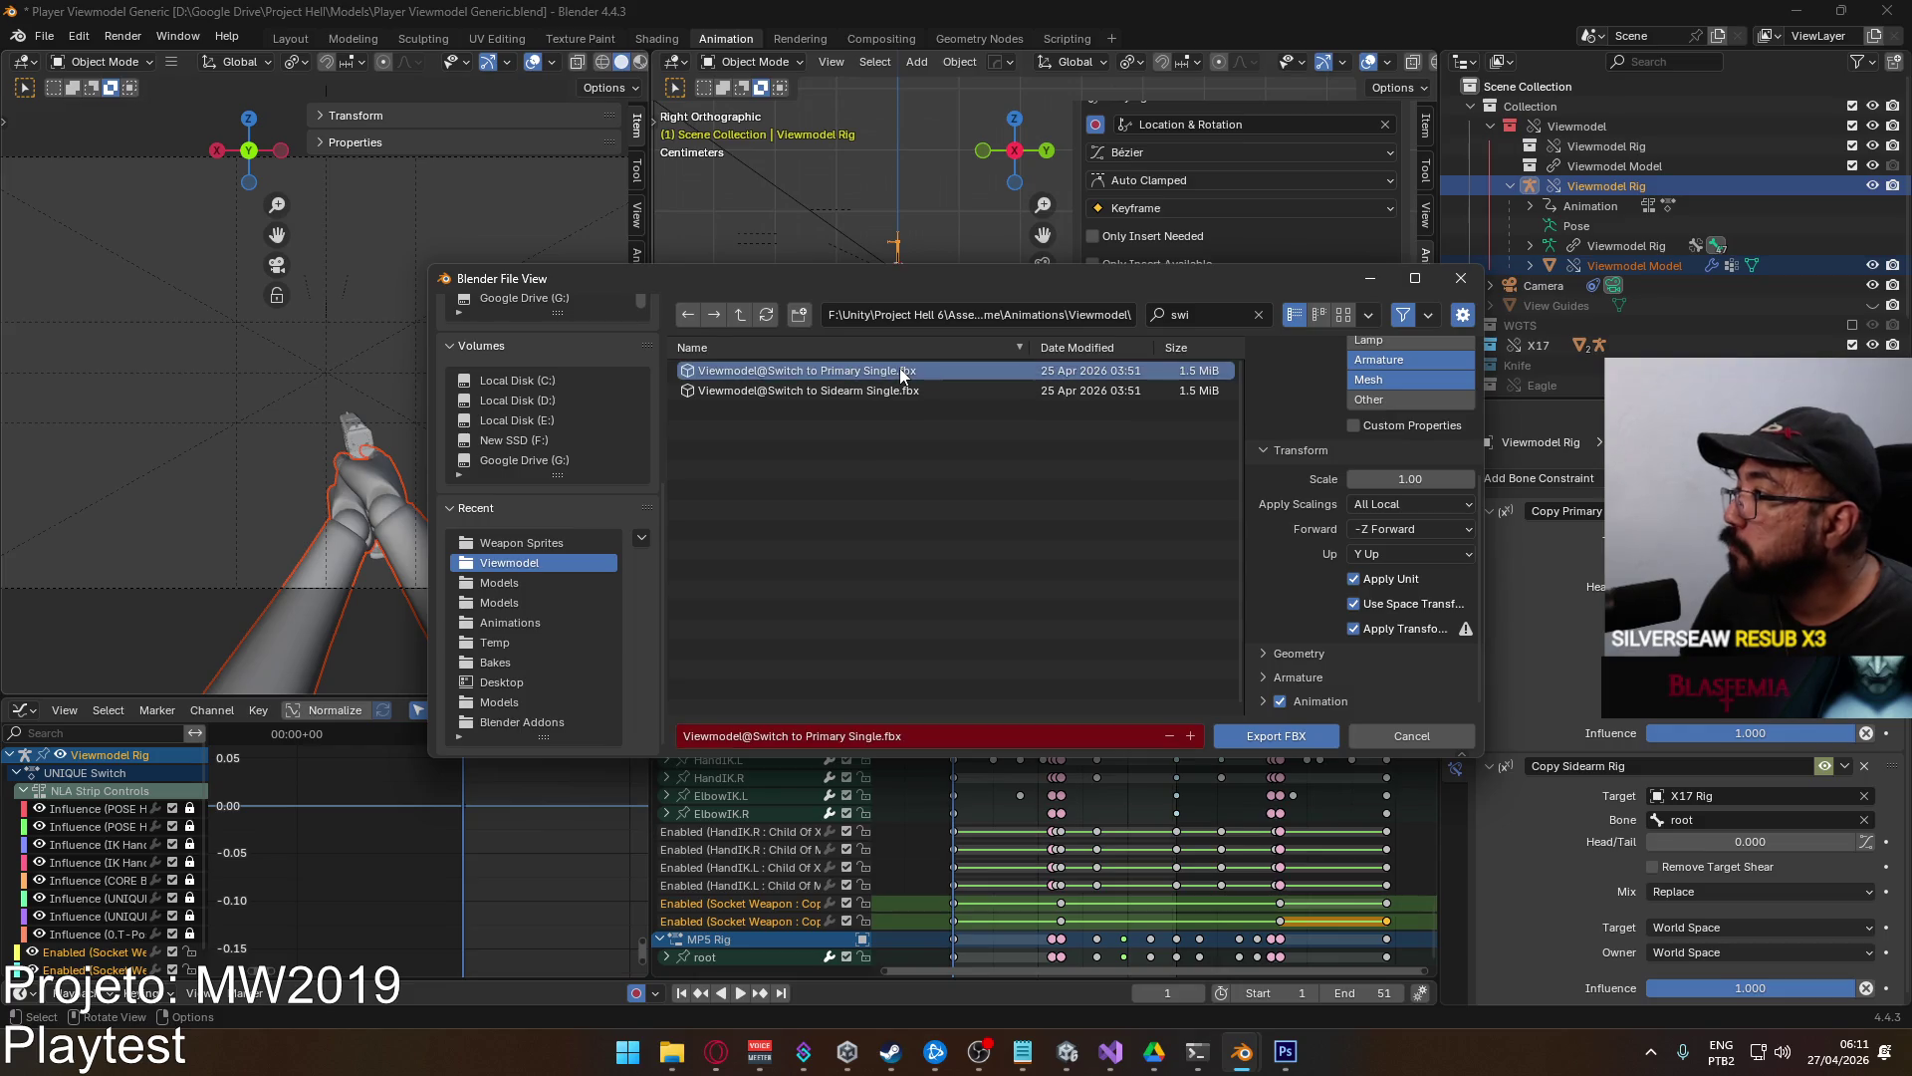
double_click(889, 374)
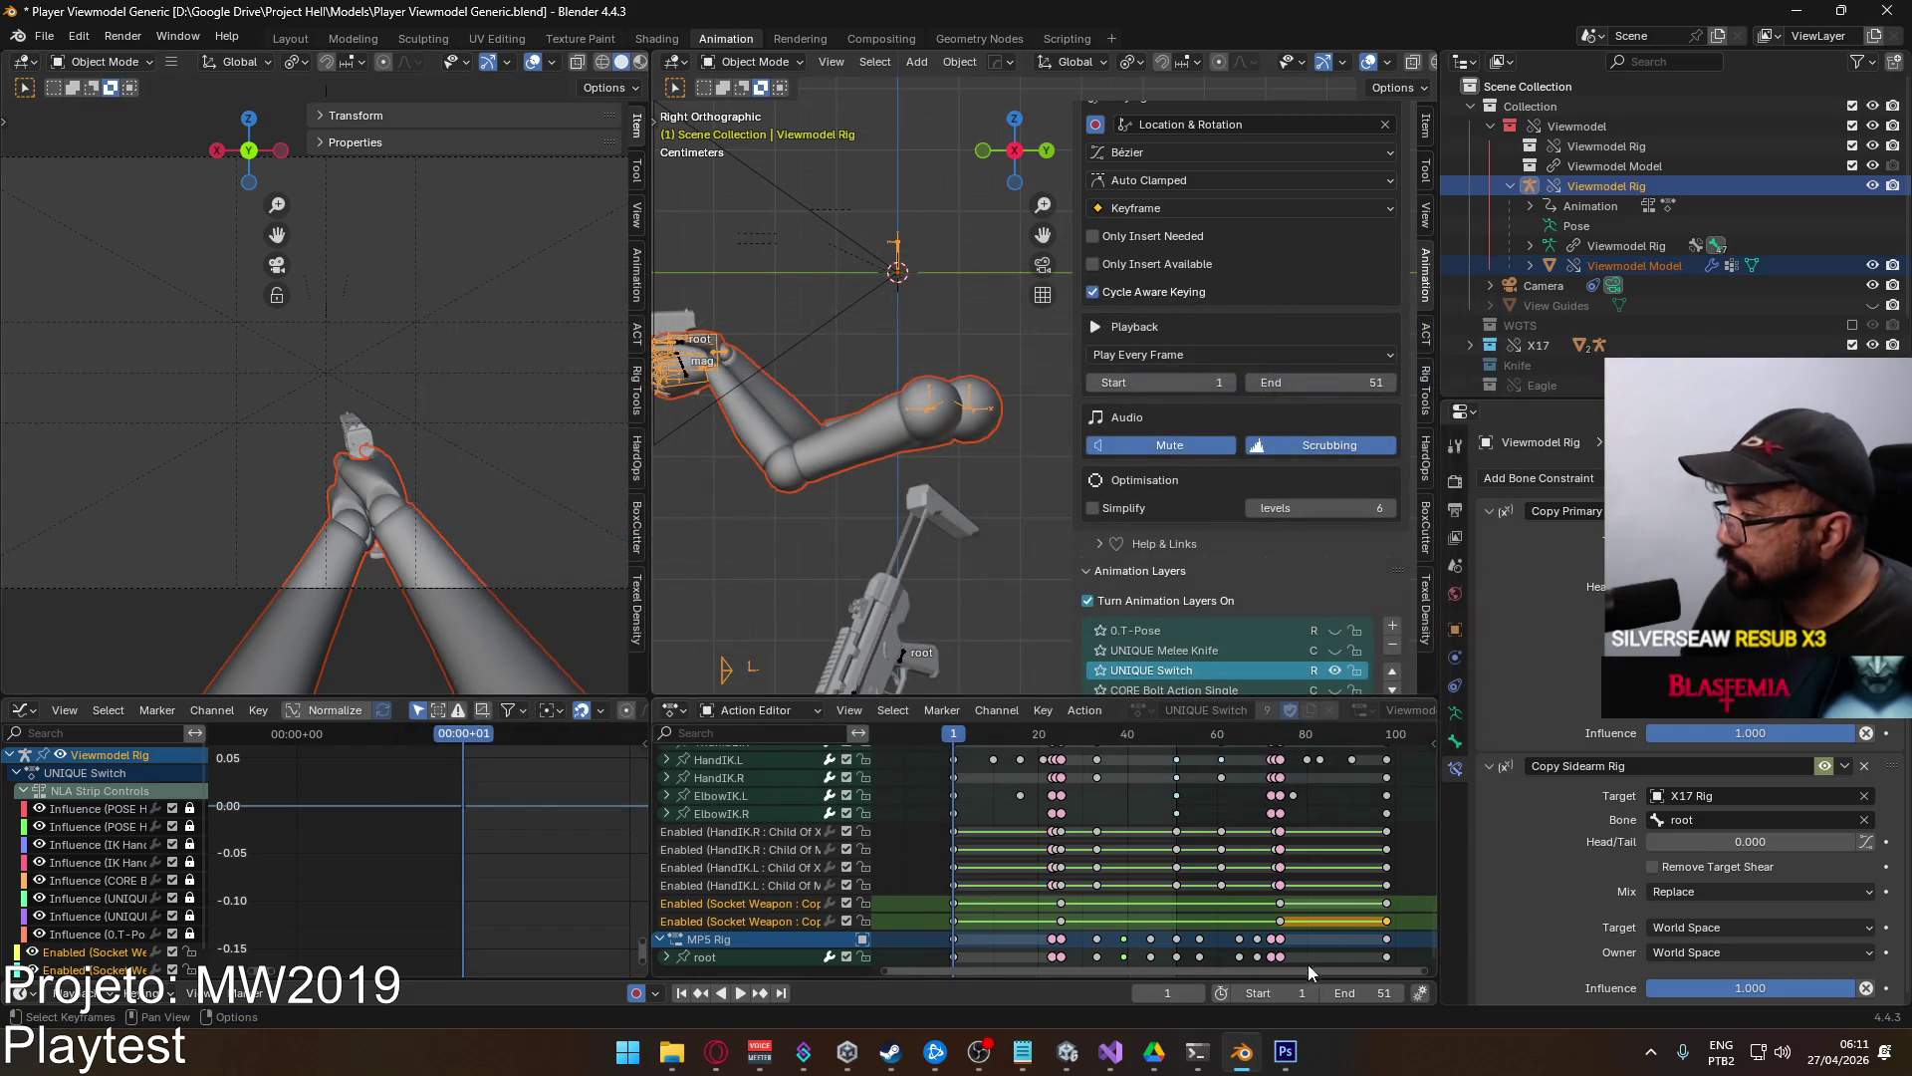
Set the frame range to 51–98, play it back, and return to frame 51.
click(1280, 993)
text(51)
key(Return)
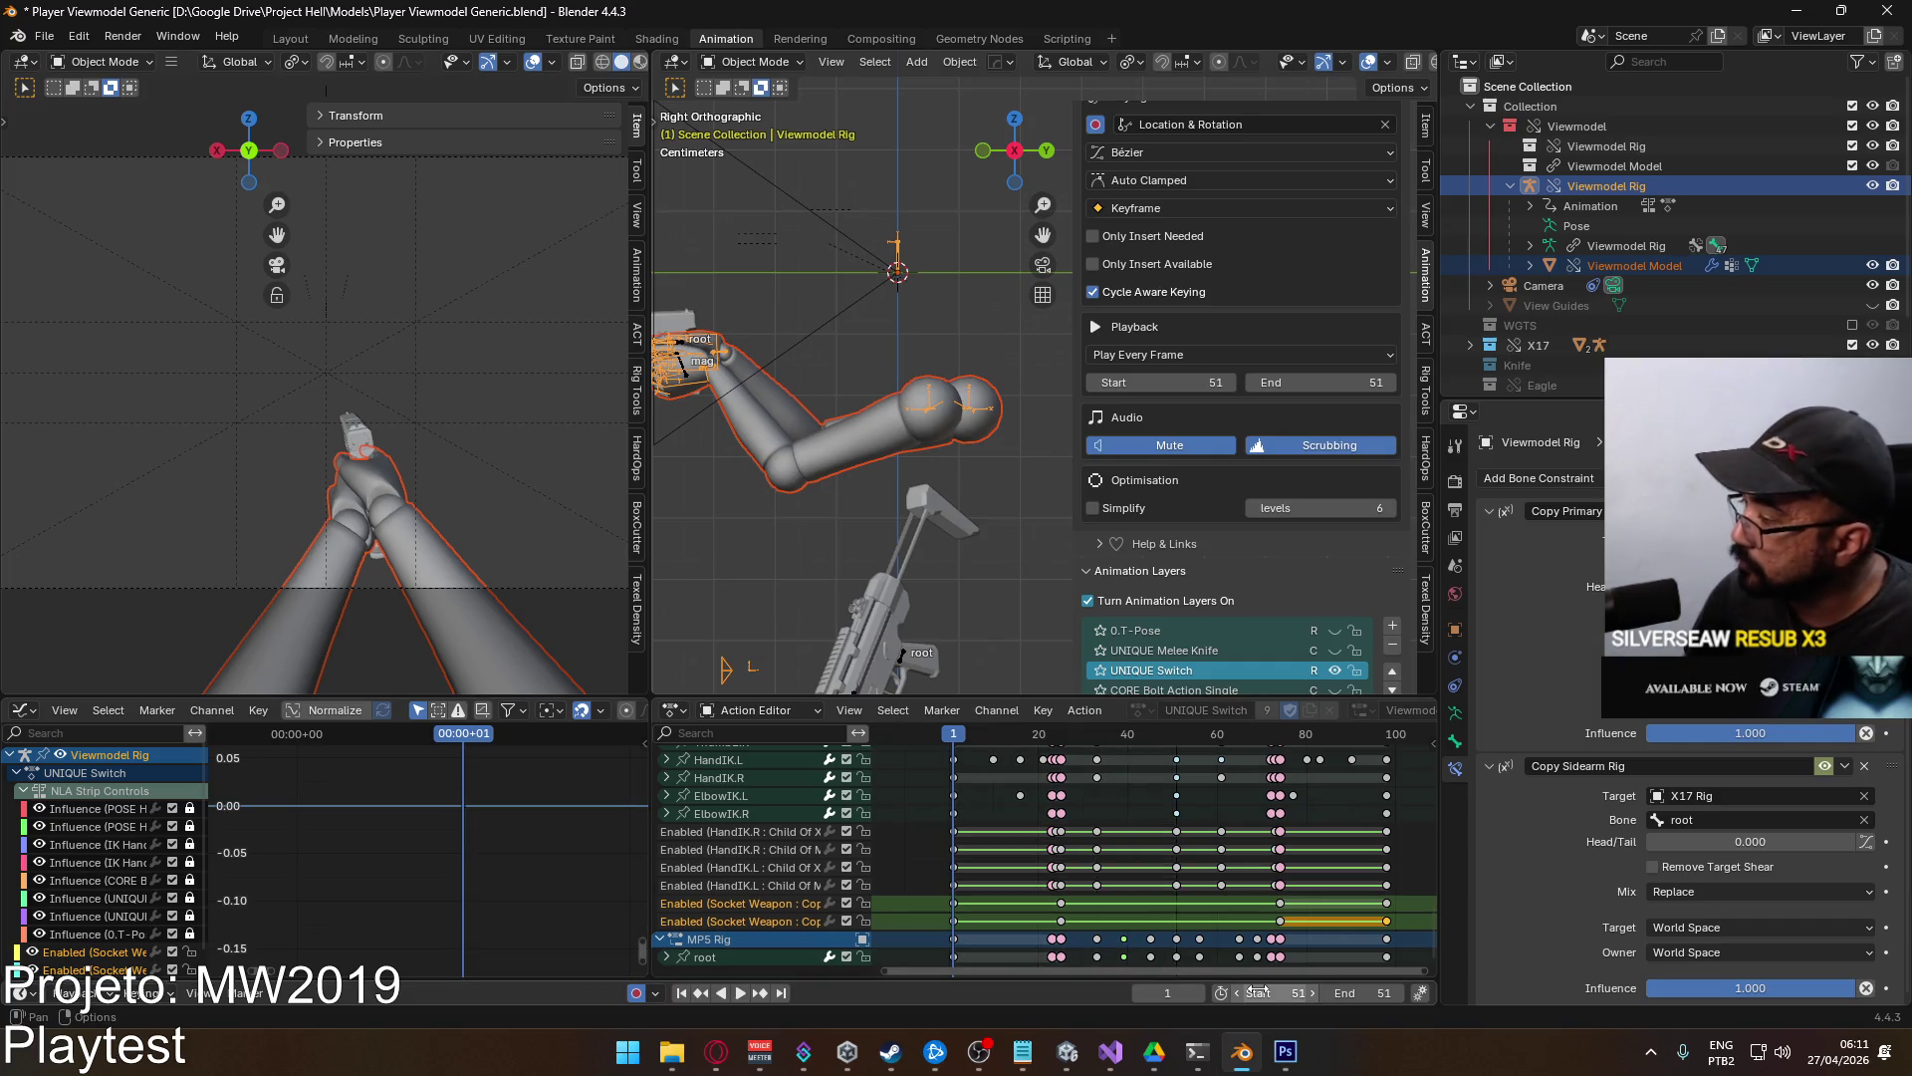
click(1389, 734)
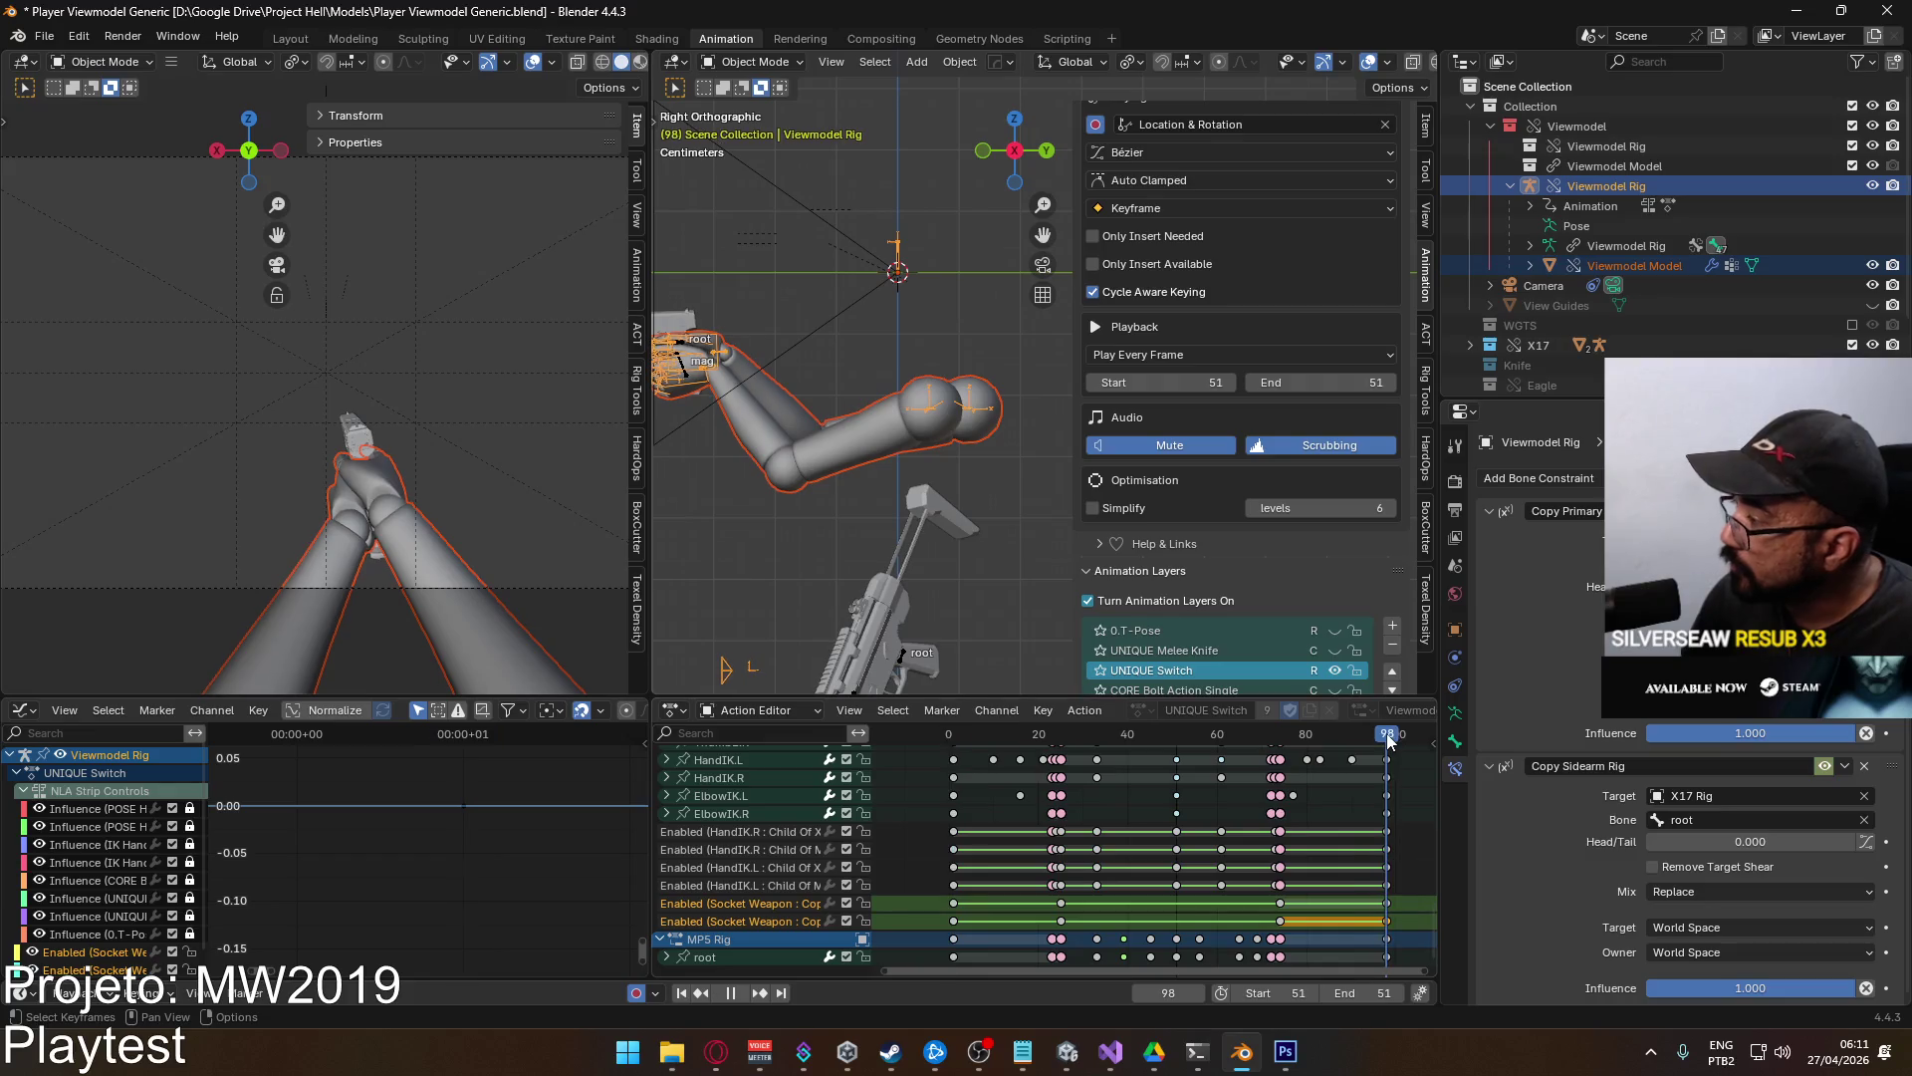
click(1374, 993)
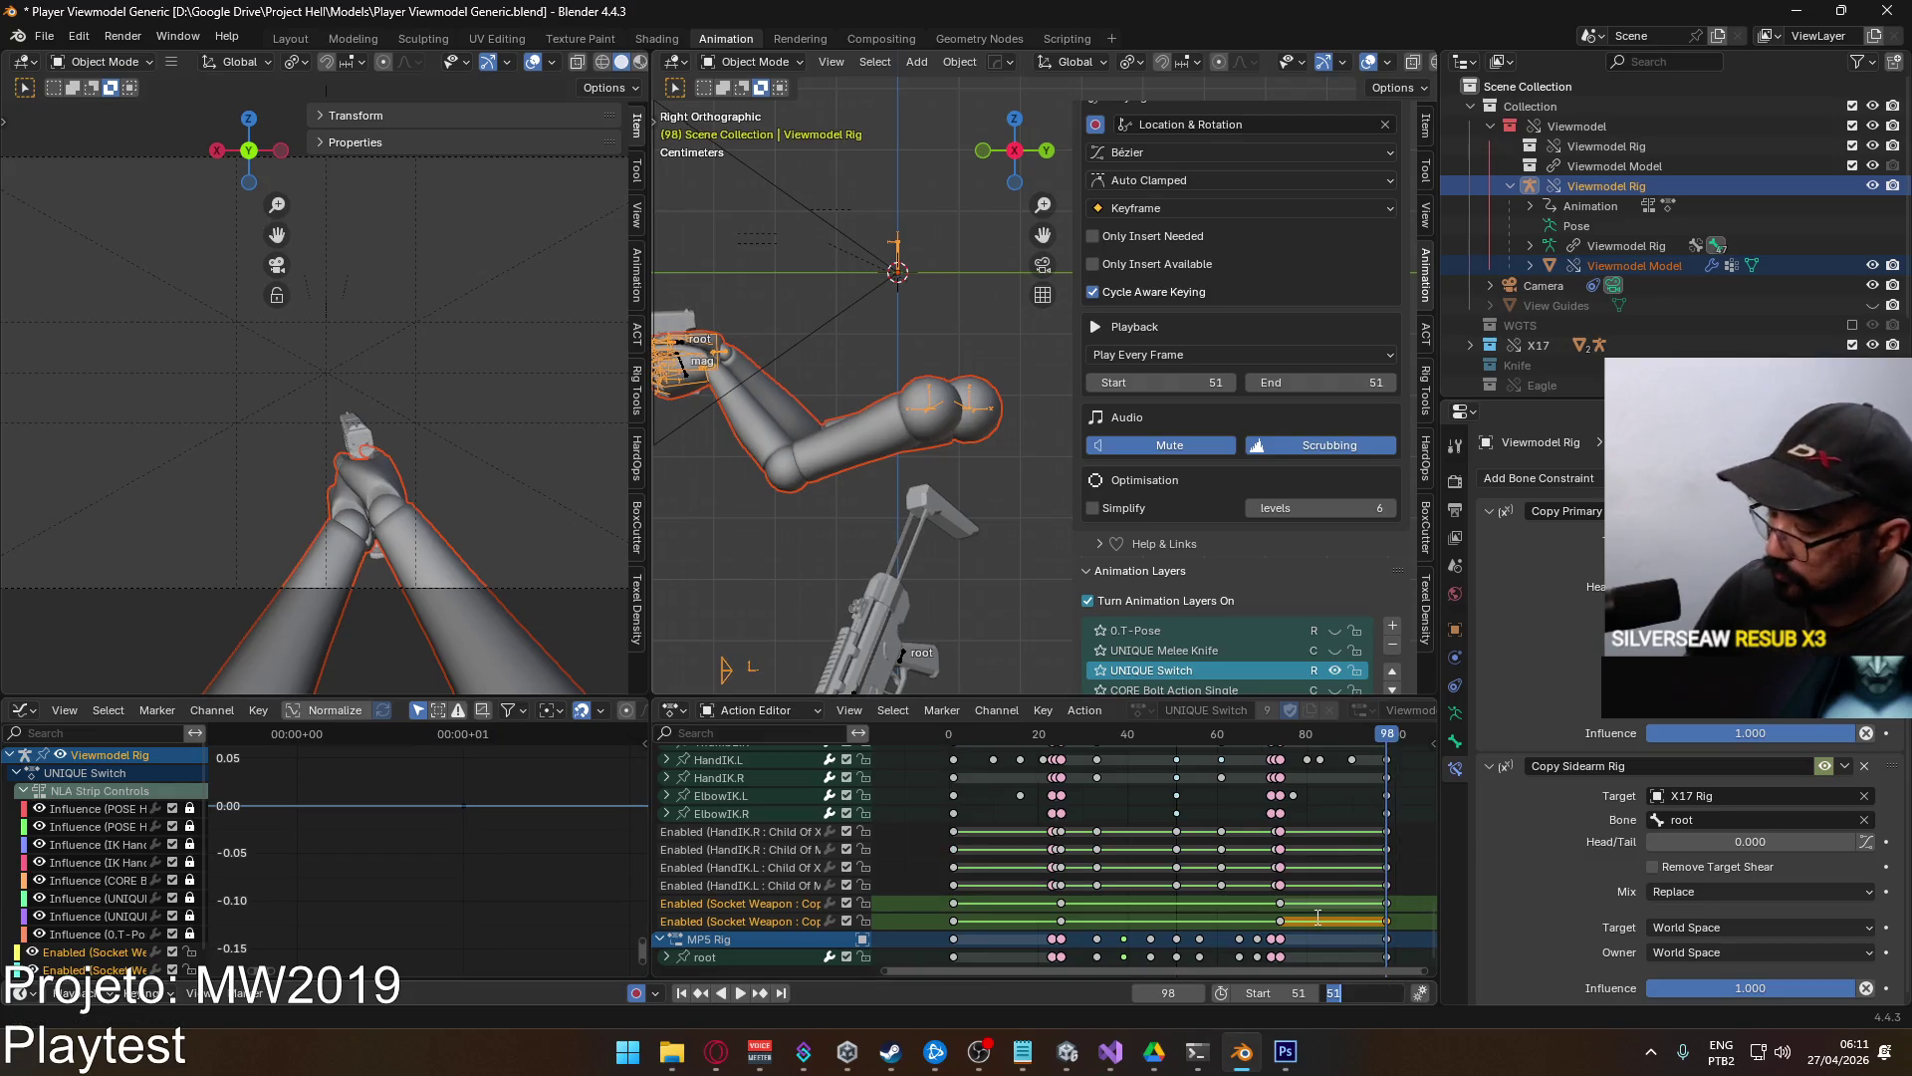
text(98)
key(Return)
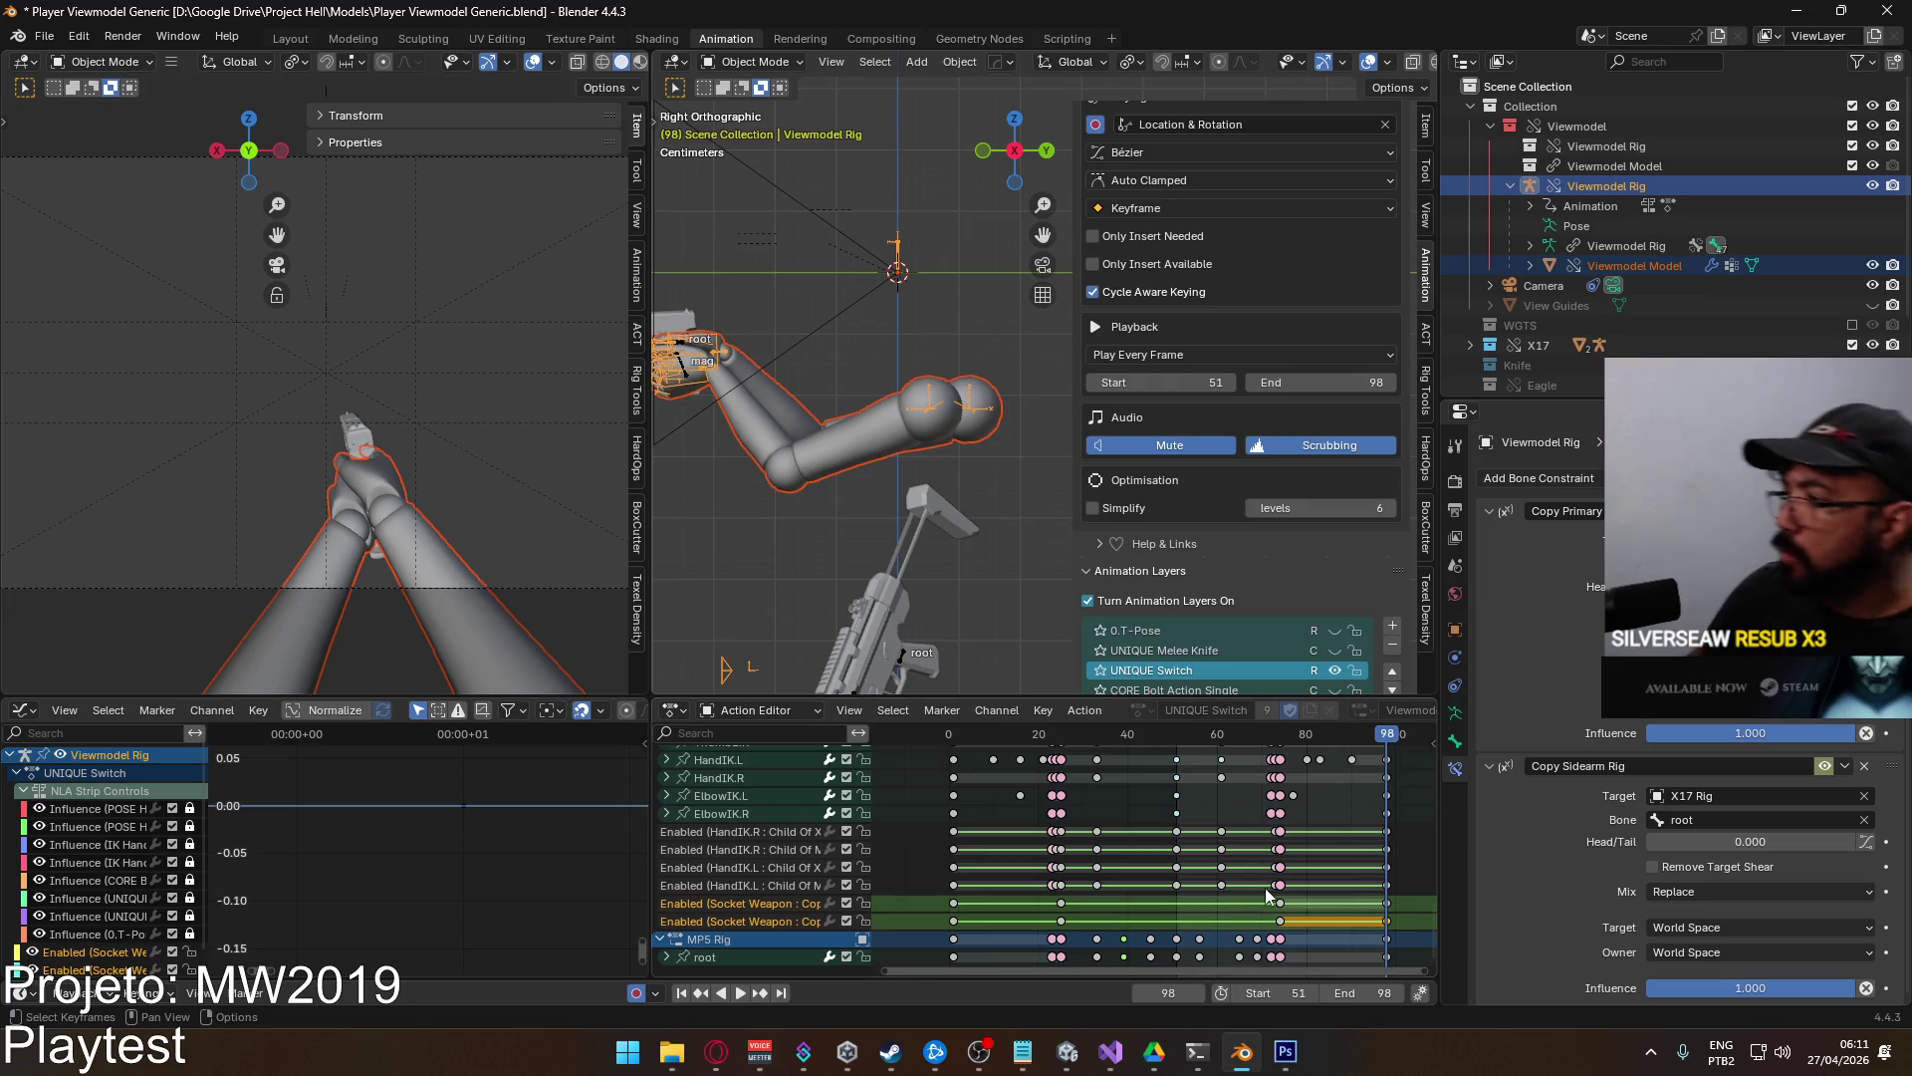
key(space)
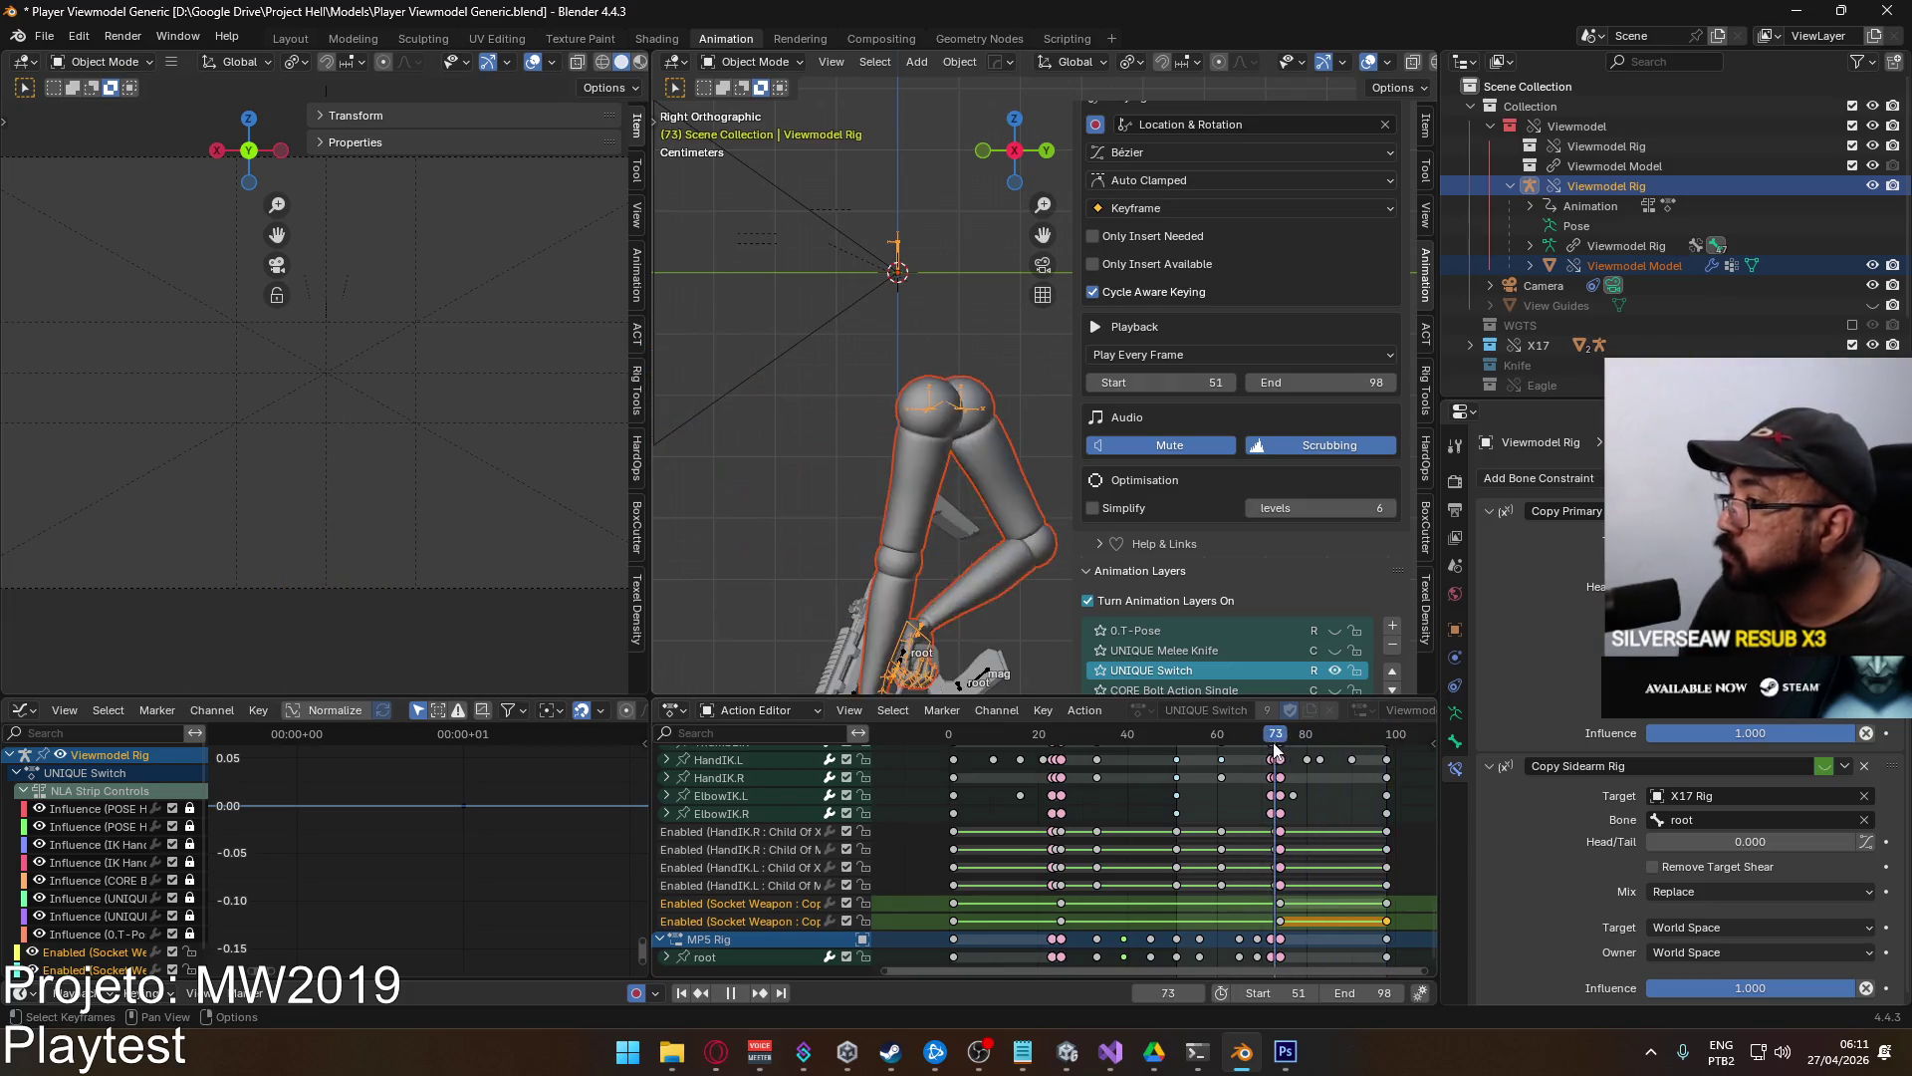
mouse_move(1248, 745)
mouse_down()
mouse_move(1335, 745)
mouse_move(1177, 747)
mouse_up()
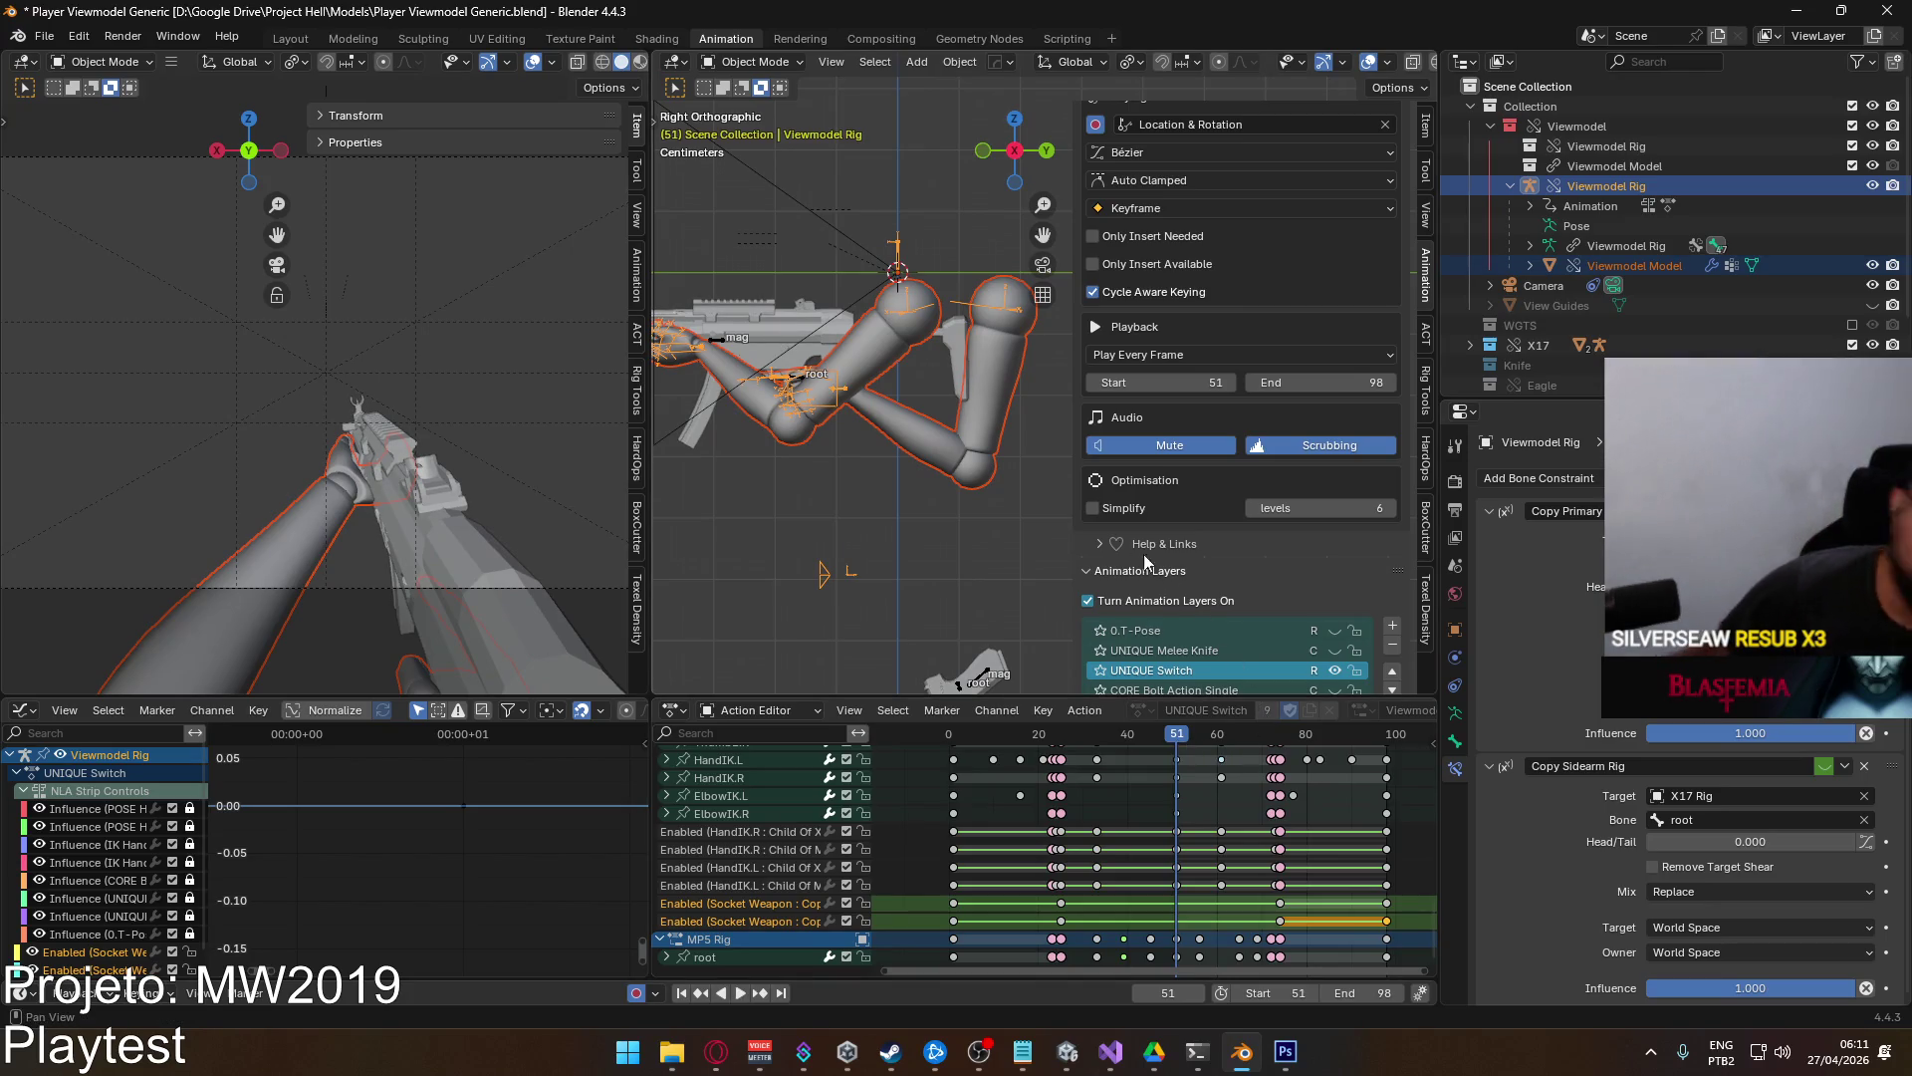
Export an FBX over Viewmodel@Switch to Sidearm Single.fbx, filtering the file list with 'sw'.
click(50, 39)
mouse_move(113, 336)
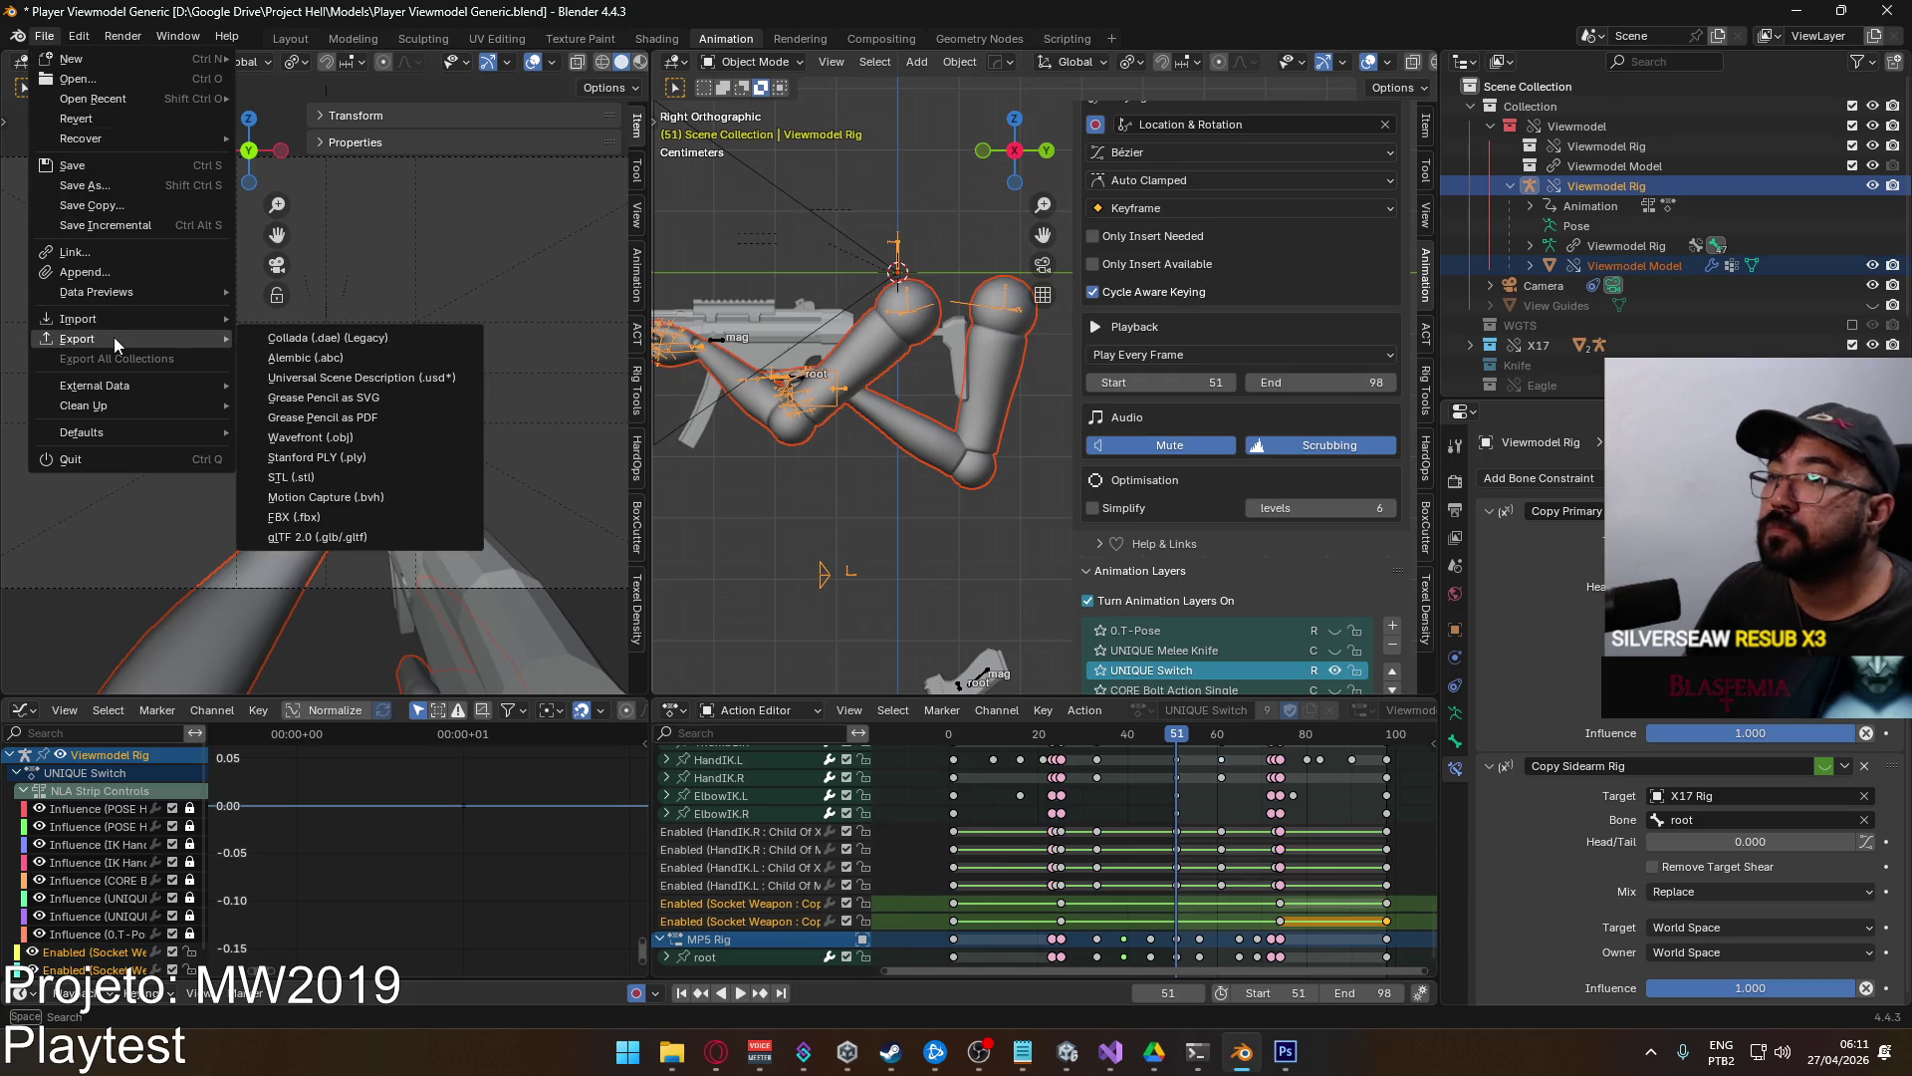
click(349, 516)
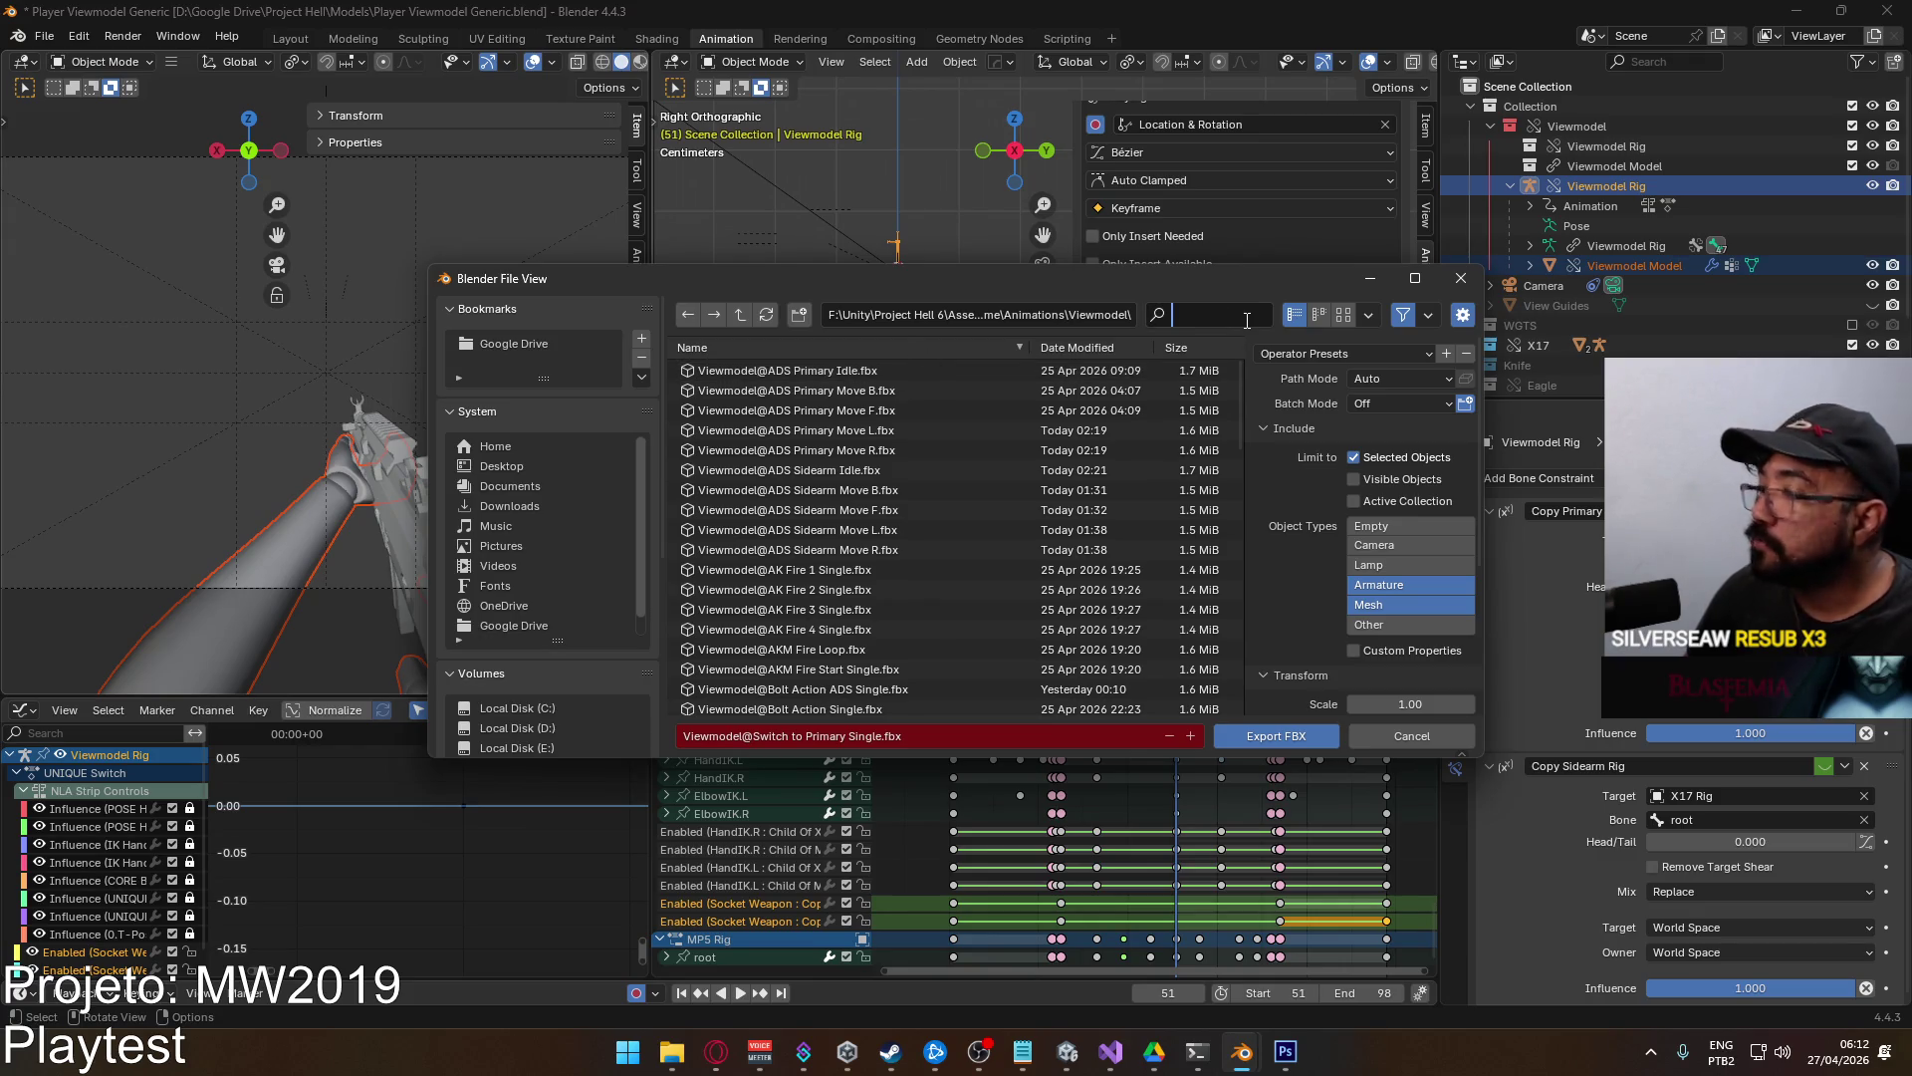
text(sw)
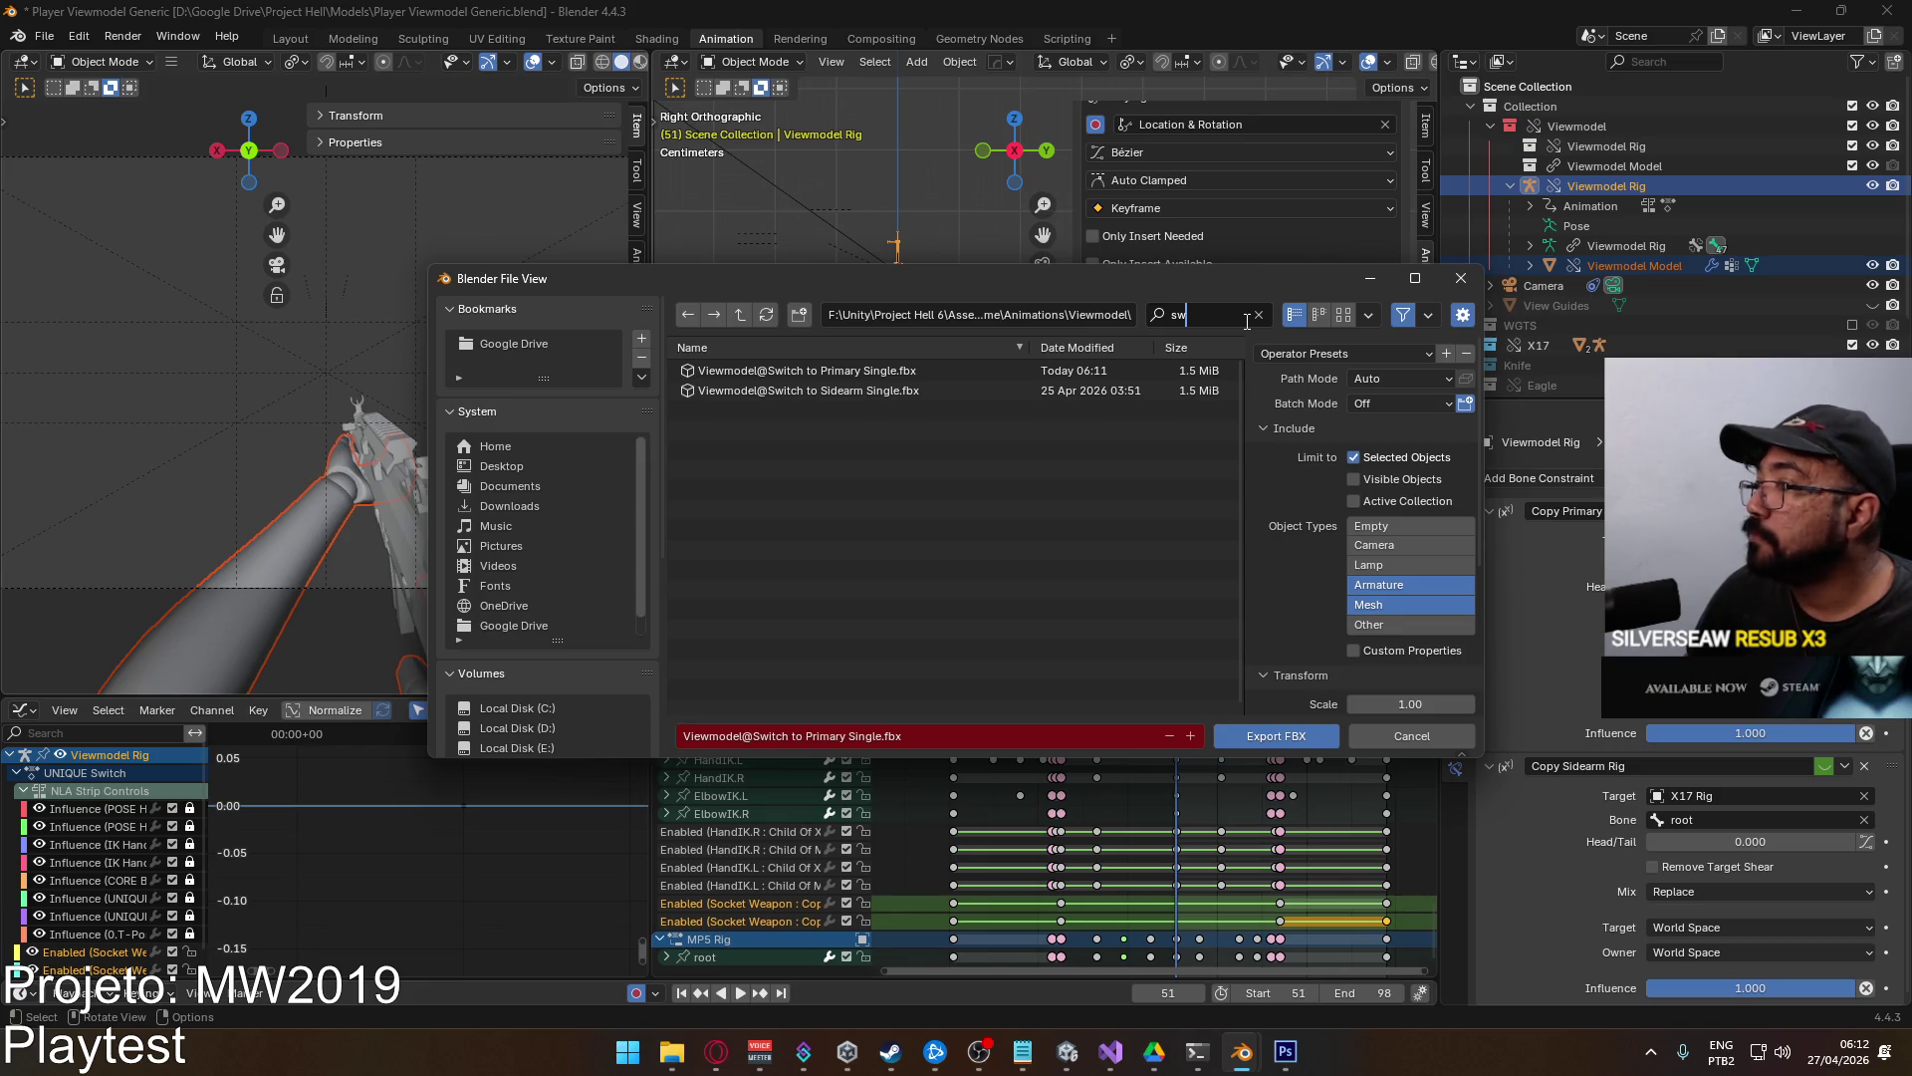
double_click(891, 389)
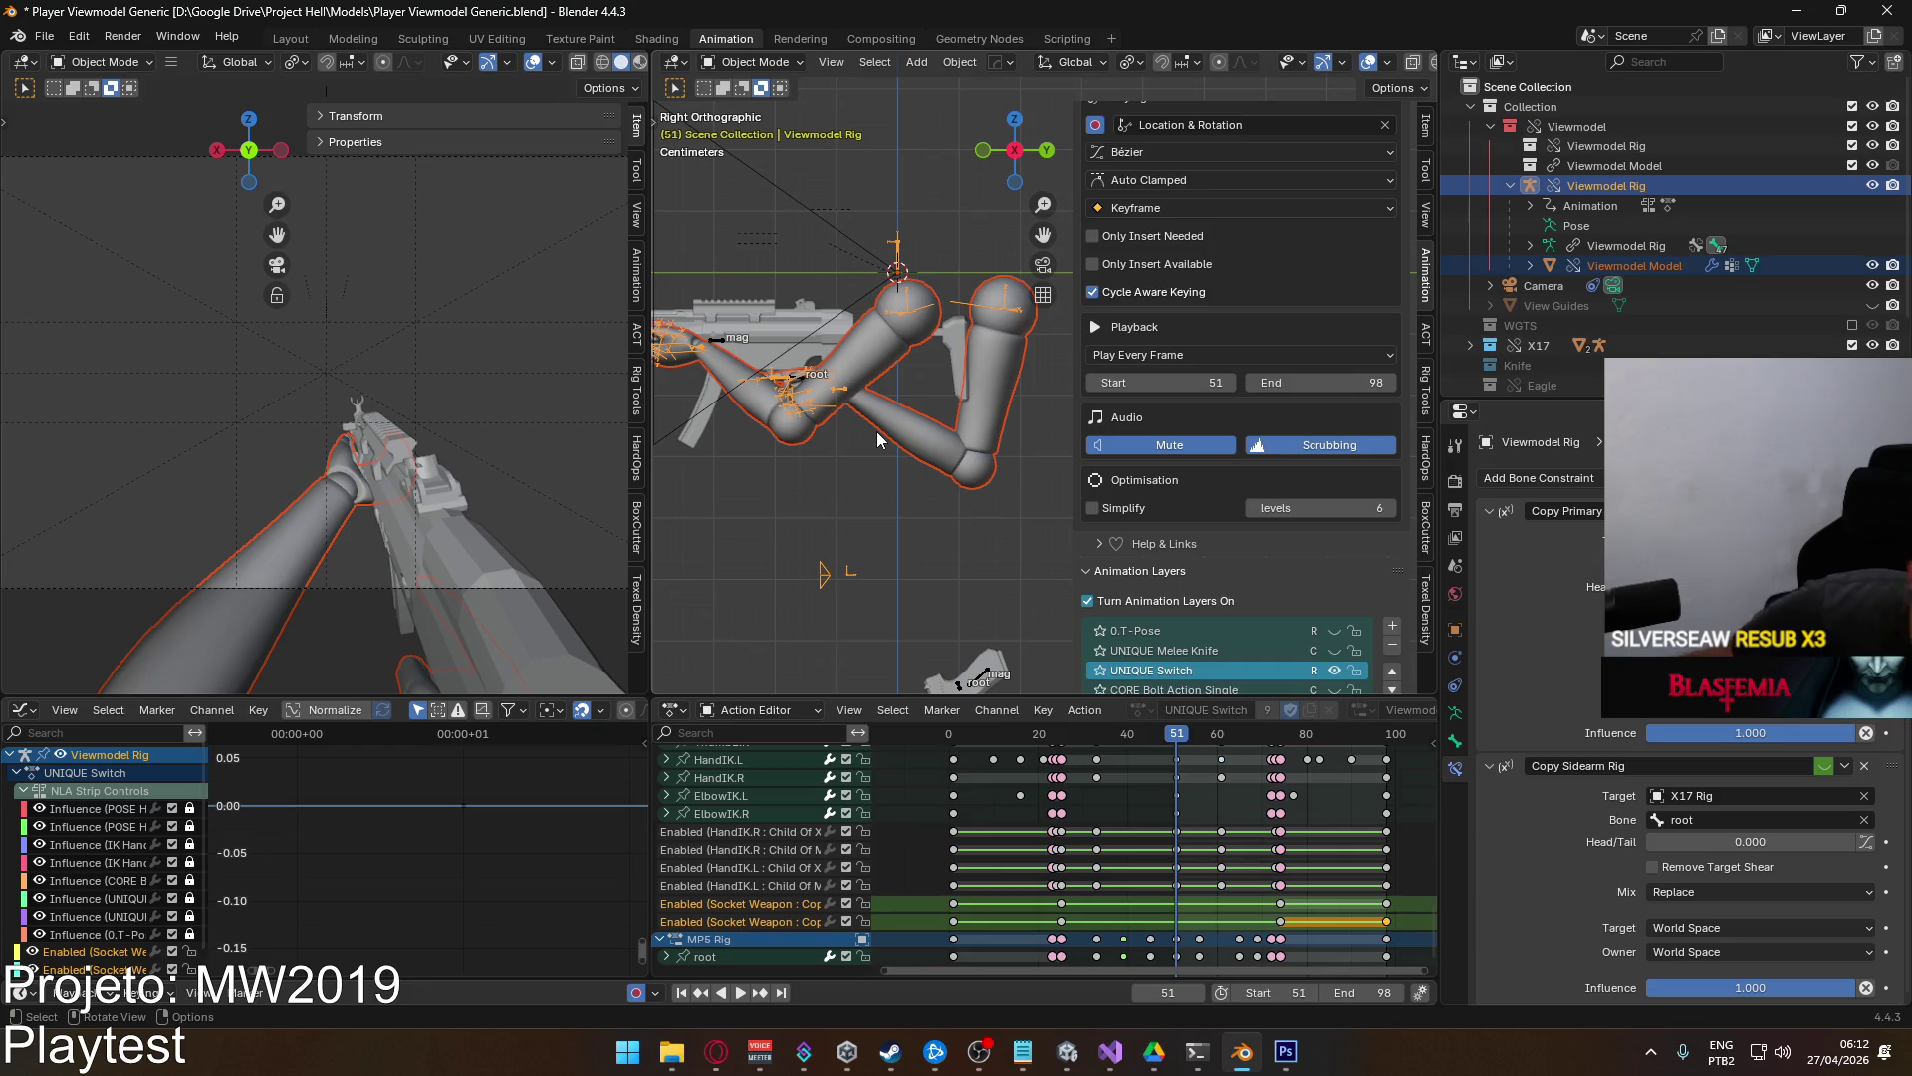
Select the Viewmodel@Switch to Sidearm Single clip in Assets/Core/Runtime/Animations/Viewmodel.
click(1066, 1051)
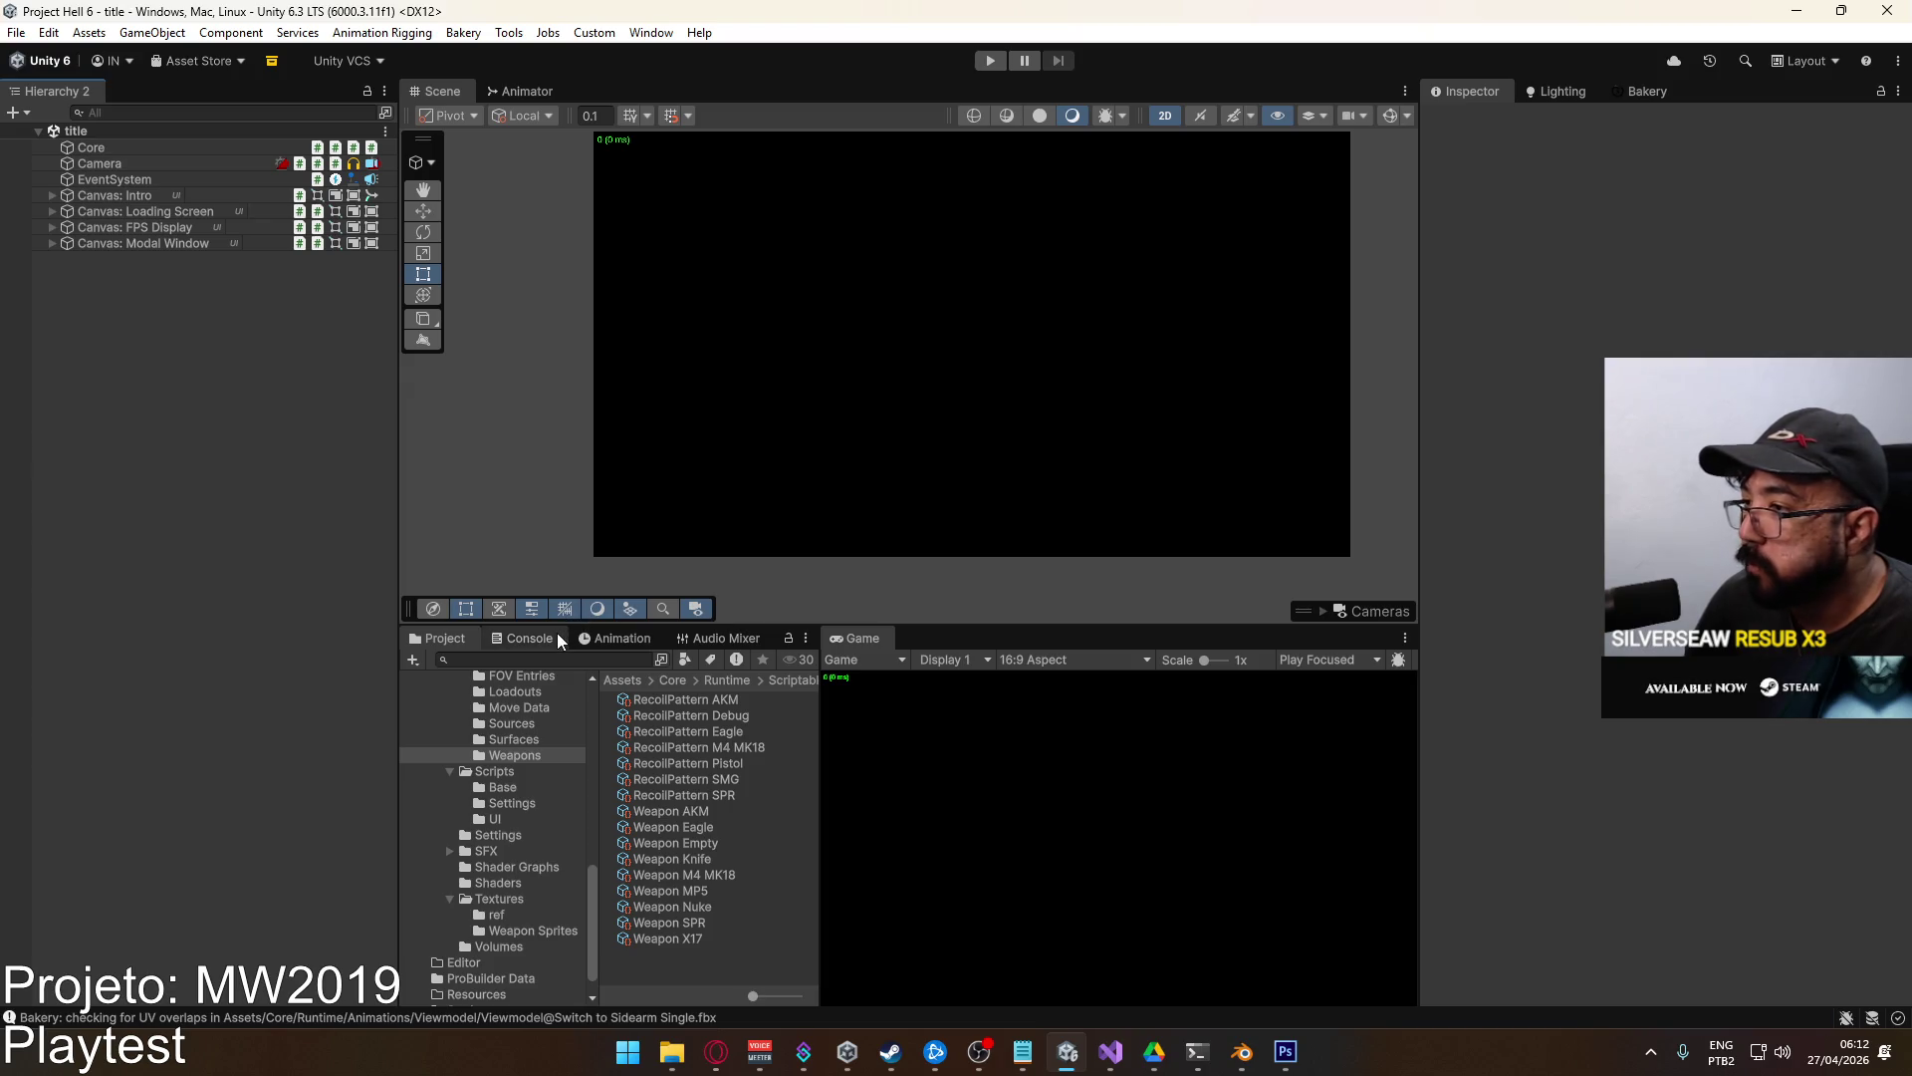
scroll(508, 757, up, 10)
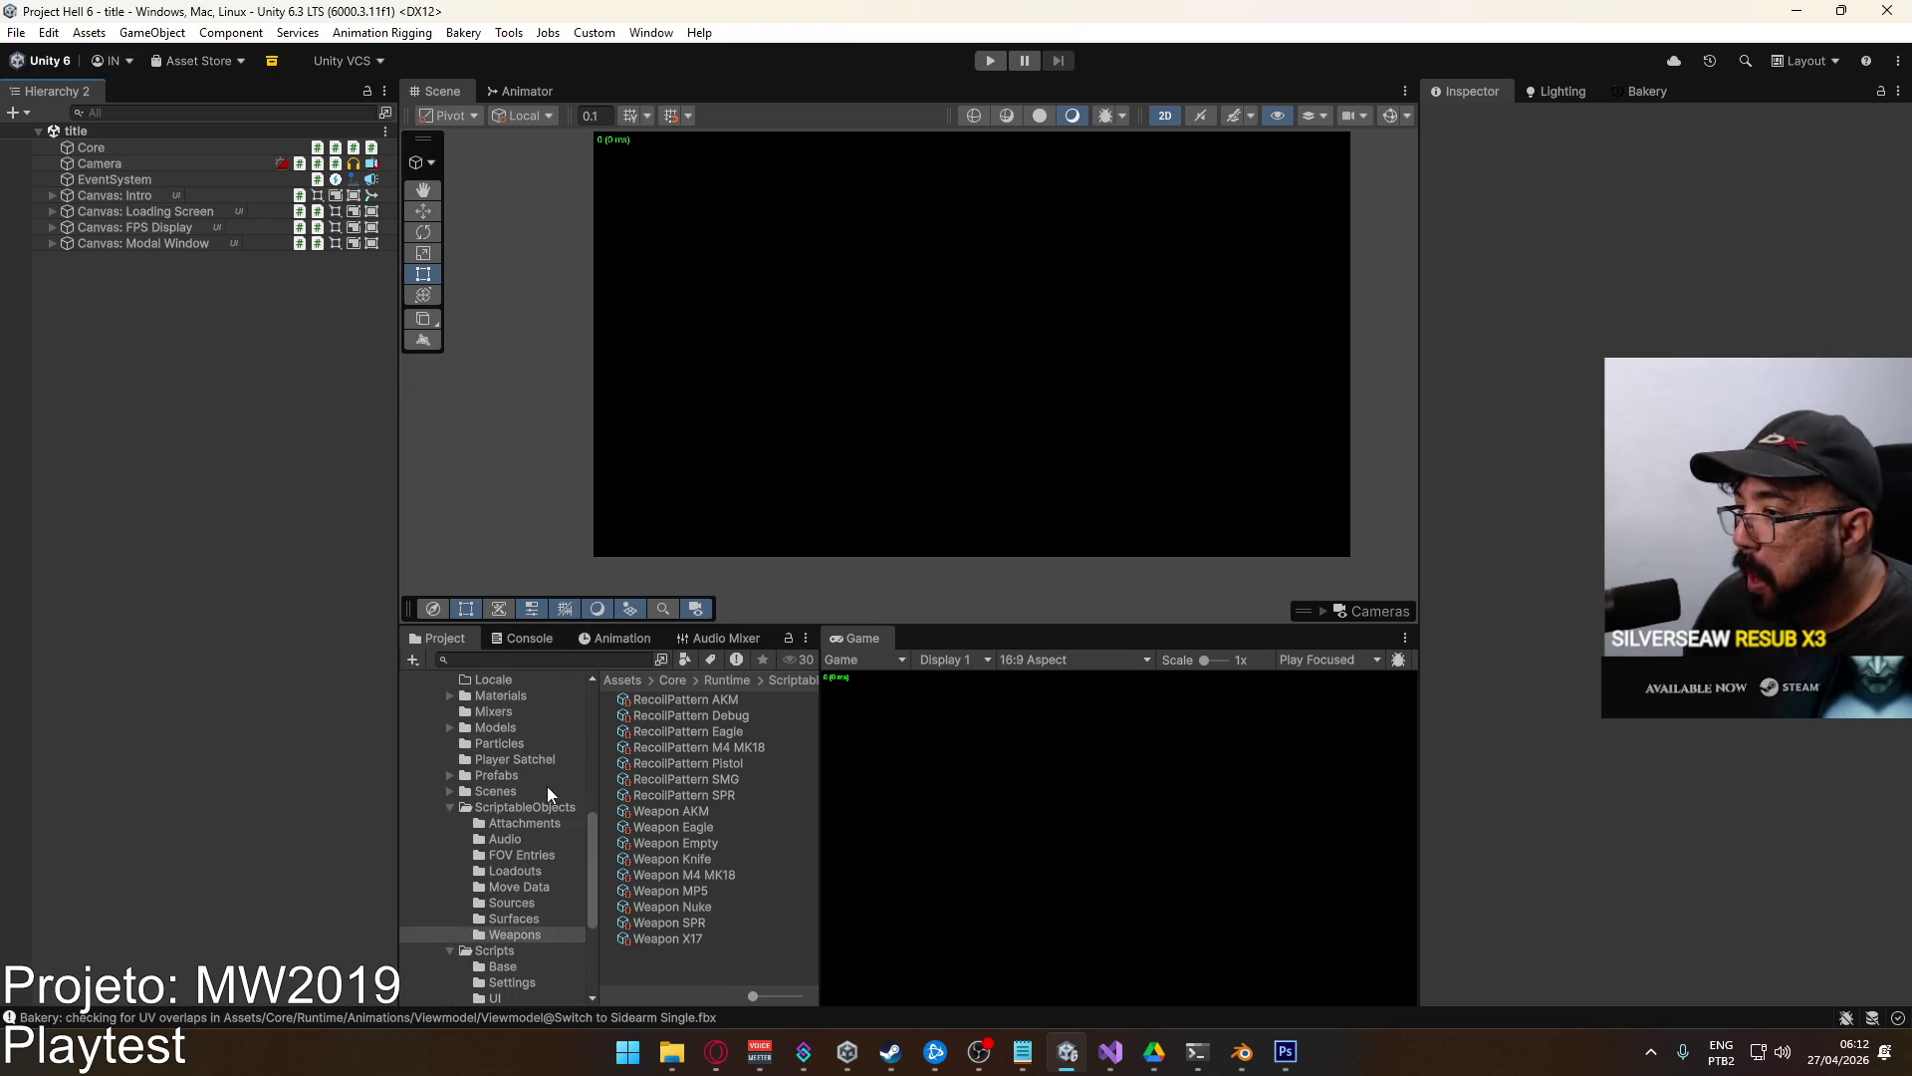
click(516, 795)
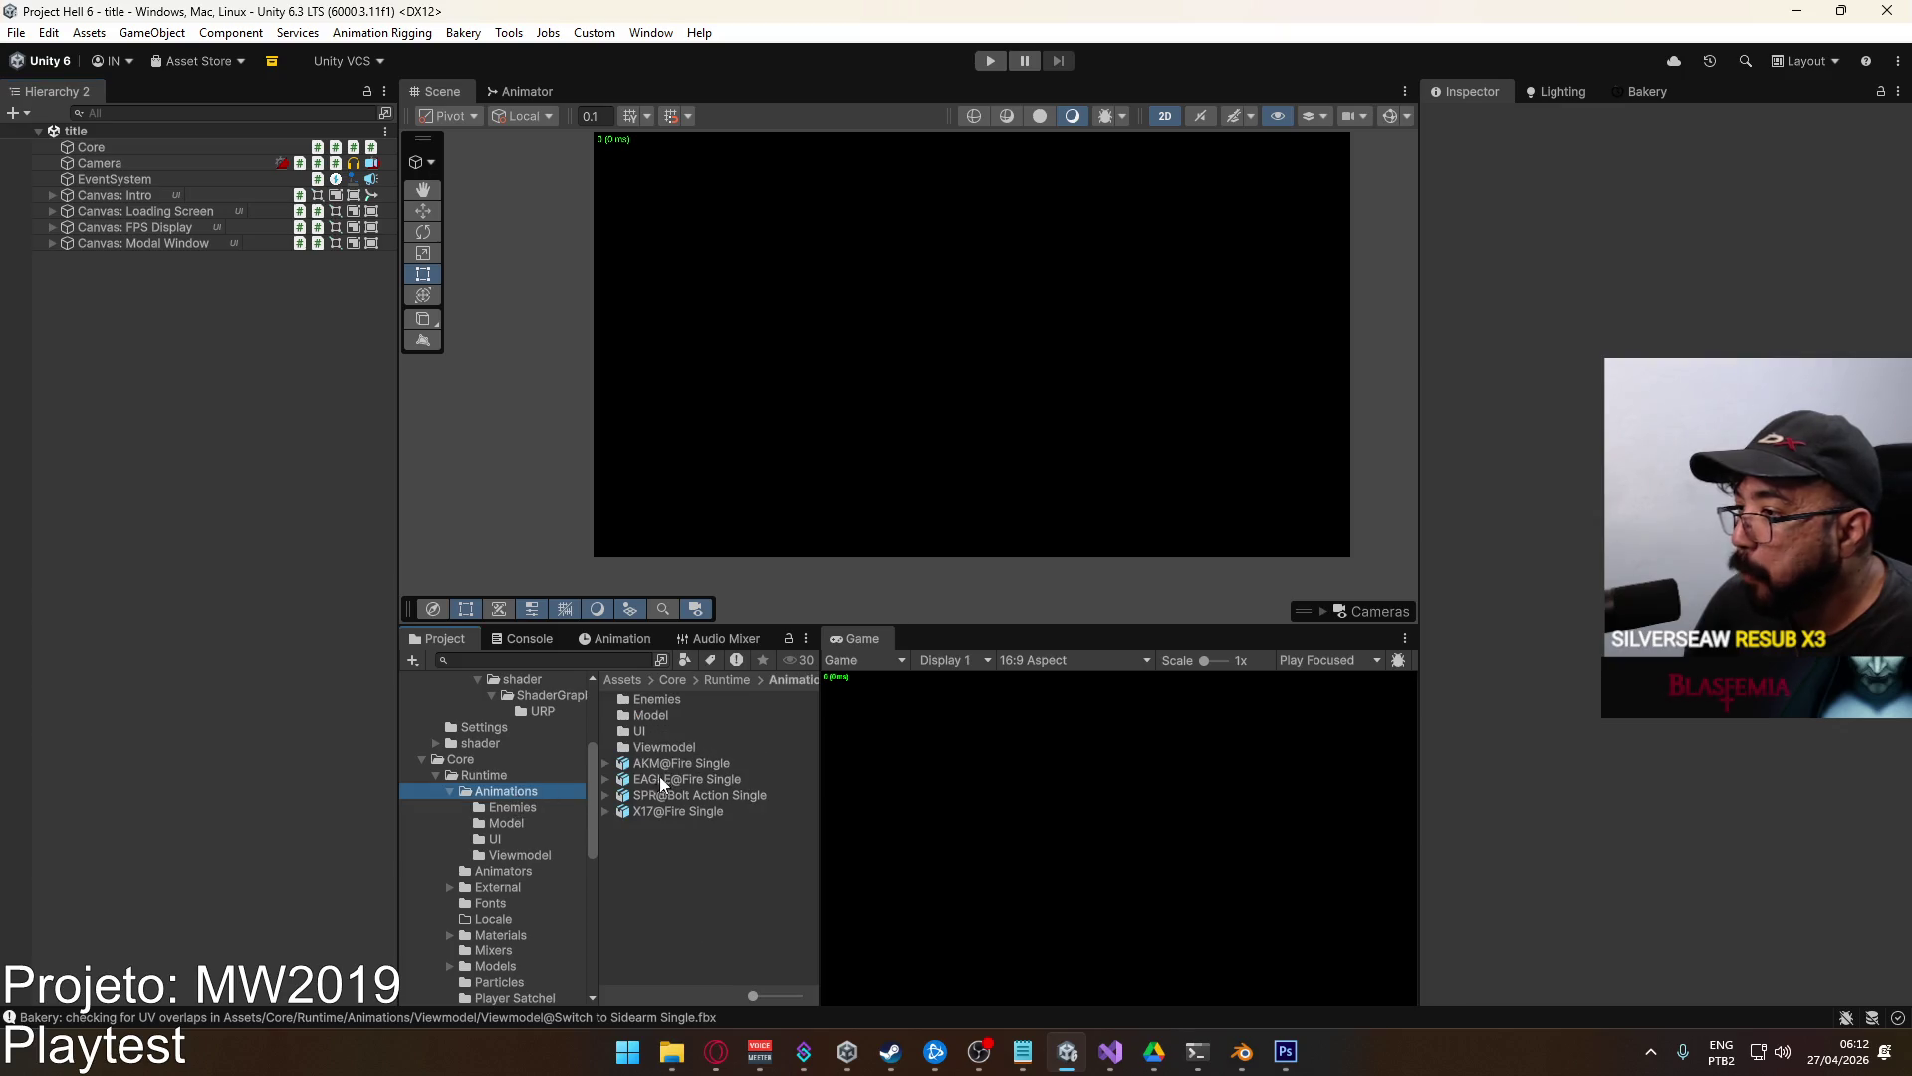
click(664, 749)
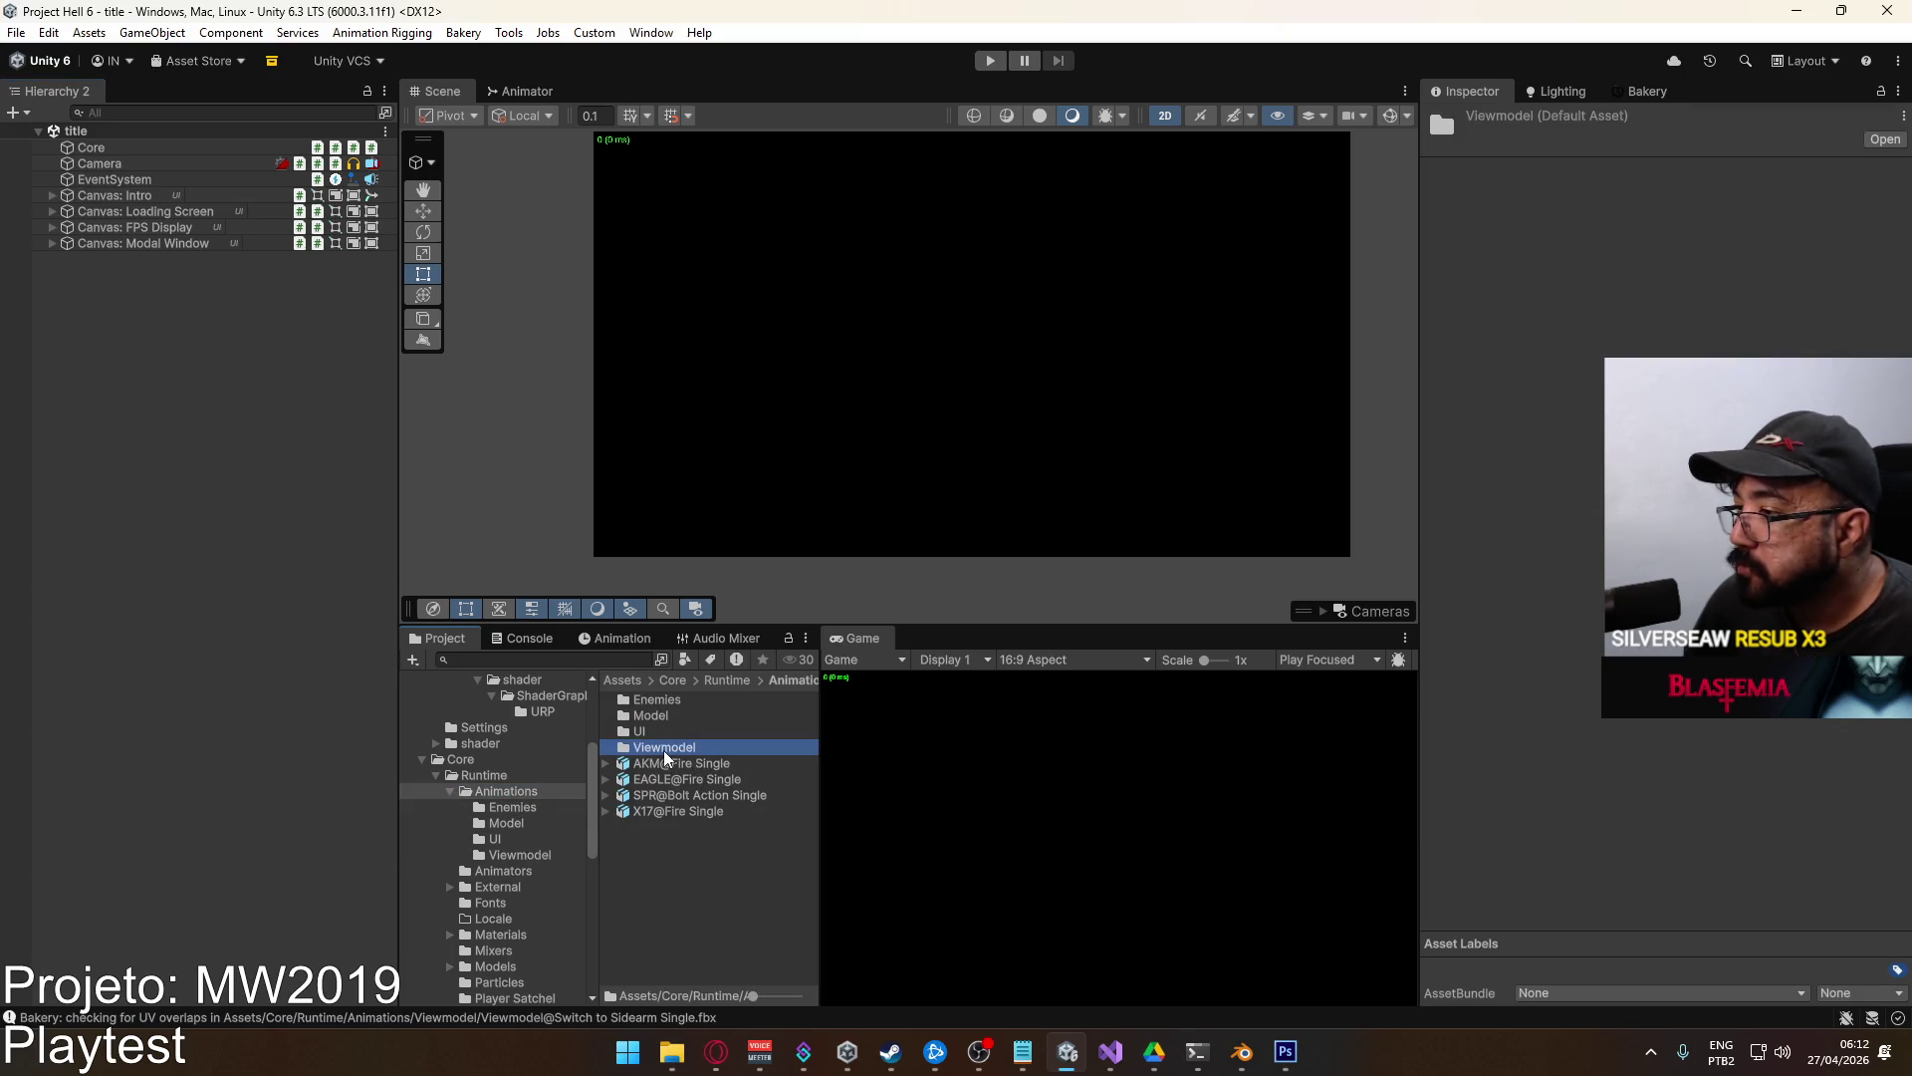
double_click(666, 752)
mouse_move(819, 753)
mouse_down()
mouse_move(942, 754)
mouse_move(943, 969)
mouse_up()
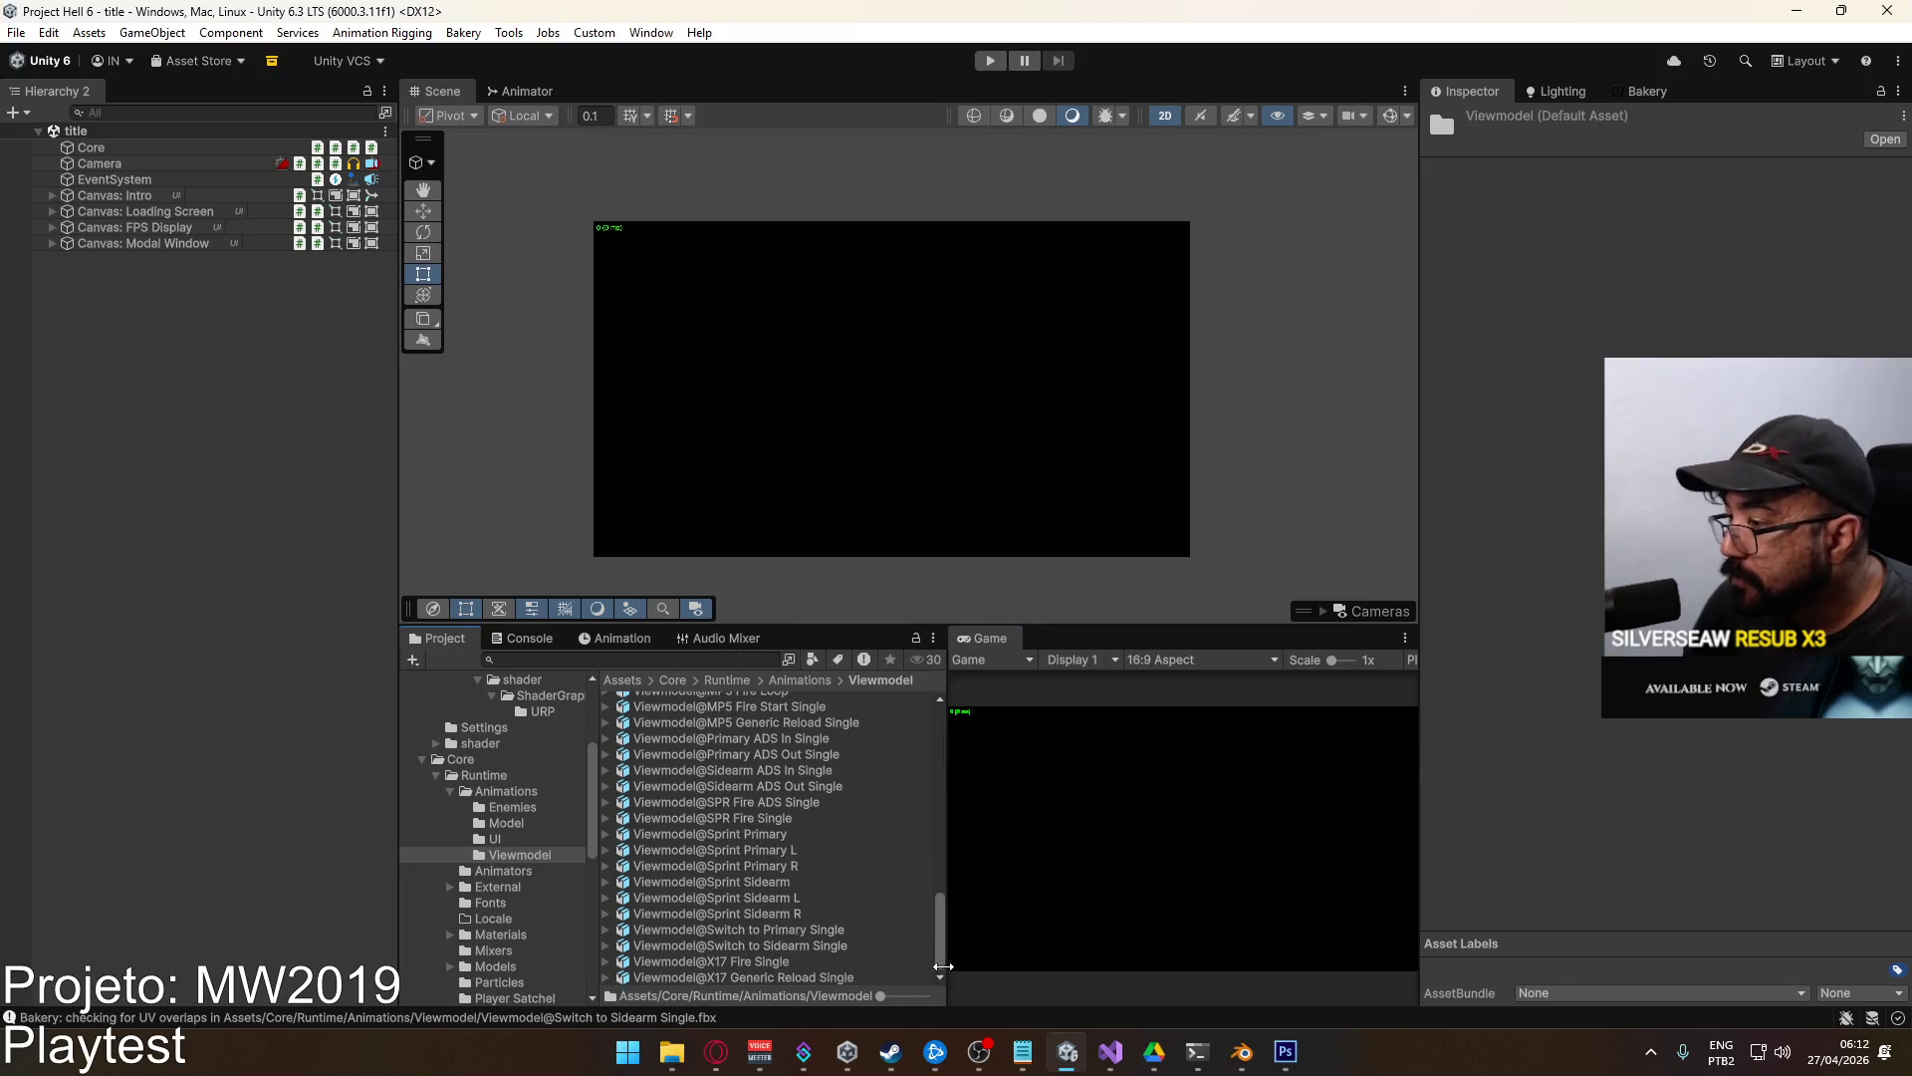
click(846, 946)
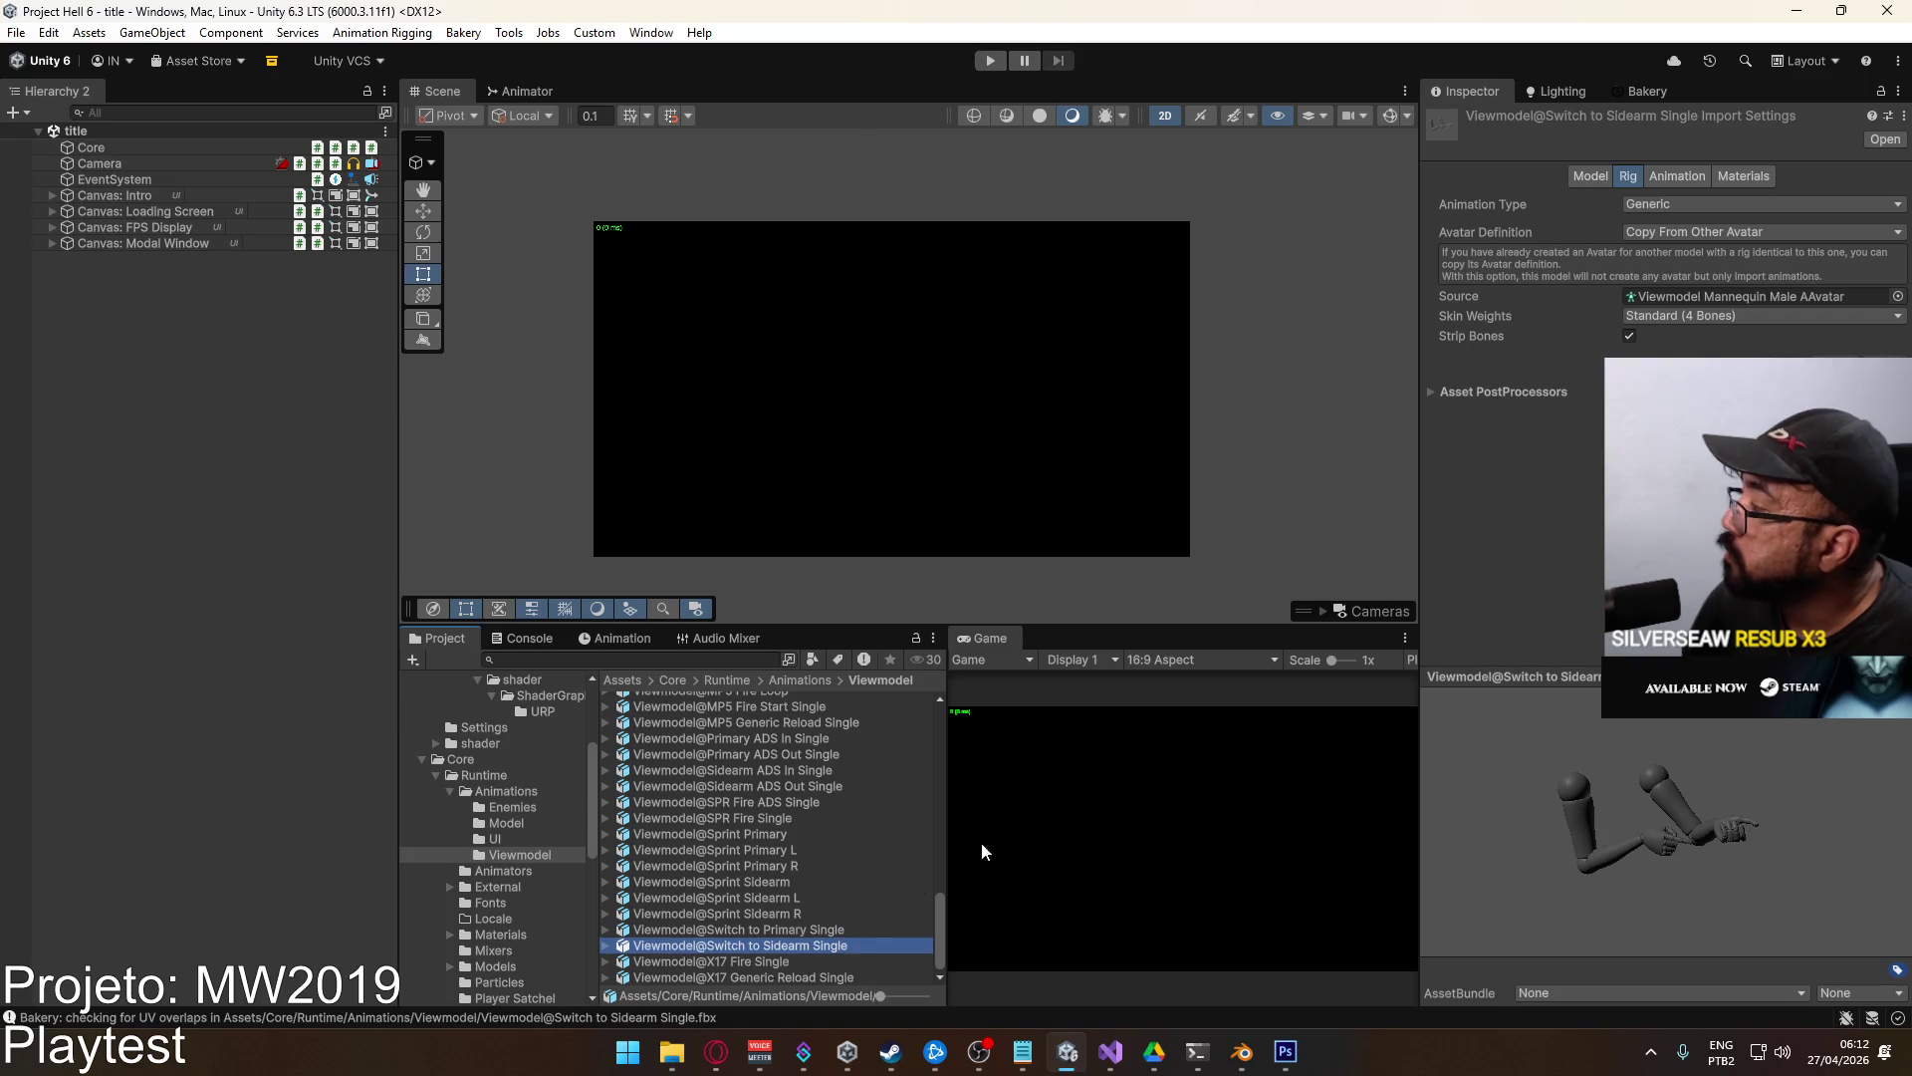
Review the clip's Rig and Animation import tabs and expand its Curves section.
click(1665, 176)
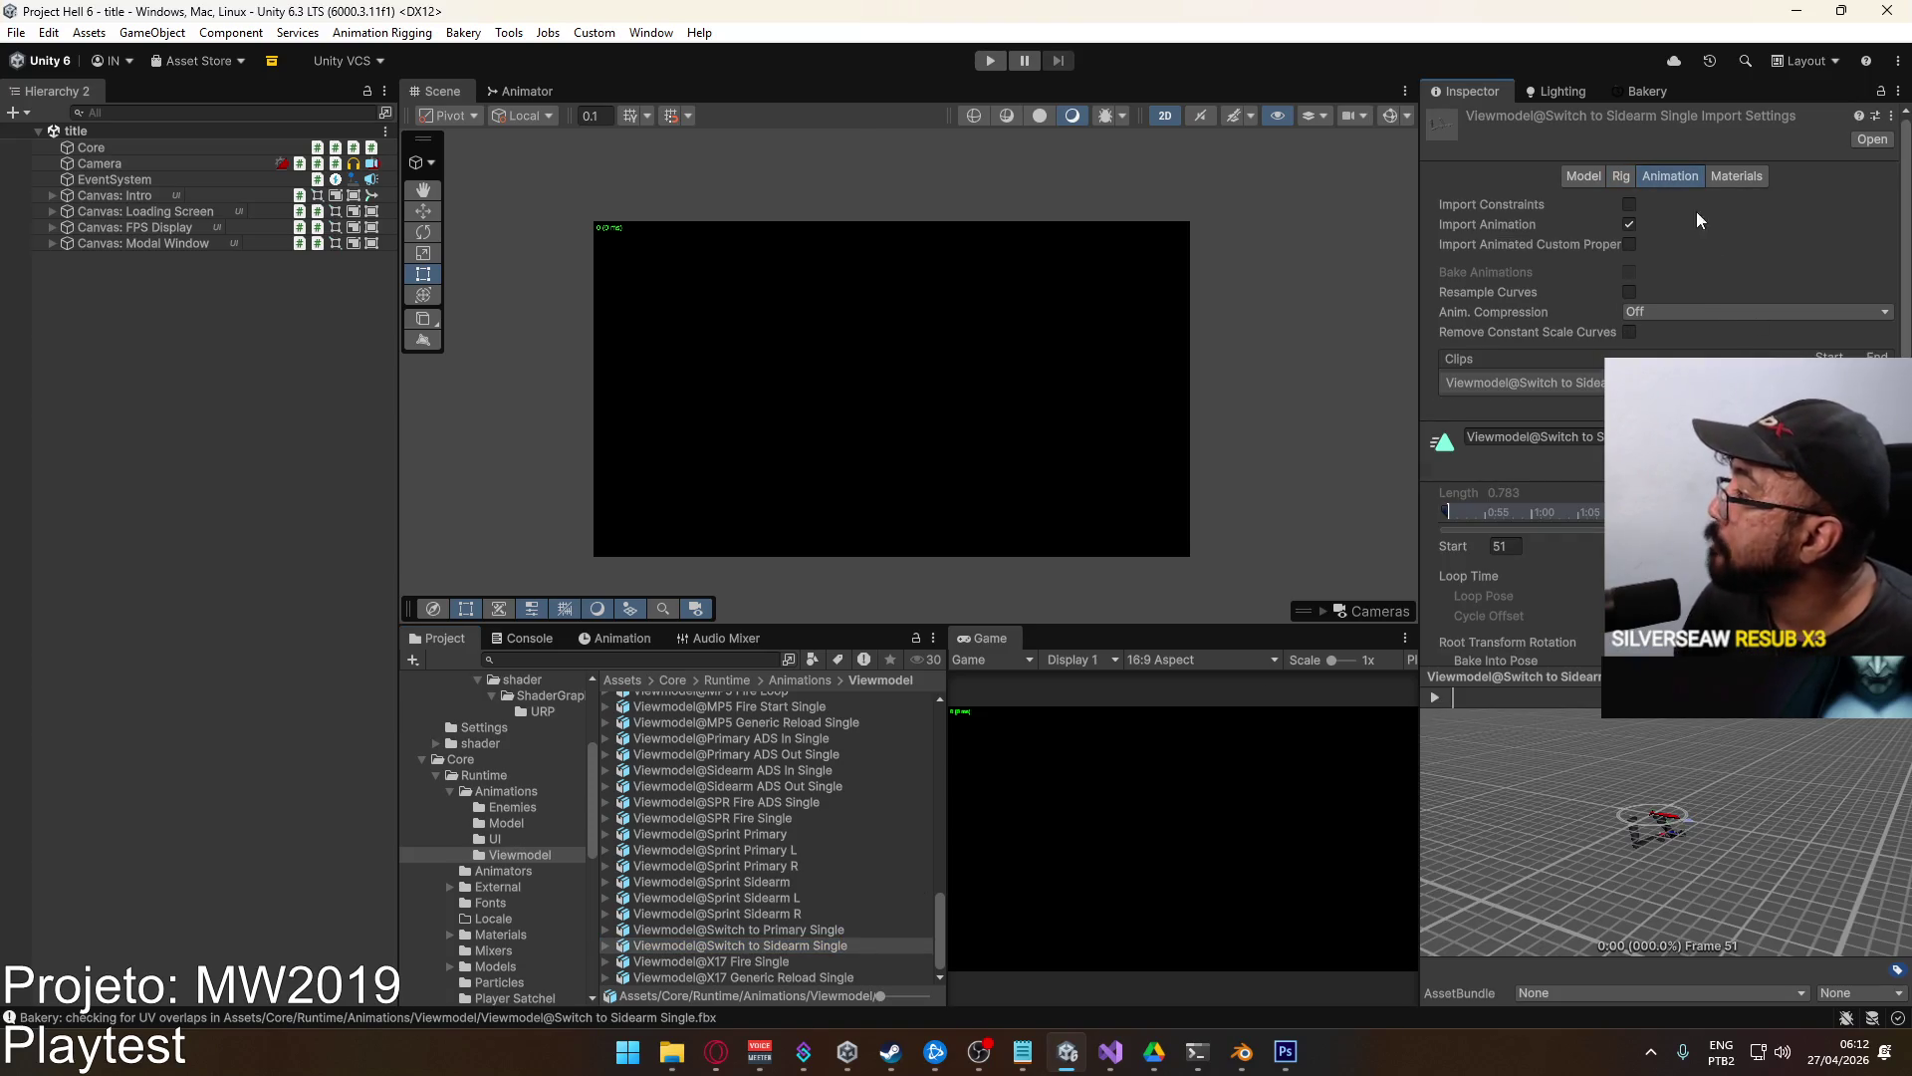
click(1621, 177)
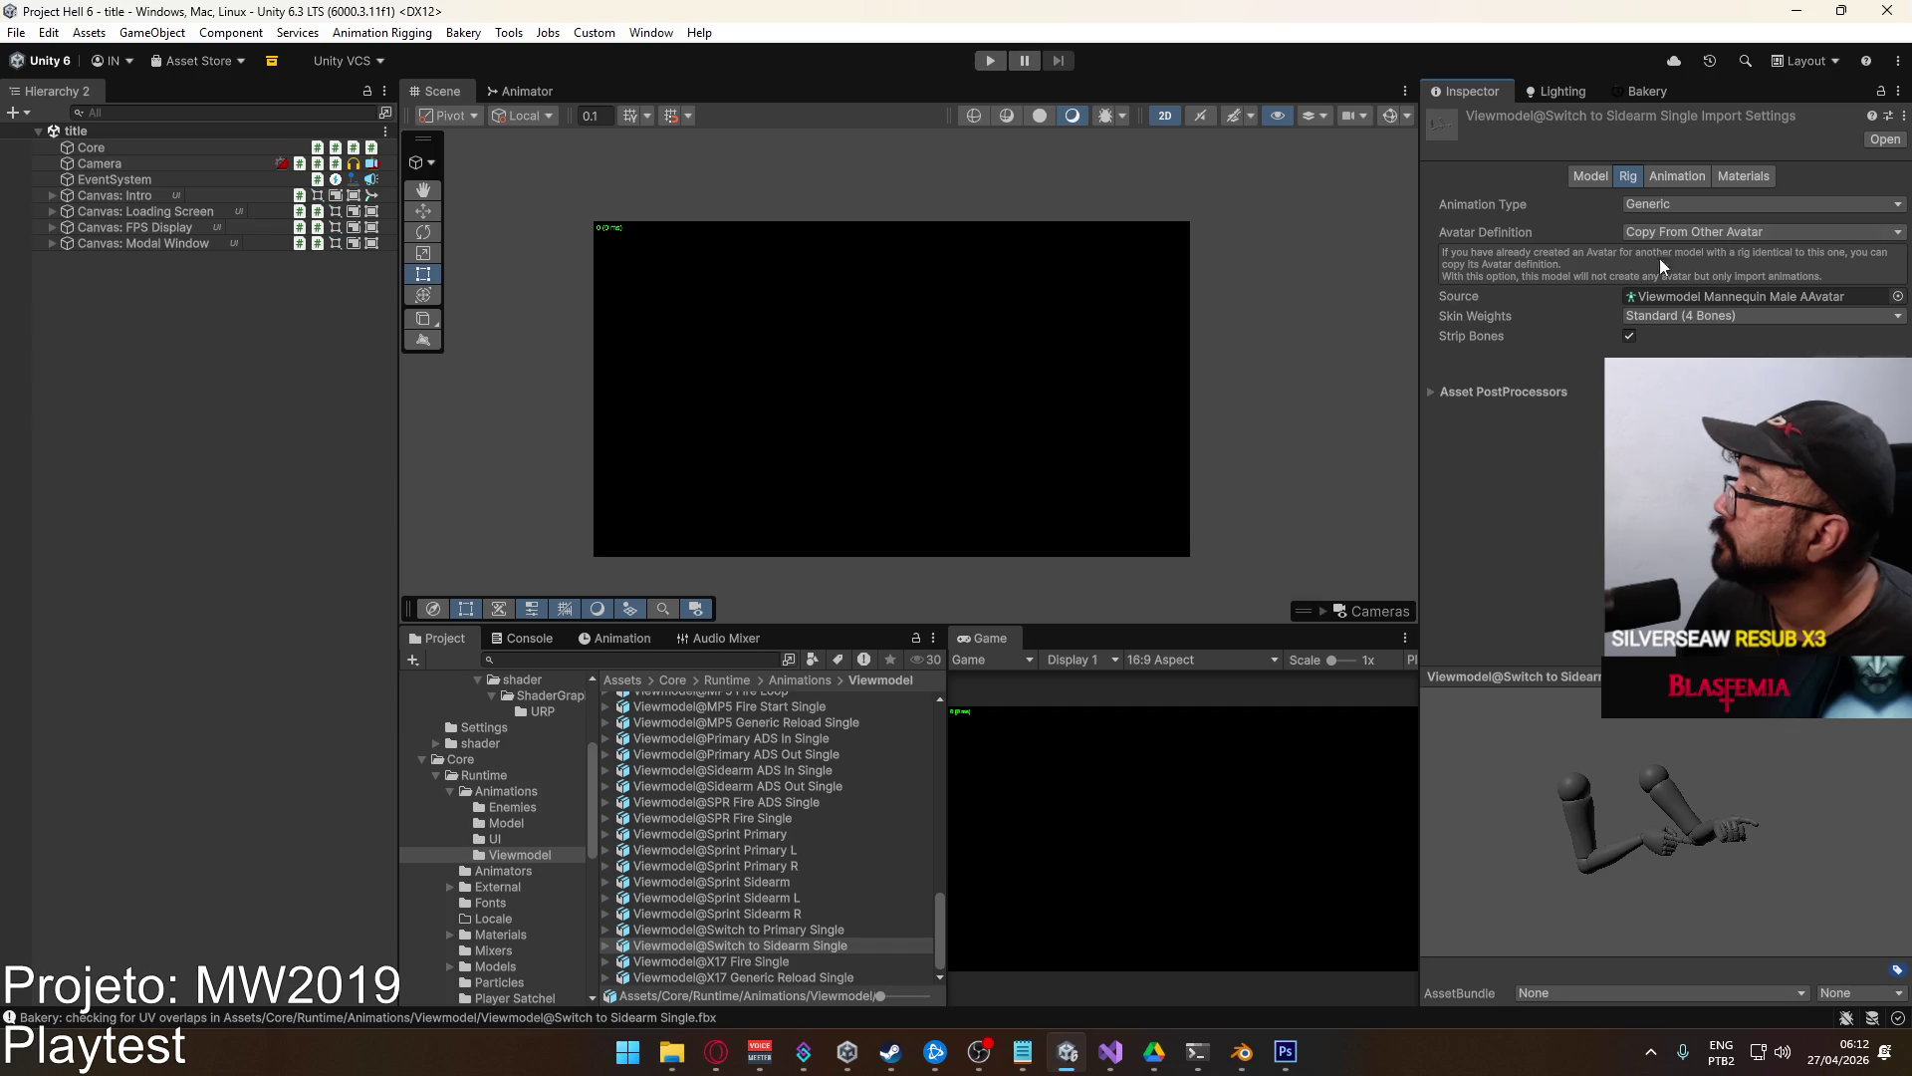
click(1683, 176)
scroll(1693, 249, down, 5)
scroll(1439, 577, down, 3)
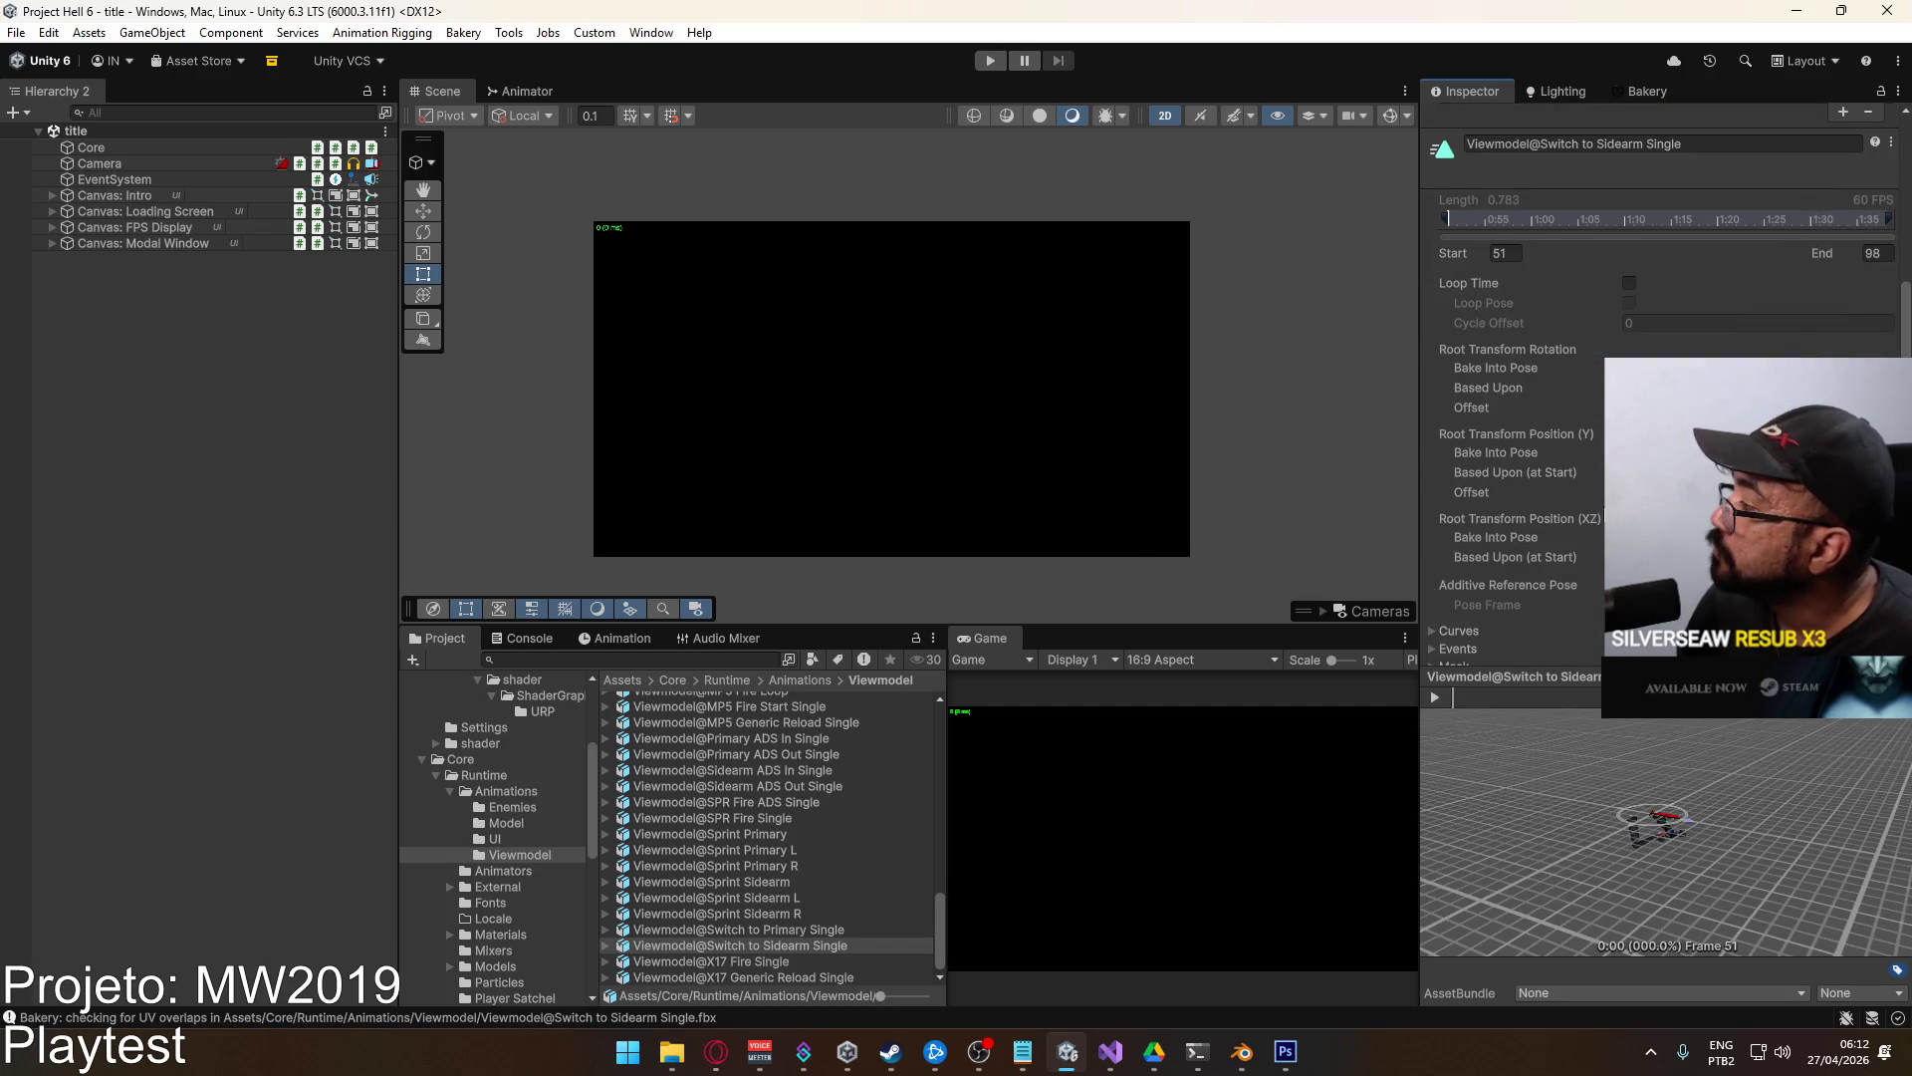
click(1434, 577)
scroll(1490, 529, down, 2)
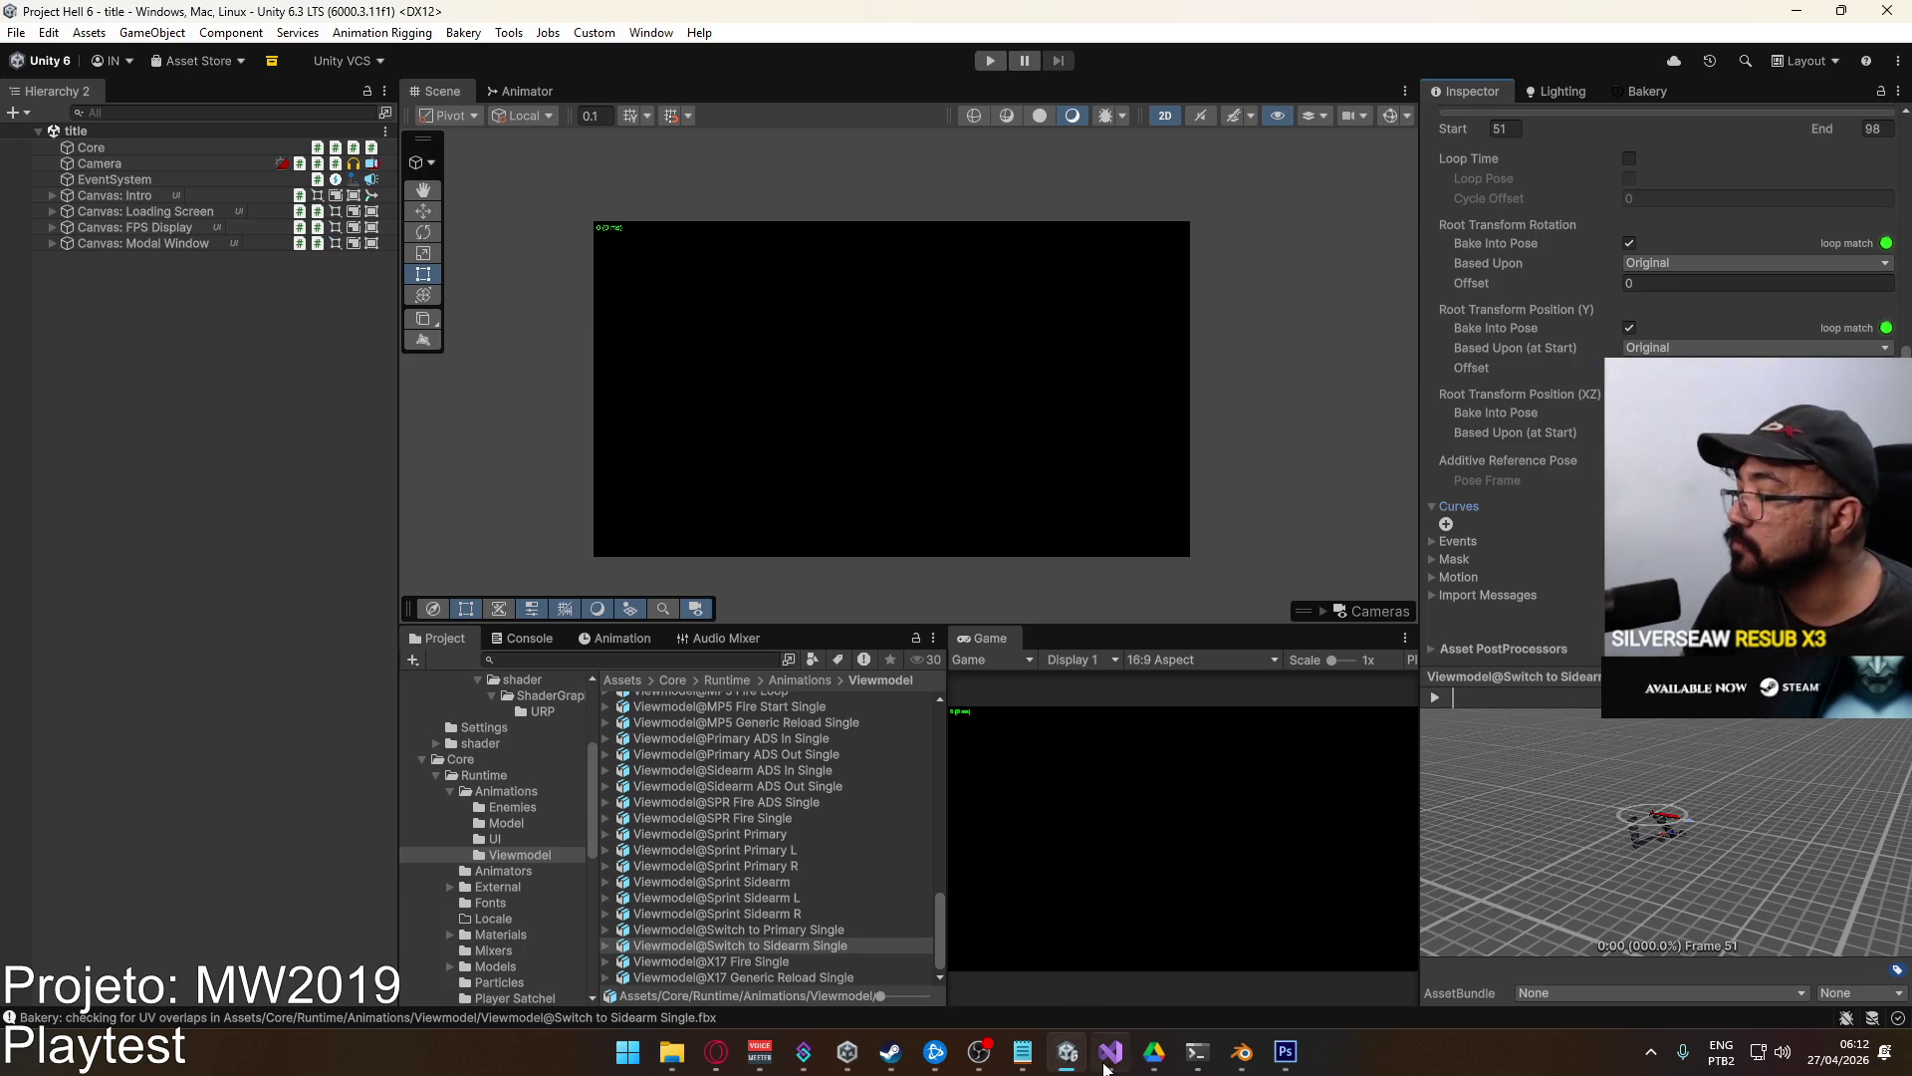
mouse_move(1108, 1068)
click(1043, 945)
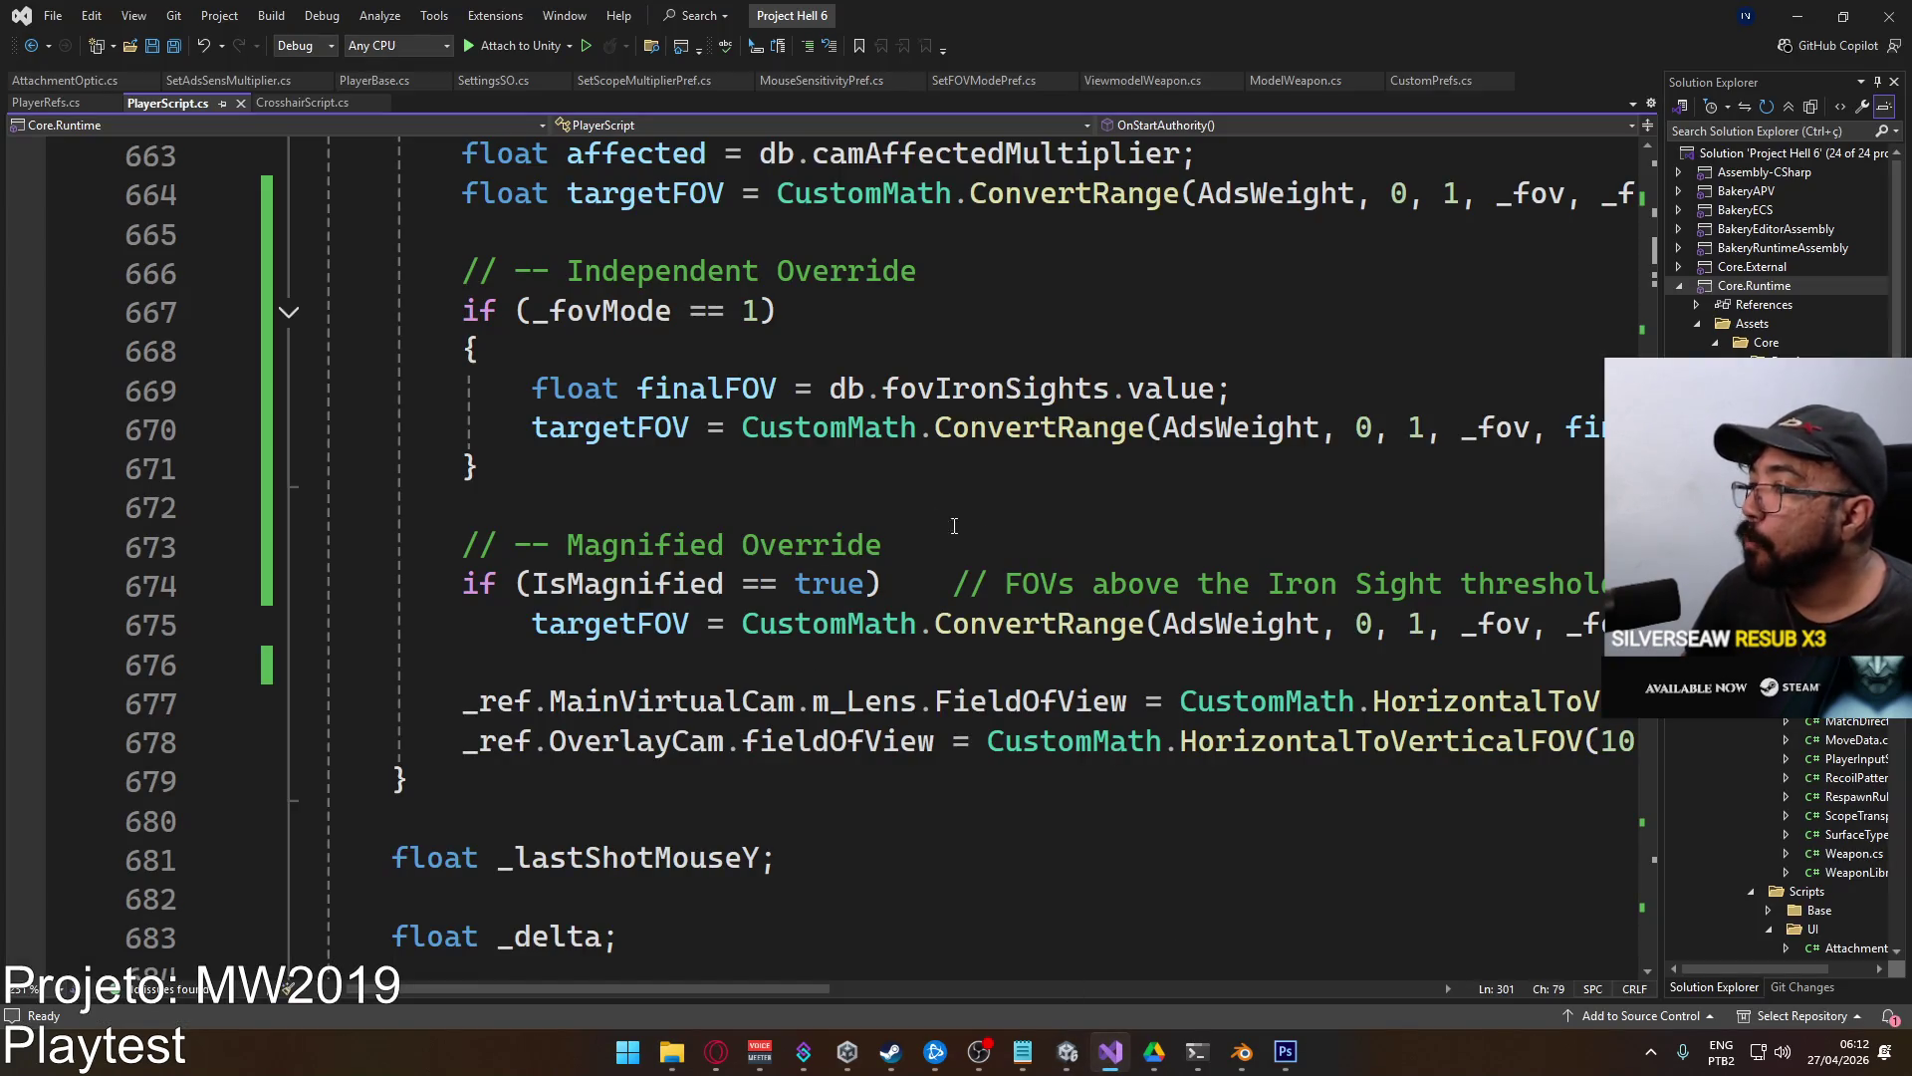
key(alt+Tab)
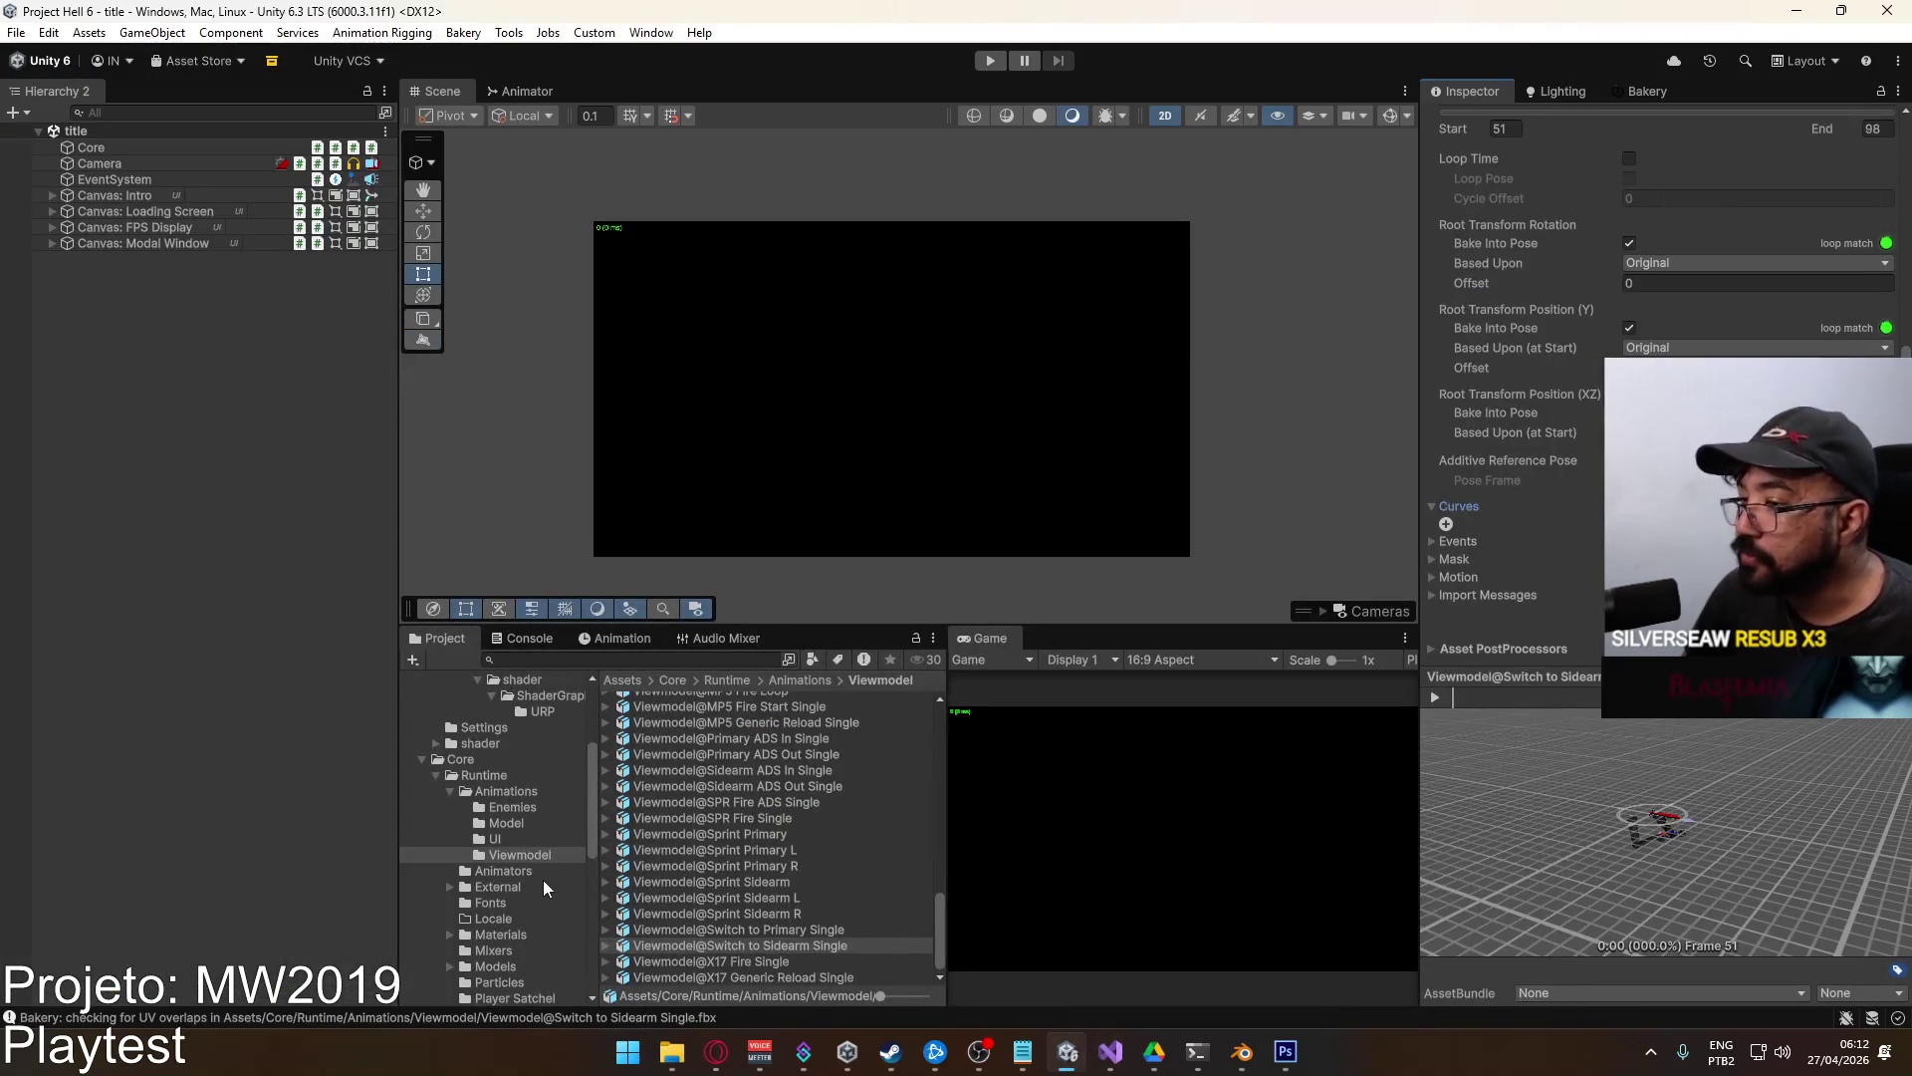
Show Weapon SPR from ScriptableObjects > Weapons, with its SPR_Killfeed sprite and width 40.
scroll(544, 886, down, 3)
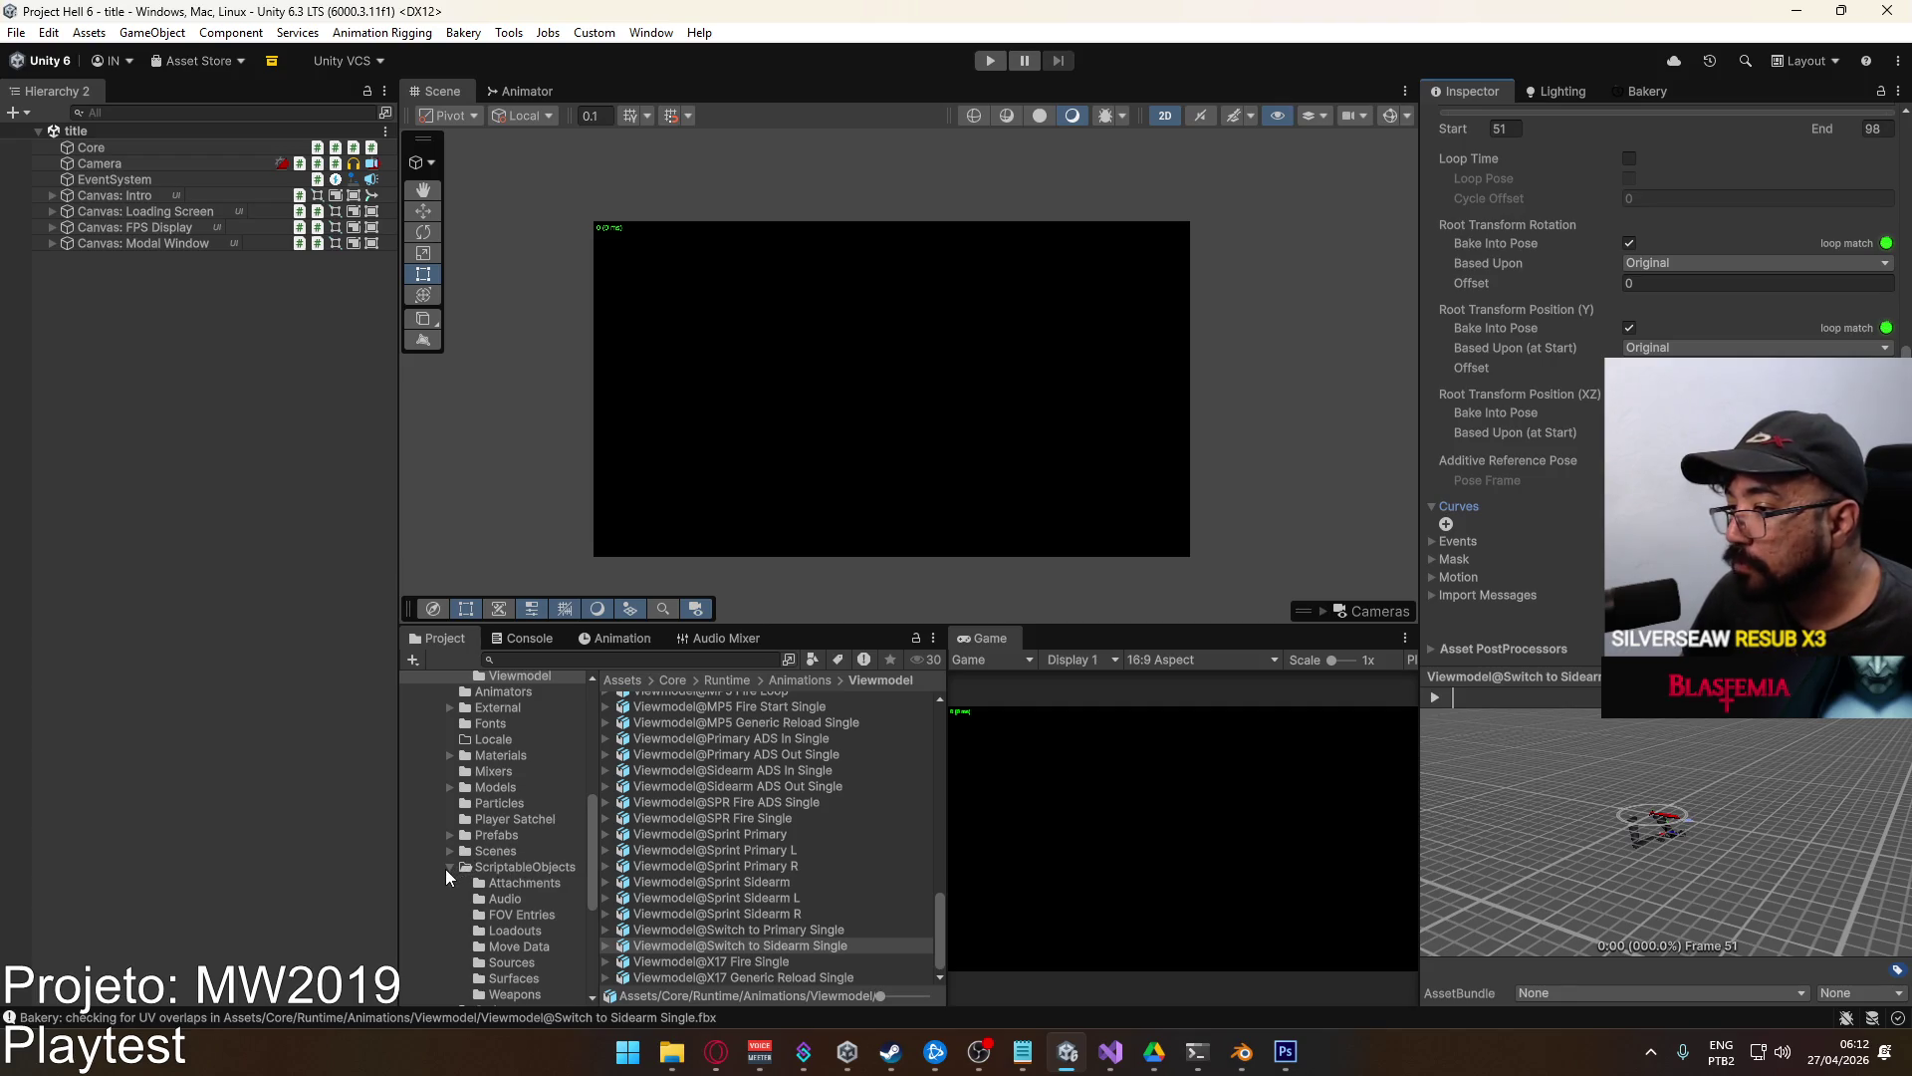
scroll(476, 871, down, 1)
click(516, 930)
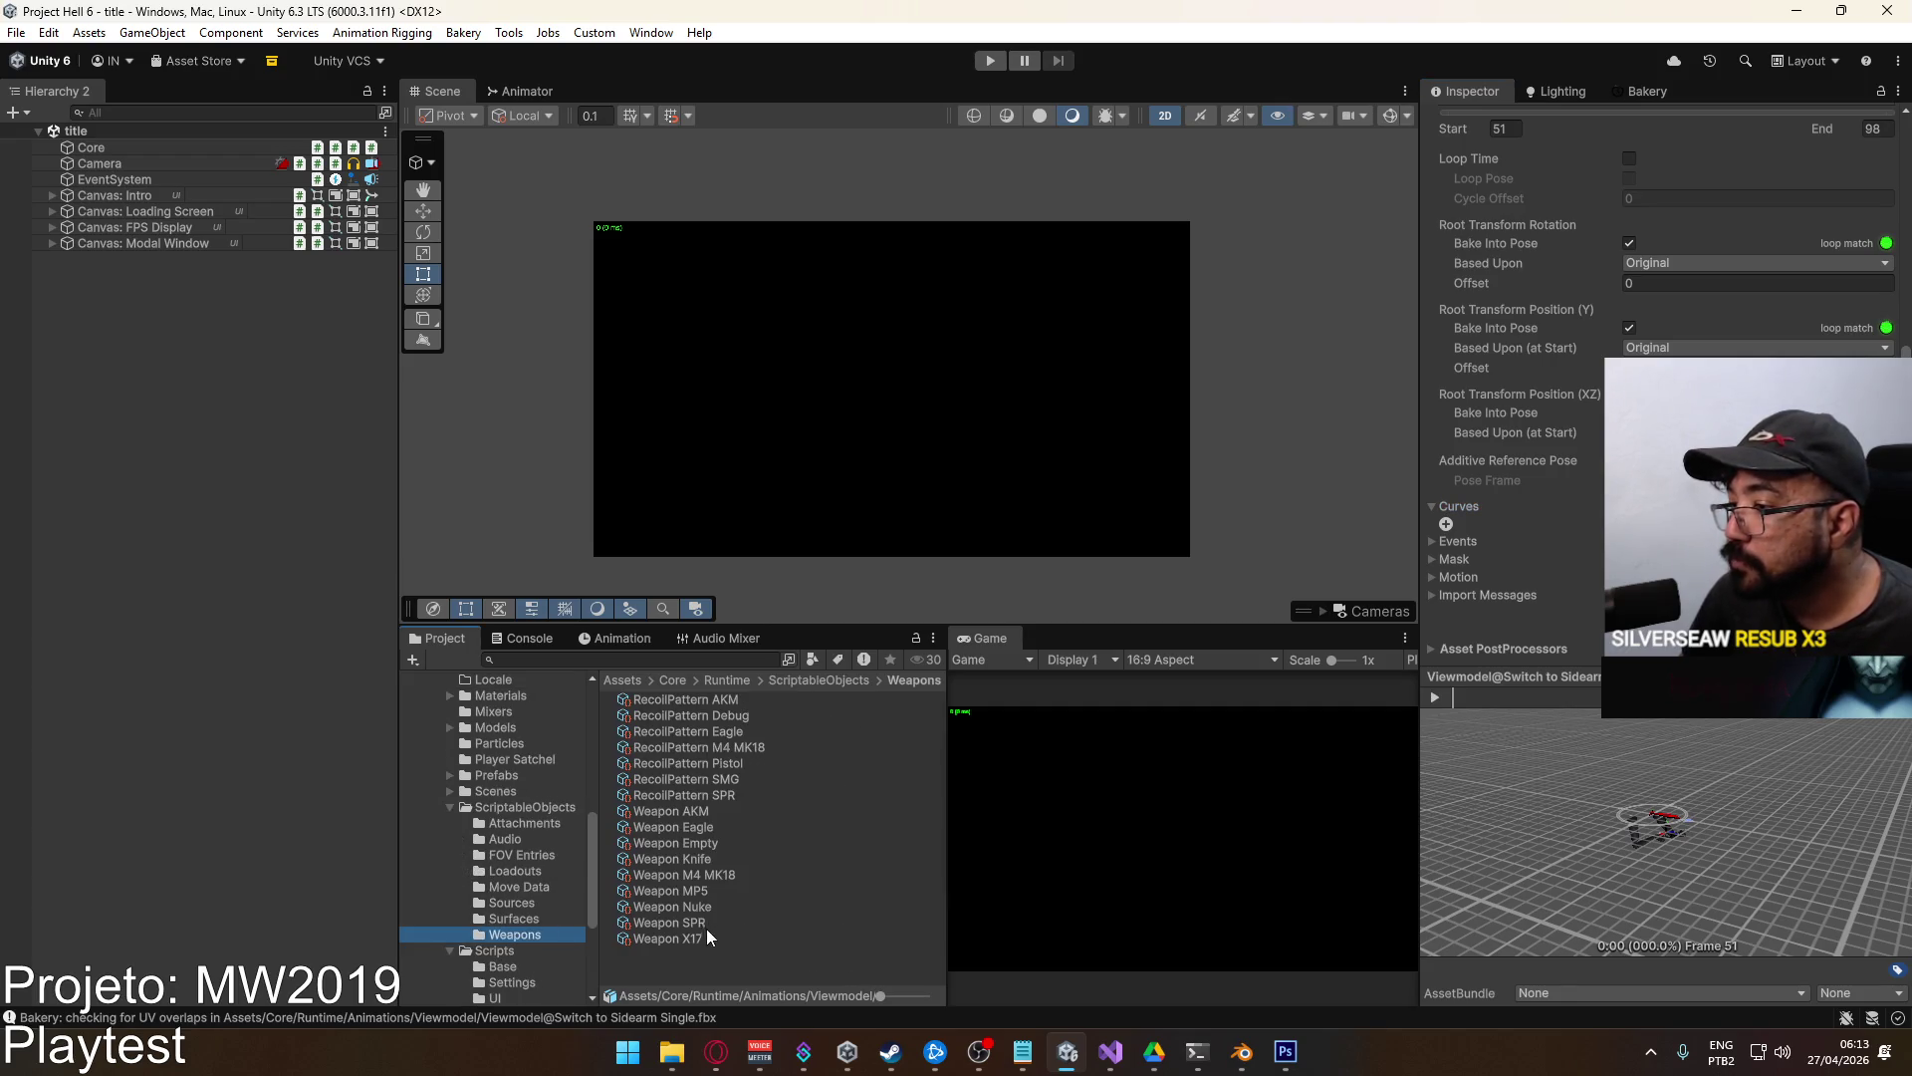
click(702, 923)
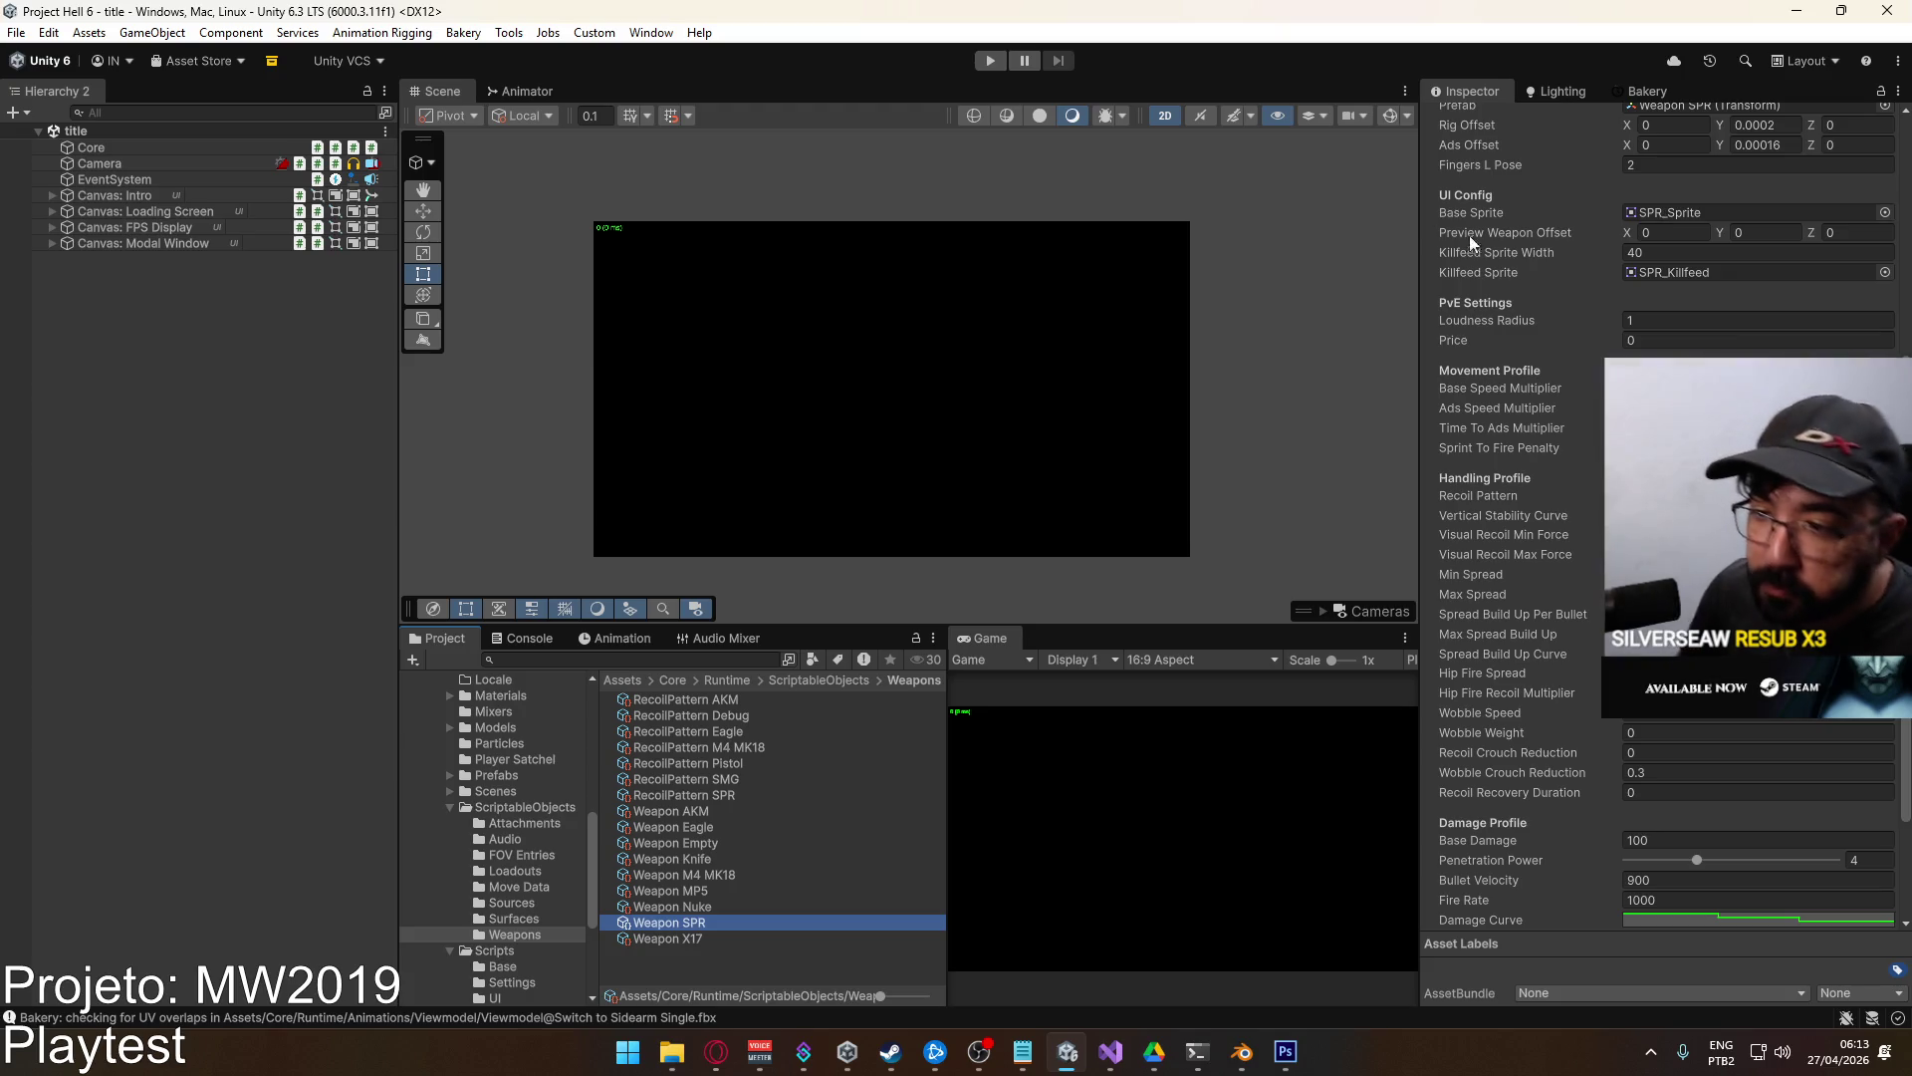
key(alt+Tab)
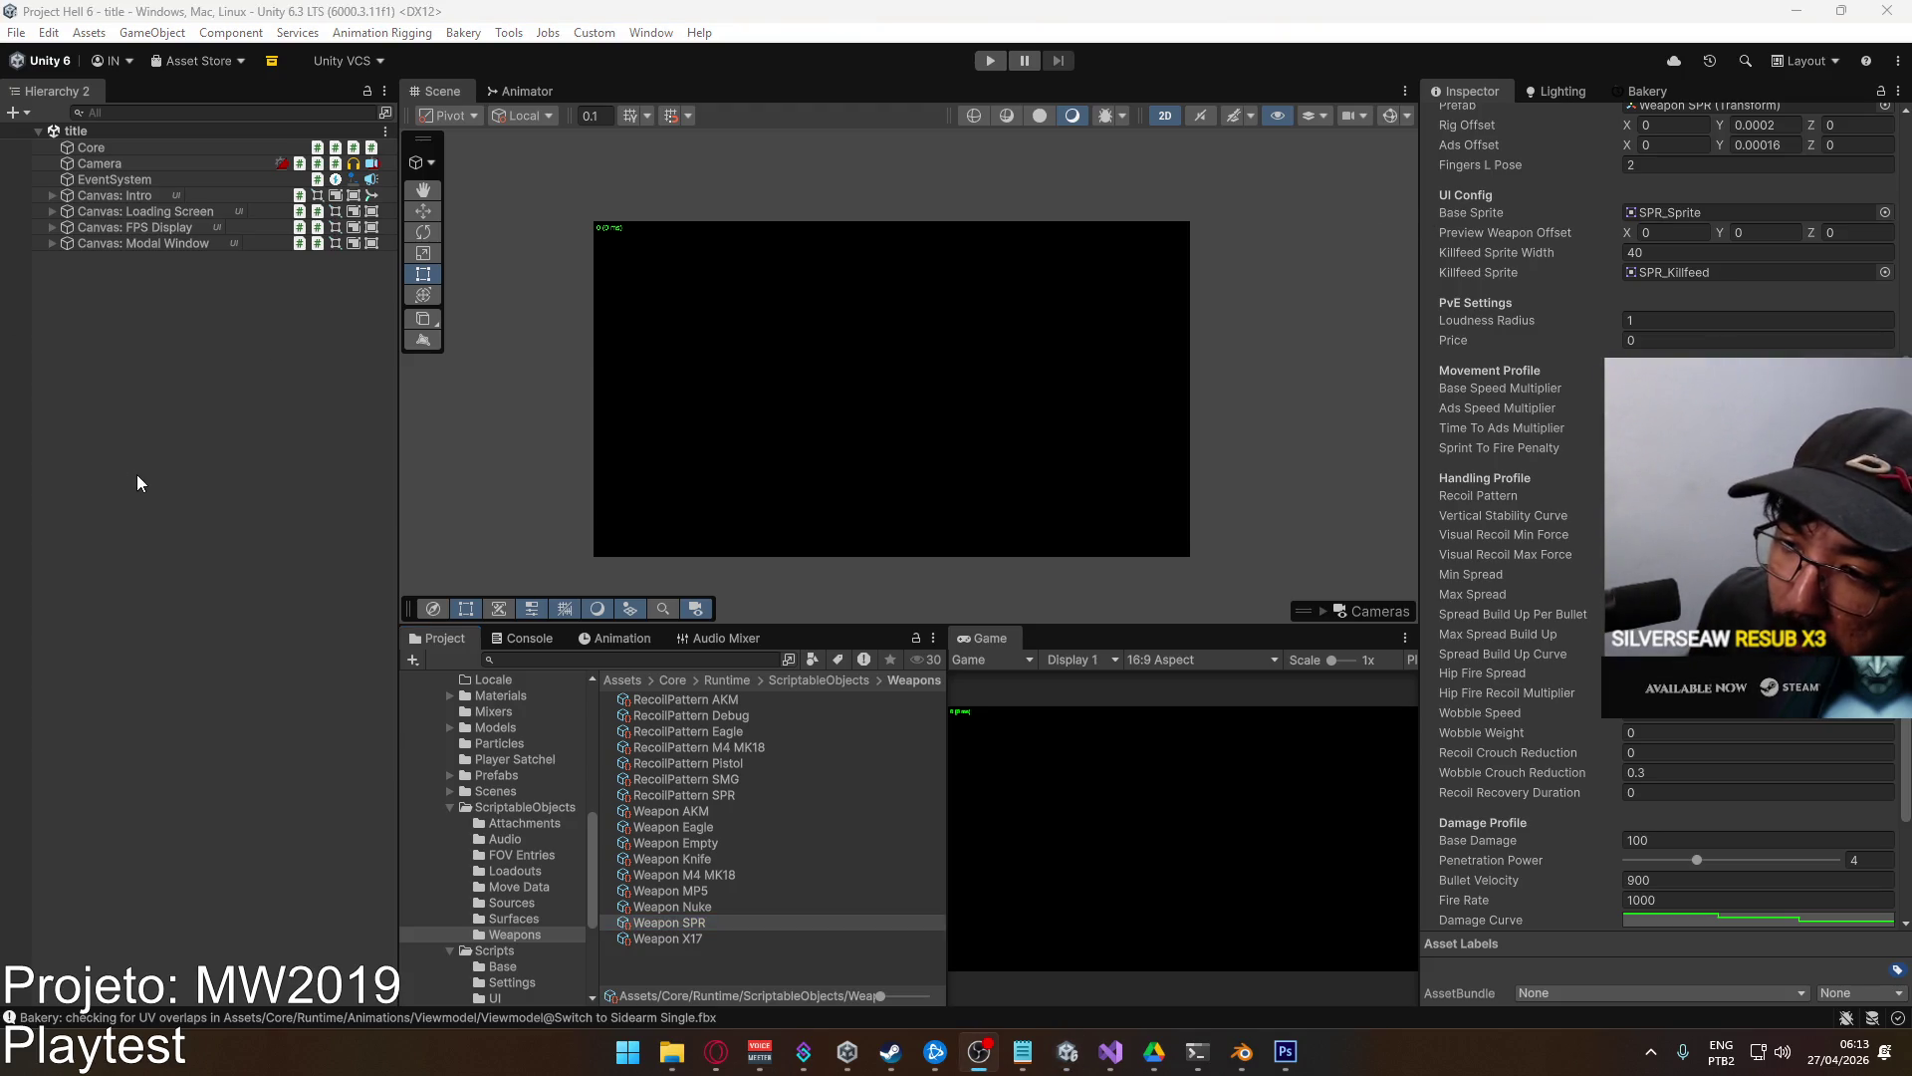
Navigate File Explorer to the Recordings folder on Local Disk (D:).
mouse_move(671, 1052)
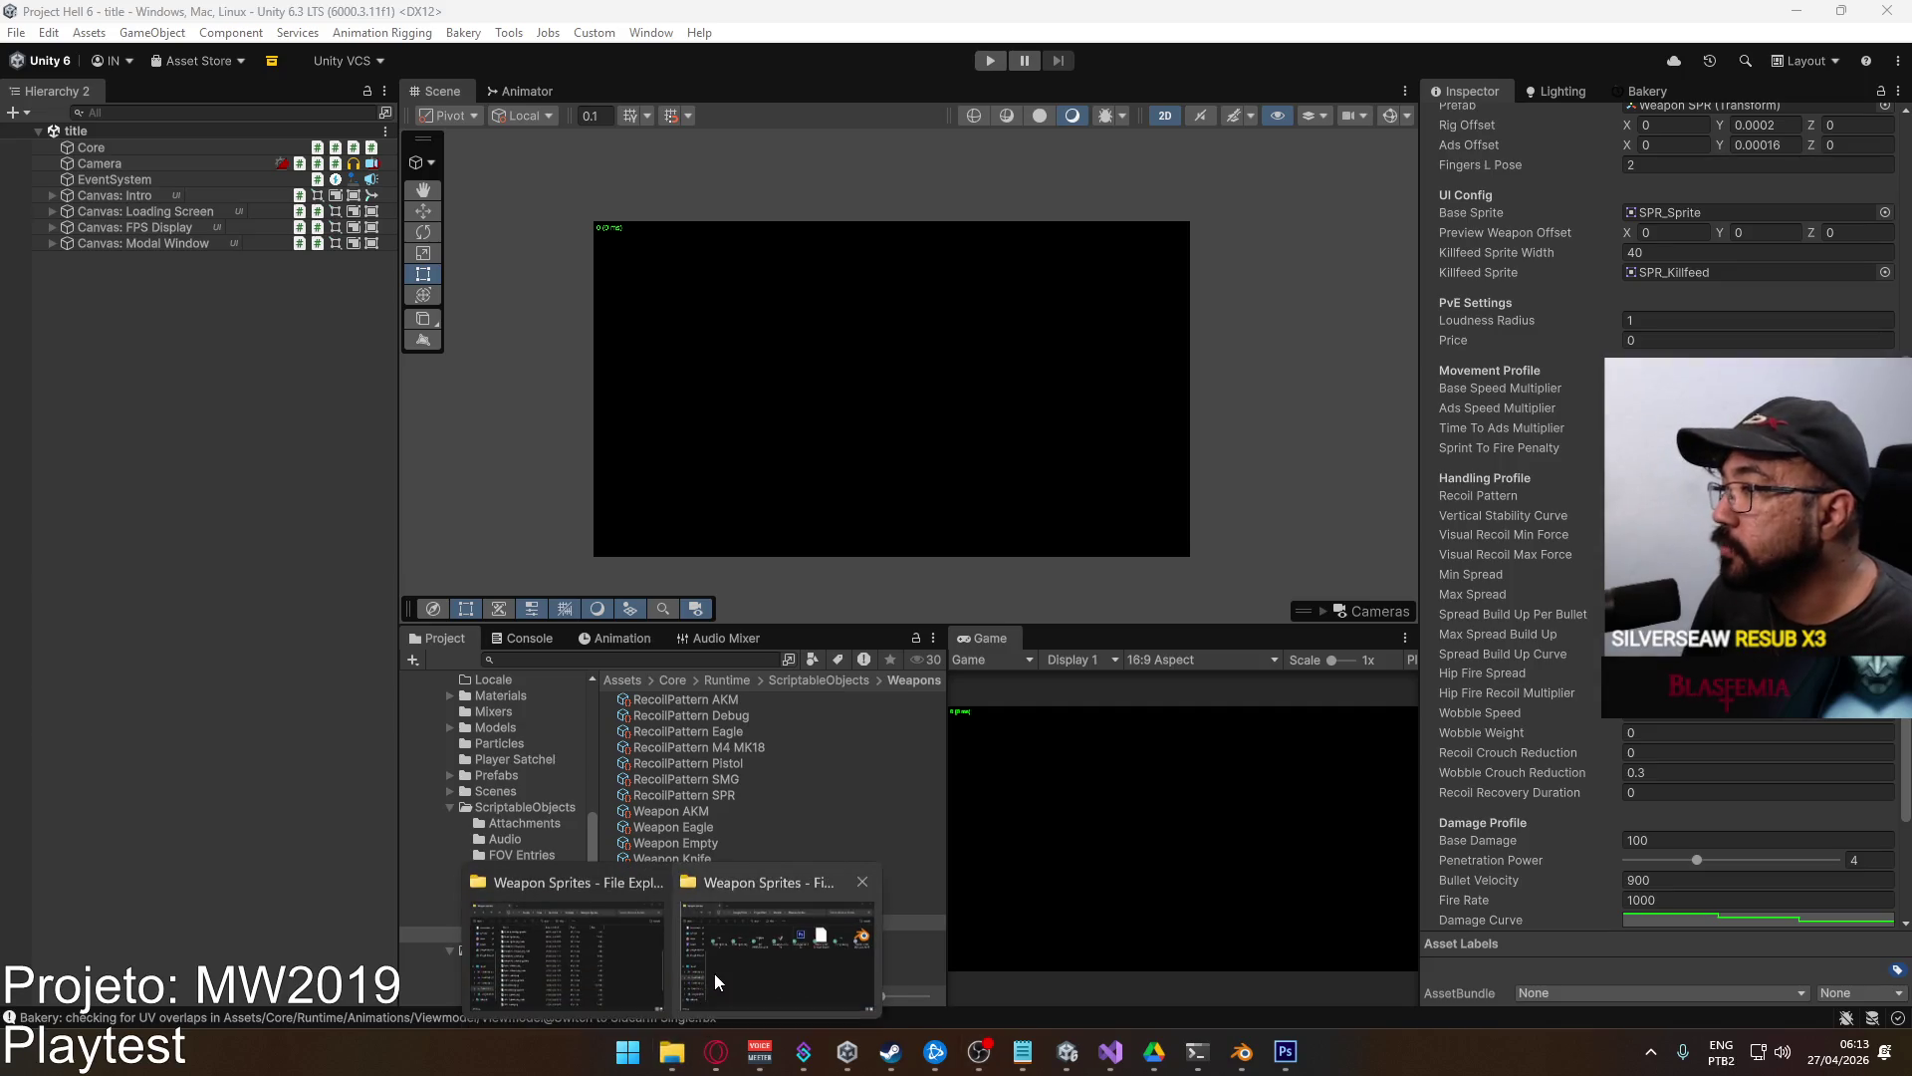
click(586, 924)
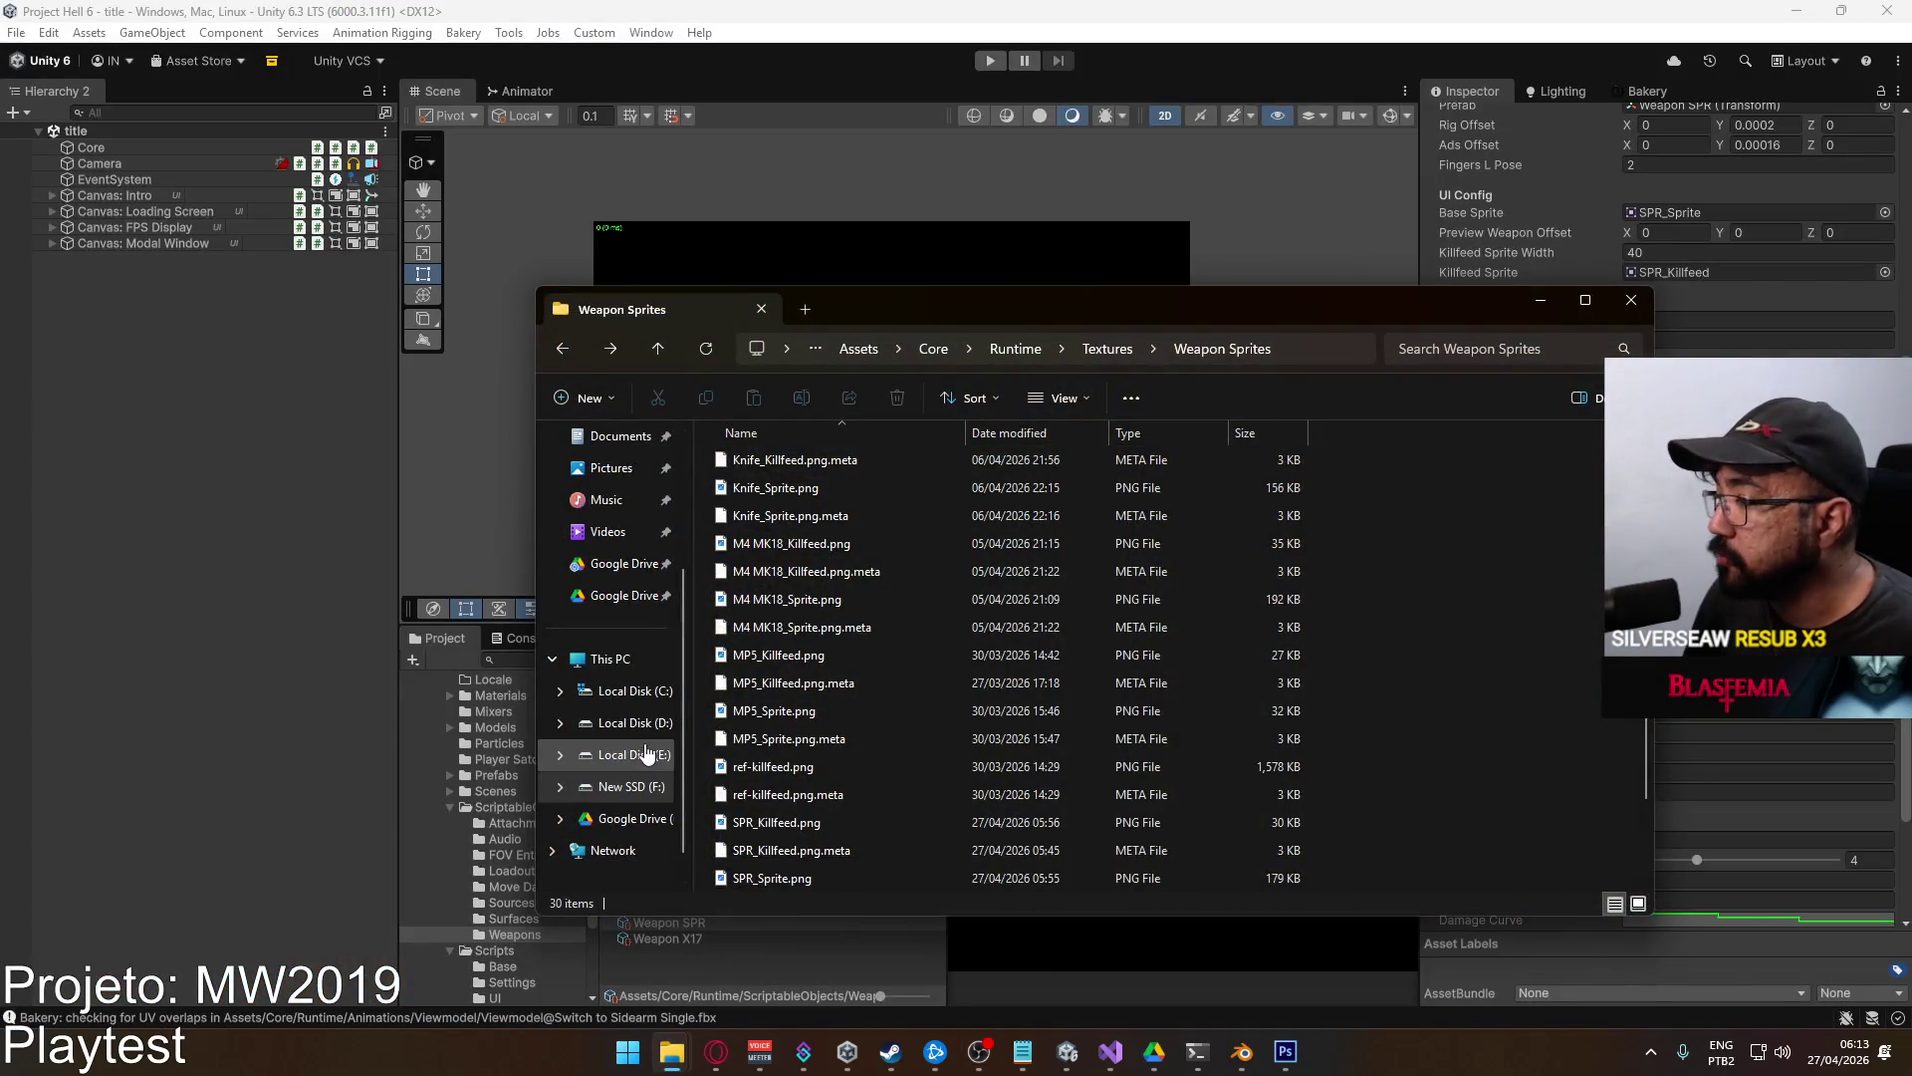
click(628, 722)
double_click(828, 686)
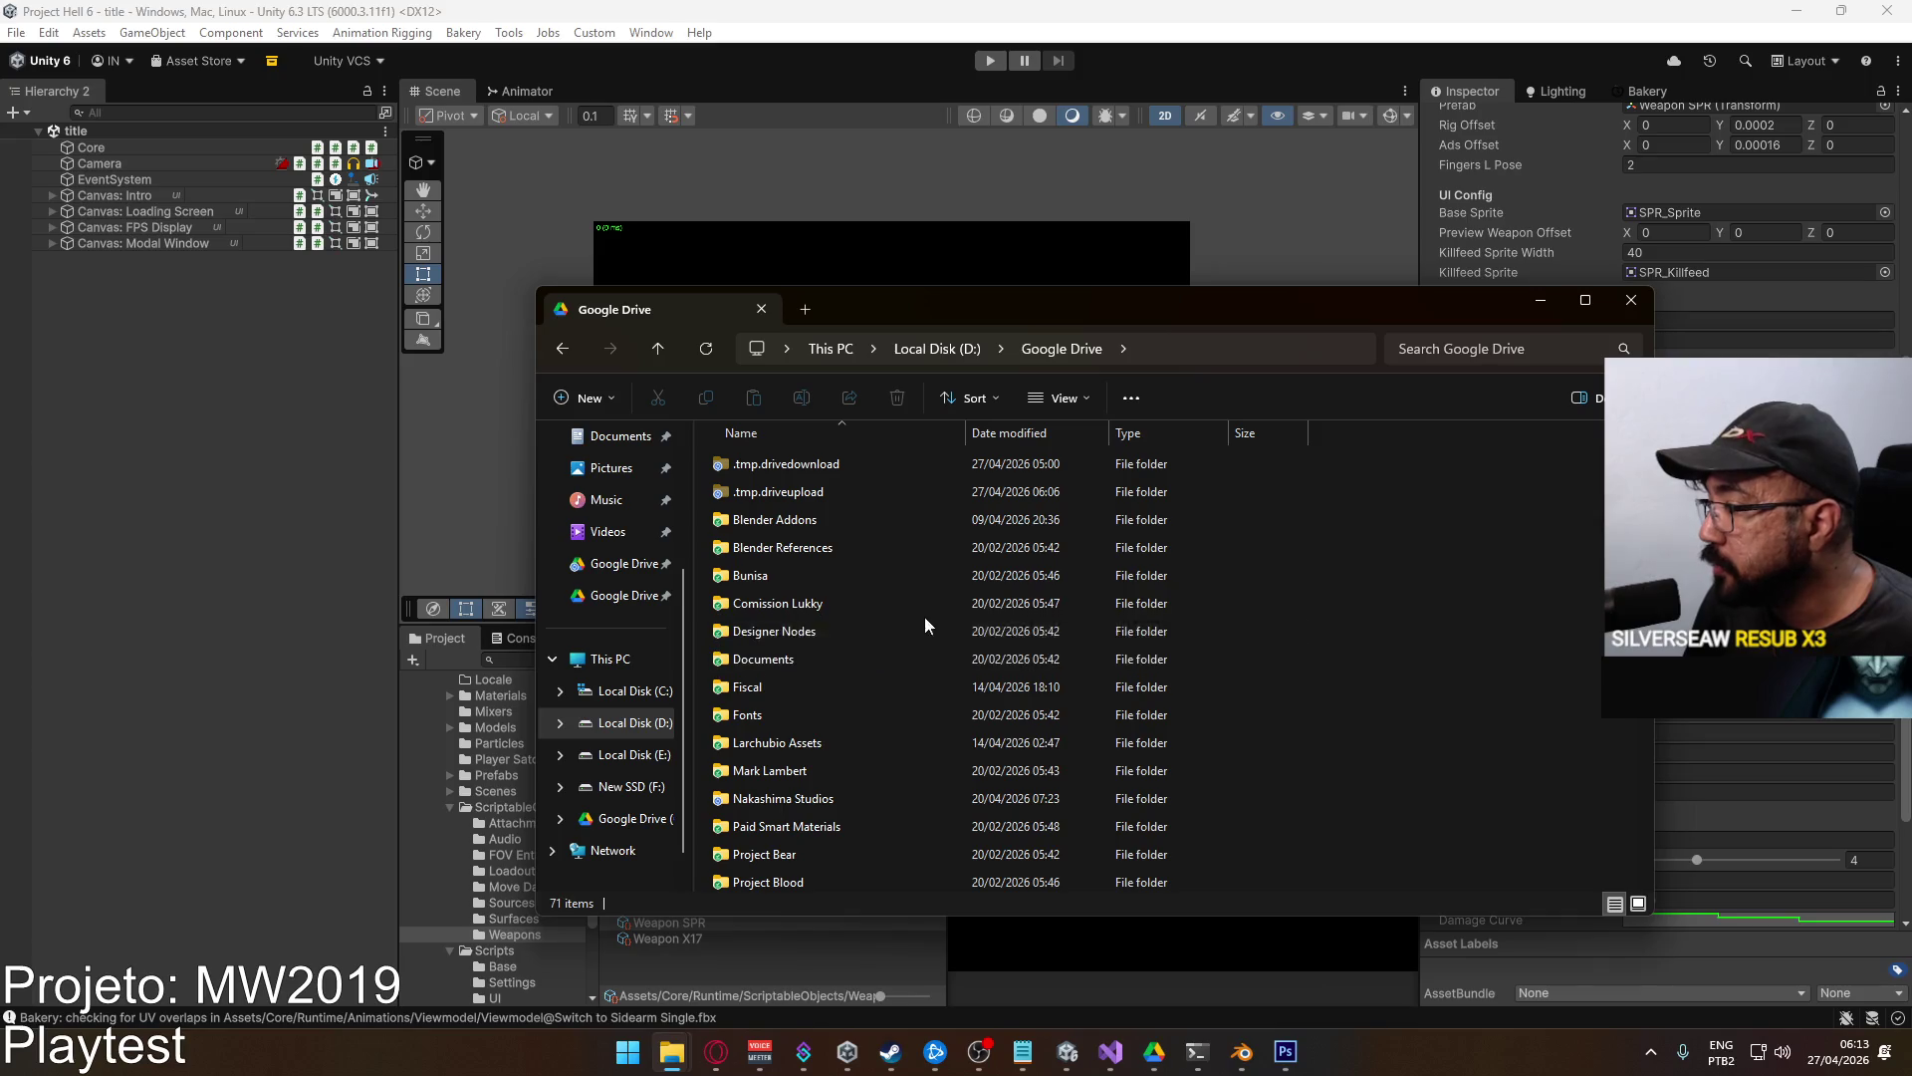
click(836, 795)
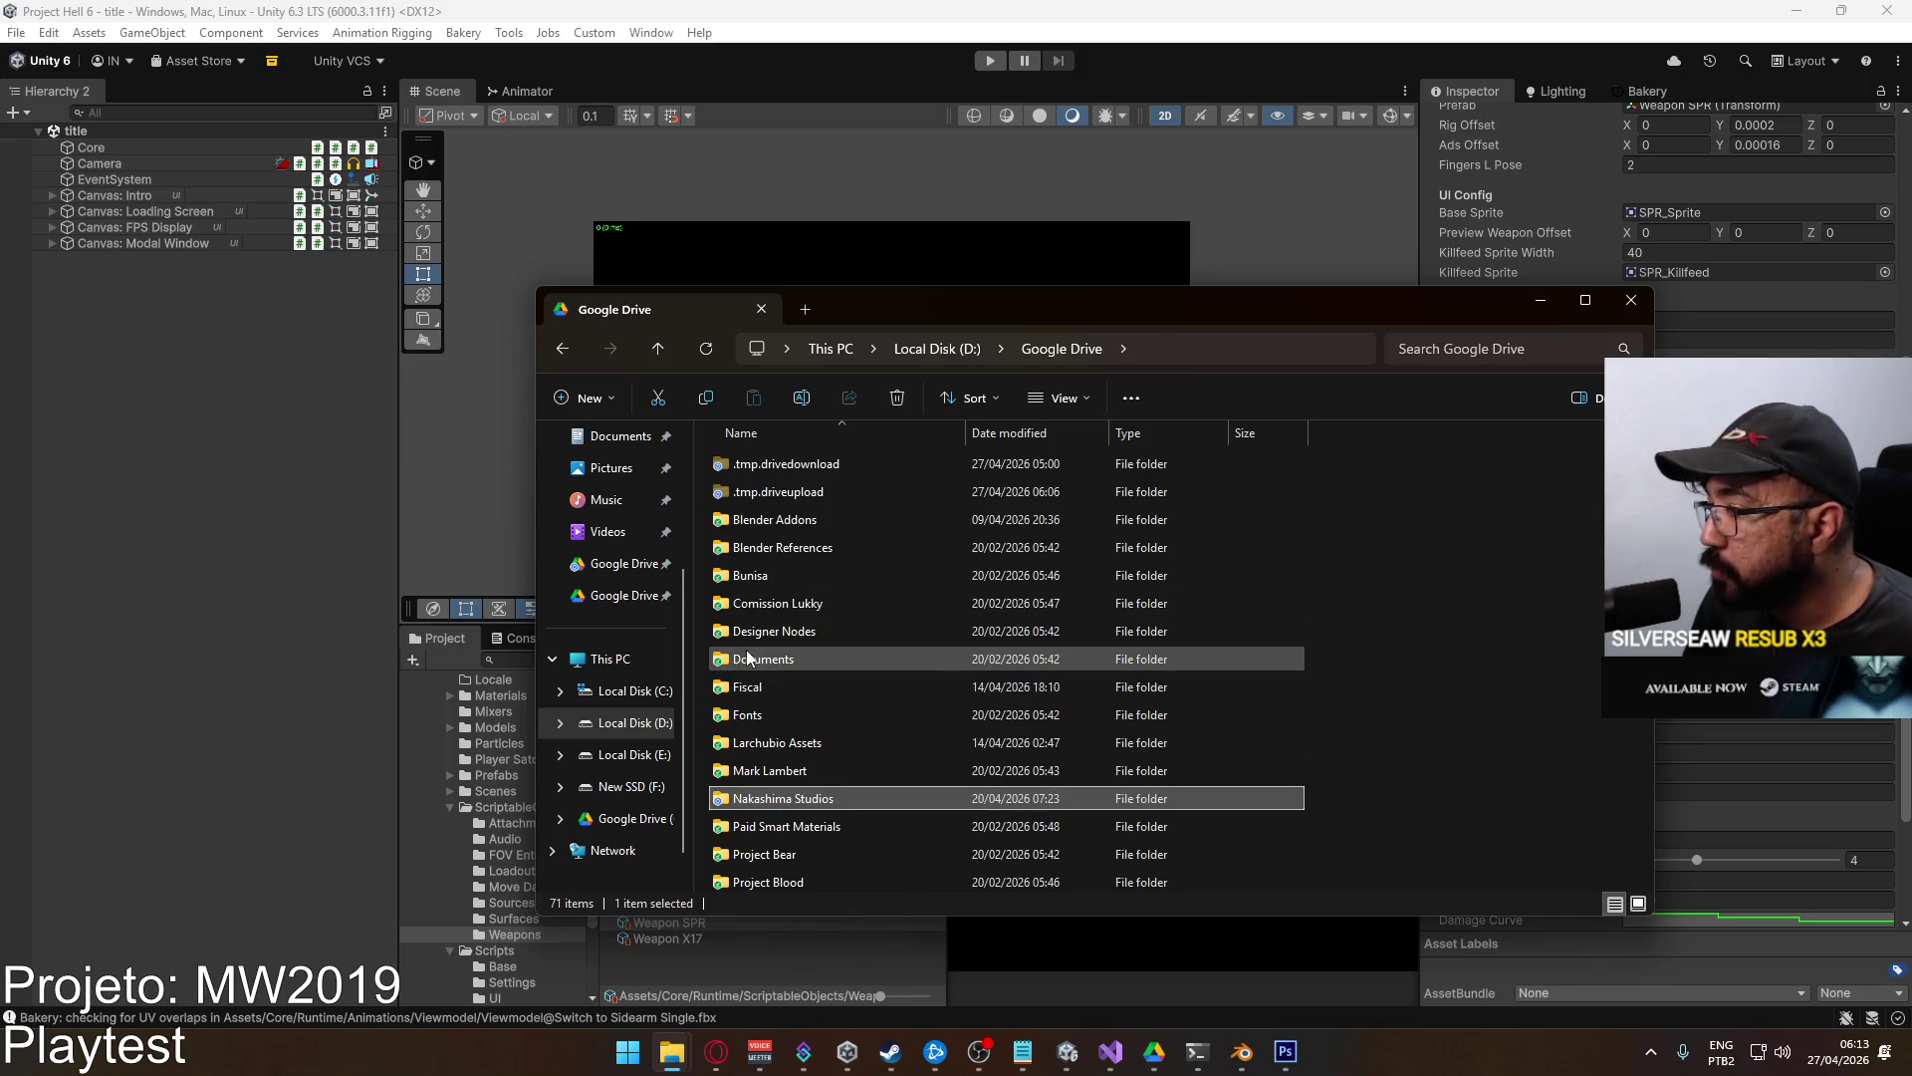
click(629, 722)
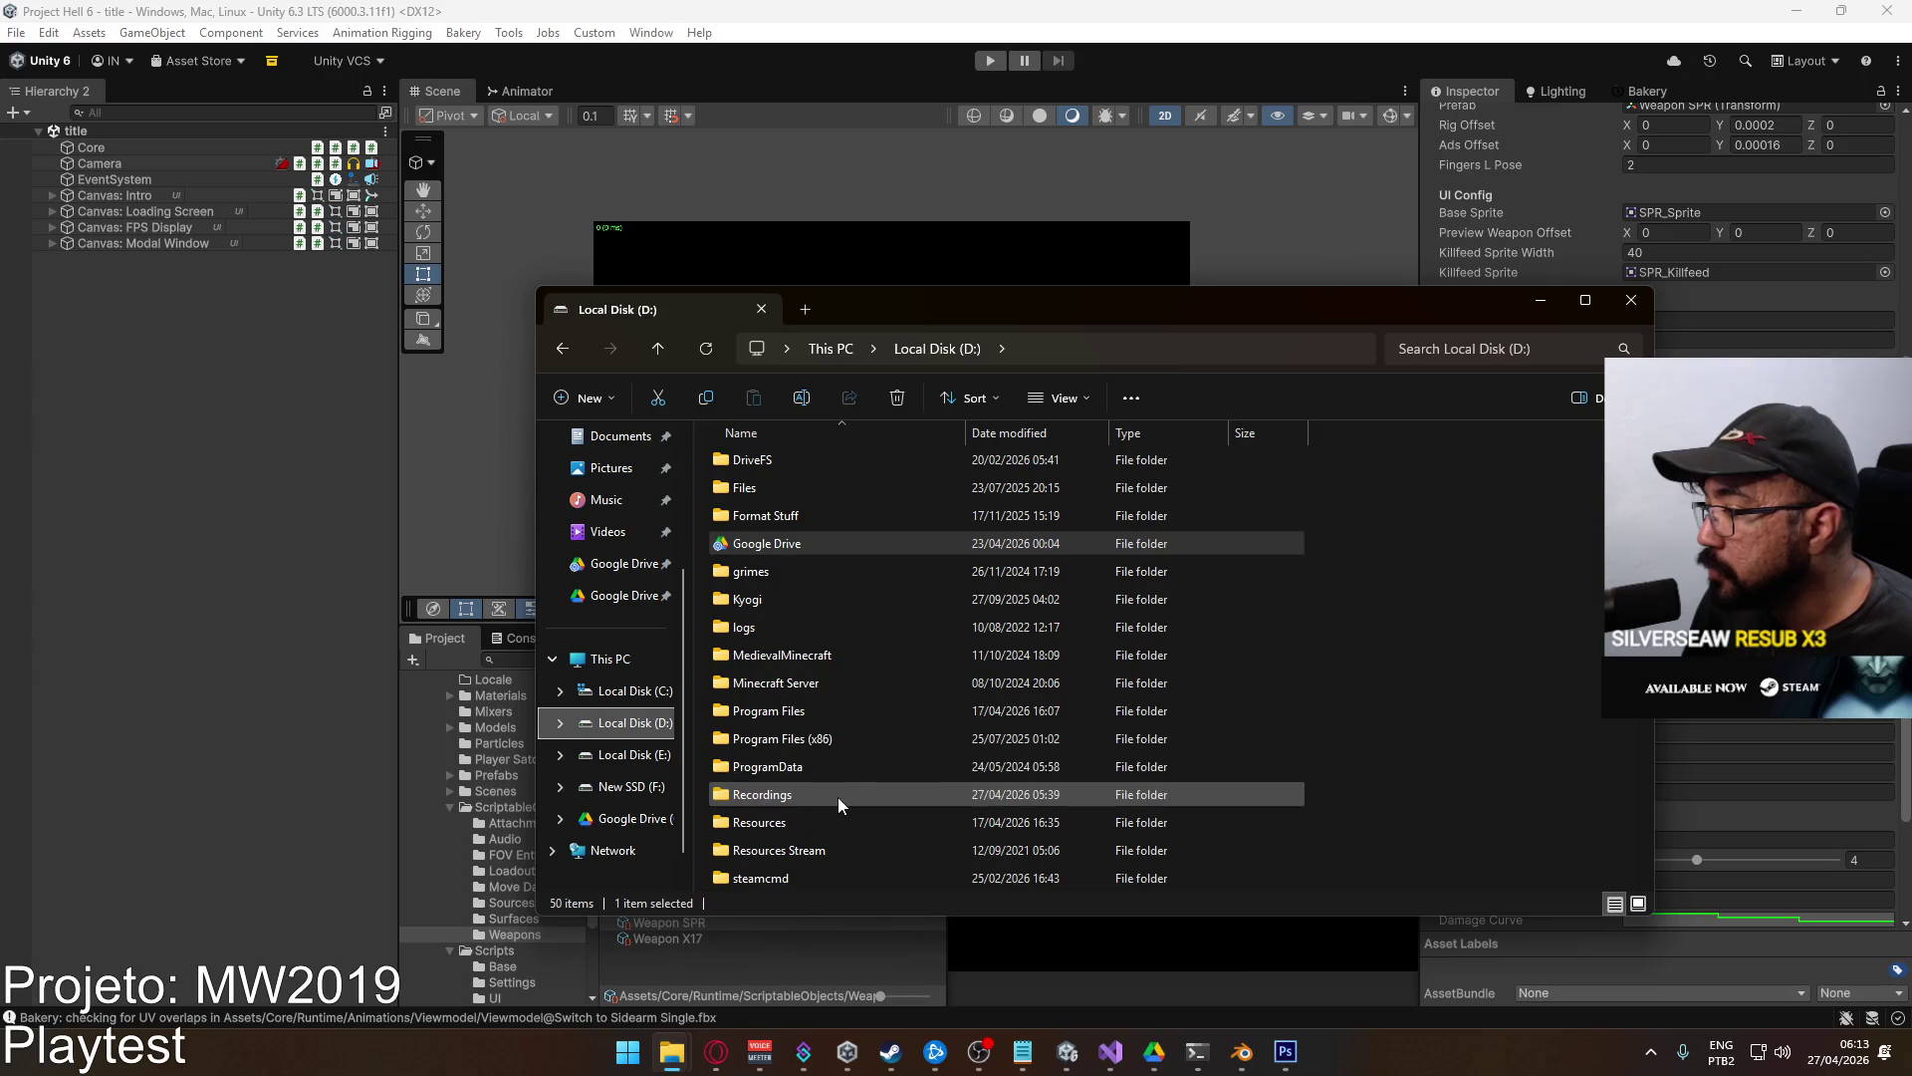
double_click(996, 737)
scroll(1031, 715, down, 1)
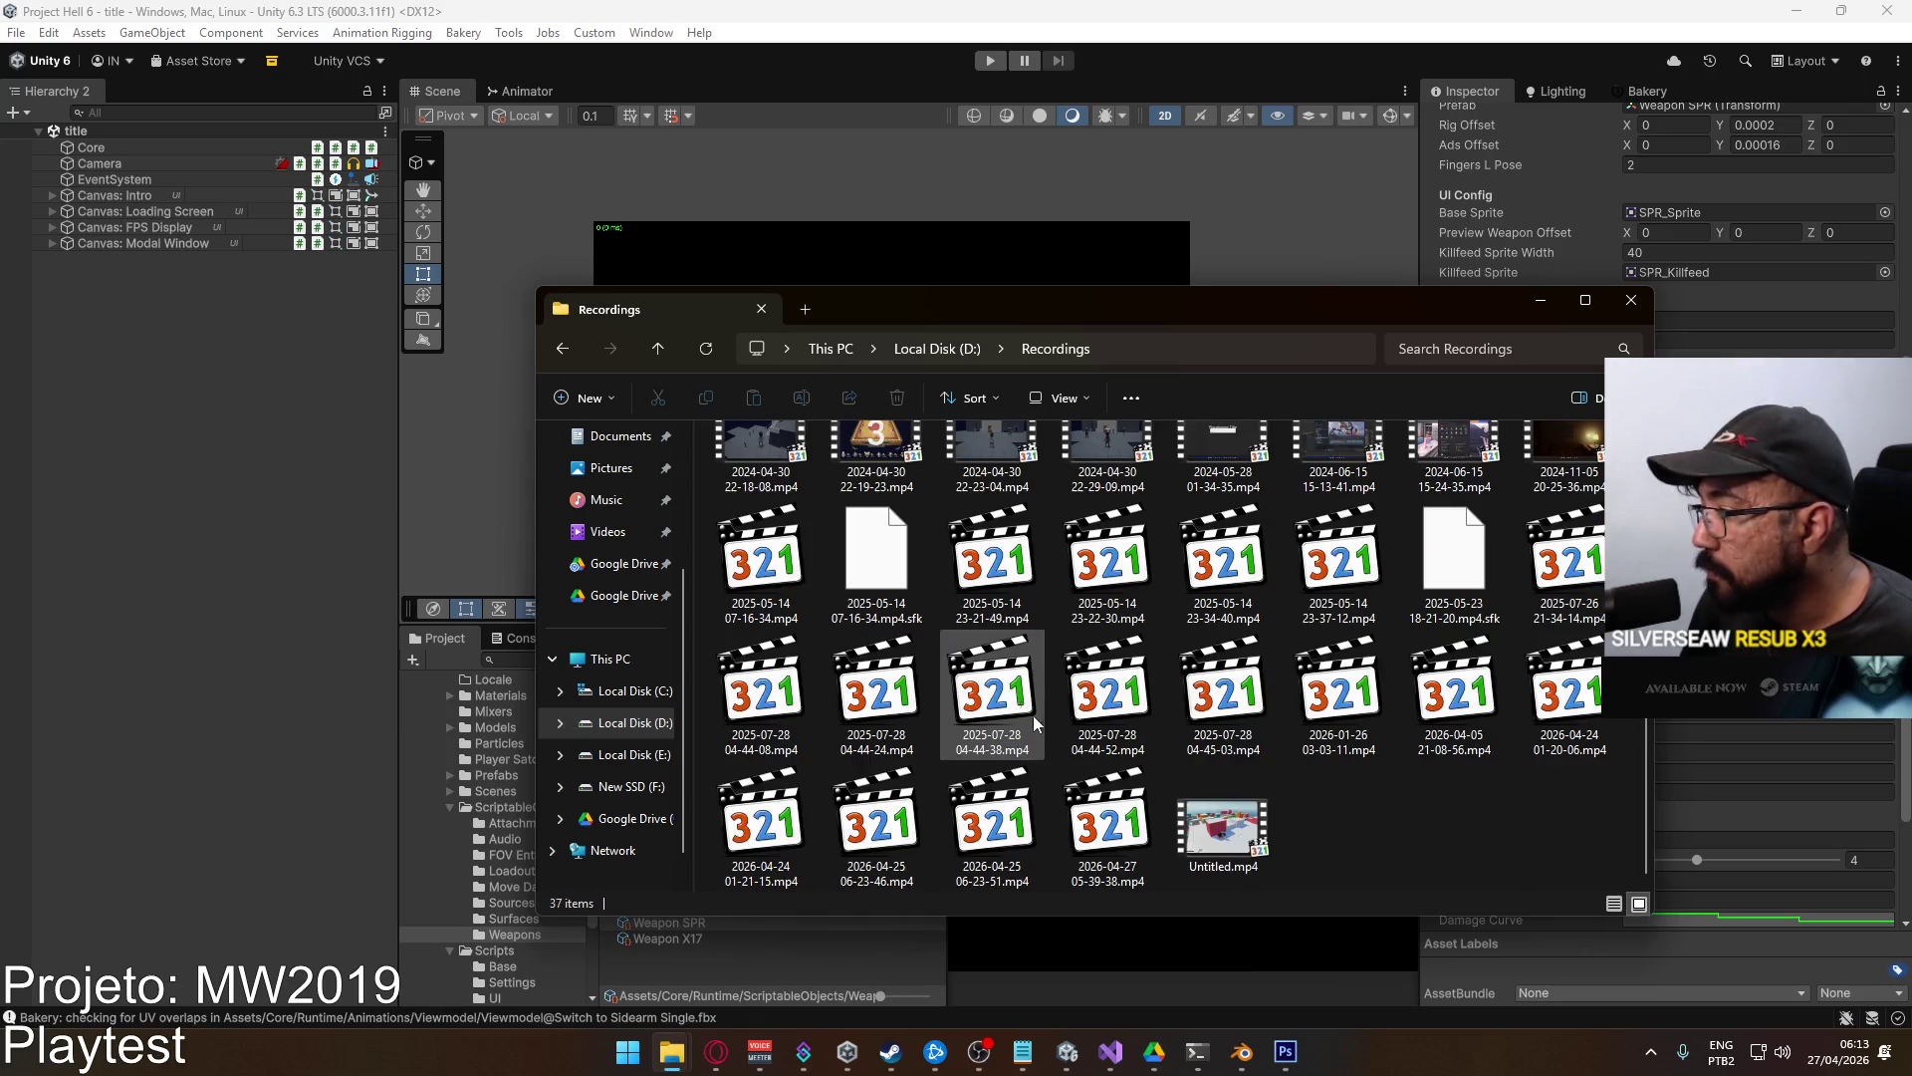
click(1114, 822)
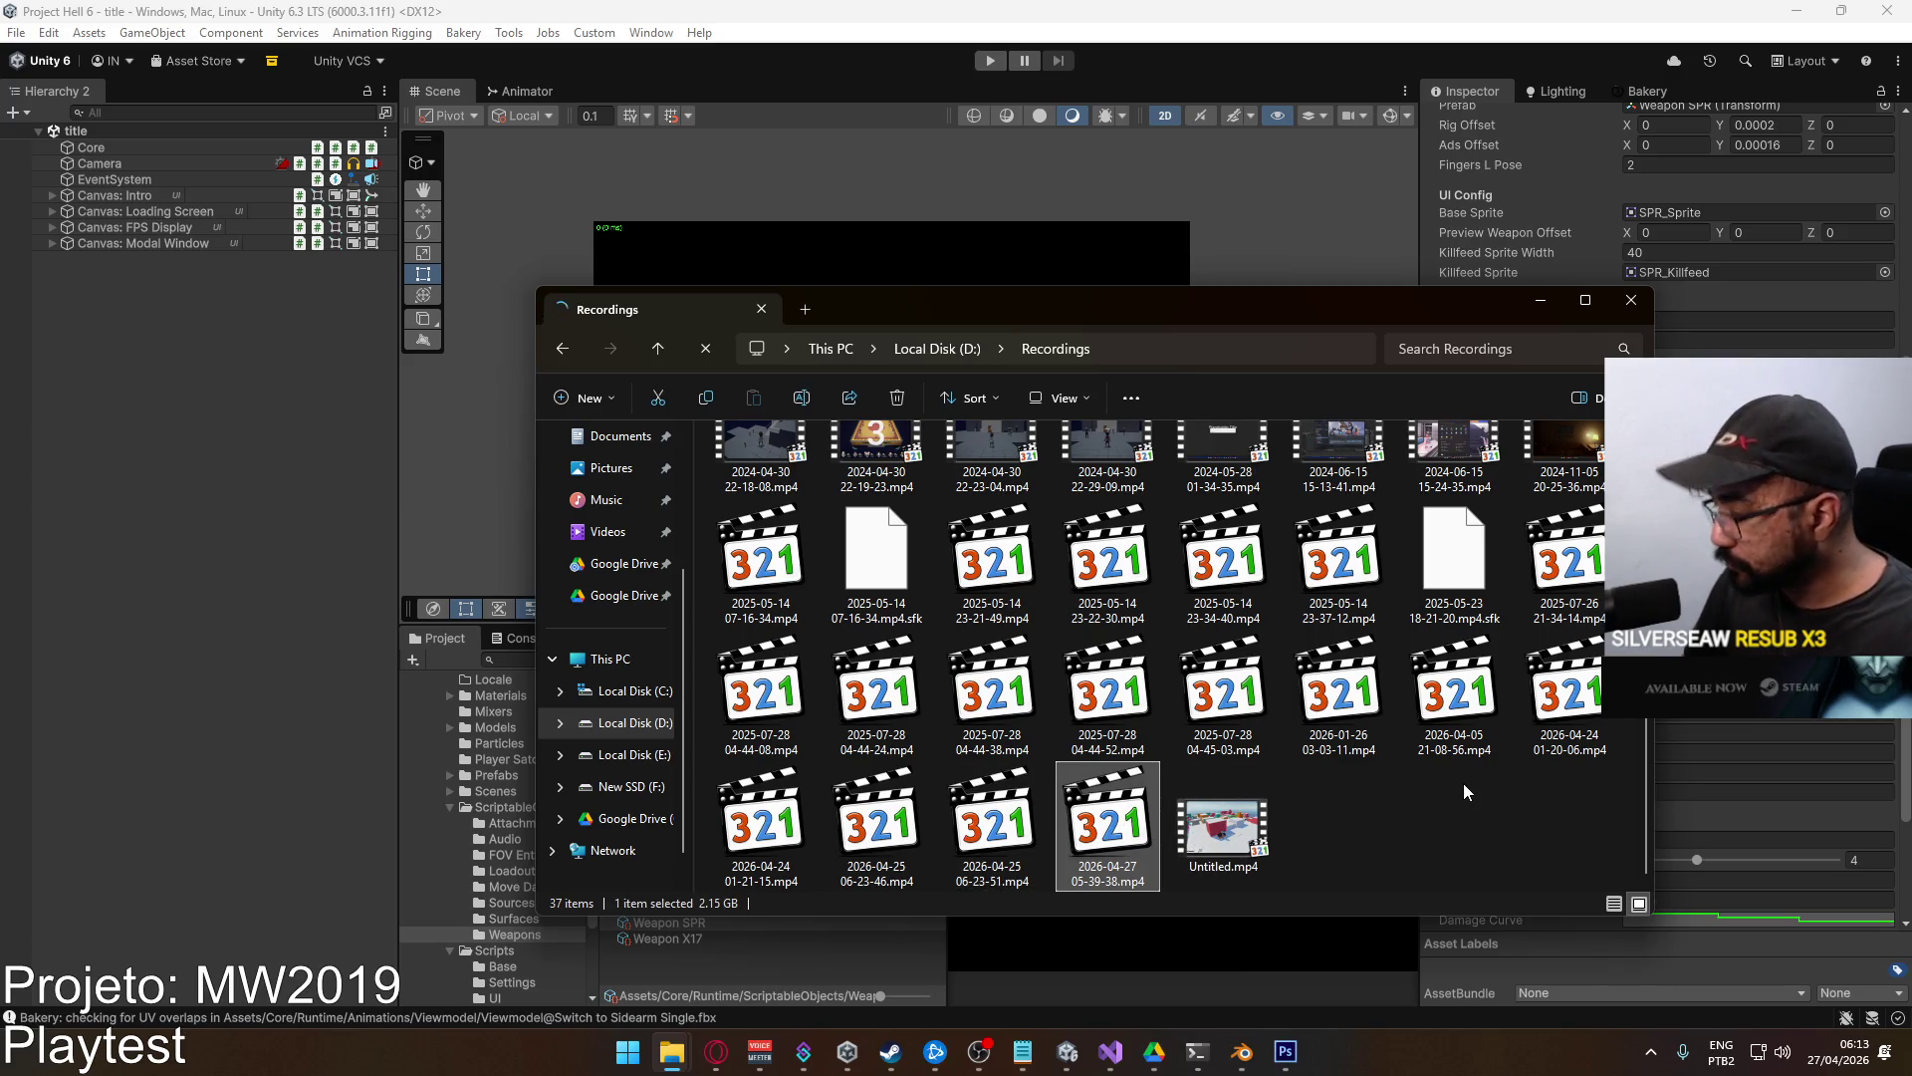
key(Delete)
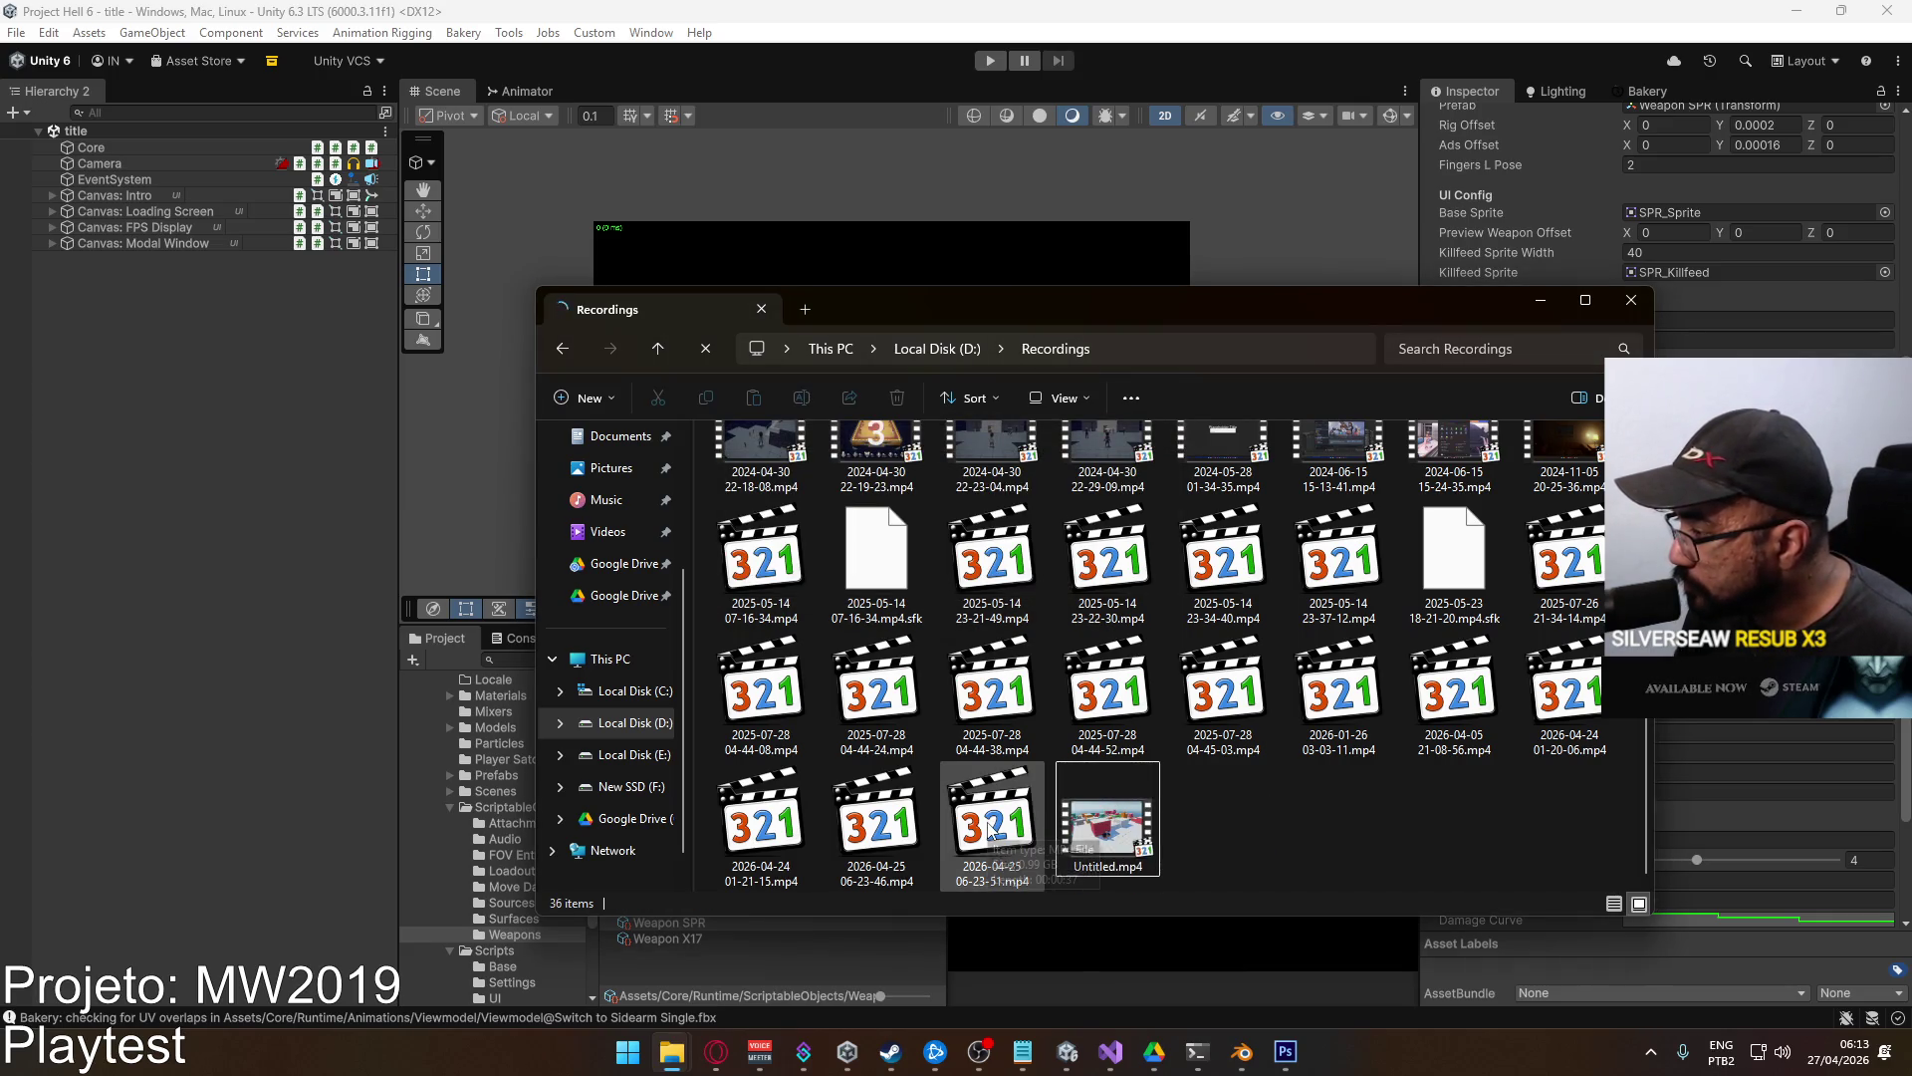
mouse_move(971, 853)
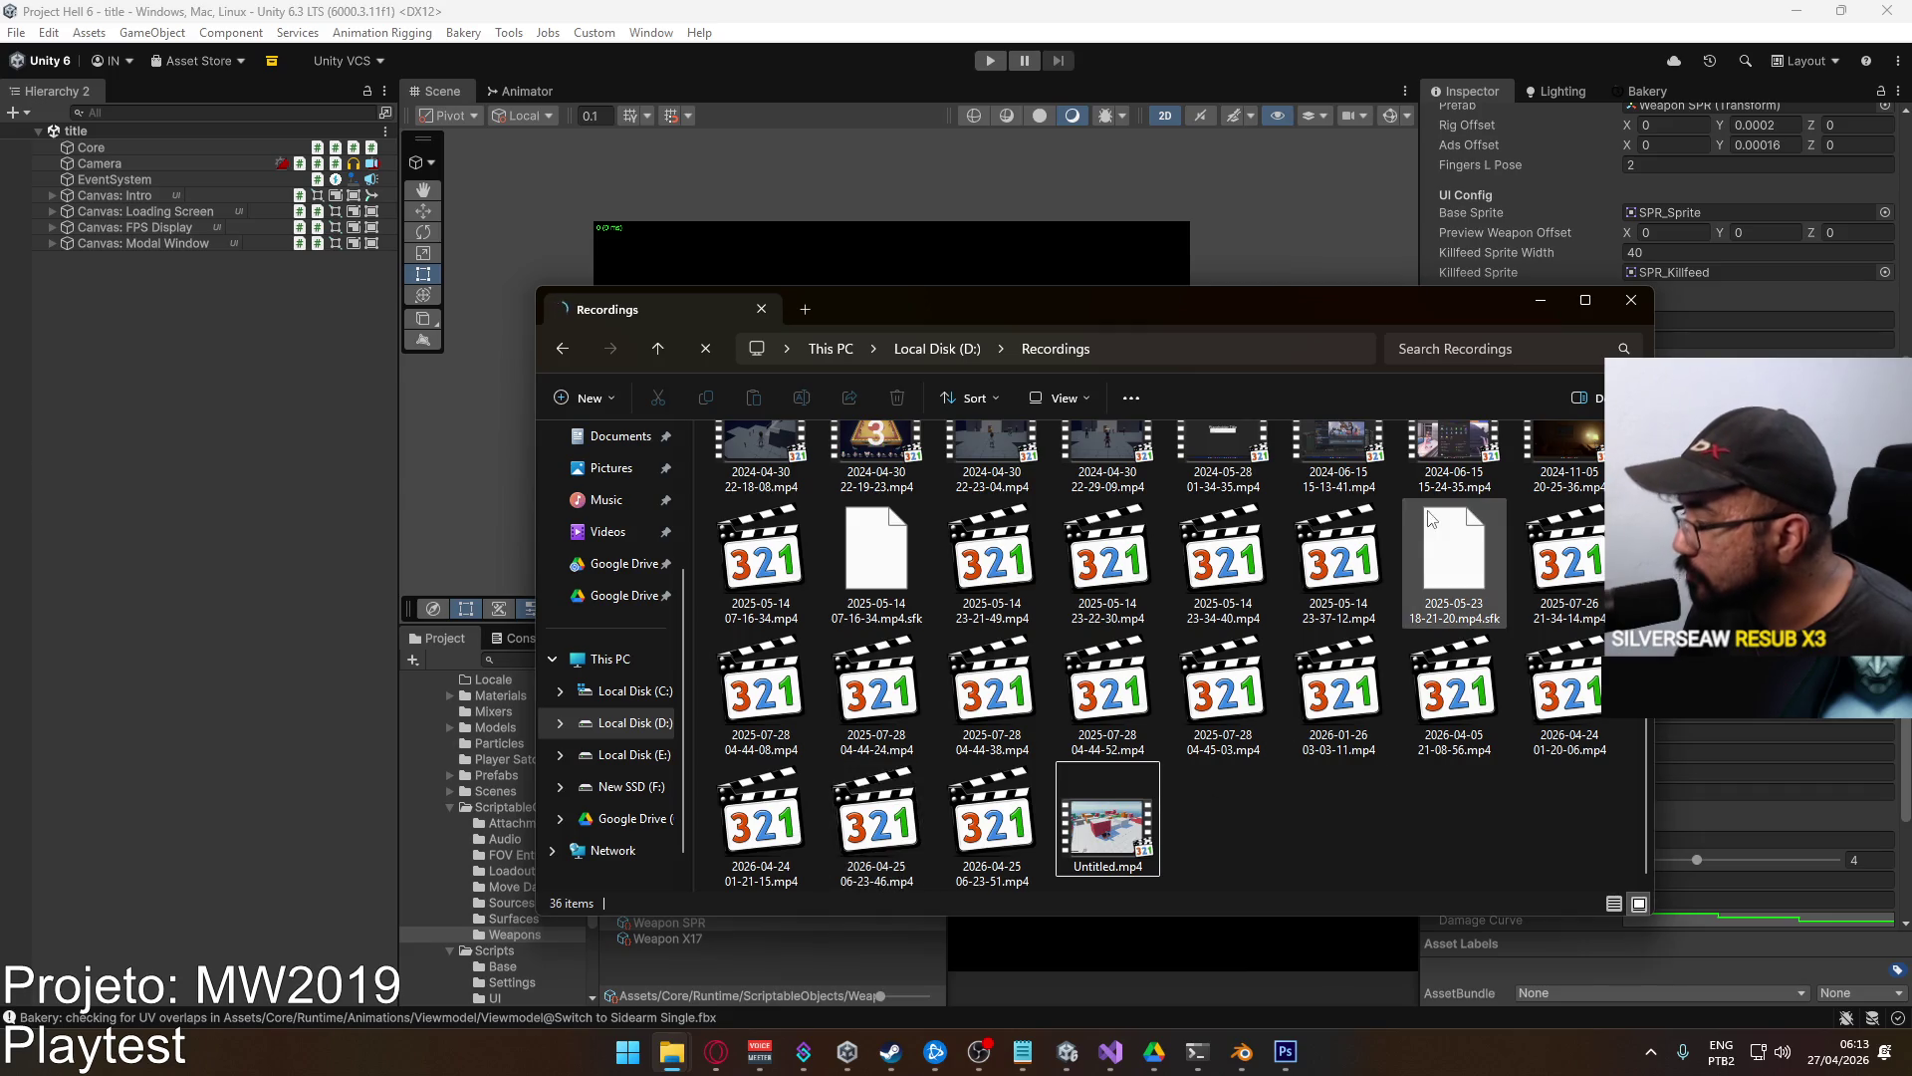
click(1634, 302)
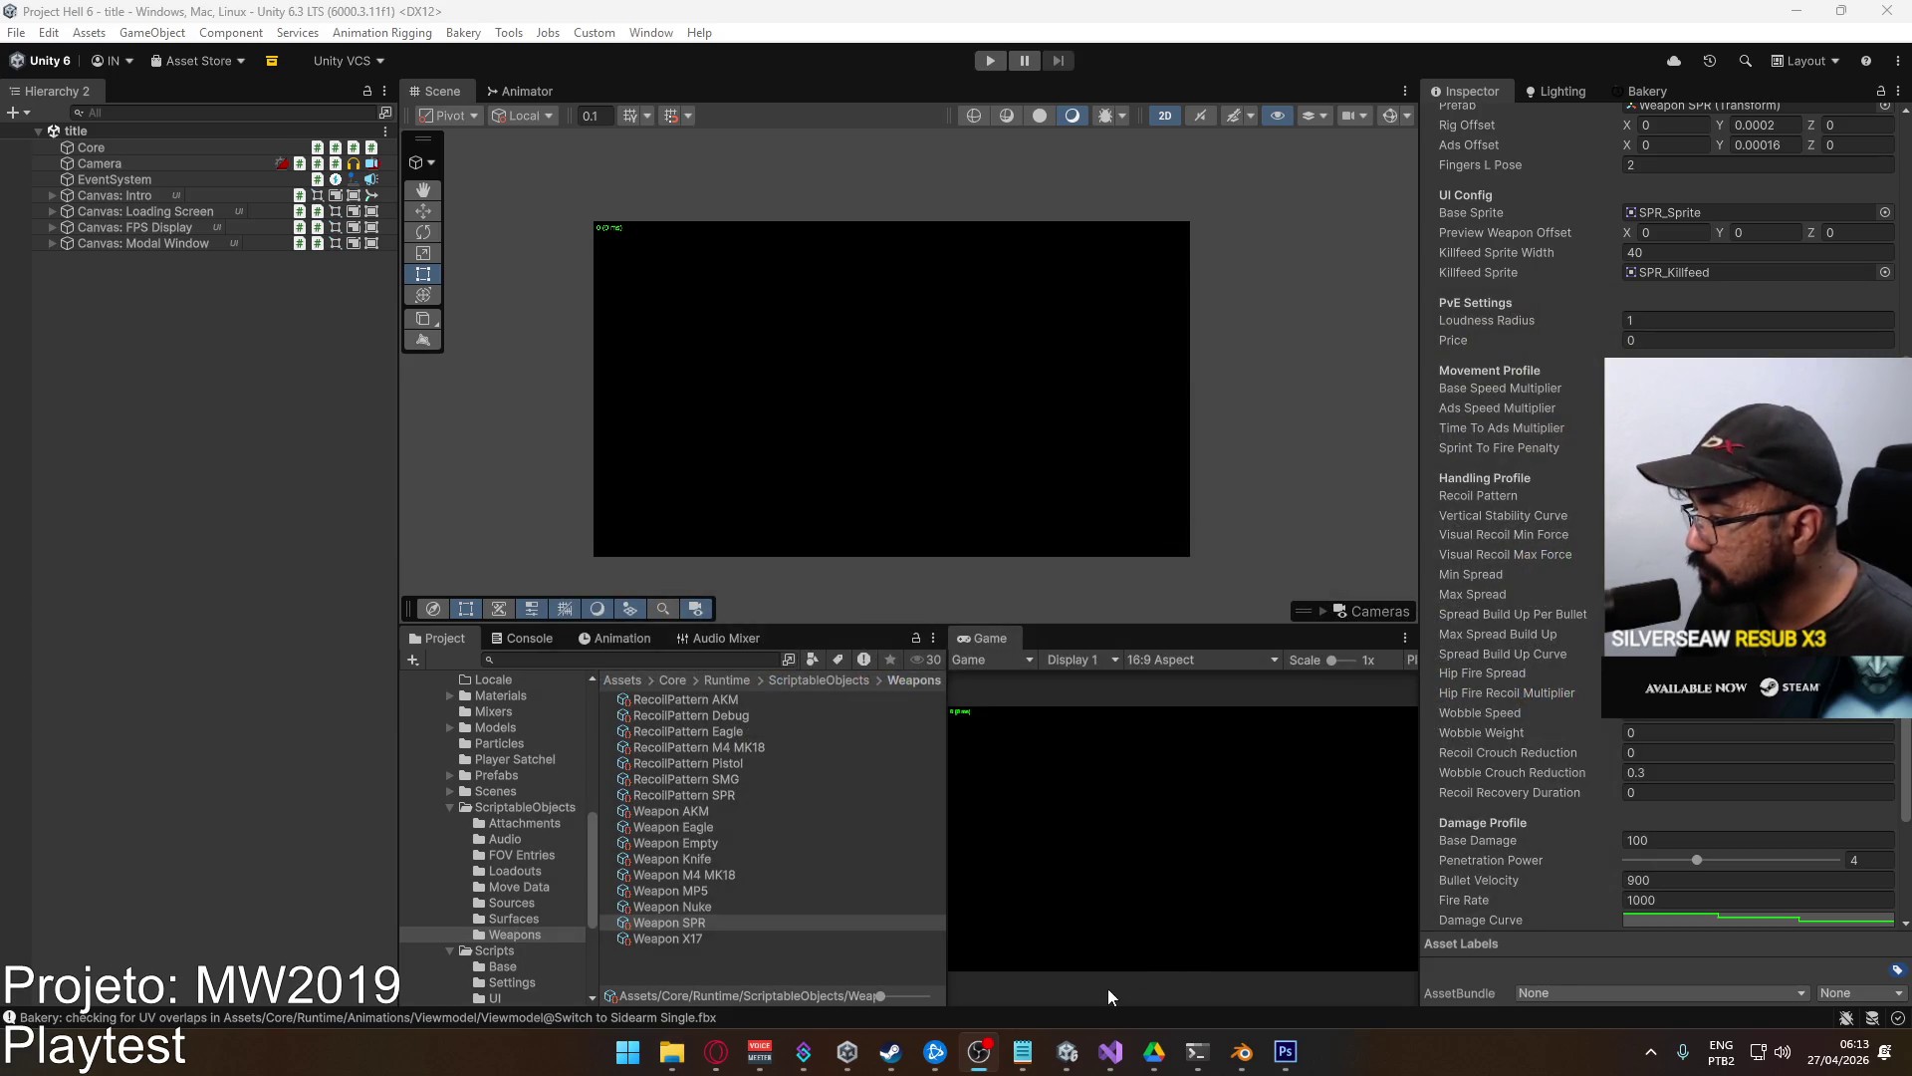
Collapse ScriptableObjects, list the Scenes folder, and bring up the MW2019 notes in Notepad.
click(16, 32)
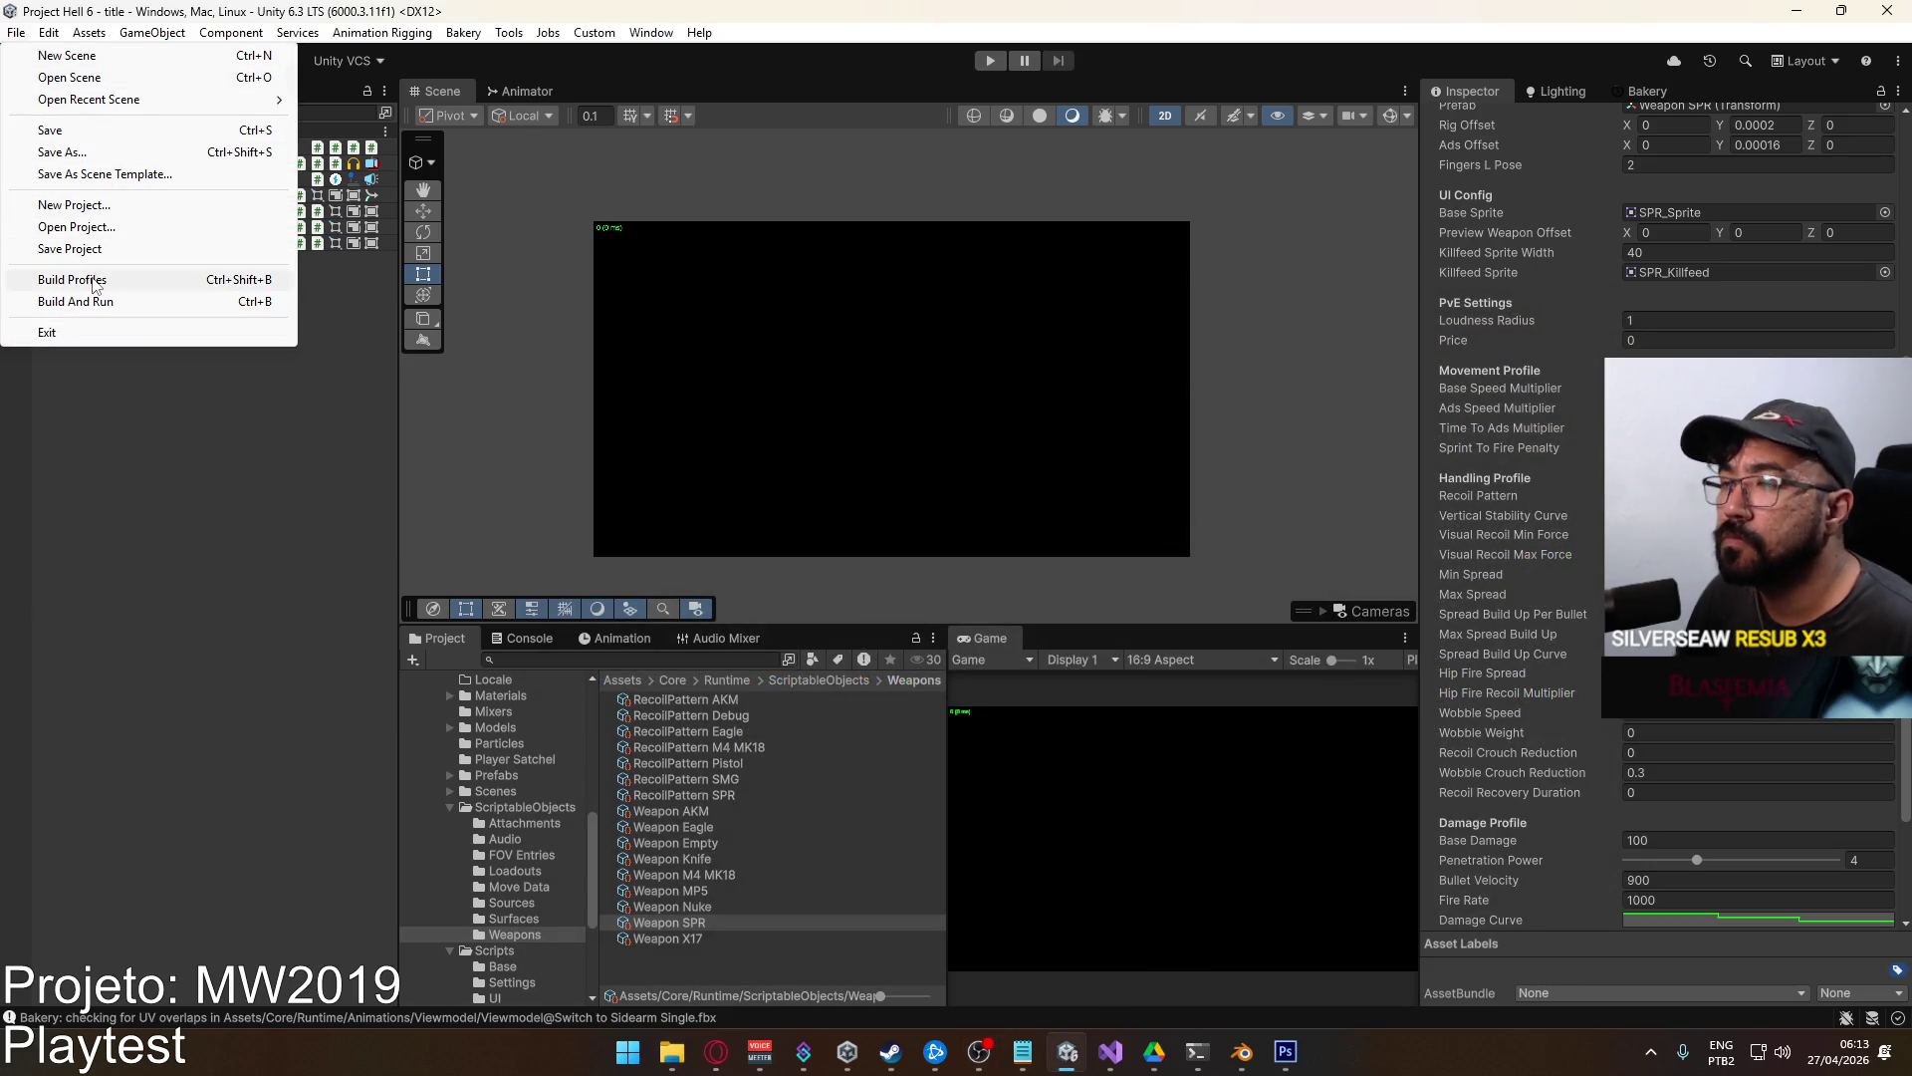
click(448, 809)
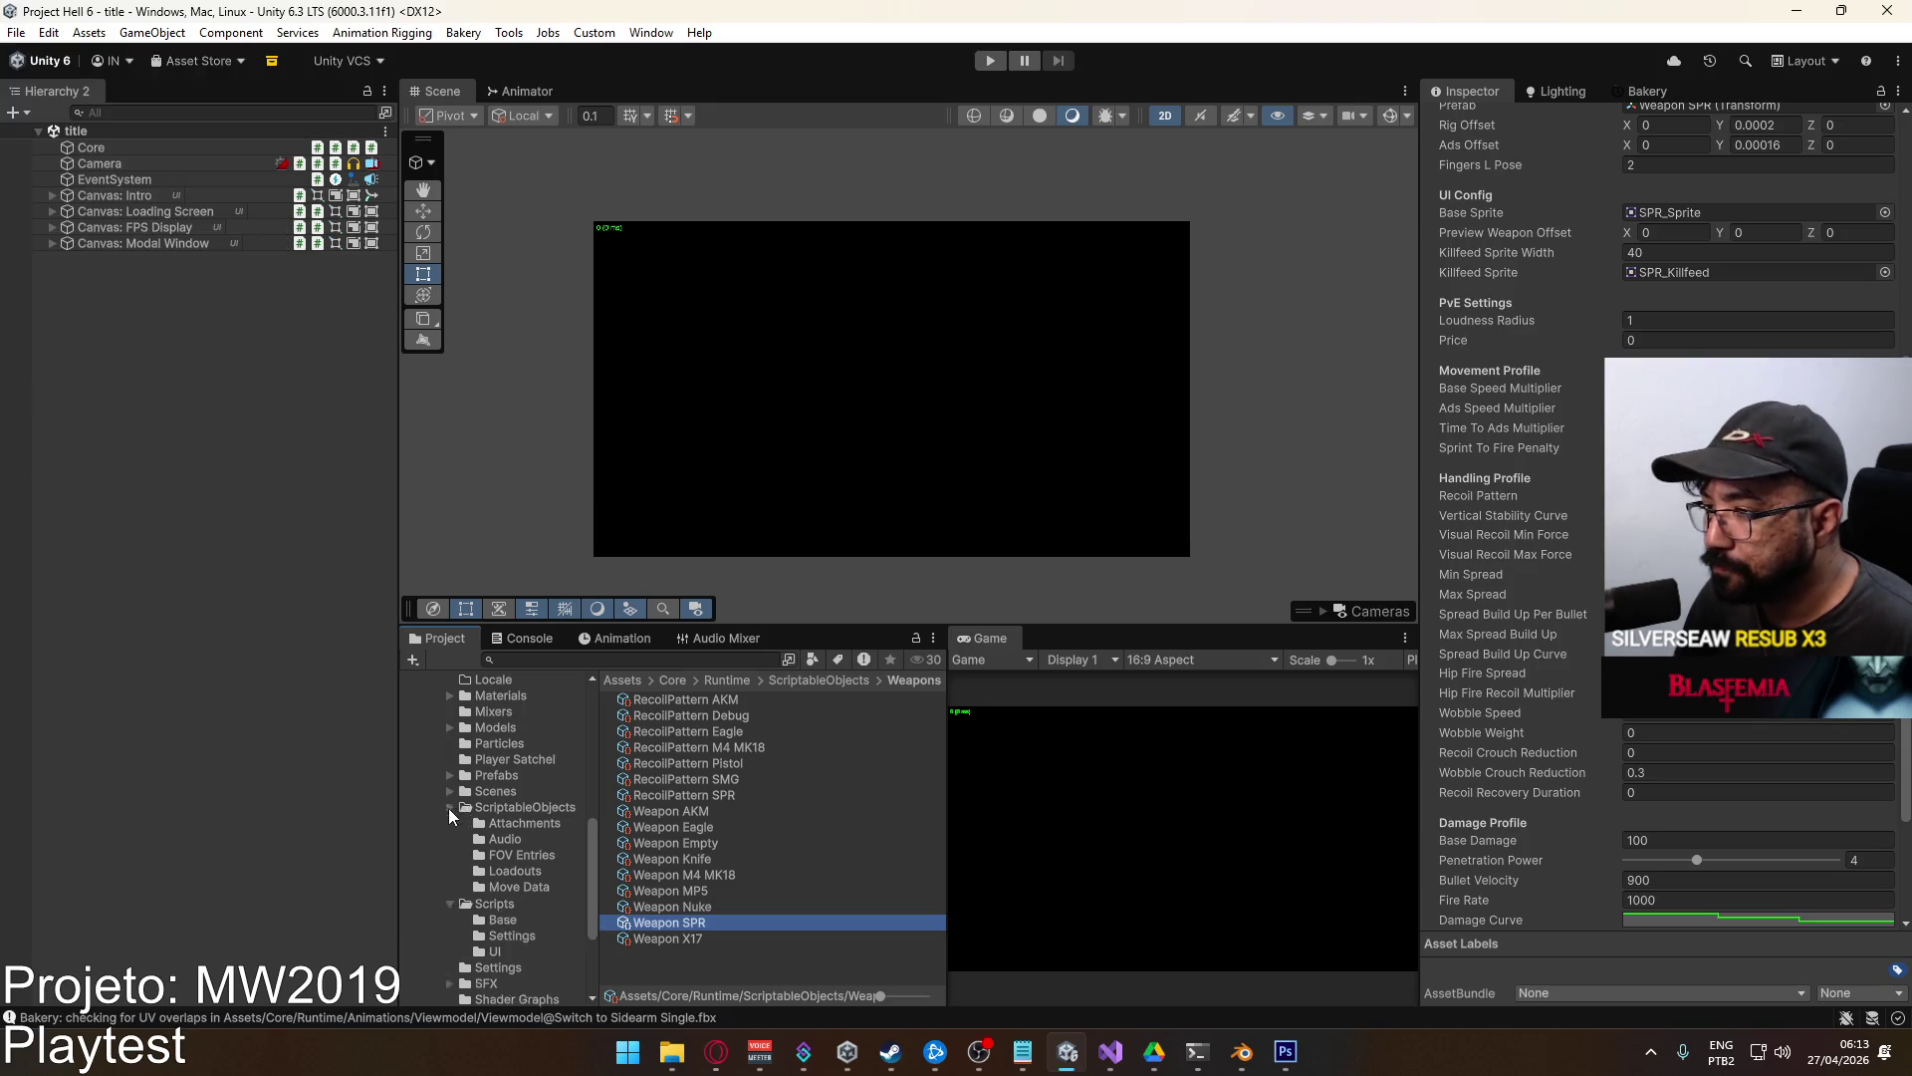
click(506, 795)
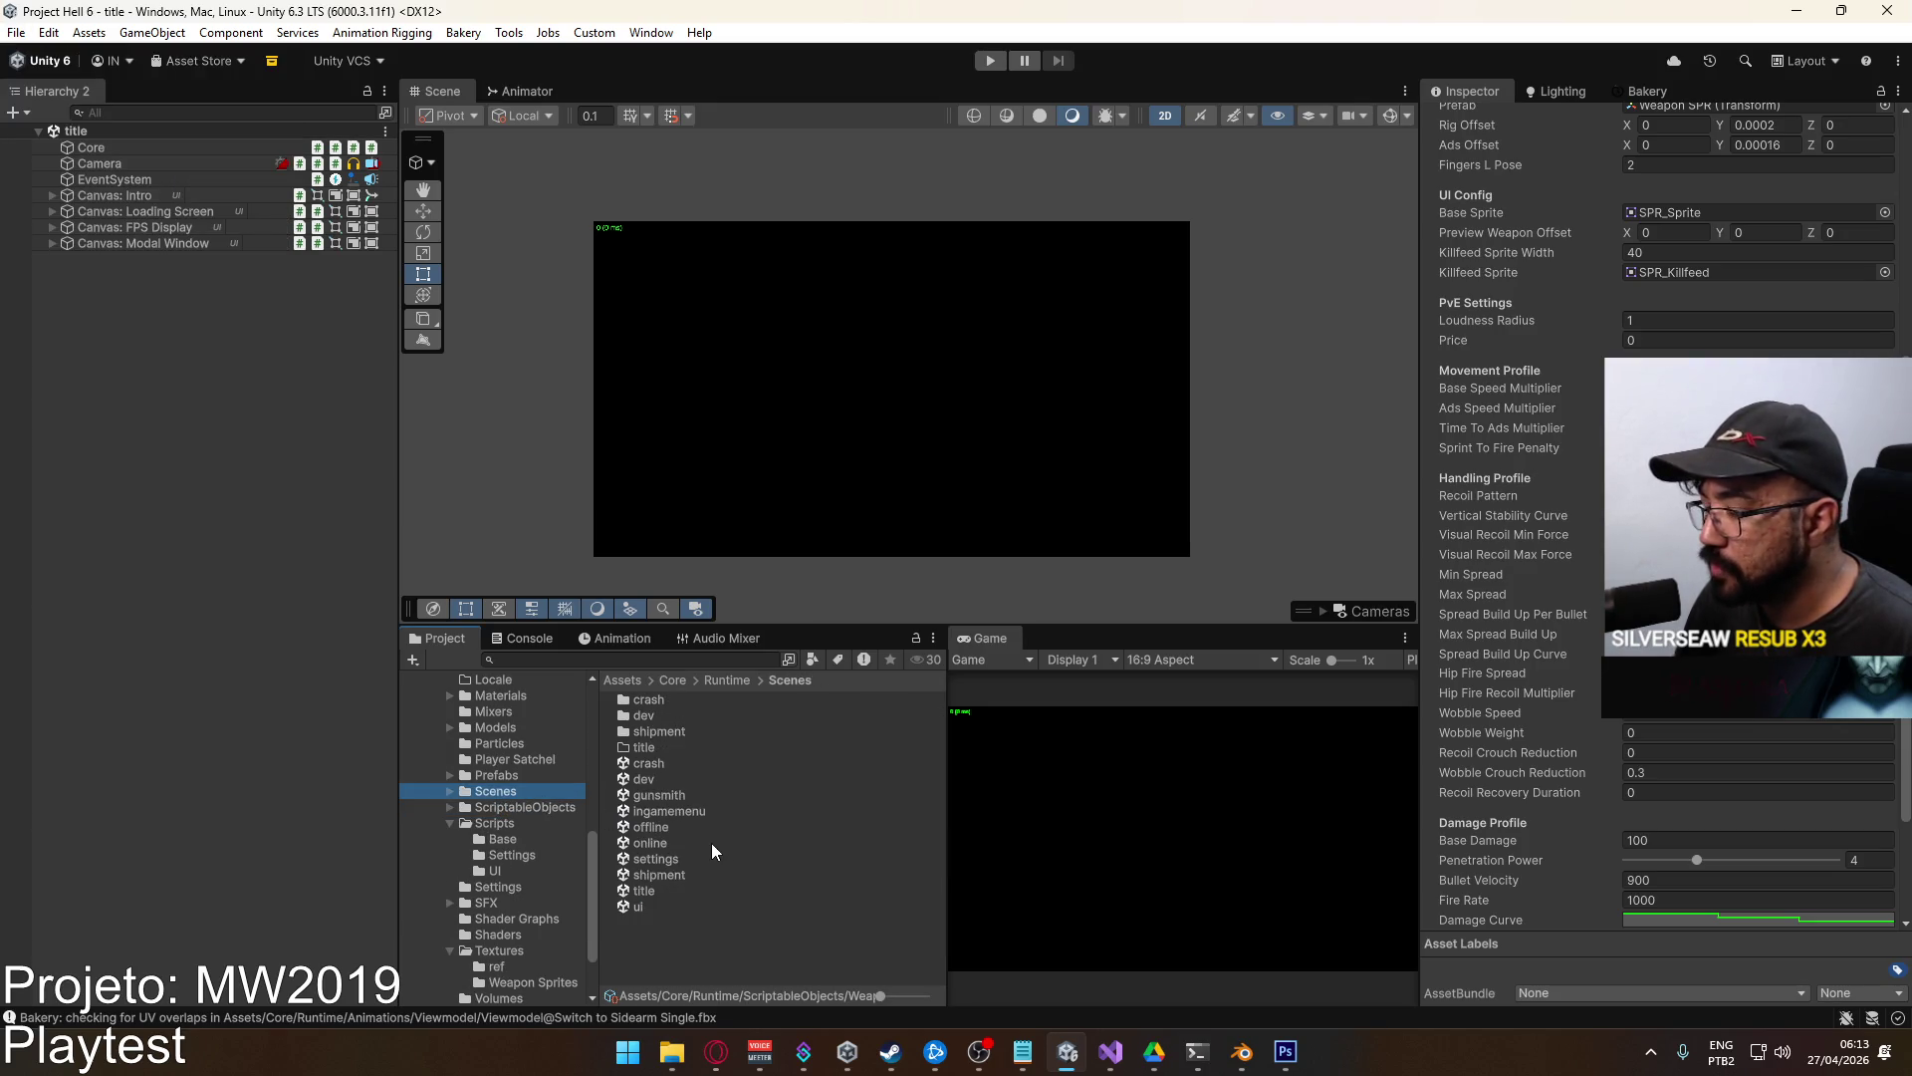
click(1022, 1051)
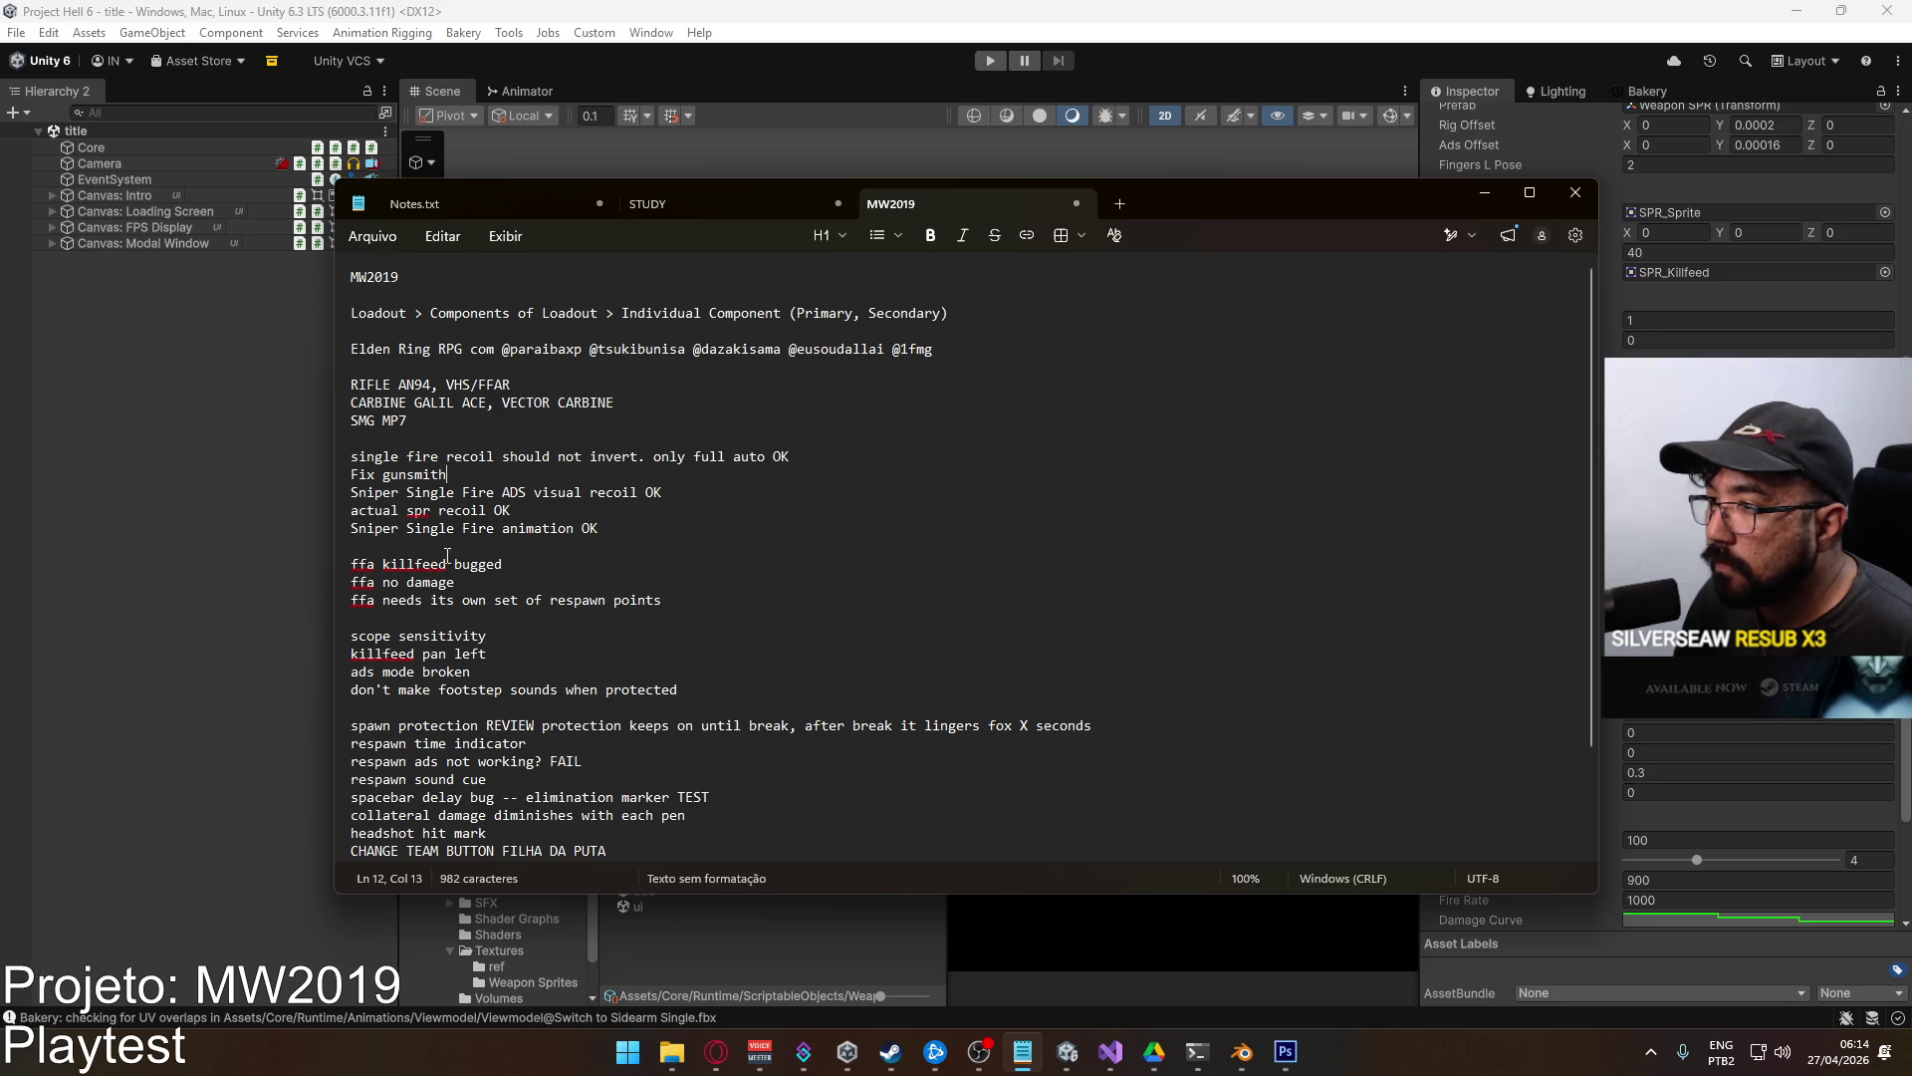
Insert a blank line above the footstep note in the MW2019 notes.
triple_click(492, 635)
click(472, 651)
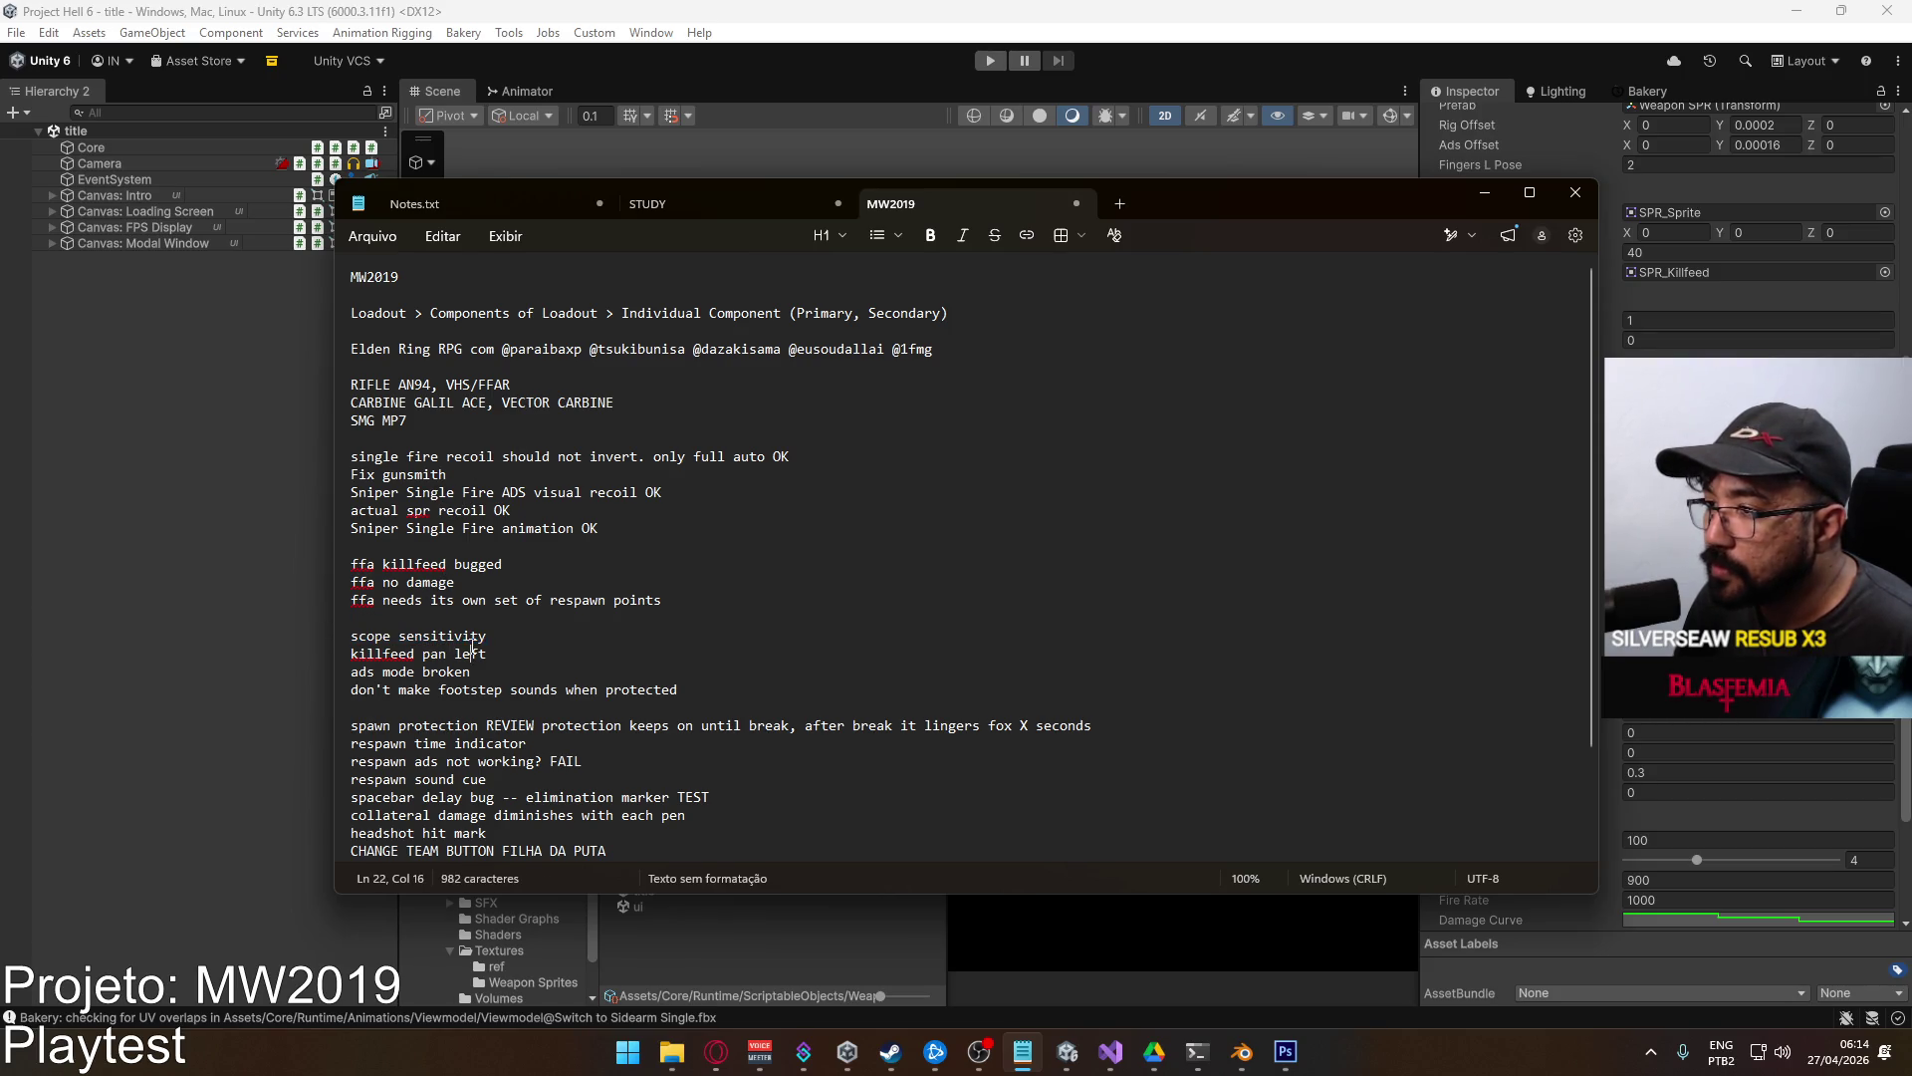
drag(516, 671, 351, 654)
click(620, 699)
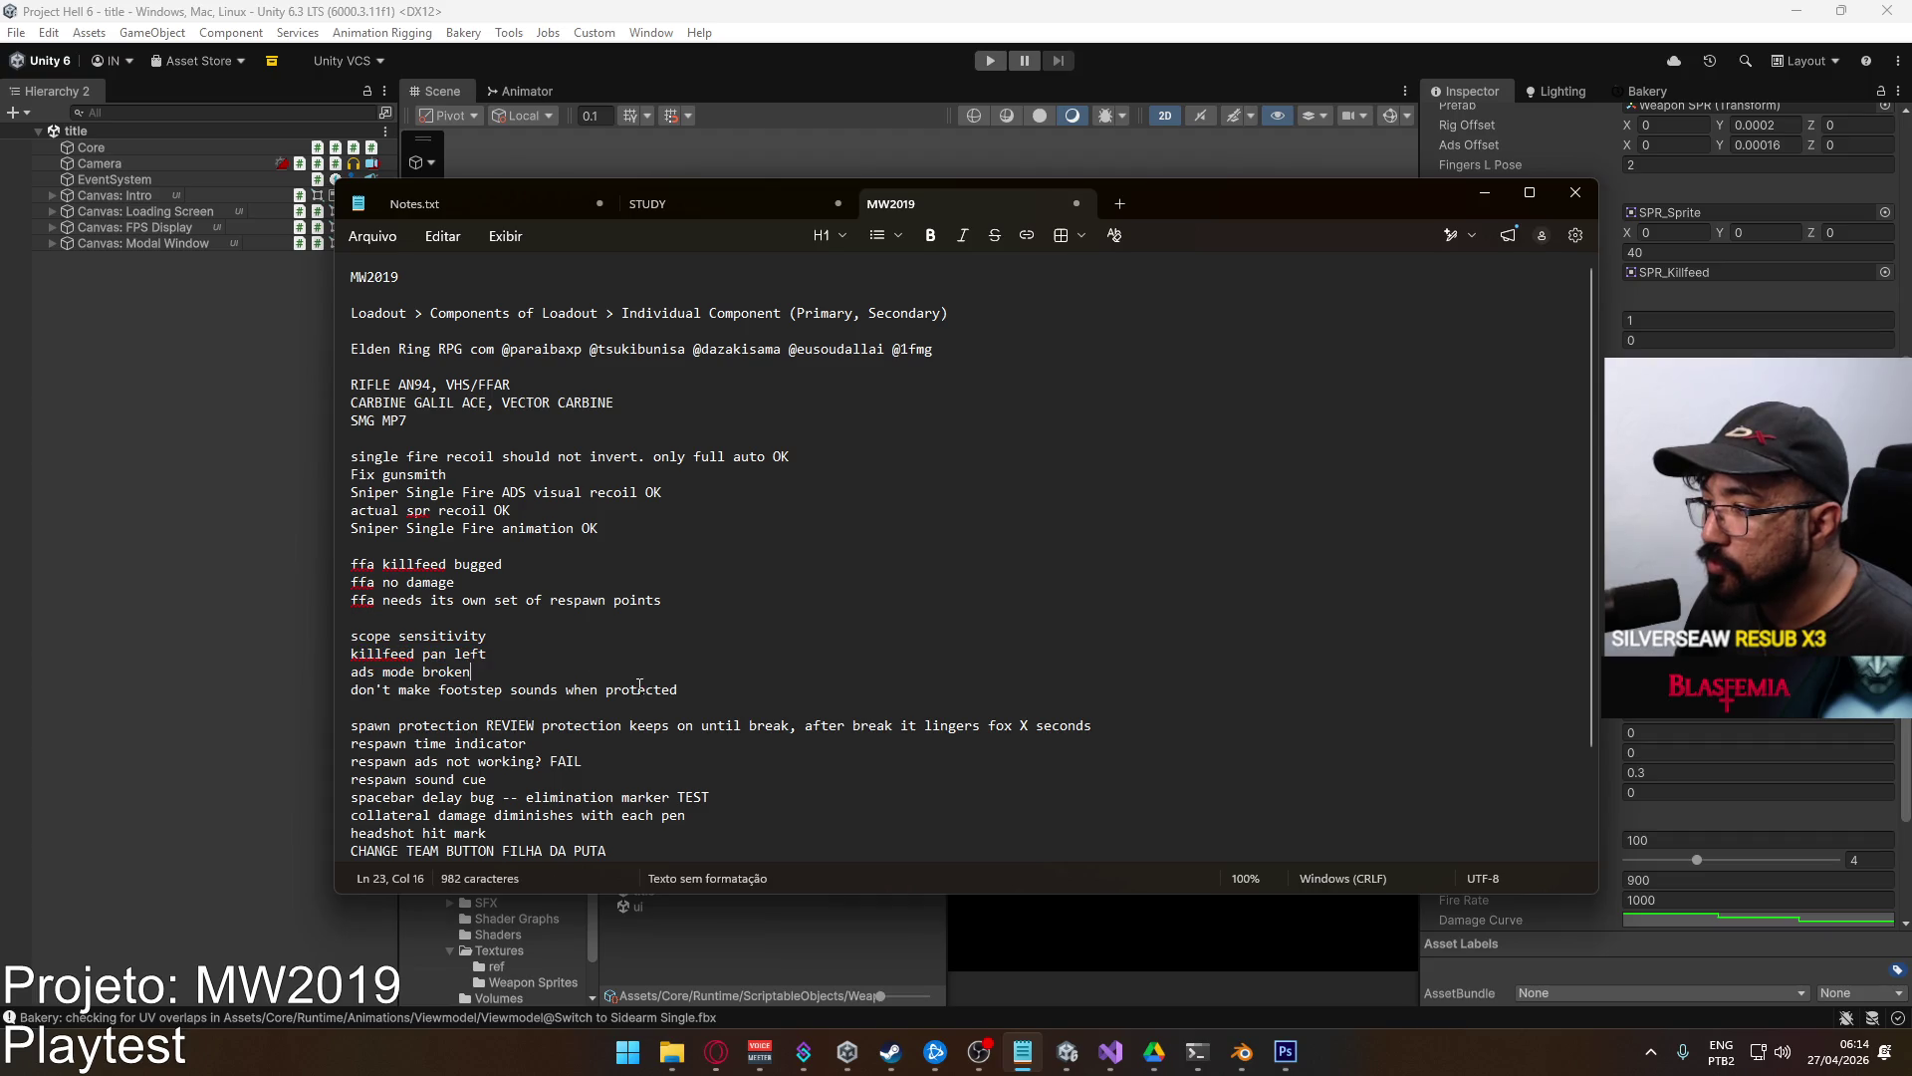
drag(620, 699, 330, 682)
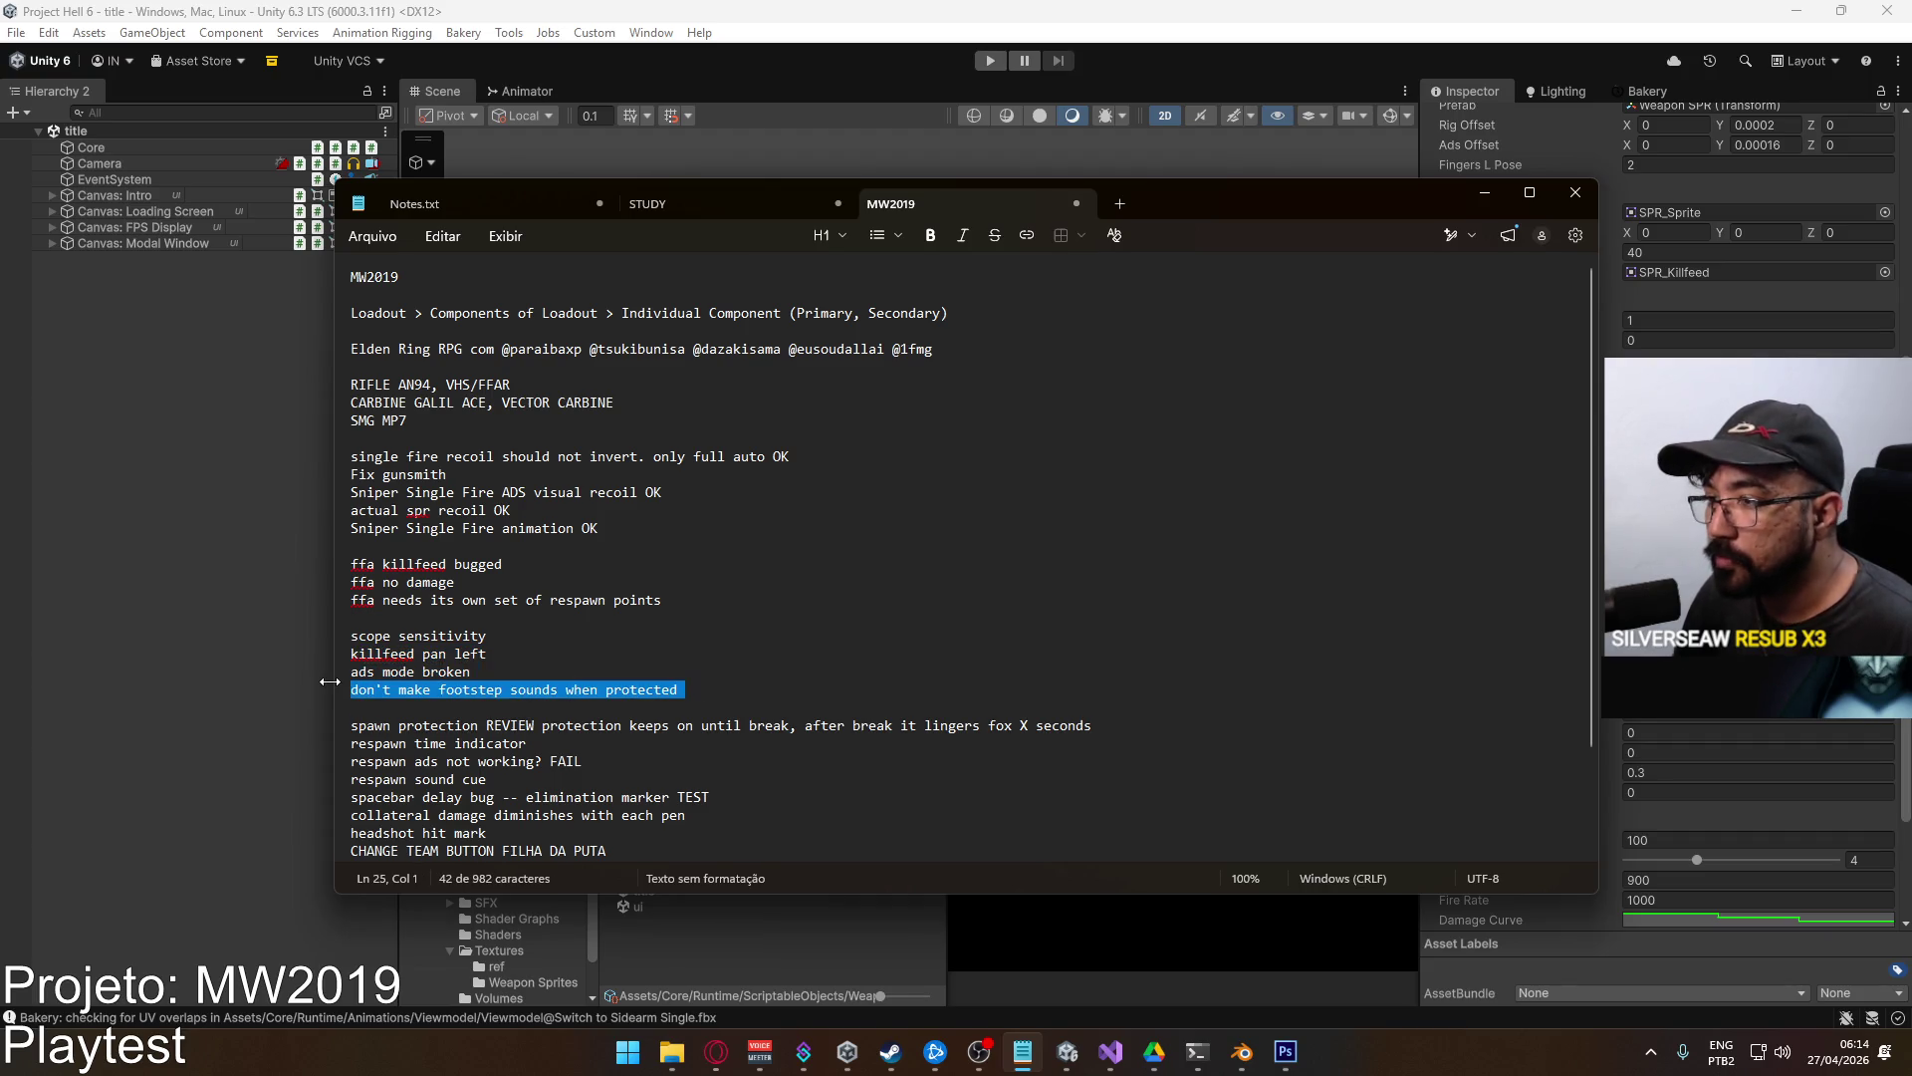
click(538, 674)
key(Return)
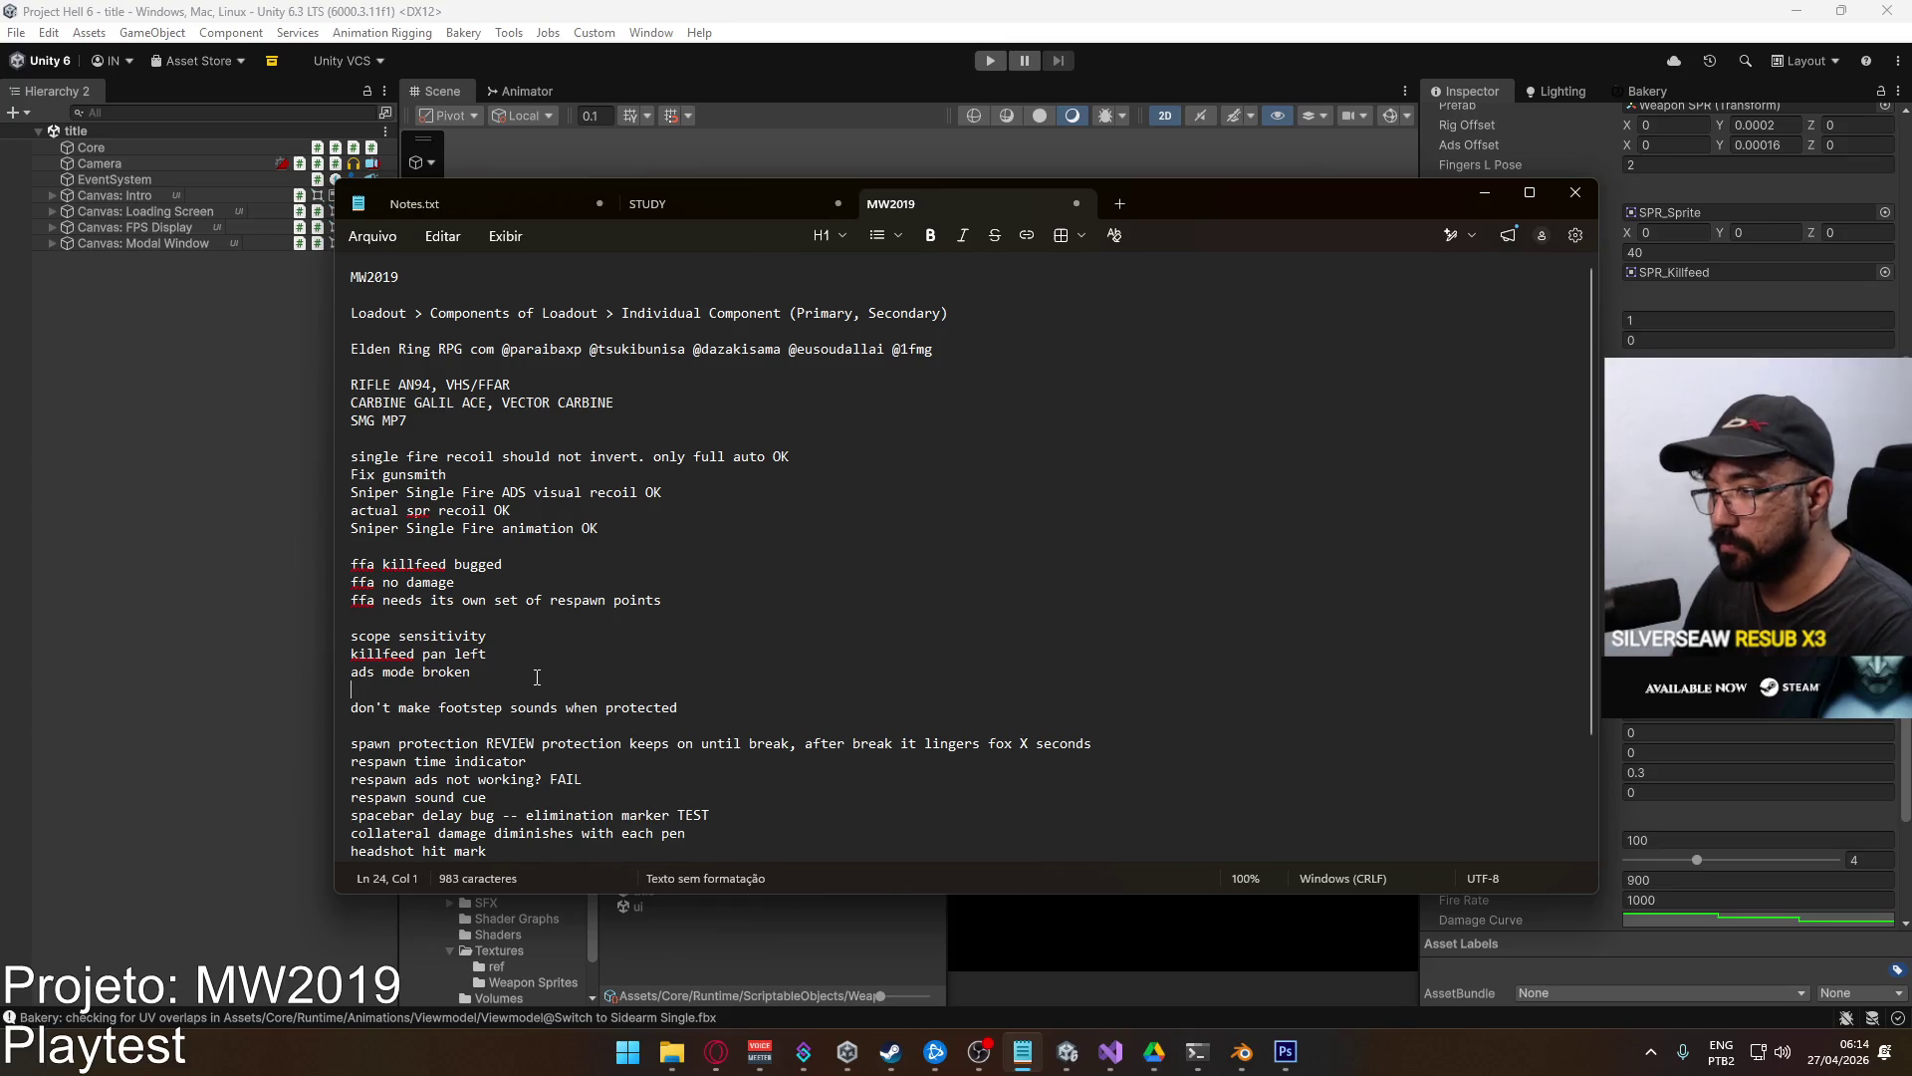
Append TEST to the ads mode broken, killfeed pan left and scope sensitivity lines, then select Unity's ui scene.
click(517, 677)
text(T)
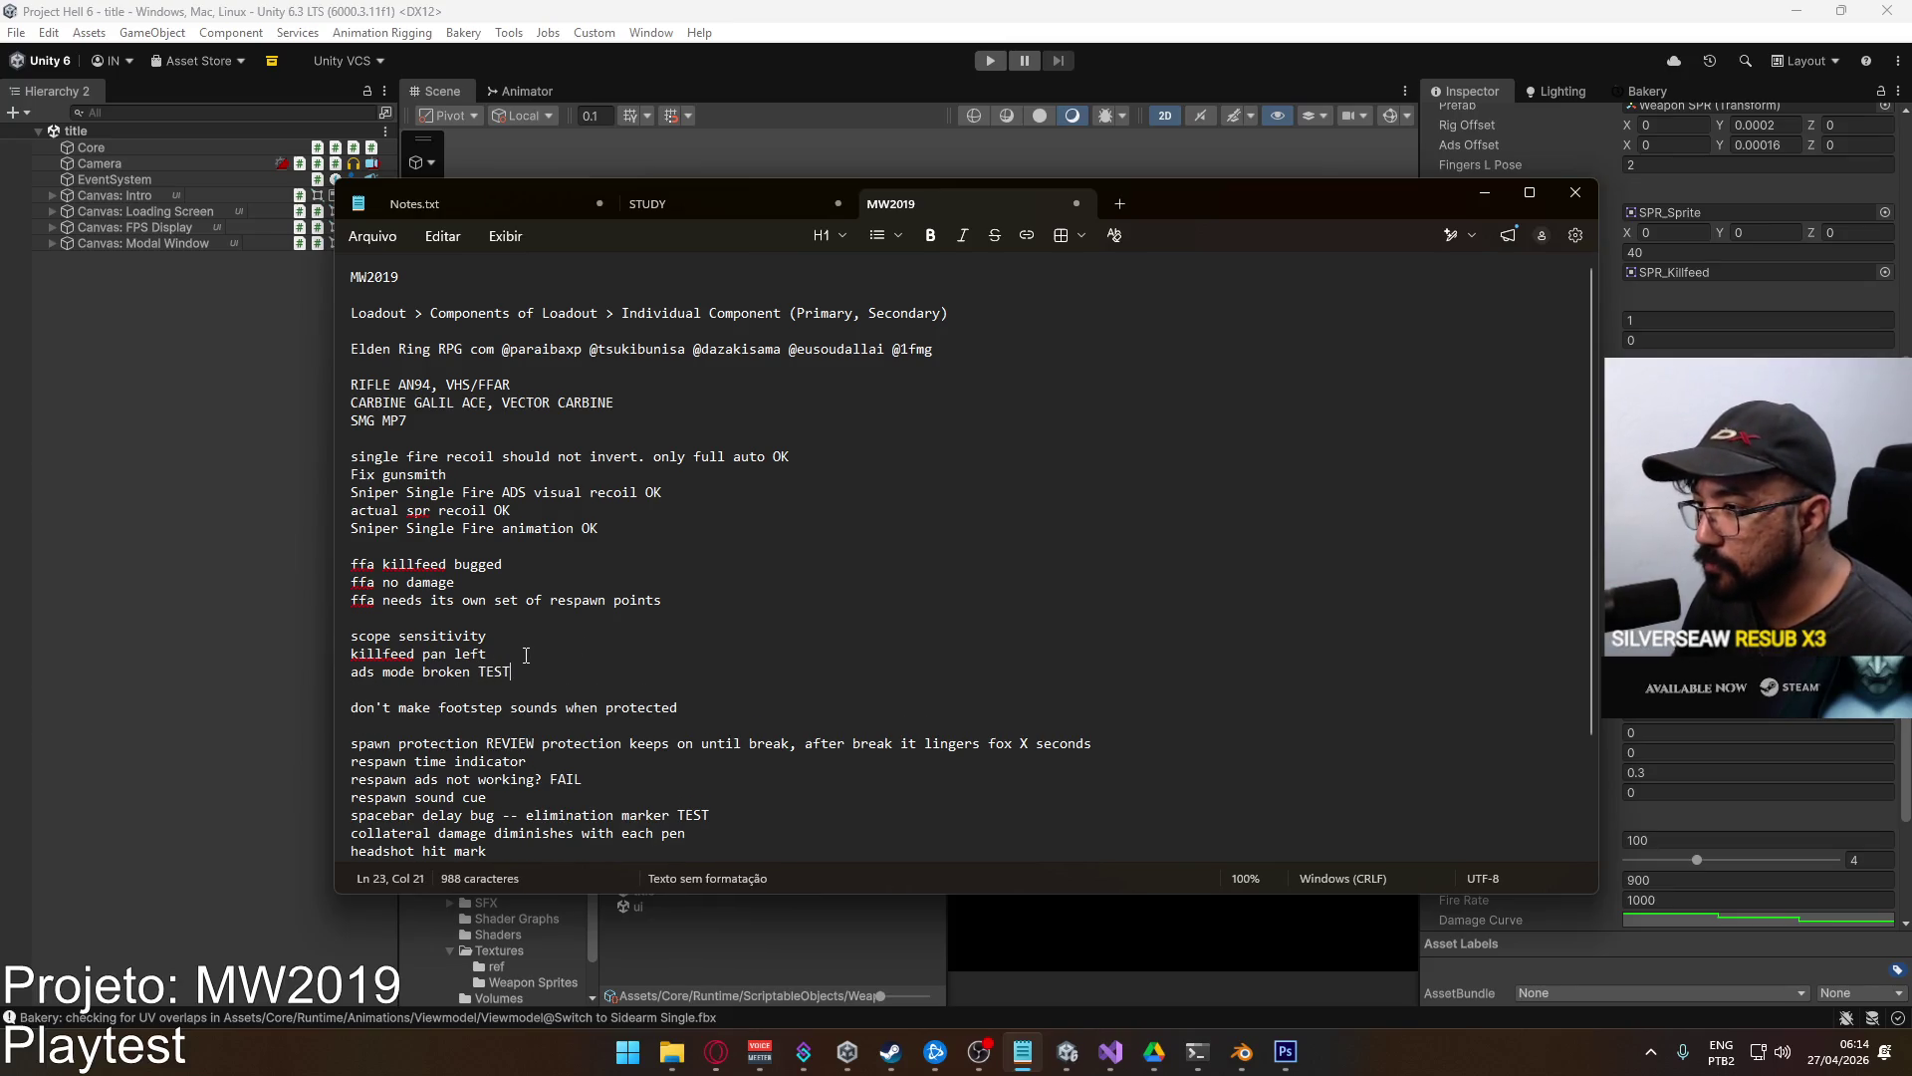
text(EST)
click(522, 652)
text(TEST)
click(487, 635)
text(TES)
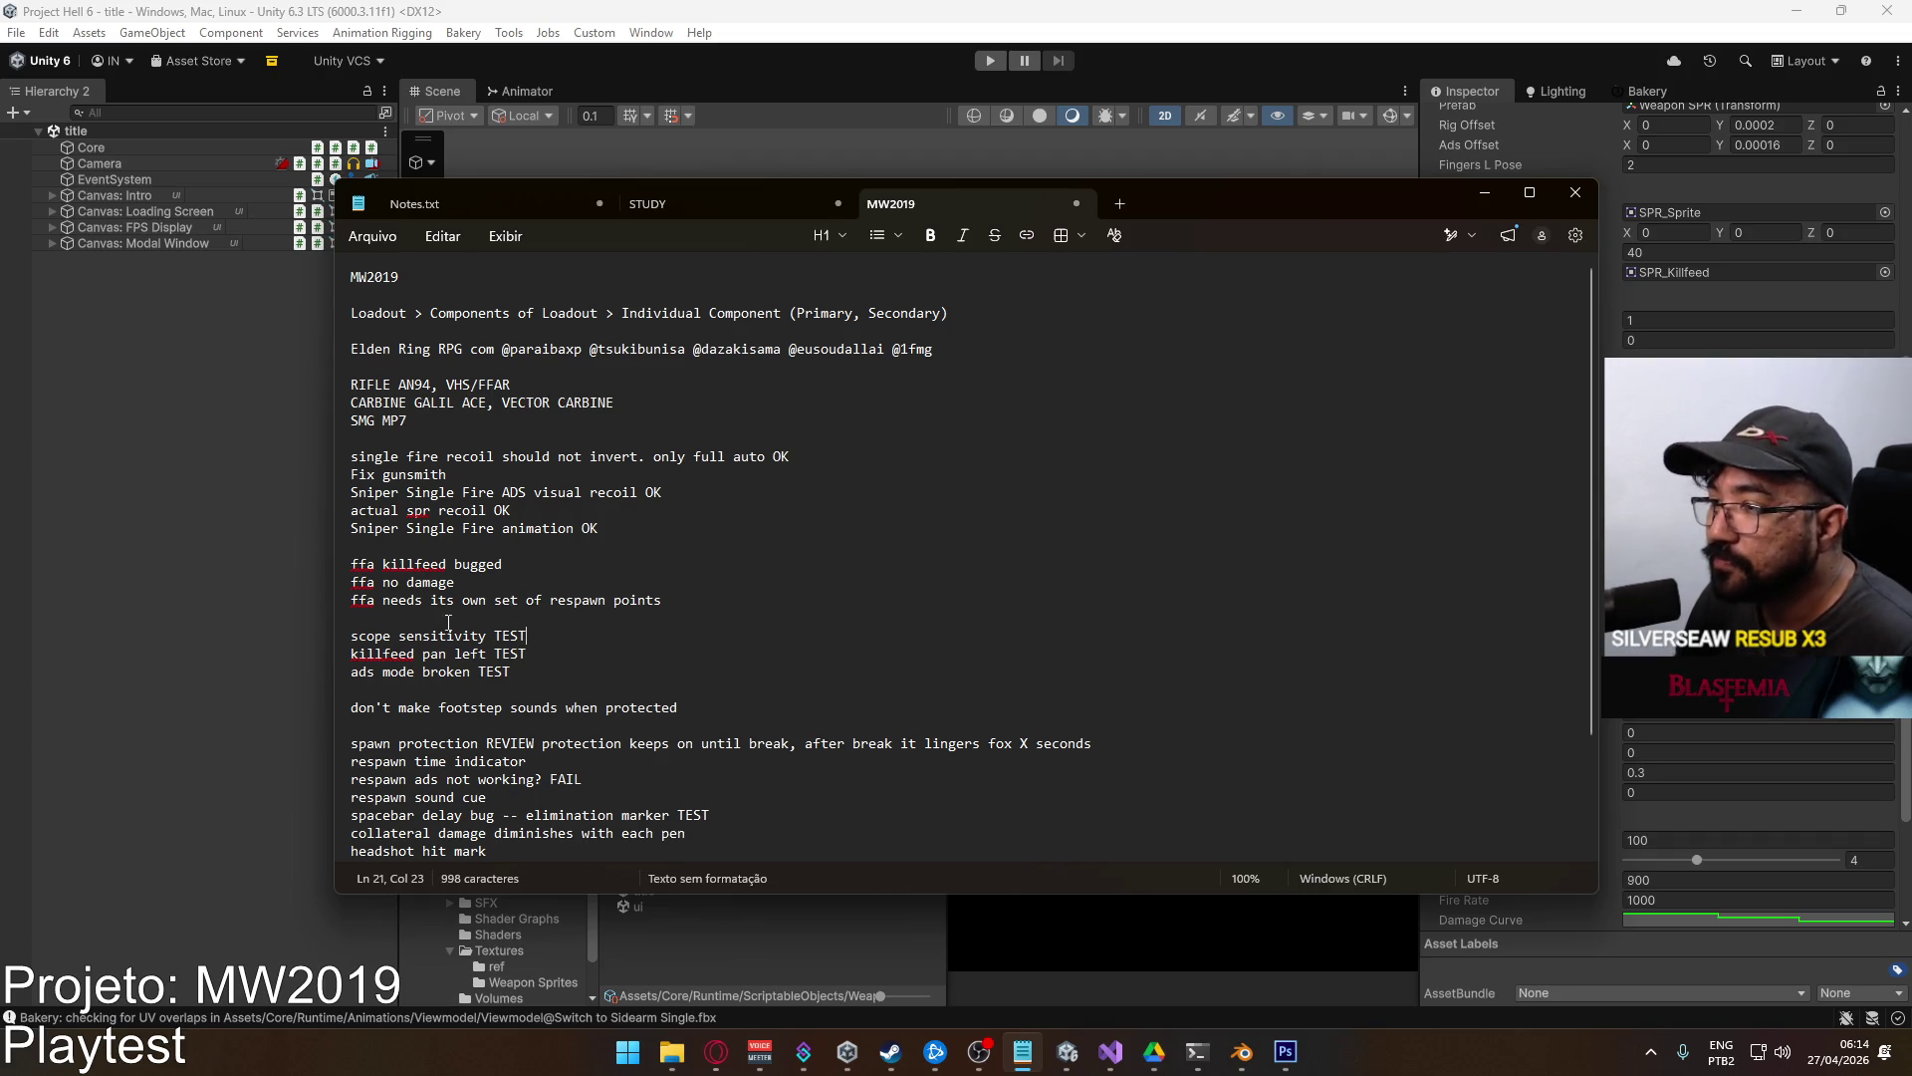
click(194, 593)
click(645, 905)
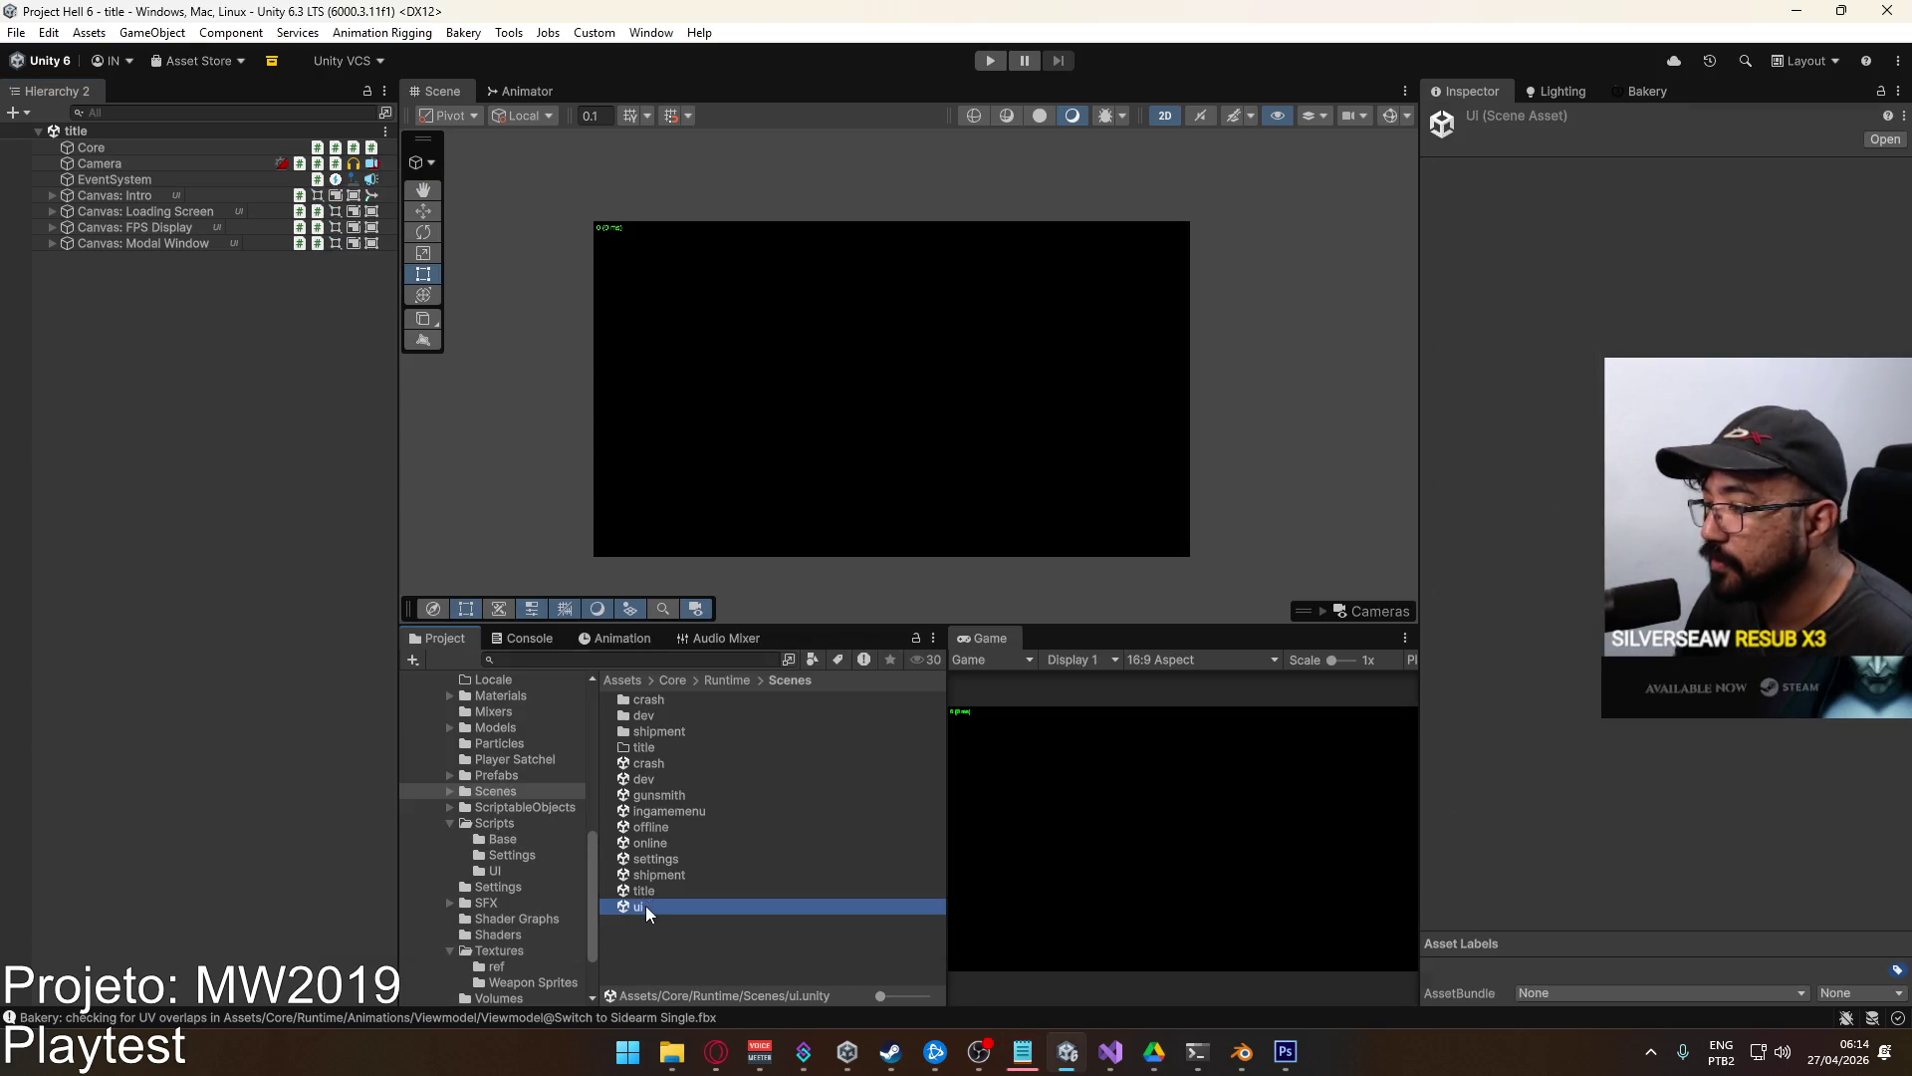
Open the ui scene and select Killfeed Panel under Canvas: HUD.
double_click(646, 905)
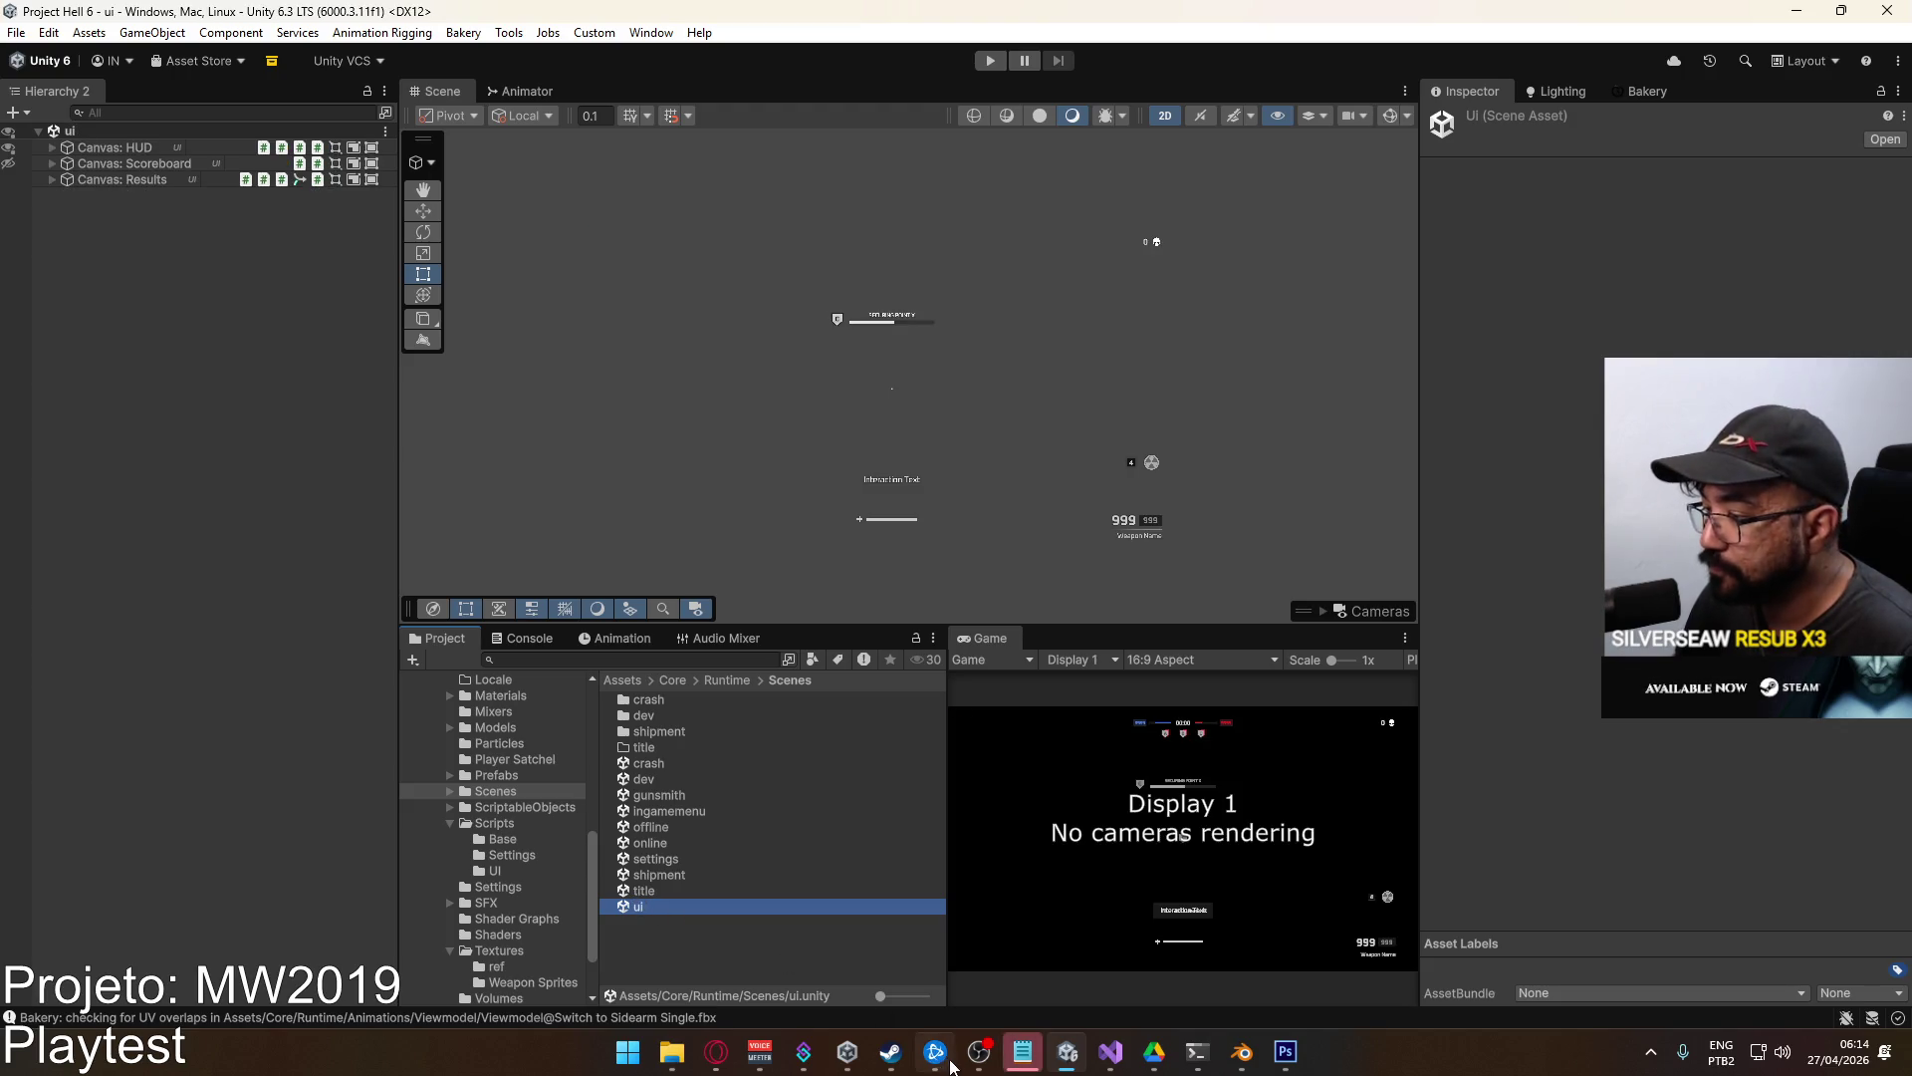
click(1020, 1064)
key(Escape)
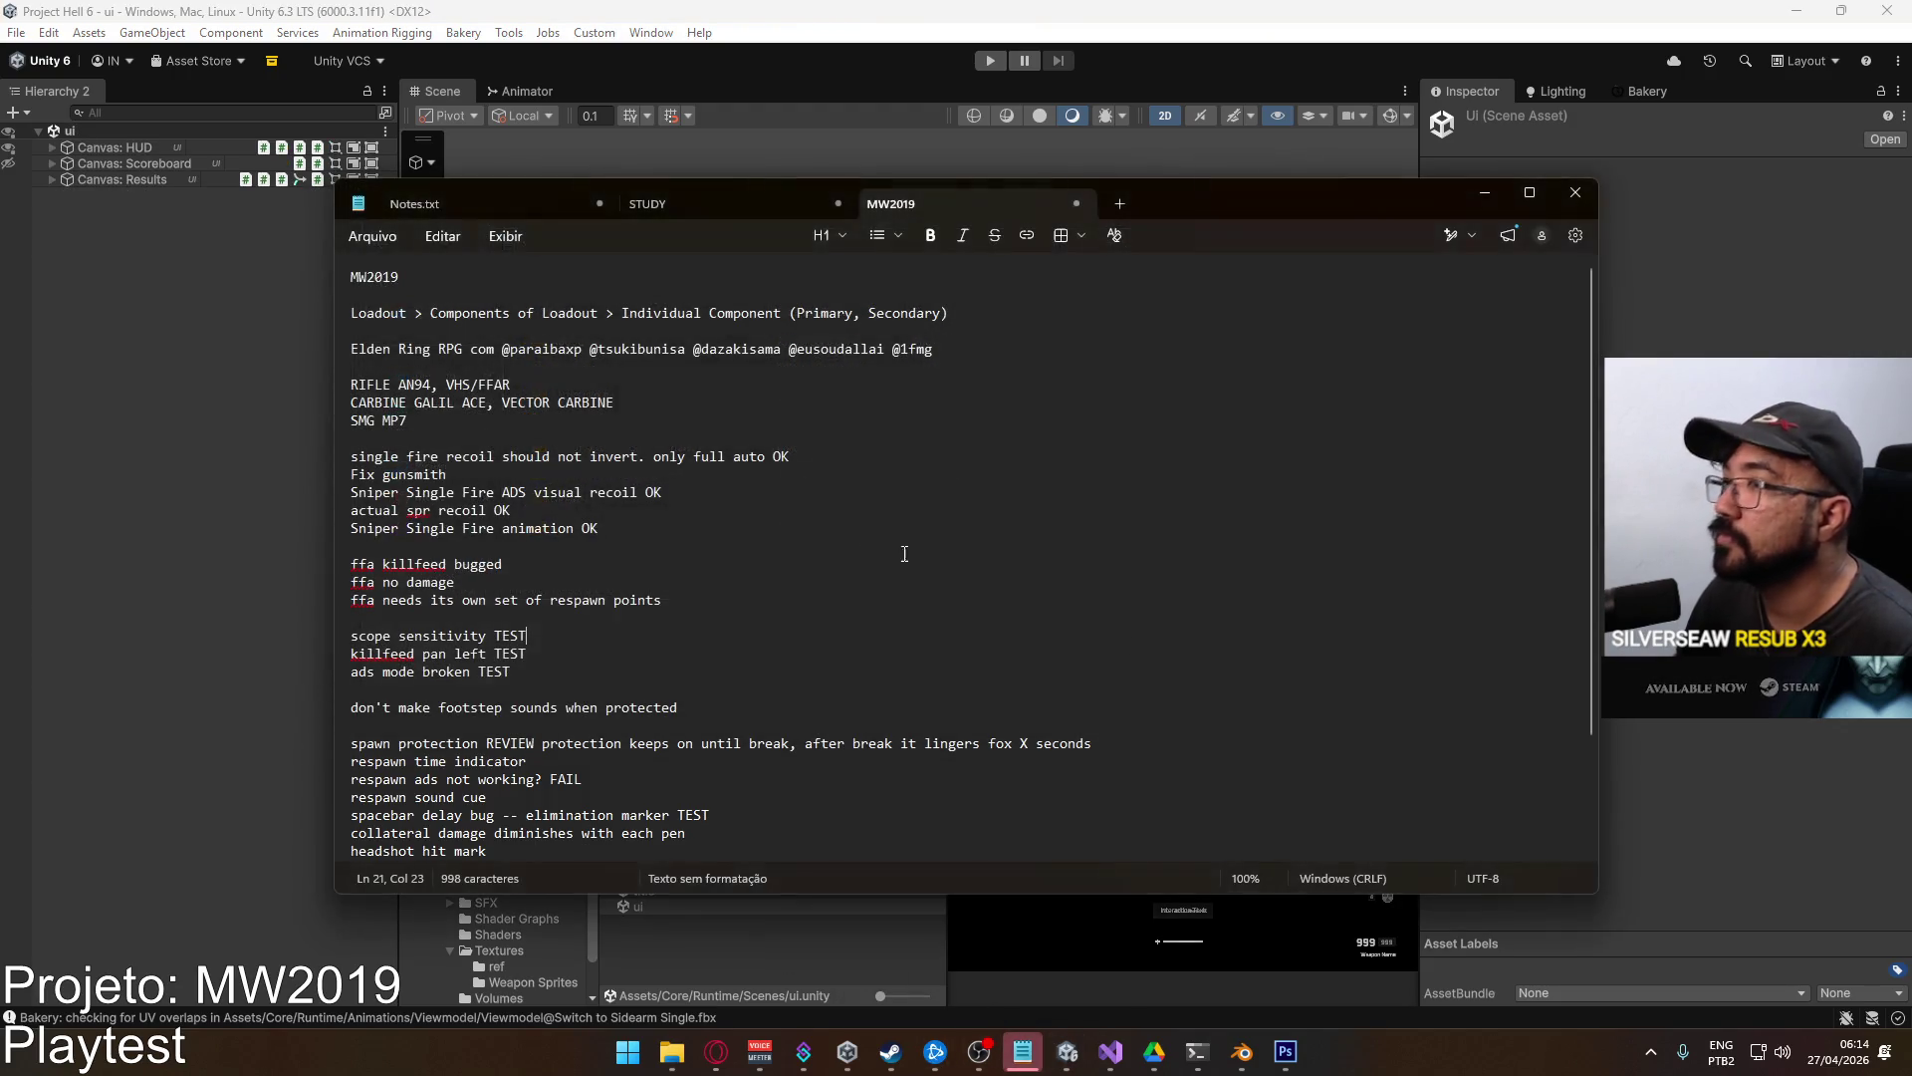
click(1489, 193)
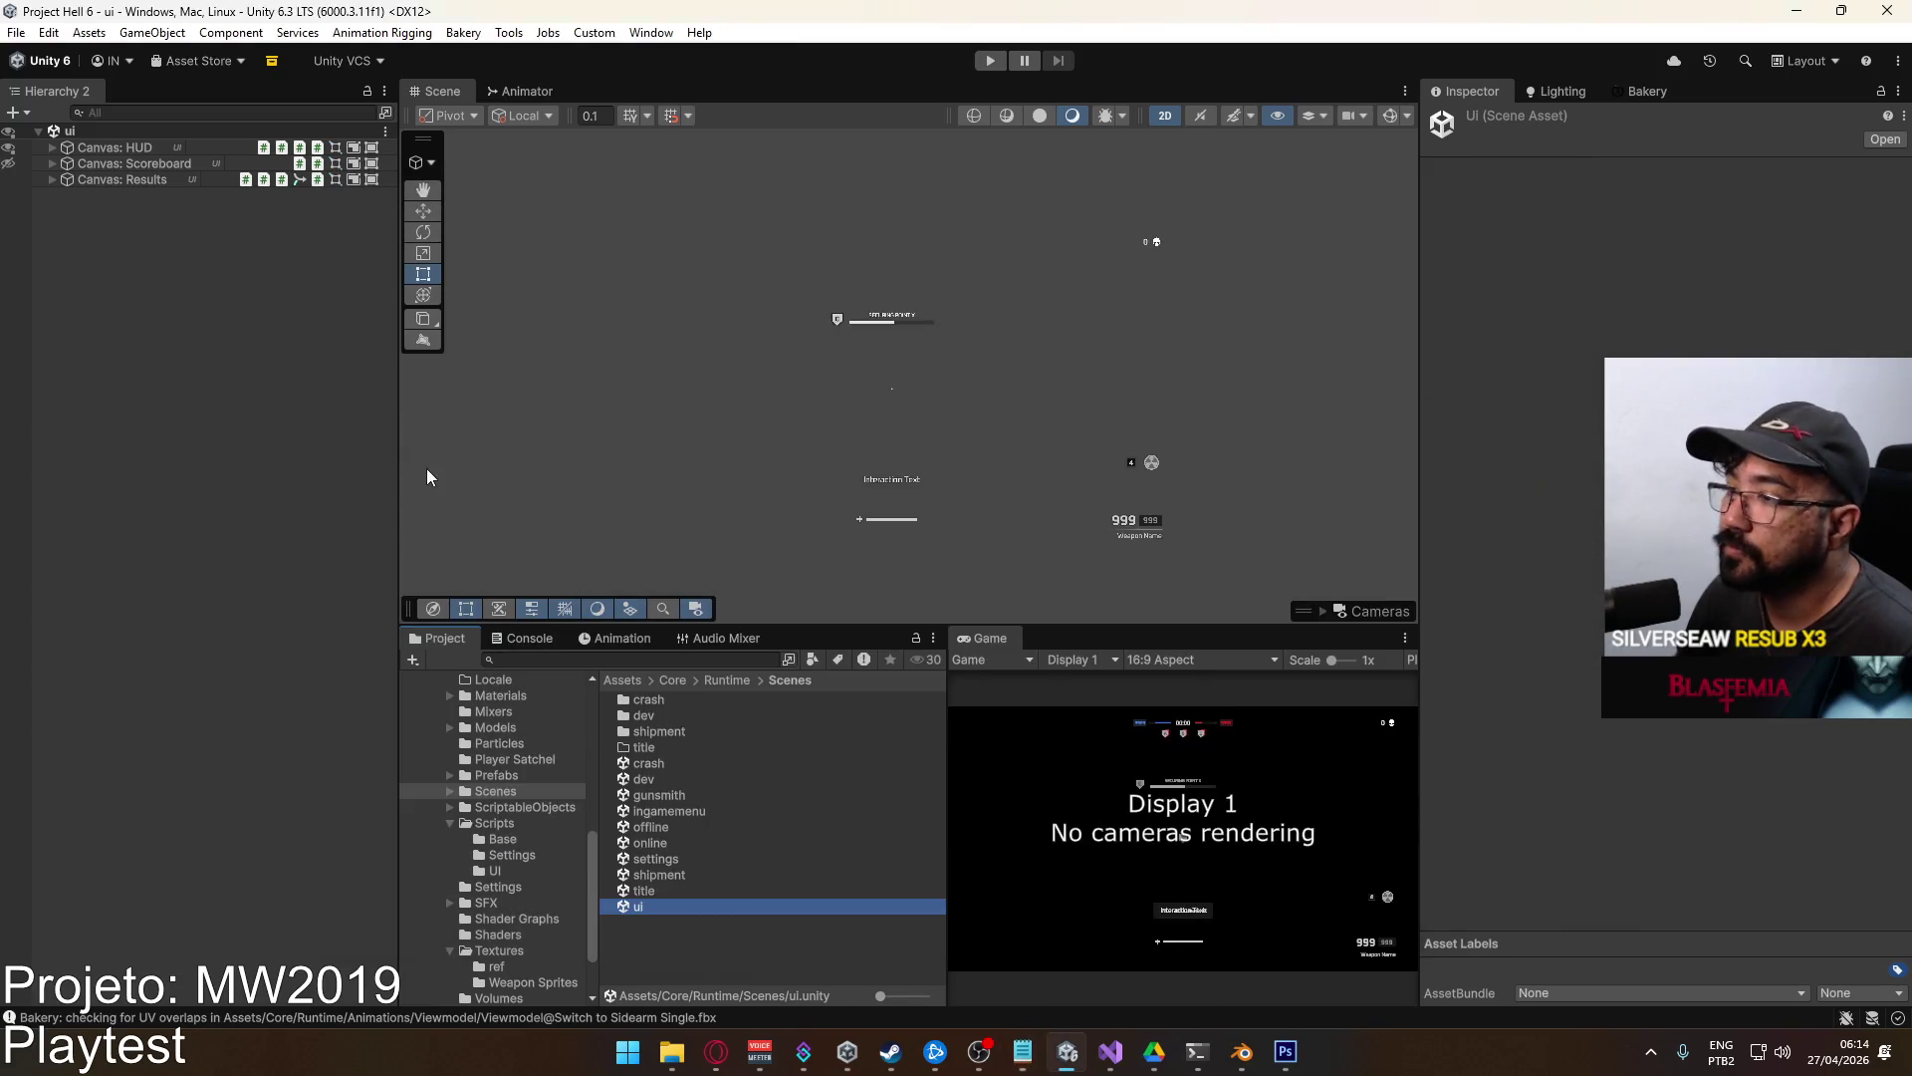
scroll(801, 448, up, 5)
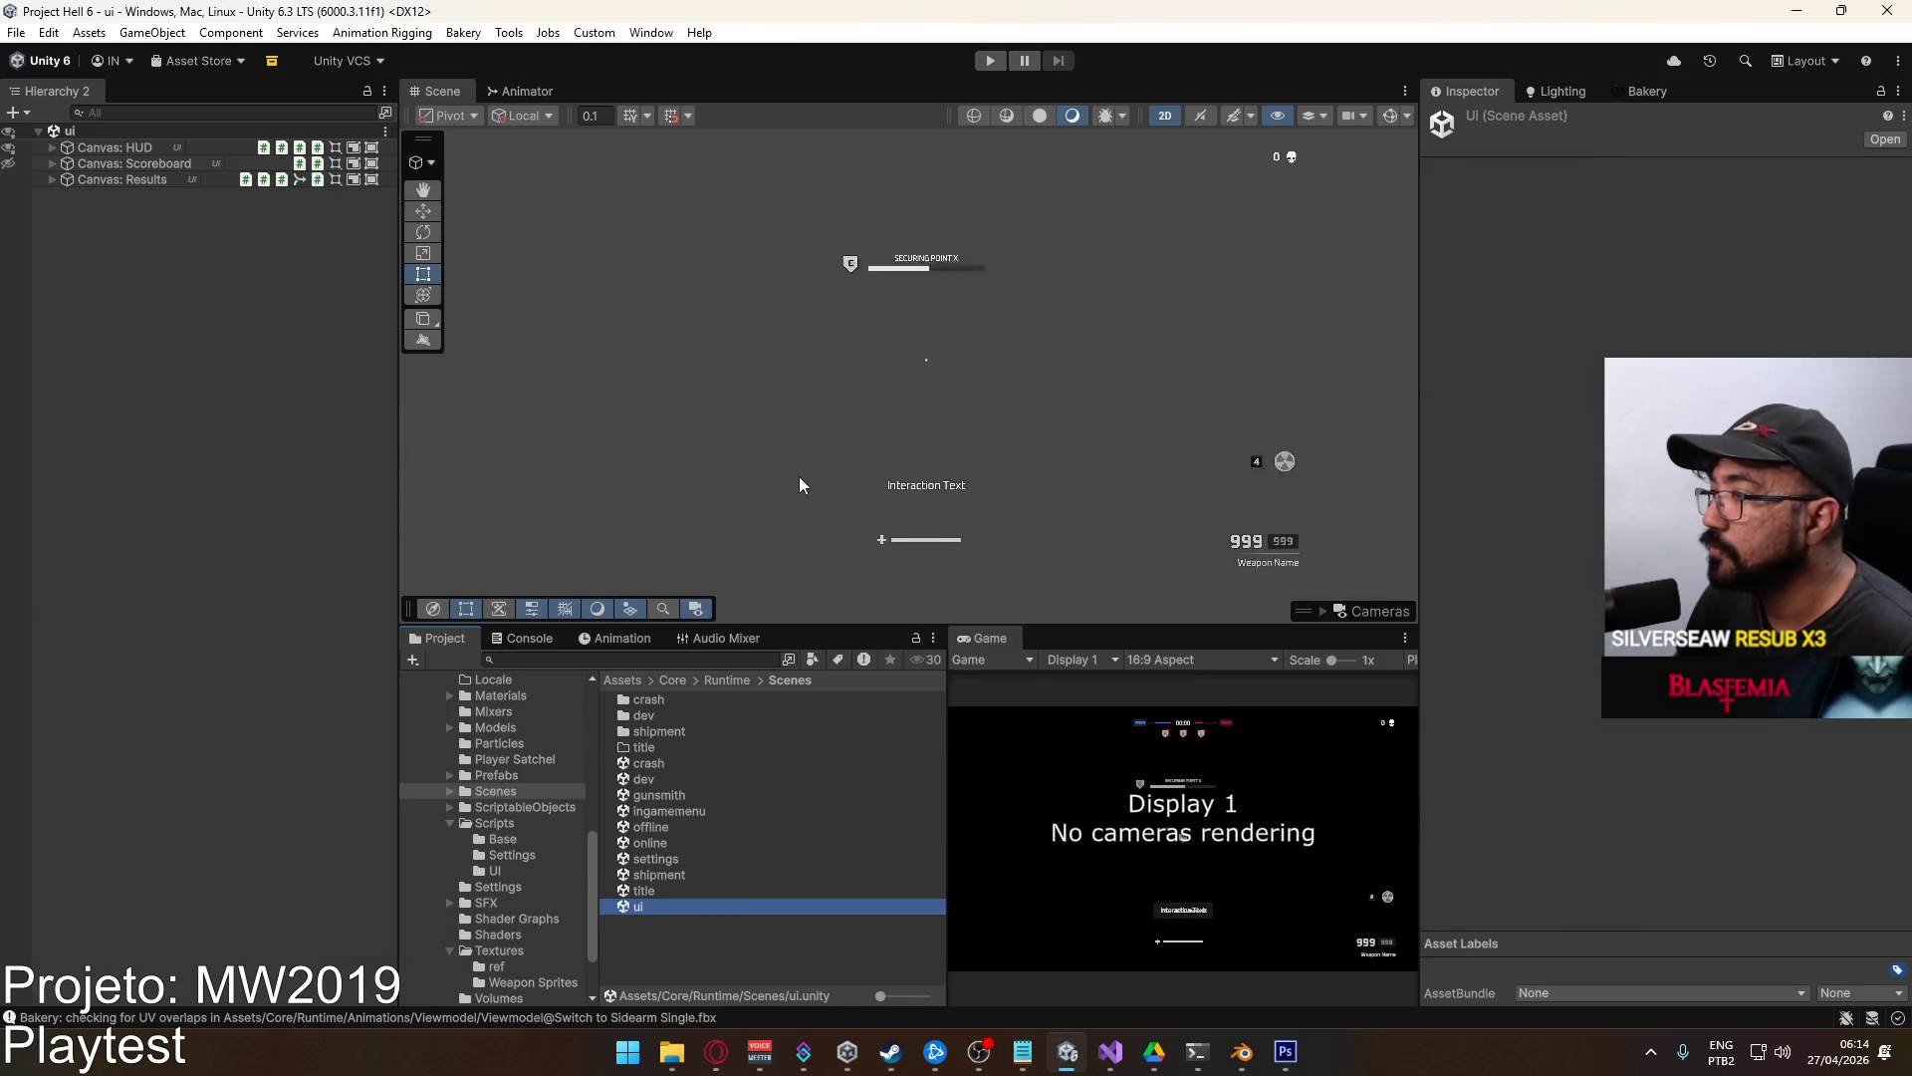
click(52, 148)
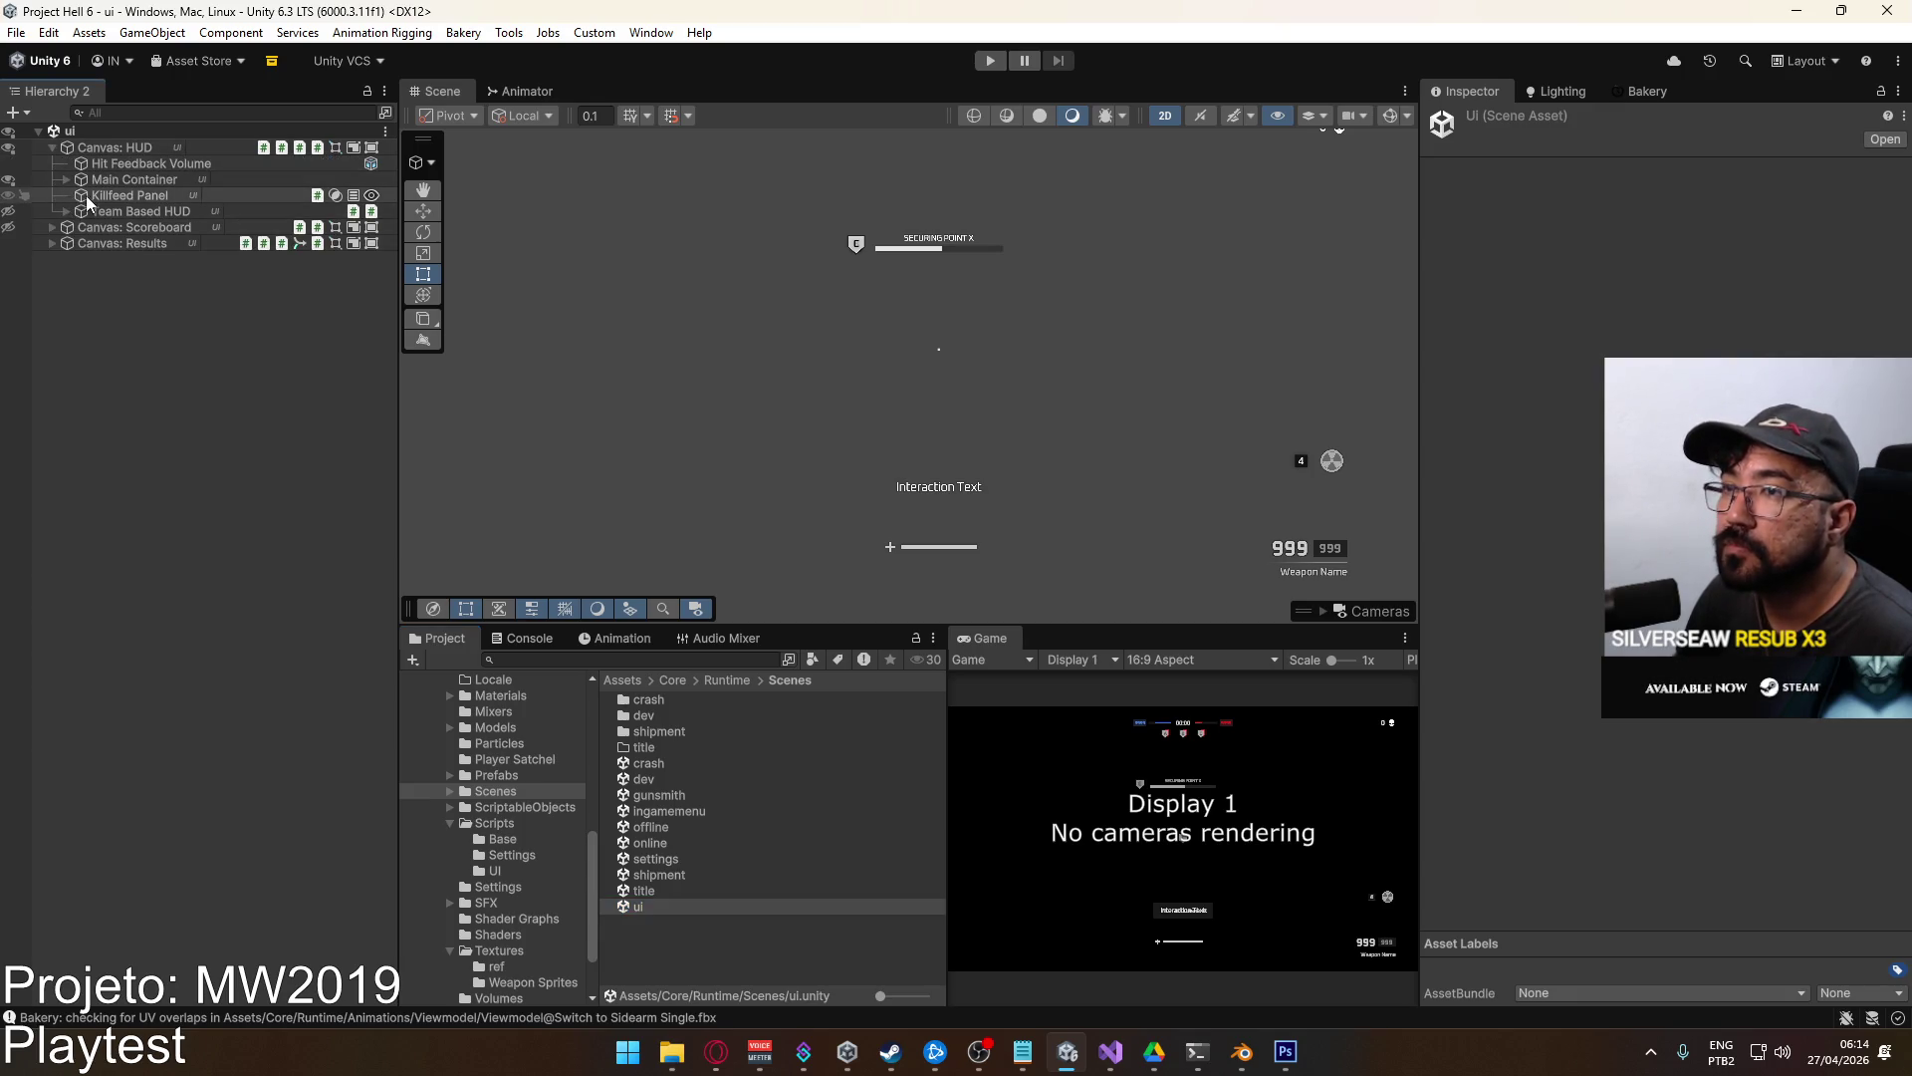
click(129, 195)
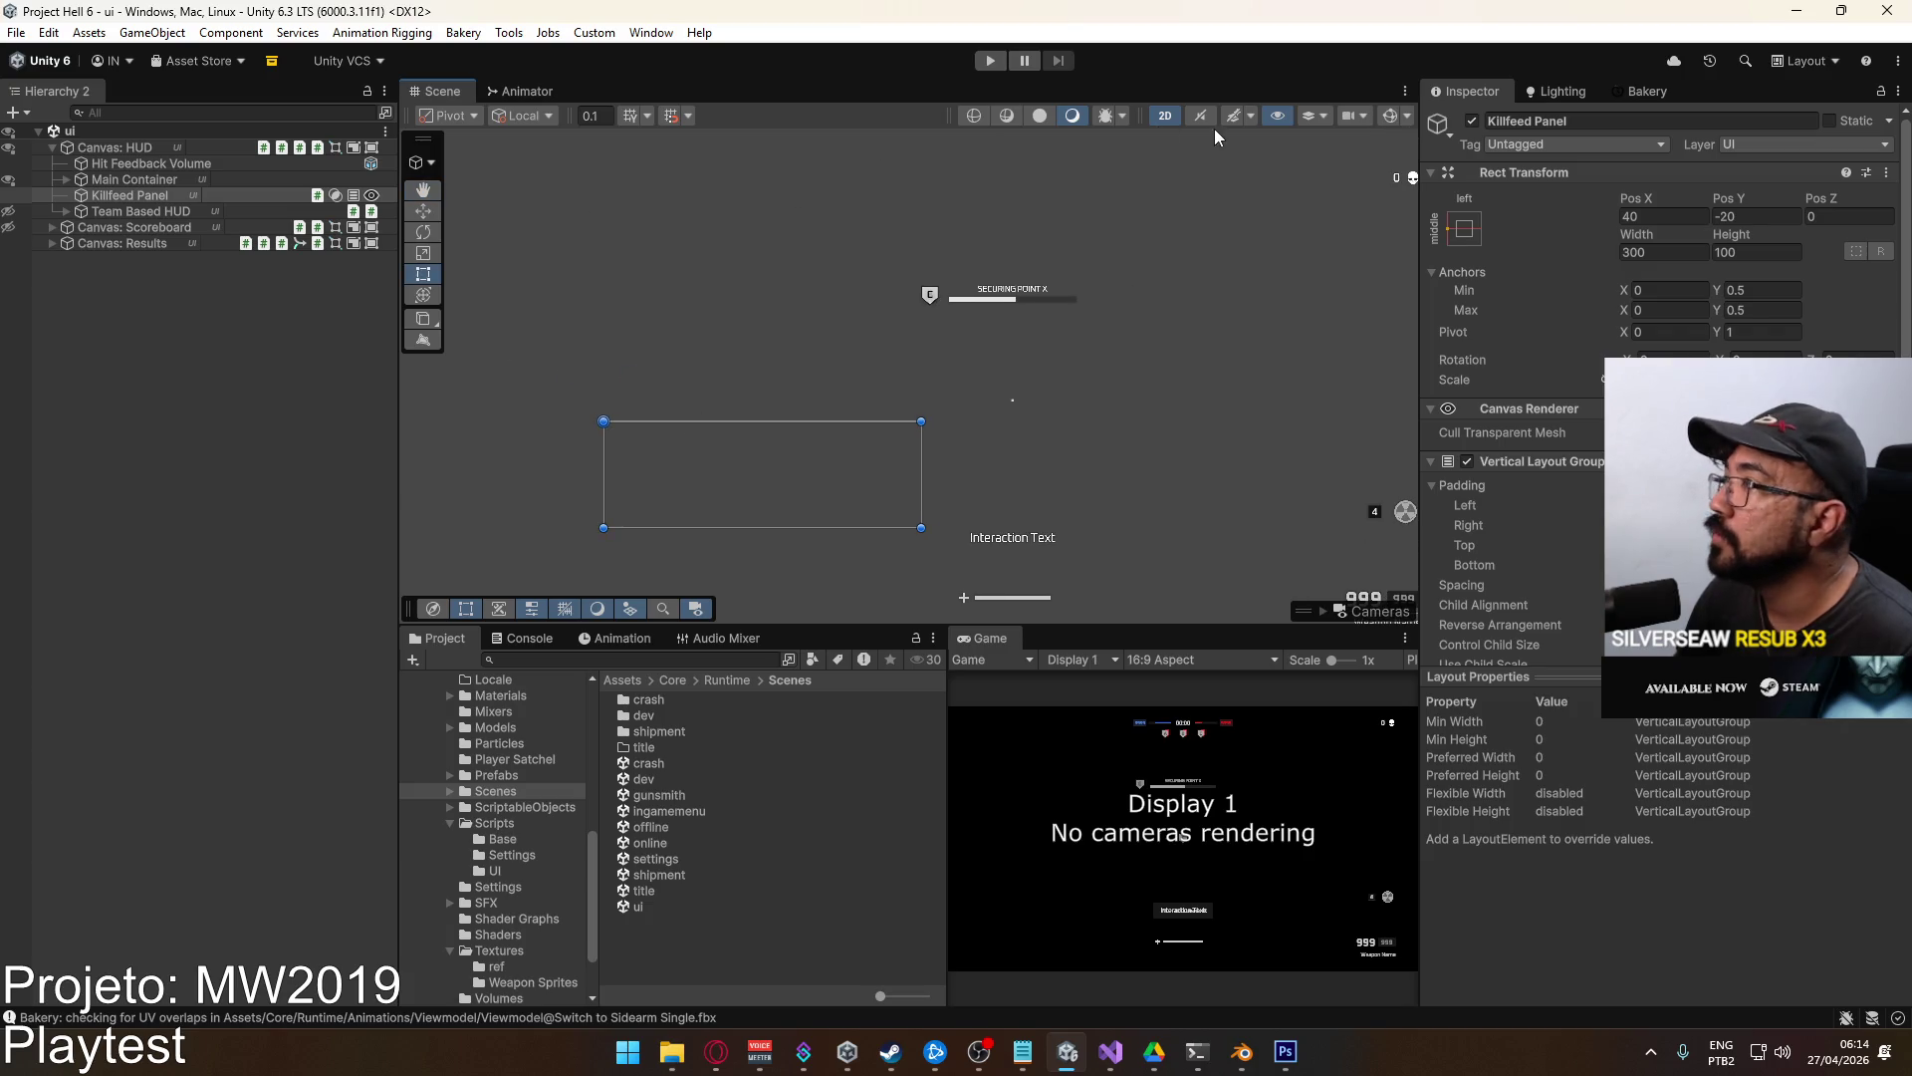
Set the Killfeed Panel's Pos X to 16 and save the scene.
click(1390, 115)
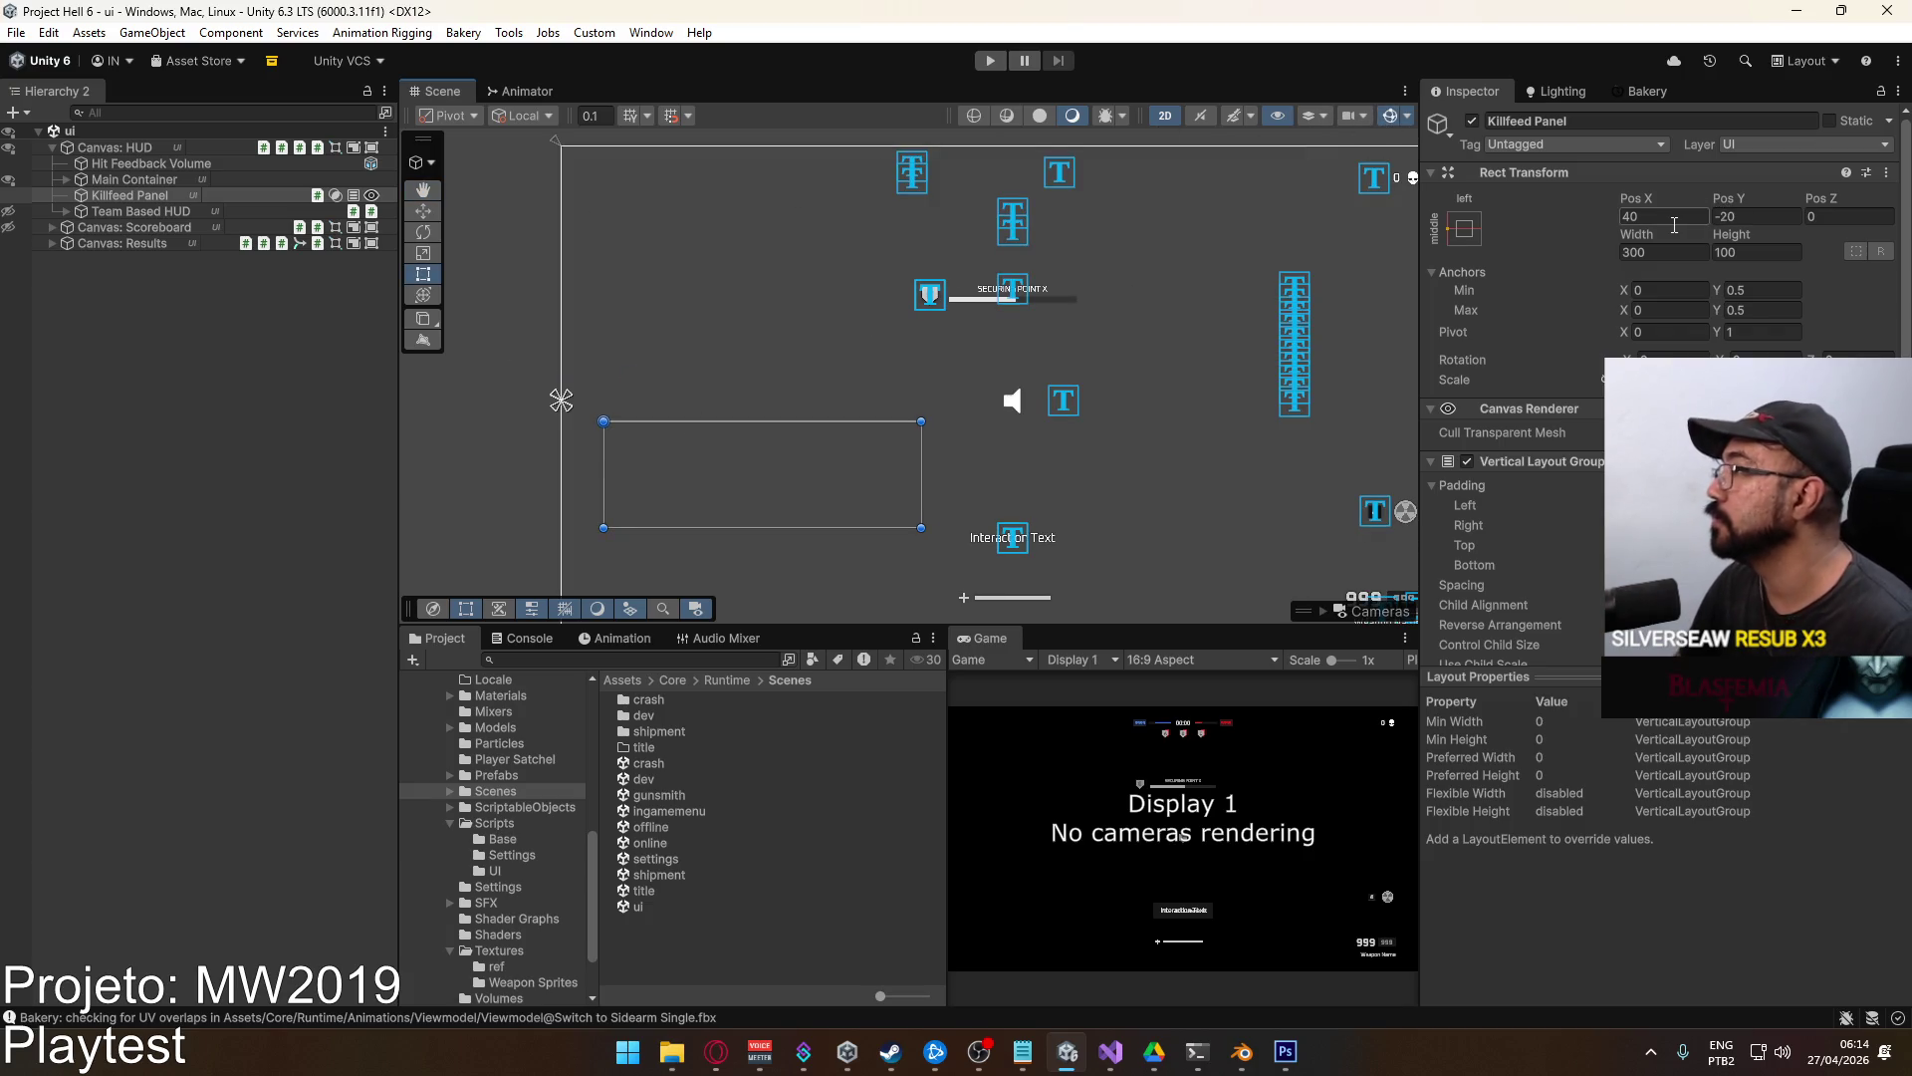
click(1675, 225)
text(20)
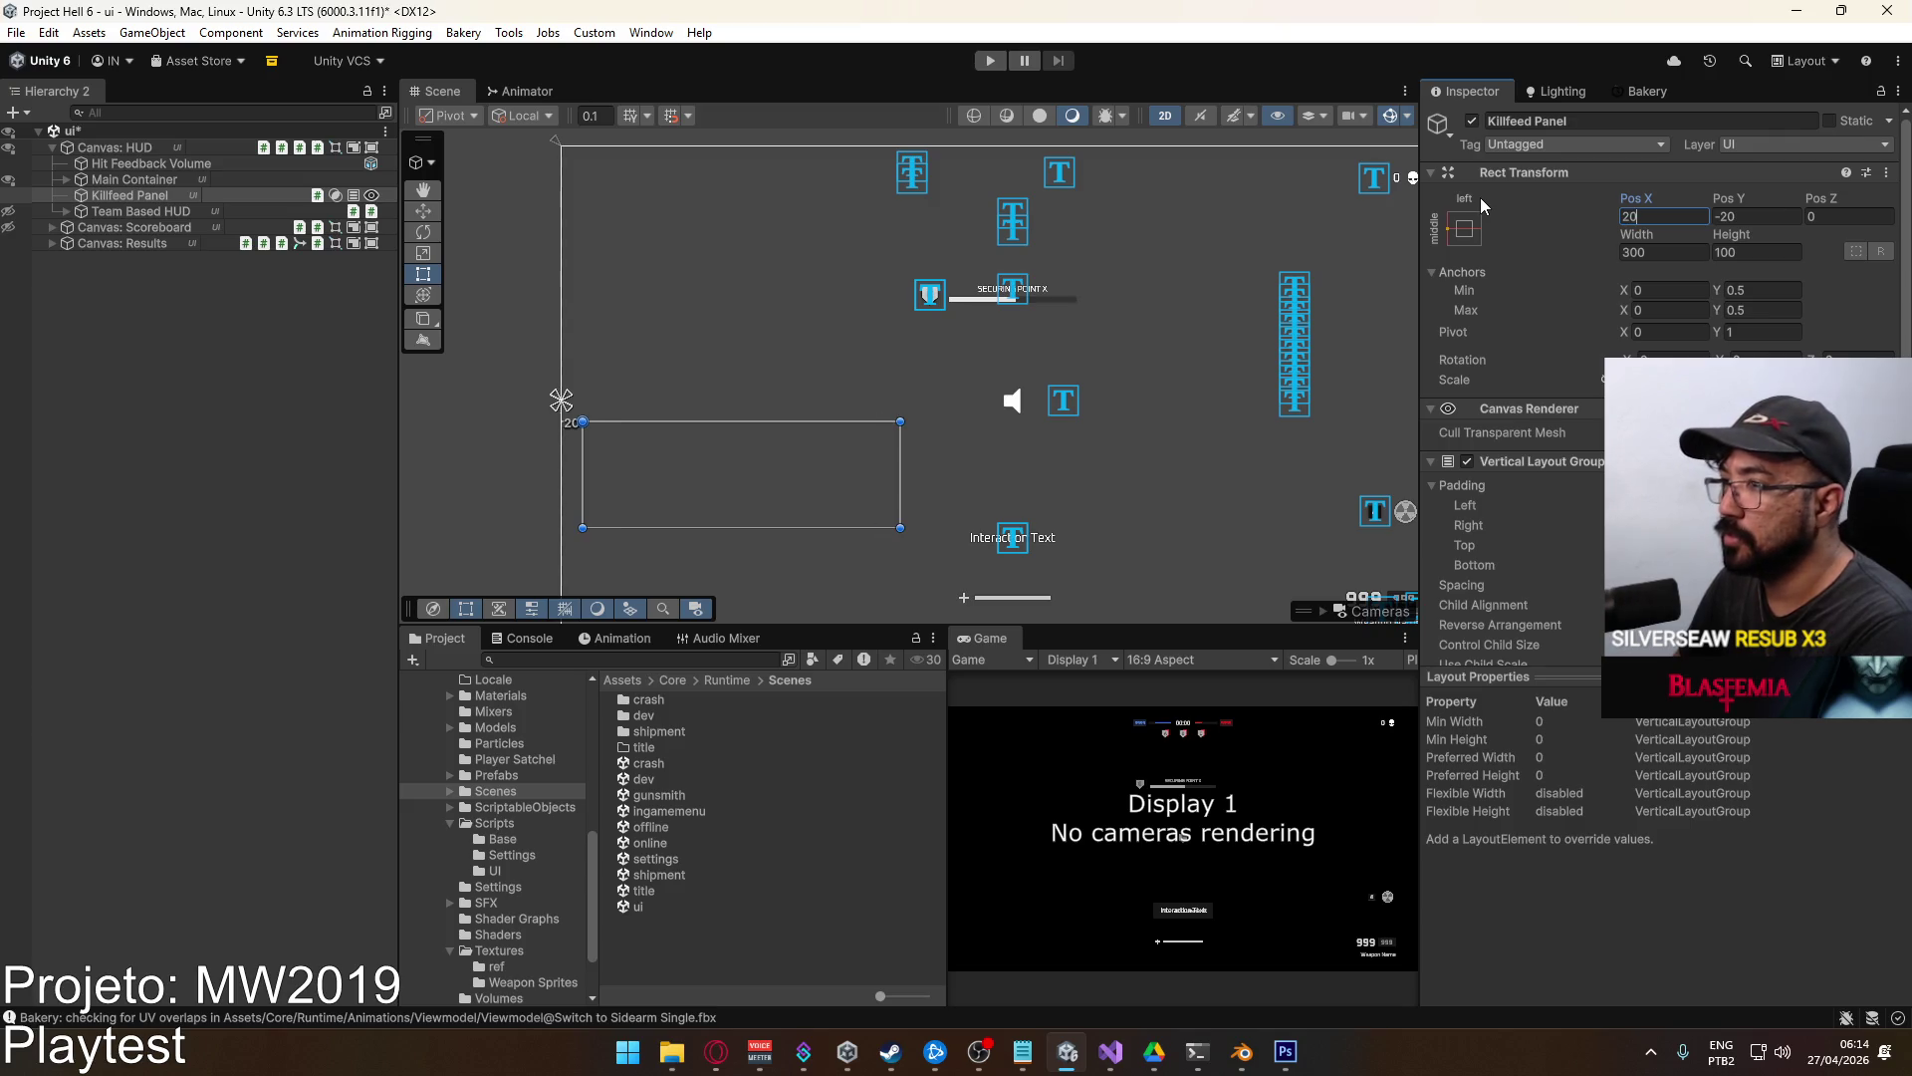
key(Return)
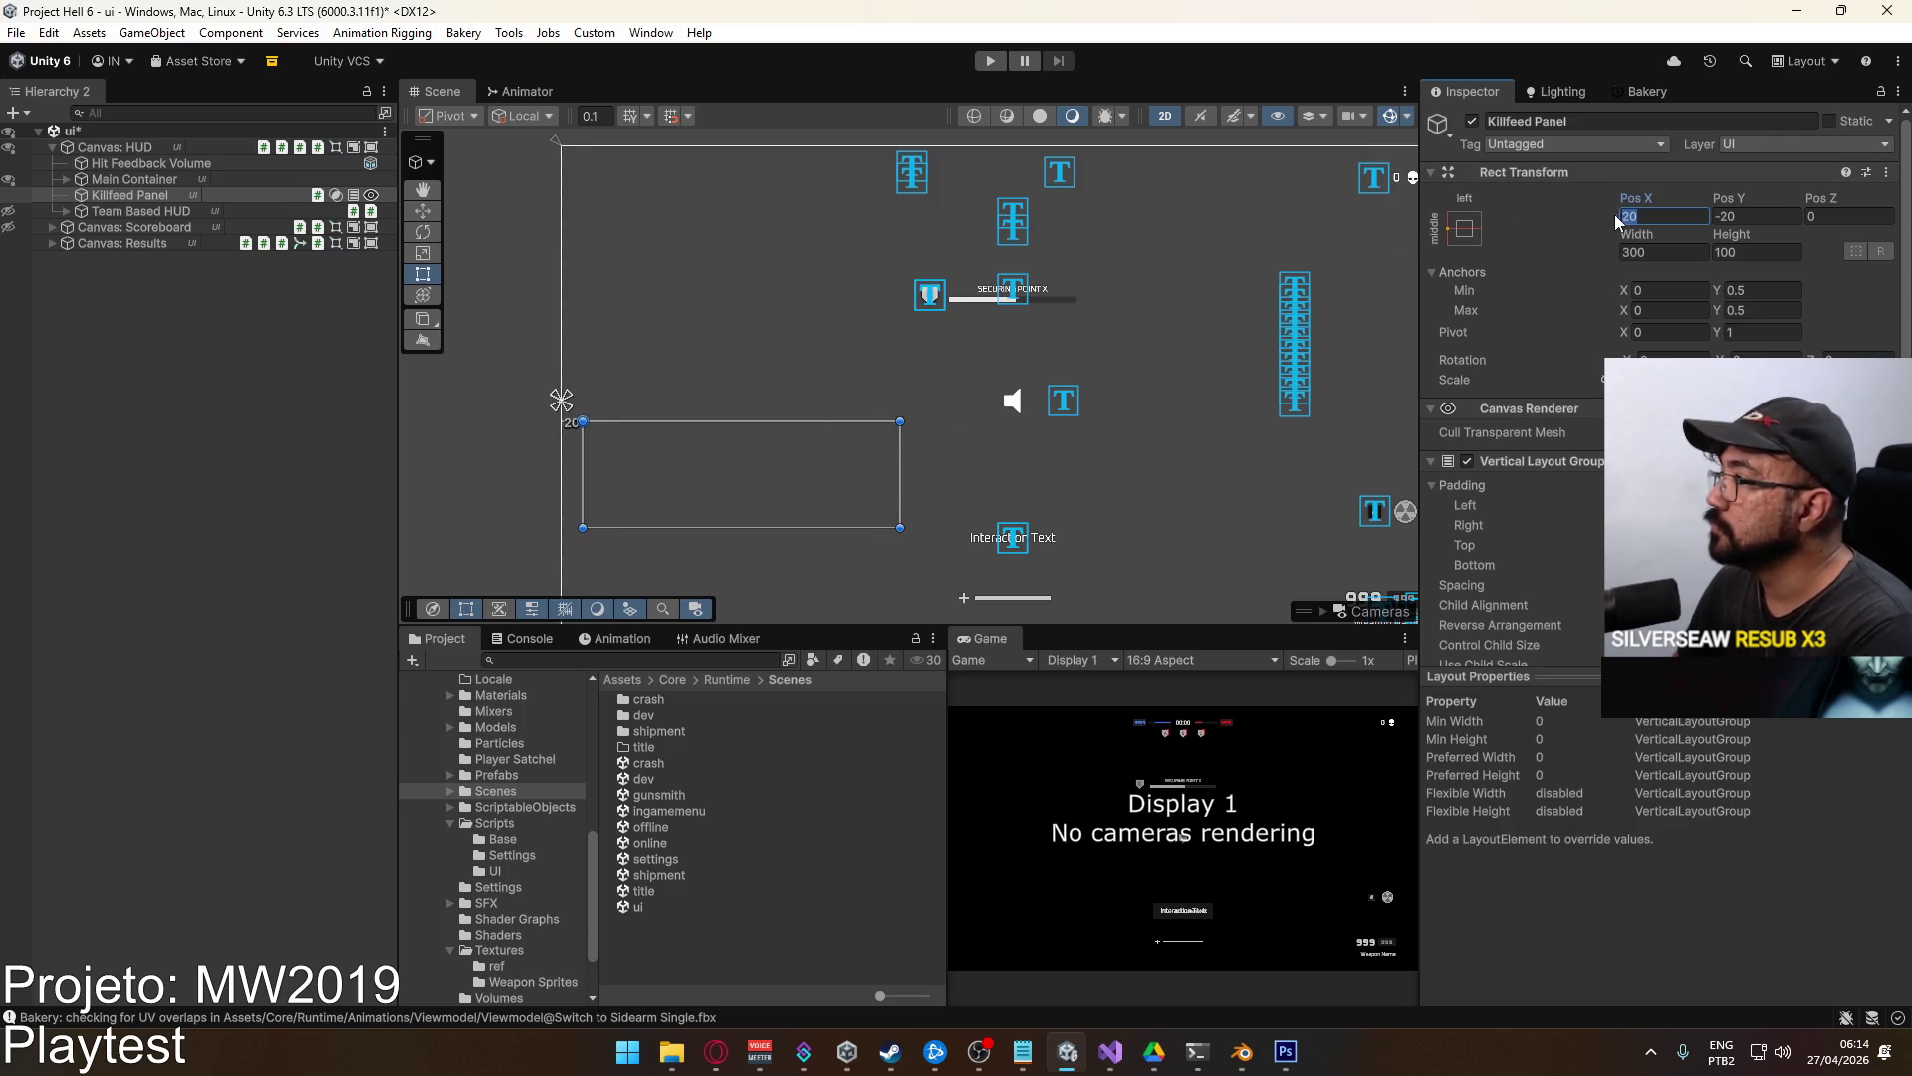
text(16)
scroll(848, 445, down, 1)
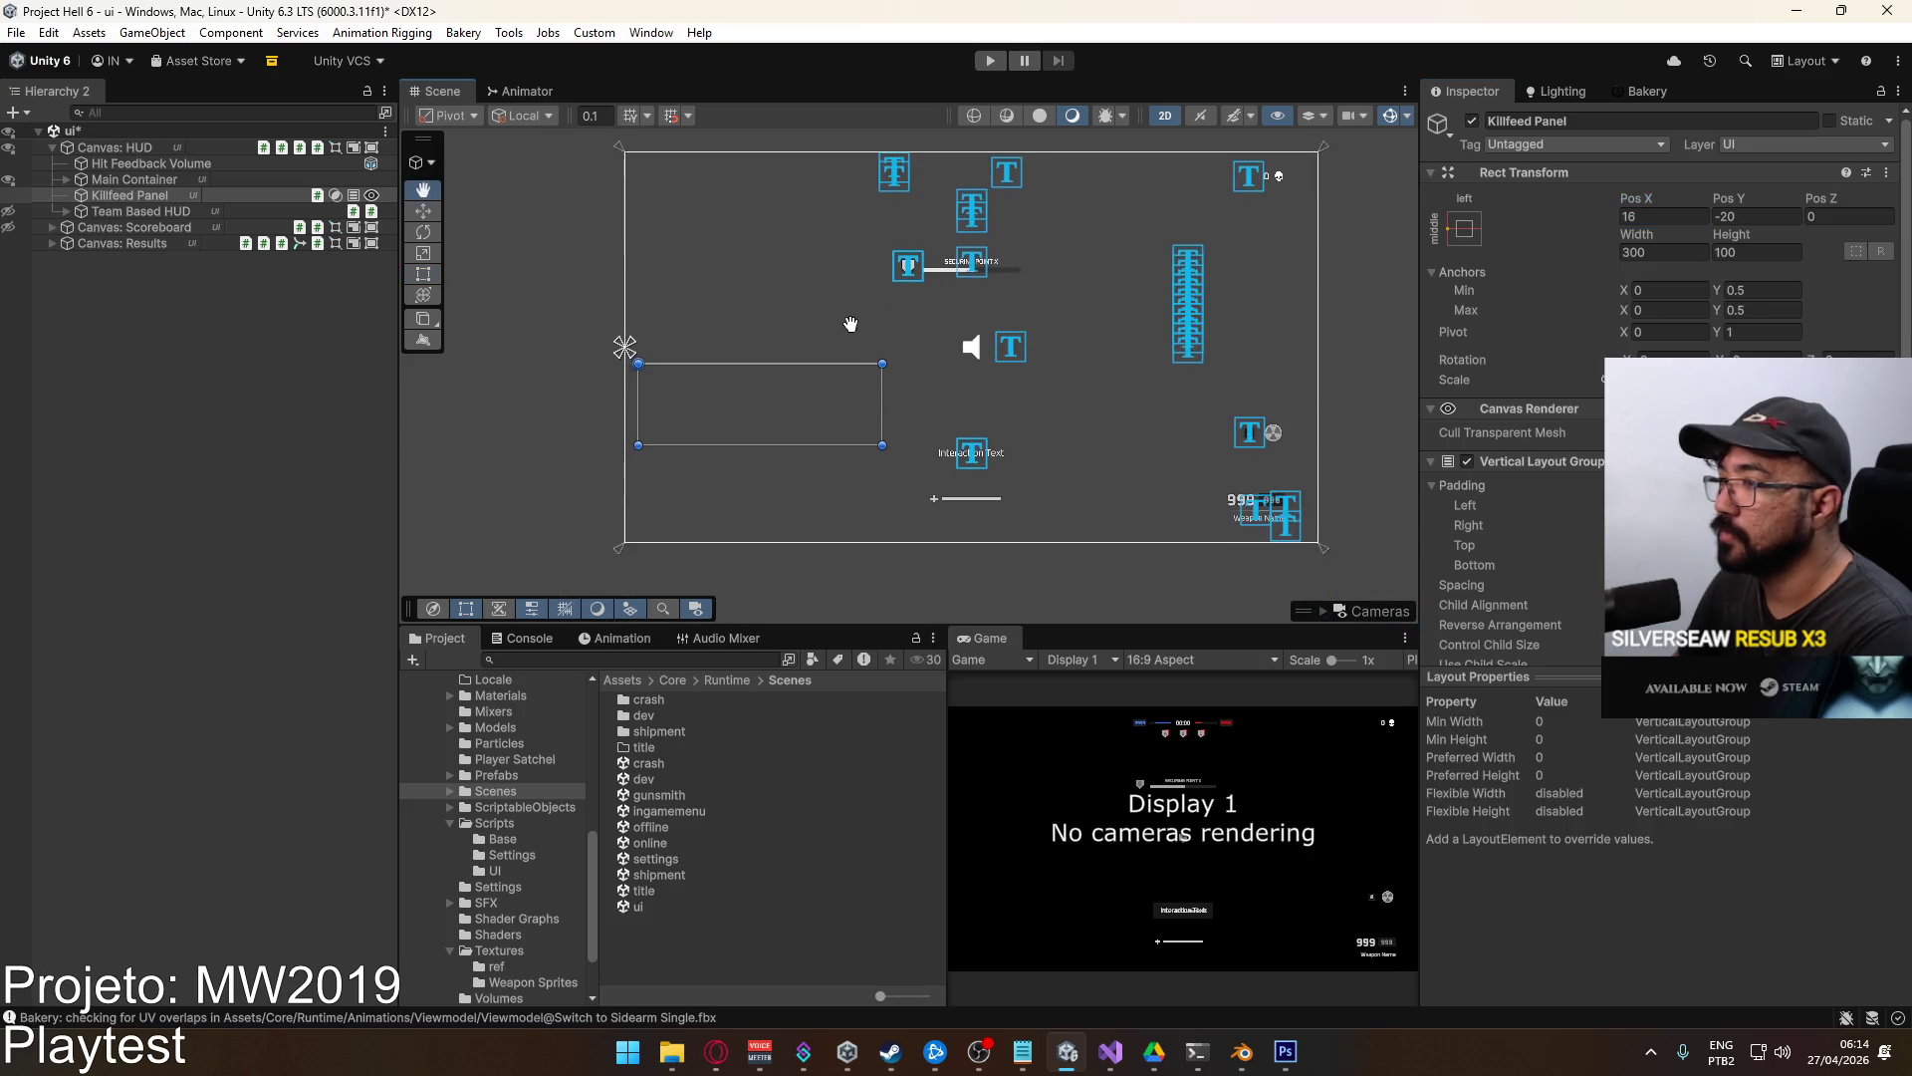
key(ctrl+s)
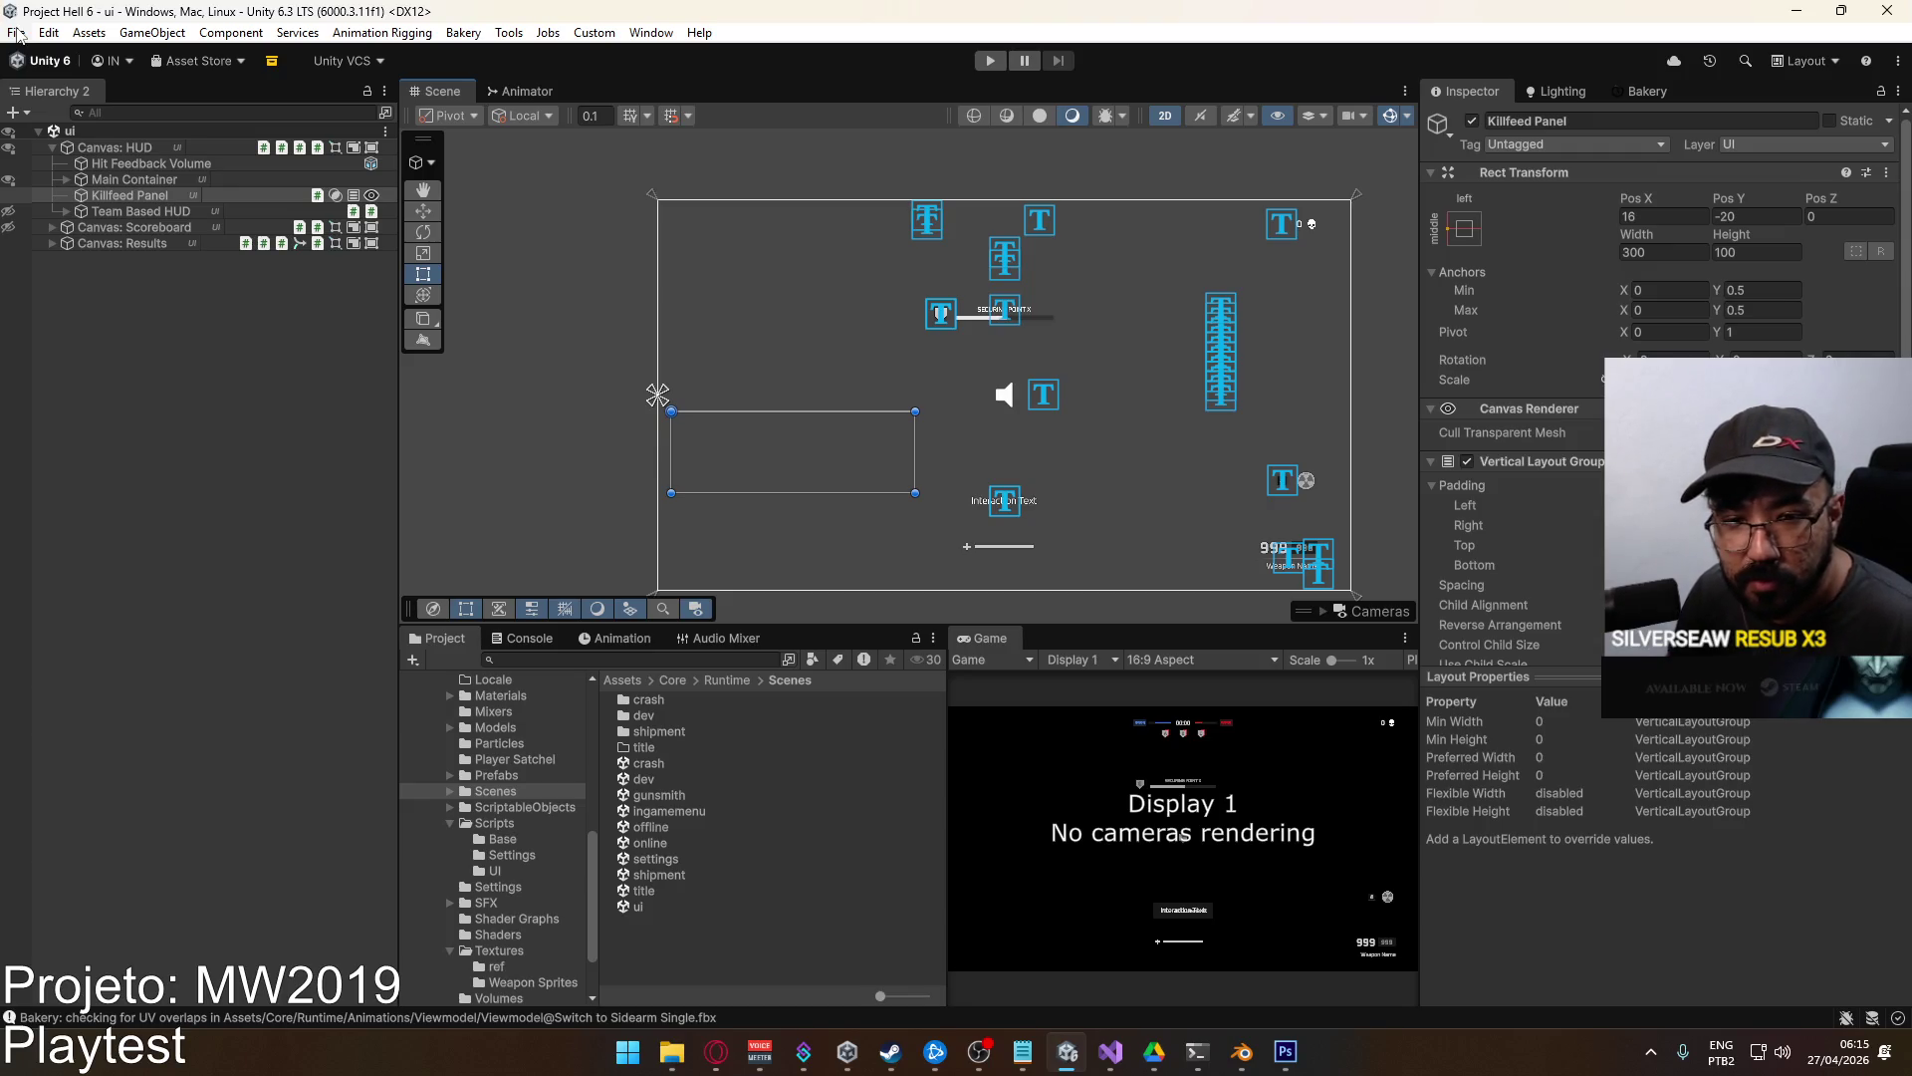
From Build Profiles, build the Windows development build into F:\Builds\Project Hell.
click(17, 33)
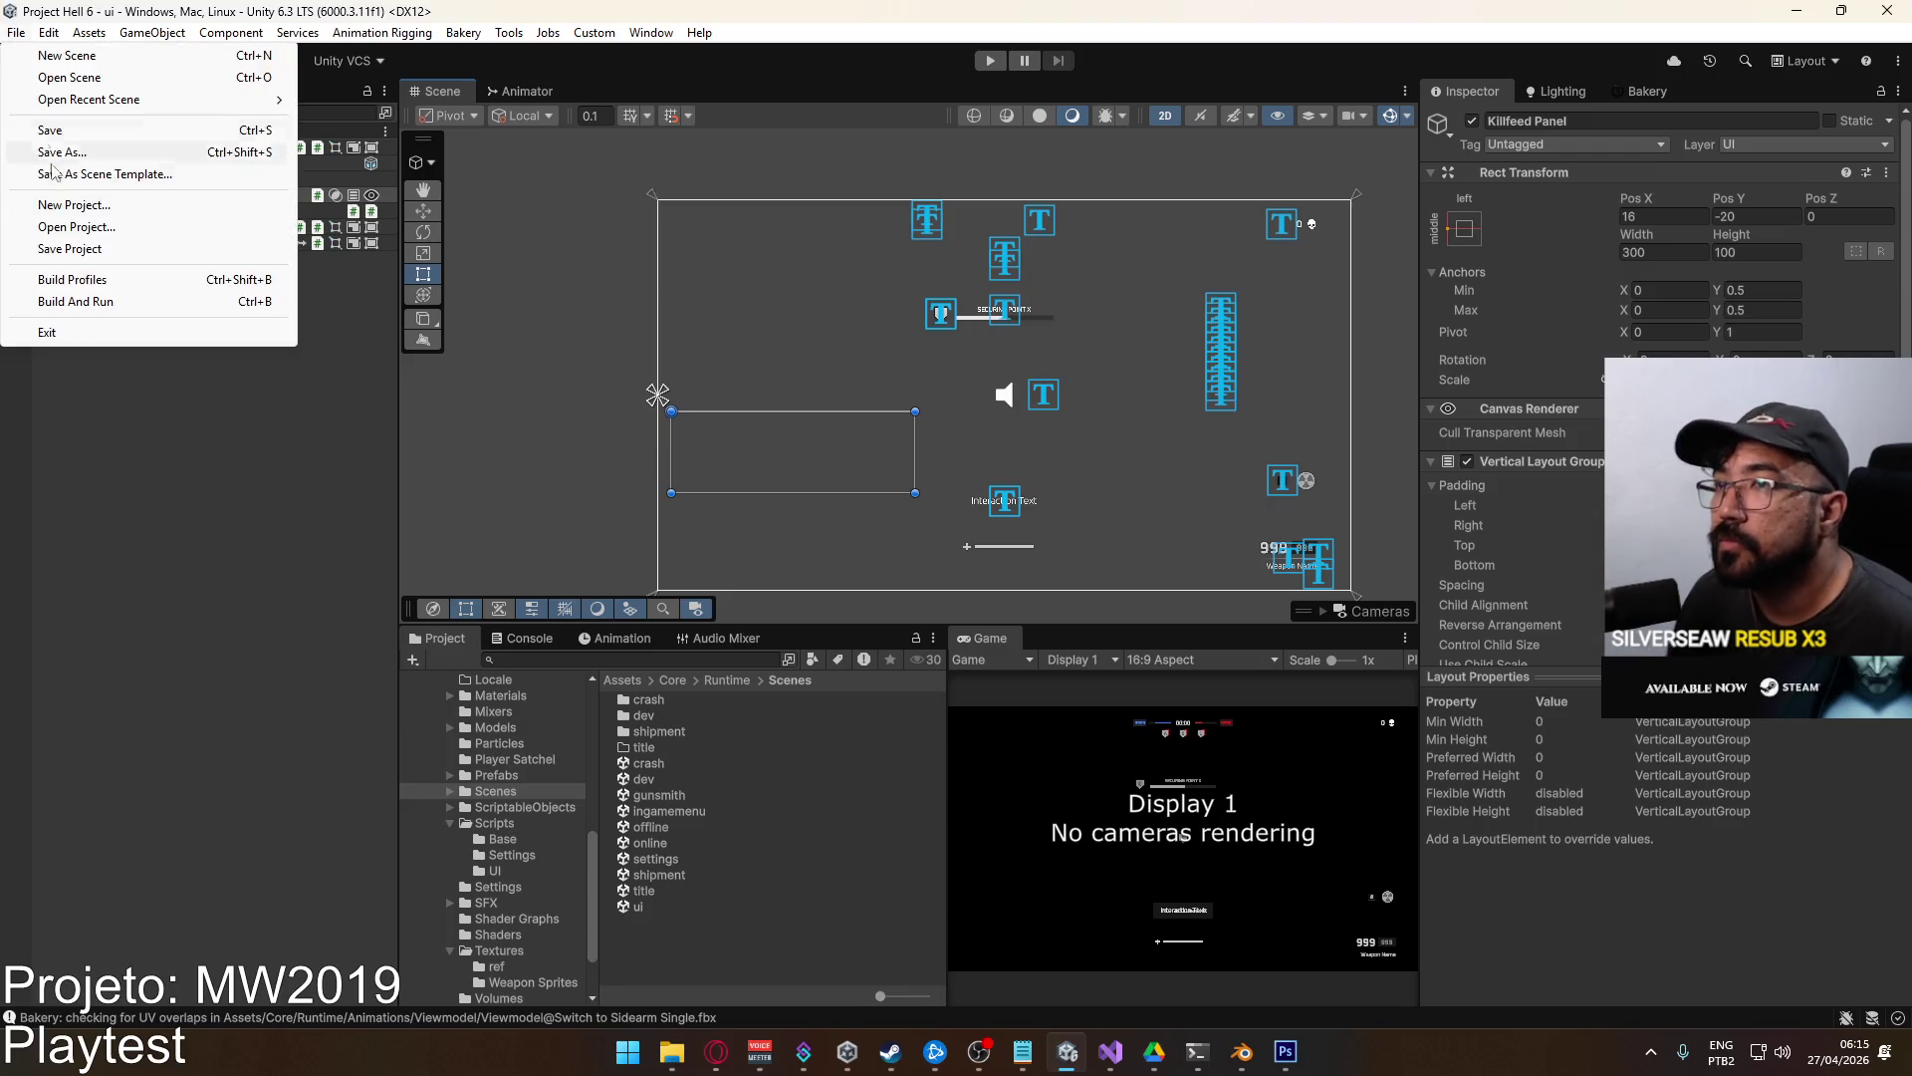
click(79, 282)
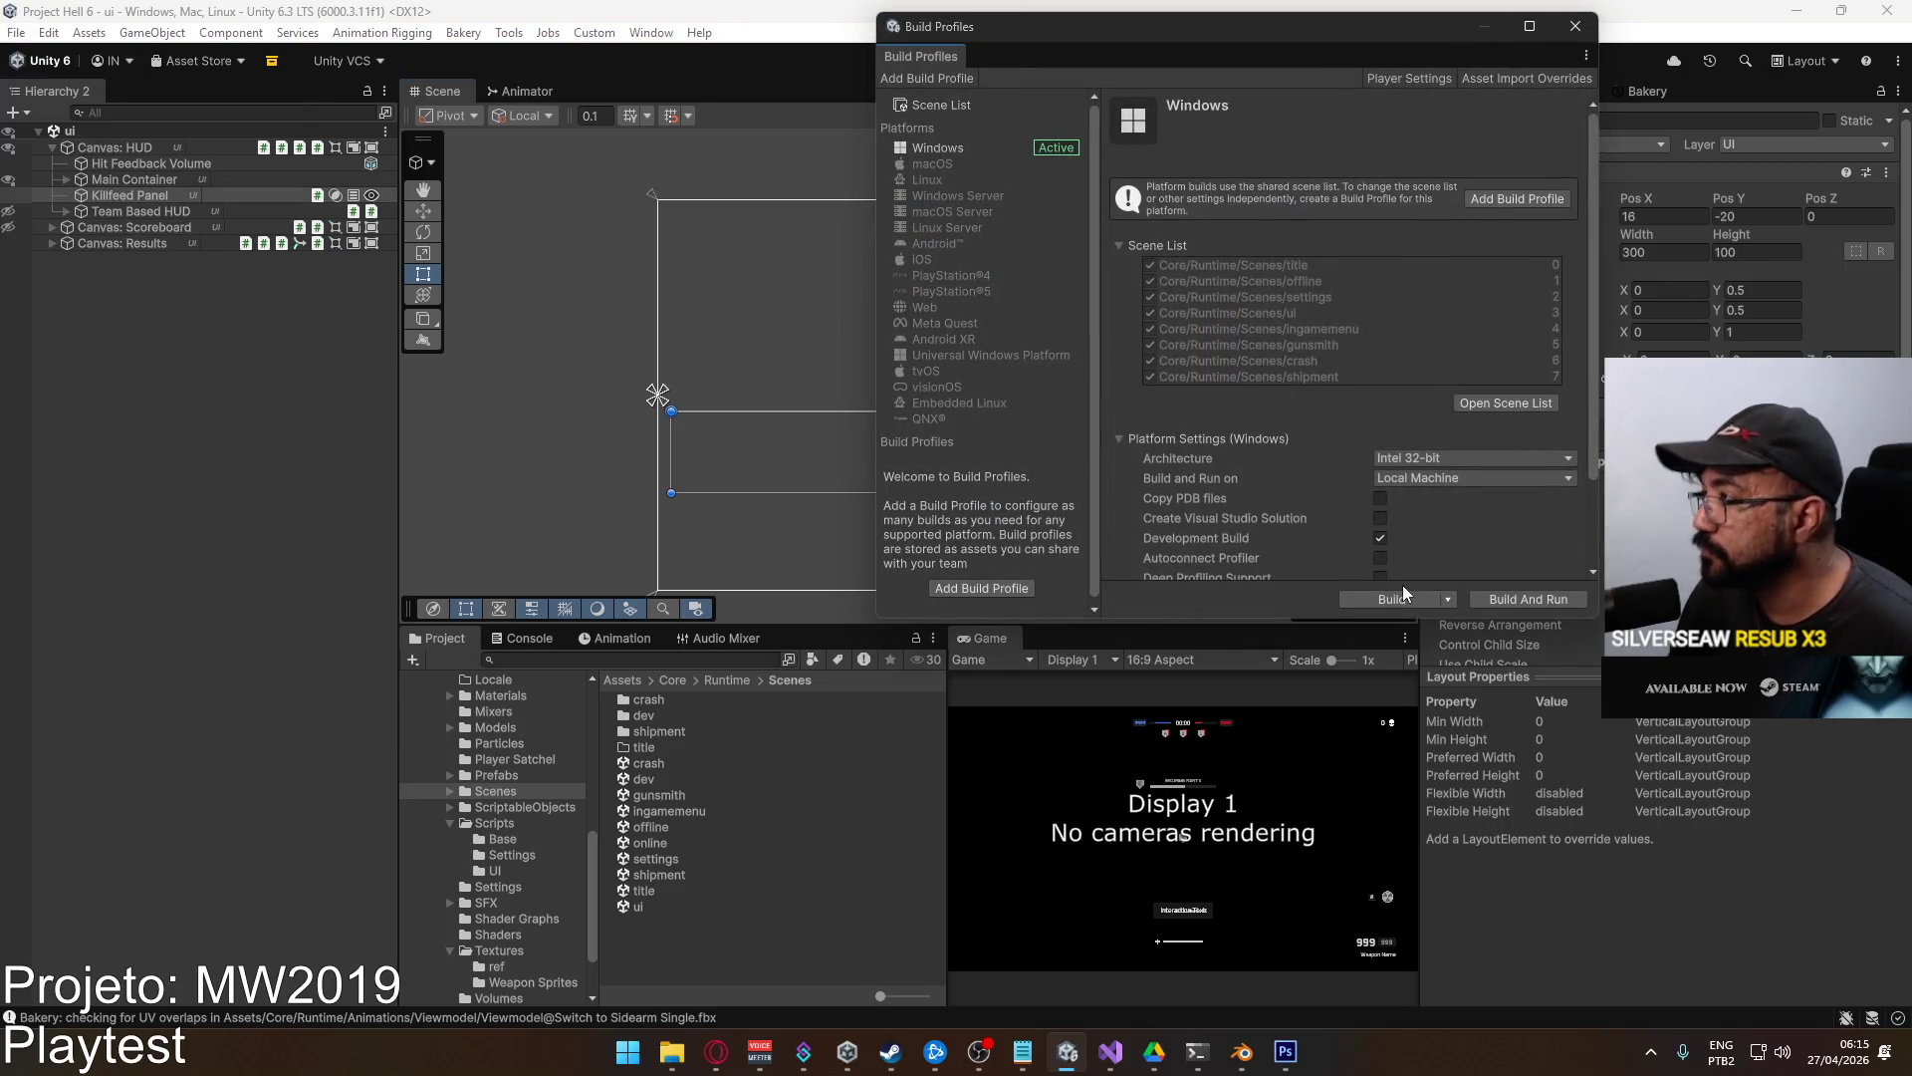
scroll(1444, 441, down, 3)
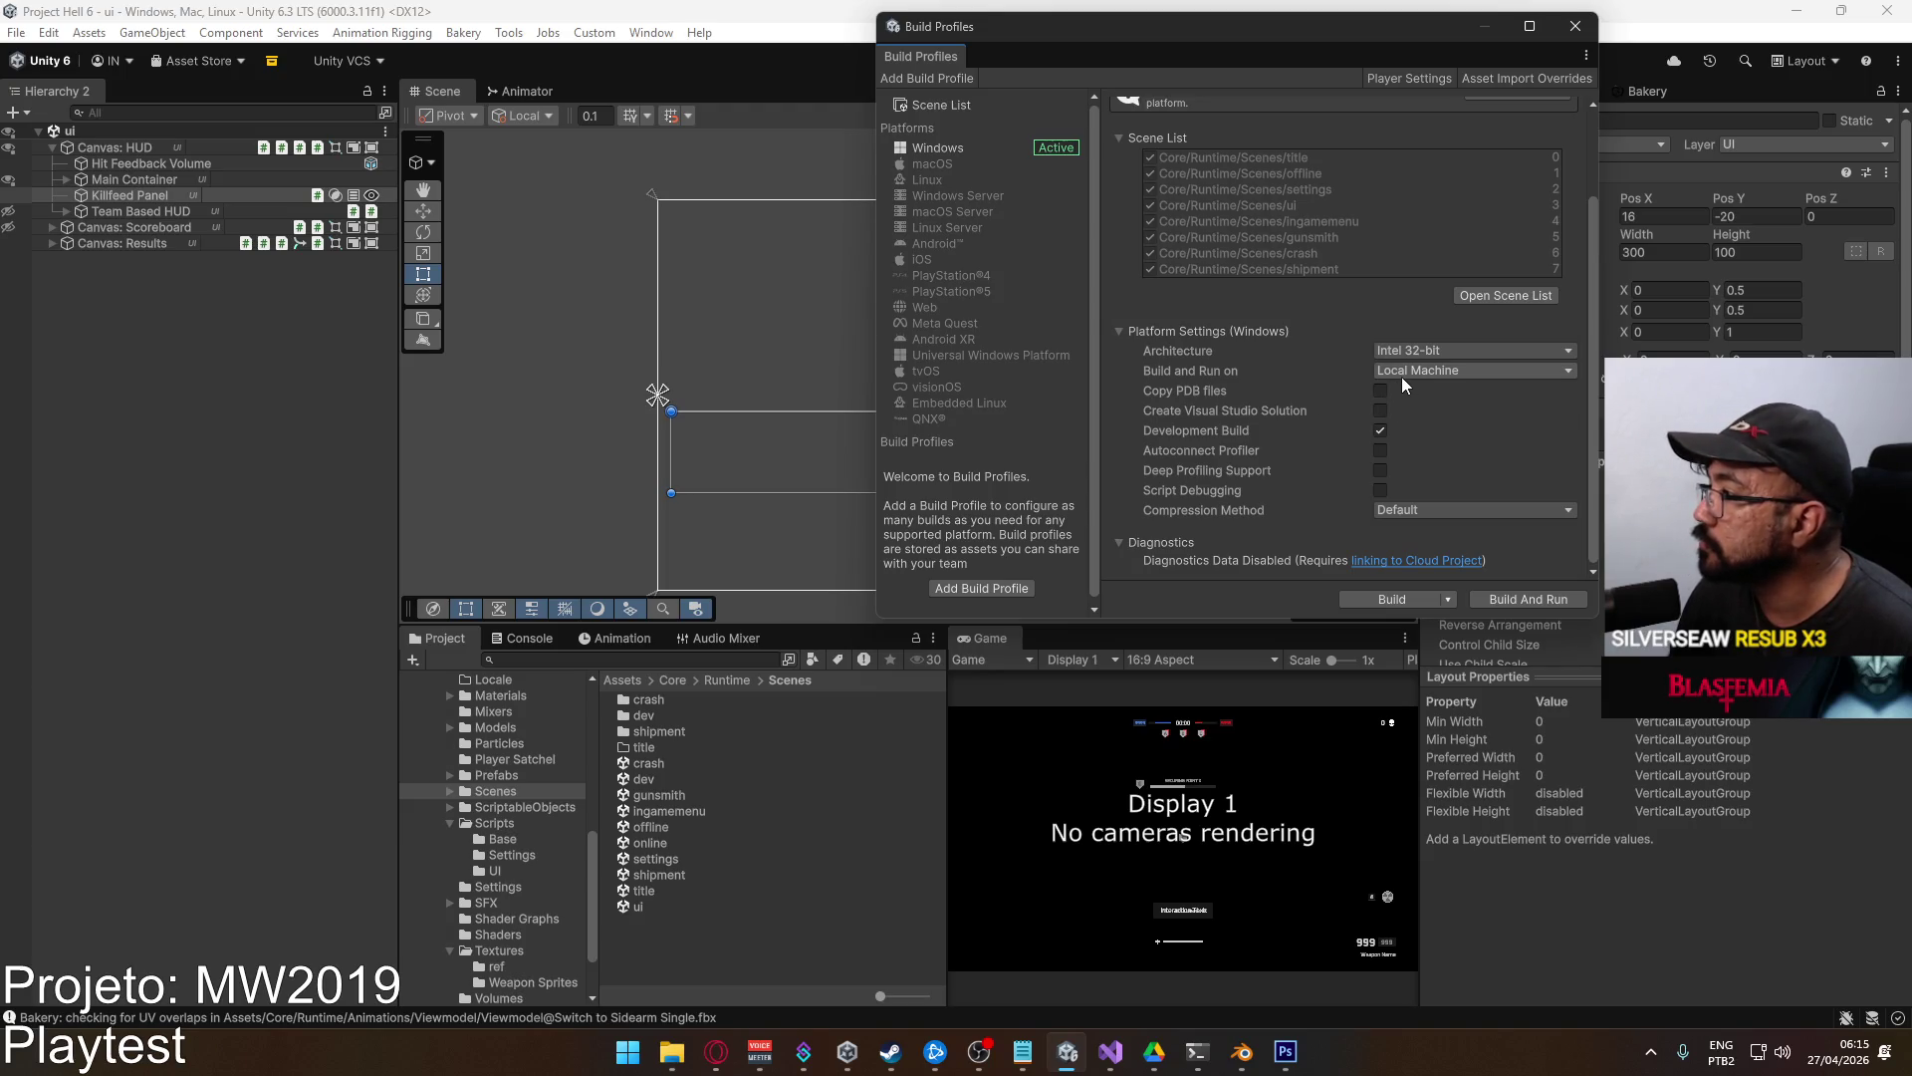
click(1450, 600)
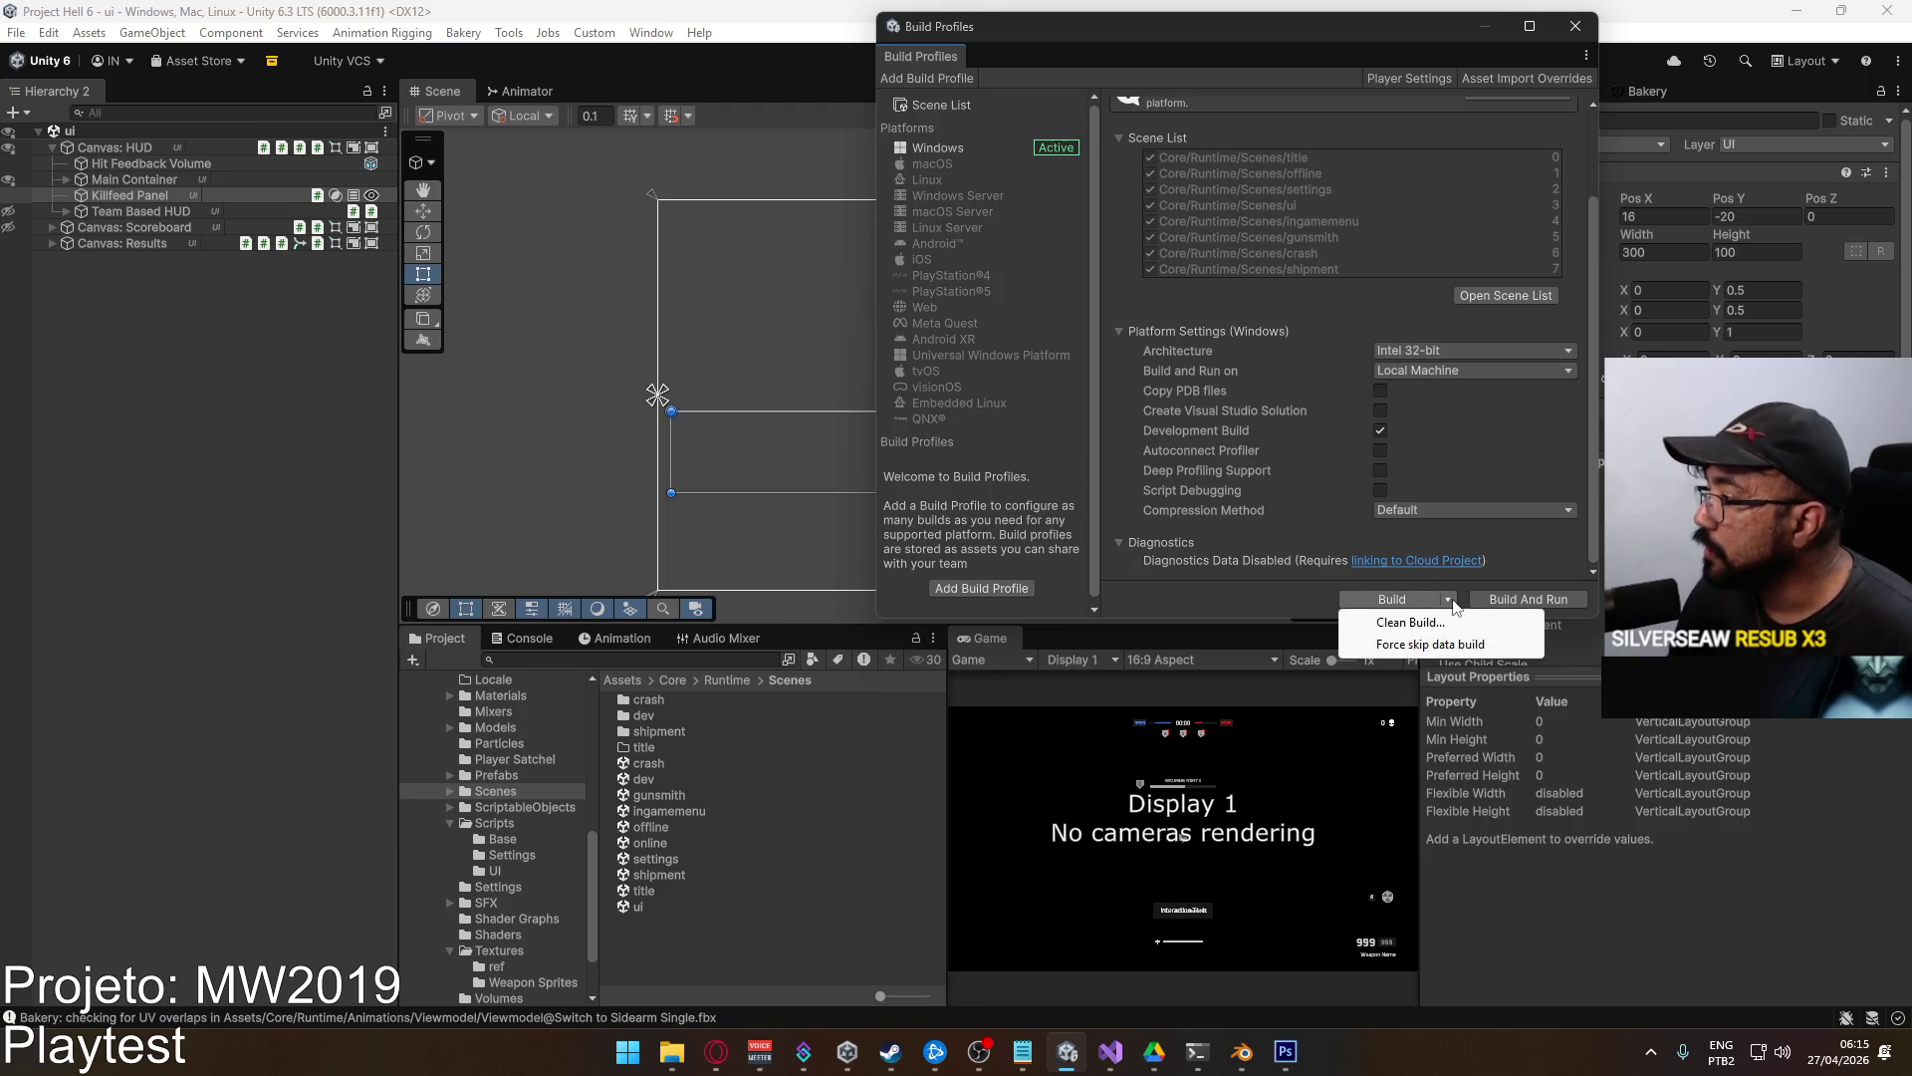
click(1193, 600)
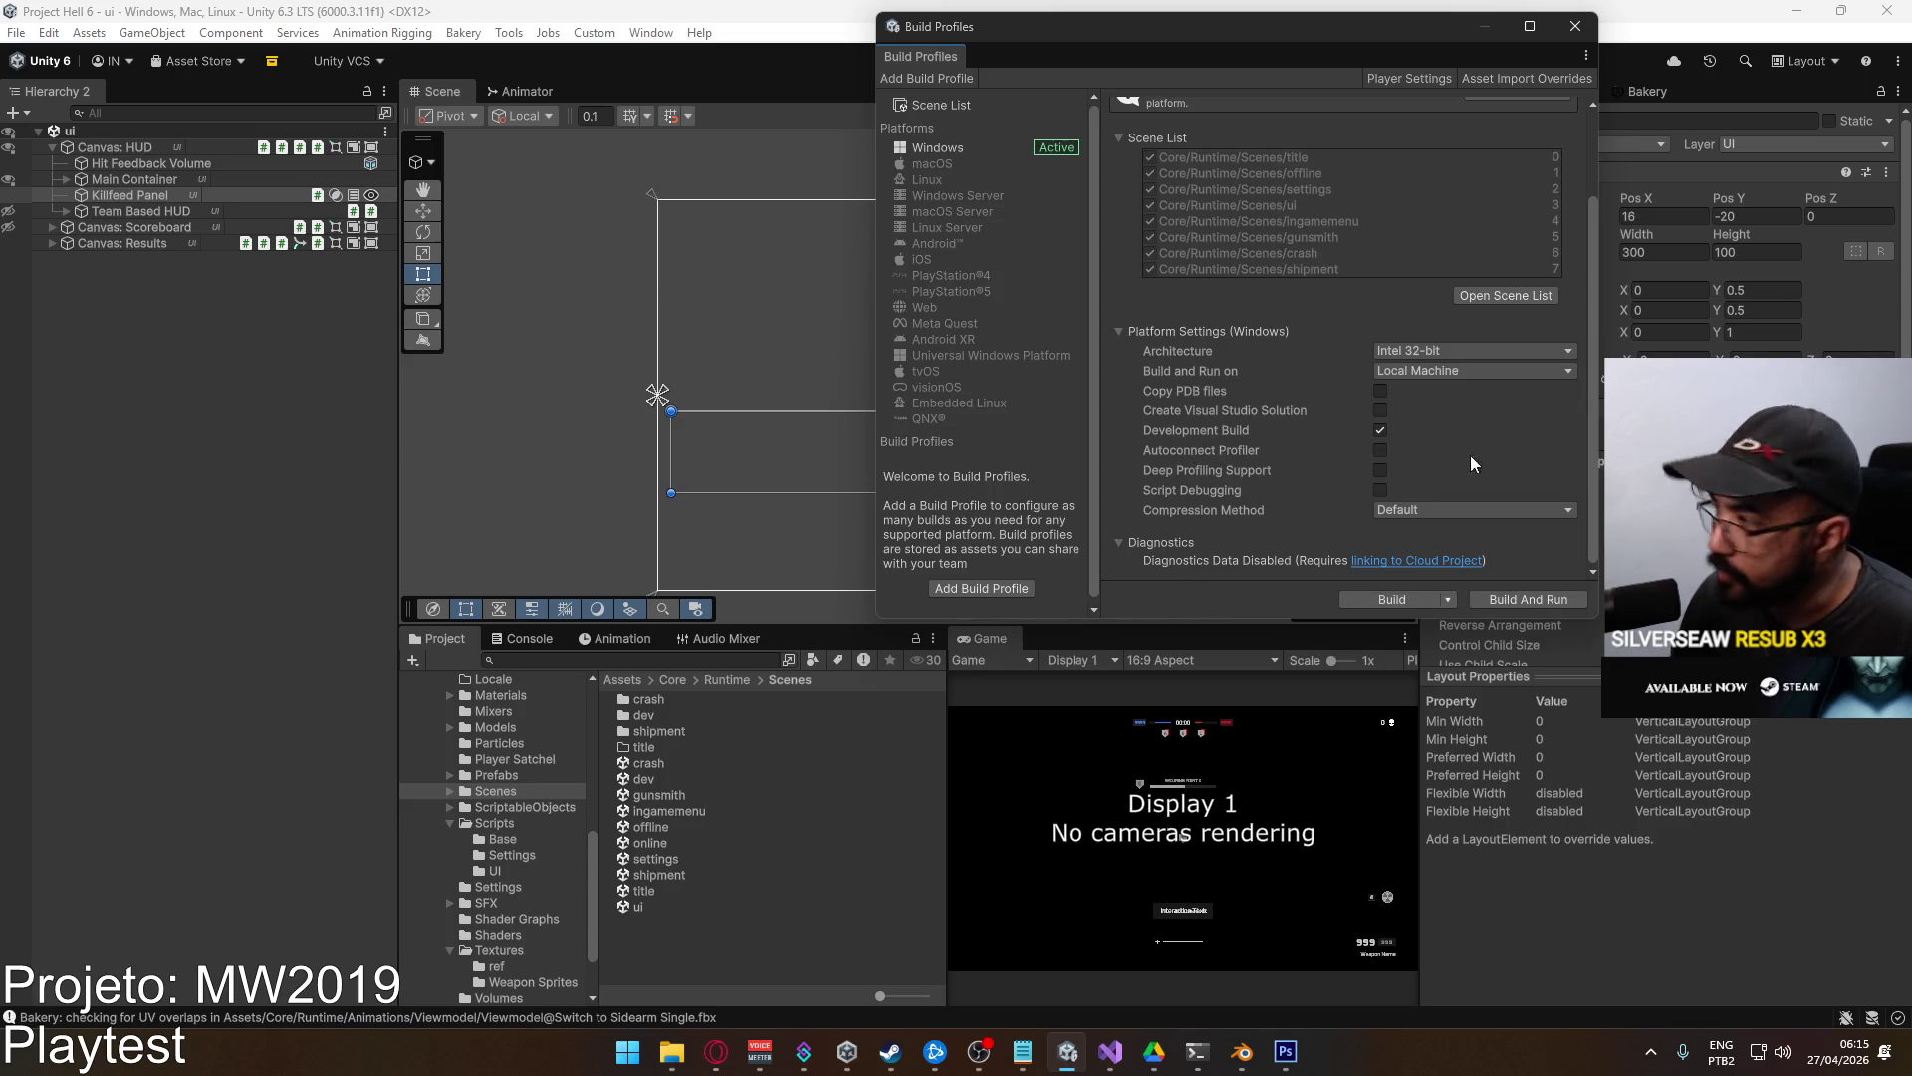
scroll(1331, 408, up, 3)
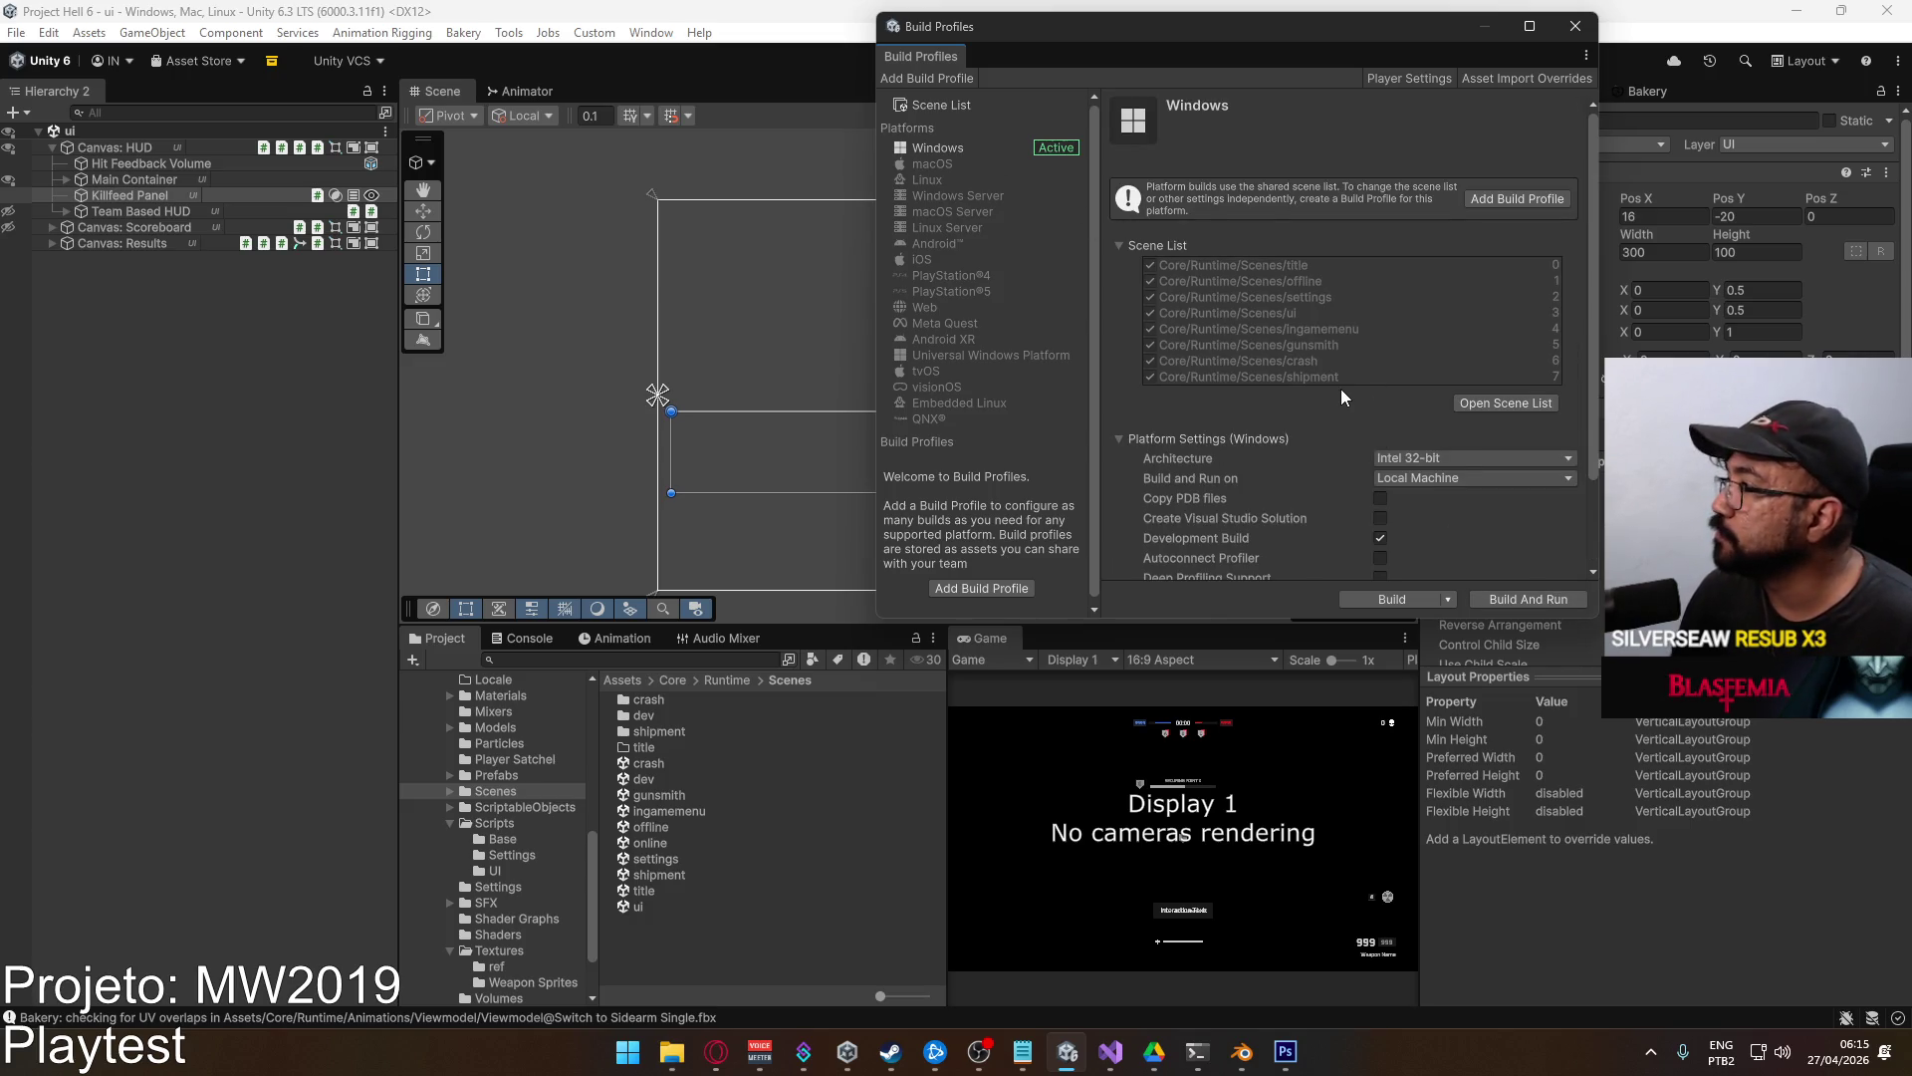
scroll(1339, 393, down, 3)
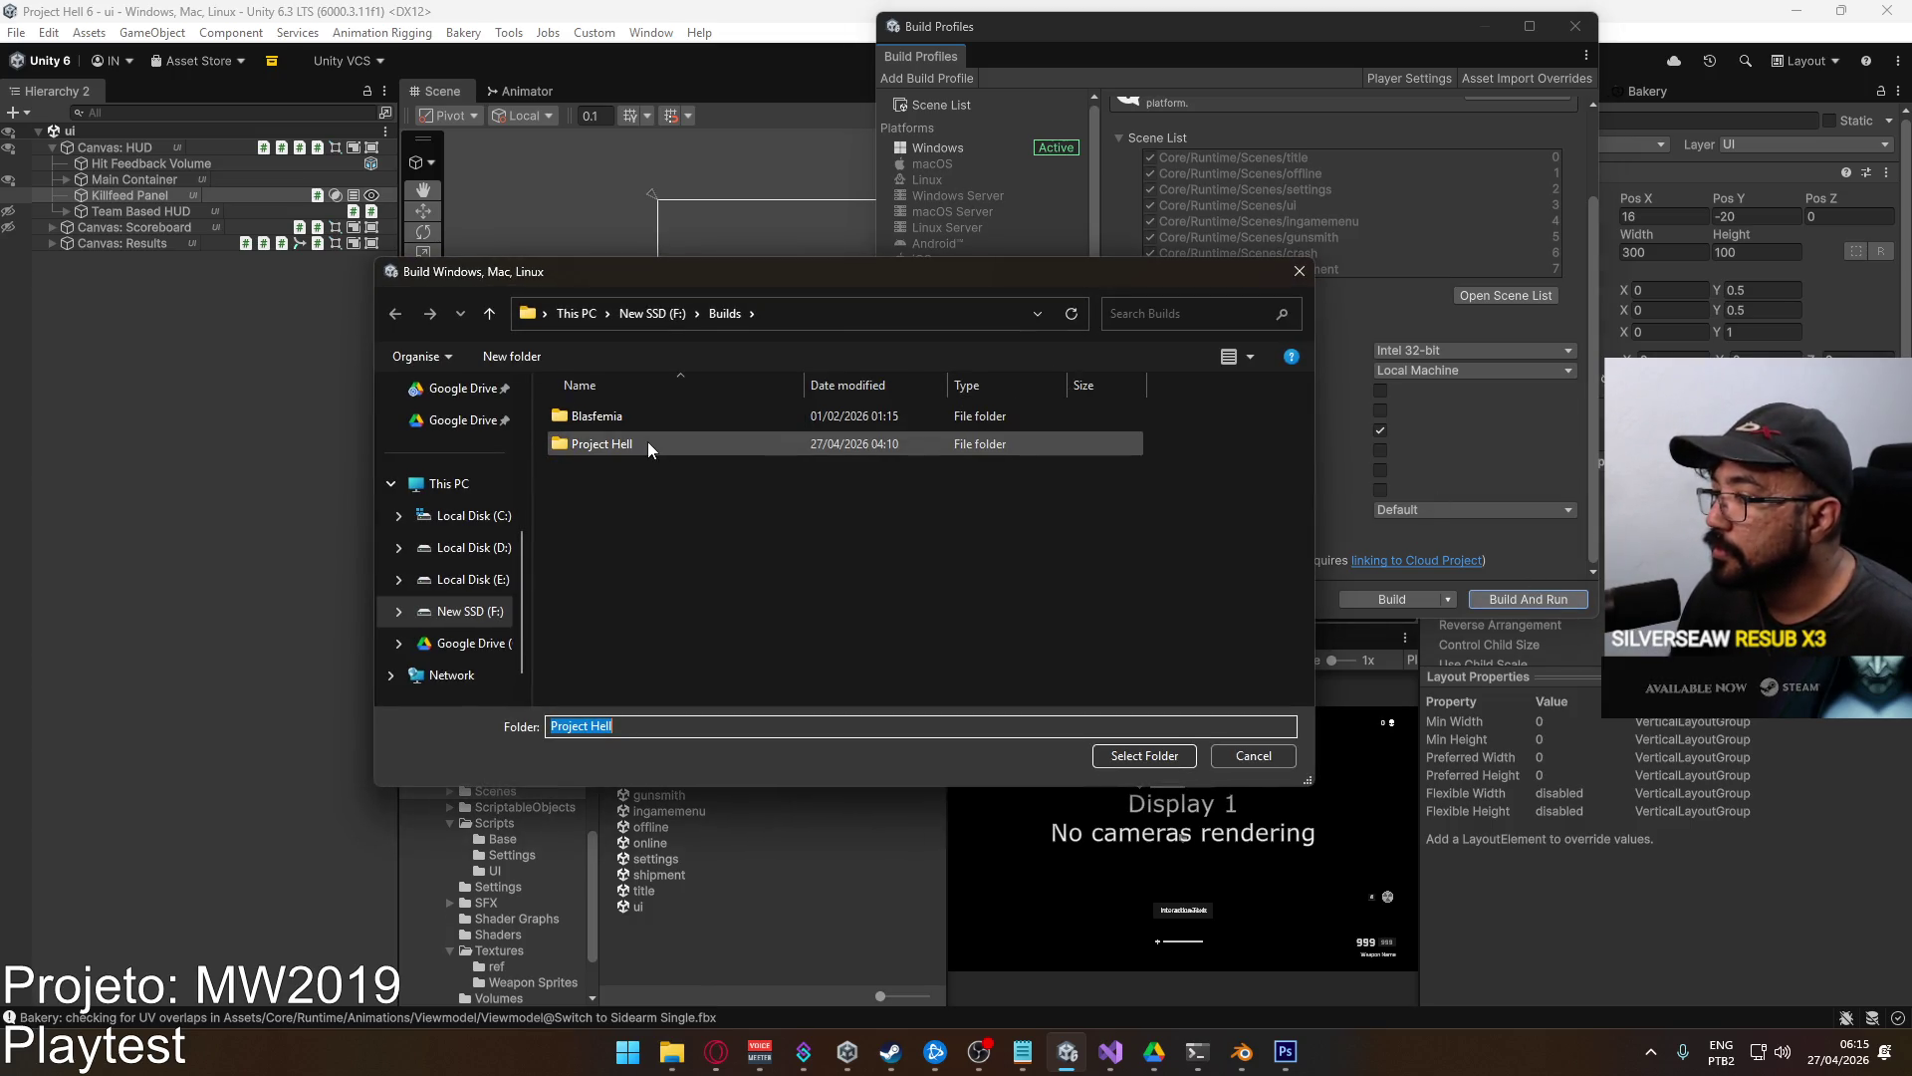
click(1147, 757)
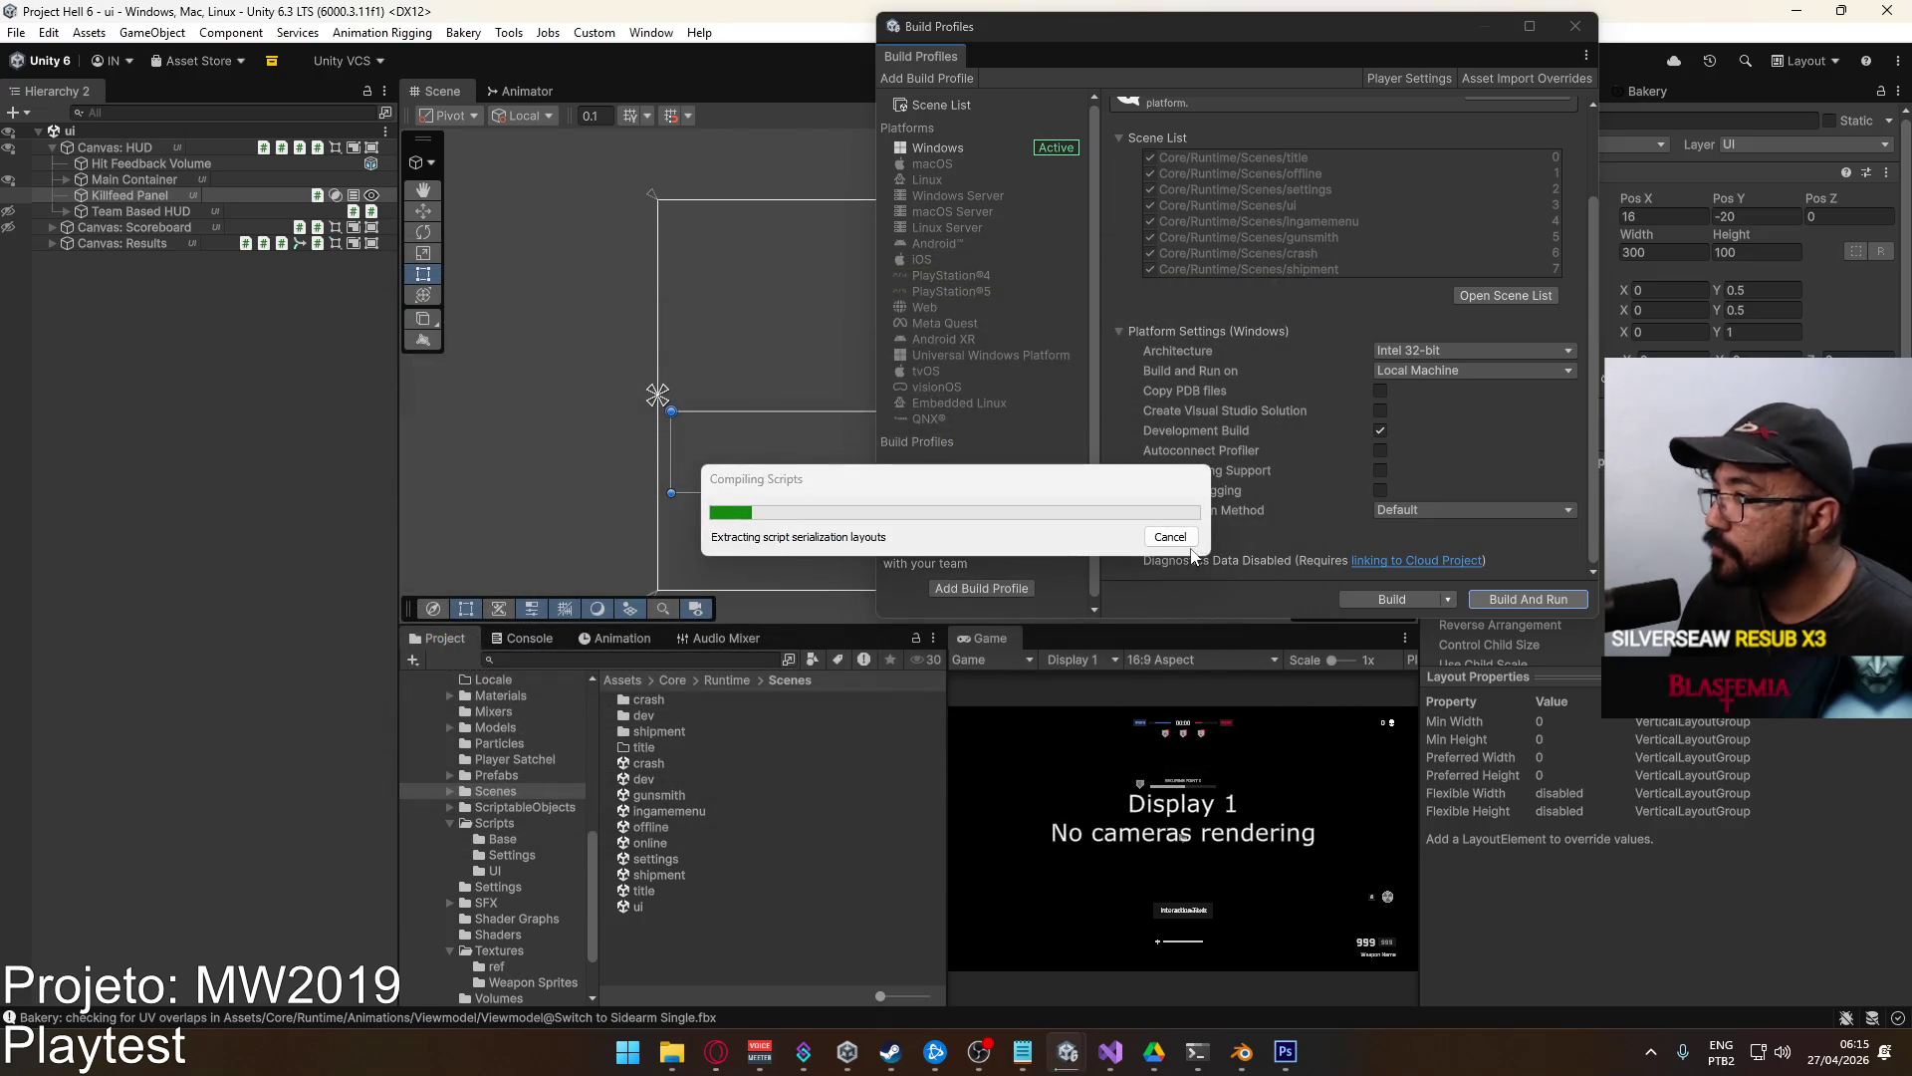
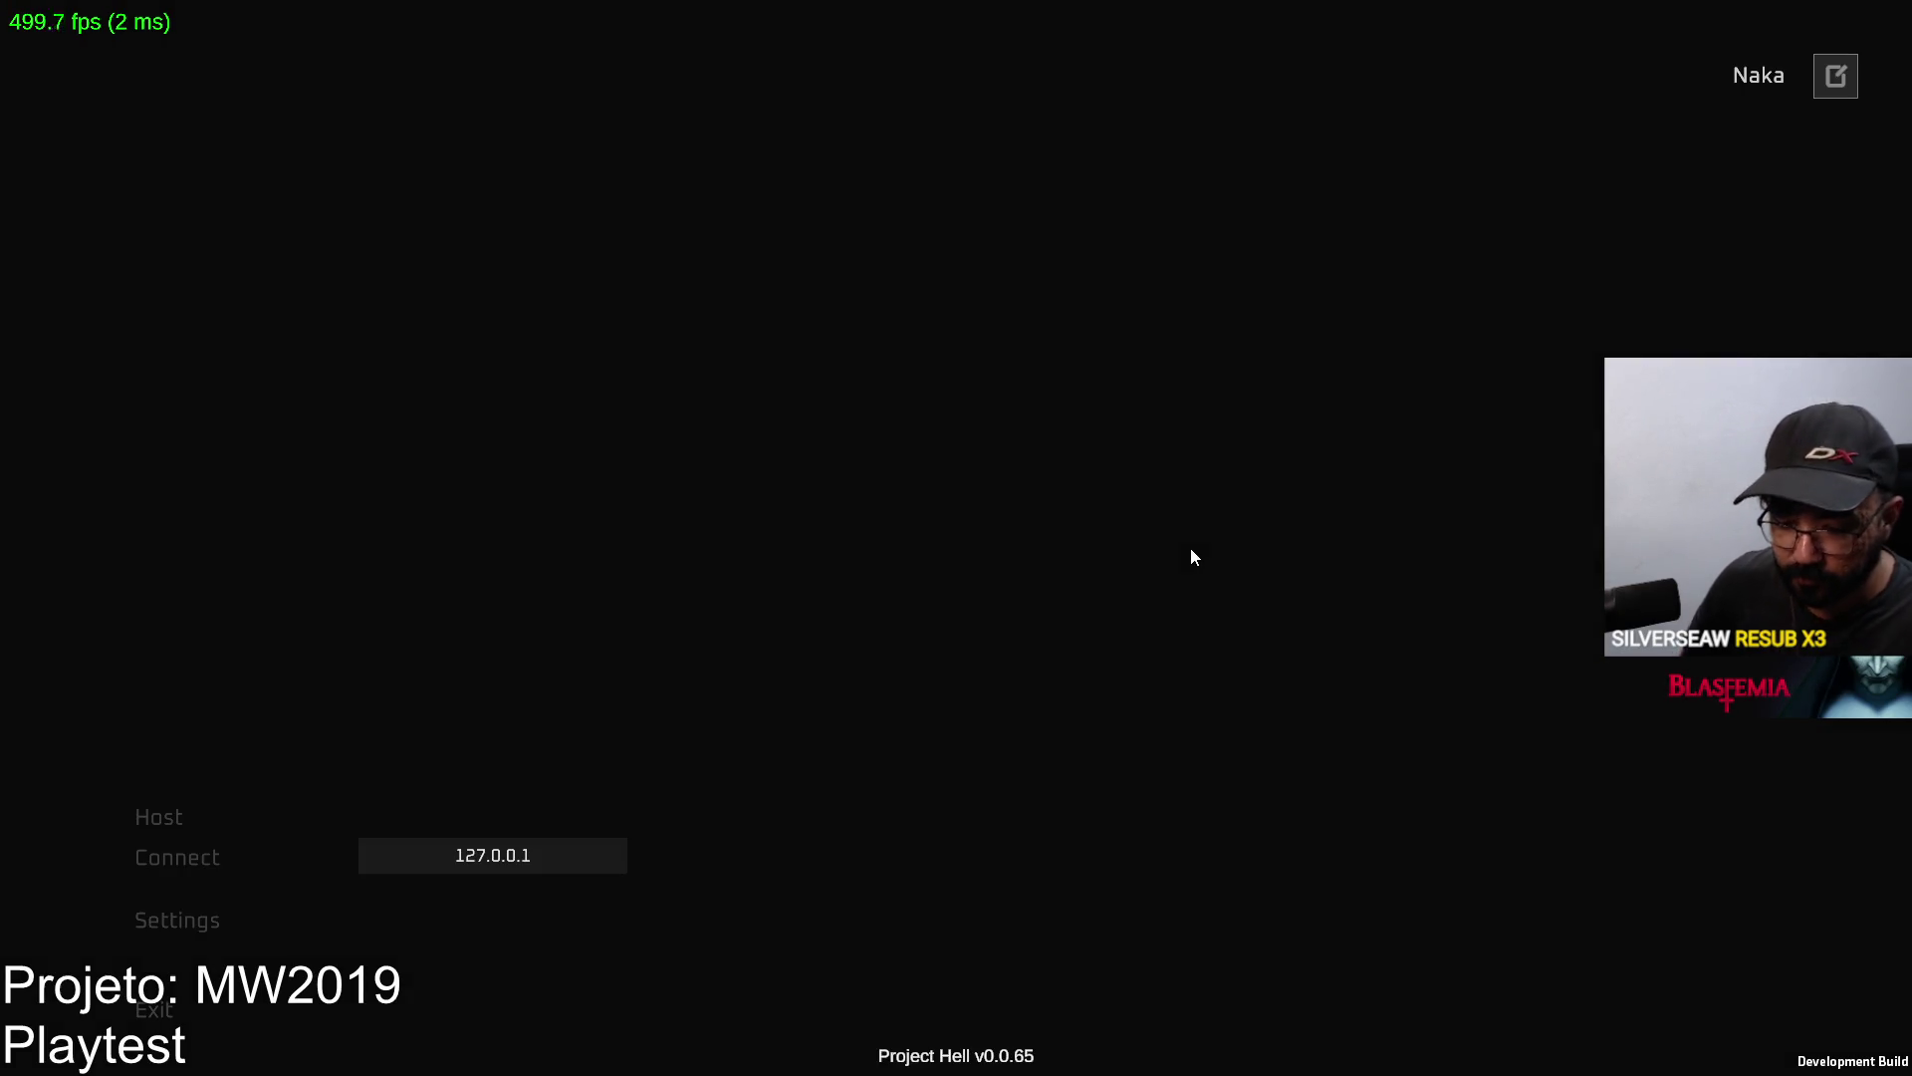
Close the running game and change the Player Settings version to 0.0.66.
key(alt+F4)
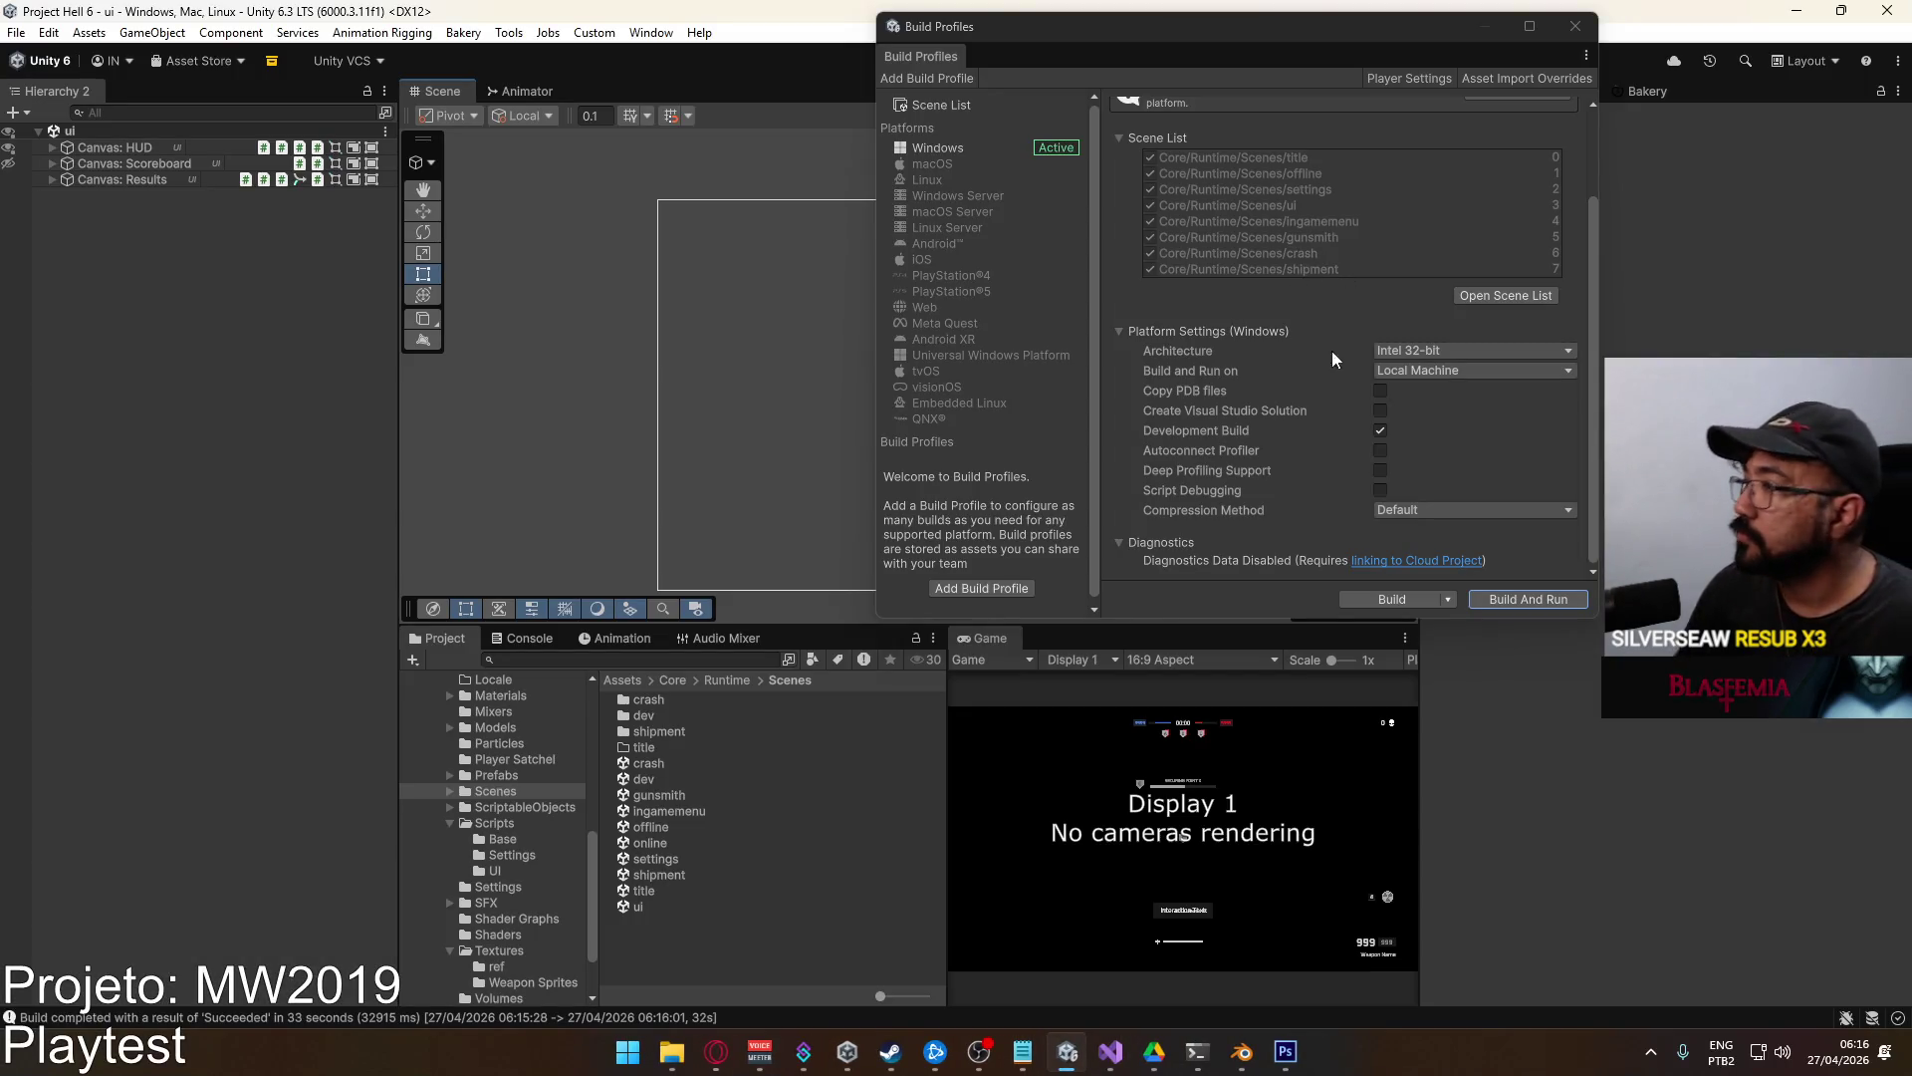
scroll(1366, 422, up, 3)
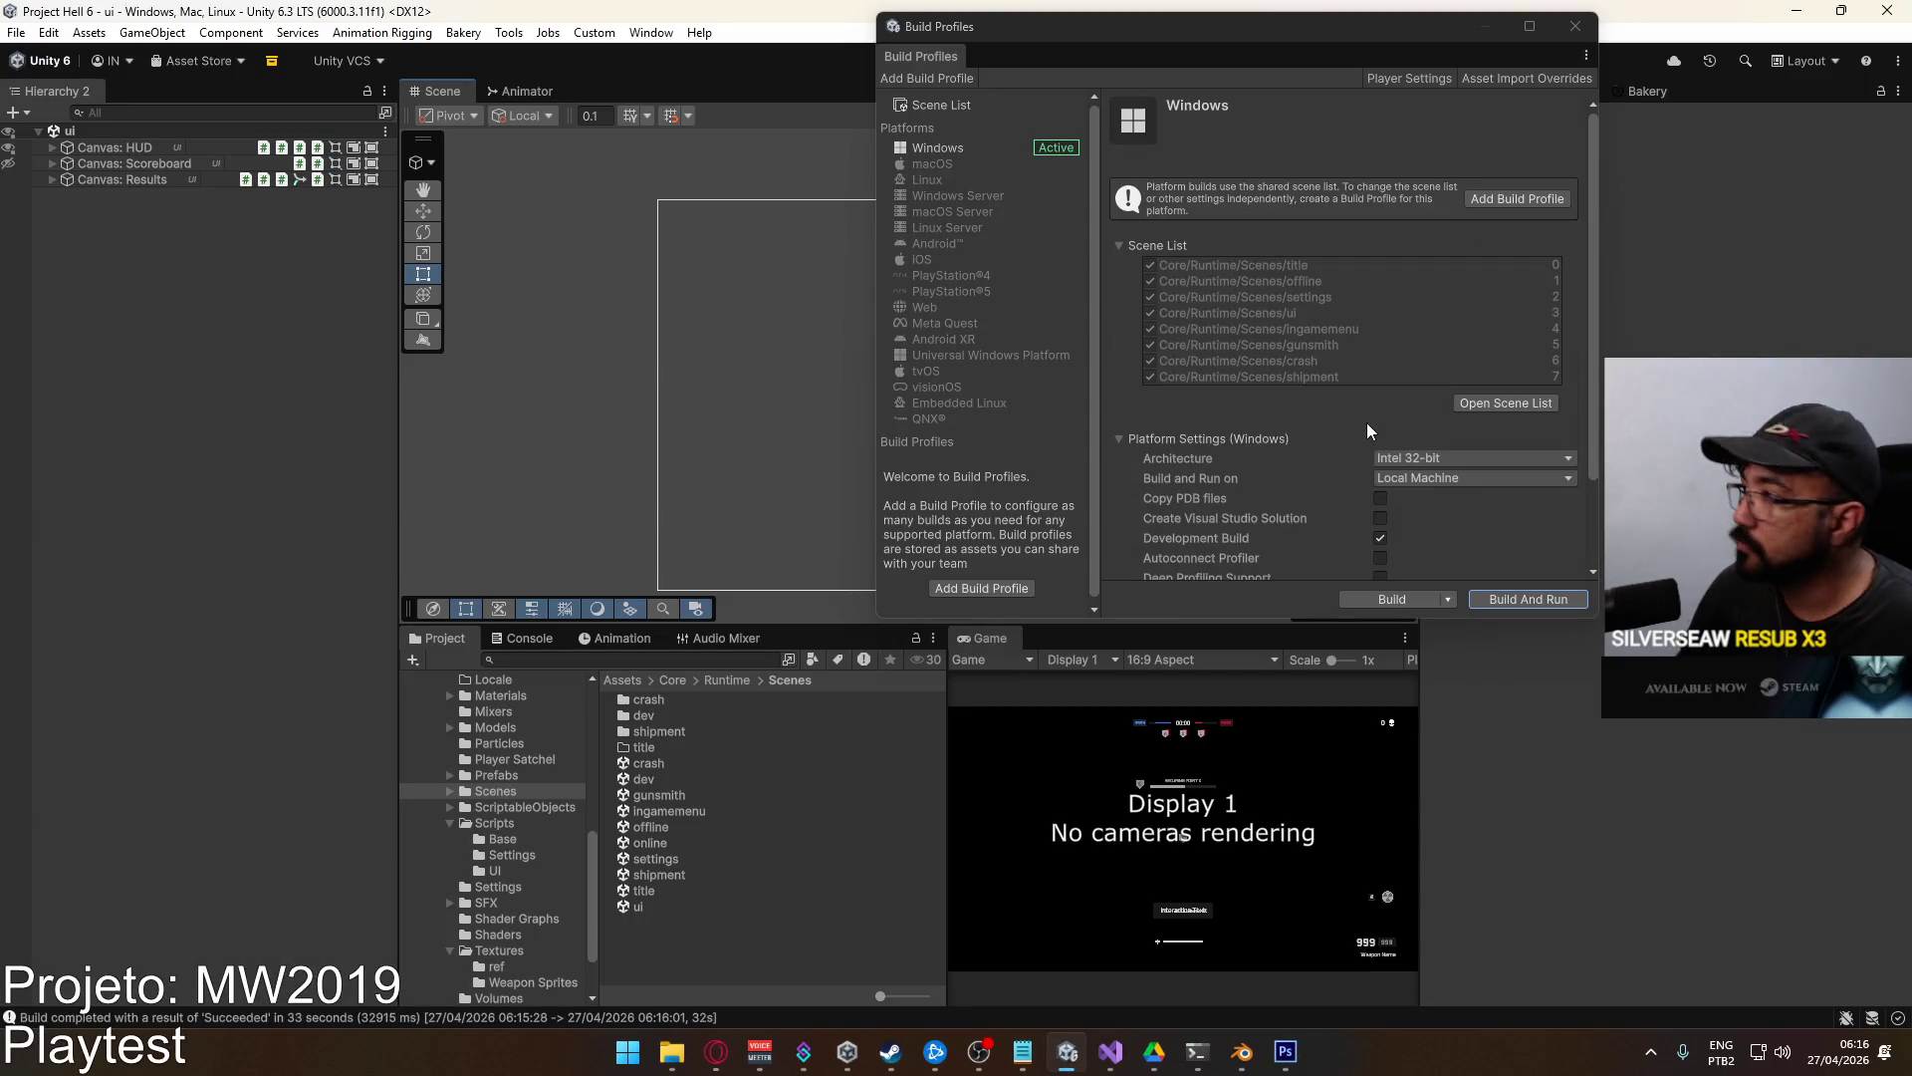
click(1424, 81)
click(802, 355)
double_click(818, 353)
text(66)
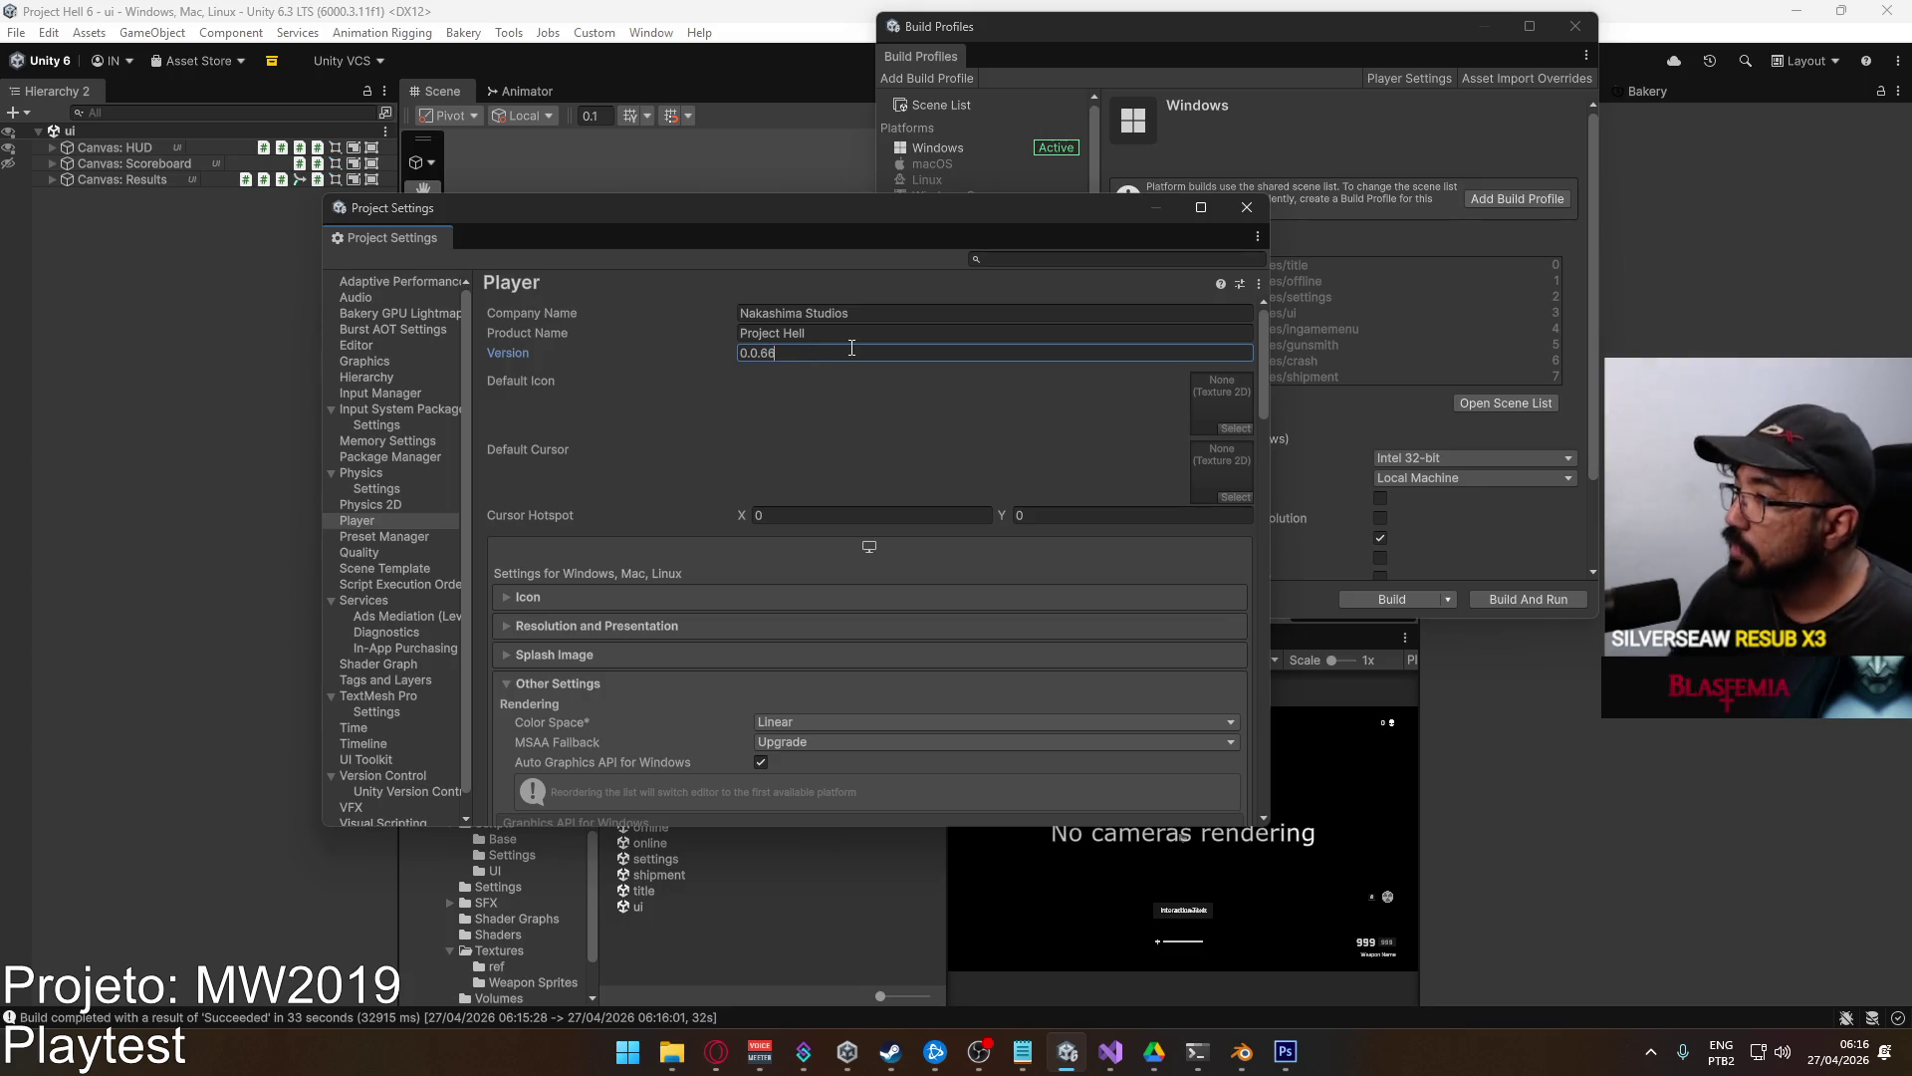
click(1247, 208)
Build and run the development build into the Project Hell folder, then close Build Profiles.
scroll(1448, 371, down, 3)
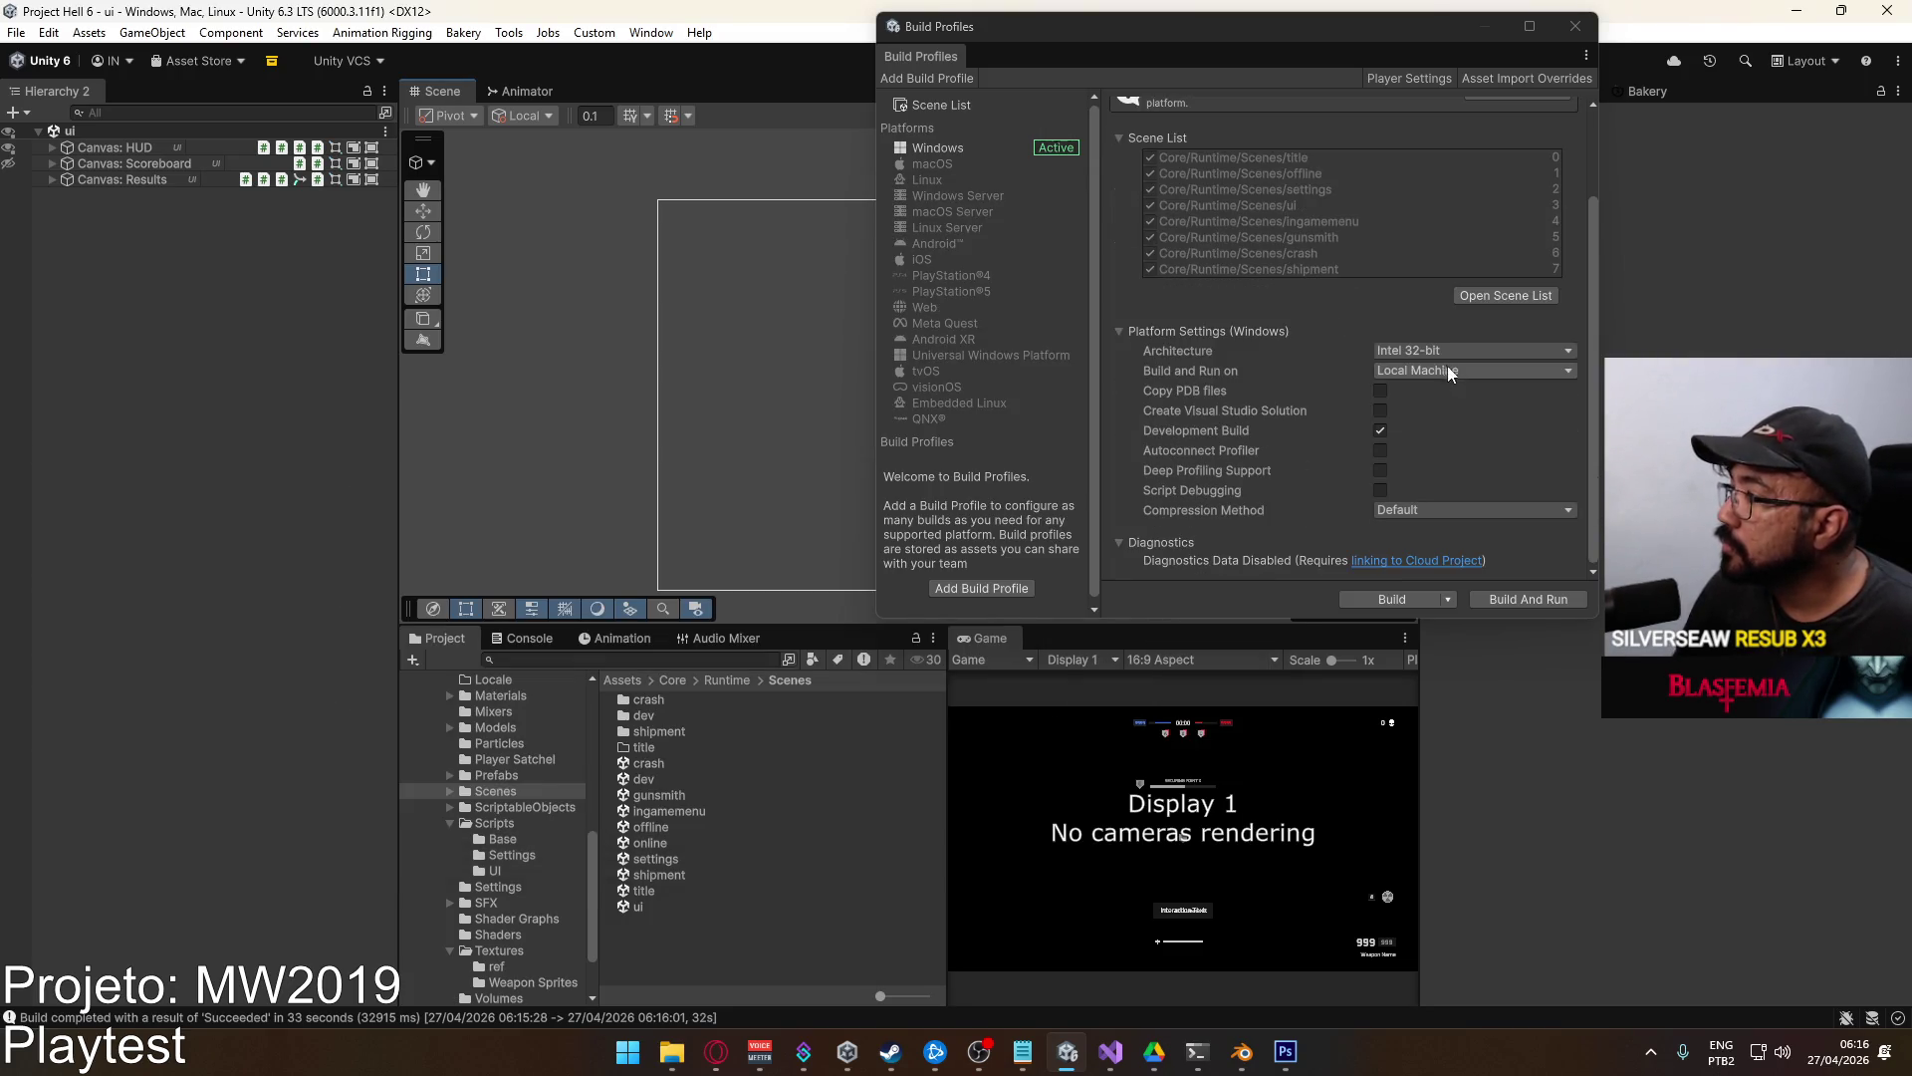
click(1484, 603)
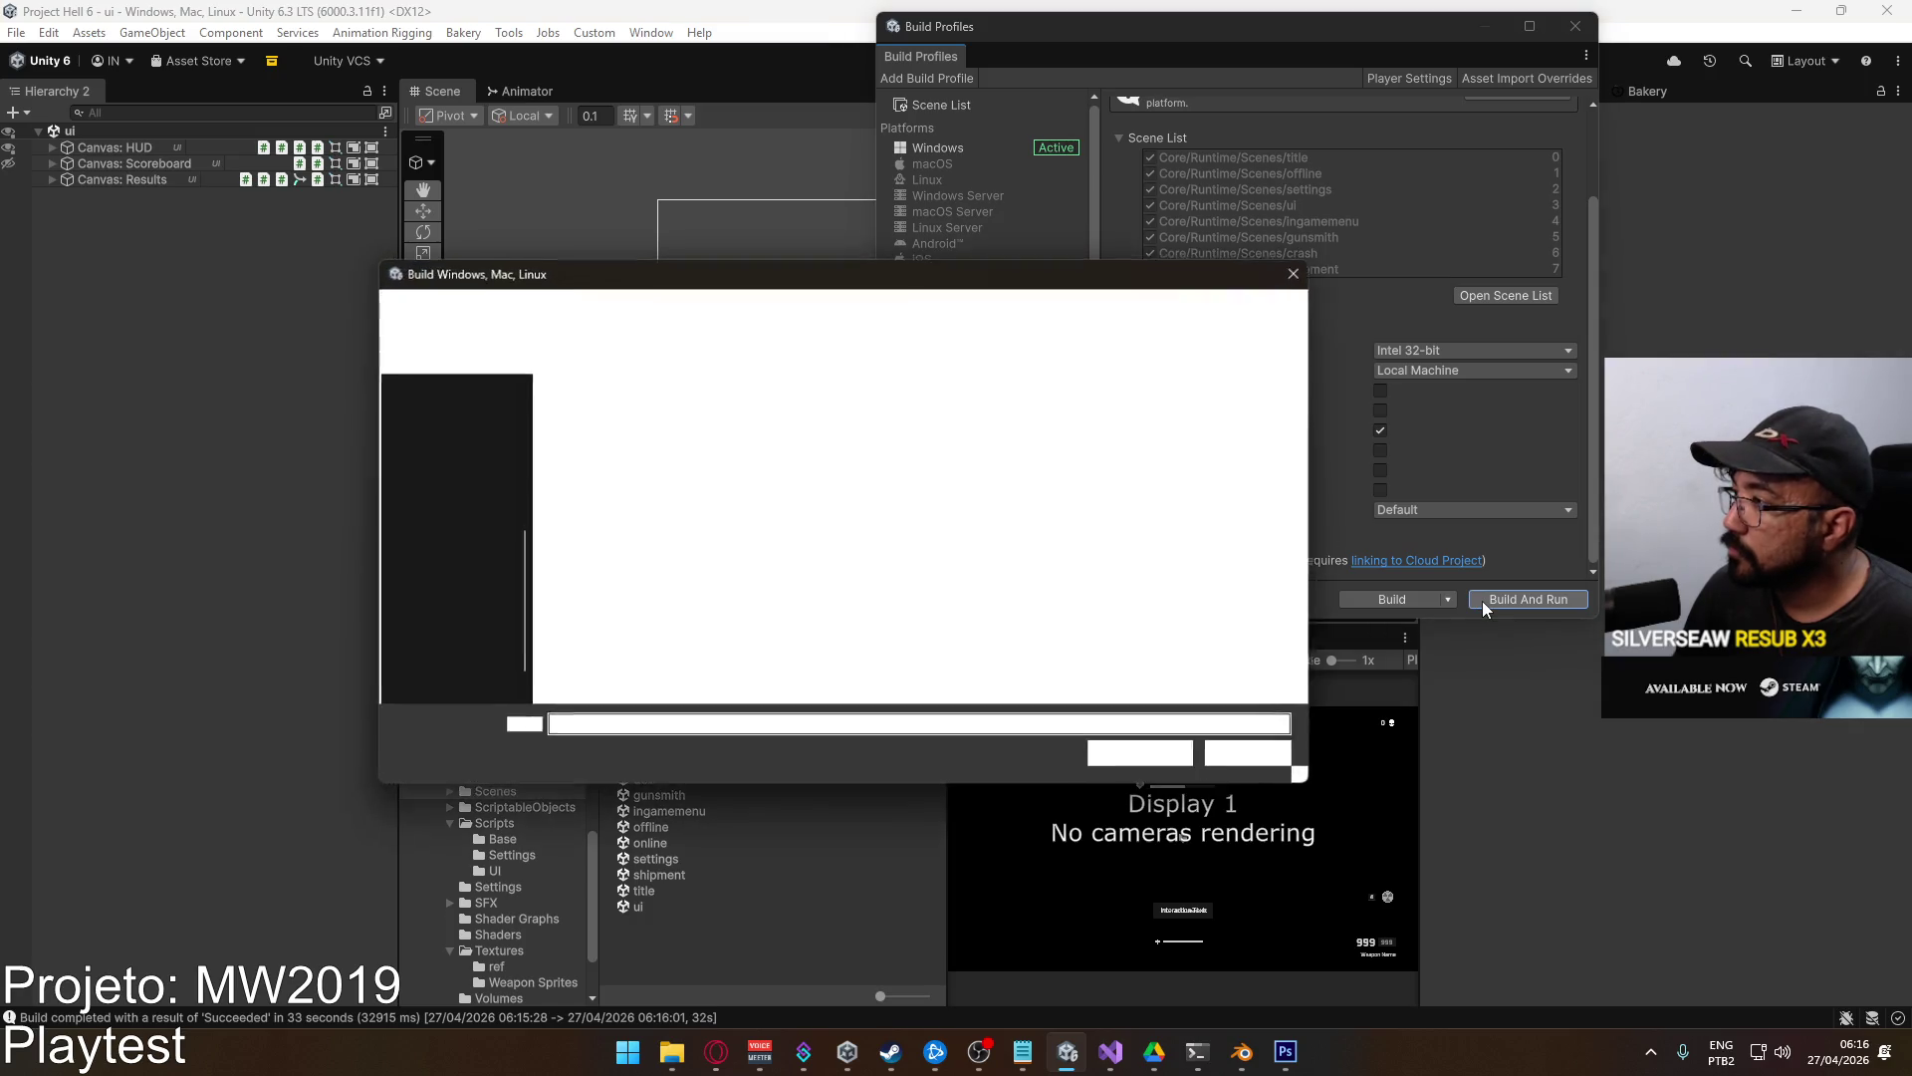
click(788, 444)
click(1144, 755)
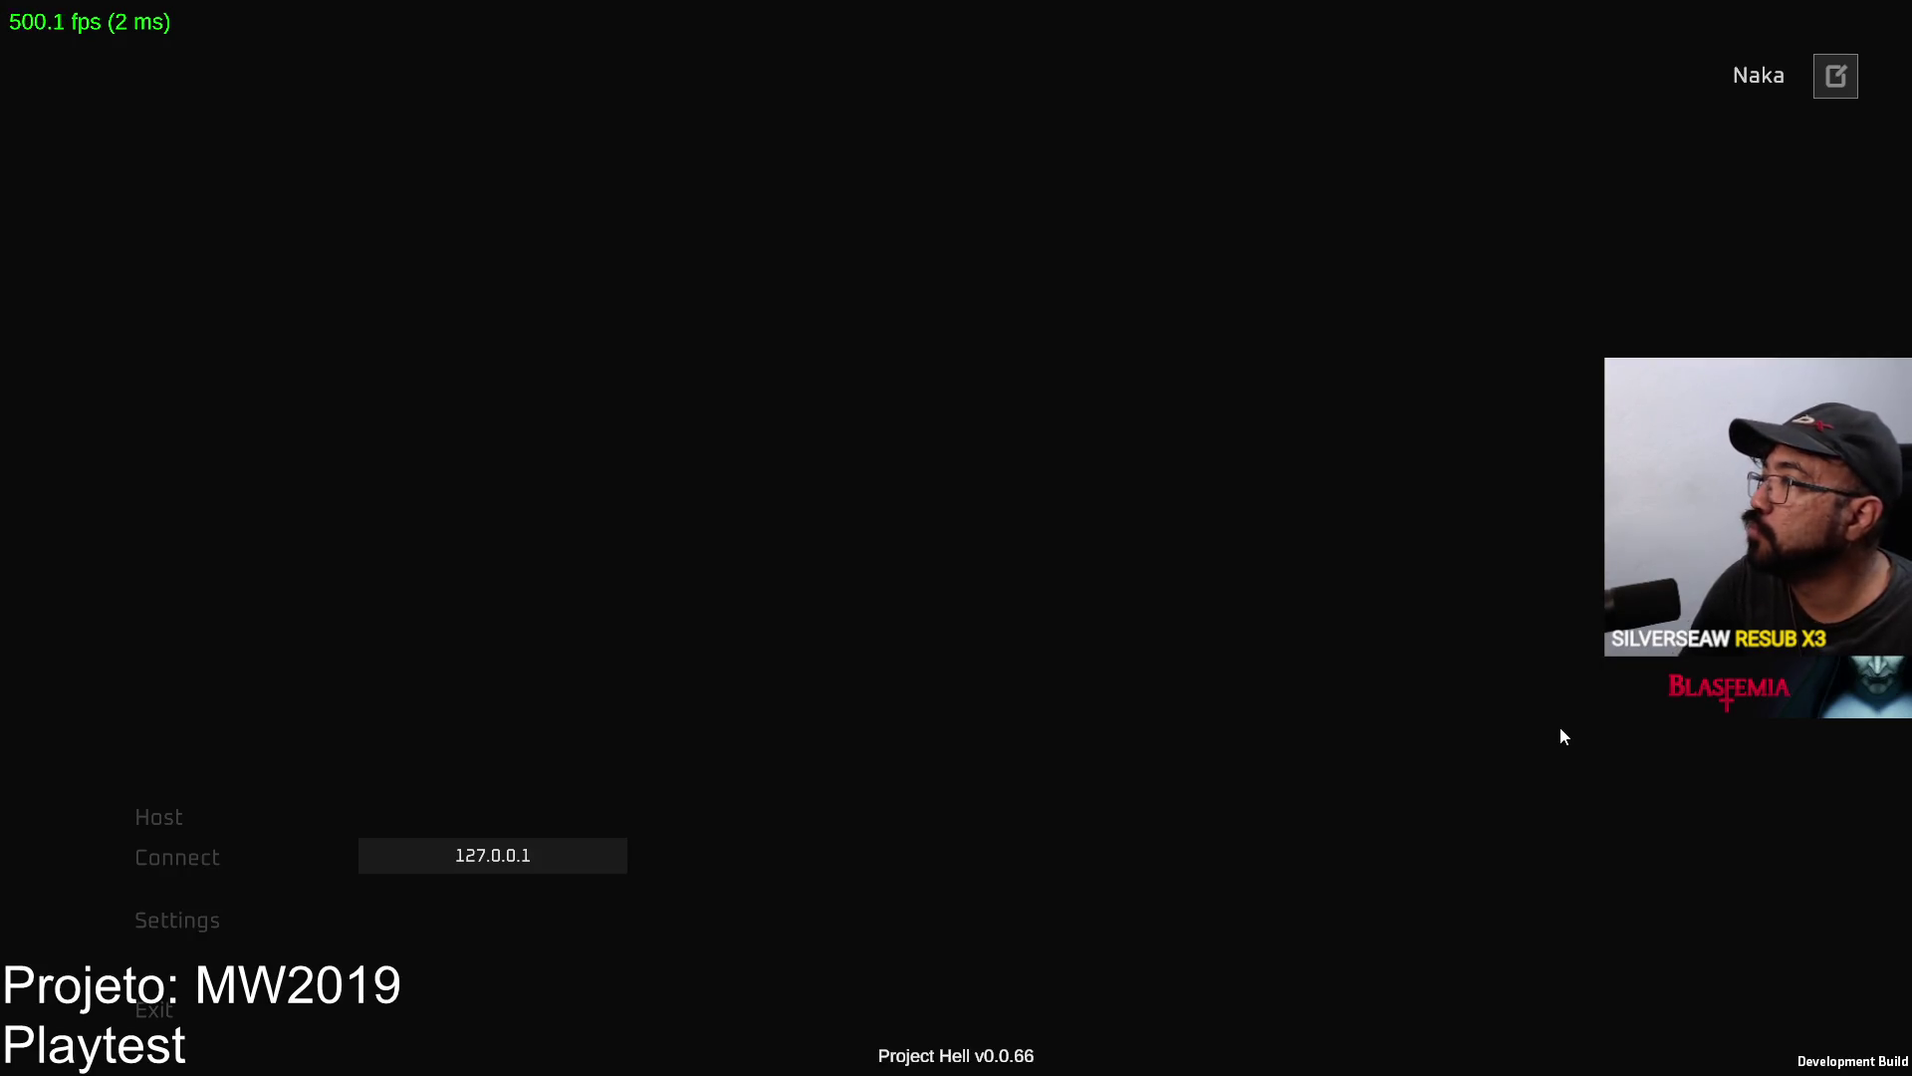
key(alt+F4)
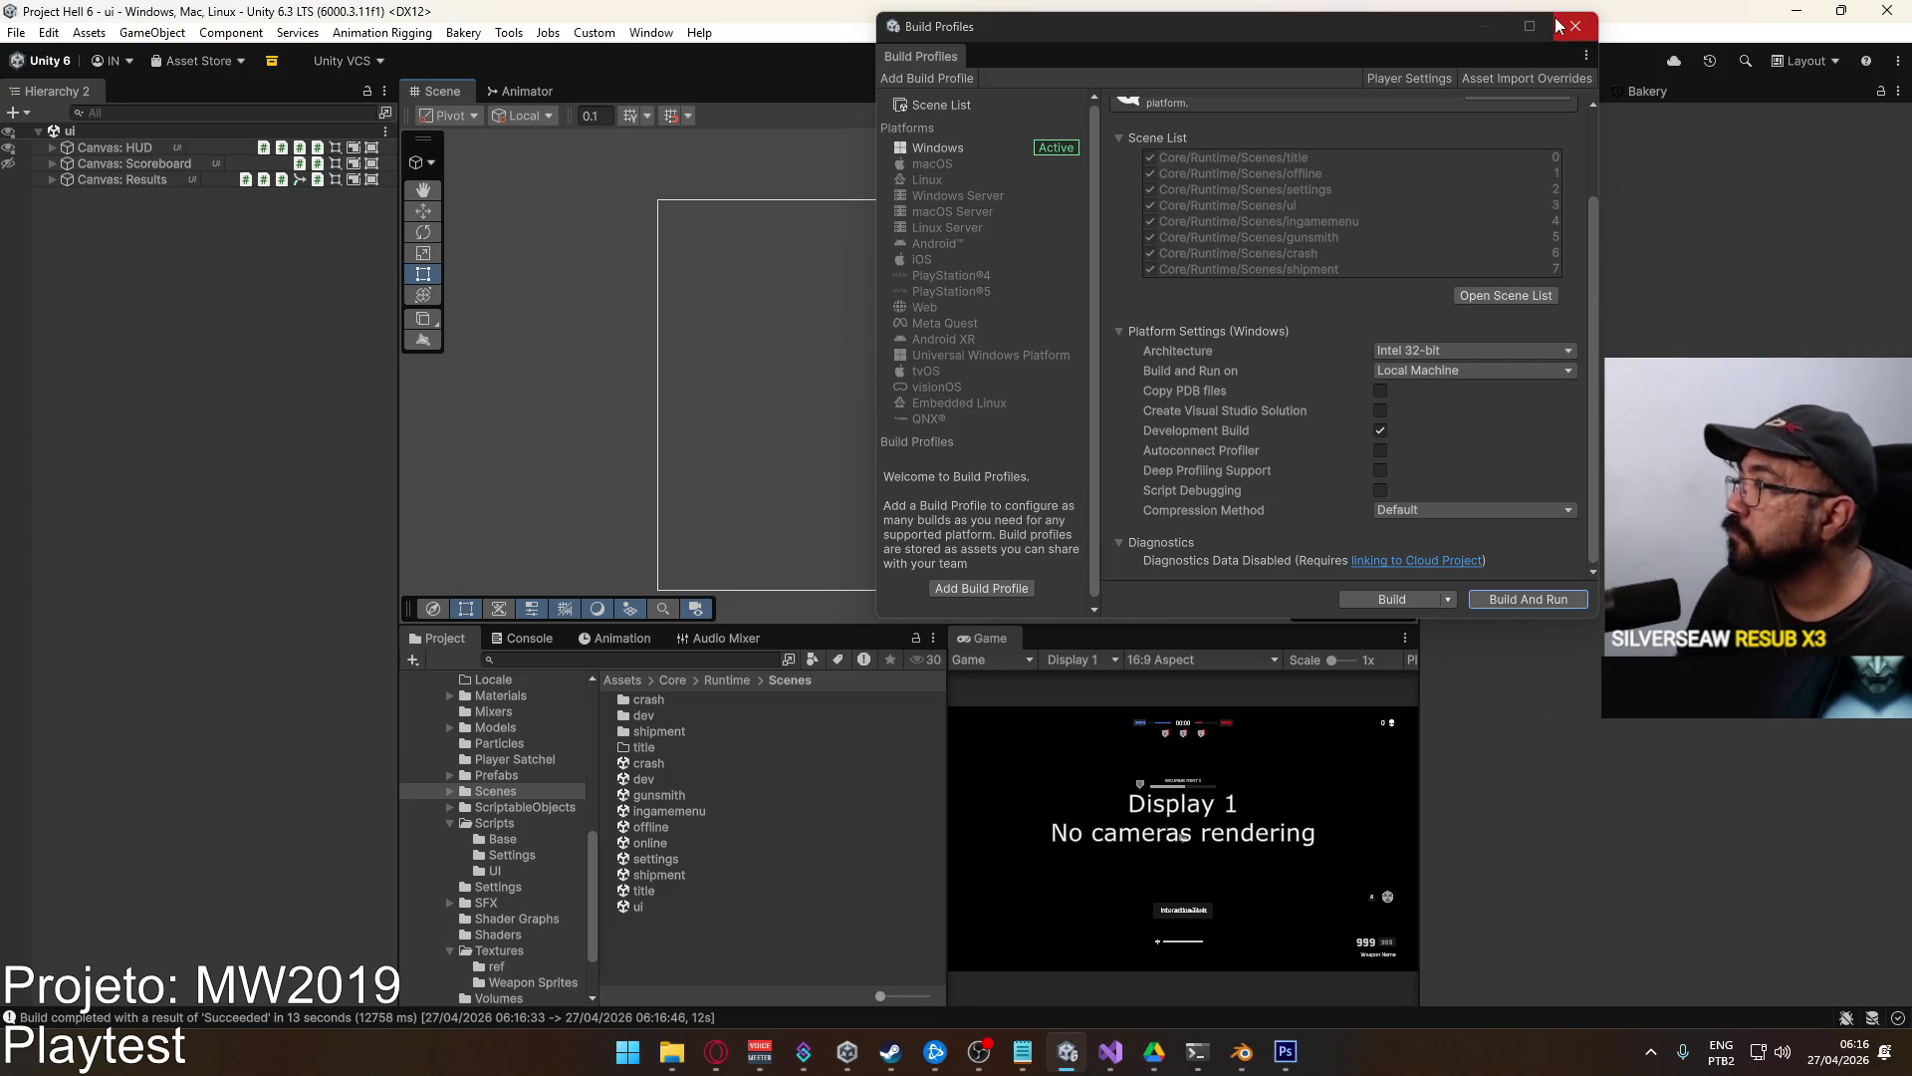
click(1575, 26)
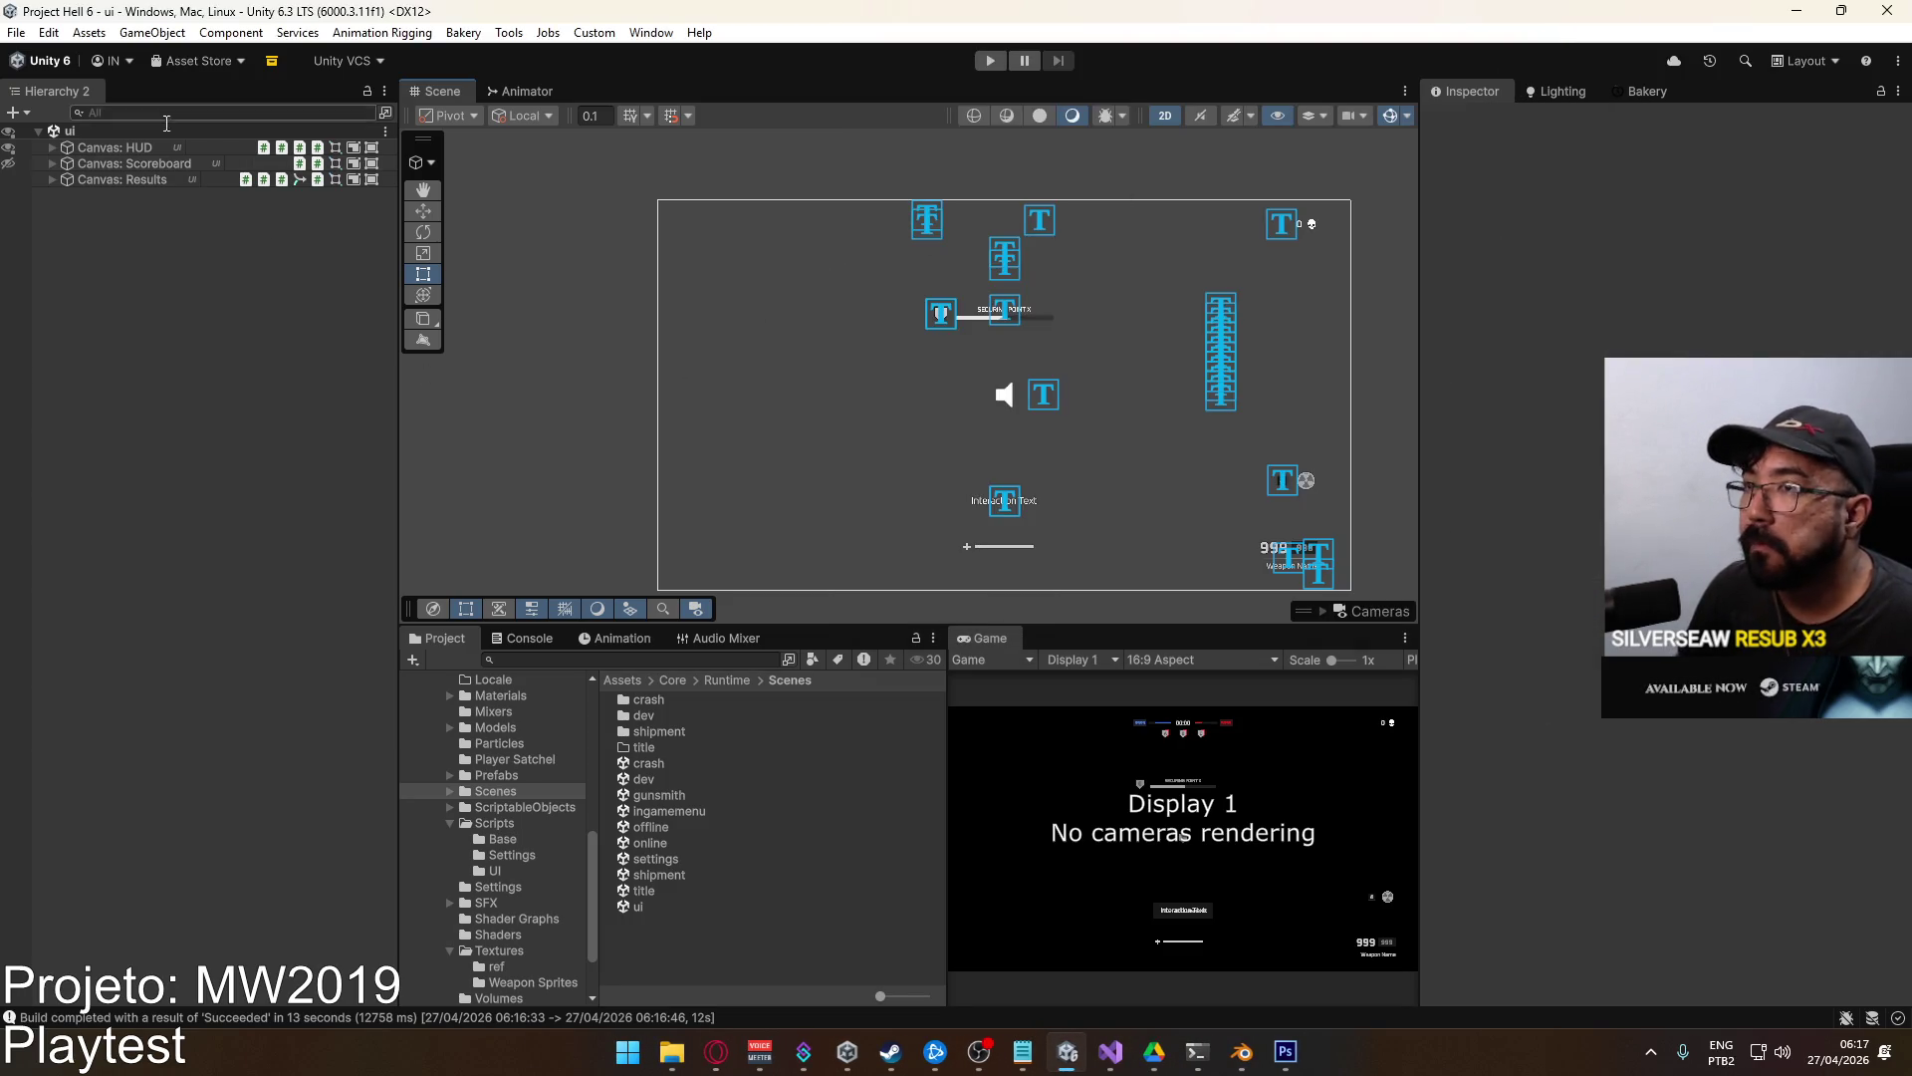
click(670, 1052)
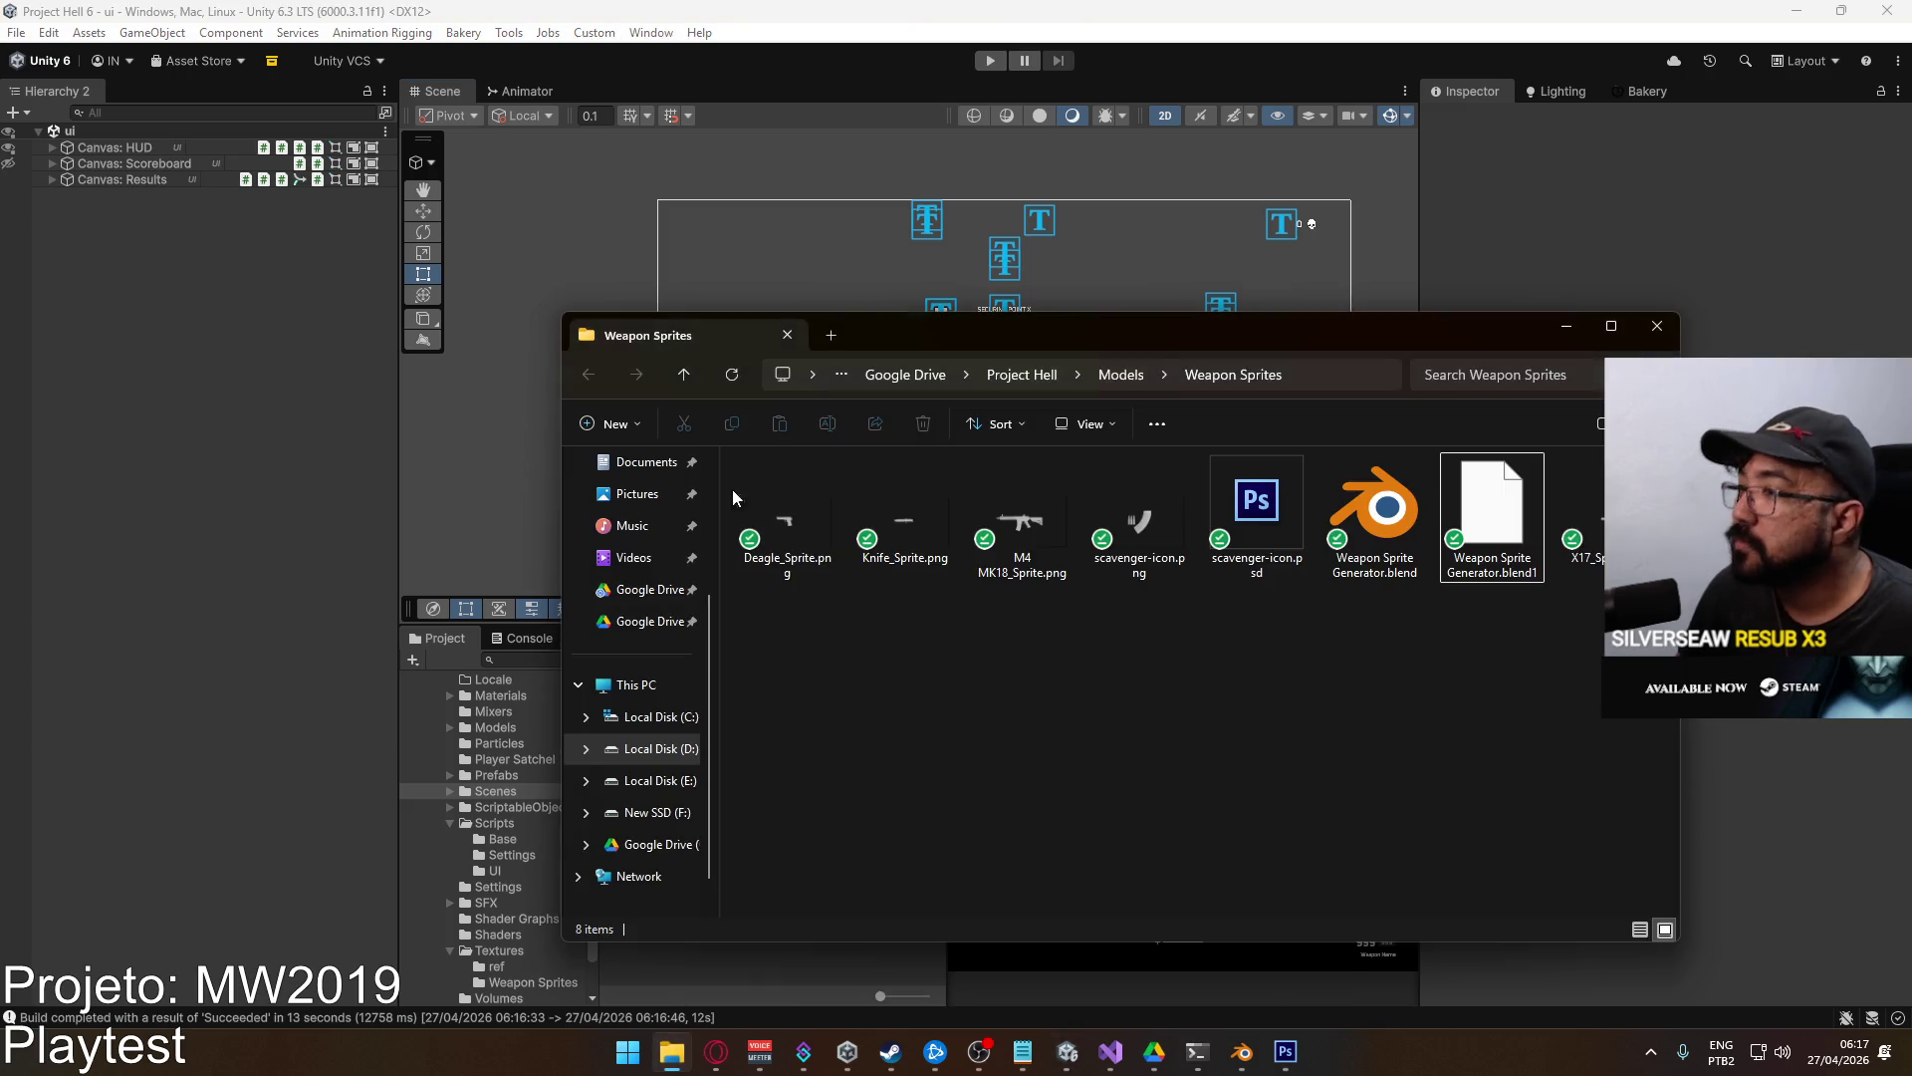
Compress the F:\Builds\Project Hell folder into Project Hell.rar with WinRAR.
click(662, 815)
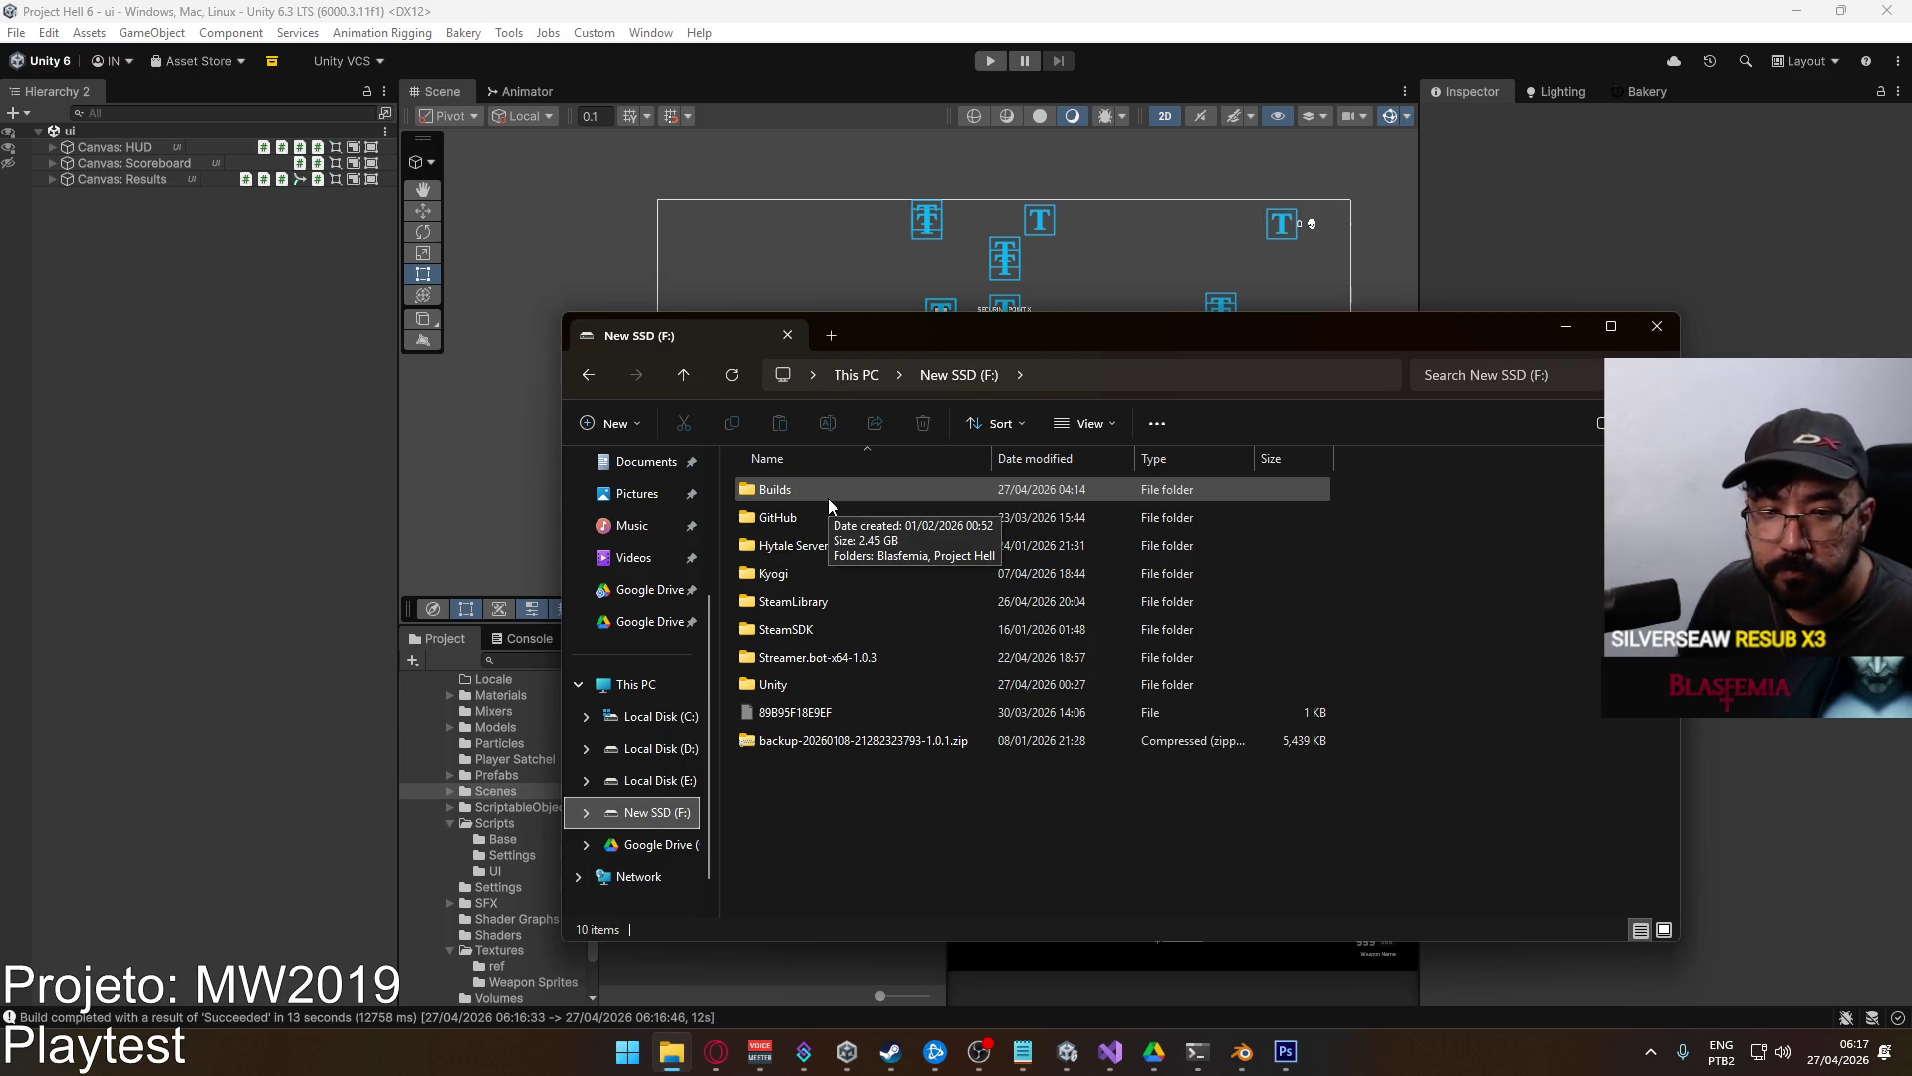
double_click(828, 498)
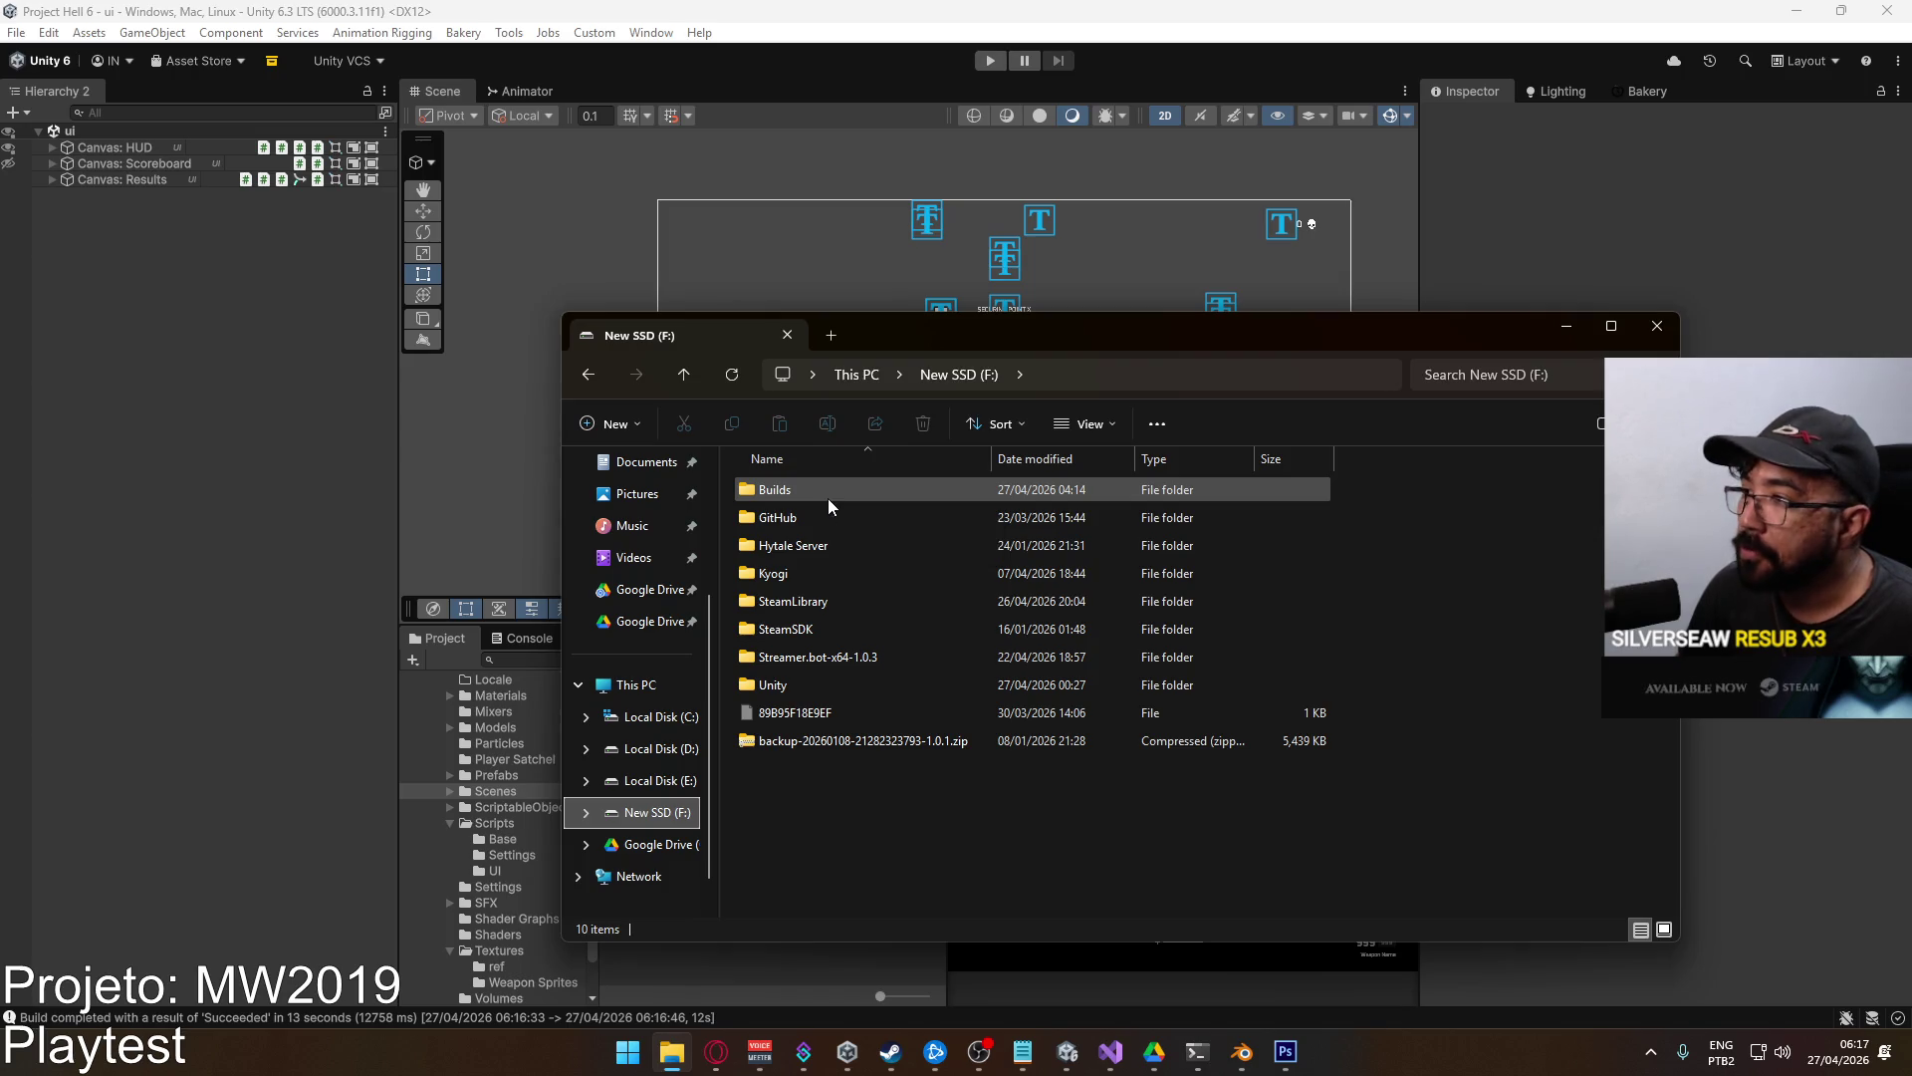
click(816, 514)
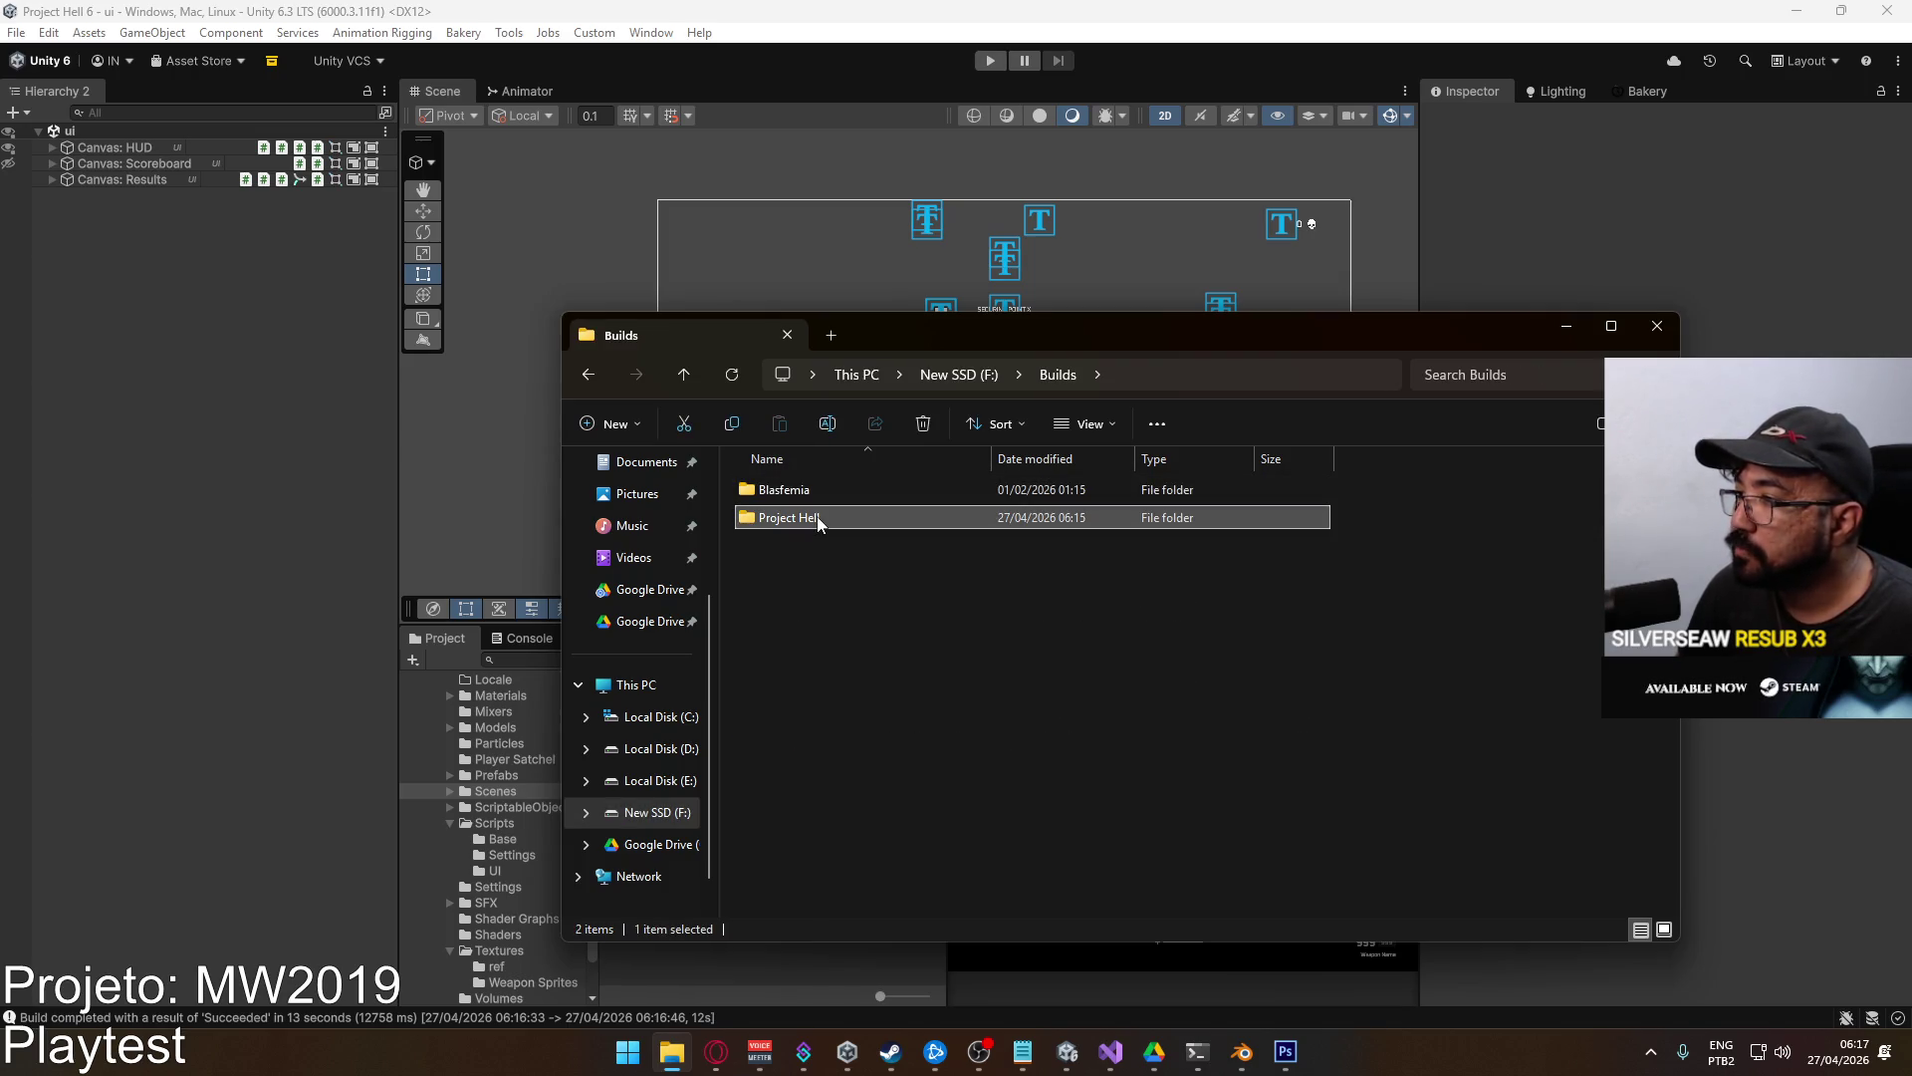
right_click(817, 516)
mouse_move(979, 459)
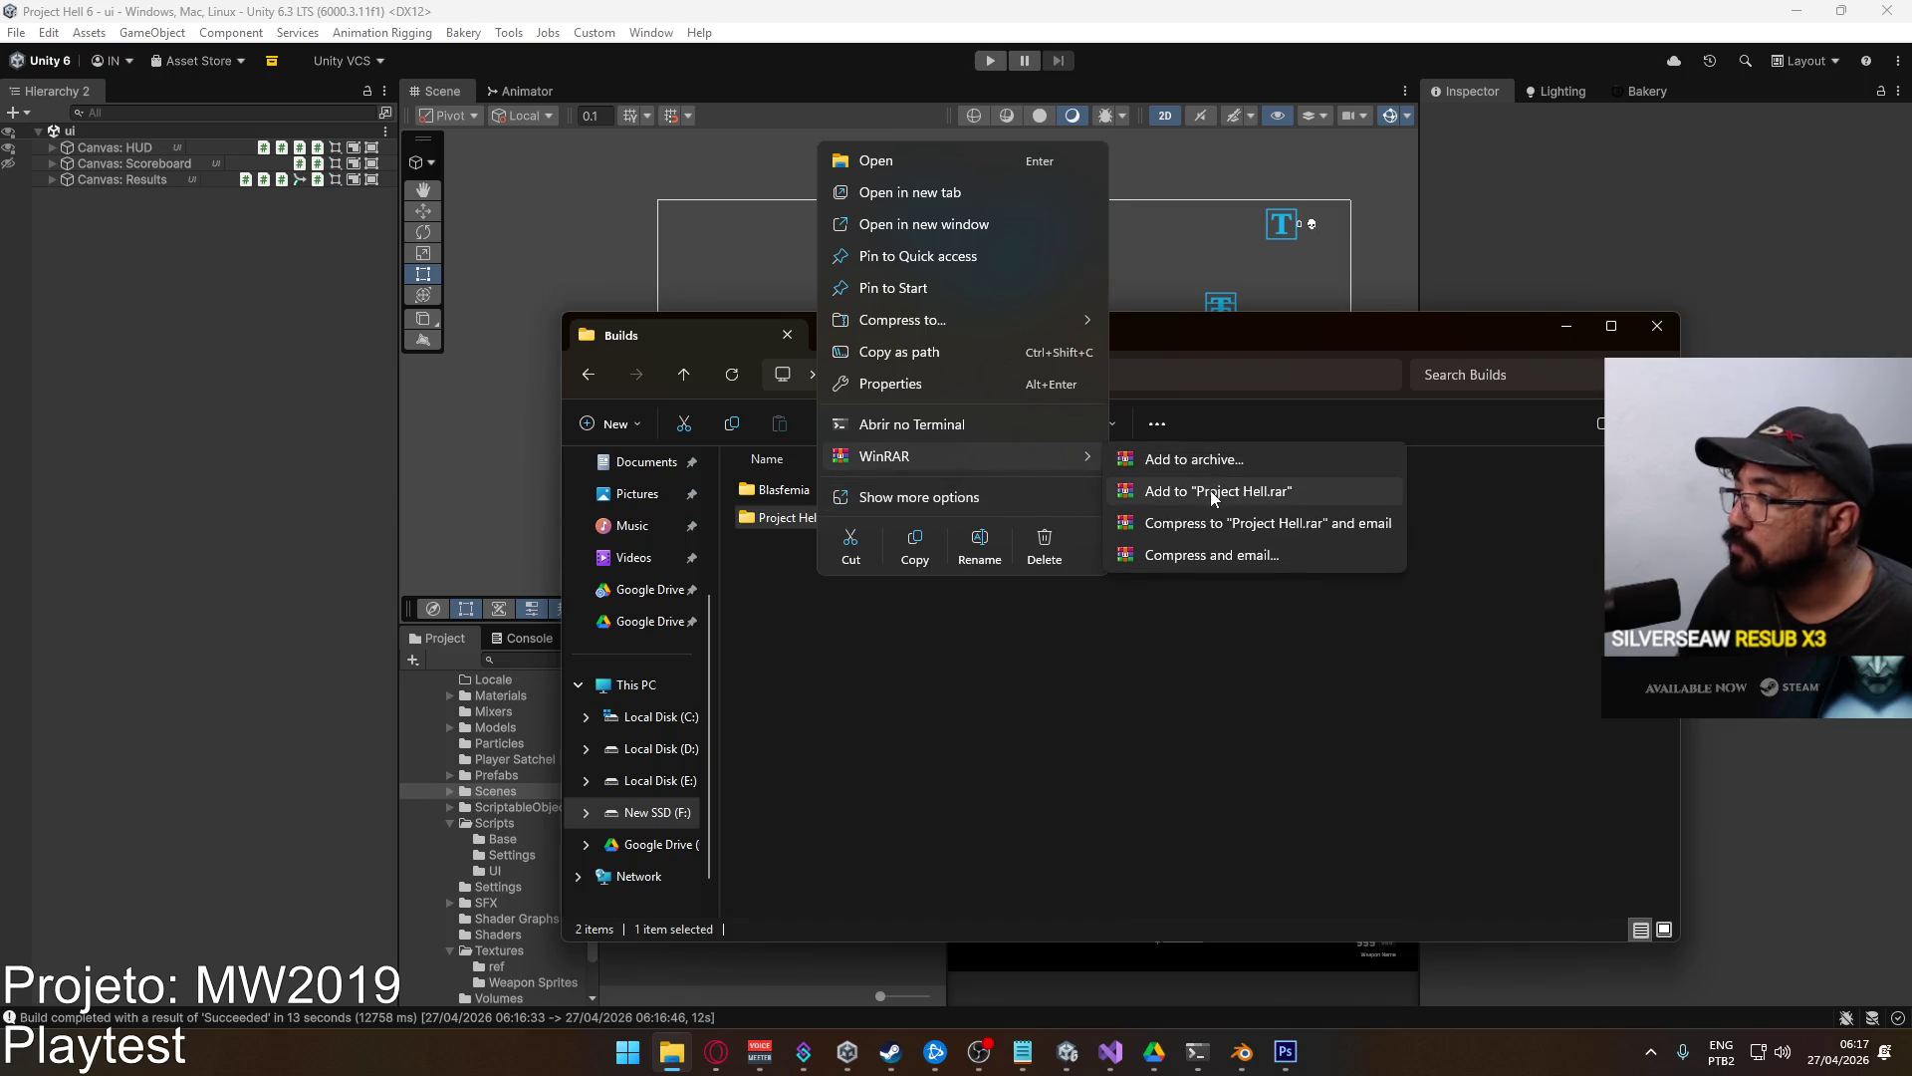
click(1210, 491)
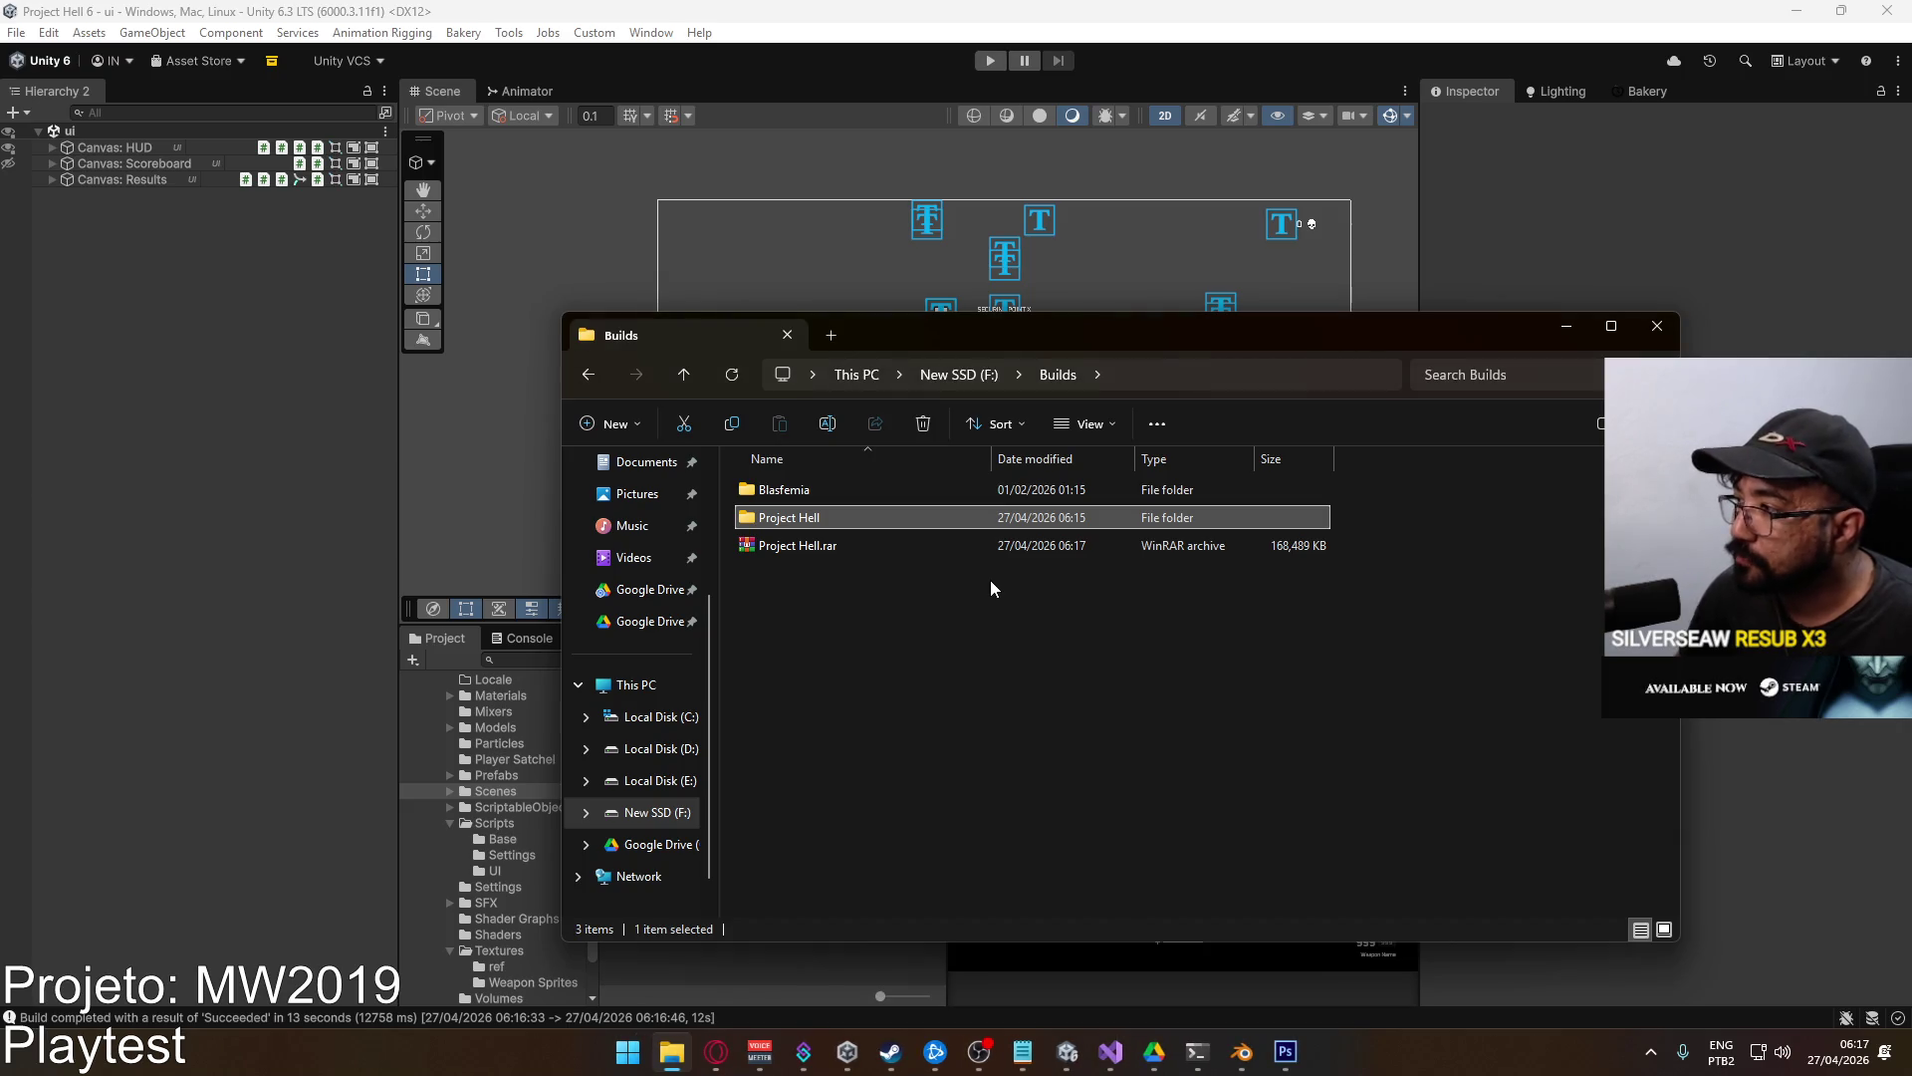
Cut Project Hell.rar so it can be moved to Local Disk (D:).
click(828, 548)
right_click(829, 549)
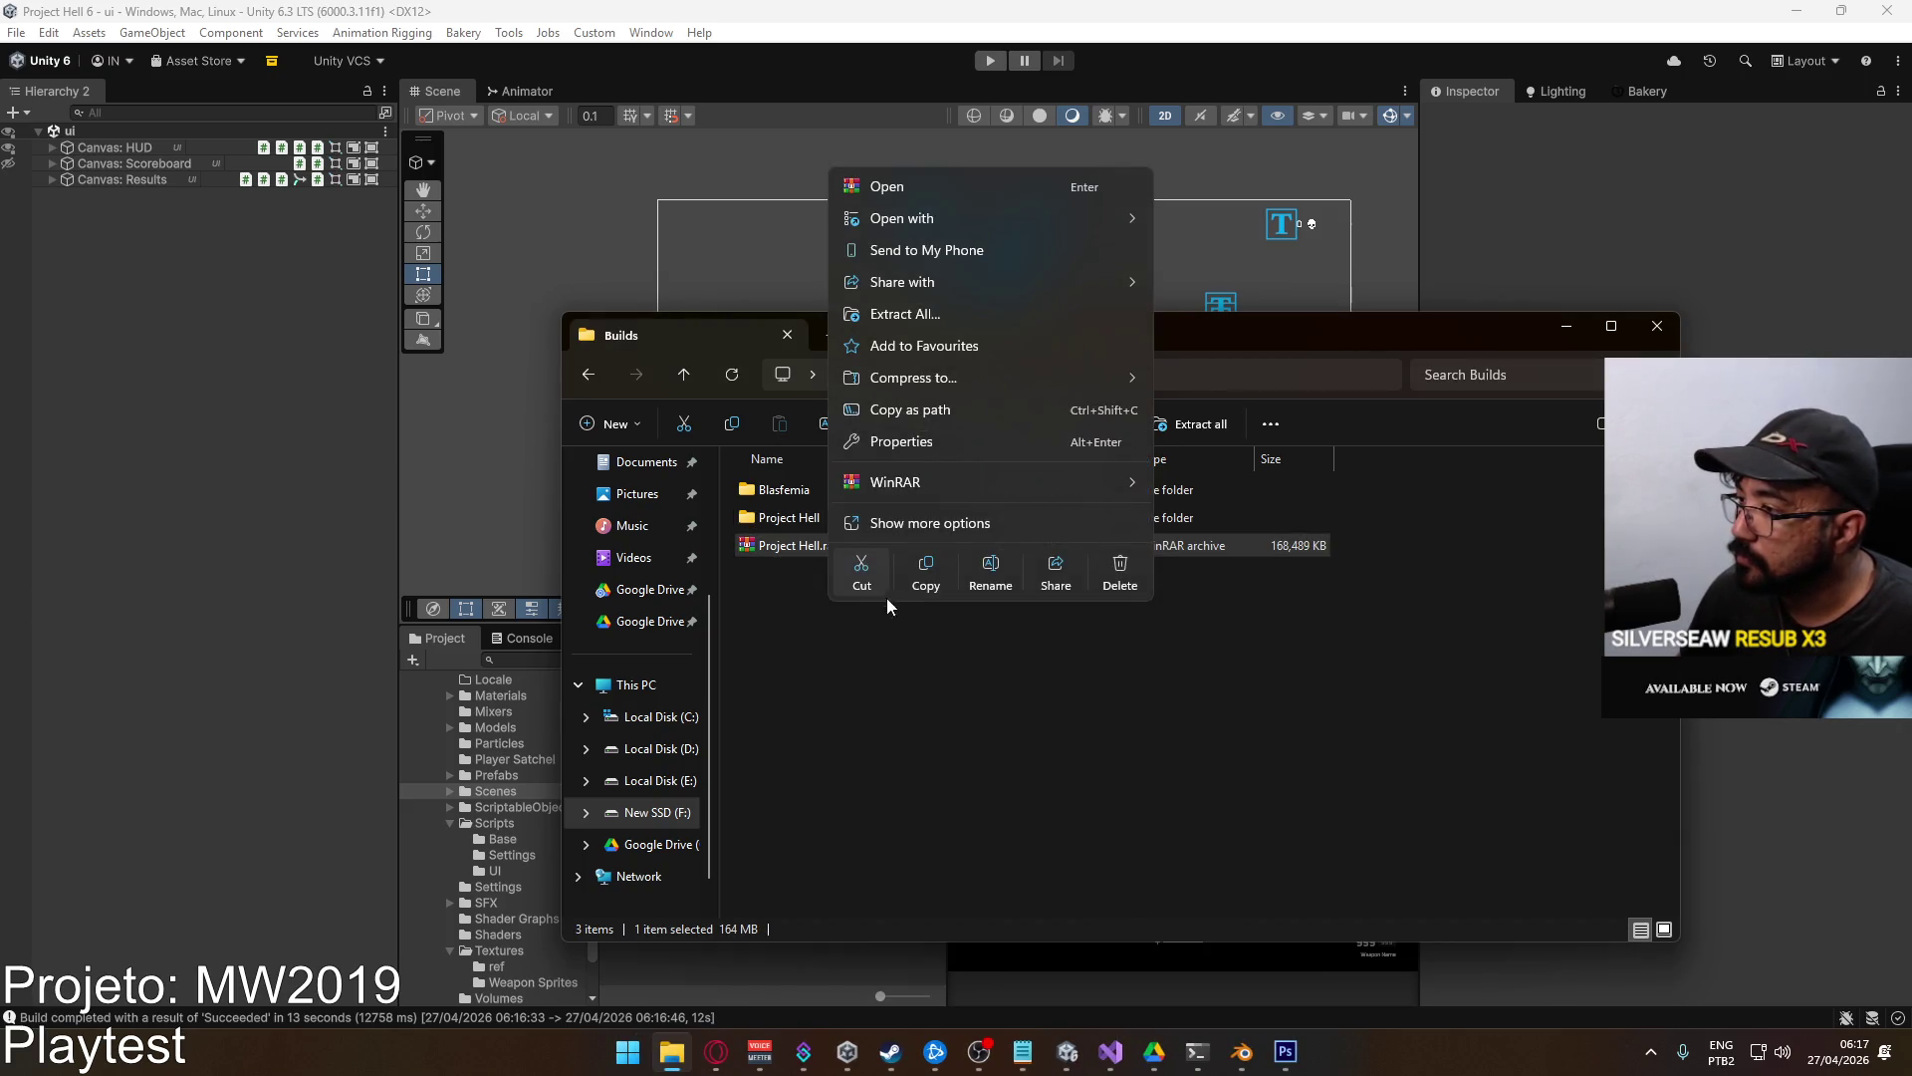
click(701, 723)
click(683, 748)
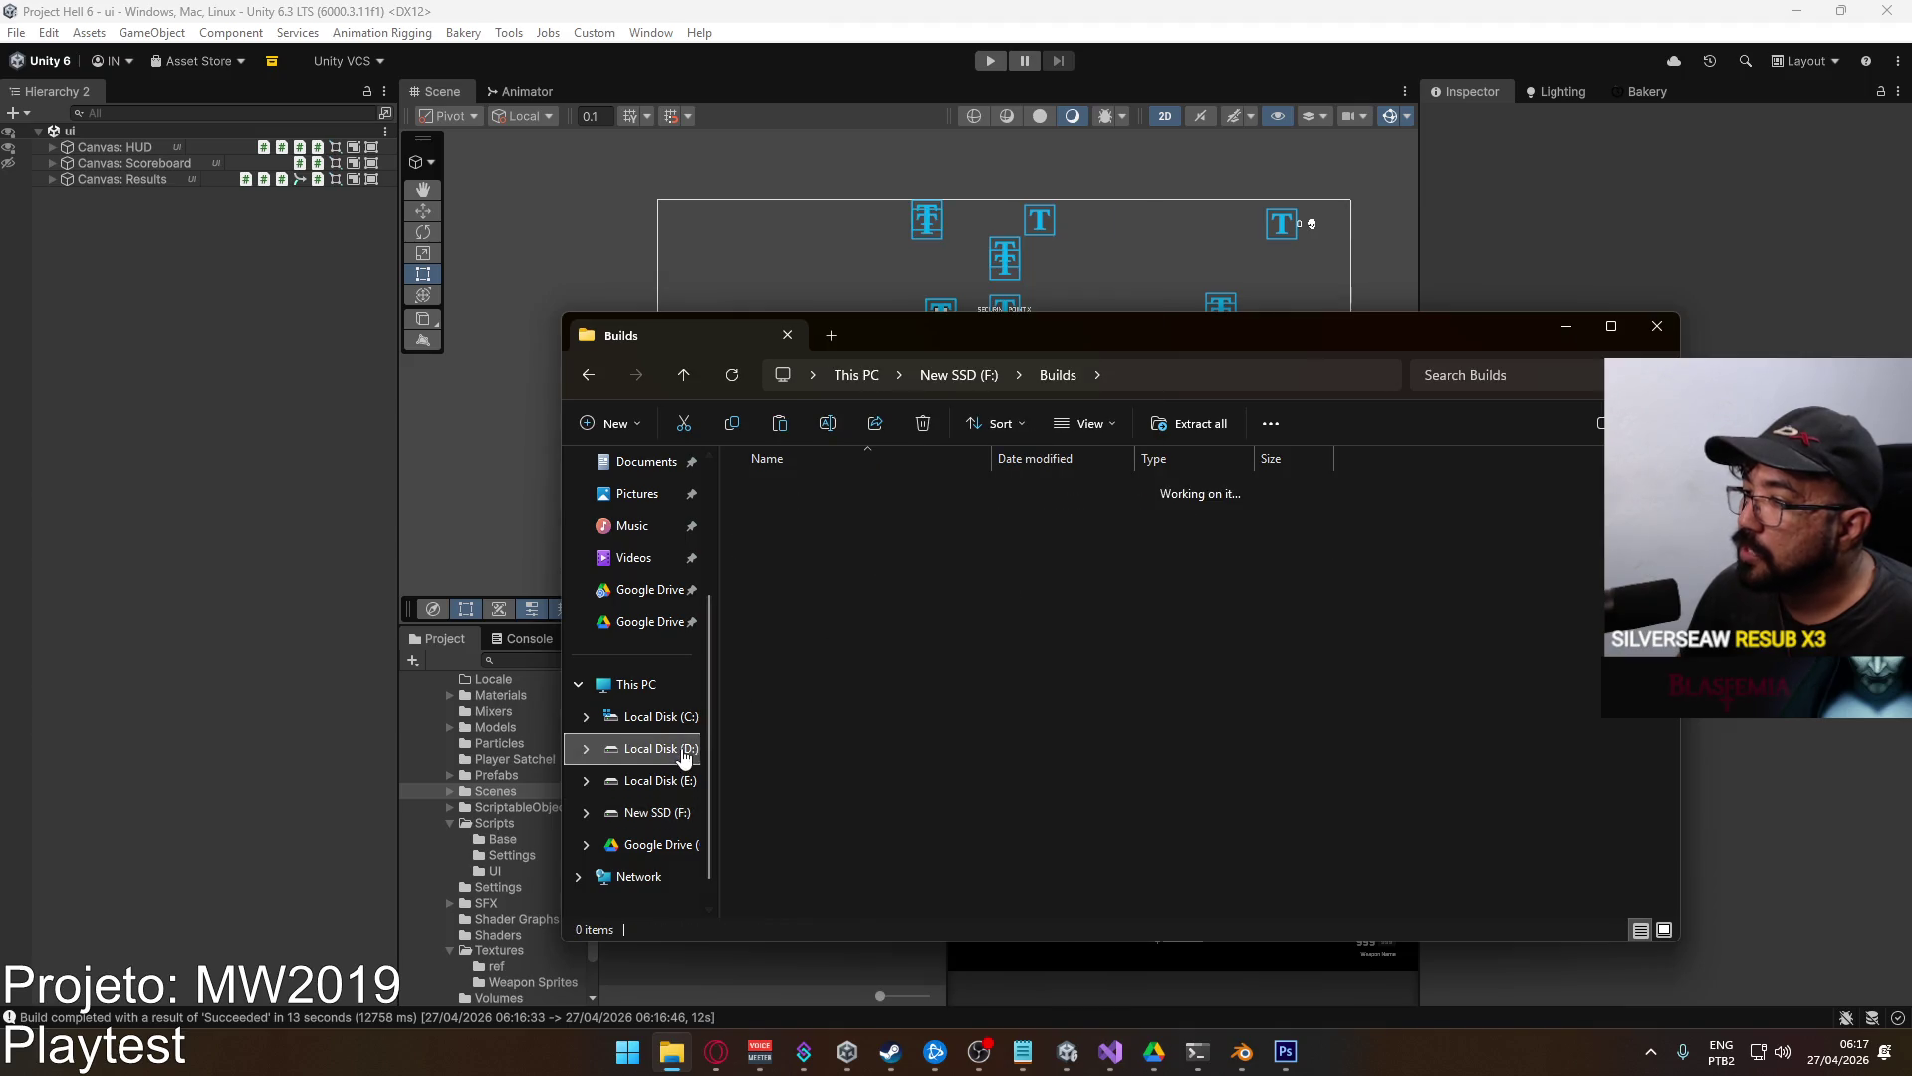
Paste Project Hell.rar into D:\Google Drive, replacing the older copy, and close Explorer.
double_click(878, 712)
scroll(924, 671, down, 15)
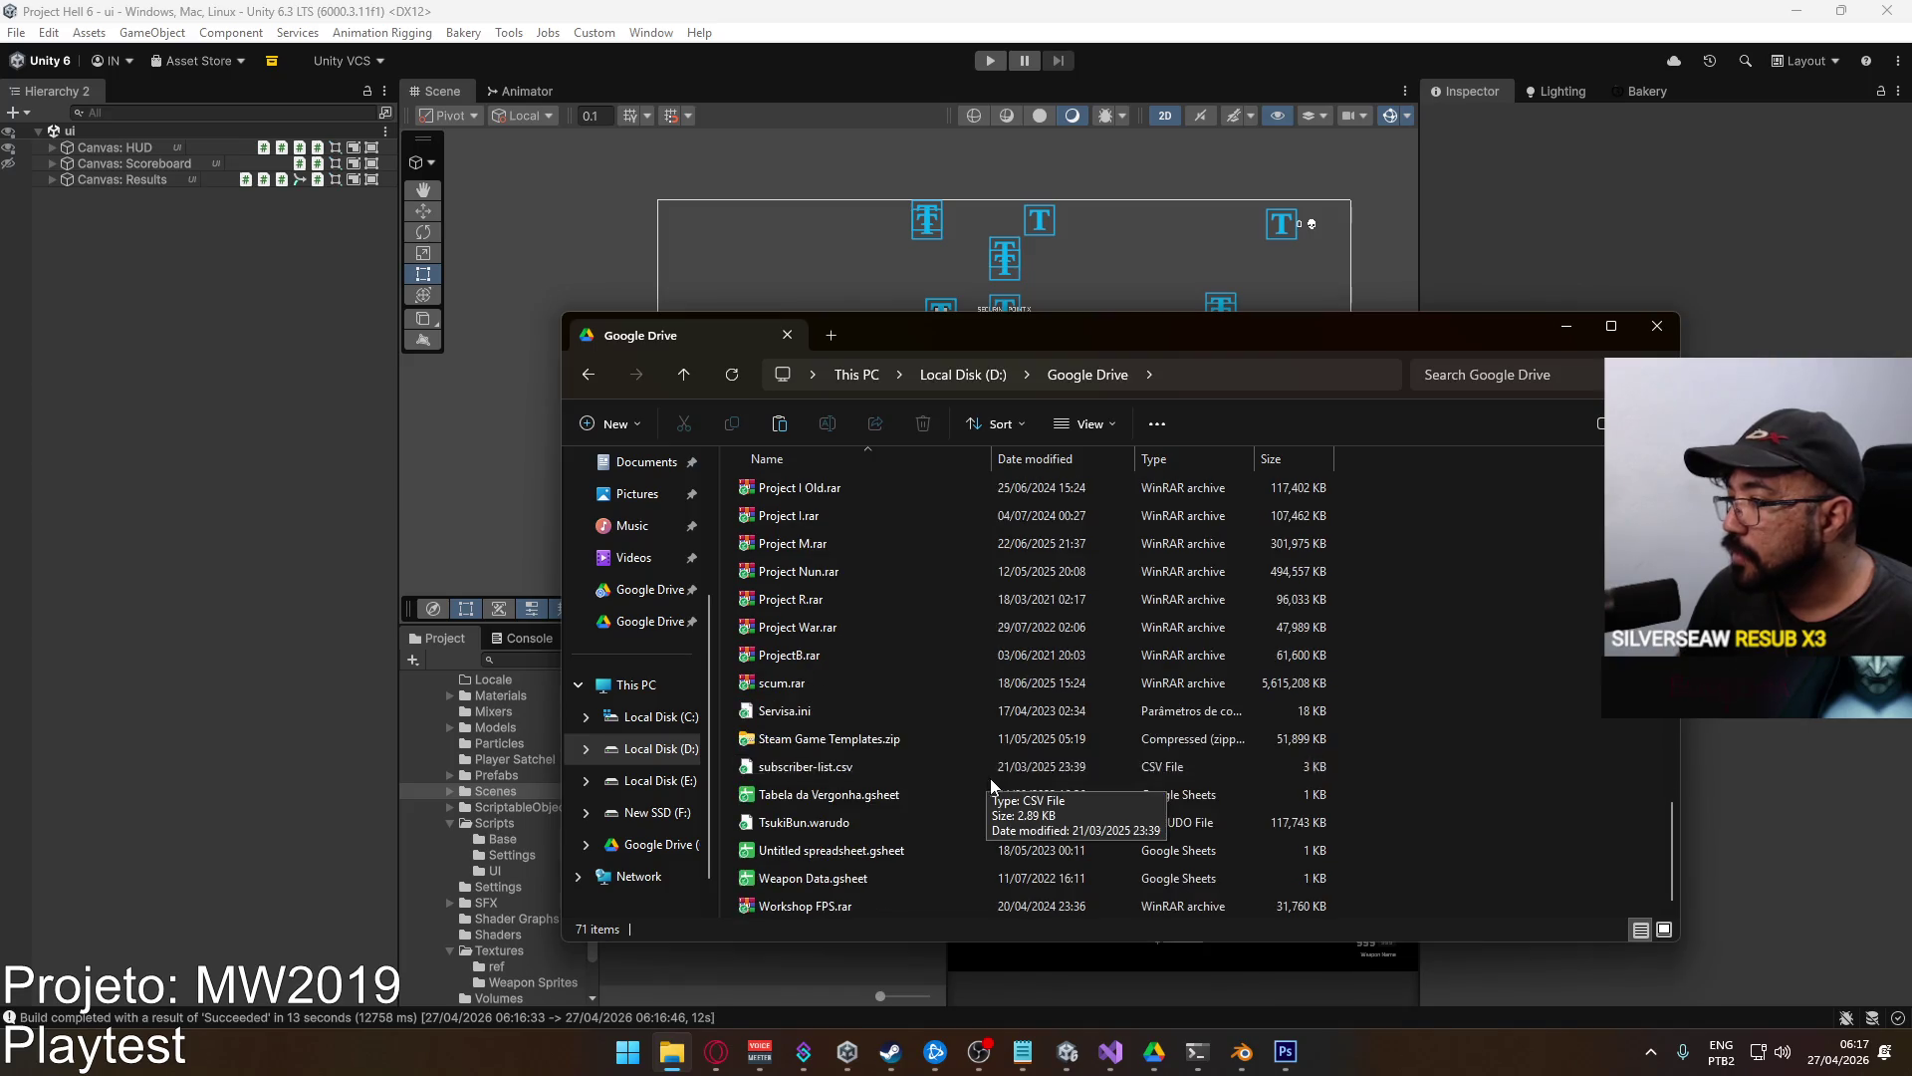
scroll(1057, 785, up, 2)
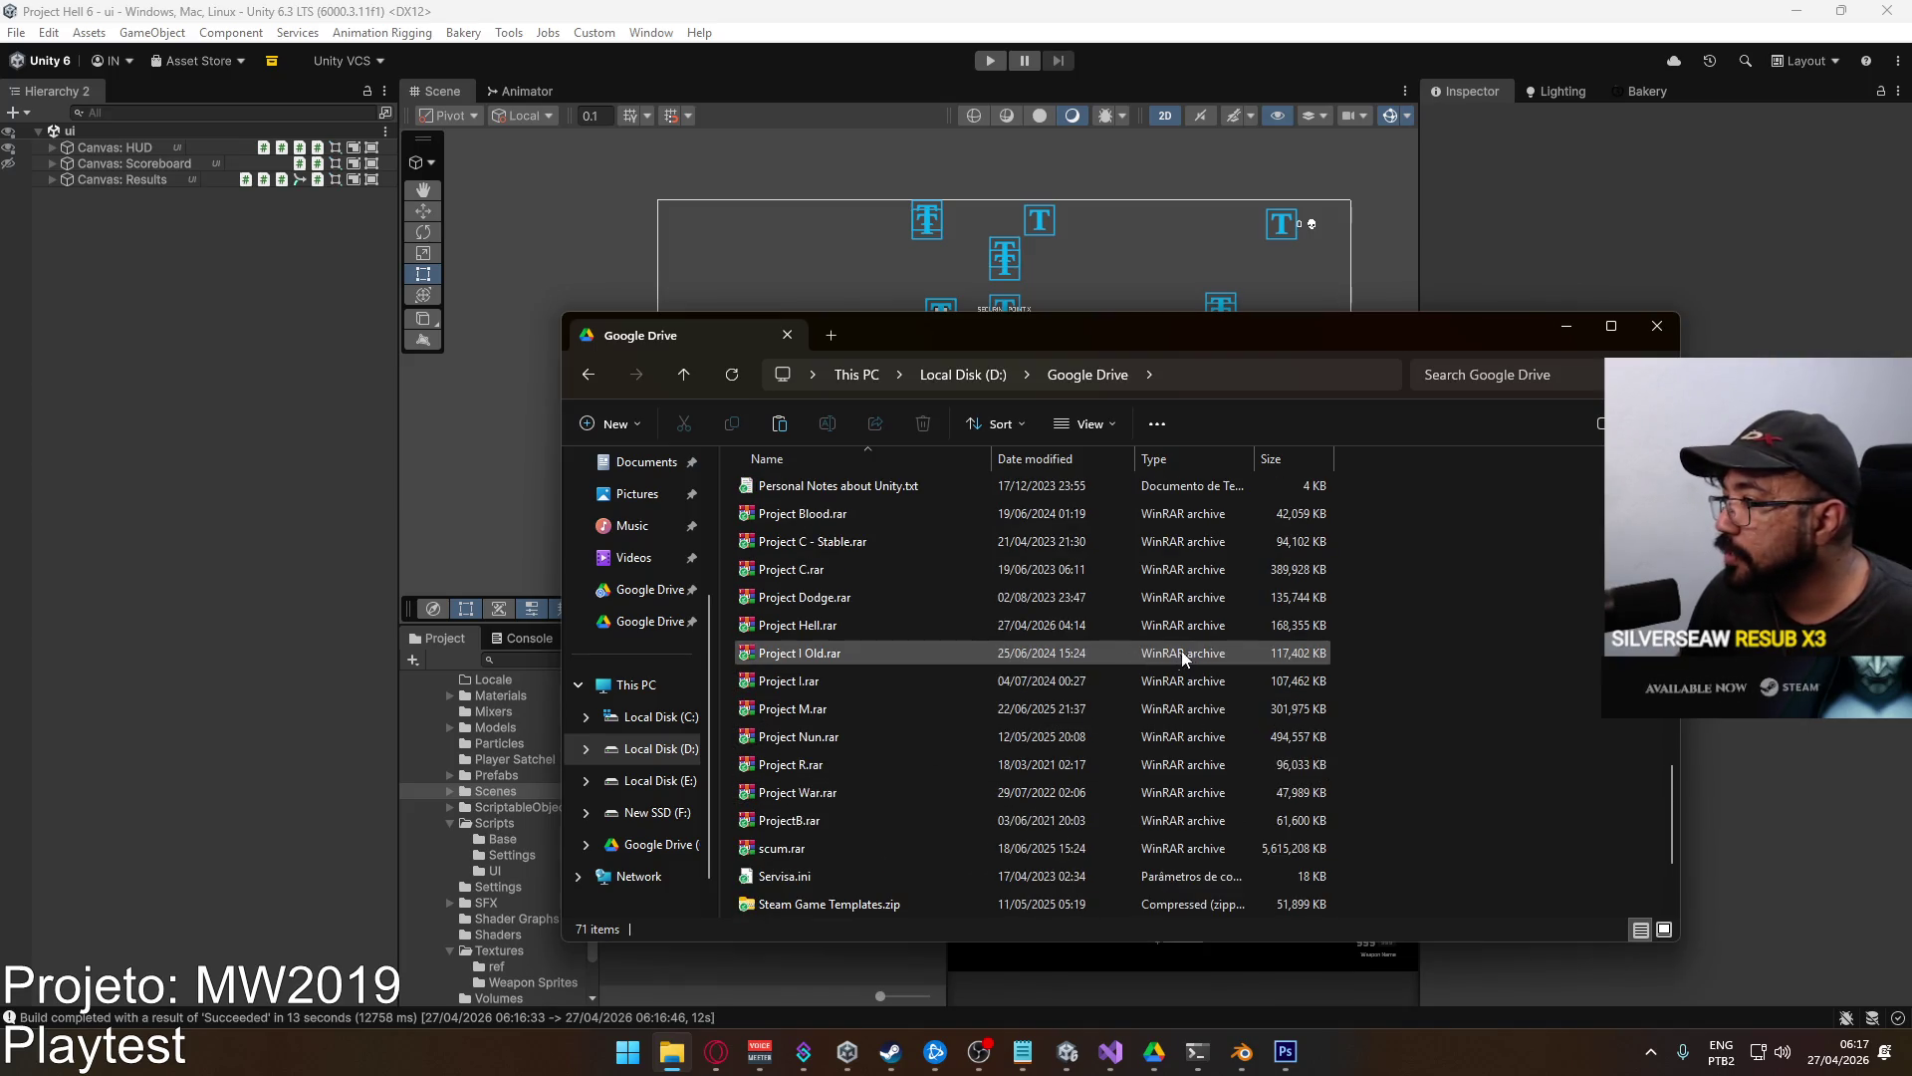
scroll(986, 676, up, 2)
scroll(908, 681, down, 4)
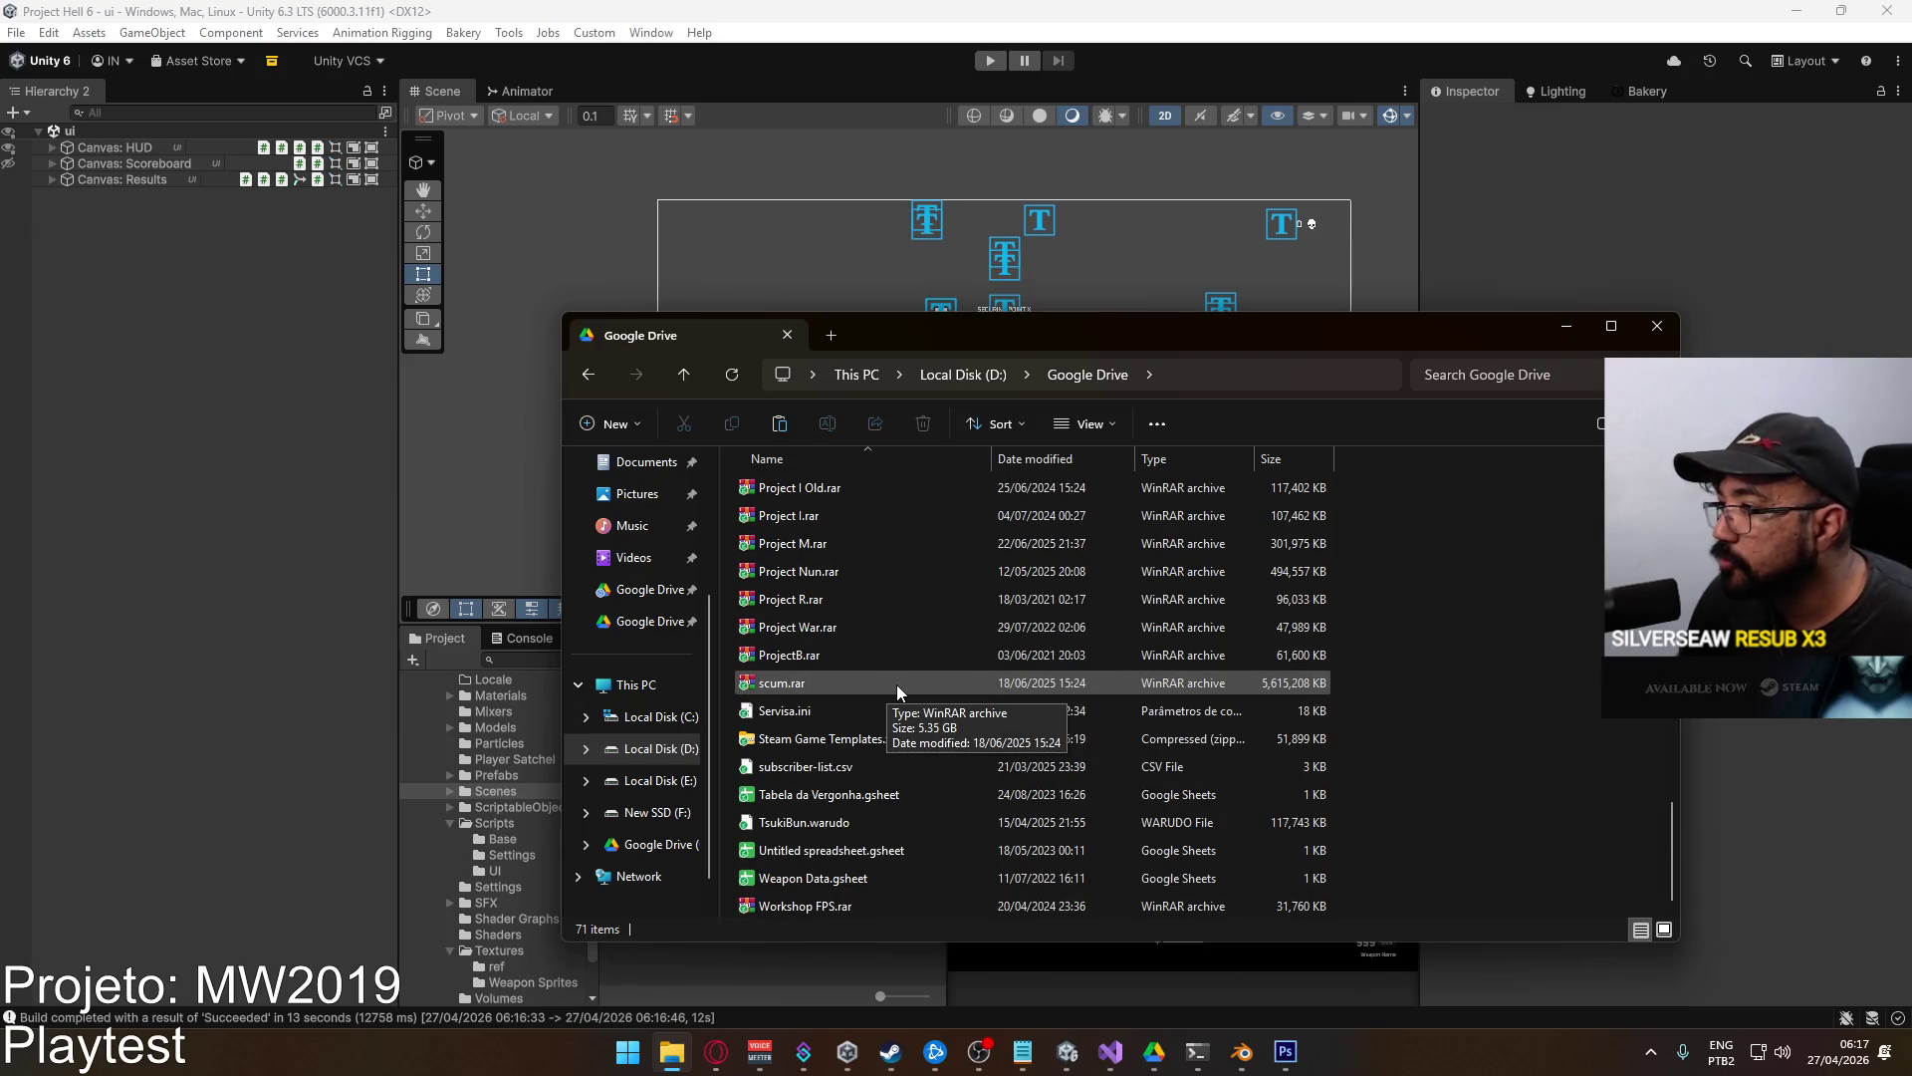
scroll(943, 687, up, 2)
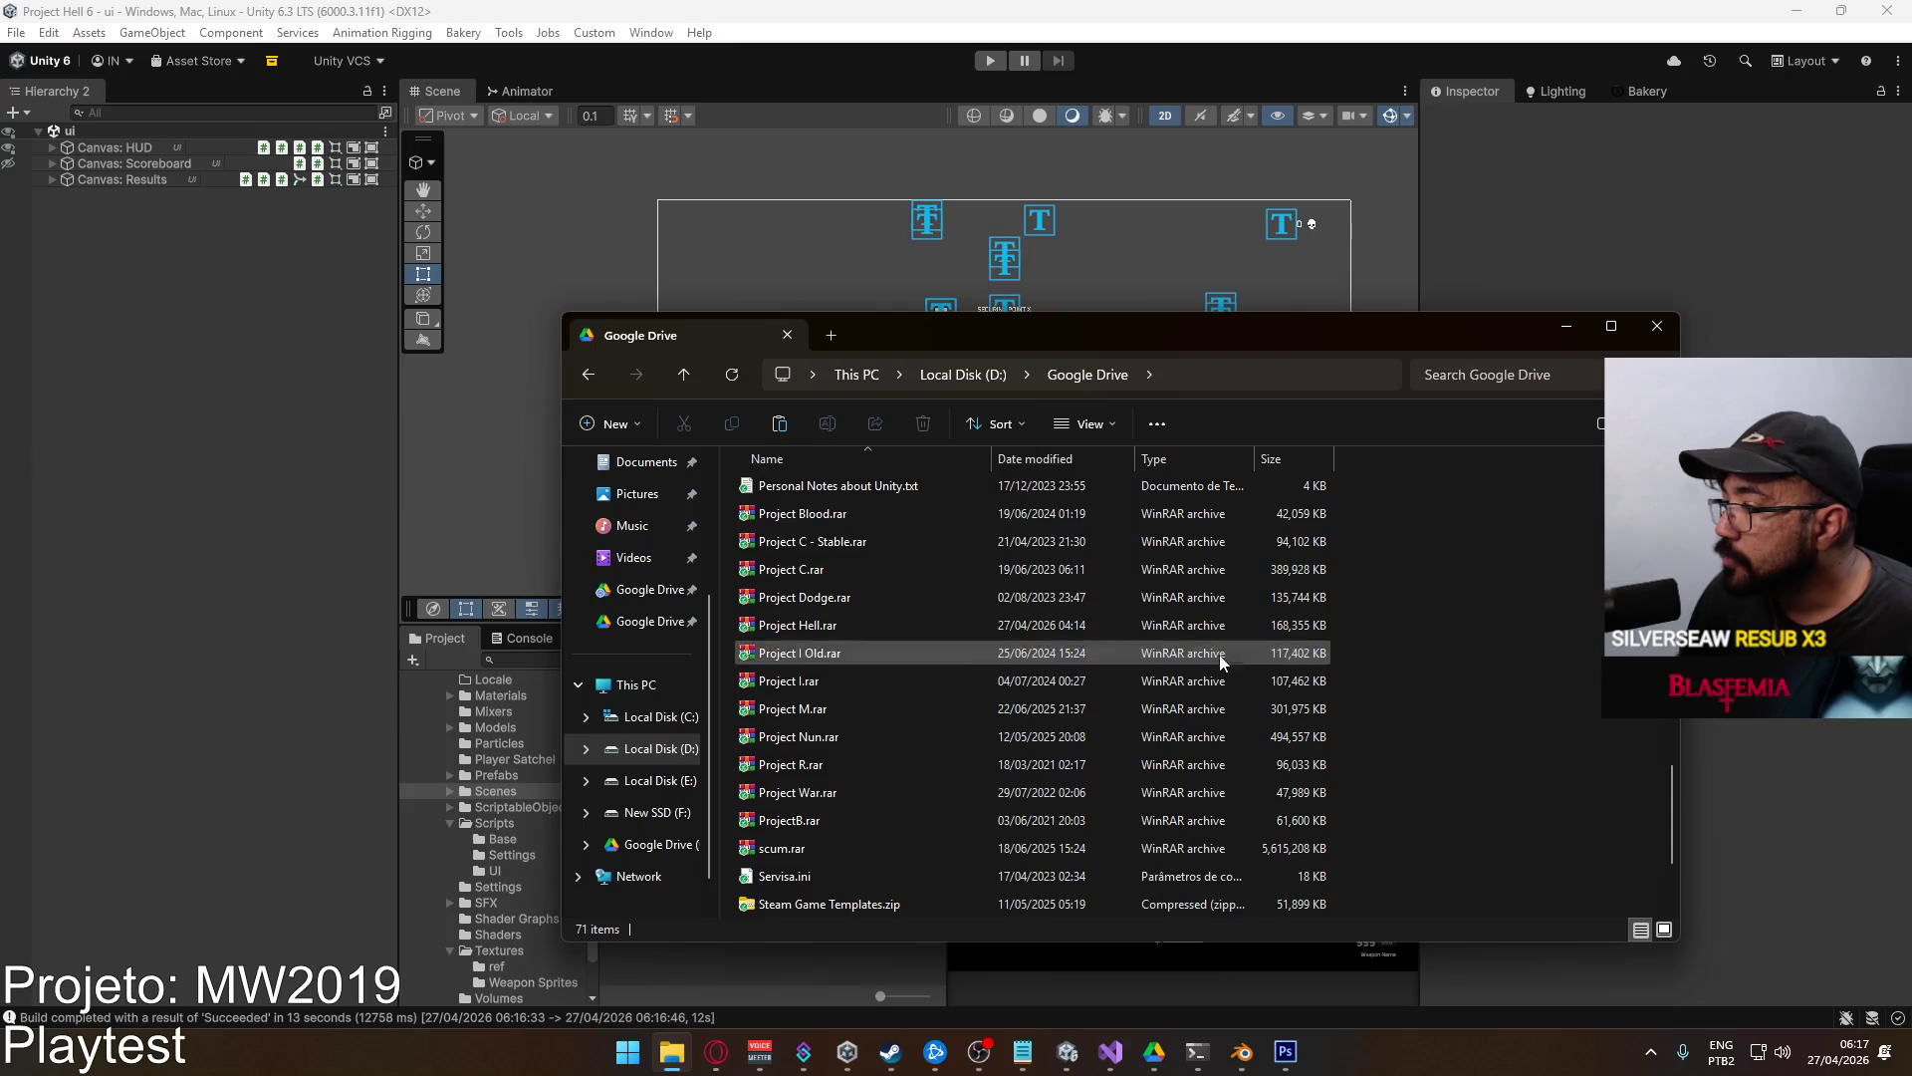
right_click(1583, 642)
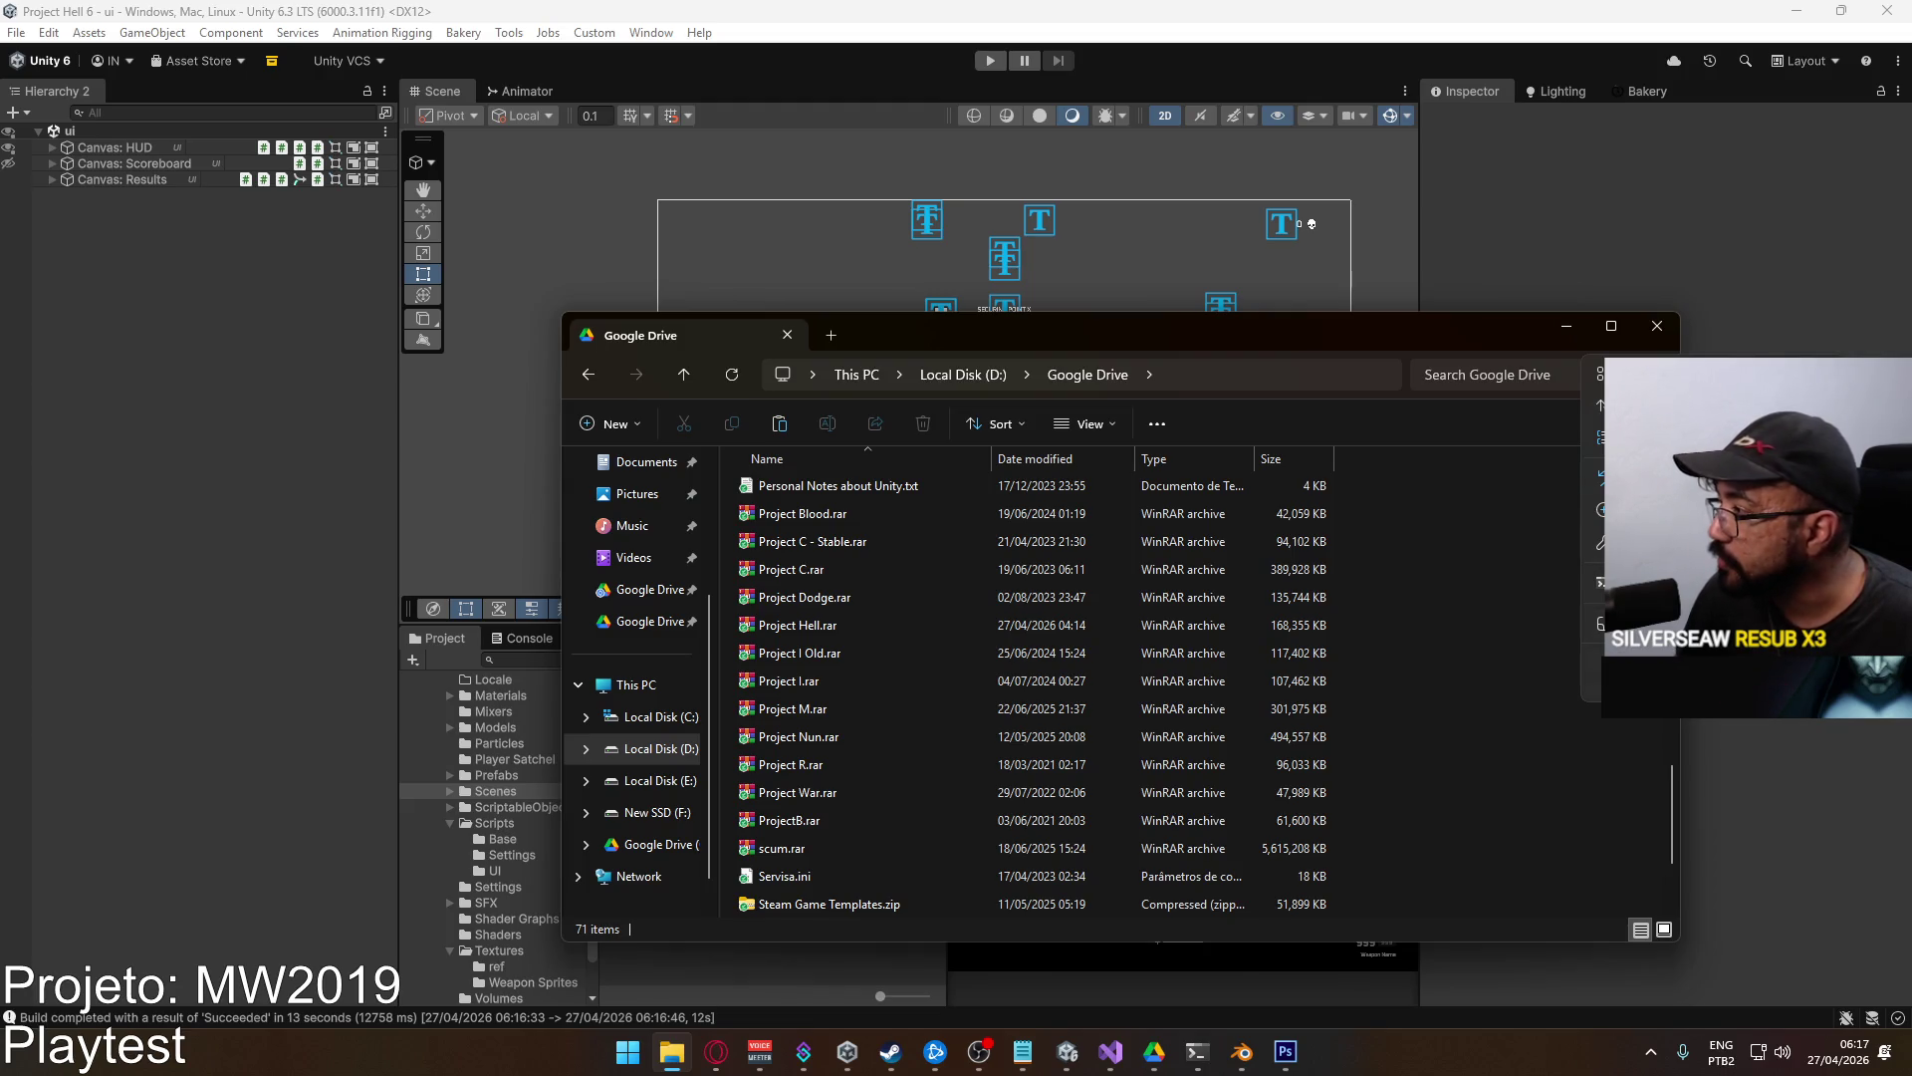
key(ctrl+v)
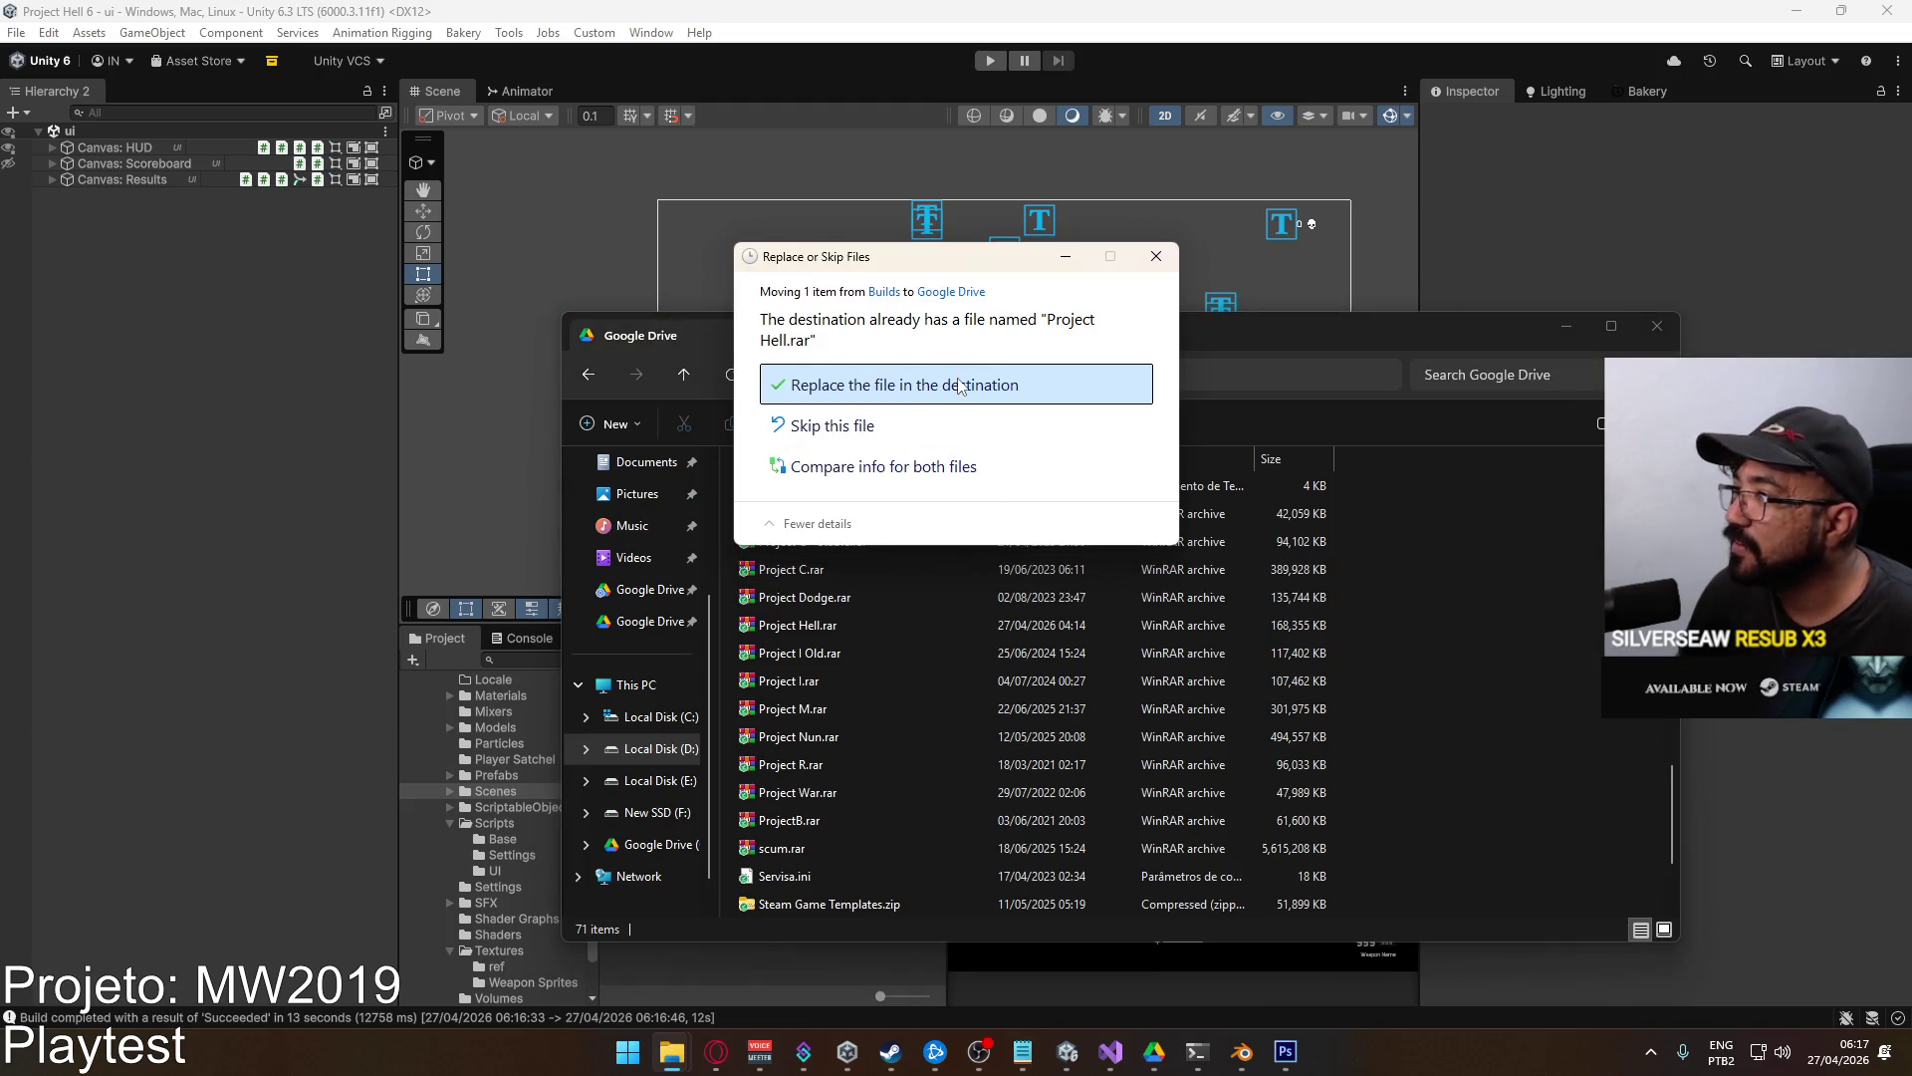
click(959, 387)
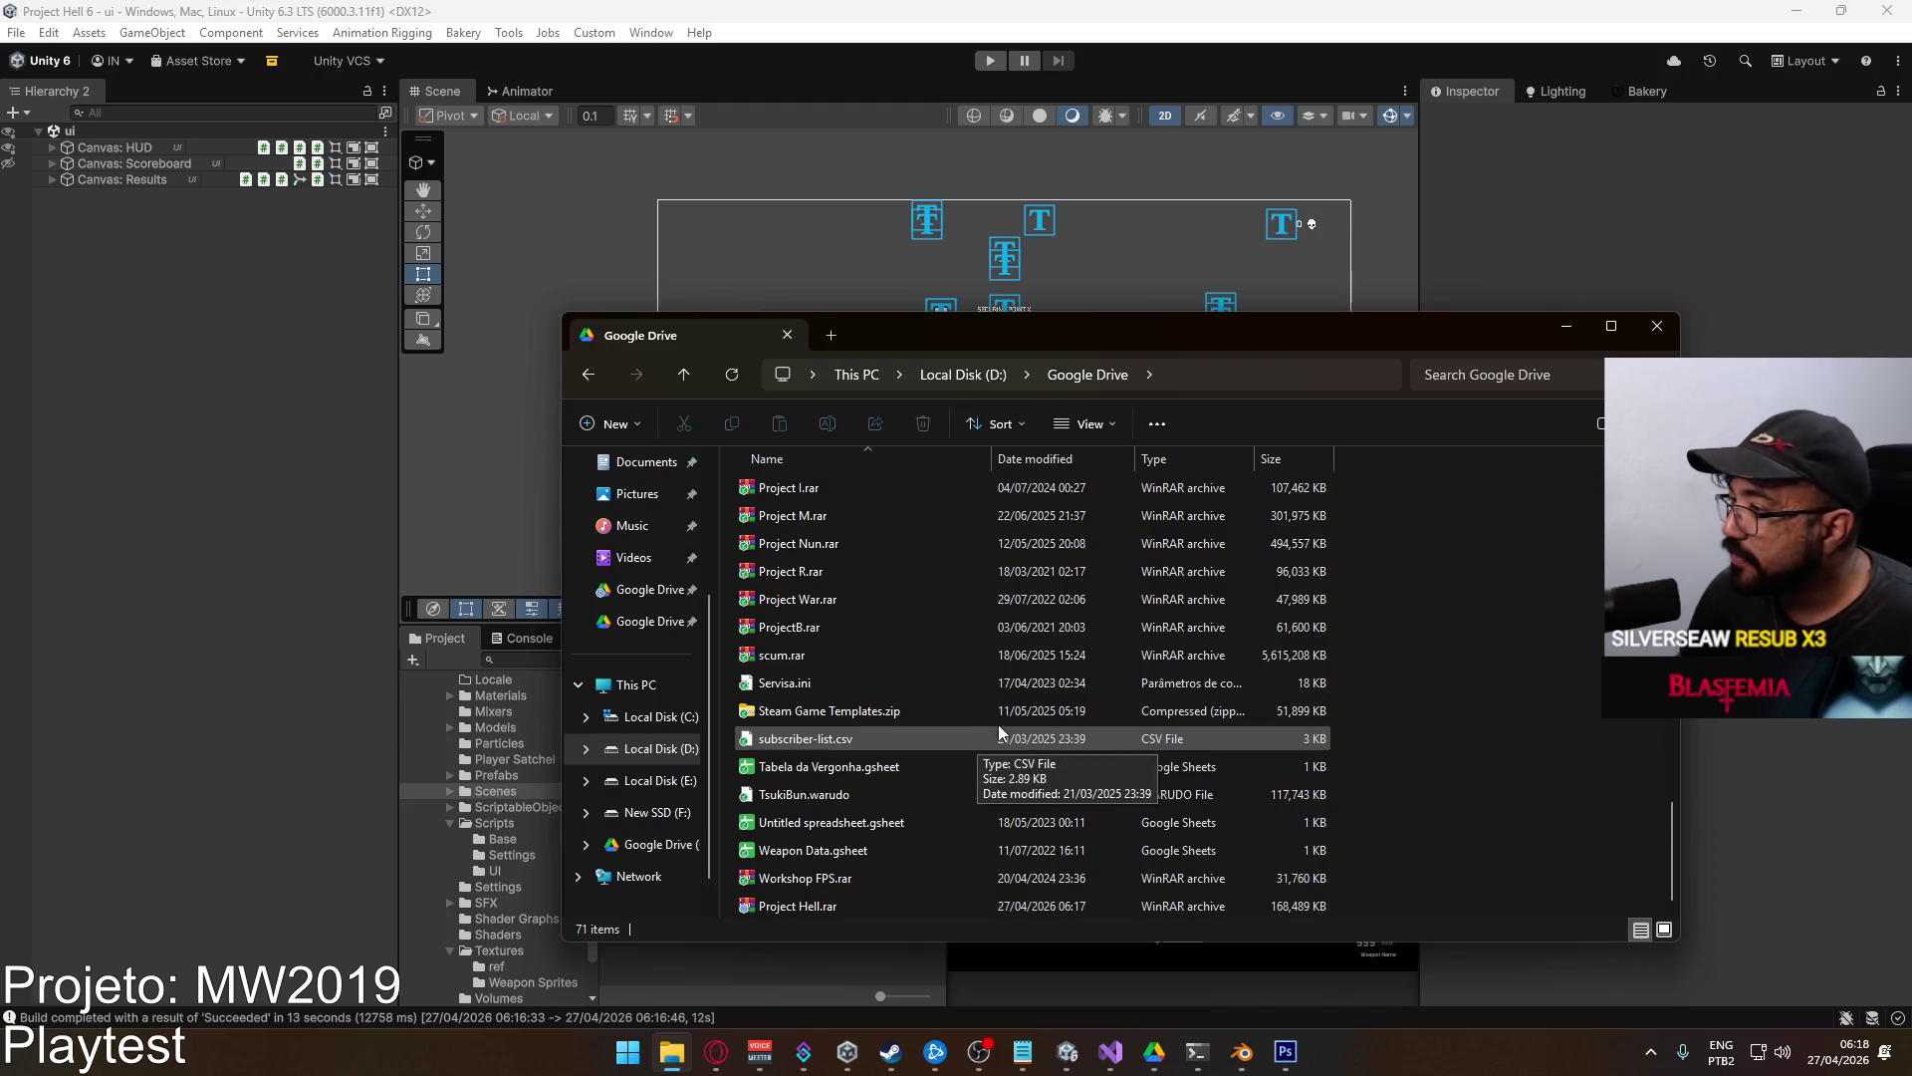
click(1658, 329)
click(1651, 1053)
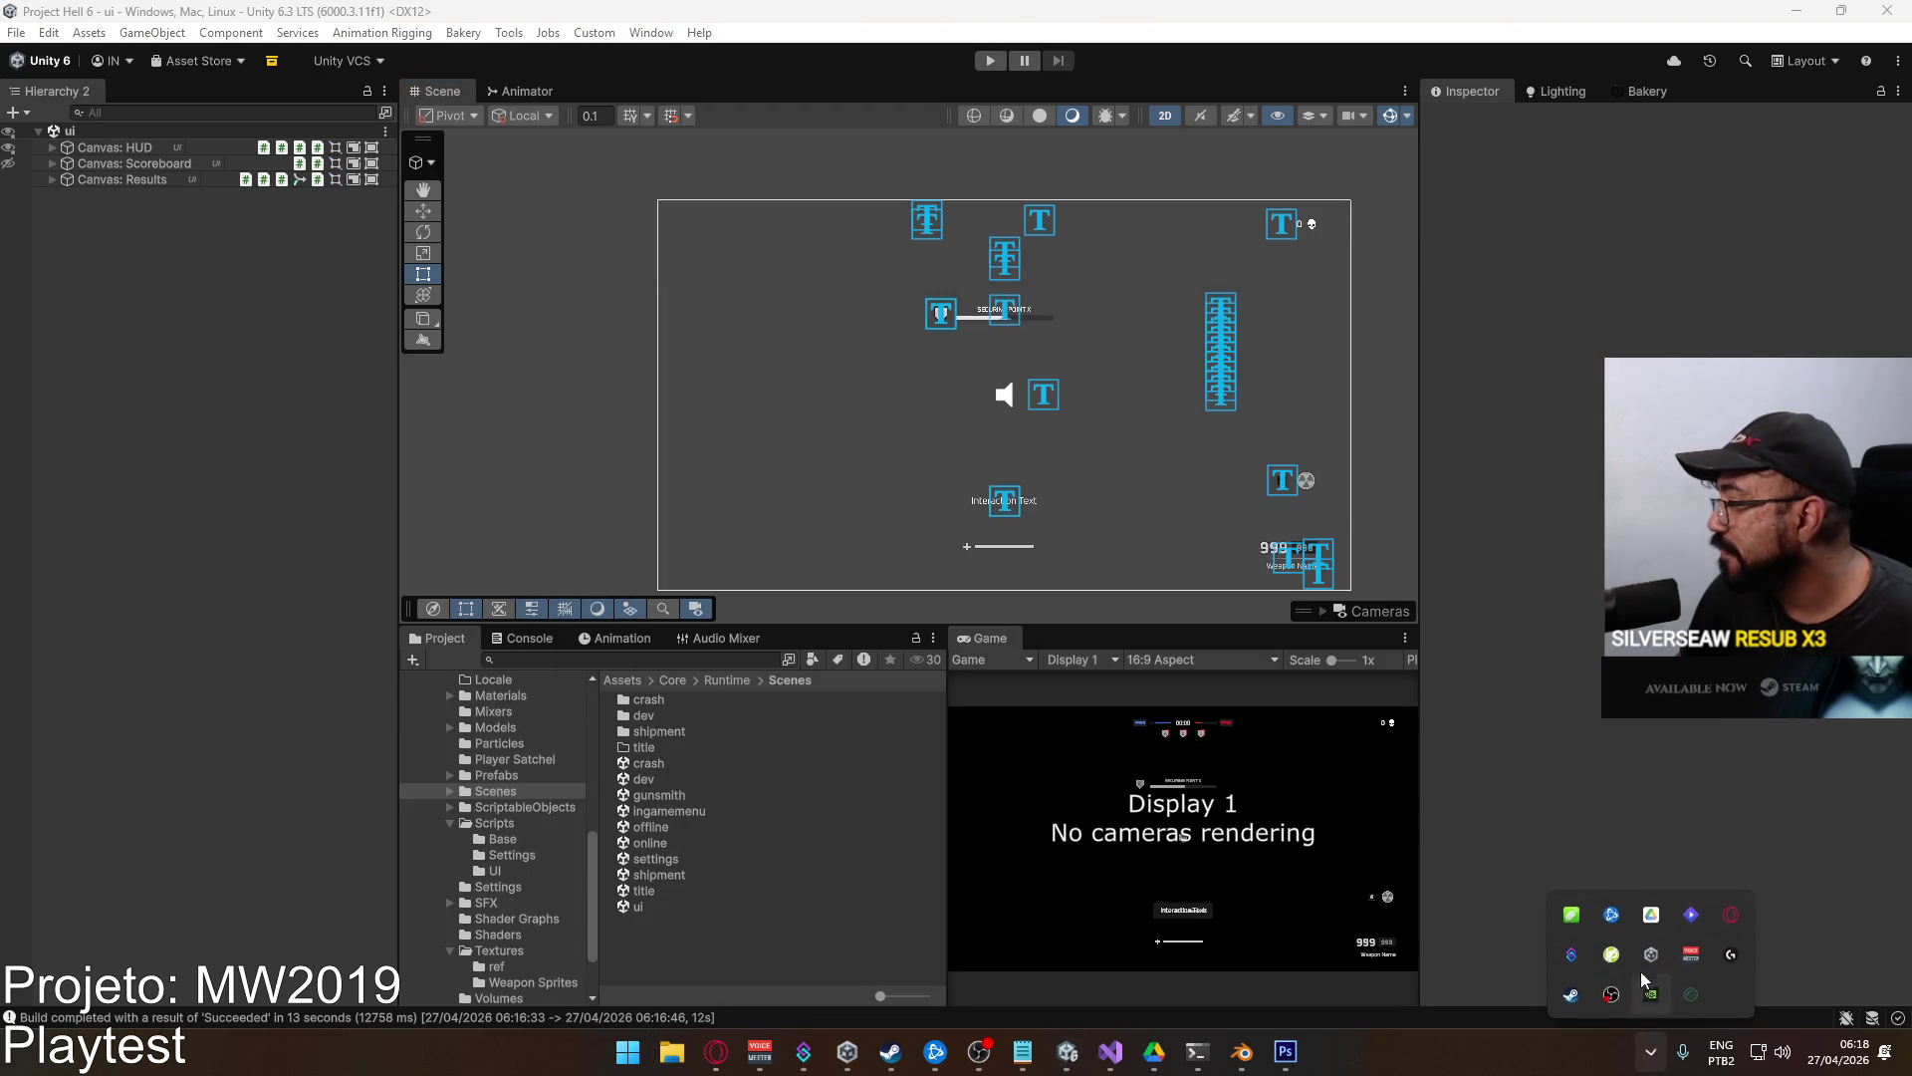
click(1650, 913)
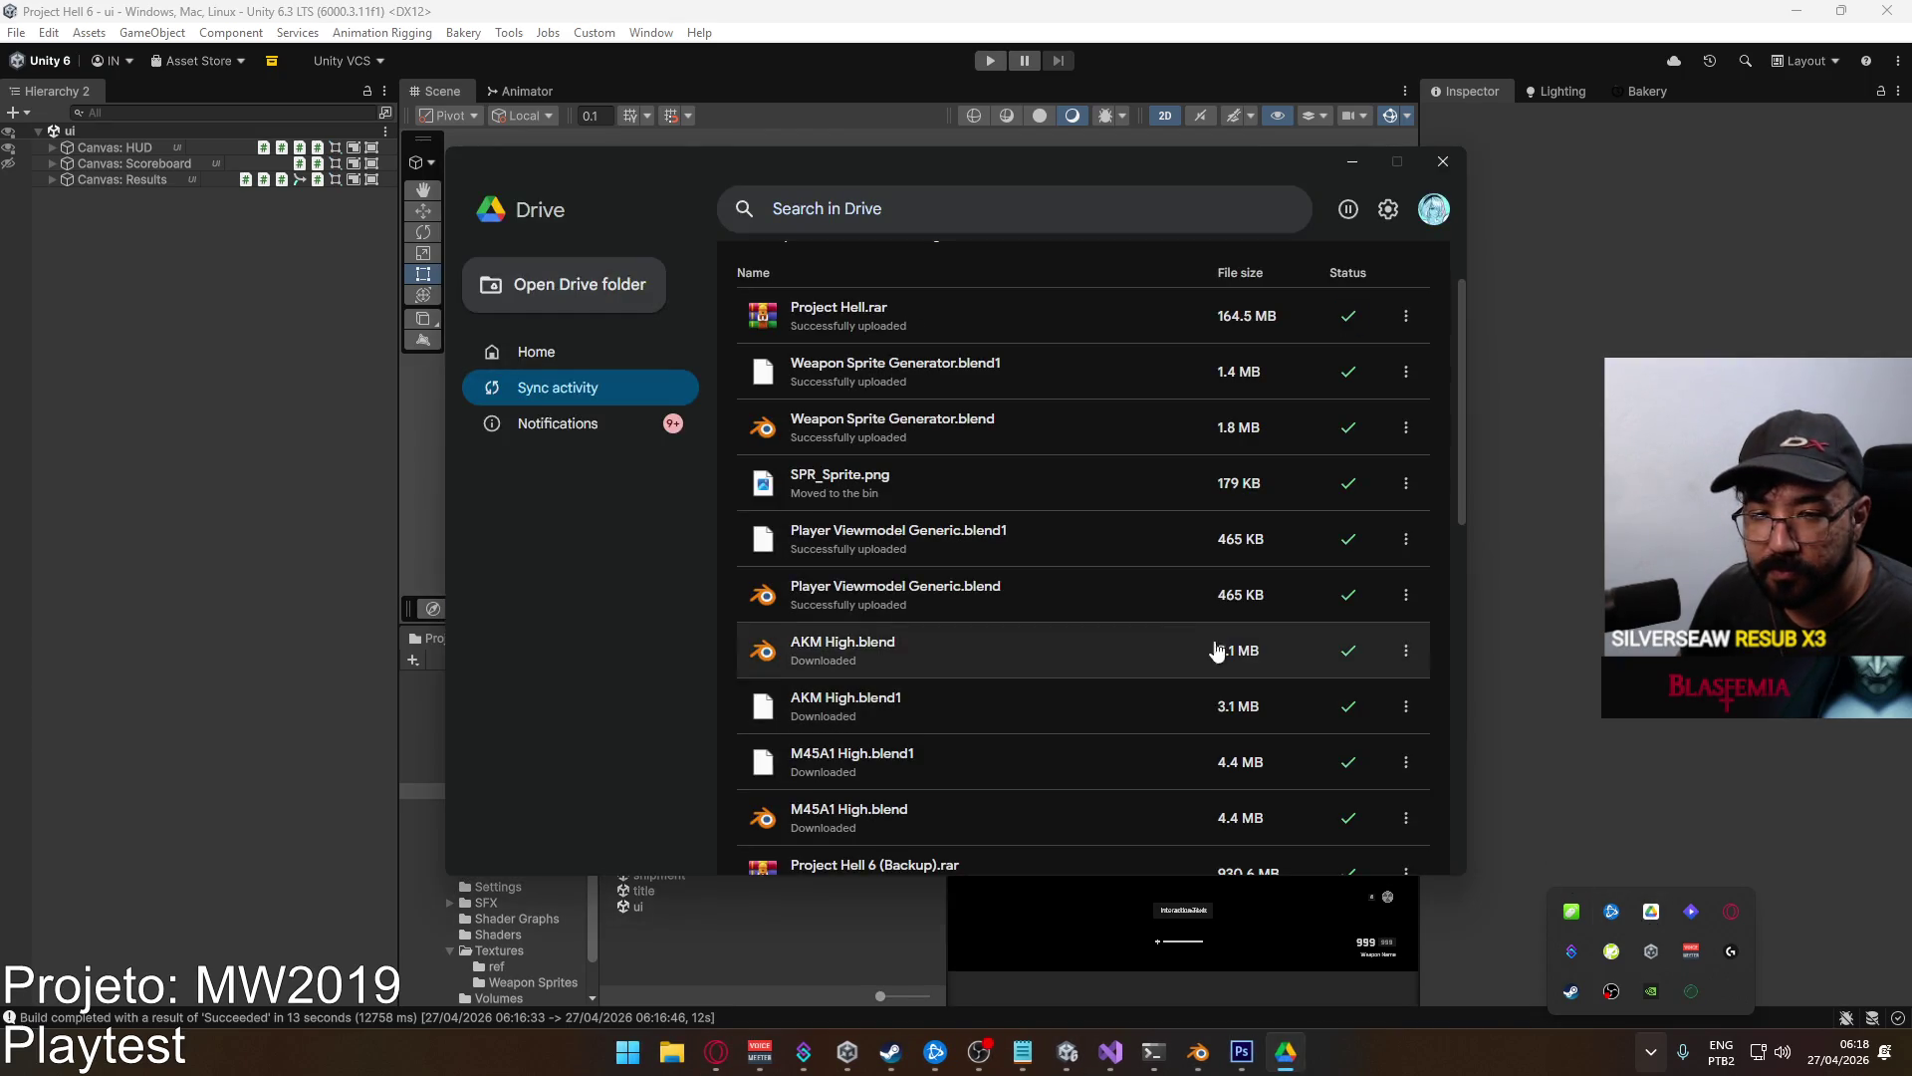
click(1112, 584)
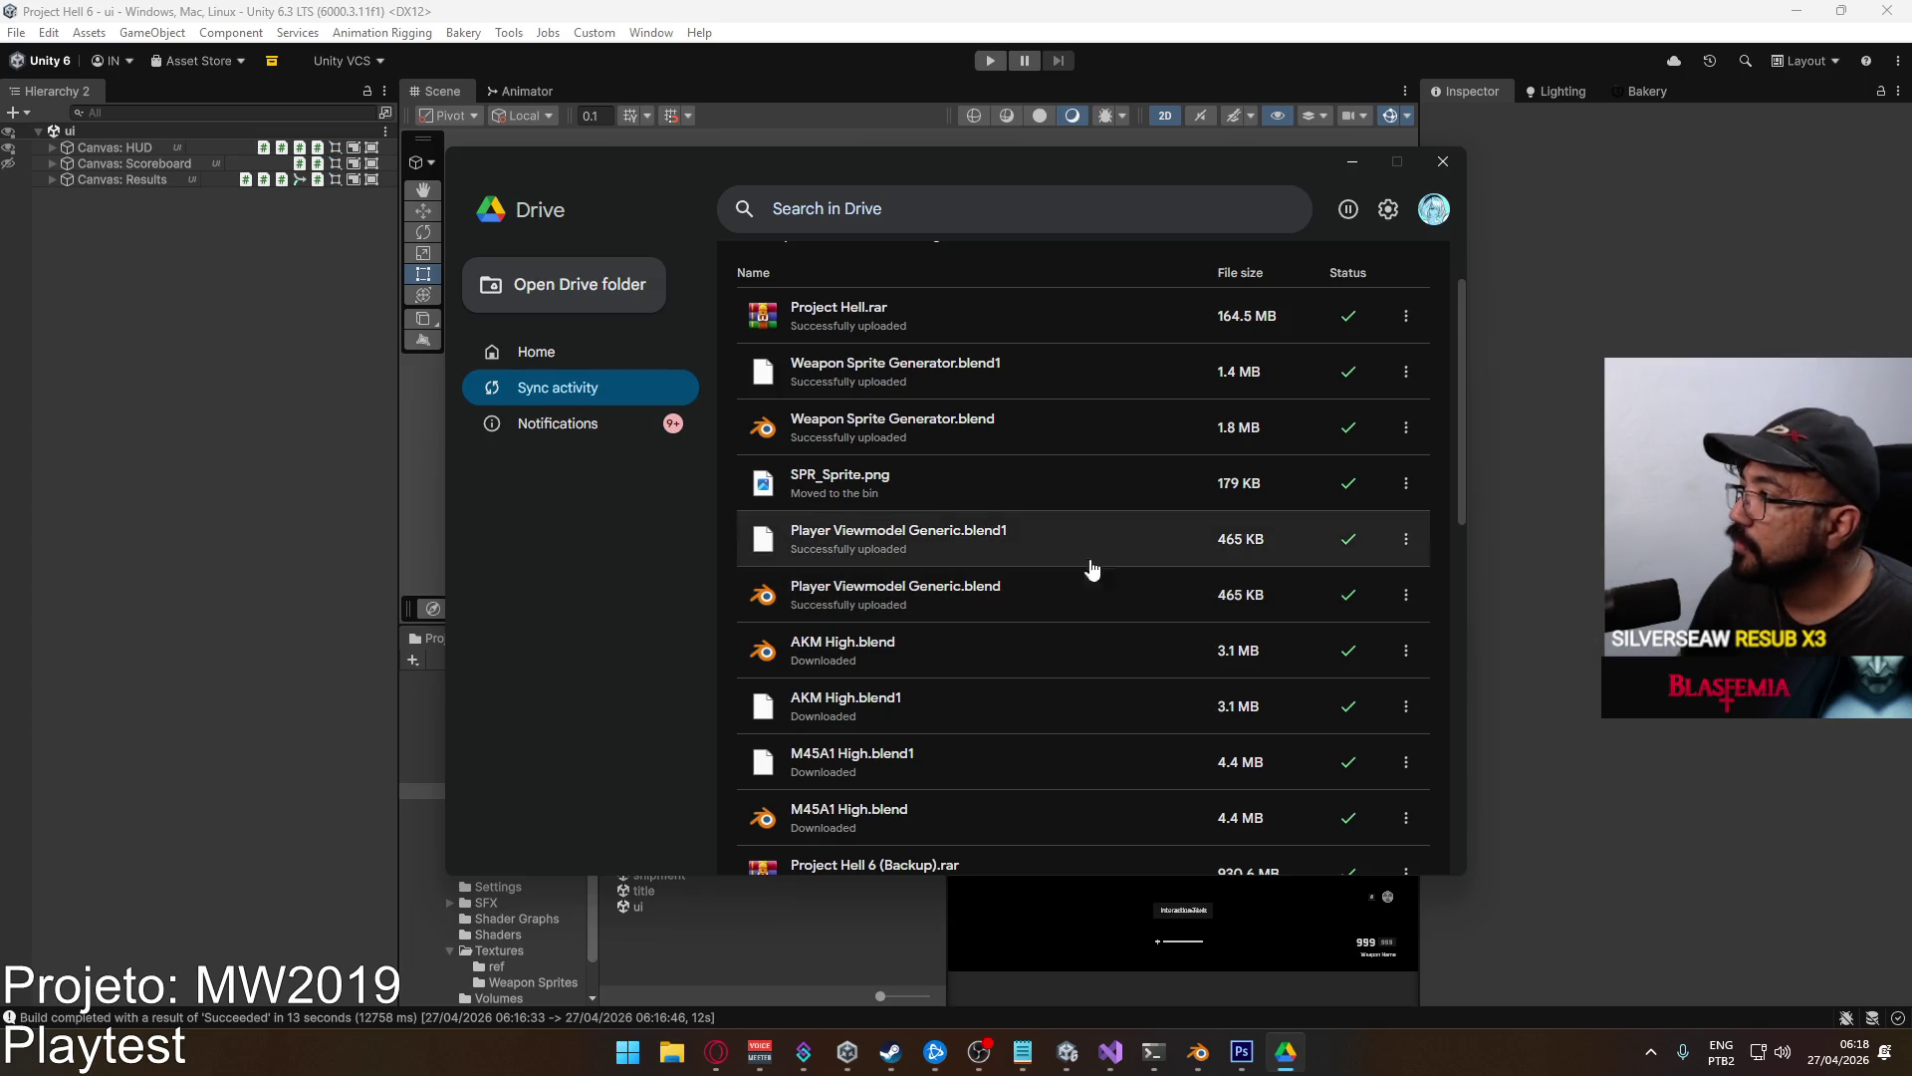
click(1437, 167)
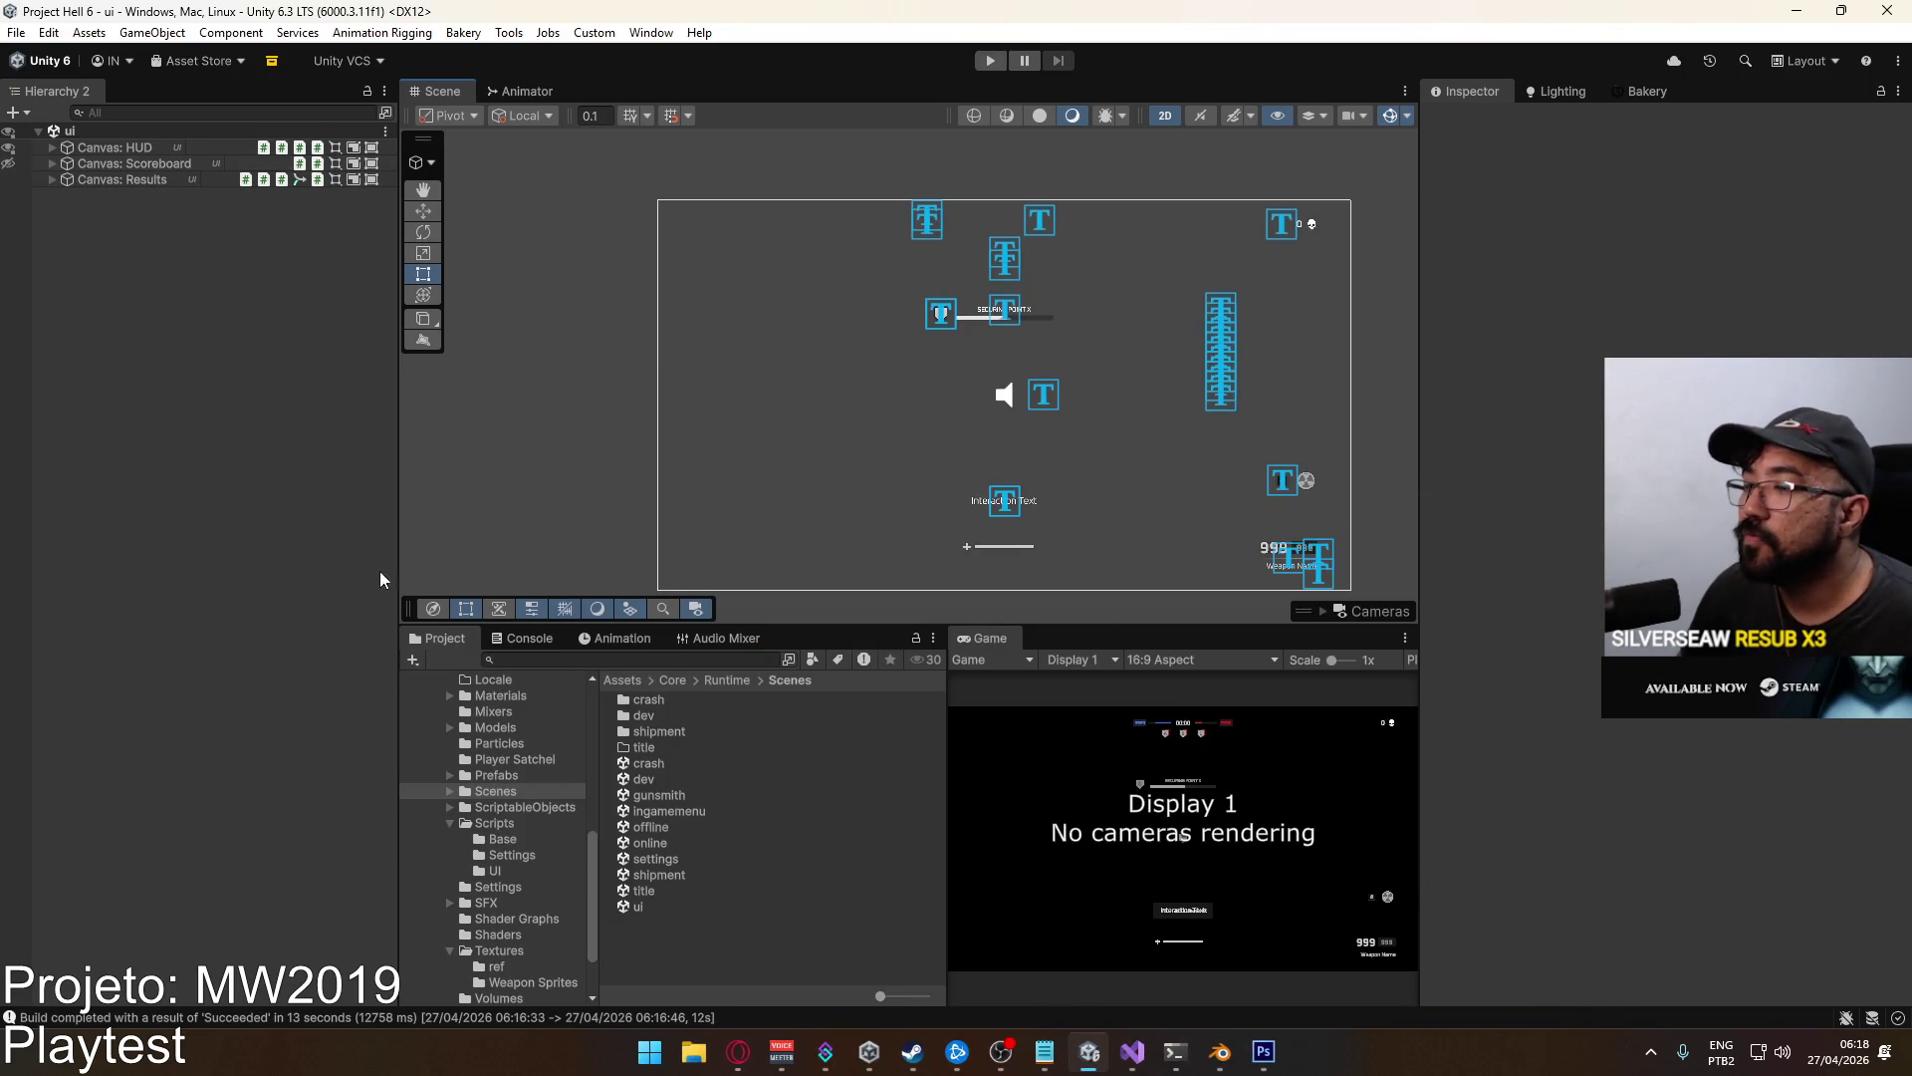
click(691, 1053)
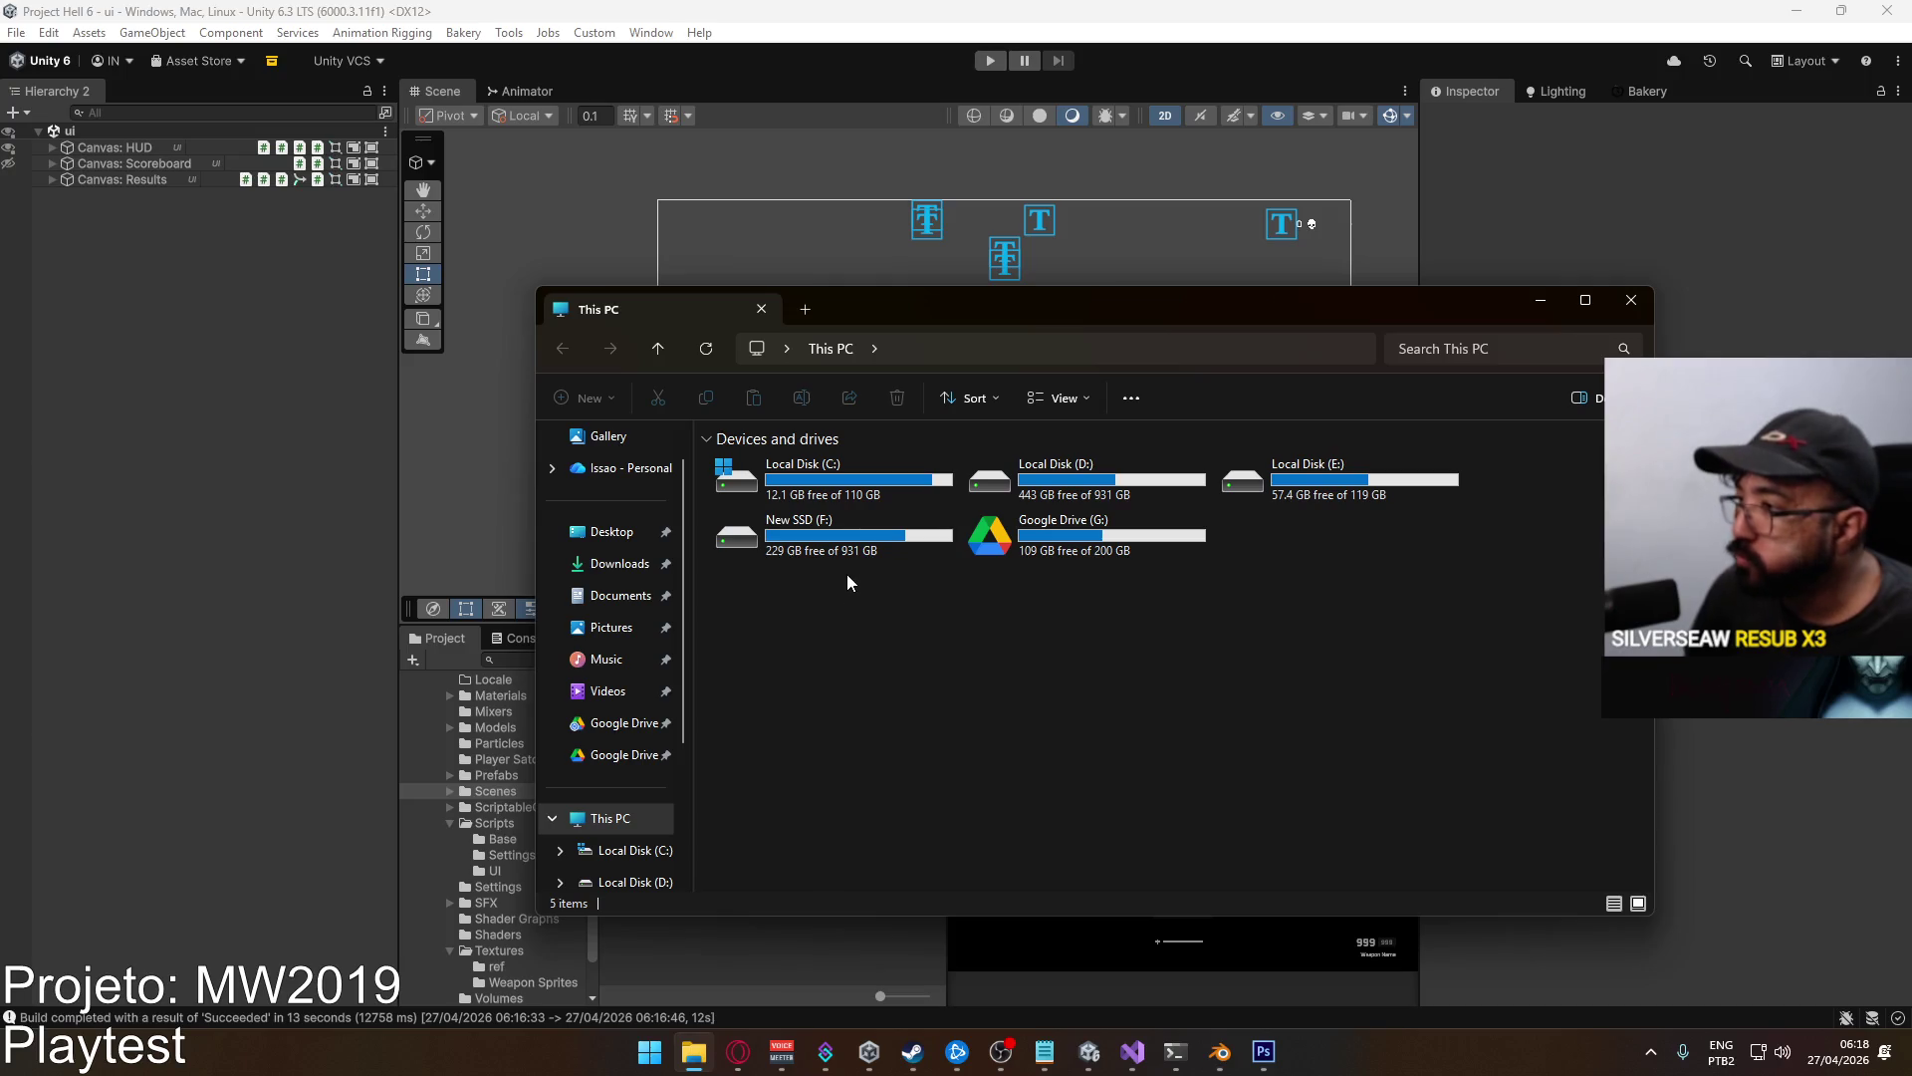
Run Project Hell.exe from F:\Builds\Project Hell to reach the v0.0.66 main menu.
click(1630, 301)
click(695, 1053)
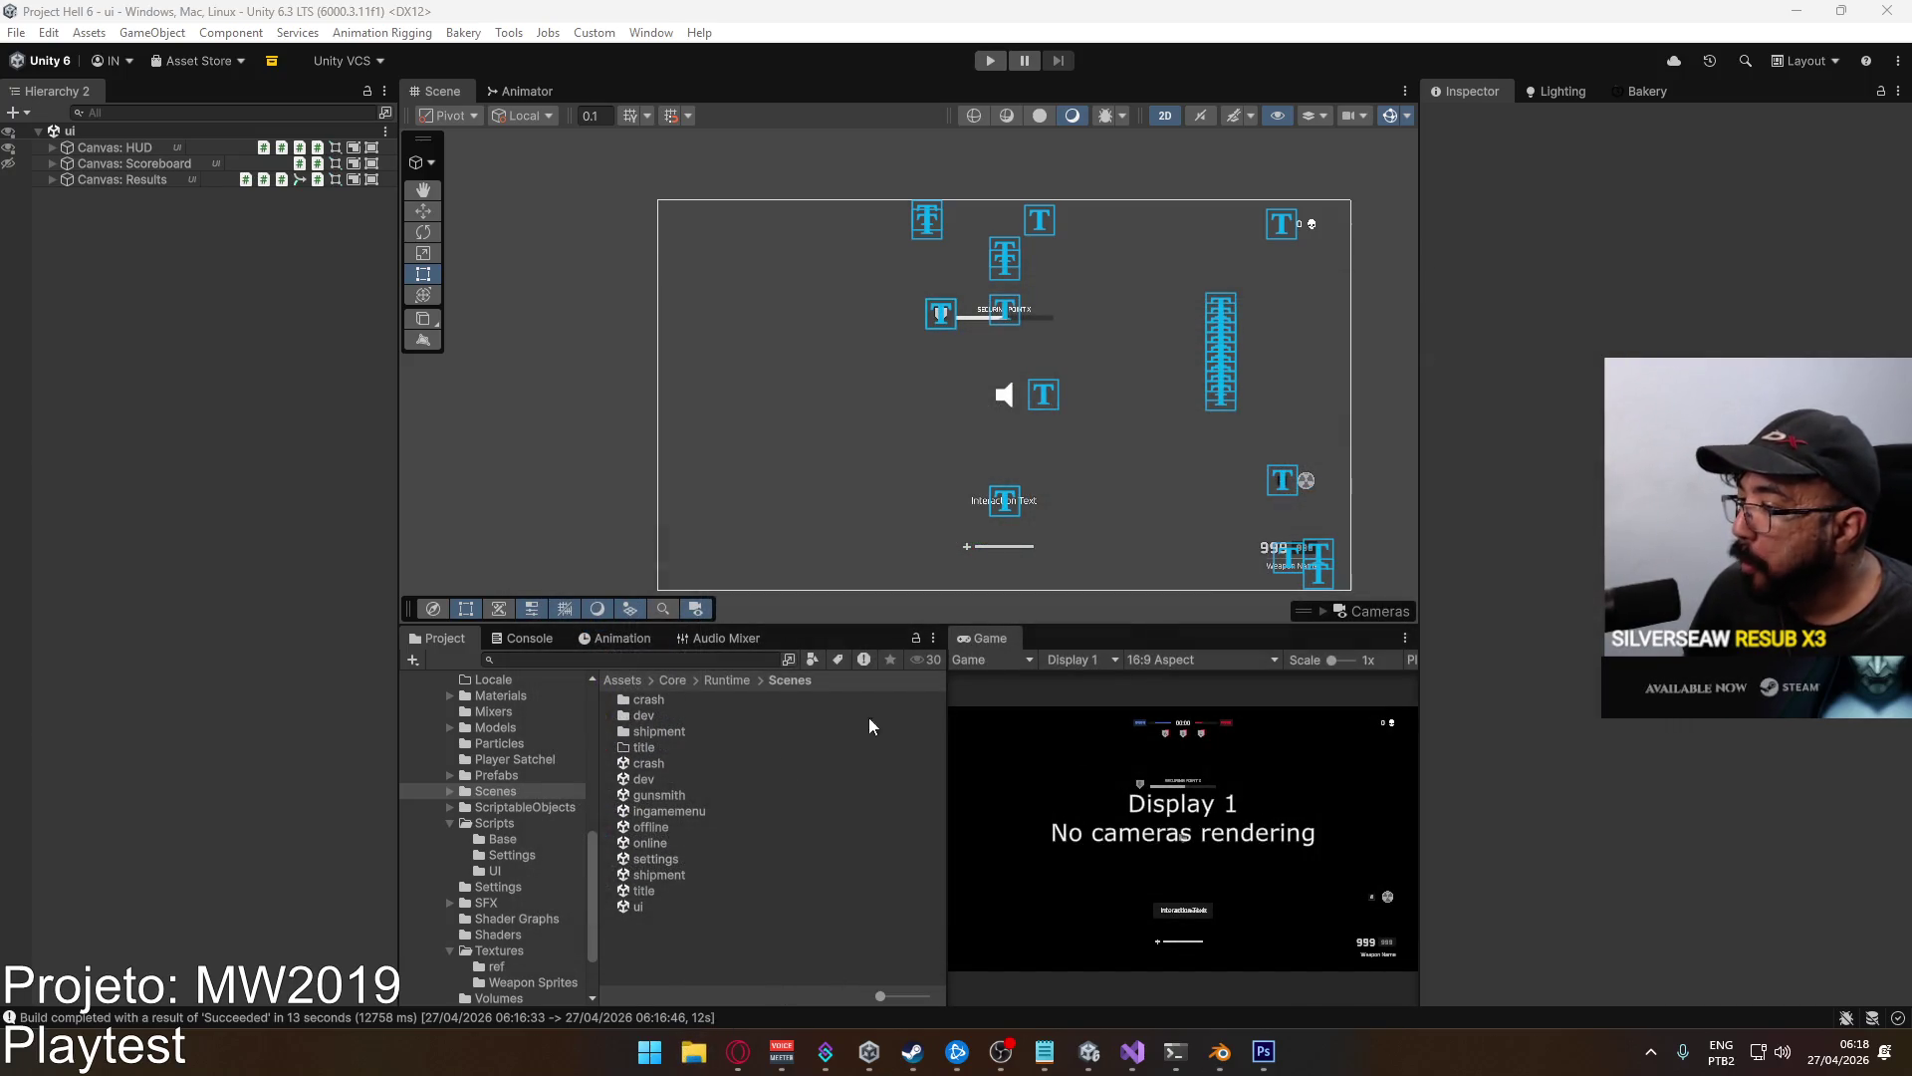
double_click(826, 543)
click(809, 465)
double_click(808, 465)
double_click(793, 496)
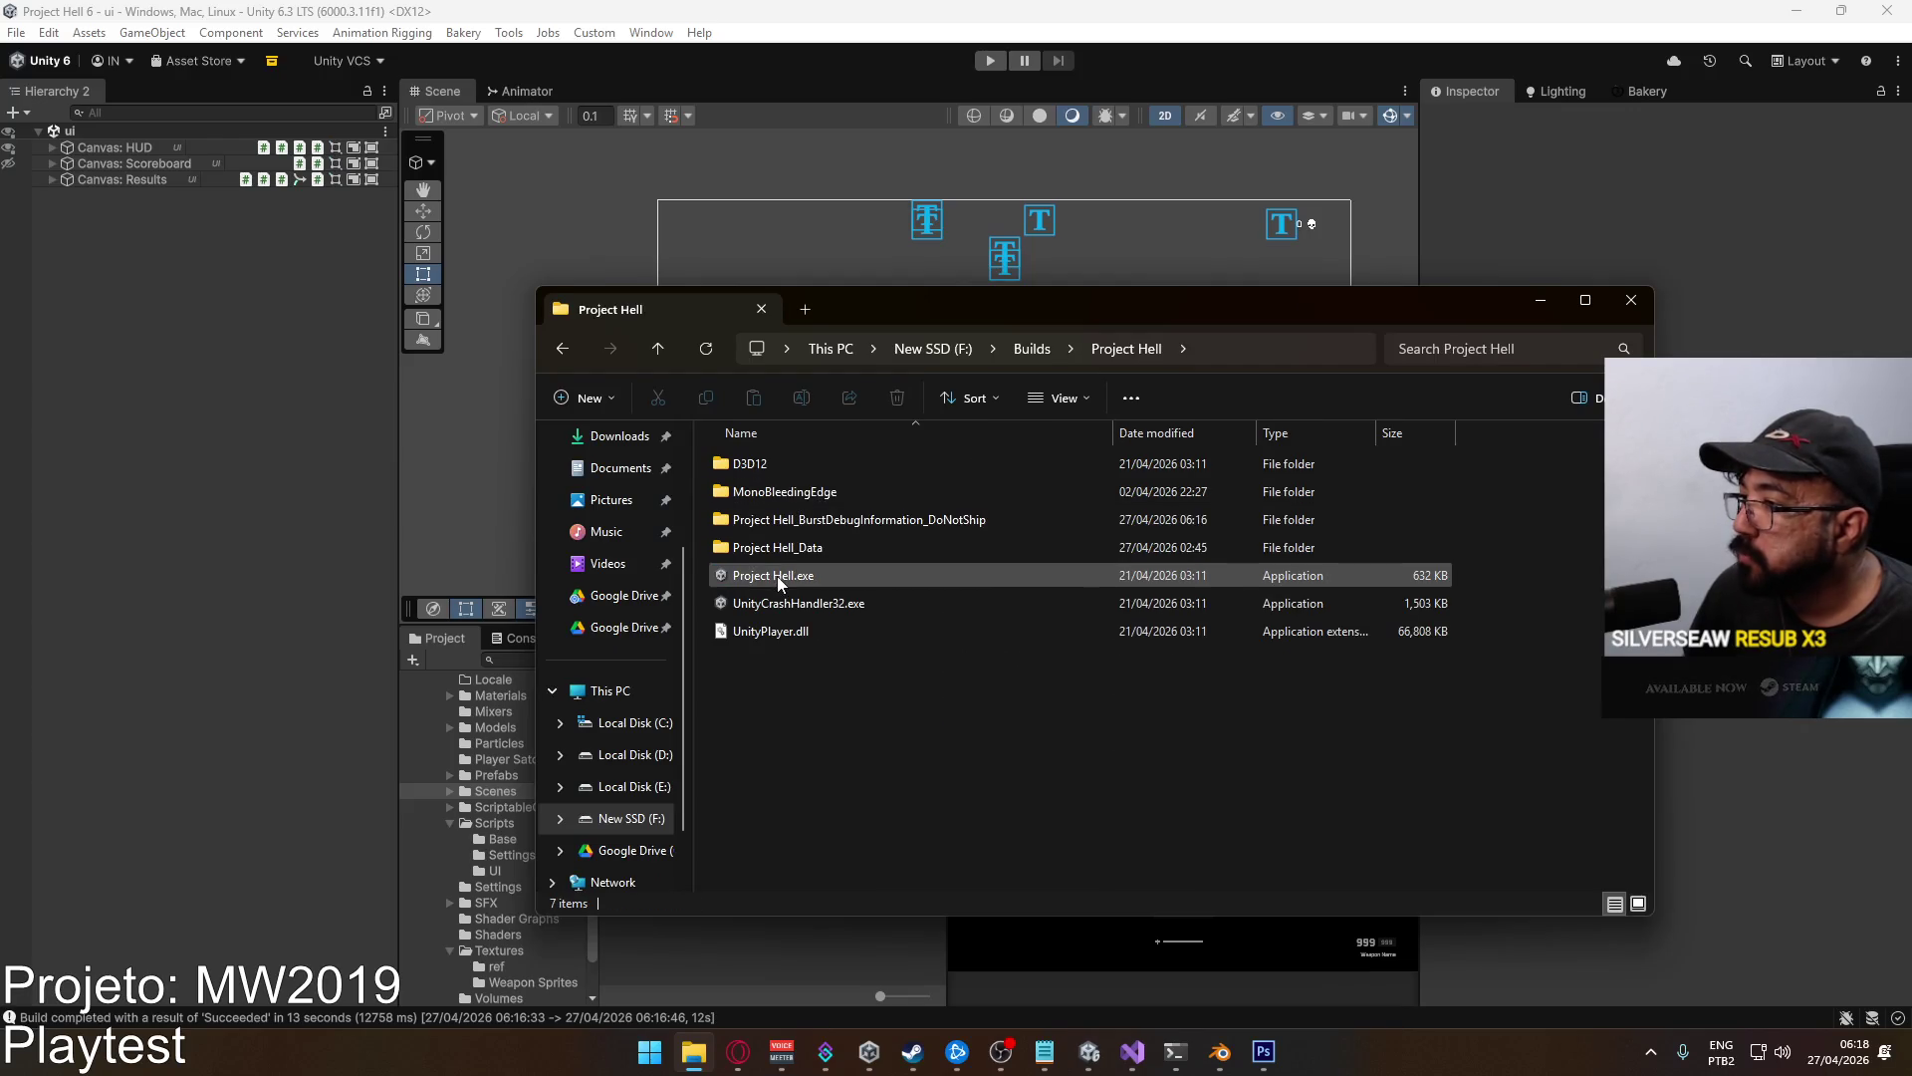
double_click(780, 584)
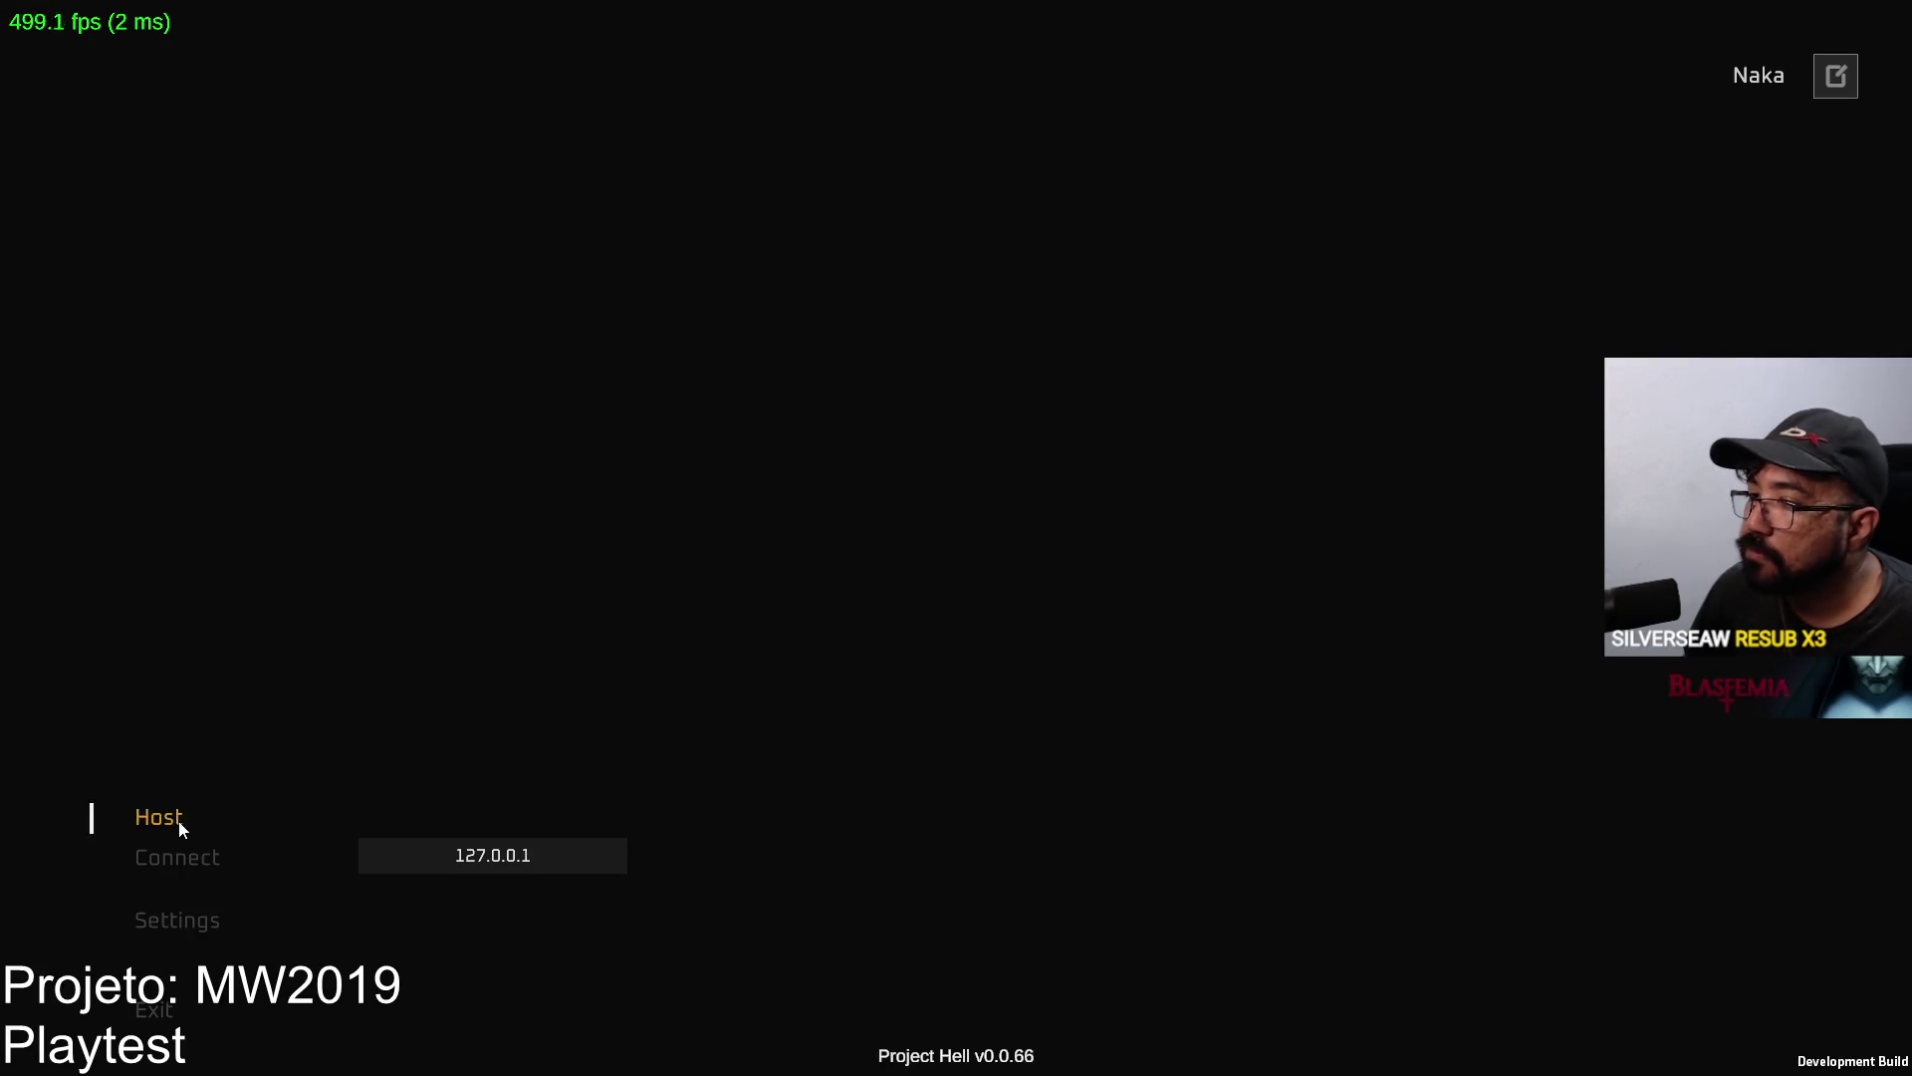
Host a match on the Shipment map and create it.
click(182, 830)
click(735, 879)
click(423, 878)
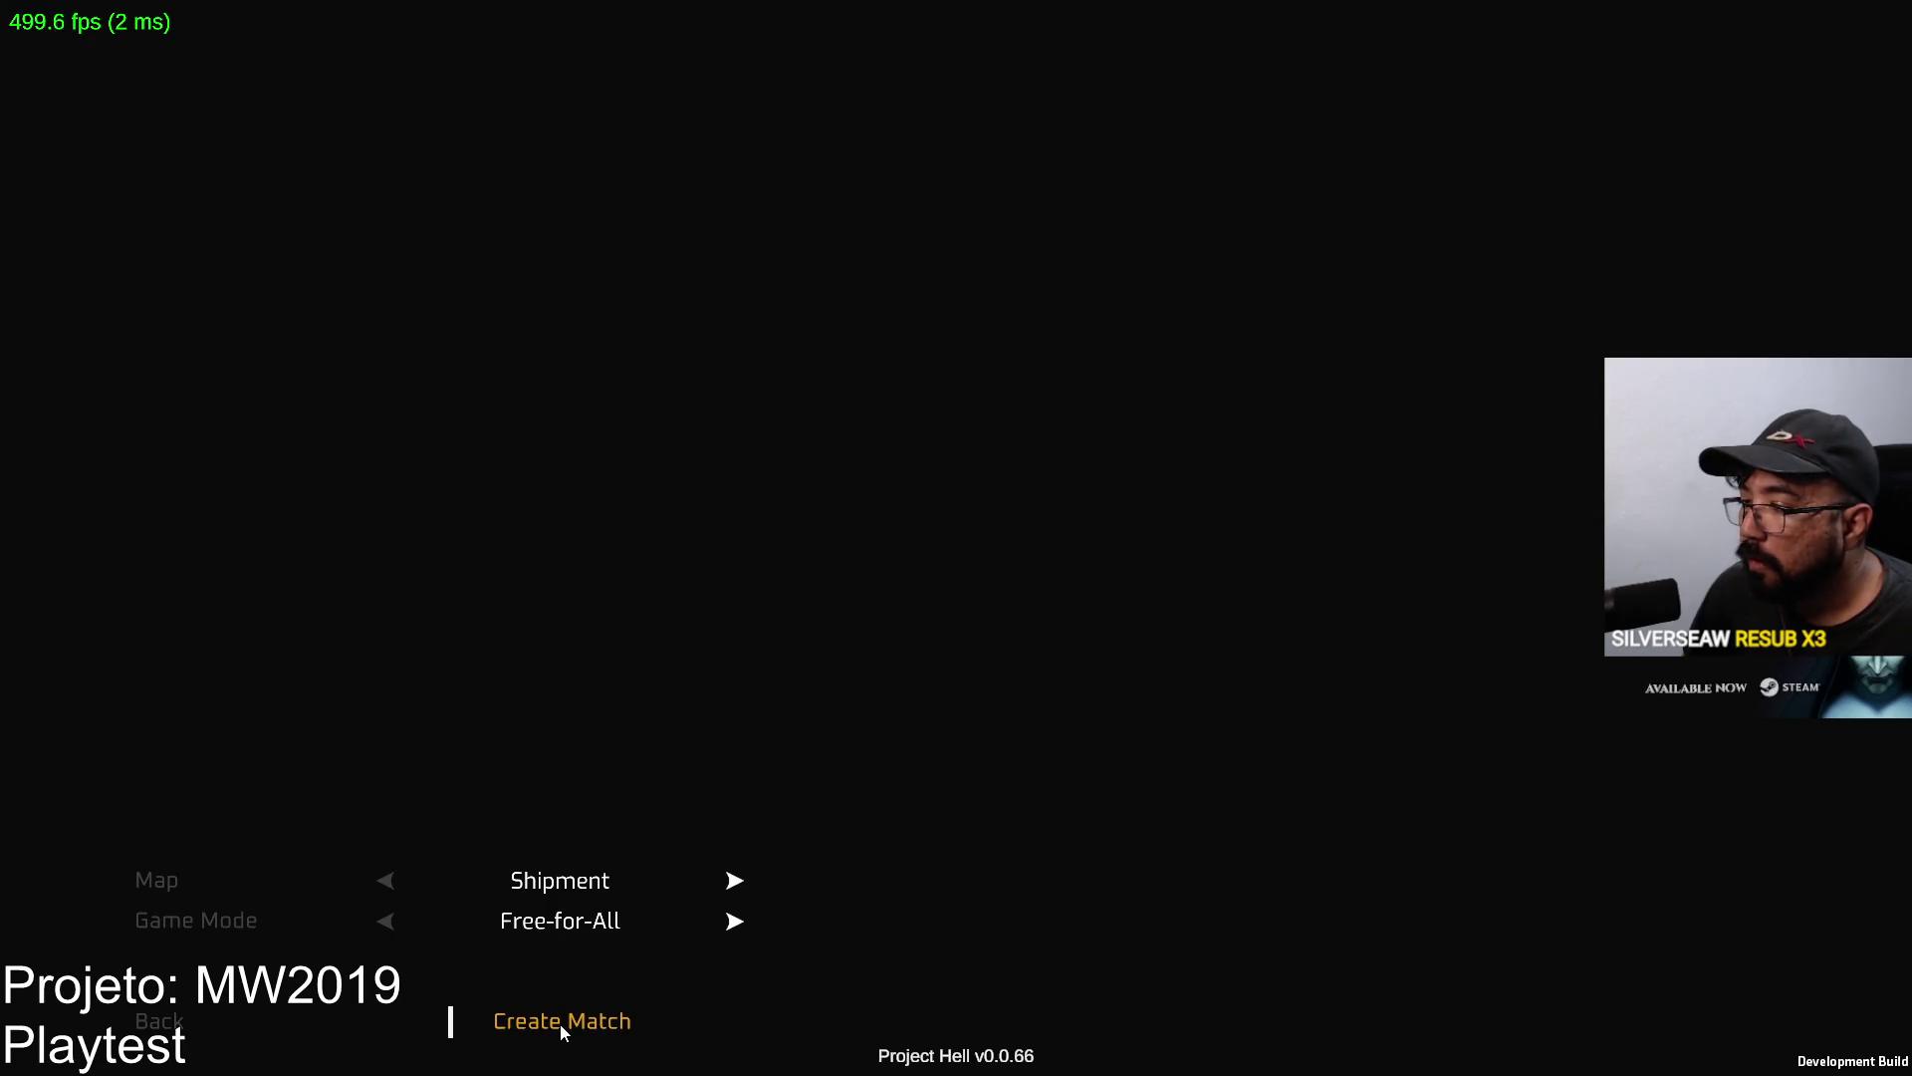
click(560, 1024)
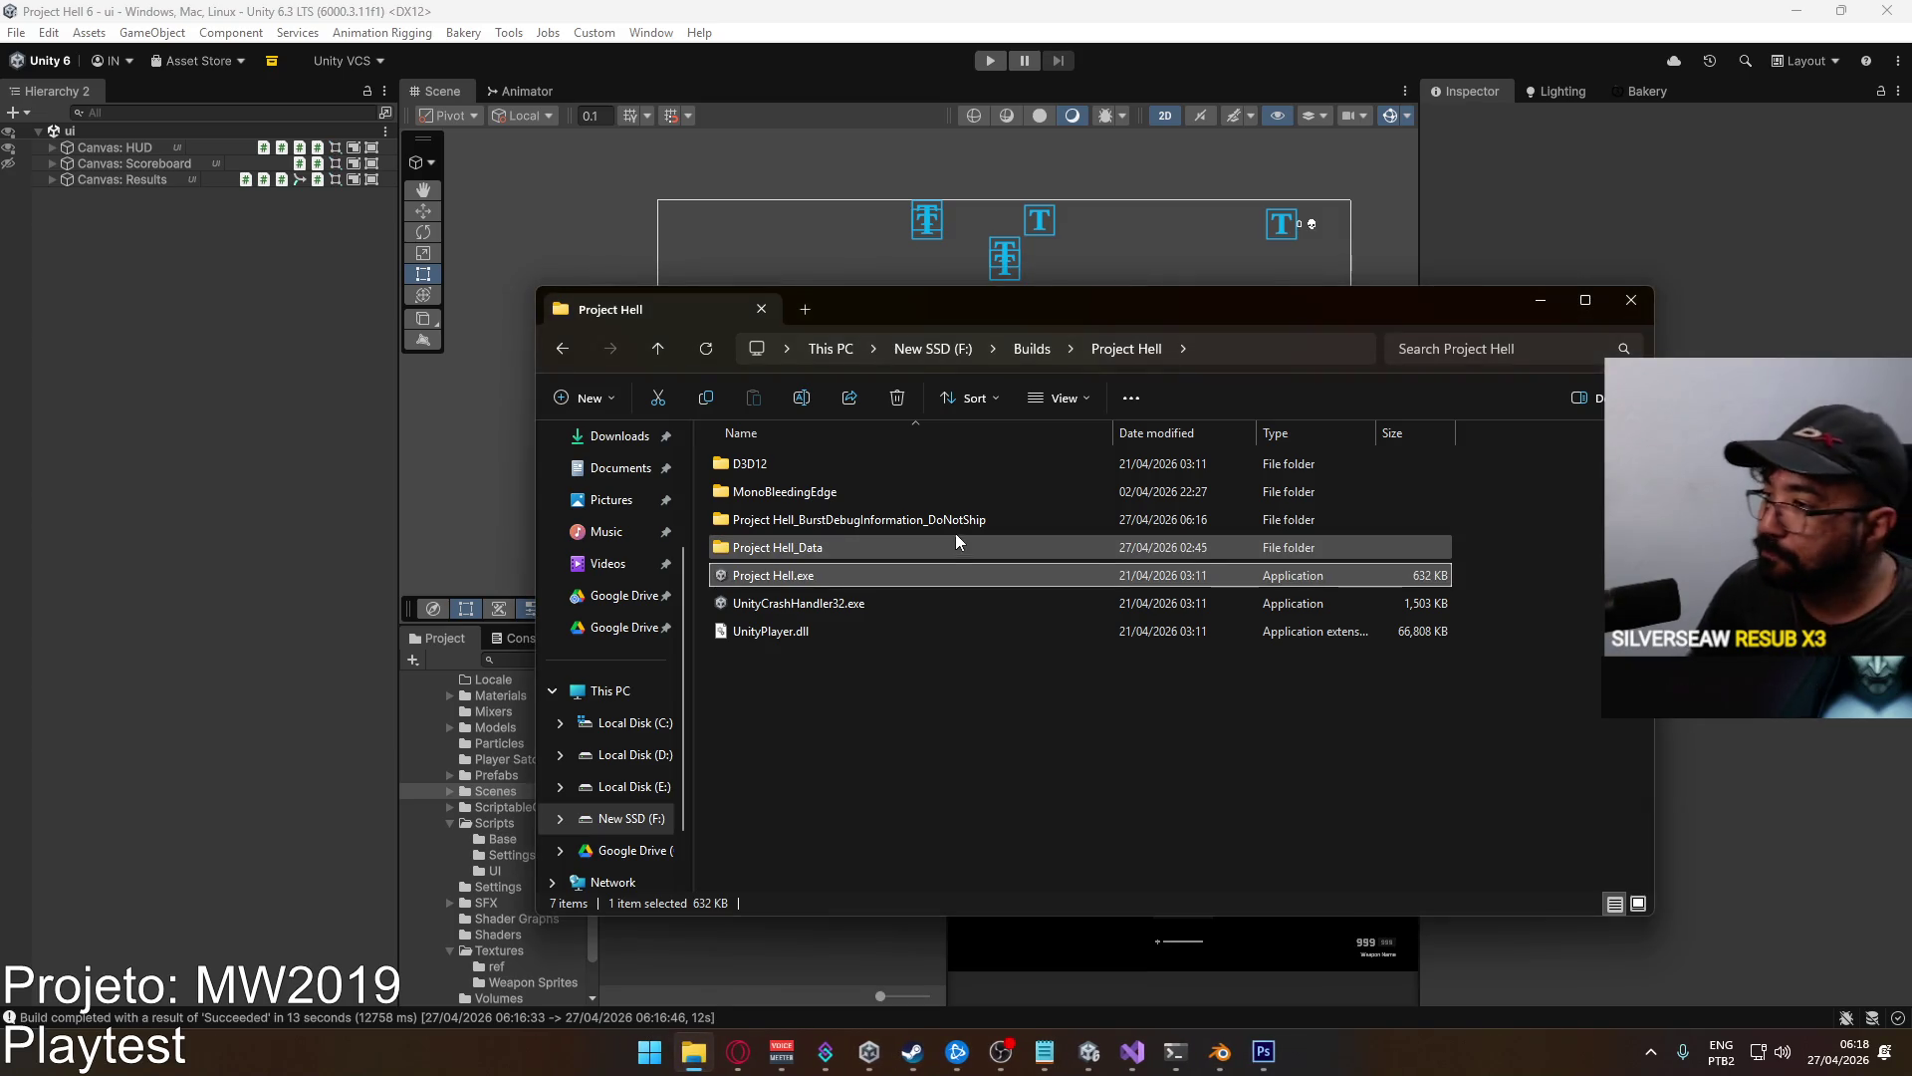
Relaunch Project Hell.exe and host a Free-for-All match on Shipment with a changed game mode.
ctrl+click(848, 576)
double_click(846, 575)
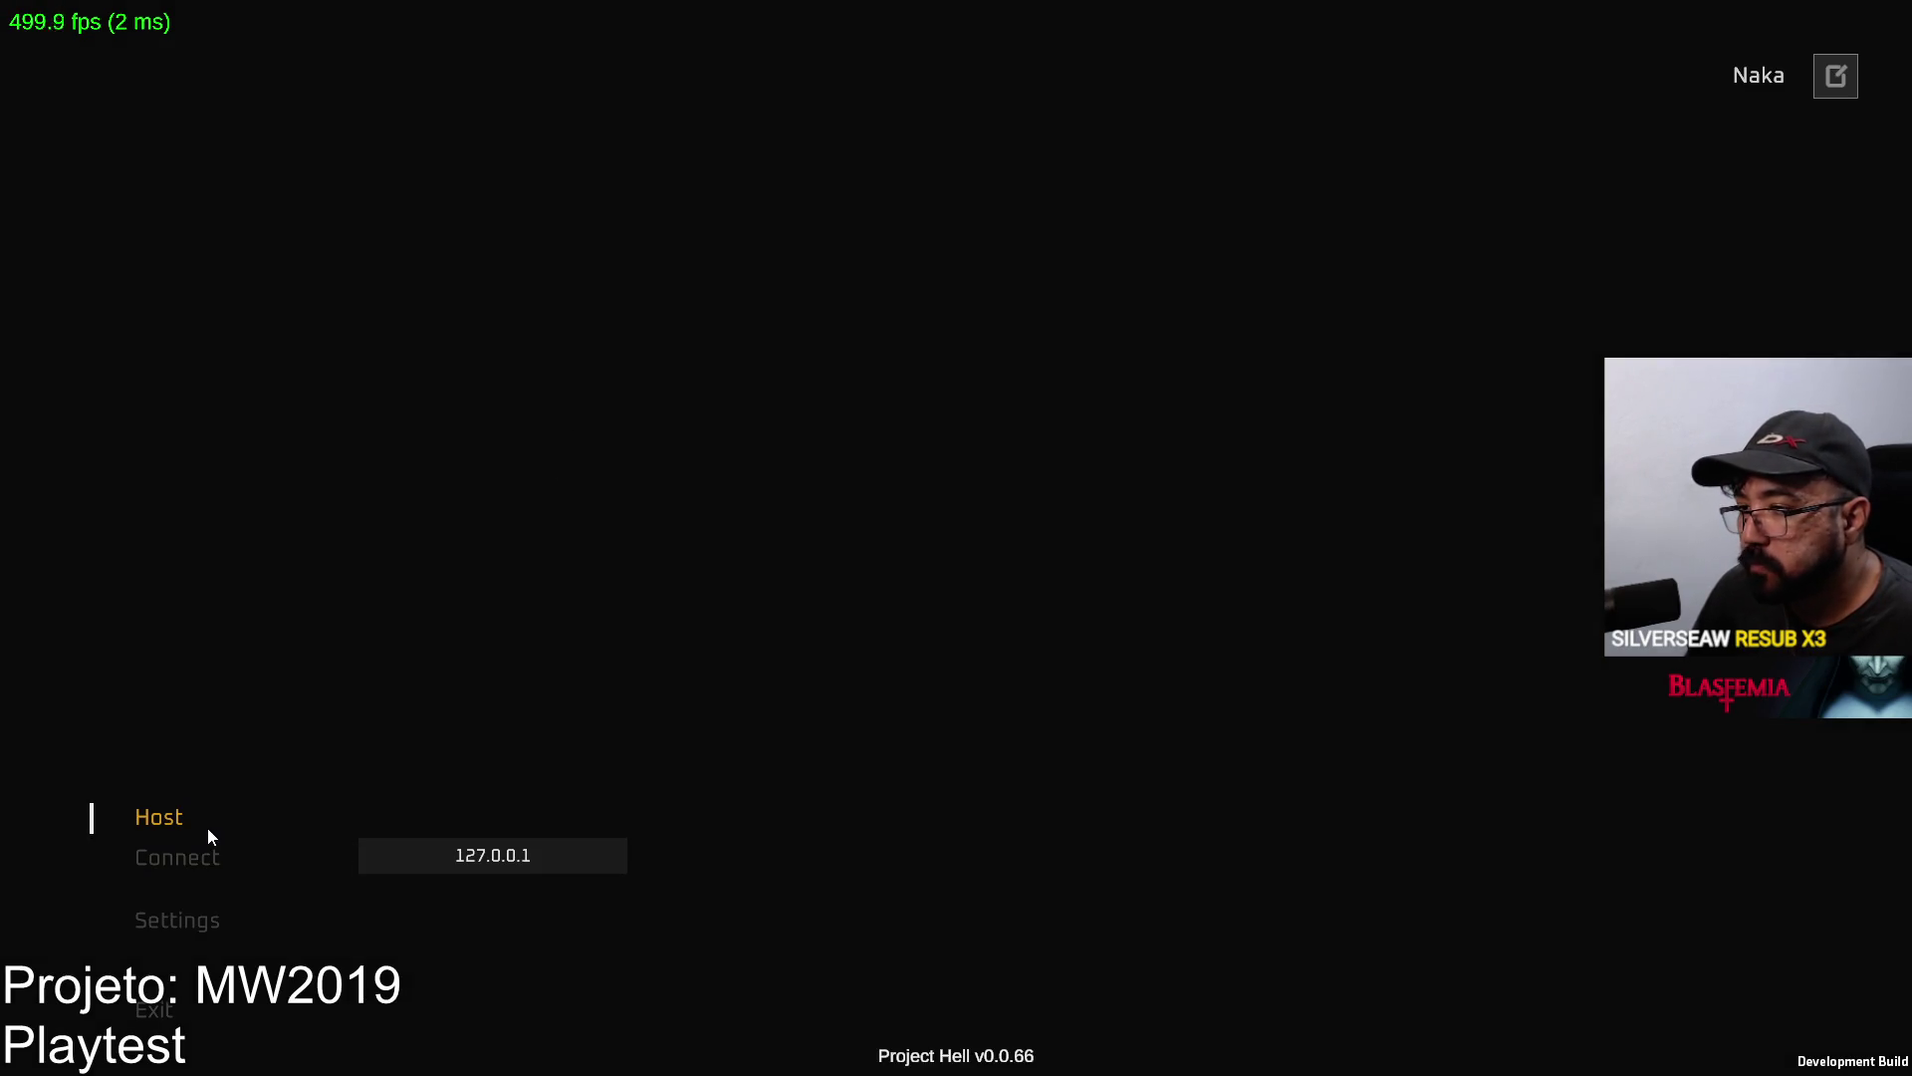
click(211, 834)
click(734, 926)
click(587, 1006)
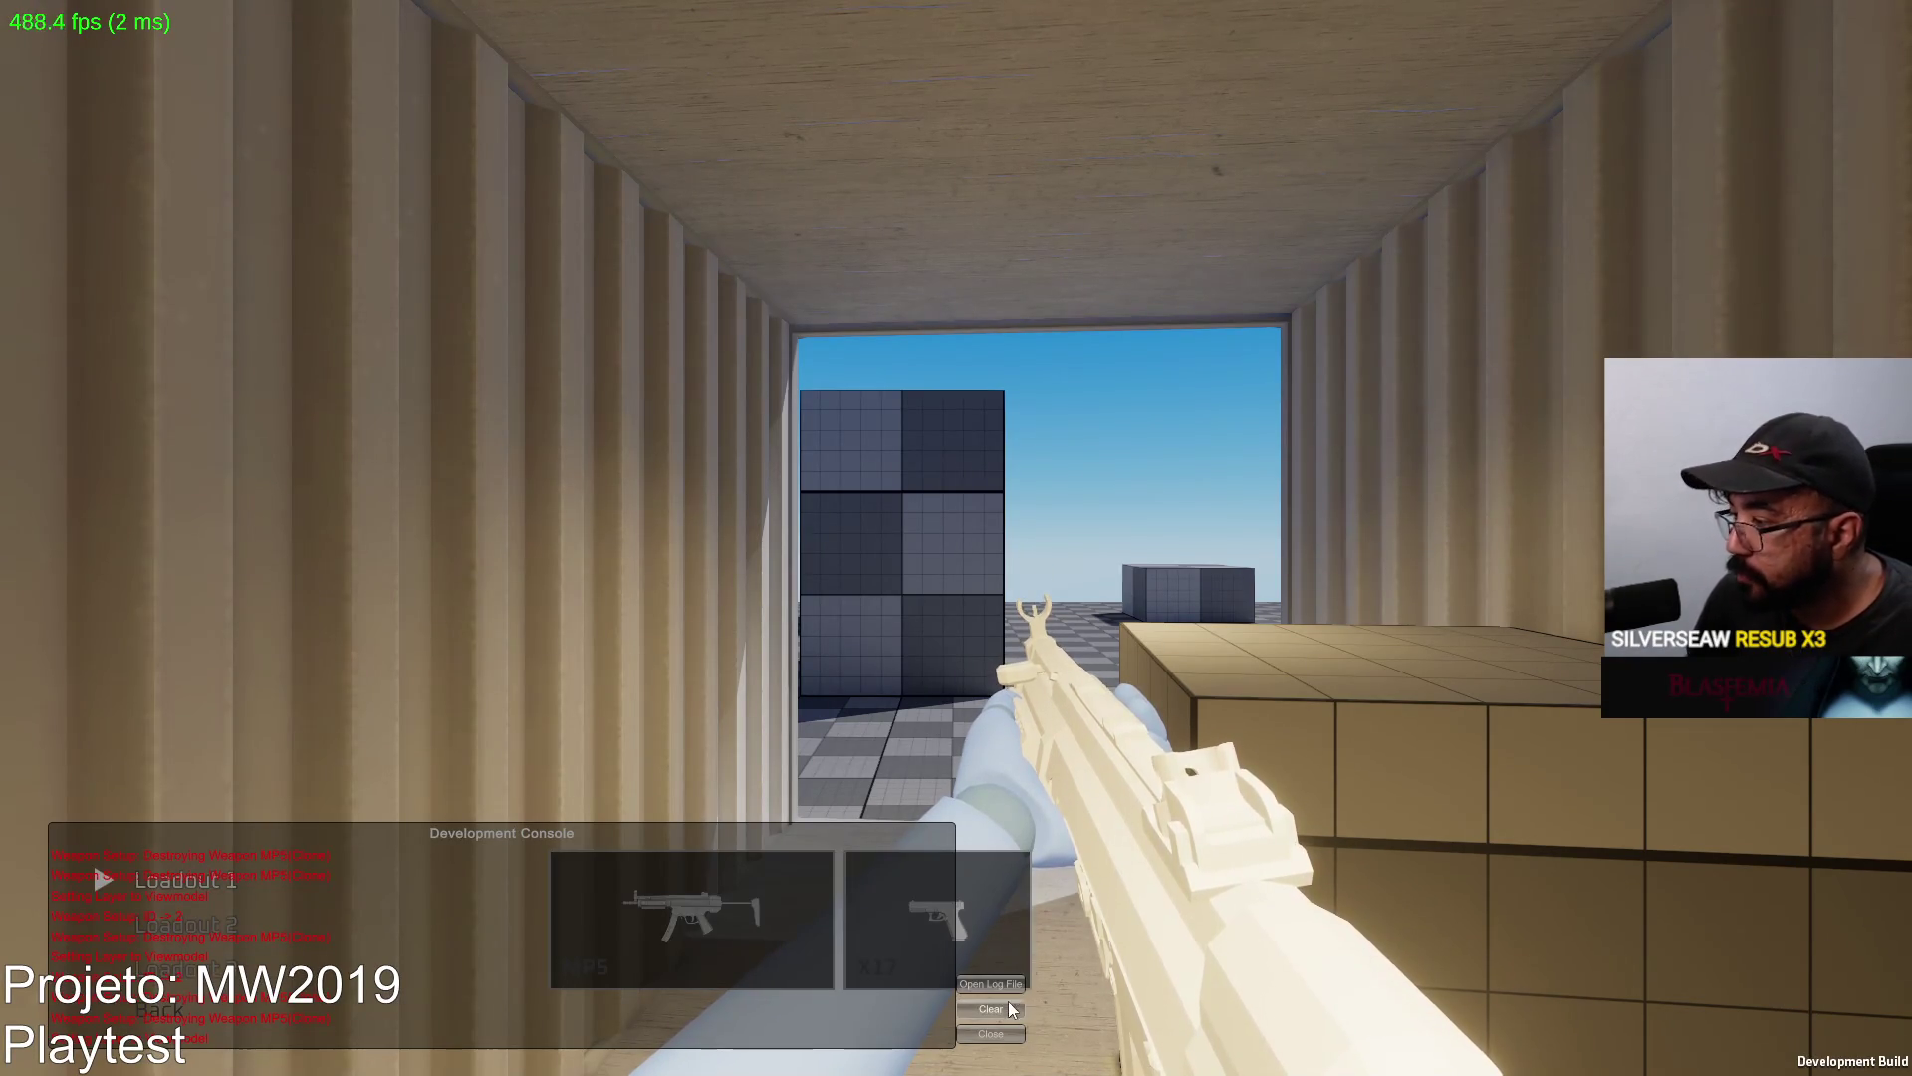
Equip the MARKSMAN SPR rifle with a Sniper Scope as primary and resume play.
click(761, 921)
click(511, 657)
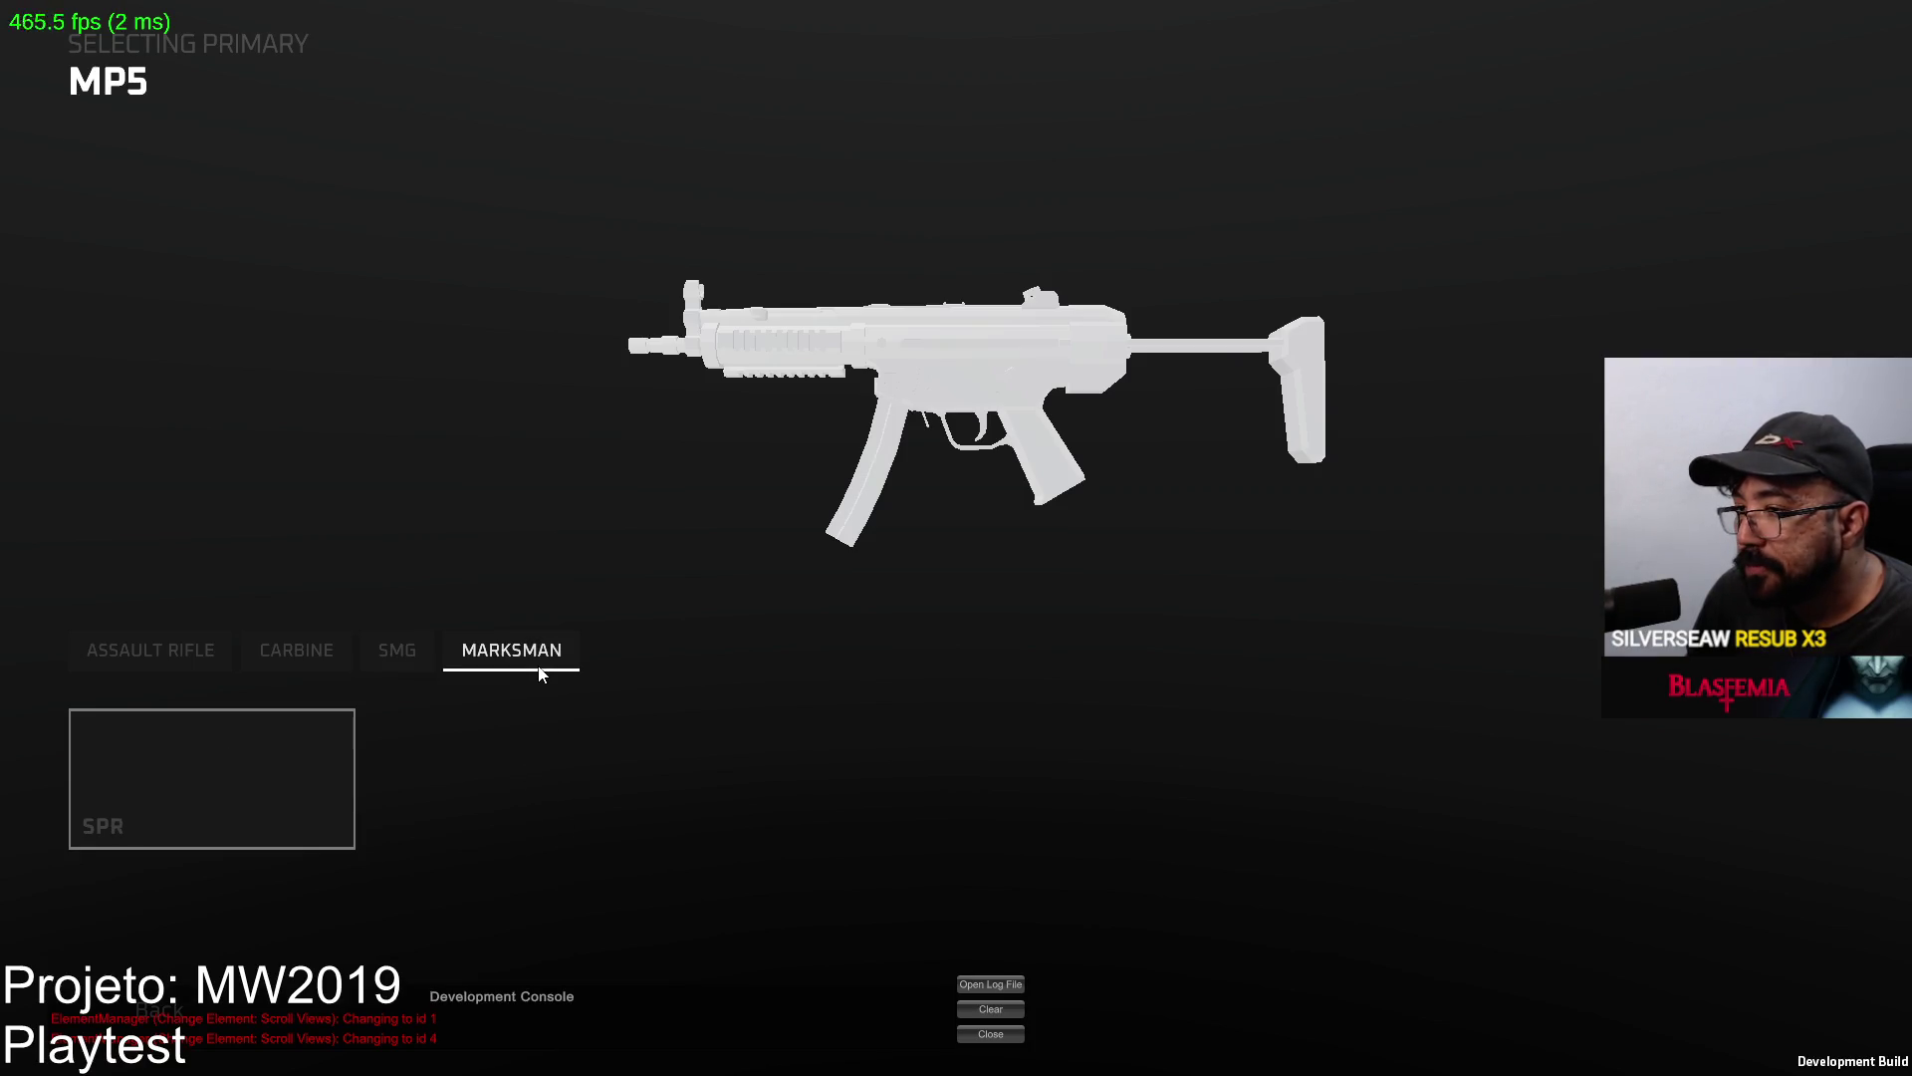
click(344, 757)
click(1126, 210)
click(374, 758)
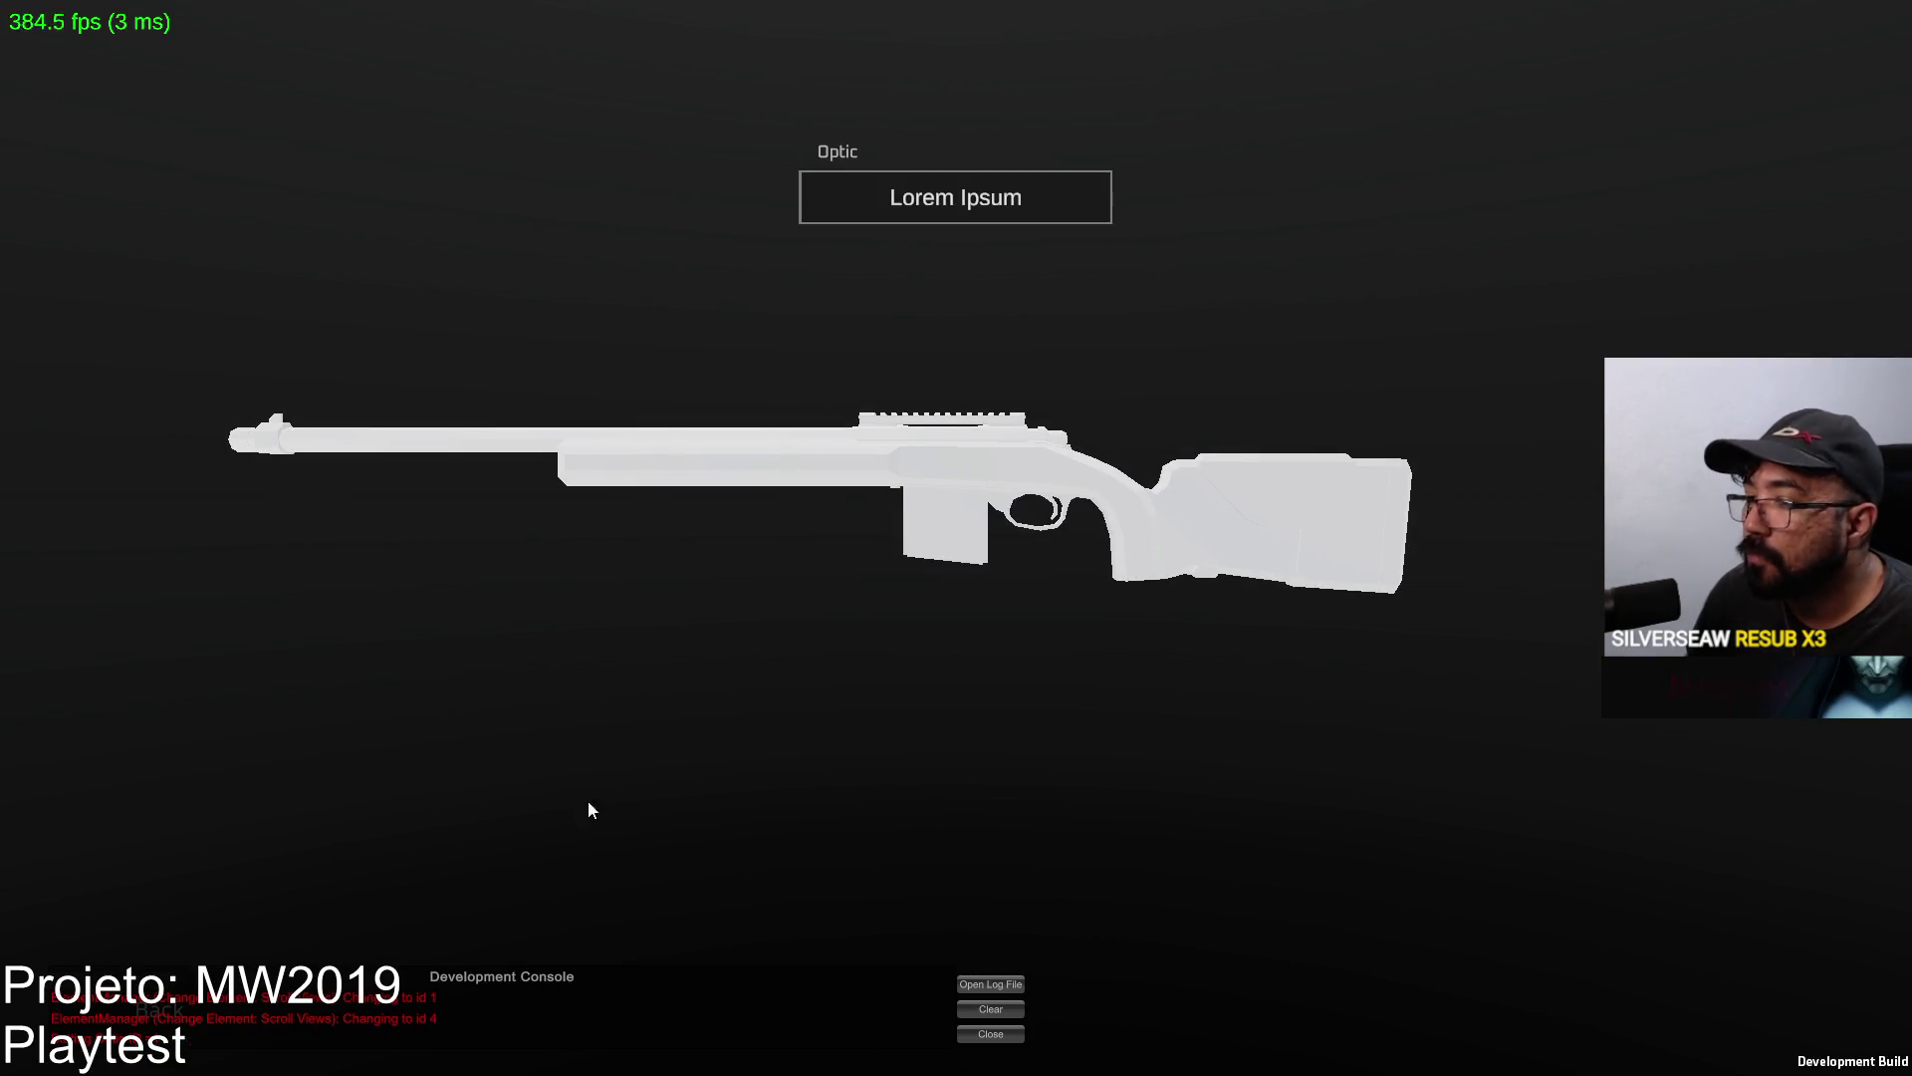
click(1015, 1035)
click(221, 1009)
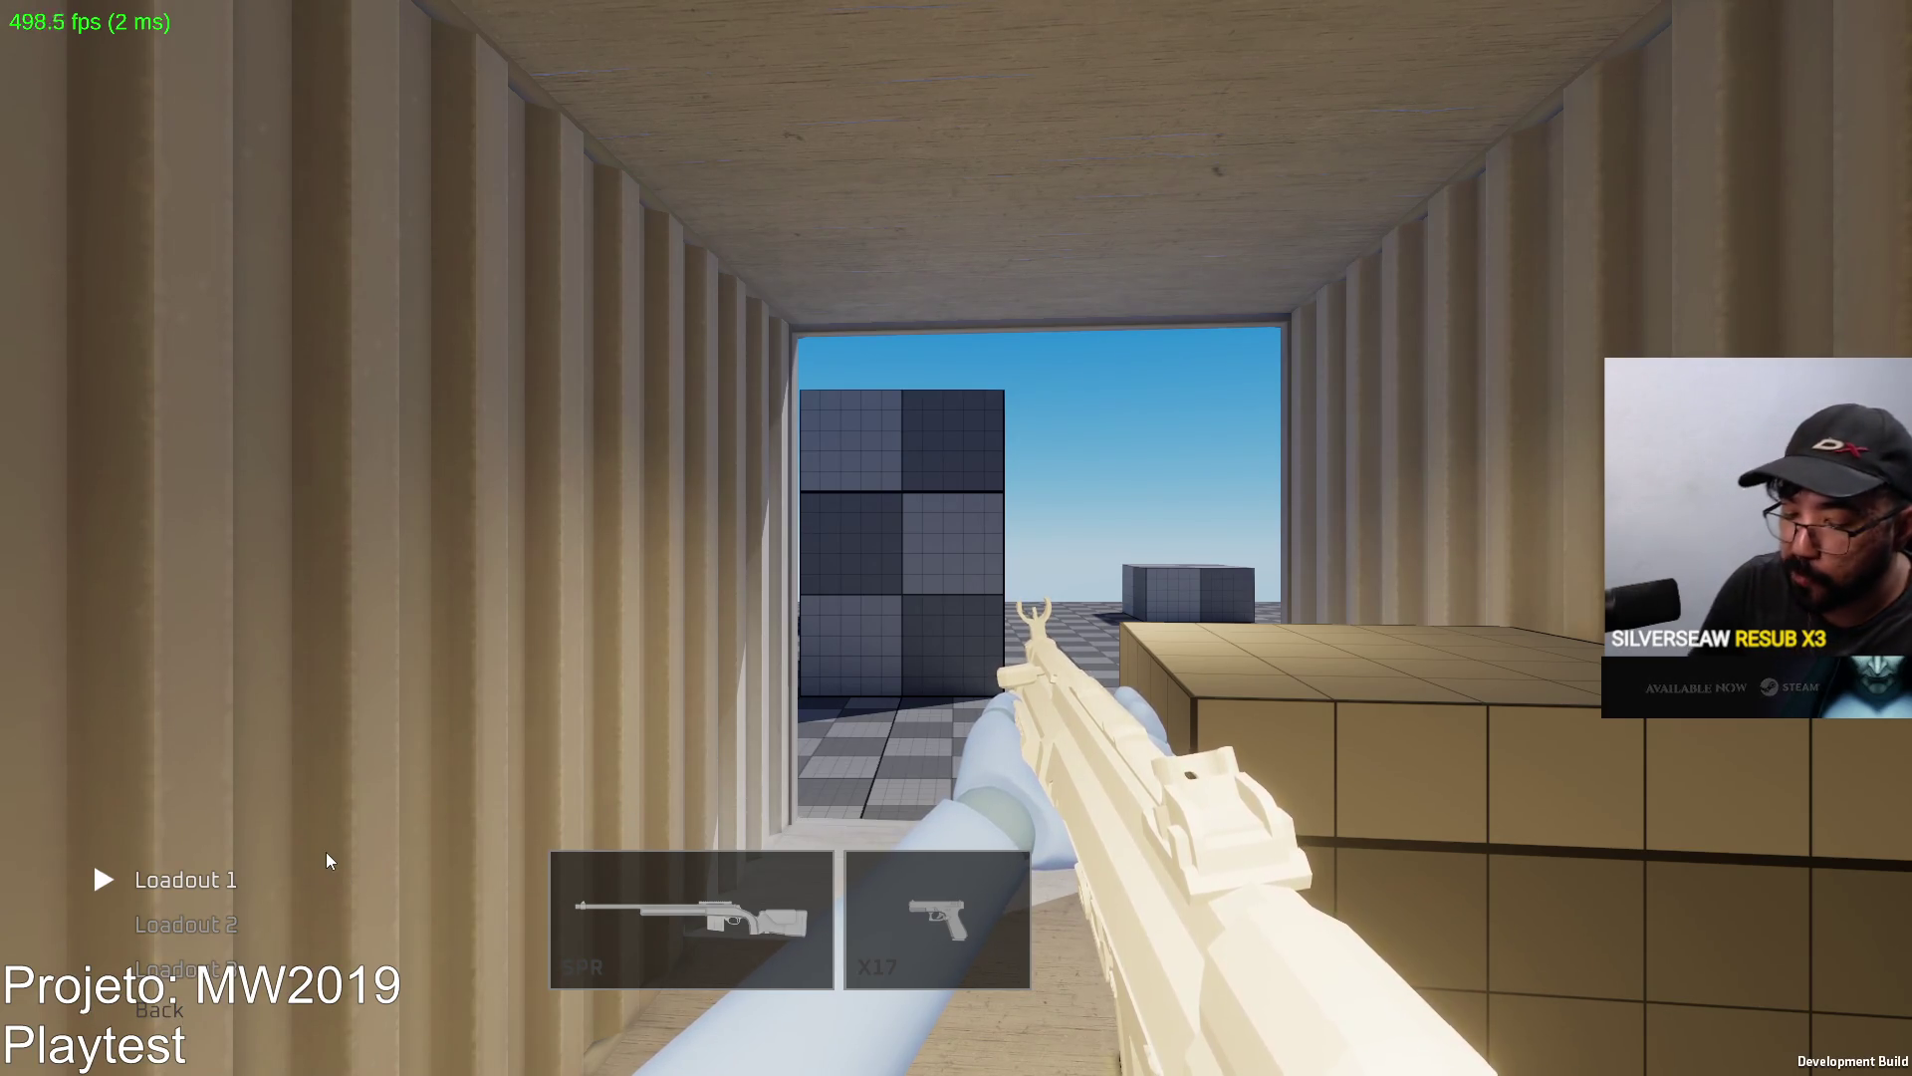
click(187, 880)
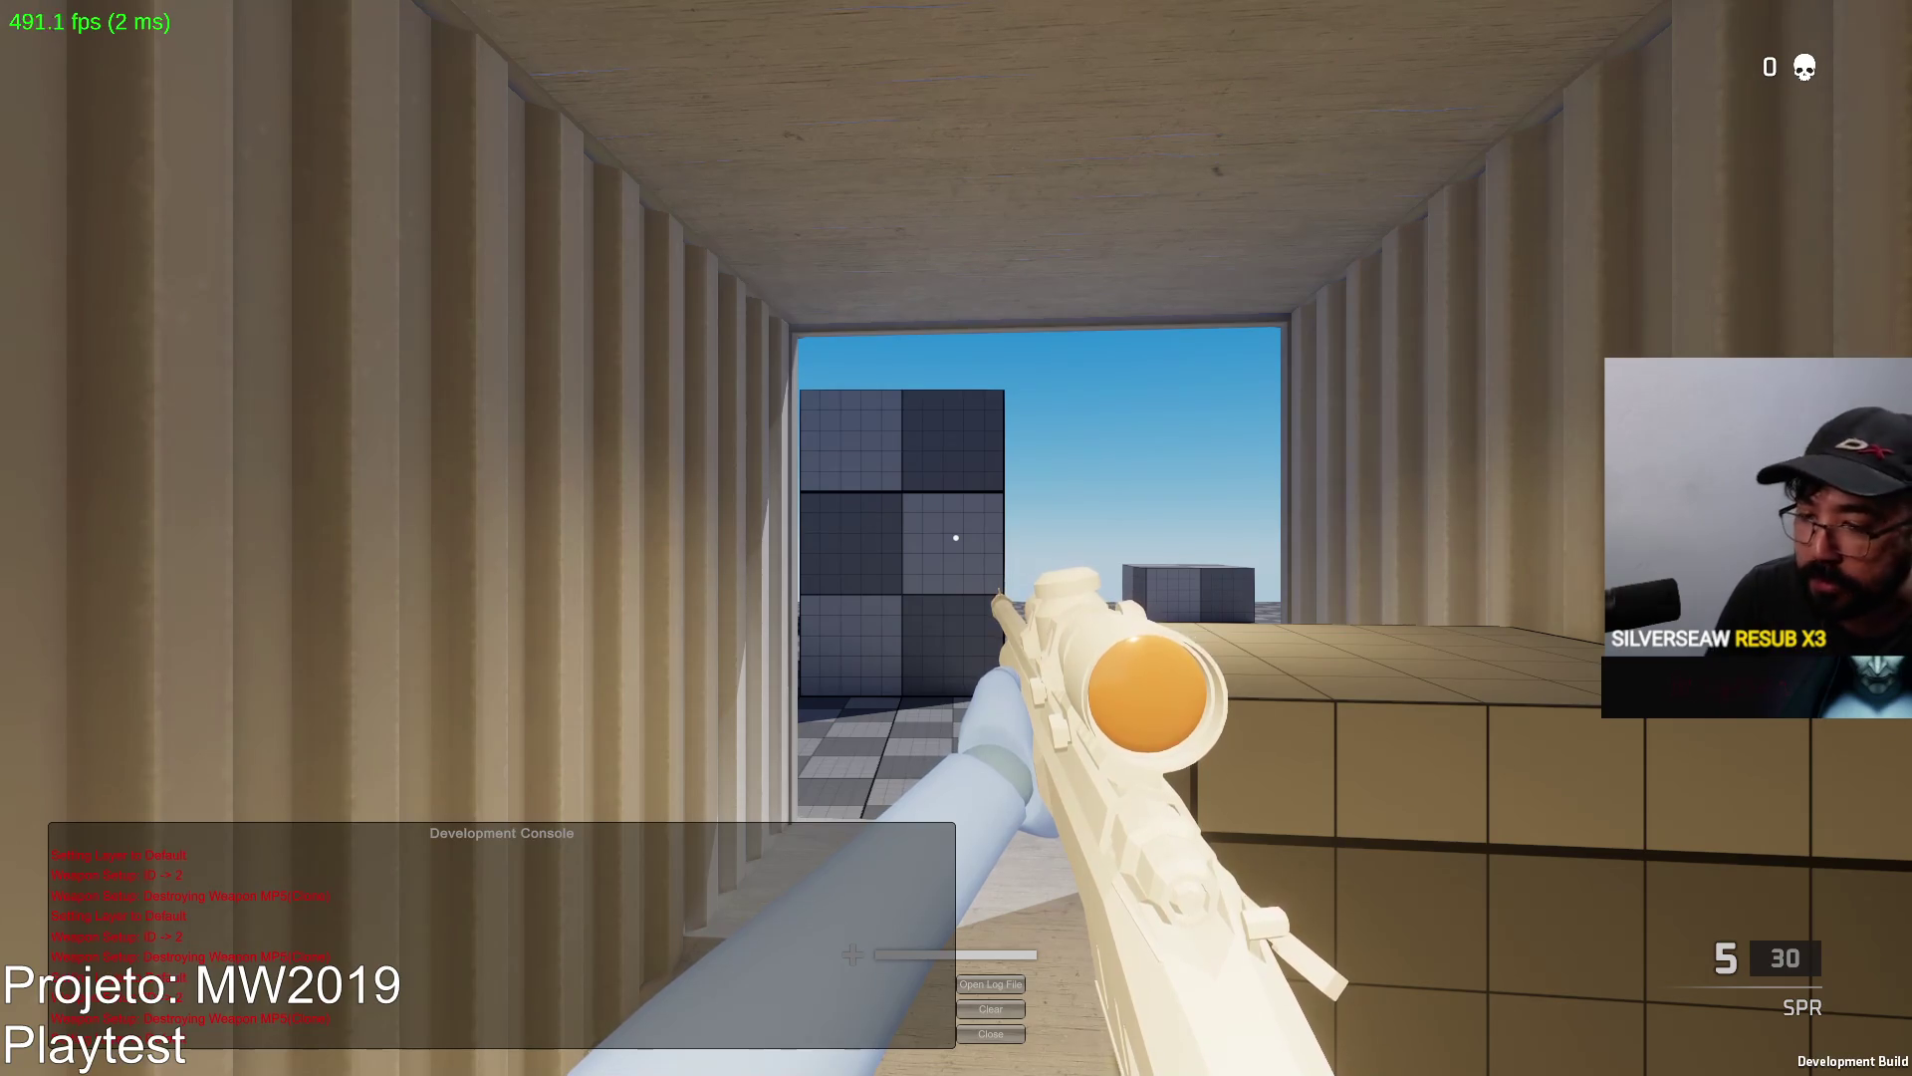
Check the scoreboard, shoot an enemy bot, reload the SPR and advance among the containers.
key(Tab)
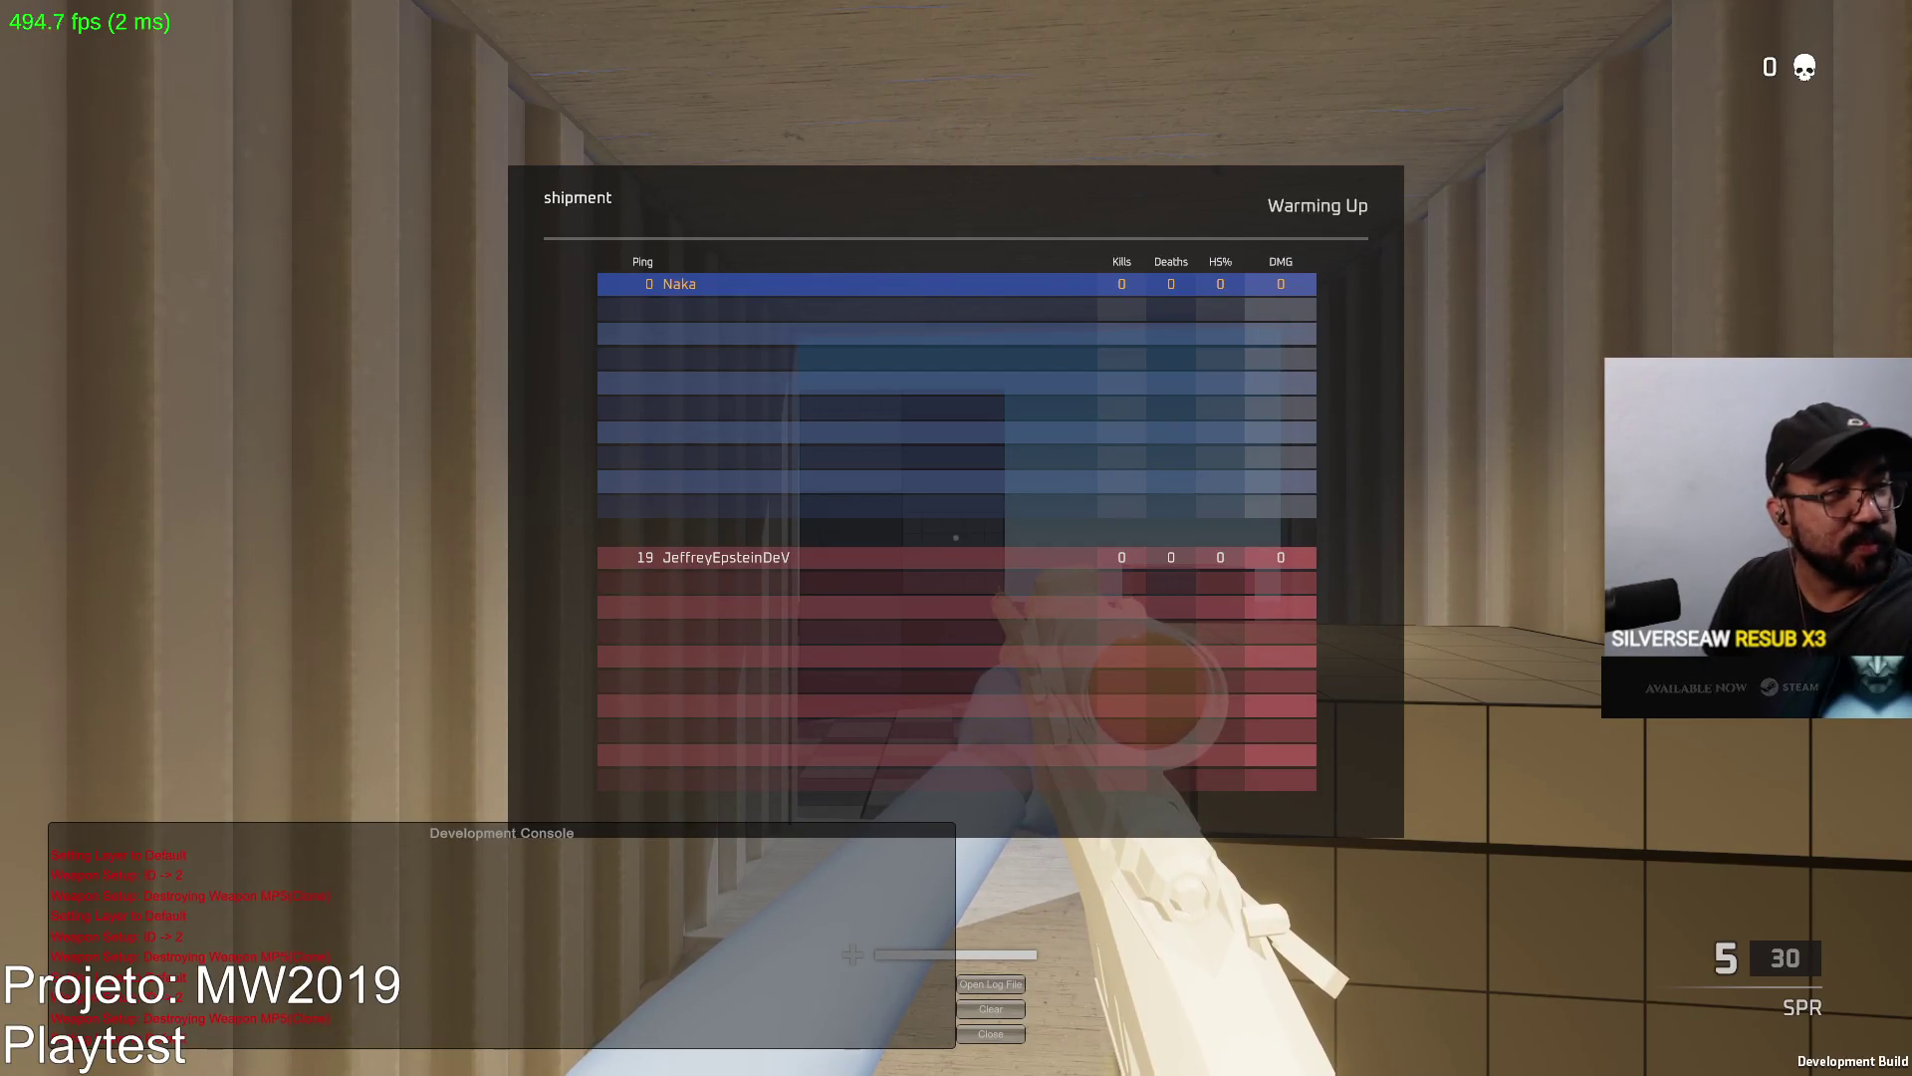
key(Tab)
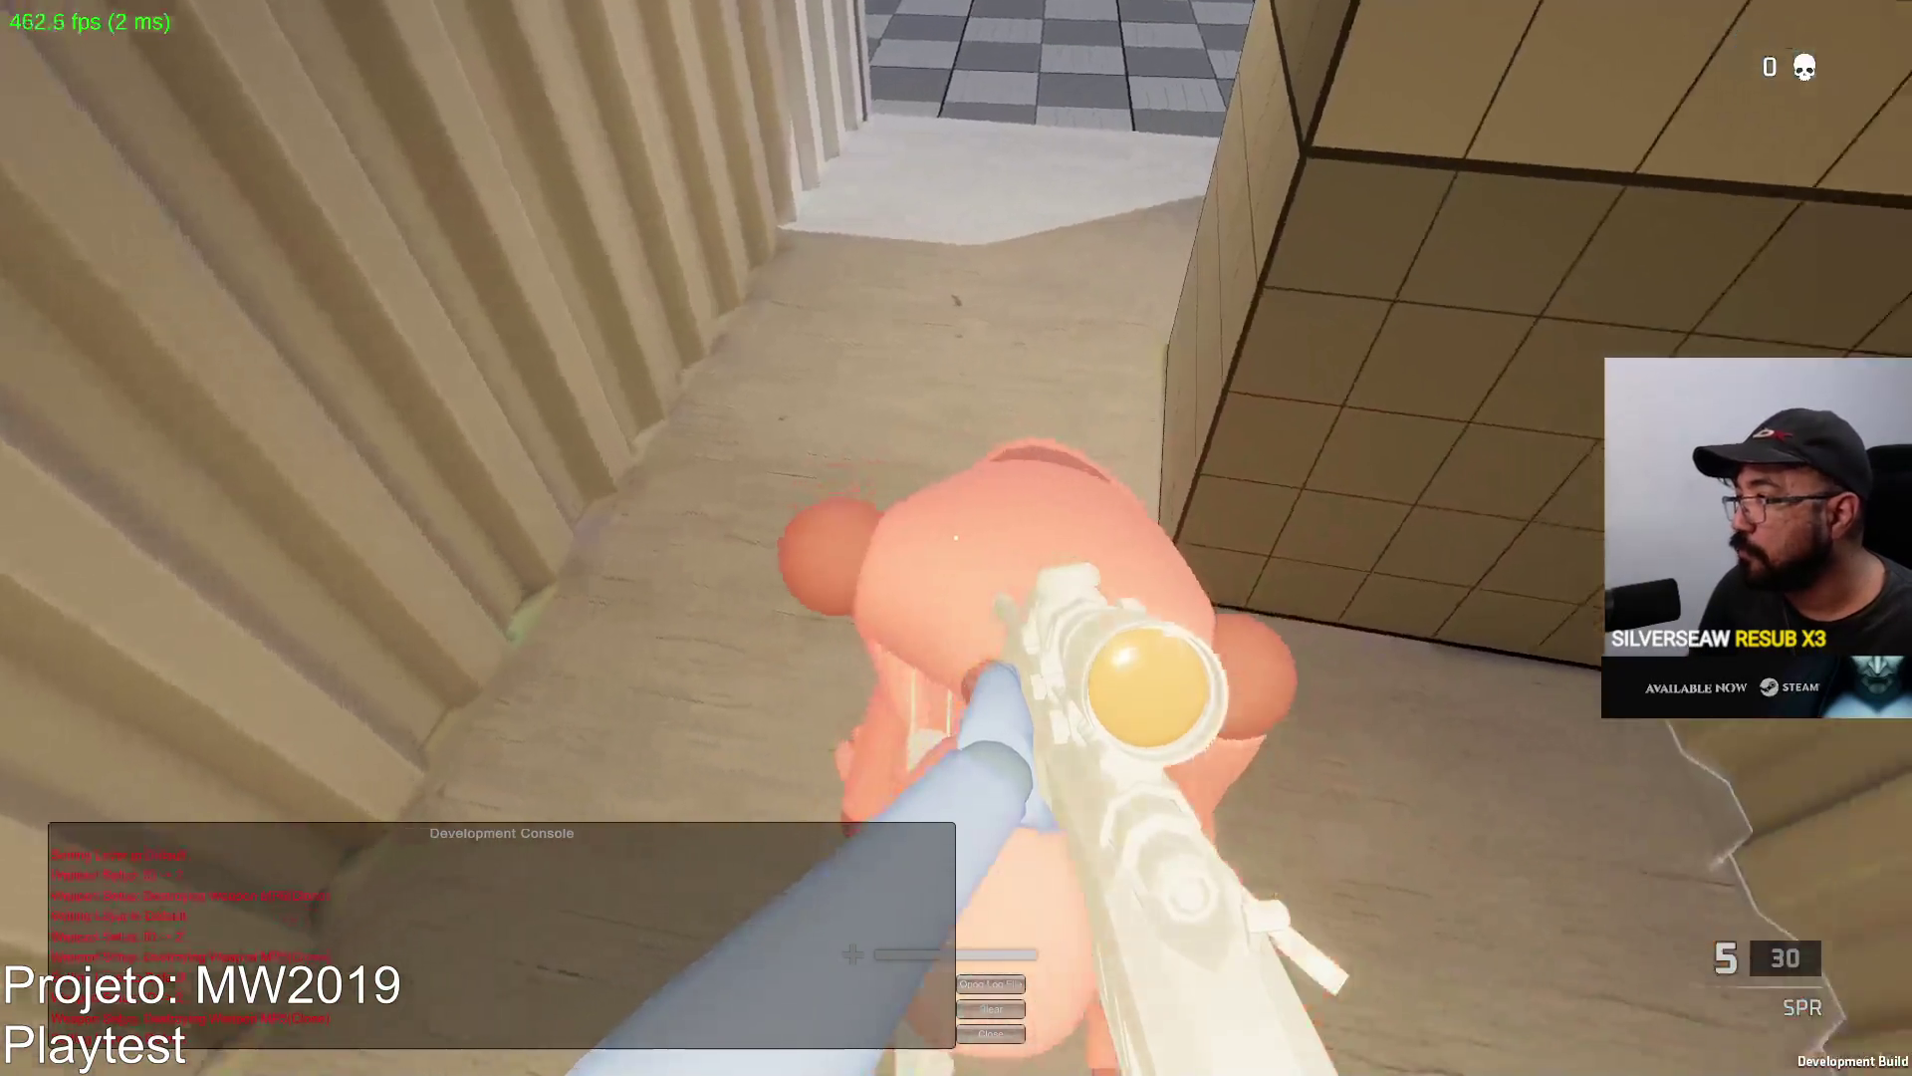
click(956, 538)
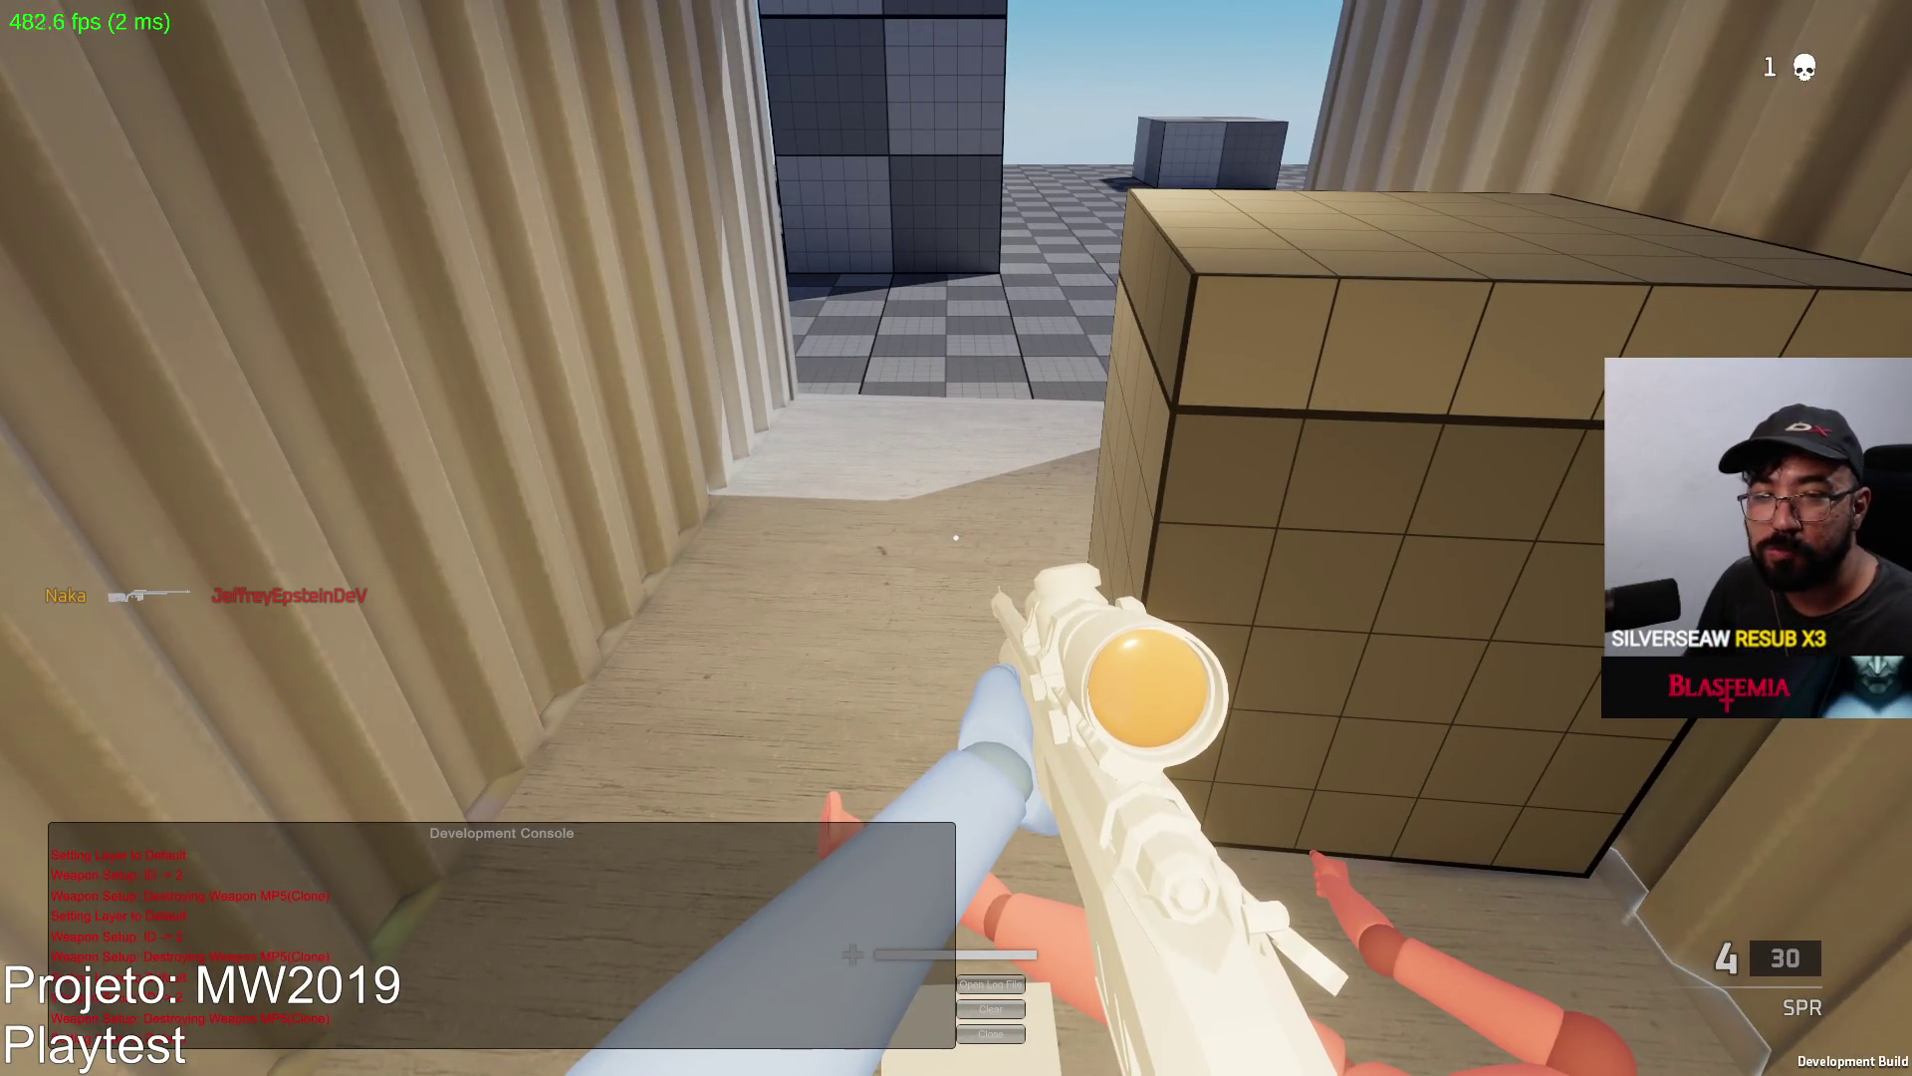
key(Escape)
click(991, 1033)
key(Escape)
key(r)
key(w)
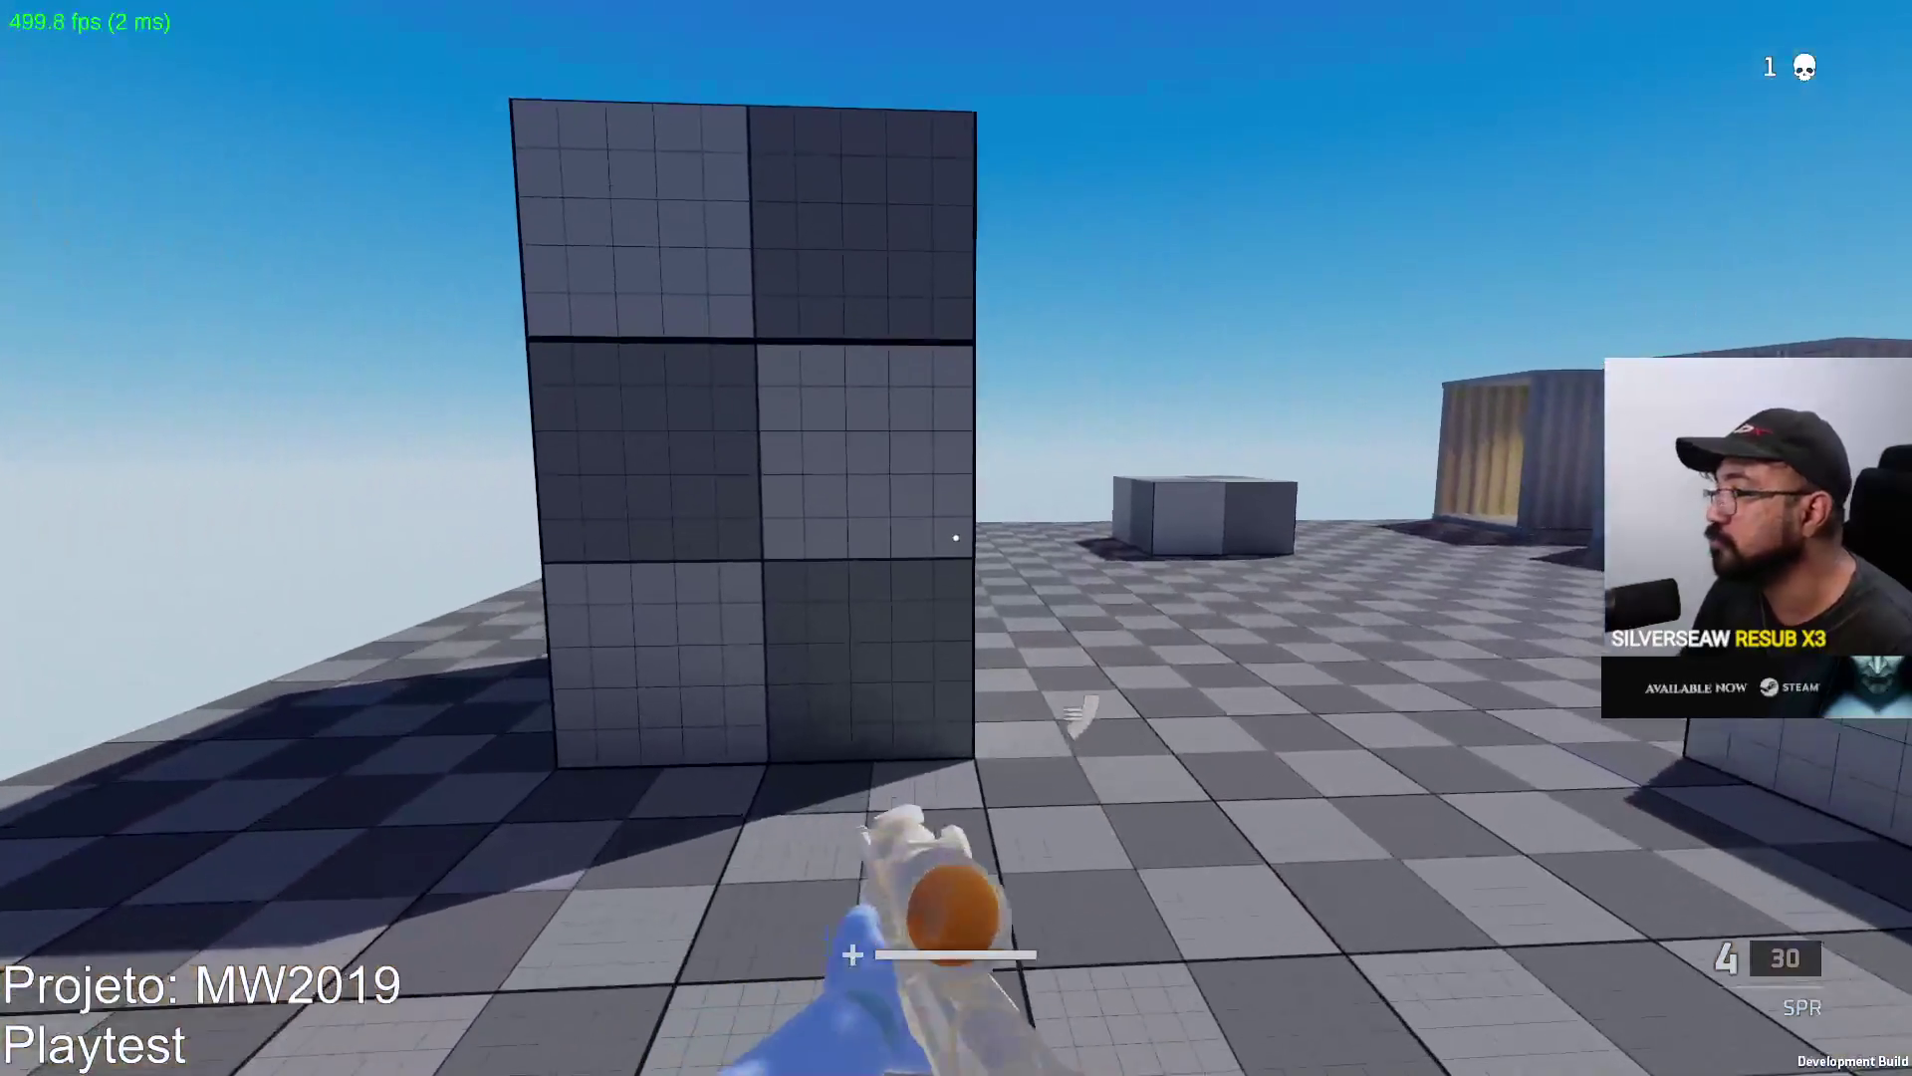
key(w)
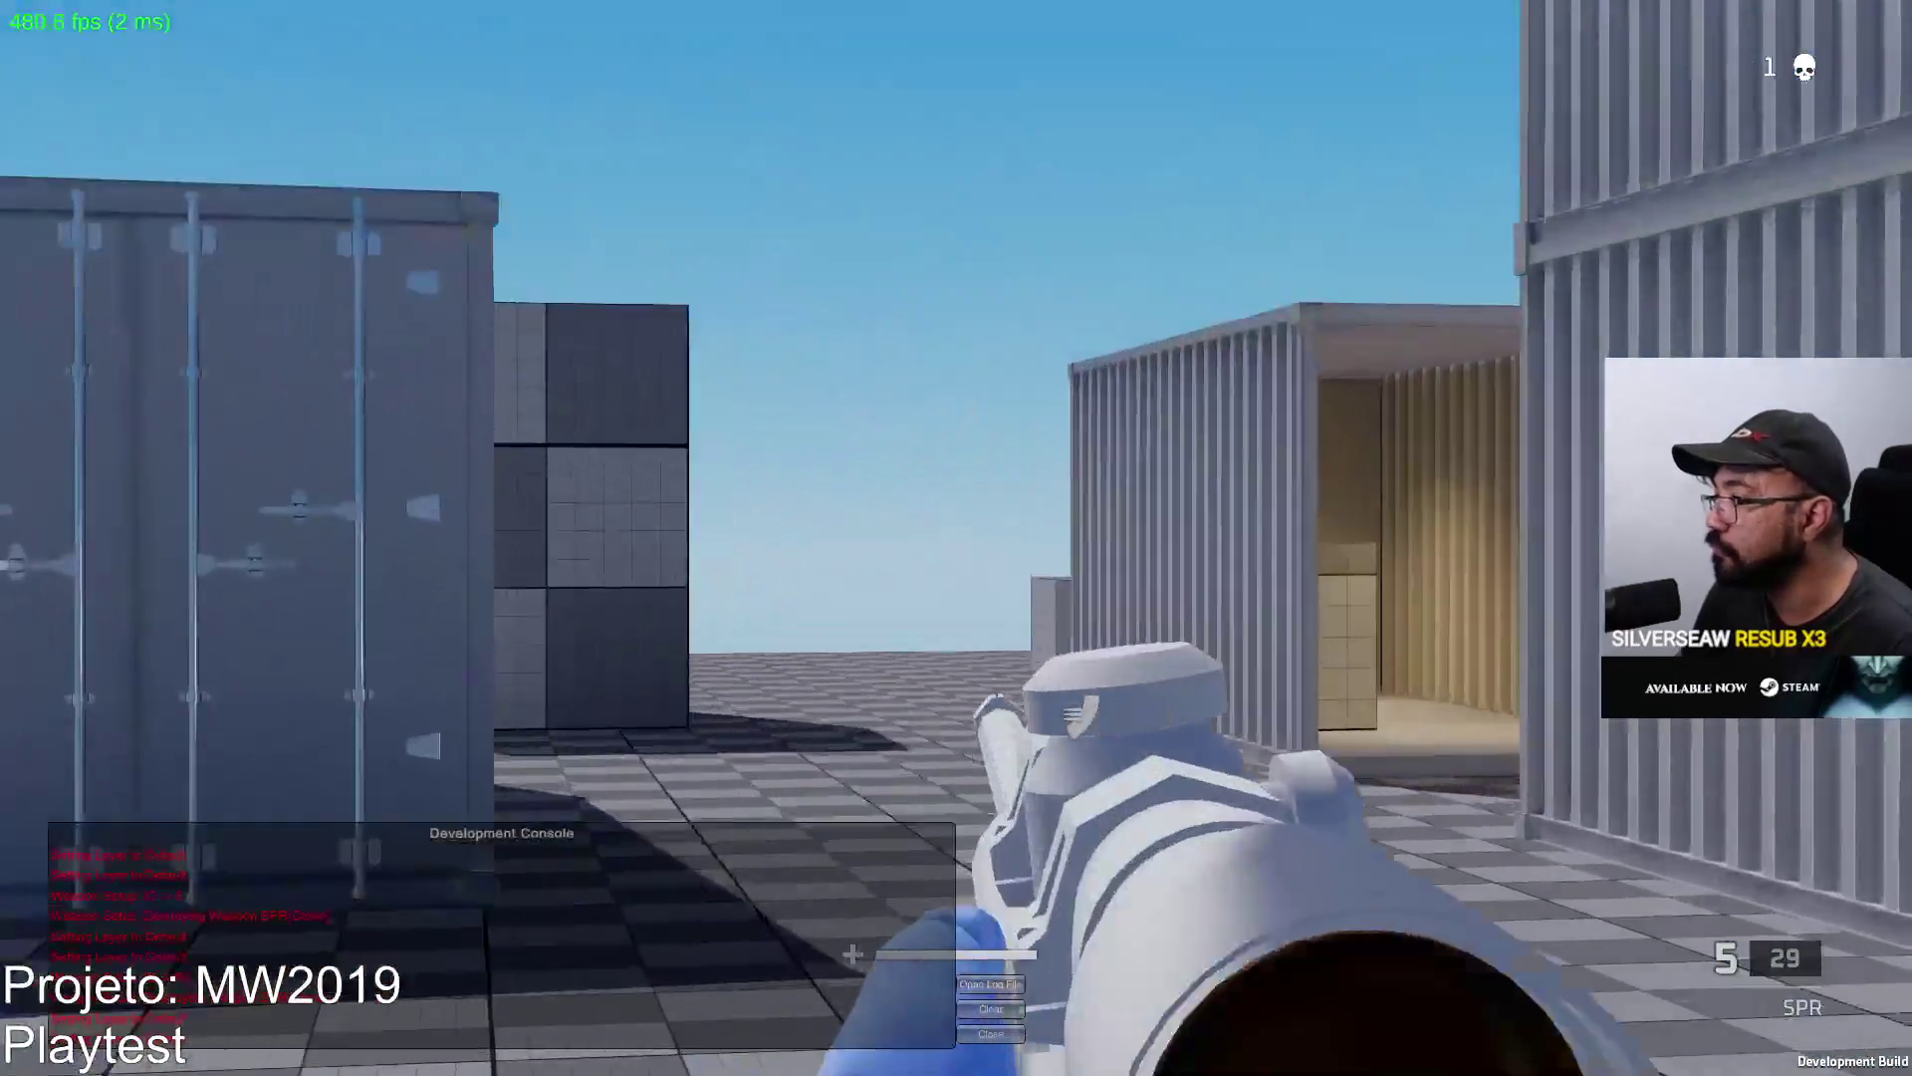
key(w)
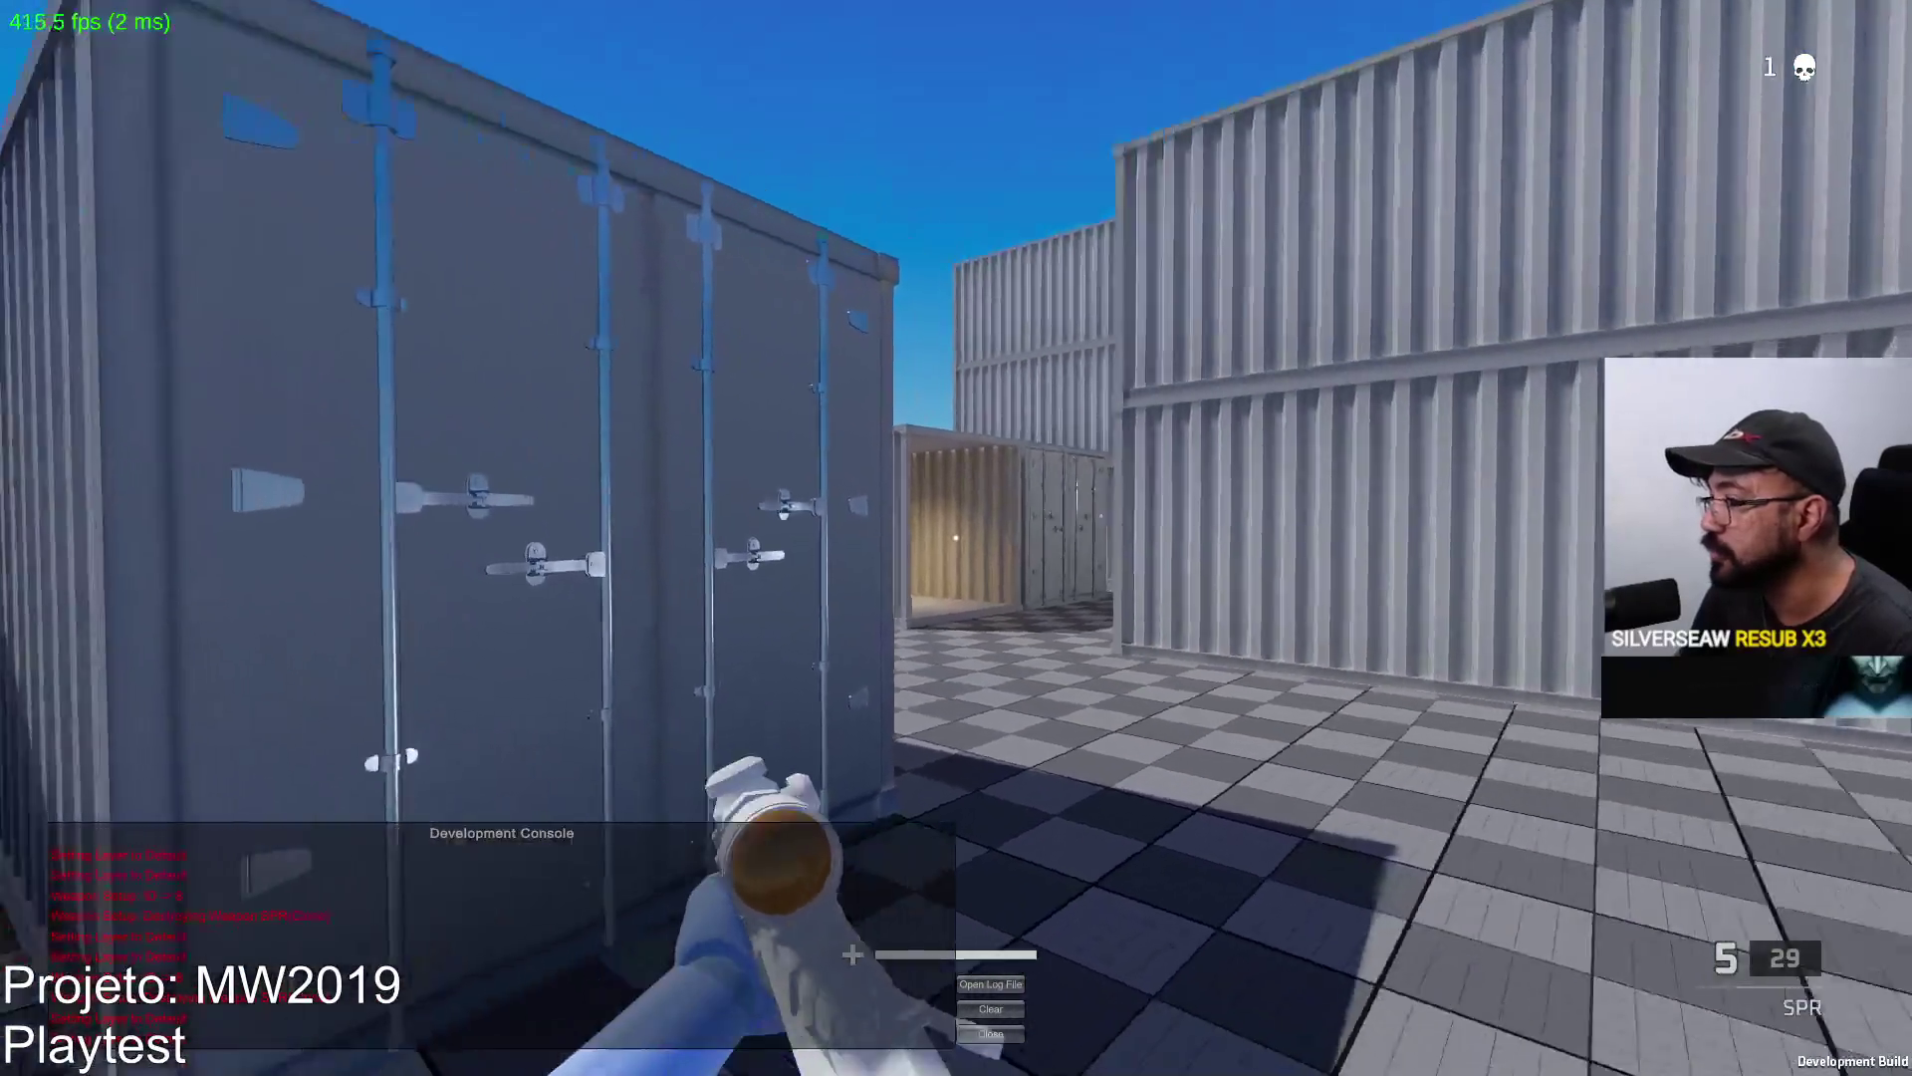
Look at the Game settings page from the pause menu, then resume play.
key(Escape)
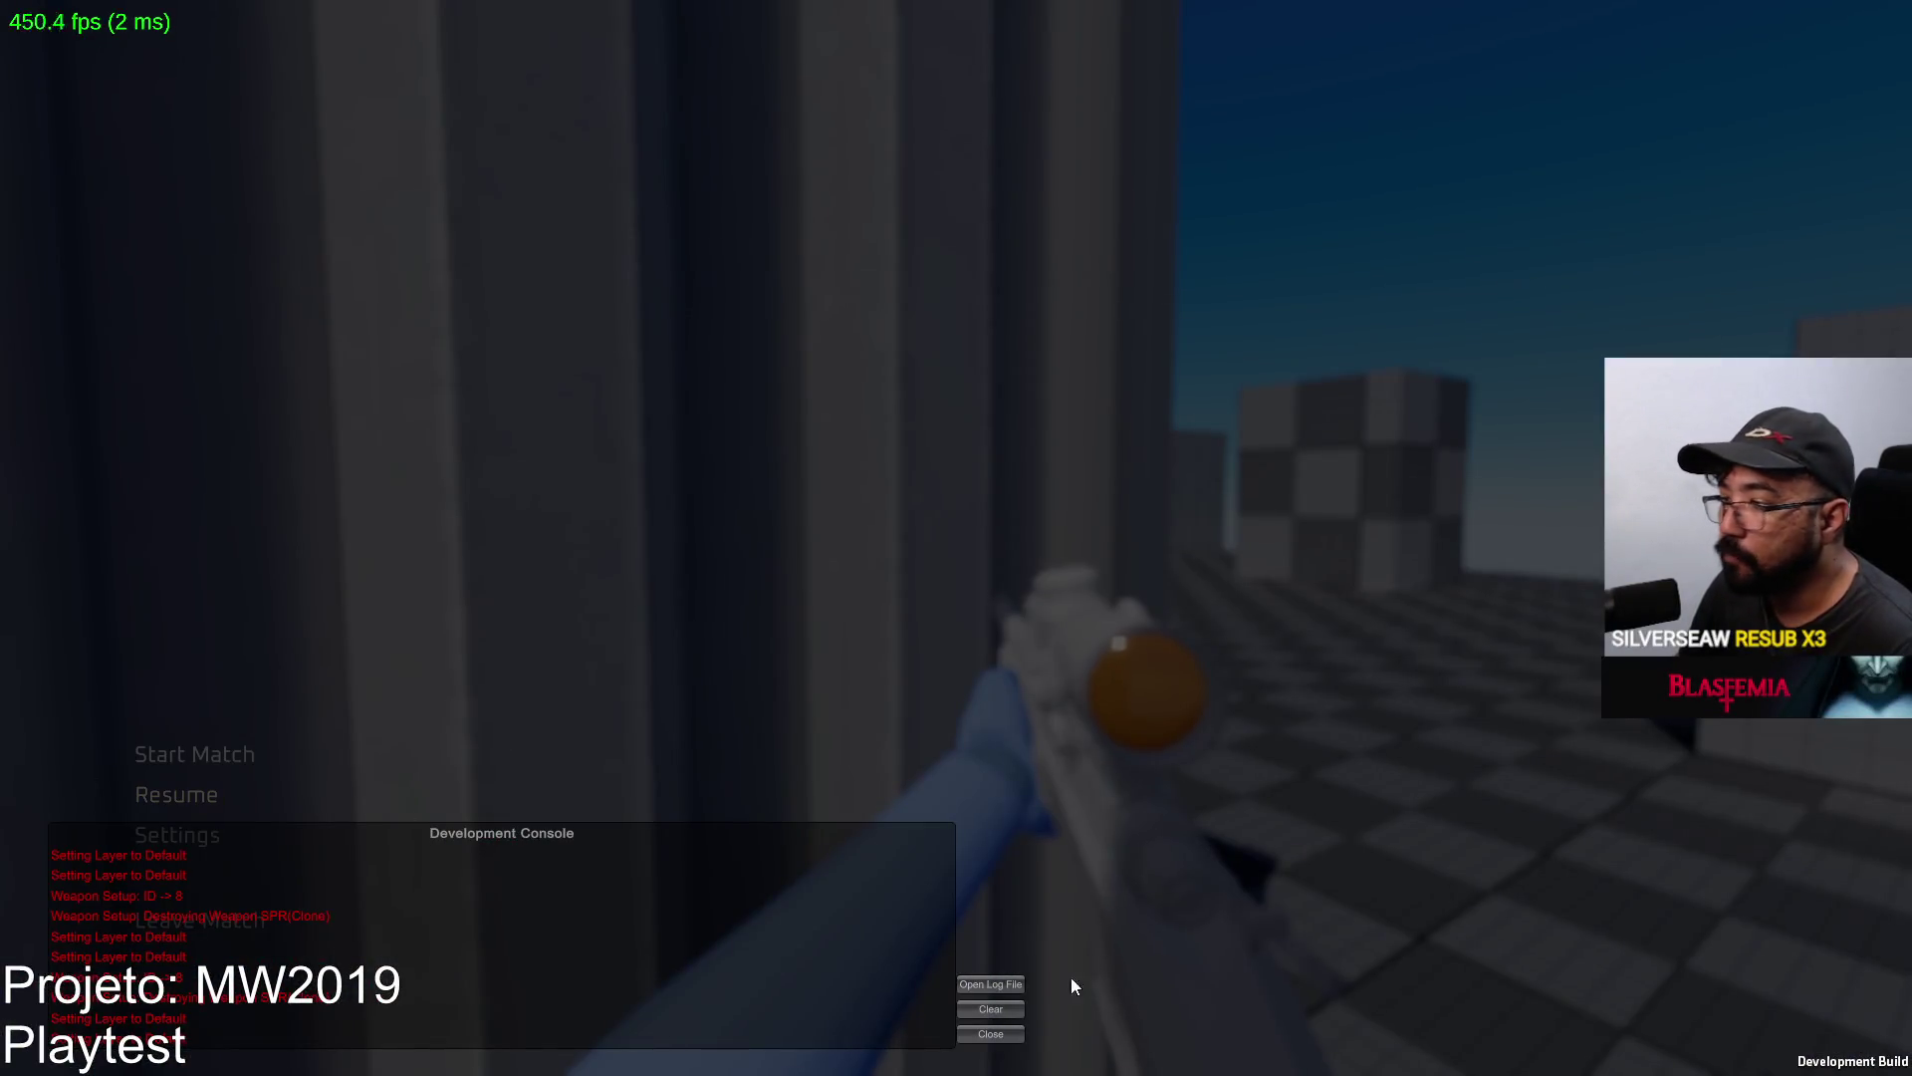
click(991, 1034)
click(198, 835)
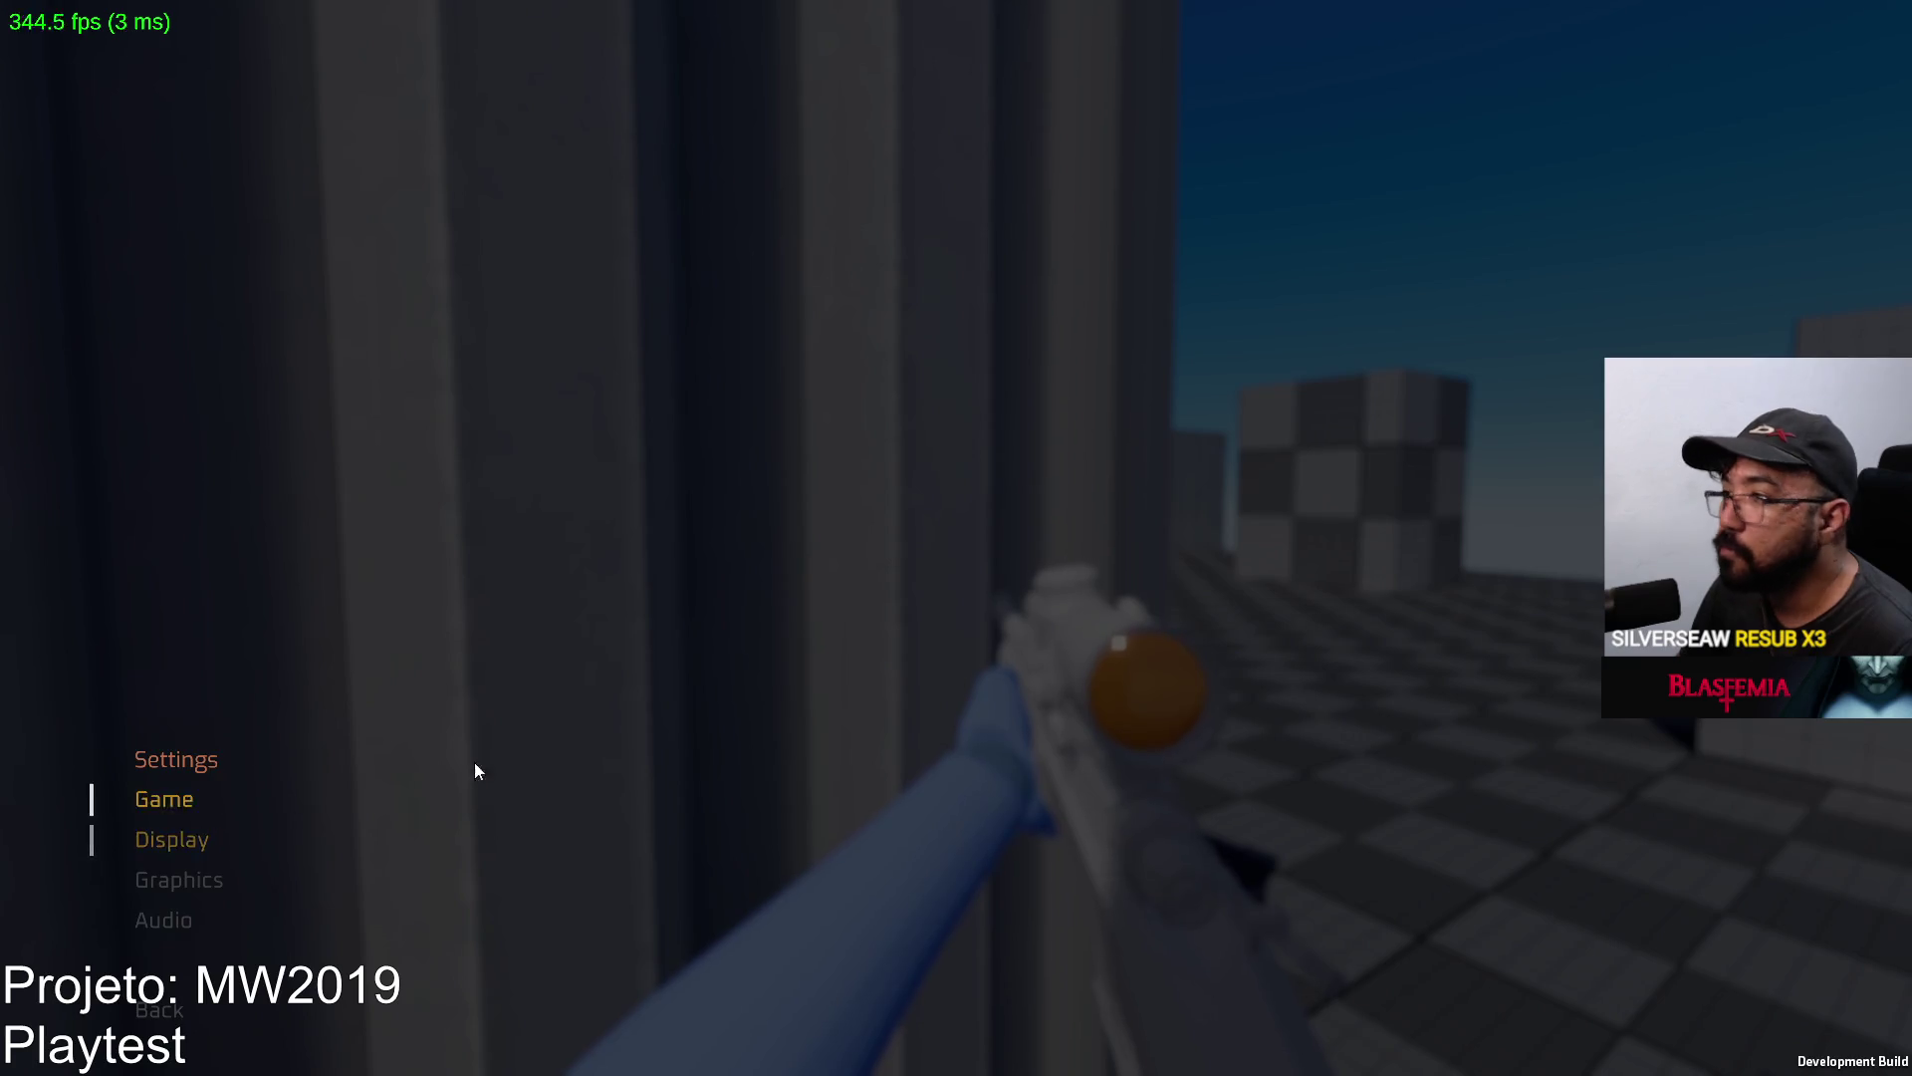
click(159, 800)
key(Escape)
Scope in with the SPR and snipe the training dummy, then switch to the X17 pistol.
right_click(957, 538)
right_click(956, 539)
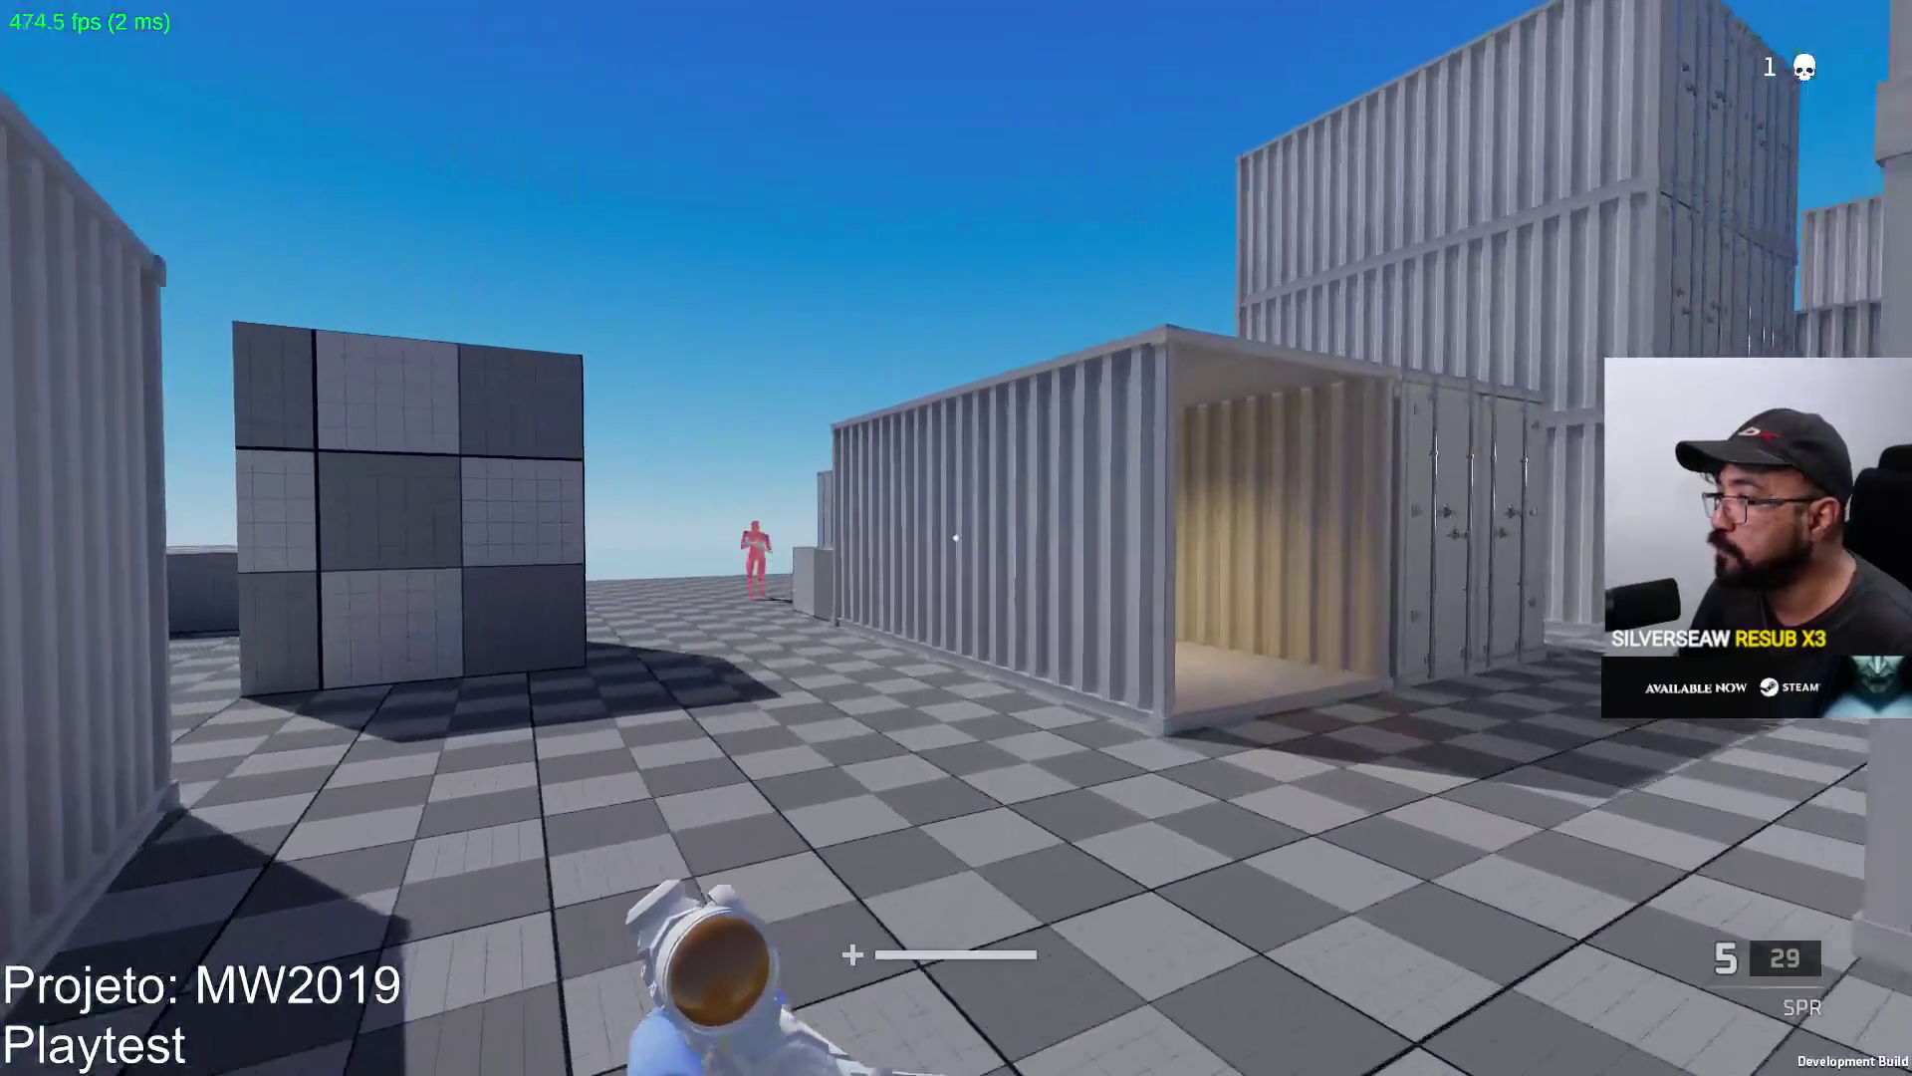
right_click(956, 537)
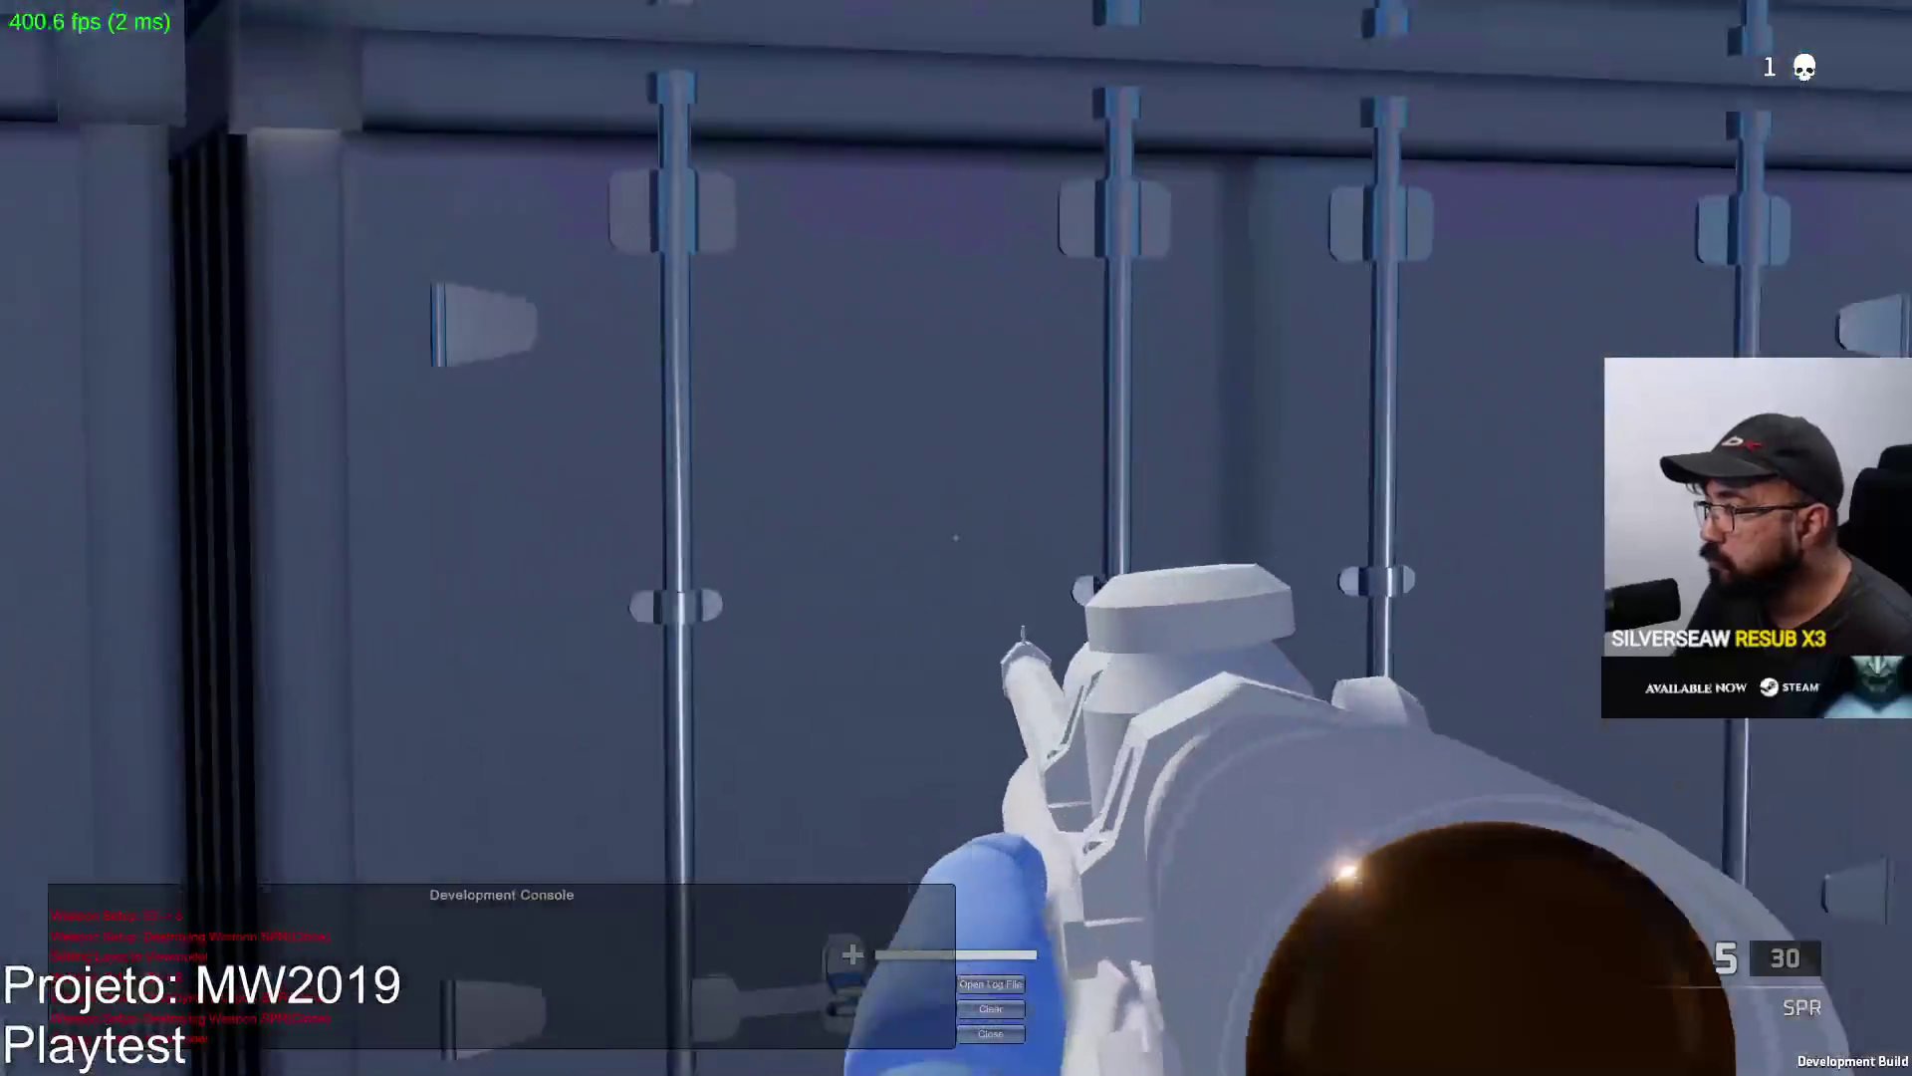
right_click(958, 537)
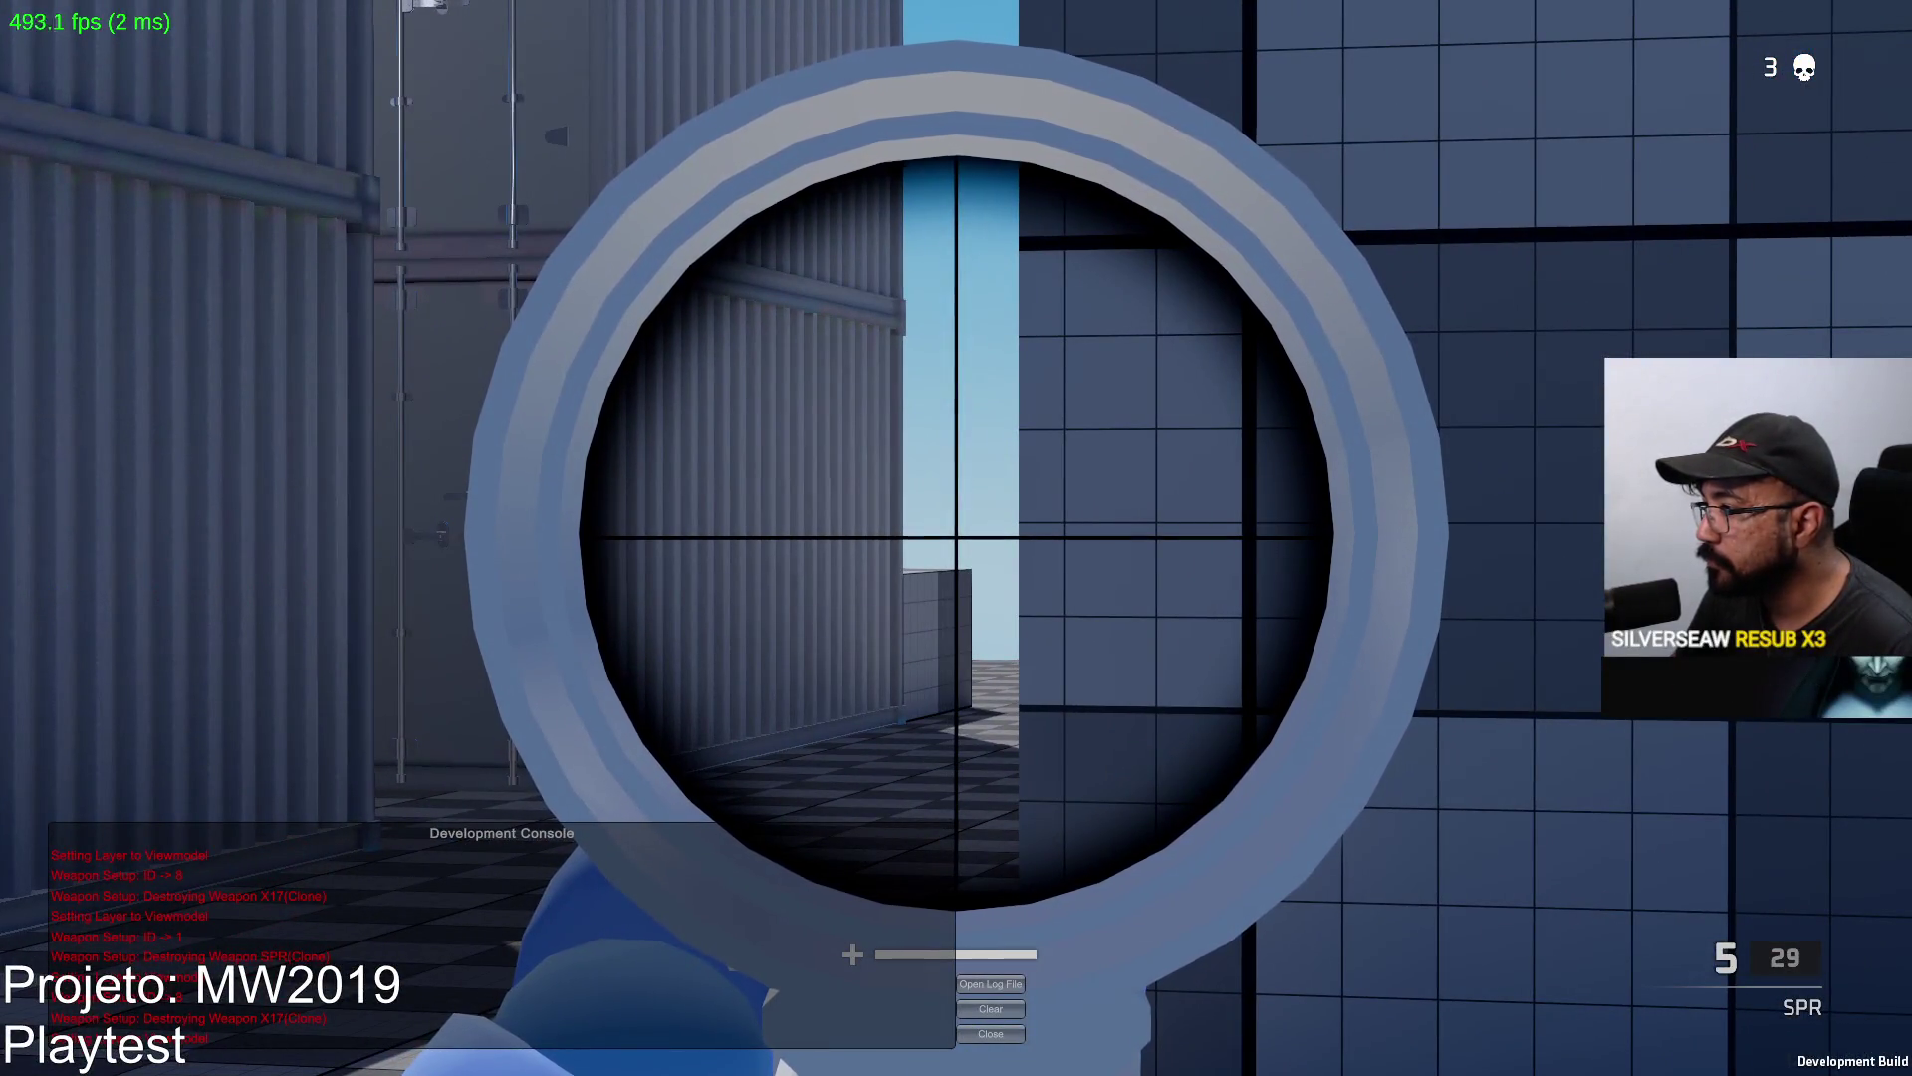
click(957, 537)
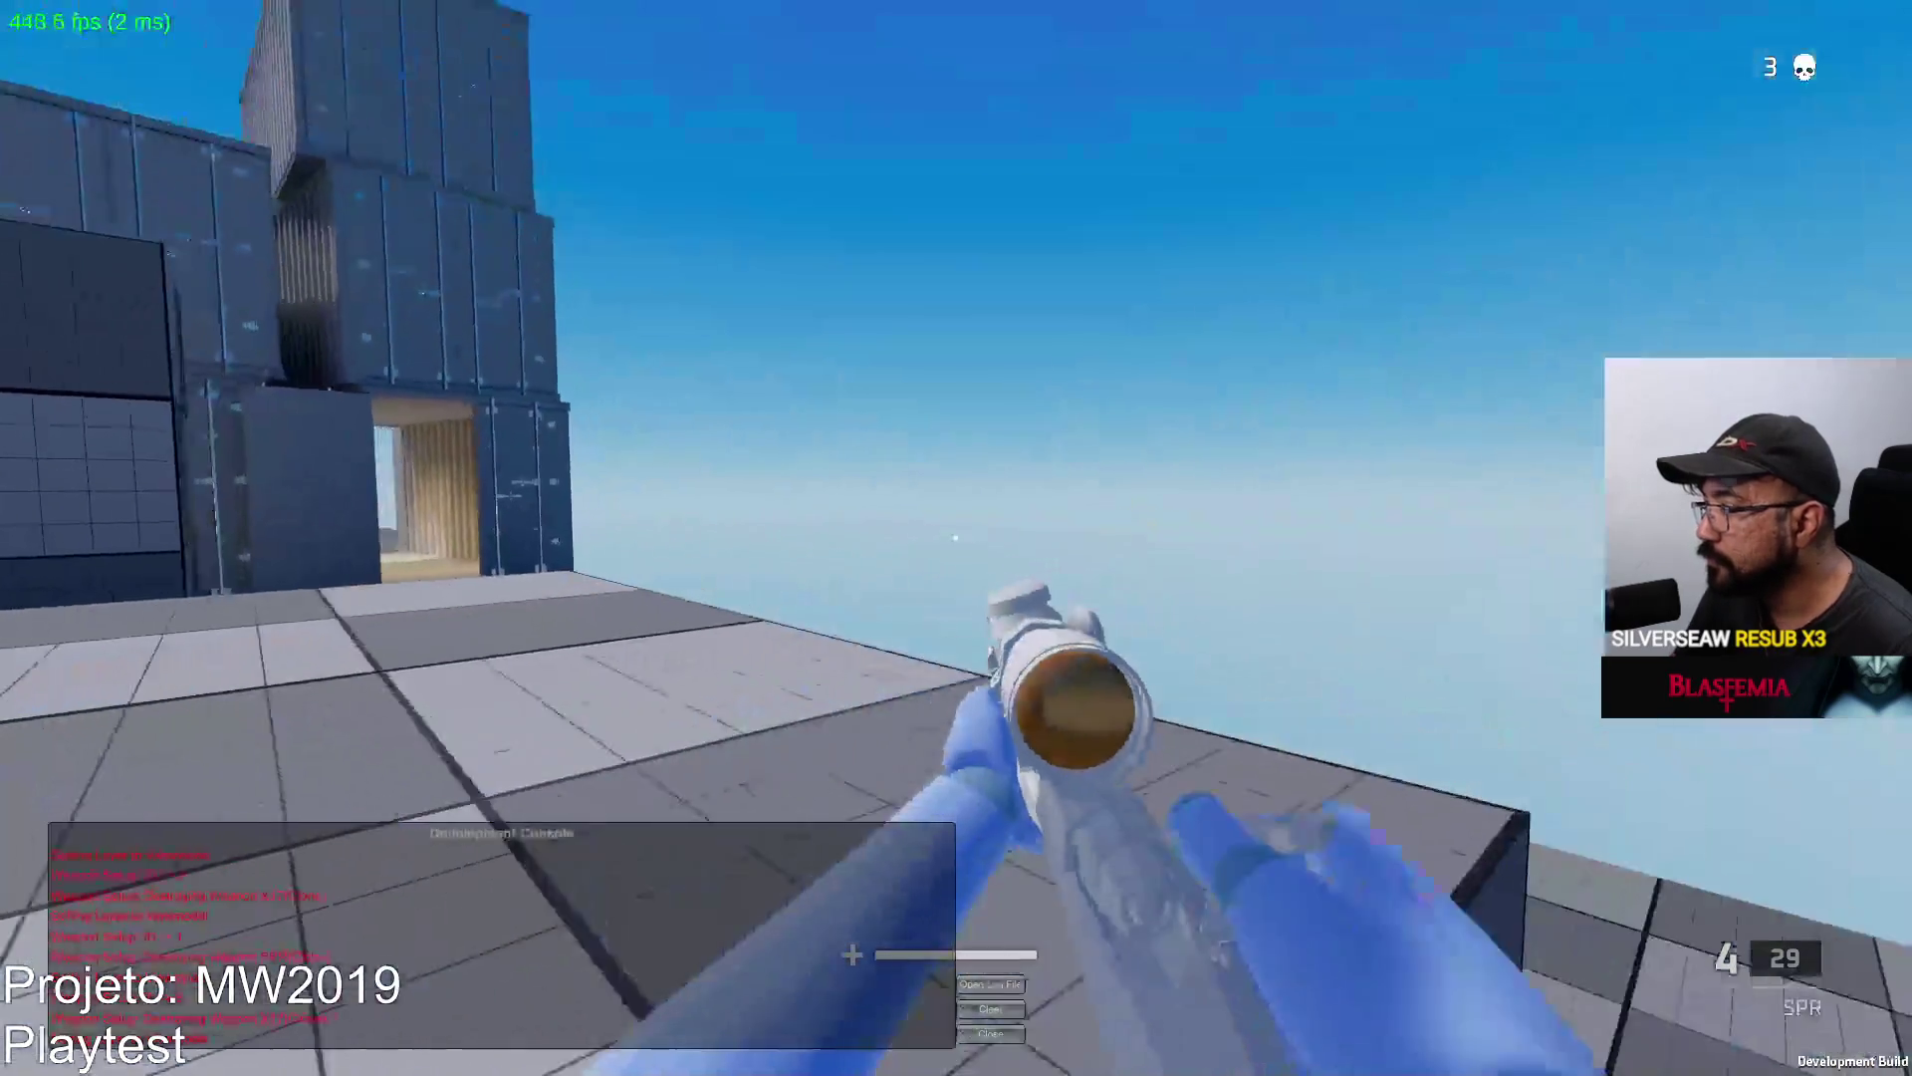
key(w)
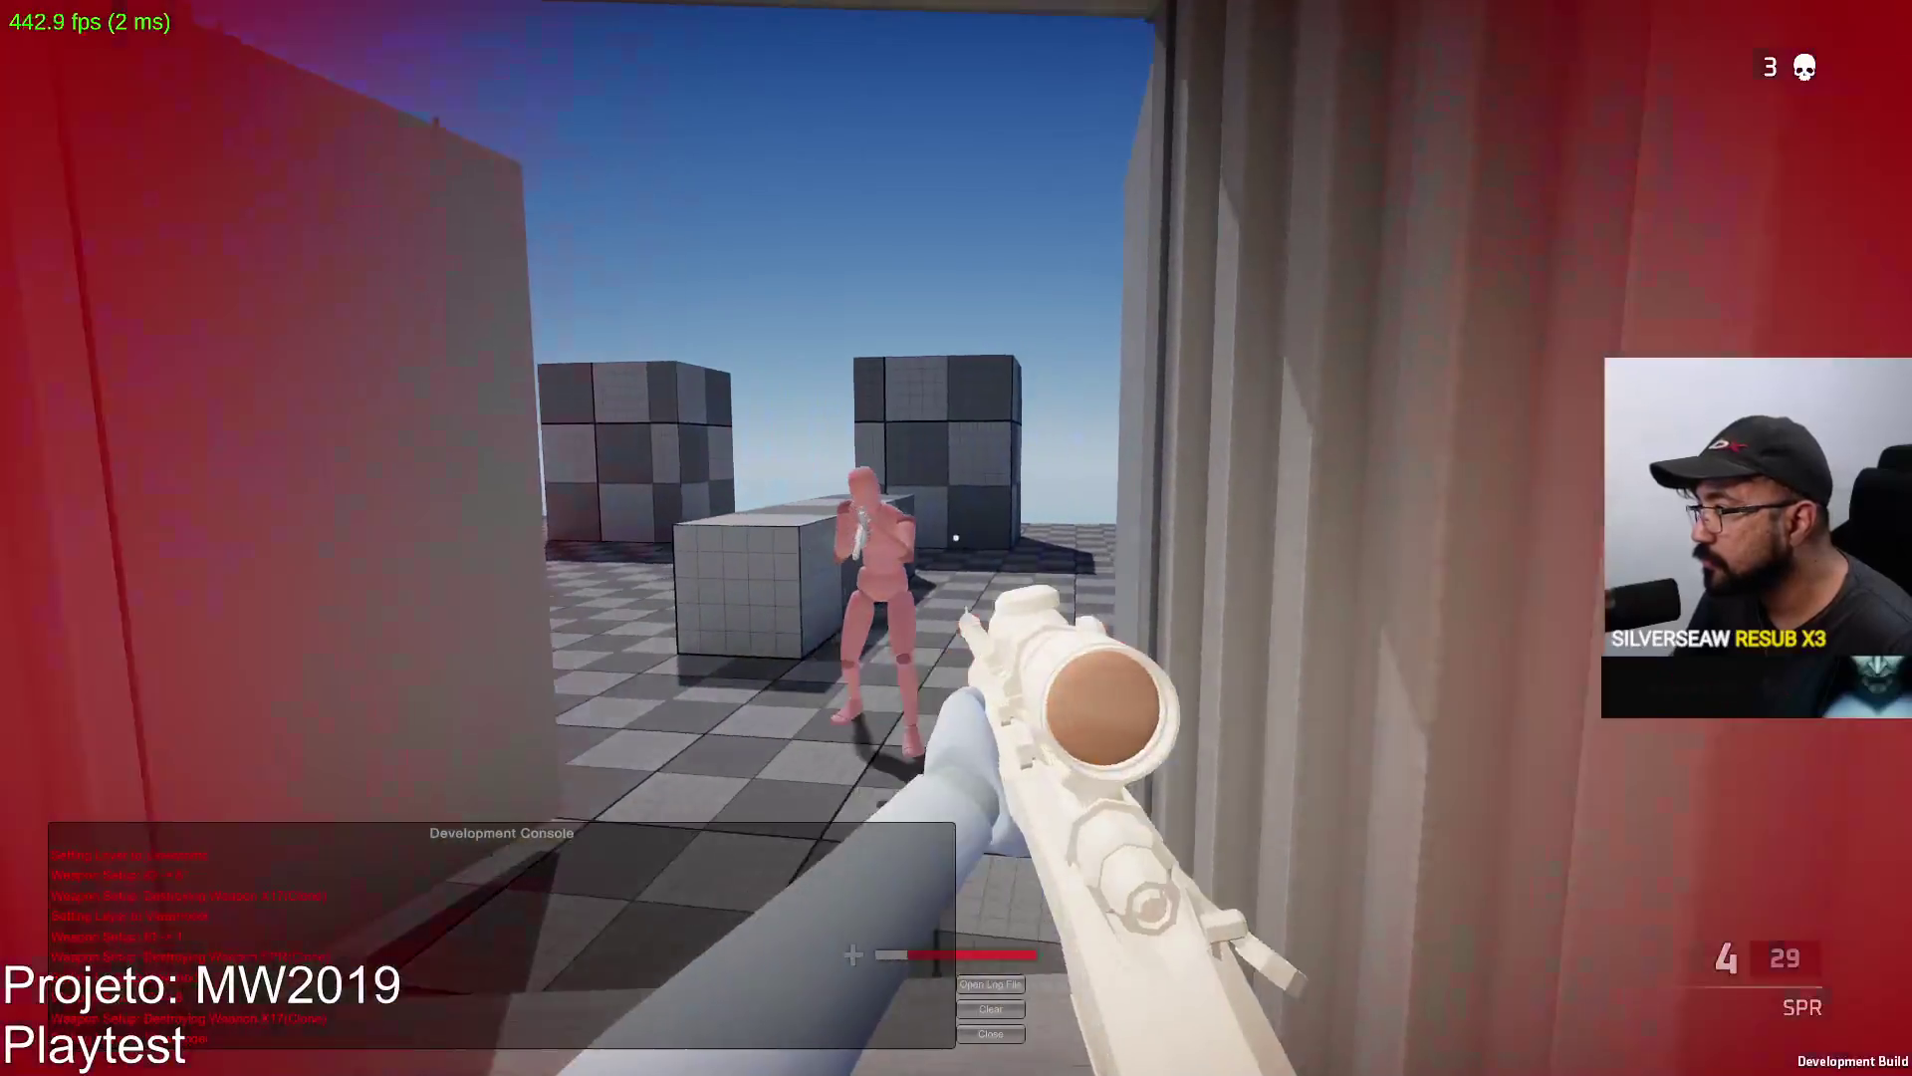
click(956, 538)
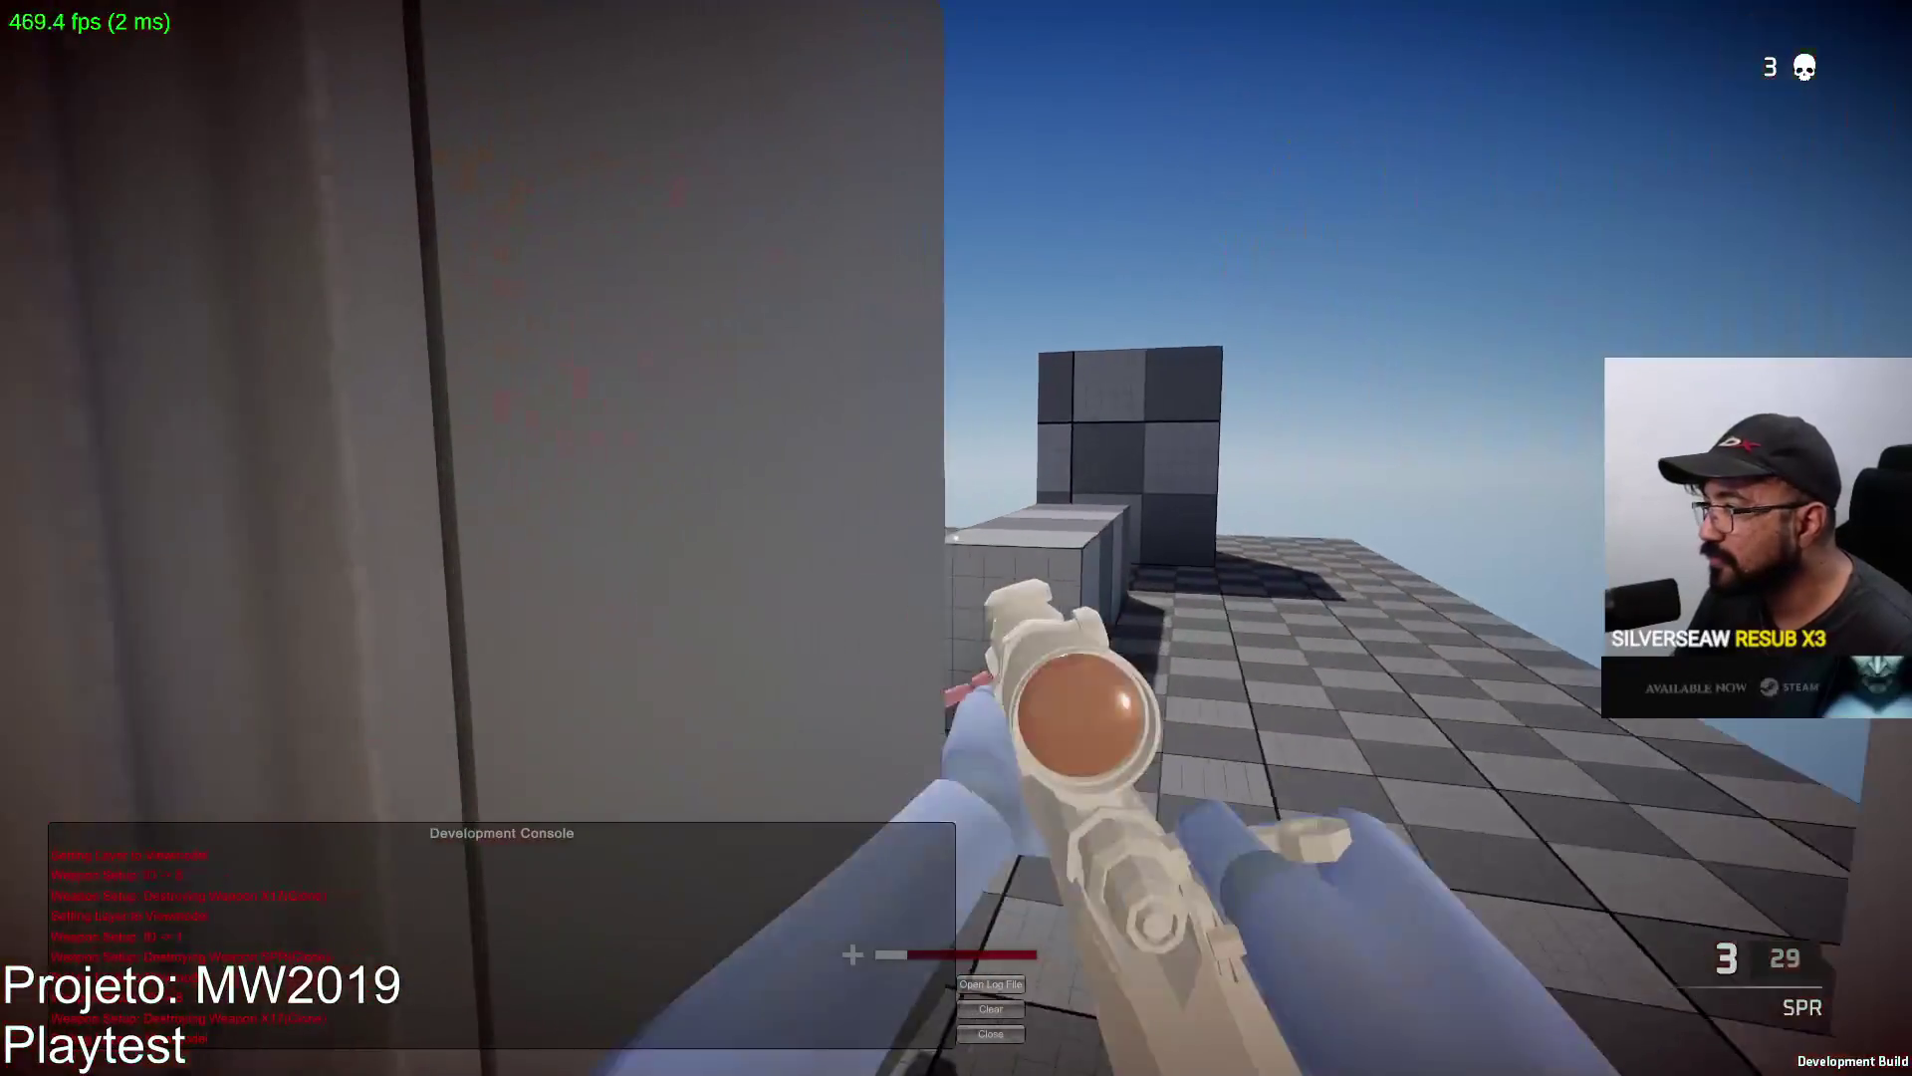
key(2)
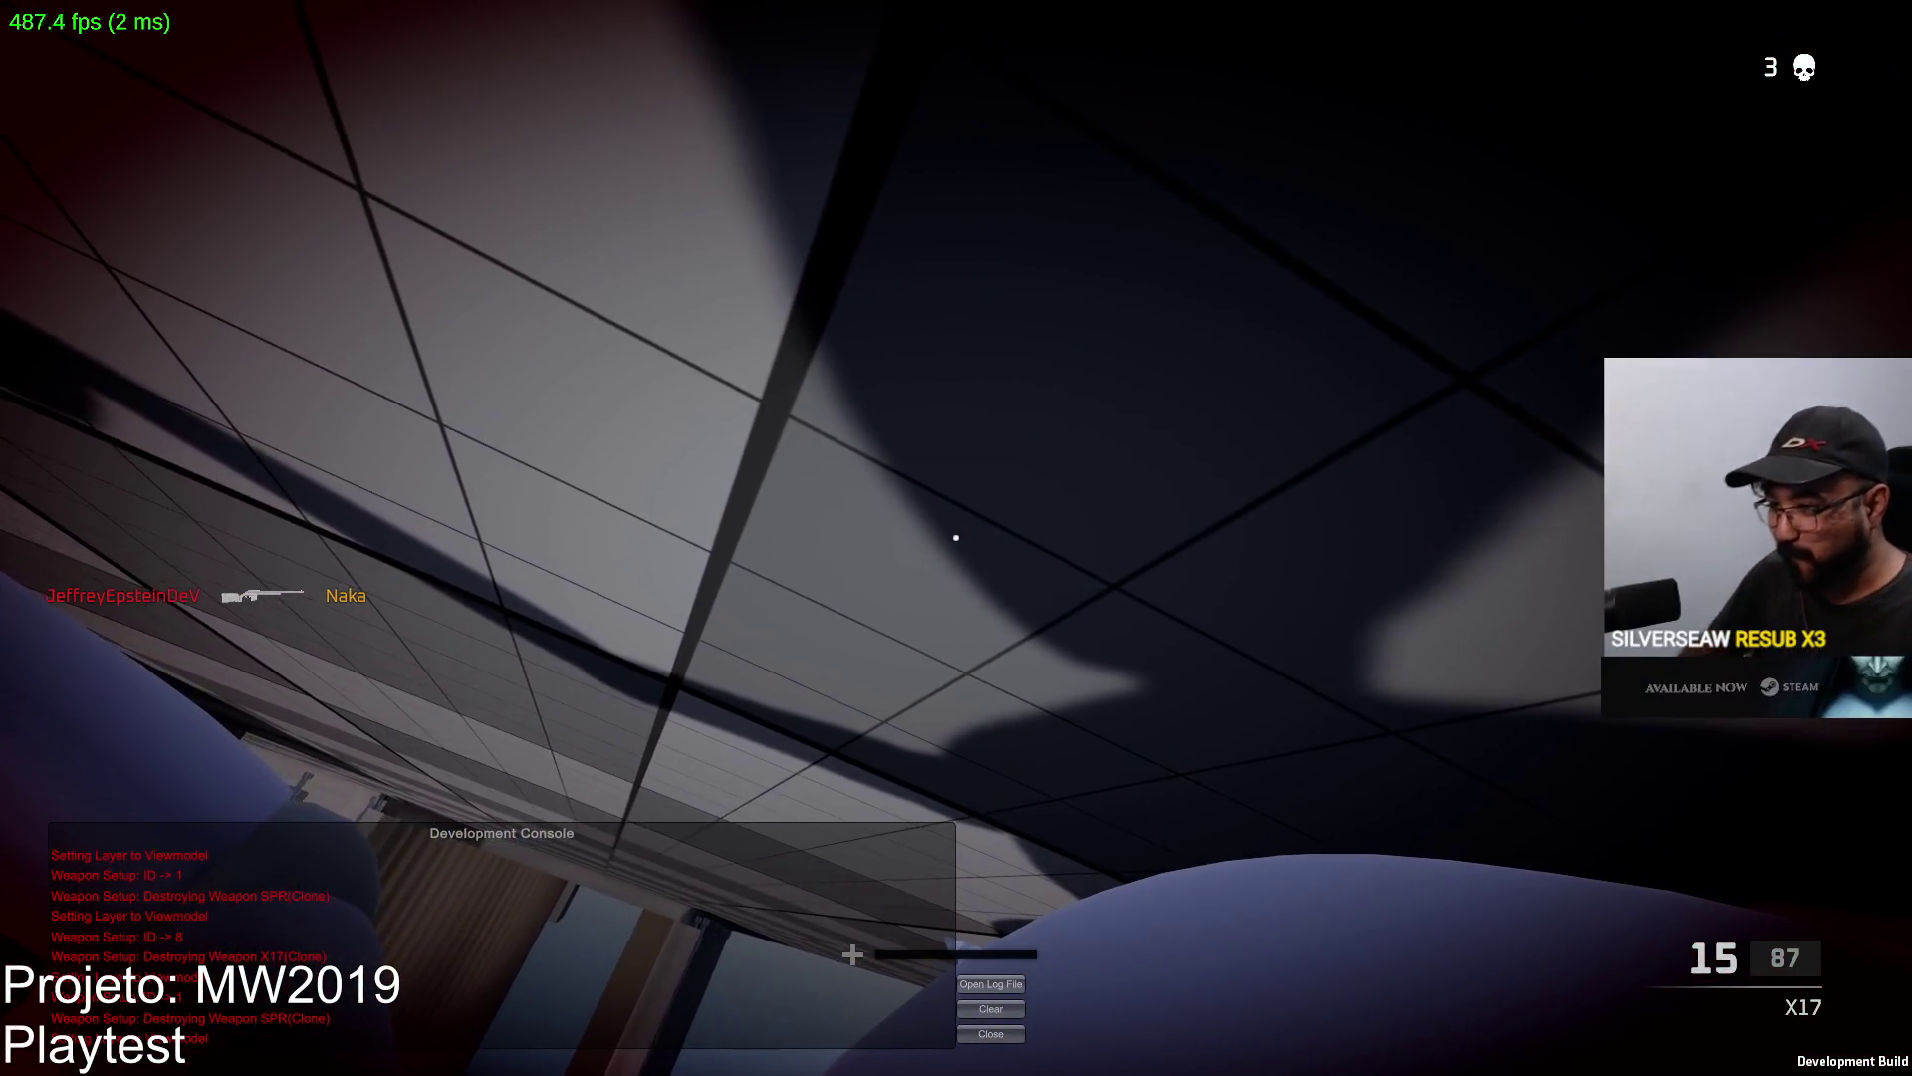
click(1010, 868)
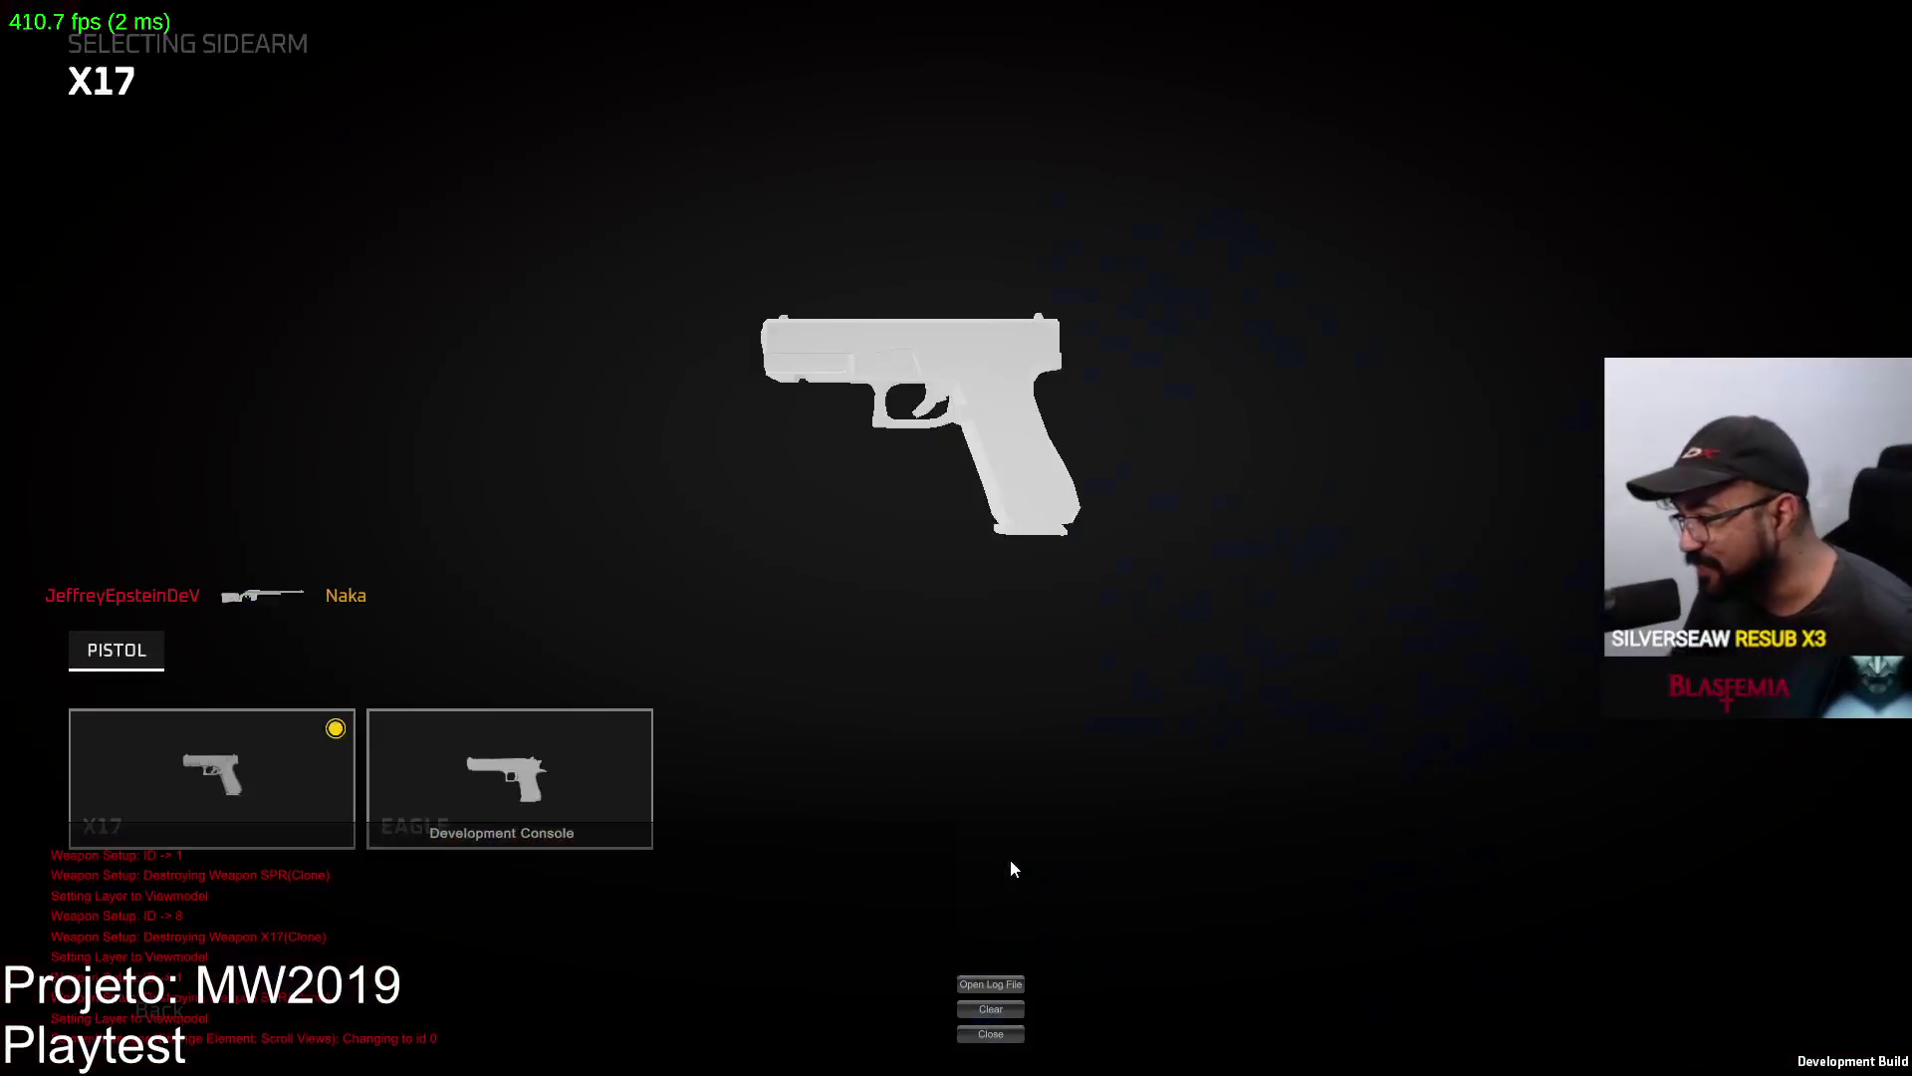
Compare the X17 and EAGLE pistols as sidearm, then leave the loadout.
click(299, 757)
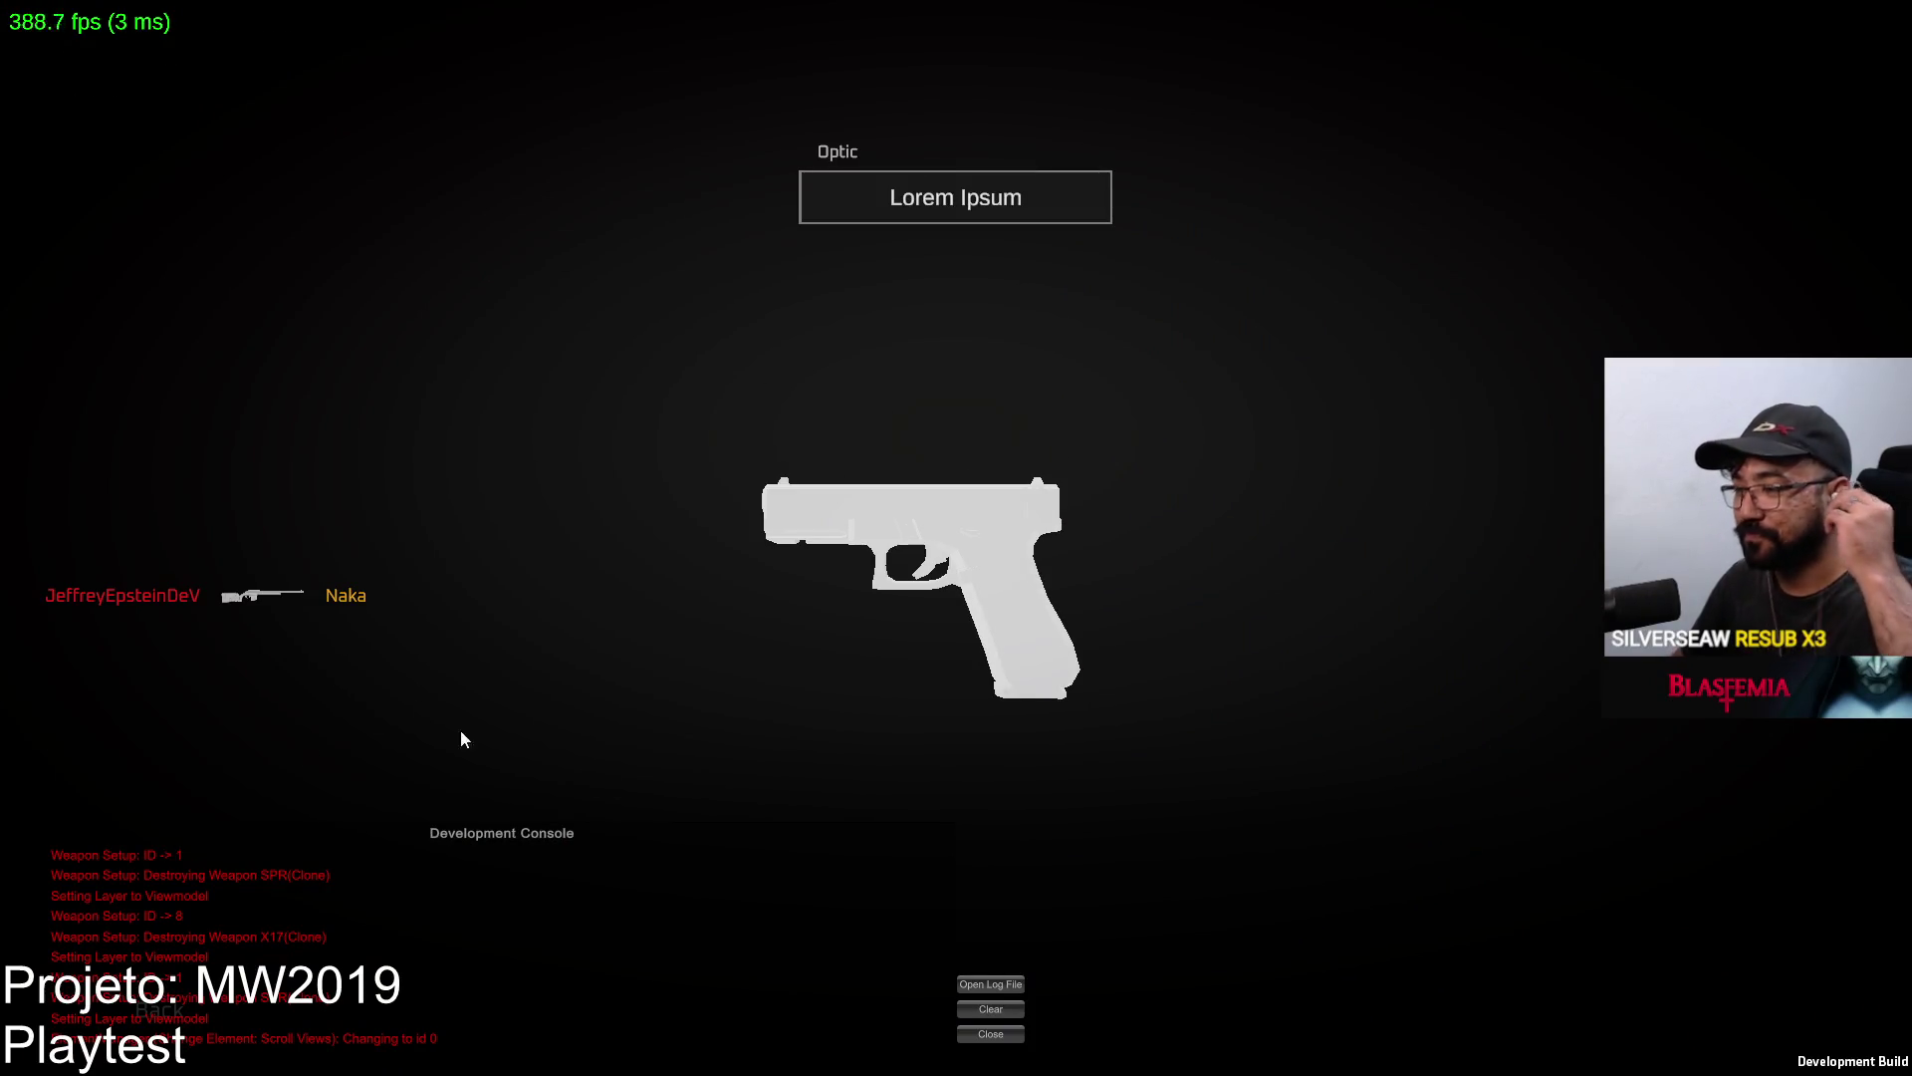
click(141, 1016)
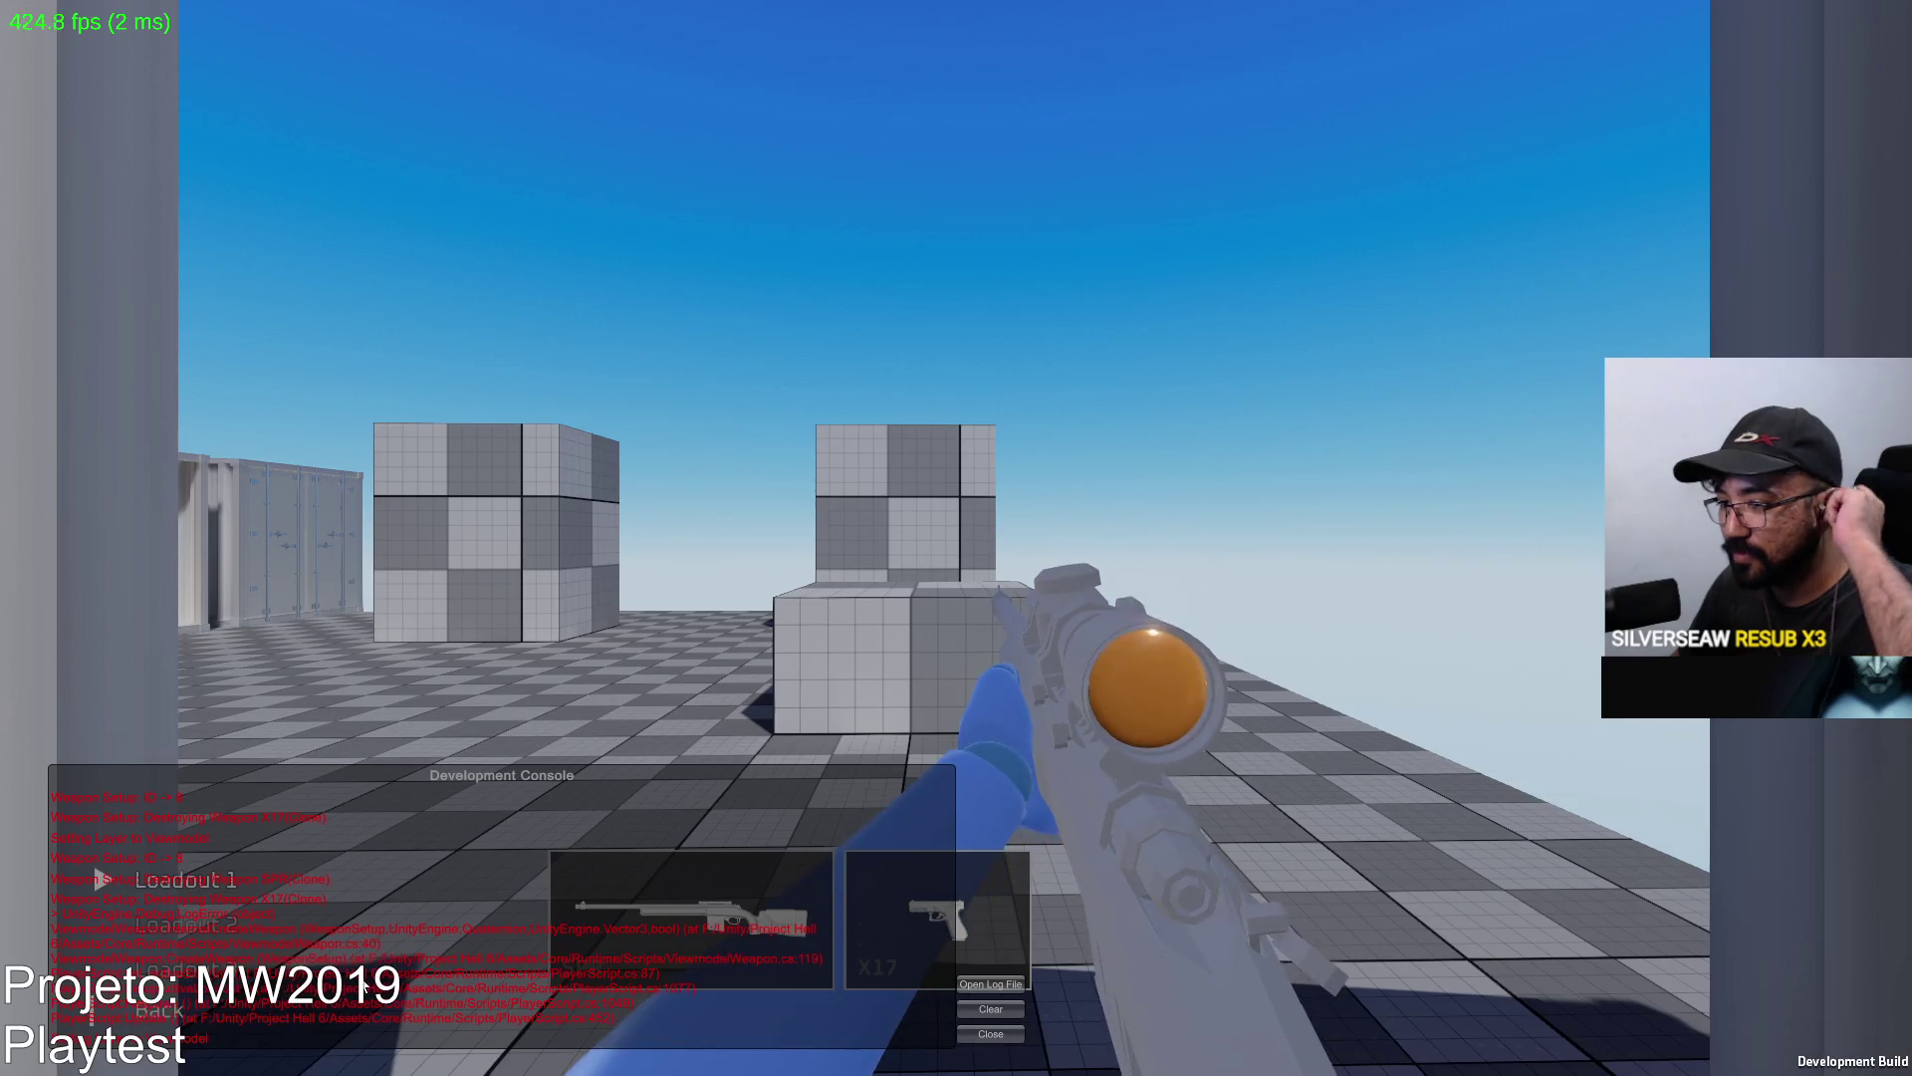
click(936, 915)
click(607, 715)
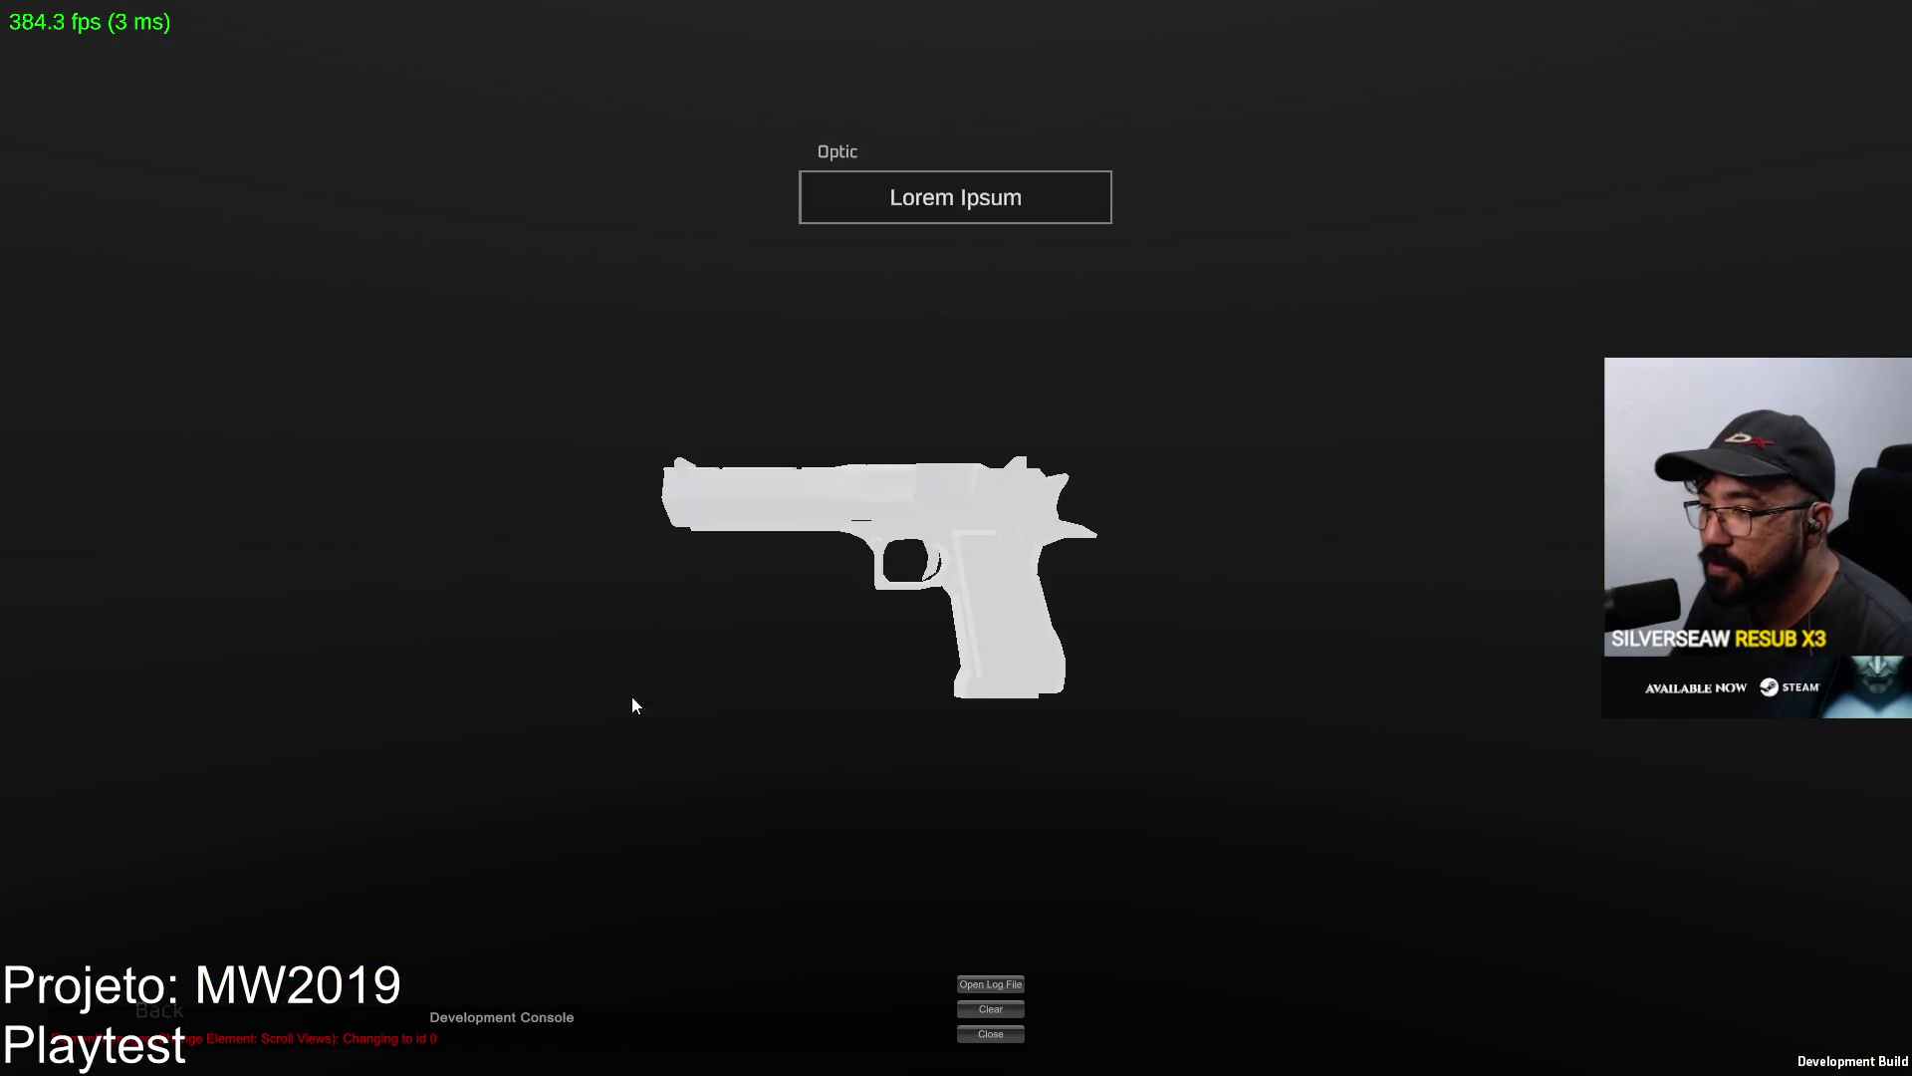
key(Escape)
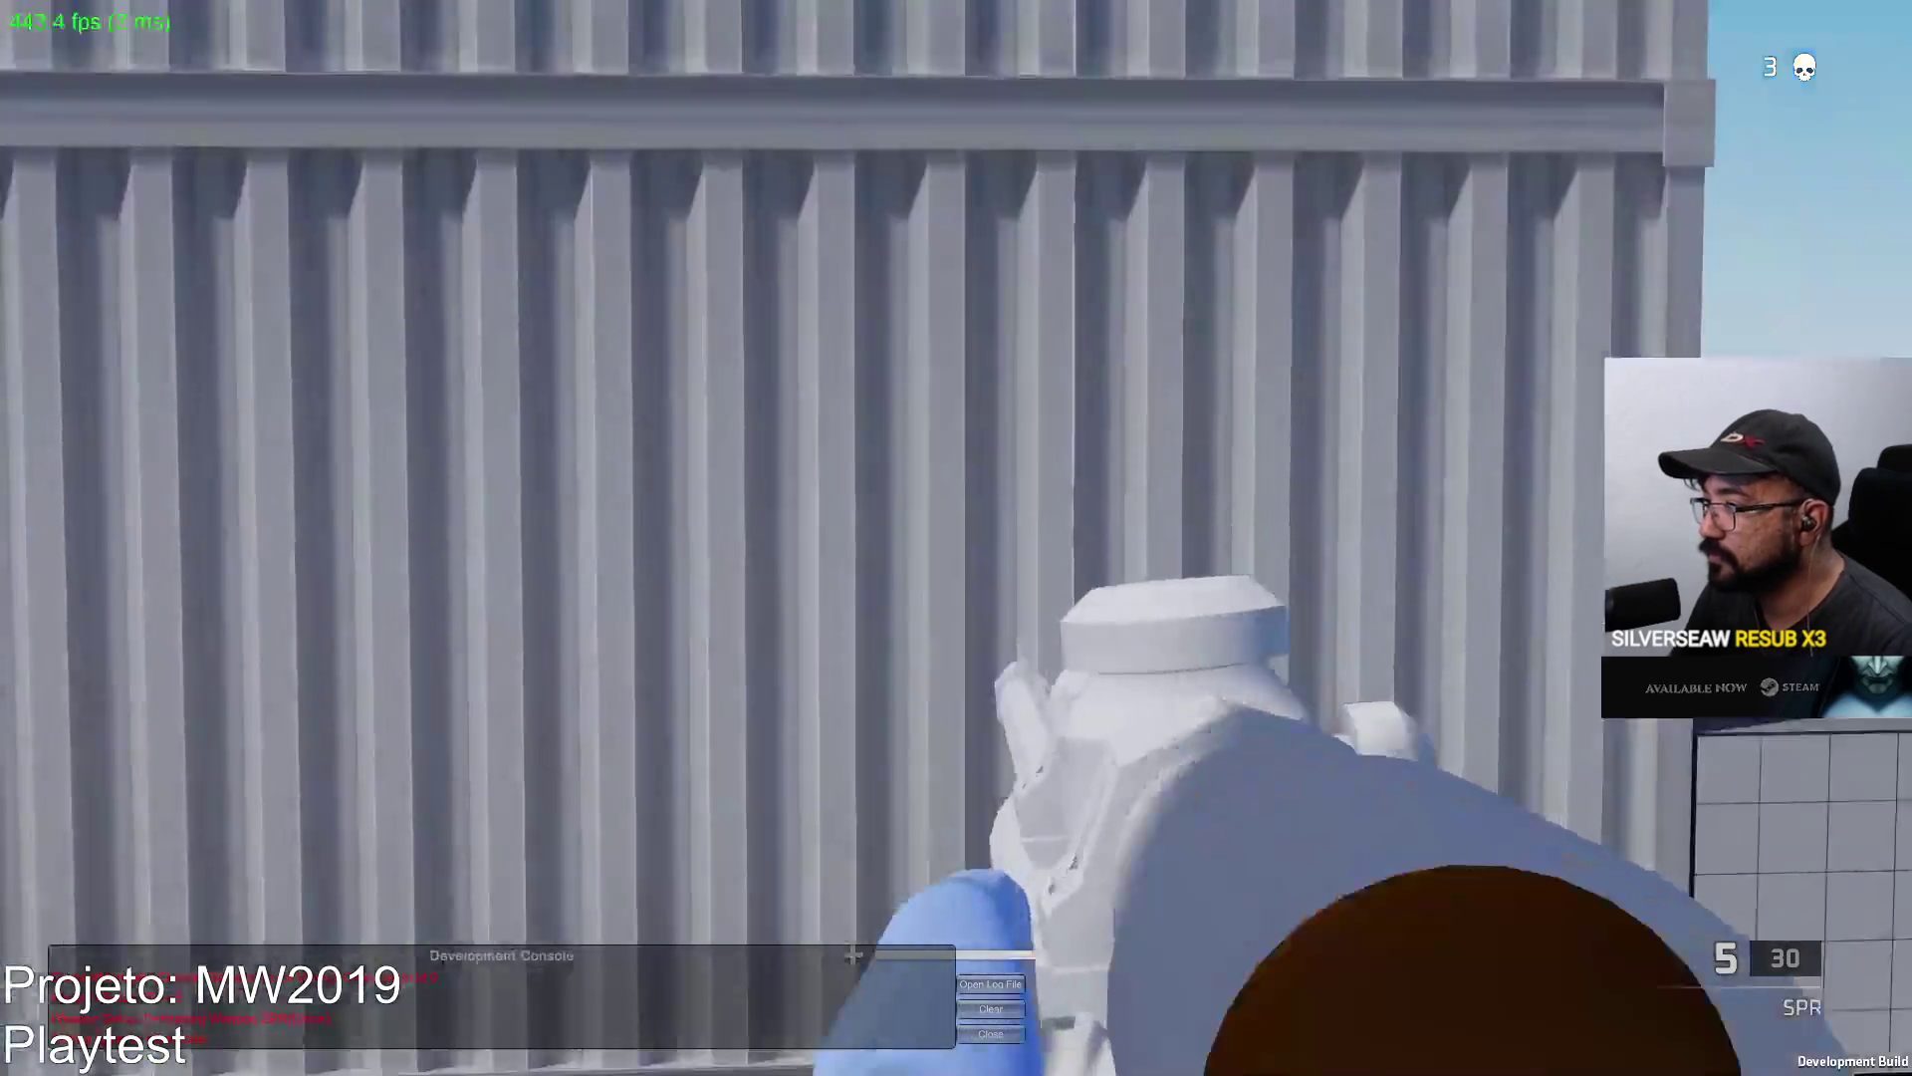
Keep scoping and firing the SPR sniper while moving between the containers.
right_click(956, 539)
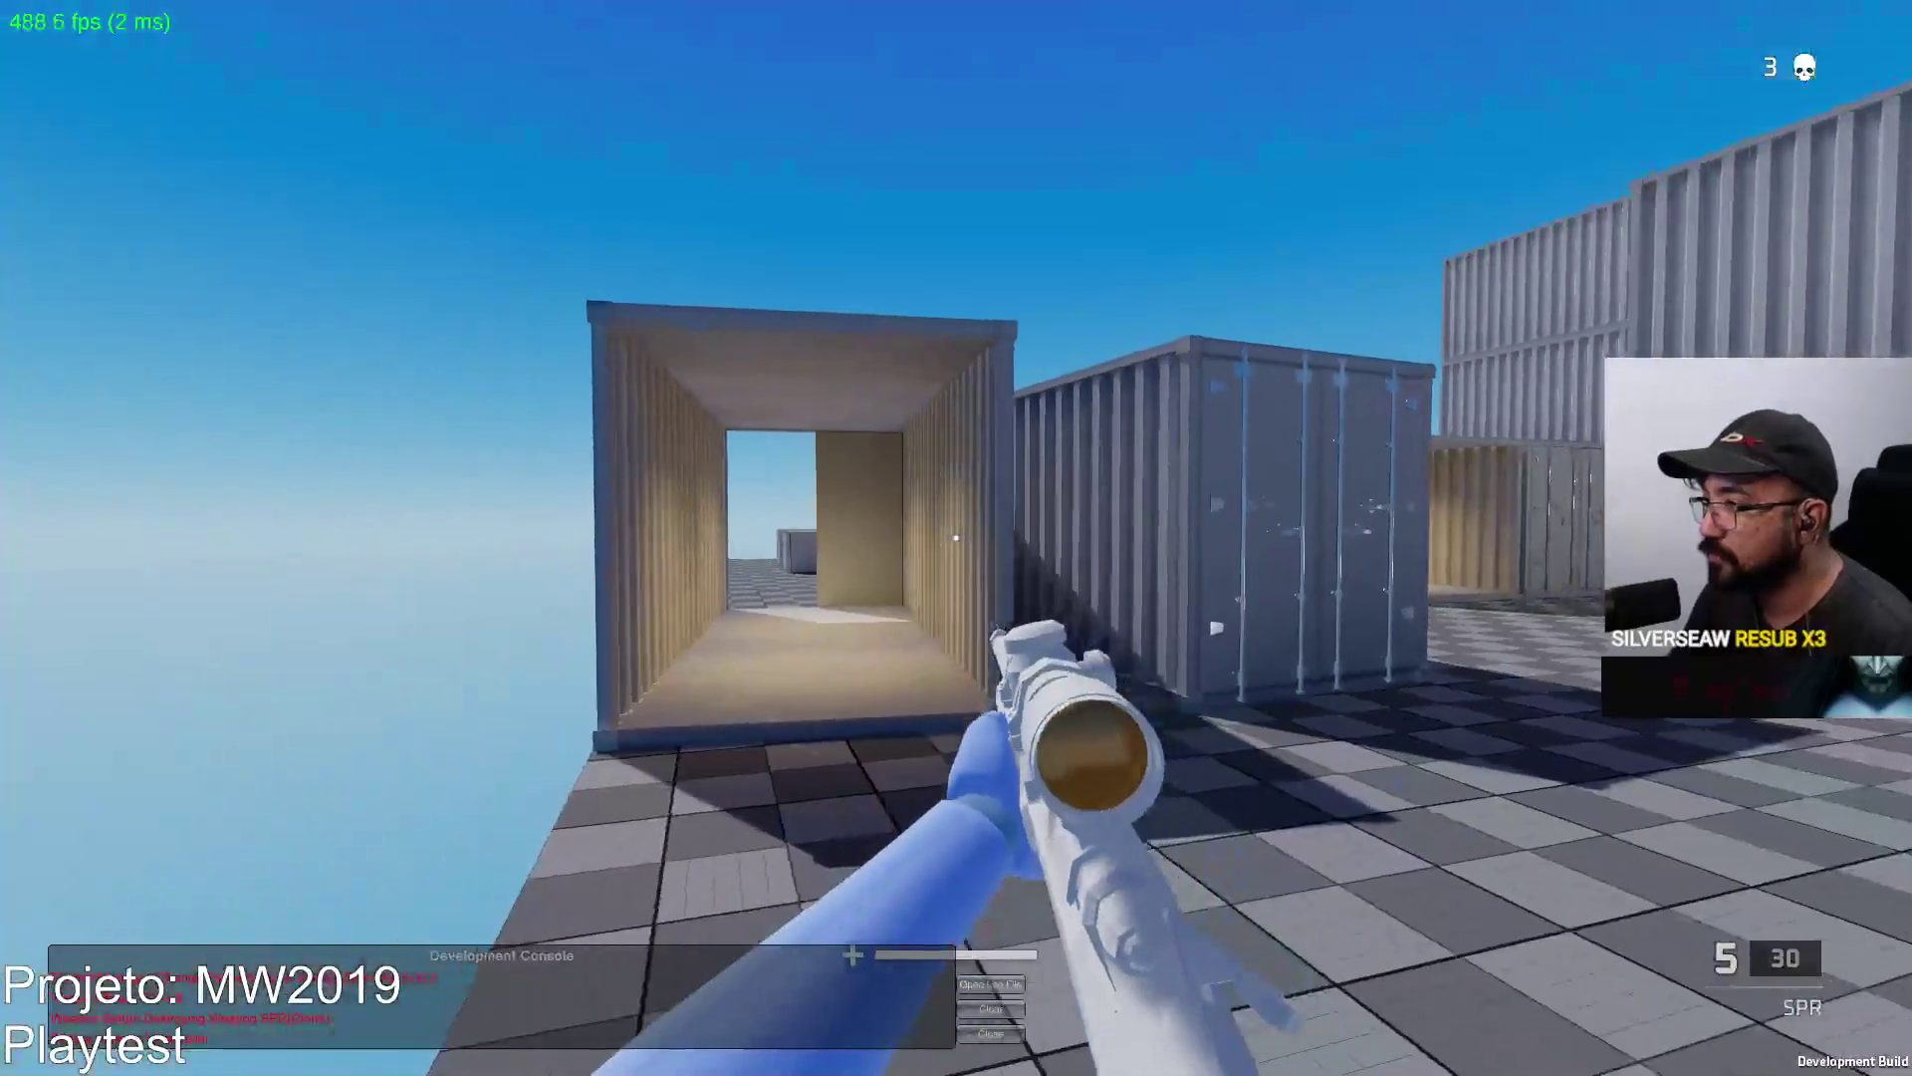
click(957, 538)
key(w)
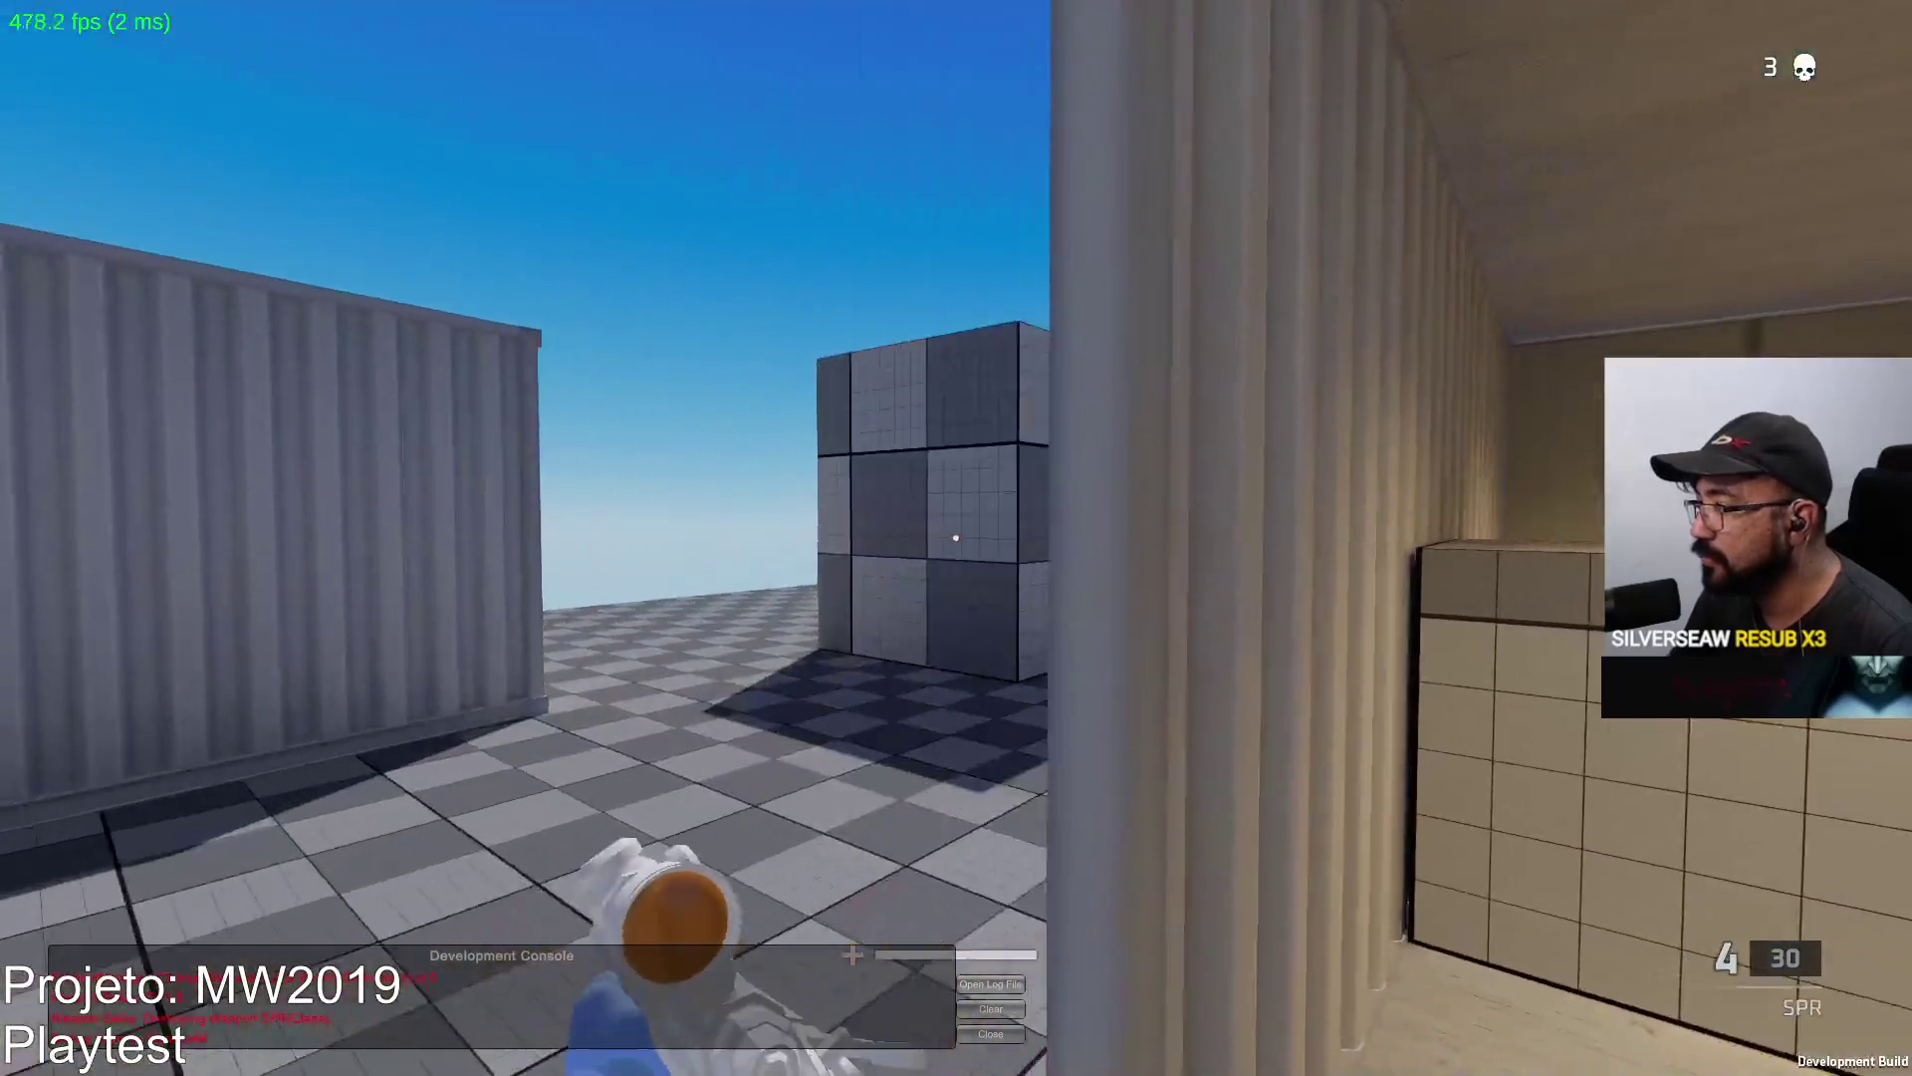
right_click(955, 539)
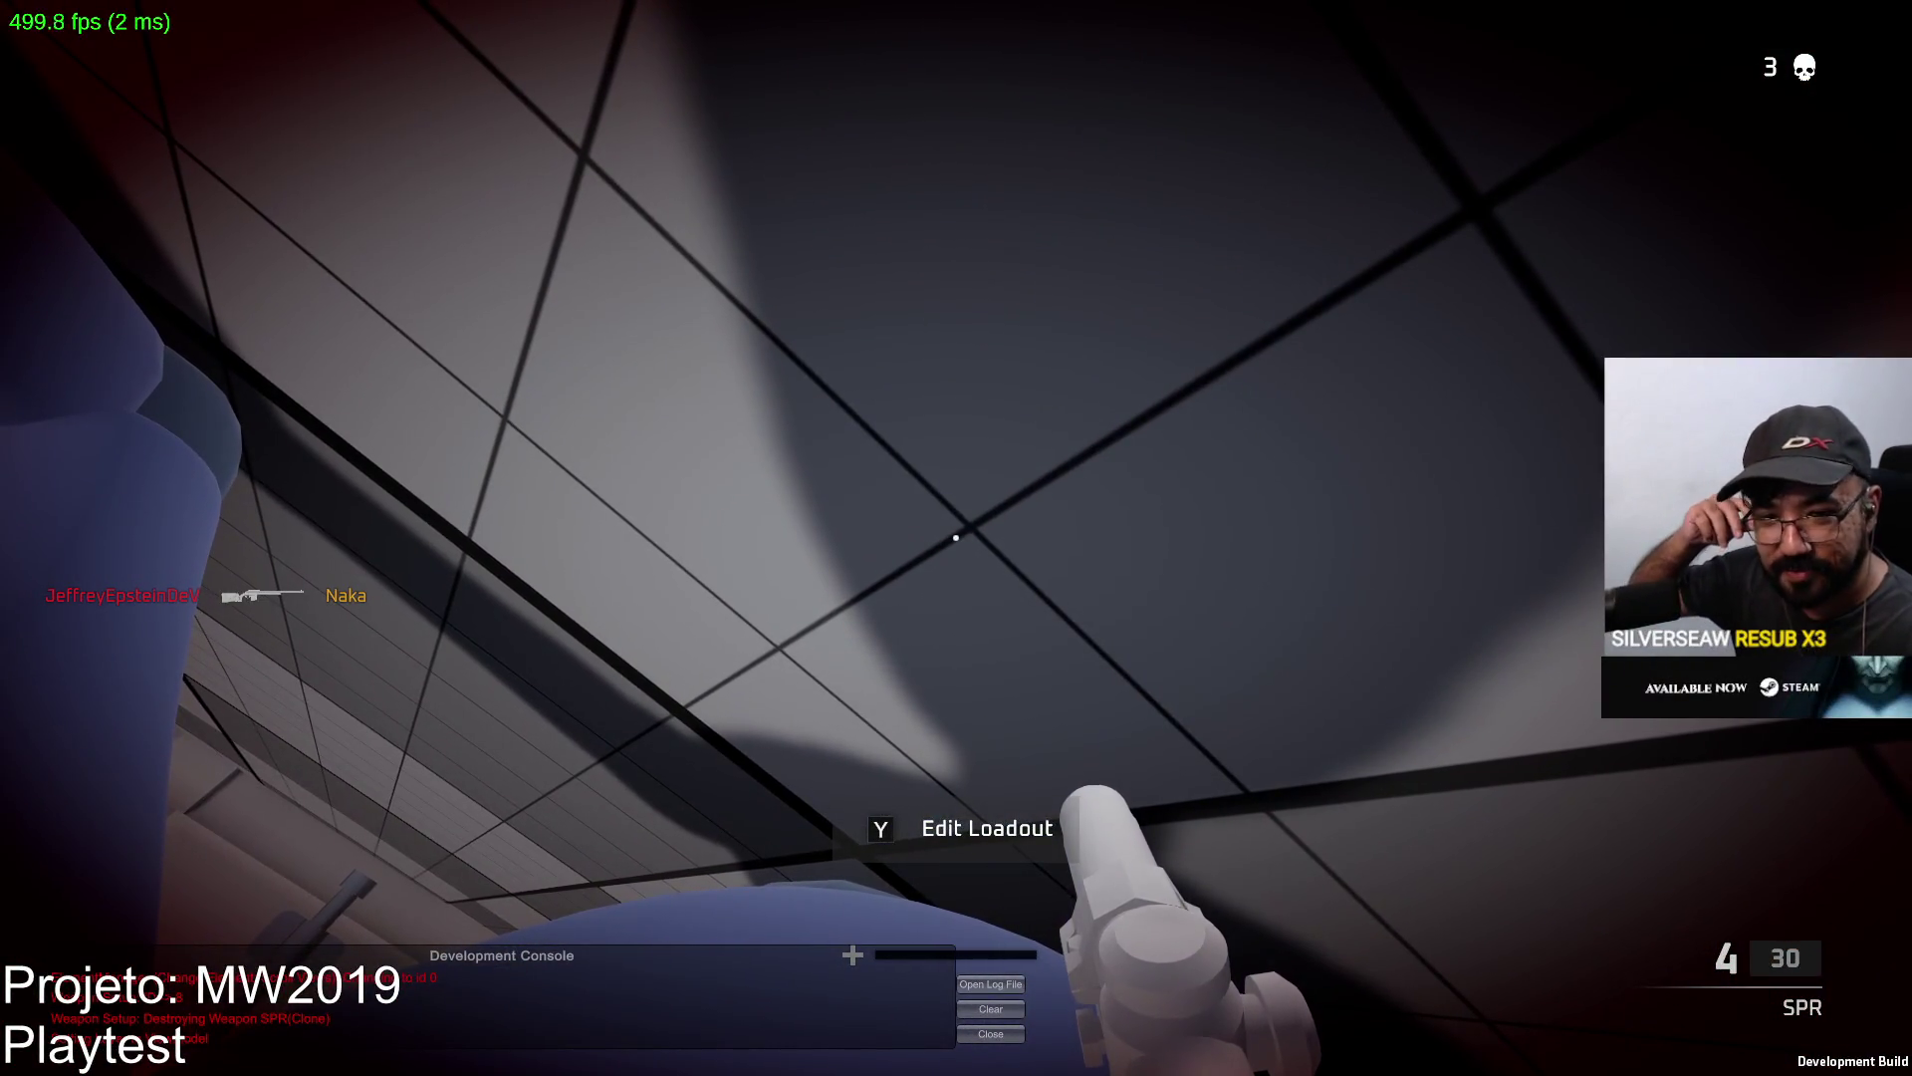
Add the bug note 'scope not deletig' to the MW2019 Notepad list and return to the game.
key(super)
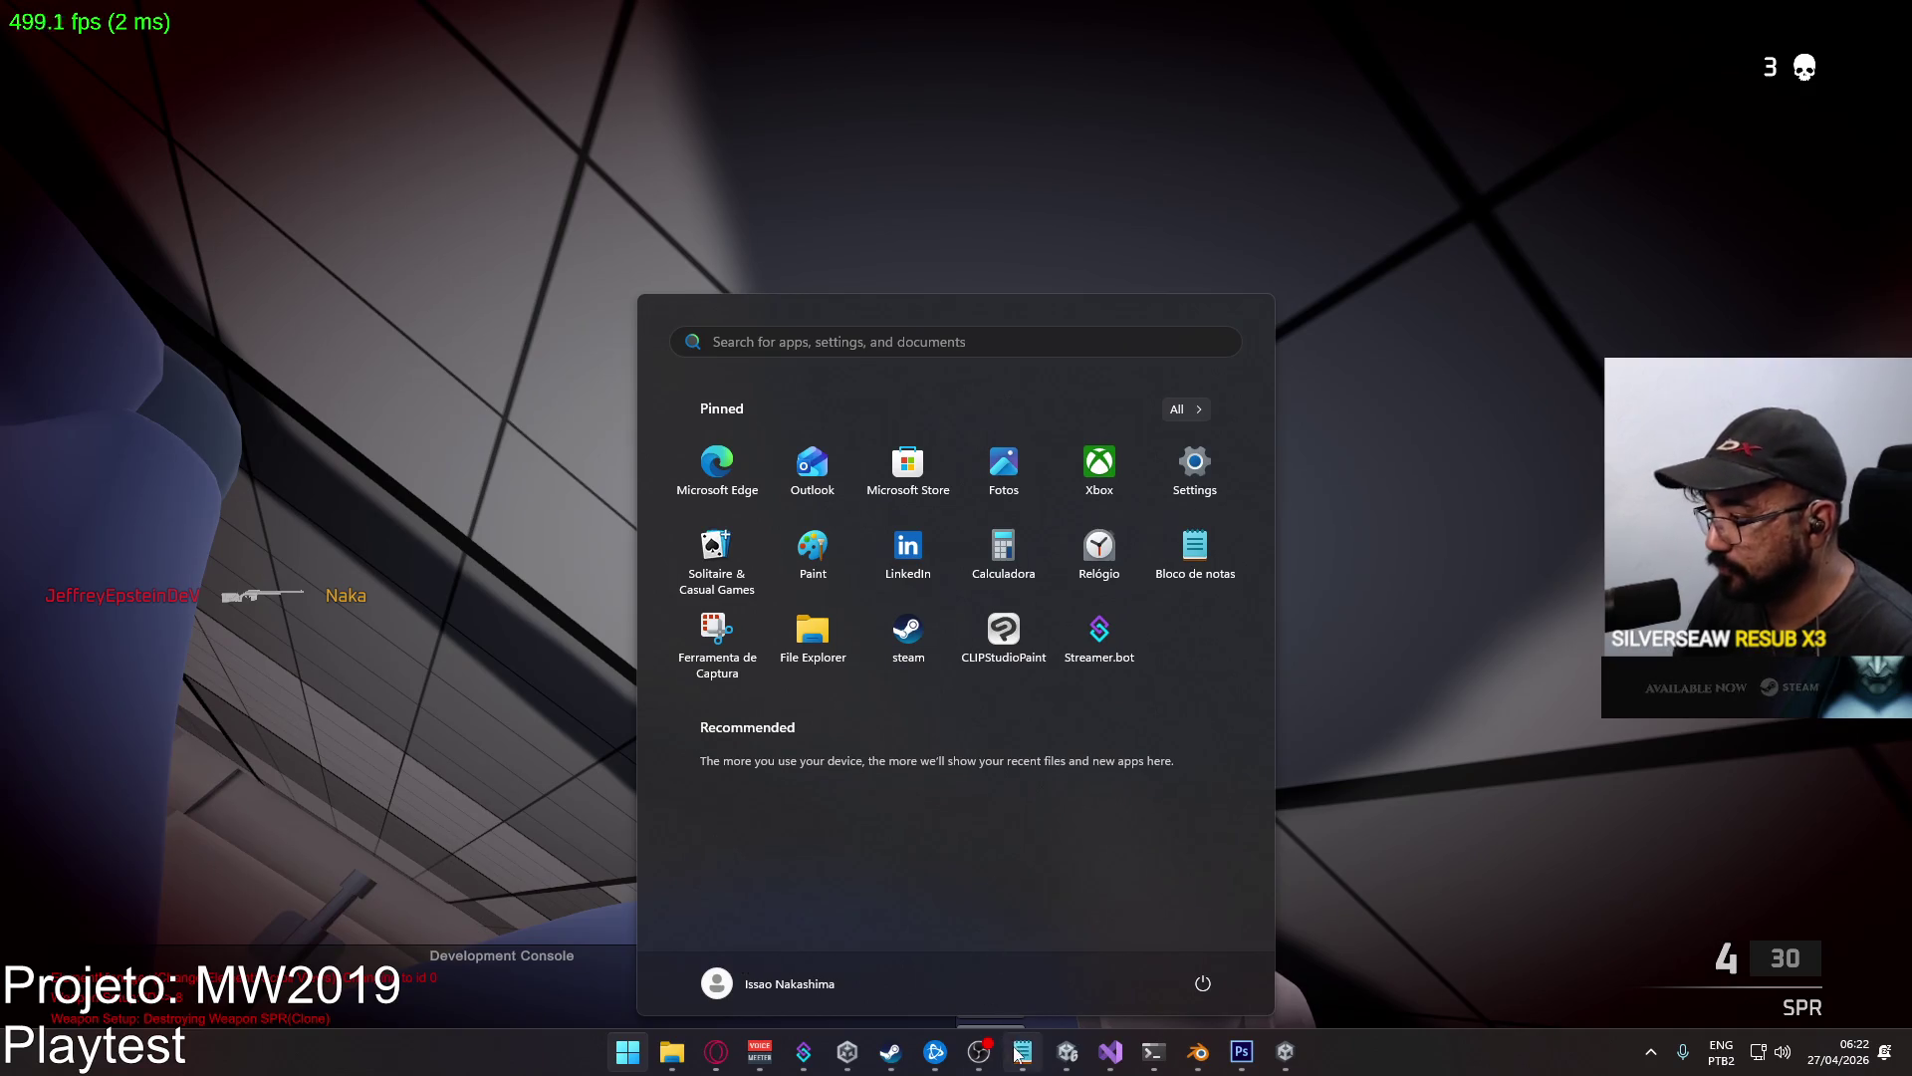
click(1018, 1053)
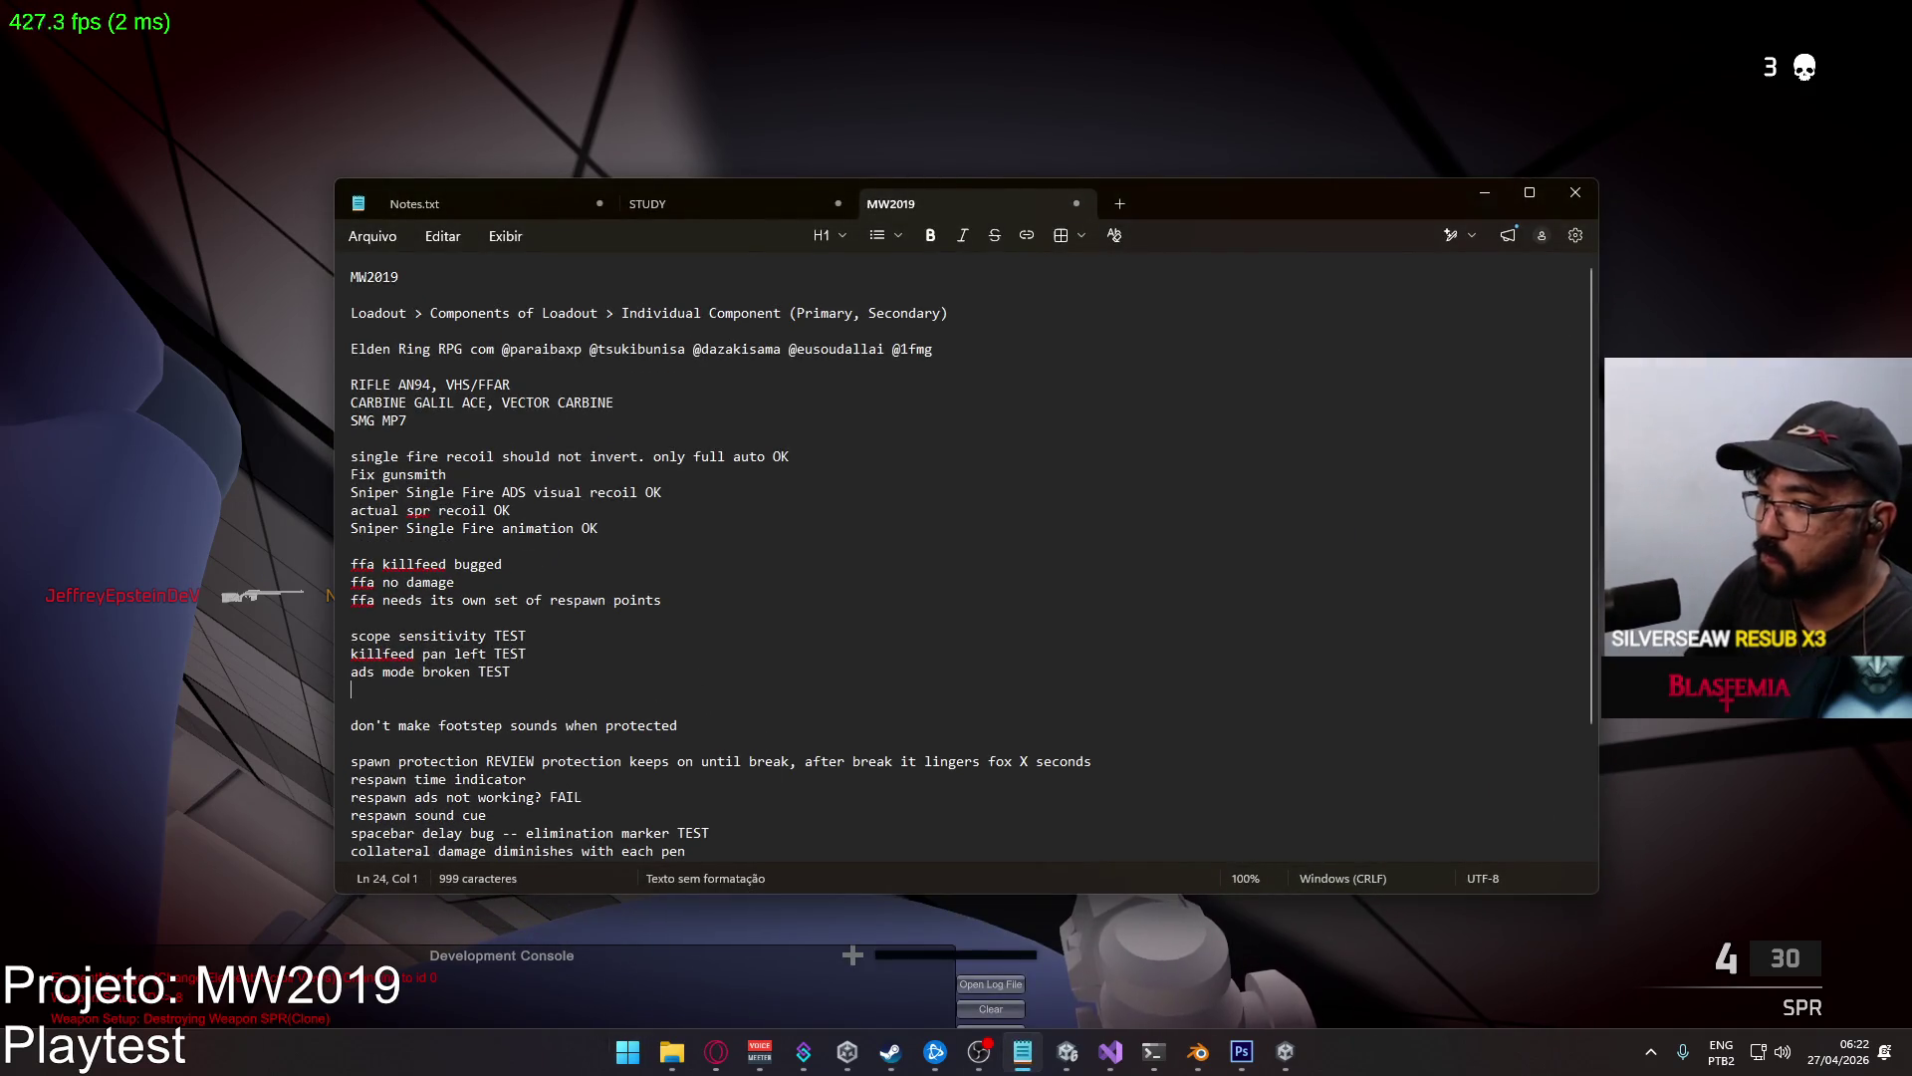
text(scope not deleting)
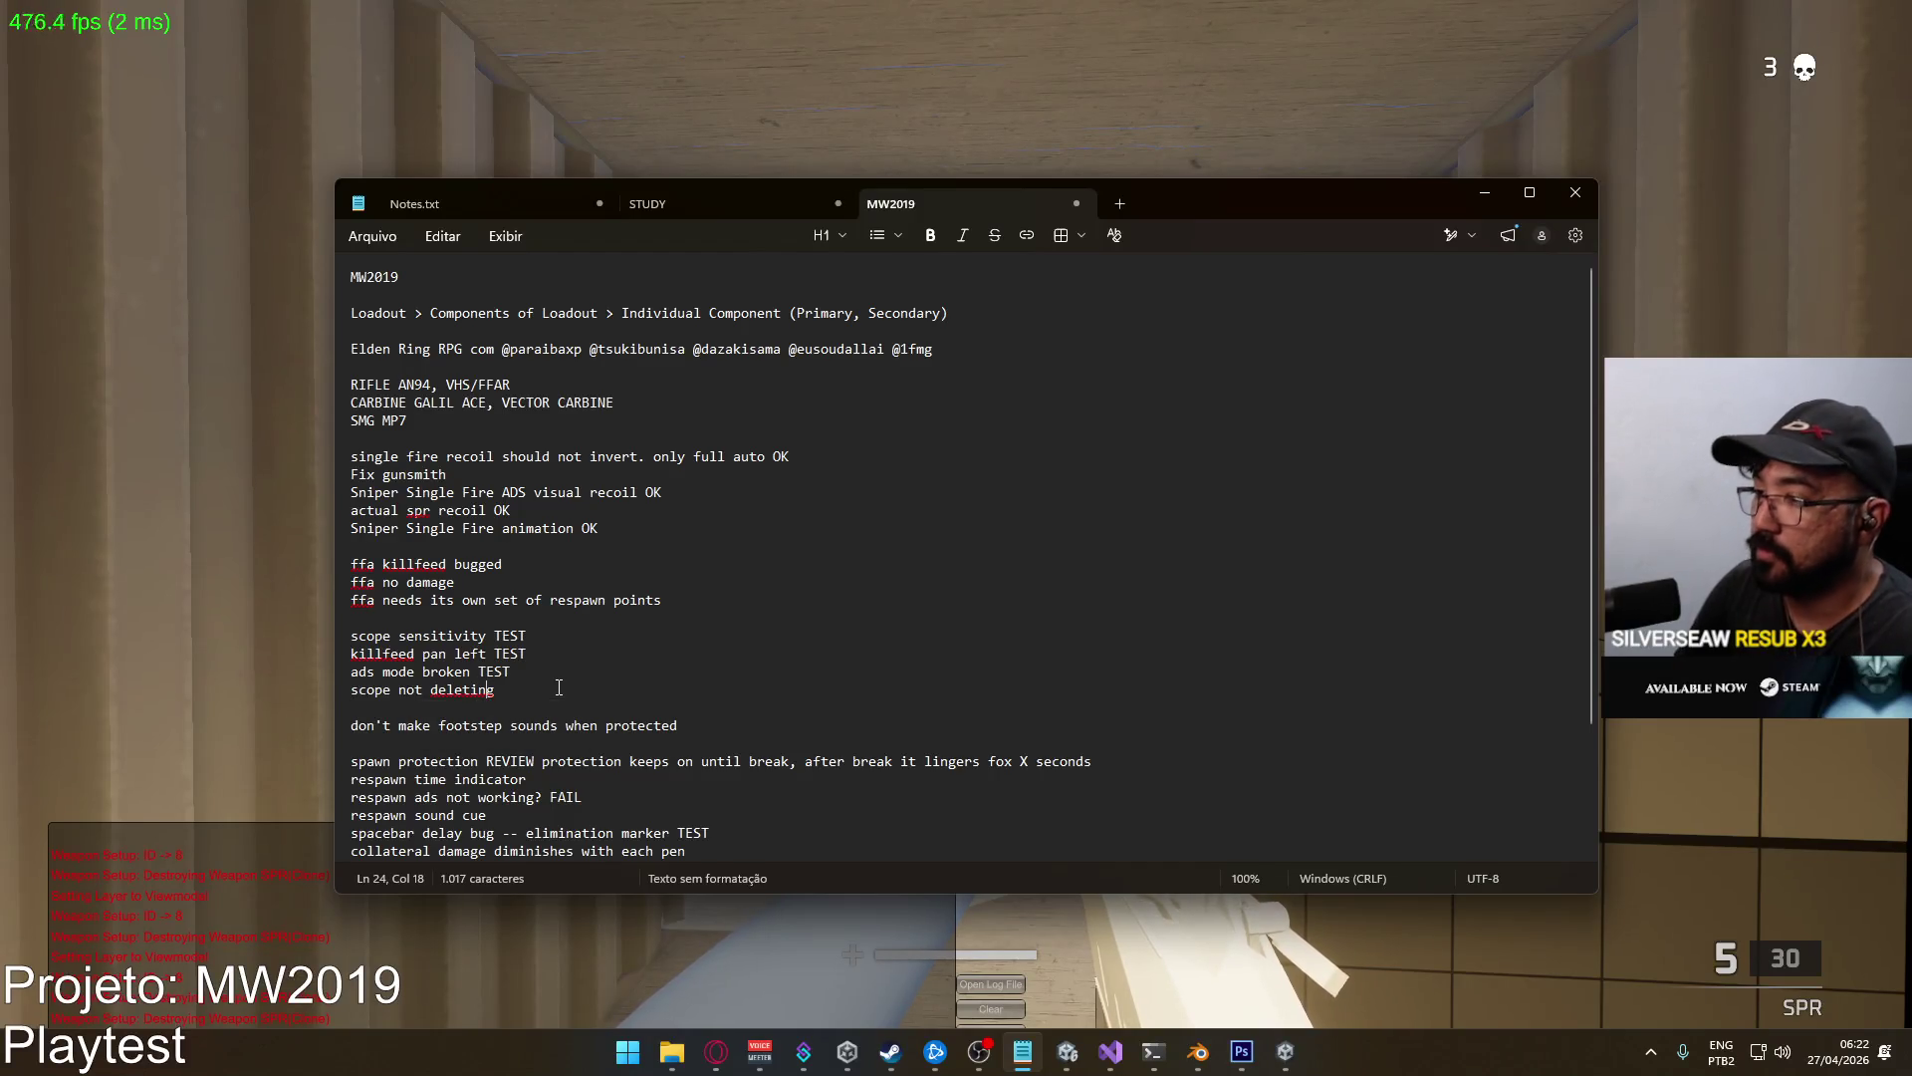
key(alt+Tab)
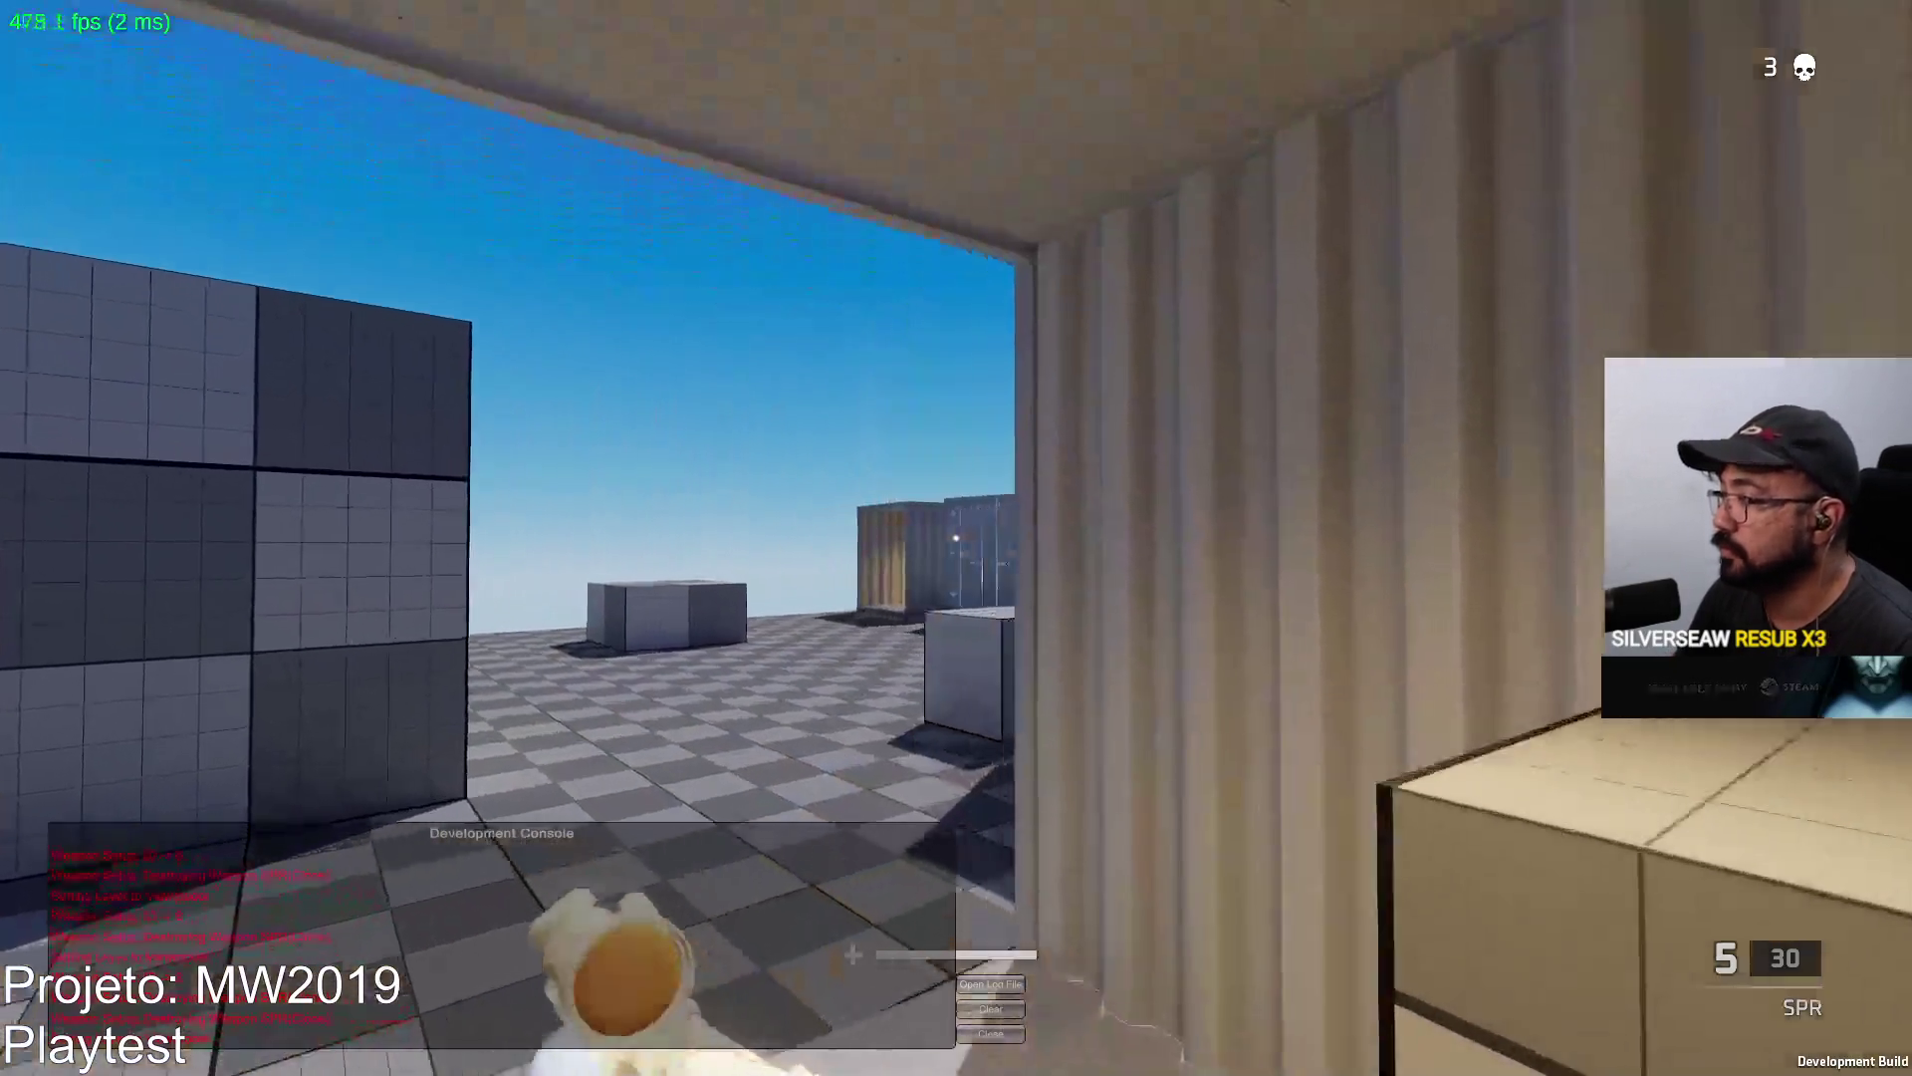
Snipe the first enemy through the SPR scope, reload, and climb onto the container roof.
right_click(956, 537)
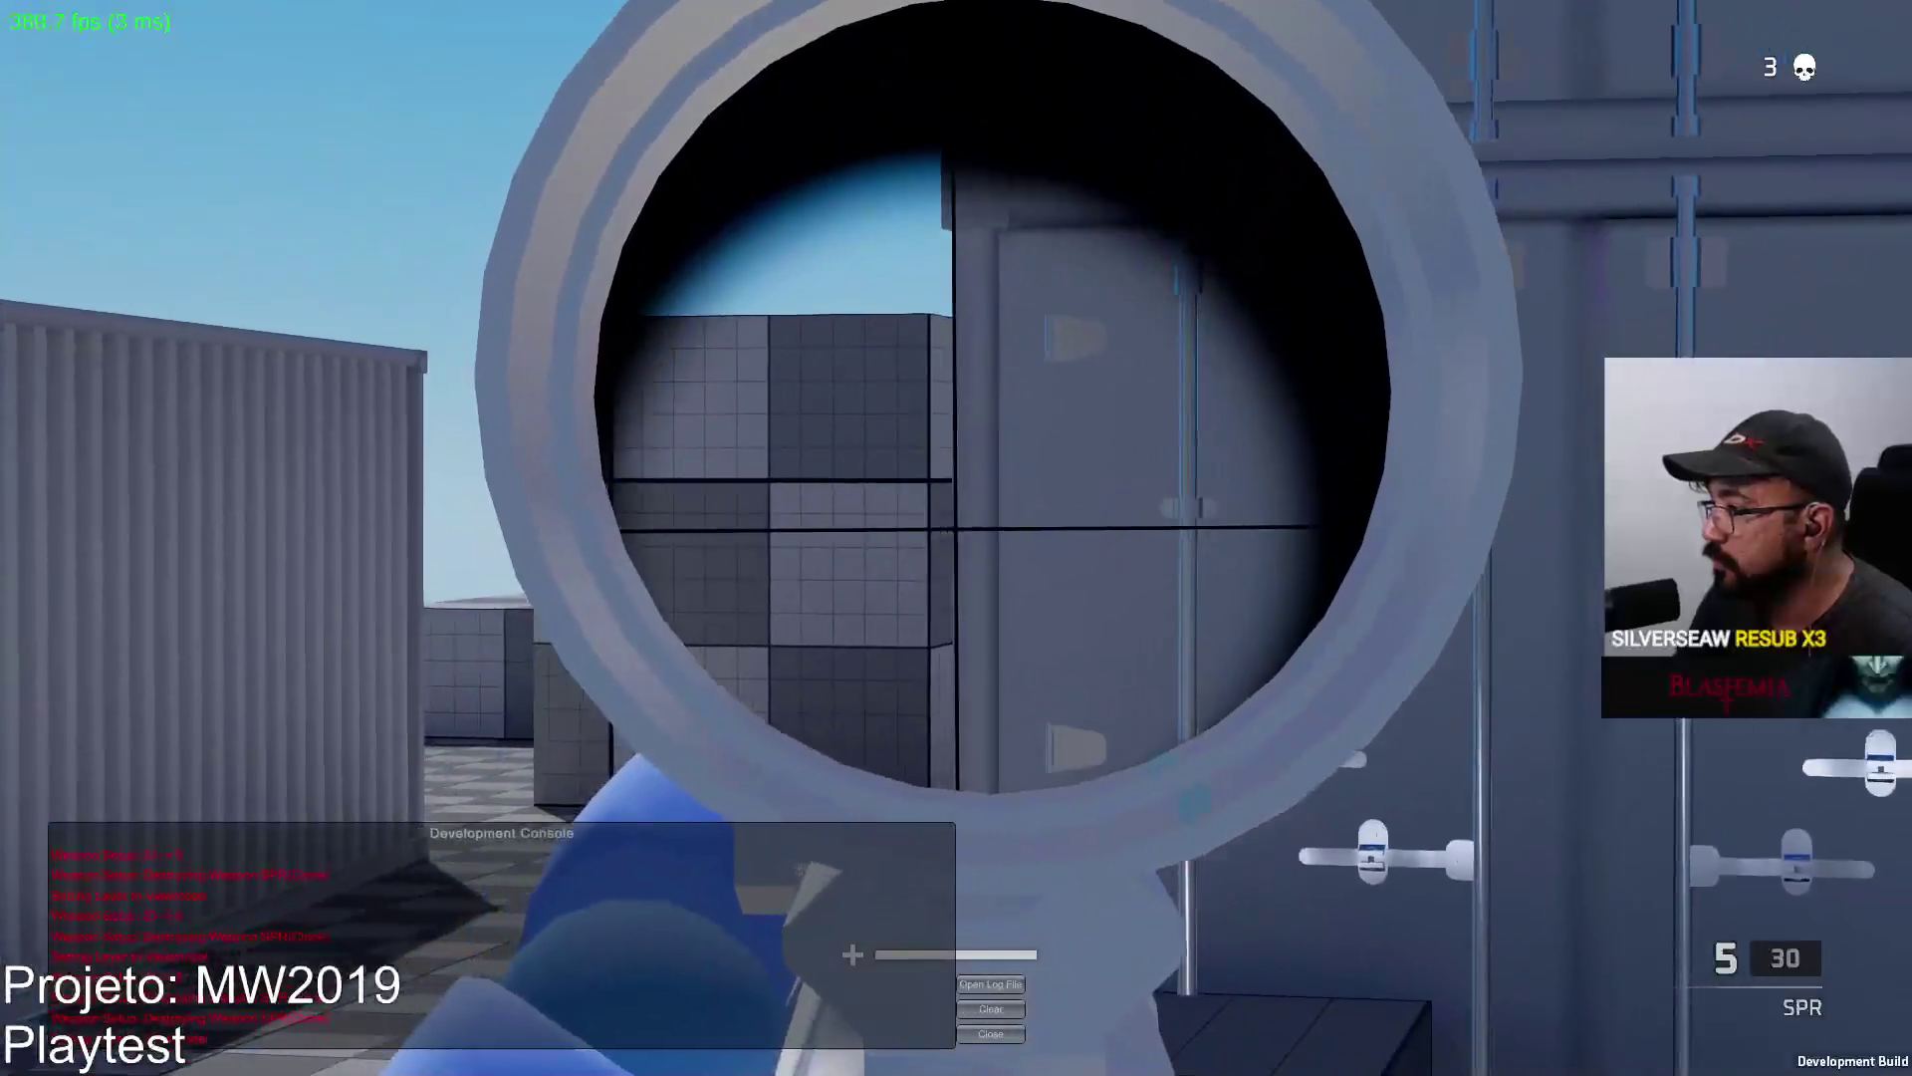
click(956, 537)
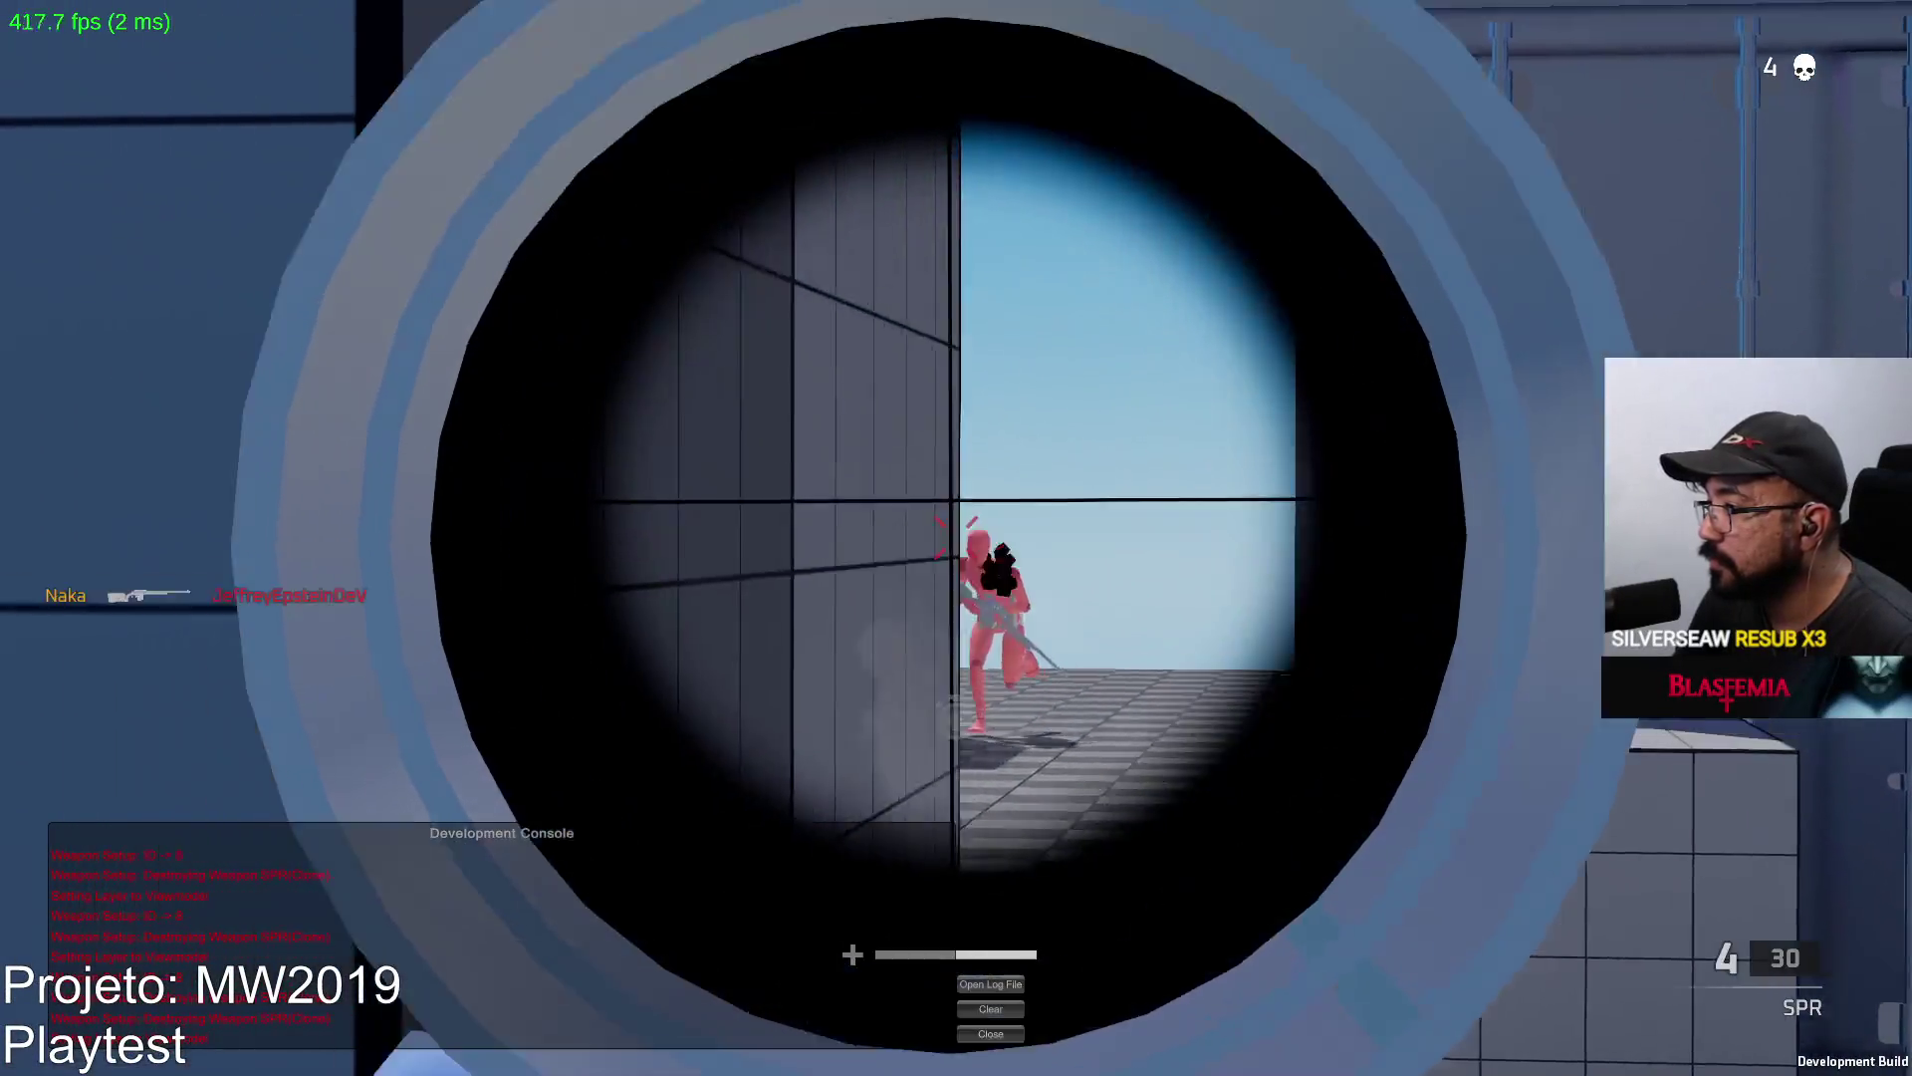
key(w)
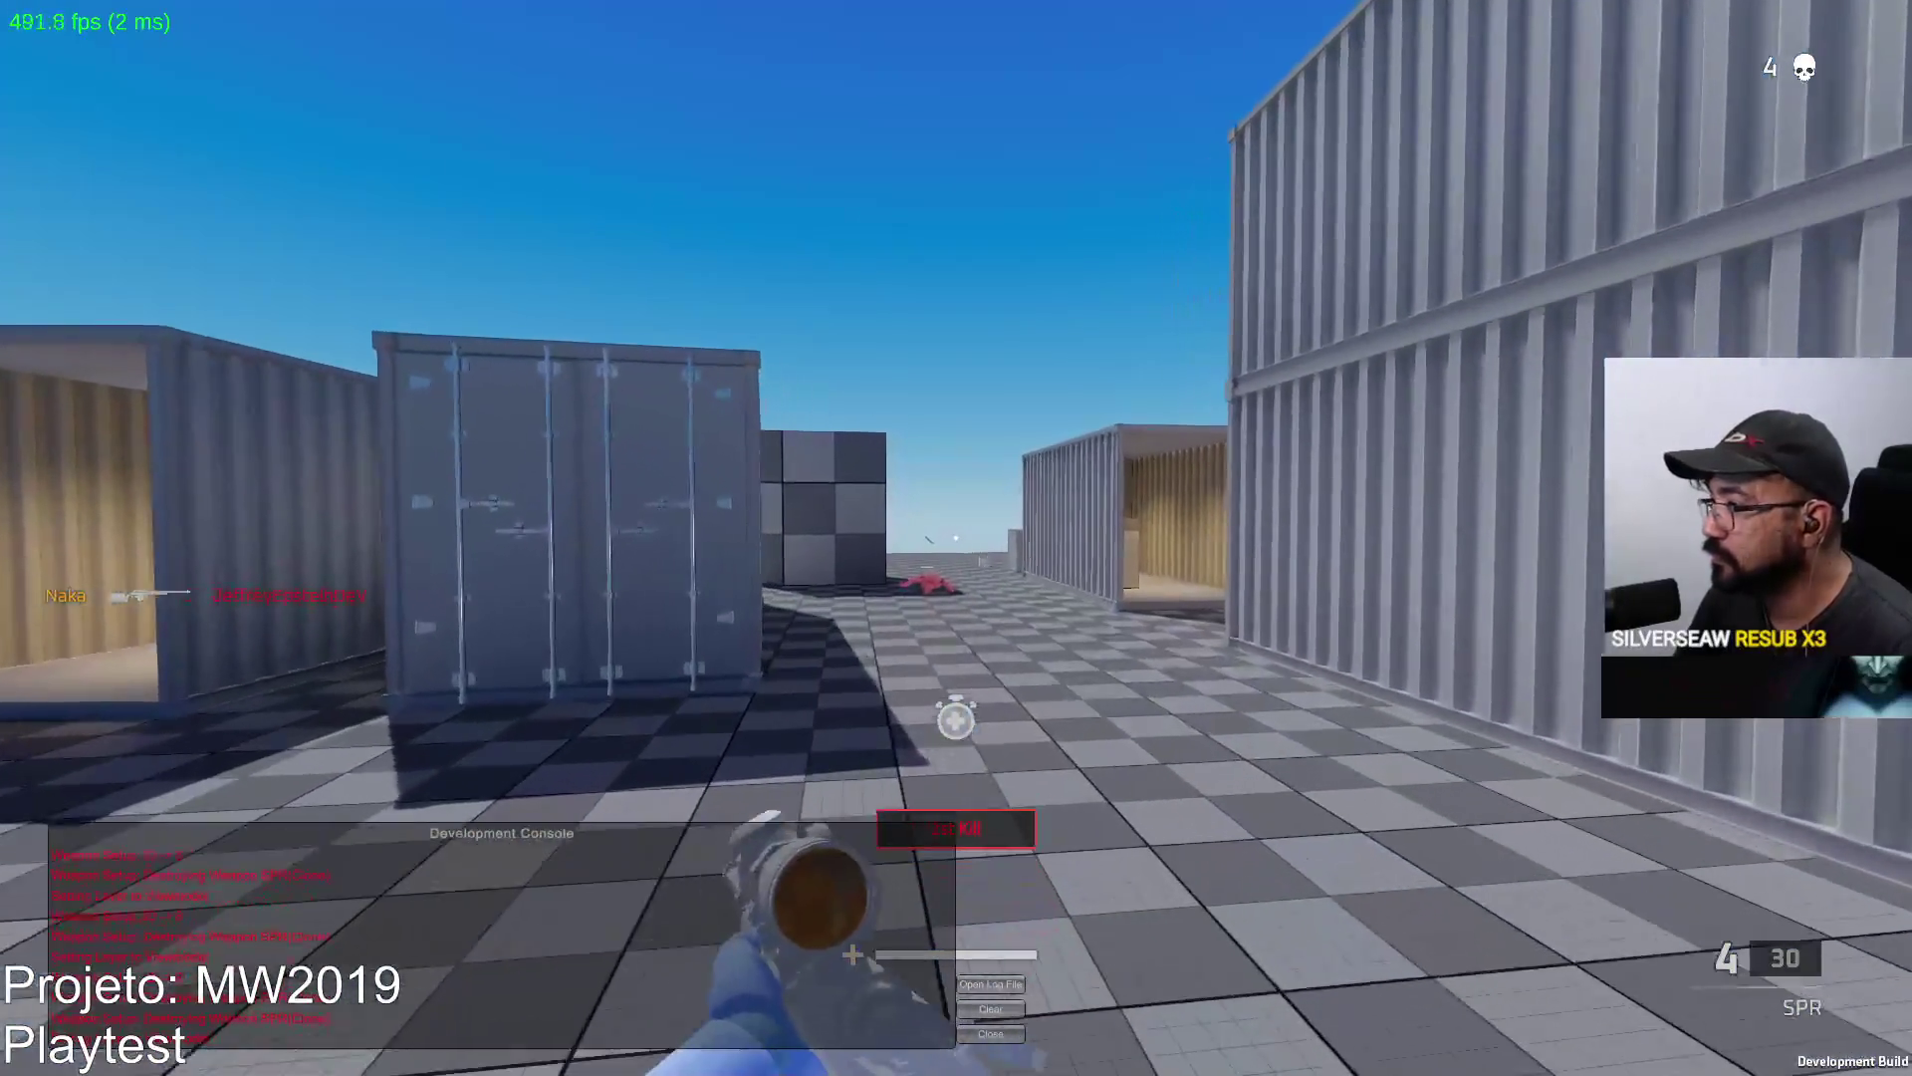
key(r)
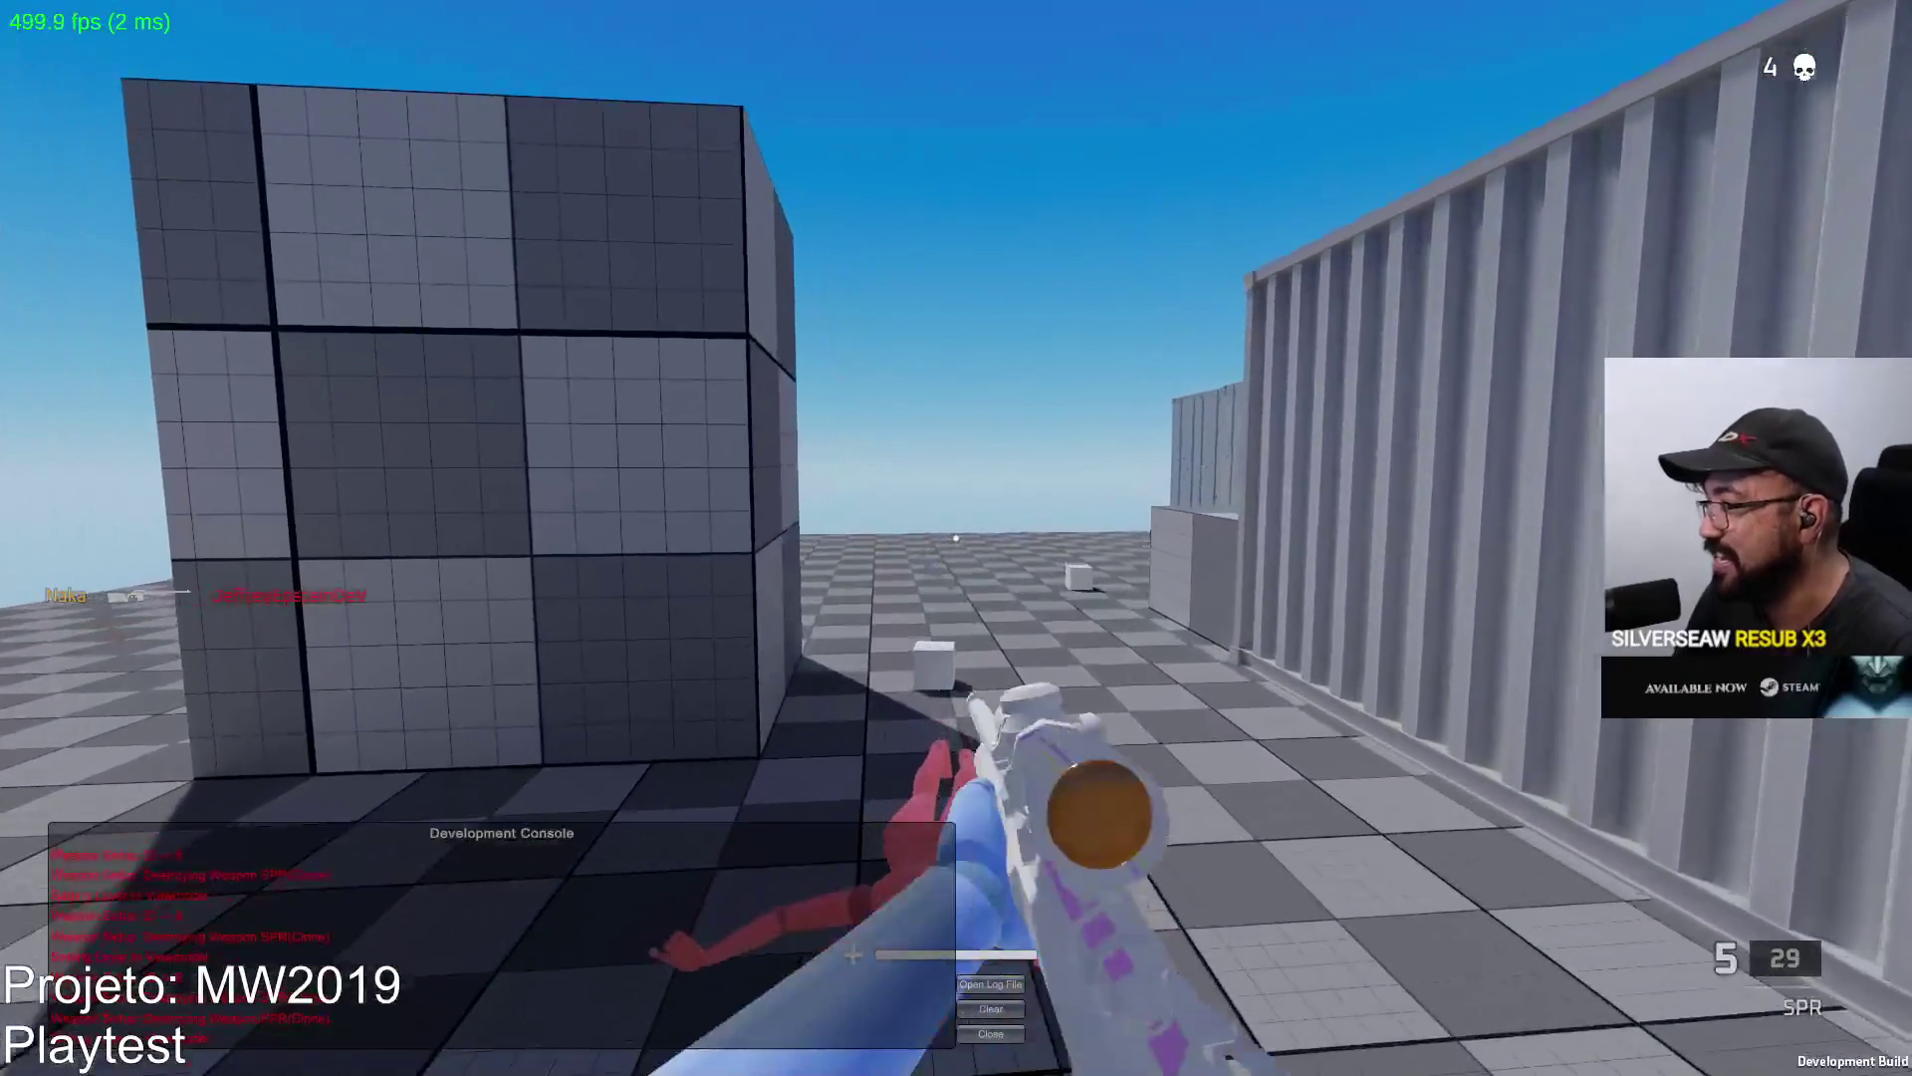
key(w)
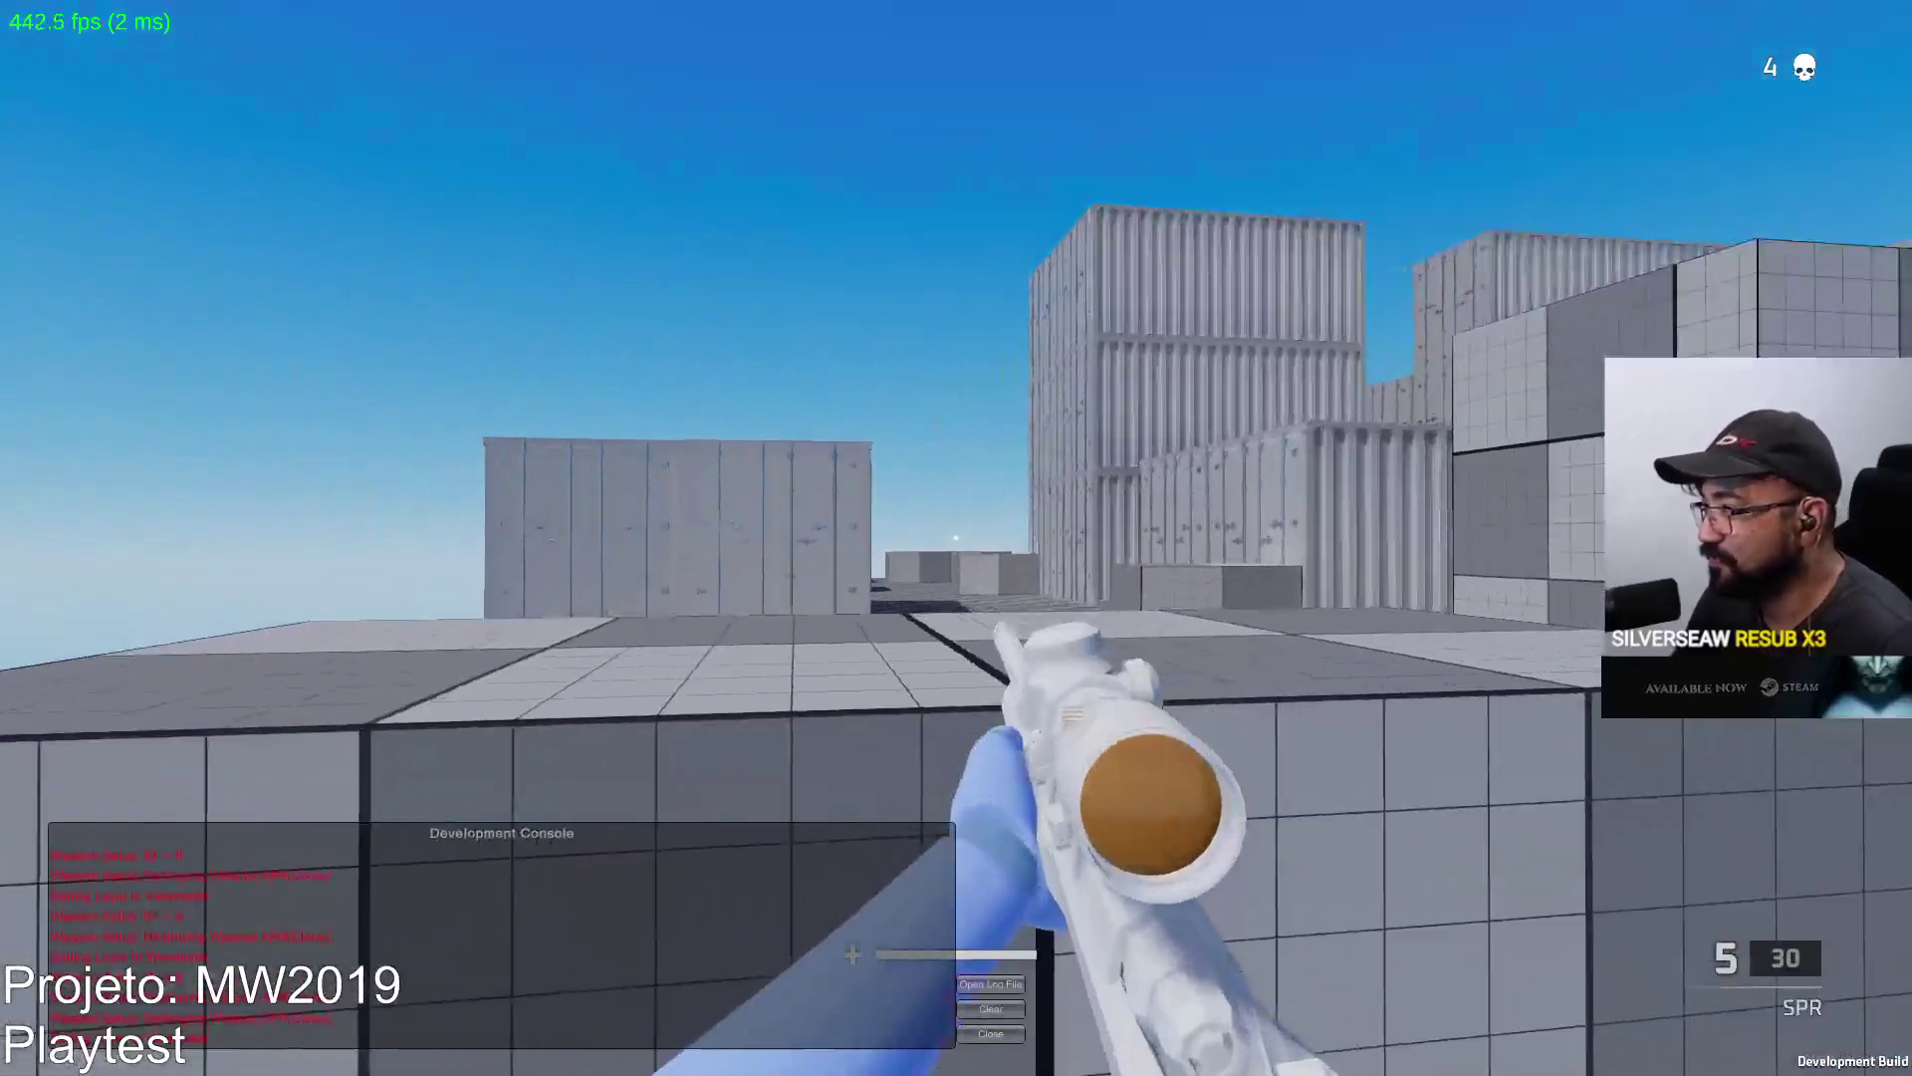
Score another scoped sniper kill, then advance along the container corridor.
right_click(956, 538)
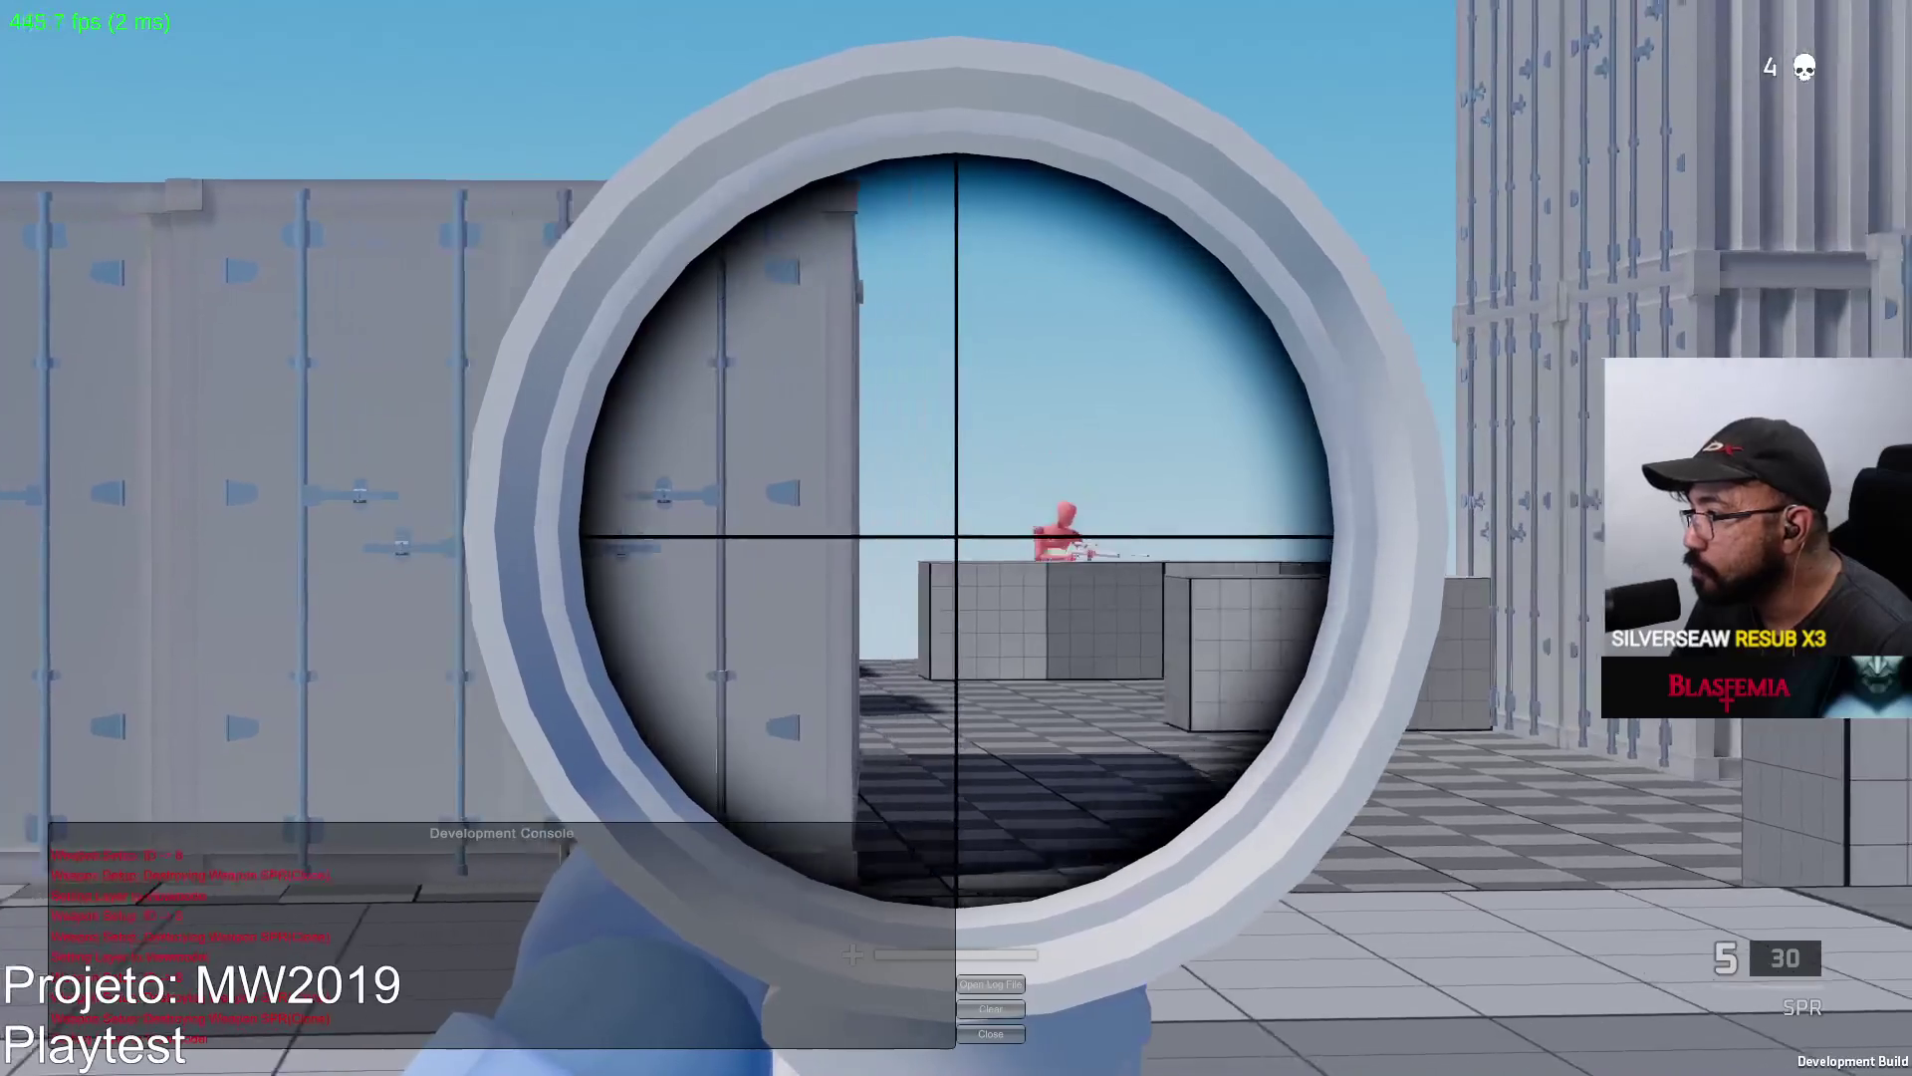
click(957, 538)
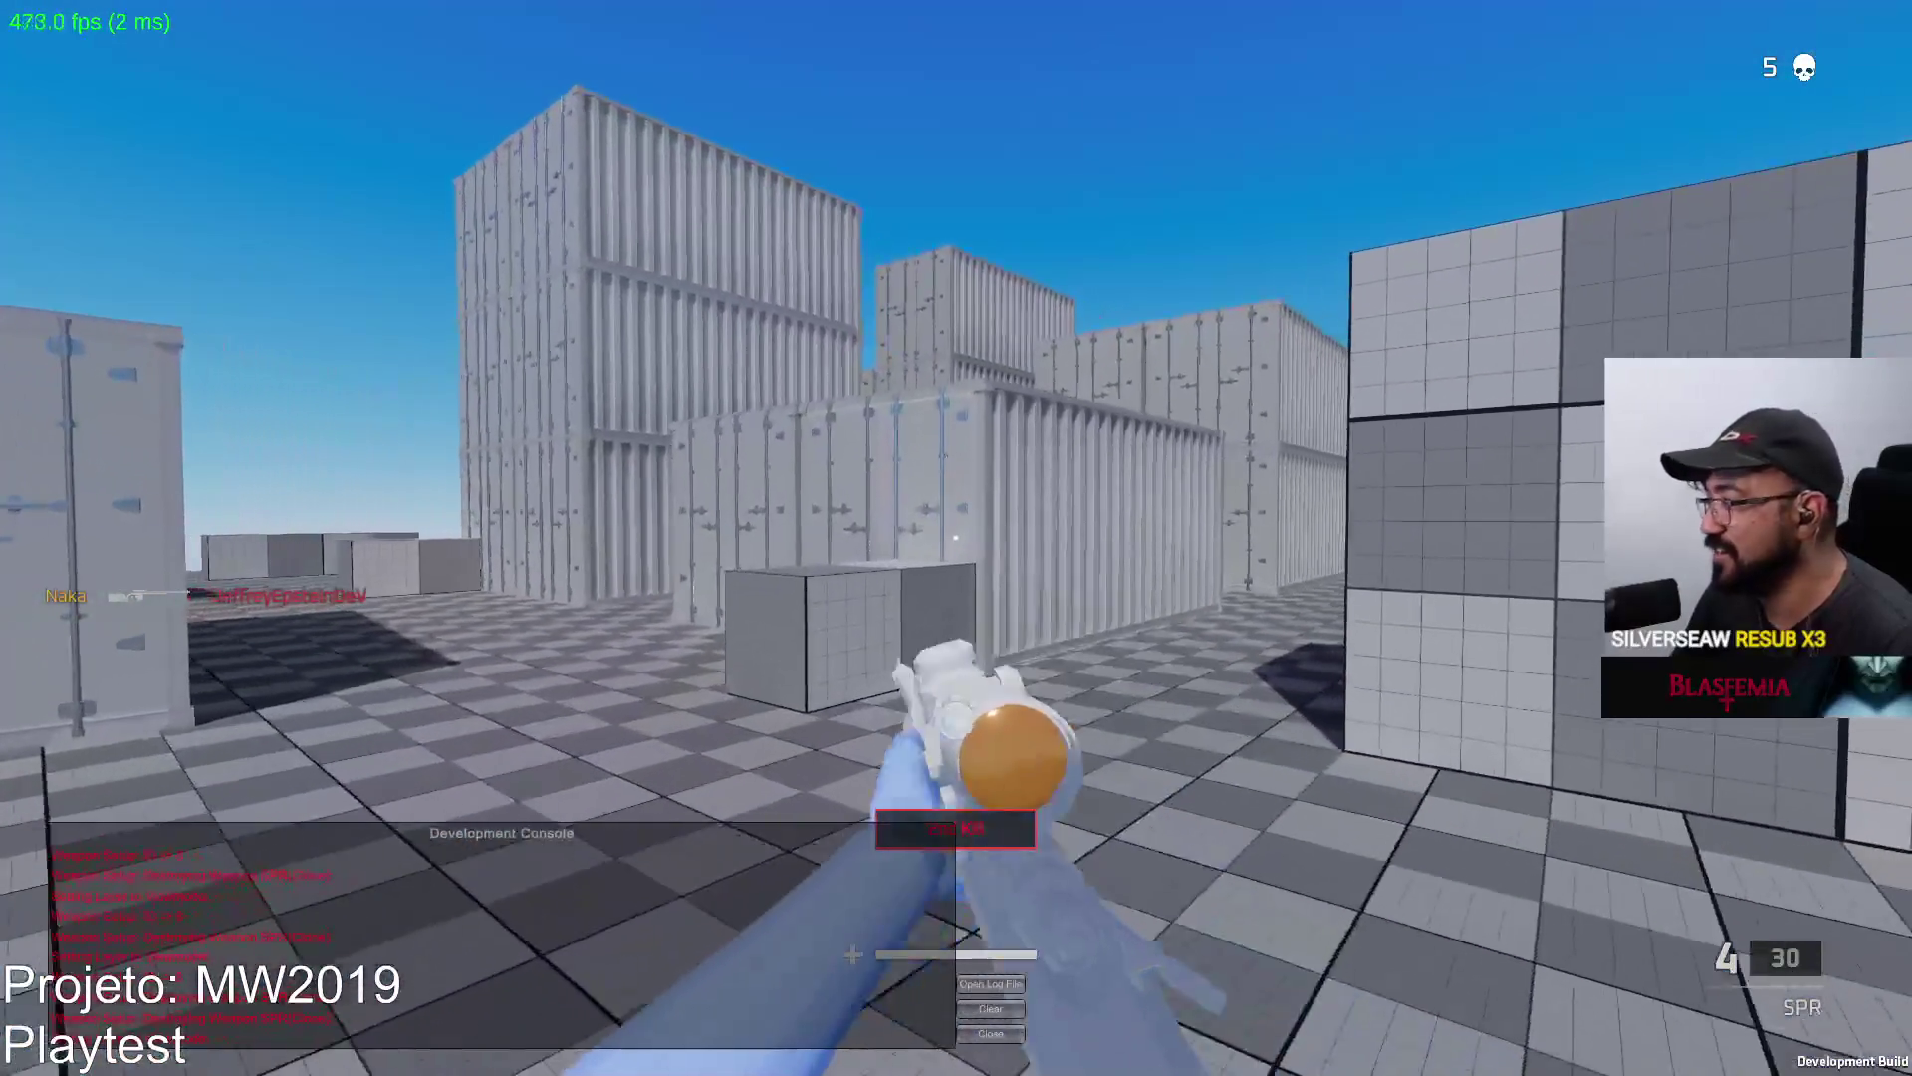
key(w)
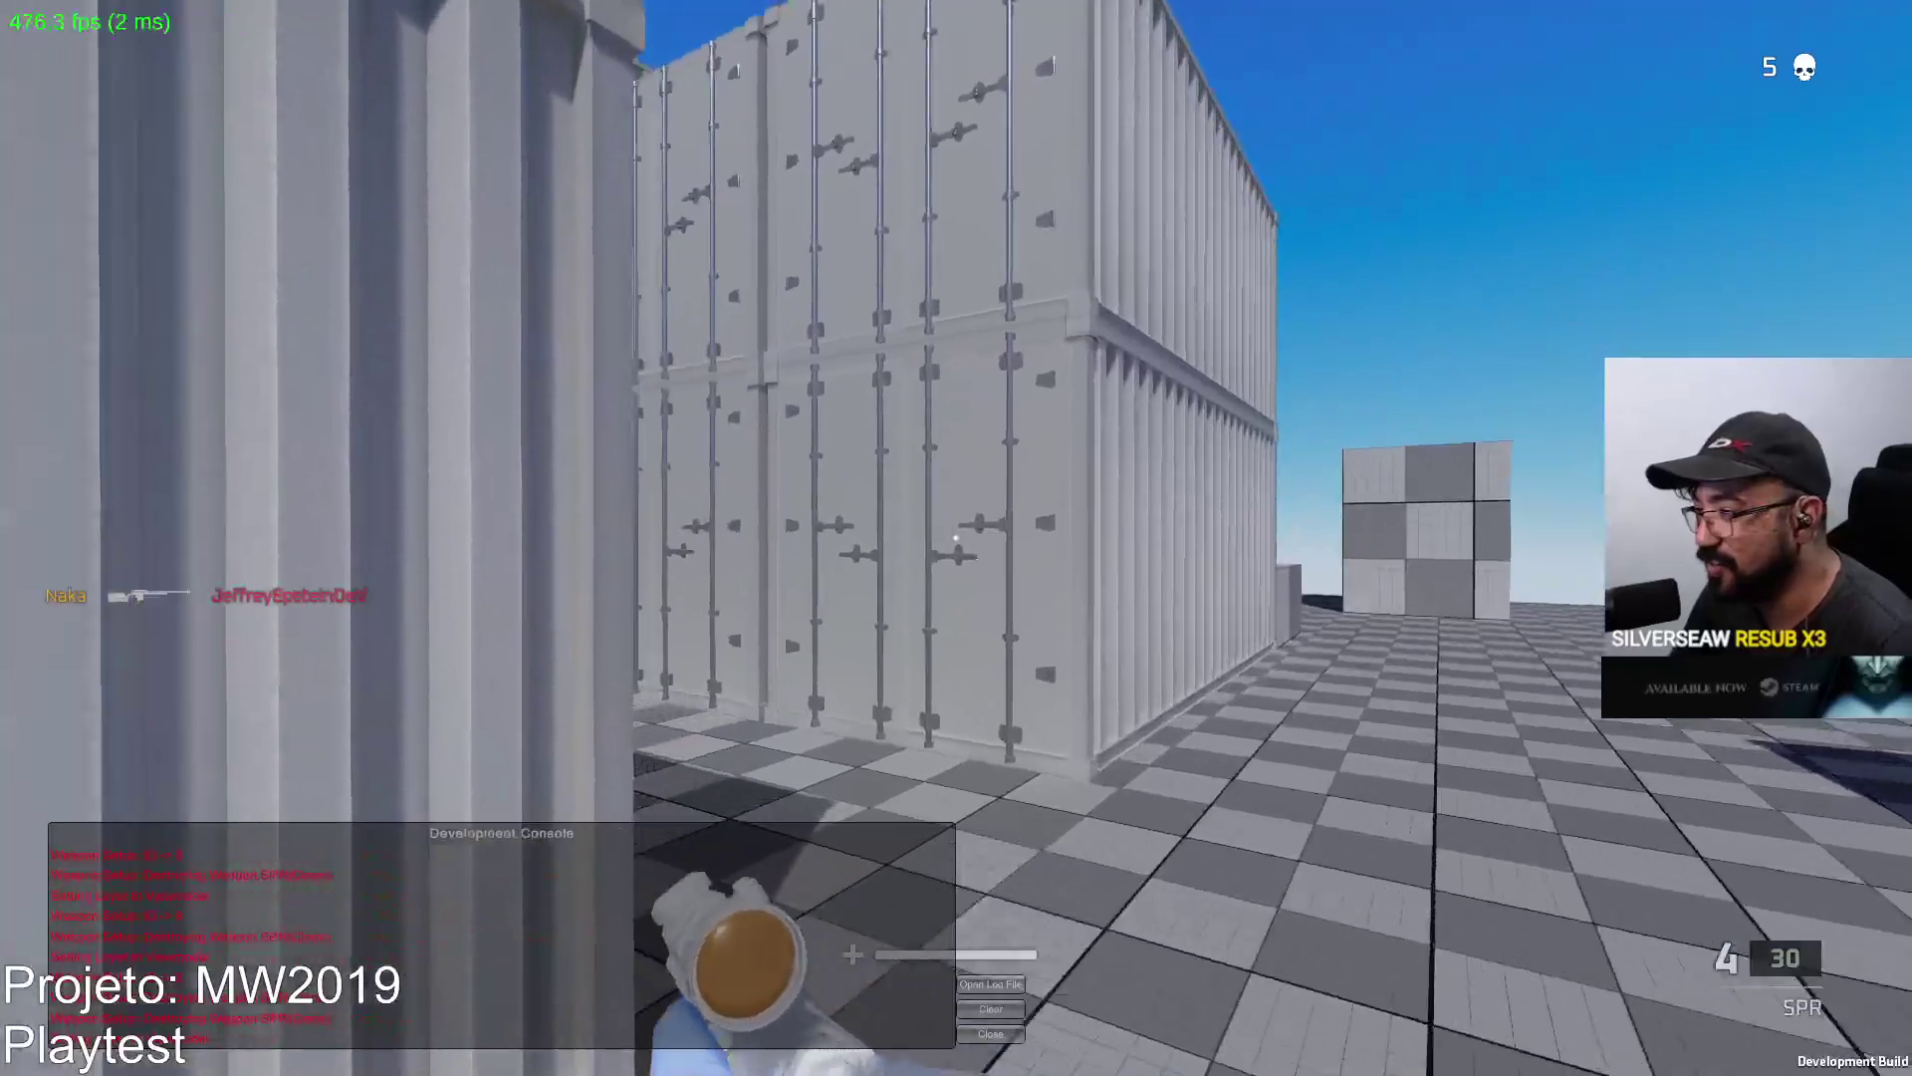
key(w)
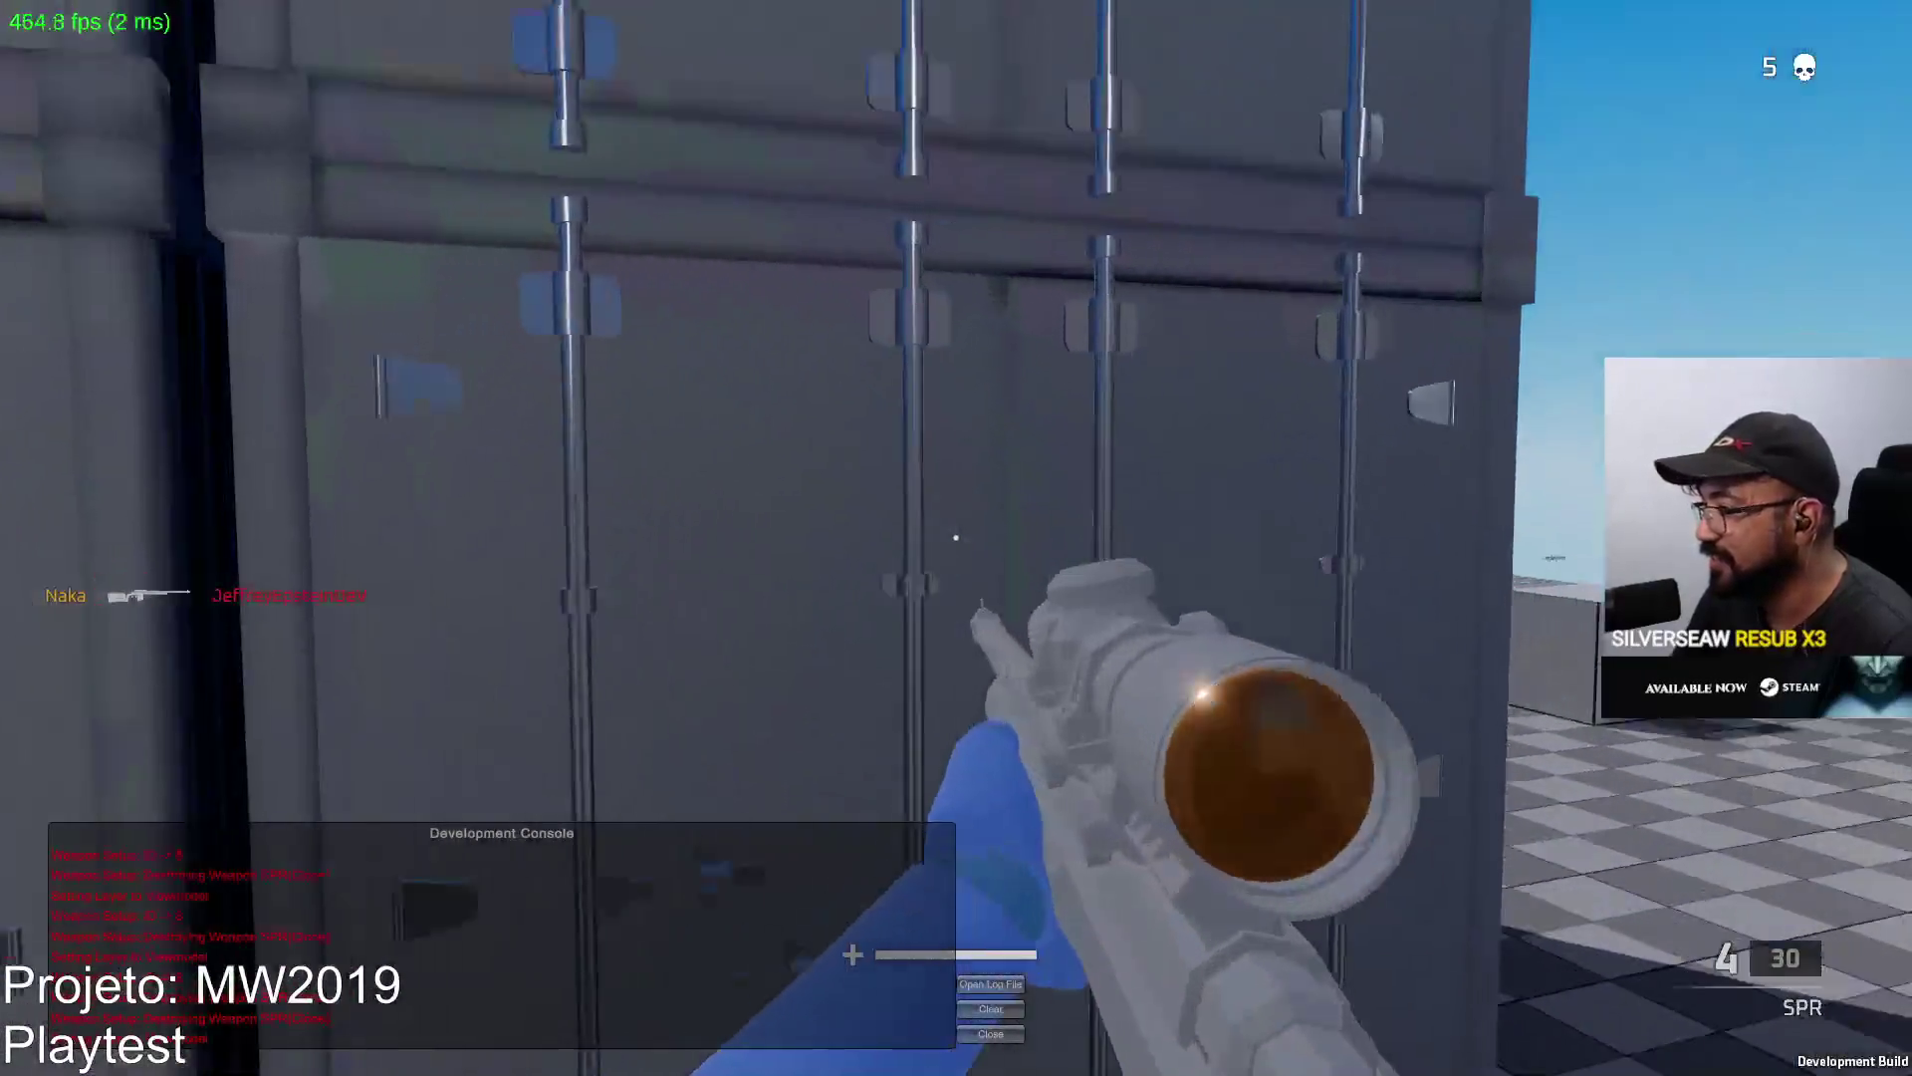
Scope in on the red dummy in the open area, kill it, and reload the SPR.
right_click(956, 537)
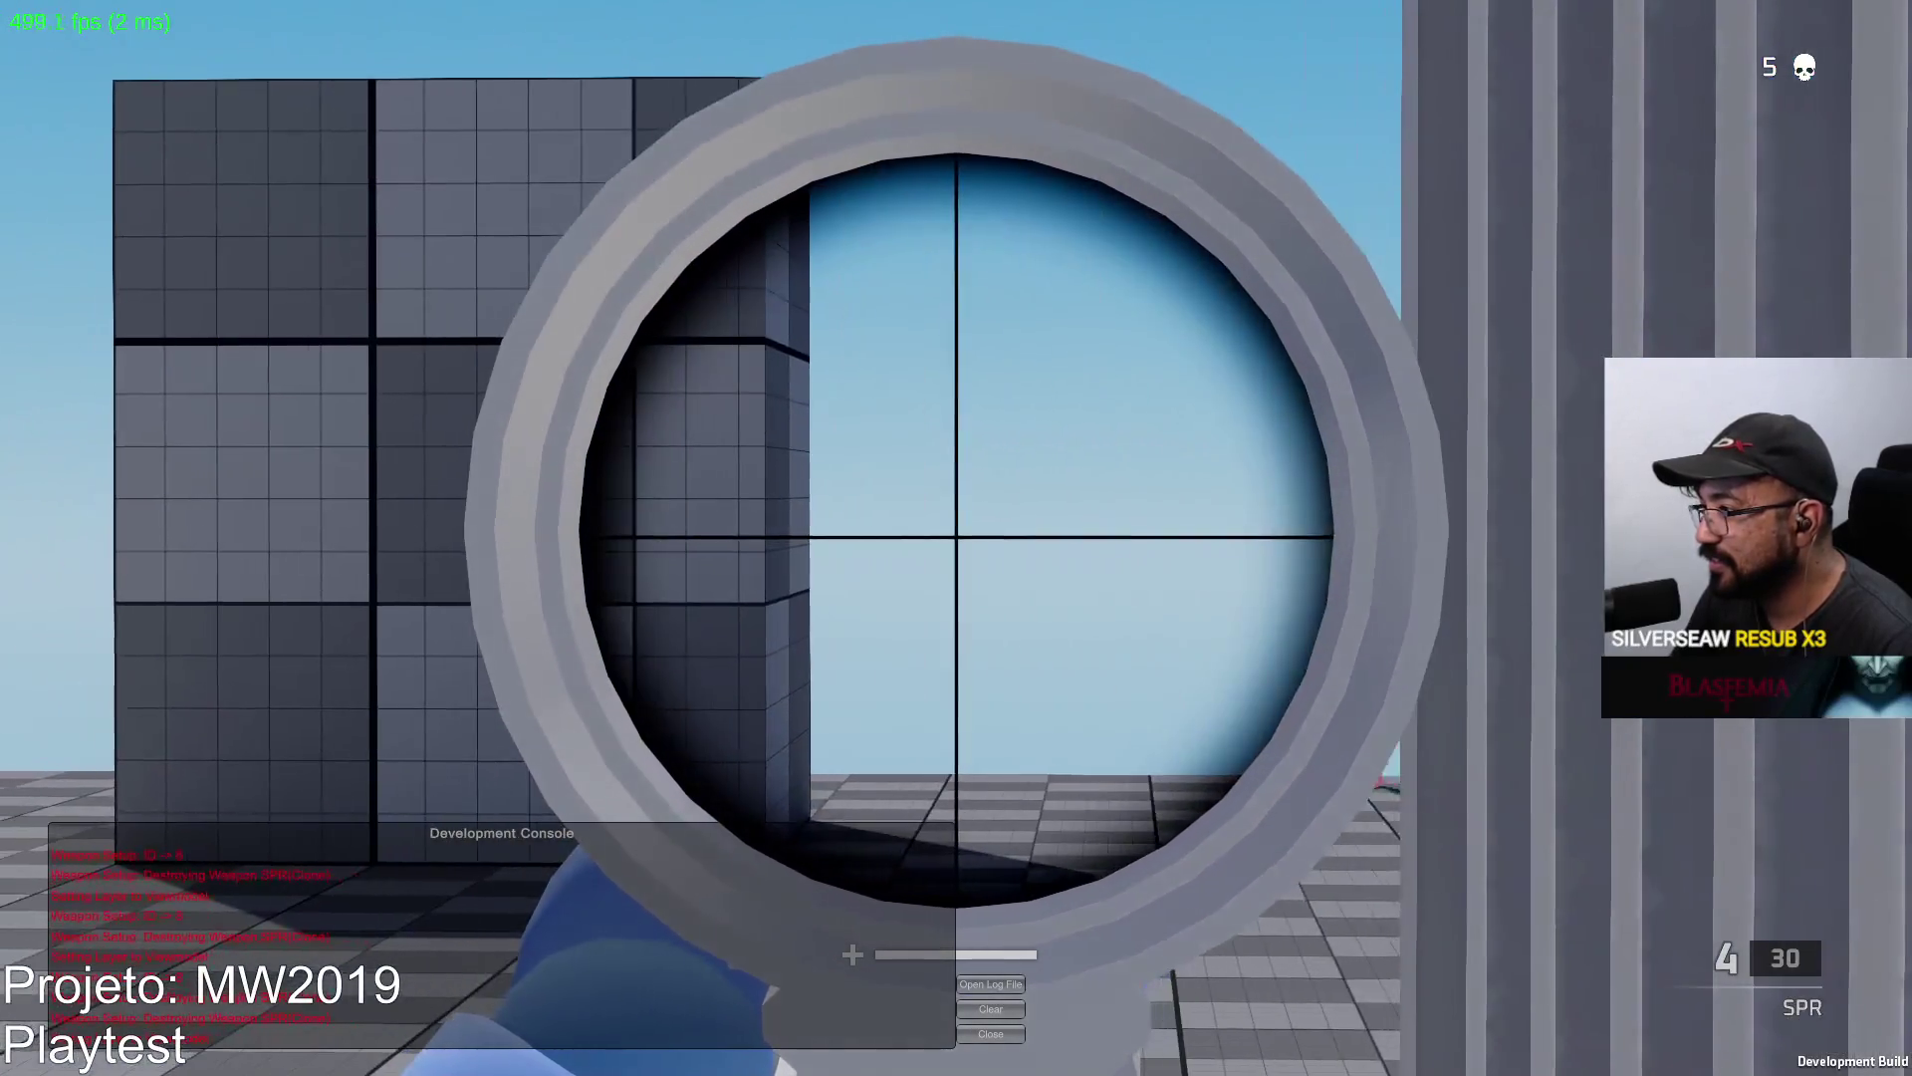
click(956, 538)
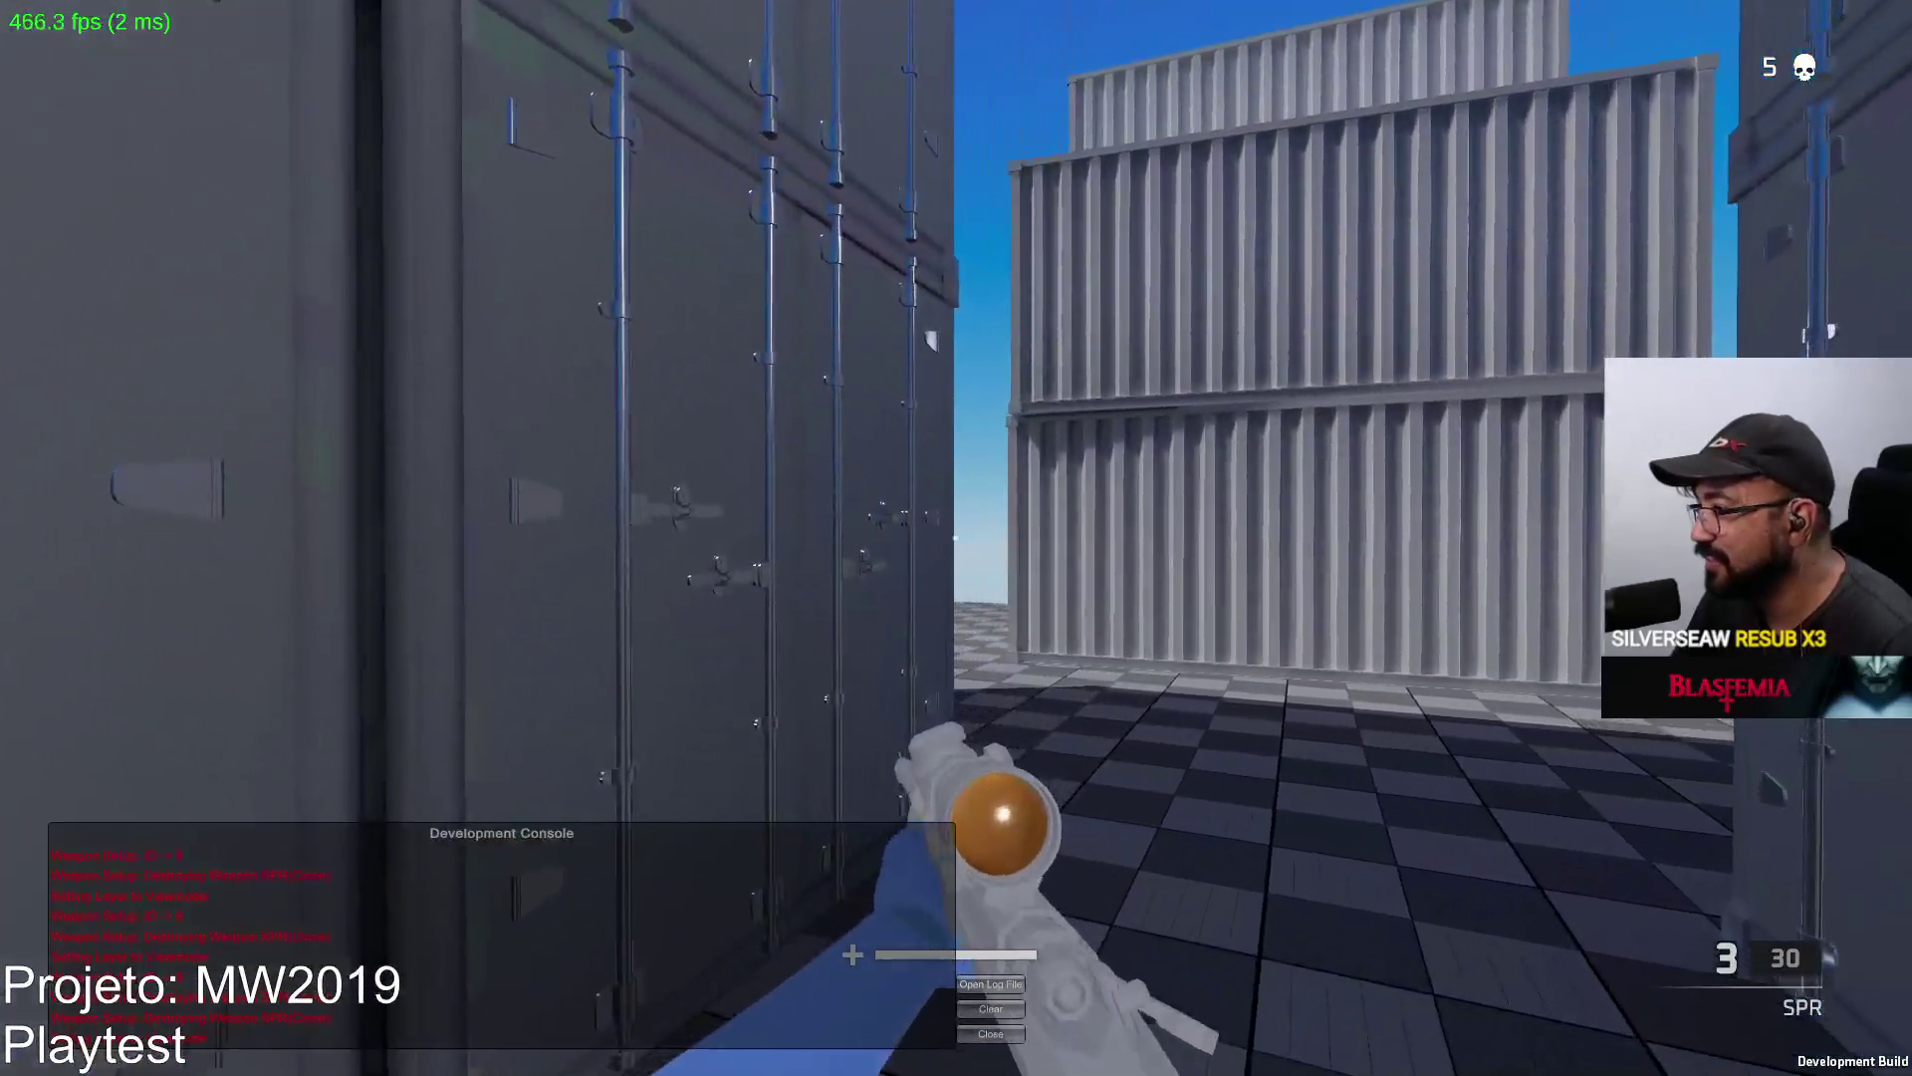
right_click(956, 538)
click(957, 538)
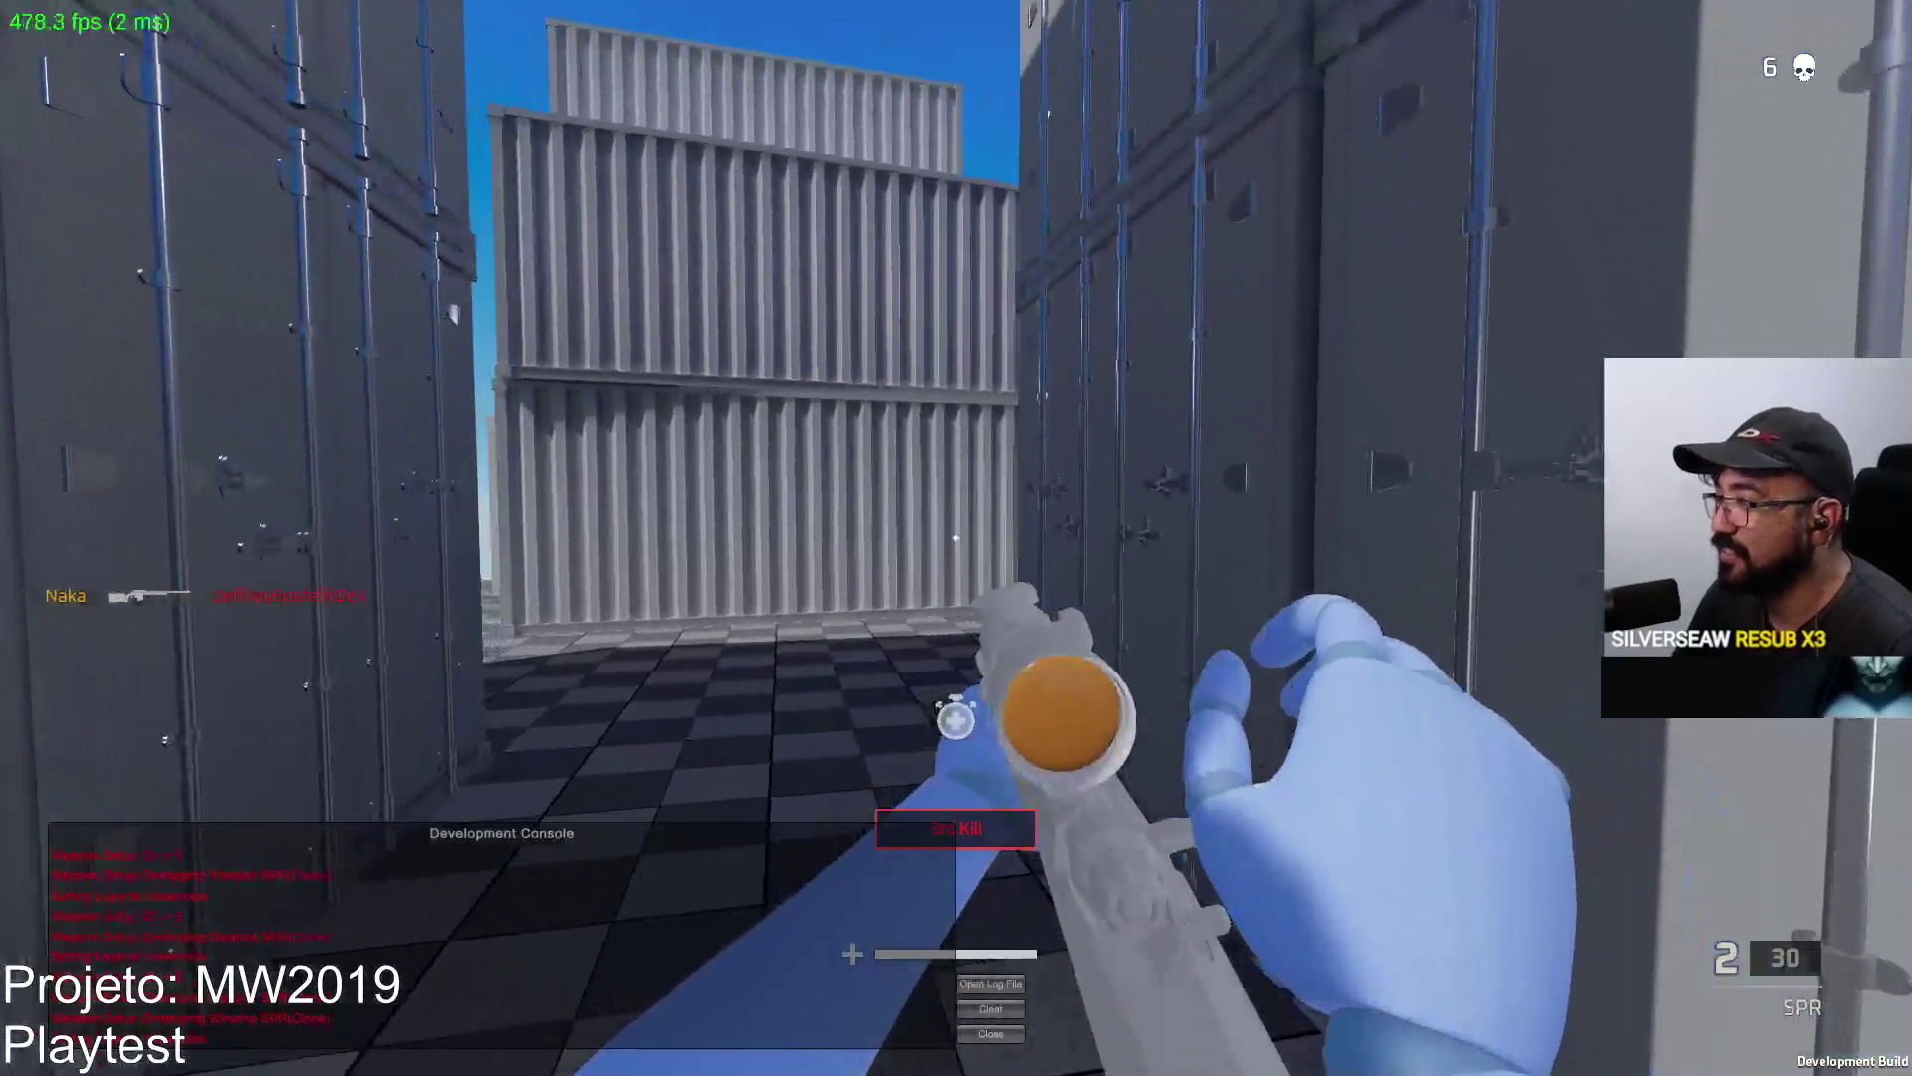
key(r)
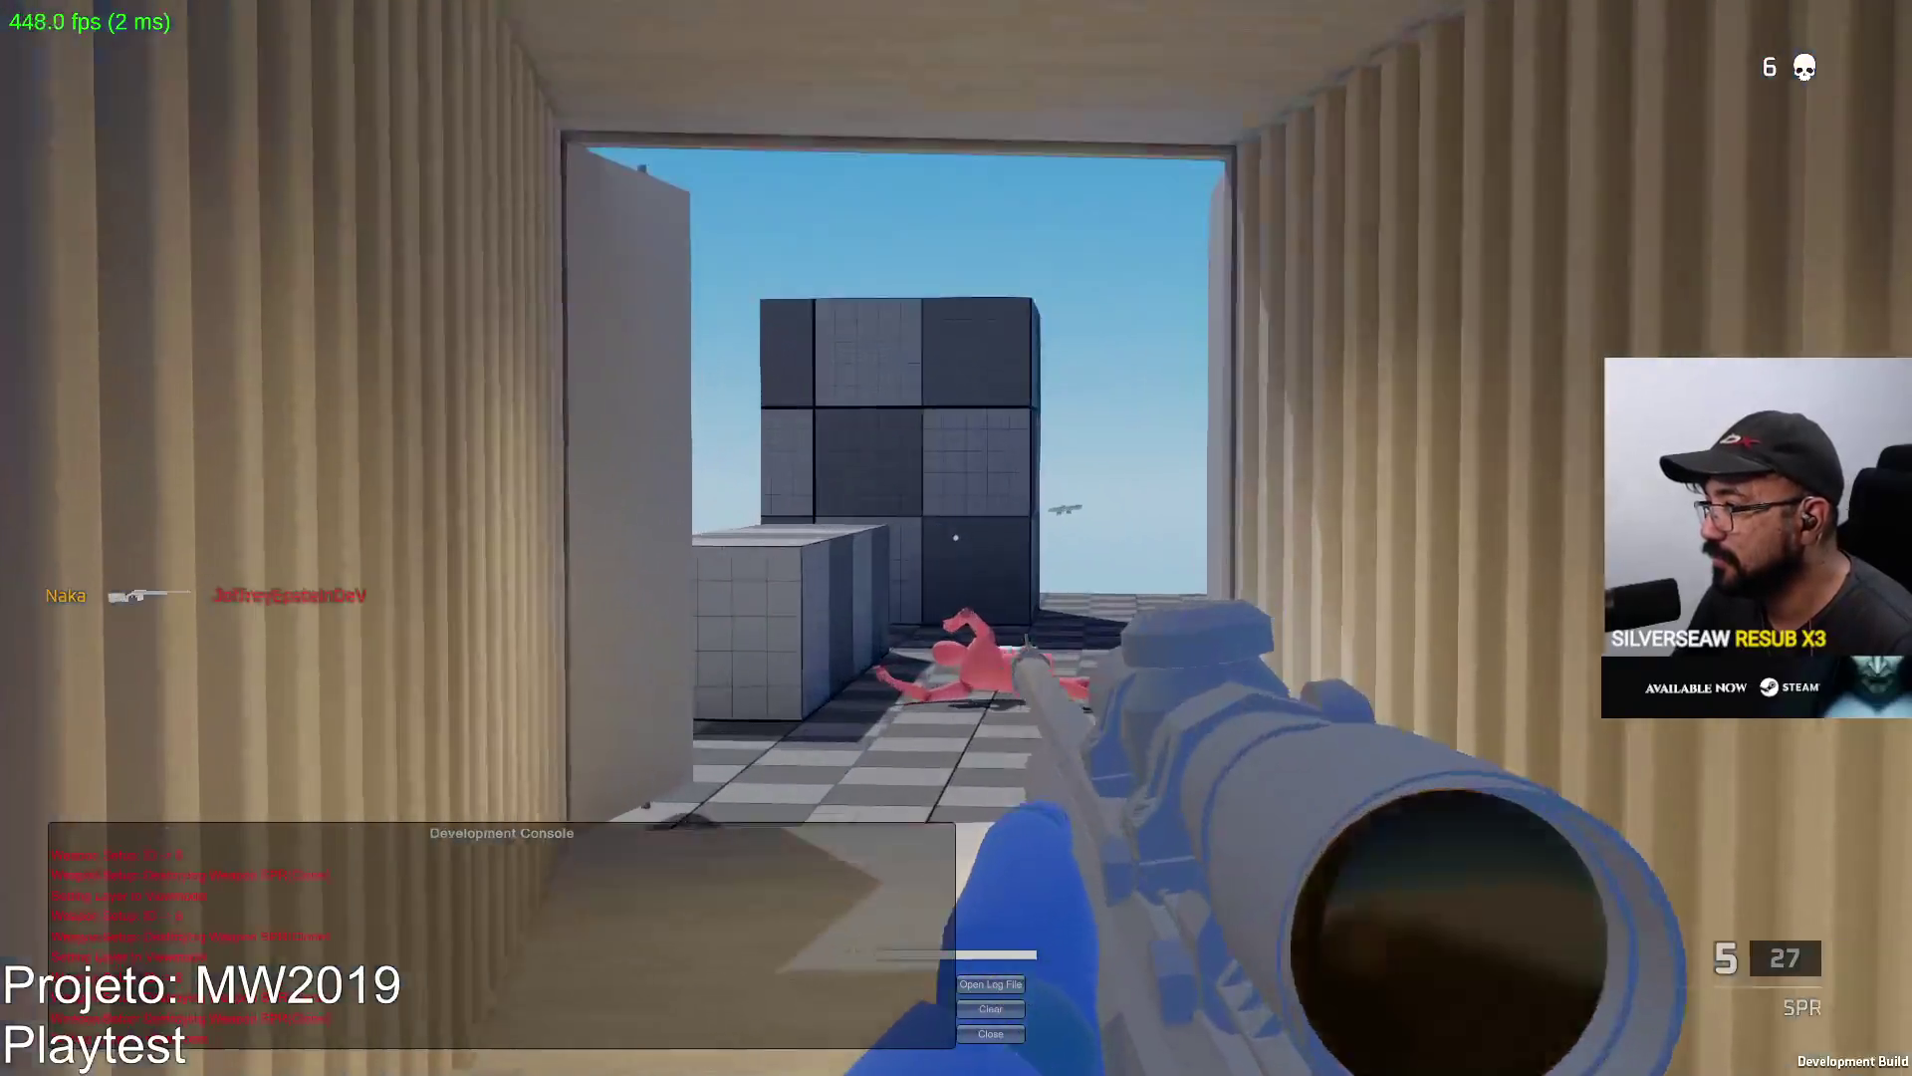
Take scoped shots, kill the enemy in the alley, and reload the sniper.
right_click(957, 538)
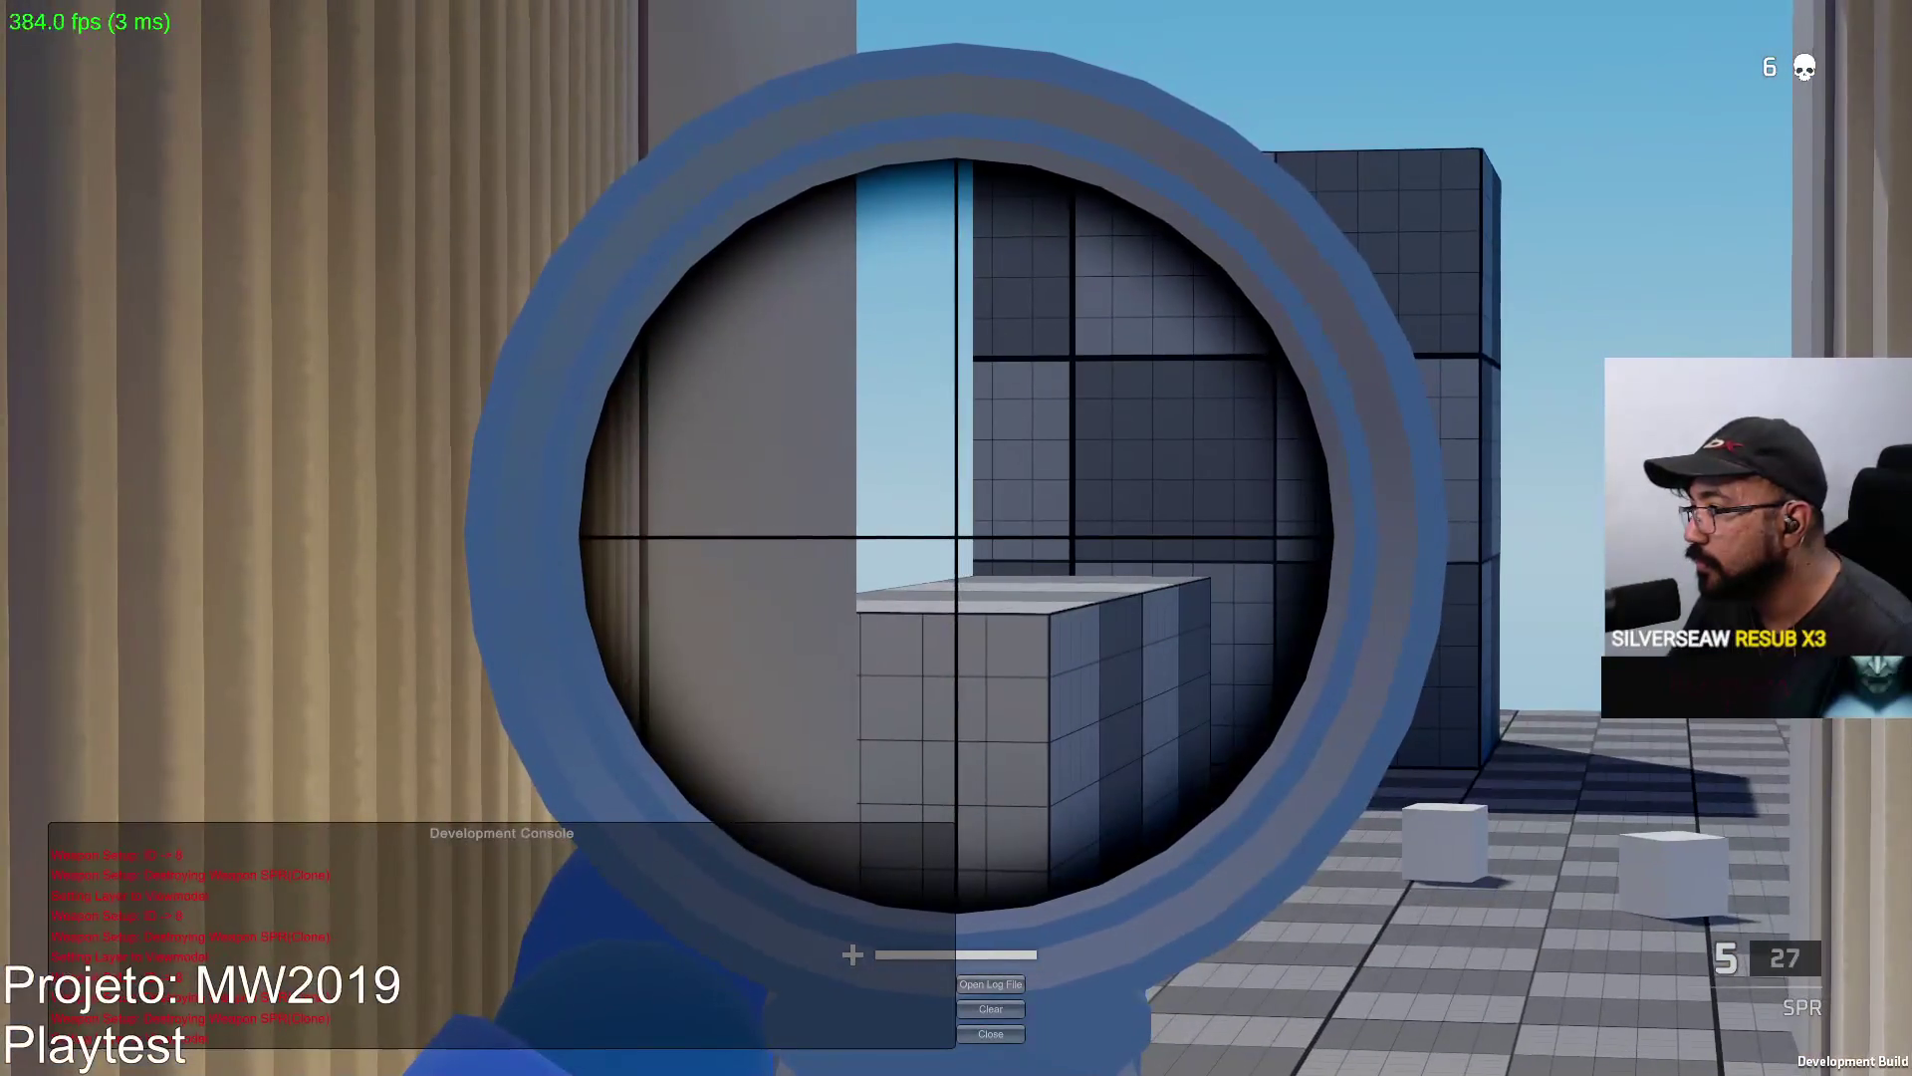
right_click(956, 539)
right_click(956, 538)
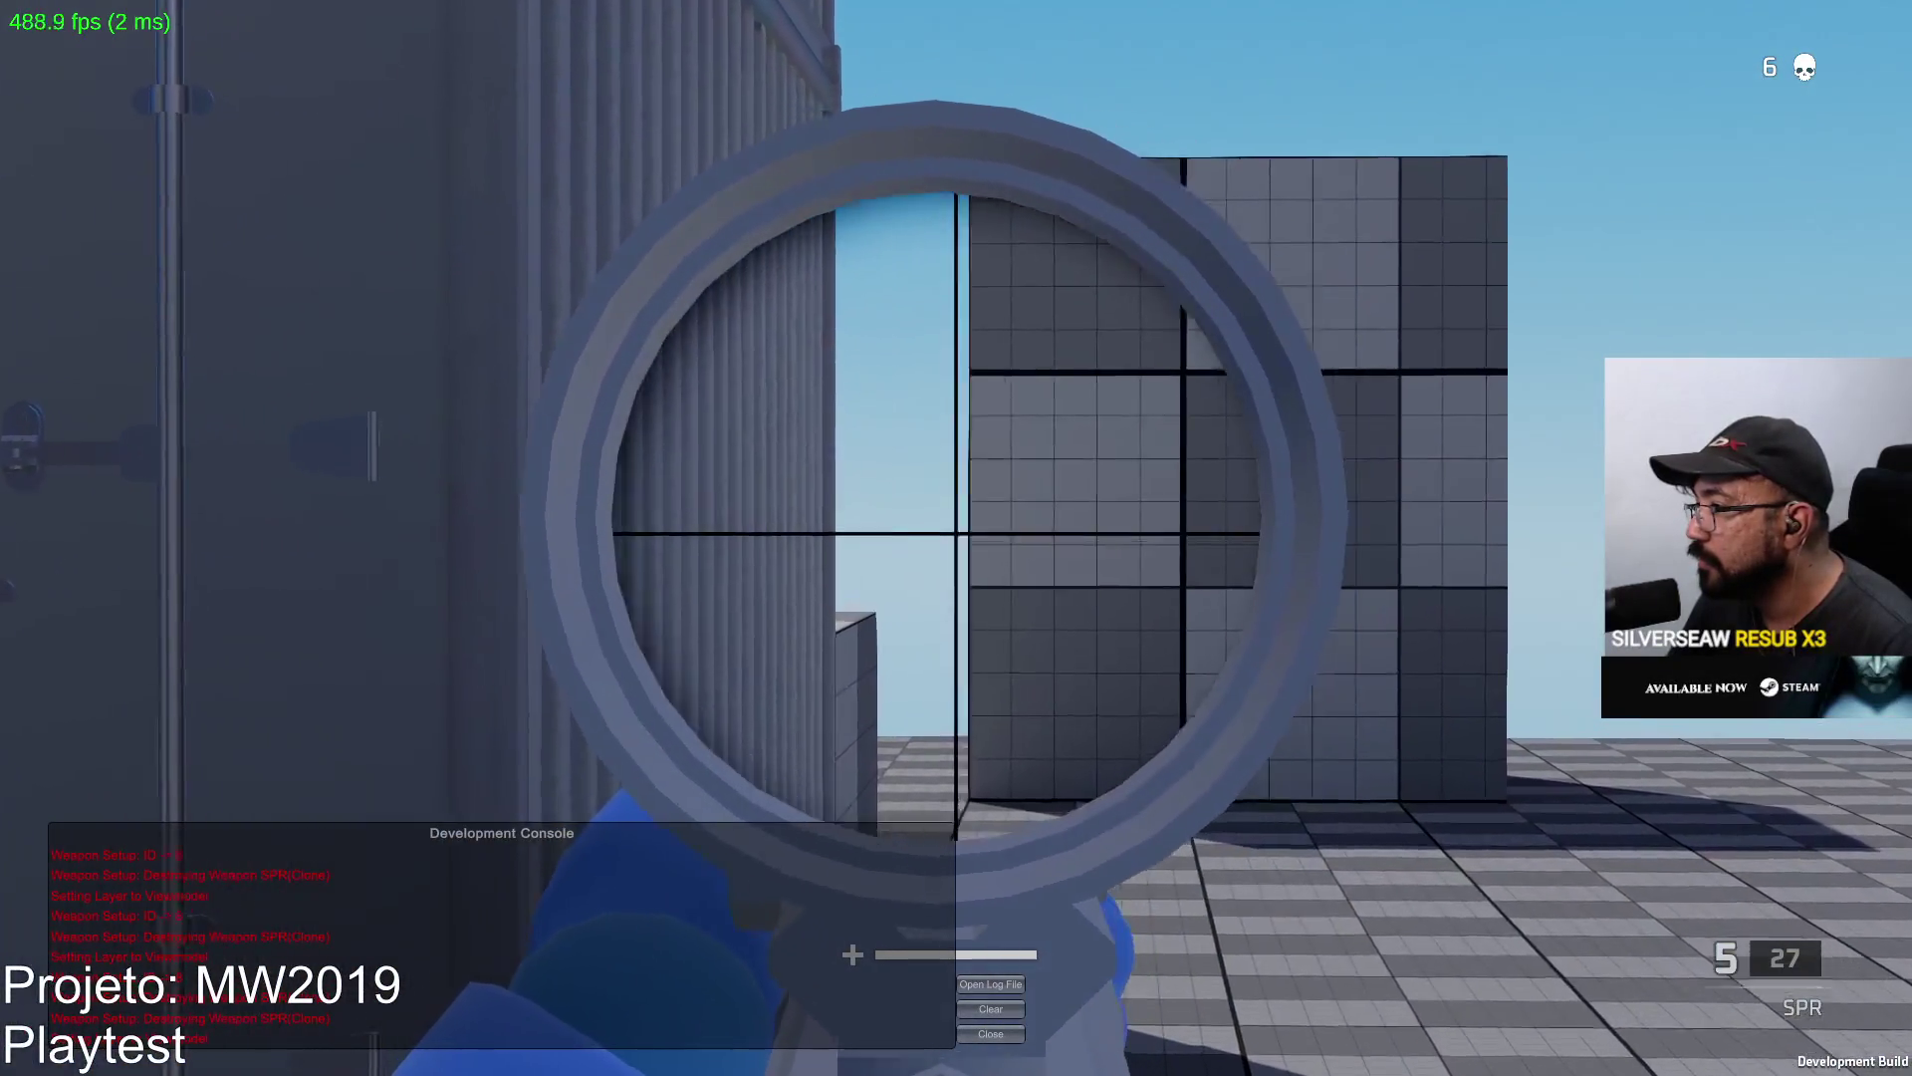
click(957, 538)
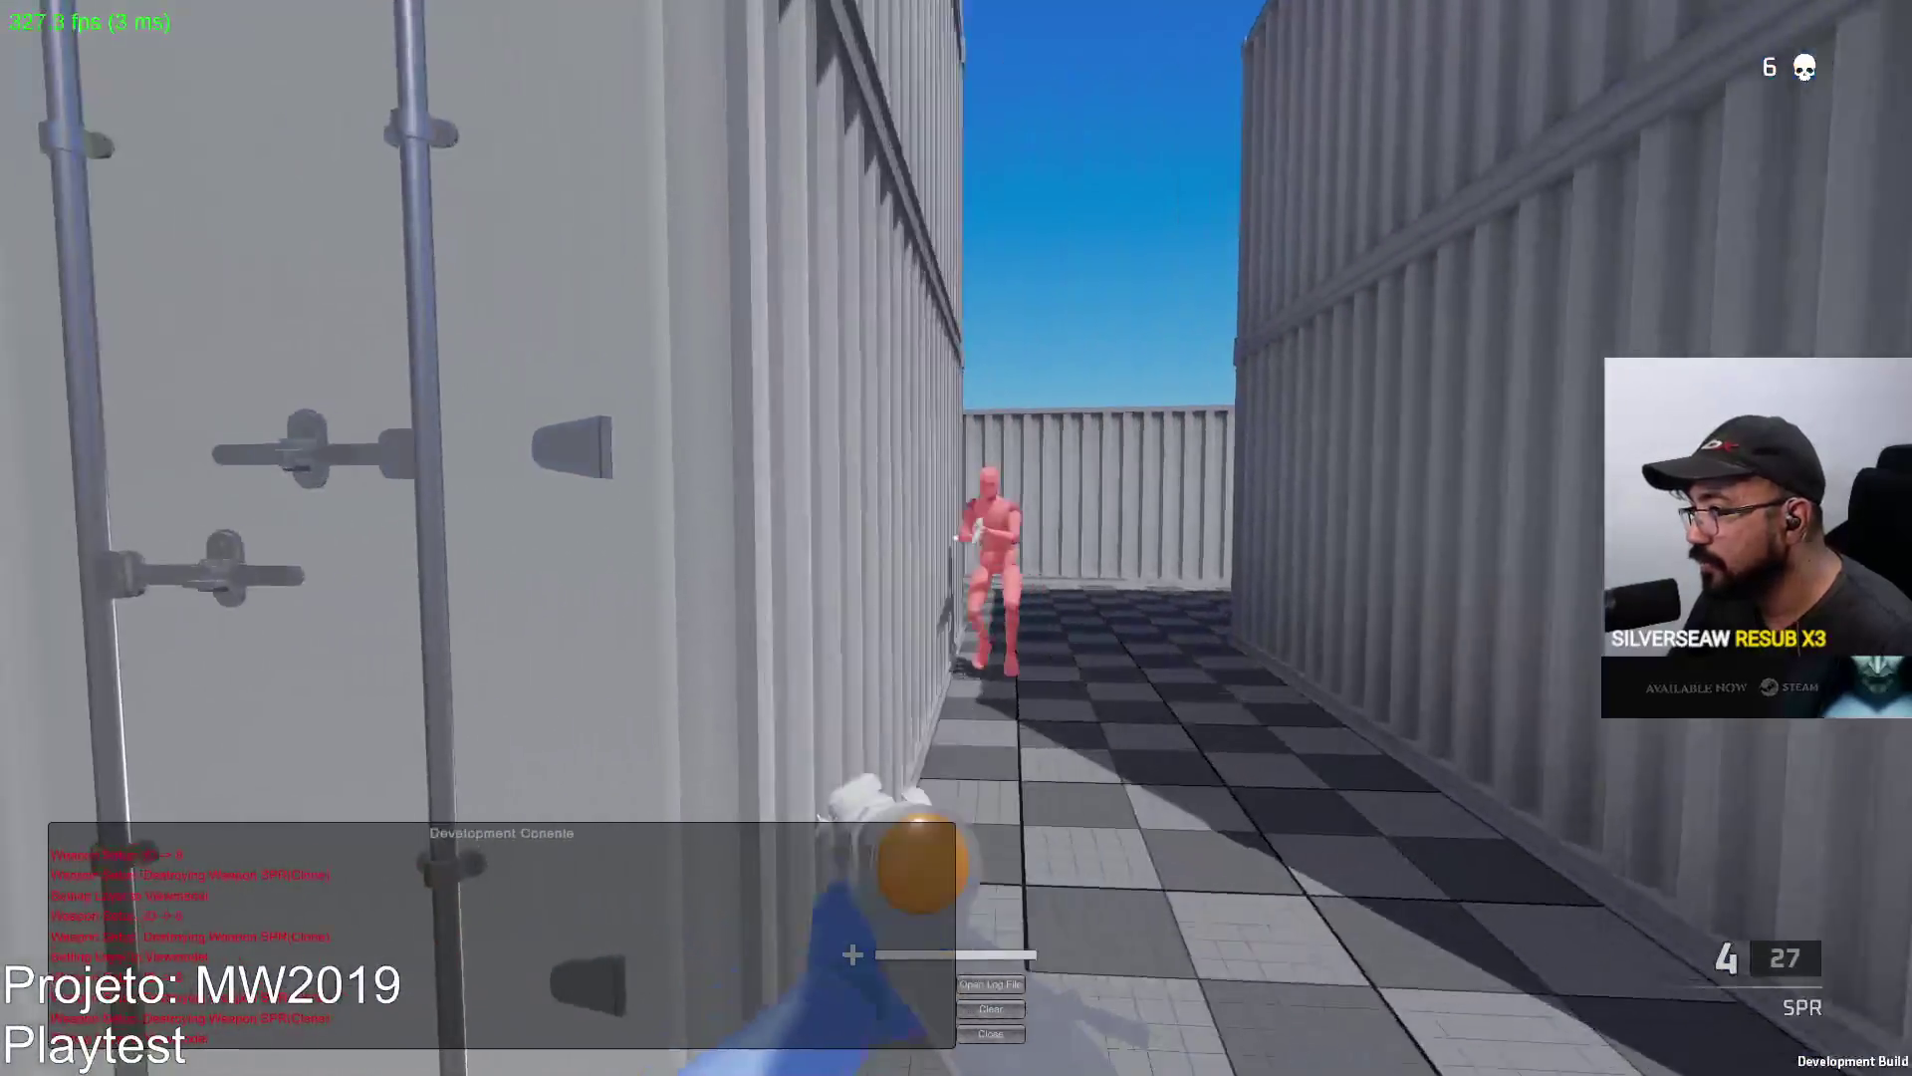
right_click(957, 539)
click(957, 539)
key(r)
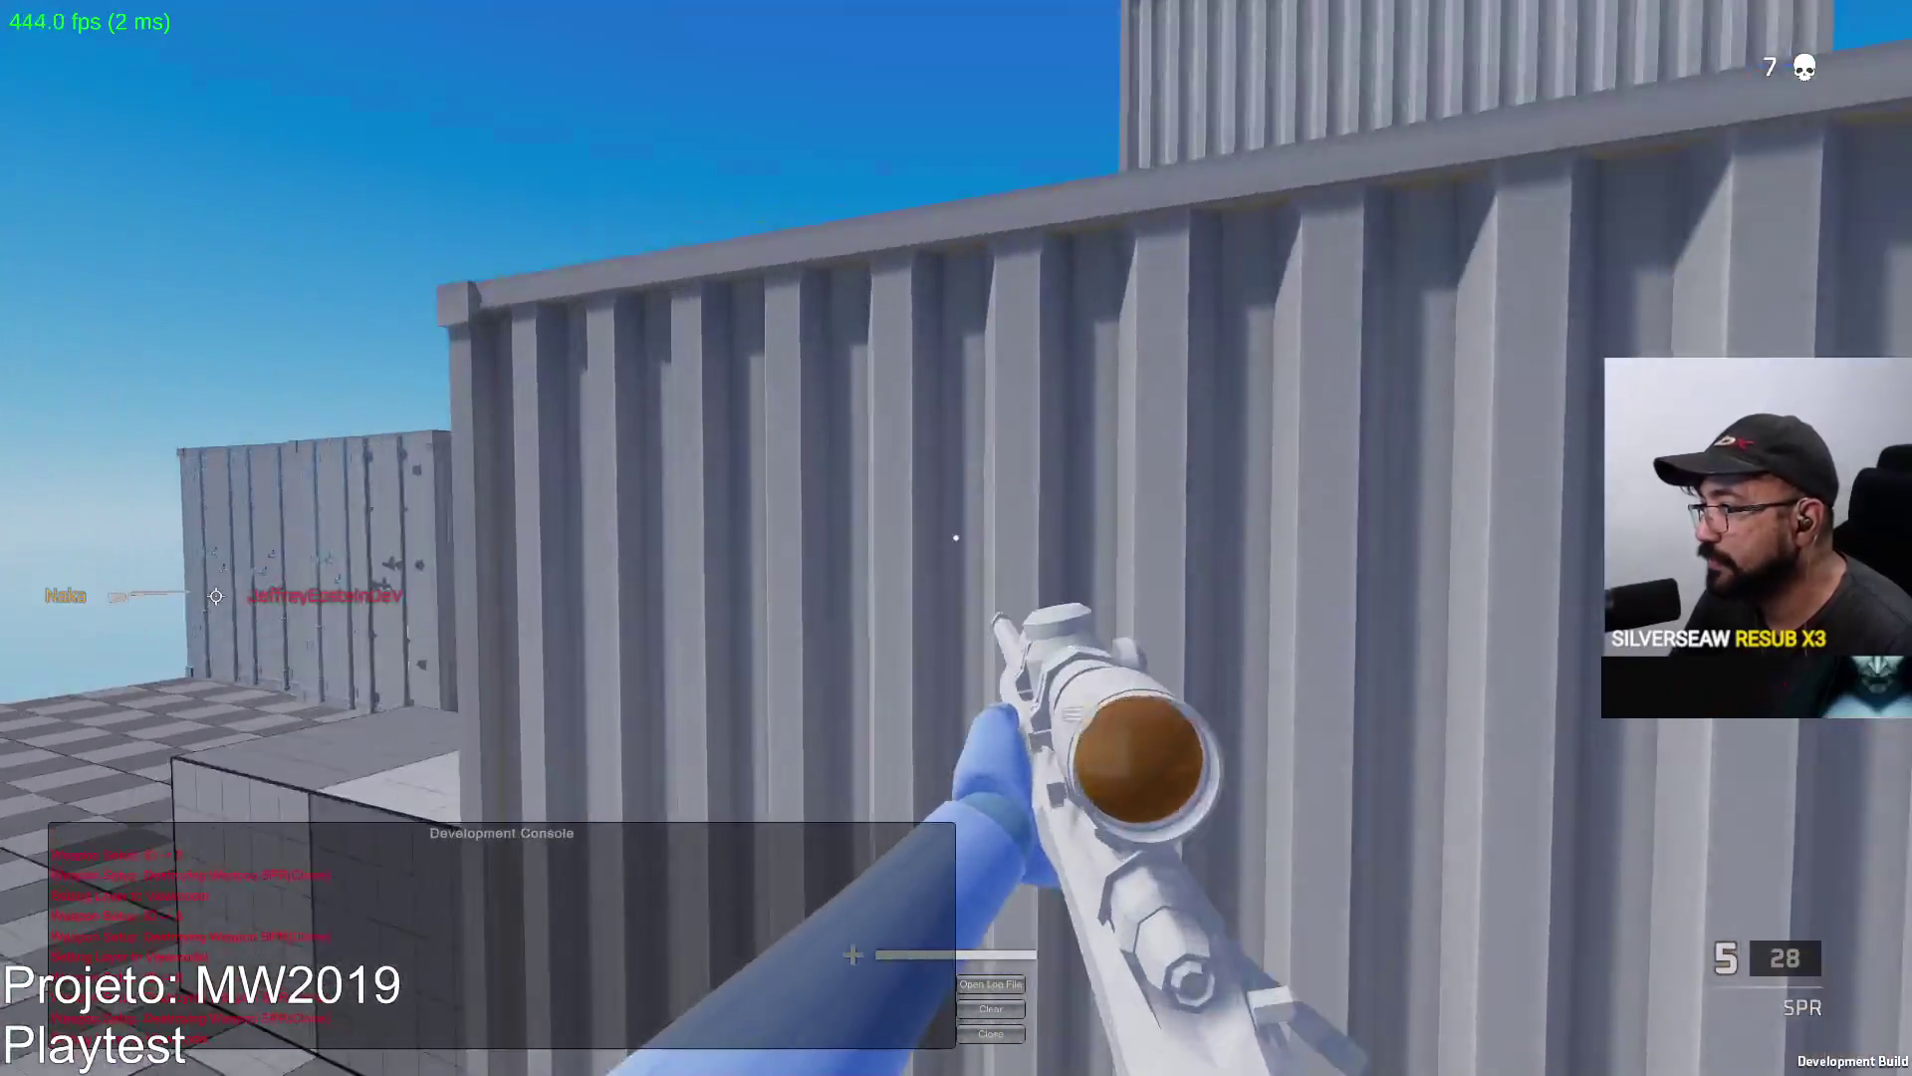
Strafe right while scoped, snipe the running enemy for the eighth kill, and reload.
right_click(956, 537)
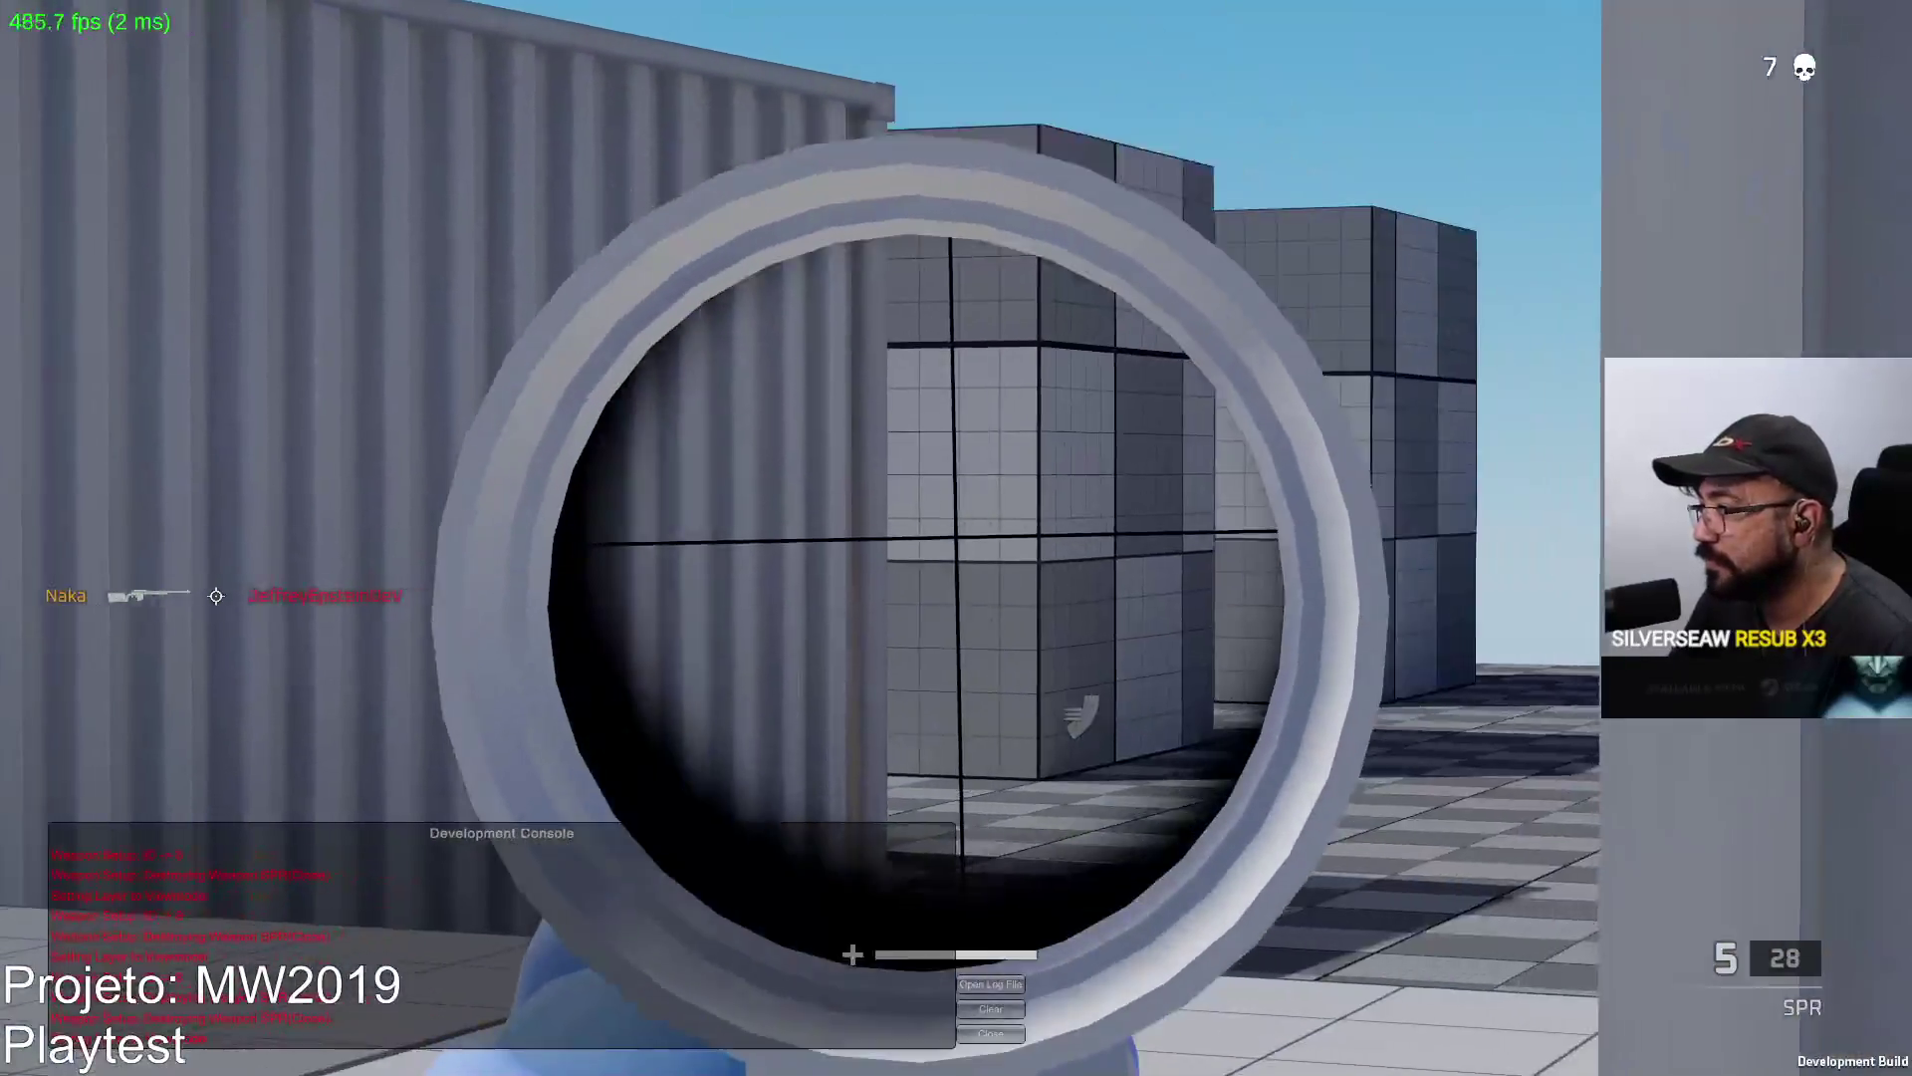
key(d)
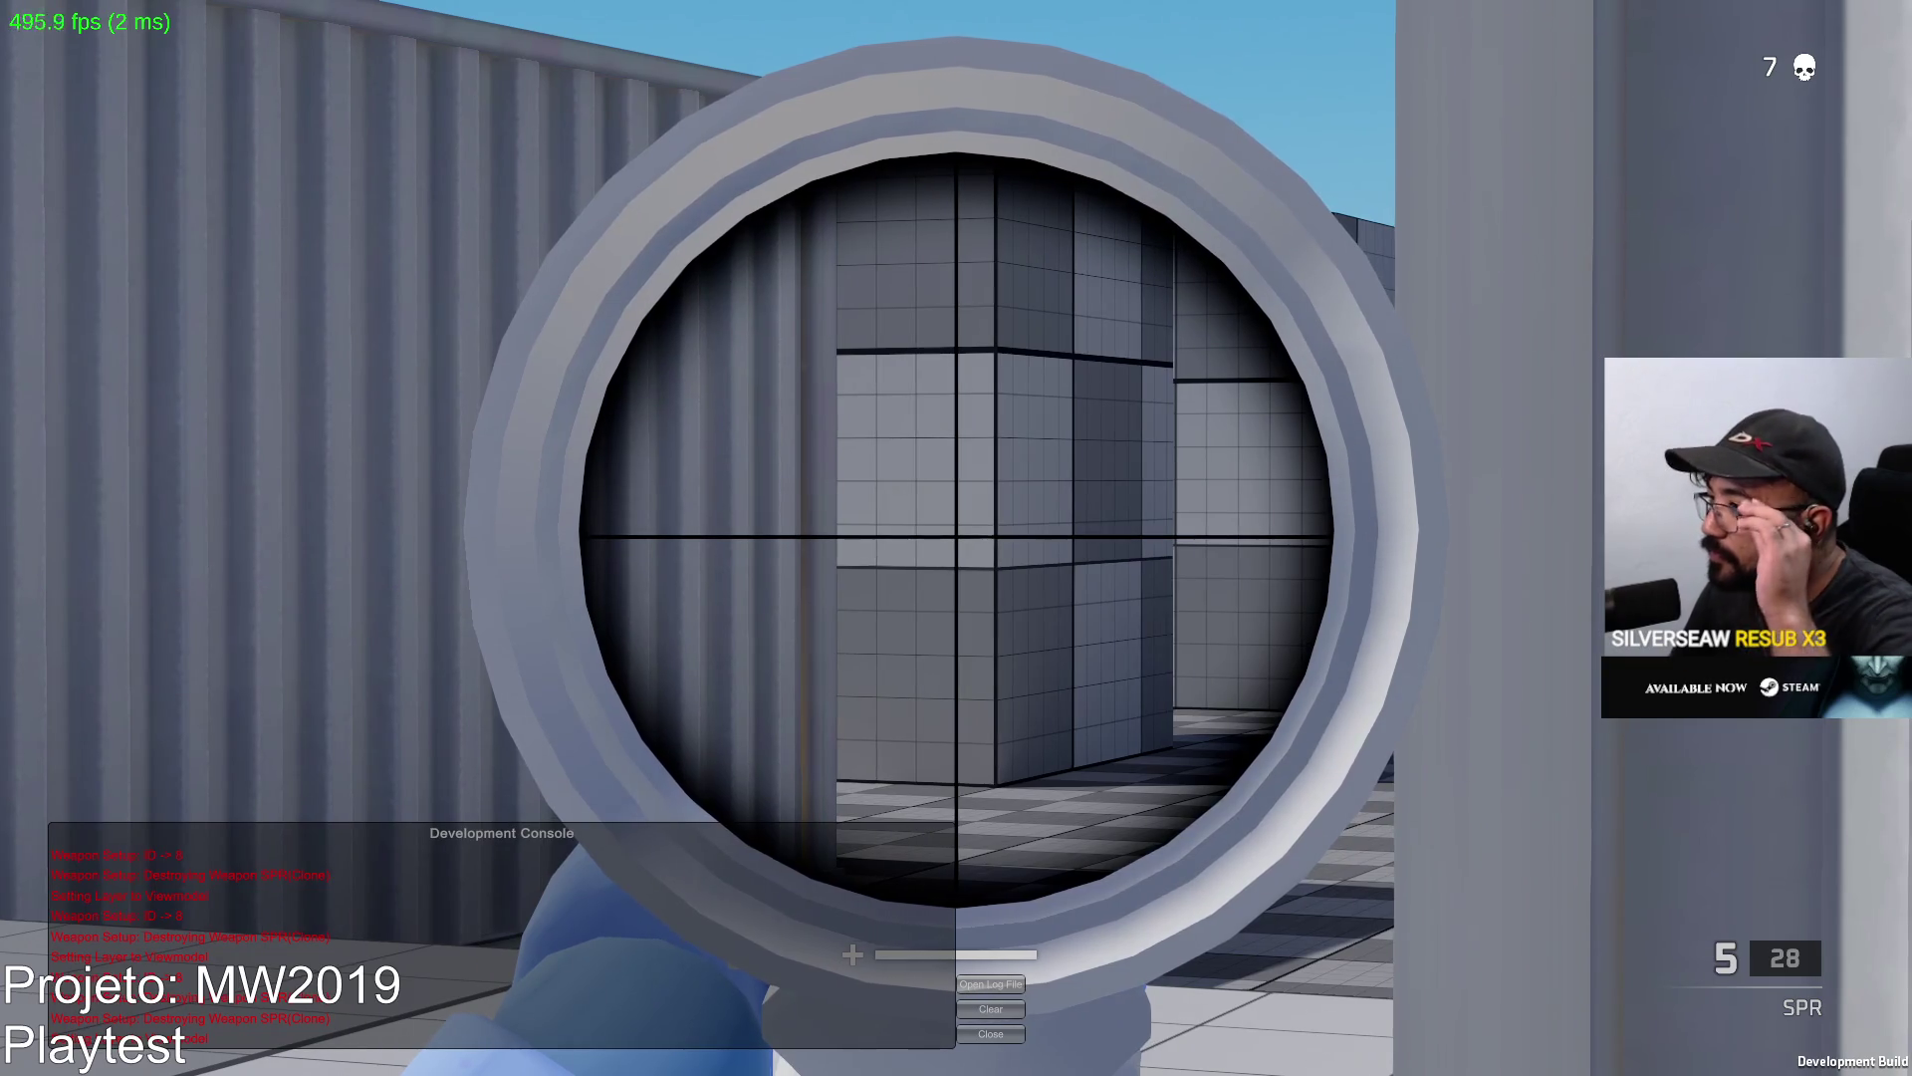
click(957, 539)
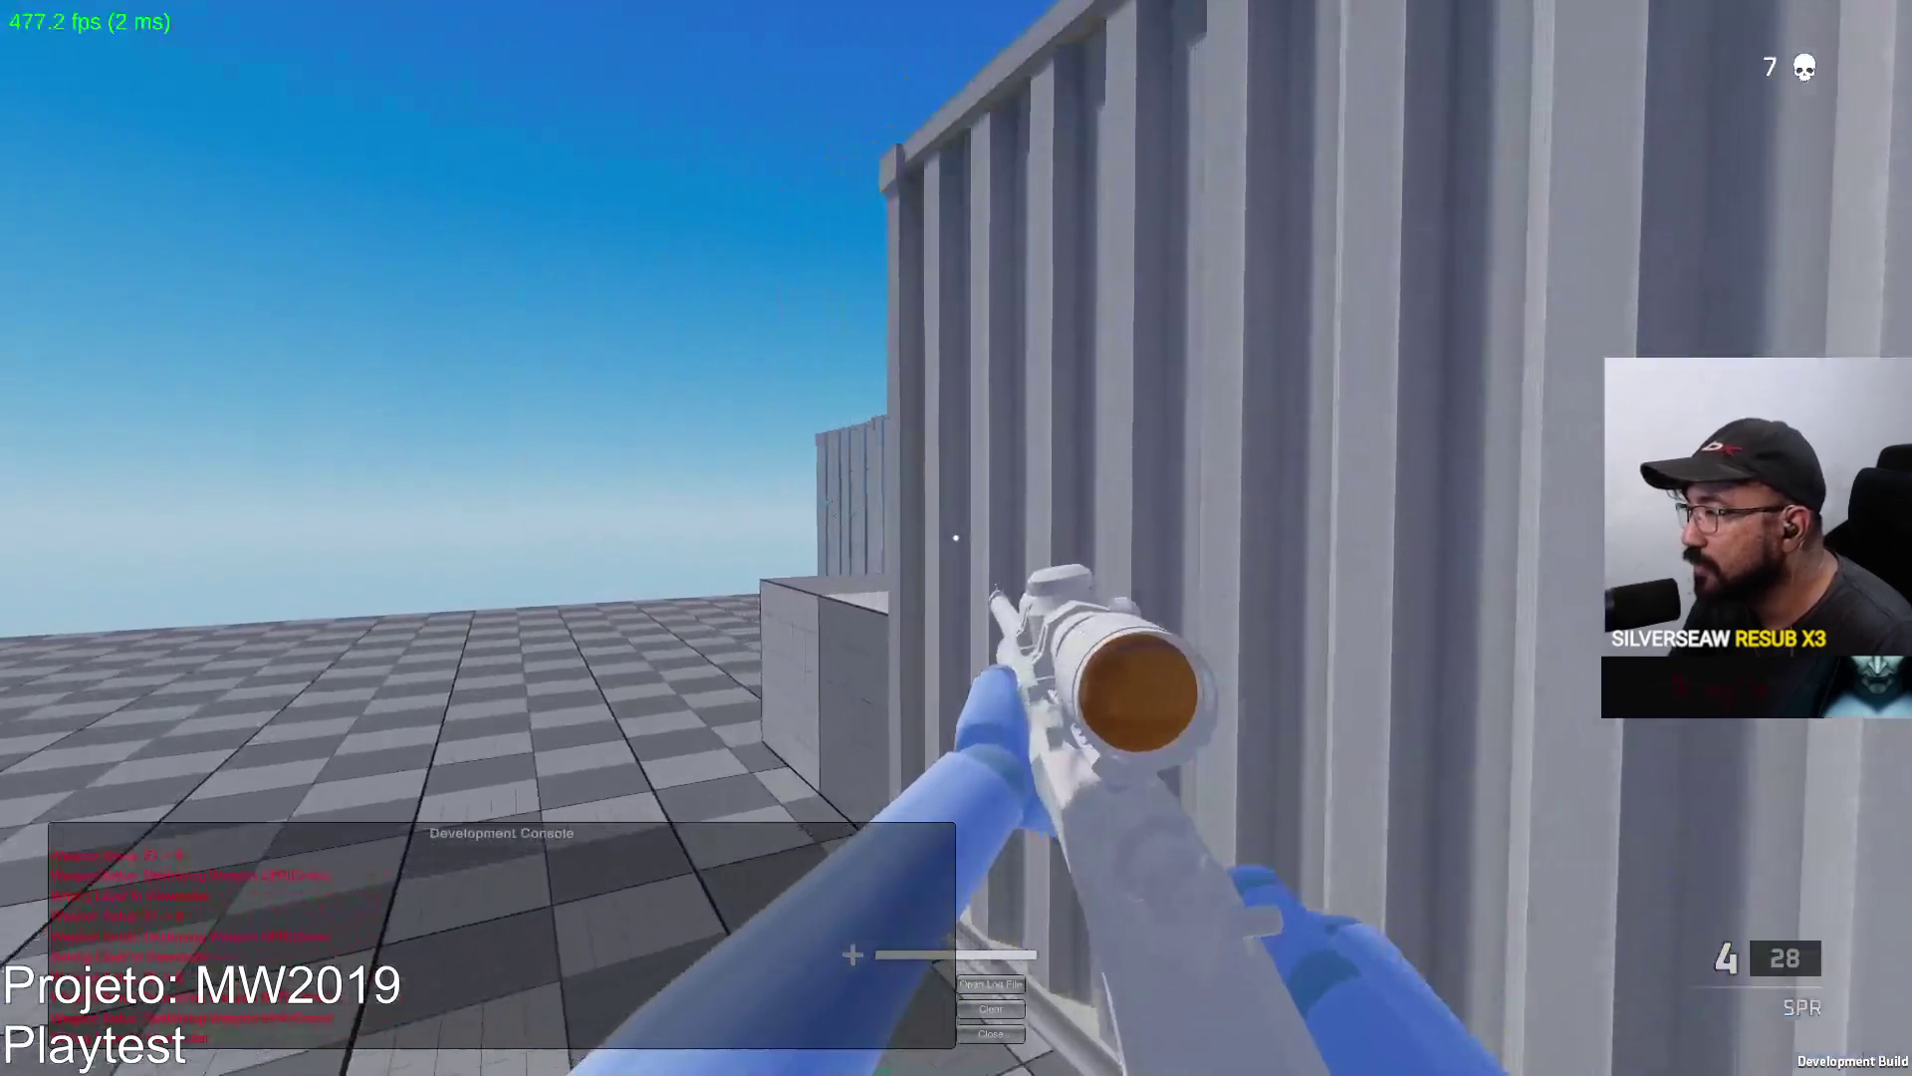
right_click(956, 538)
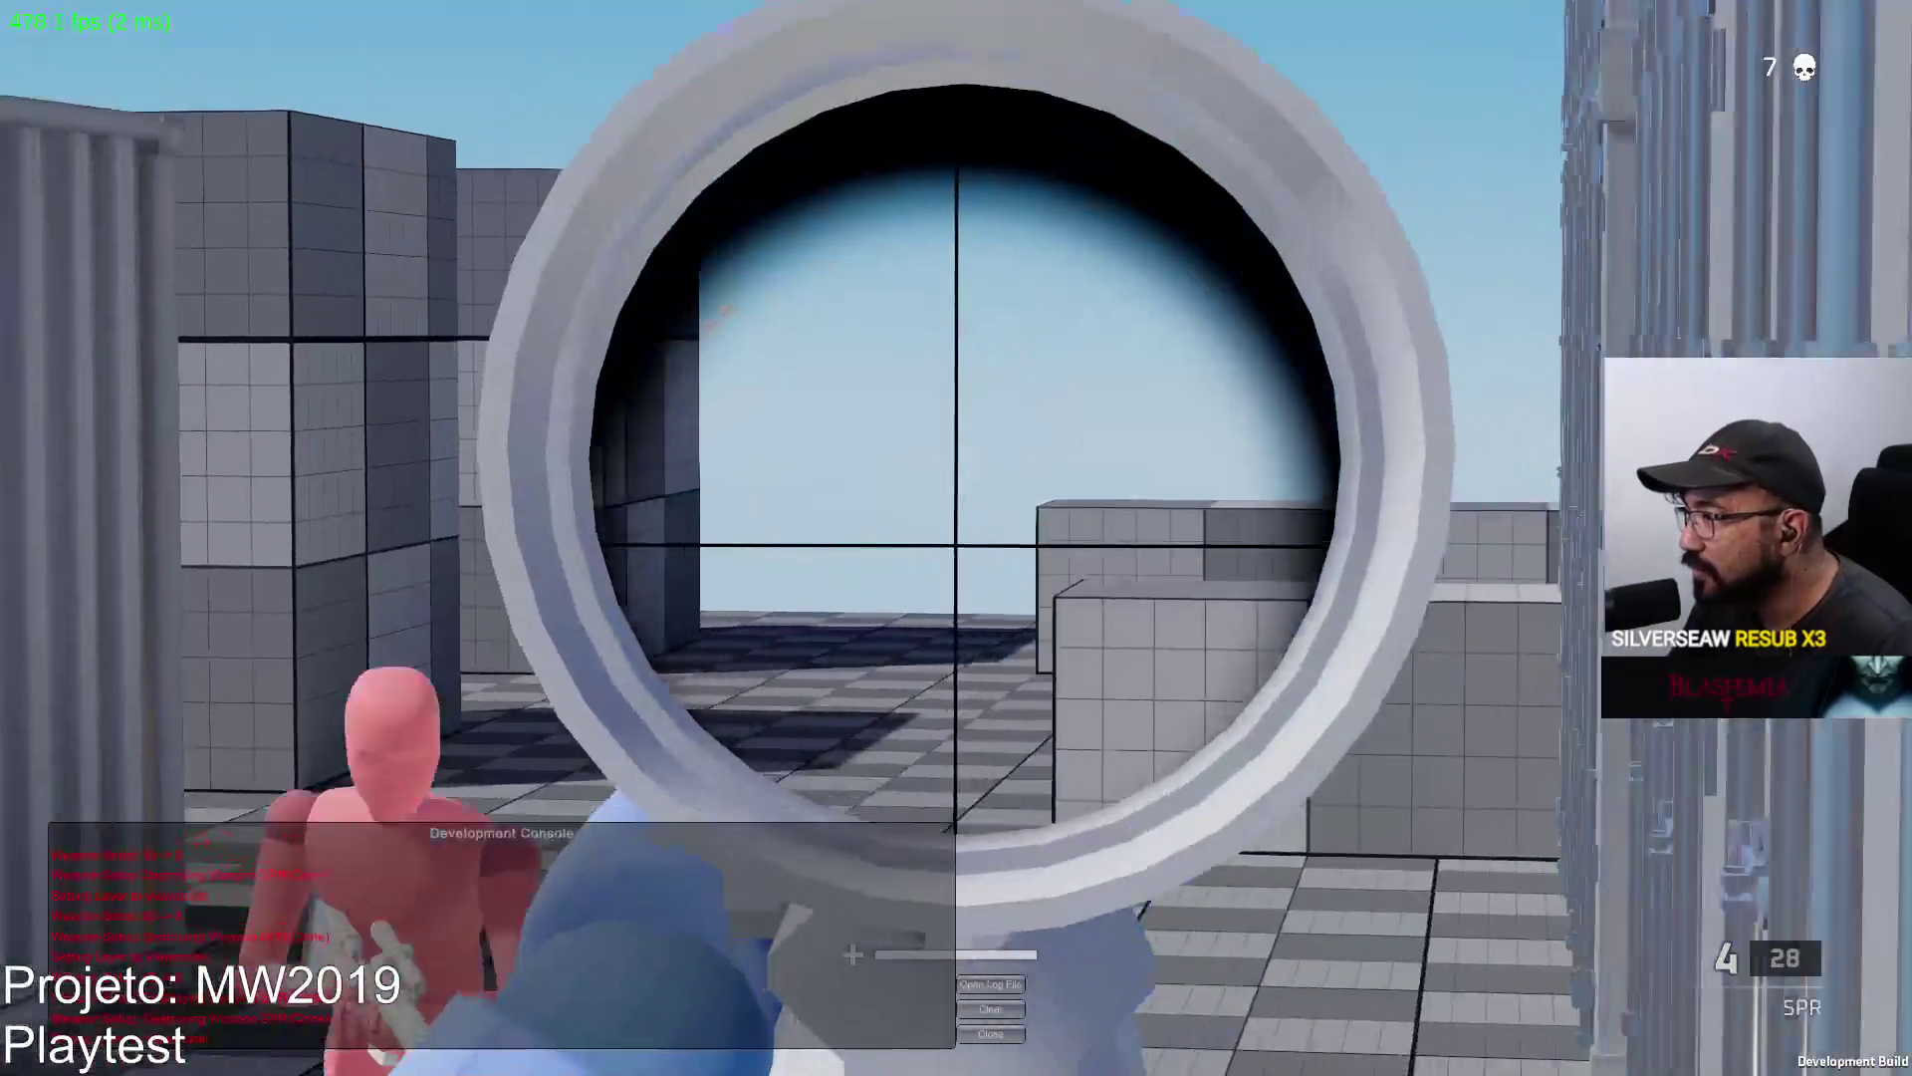
click(956, 539)
mouse_move(957, 538)
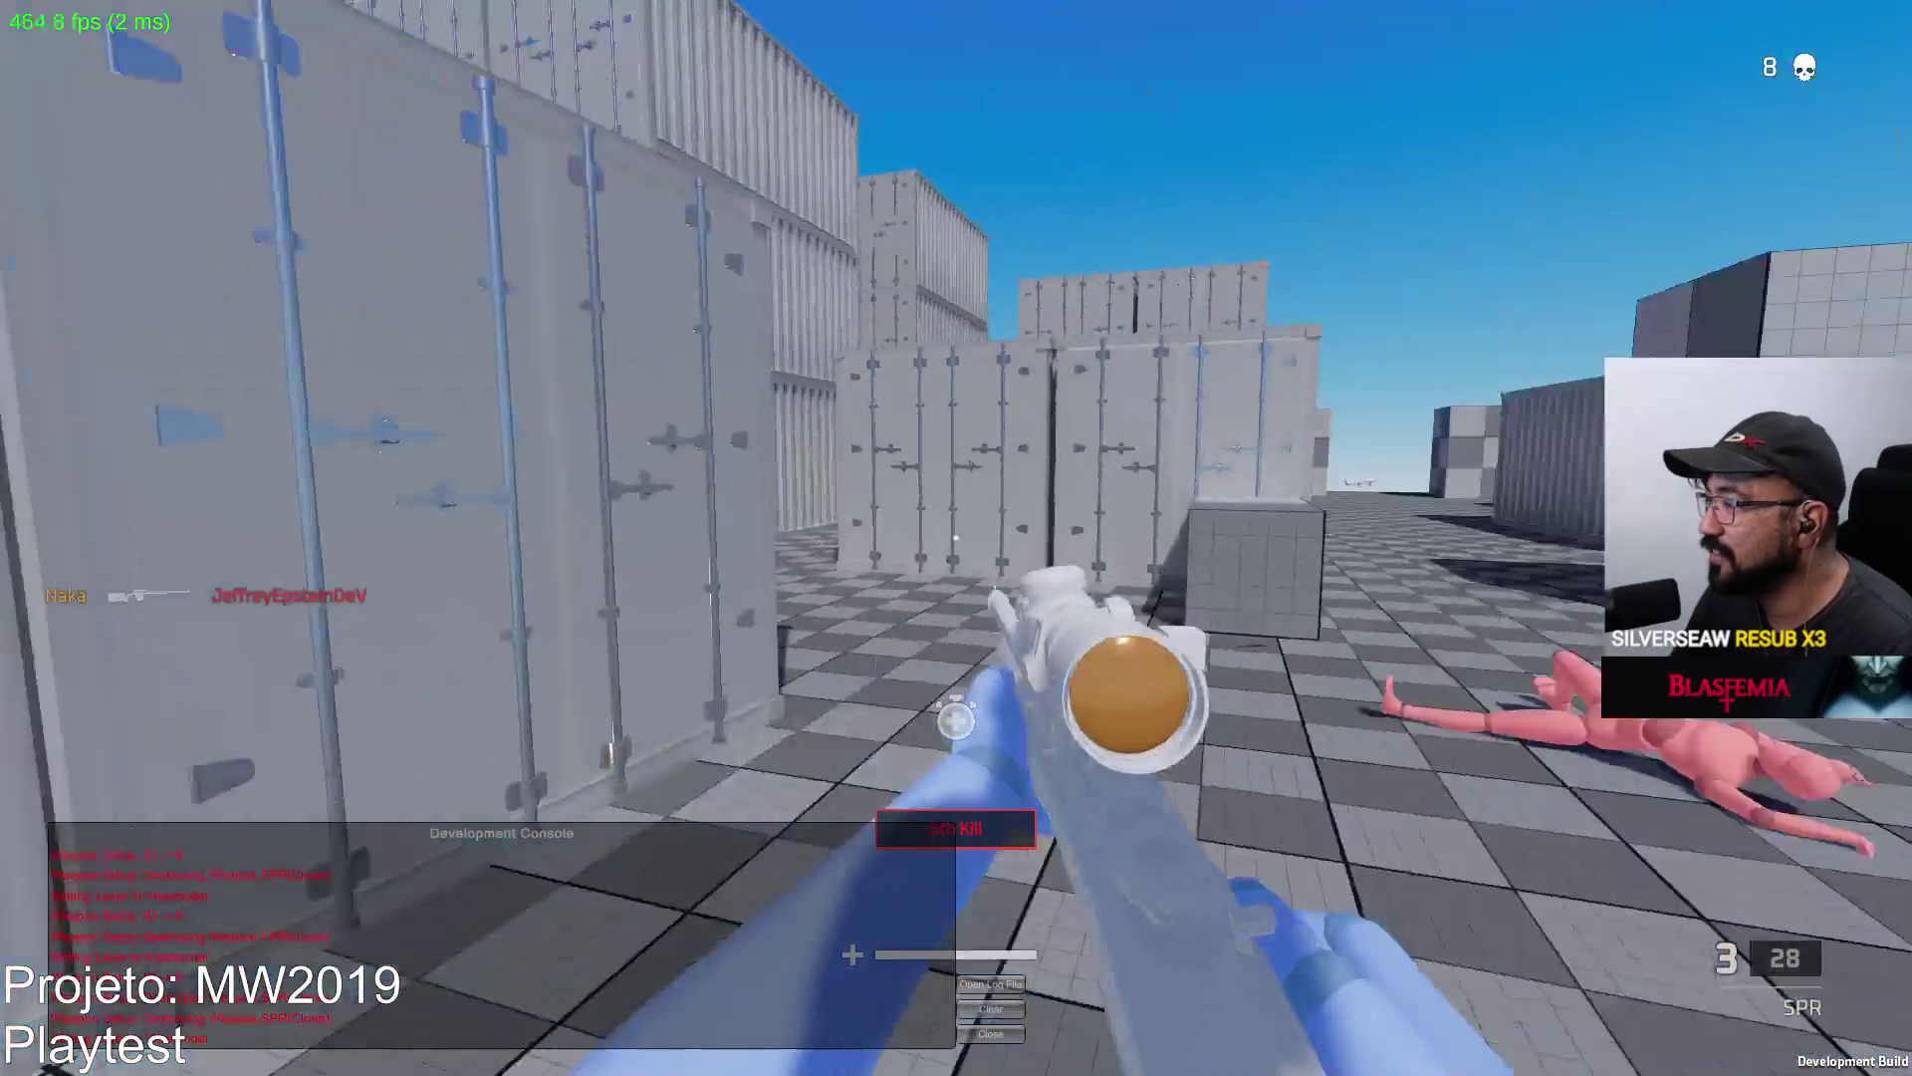
key(r)
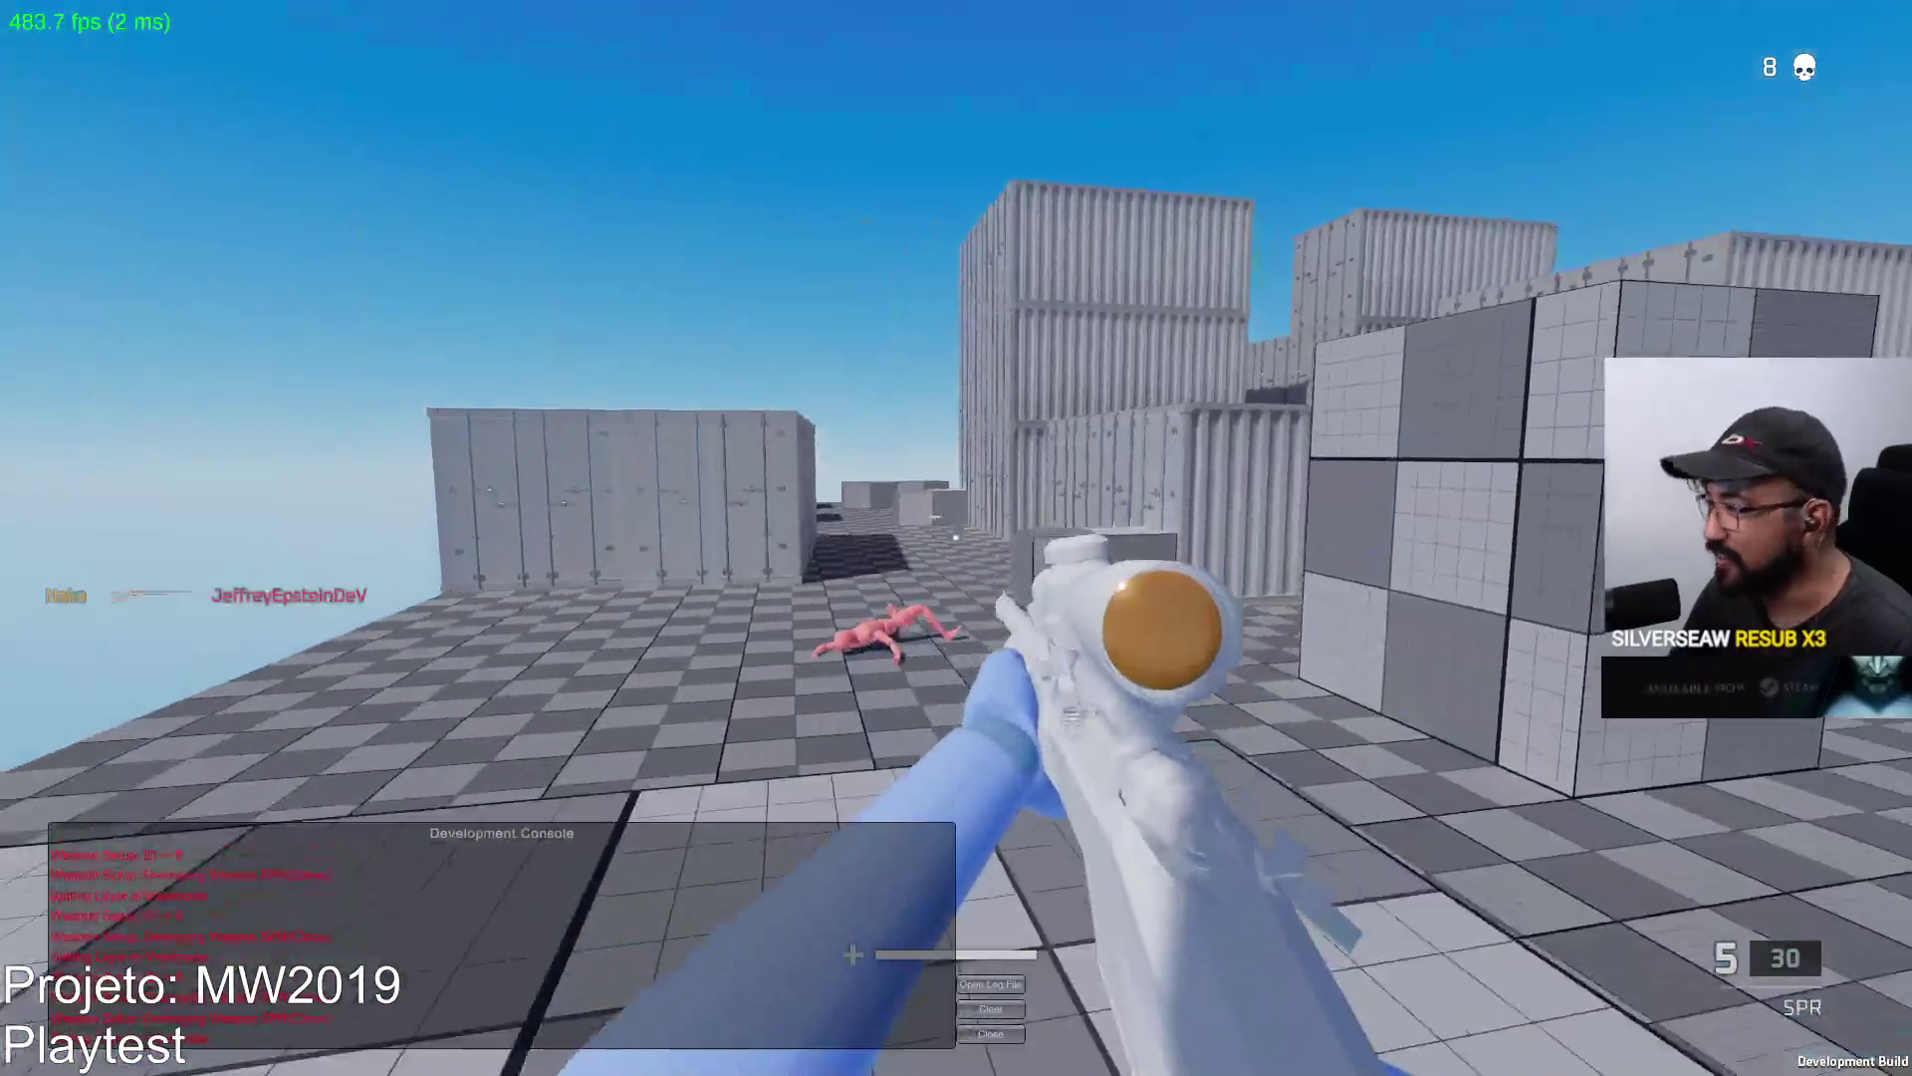
Fire several scoped SPR shots at the red dummy near the containers.
right_click(957, 538)
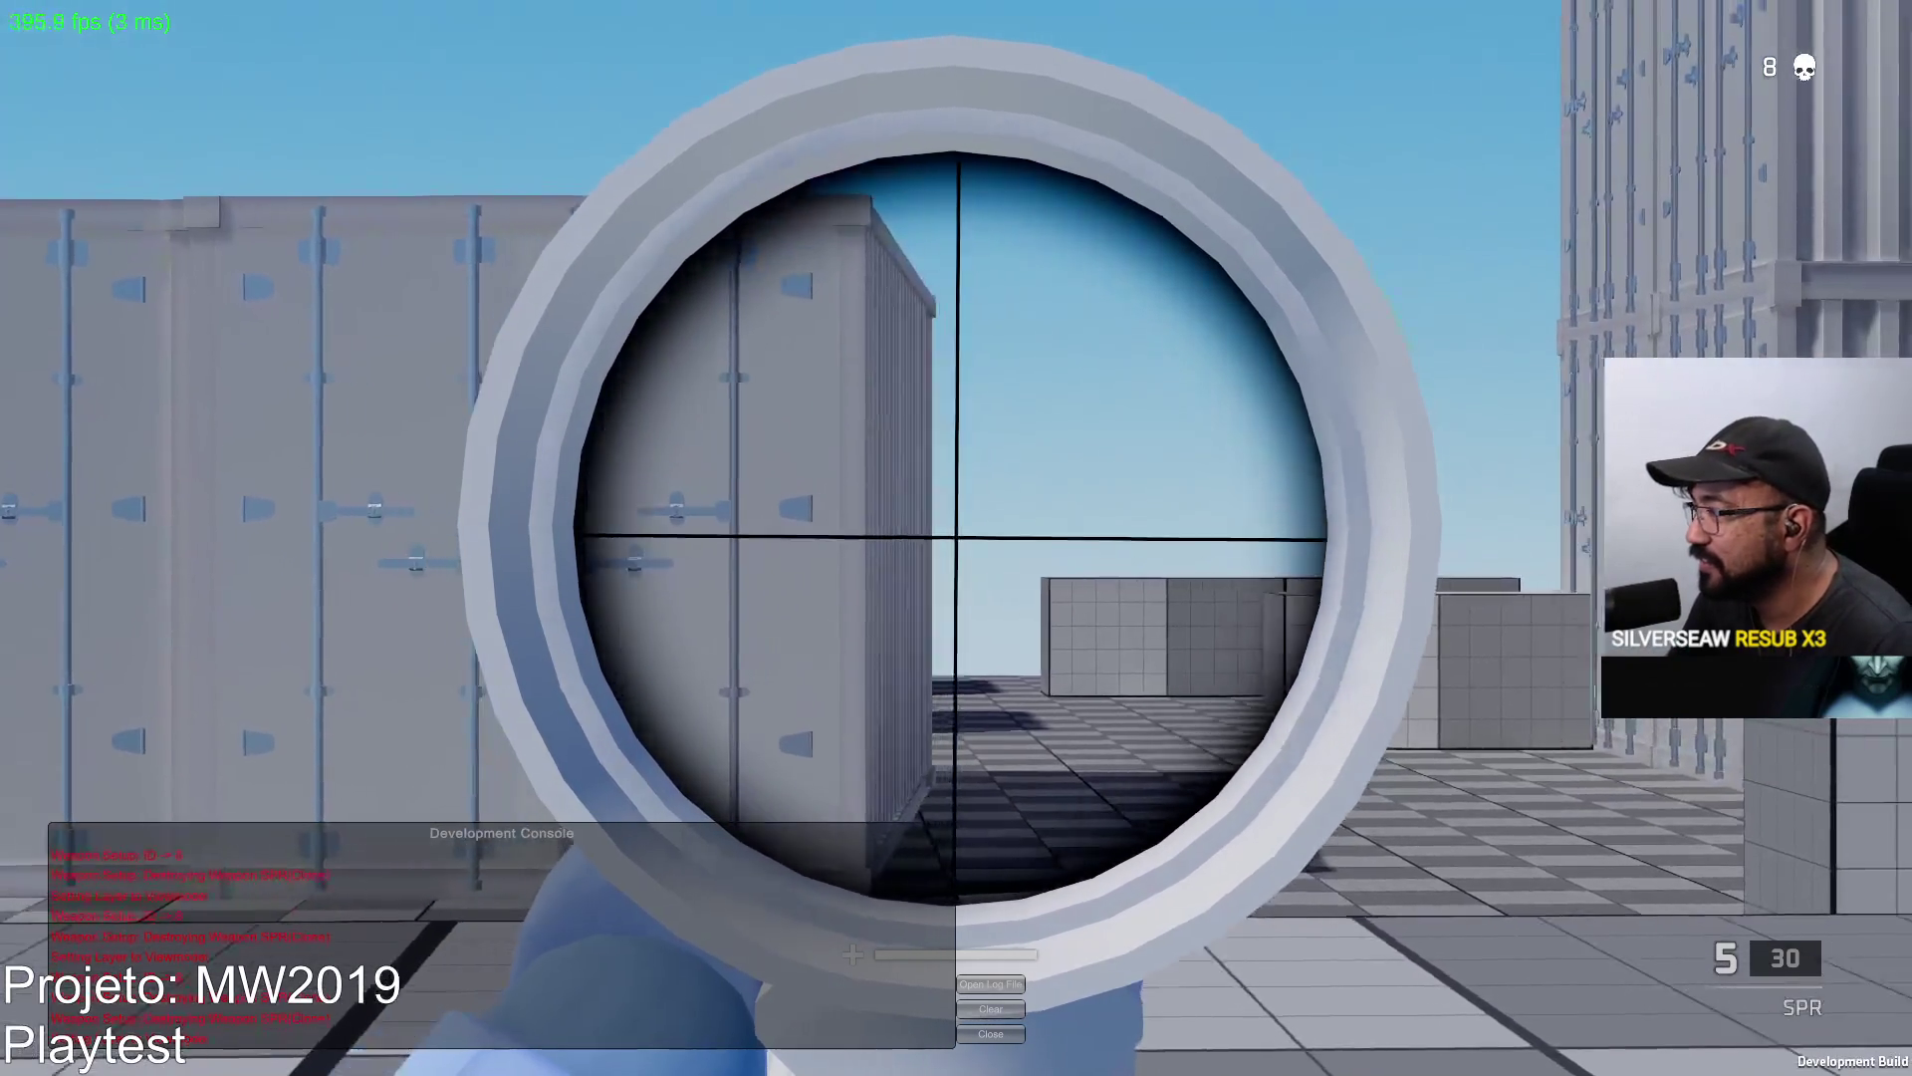
click(957, 537)
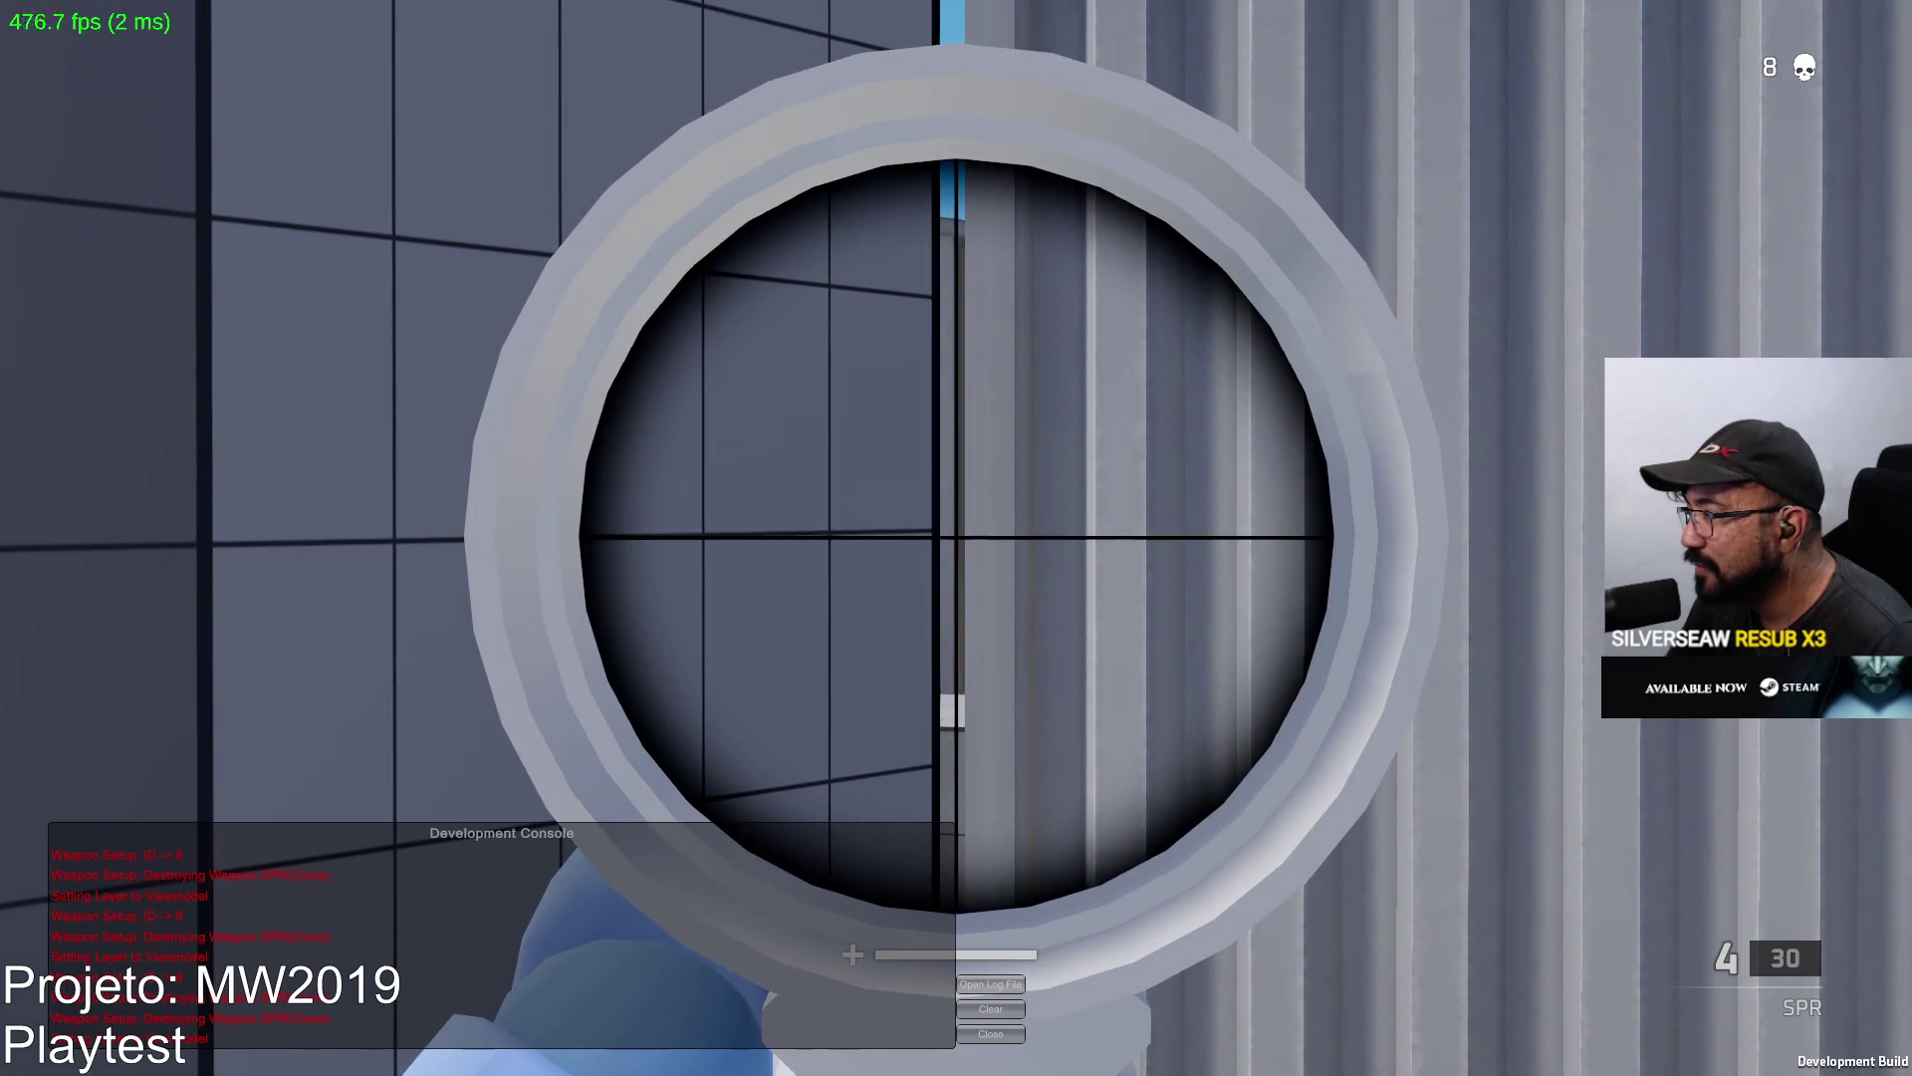
click(957, 538)
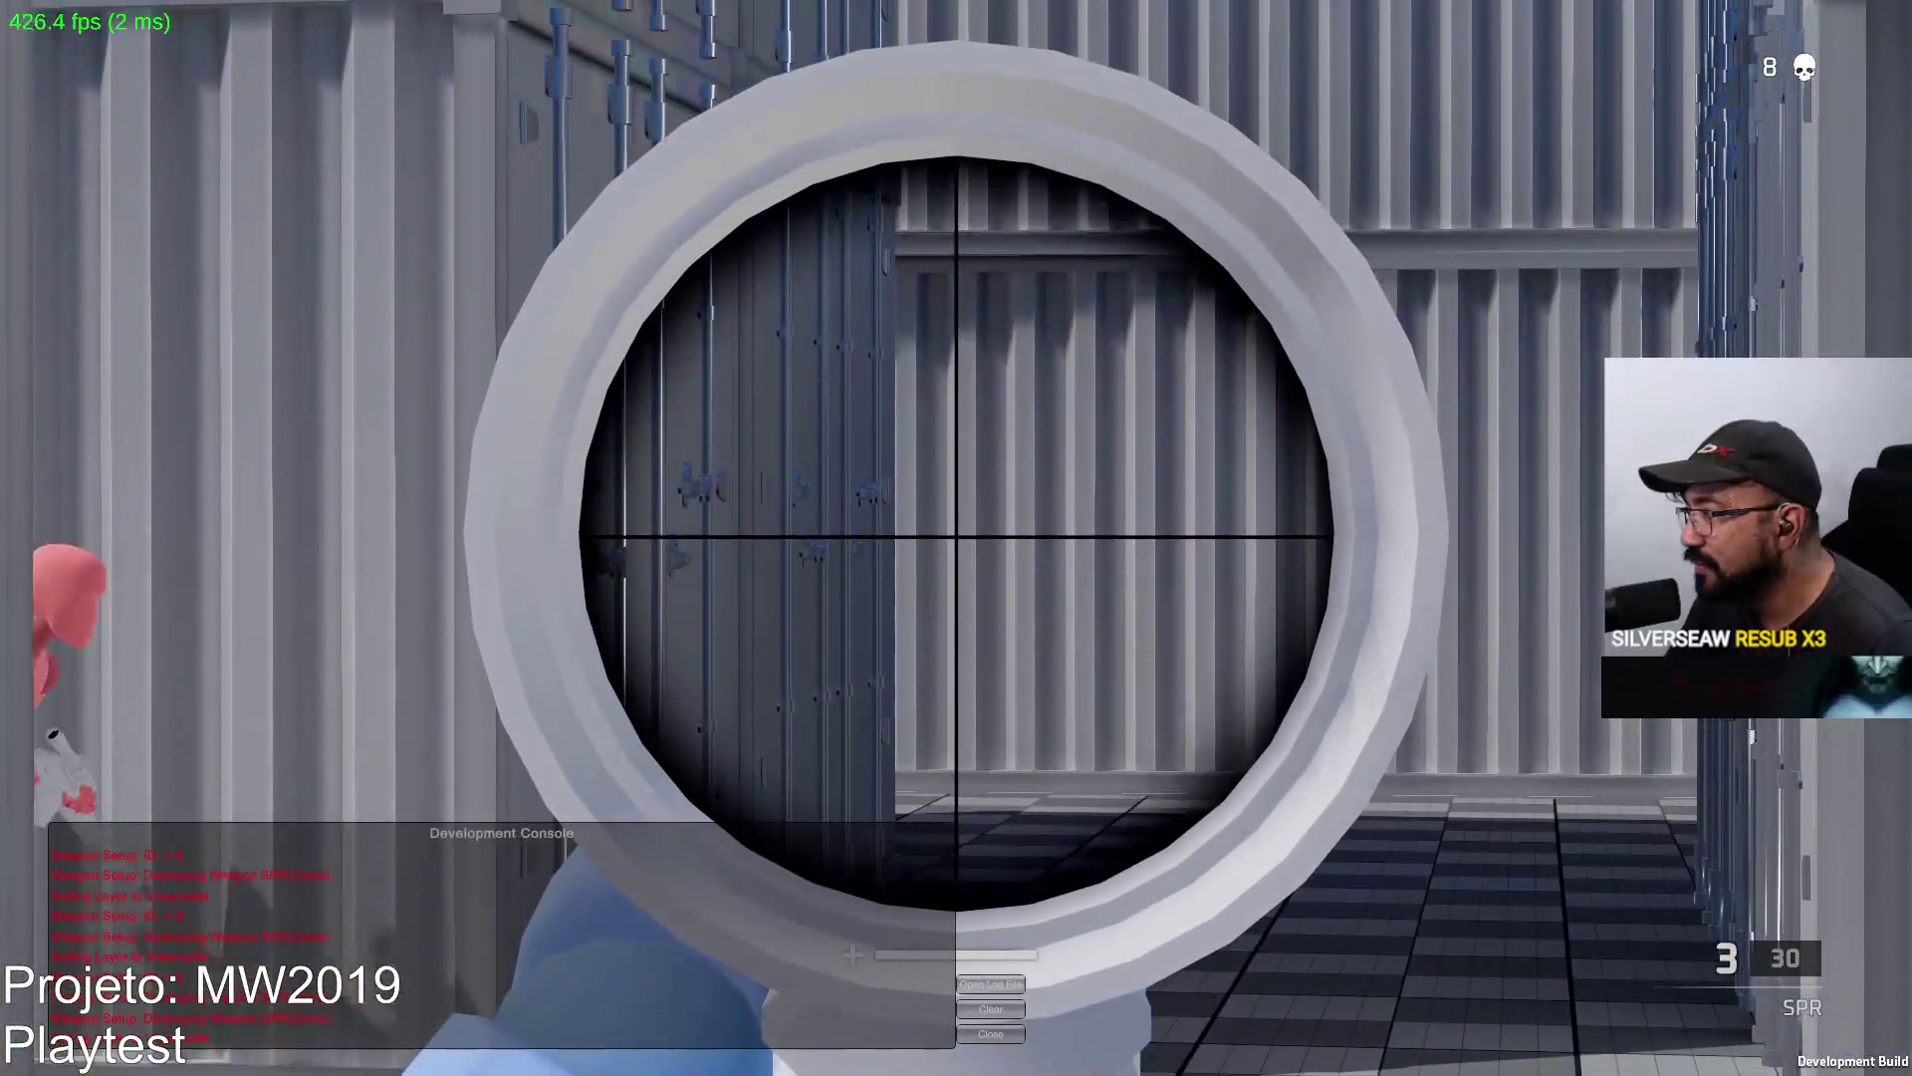
click(956, 538)
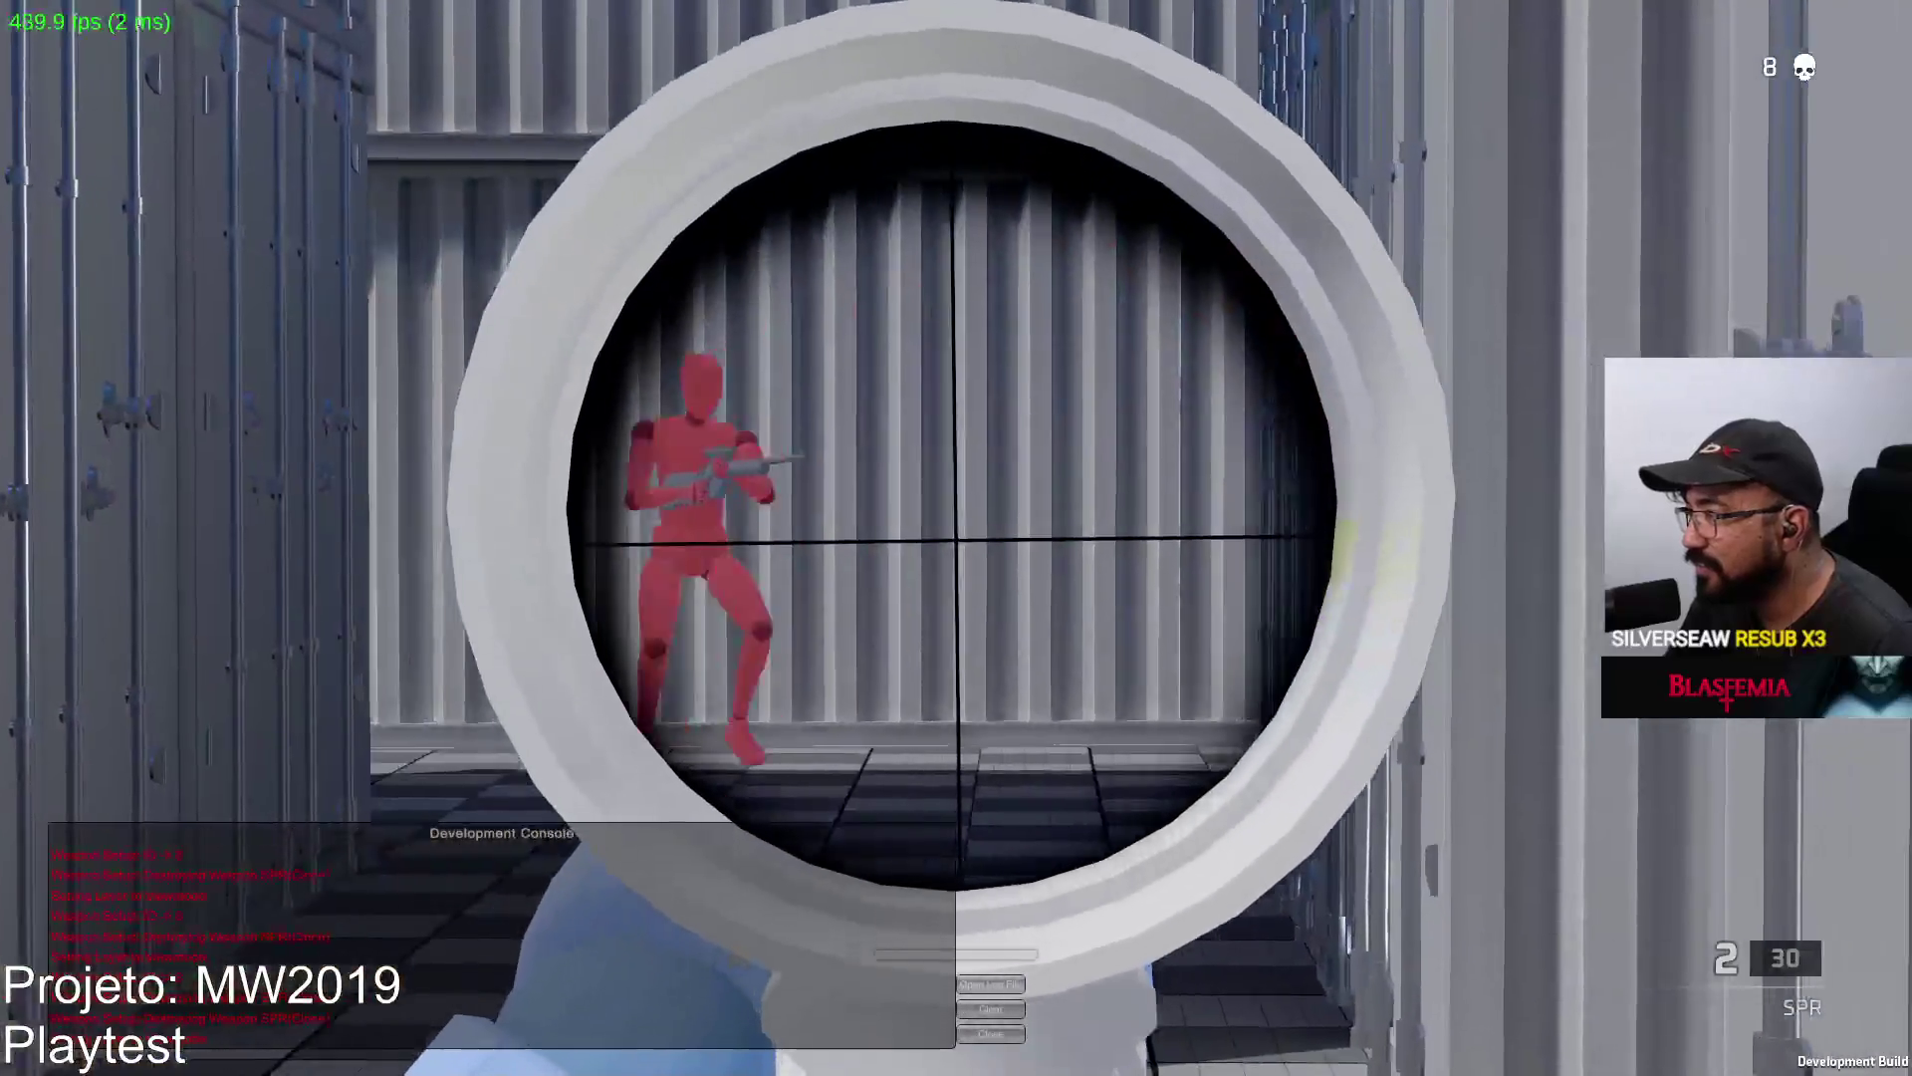
click(958, 537)
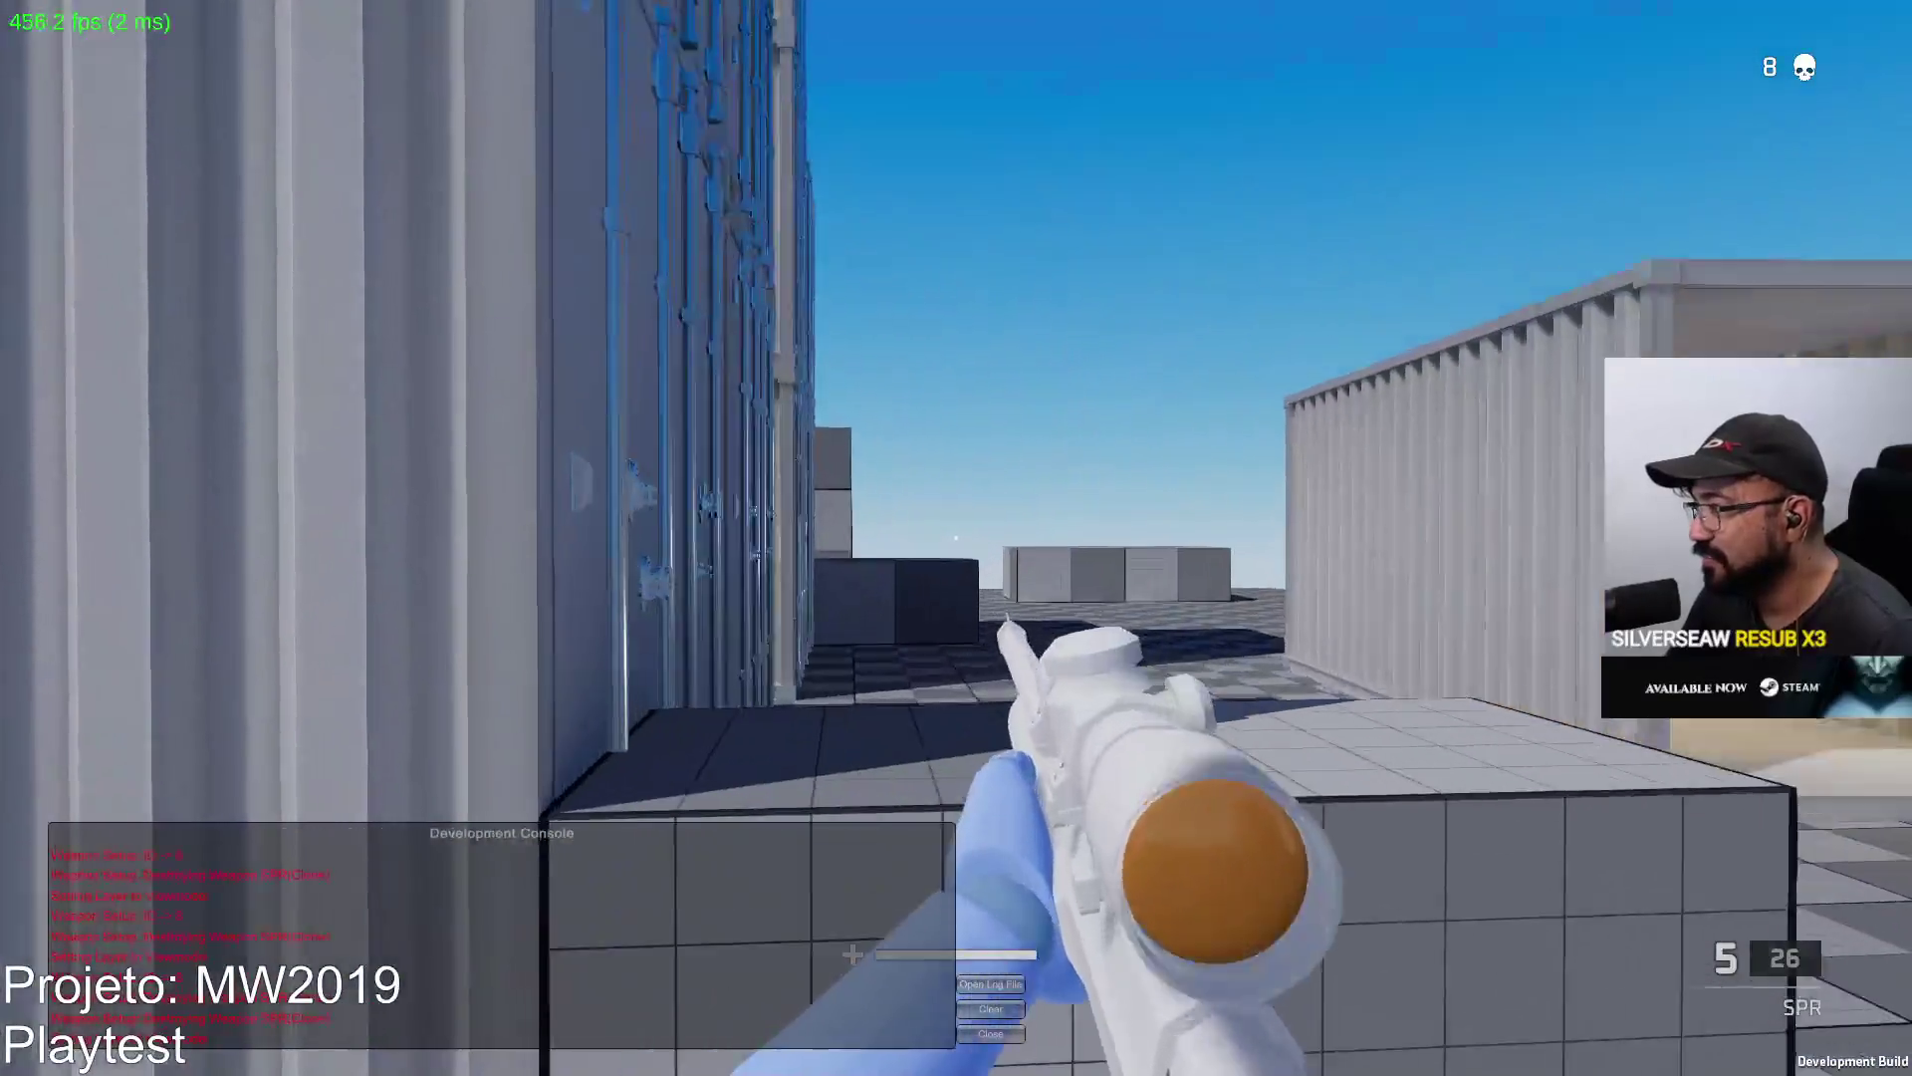
right_click(956, 538)
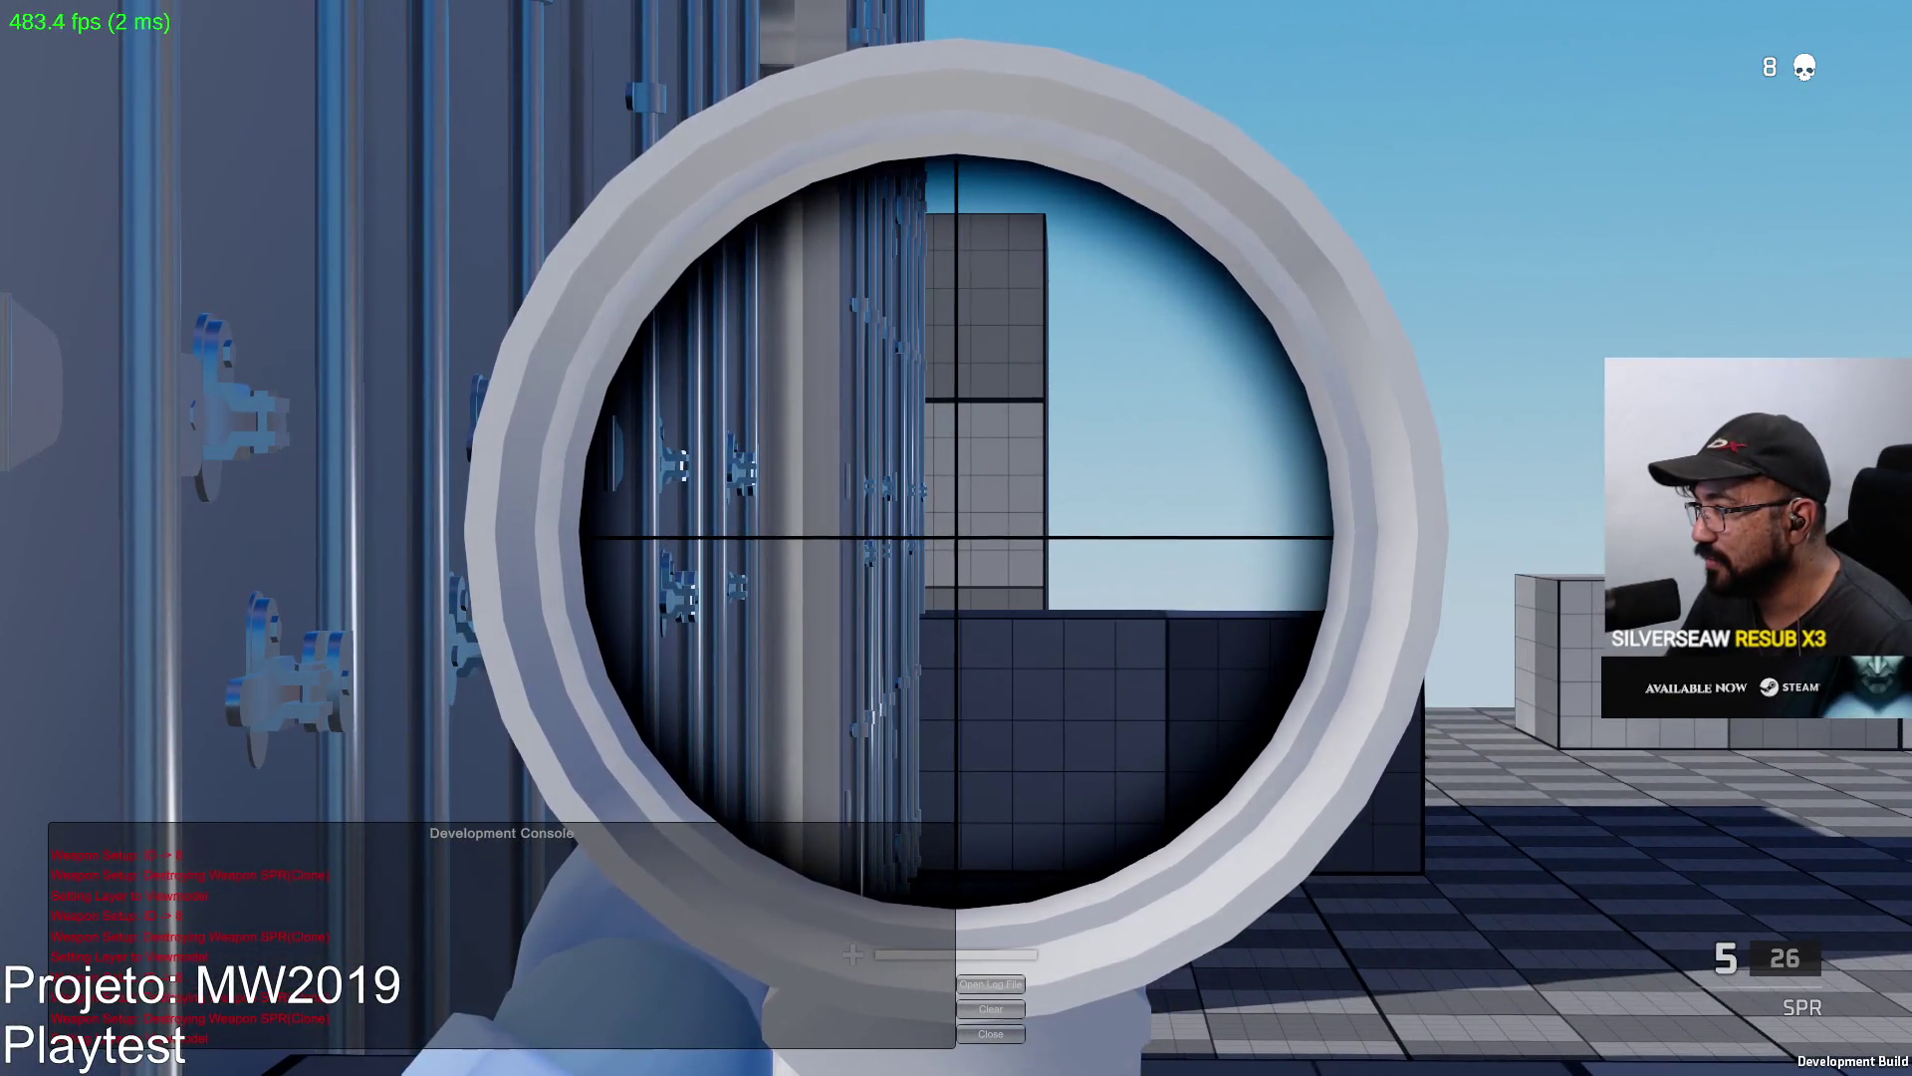
right_click(957, 539)
right_click(956, 538)
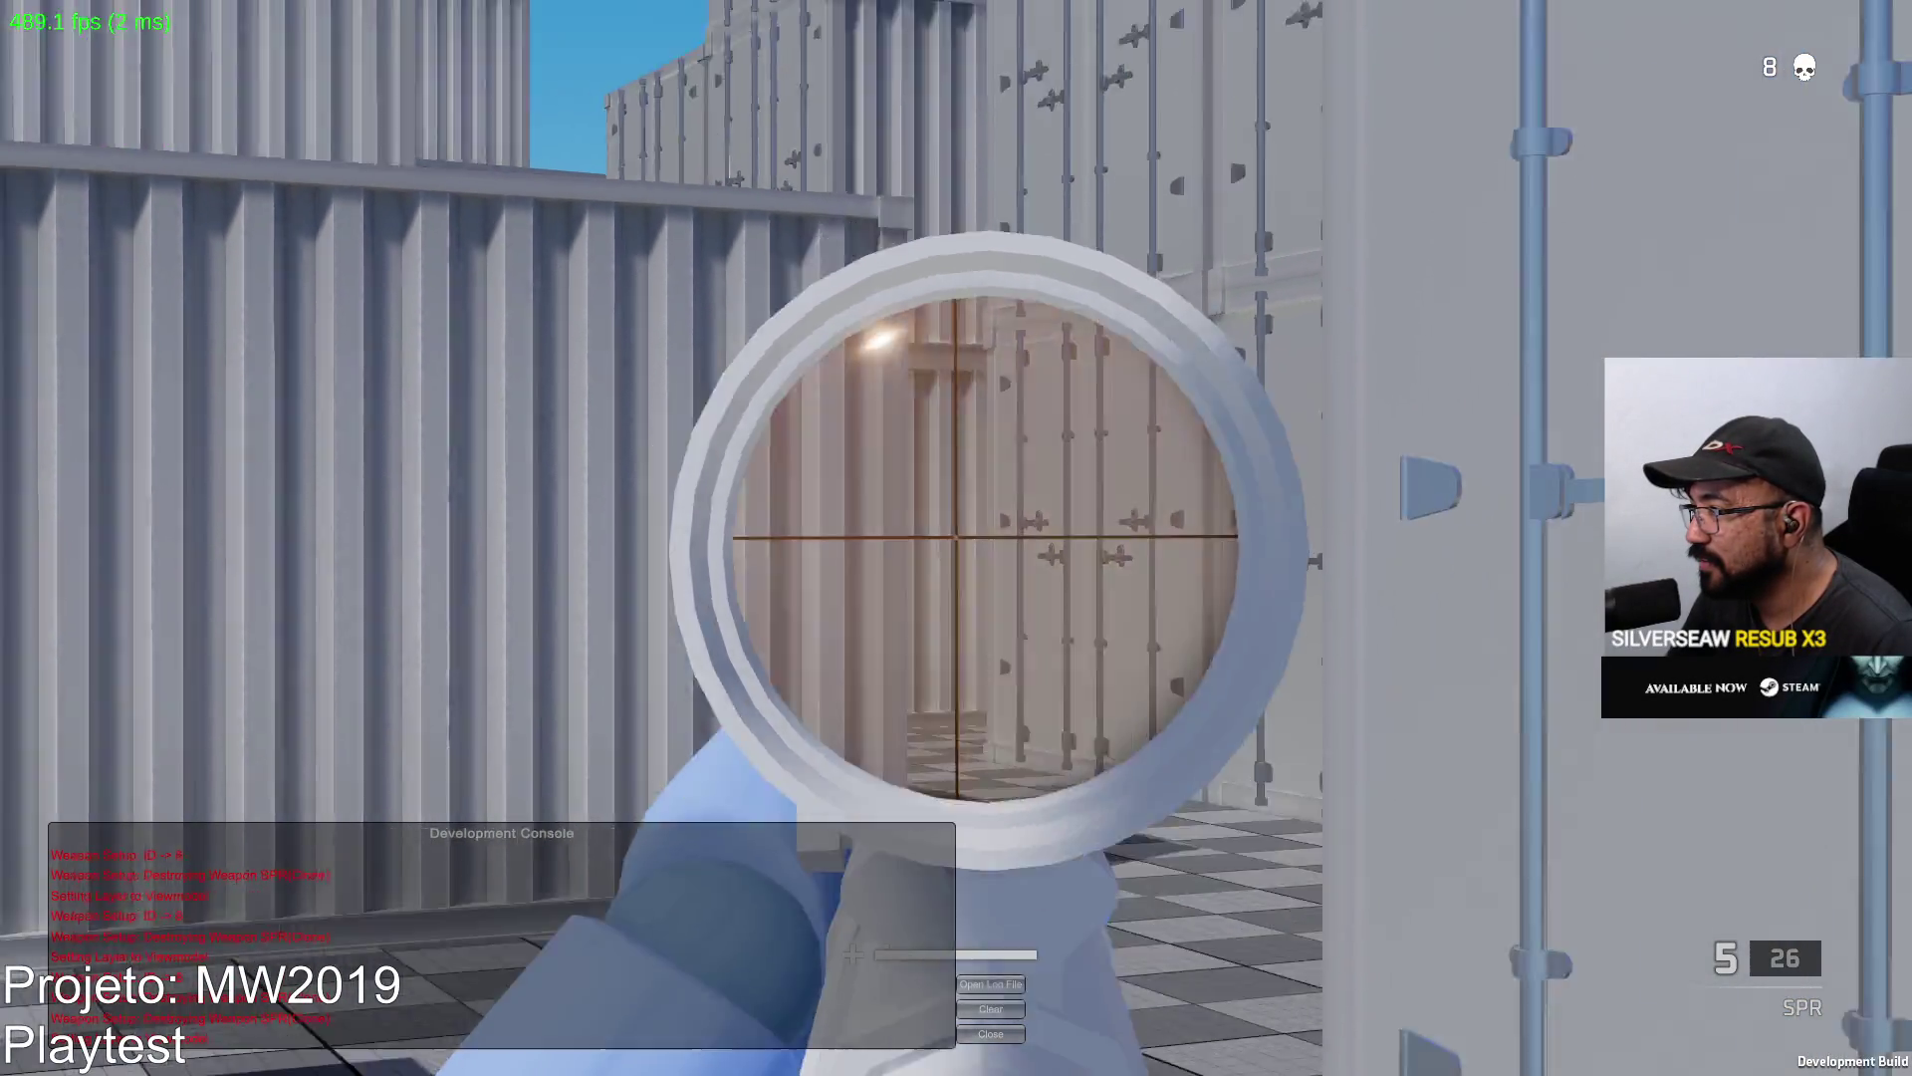
Snipe the pink dummy, then switch to the Eagle pistol and finish it off.
right_click(956, 538)
right_click(956, 538)
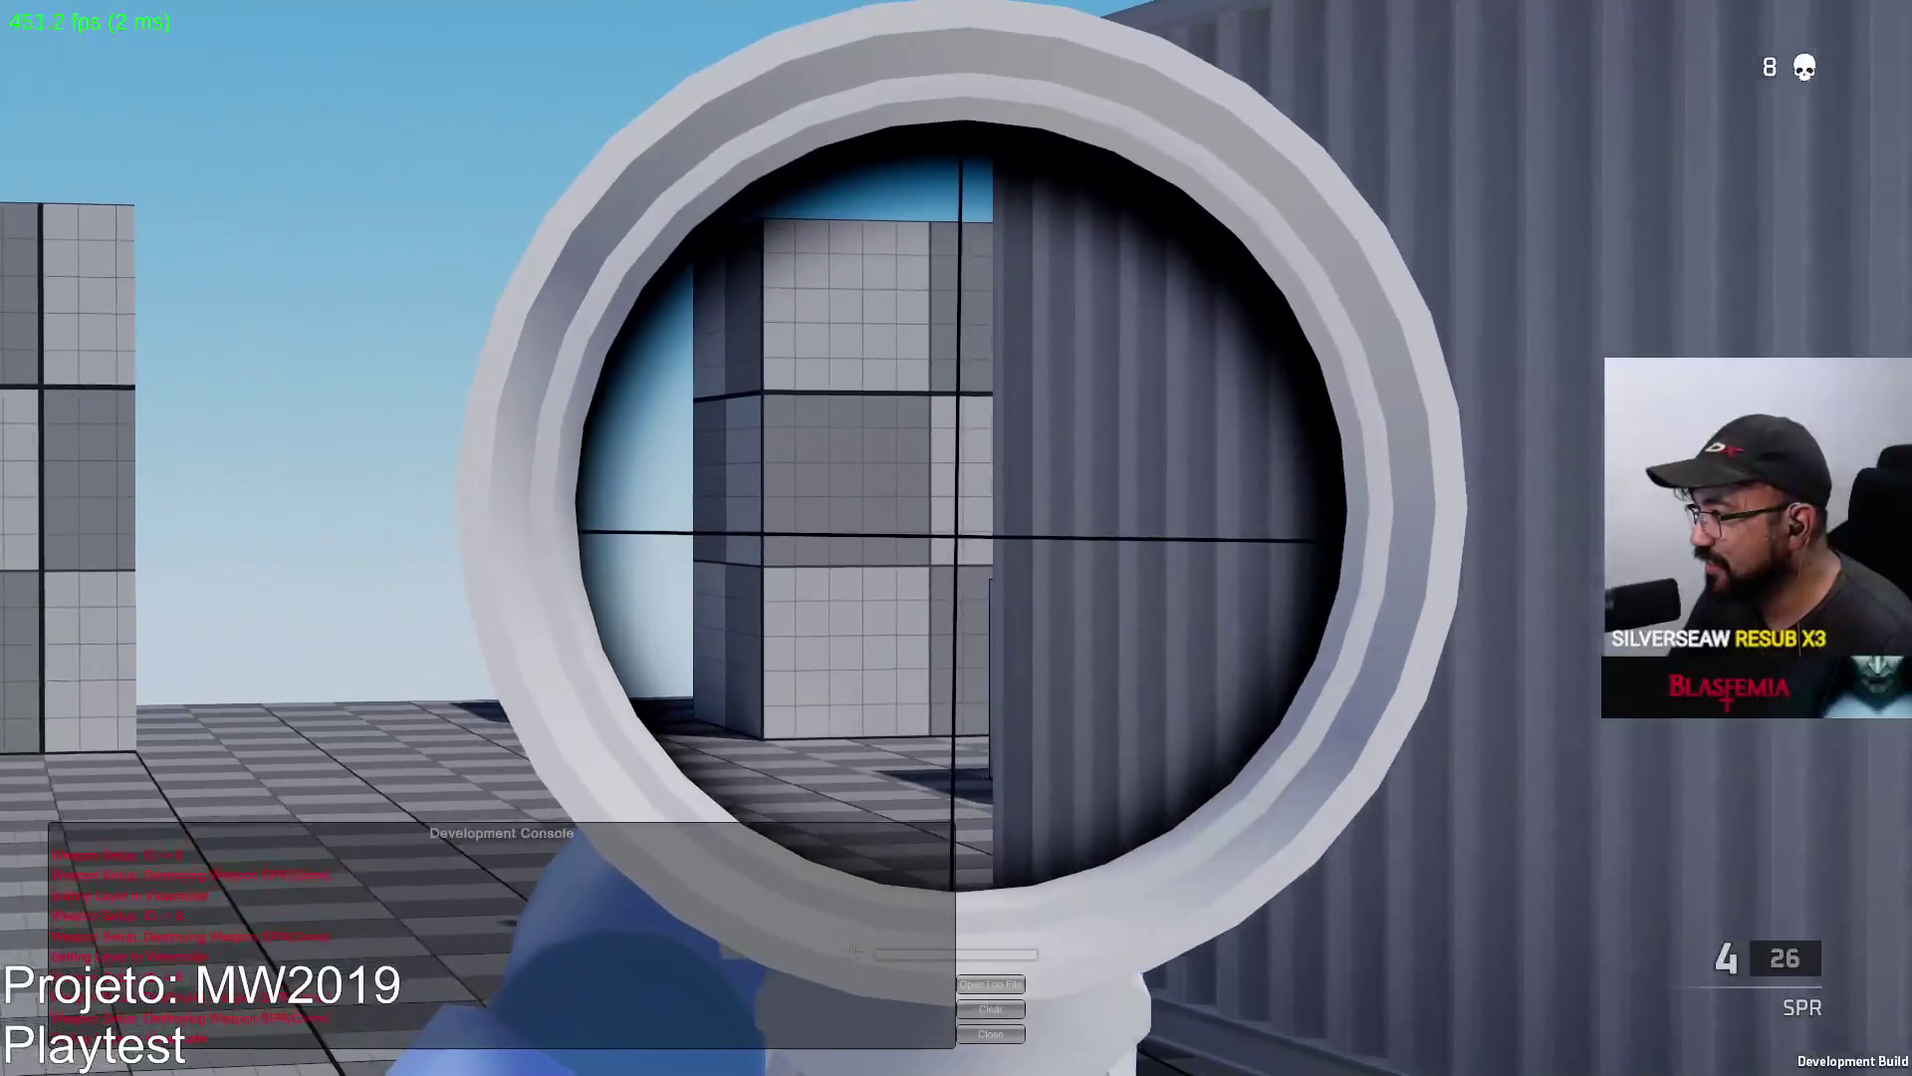
click(956, 538)
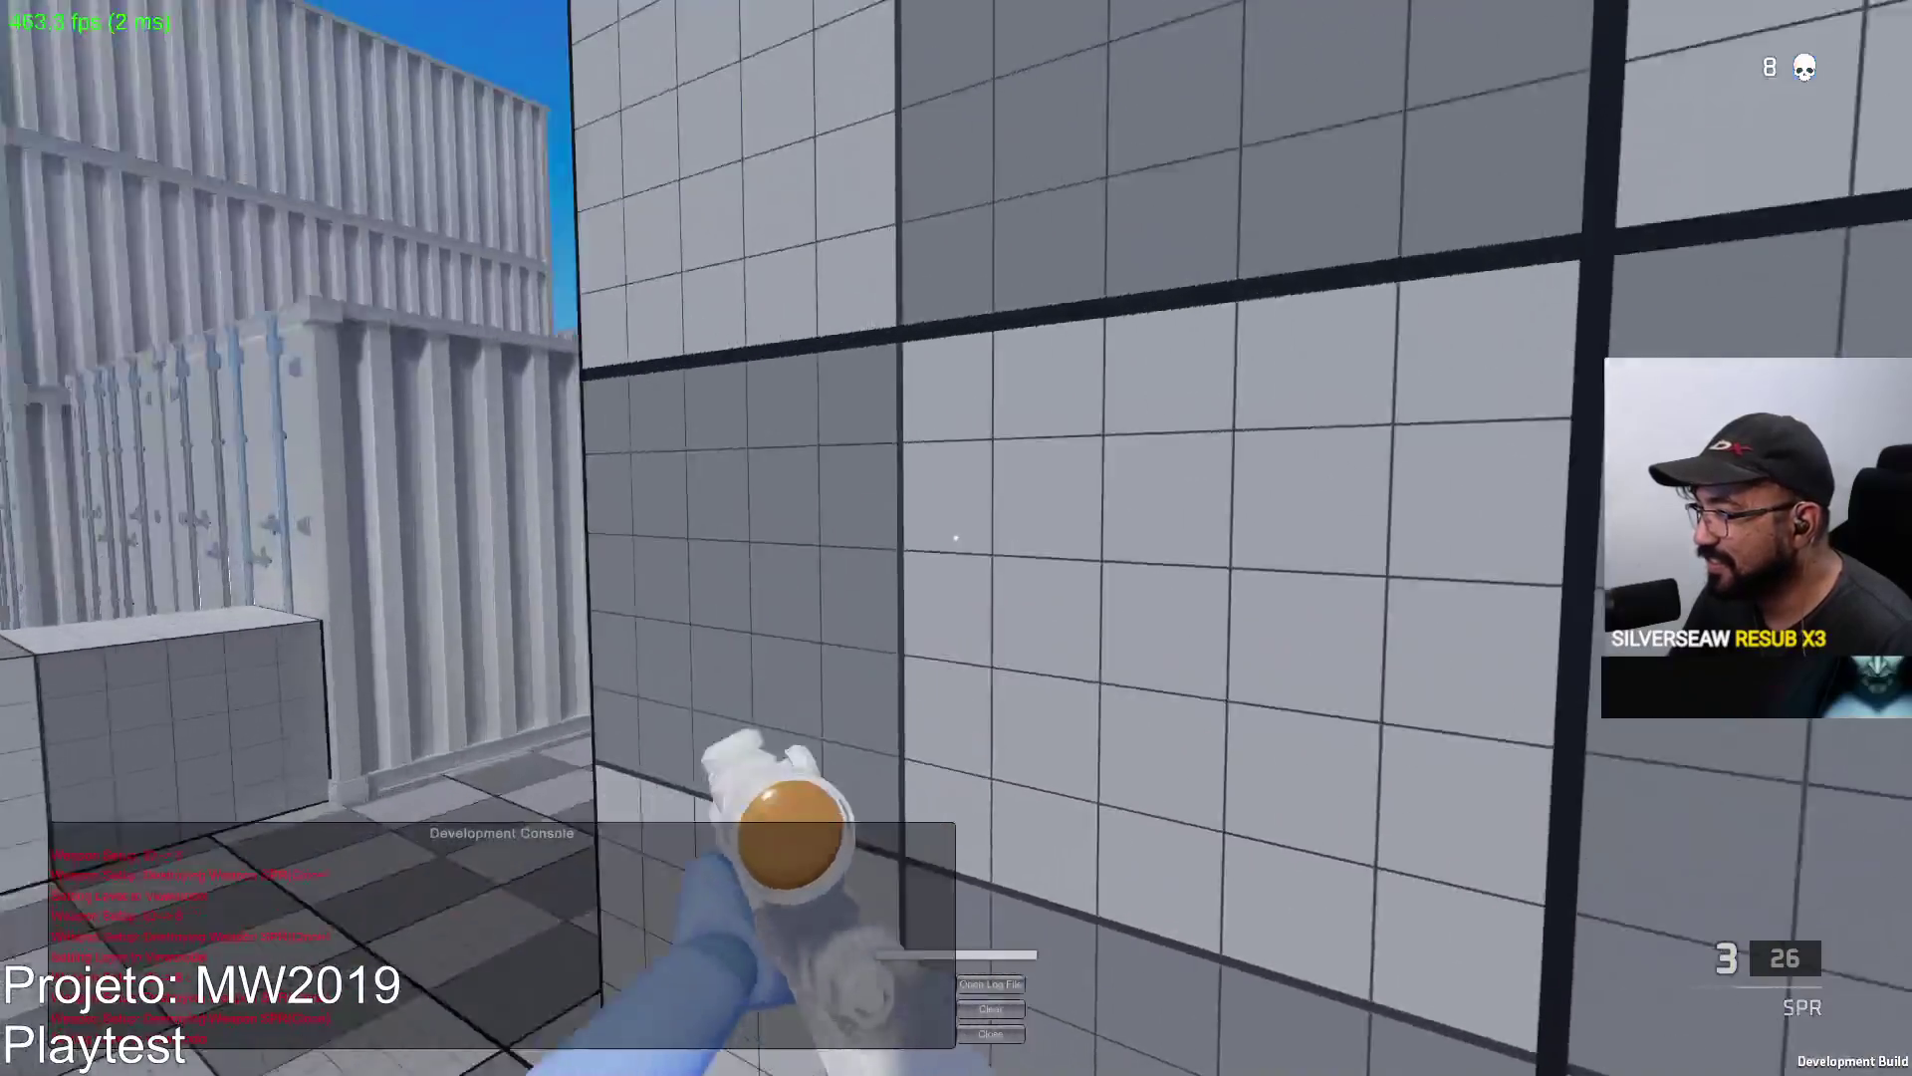
right_click(956, 538)
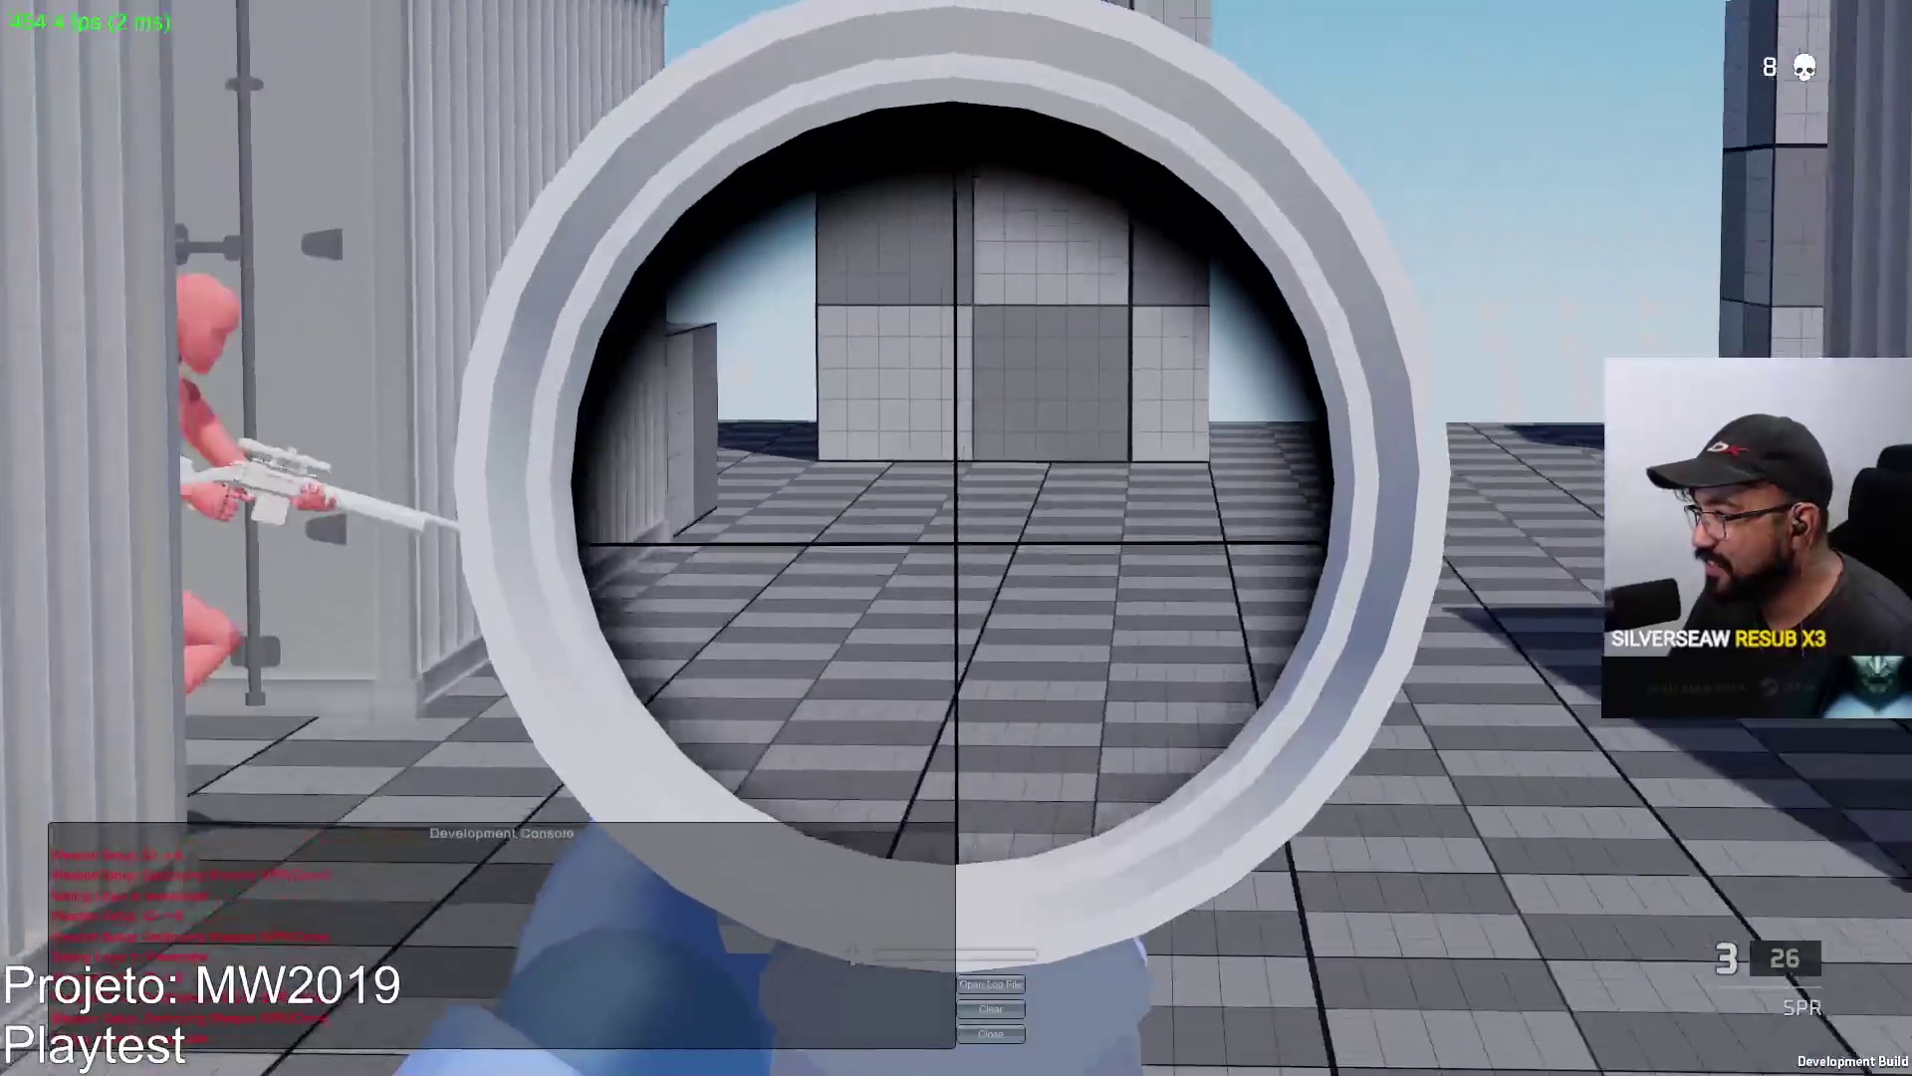
click(957, 539)
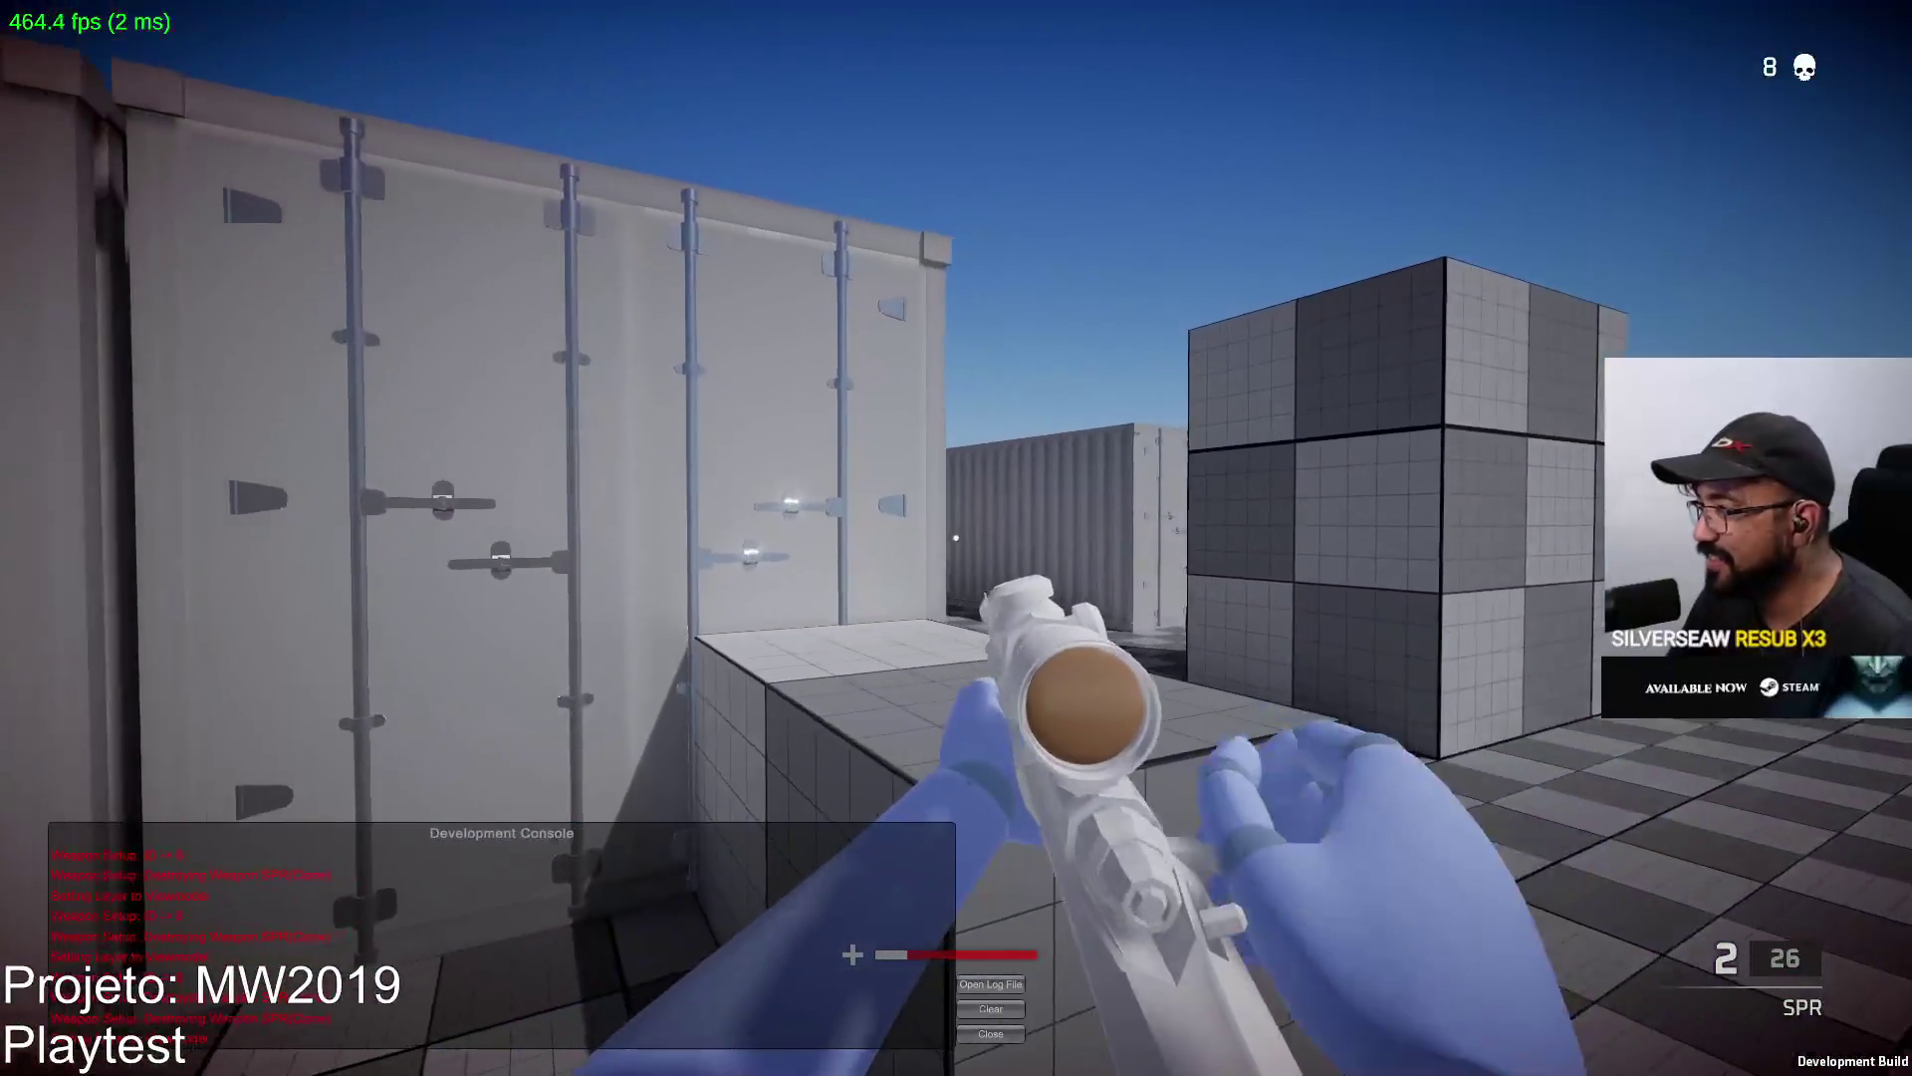
right_click(956, 537)
click(956, 538)
key(2)
click(956, 538)
click(957, 537)
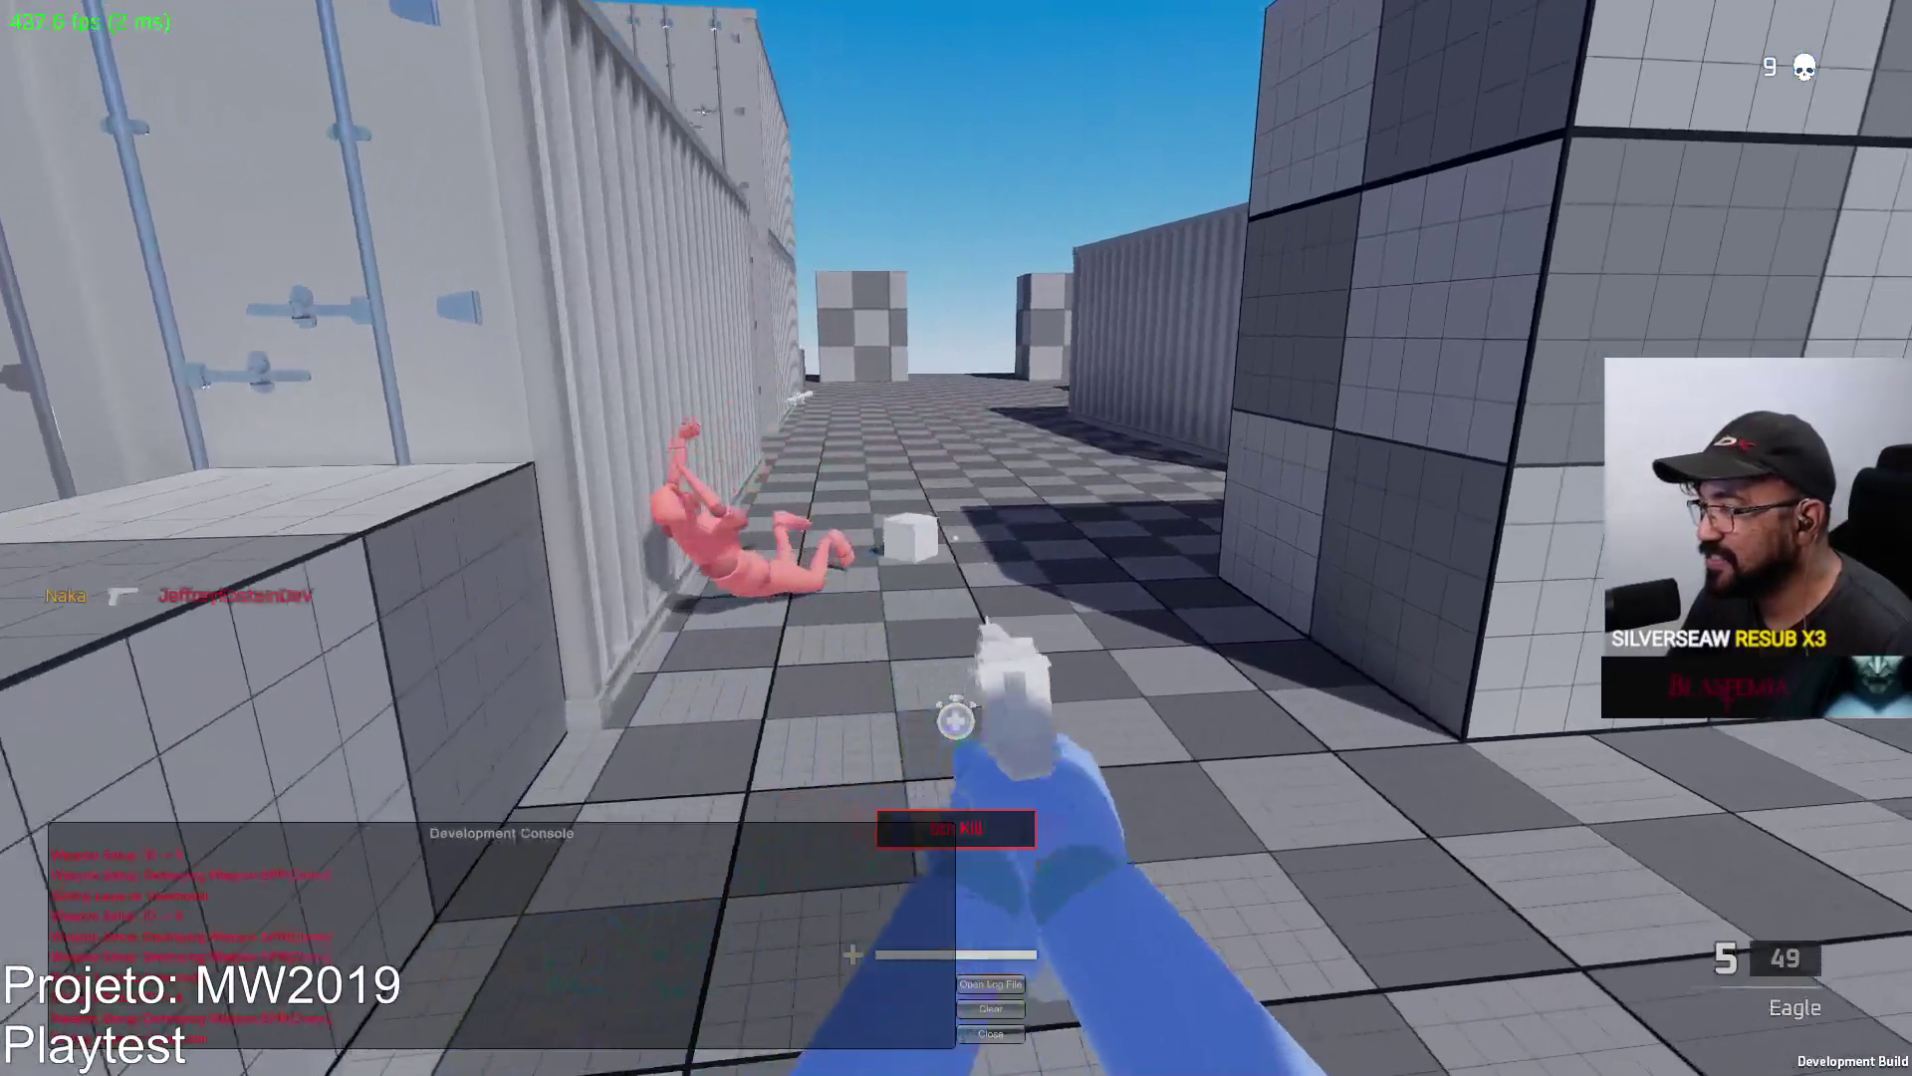
Reload the Eagle, switch back to the SPR, and snipe an enemy.
key(r)
key(1)
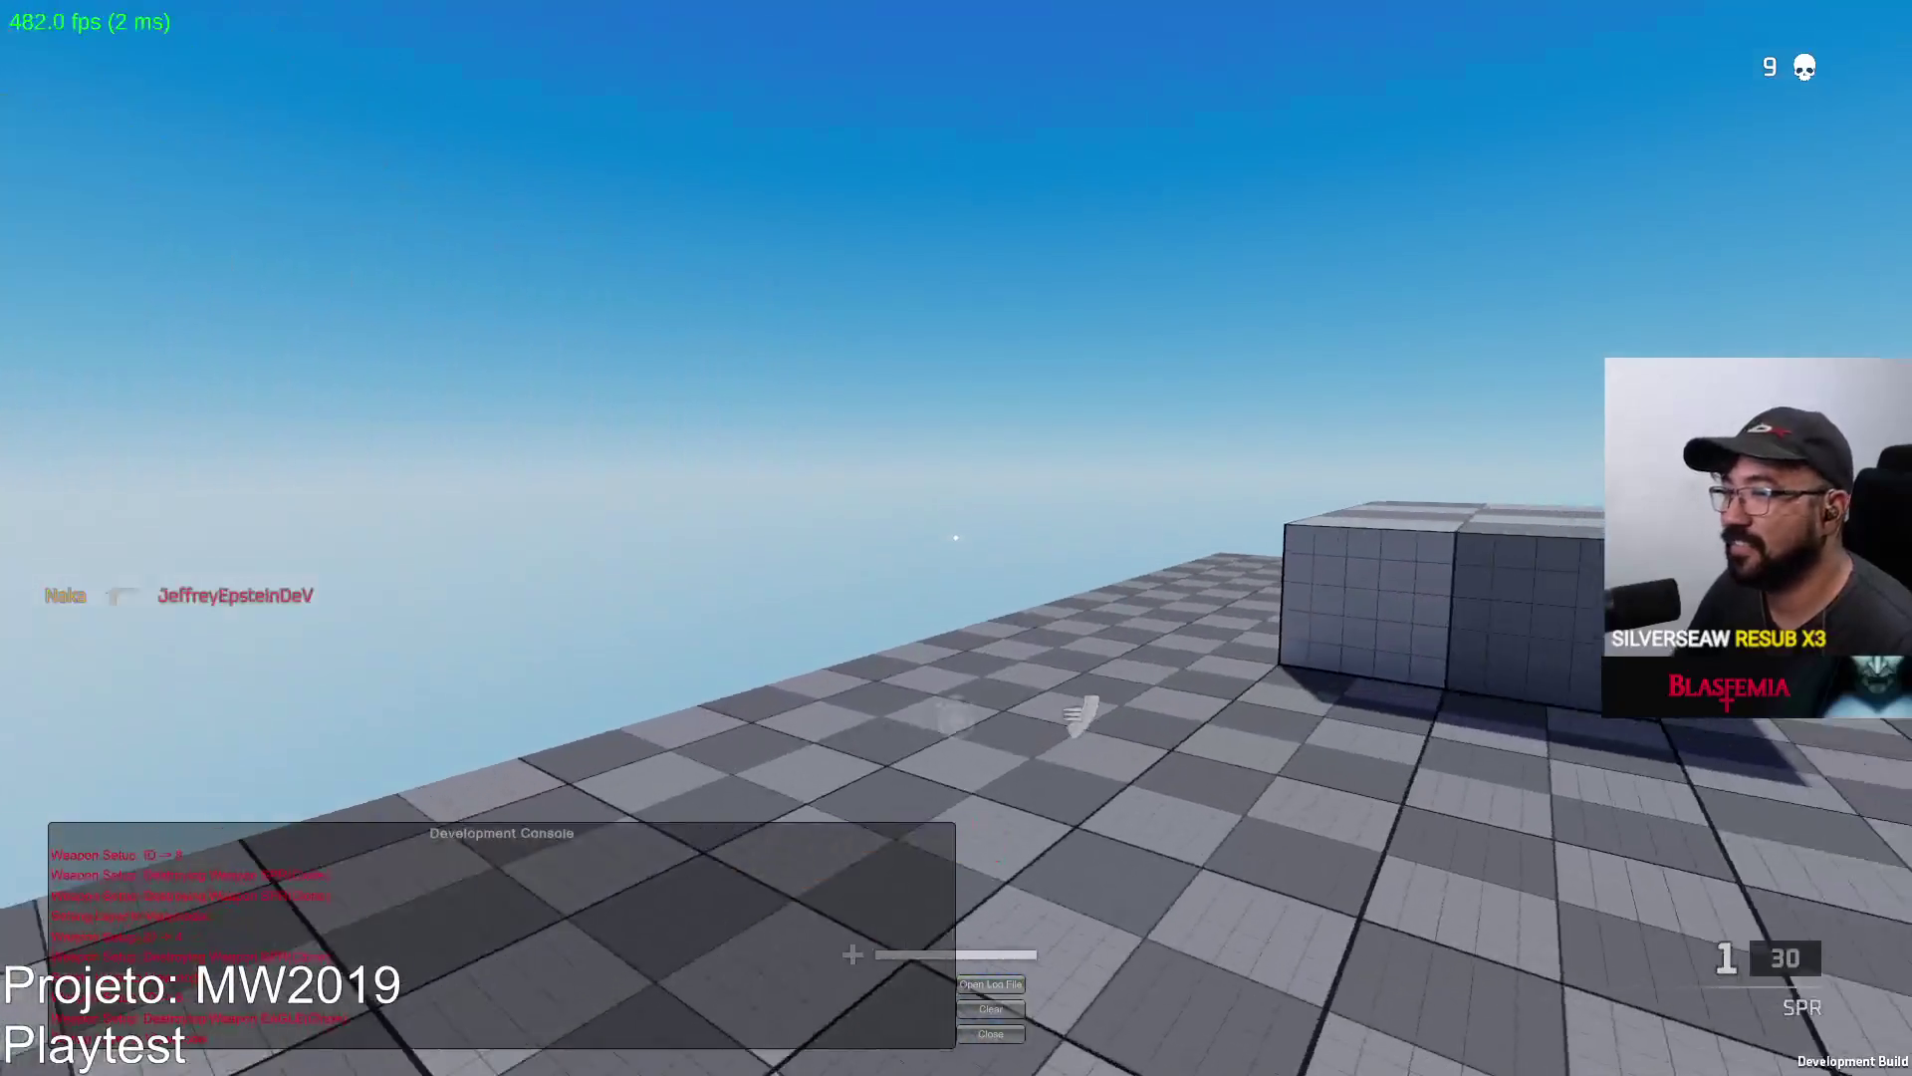
right_click(956, 538)
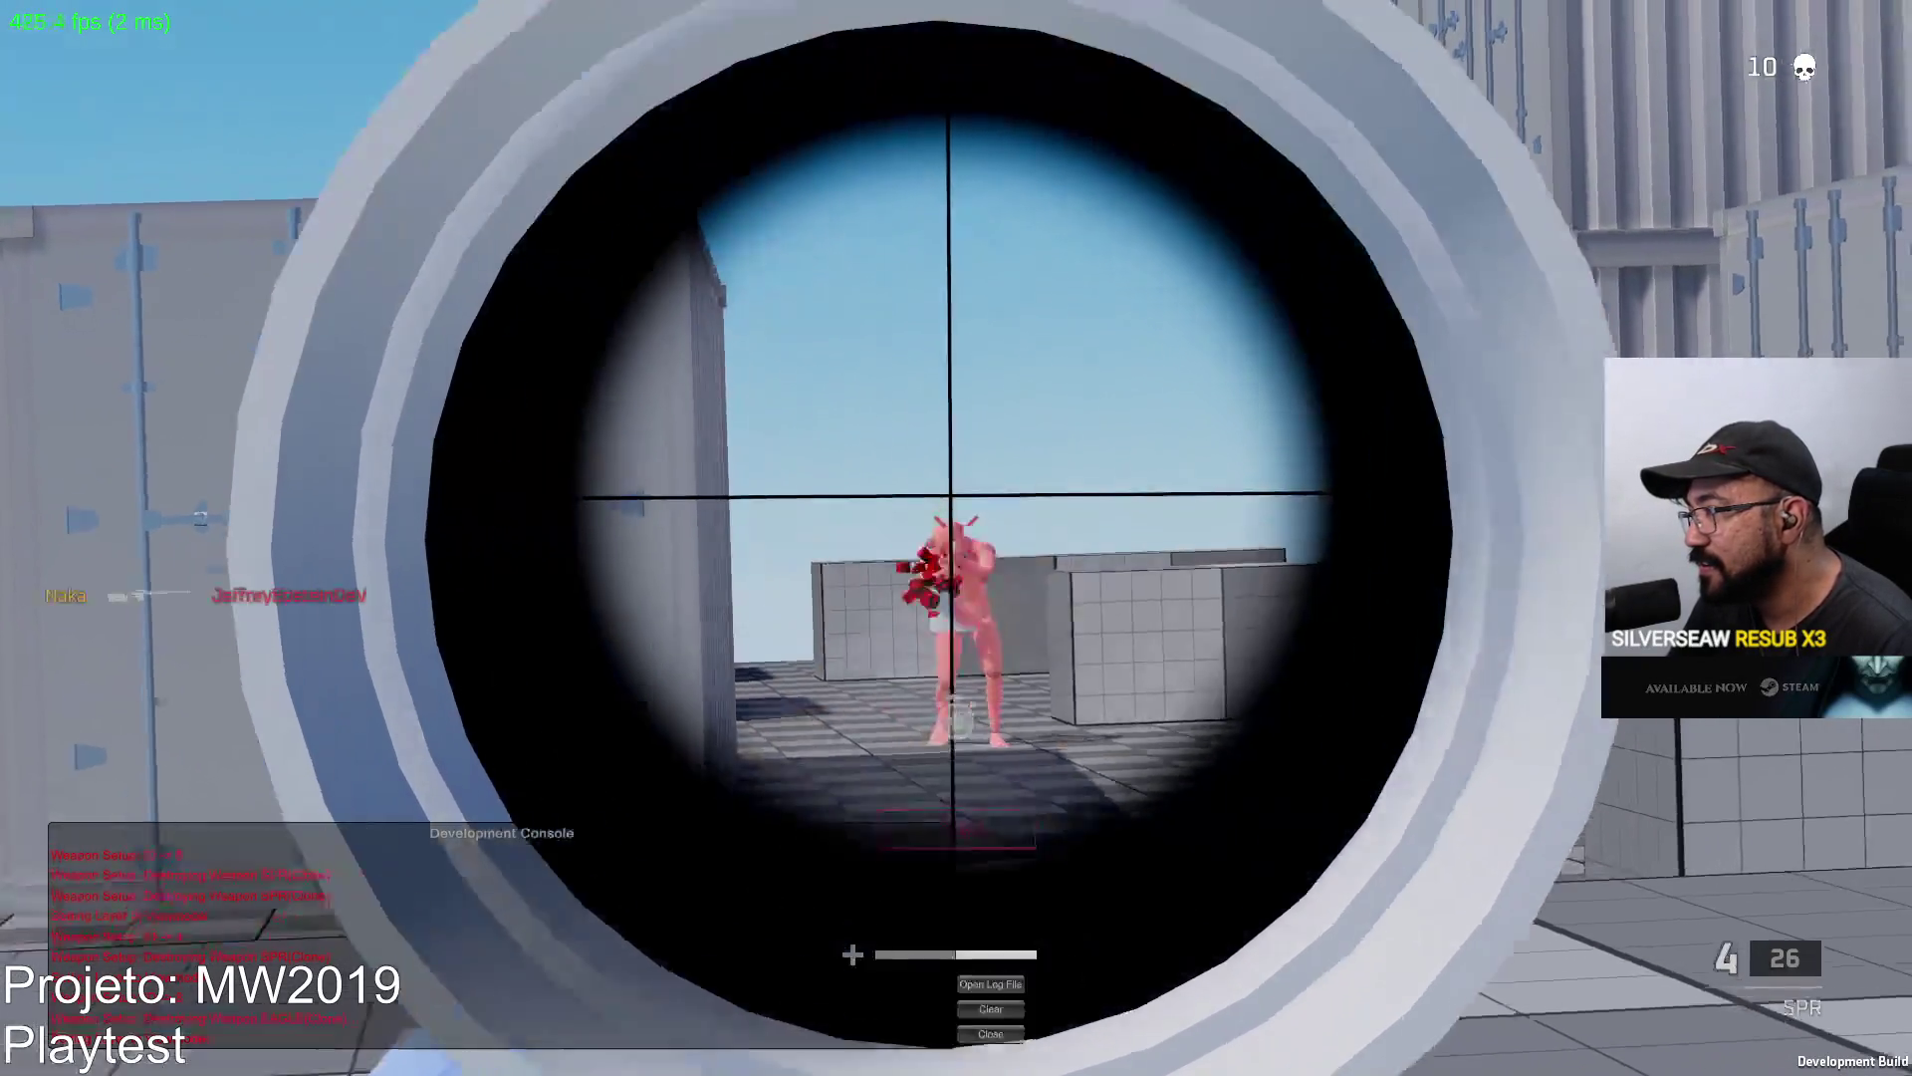
click(957, 538)
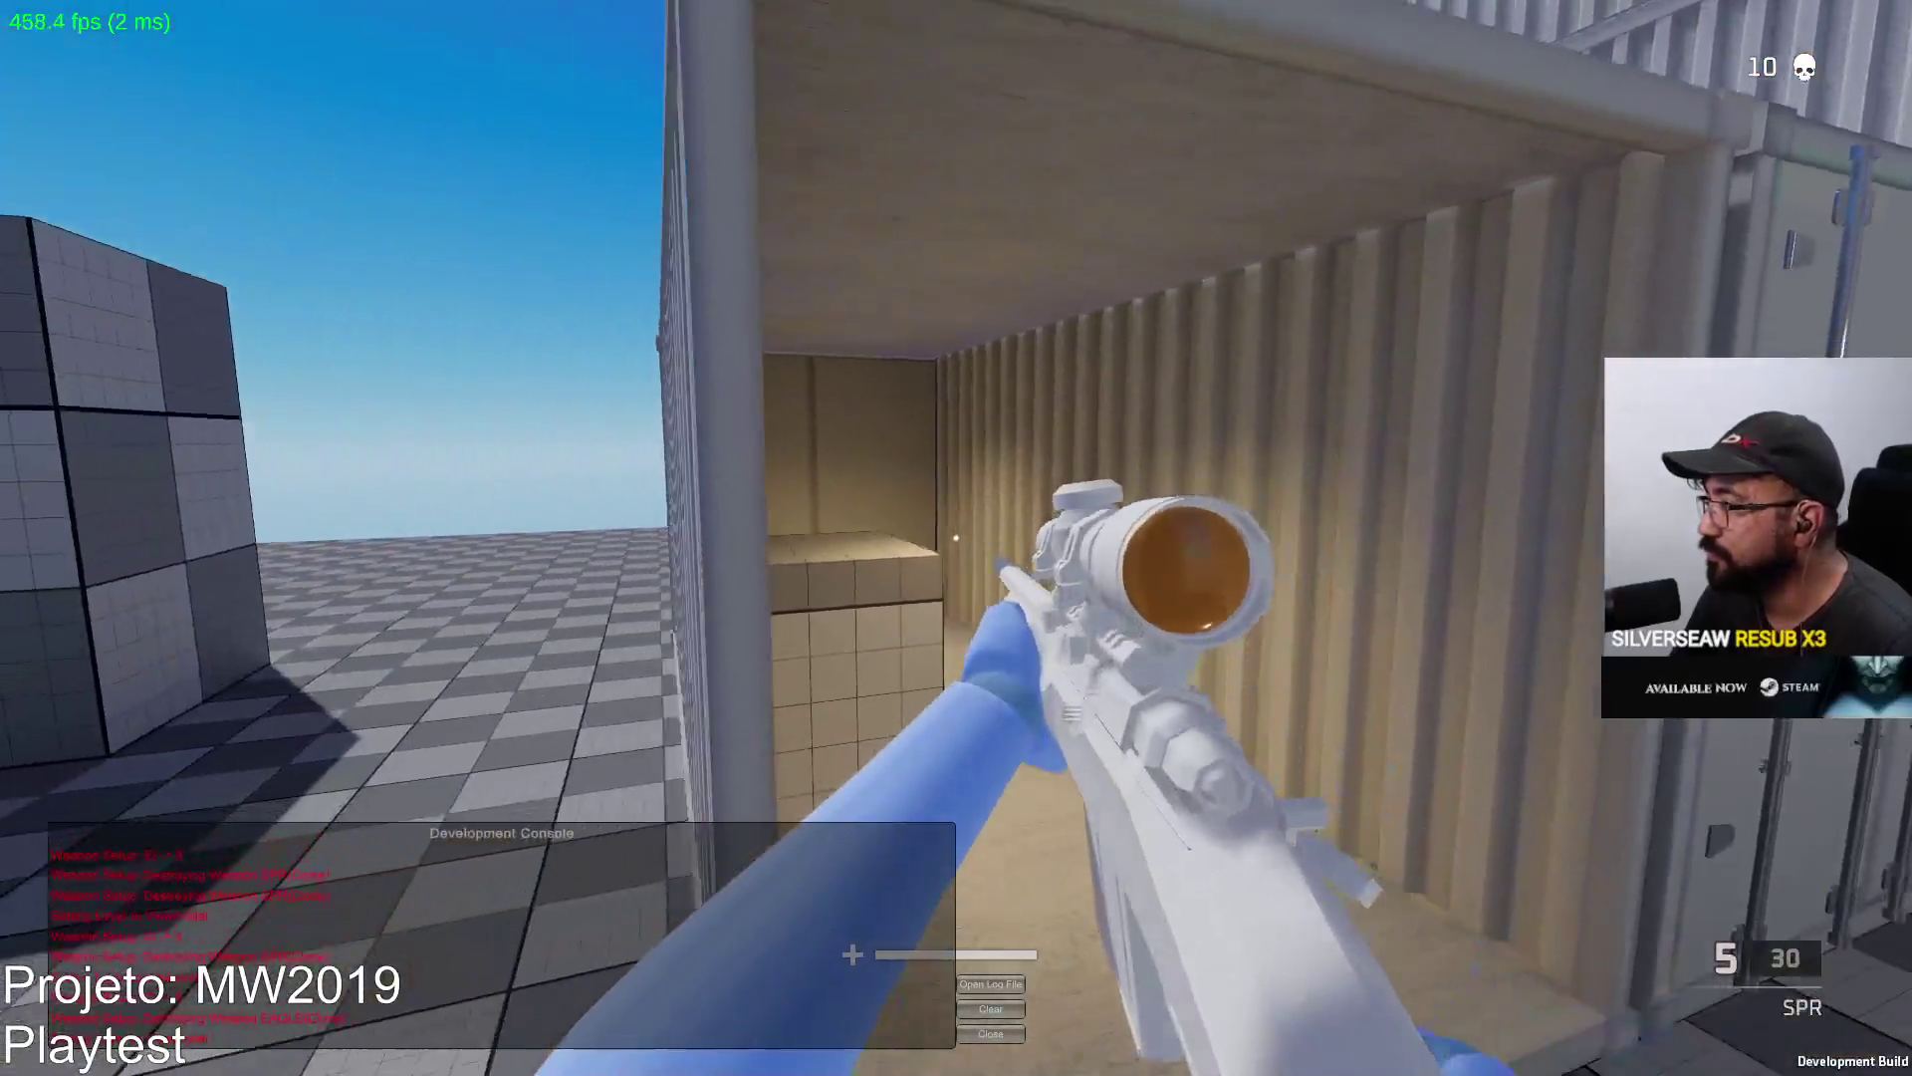
Snipe the red target by the container, then finish it with two Eagle shots.
right_click(957, 538)
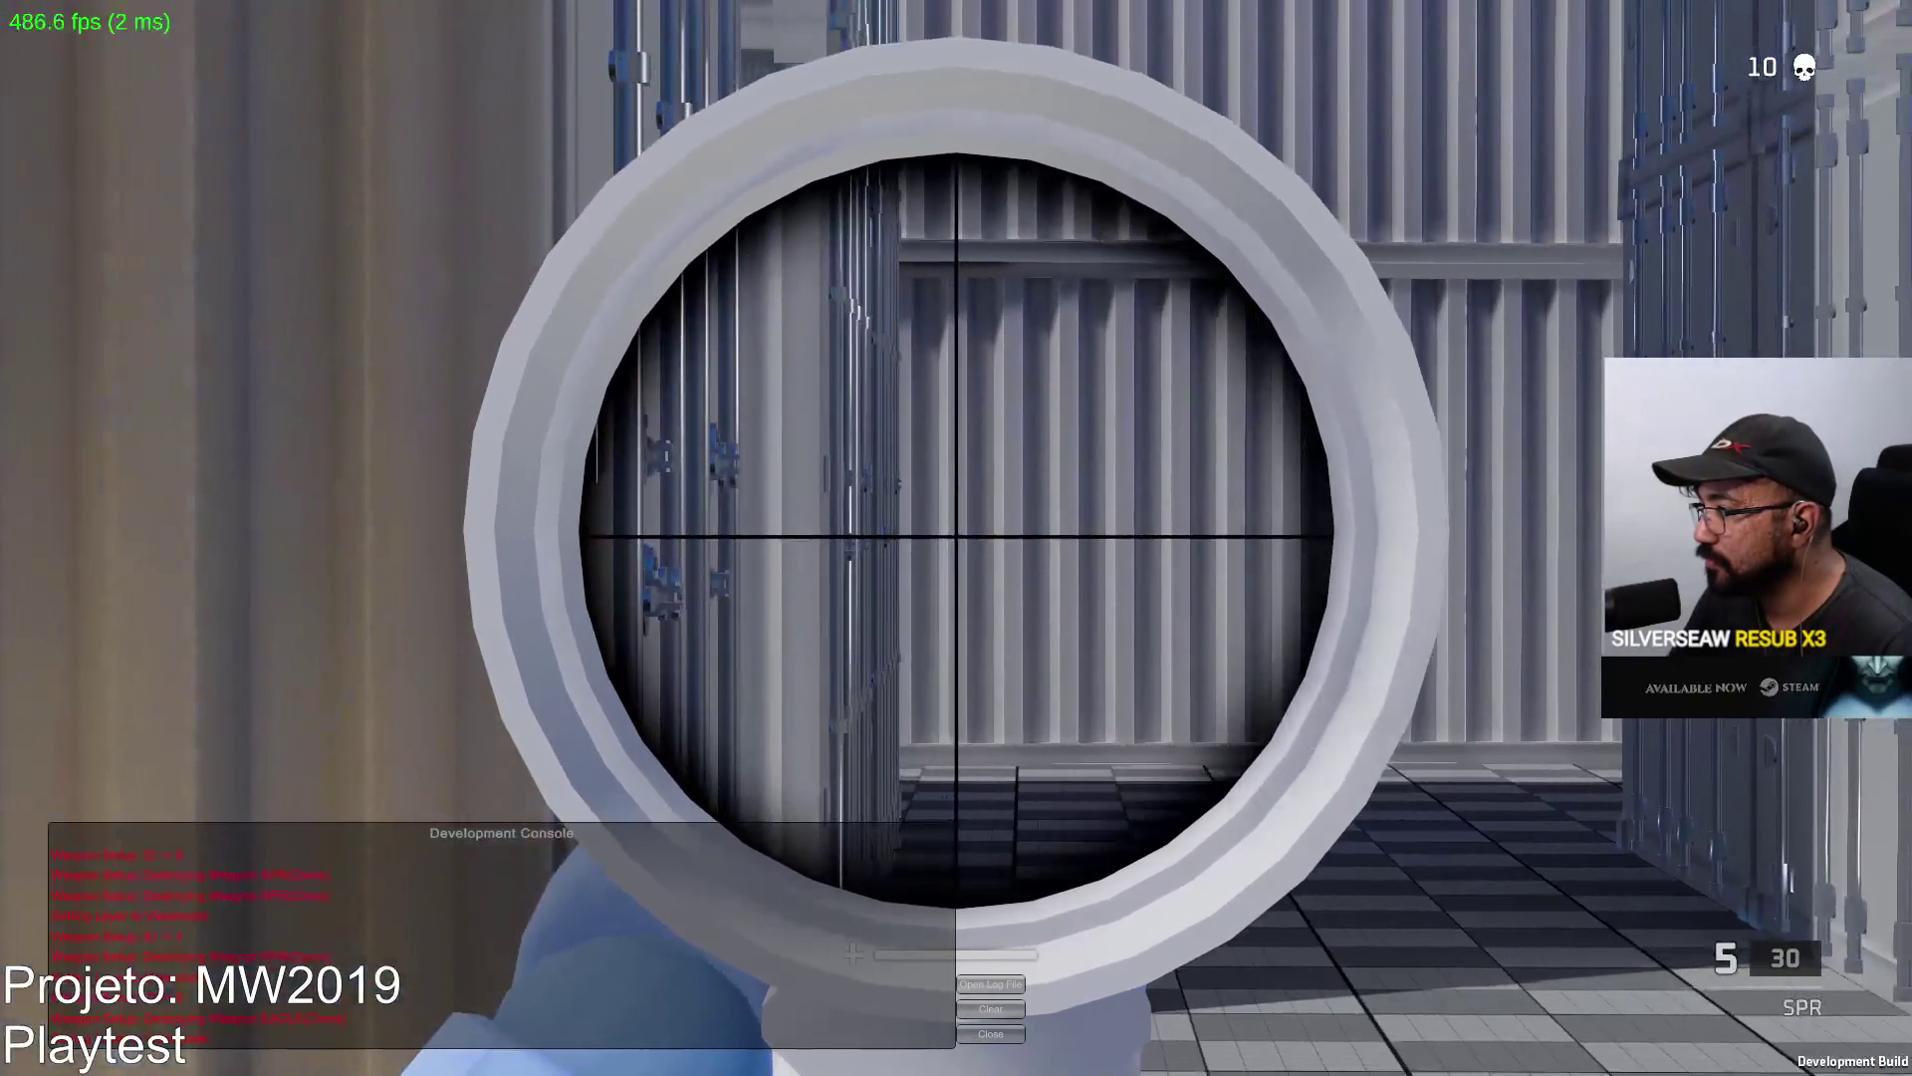
right_click(956, 539)
right_click(957, 537)
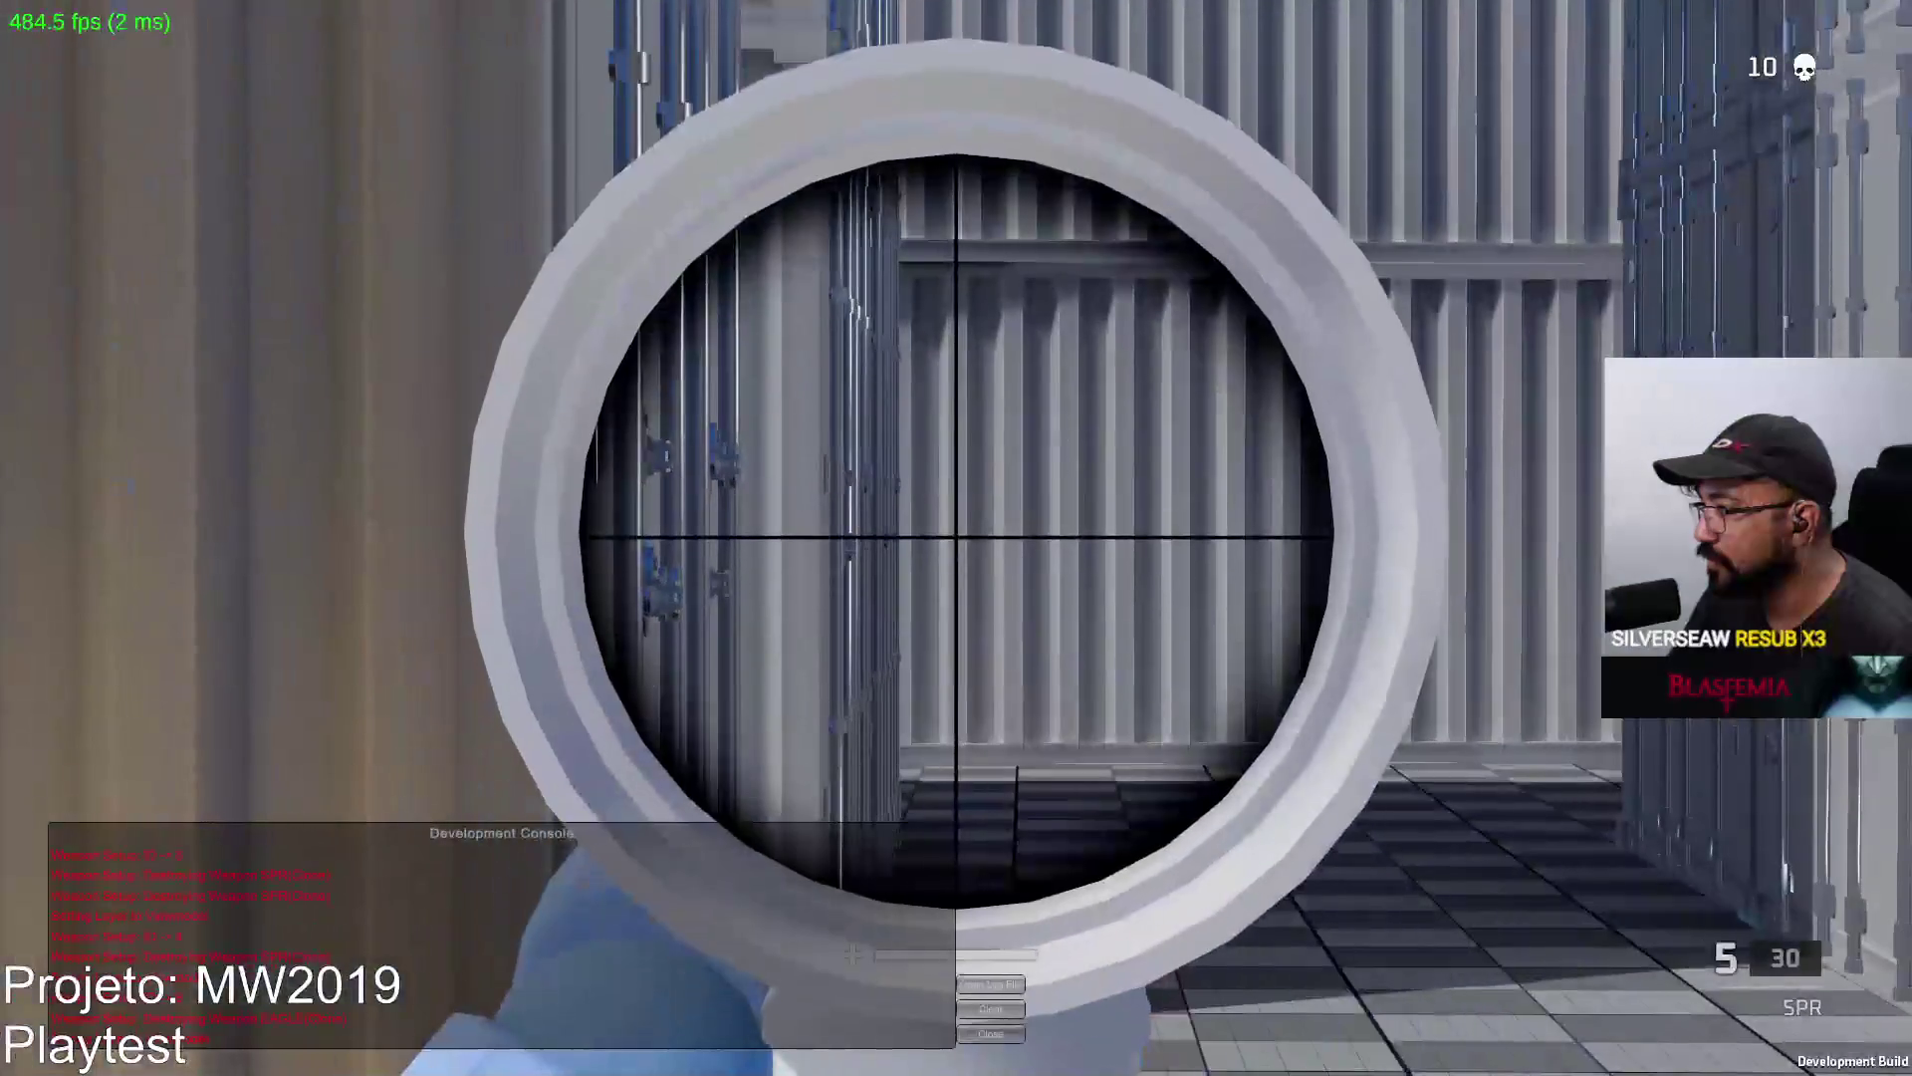
right_click(956, 538)
right_click(956, 539)
click(957, 538)
key(2)
click(956, 539)
click(956, 538)
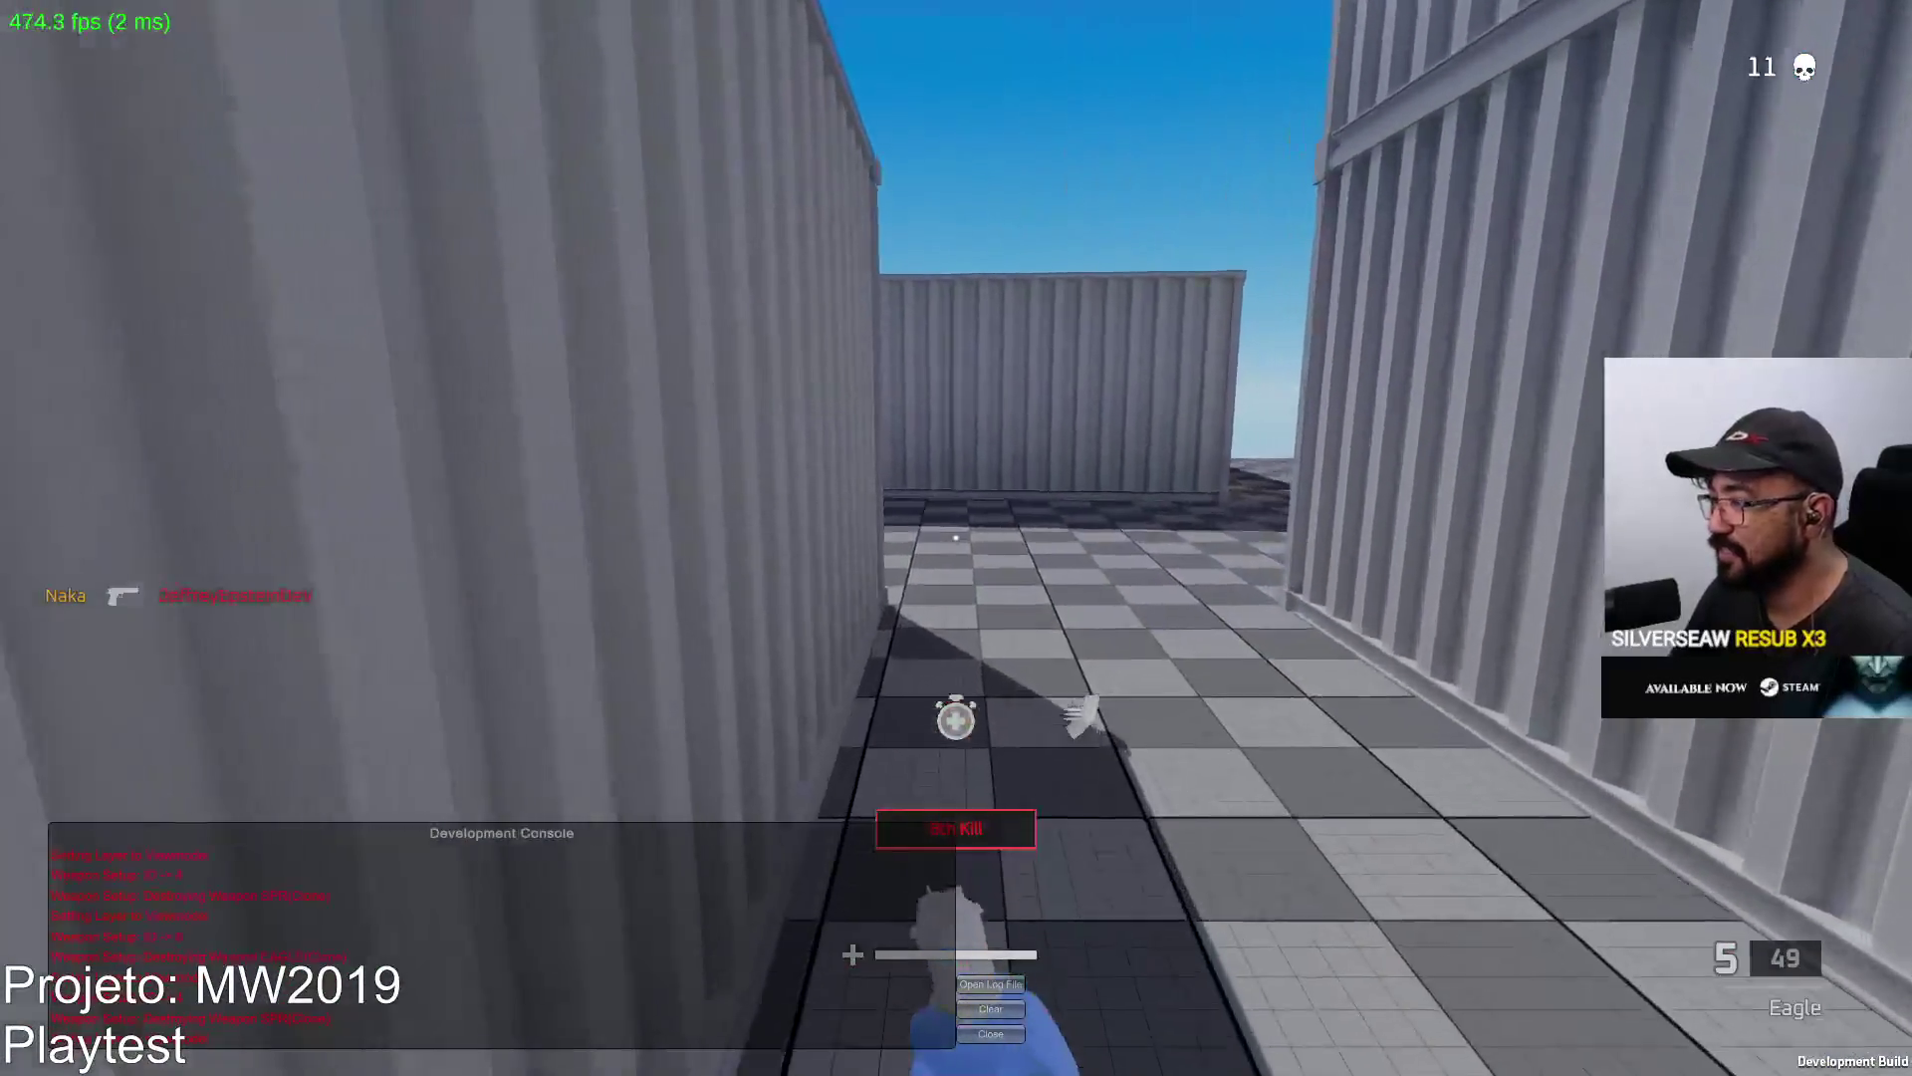
Return to the SPR for a sniper kill, reload, and show the 12-kill scoreboard.
key(r)
key(1)
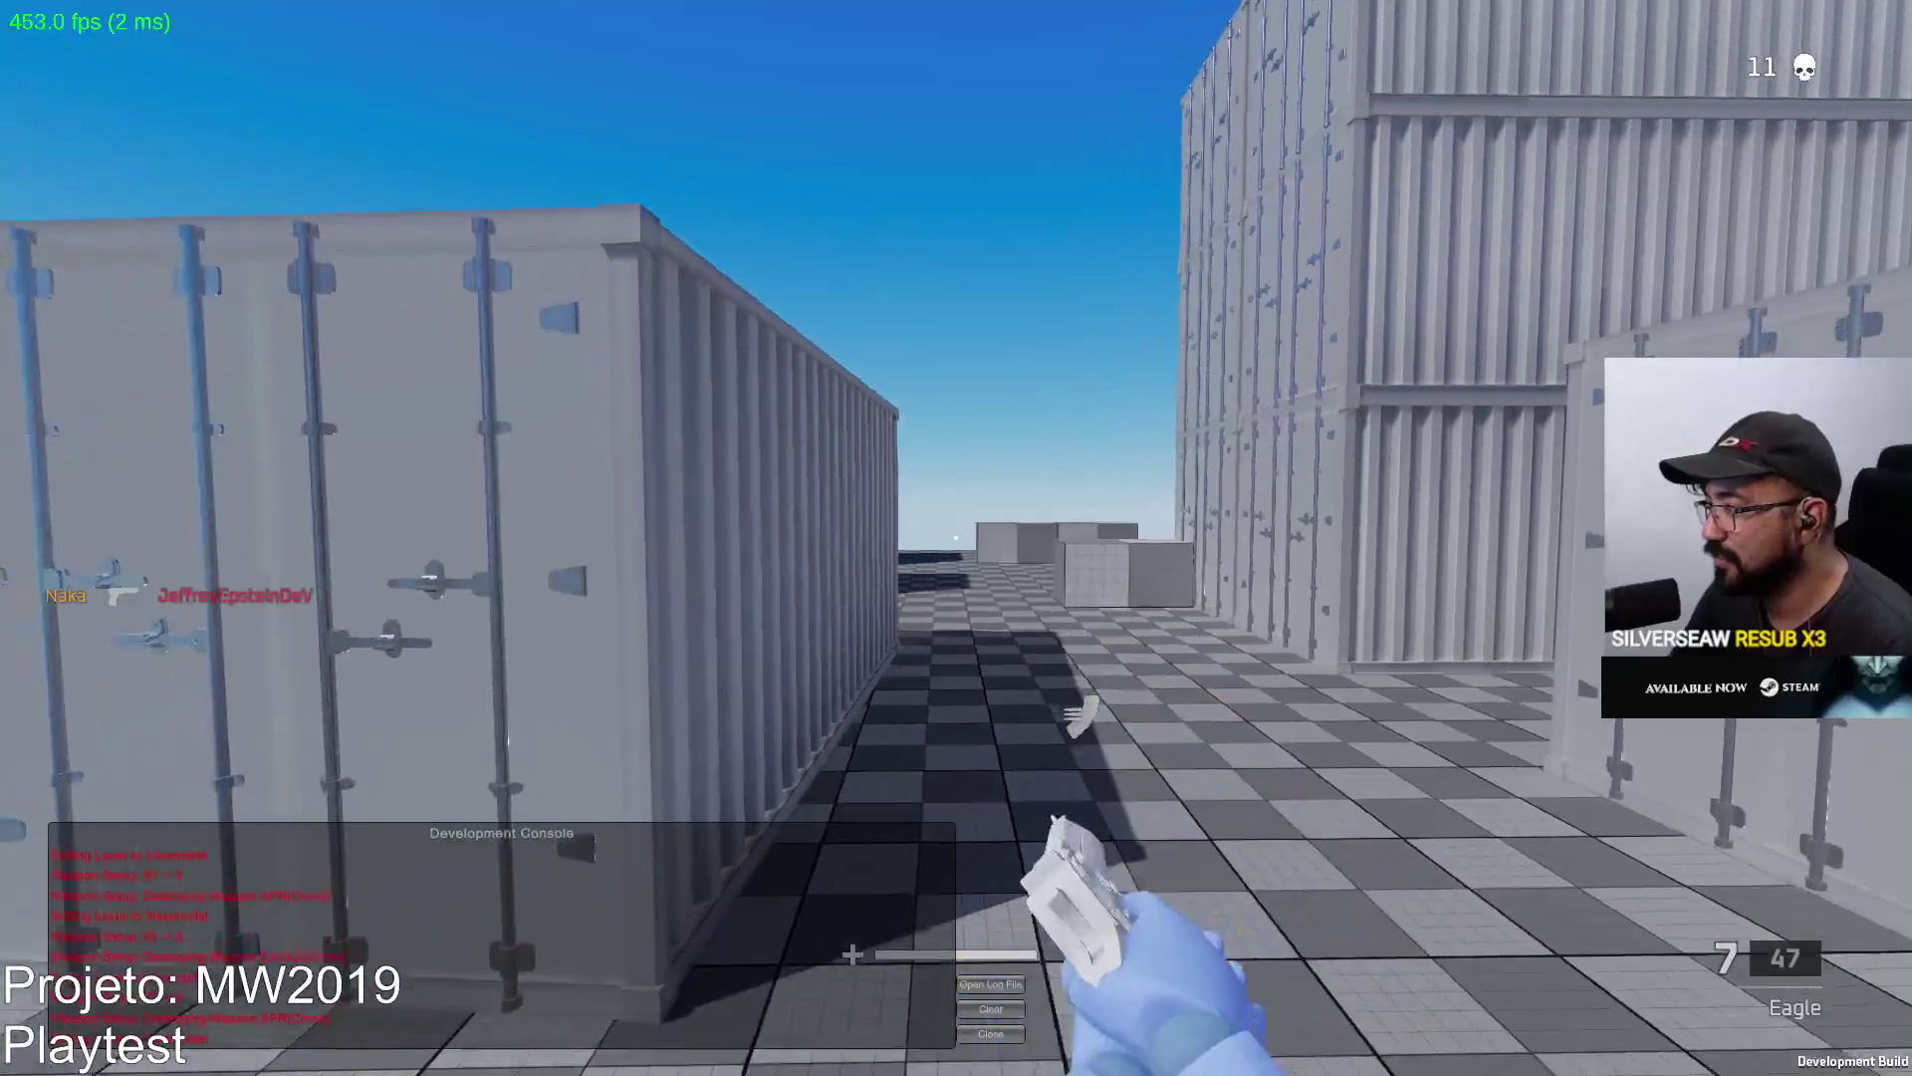
right_click(956, 538)
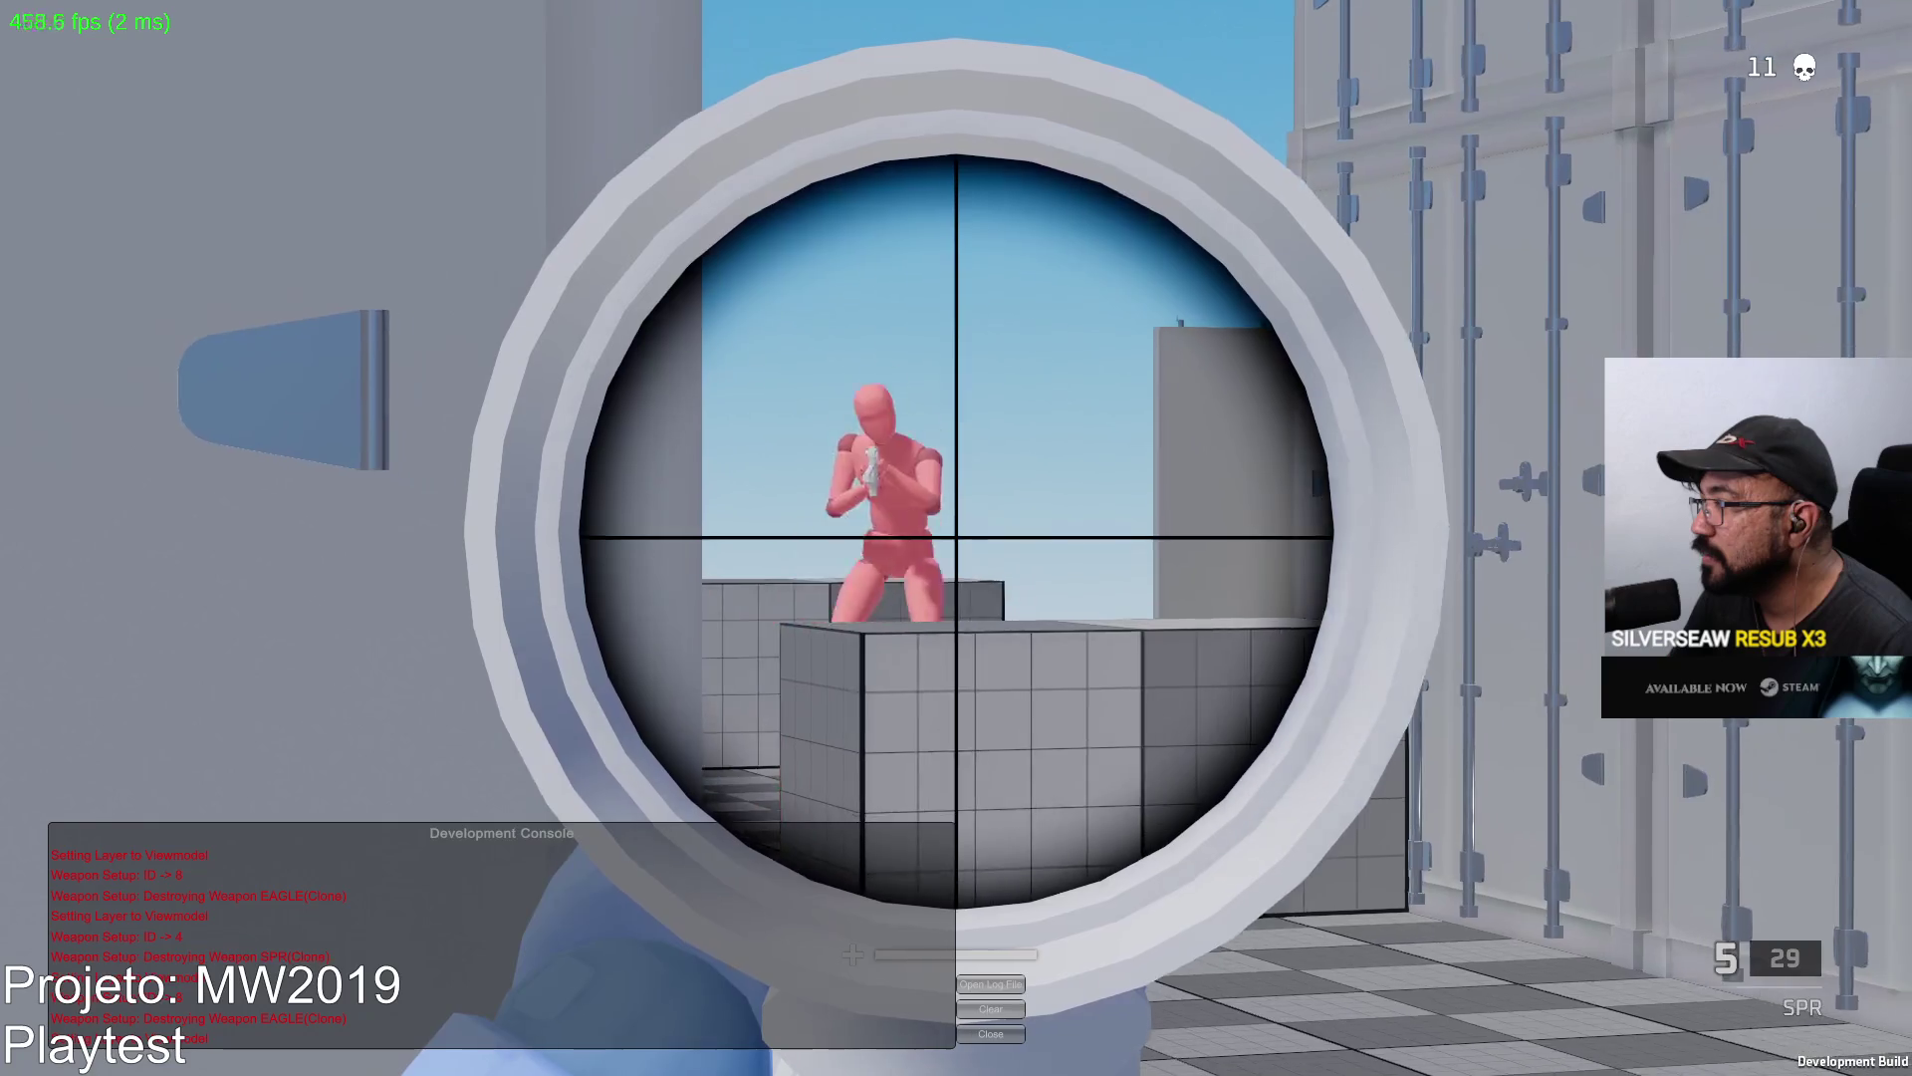
click(956, 539)
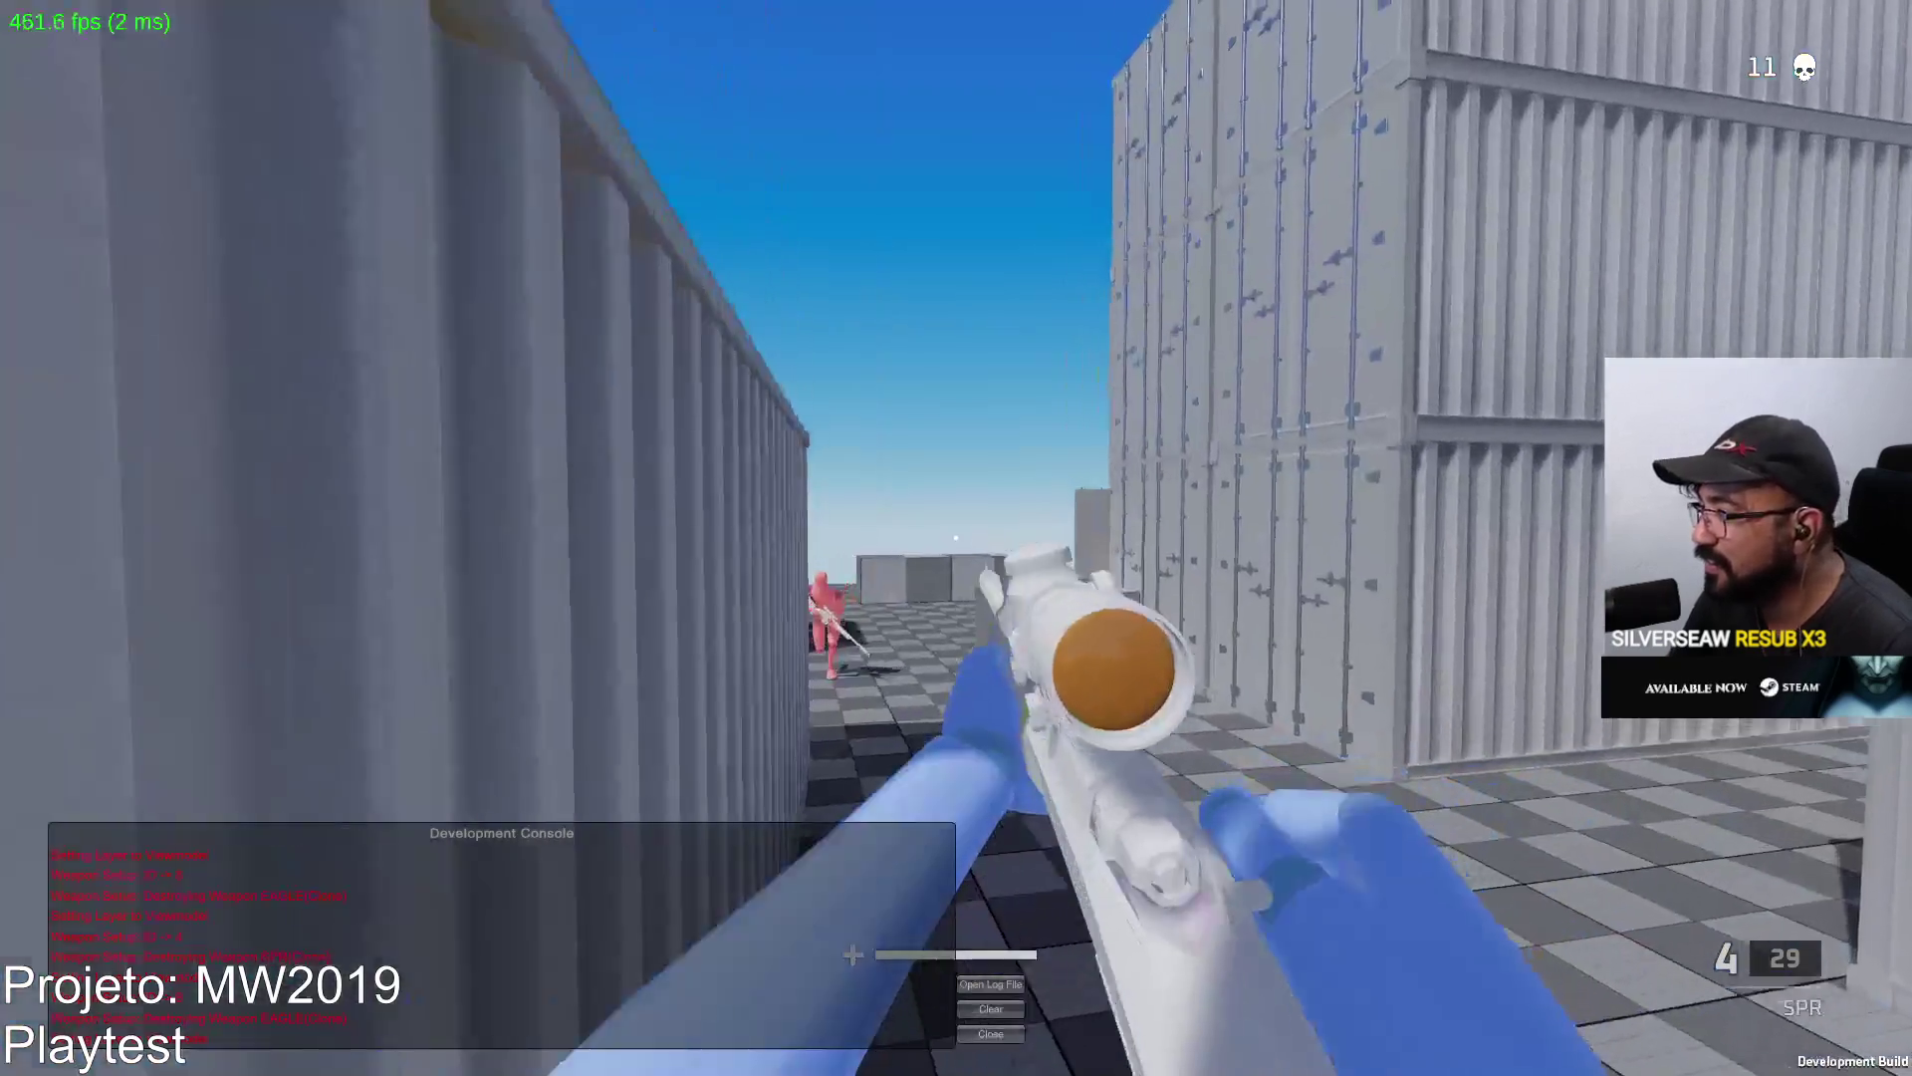
right_click(957, 538)
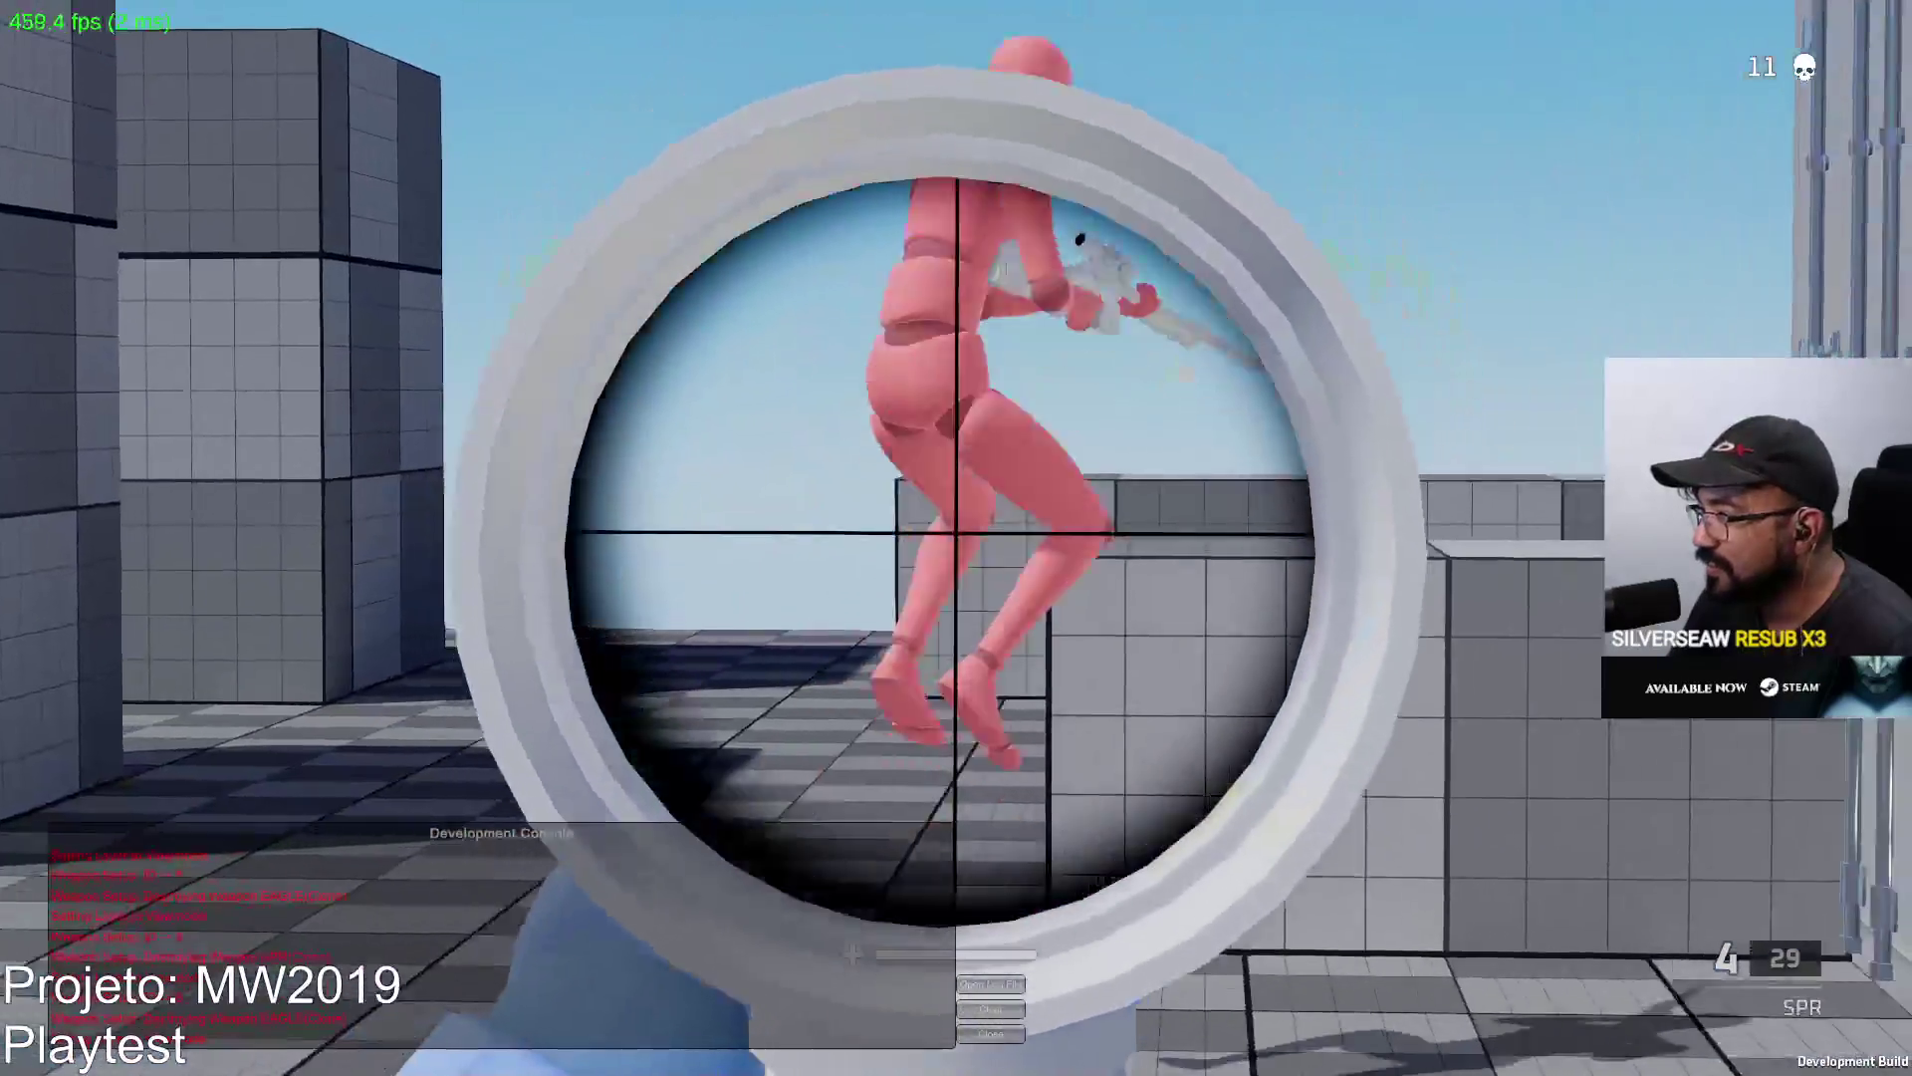
click(957, 538)
key(r)
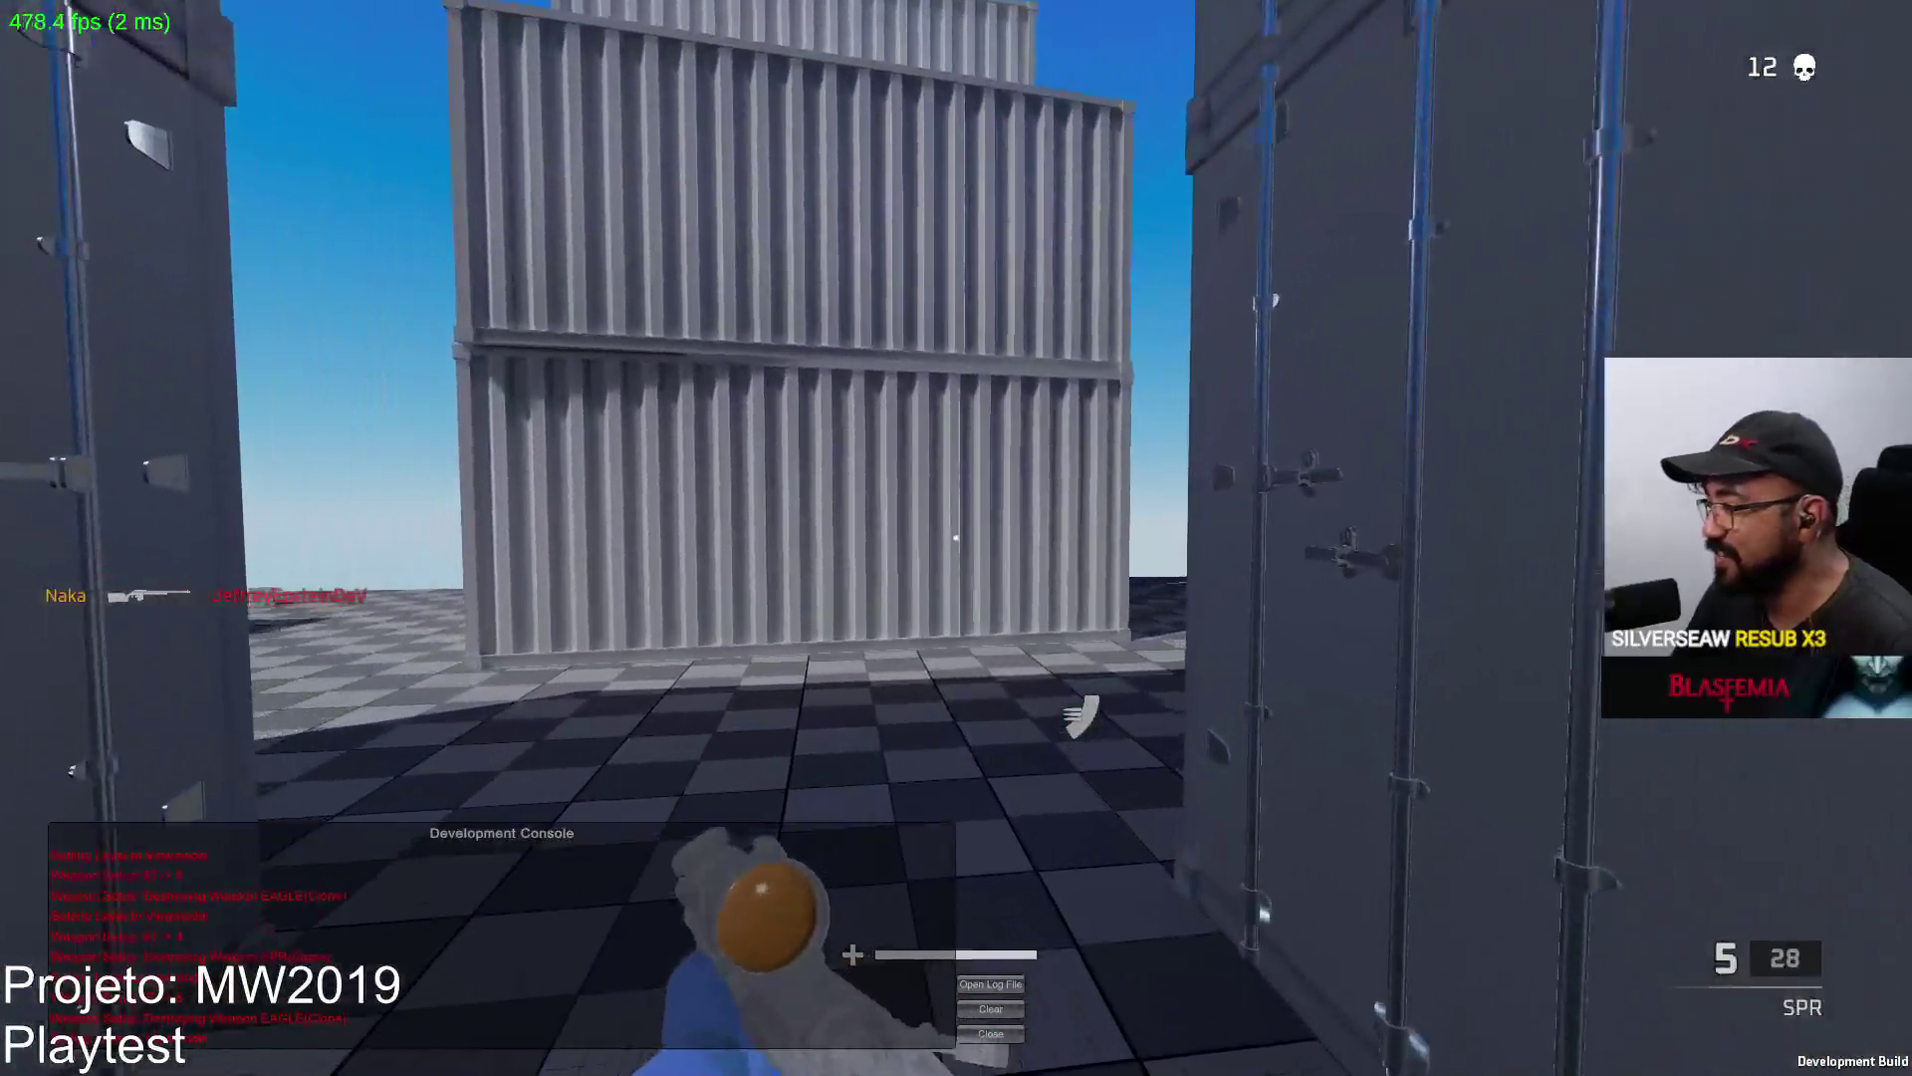
key(Tab)
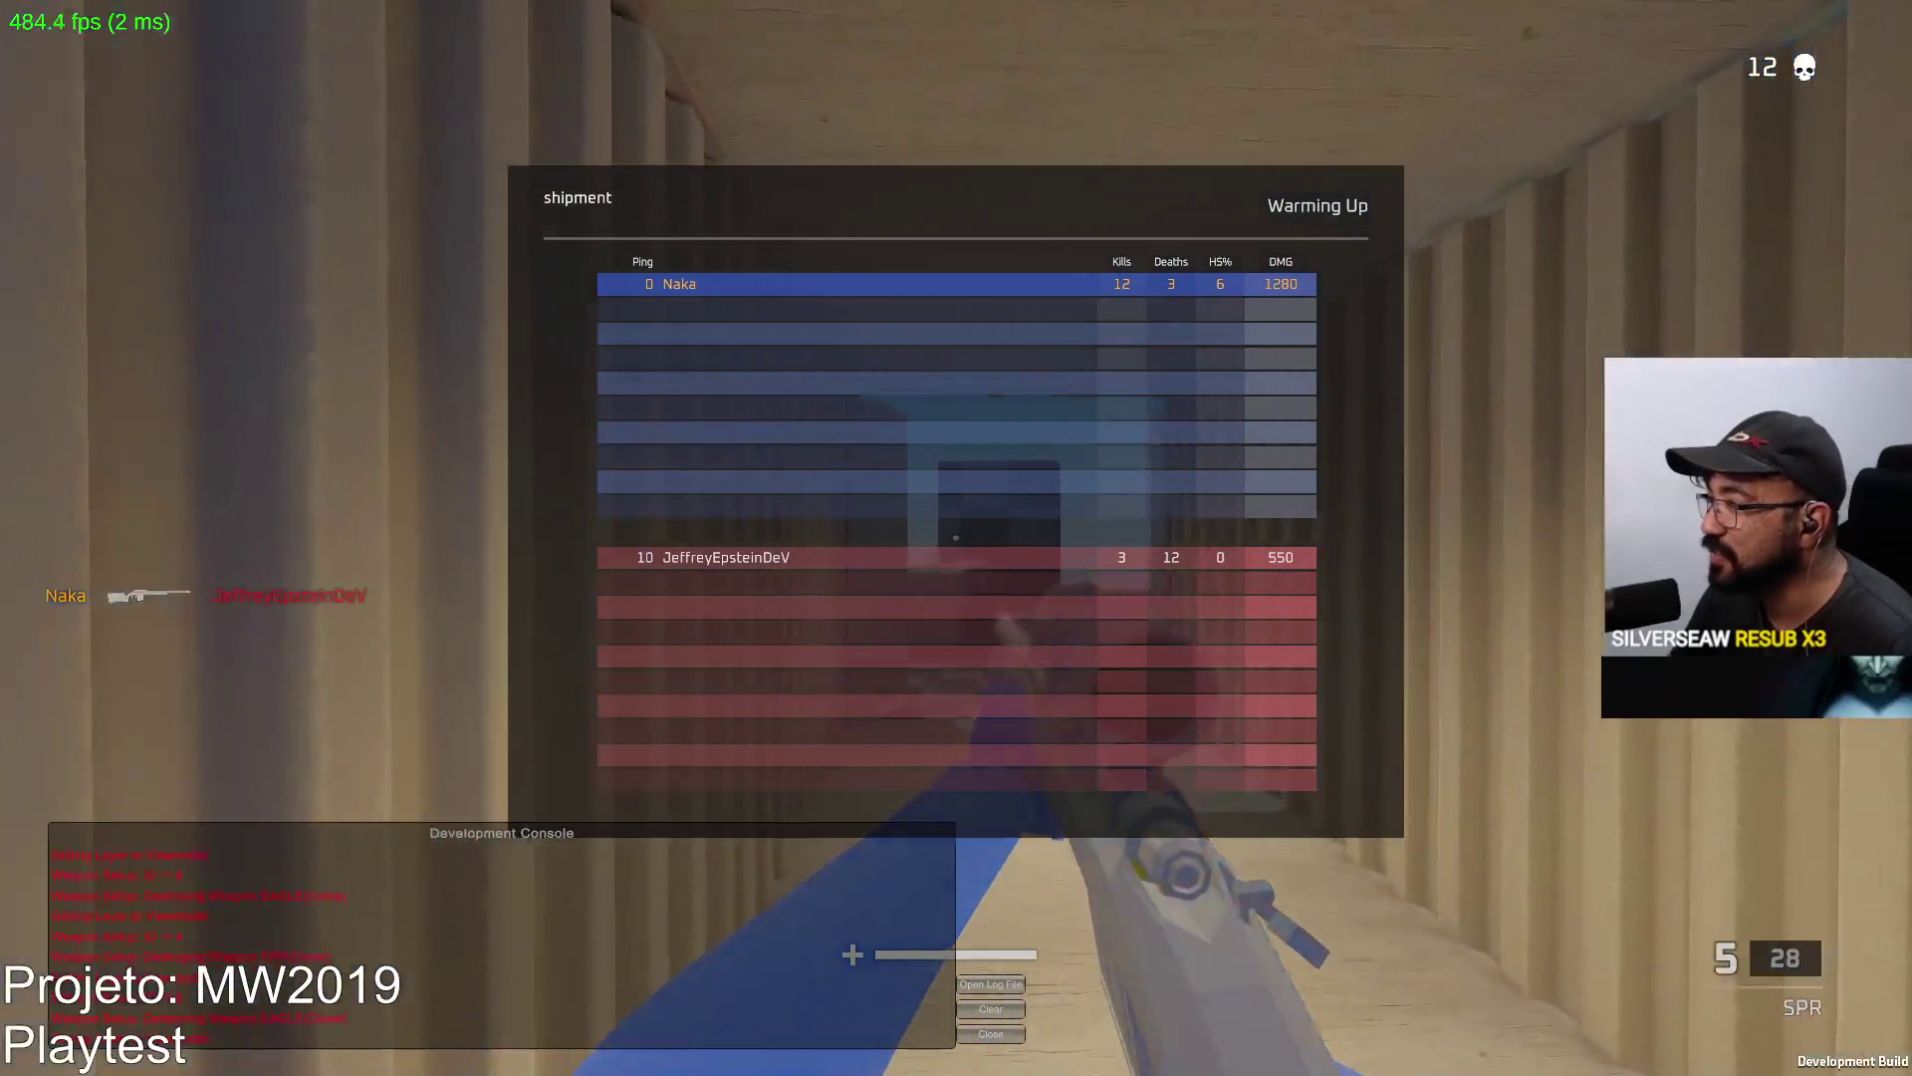
Scope the SPR and fire at enemies after closing the scoreboard.
right_click(956, 539)
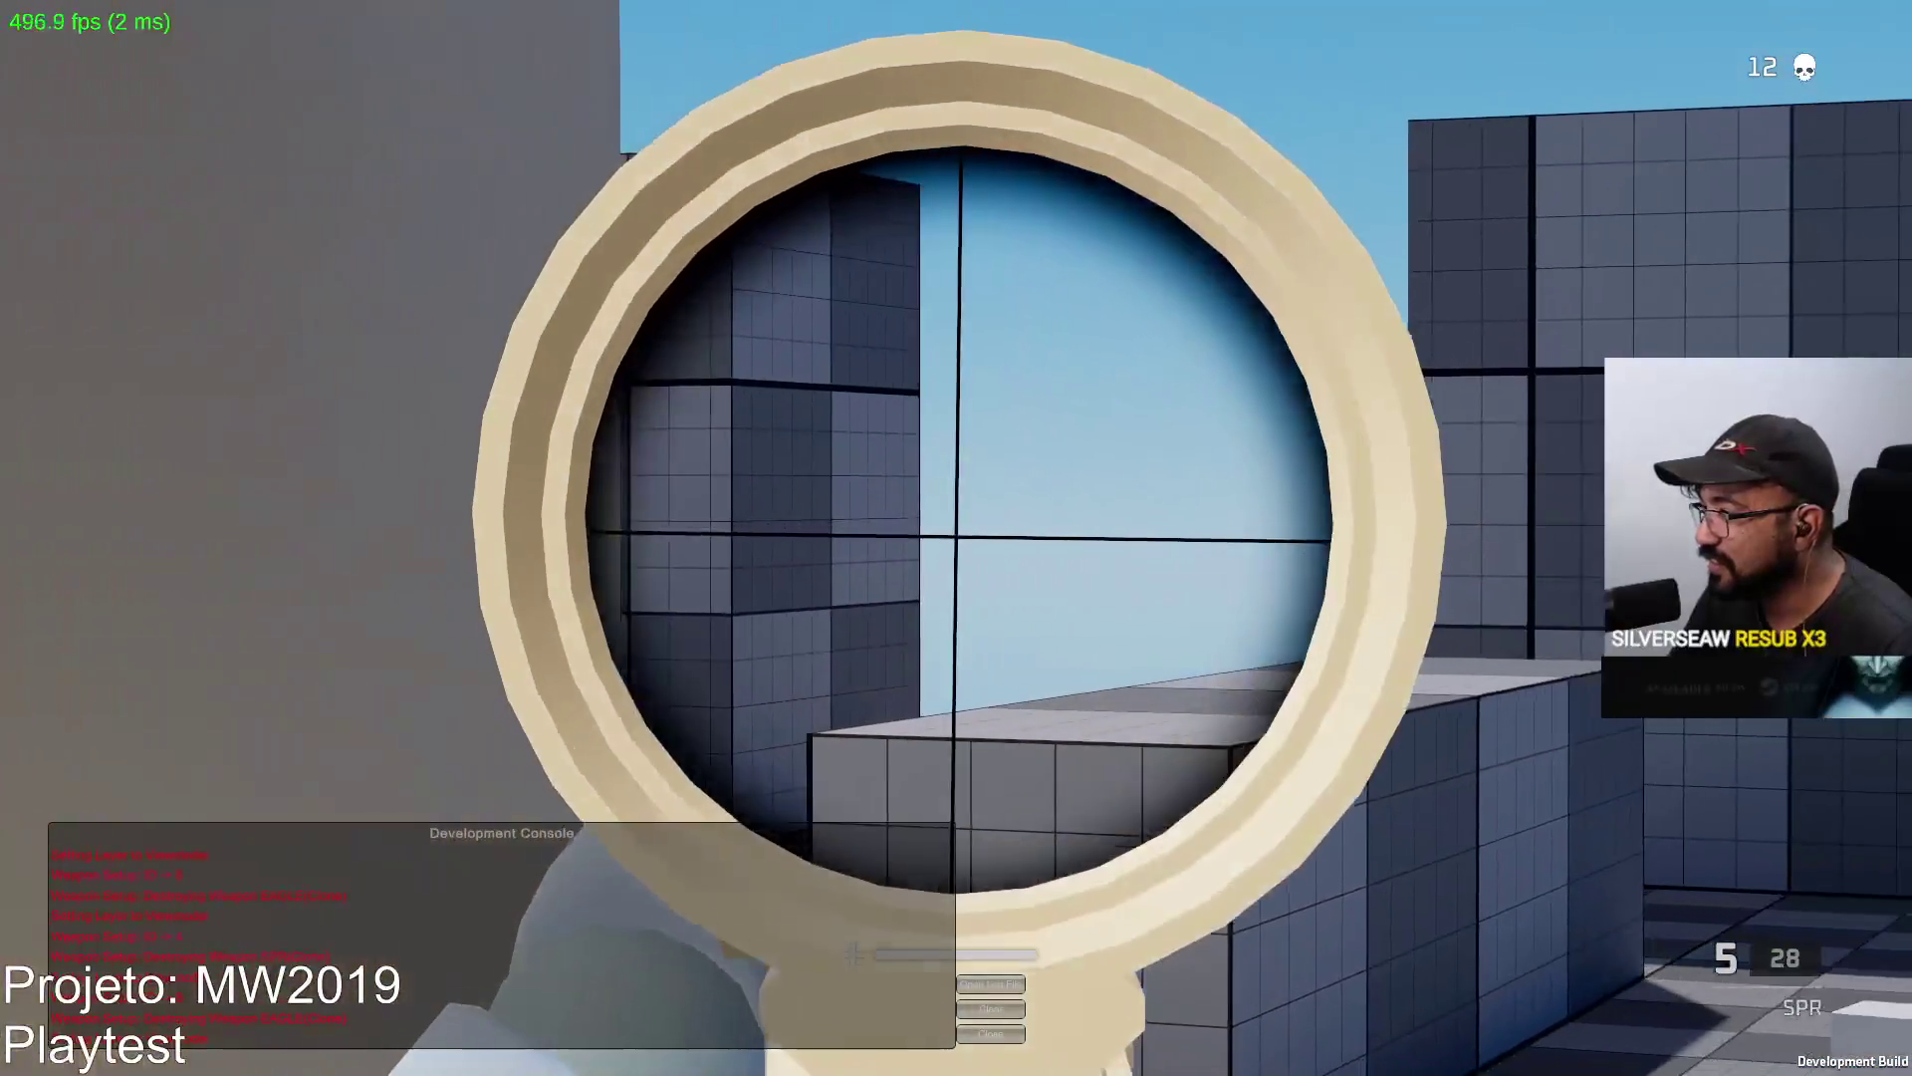
right_click(956, 539)
right_click(956, 538)
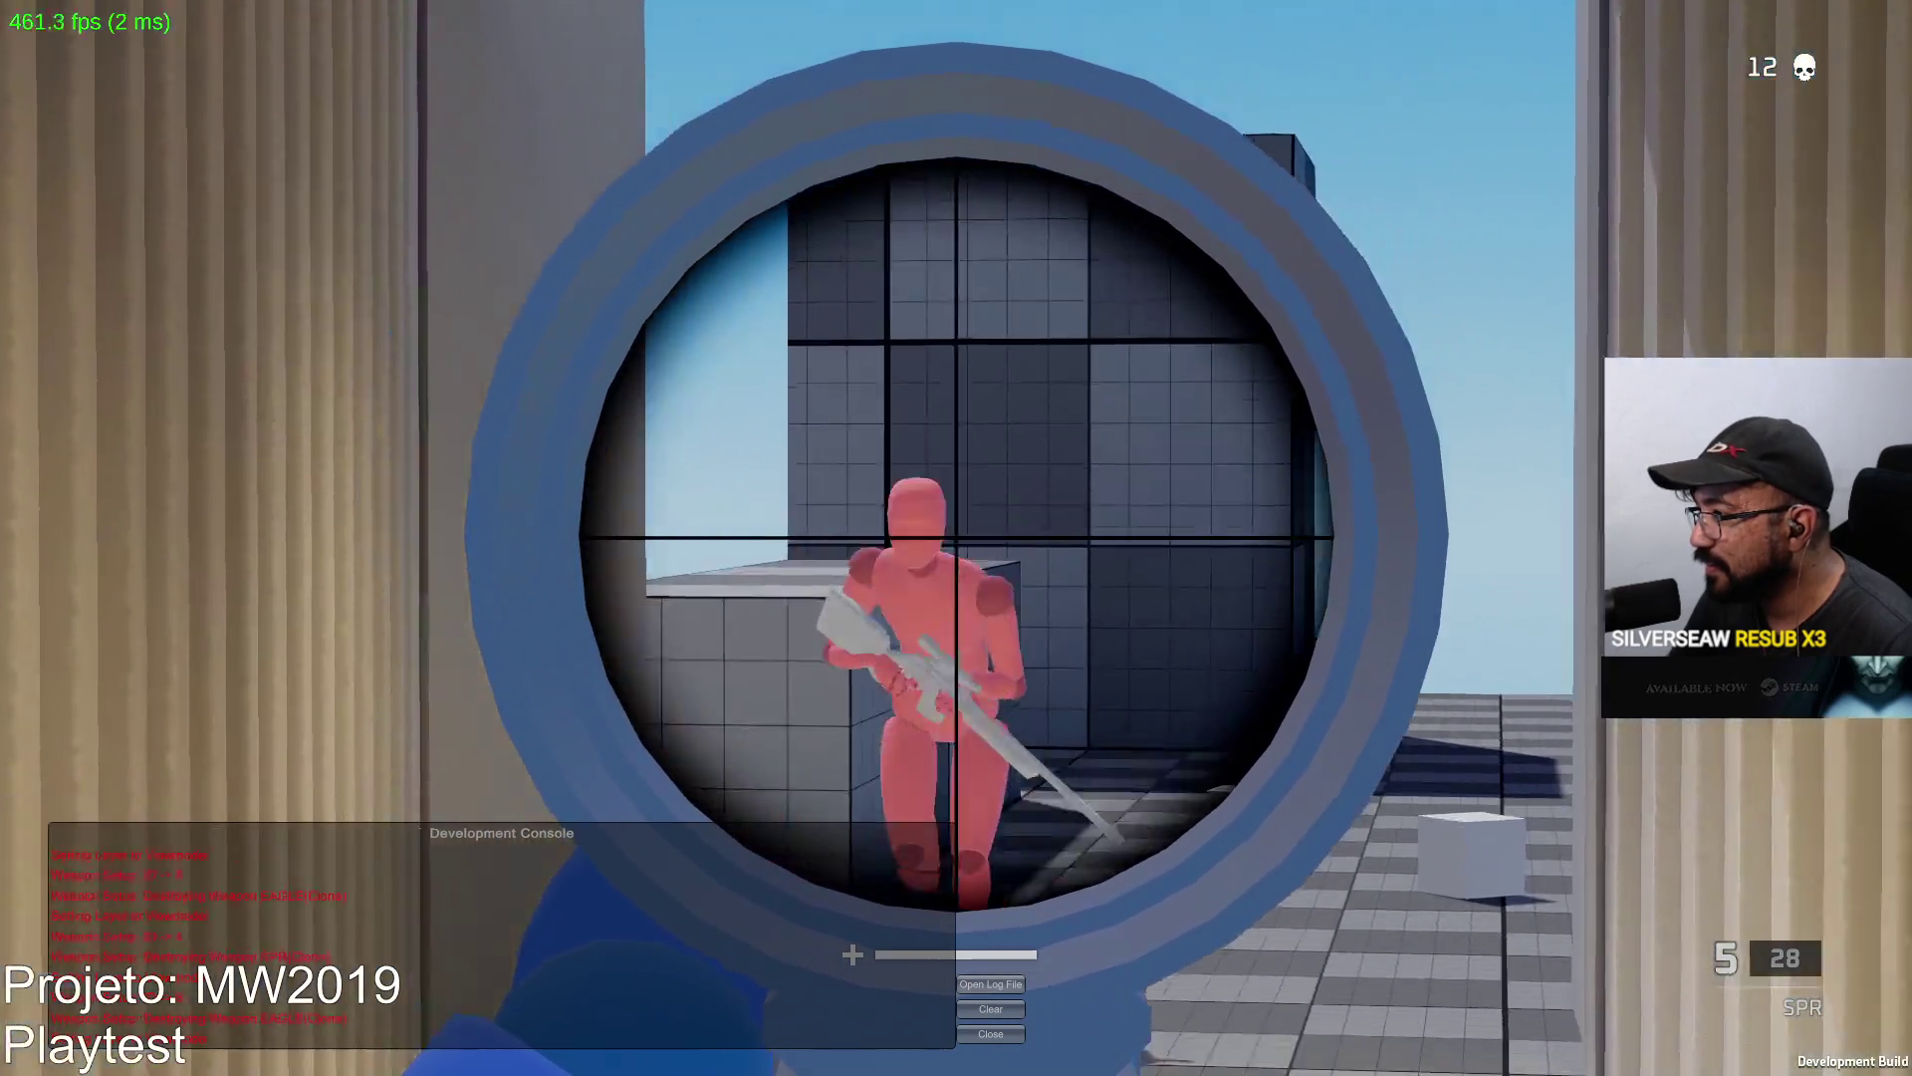
click(956, 538)
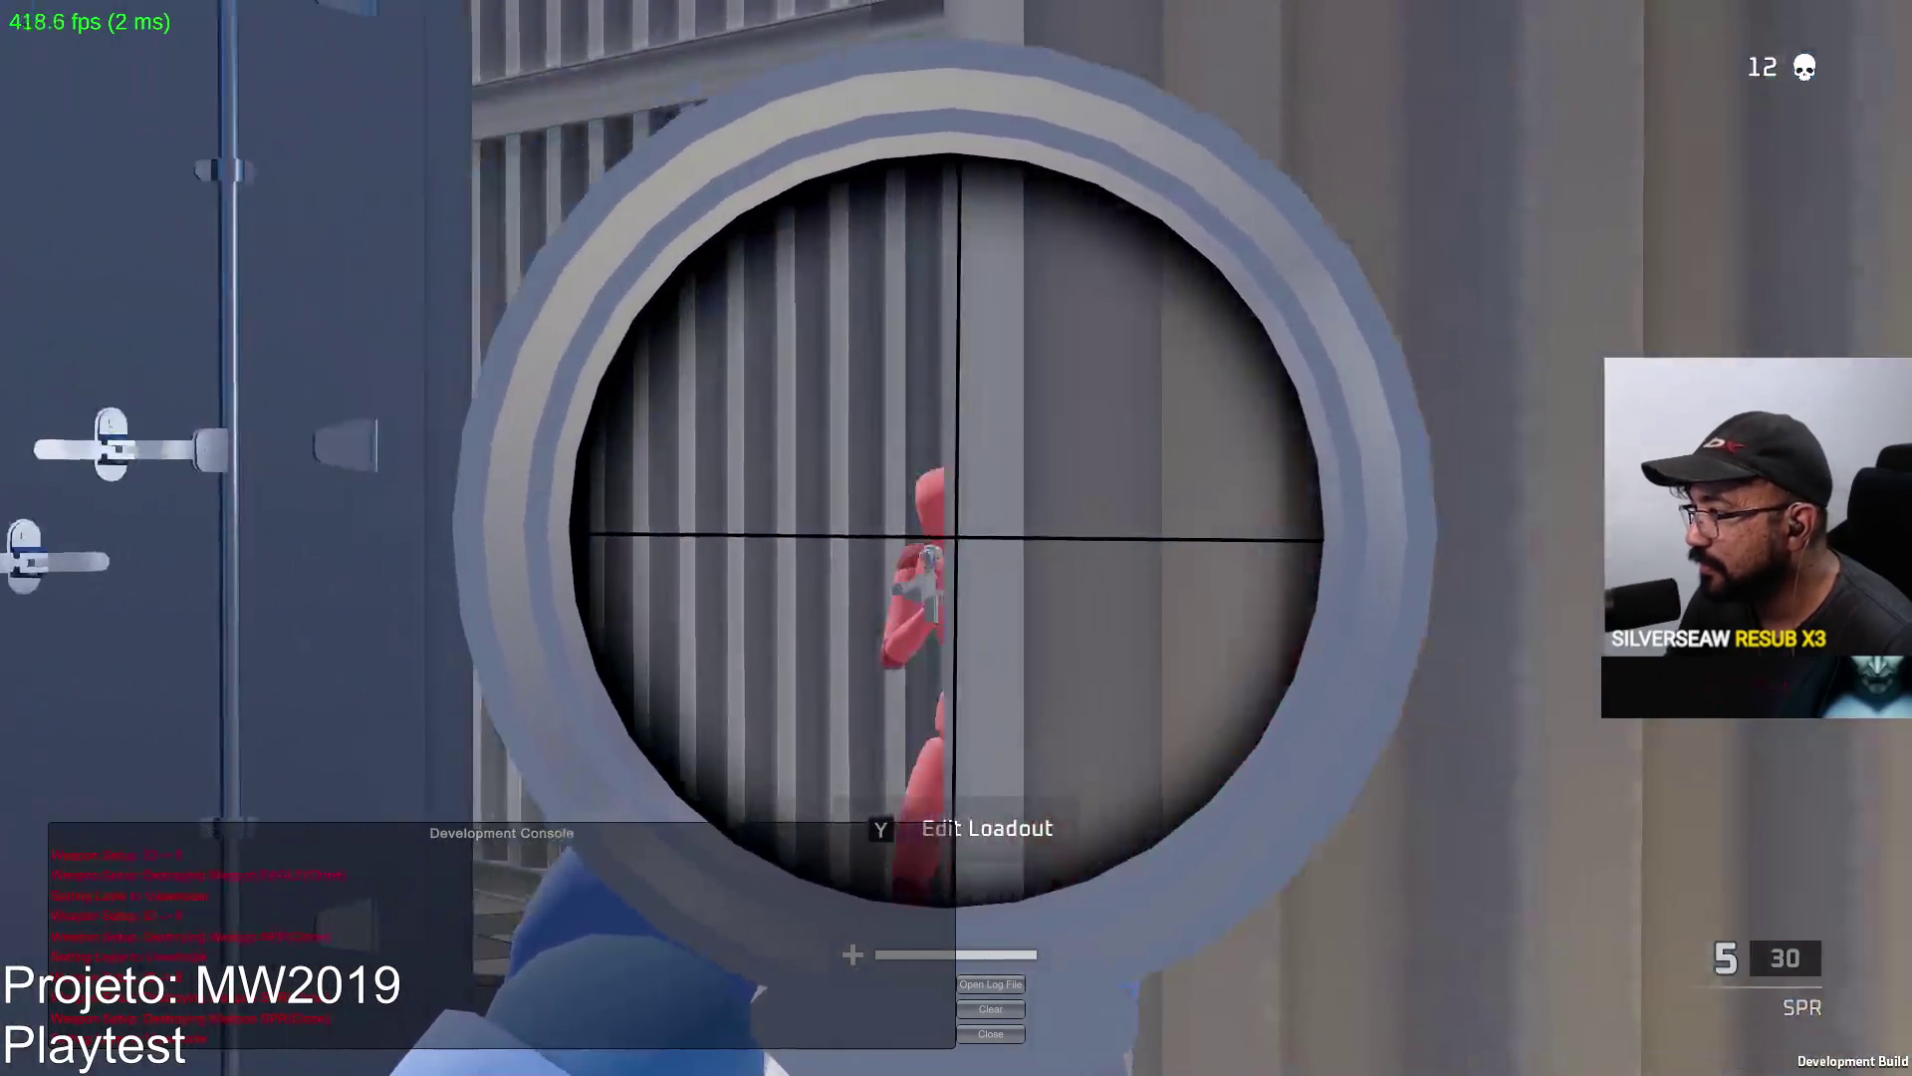
click(957, 539)
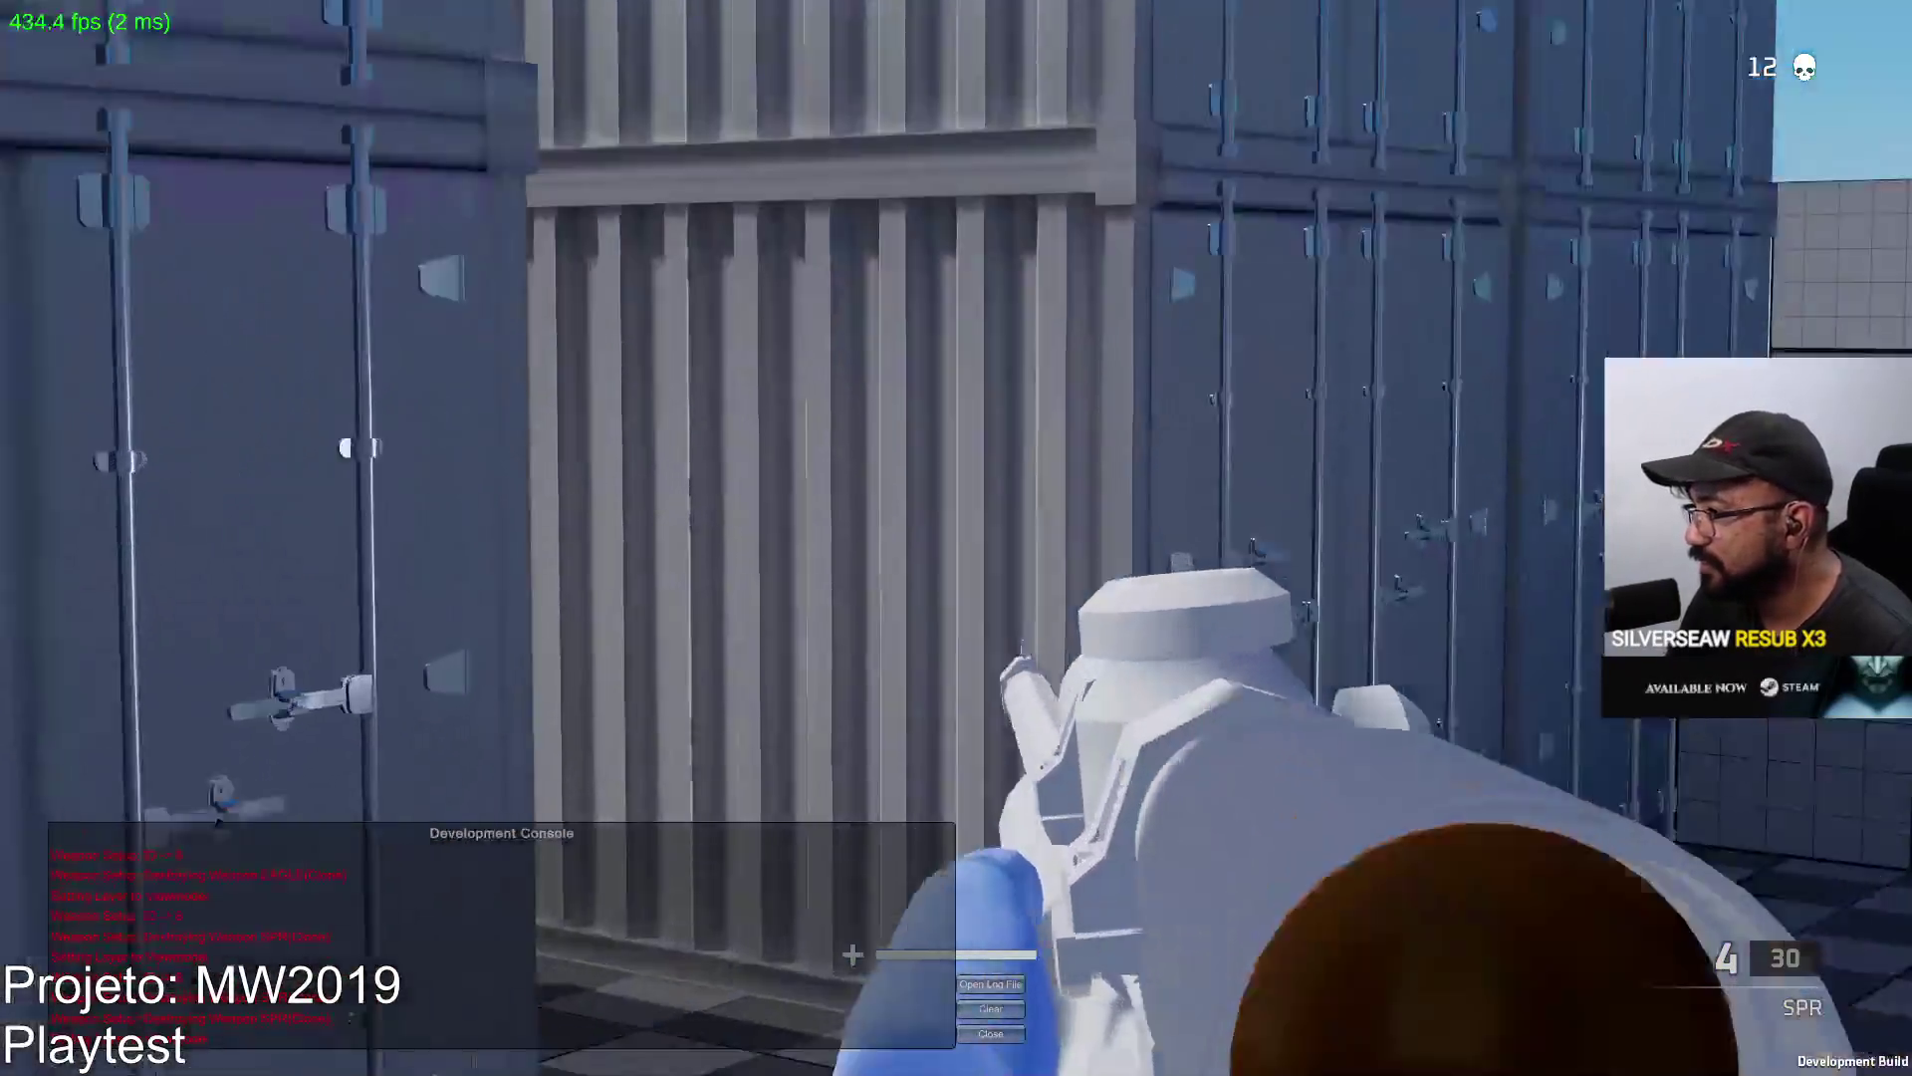
Snipe toward the grey containers, then switch to the Eagle and shoot the enemy.
right_click(957, 538)
click(956, 539)
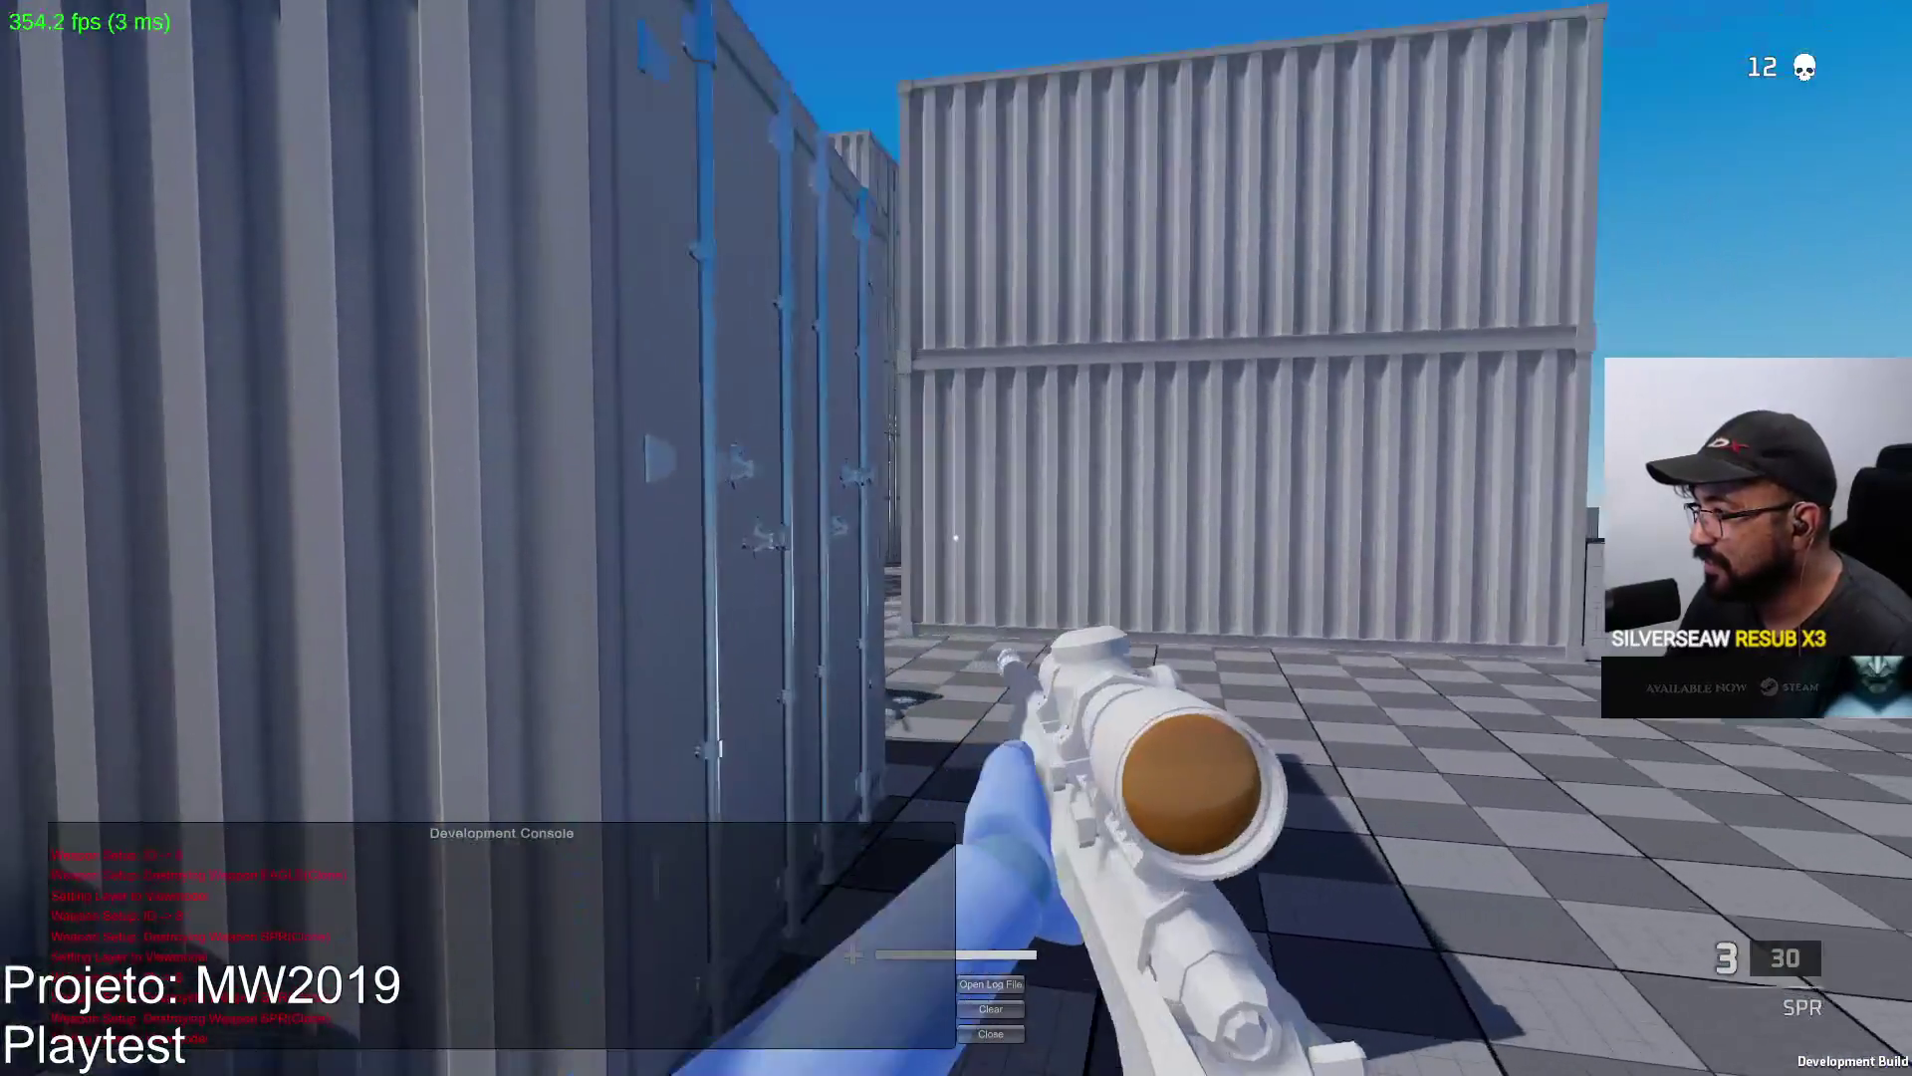
right_click(956, 539)
click(956, 538)
key(2)
click(957, 537)
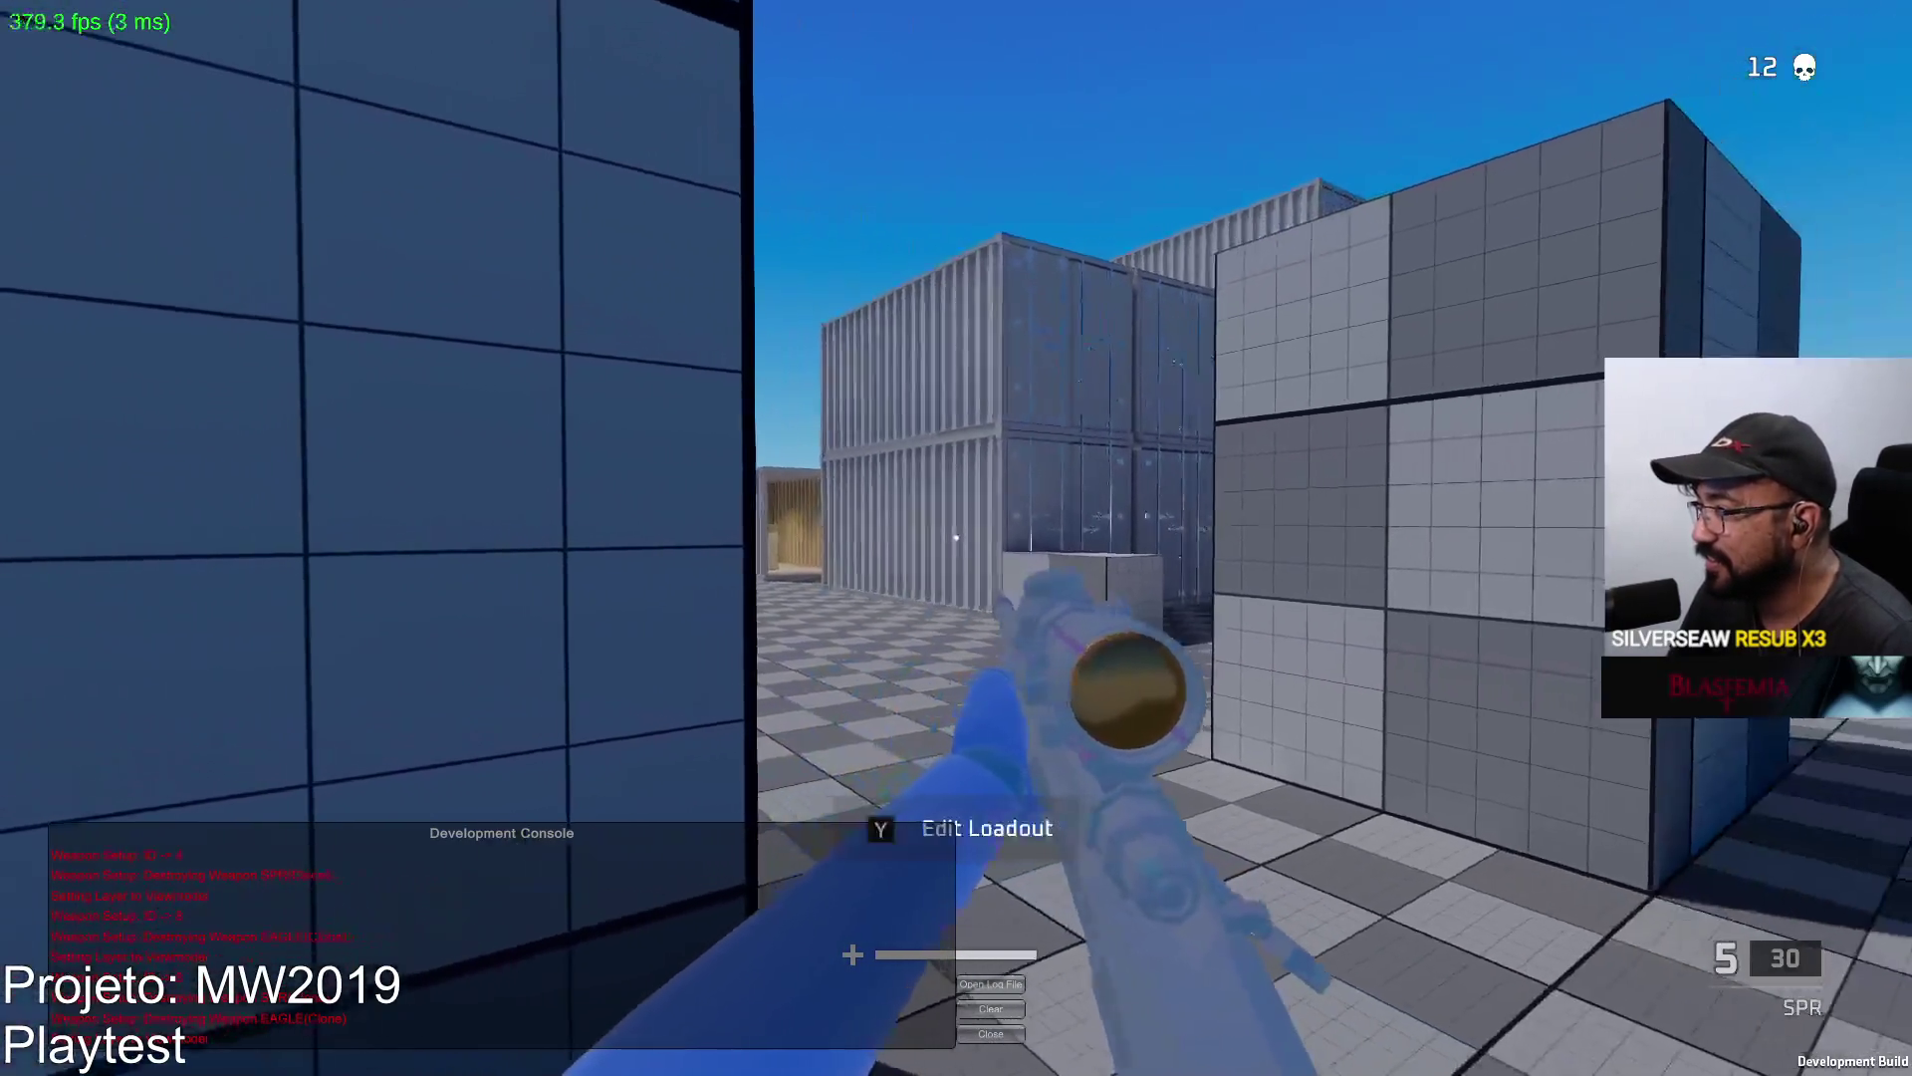
After respawning, kill the red target with the SPR and reload.
right_click(957, 538)
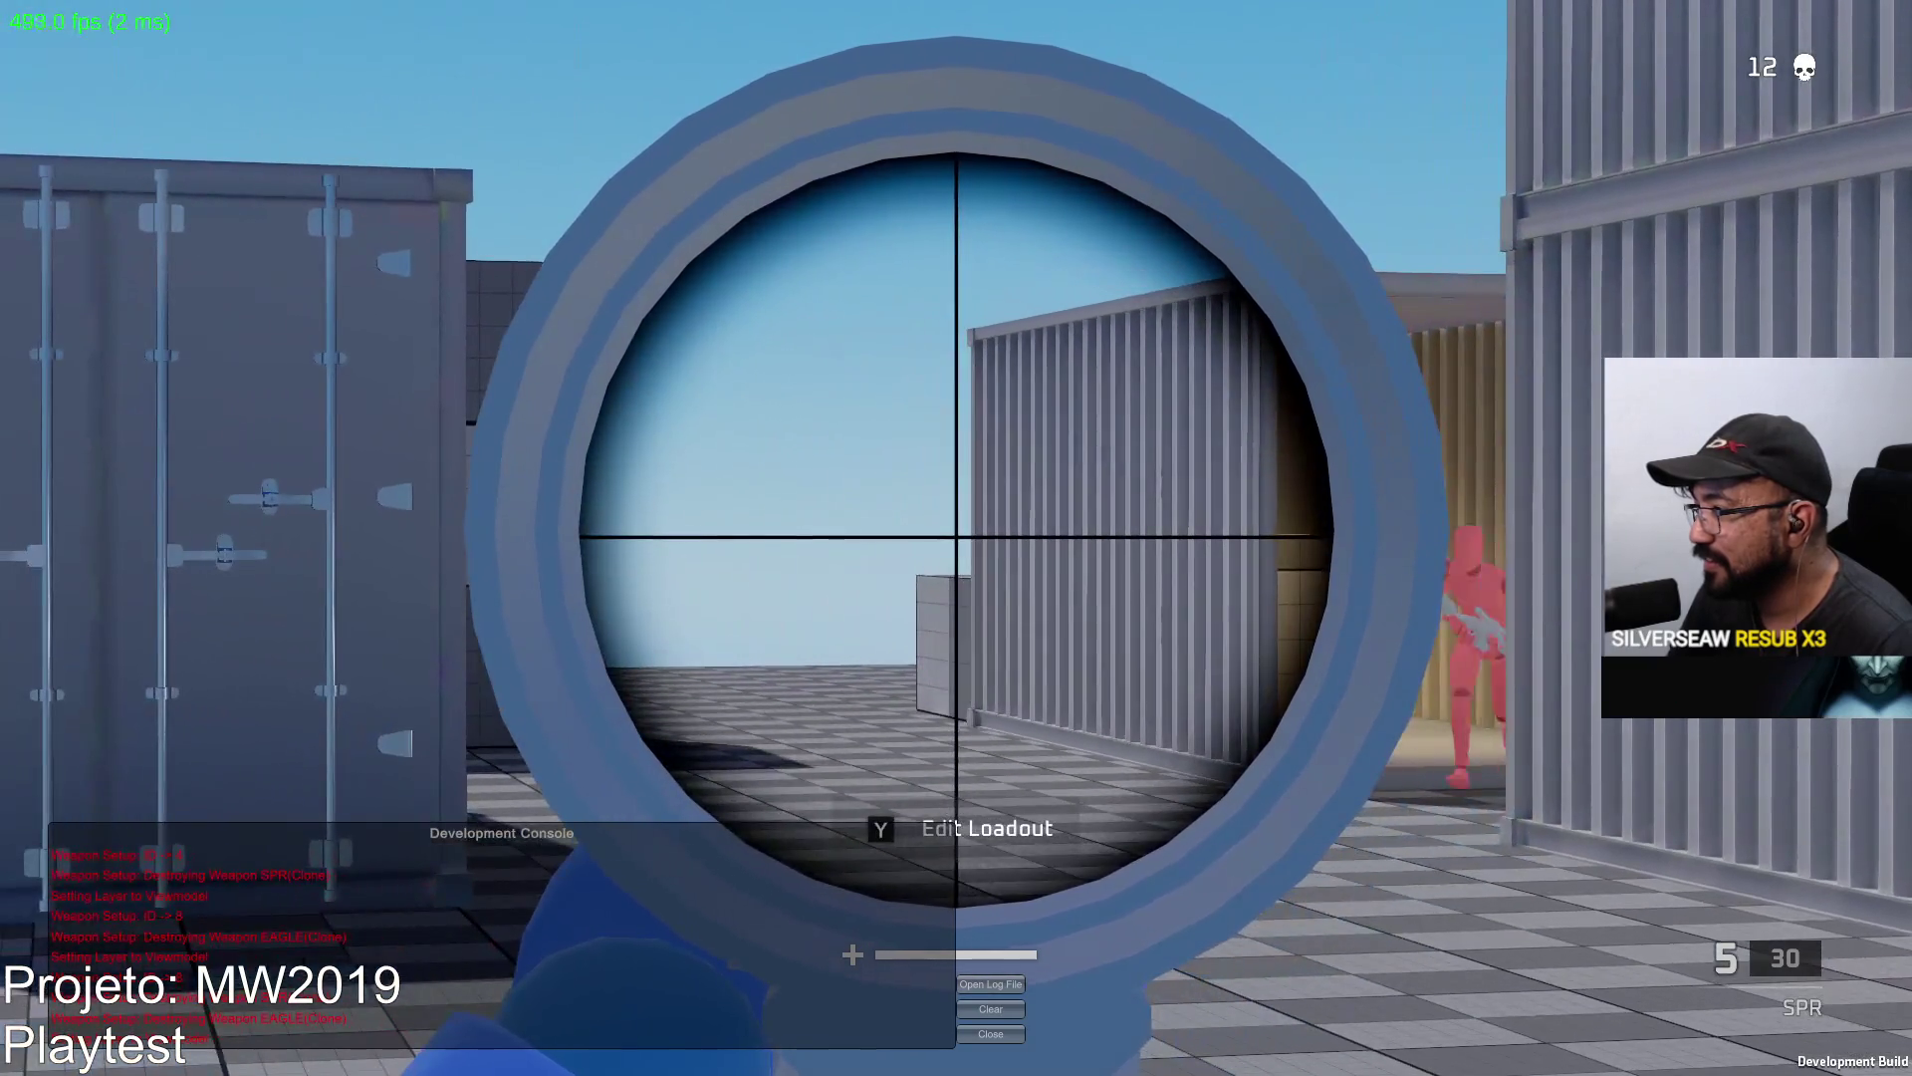
click(957, 538)
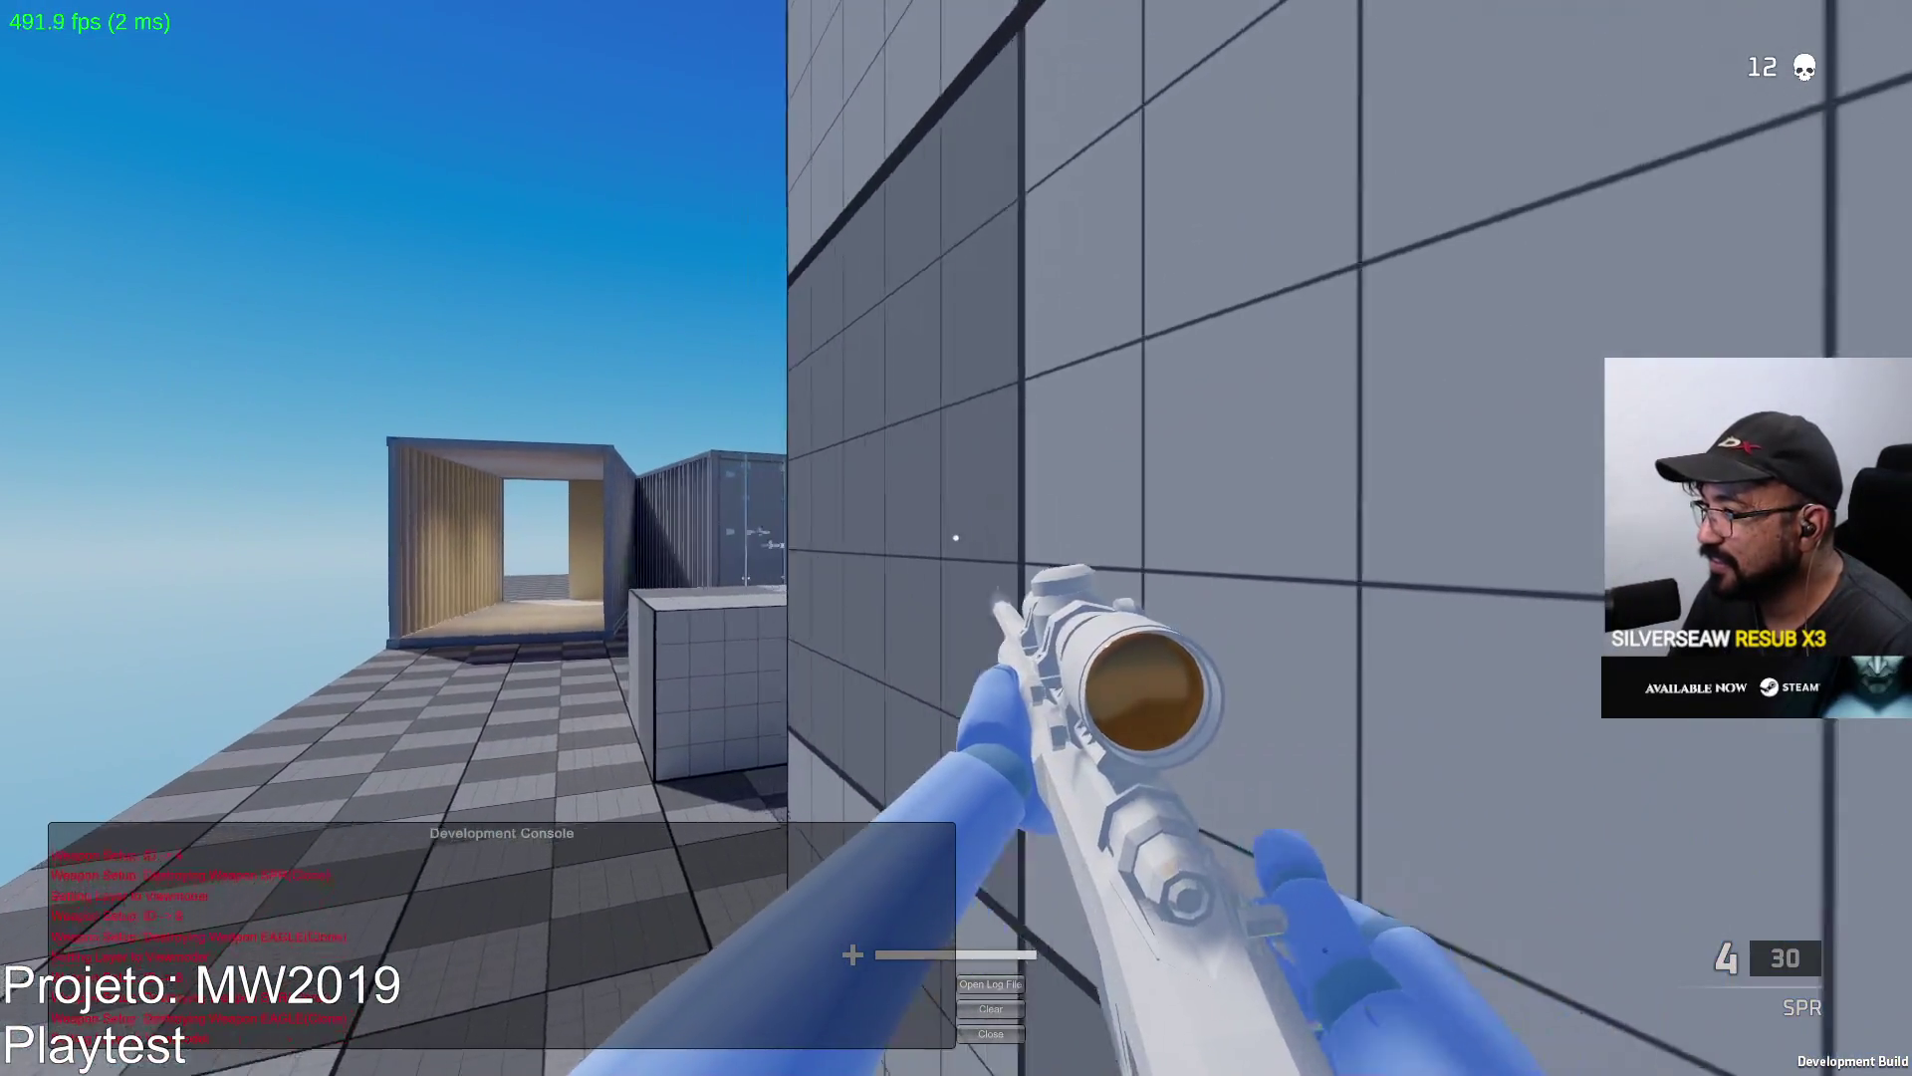
right_click(956, 539)
click(956, 537)
key(r)
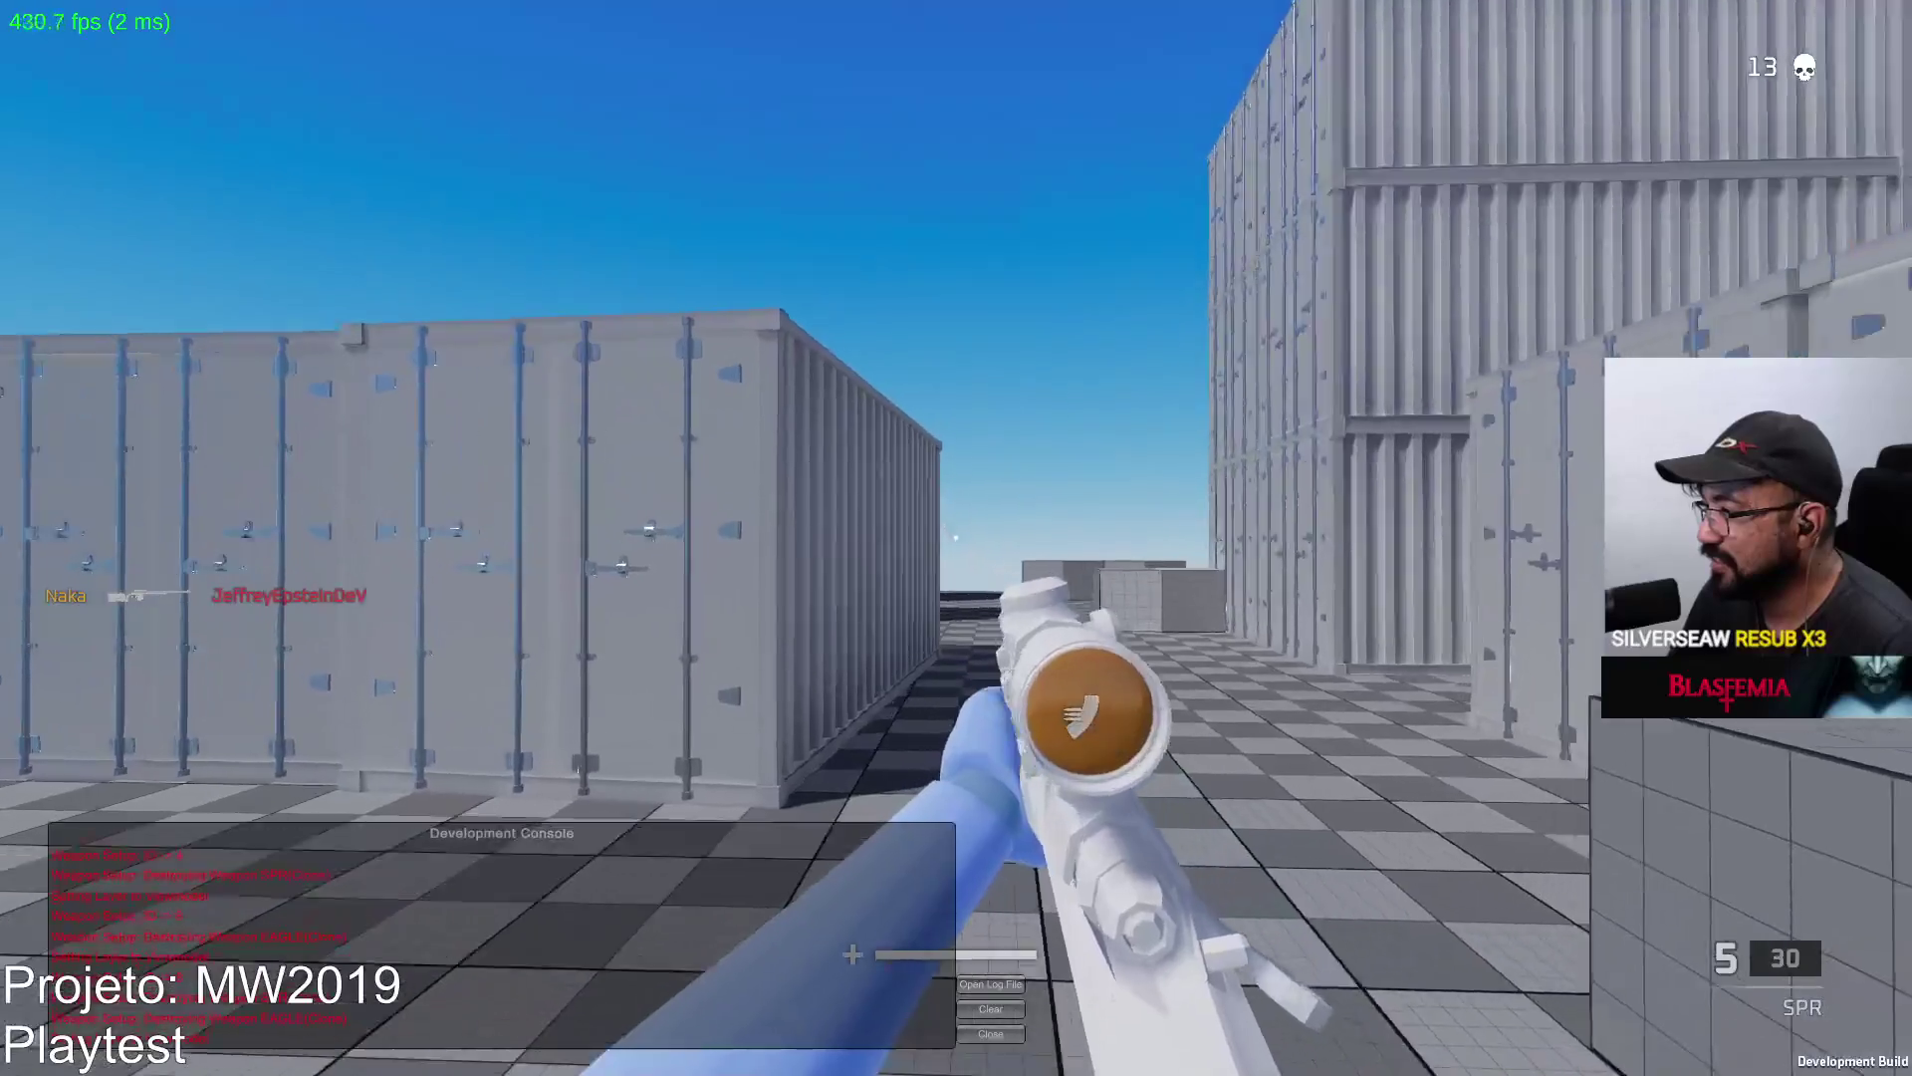
Snipe an enemy, reload, and walk past the containers toward the cubes.
right_click(957, 537)
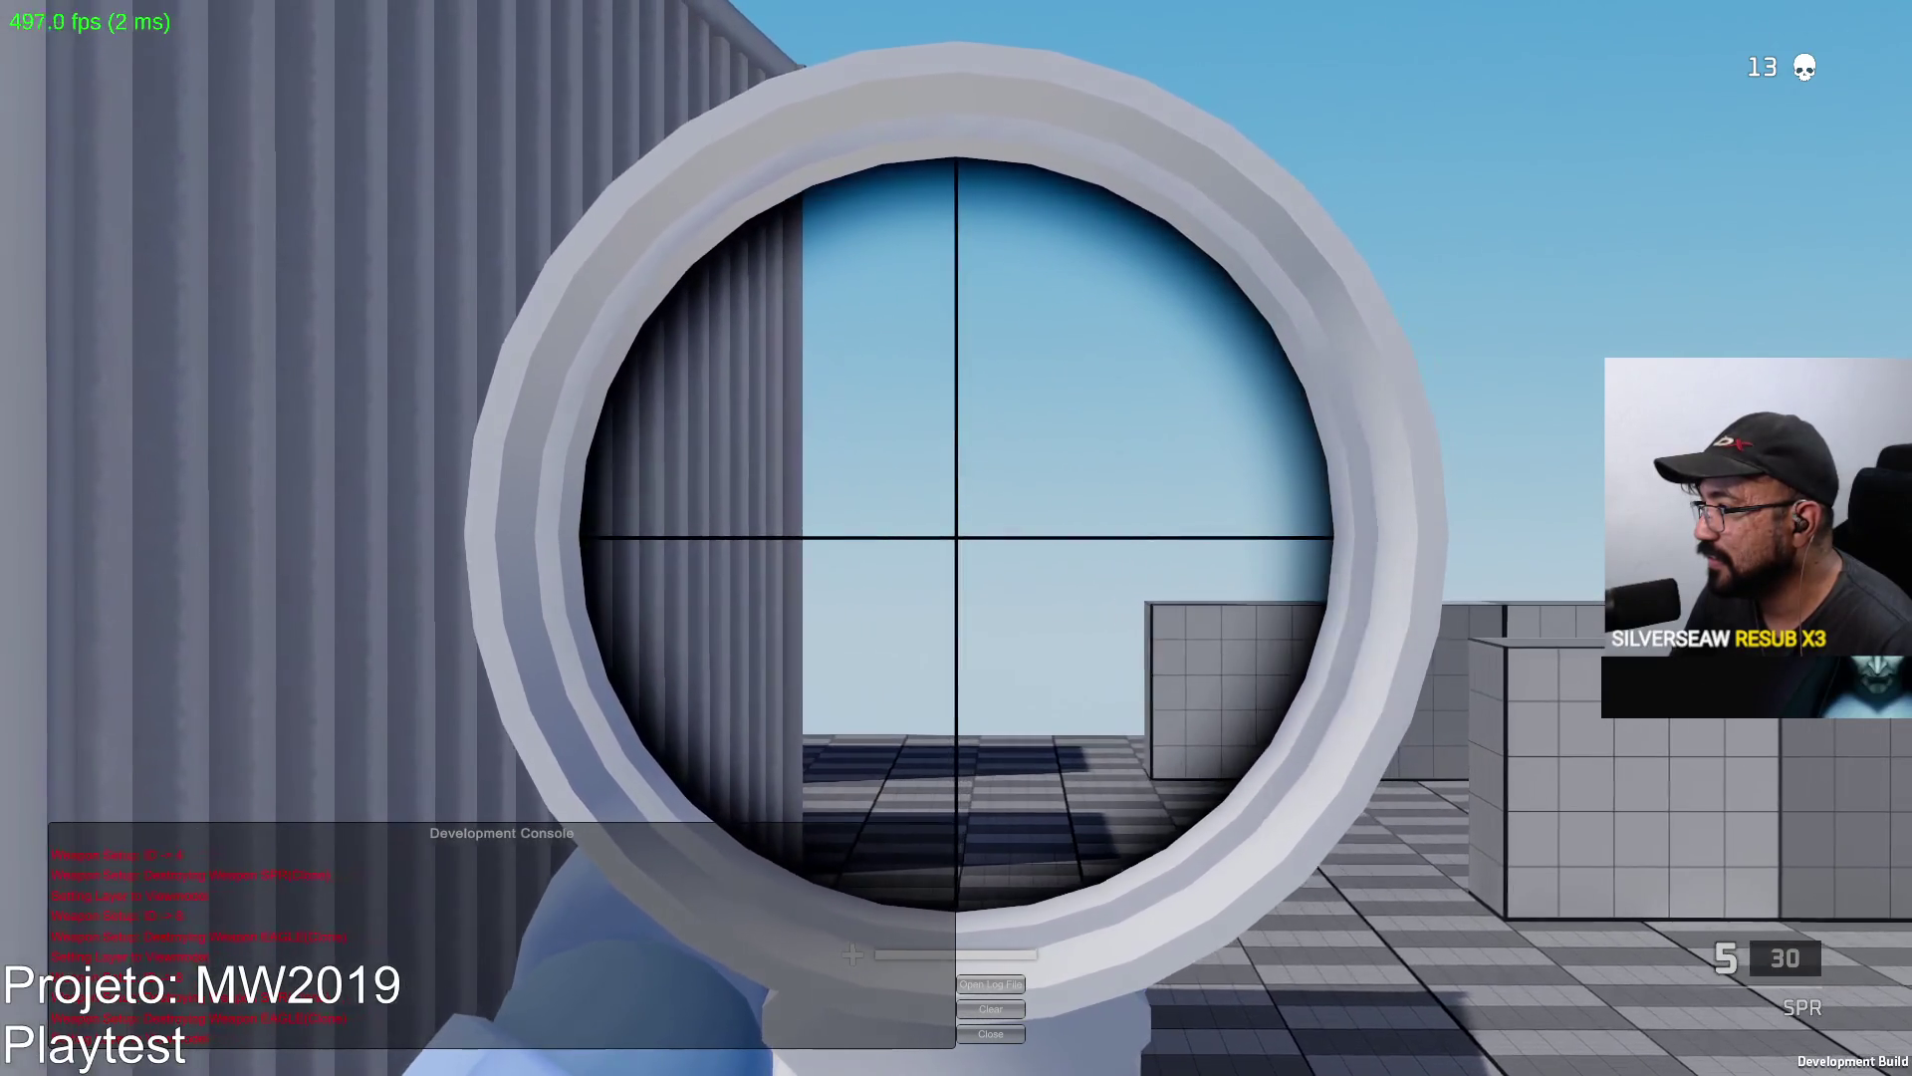
click(958, 539)
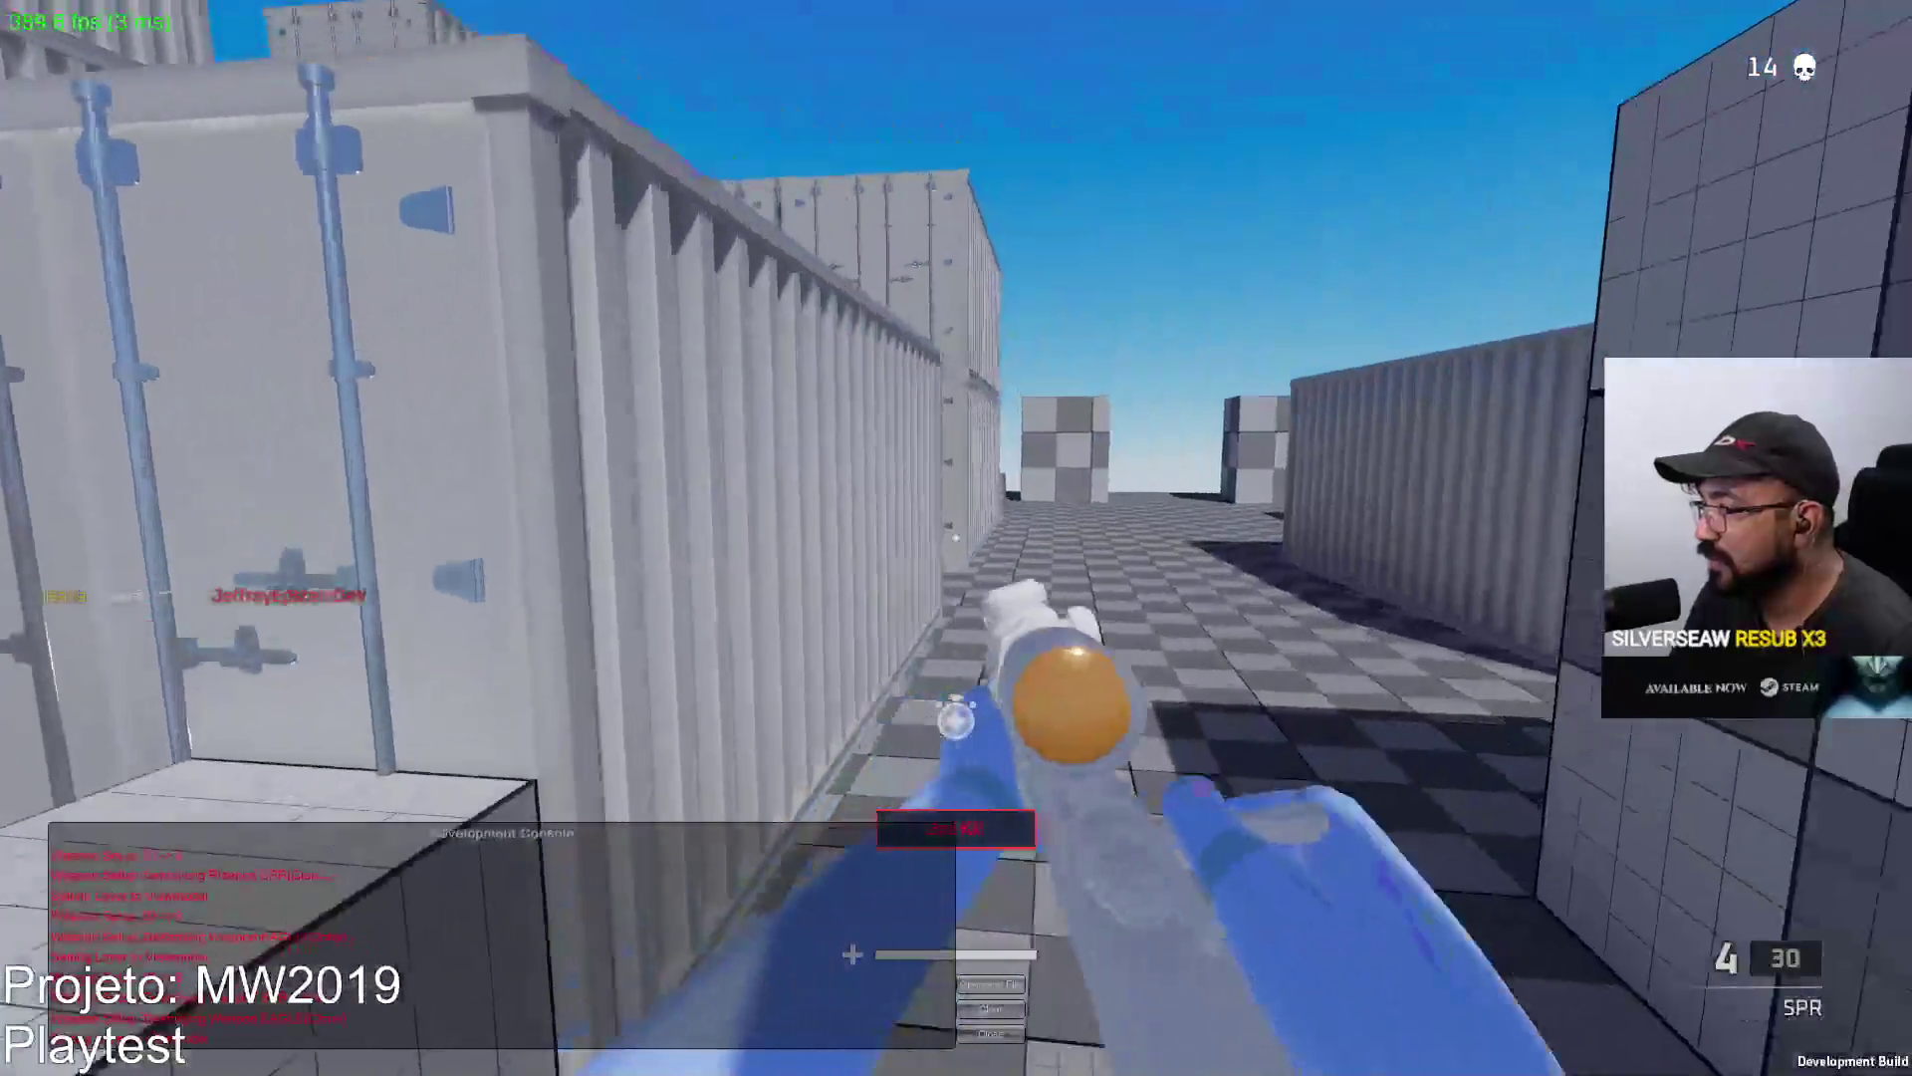
key(r)
key(w)
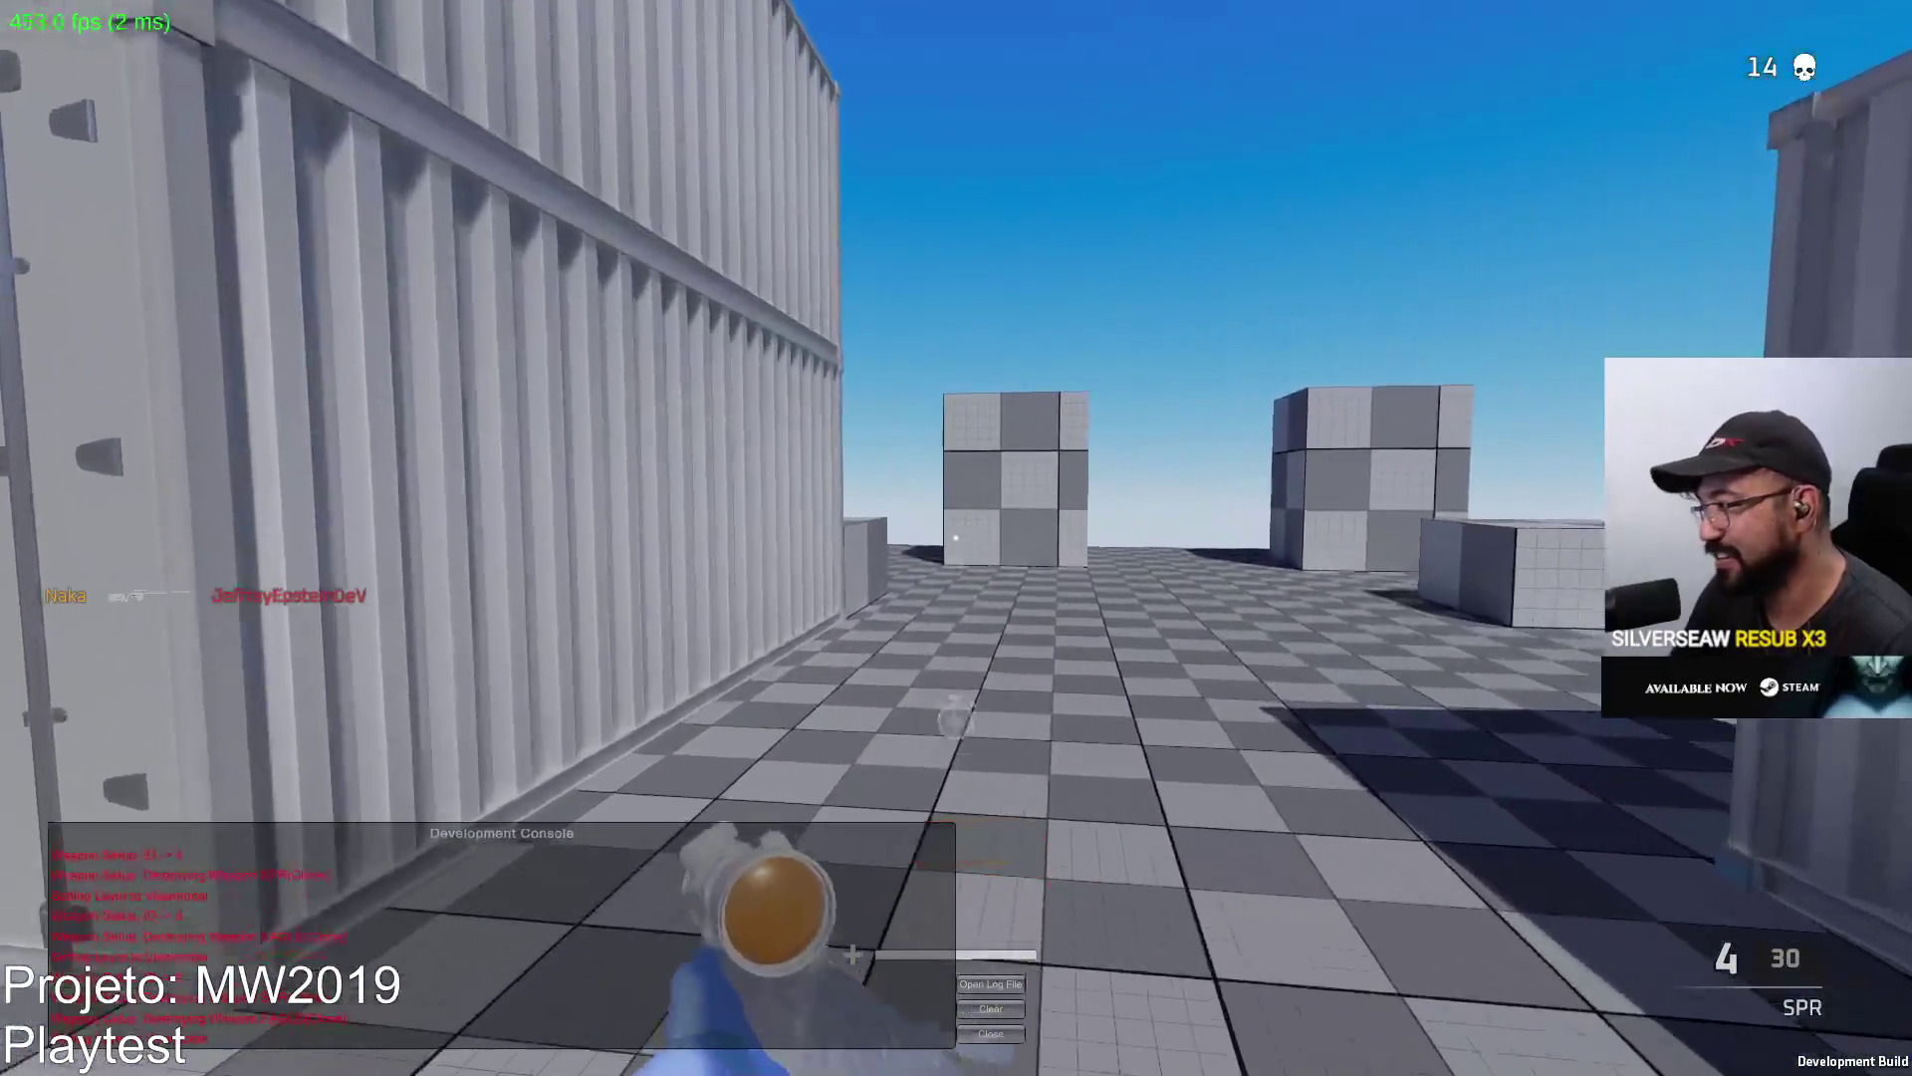
key(w)
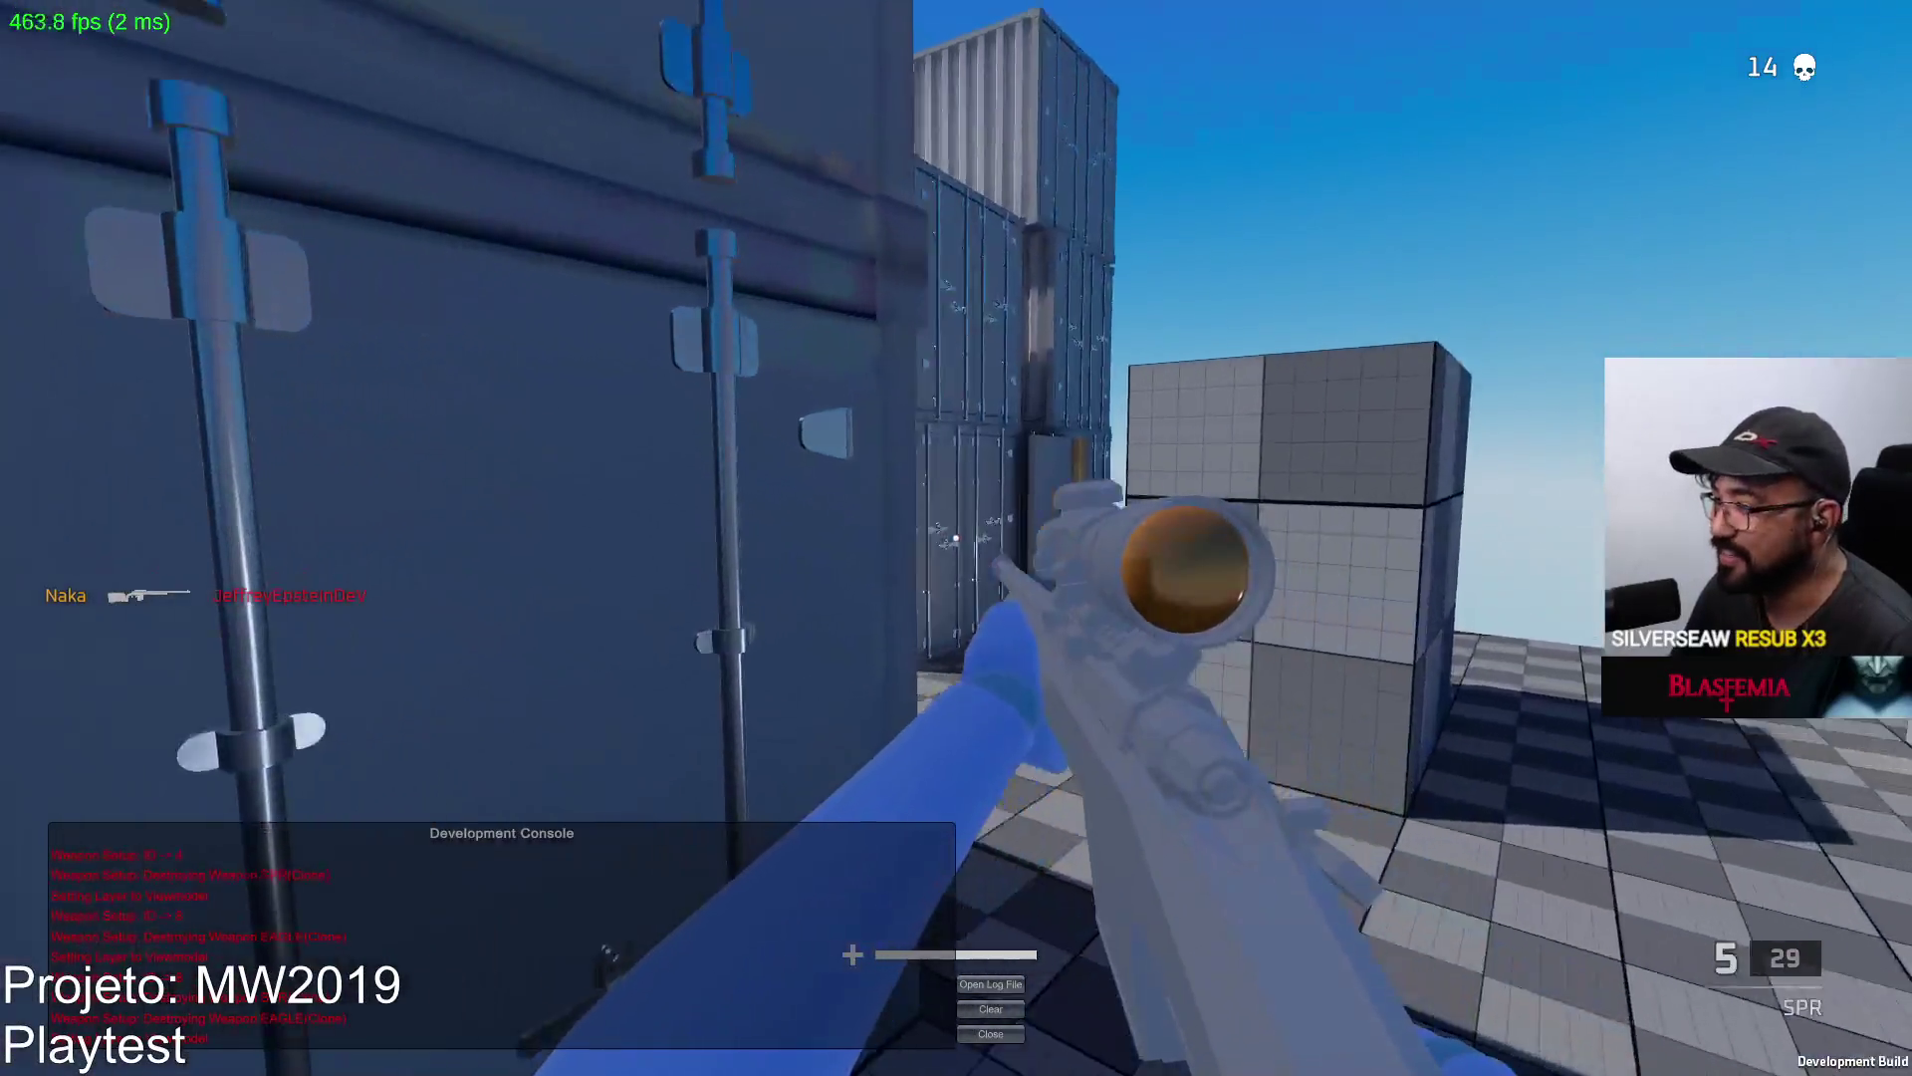
Strafe left while scoped, snipe the peeking enemy, and reload.
right_click(956, 538)
key(a)
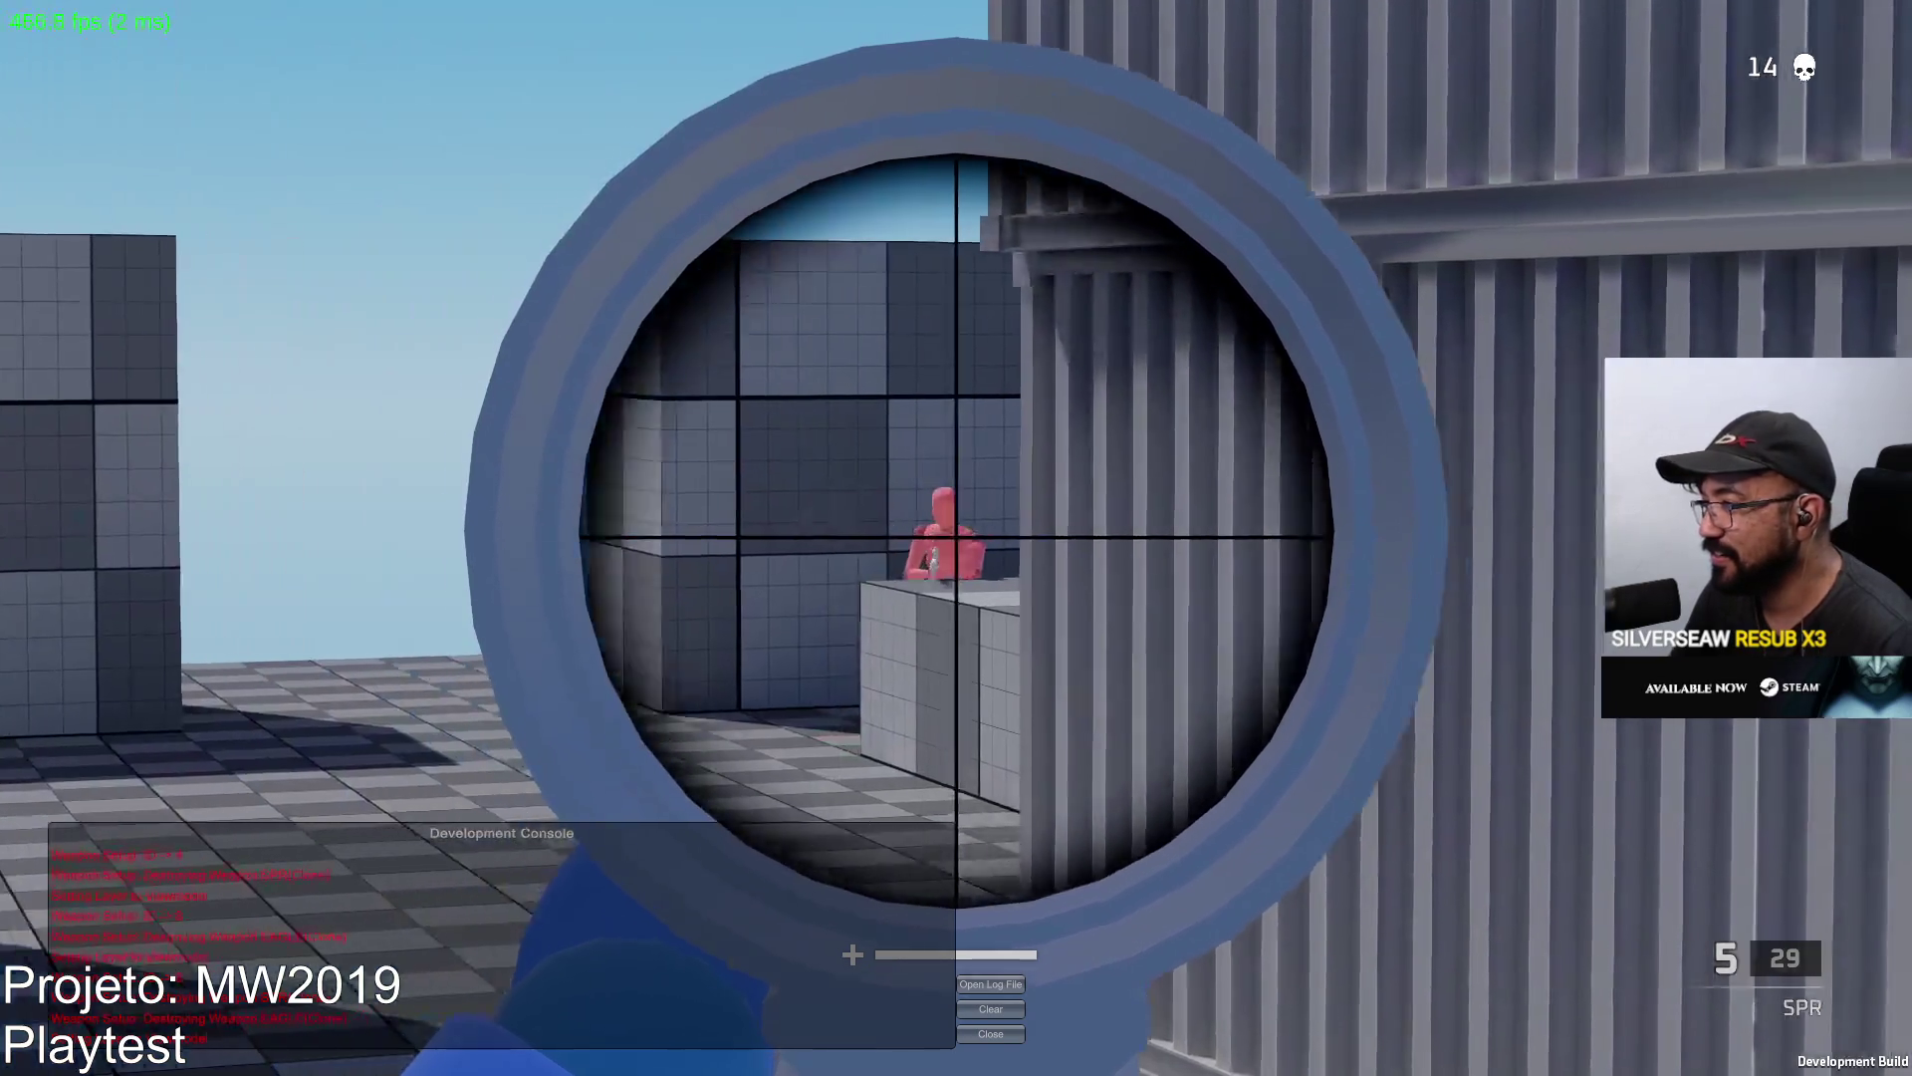
click(956, 538)
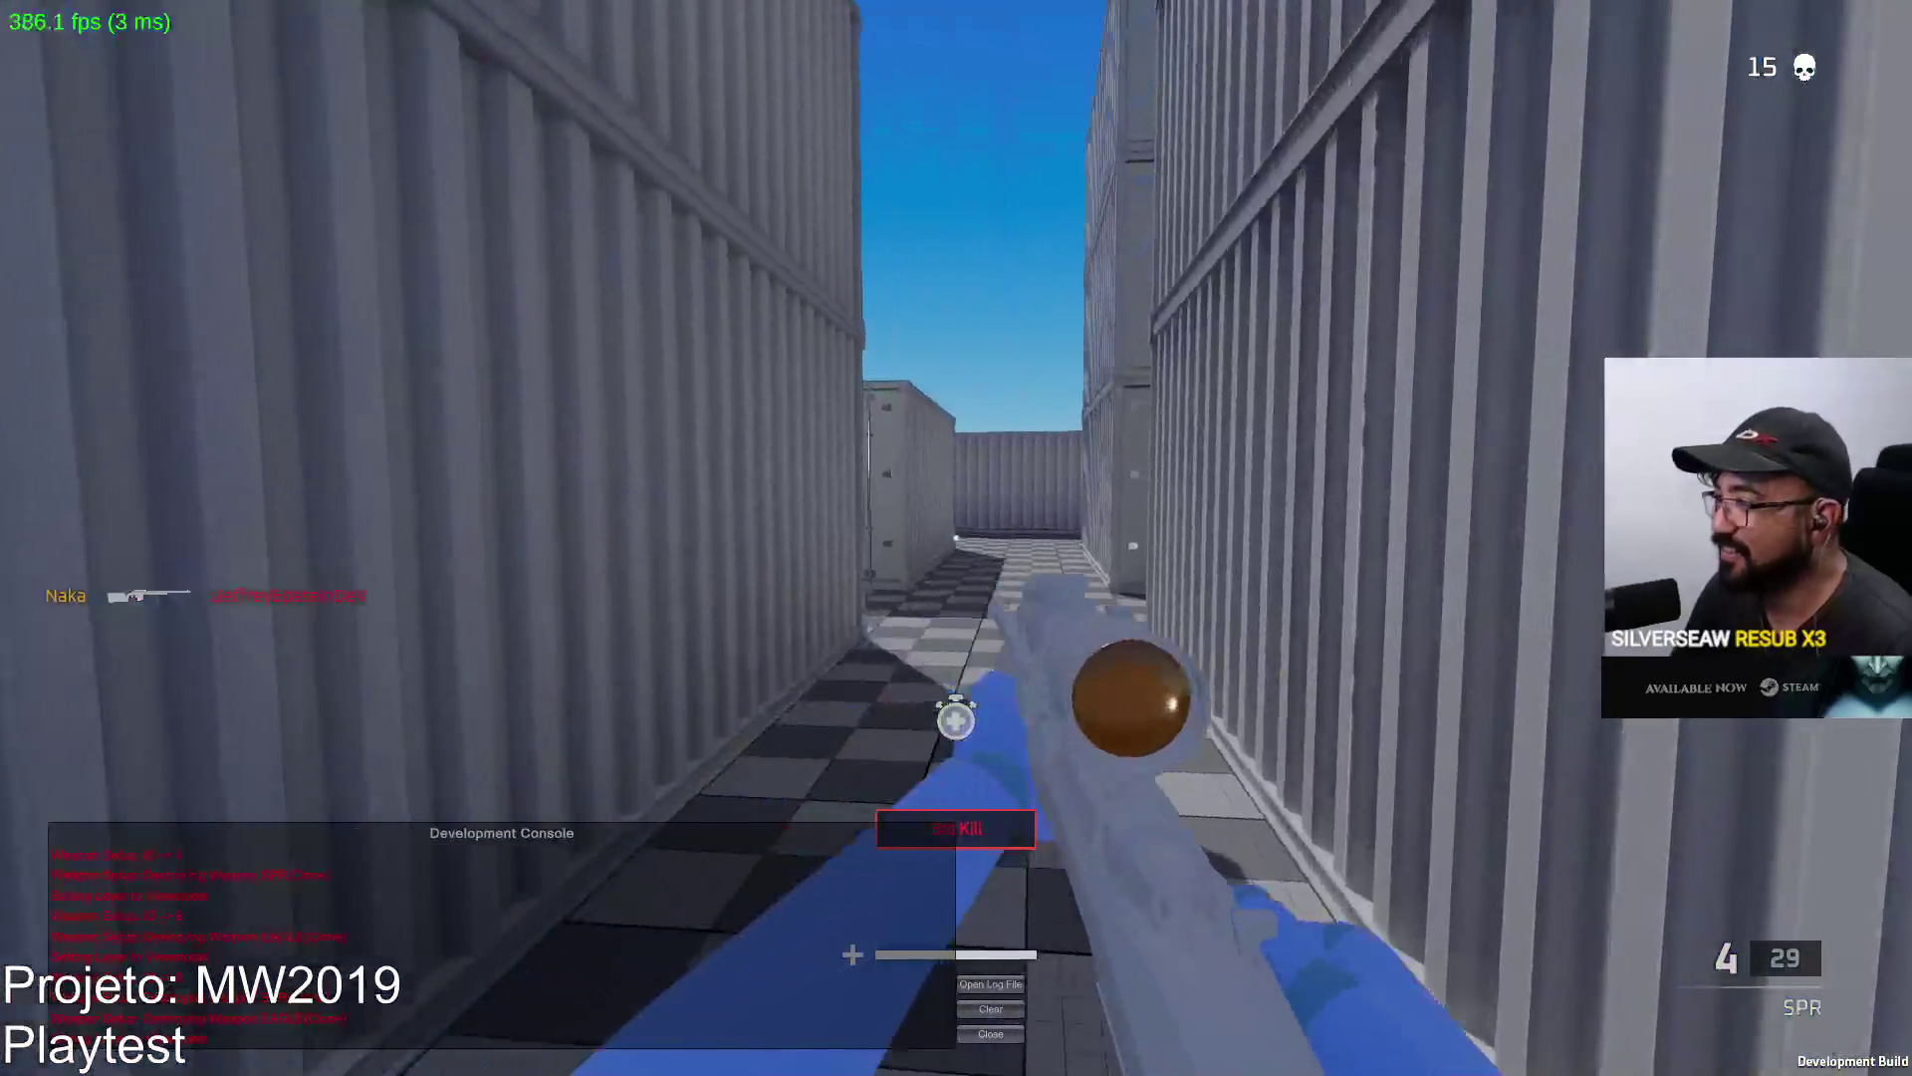
key(r)
Re-aim the scope to a new angle and fire at the pink enemy.
right_click(956, 538)
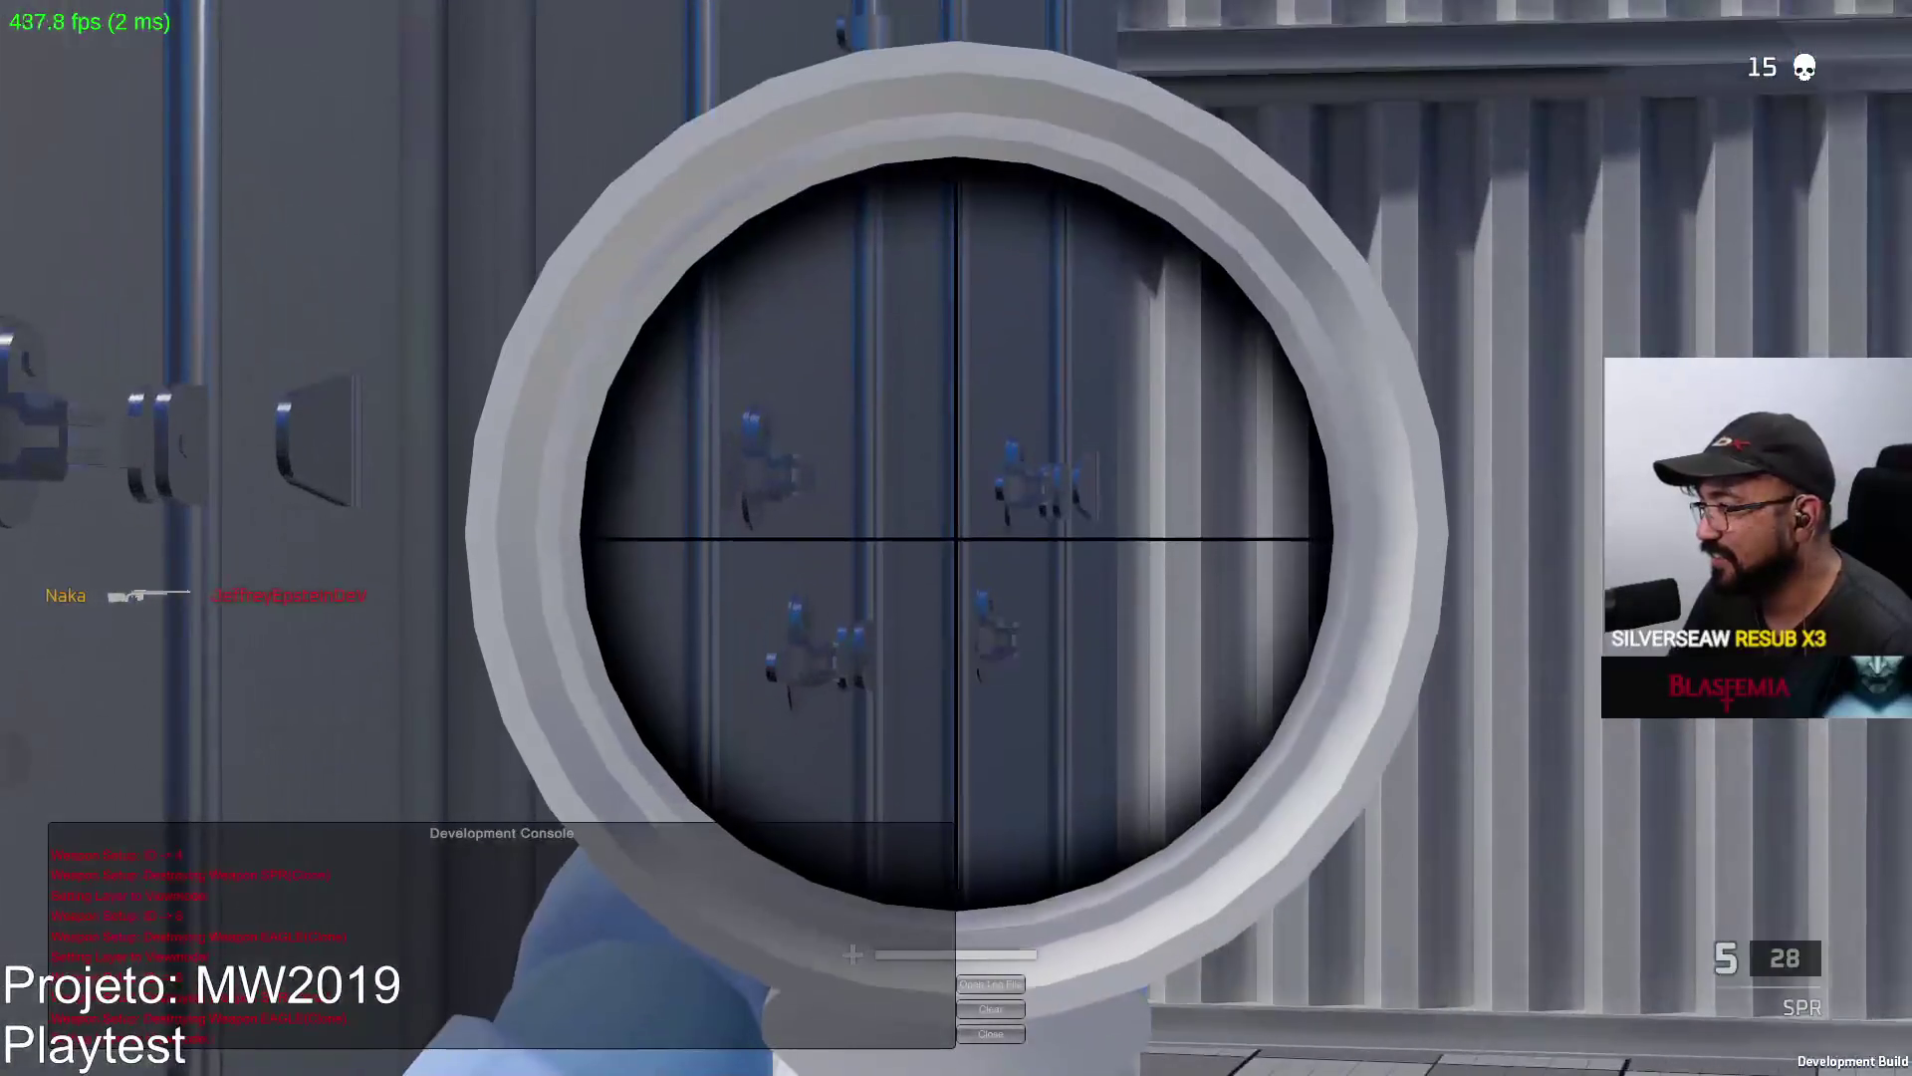
right_click(956, 538)
right_click(957, 538)
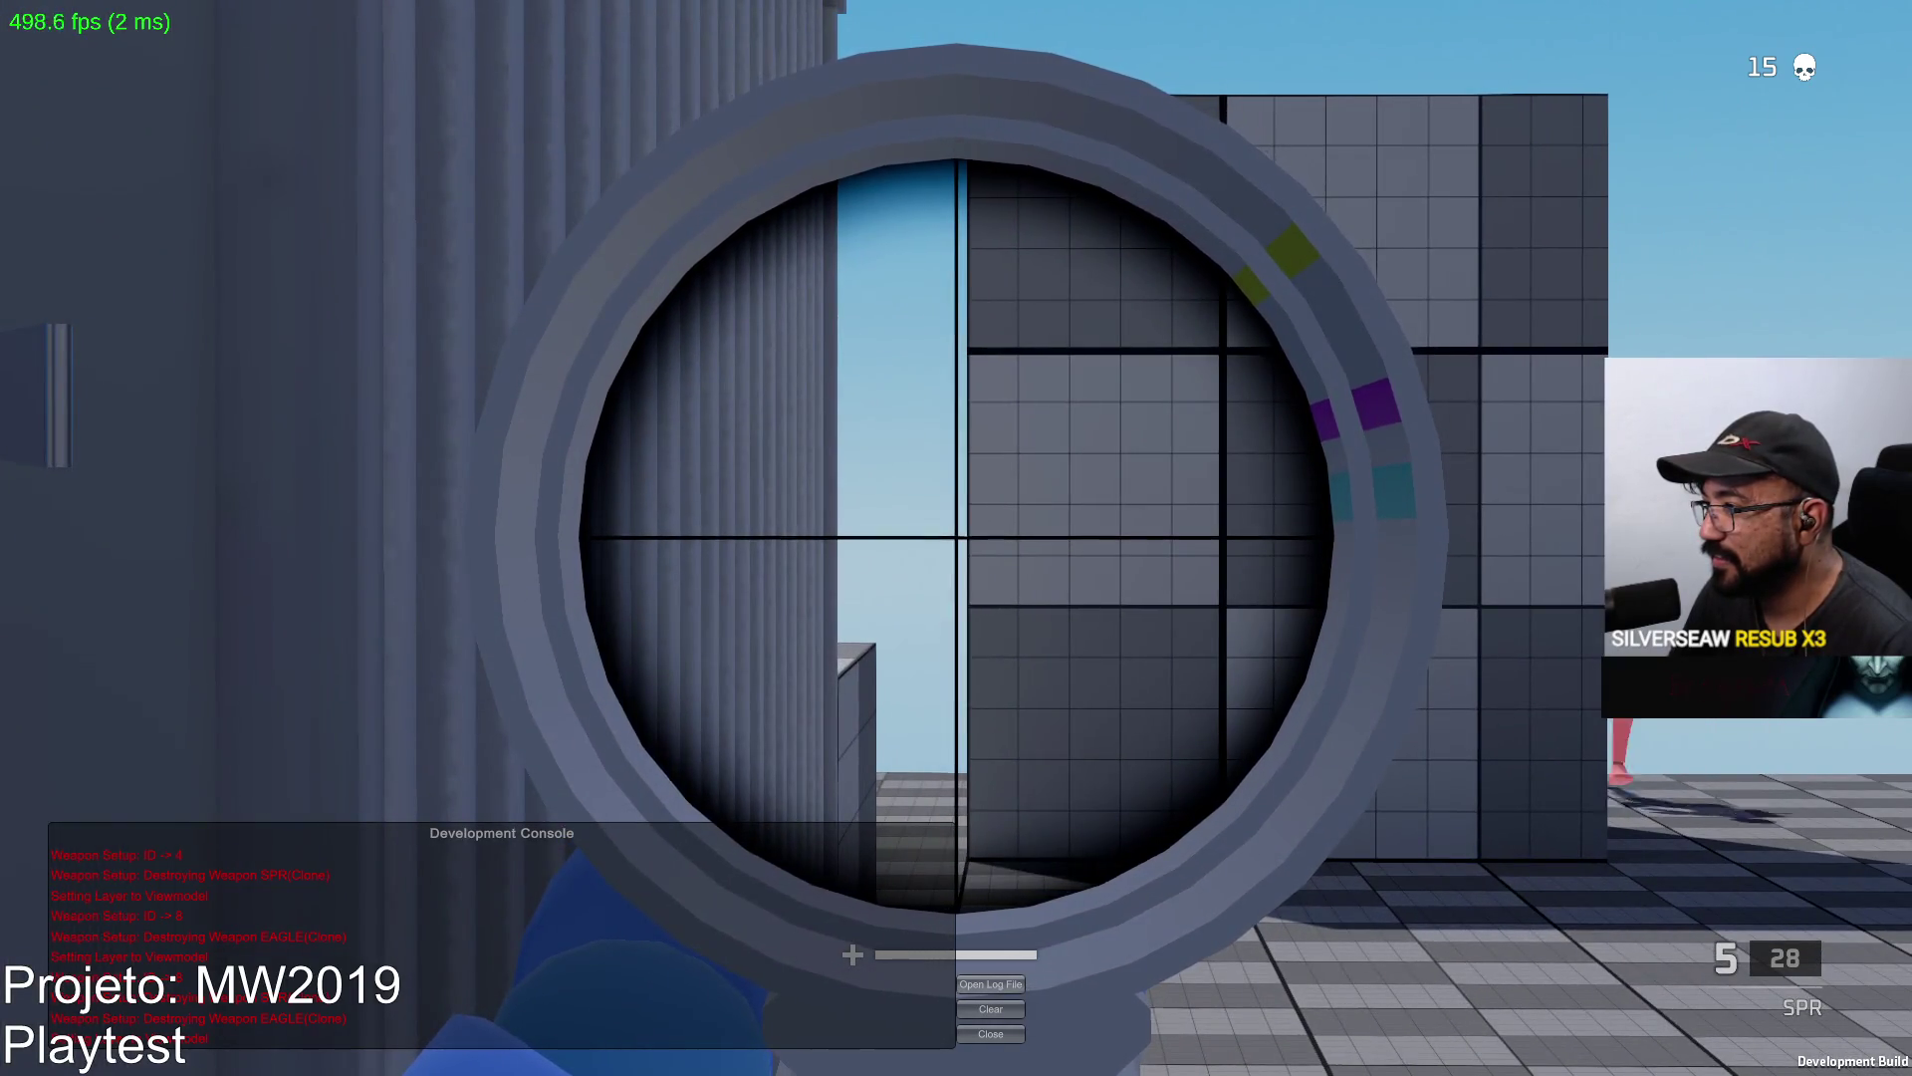
click(957, 539)
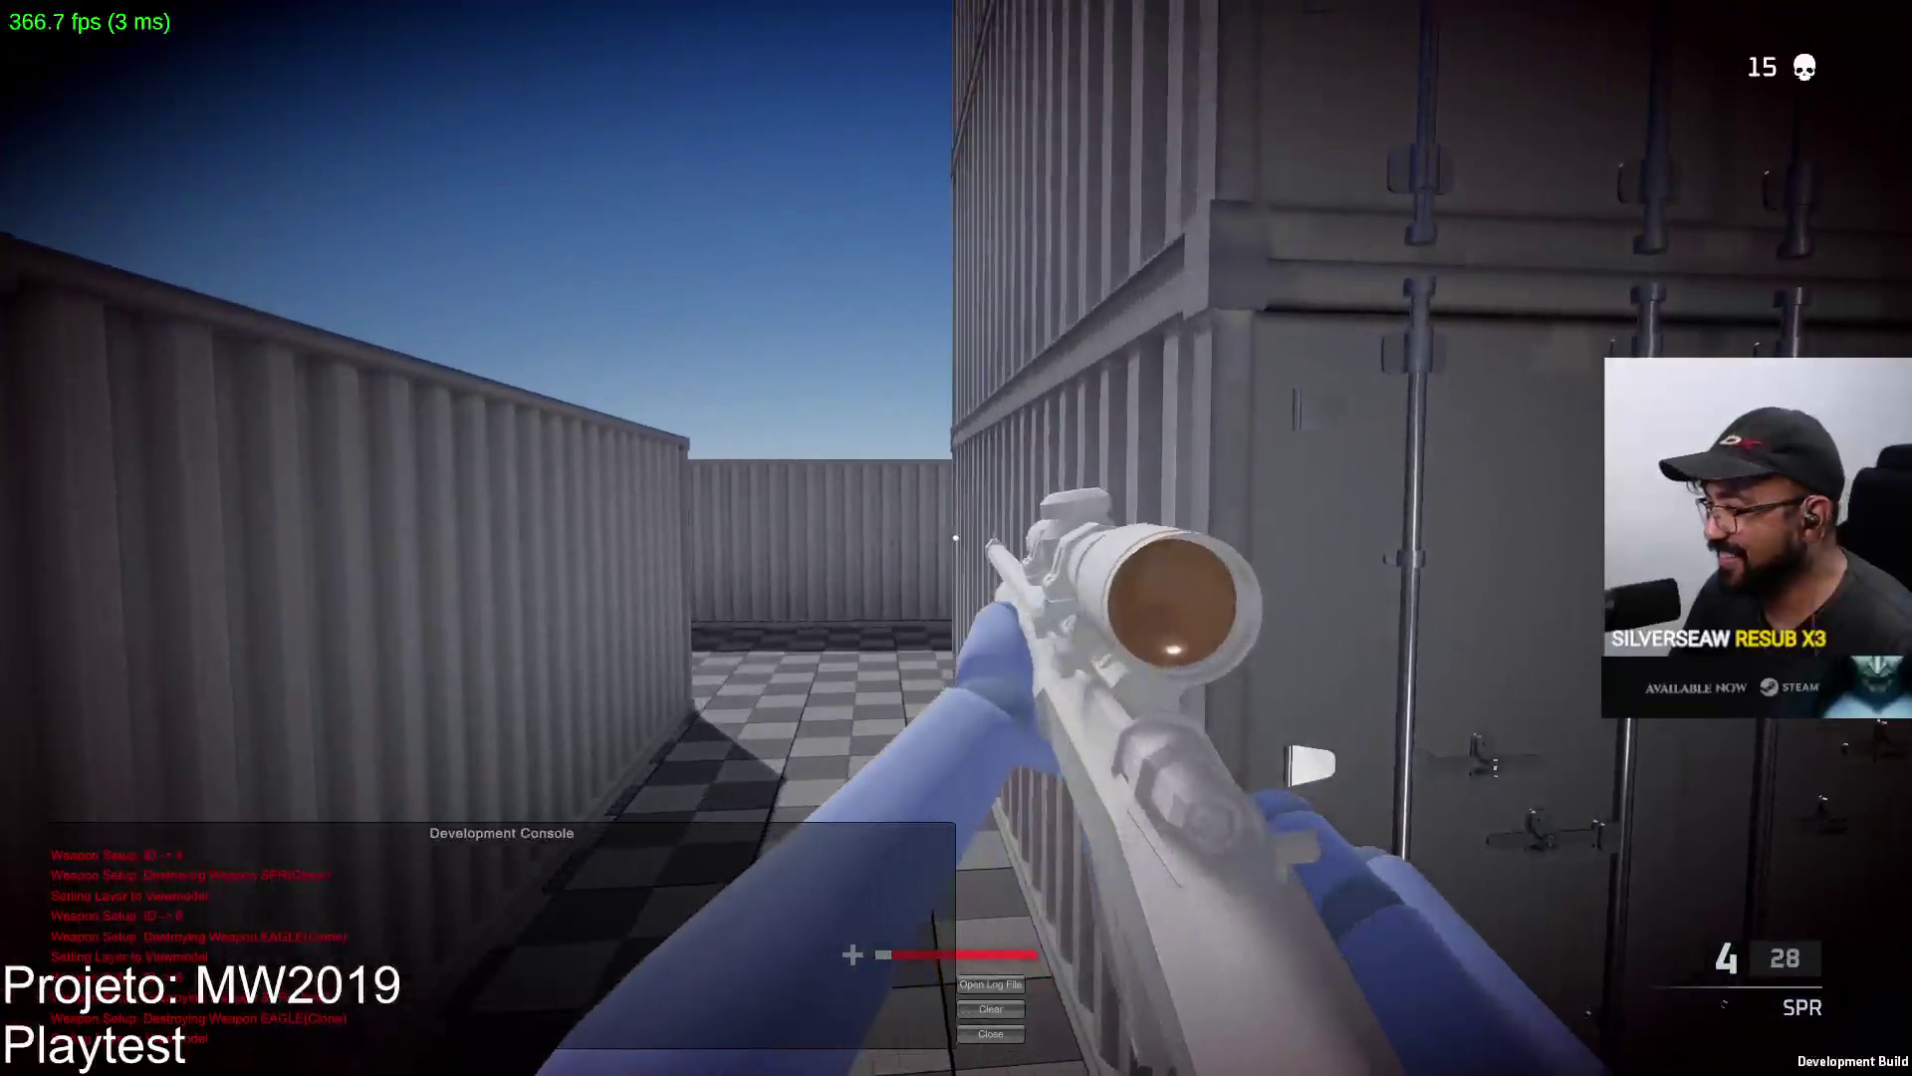
click(957, 538)
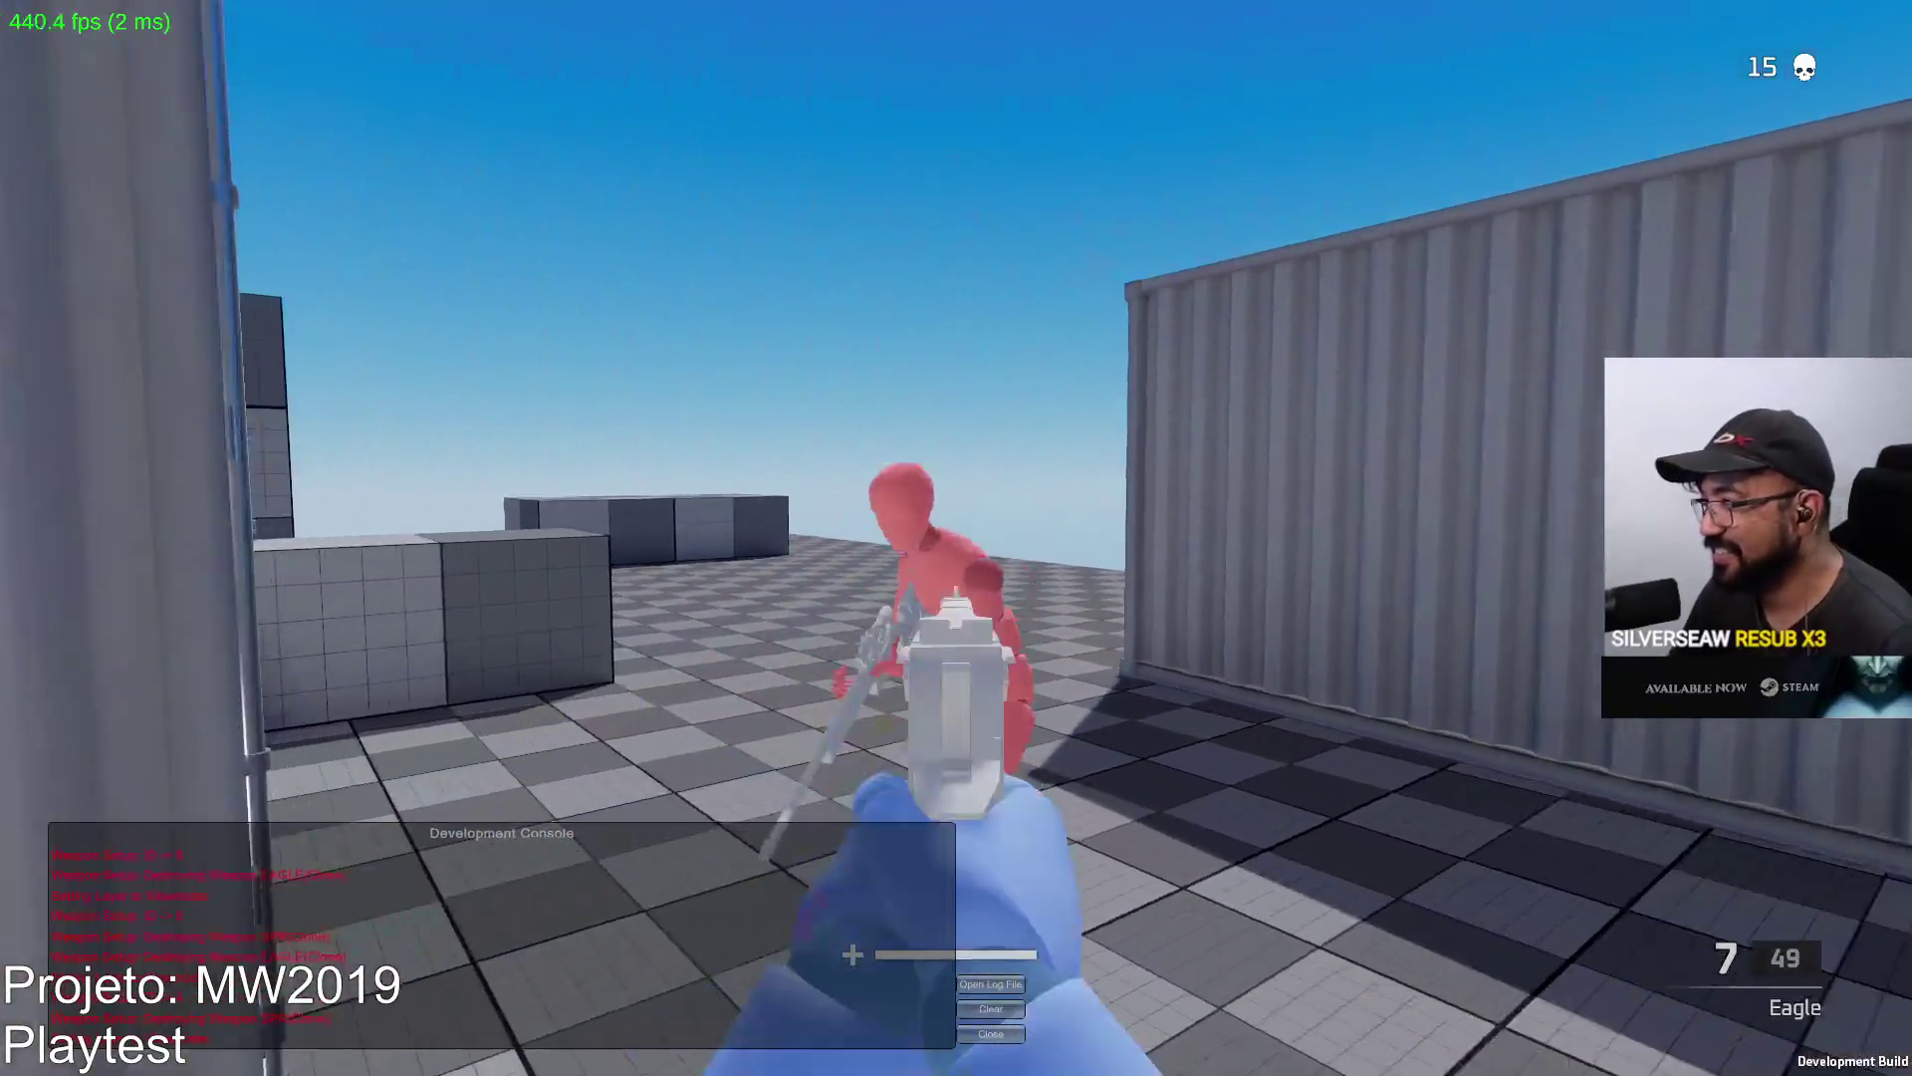
Empty the Eagle pistol into the enemy for the 16th kill, reloading mid-burst.
click(957, 539)
click(956, 538)
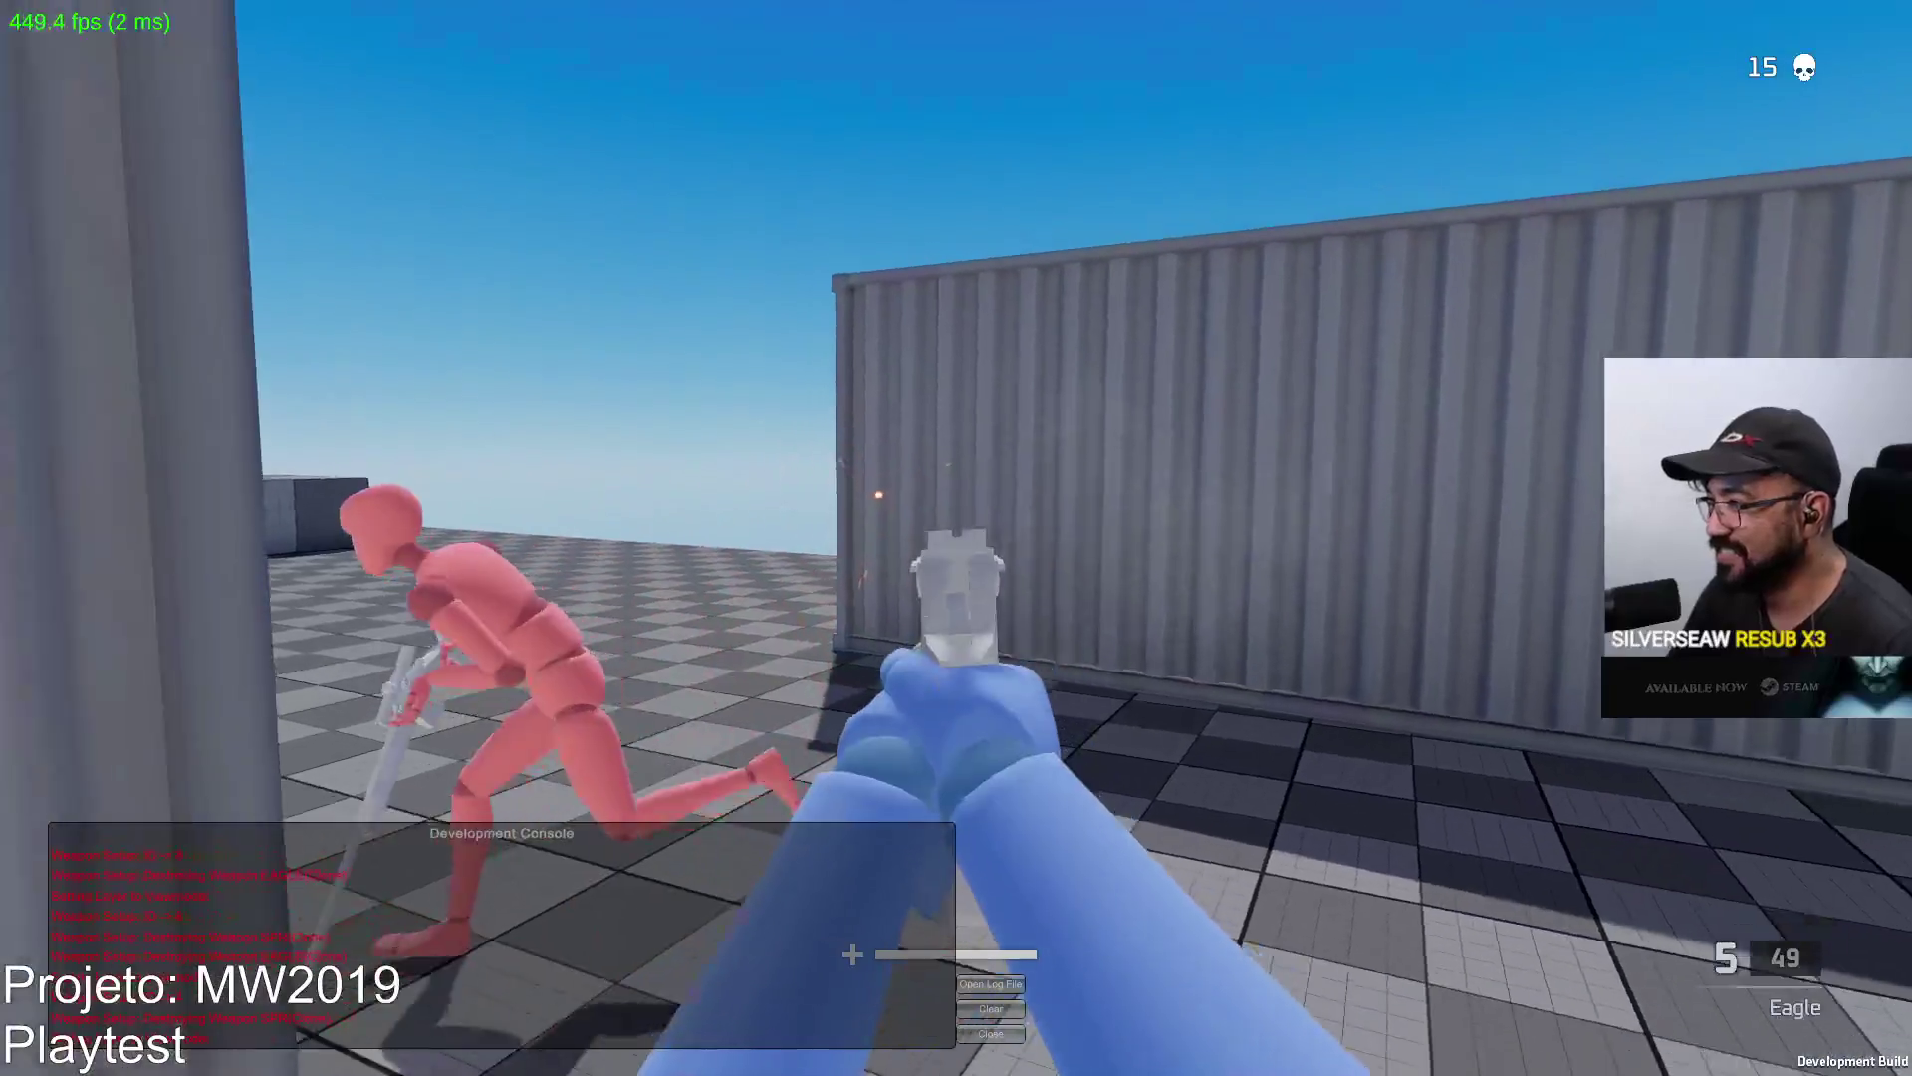
click(956, 539)
click(957, 538)
click(956, 538)
click(957, 539)
key(r)
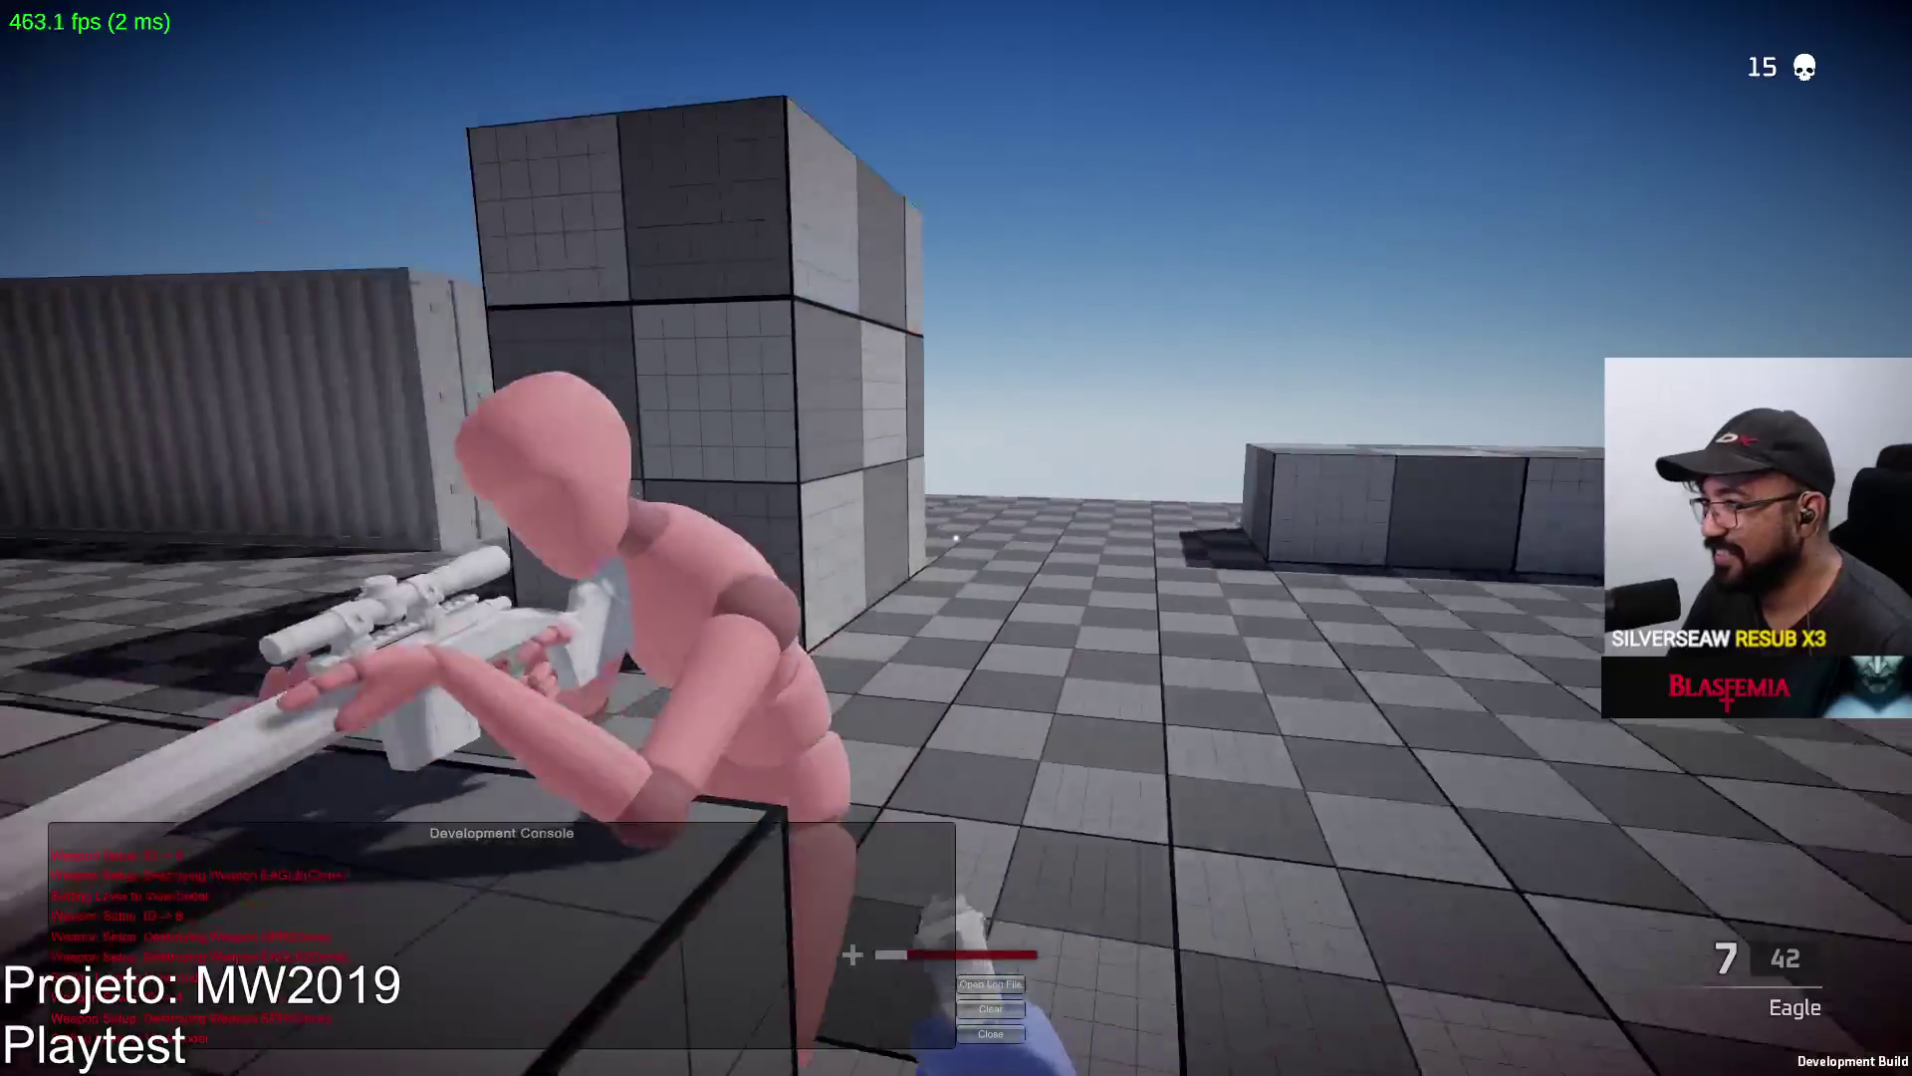
click(956, 538)
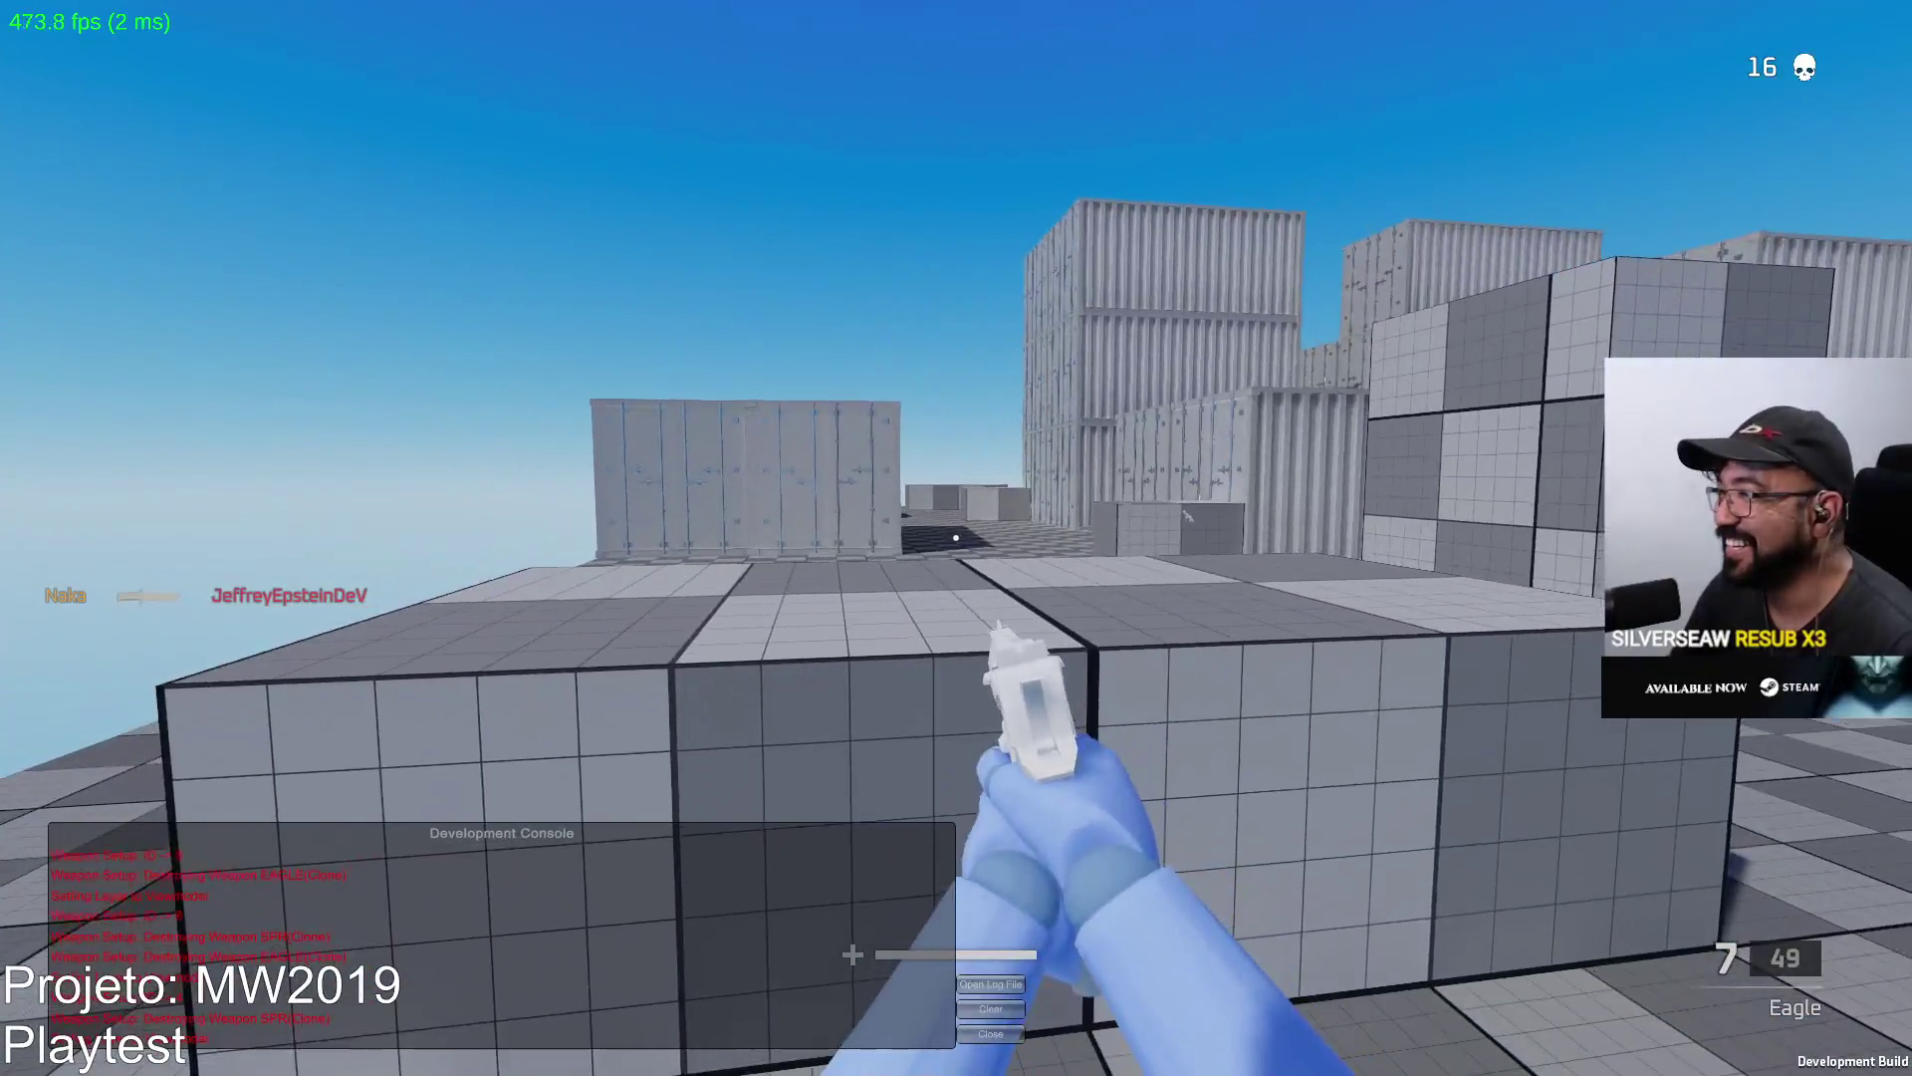
Switch back to the SPR and snipe the red enemy.
key(1)
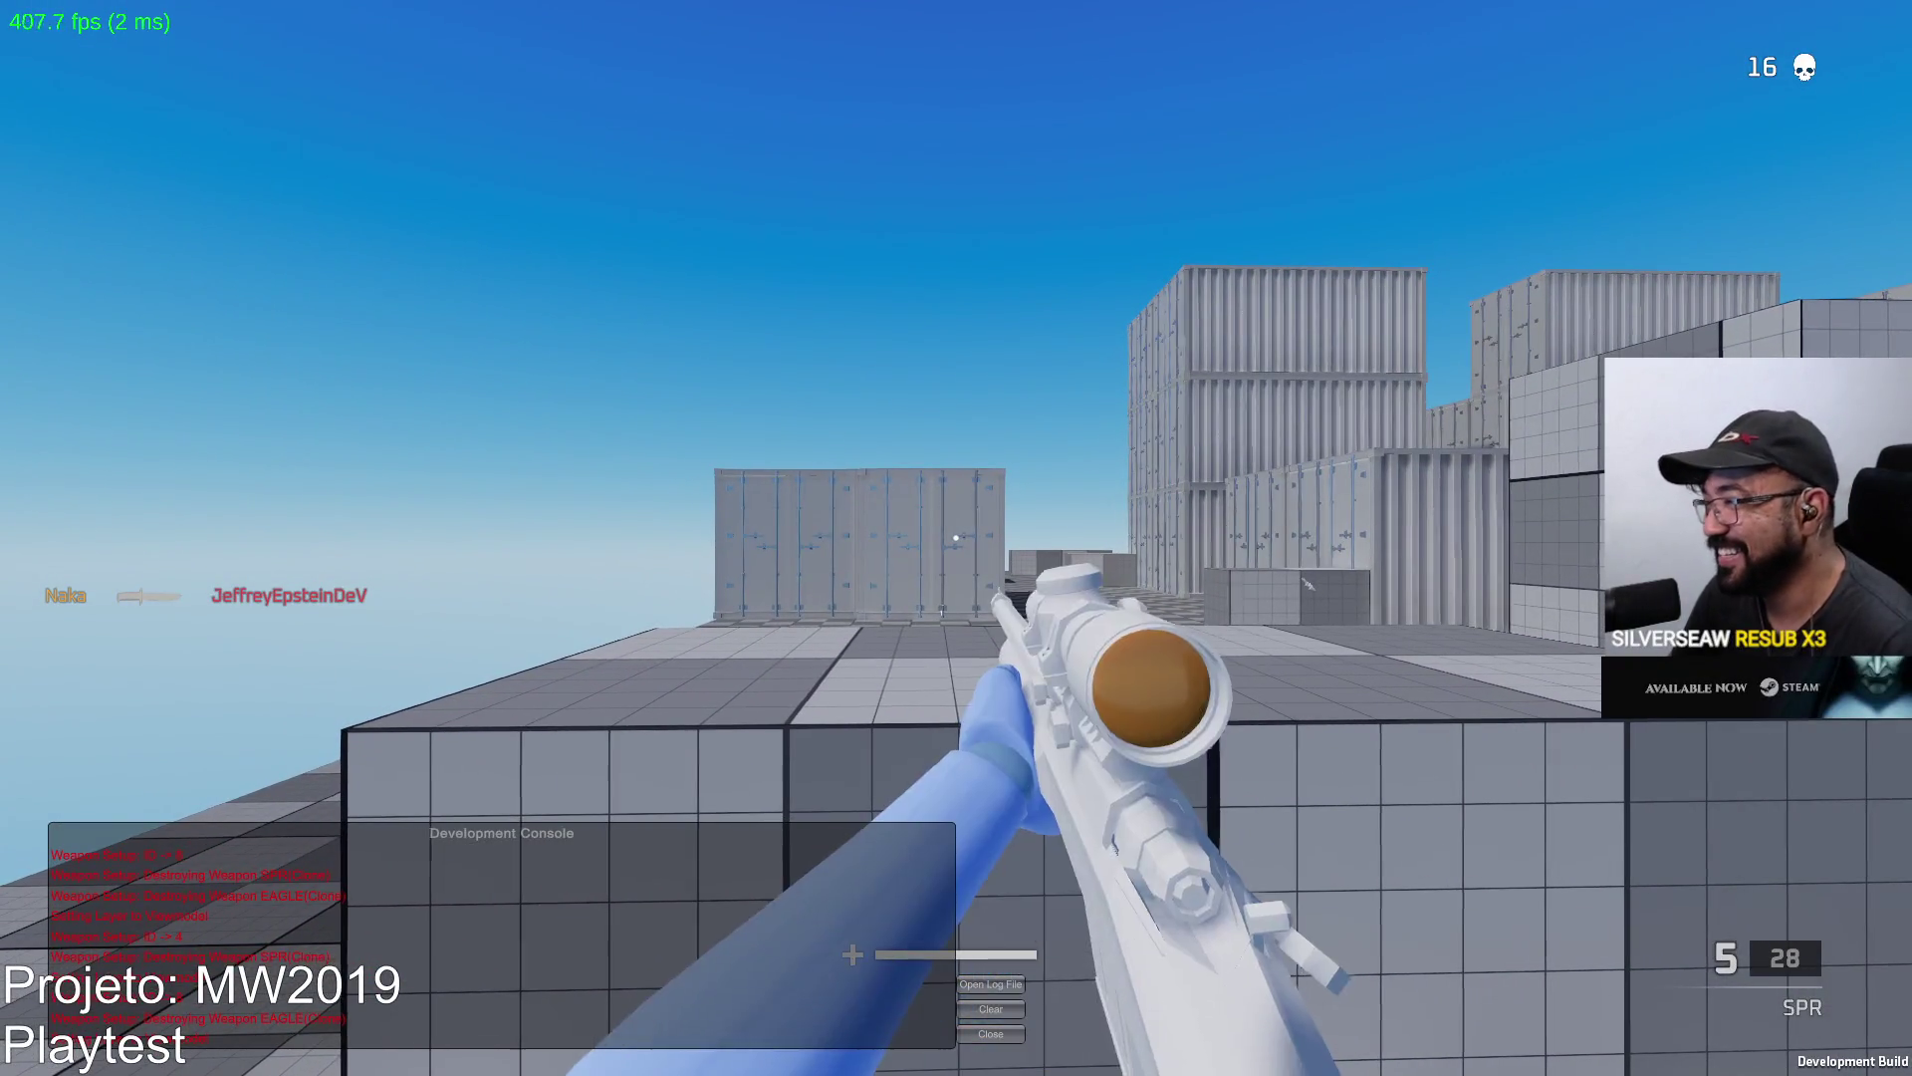
right_click(957, 538)
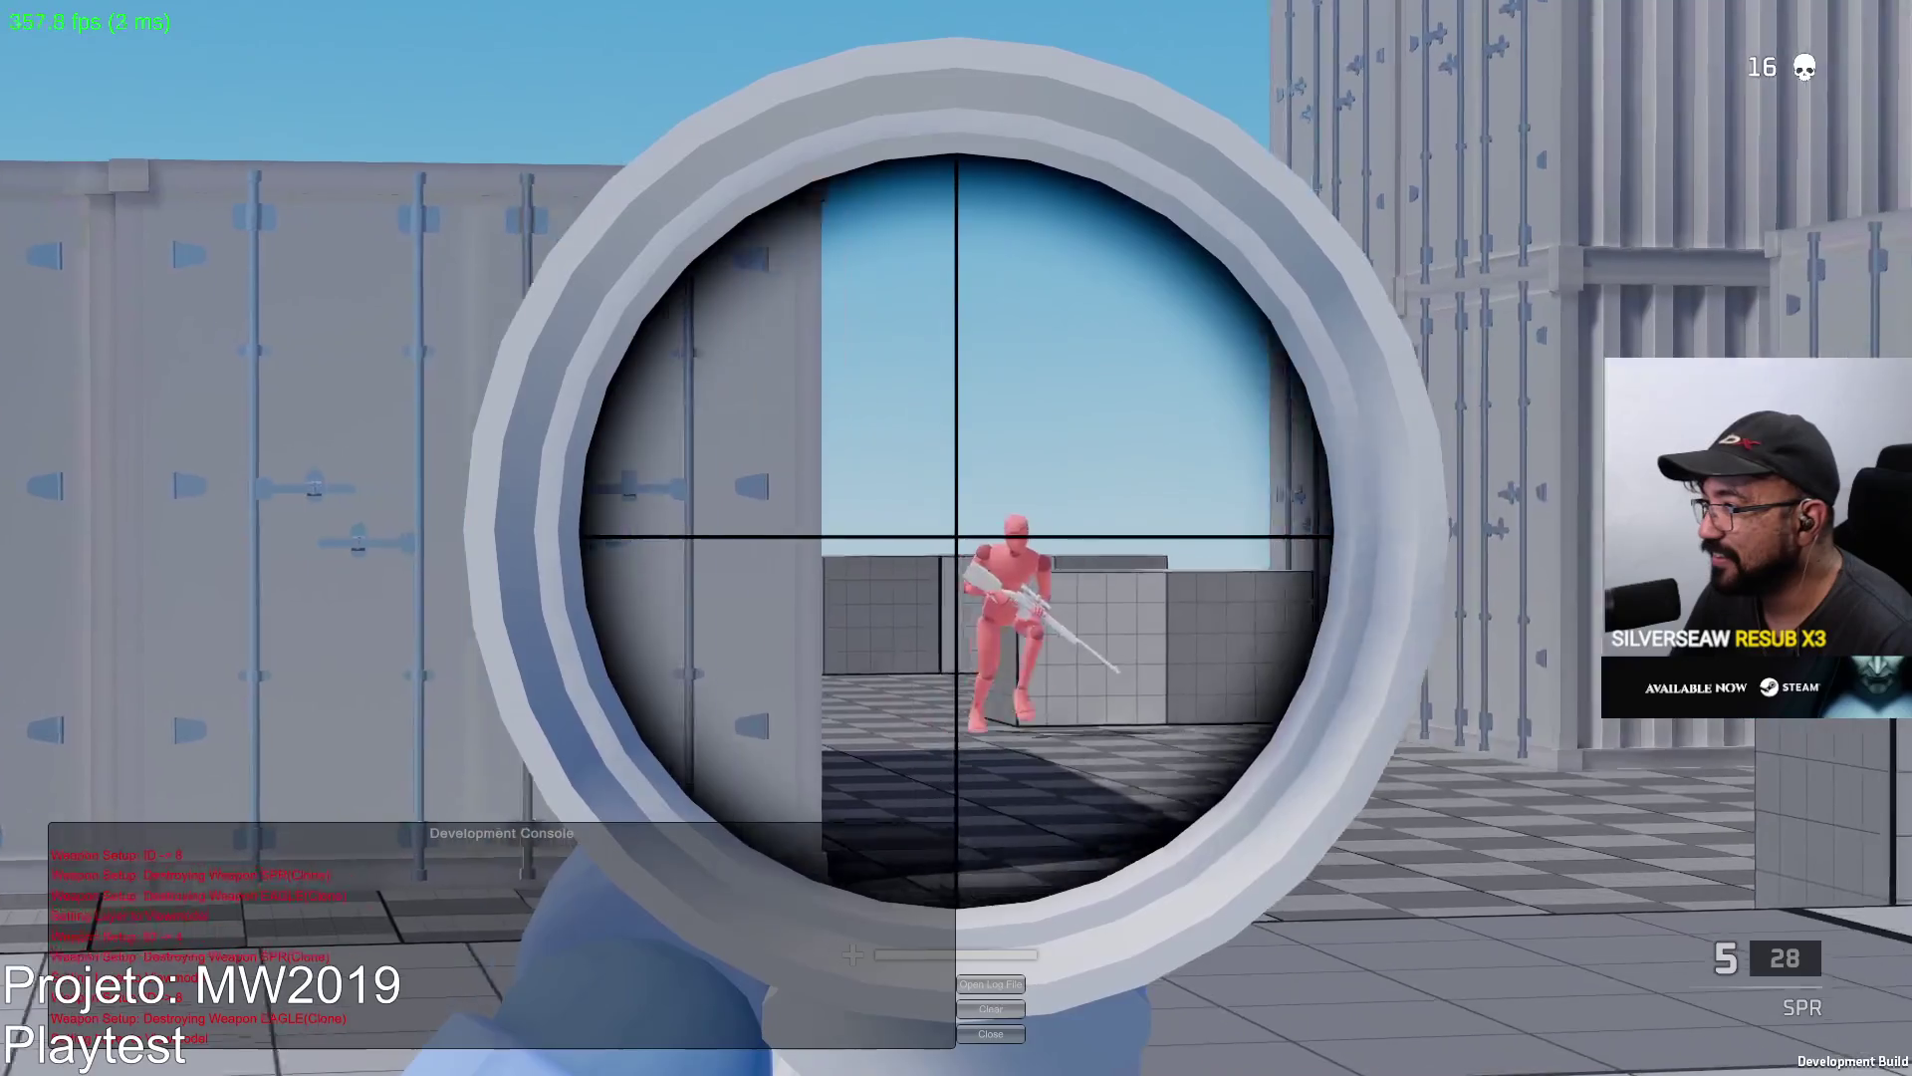
click(957, 539)
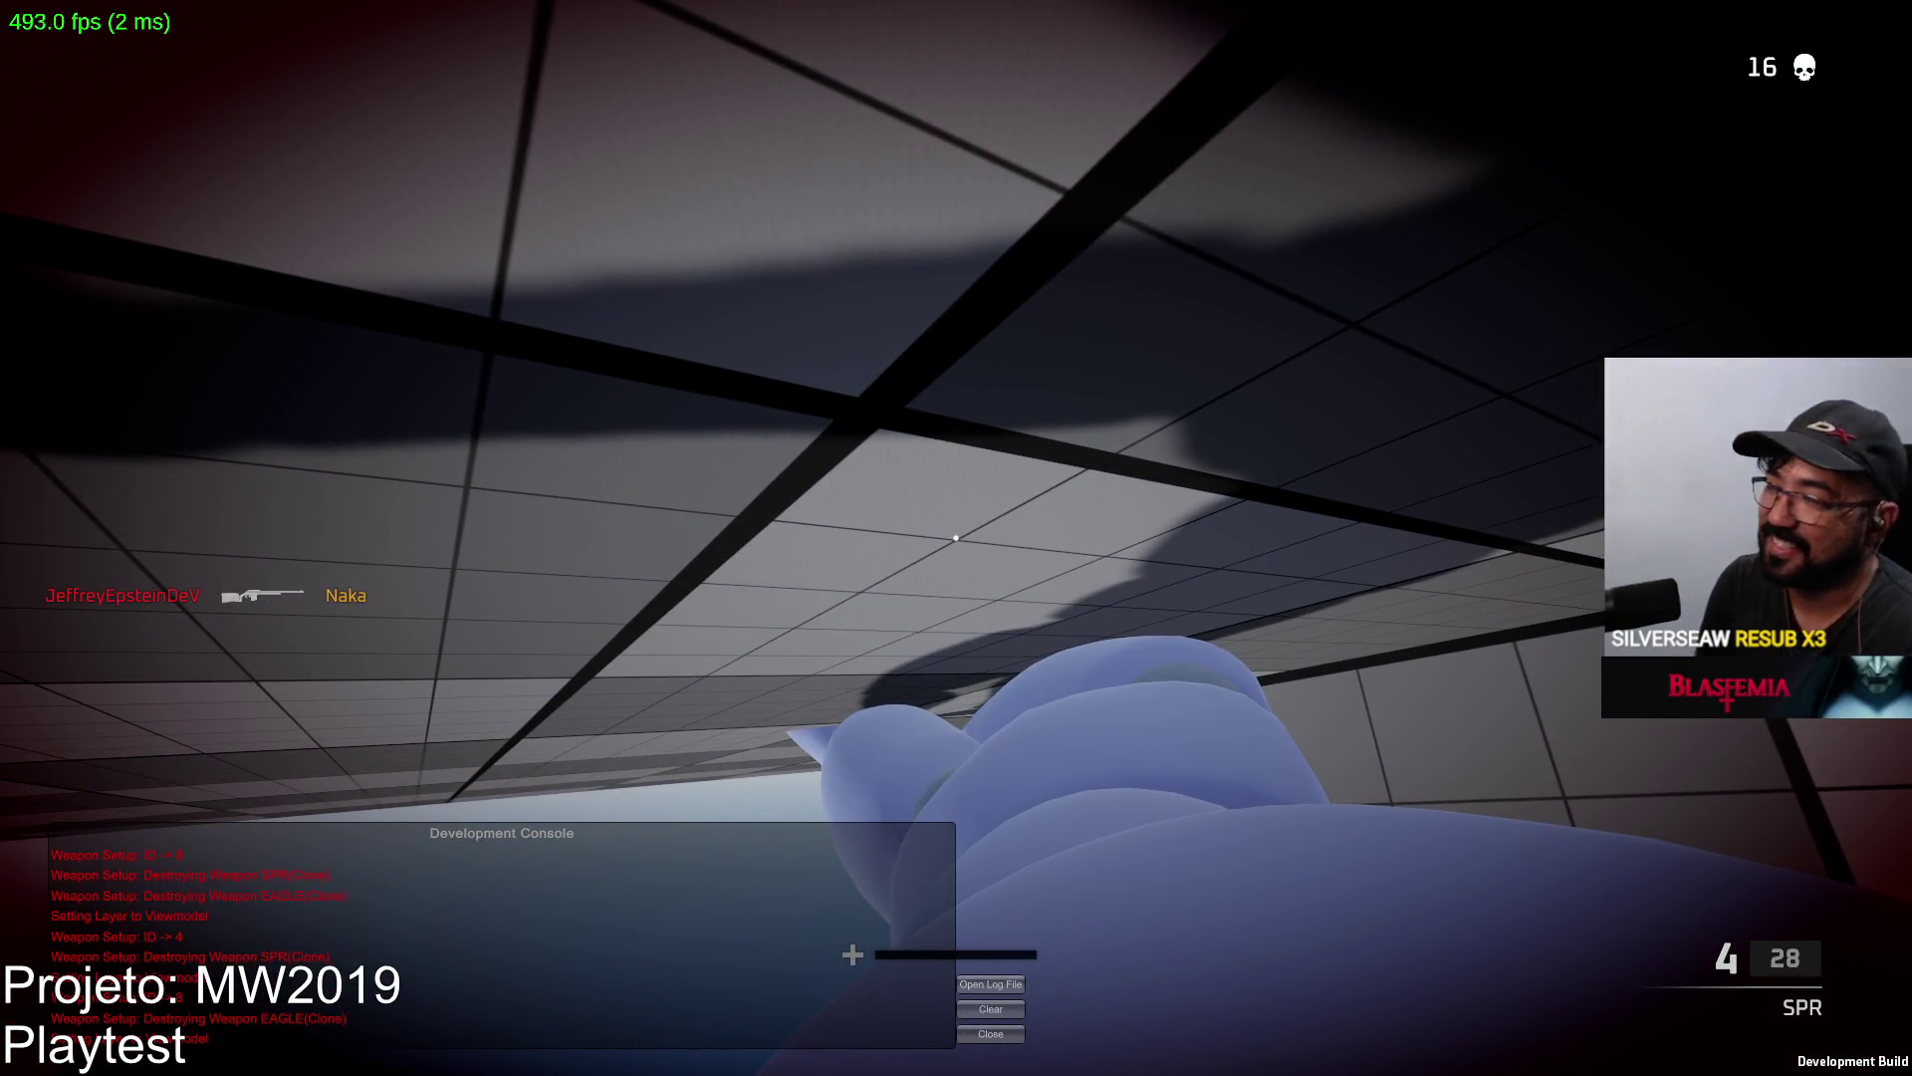
Check the scoreboard at 16 kills, then scope the SPR down a lane after respawning.
key(Tab)
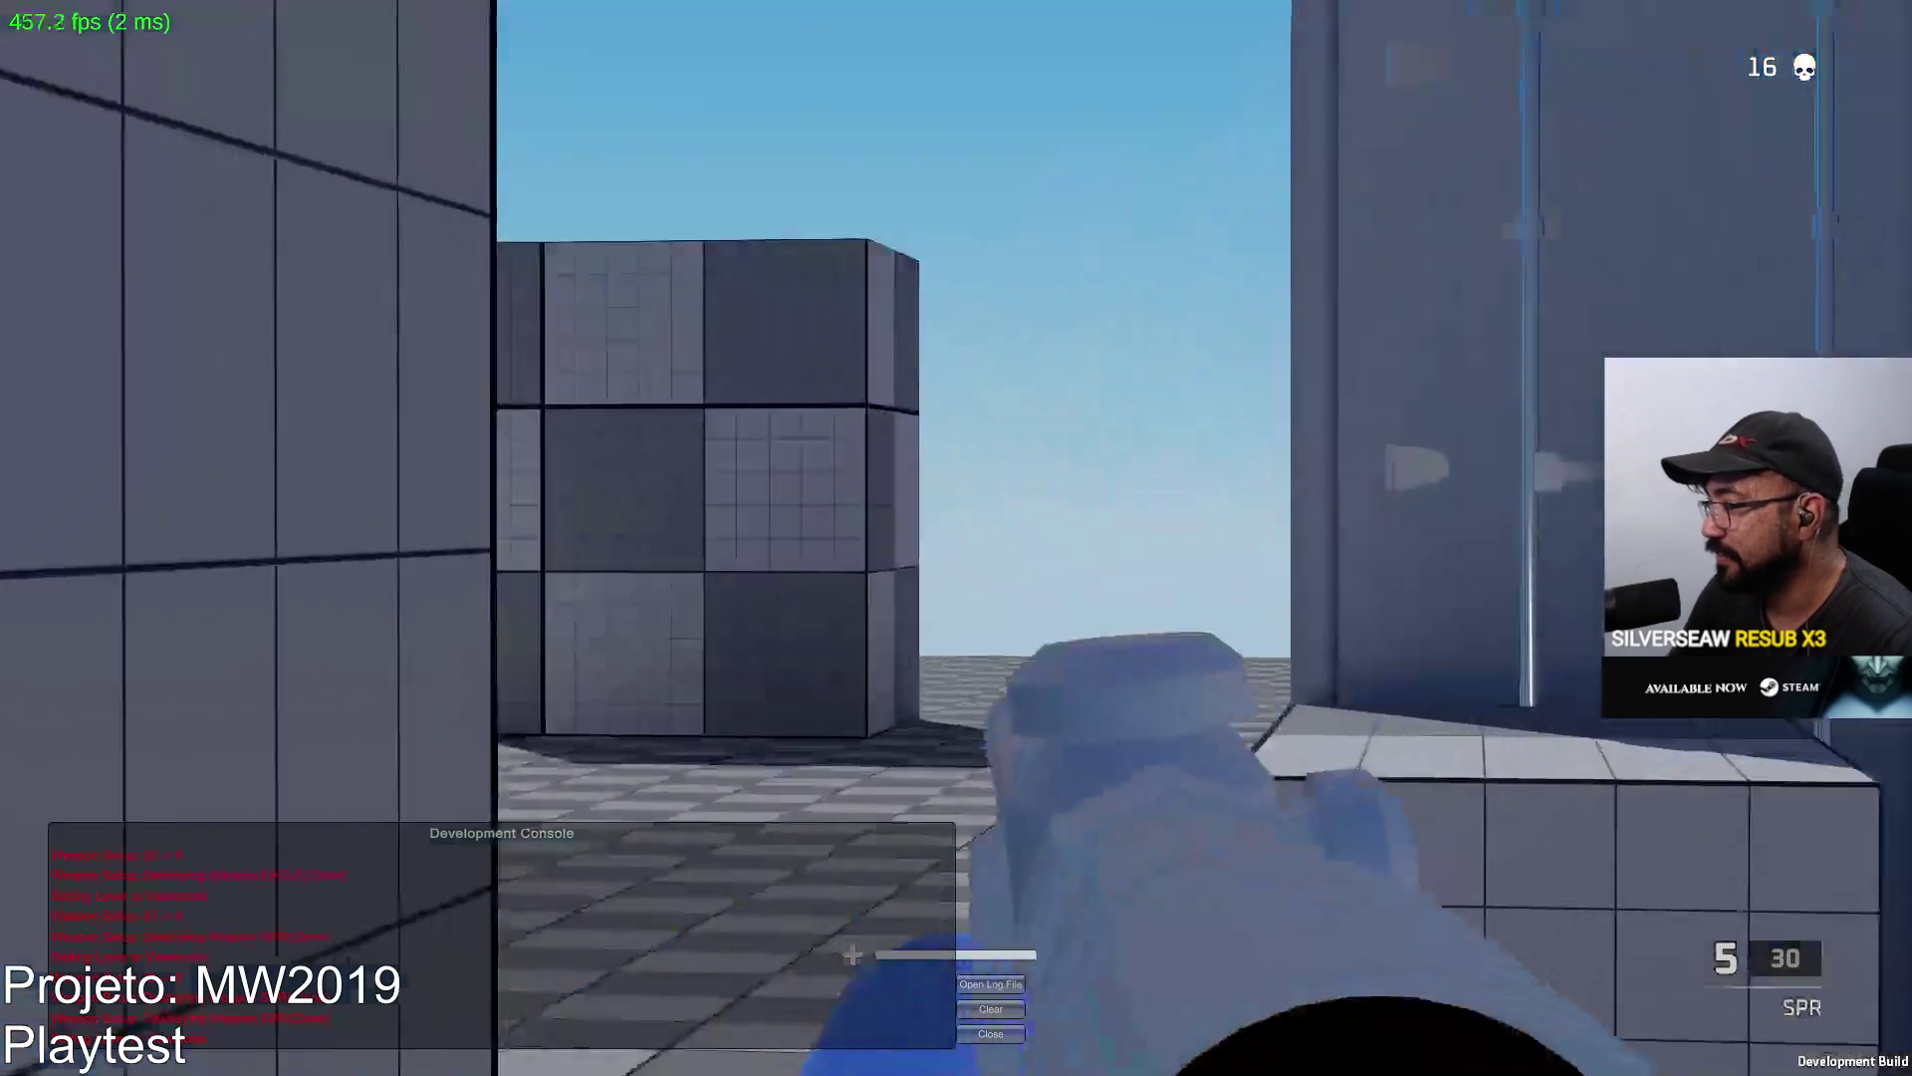
right_click(957, 538)
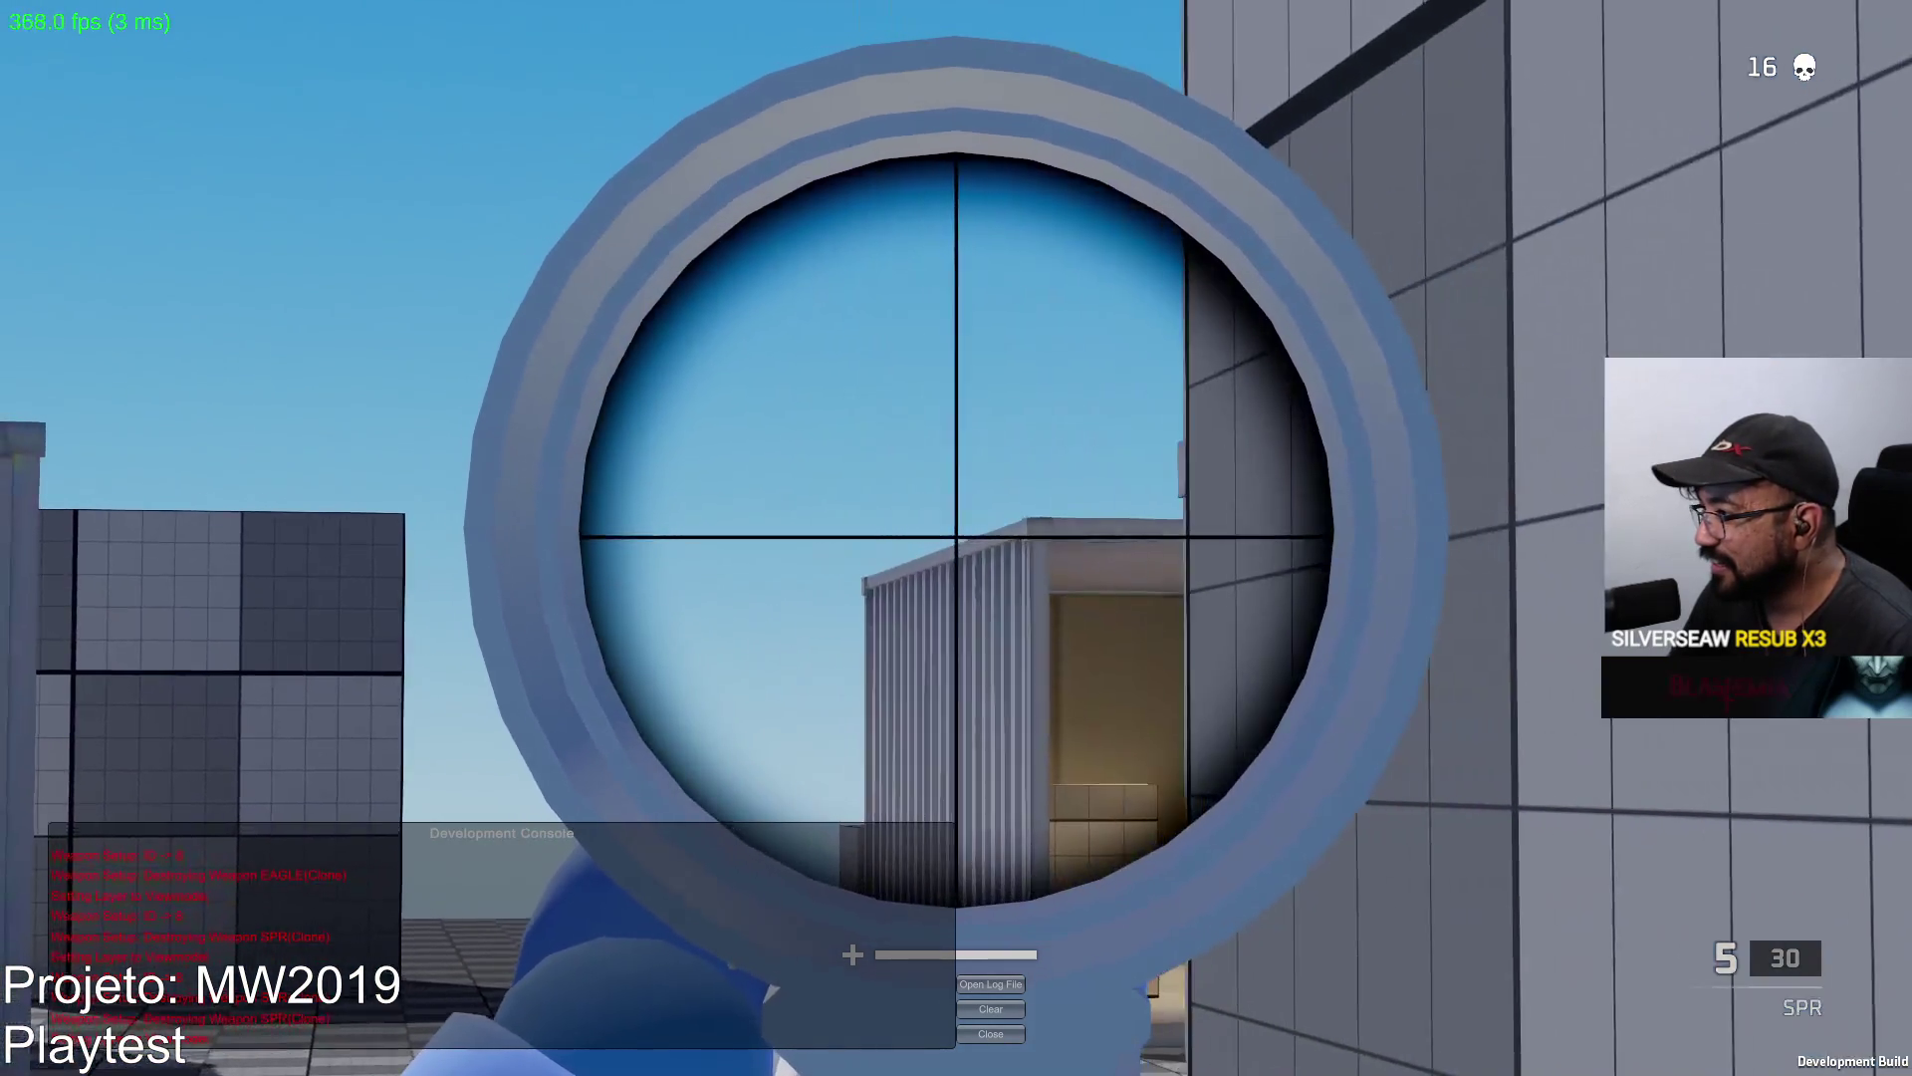
Land two SPR sniper kills, reloading and walking into the shipping container between them.
click(956, 538)
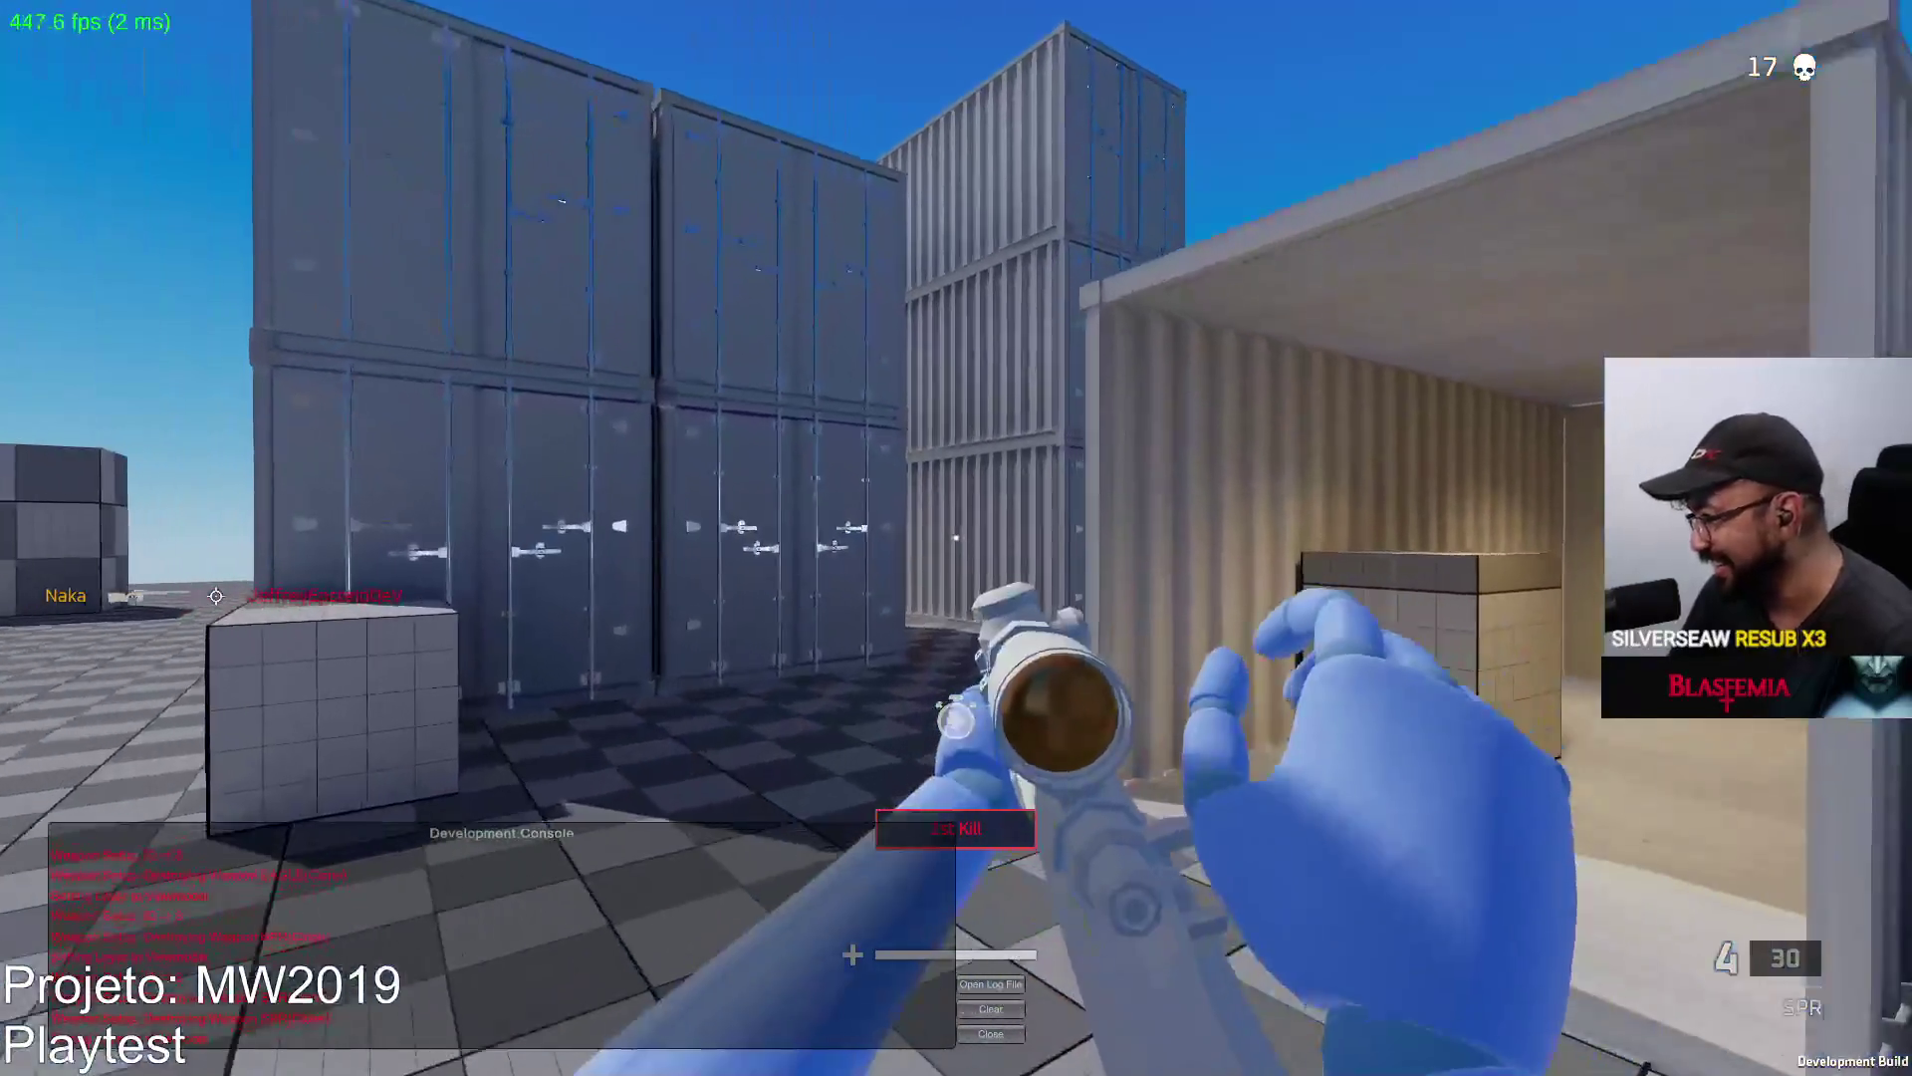
key(r)
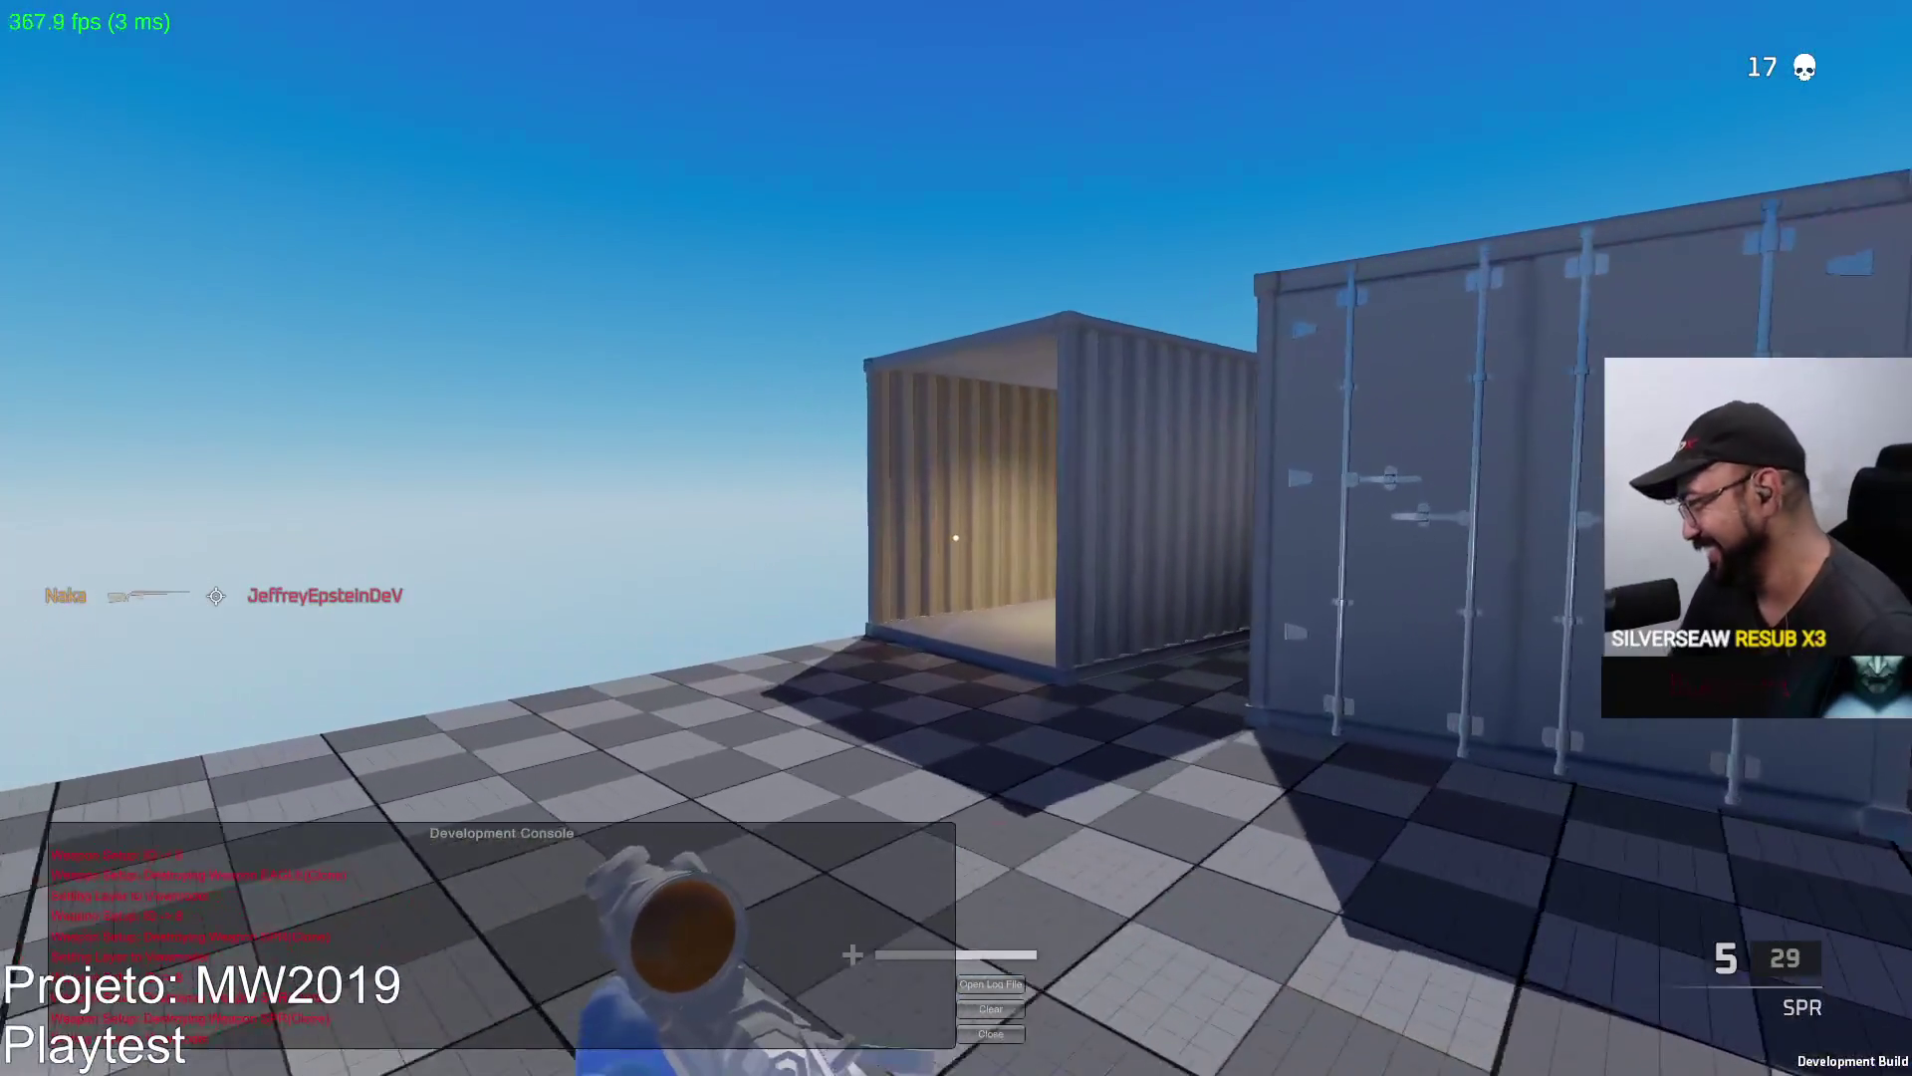
key(w)
key(w)
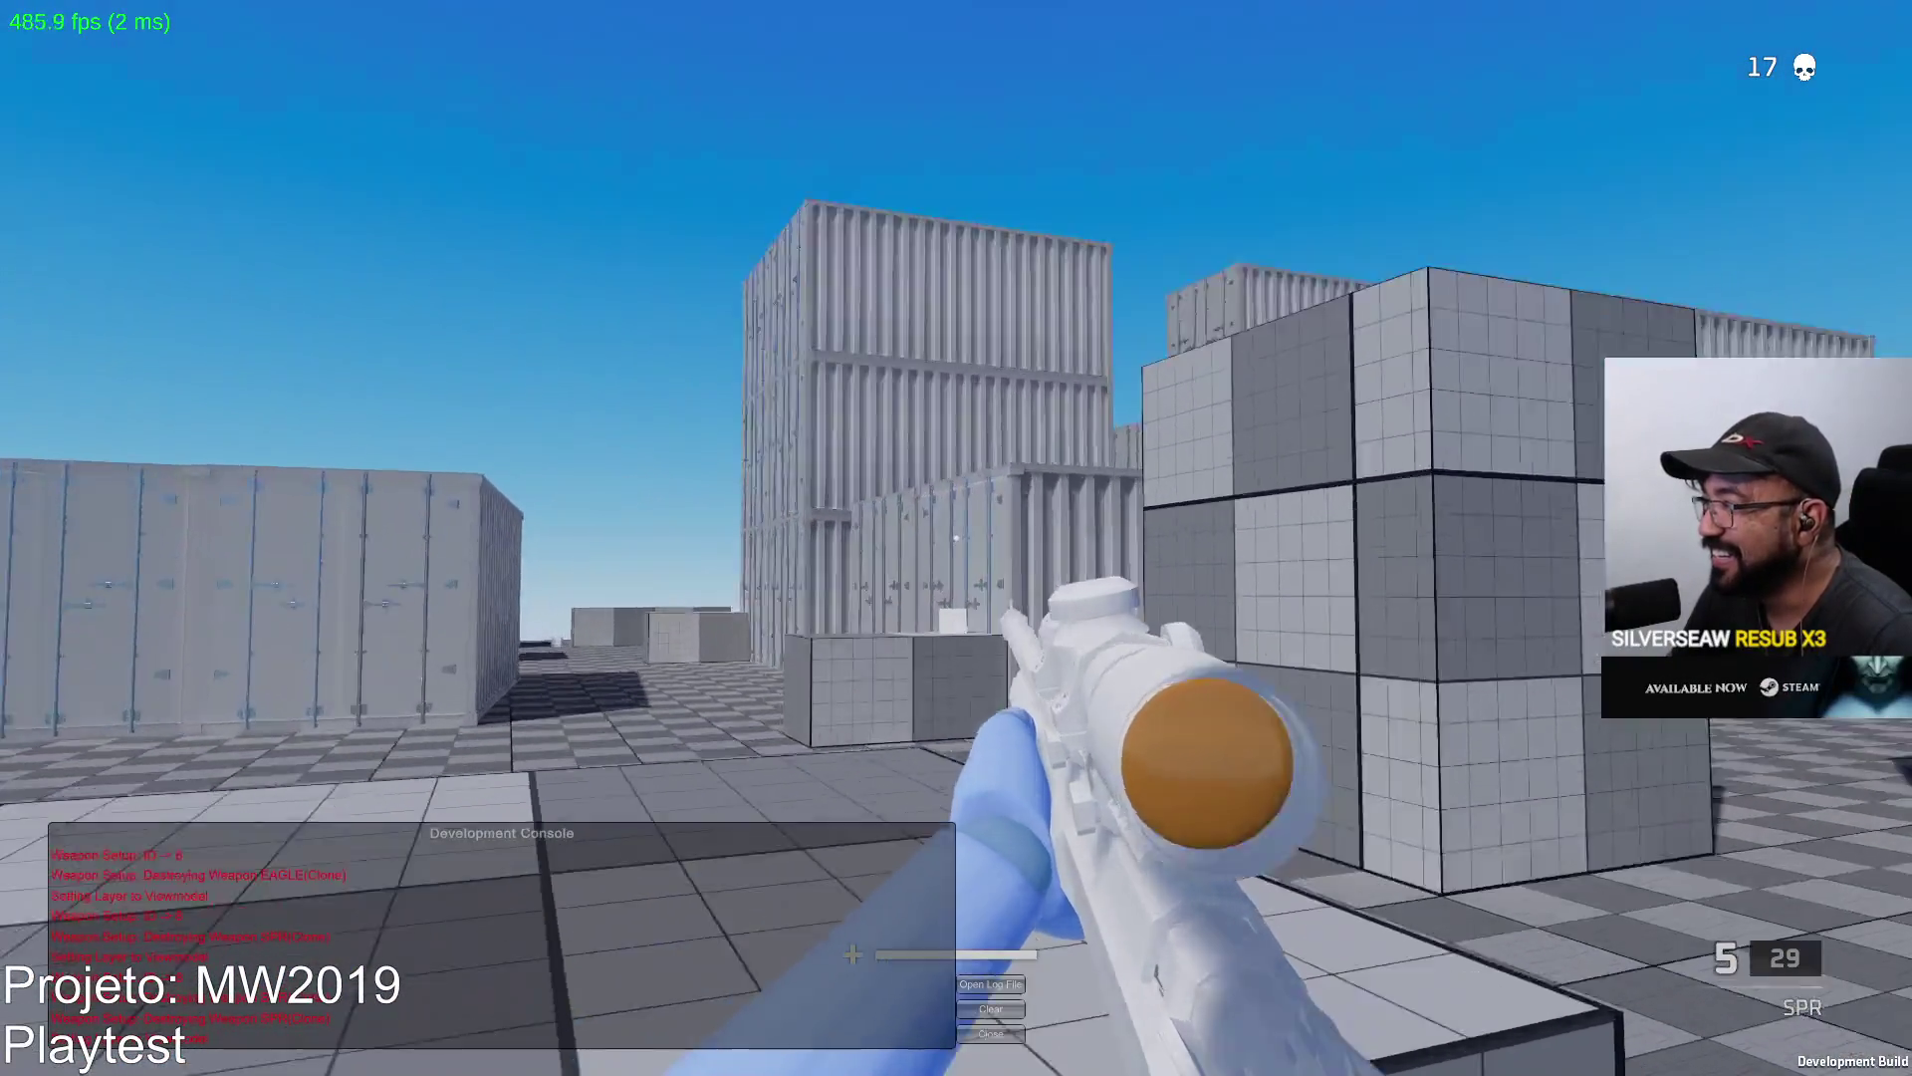
right_click(956, 539)
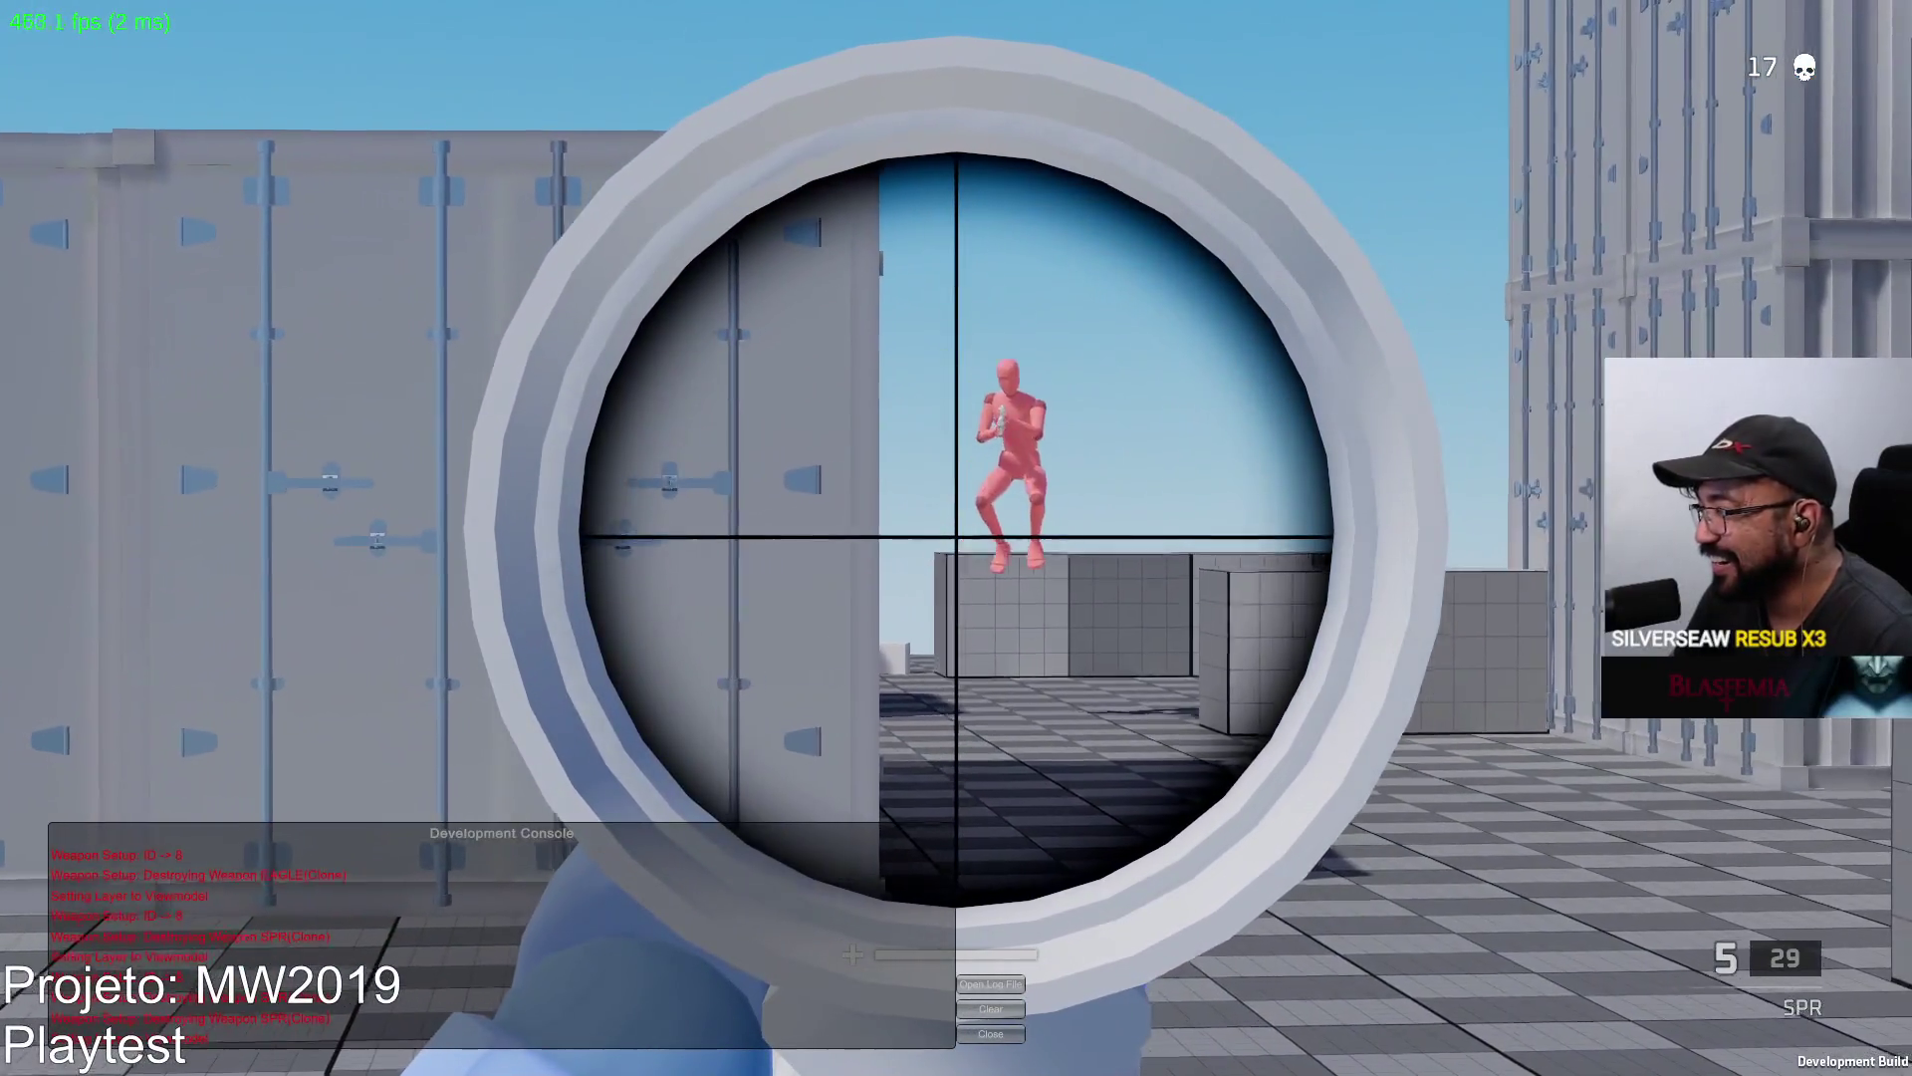
click(957, 537)
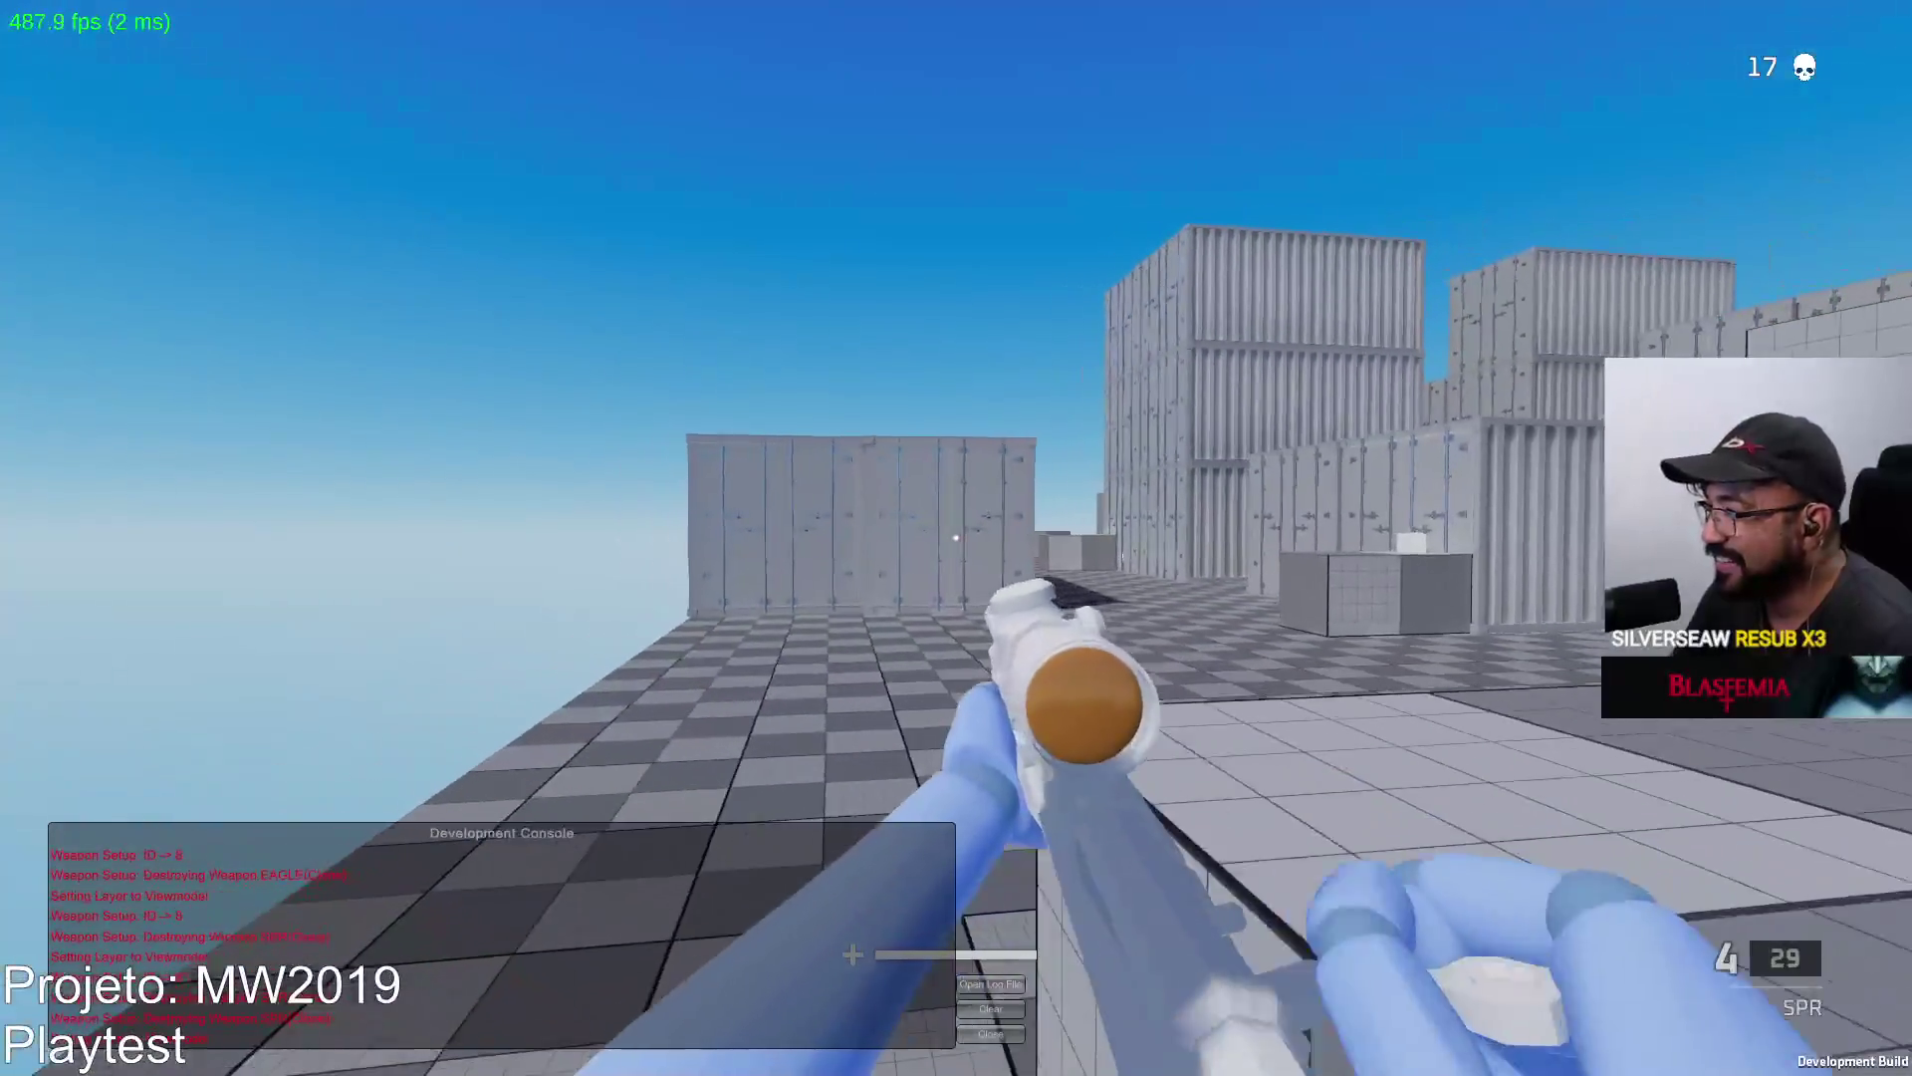
right_click(957, 538)
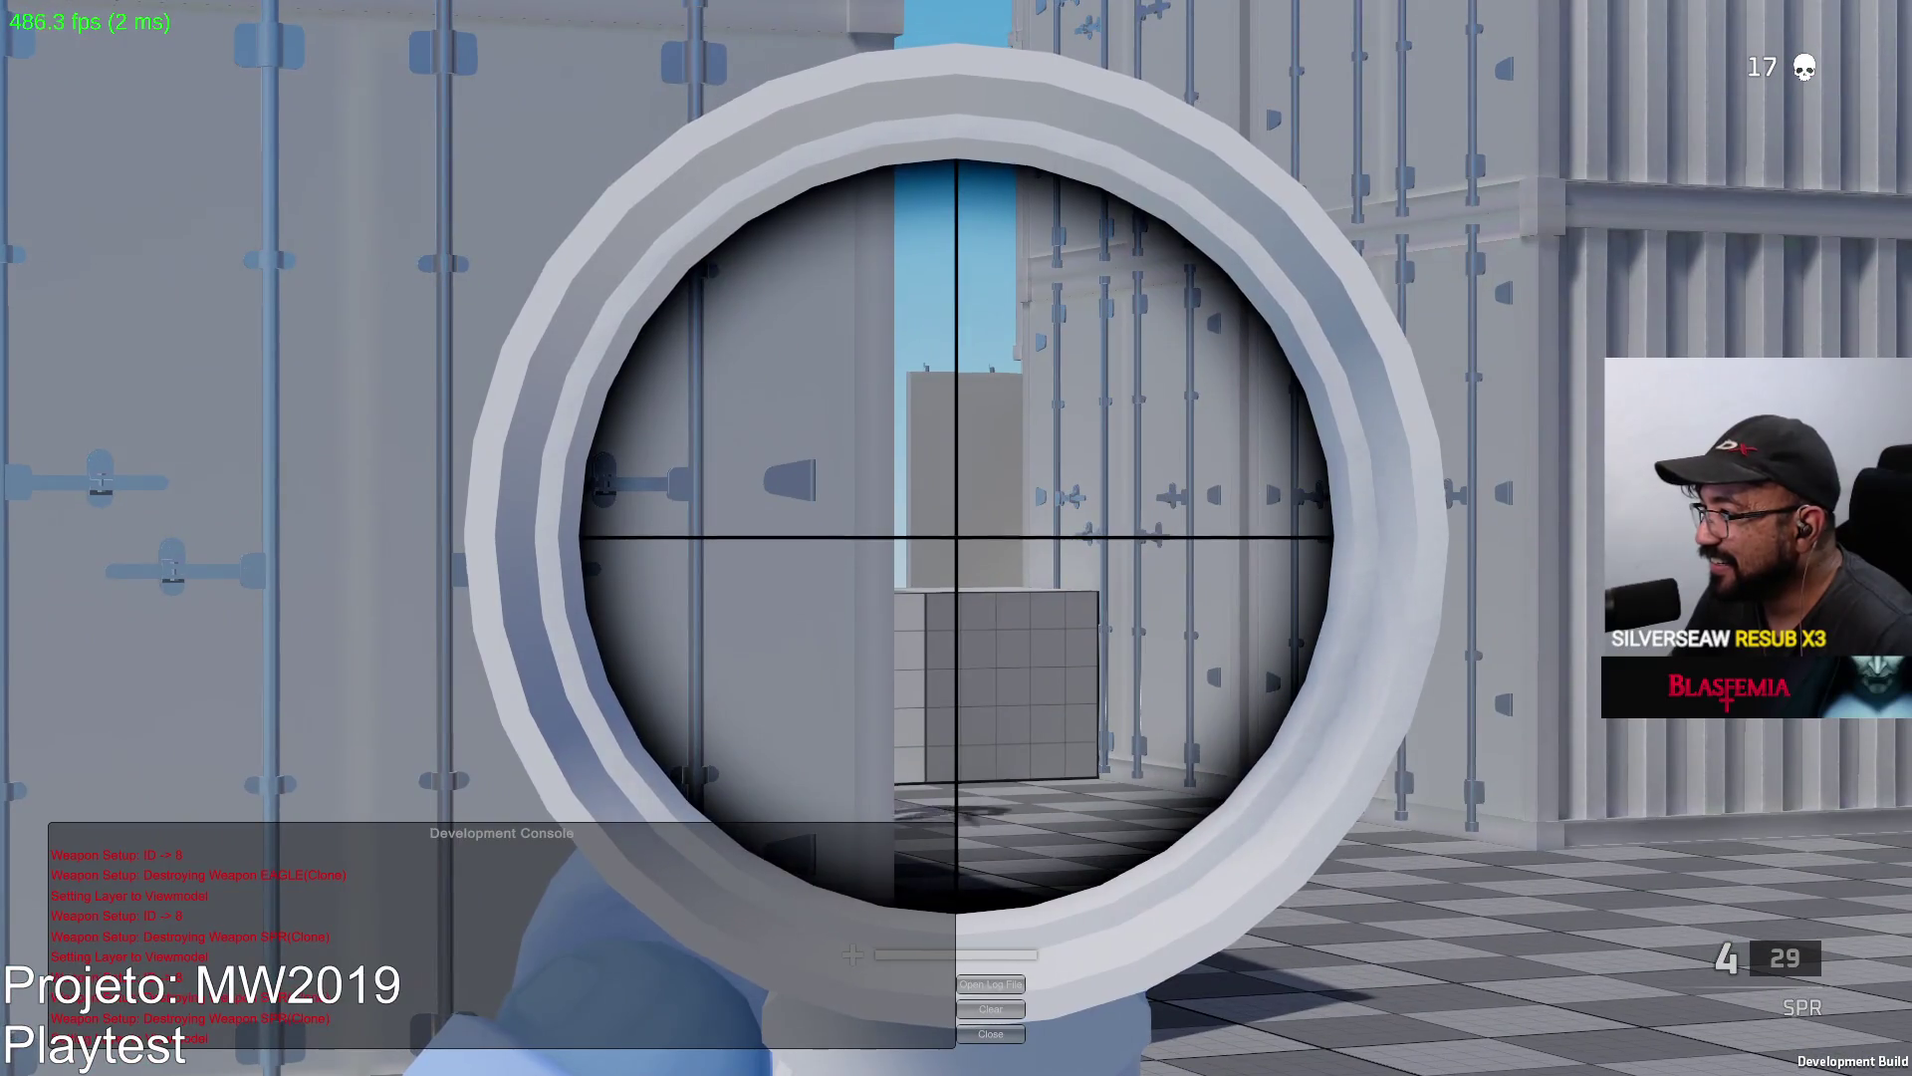
click(956, 537)
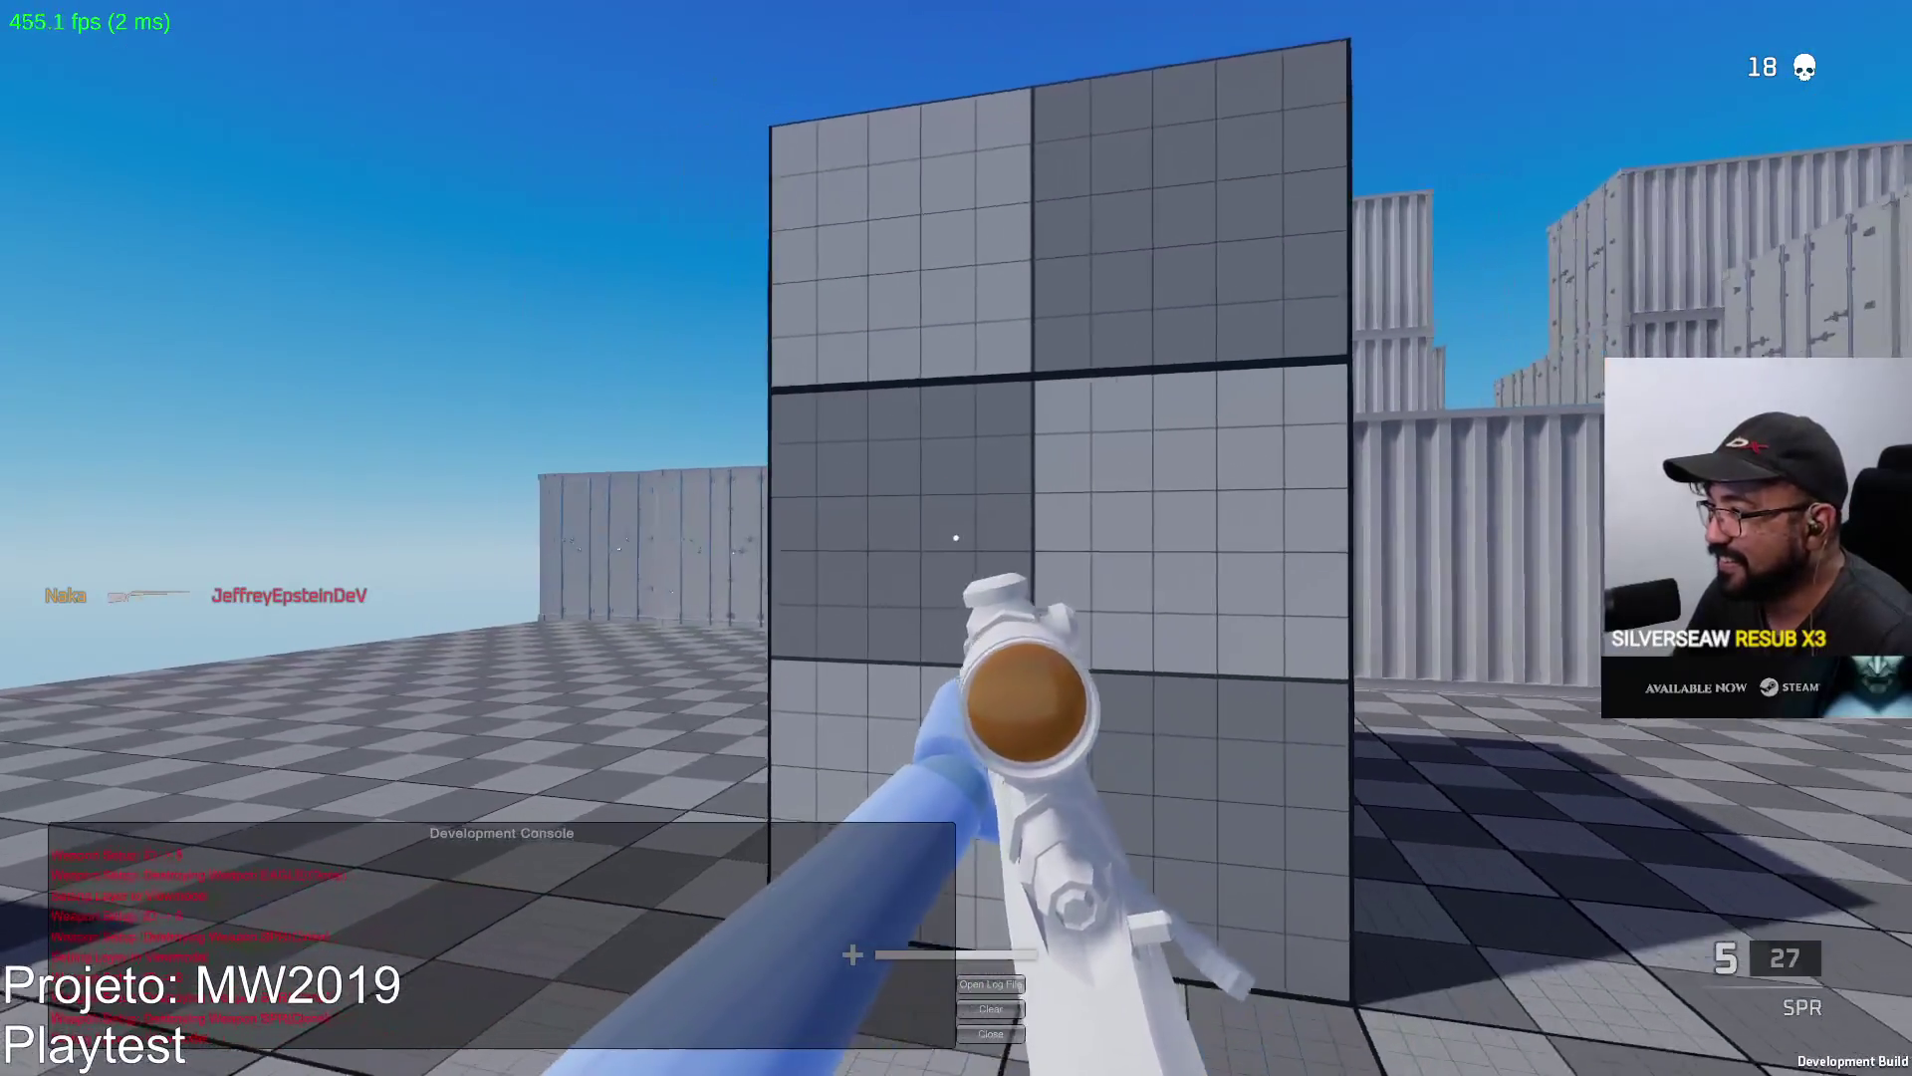
Take two more scoped sniper shots at enemies.
right_click(957, 538)
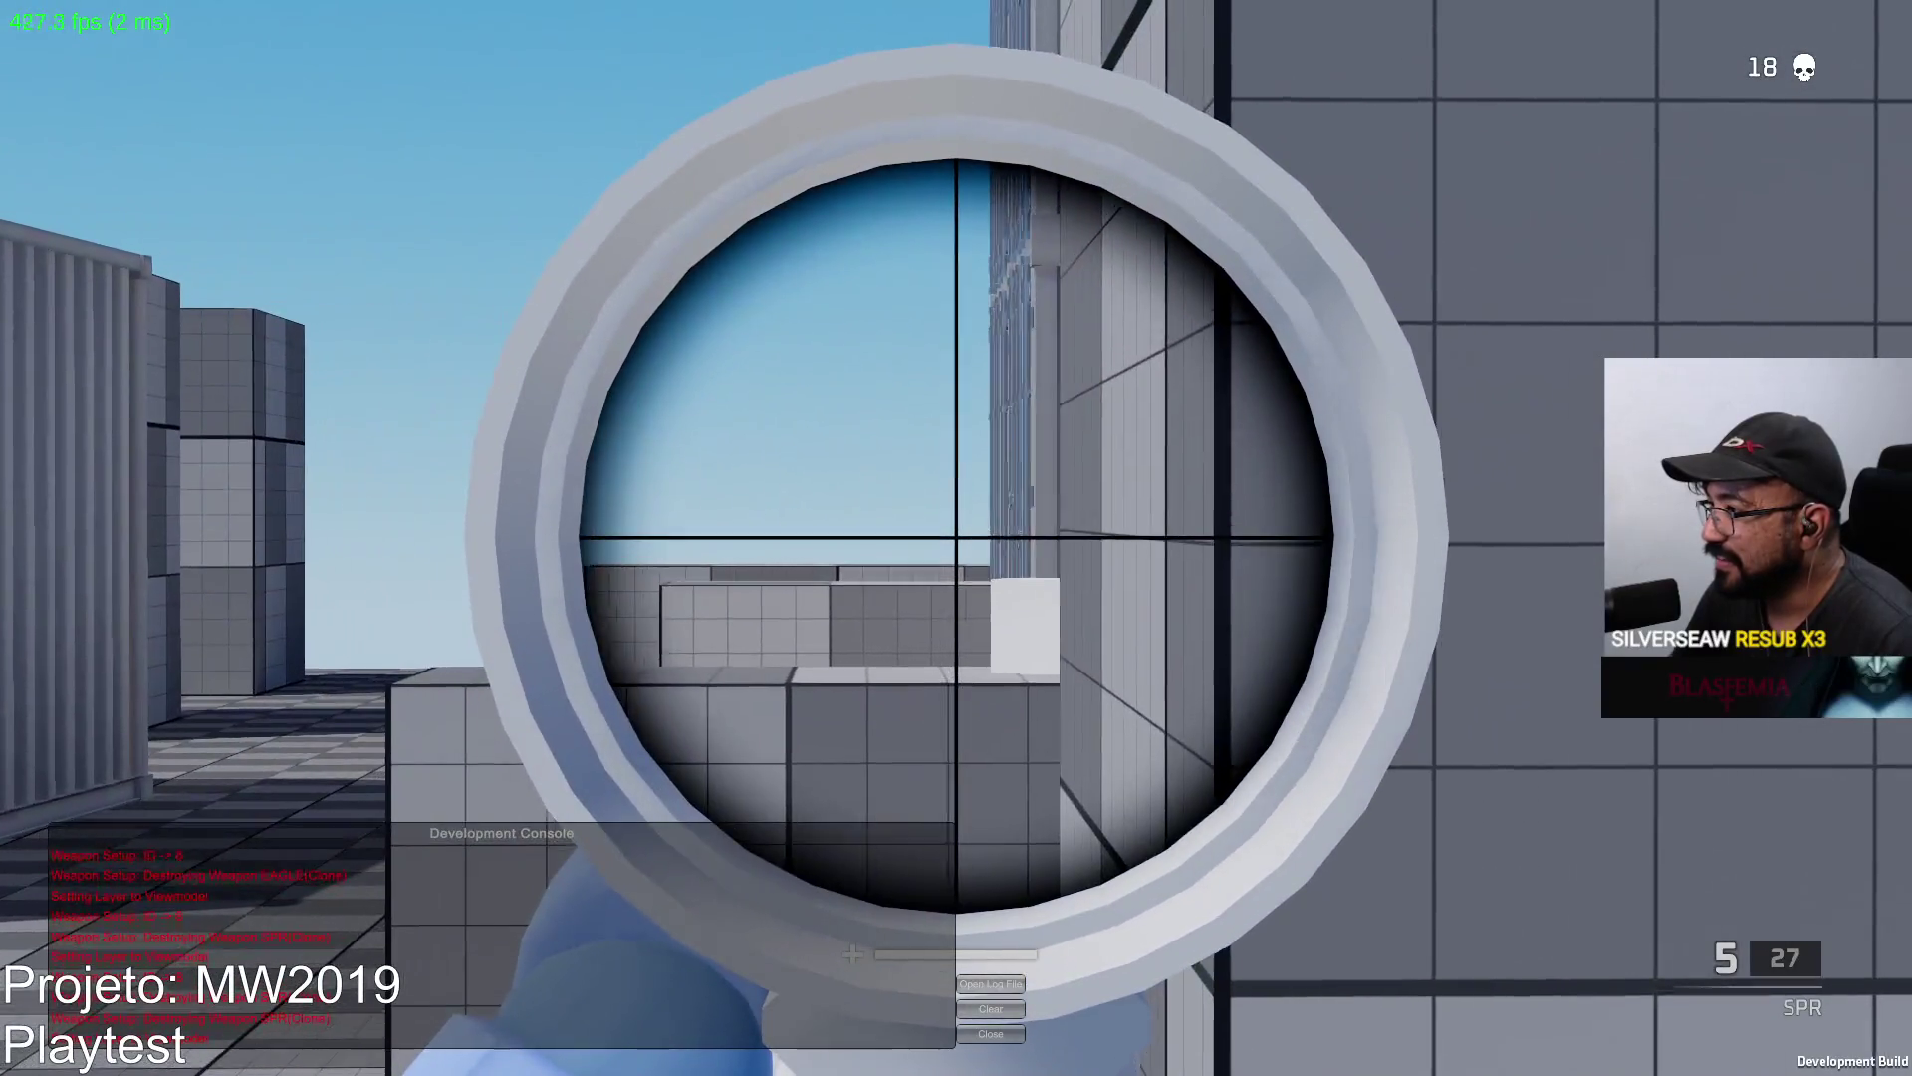
click(956, 537)
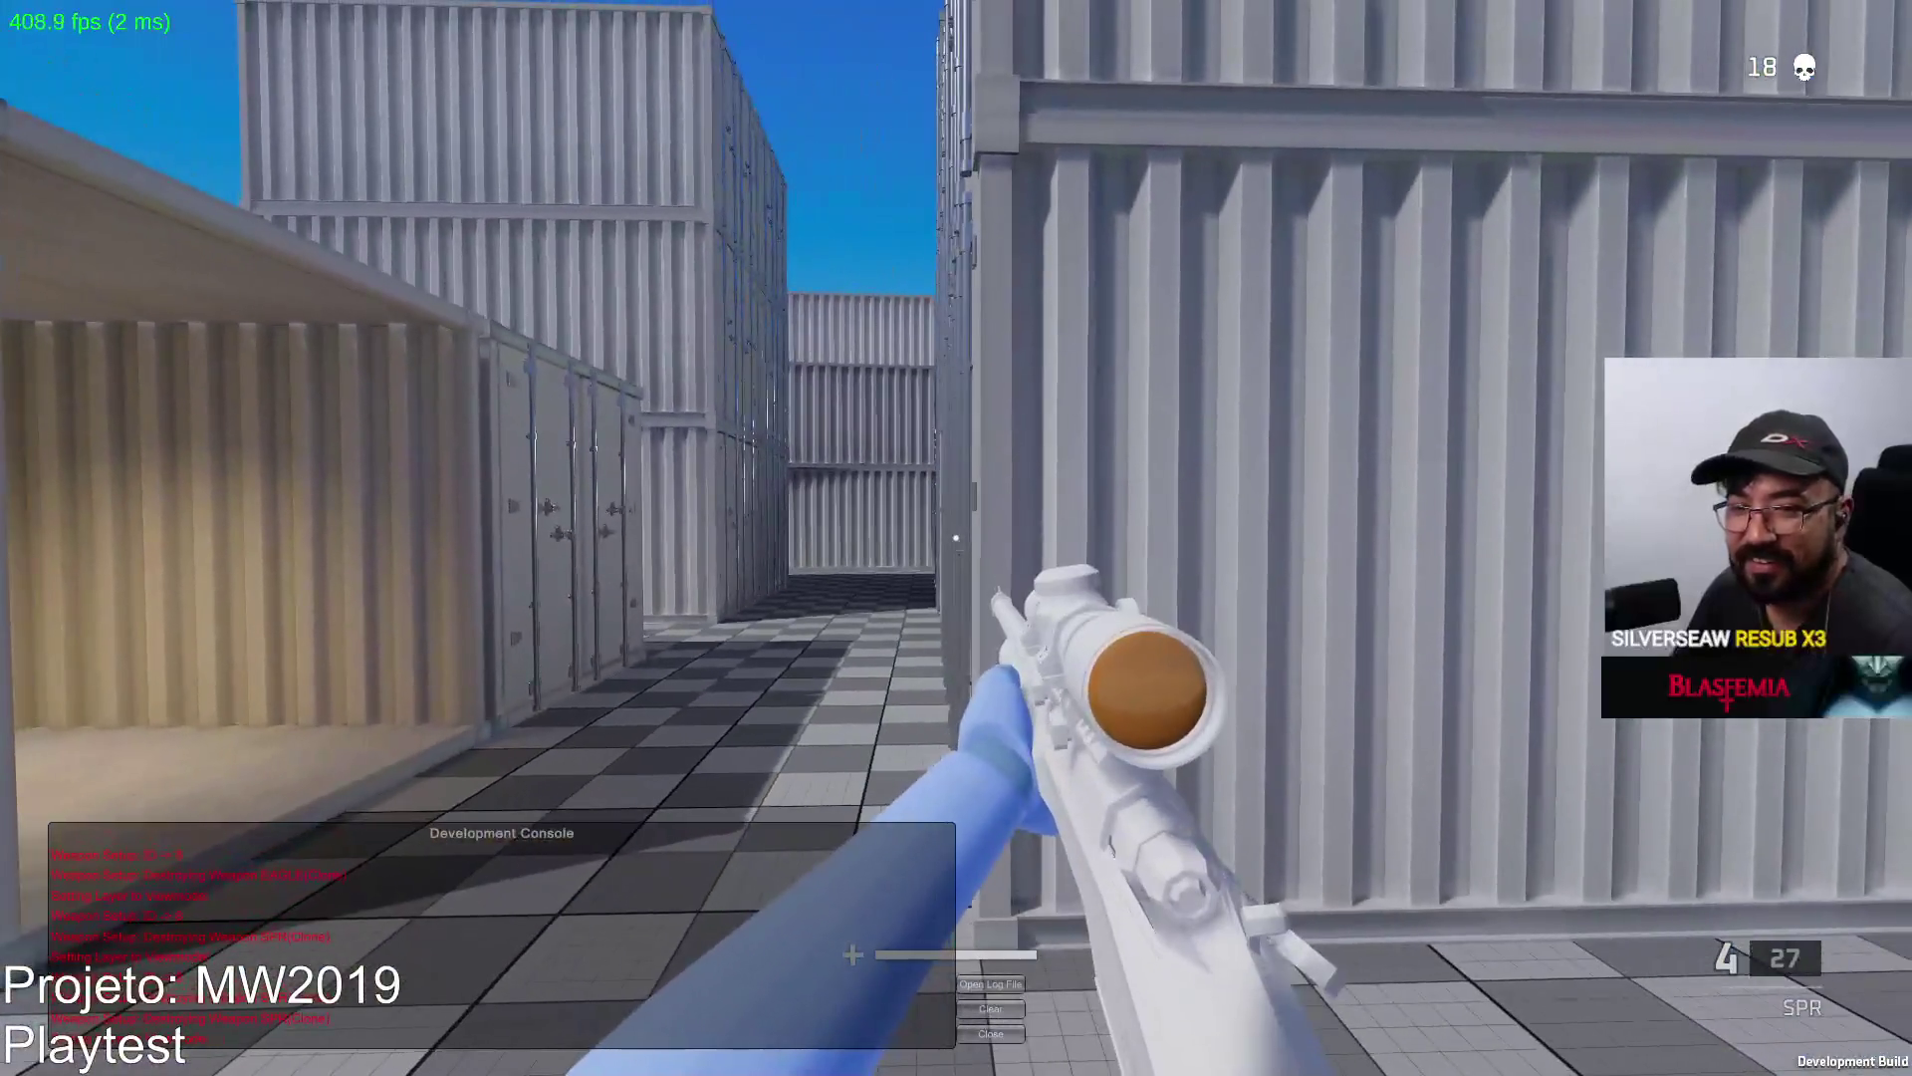
right_click(957, 538)
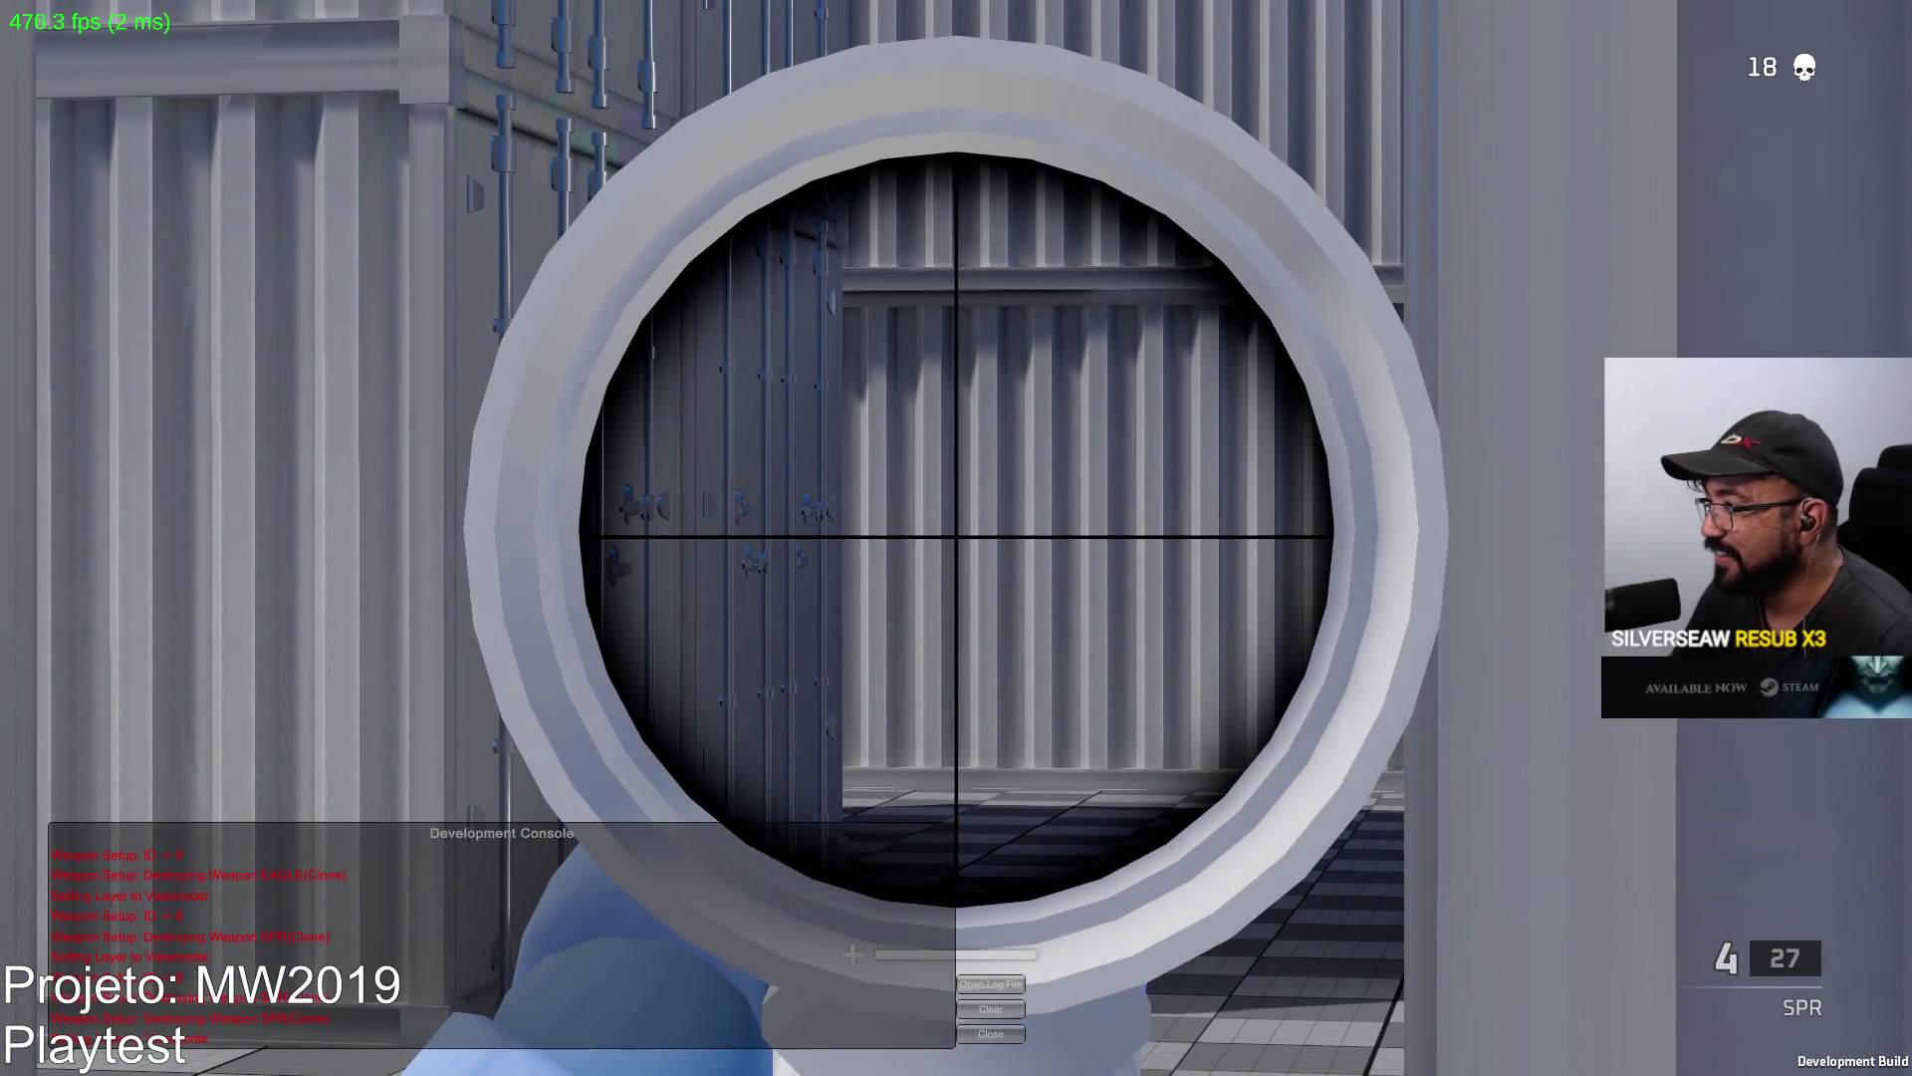
click(957, 539)
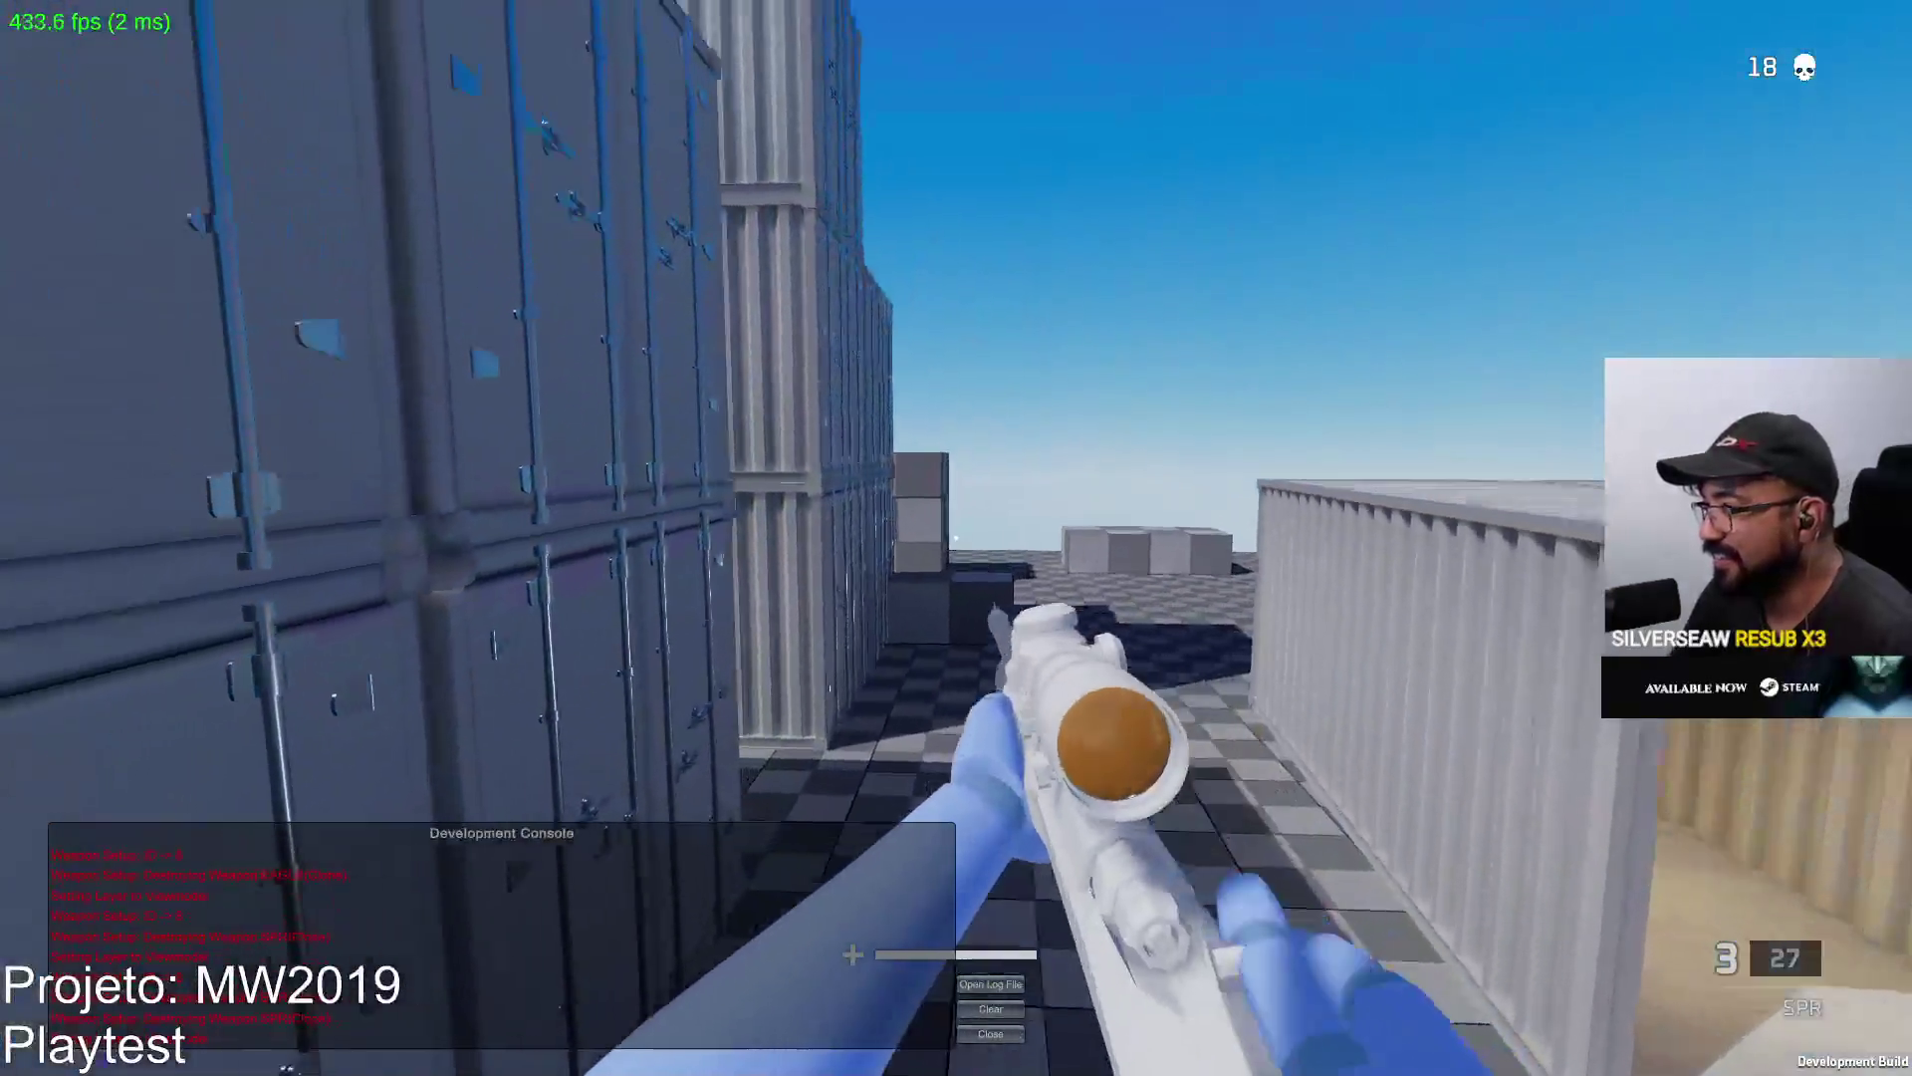
Snipe toward the containers and finish the enemy with the Eagle for kill 19.
right_click(957, 539)
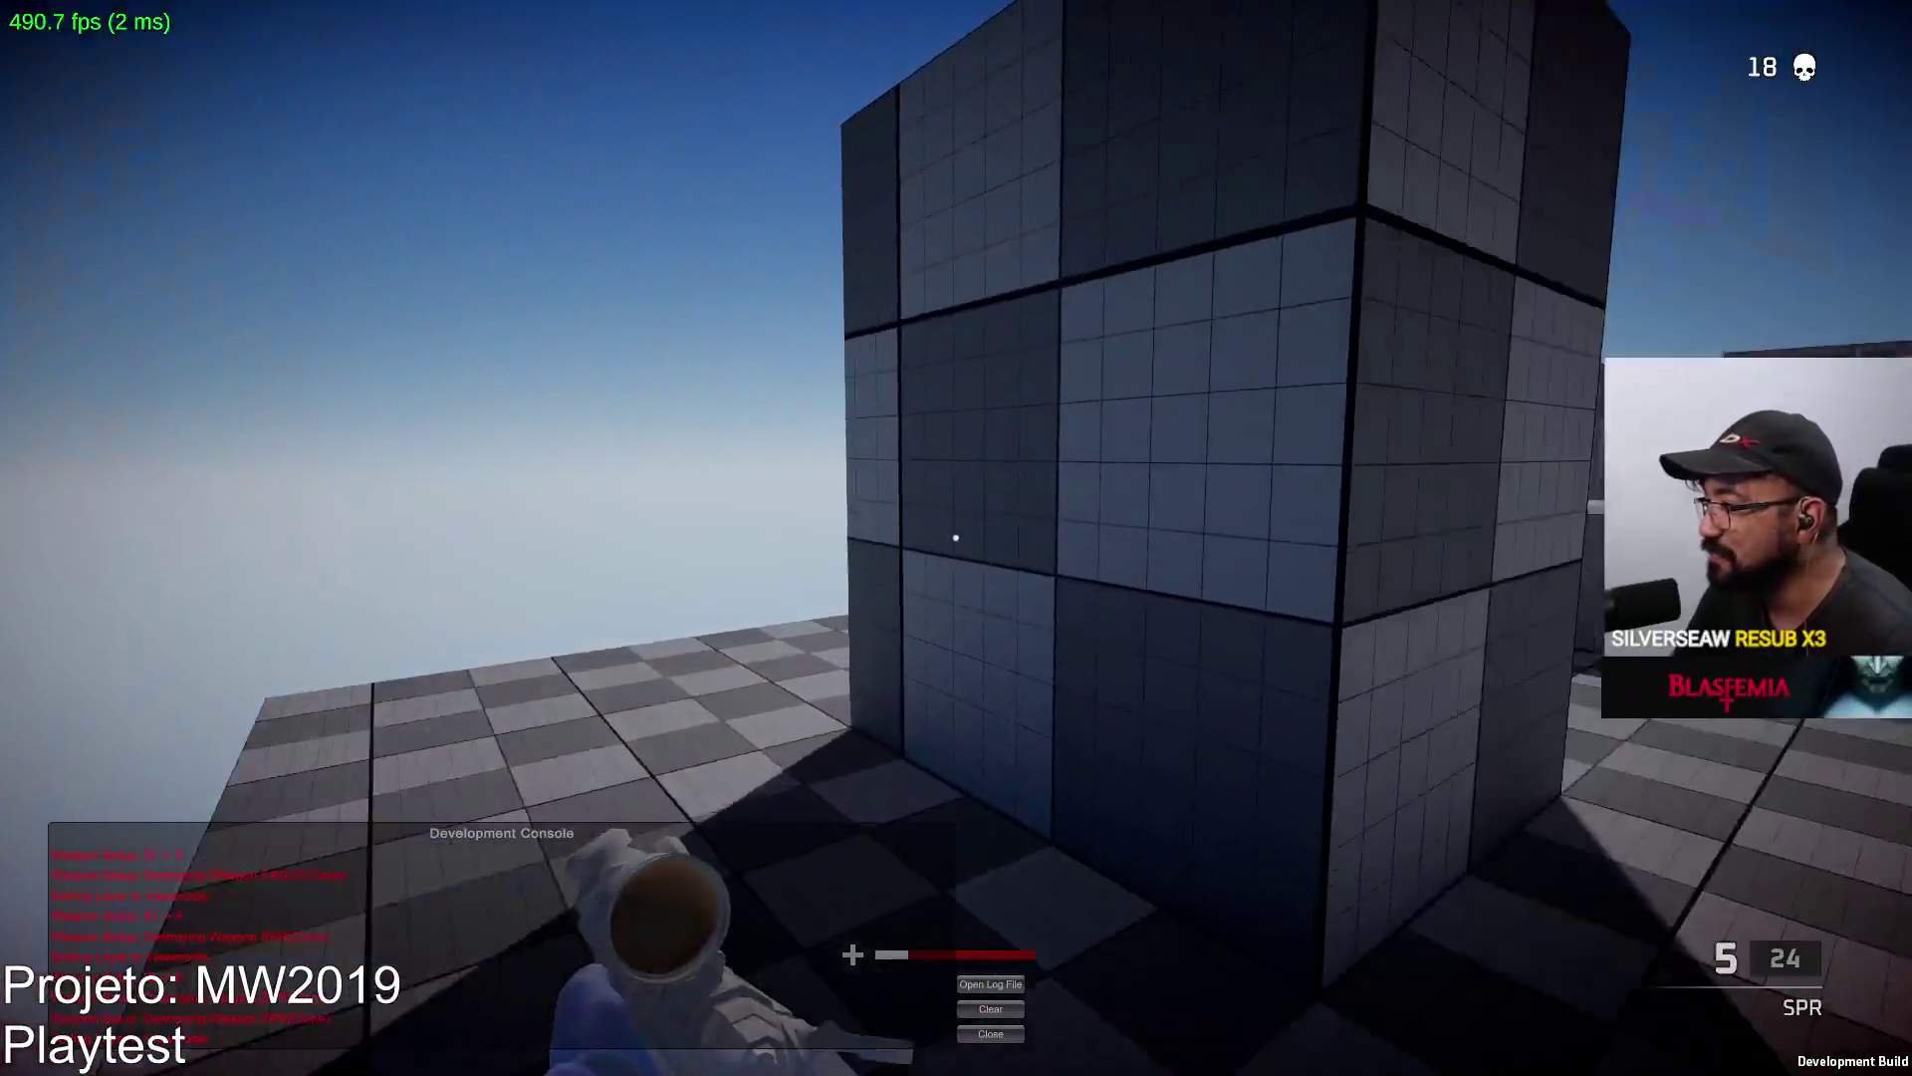
right_click(955, 538)
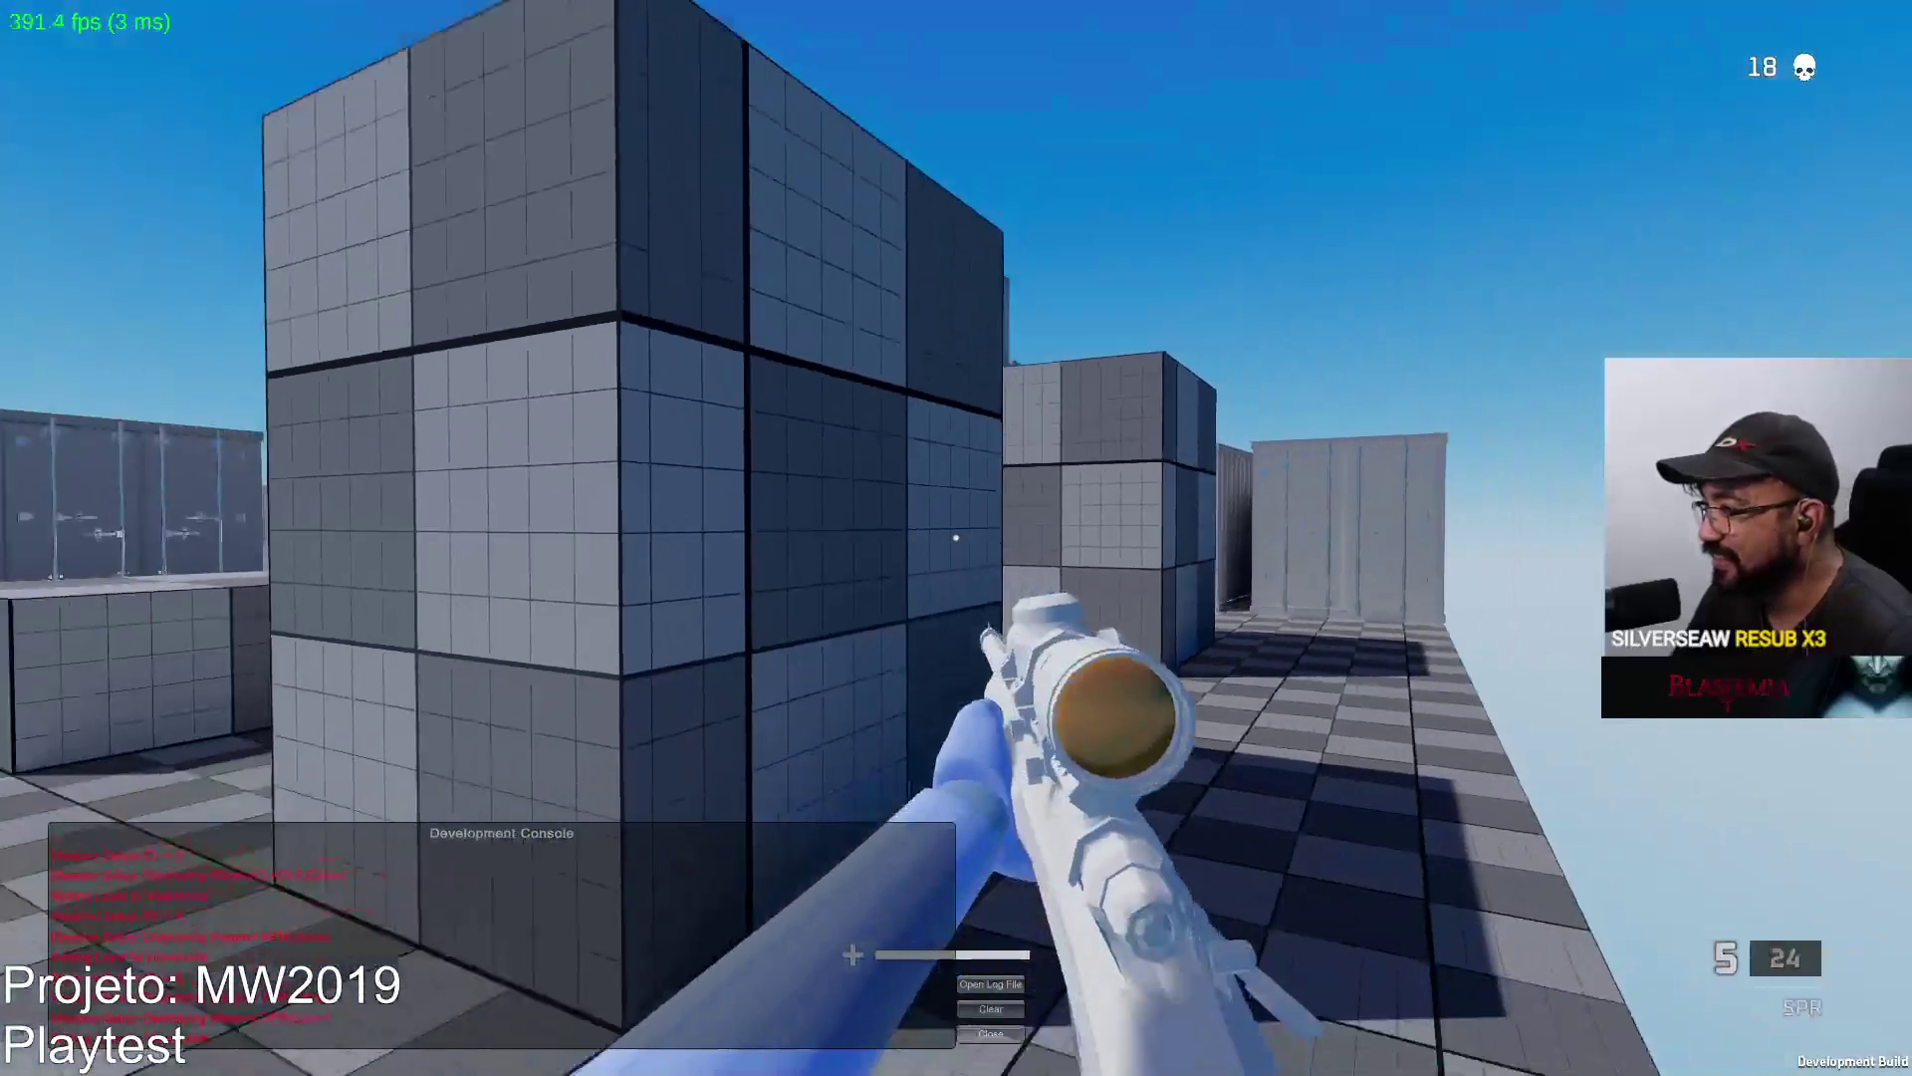
right_click(956, 539)
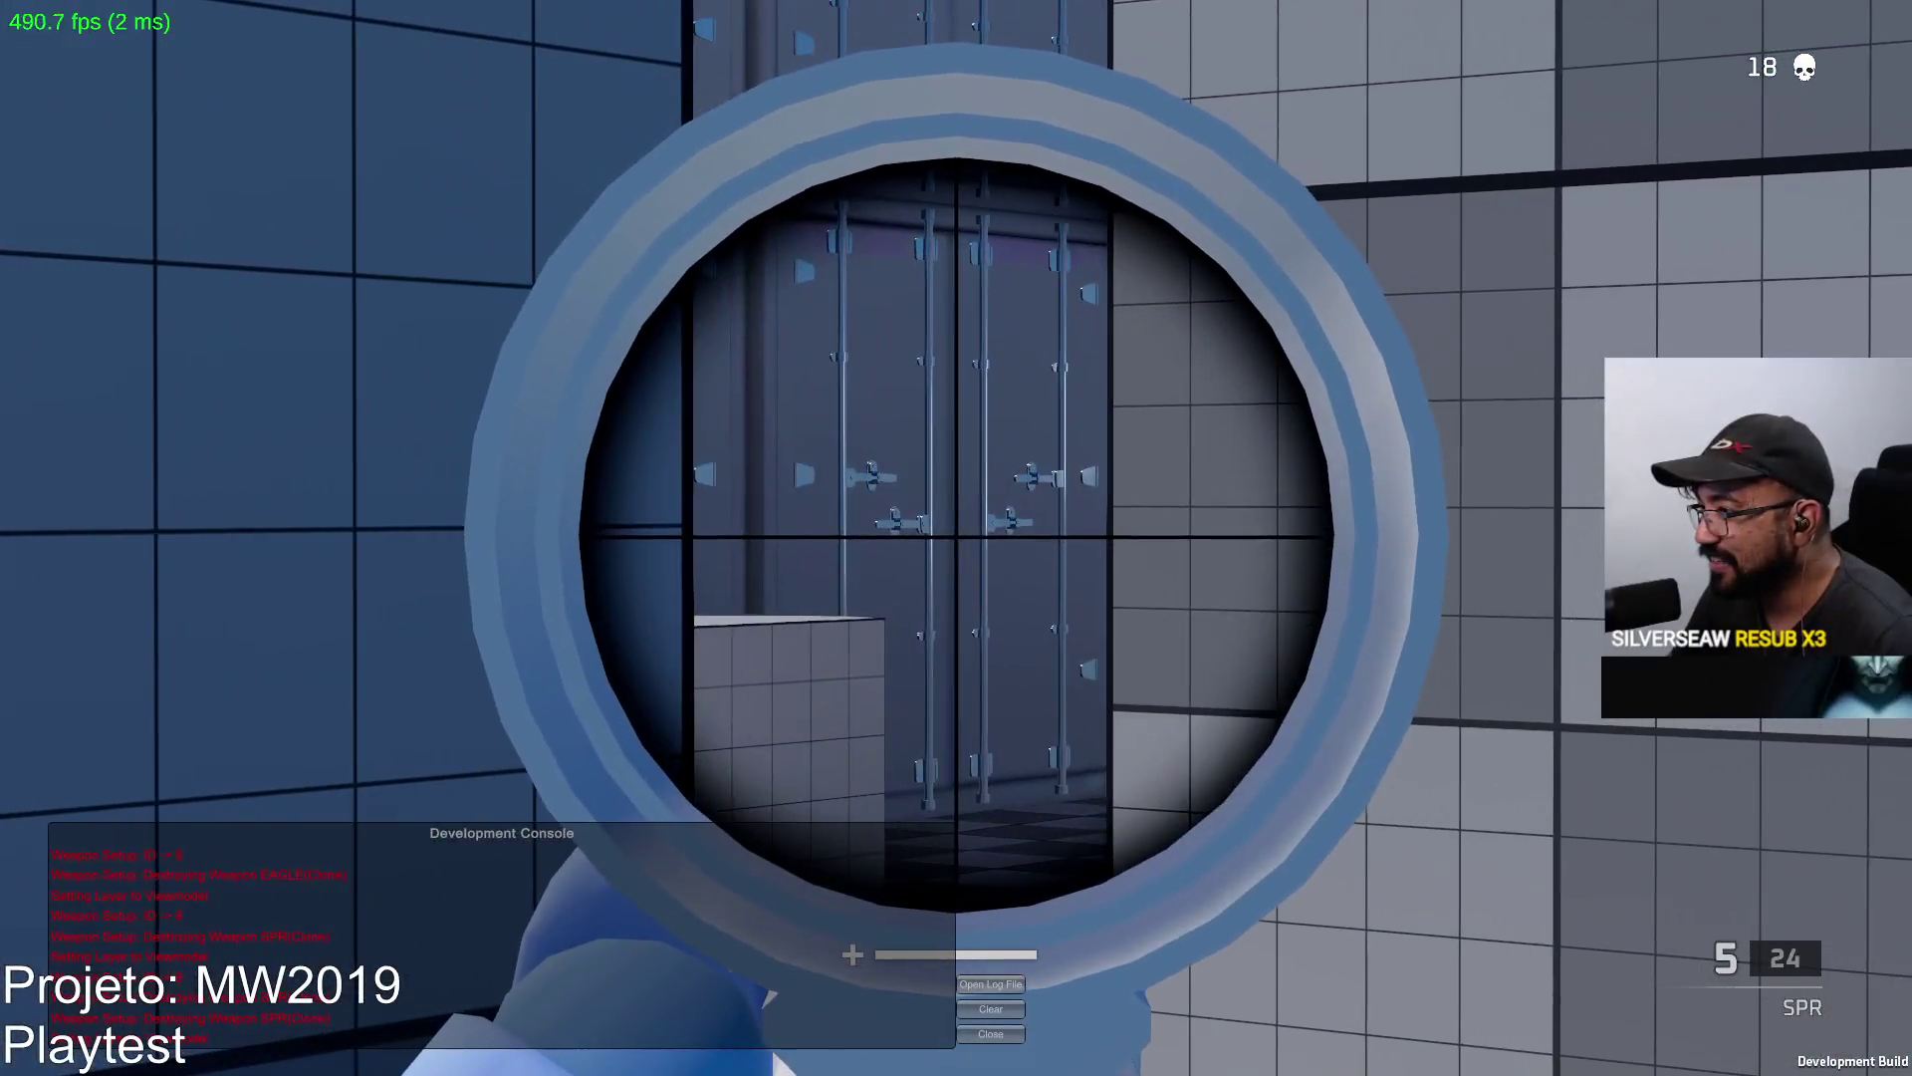
click(957, 538)
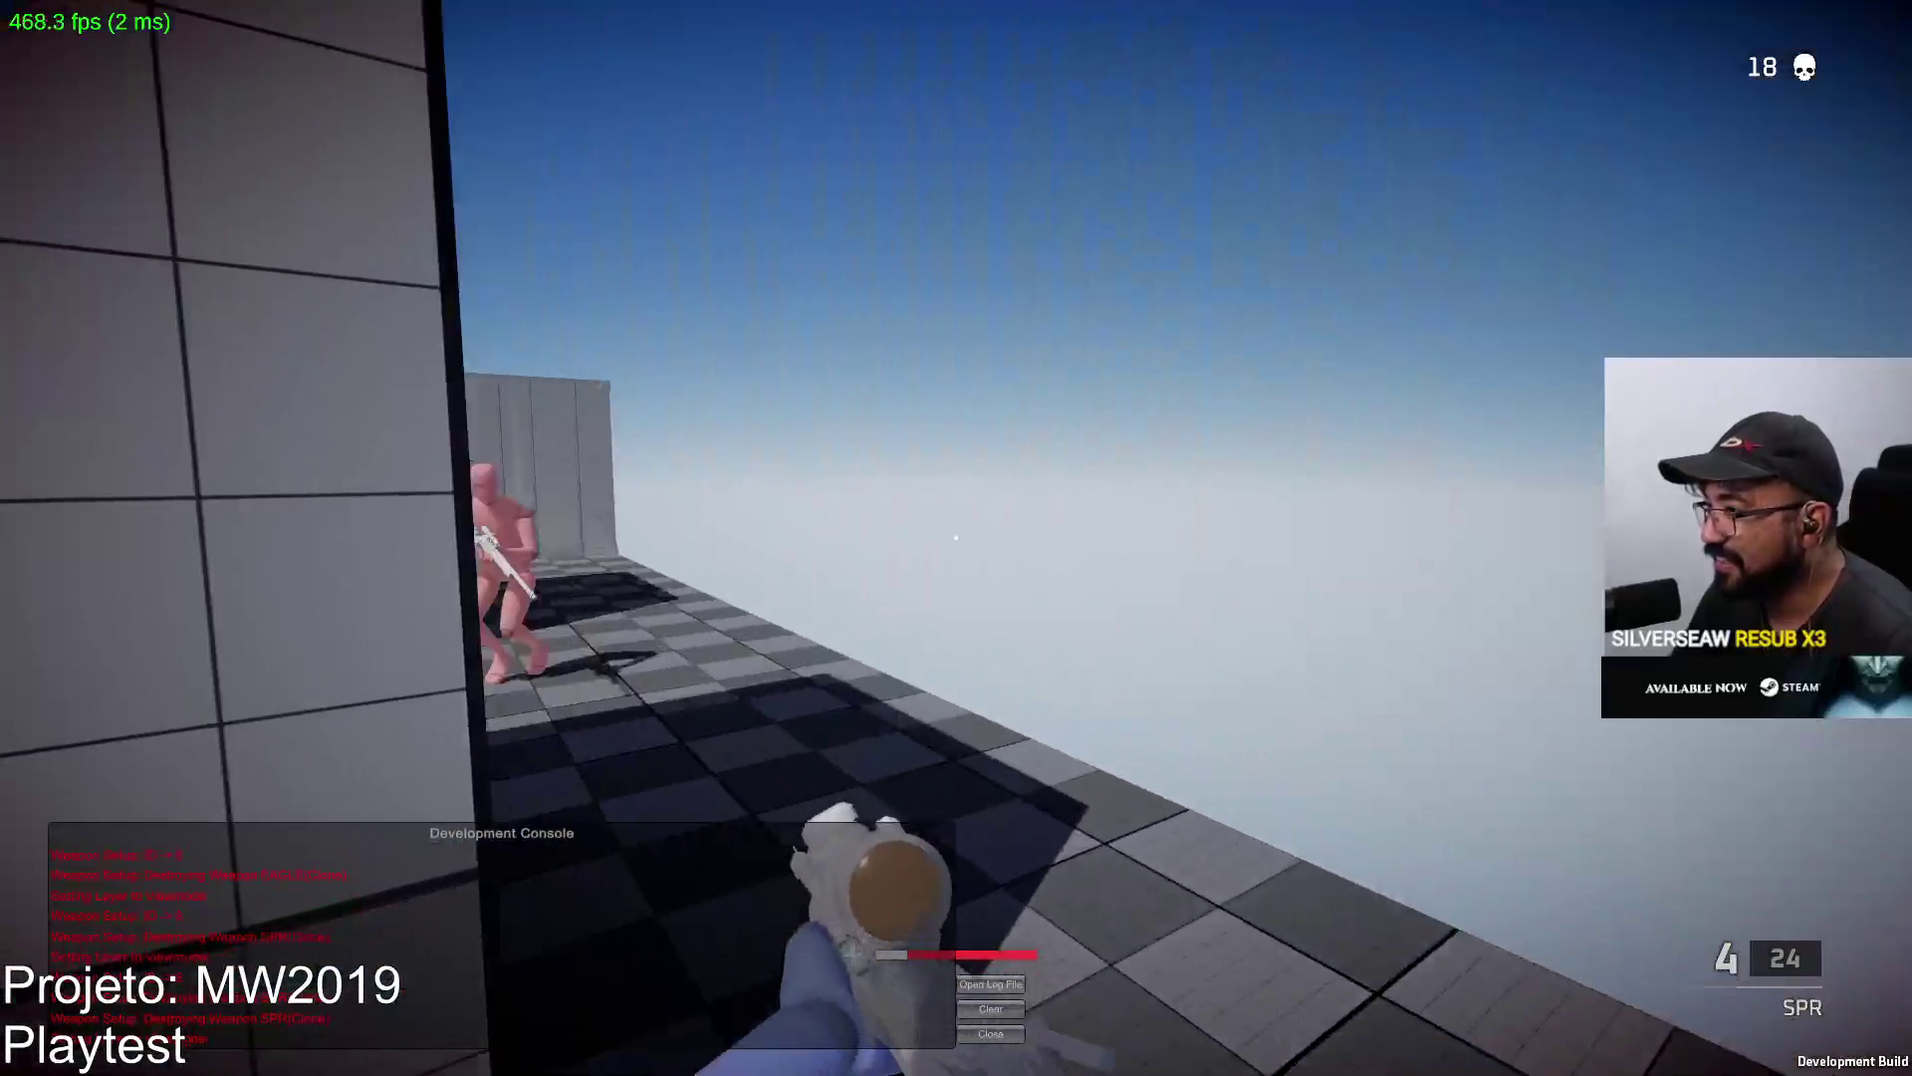
right_click(954, 538)
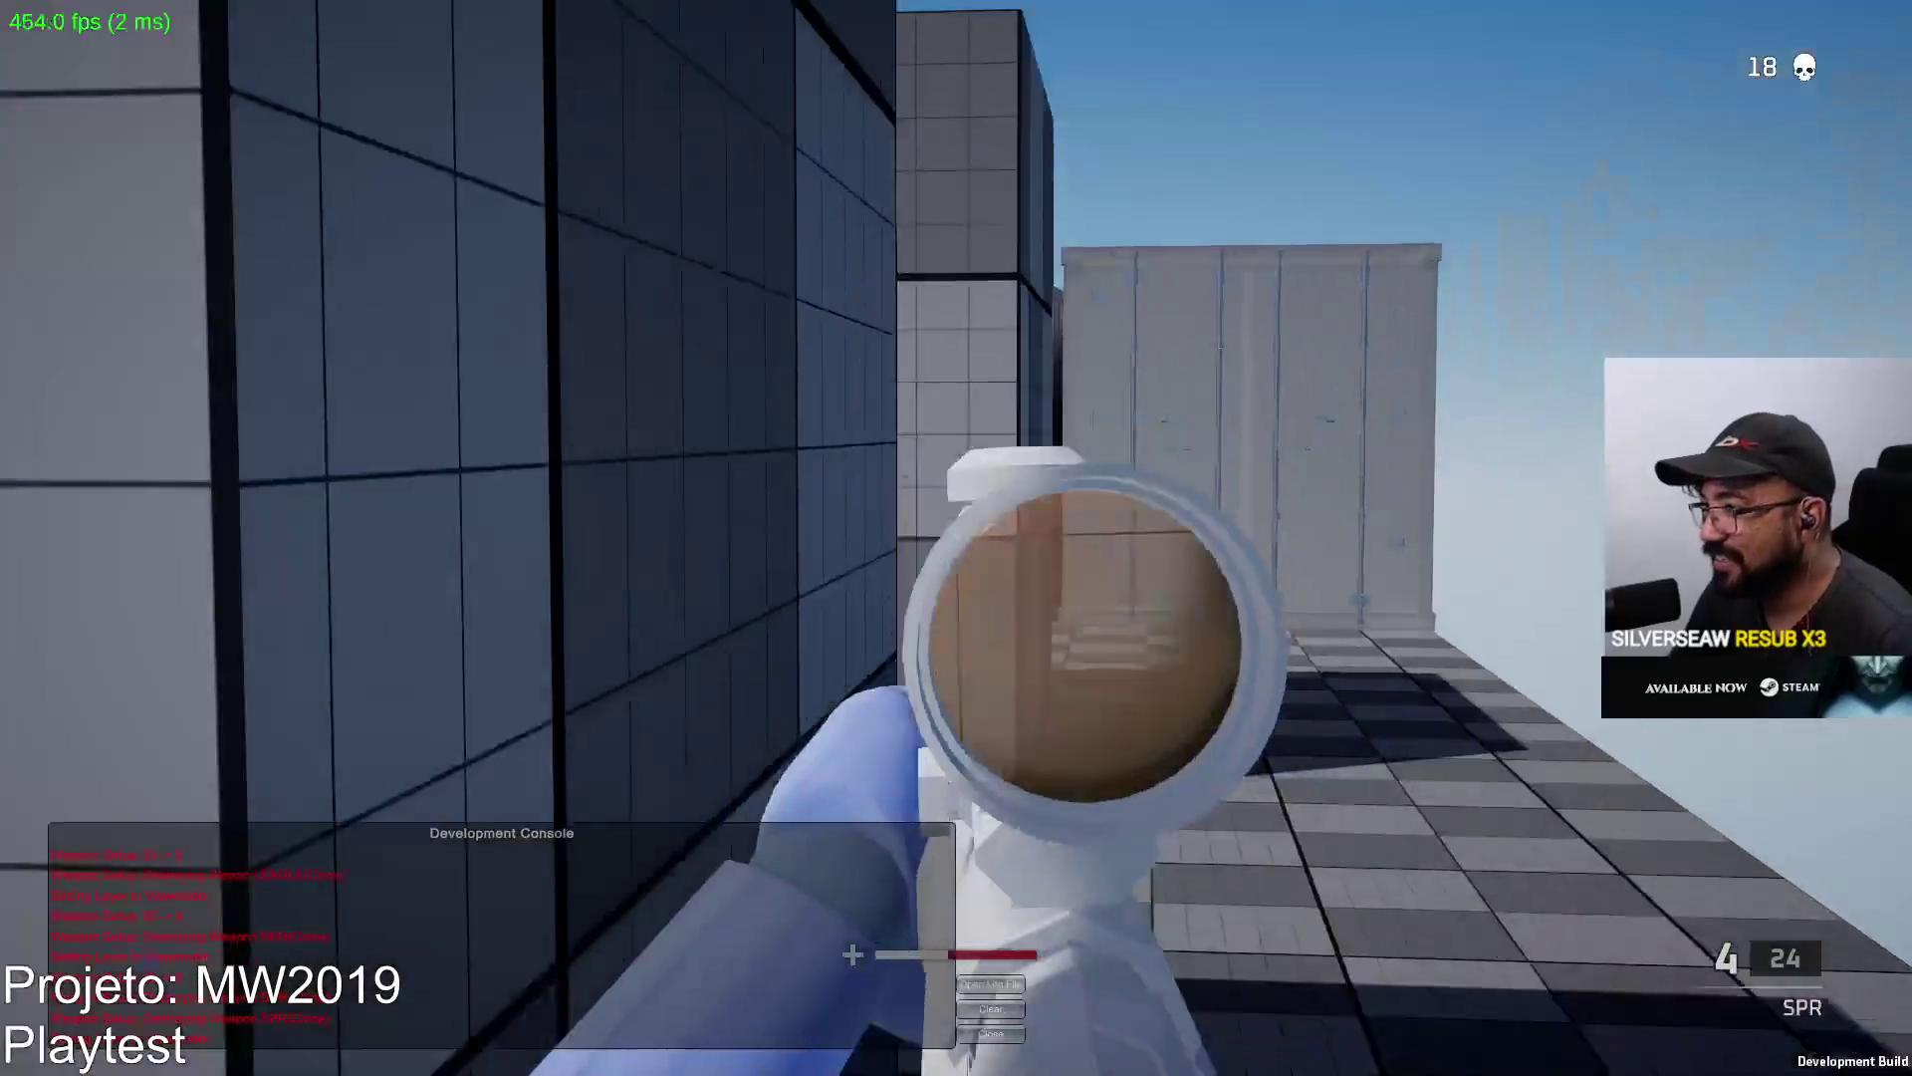
right_click(957, 538)
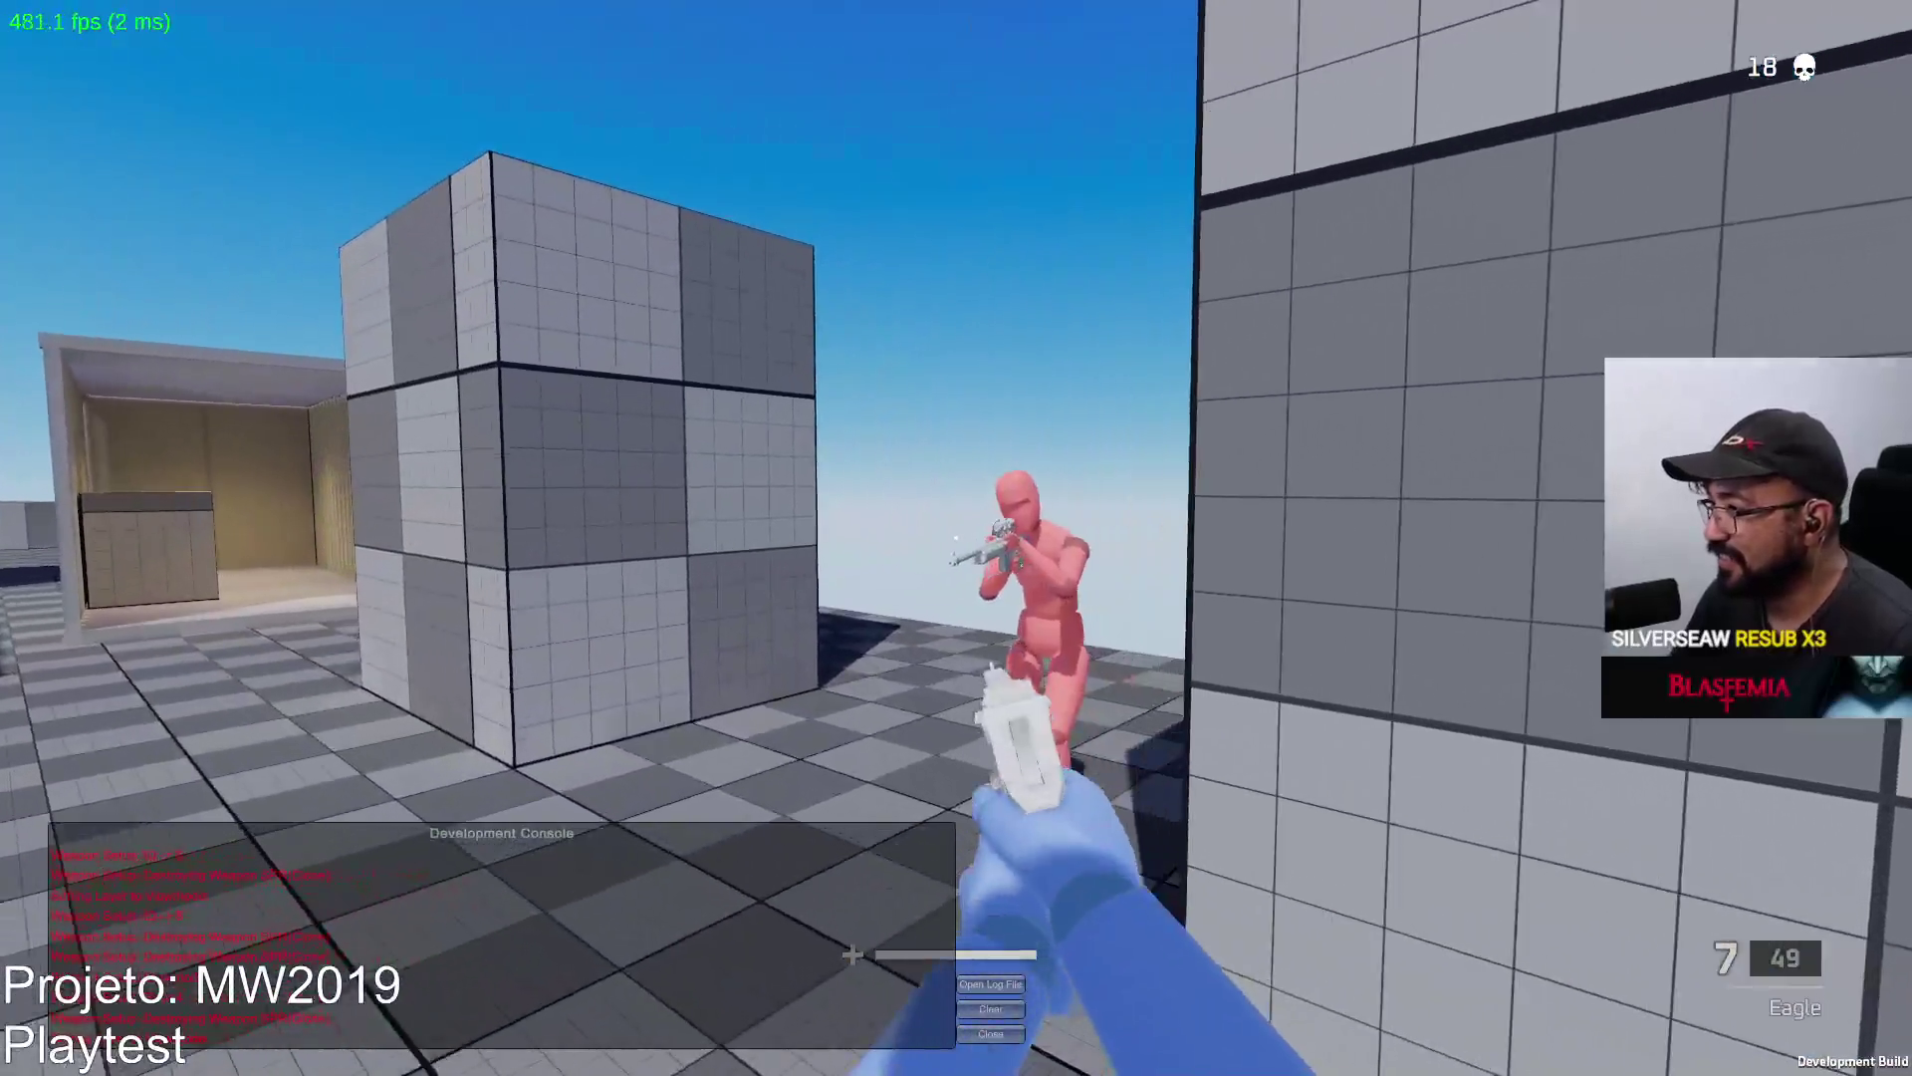
click(957, 539)
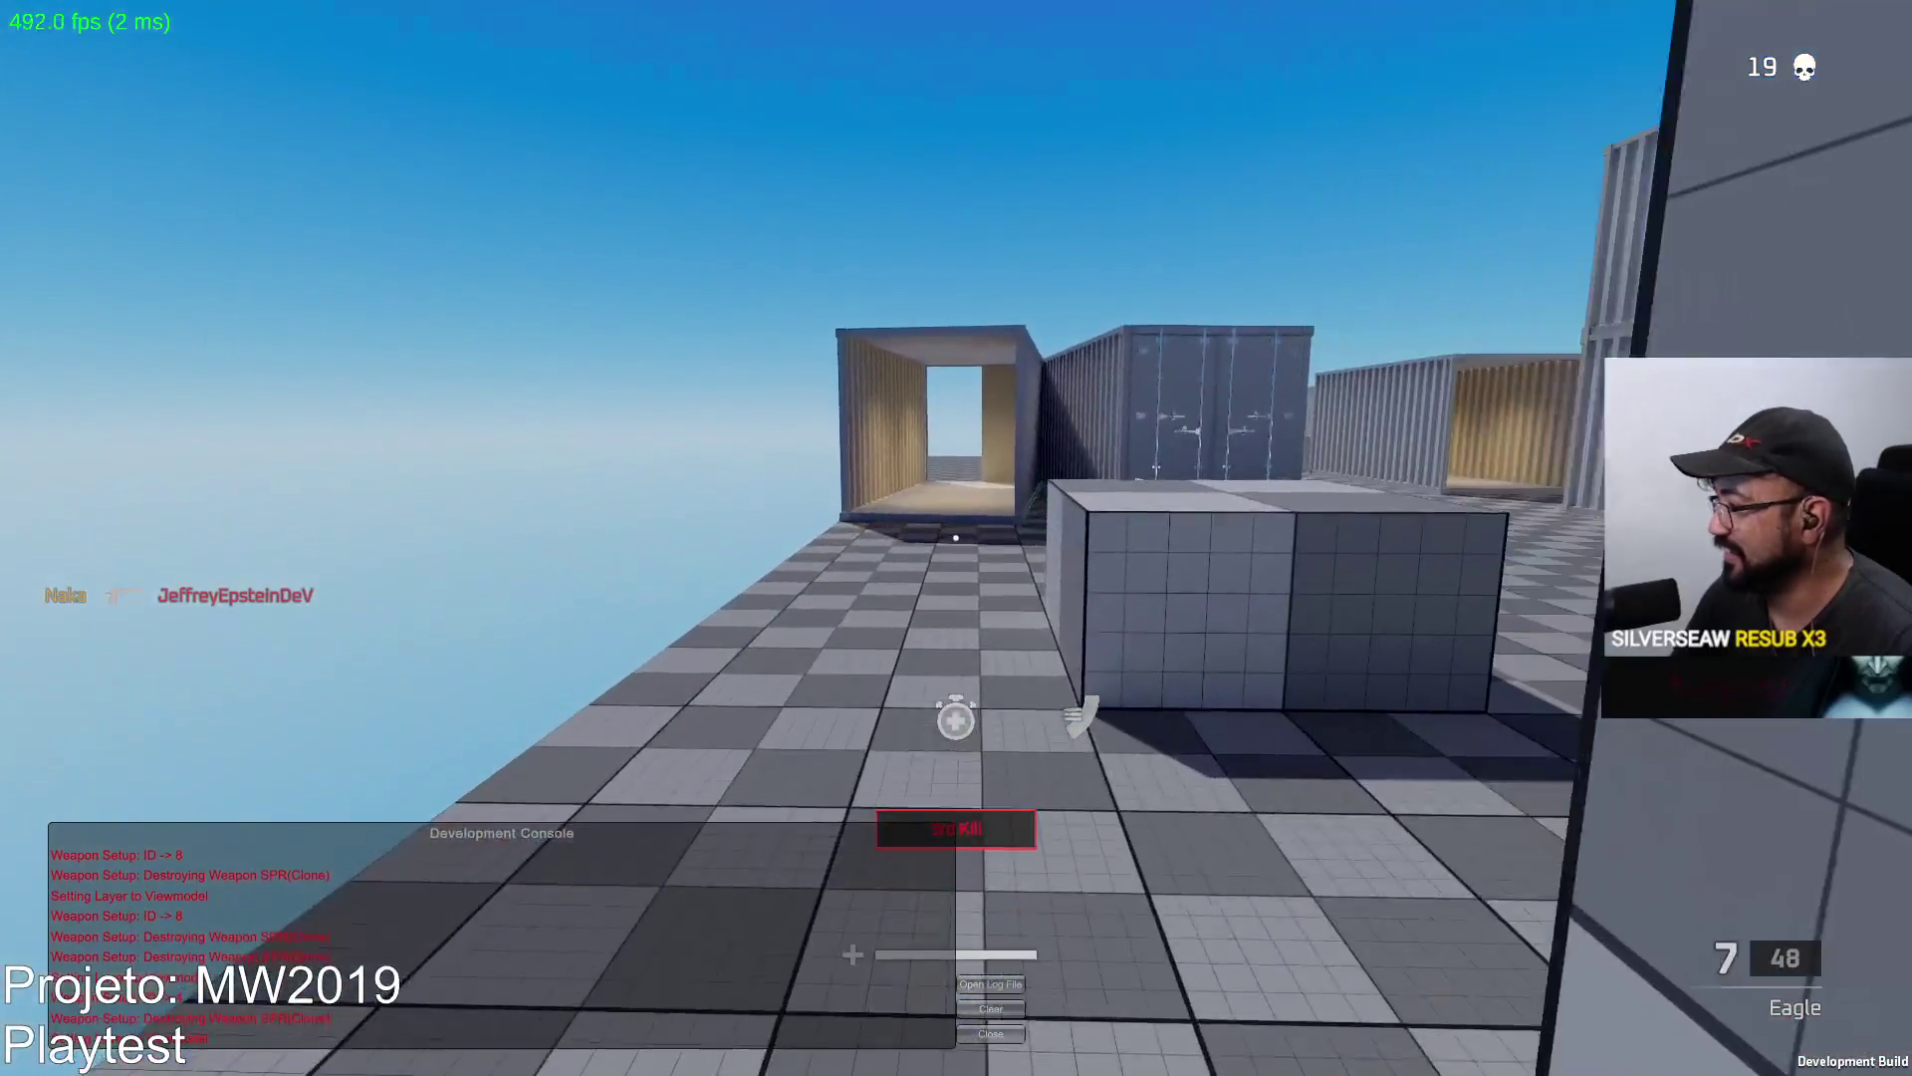
Switch back to the SPR sniper, scope in and shoot the red enemy.
key(1)
key(r)
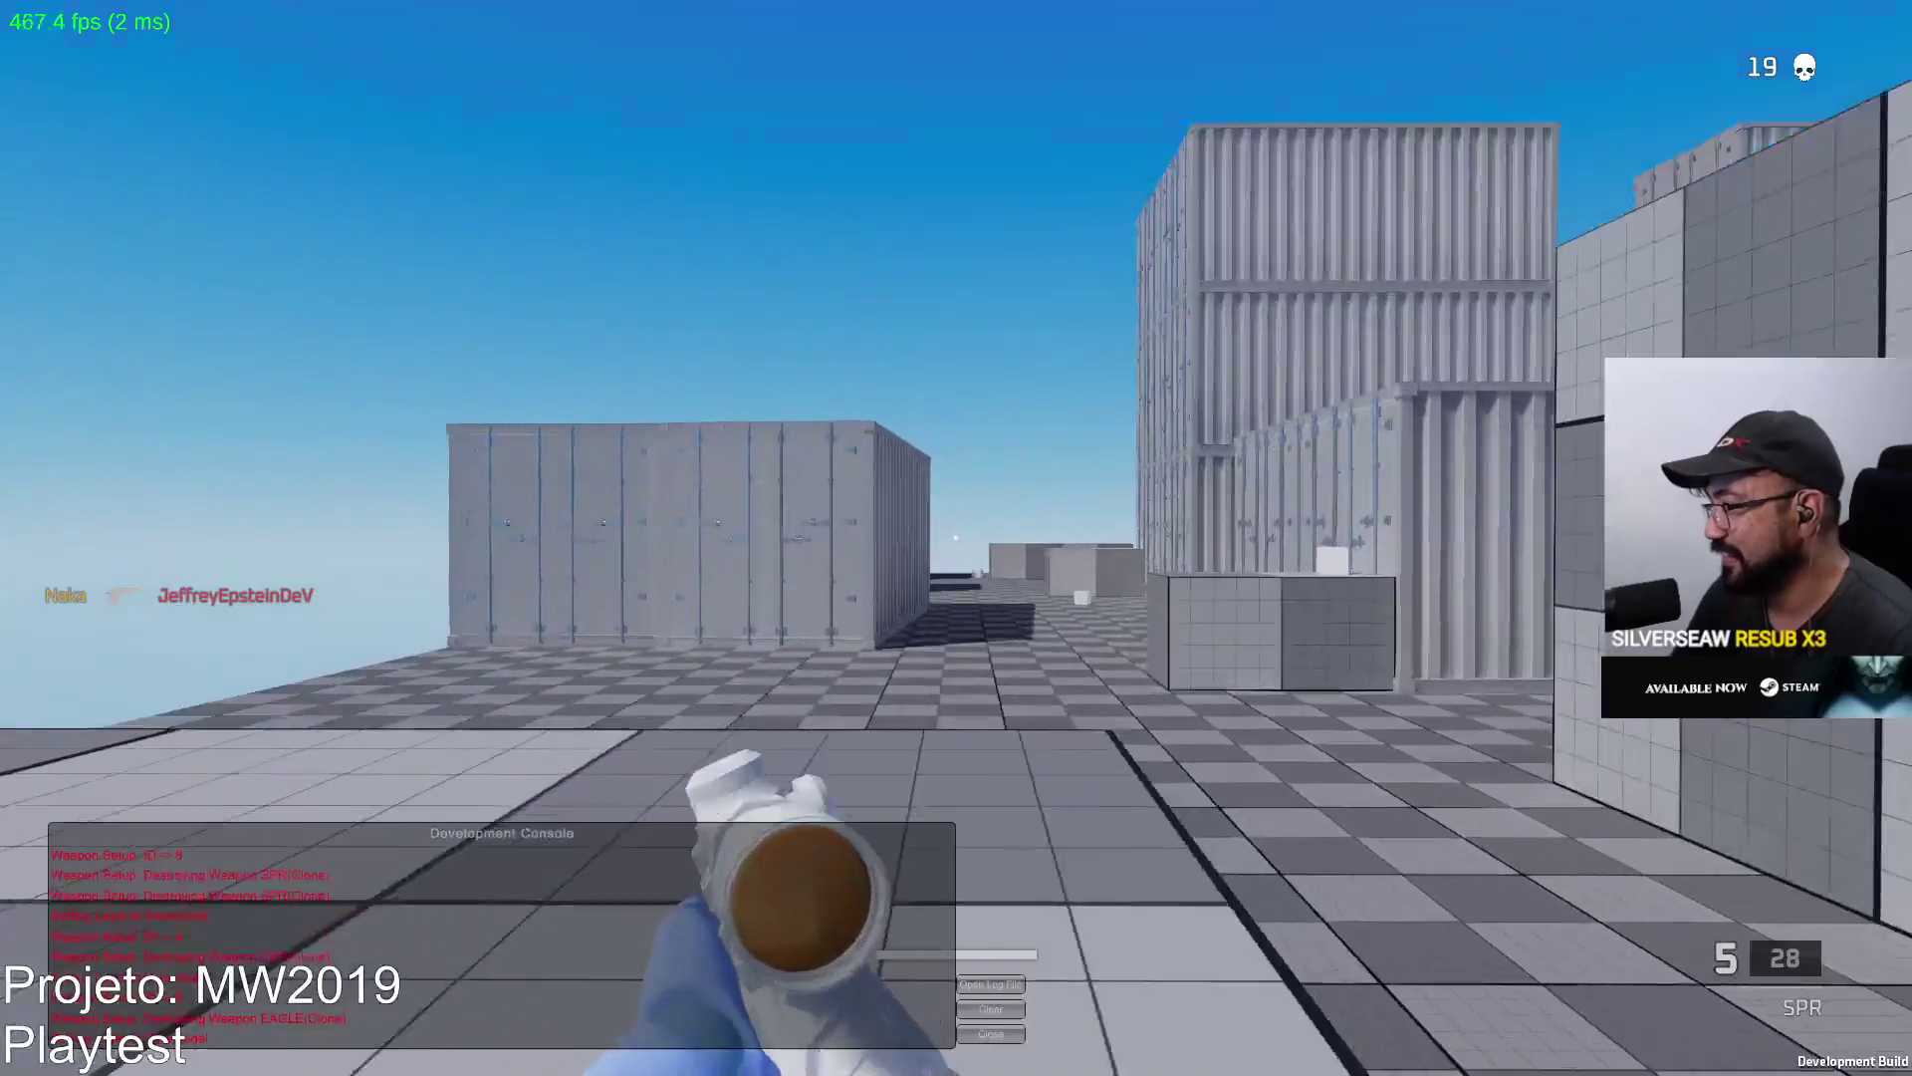
right_click(956, 538)
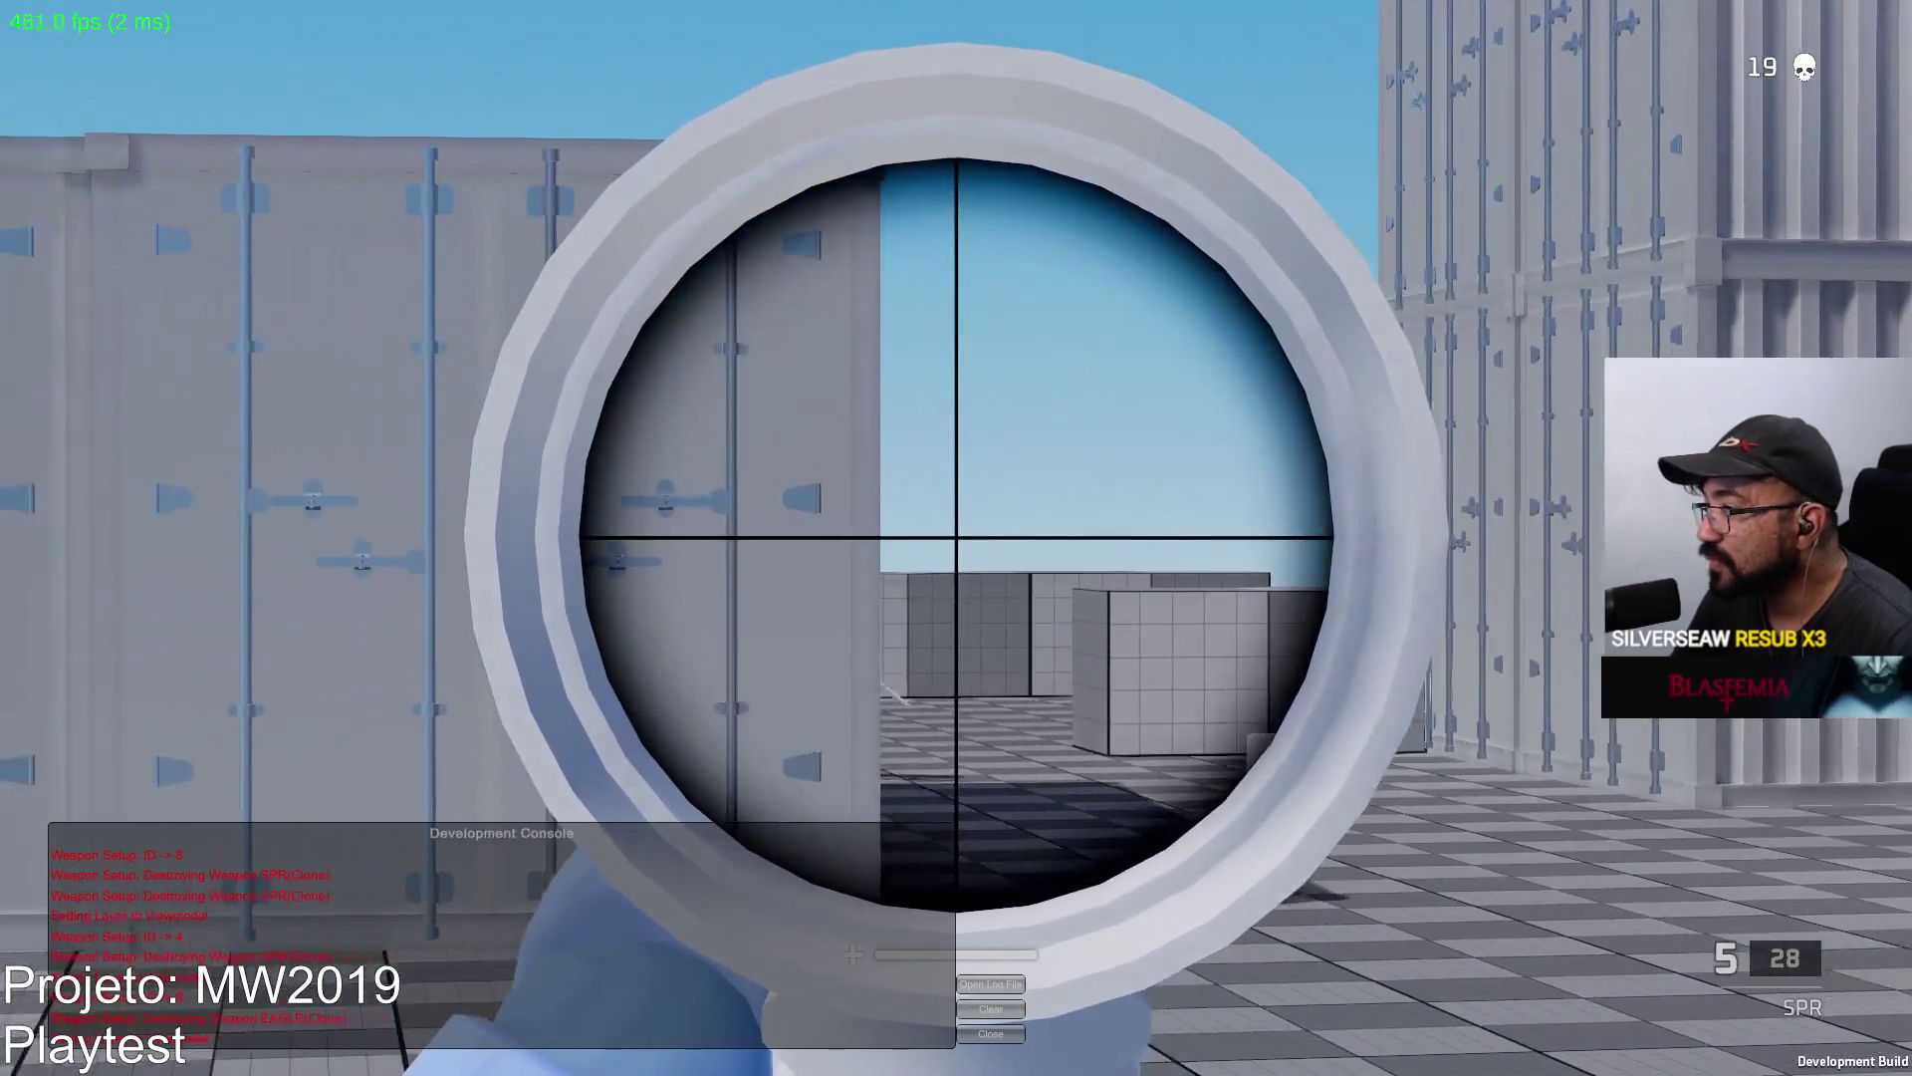
click(957, 539)
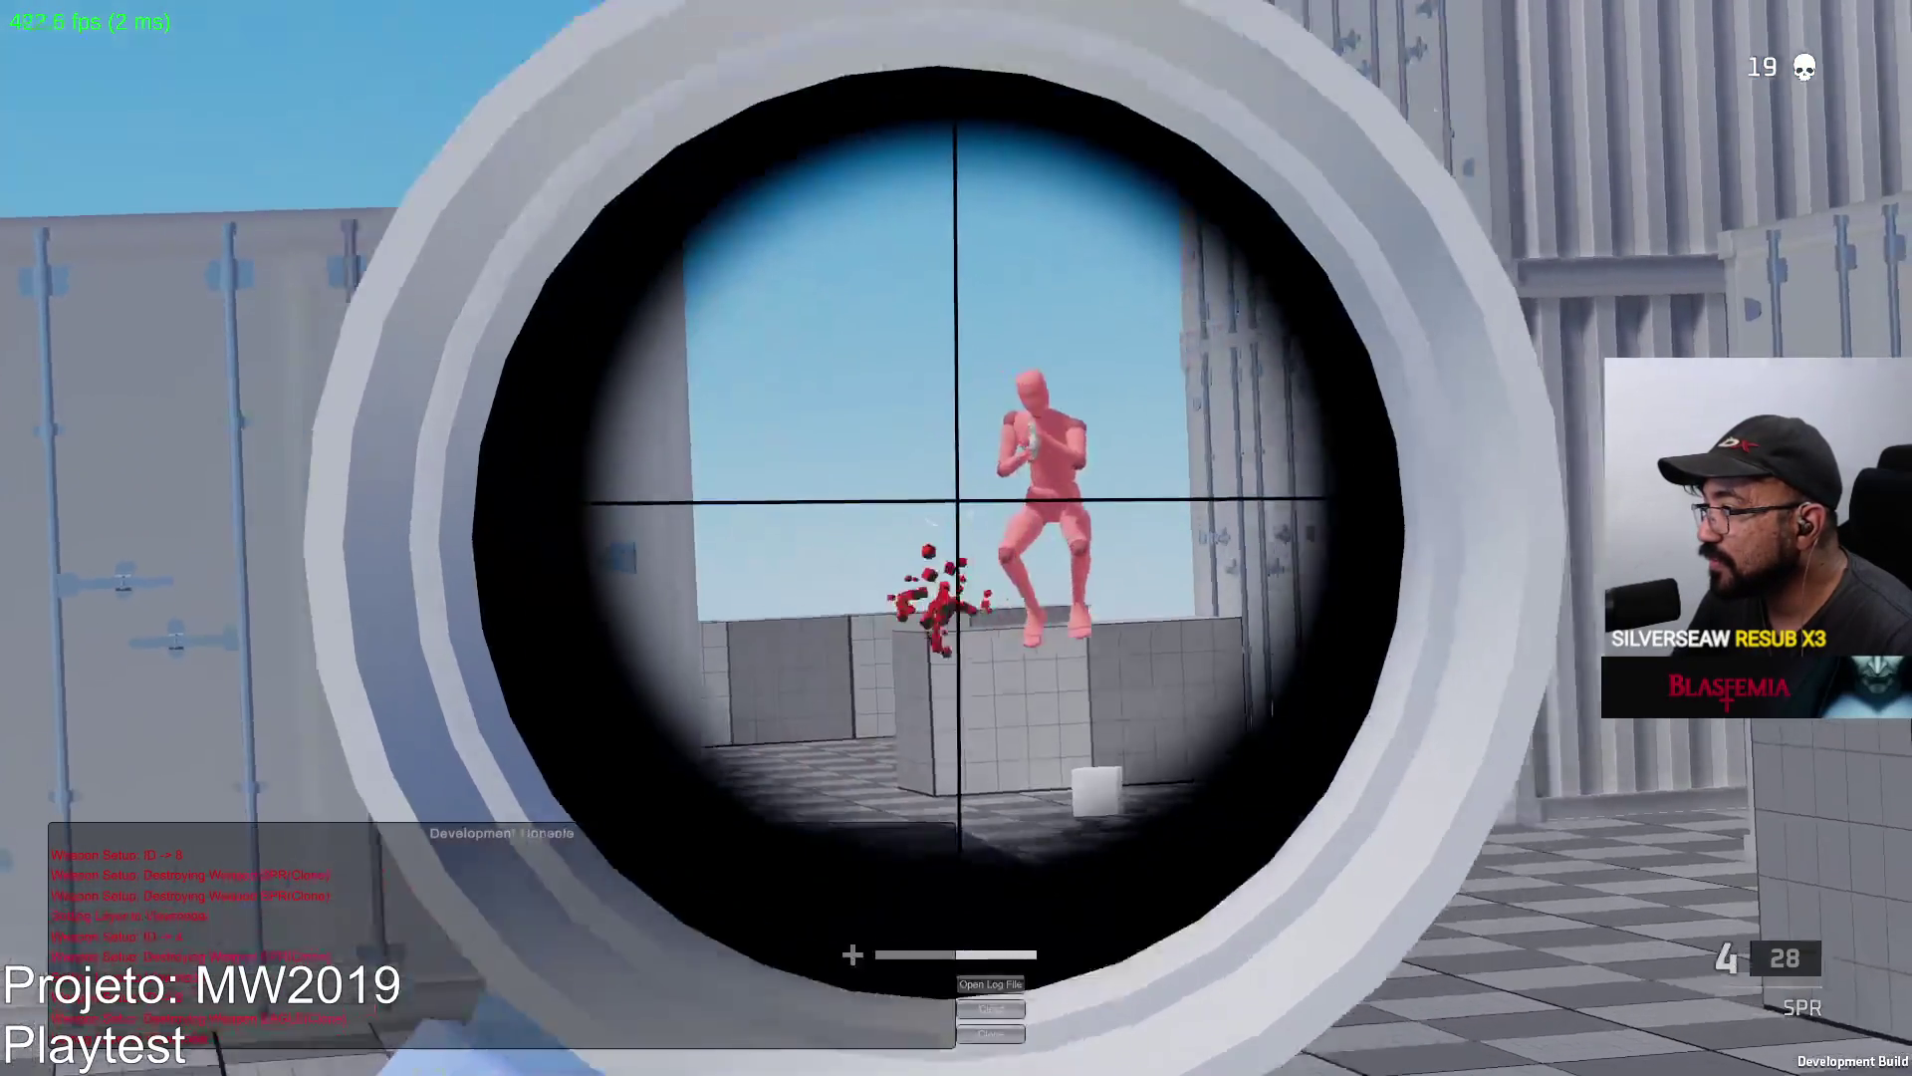
Fire the Eagle pistol repeatedly at the moving red enemy, reload, and keep shooting.
key(2)
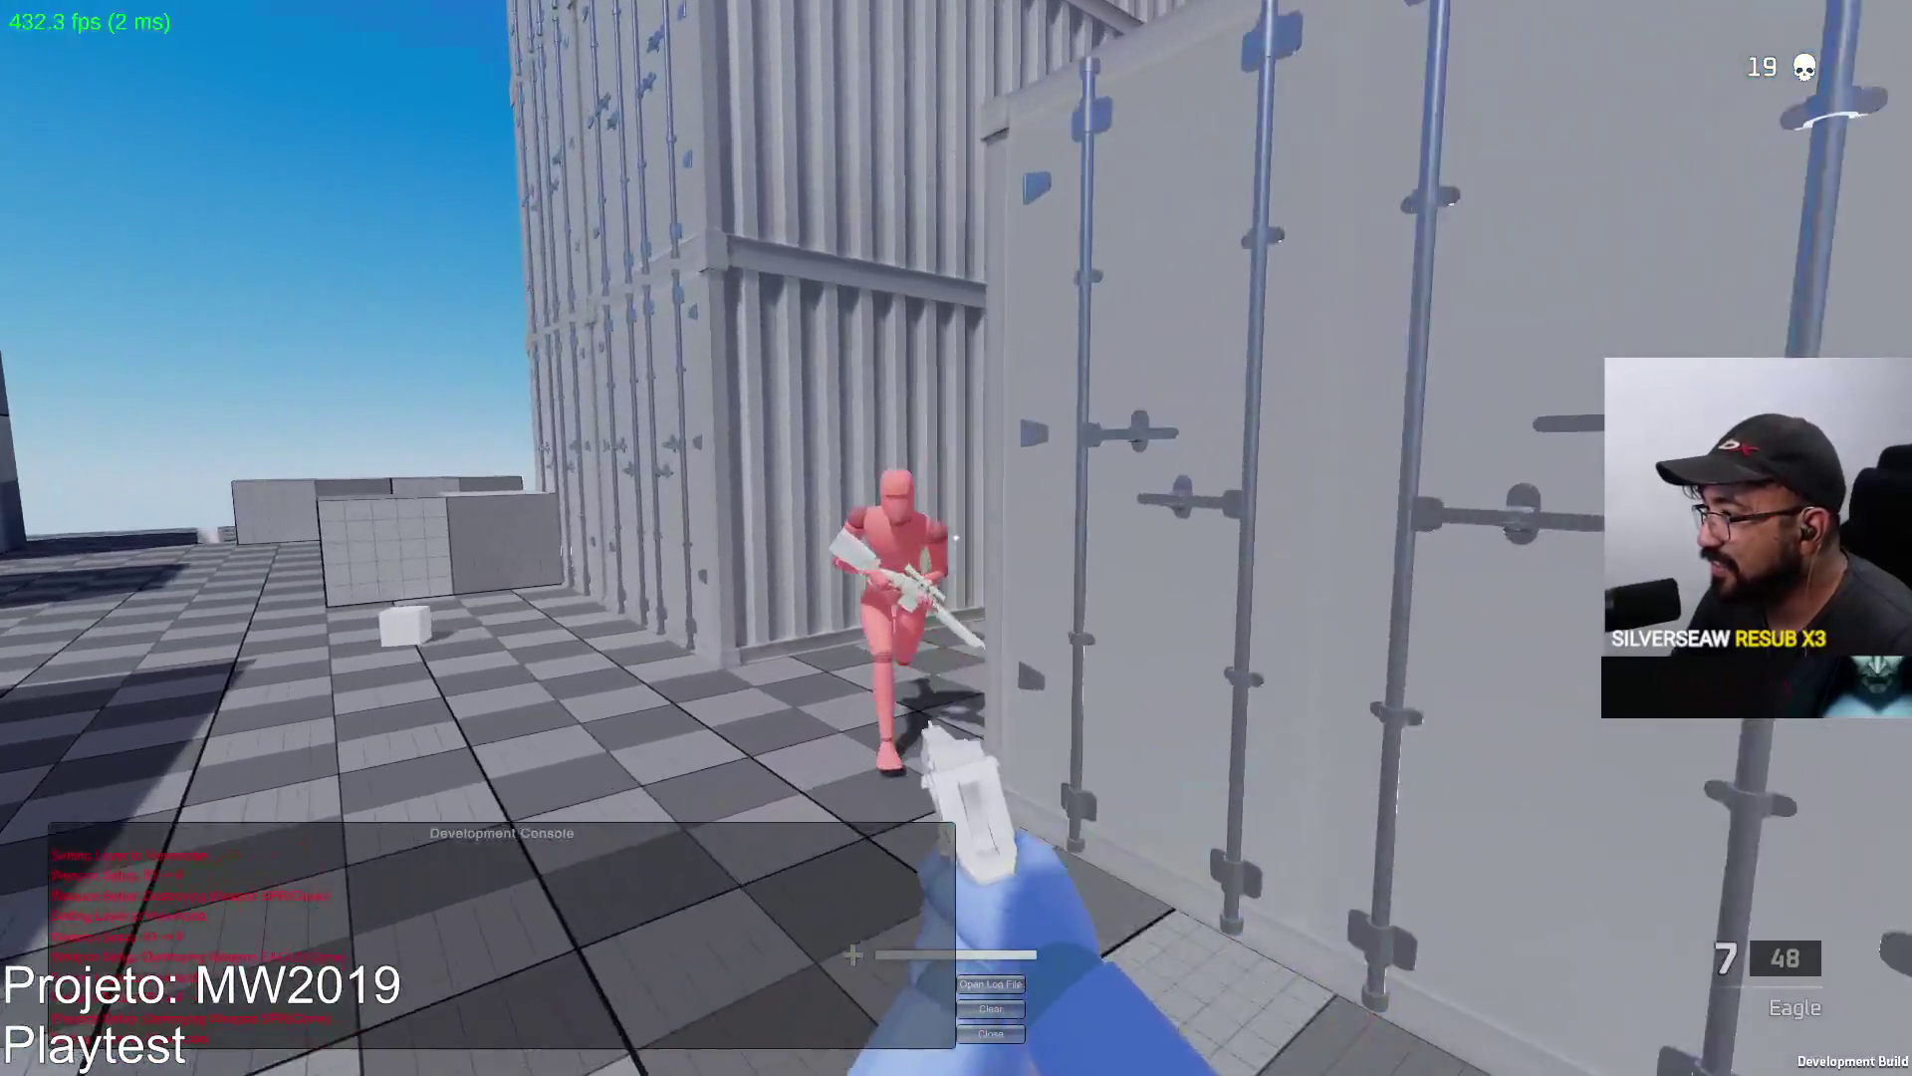
click(957, 538)
click(956, 539)
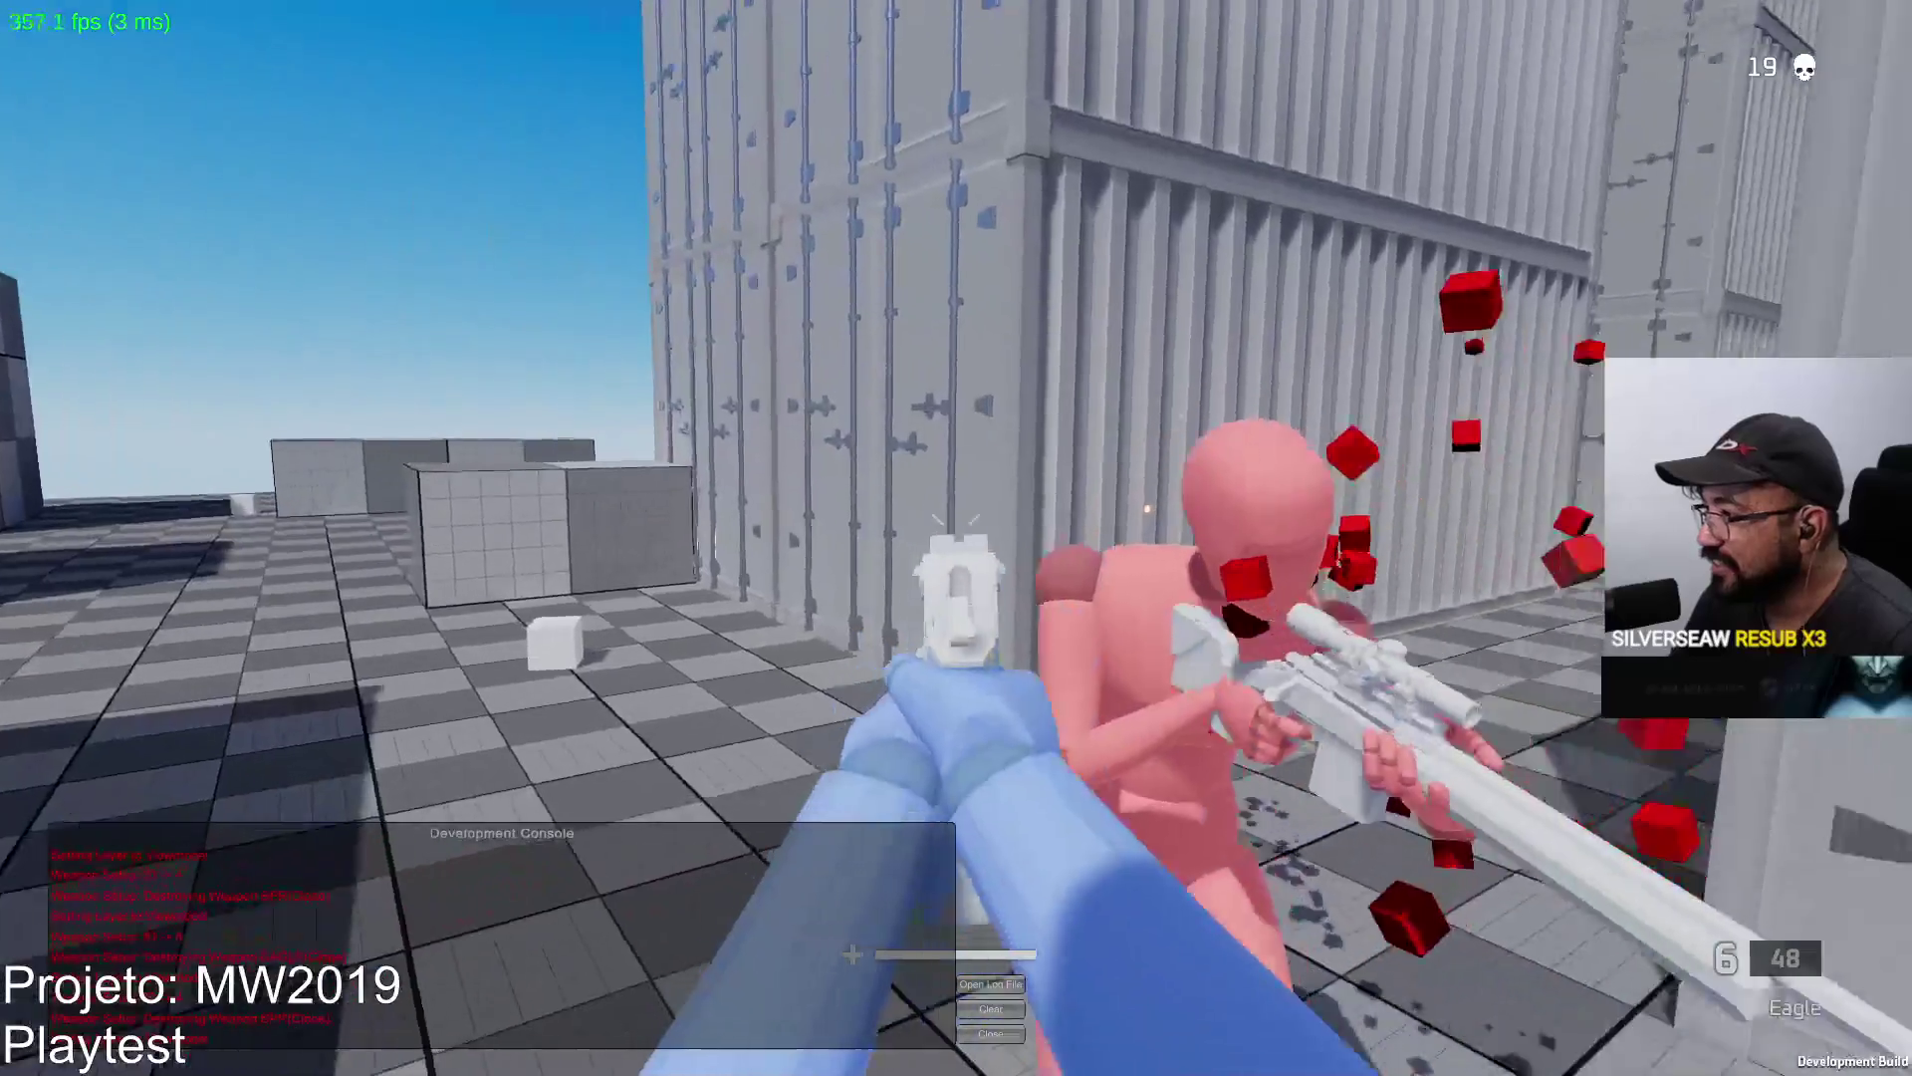
click(956, 537)
click(956, 539)
click(957, 539)
click(957, 538)
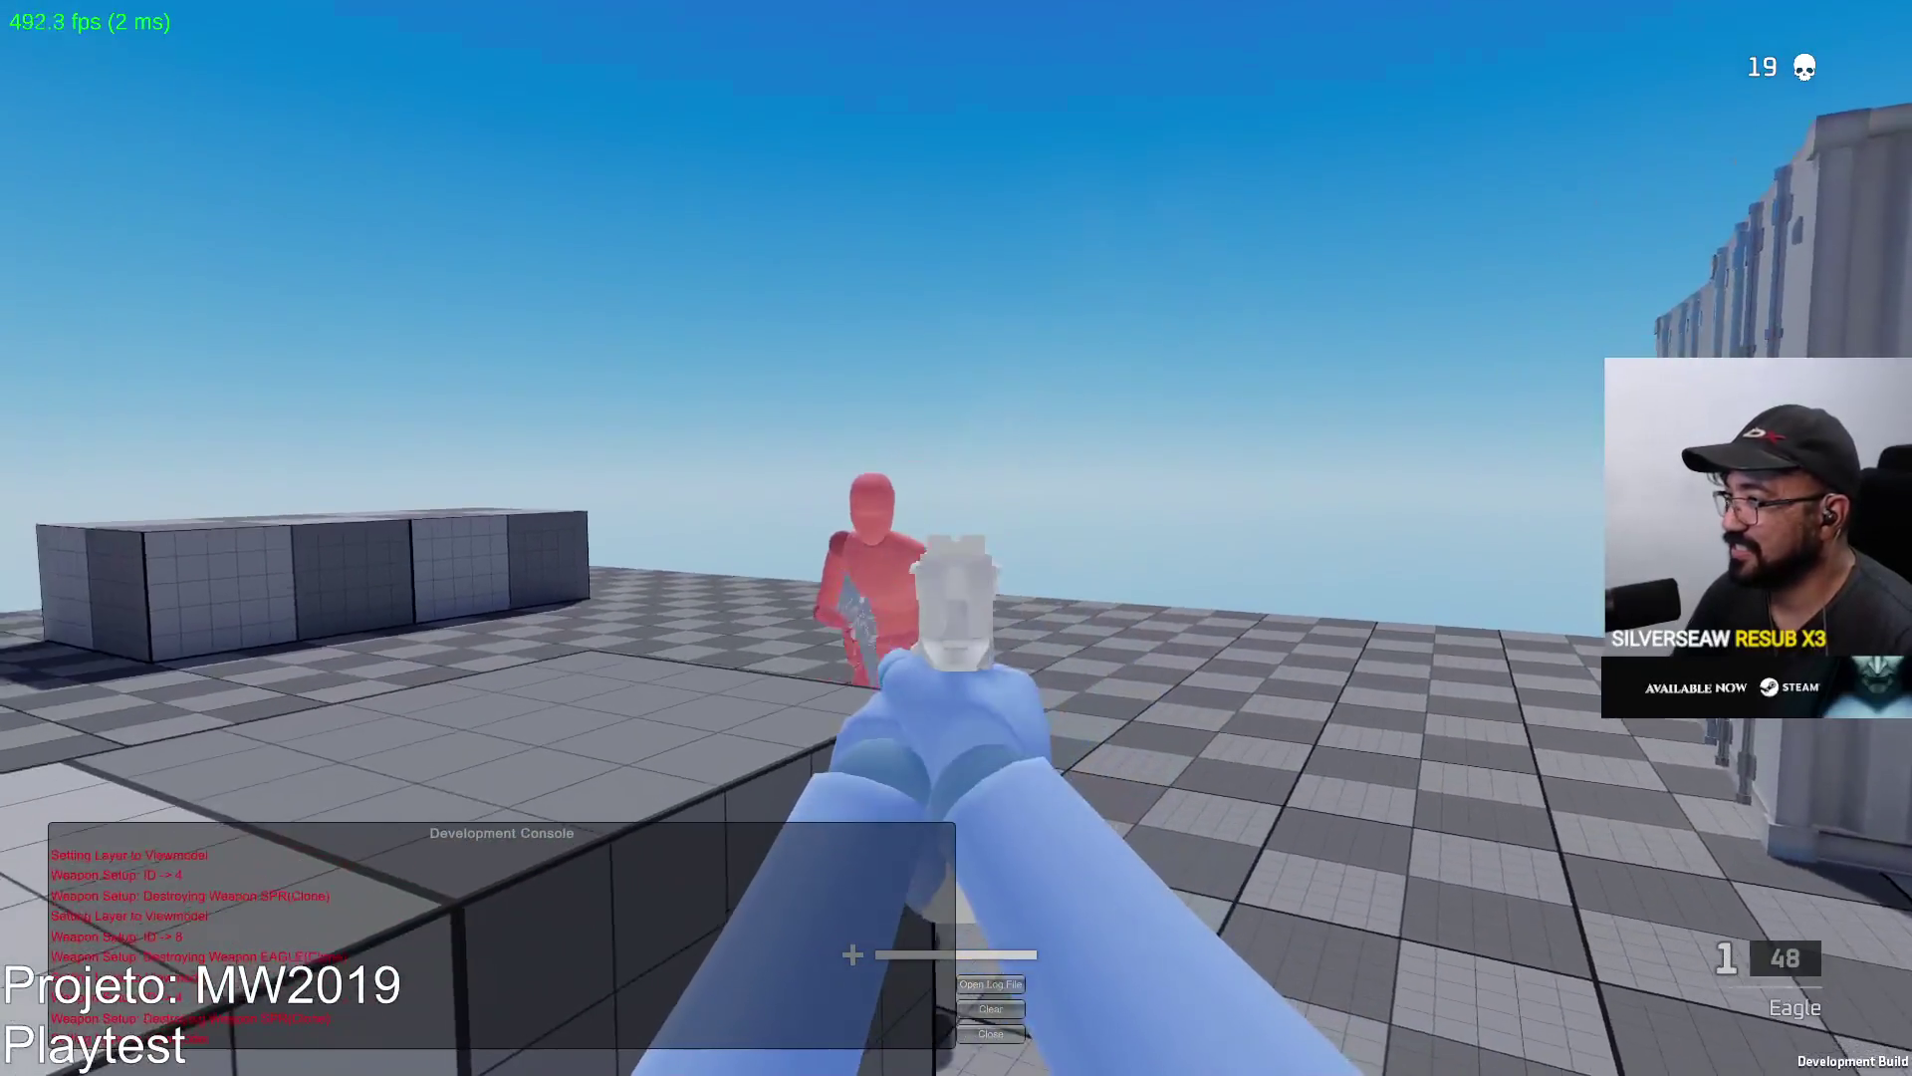
key(r)
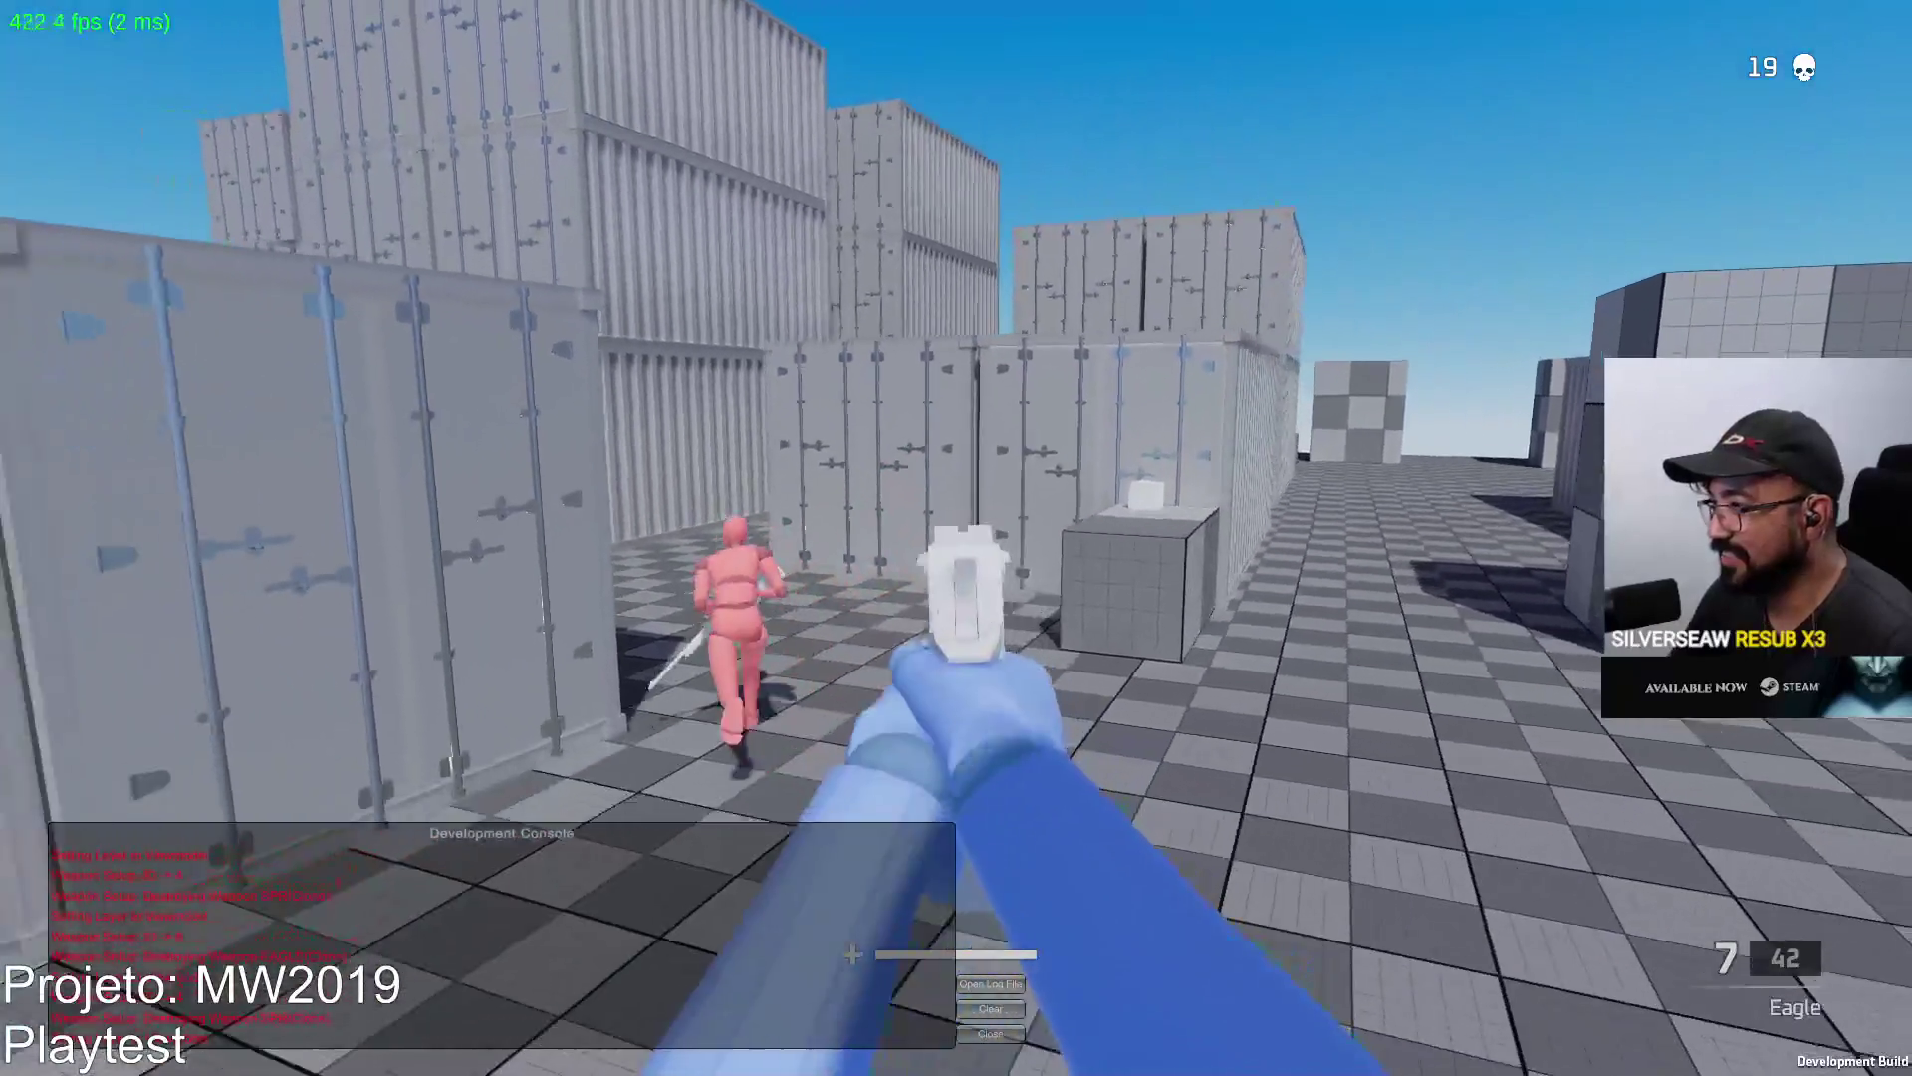
click(956, 538)
click(957, 538)
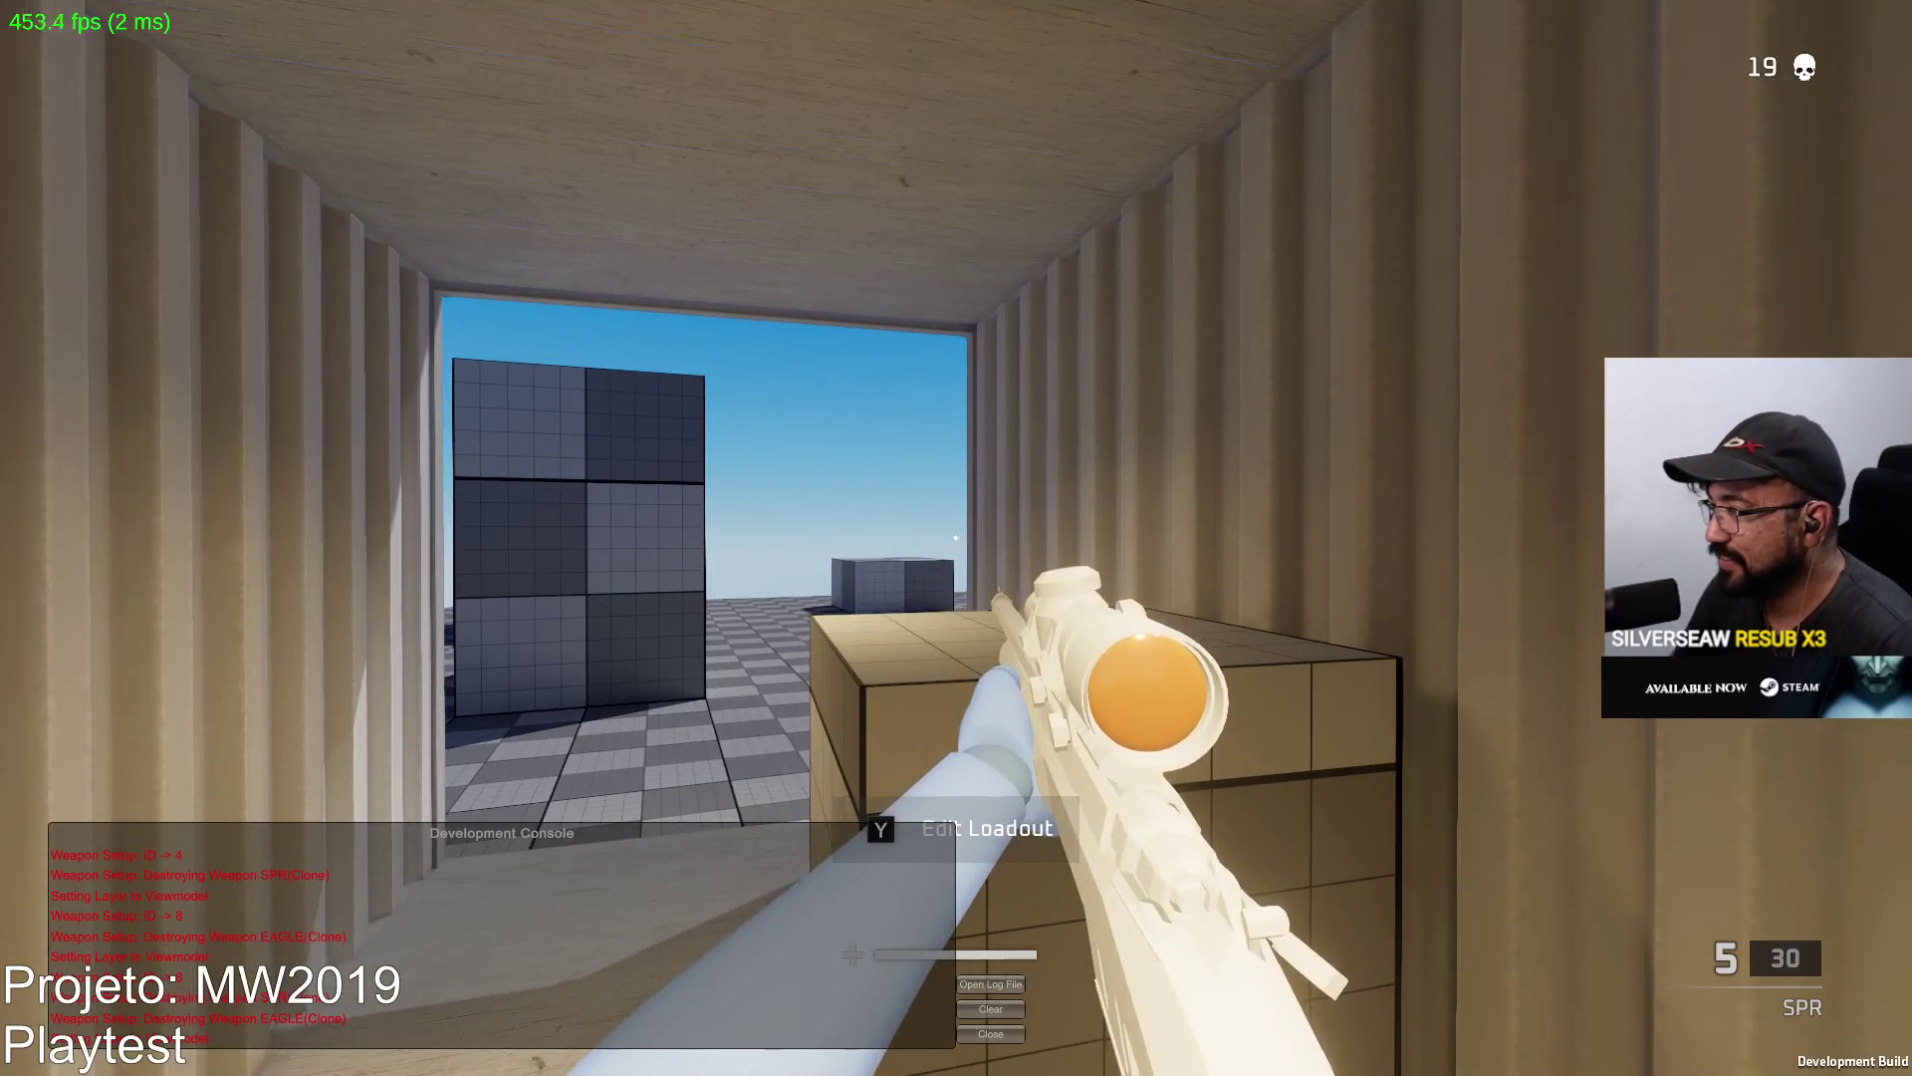
Walk out of the container and scope the sniper toward the other containers.
key(w)
right_click(956, 538)
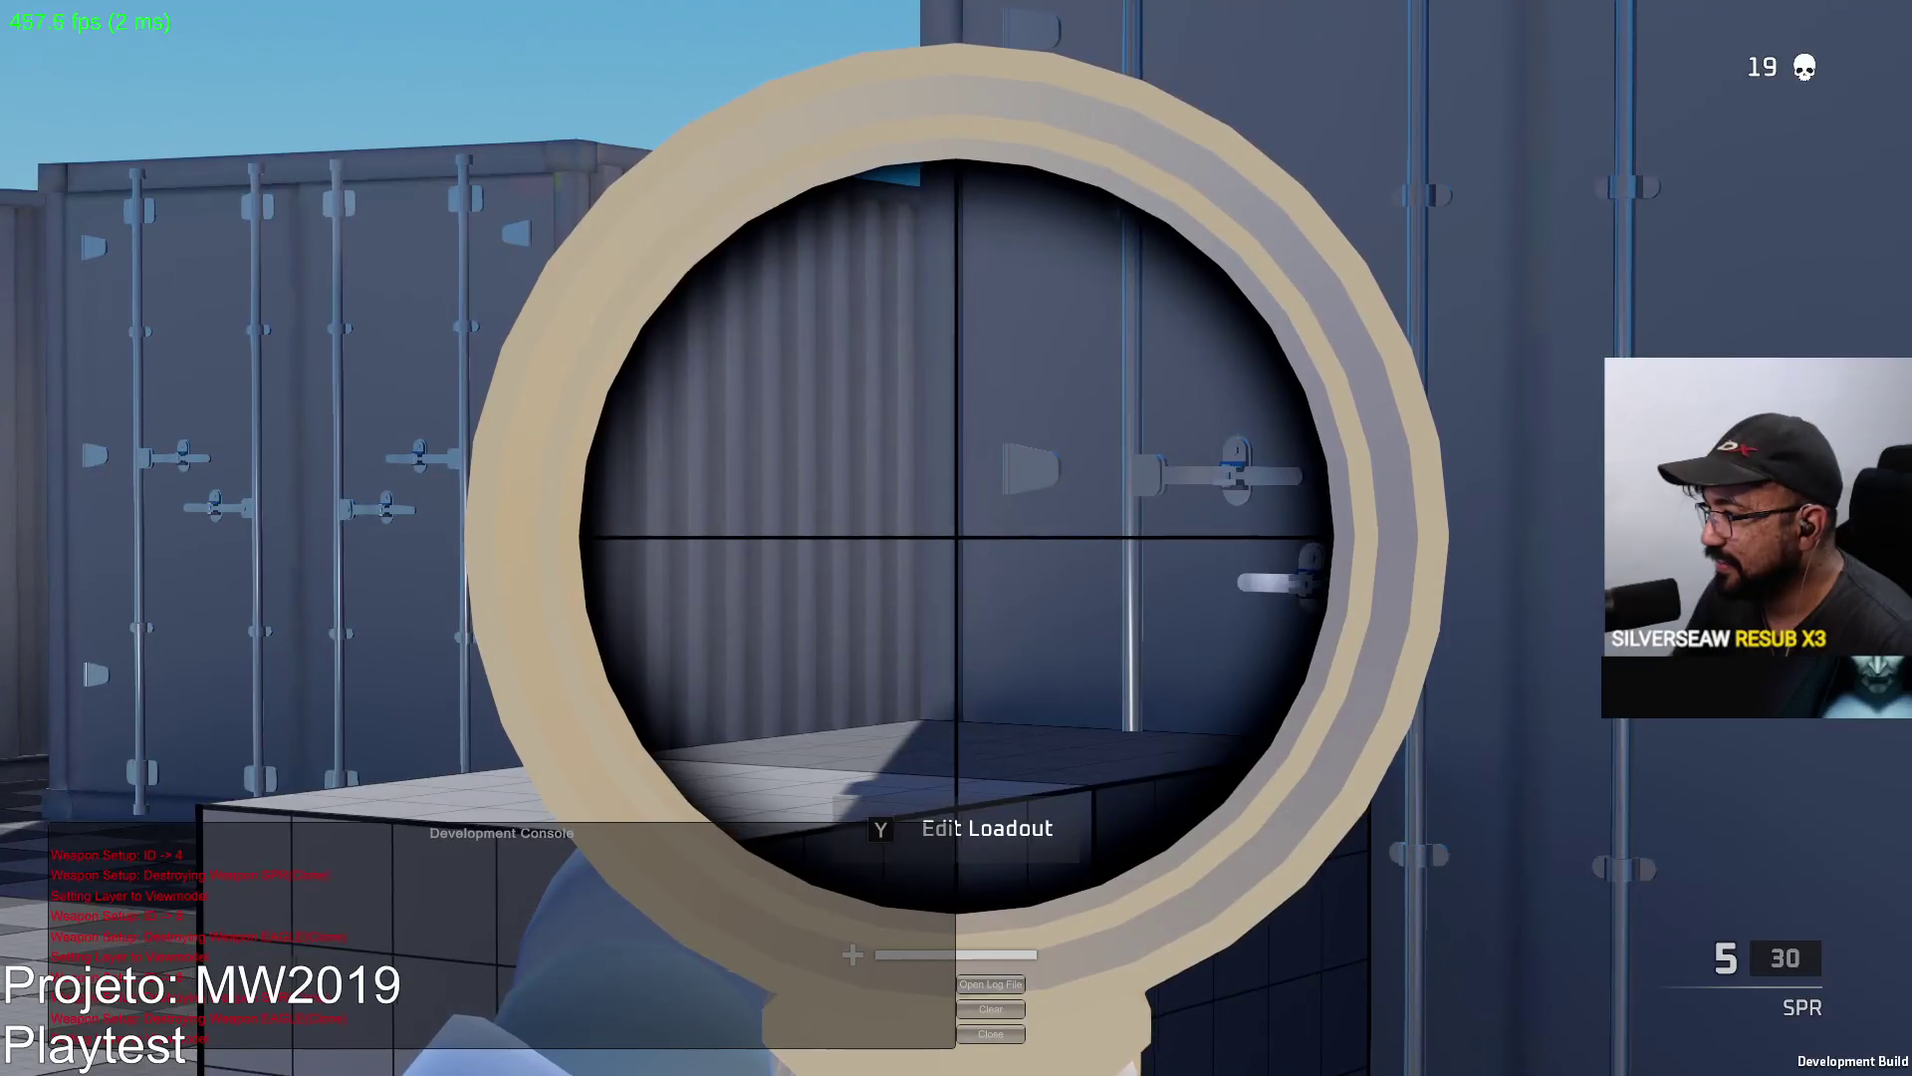
right_click(957, 539)
right_click(958, 537)
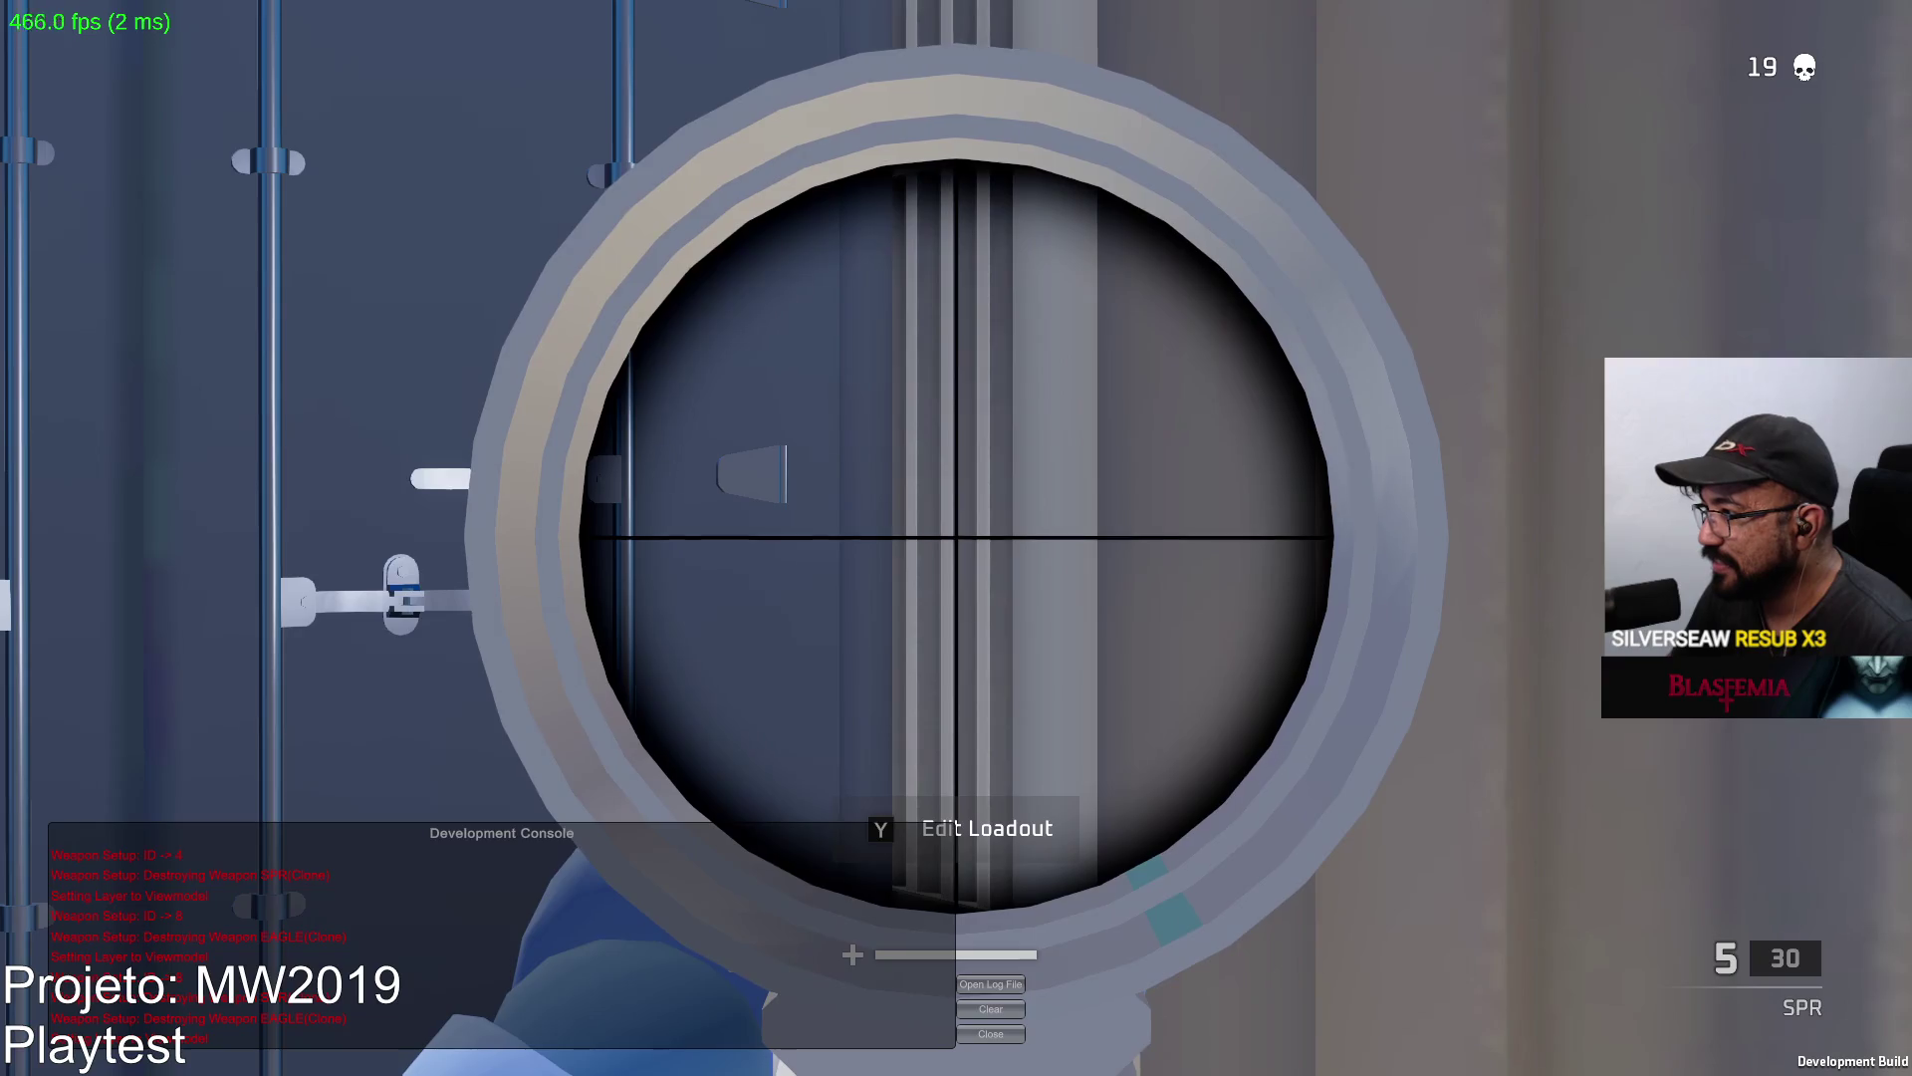
key(s)
key(w)
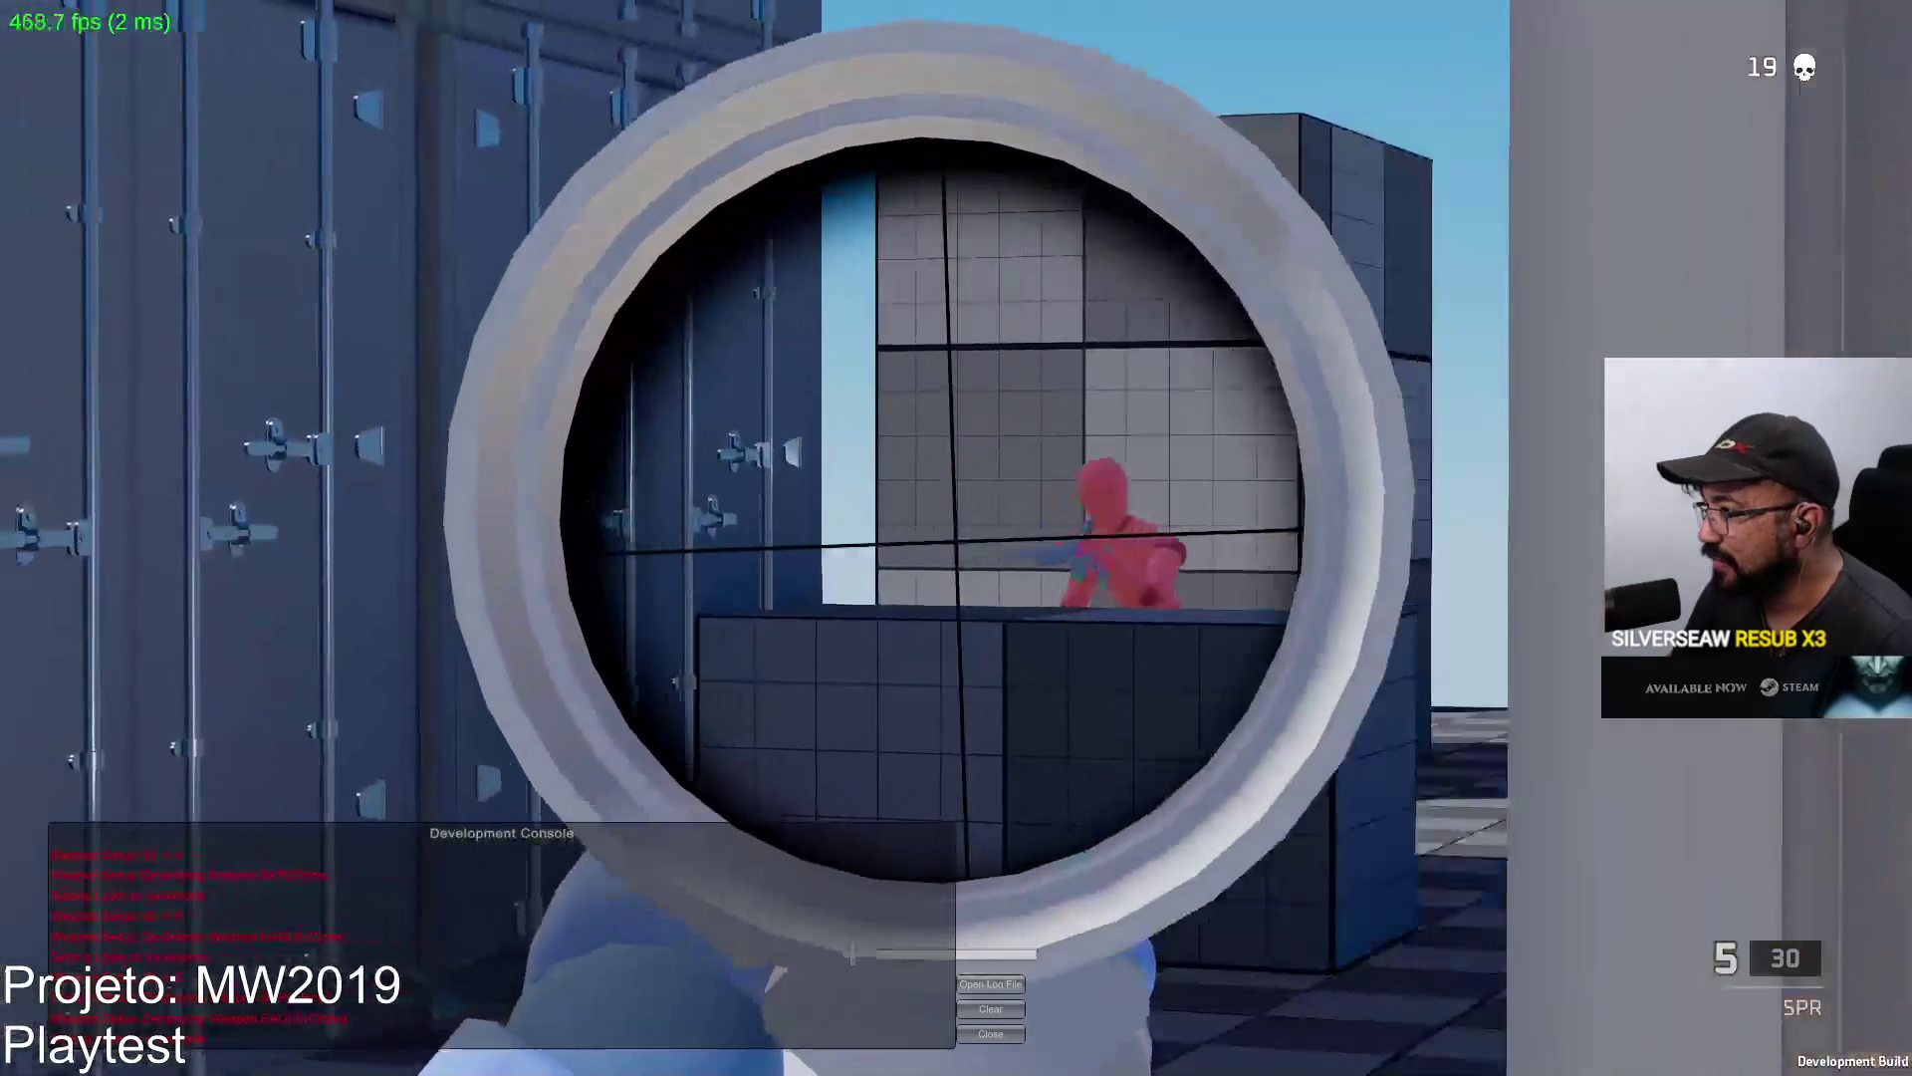
Scope in and fire three SPR shots at the red enemies.
click(956, 539)
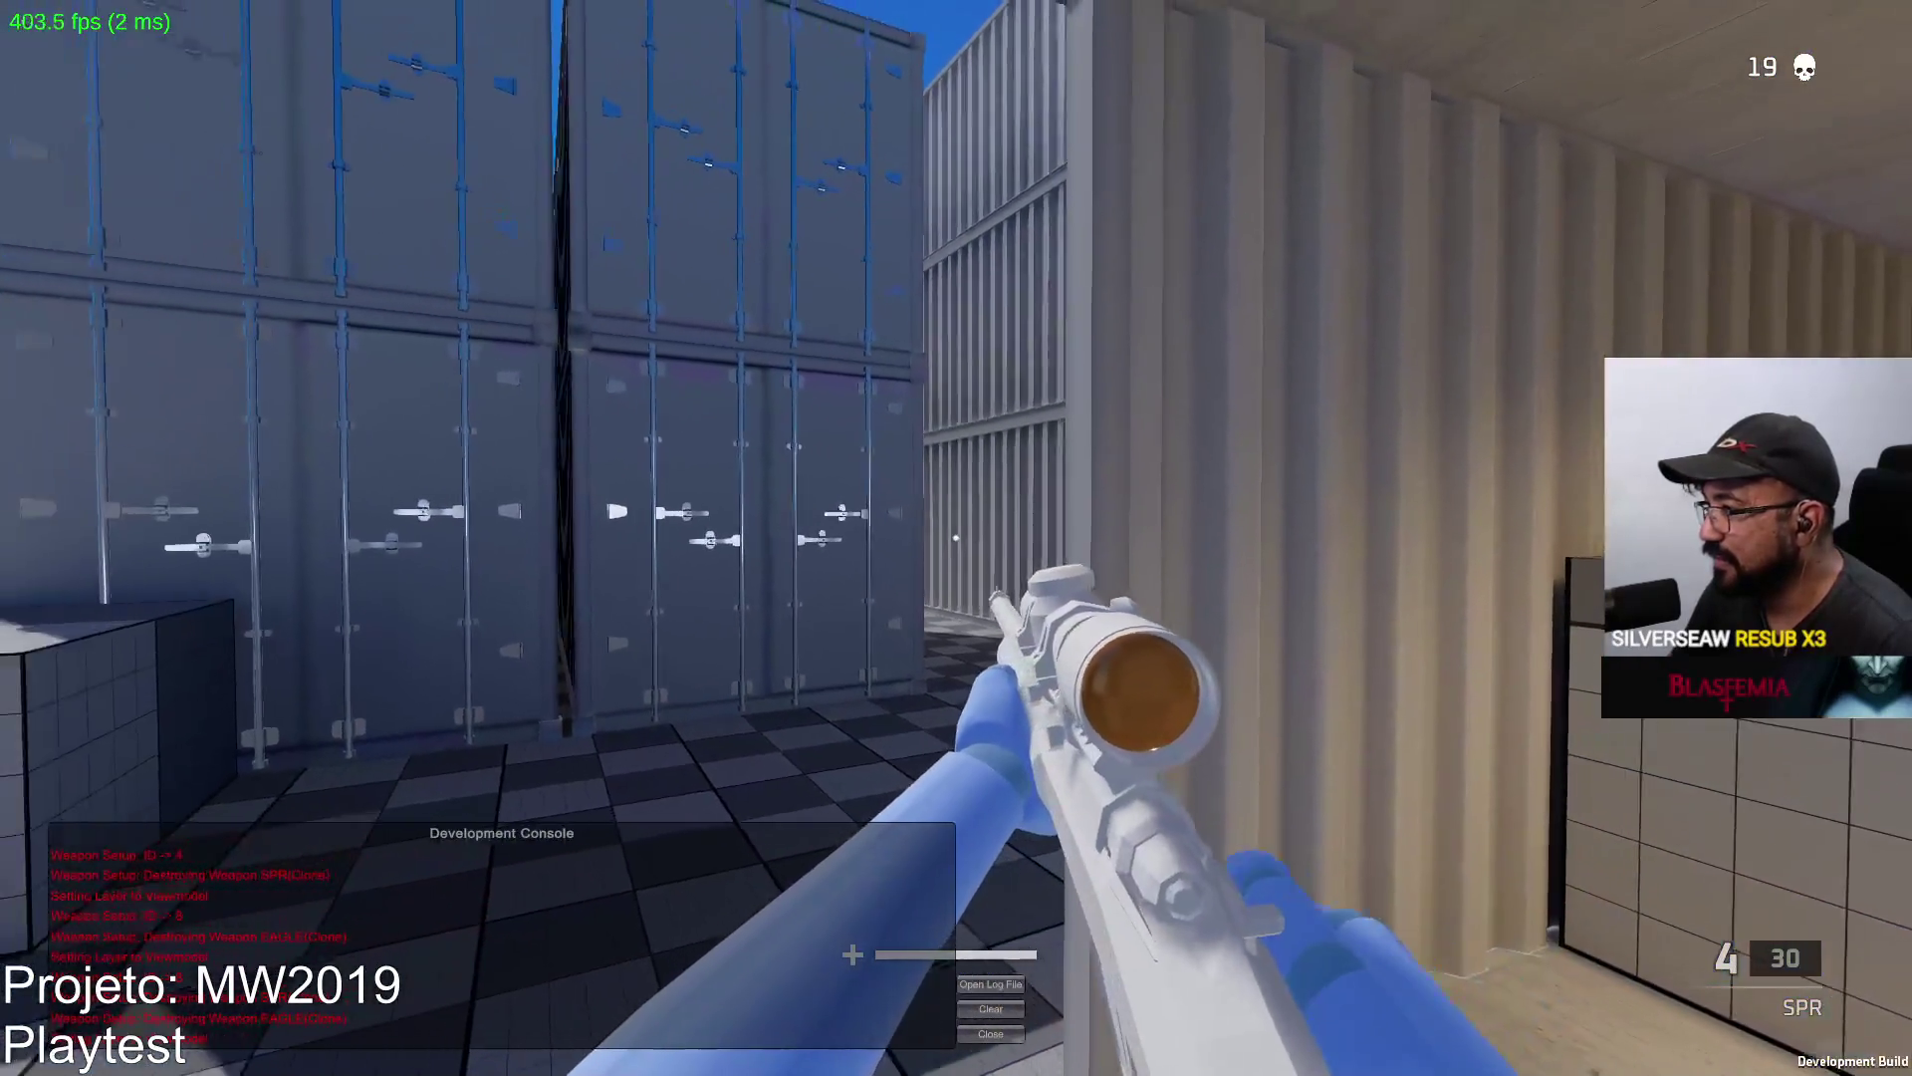
right_click(957, 538)
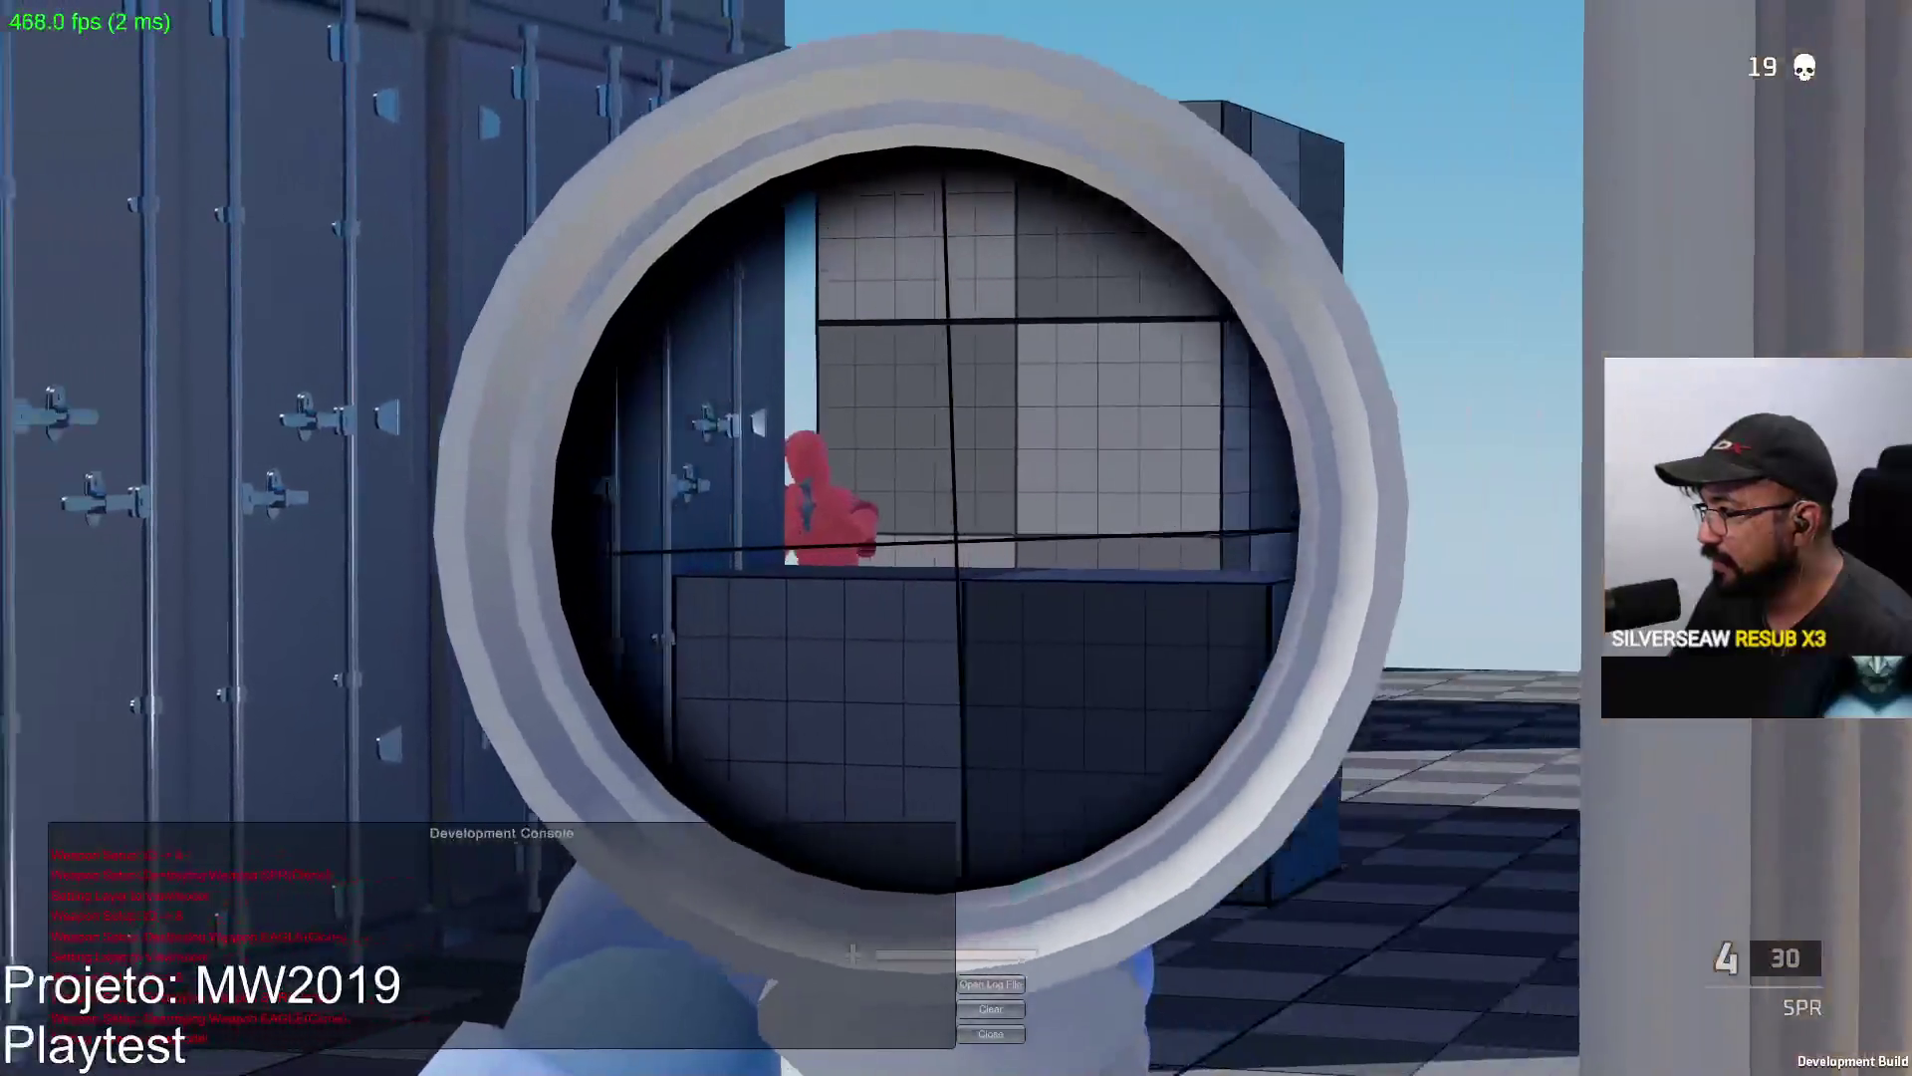
click(957, 539)
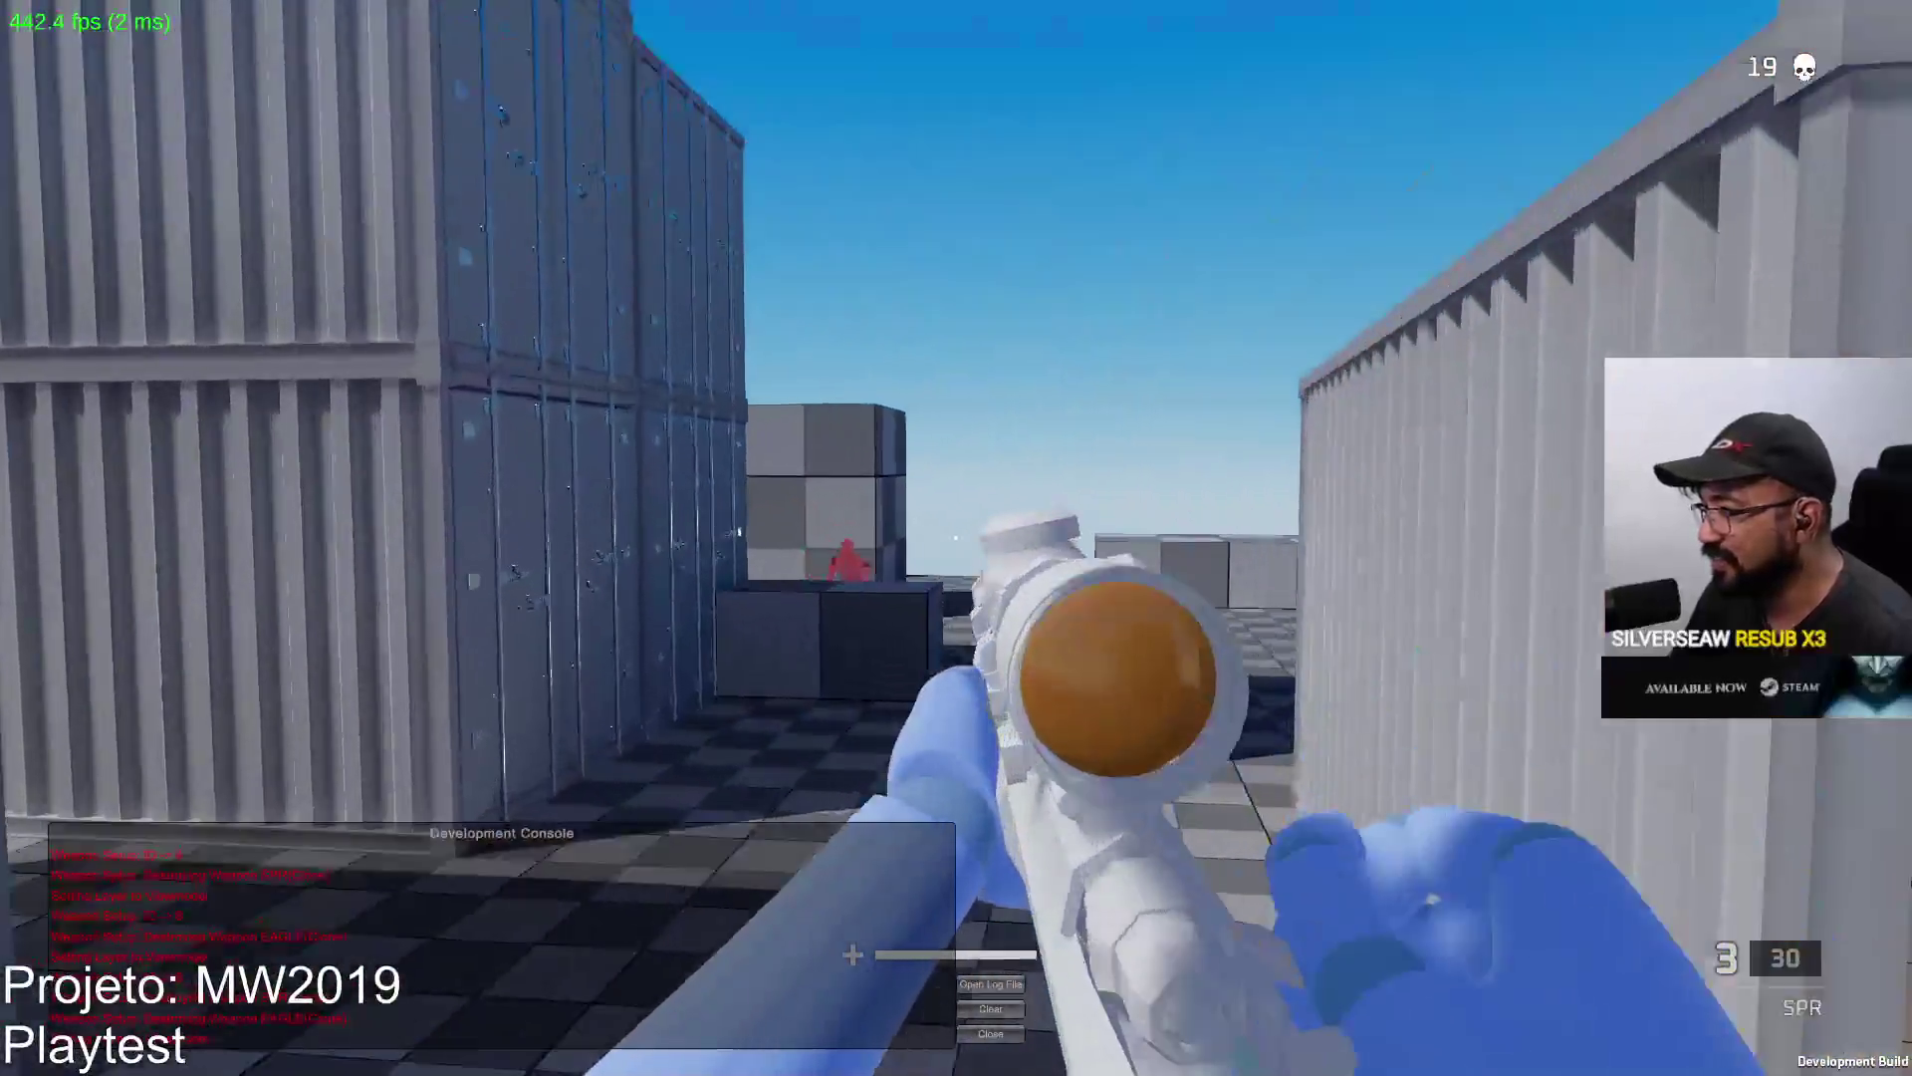
right_click(956, 537)
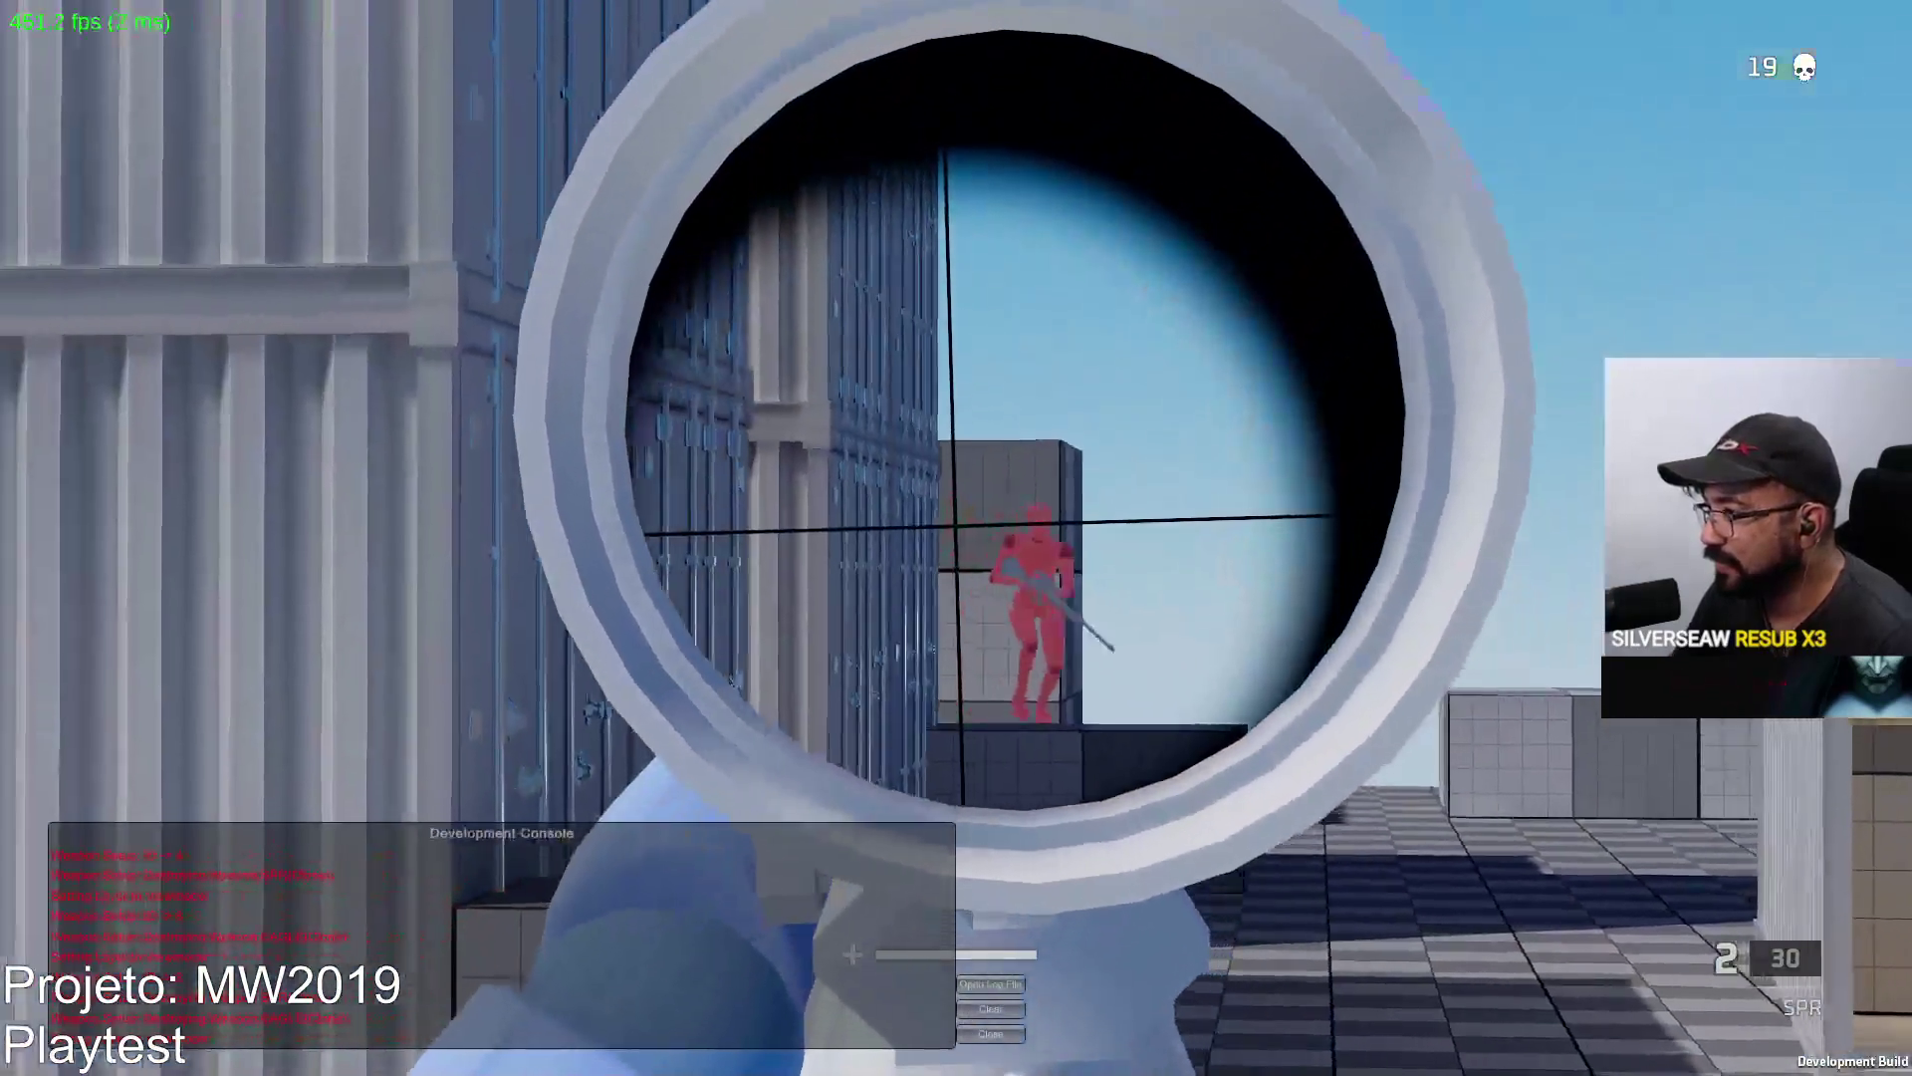
click(957, 537)
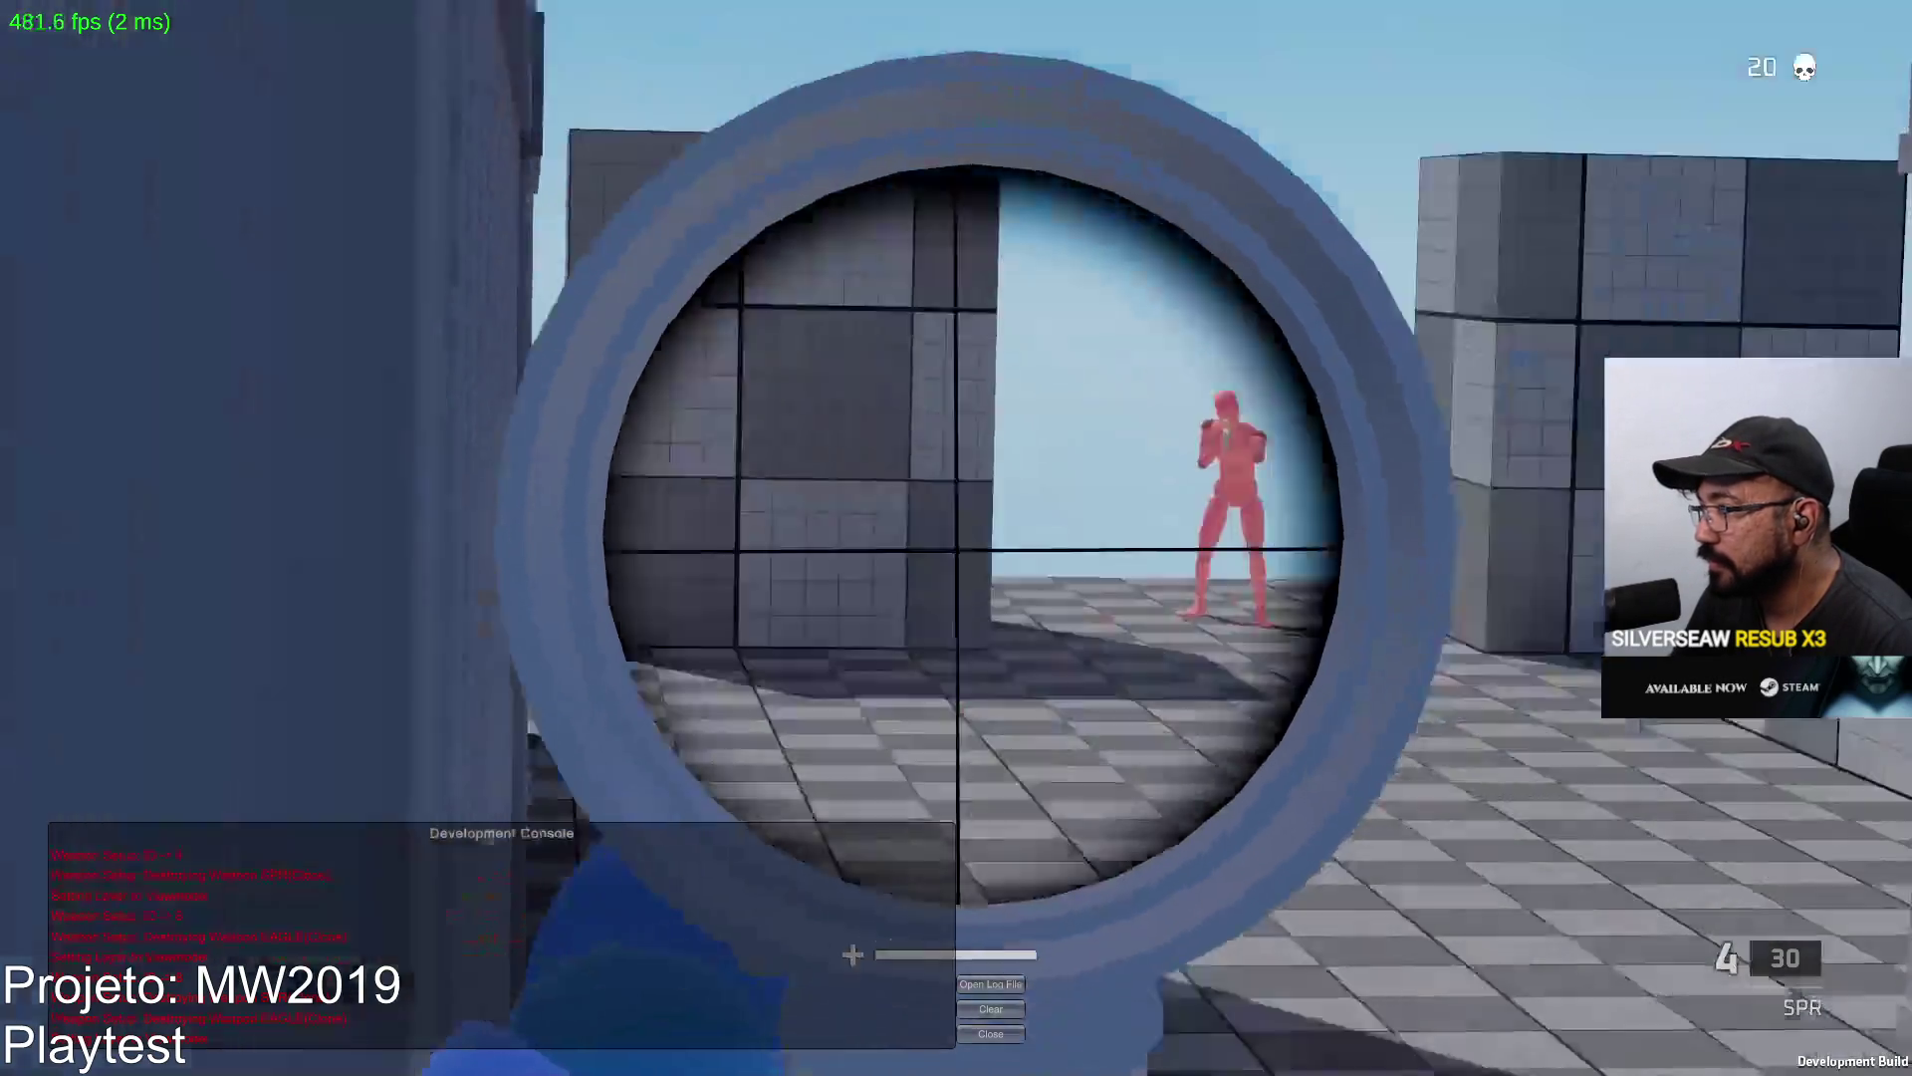
Scope down the corridor, kill the enemy there, and reload the SPR.
right_click(956, 538)
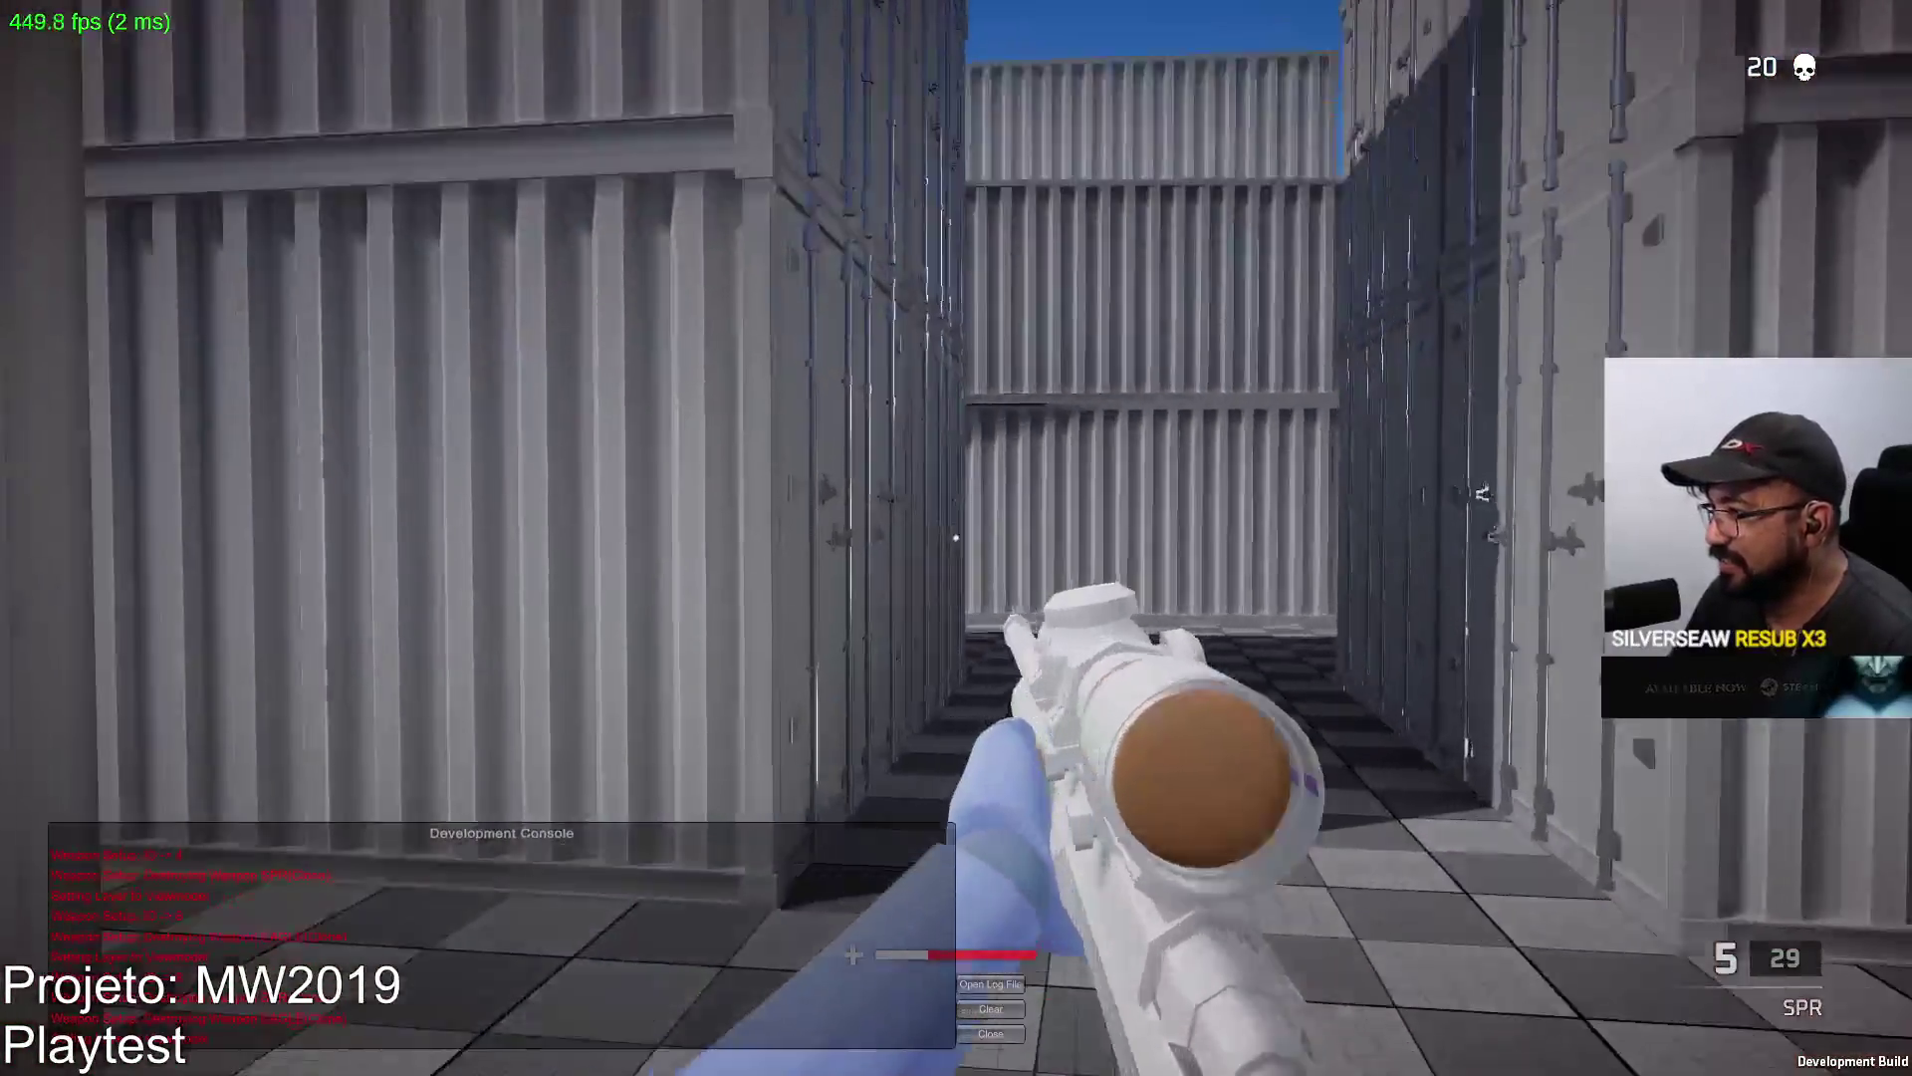
right_click(956, 539)
click(957, 538)
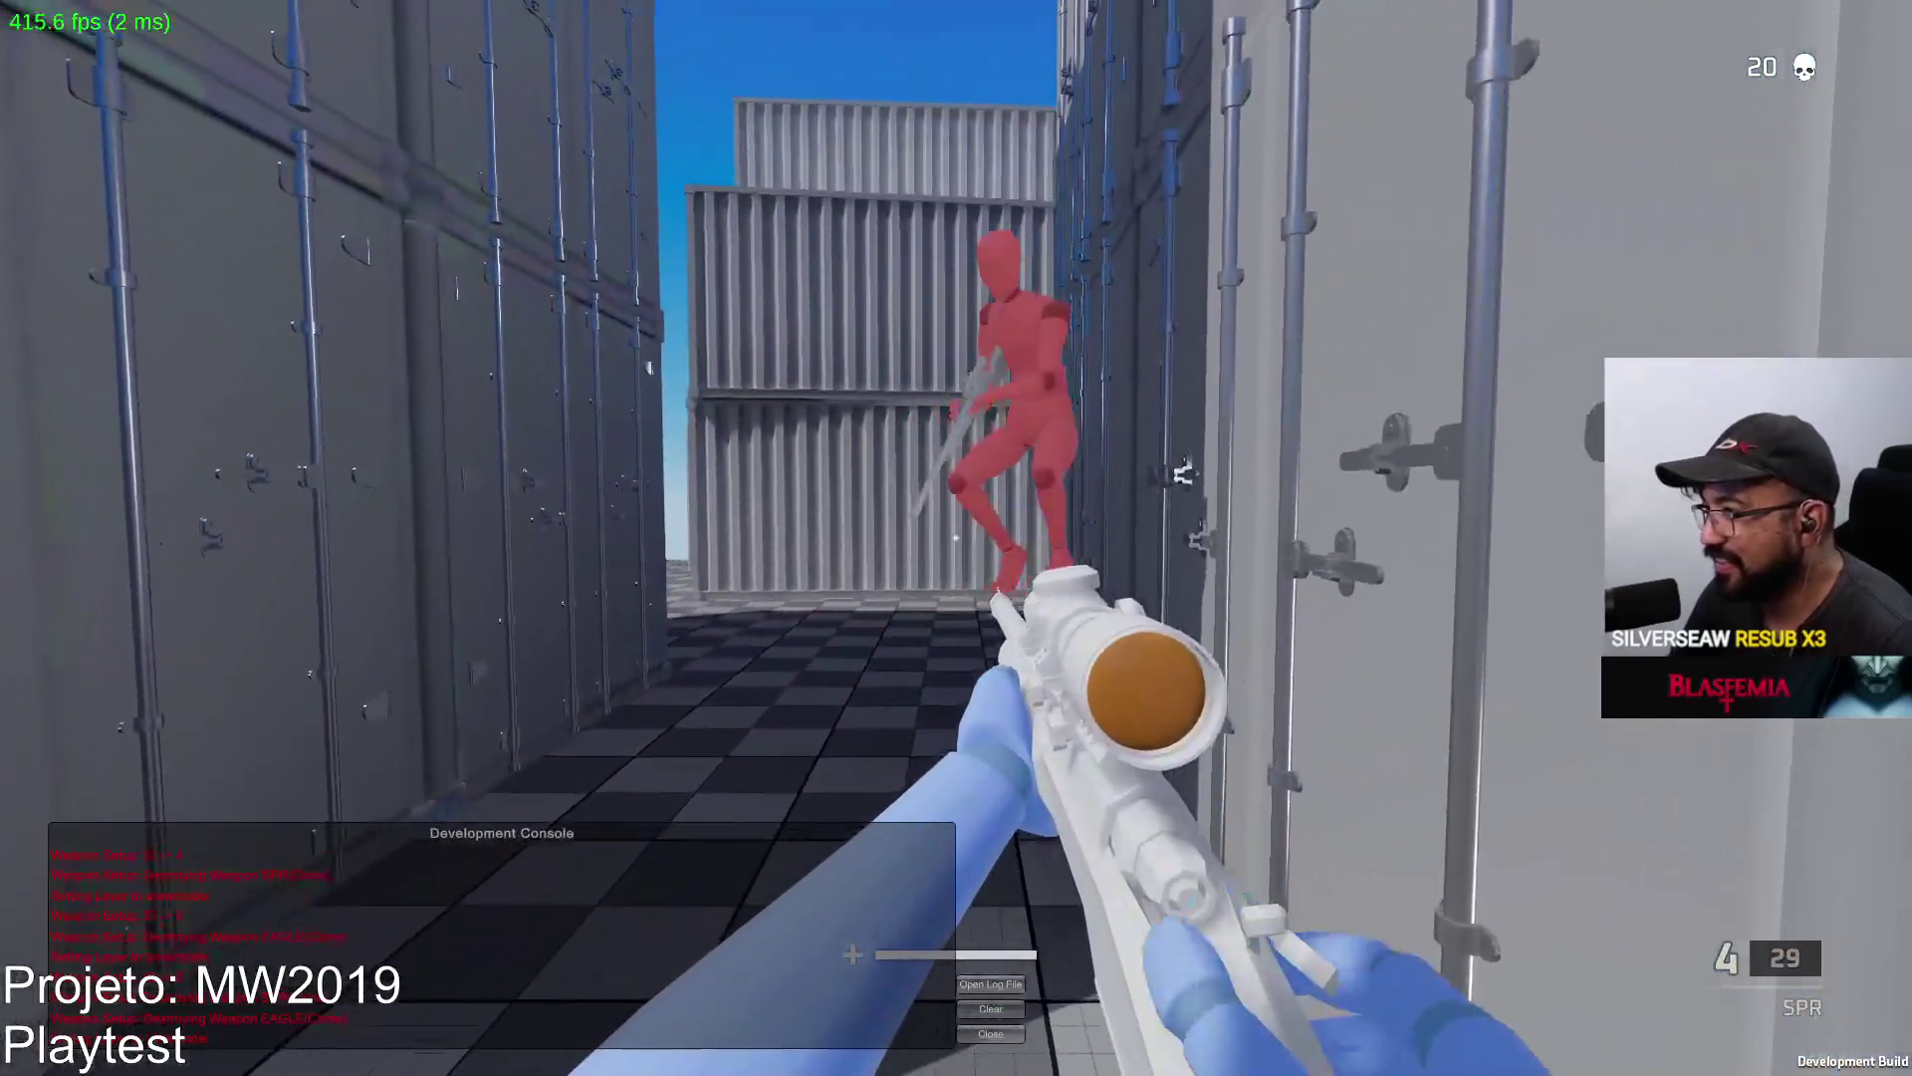
click(956, 538)
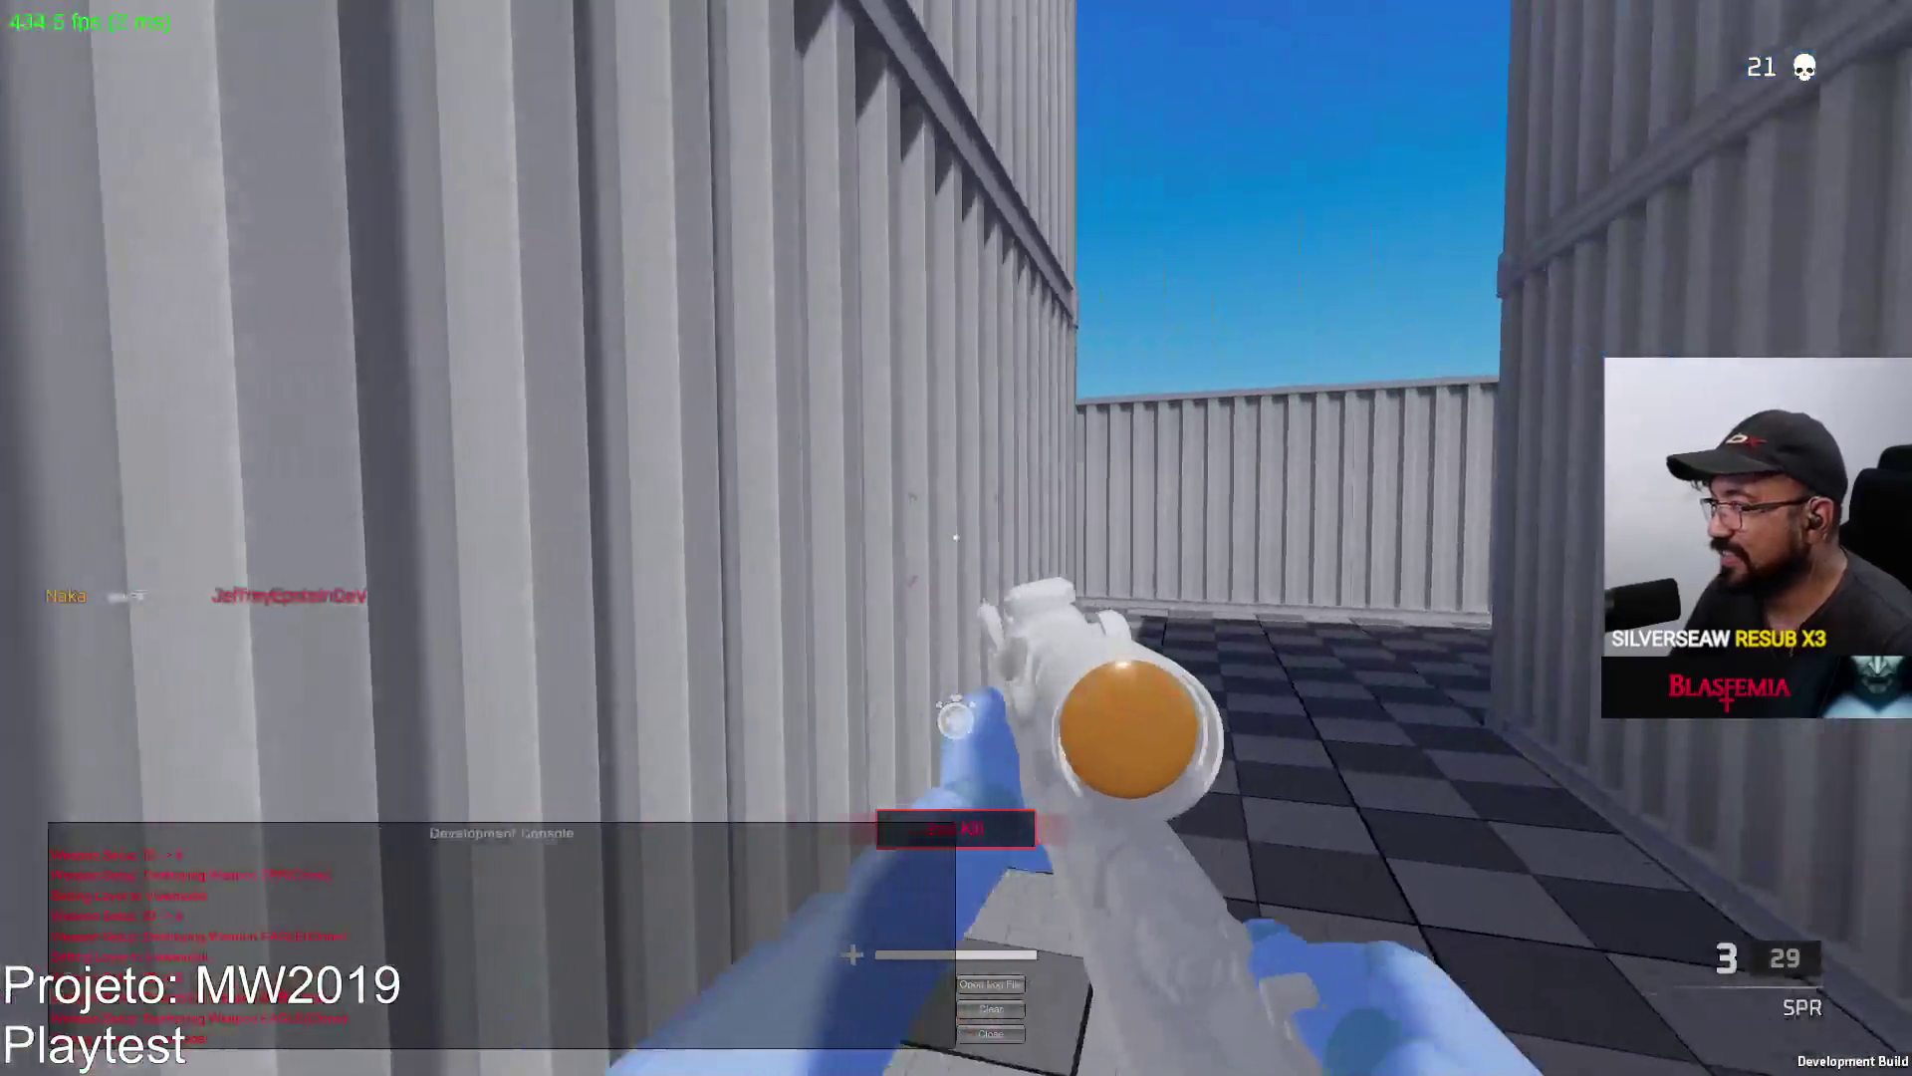
key(r)
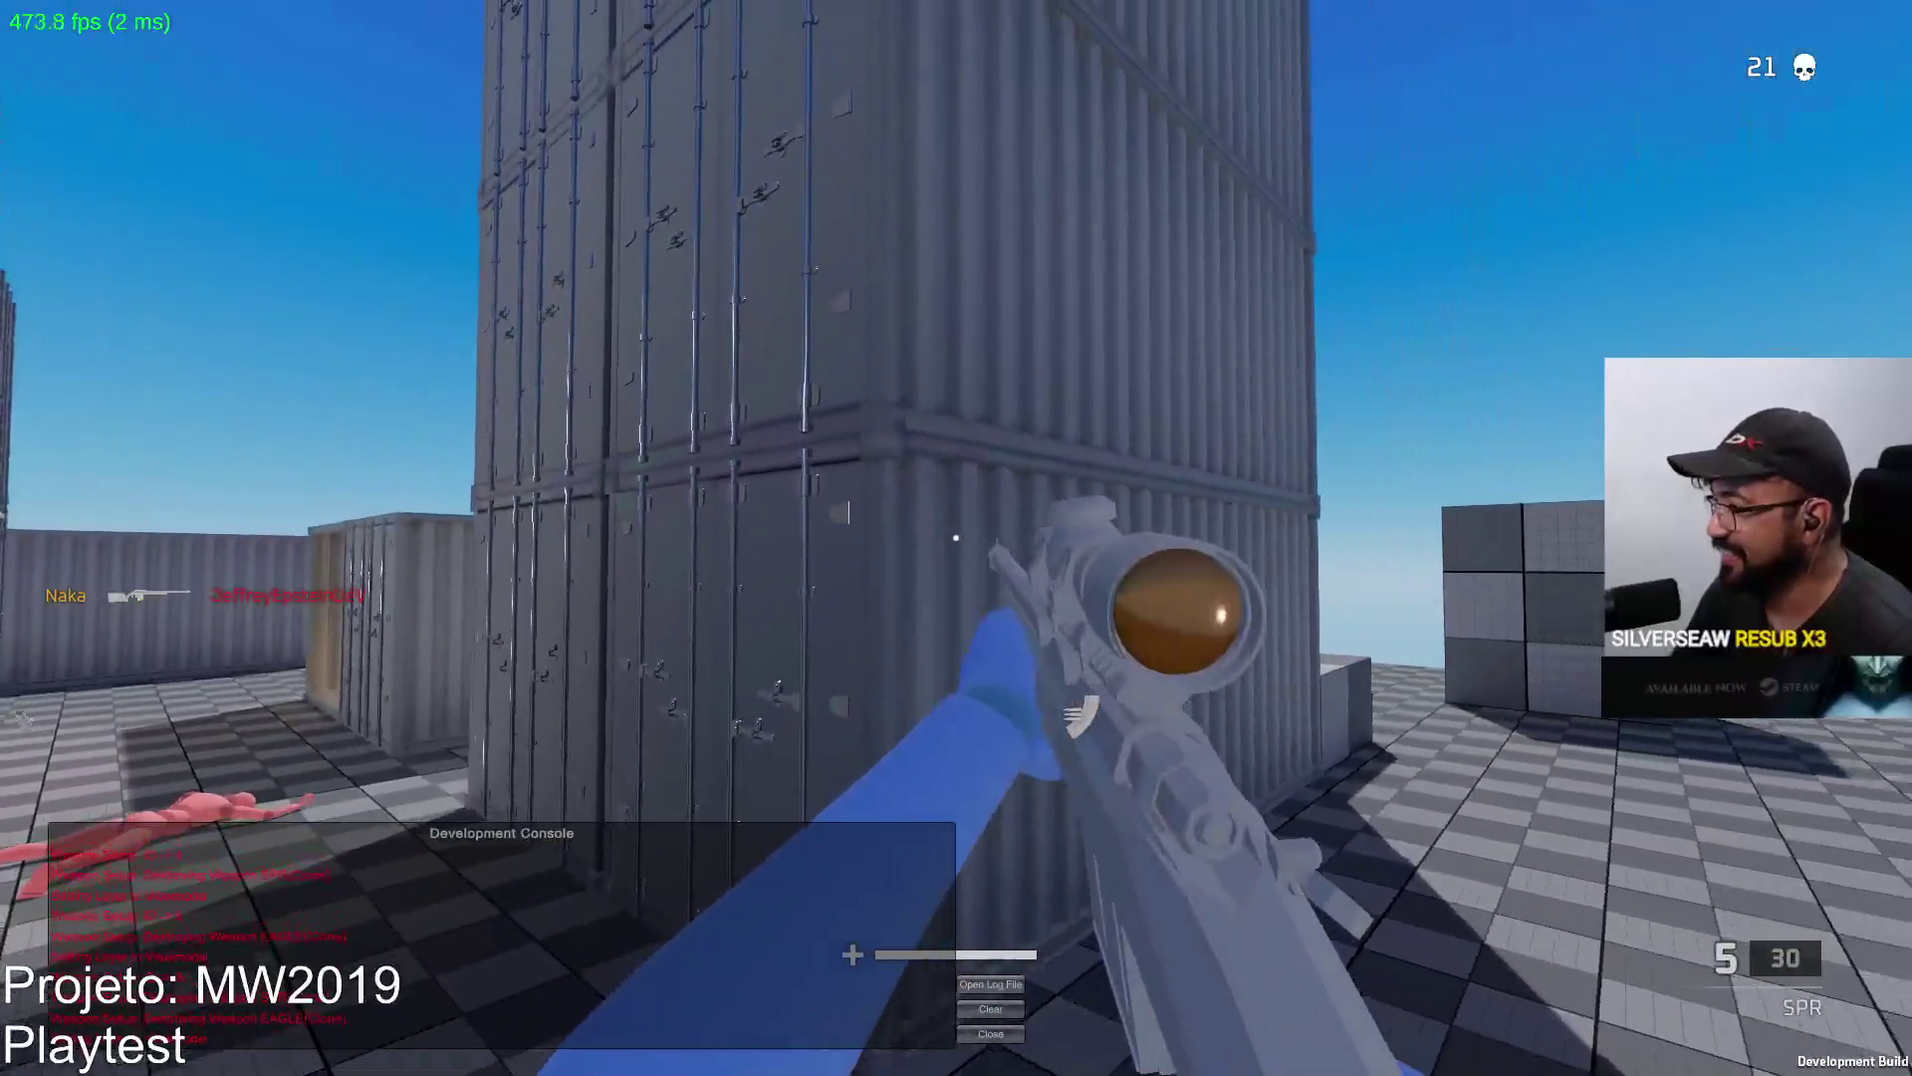
Check the scoreboard, then scope back in and fire at the red enemy.
right_click(957, 538)
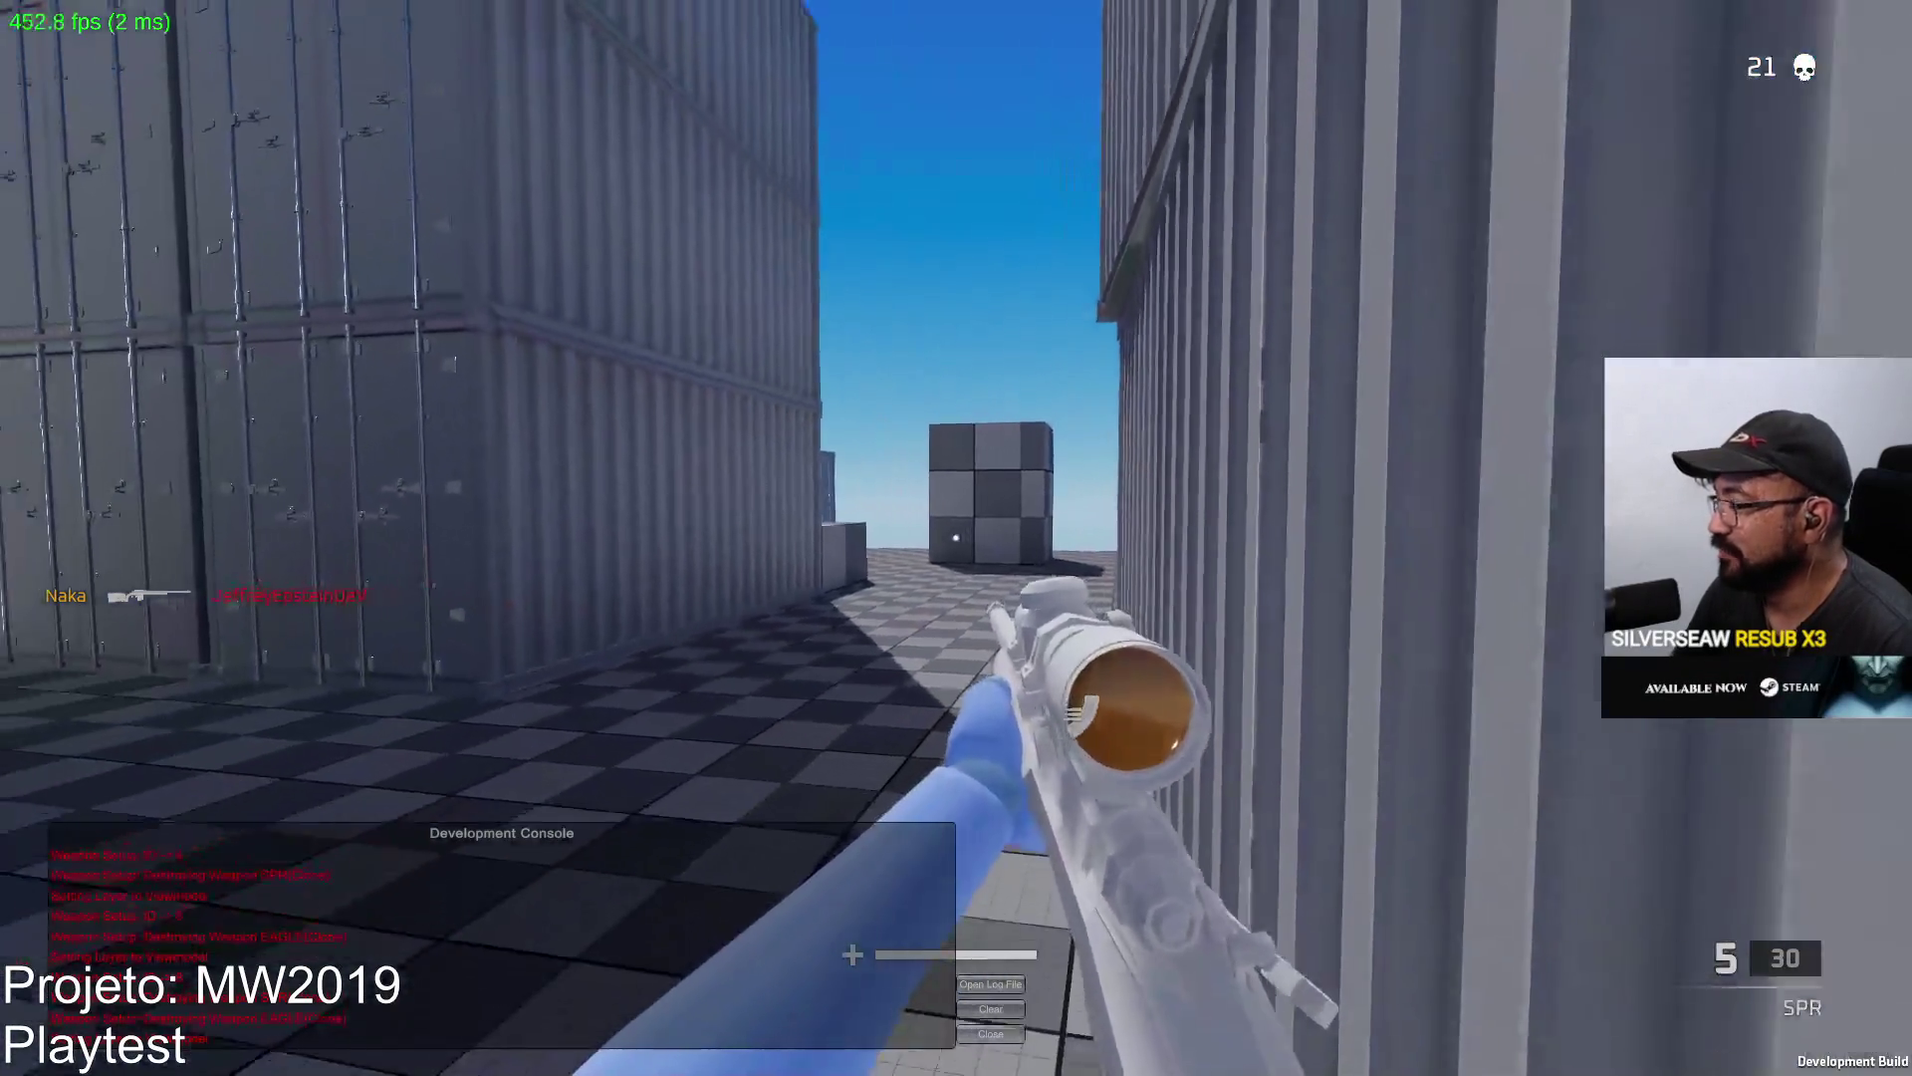
key(Tab)
right_click(956, 538)
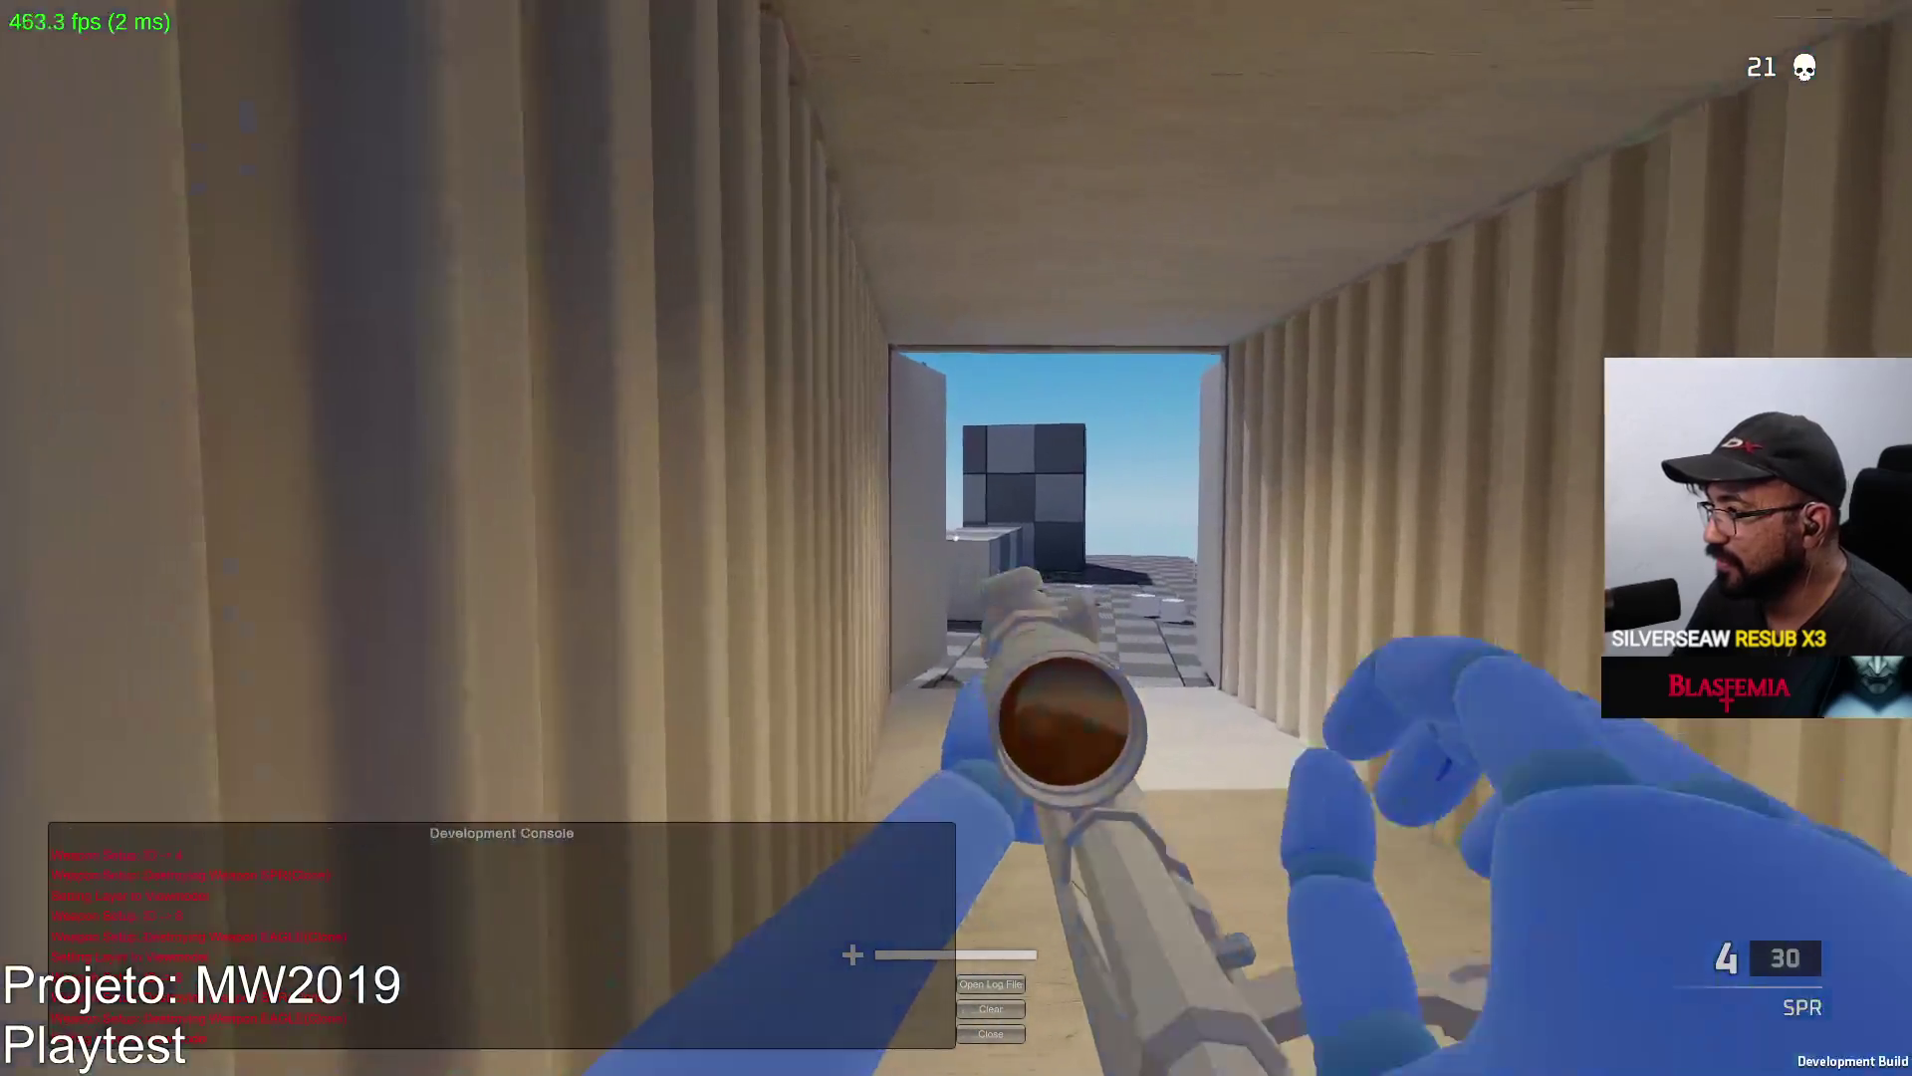
right_click(957, 538)
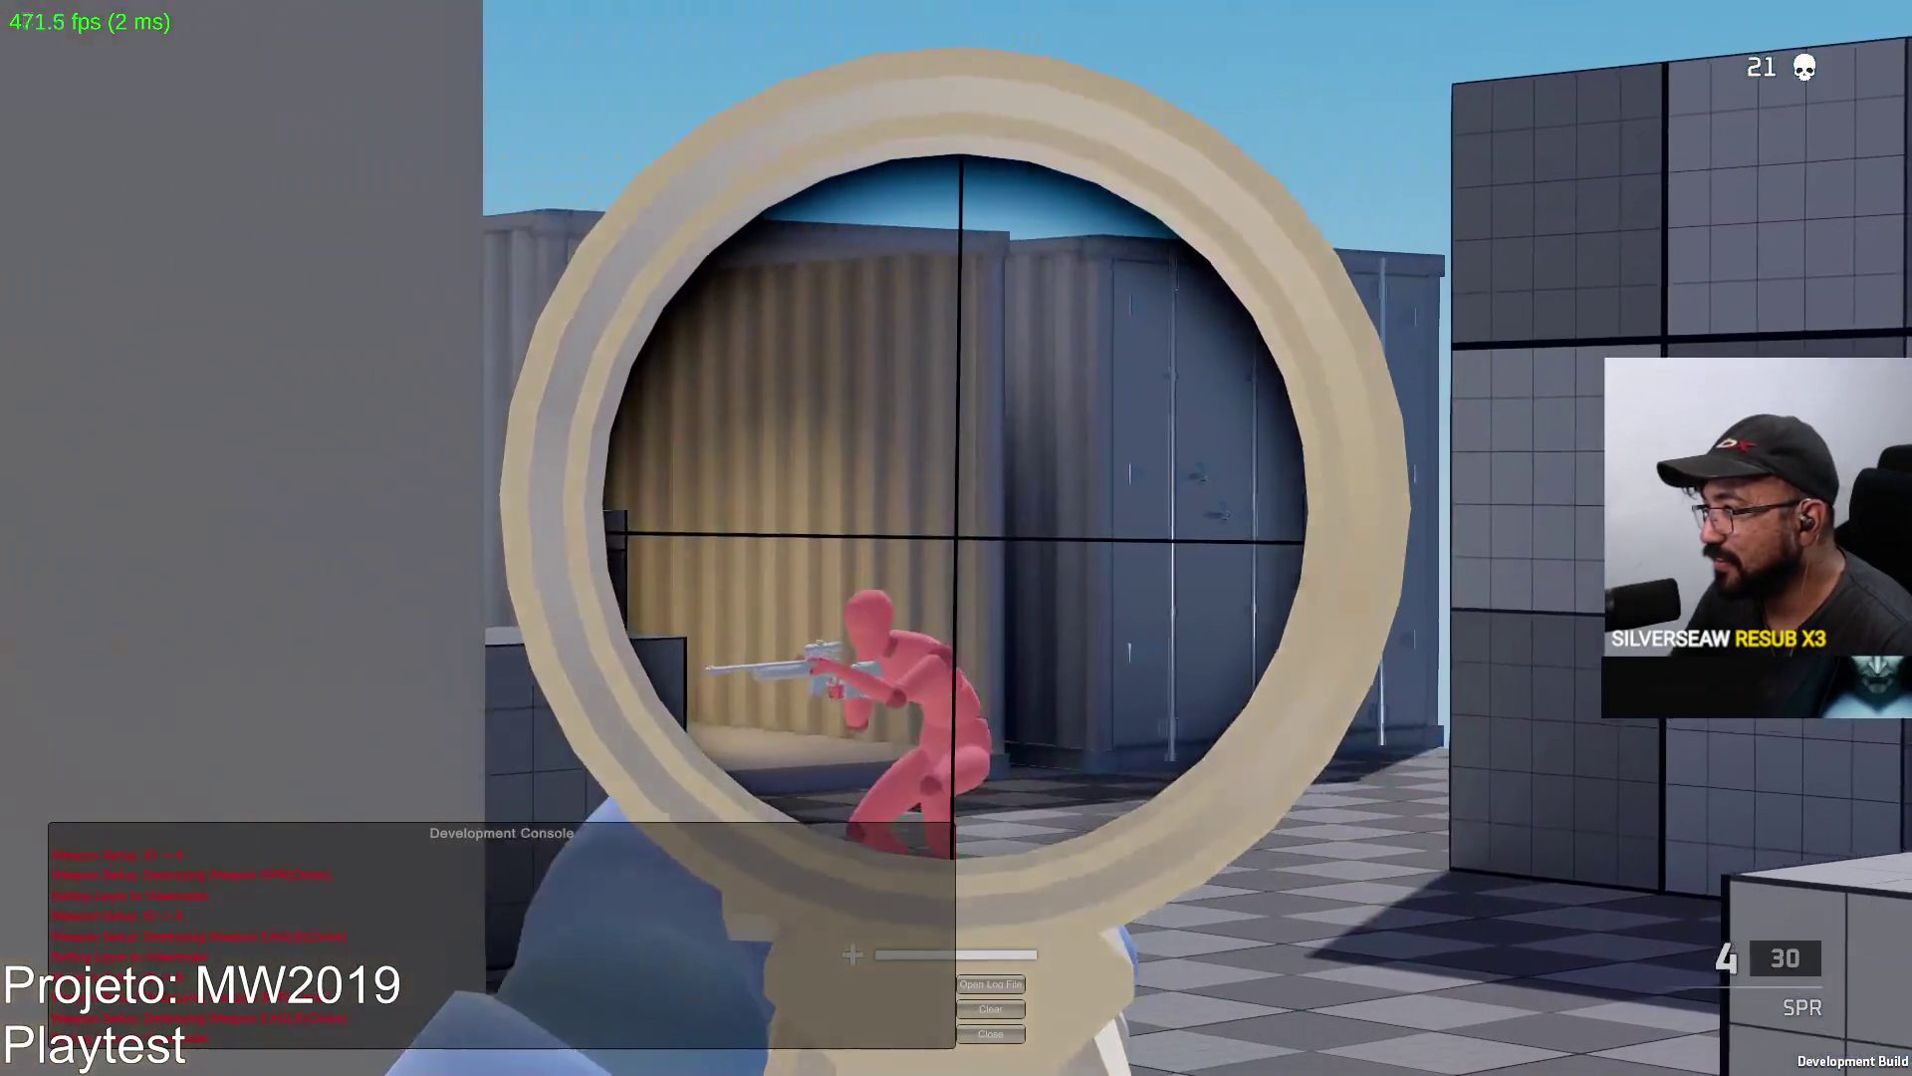
click(956, 538)
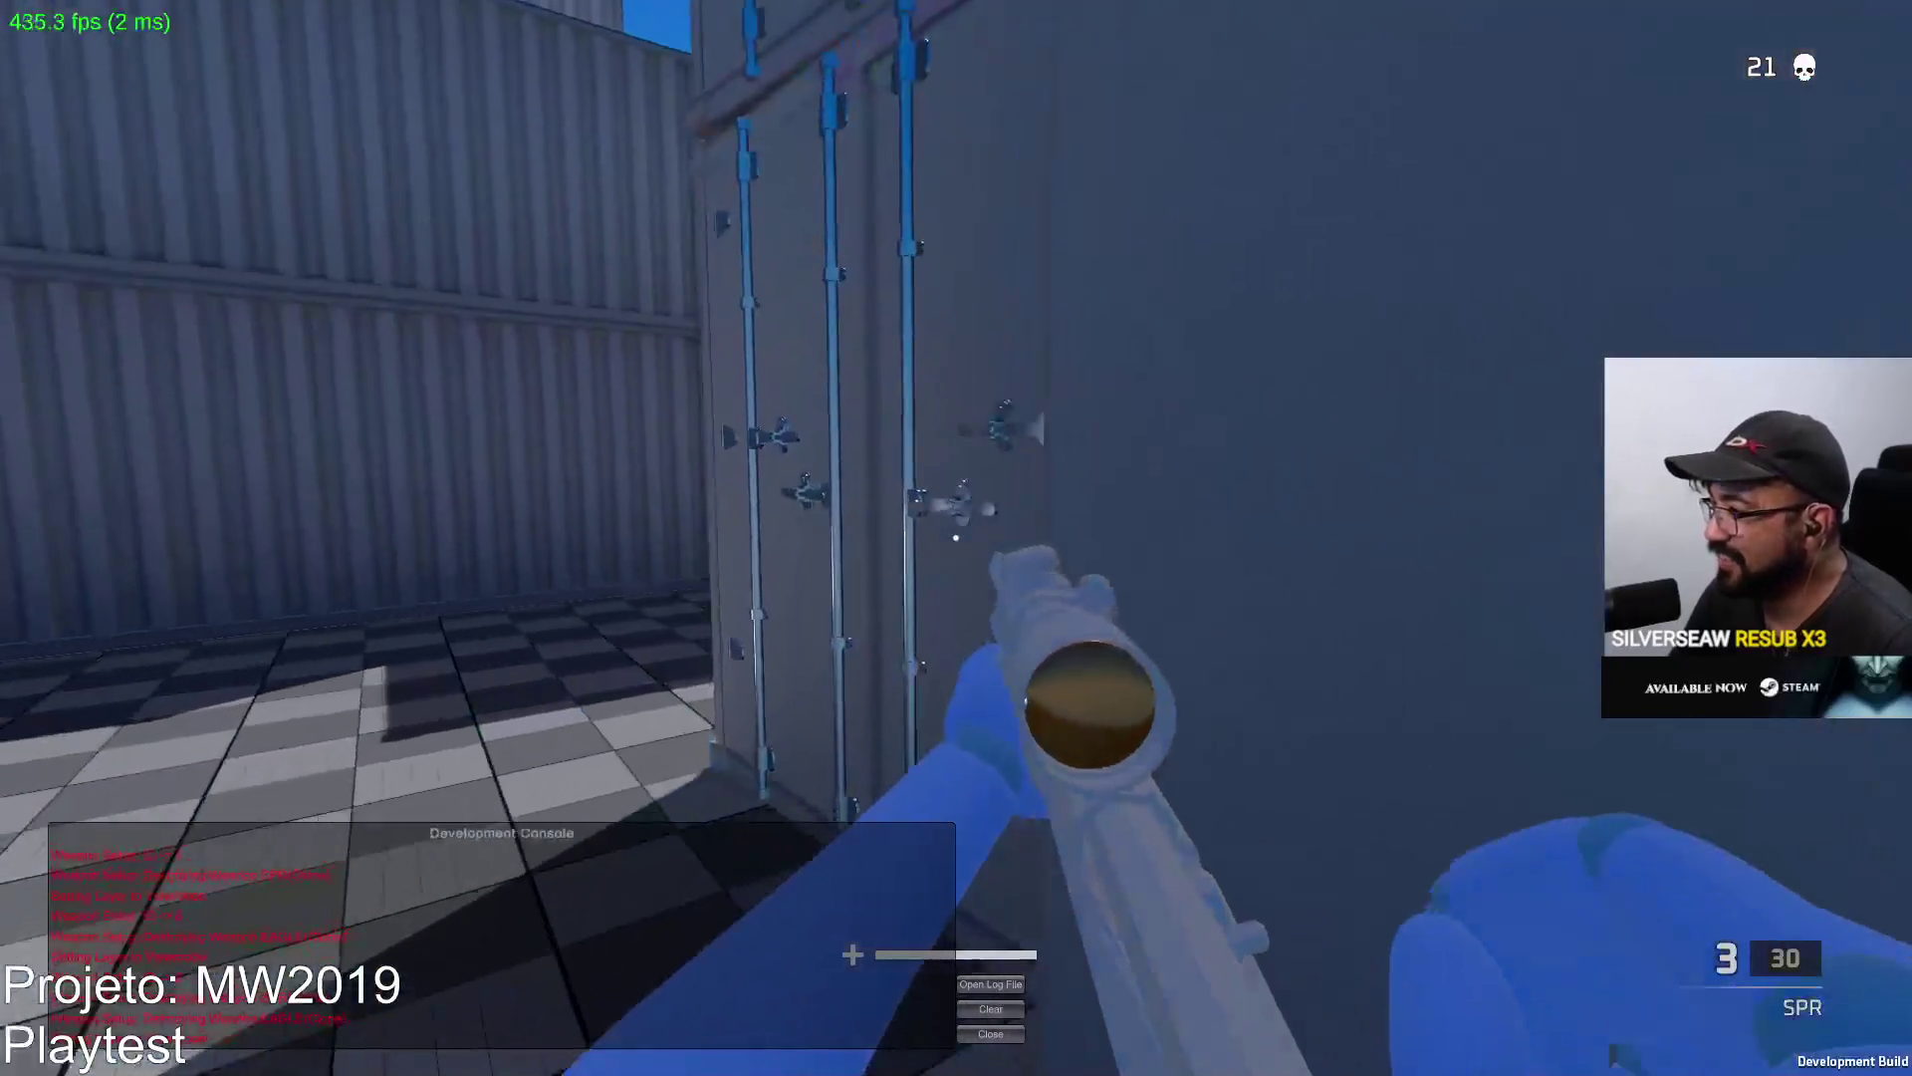
Trade scoped SPR shots with the red enemy, then respawn and kill it.
right_click(956, 538)
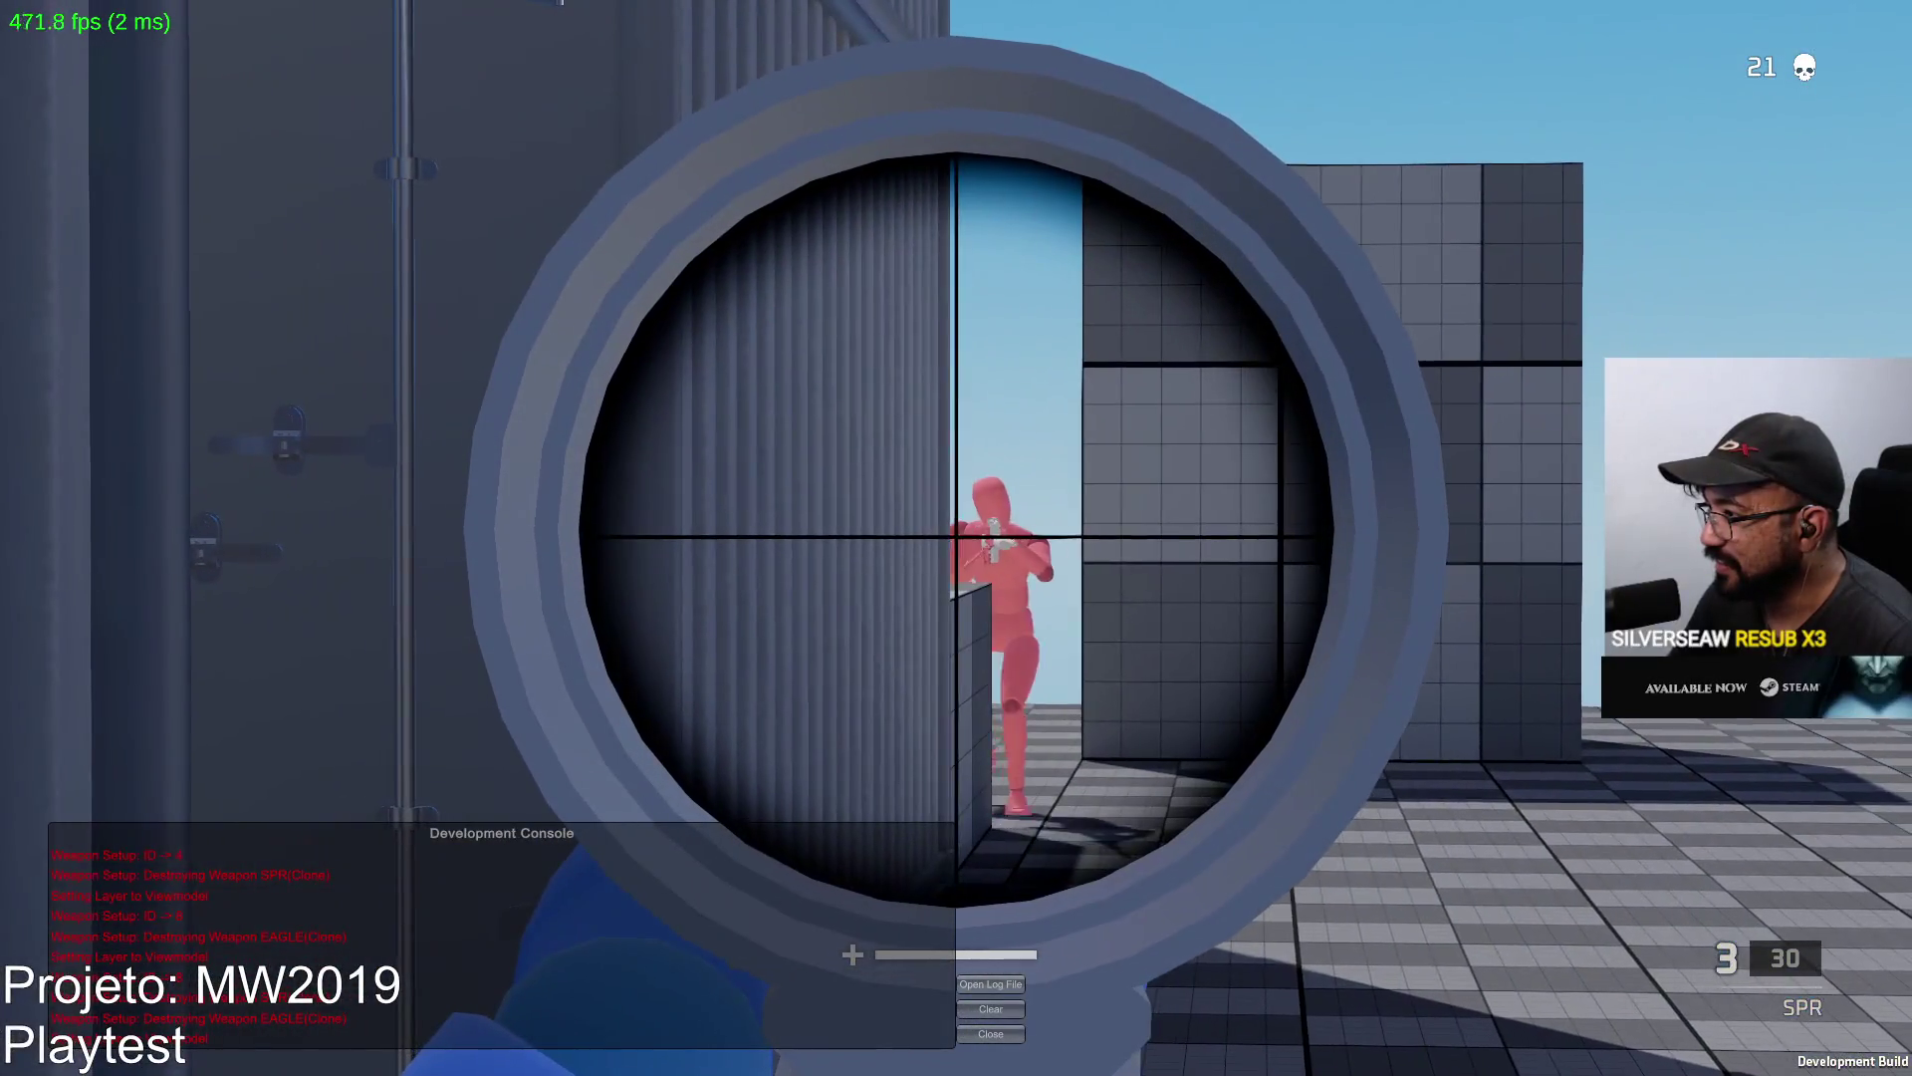
click(957, 539)
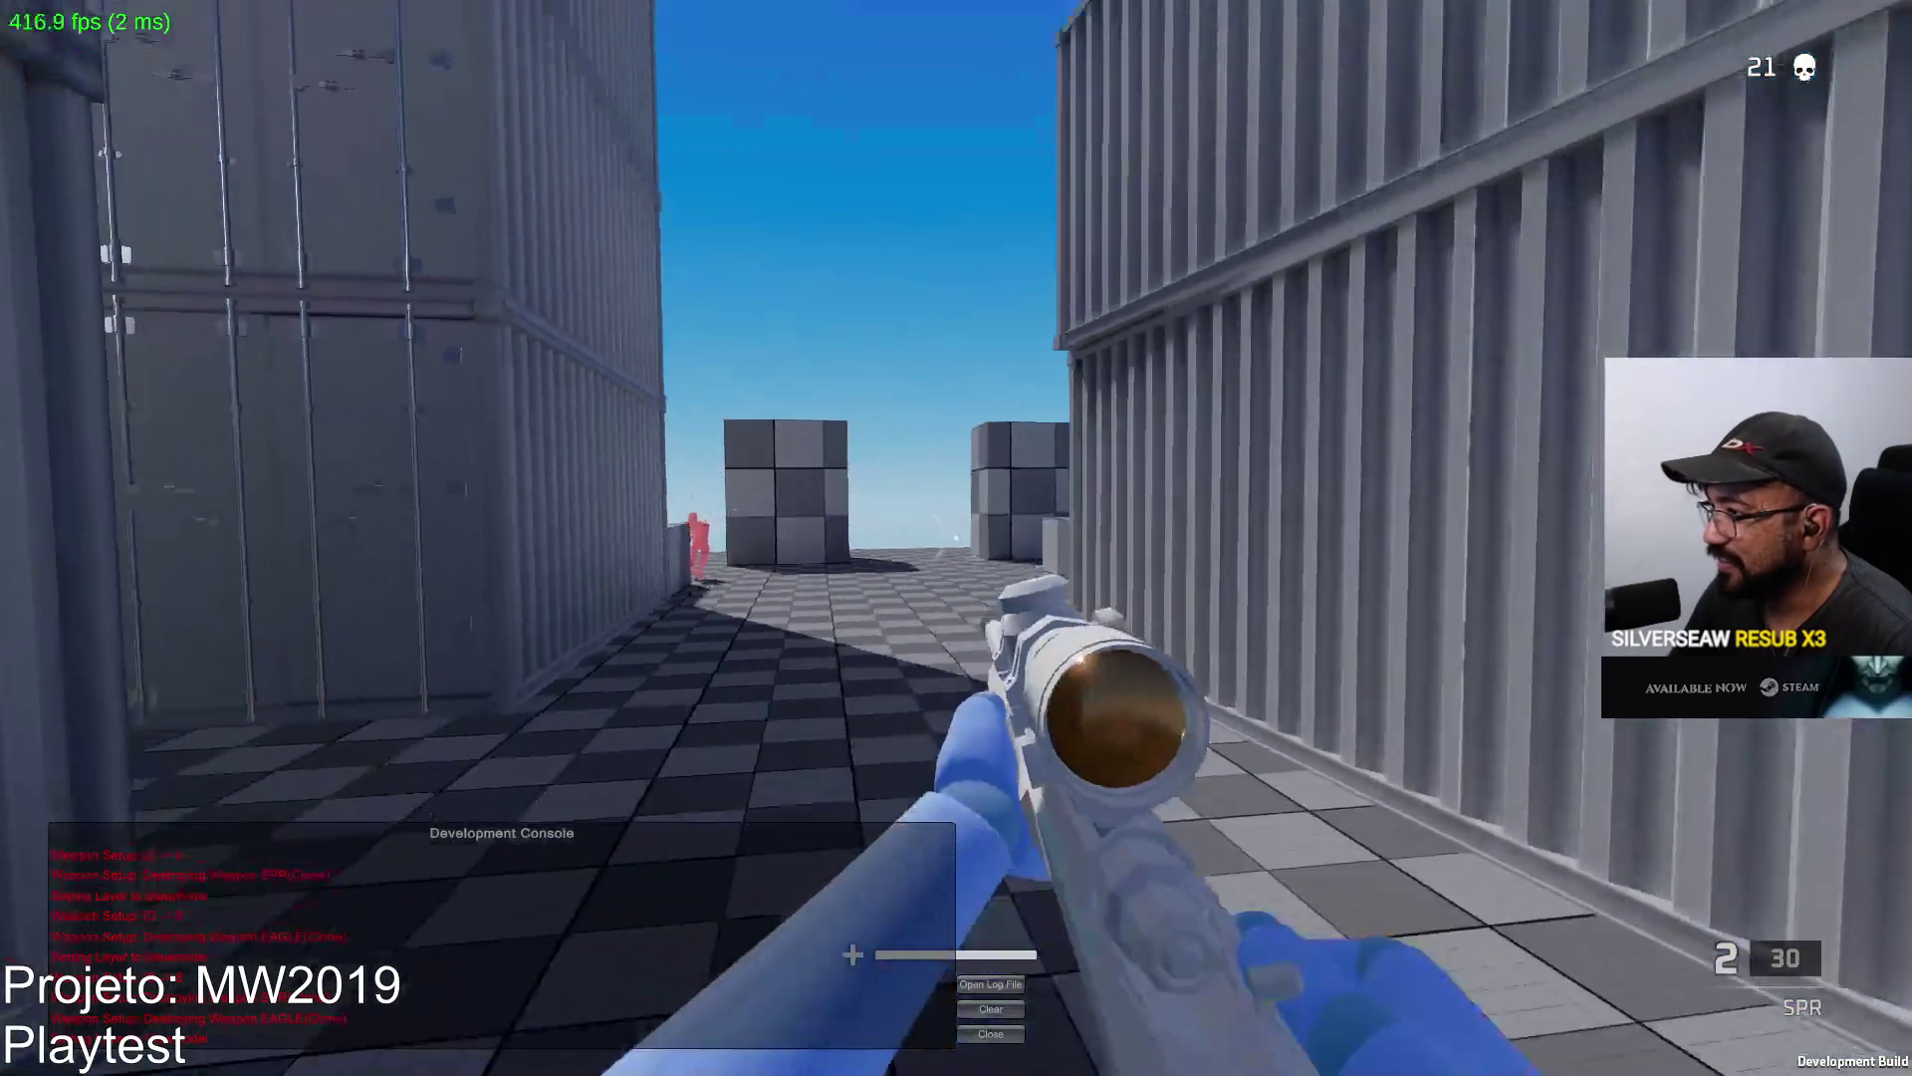
right_click(956, 539)
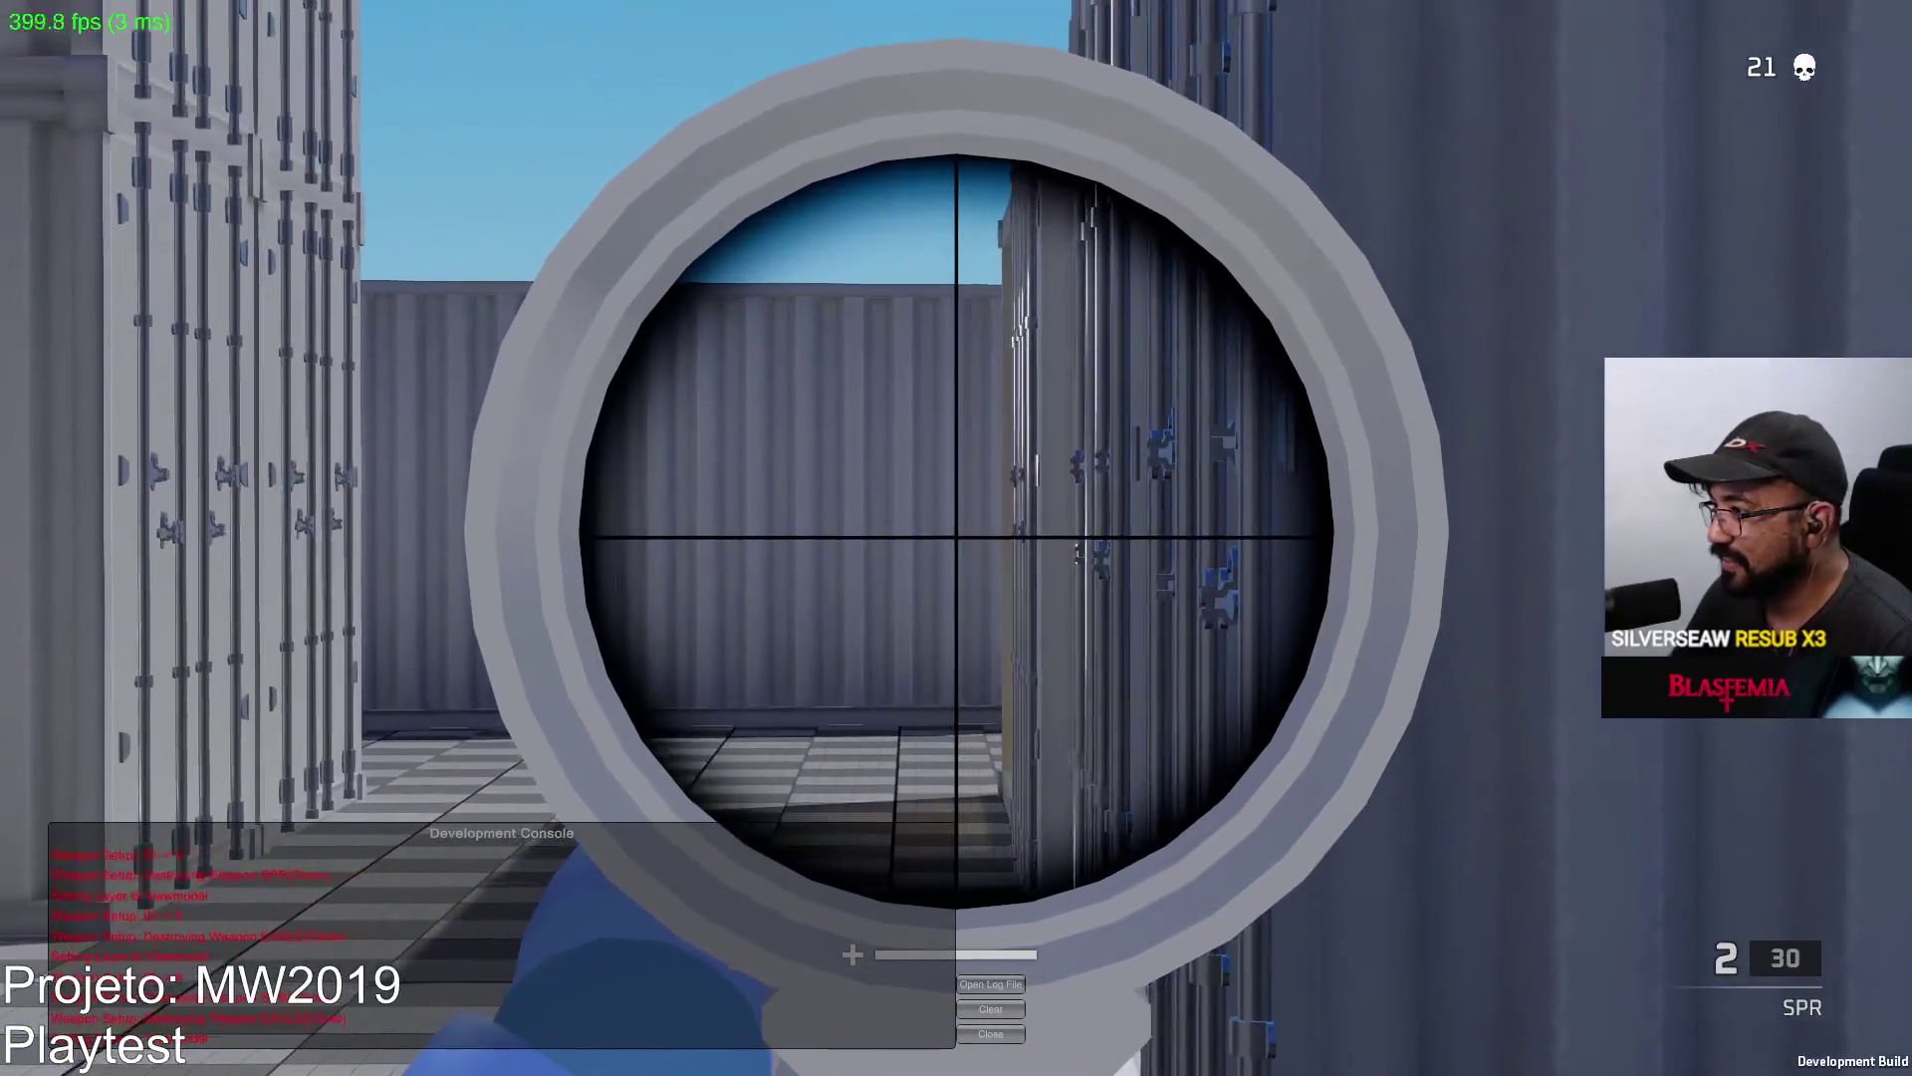
click(956, 538)
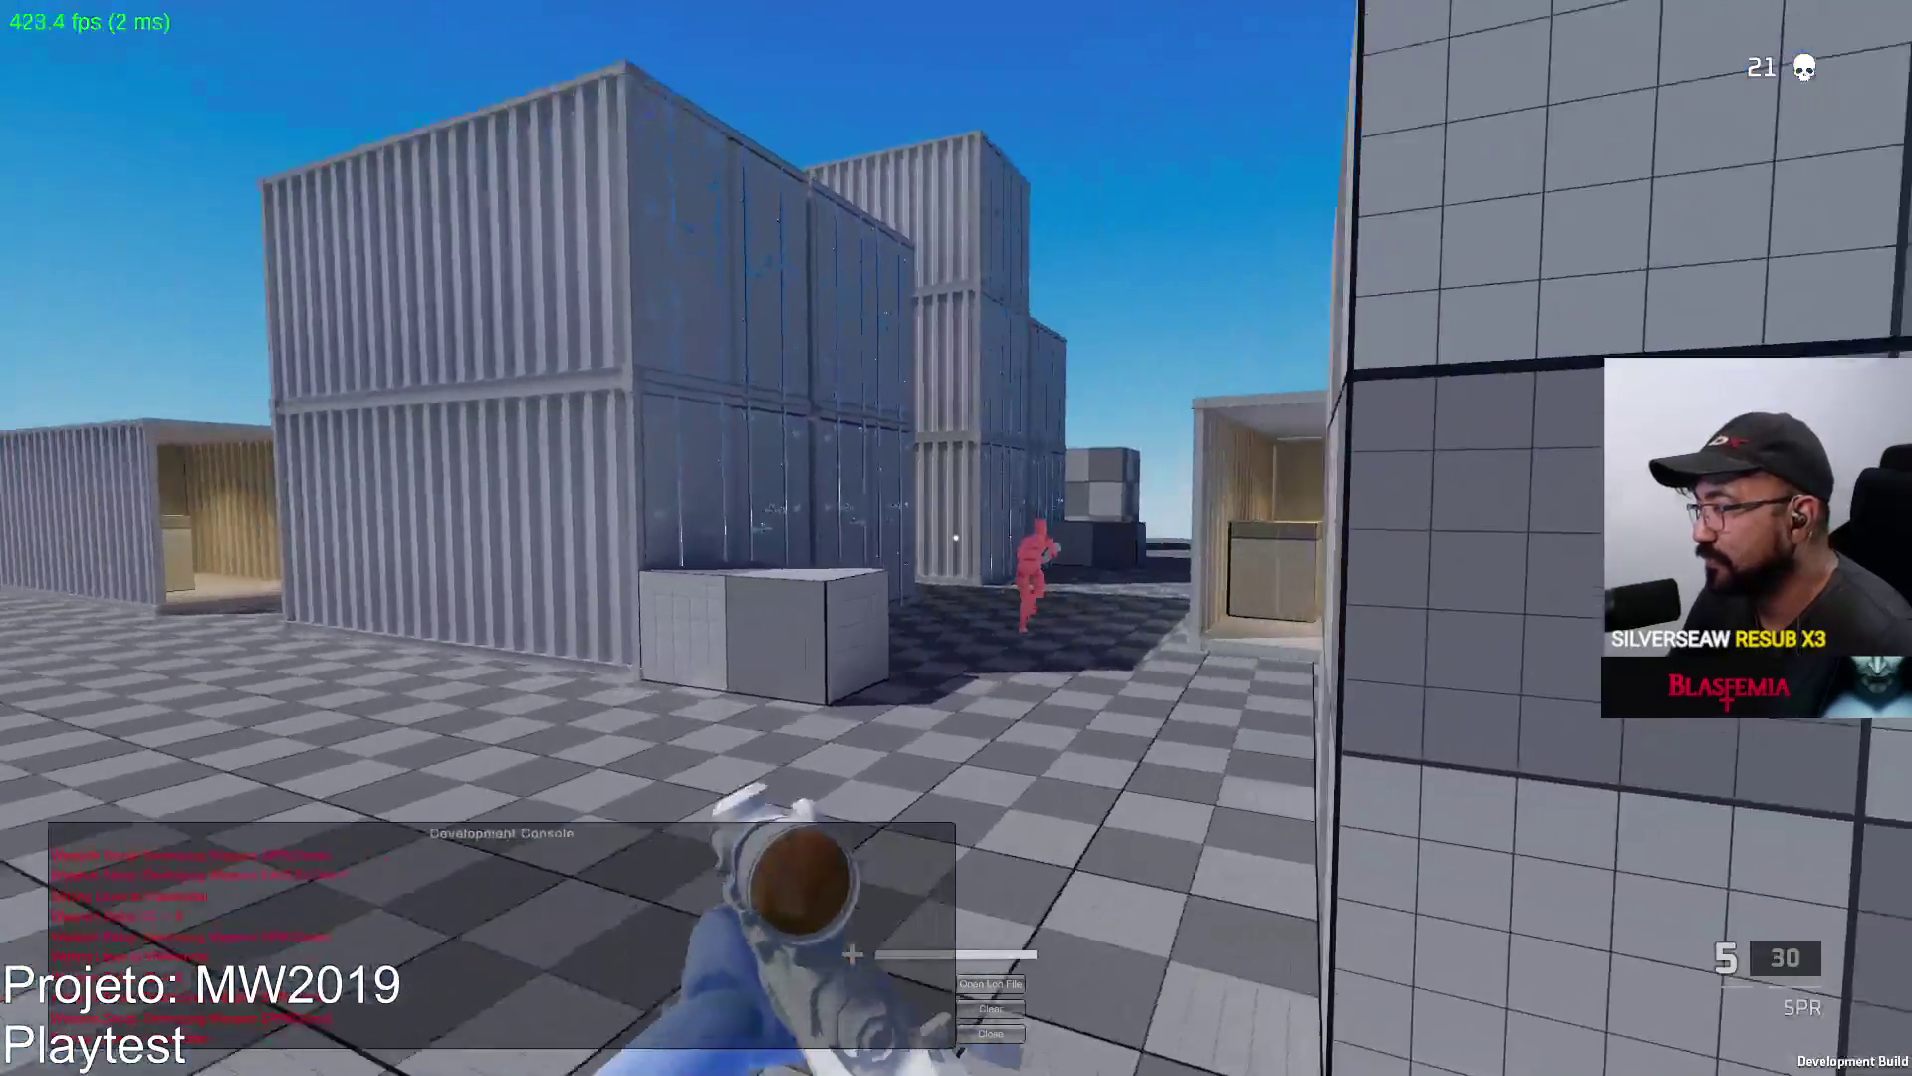
right_click(957, 538)
click(956, 538)
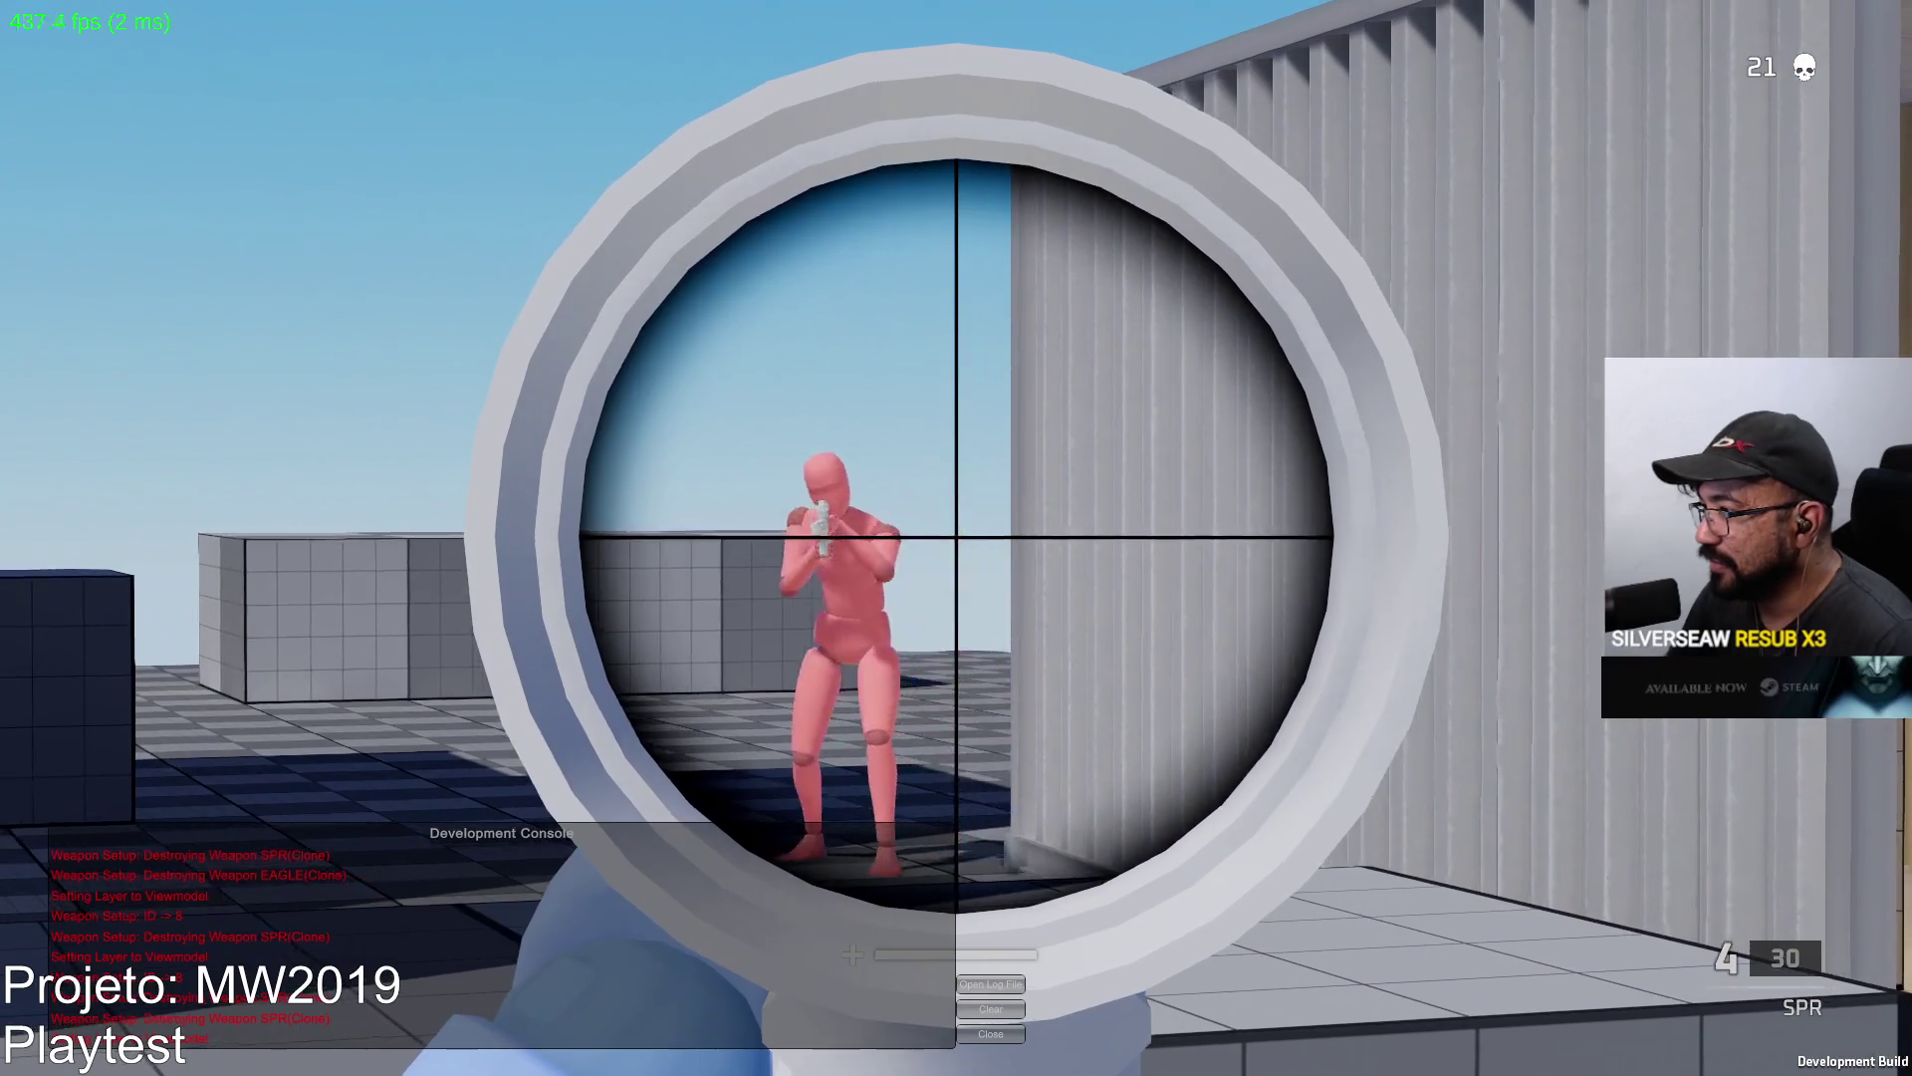
click(956, 537)
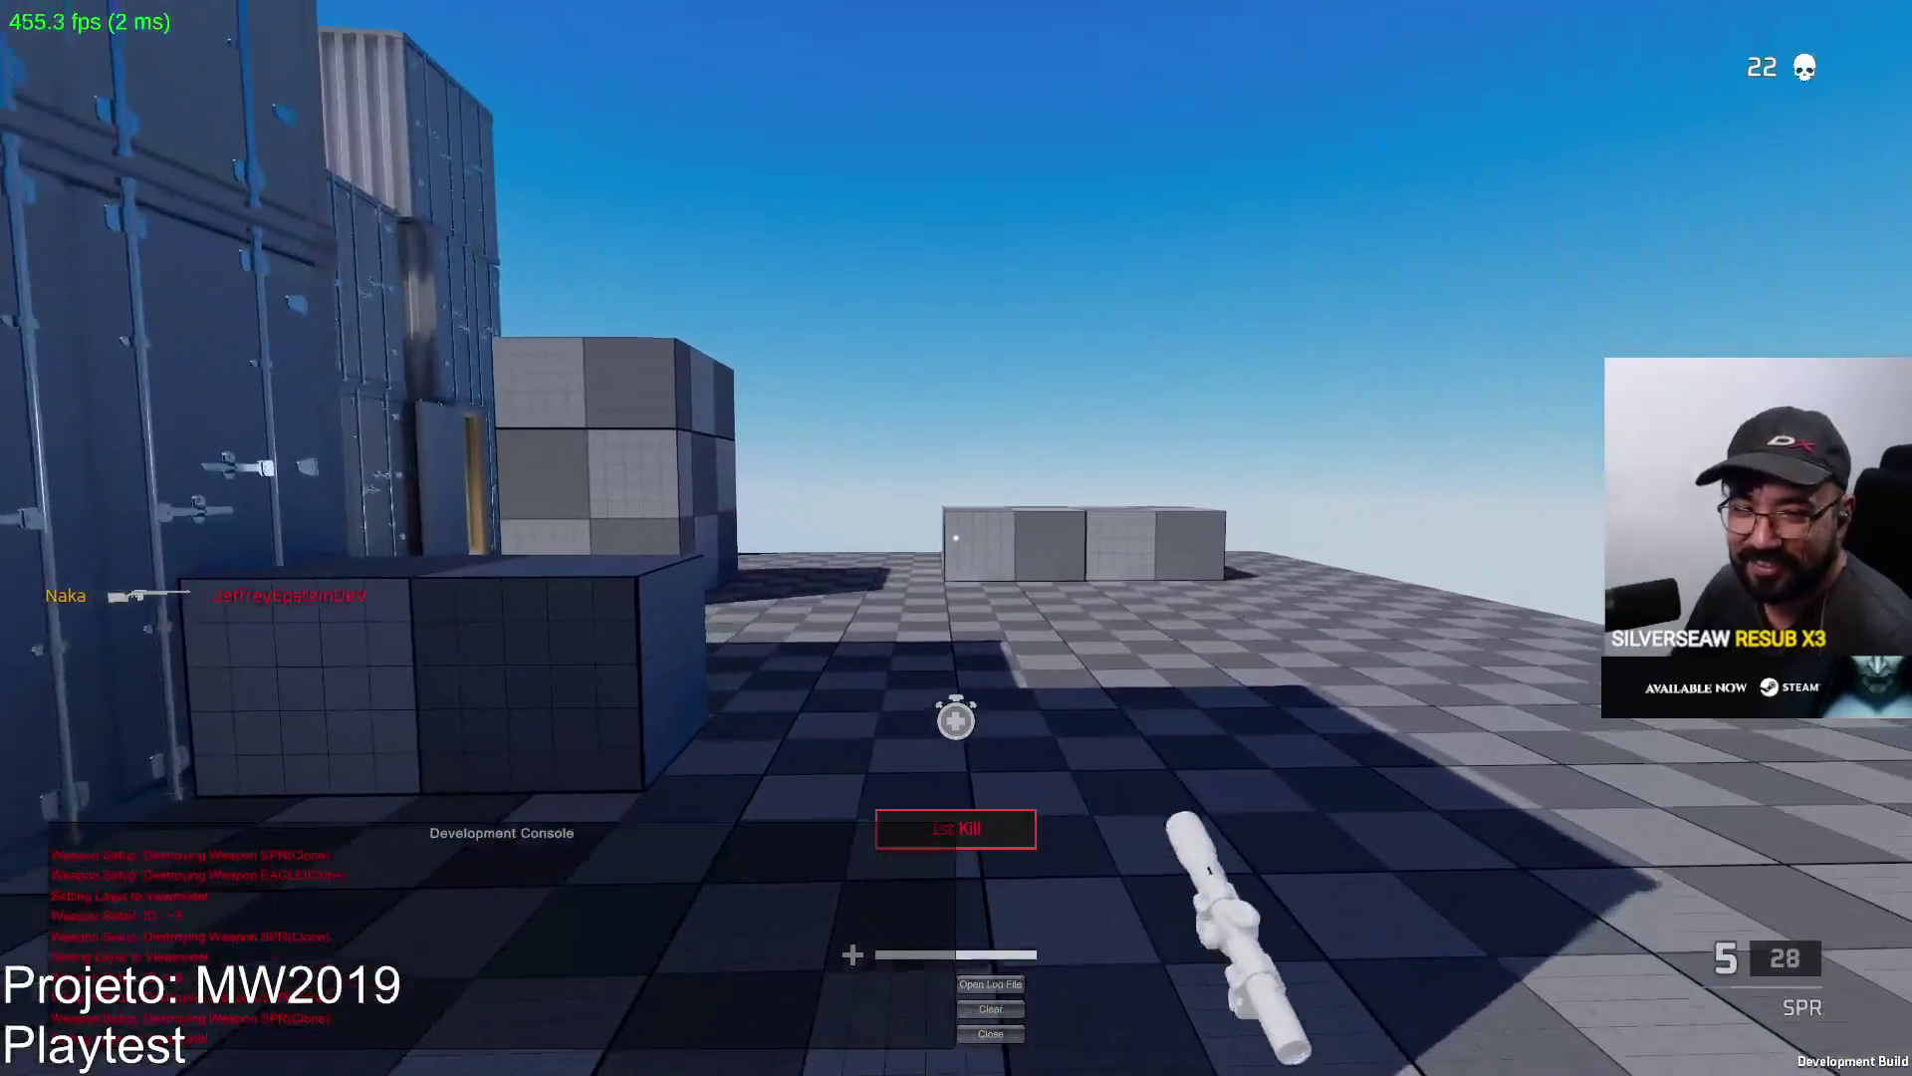
Advance into the container corridor firing scoped shots at the red enemy, then view the scoreboard.
key(w)
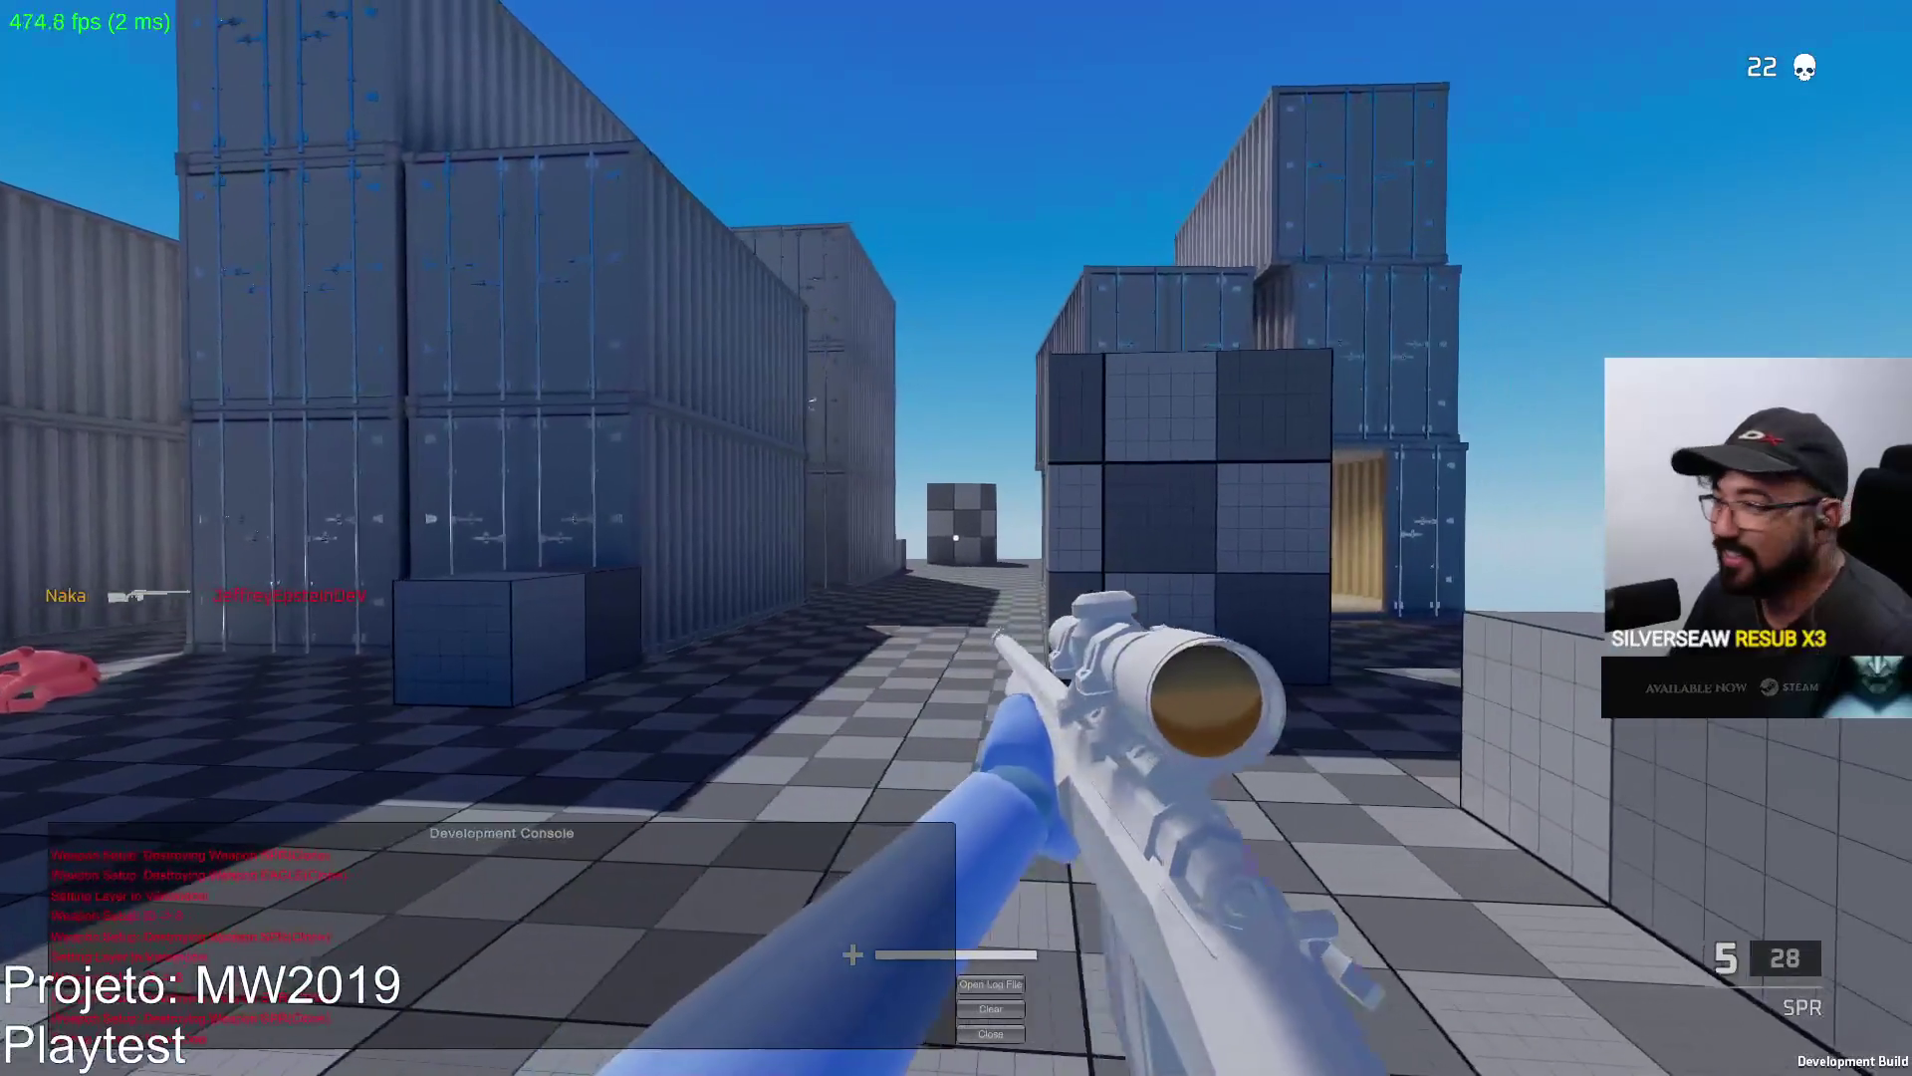
right_click(956, 539)
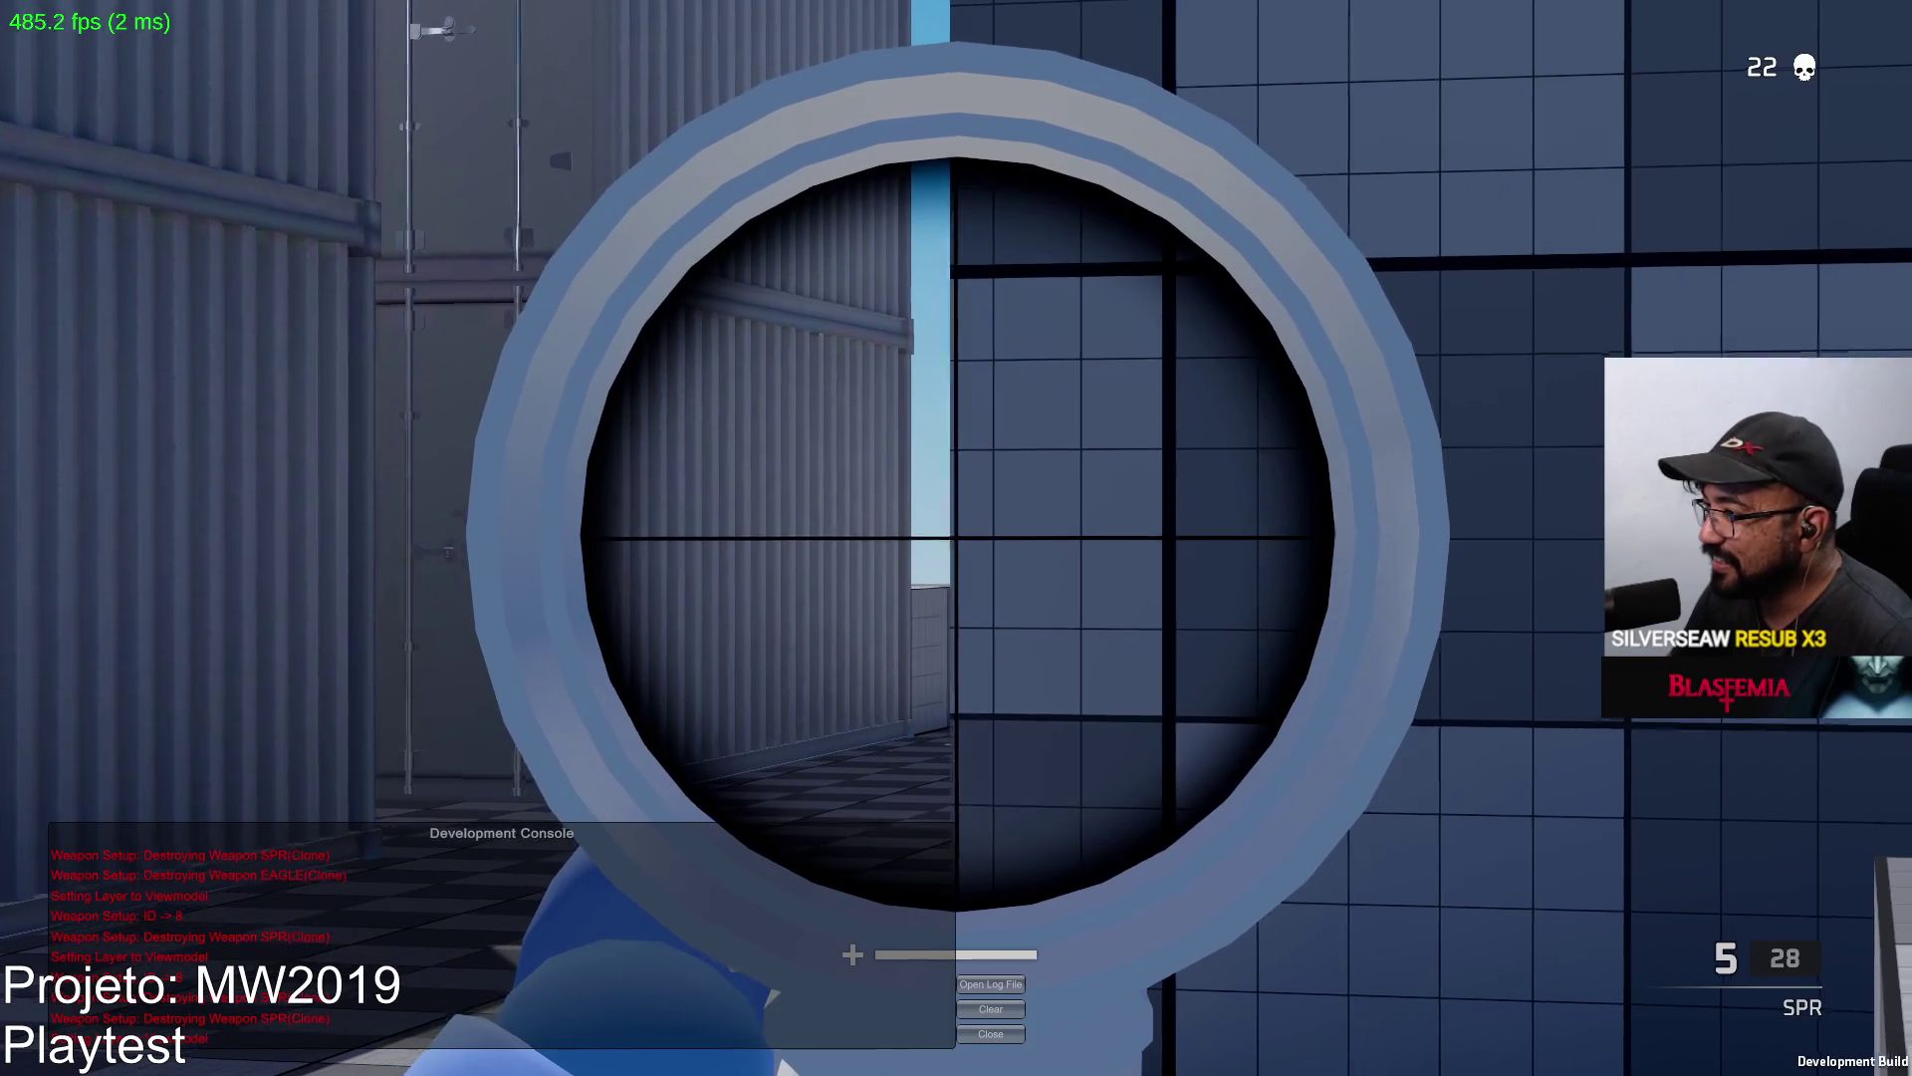
key(a)
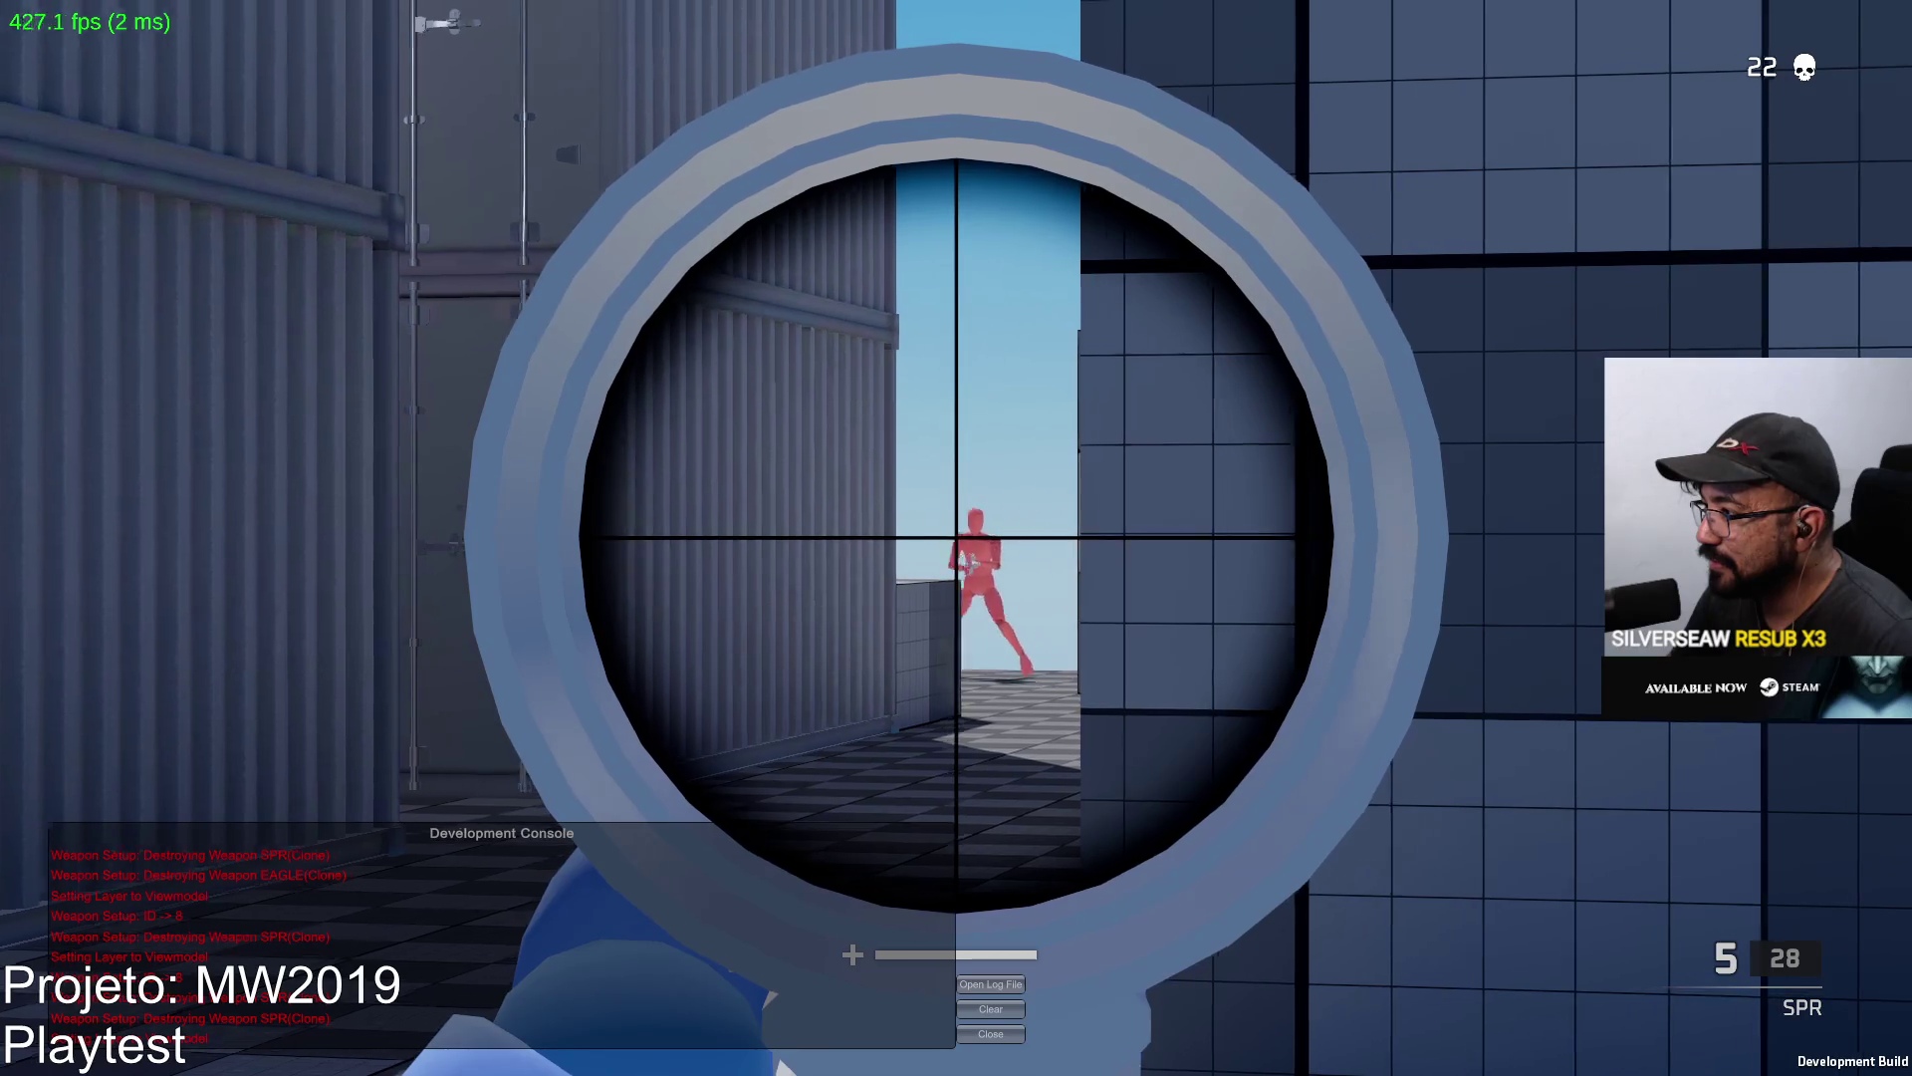
click(956, 537)
key(w)
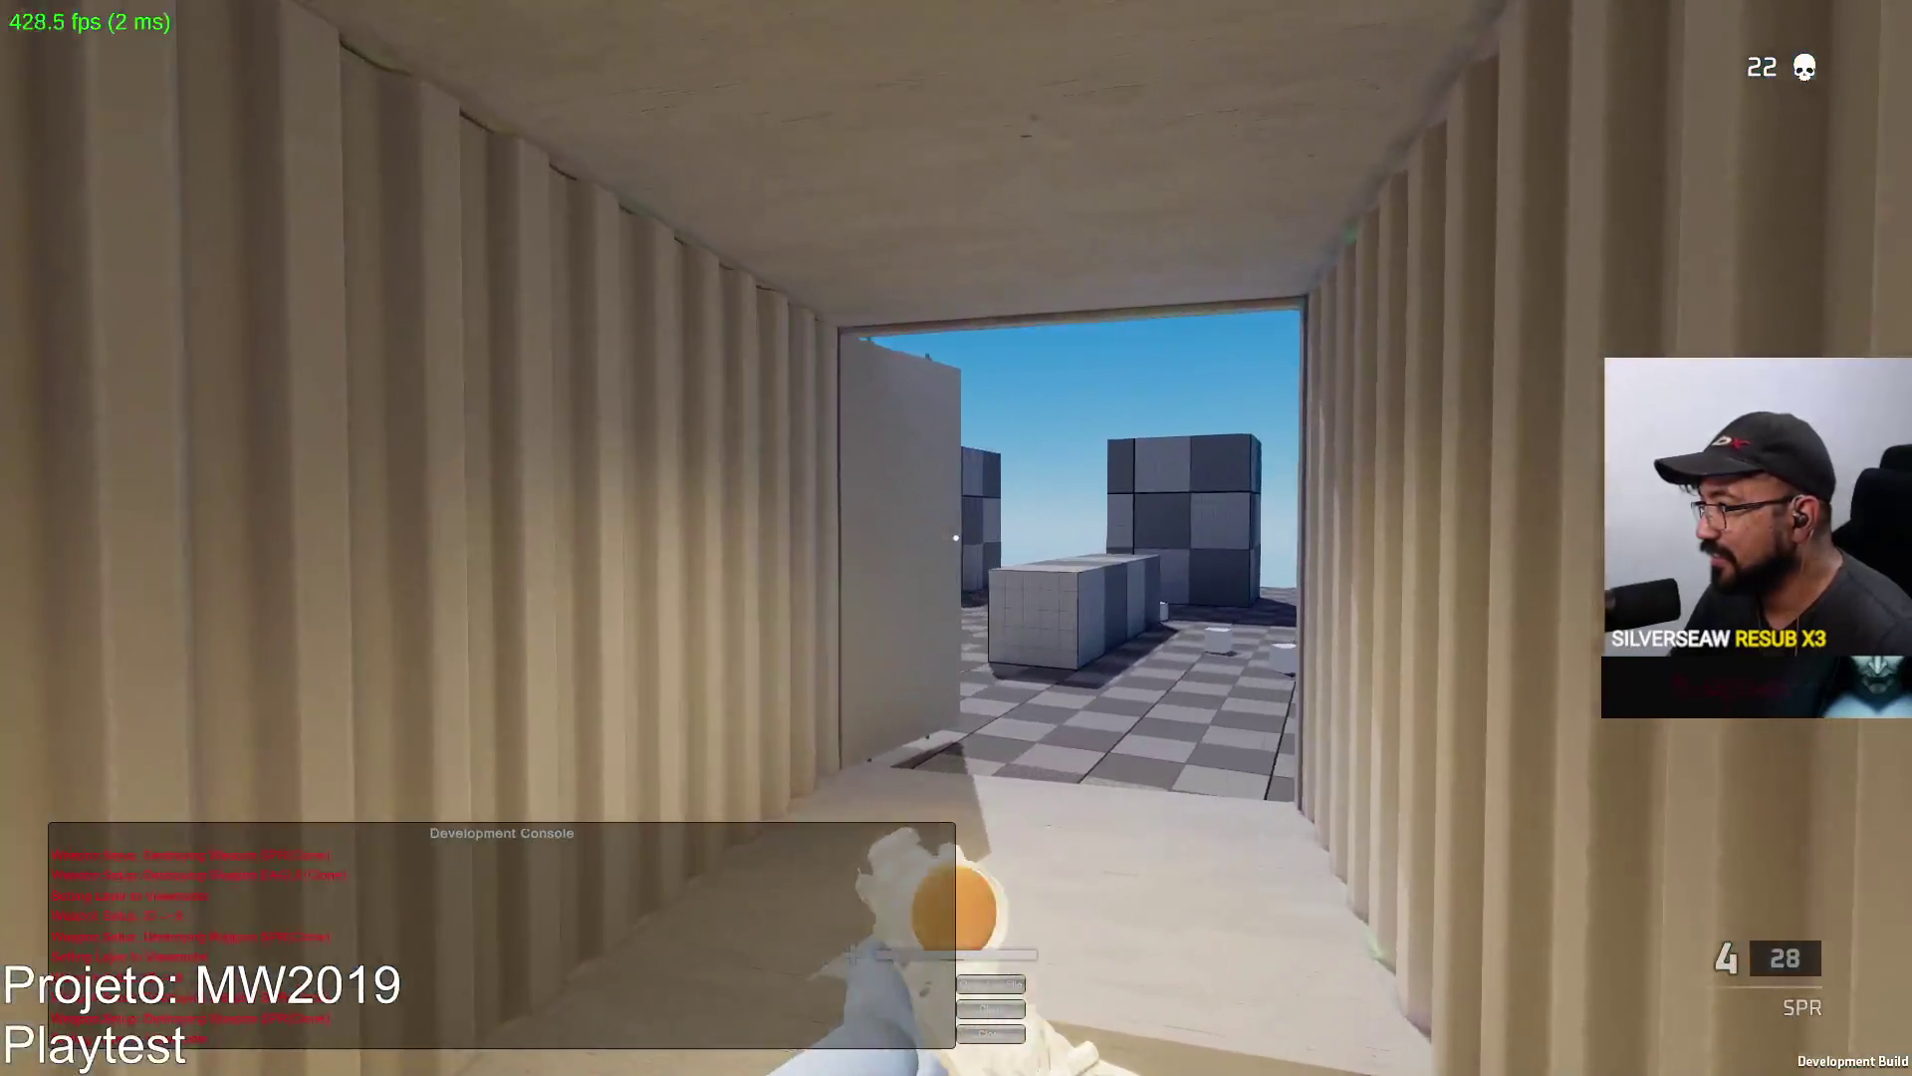
right_click(957, 538)
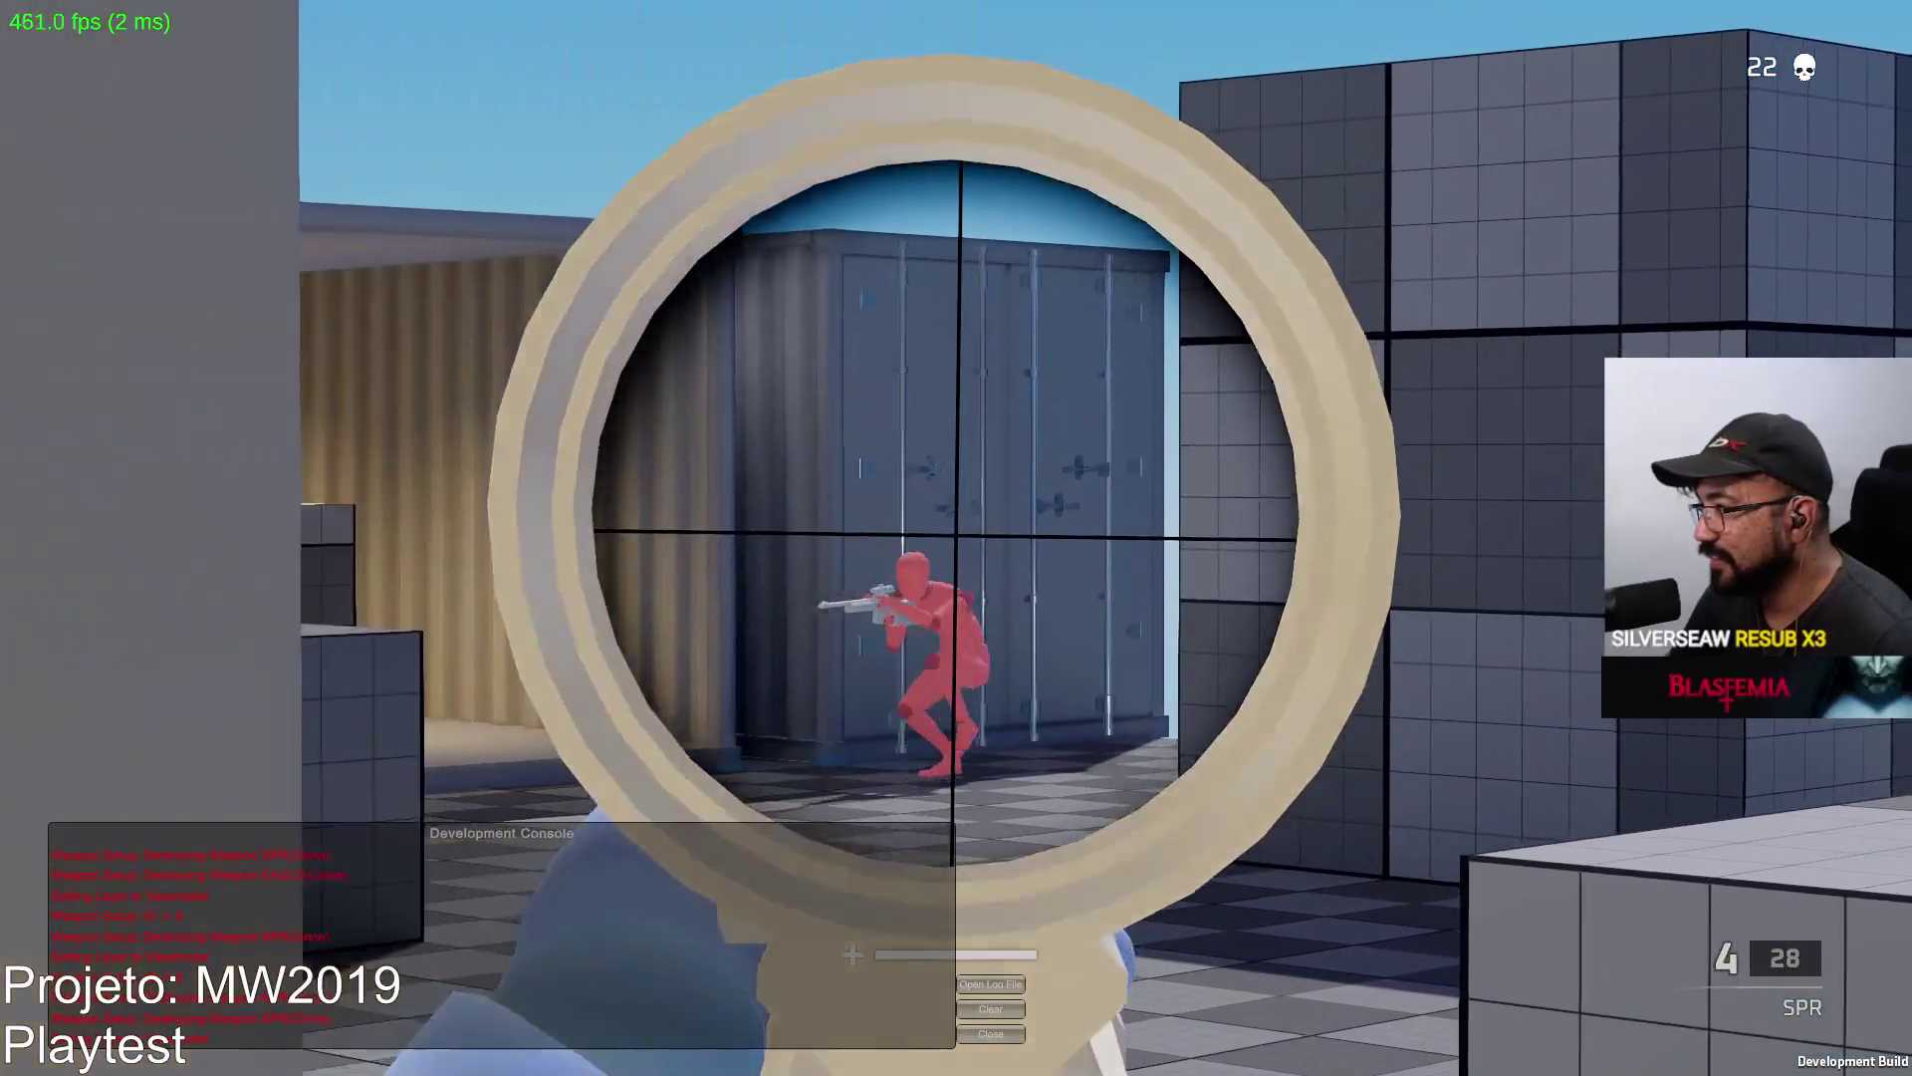
click(956, 538)
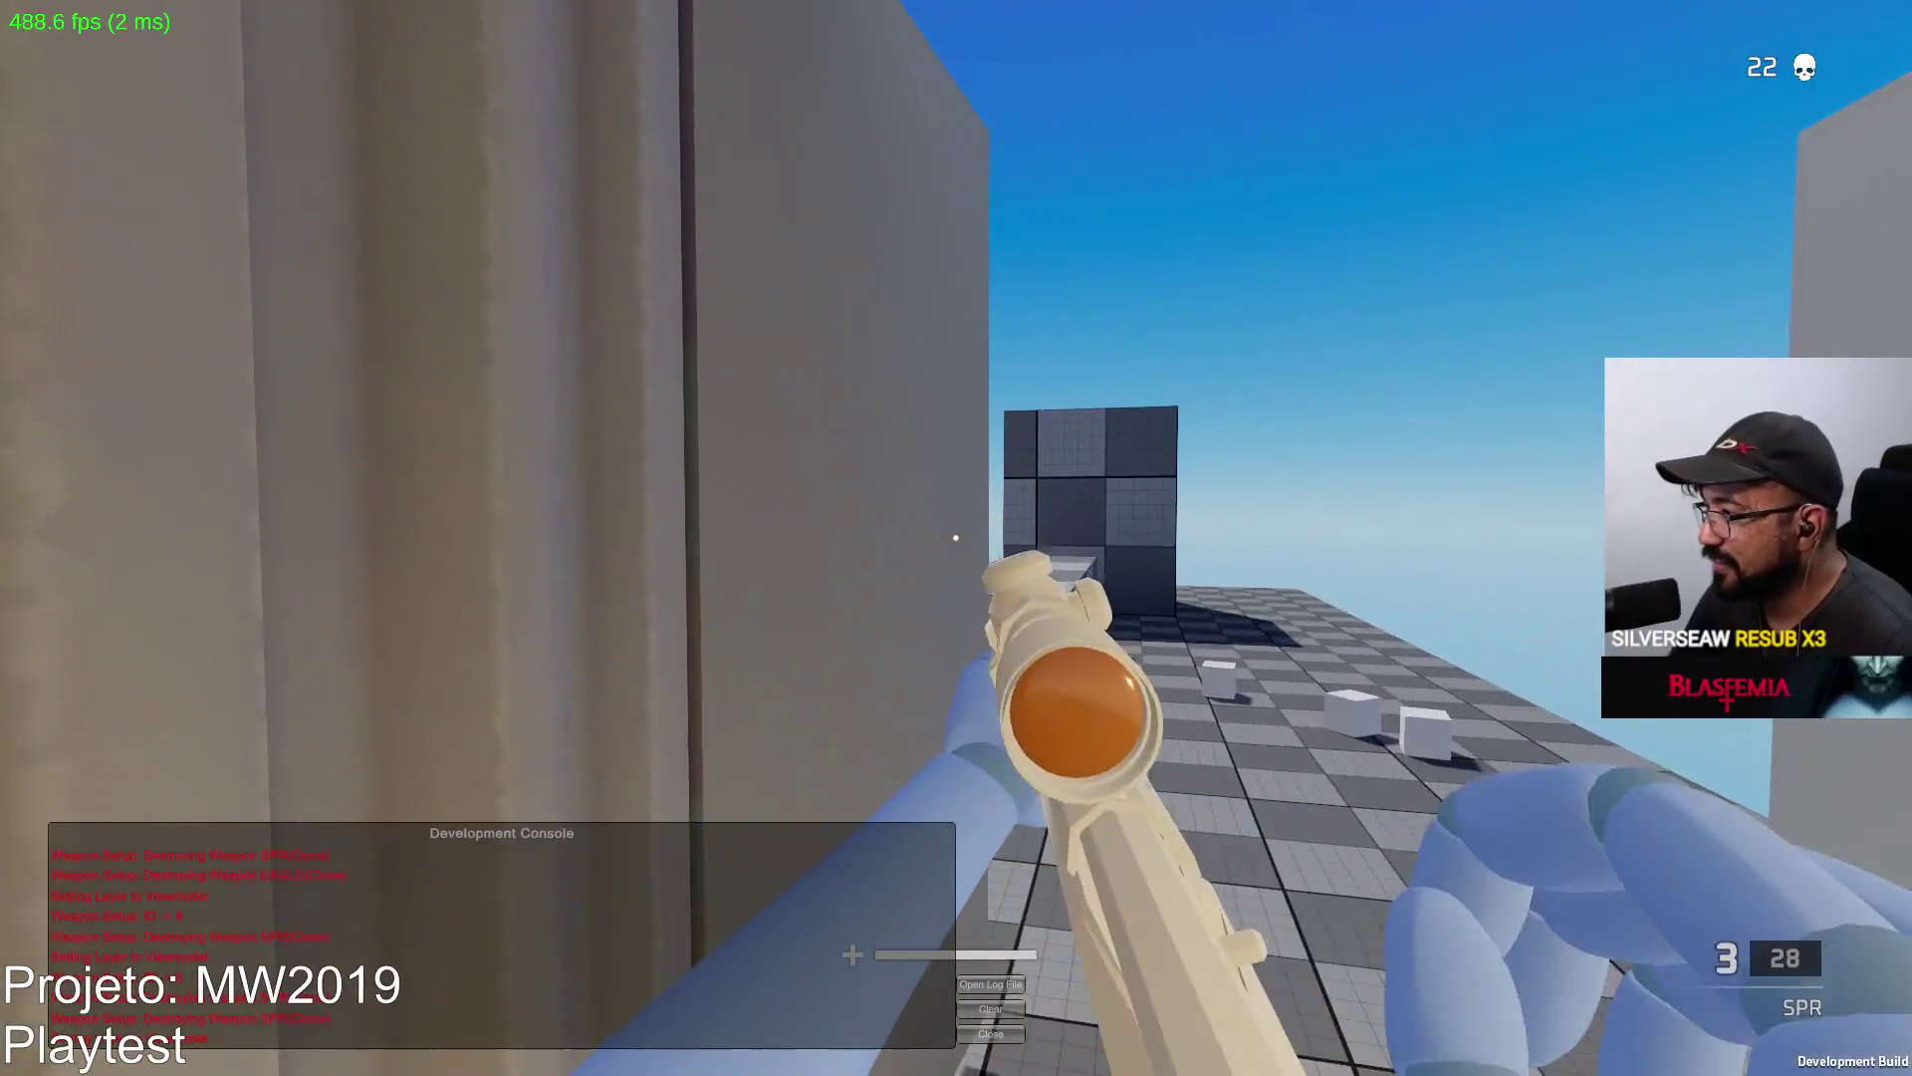
right_click(955, 538)
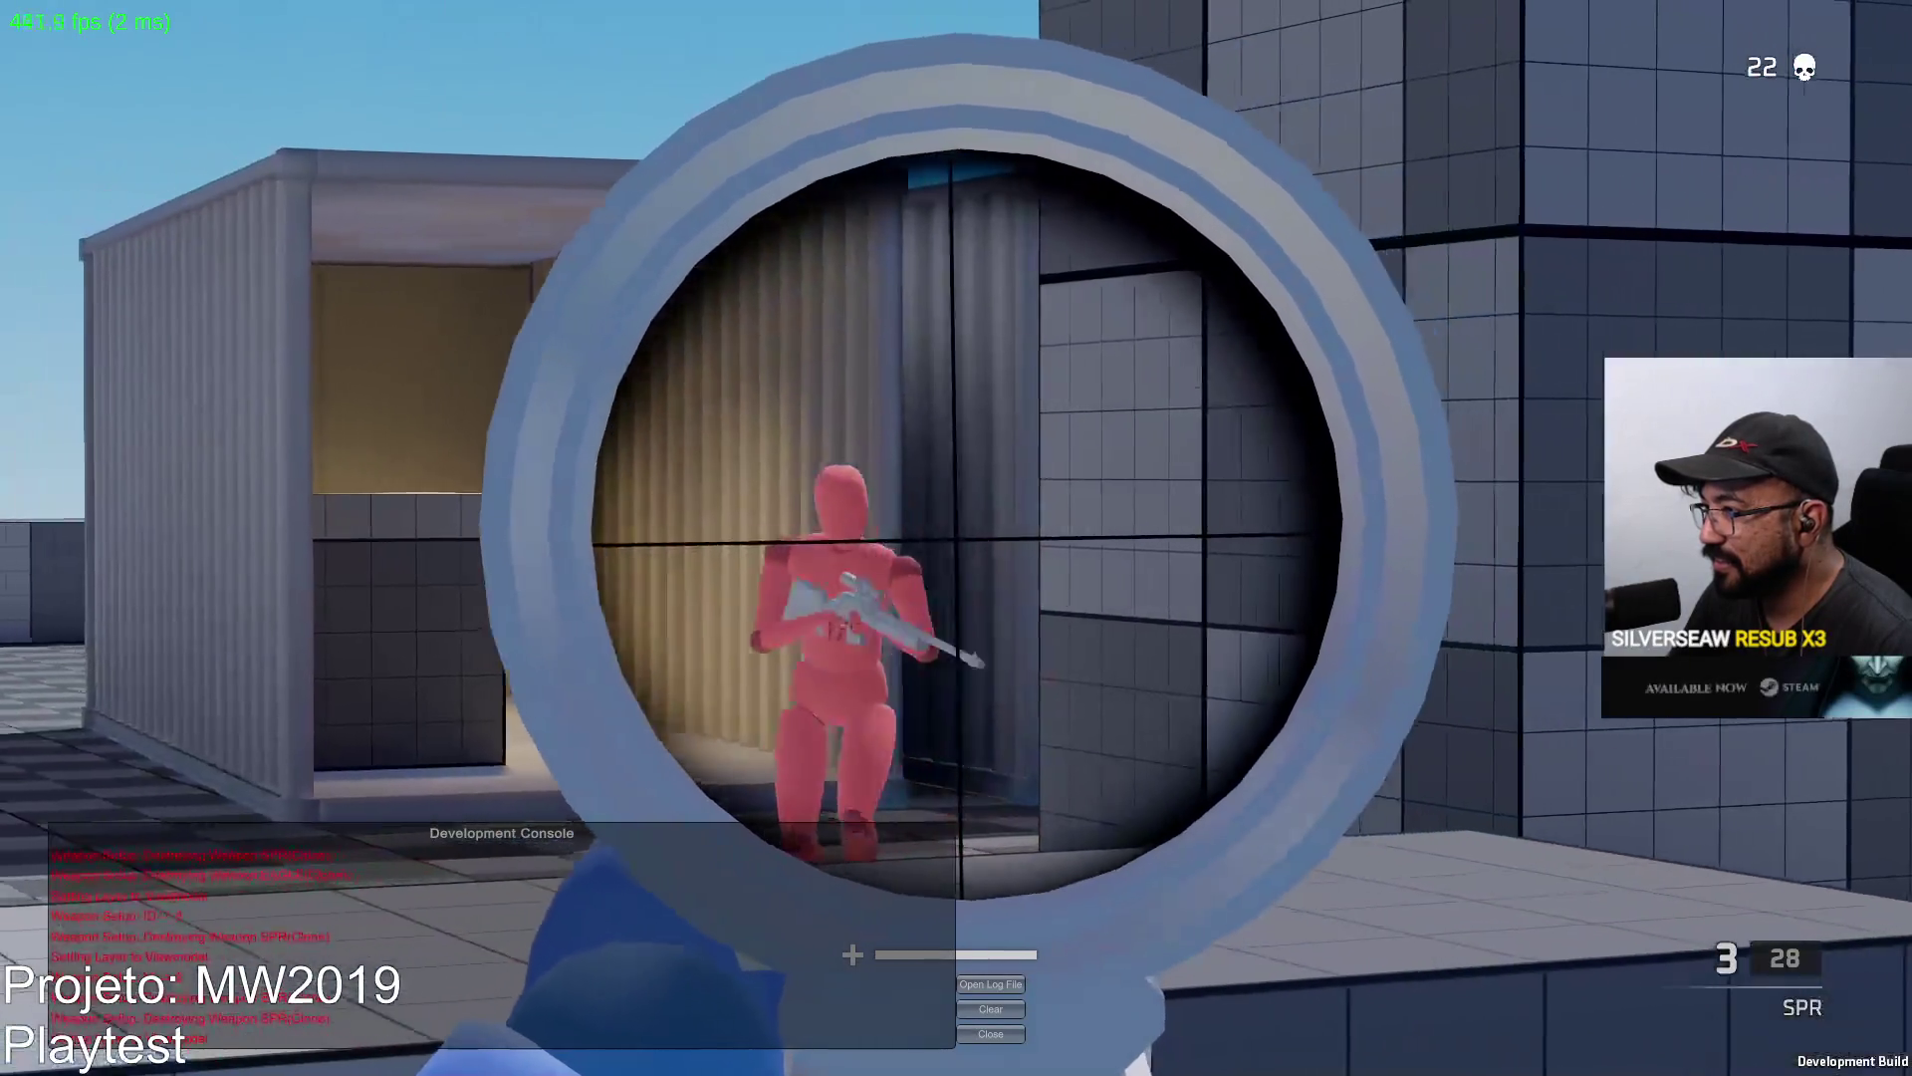
click(957, 539)
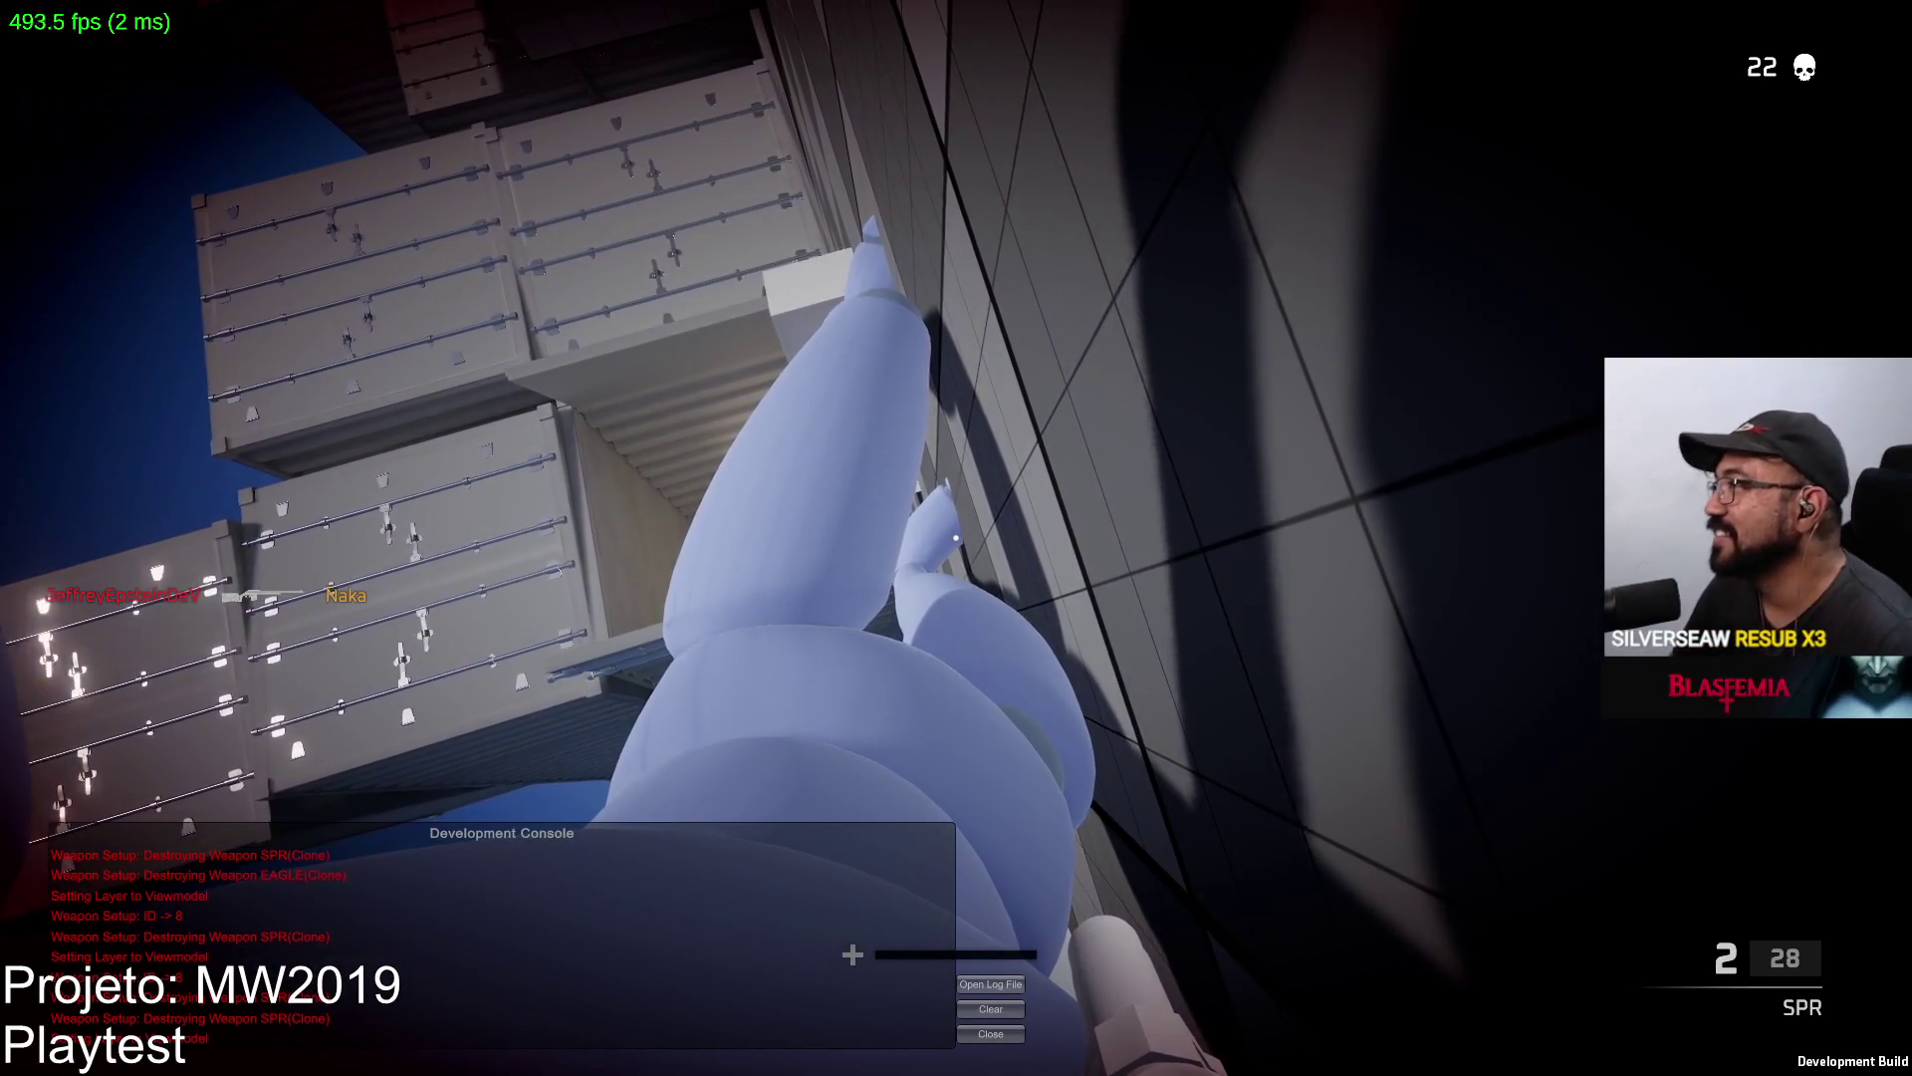
key(Tab)
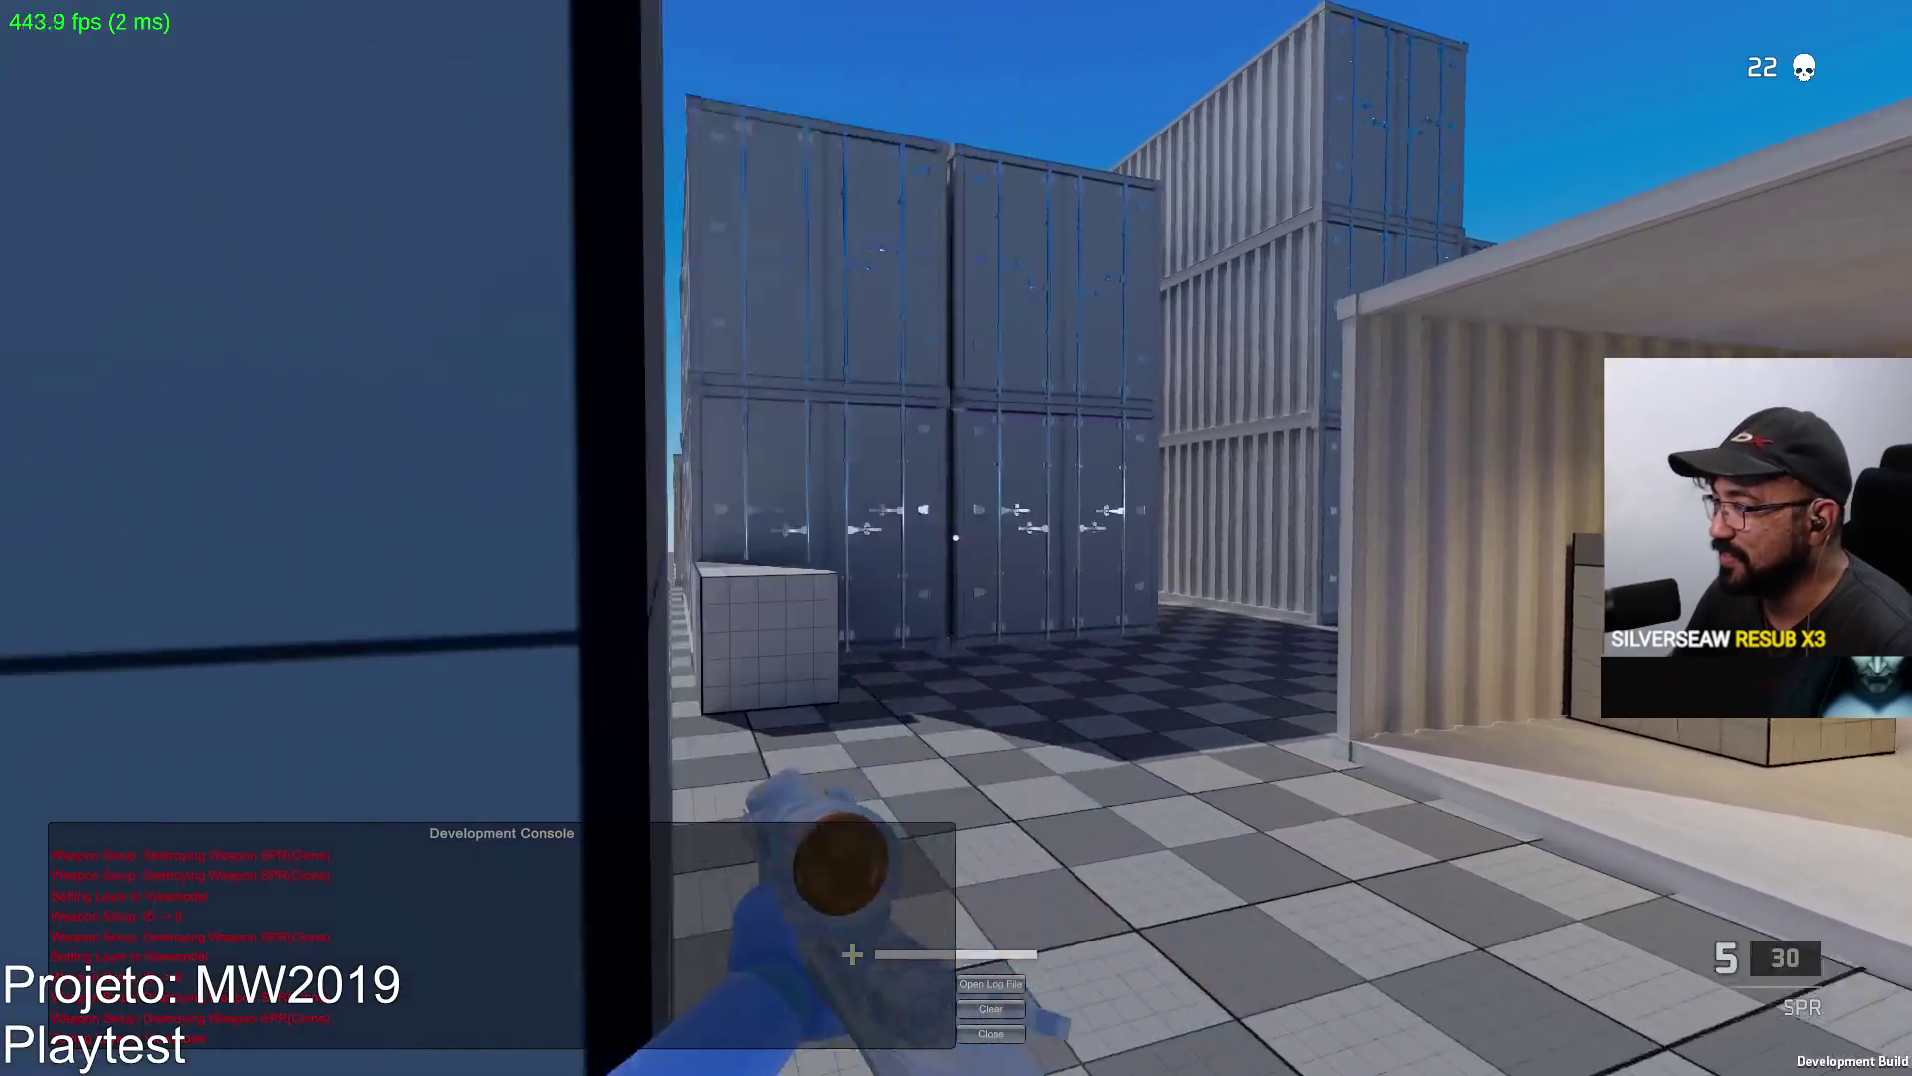
After respawning, snipe one enemy and fire more scoped shots at another red enemy.
right_click(956, 537)
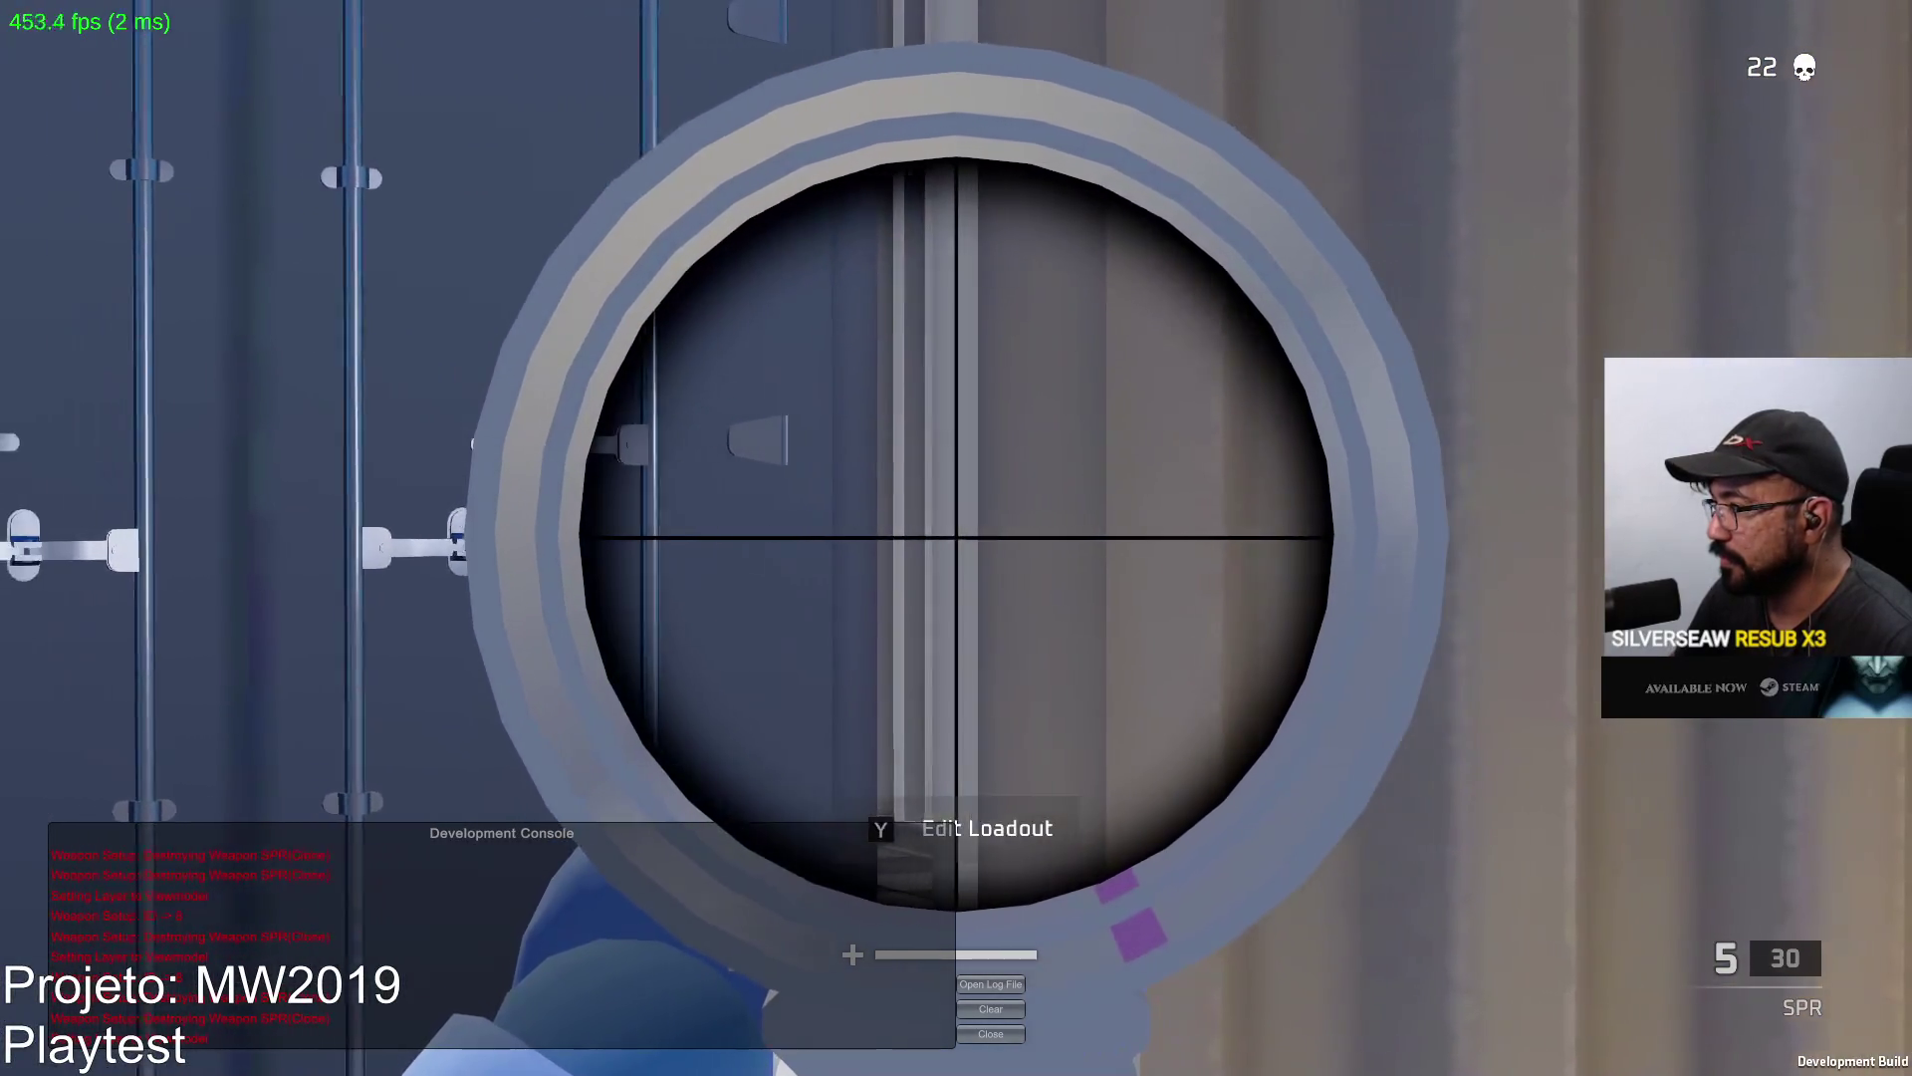
click(956, 538)
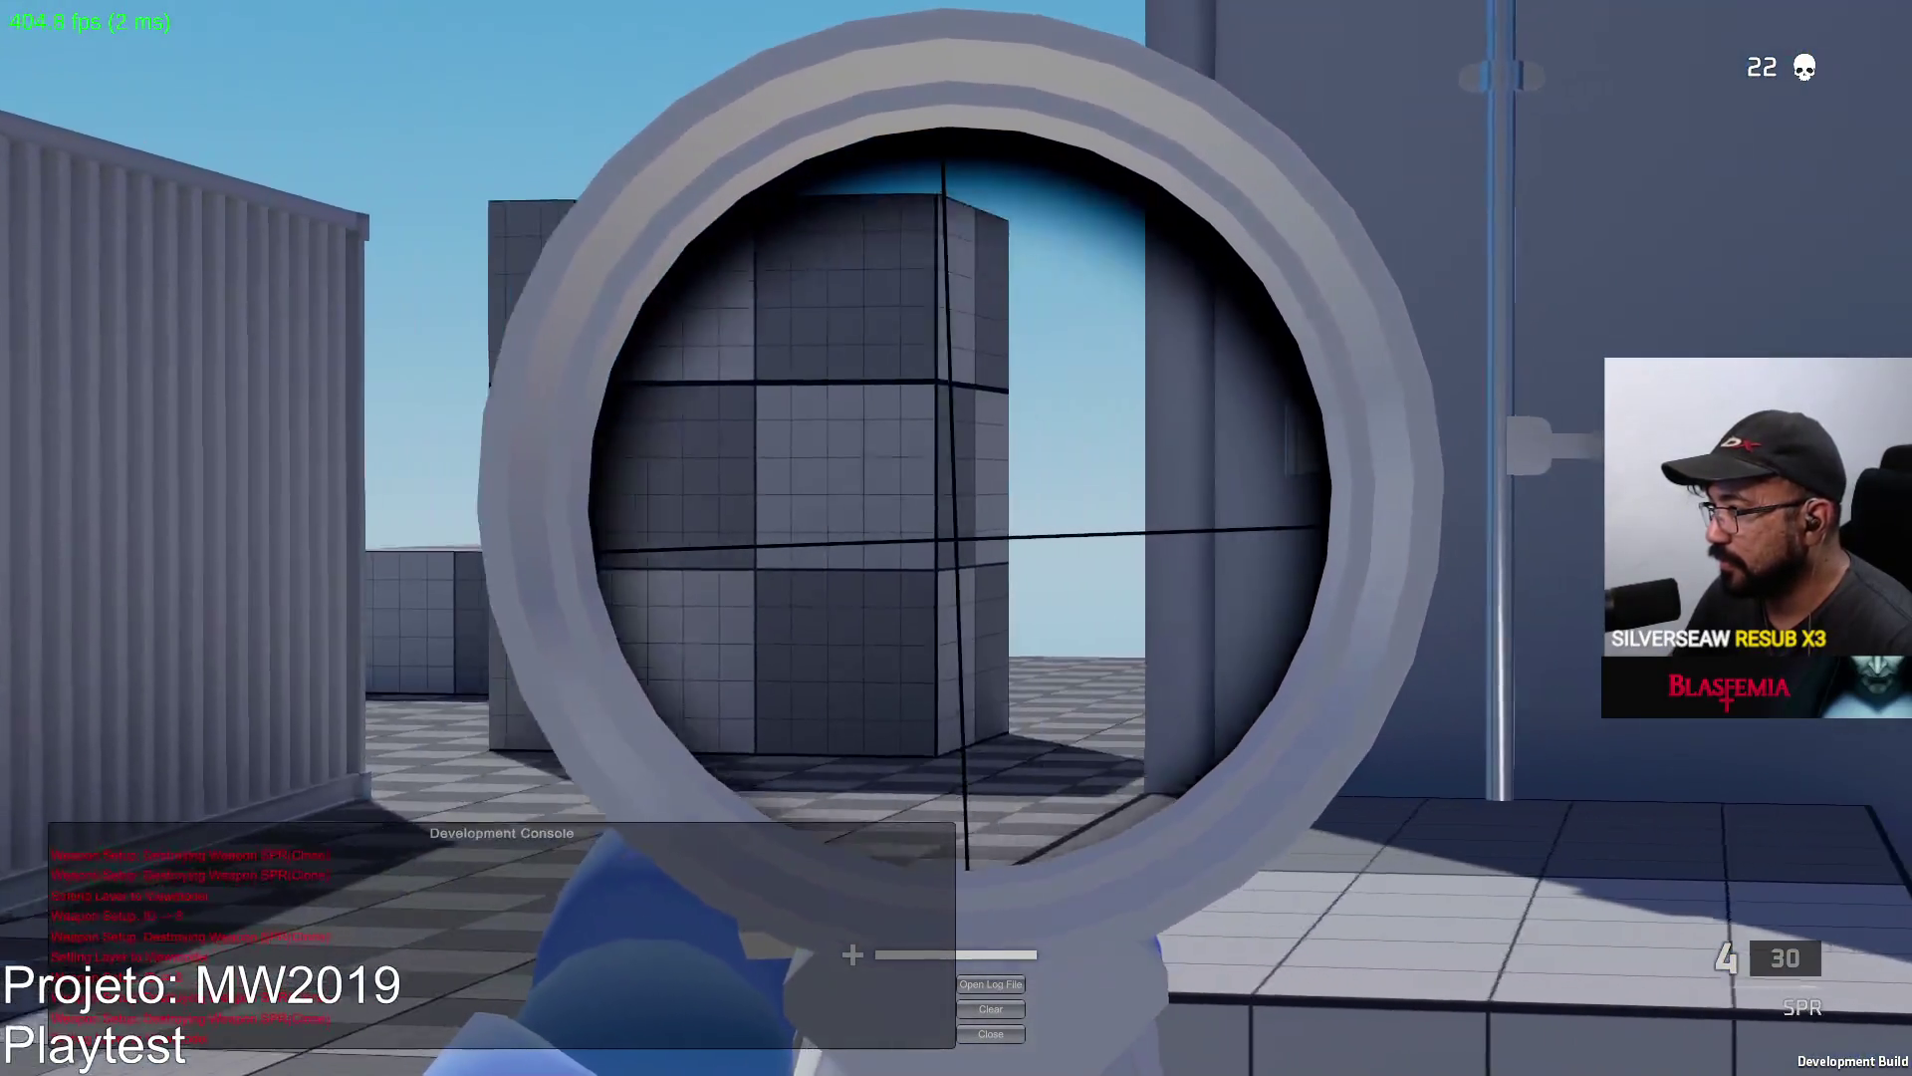
click(956, 539)
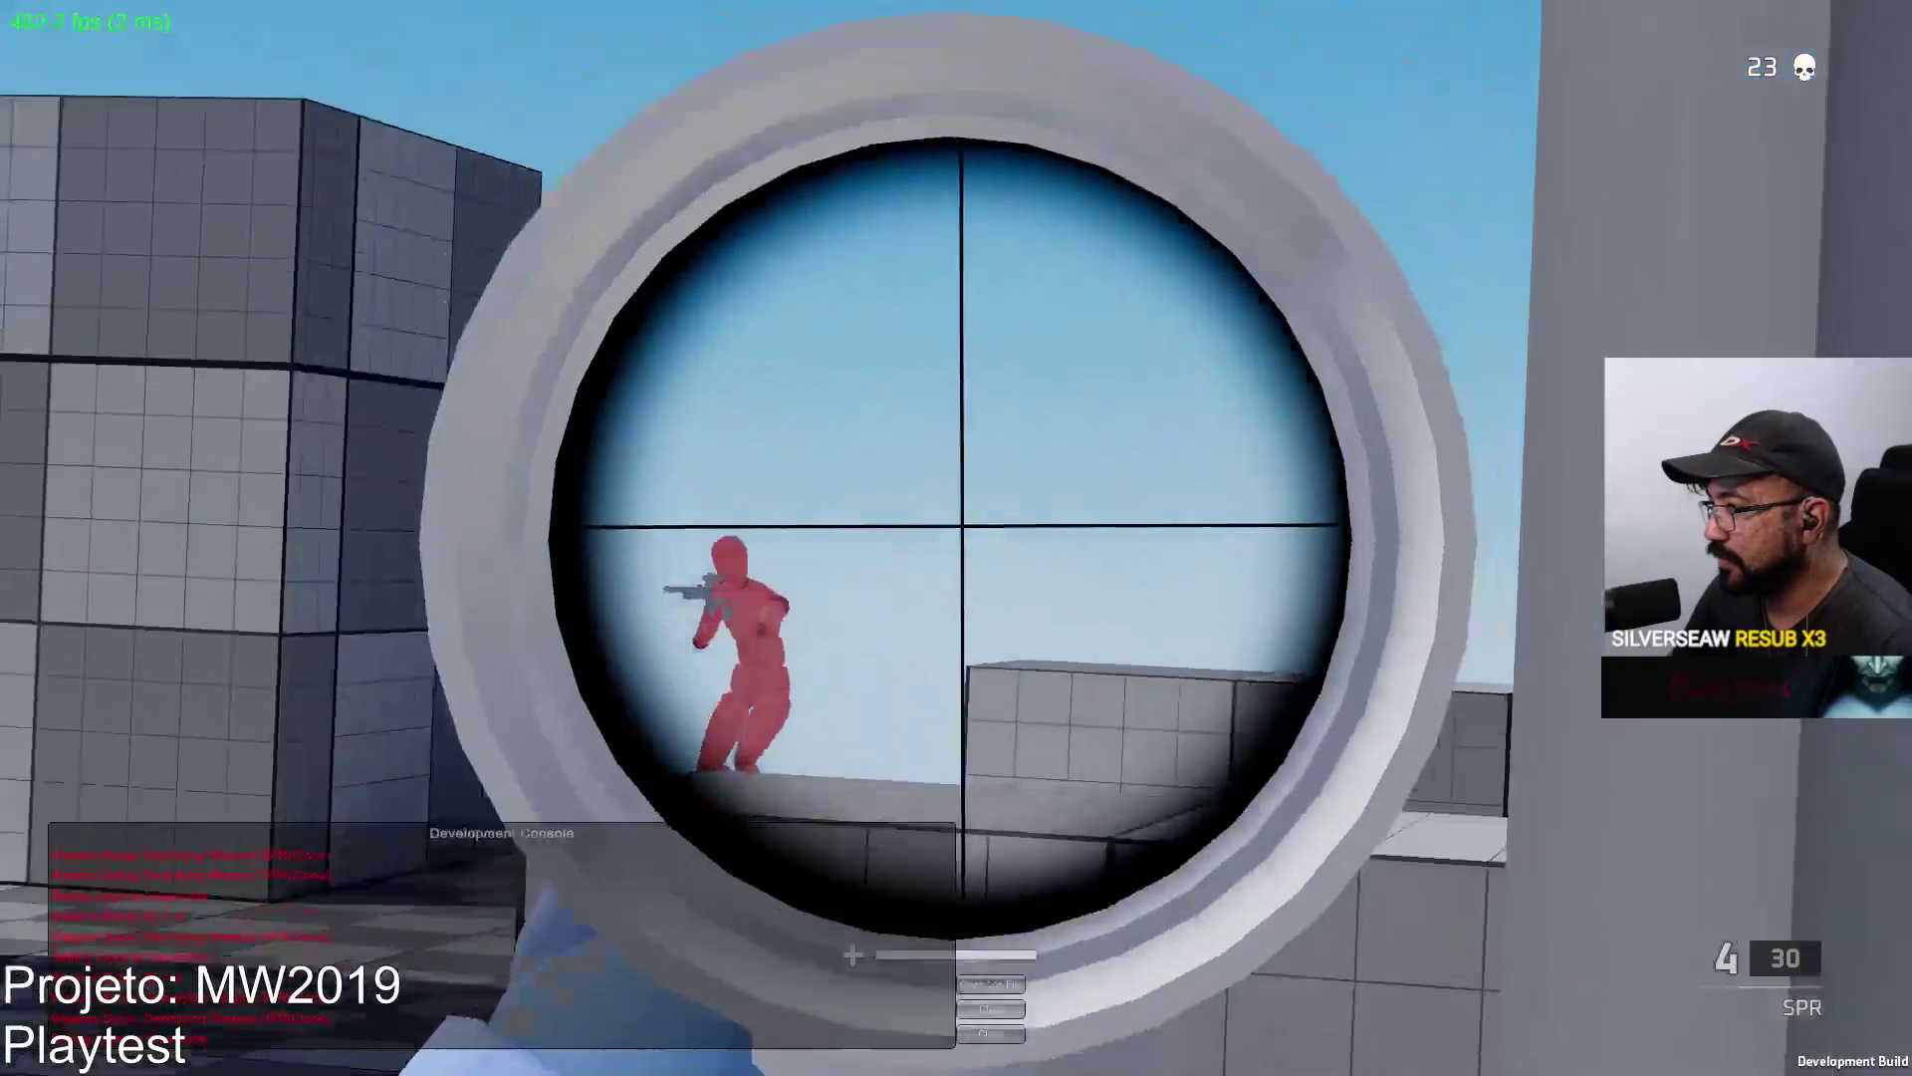
click(957, 539)
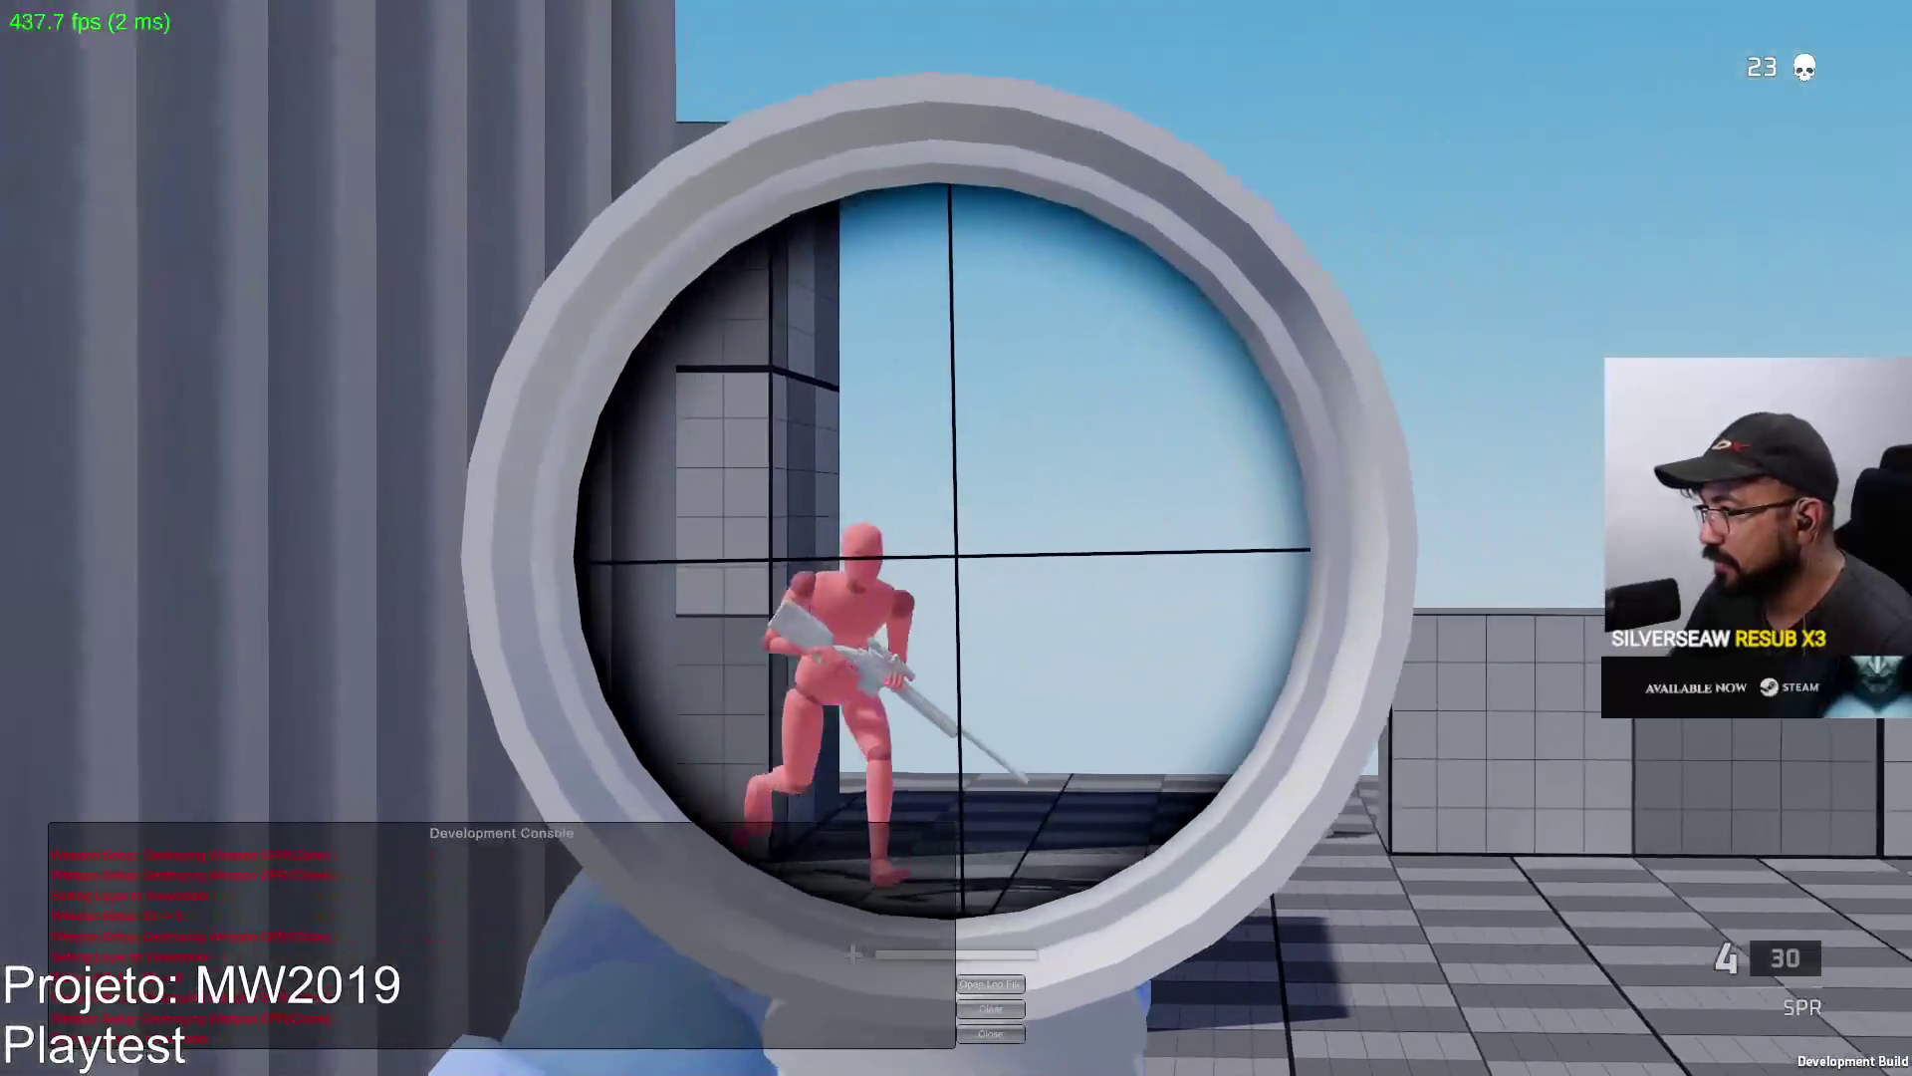
click(956, 538)
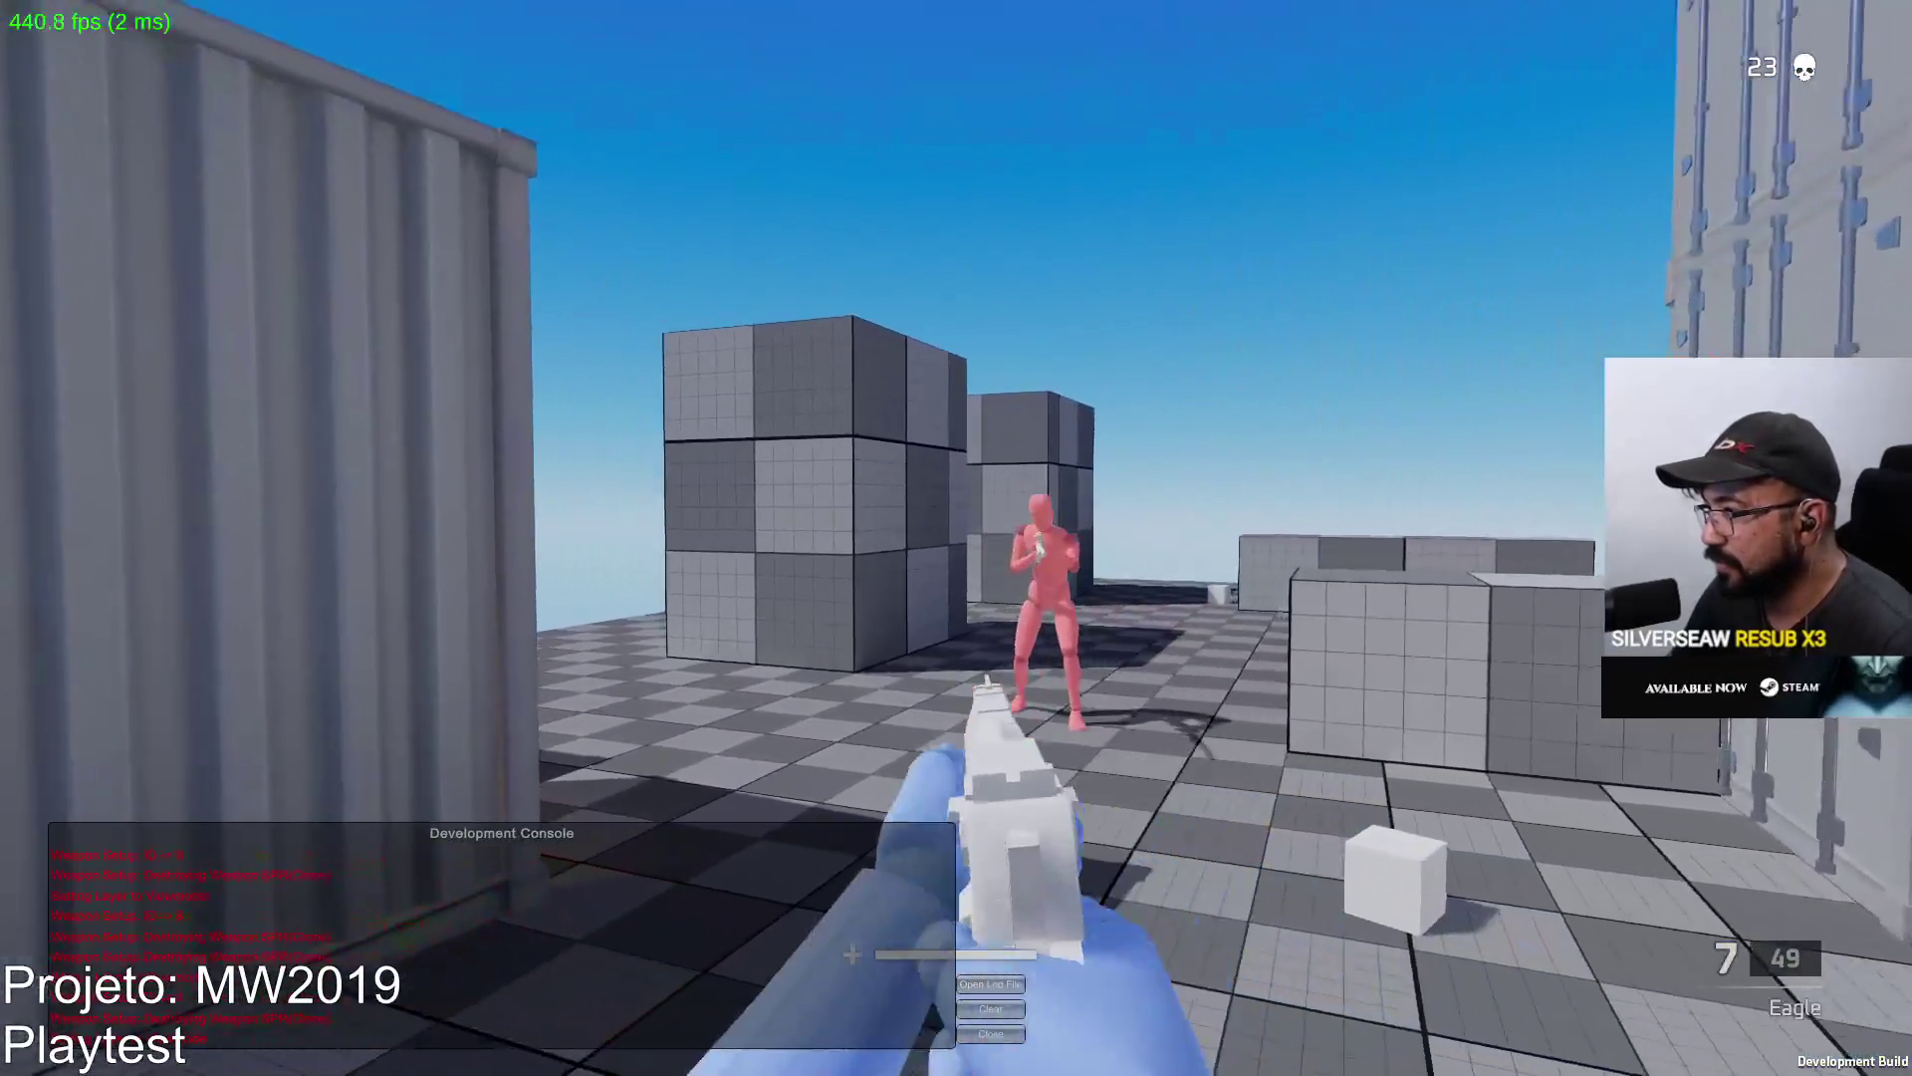
Finish the enemy with the Eagle pistol, reload it, then return to the SPR and reload.
click(956, 537)
click(956, 538)
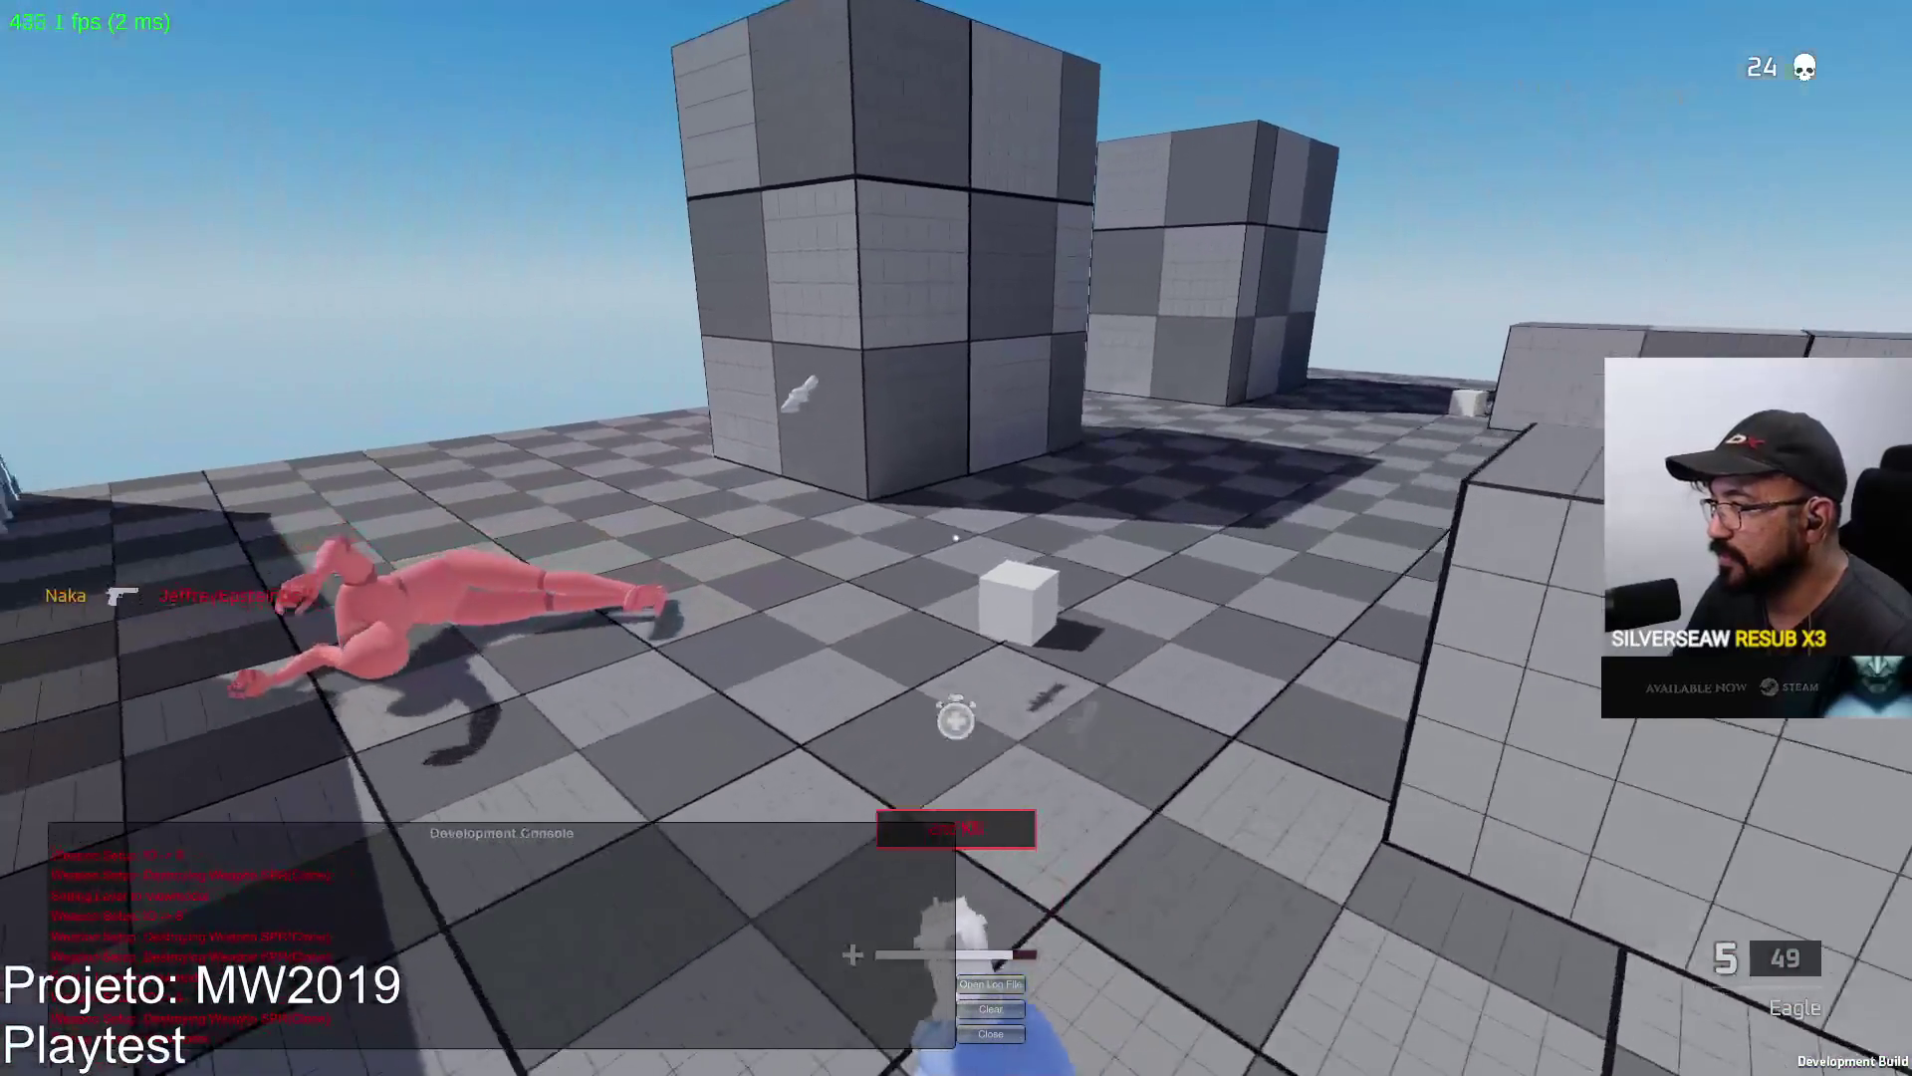
key(r)
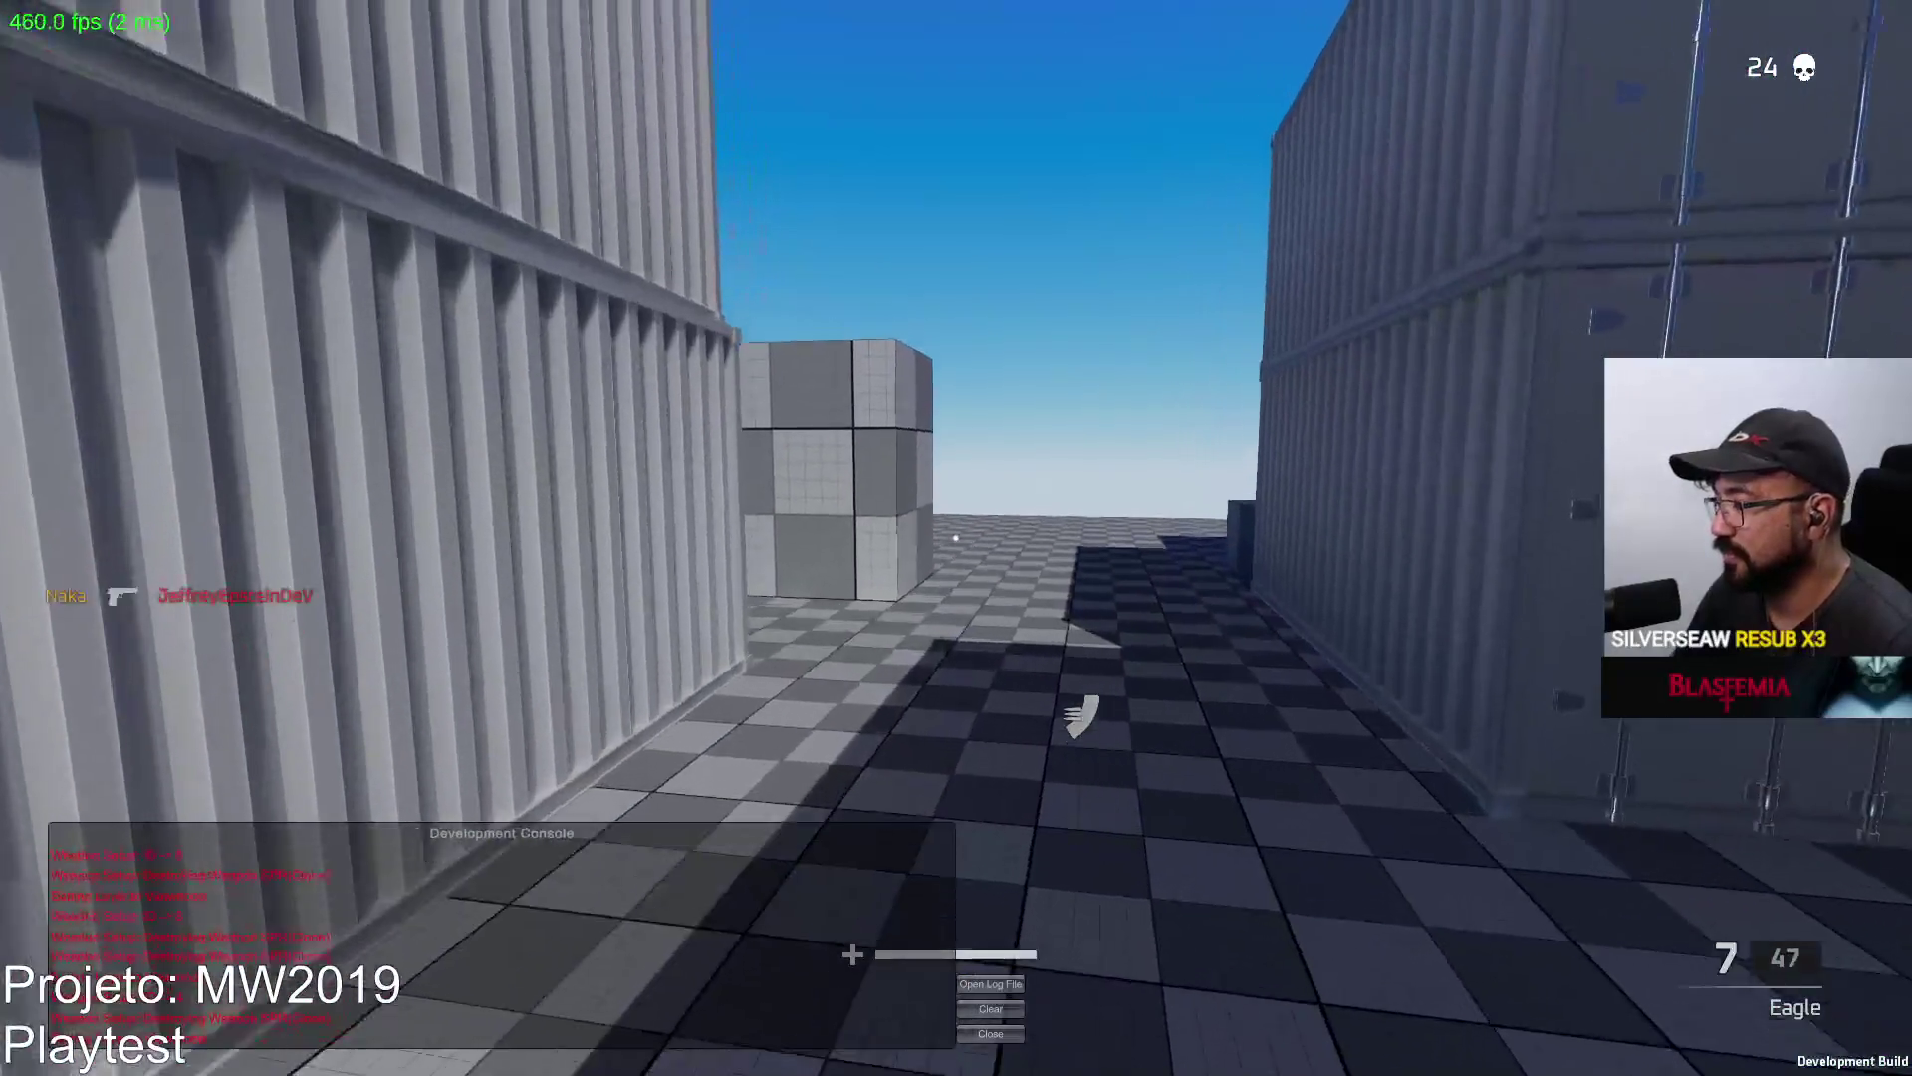
key(1)
key(r)
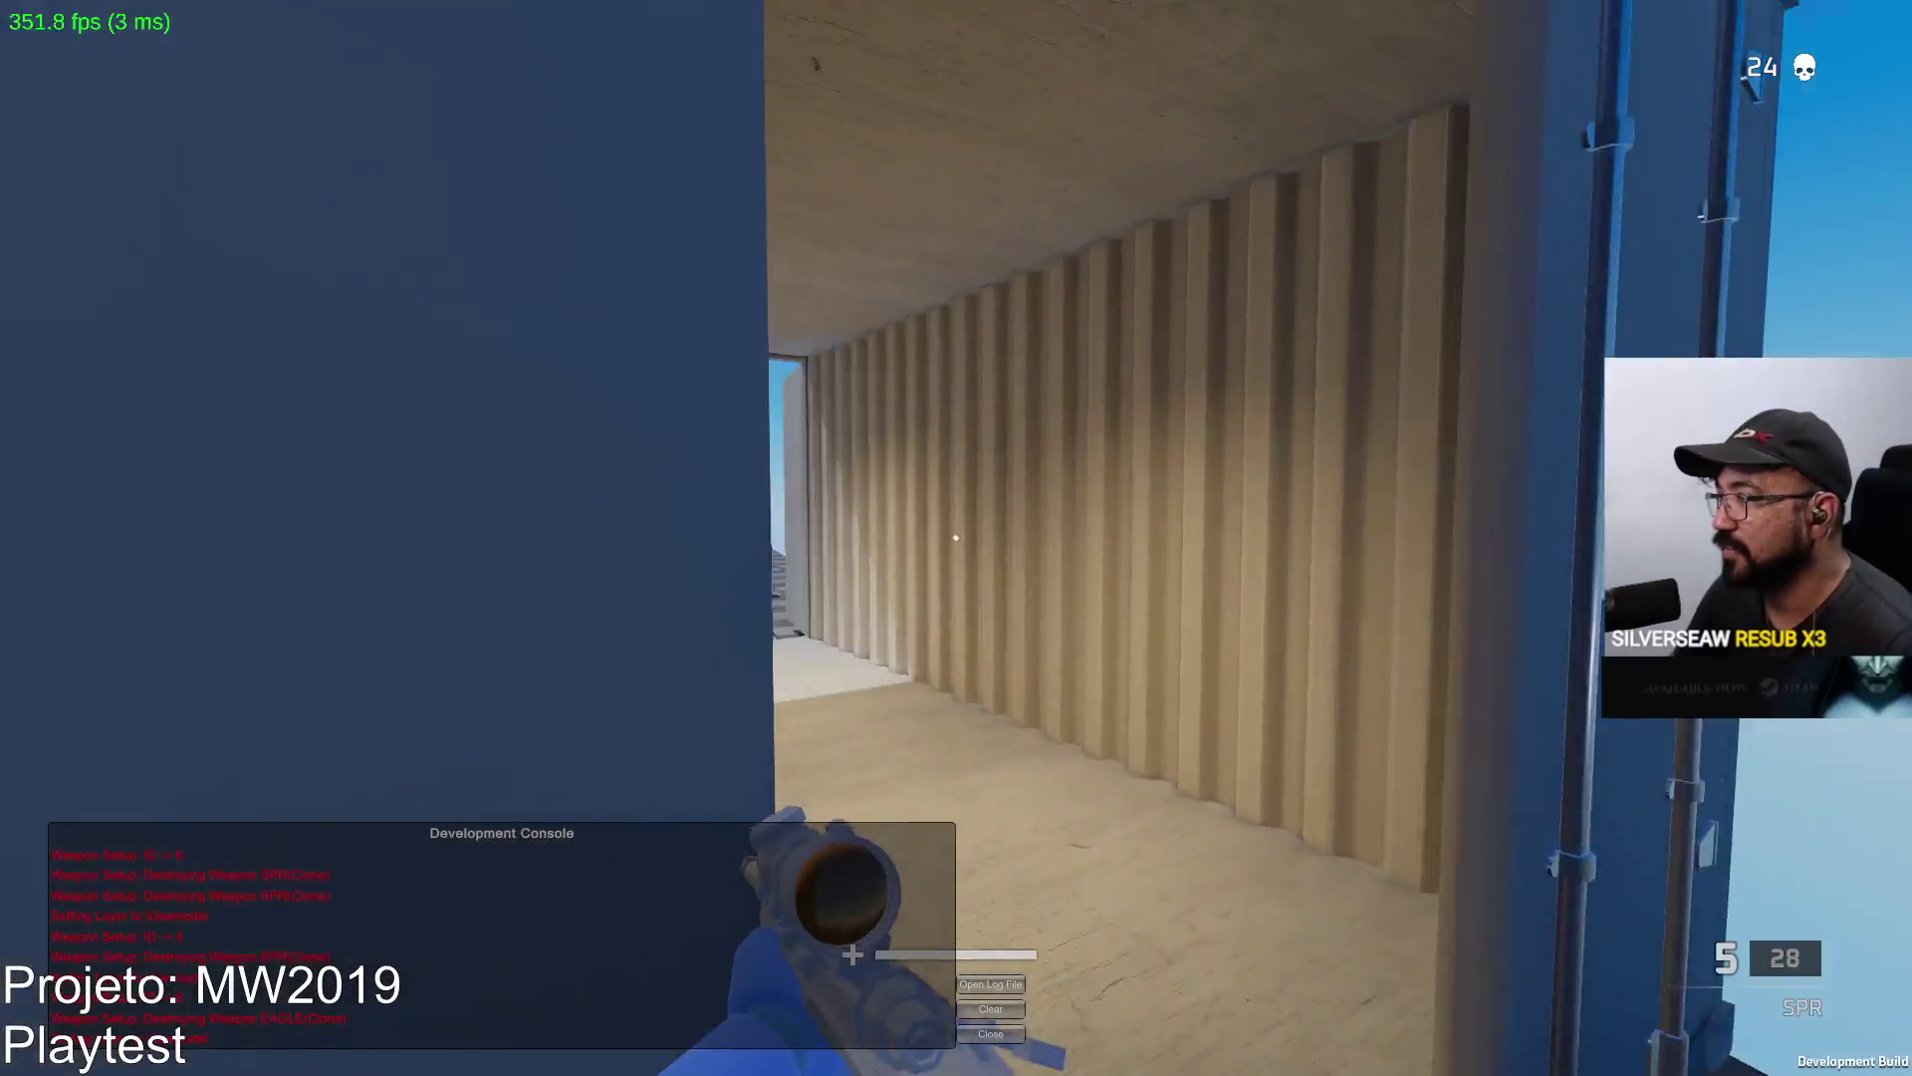
right_click(957, 537)
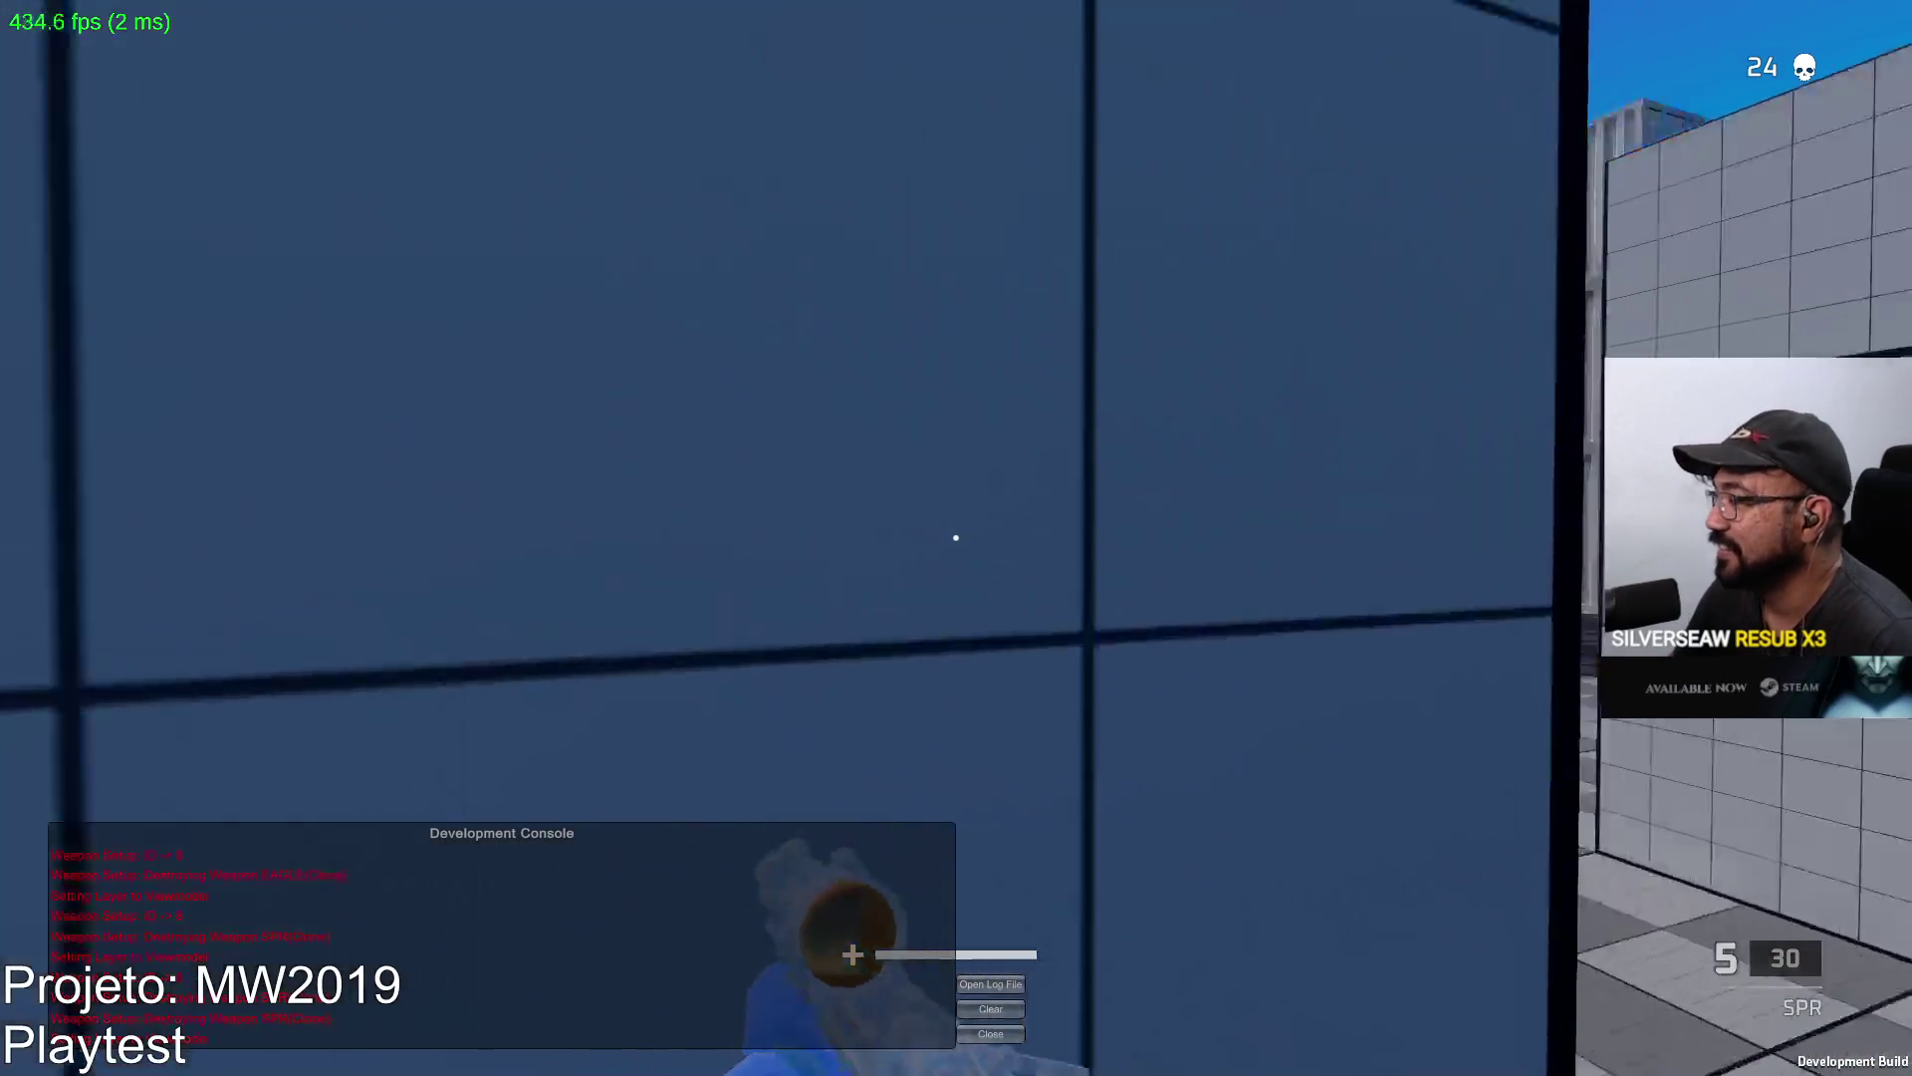
Fire scoped SPR shots toward the containers while moving closer to them.
right_click(955, 539)
click(957, 538)
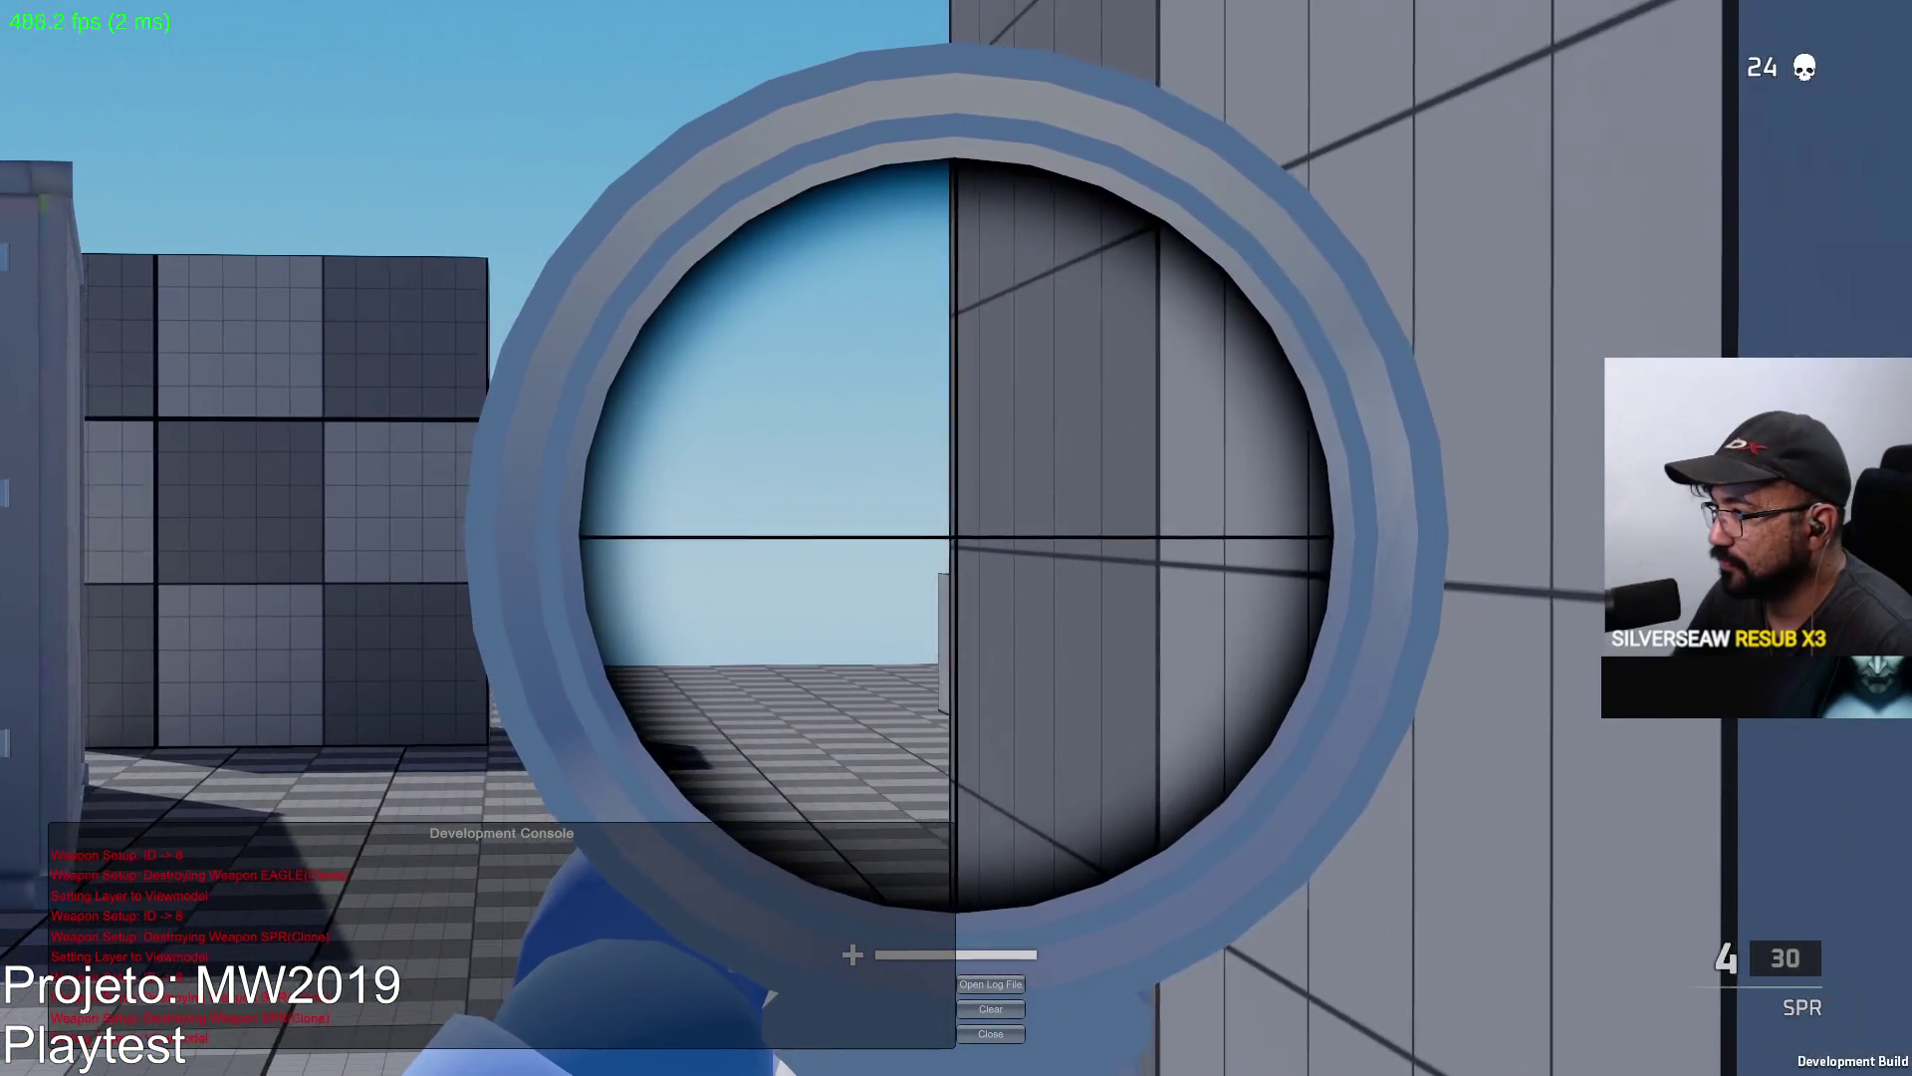
click(956, 538)
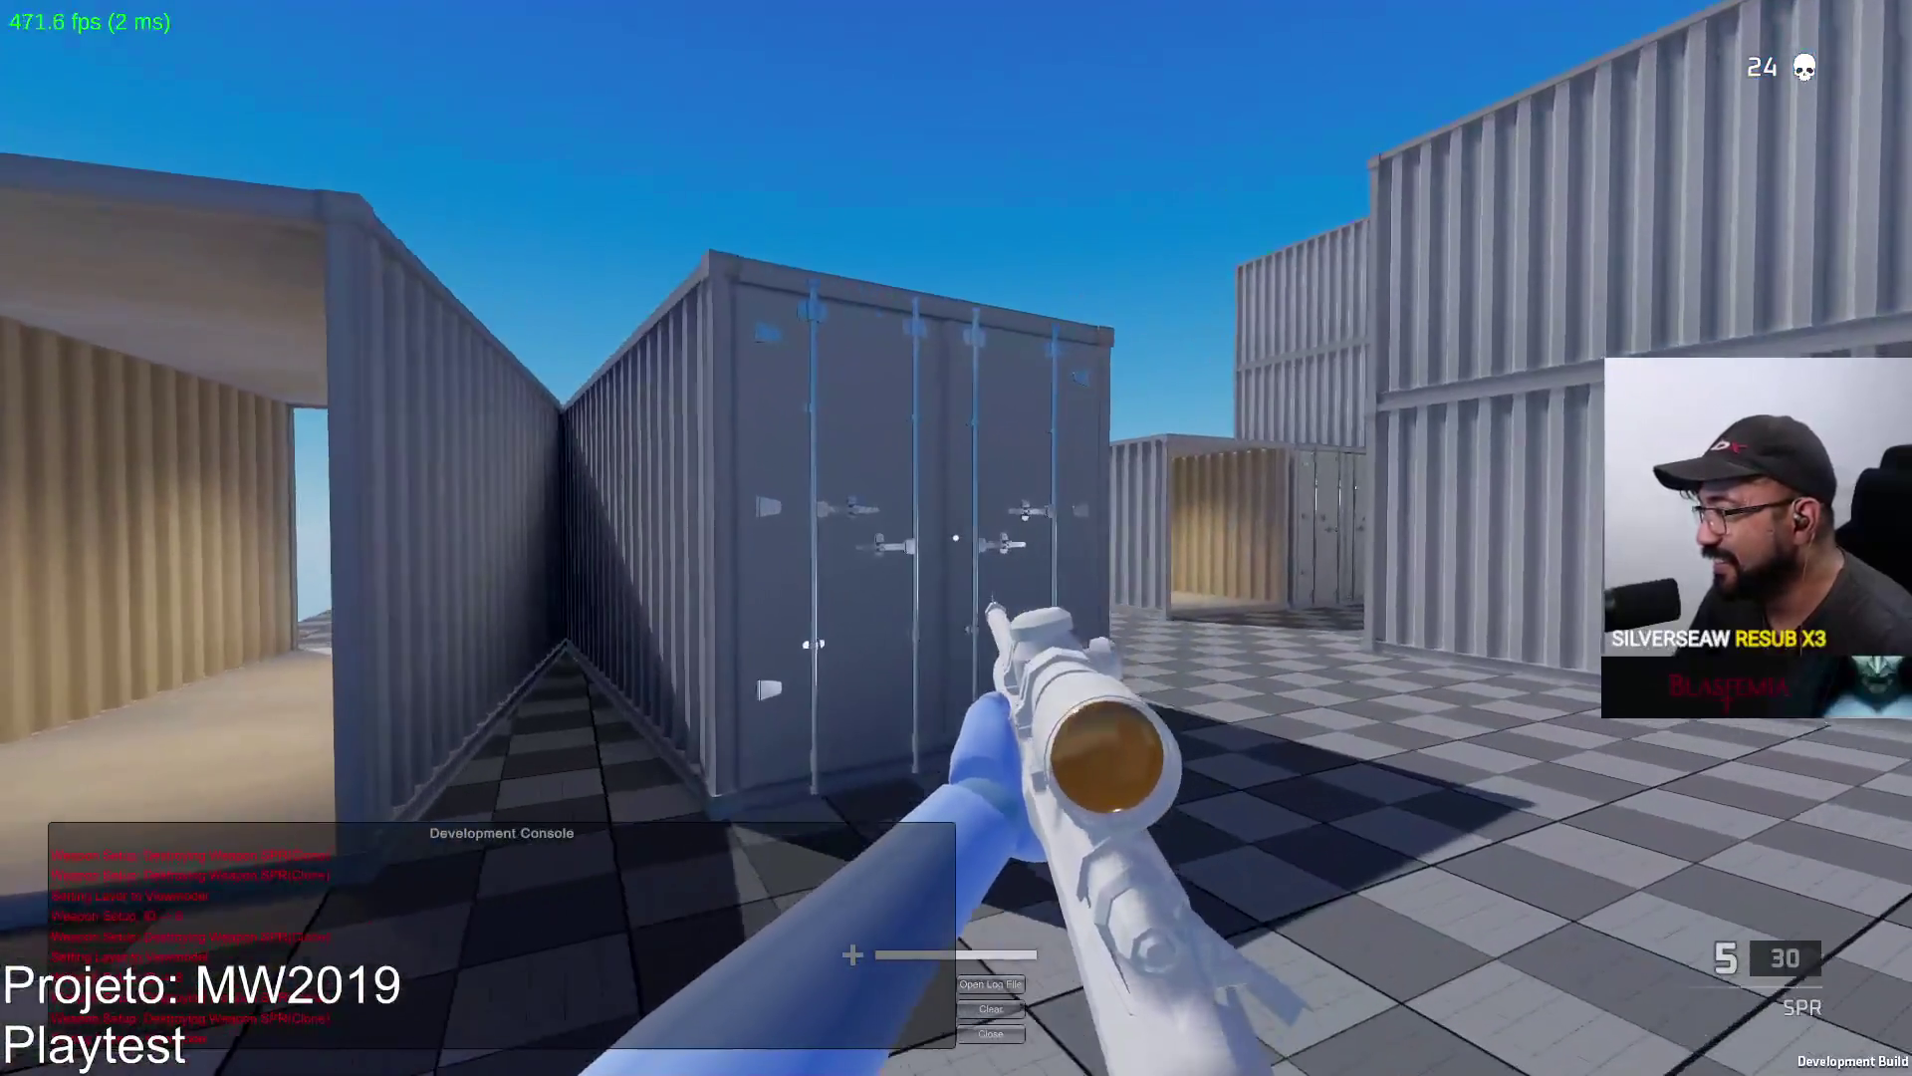
right_click(956, 537)
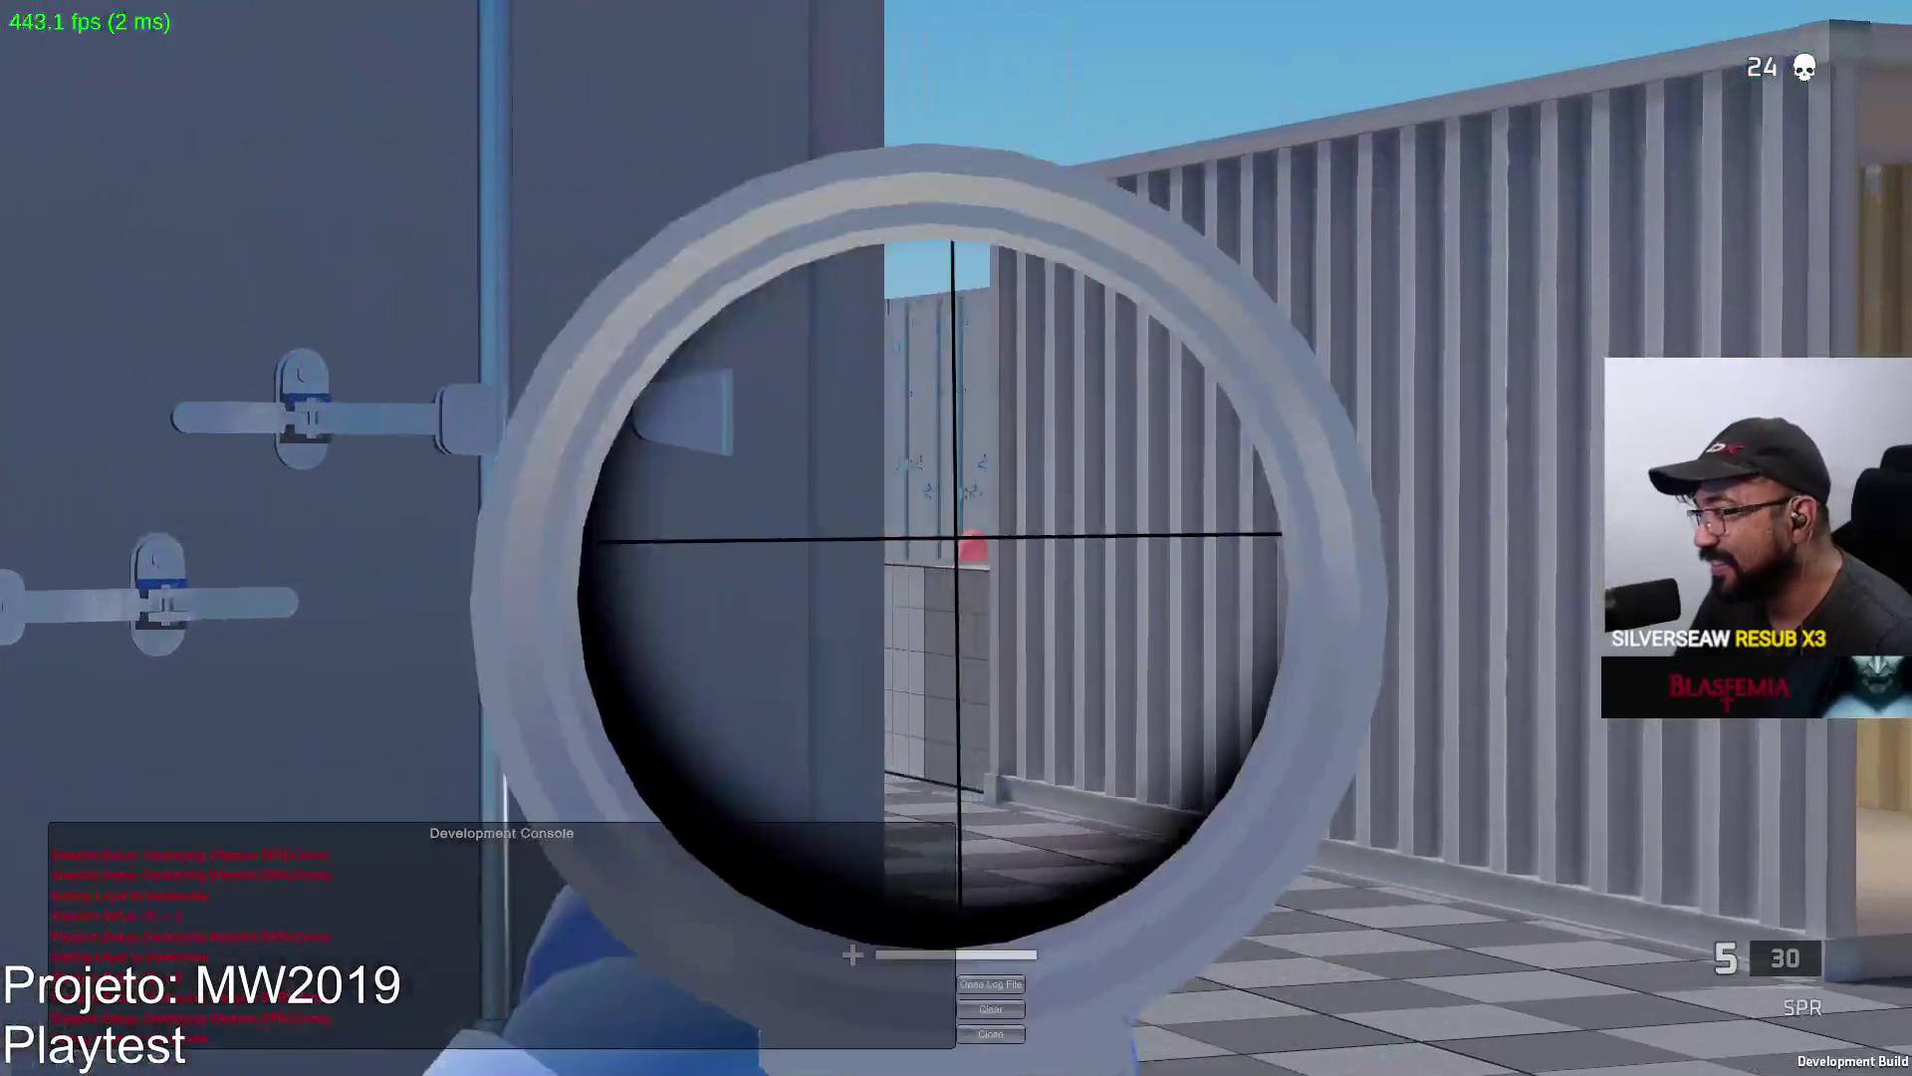
click(957, 539)
right_click(956, 538)
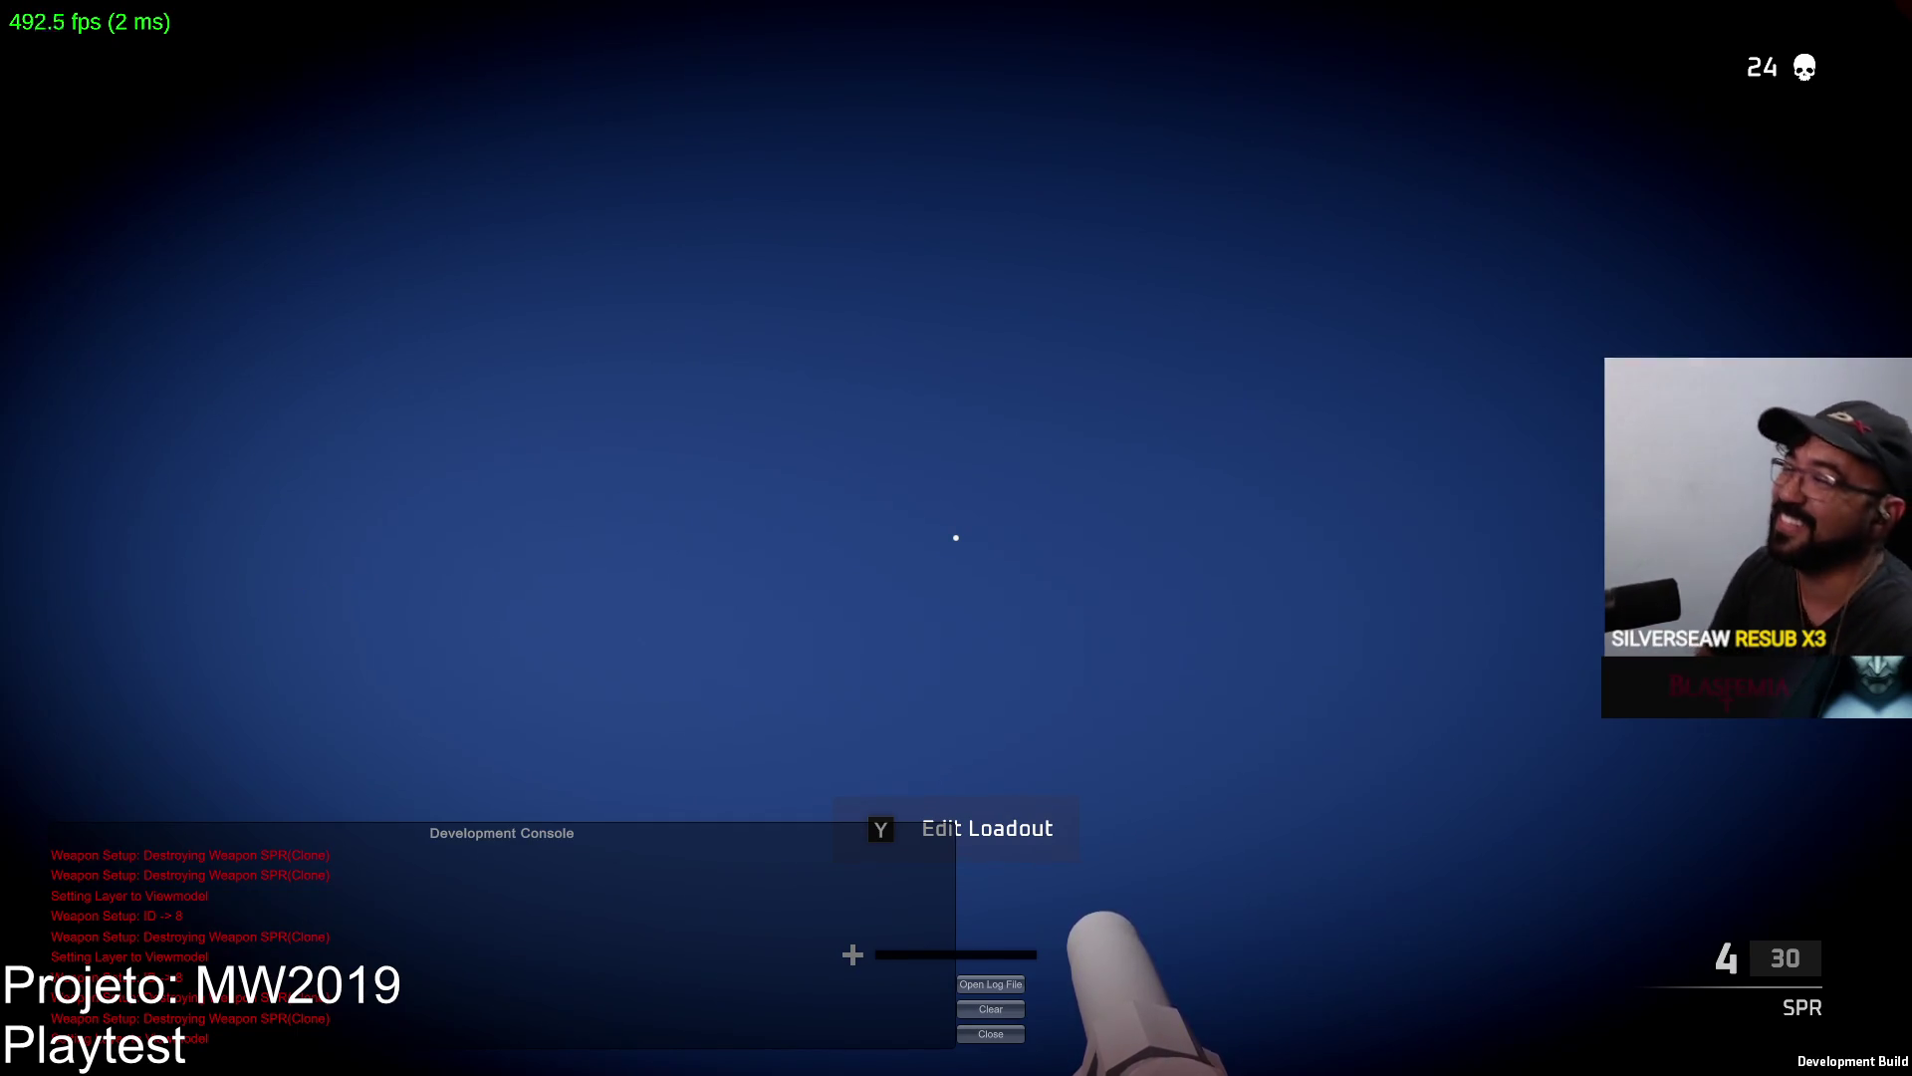
key(w)
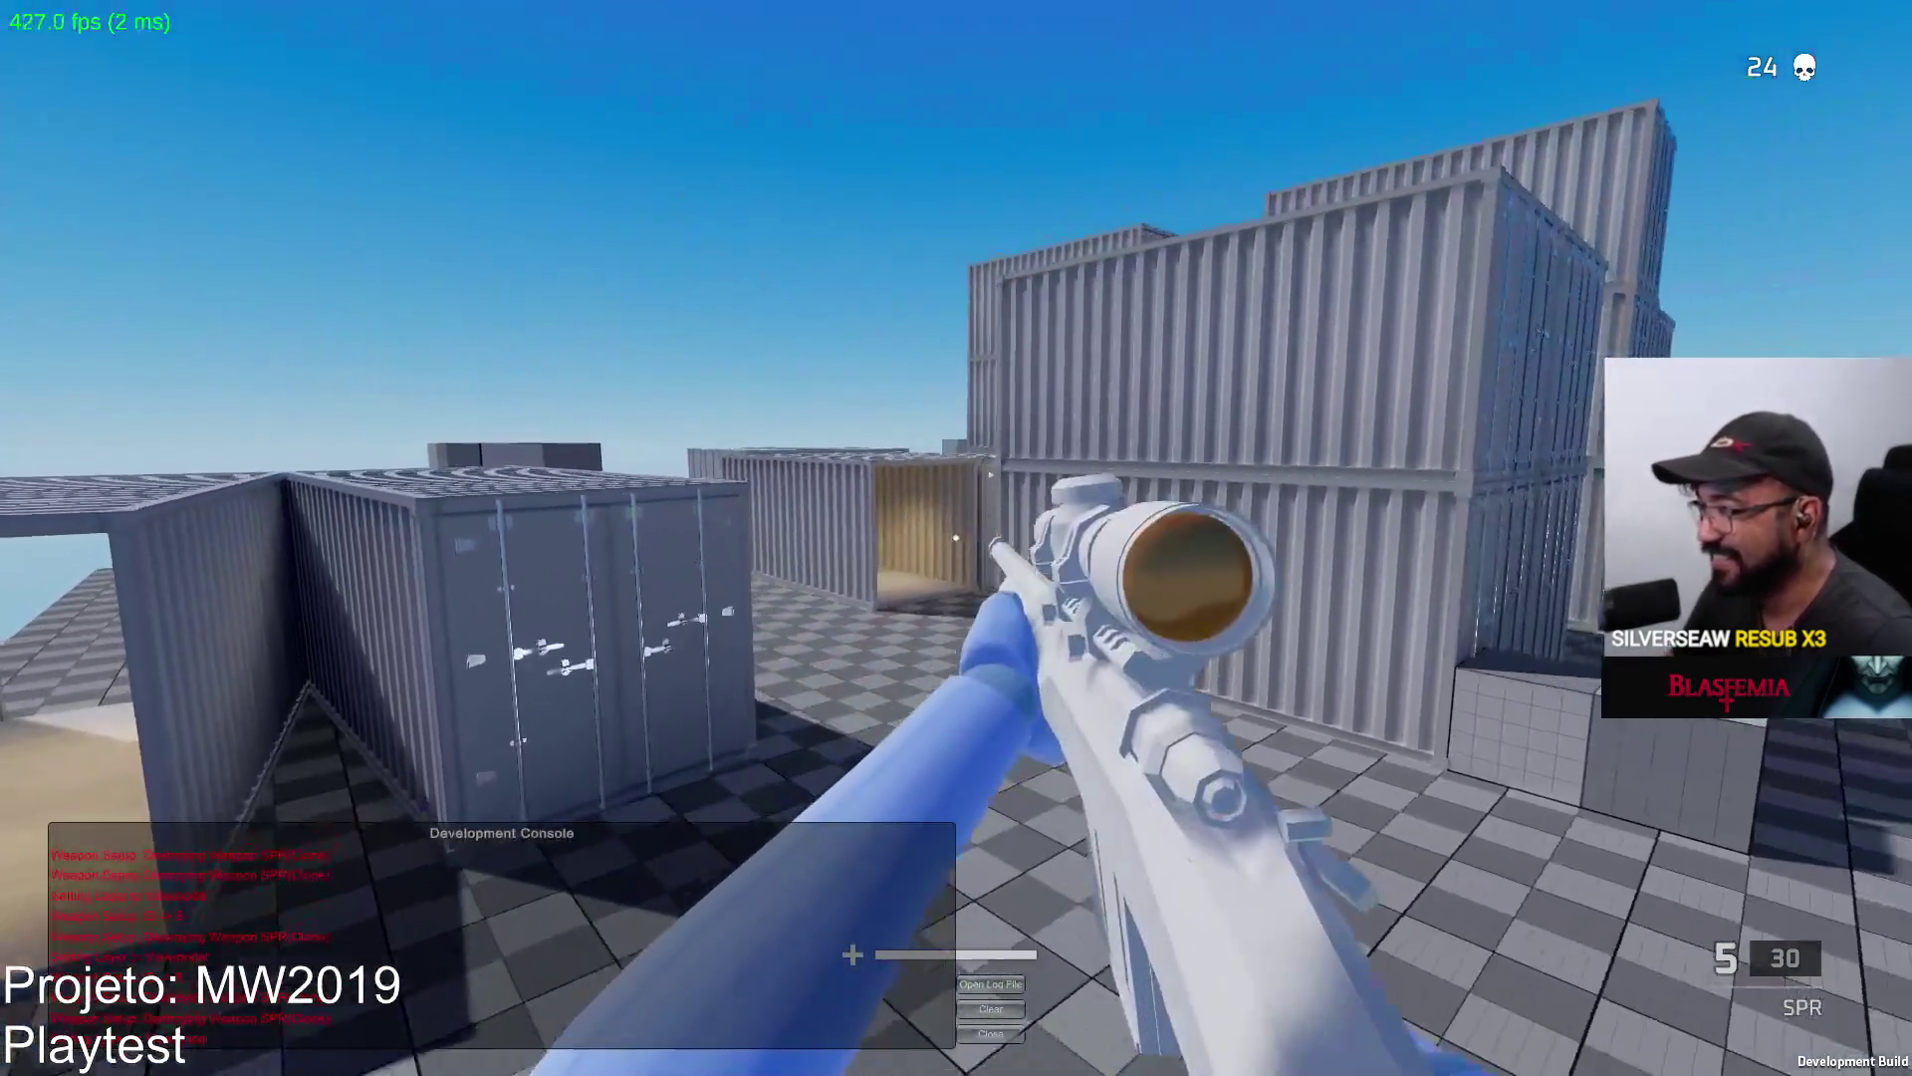
right_click(954, 539)
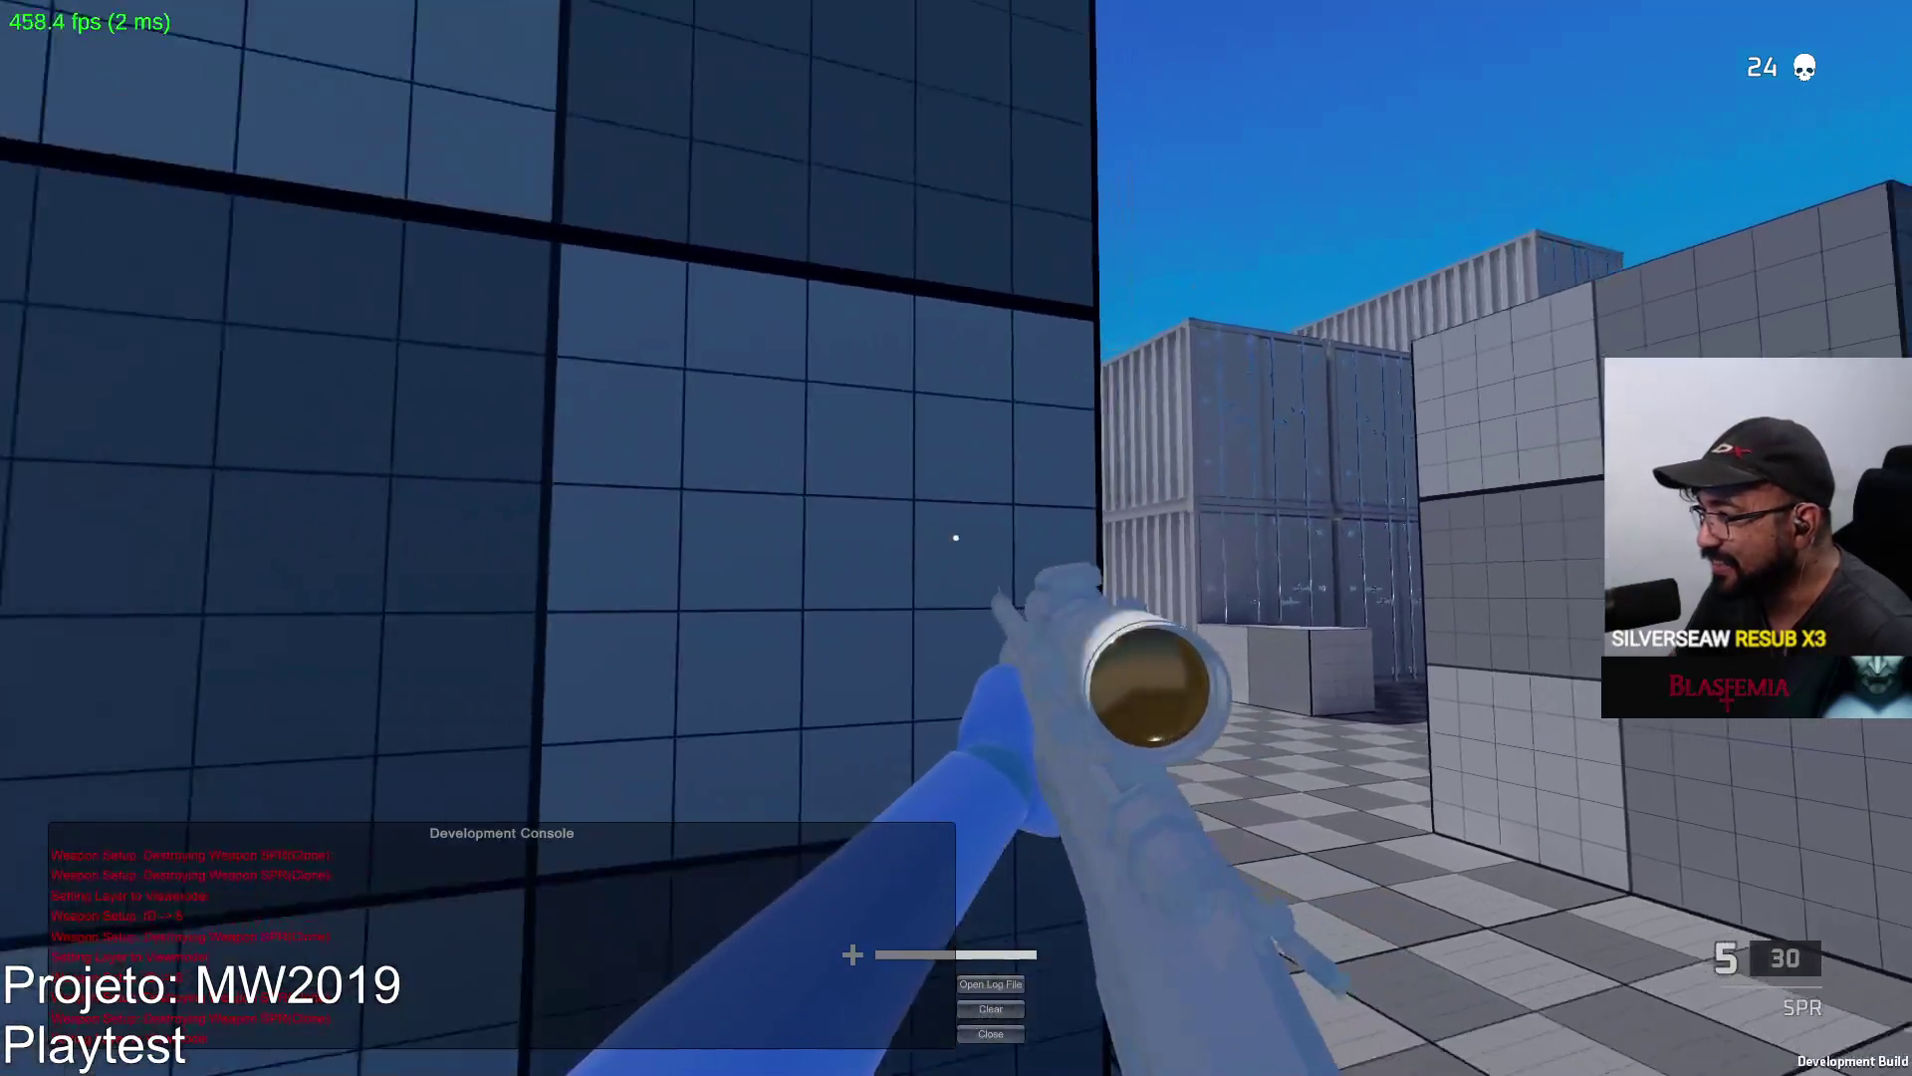
Spend the remaining SPR rounds on the red dummy, then swap to the Eagle pistol.
right_click(956, 538)
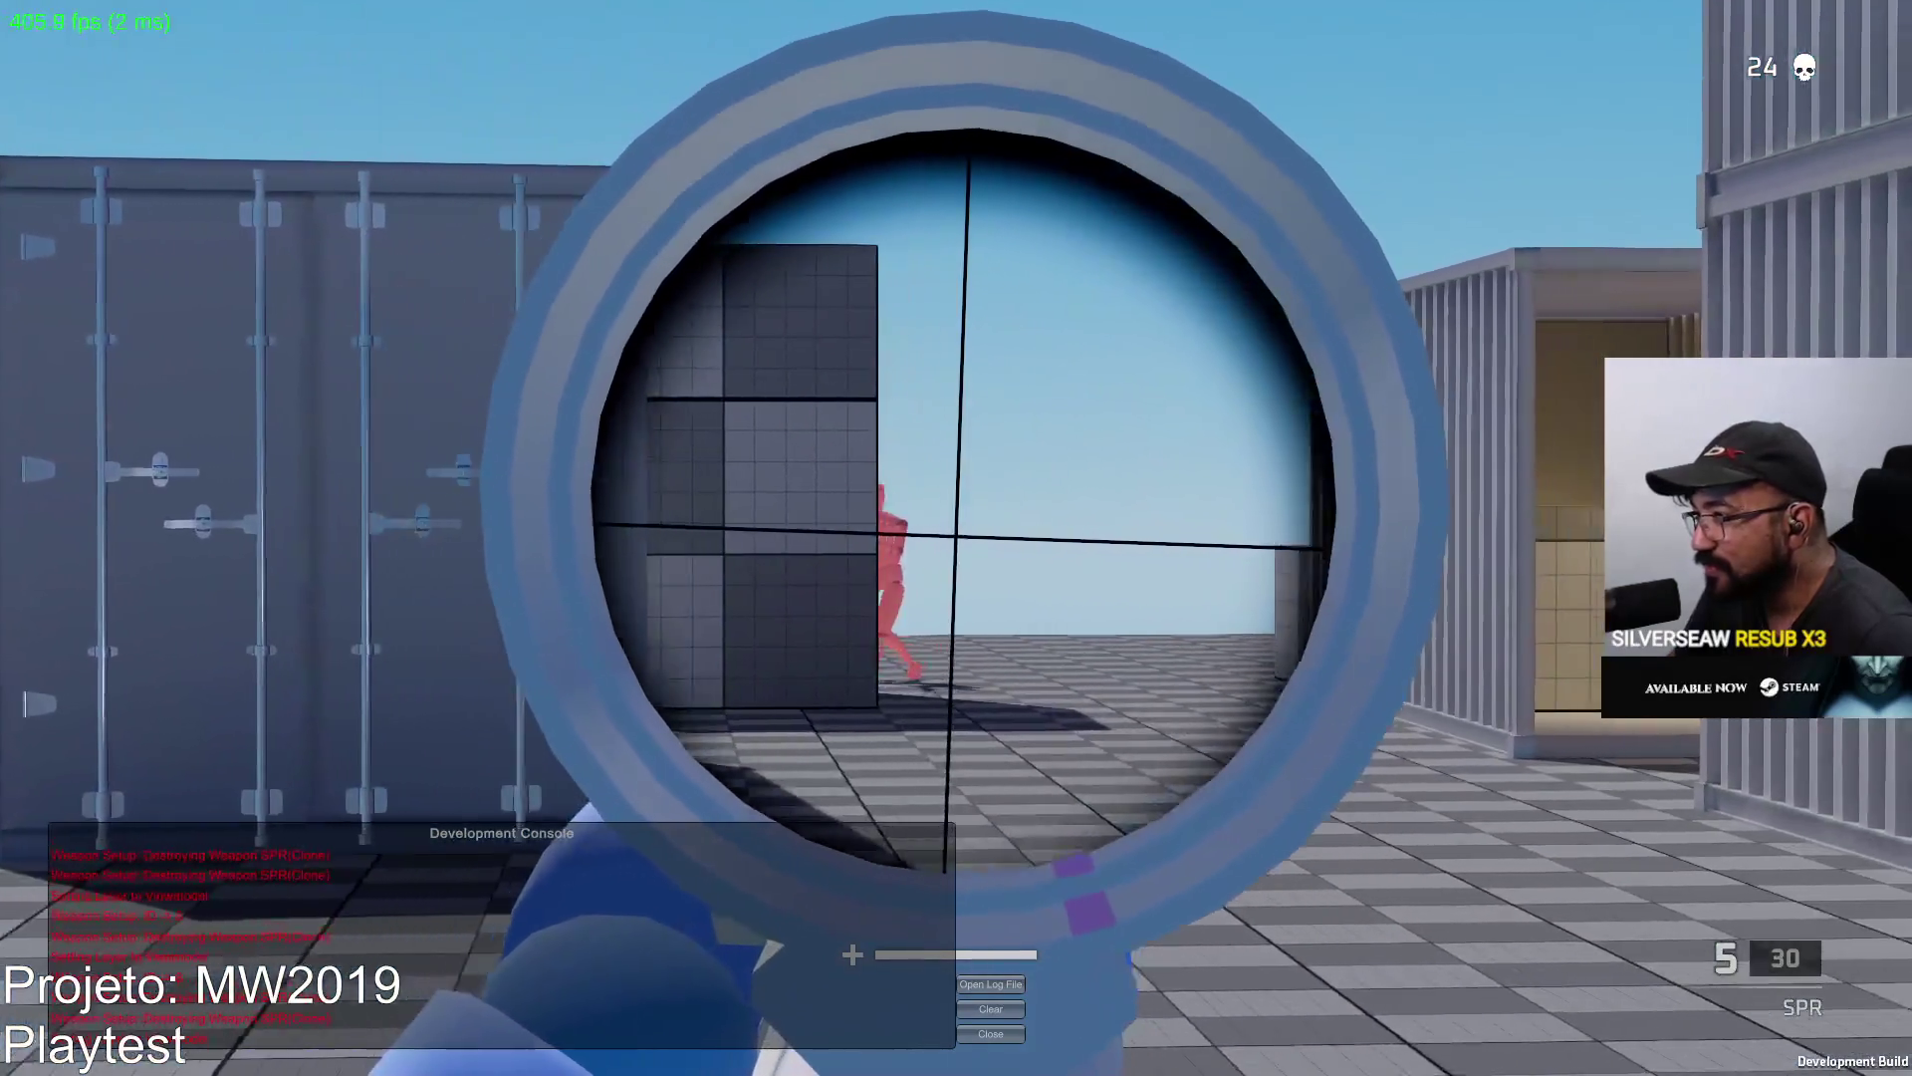
click(956, 538)
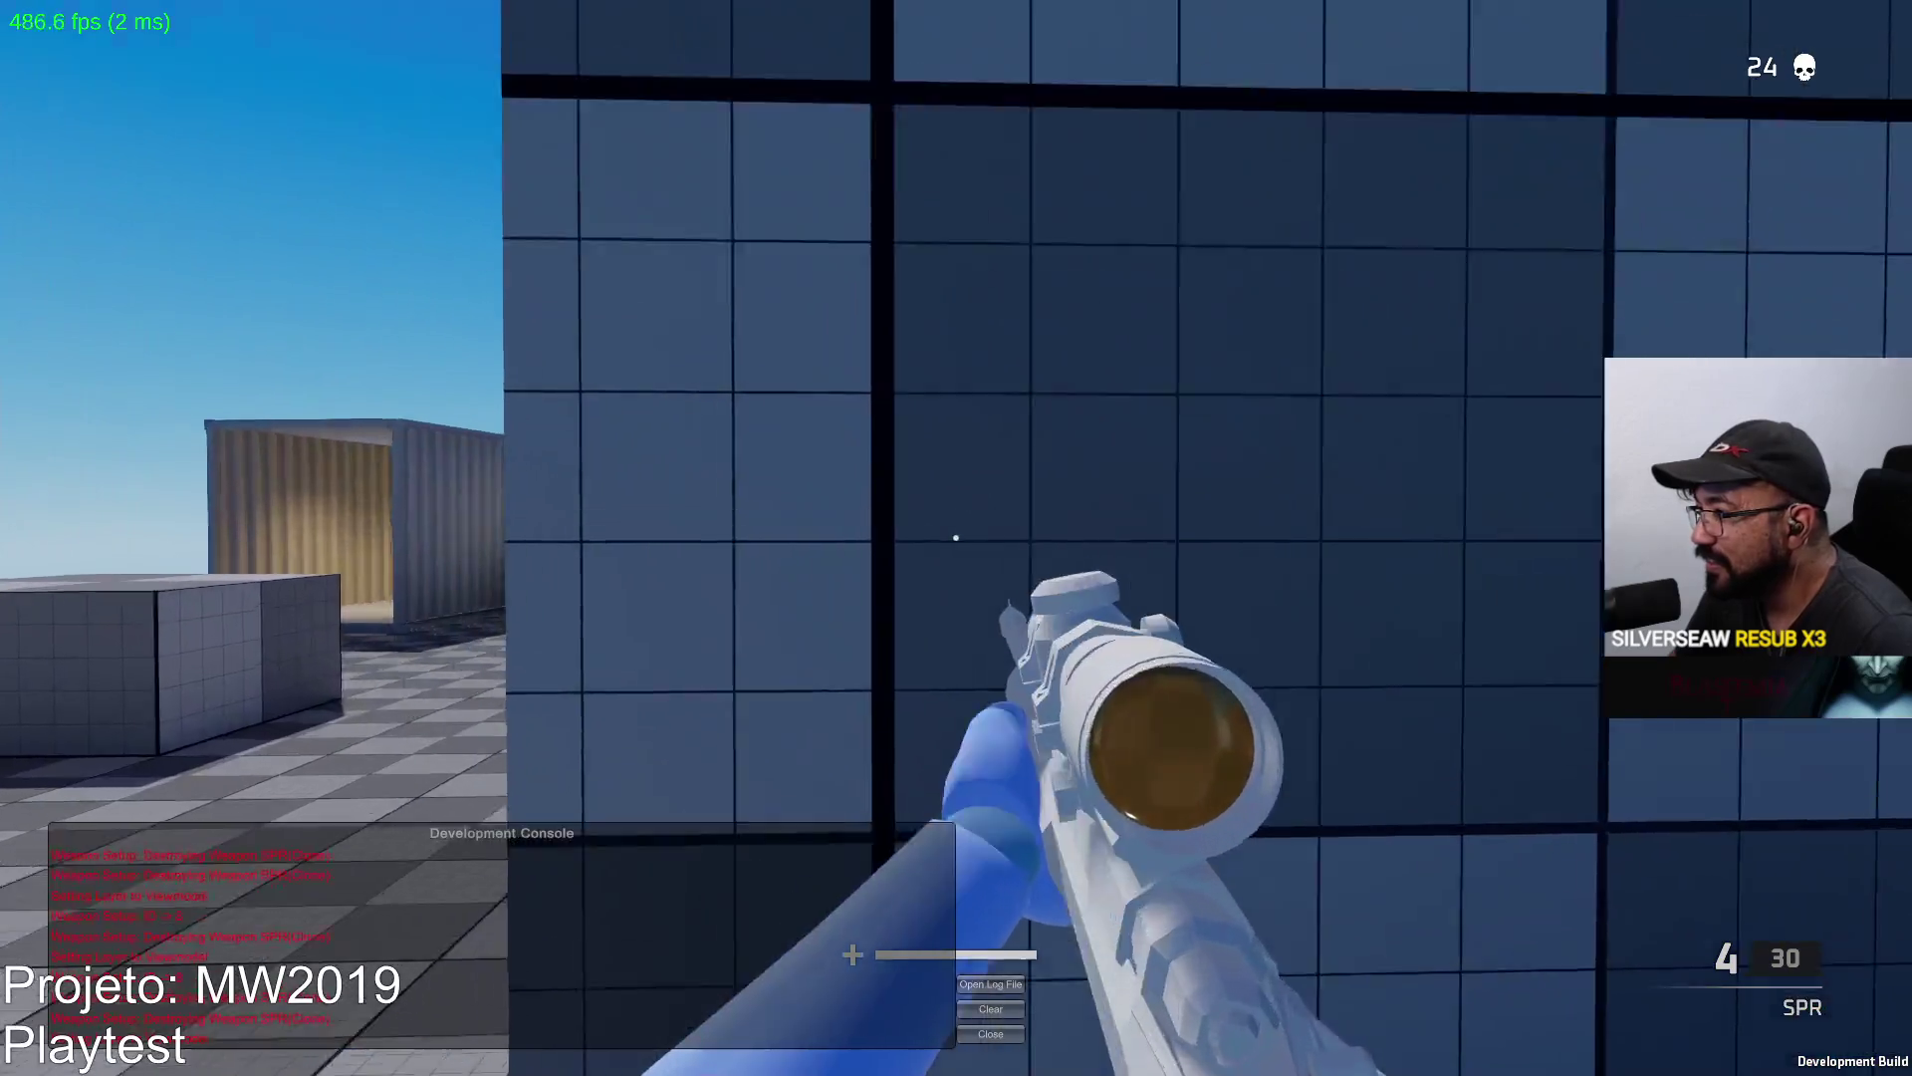
right_click(956, 537)
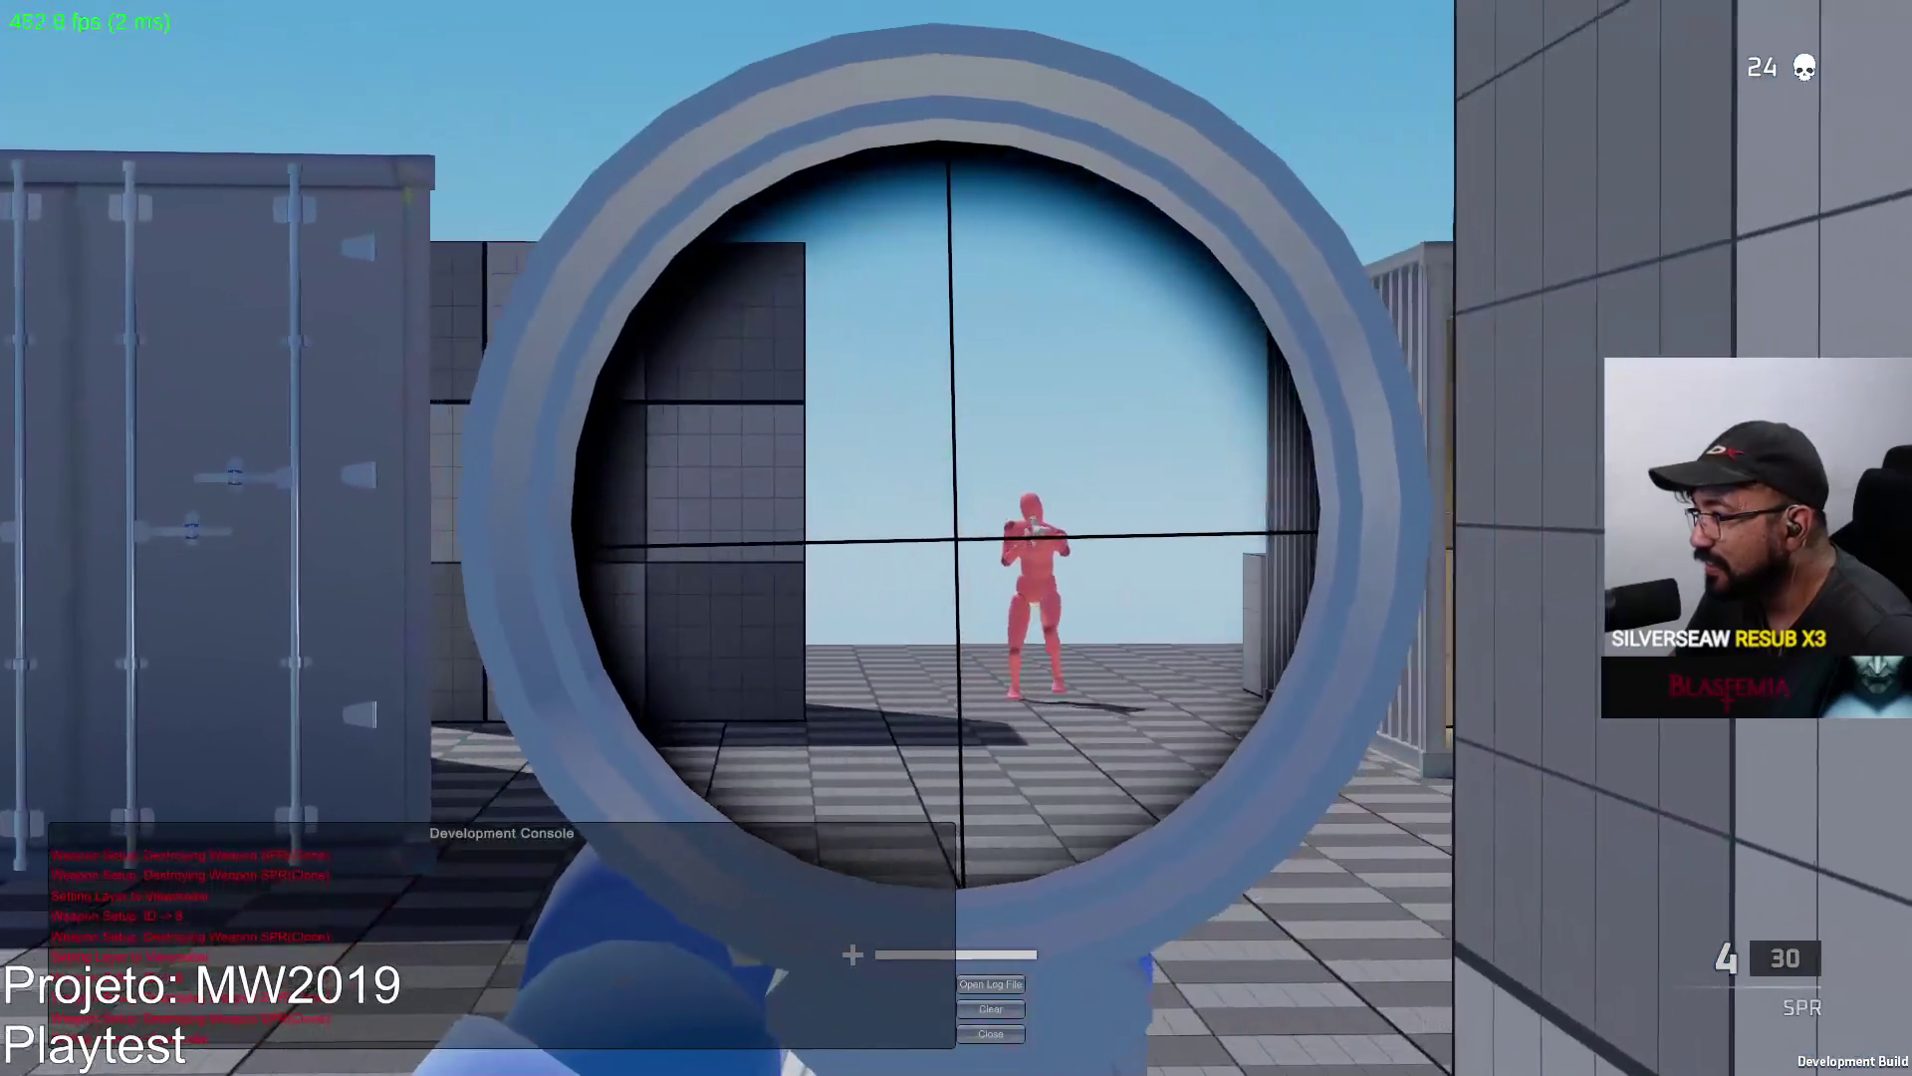
click(956, 537)
right_click(957, 537)
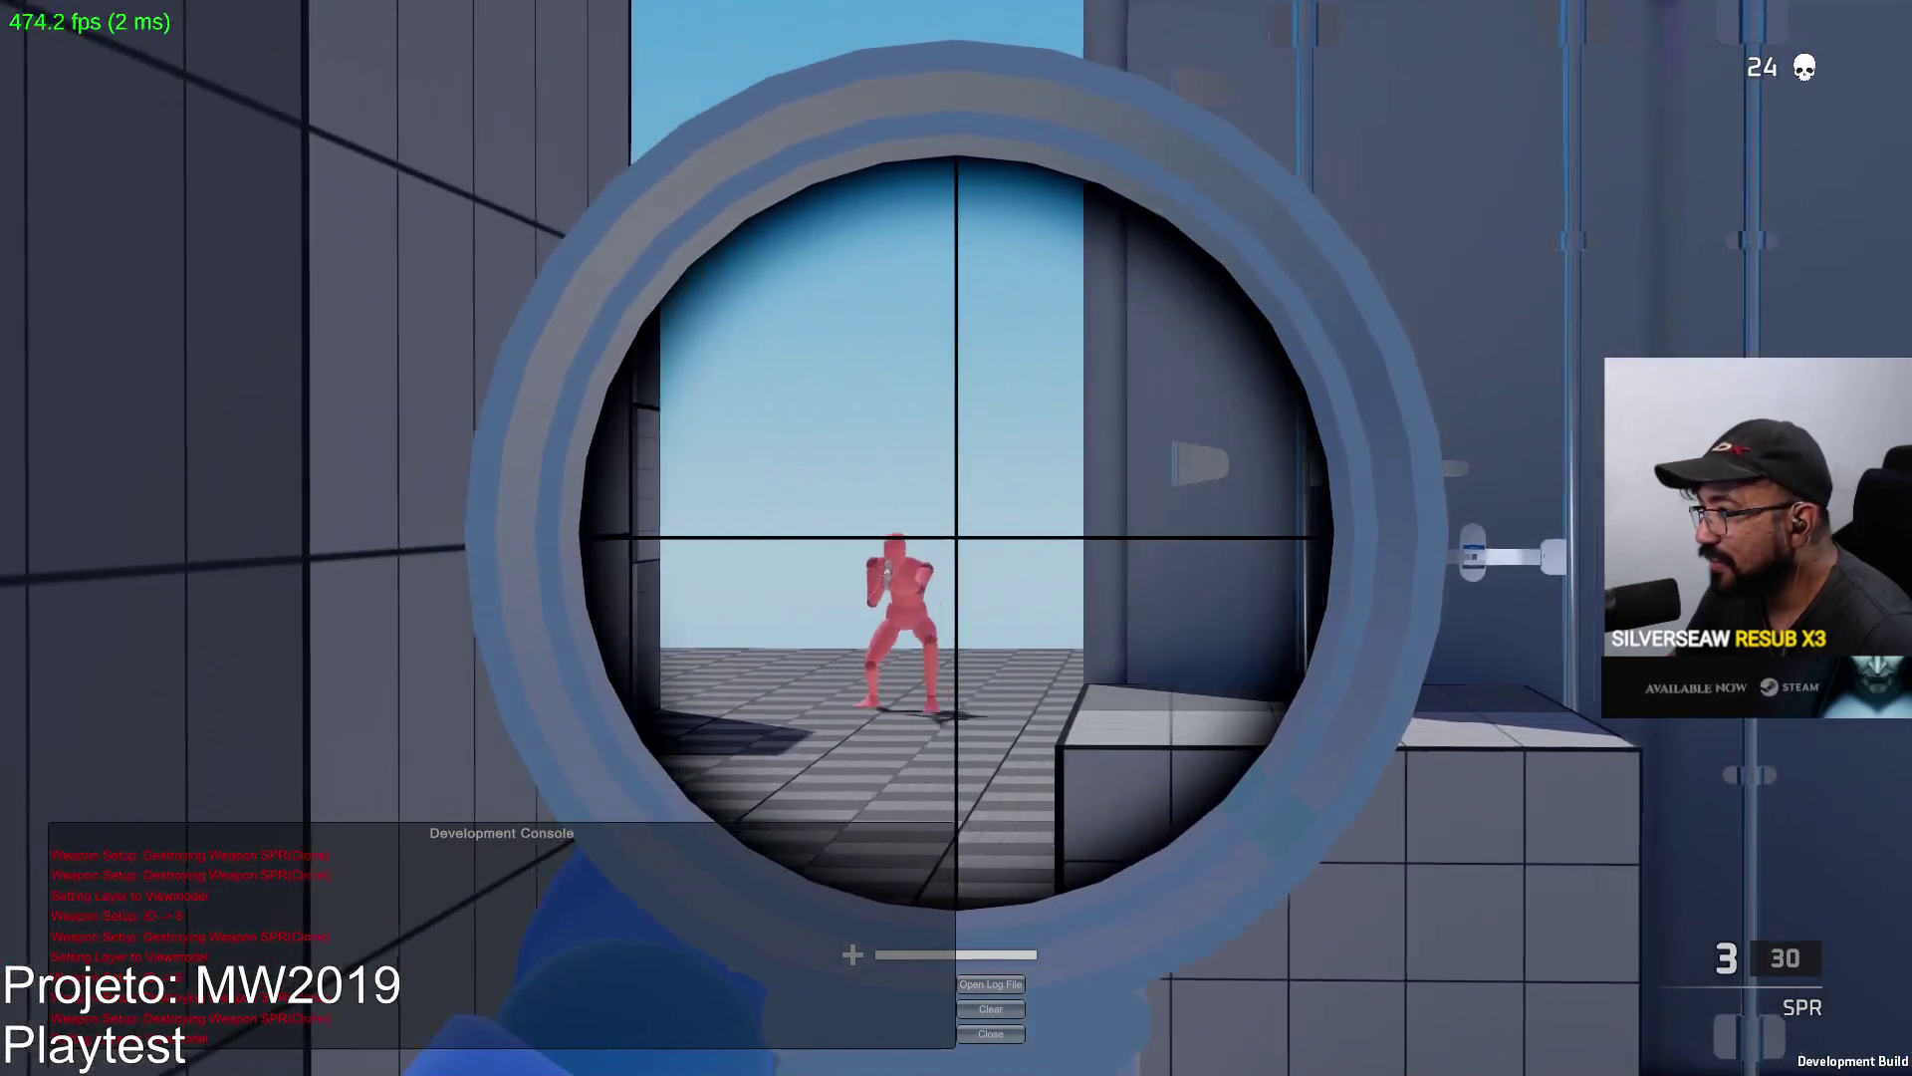
click(956, 538)
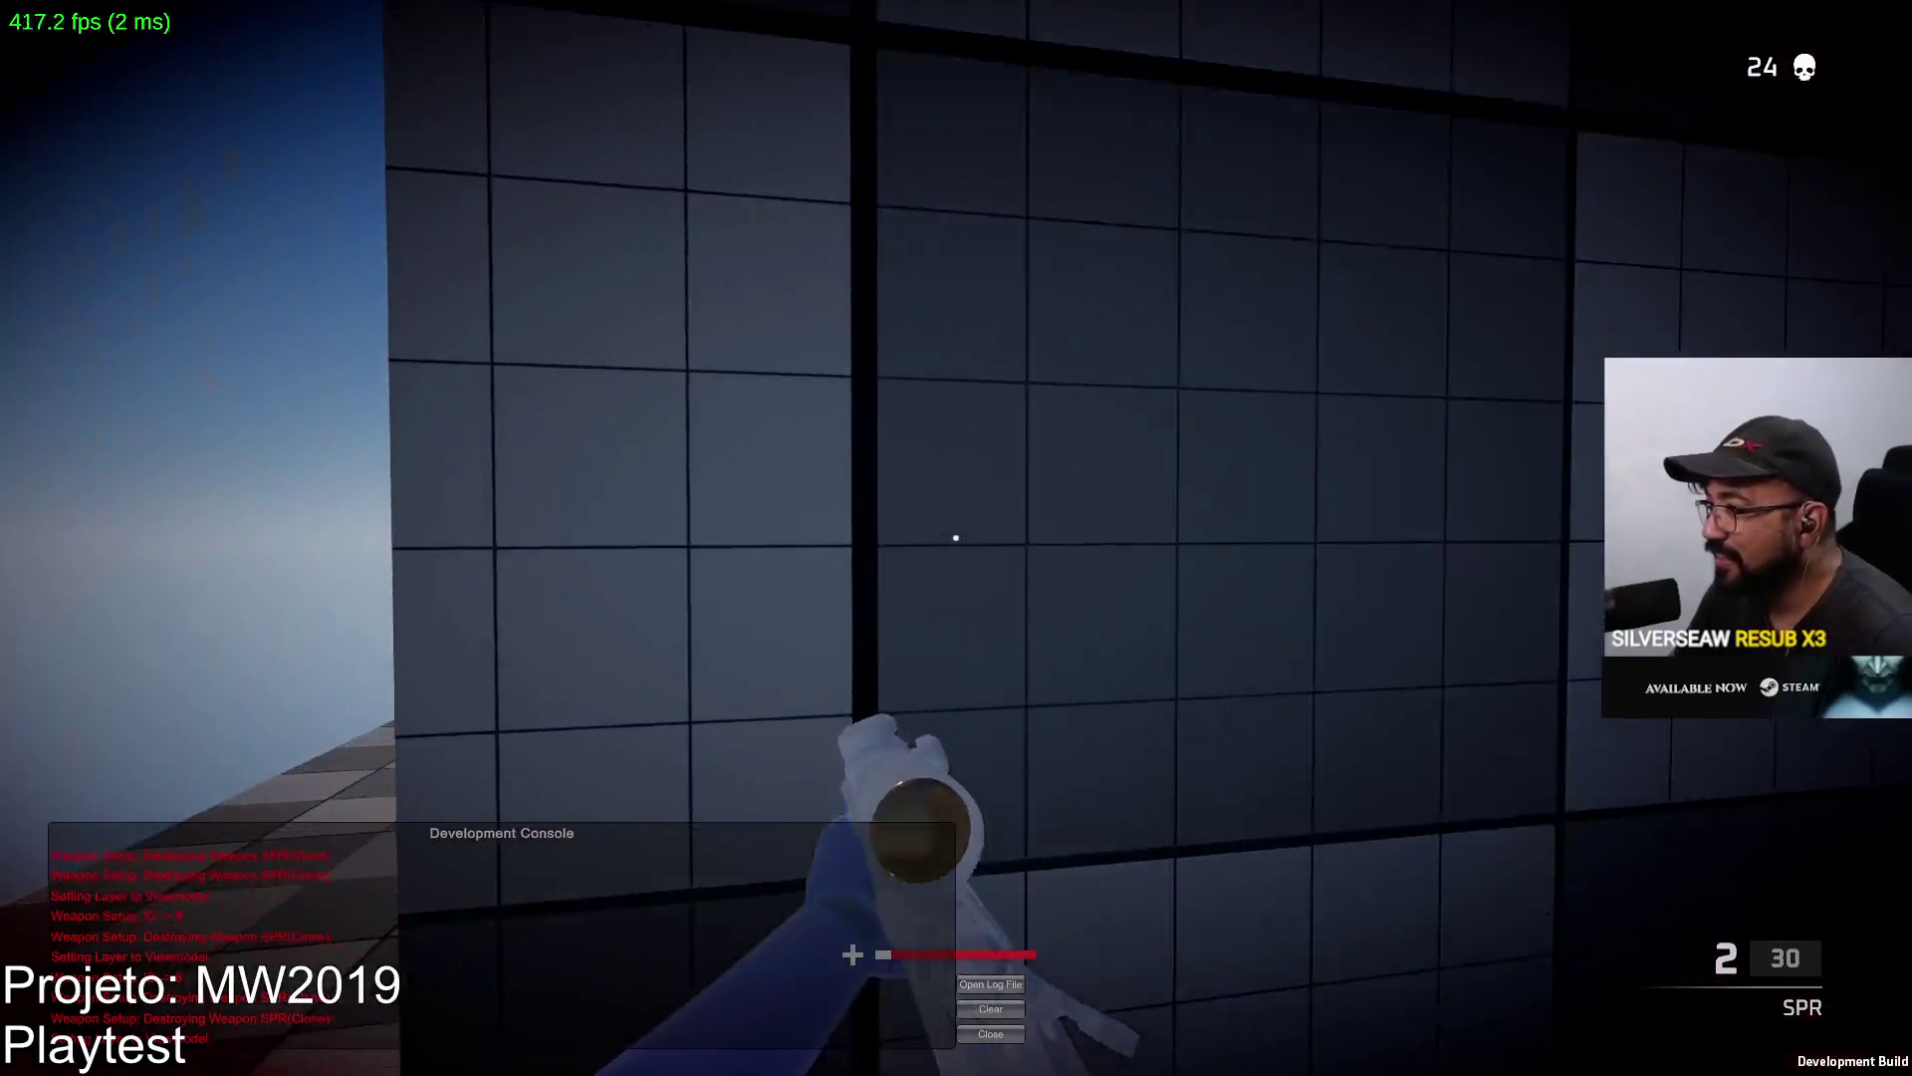
right_click(956, 537)
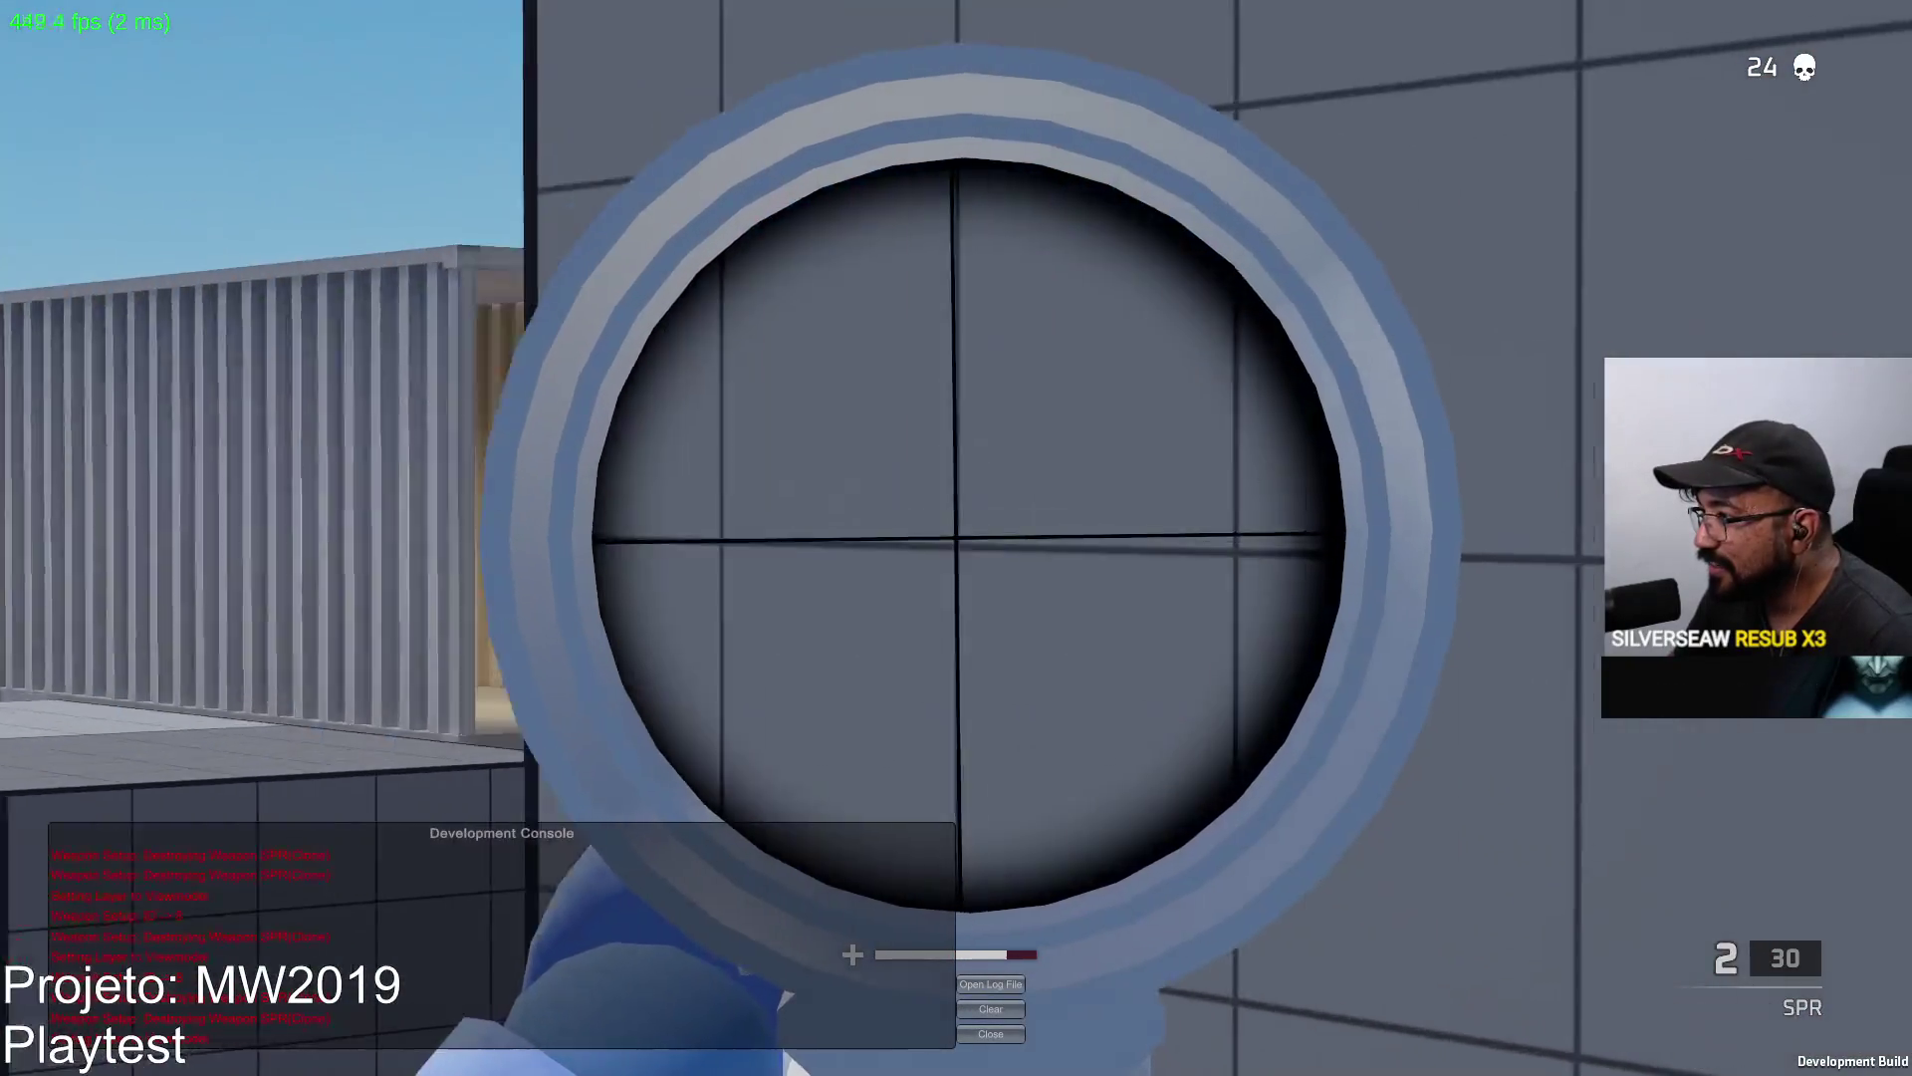
click(956, 538)
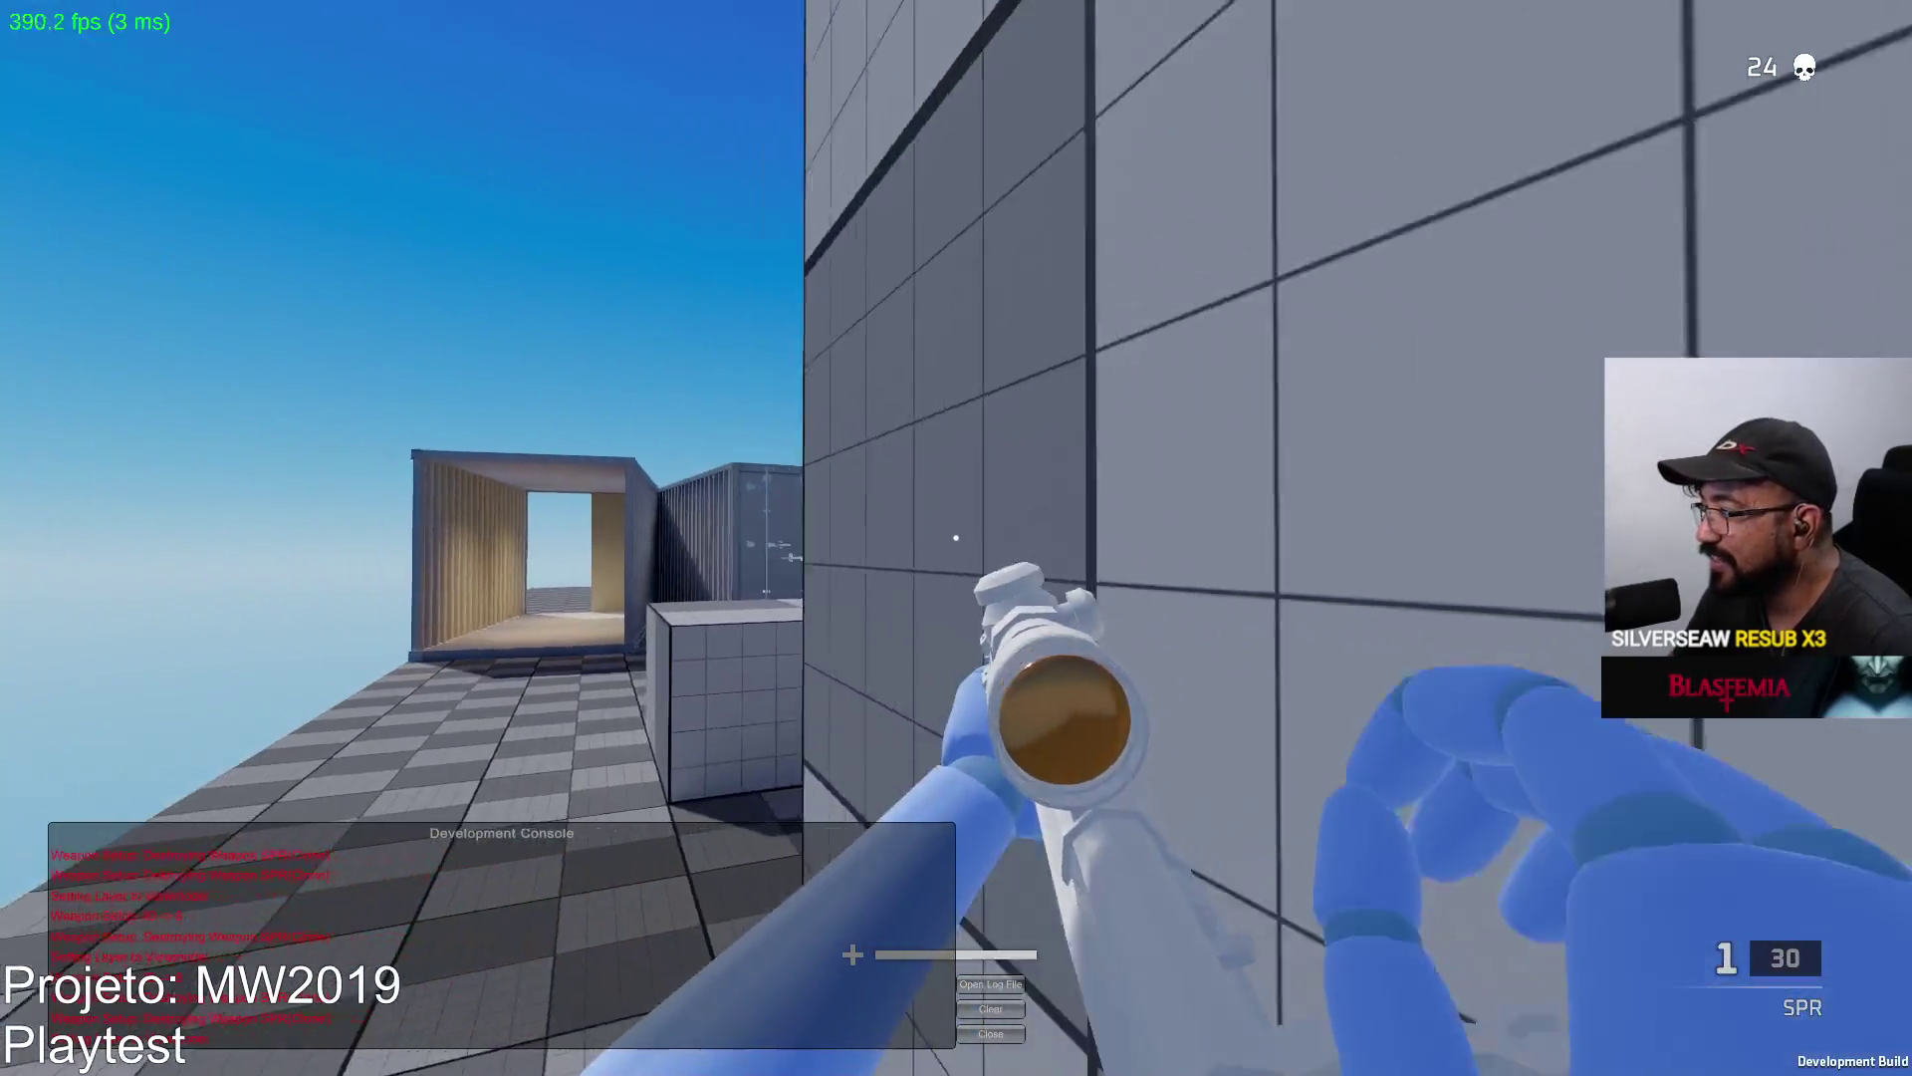
right_click(957, 537)
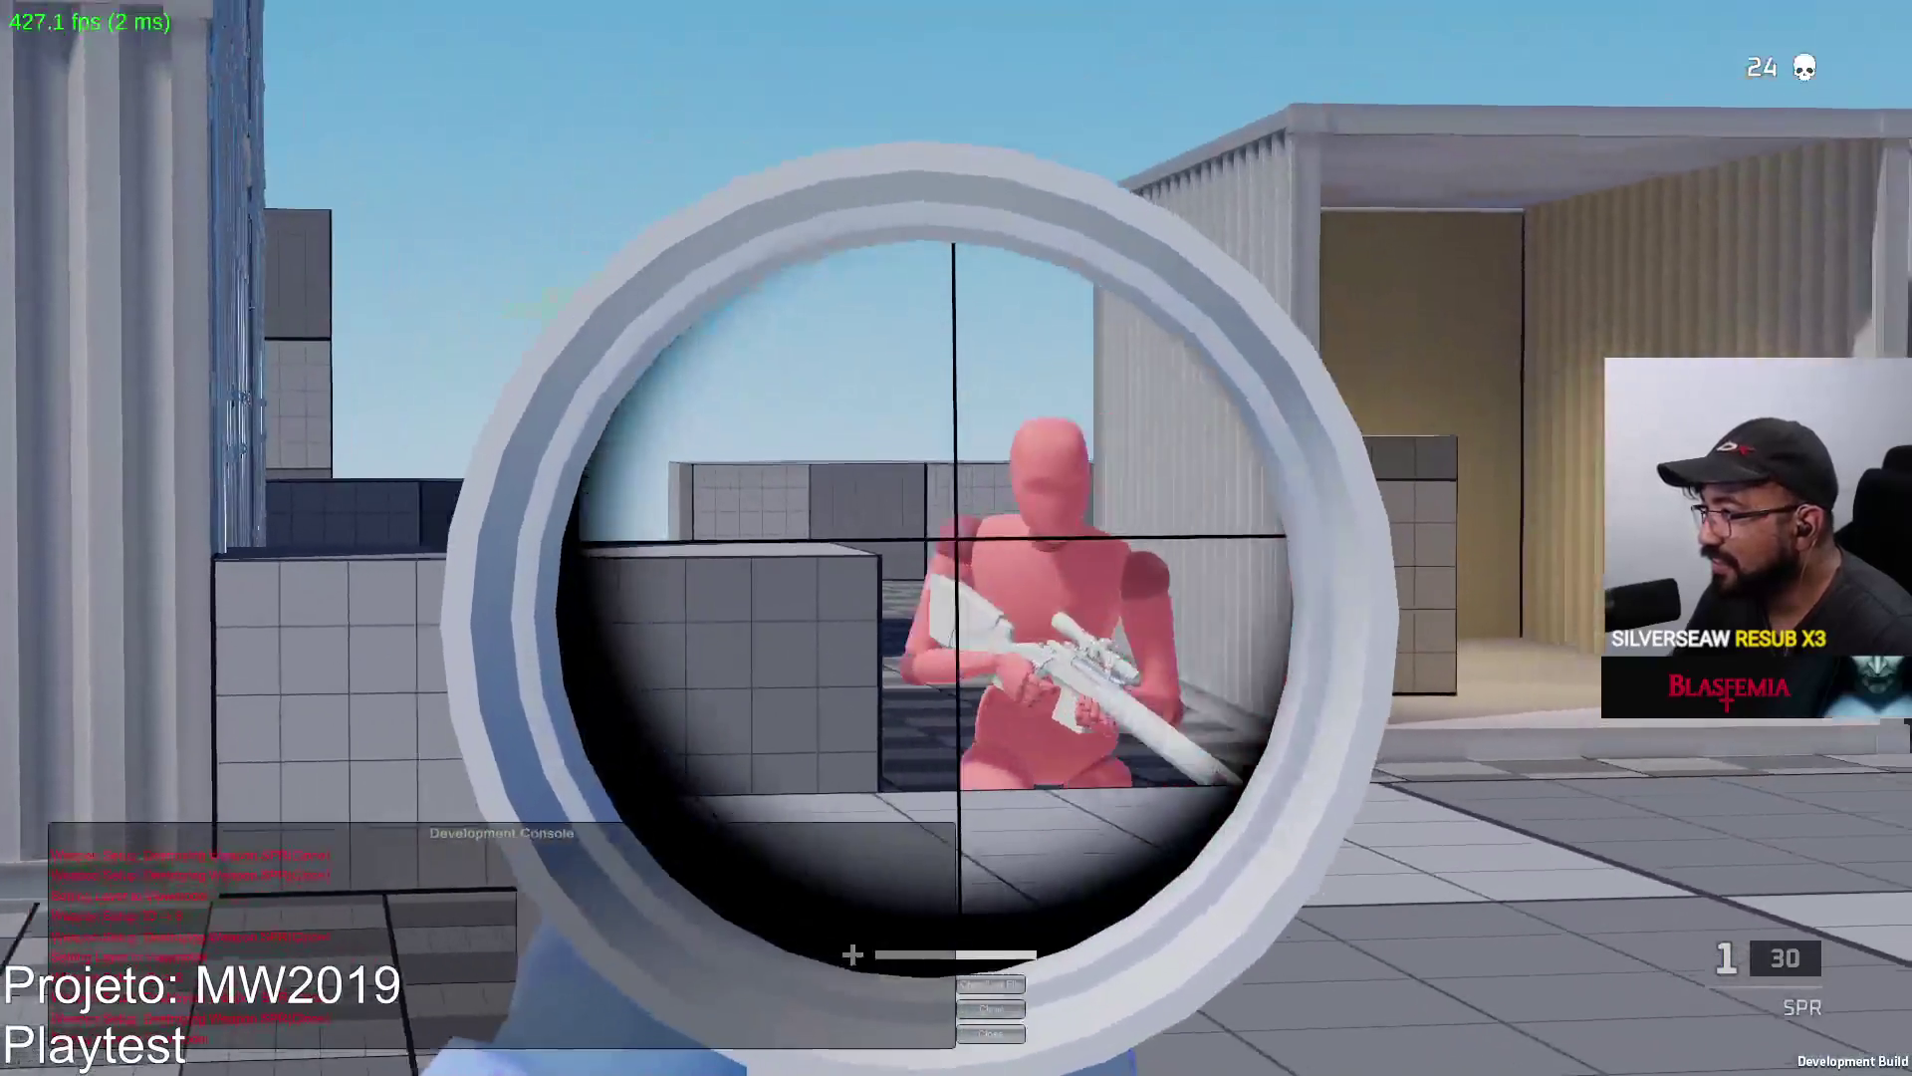
click(957, 538)
key(2)
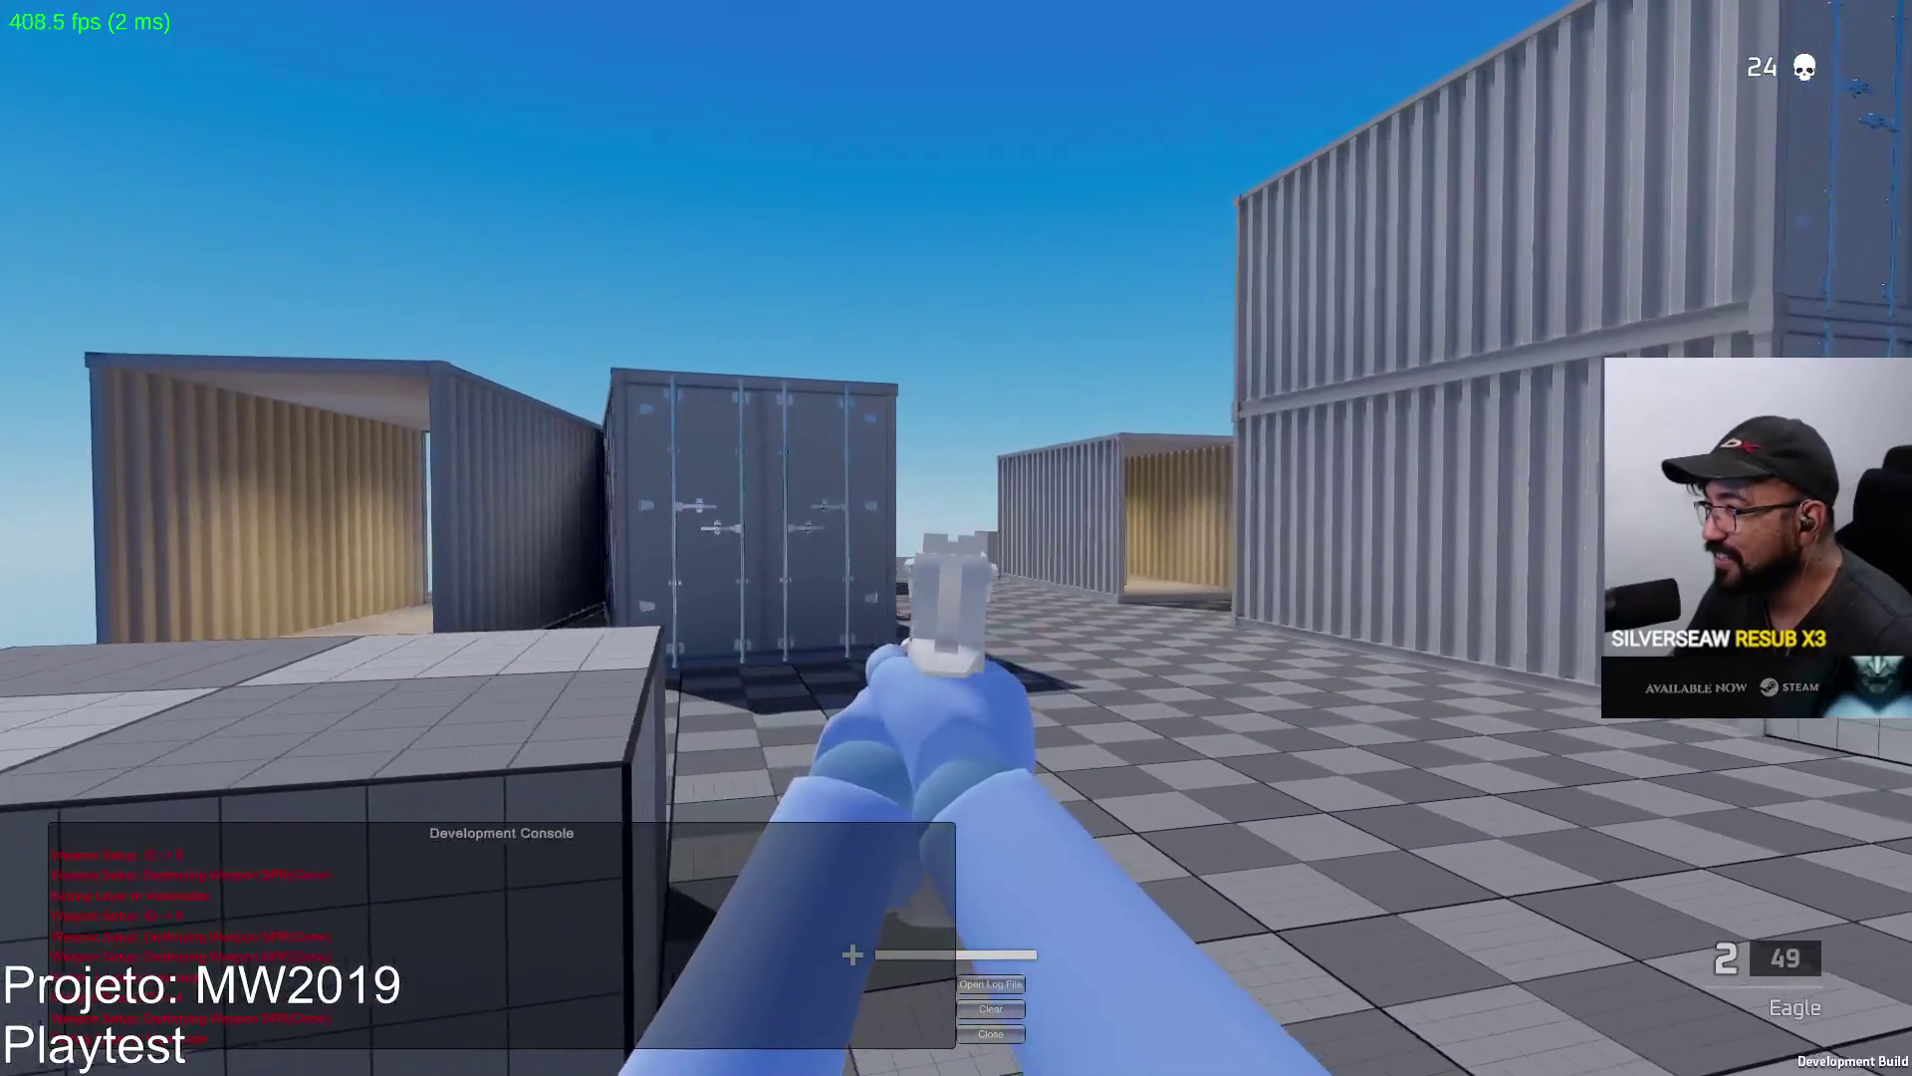
Reload the Eagle, switch to the SPR, and kill the enemy with a scoped shot.
key(r)
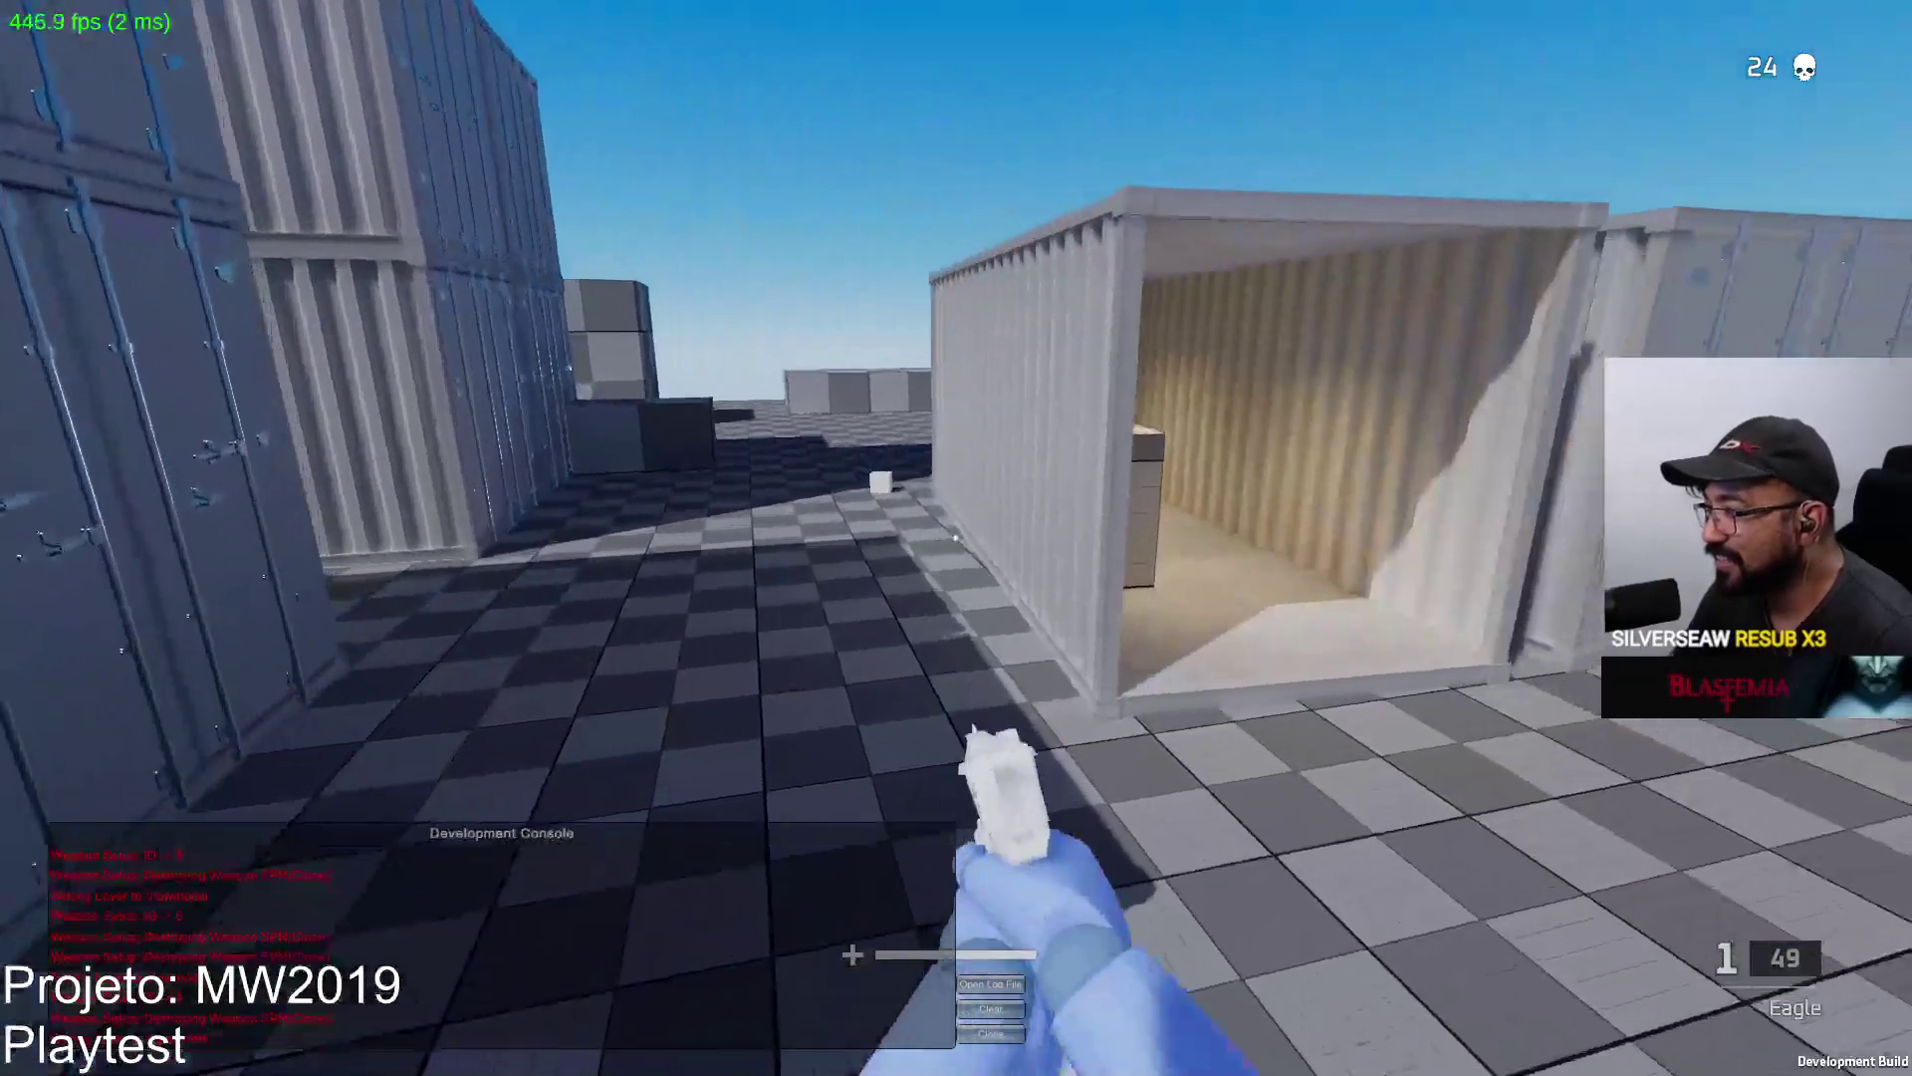
key(w)
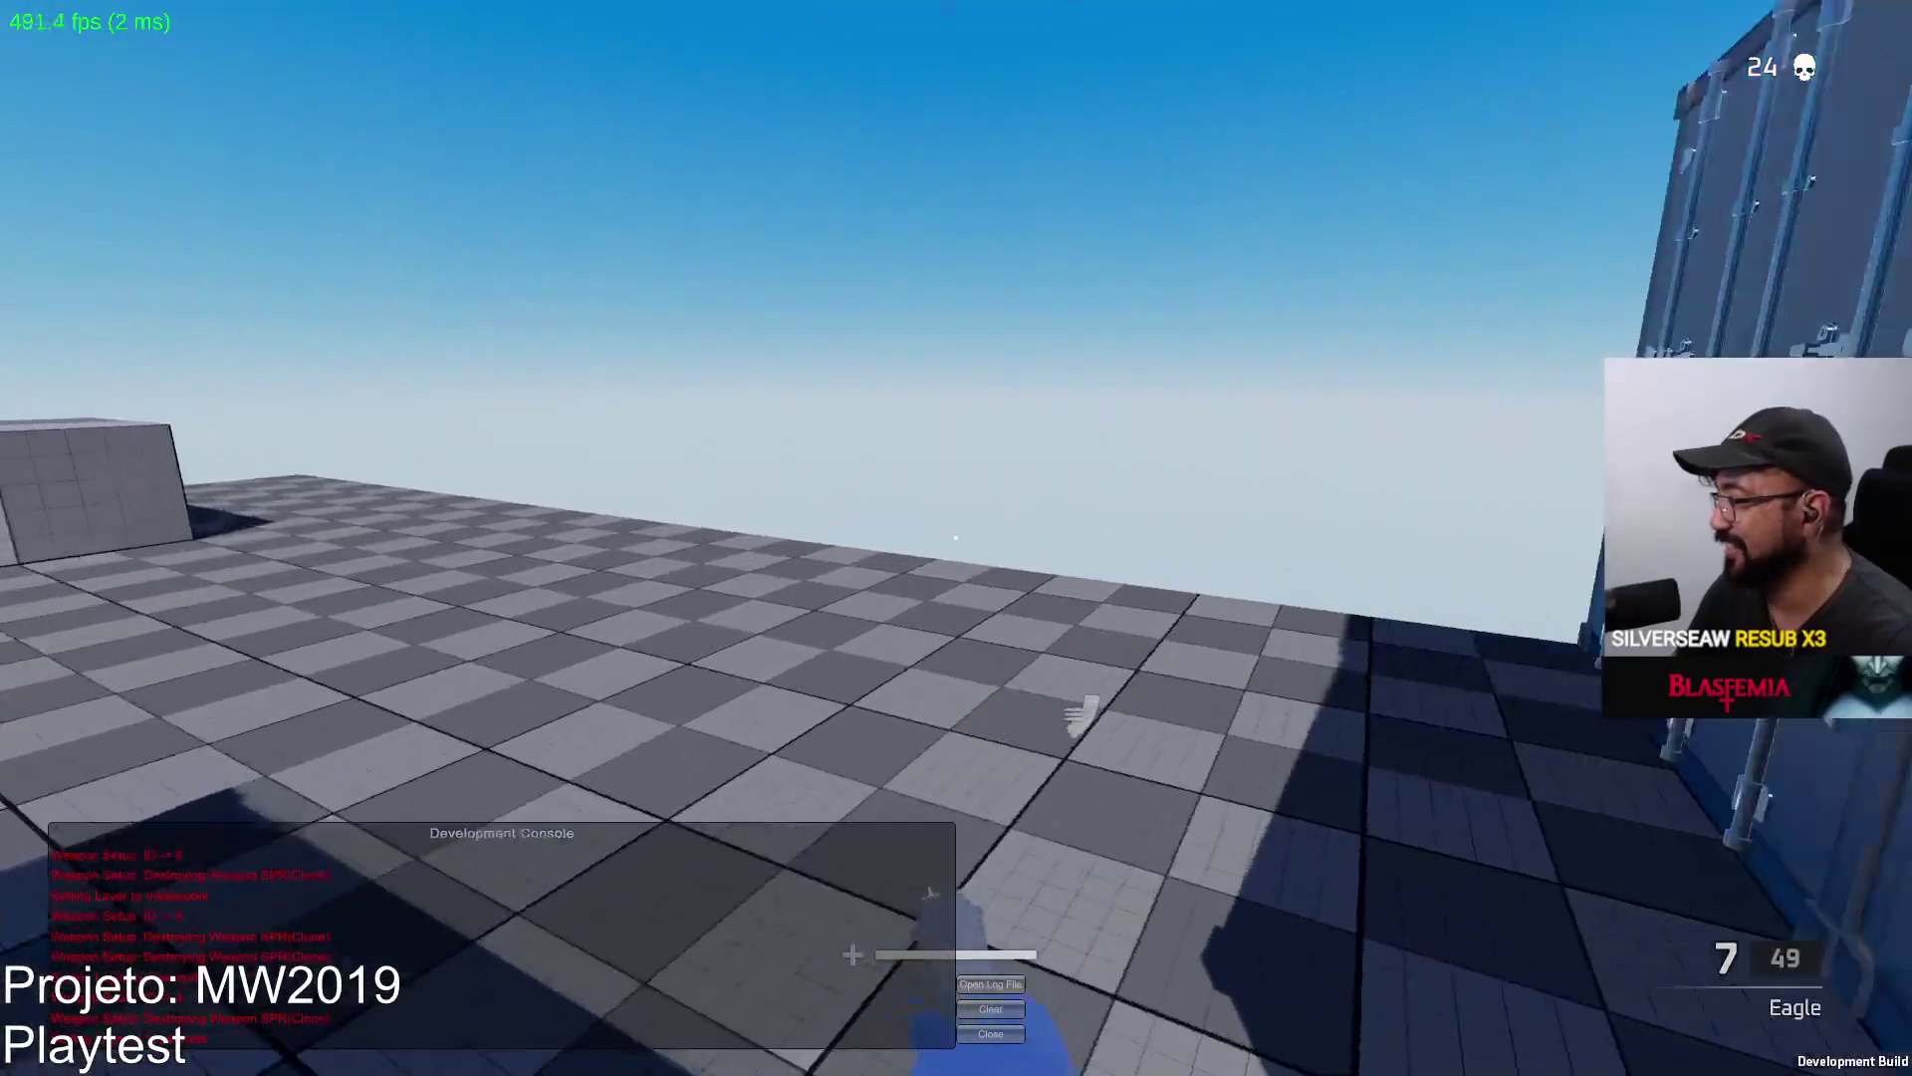
key(1)
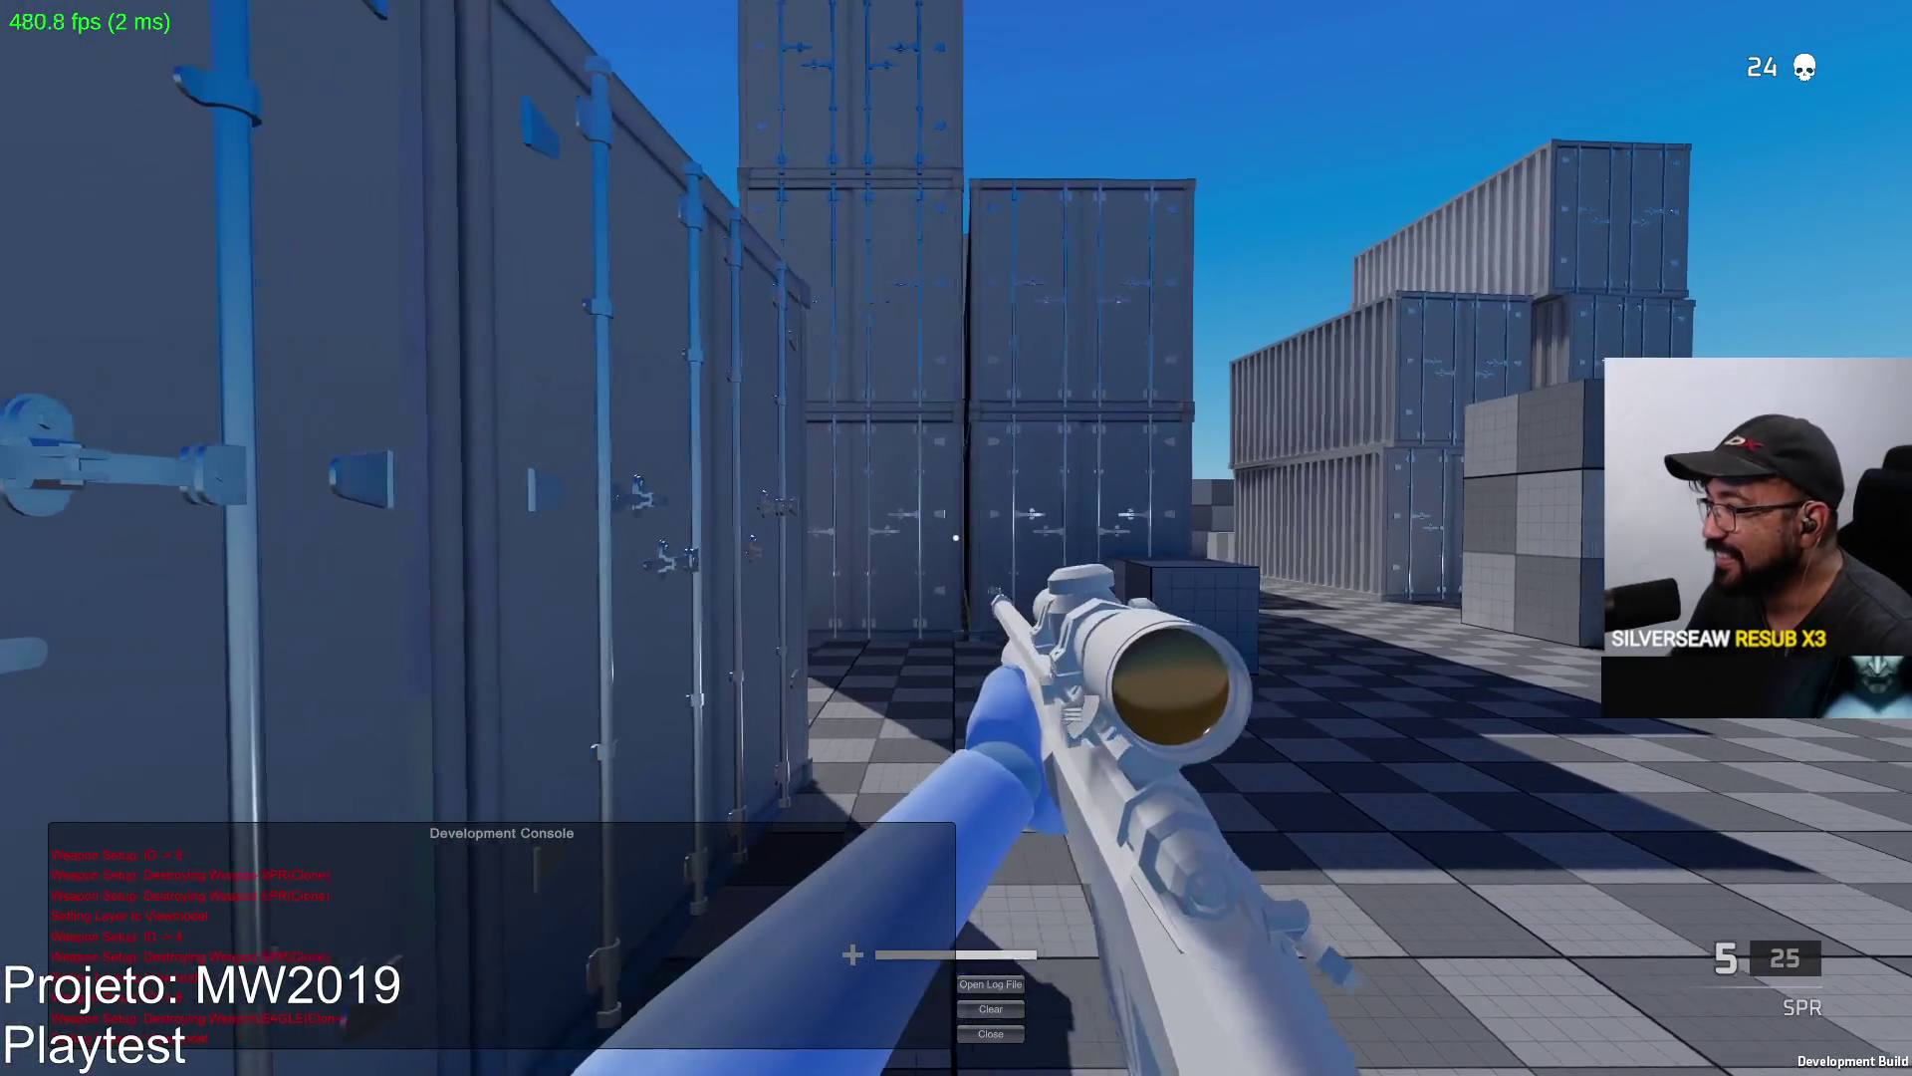
right_click(956, 539)
click(956, 539)
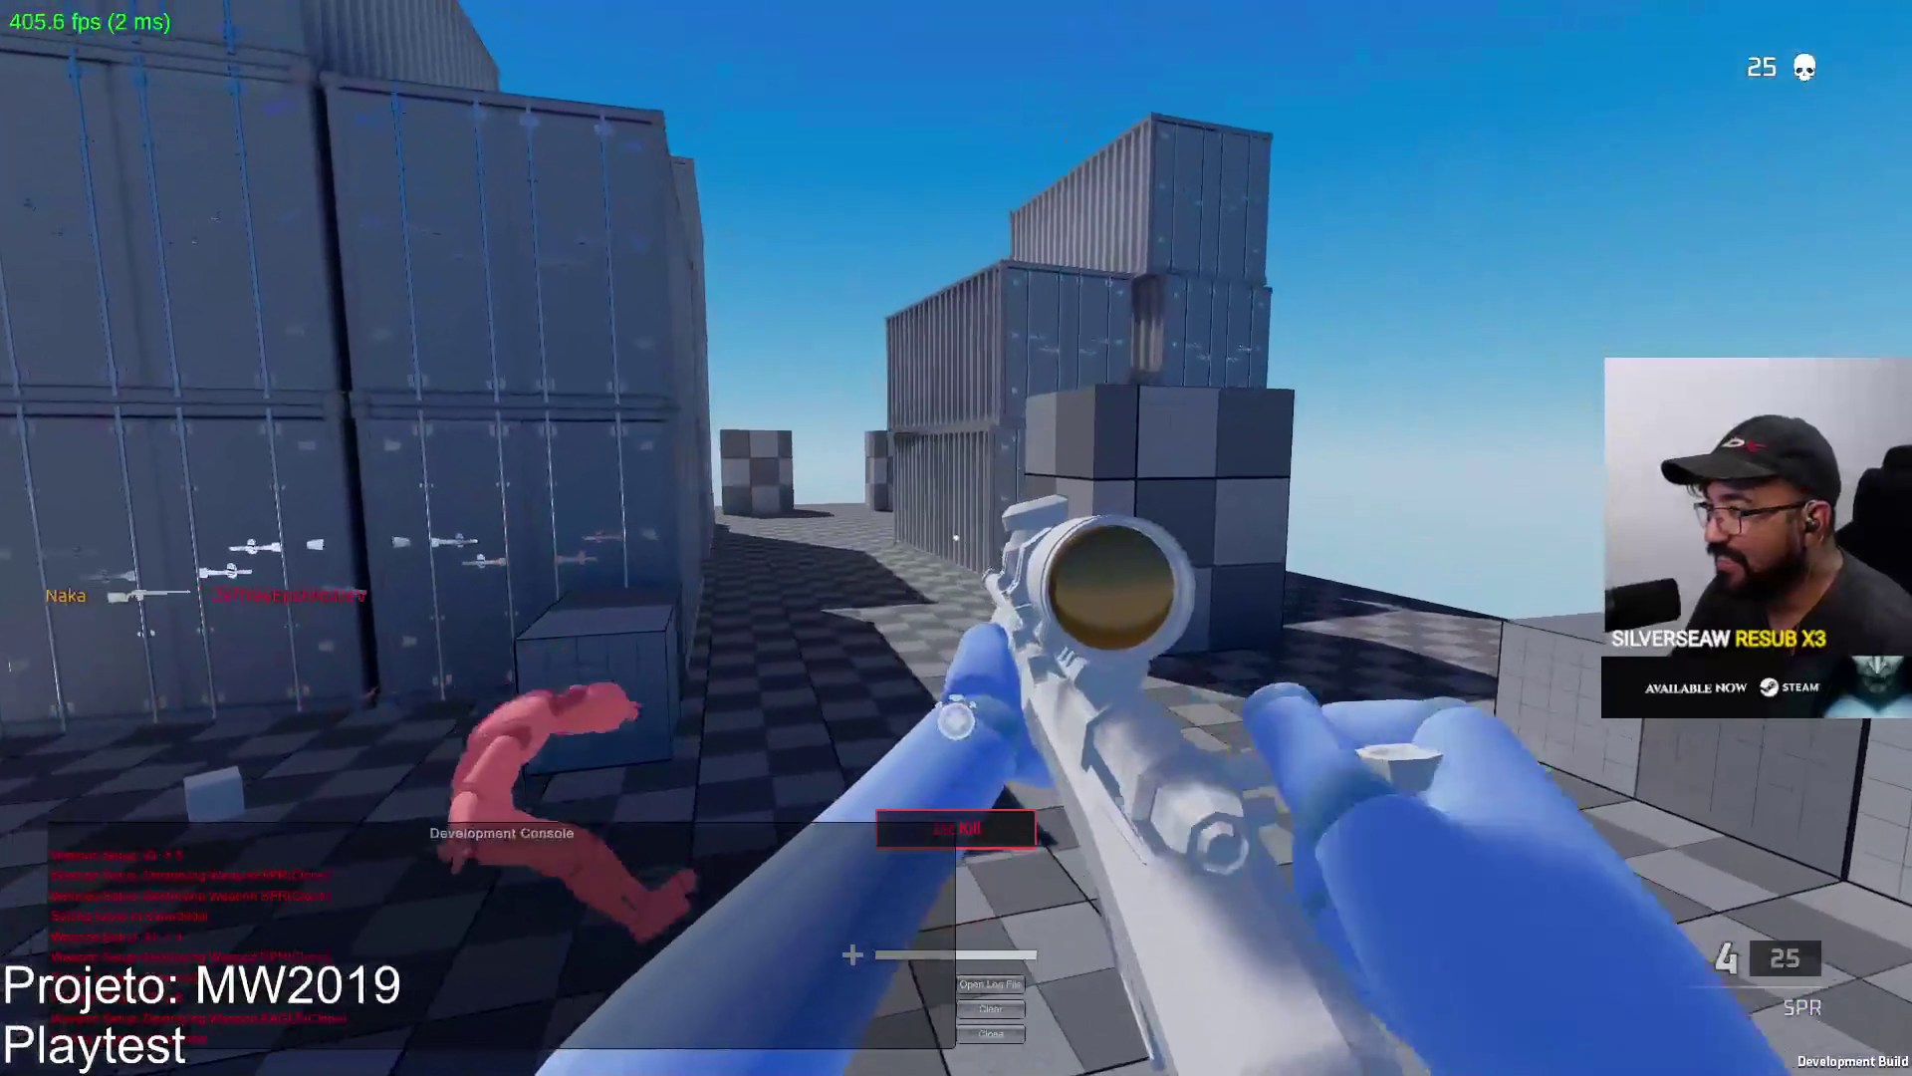
Move into the container corridor, reload the SPR, and fire scoped shots at the red enemy.
key(w)
key(r)
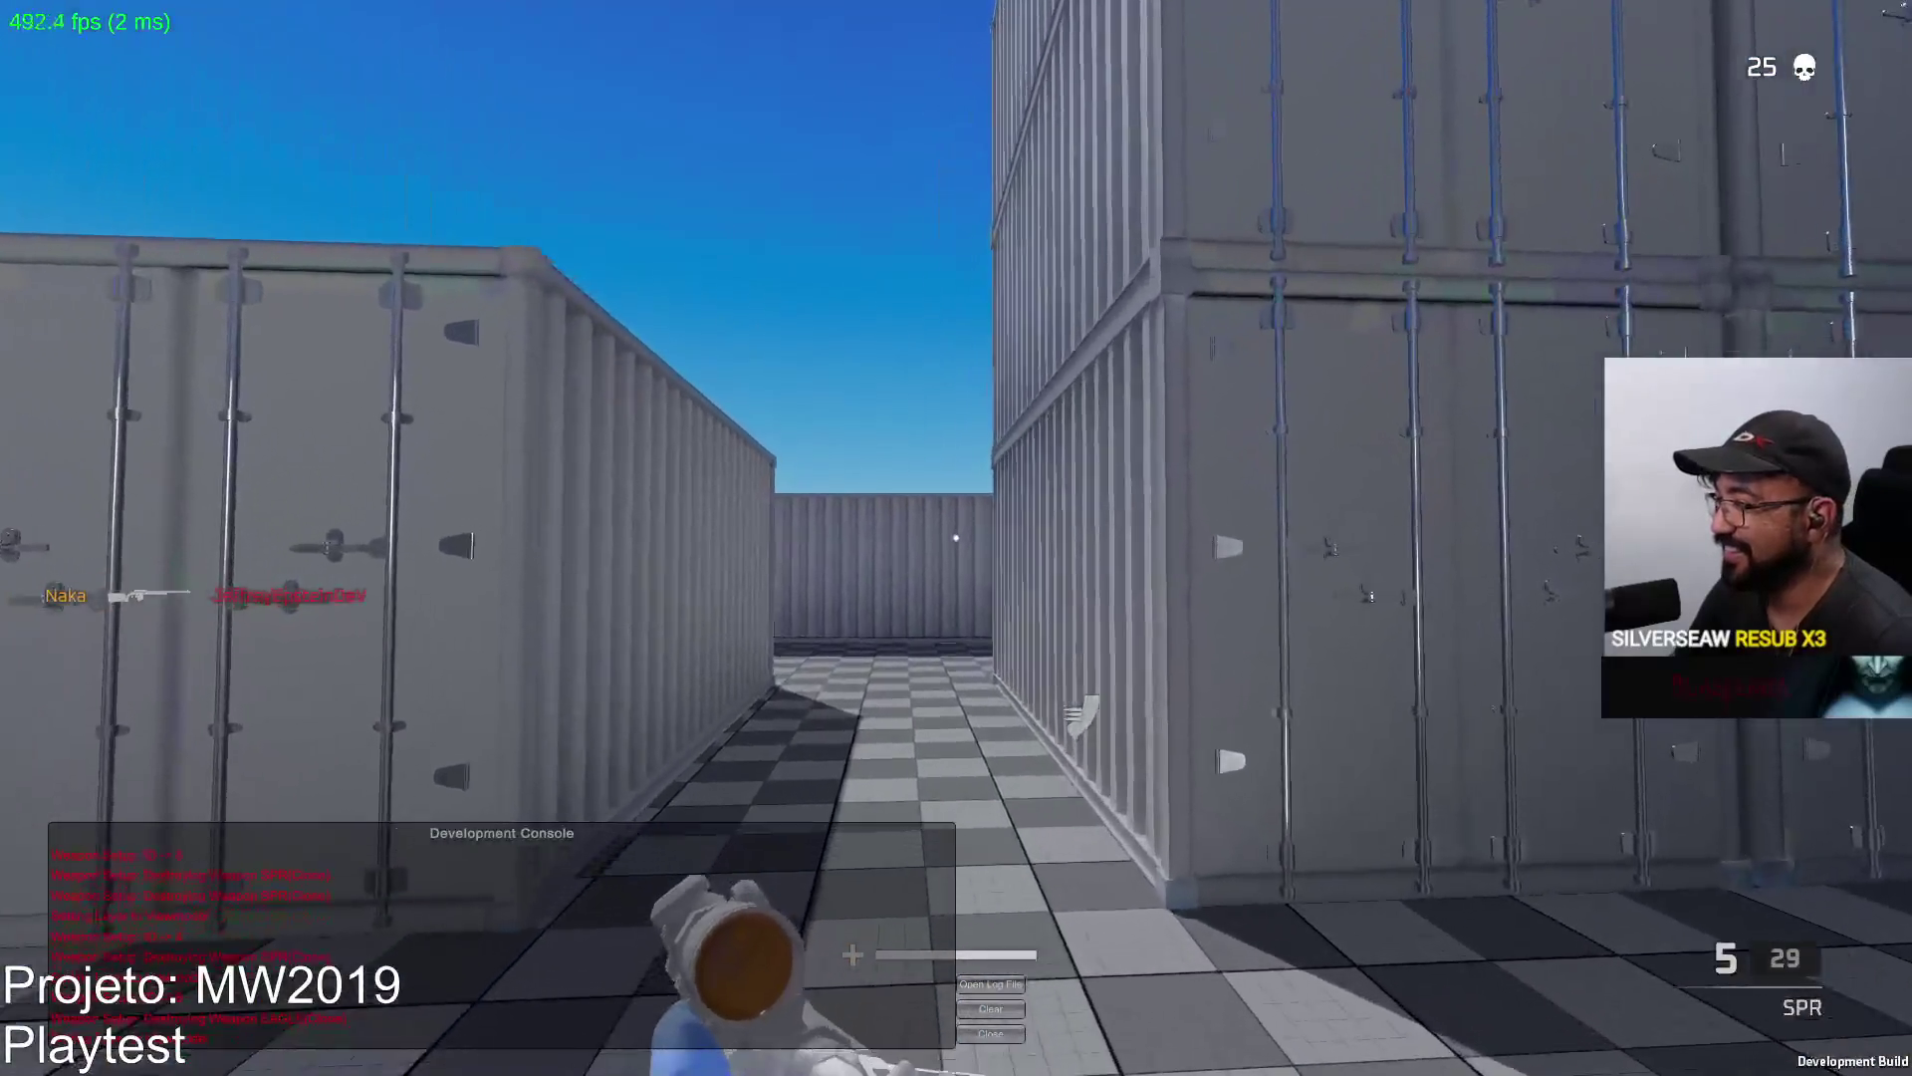
right_click(957, 539)
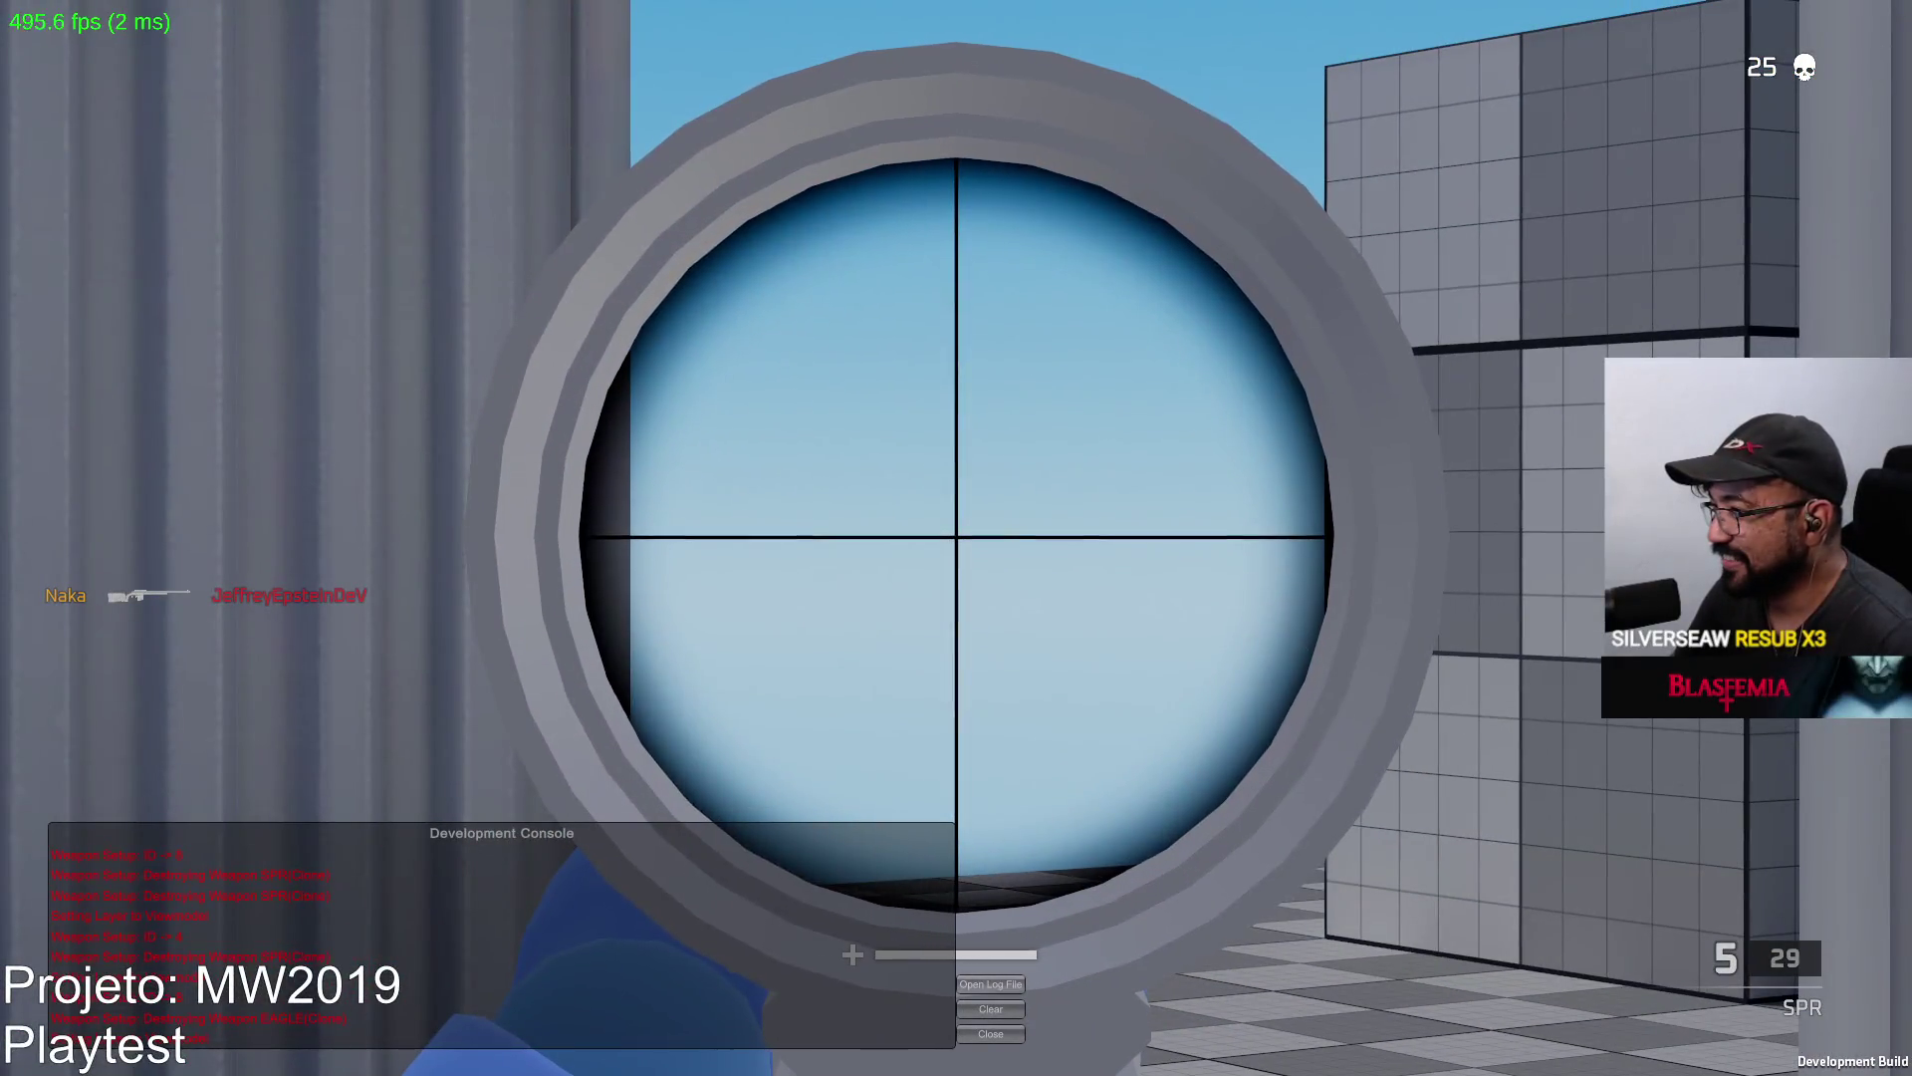
click(957, 537)
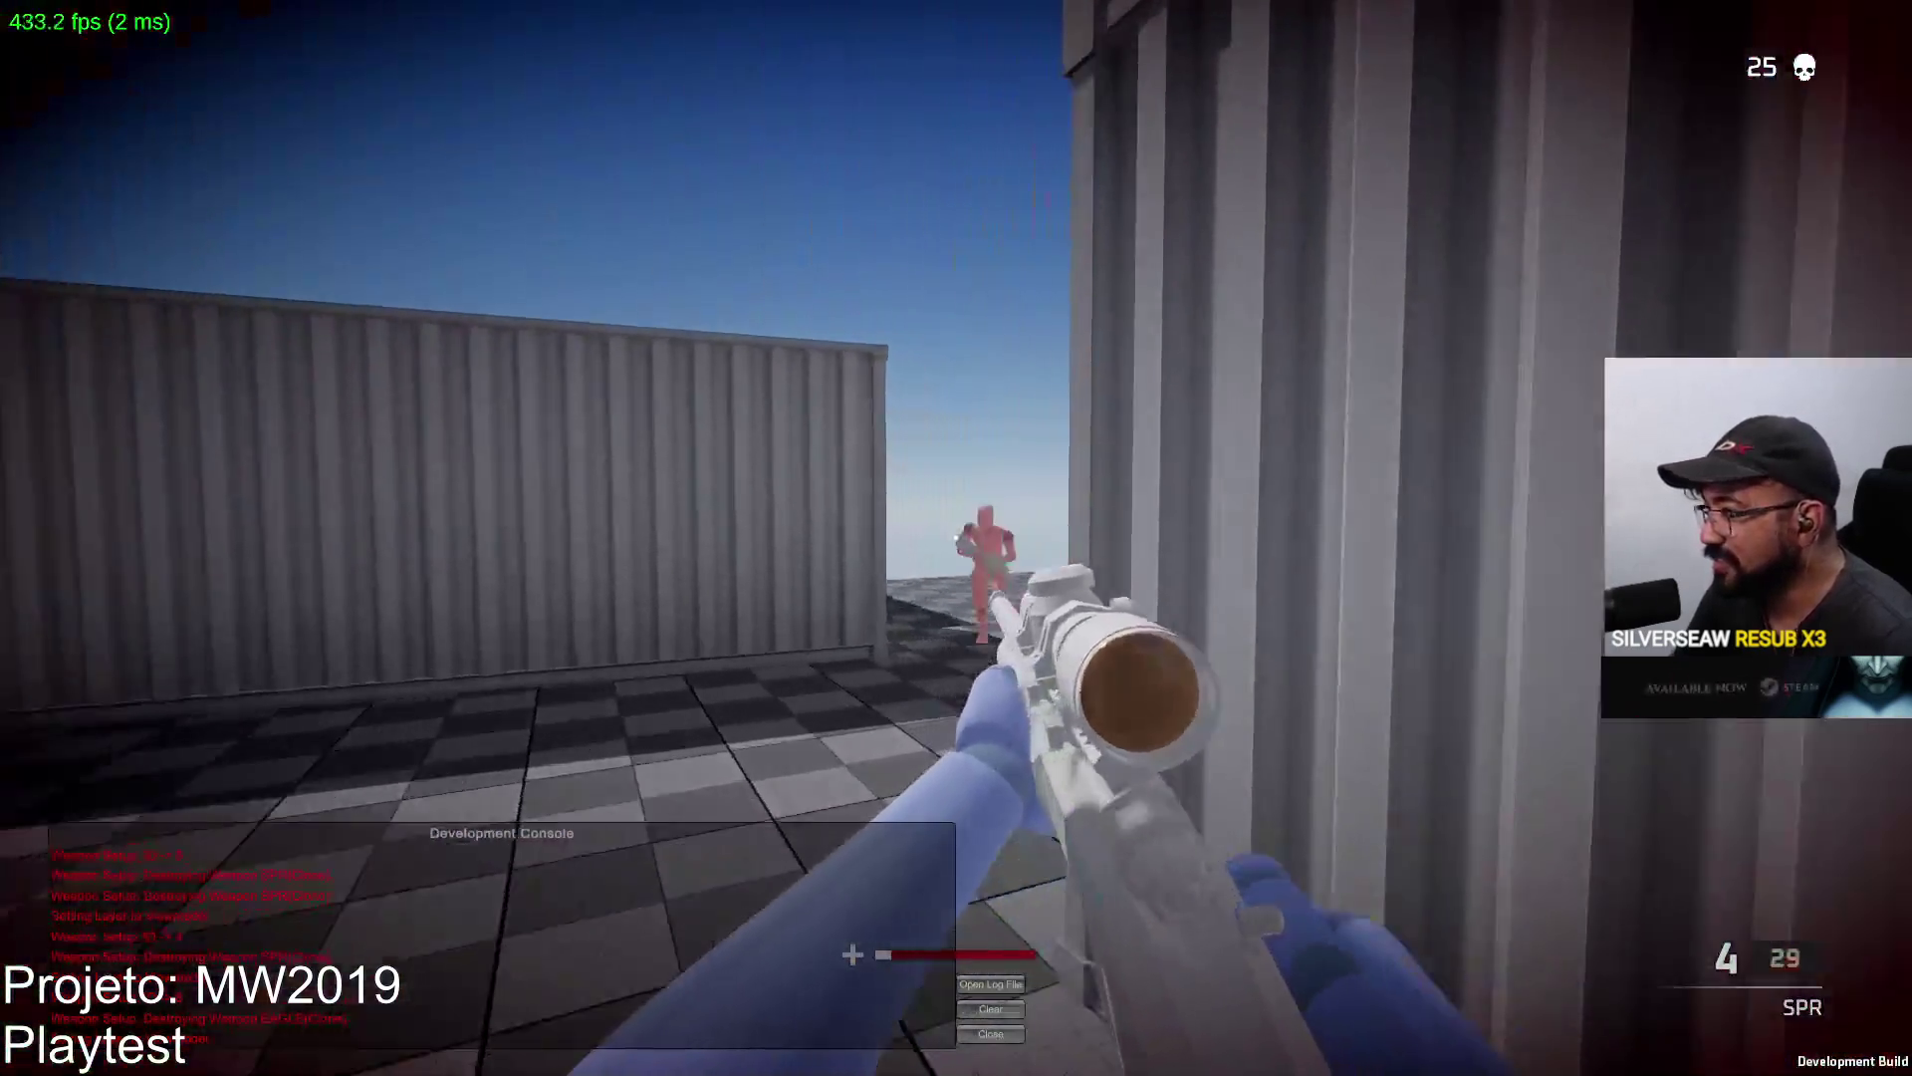
right_click(956, 538)
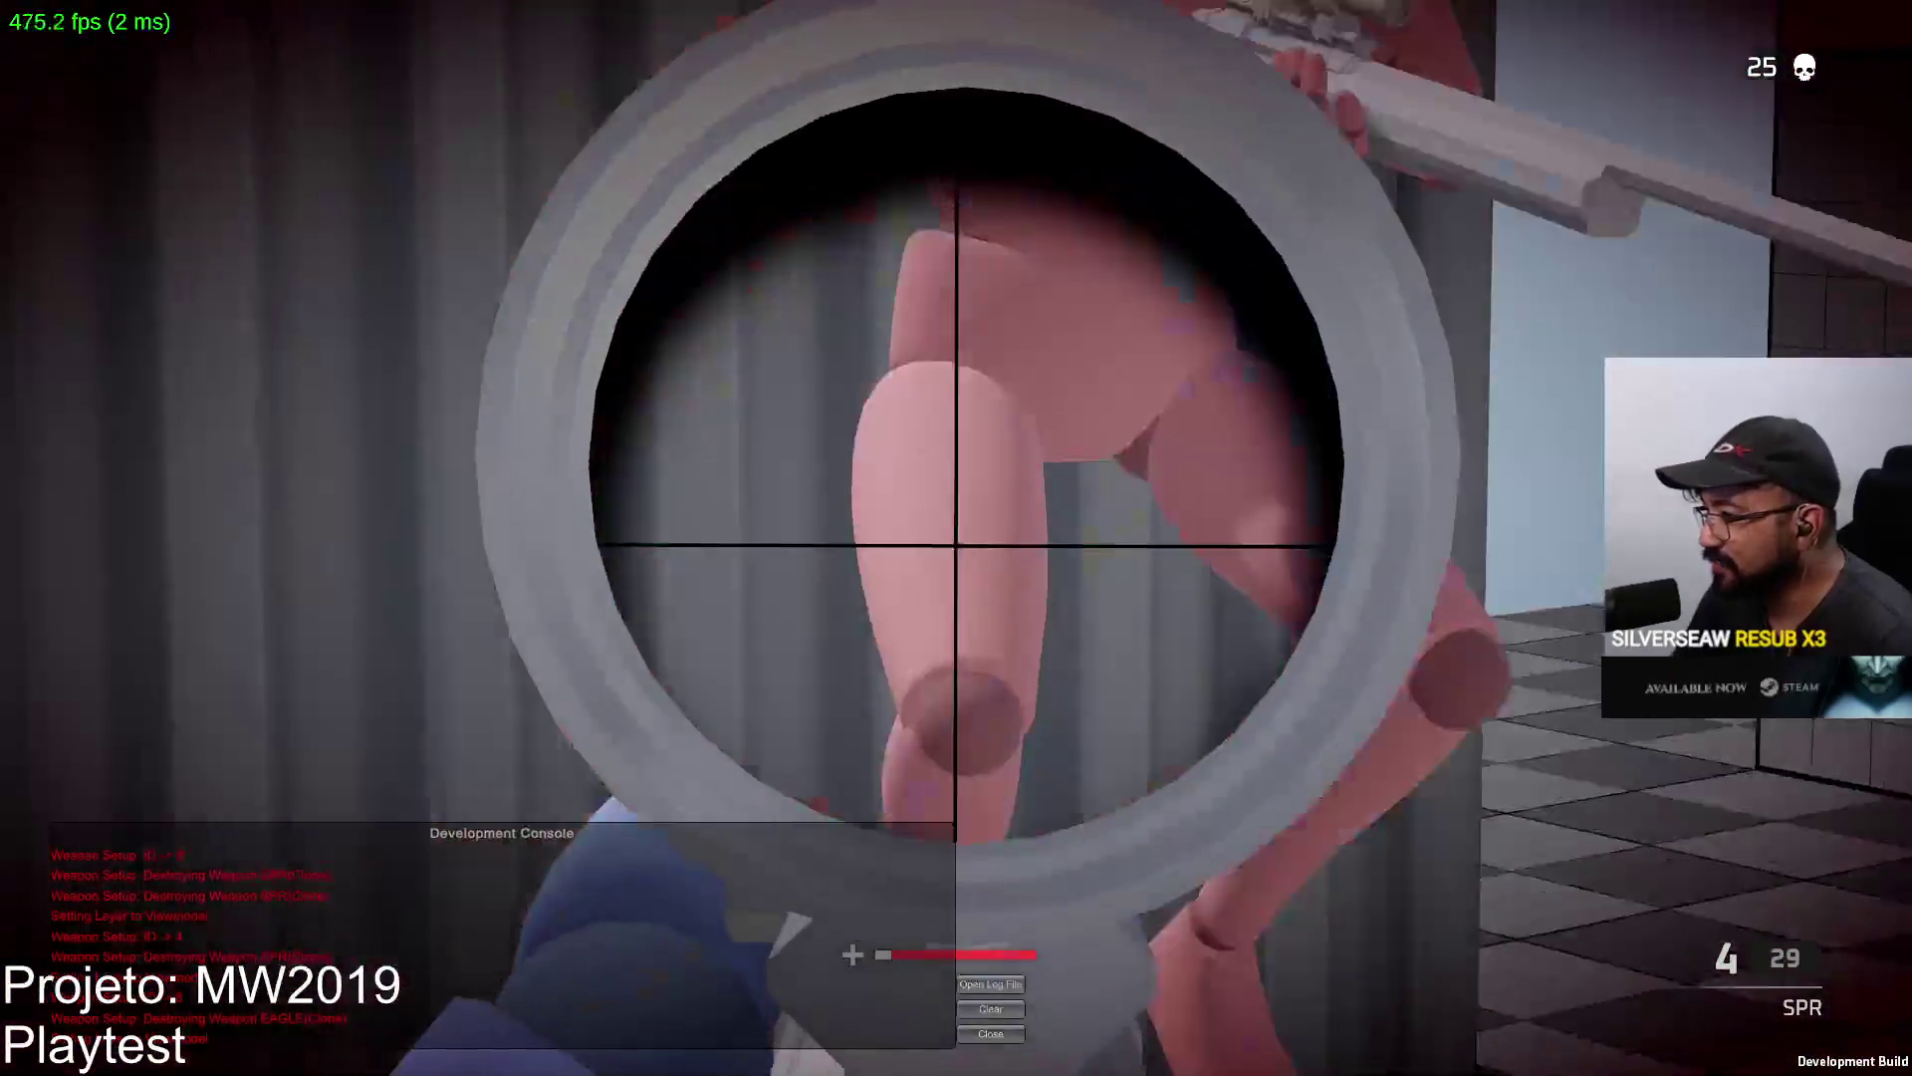
Swap briefly to the Eagle and back, then advance into the alley and shoot the red enemy.
key(2)
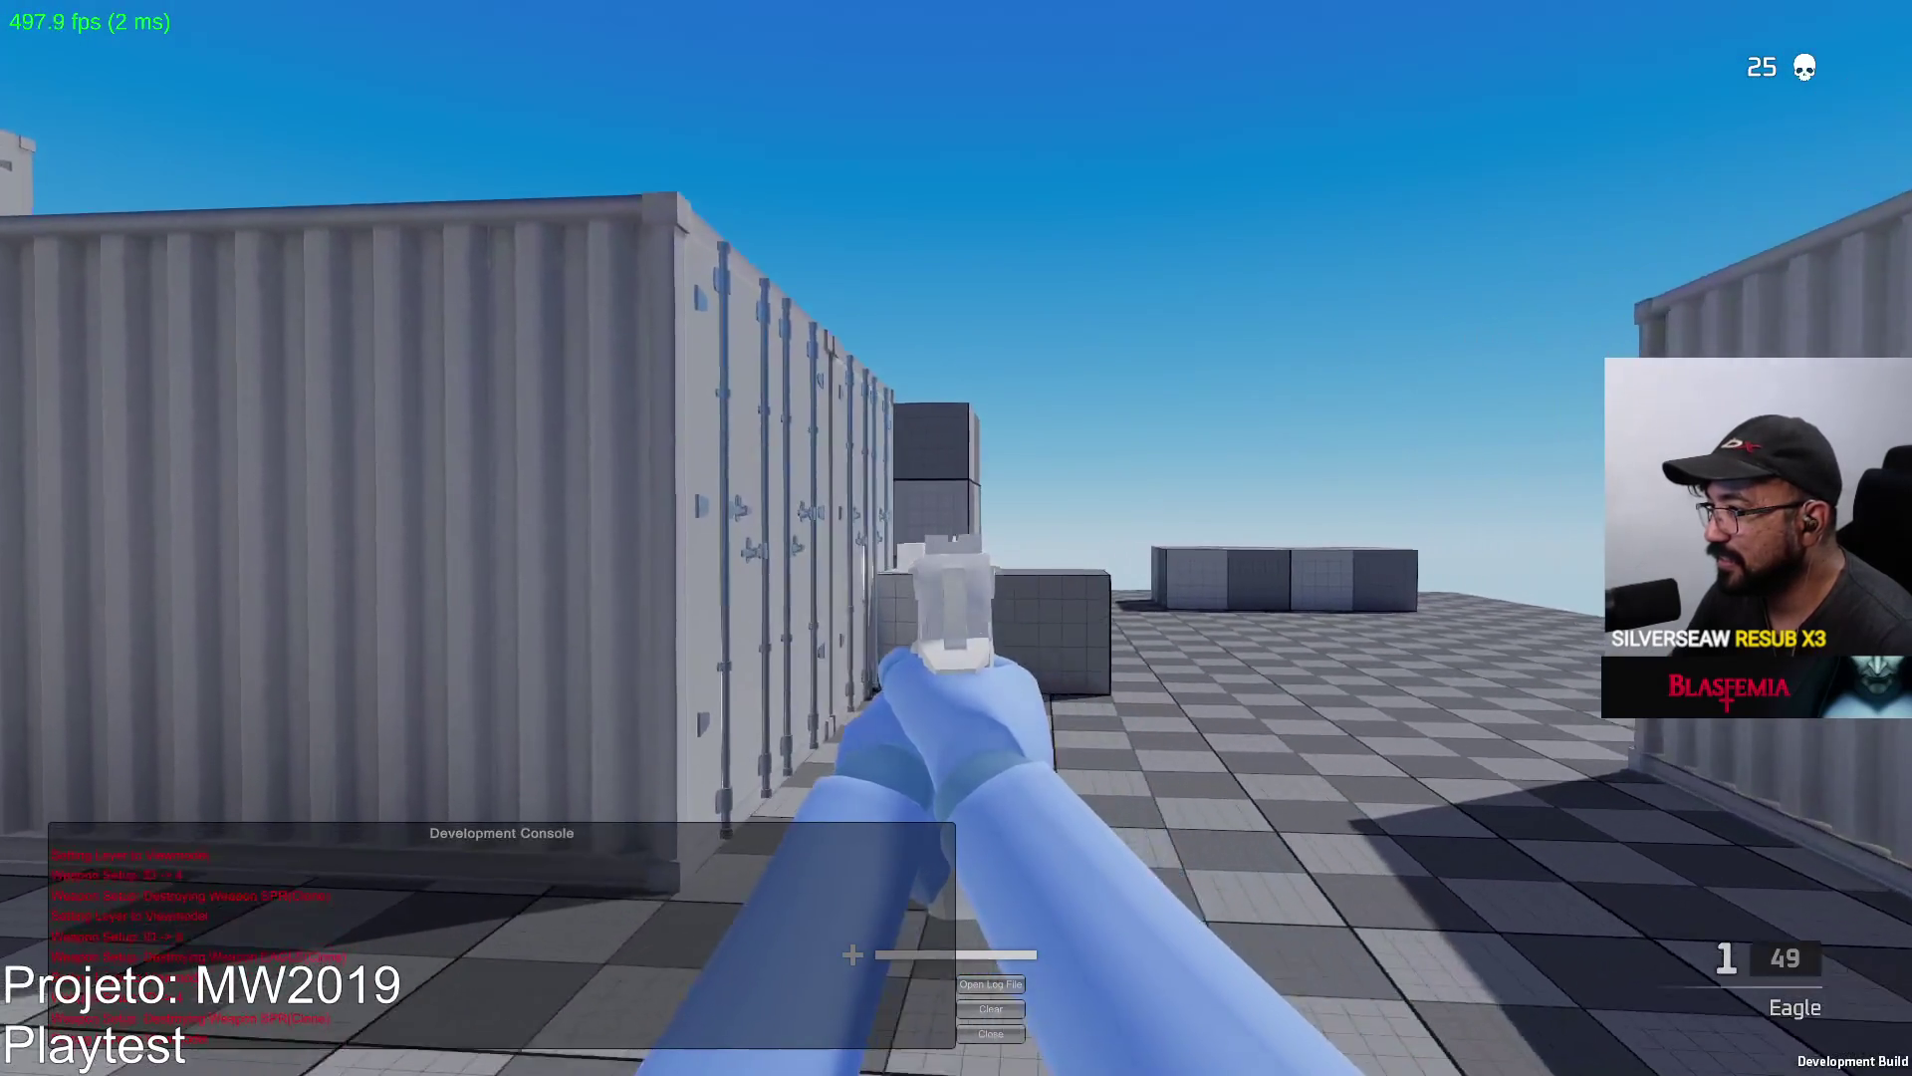
key(1)
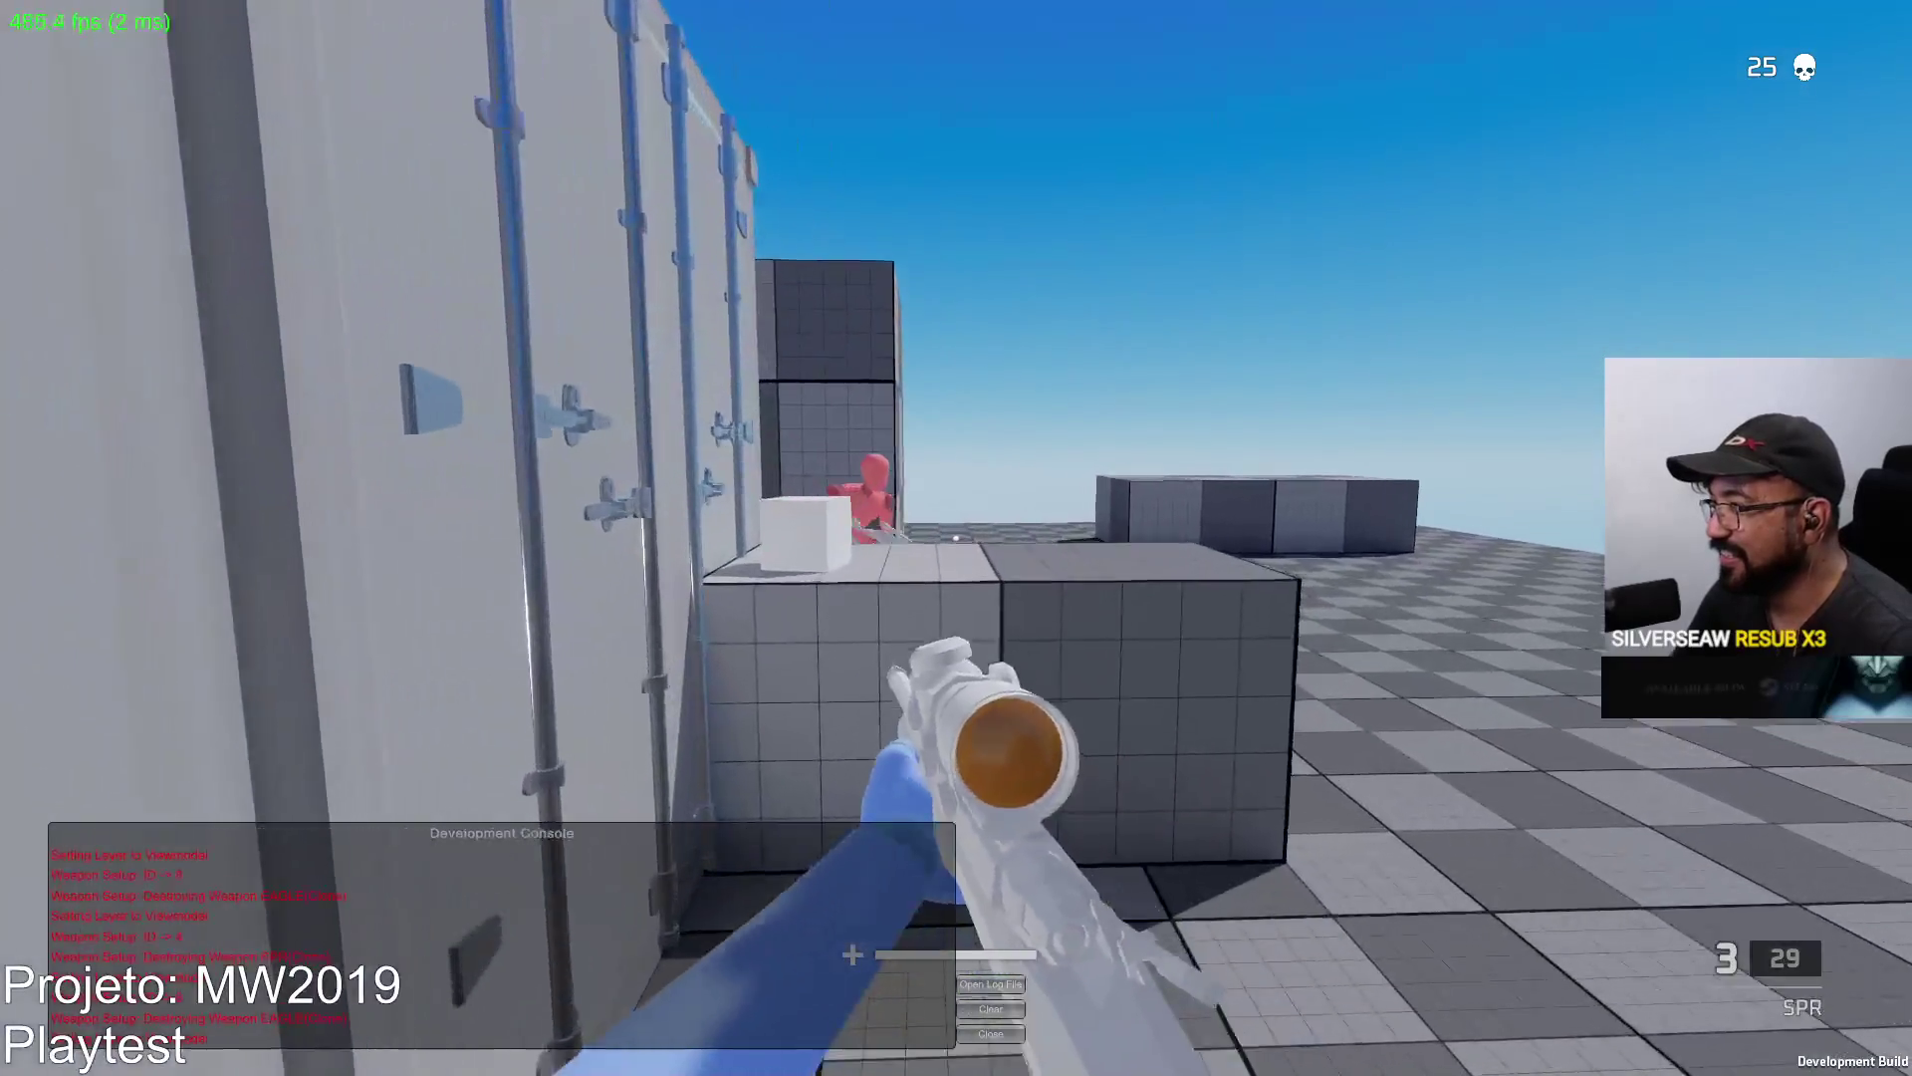
key(w)
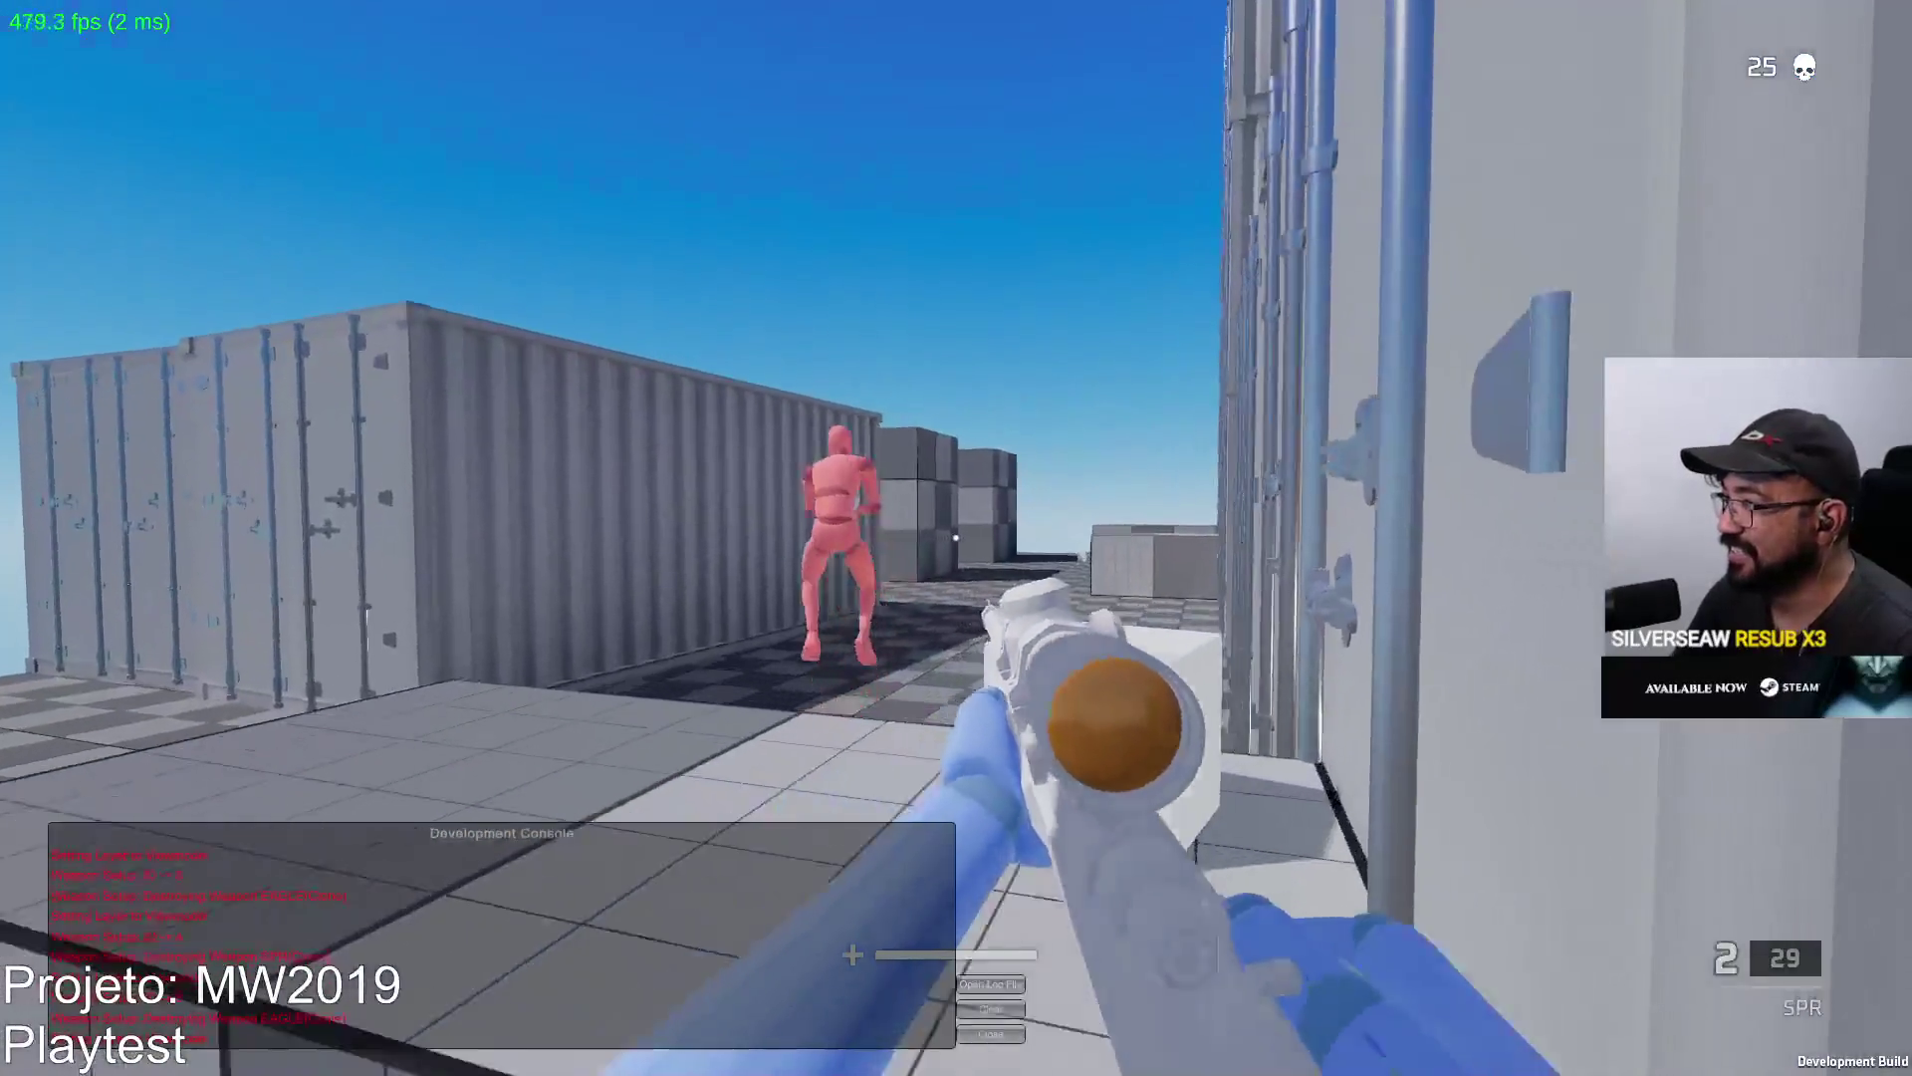
key(w)
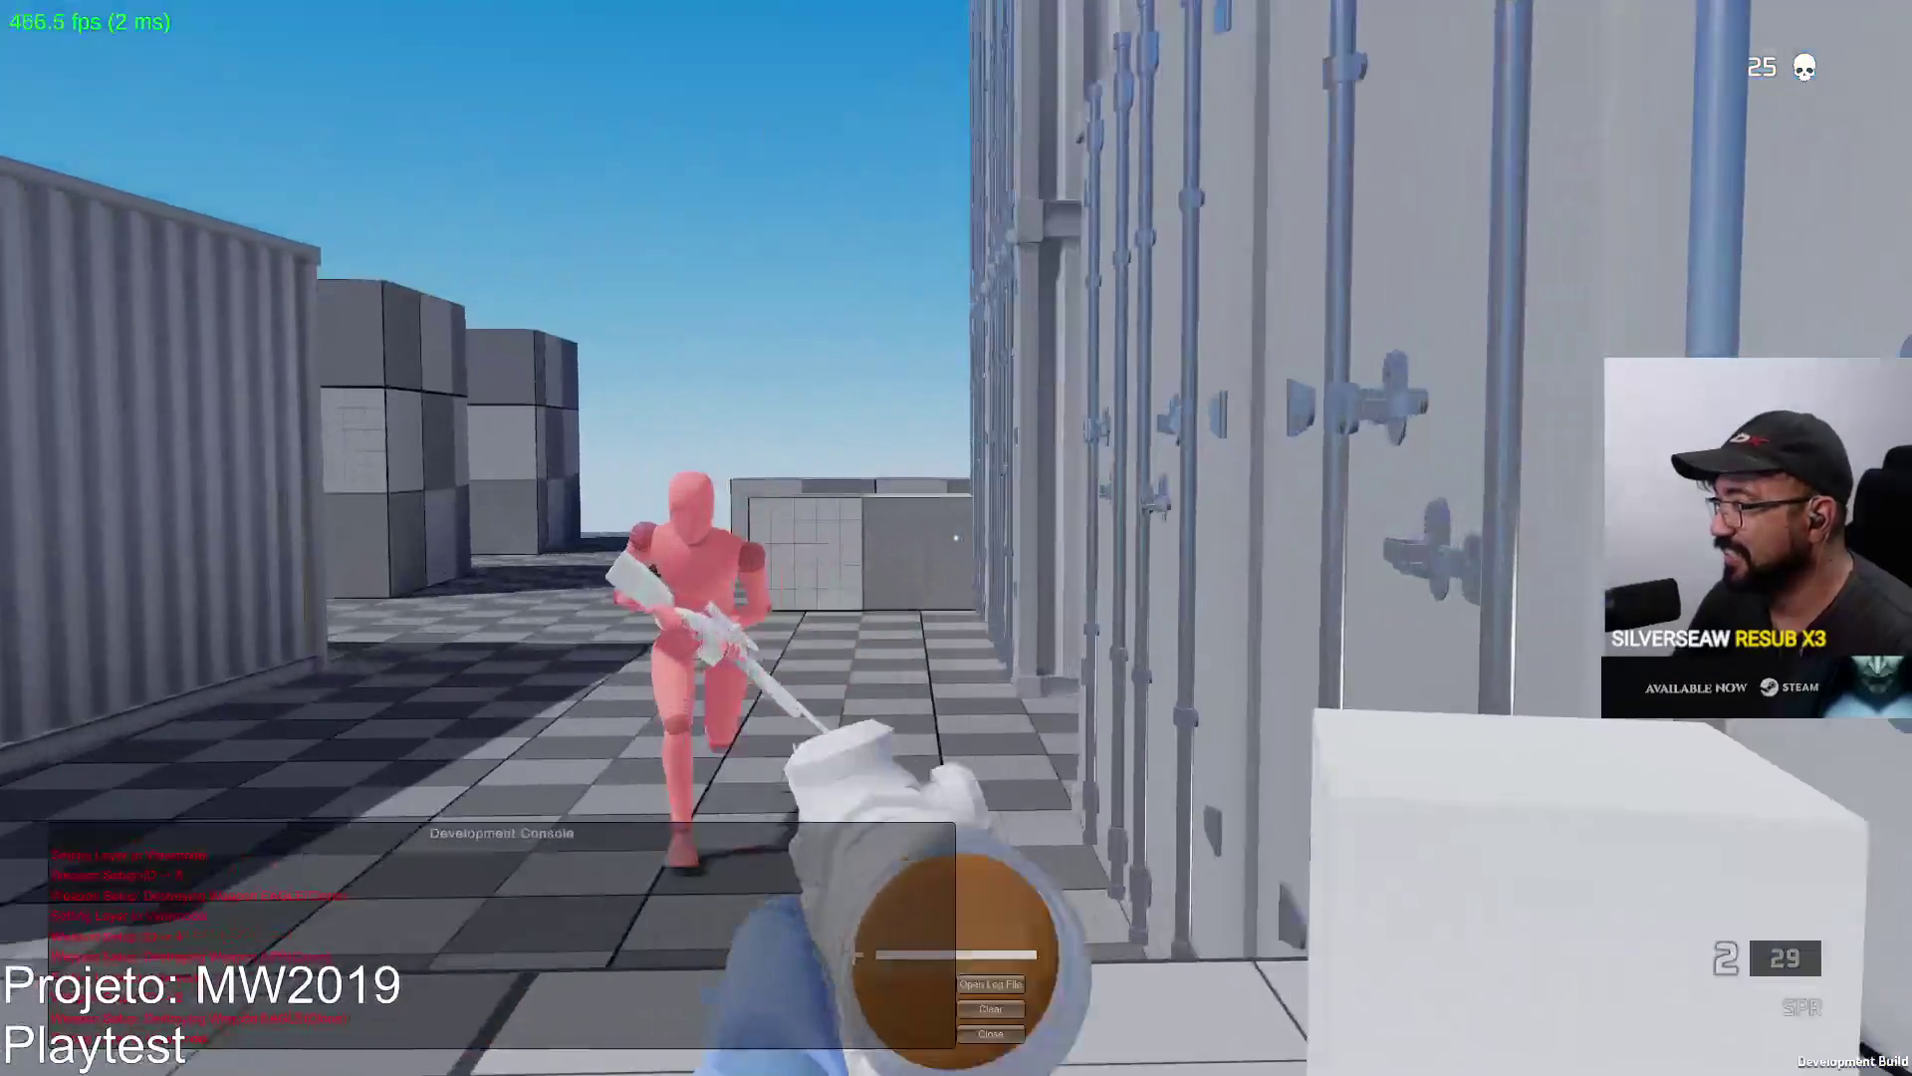
click(954, 539)
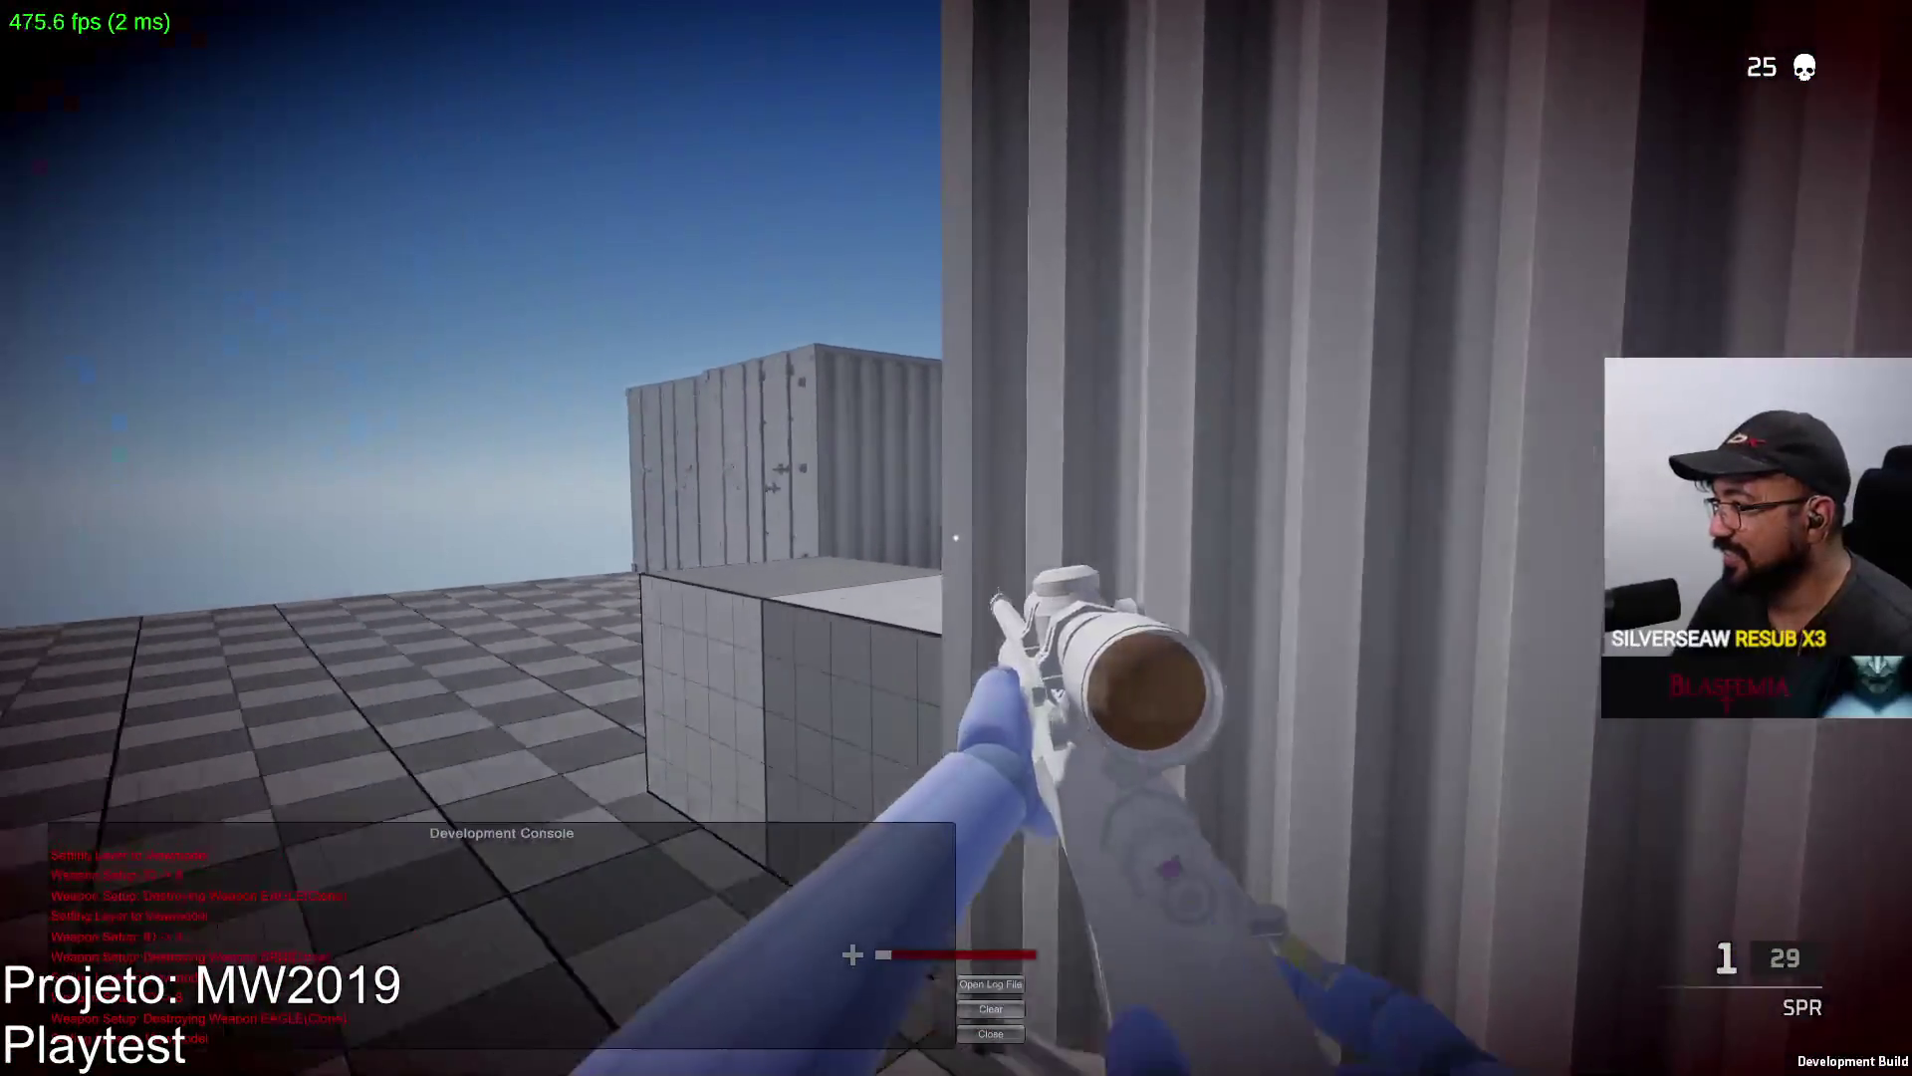
right_click(954, 538)
click(954, 538)
right_click(955, 537)
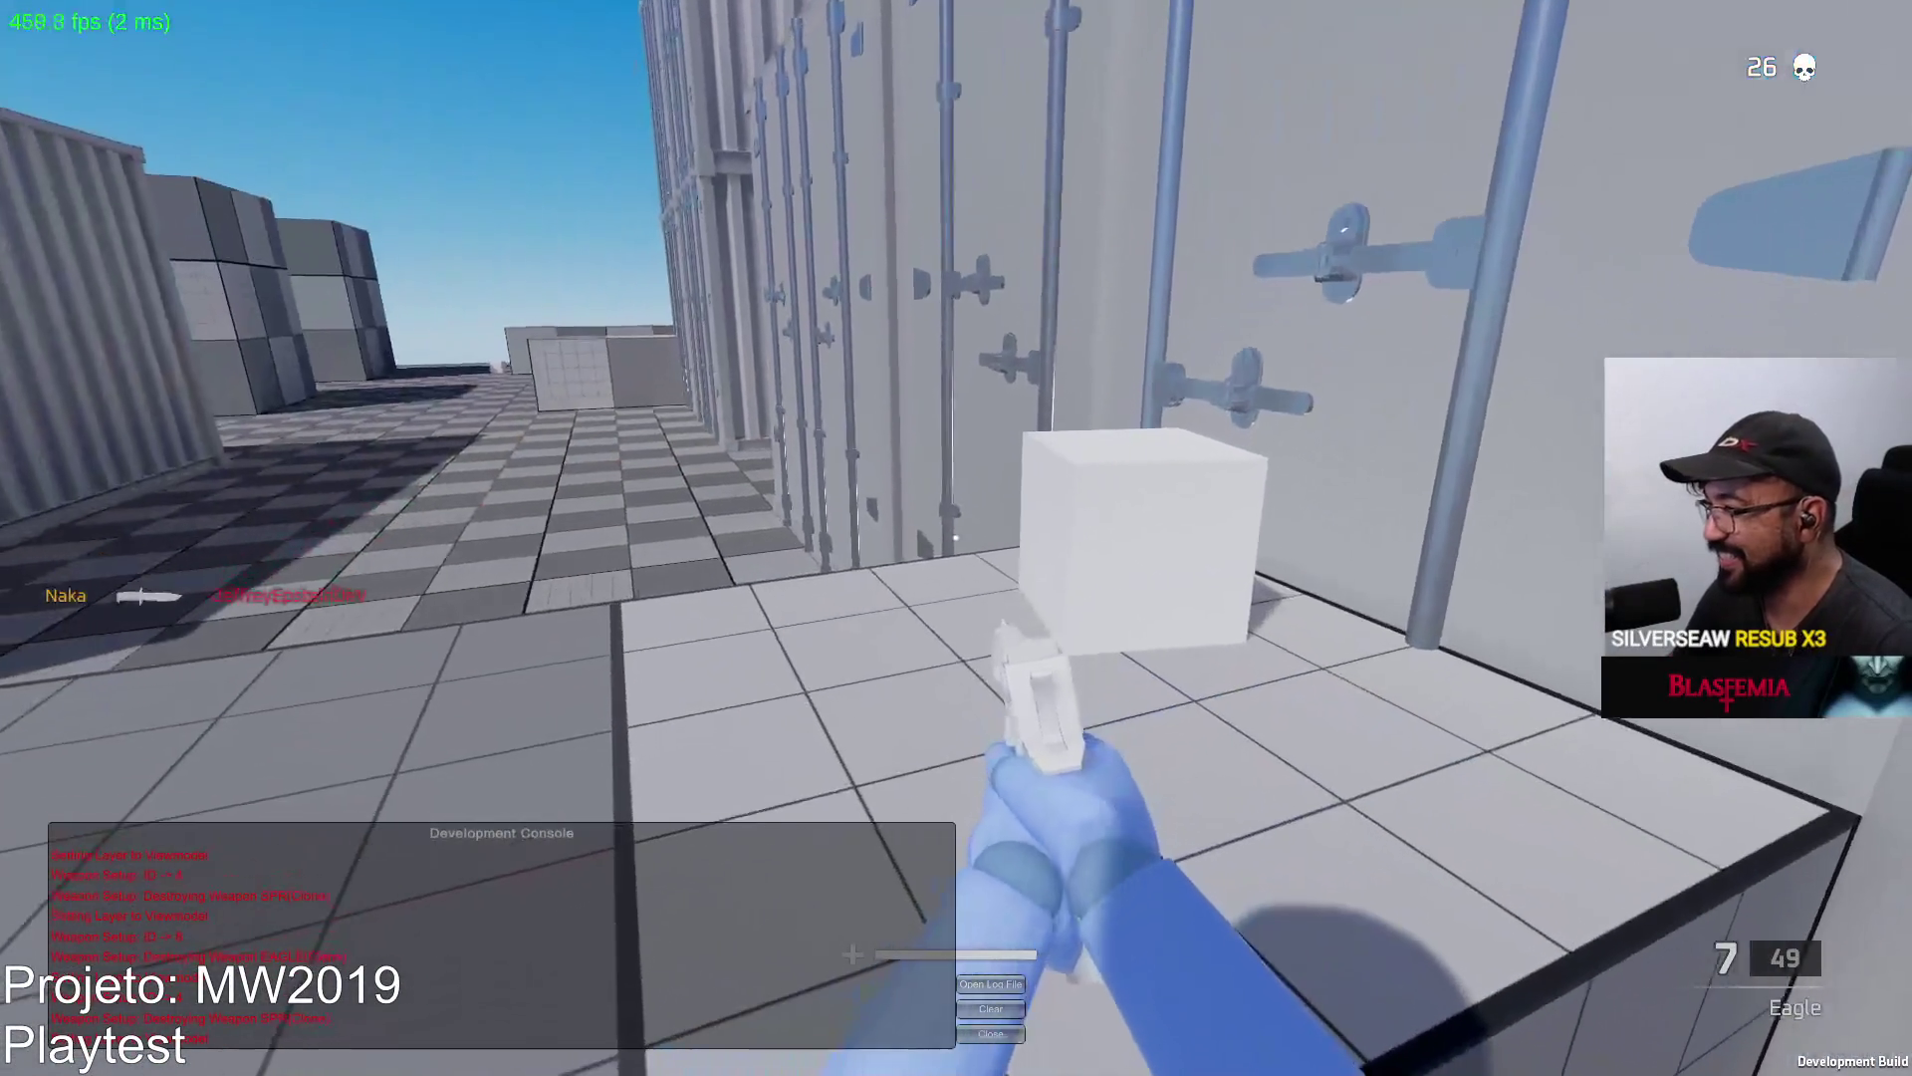
key(space)
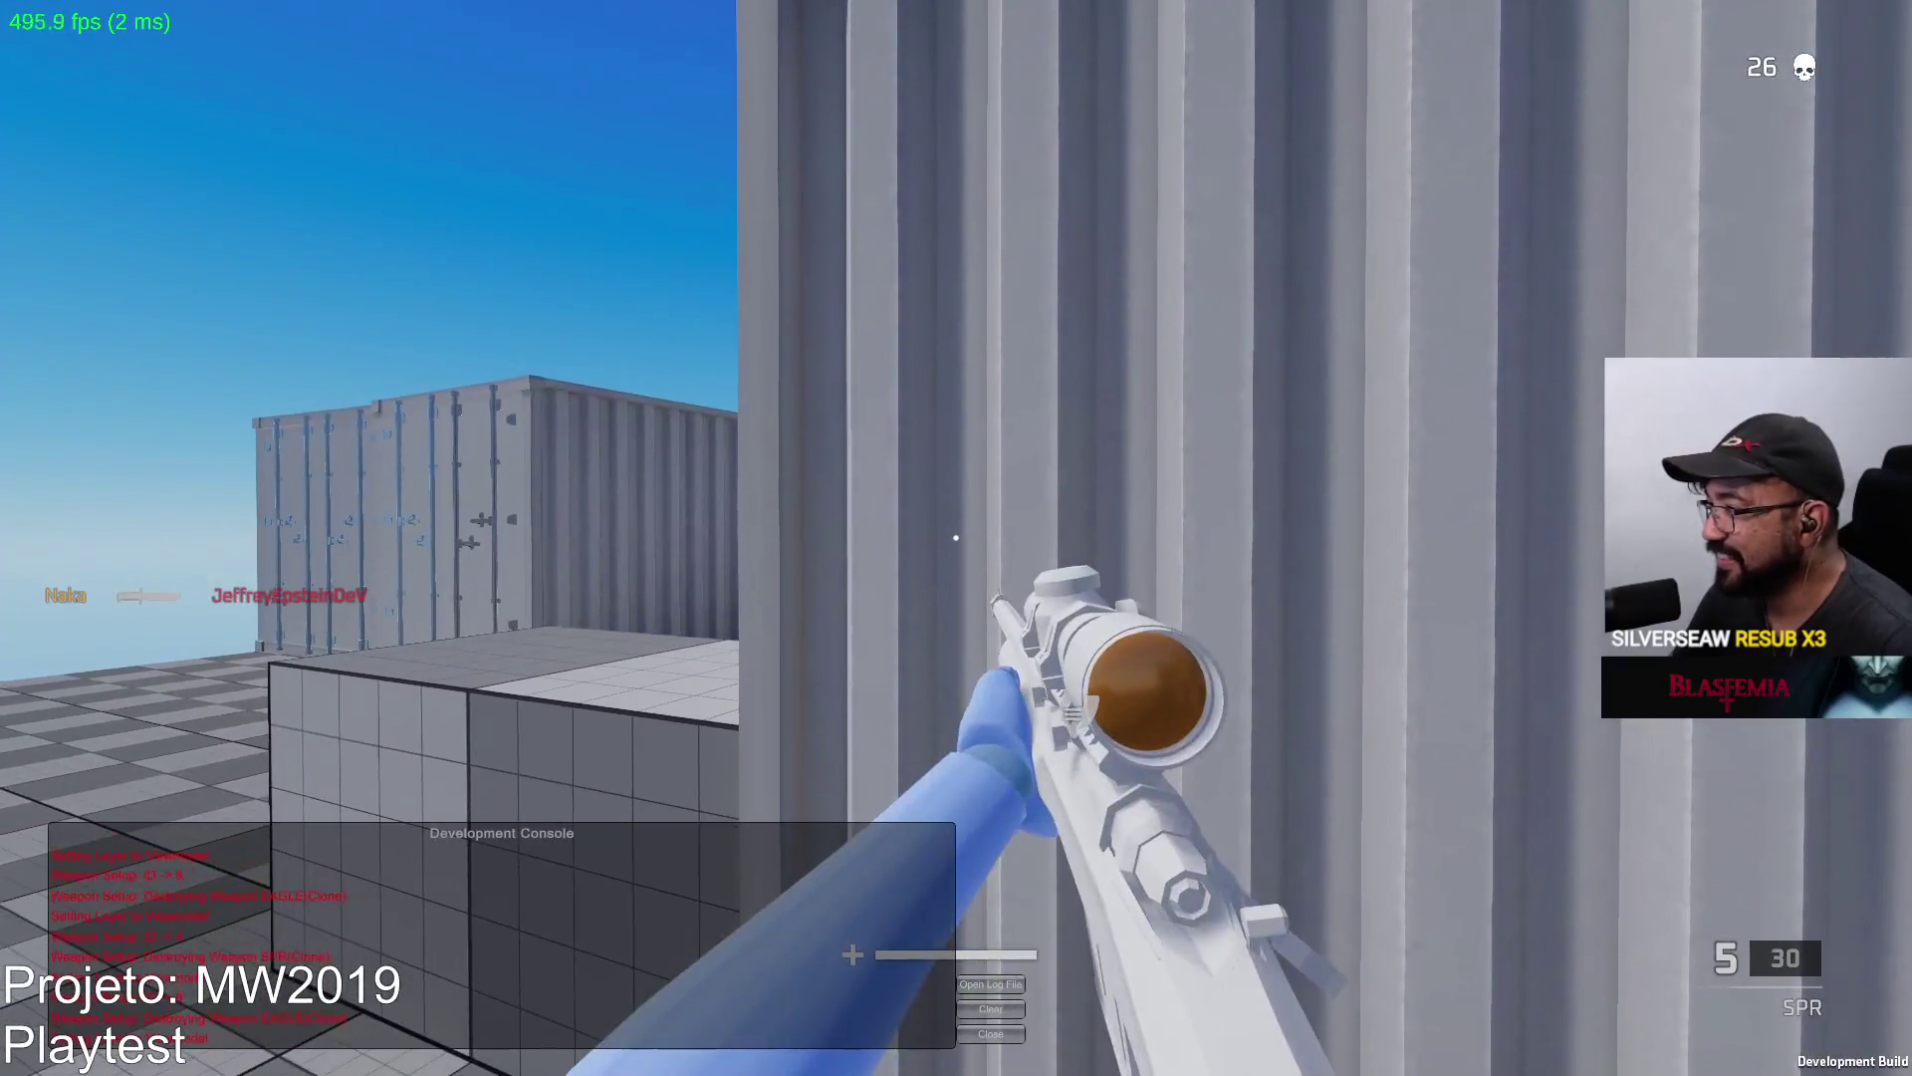
right_click(955, 537)
mouse_move(955, 538)
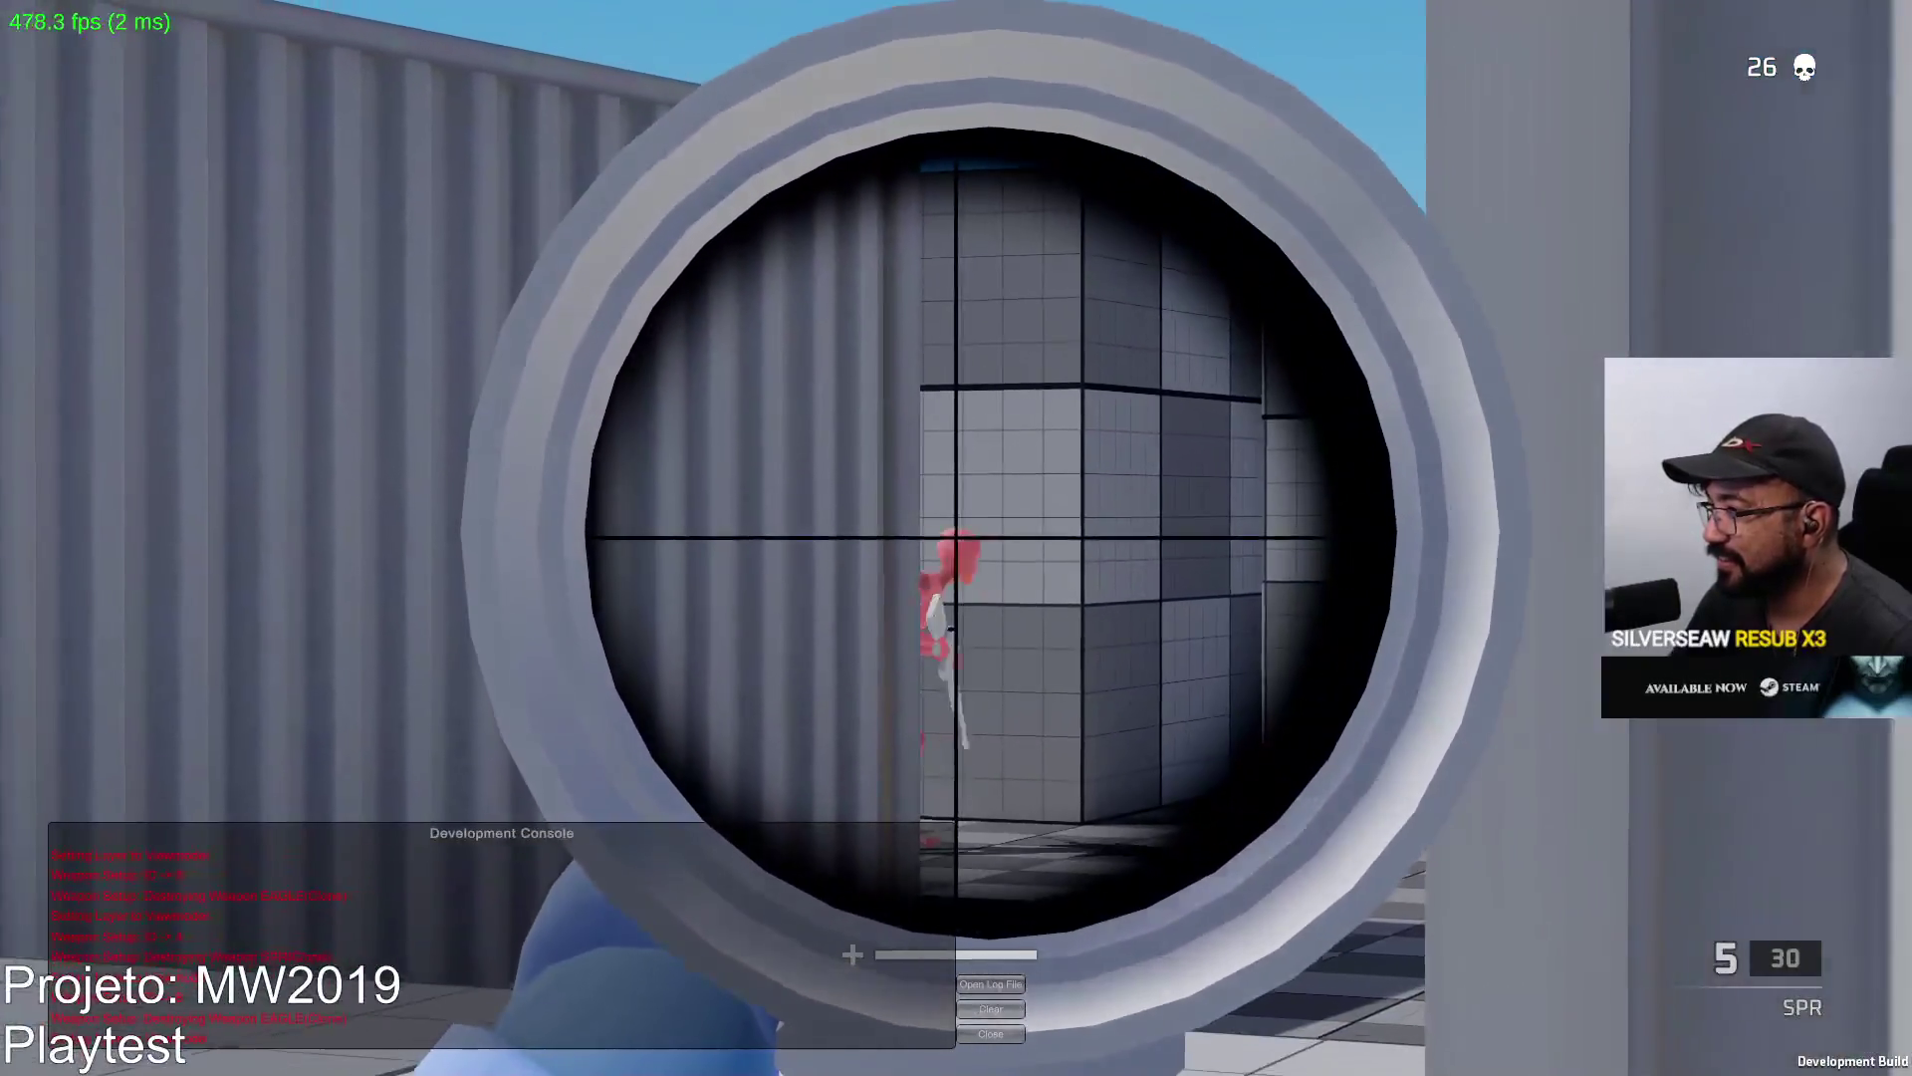
click(955, 538)
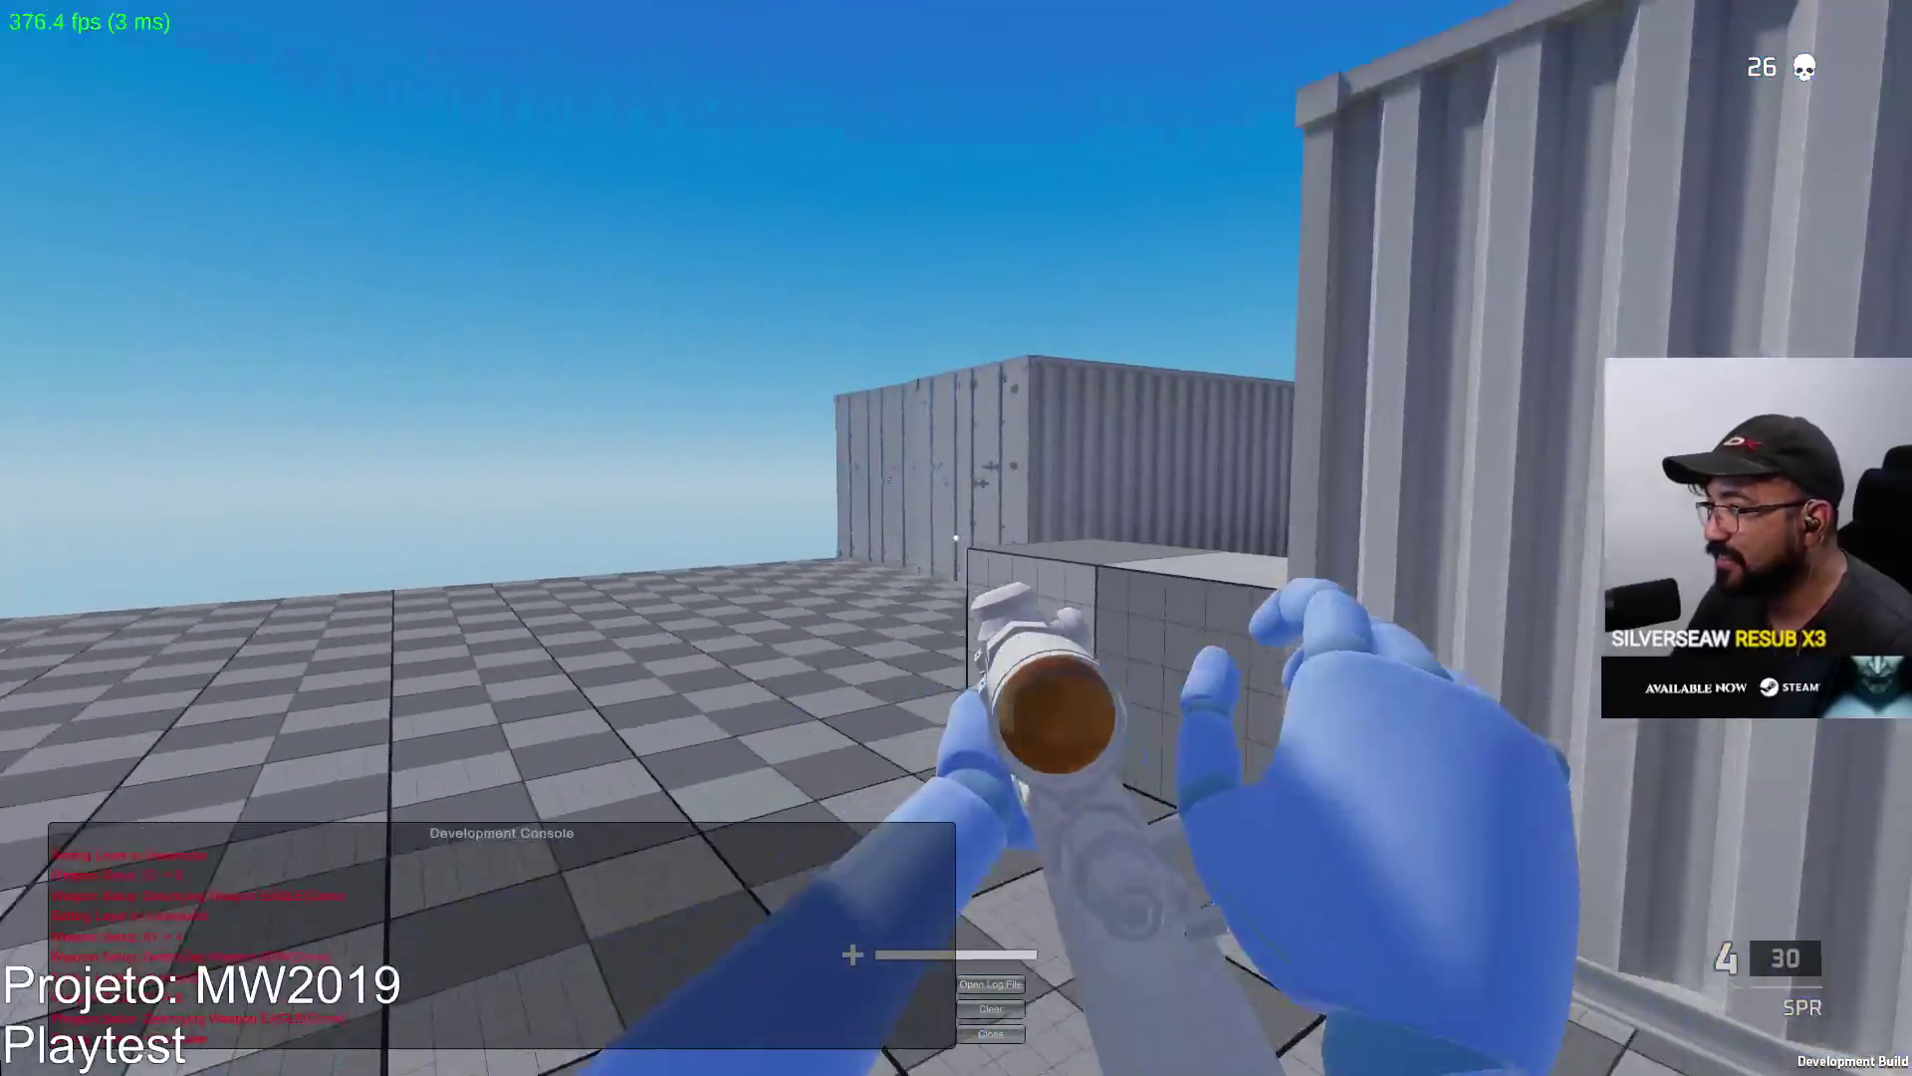
right_click(955, 538)
click(955, 538)
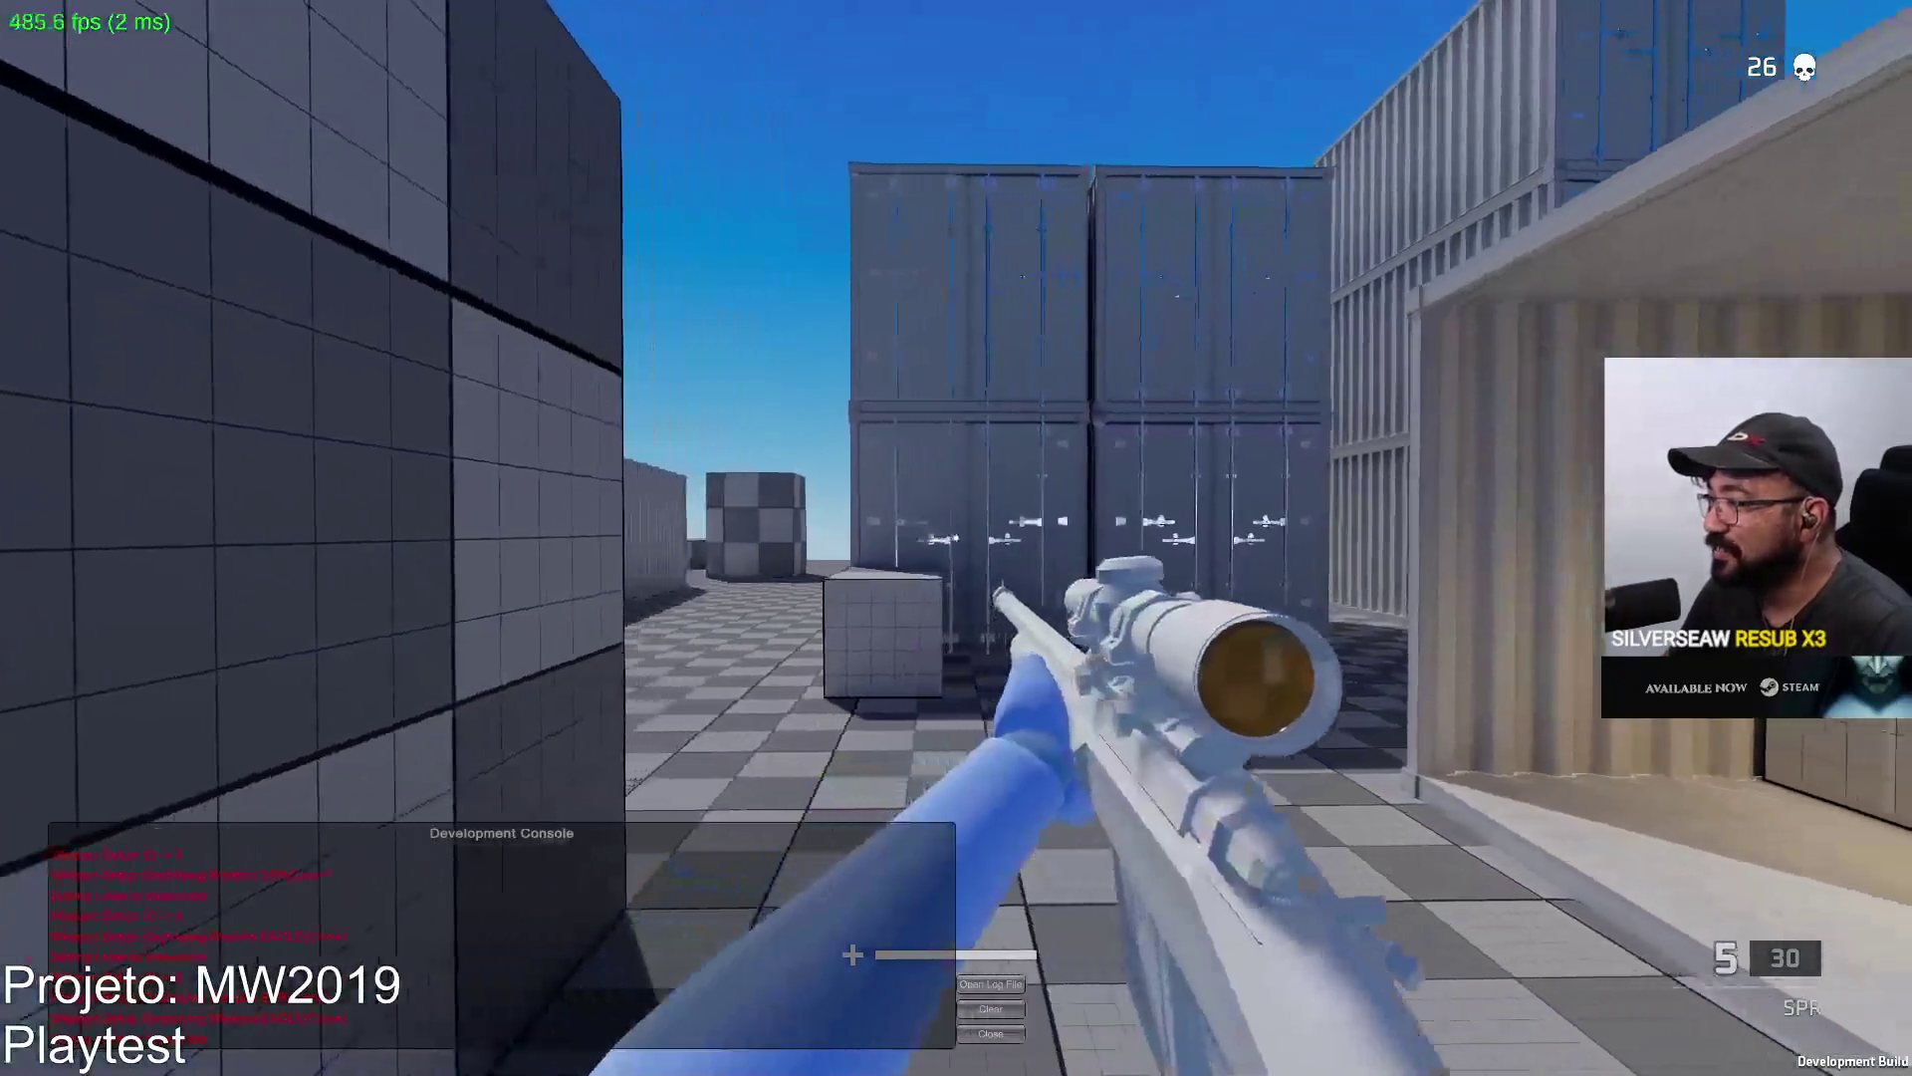
right_click(957, 537)
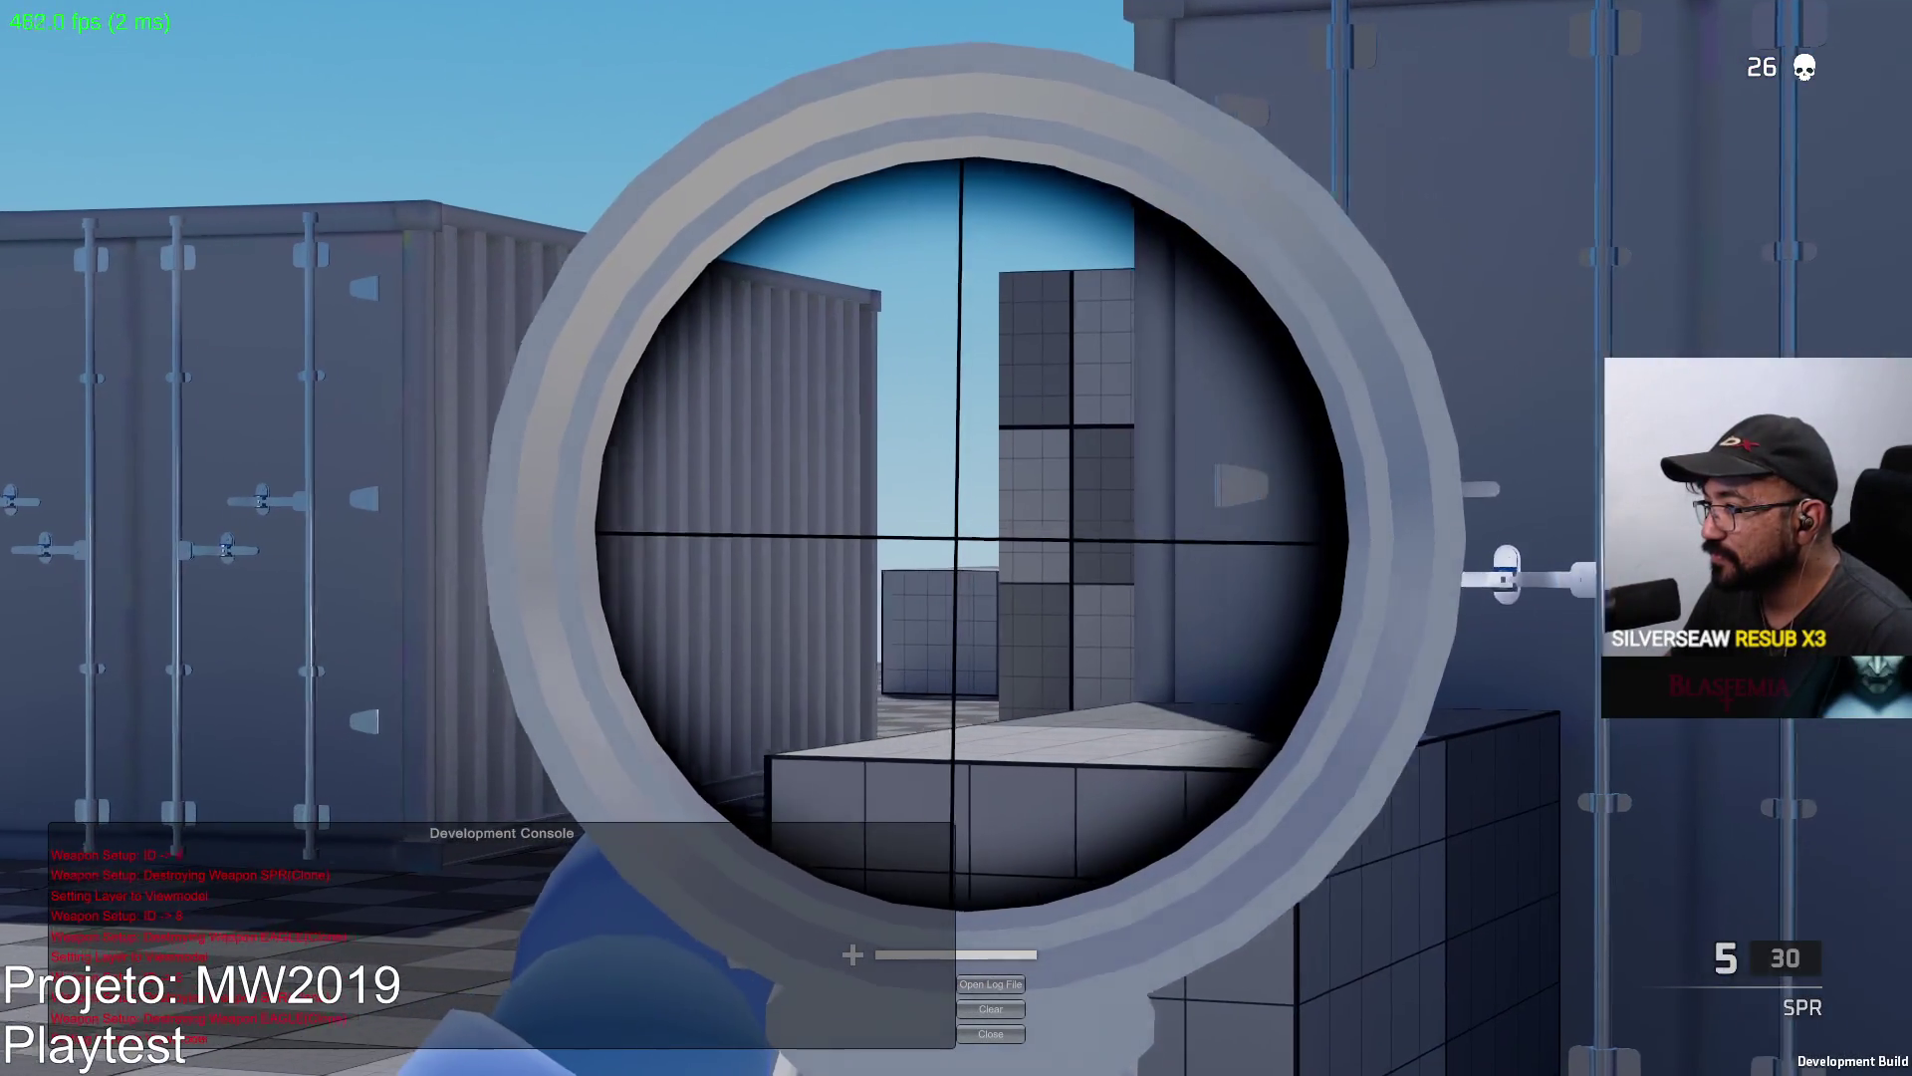
key(w)
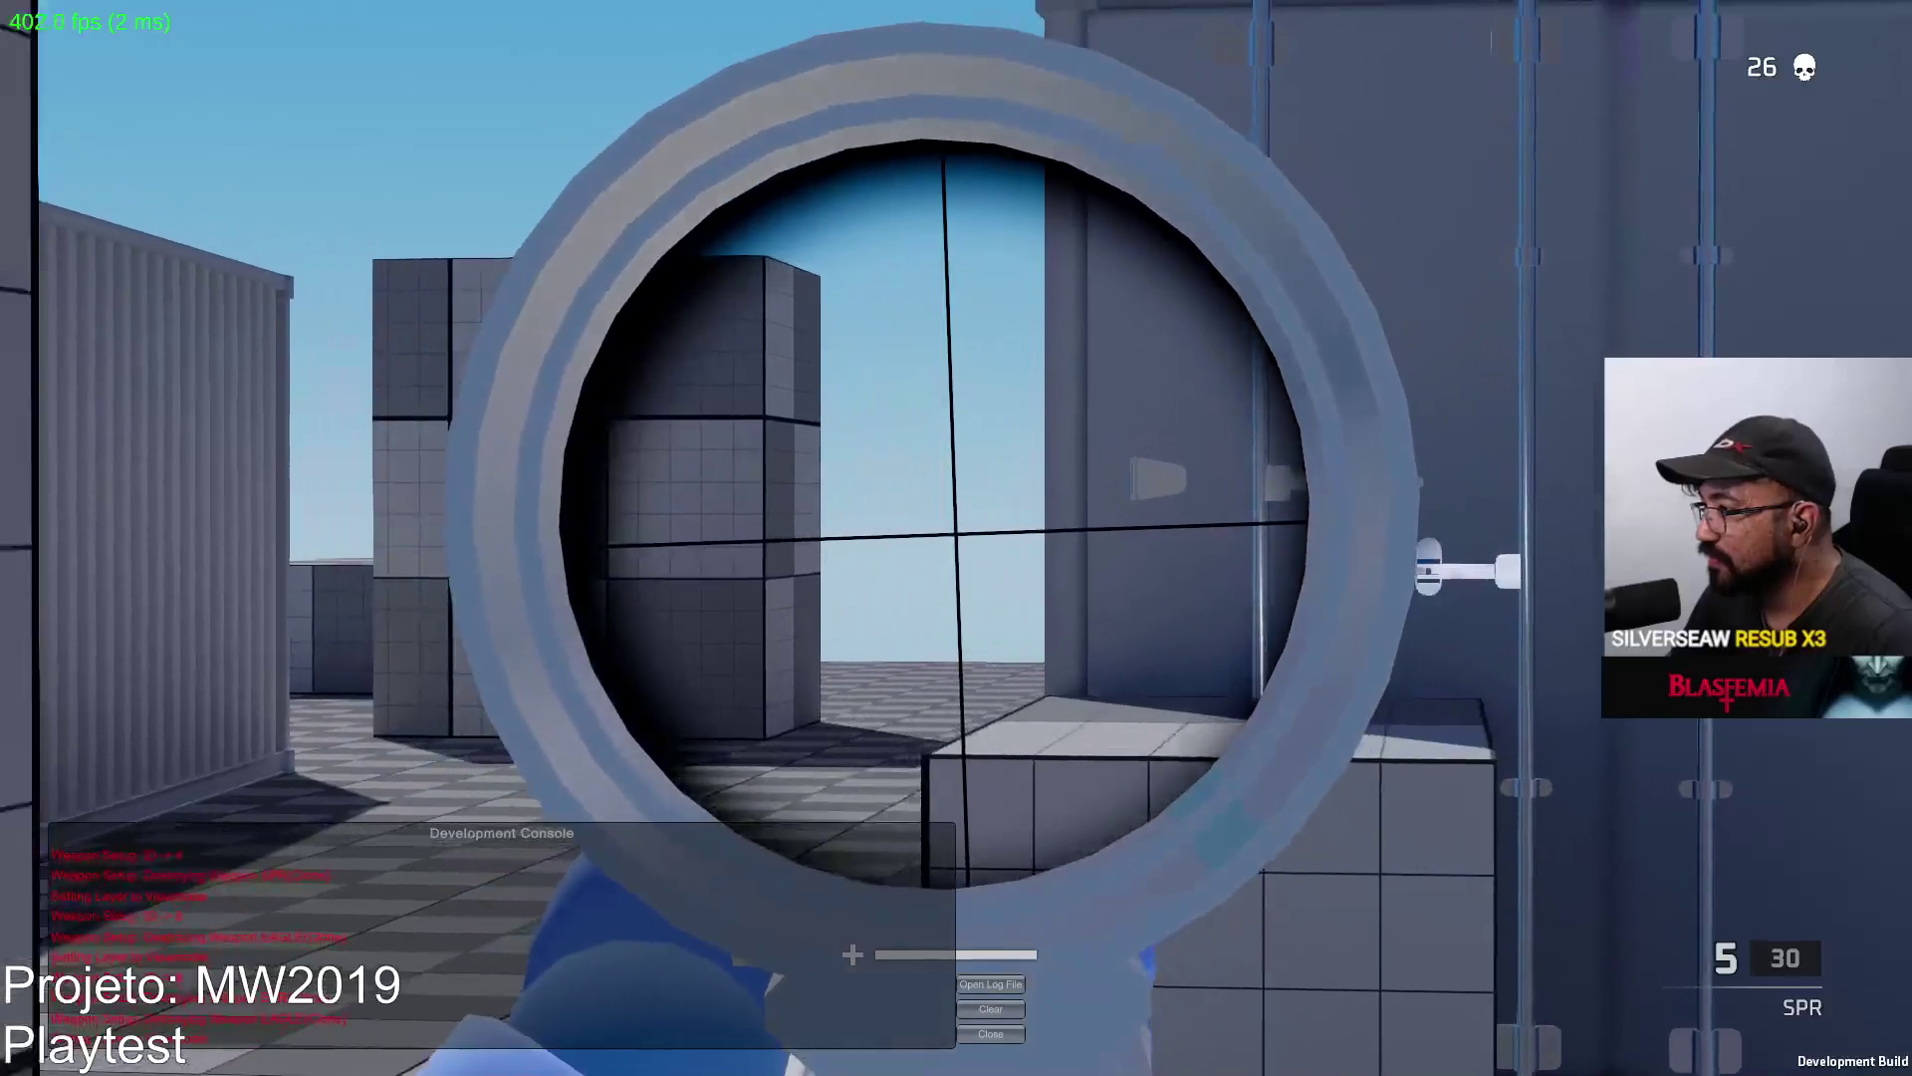
click(956, 538)
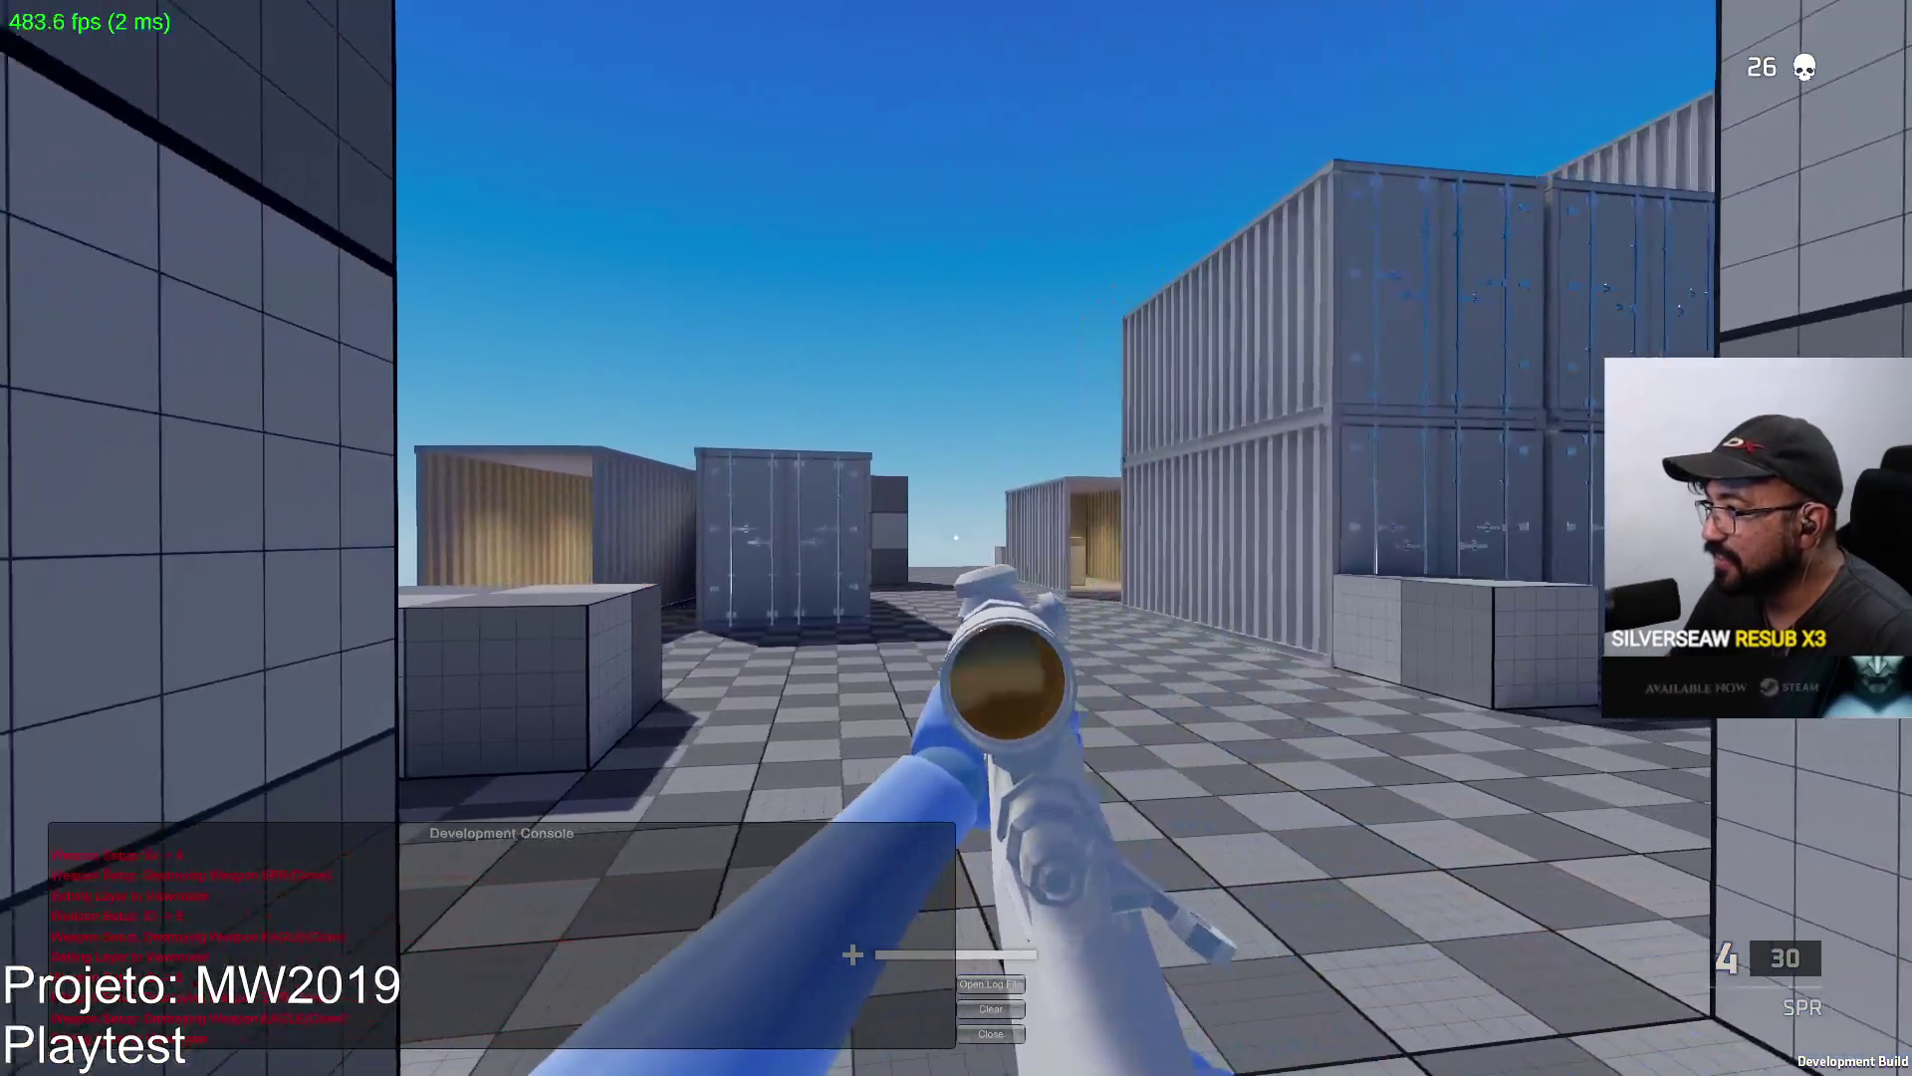
right_click(956, 537)
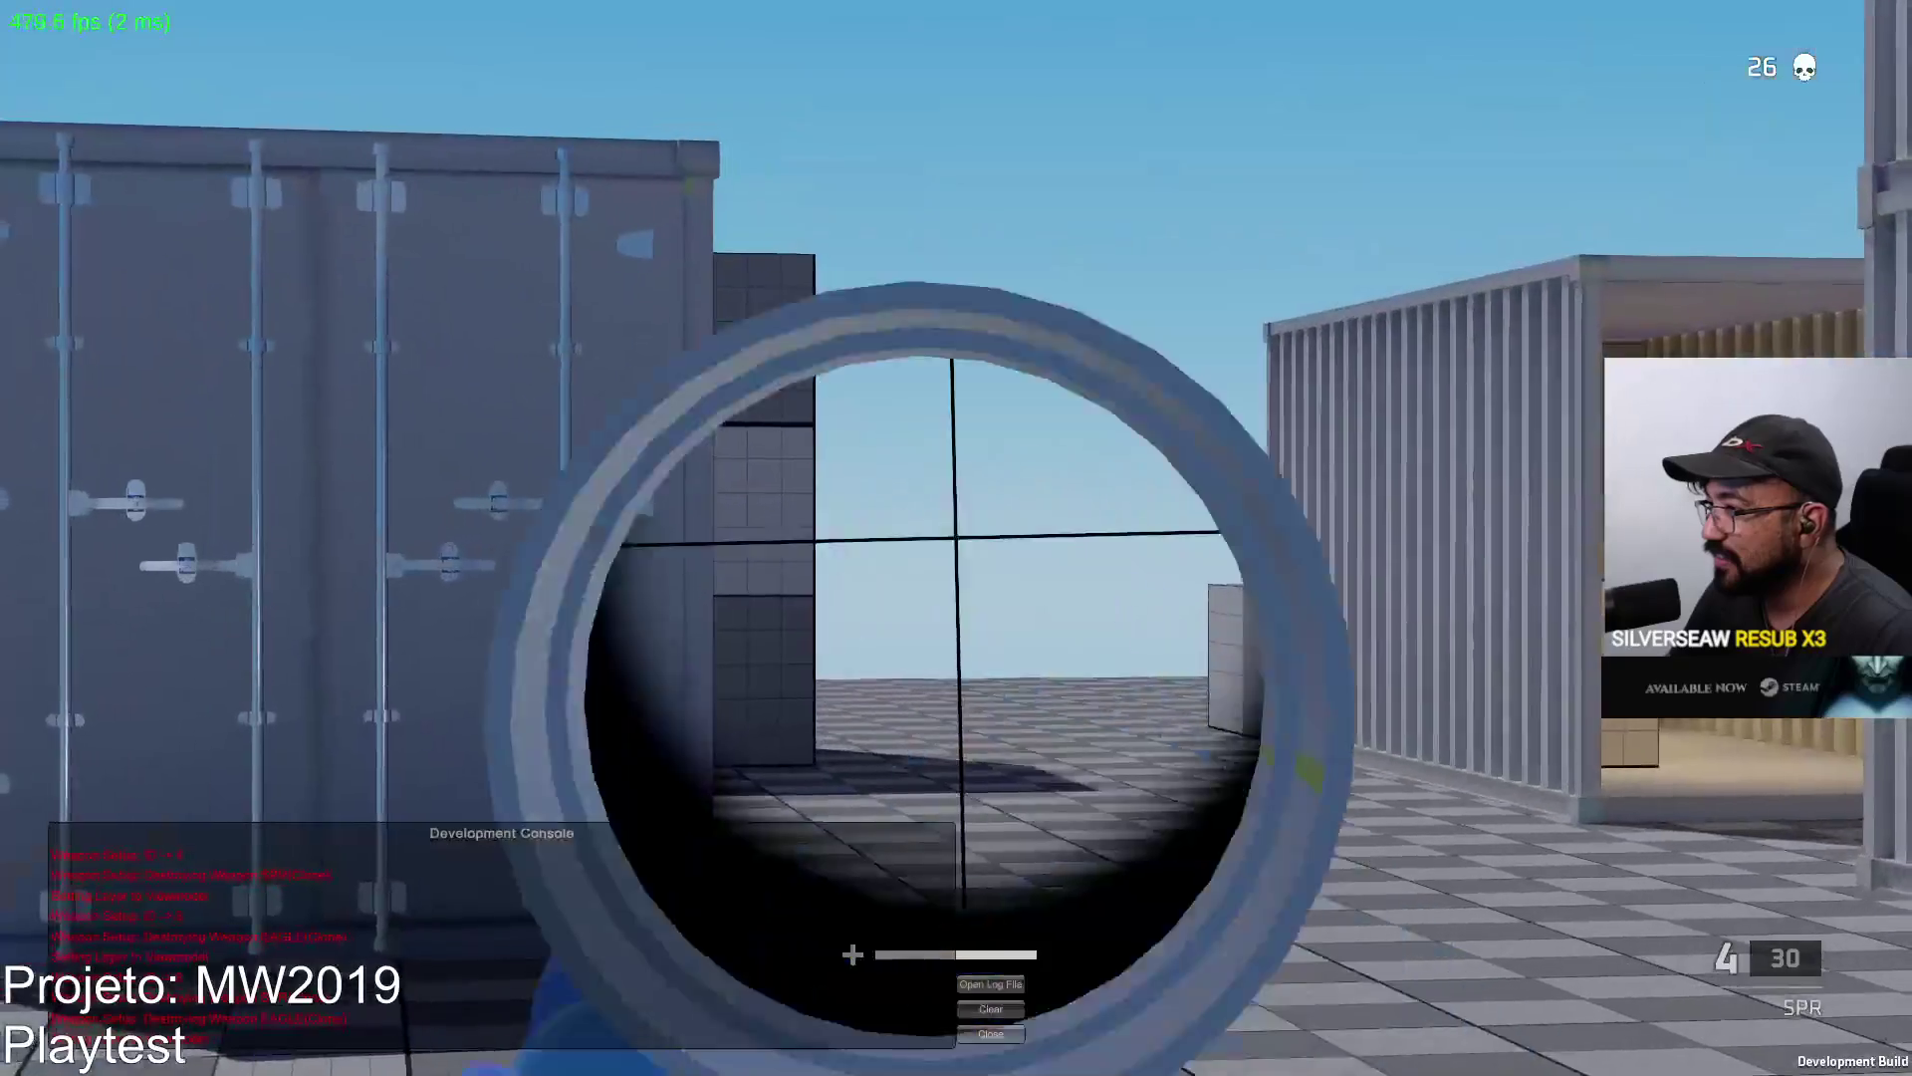
click(956, 537)
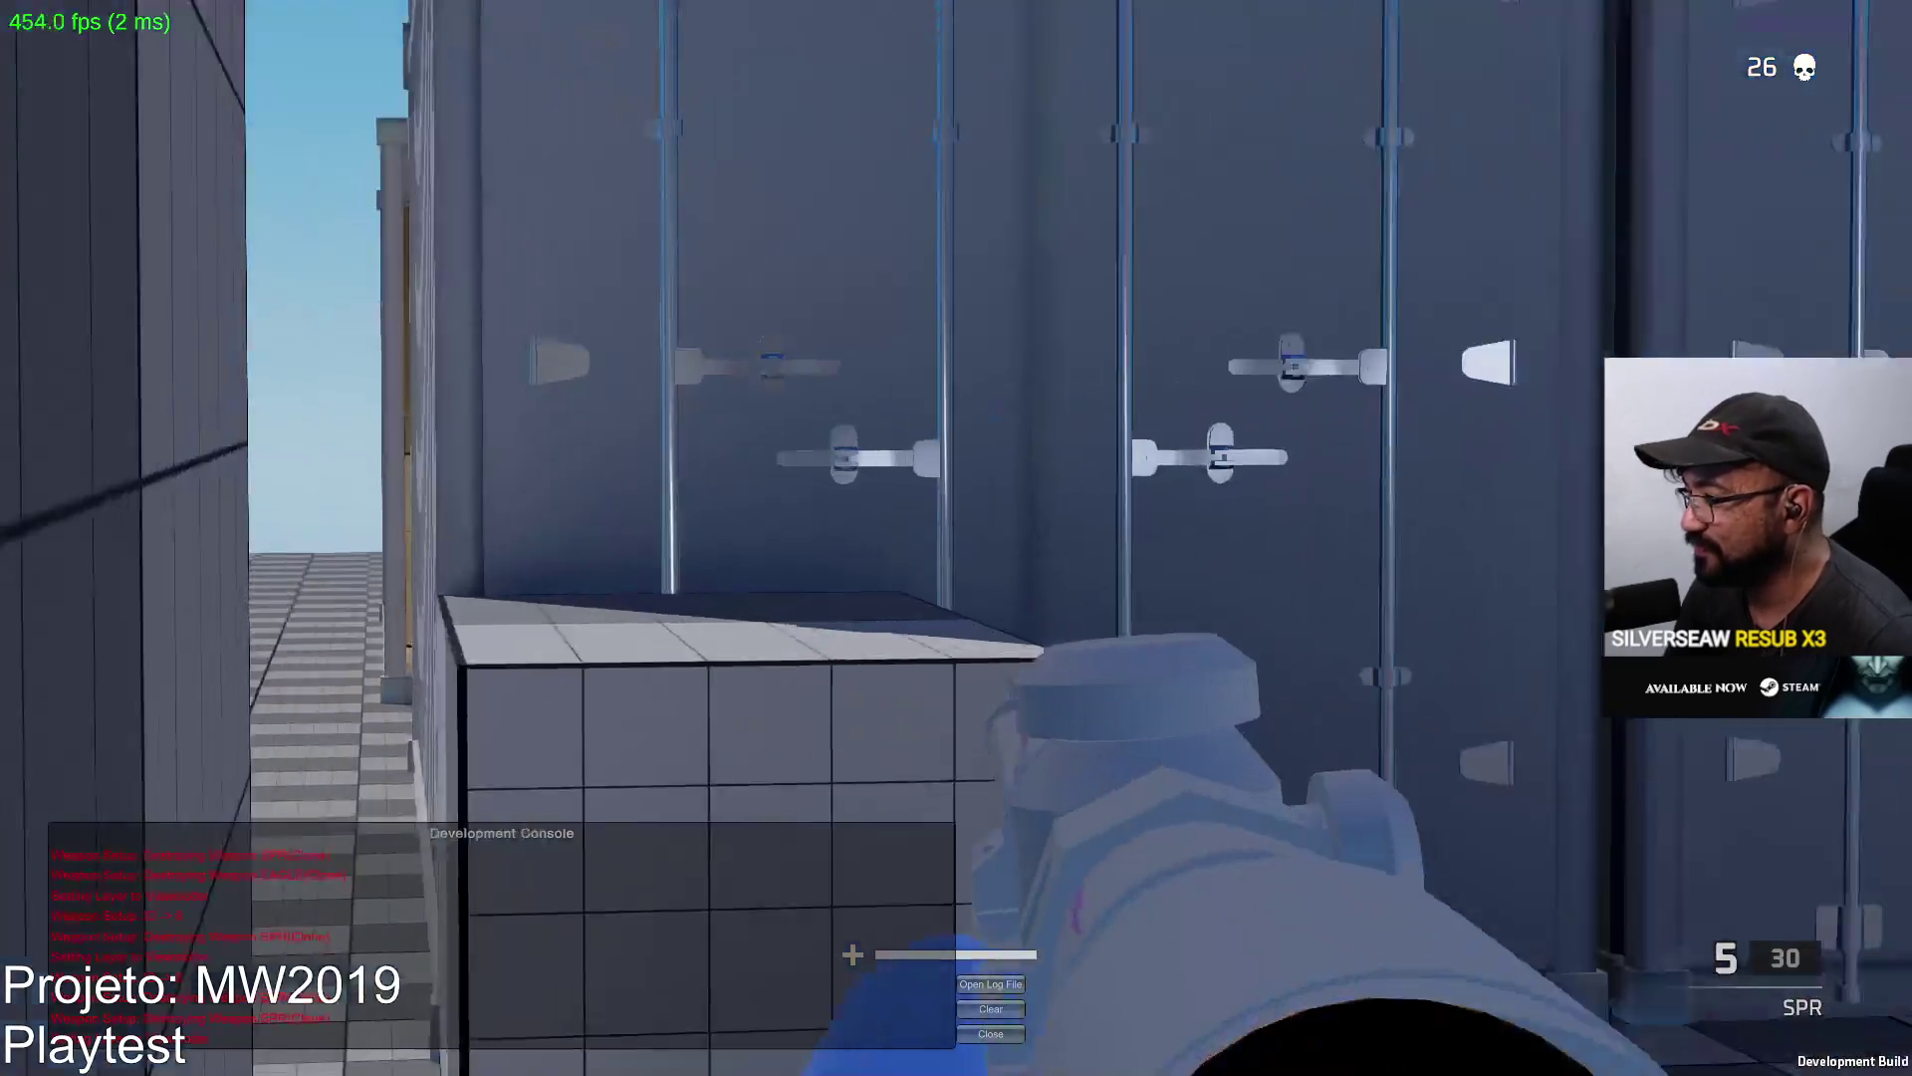
right_click(956, 538)
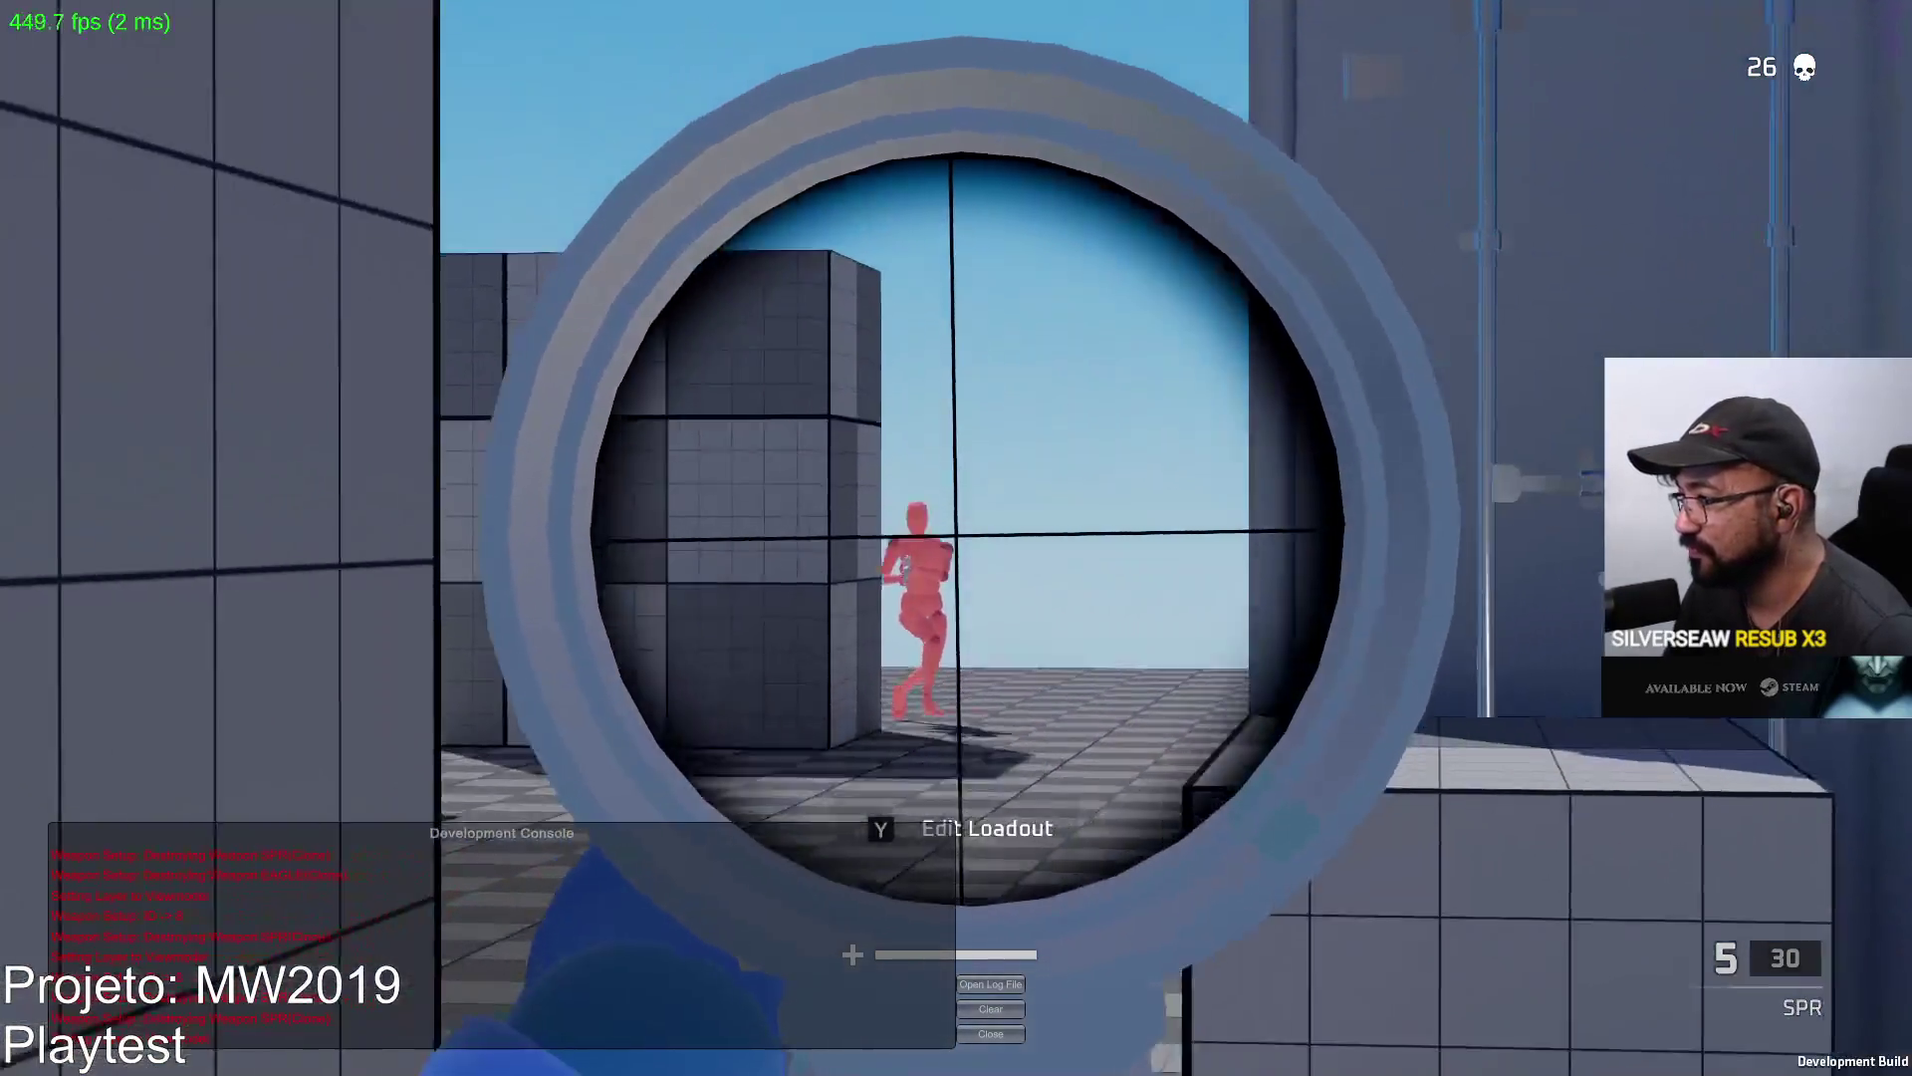
Kill the enemy with scoped SPR shots and walk past the downed body.
click(956, 539)
right_click(956, 538)
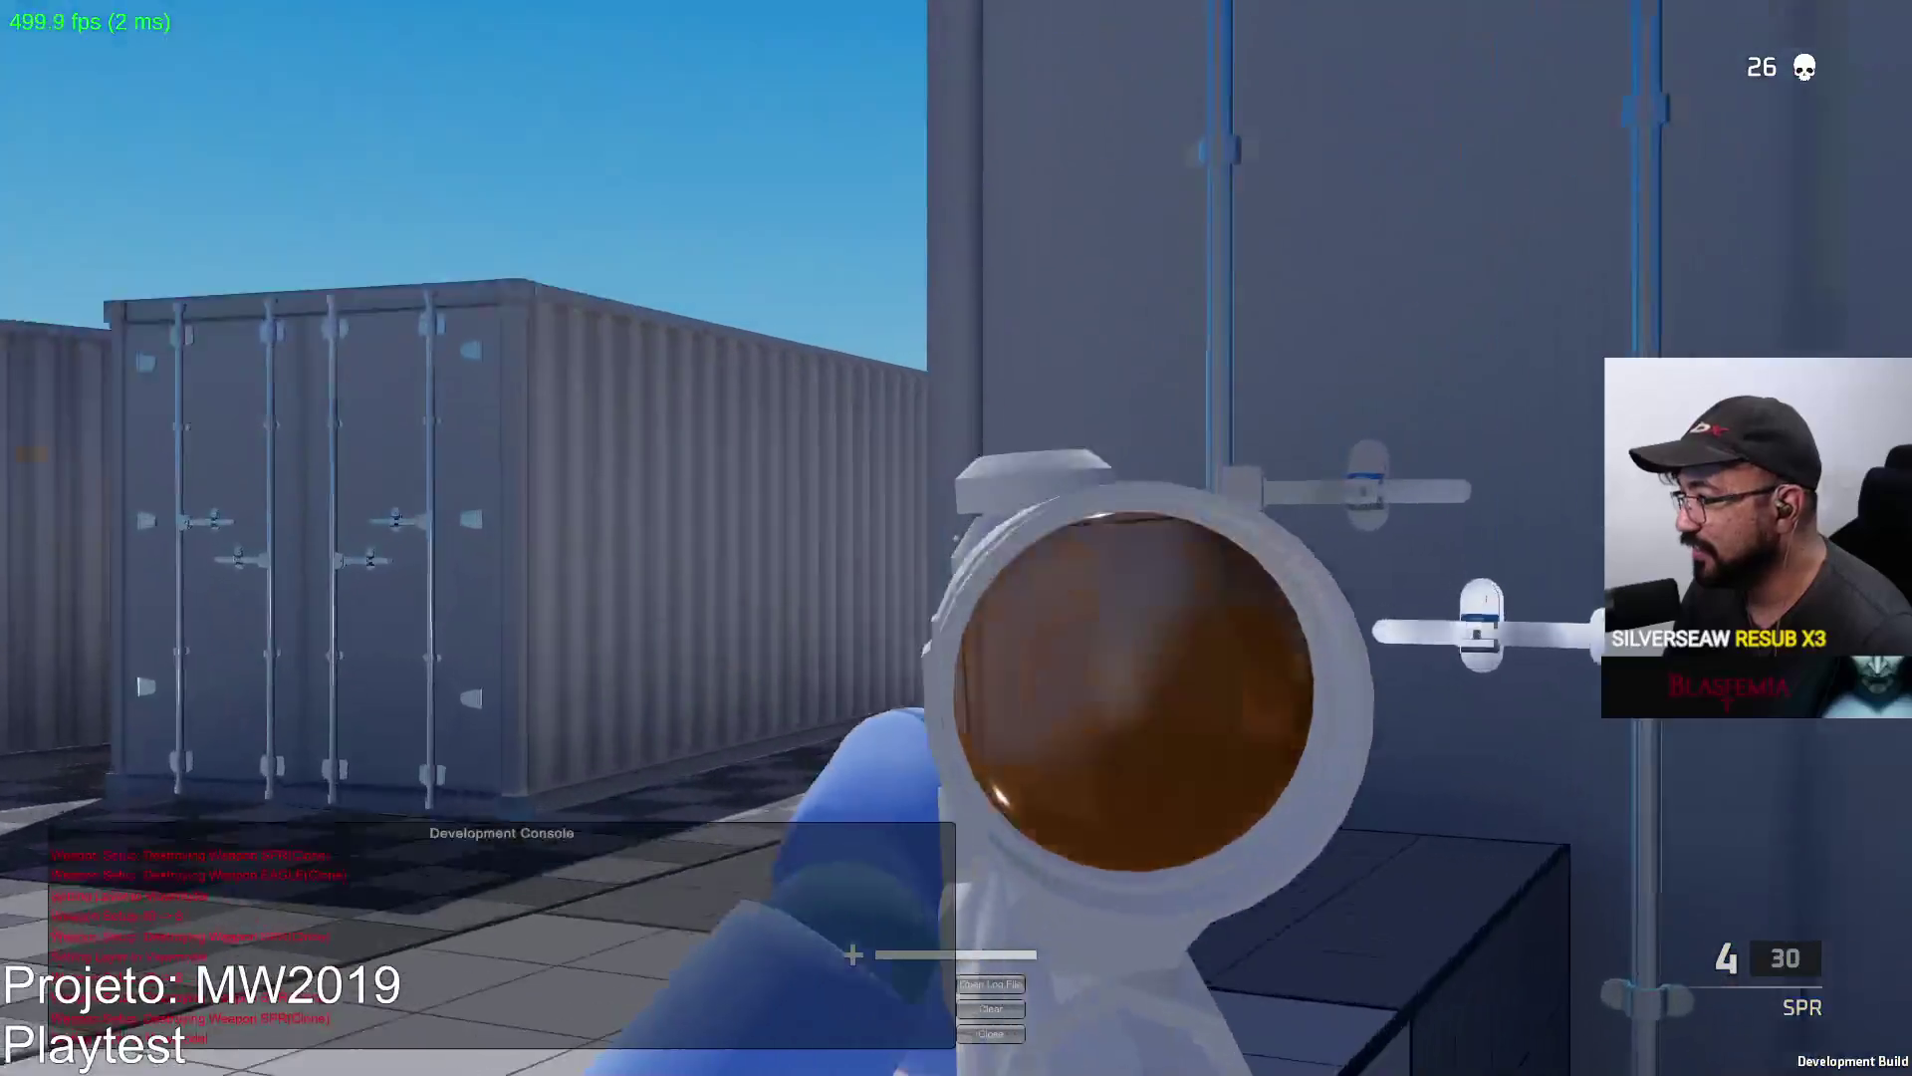
click(957, 537)
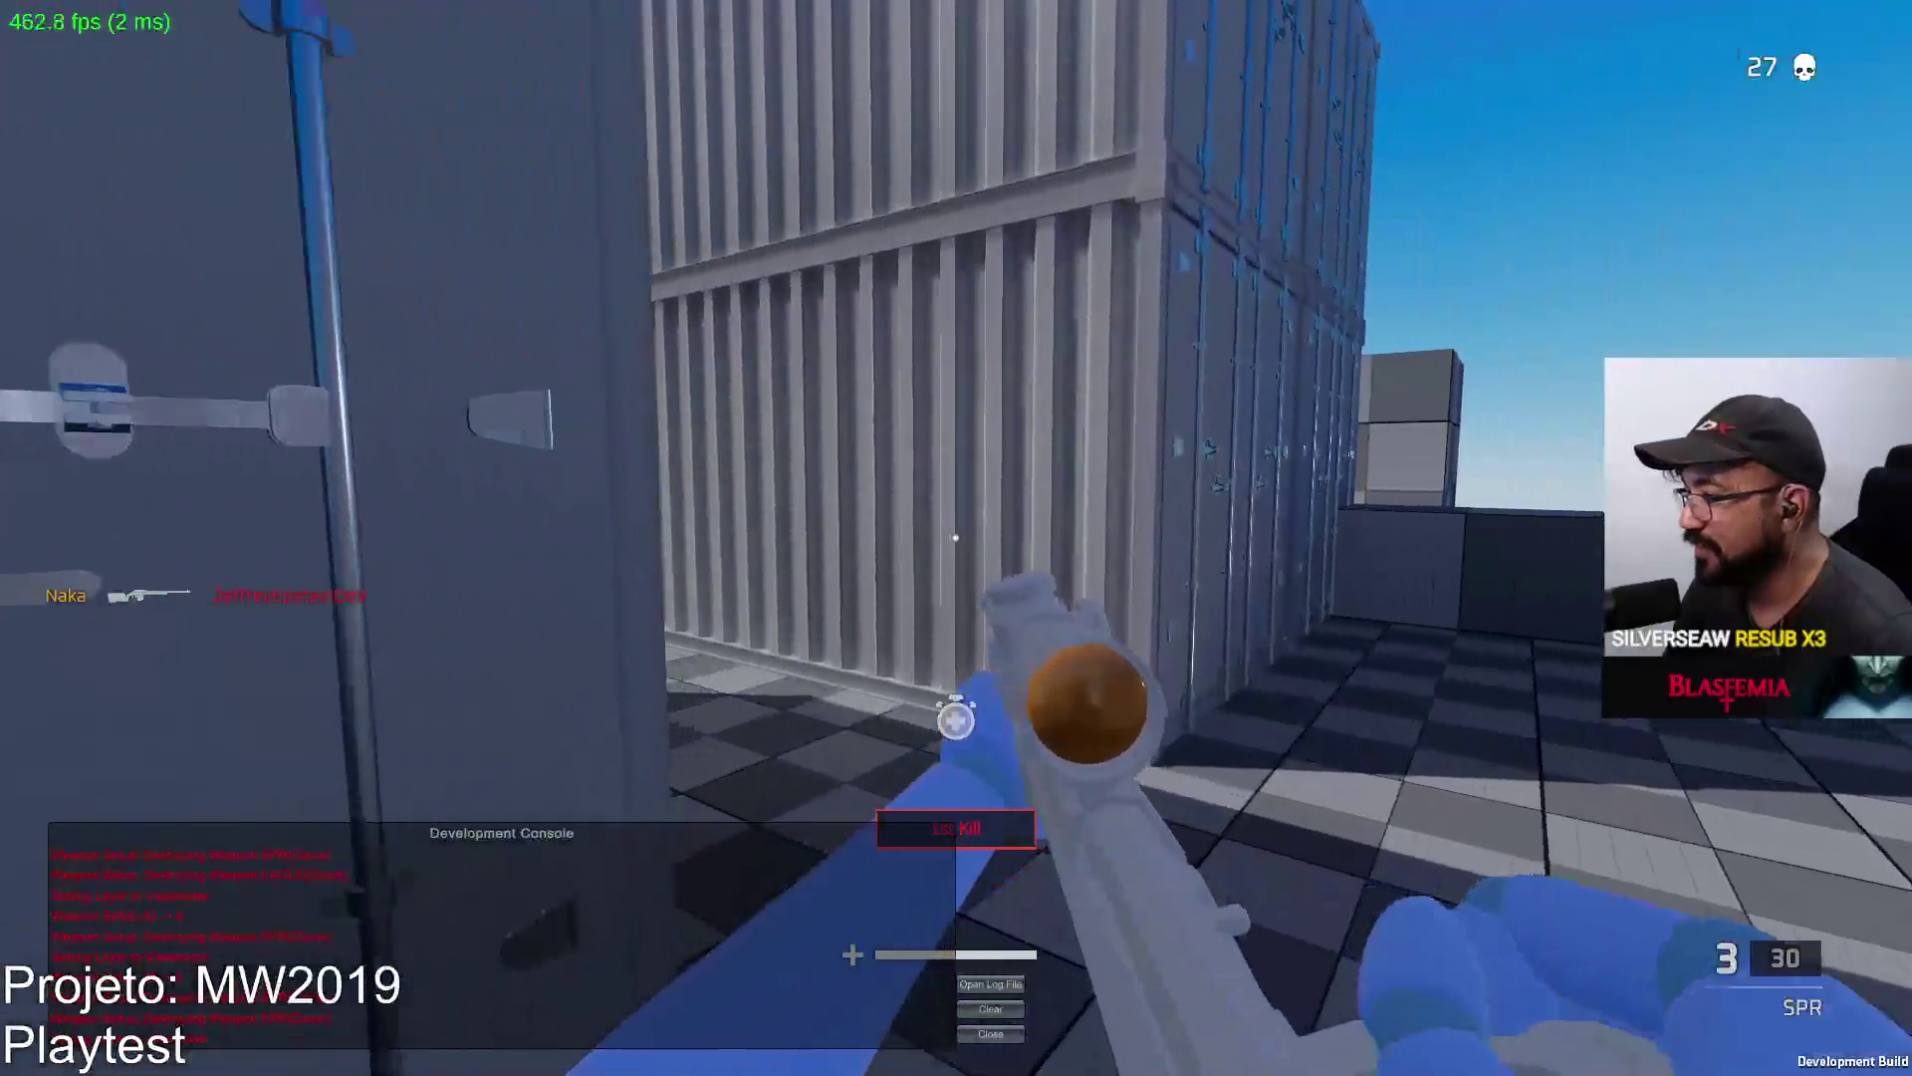
key(w)
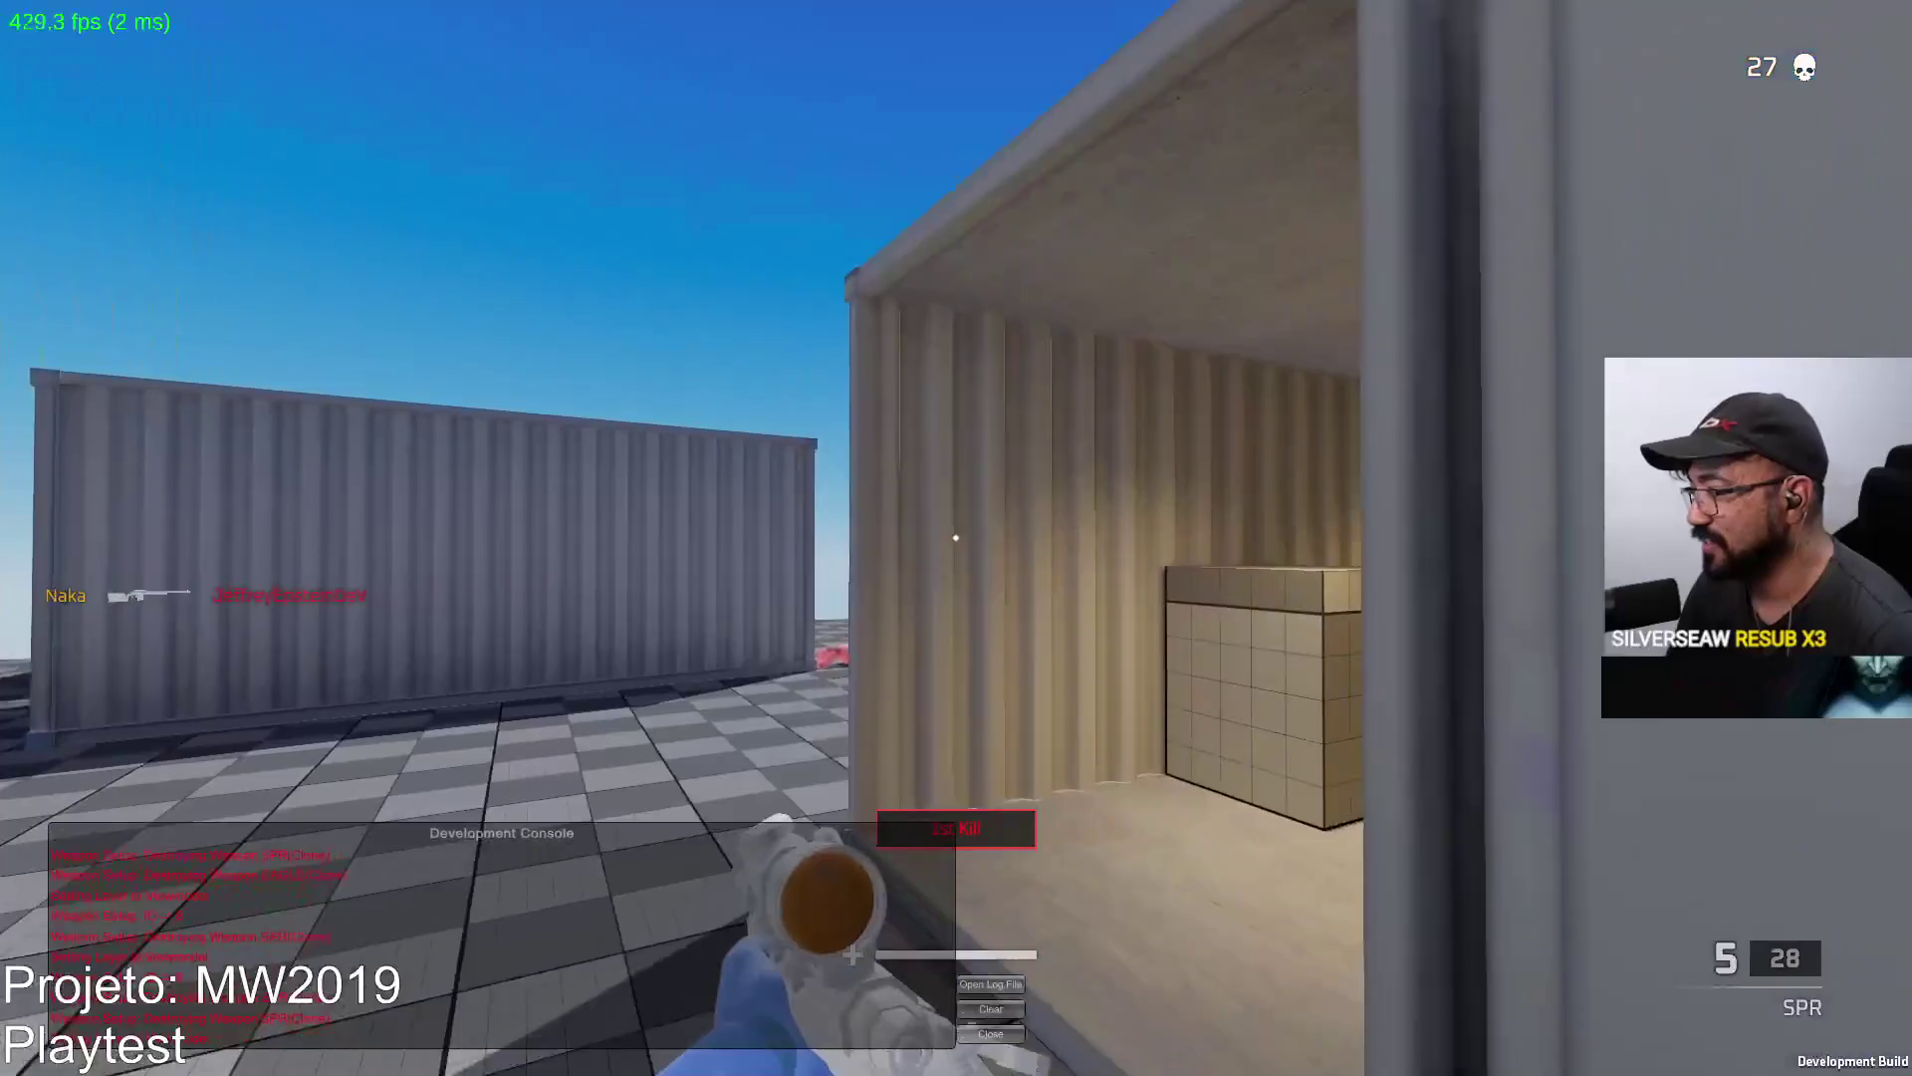
key(w)
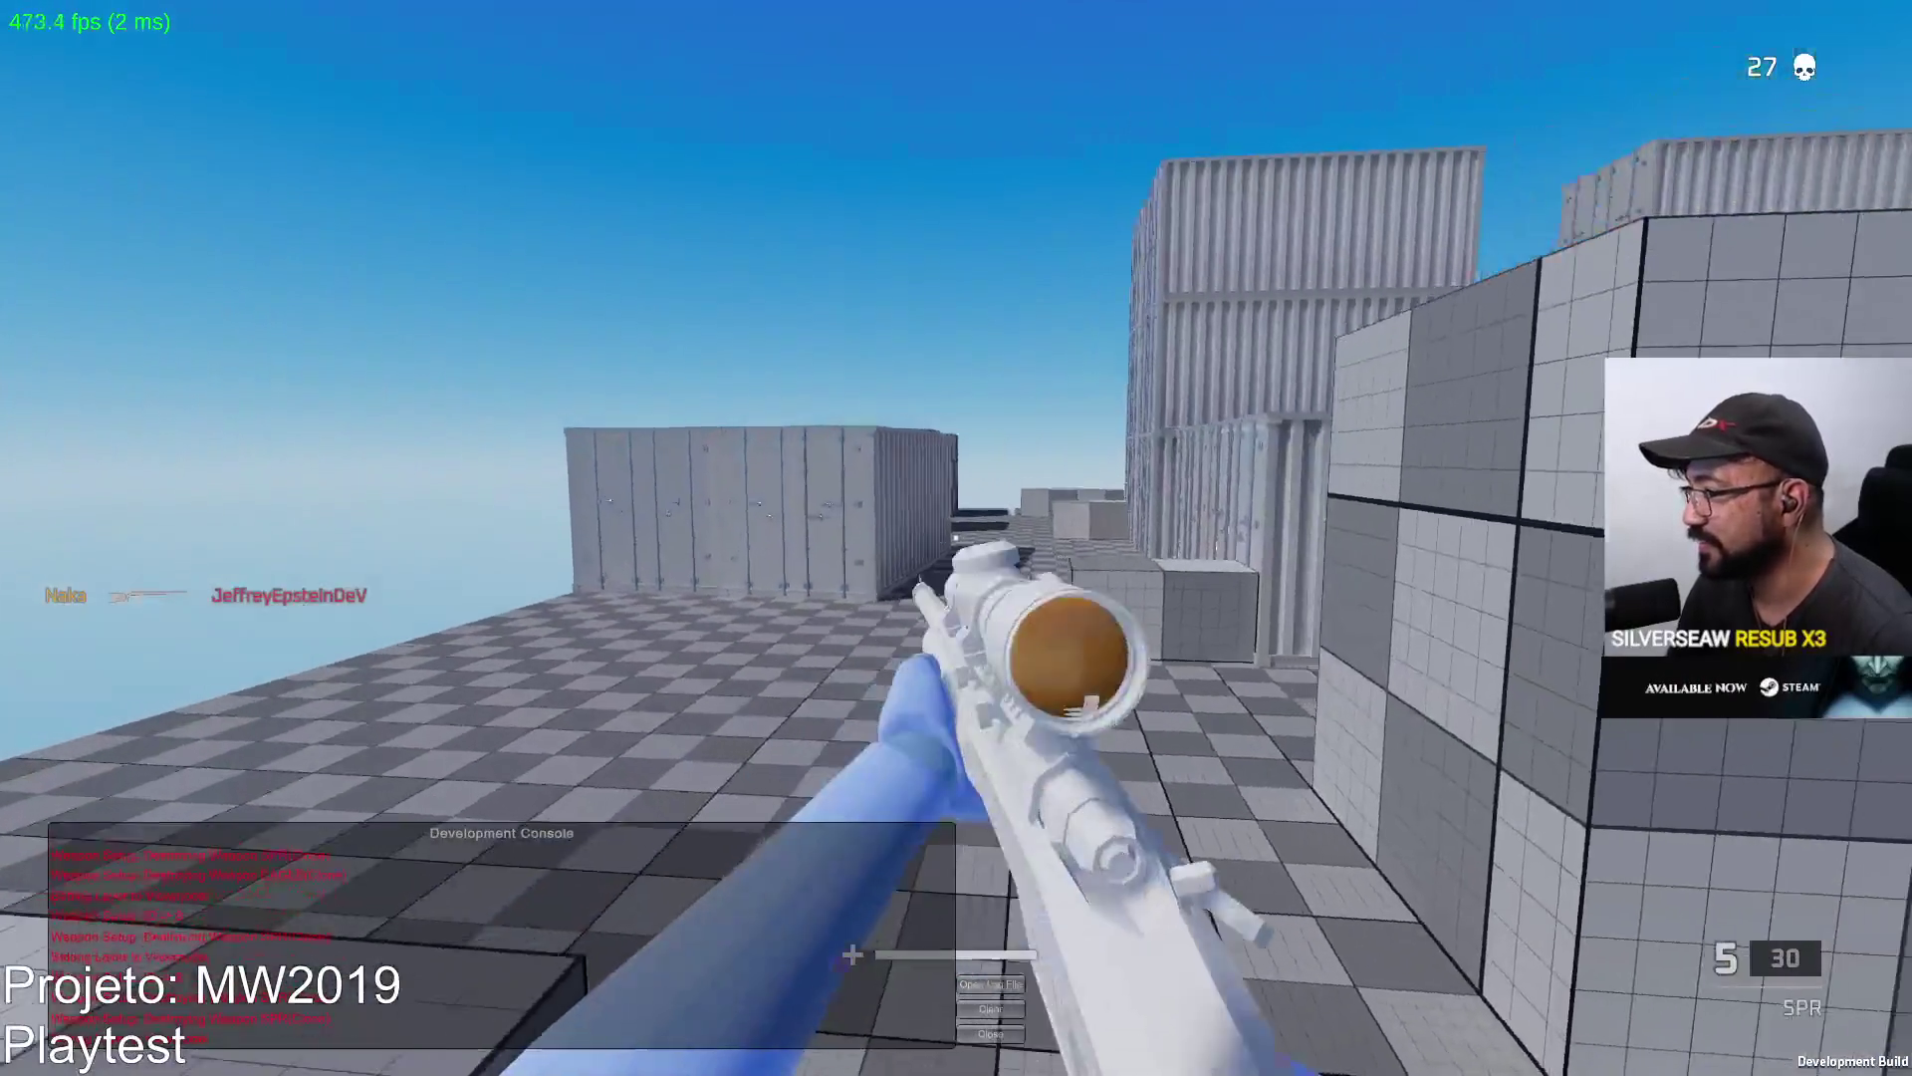
Scope toward the containers, kill the red enemy, and reload the SPR.
right_click(957, 538)
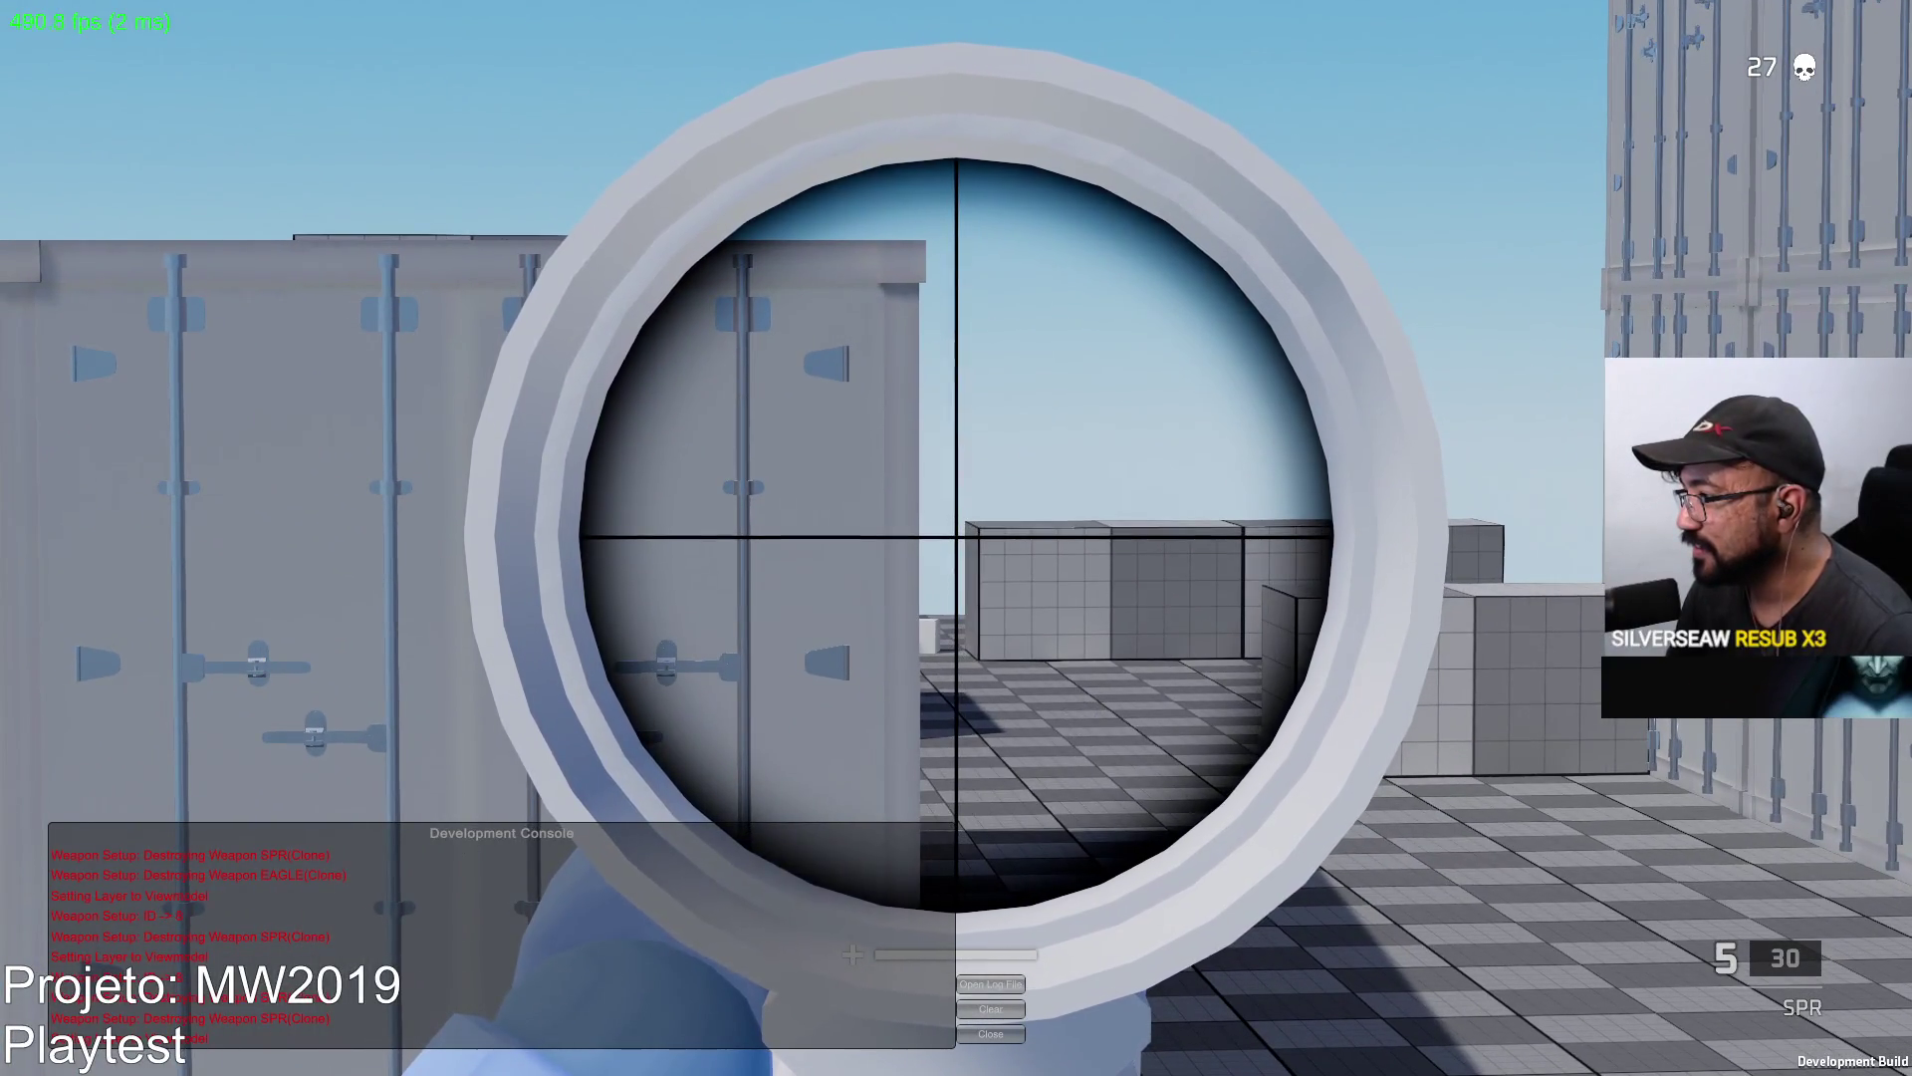
click(957, 538)
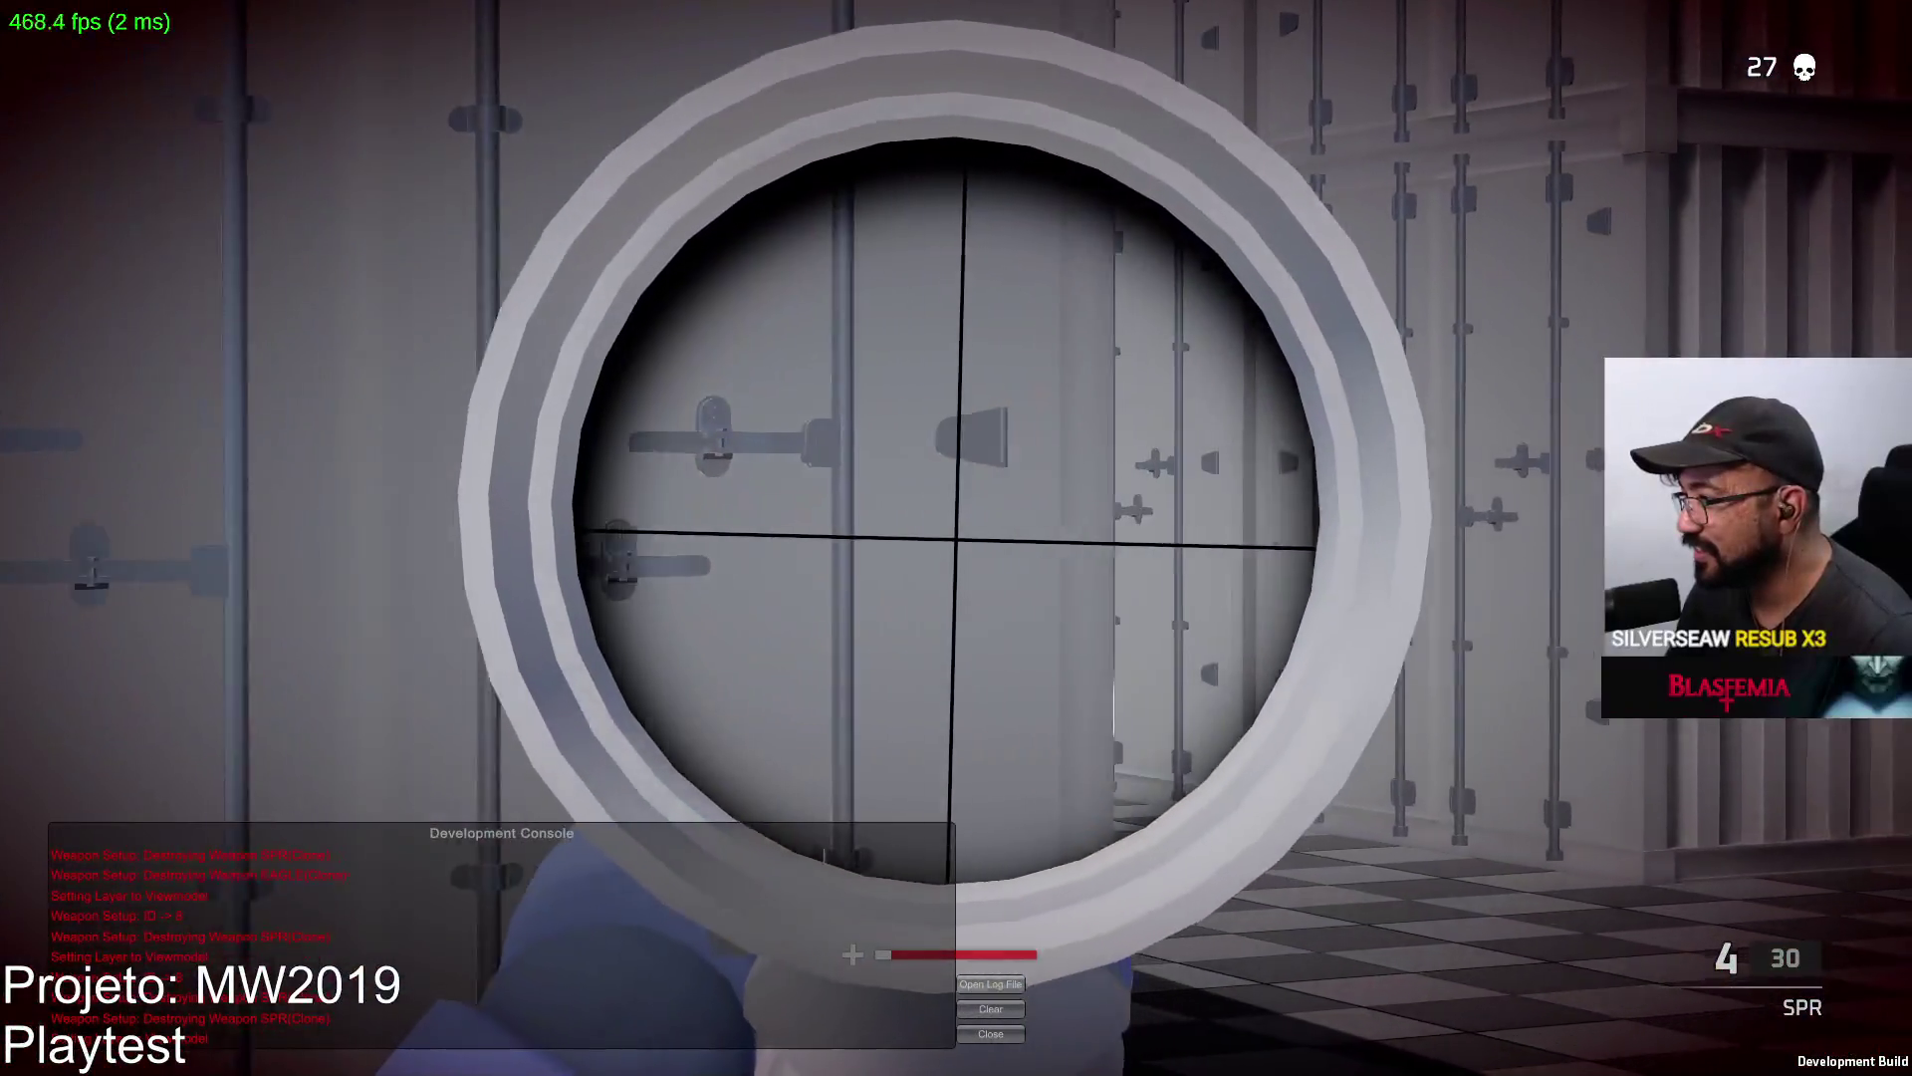
click(957, 539)
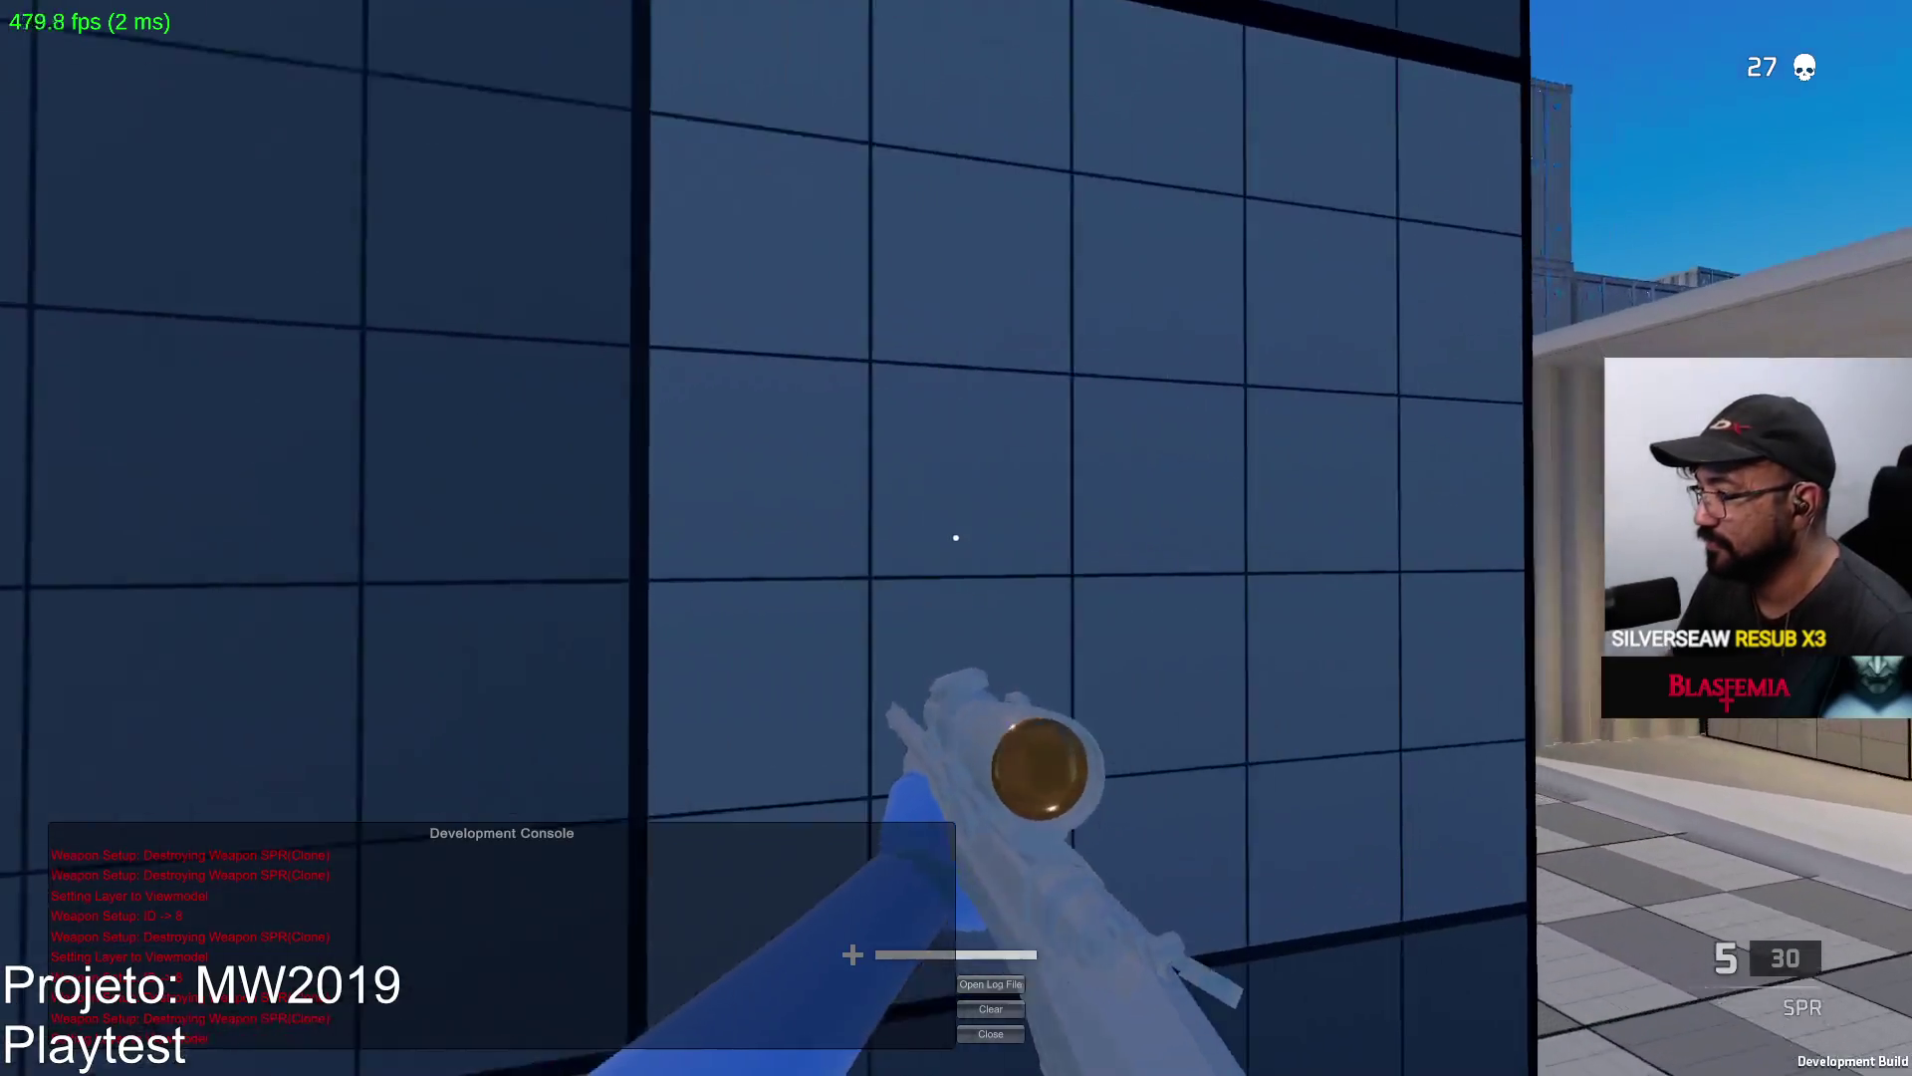
right_click(956, 538)
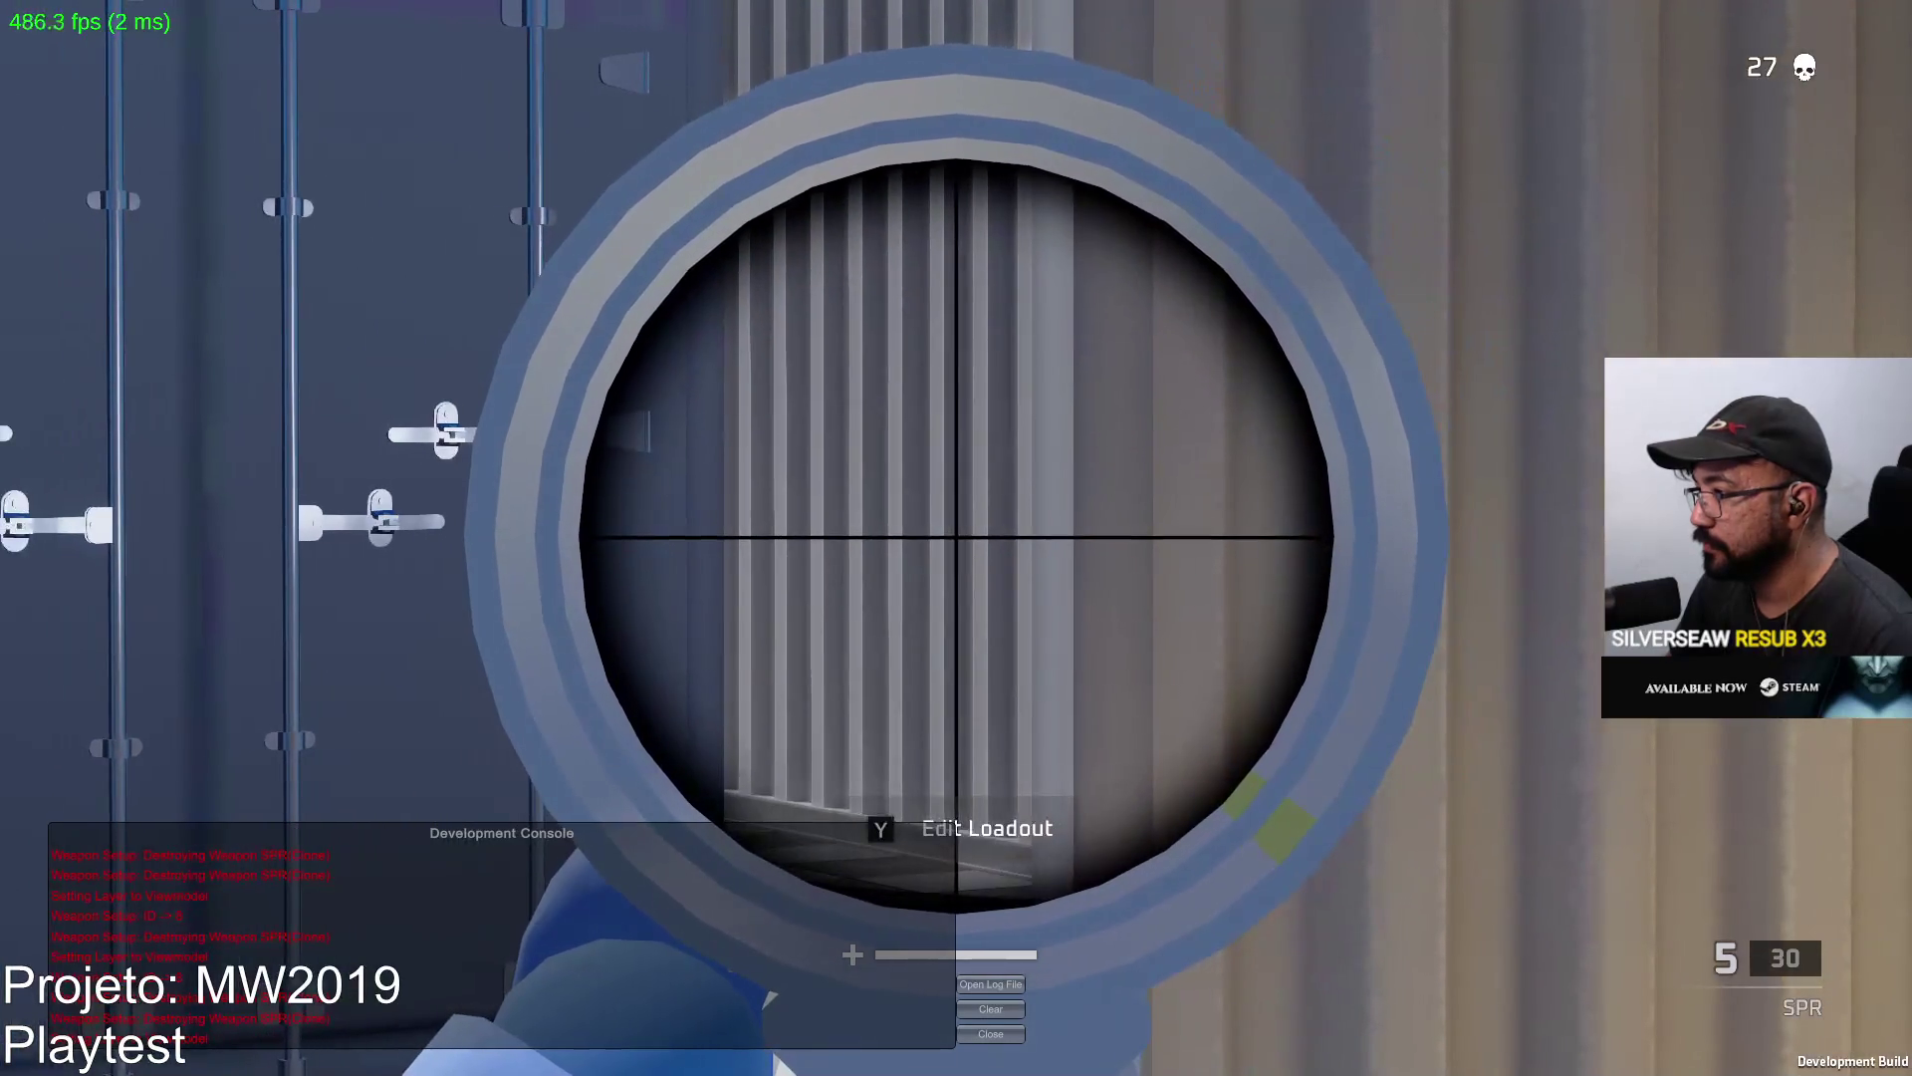
click(956, 539)
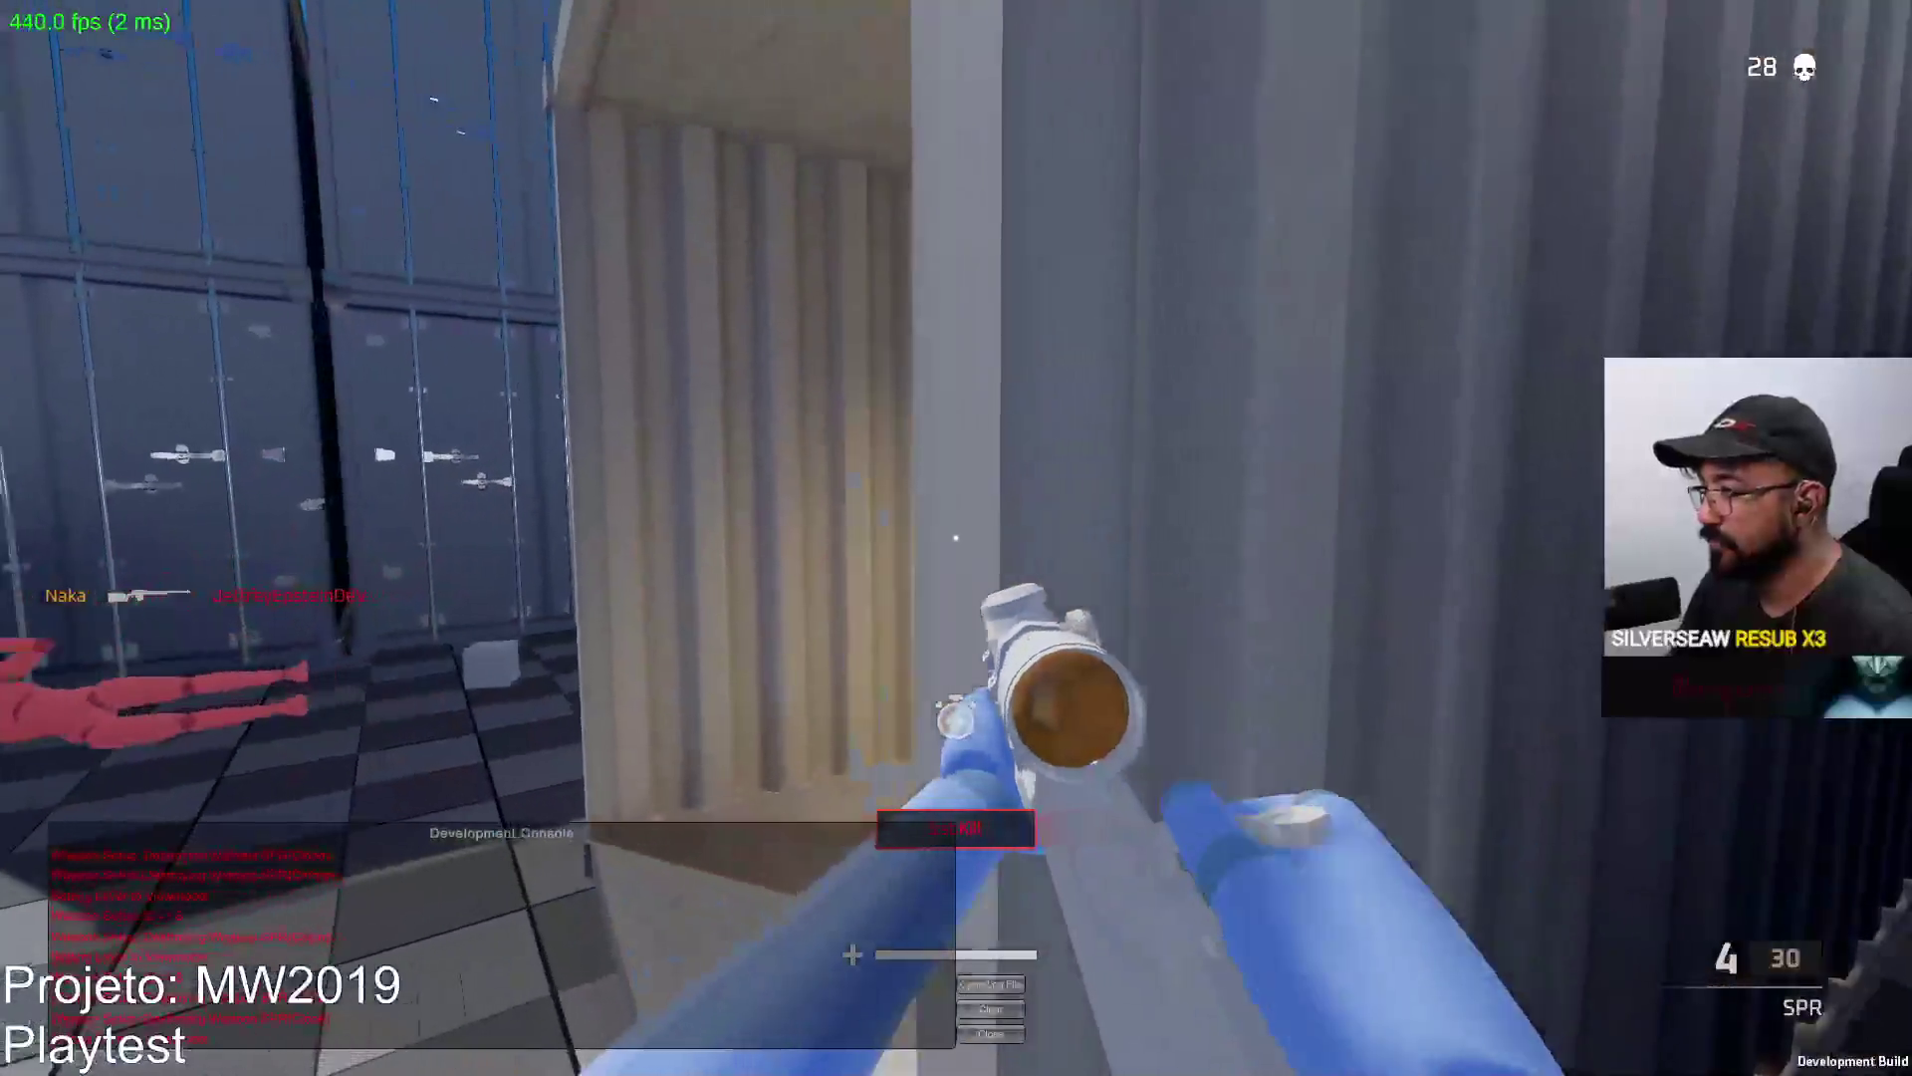
key(r)
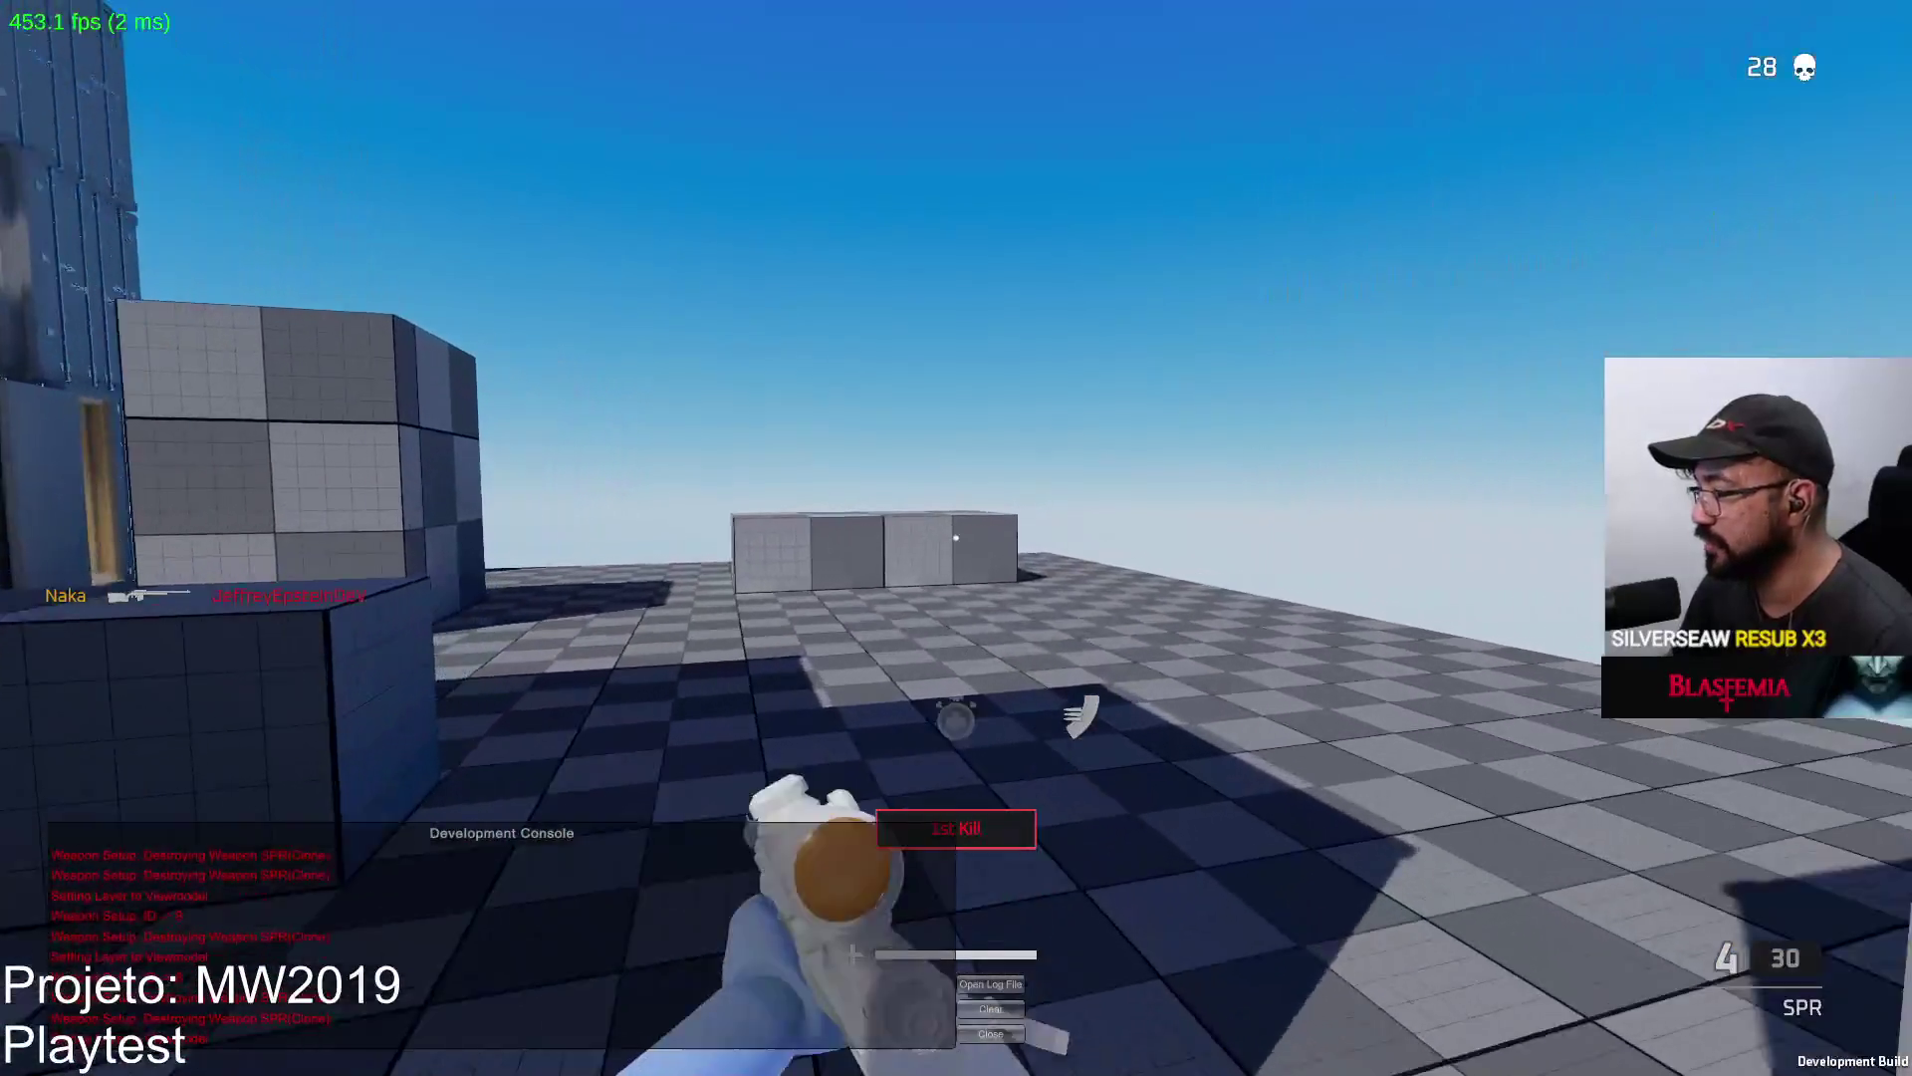